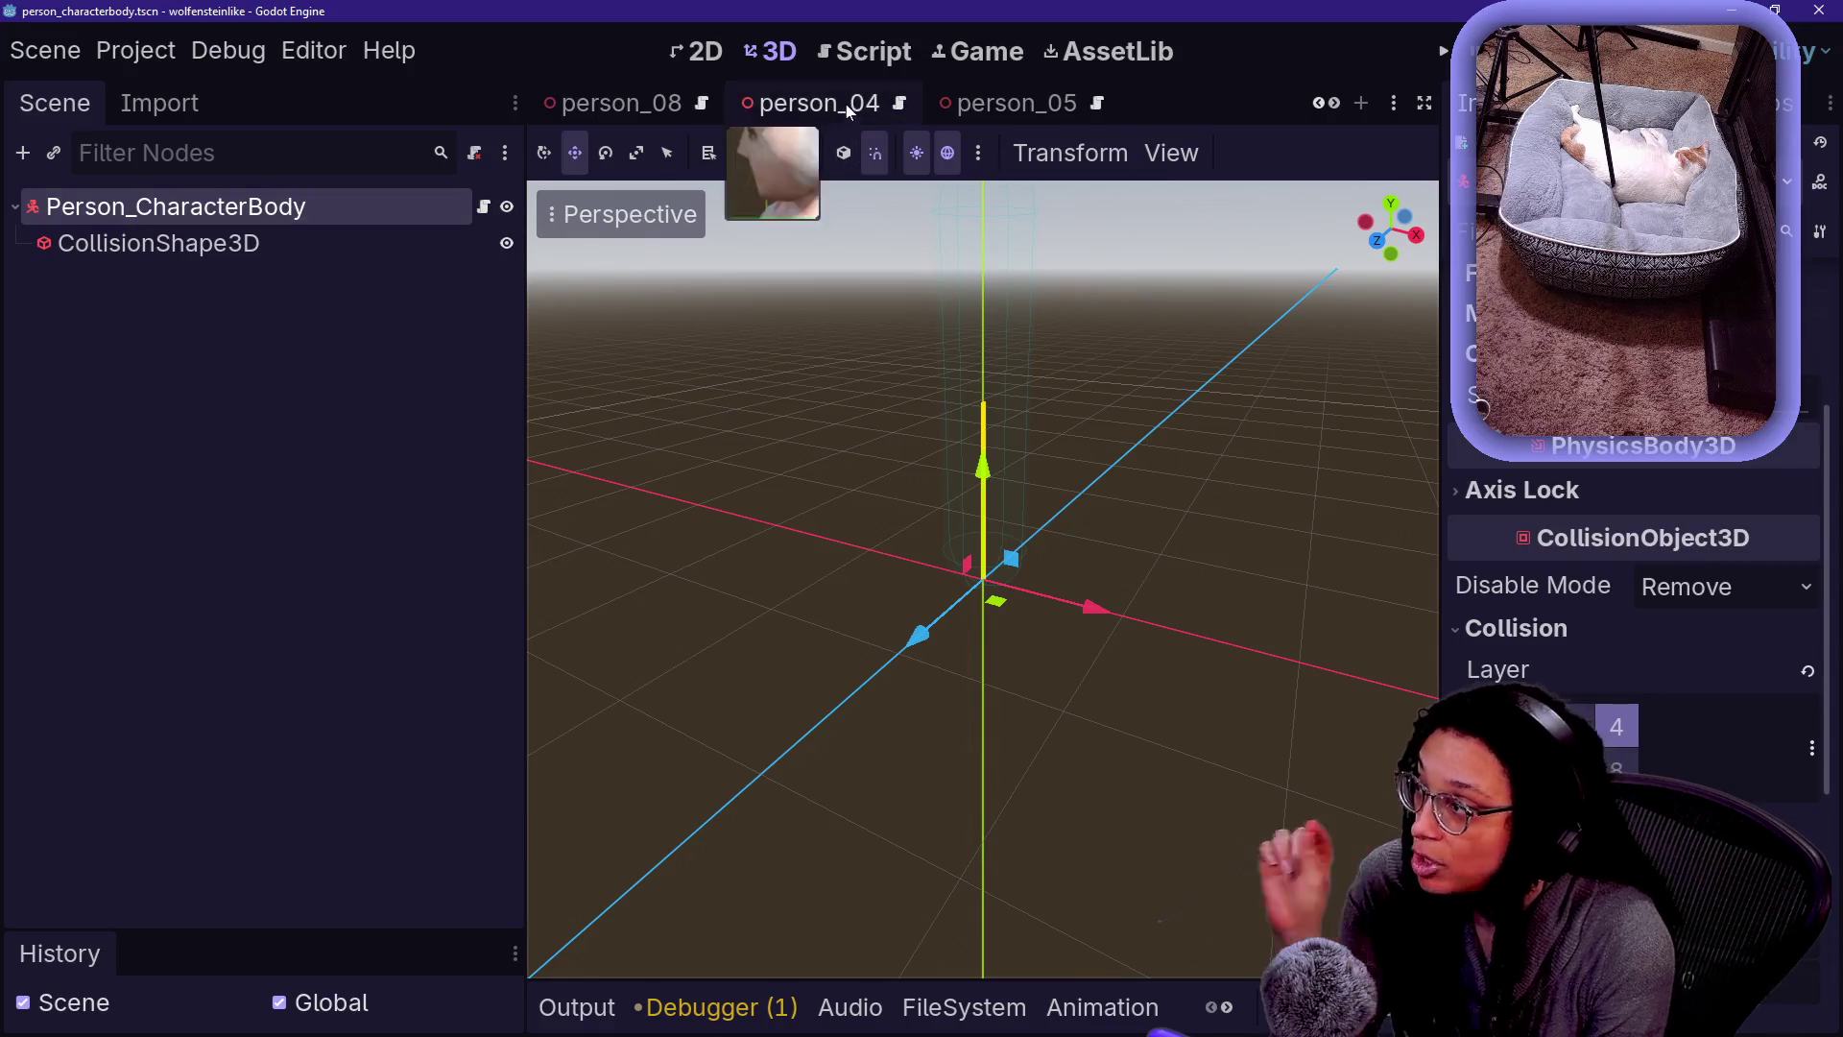
- Switch to the person_04 scene and select Person_AnimationTree, Person_CharacterBody and the person_04 root
{"action": "left_click", "coordinate": [845, 103]}
{"action": "left_click", "coordinate": [182, 425]}
{"action": "left_click", "coordinate": [187, 389]}
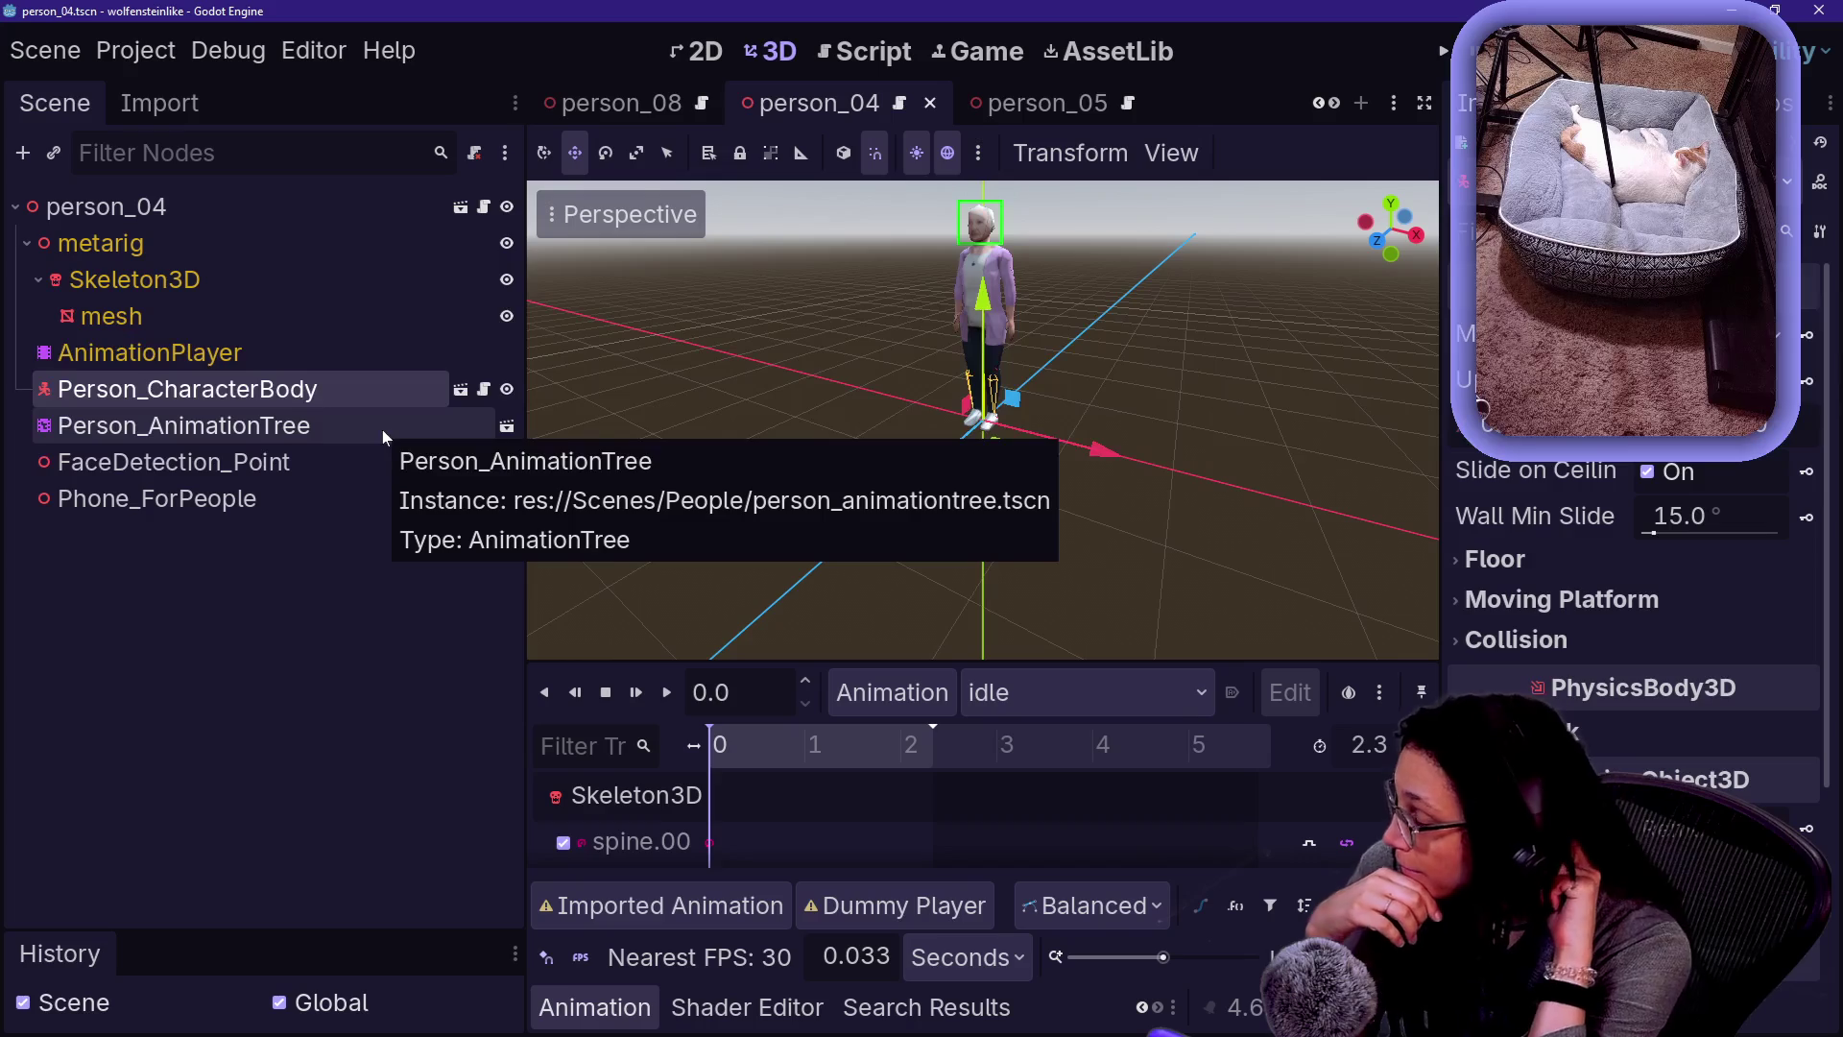
{"action": "left_click", "coordinate": [216, 205]}
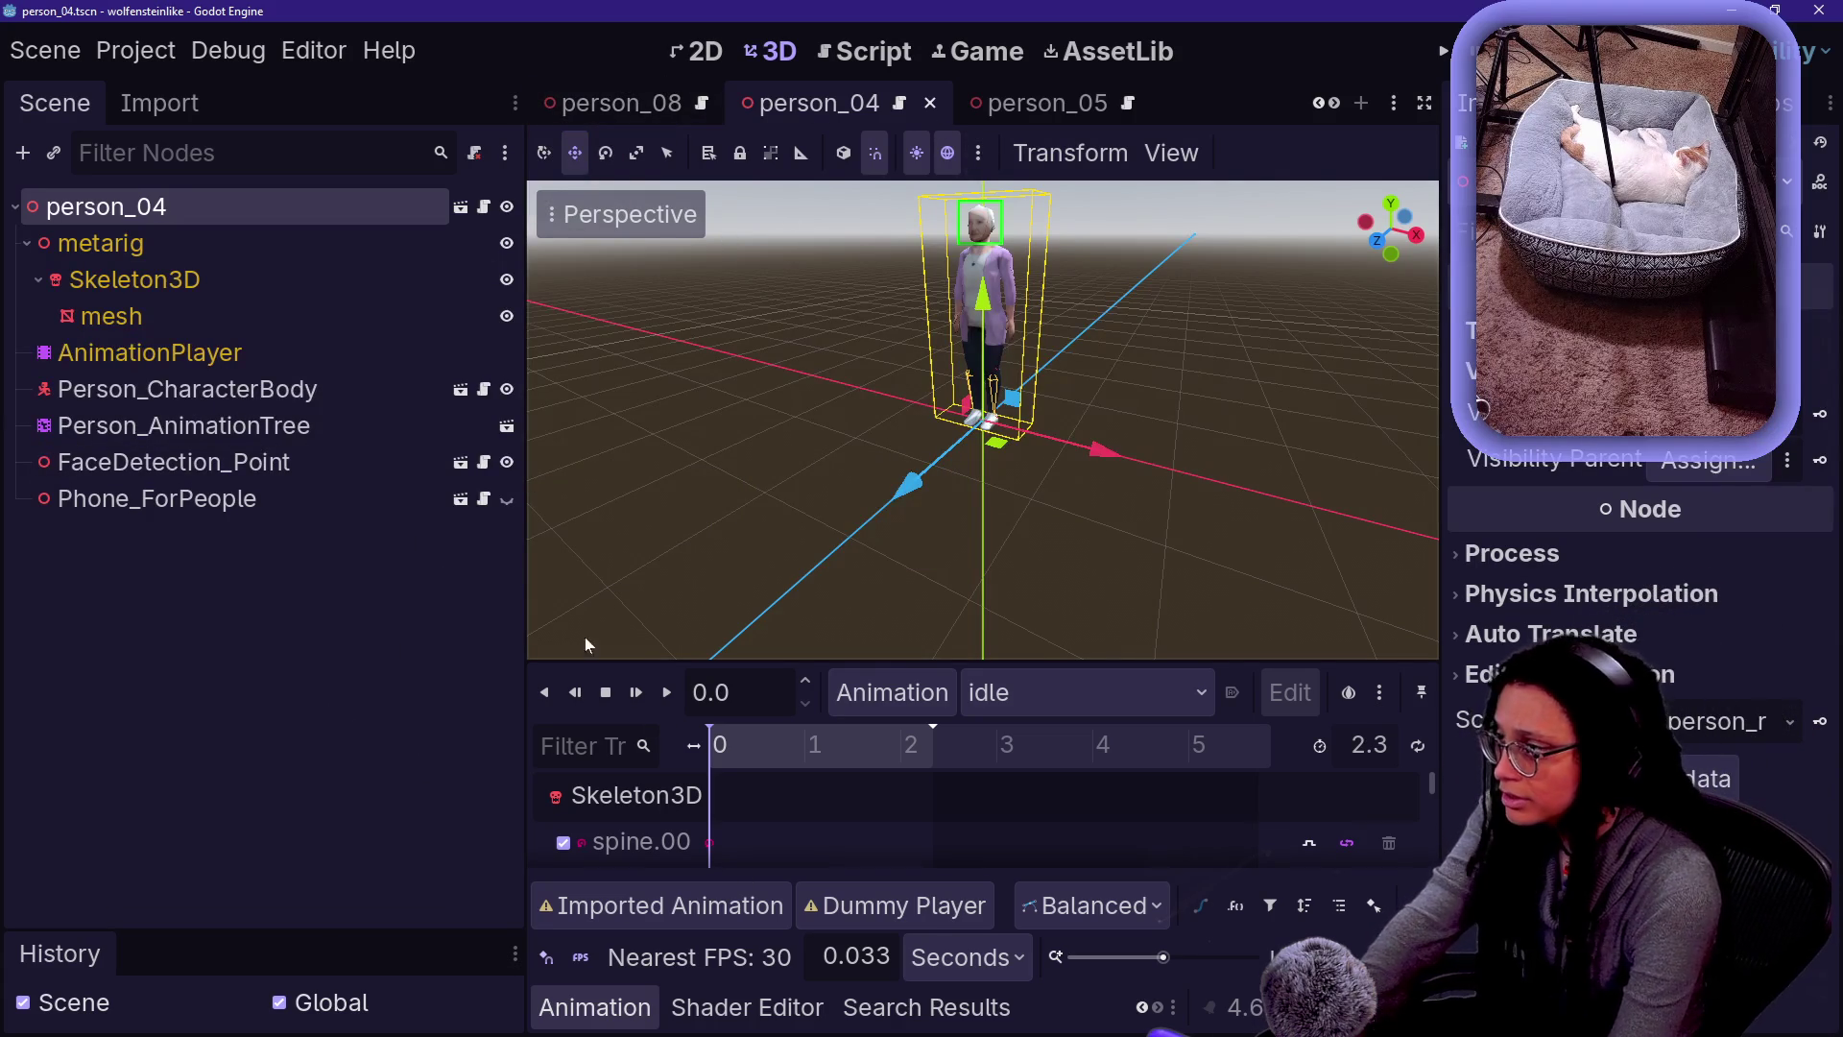
- Quick Open a search for 'agent', then cancel opening person_agent_00.blend
{"action": "left_click", "coordinate": [400, 762]}
{"action": "key", "text": "shift+alt+o"}
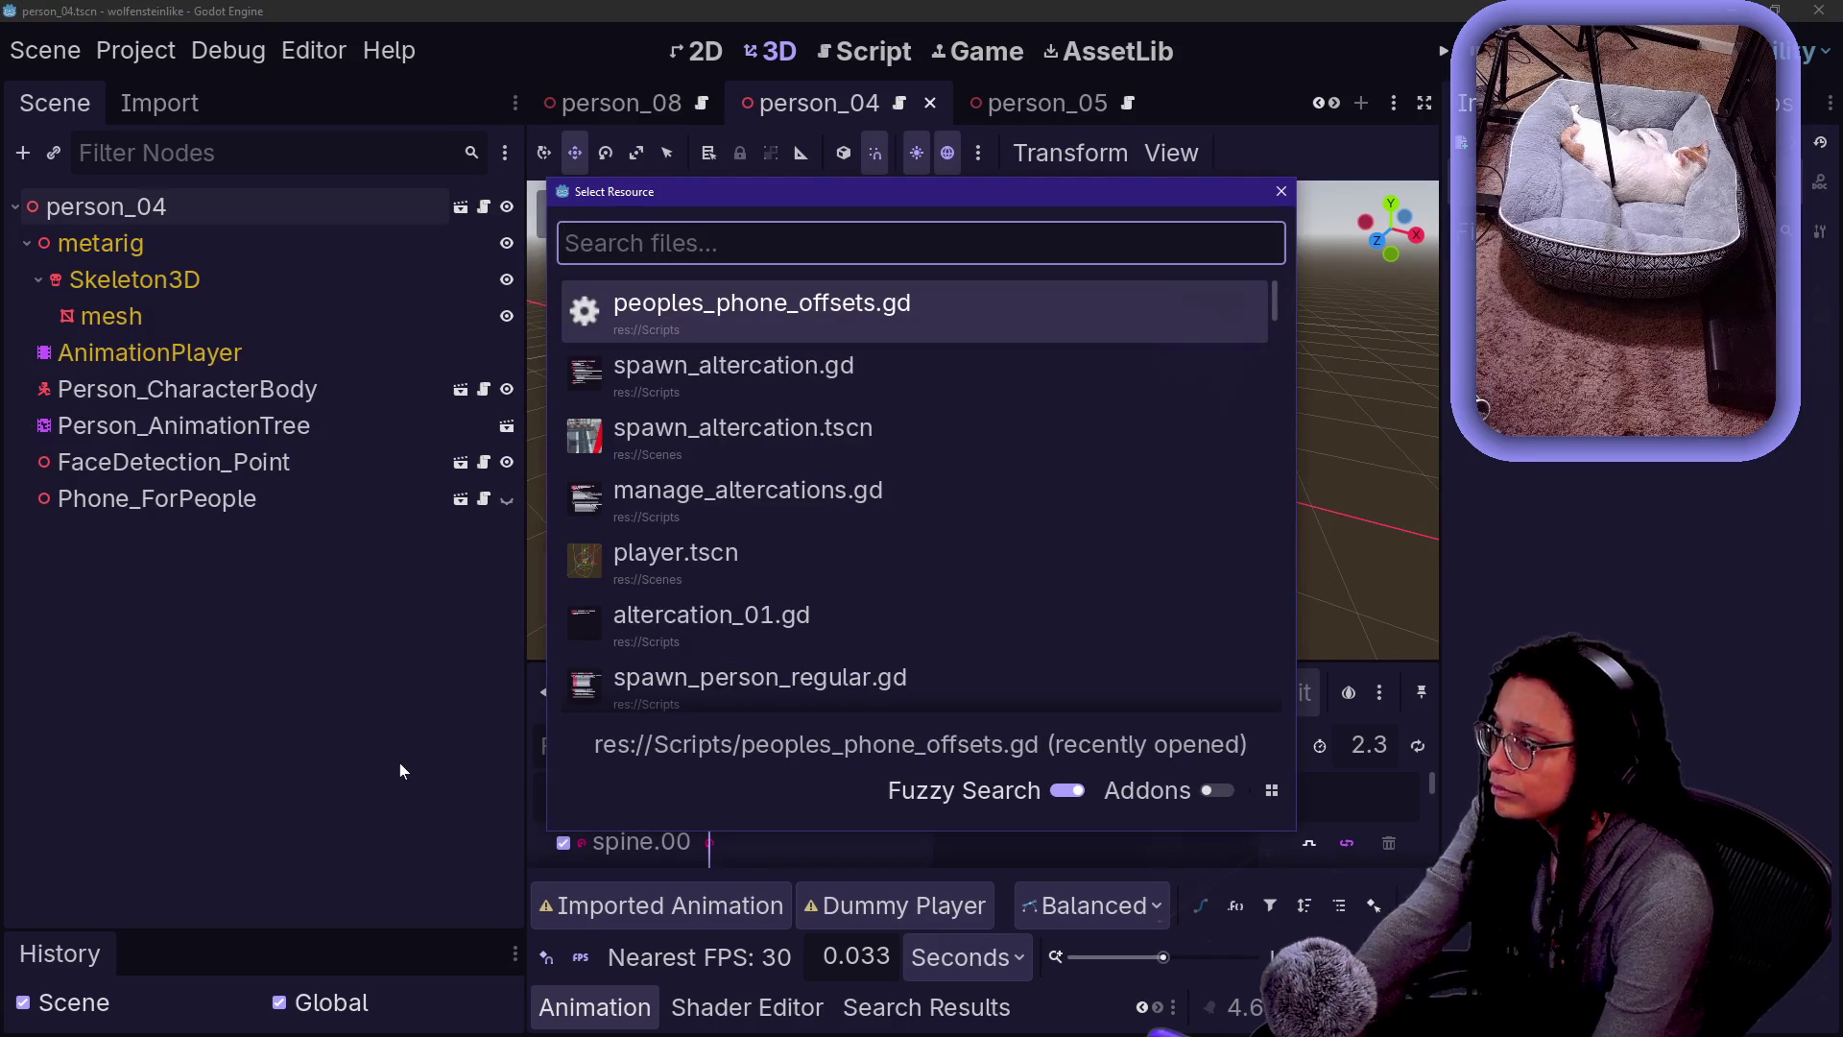
{"action": "type", "text": "agent"}
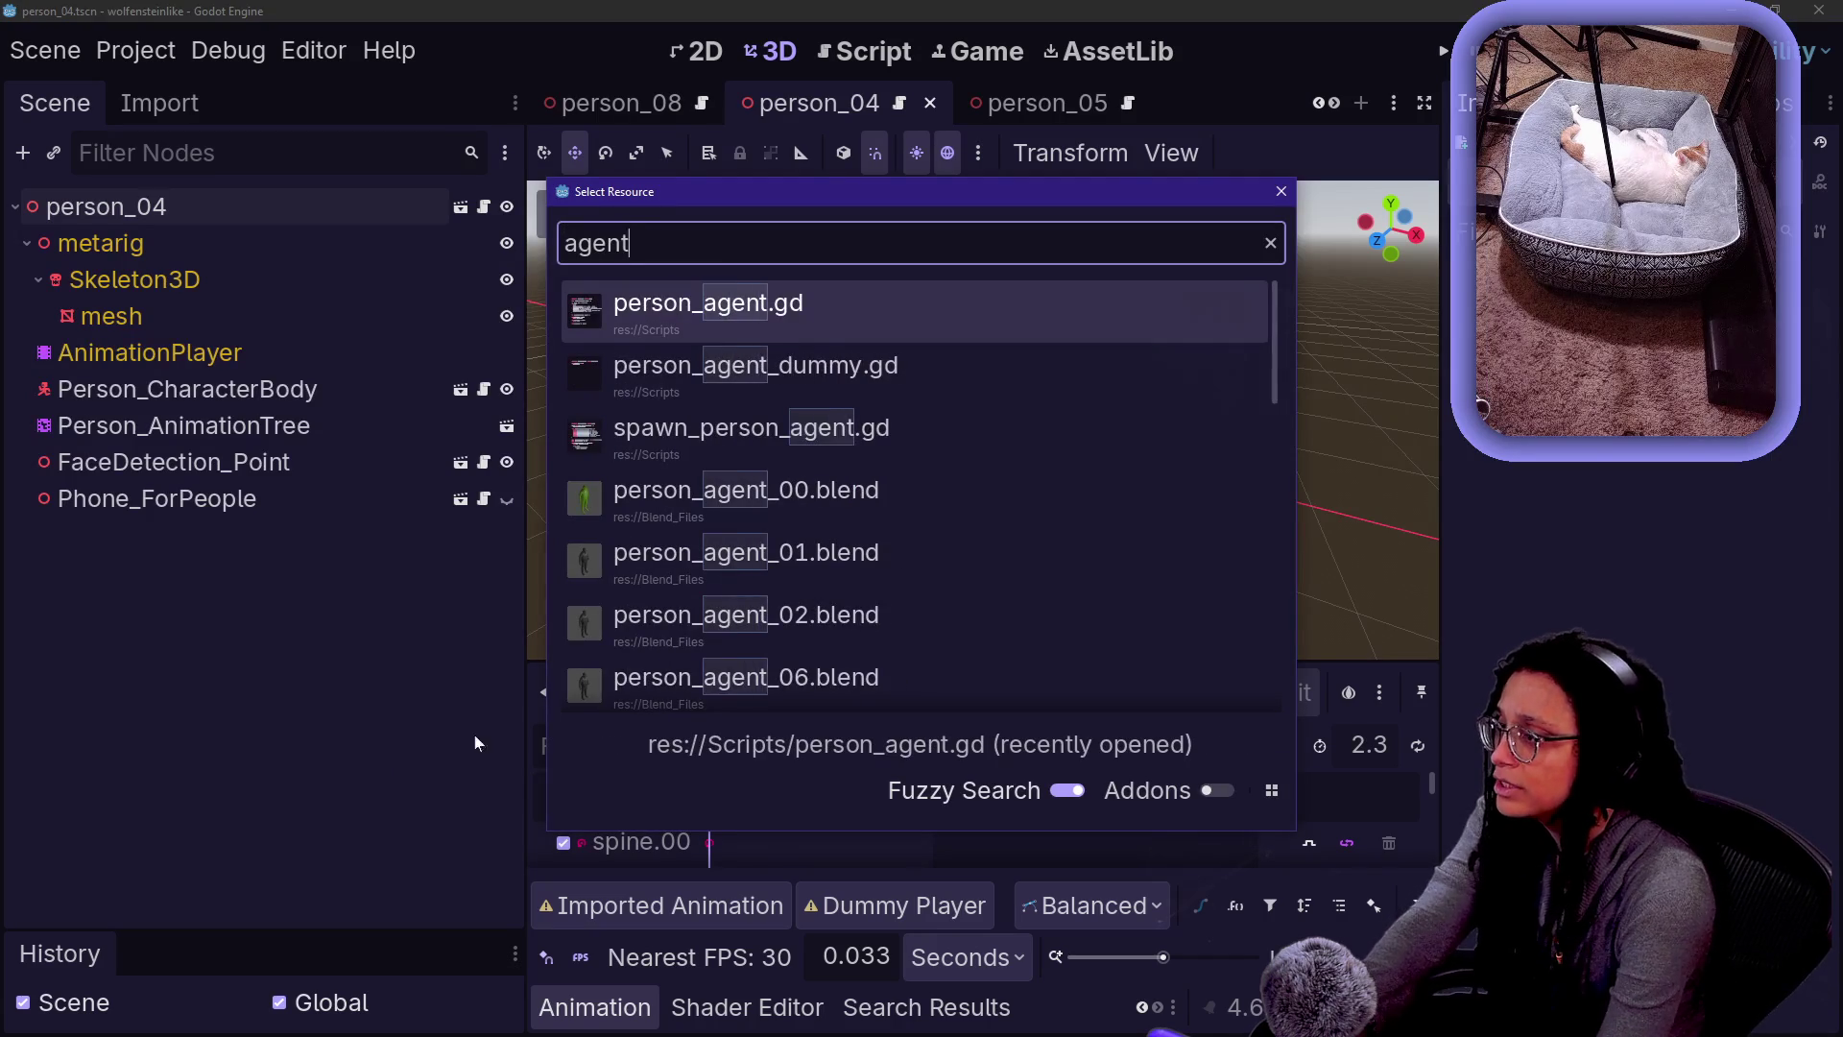
{"action": "double_click", "coordinate": [950, 492]}
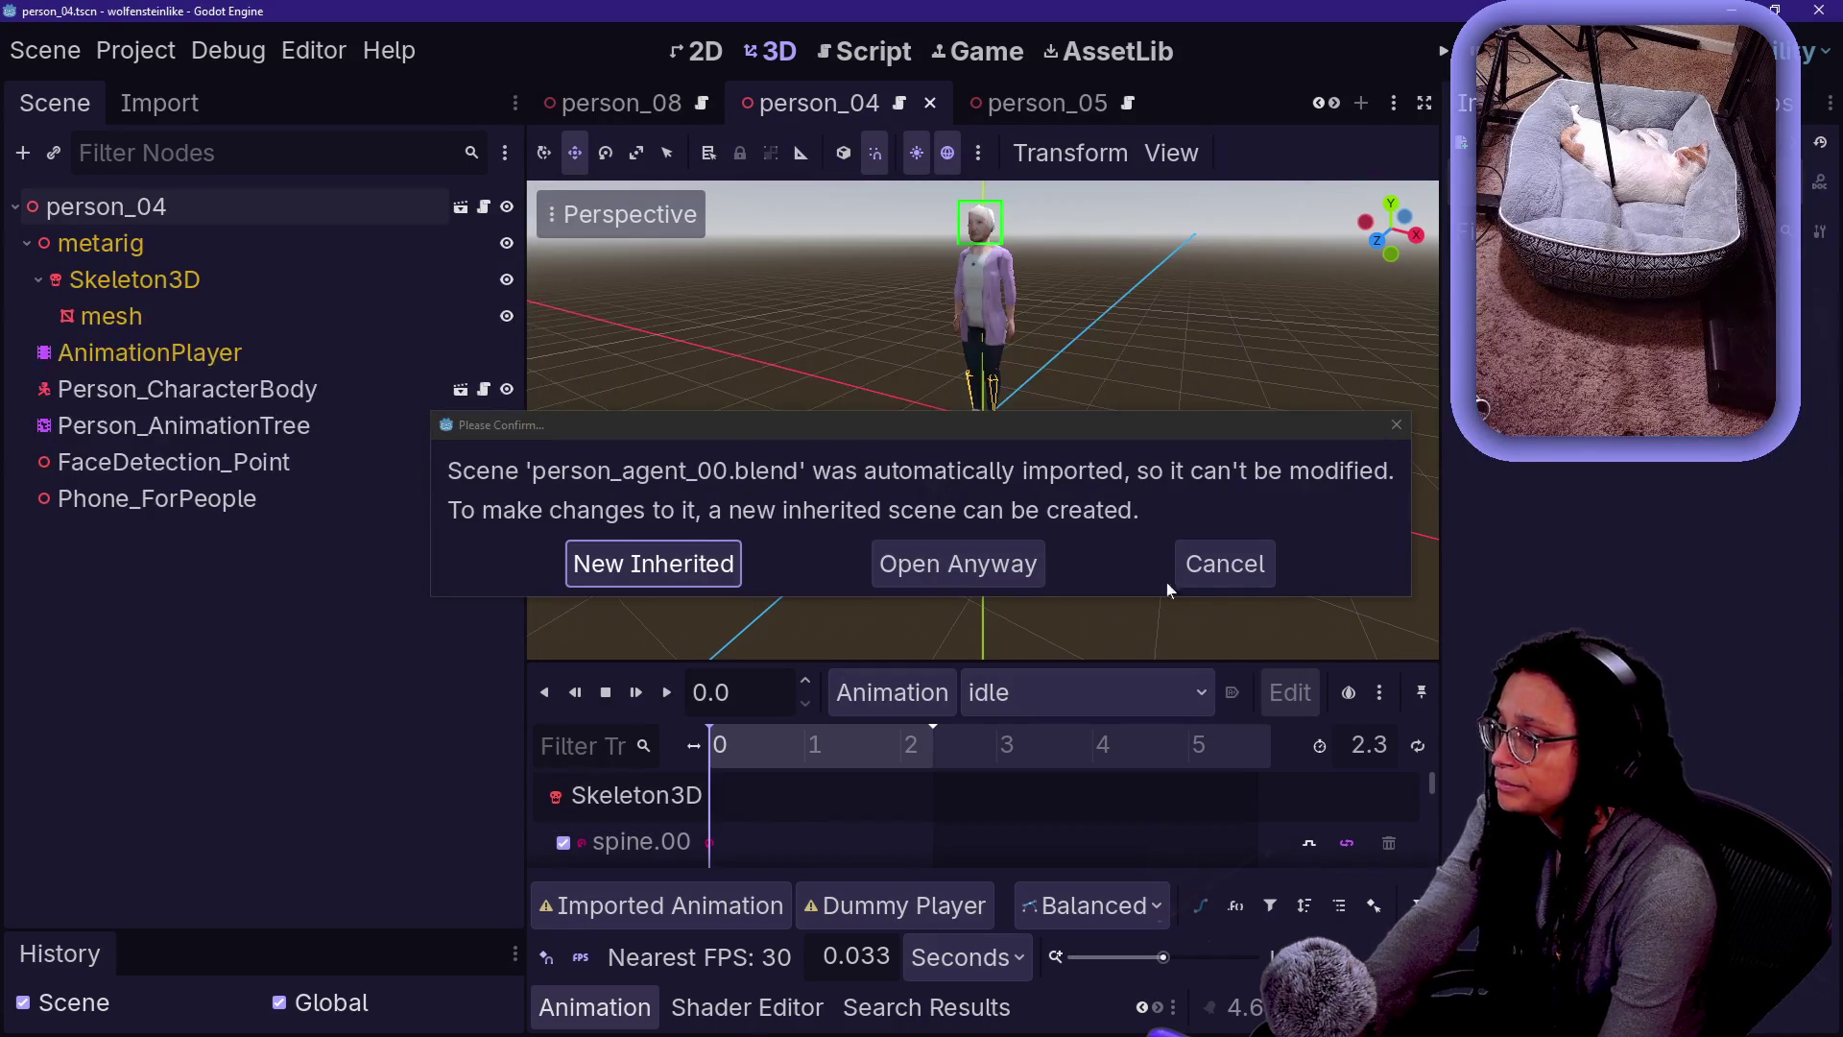
{"action": "left_click", "coordinate": [1212, 568]}
{"action": "key", "text": "shift+alt+o"}
{"action": "key", "text": "Escape"}
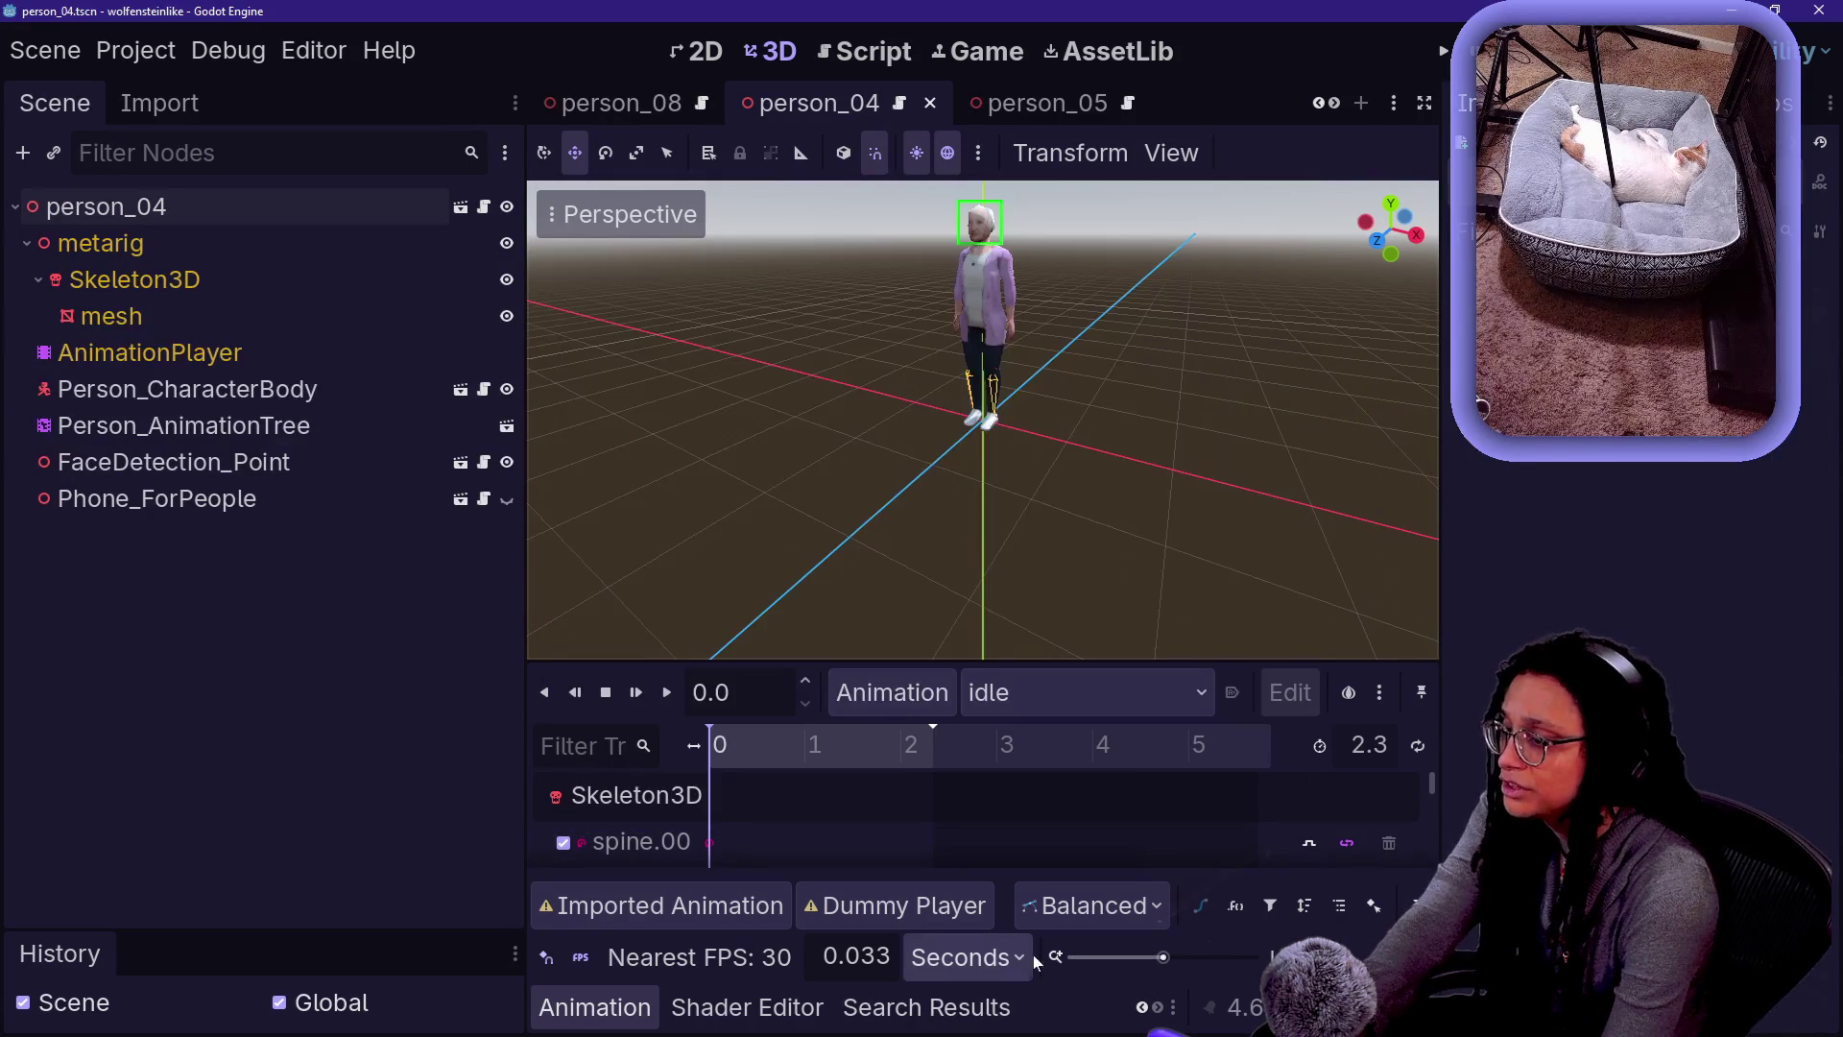
- Filter the FileSystem dock by 'person_ag' to list the person_agent assets
{"action": "left_click", "coordinate": [916, 1006]}
{"action": "scroll", "coordinate": [768, 1017], "scroll_direction": "up", "scroll_amount": 3}
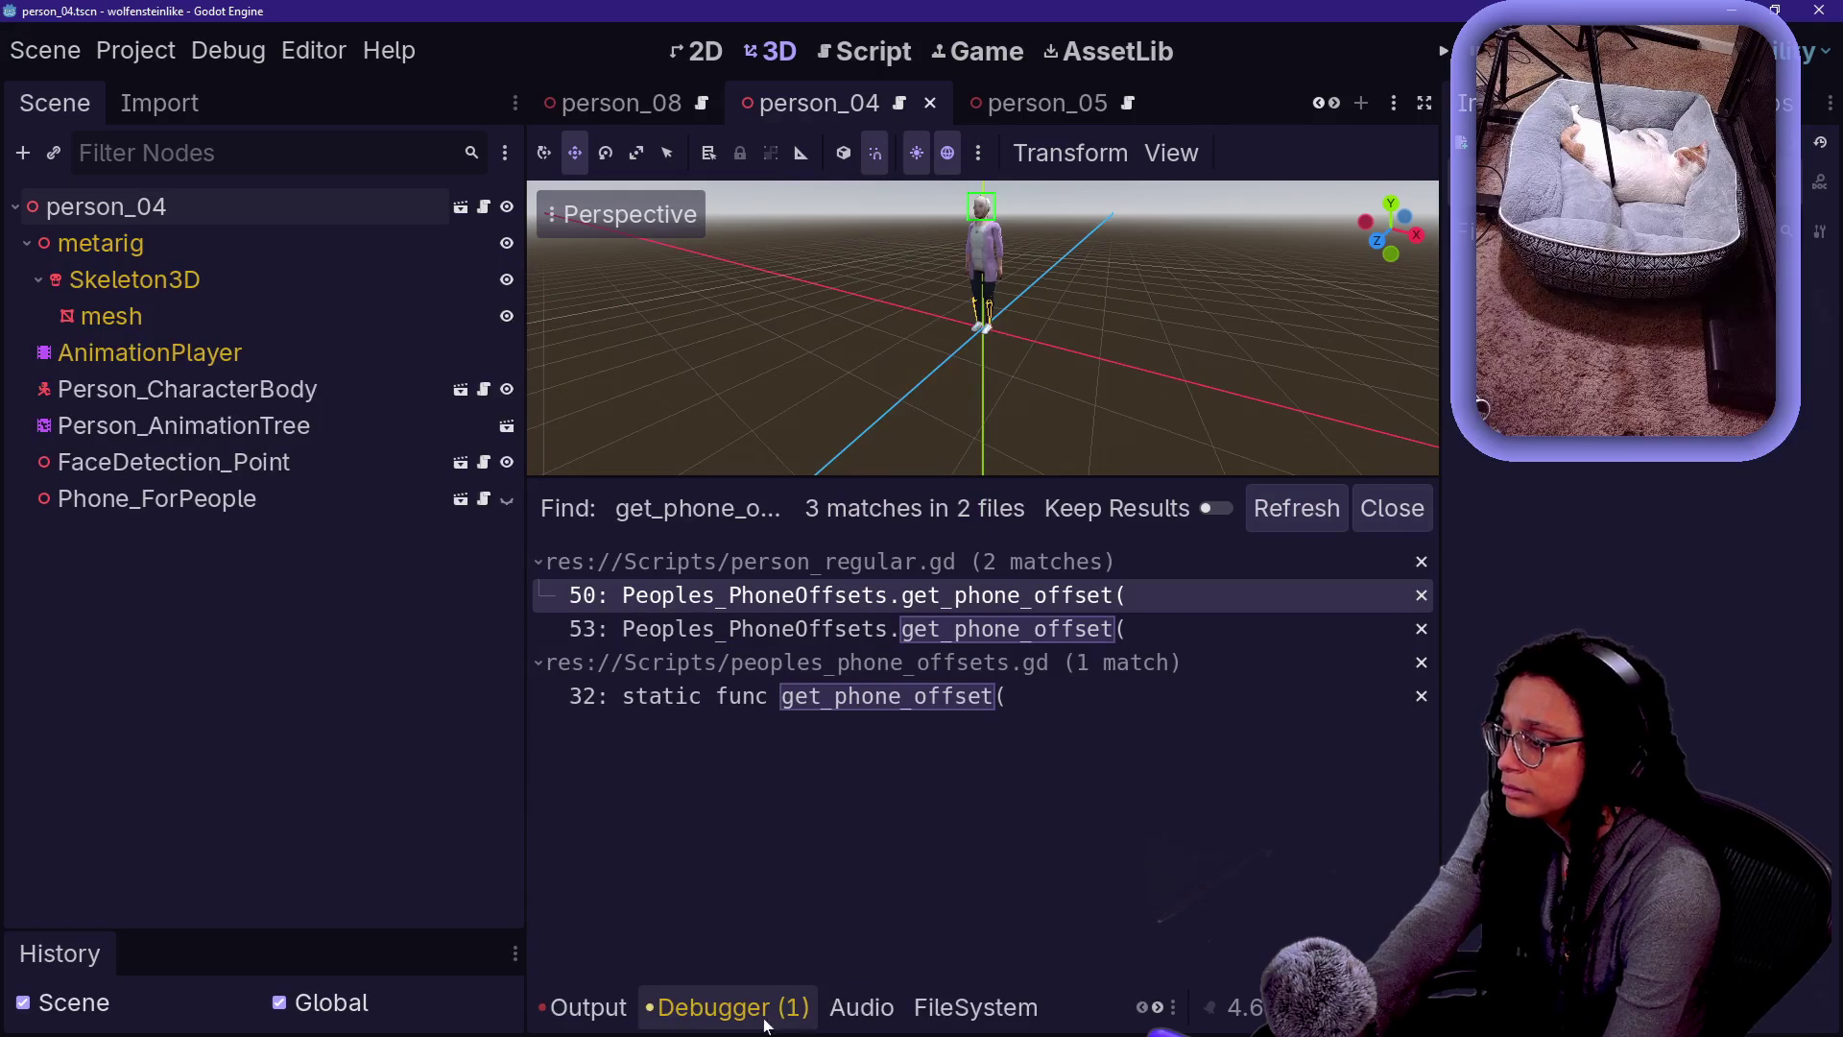
{"action": "left_click", "coordinate": [924, 1006]}
{"action": "key", "text": "BackSpace"}
{"action": "key", "text": "BackSpace"}
{"action": "key", "text": "BackSpace"}
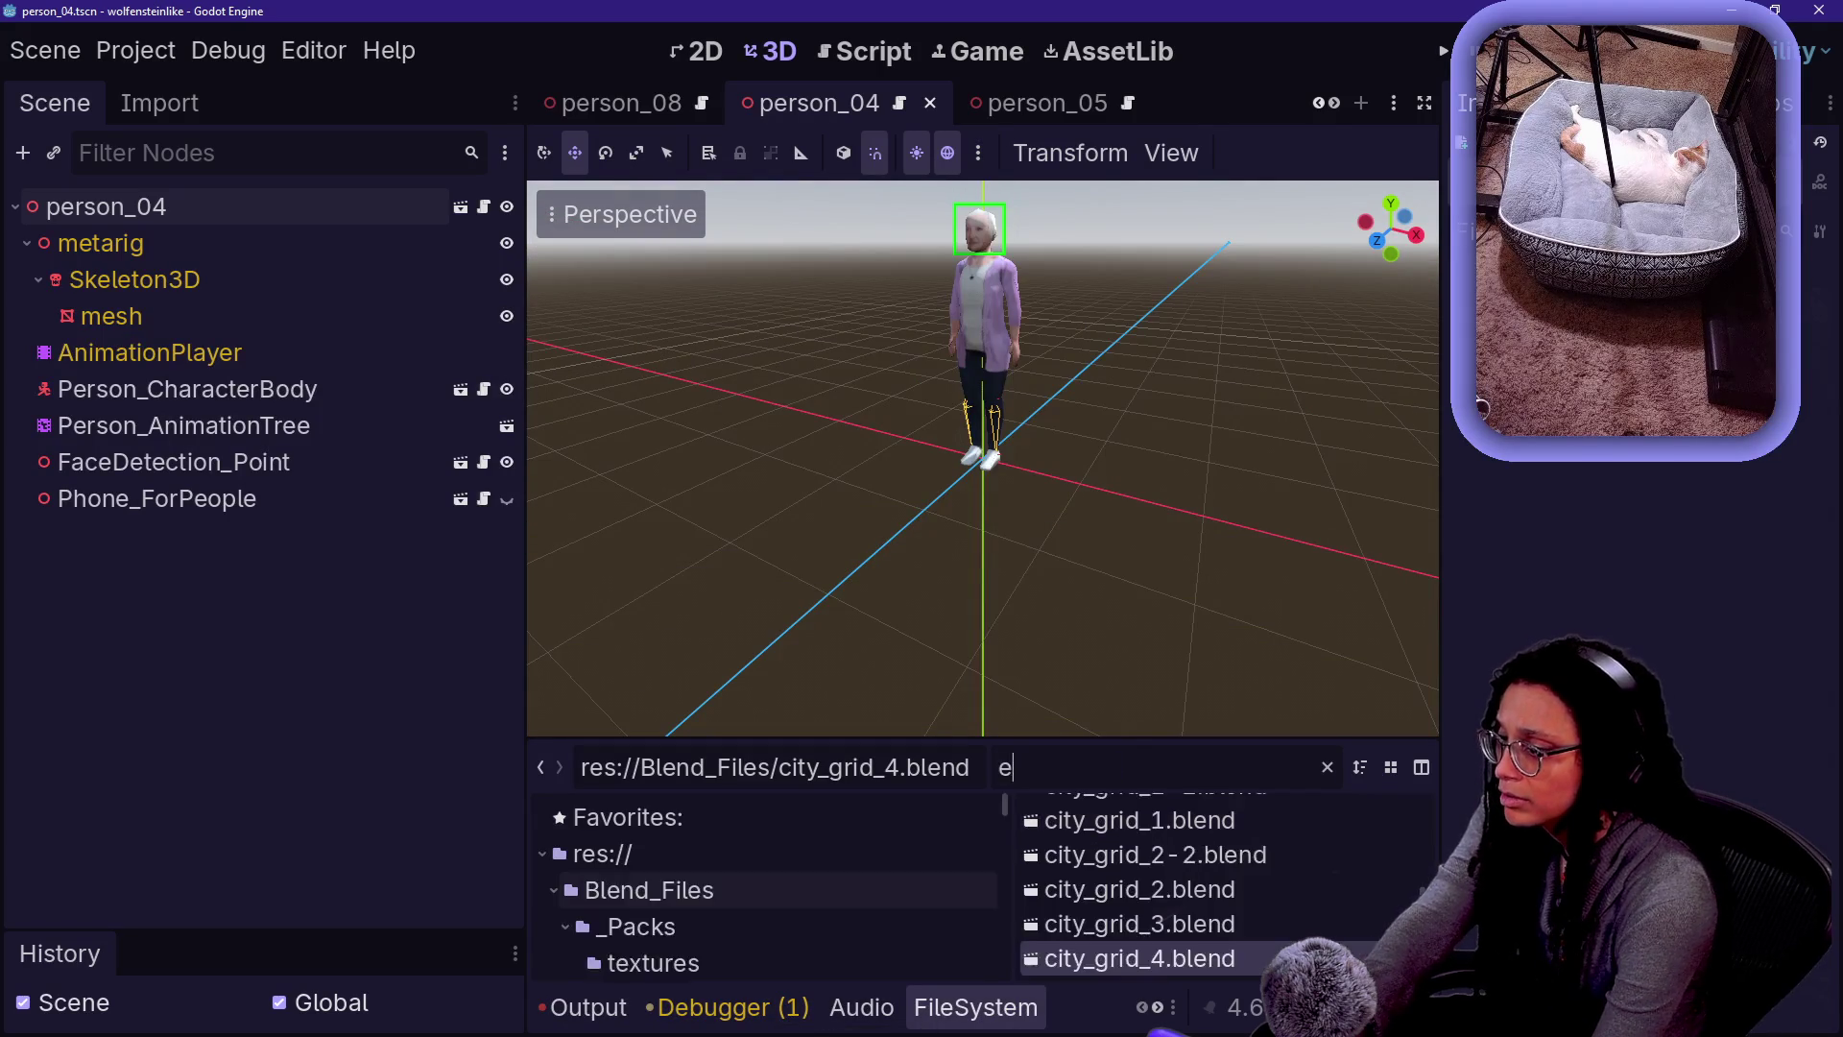
{"action": "type", "text": "person_age"}
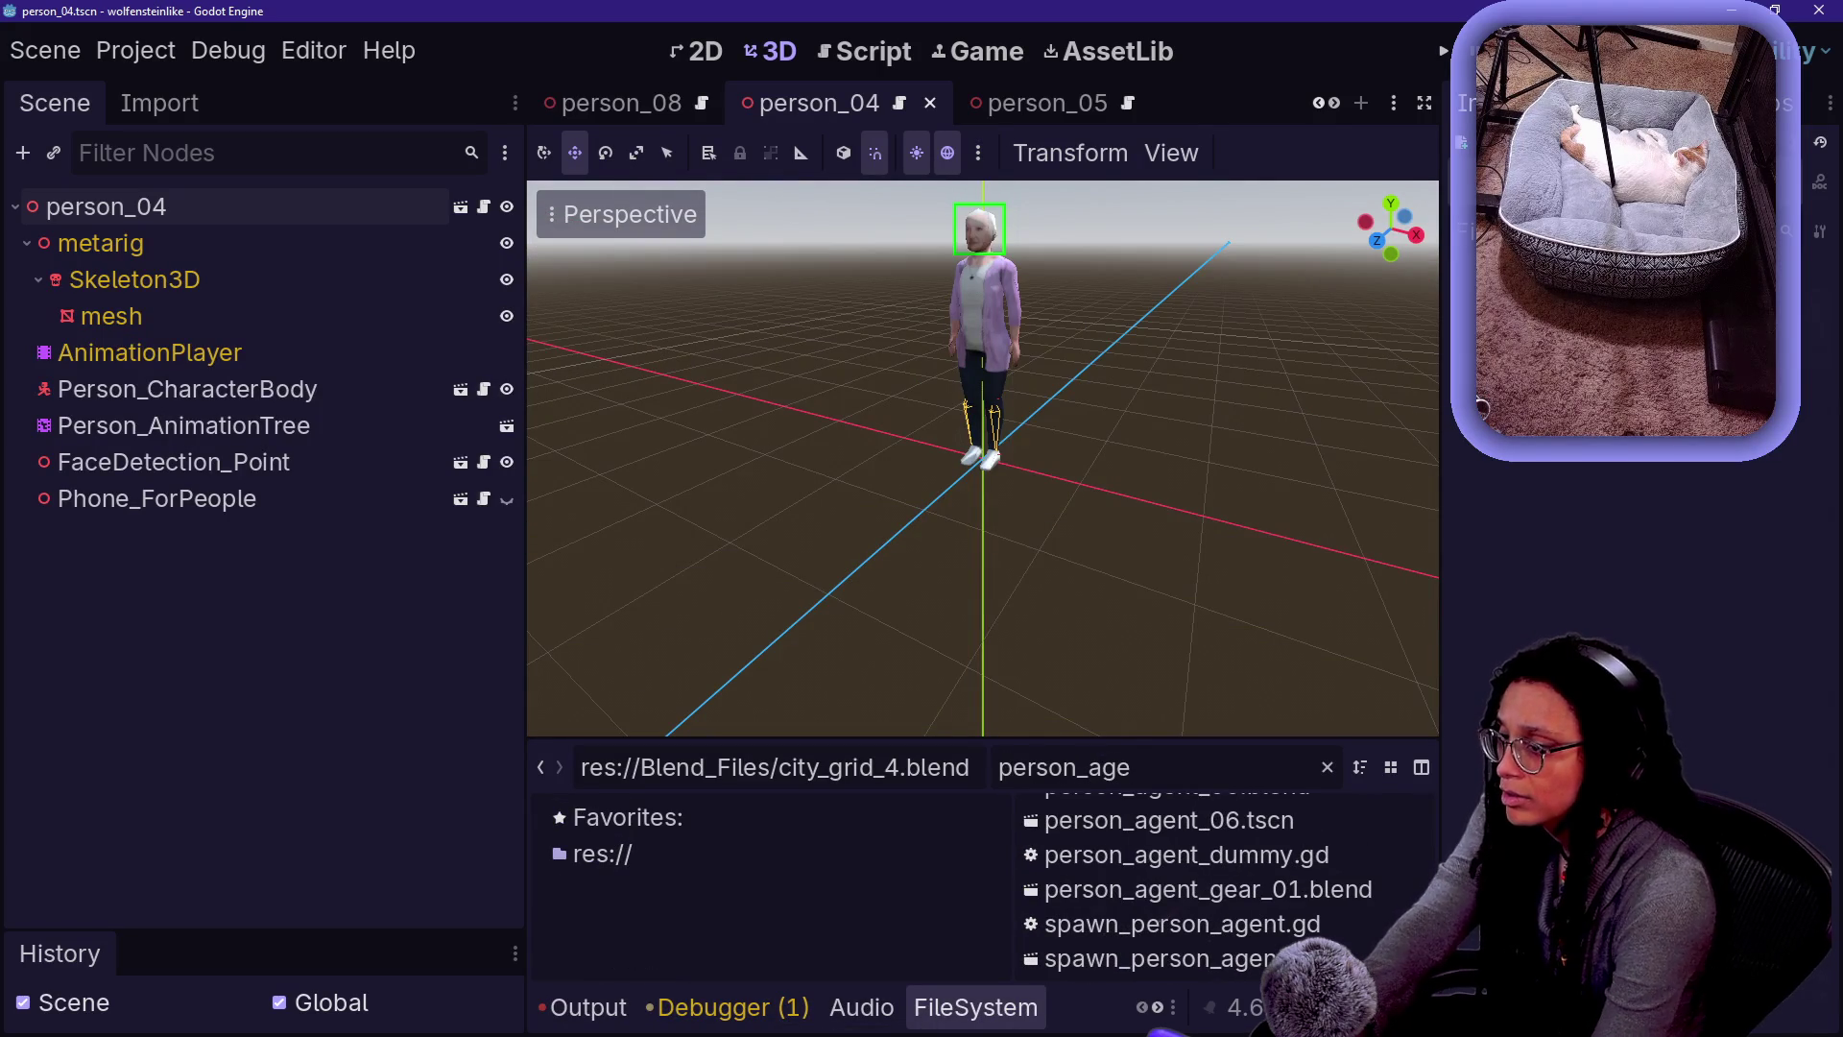
{"action": "scroll", "coordinate": [1143, 845], "scroll_direction": "up", "scroll_amount": 5}
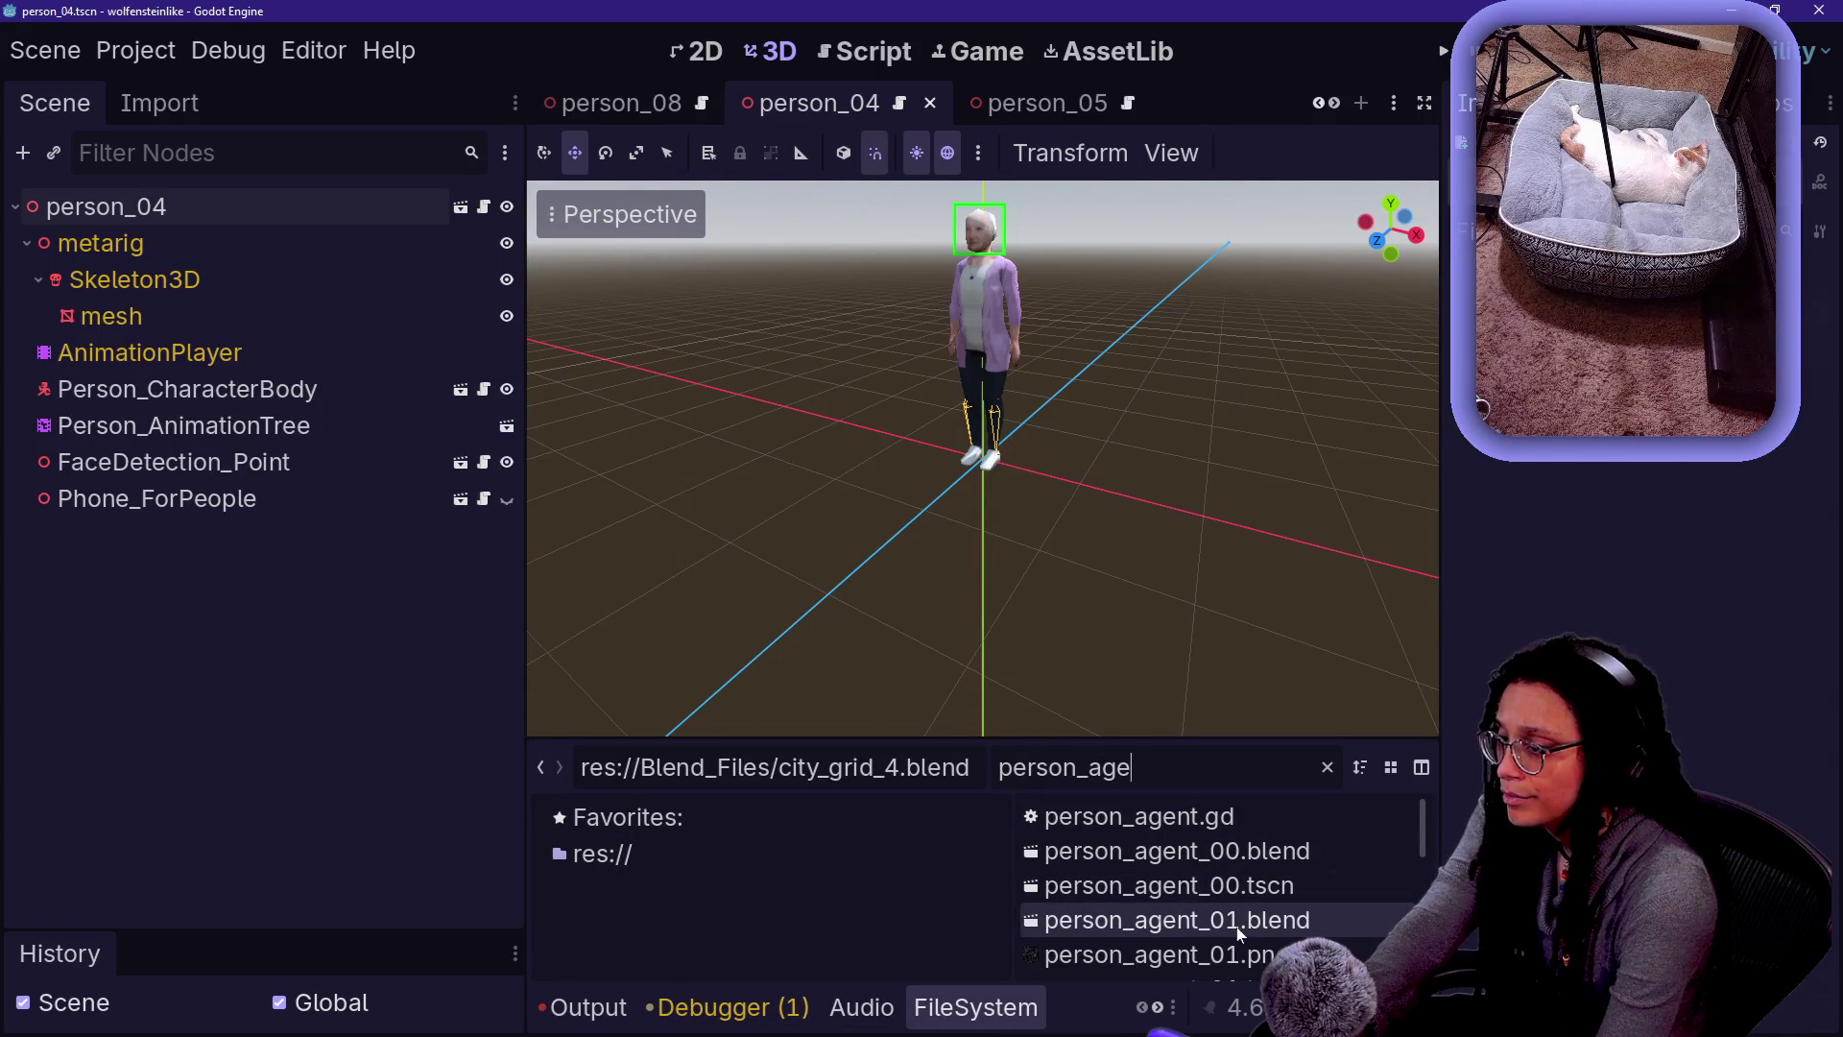
{"action": "scroll", "coordinate": [1238, 933], "scroll_direction": "down", "scroll_amount": 1}
- Open the person_agent_01 scene, inspect its Debug_Label3D node, and try a new empty scene
{"action": "double_click", "coordinate": [1152, 966]}
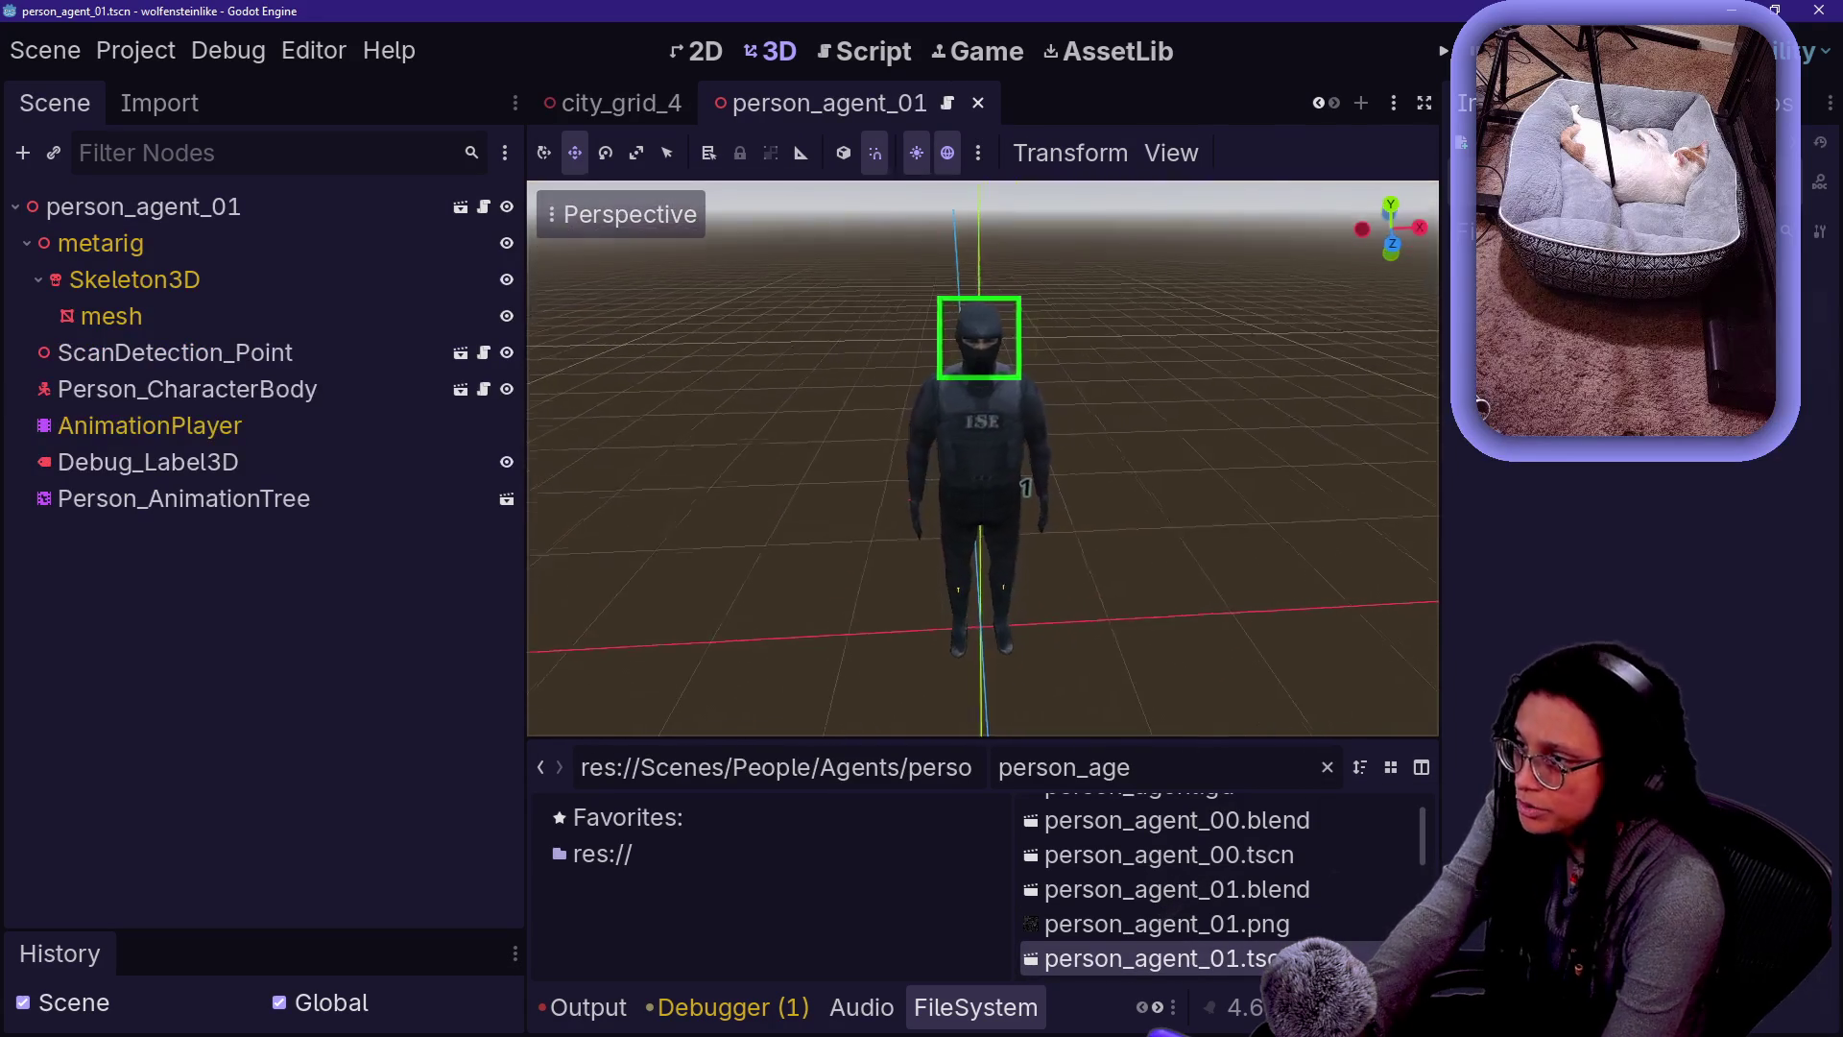
{"action": "left_click", "coordinate": [192, 471]}
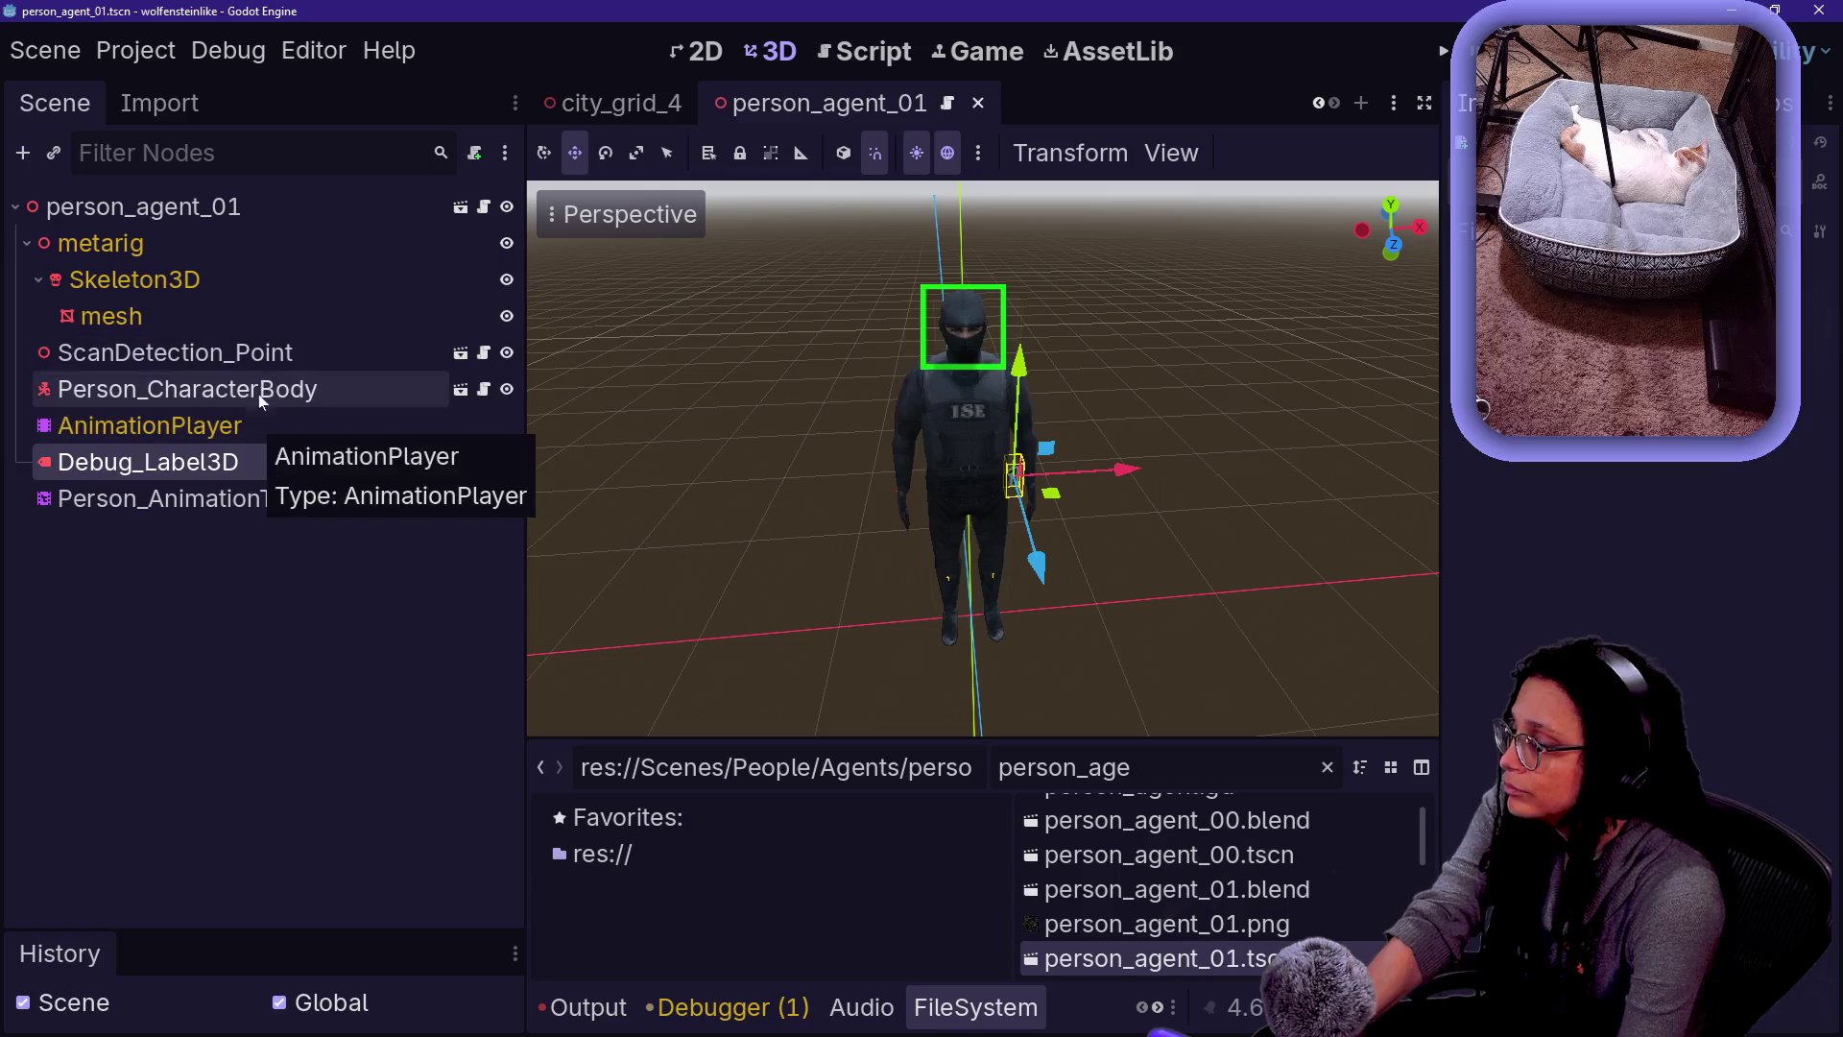
{"action": "left_click", "coordinate": [1361, 102]}
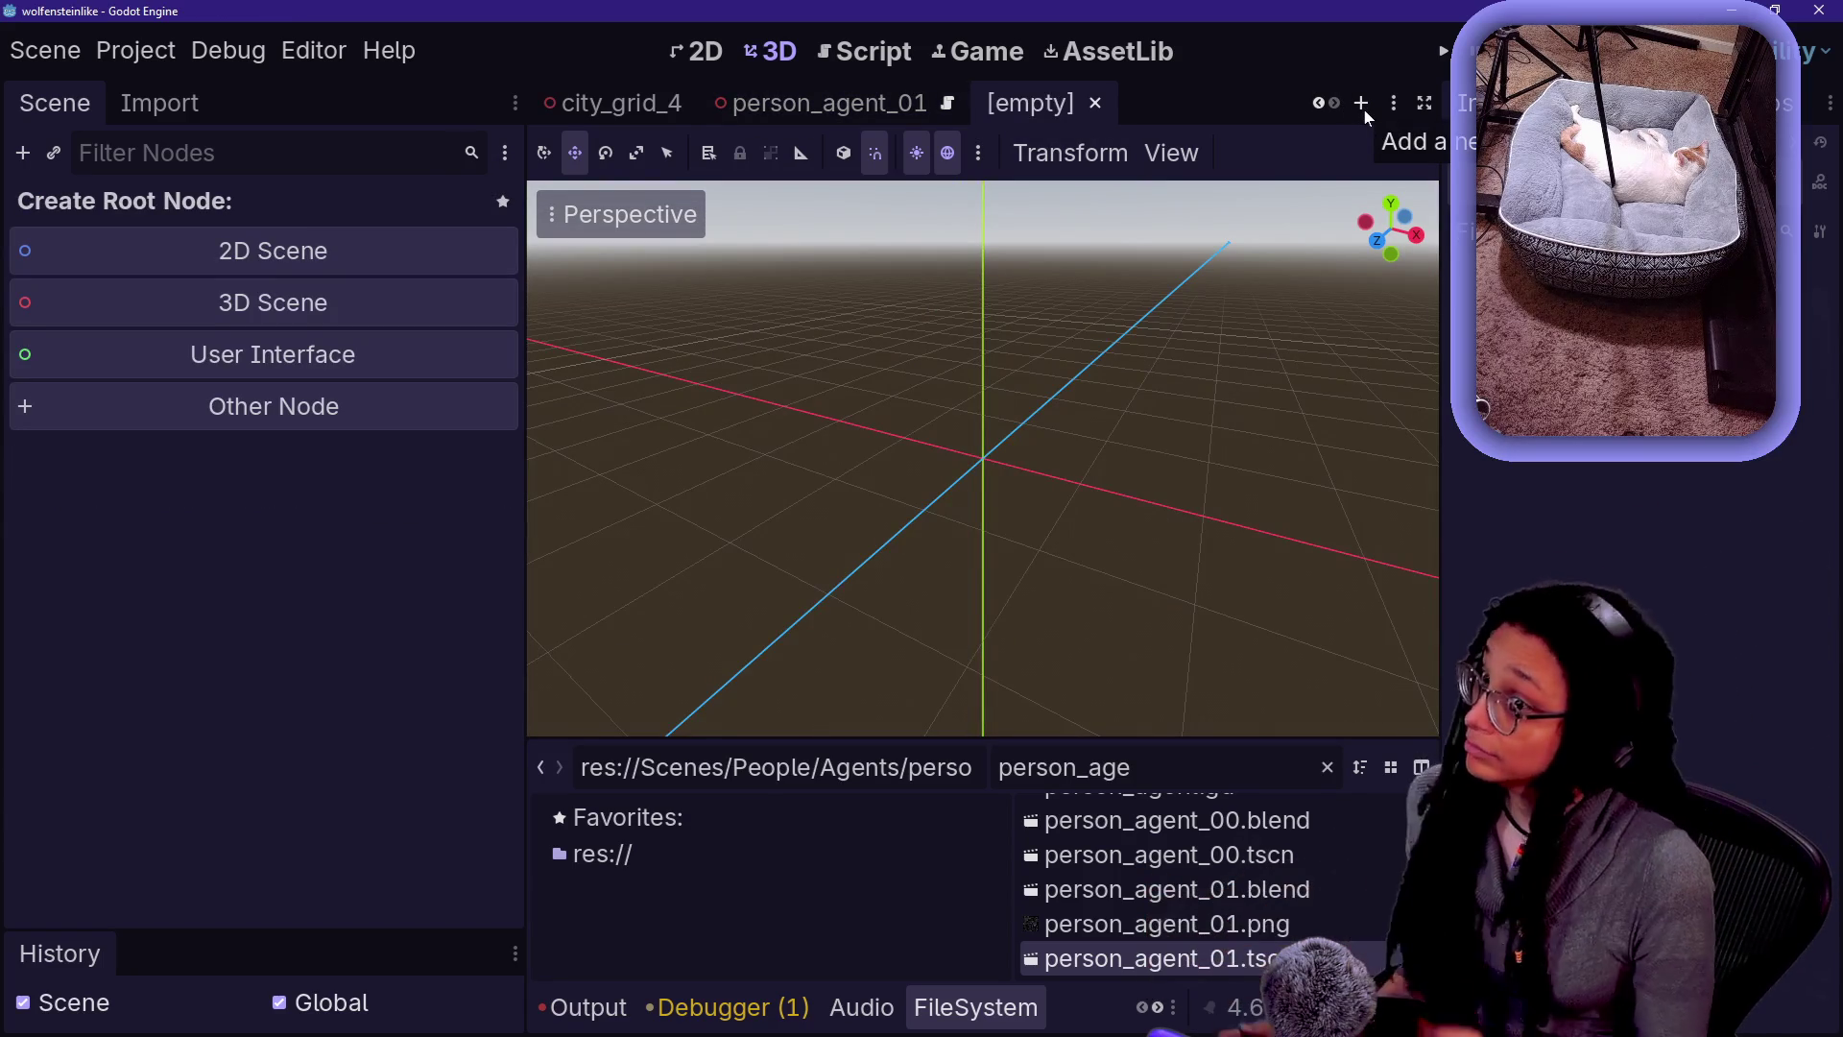
{"action": "double_click", "coordinate": [1250, 960]}
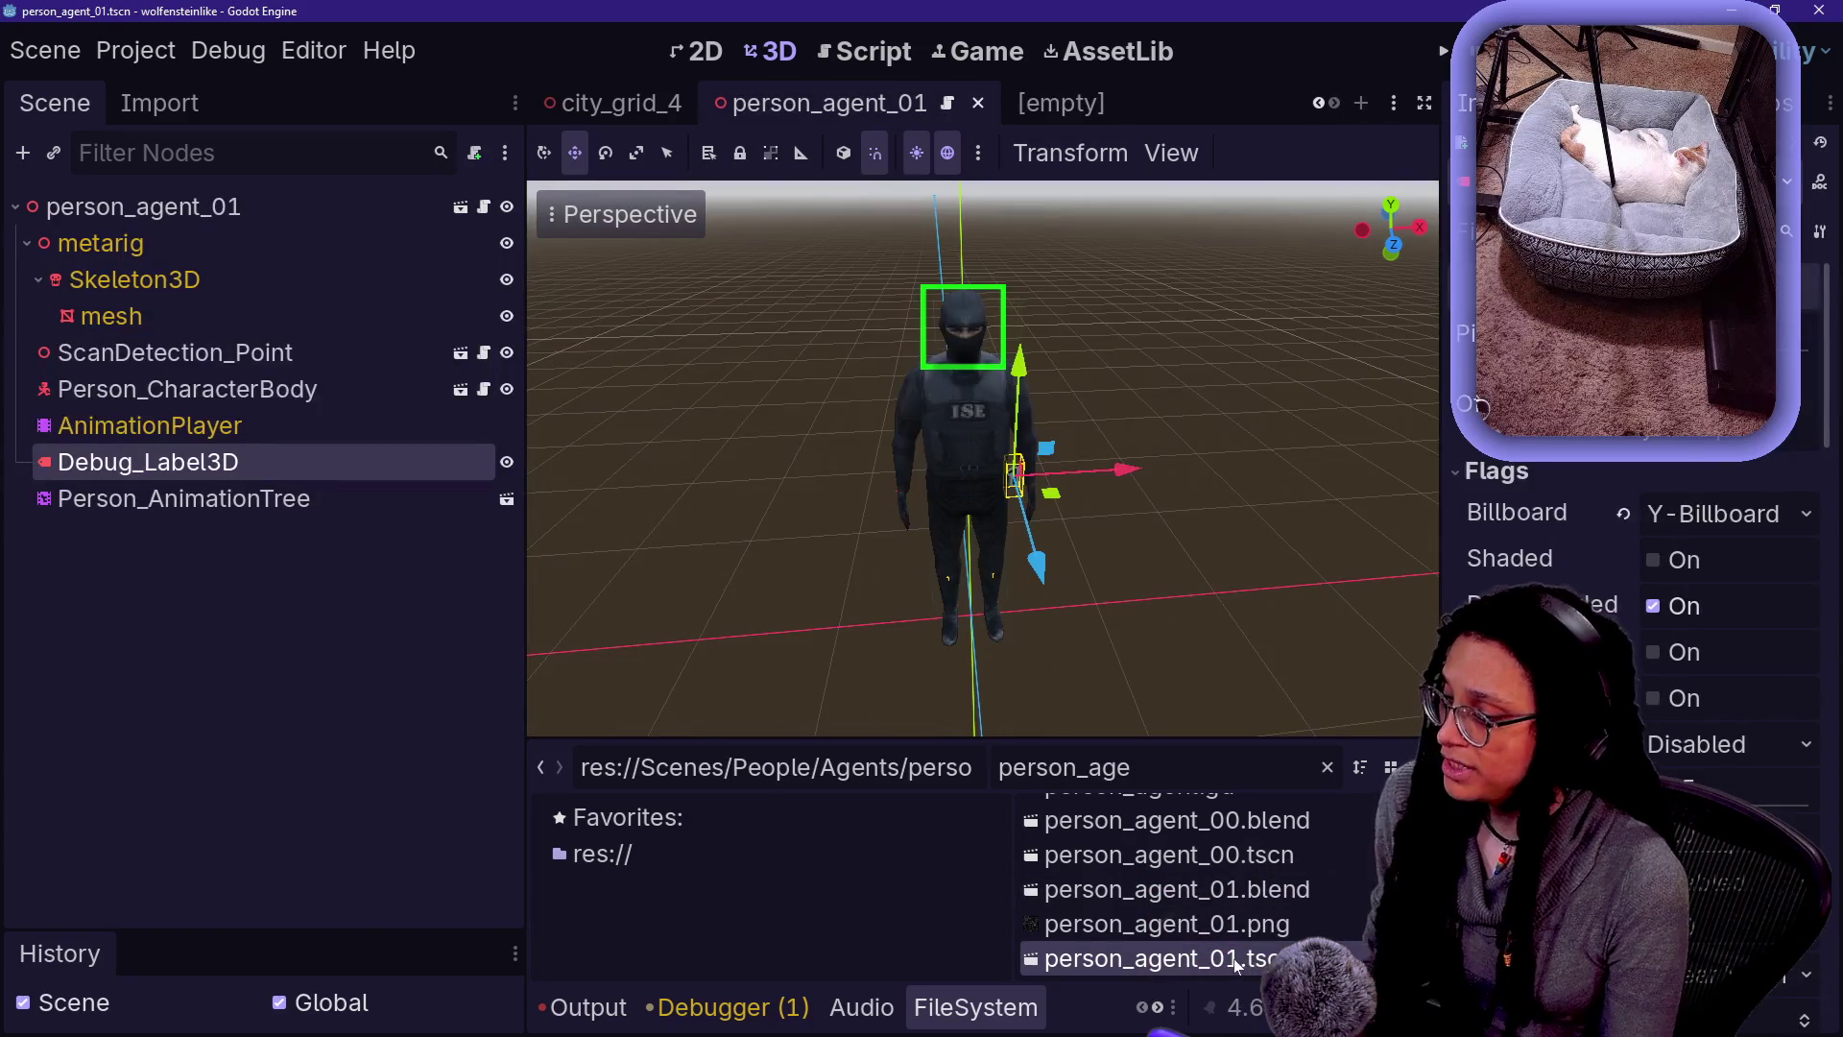
- Rename person_agent_01.tscn to person_agent_01_old.tscn
{"action": "right_click", "coordinate": [1236, 964]}
{"action": "left_click", "coordinate": [1286, 740]}
{"action": "left_click", "coordinate": [1229, 958]}
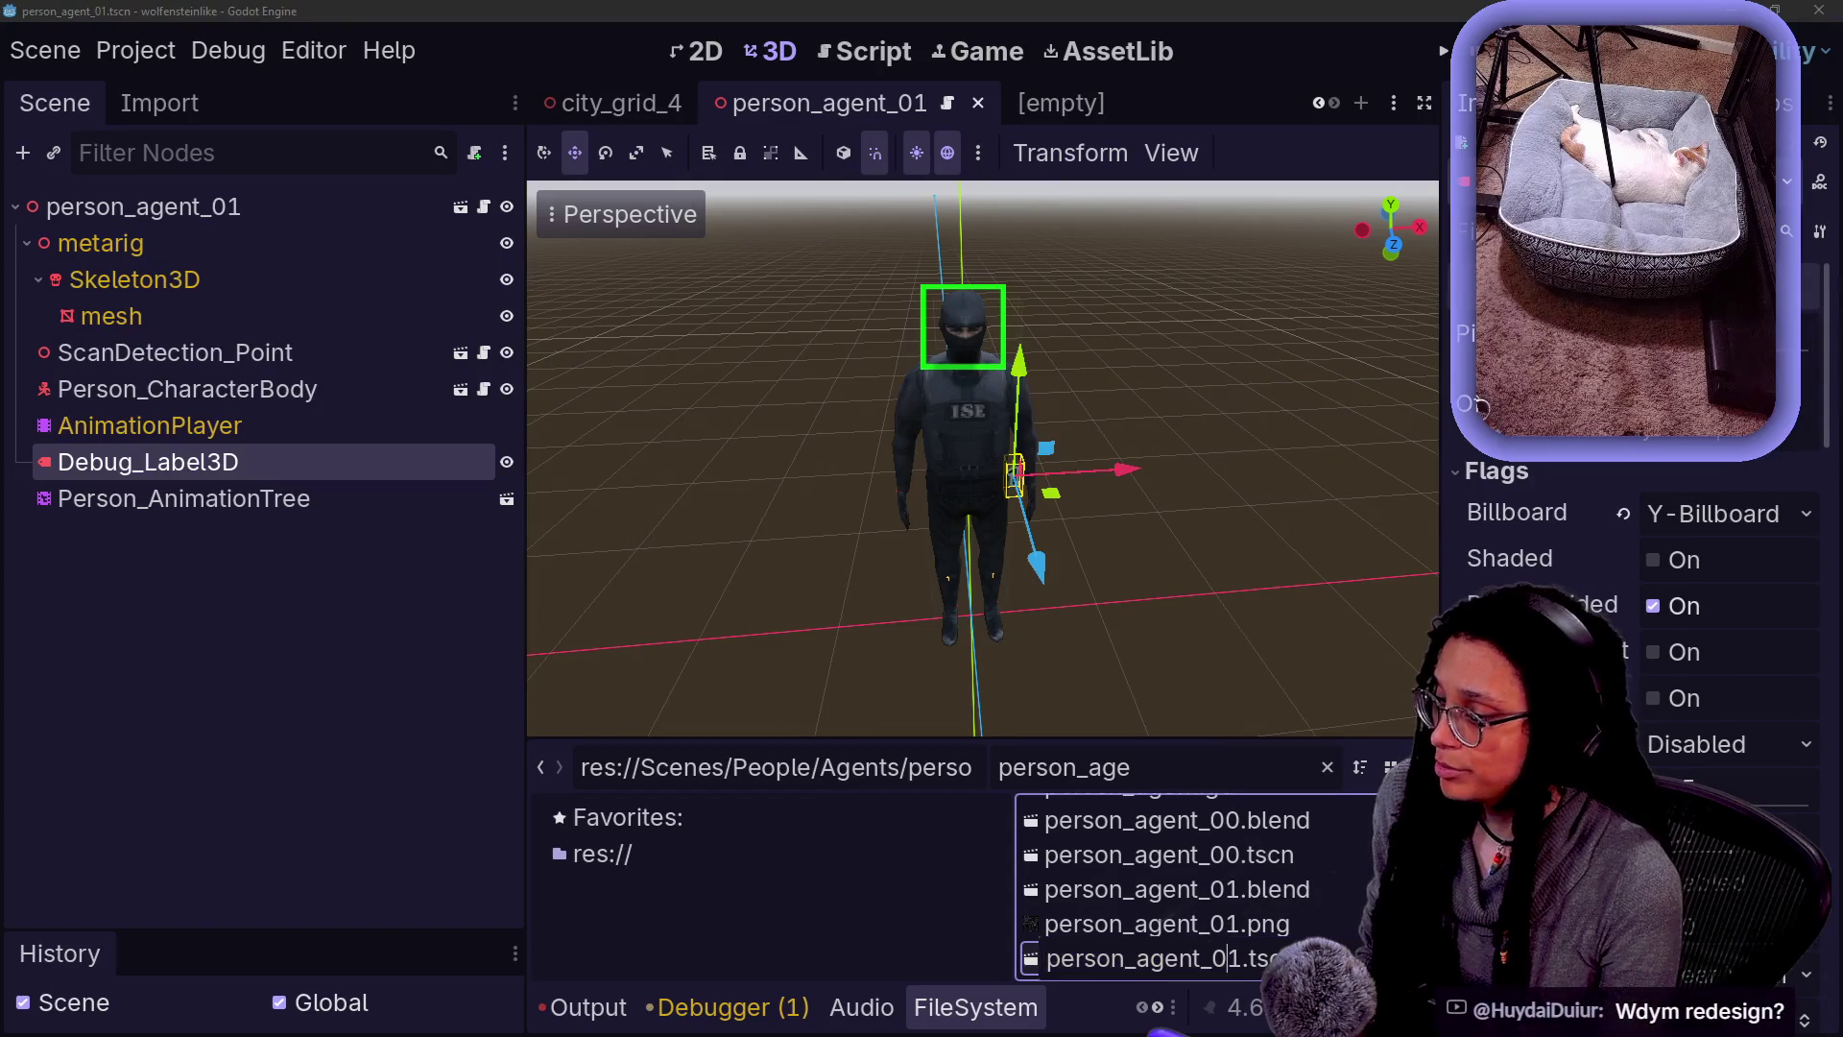
{"action": "type", "text": "_ol"}
{"action": "key", "text": "Return"}
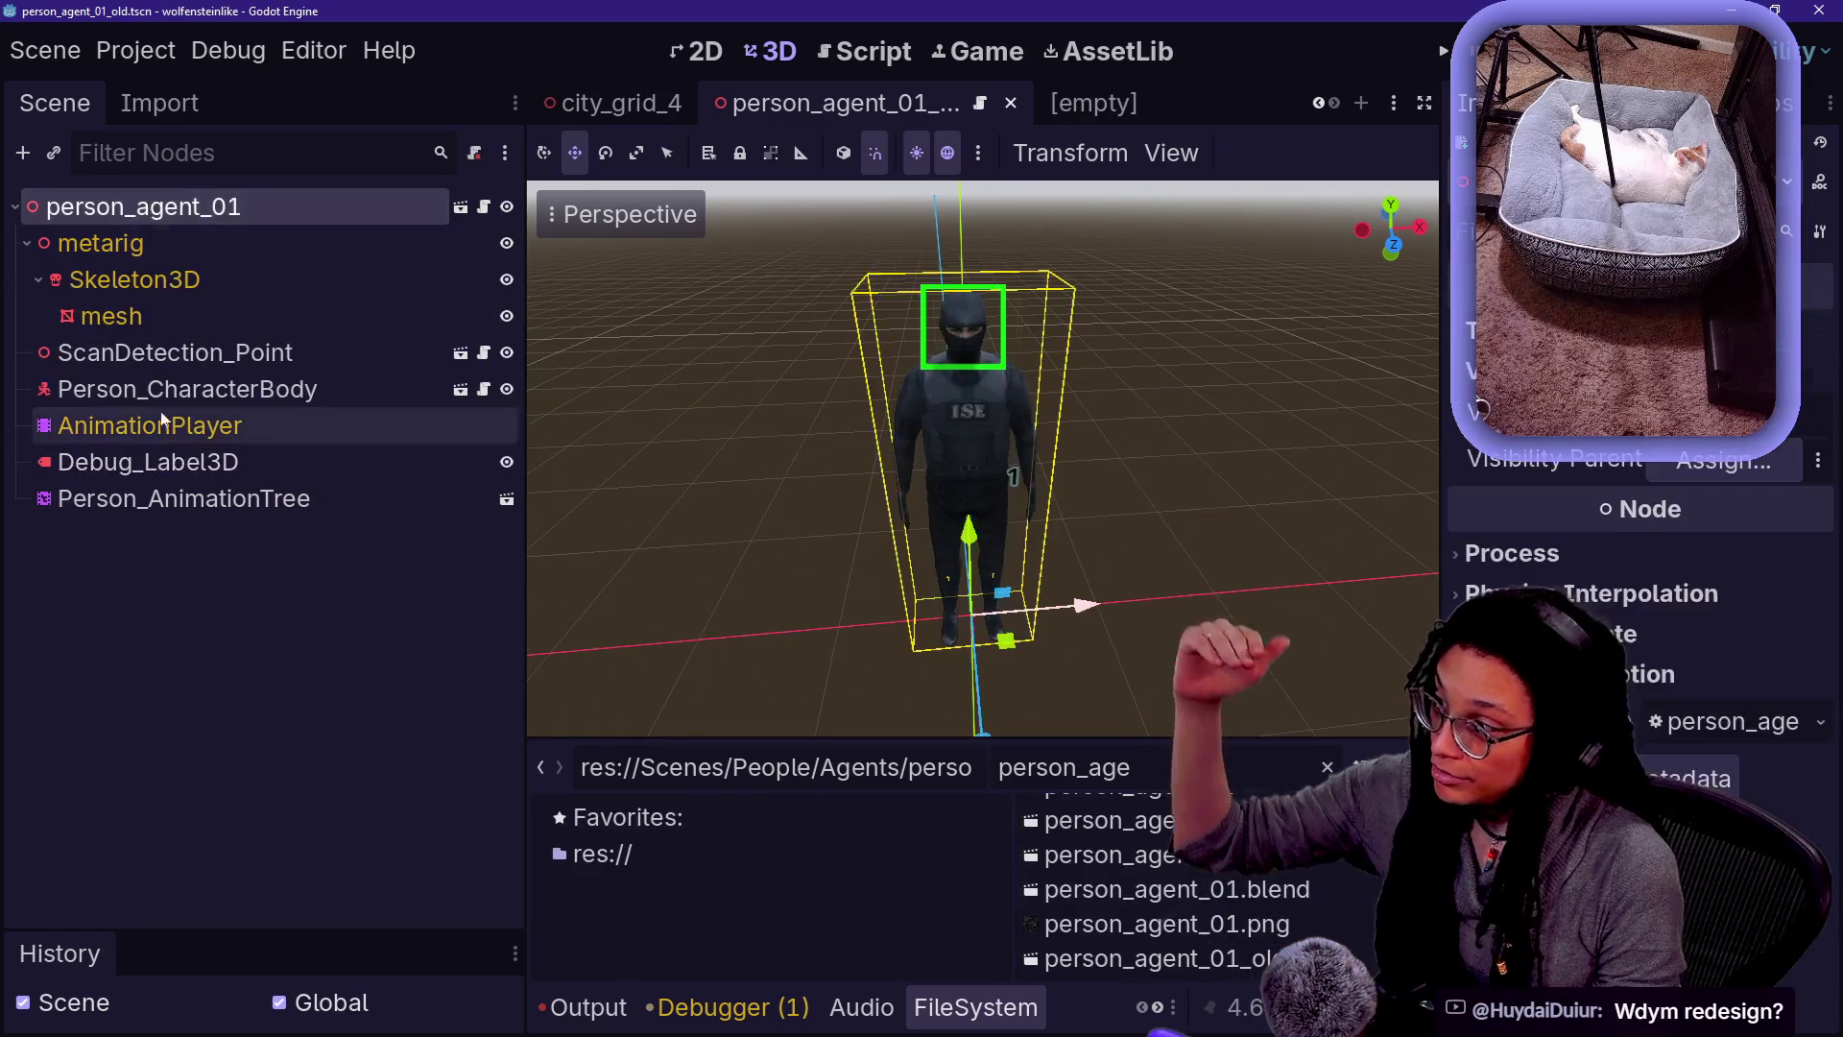
- Create a New Inherited scene from person_agent_01.blend, then close it without saving
{"action": "left_click", "coordinate": [182, 498]}
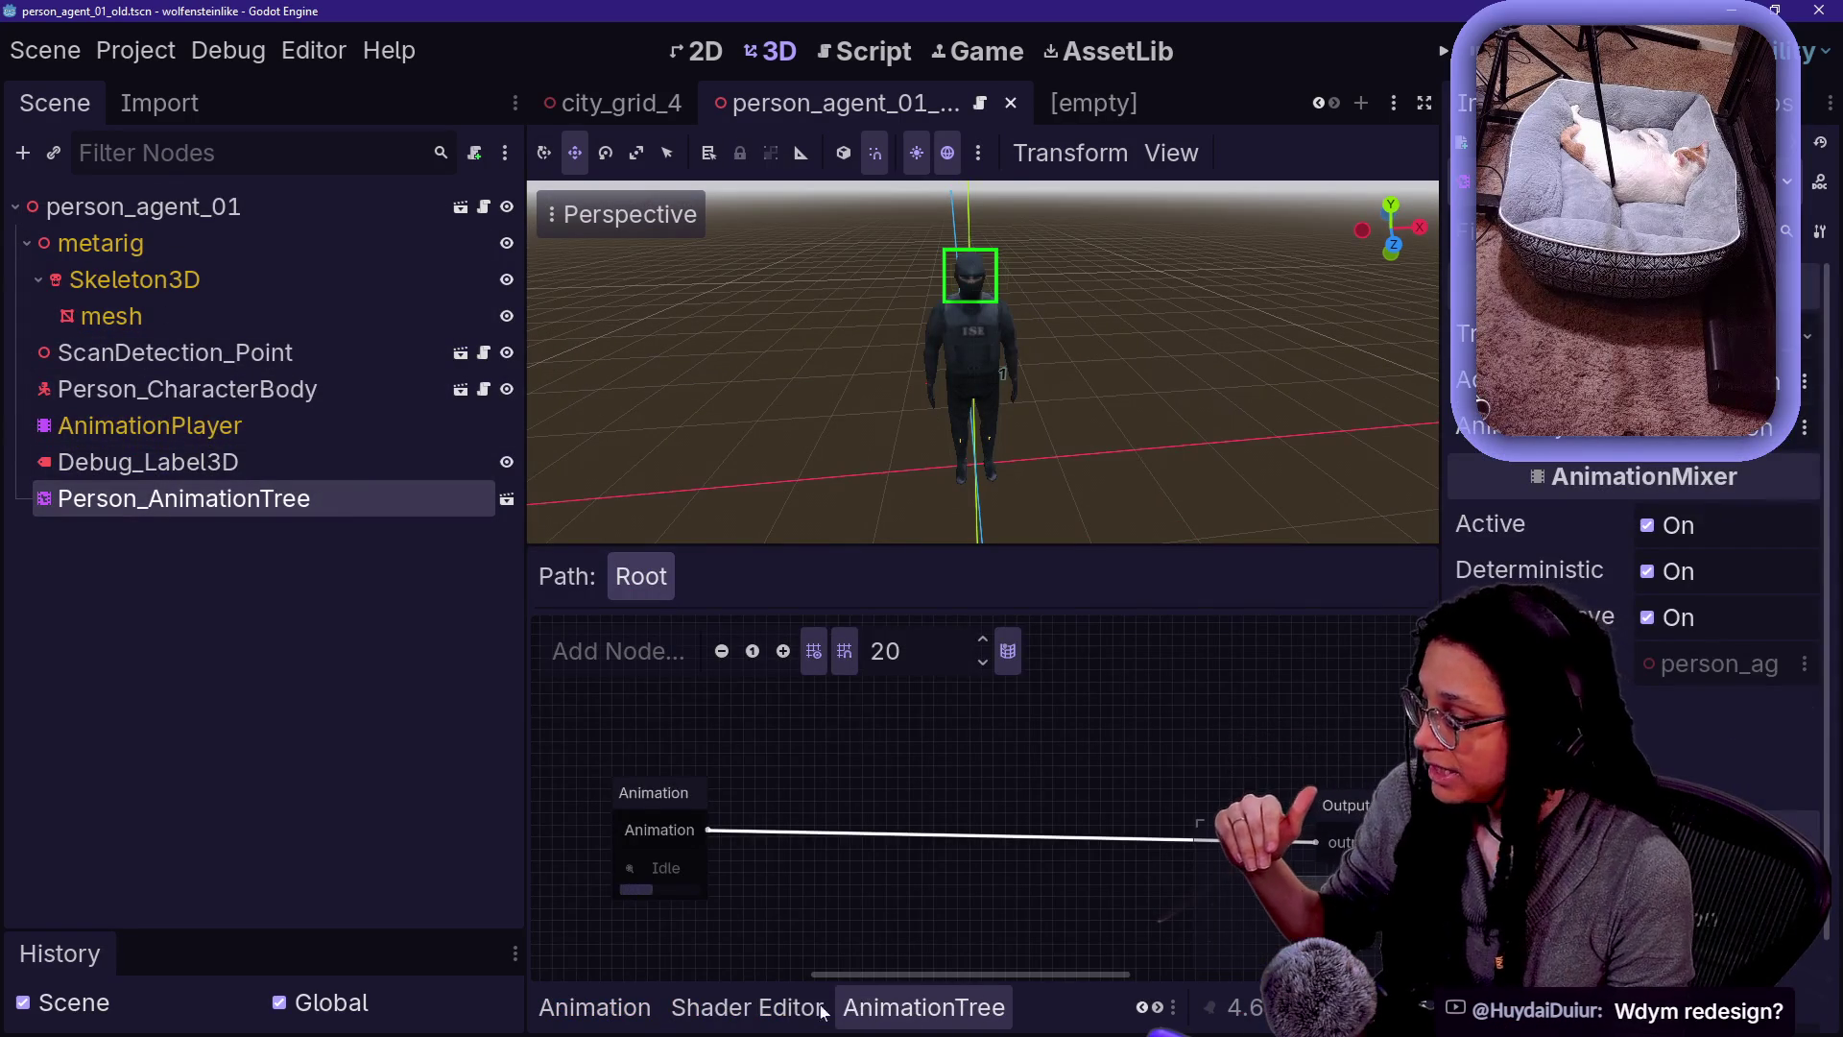
{"action": "scroll", "coordinate": [921, 1007], "scroll_direction": "up", "scroll_amount": 3}
{"action": "left_click", "coordinate": [1027, 1010]}
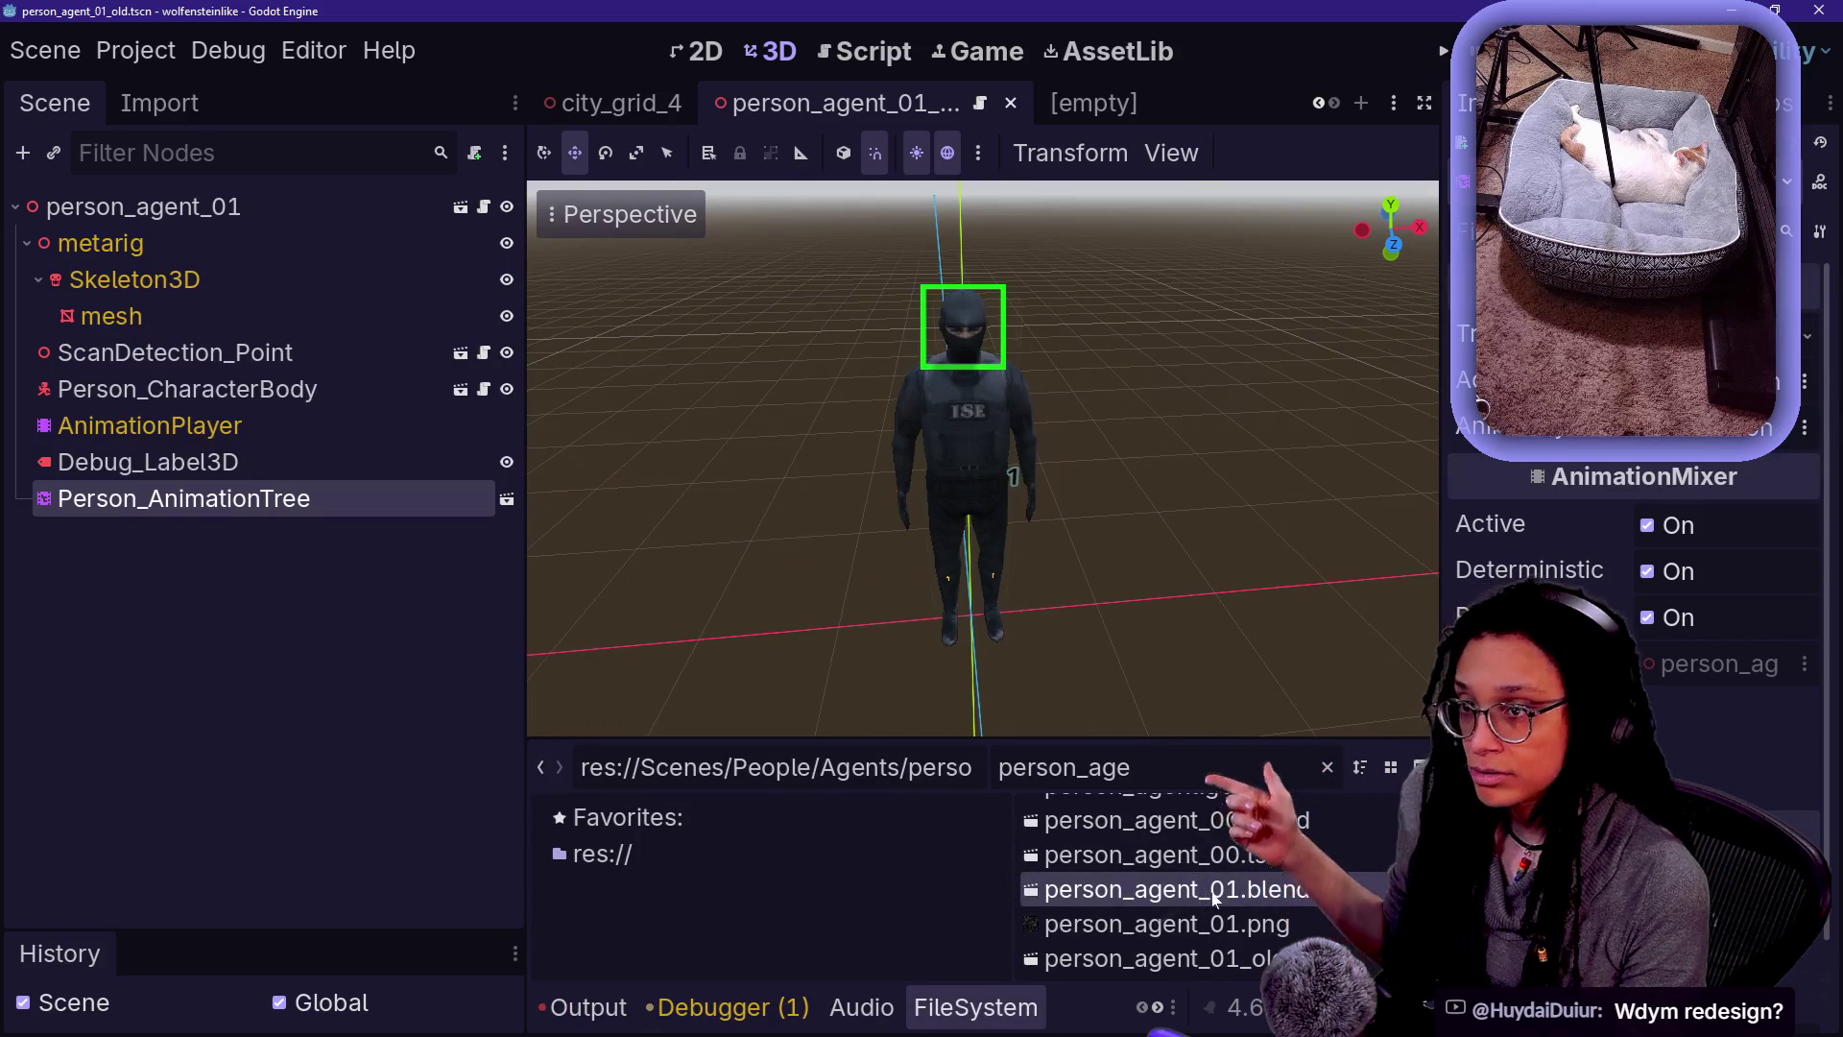
{"action": "right_click", "coordinate": [1269, 893]}
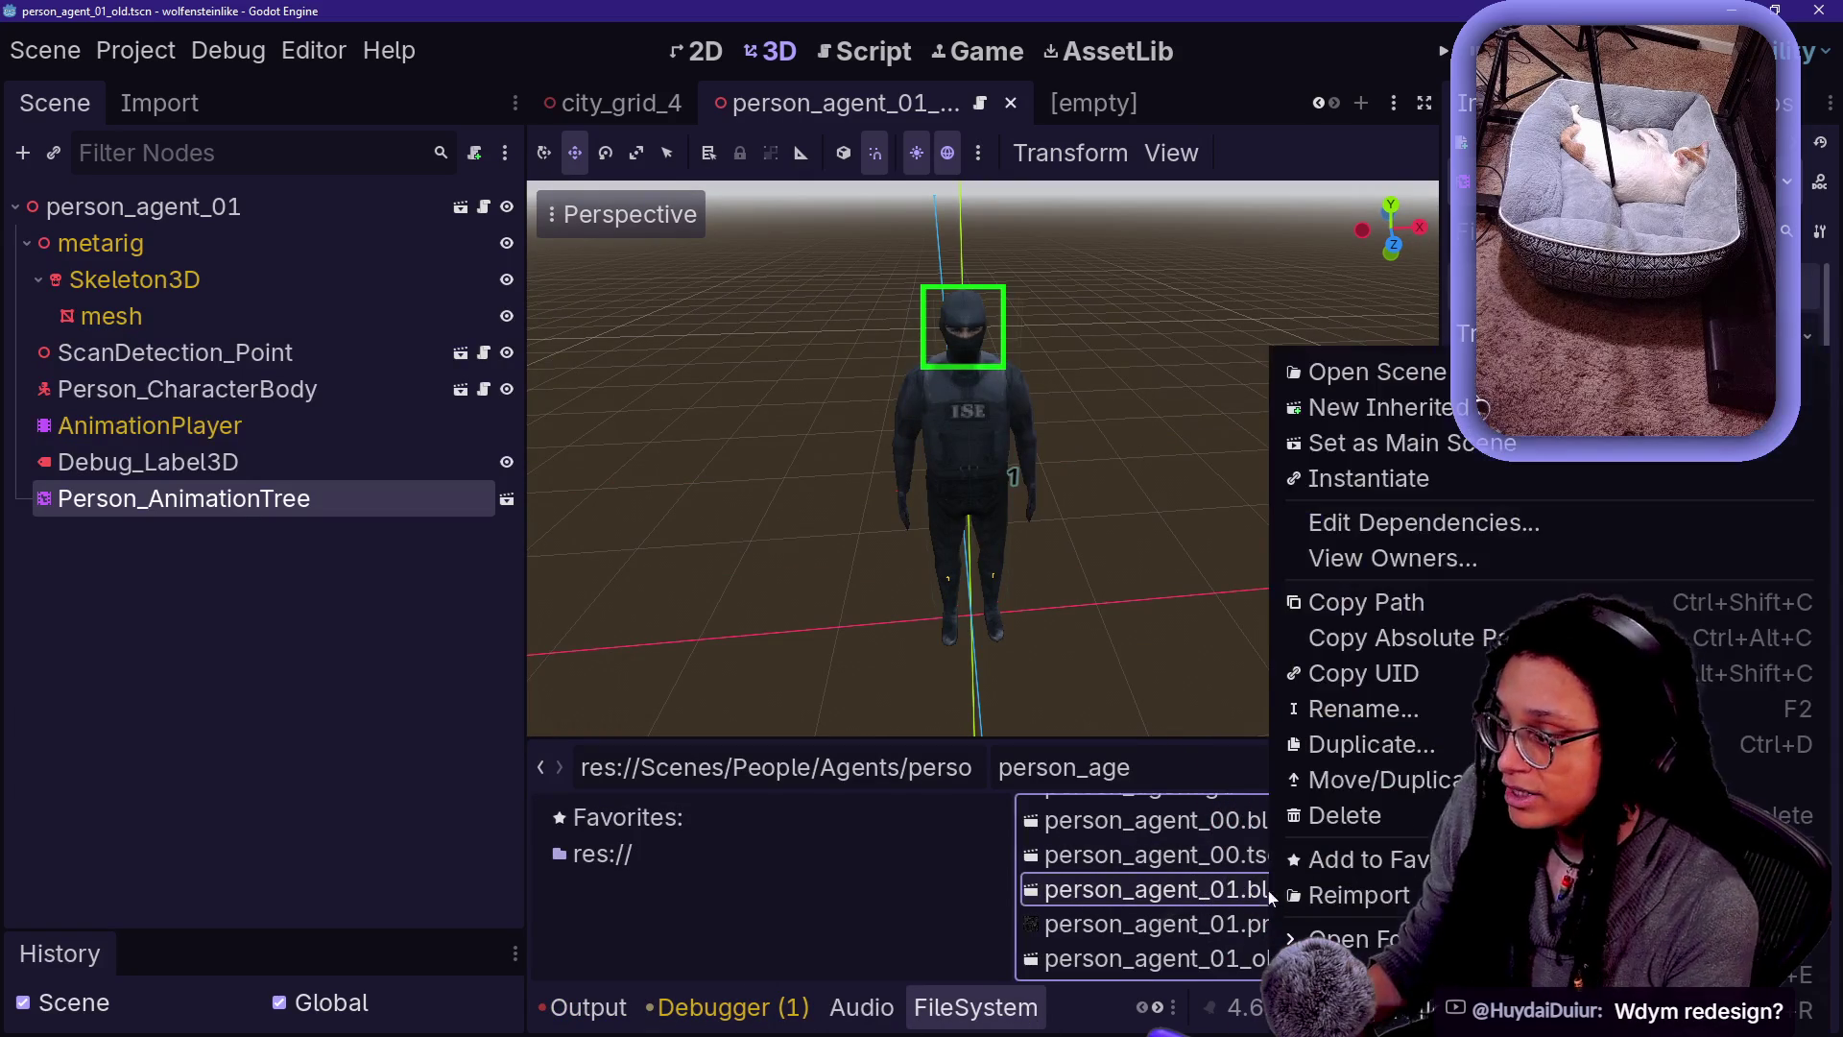
{"action": "left_click", "coordinate": [1440, 409]}
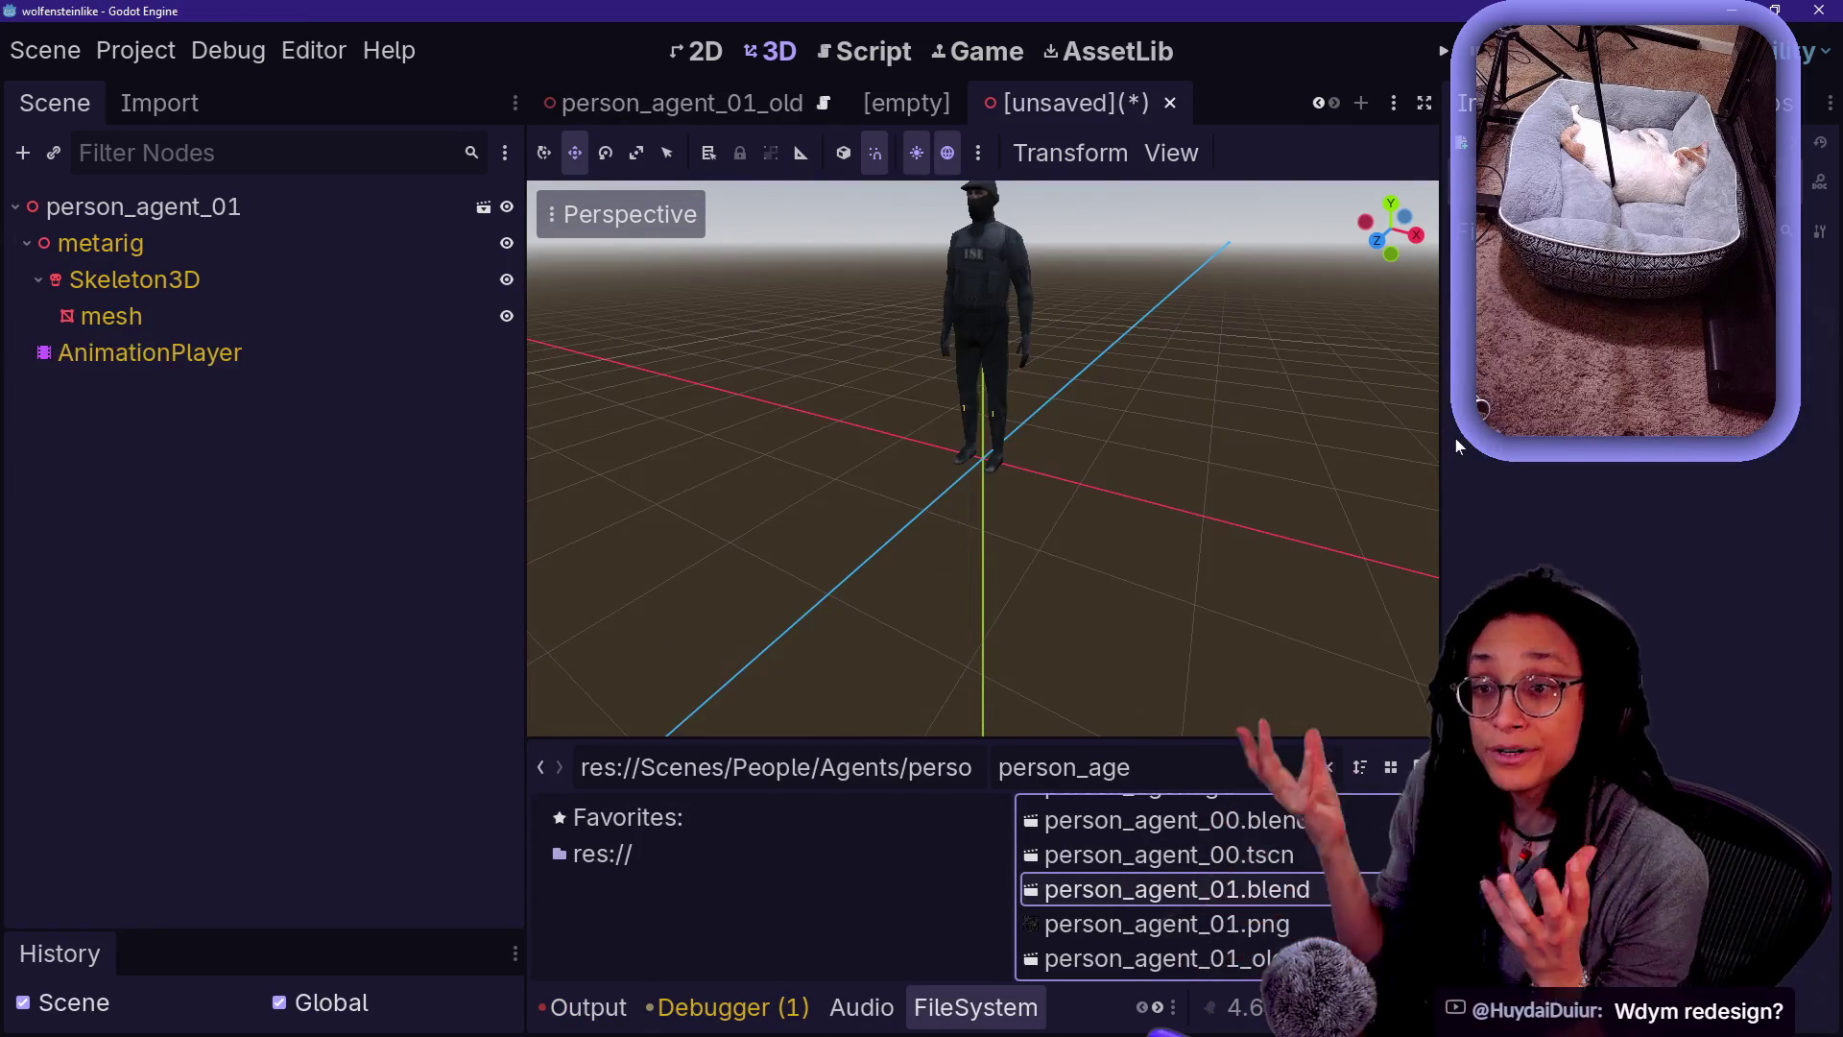
{"action": "left_click", "coordinate": [241, 397]}
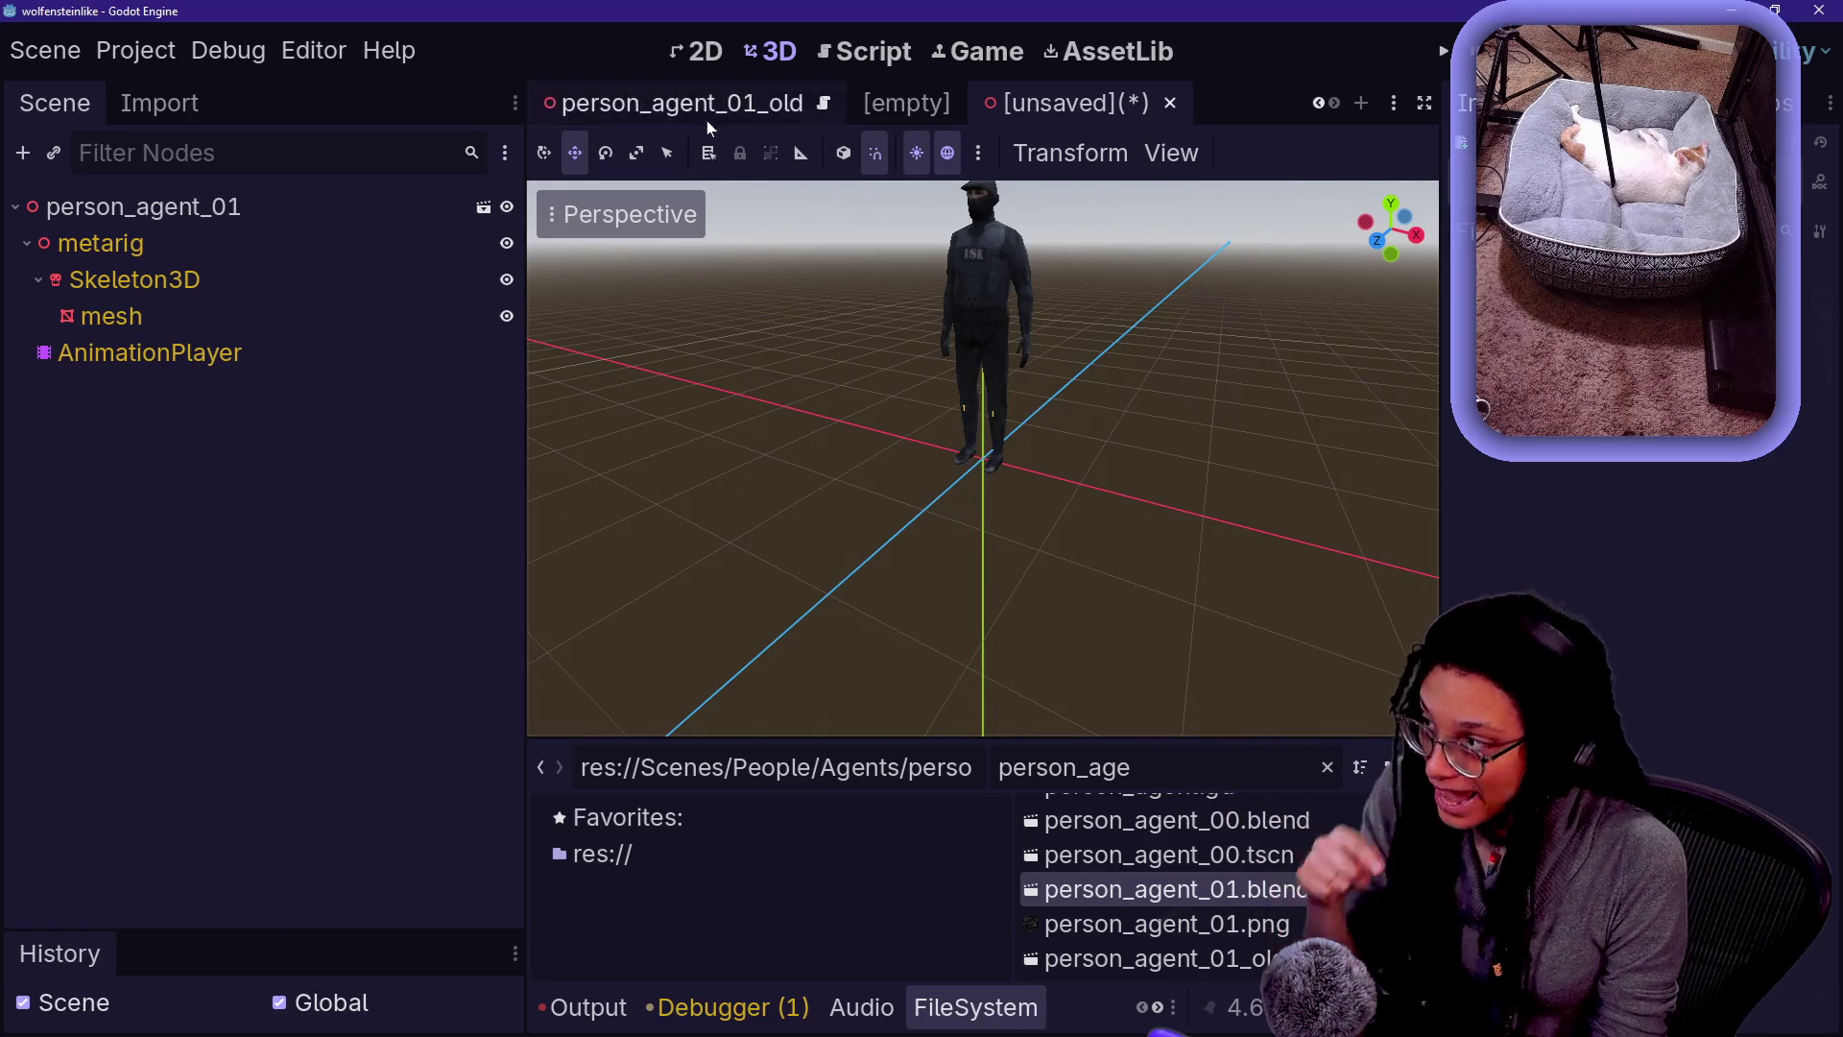
{"action": "left_click", "coordinate": [1170, 103]}
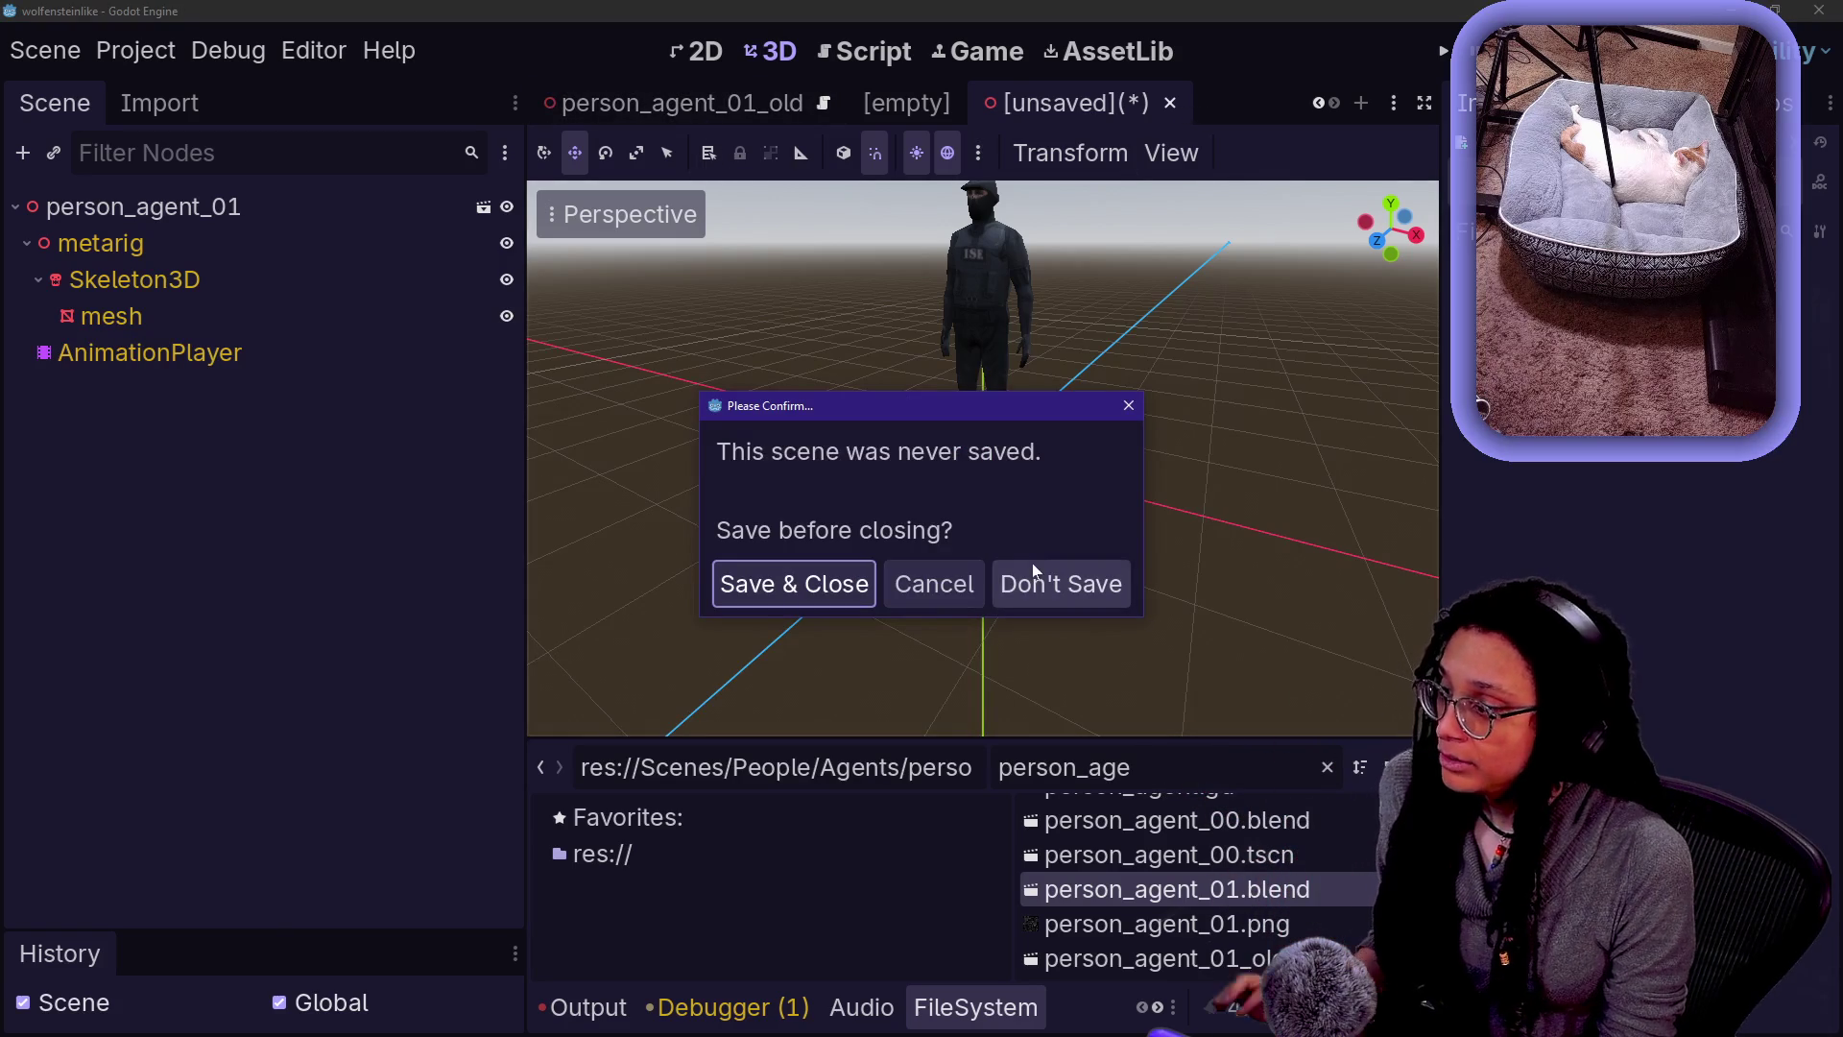
{"action": "left_click", "coordinate": [1035, 574]}
- Review the root, AnimationPlayer and Person_CharacterBody nodes in person_agent_01_old, then show the empty scene
{"action": "left_click", "coordinate": [816, 103]}
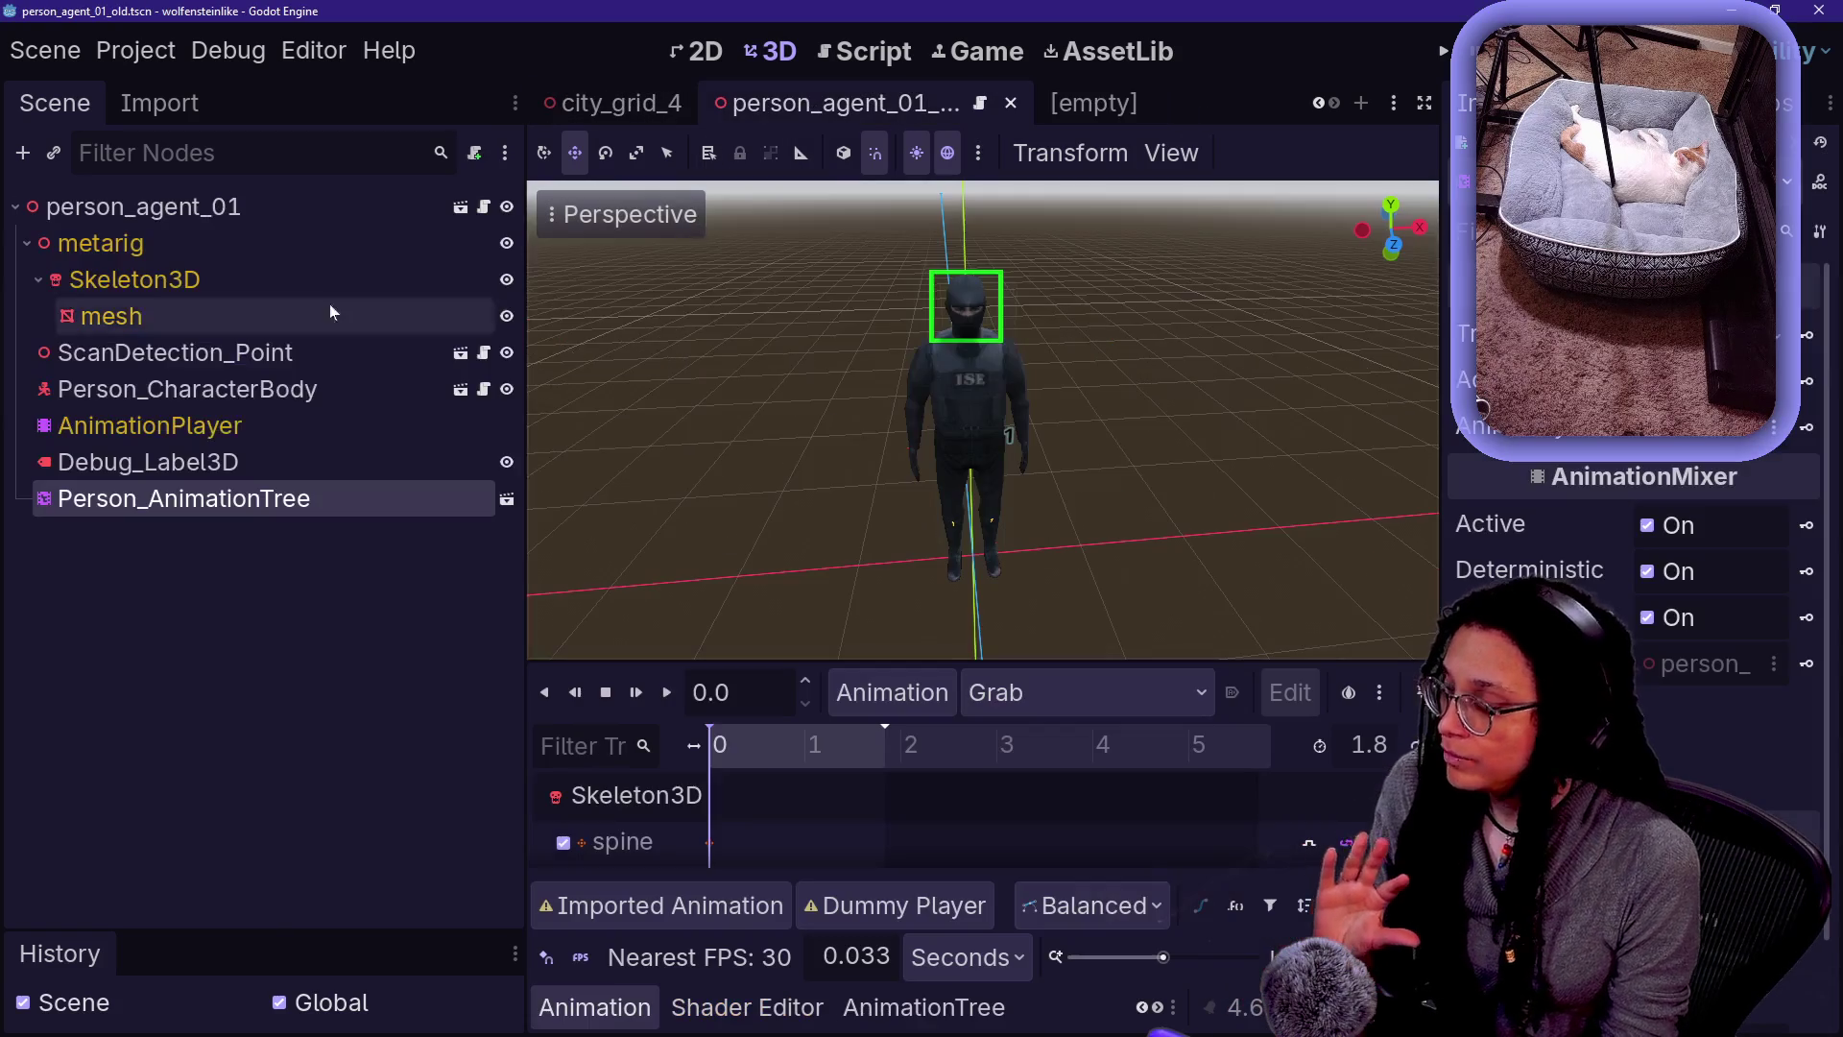
{"action": "left_click", "coordinate": [166, 220]}
{"action": "mouse_move", "coordinate": [256, 288]}
{"action": "left_mouse_down"}
{"action": "mouse_move", "coordinate": [165, 227]}
{"action": "mouse_move", "coordinate": [184, 213]}
{"action": "mouse_move", "coordinate": [228, 391]}
{"action": "left_mouse_up"}
{"action": "left_click", "coordinate": [135, 410]}
{"action": "left_click", "coordinate": [135, 403]}
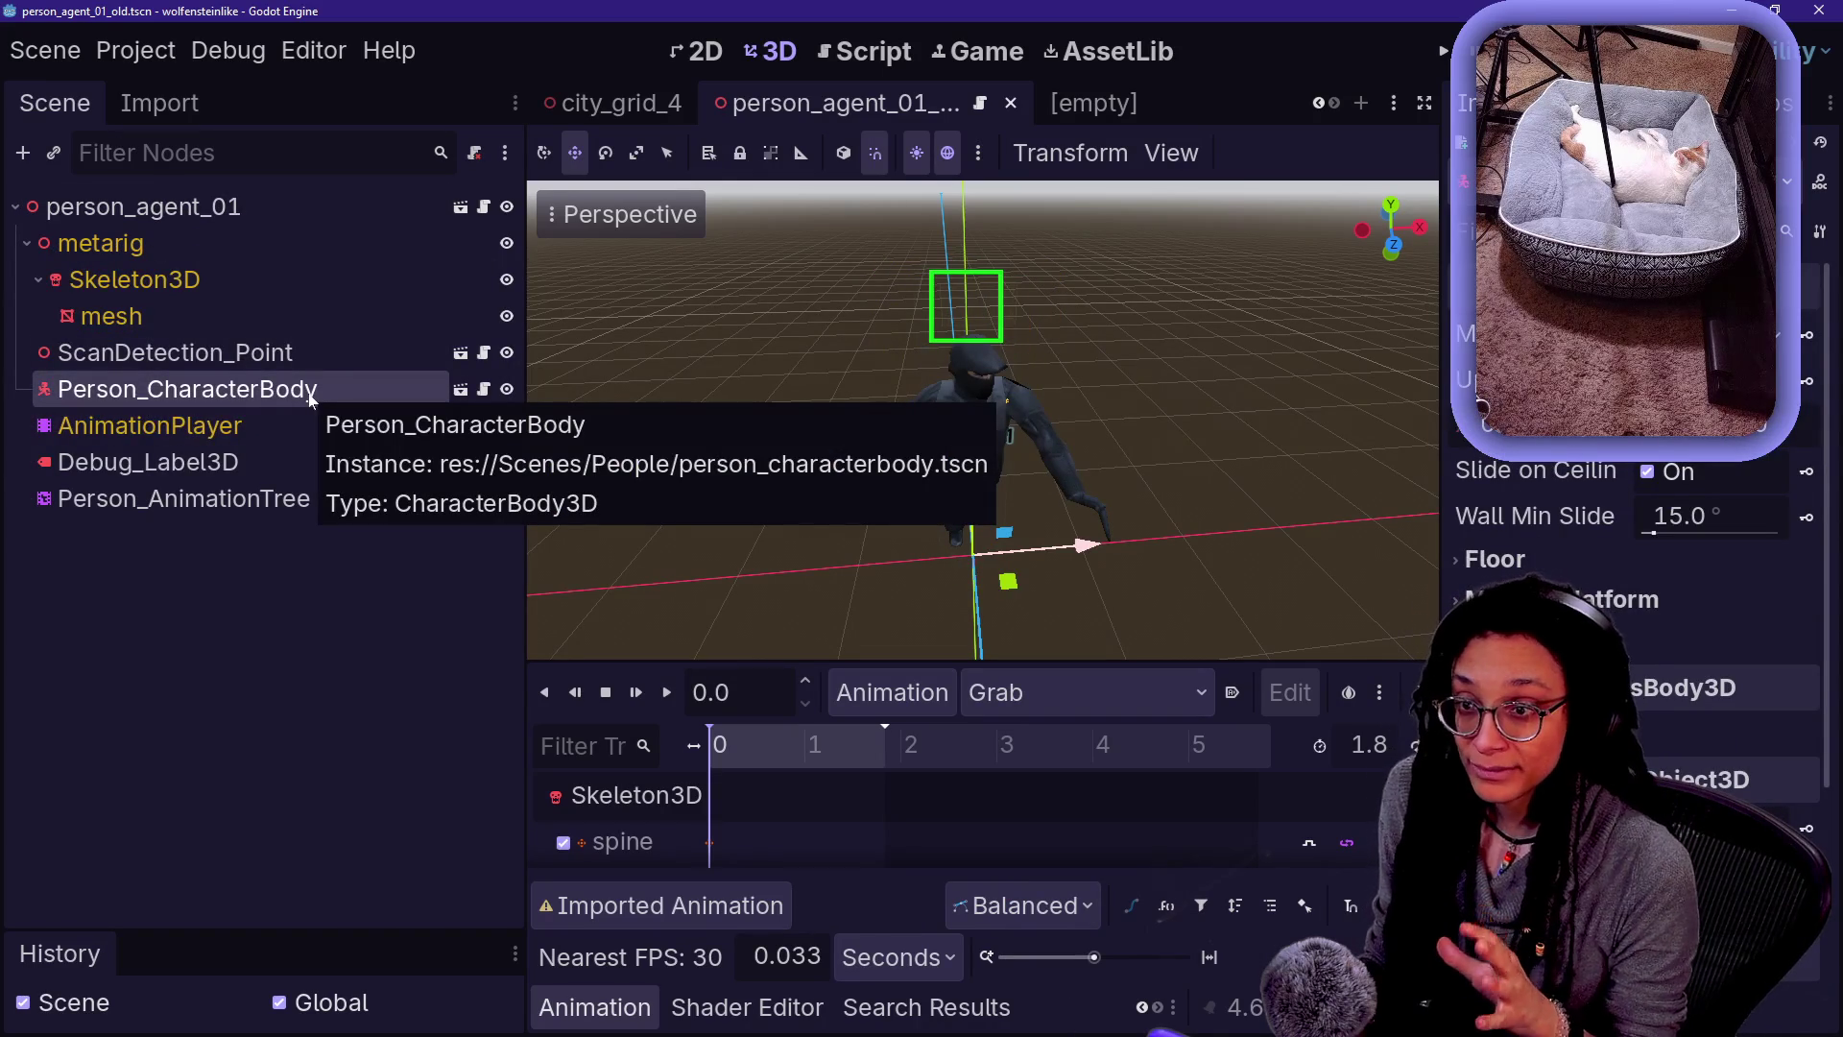
{"action": "left_click", "coordinate": [248, 192]}
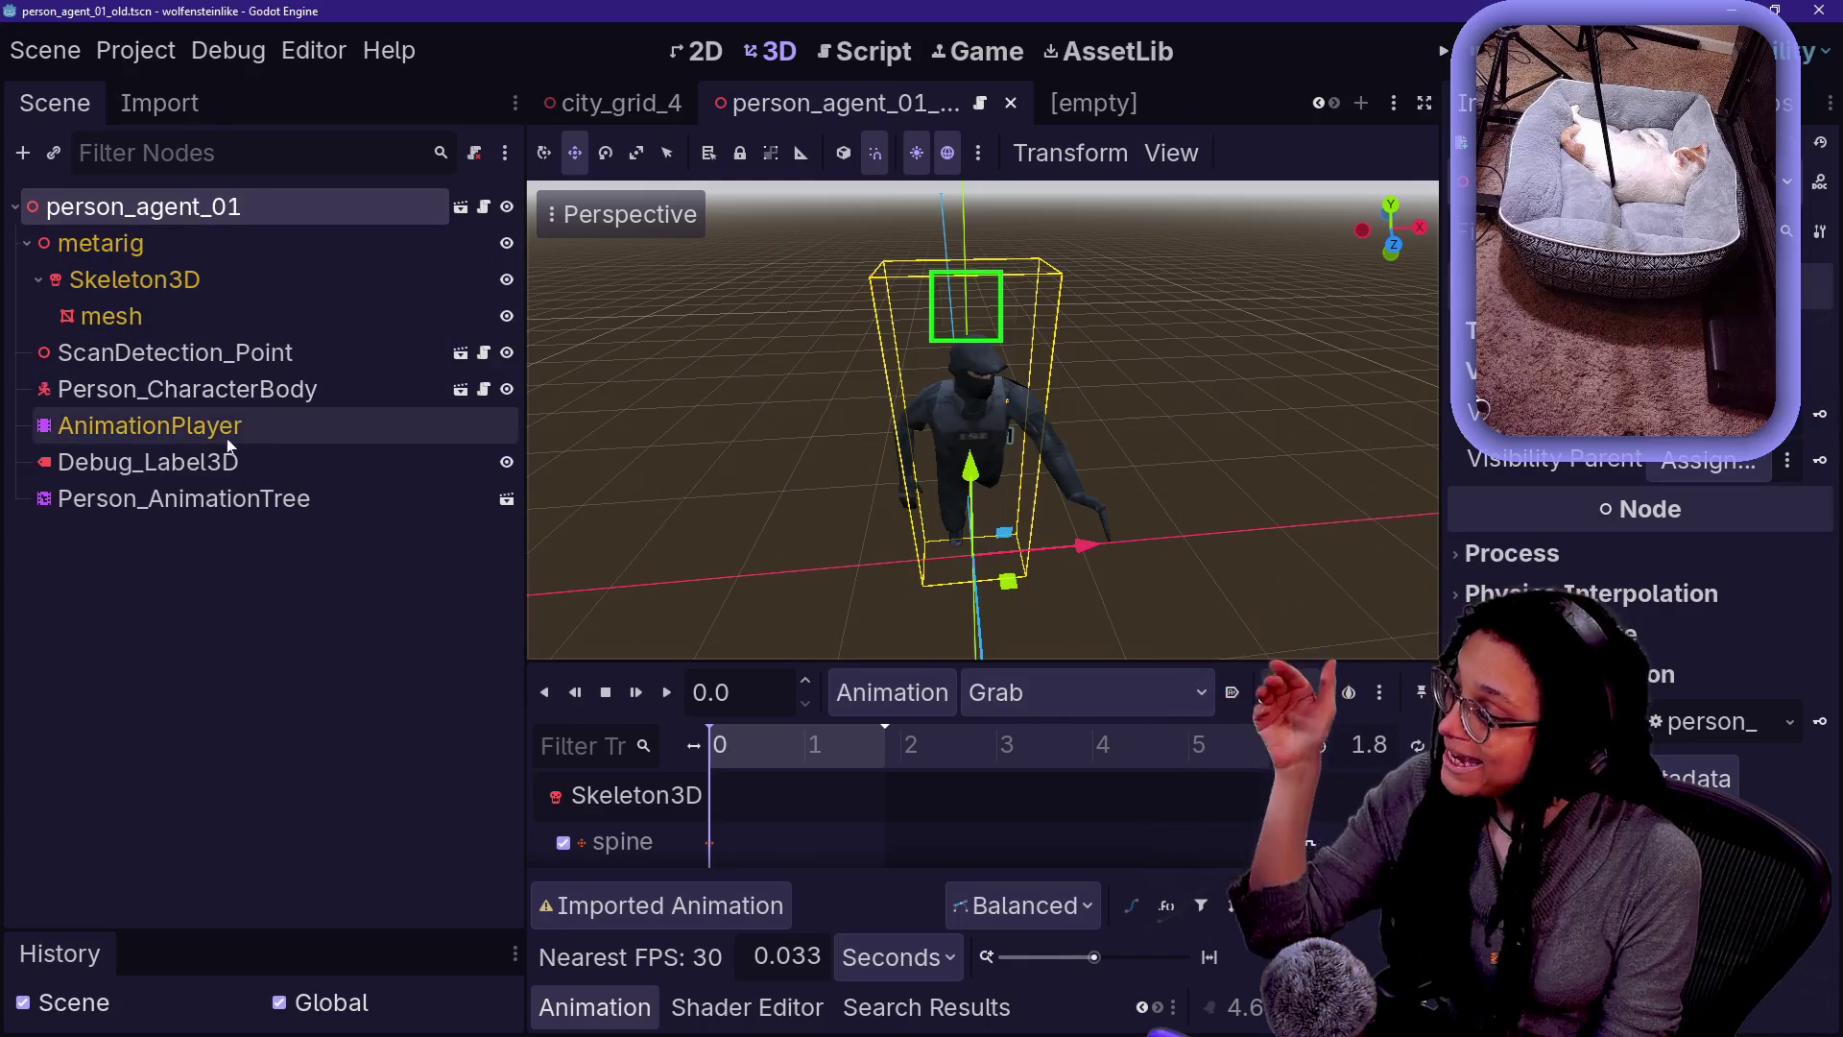
{"action": "left_click", "coordinate": [176, 399]}
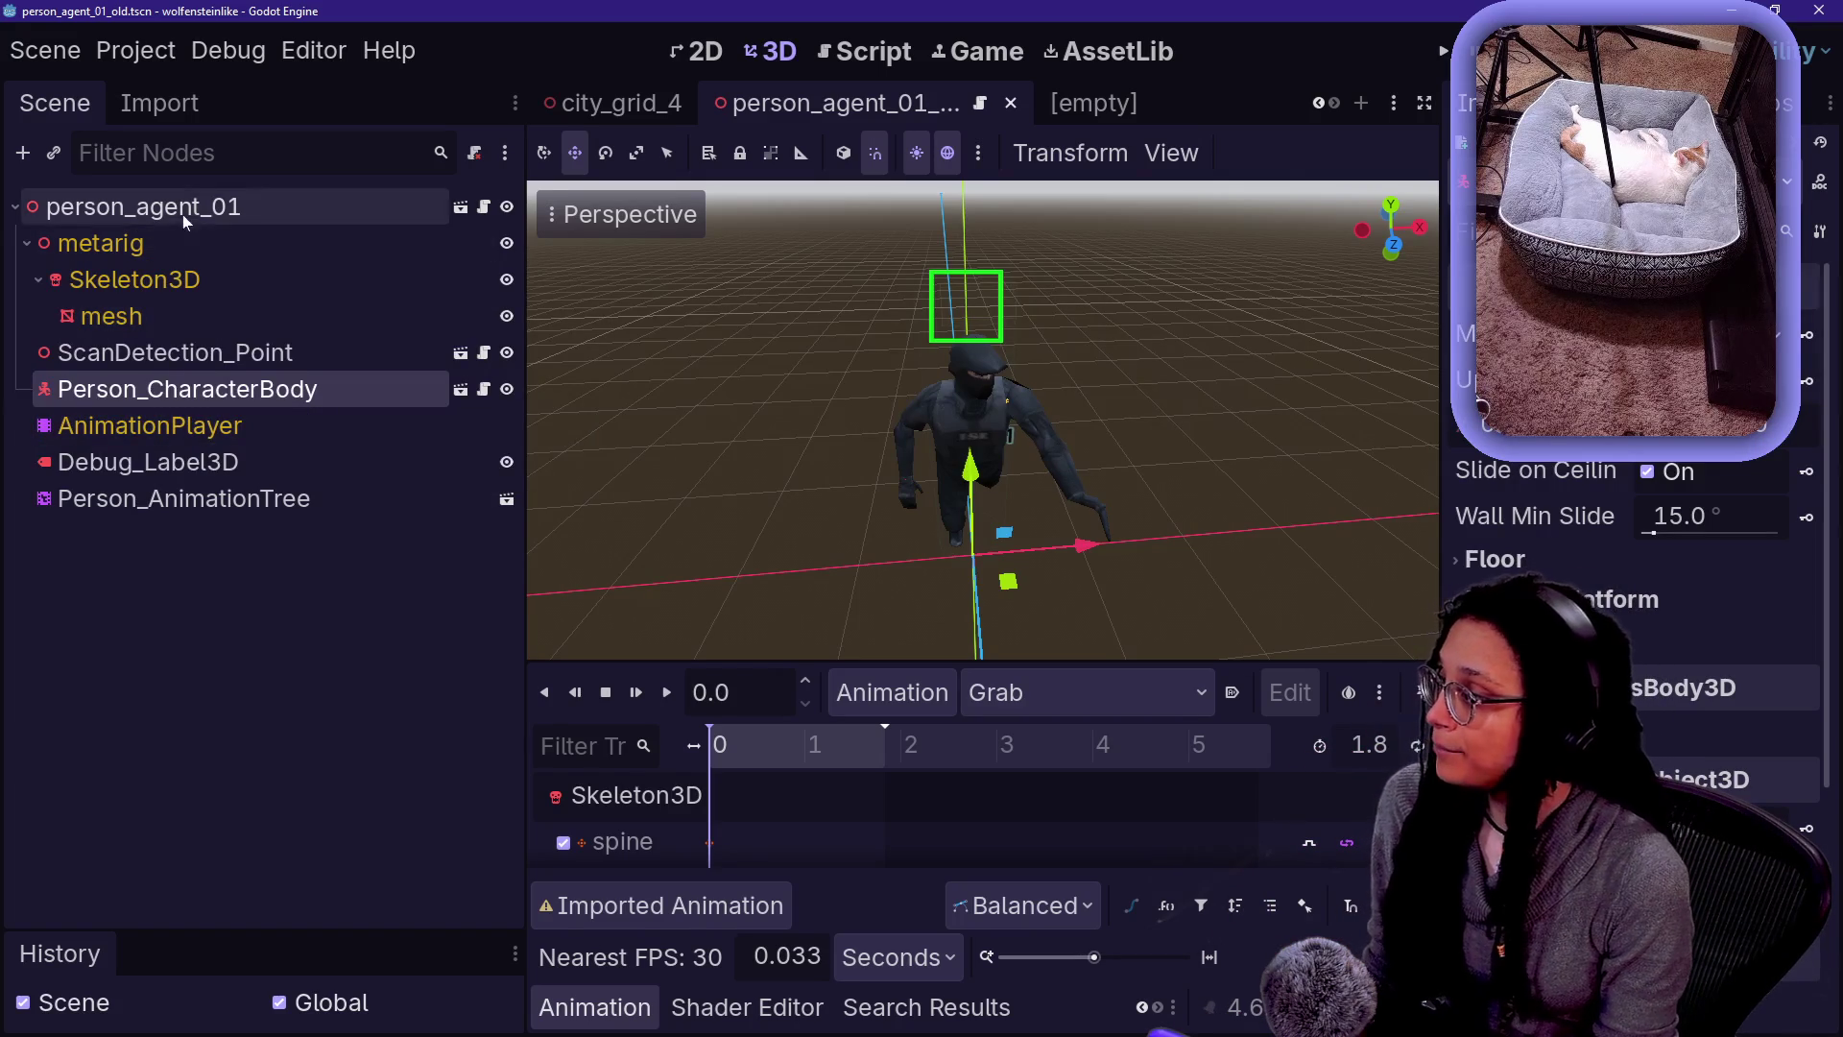
{"action": "left_click", "coordinate": [1065, 108]}
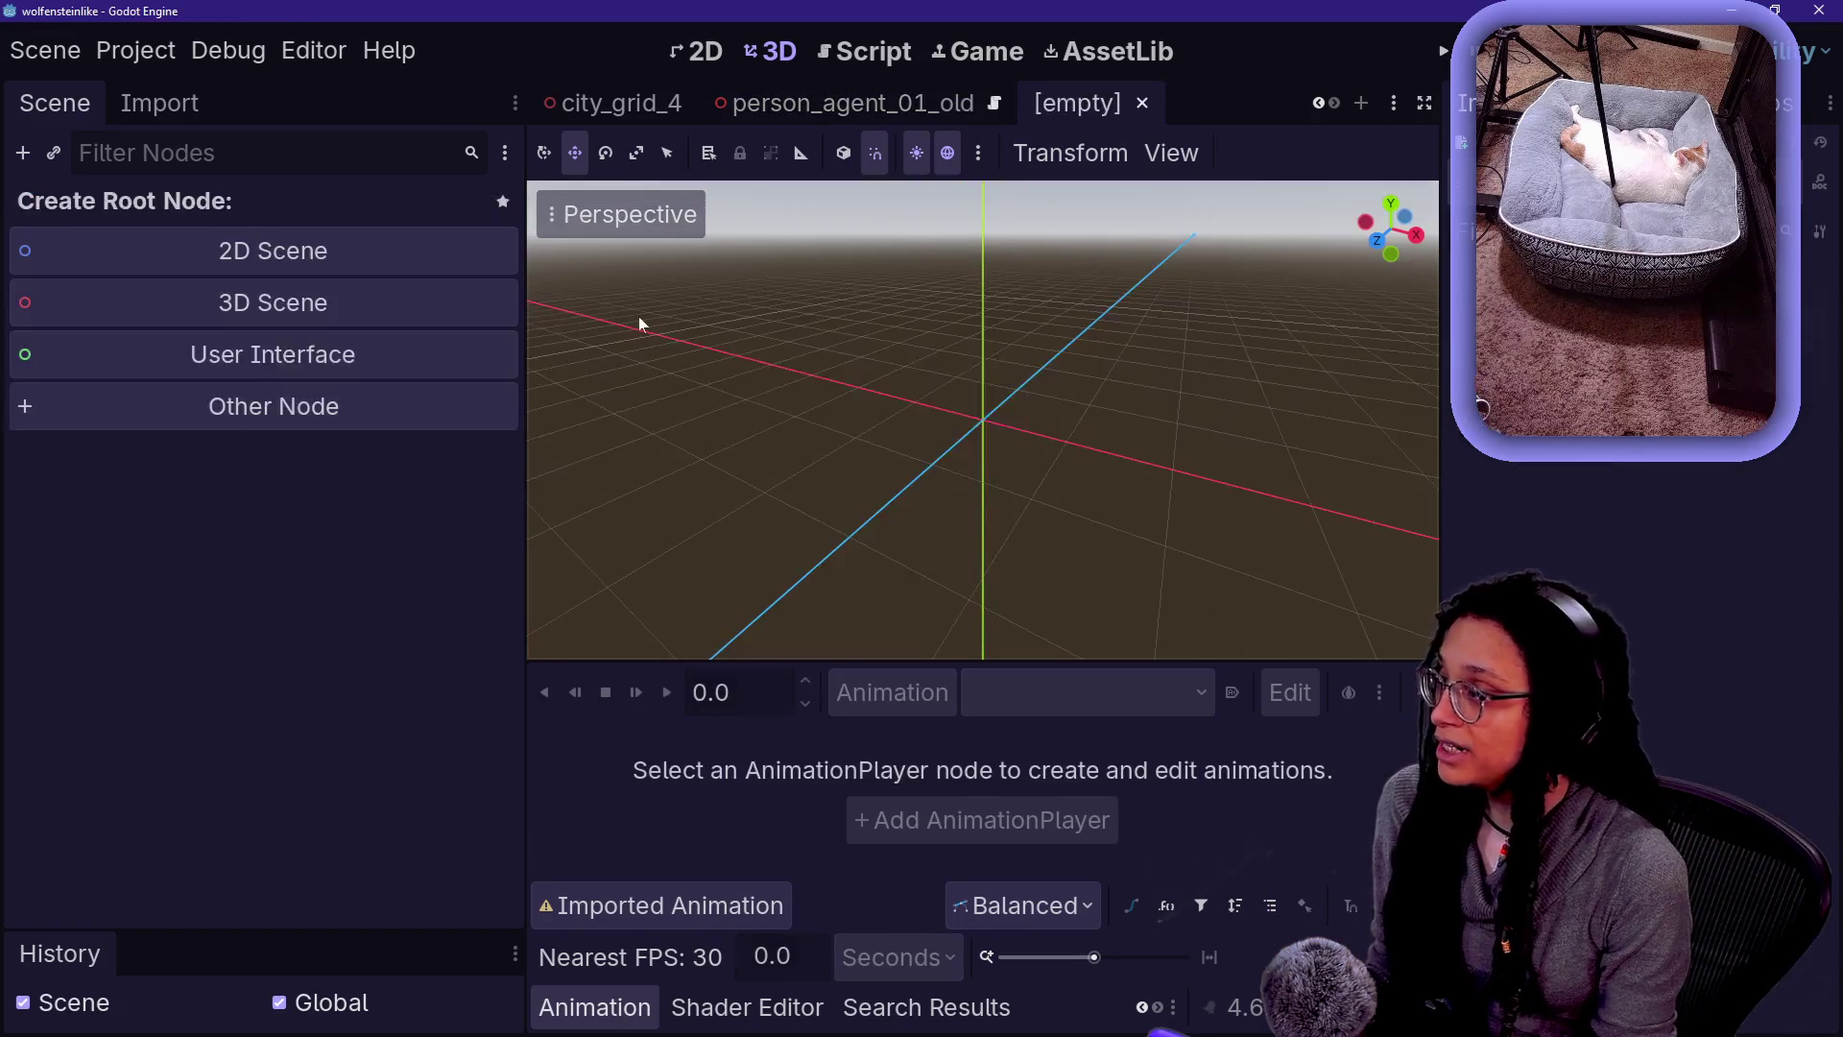
- Create a Node3D scene root and rename it person_agent_01
{"action": "left_click", "coordinate": [297, 308]}
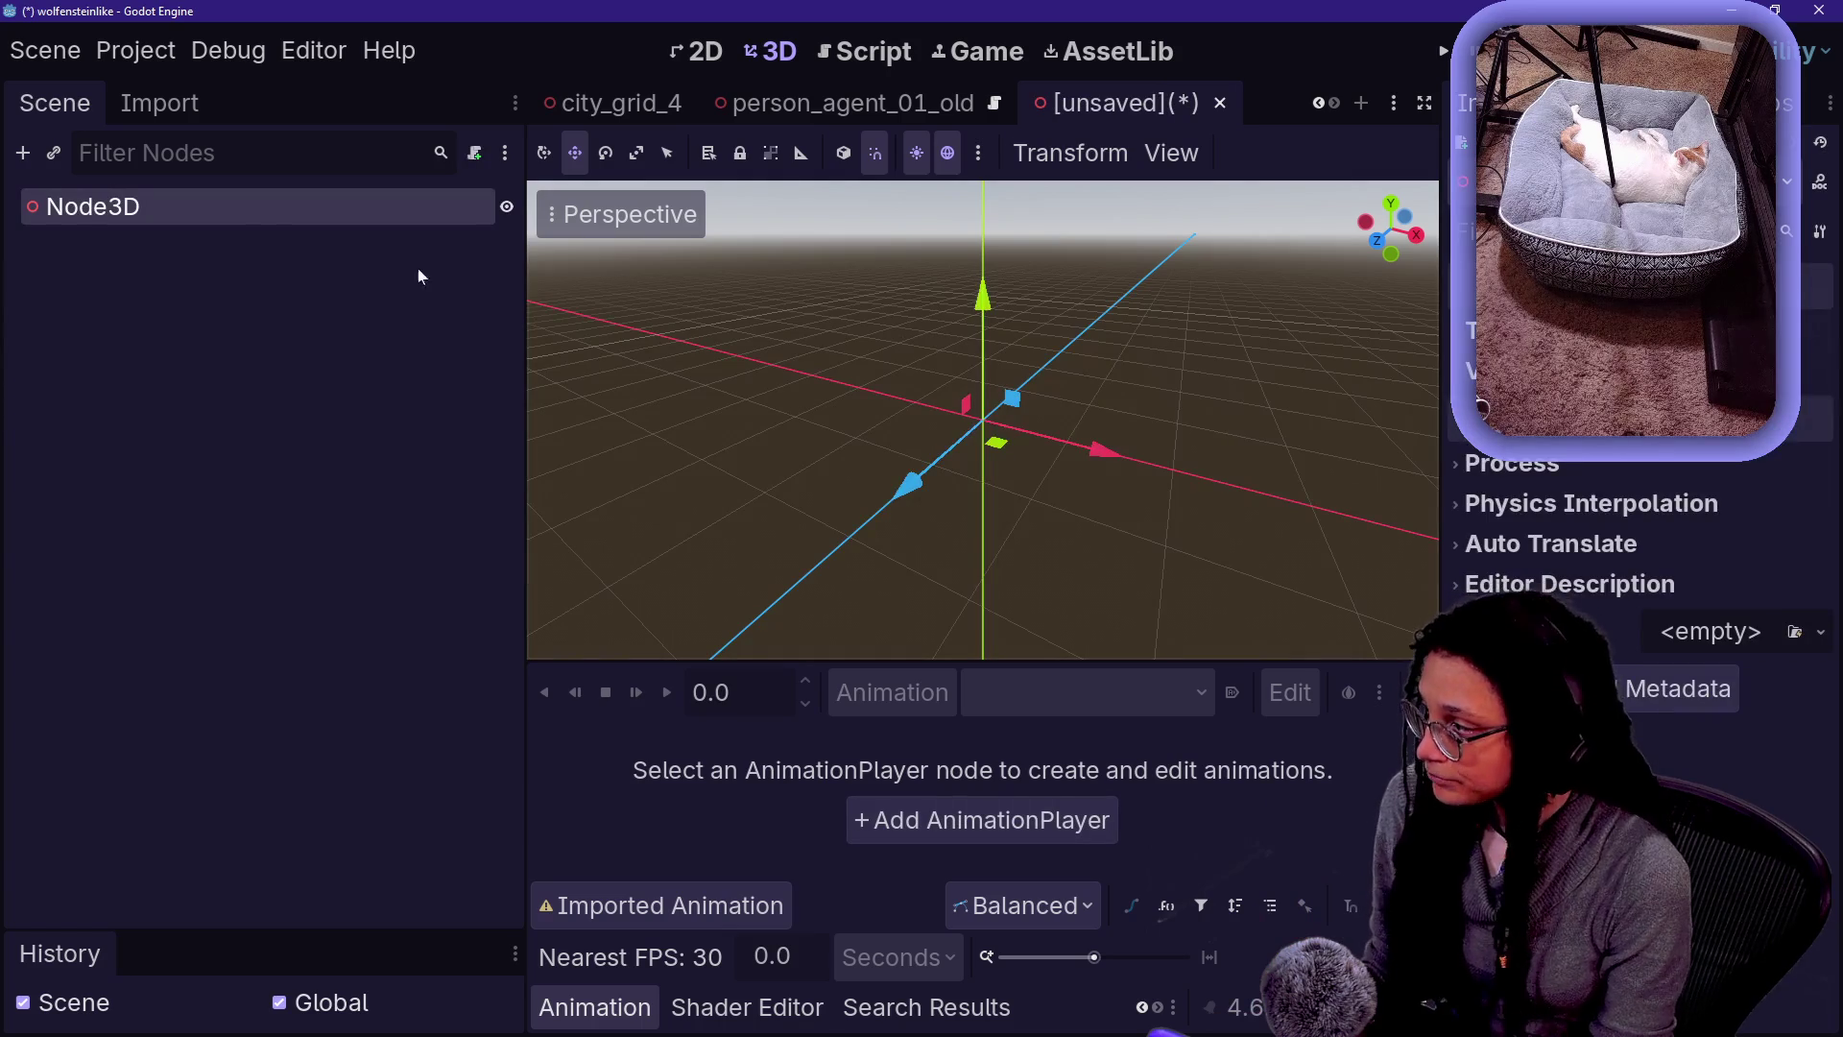
{"action": "double_click", "coordinate": [228, 193]}
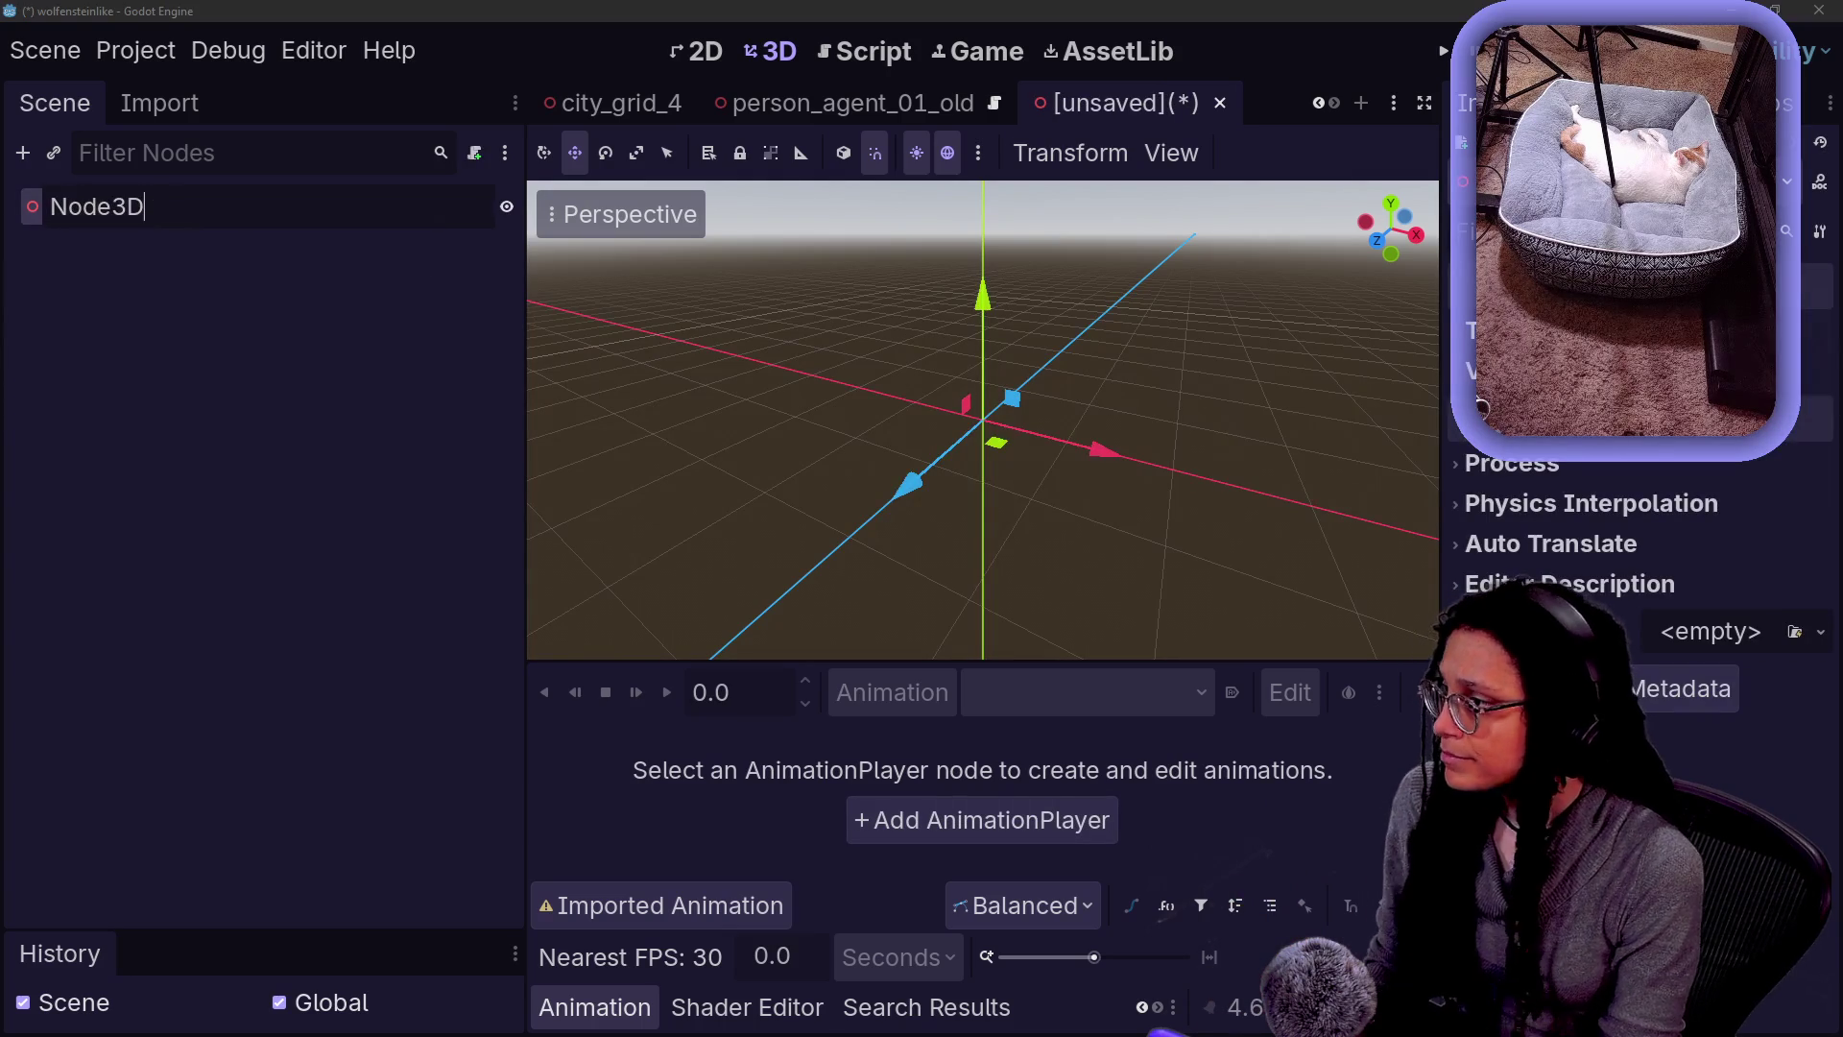
{"action": "type", "text": "person_agent_01"}
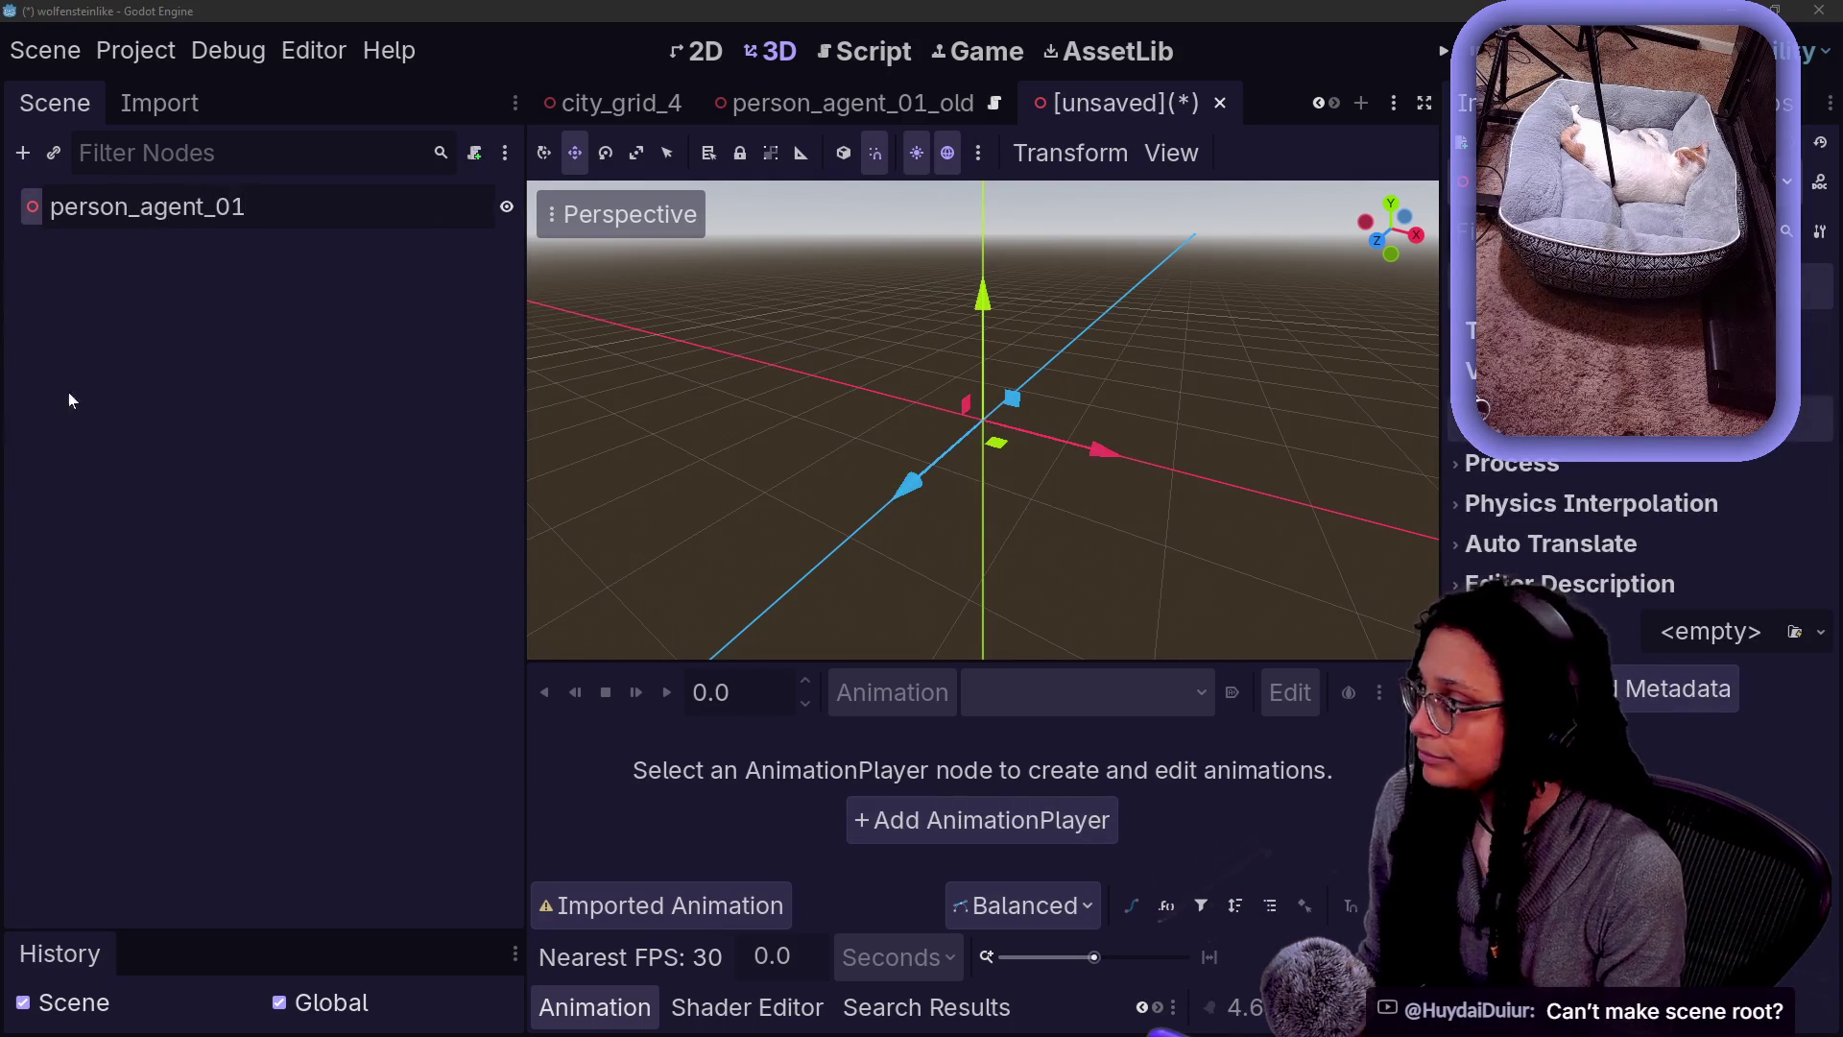
{"action": "key", "text": "Return"}
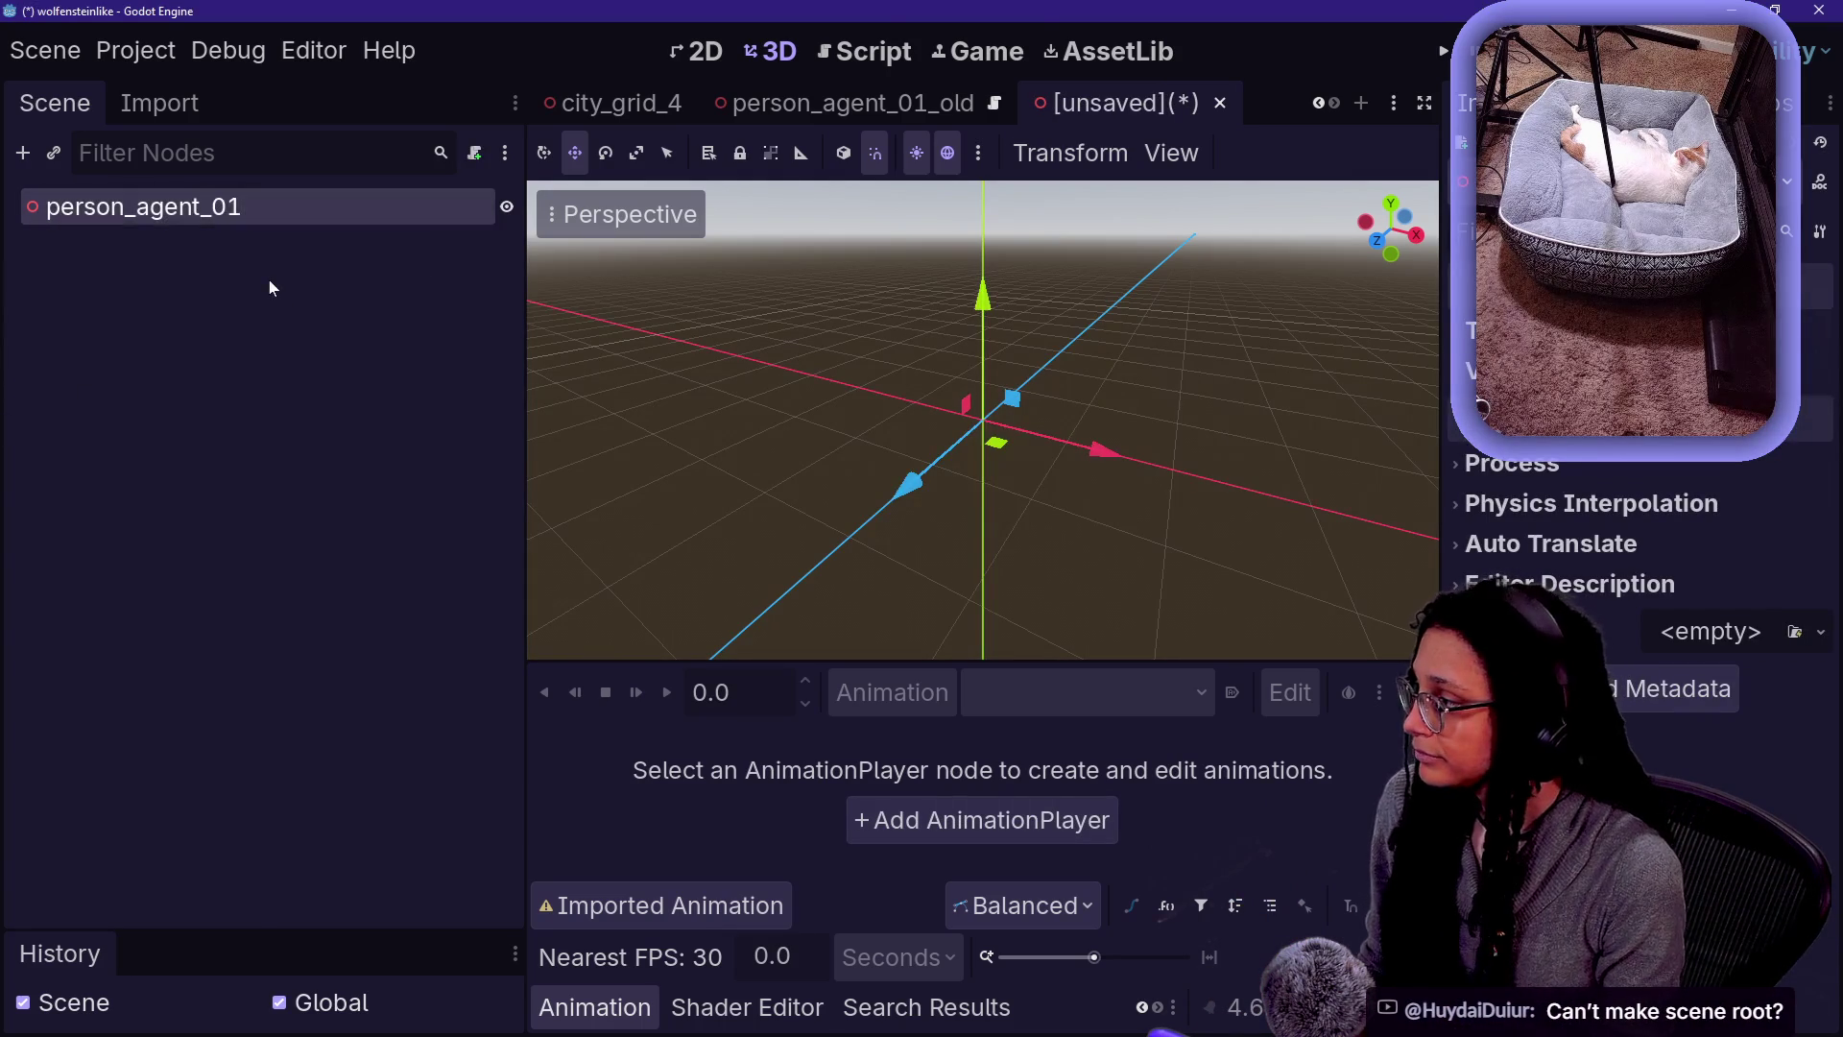
- Compare the new root with person_agent_01_old, ending on the old scene
{"action": "left_click", "coordinate": [809, 111]}
{"action": "left_click", "coordinate": [1125, 112]}
{"action": "left_click", "coordinate": [177, 285]}
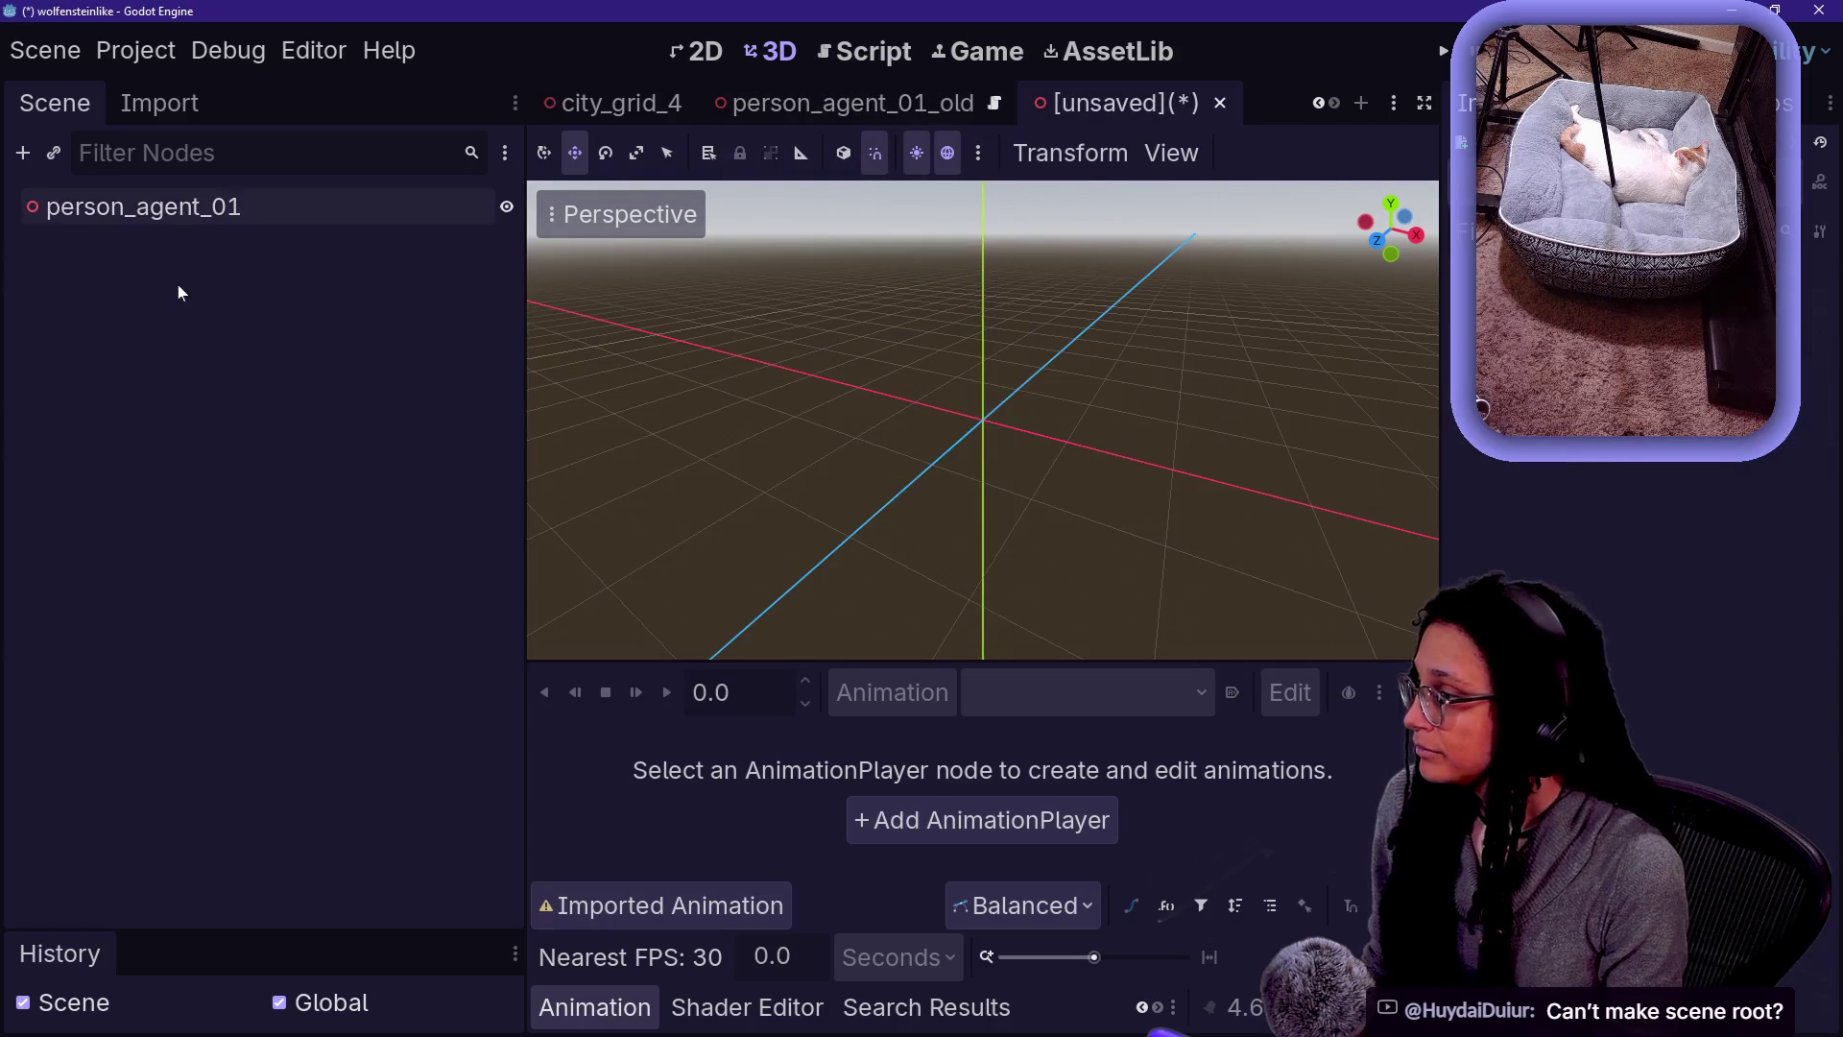
{"action": "left_click", "coordinate": [208, 221]}
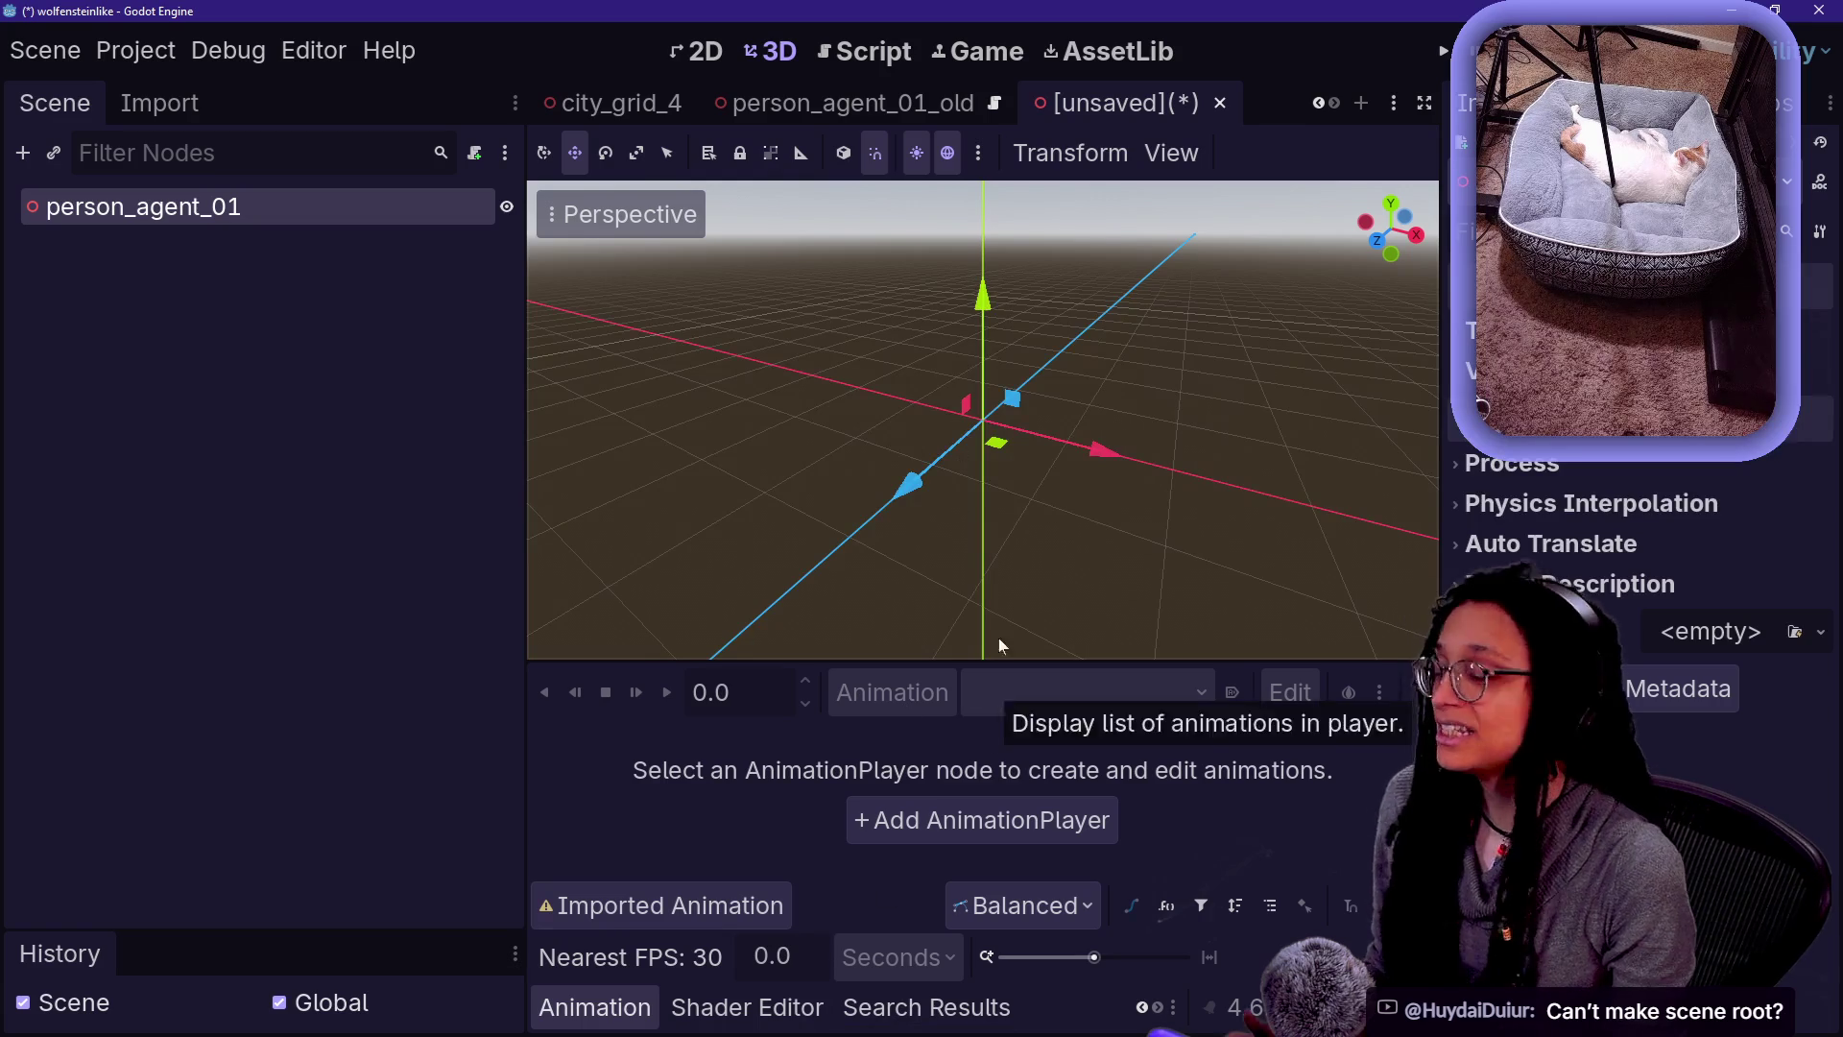
{"action": "left_click", "coordinate": [929, 117]}
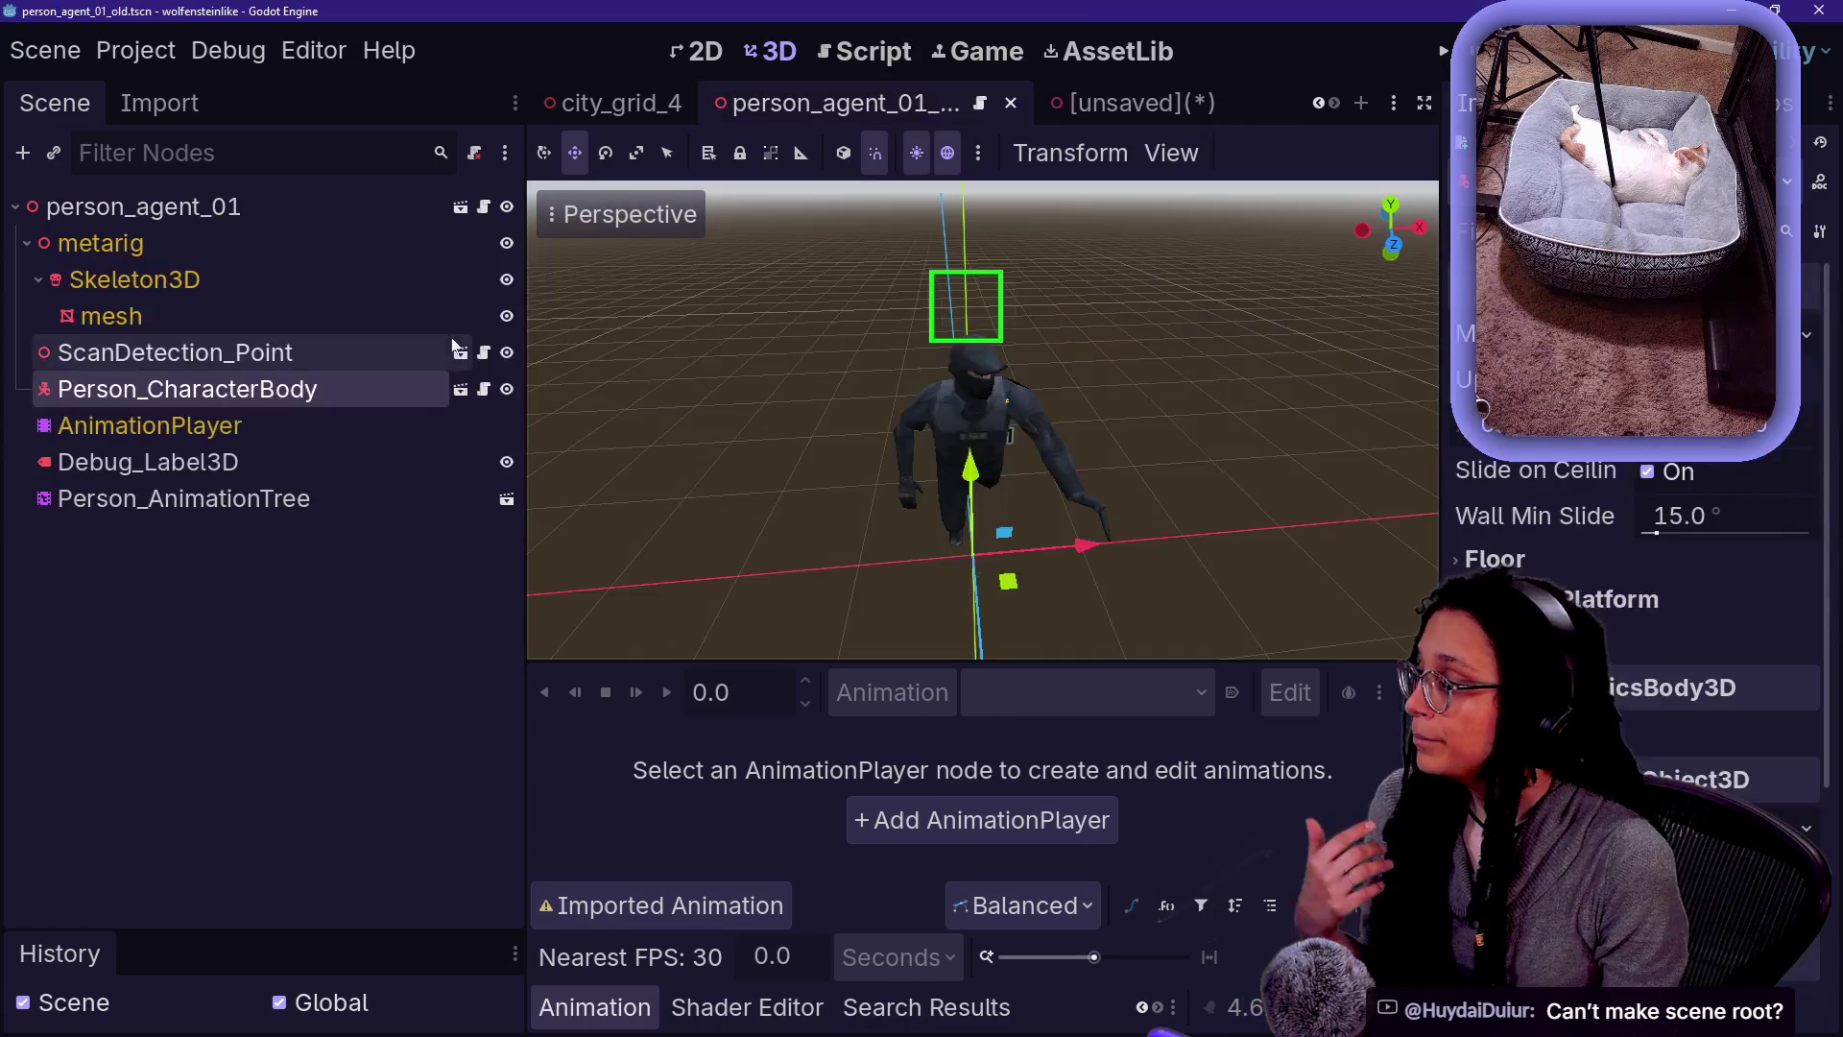
- Try making Person_CharacterBody the scene root and dismiss the reparenting error
{"action": "right_click", "coordinate": [314, 391]}
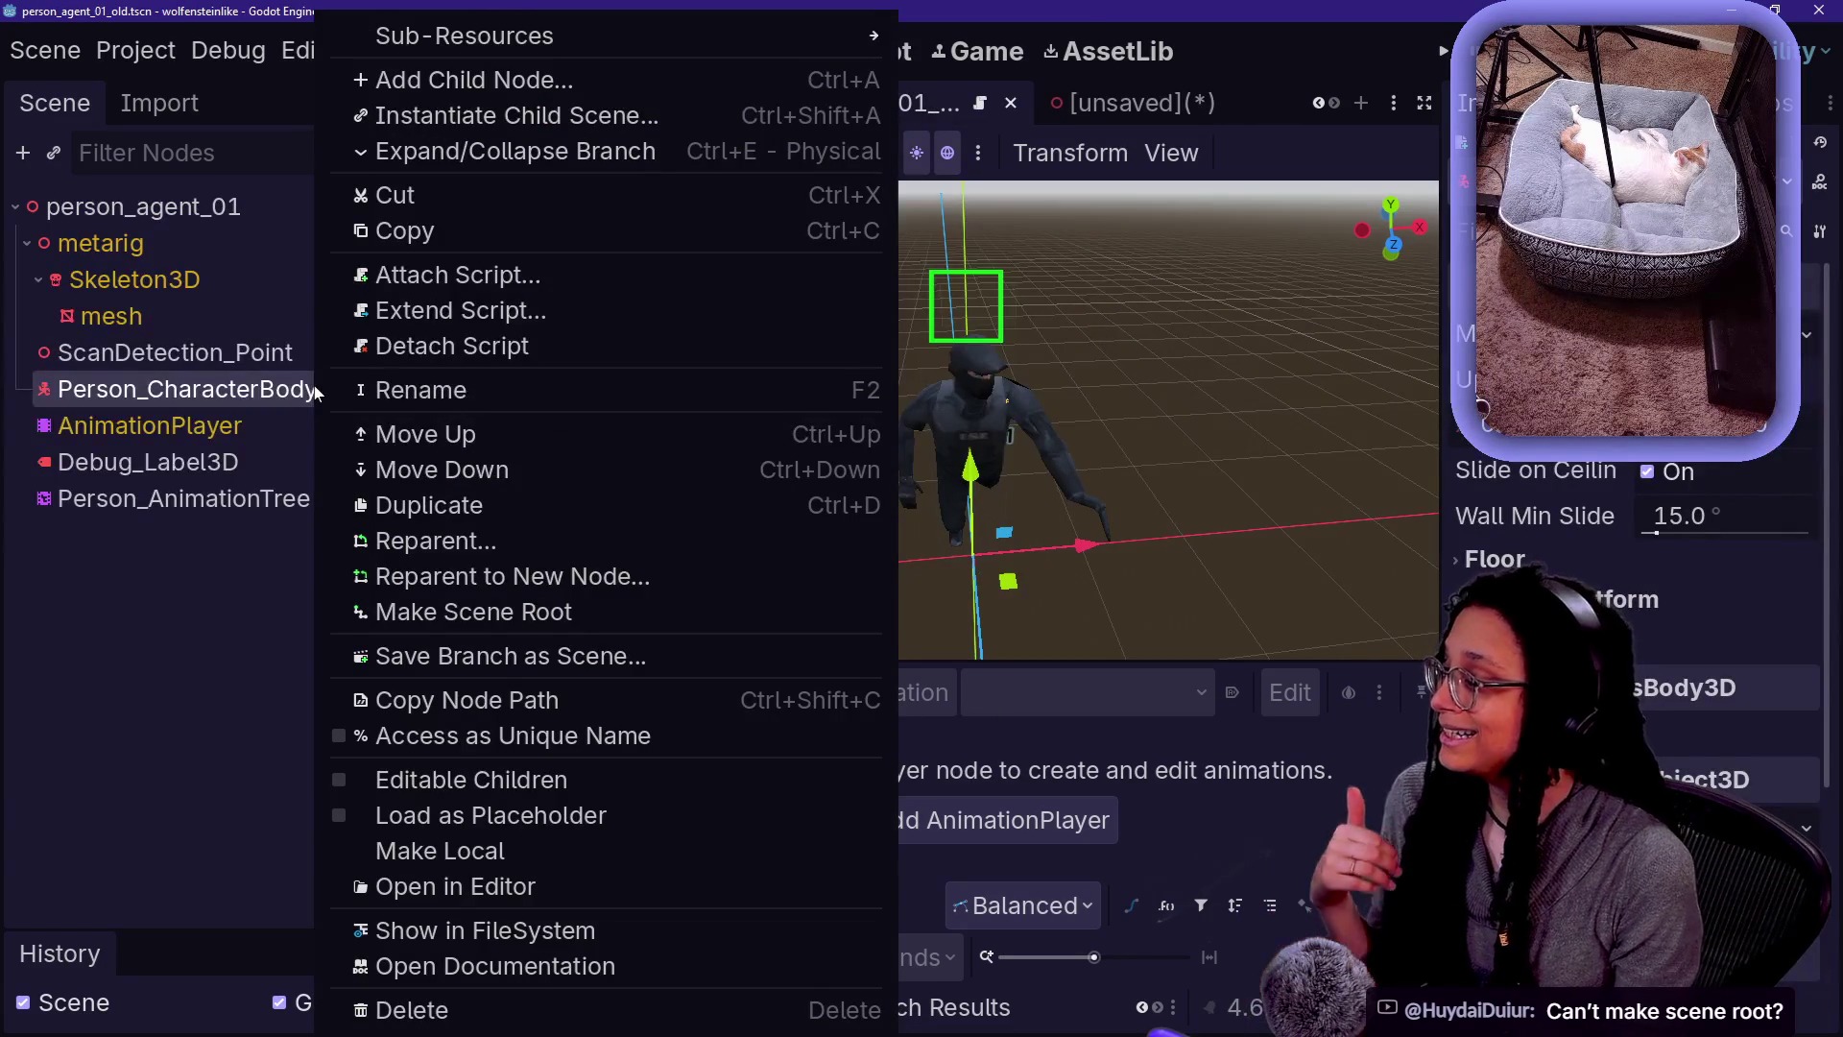
{"action": "left_click", "coordinate": [856, 613]}
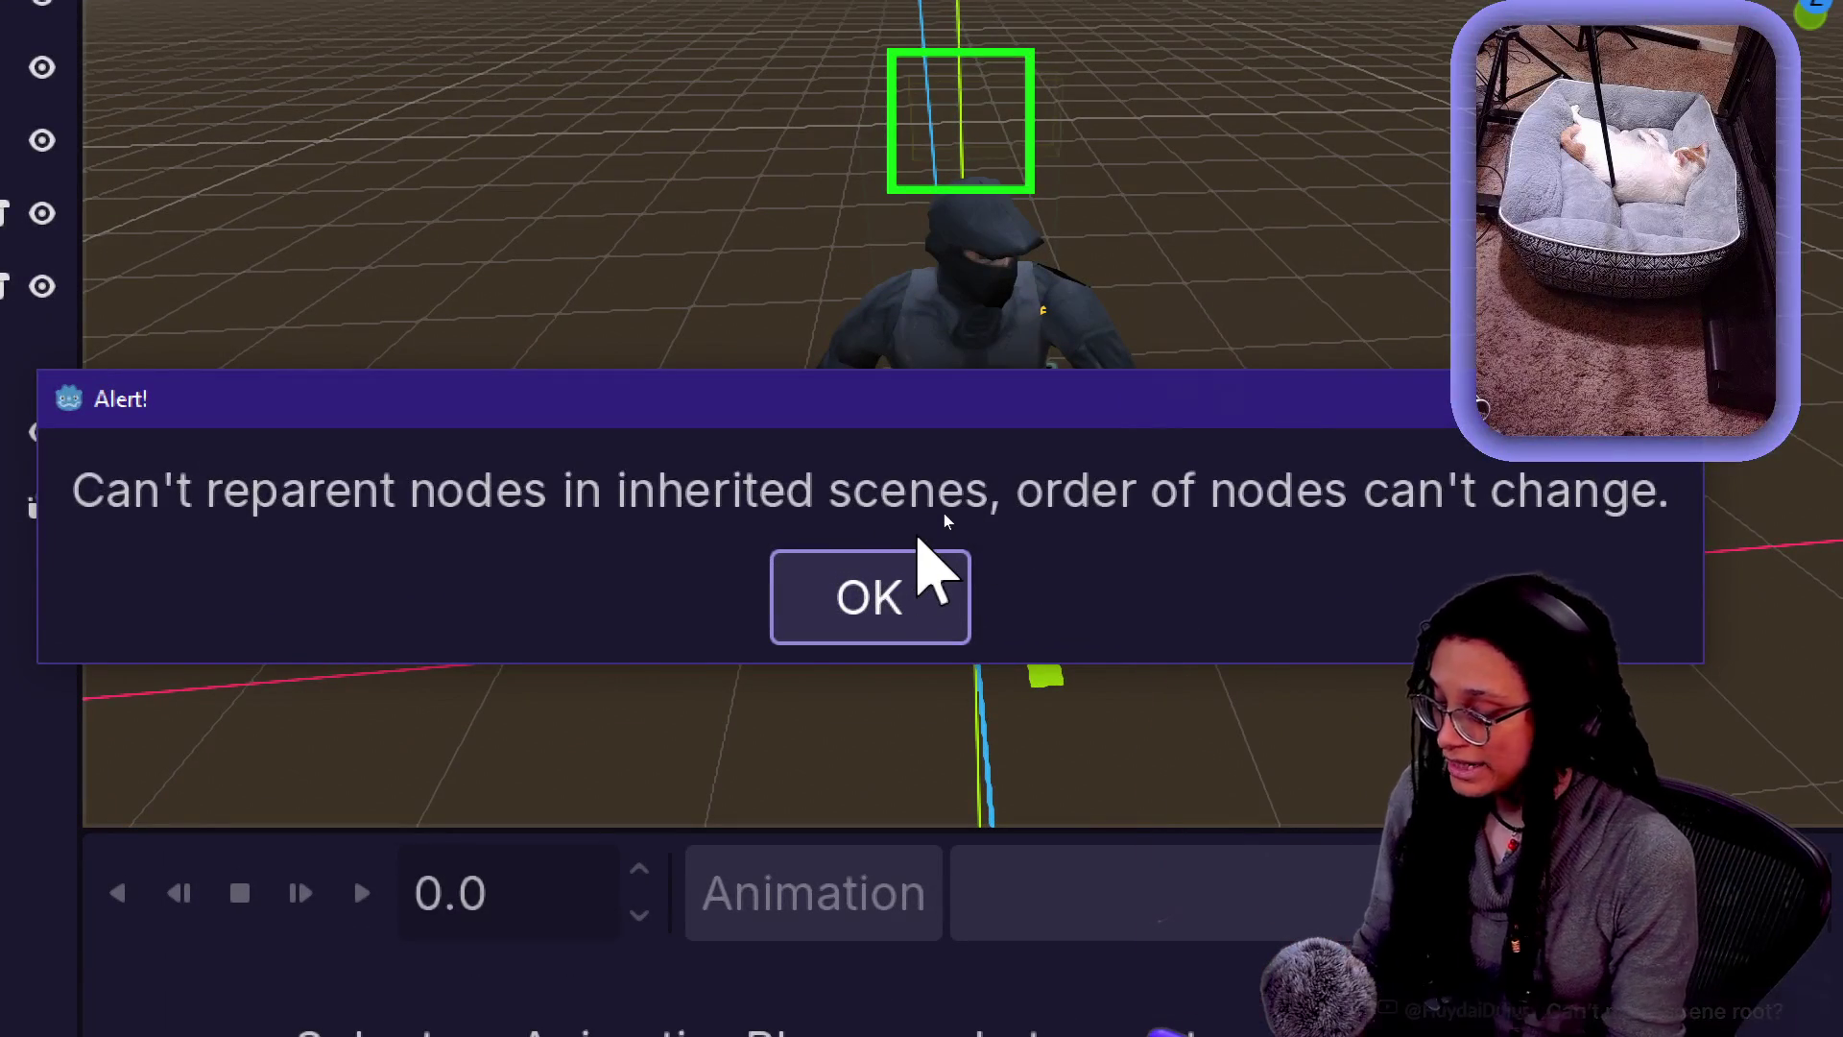
{"action": "key", "text": "Return"}
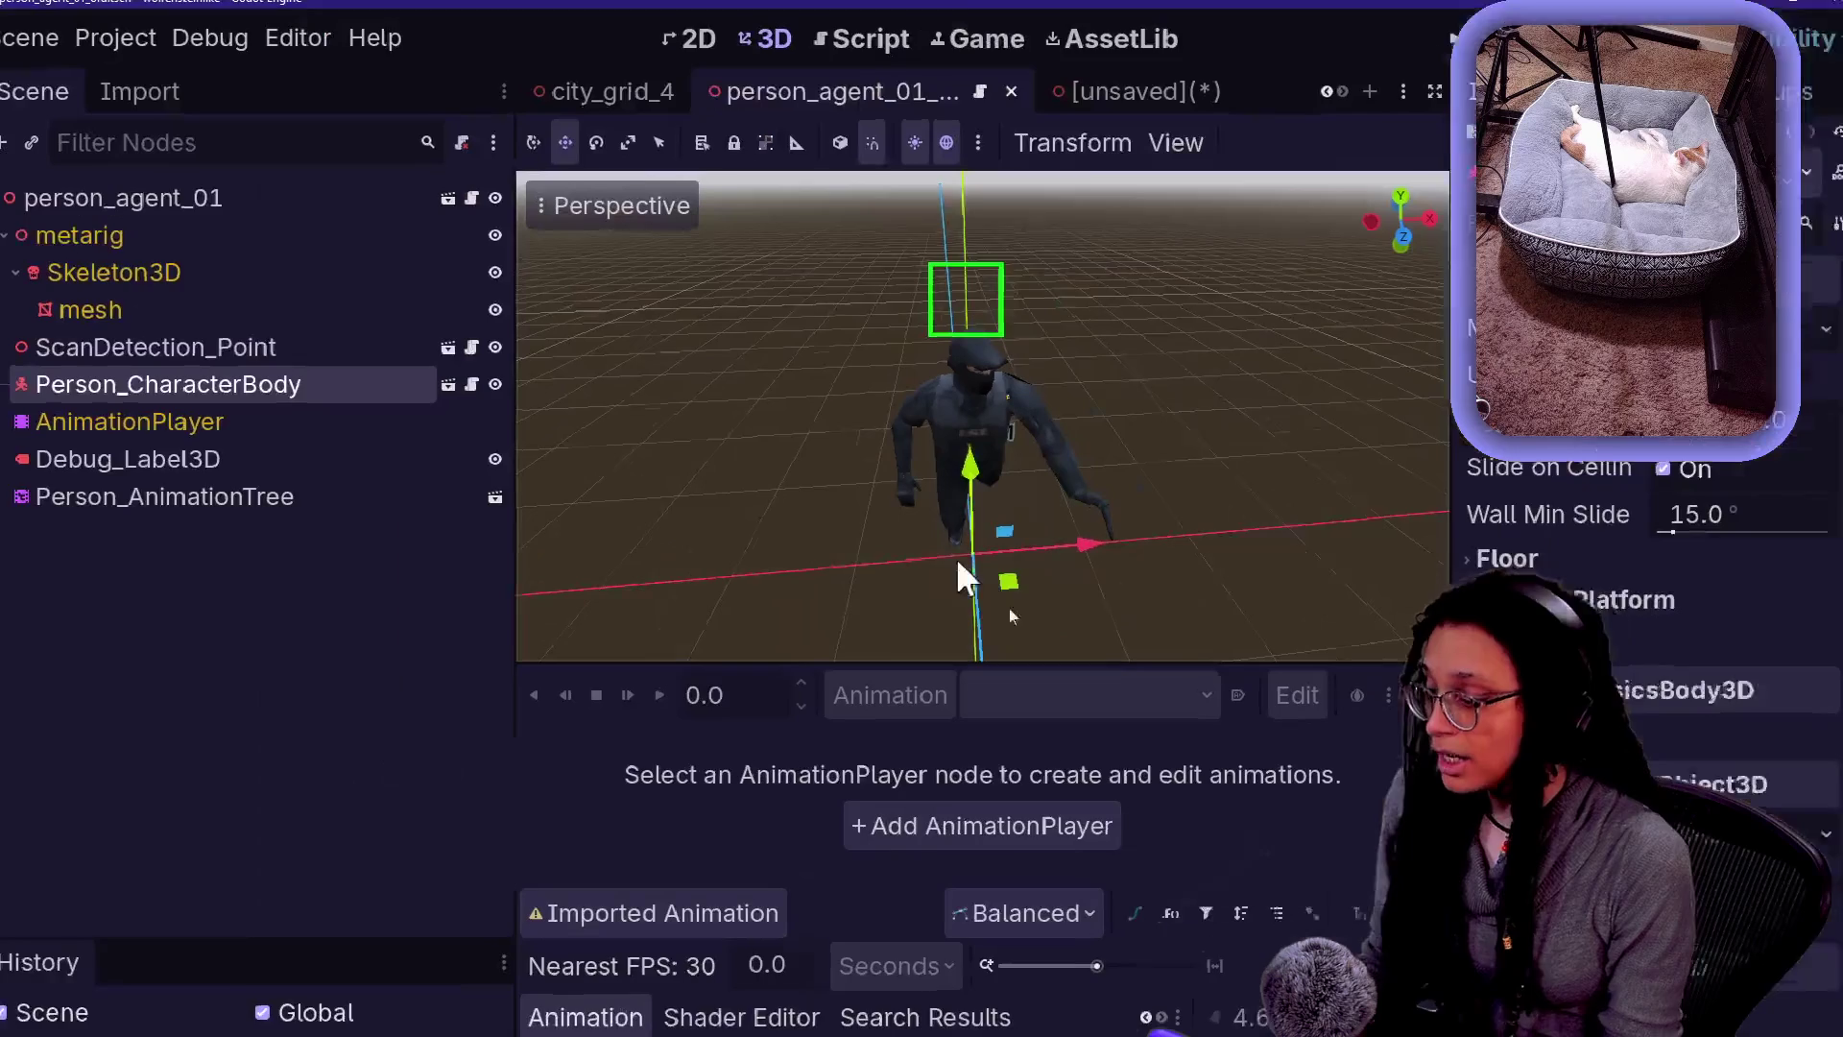
- Browse the person_agent files in FileSystem, select the root, and return to the unsaved scene
{"action": "scroll", "coordinate": [797, 1008], "scroll_direction": "up", "scroll_amount": 5}
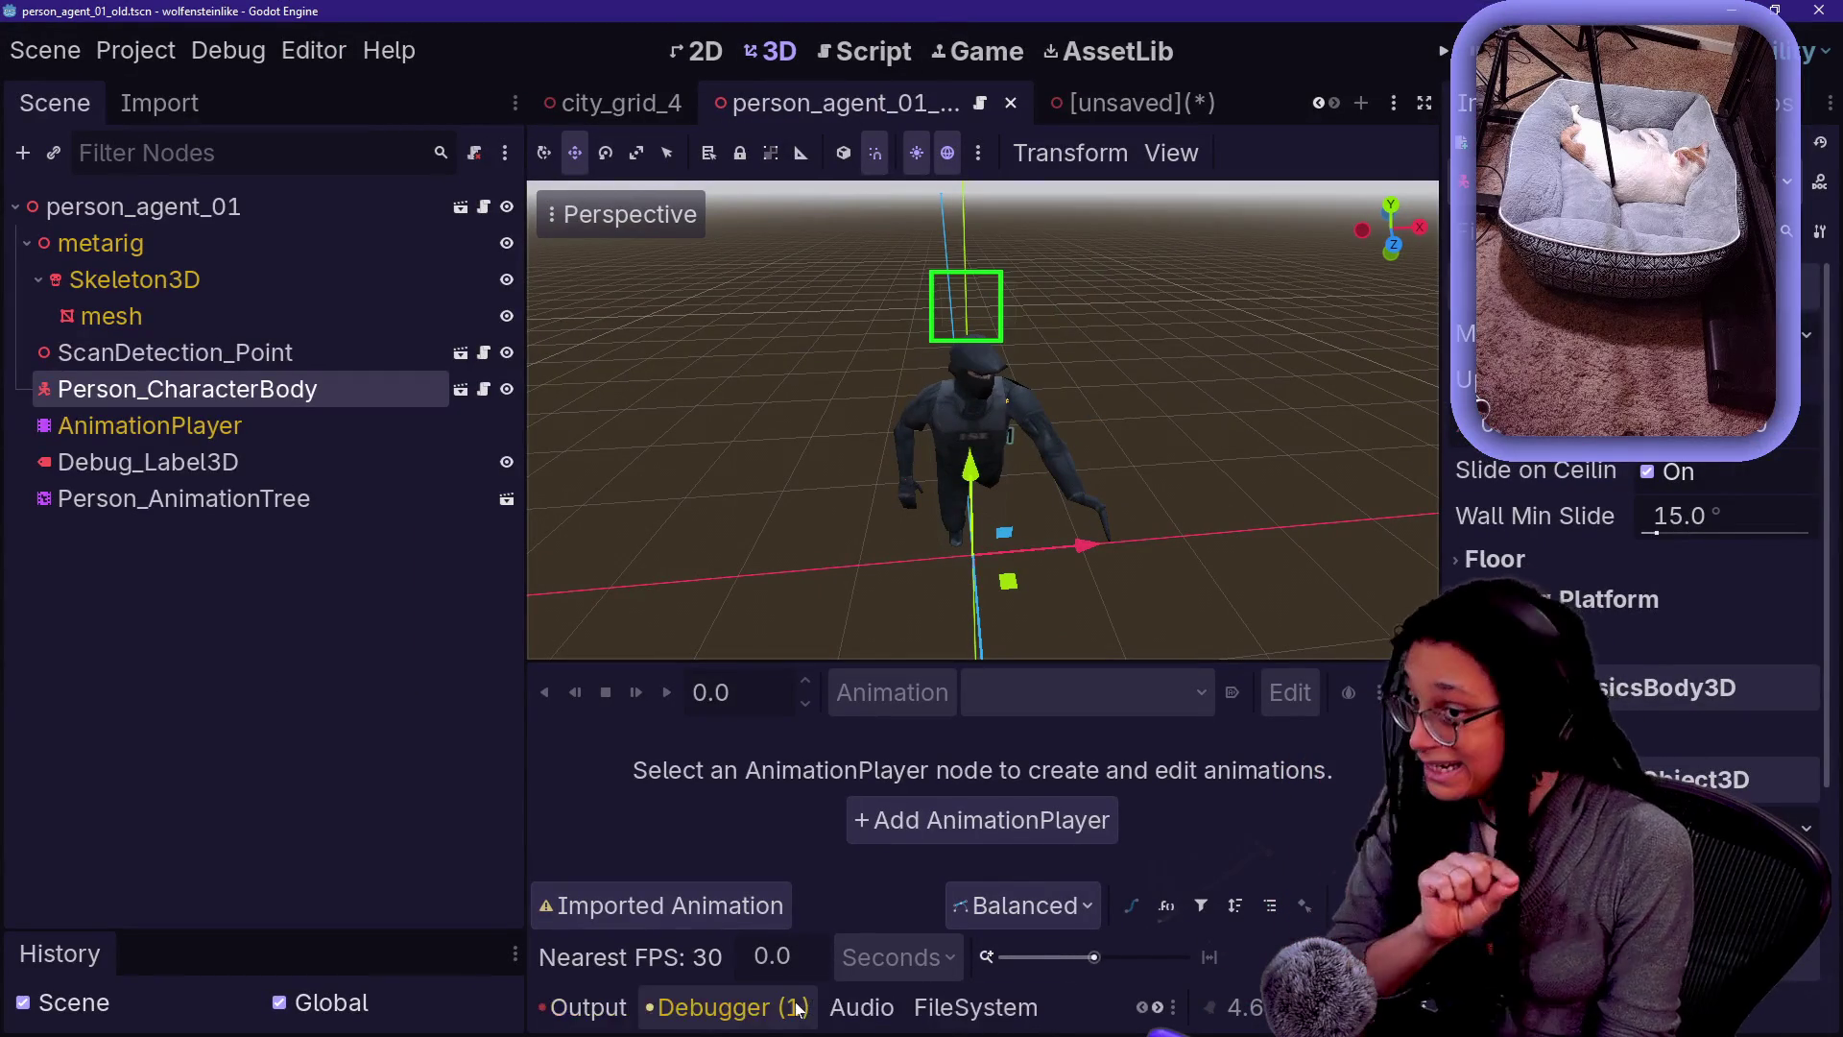
{"action": "left_click", "coordinate": [972, 1008]}
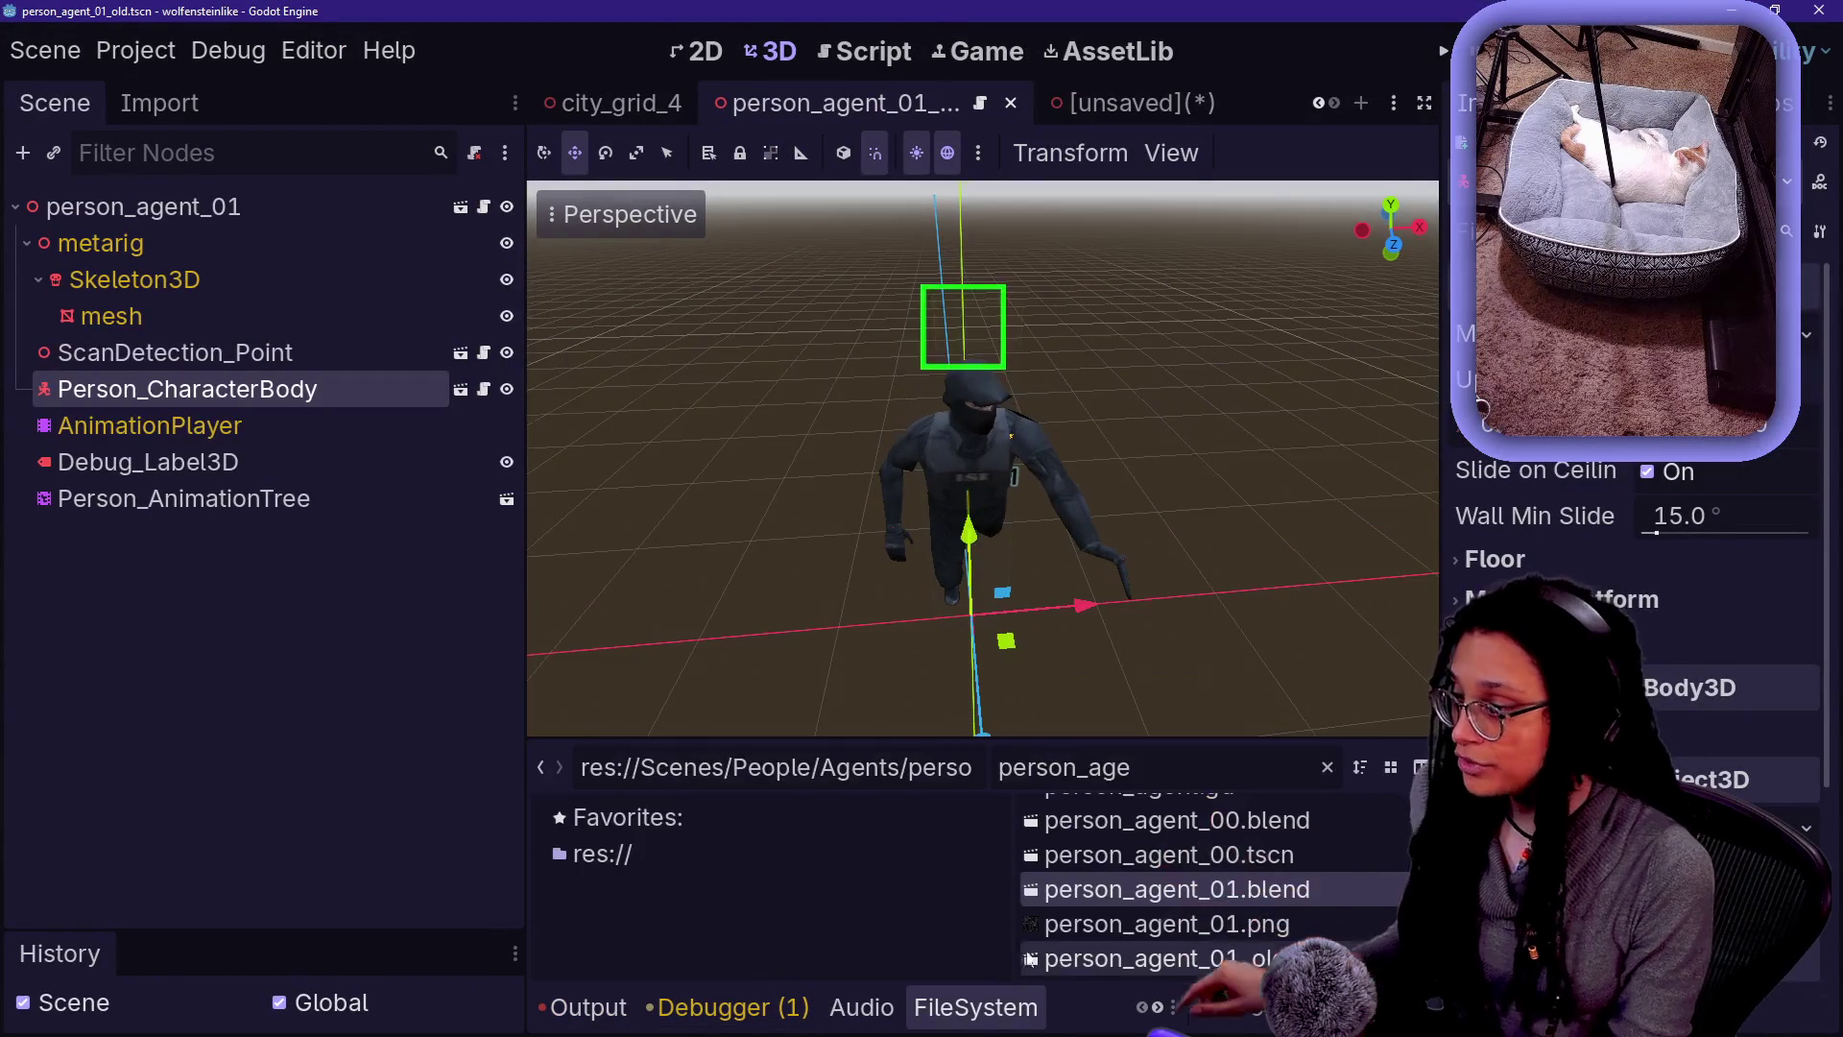
{"action": "right_click", "coordinate": [1110, 885]}
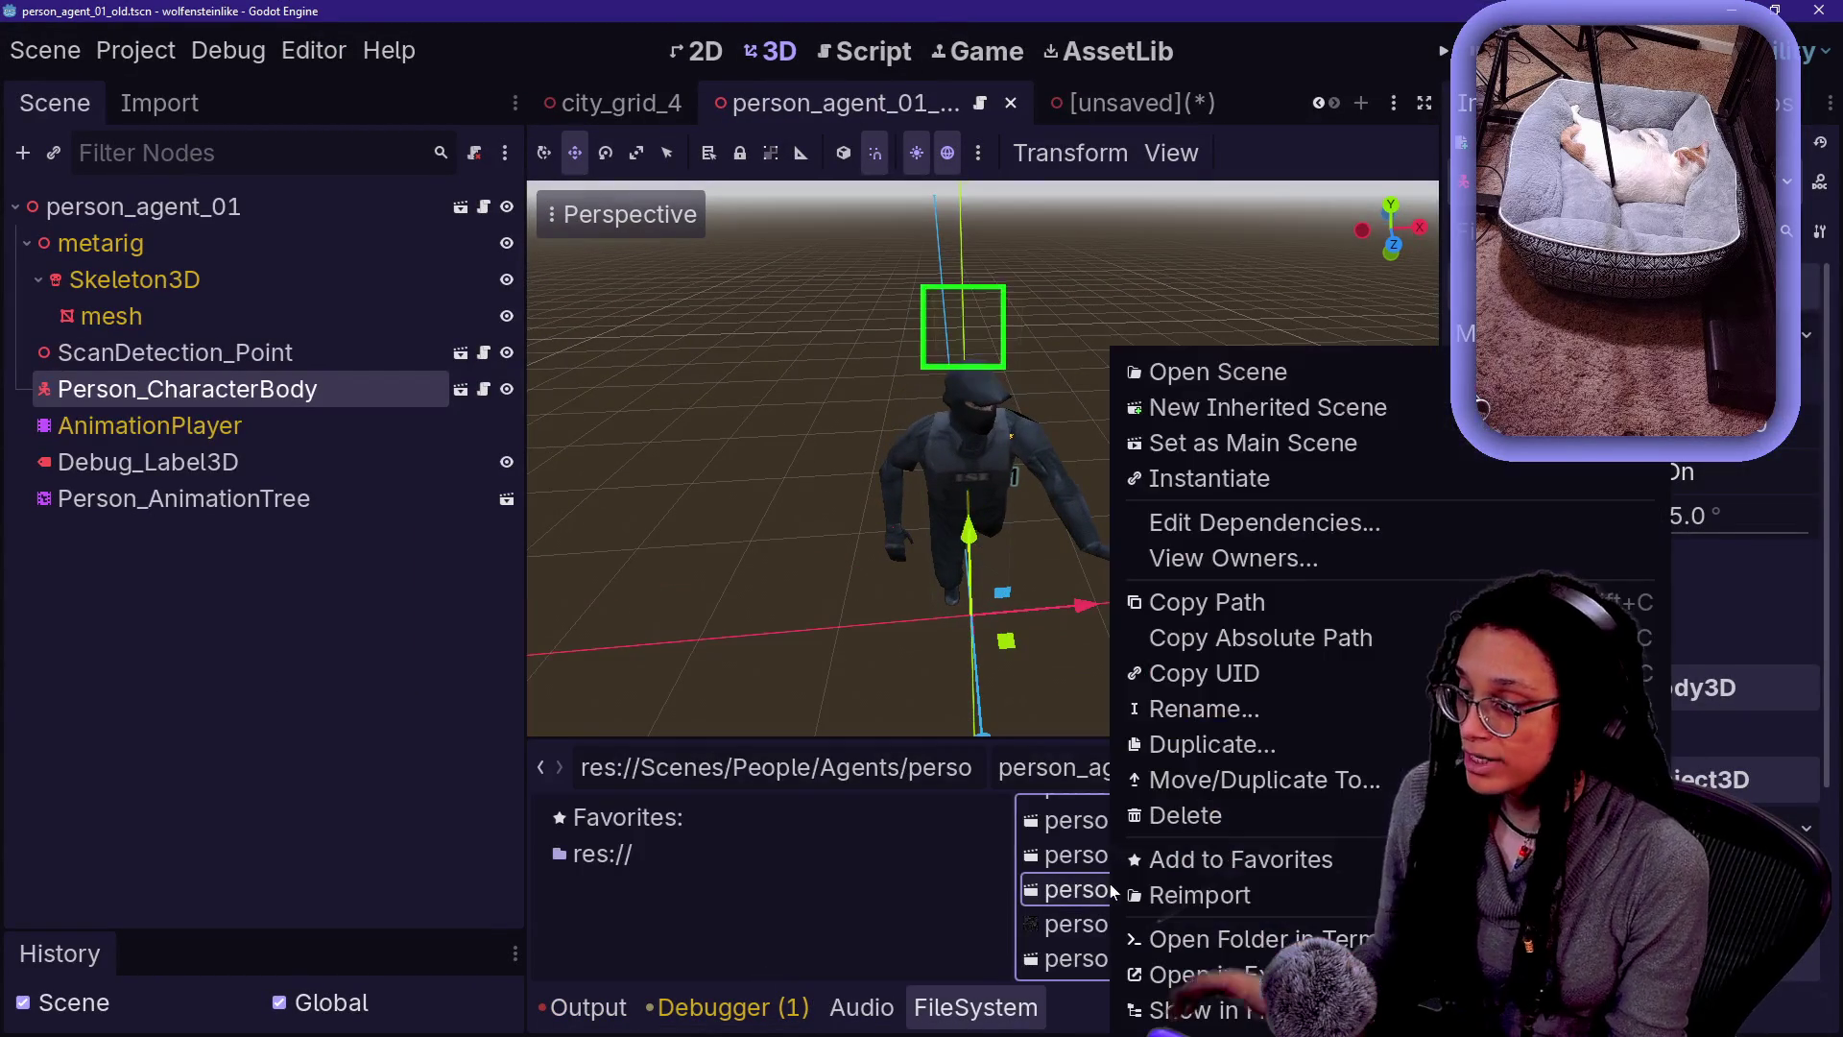
{"action": "left_click", "coordinate": [1296, 425]}
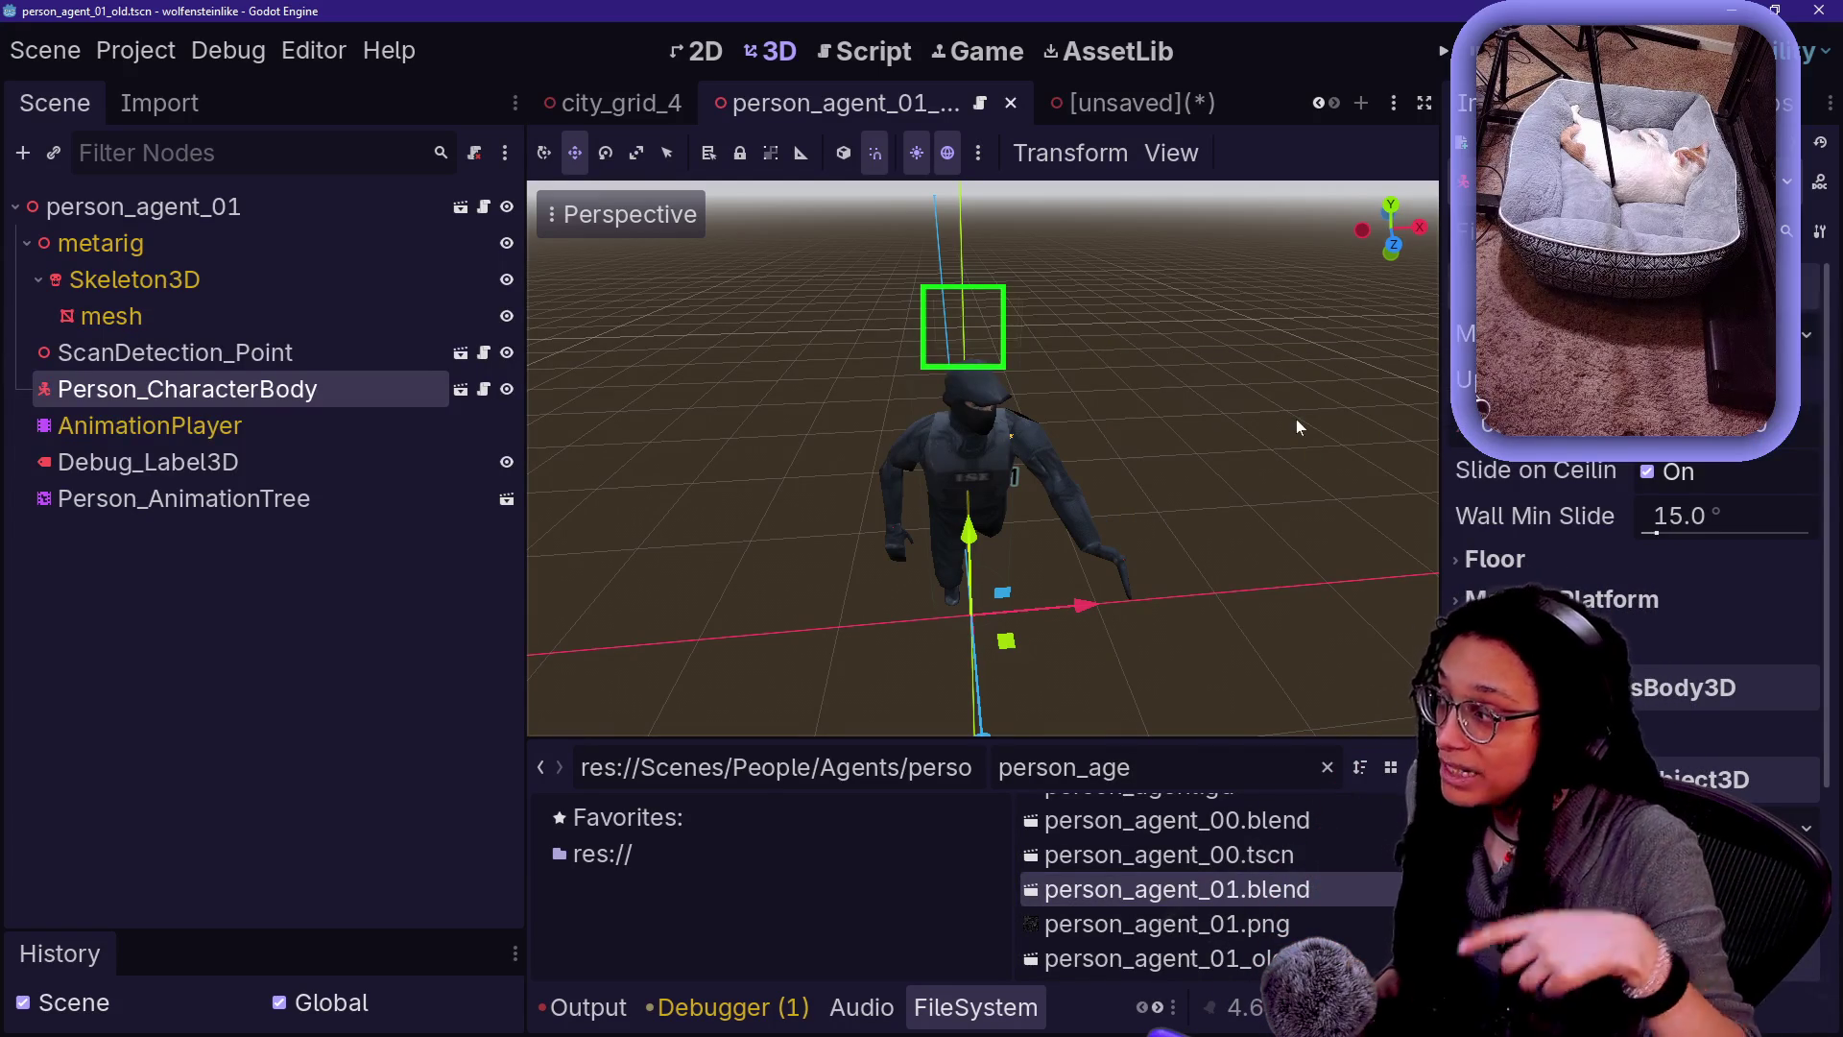
{"action": "left_click", "coordinate": [222, 206]}
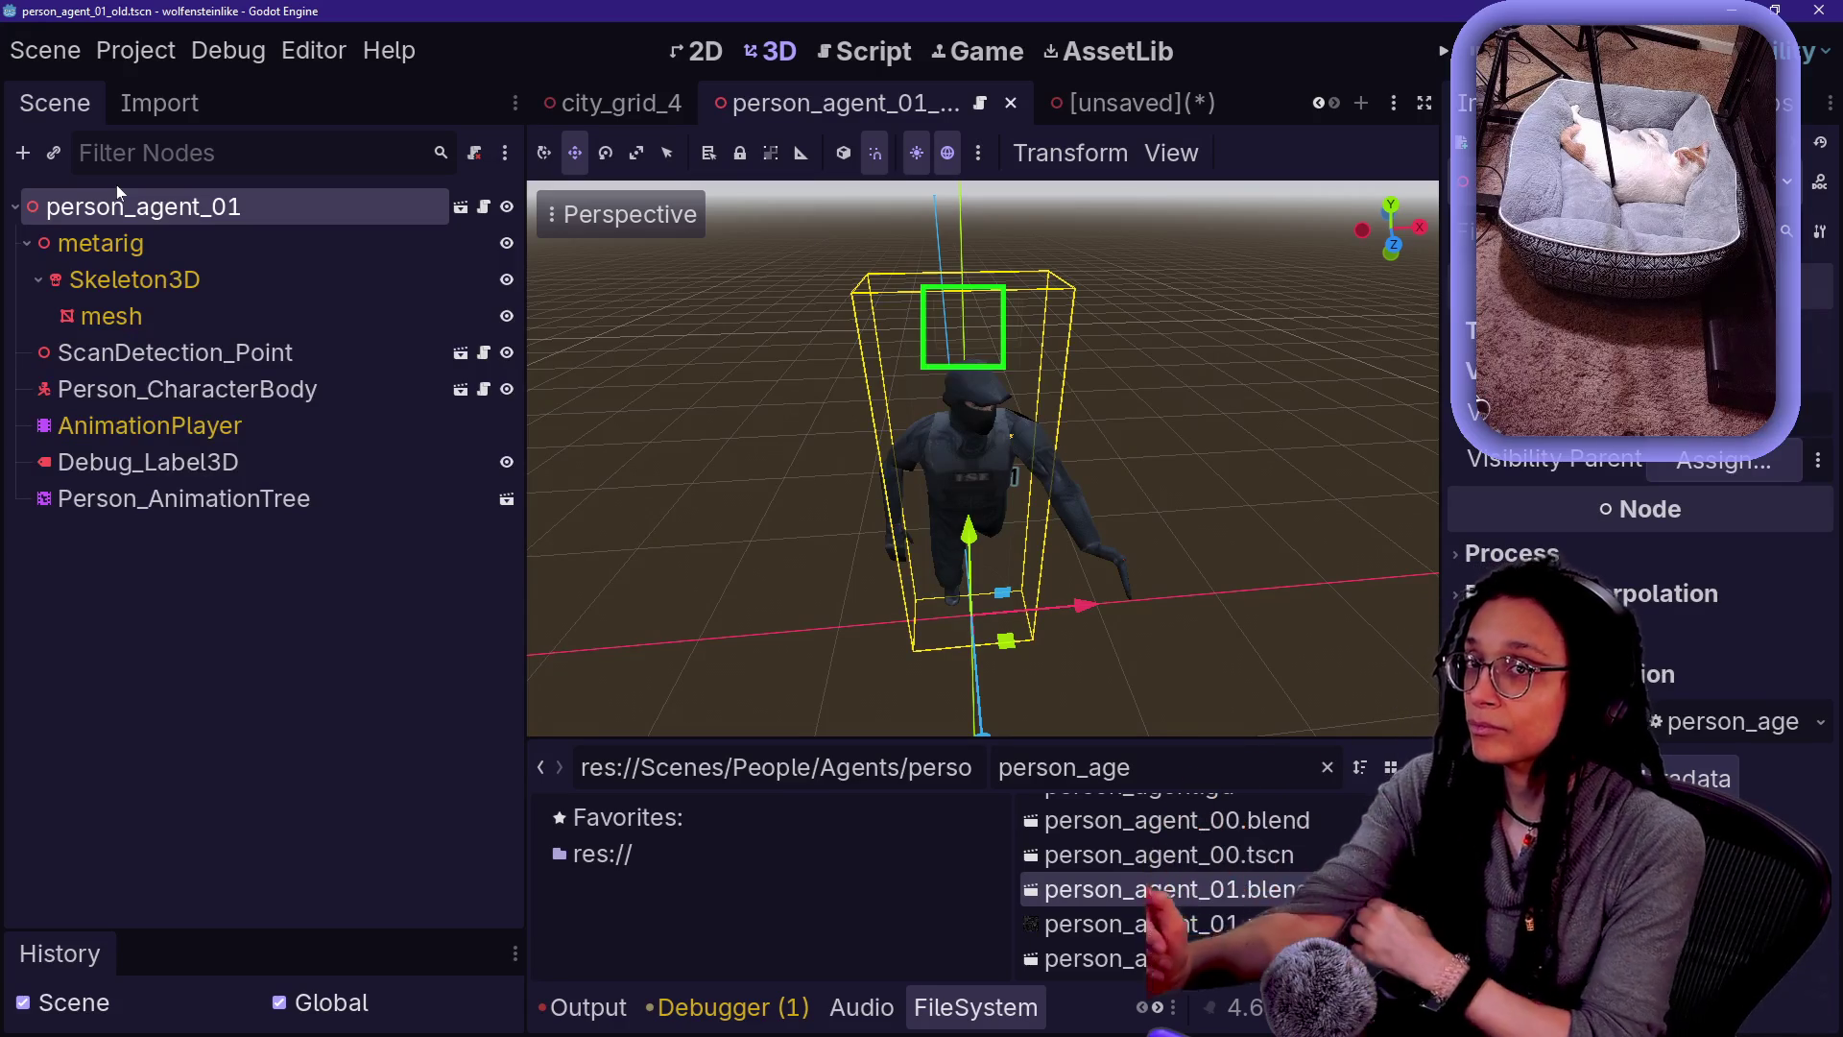
{"action": "key", "text": "ctrl+Tab"}
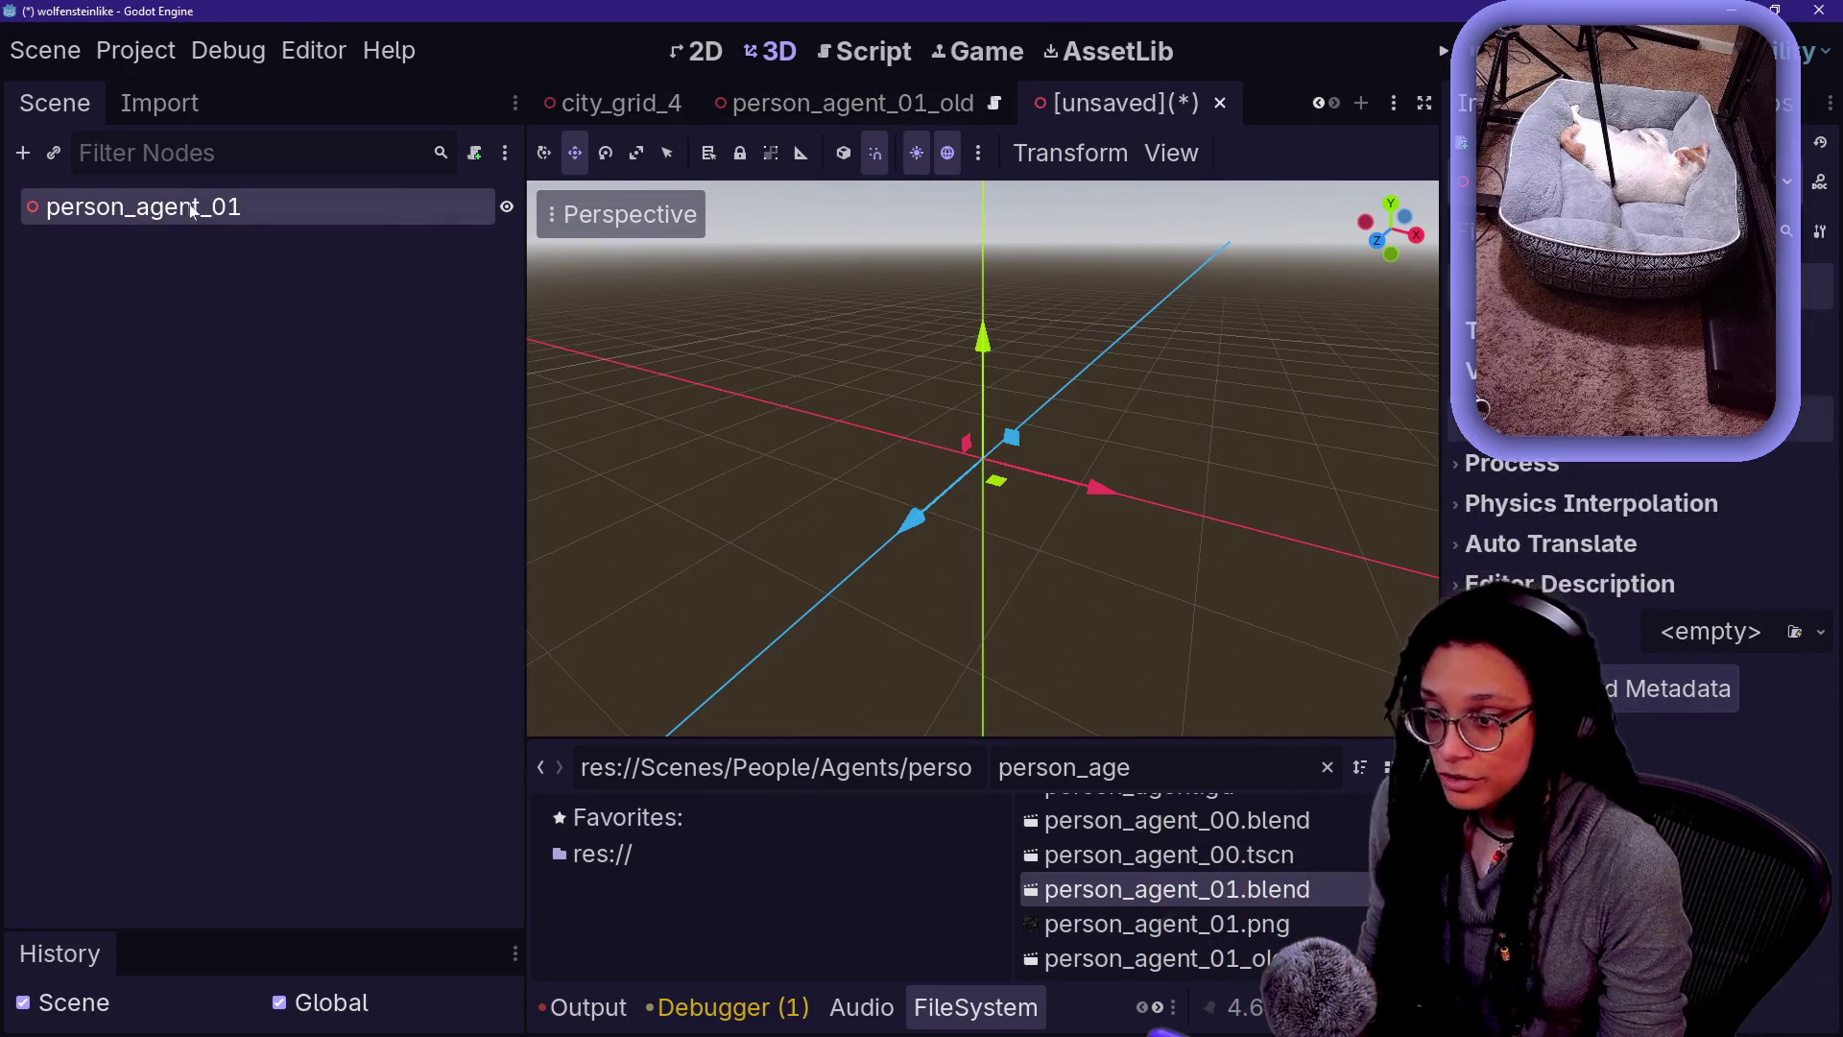
- Rename person_agent_01_old.tscn to person_agent_01_mesh.tscn and instance it under the unsaved scene's root
{"action": "right_click", "coordinate": [227, 209]}
{"action": "key", "text": "Escape"}
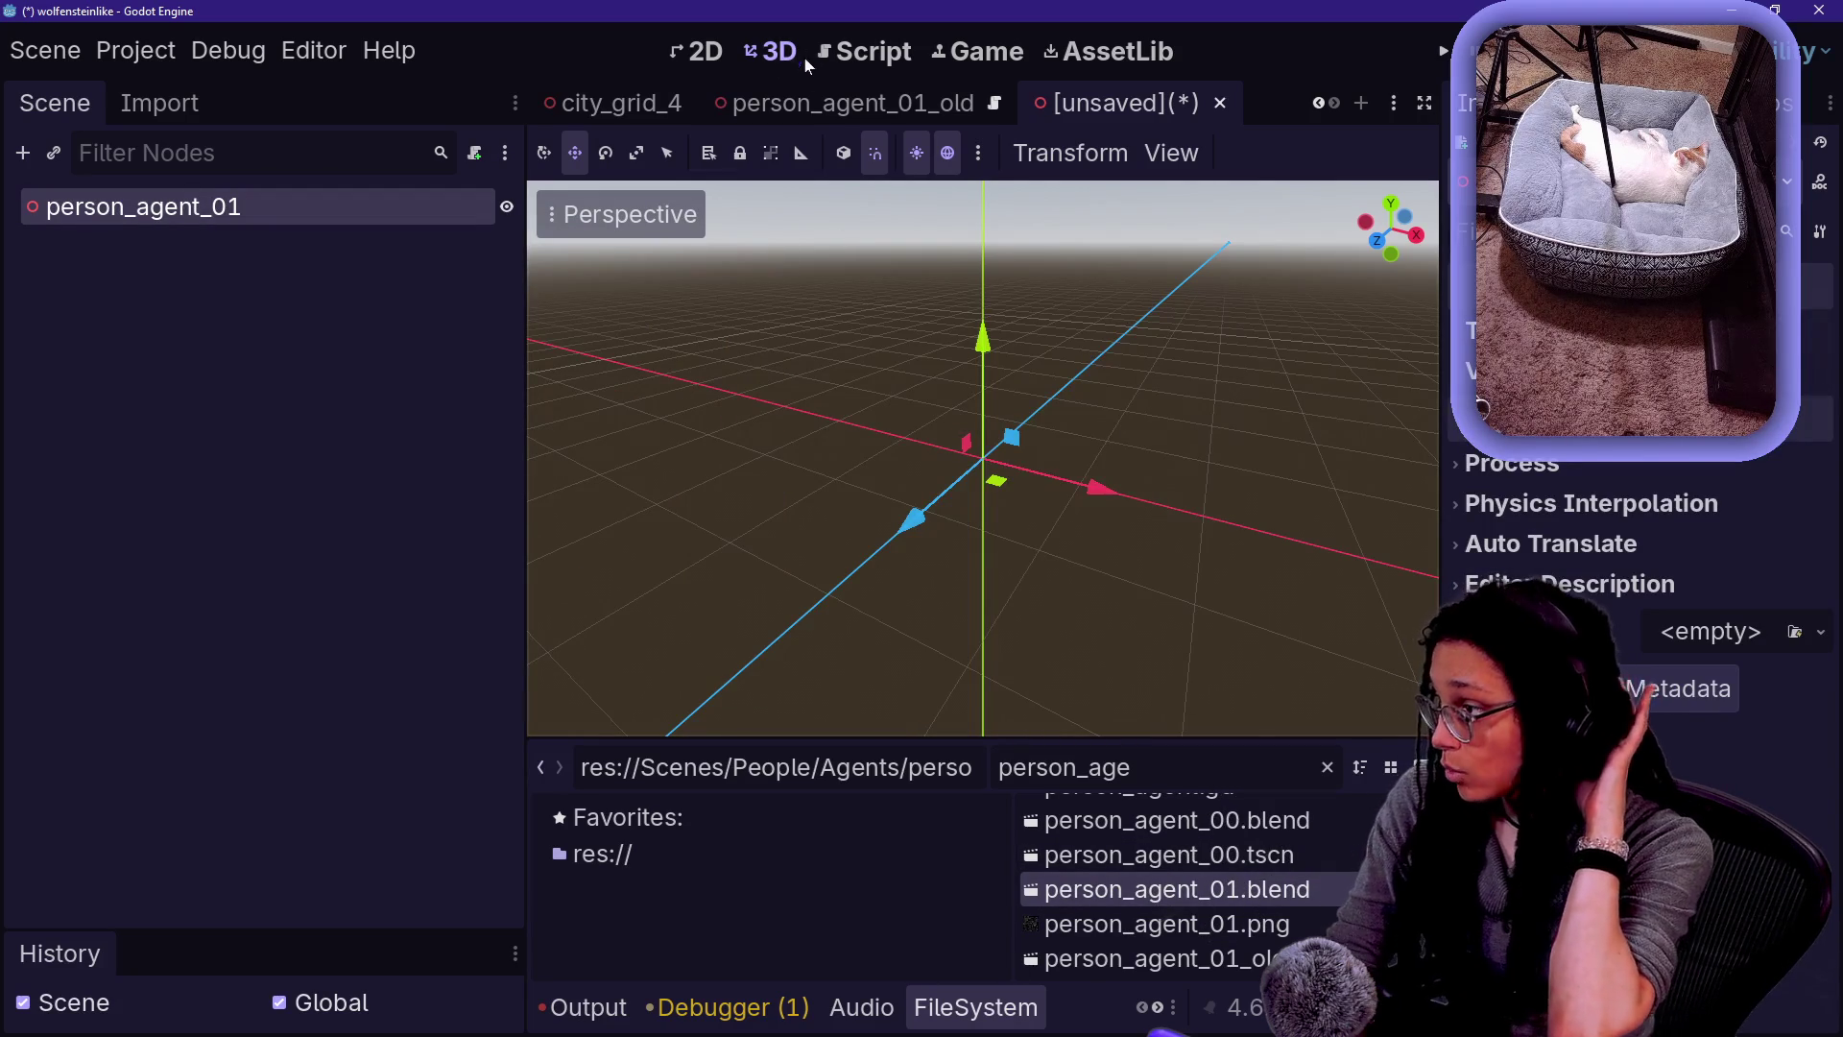
{"action": "left_click", "coordinate": [827, 105]}
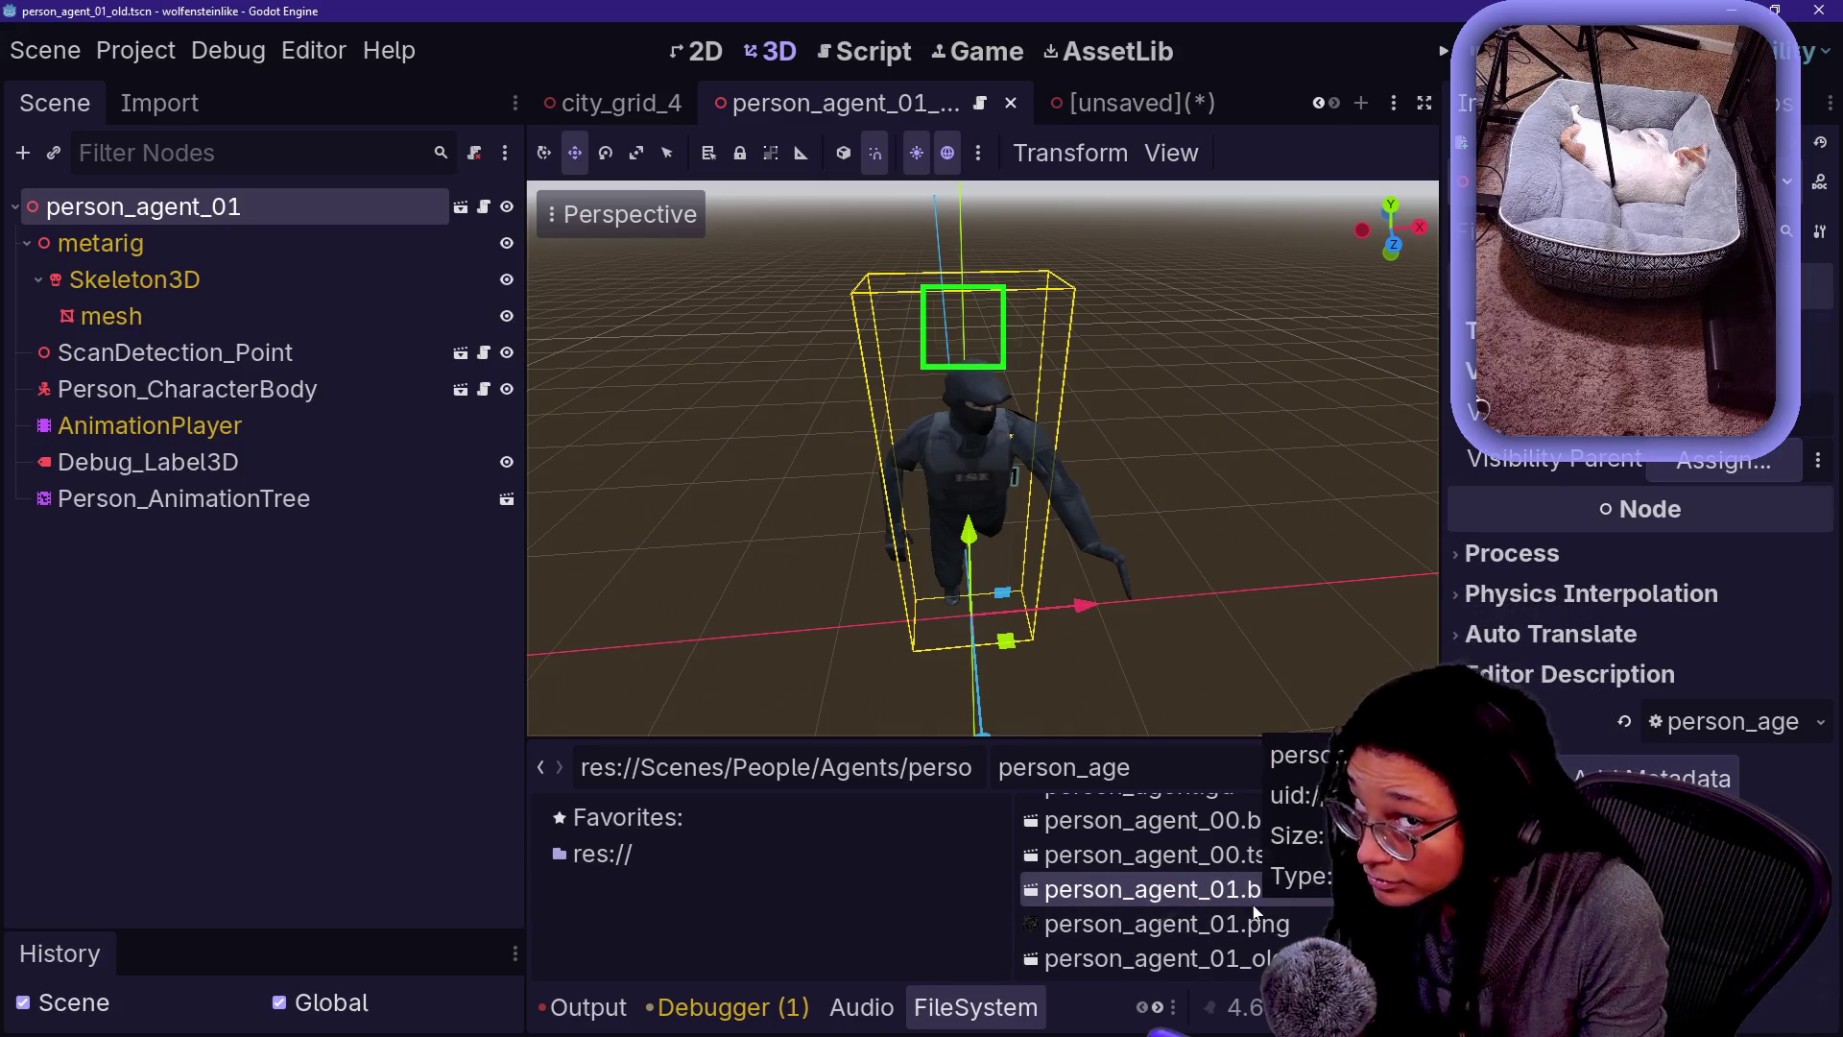
{"action": "left_click", "coordinate": [1212, 974]}
{"action": "right_click", "coordinate": [1211, 973]}
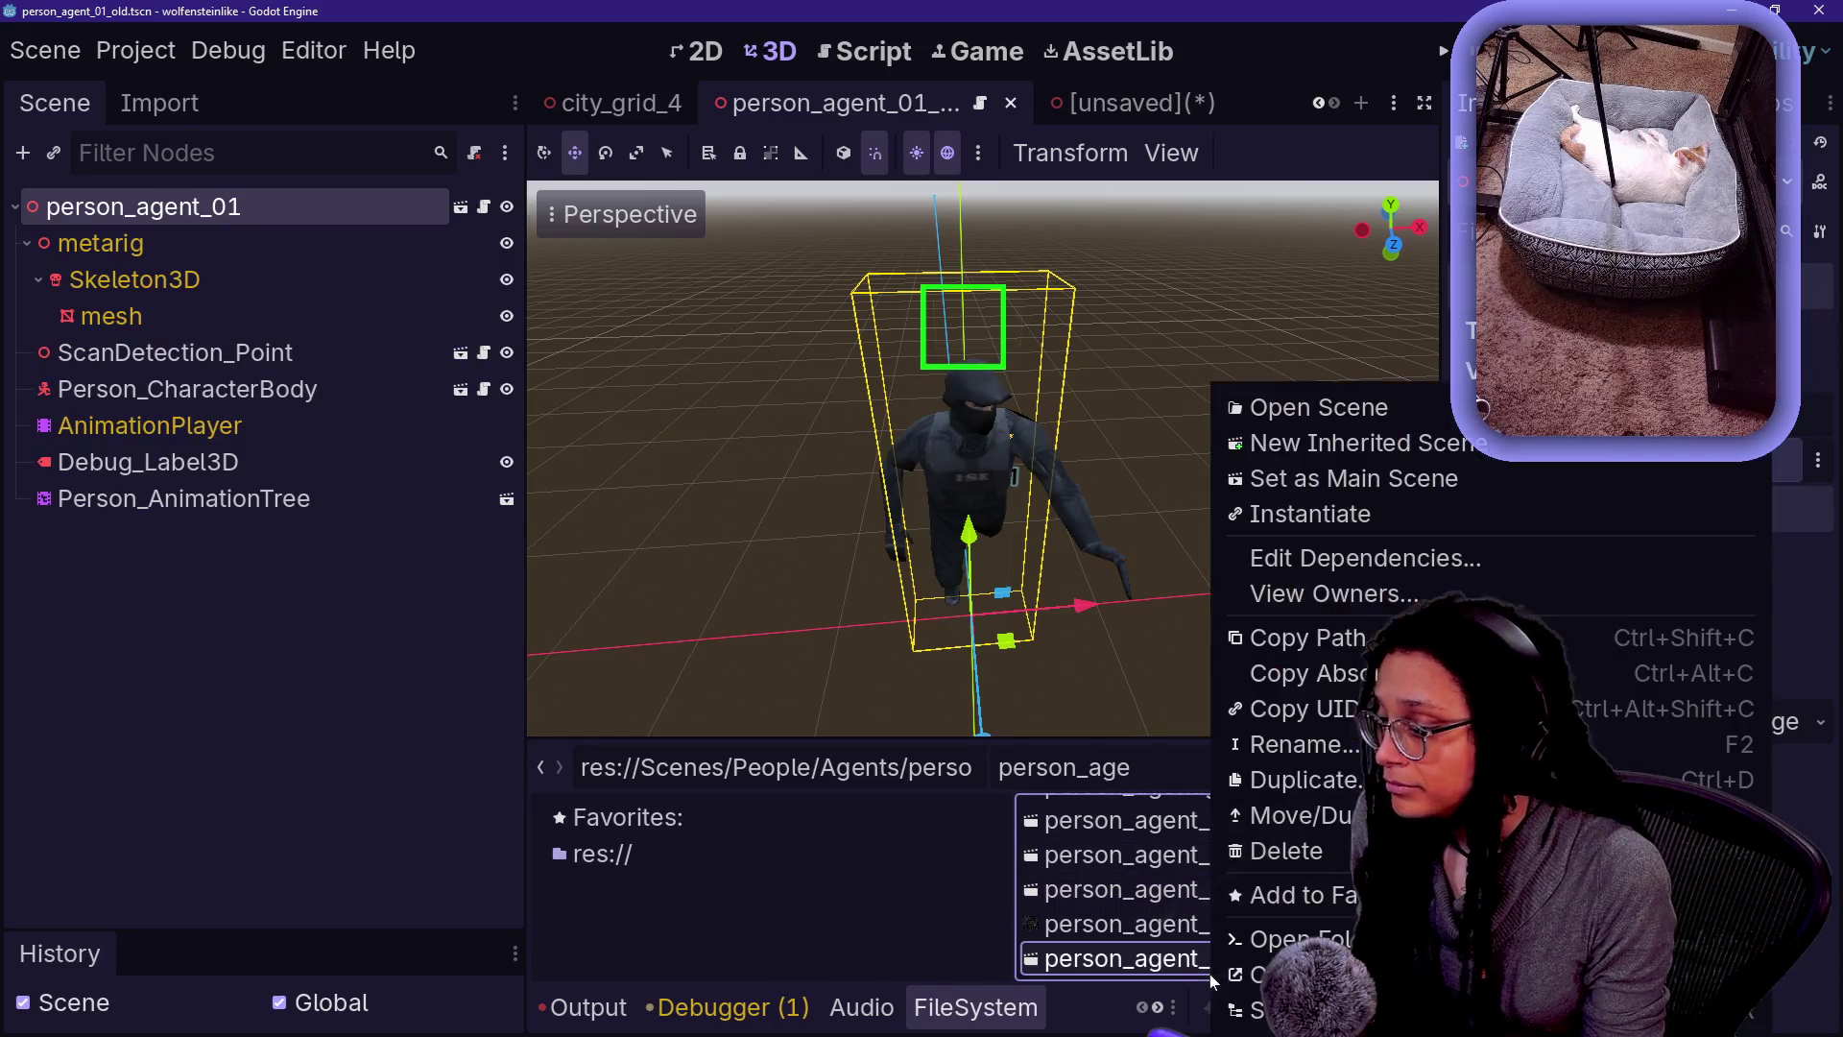
{"action": "left_click", "coordinate": [1319, 747]}
{"action": "type", "text": "m"}
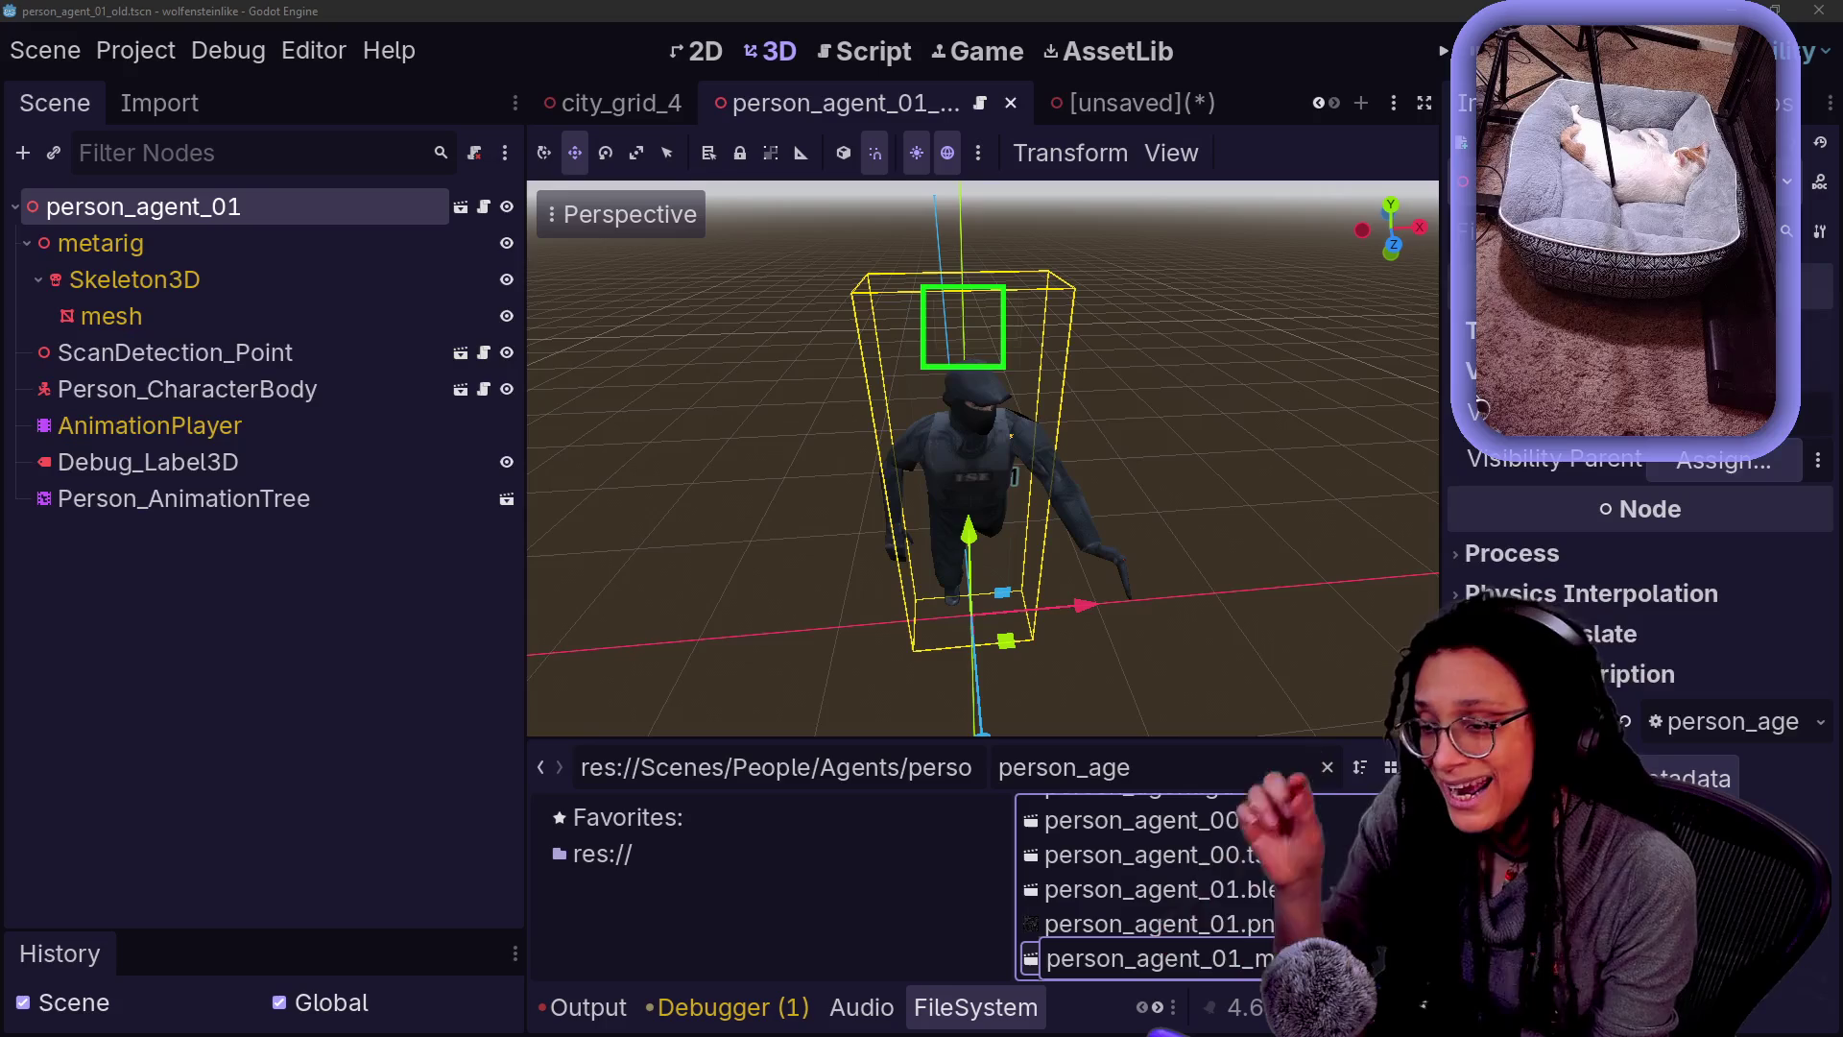
{"action": "key", "text": "Return"}
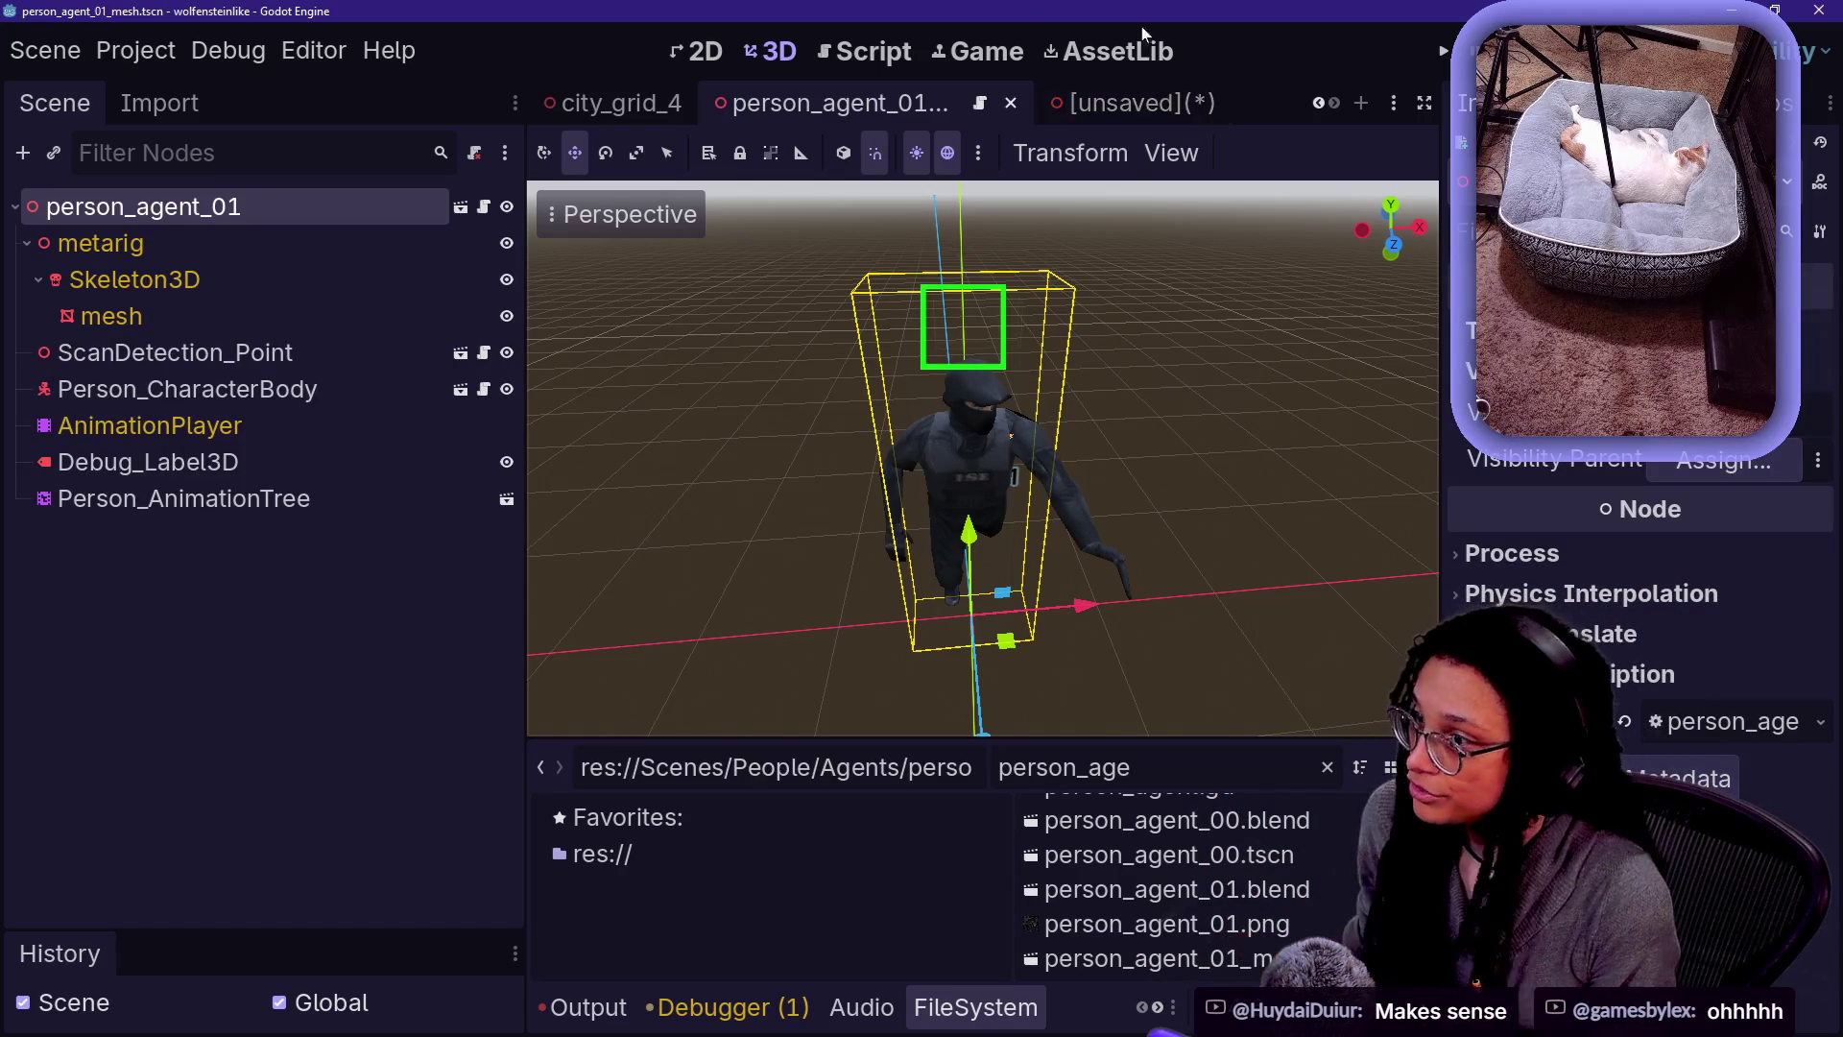
{"action": "left_click", "coordinate": [1061, 103]}
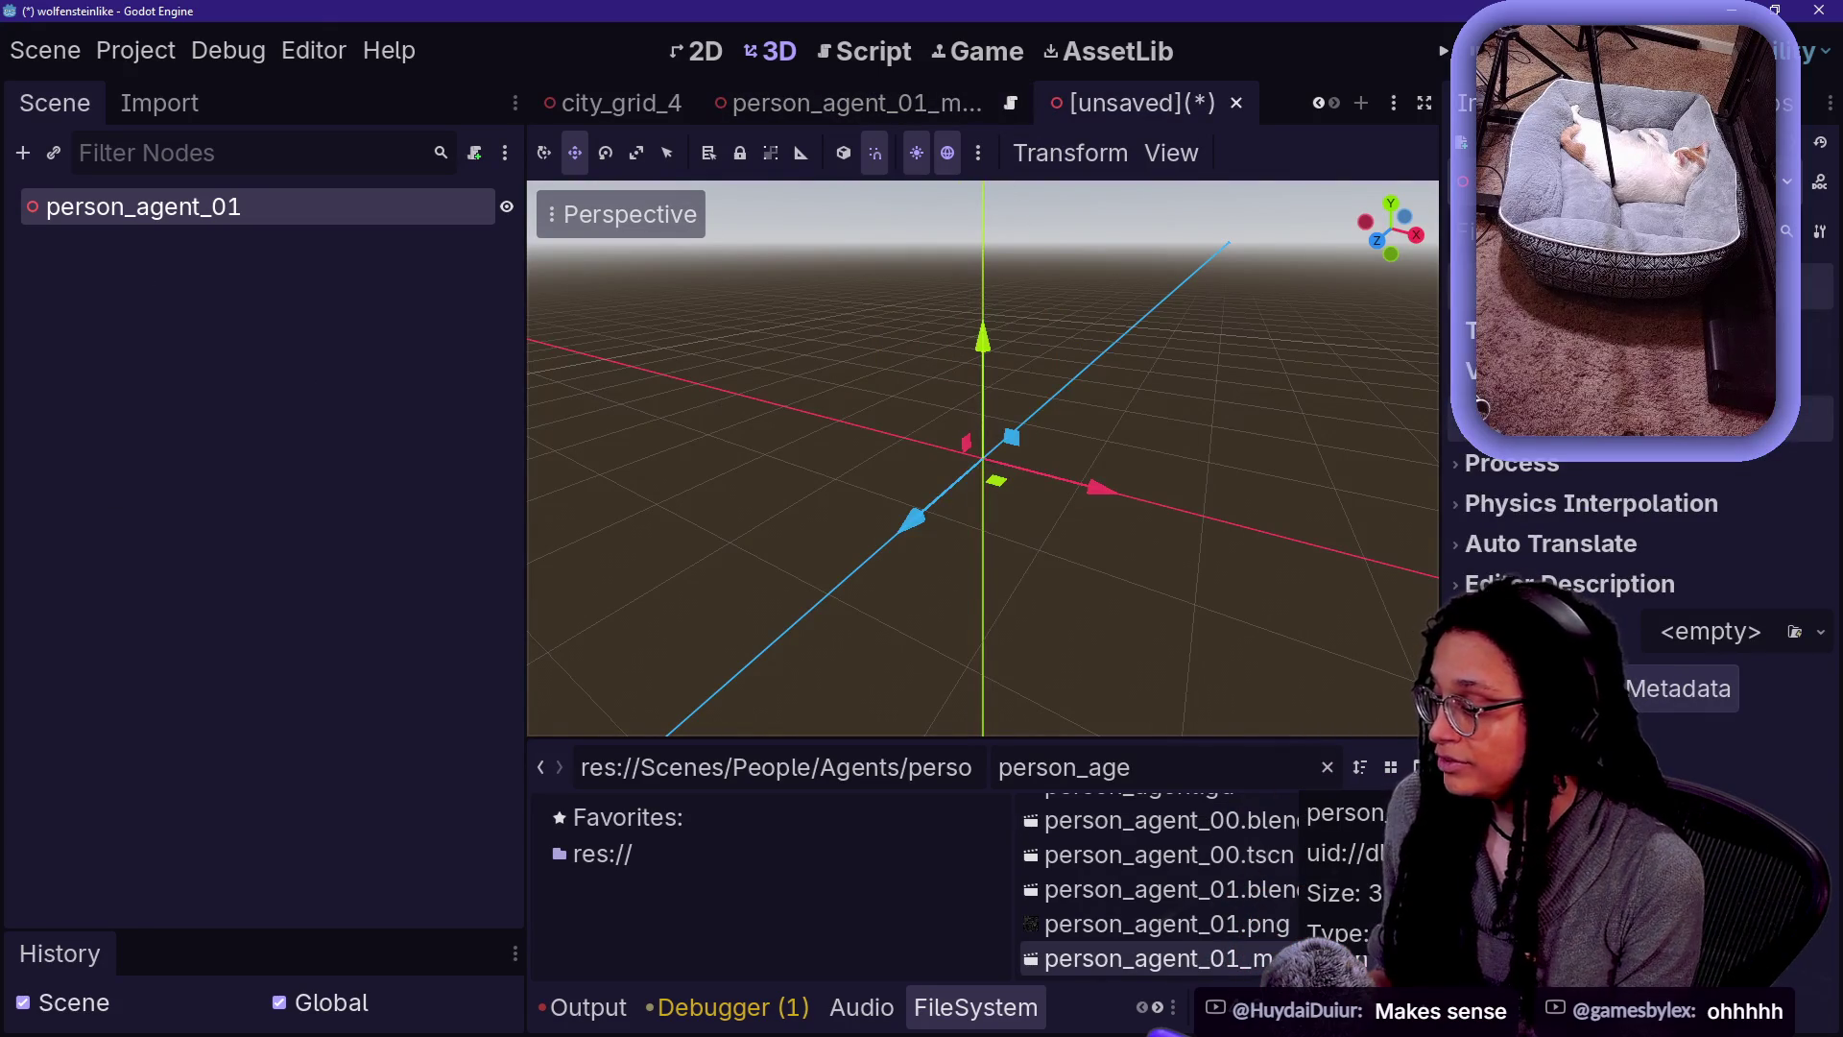
{"action": "mouse_move", "coordinate": [1152, 958]}
{"action": "left_mouse_down"}
{"action": "mouse_move", "coordinate": [1042, 792]}
{"action": "mouse_move", "coordinate": [227, 221]}
{"action": "left_mouse_up"}
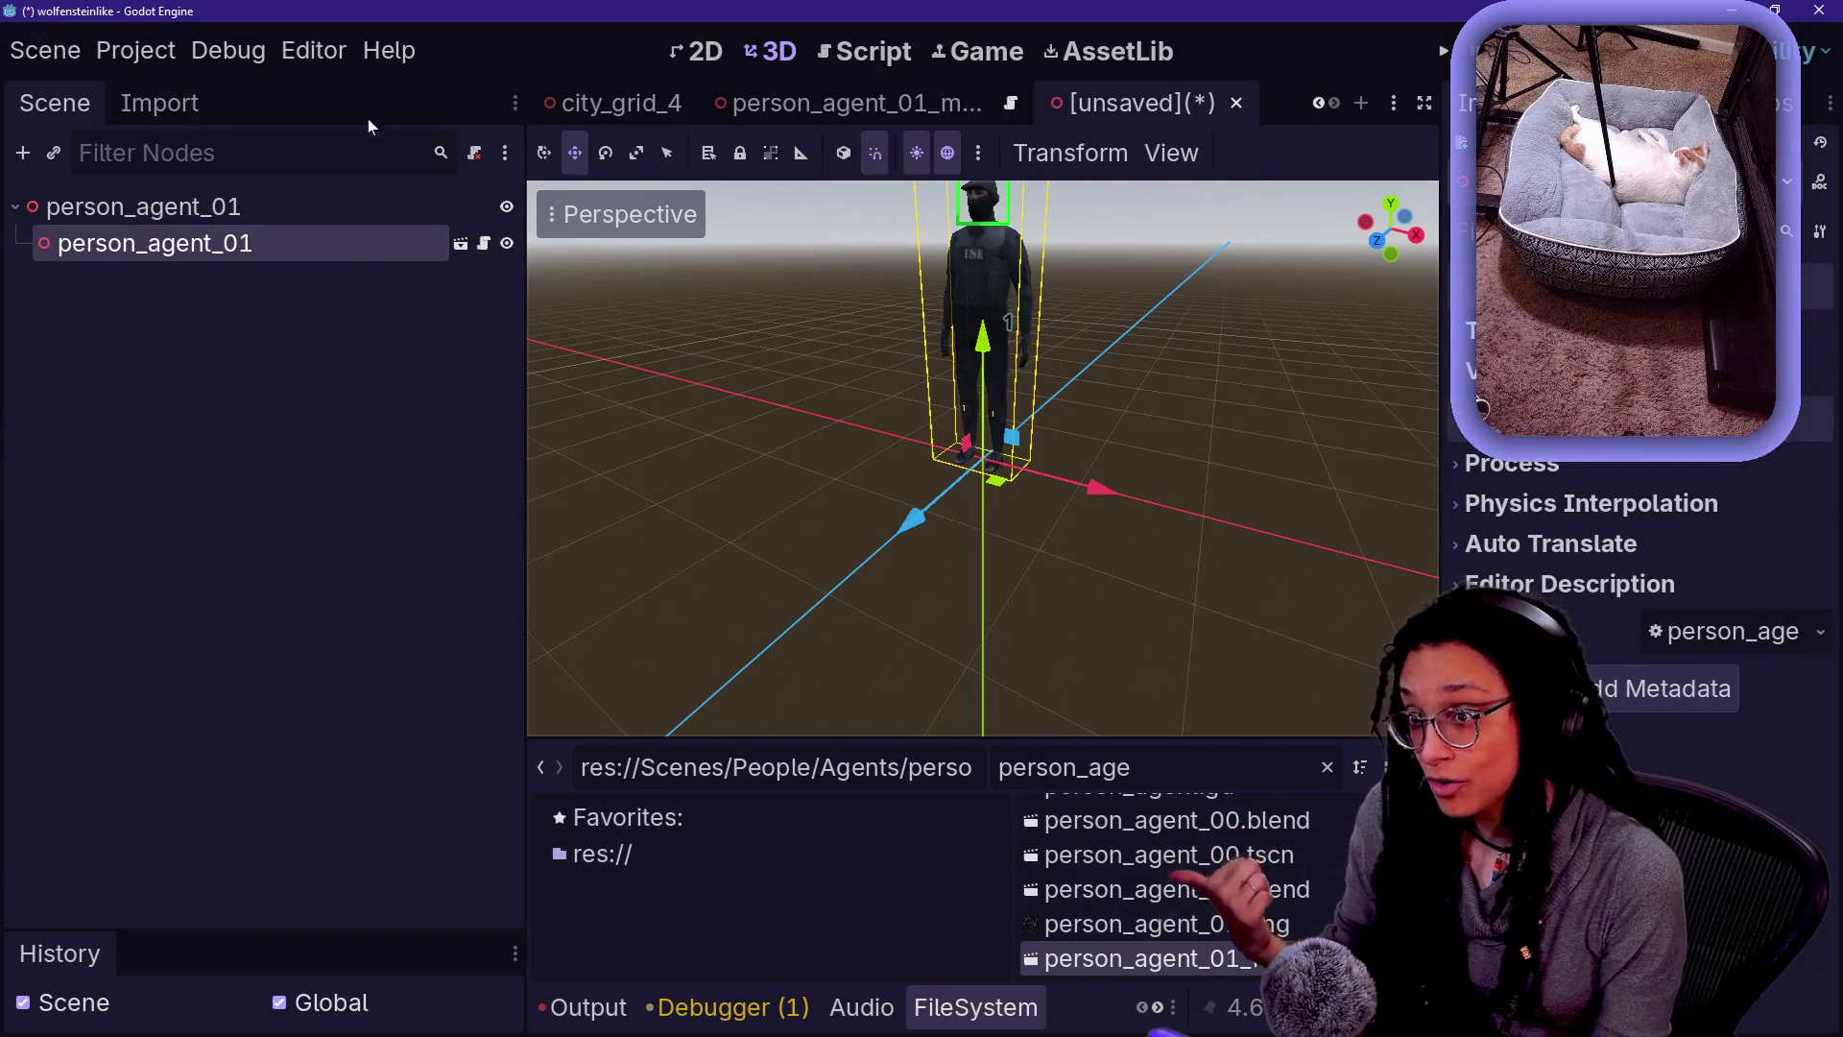
- In person_agent_01_mesh, select ScanDetection_Point, Person_CharacterBody, Debug_Label3D, Person_AnimationTree, then open the root script
{"action": "left_click", "coordinate": [814, 86]}
{"action": "left_click", "coordinate": [206, 357]}
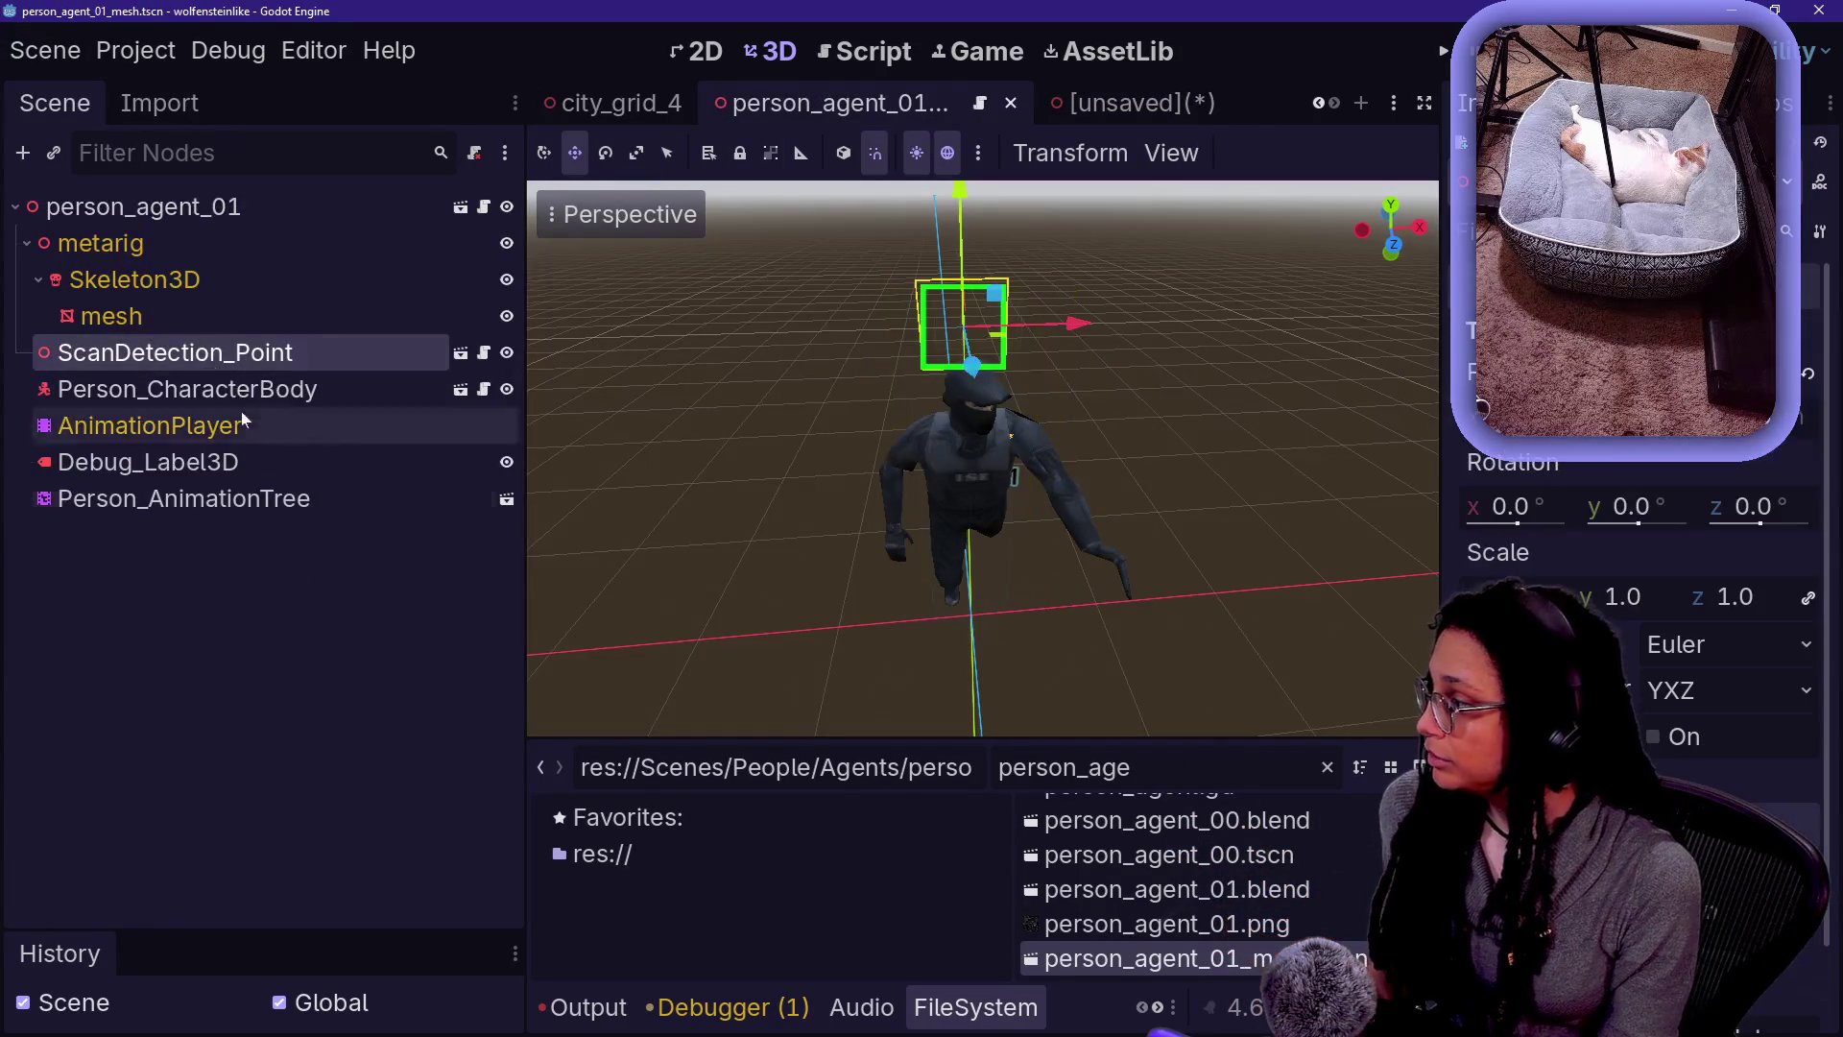
{"action": "left_click", "coordinate": [158, 384], "text": "shift"}
{"action": "left_click", "coordinate": [288, 498], "text": "ctrl"}
{"action": "left_click", "coordinate": [288, 462], "text": "ctrl"}
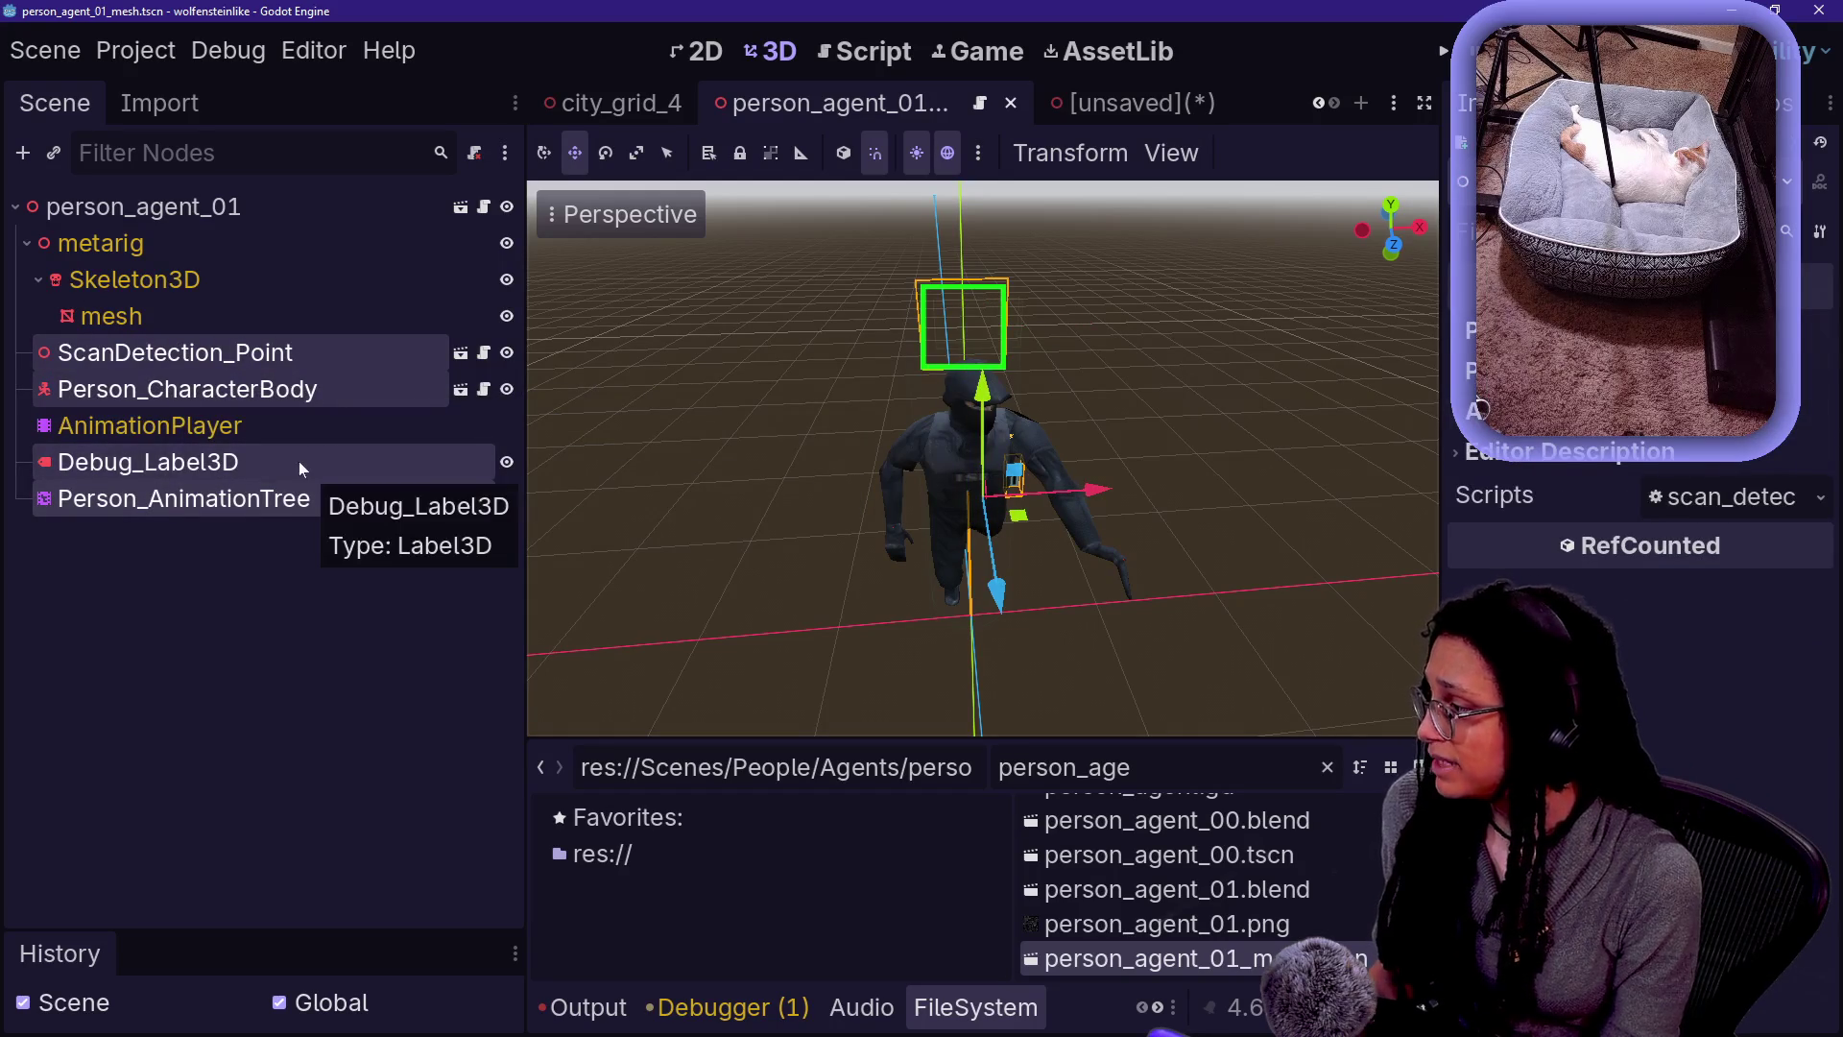
{"action": "left_click", "coordinate": [301, 463]}
{"action": "left_click", "coordinate": [45, 495]}
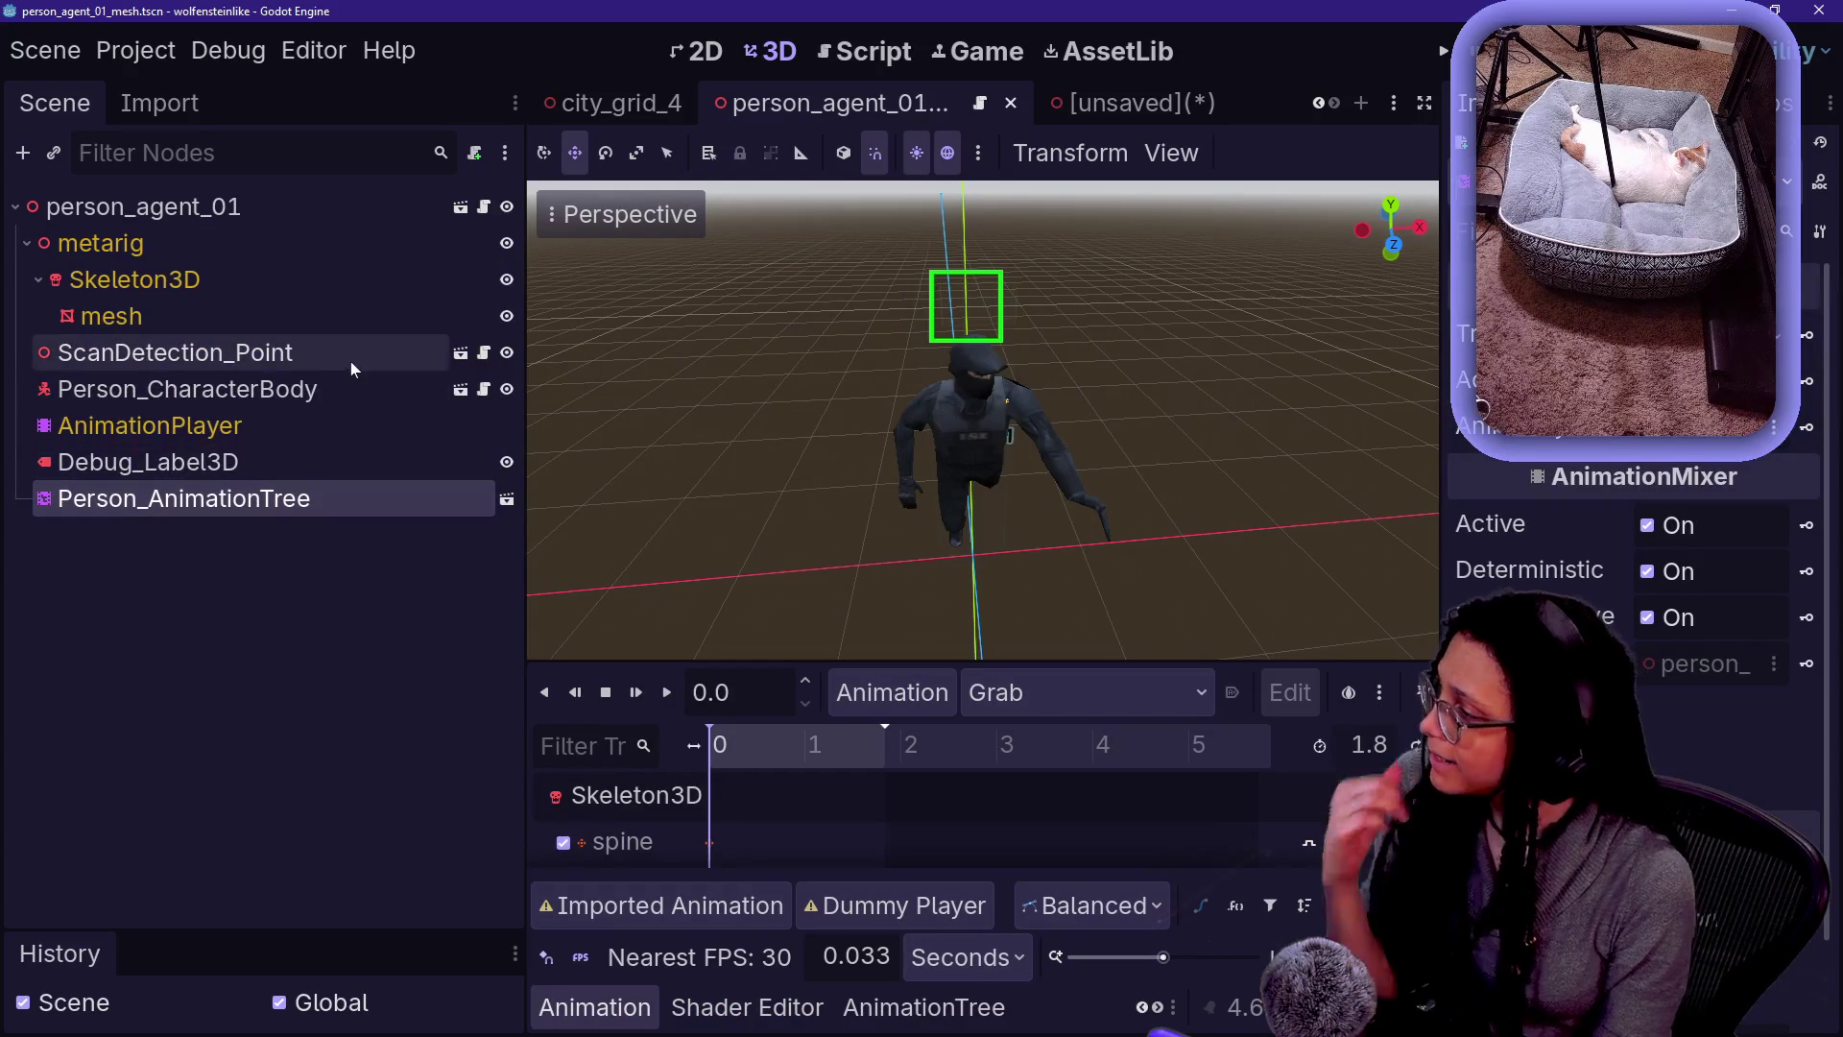
{"action": "left_click", "coordinate": [483, 208]}
- Search the root script for 'animation' and reselect the root and Person_AnimationTree nodes
{"action": "left_click", "coordinate": [712, 493]}
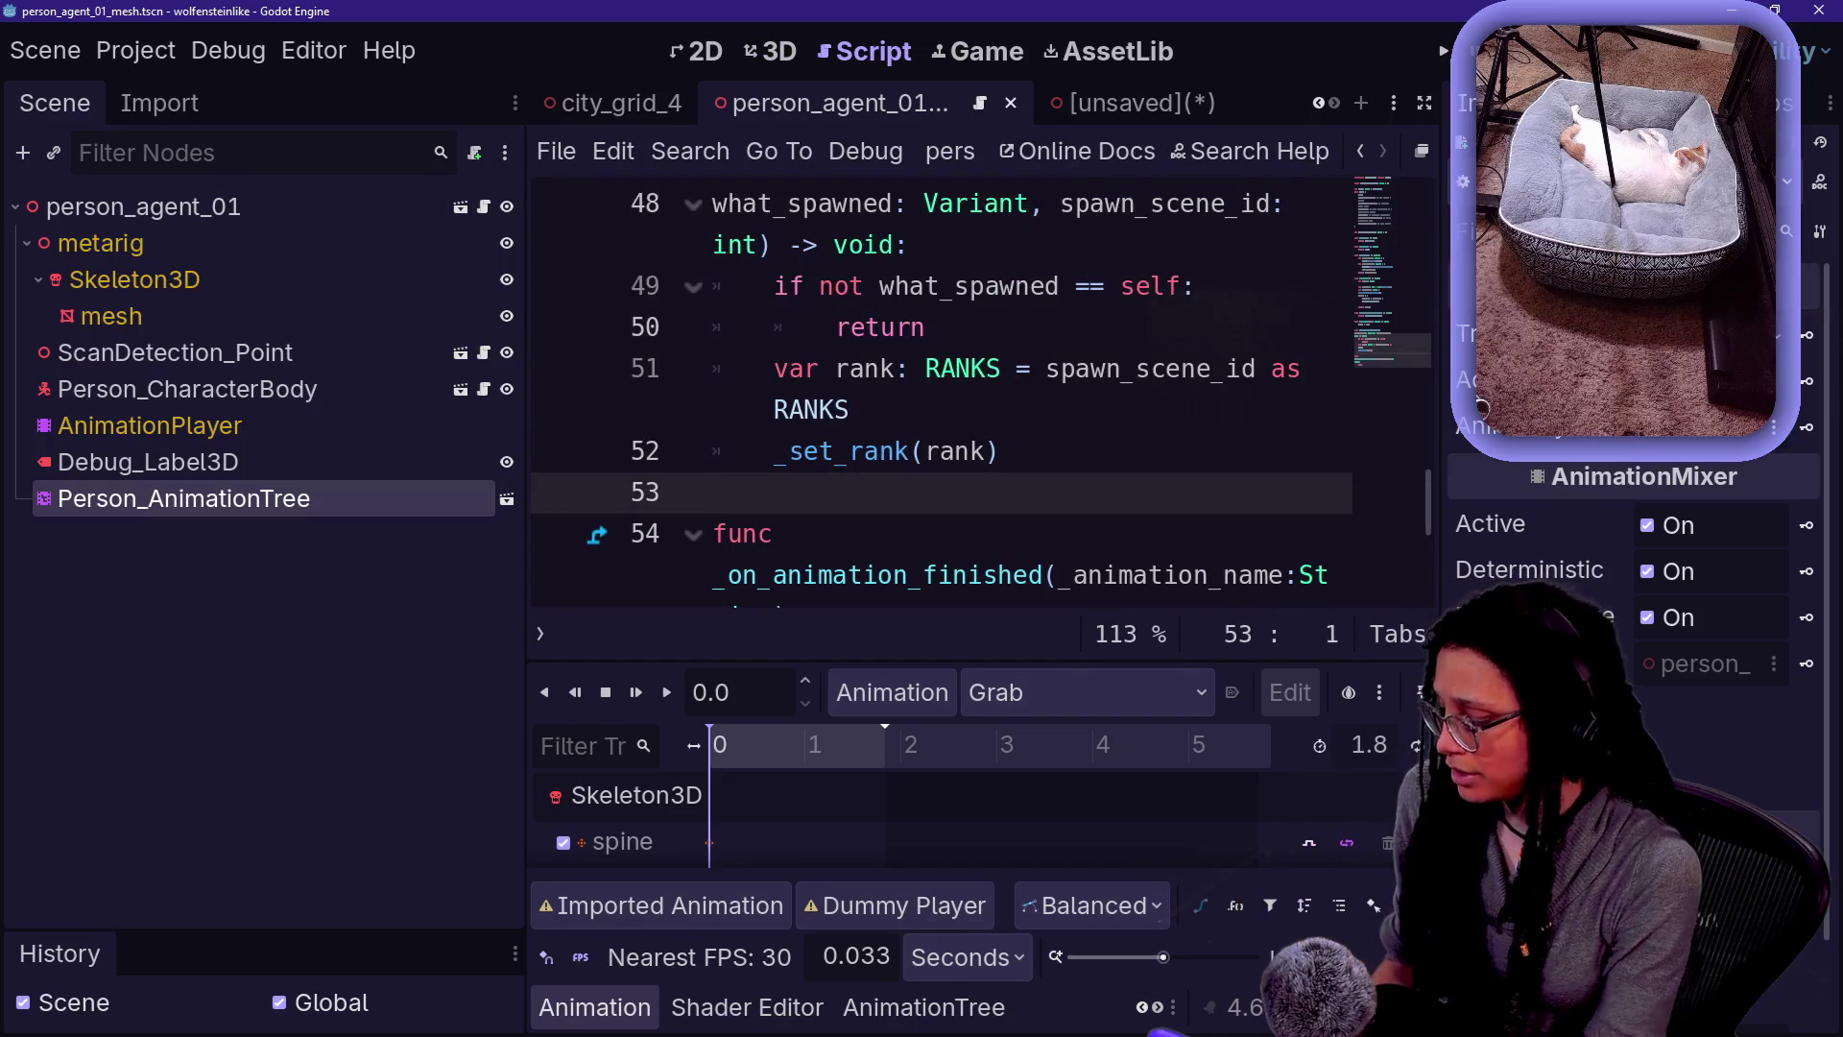
{"action": "key", "text": "ctrl+f"}
{"action": "type", "text": "animation"}
{"action": "key", "text": "Return"}
{"action": "key", "text": "Return"}
{"action": "key", "text": "Return"}
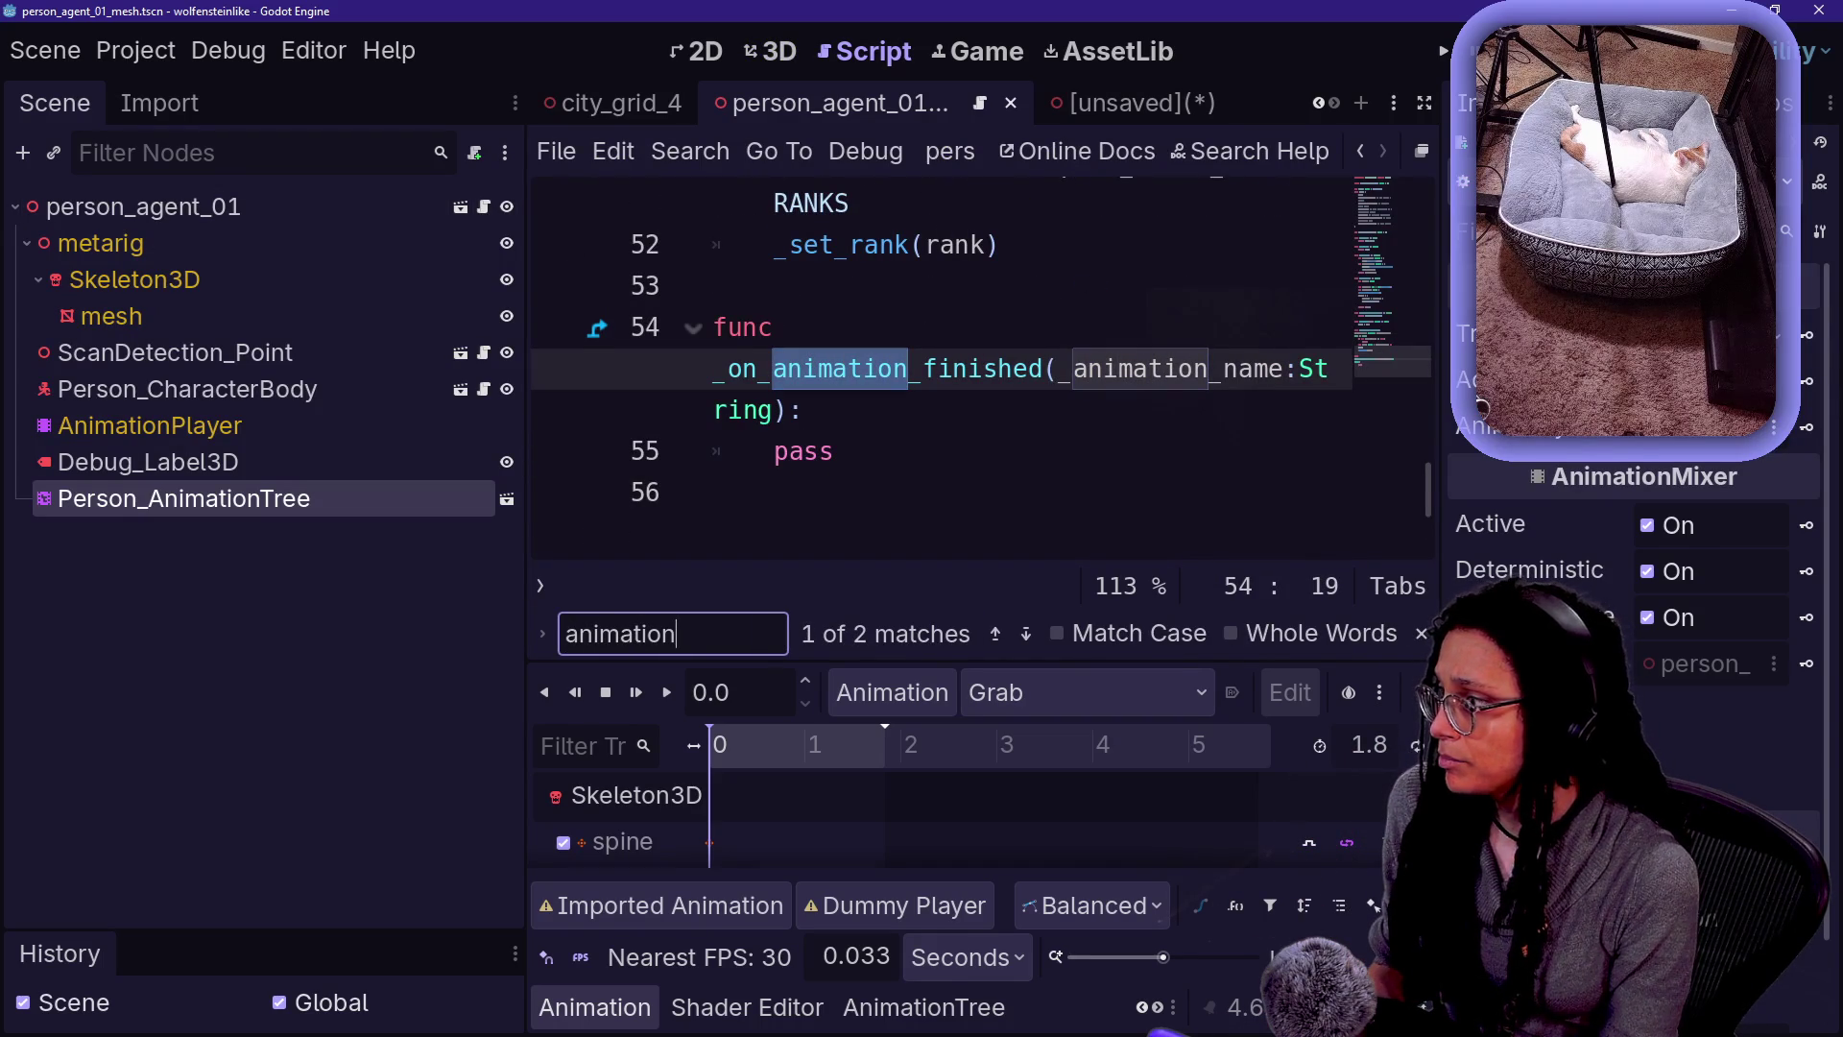
{"action": "left_click", "coordinate": [395, 216]}
{"action": "left_click", "coordinate": [336, 498]}
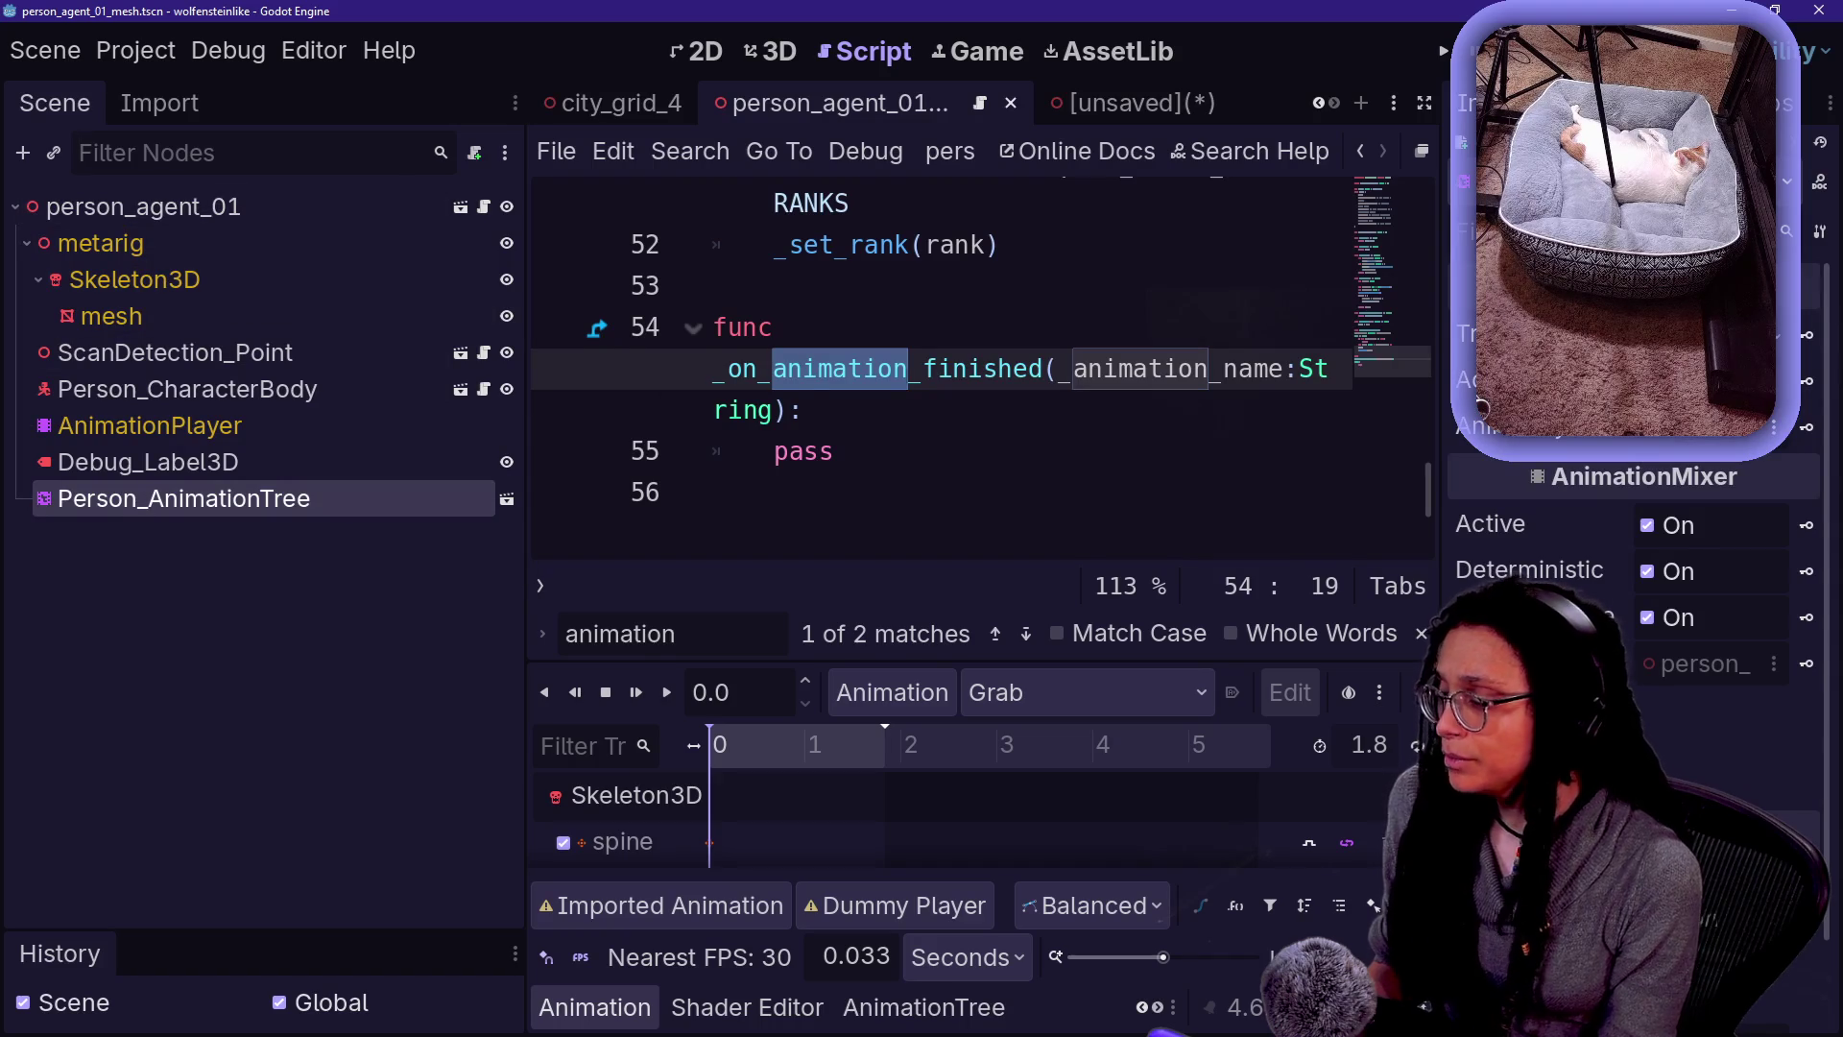
{"action": "left_click", "coordinate": [715, 368]}
- Go to line 29 of the parent person.gd script and restore the Scene and History docks
{"action": "key", "text": "ctrl+shift+F11"}
{"action": "scroll", "coordinate": [729, 393], "scroll_direction": "up", "scroll_amount": 15}
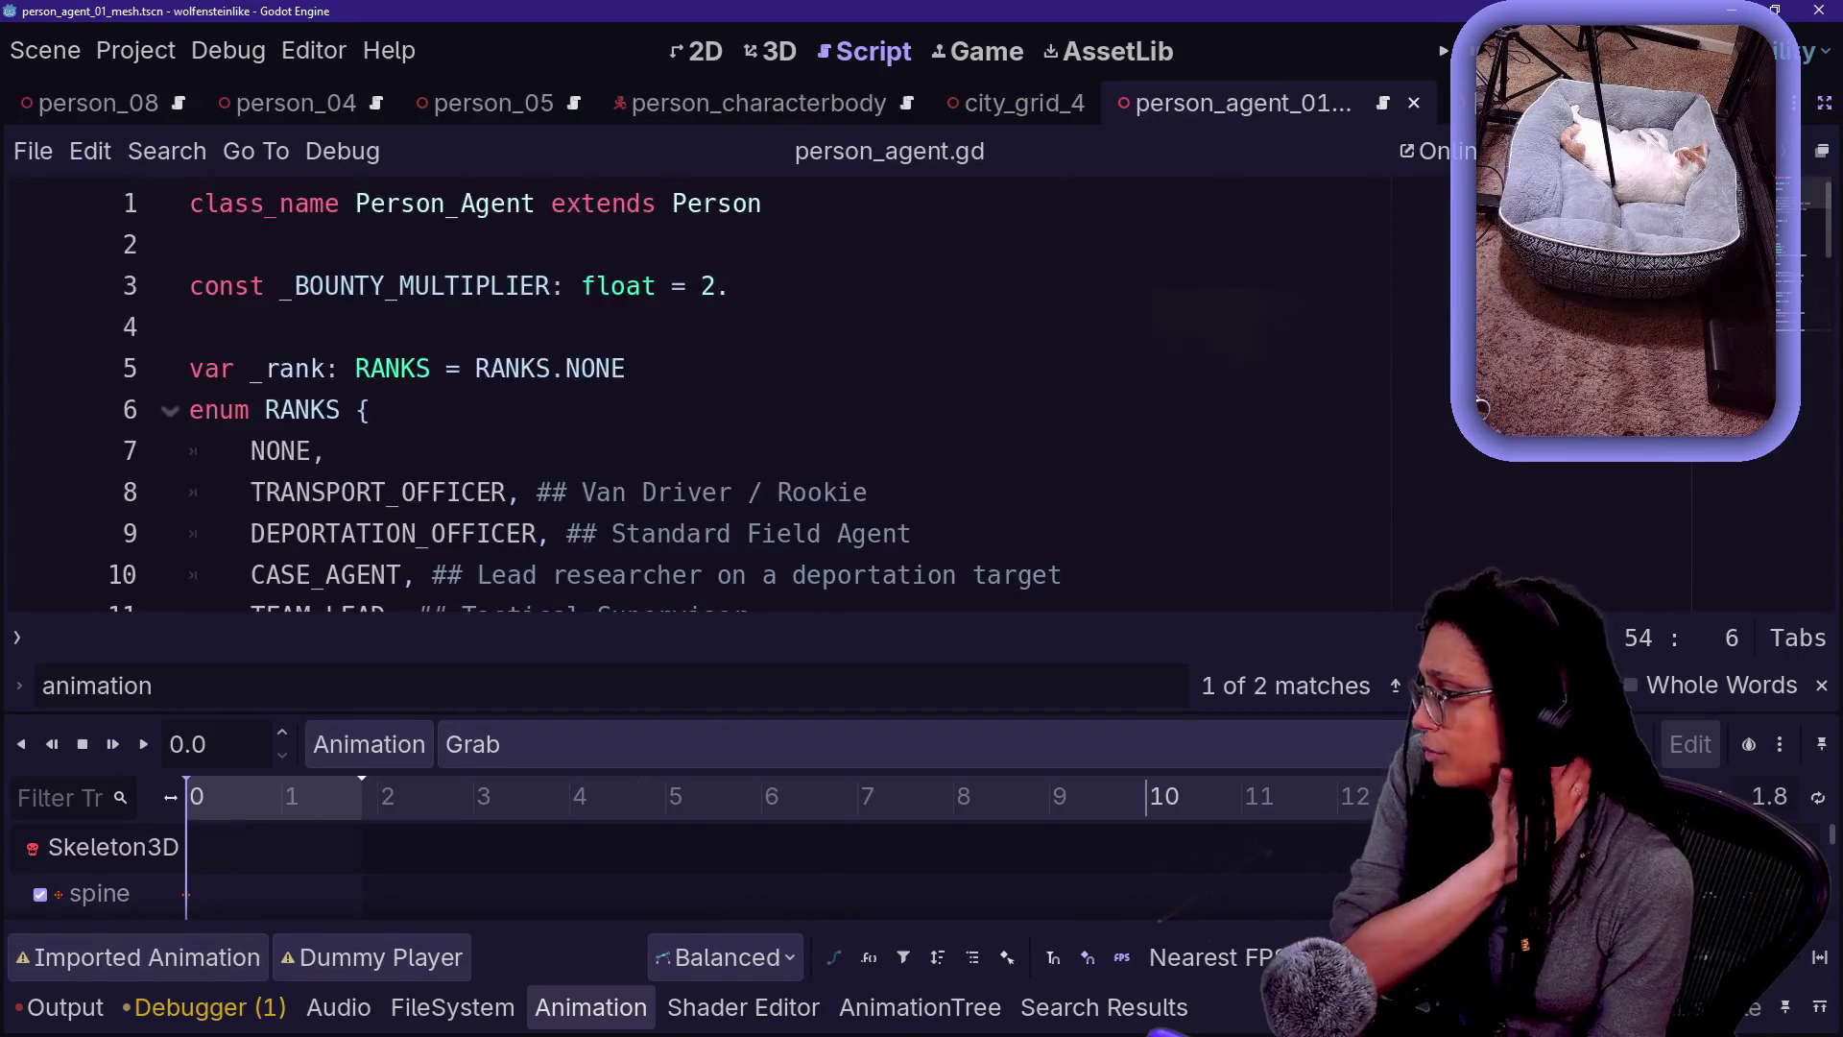
{"action": "scroll", "coordinate": [730, 394], "scroll_direction": "down", "scroll_amount": 6}
{"action": "scroll", "coordinate": [729, 393], "scroll_direction": "up", "scroll_amount": 6}
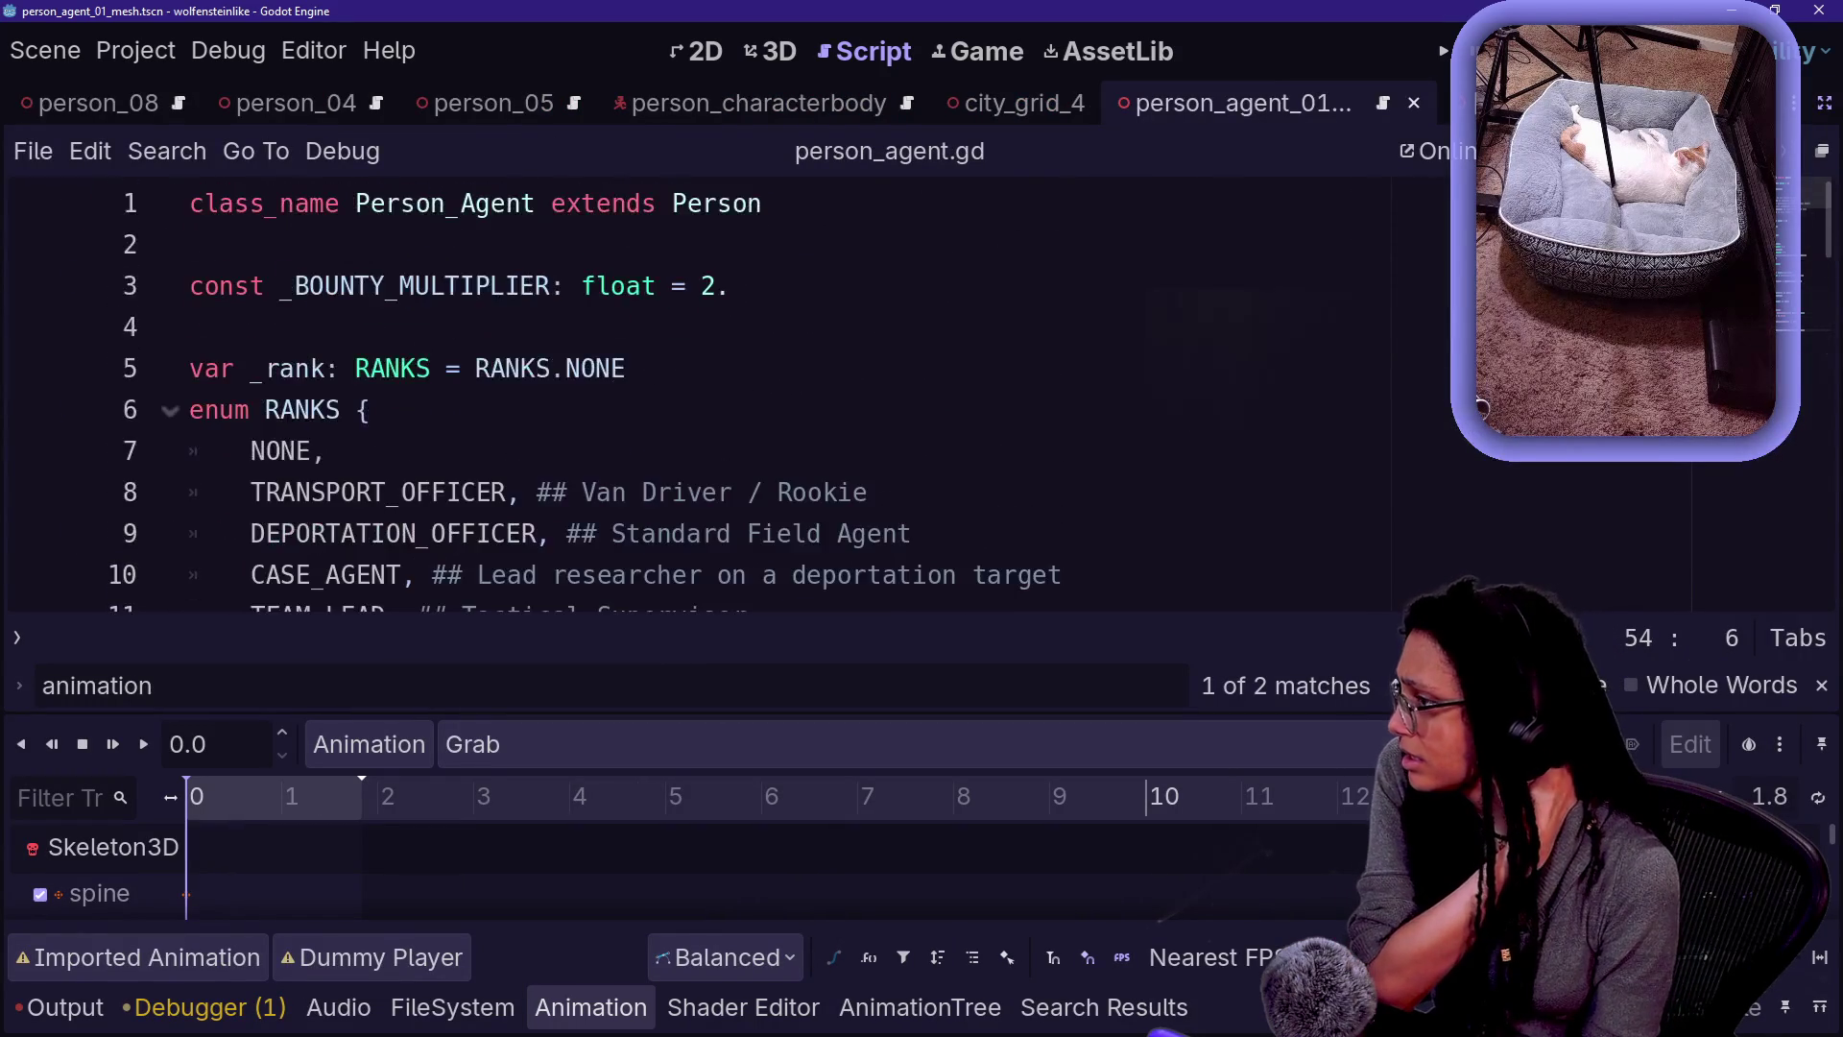
{"action": "key", "text": "alt+Left"}
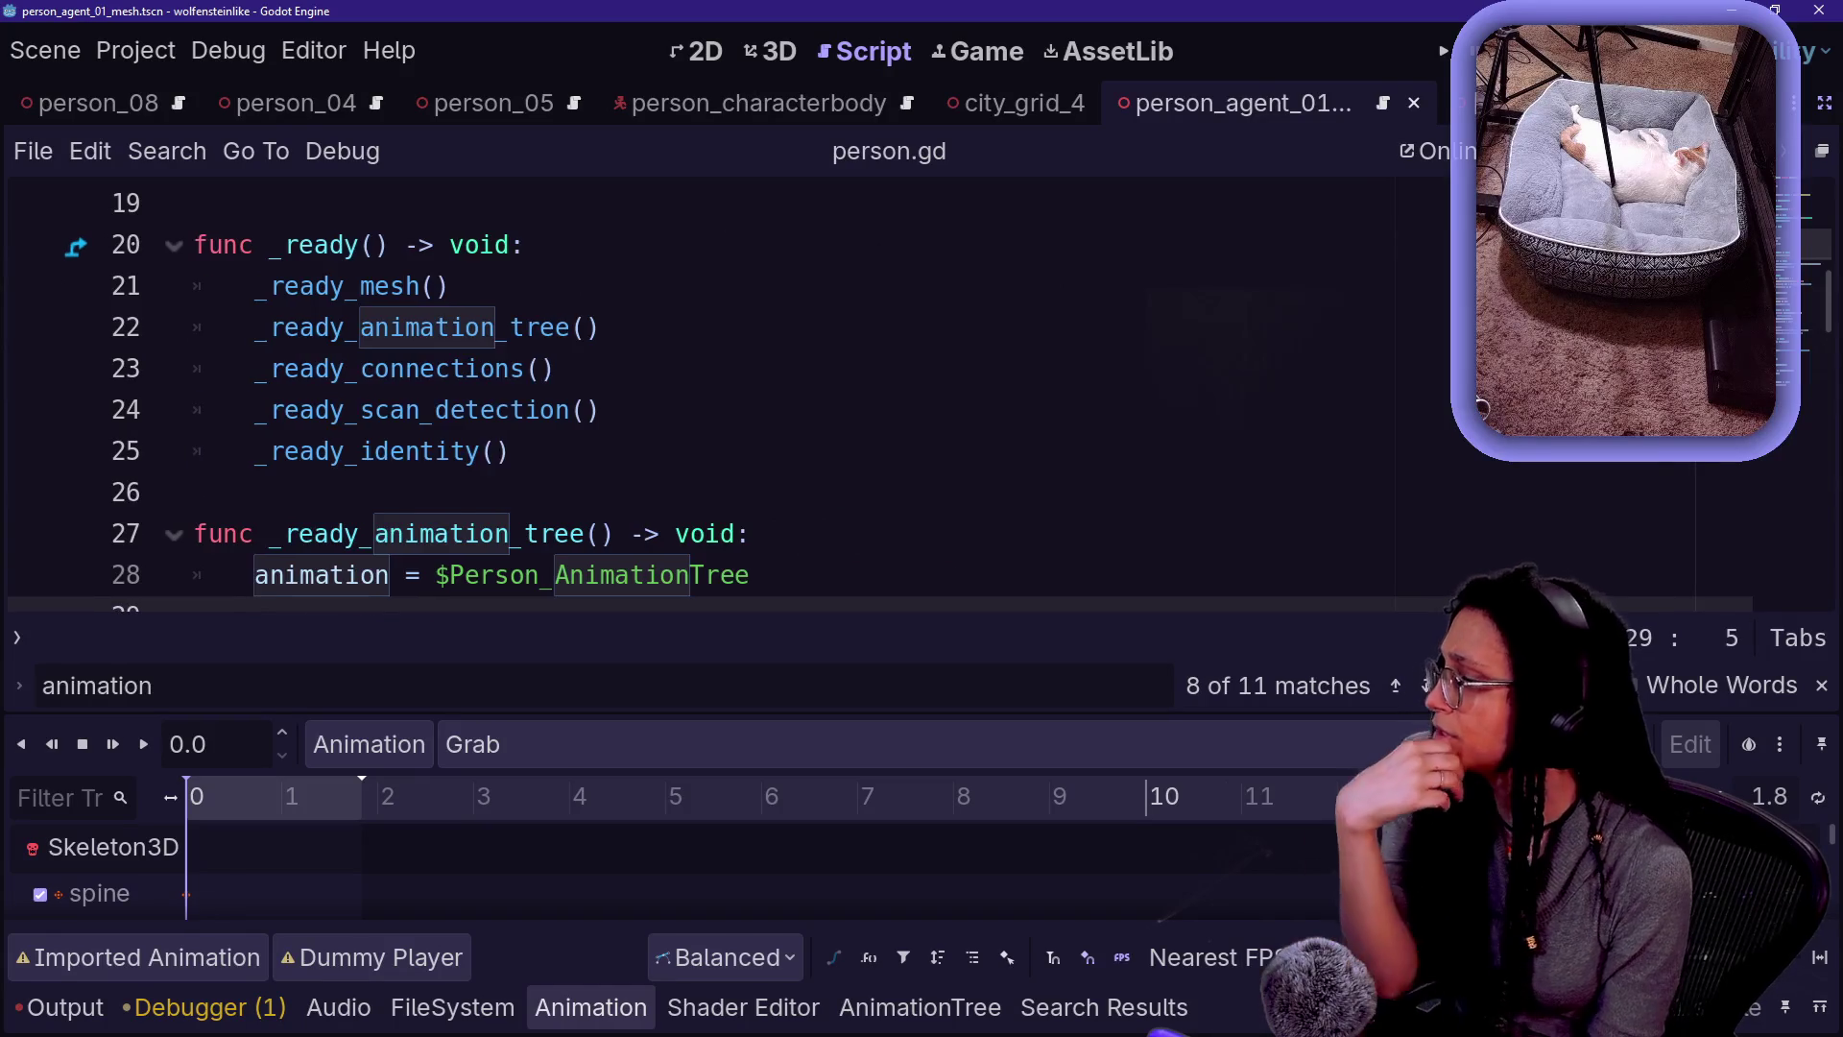
{"action": "left_click", "coordinate": [751, 451]}
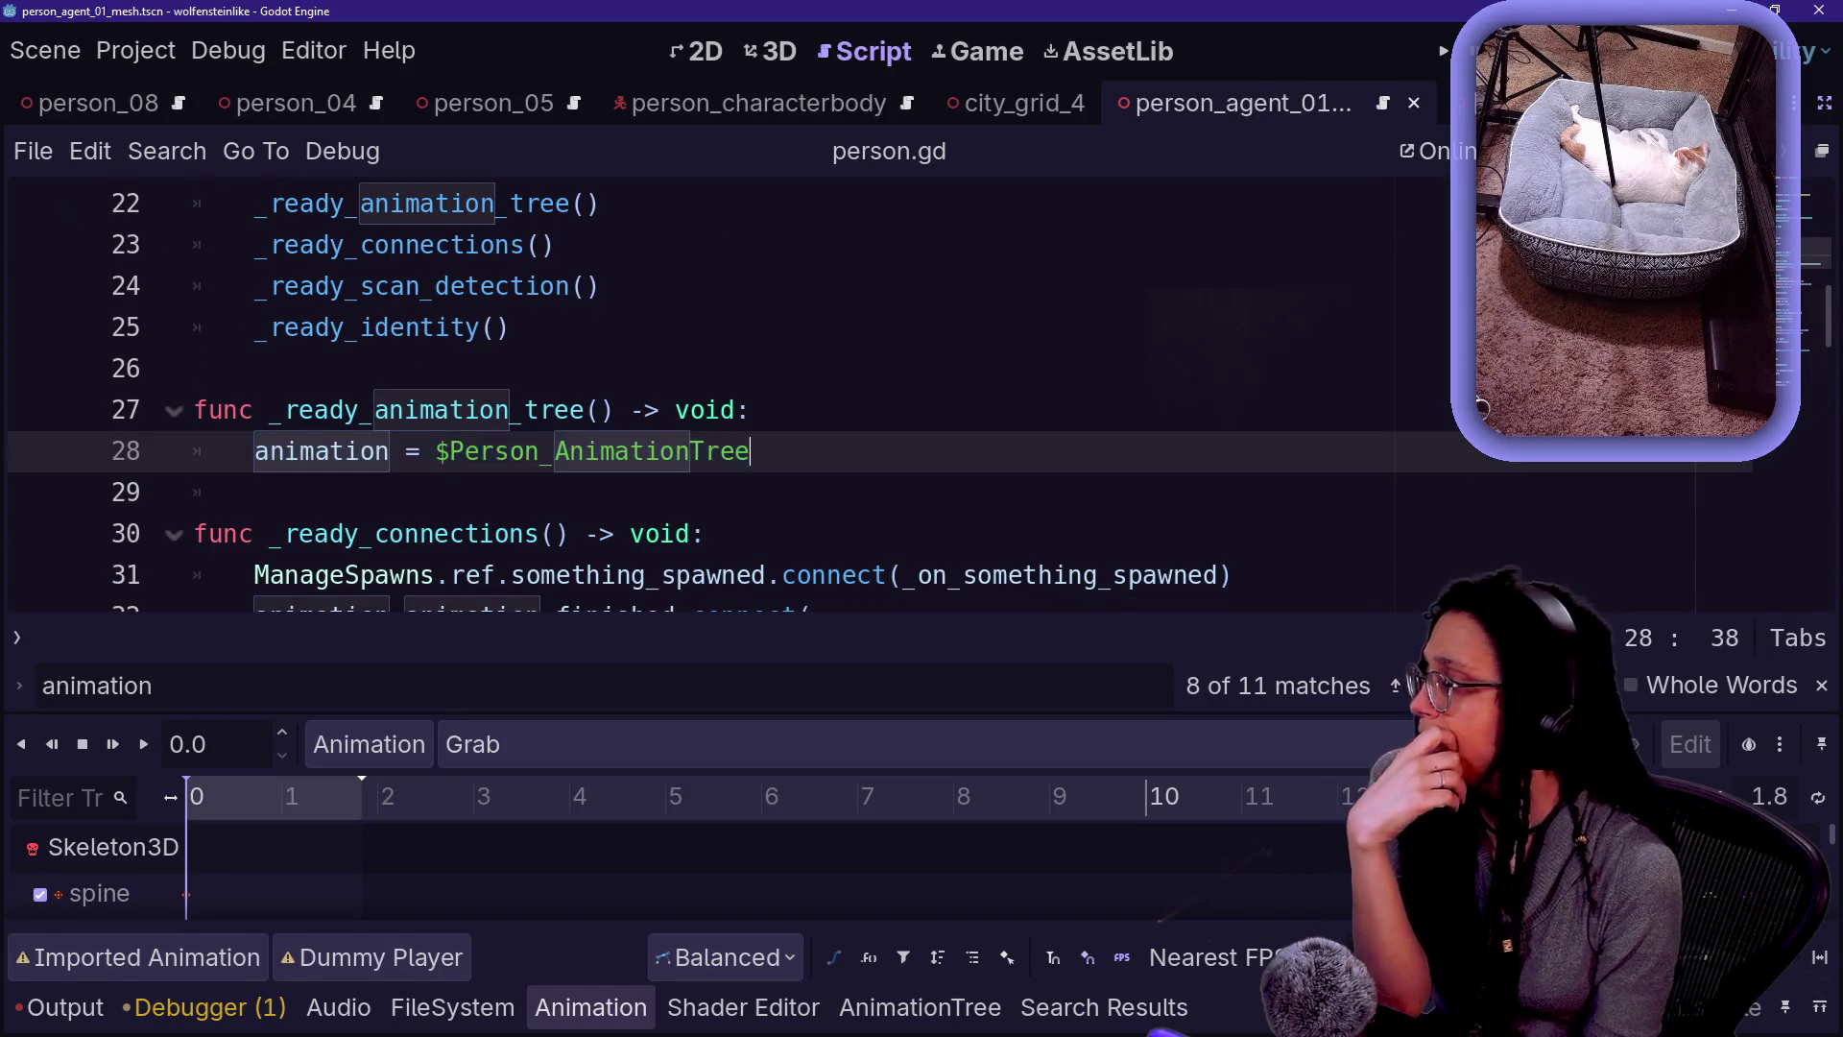
{"action": "key", "text": "Down"}
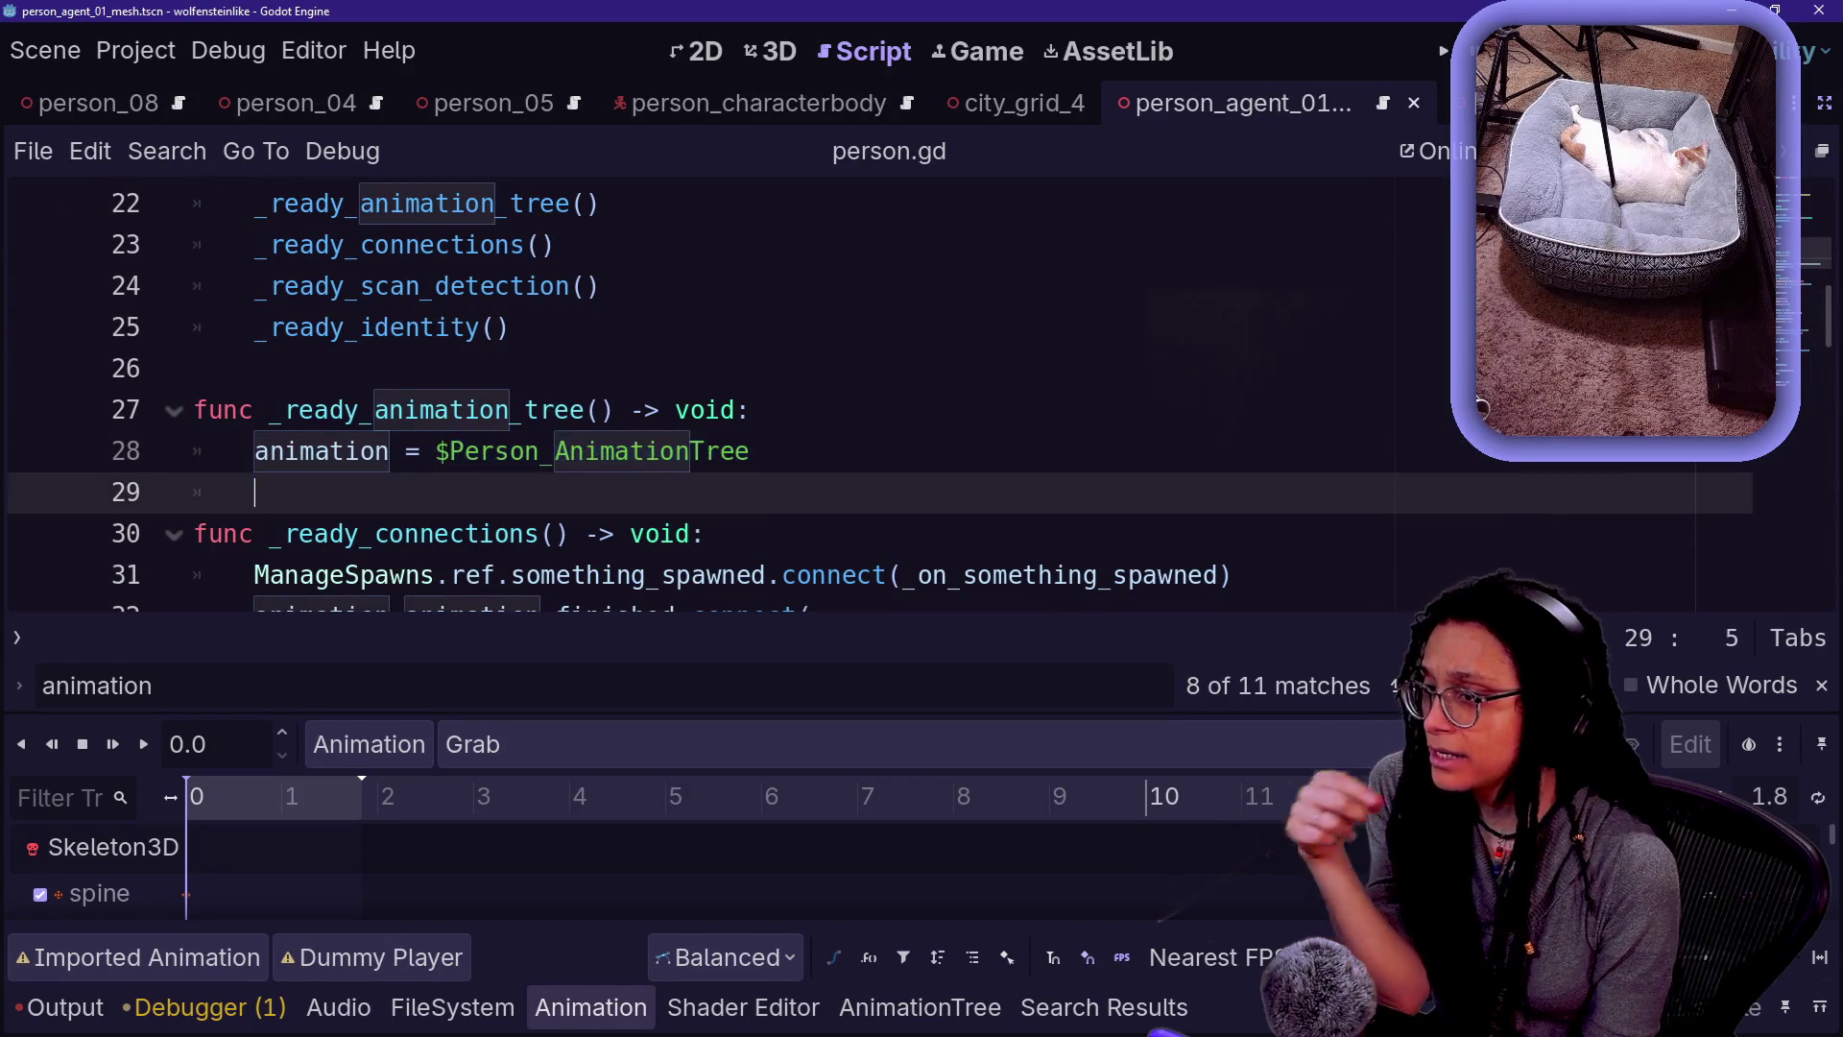
{"action": "key", "text": "ctrl+shift+F11"}
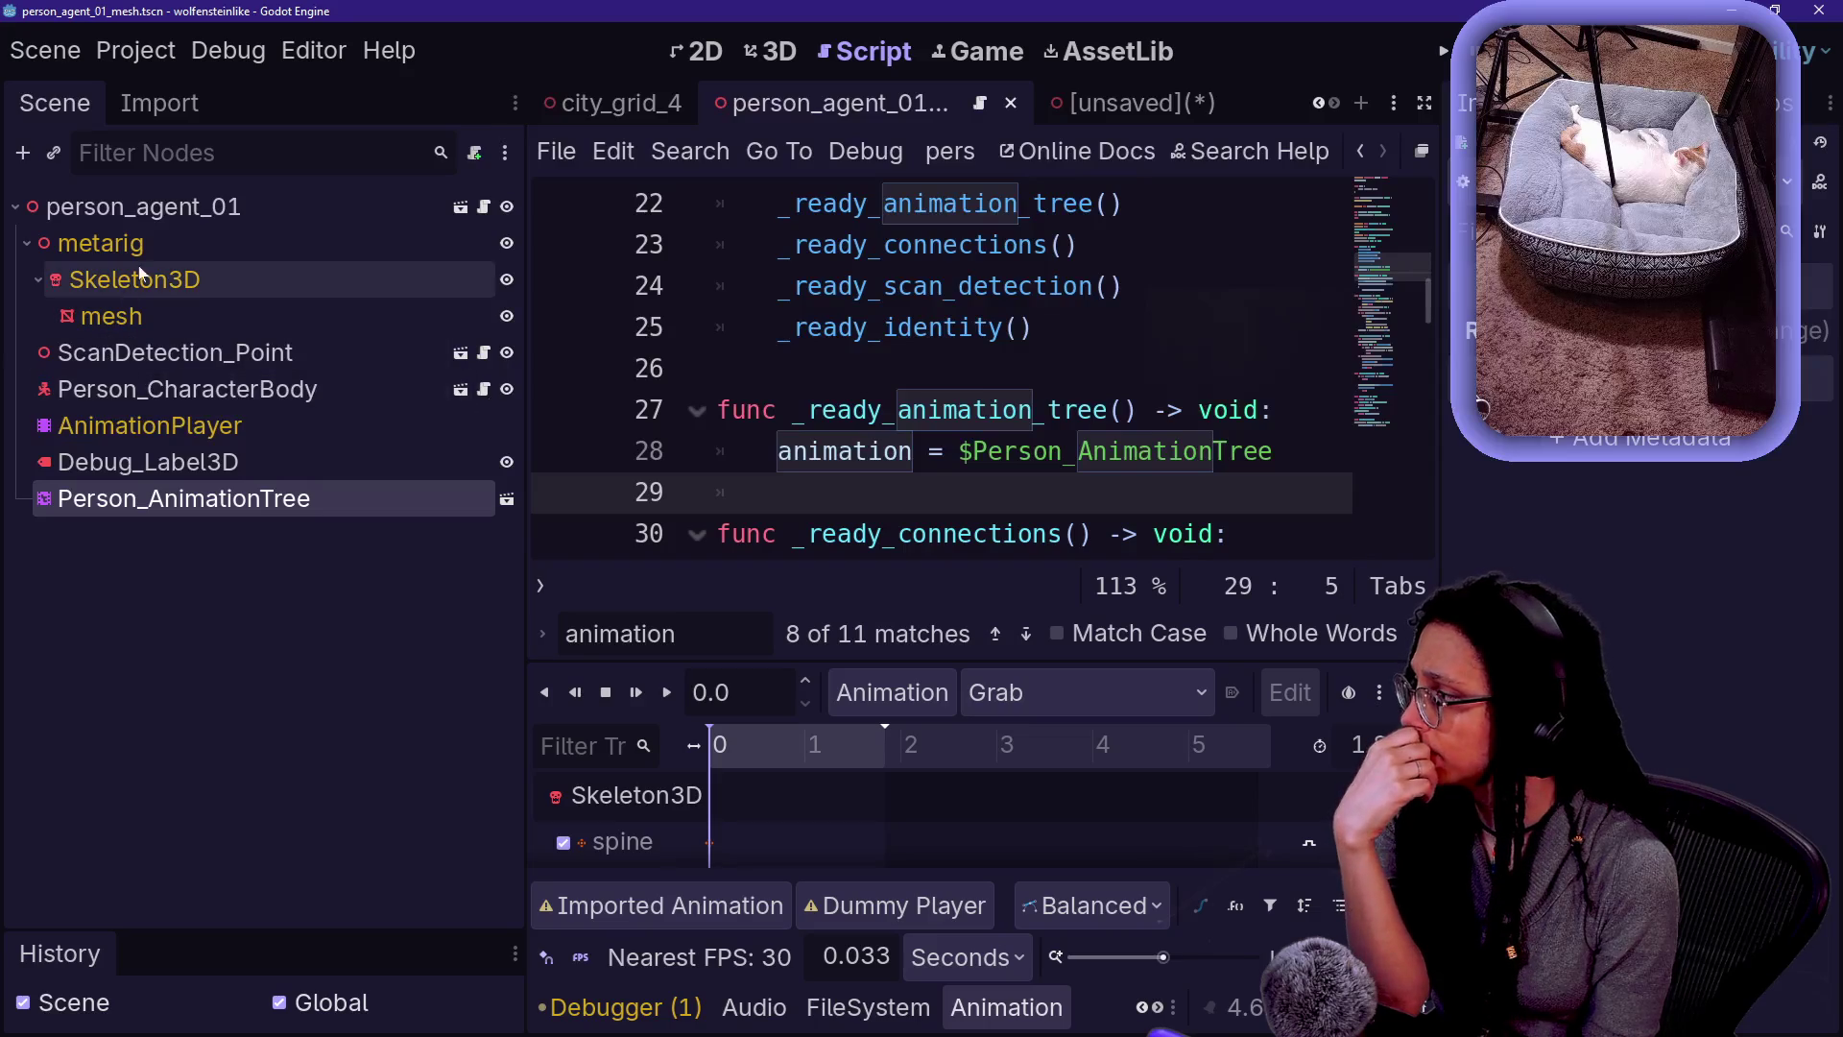
- Inspect the tree nodes, leaving only ScanDetection_Point and Person_CharacterBody selected
{"action": "left_click", "coordinate": [210, 528]}
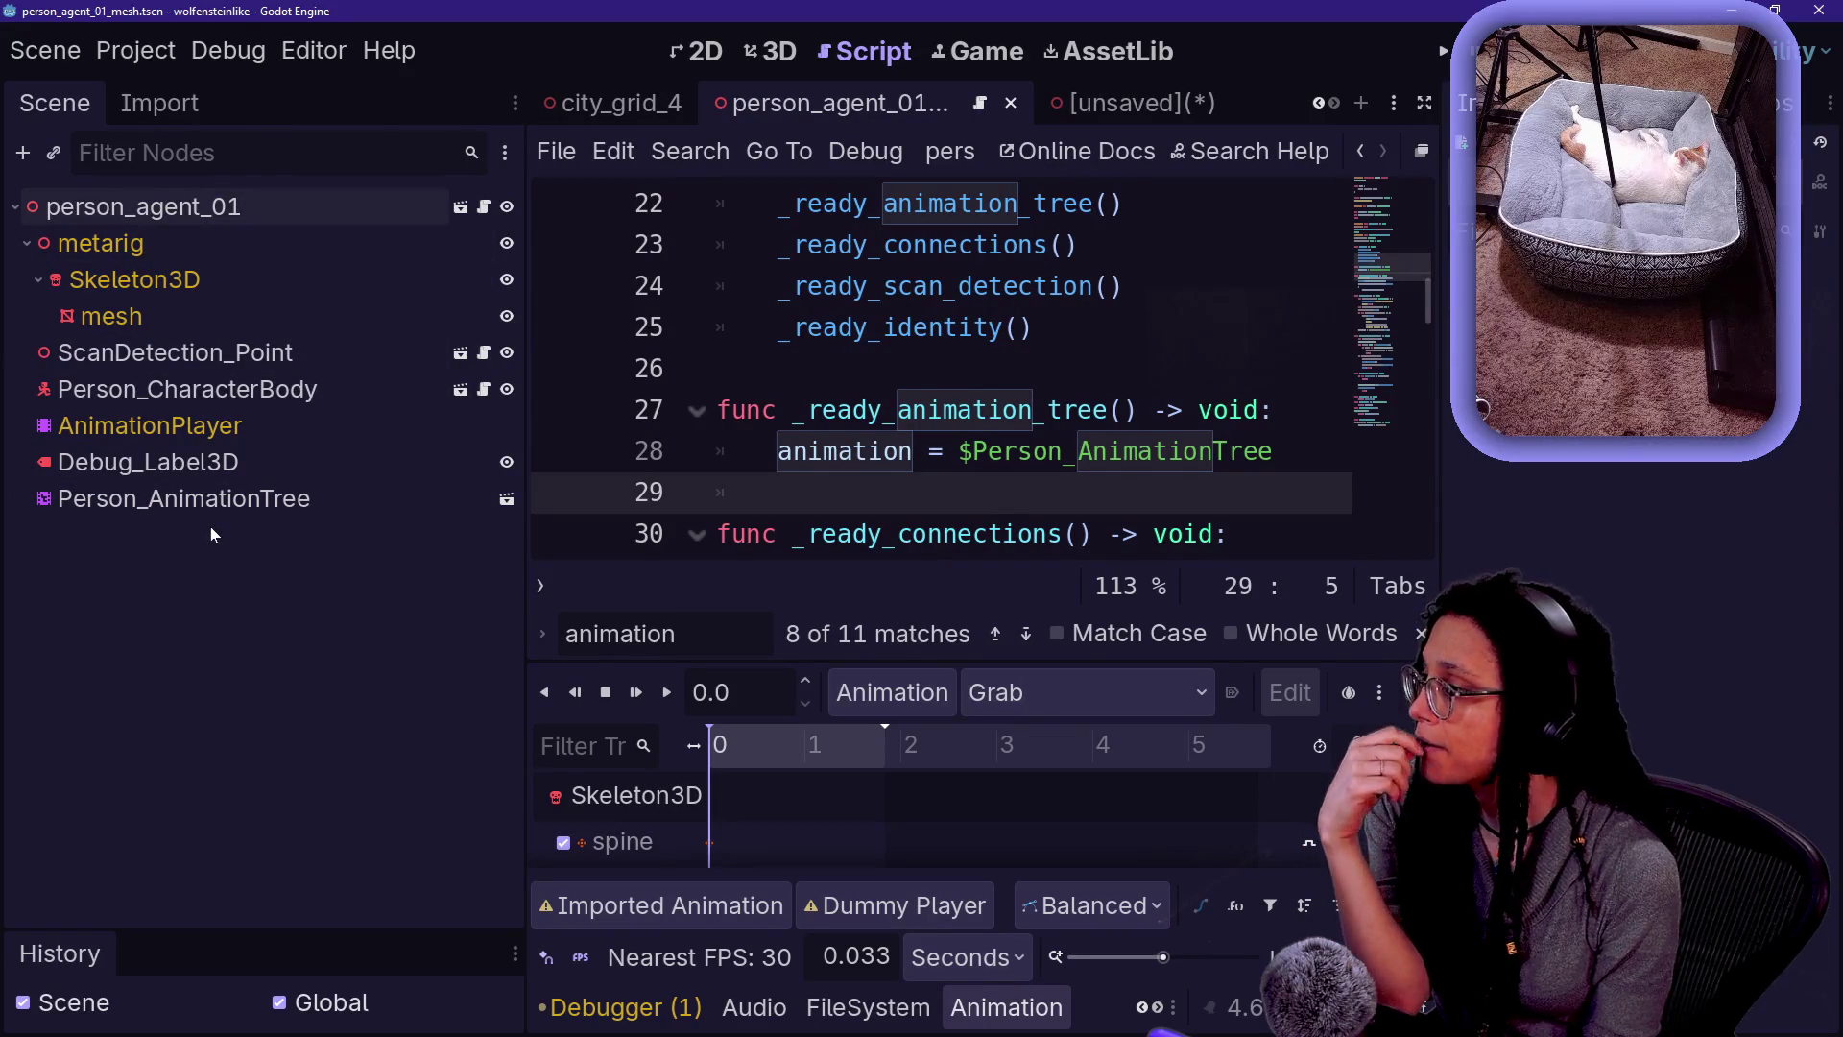
{"action": "left_click", "coordinate": [211, 507]}
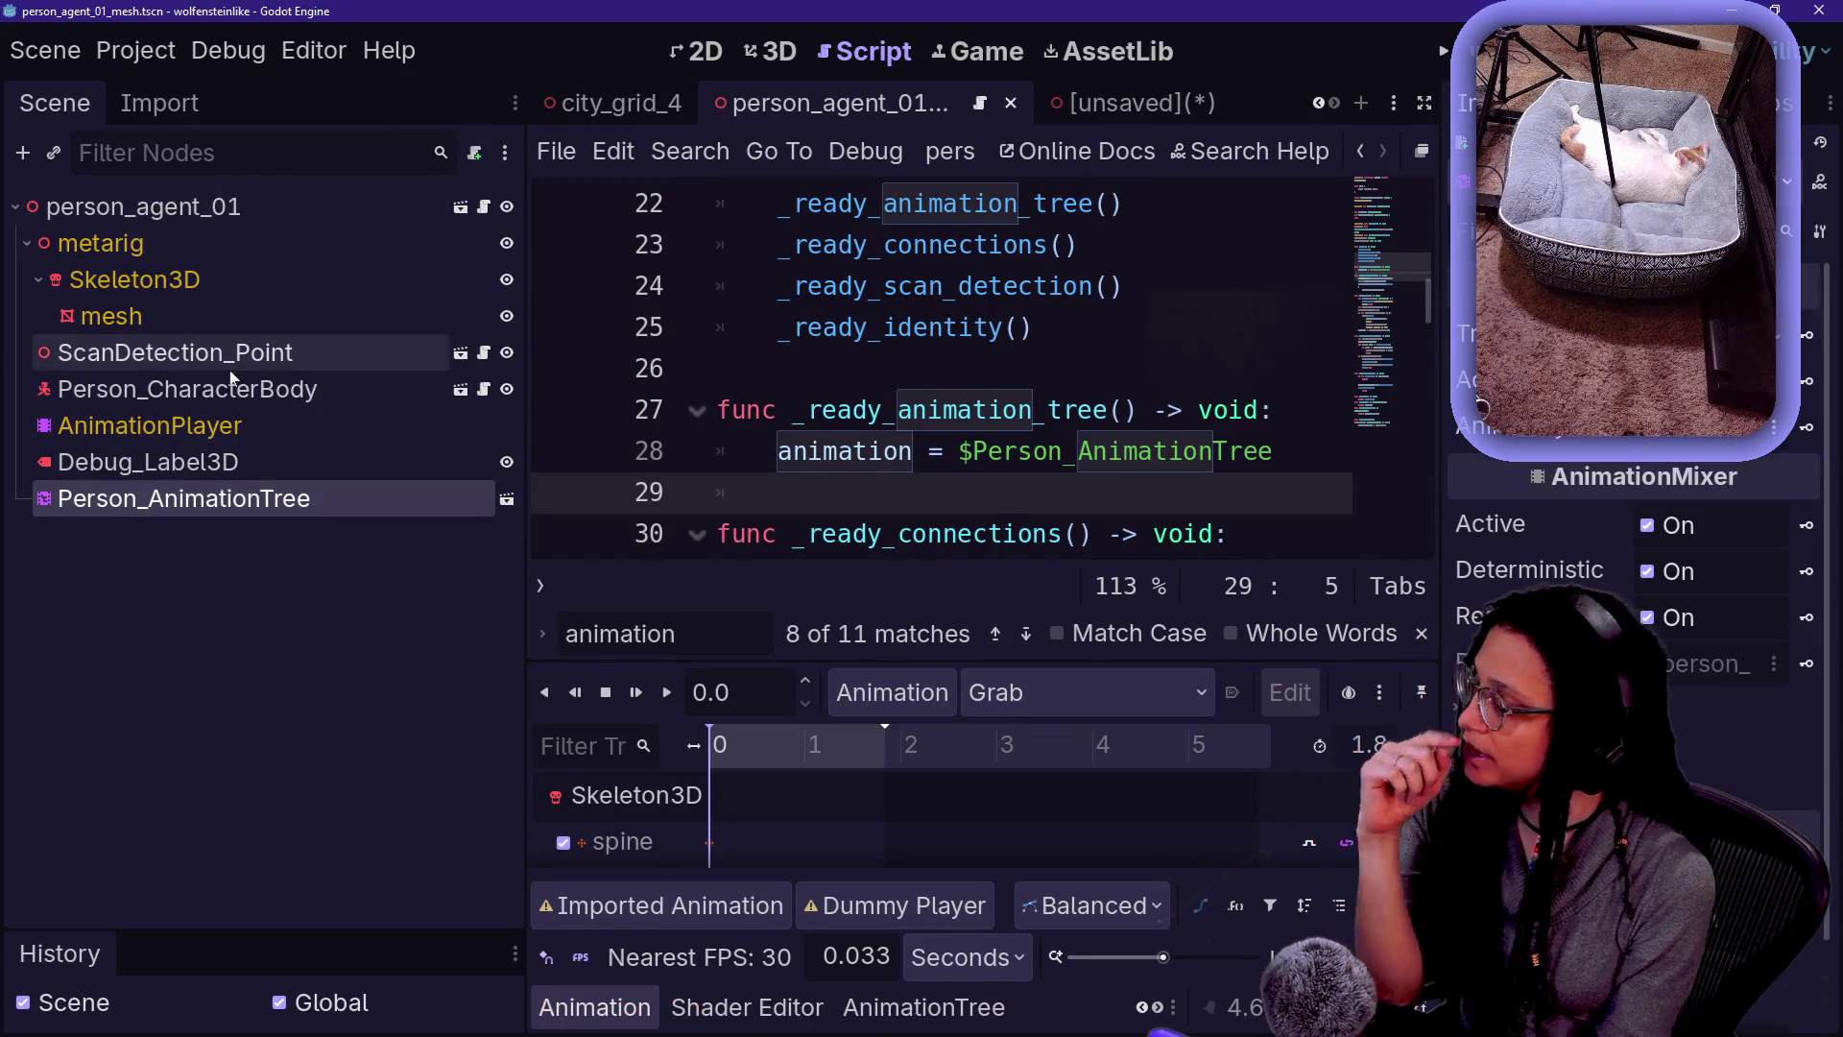
{"action": "left_click", "coordinate": [205, 470]}
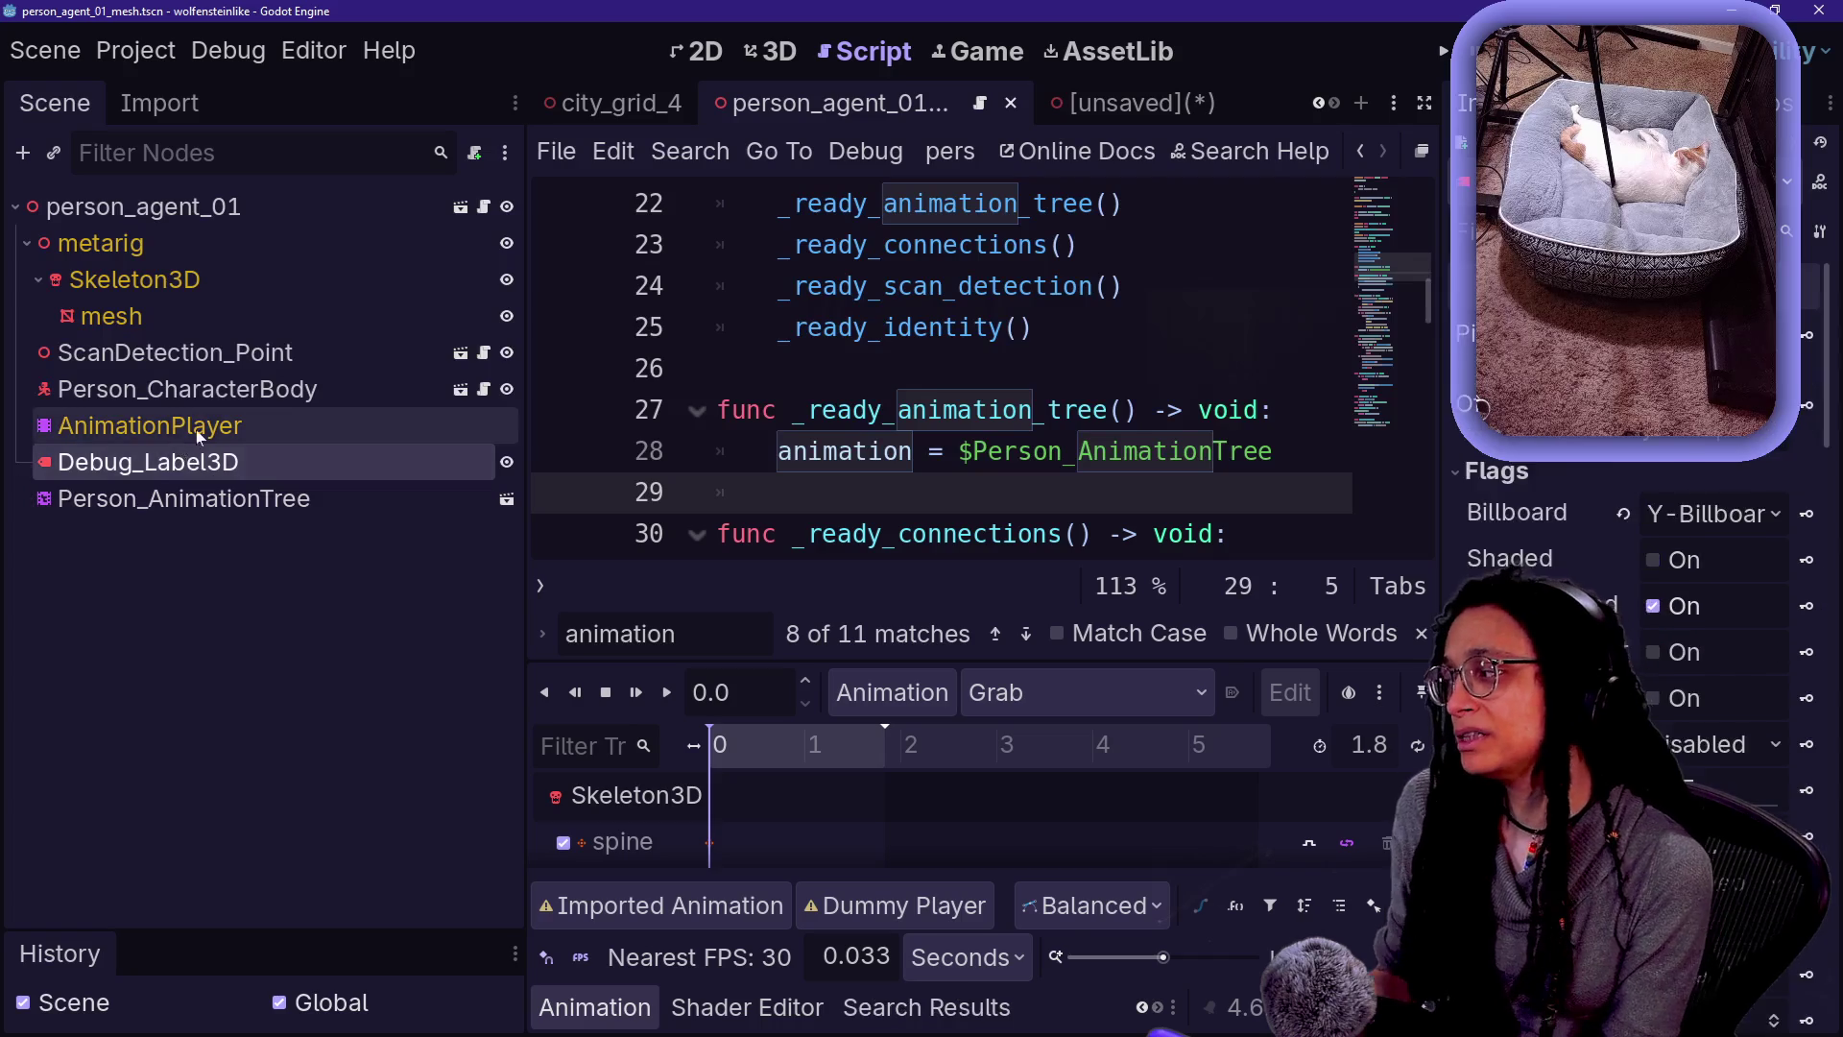
{"action": "left_click", "coordinate": [202, 426]}
{"action": "left_click", "coordinate": [245, 465]}
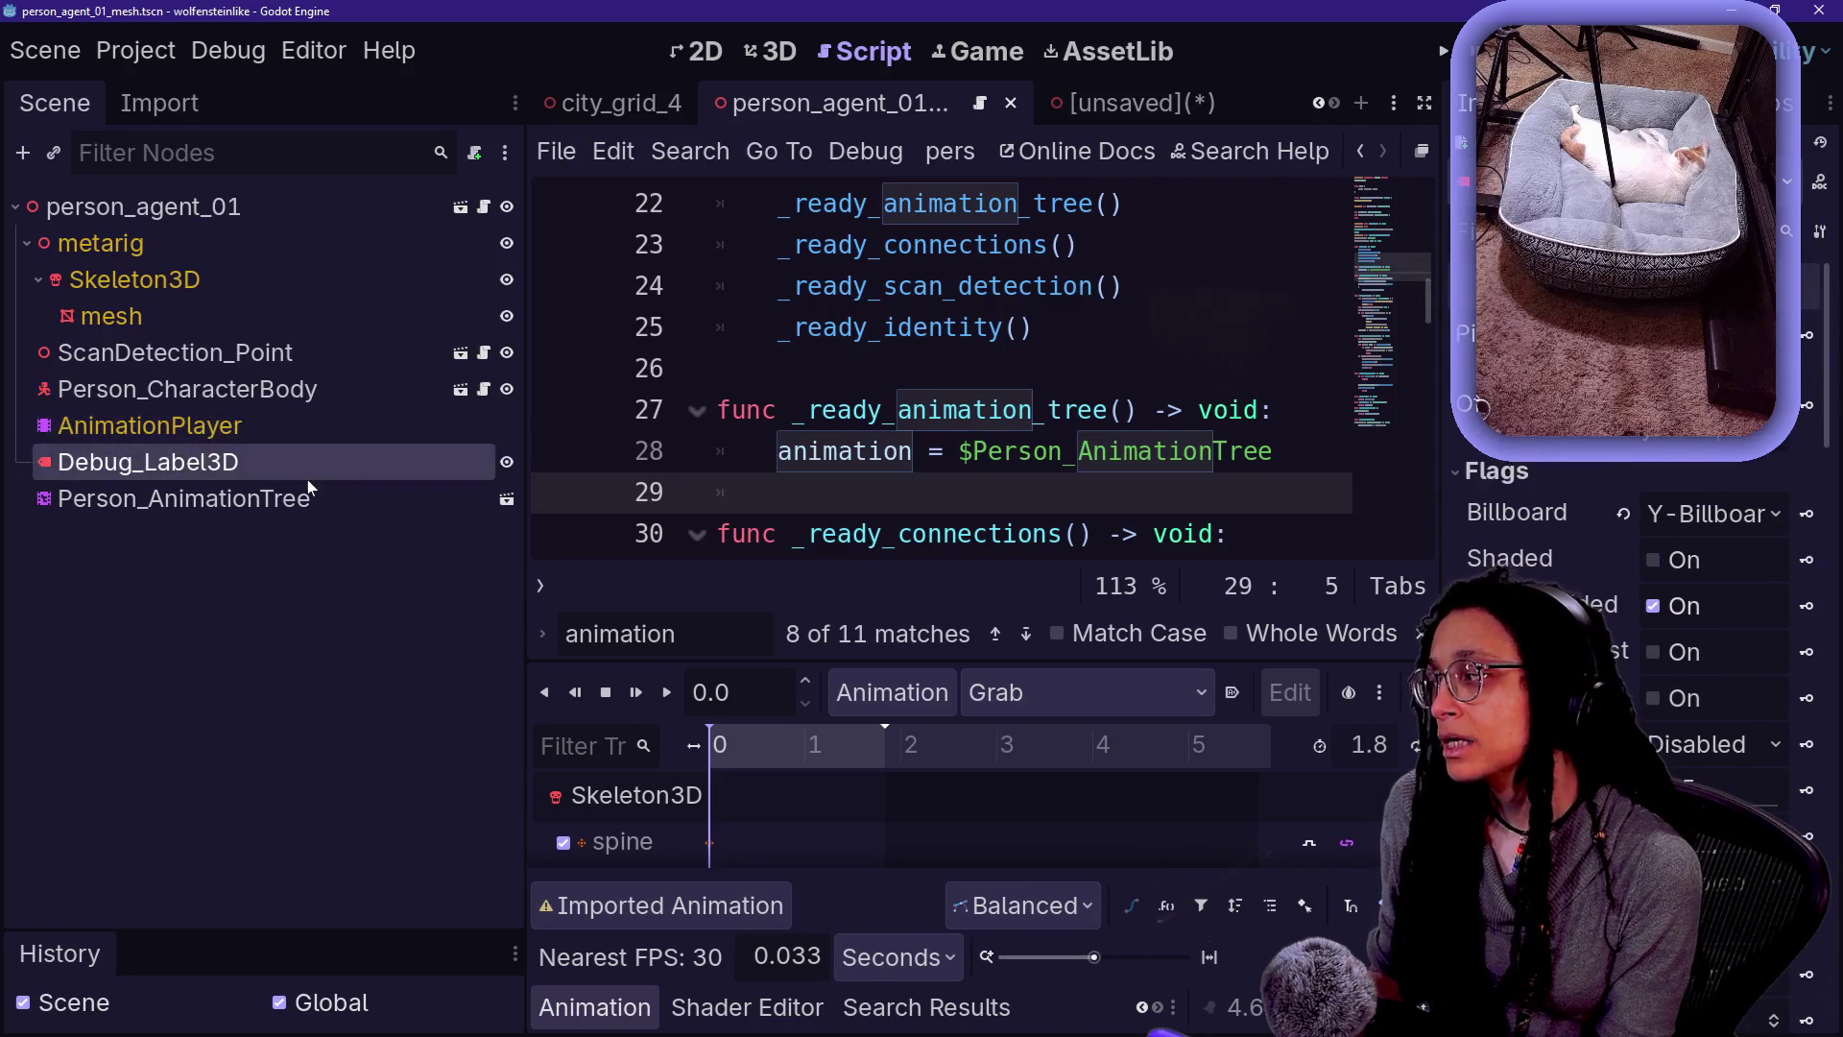
{"action": "left_click", "coordinate": [217, 394], "text": "ctrl"}
{"action": "left_click", "coordinate": [222, 357], "text": "ctrl"}
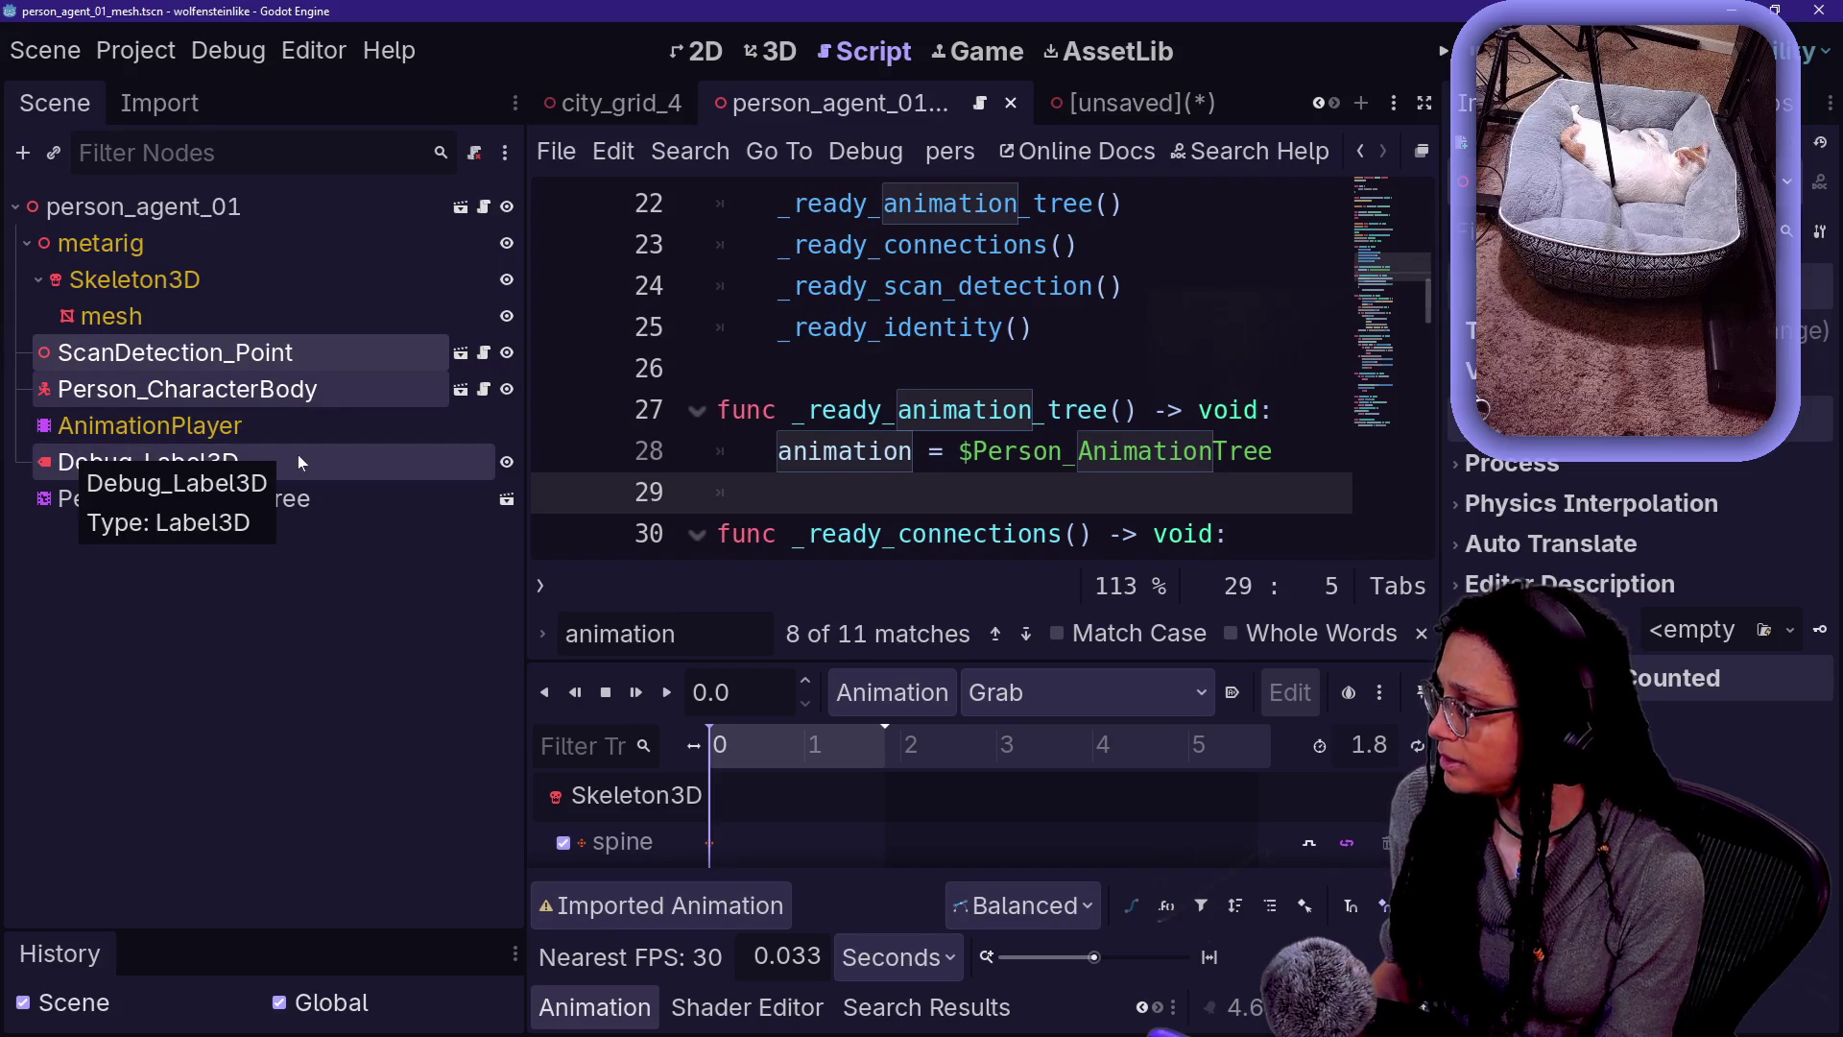
{"action": "left_click", "coordinate": [219, 384]}
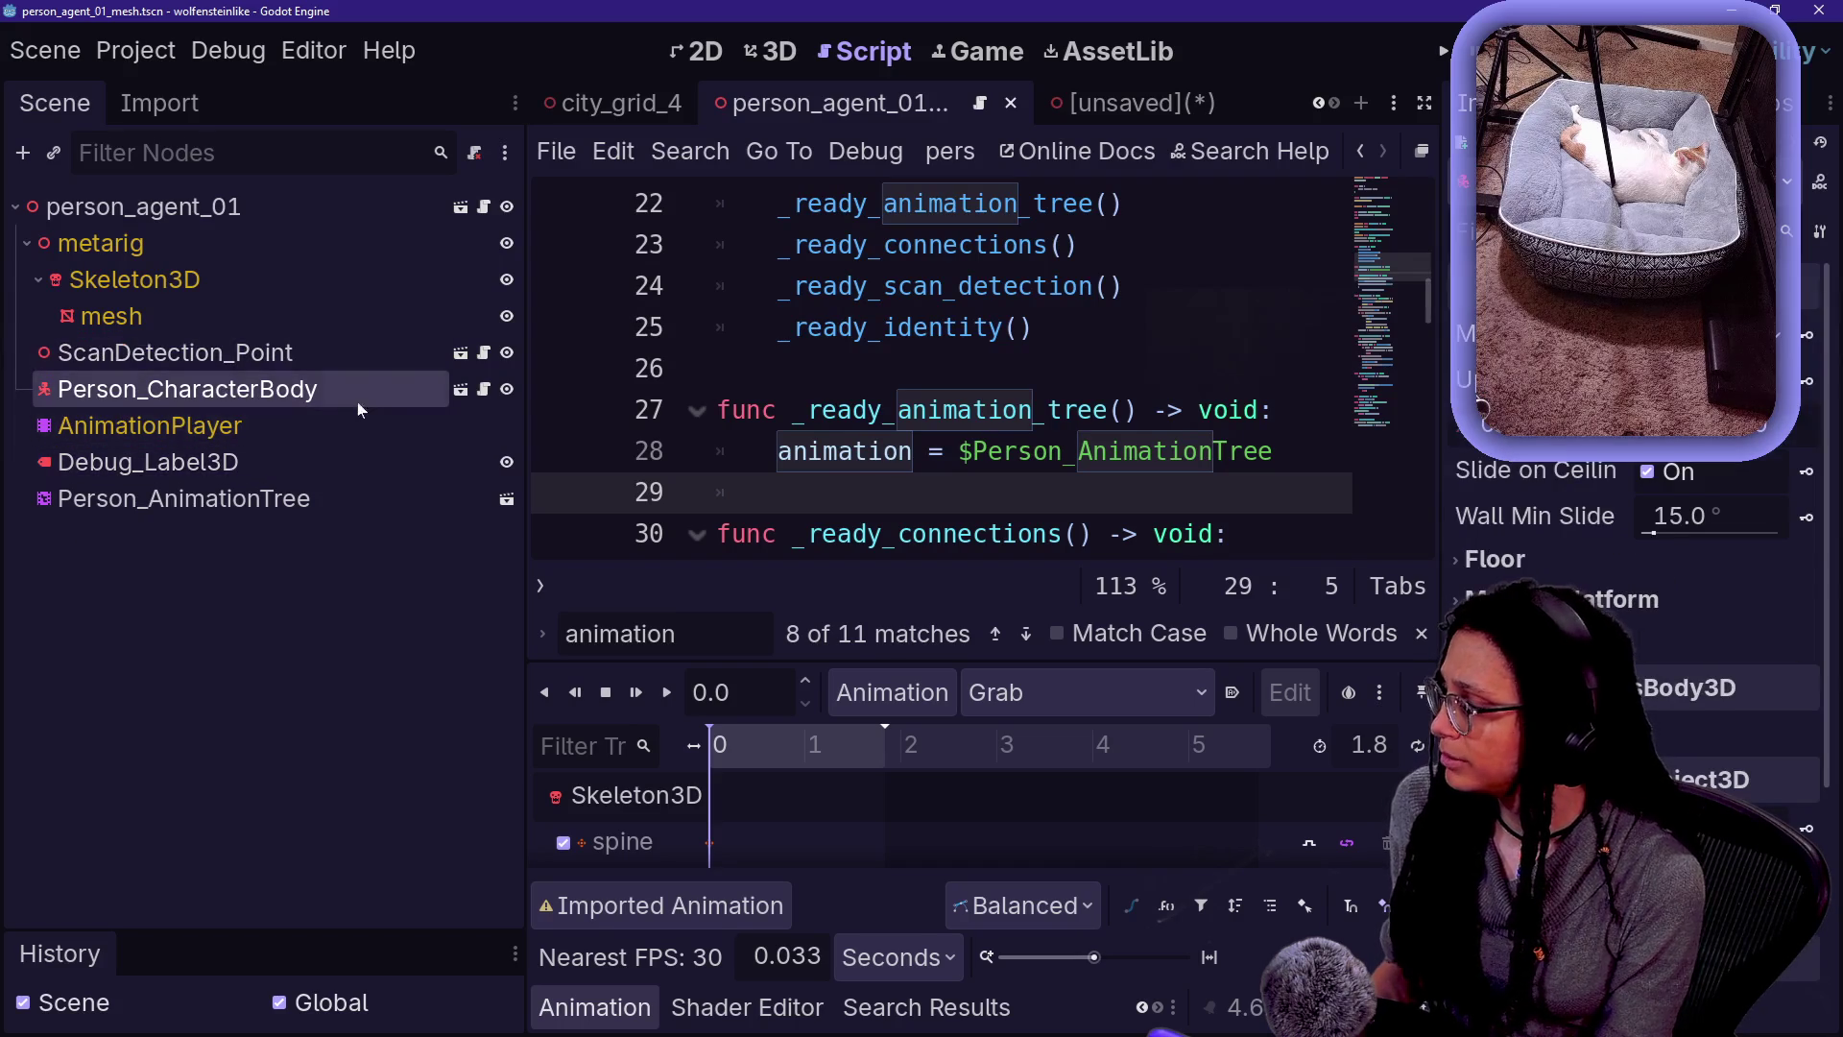
{"action": "left_click", "coordinate": [228, 355], "text": "ctrl"}
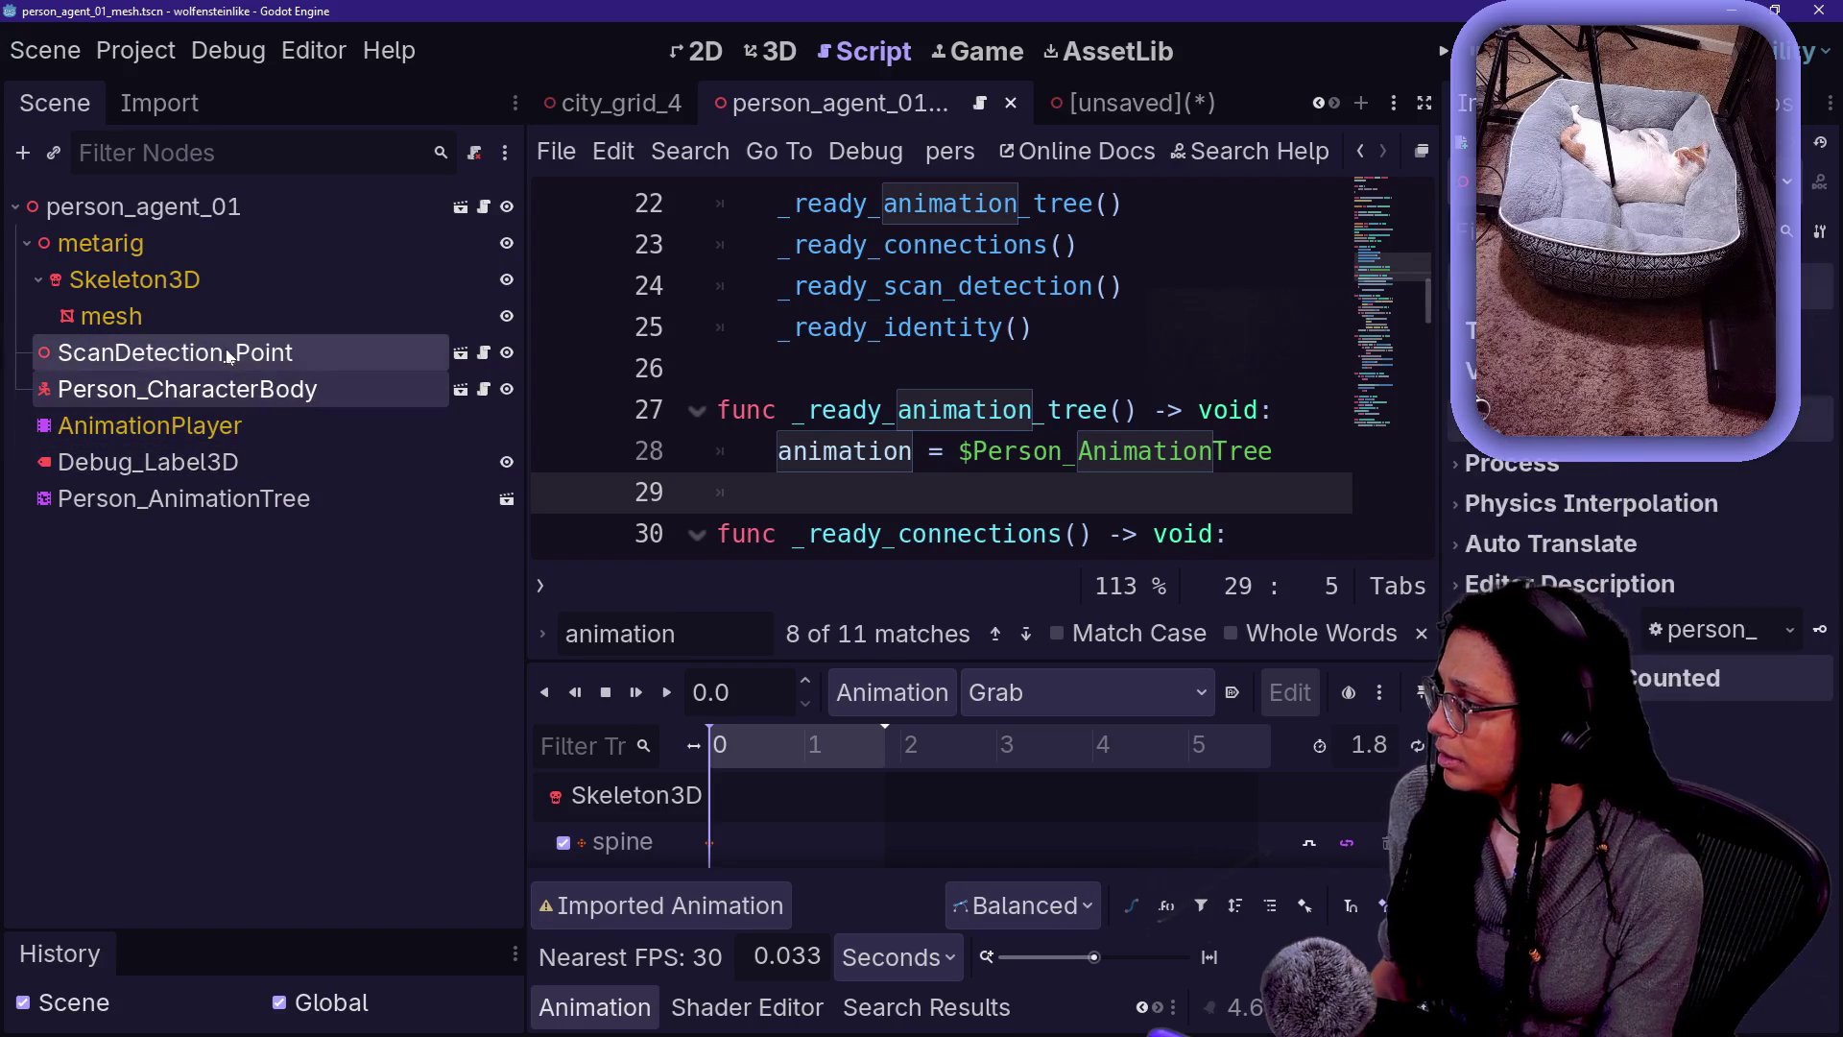
- Search the person_agent_01 root script for 'de', then close the search
{"action": "left_click", "coordinate": [483, 223]}
{"action": "left_click", "coordinate": [919, 369]}
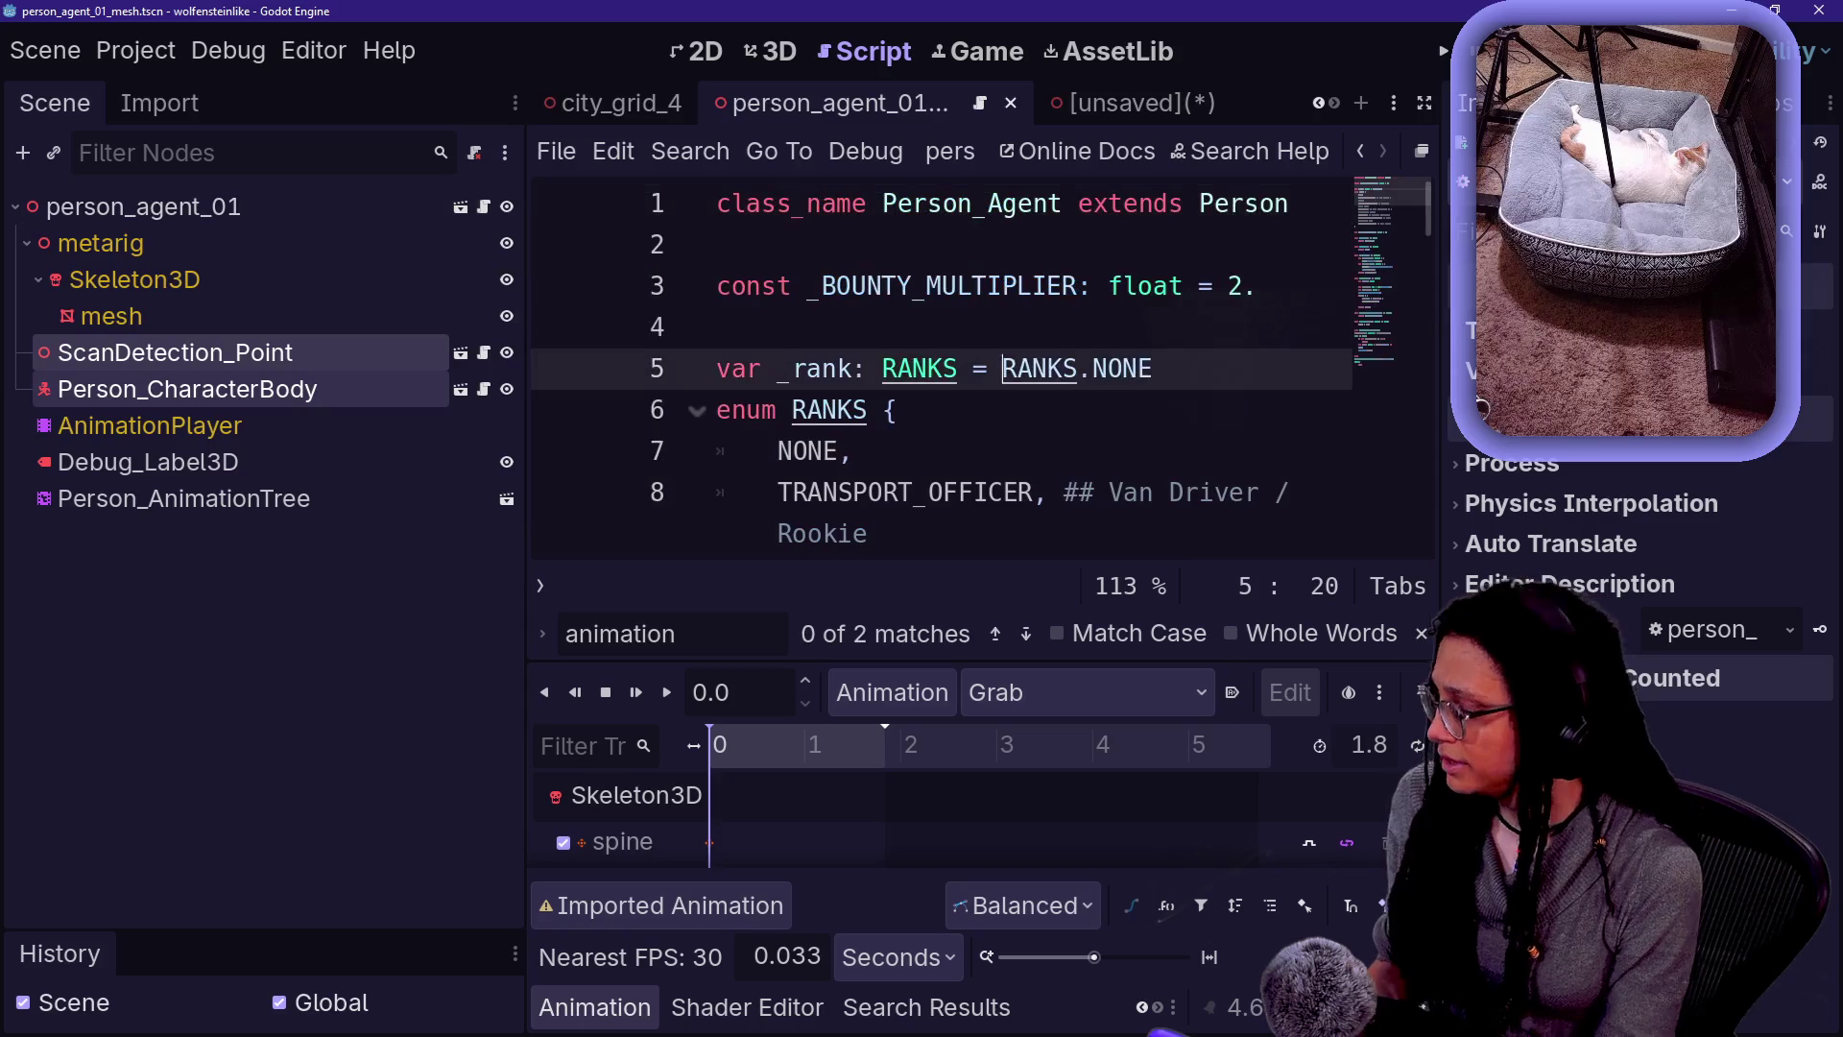
{"action": "key", "text": "ctrl+f"}
{"action": "type", "text": "detec"}
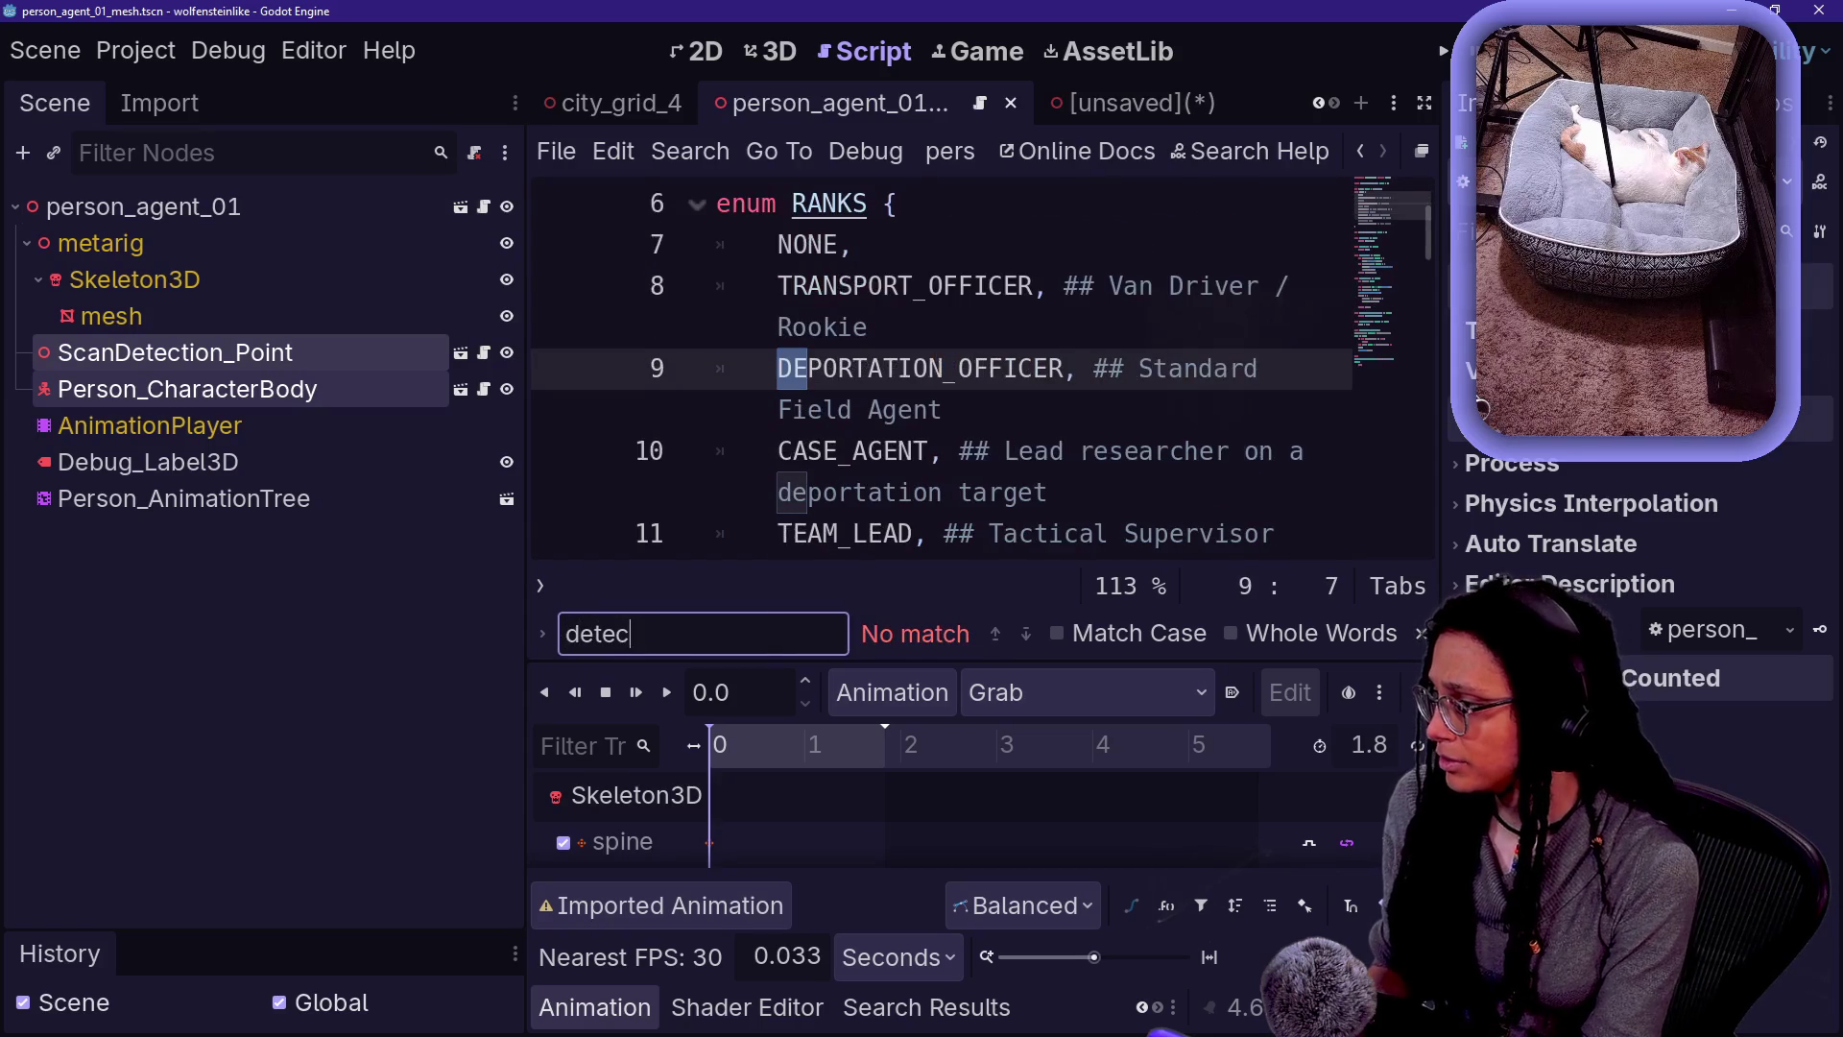
{"action": "key", "text": "Escape"}
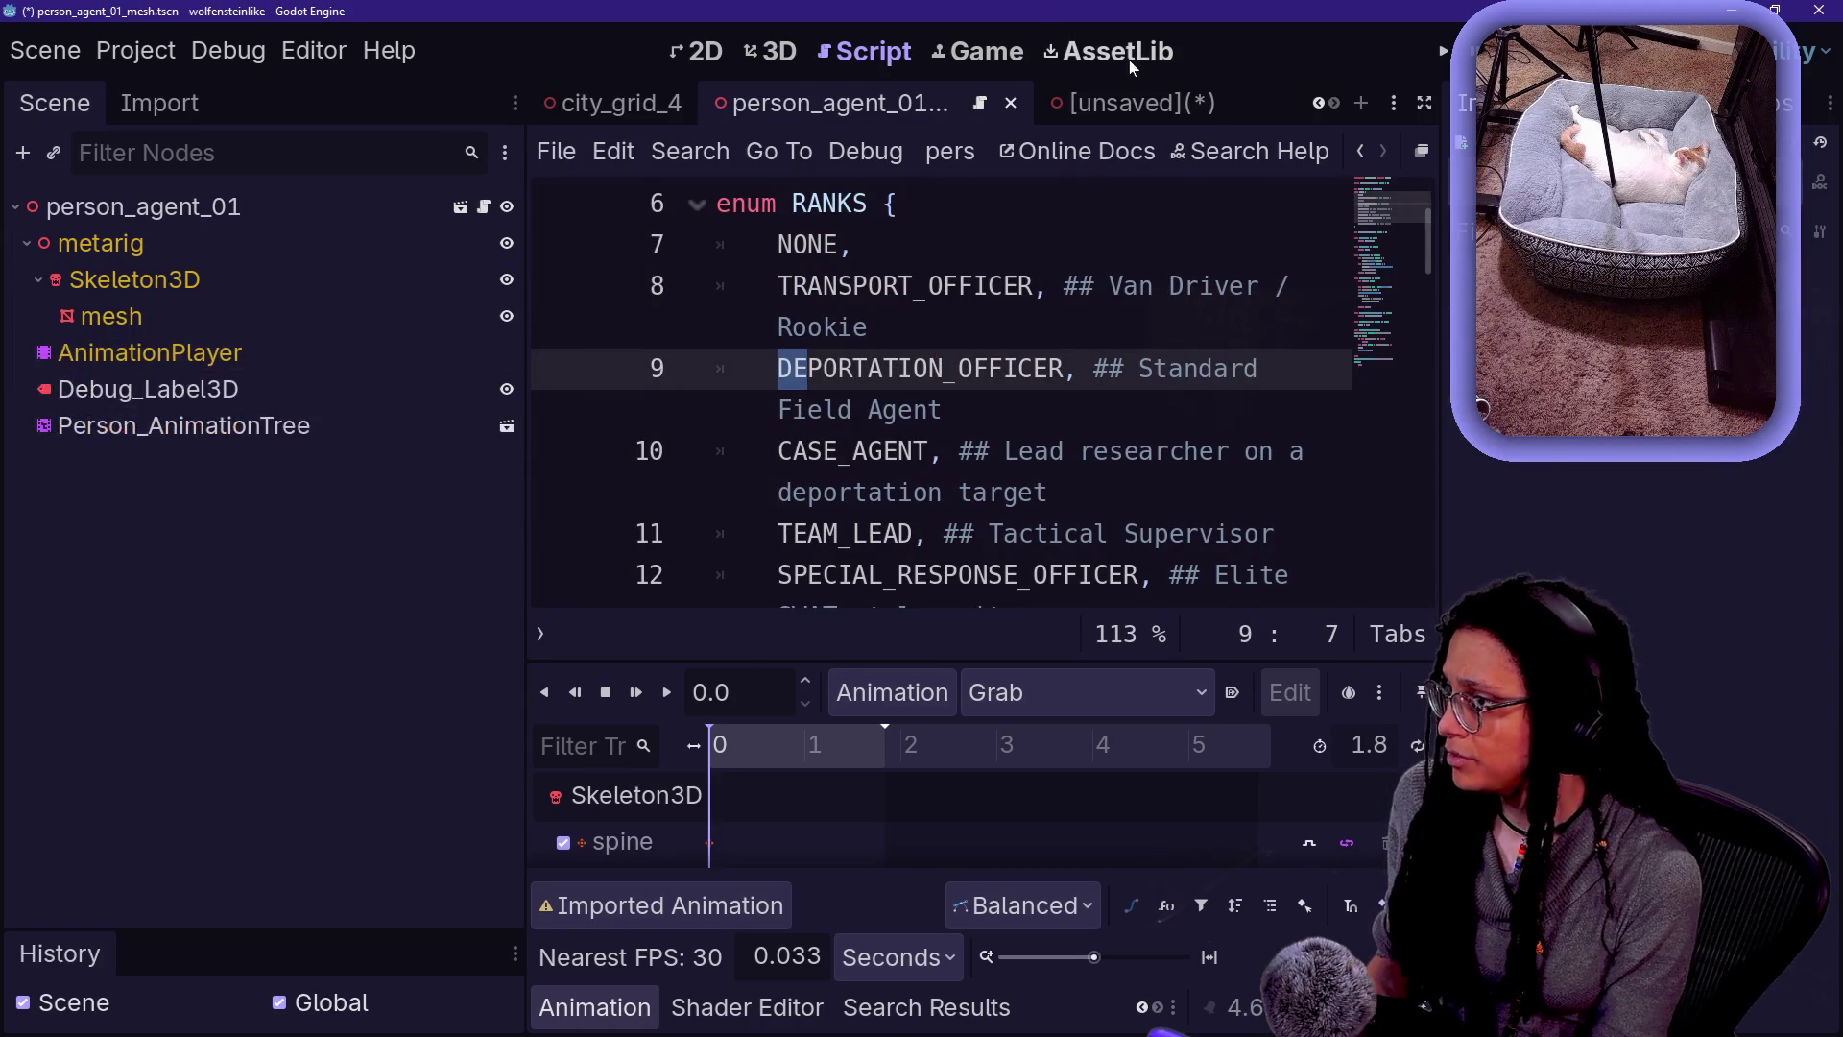
- Paste the two cut nodes under the unsaved scene's root and rename the child person_agent_01_mesh
{"action": "left_click", "coordinate": [1134, 104]}
{"action": "left_click", "coordinate": [144, 206]}
{"action": "key", "text": "ctrl+v"}
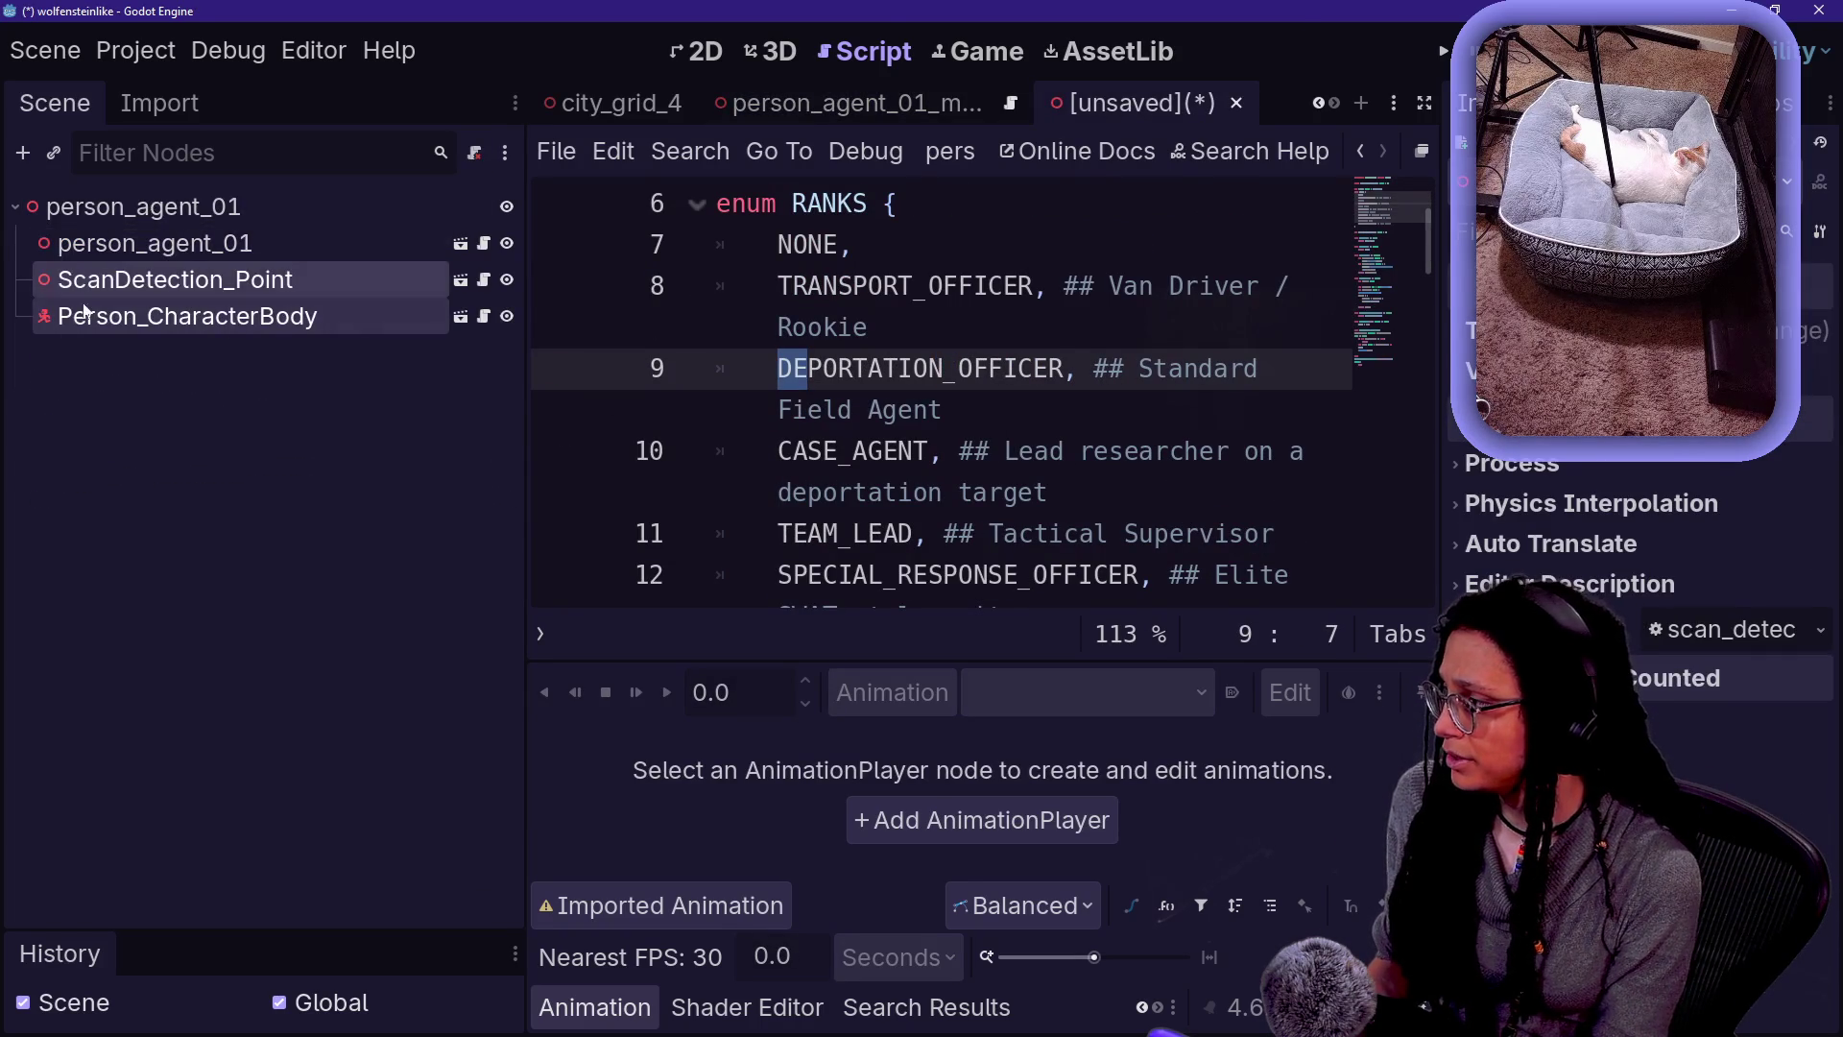
{"action": "left_click", "coordinate": [381, 244]}
{"action": "double_click", "coordinate": [257, 240]}
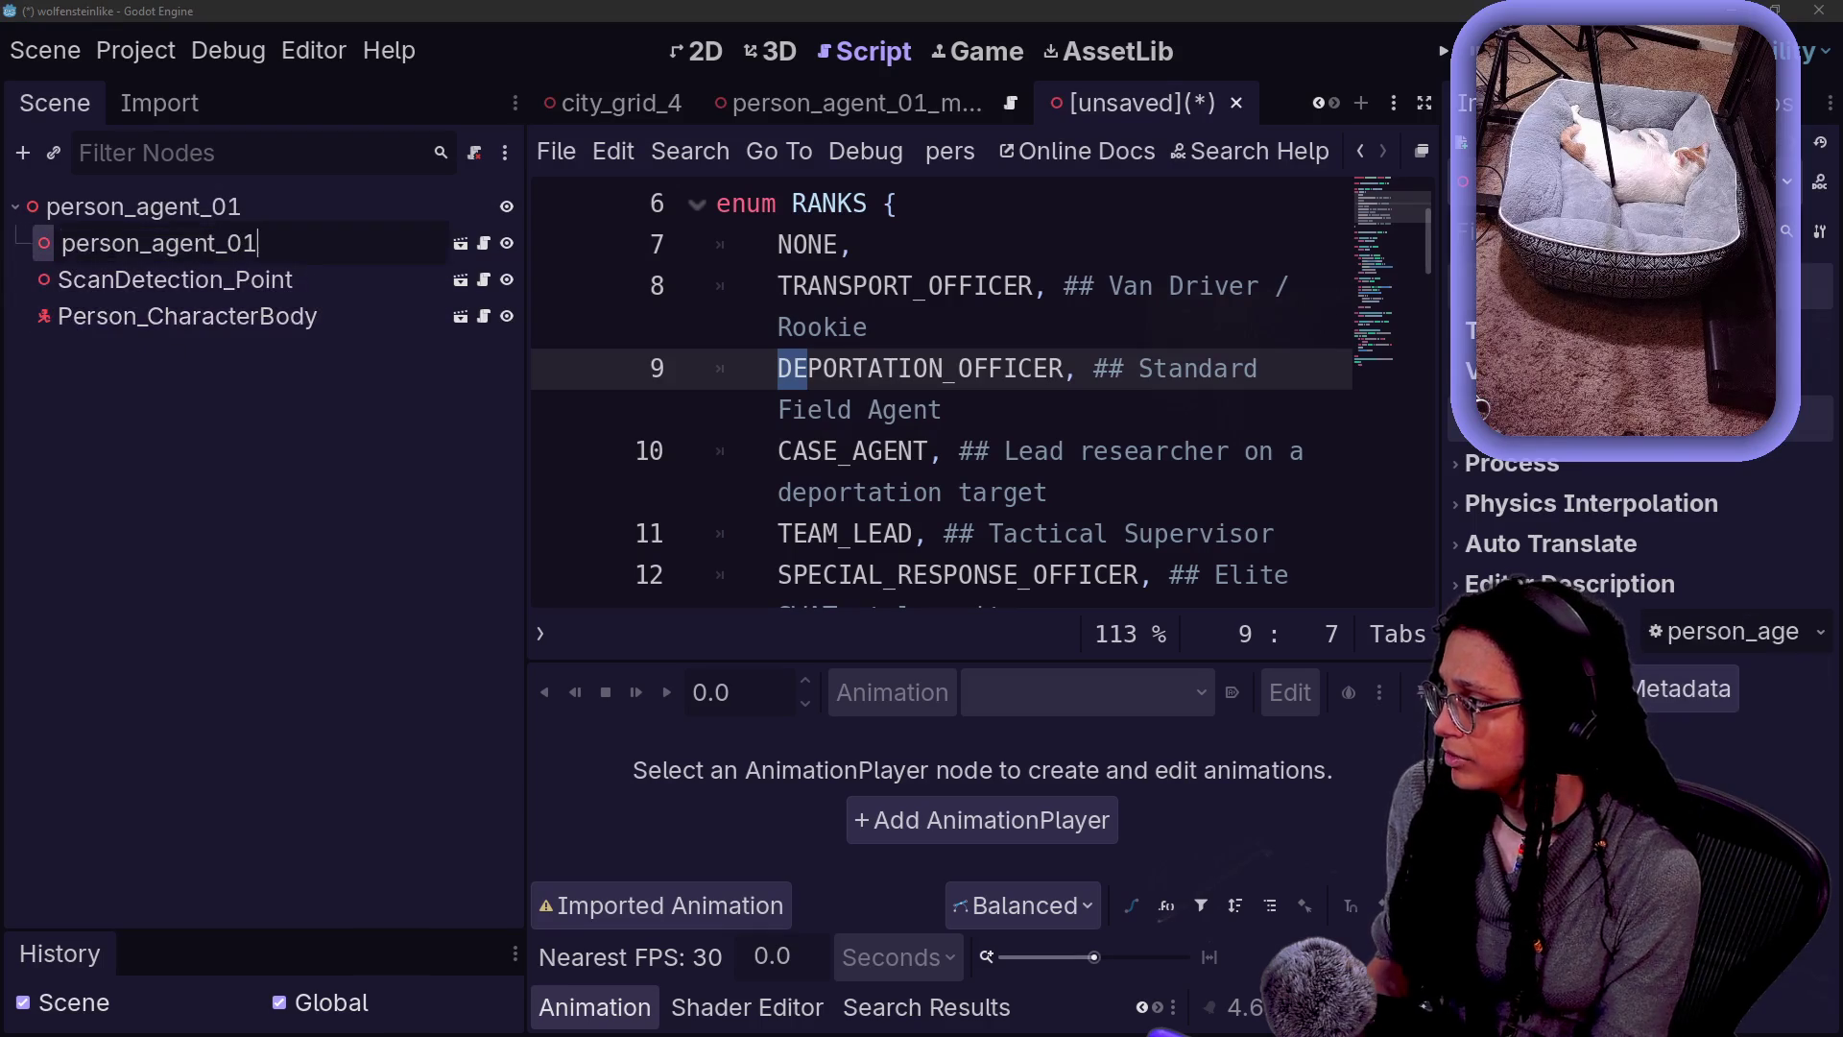
{"action": "type", "text": "_mesh"}
{"action": "key", "text": "Return"}
- Rename the mesh scene's root to person_agent_01_mesh and save that scene
{"action": "left_click", "coordinate": [768, 103]}
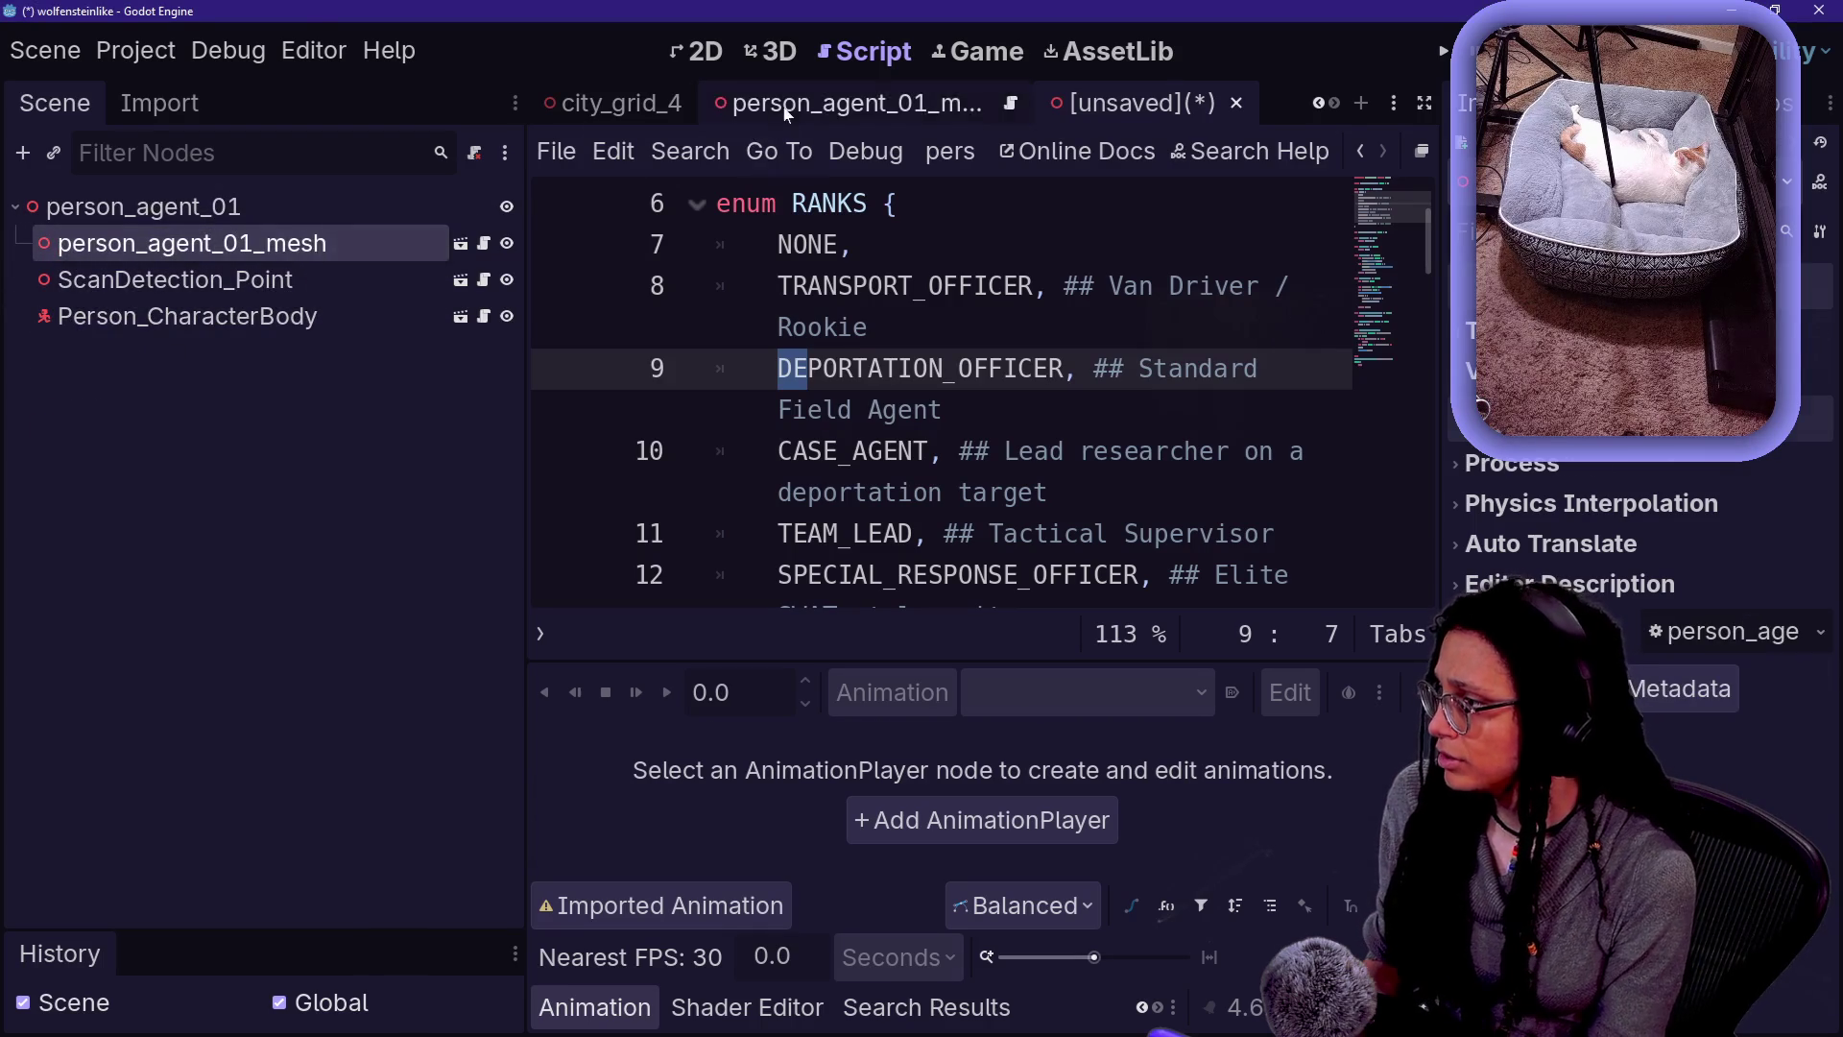
{"action": "double_click", "coordinate": [326, 208]}
{"action": "type", "text": "_mesh"}
{"action": "key", "text": "Return"}
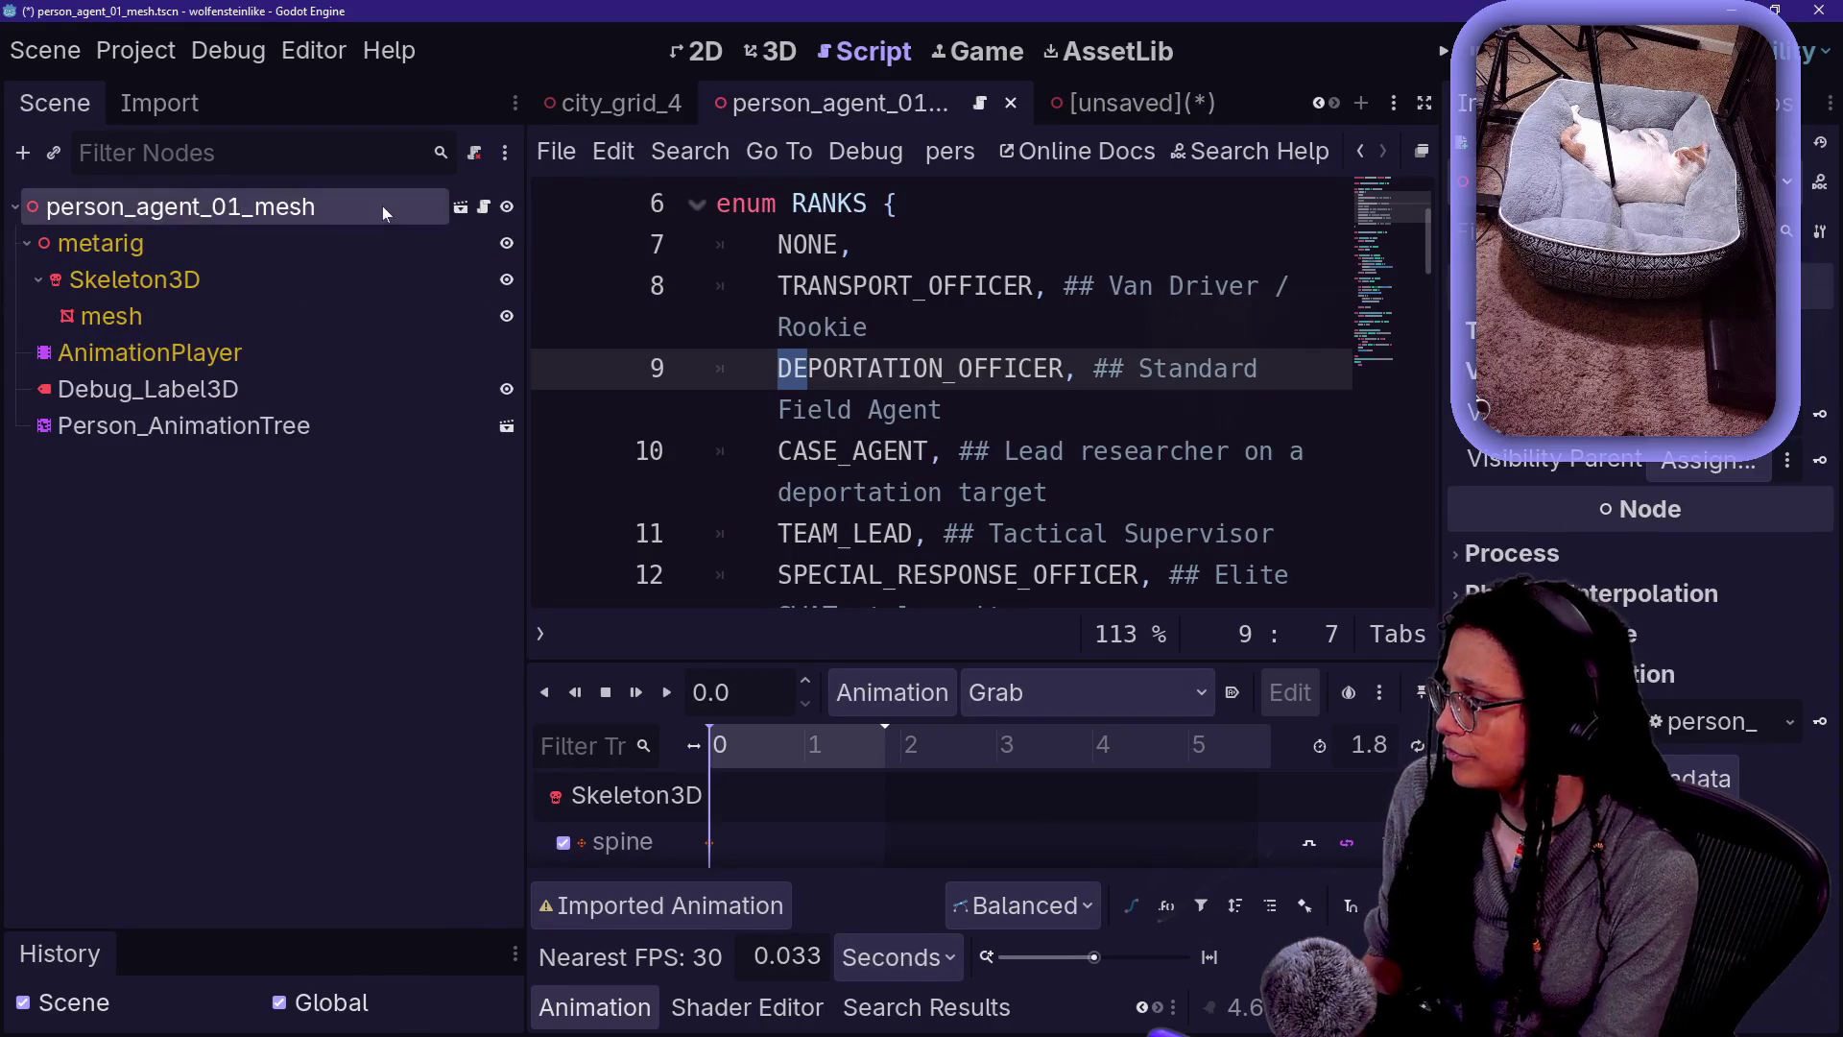
{"action": "key", "text": "ctrl+s"}
- Save the new scene as person_agent_01.tscn
{"action": "key", "text": "ctrl+Tab"}
{"action": "key", "text": "ctrl+s"}
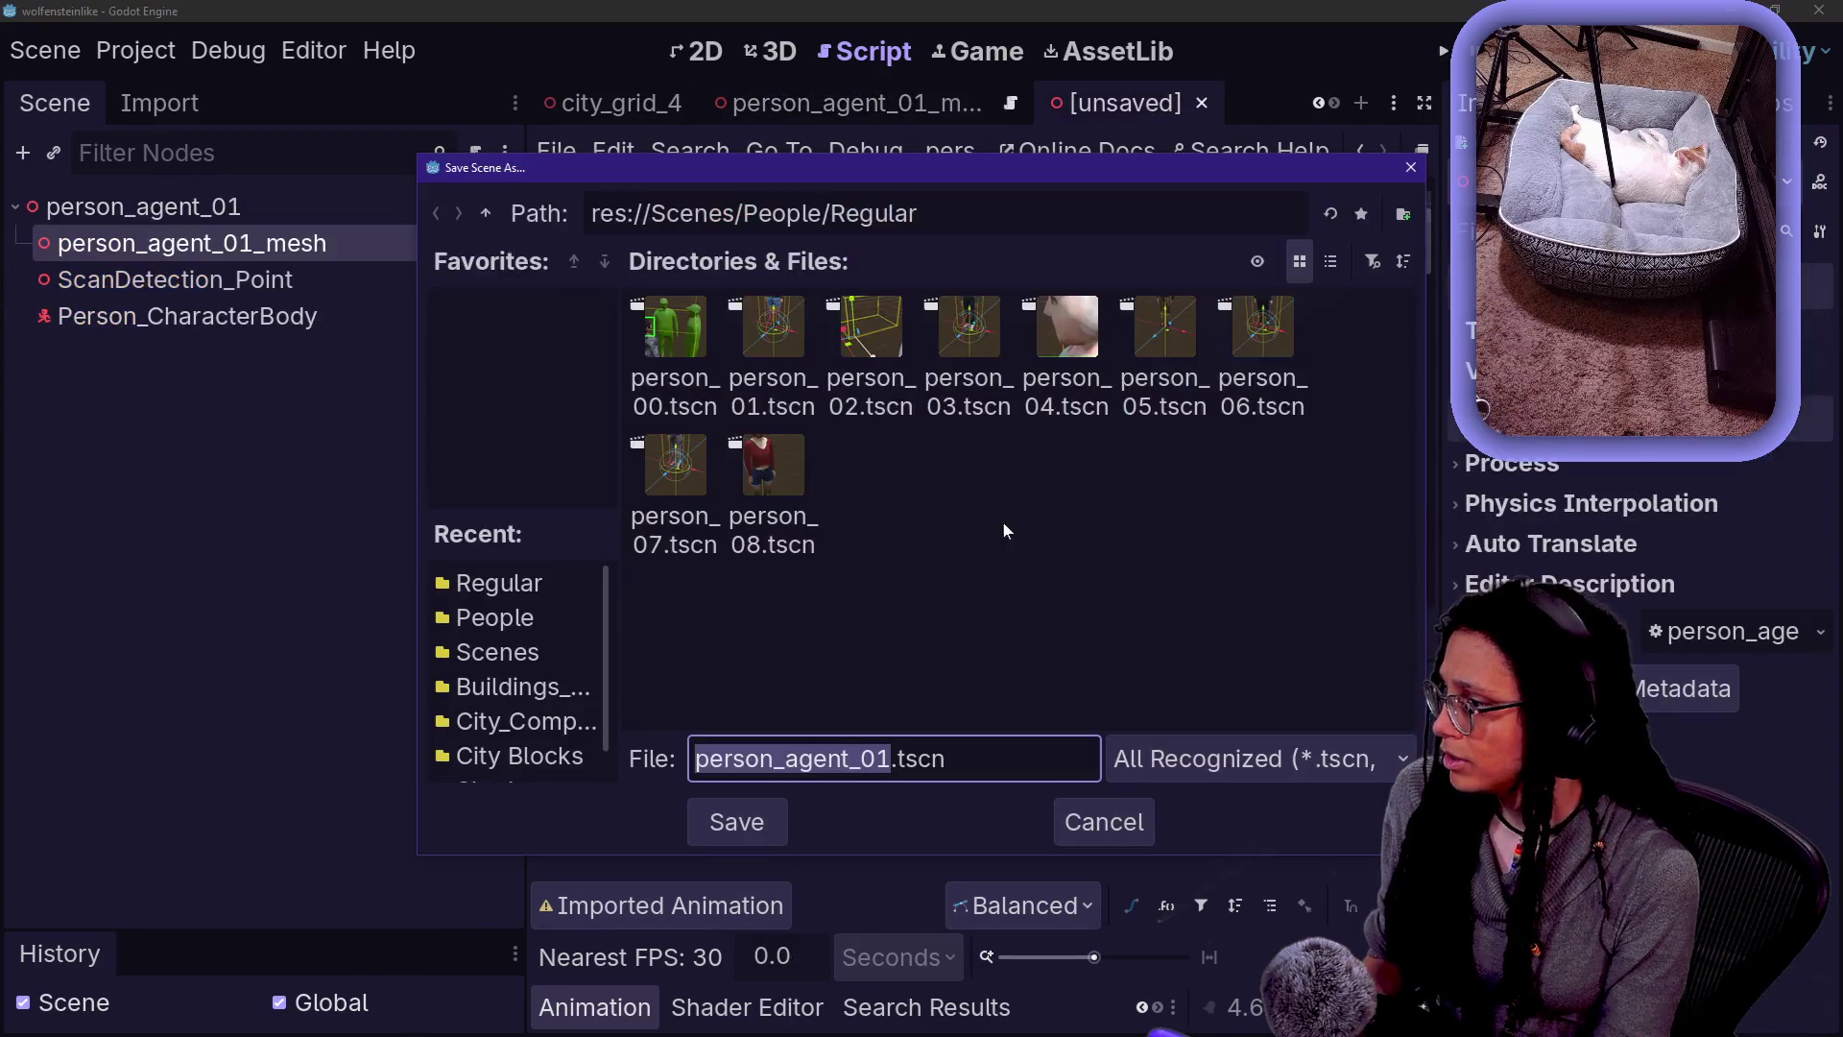
{"action": "key", "text": "Return"}
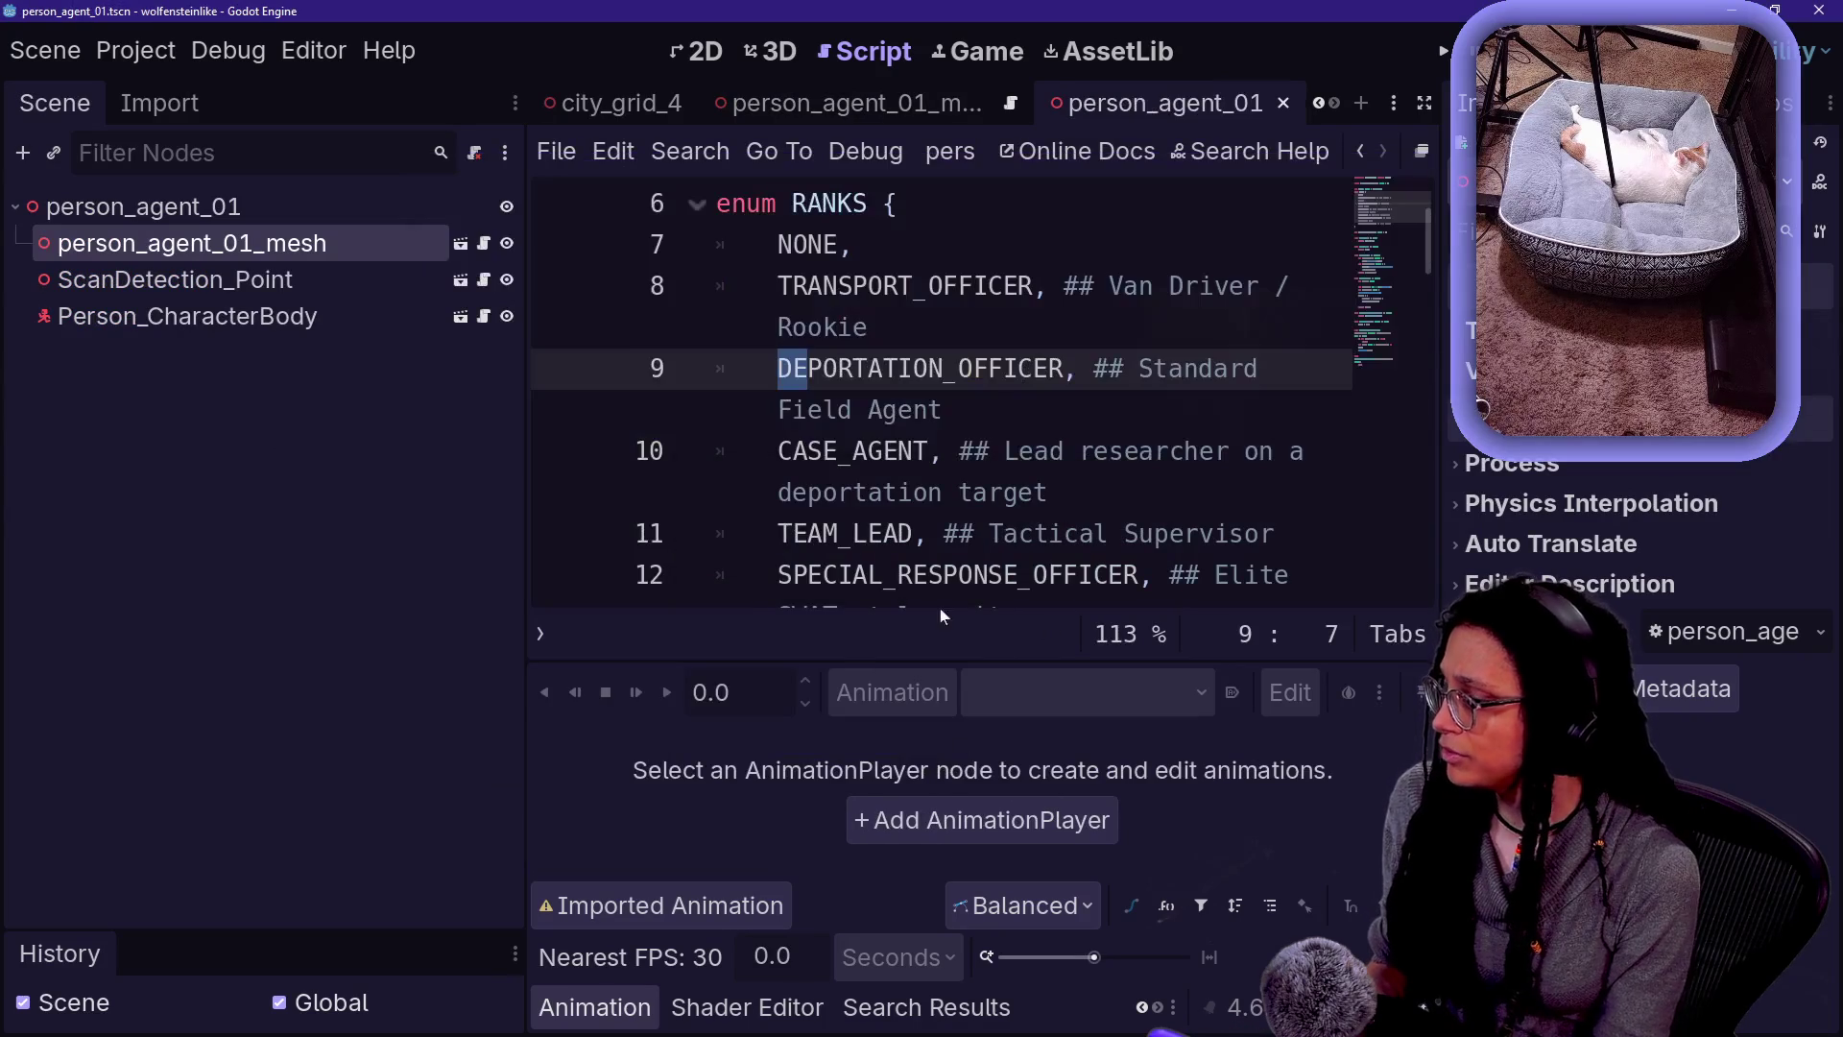
{"action": "scroll", "coordinate": [939, 1013], "scroll_direction": "up", "scroll_amount": 3}
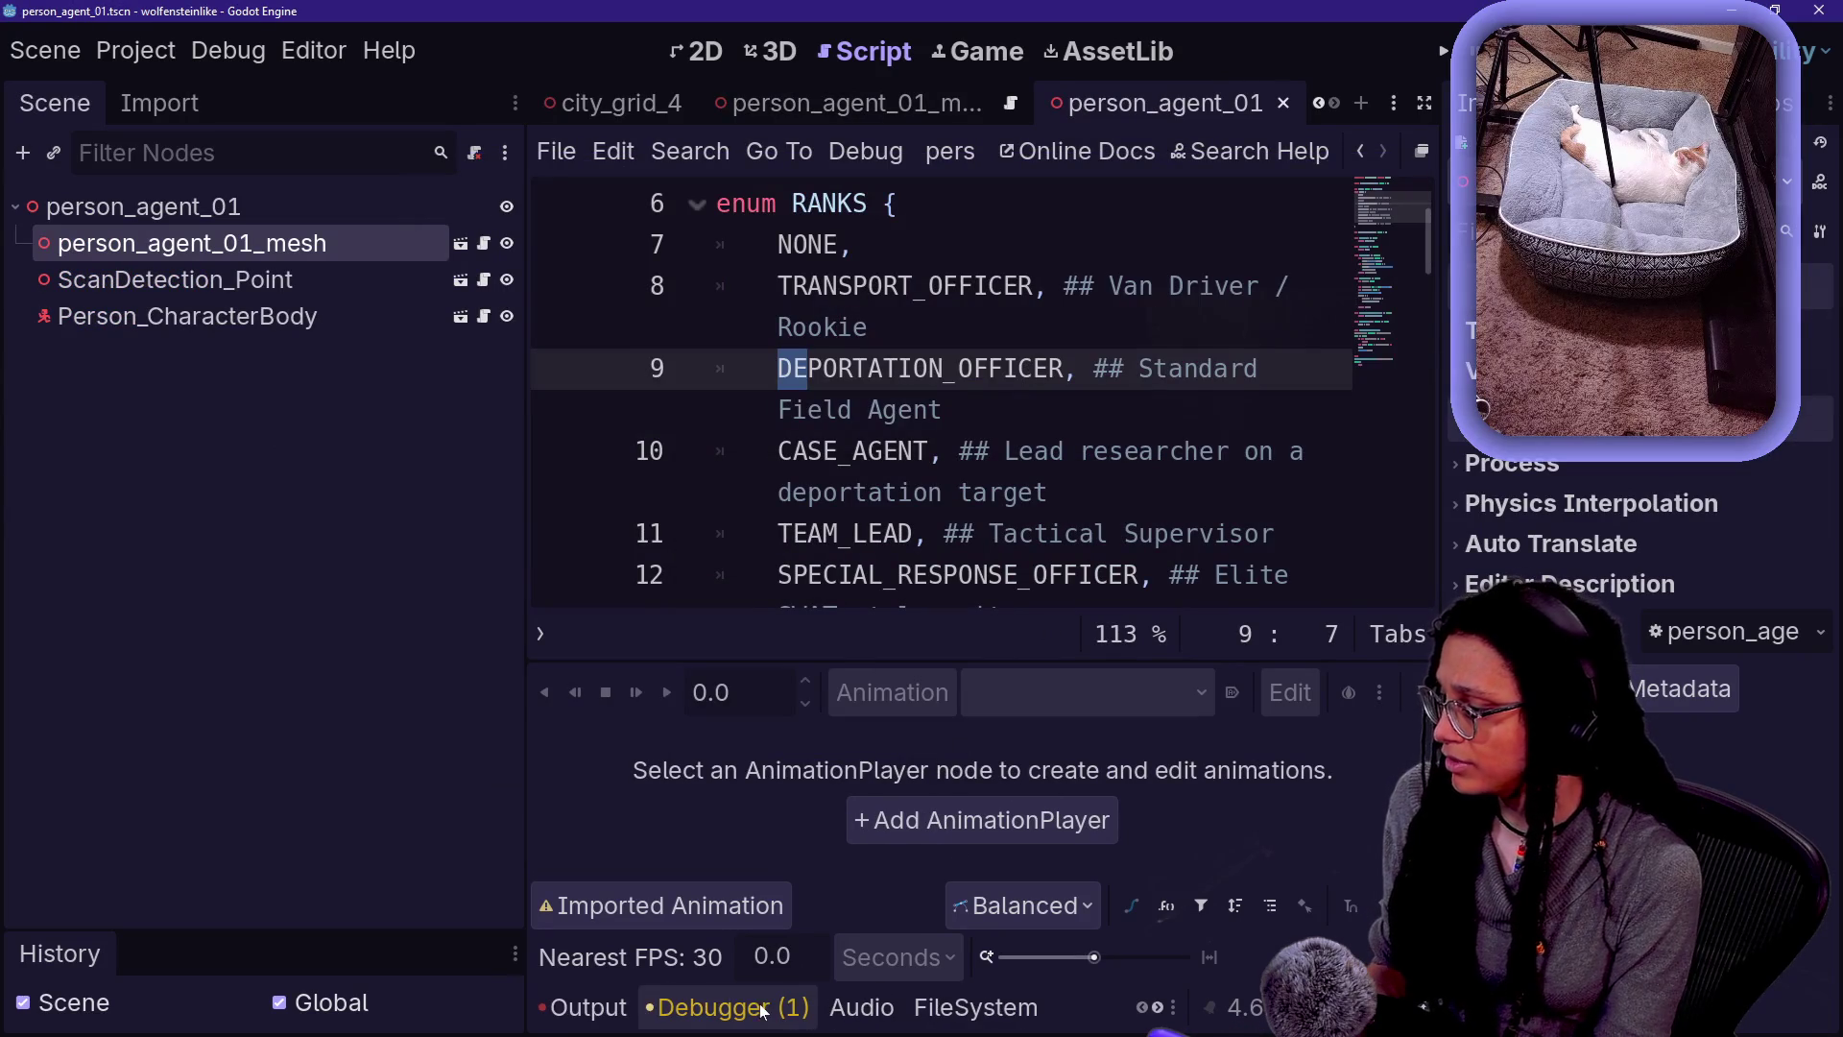
- Clear the FileSystem filter, move person_agent_01.tscn from Regular into Agents, and show the Game view
{"action": "left_click", "coordinate": [939, 1018]}
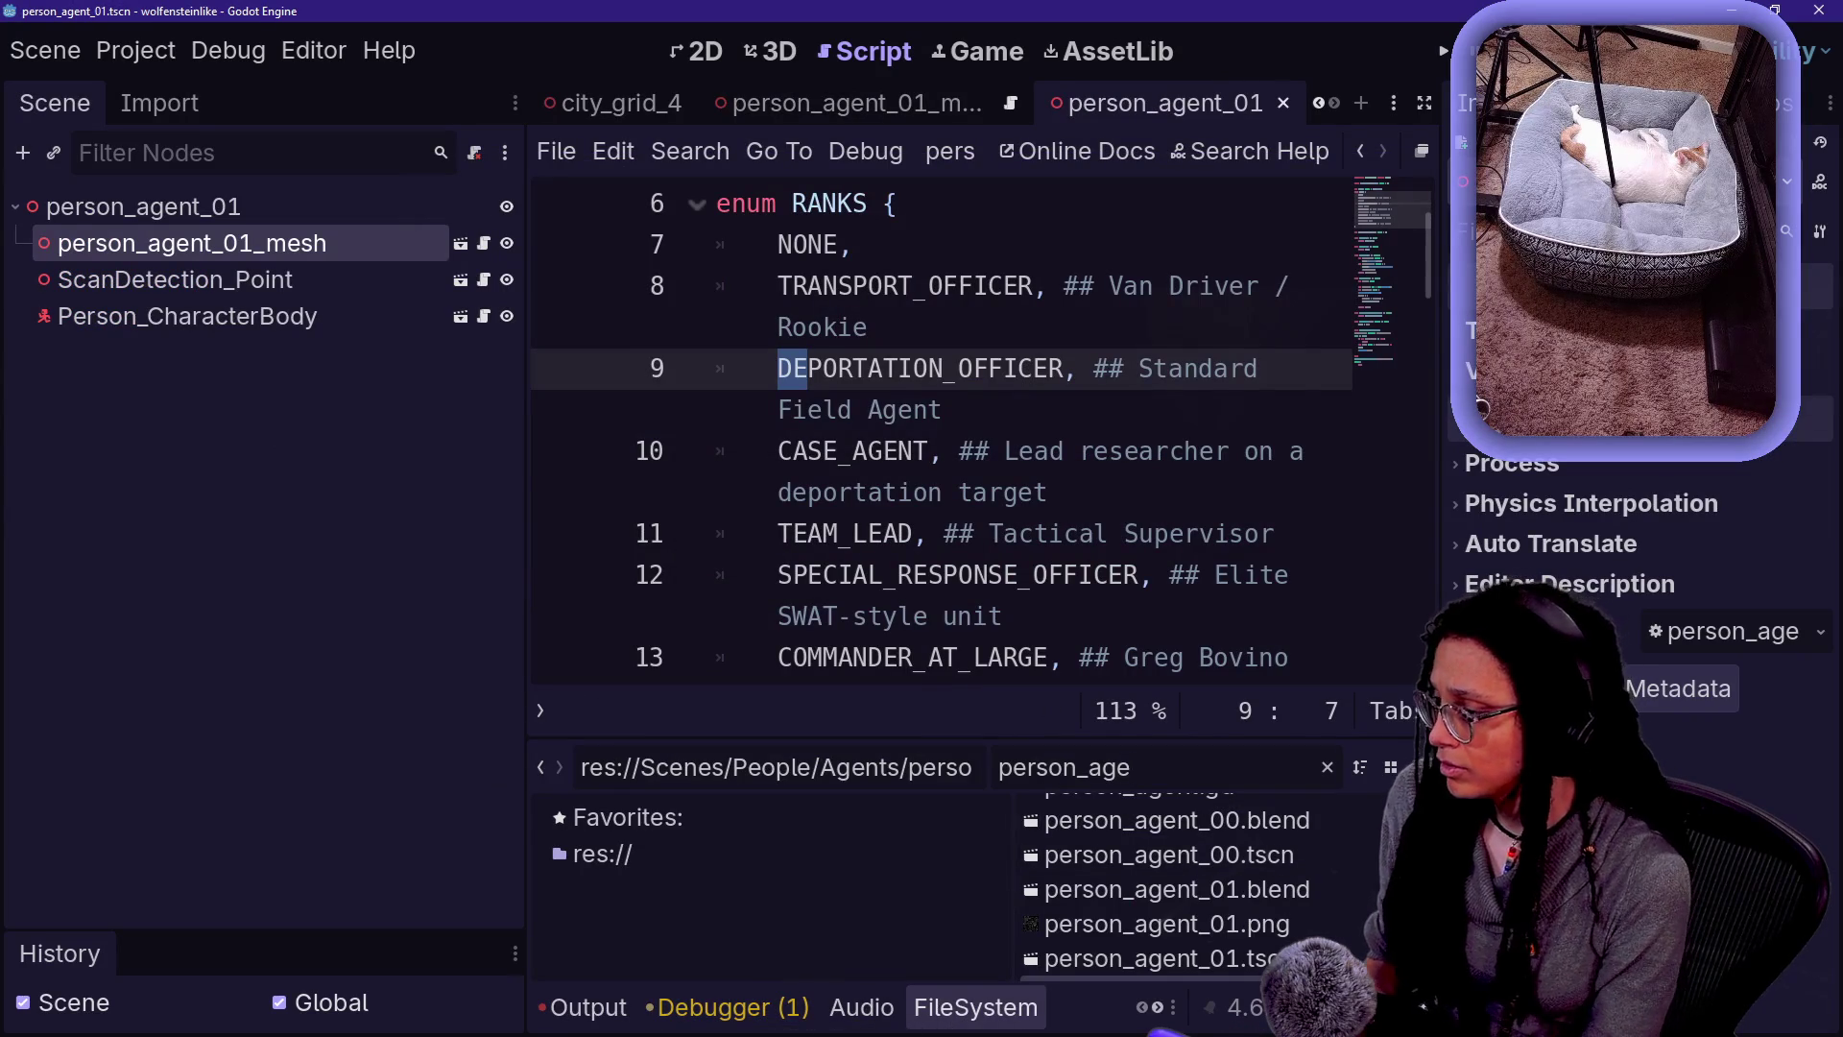
{"action": "key", "text": "ctrl+a"}
{"action": "key", "text": "BackSpace"}
{"action": "left_click_drag", "start_coordinate": [874, 737], "coordinate": [874, 458]}
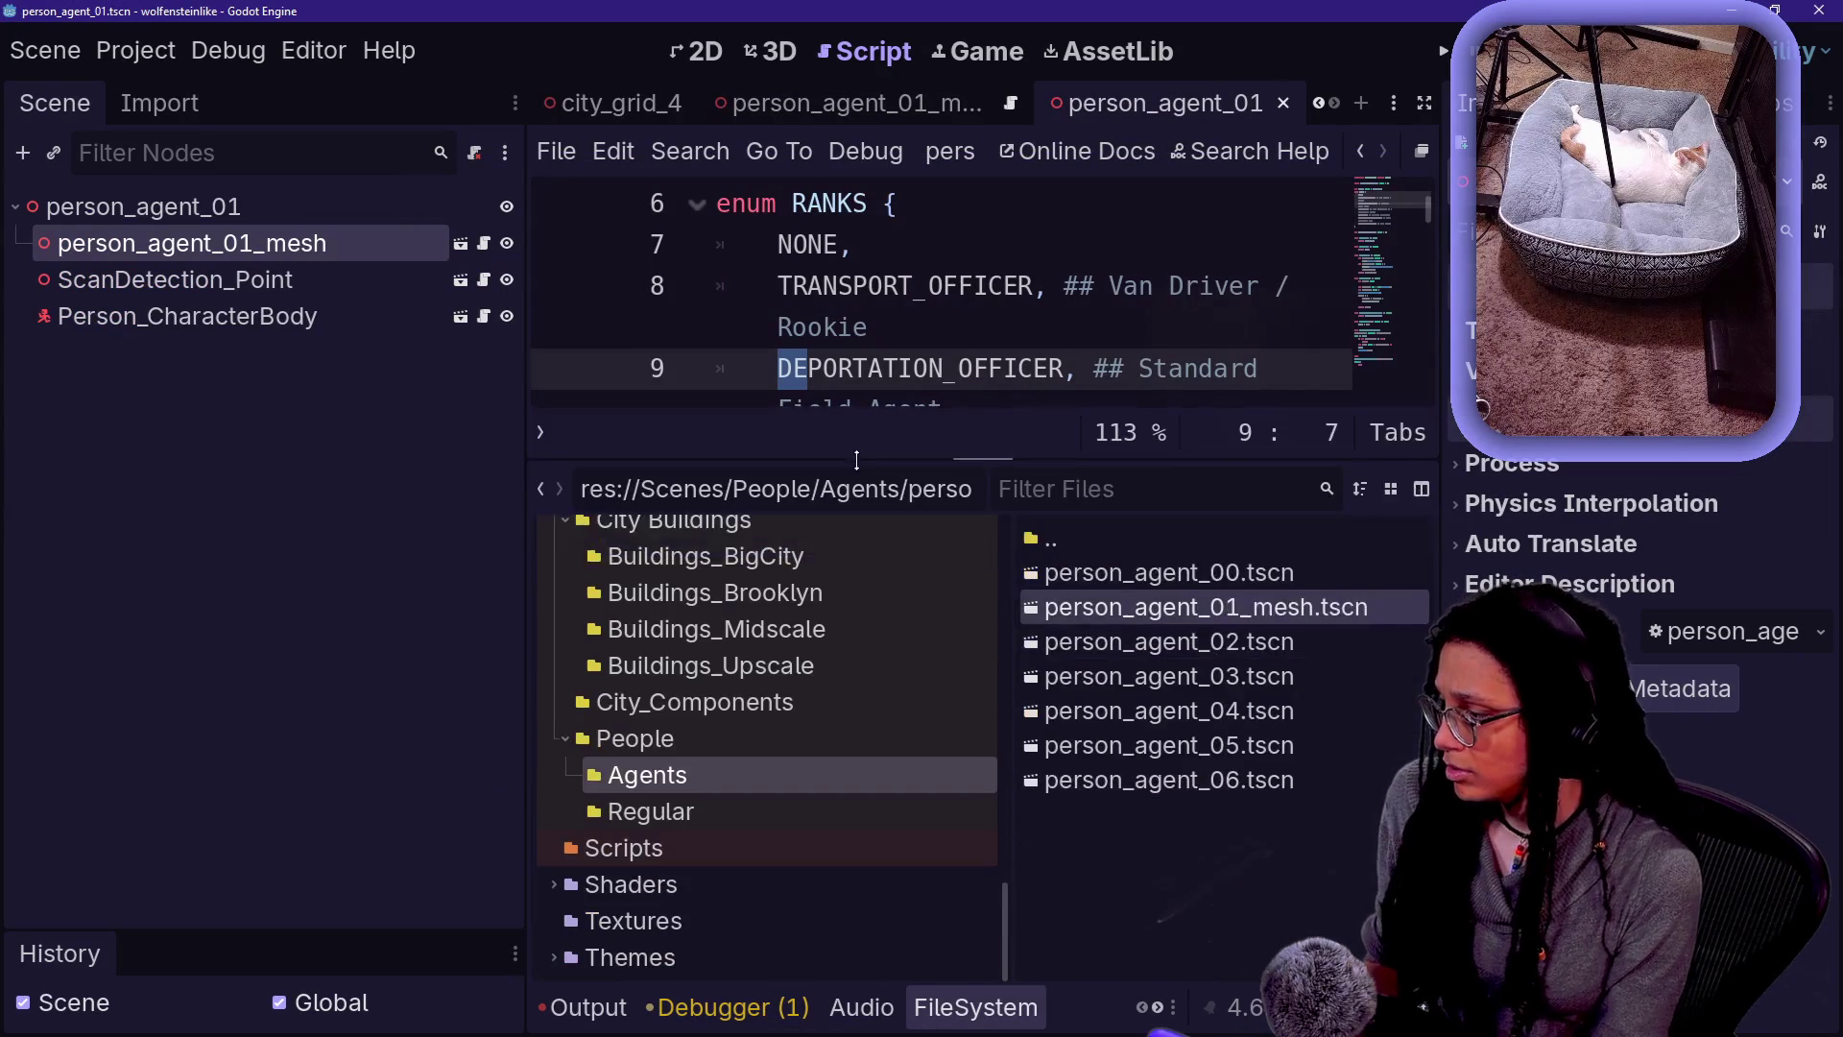
{"action": "left_click", "coordinate": [672, 811]}
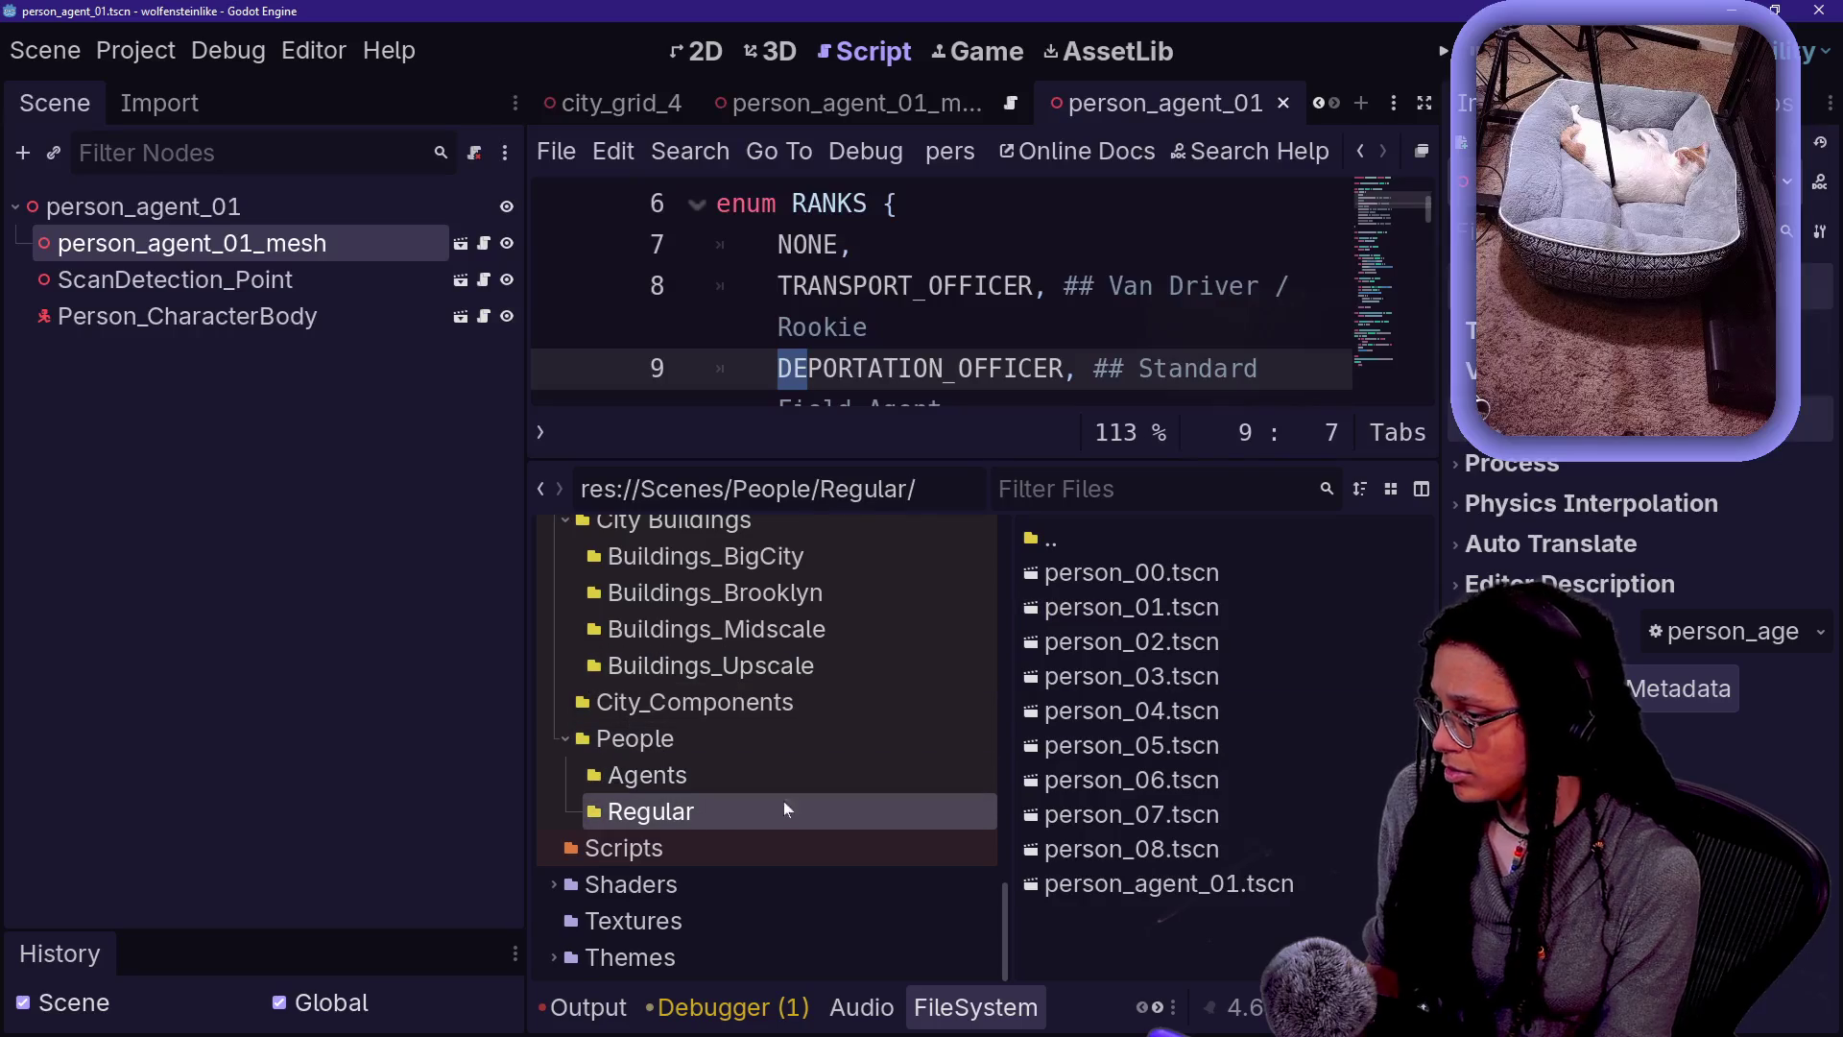
{"action": "mouse_move", "coordinate": [1169, 883]}
{"action": "left_mouse_down"}
{"action": "mouse_move", "coordinate": [694, 763]}
{"action": "mouse_move", "coordinate": [716, 780]}
{"action": "left_mouse_up"}
{"action": "left_click", "coordinate": [797, 550]}
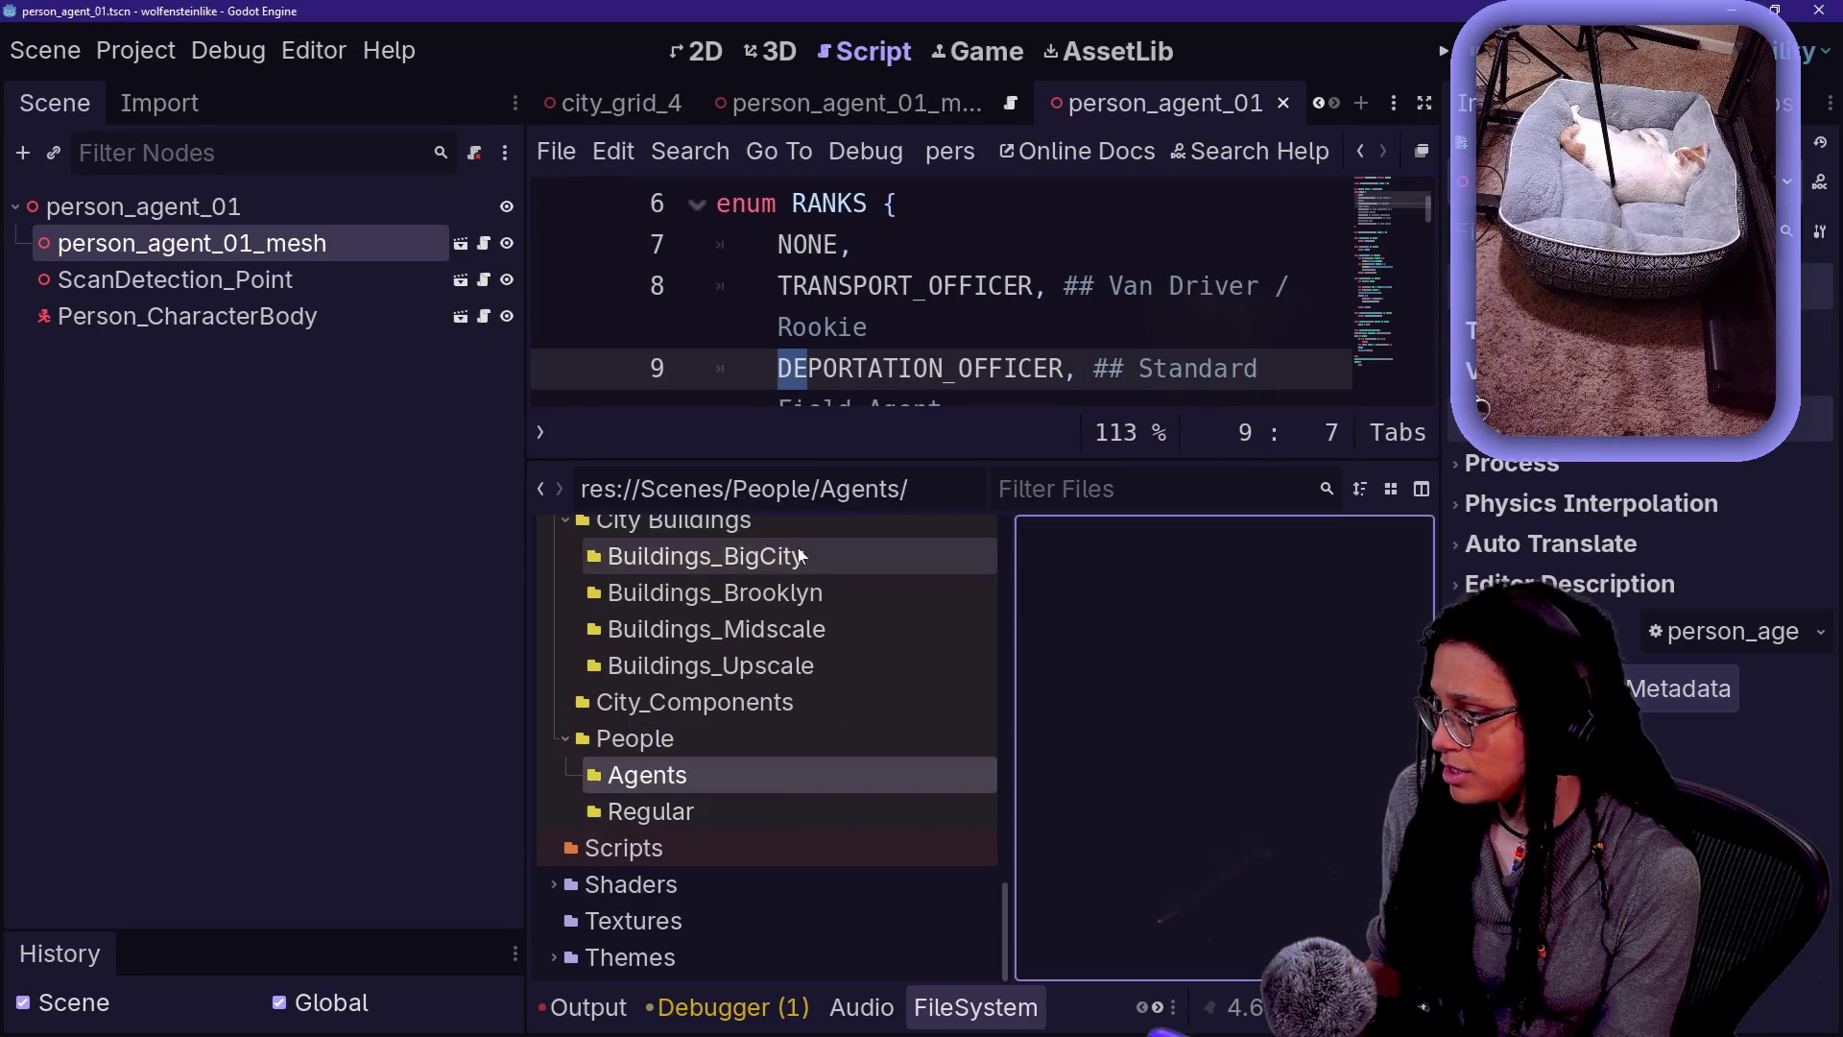
{"action": "left_click", "coordinate": [764, 774]}
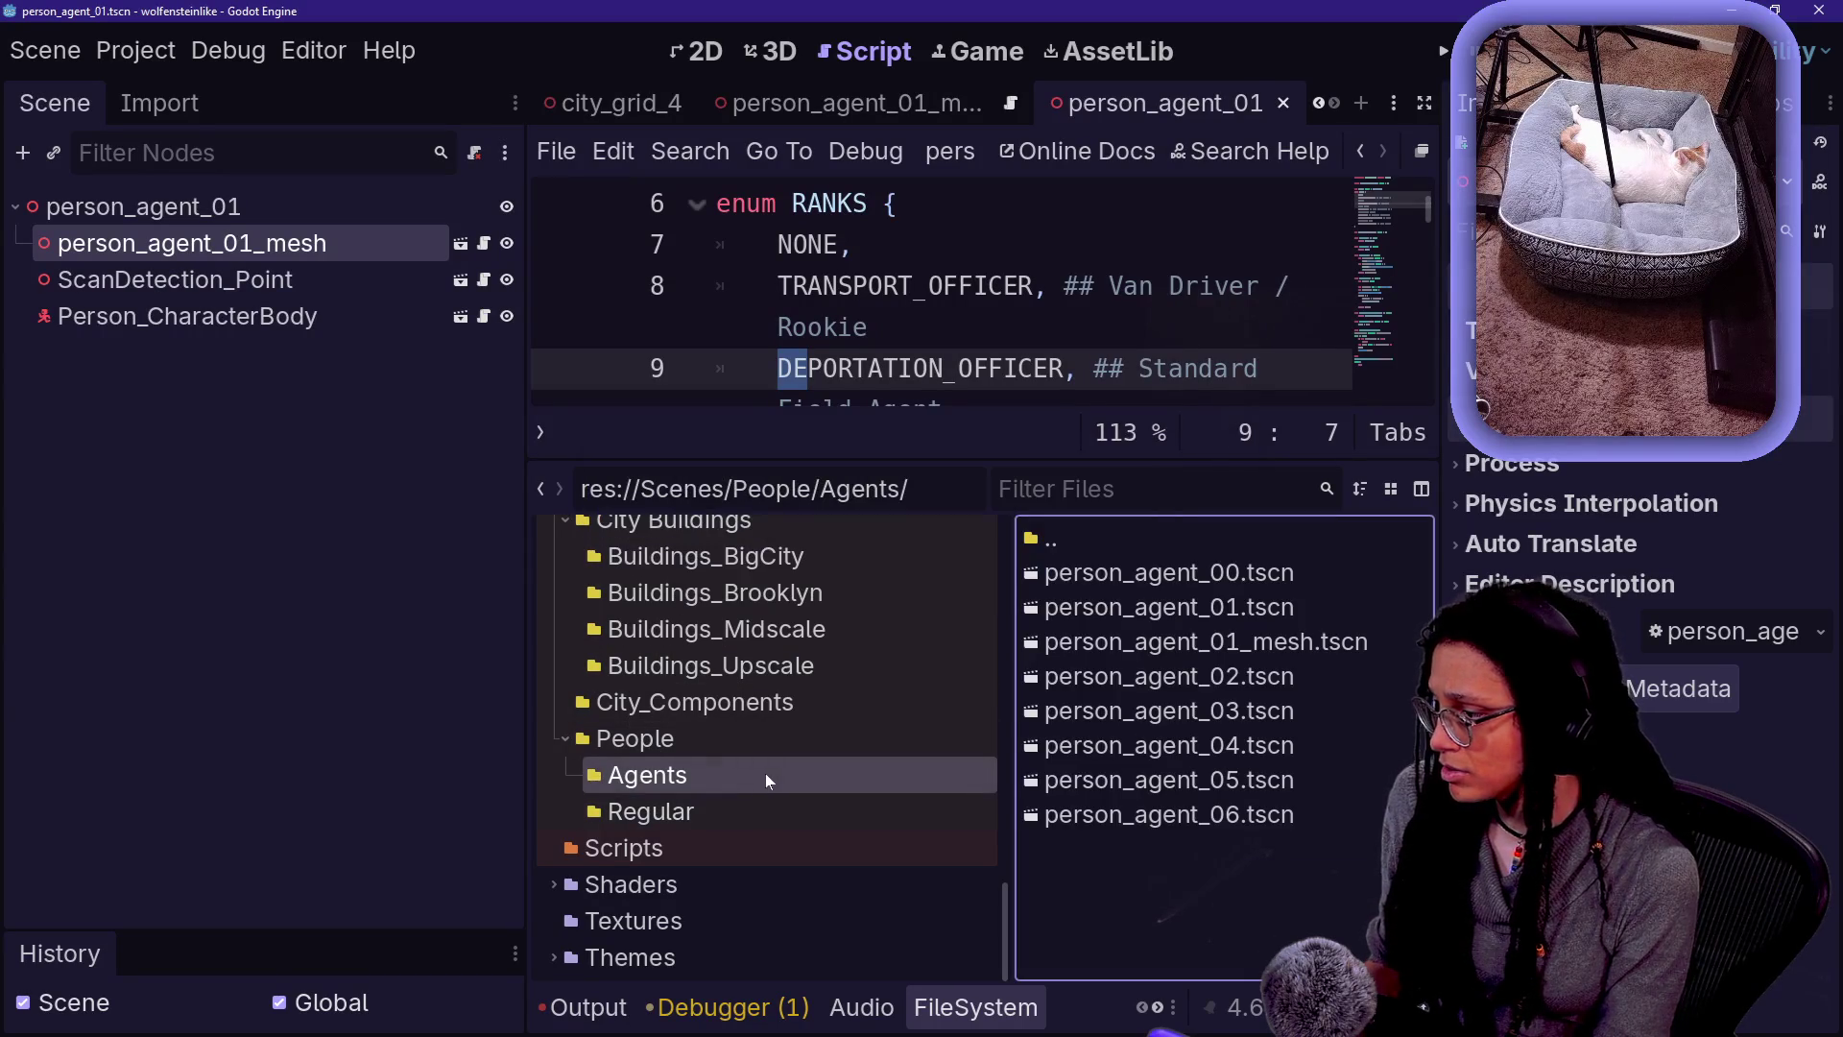
{"action": "left_click", "coordinate": [999, 50]}
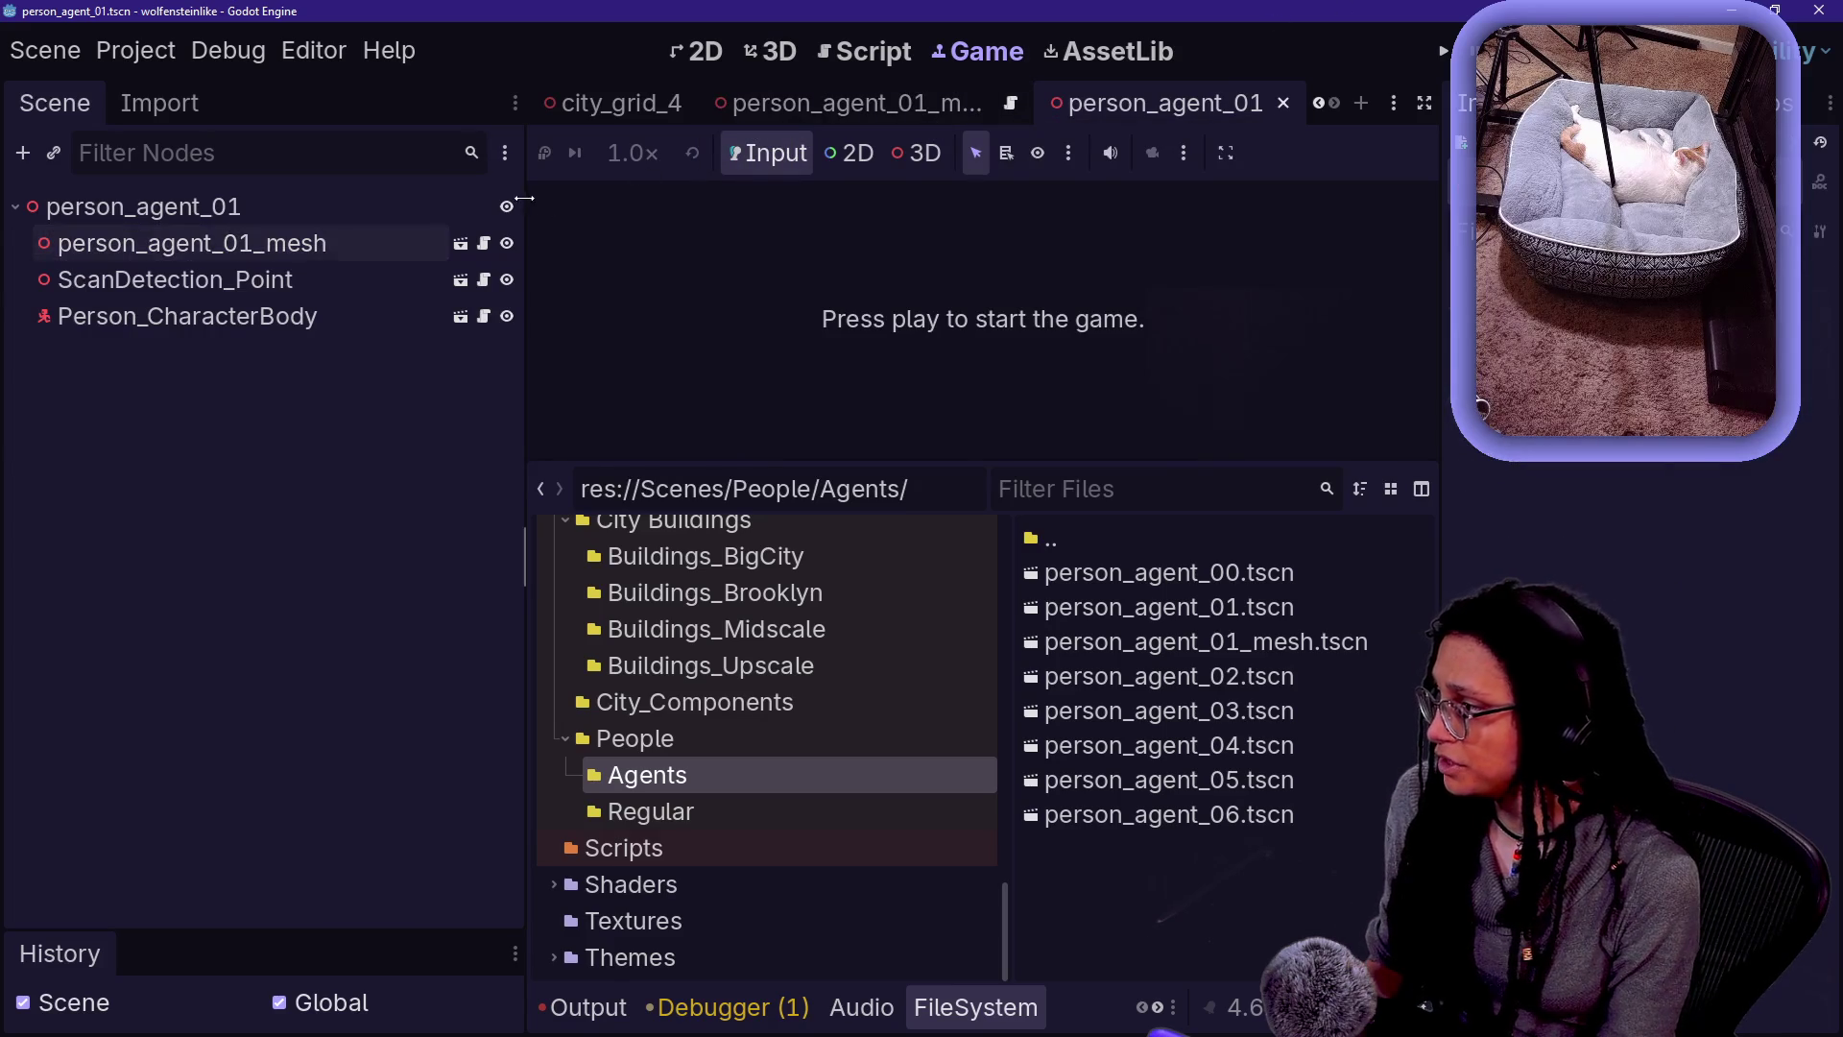
- Open spawn_person_agent.gd through the quick file search and give the code more room
{"action": "left_click_drag", "start_coordinate": [523, 200], "coordinate": [328, 209]}
{"action": "key", "text": "shift+alt+o"}
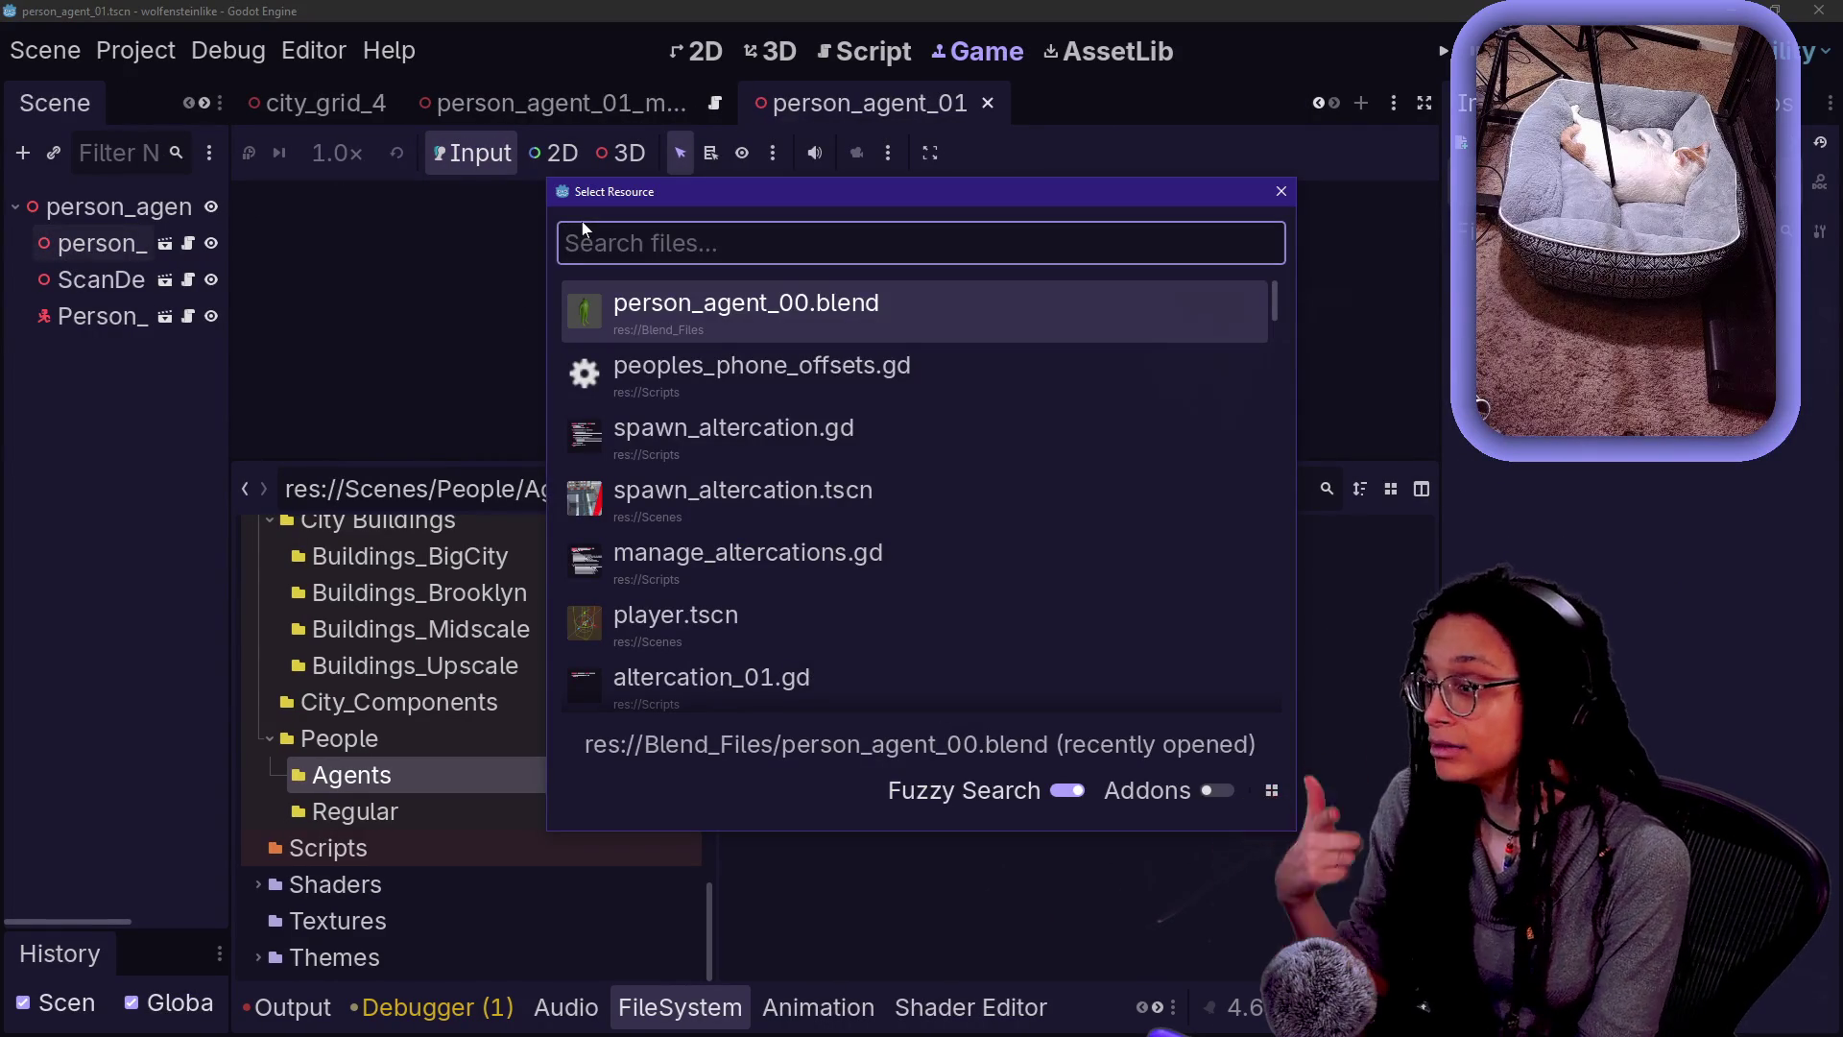
{"action": "type", "text": "ag"}
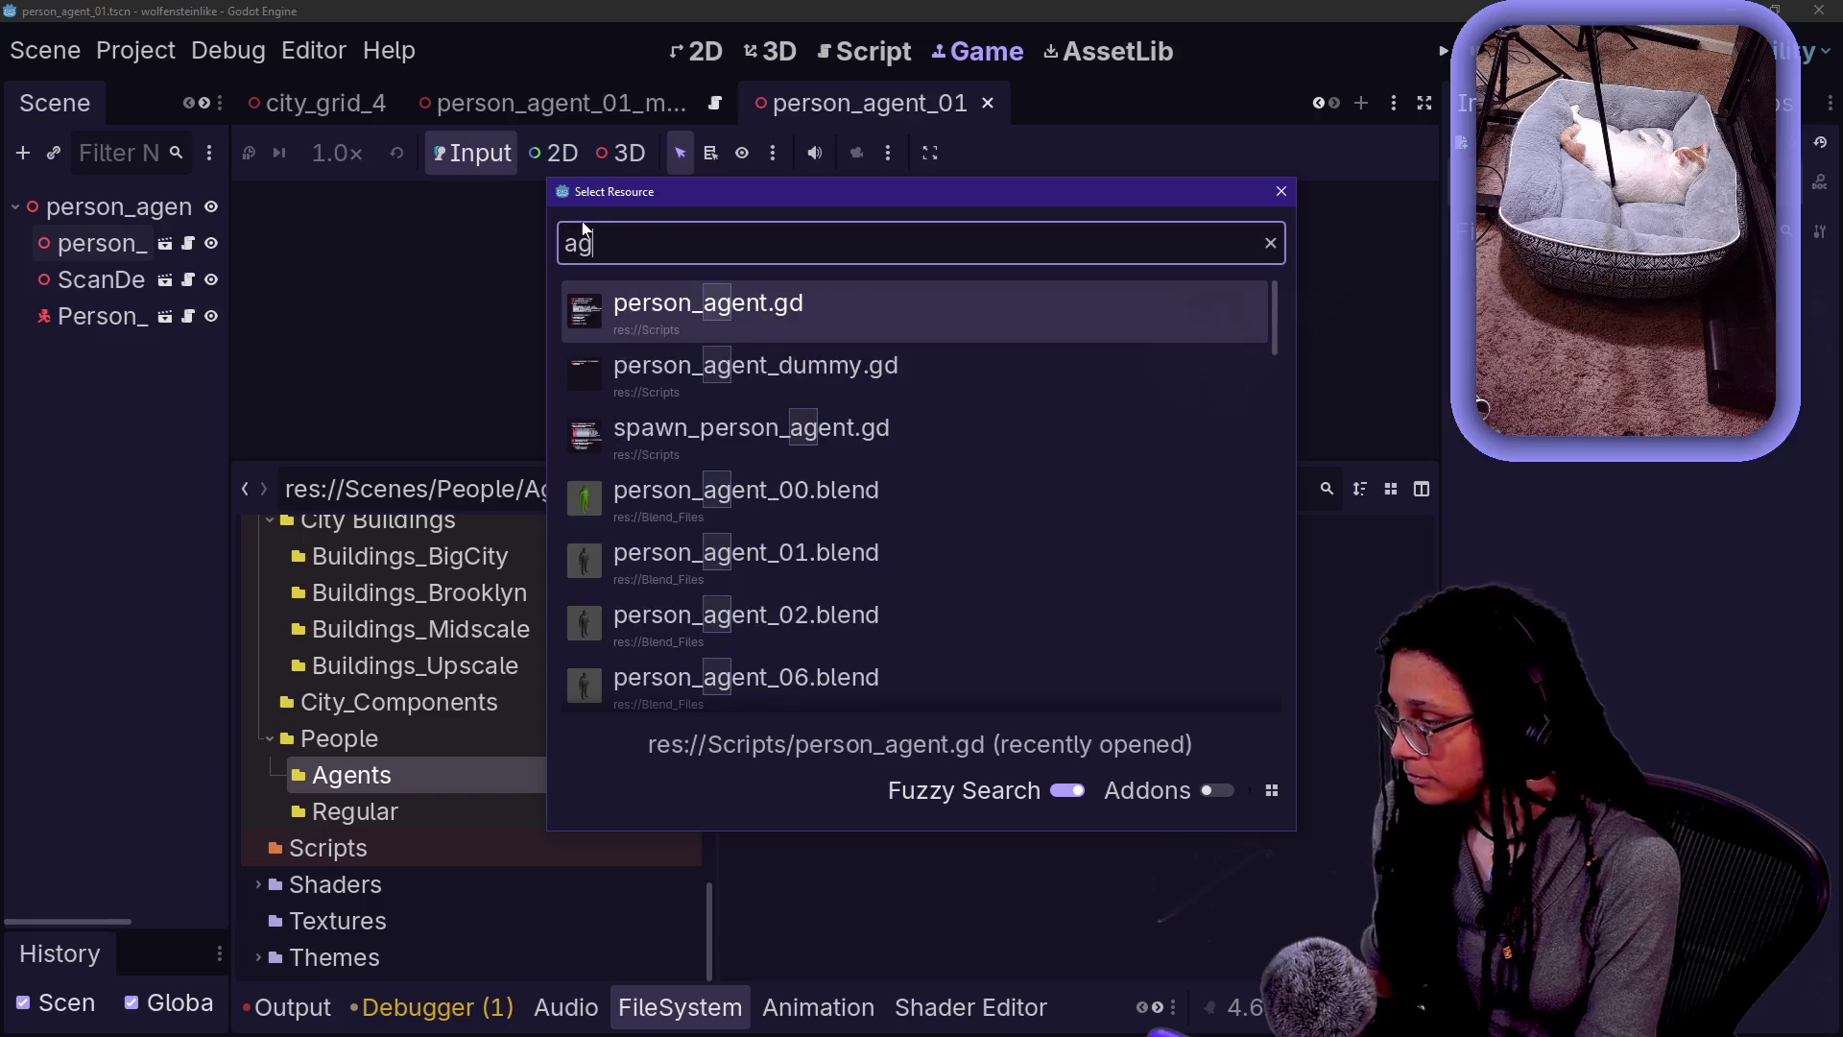
{"action": "type", "text": "ent"}
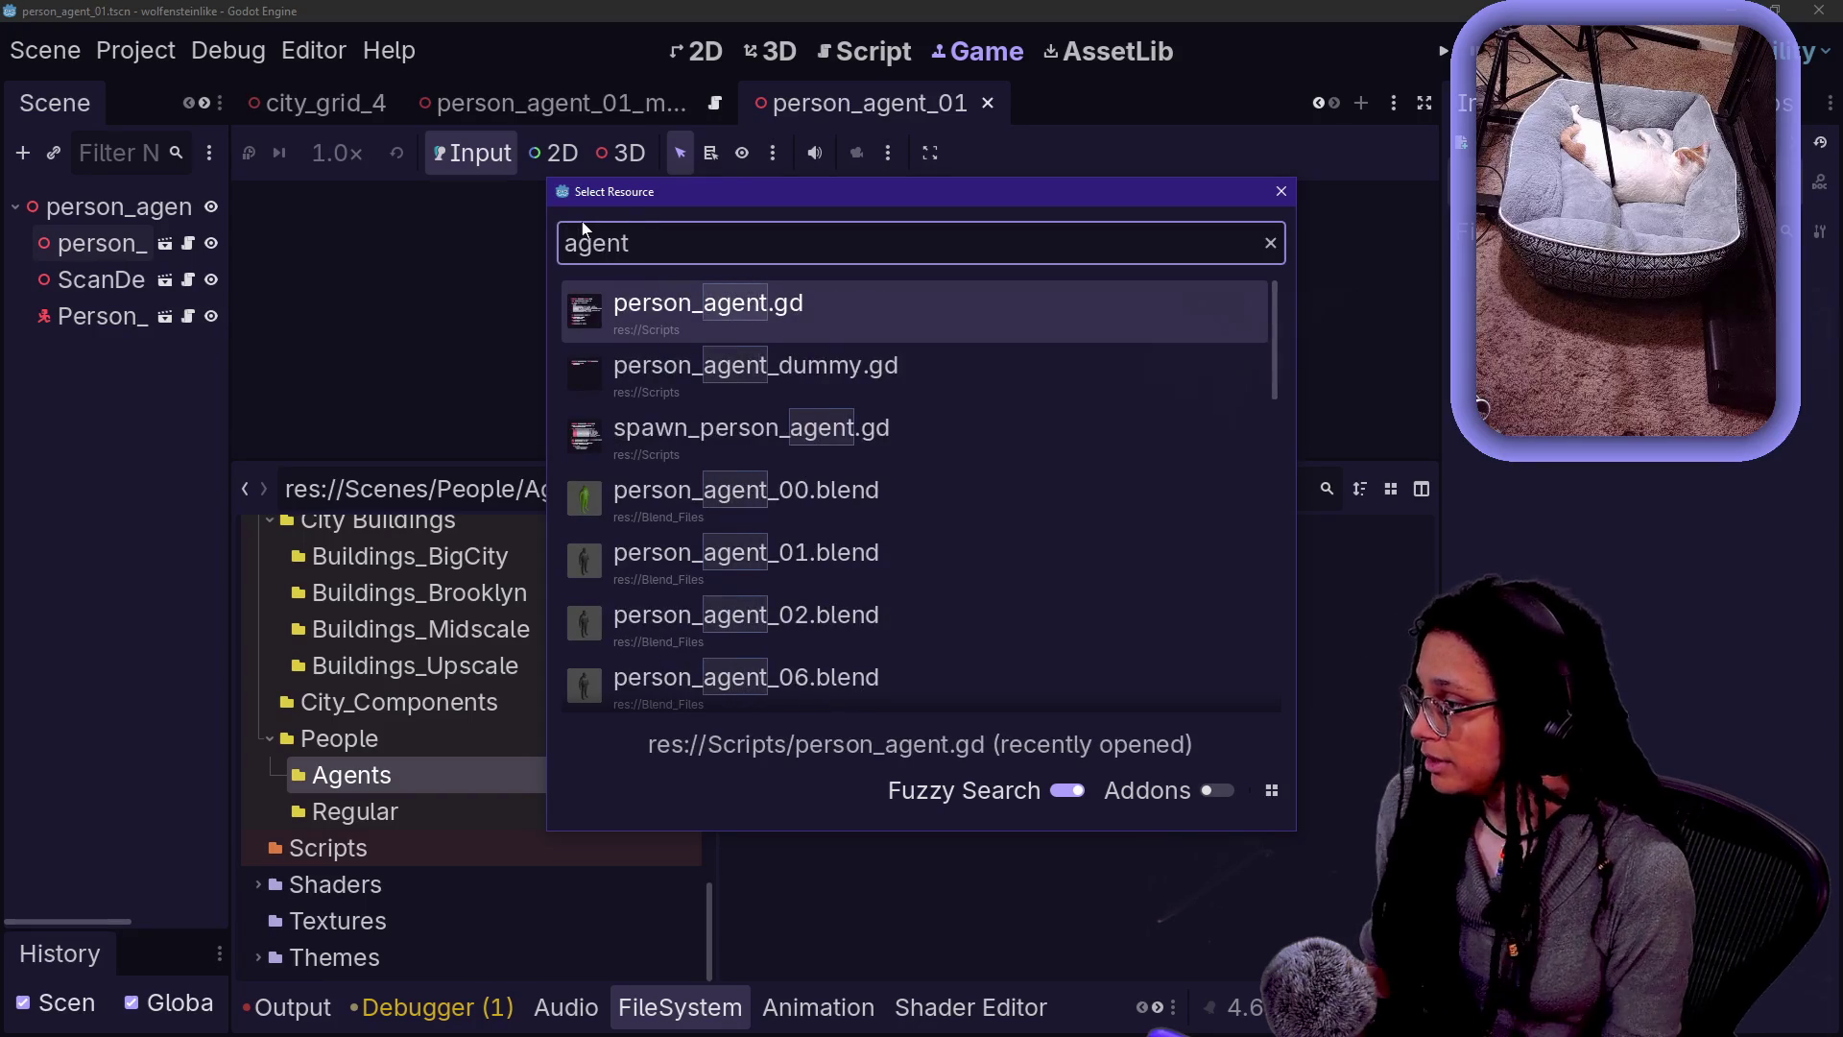
{"action": "key", "text": "Down"}
{"action": "key", "text": "Down"}
{"action": "key", "text": "Return"}
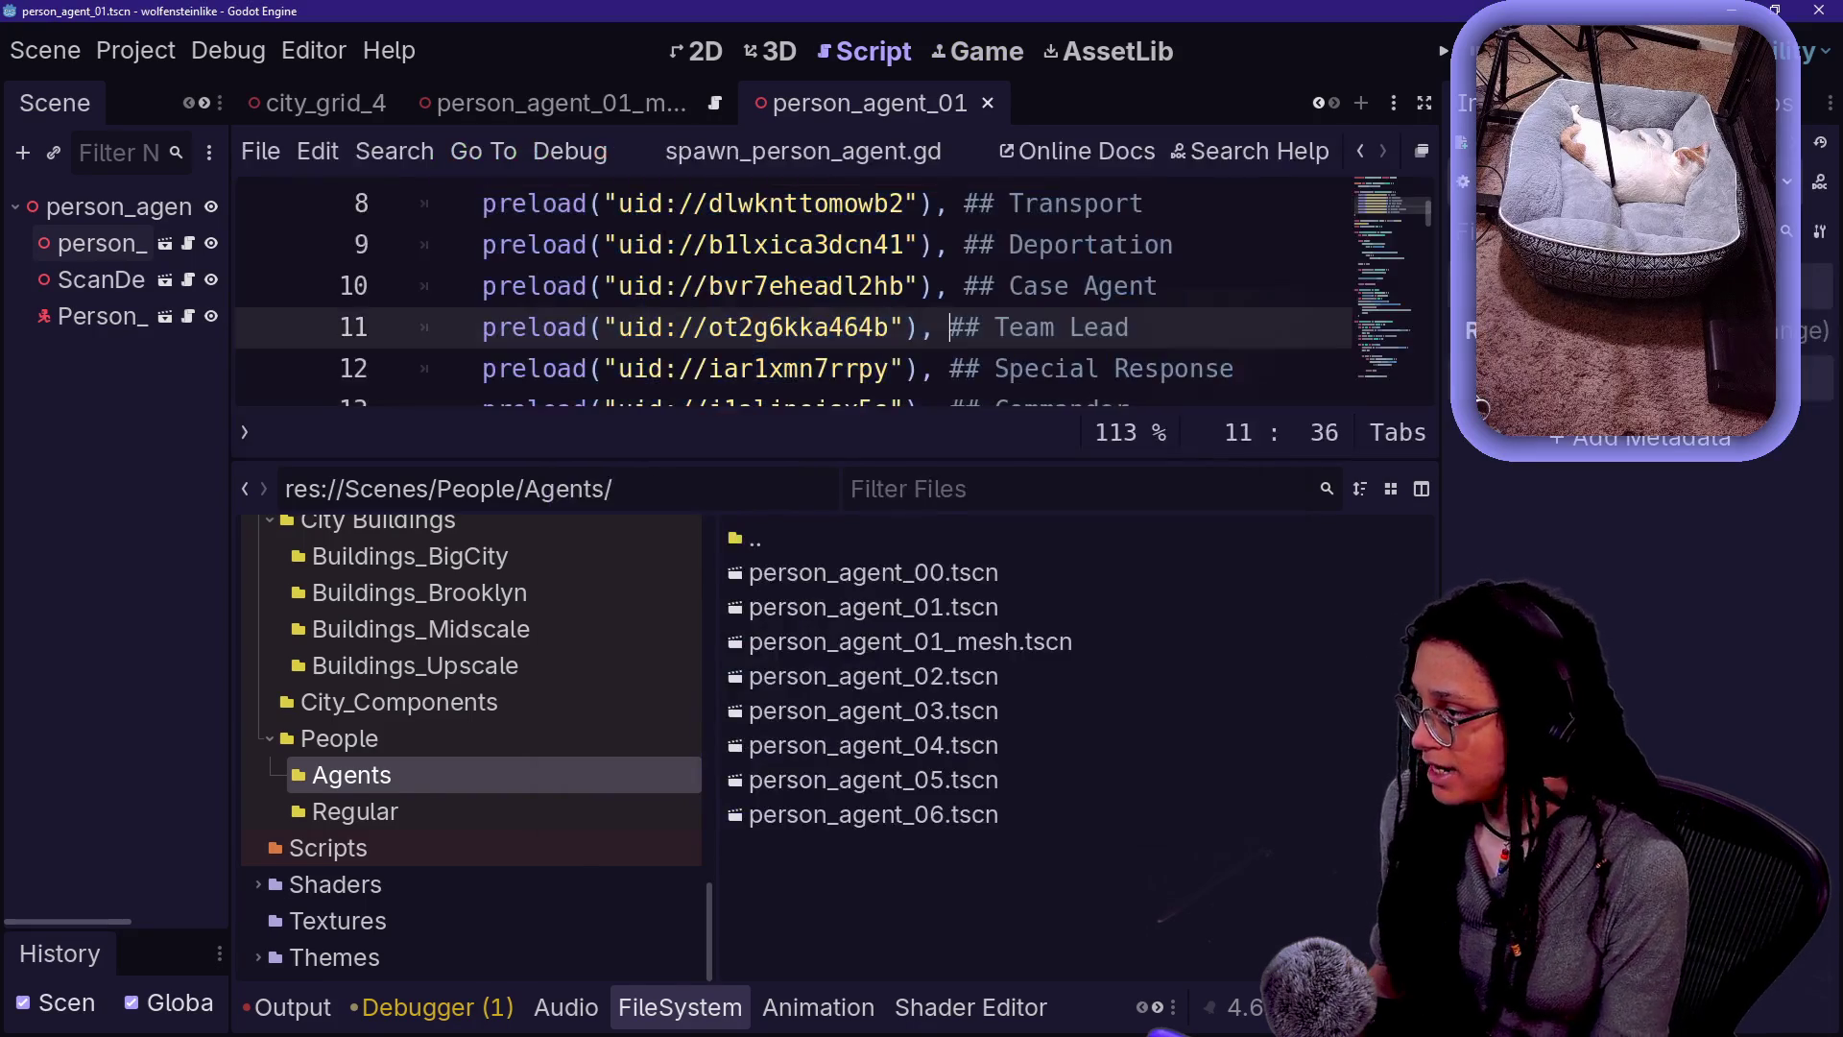
{"action": "key", "text": "ctrl+shift+F11"}
{"action": "key", "text": "ctrl+shift+F11"}
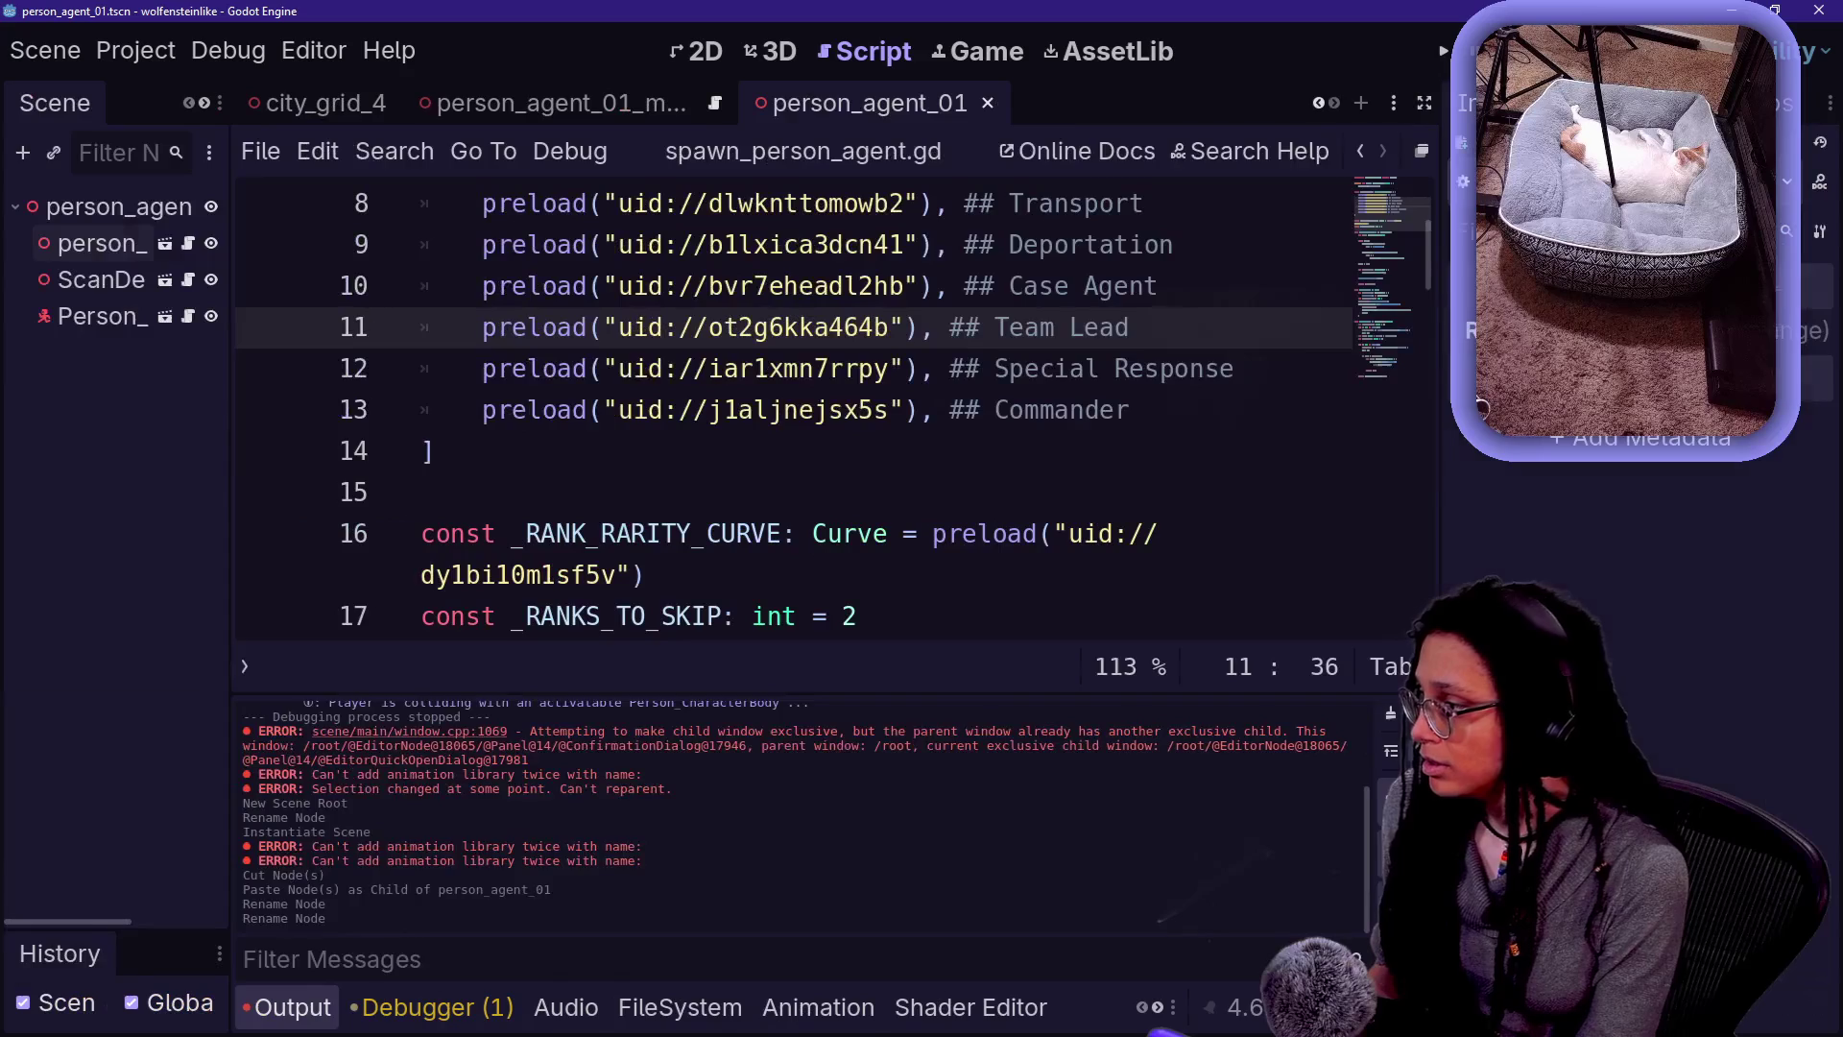
{"action": "key", "text": "ctrl+j"}
{"action": "scroll", "coordinate": [788, 556], "scroll_direction": "up", "scroll_amount": 2}
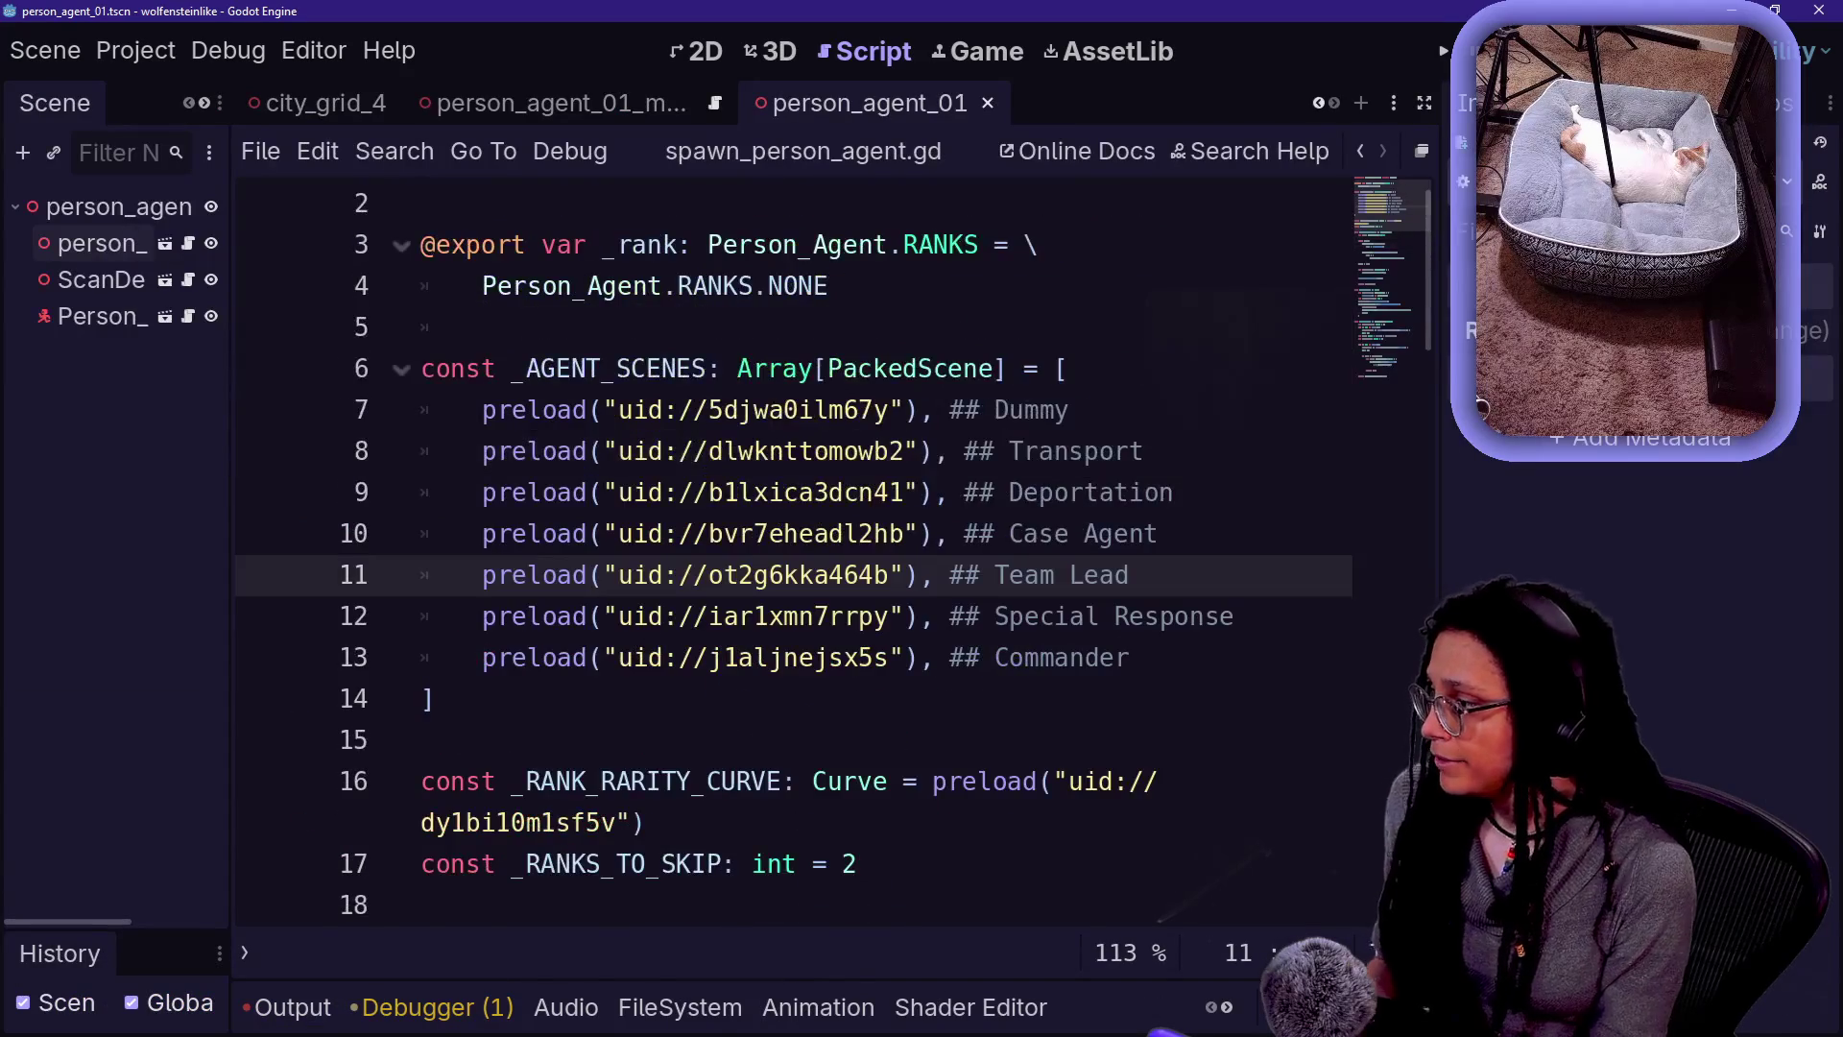
- Copy the UID of person_agent_01.tscn from the FileSystem dock
{"action": "left_click", "coordinate": [831, 452]}
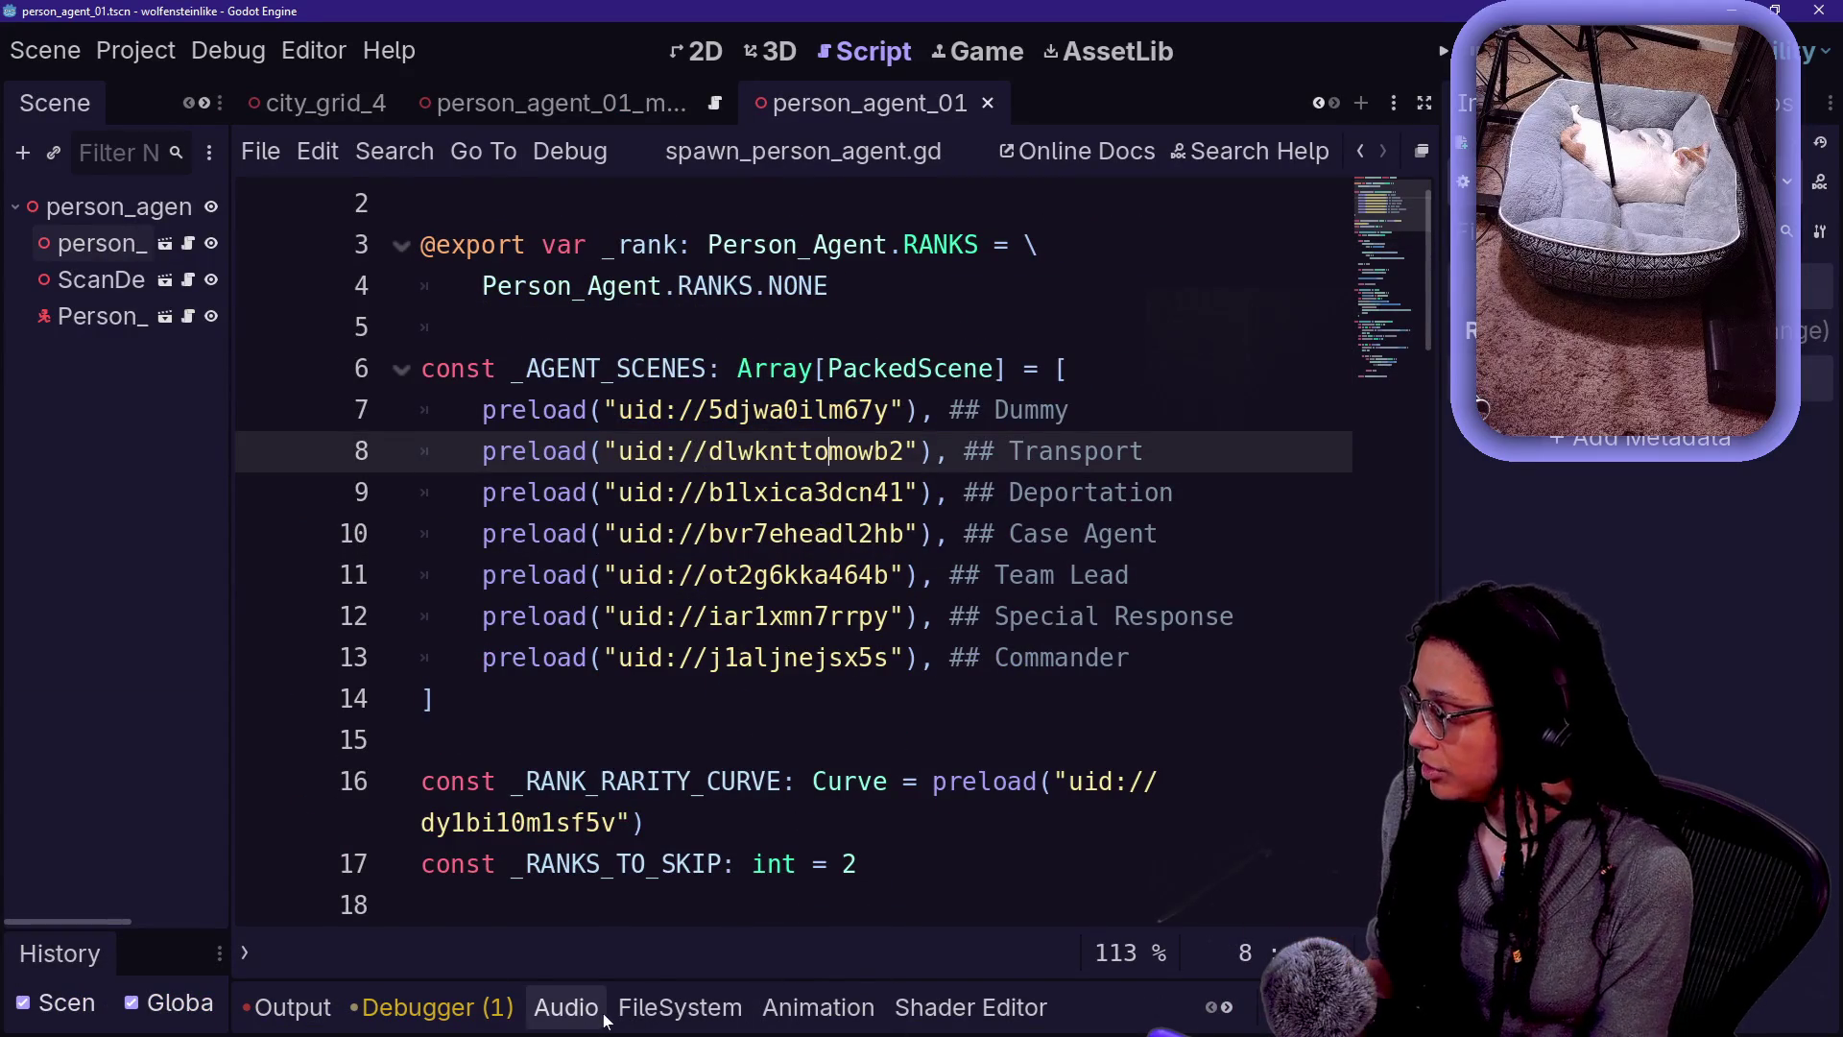
{"action": "left_click", "coordinate": [681, 1008]}
{"action": "left_click", "coordinate": [768, 642]}
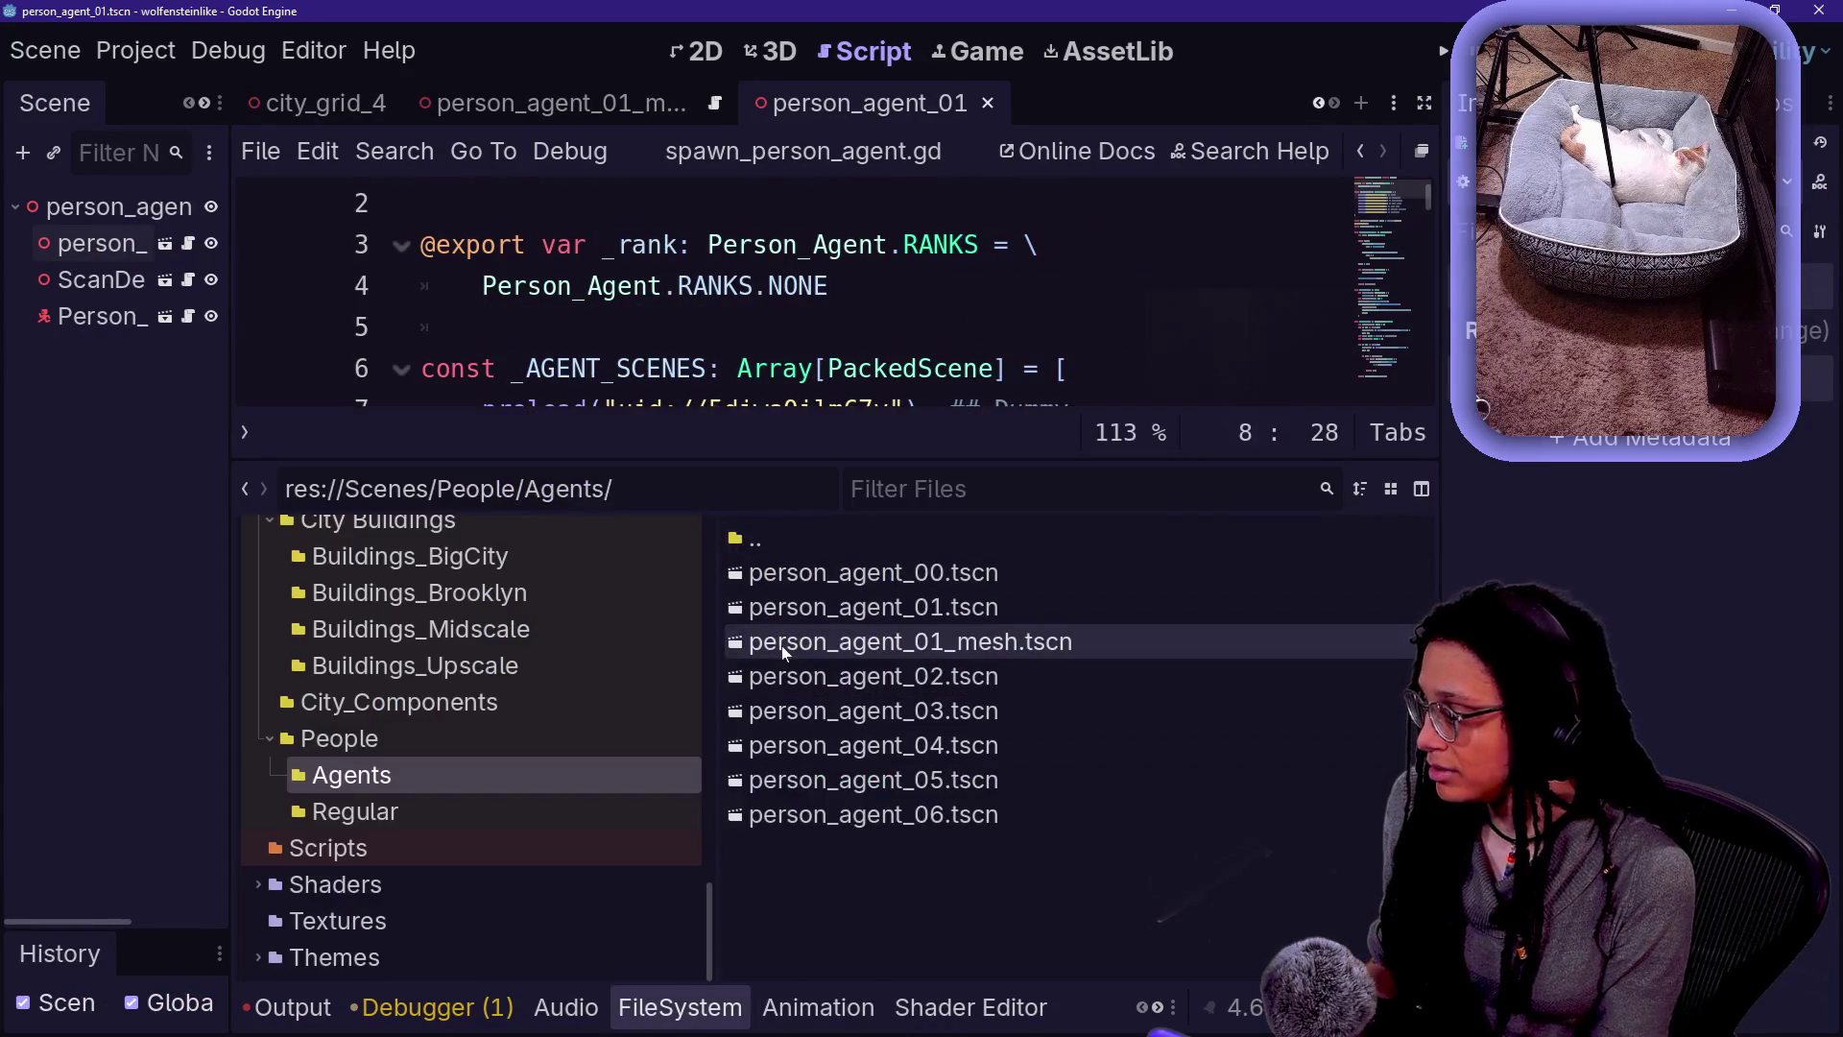
{"action": "left_click_drag", "start_coordinate": [752, 470], "coordinate": [752, 751]}
{"action": "left_click", "coordinate": [754, 533]}
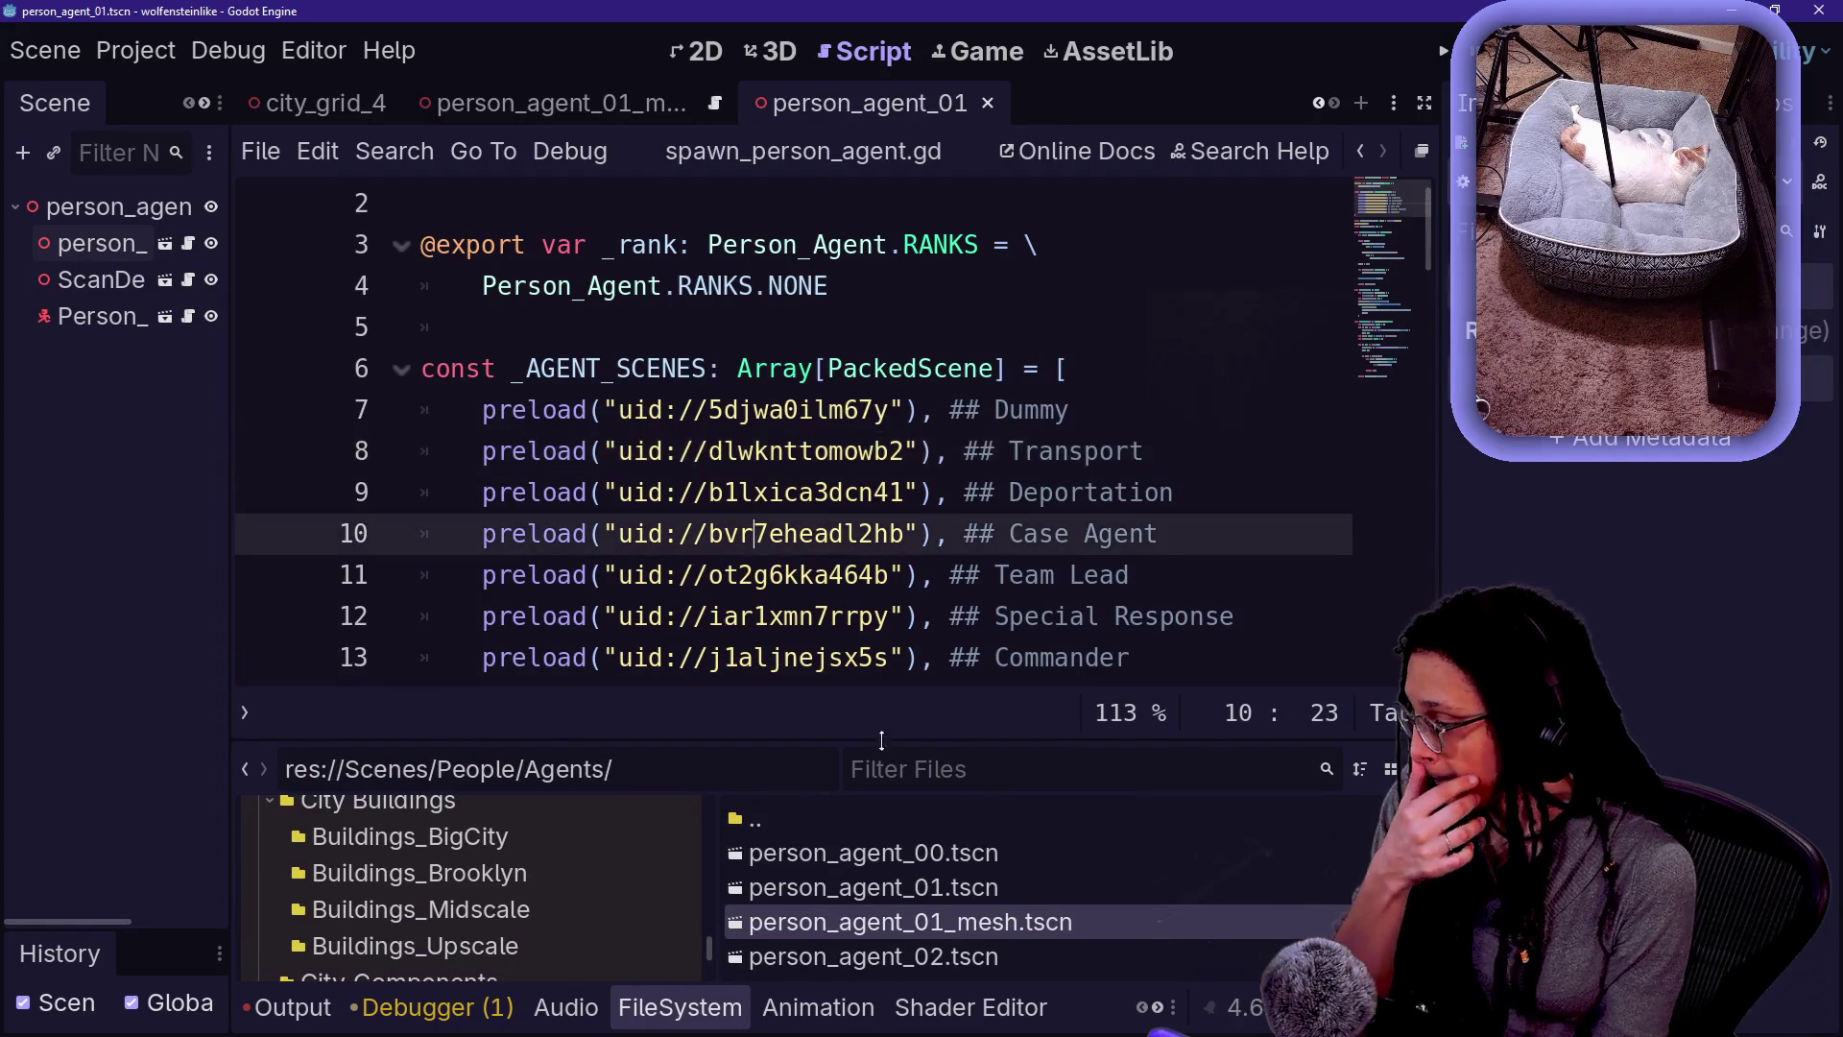
{"action": "left_click", "coordinate": [963, 884]}
{"action": "mouse_move", "coordinate": [963, 884]}
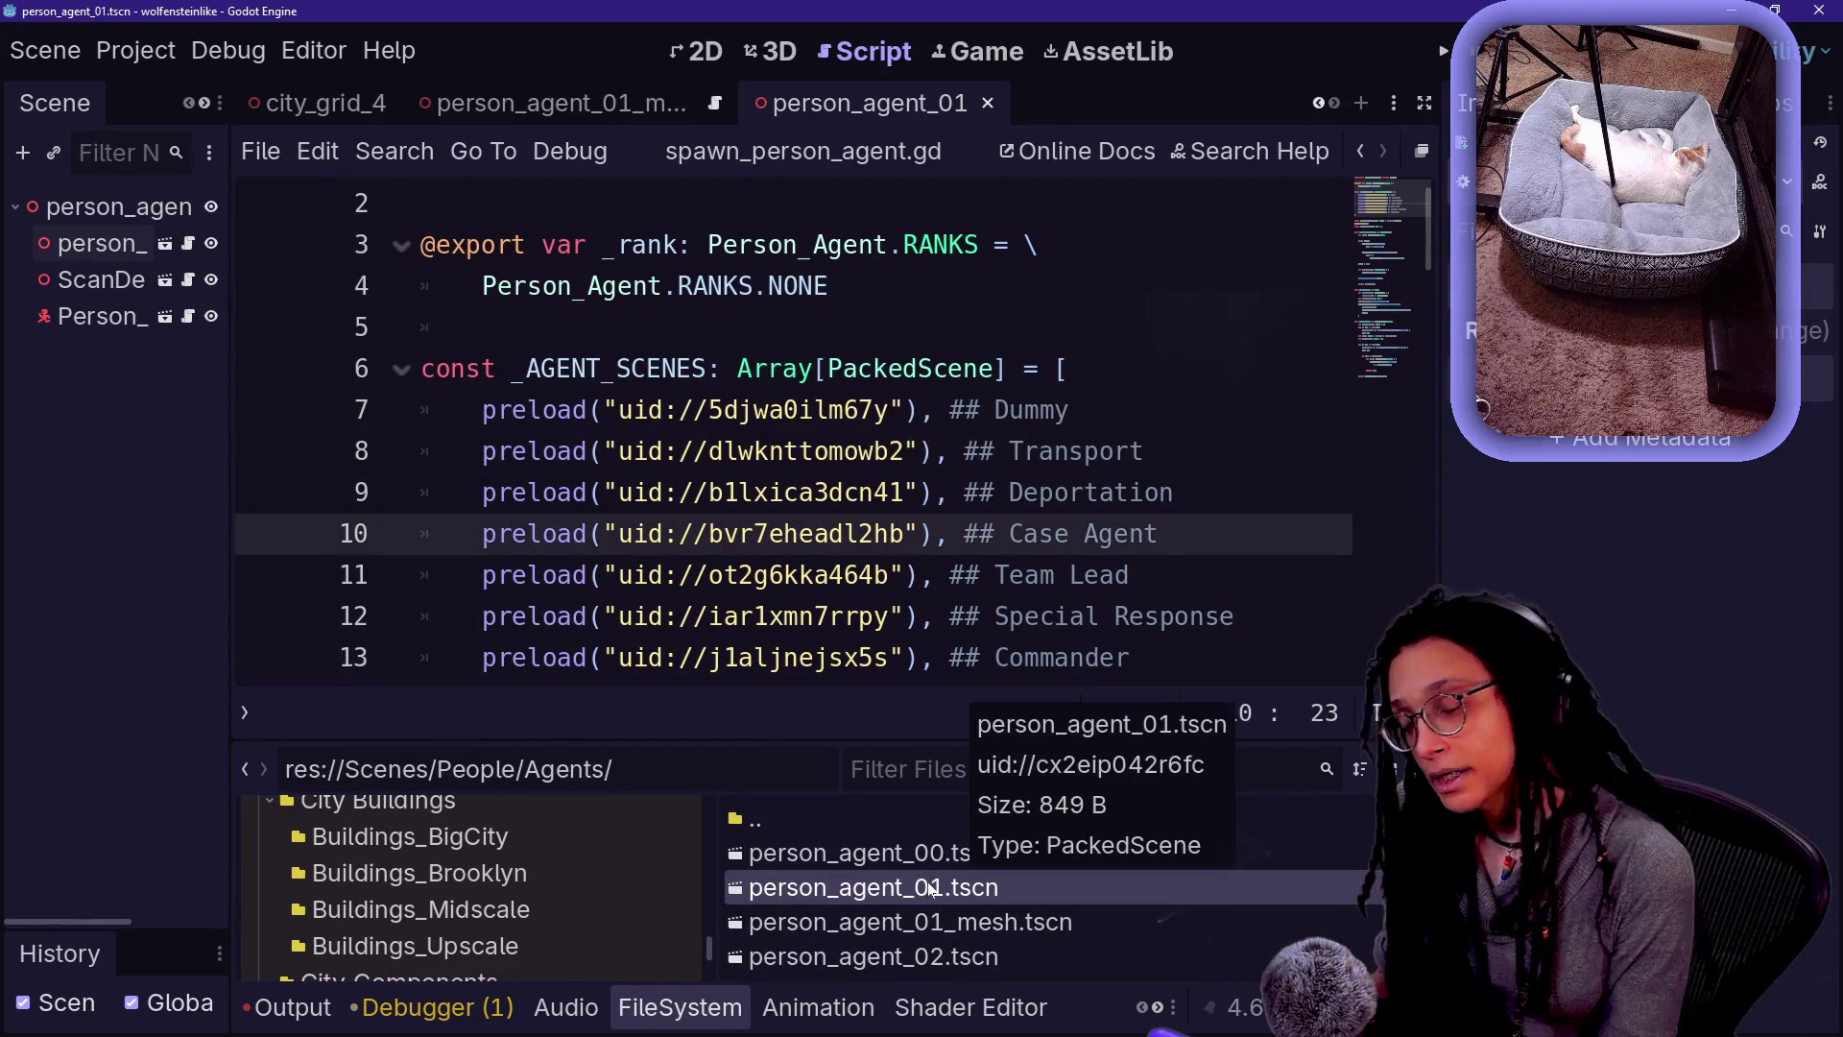
{"action": "scroll", "coordinate": [946, 912], "scroll_direction": "down", "scroll_amount": 1}
{"action": "left_click", "coordinate": [964, 937]}
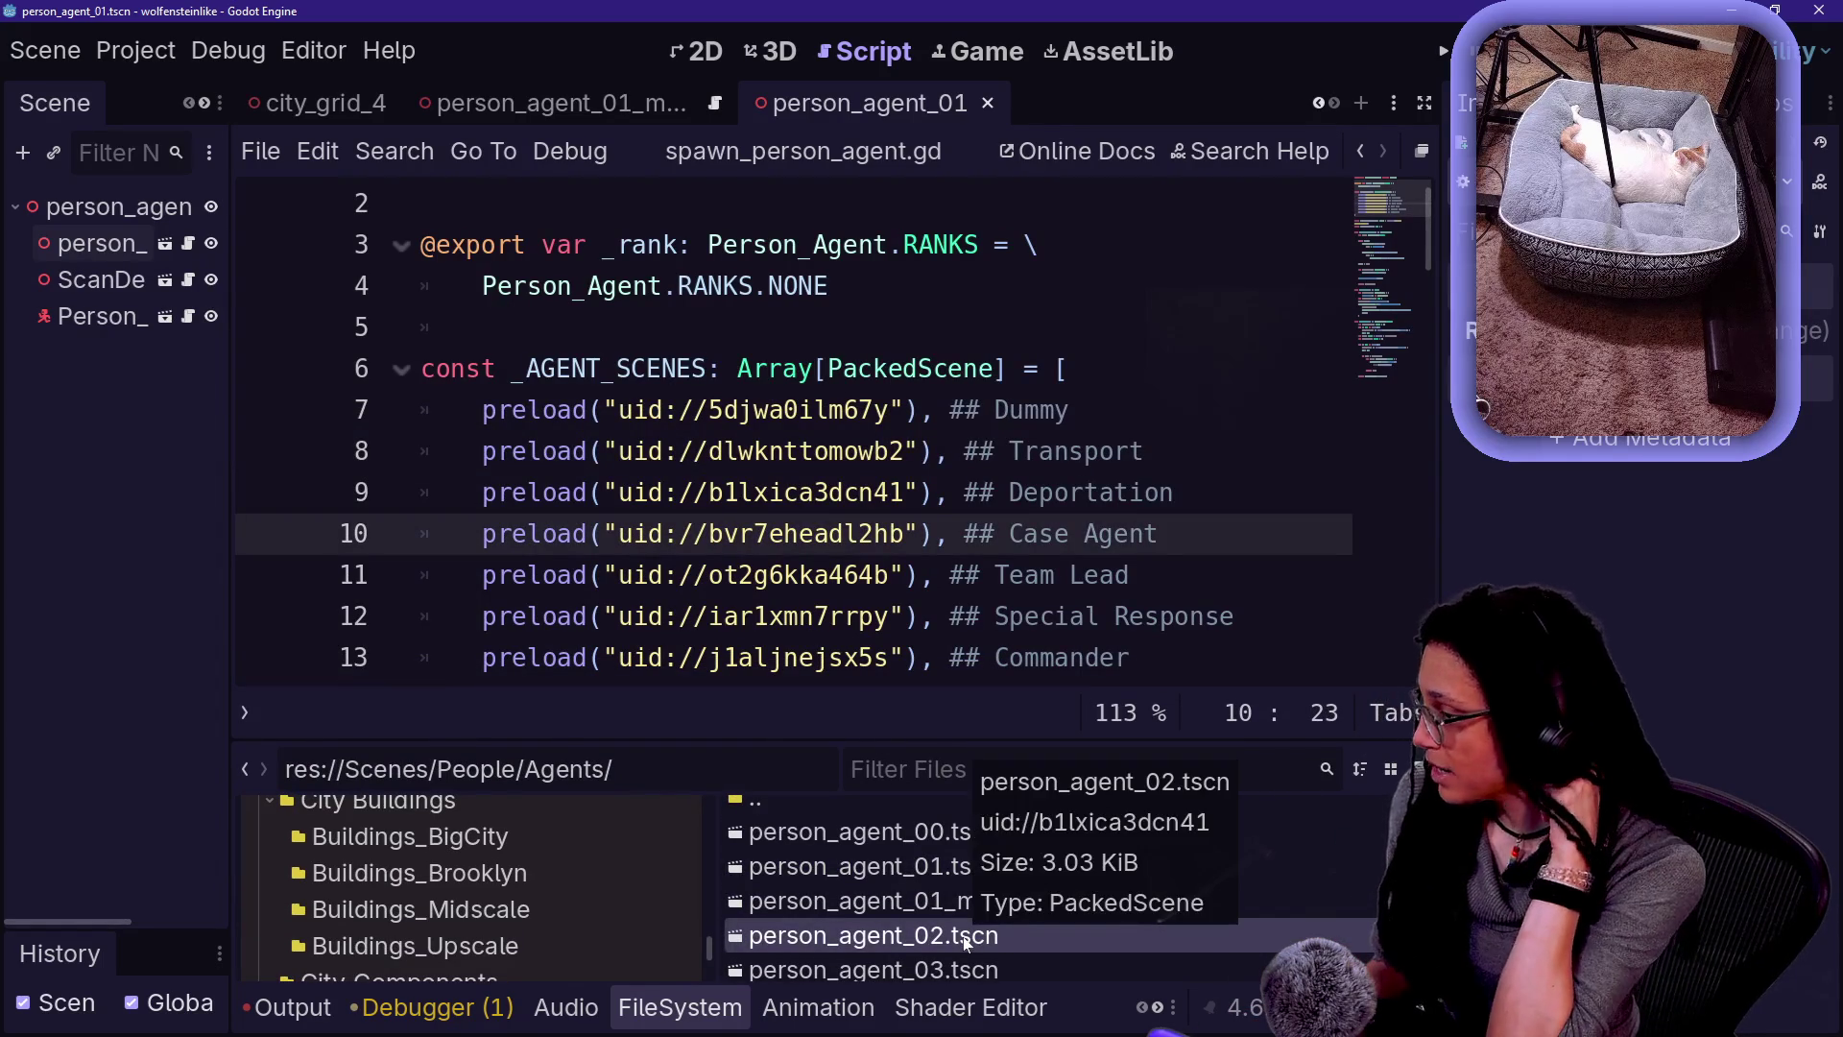
{"action": "right_click", "coordinate": [879, 864]}
{"action": "left_click", "coordinate": [1097, 708]}
- Paste that UID over every rank's preload, Dummy through Commander, save the script, and run the game
{"action": "left_click_drag", "start_coordinate": [618, 410], "coordinate": [889, 410]}
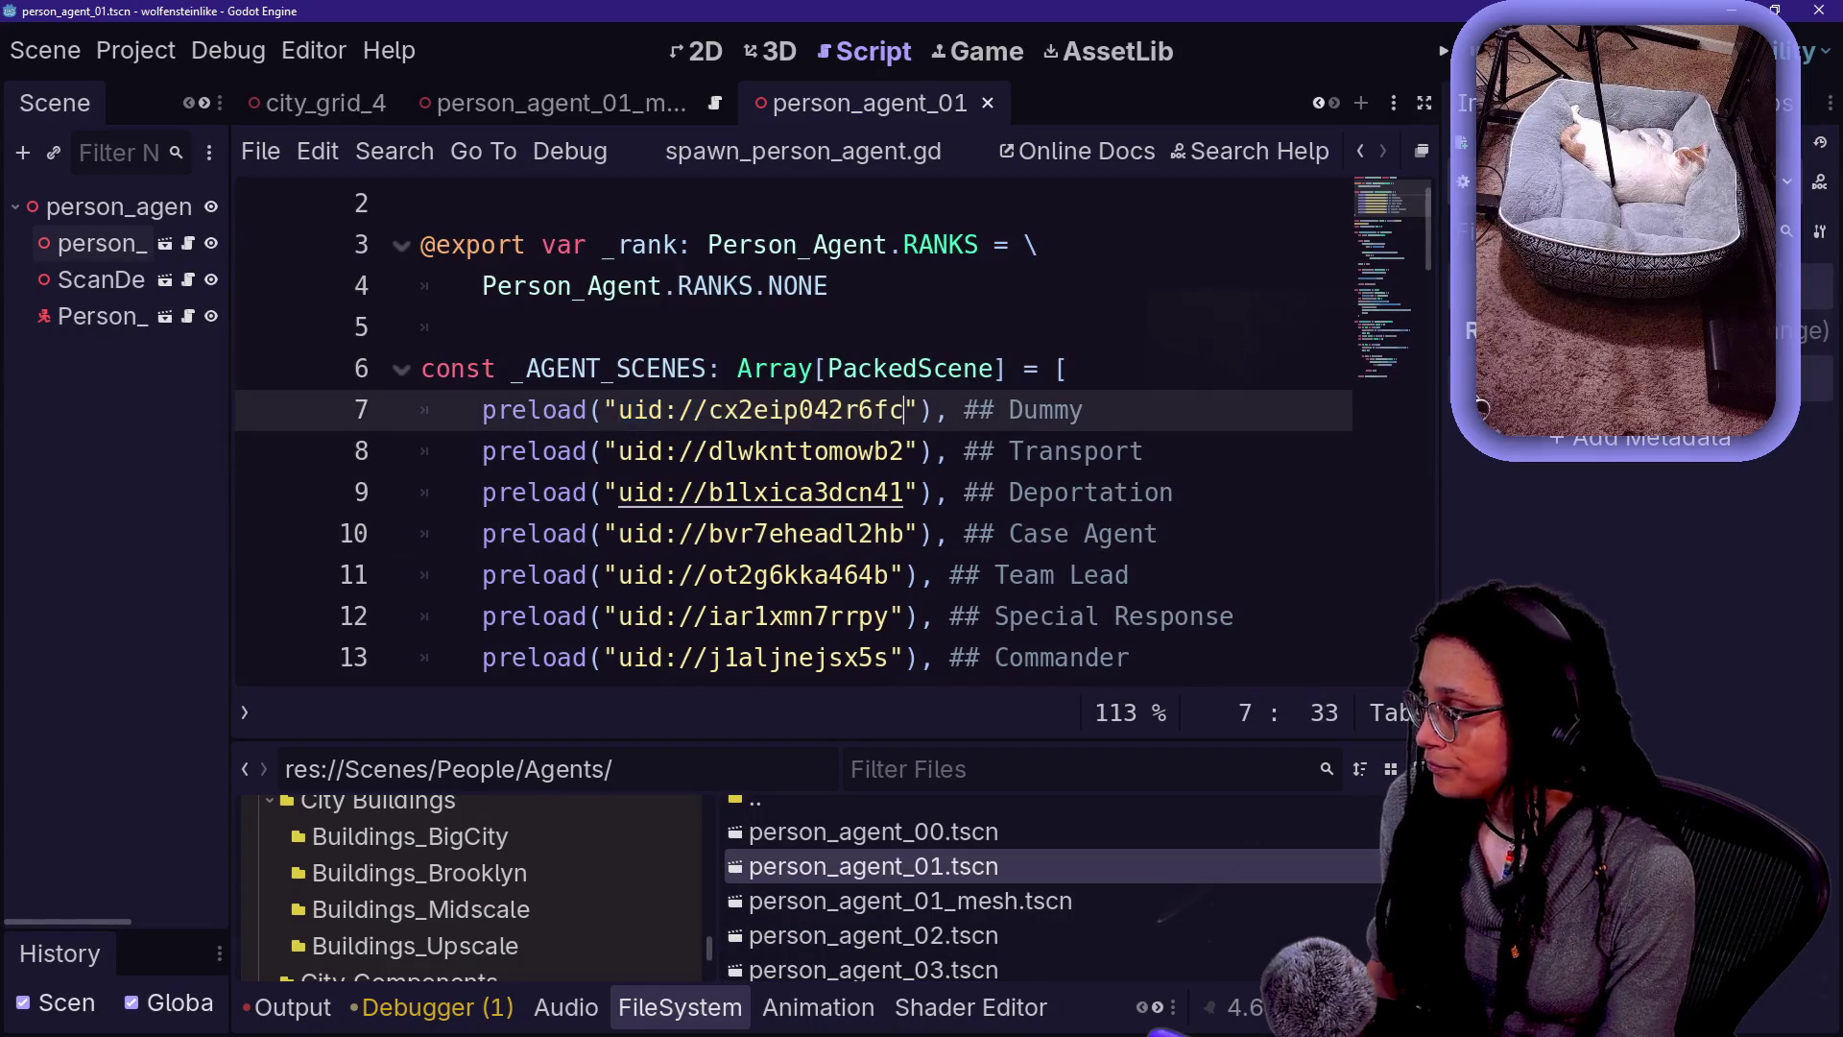
{"action": "key", "text": "ctrl+v"}
{"action": "left_click_drag", "start_coordinate": [618, 452], "coordinate": [904, 451]}
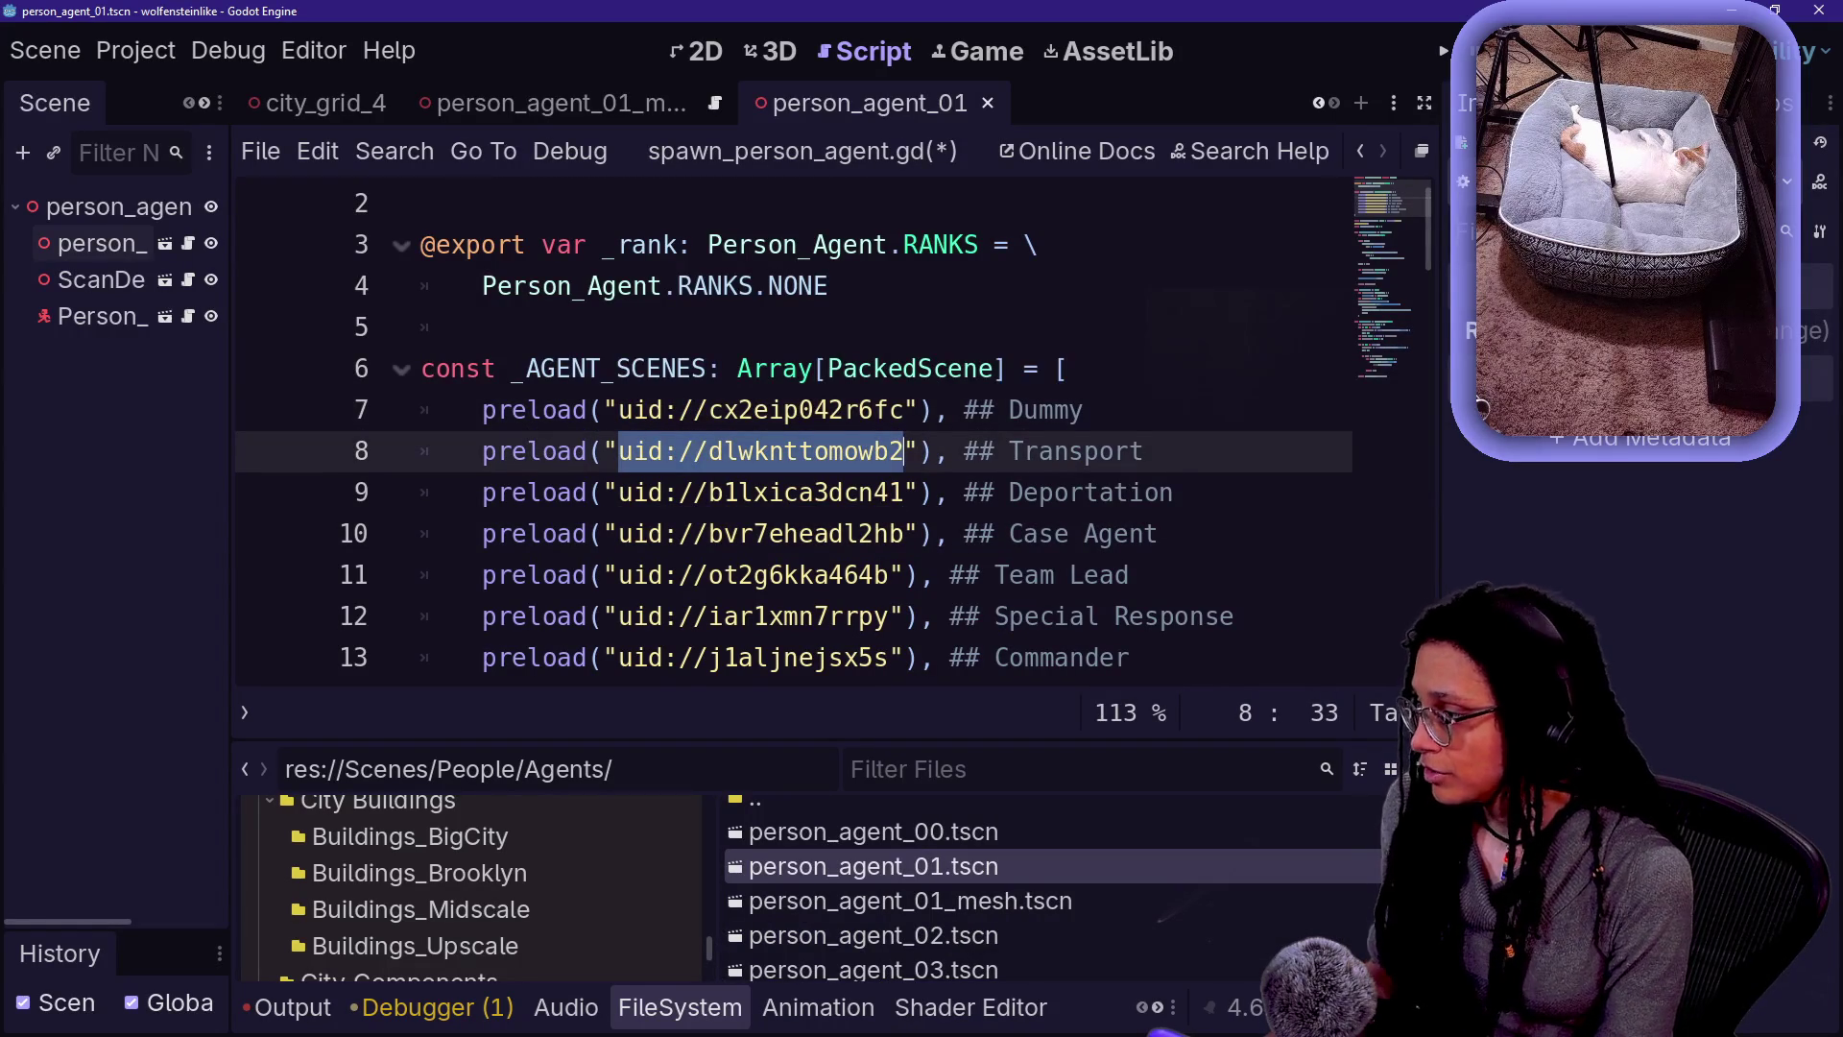
{"action": "left_click_drag", "start_coordinate": [619, 492], "coordinate": [890, 492]}
{"action": "key", "text": "shift+alt+Down"}
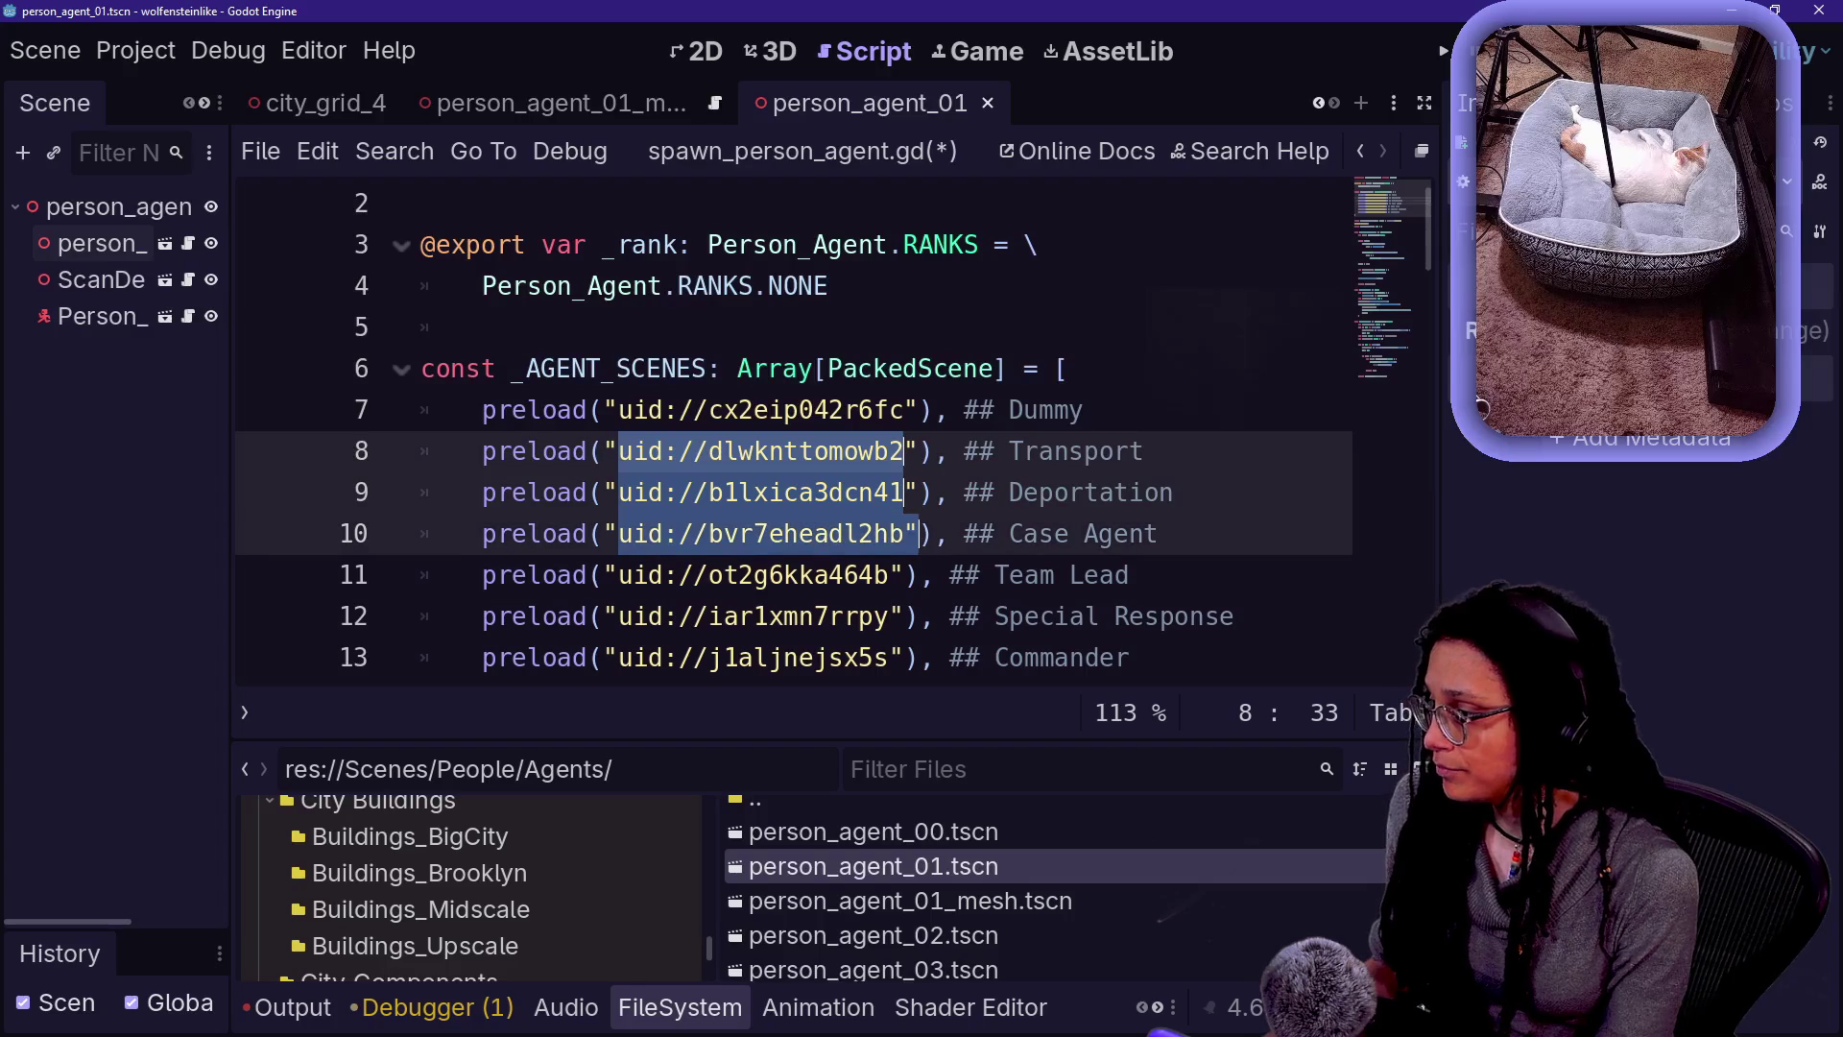
{"action": "key", "text": "shift+alt+Down"}
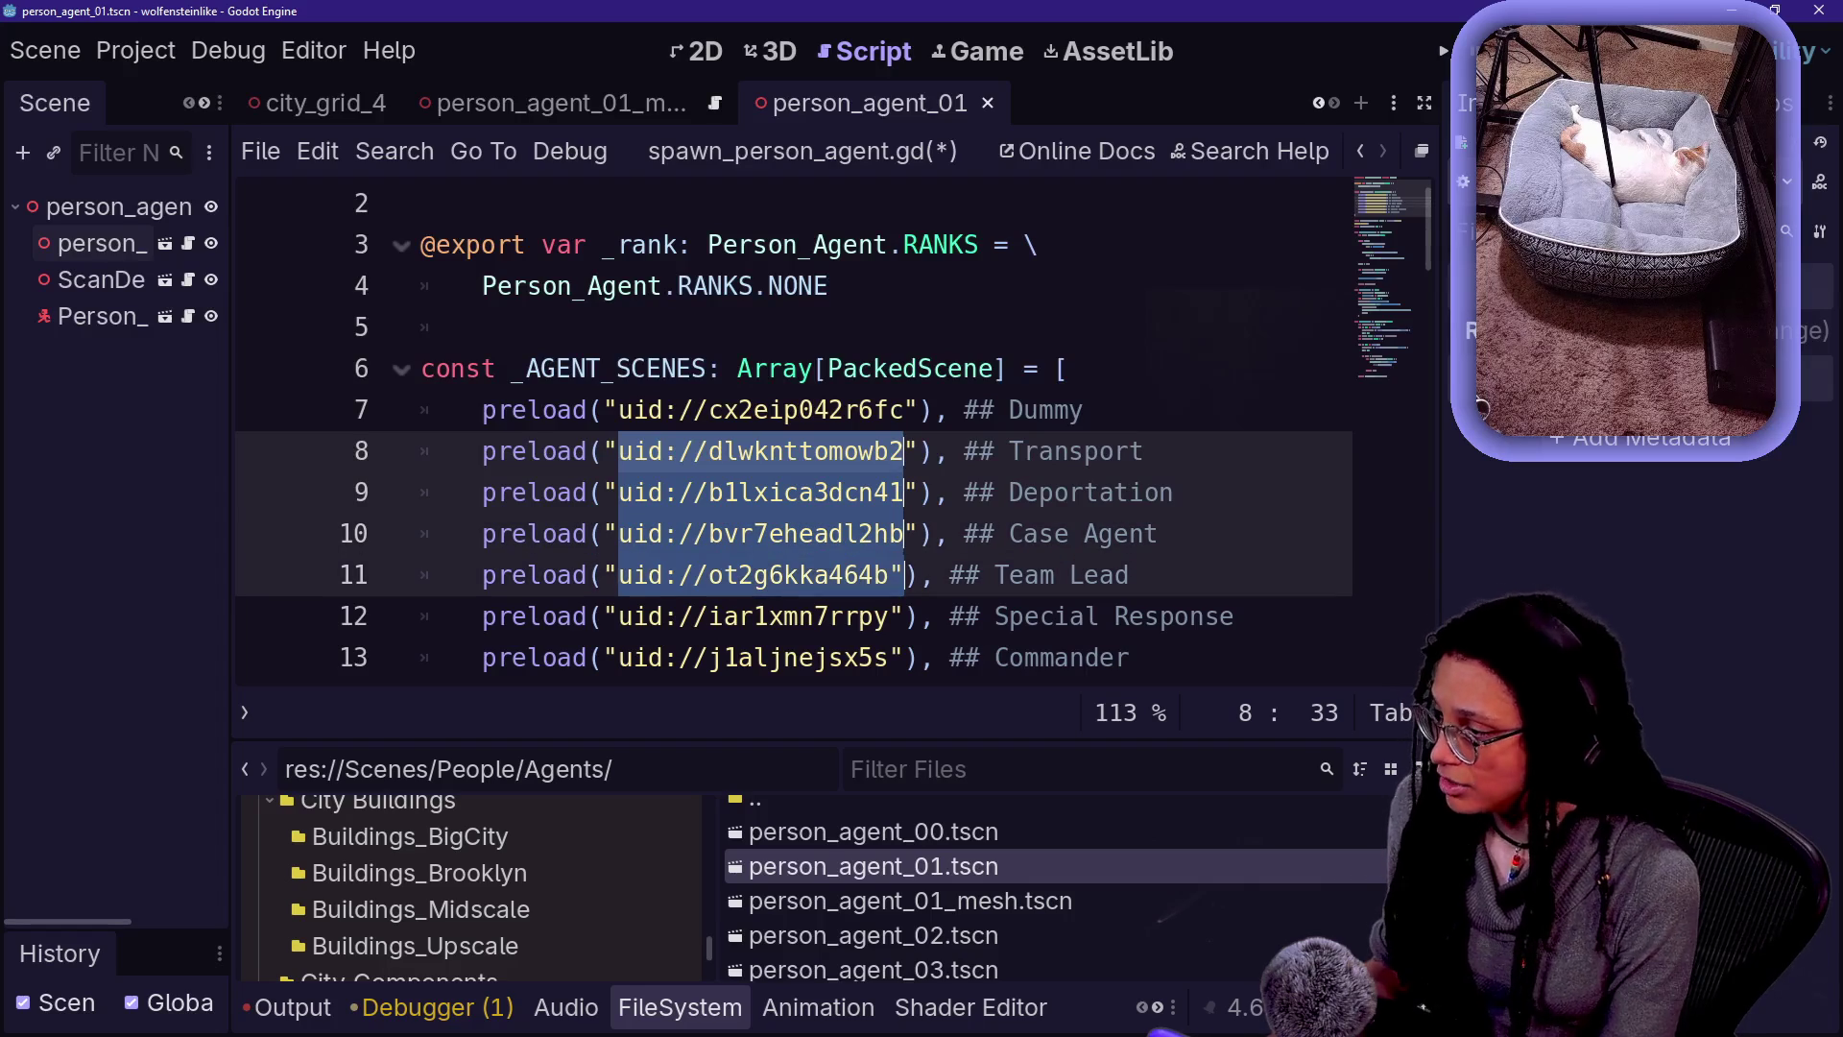
{"action": "left_click_drag", "start_coordinate": [619, 617], "coordinate": [890, 616]}
{"action": "scroll", "coordinate": [890, 617], "scroll_direction": "down", "scroll_amount": 1}
{"action": "left_click_drag", "start_coordinate": [618, 534], "coordinate": [889, 534]}
{"action": "key", "text": "ctrl+v"}
{"action": "key", "text": "ctrl+s"}
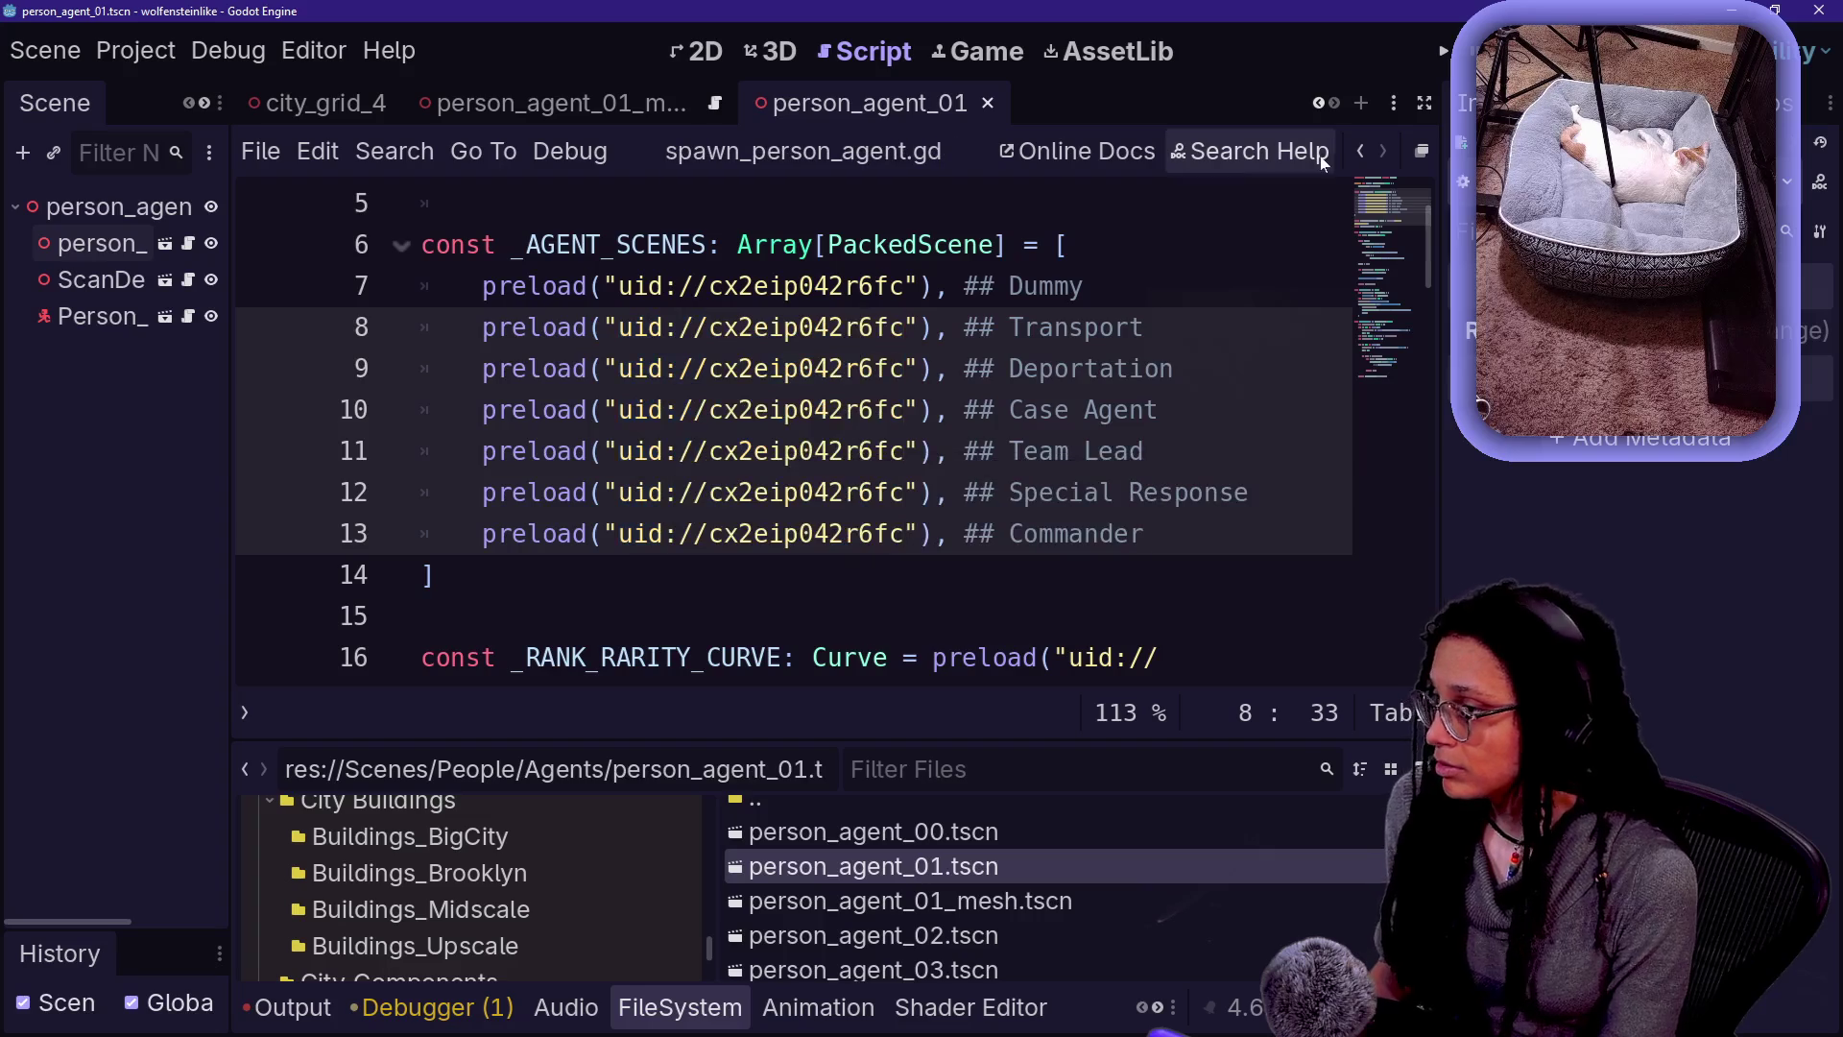
{"action": "left_click", "coordinate": [1443, 51]}
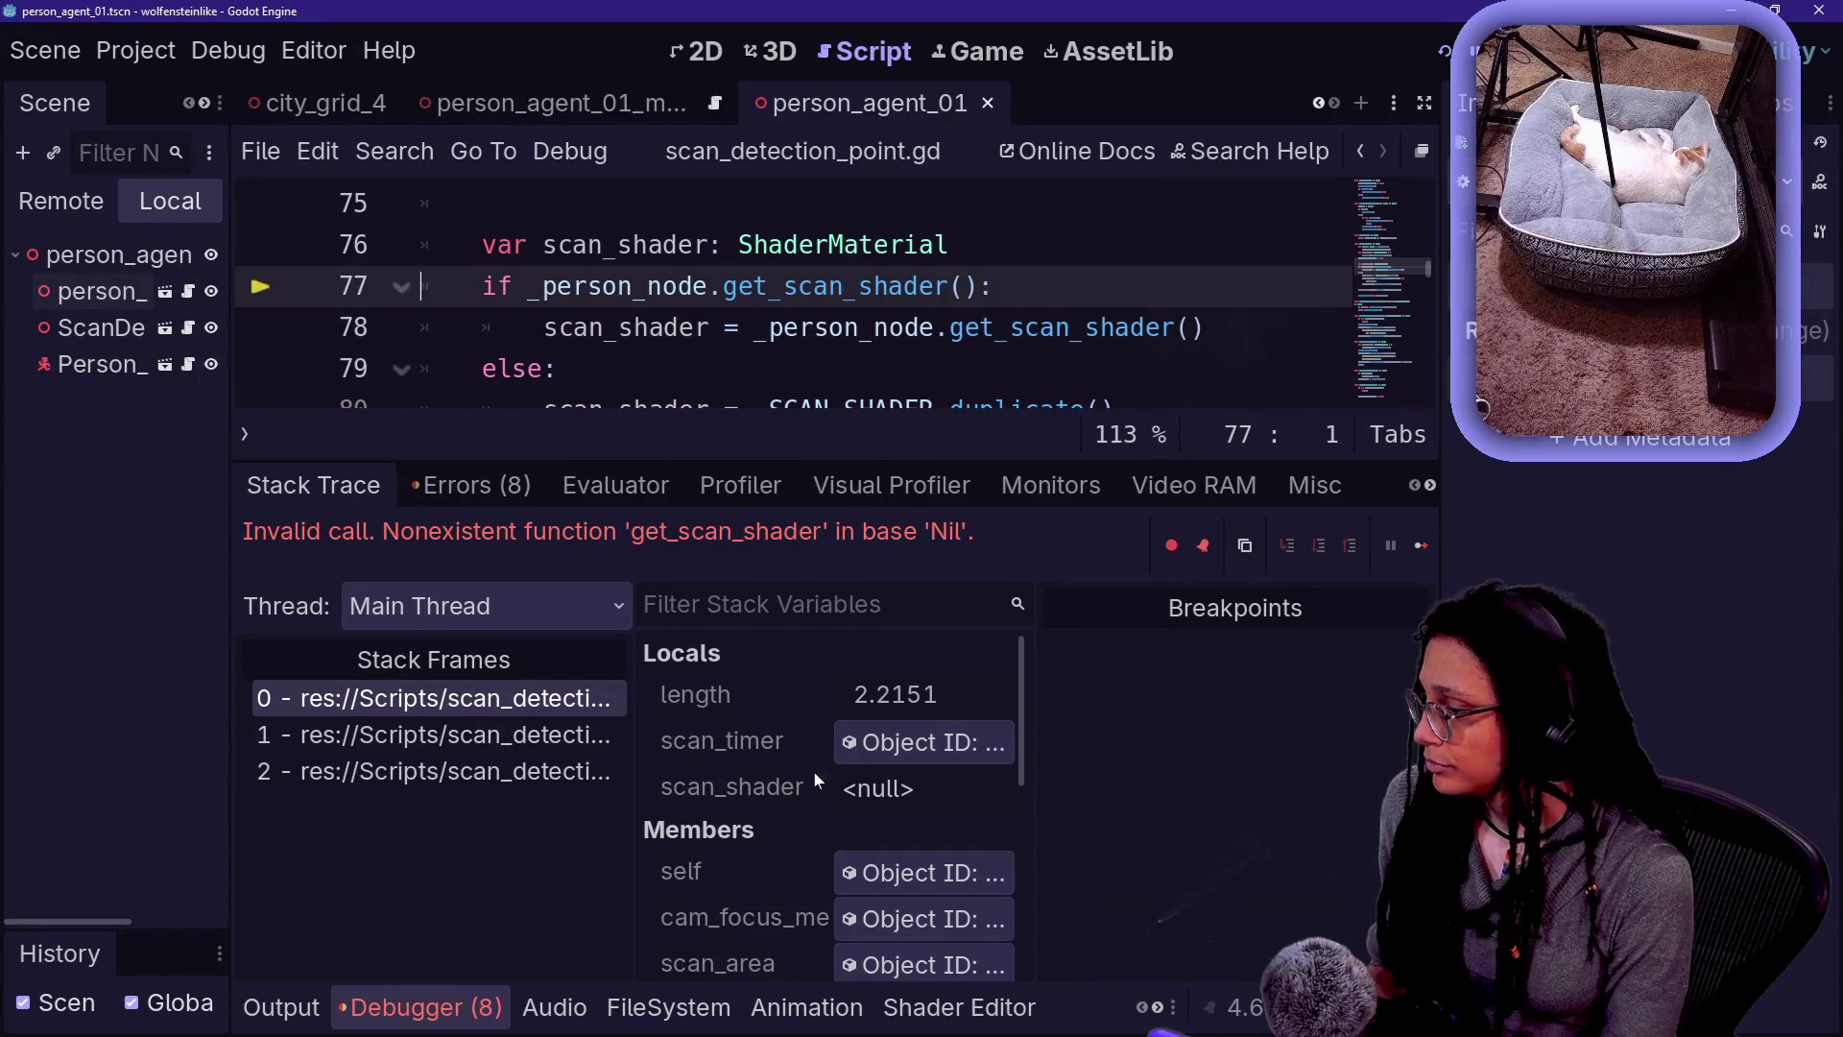
- Show the debugger's error list and open Person_CharacterBody's script, person_characterbody.gd
{"action": "left_click_drag", "start_coordinate": [233, 538], "coordinate": [446, 538]}
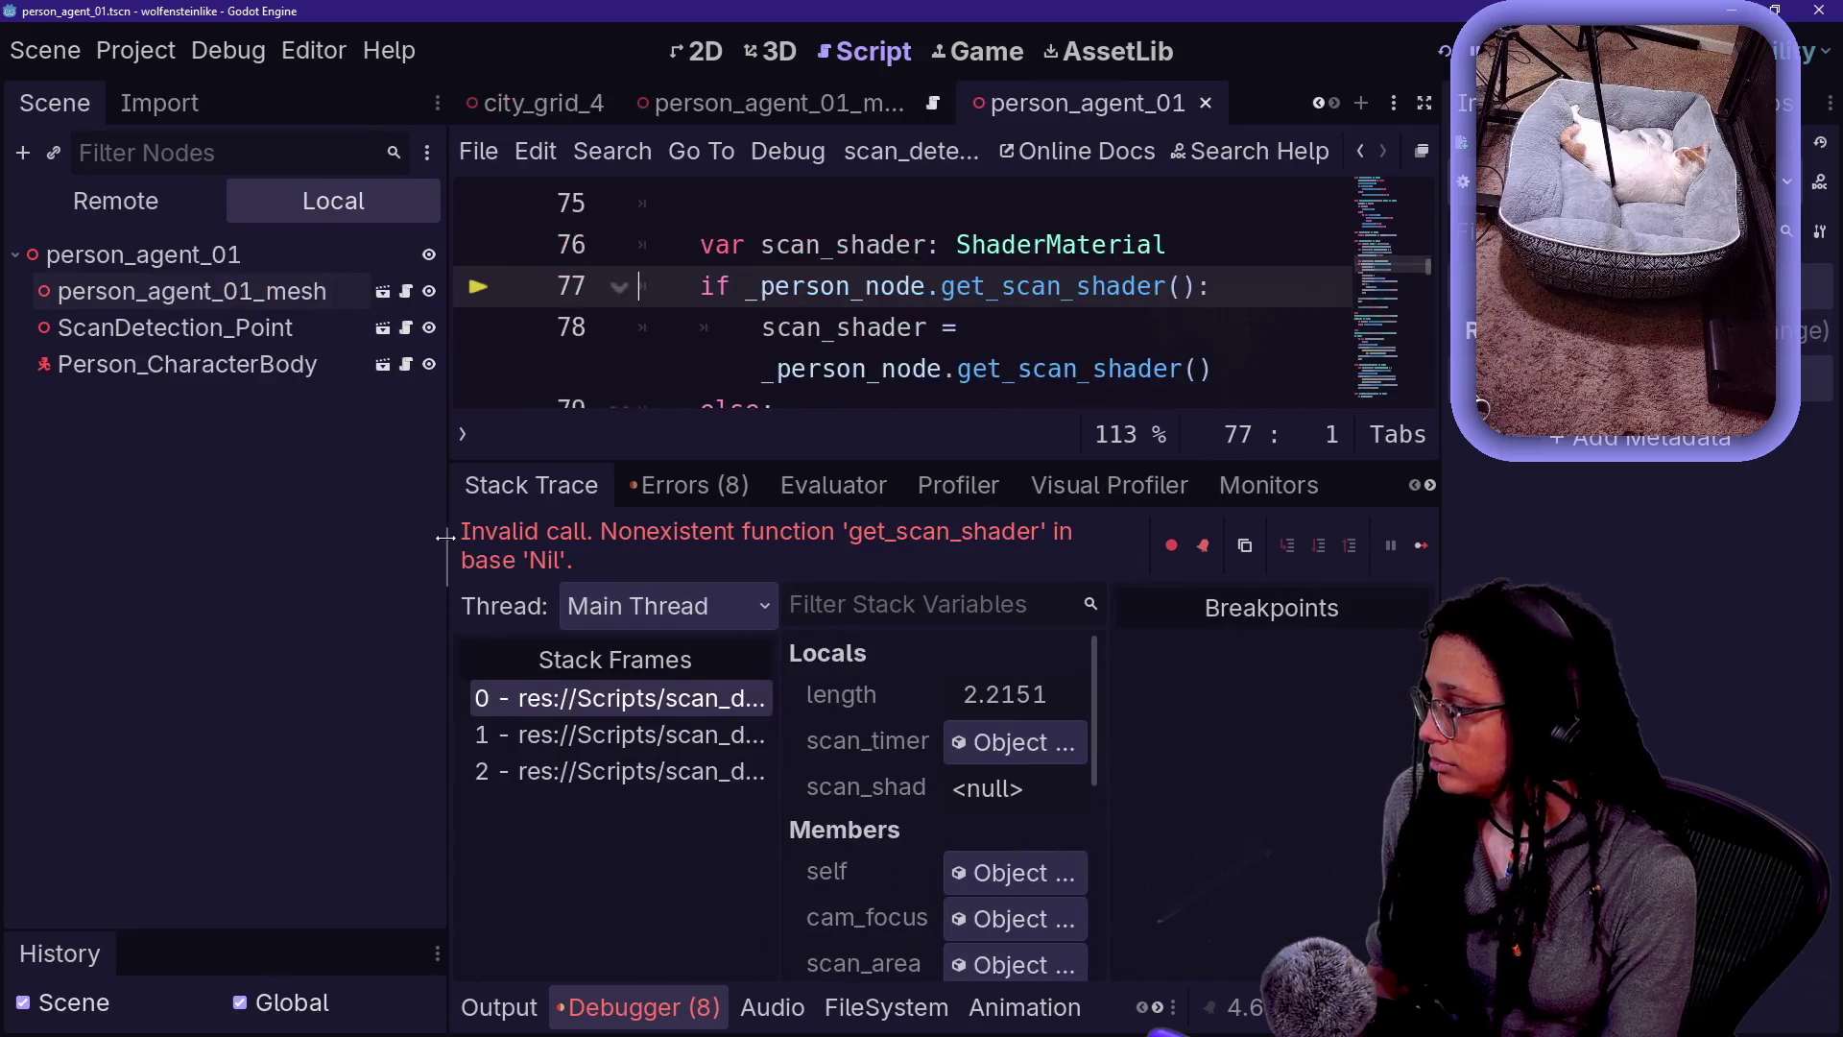
{"action": "left_click", "coordinate": [689, 484]}
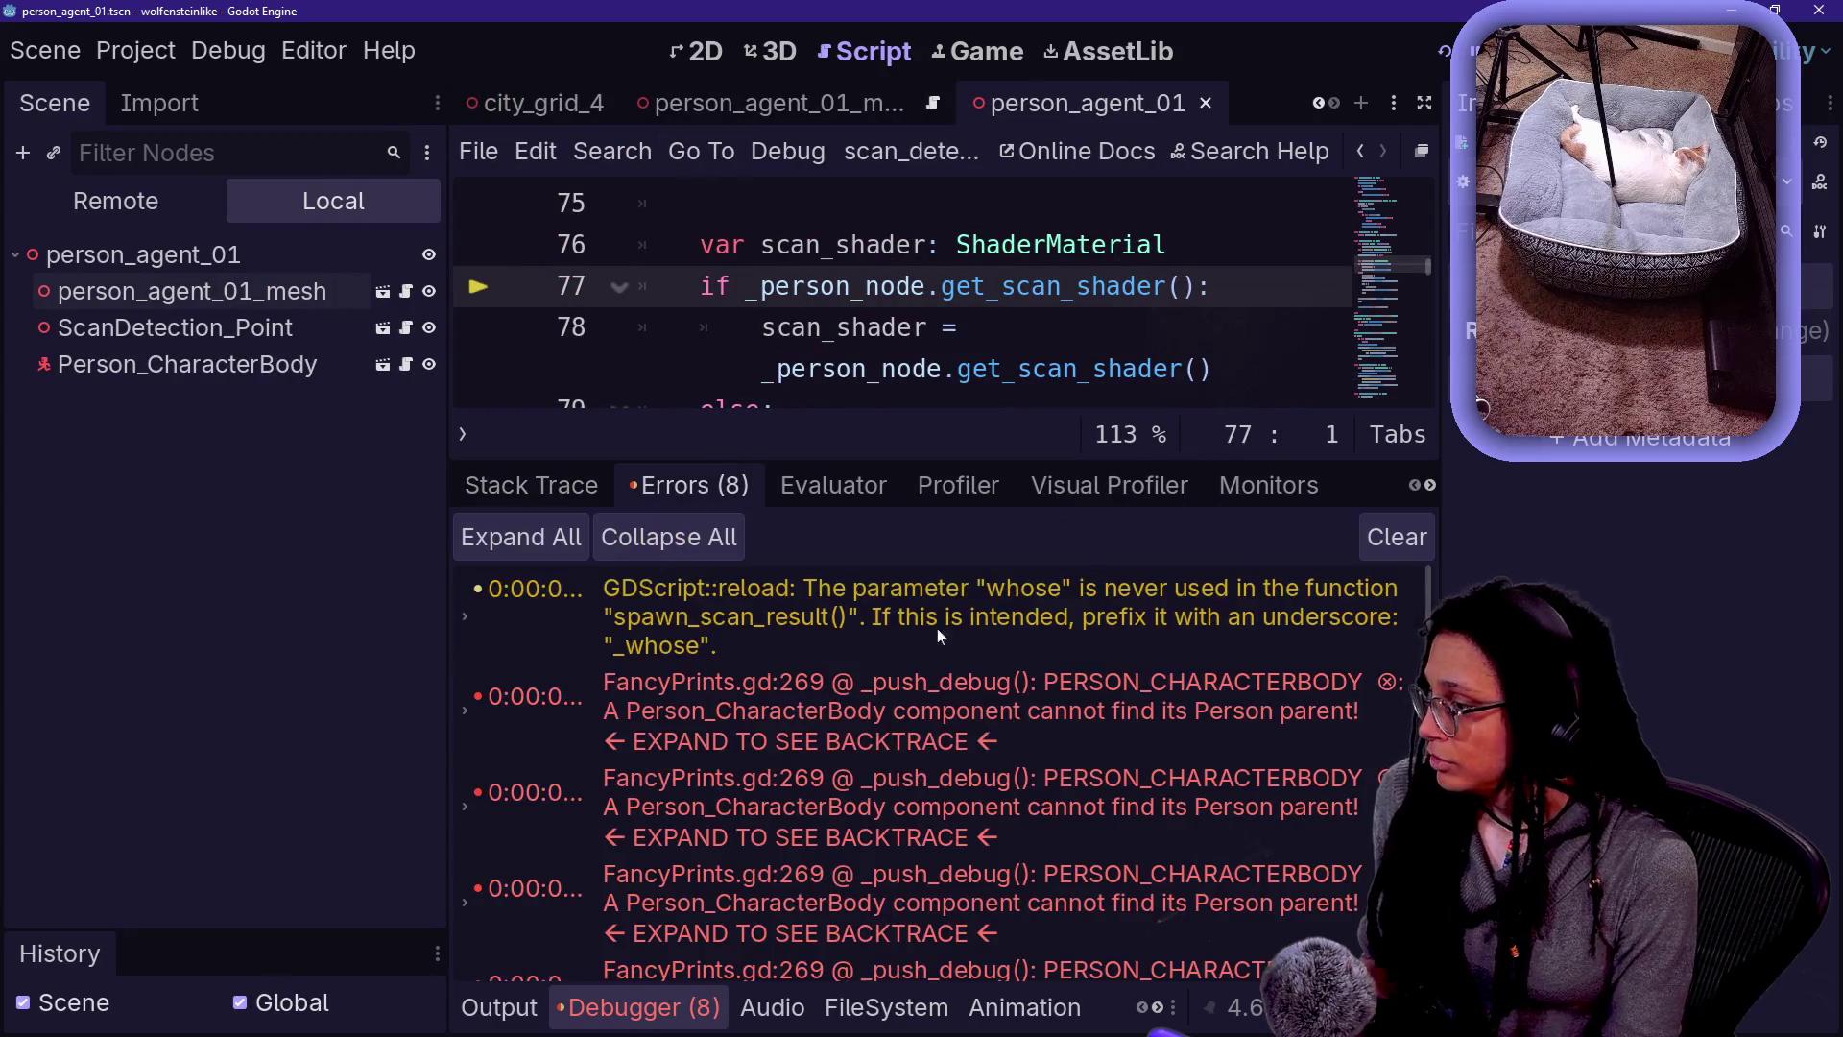
{"action": "mouse_move", "coordinate": [1114, 831]}
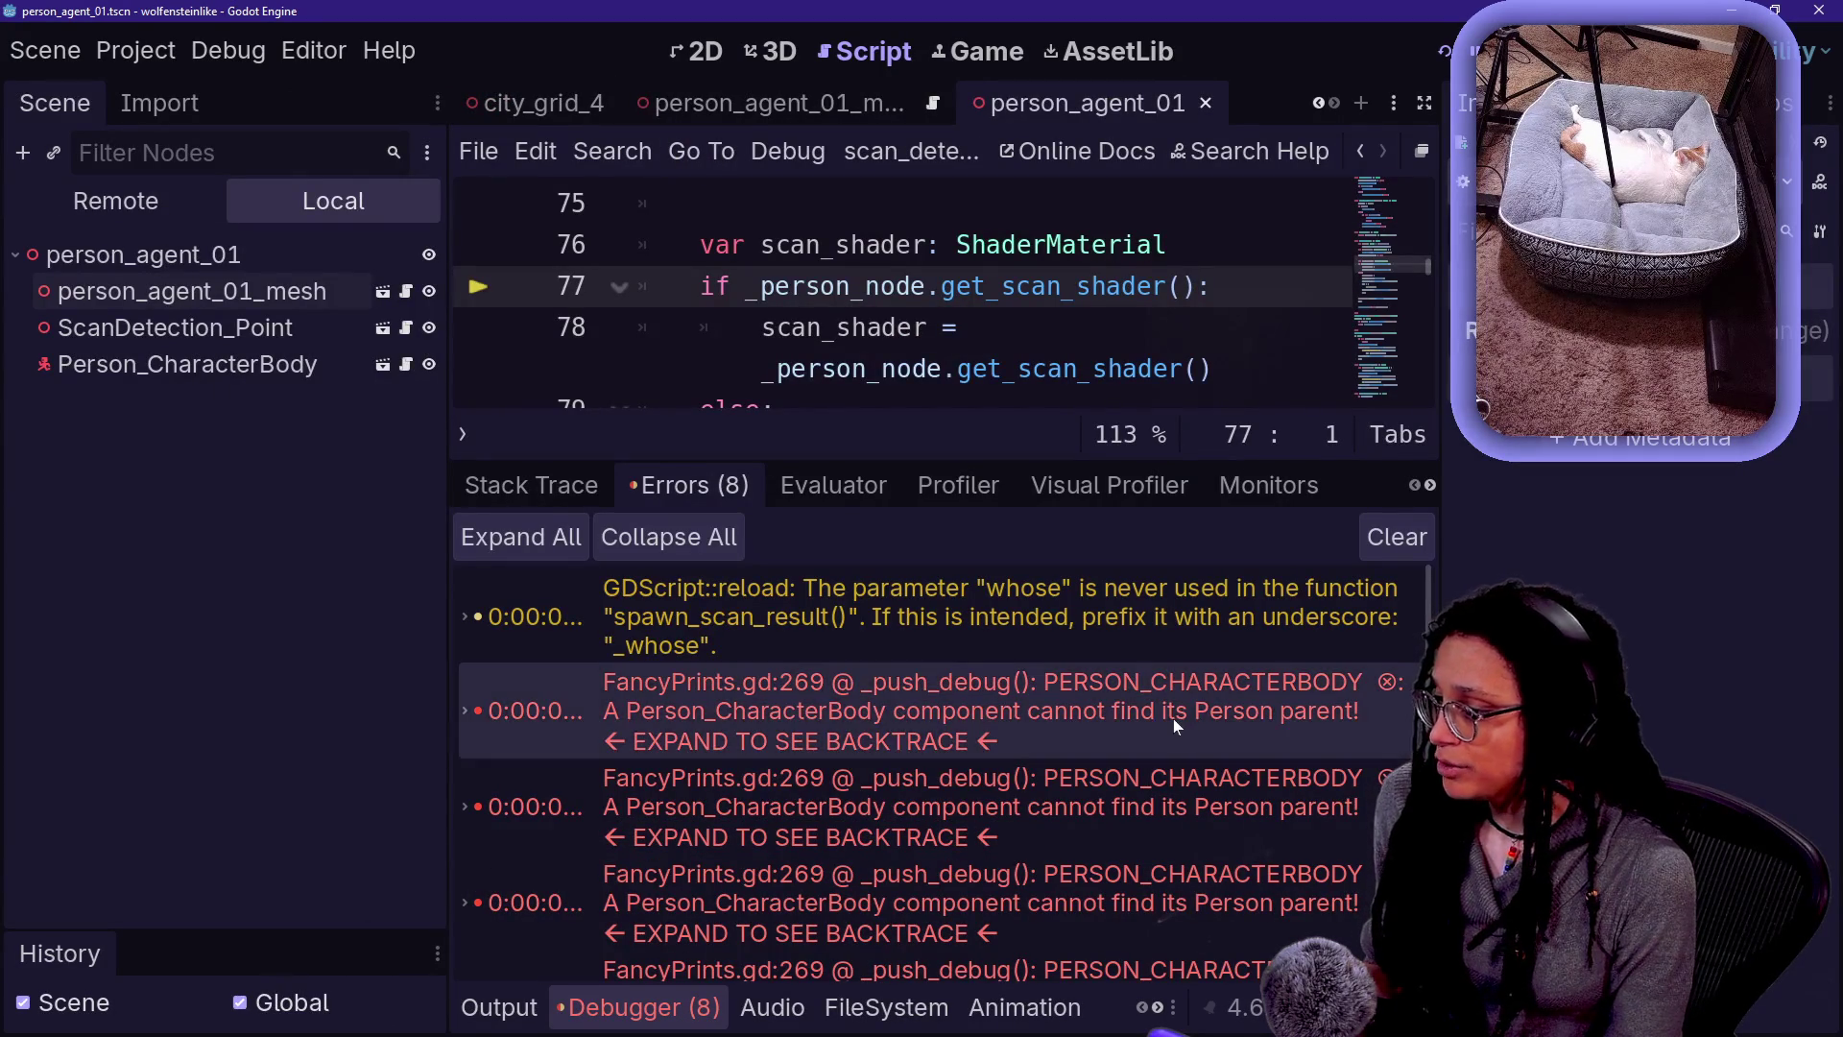
{"action": "left_click", "coordinate": [278, 368]}
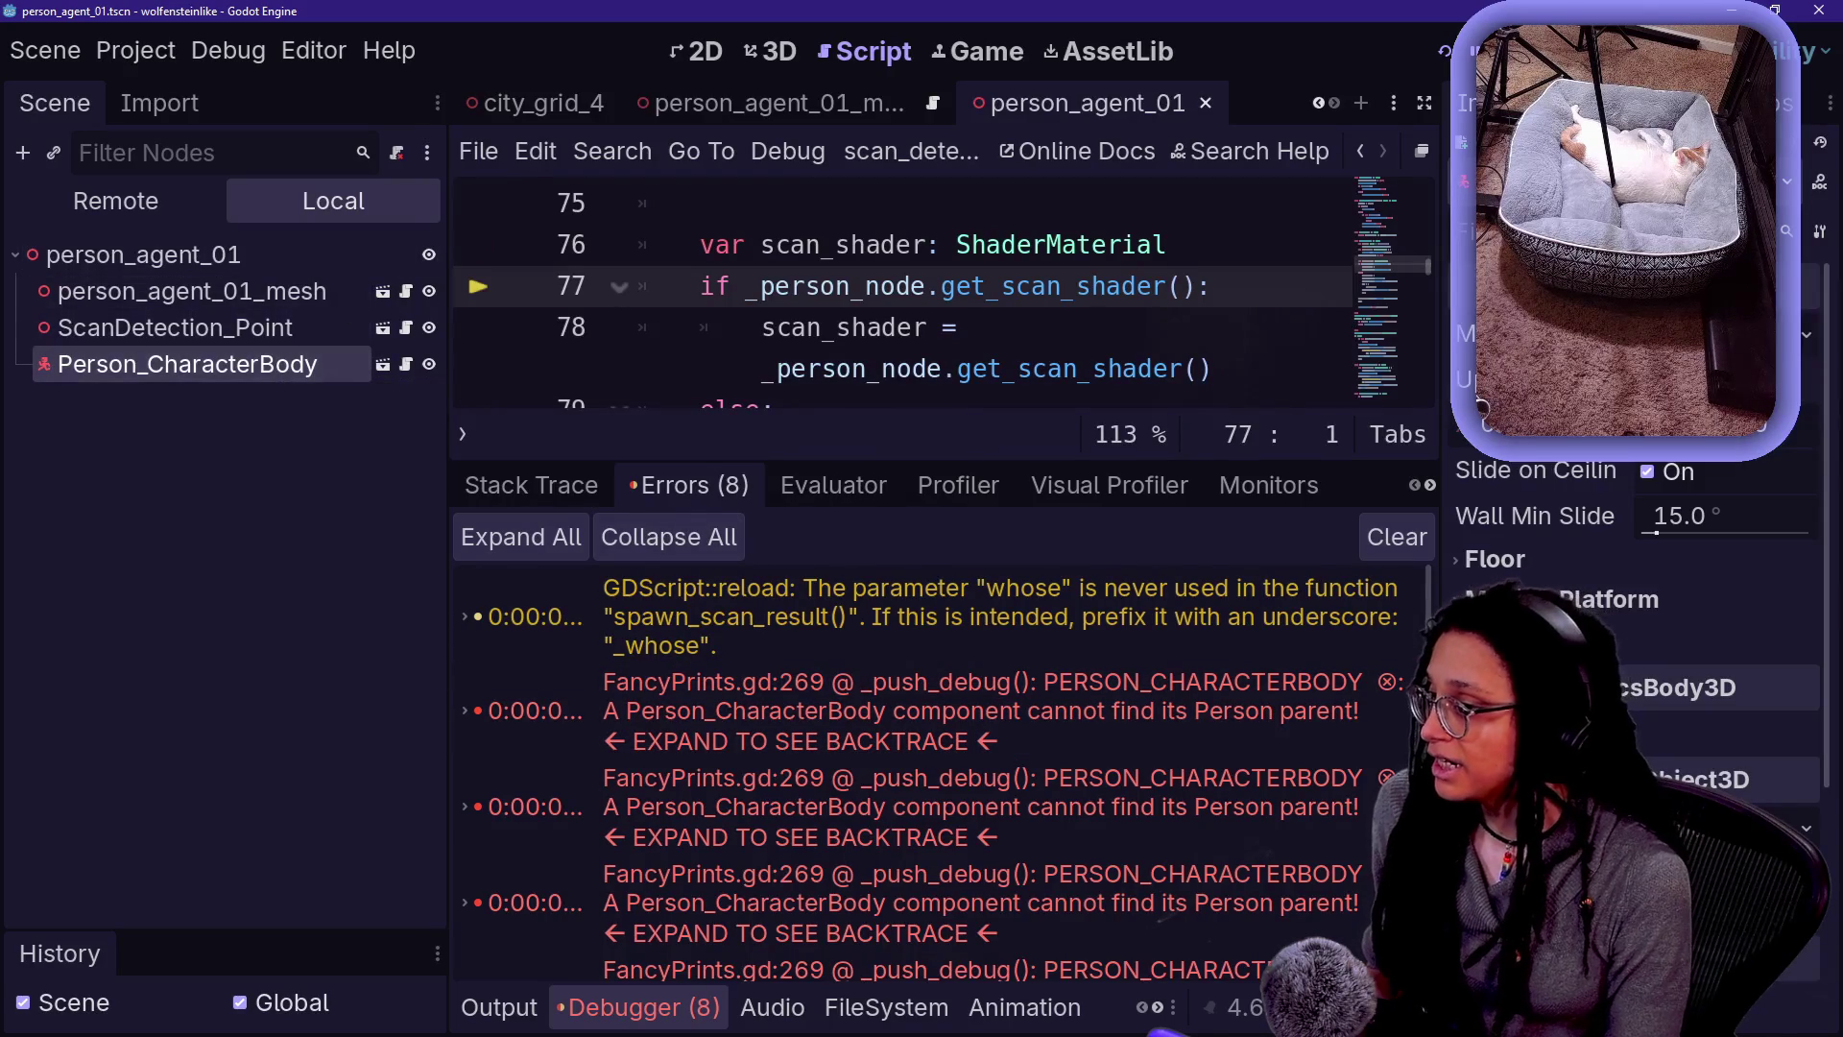
{"action": "left_click", "coordinate": [405, 364]}
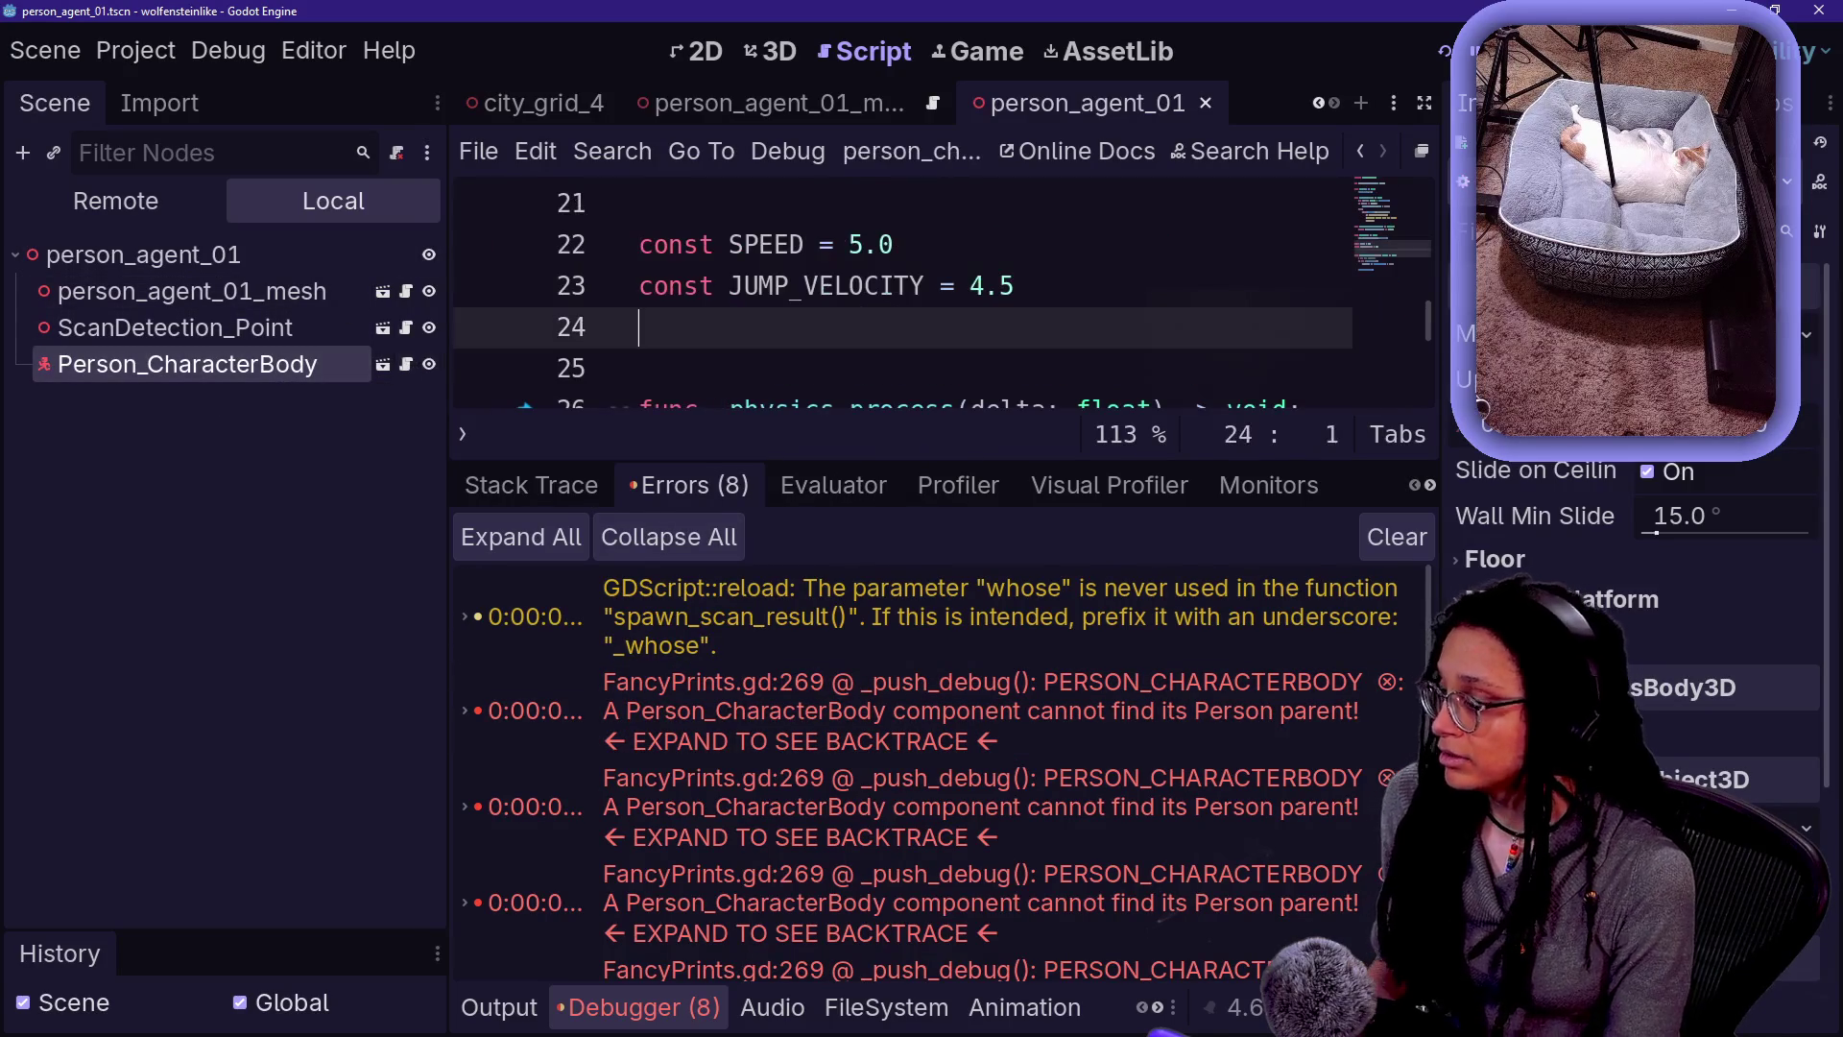
- Review the parent lookup code, then move Person_CharacterBody under person_agent_01_mesh
{"action": "key", "text": "ctrl+shift+F11"}
{"action": "scroll", "coordinate": [729, 538], "scroll_direction": "up", "scroll_amount": 5}
{"action": "left_click_drag", "start_coordinate": [314, 534], "coordinate": [553, 575]}
{"action": "left_click", "coordinate": [753, 615]}
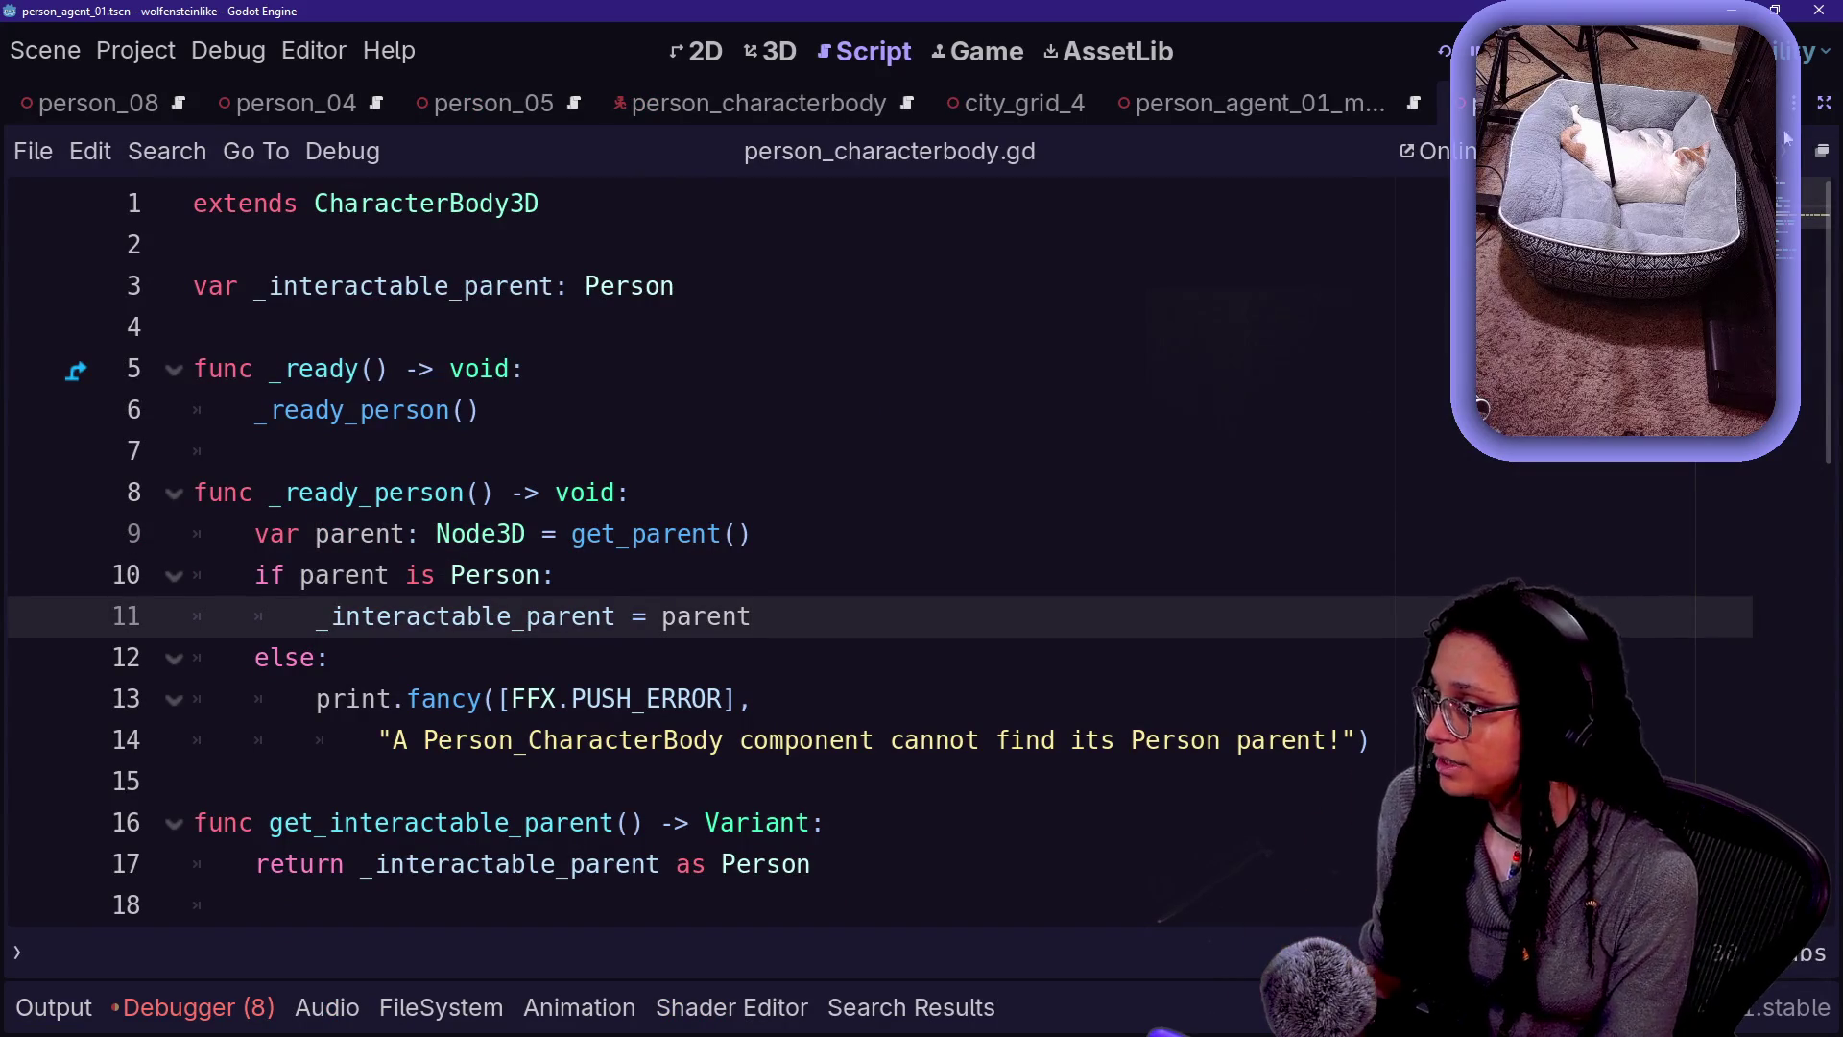
{"action": "key", "text": "ctrl+shift+F11"}
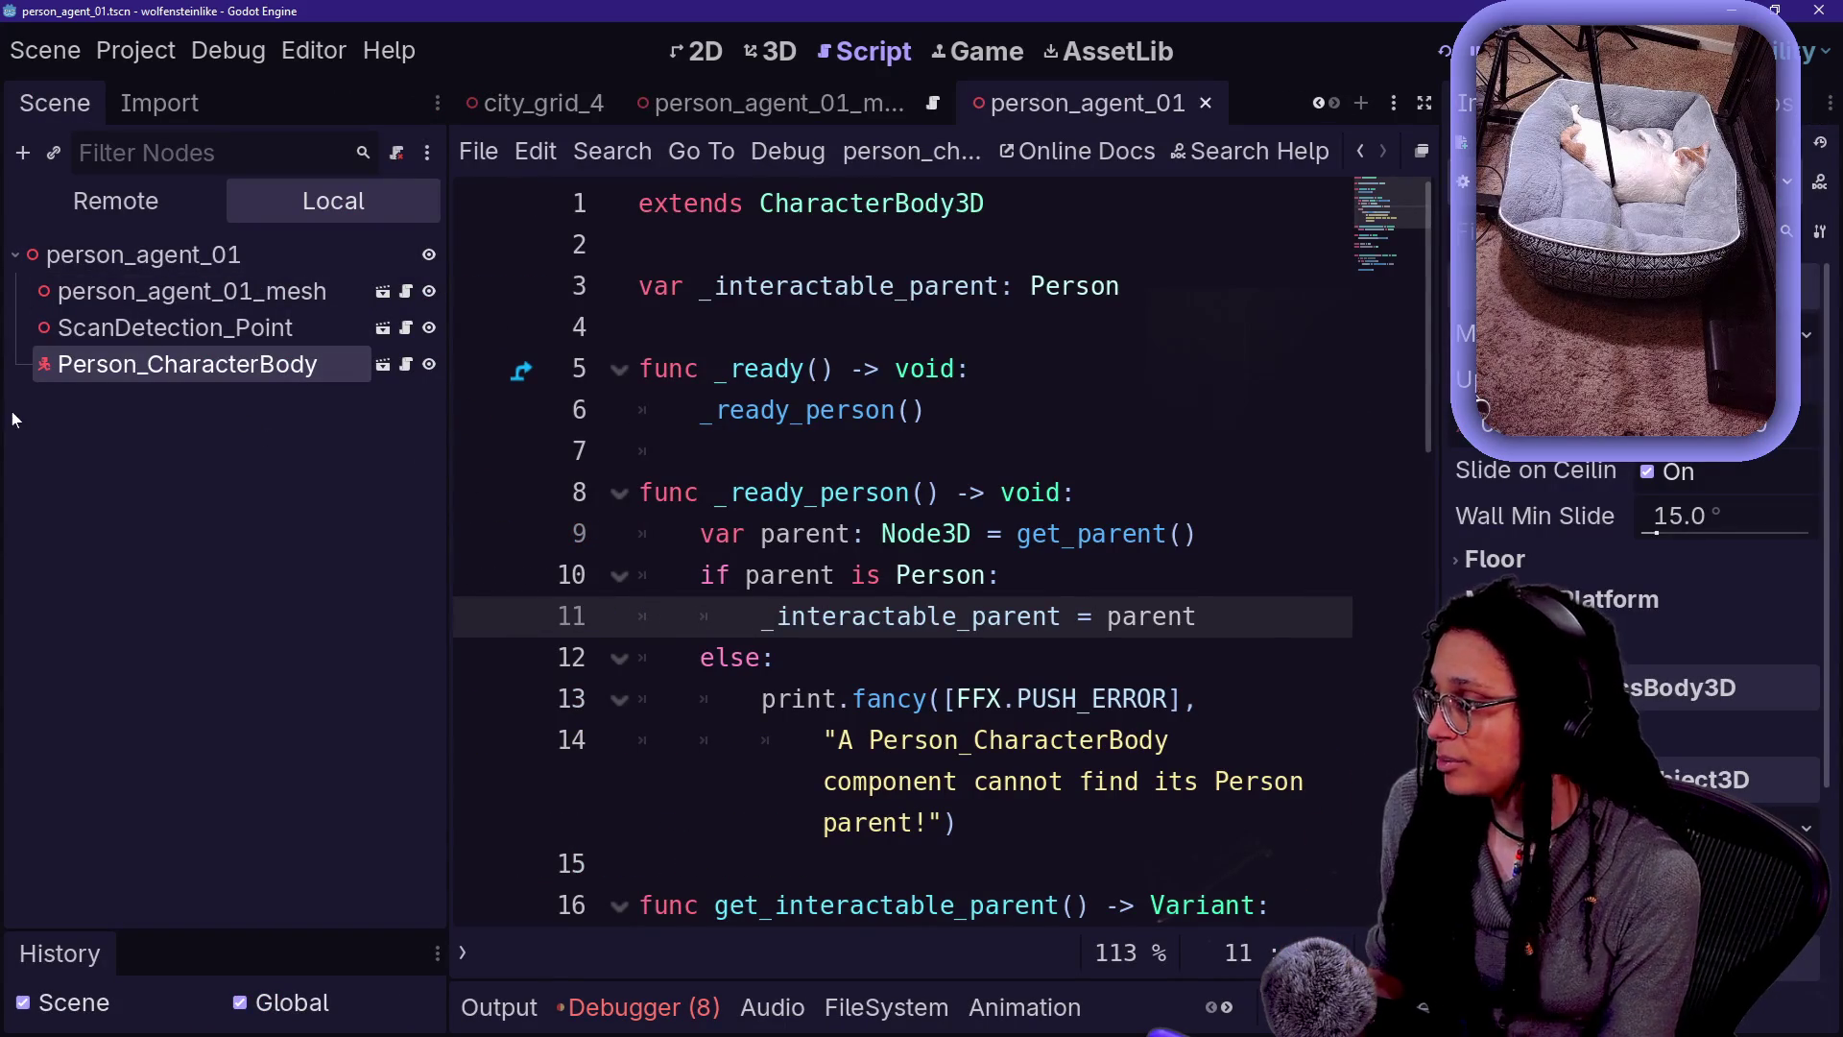
{"action": "mouse_move", "coordinate": [159, 375]}
{"action": "left_mouse_down"}
{"action": "mouse_move", "coordinate": [192, 285]}
{"action": "mouse_move", "coordinate": [199, 306]}
{"action": "mouse_move", "coordinate": [179, 293]}
{"action": "left_mouse_up"}
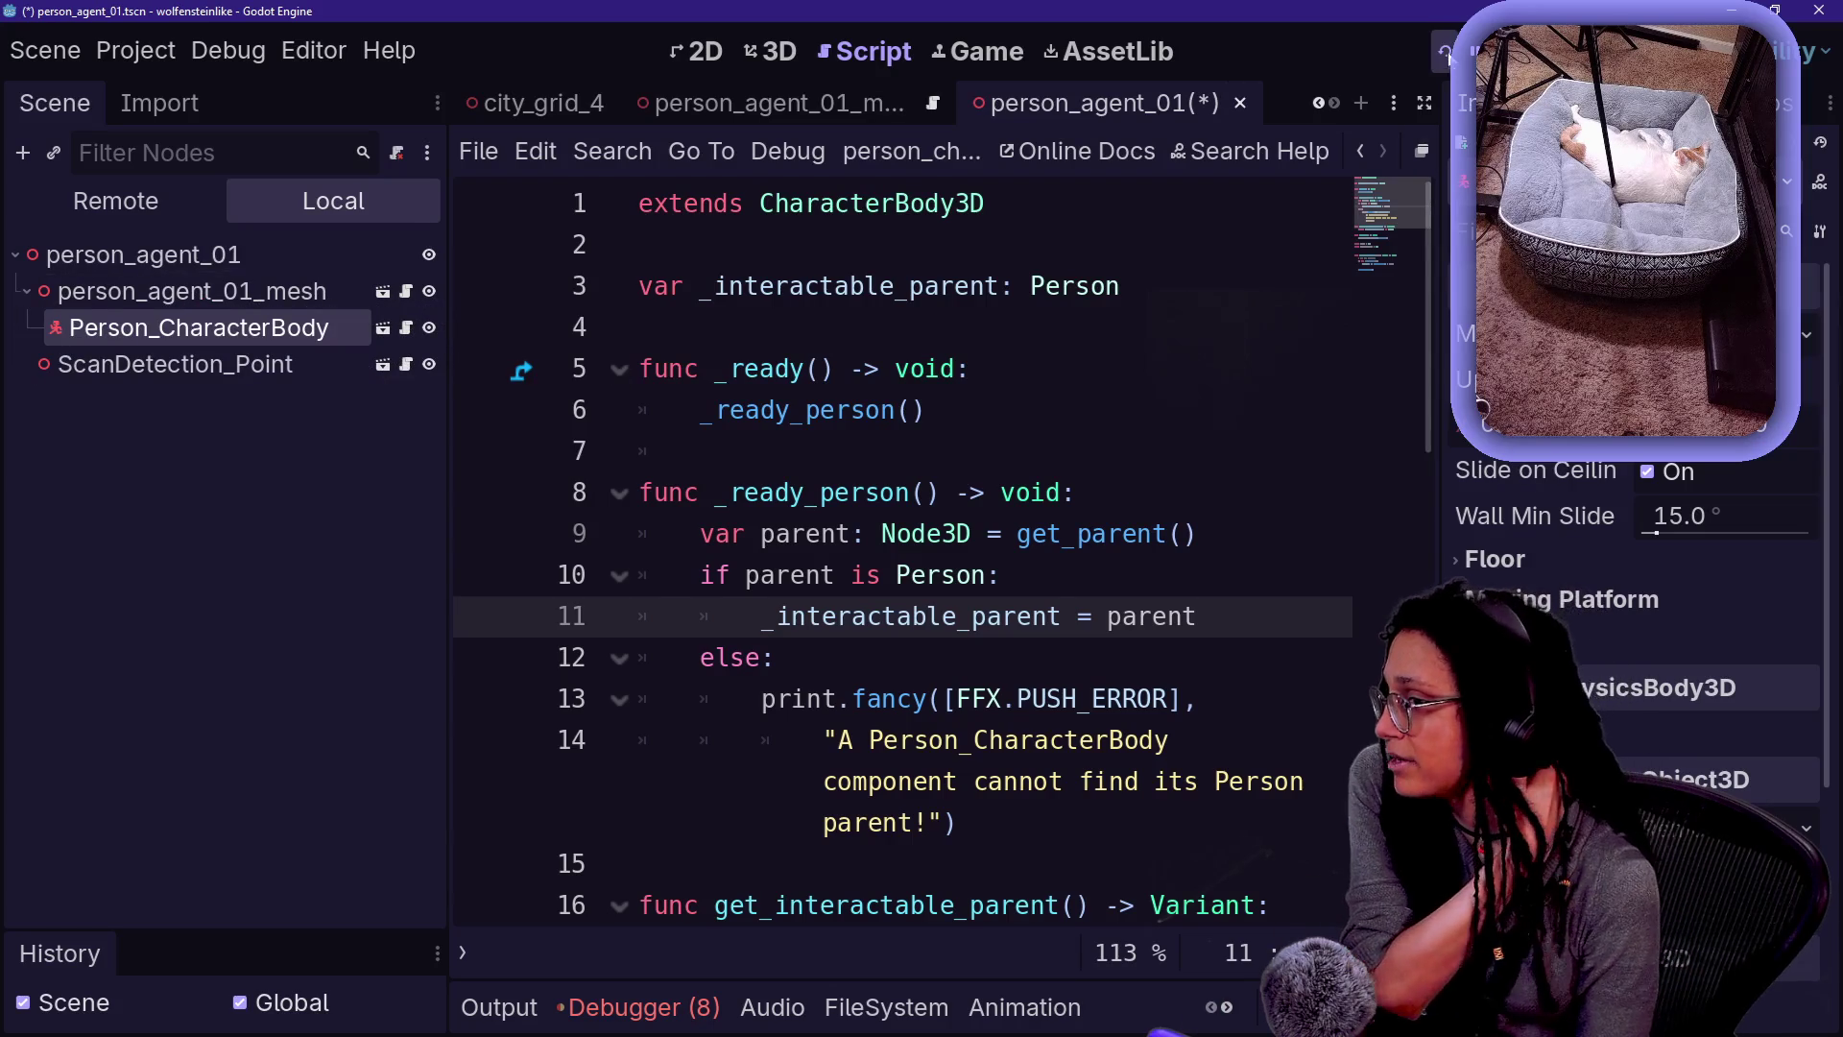
- Run the game with the rearranged nodes and check the remaining errors
{"action": "left_click", "coordinate": [1445, 51]}
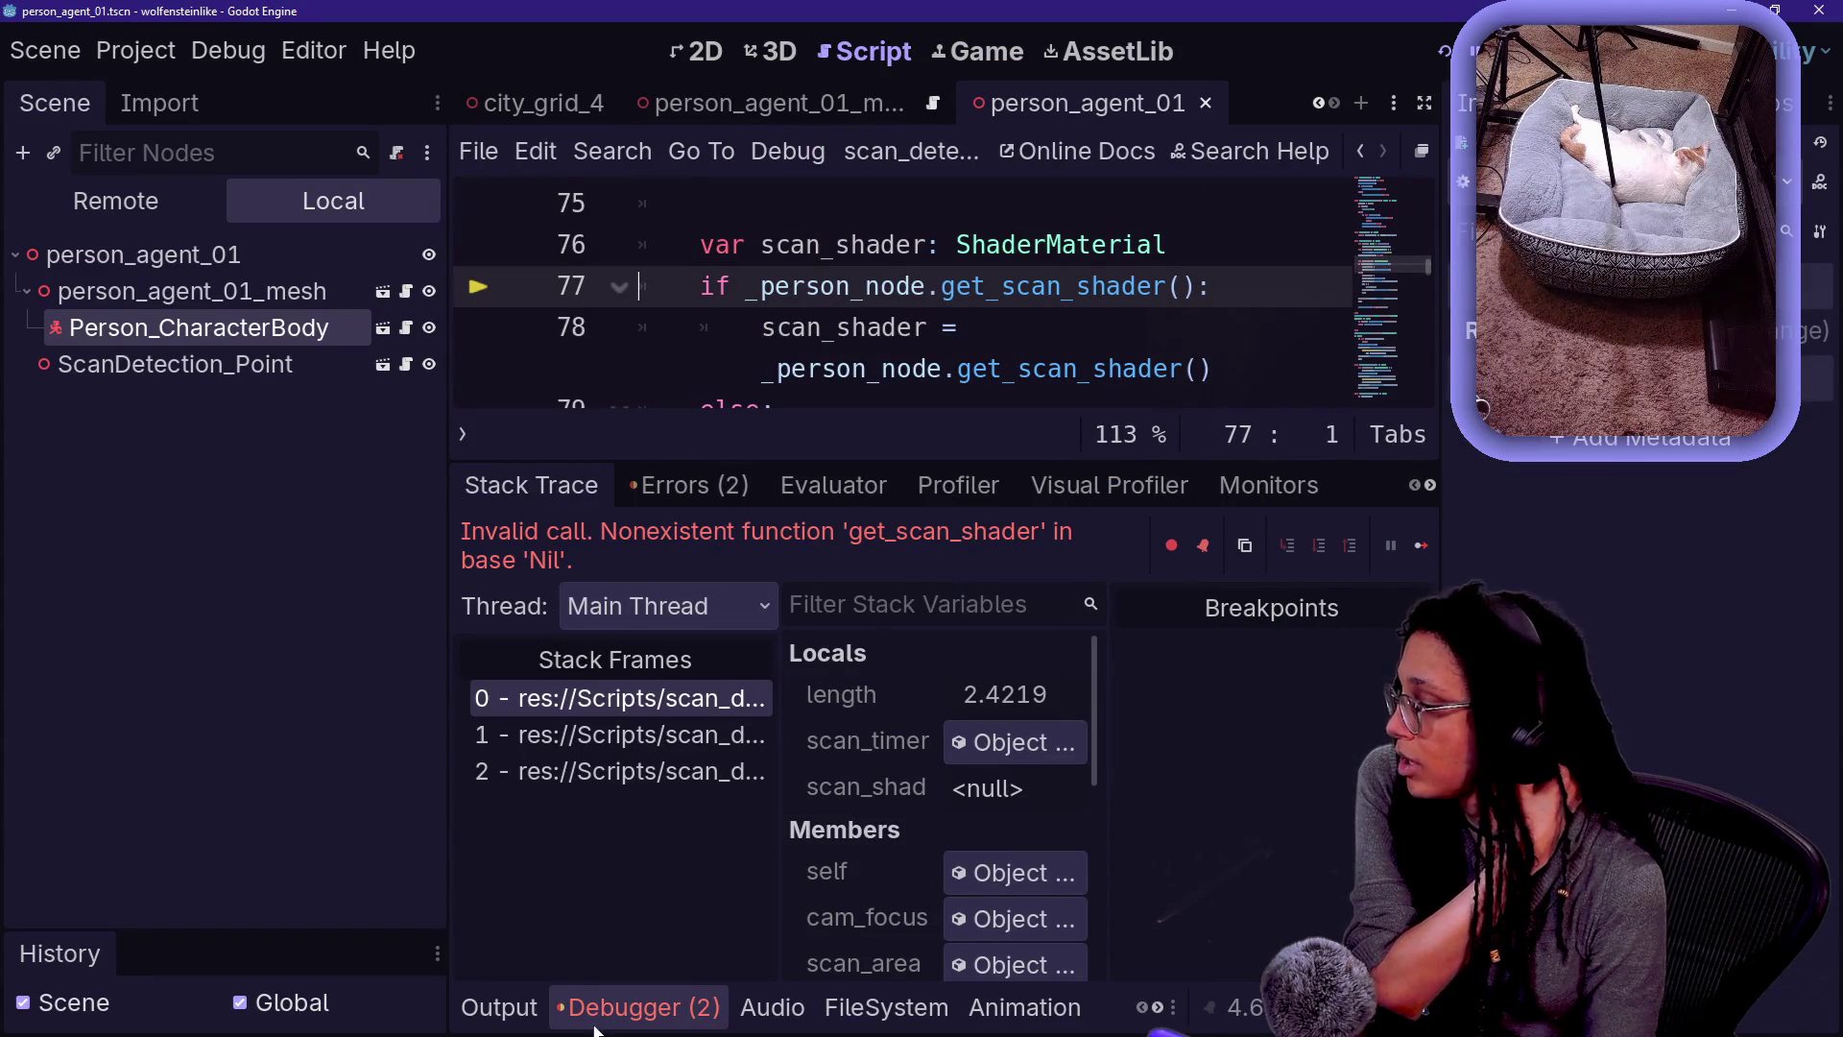
{"action": "left_click", "coordinate": [720, 485]}
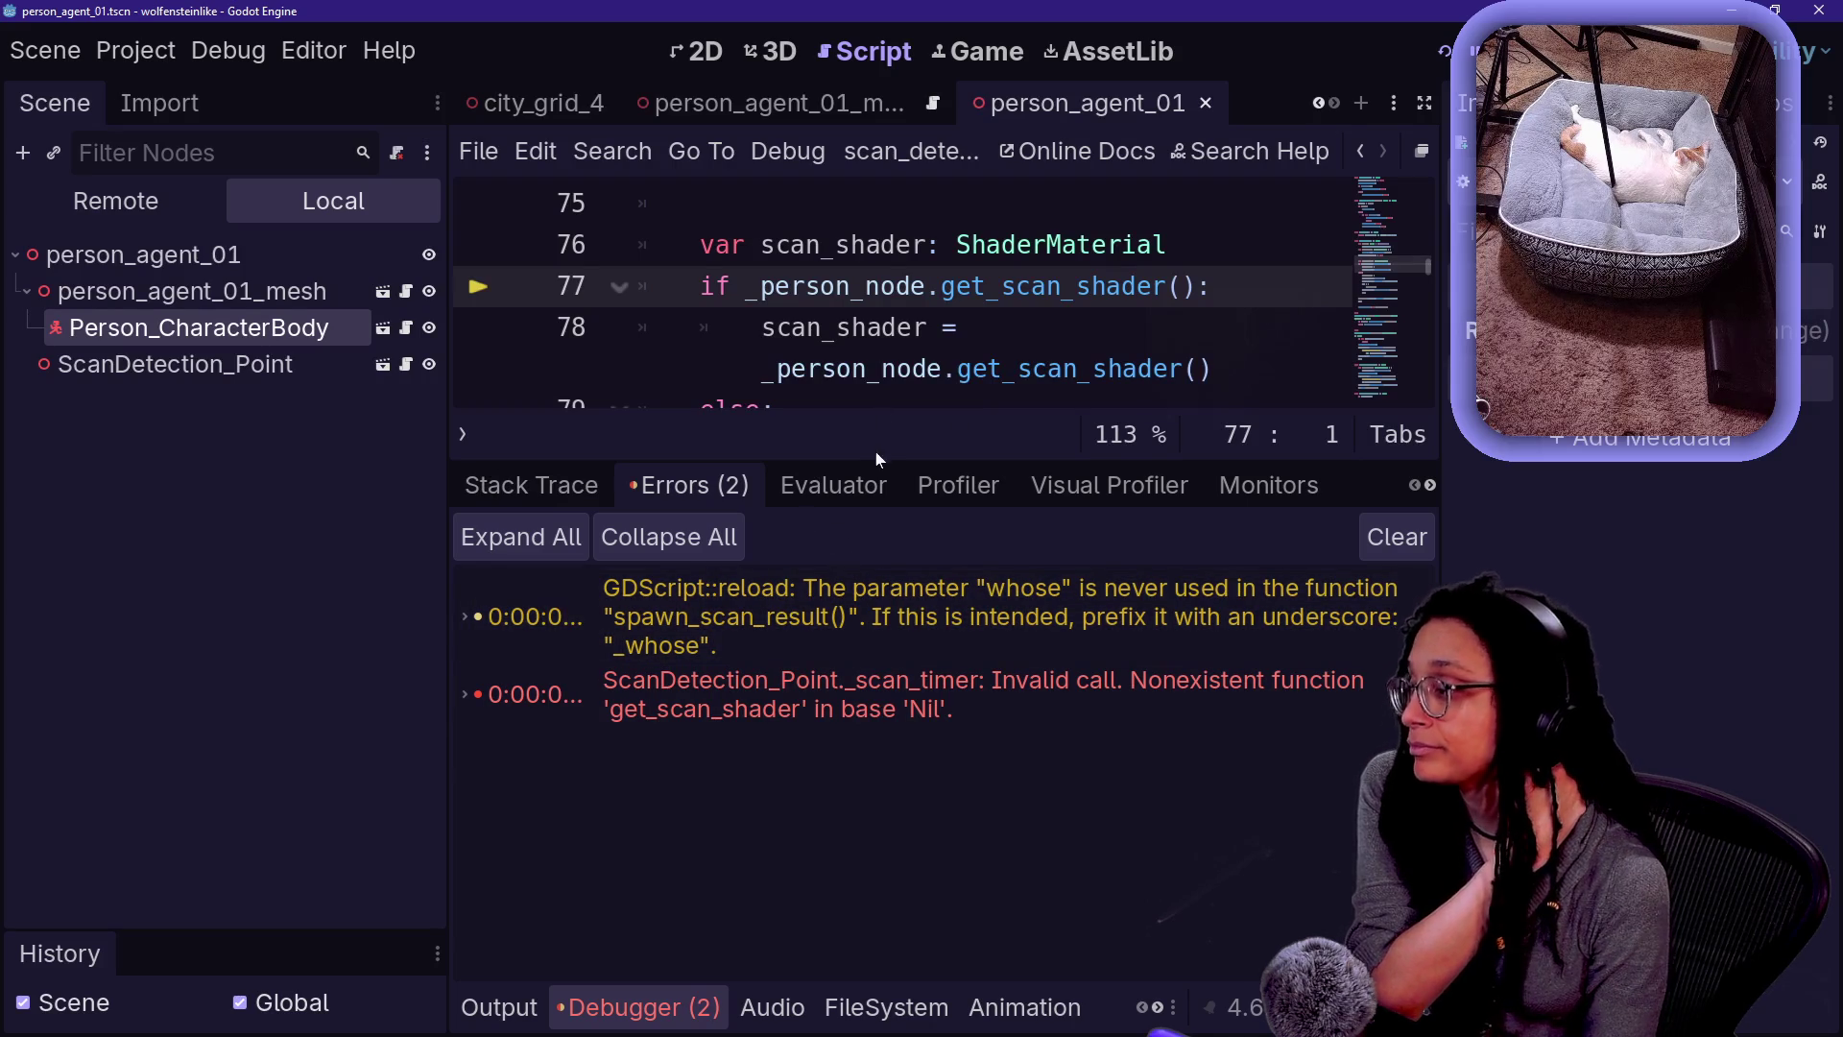
{"action": "left_click_drag", "start_coordinate": [919, 459], "coordinate": [924, 647]}
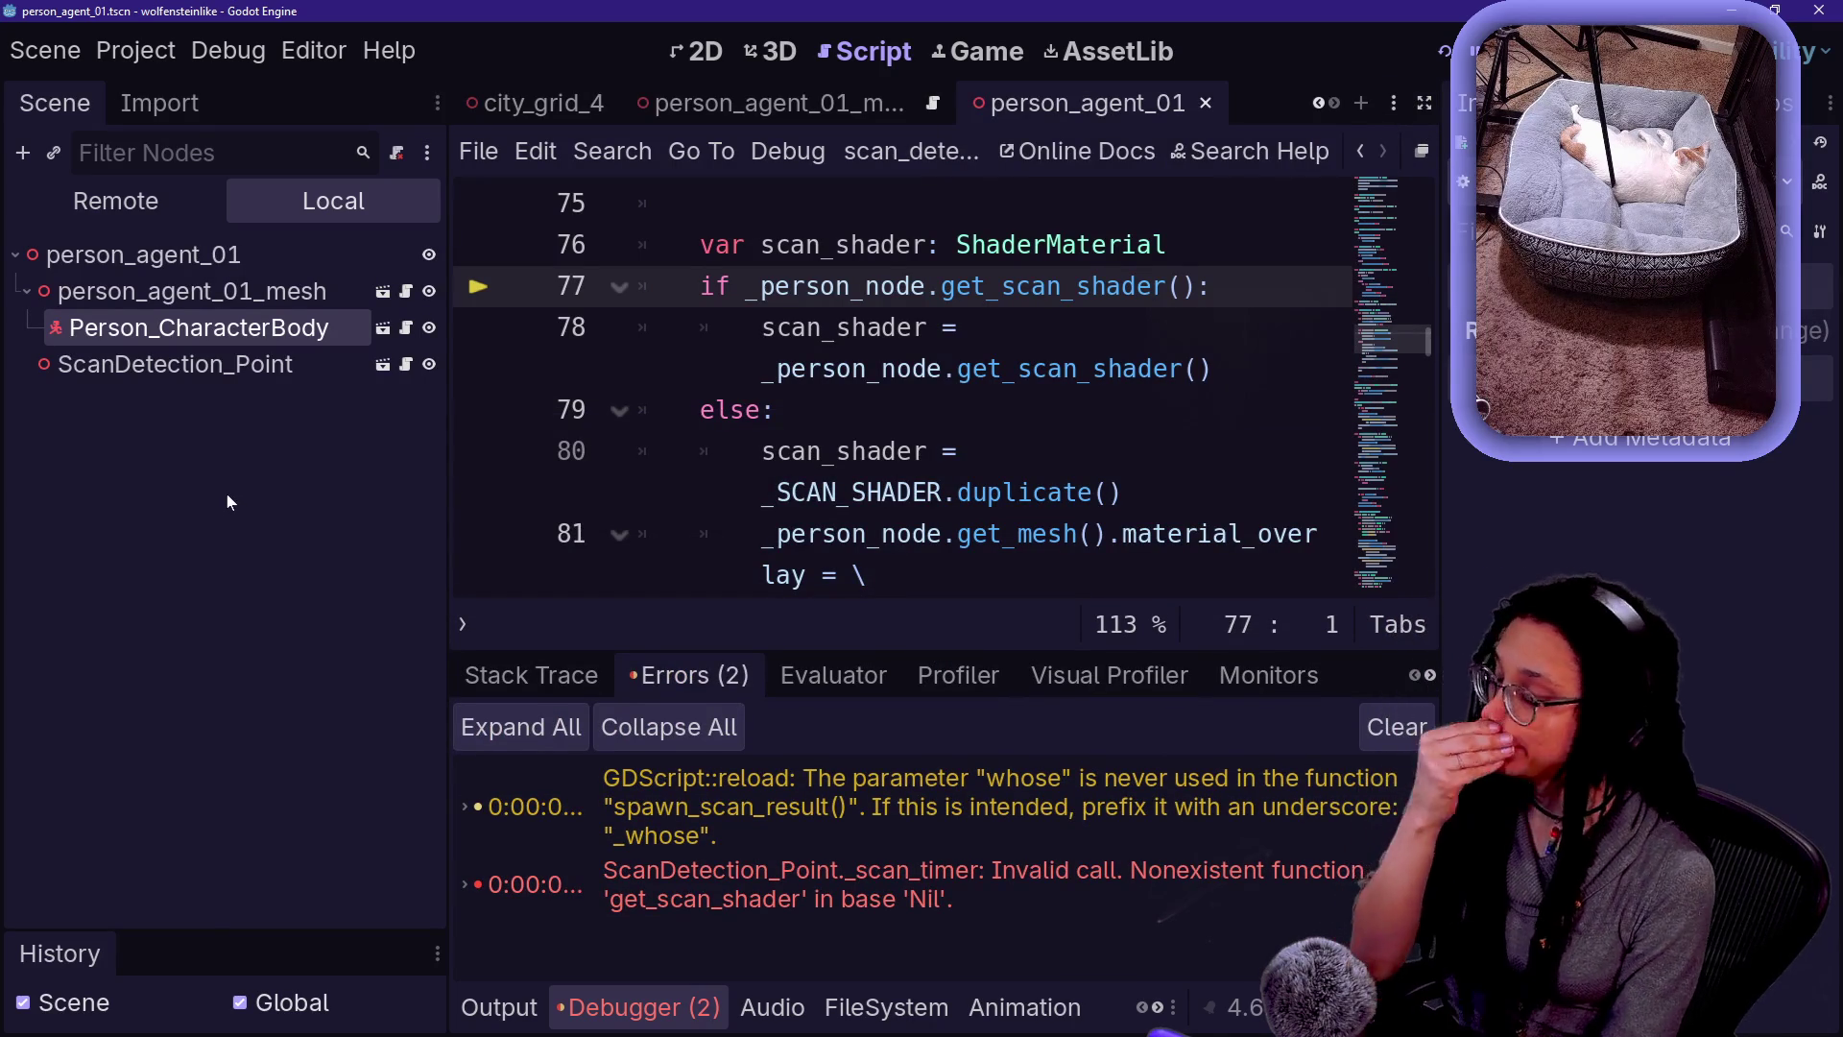
- Make Person_CharacterBody the parent of the mesh, rerun the game, then stop it
{"action": "left_click", "coordinate": [179, 375]}
{"action": "mouse_move", "coordinate": [192, 328]}
{"action": "left_mouse_down"}
{"action": "mouse_move", "coordinate": [188, 281]}
{"action": "mouse_move", "coordinate": [208, 290]}
{"action": "left_mouse_up"}
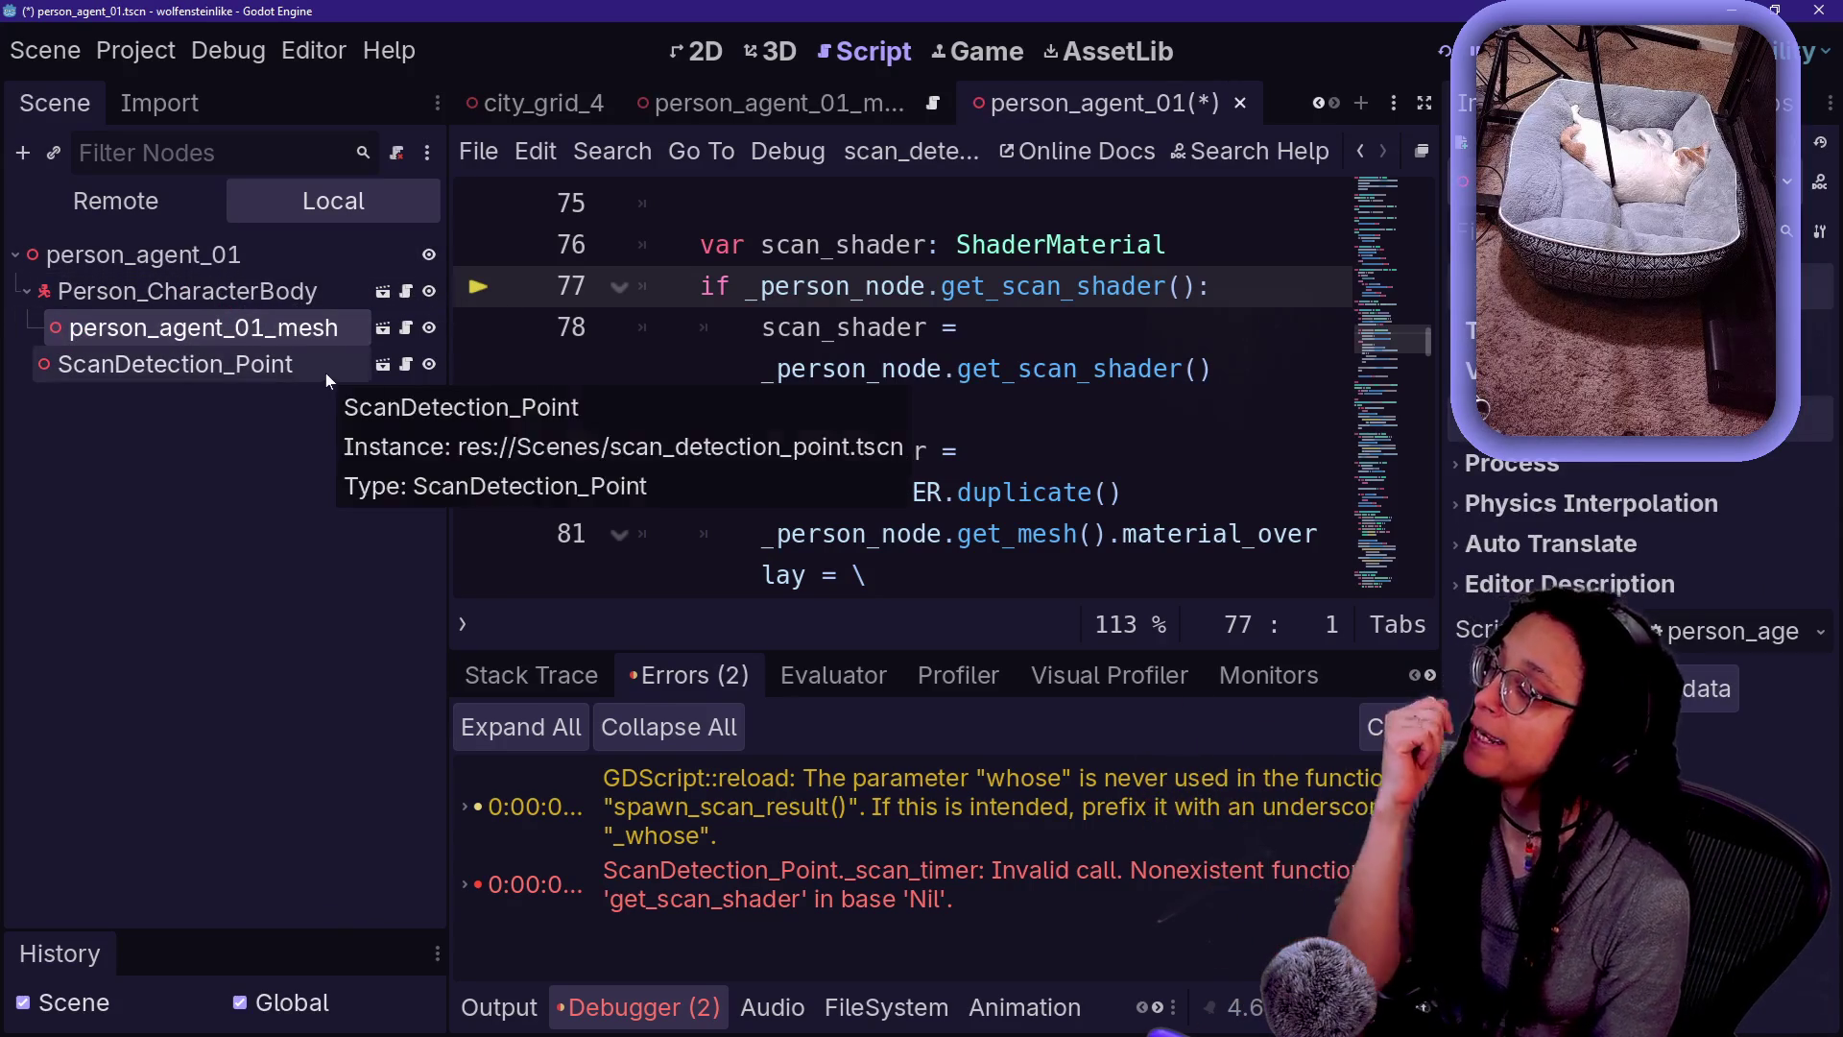
{"action": "left_click", "coordinate": [1449, 56]}
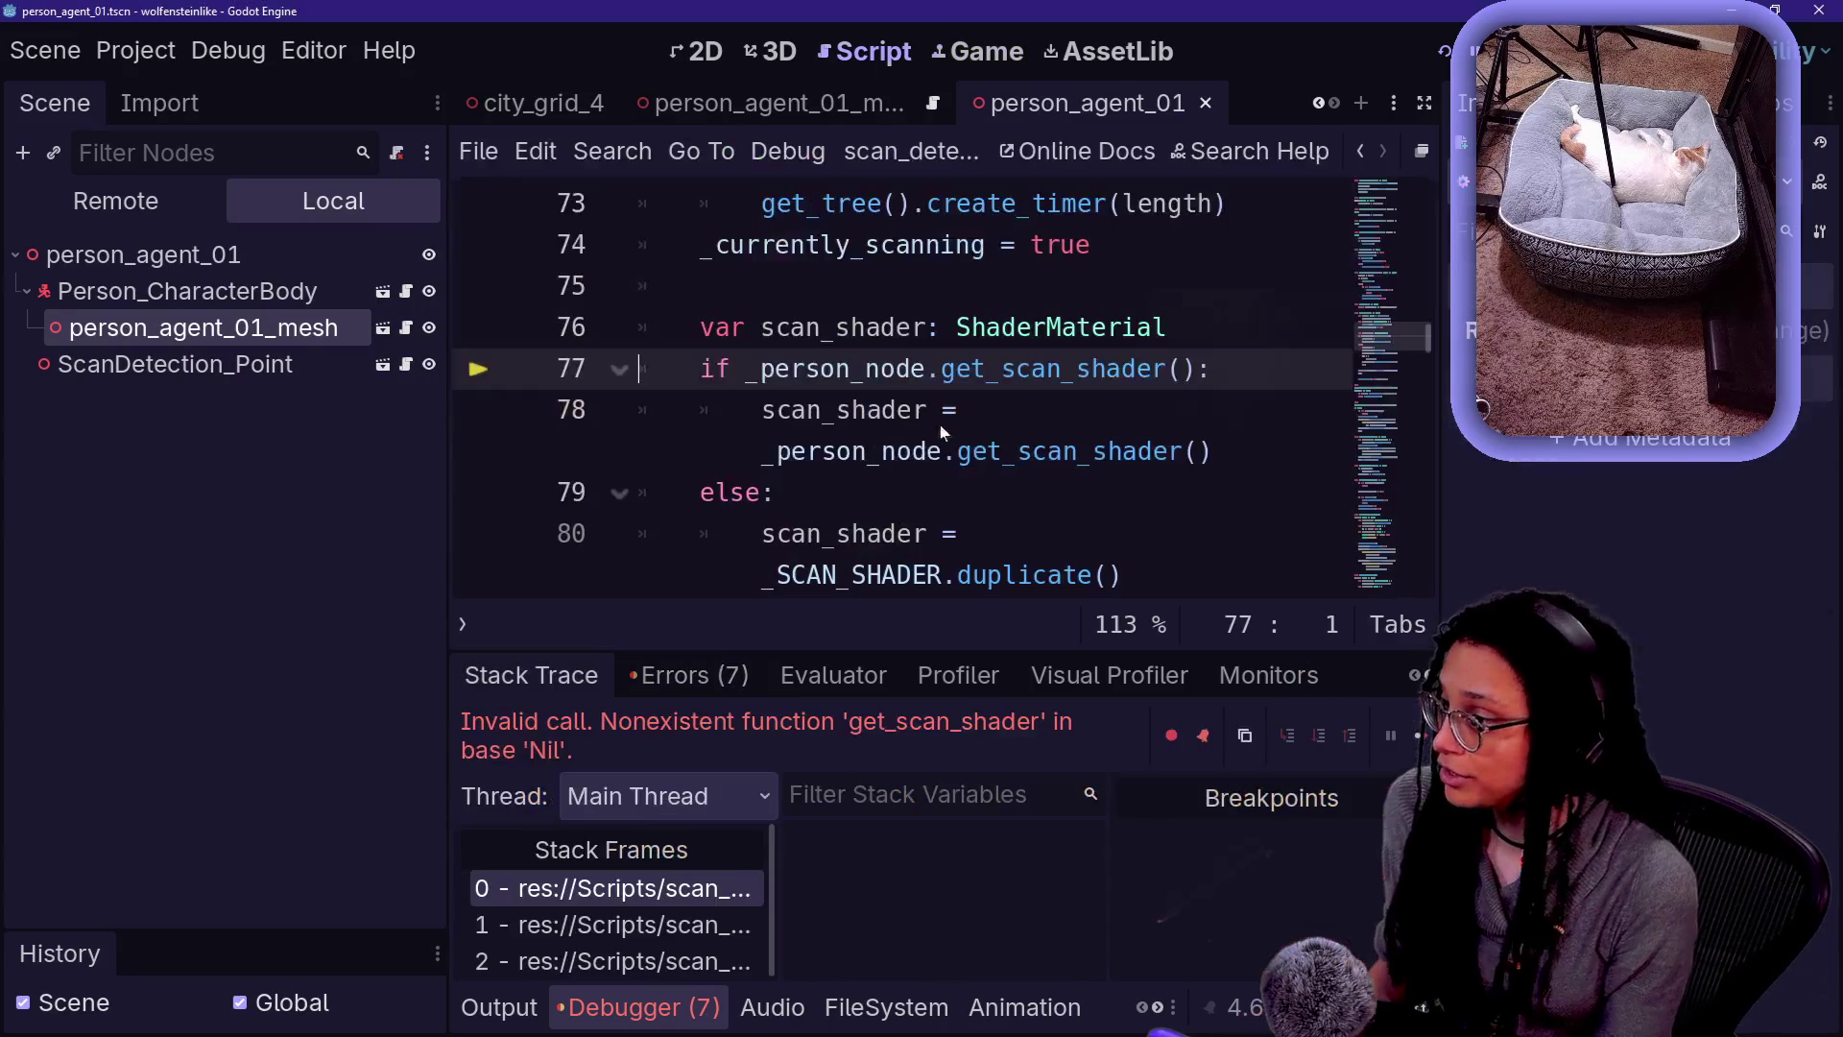
{"action": "mouse_move", "coordinate": [1056, 574]}
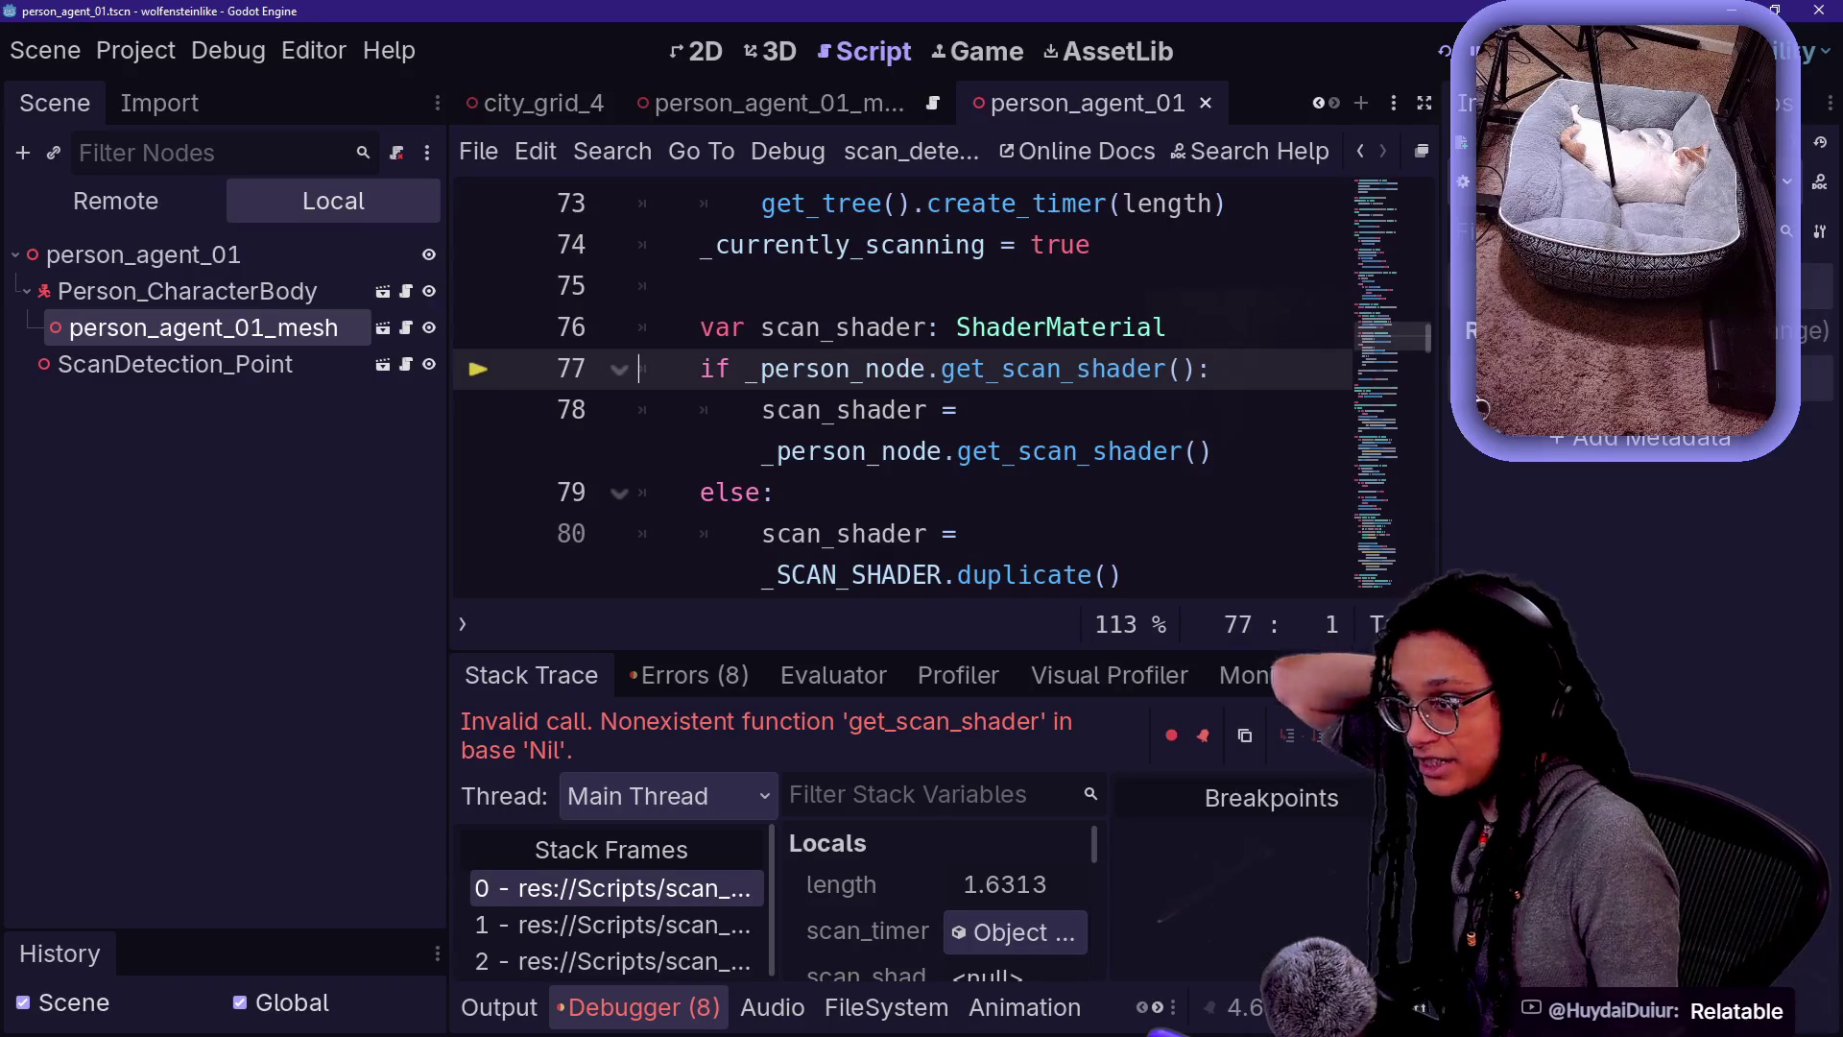
{"action": "left_click", "coordinate": [1500, 51]}
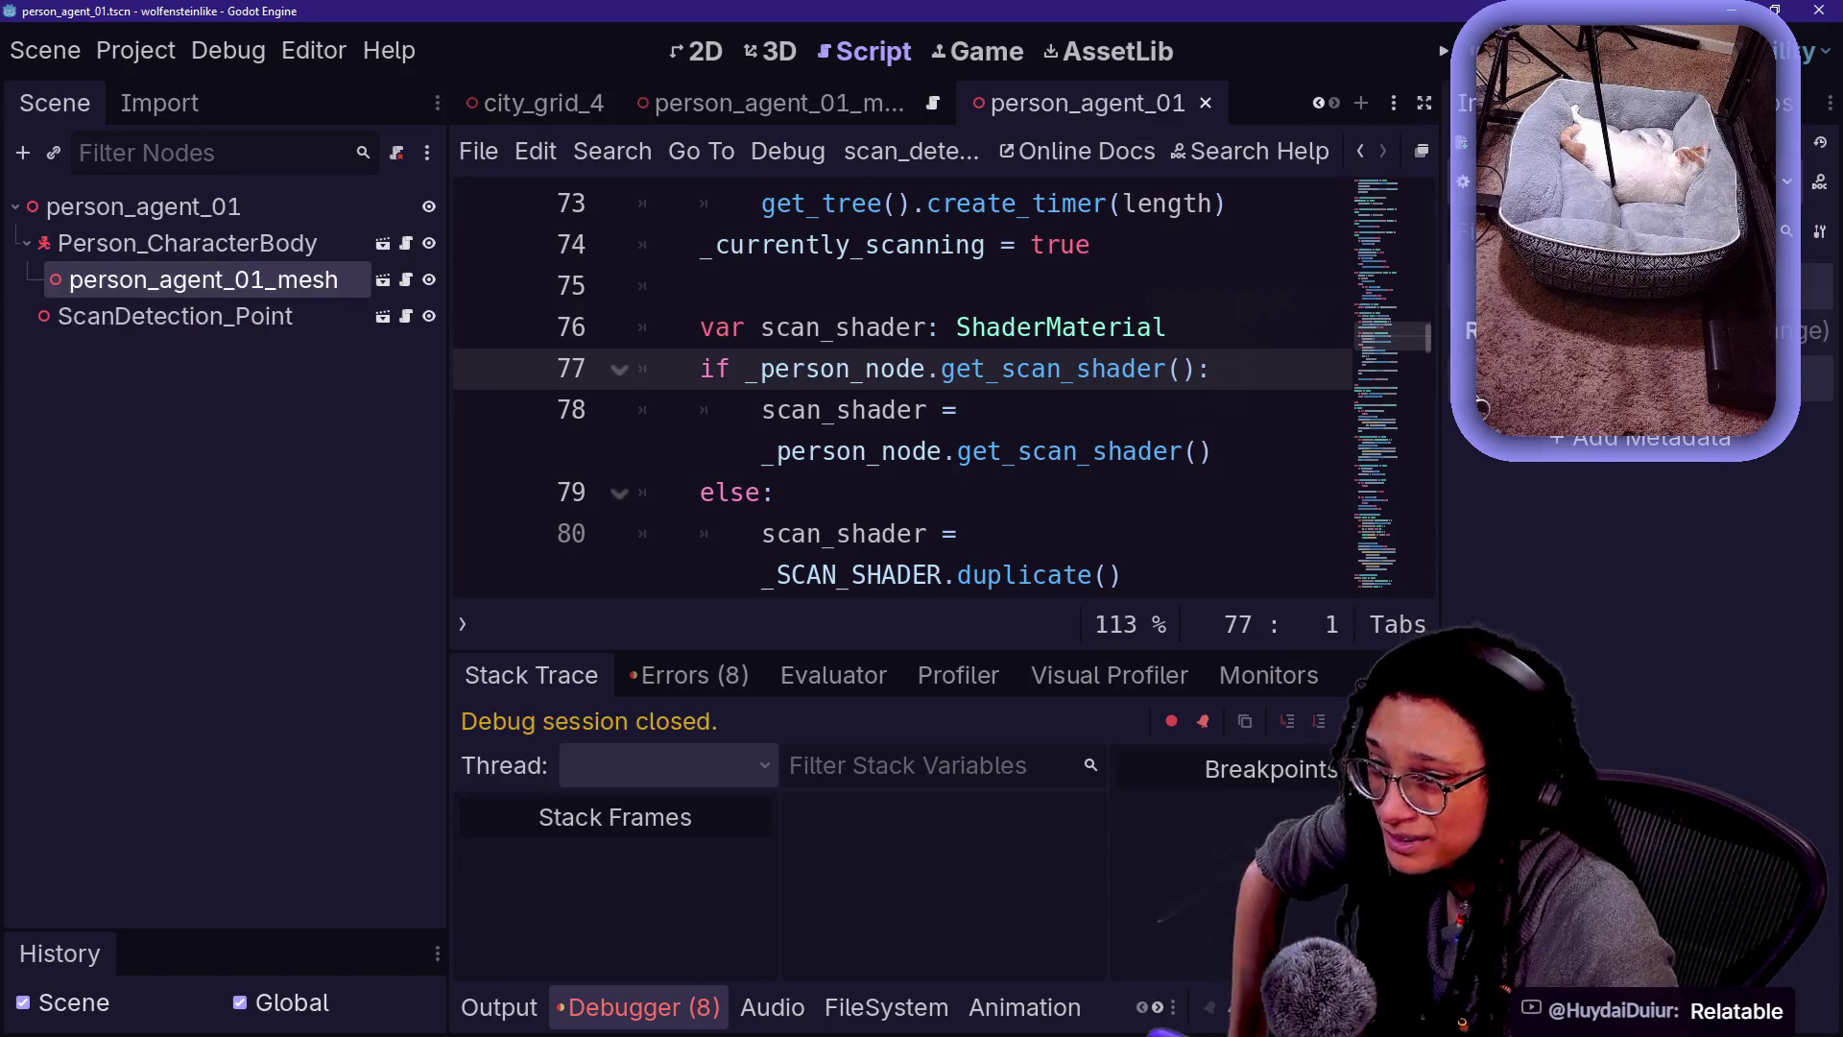
{"action": "left_click", "coordinate": [777, 51]}
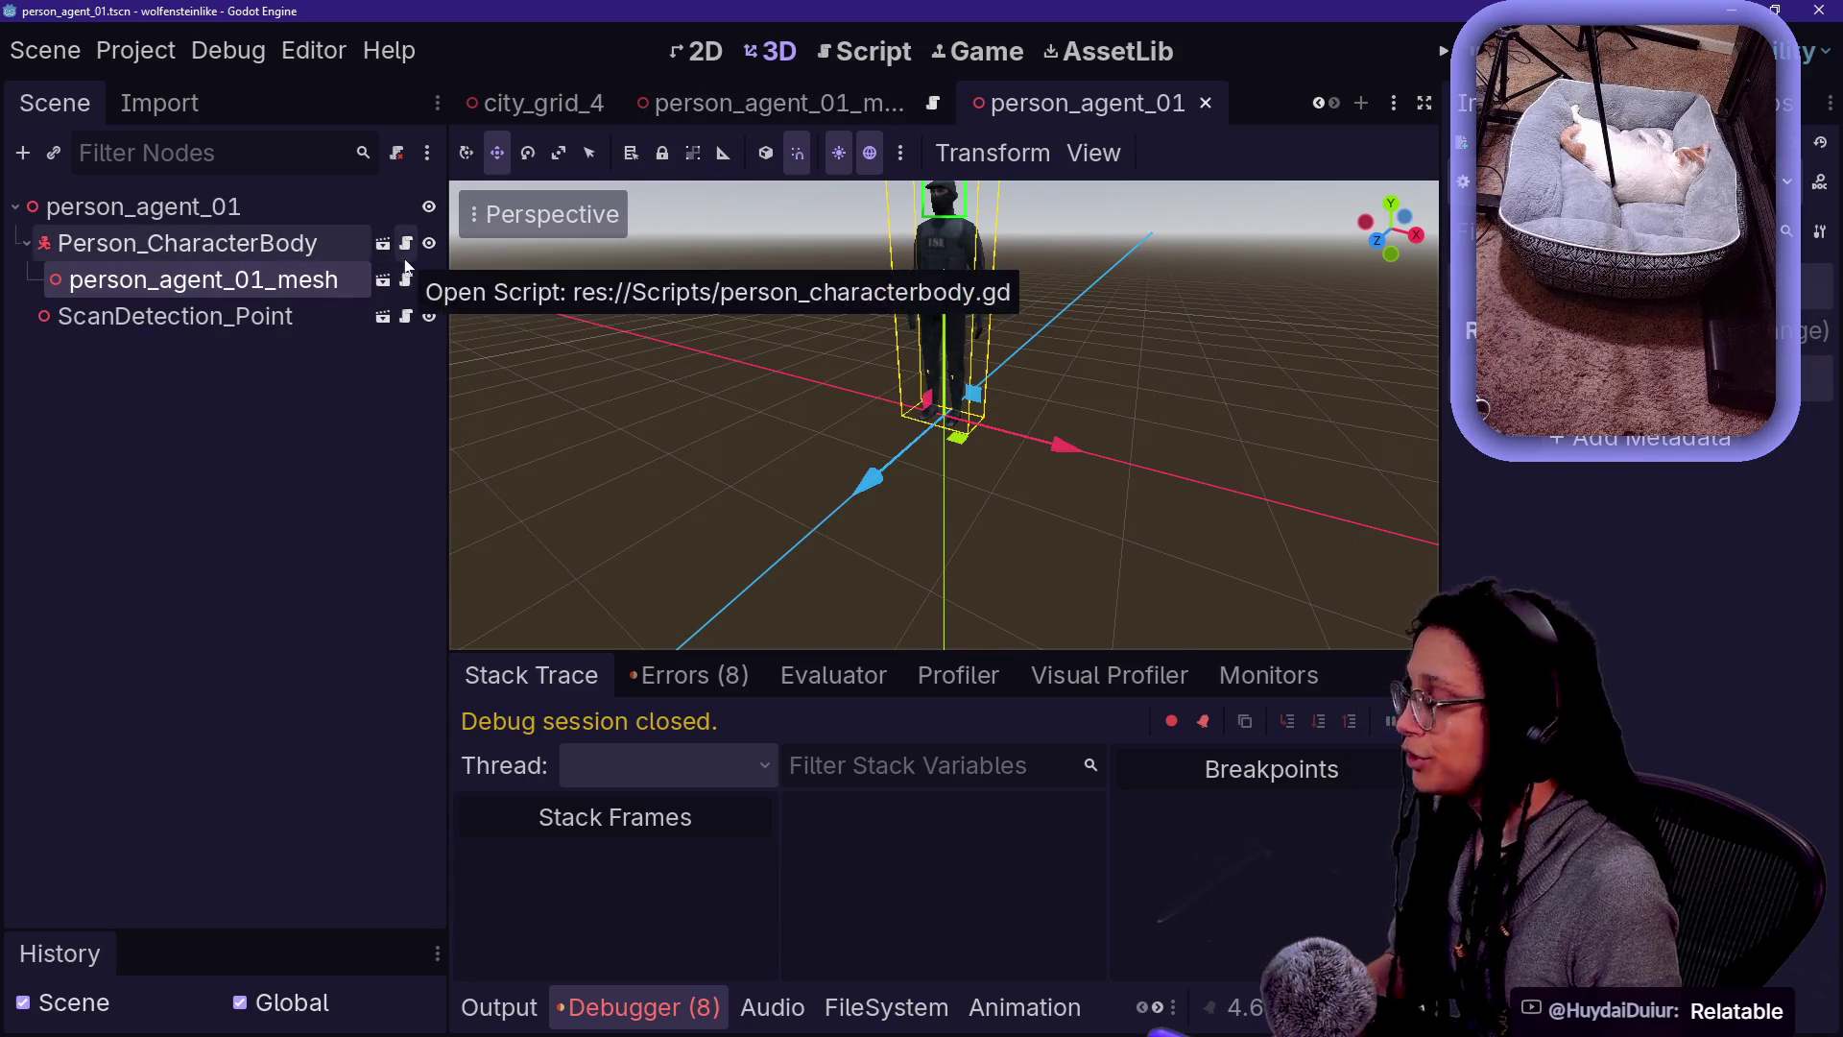
{"action": "left_click", "coordinate": [407, 252]}
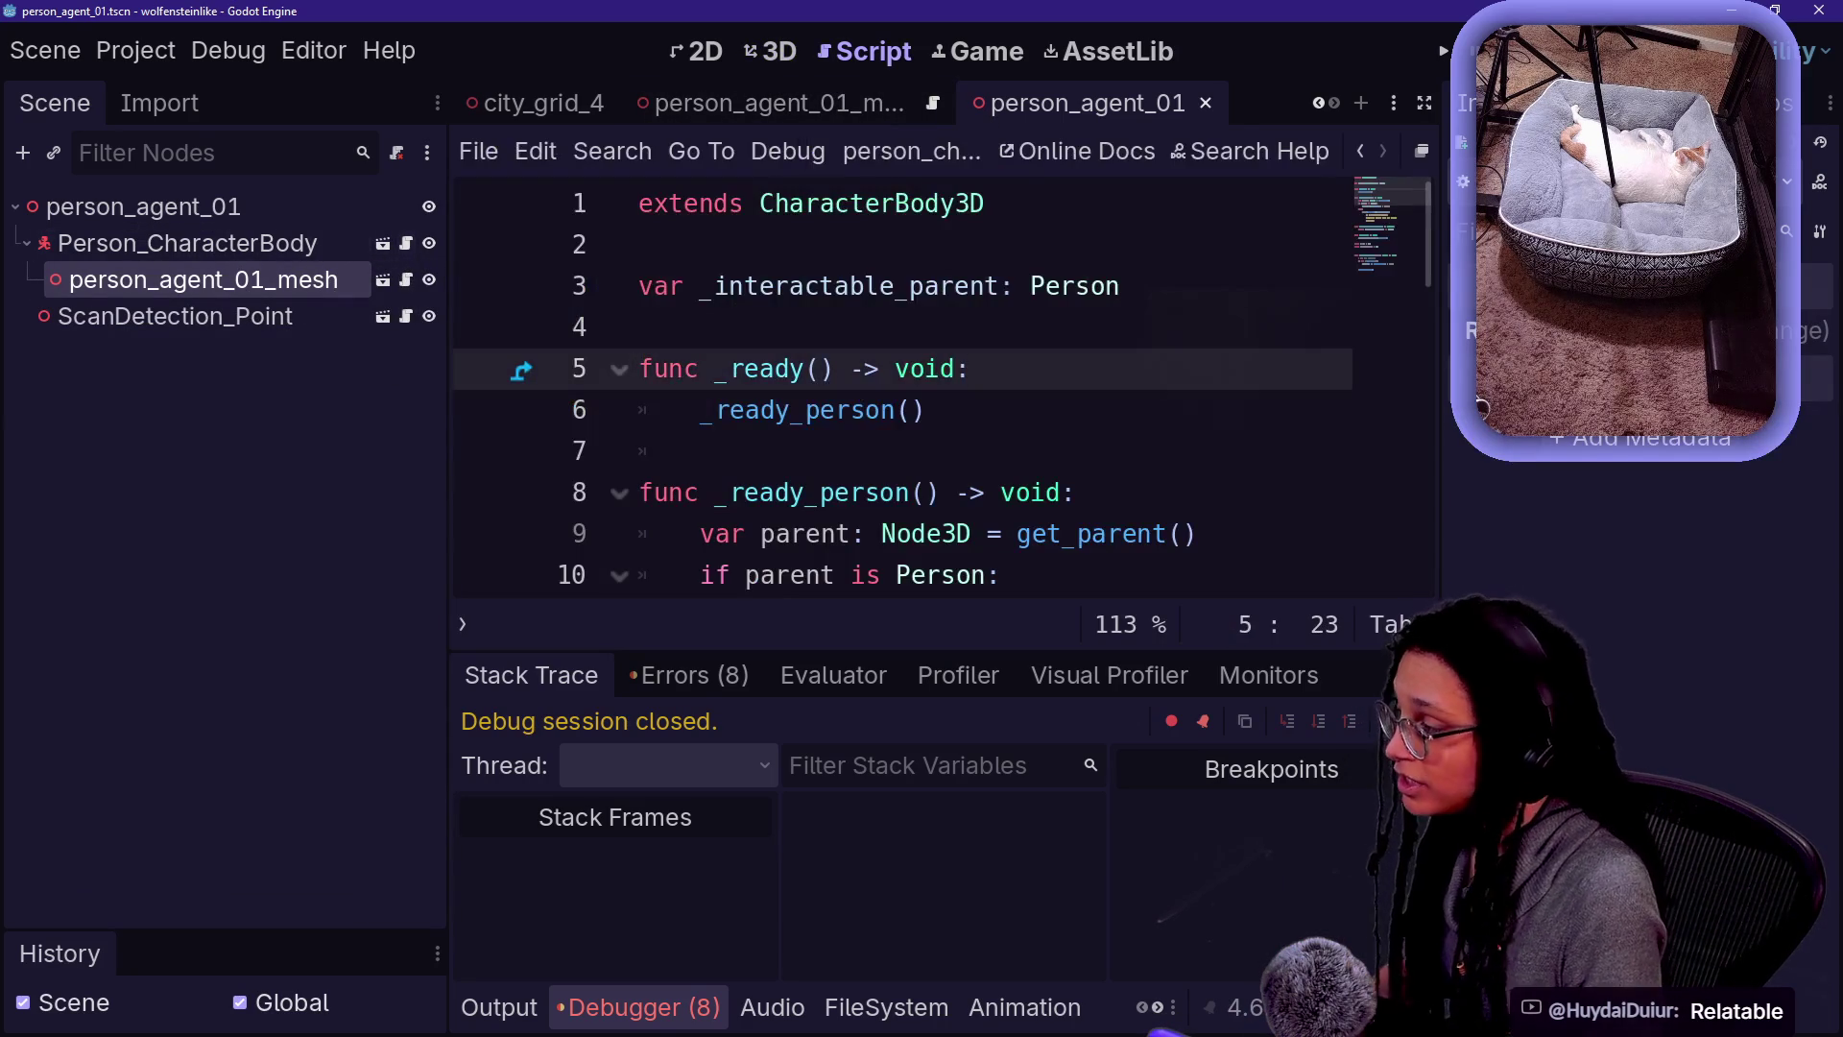
{"action": "double_click", "coordinate": [804, 534]}
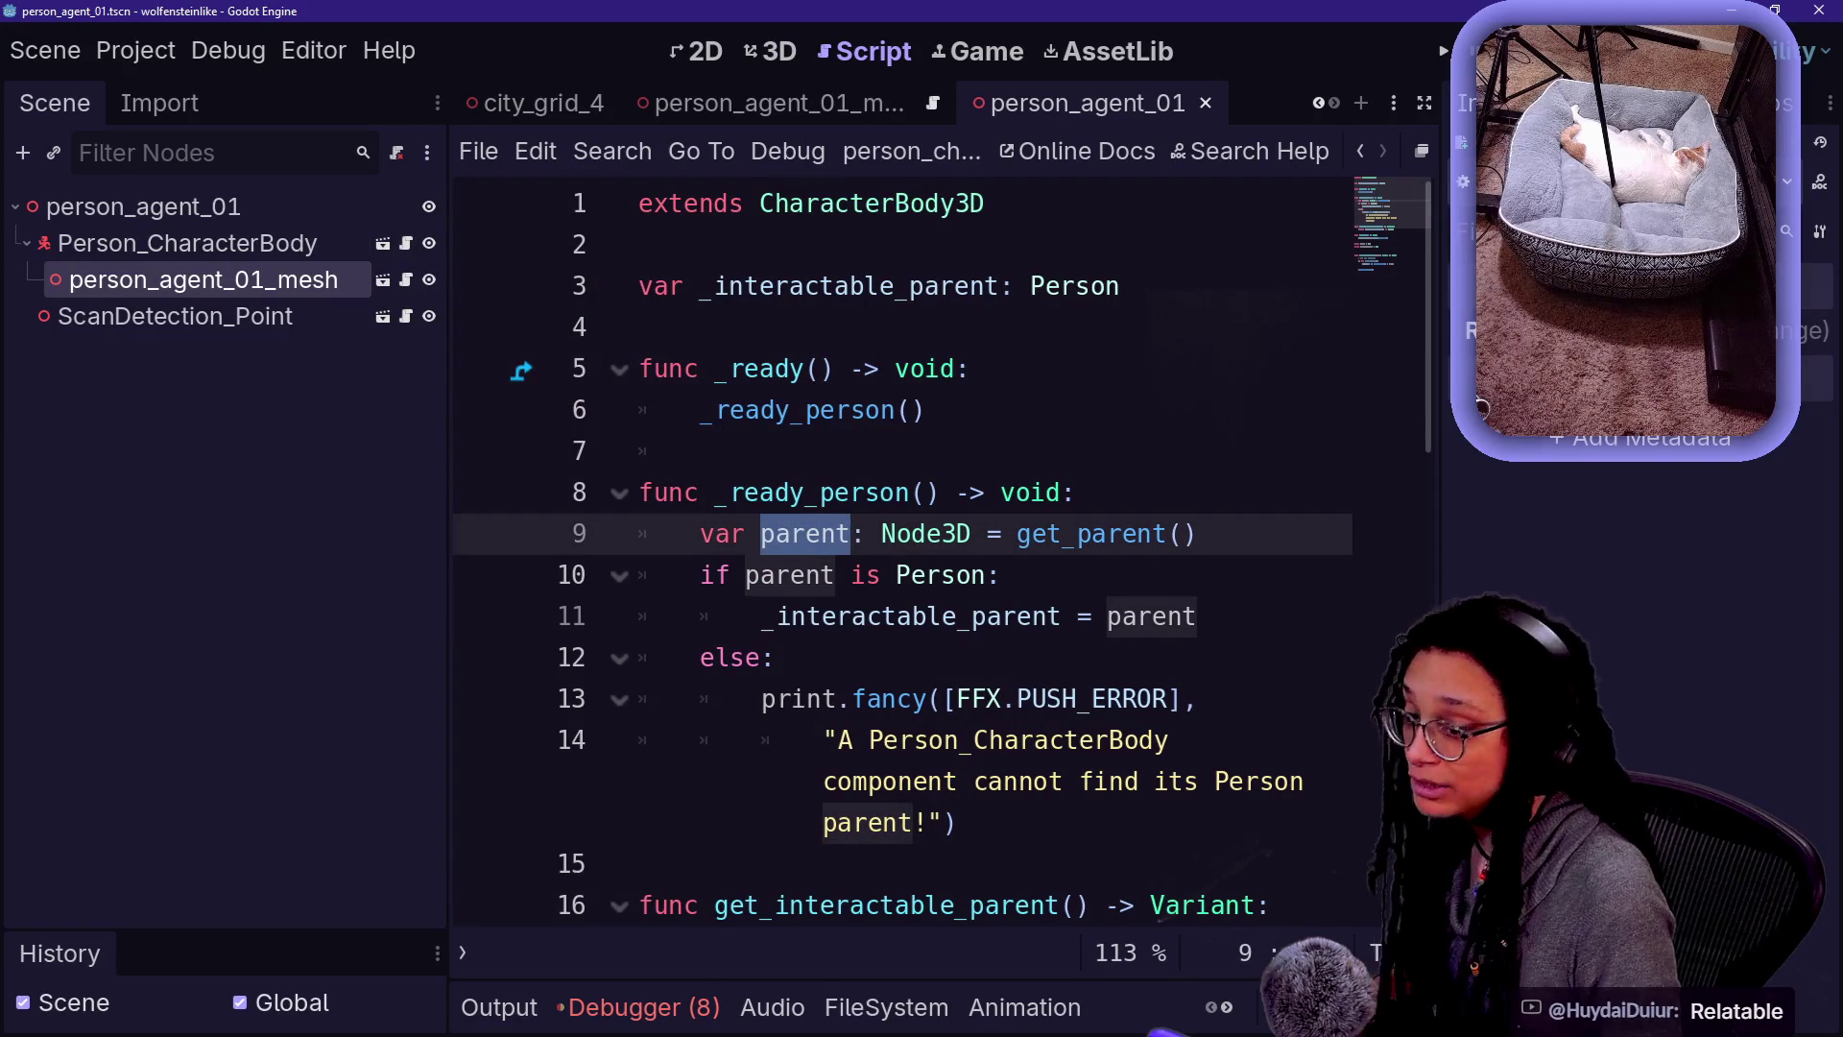
{"action": "left_click", "coordinate": [761, 534]}
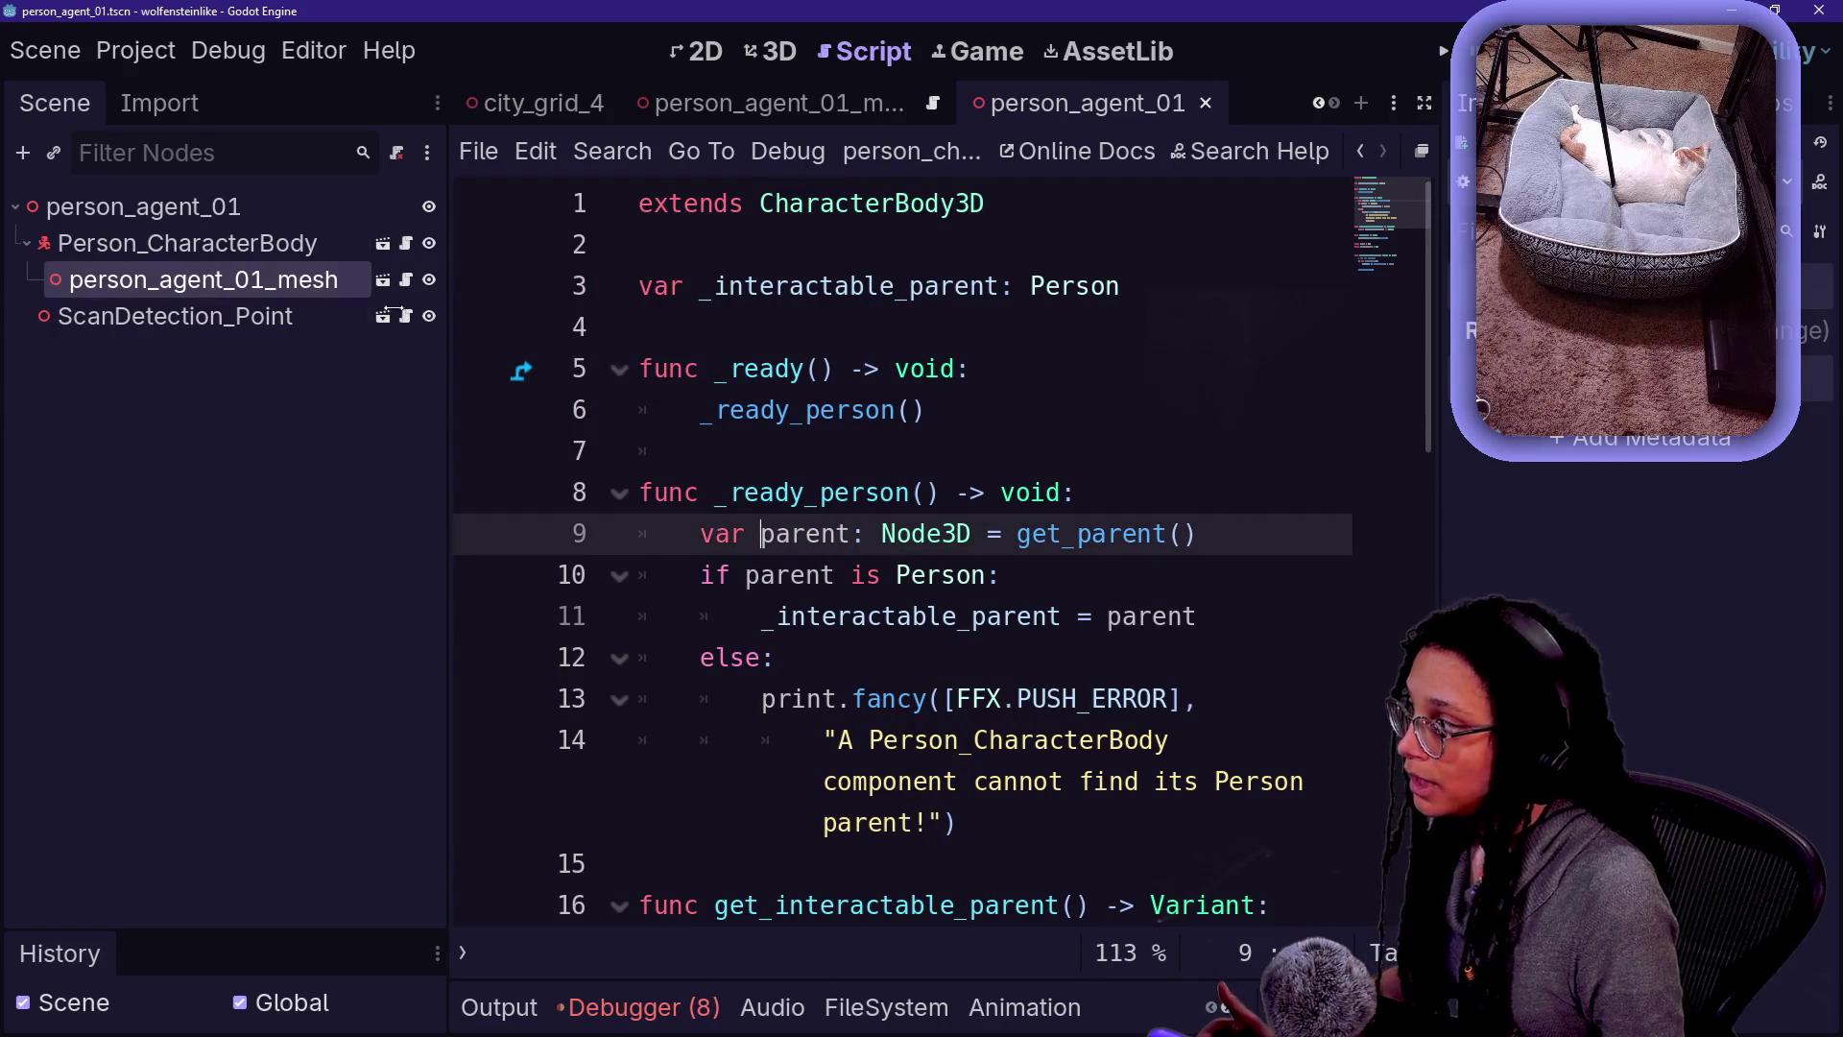
{"action": "left_click", "coordinate": [240, 243]}
{"action": "left_click", "coordinate": [326, 279]}
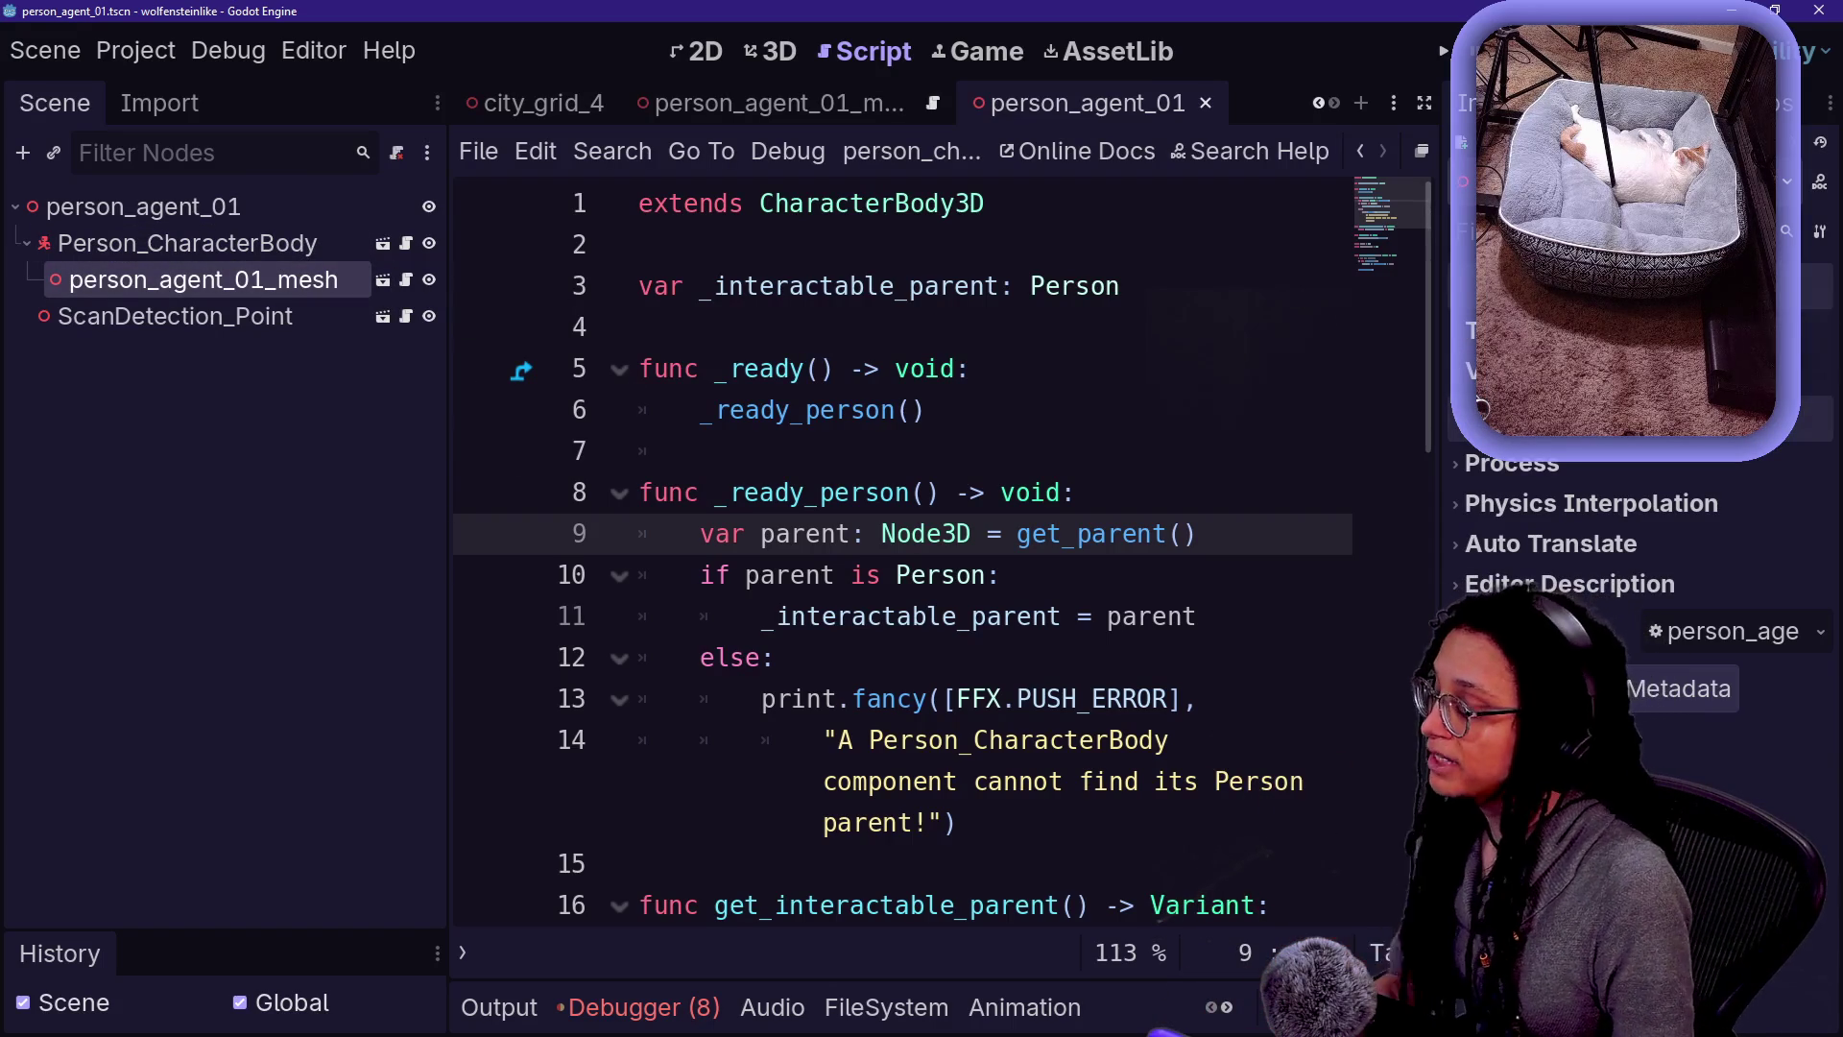
{"action": "mouse_move", "coordinate": [806, 411]}
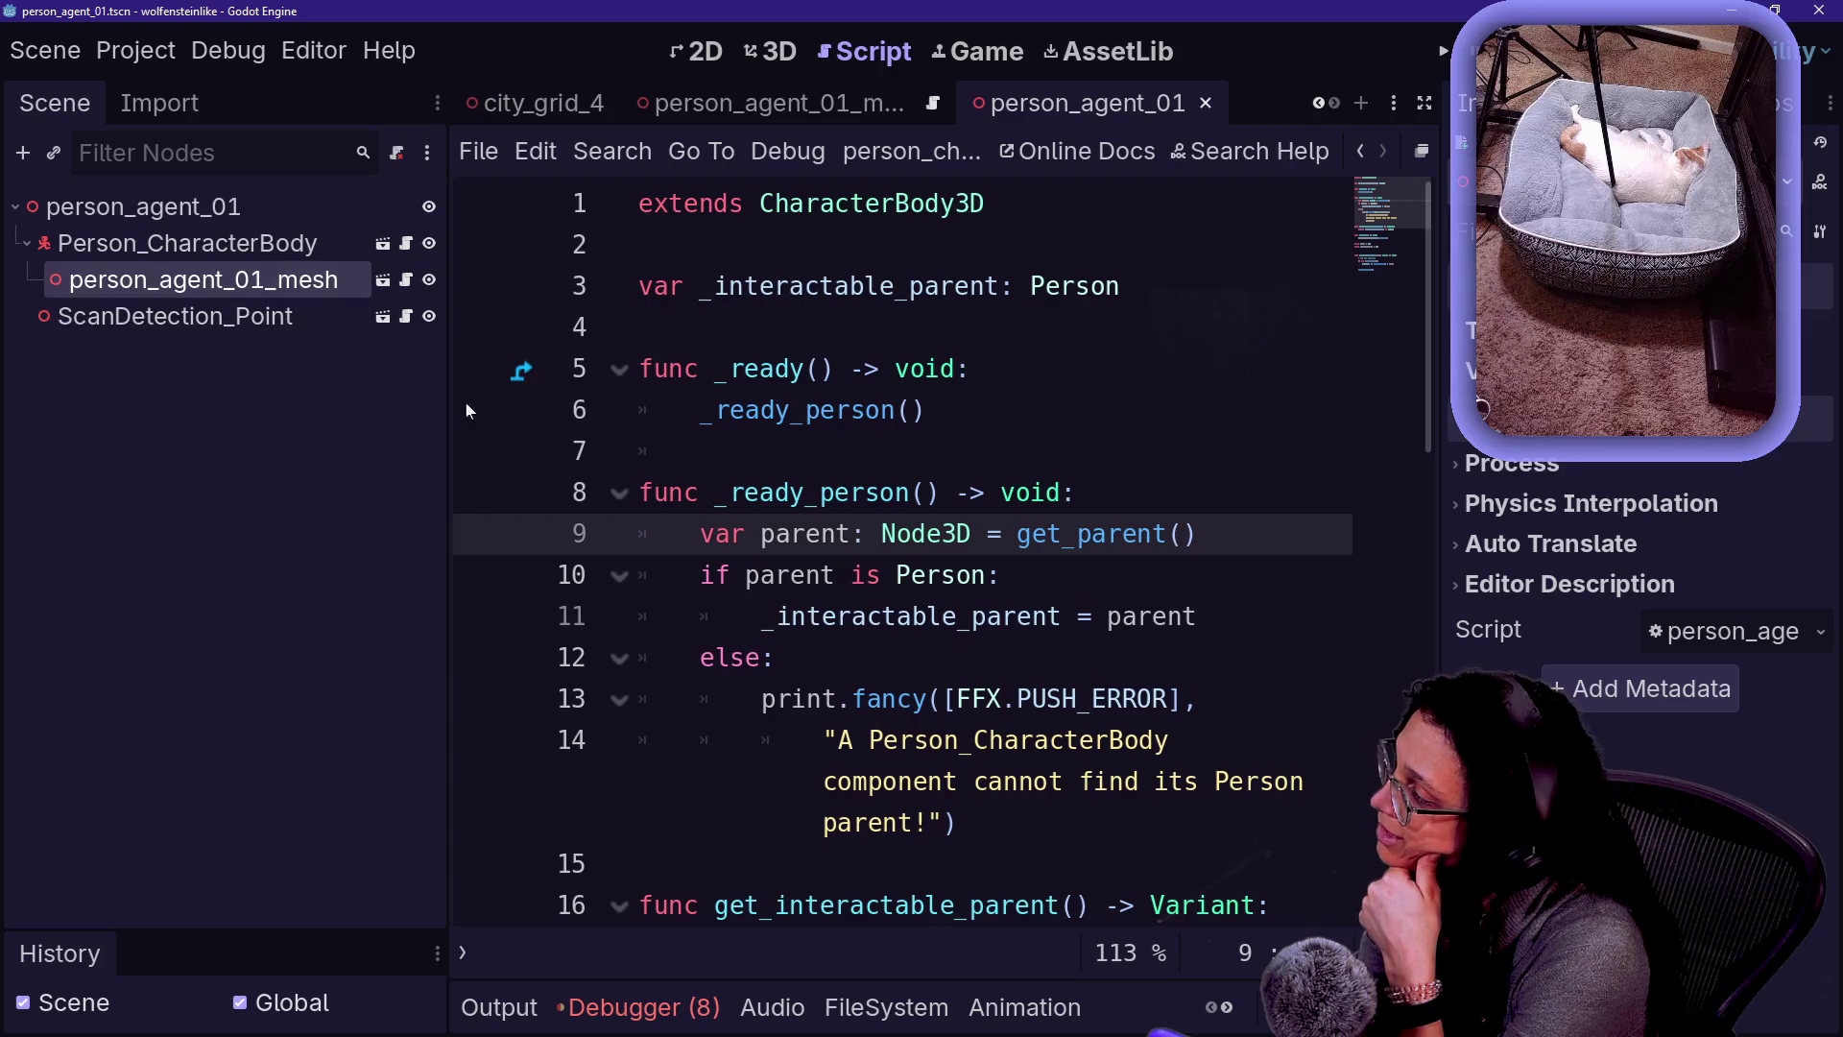
{"action": "mouse_move", "coordinate": [878, 698]}
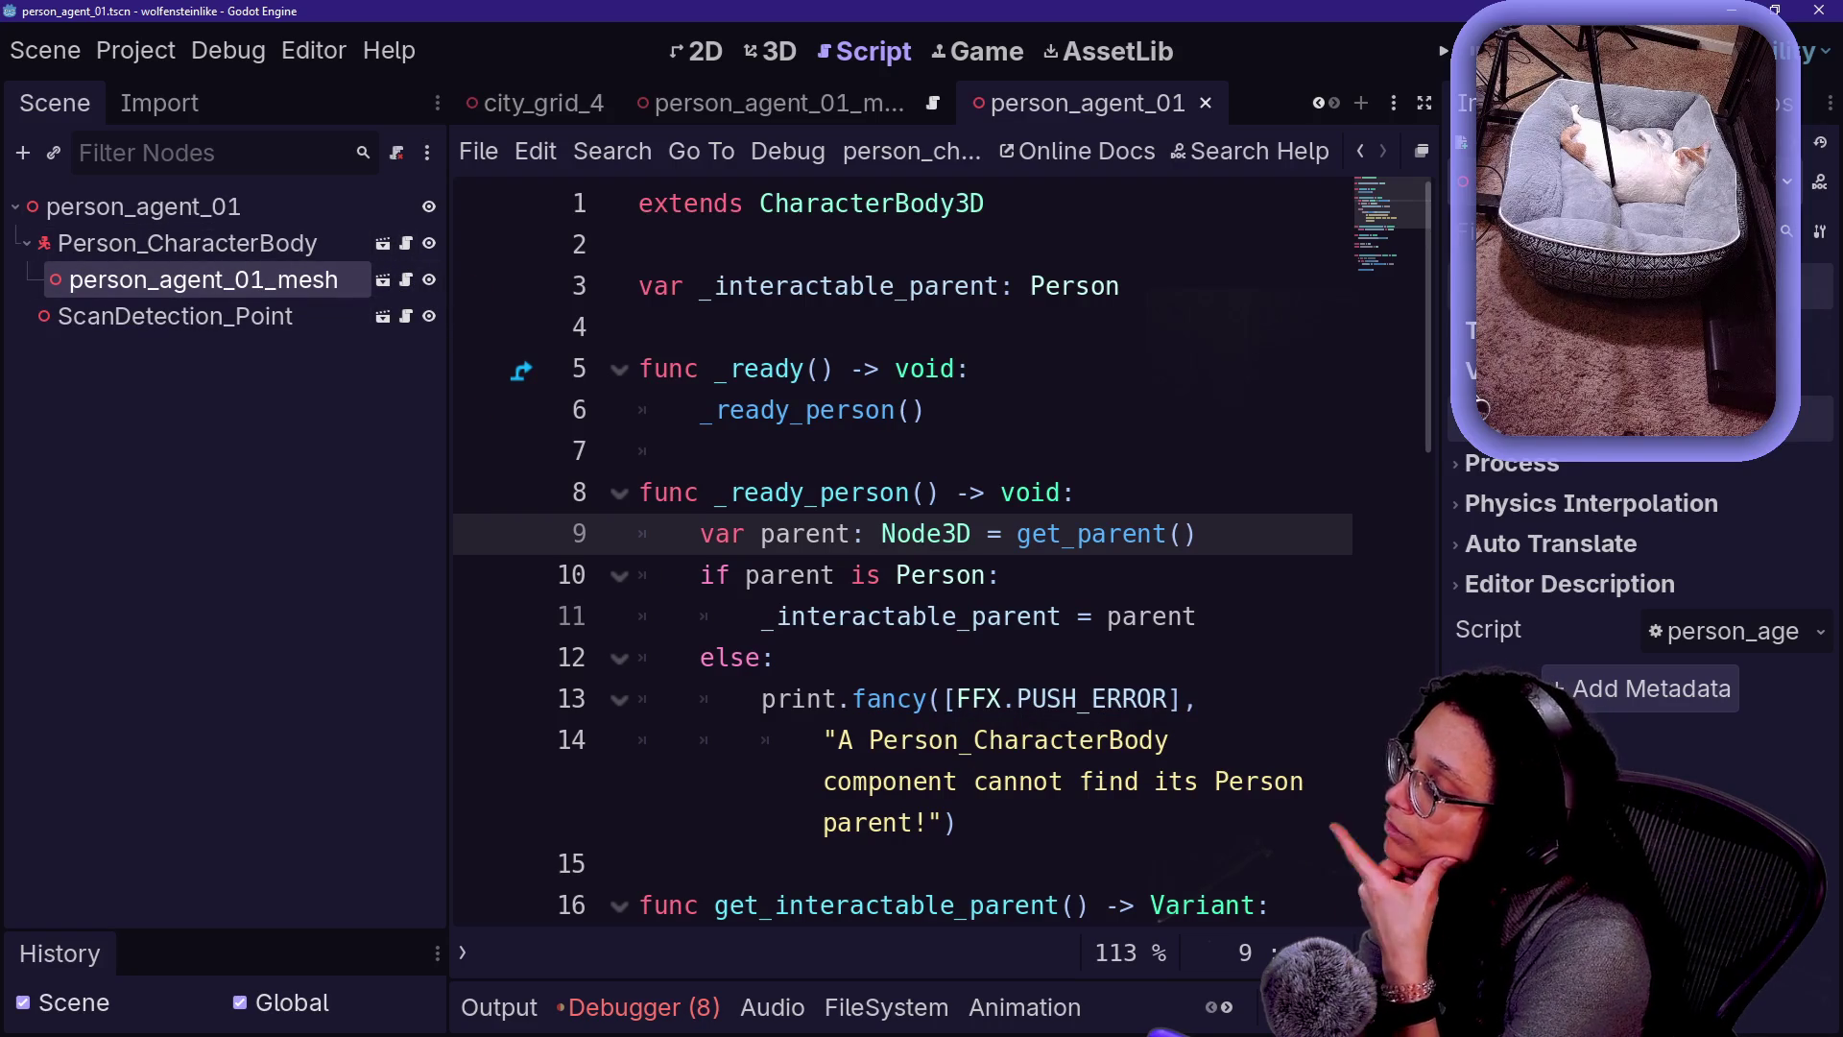
{"action": "key", "text": "Down"}
{"action": "key", "text": "Down"}
{"action": "key", "text": "Down"}
{"action": "key", "text": "Up"}
{"action": "key", "text": "Up"}
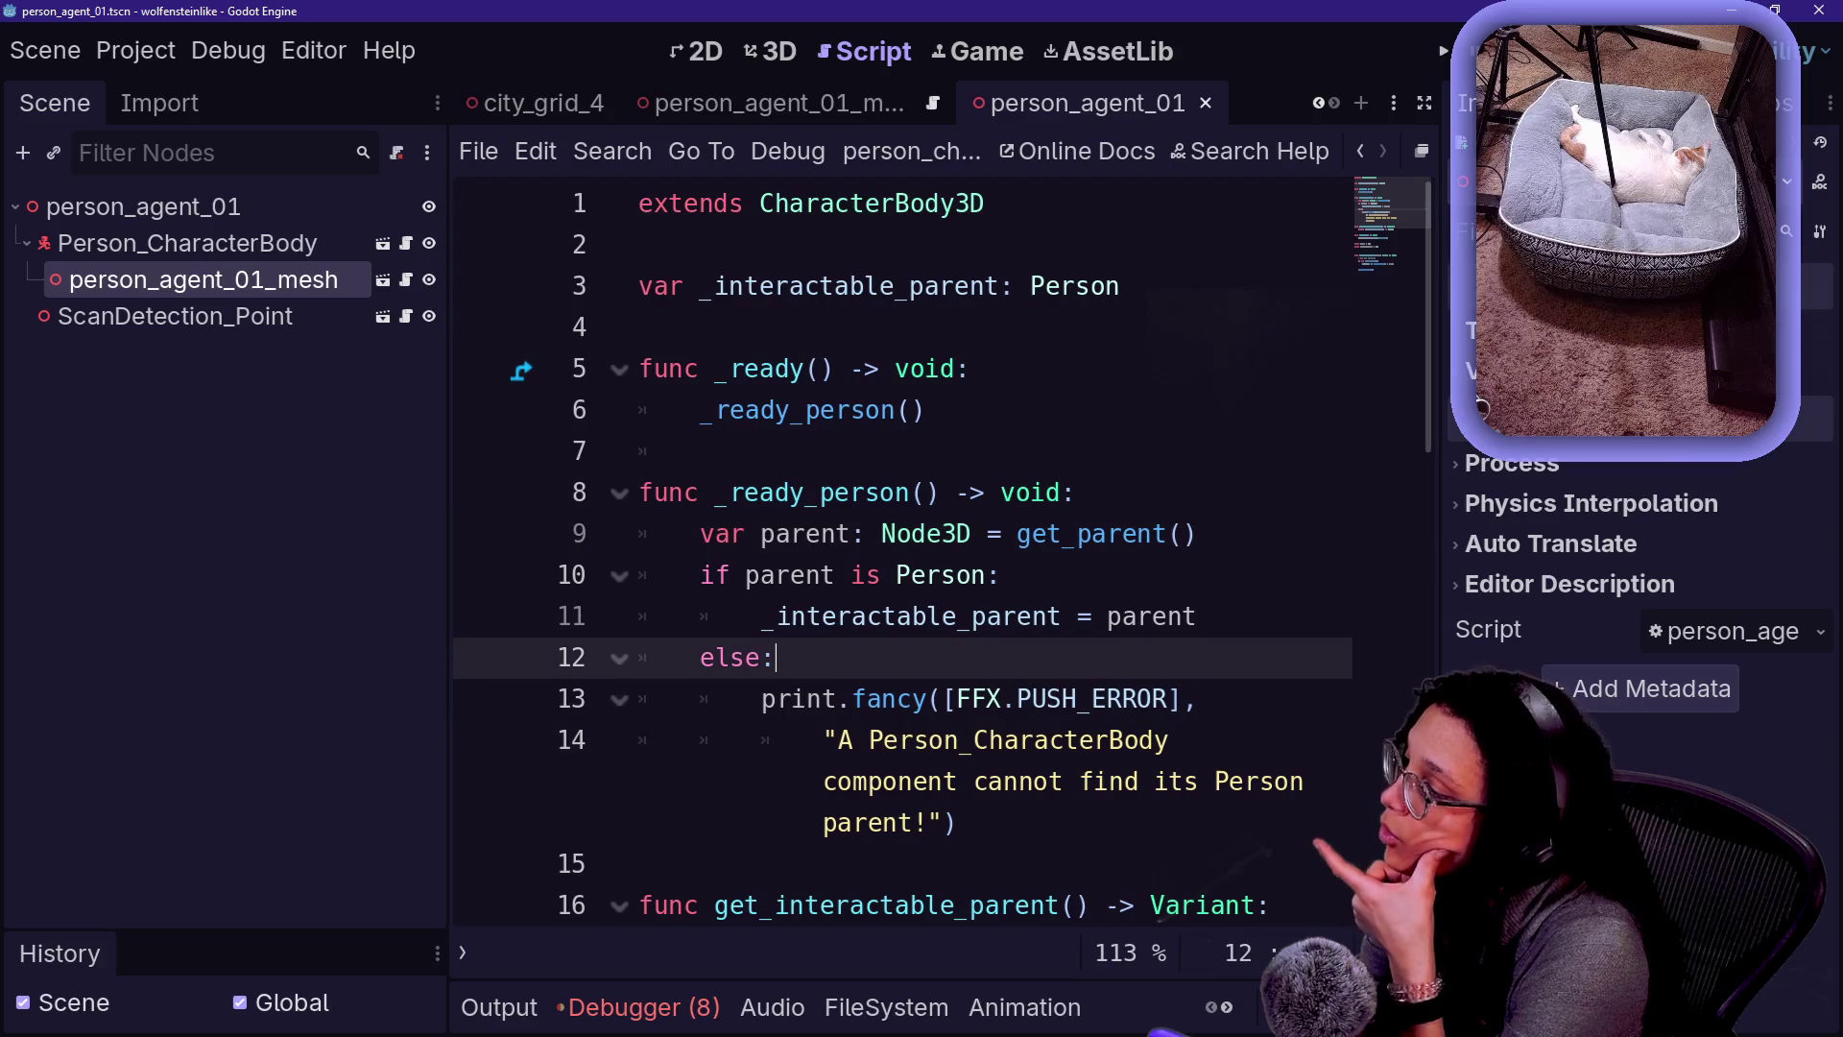
{"action": "left_click", "coordinate": [406, 280]}
{"action": "scroll", "coordinate": [902, 547], "scroll_direction": "up", "scroll_amount": 2}
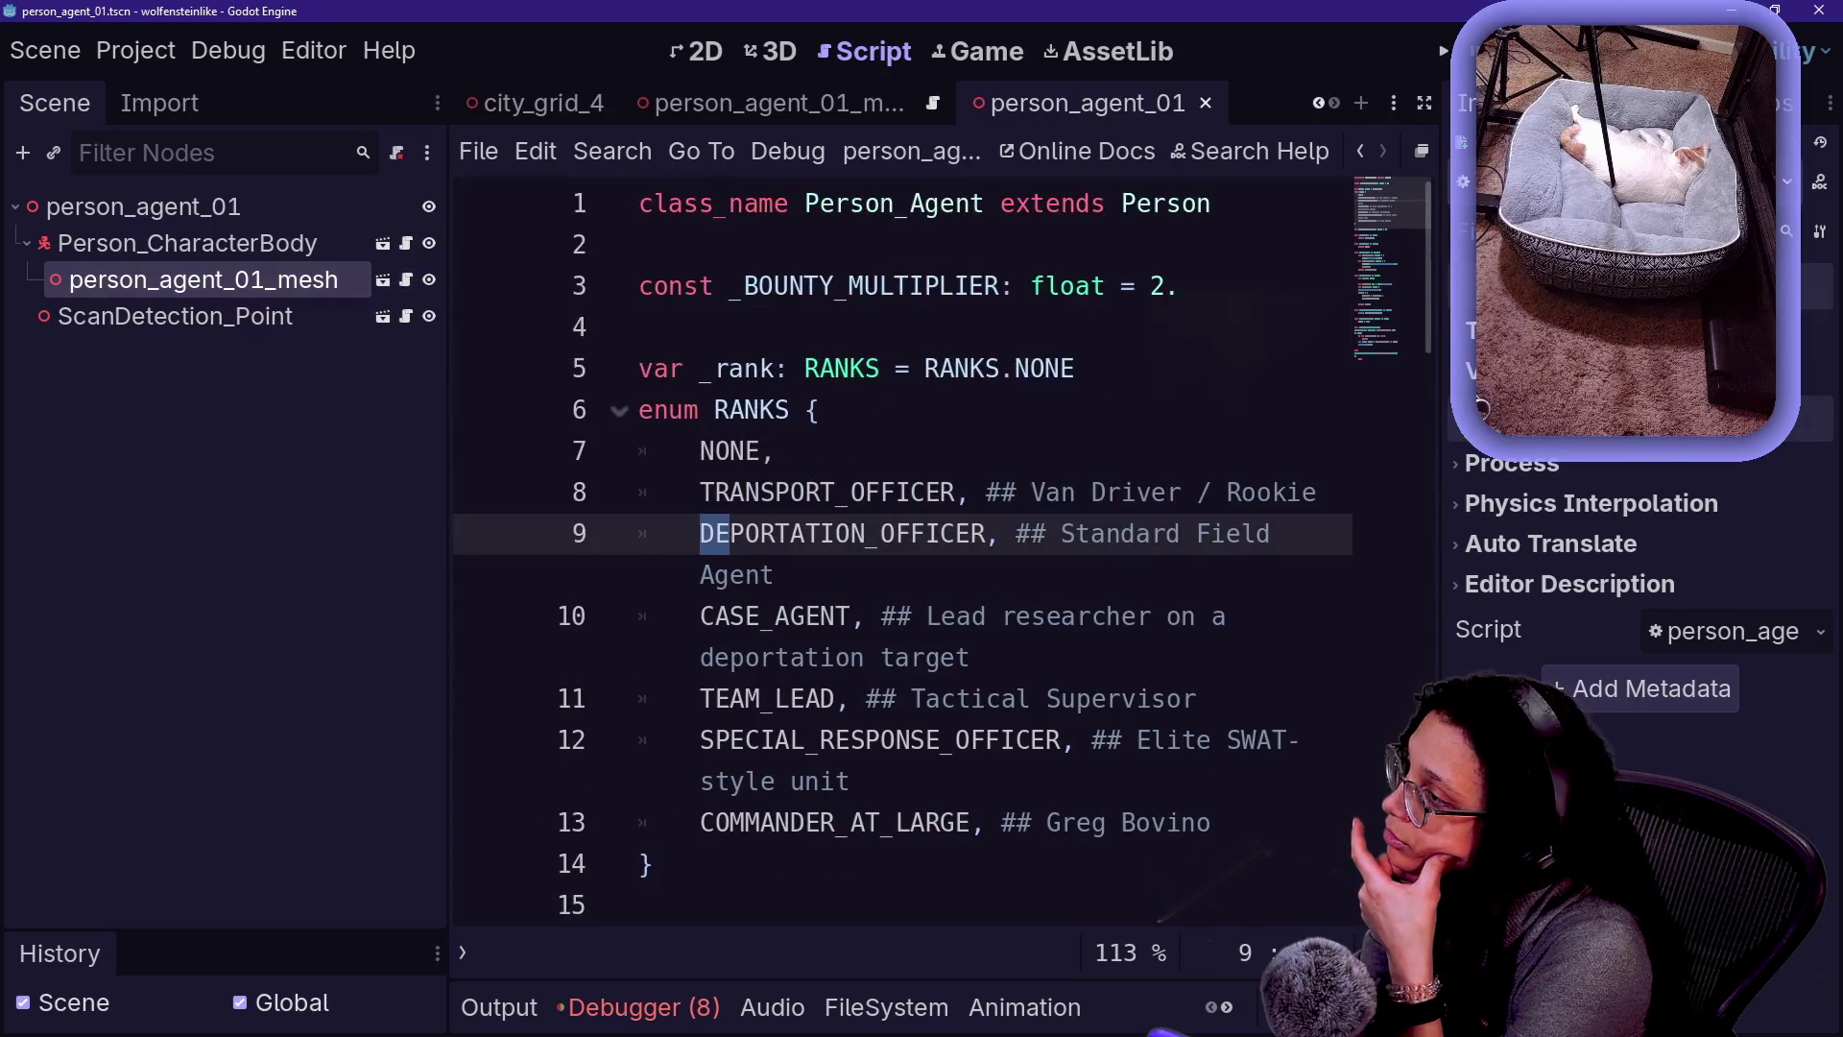
{"action": "scroll", "coordinate": [902, 547], "scroll_direction": "down", "scroll_amount": 2}
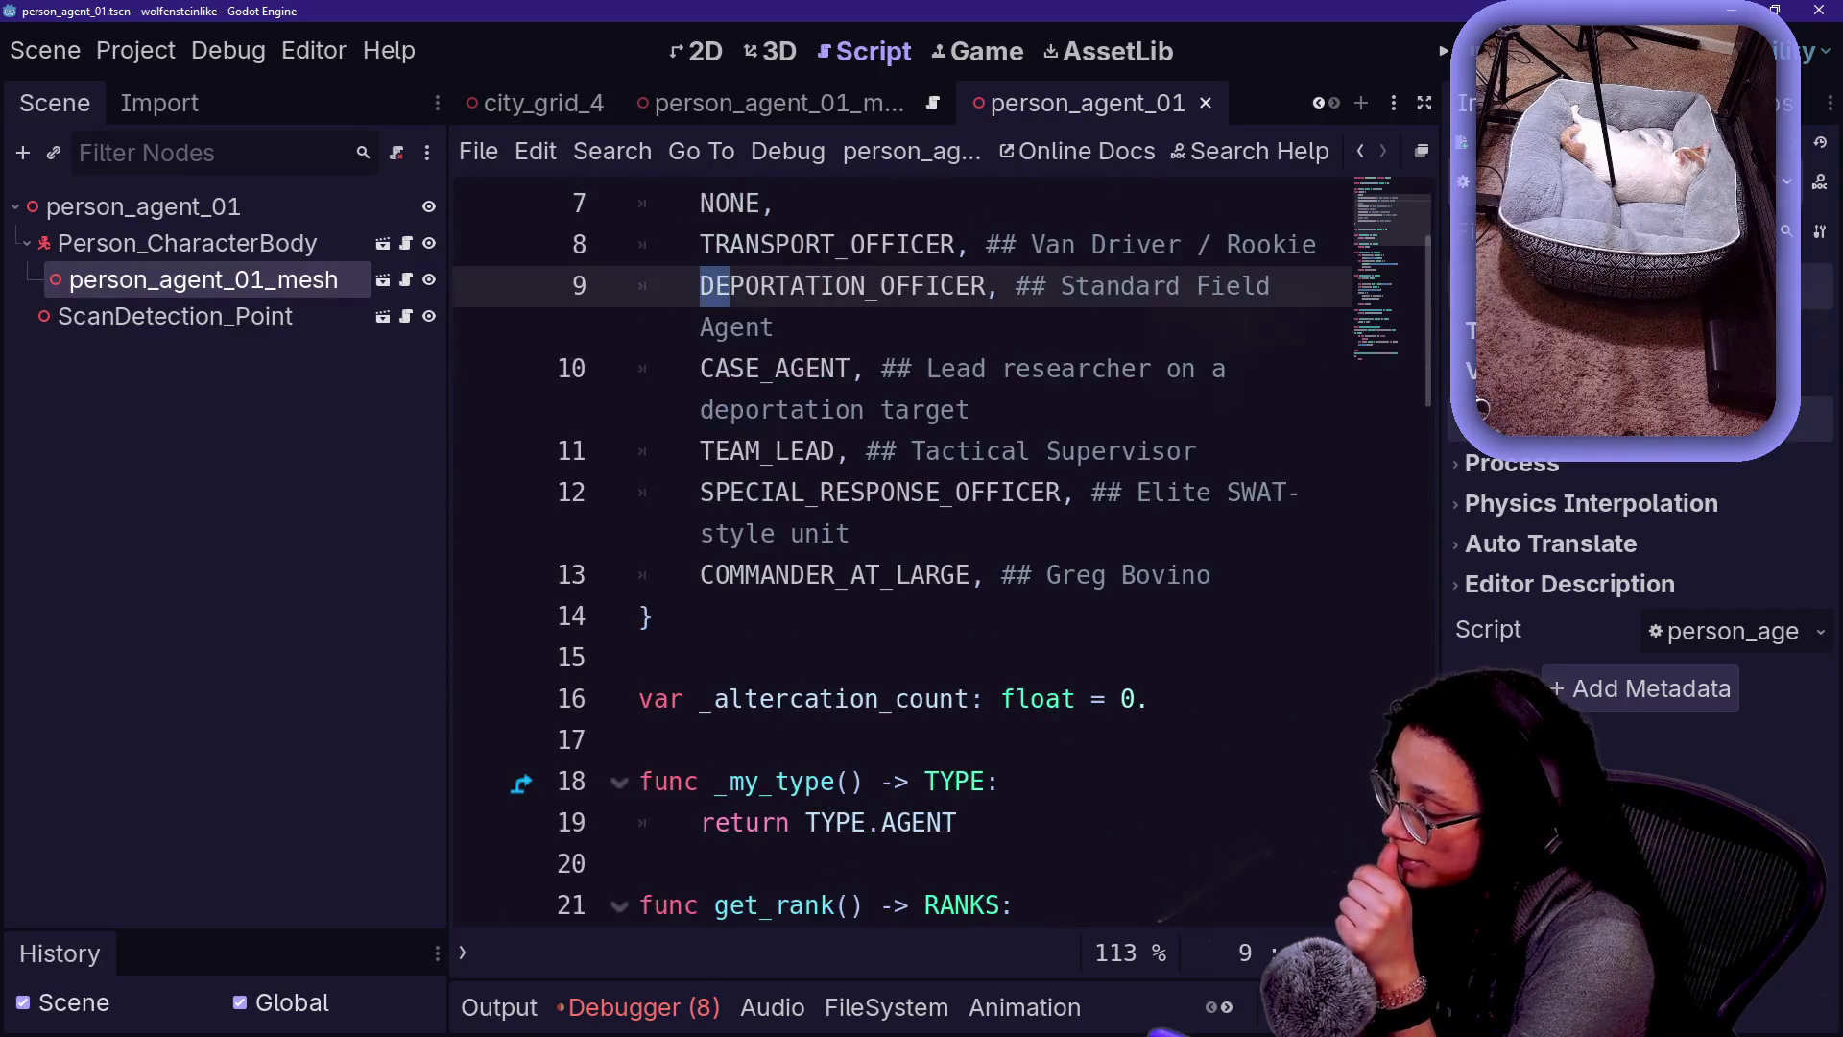
{"action": "scroll", "coordinate": [903, 547], "scroll_direction": "down", "scroll_amount": 1}
{"action": "scroll", "coordinate": [903, 547], "scroll_direction": "down", "scroll_amount": 1}
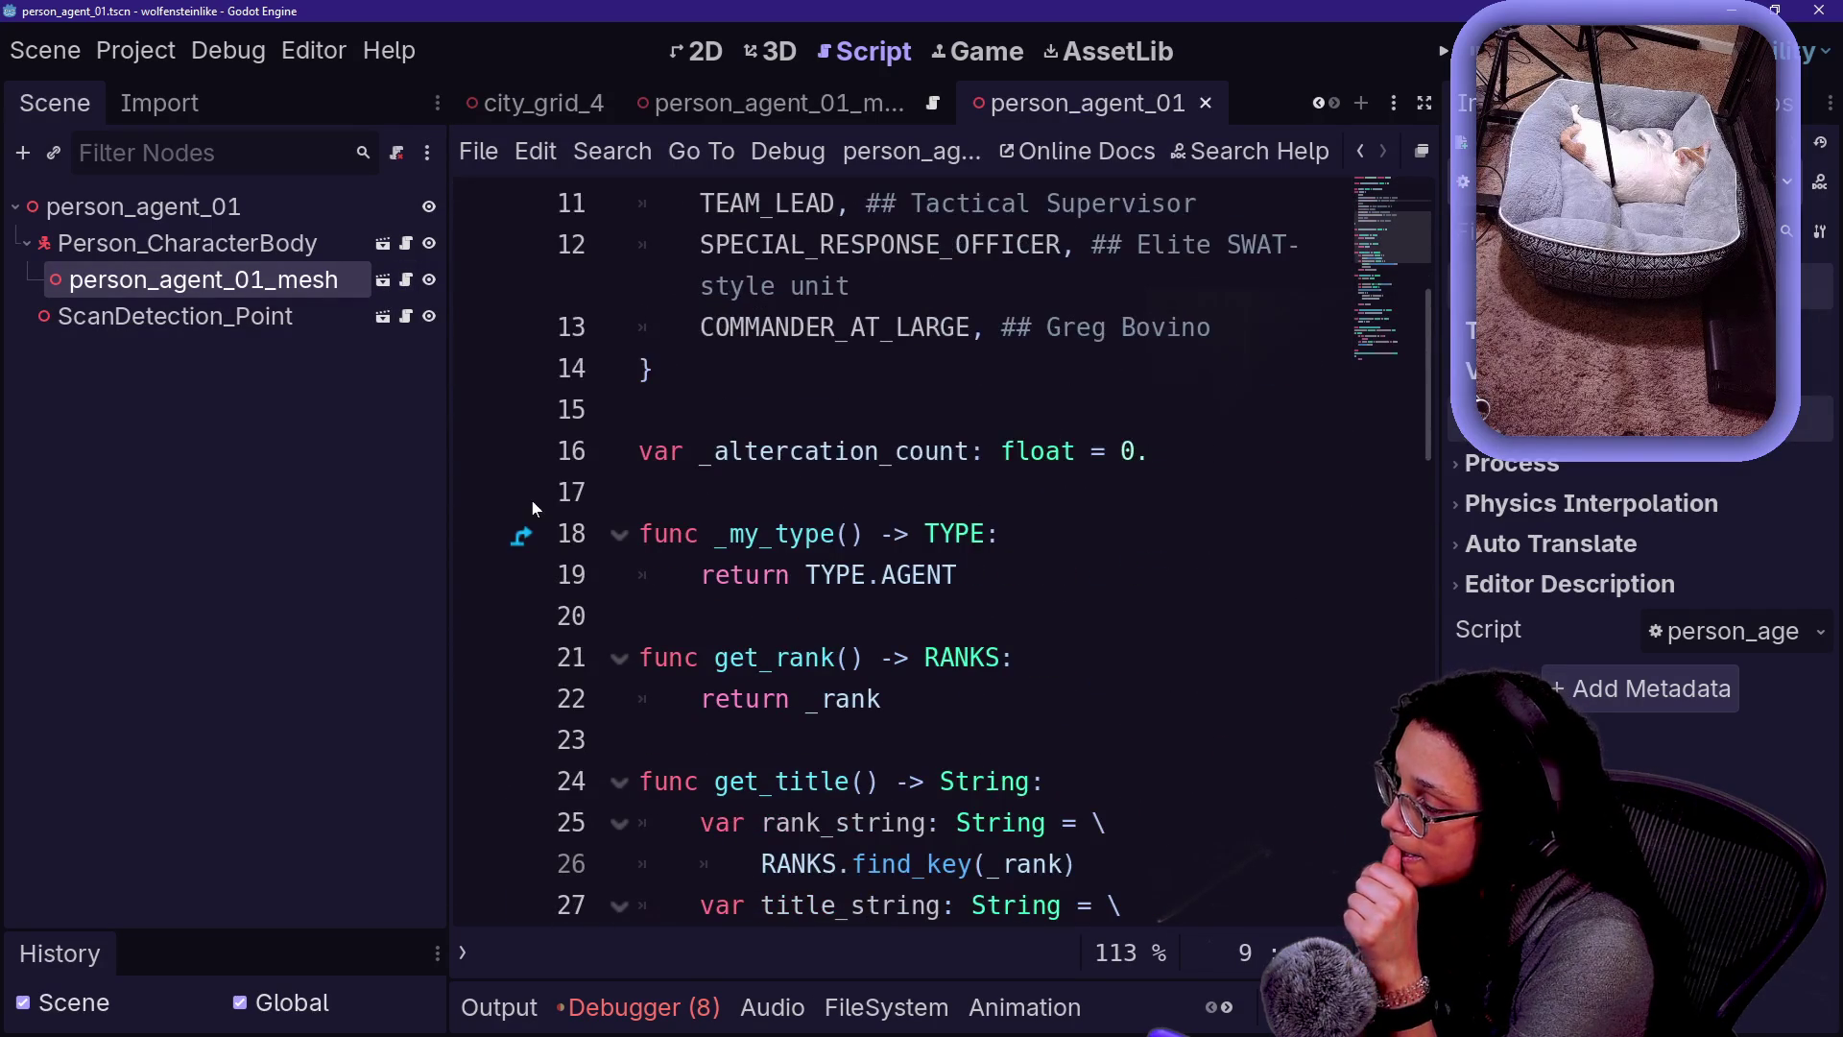
{"action": "left_click", "coordinate": [406, 245]}
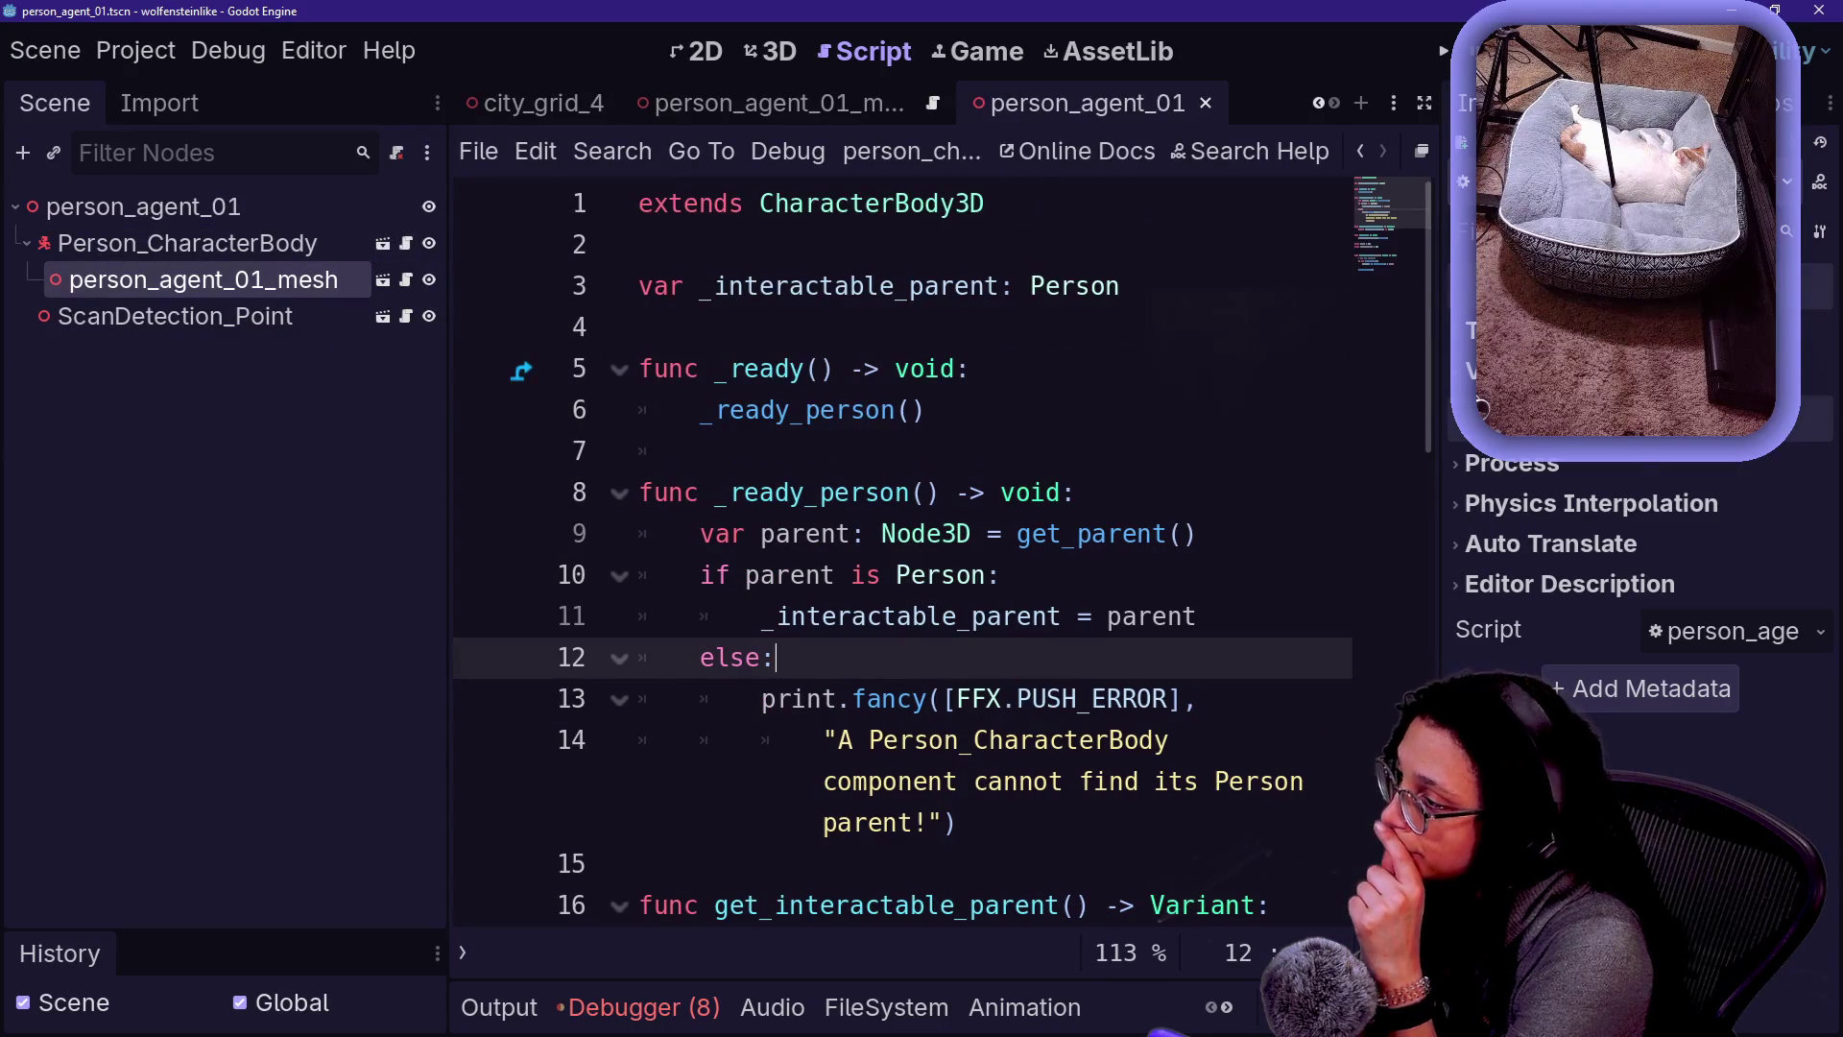
{"action": "mouse_move", "coordinate": [957, 822]}
{"action": "left_mouse_down"}
{"action": "mouse_move", "coordinate": [860, 782]}
{"action": "mouse_move", "coordinate": [1001, 492]}
{"action": "left_mouse_up"}
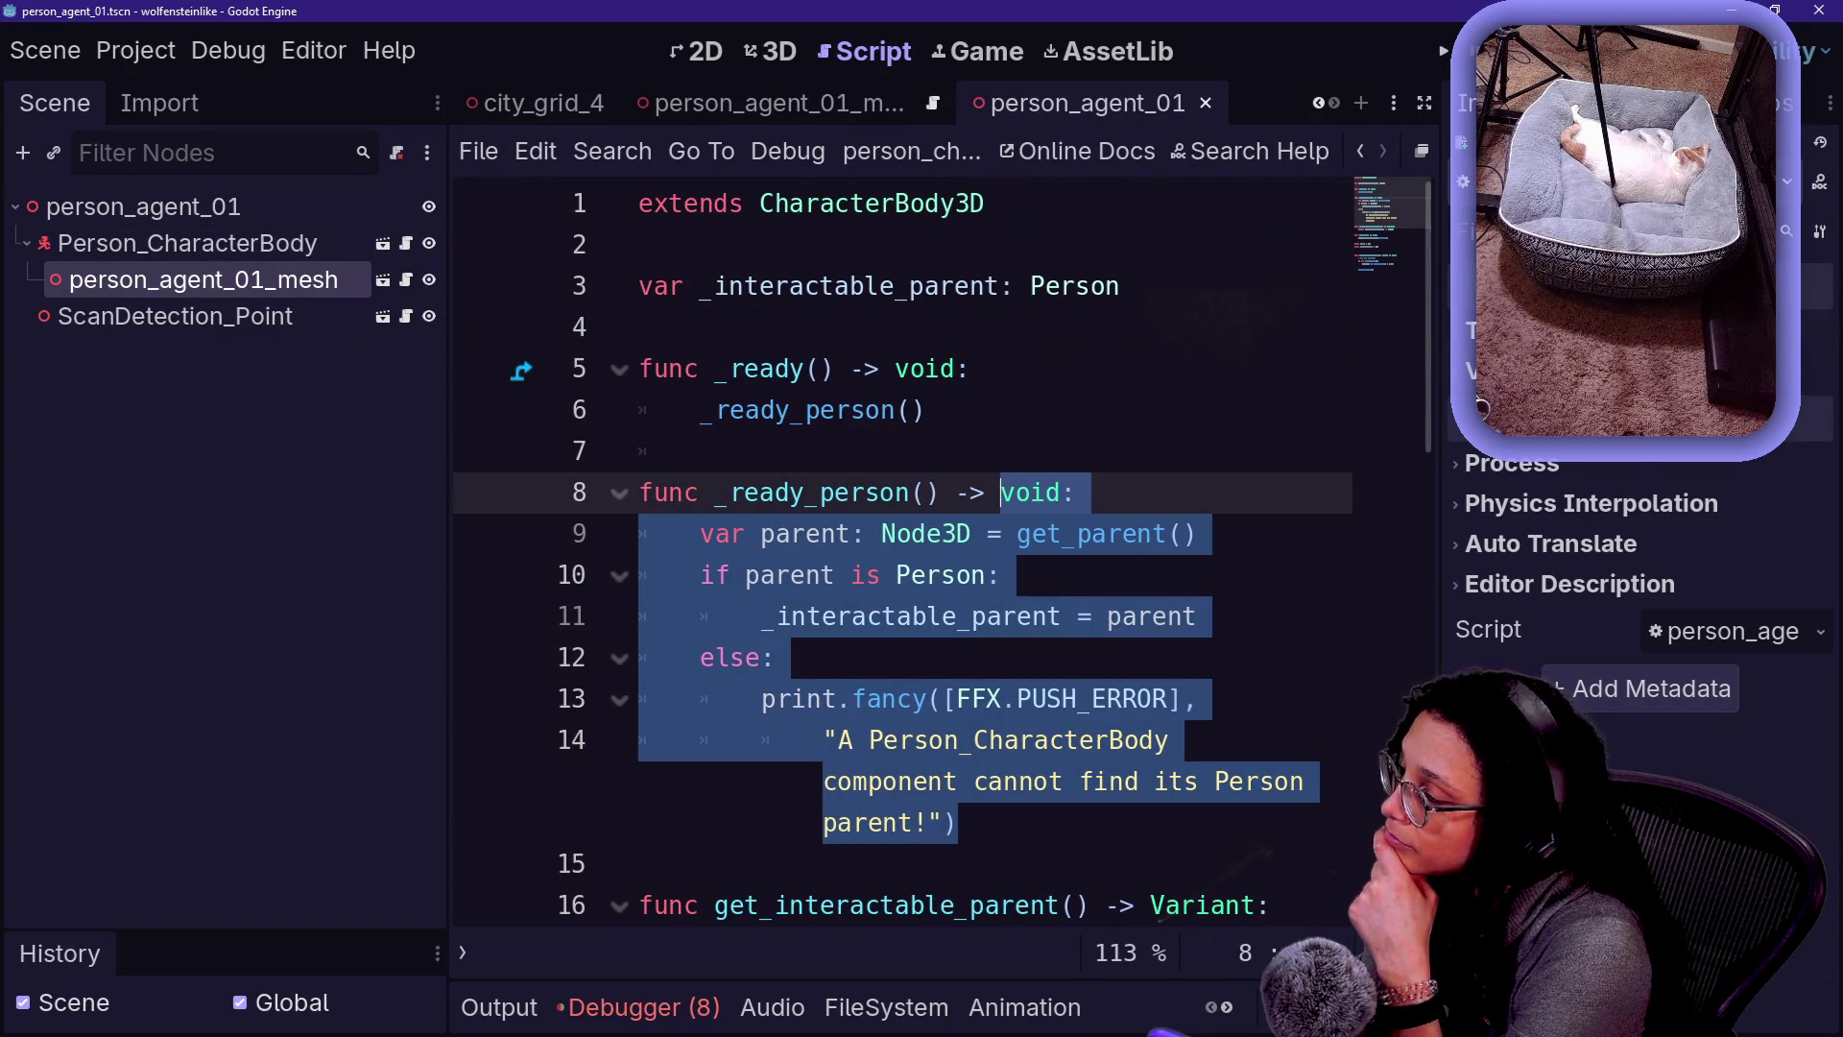
{"action": "left_click", "coordinate": [610, 269]}
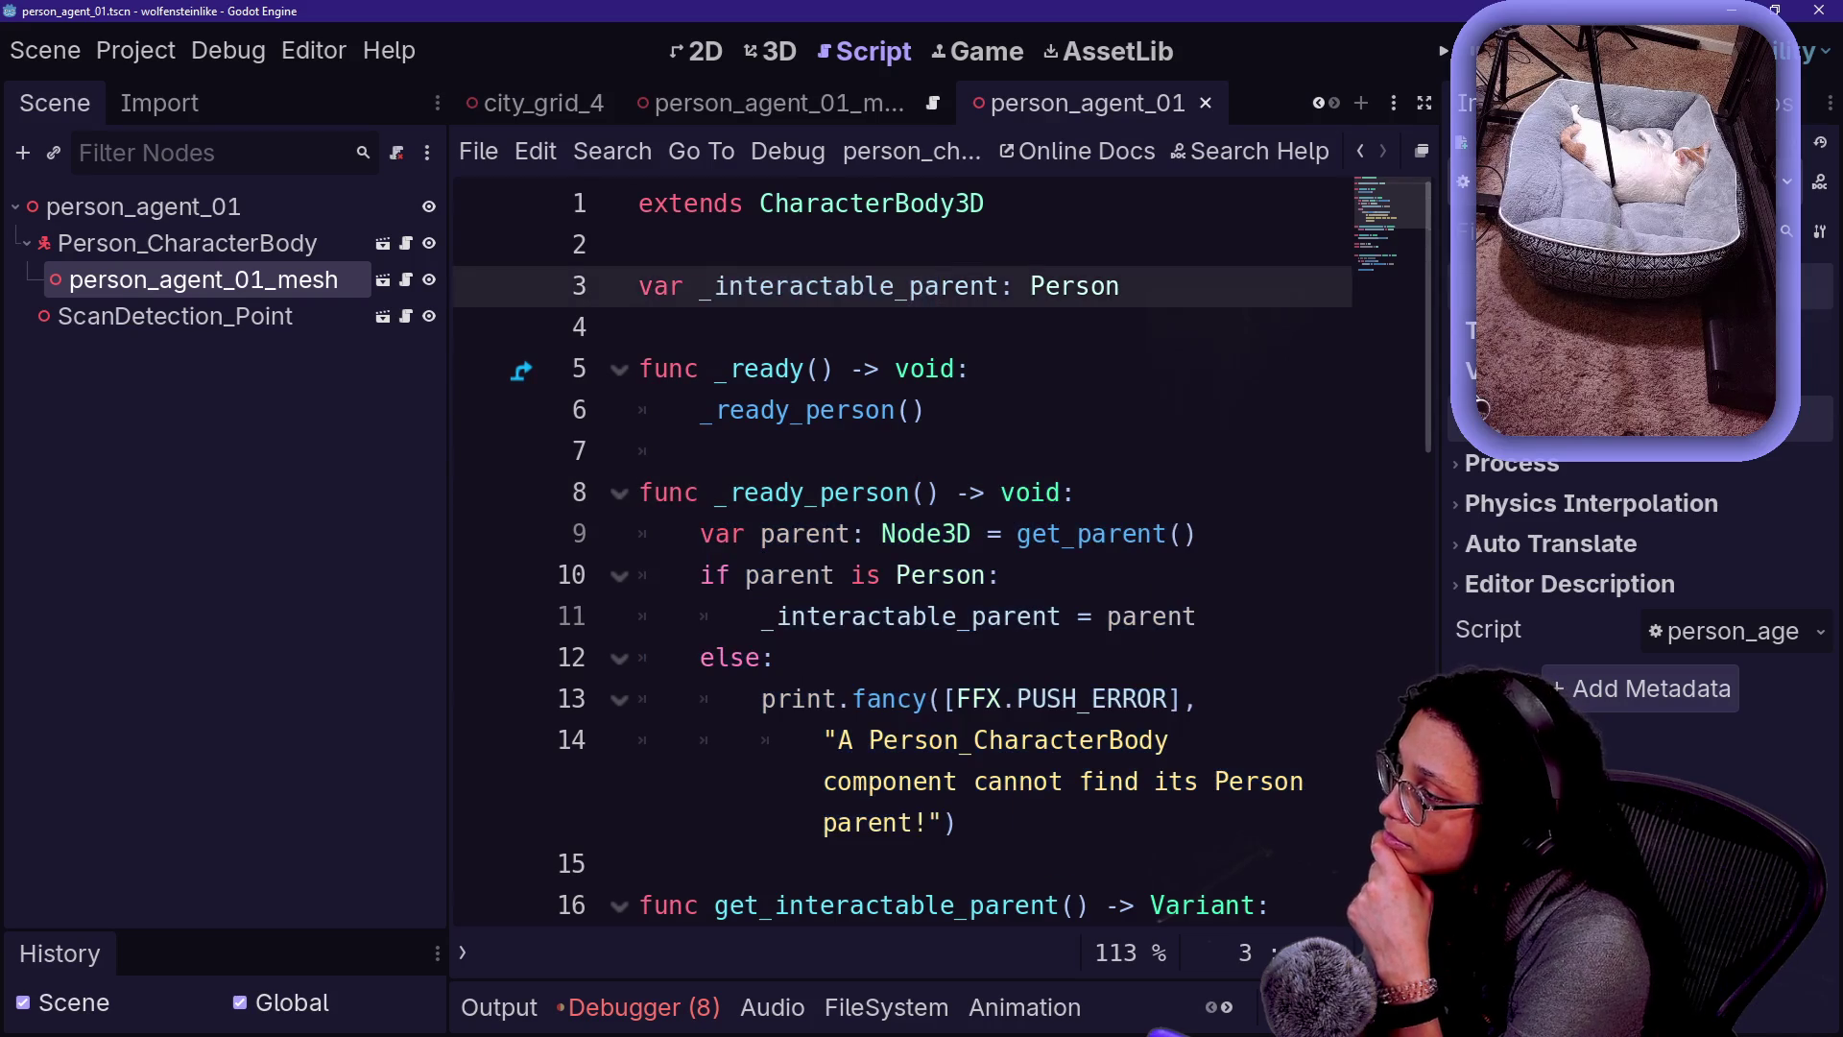
{"action": "scroll", "coordinate": [610, 268], "scroll_direction": "down", "scroll_amount": 2}
{"action": "scroll", "coordinate": [898, 552], "scroll_direction": "down", "scroll_amount": 1}
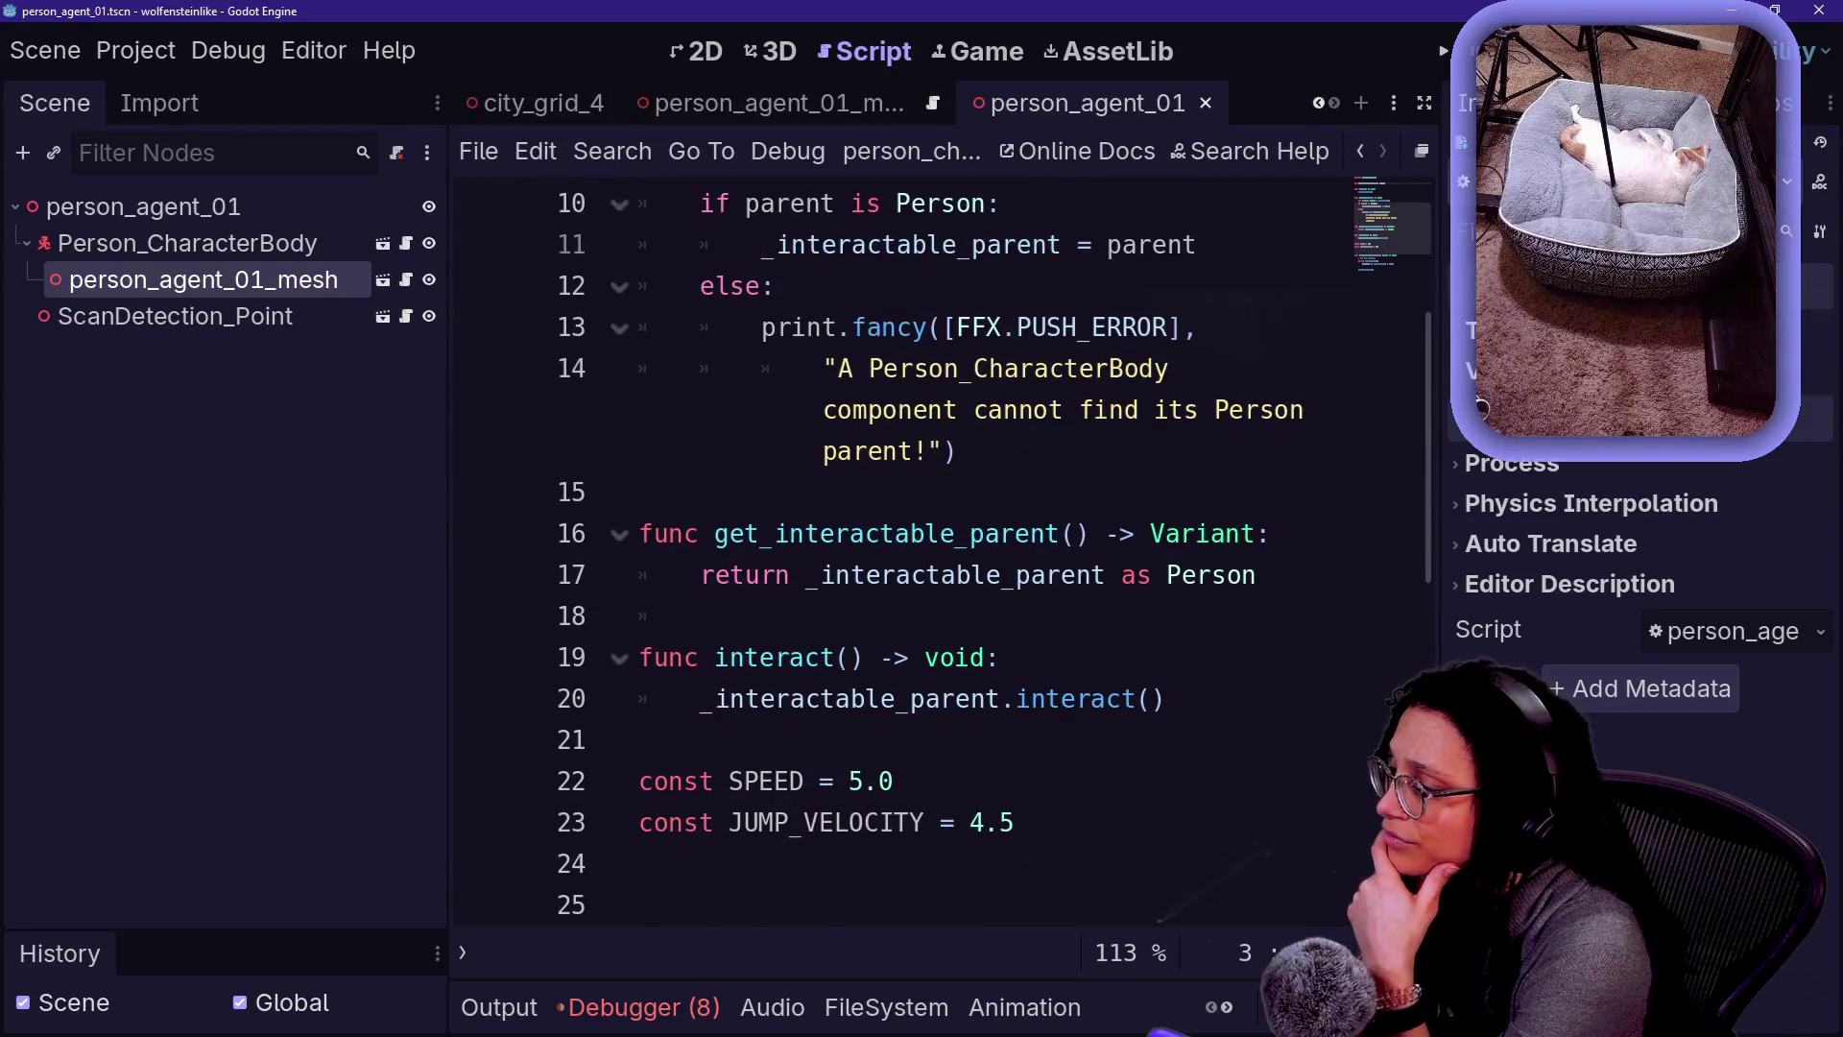
{"action": "mouse_move", "coordinate": [640, 739]}
{"action": "left_mouse_down"}
{"action": "mouse_move", "coordinate": [682, 698]}
{"action": "mouse_move", "coordinate": [639, 739]}
{"action": "left_mouse_up"}
{"action": "scroll", "coordinate": [639, 740], "scroll_direction": "down", "scroll_amount": 2}
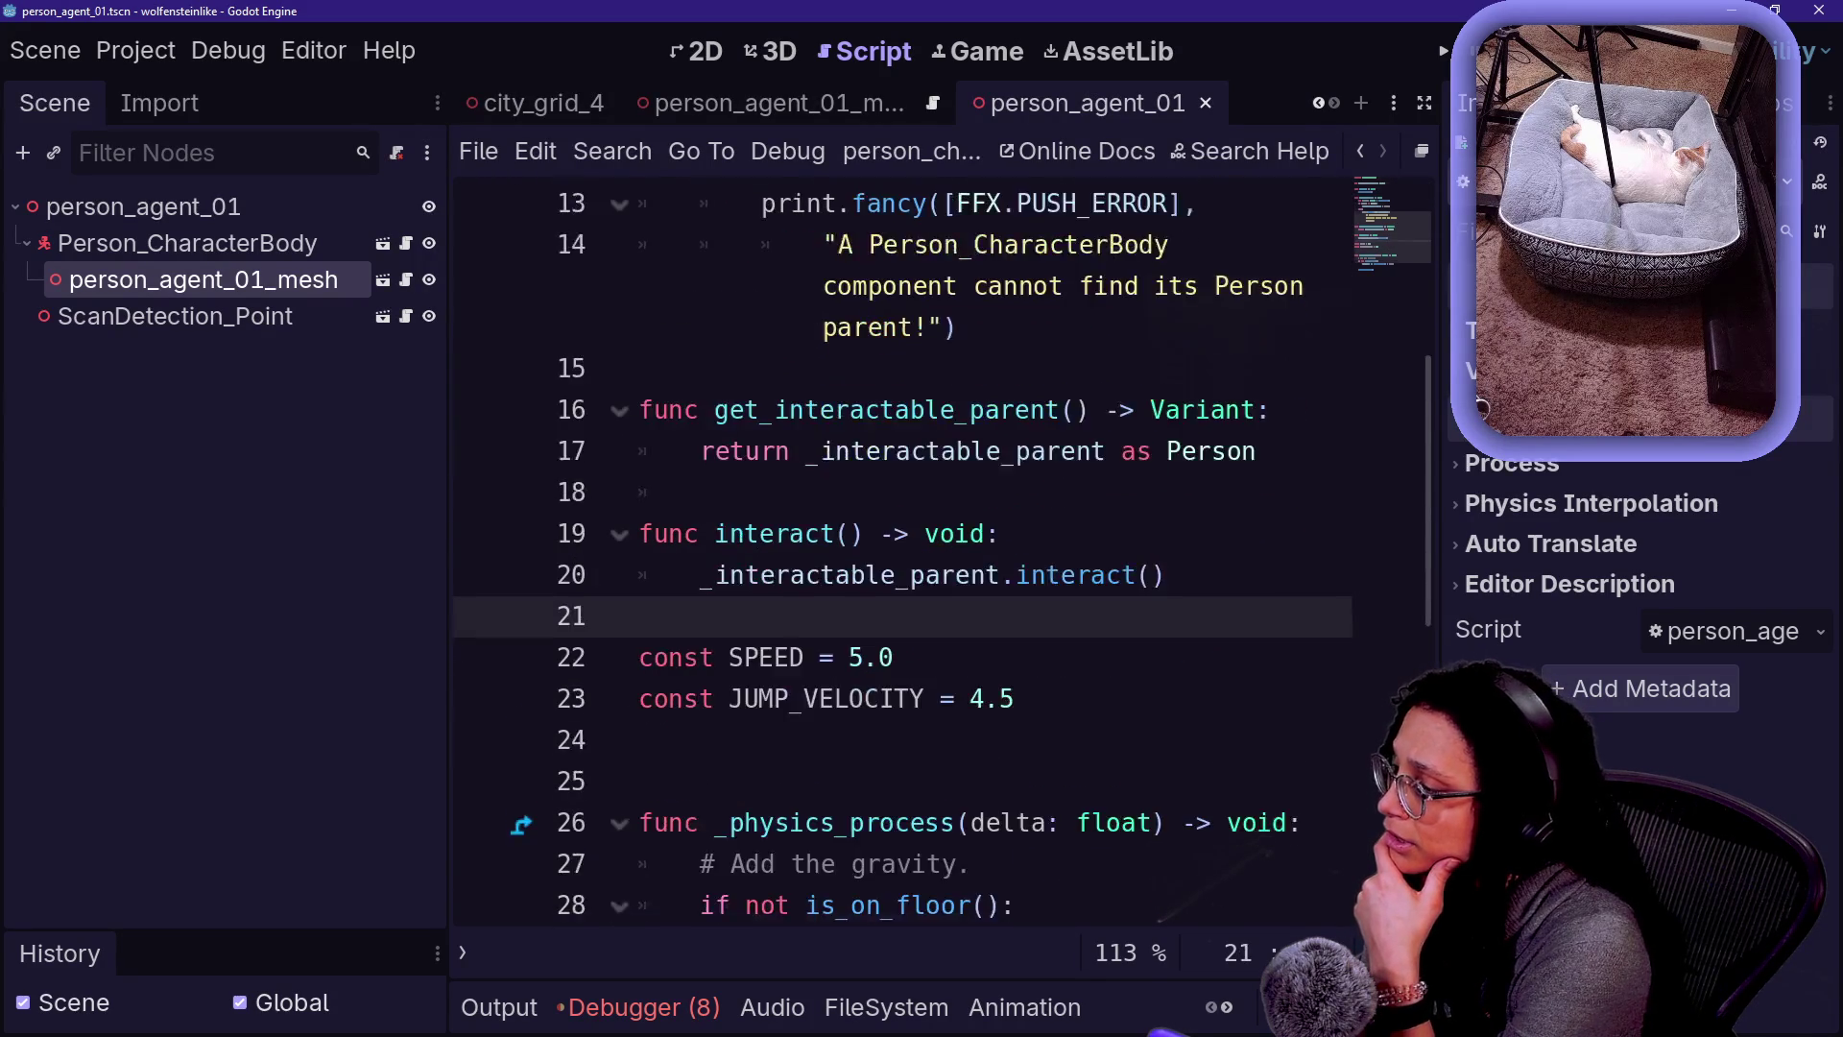
{"action": "scroll", "coordinate": [903, 552], "scroll_direction": "up", "scroll_amount": 1}
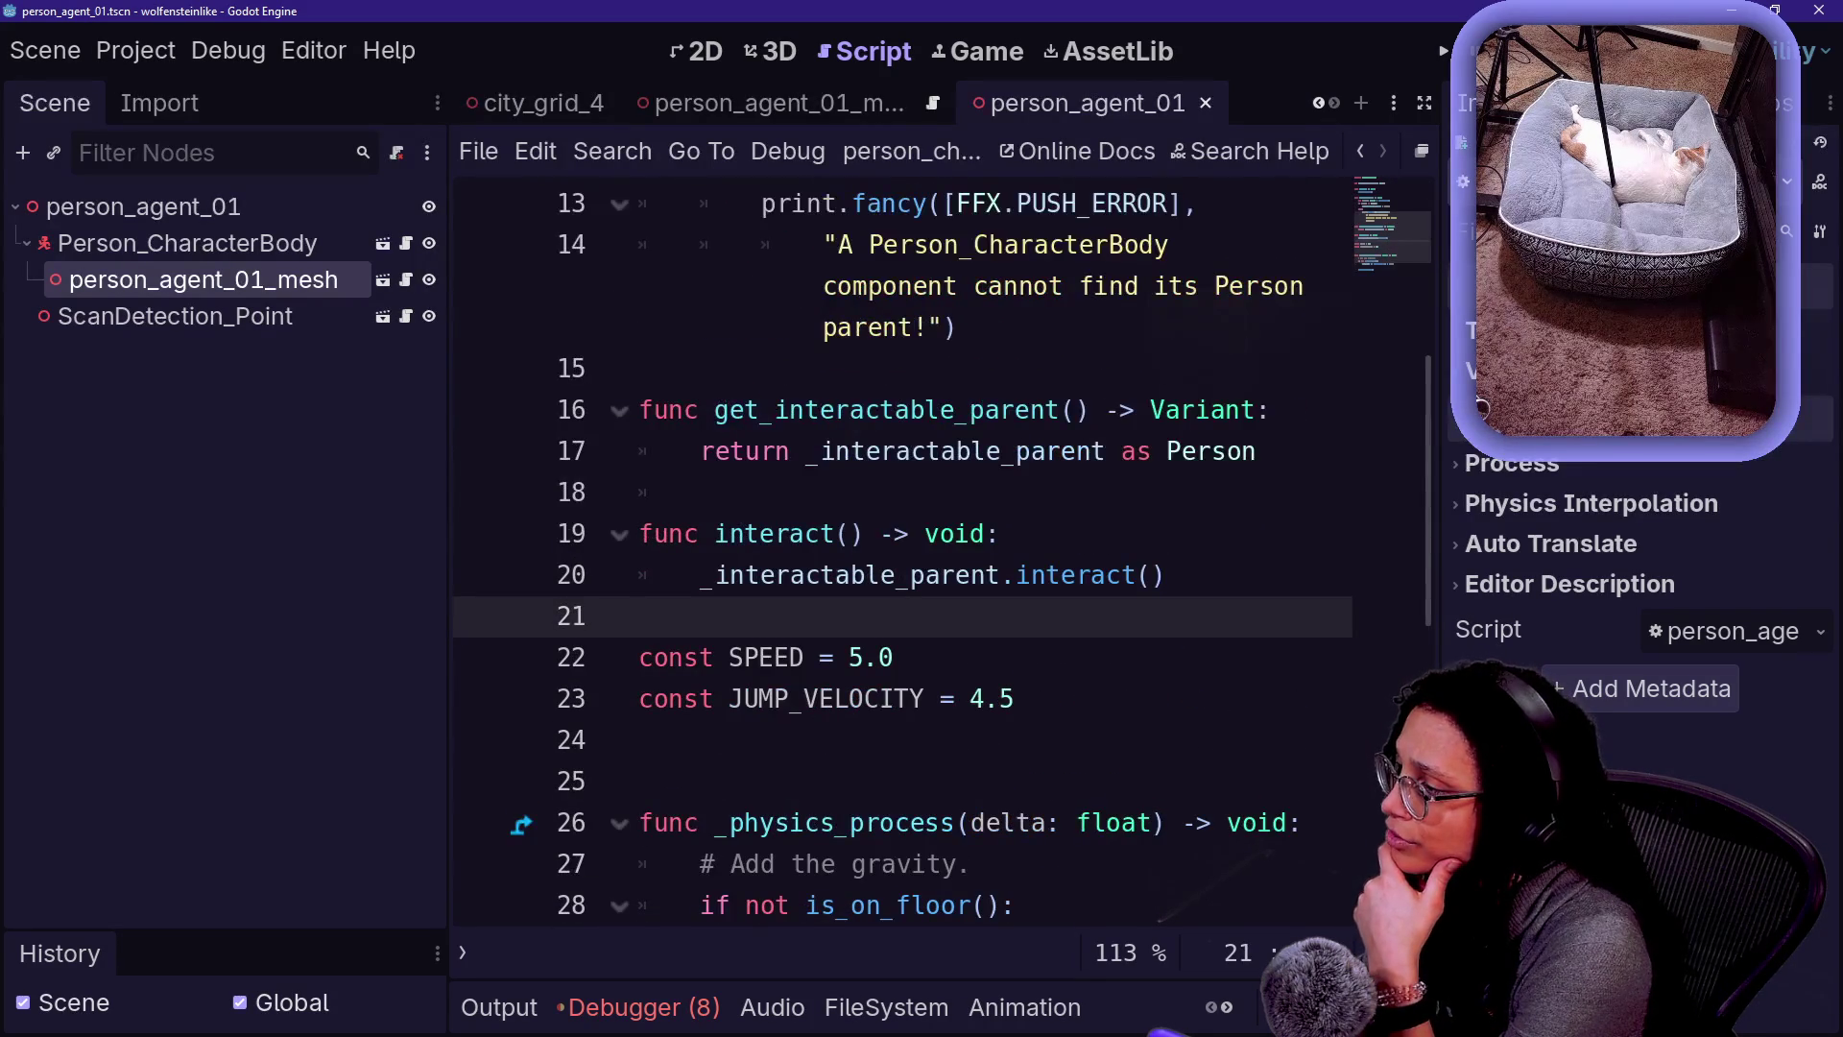
{"action": "scroll", "coordinate": [903, 552], "scroll_direction": "up", "scroll_amount": 3}
{"action": "scroll", "coordinate": [902, 552], "scroll_direction": "down", "scroll_amount": 1}
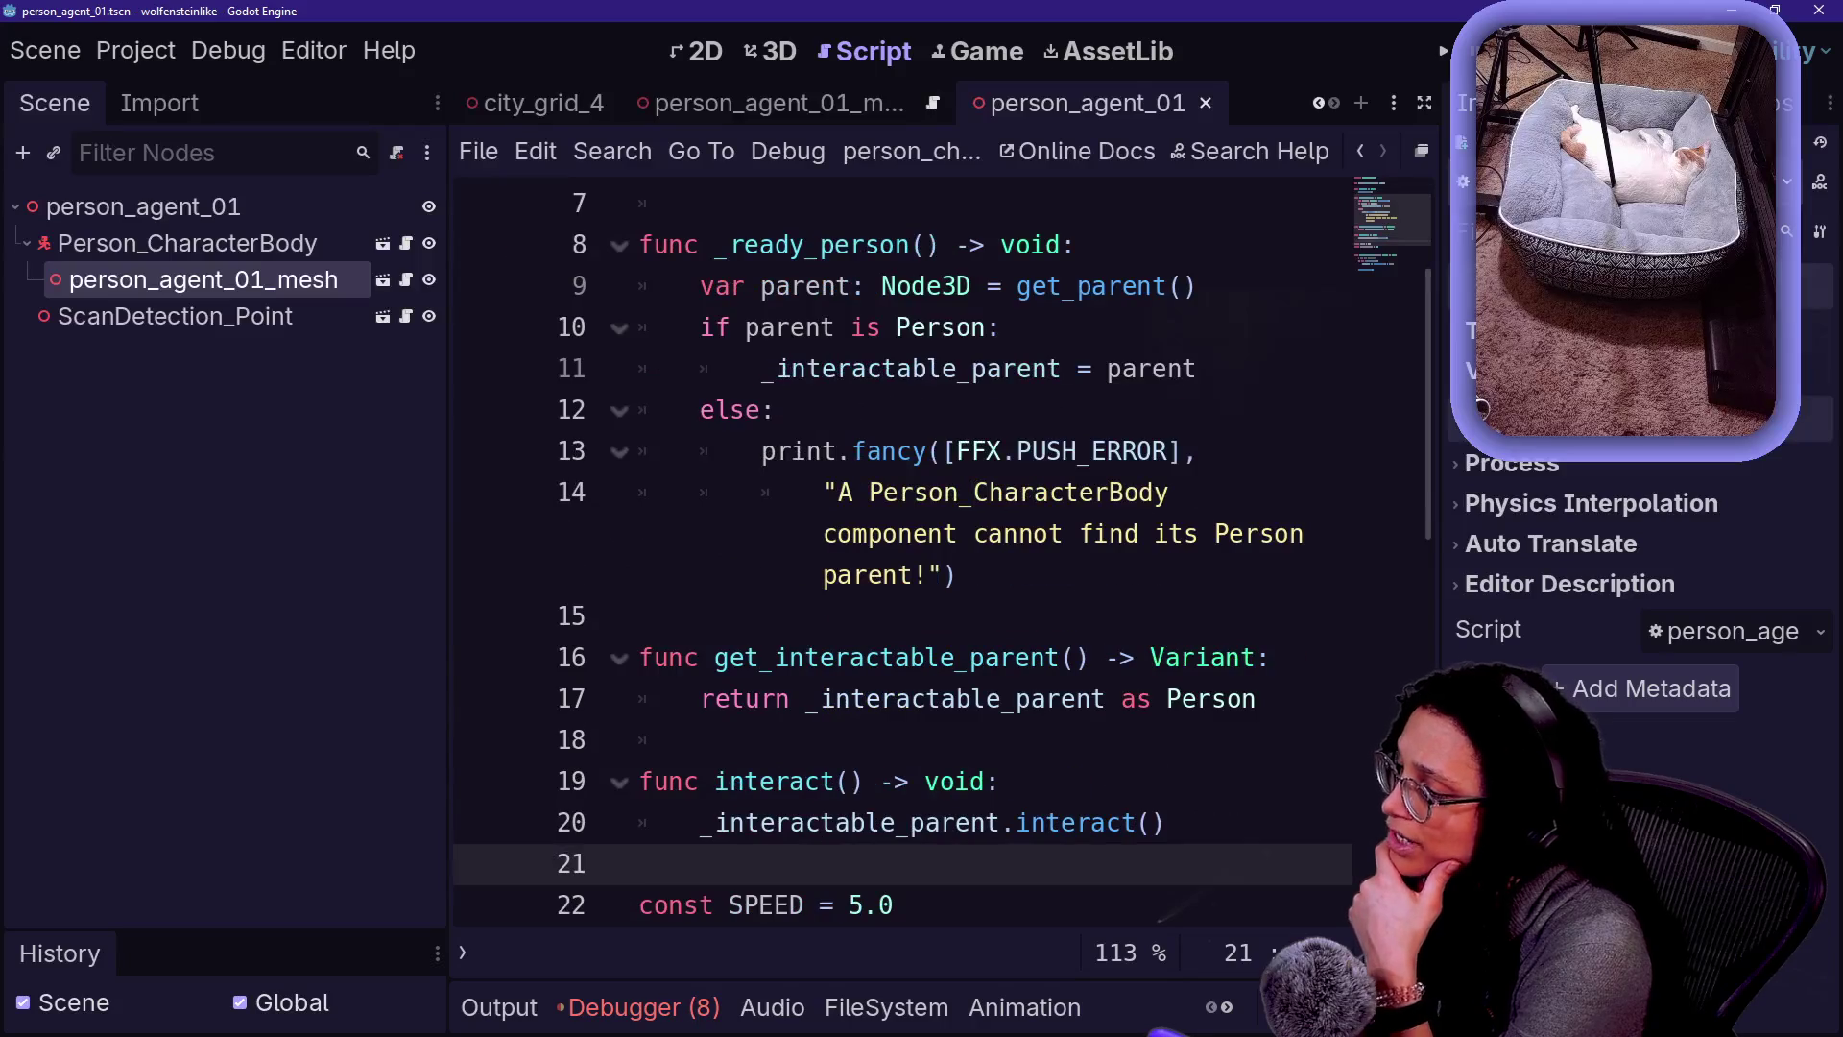
{"action": "scroll", "coordinate": [903, 552], "scroll_direction": "up", "scroll_amount": 1}
{"action": "scroll", "coordinate": [903, 552], "scroll_direction": "up", "scroll_amount": 1}
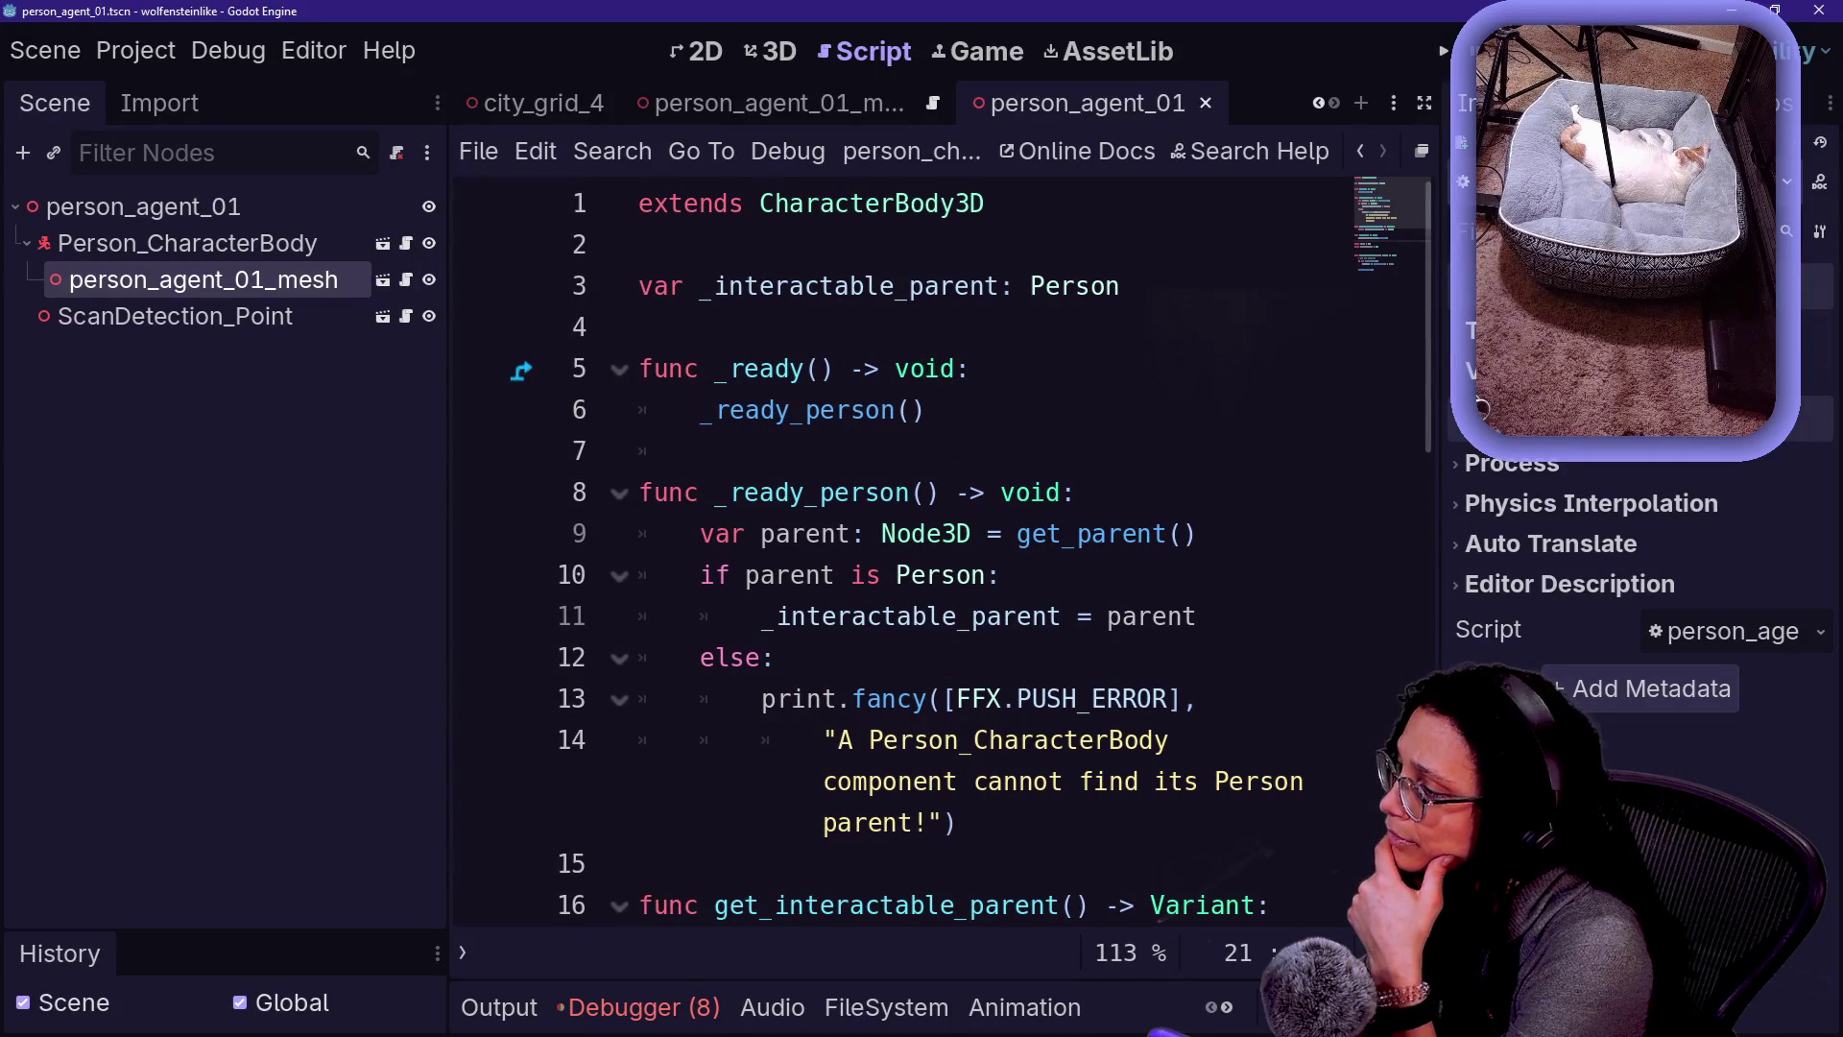
{"action": "scroll", "coordinate": [902, 552], "scroll_direction": "down", "scroll_amount": 5}
{"action": "scroll", "coordinate": [903, 552], "scroll_direction": "up", "scroll_amount": 1}
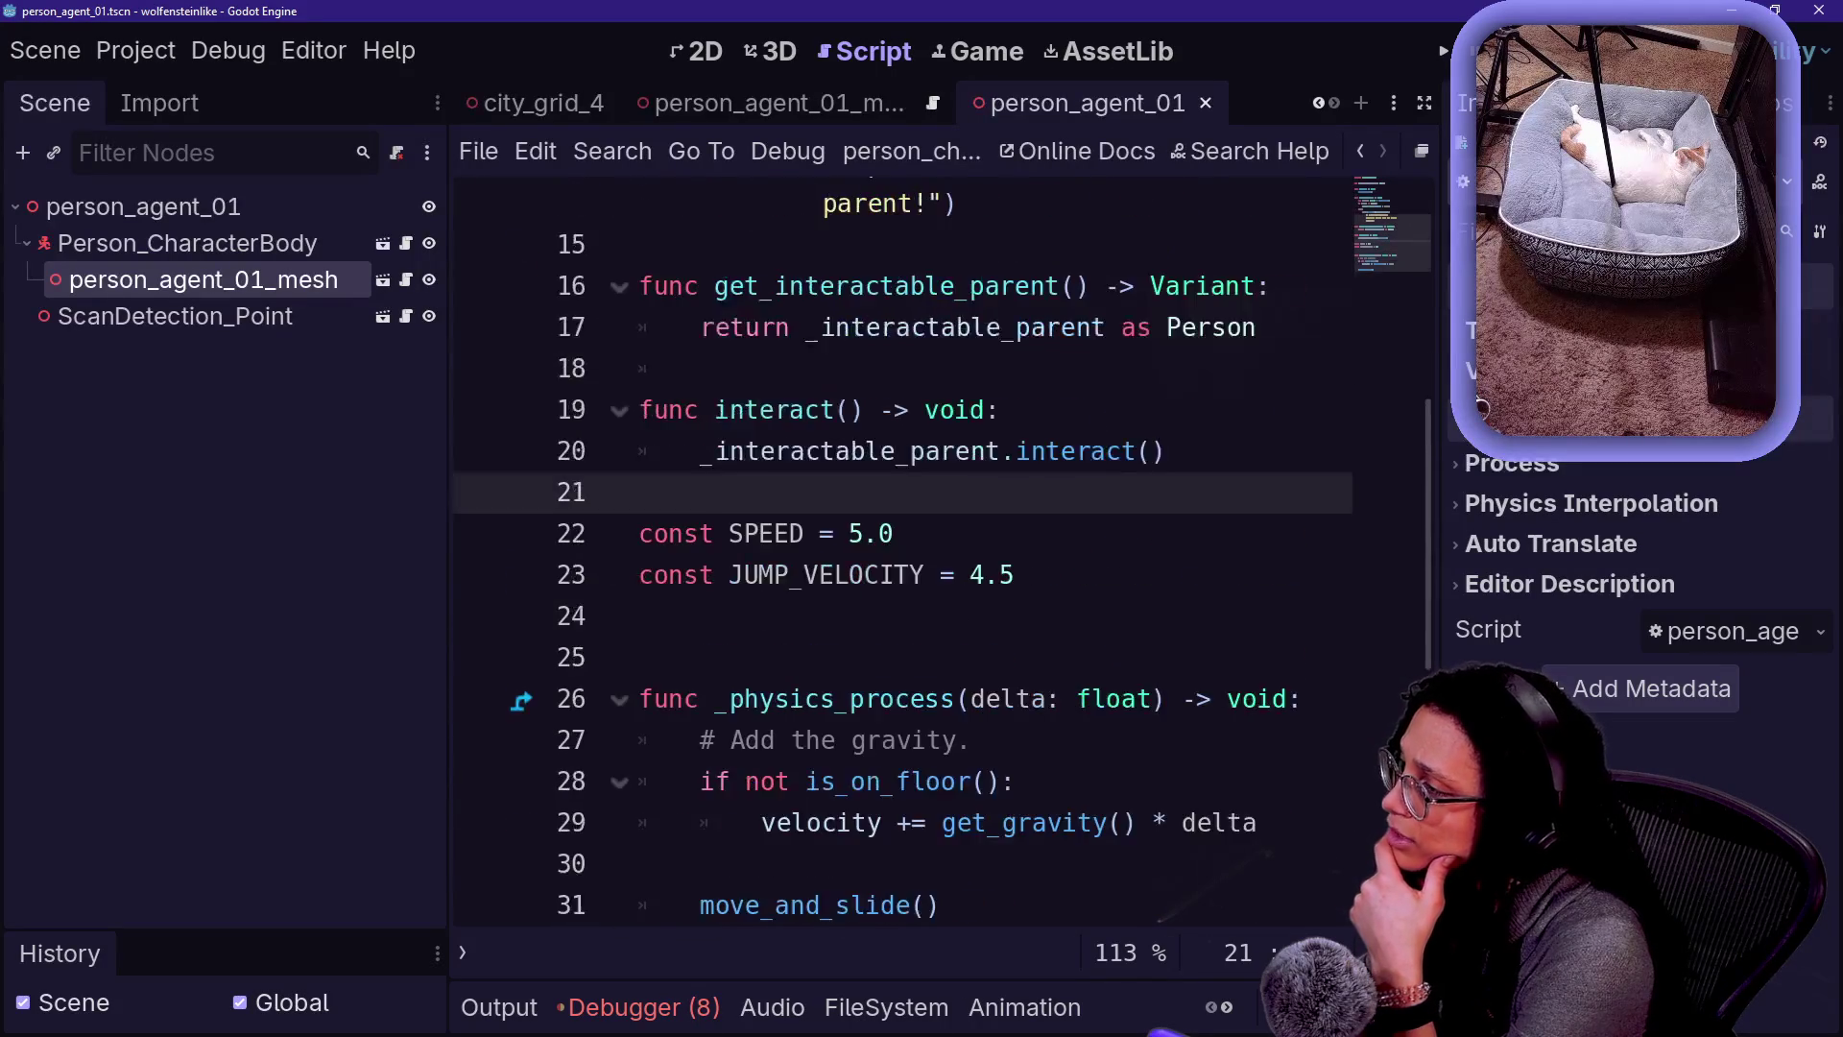
{"action": "scroll", "coordinate": [903, 552], "scroll_direction": "up", "scroll_amount": 2}
{"action": "scroll", "coordinate": [903, 552], "scroll_direction": "up", "scroll_amount": 1}
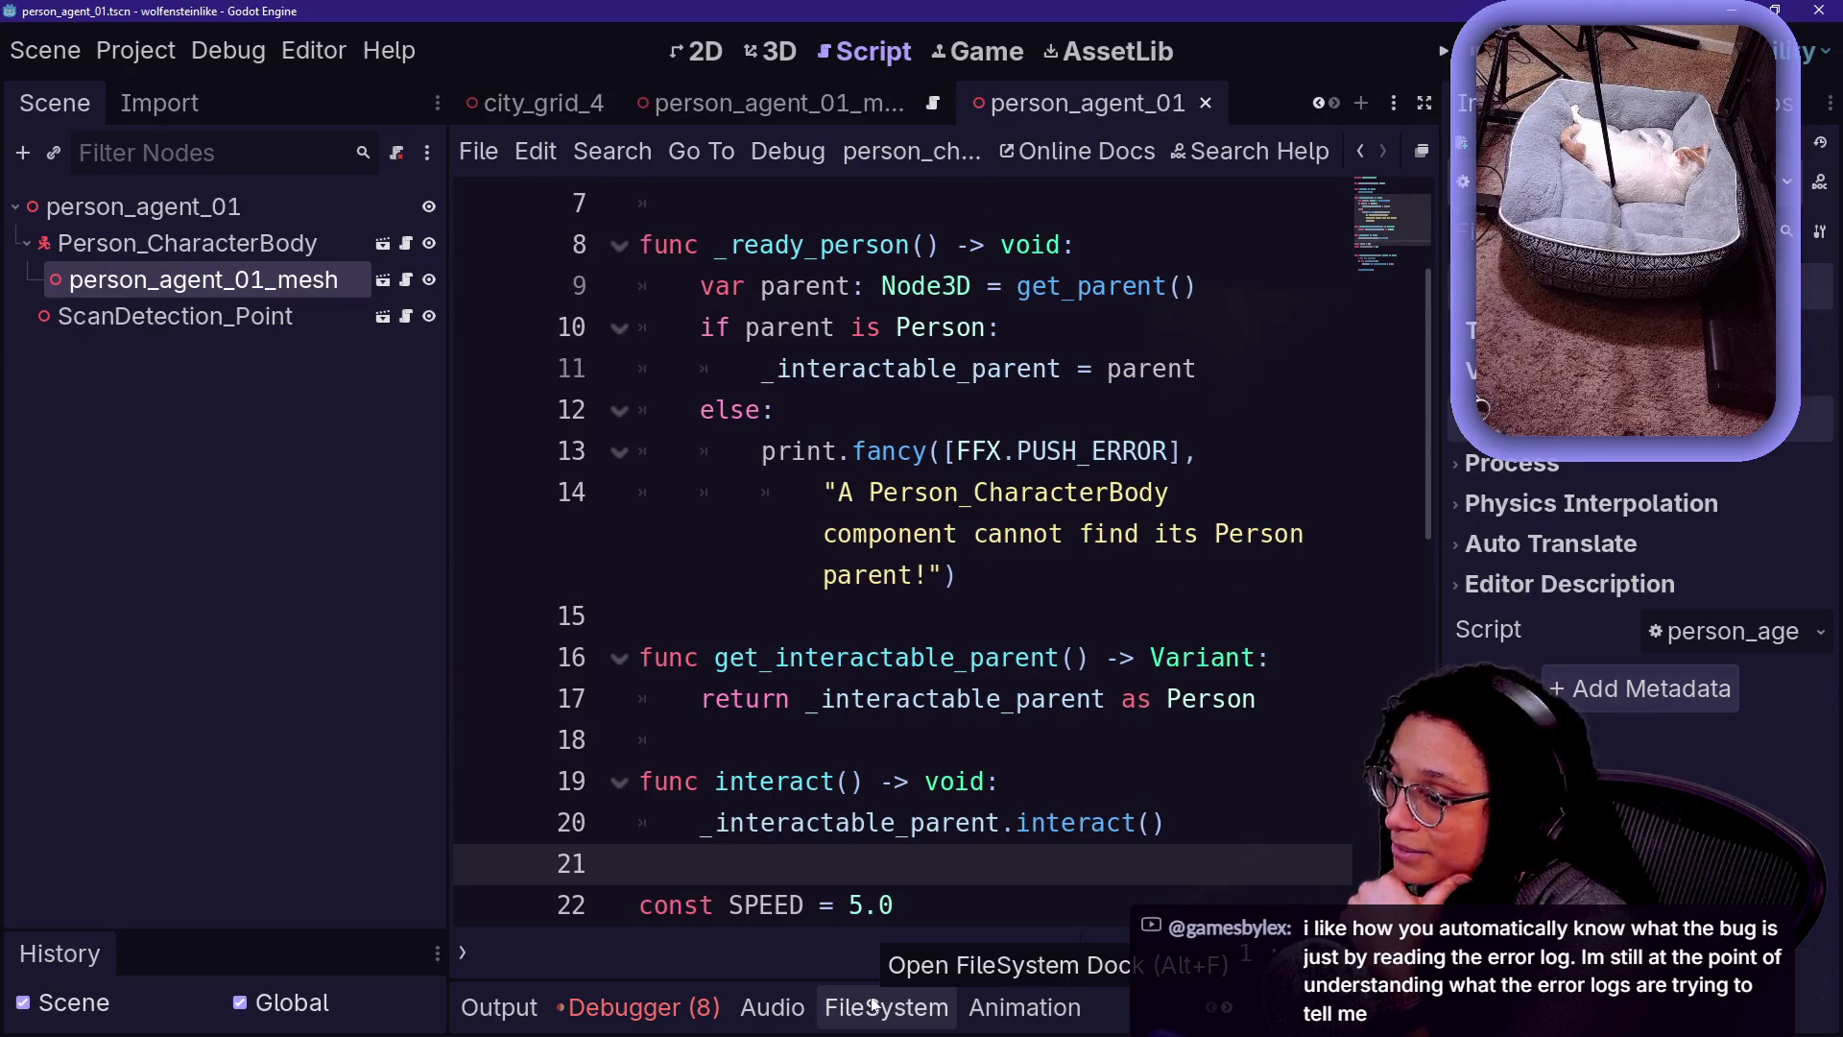
- Show the debugger's 8 errors and jump to the character body error's source in FancyPrints.gd
{"action": "left_click", "coordinate": [692, 1002]}
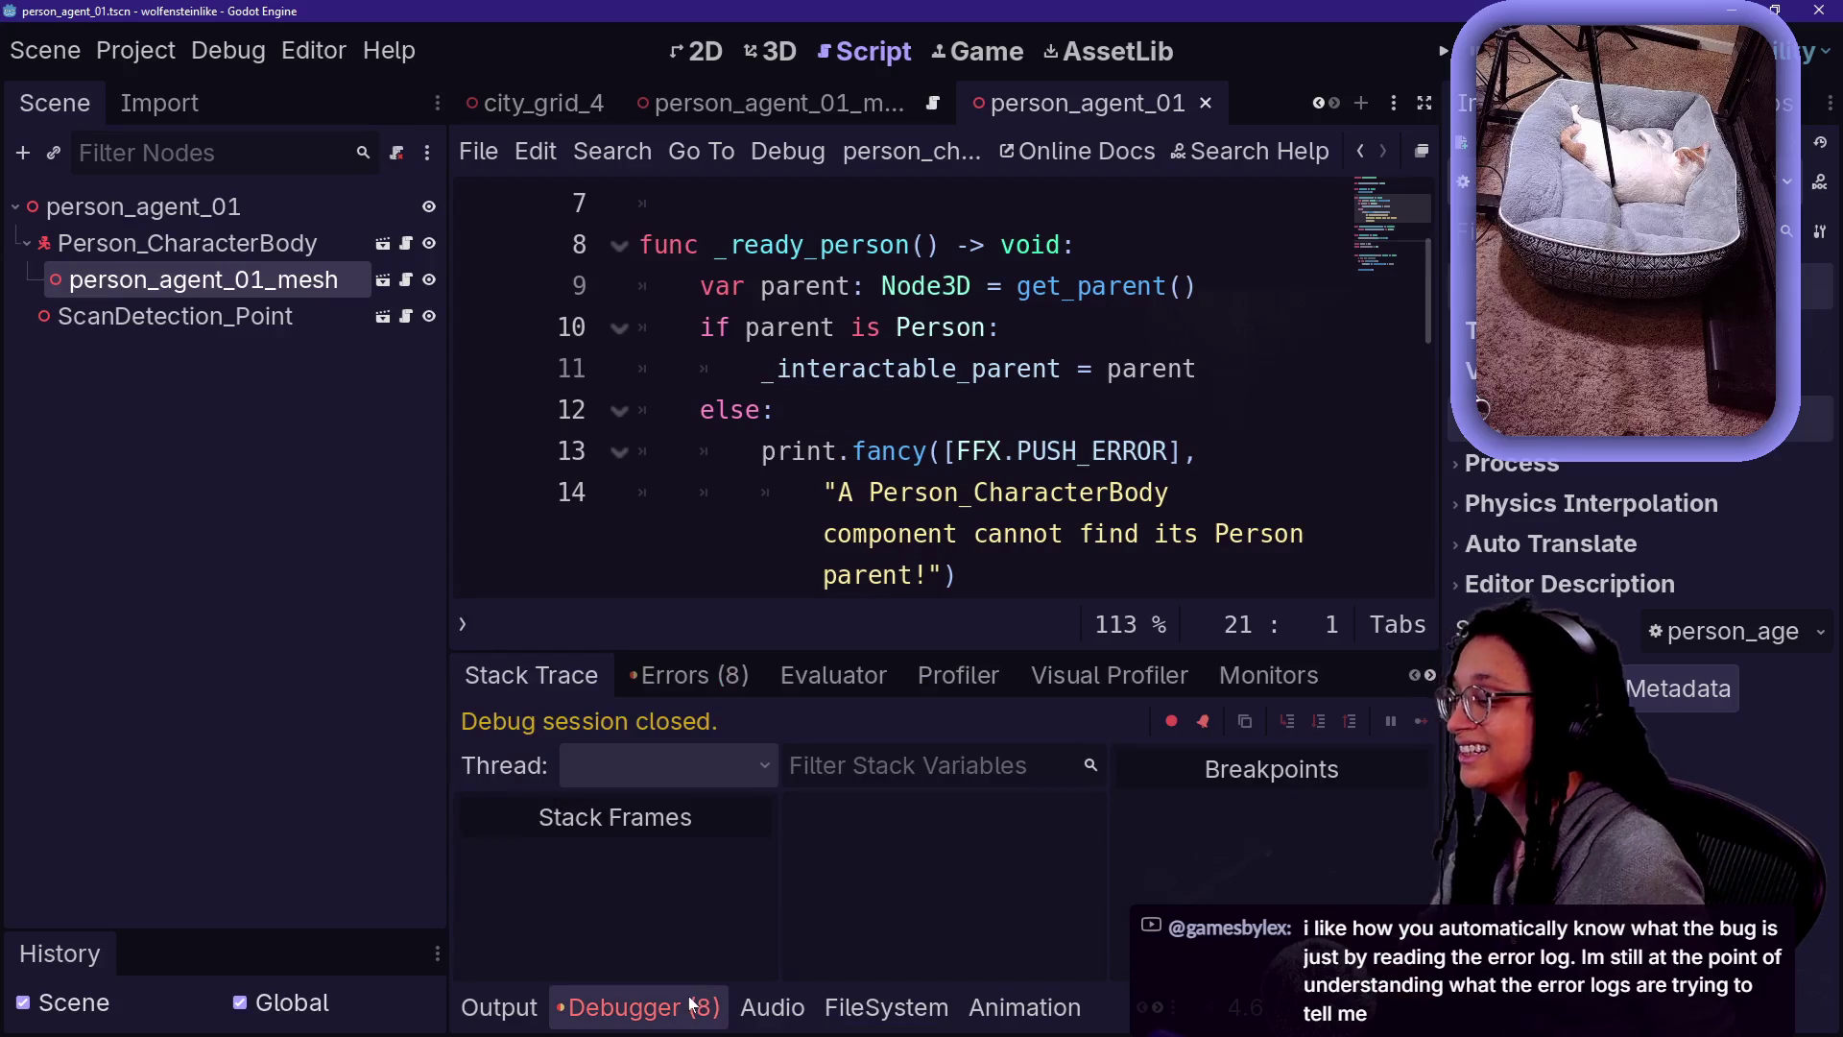
{"action": "left_click", "coordinate": [678, 676]}
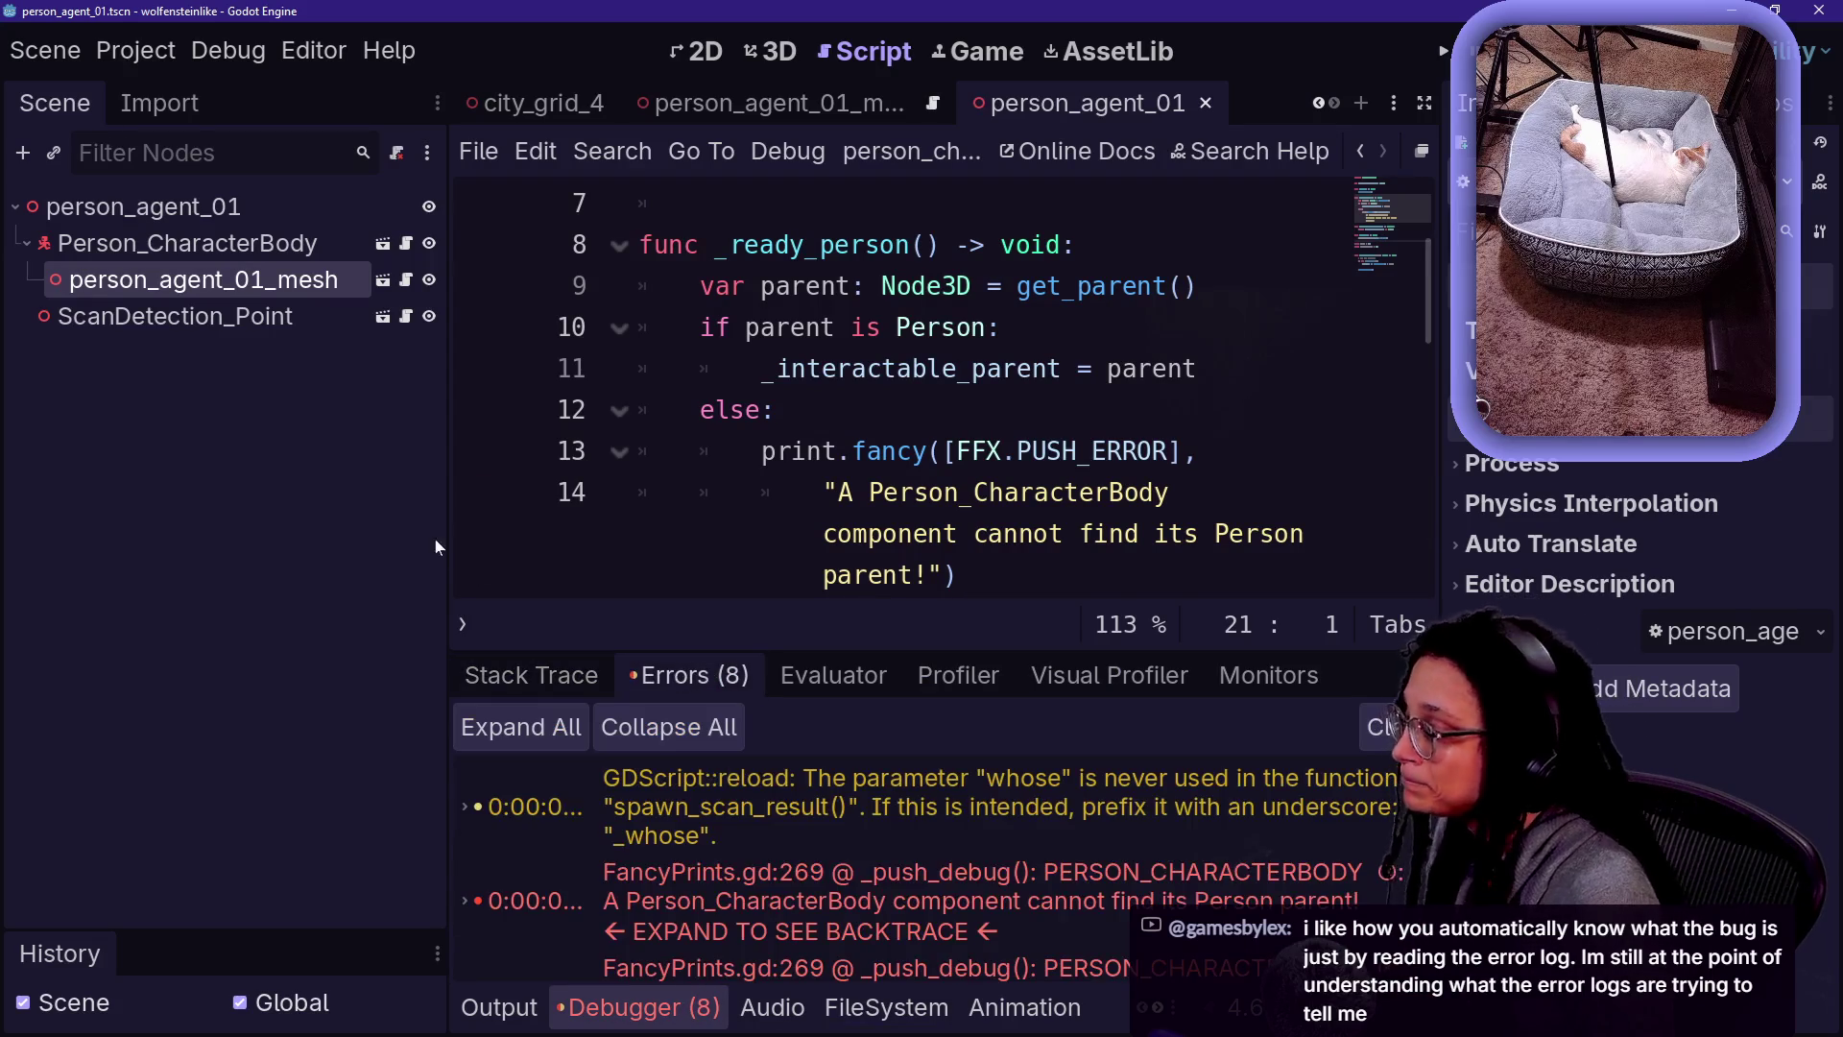
{"action": "left_click_drag", "start_coordinate": [448, 522], "coordinate": [252, 544]}
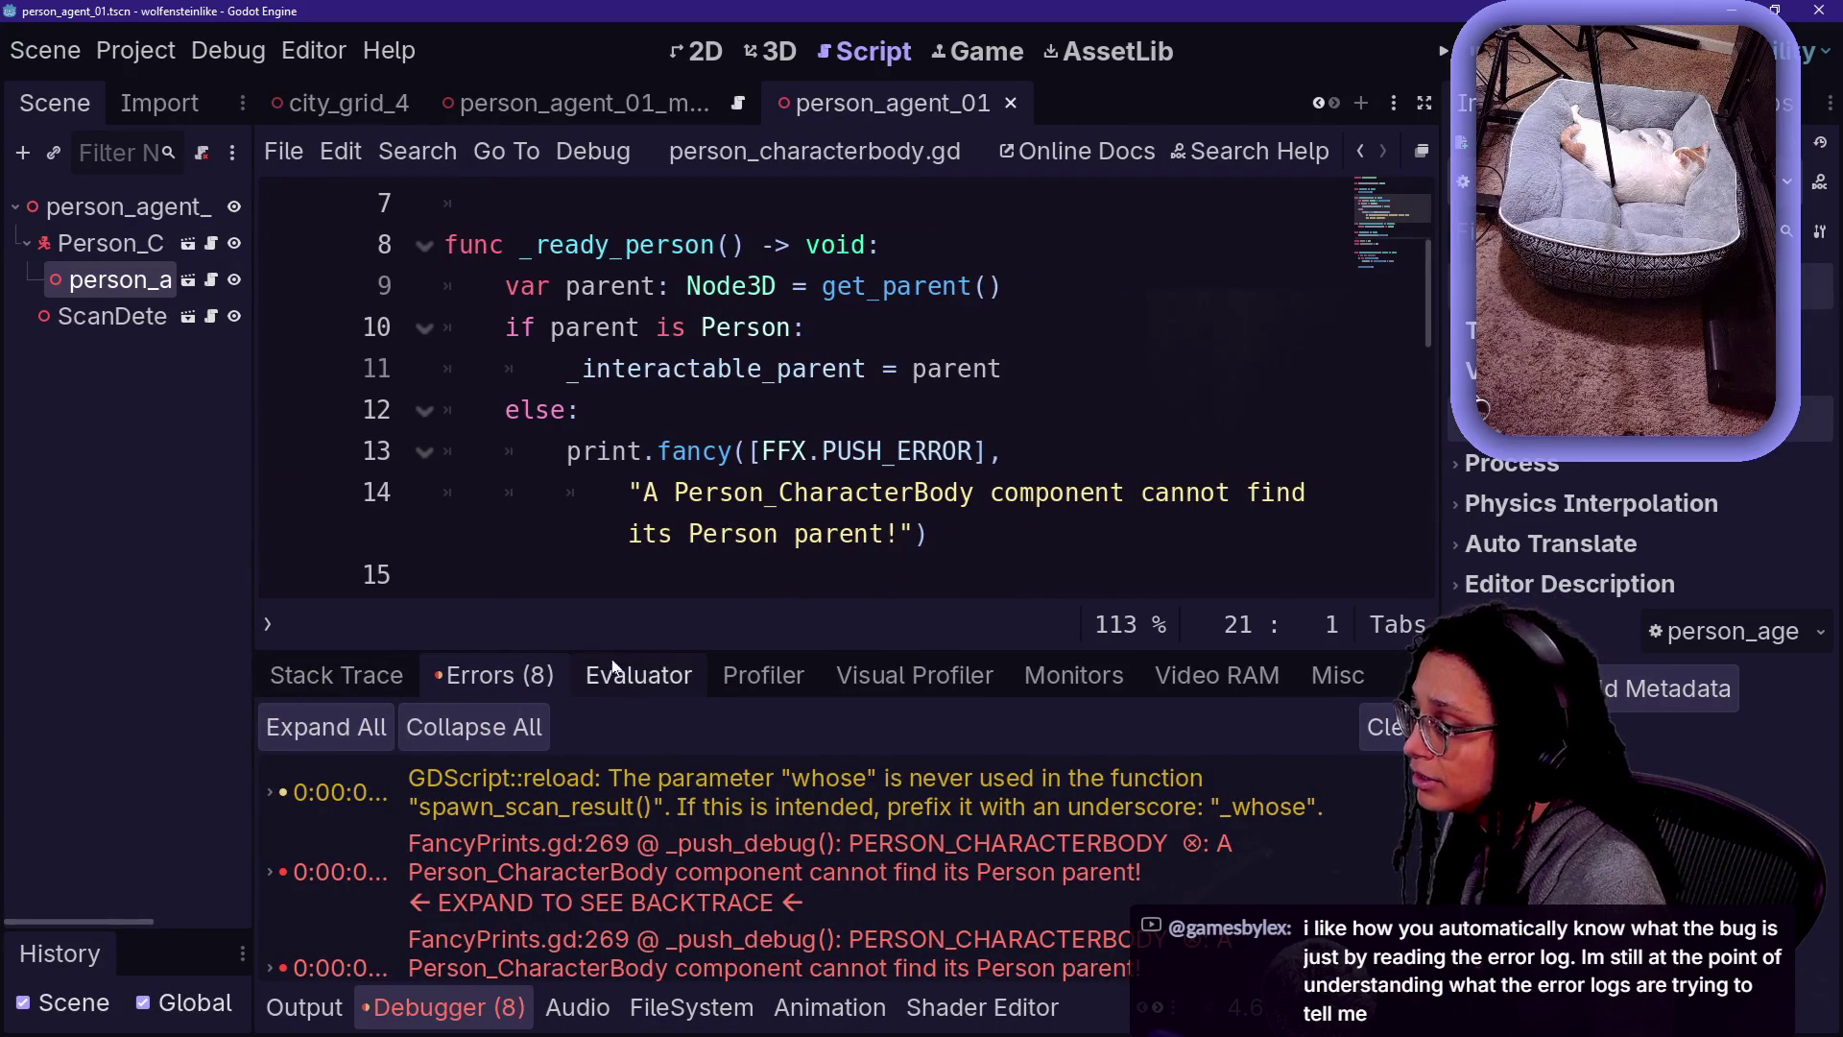
{"action": "left_click_drag", "start_coordinate": [614, 653], "coordinate": [614, 509]}
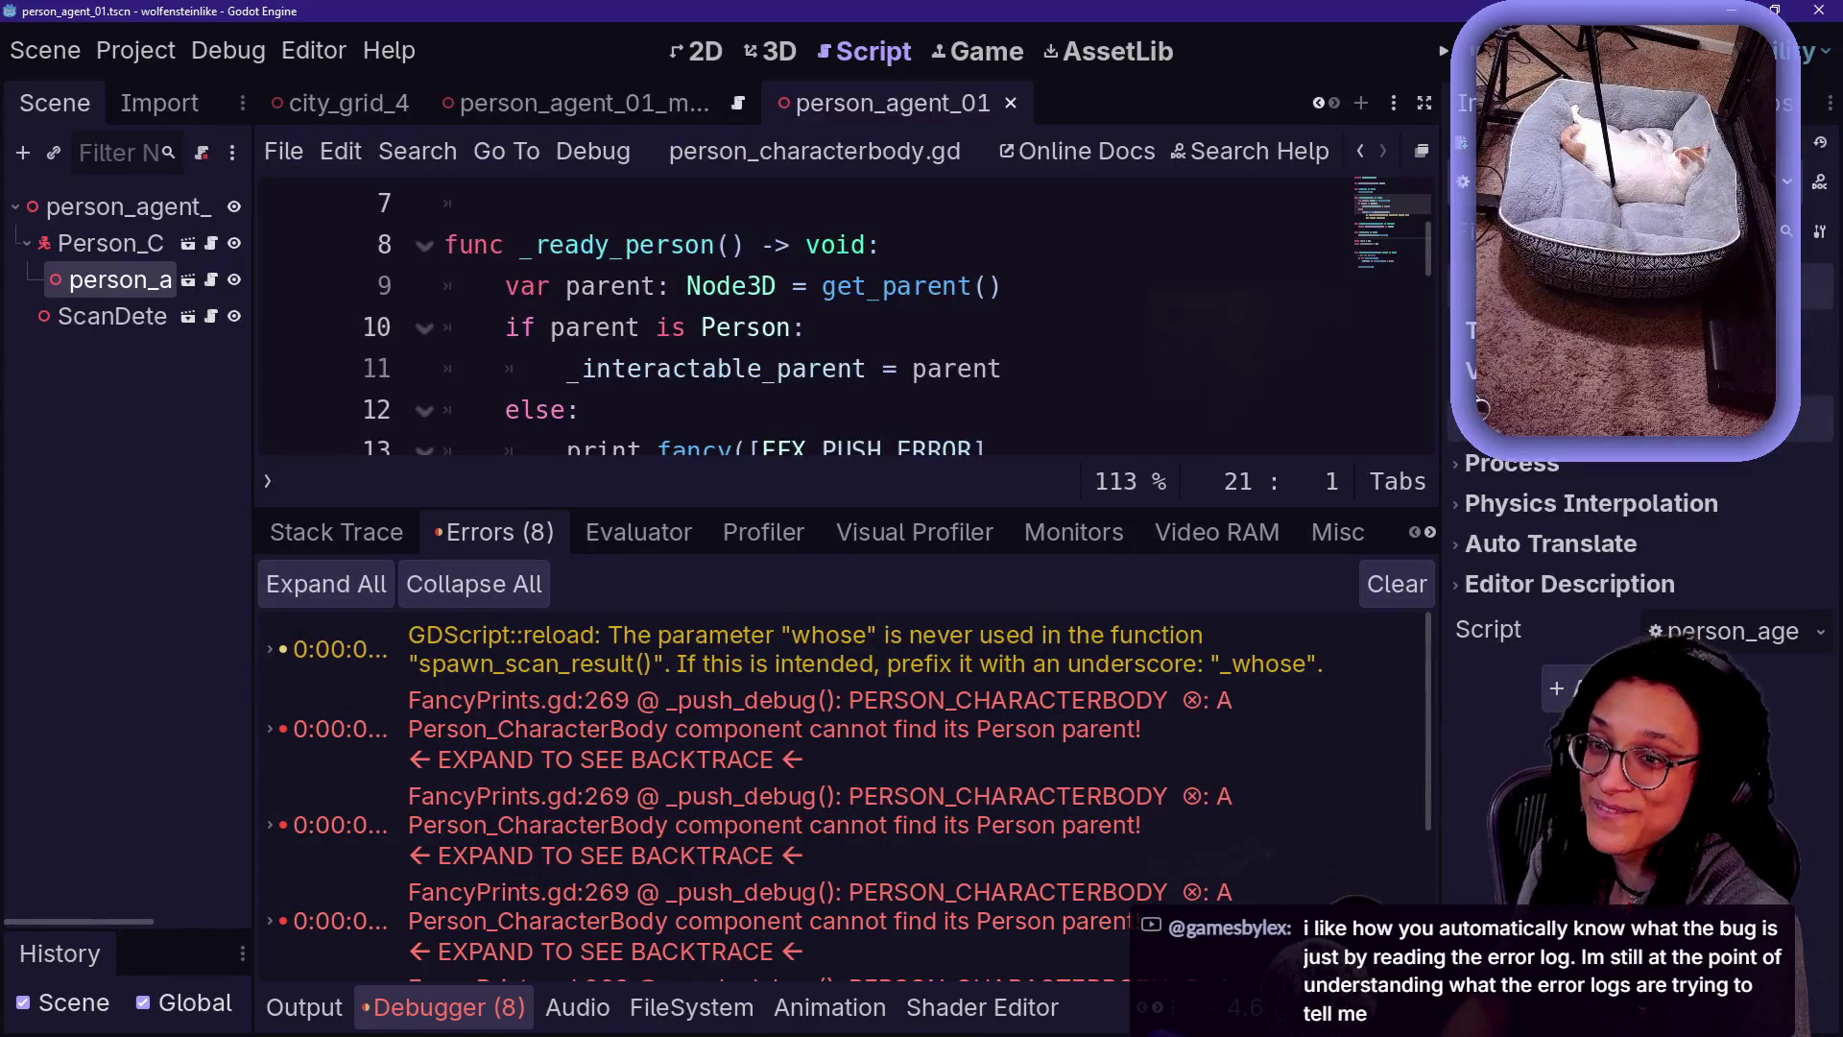
{"action": "double_click", "coordinate": [755, 761]}
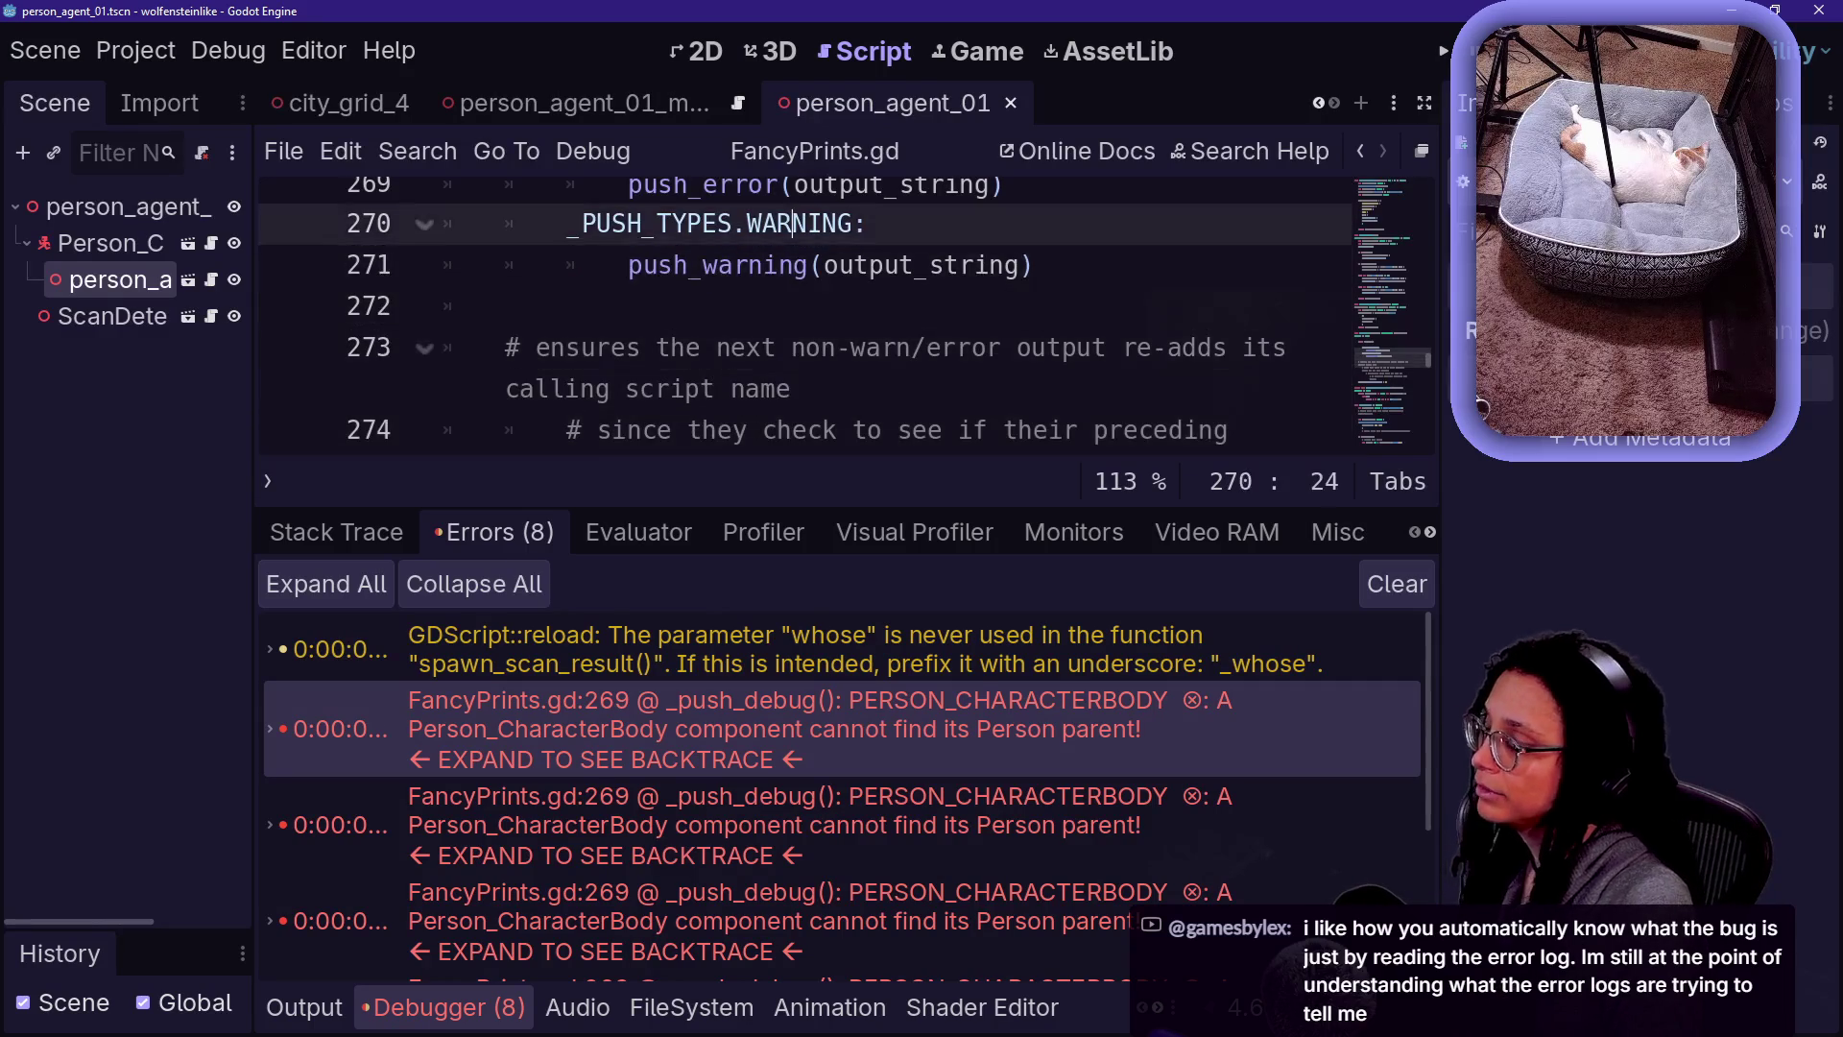
- Inspect FancyPrints.gd's match push_type block and its push_error call on line 269
{"action": "left_click", "coordinate": [567, 203]}
{"action": "key", "text": "Up"}
{"action": "key", "text": "End"}
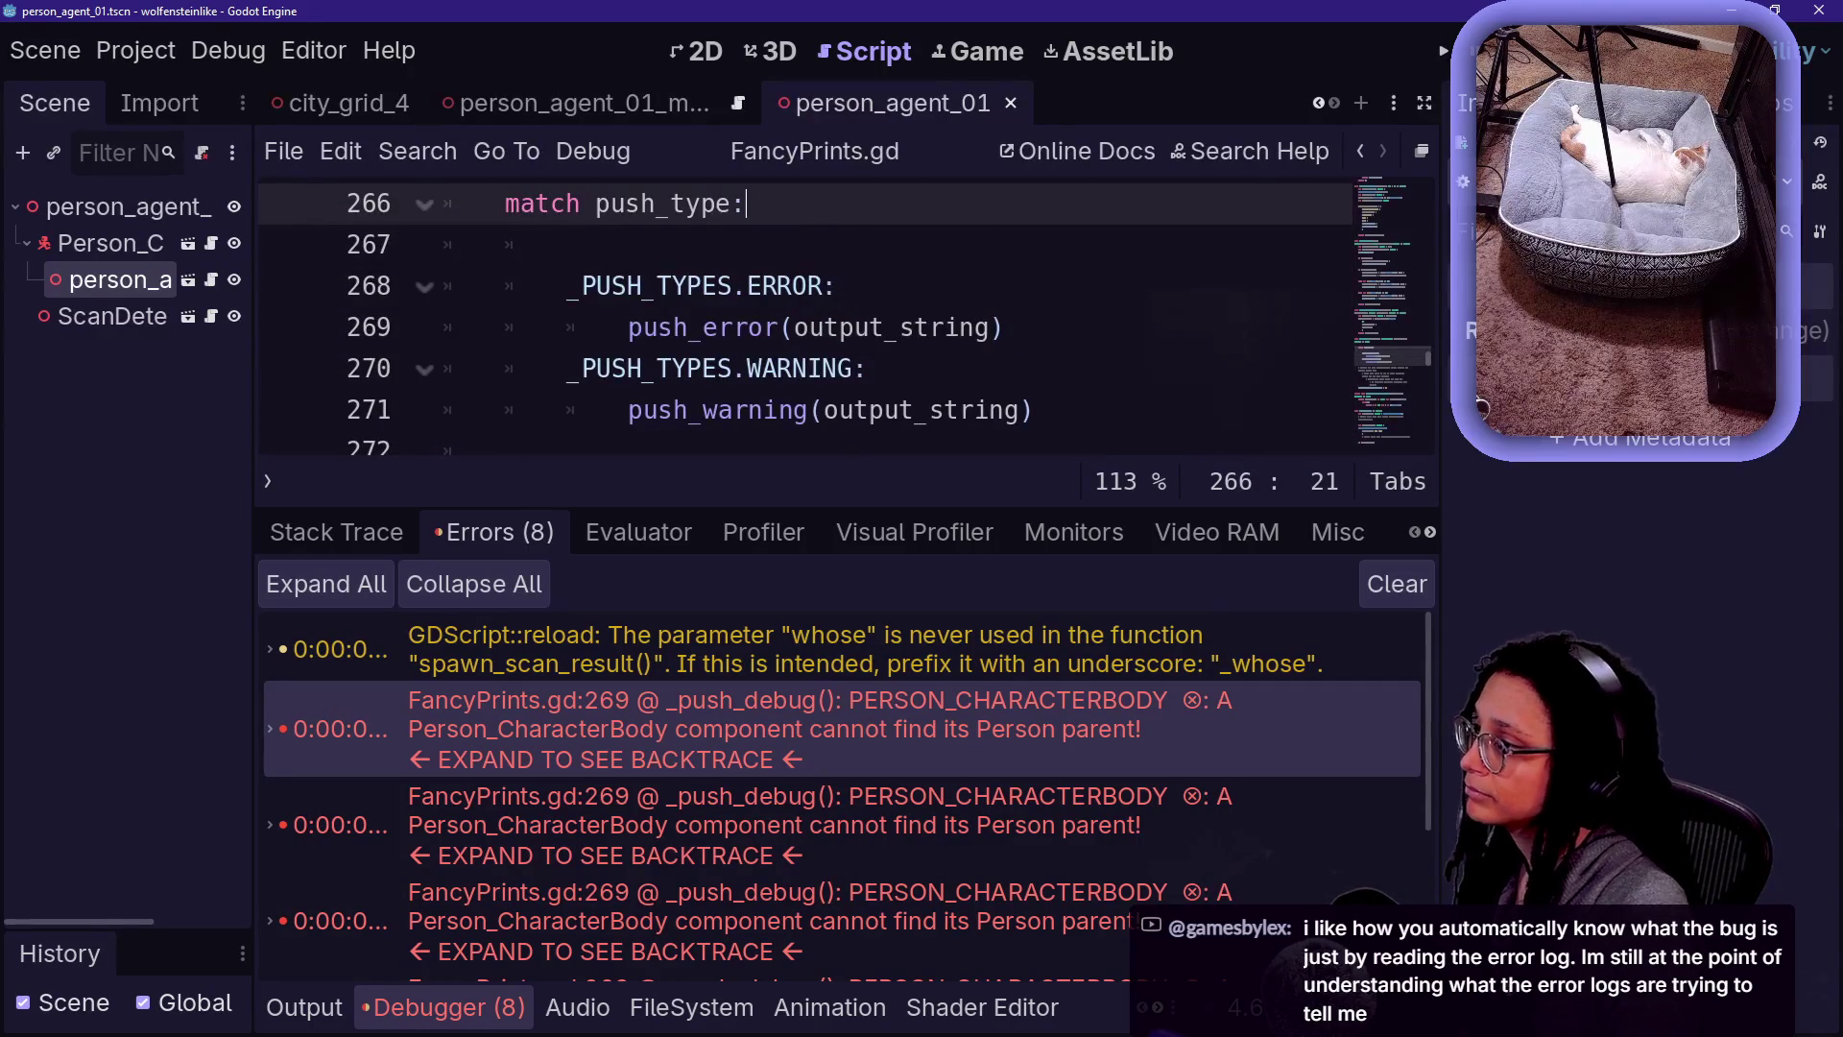
{"action": "key", "text": "shift+alt+o"}
{"action": "key", "text": "Escape"}
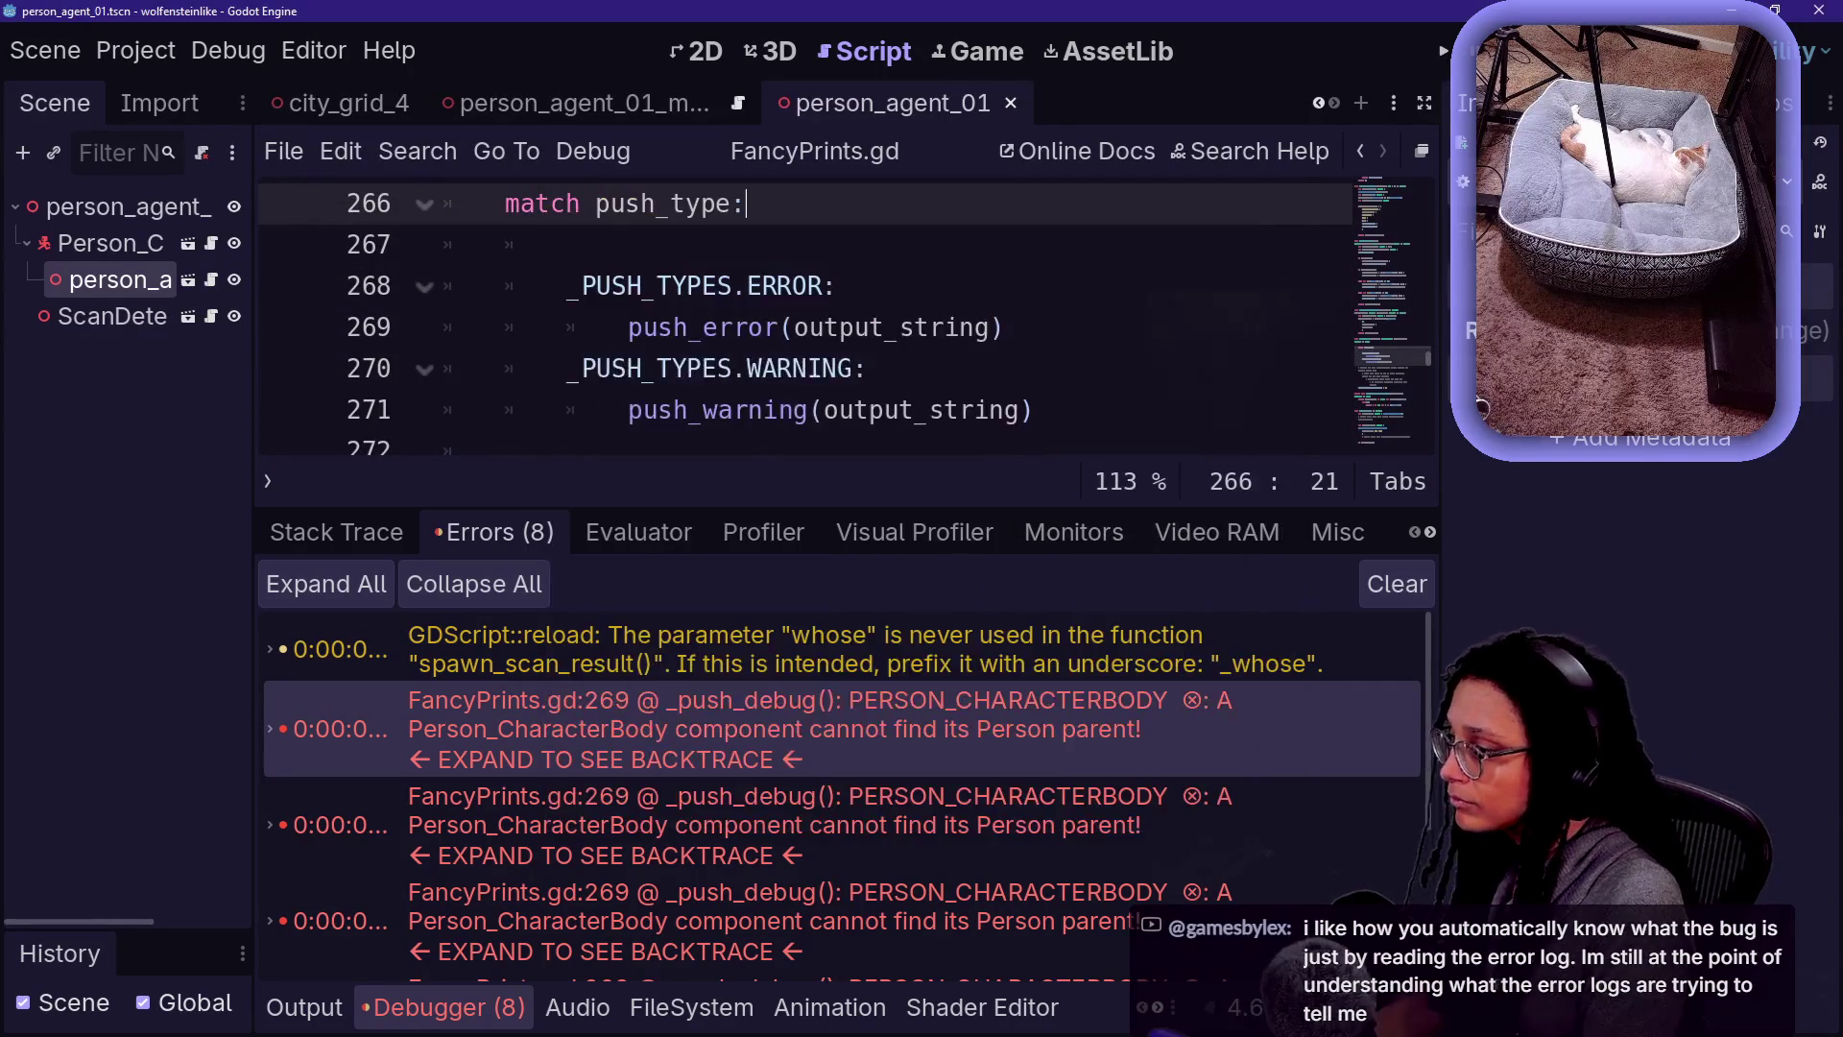
{"action": "key", "text": "ctrl+shift+f"}
{"action": "type", "text": "cannot find it"}
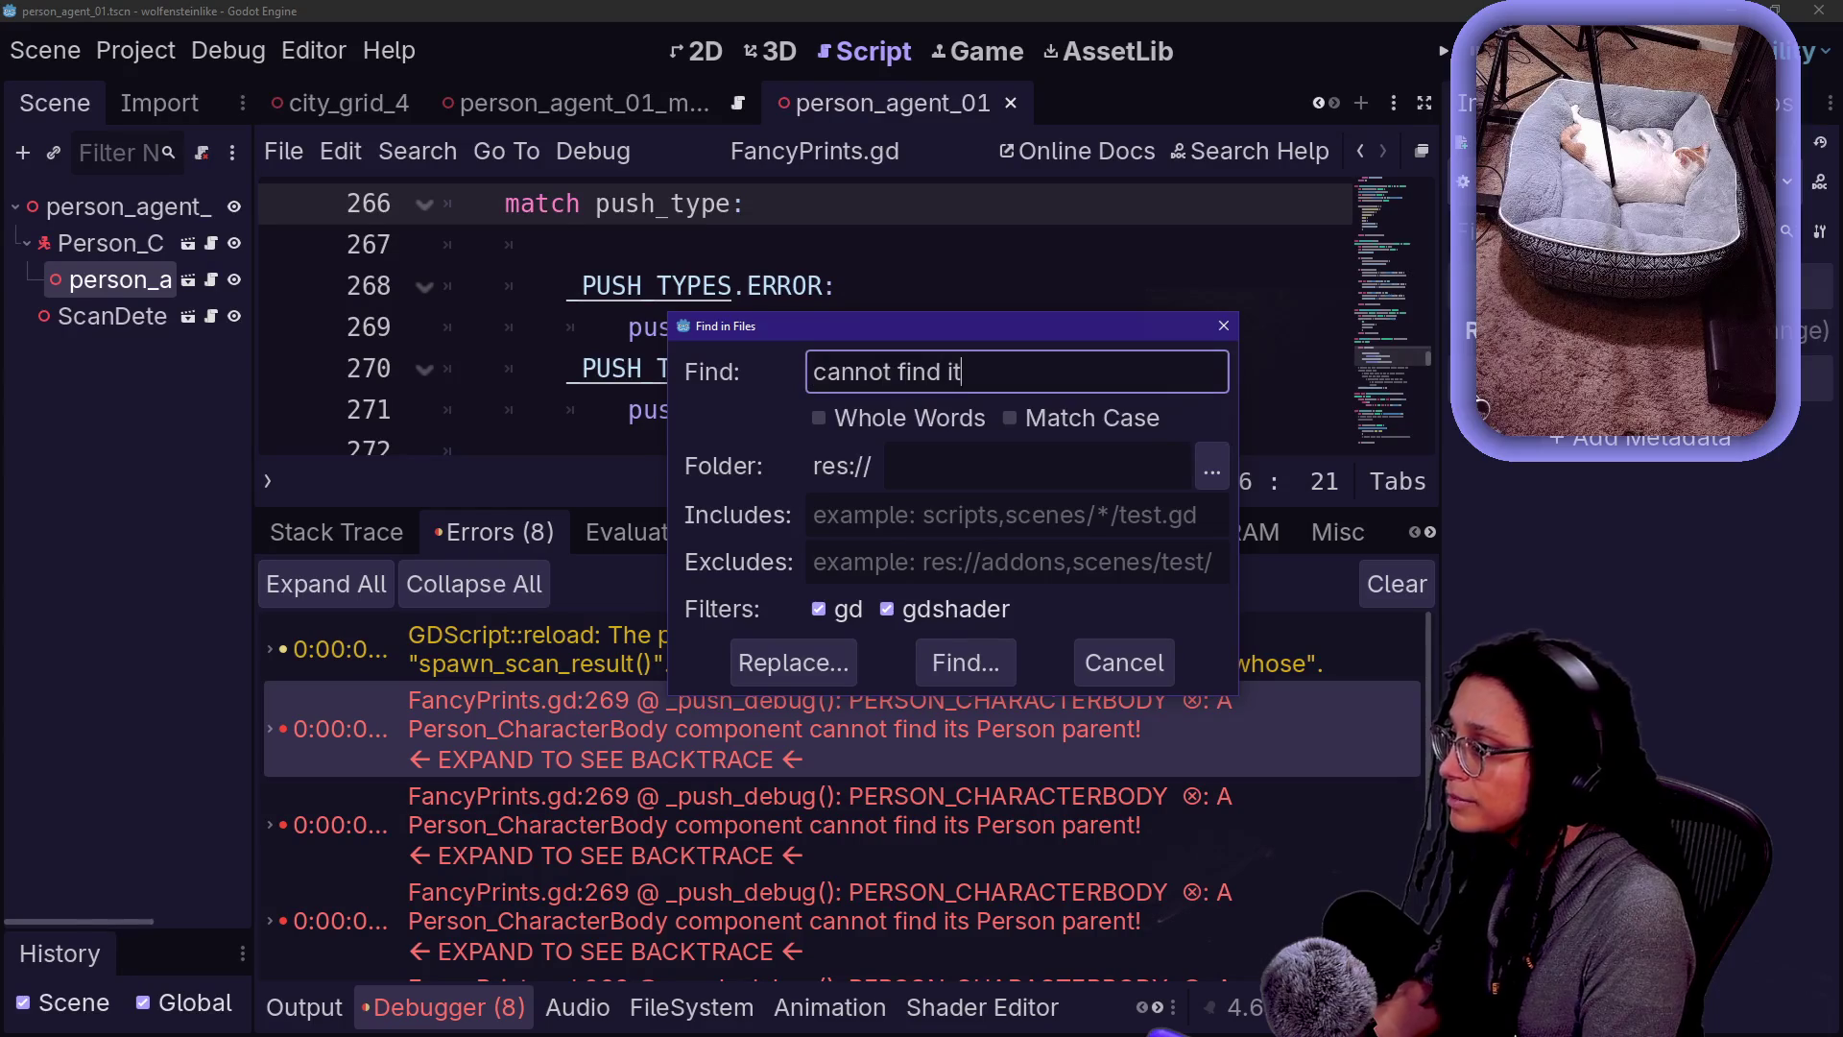
{"action": "key", "text": "Escape"}
{"action": "left_click_drag", "start_coordinate": [628, 328], "coordinate": [795, 328]}
{"action": "left_click", "coordinate": [795, 327]}
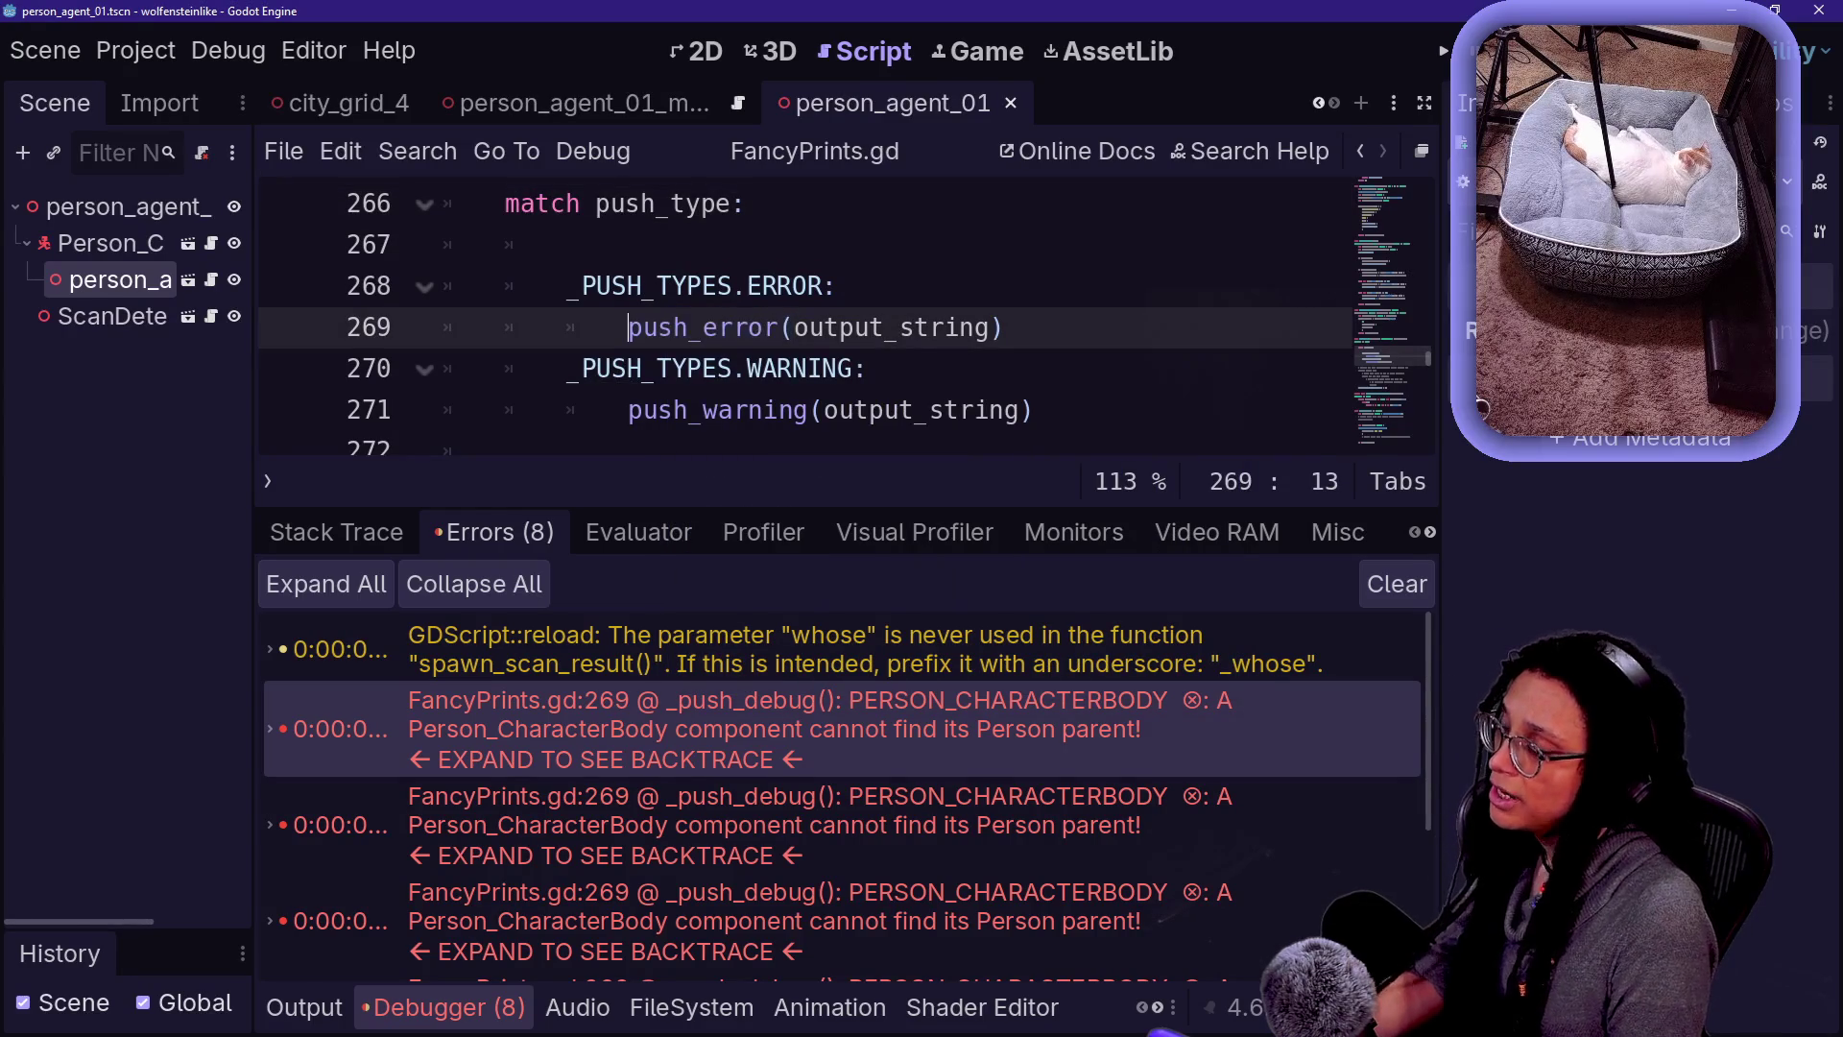
{"action": "mouse_move", "coordinate": [711, 327]}
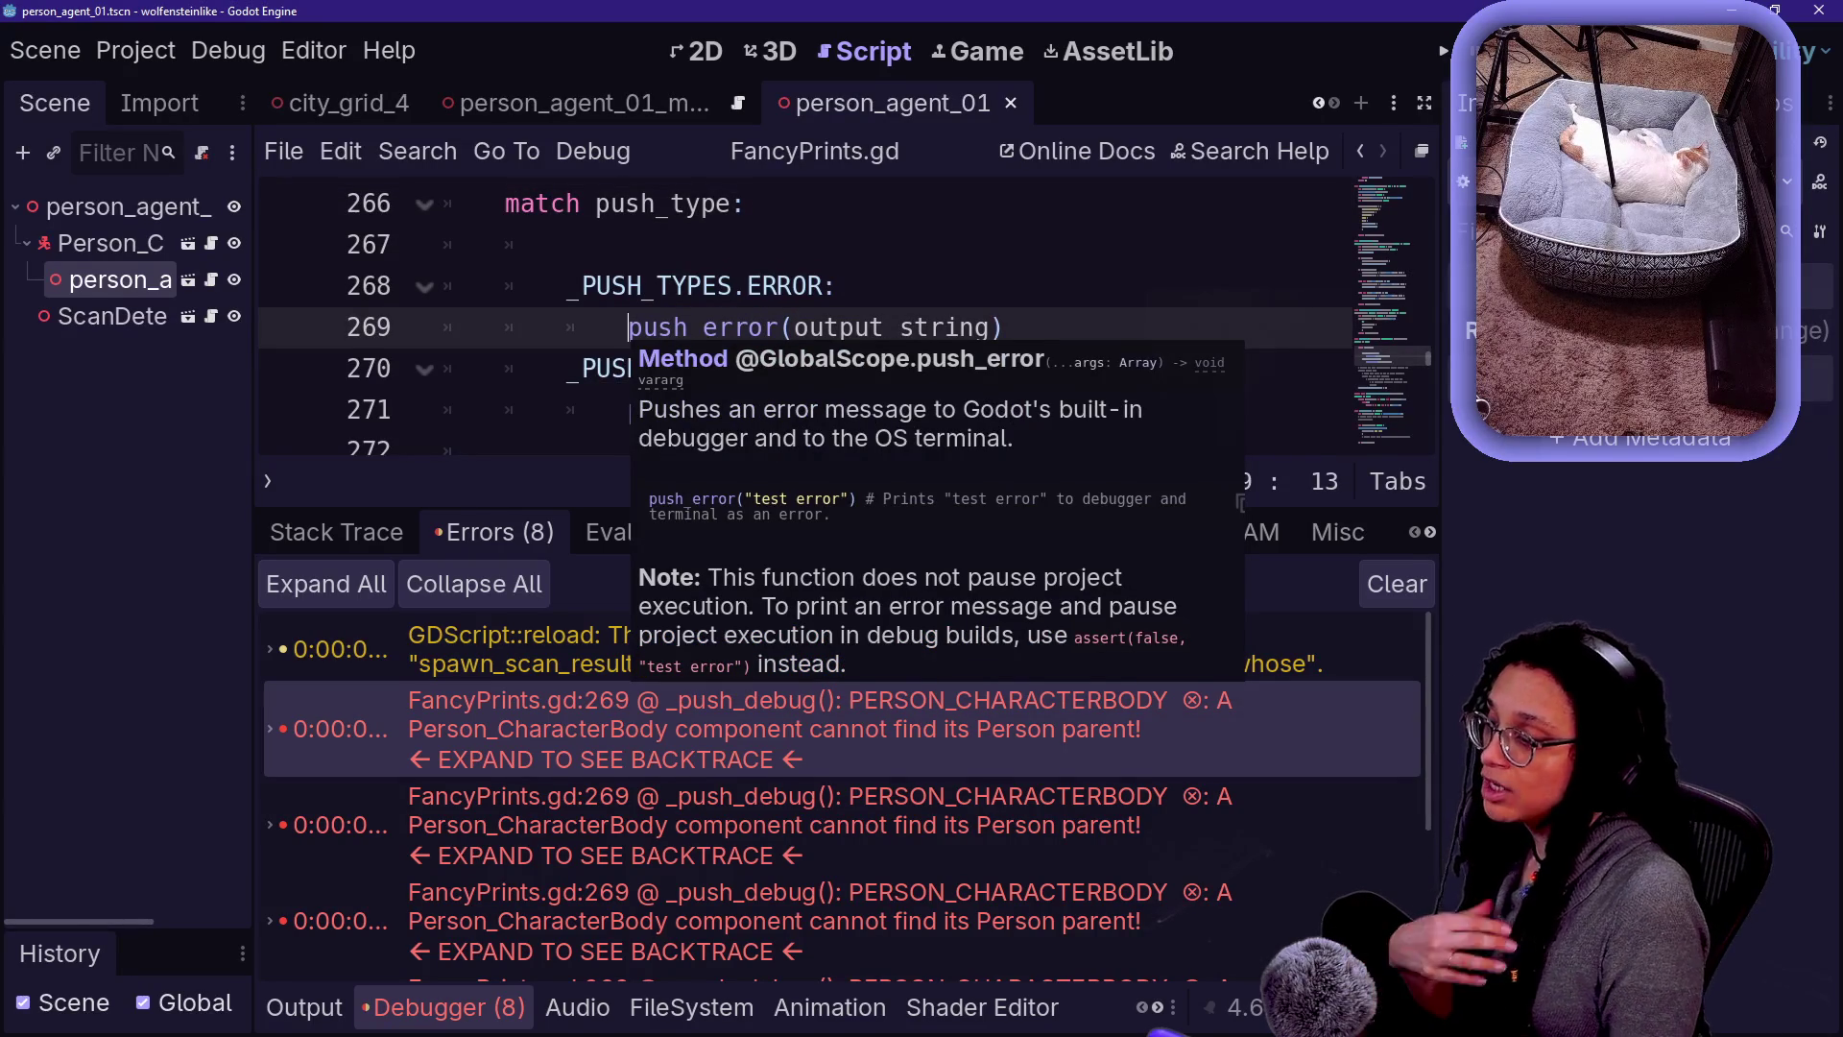
- Switch the bottom panel to the output log and try 'its parent' in quick file-open
{"action": "left_click", "coordinate": [263, 1022]}
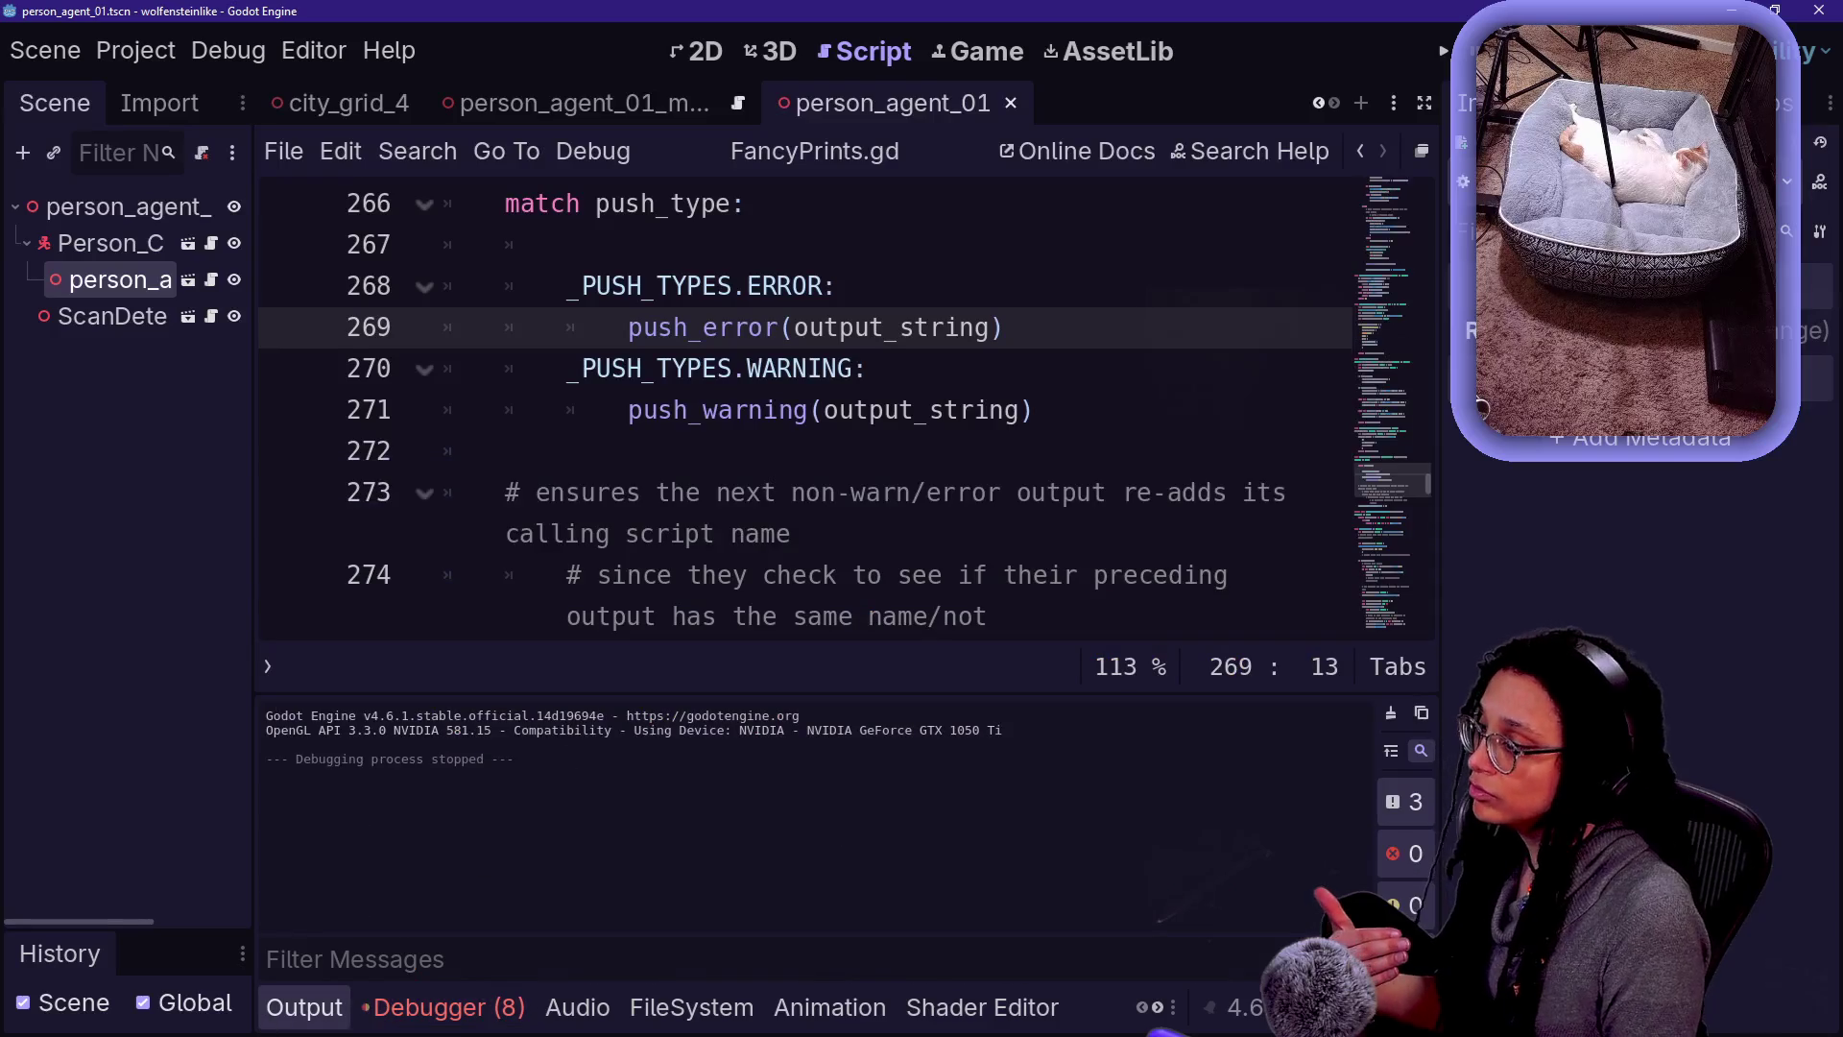
{"action": "left_click", "coordinate": [771, 439]}
{"action": "key", "text": "shift+alt+o"}
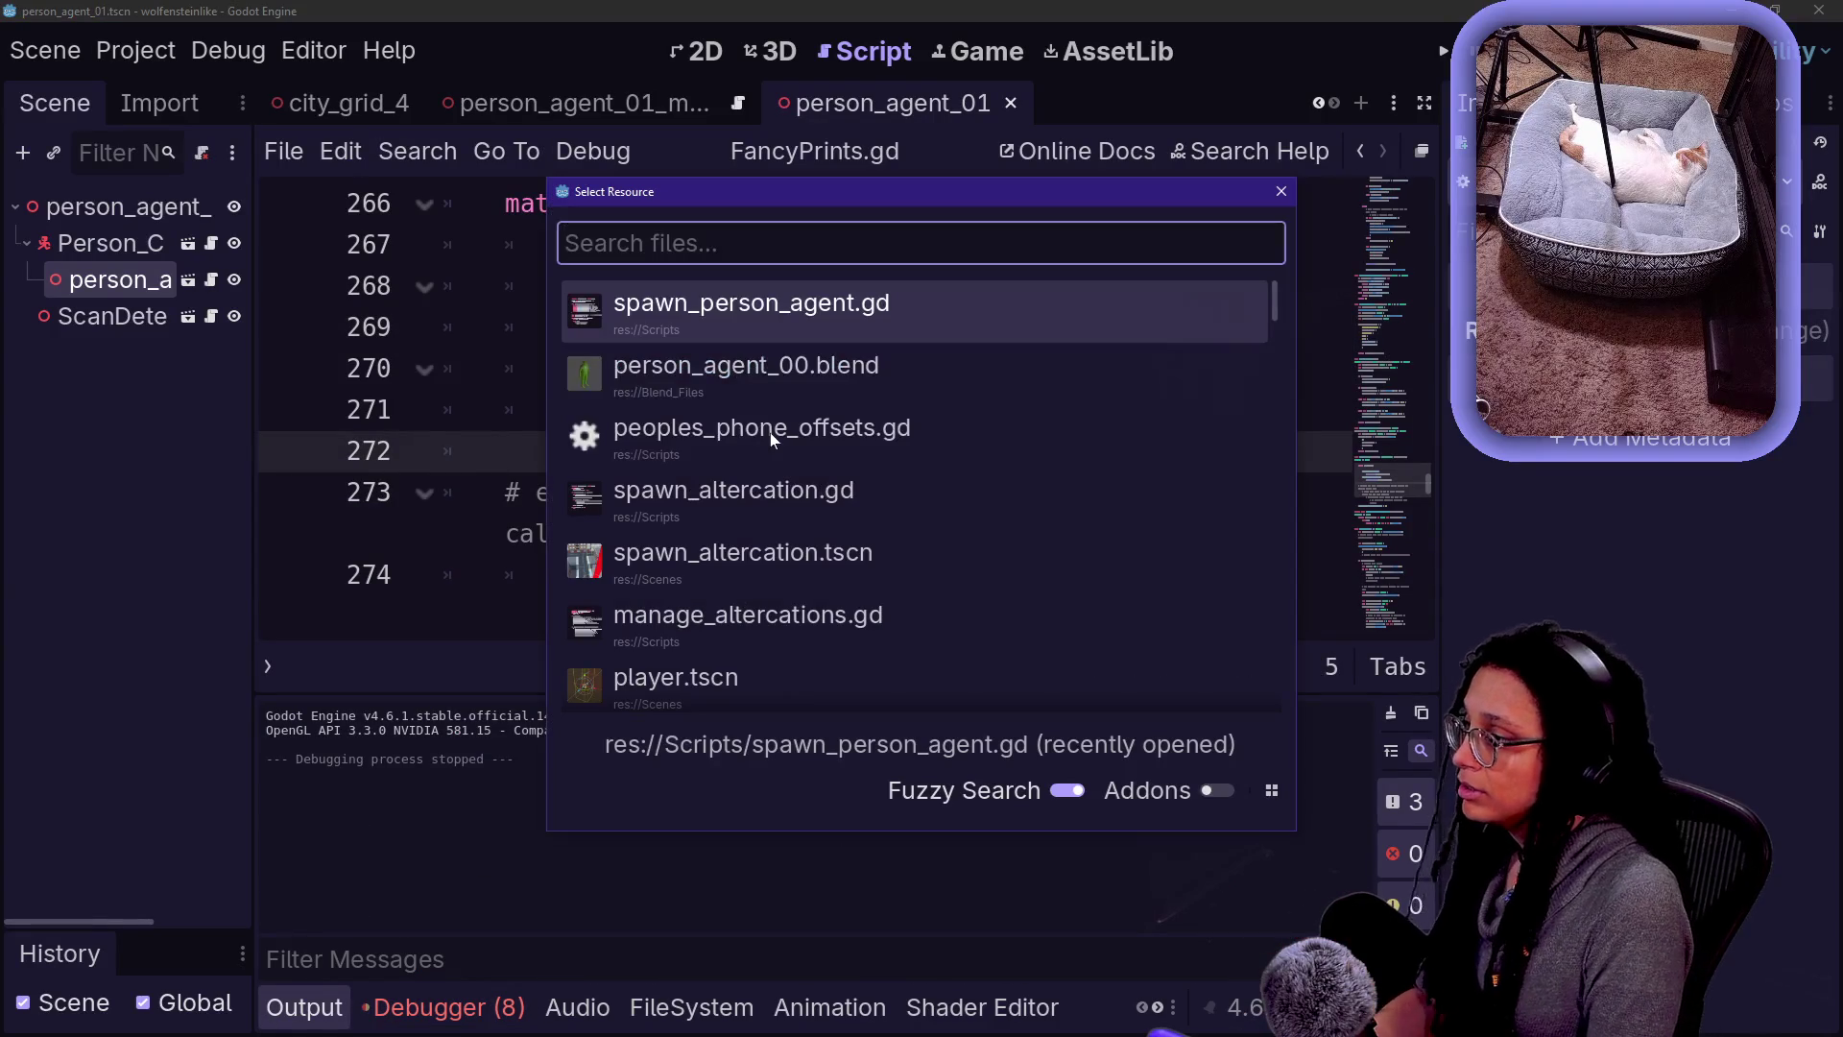
{"action": "type", "text": "f"}
{"action": "key", "text": "BackSpace"}
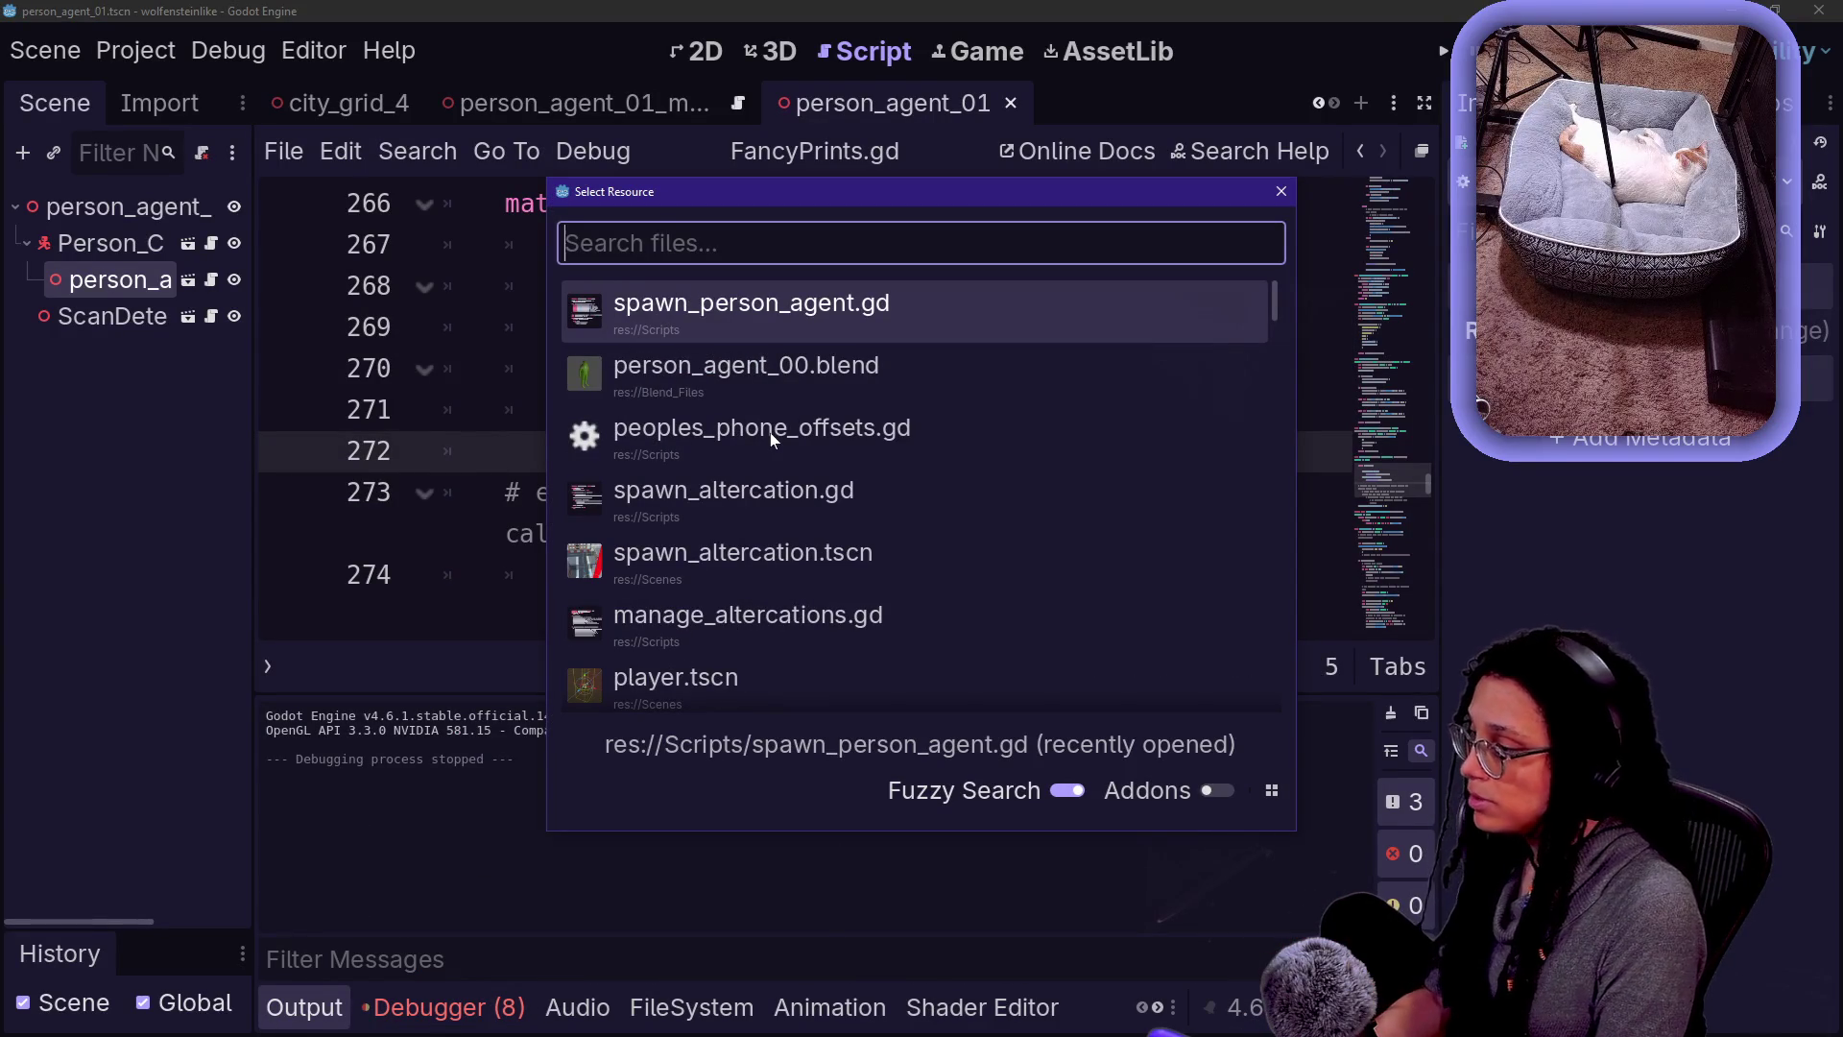
{"action": "type", "text": "p"}
{"action": "key", "text": "BackSpace"}
{"action": "type", "text": "its pe"}
{"action": "key", "text": "BackSpace"}
{"action": "key", "text": "BackSpace"}
{"action": "type", "text": "arent"}
{"action": "key", "text": "Escape"}
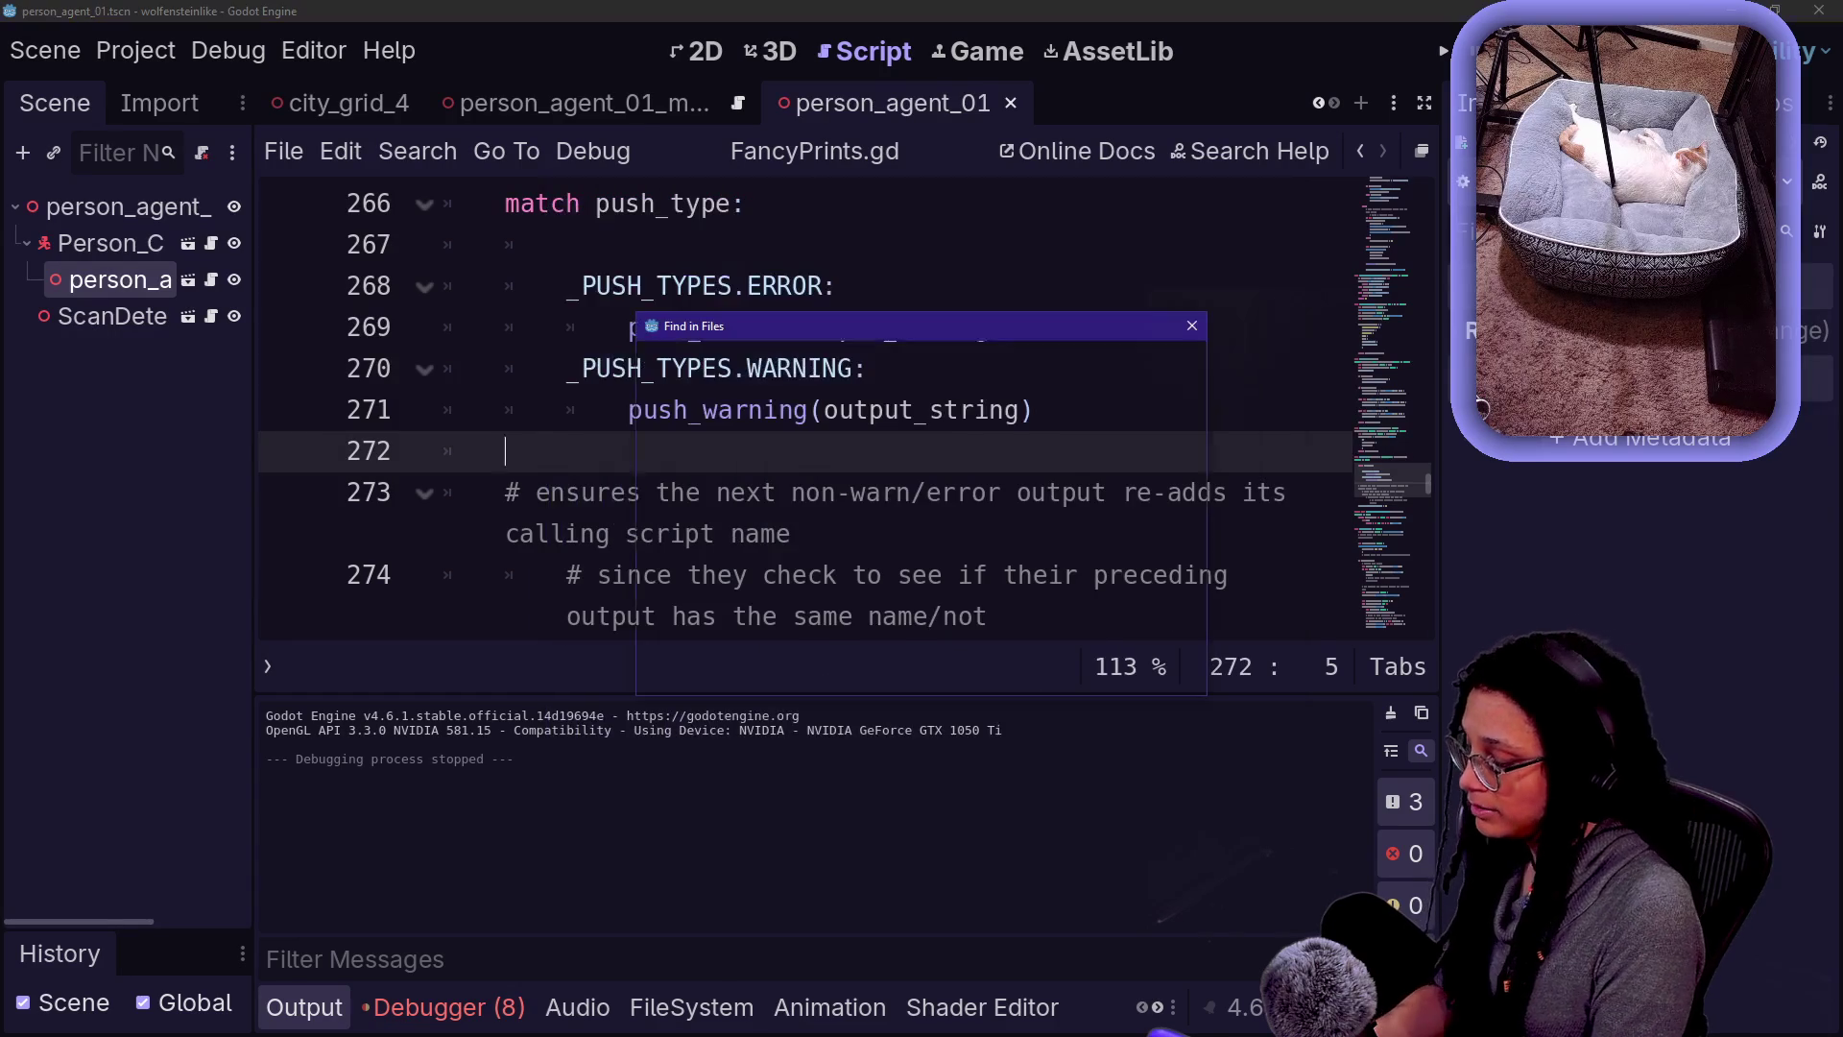
- Search all project files for 'its parent', which finds 0 matches
{"action": "key", "text": "ctrl+shift+f"}
{"action": "type", "text": "its parent"}
{"action": "key", "text": "Return"}
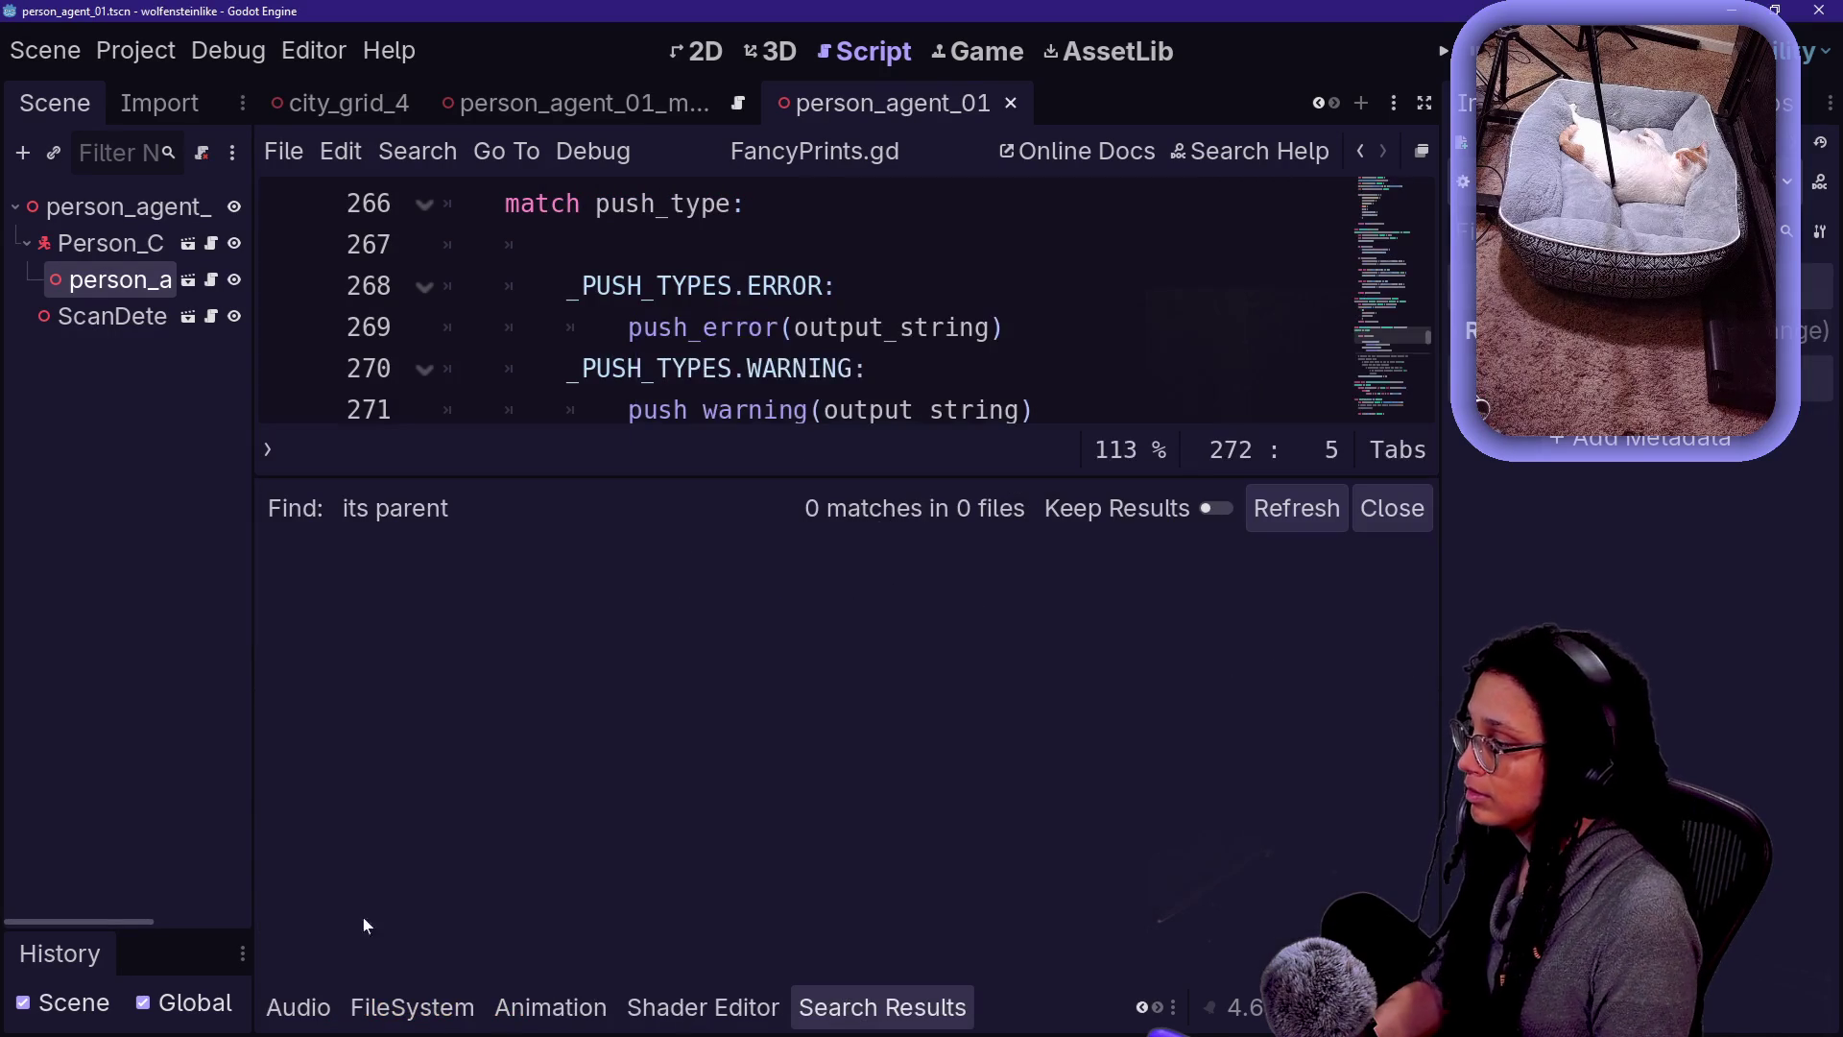
{"action": "left_click", "coordinate": [305, 1010]}
- Search the project for 'cannot find' and jump to the matching code in person_characterbody.gd
{"action": "scroll", "coordinate": [411, 1008], "scroll_direction": "up", "scroll_amount": 2}
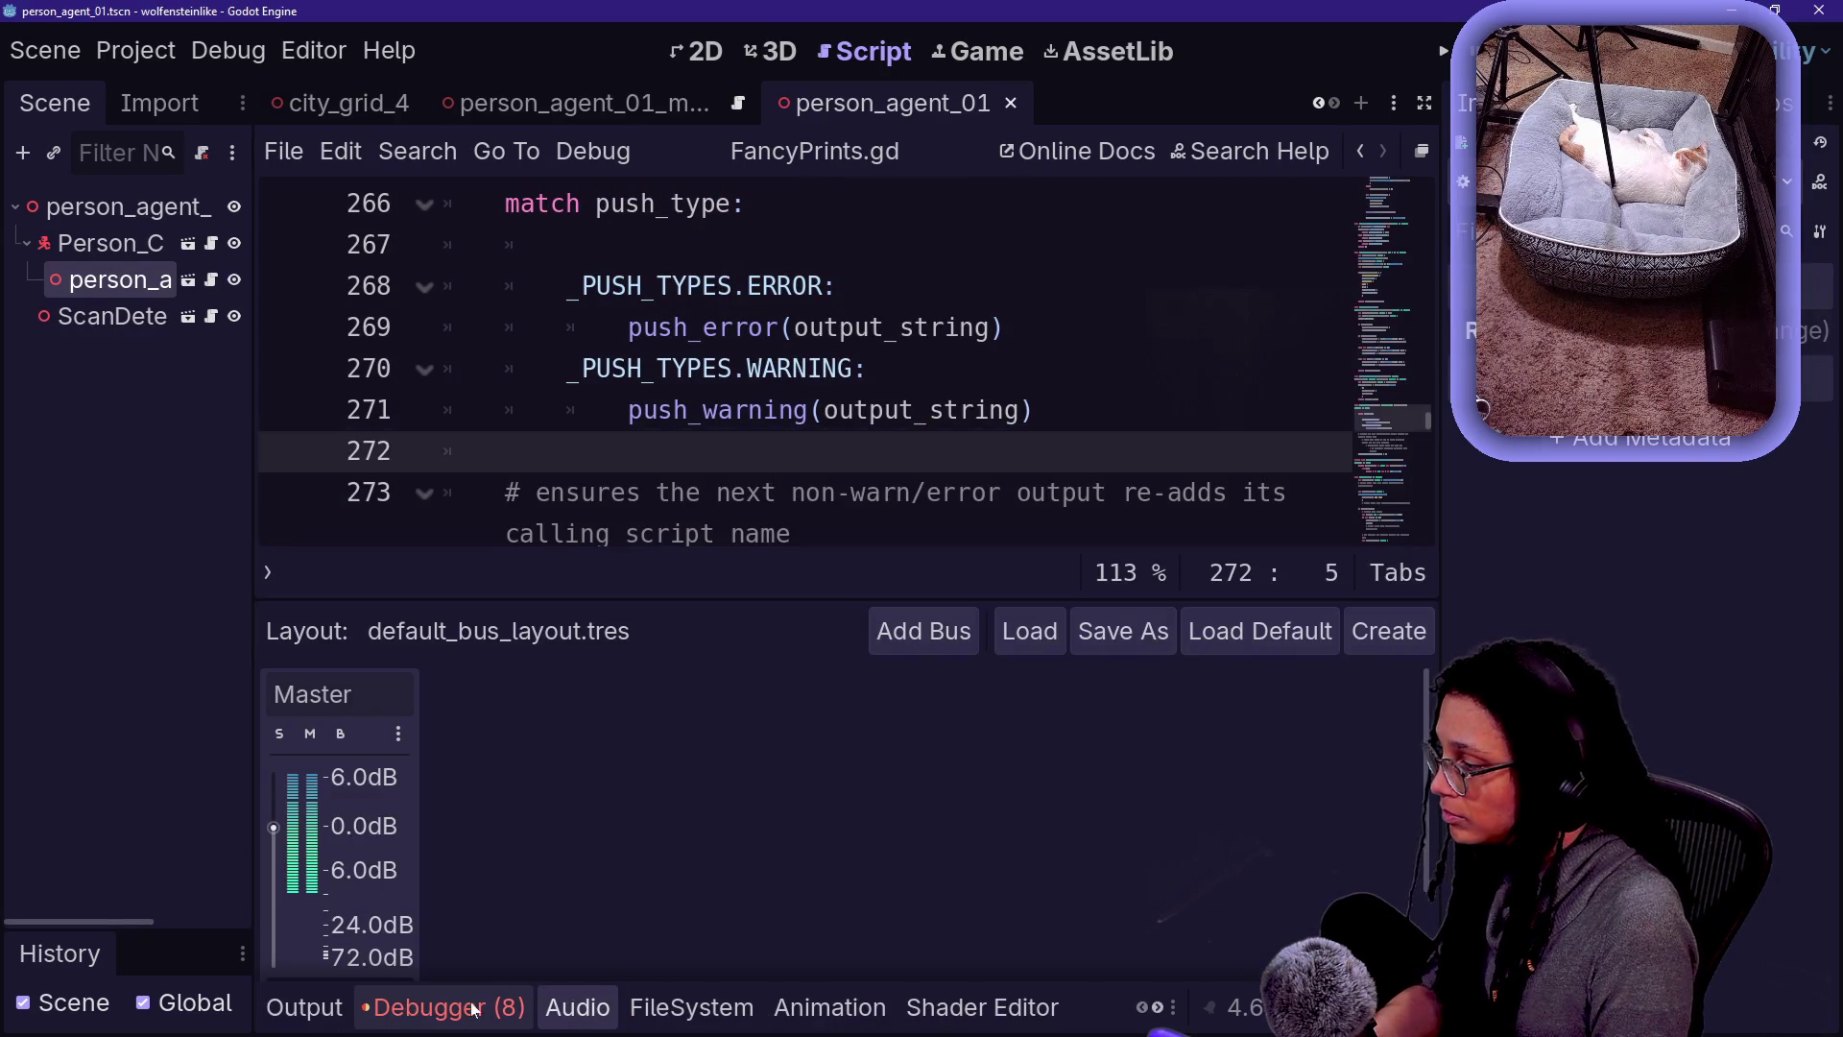
{"action": "left_click", "coordinate": [483, 1005]}
{"action": "left_click", "coordinate": [567, 244]}
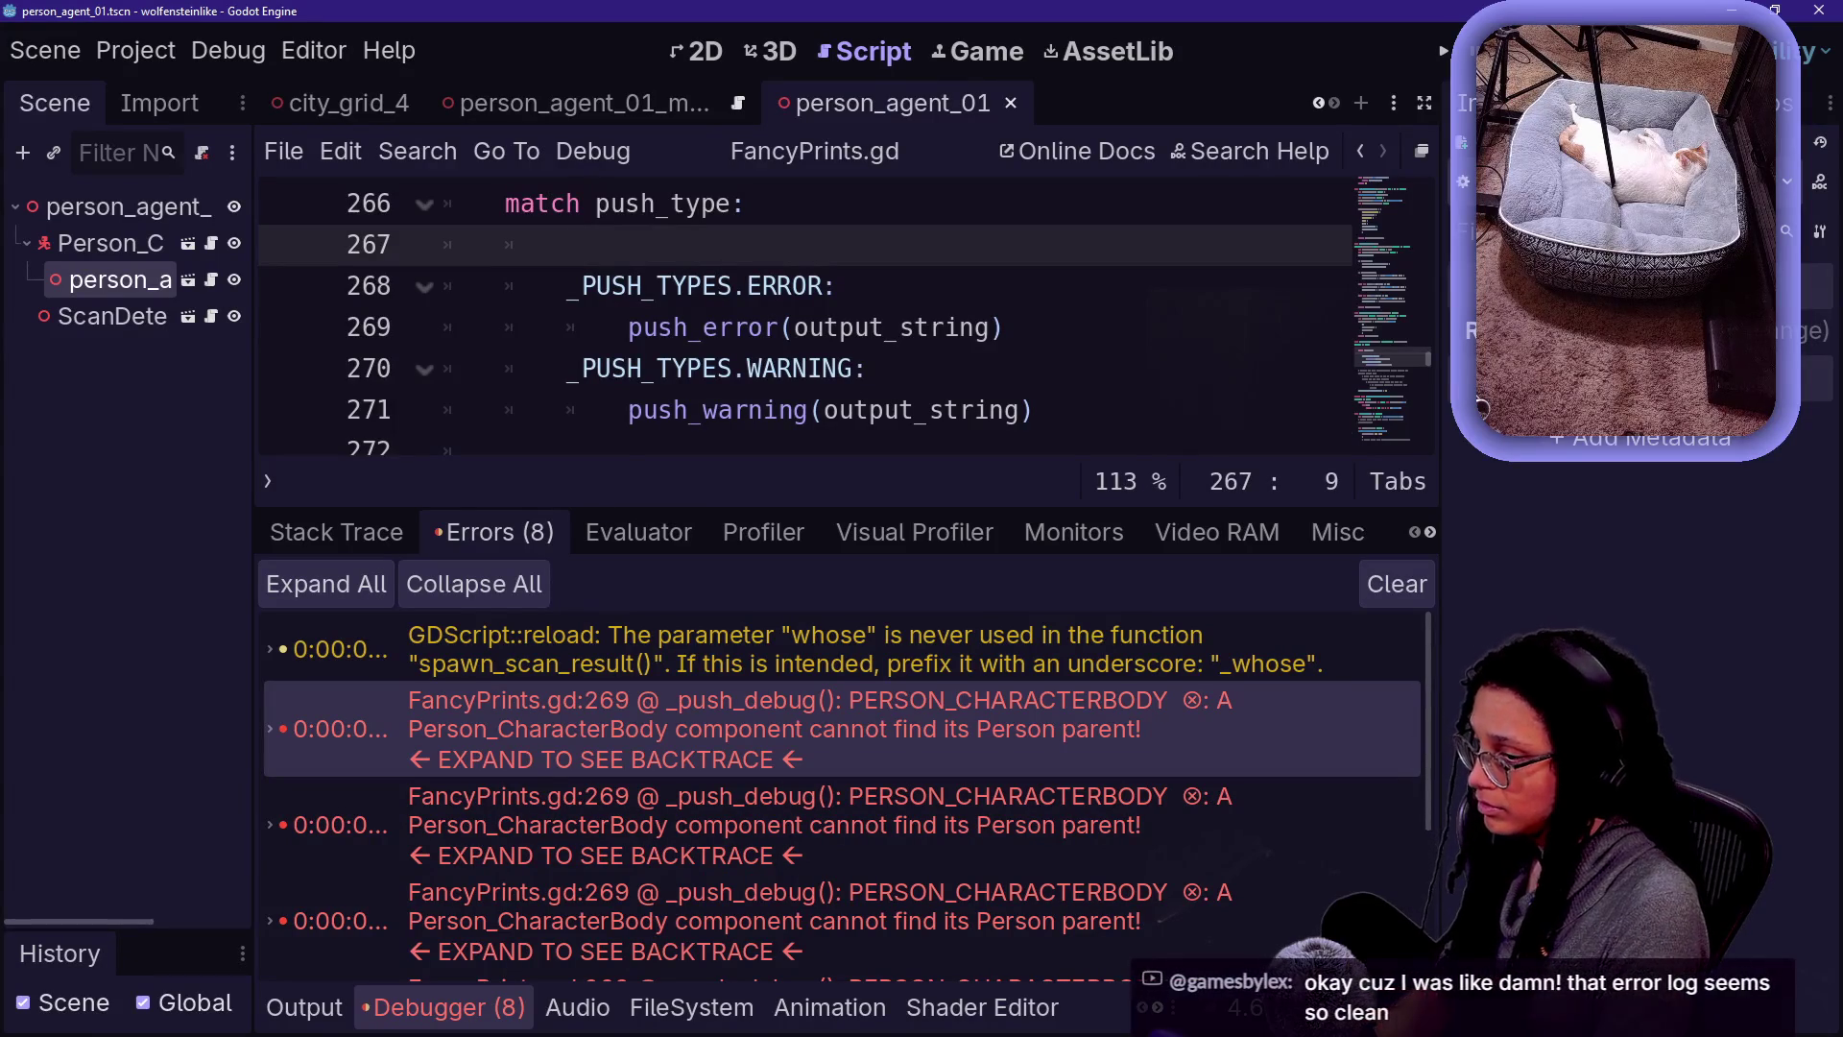
{"action": "key", "text": "ctrl+shift+f"}
{"action": "type", "text": "cannot find"}
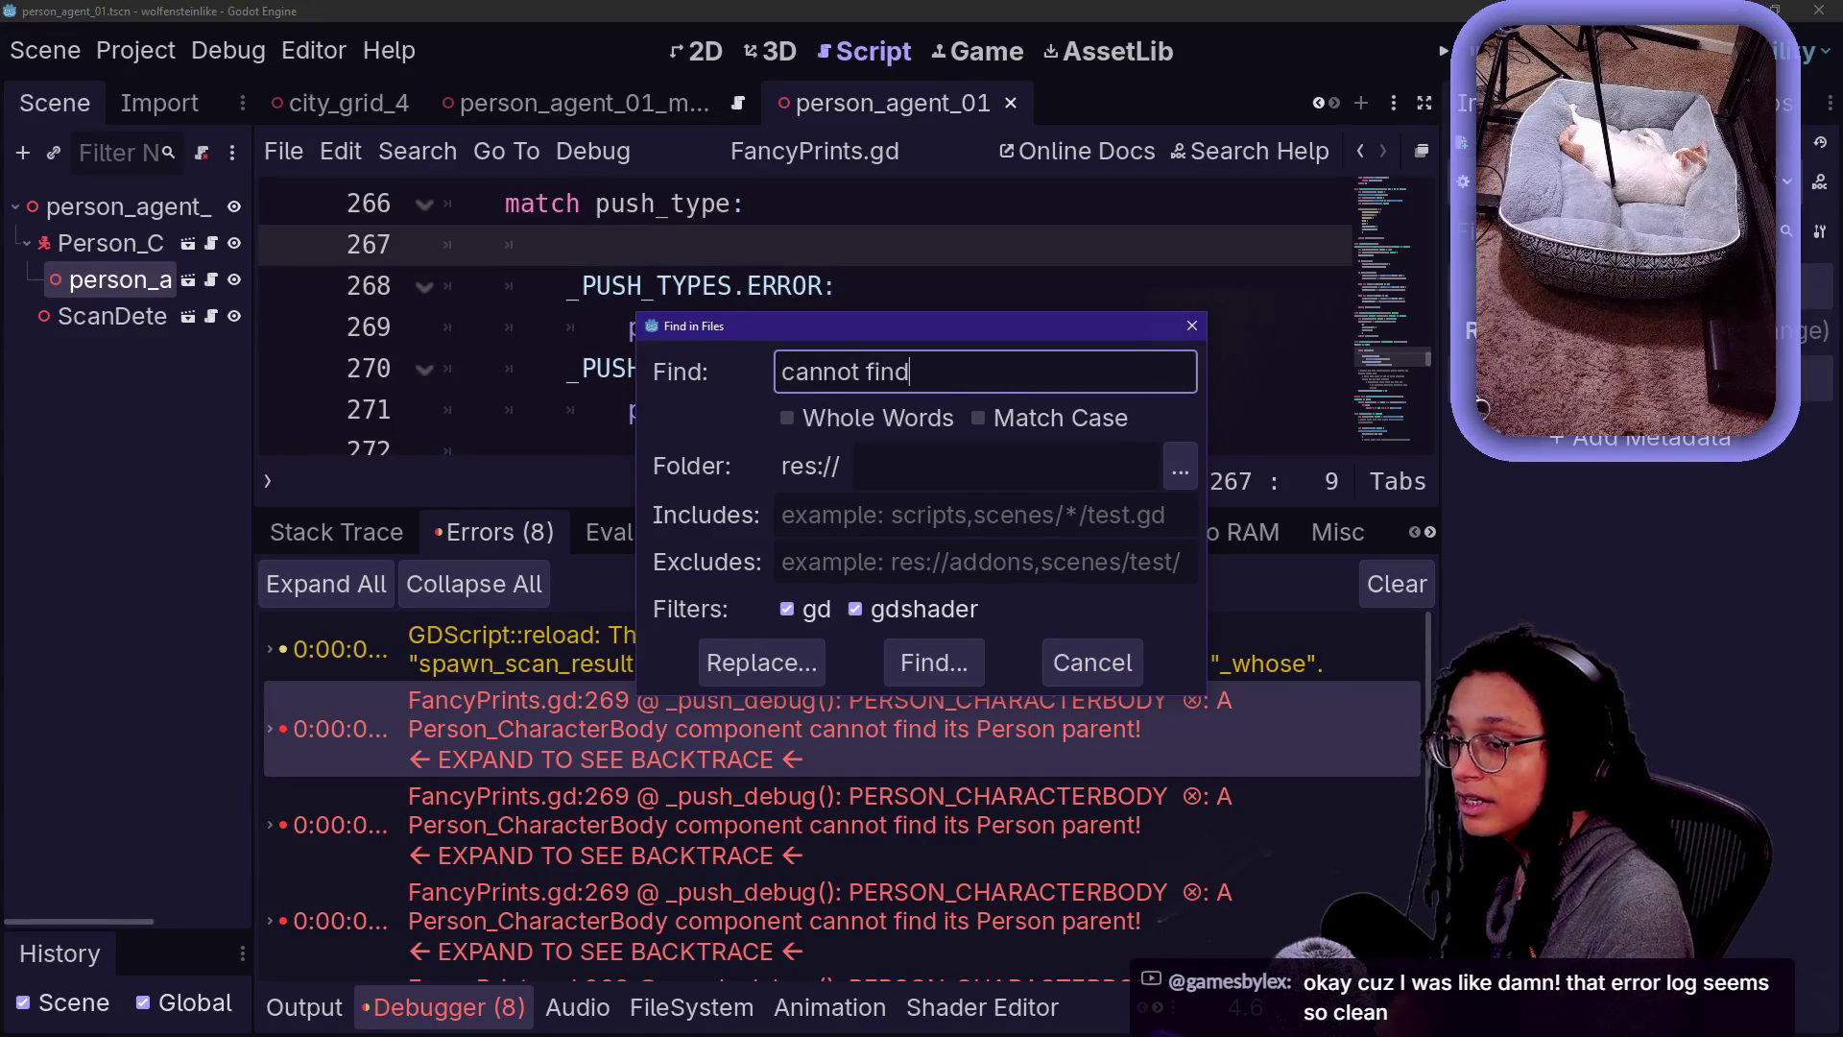
{"action": "key", "text": "Return"}
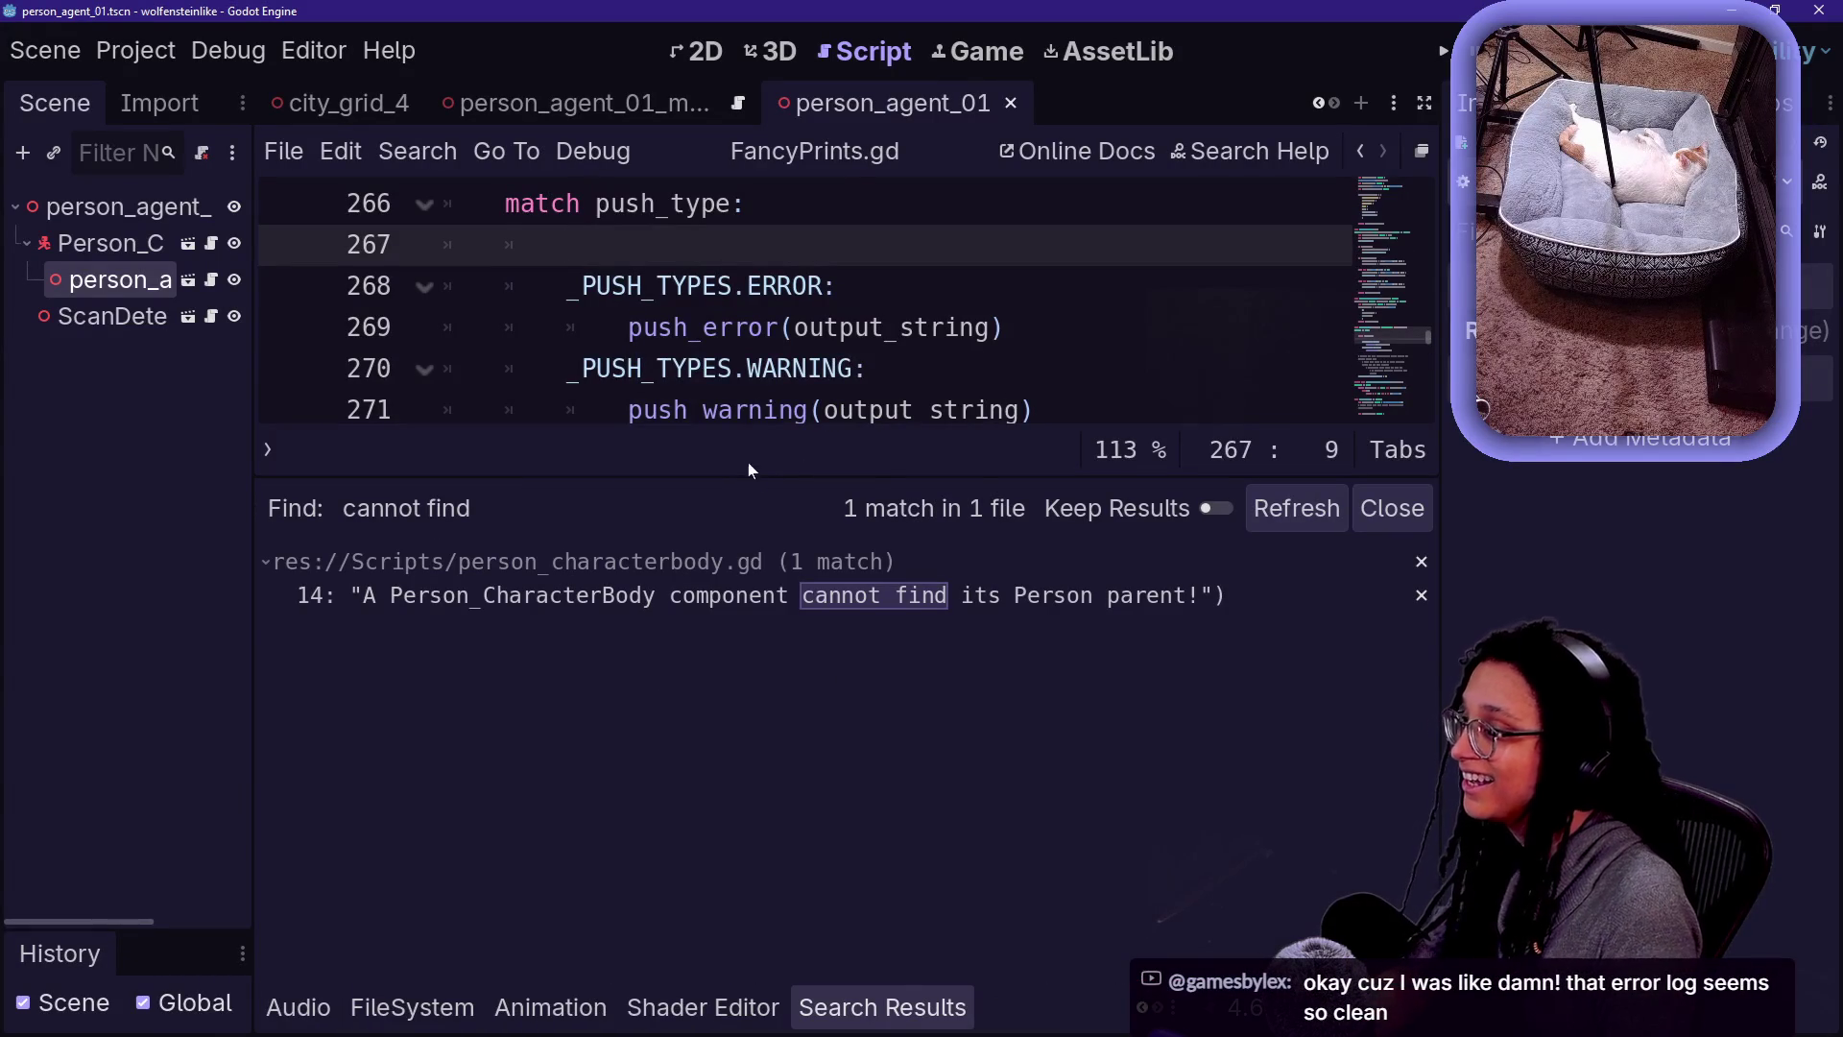
{"action": "left_click", "coordinate": [923, 595]}
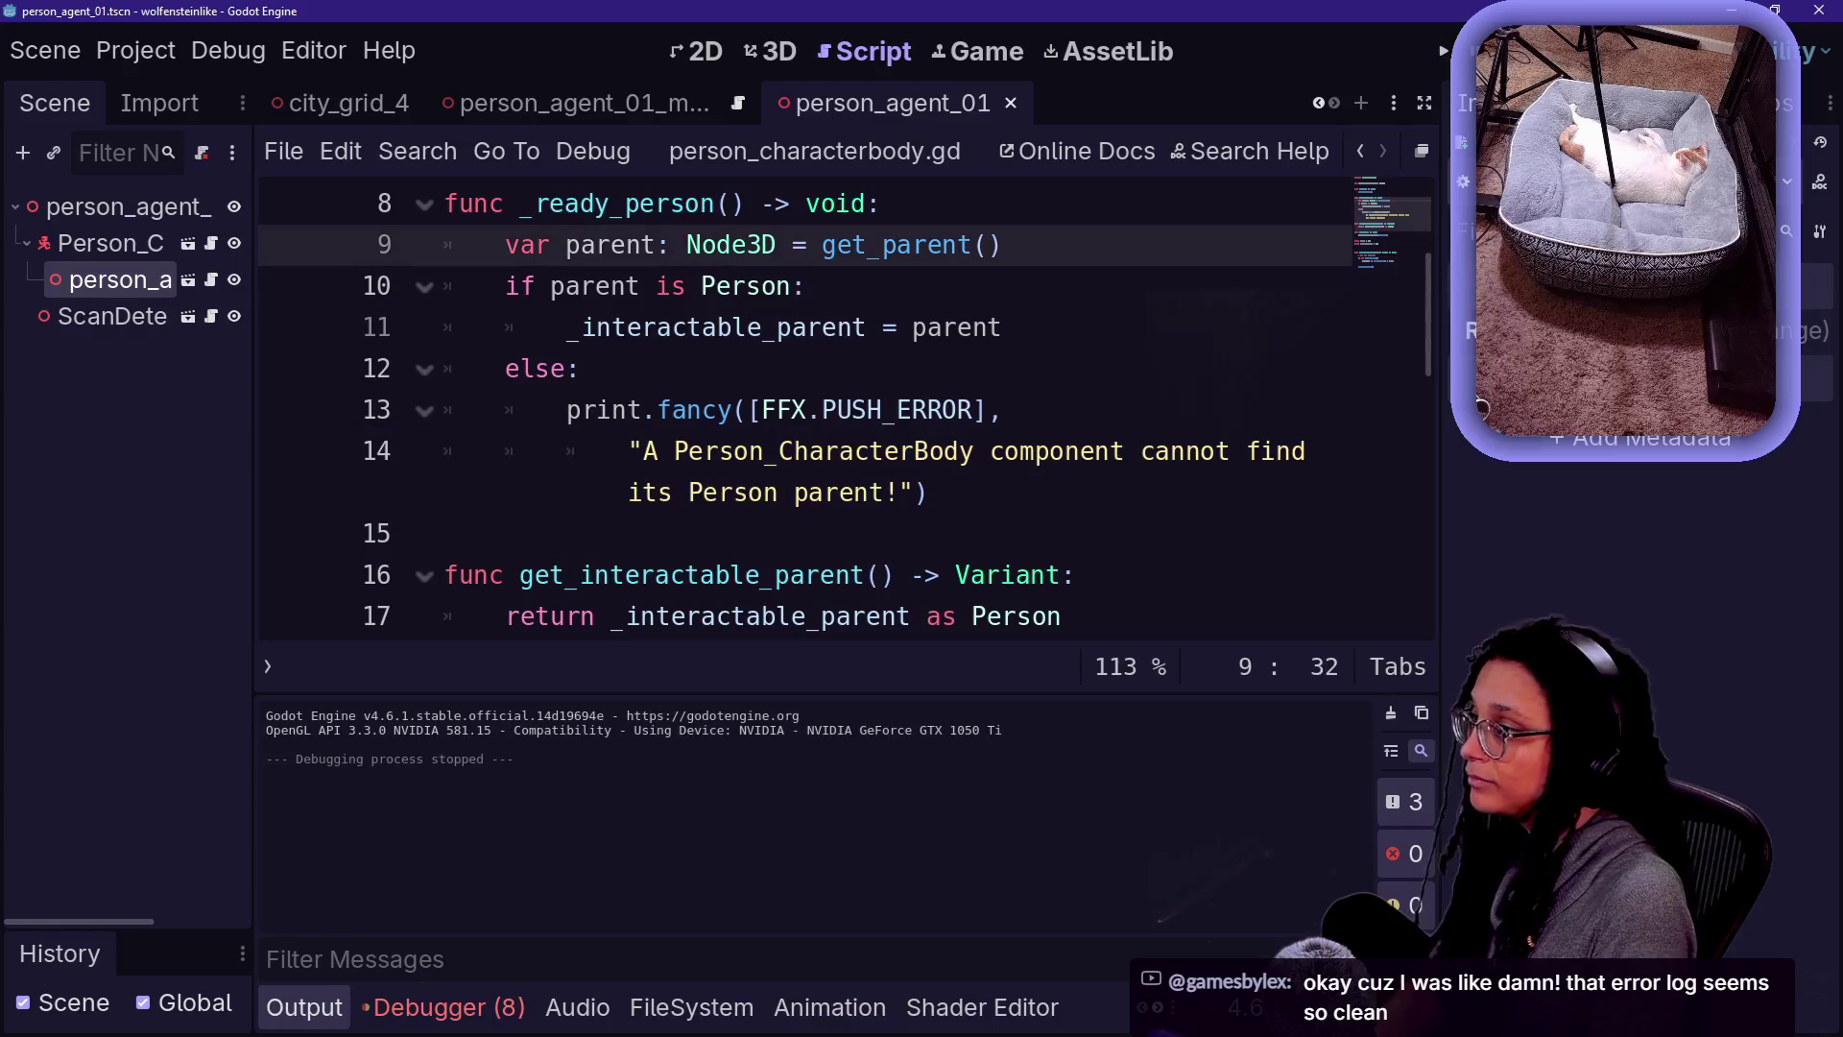
- Examine the 'if parent is Person' check, its else branch, and line 14's error message
{"action": "left_click_drag", "start_coordinate": [928, 492], "coordinate": [505, 369]}
{"action": "left_click", "coordinate": [579, 369]}
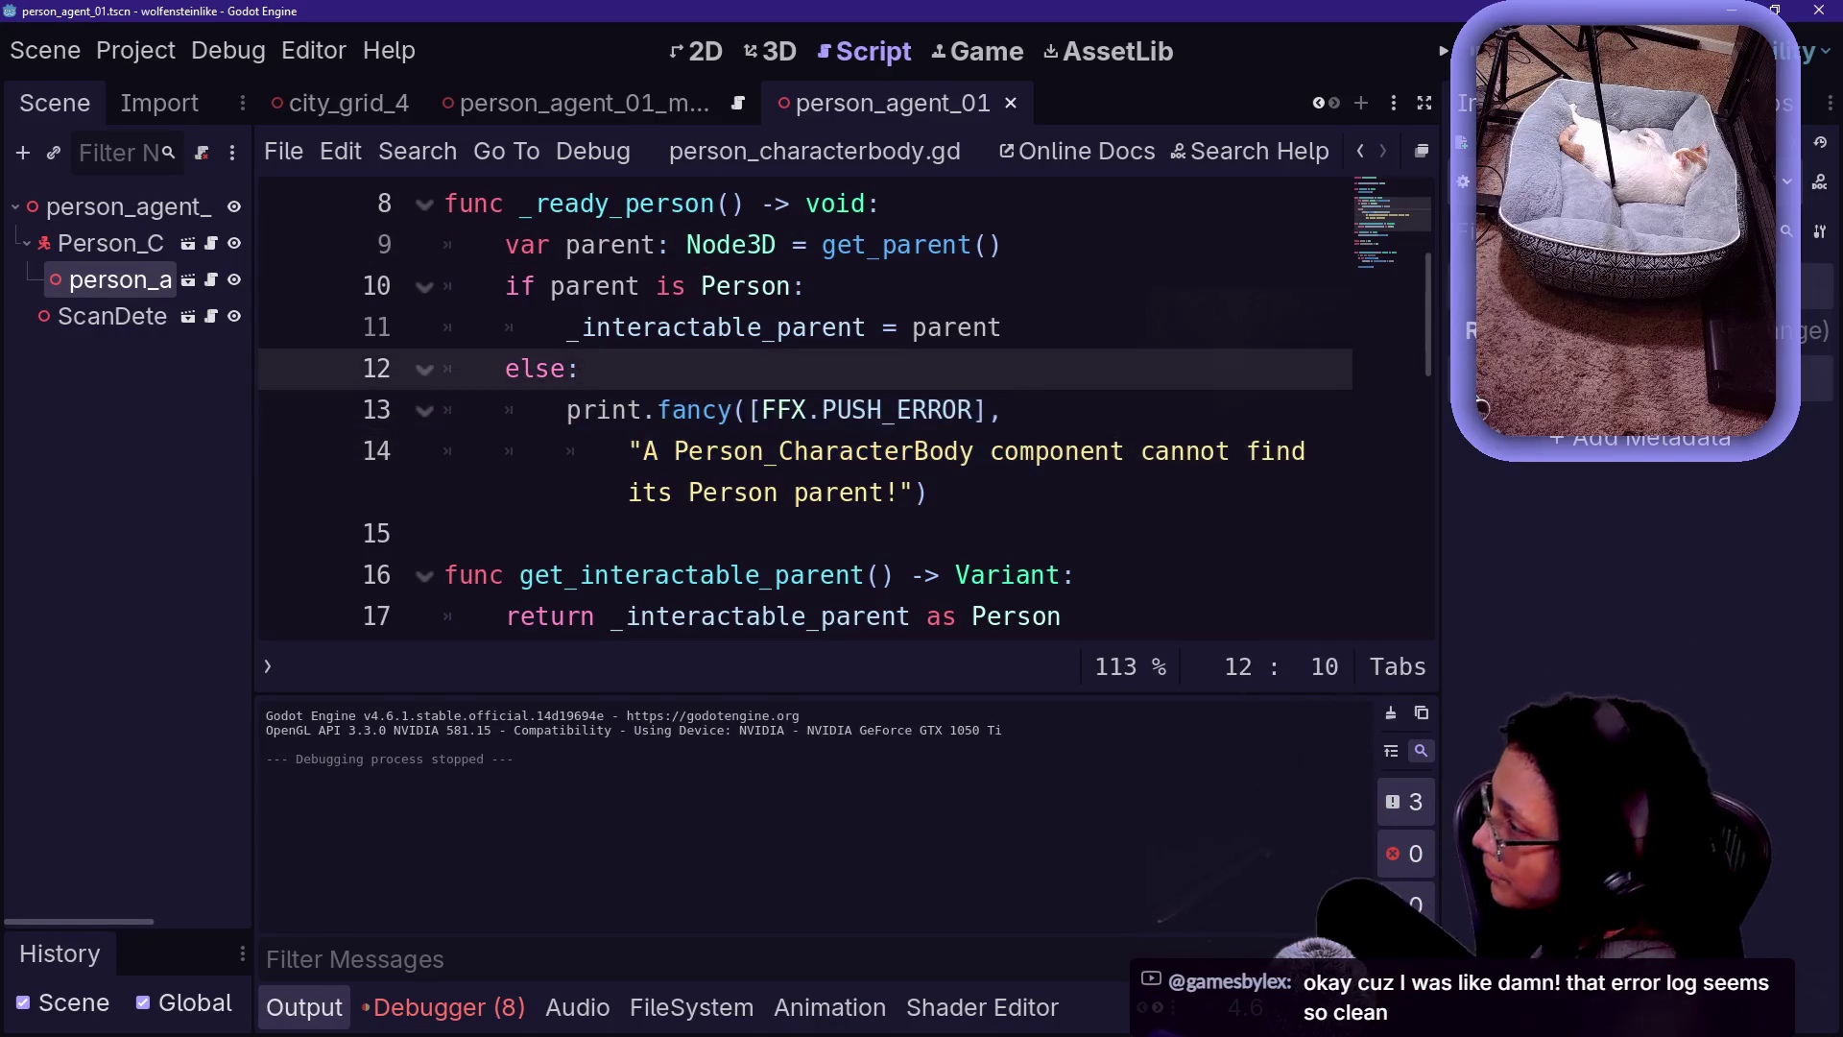
{"action": "left_click_drag", "start_coordinate": [506, 286], "coordinate": [806, 286]}
{"action": "left_click_drag", "start_coordinate": [506, 286], "coordinate": [792, 286]}
{"action": "left_click", "coordinate": [792, 286]}
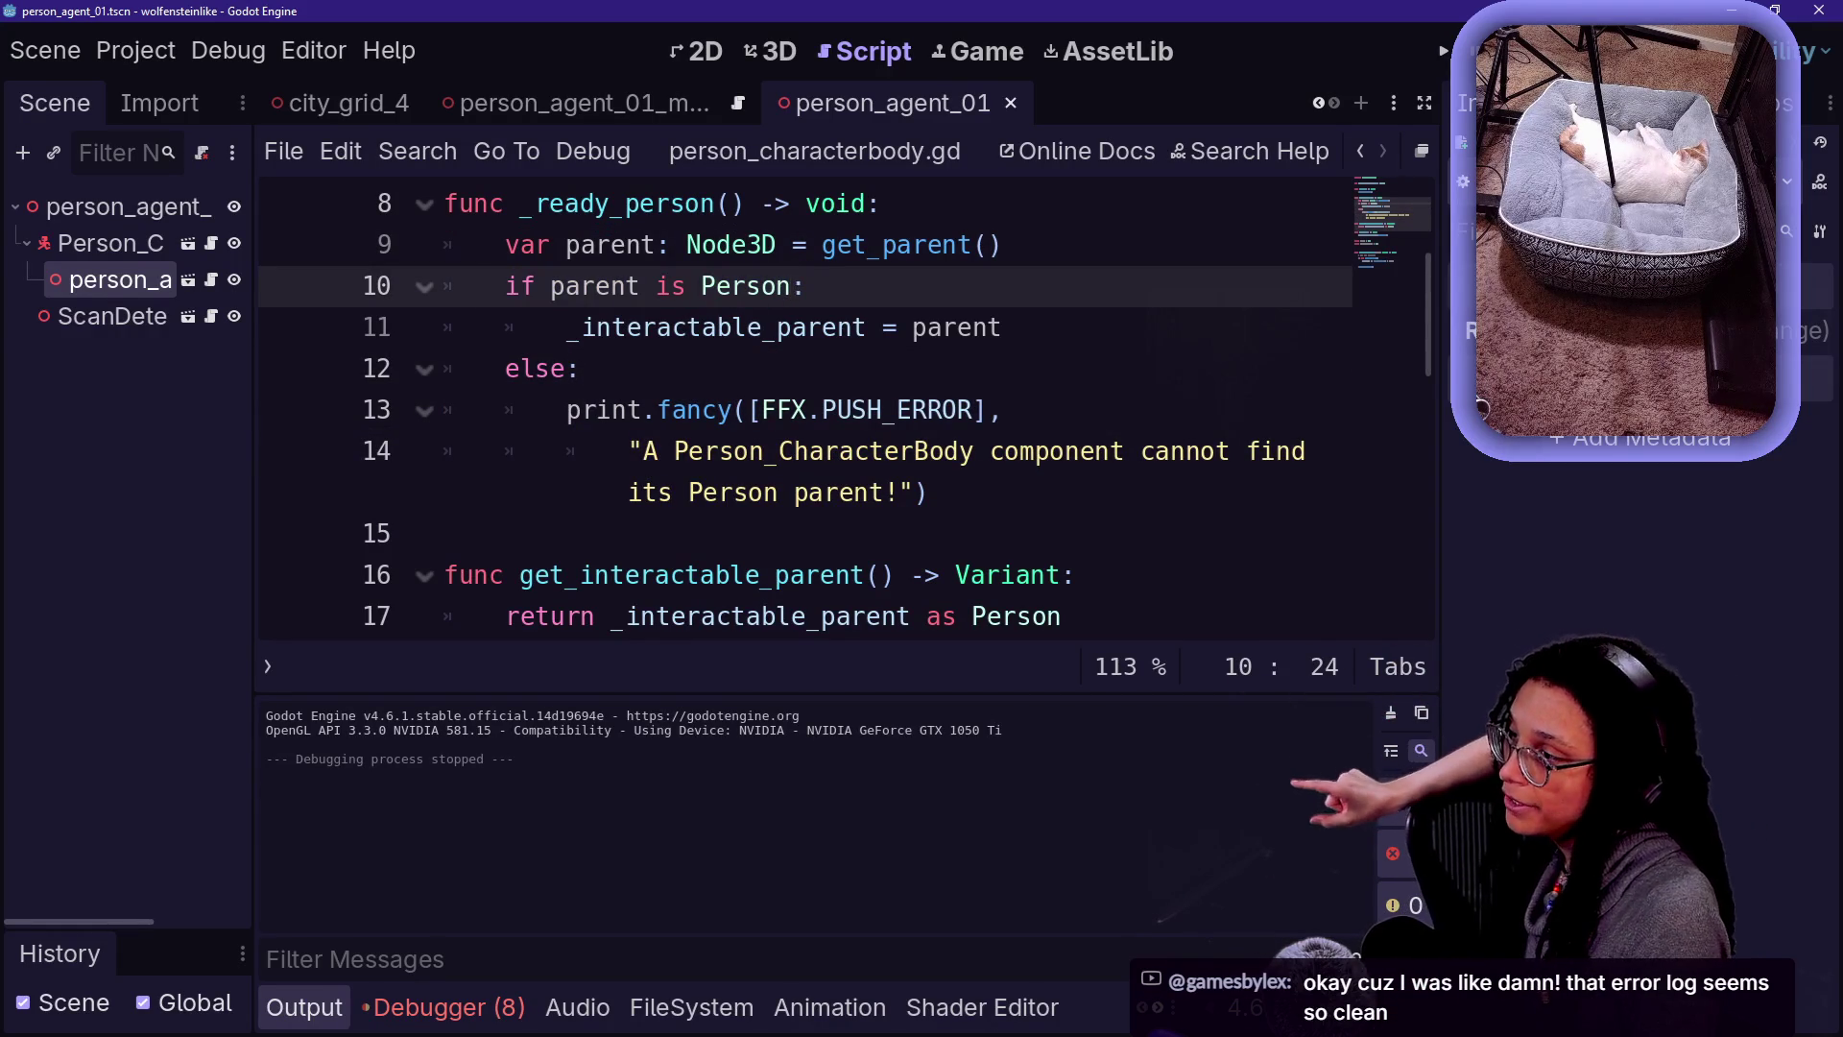
{"action": "mouse_move", "coordinate": [629, 451]}
{"action": "left_mouse_down"}
{"action": "mouse_move", "coordinate": [962, 451]}
{"action": "mouse_move", "coordinate": [928, 492]}
{"action": "left_mouse_up"}
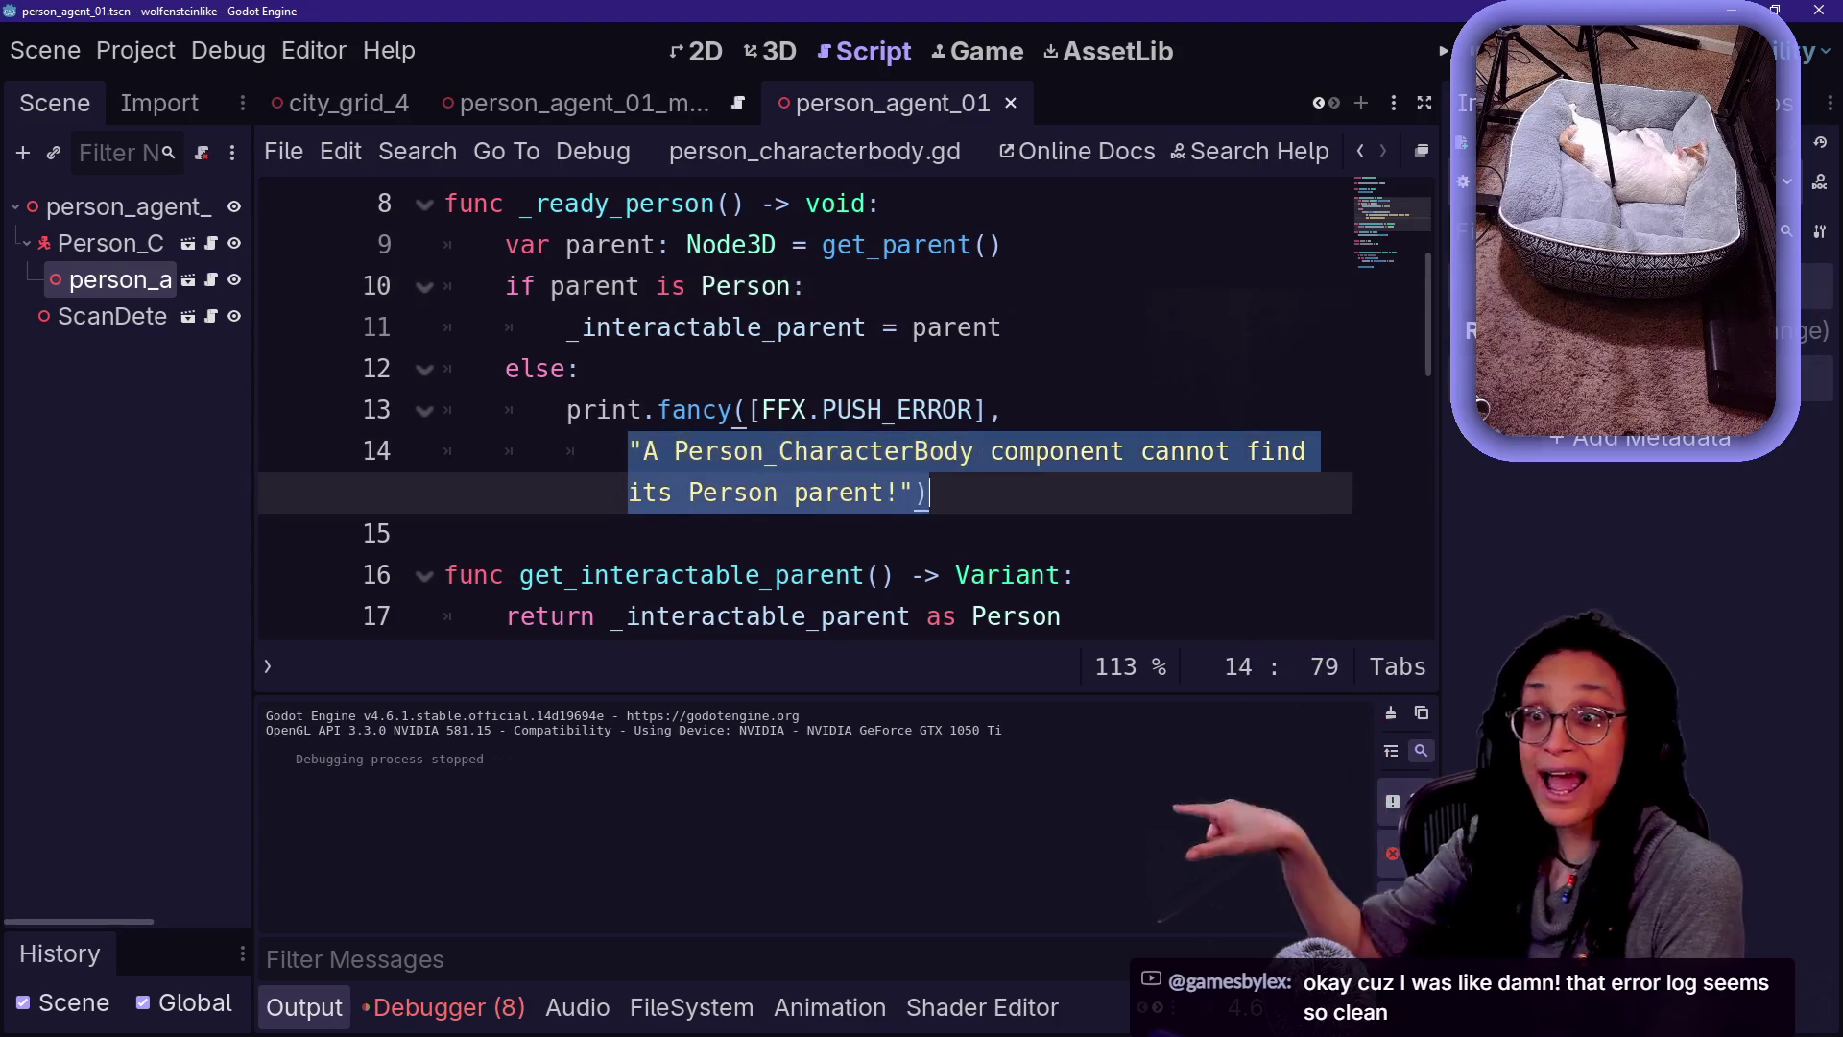
{"action": "left_click", "coordinate": [929, 492]}
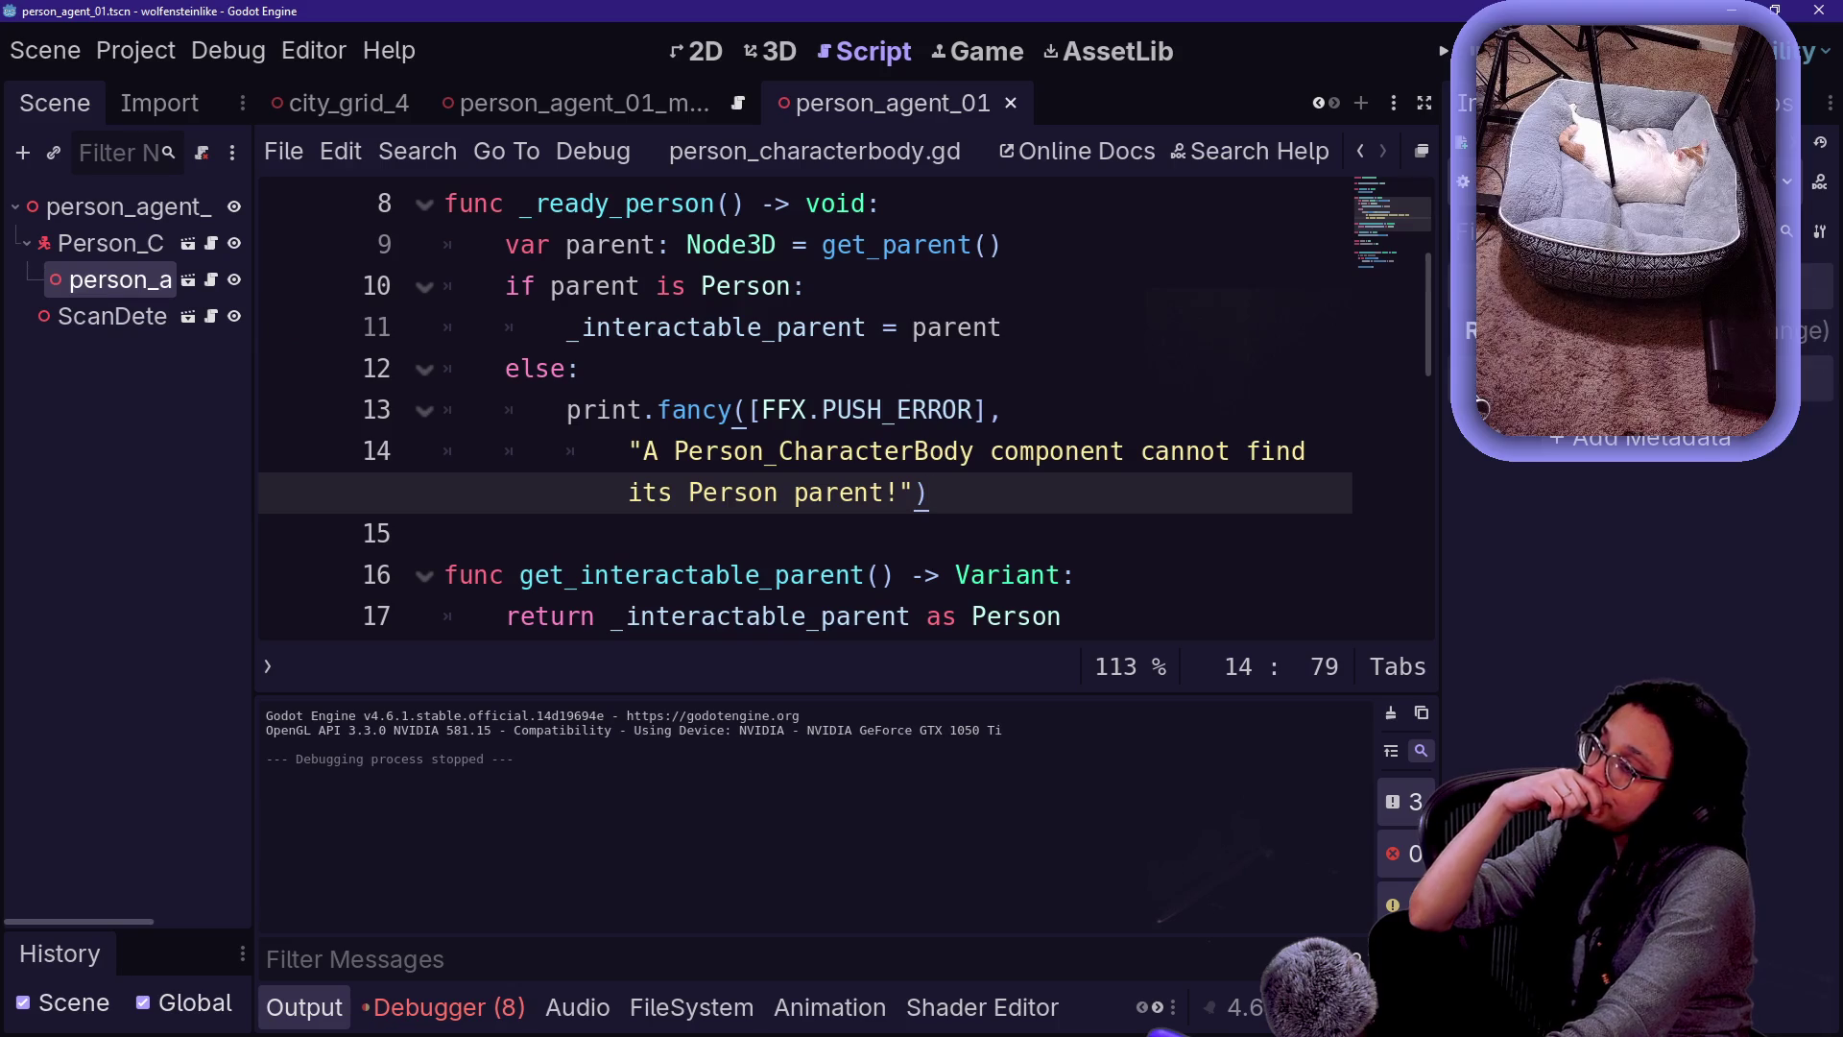
- Add an _interactable_parent.interact() call at the end of the interact function, then open quick file-open
{"action": "key", "text": "Down"}
{"action": "key", "text": "Down"}
{"action": "key", "text": "Down"}
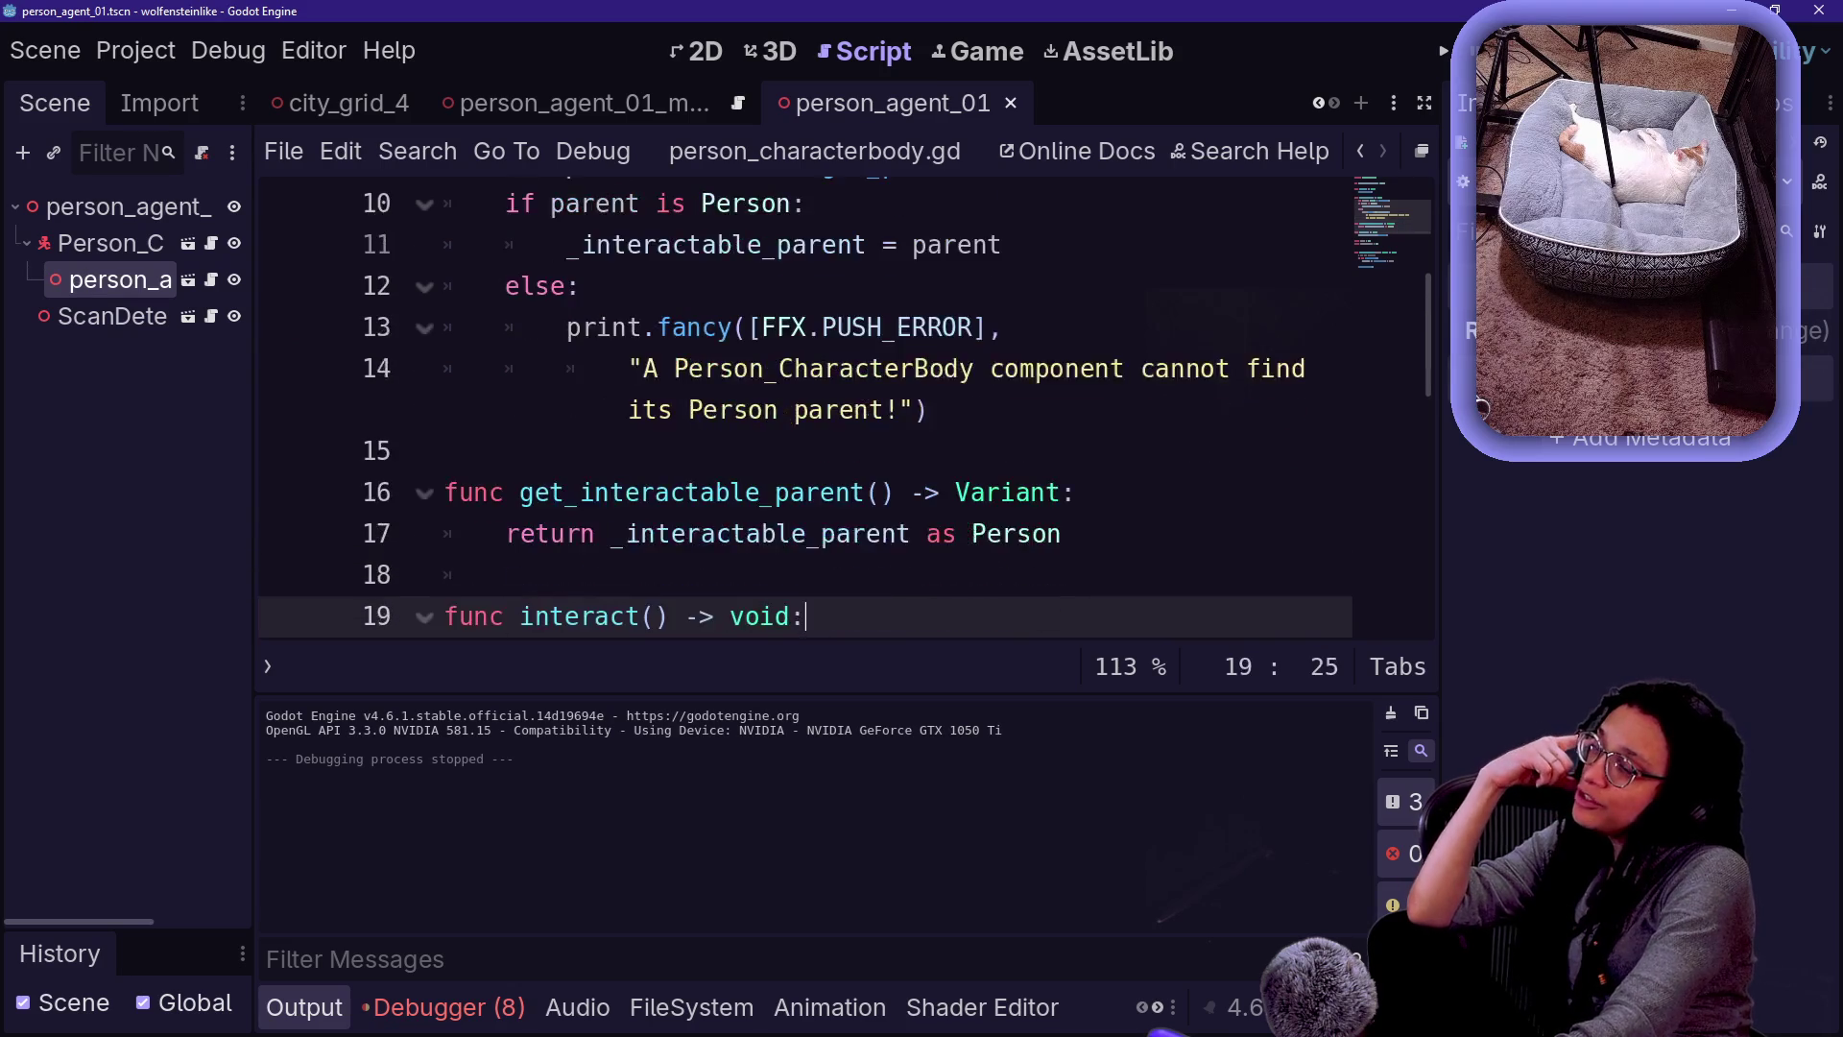
{"action": "key", "text": "Return"}
{"action": "type", "text": "_interactable_parent.interact()"}
{"action": "key", "text": "Up"}
{"action": "key", "text": "Up"}
{"action": "key", "text": "Up"}
{"action": "key", "text": "Up"}
{"action": "key", "text": "Up"}
{"action": "key", "text": "Up"}
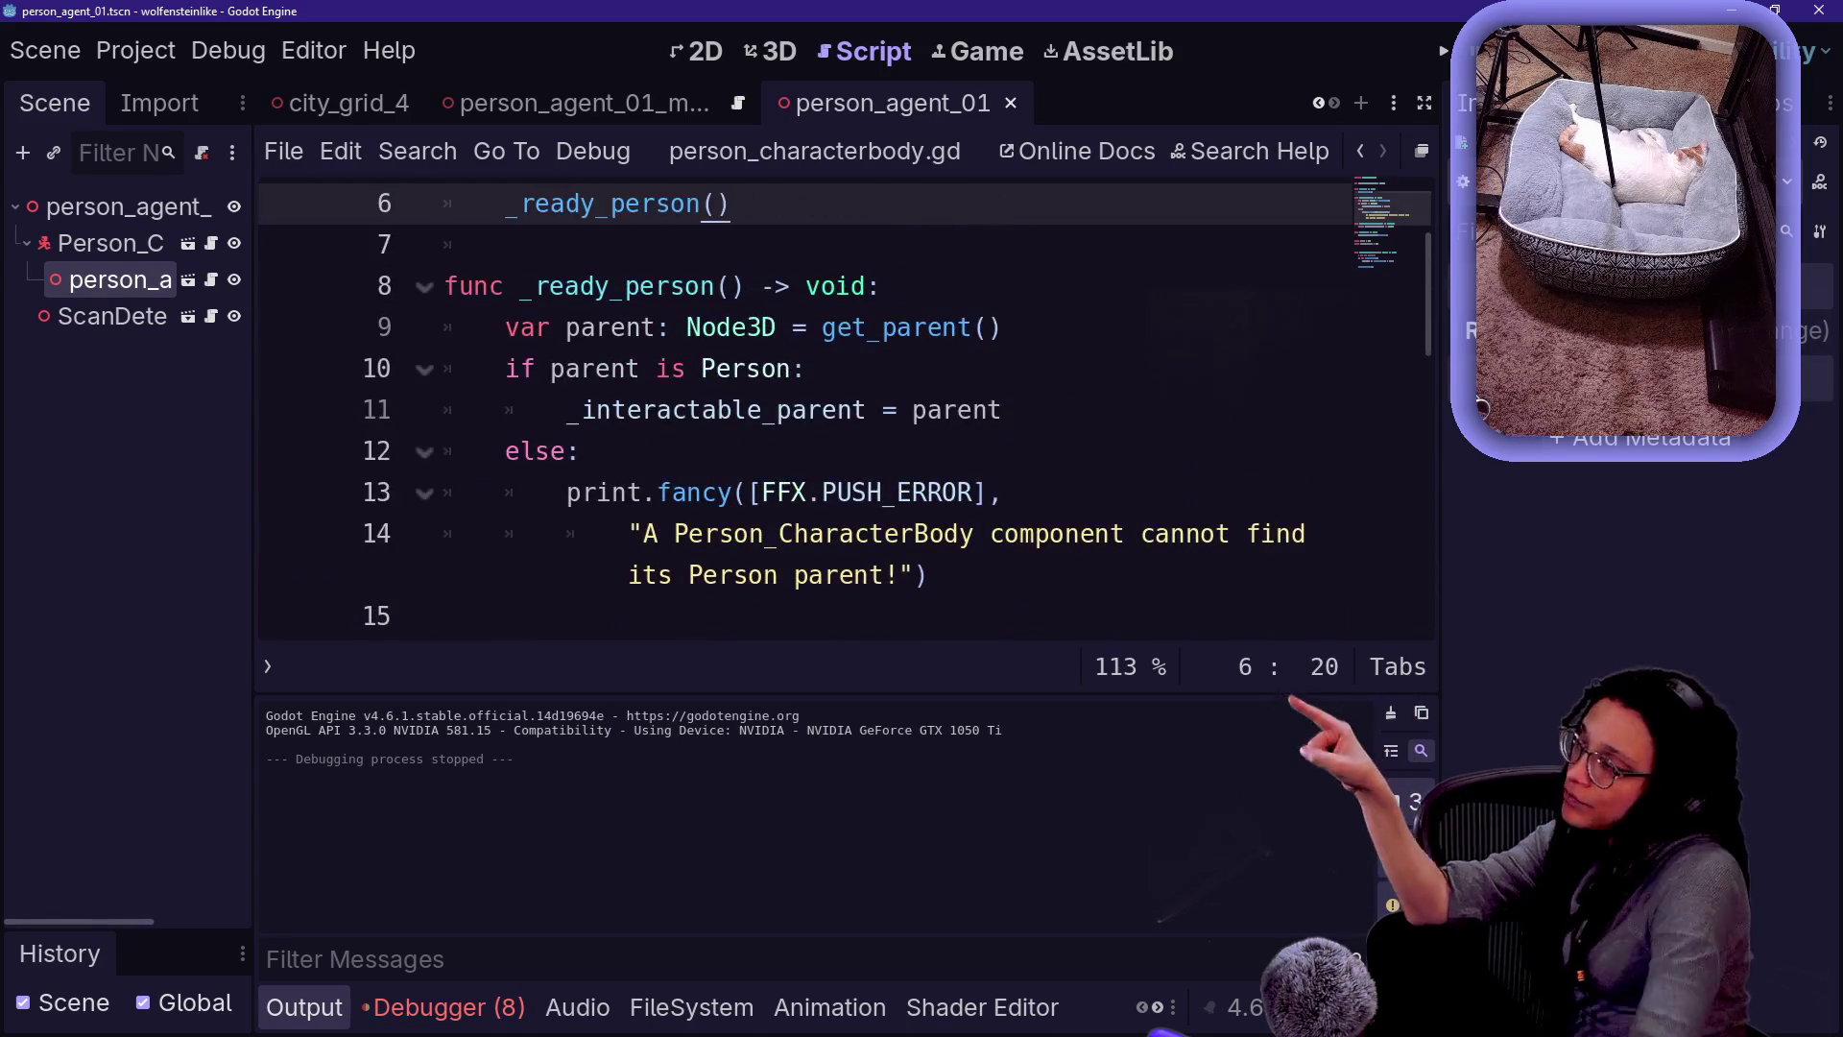
{"action": "left_click", "coordinate": [580, 451]}
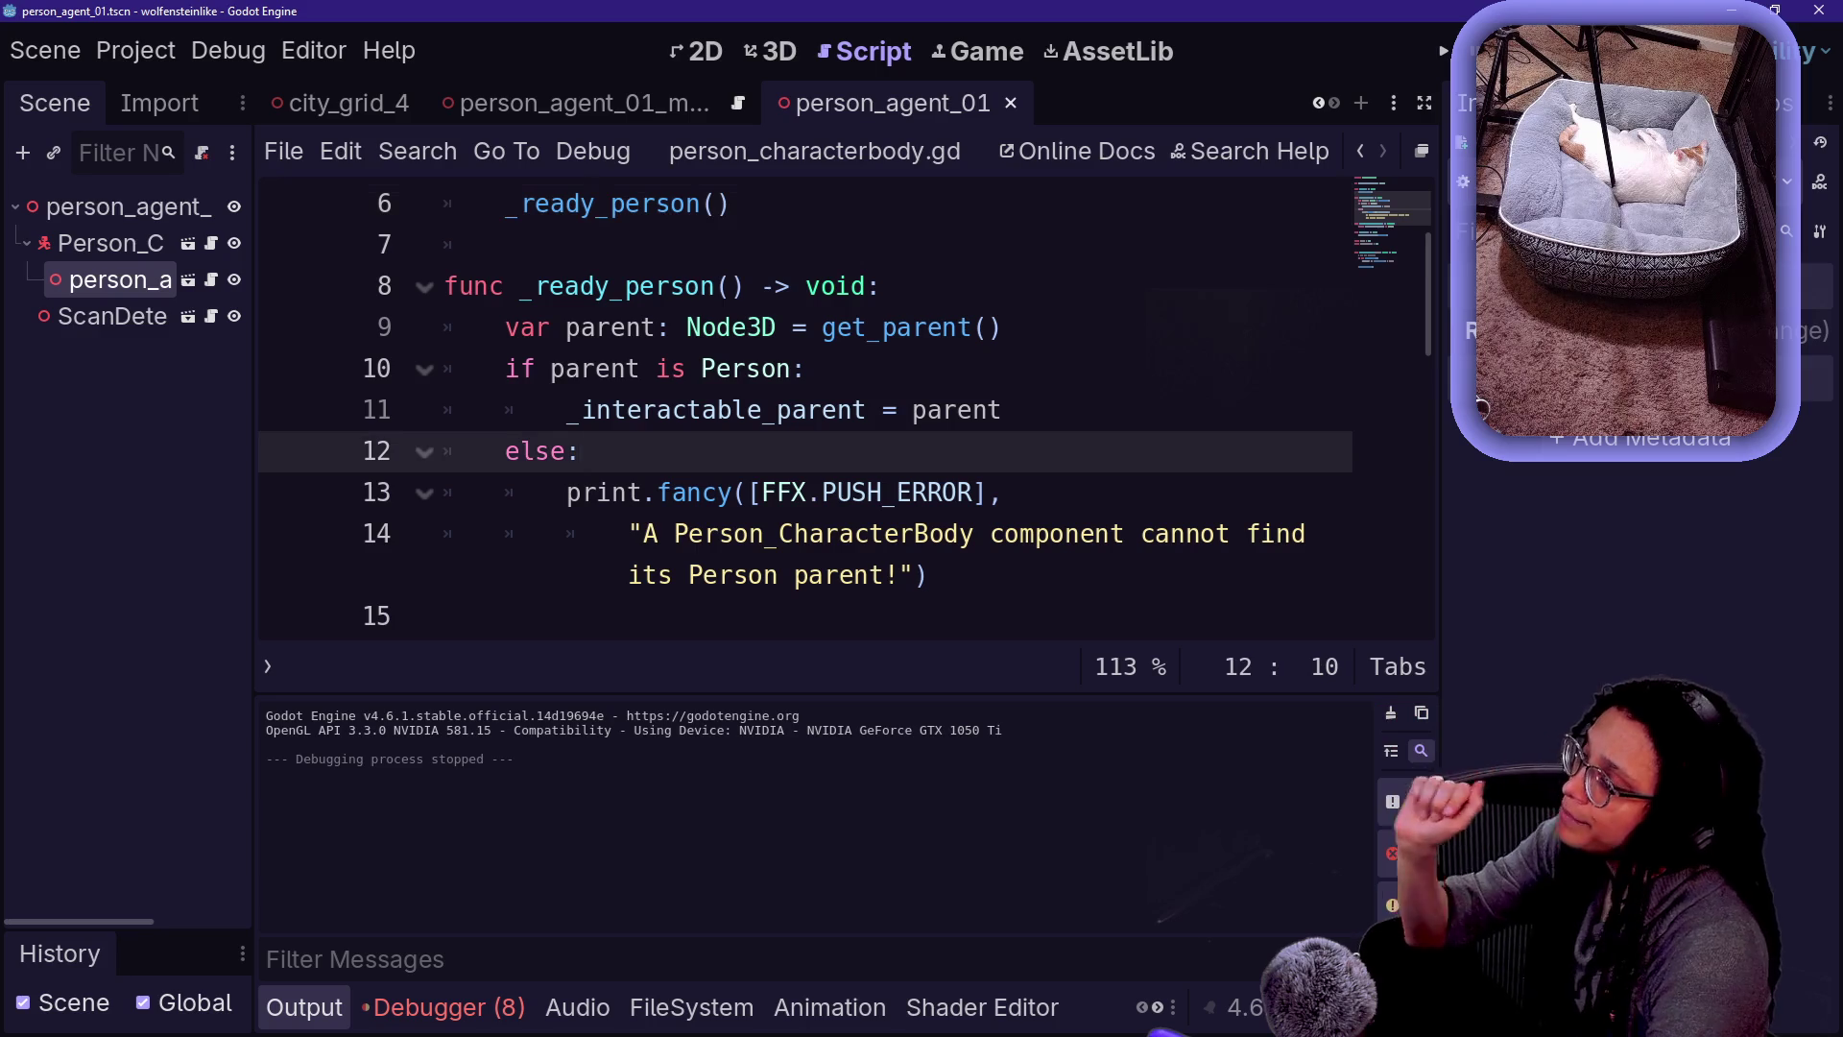
{"action": "key", "text": "shift+alt+o"}
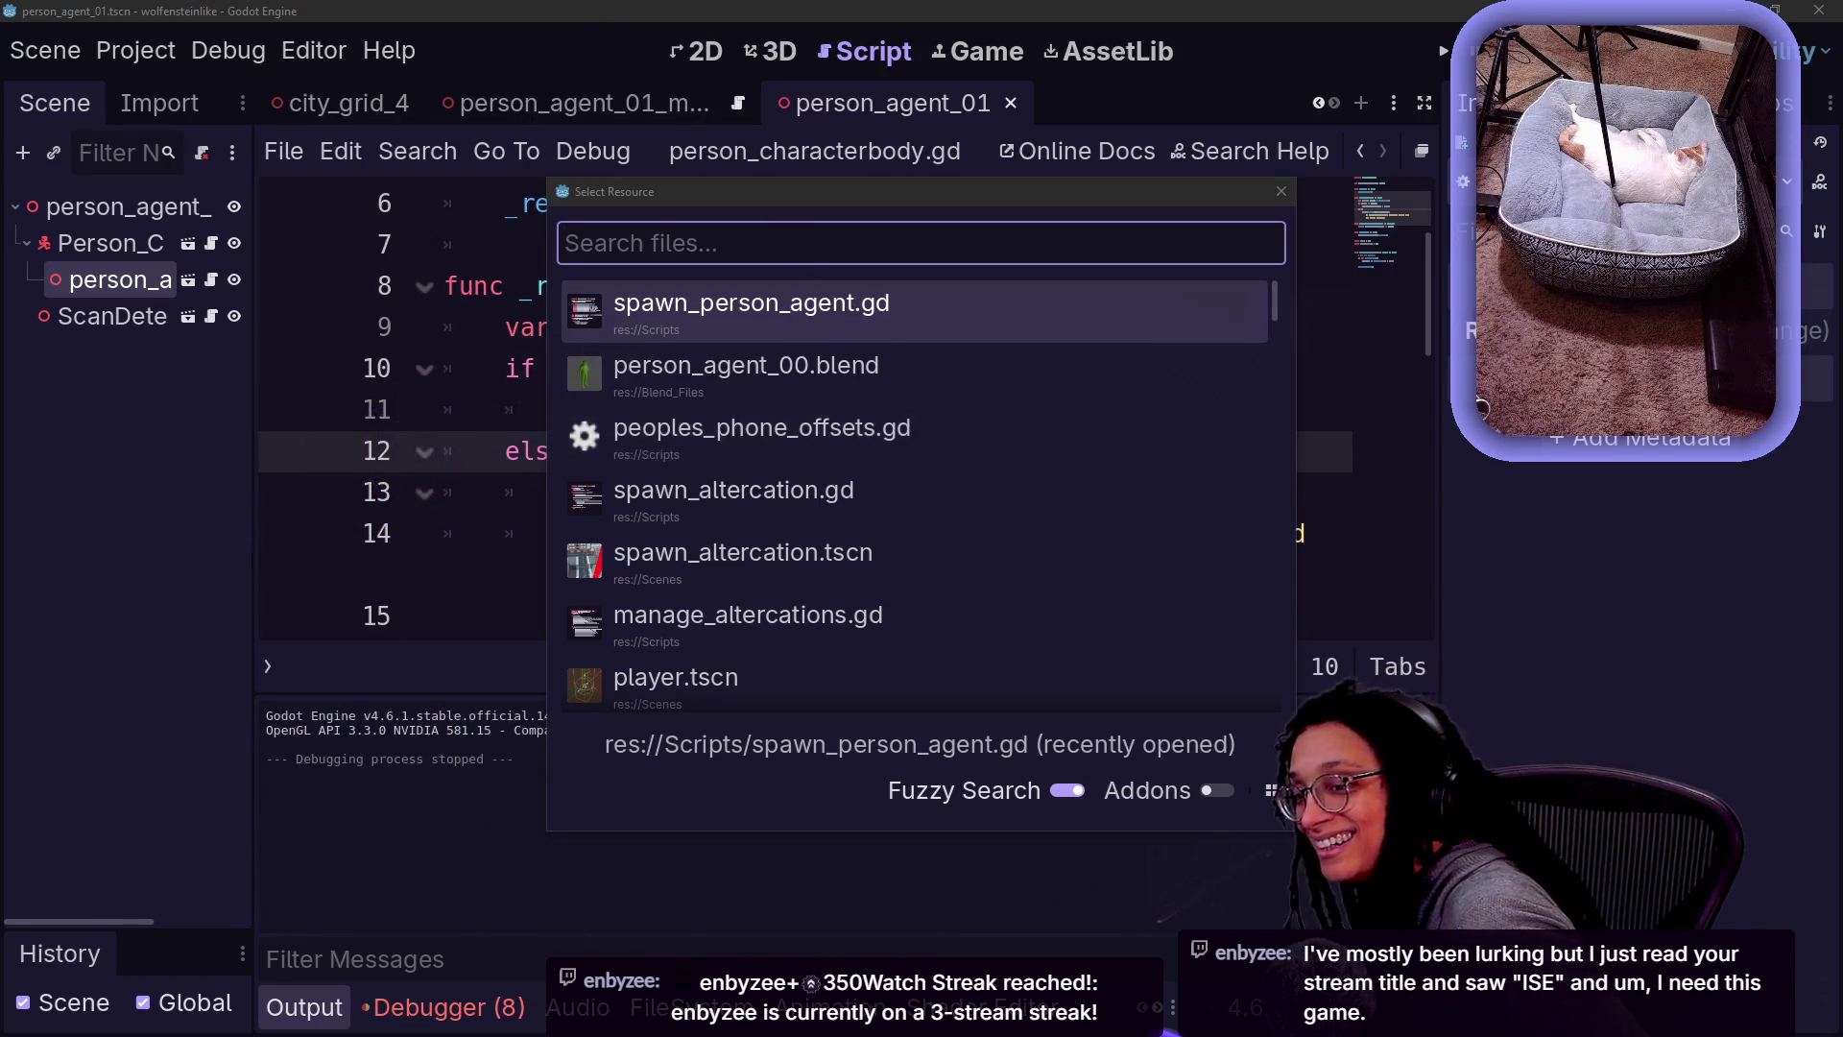
- Clear the leftover text in the stream chat box, then close Godot's quick file-open list
{"action": "key", "text": "alt+Tab"}
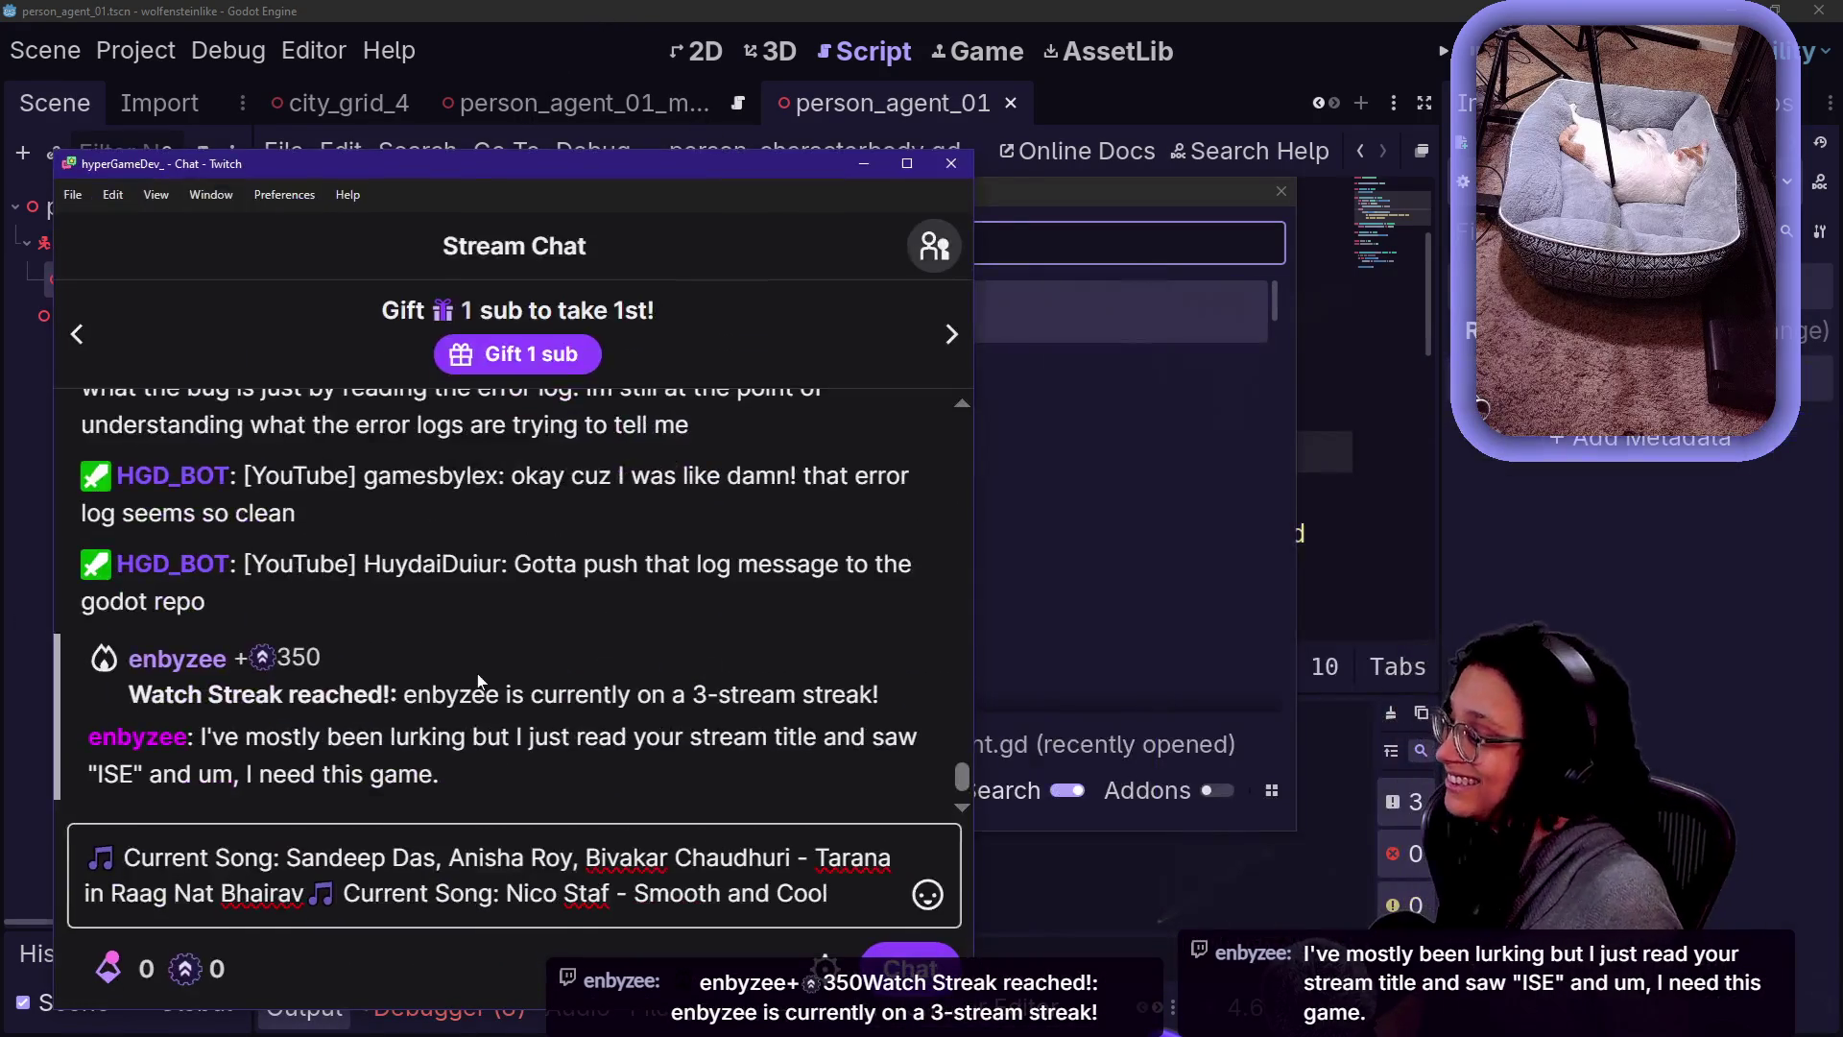
{"action": "left_click", "coordinate": [480, 875]}
{"action": "key", "text": "ctrl+a"}
{"action": "key", "text": "BackSpace"}
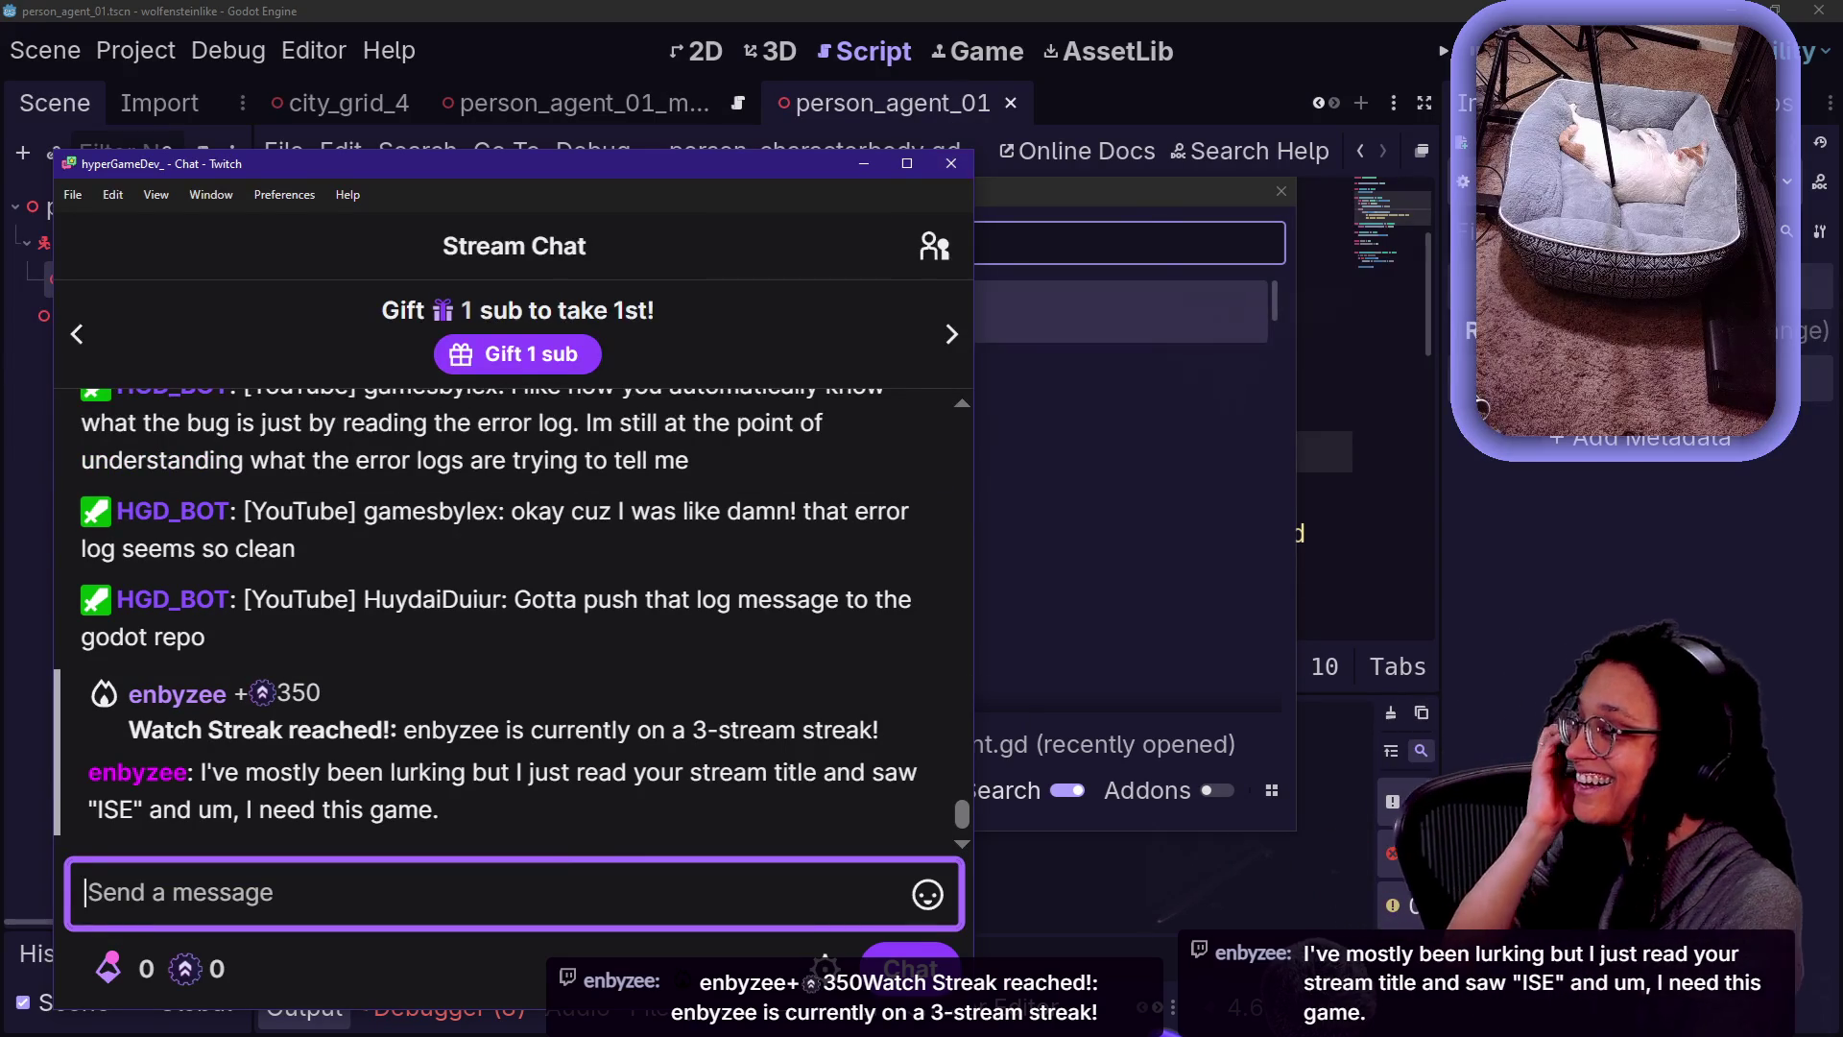
{"action": "left_click", "coordinate": [1233, 206]}
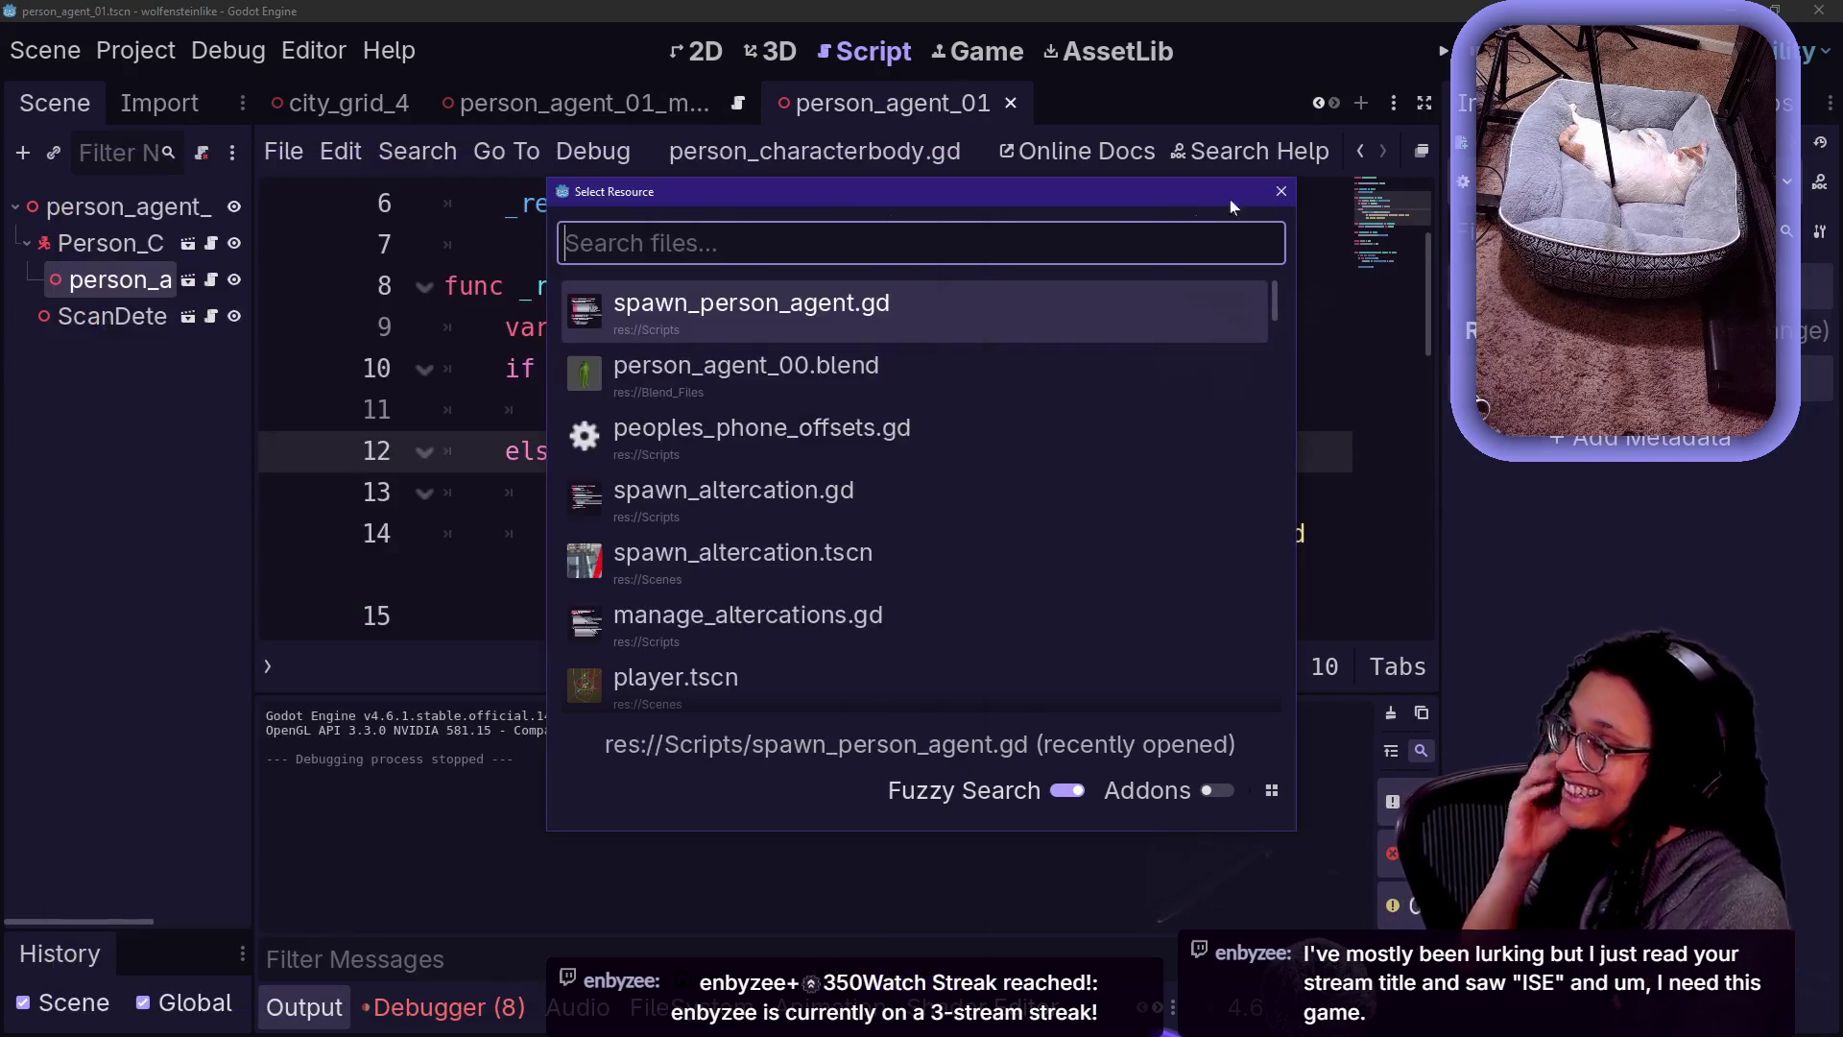
{"action": "left_click", "coordinate": [1283, 198]}
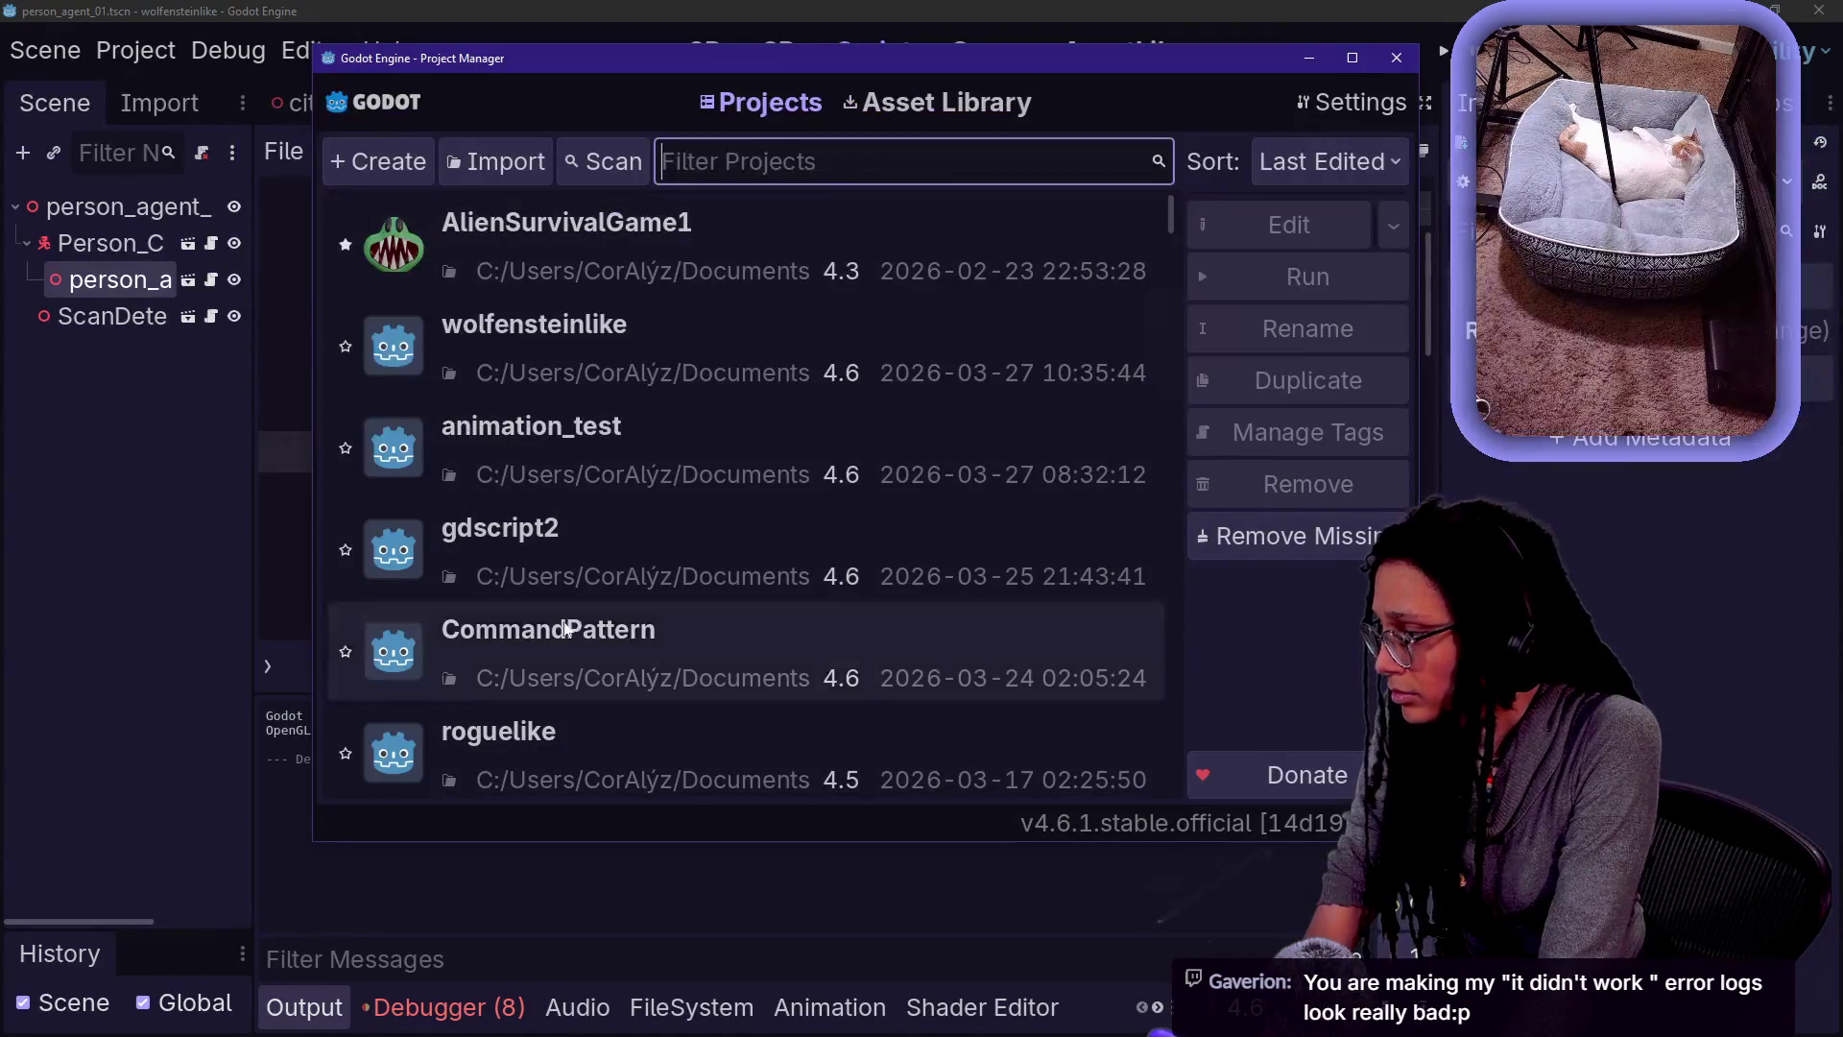
{"action": "scroll", "coordinate": [539, 448], "scroll_direction": "down", "scroll_amount": 3}
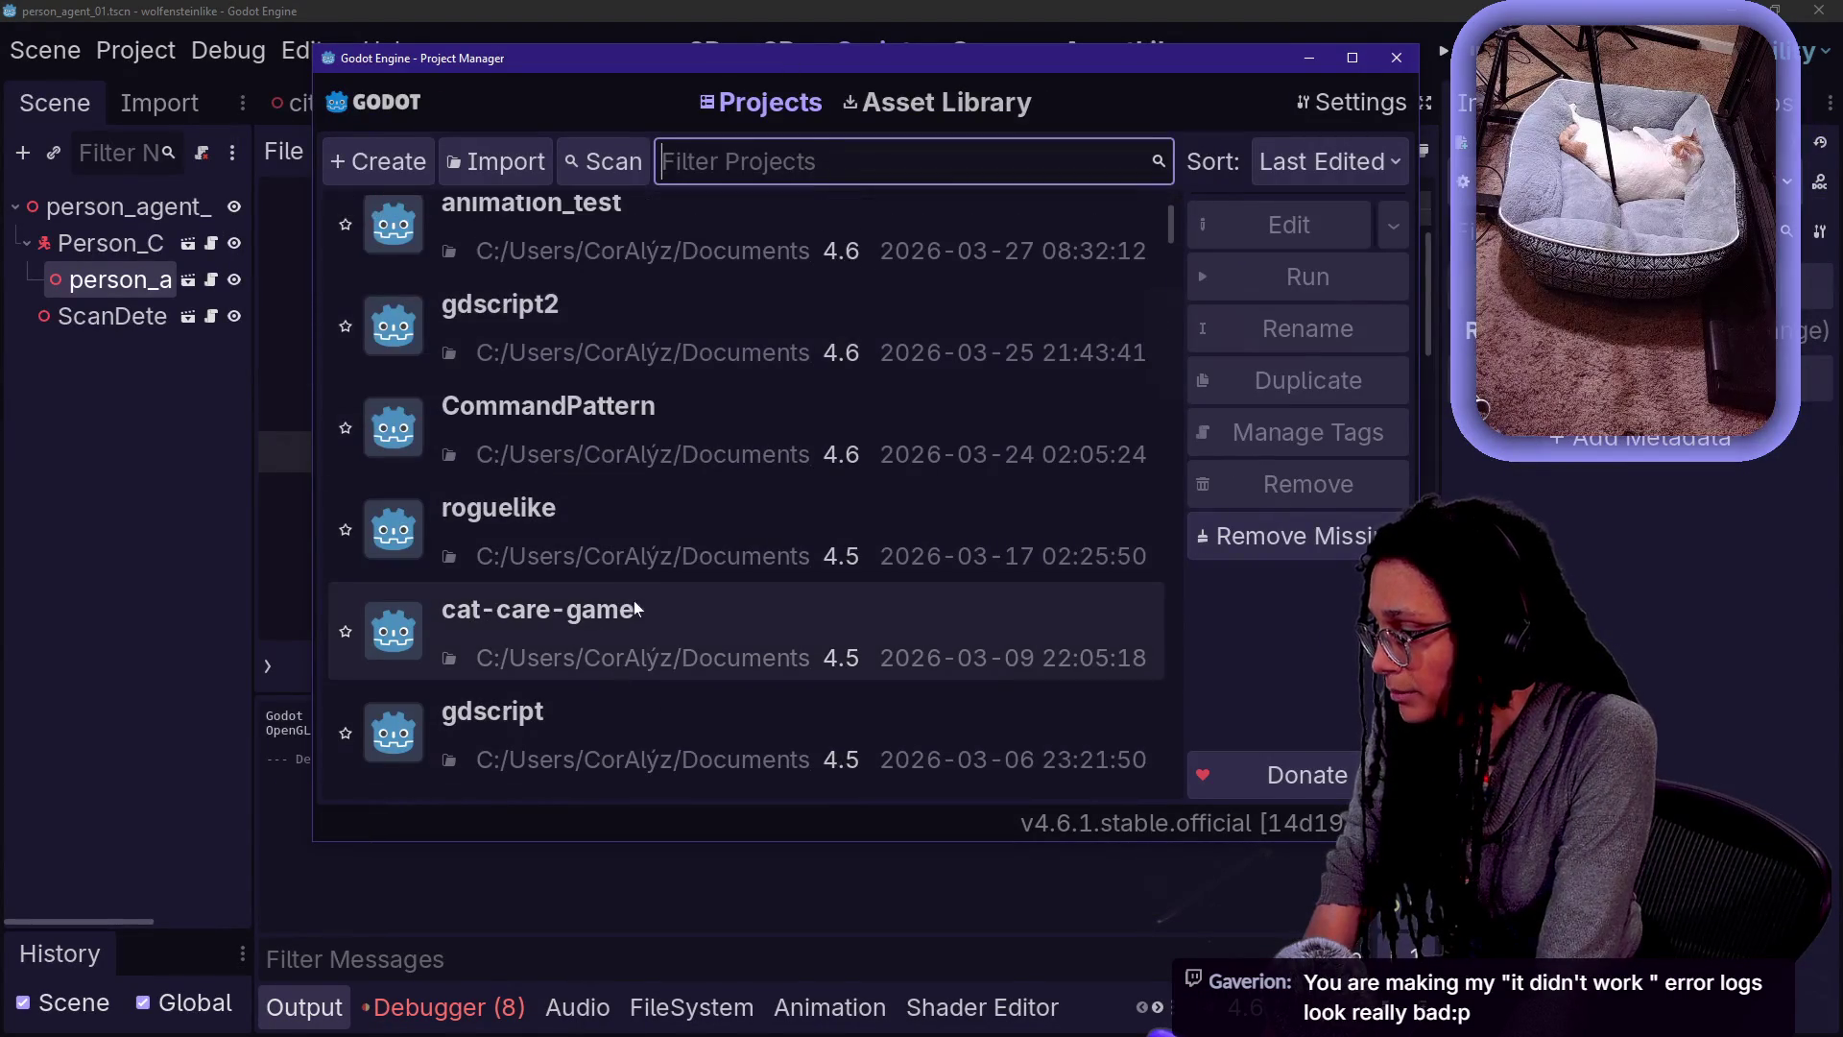
{"action": "double_click", "coordinate": [641, 608]}
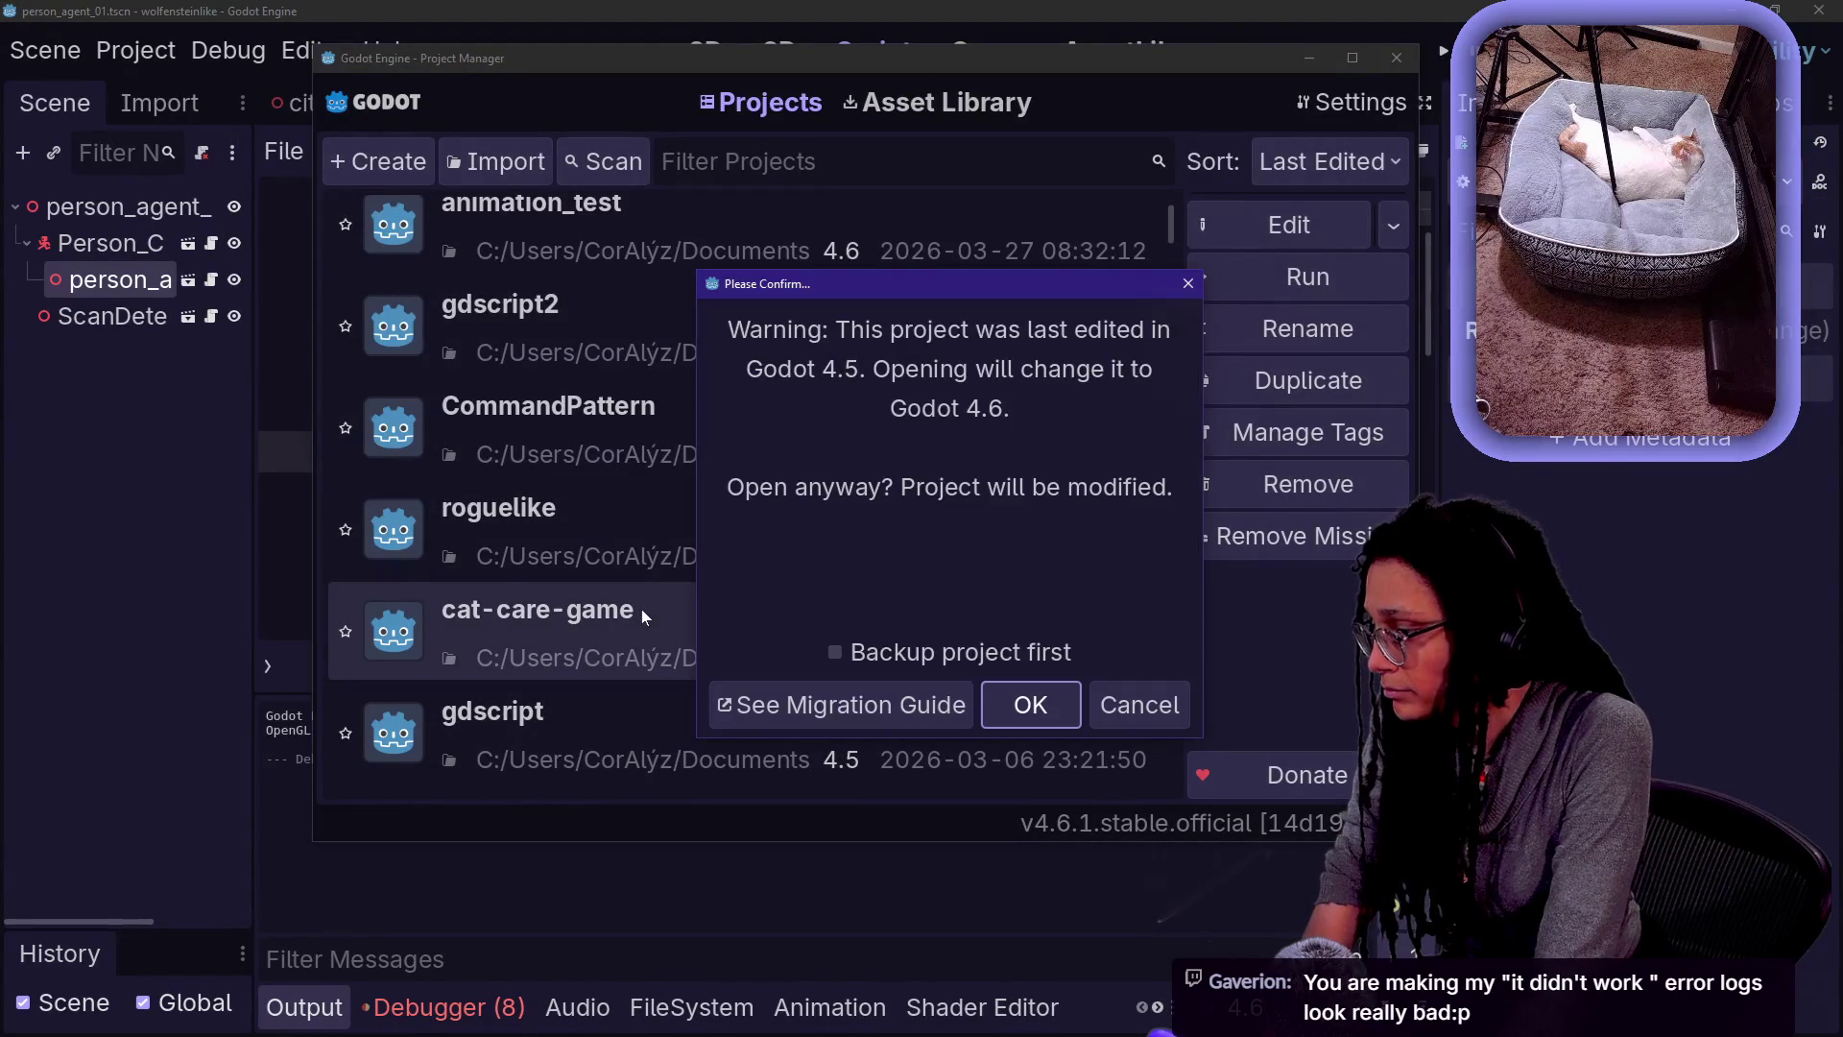
{"action": "left_click", "coordinate": [1137, 711]}
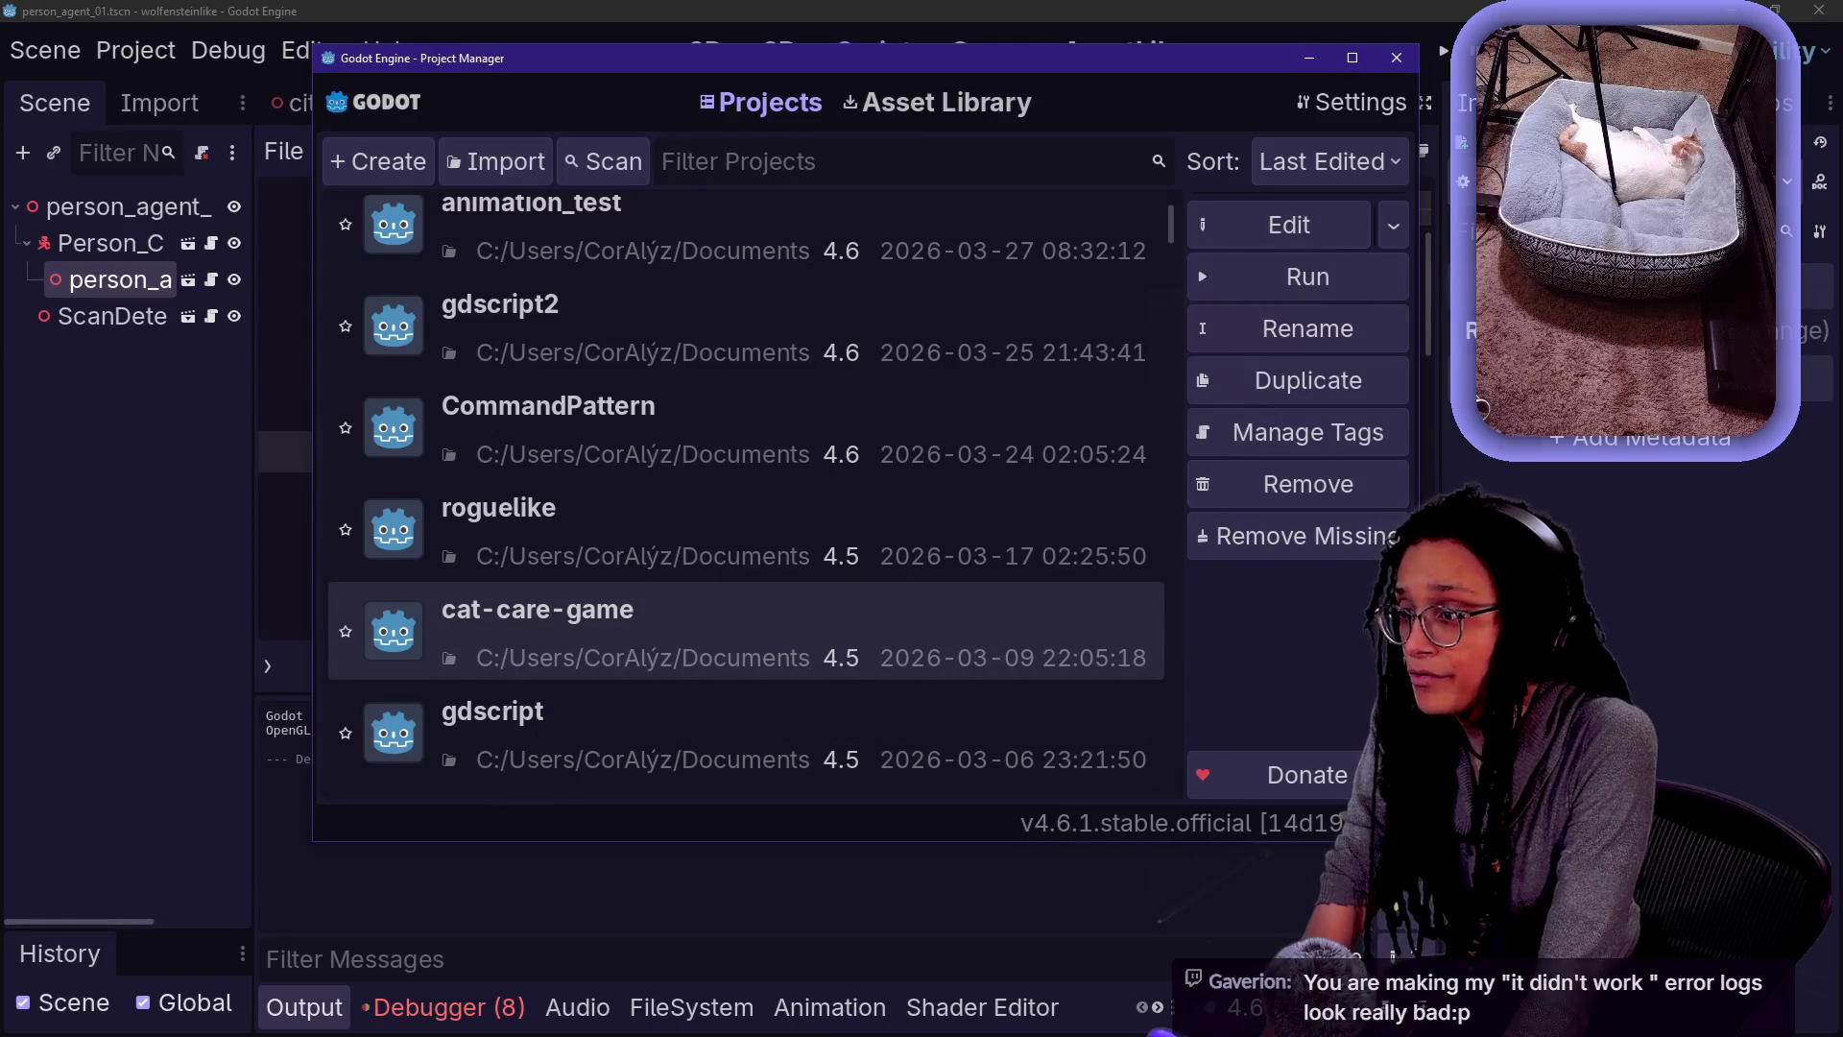
{"action": "key", "text": "alt+Tab"}
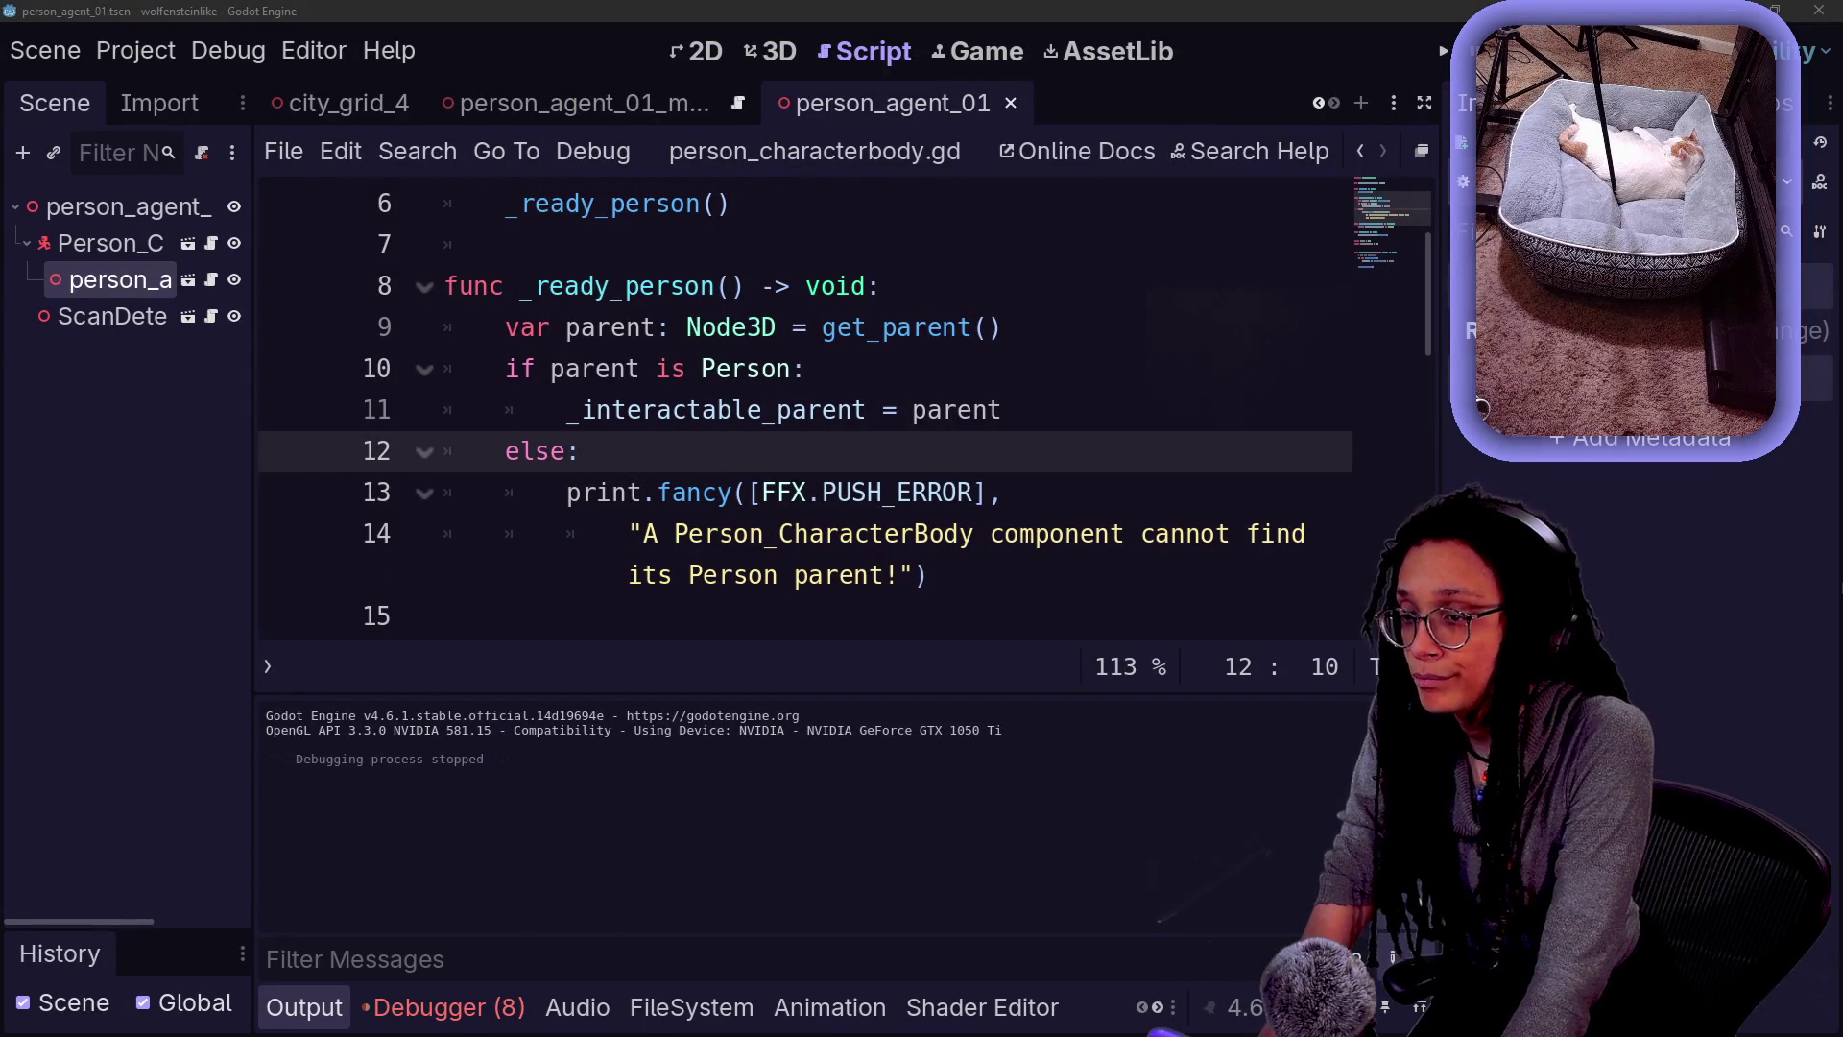
{"action": "key", "text": "alt+Tab"}
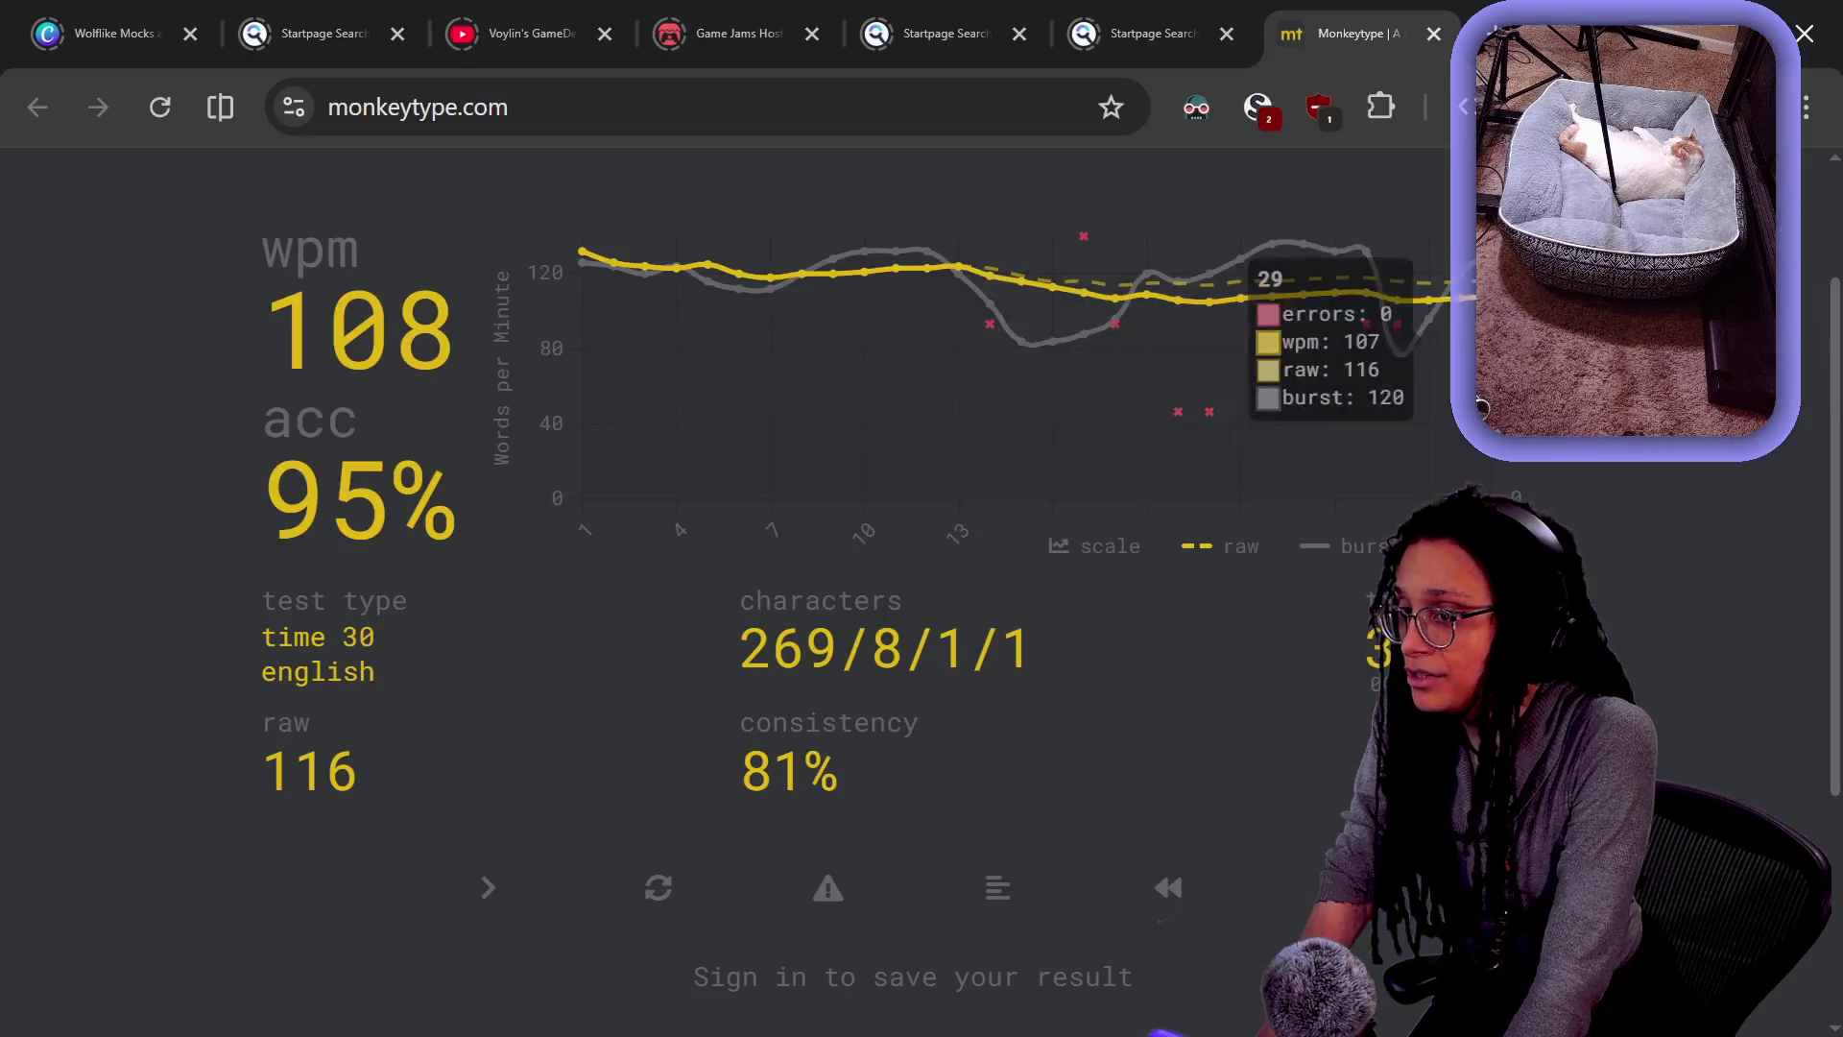
- Switch to Firefox and its wolfensteinlike GitHub repository tab
{"action": "key", "text": "alt+Tab"}
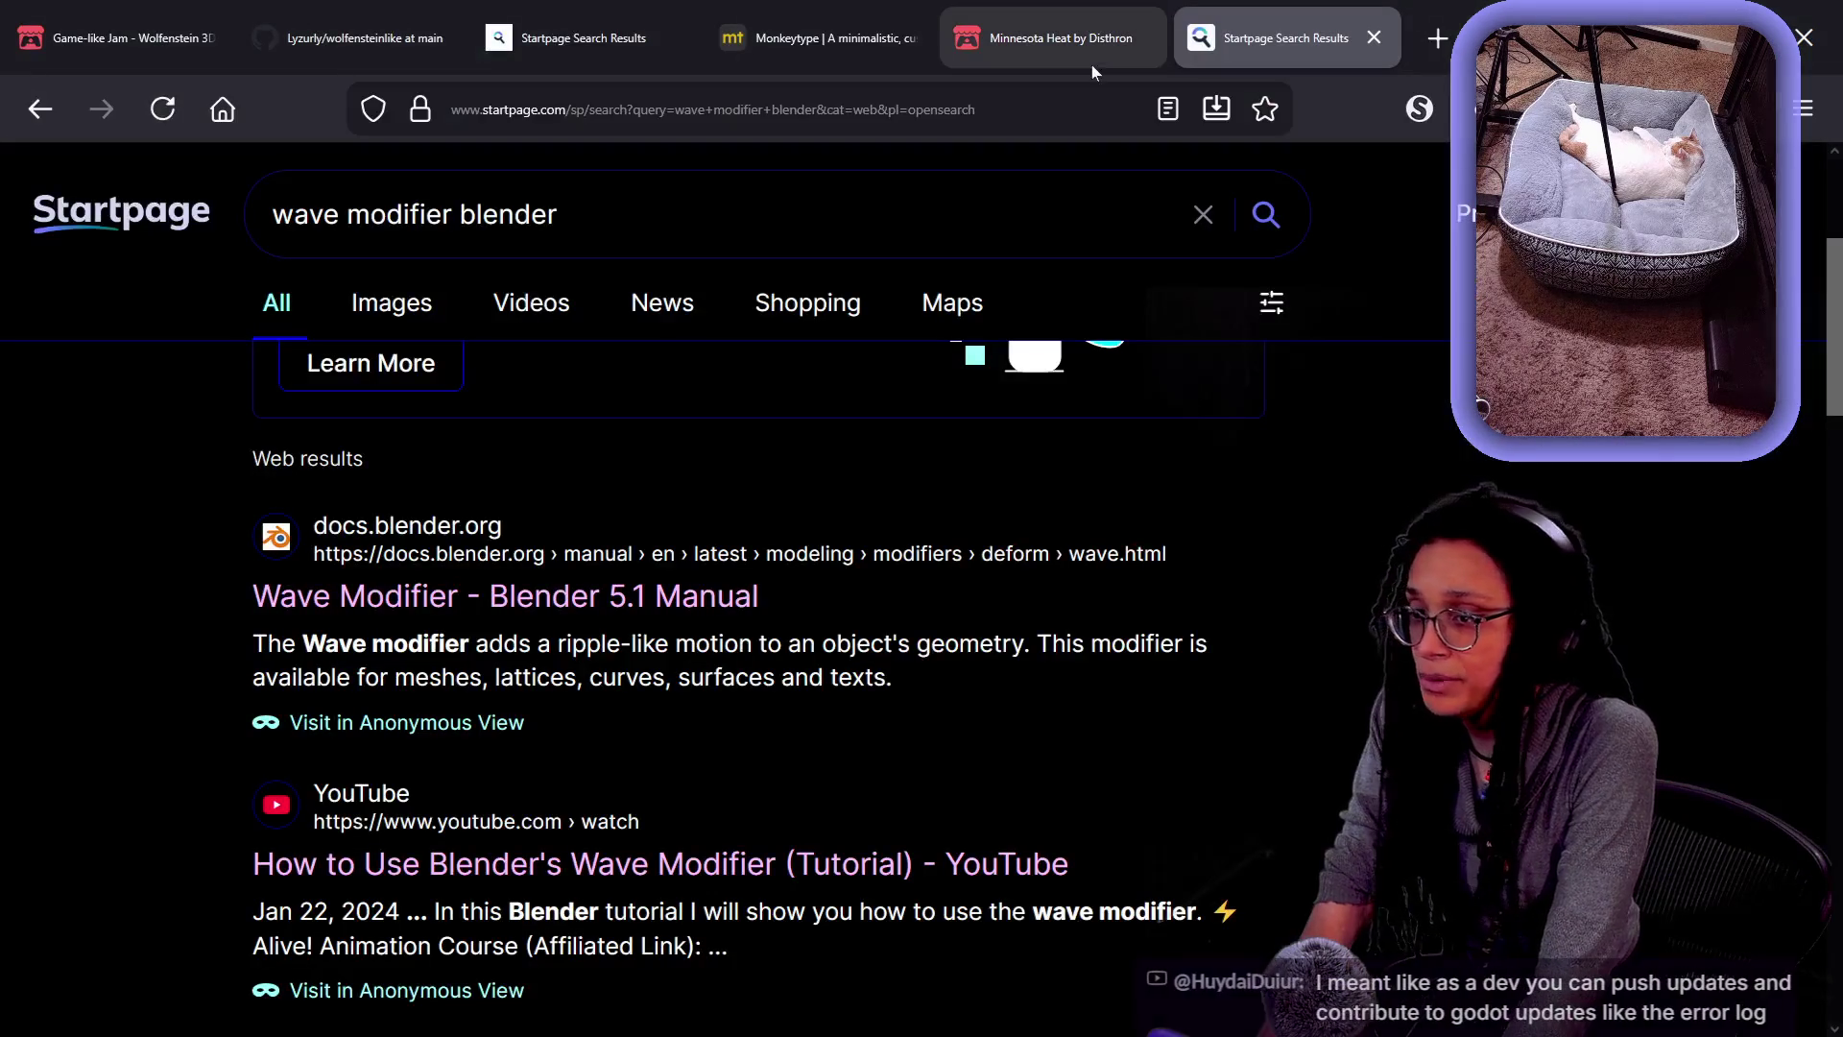
{"action": "mouse_move", "coordinate": [1092, 65]}
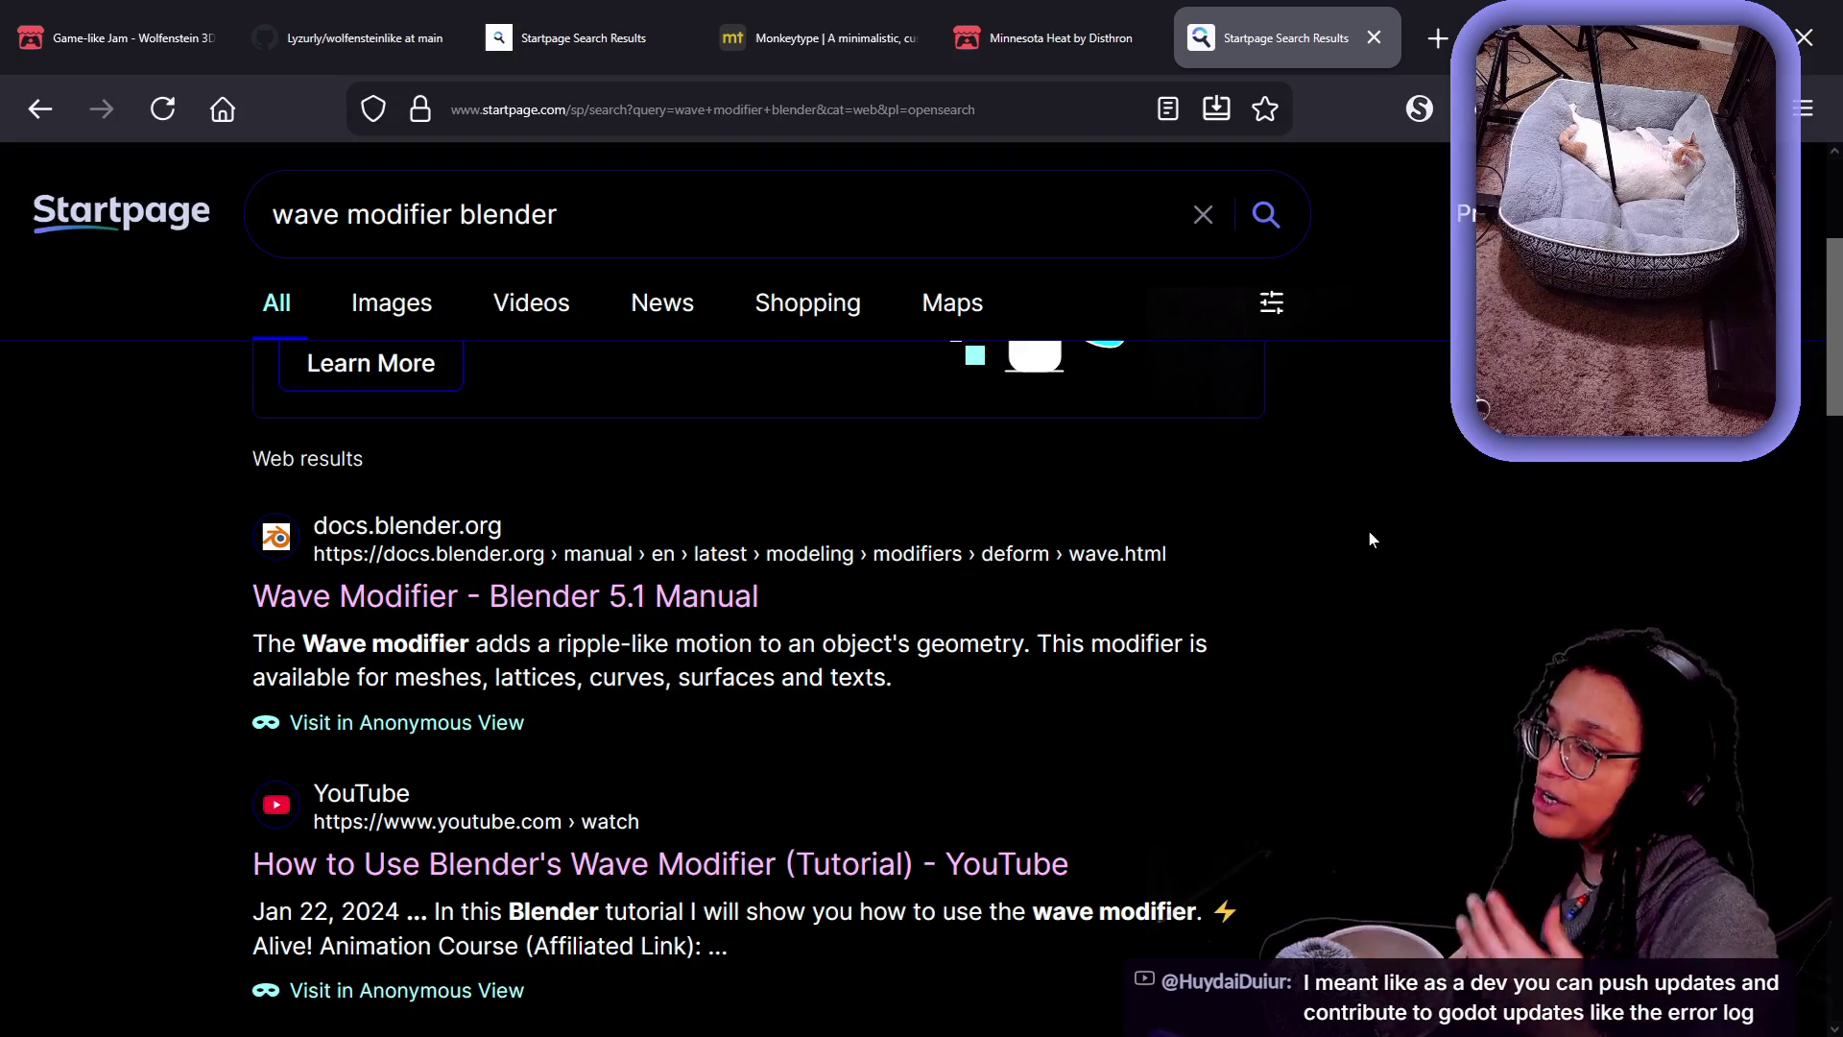
{"action": "key", "text": "ctrl+2"}
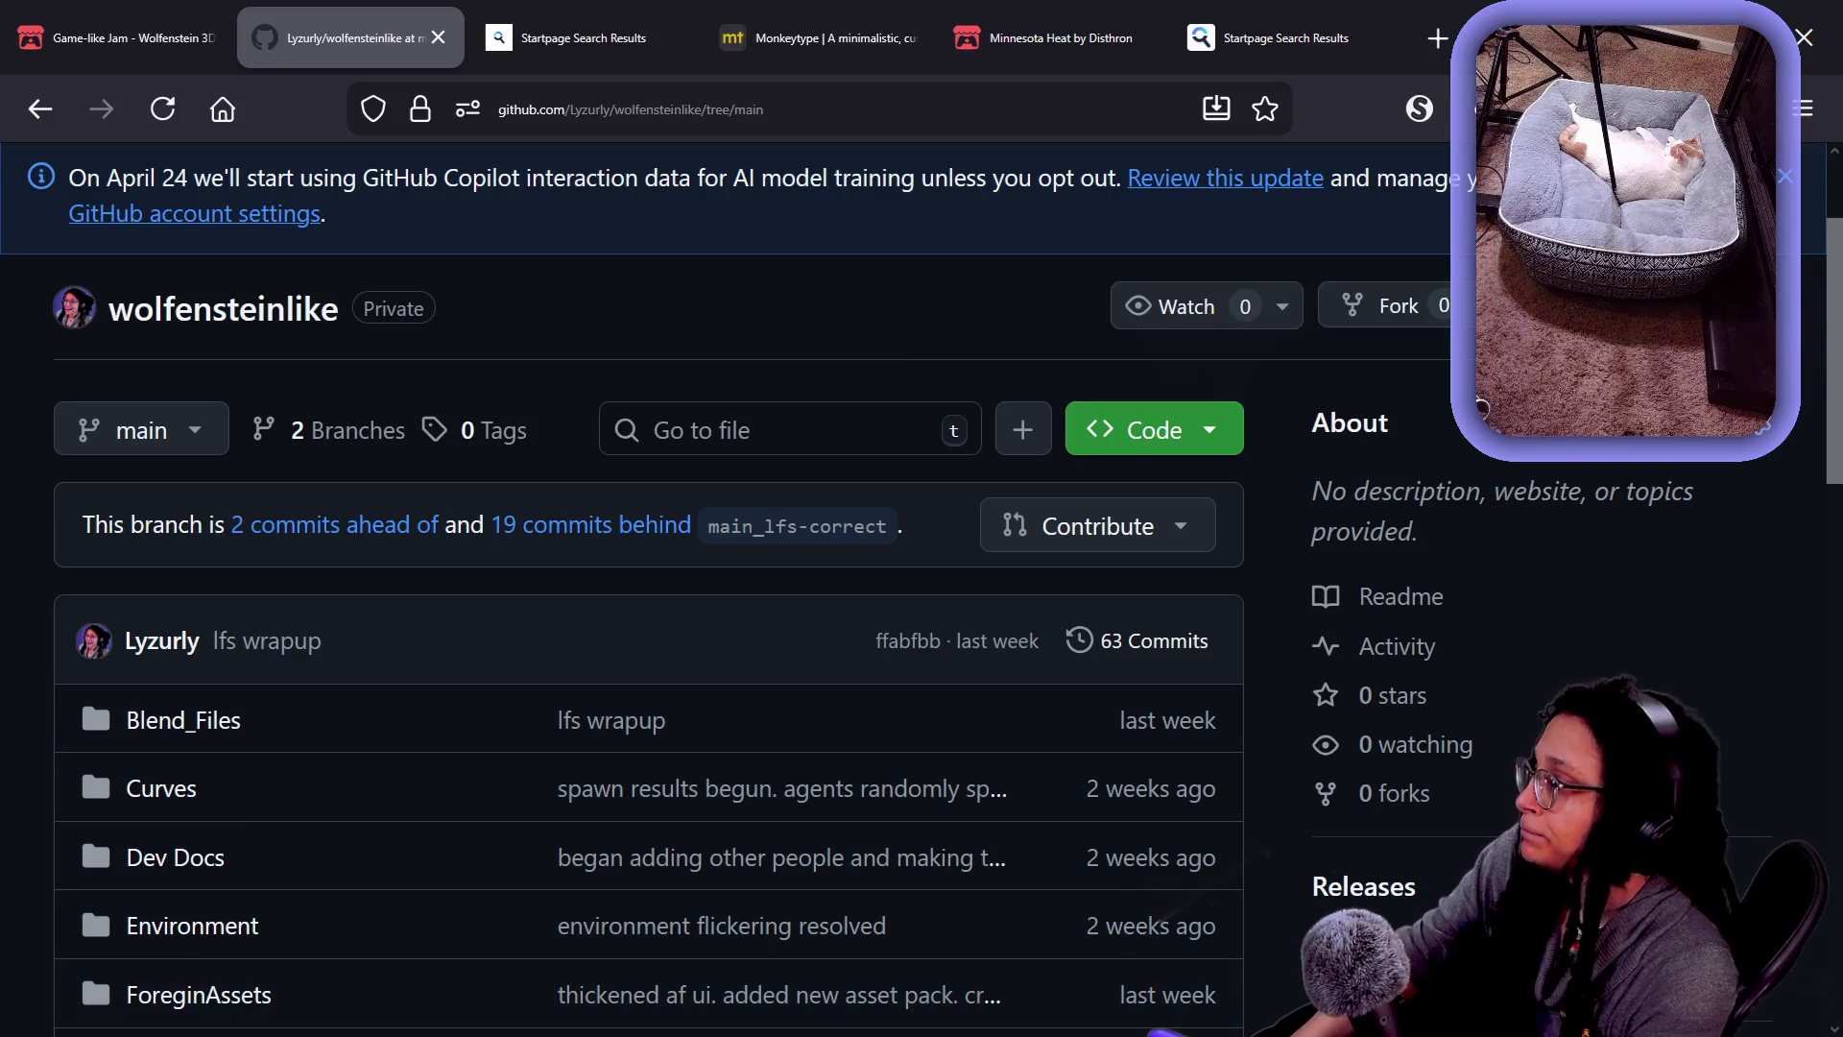
- Go from the wolfensteinlike repo to the account's repository list and open Godot-Fancy-Prints
{"action": "scroll", "coordinate": [445, 568], "scroll_direction": "down", "scroll_amount": 2}
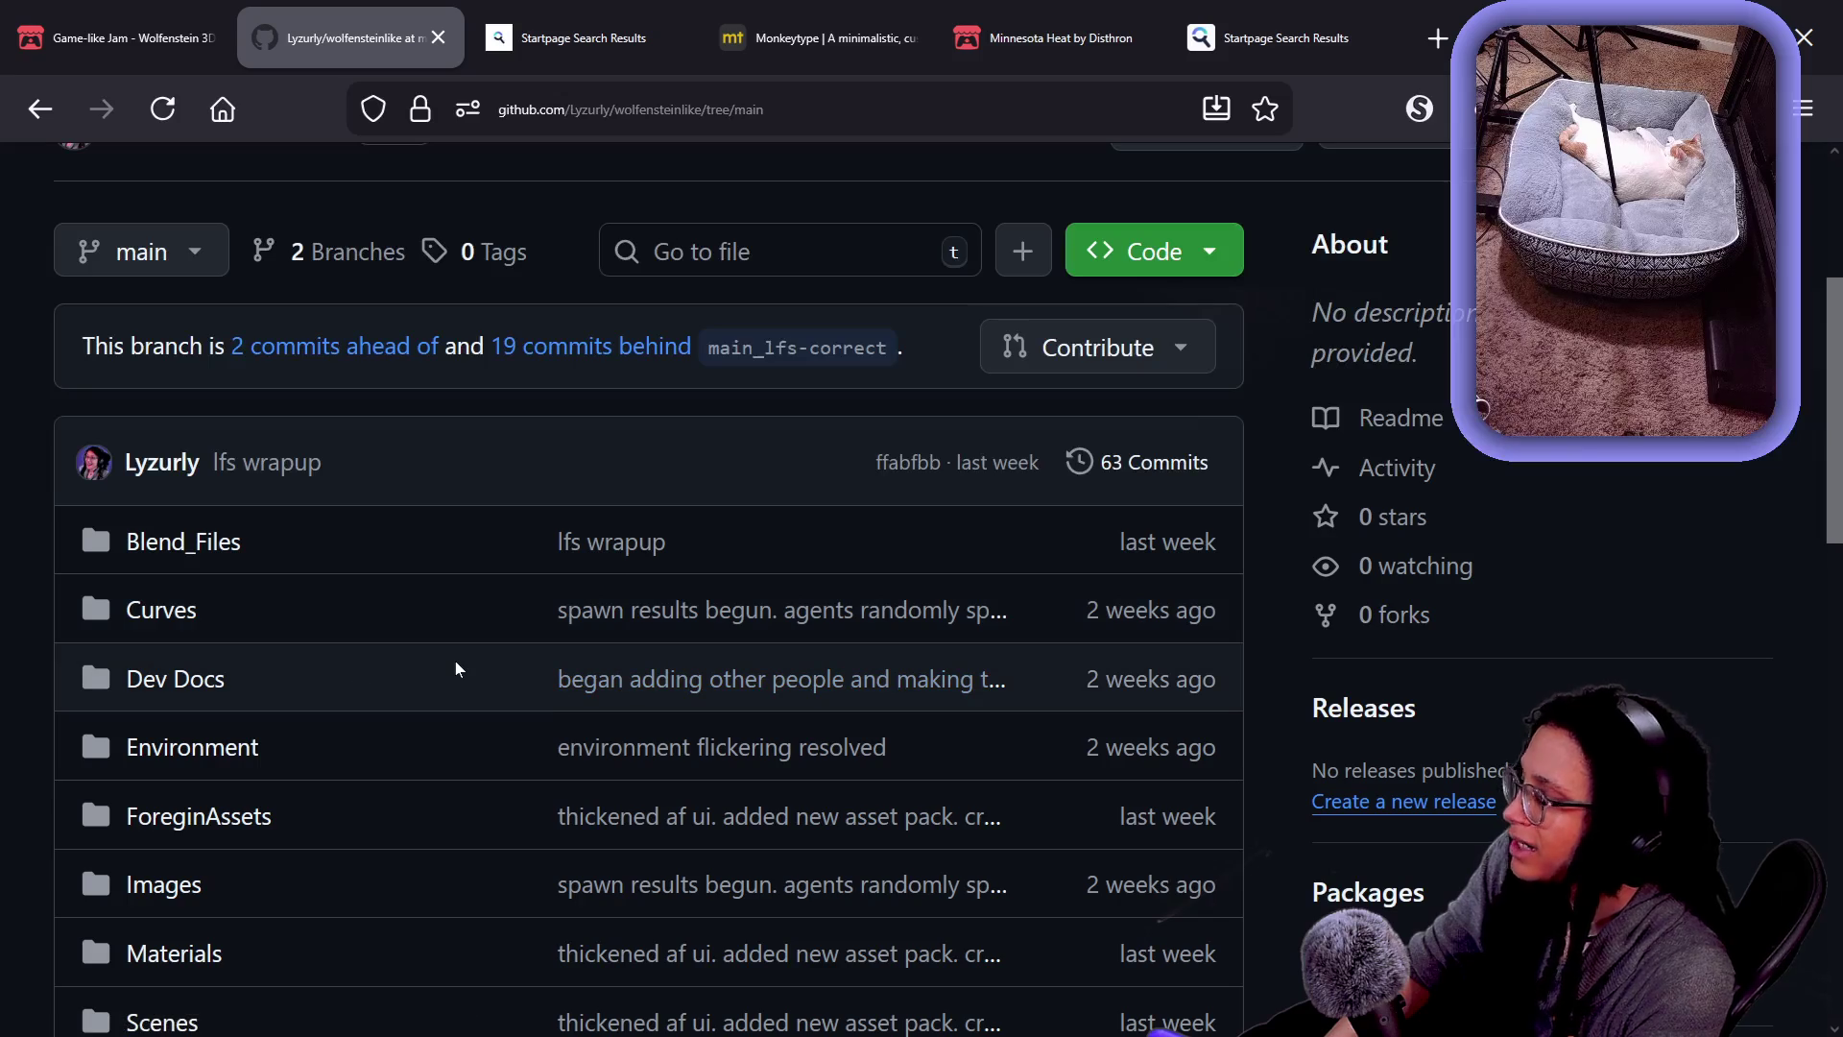
{"action": "scroll", "coordinate": [456, 667], "scroll_direction": "down", "scroll_amount": 2}
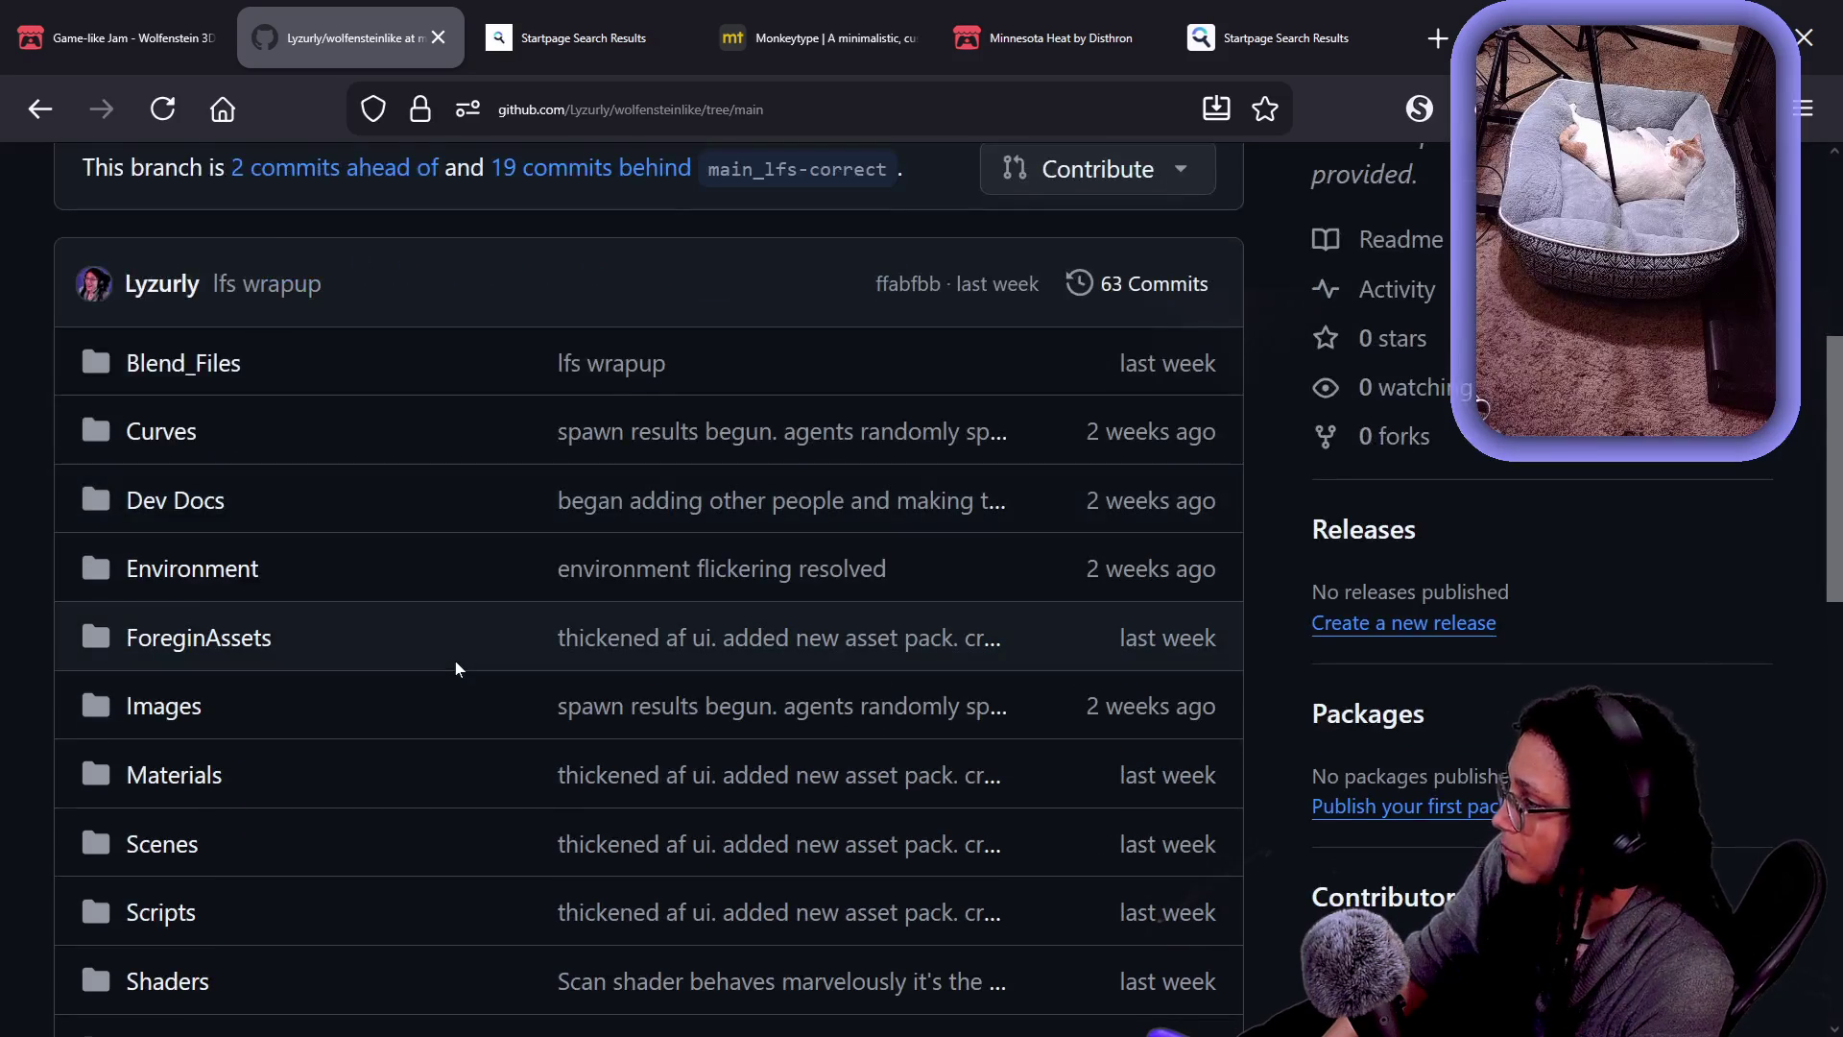
{"action": "scroll", "coordinate": [456, 668], "scroll_direction": "up", "scroll_amount": 3}
{"action": "scroll", "coordinate": [455, 660], "scroll_direction": "up", "scroll_amount": 3}
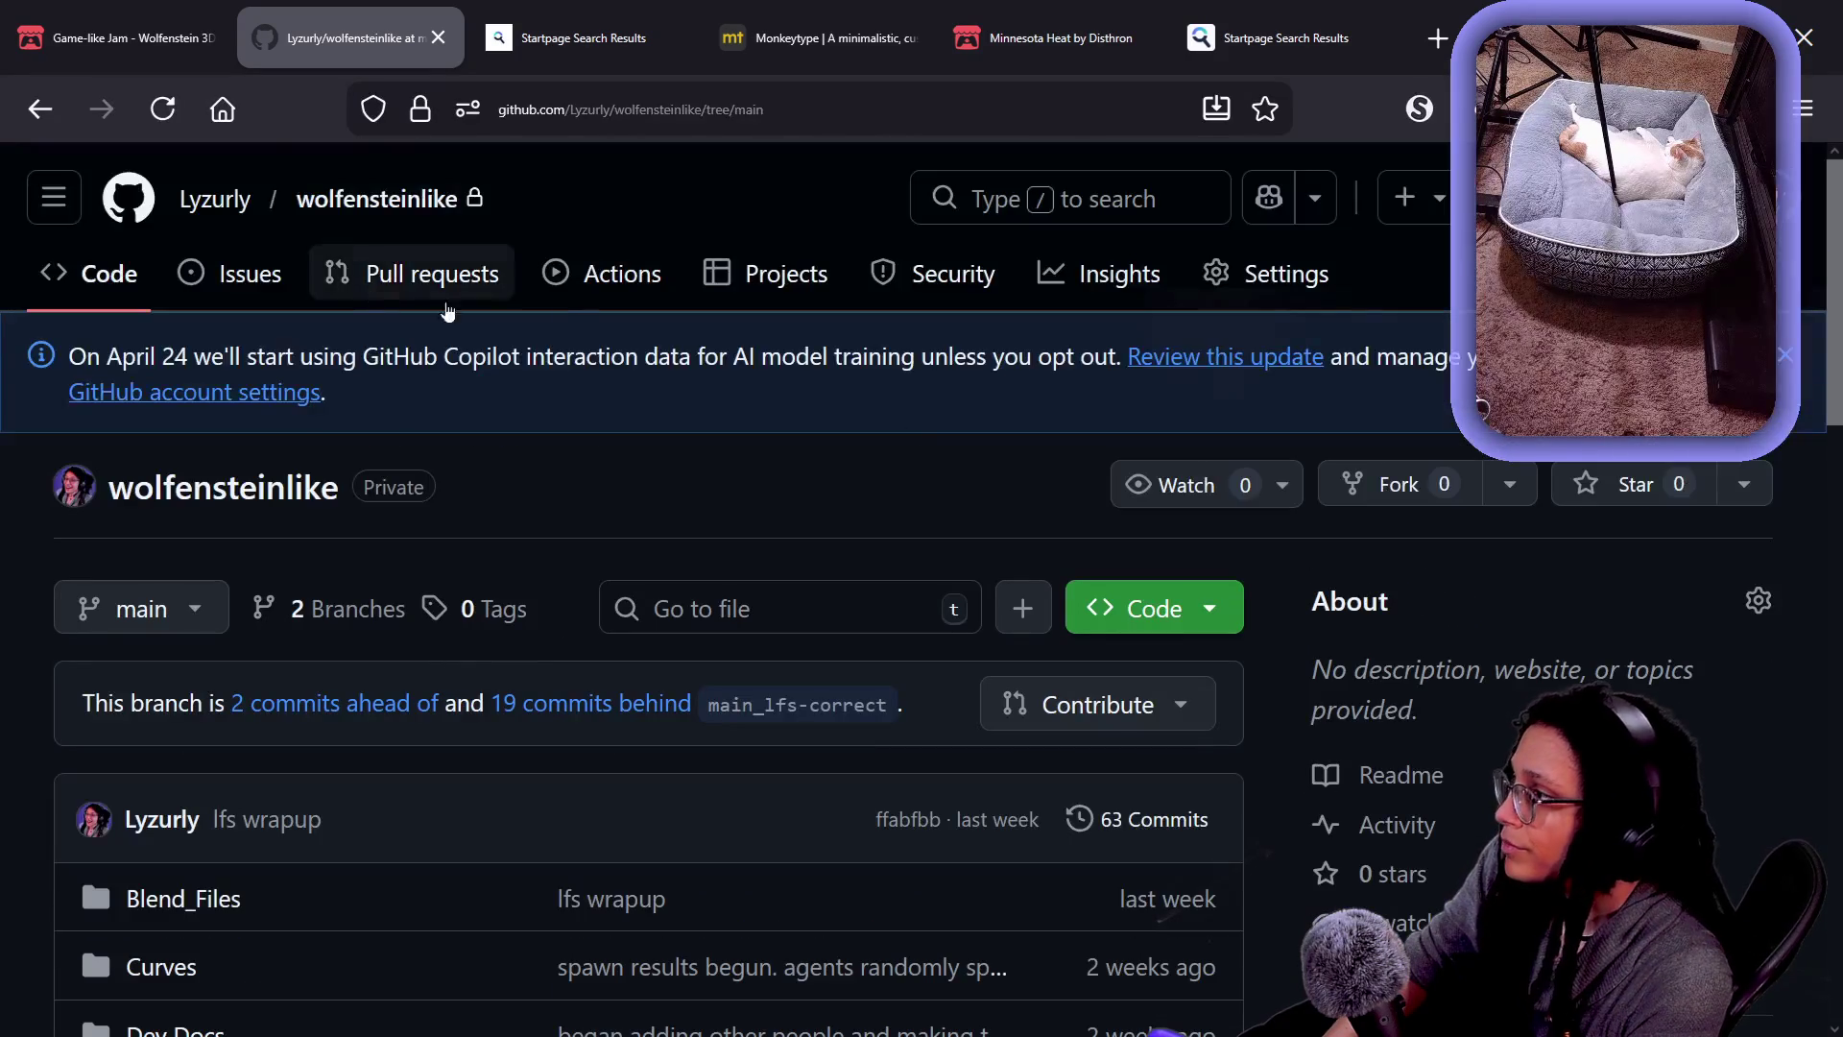
{"action": "left_click", "coordinate": [207, 198]}
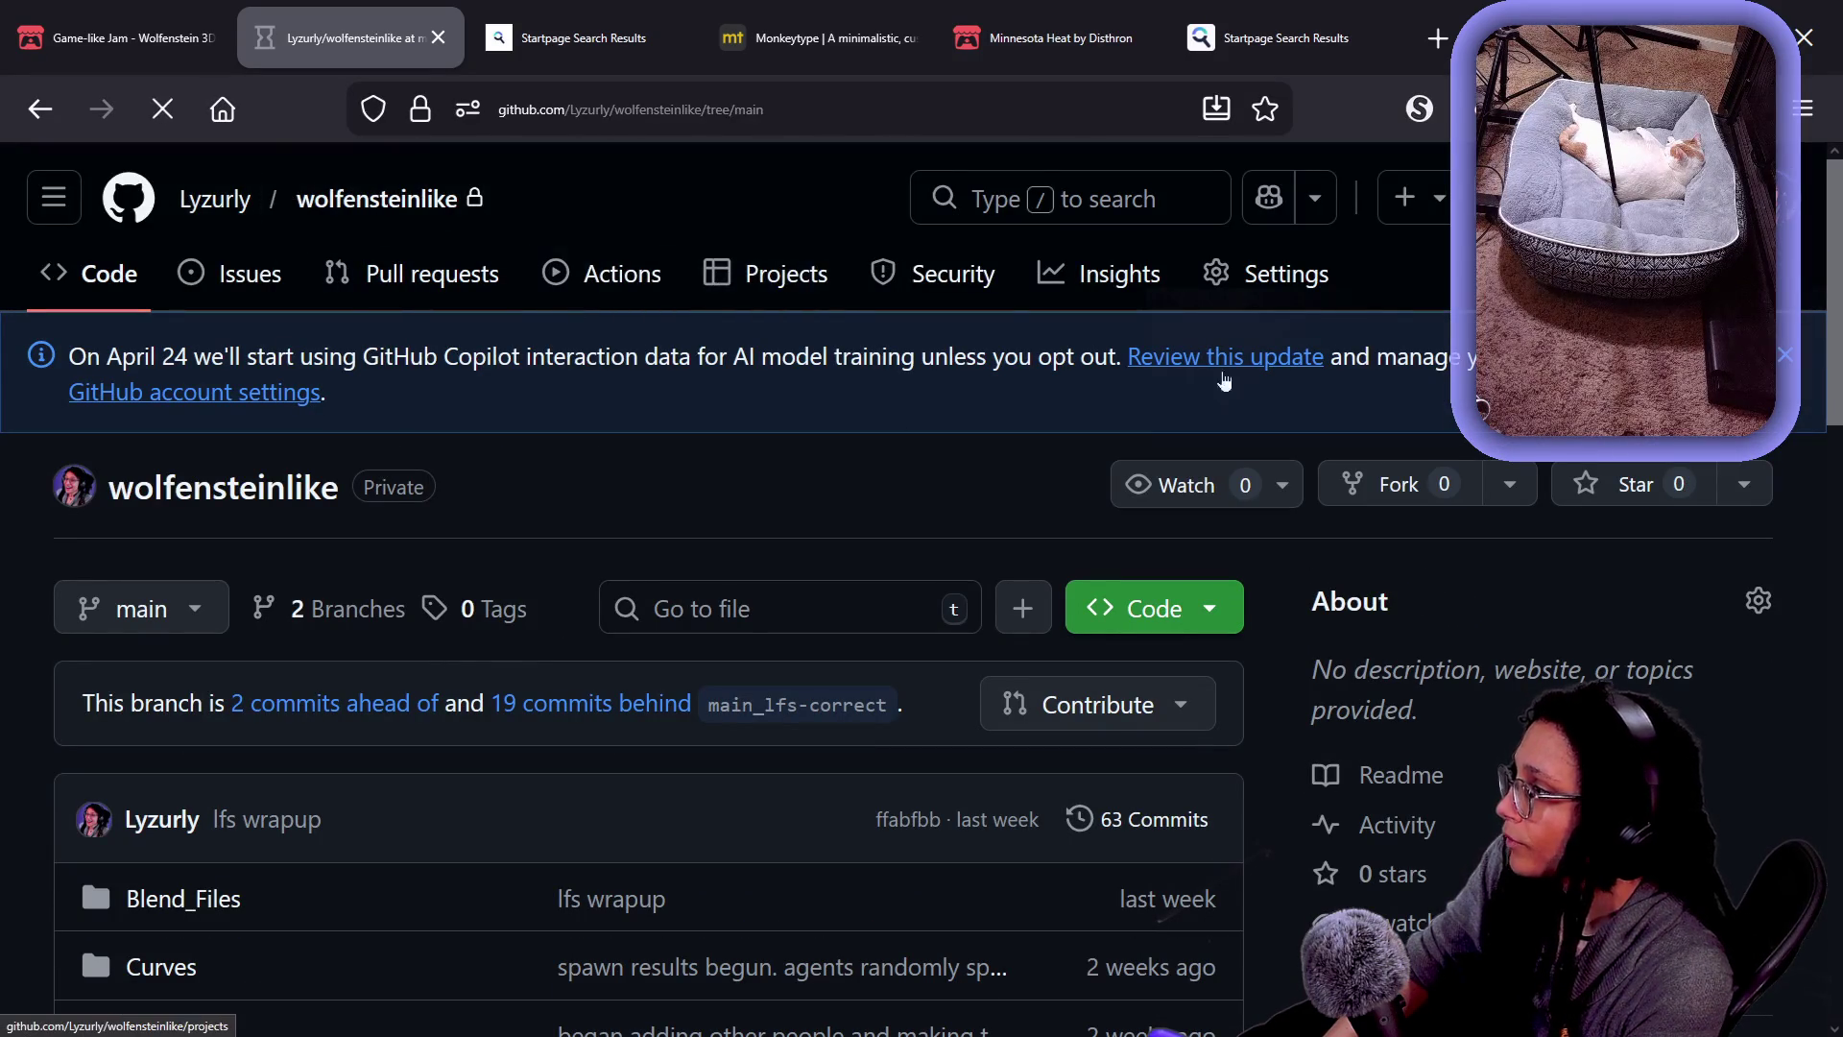
{"action": "scroll", "coordinate": [804, 485], "scroll_direction": "down", "scroll_amount": 5}
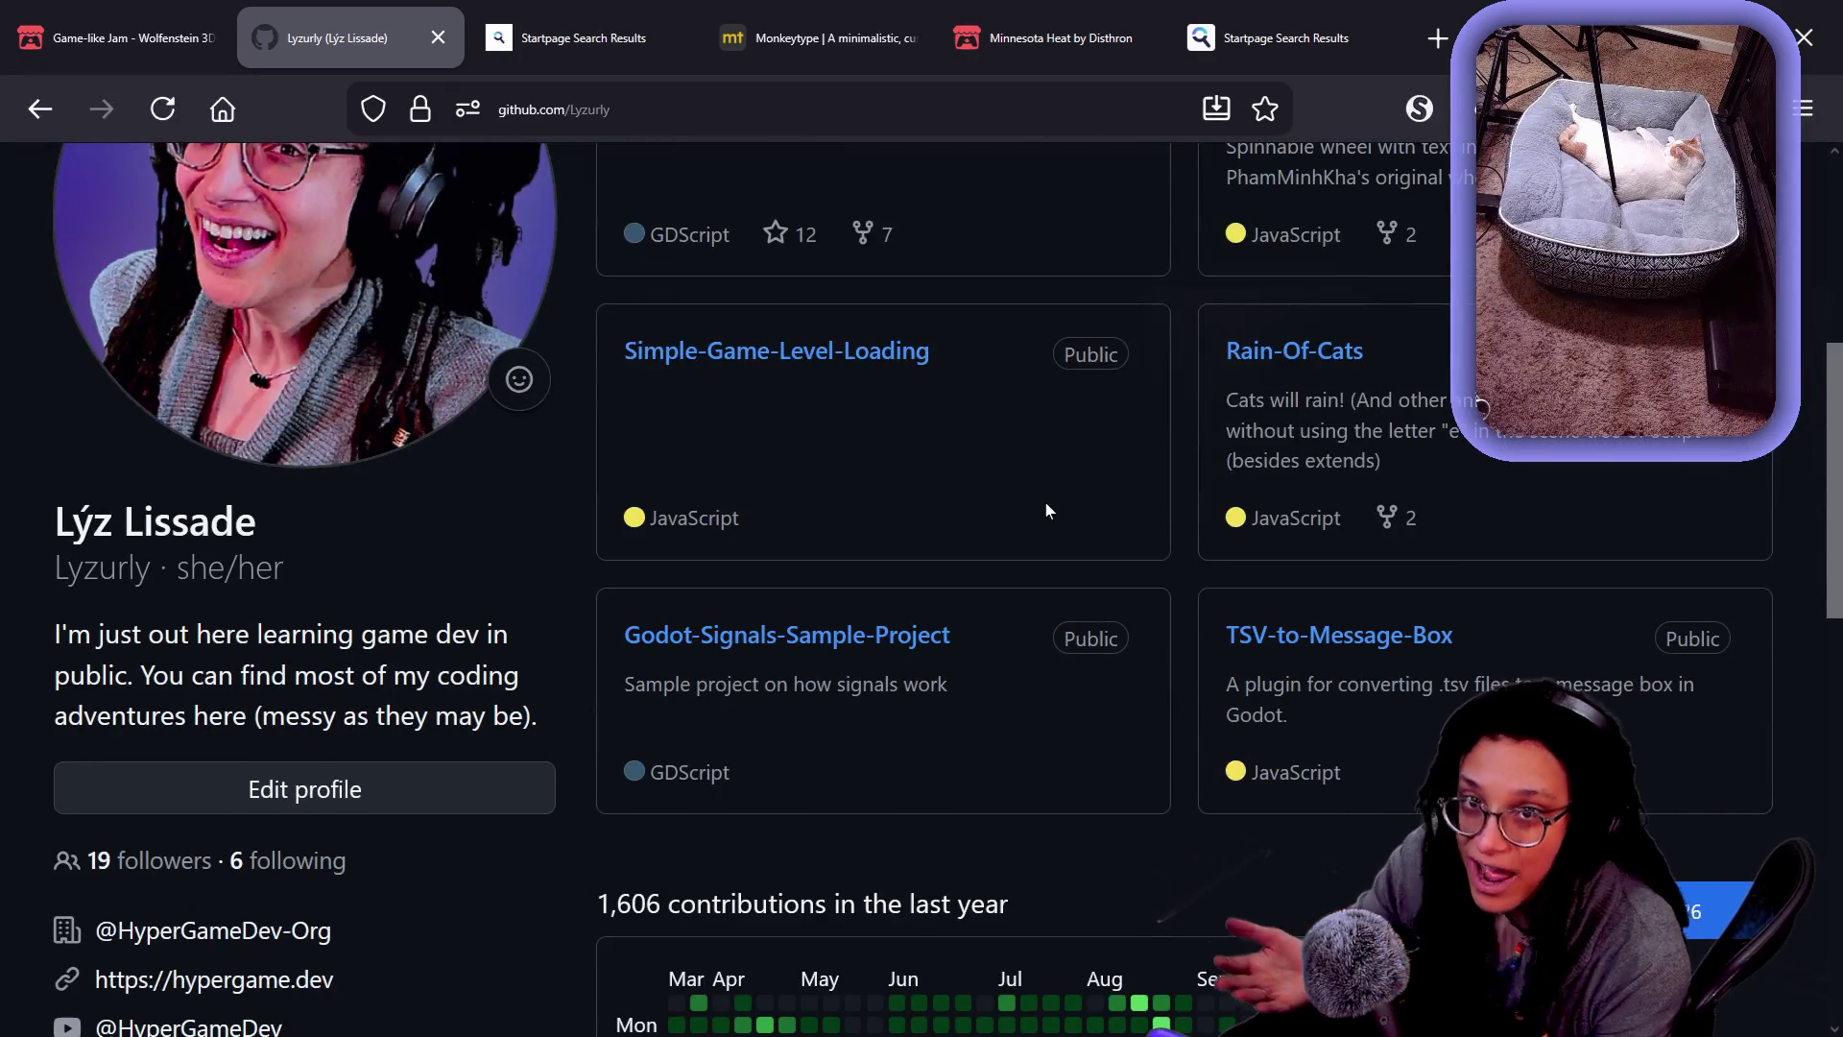
{"action": "scroll", "coordinate": [960, 626], "scroll_direction": "up", "scroll_amount": 5}
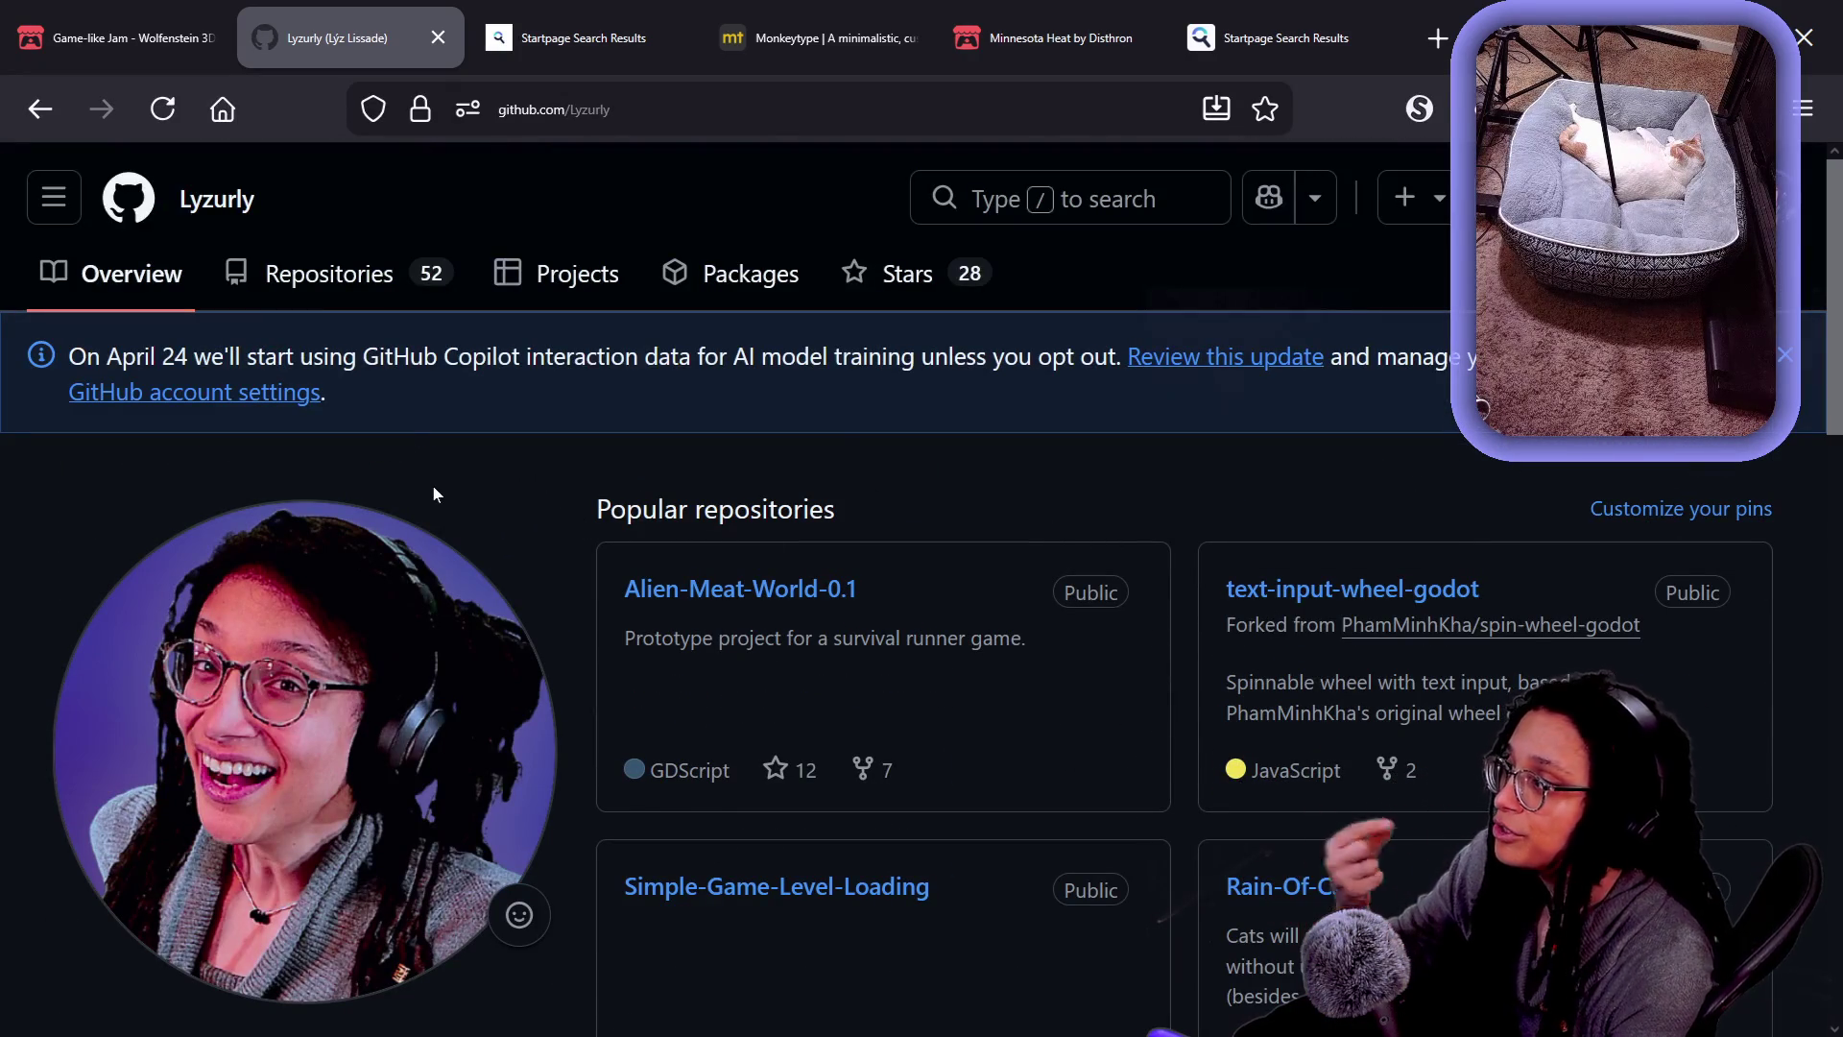
{"action": "left_click", "coordinate": [329, 274]}
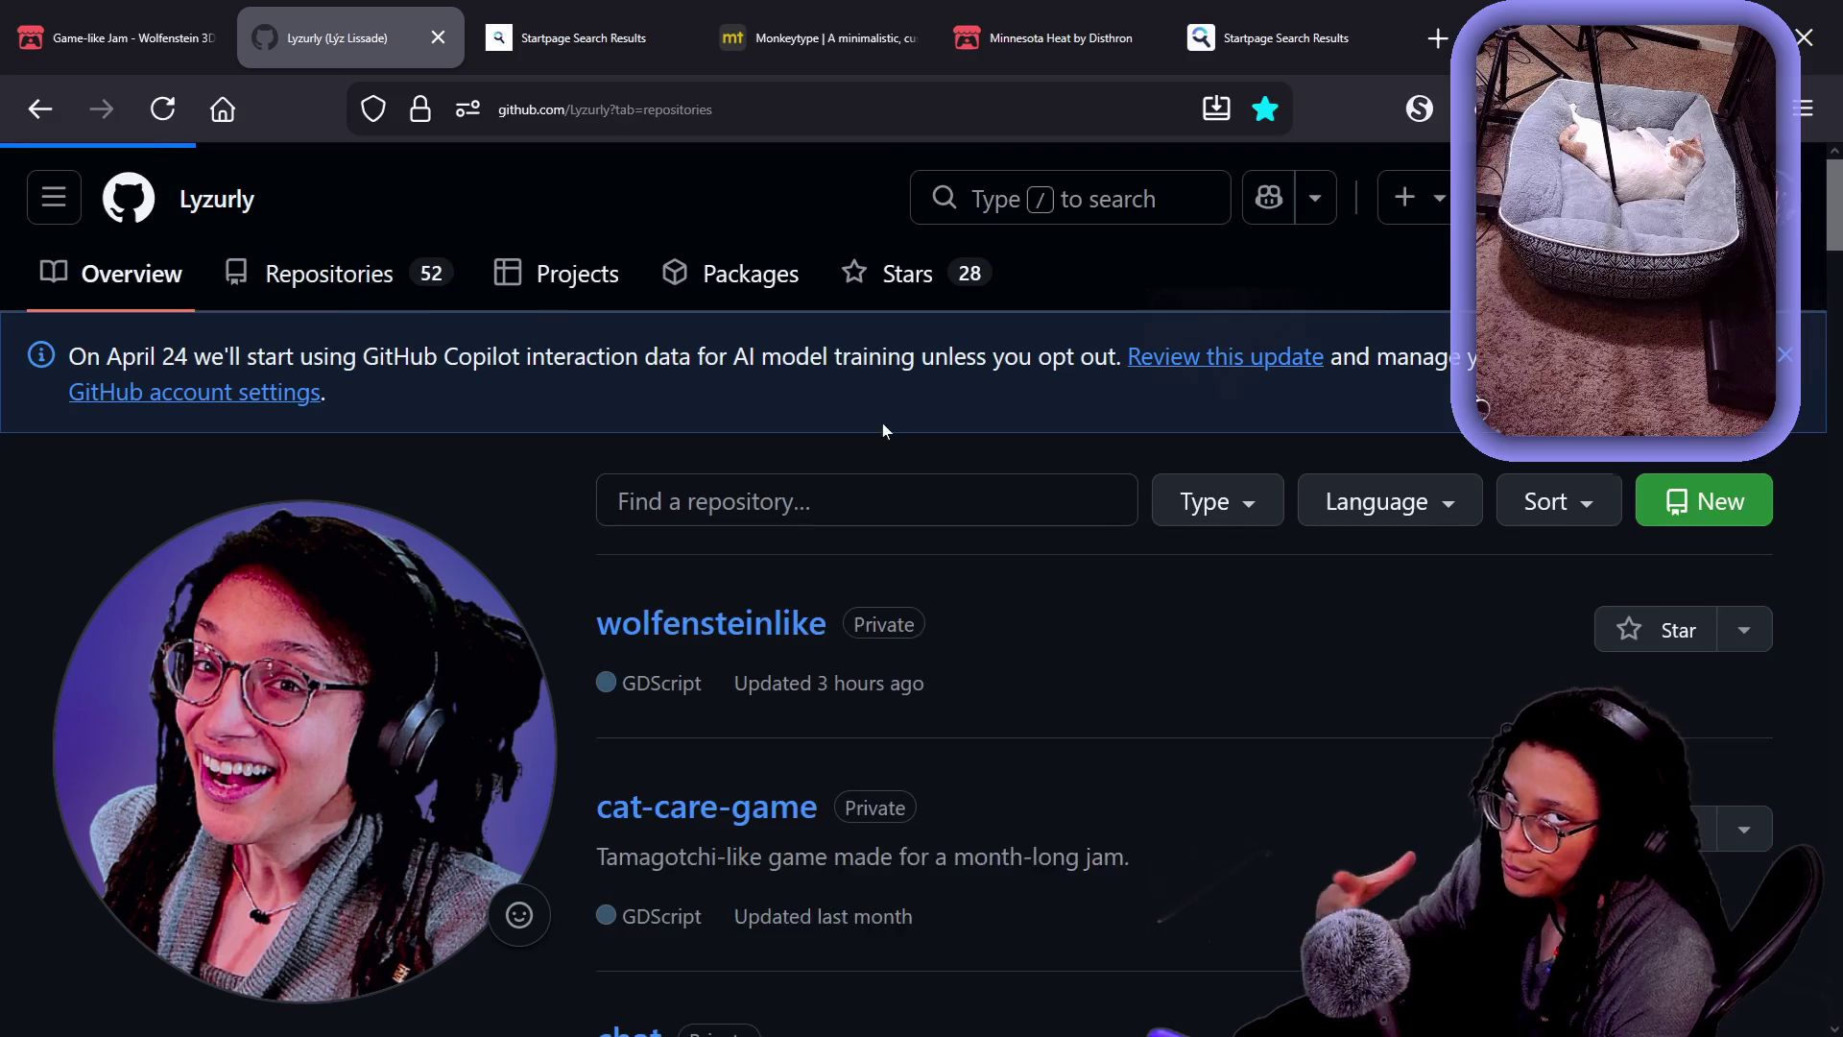
{"action": "scroll", "coordinate": [1105, 566], "scroll_direction": "down", "scroll_amount": 10}
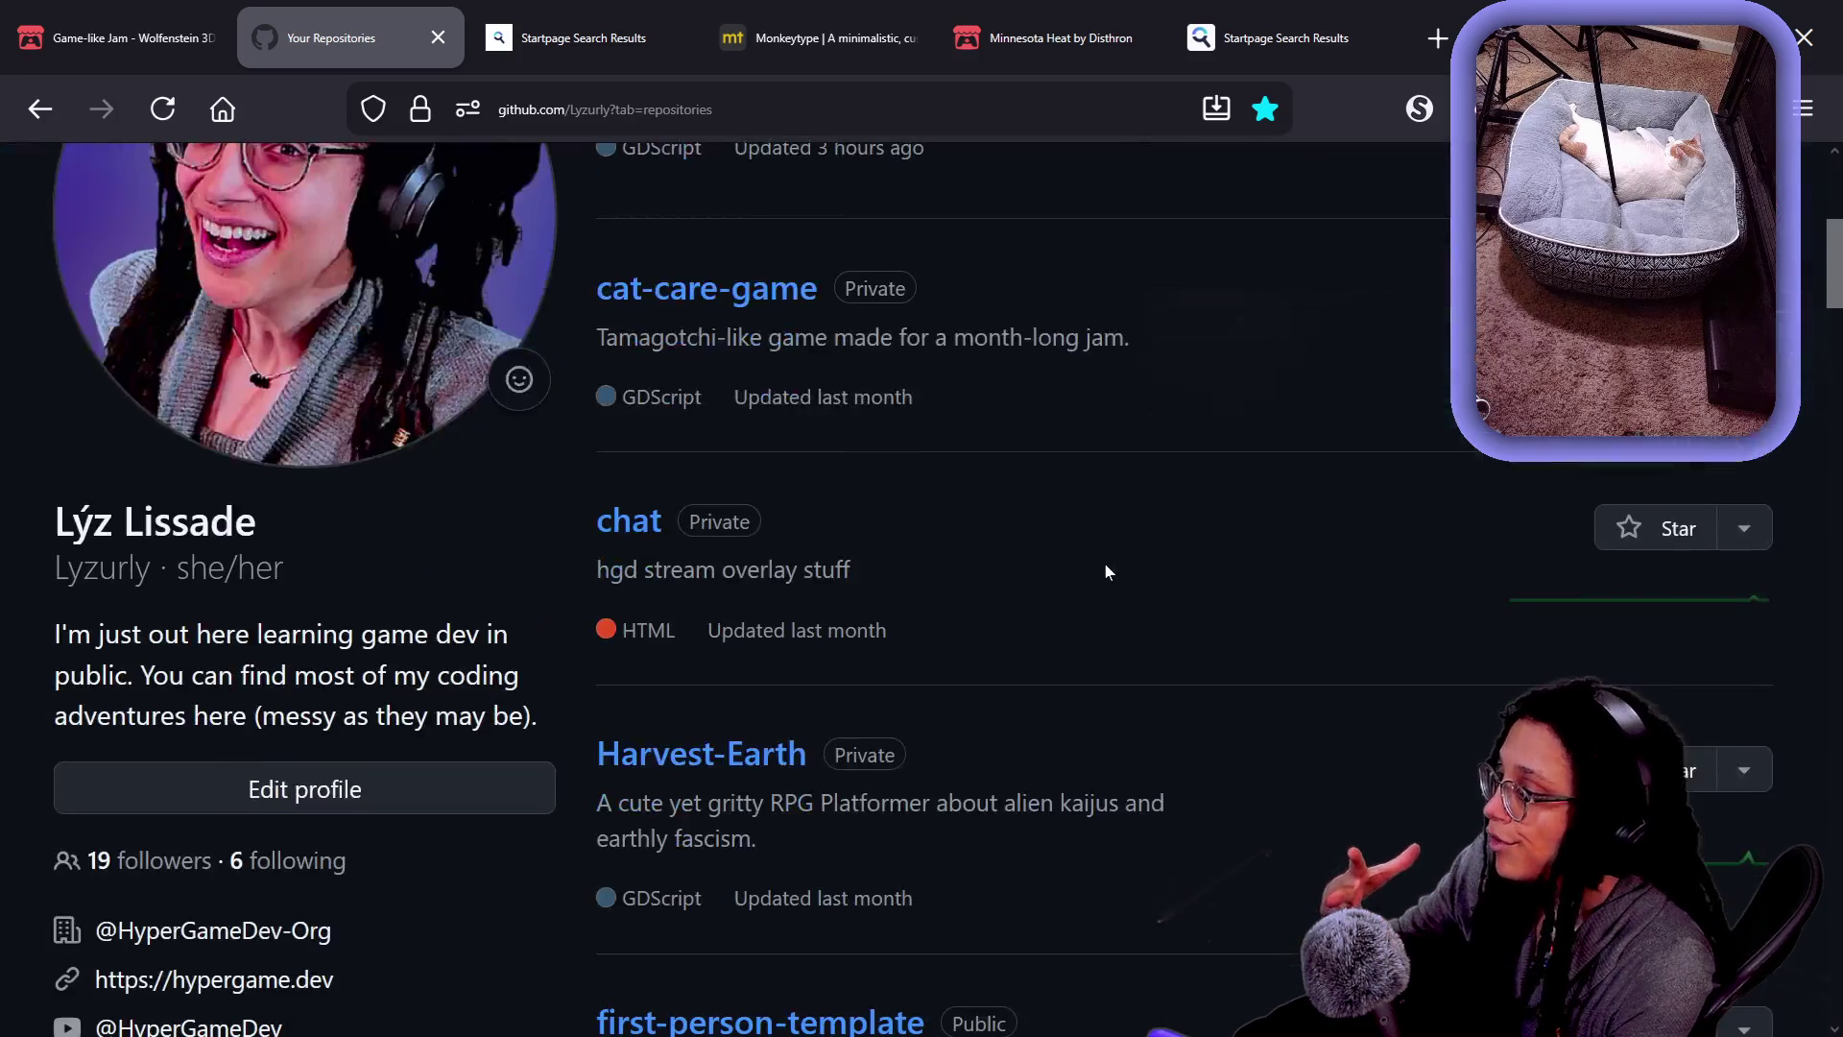
{"action": "scroll", "coordinate": [876, 527], "scroll_direction": "down", "scroll_amount": 2}
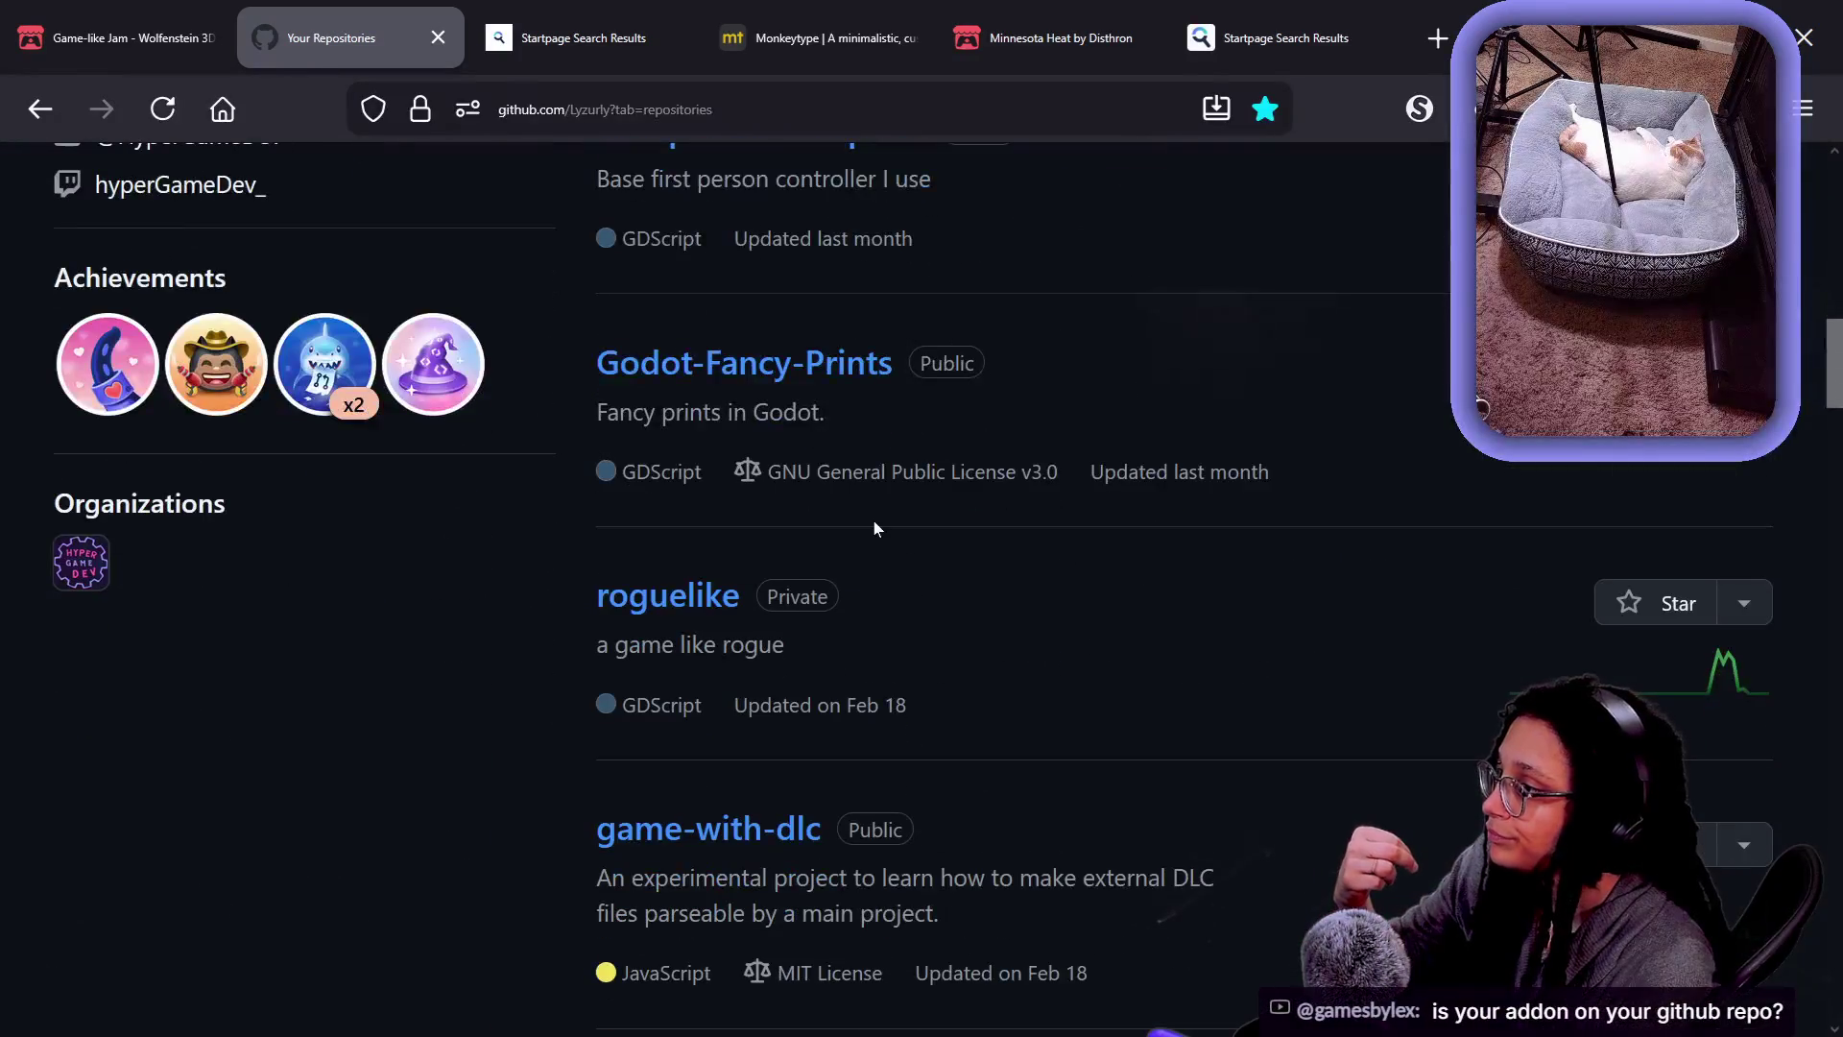
{"action": "left_click", "coordinate": [720, 365]}
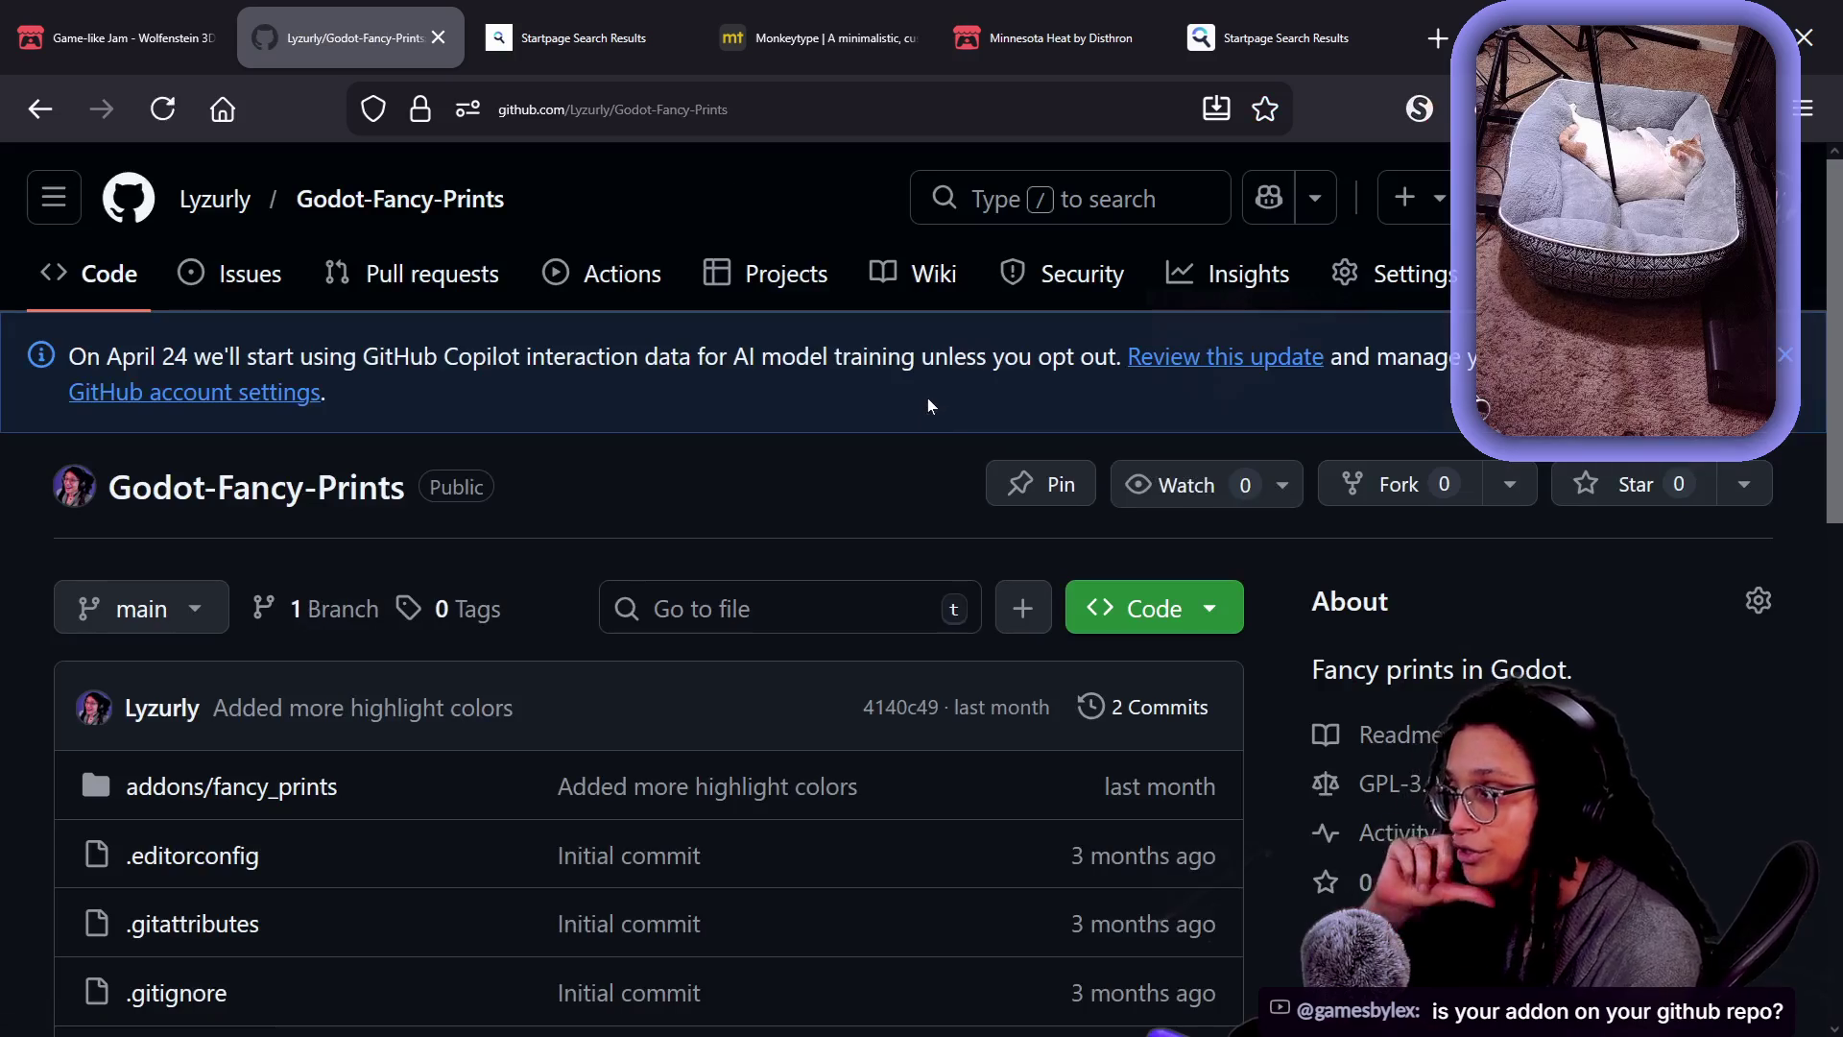
- Copy the Godot-Fancy-Prints repository URL and post it in the stream chat
{"action": "left_click", "coordinate": [700, 123]}
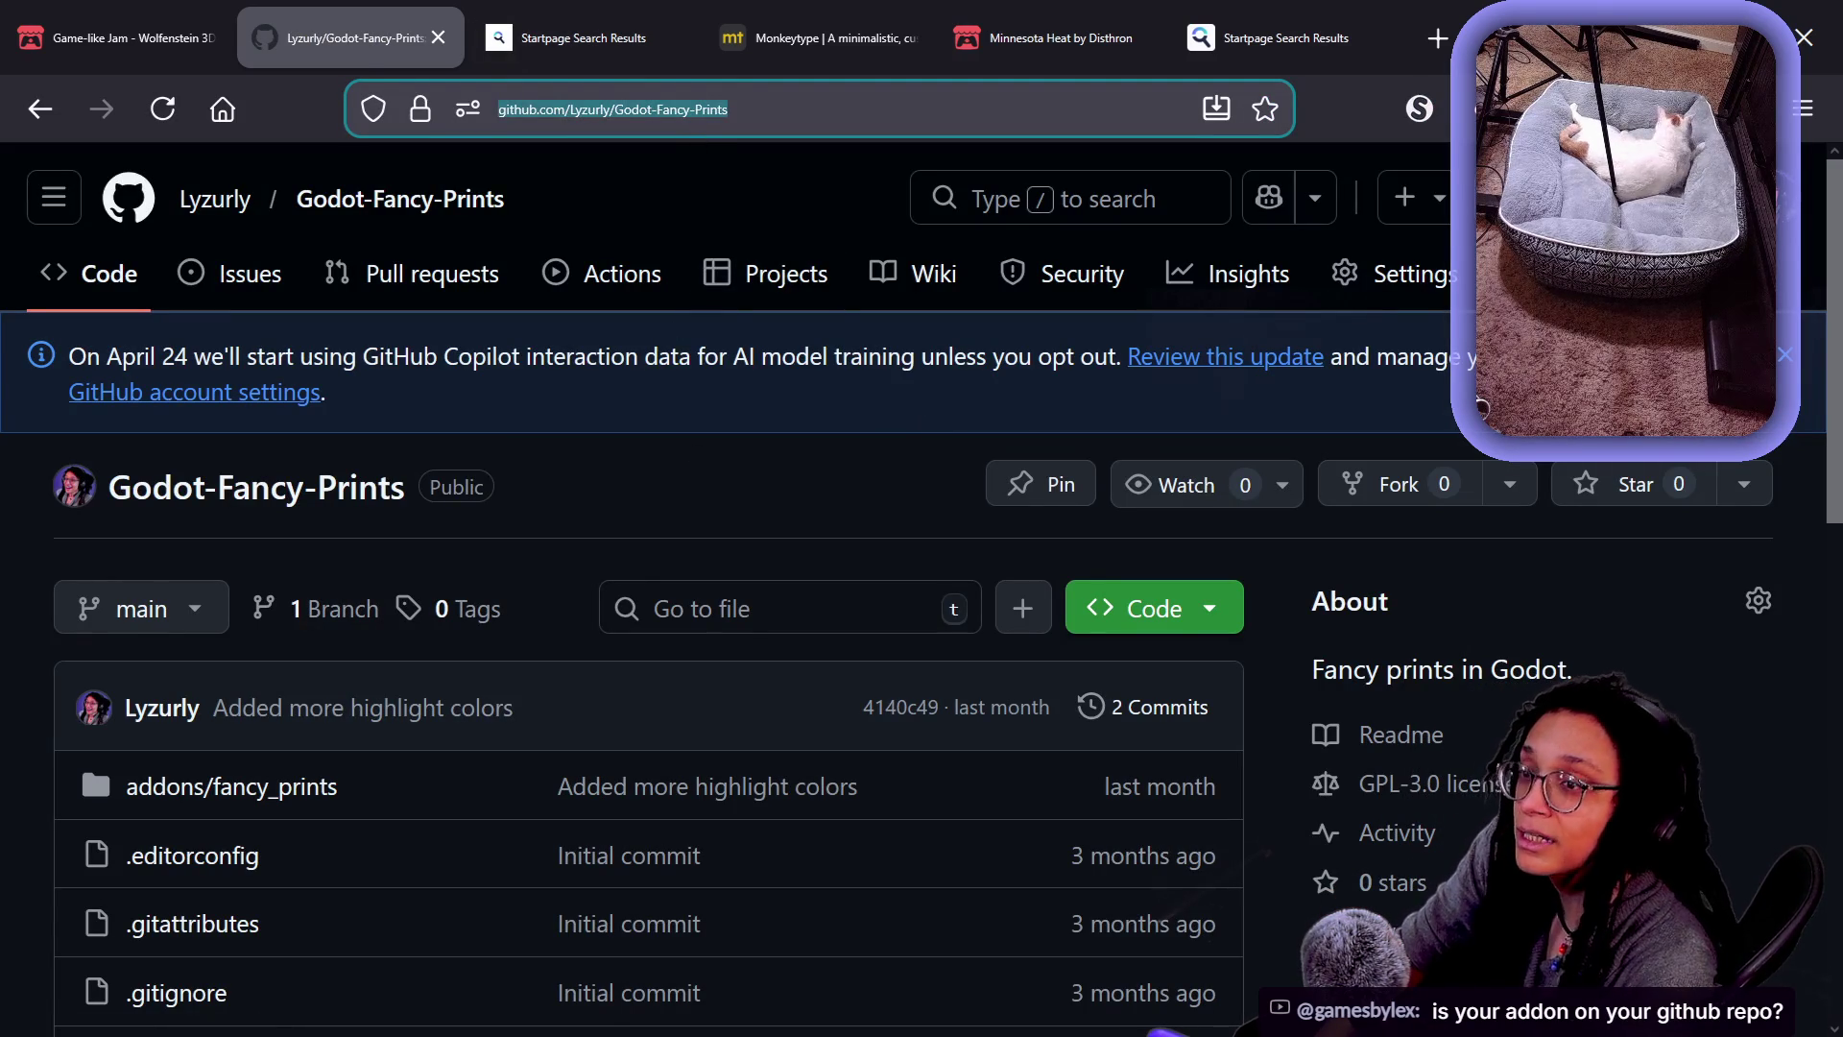
{"action": "key", "text": "alt+Tab"}
{"action": "type", "text": "https://github.com/Lyzurly/Godot-Fancy-Prints"}
{"action": "key", "text": "Return"}
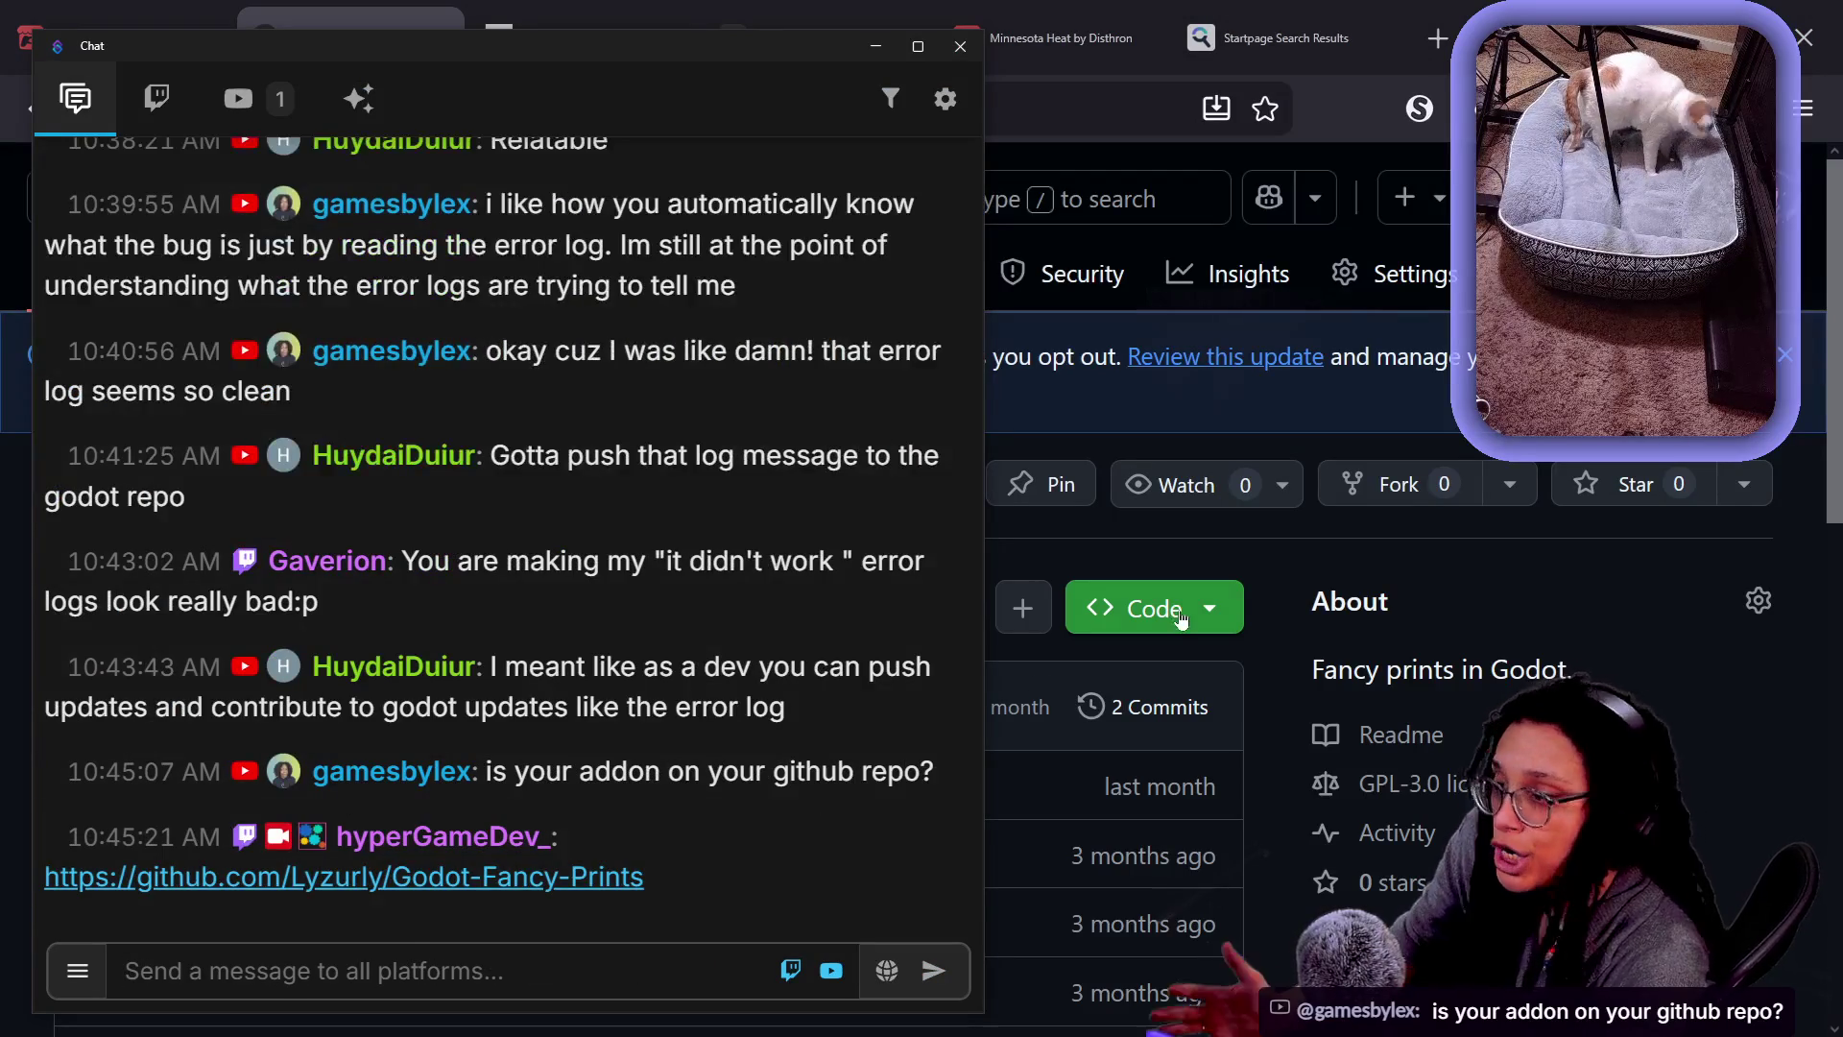
- Scroll through the Godot-Fancy-Prints repository's files and README
{"action": "left_click", "coordinate": [1646, 585]}
{"action": "scroll", "coordinate": [1643, 583], "scroll_direction": "down", "scroll_amount": 2}
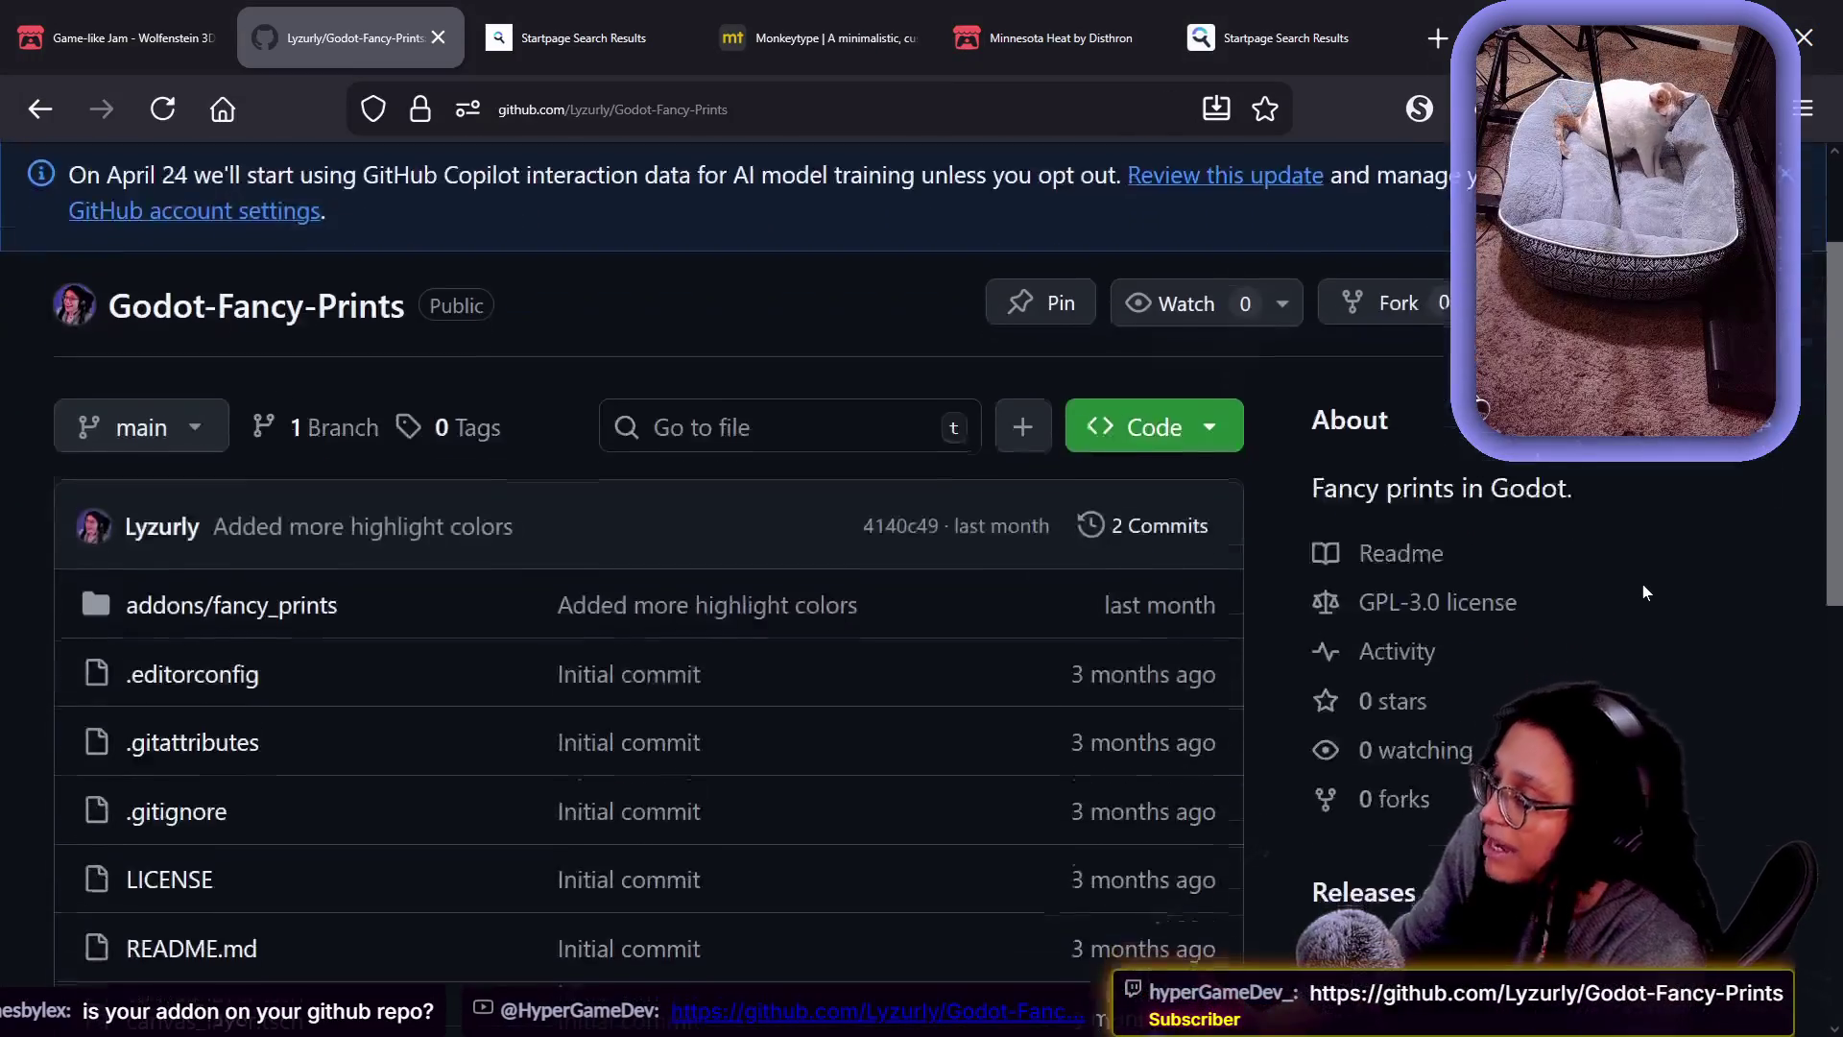
{"action": "scroll", "coordinate": [1643, 584], "scroll_direction": "down", "scroll_amount": 5}
{"action": "scroll", "coordinate": [1643, 584], "scroll_direction": "down", "scroll_amount": 4}
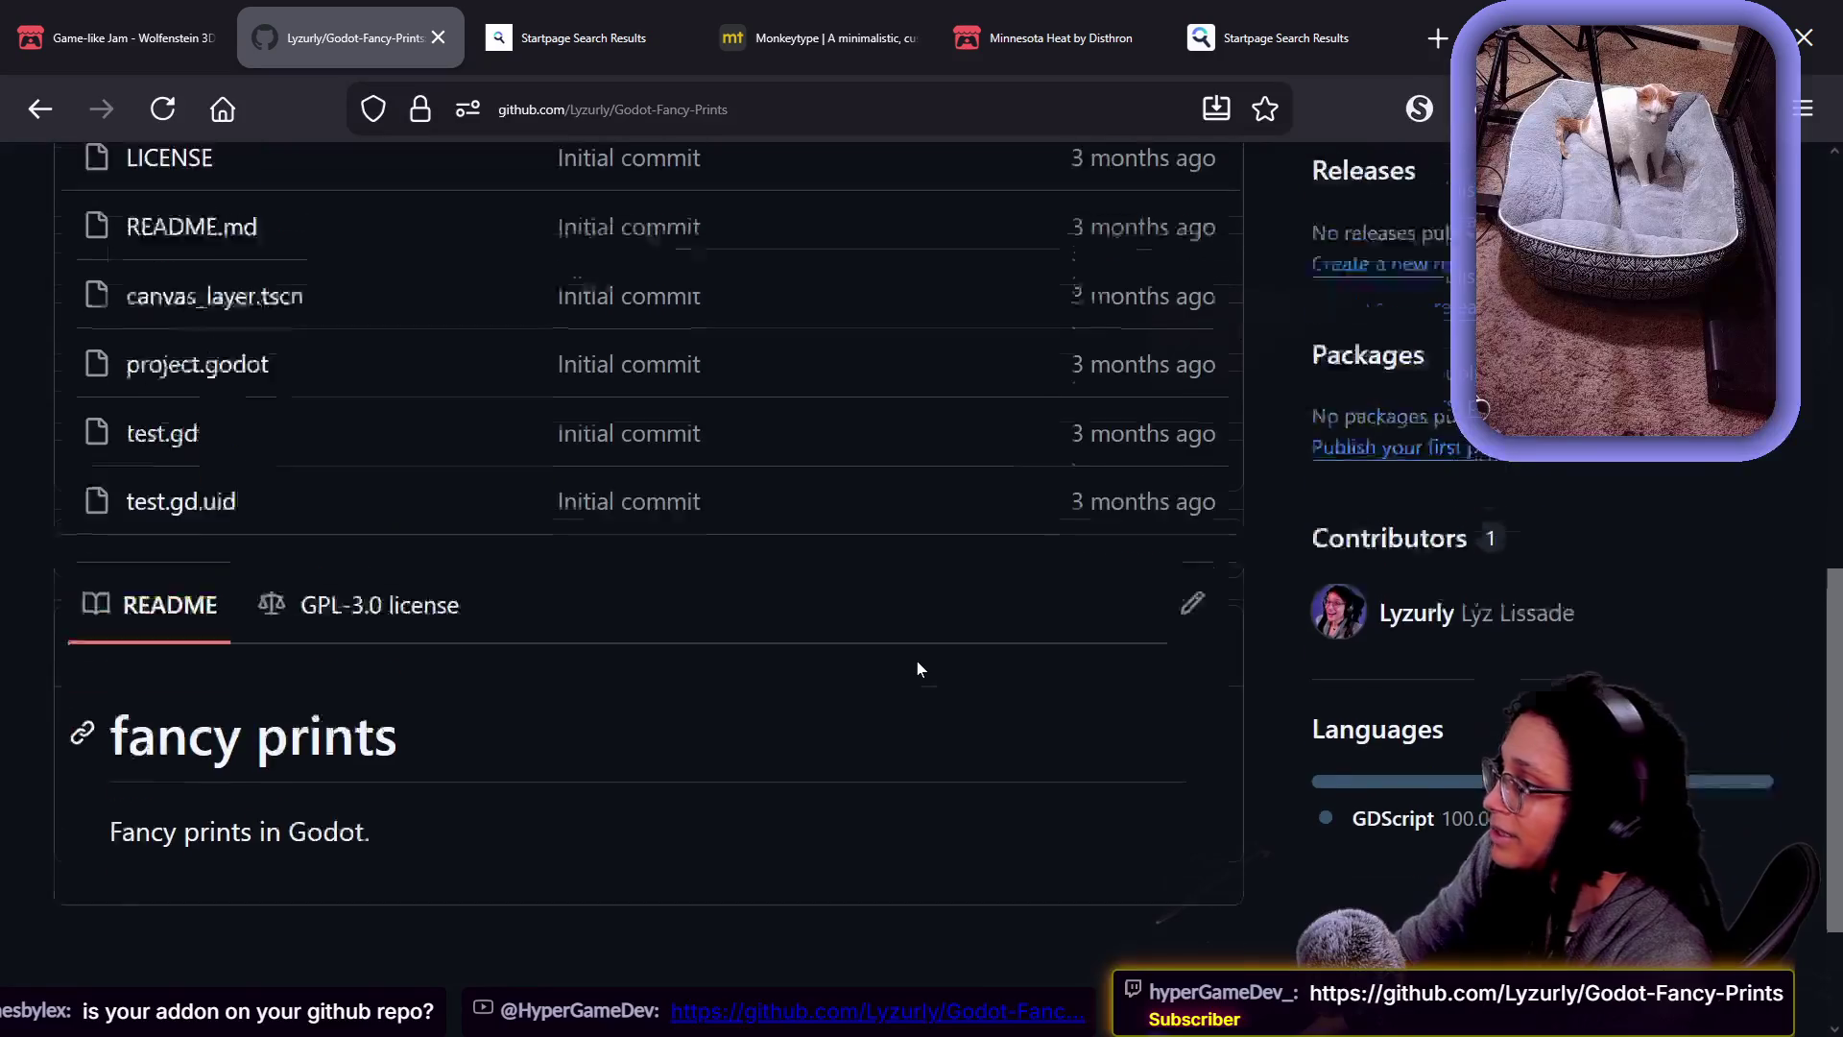
{"action": "scroll", "coordinate": [918, 670], "scroll_direction": "up", "scroll_amount": 8}
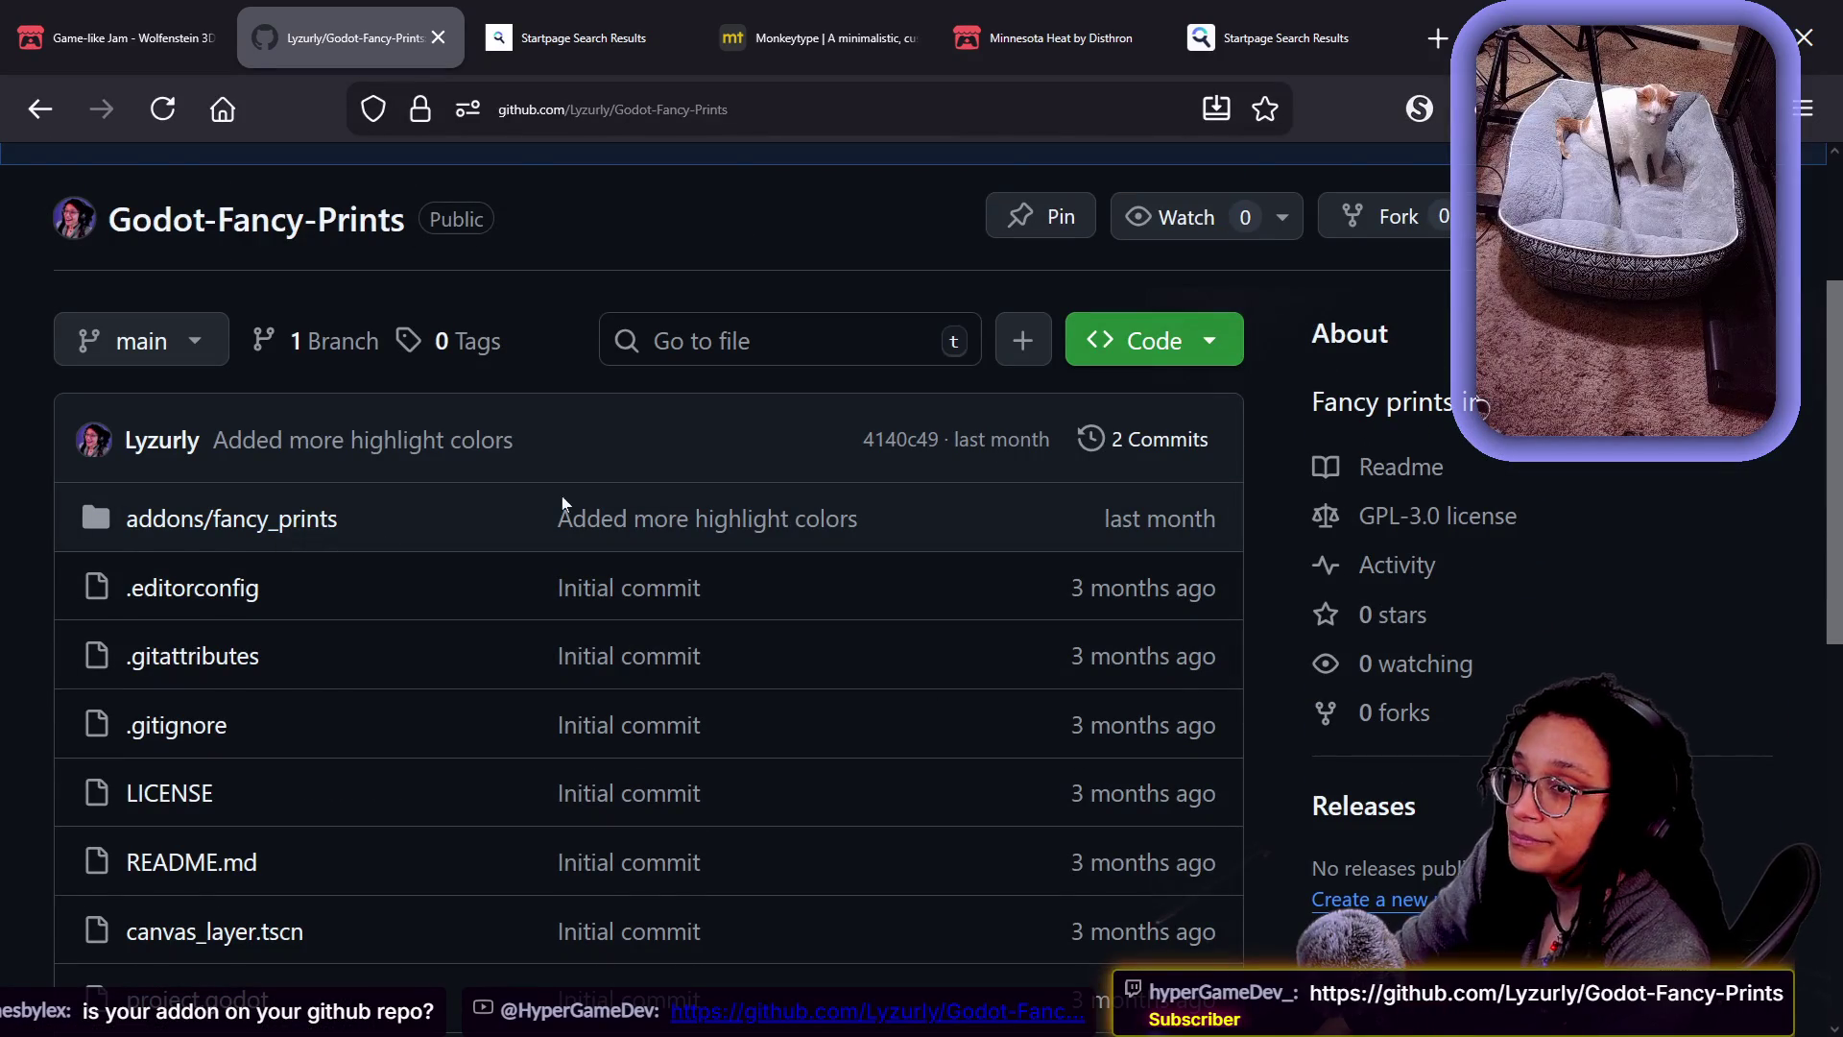
- Highlight the addons/fancy_prints folder and open its 'Added more highlight colors' commit before returning to Godot
{"action": "key", "text": "alt+Tab"}
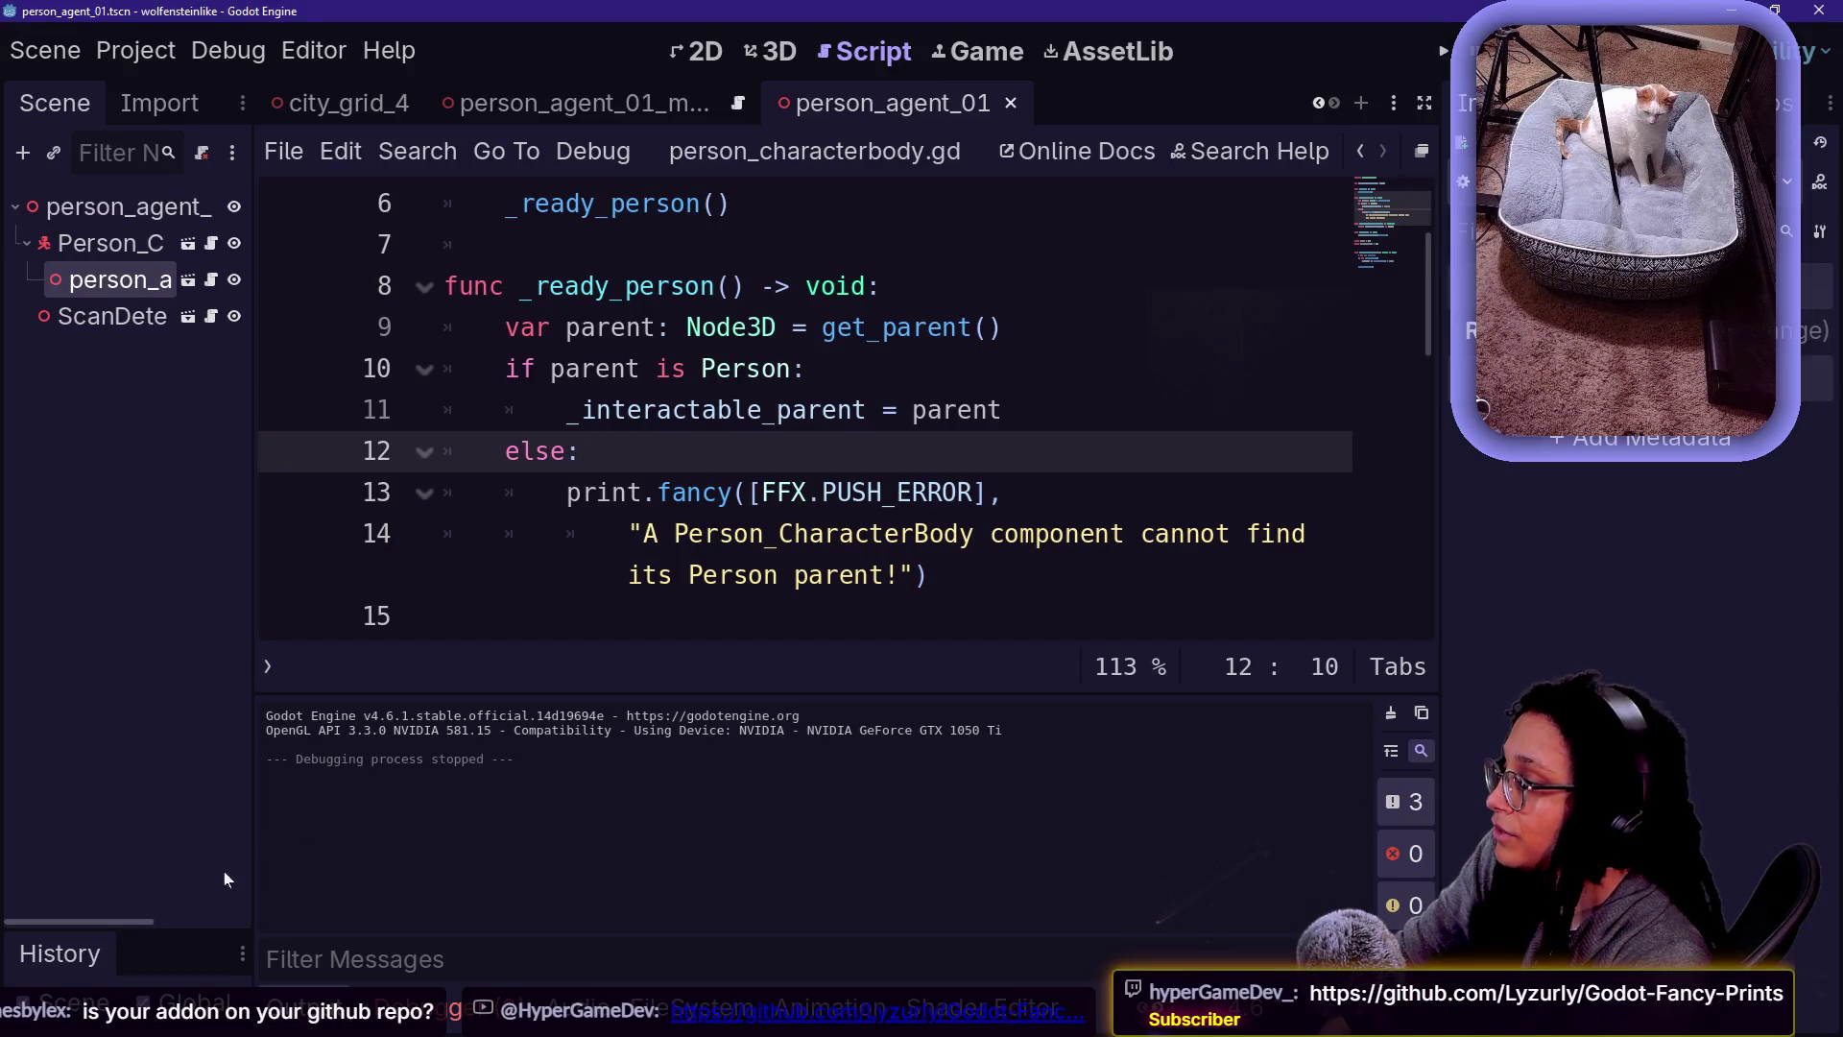
{"action": "key", "text": "alt+Tab"}
{"action": "scroll", "coordinate": [187, 492], "scroll_direction": "down", "scroll_amount": 2}
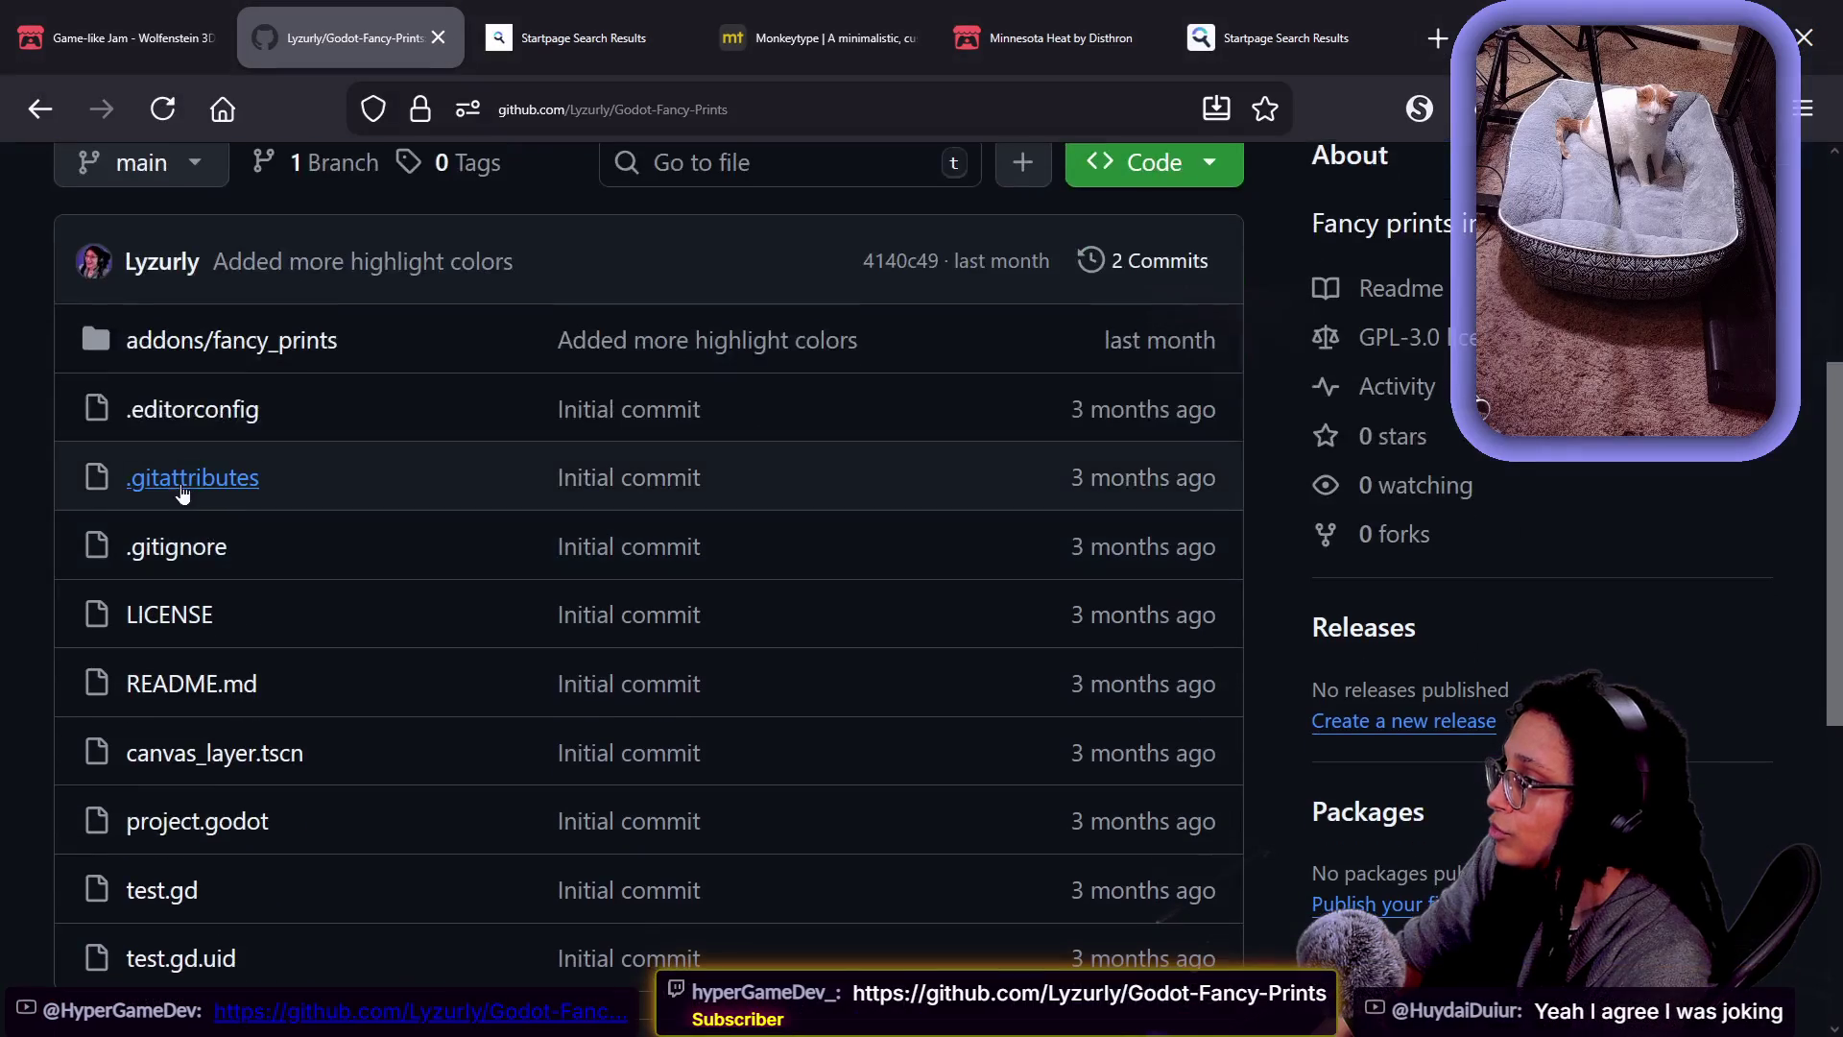
{"action": "mouse_move", "coordinate": [320, 362]}
{"action": "left_mouse_down"}
{"action": "mouse_move", "coordinate": [57, 341]}
{"action": "mouse_move", "coordinate": [3, 360]}
{"action": "mouse_move", "coordinate": [329, 324]}
{"action": "mouse_move", "coordinate": [112, 280]}
{"action": "mouse_move", "coordinate": [378, 267]}
{"action": "left_mouse_up"}
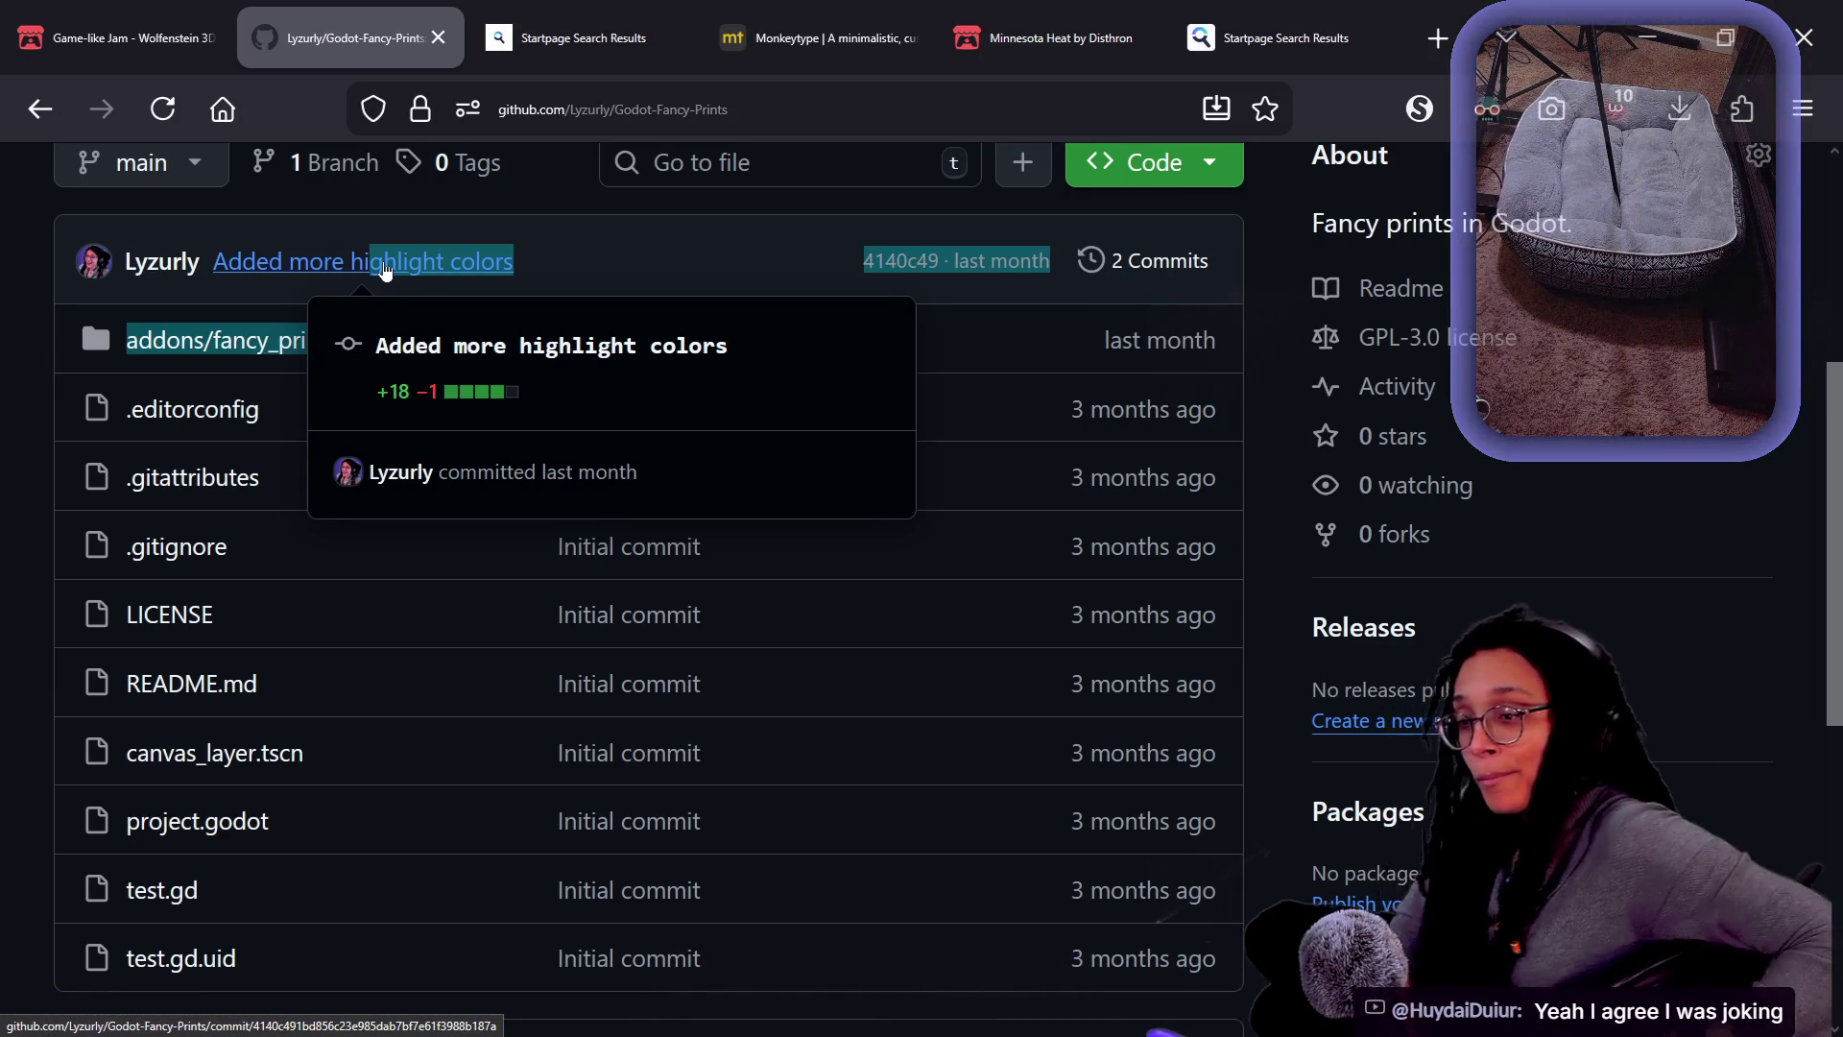
{"action": "mouse_move", "coordinate": [423, 349]}
{"action": "left_mouse_down"}
{"action": "mouse_move", "coordinate": [57, 381]}
{"action": "mouse_move", "coordinate": [20, 358]}
{"action": "left_mouse_up"}
{"action": "left_click_drag", "start_coordinate": [362, 345], "coordinate": [117, 343]}
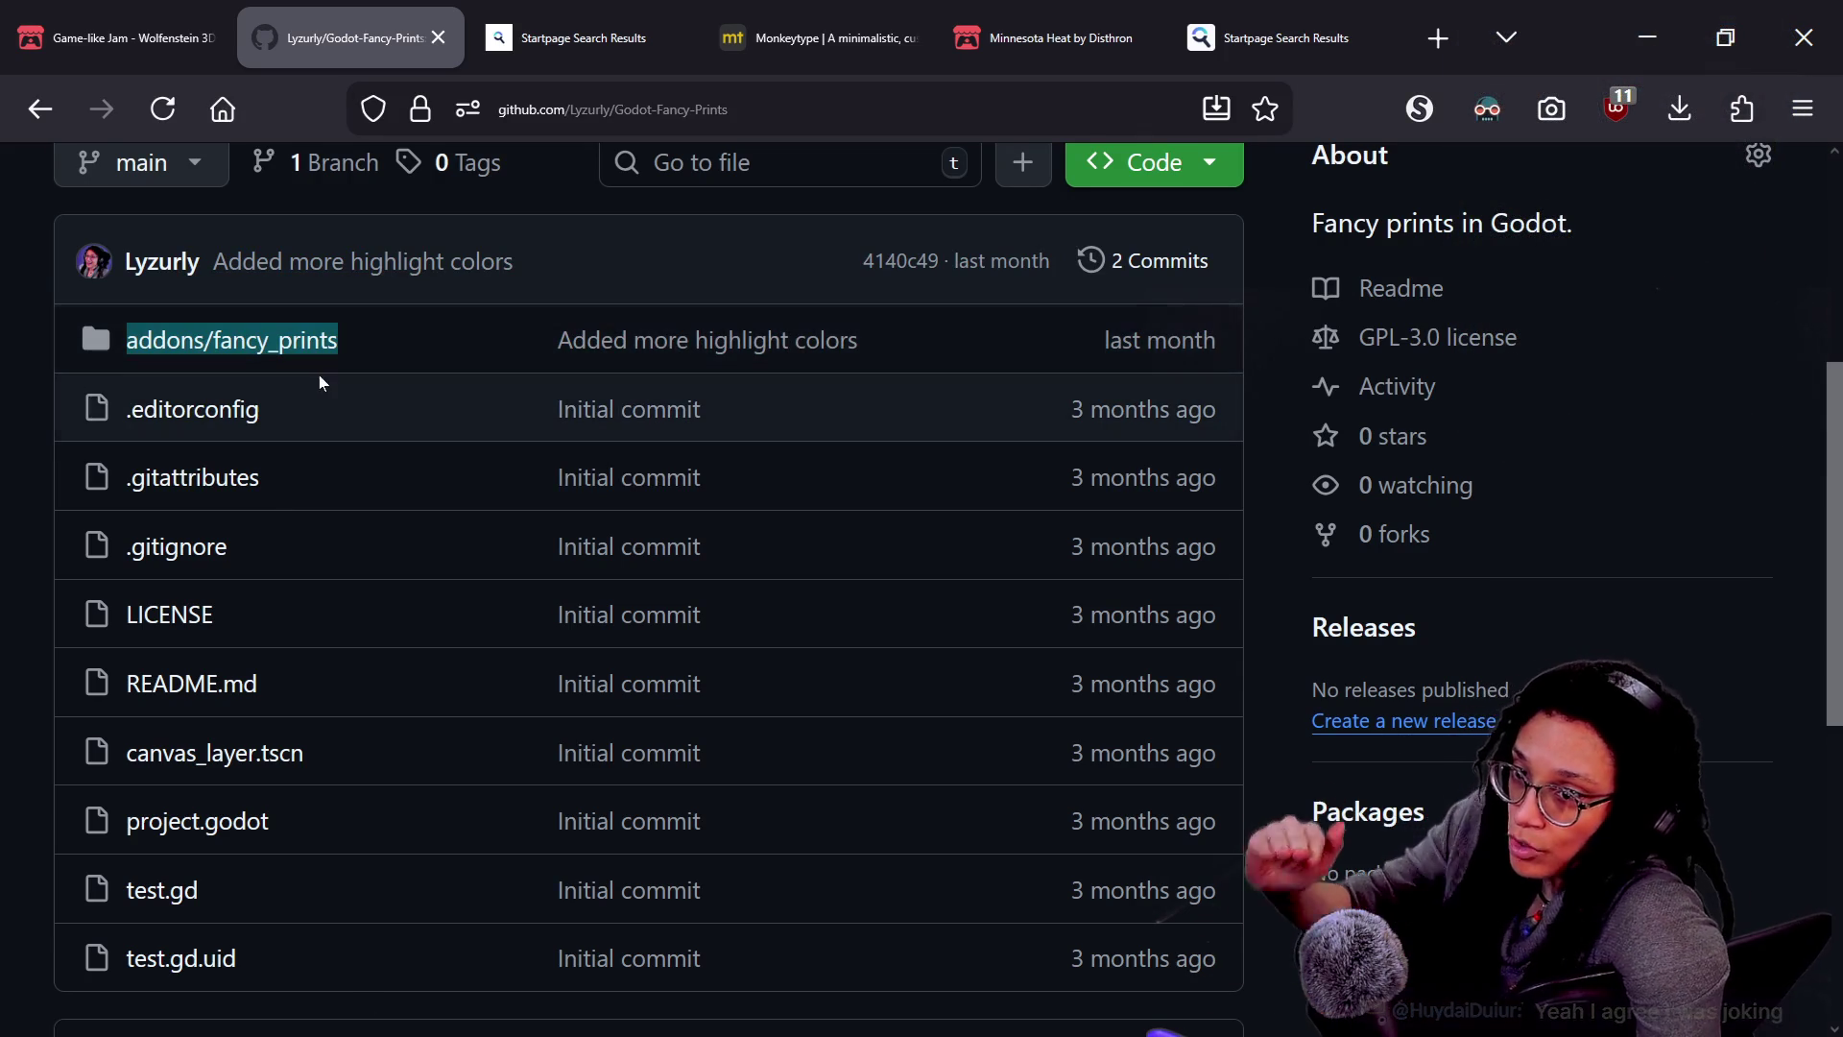
{"action": "left_click", "coordinate": [707, 341]}
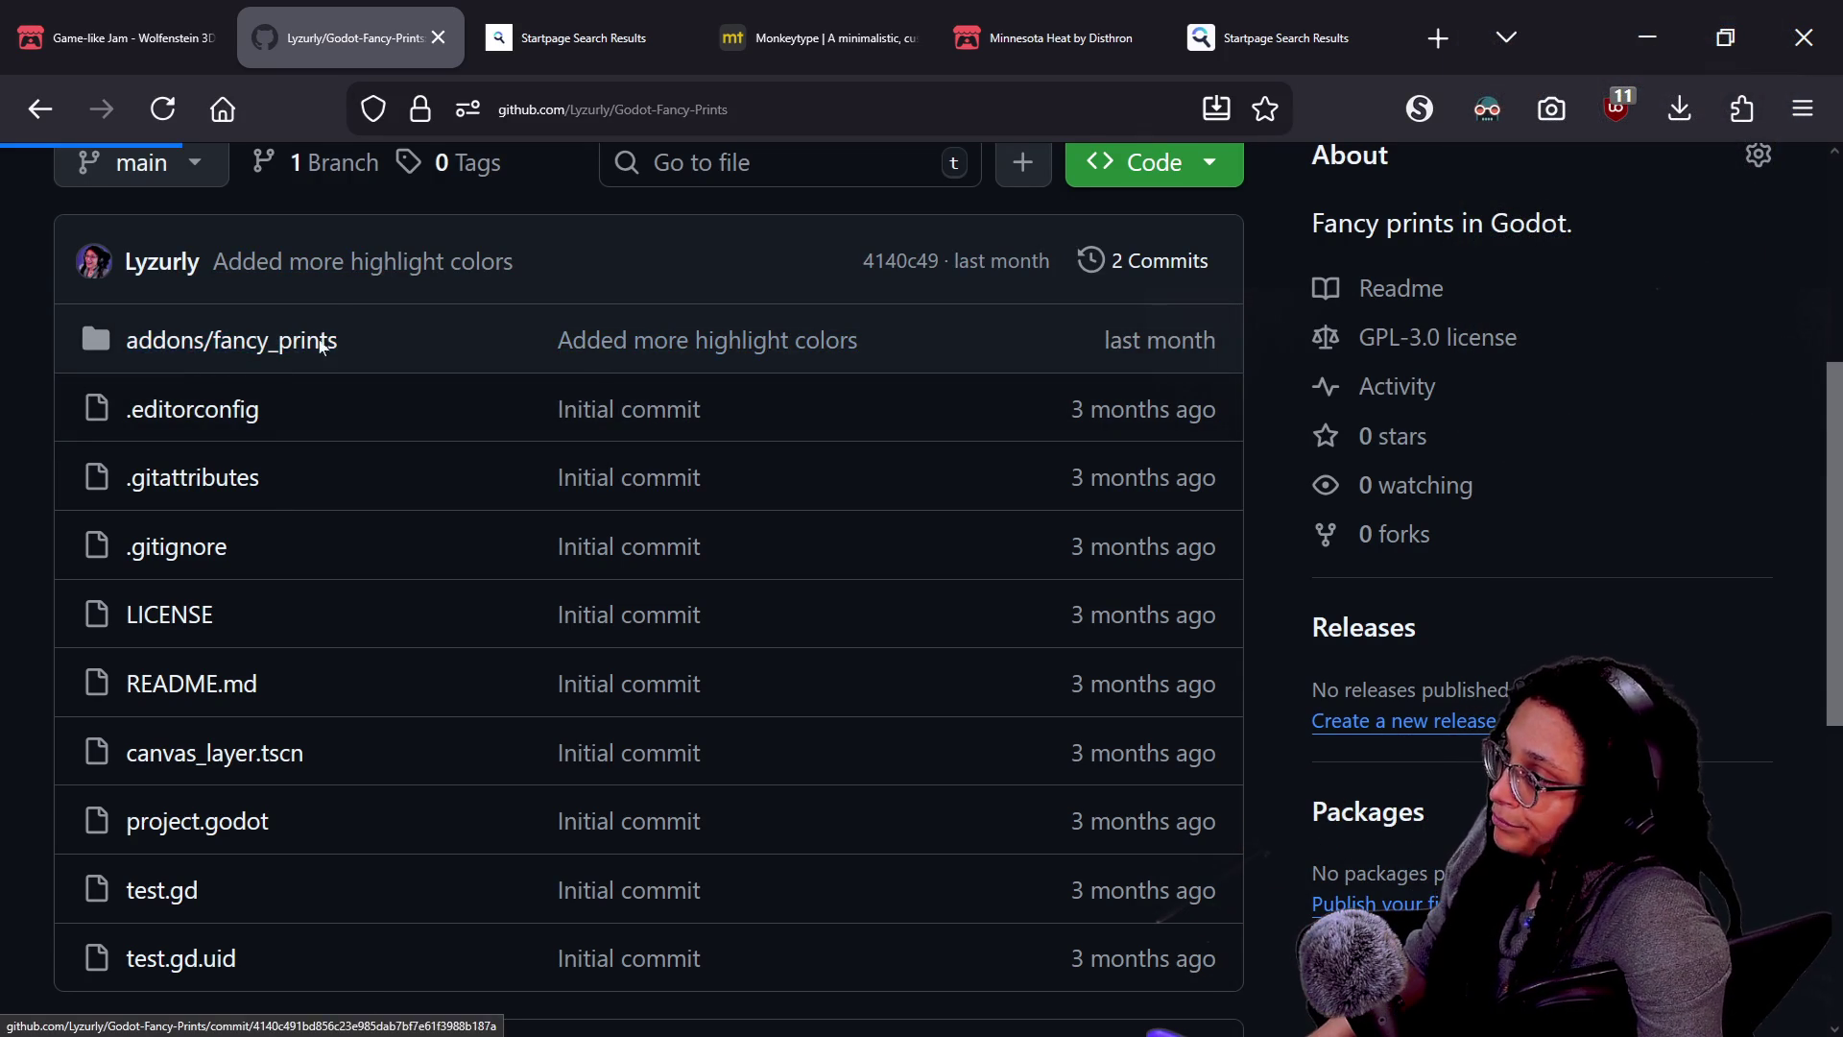
{"action": "key", "text": "alt+Tab"}
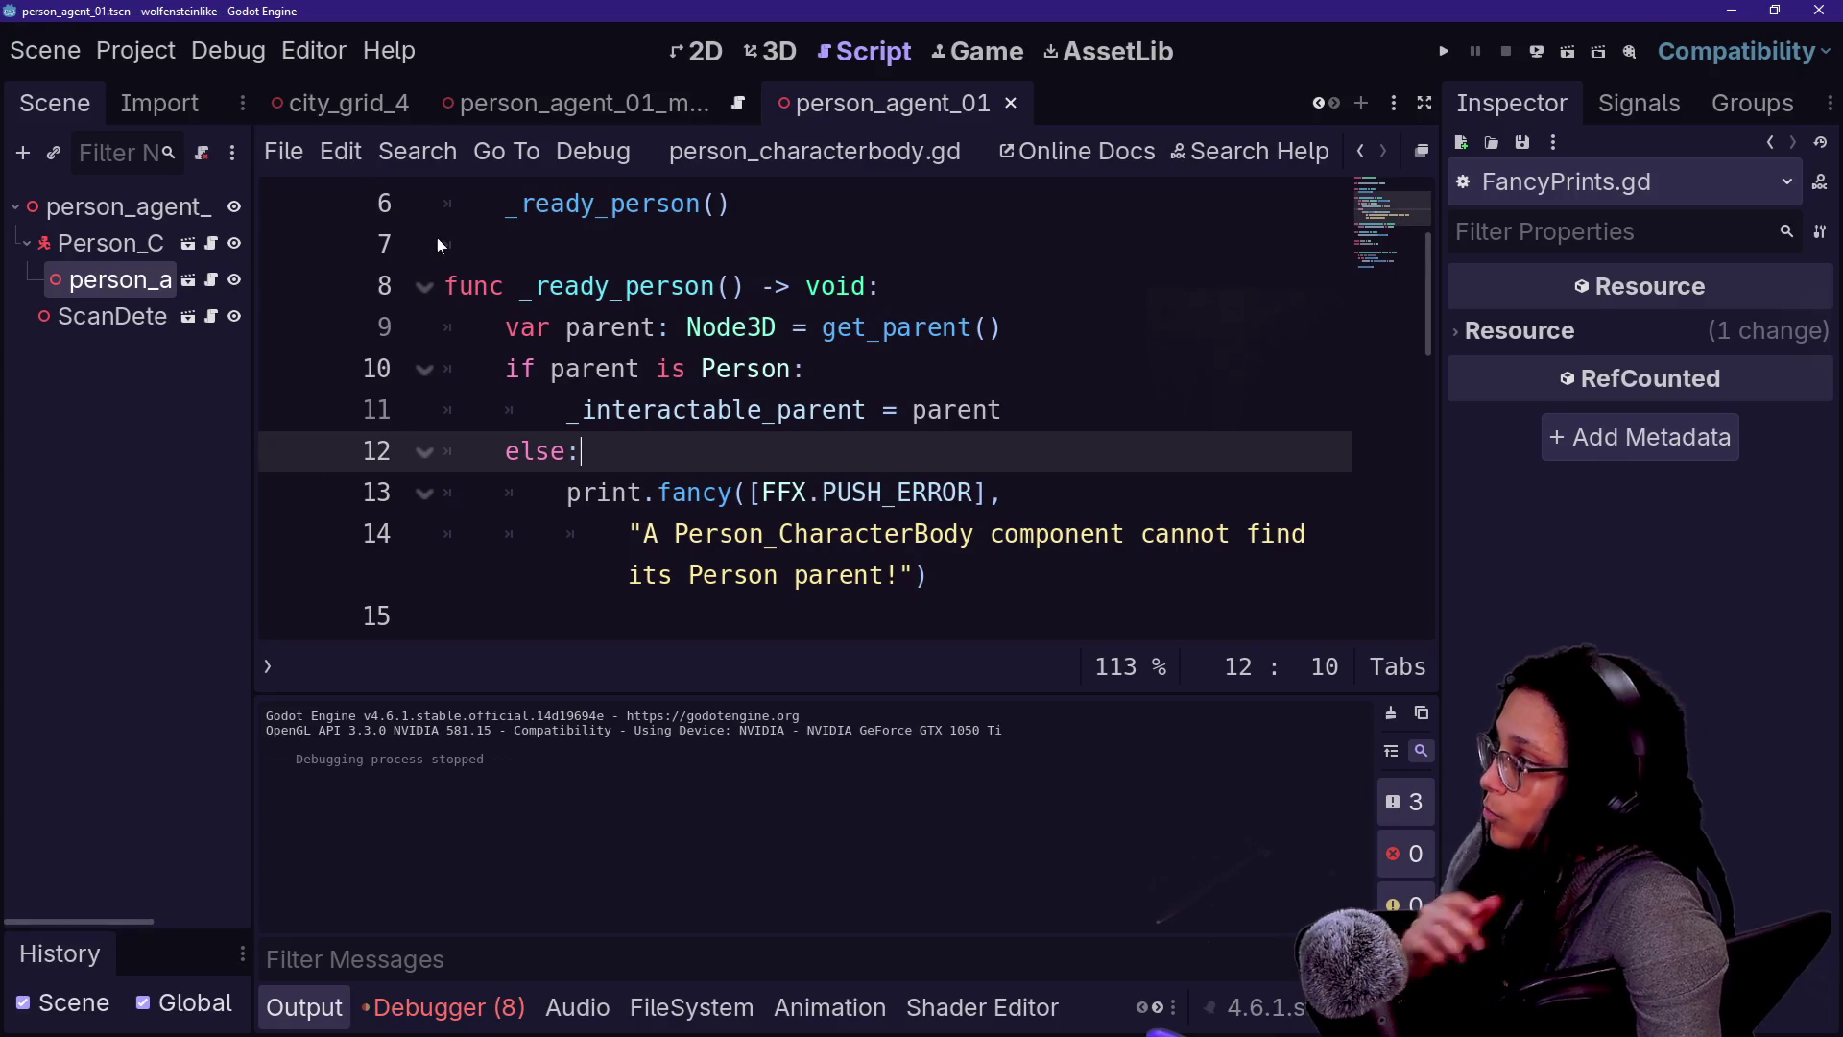
- Browse the FileSystem dock to res://addons/fancy_prints, then open Project Settings
{"action": "left_click", "coordinate": [115, 58]}
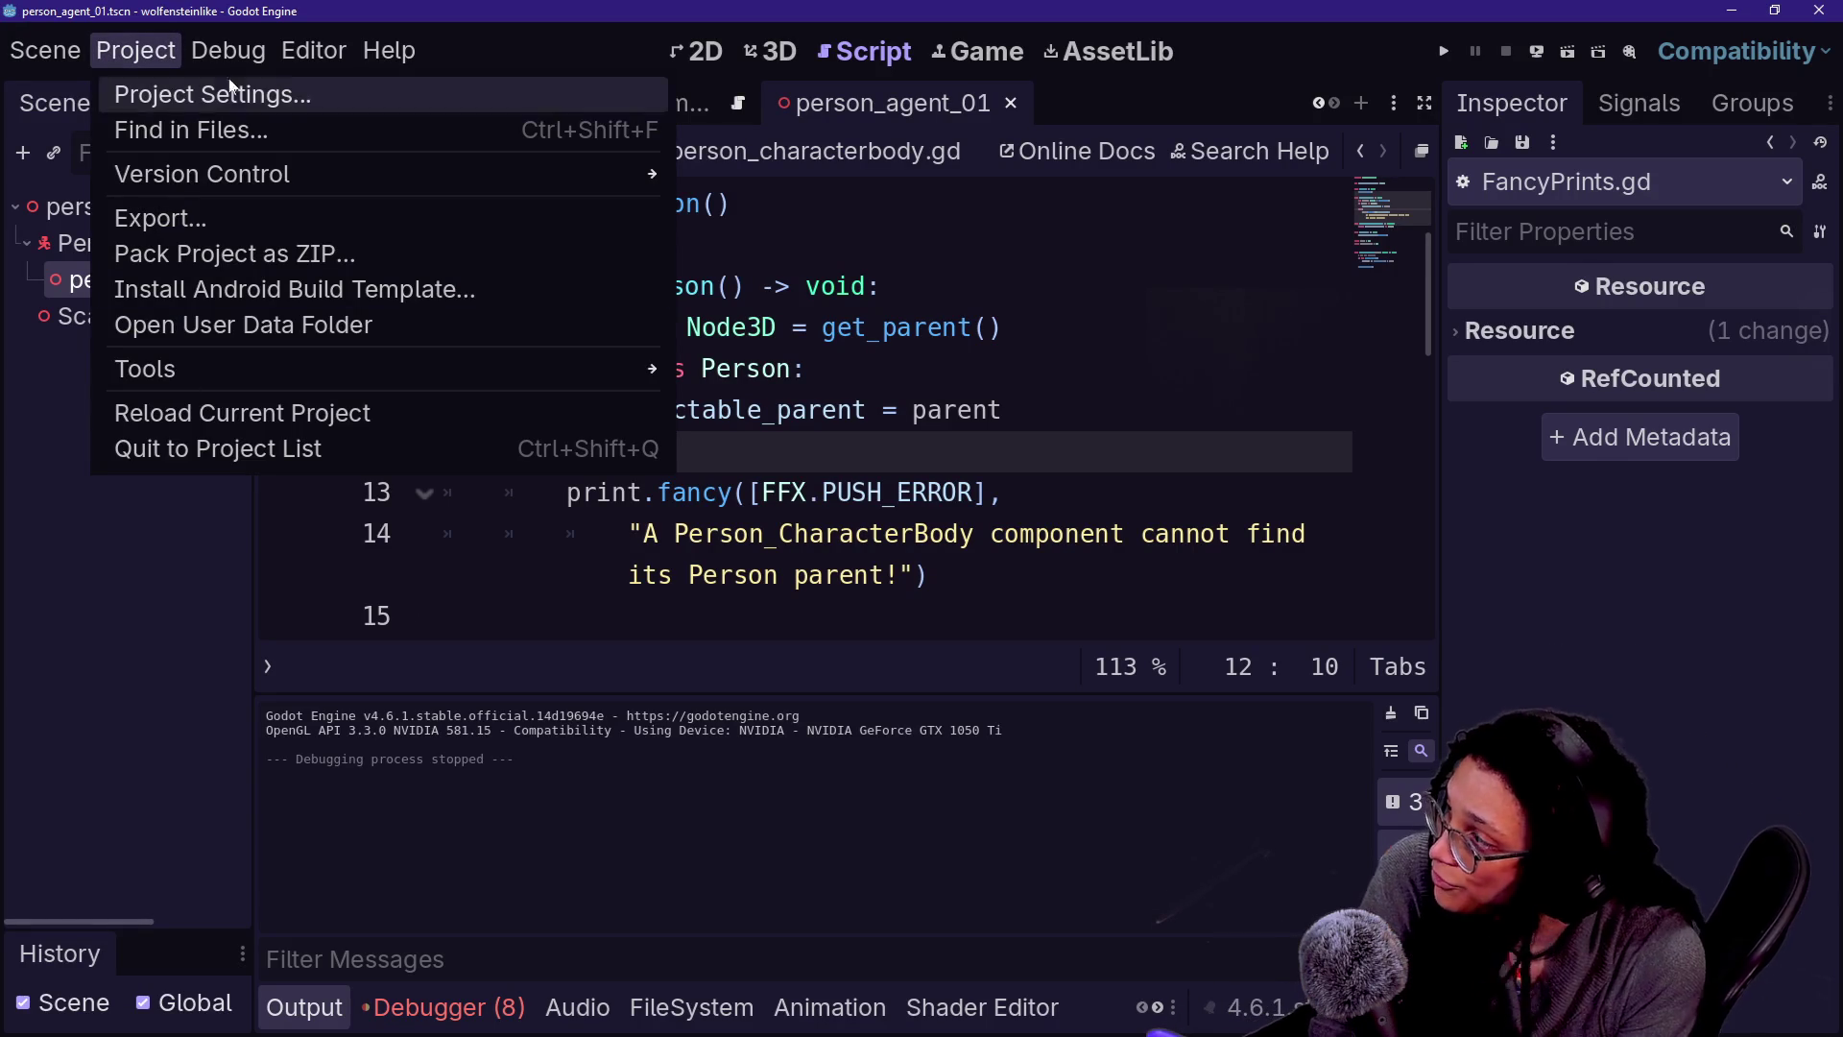
{"action": "left_click", "coordinate": [737, 993]}
{"action": "left_click", "coordinate": [732, 1004]}
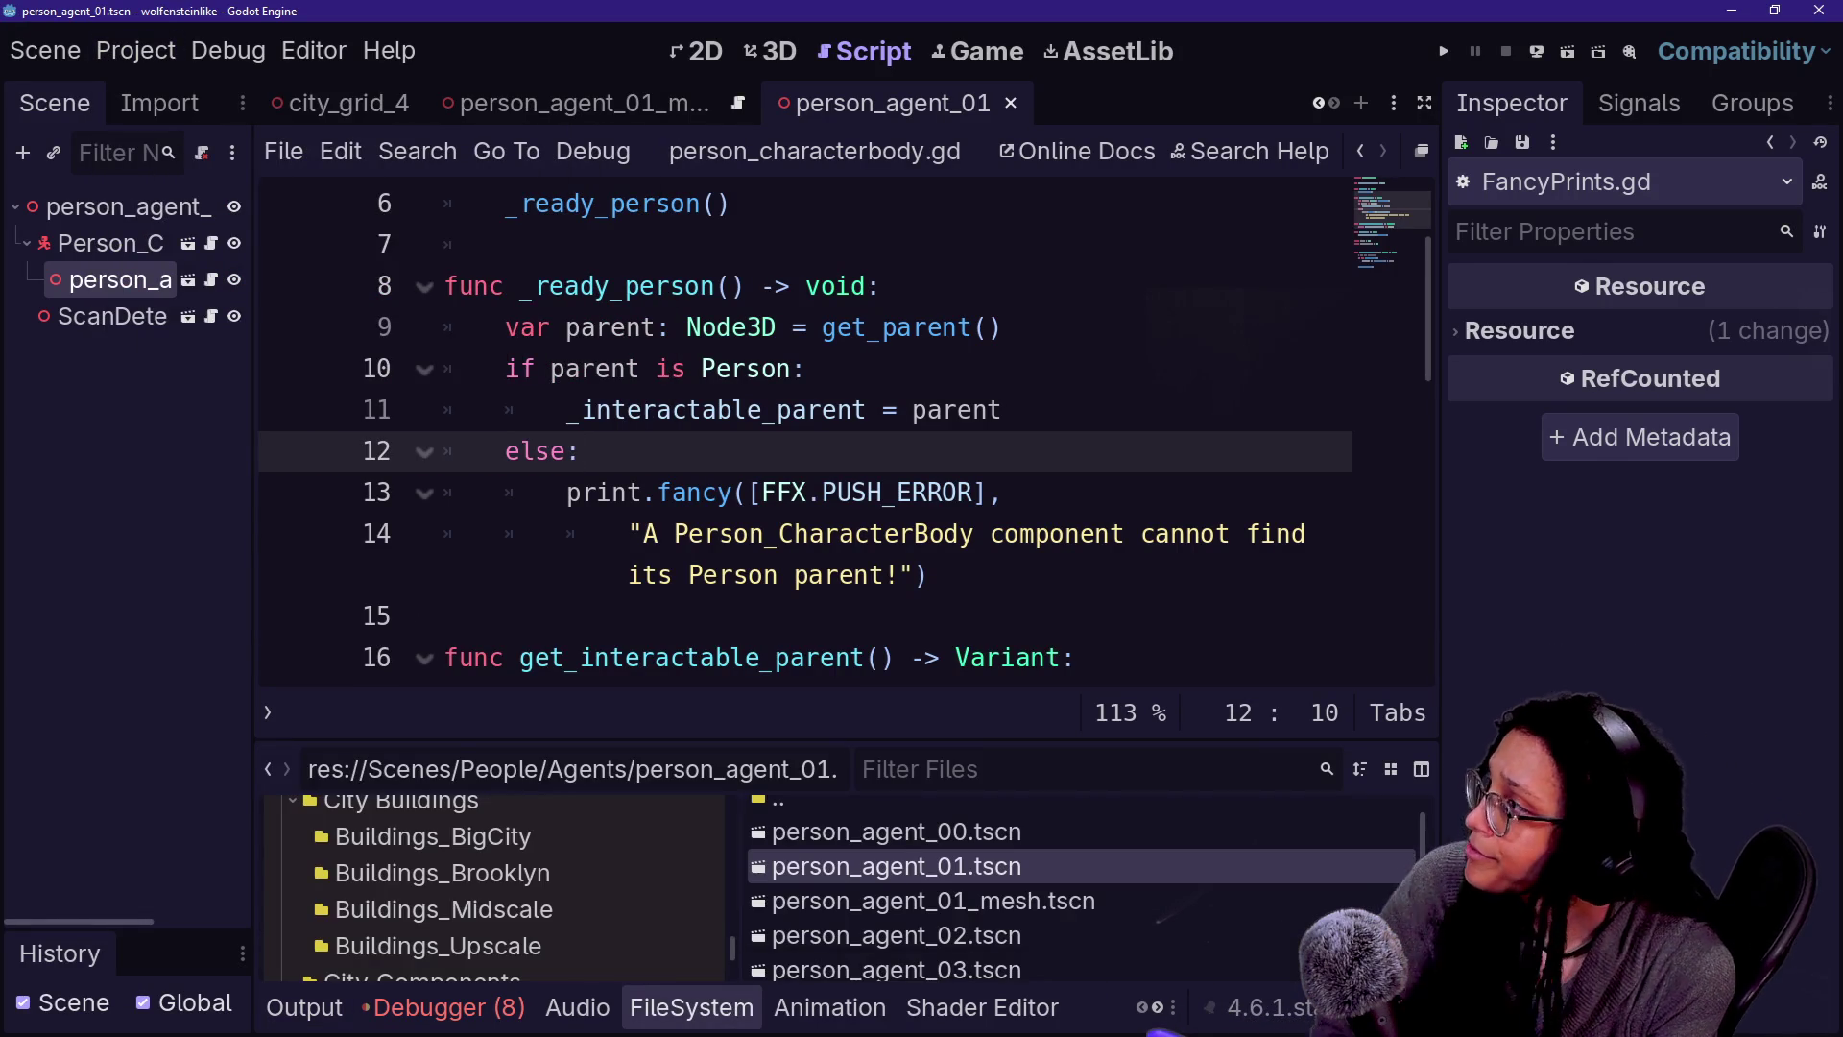
{"action": "left_click", "coordinate": [826, 534]}
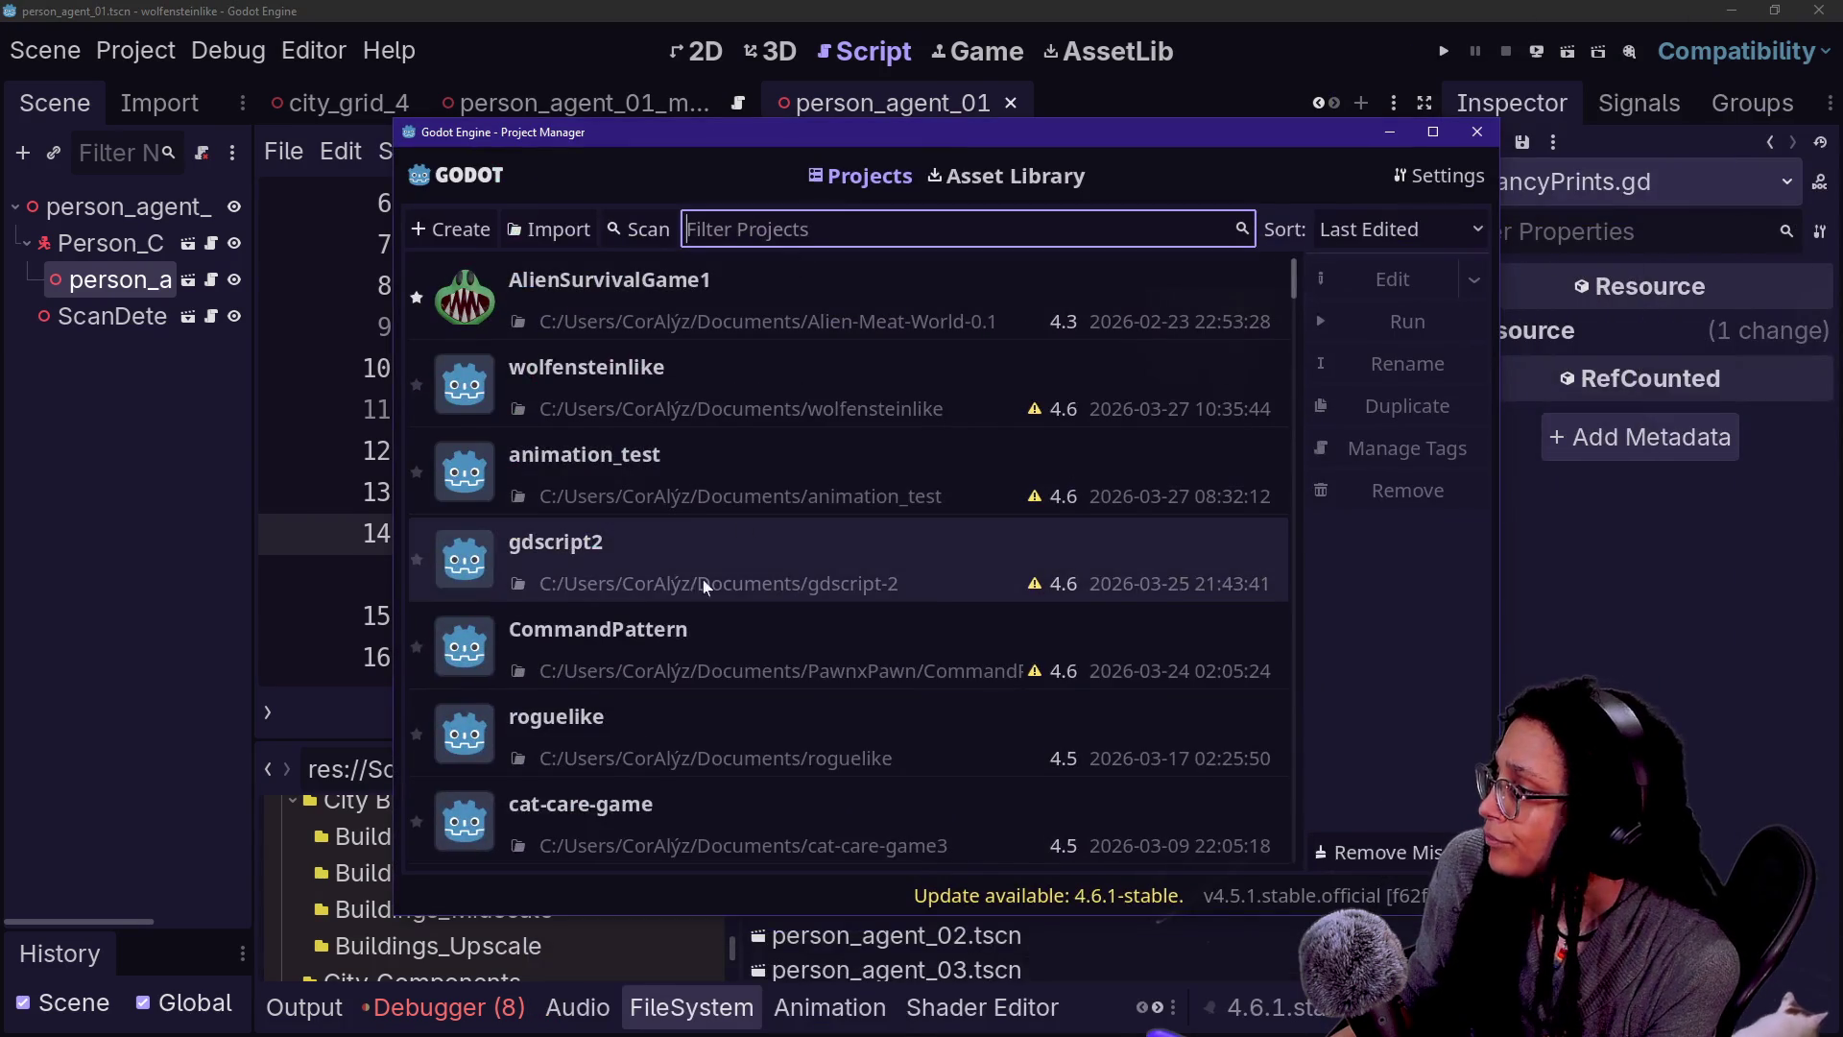
{"action": "double_click", "coordinate": [740, 793]}
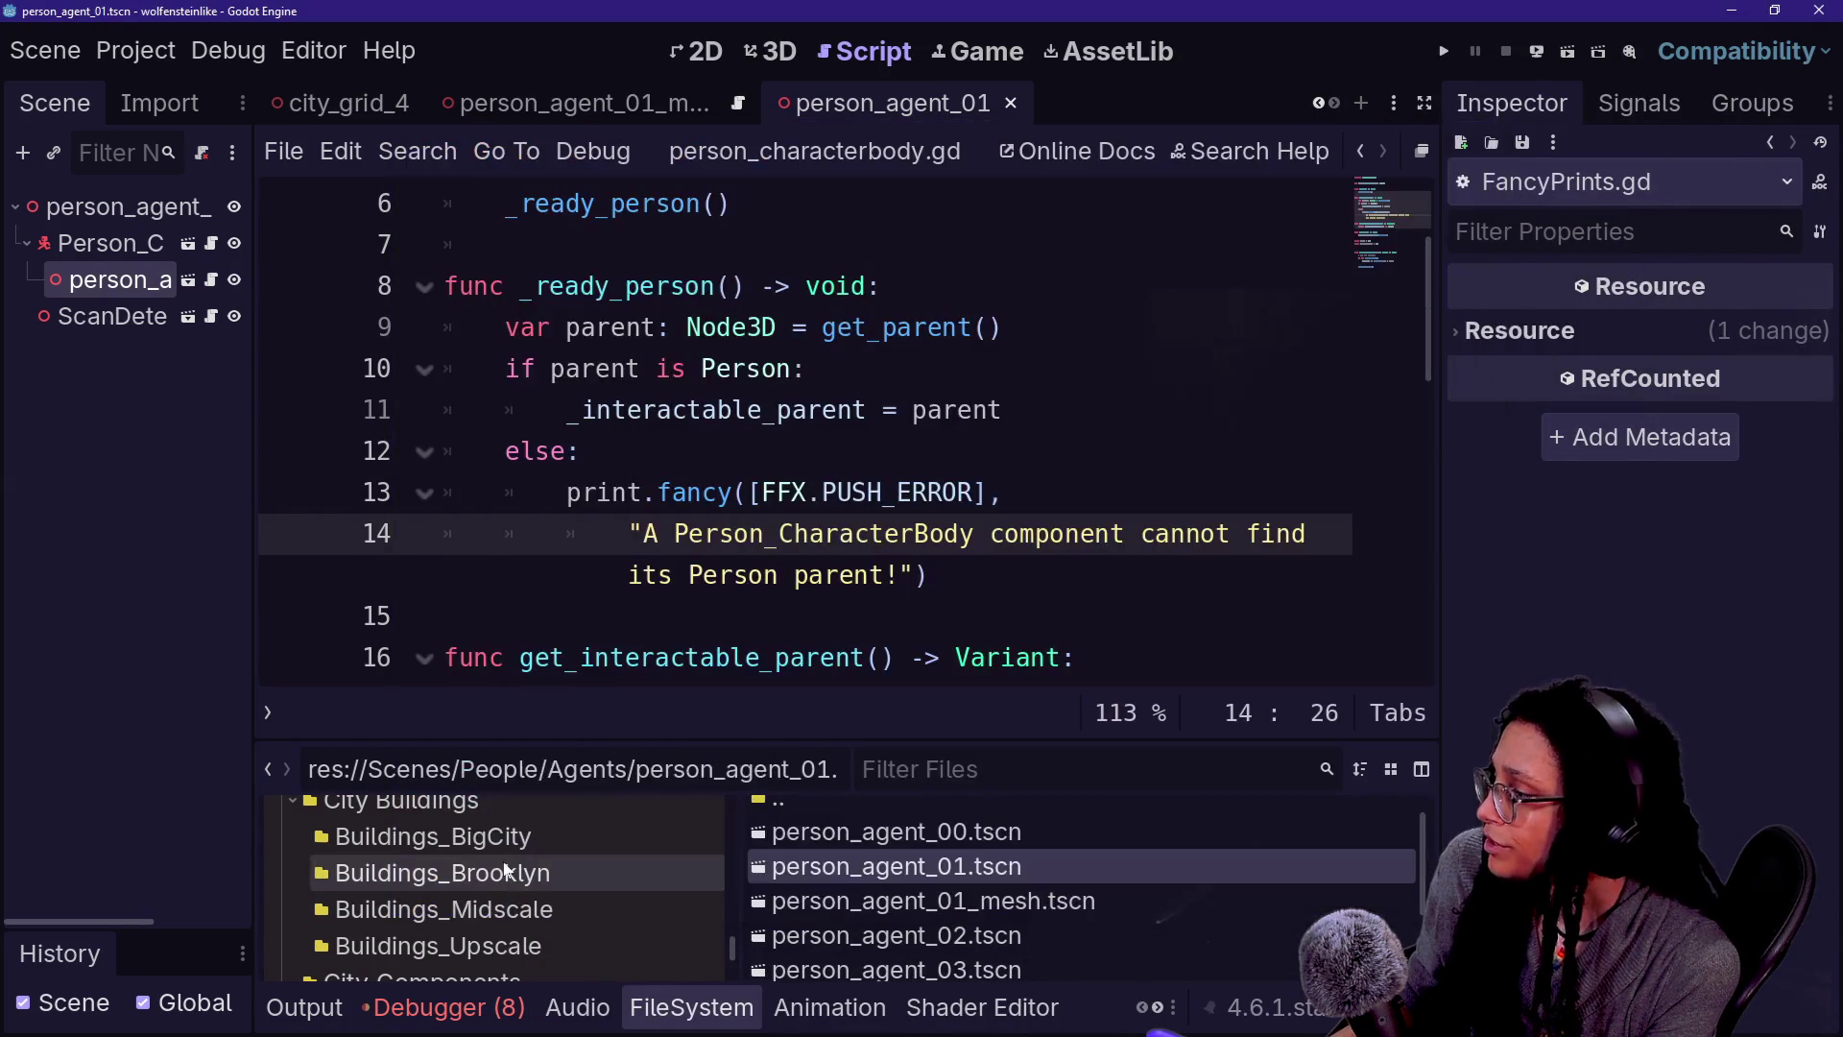
{"action": "left_click", "coordinate": [503, 869]}
{"action": "scroll", "coordinate": [480, 892], "scroll_direction": "up", "scroll_amount": 15}
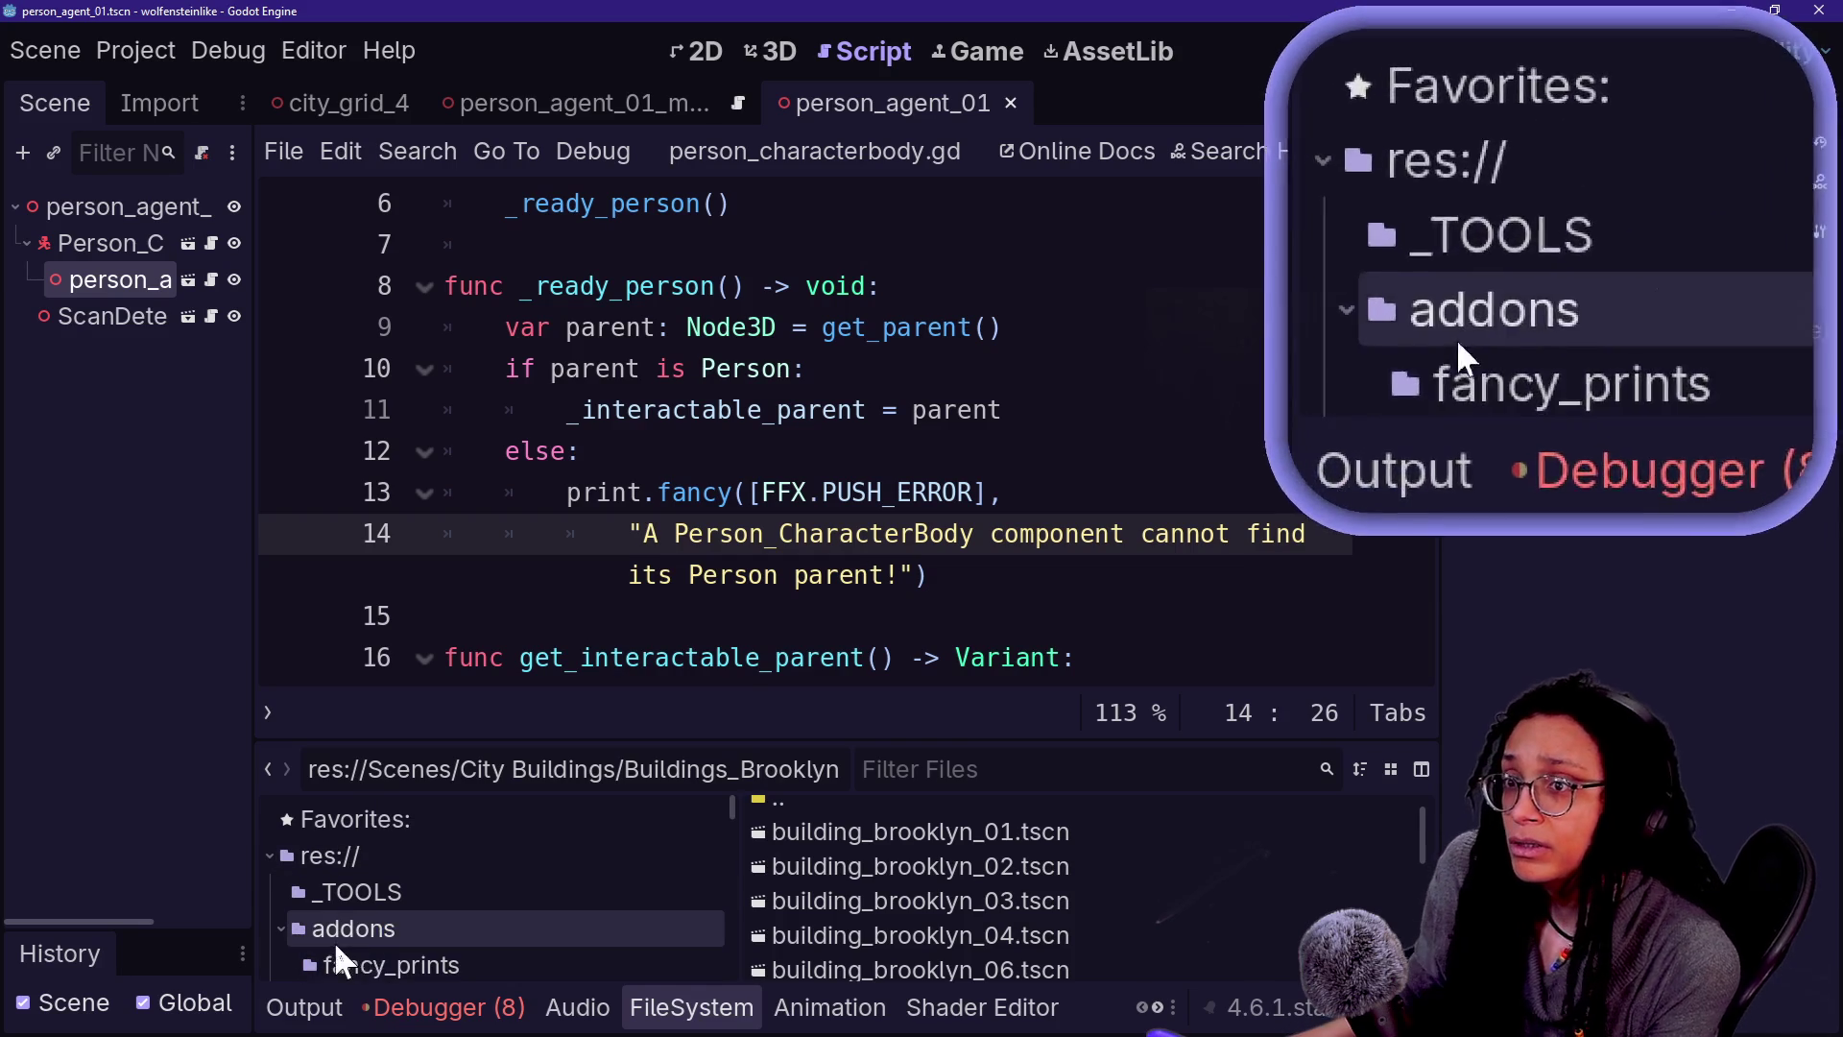
{"action": "left_click", "coordinate": [357, 965]}
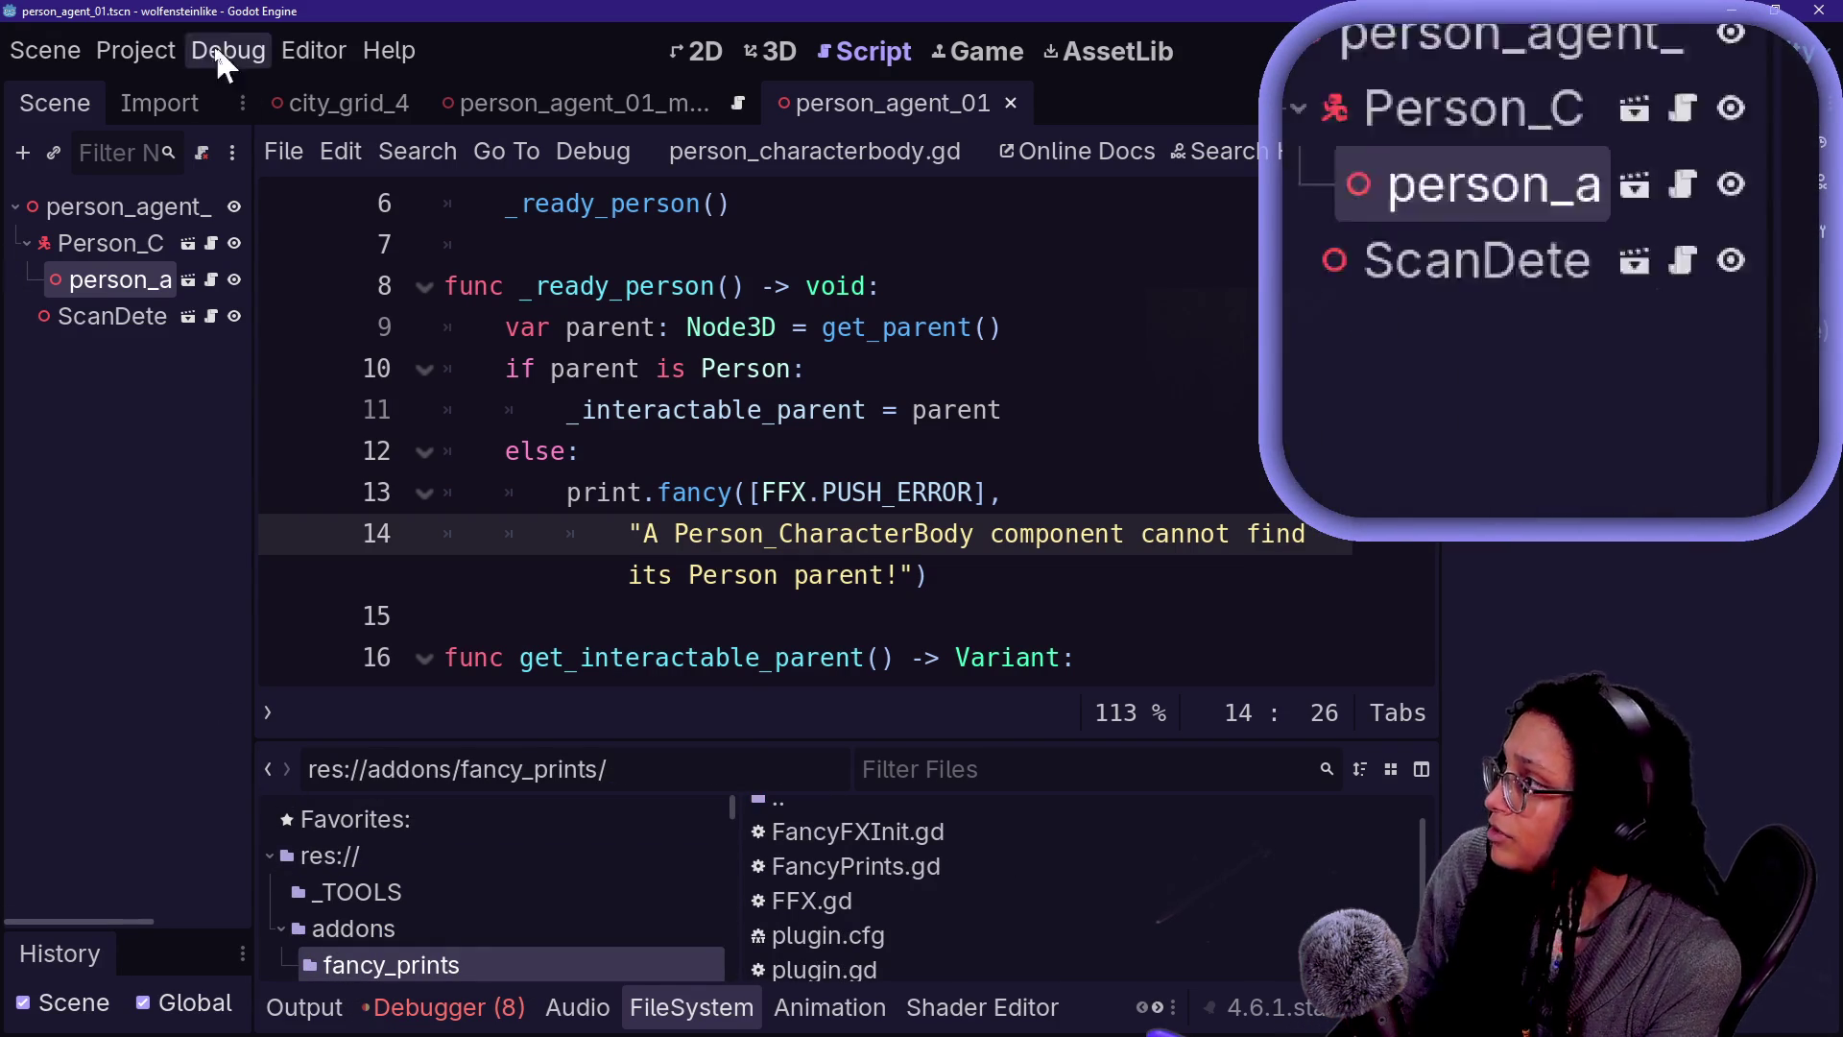
{"action": "left_click", "coordinate": [150, 58]}
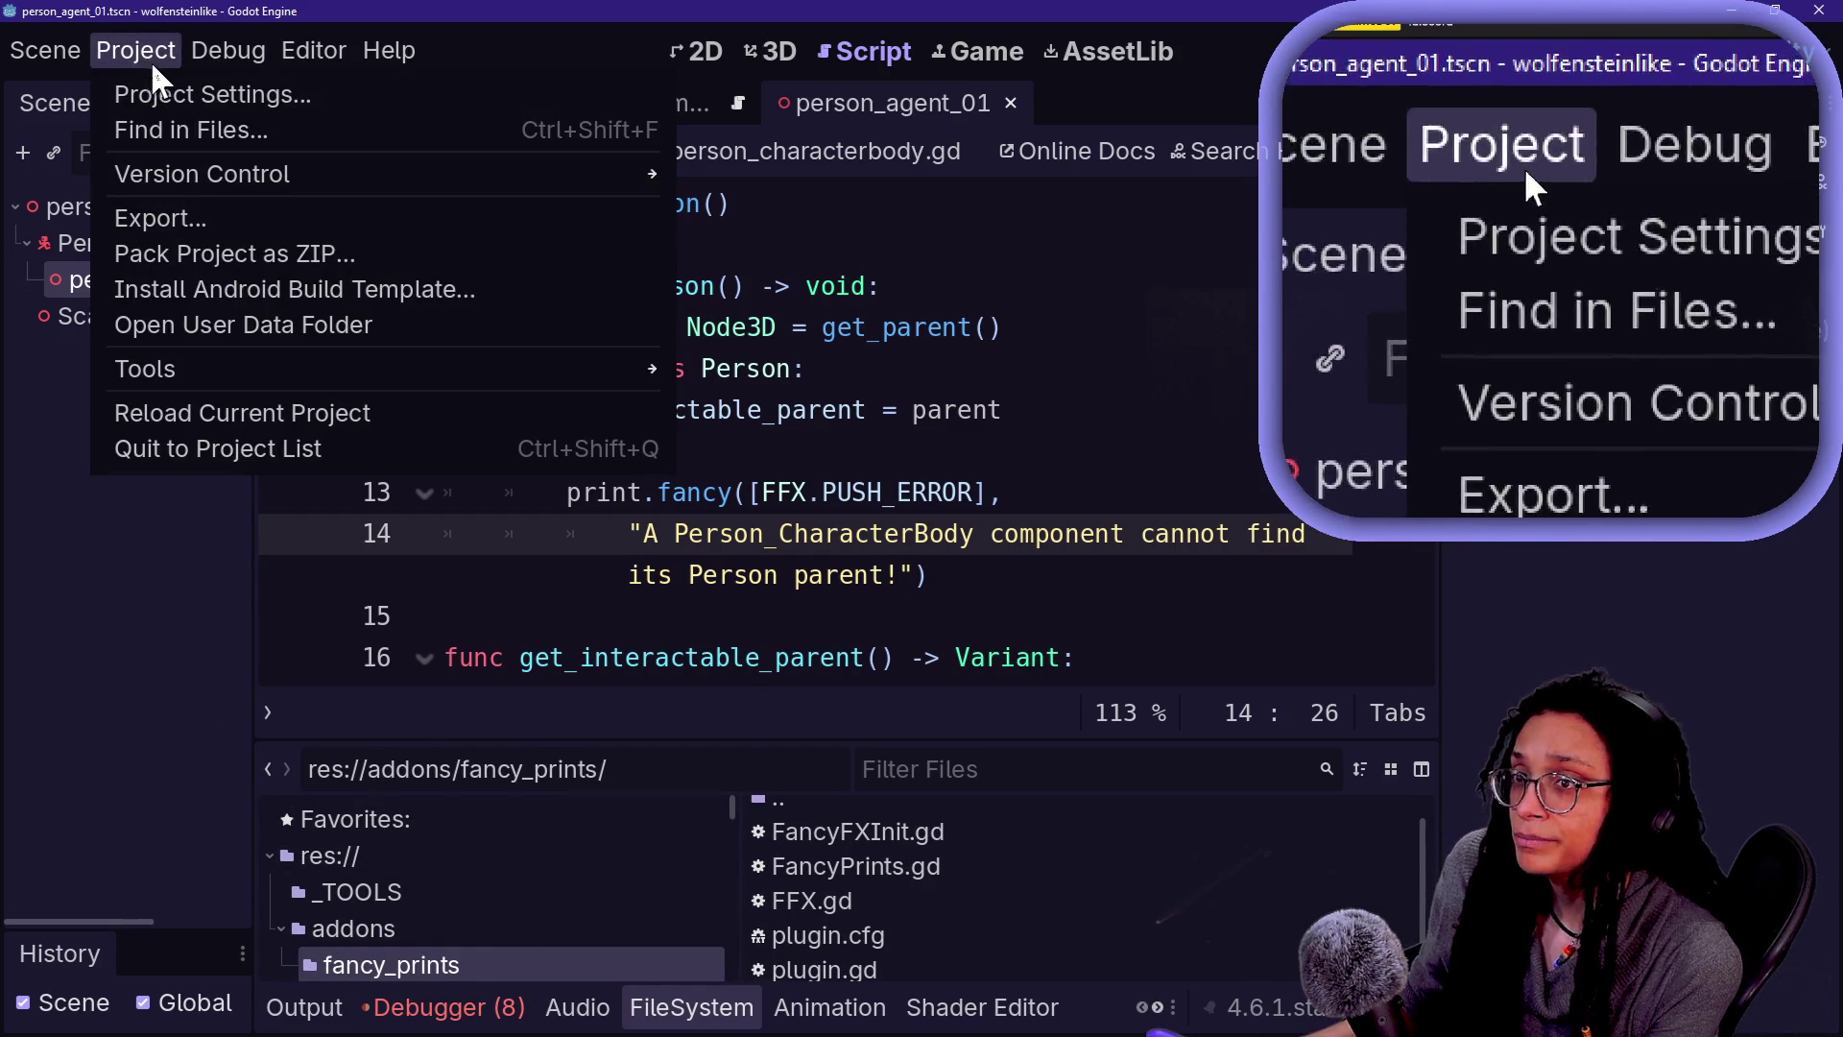
{"action": "left_click", "coordinate": [265, 95]}
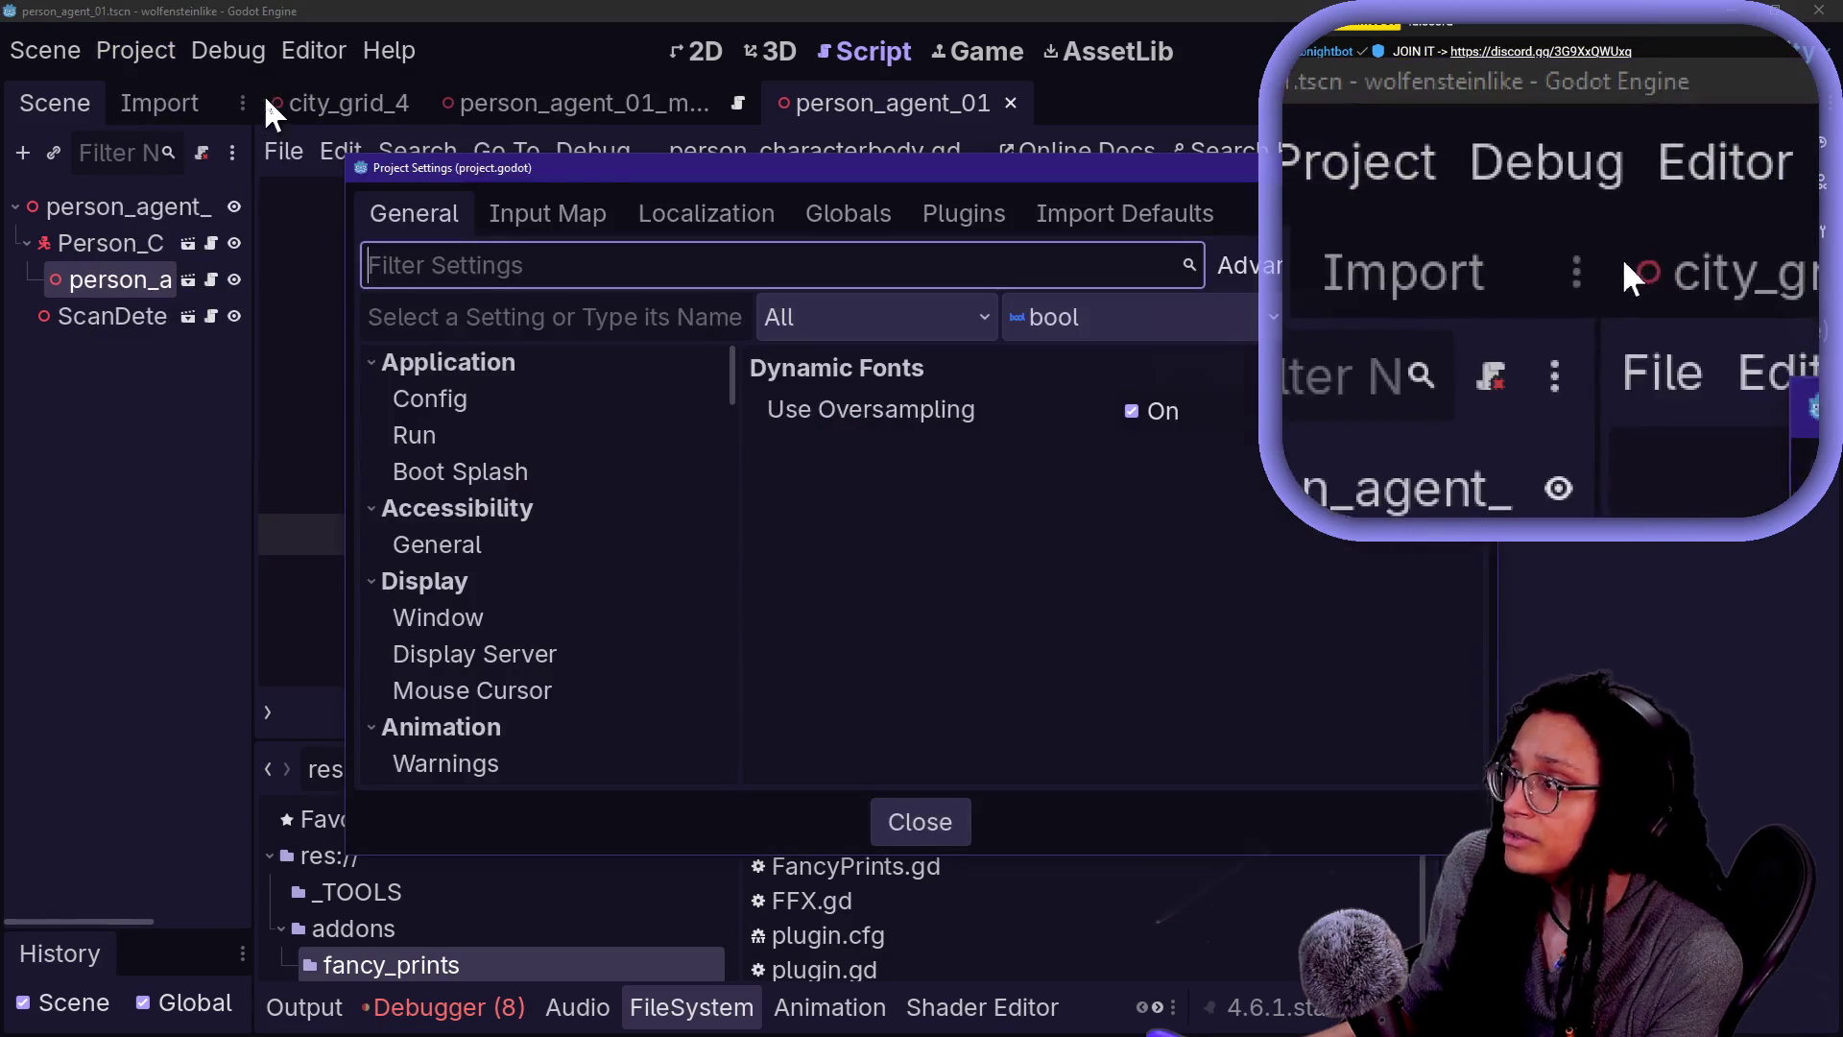
- Verify Fancy Prints is On under Plugins, close Project Settings, and go to cat_model's script
{"action": "left_click", "coordinate": [995, 217]}
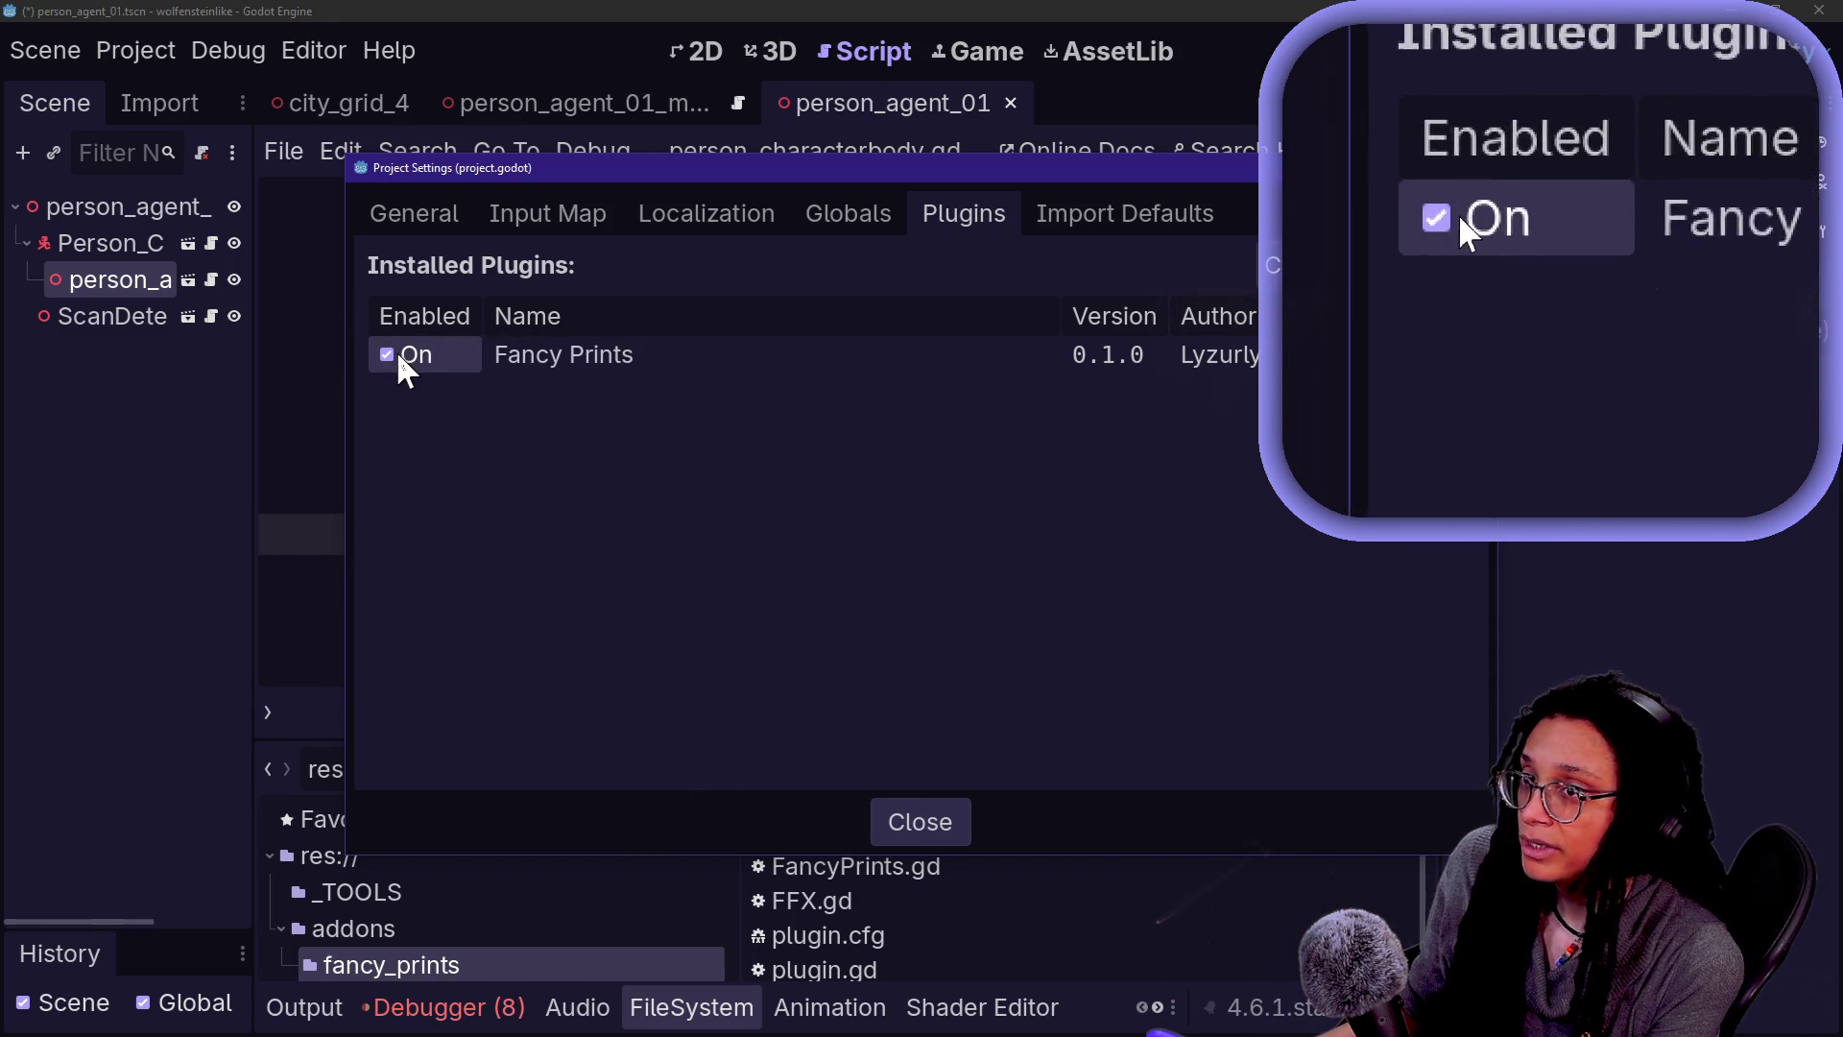
{"action": "left_click", "coordinate": [965, 814]}
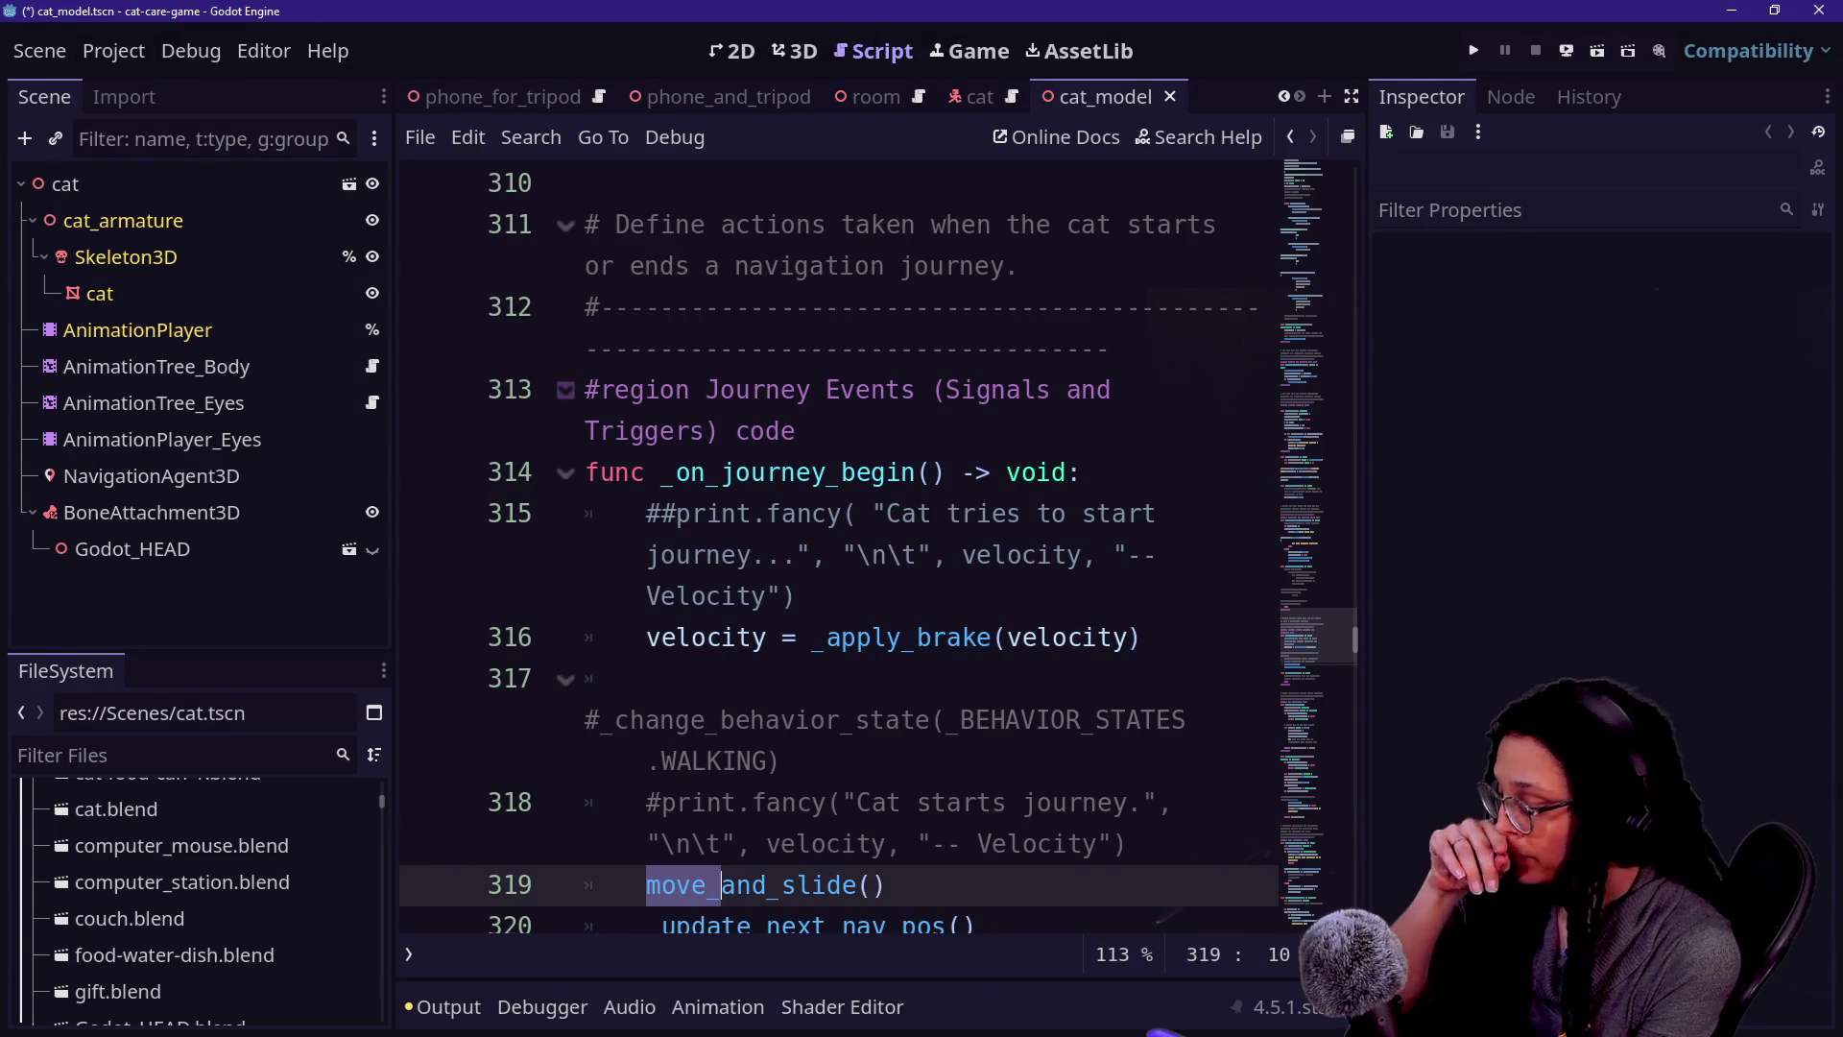
{"action": "scroll", "coordinate": [721, 884], "scroll_direction": "up", "scroll_amount": 2}
{"action": "left_click", "coordinate": [931, 637]}
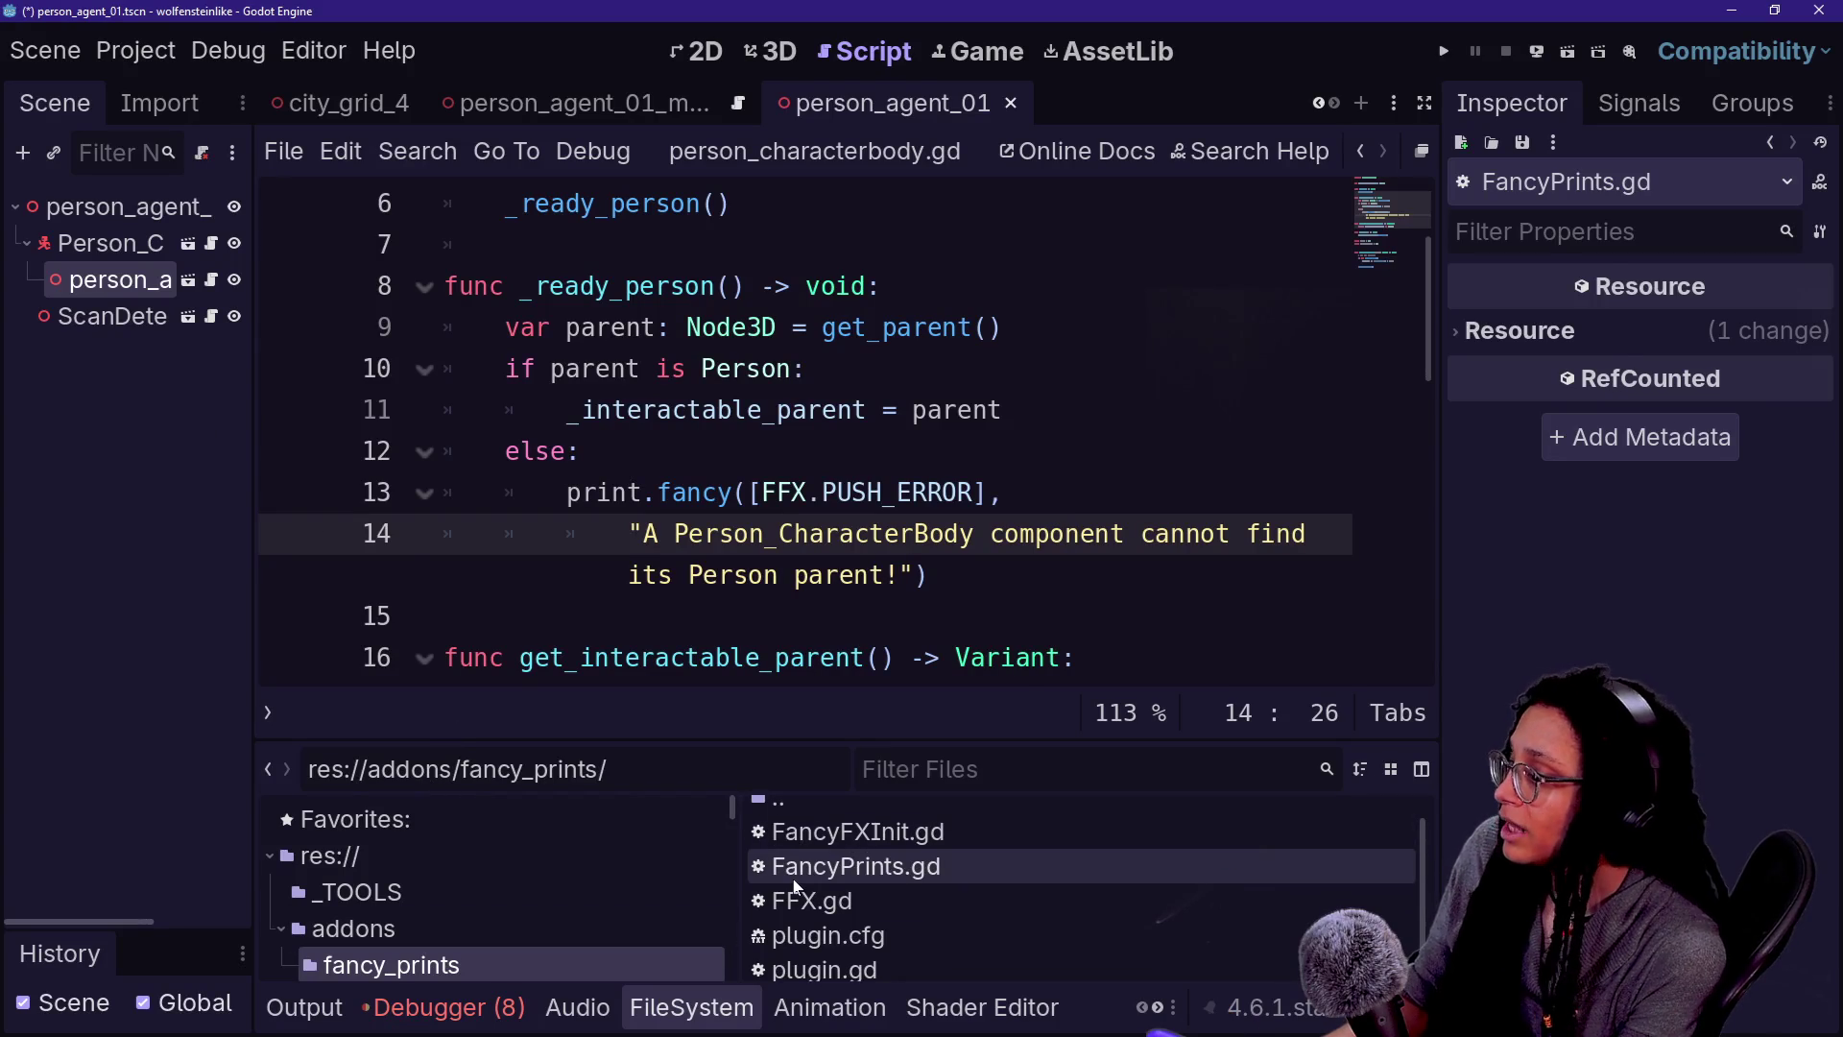
- Open FancyPrints.gd in distraction-free mode and scroll up to its TODO notes at line 5
{"action": "left_click", "coordinate": [793, 878]}
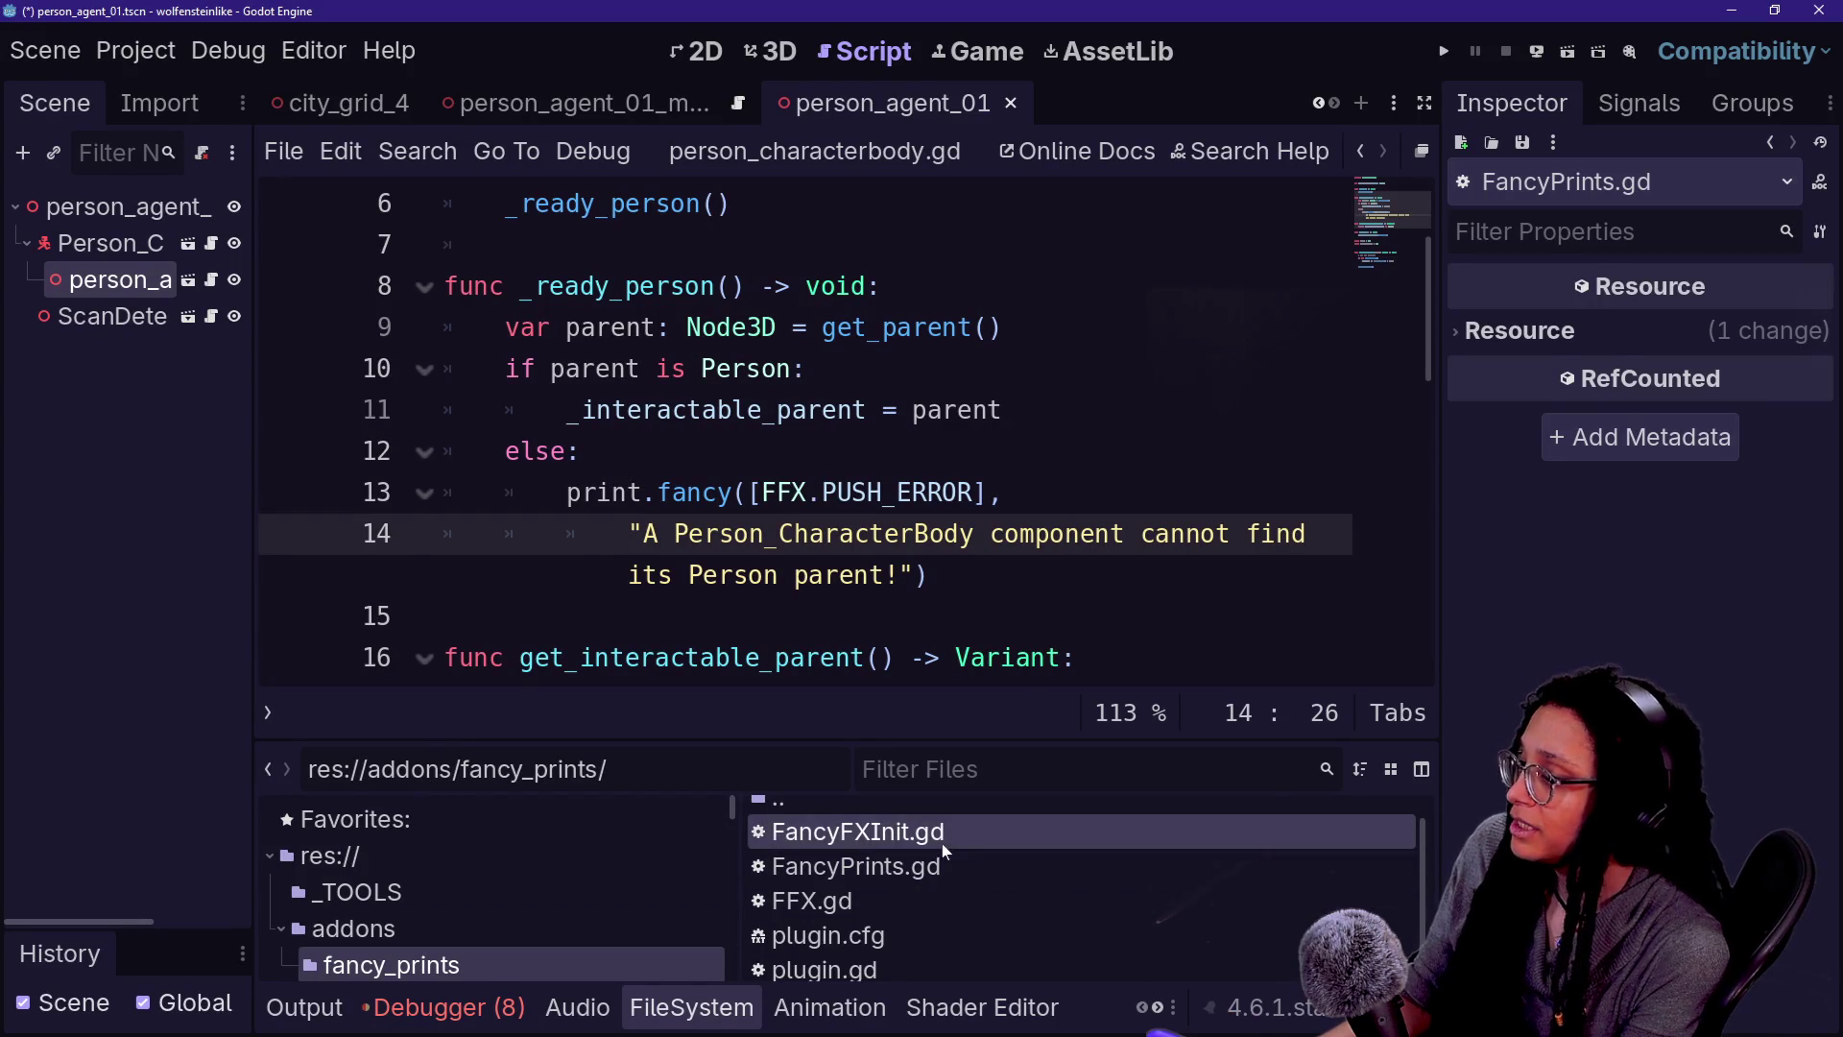
{"action": "double_click", "coordinate": [923, 867]}
{"action": "scroll", "coordinate": [844, 432], "scroll_direction": "up", "scroll_amount": 15}
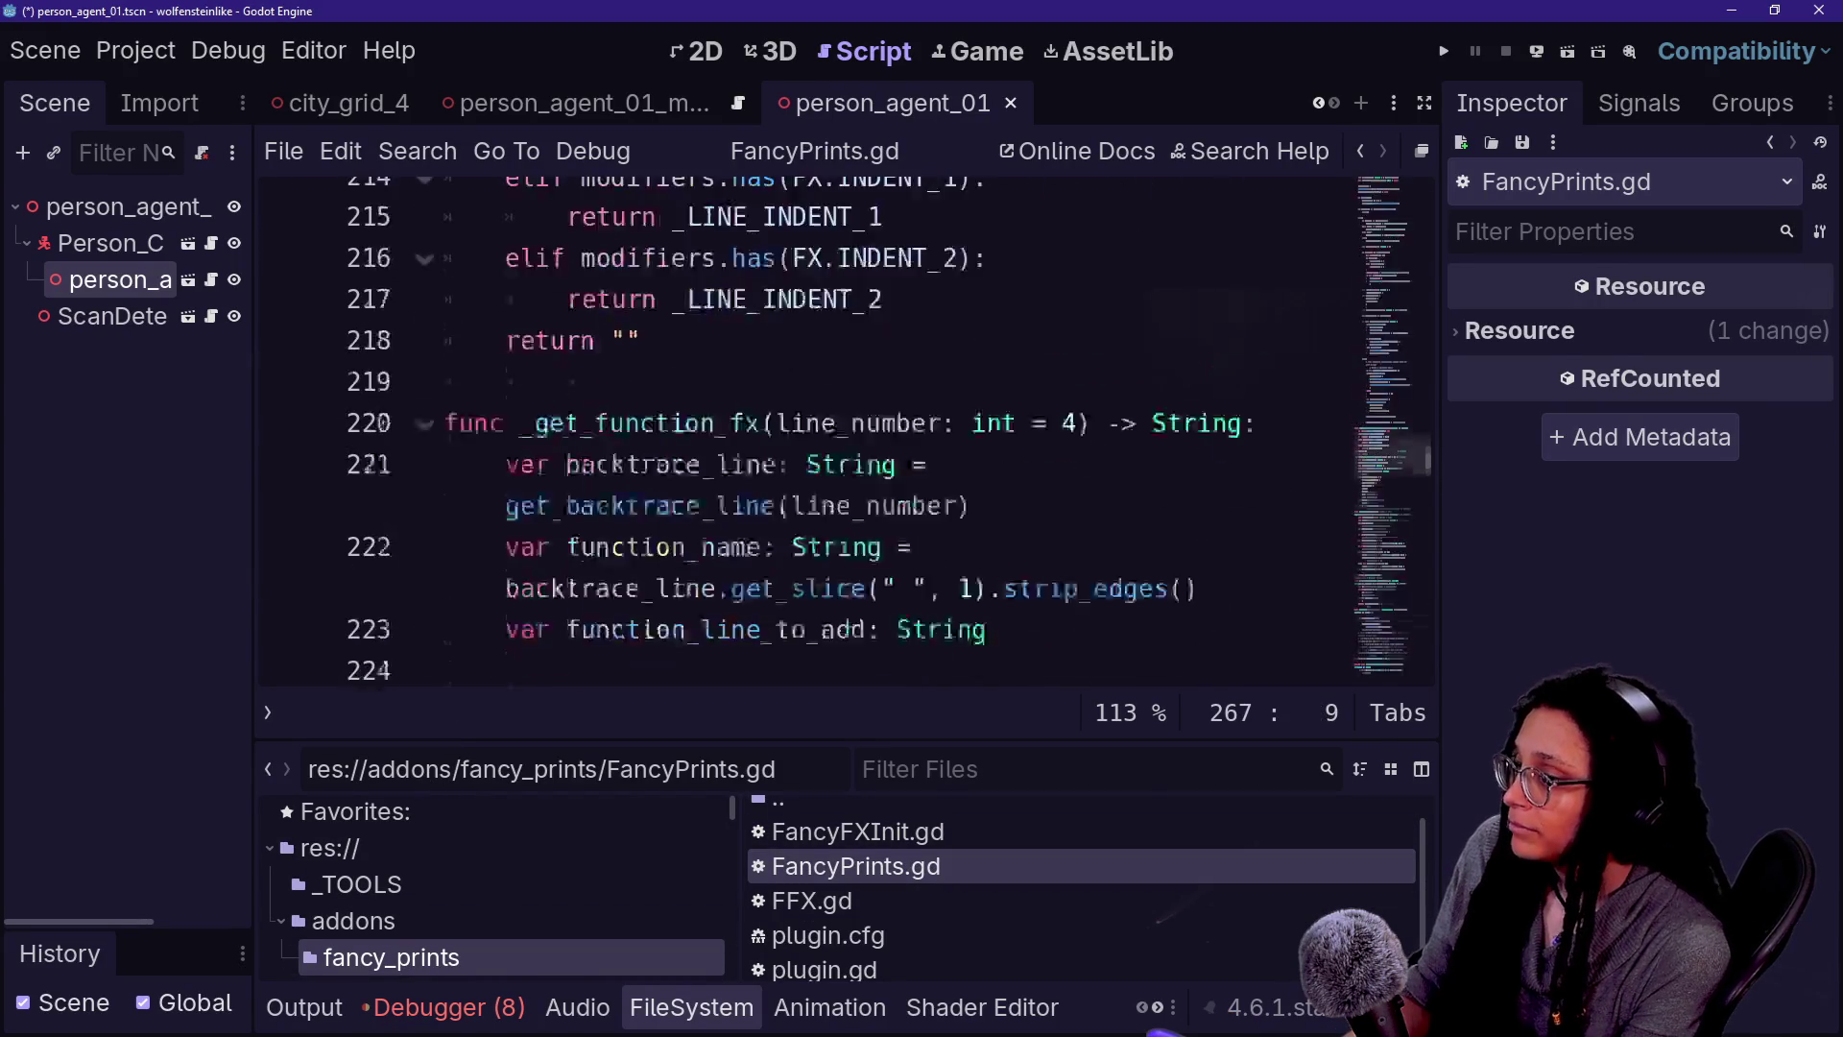
{"action": "key", "text": "ctrl+shift+F11"}
{"action": "key", "text": "alt+o"}
{"action": "key", "text": "alt+o"}
{"action": "left_click_drag", "start_coordinate": [1791, 408], "coordinate": [1791, 210]}
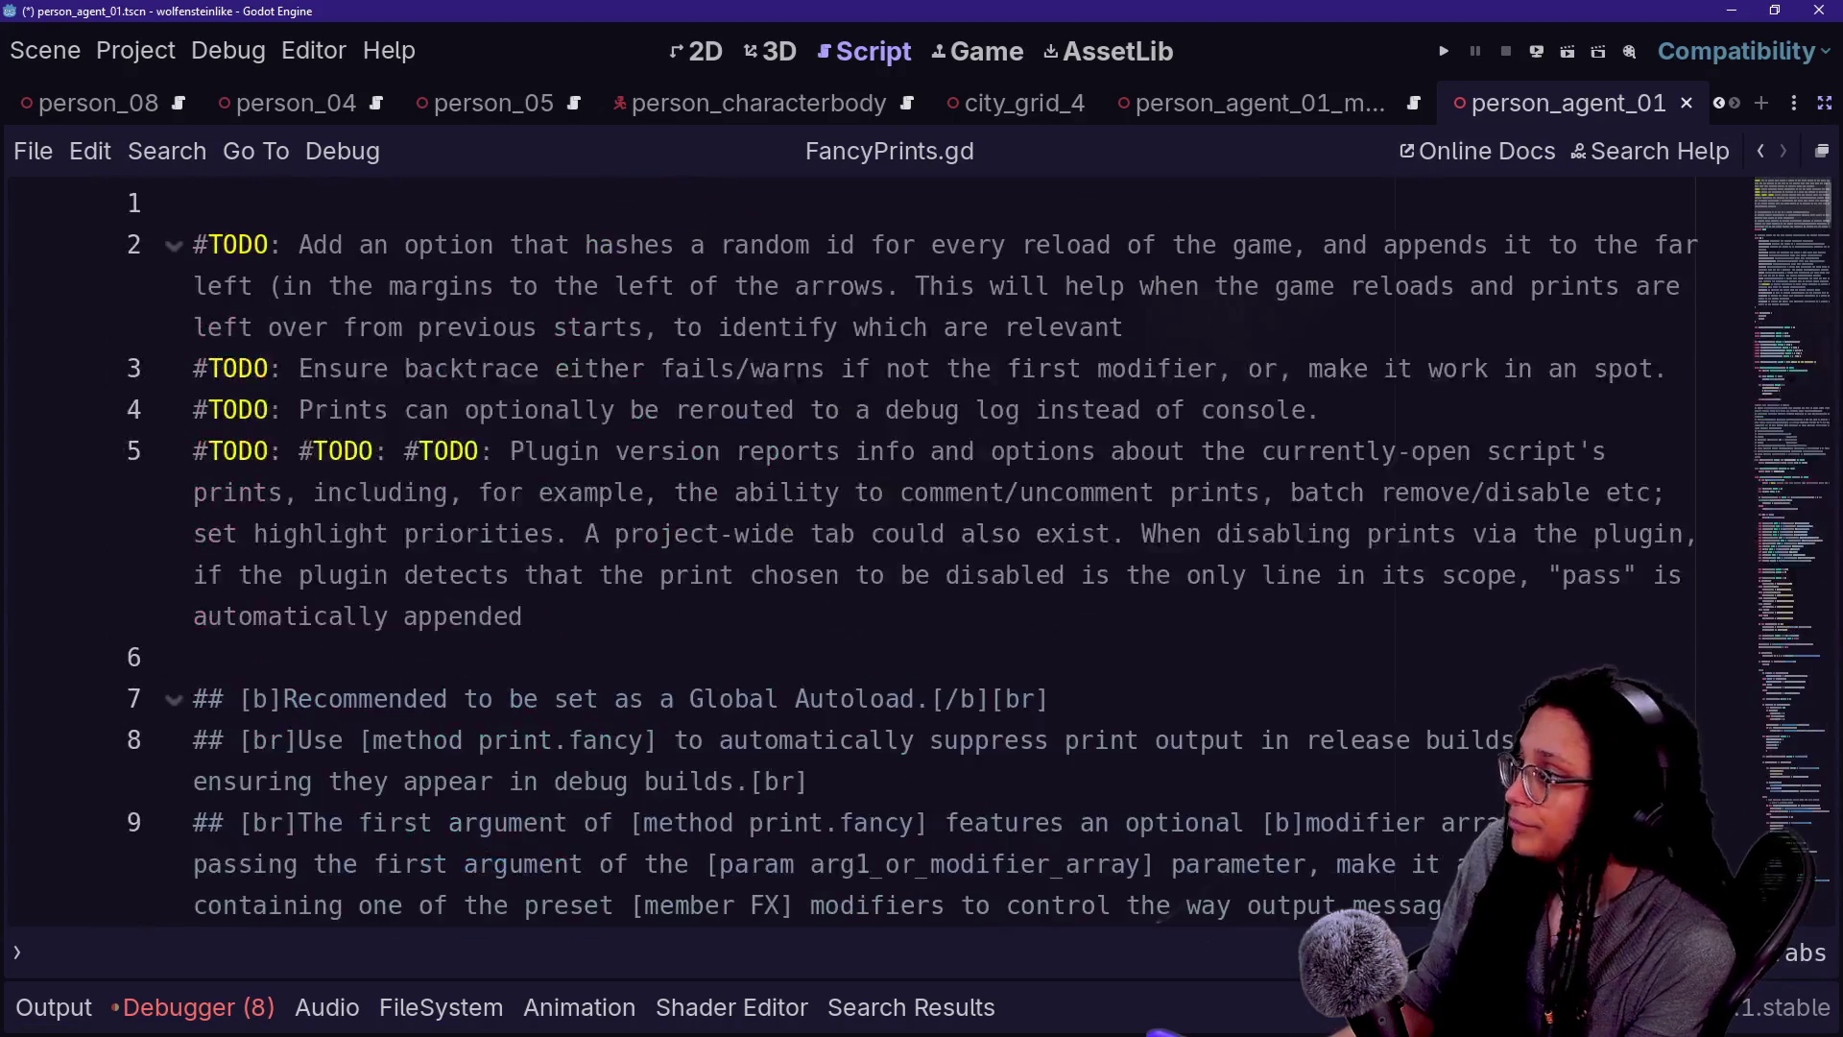
{"action": "left_click", "coordinate": [857, 451], "text": "shift"}
{"action": "left_click", "coordinate": [857, 452]}
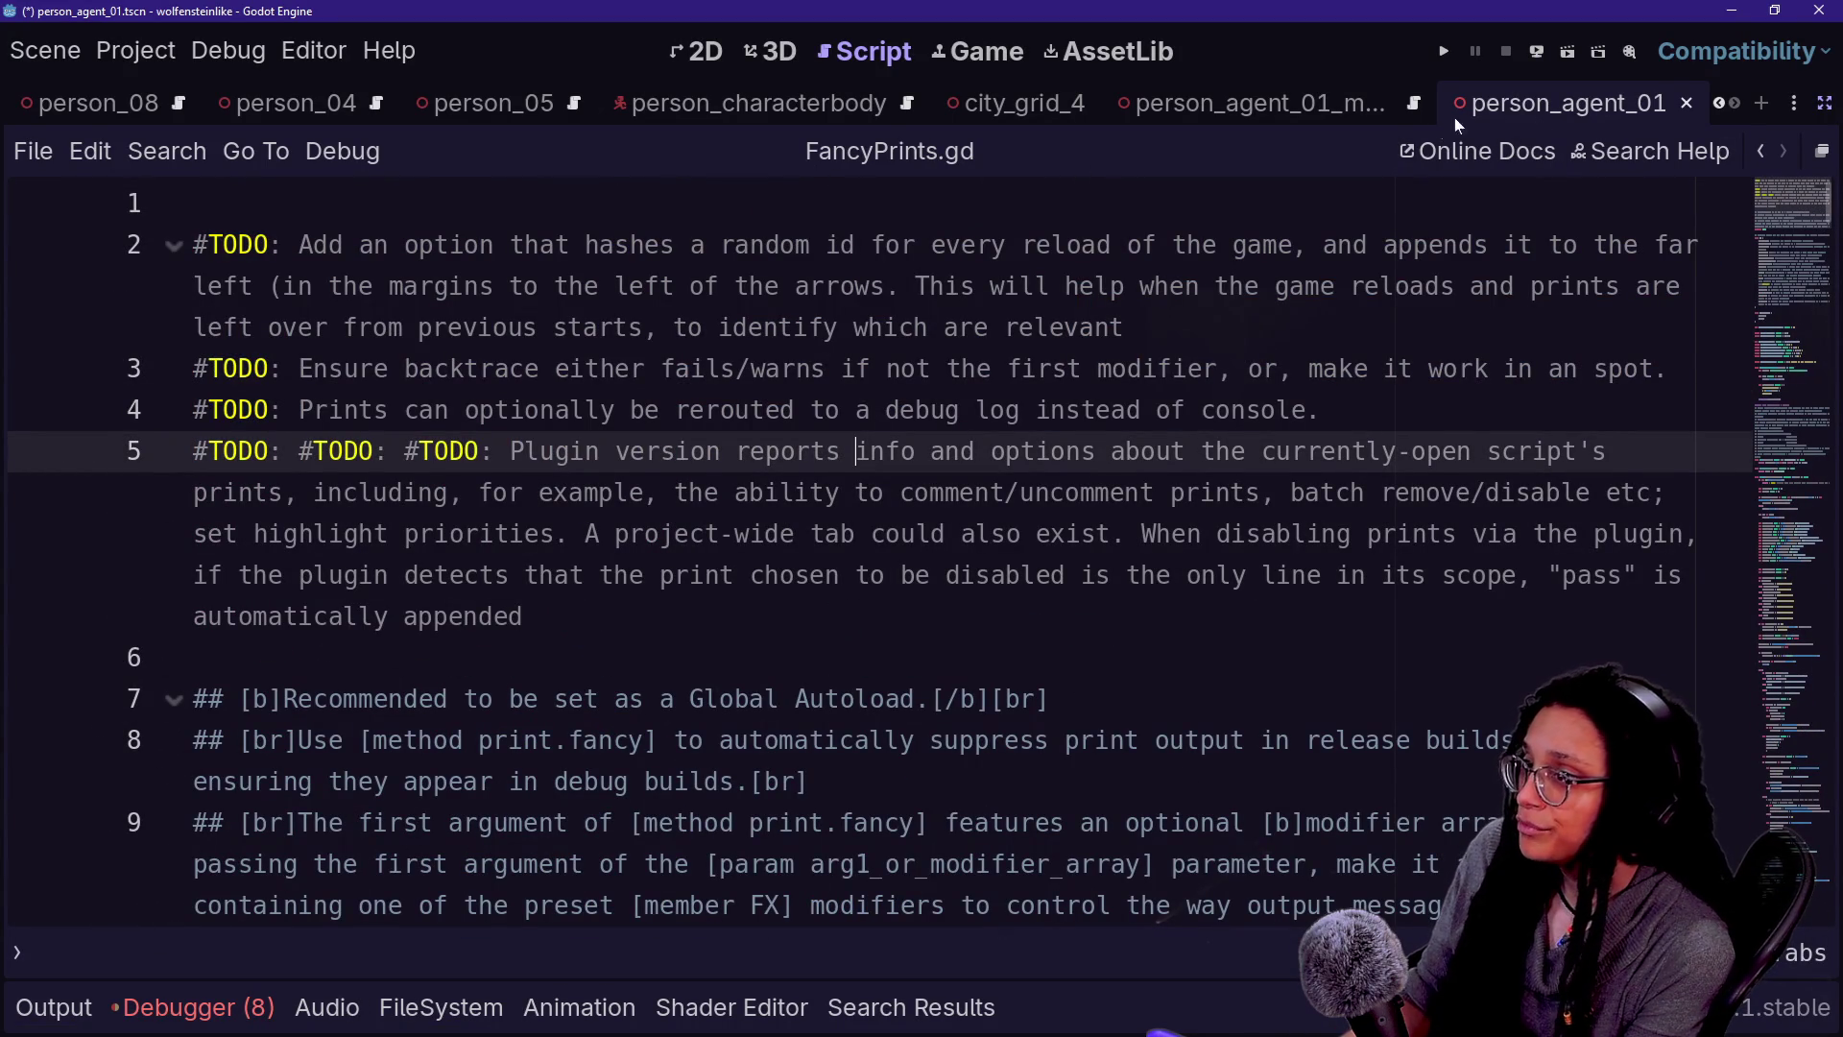
- Open the Search Help documentation dialog from the Help menu
{"action": "left_click", "coordinate": [230, 43]}
{"action": "mouse_move", "coordinate": [304, 60]}
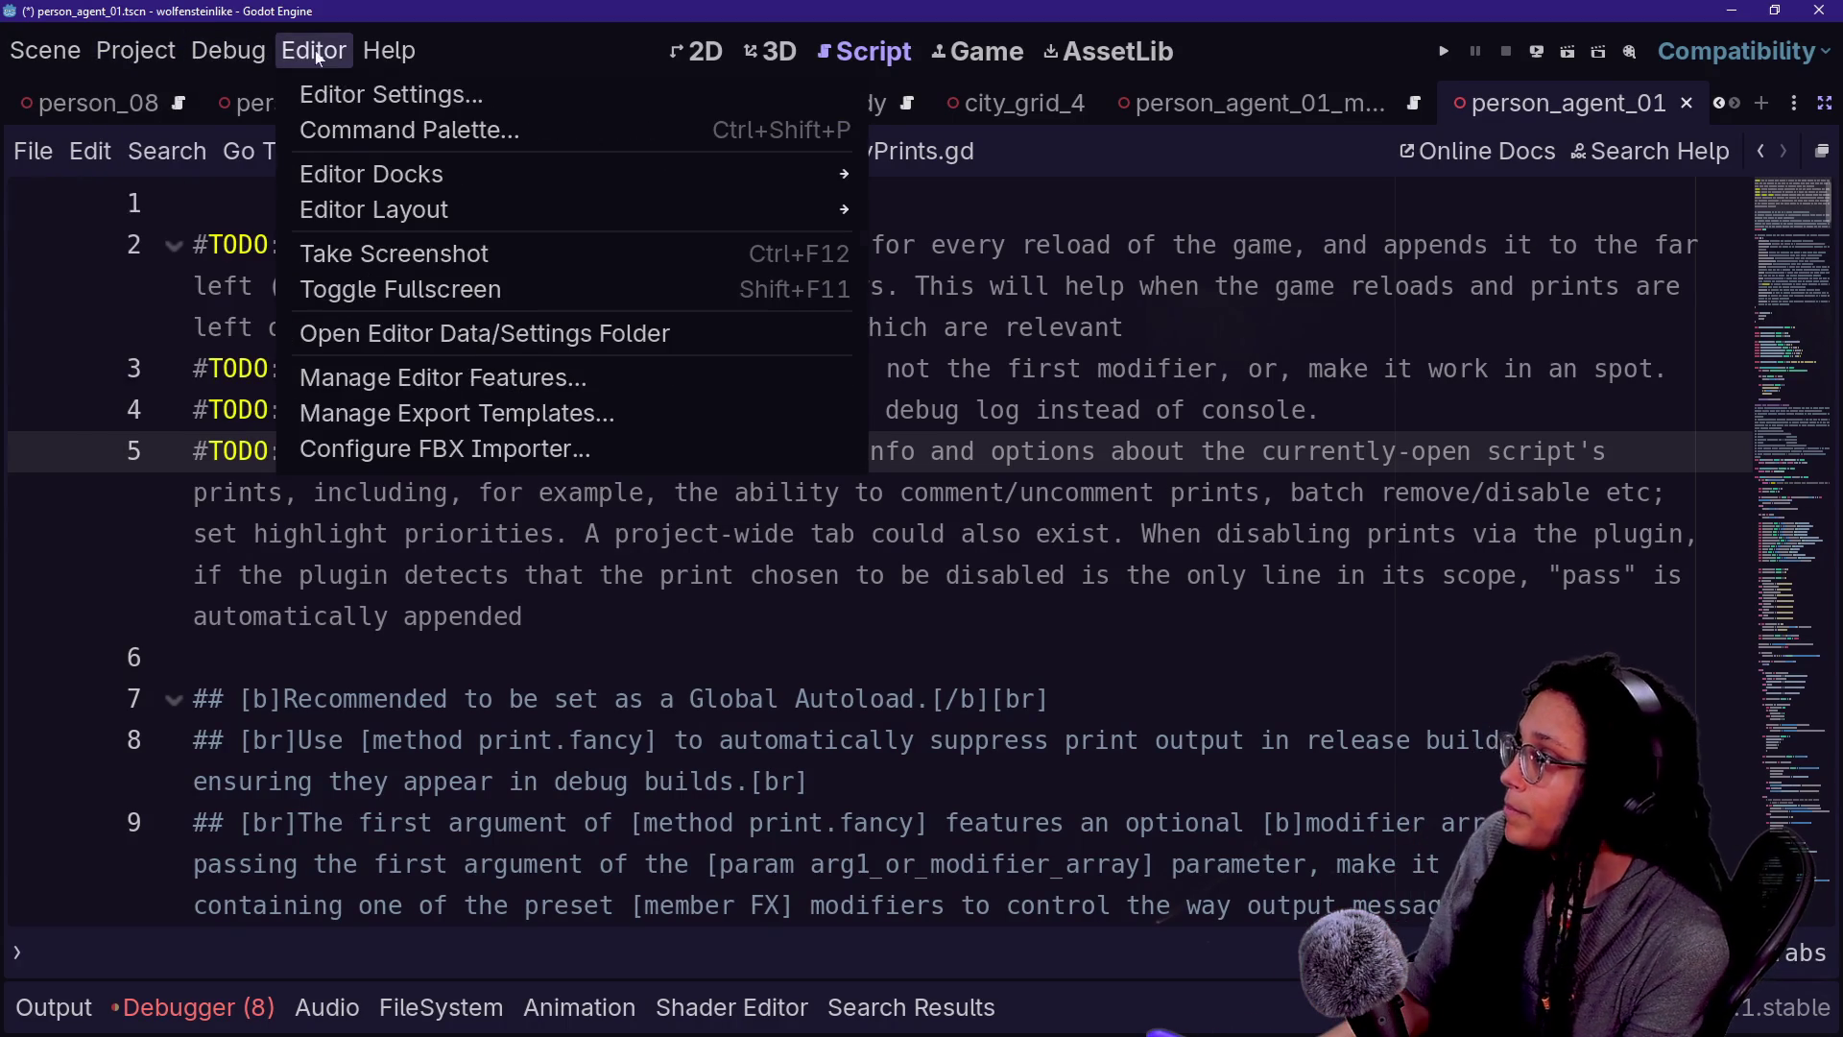
{"action": "mouse_move", "coordinate": [388, 50]}
{"action": "left_click", "coordinate": [461, 90]}
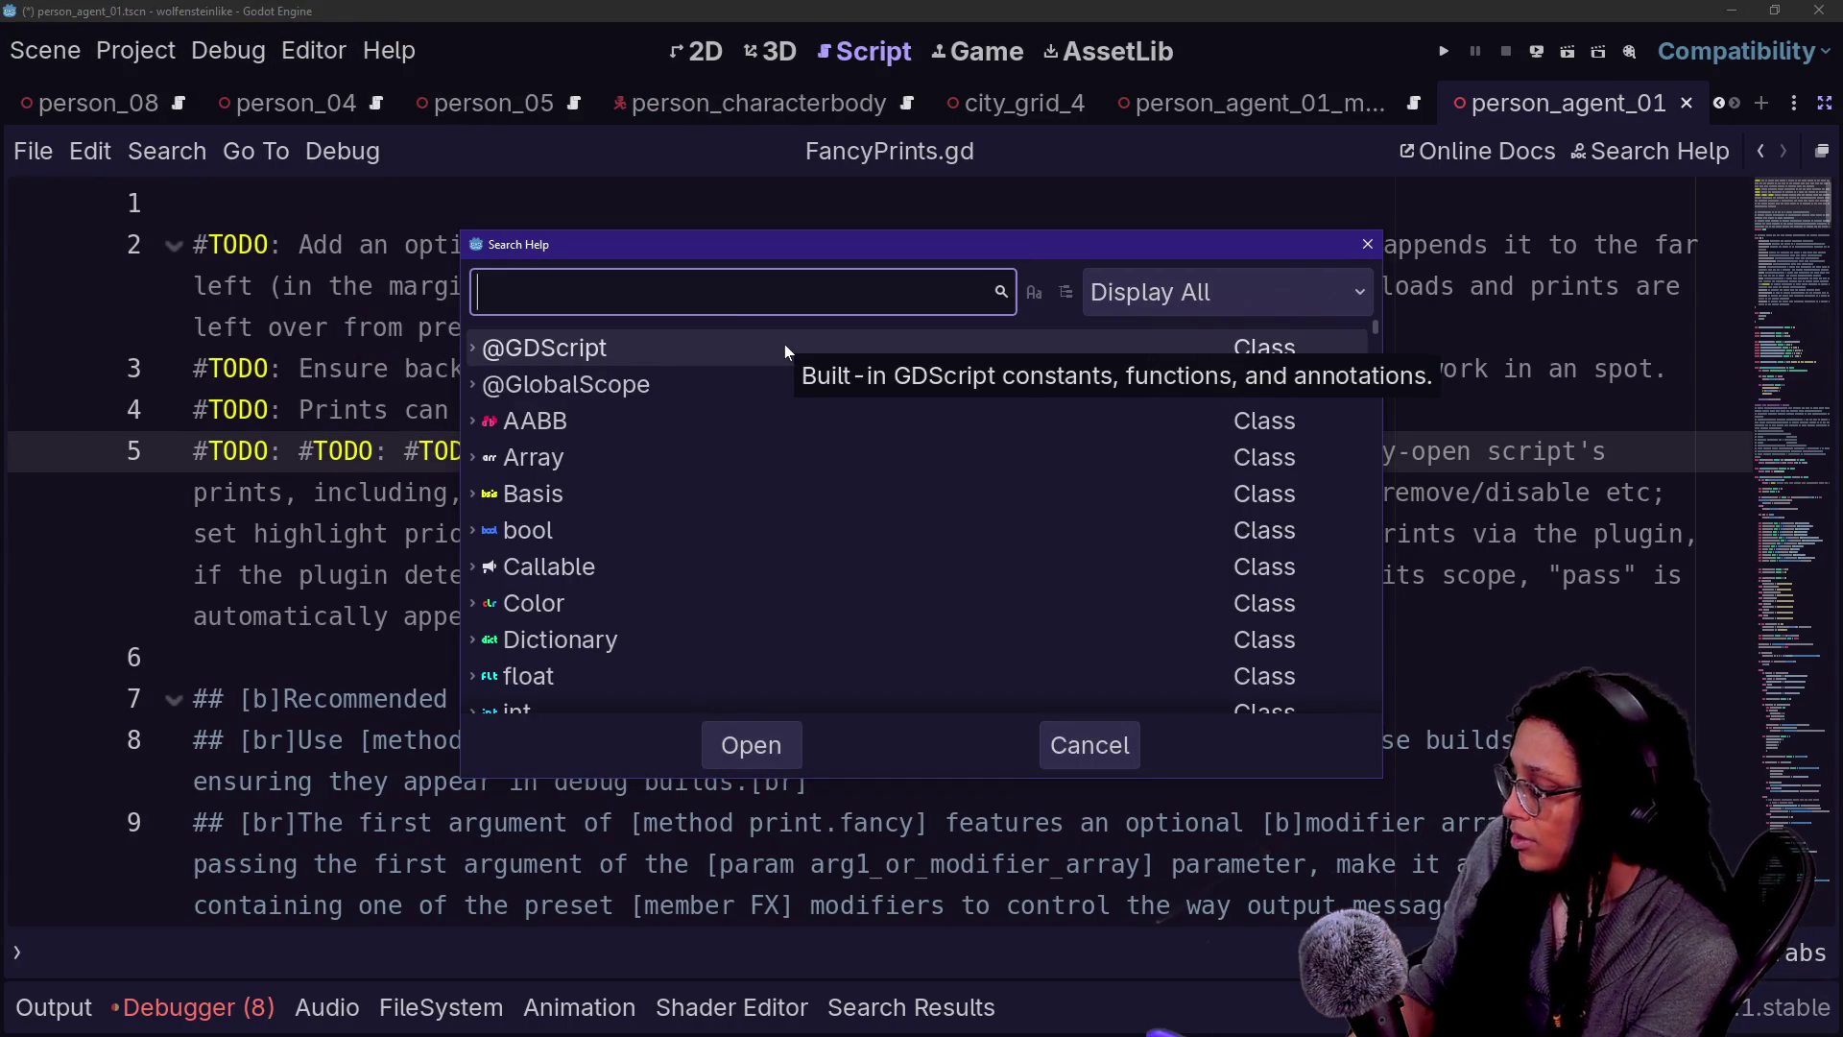
- Search help for 'fancy' and read through the FancyPrints.gd class documentation page
{"action": "type", "text": "fancy"}
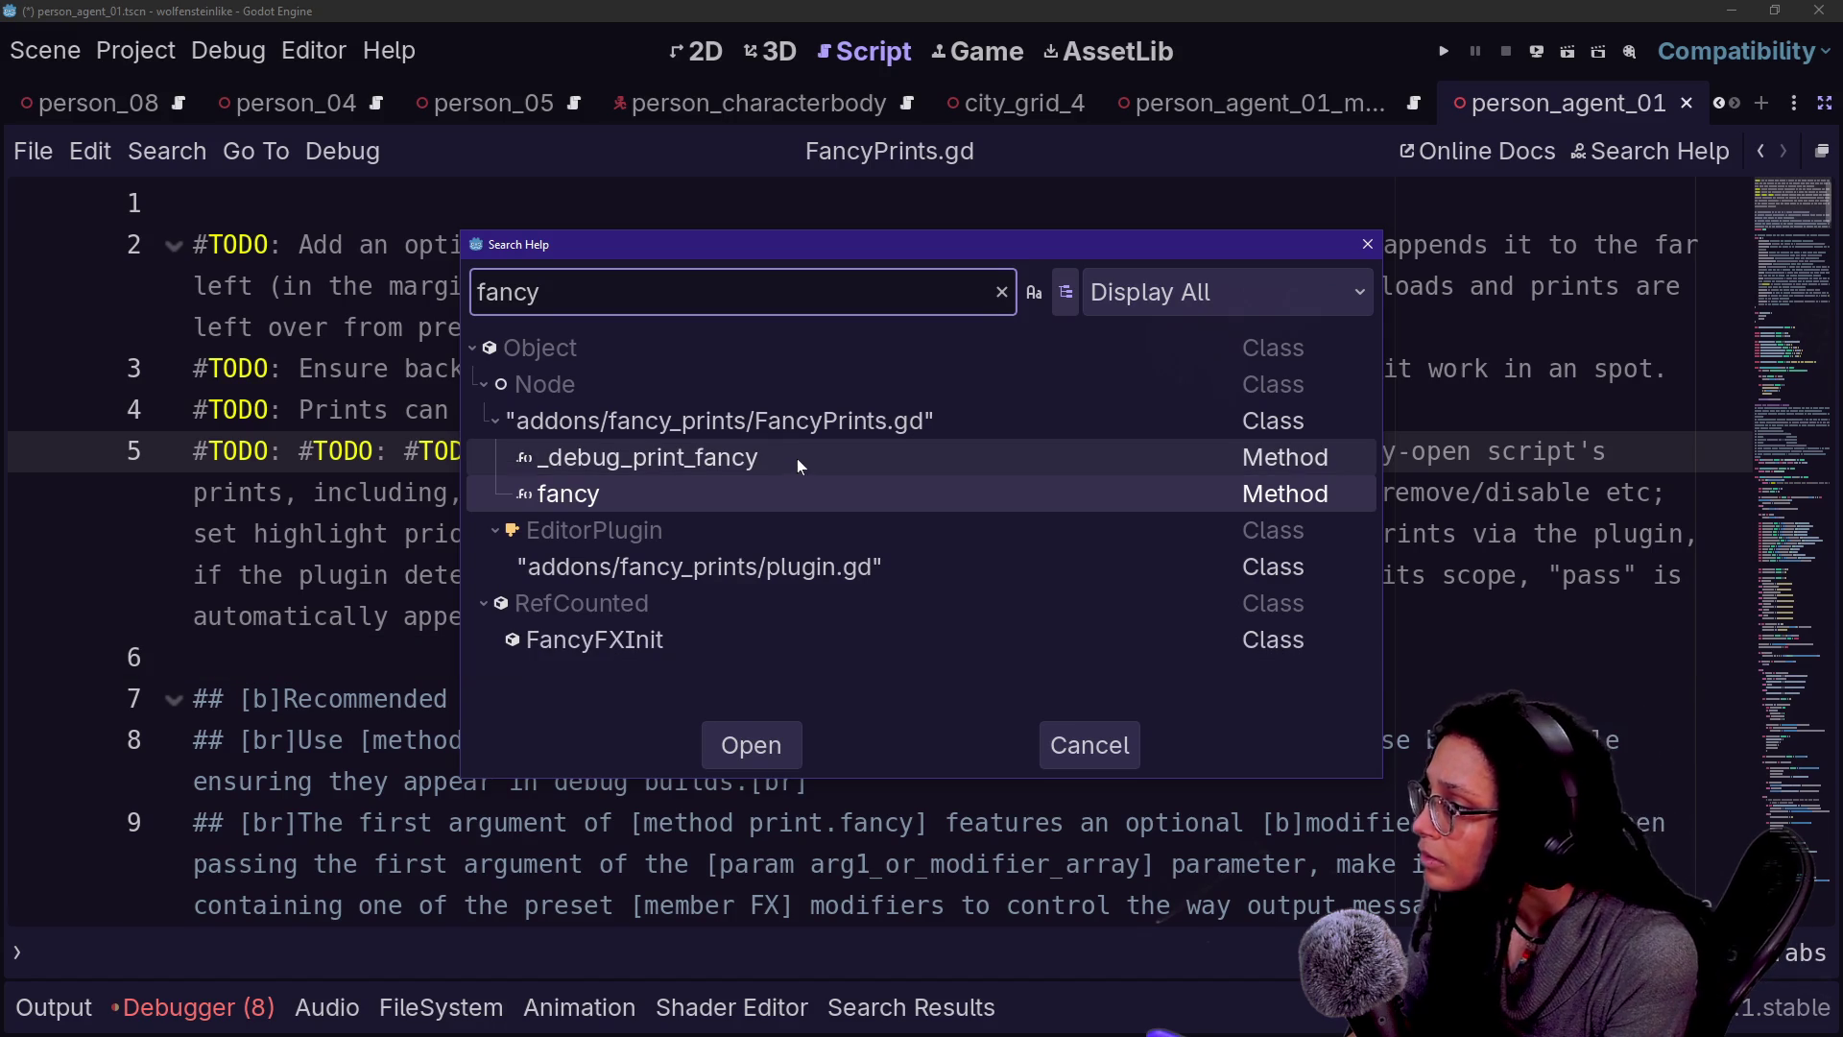
{"action": "double_click", "coordinate": [789, 490]}
{"action": "scroll", "coordinate": [384, 532], "scroll_direction": "up", "scroll_amount": 5}
{"action": "scroll", "coordinate": [384, 532], "scroll_direction": "up", "scroll_amount": 10}
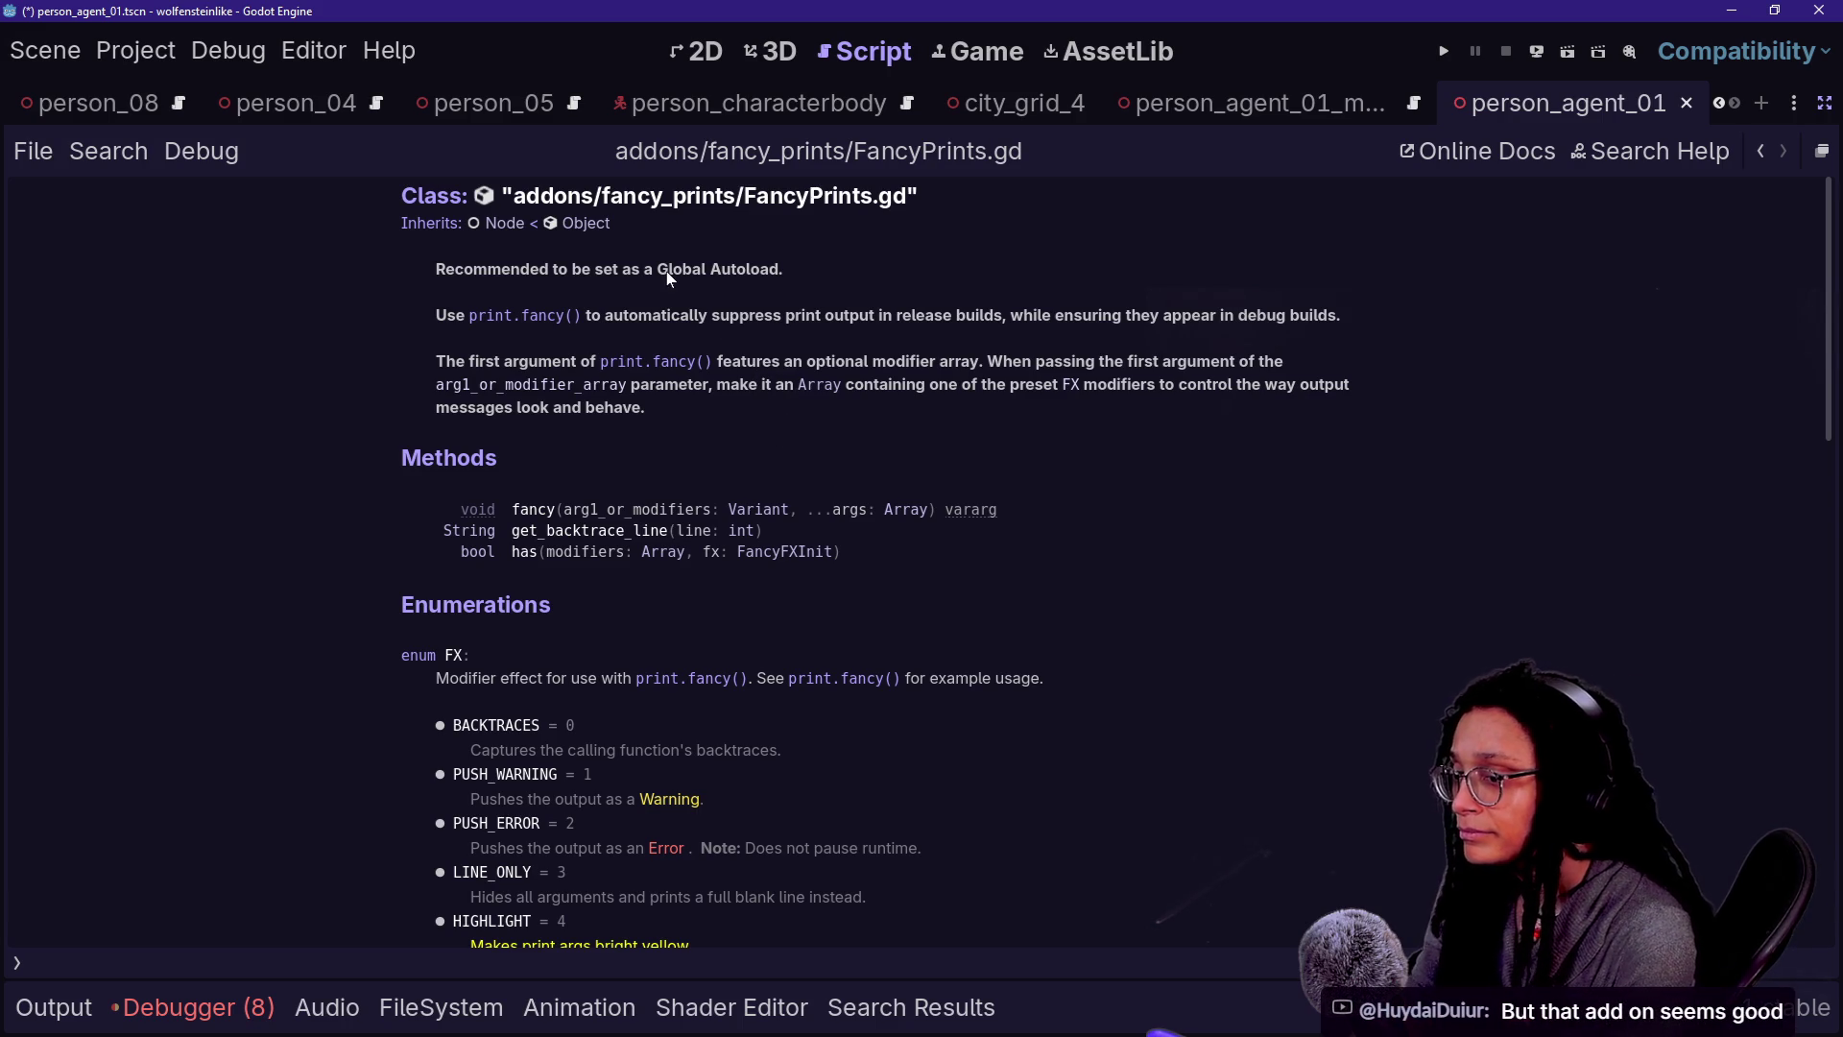
{"action": "scroll", "coordinate": [1212, 513], "scroll_direction": "down", "scroll_amount": 5}
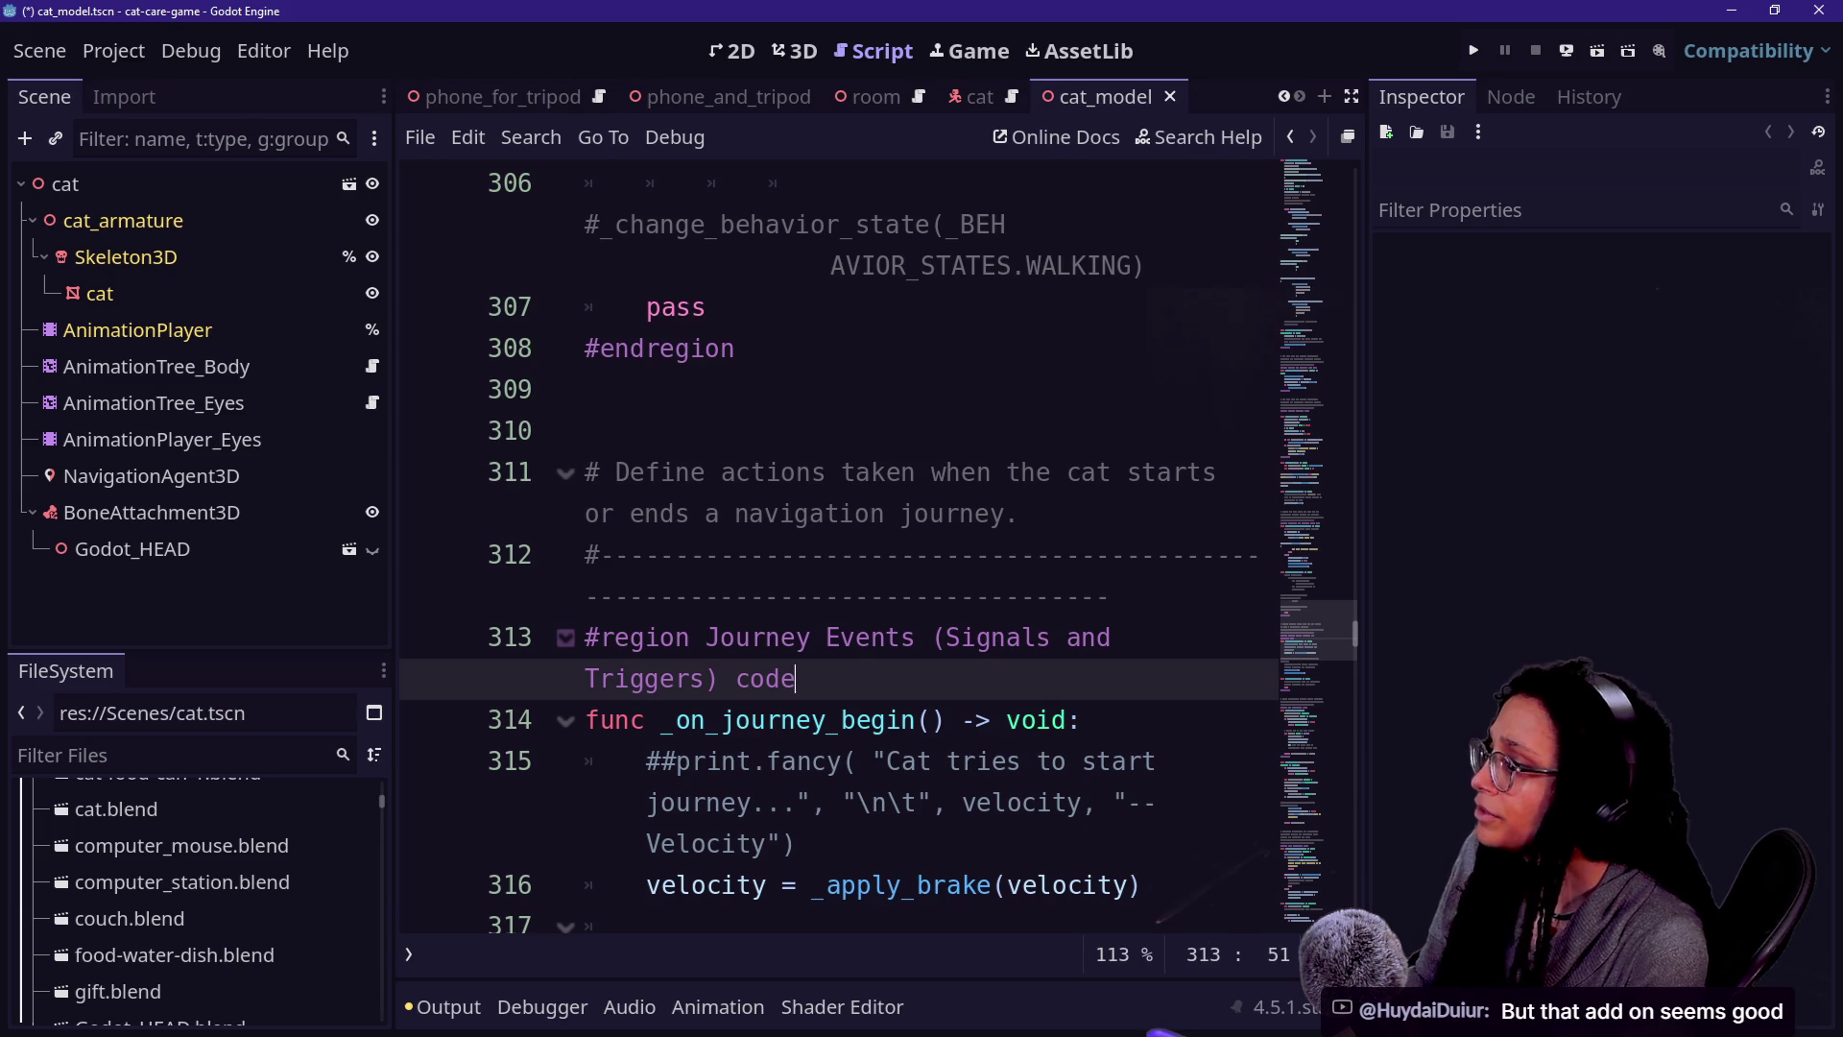
- Run the cat-care-game project in the embedded Game view and bring up its output log
{"action": "left_click", "coordinate": [1474, 50]}
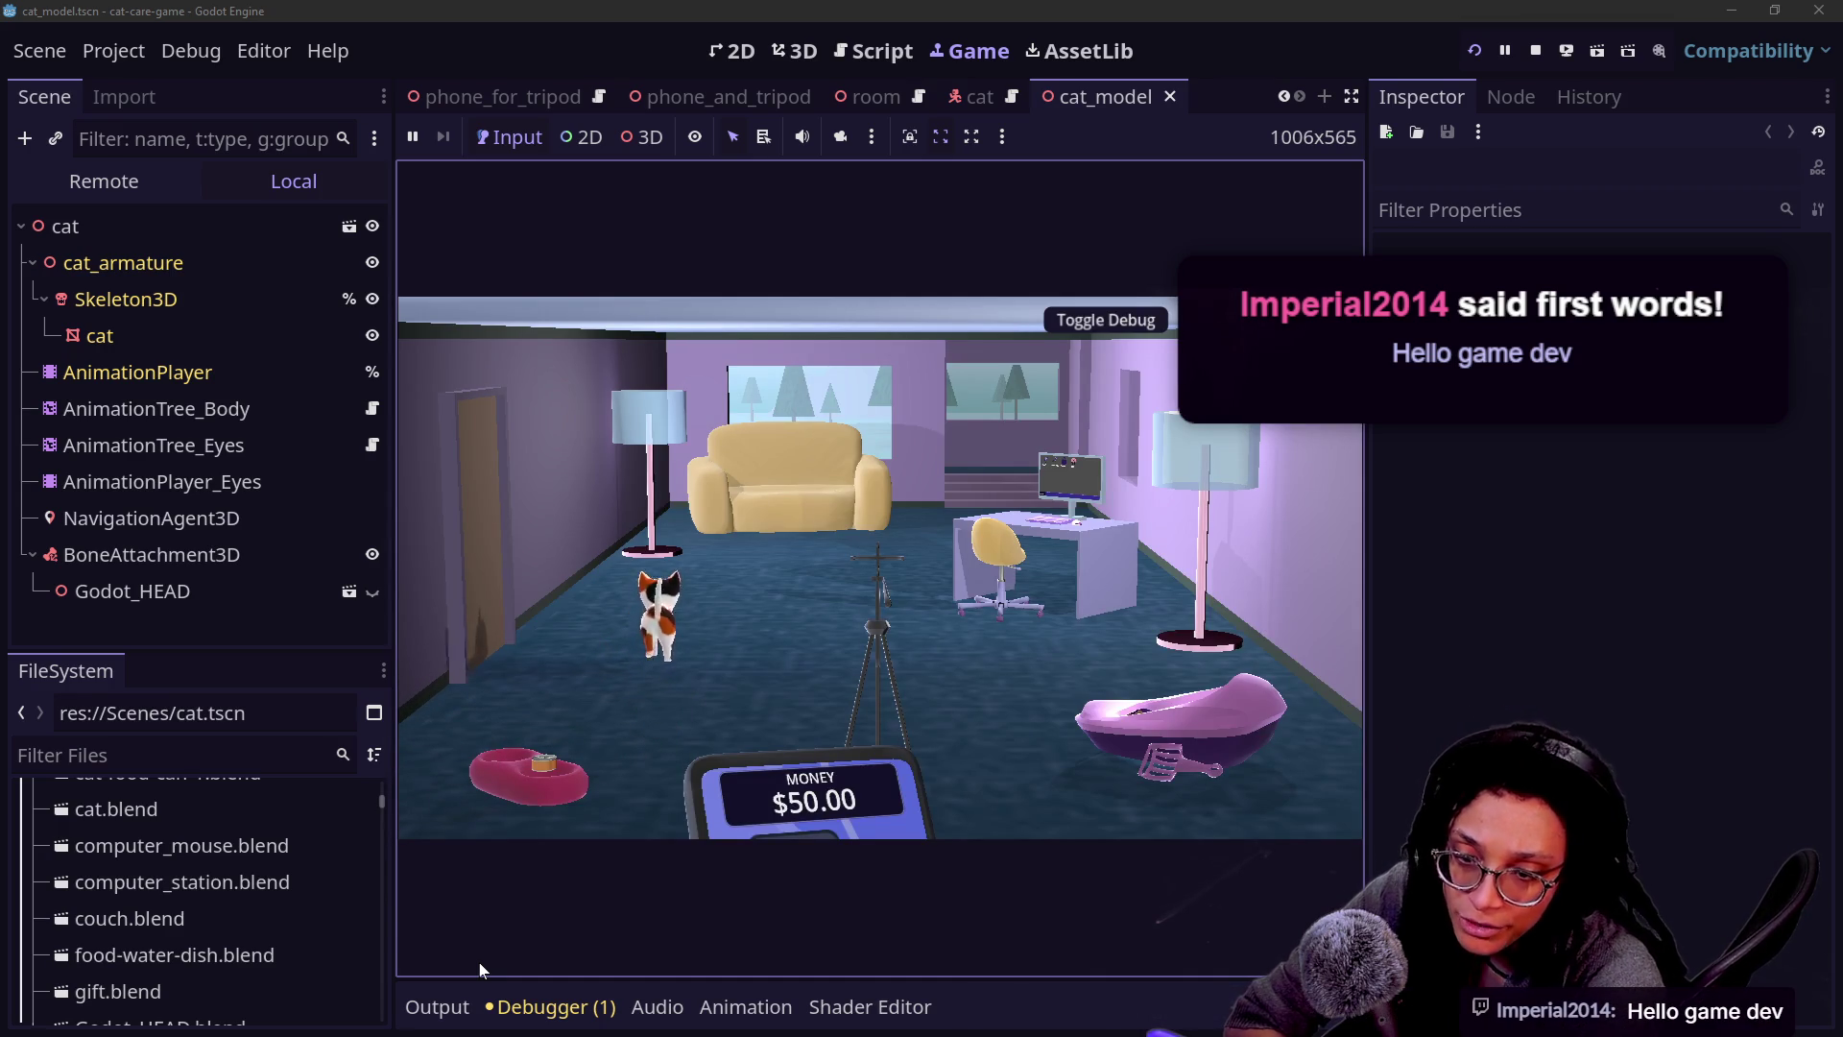
{"action": "left_click", "coordinate": [436, 1007]}
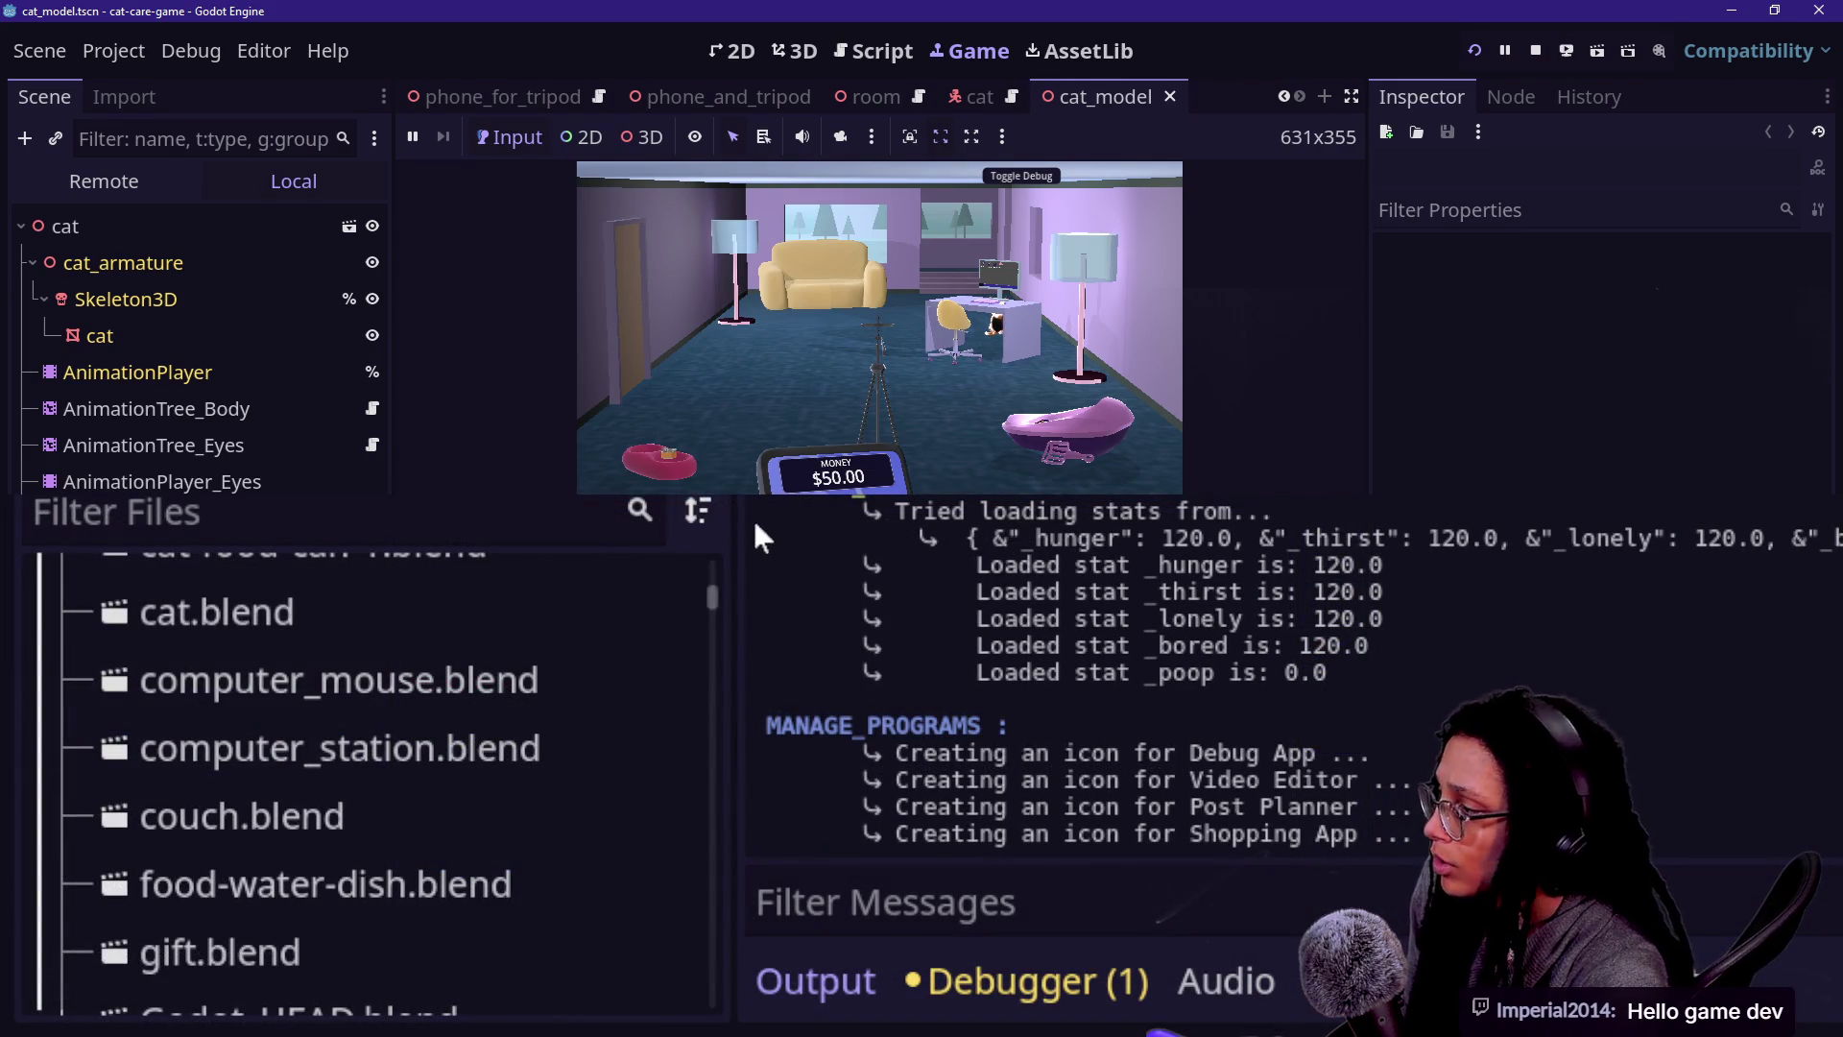
- Widen the output log with distraction-free mode and scroll through the colour-styled debug messages
{"action": "key", "text": "ctrl+shift+F11"}
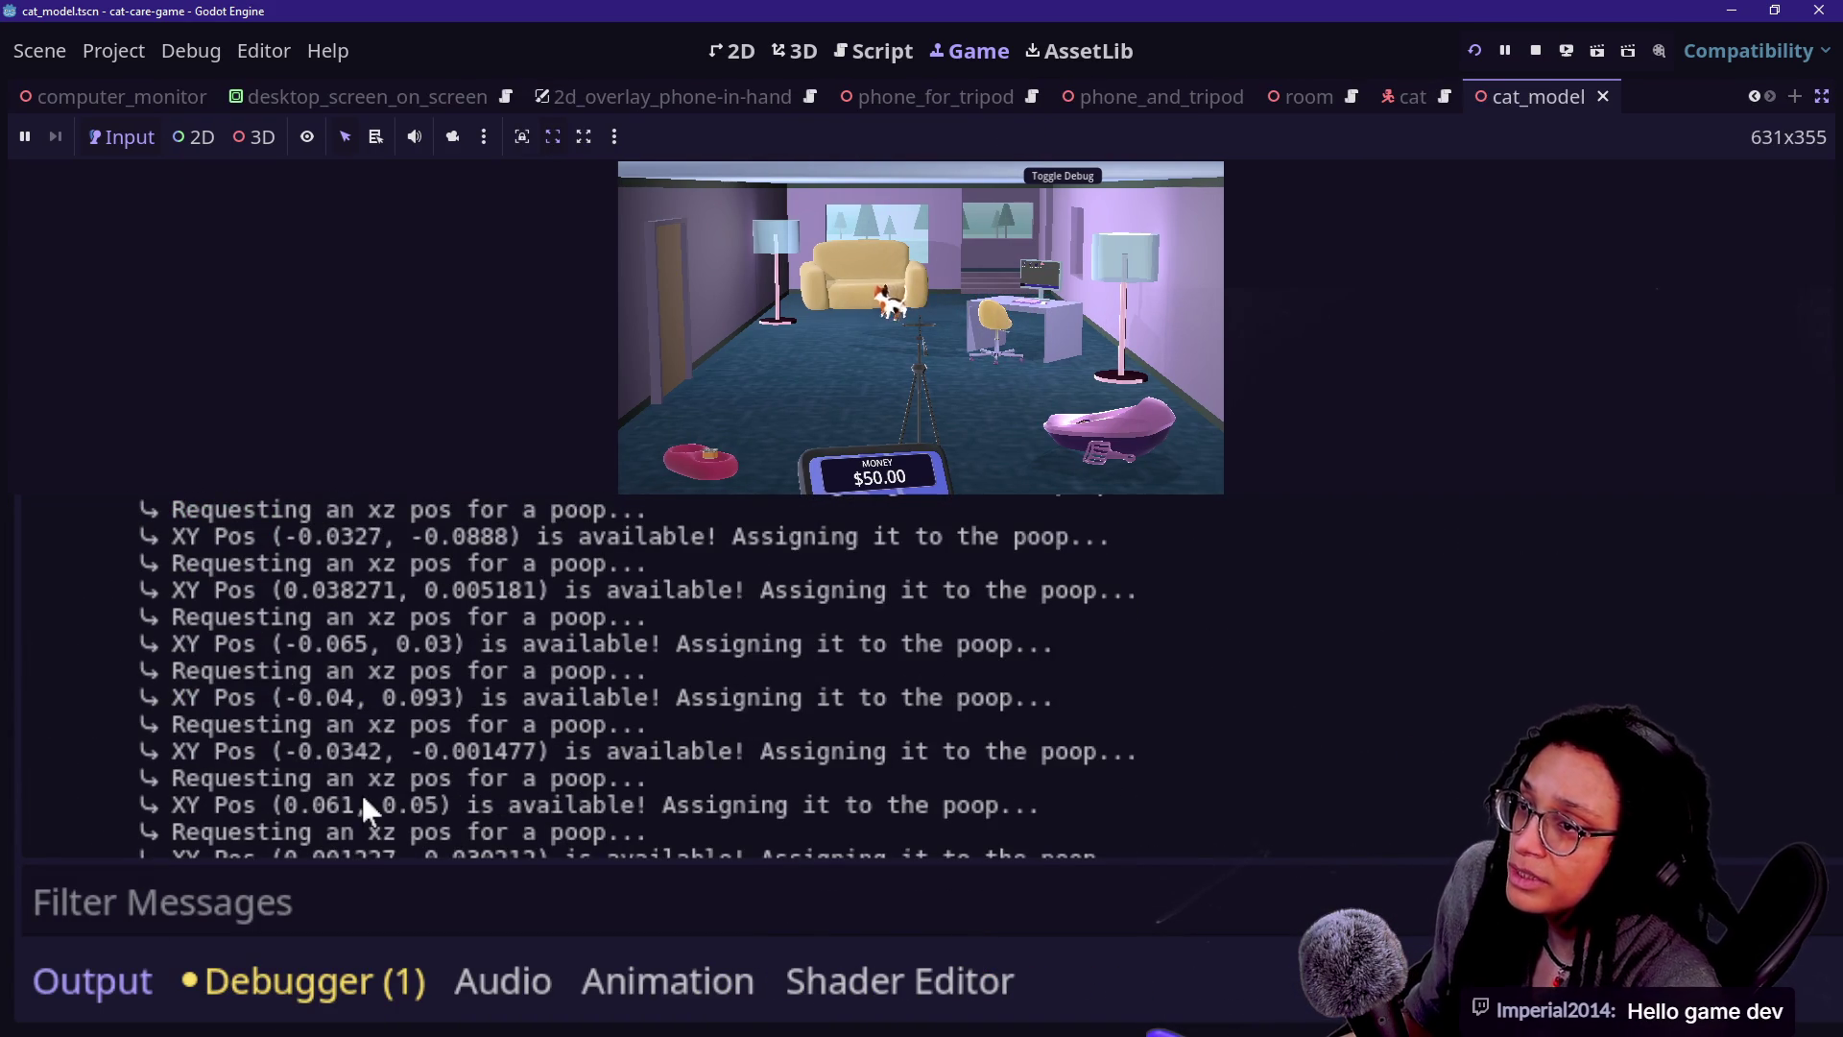
{"action": "scroll", "coordinate": [361, 791], "scroll_direction": "up", "scroll_amount": 10}
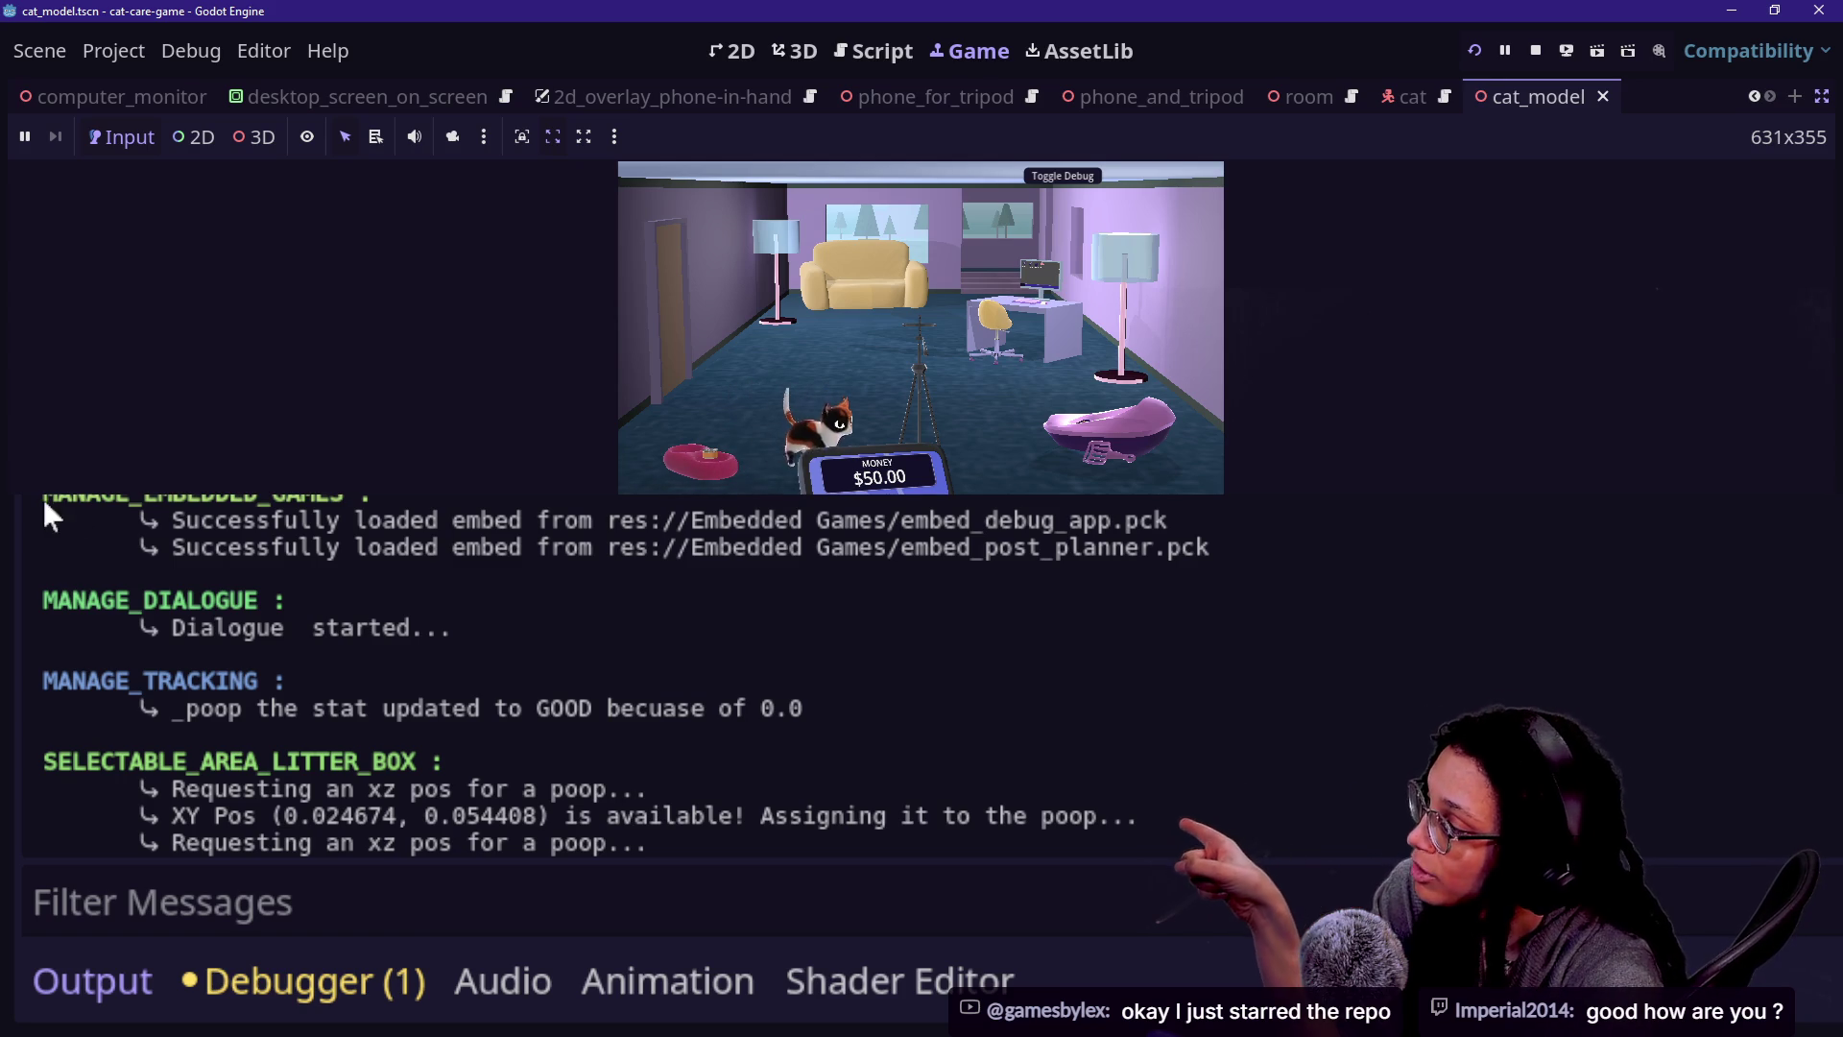
{"action": "left_click_drag", "start_coordinate": [240, 519], "coordinate": [192, 496]}
{"action": "left_click", "coordinate": [423, 495]}
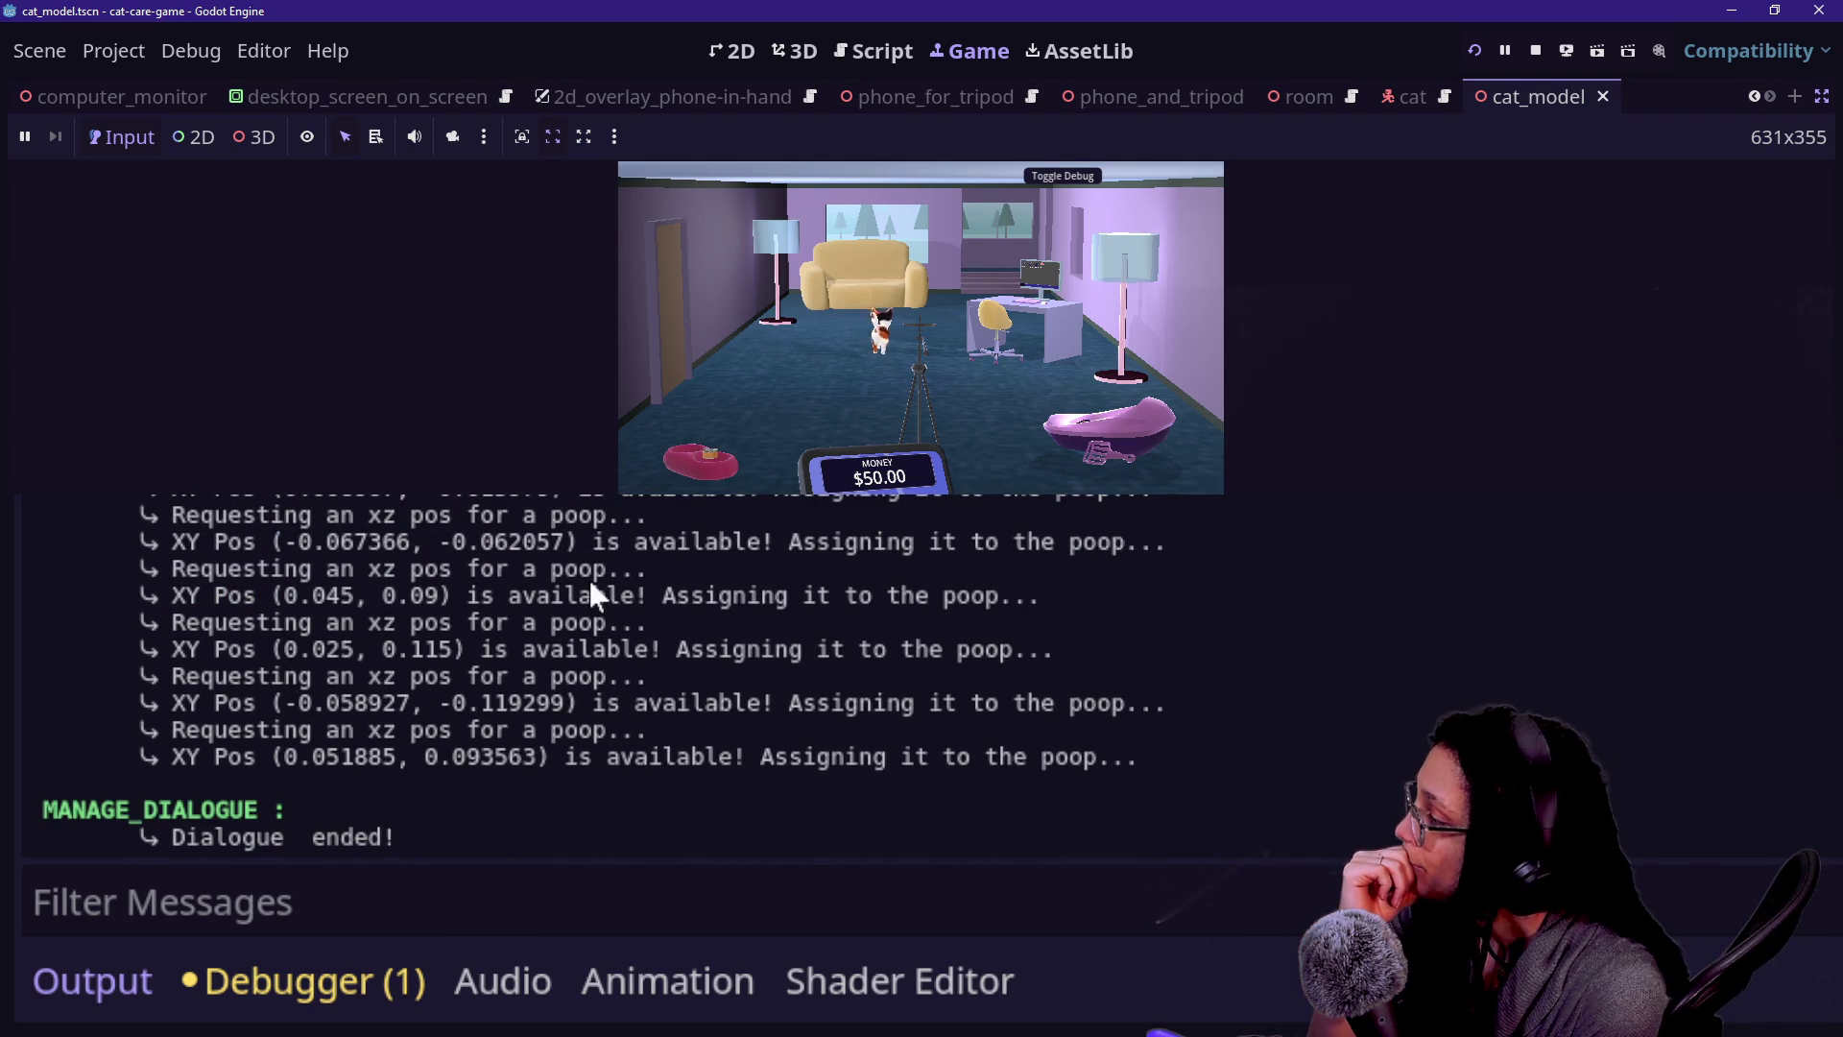
{"action": "scroll", "coordinate": [591, 586], "scroll_direction": "up", "scroll_amount": 5}
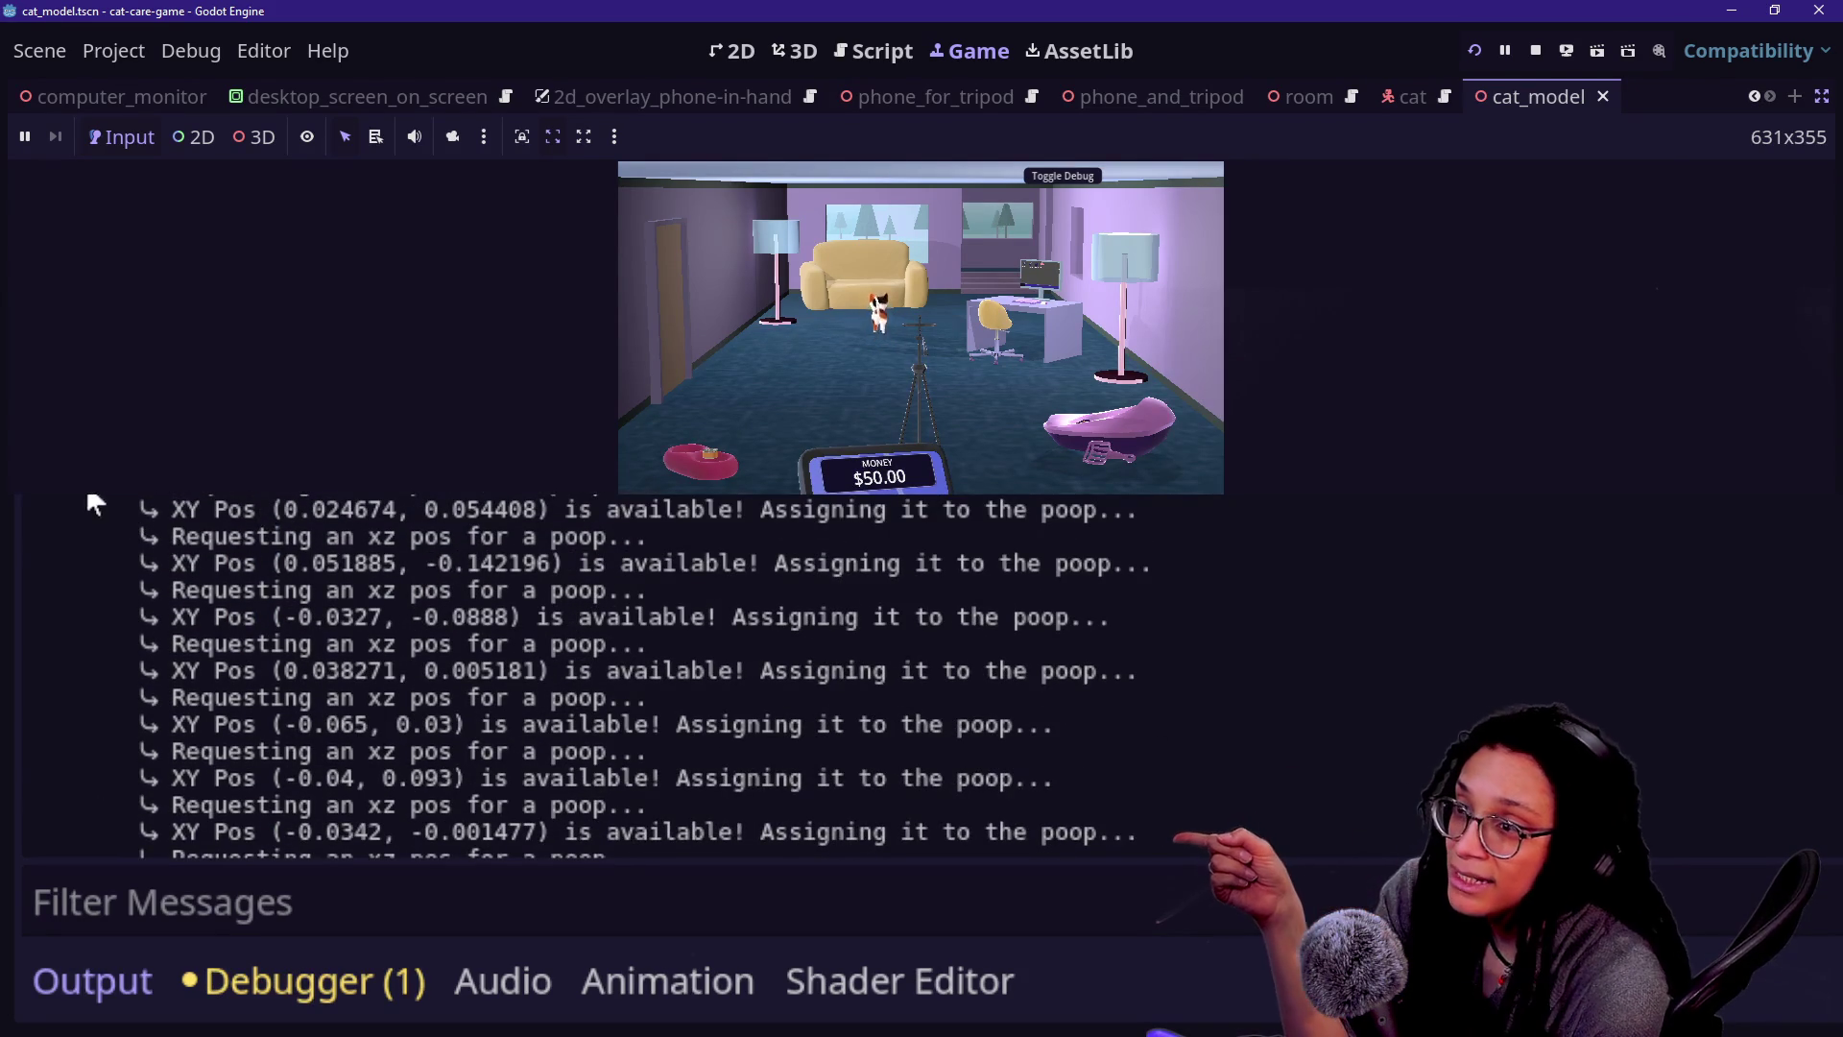
{"action": "scroll", "coordinate": [157, 570], "scroll_direction": "up", "scroll_amount": 4}
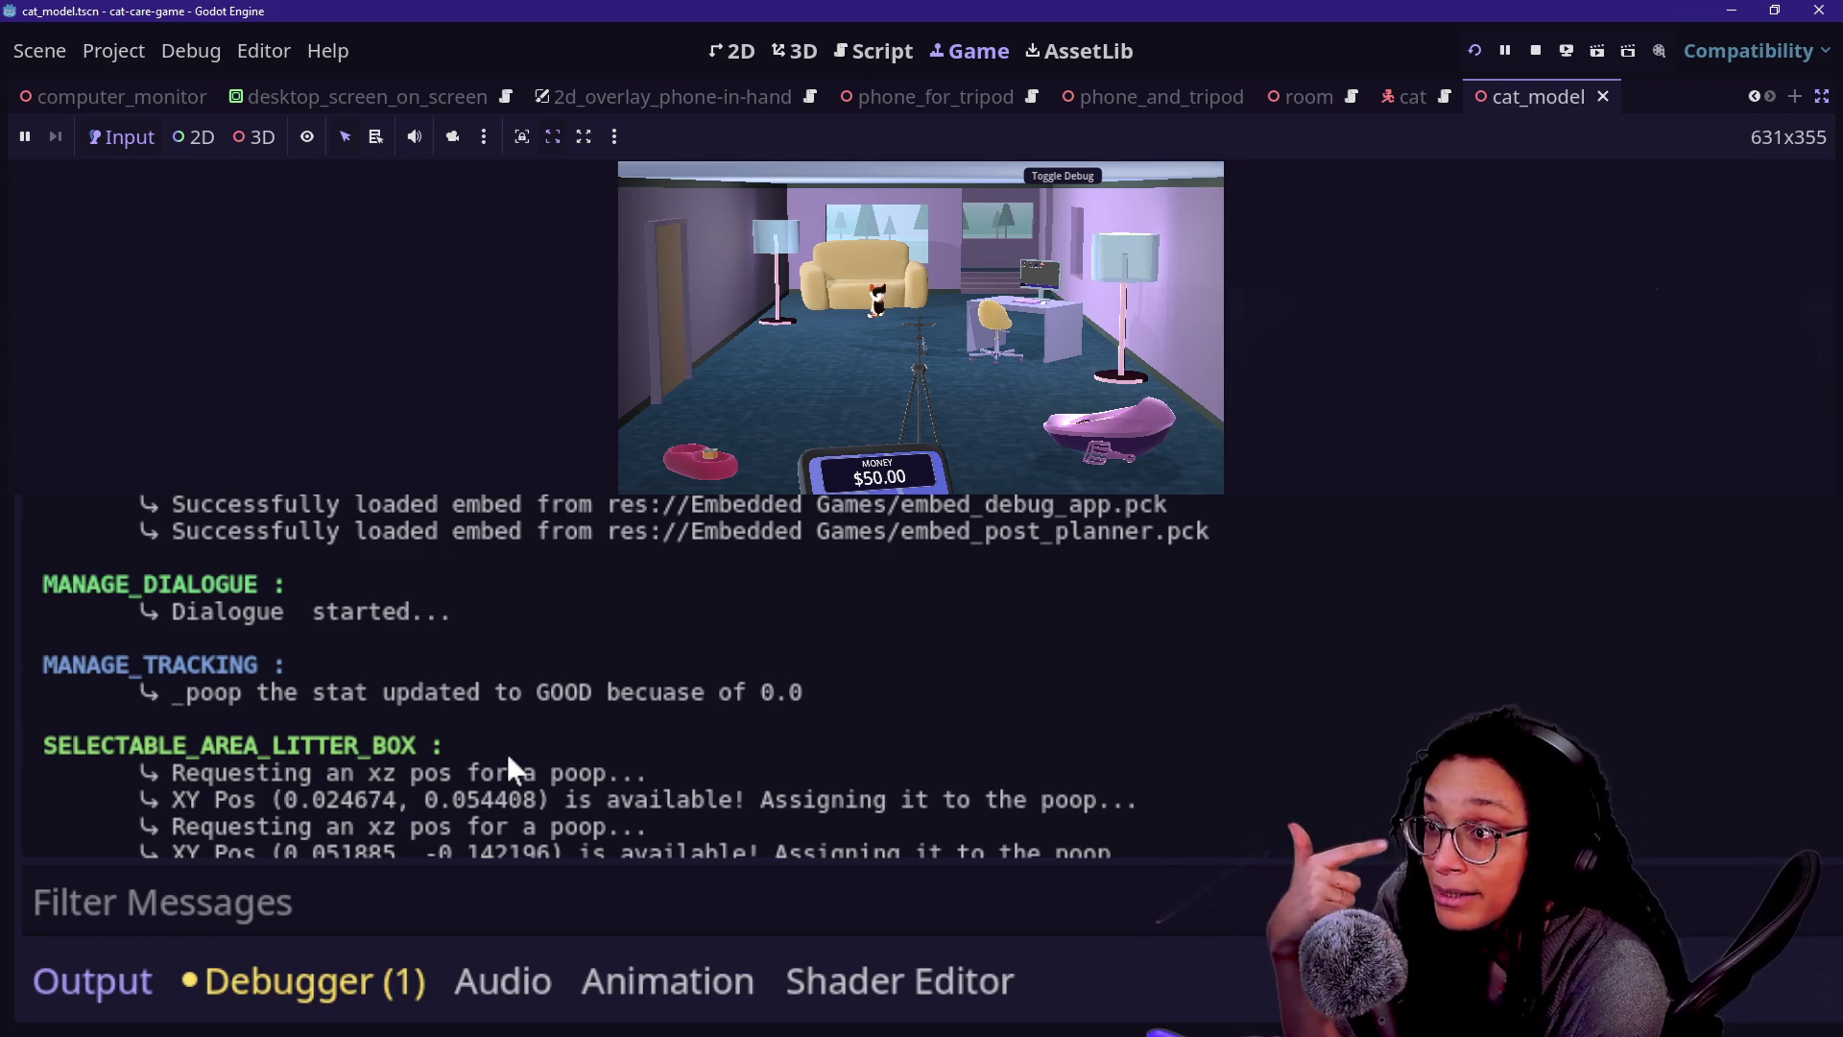
{"action": "scroll", "coordinate": [704, 634], "scroll_direction": "down", "scroll_amount": 6}
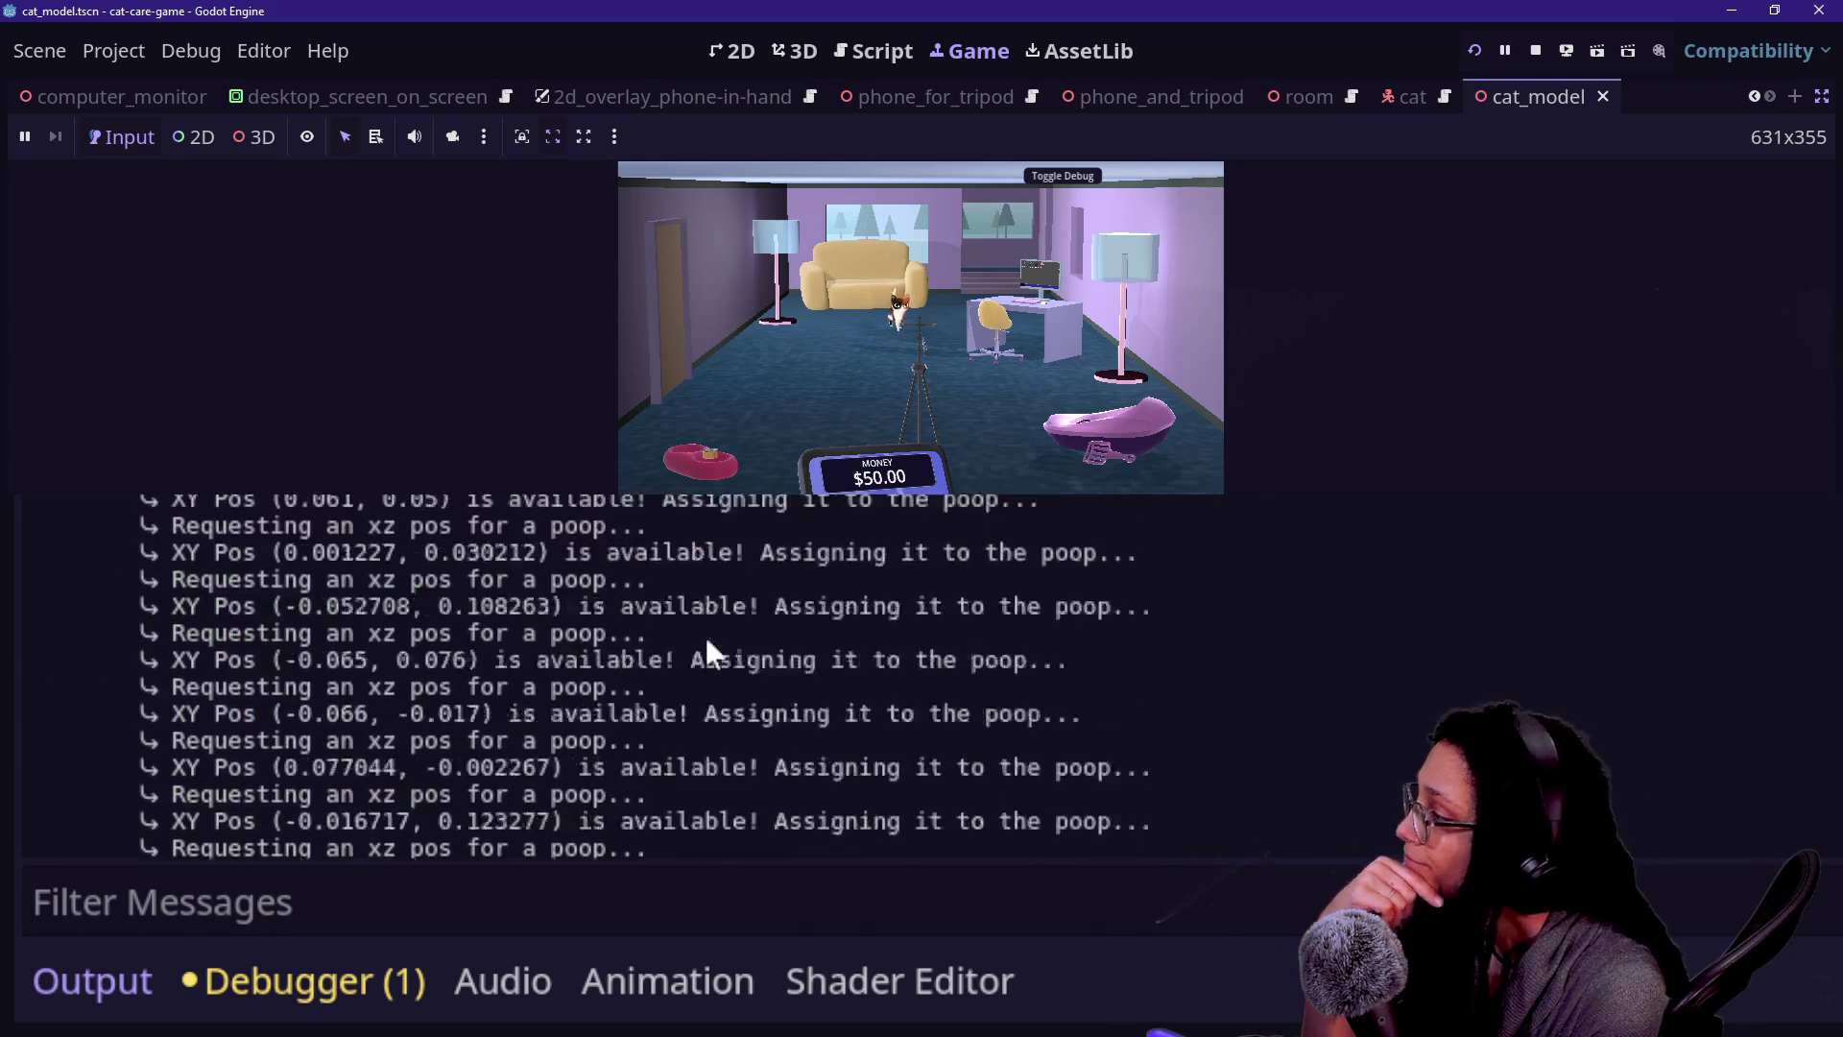
{"action": "mouse_move", "coordinate": [849, 413]}
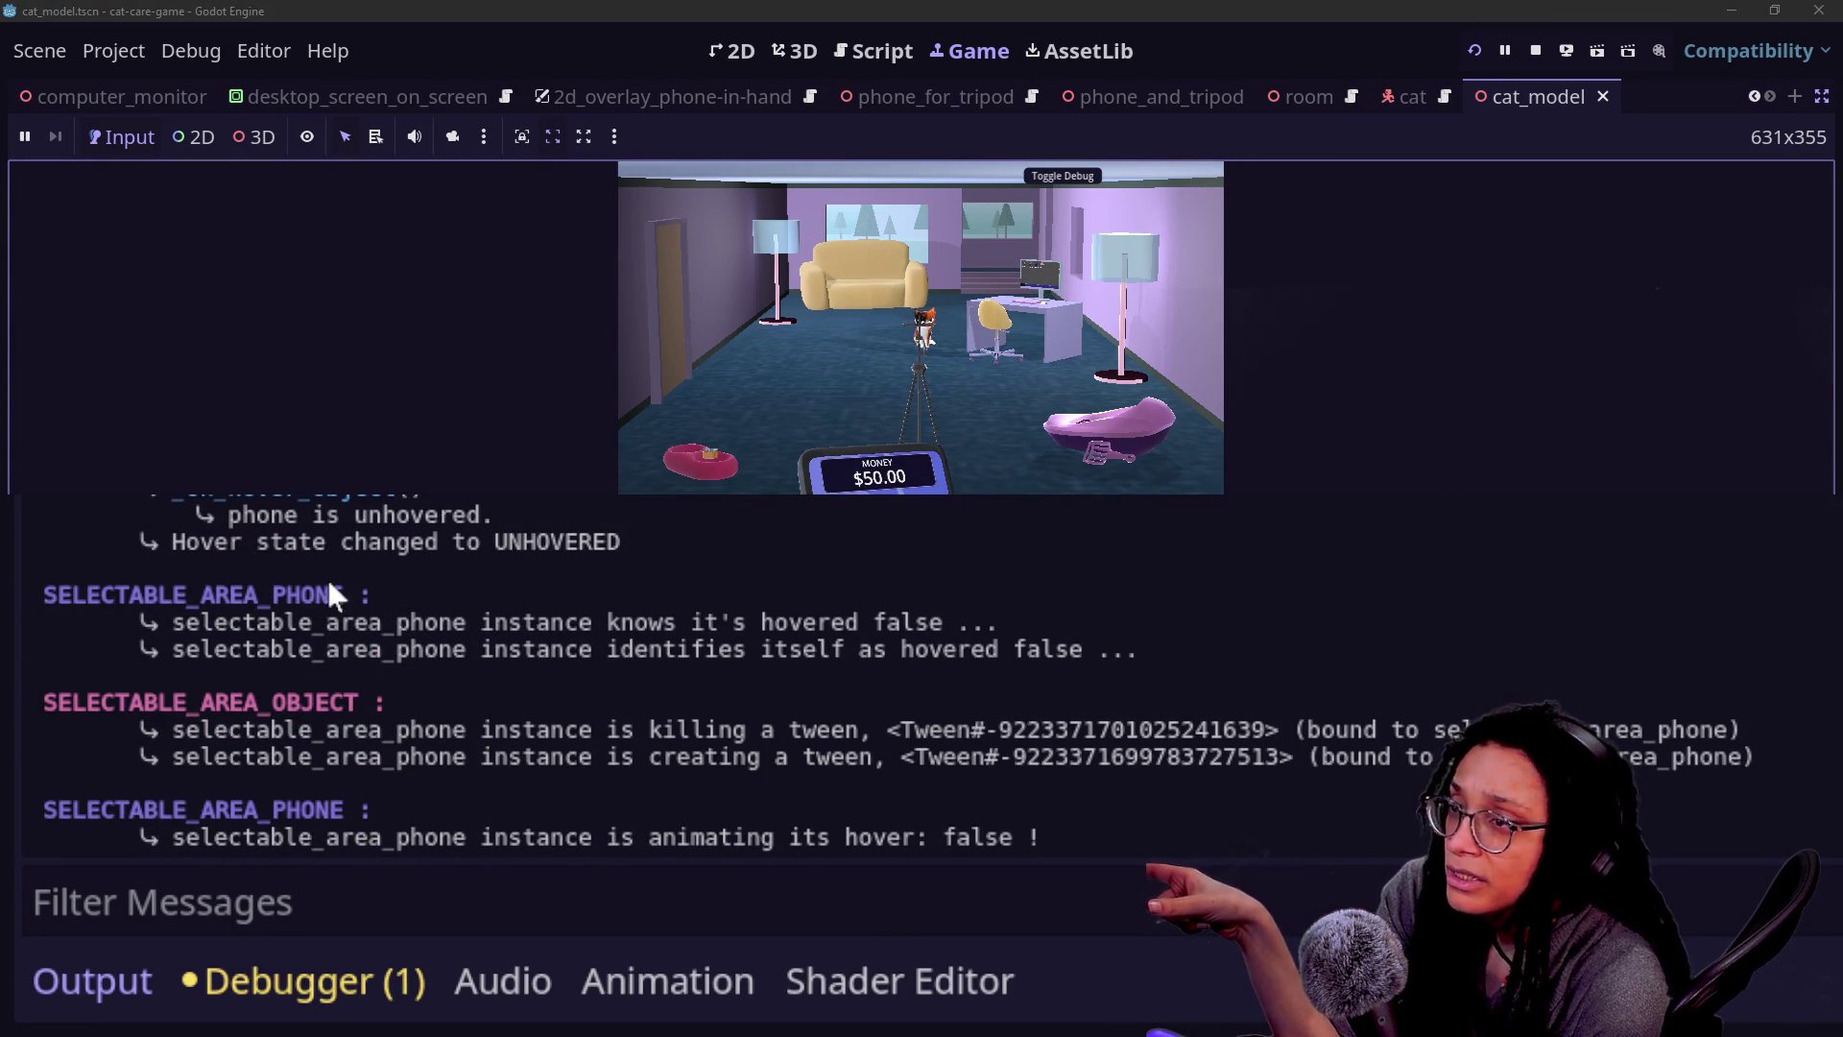
{"action": "scroll", "coordinate": [174, 676], "scroll_direction": "up", "scroll_amount": 2}
{"action": "scroll", "coordinate": [175, 676], "scroll_direction": "up", "scroll_amount": 1}
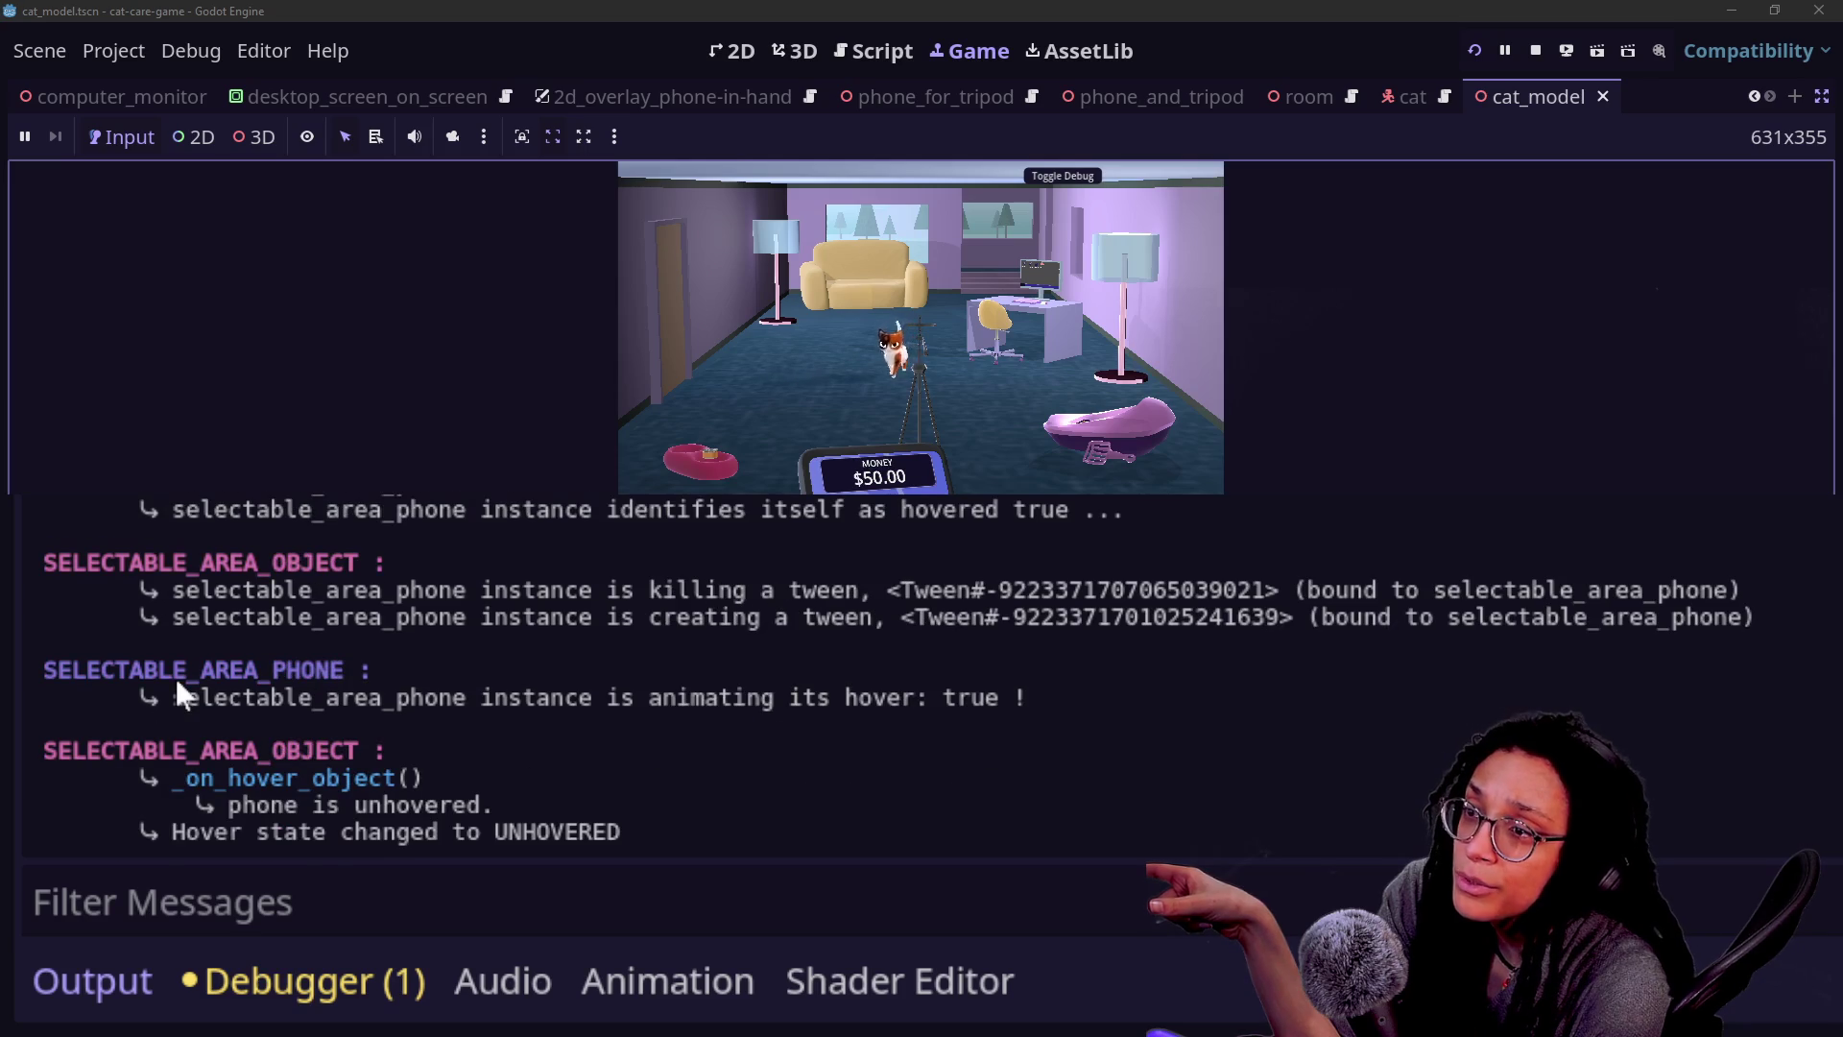
{"action": "mouse_move", "coordinate": [124, 780]}
{"action": "left_mouse_down"}
{"action": "mouse_move", "coordinate": [494, 807]}
{"action": "mouse_move", "coordinate": [384, 783]}
{"action": "mouse_move", "coordinate": [120, 799]}
{"action": "mouse_move", "coordinate": [84, 780]}
{"action": "mouse_move", "coordinate": [469, 814]}
{"action": "left_mouse_up"}
{"action": "left_click", "coordinate": [490, 806]}
{"action": "mouse_move", "coordinate": [29, 780]}
{"action": "left_mouse_down"}
{"action": "mouse_move", "coordinate": [384, 779]}
{"action": "mouse_move", "coordinate": [267, 780]}
{"action": "left_mouse_up"}
{"action": "left_click", "coordinate": [259, 783]}
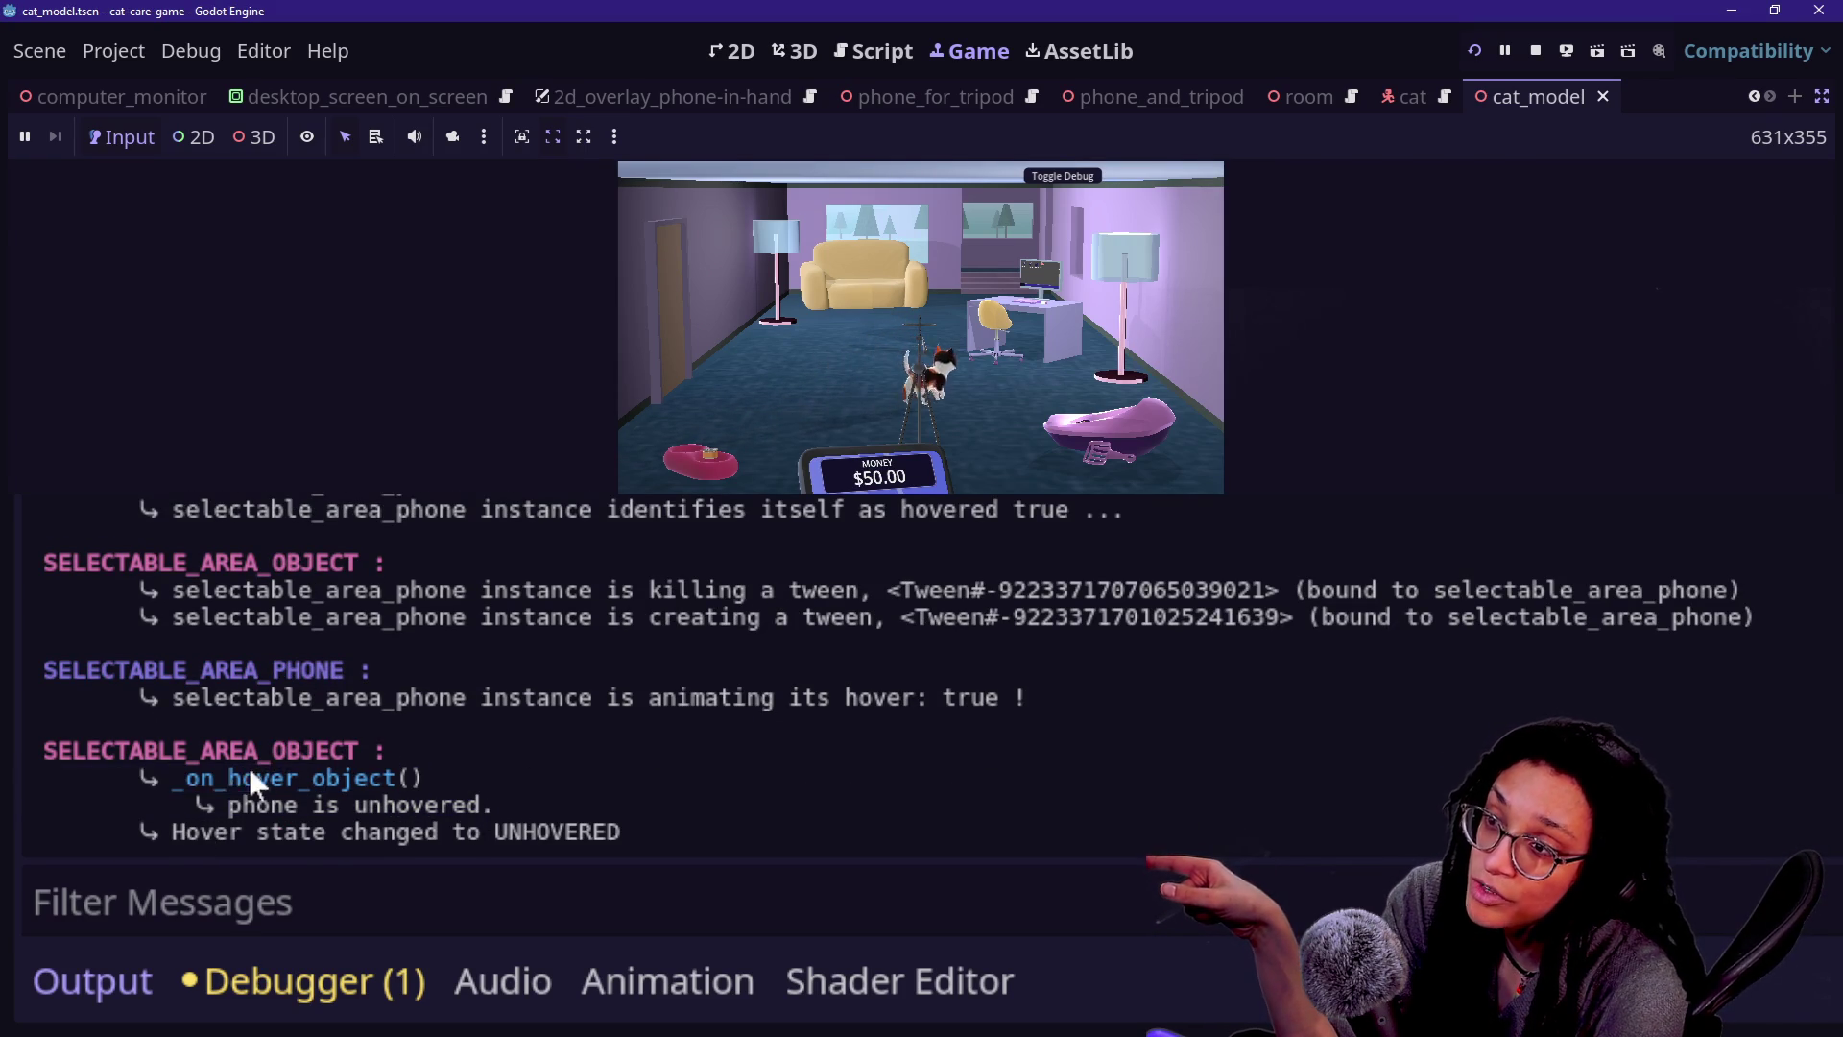
{"action": "left_click_drag", "start_coordinate": [87, 749], "coordinate": [332, 751]}
{"action": "left_click", "coordinate": [355, 760]}
{"action": "left_click_drag", "start_coordinate": [173, 775], "coordinate": [308, 815]}
{"action": "left_click", "coordinate": [187, 820]}
{"action": "left_click_drag", "start_coordinate": [196, 806], "coordinate": [438, 832]}
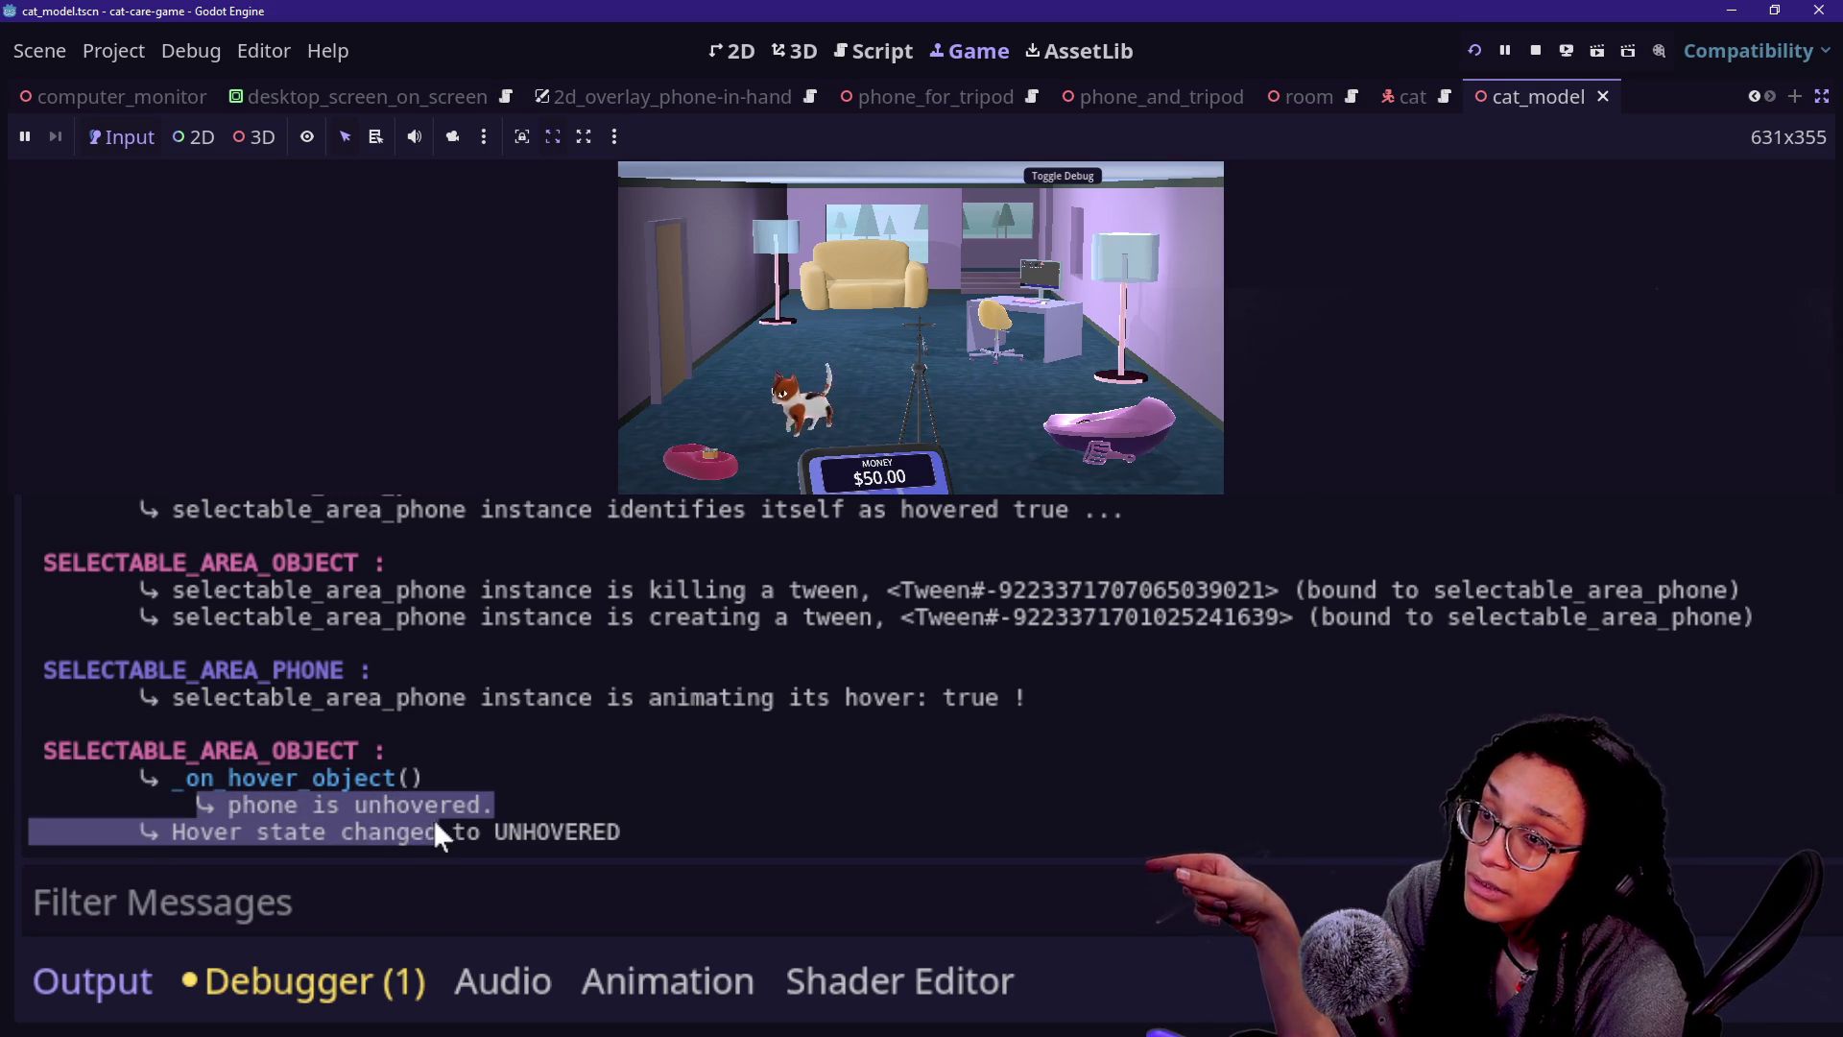
{"action": "left_click", "coordinate": [430, 816]}
{"action": "scroll", "coordinate": [400, 785], "scroll_direction": "down", "scroll_amount": 3}
{"action": "scroll", "coordinate": [297, 592], "scroll_direction": "up", "scroll_amount": 5}
{"action": "scroll", "coordinate": [297, 590], "scroll_direction": "up", "scroll_amount": 10}
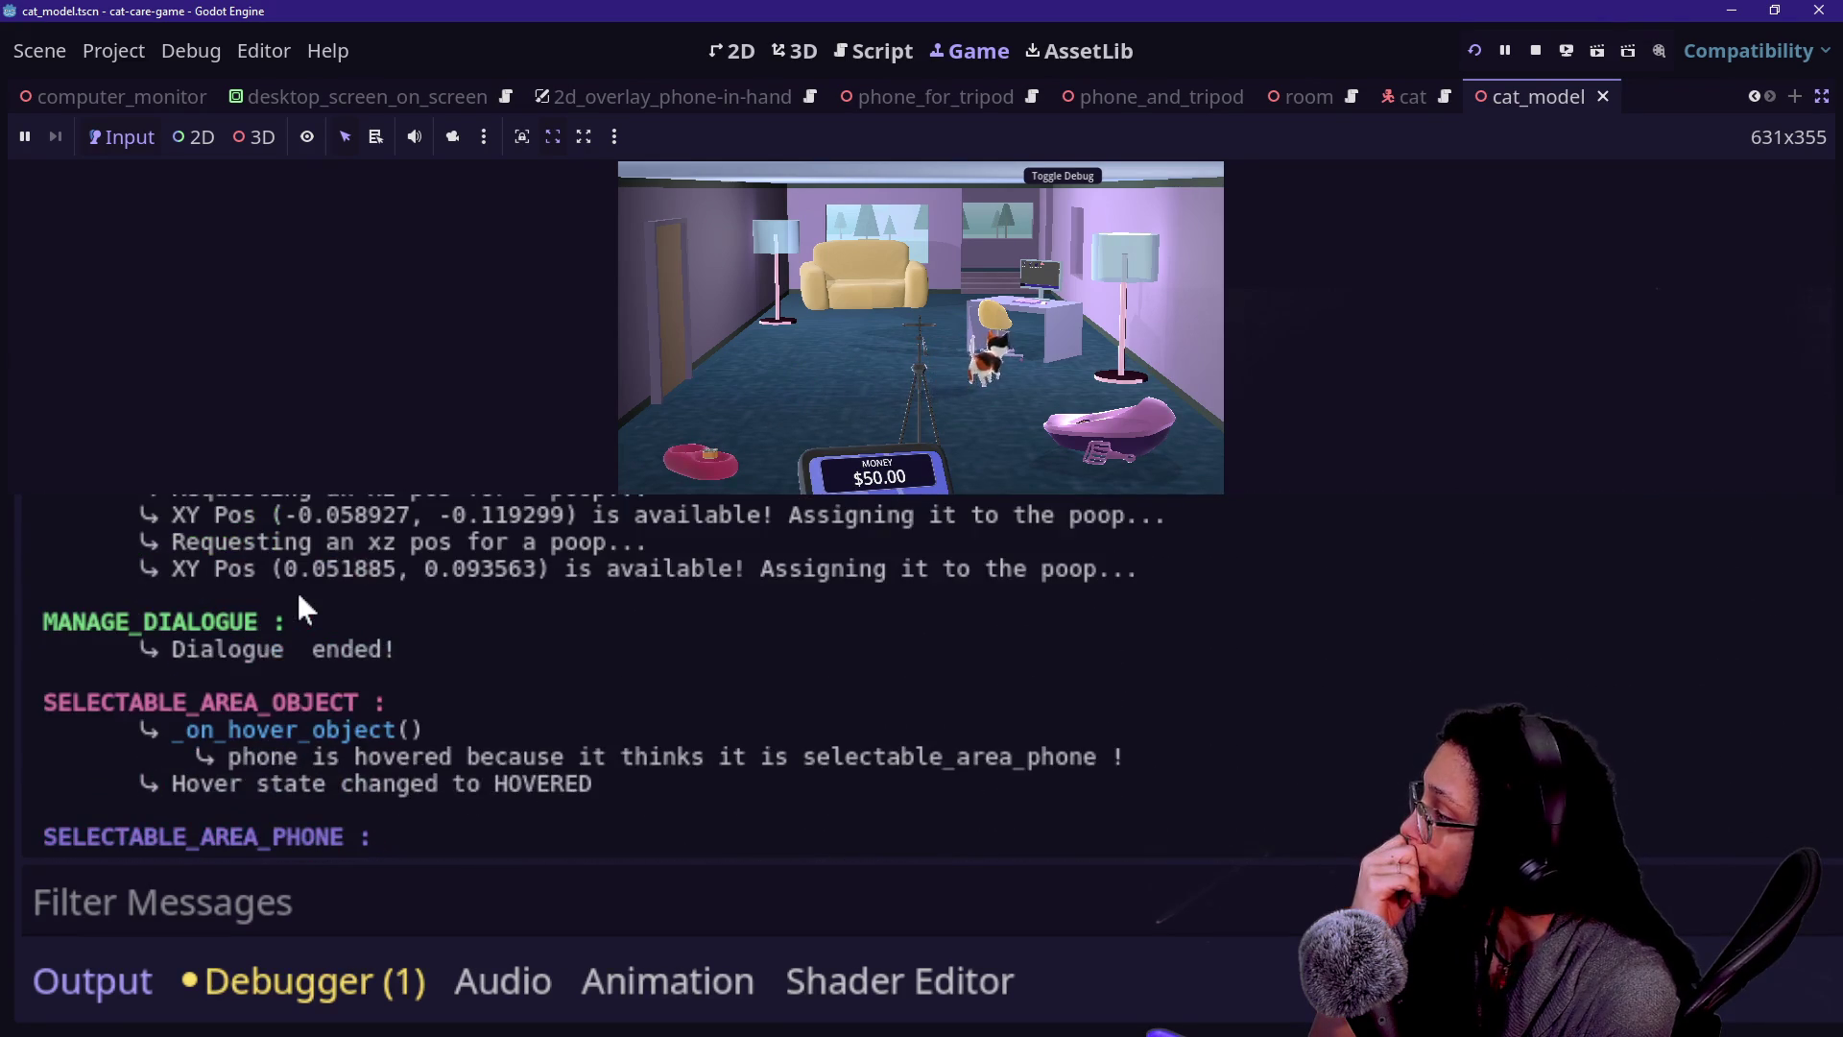
{"action": "scroll", "coordinate": [297, 591], "scroll_direction": "up", "scroll_amount": 15}
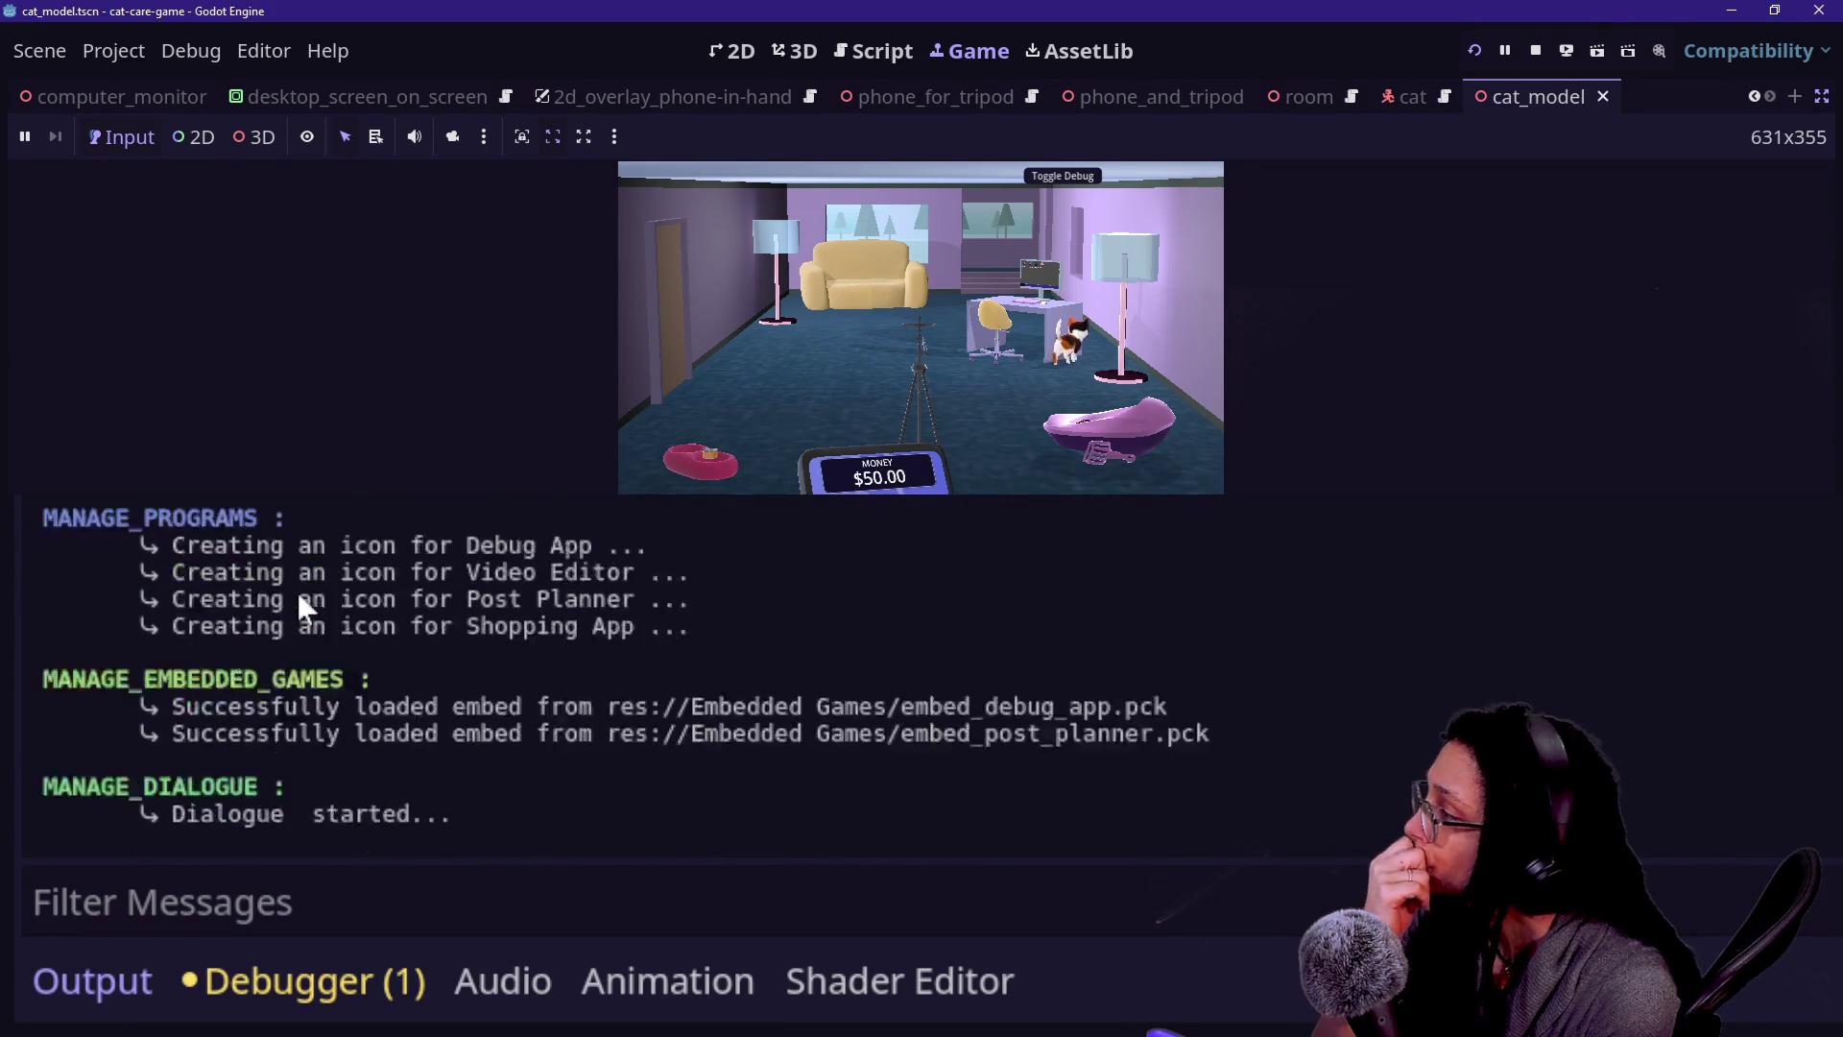
{"action": "scroll", "coordinate": [296, 592], "scroll_direction": "up", "scroll_amount": 3}
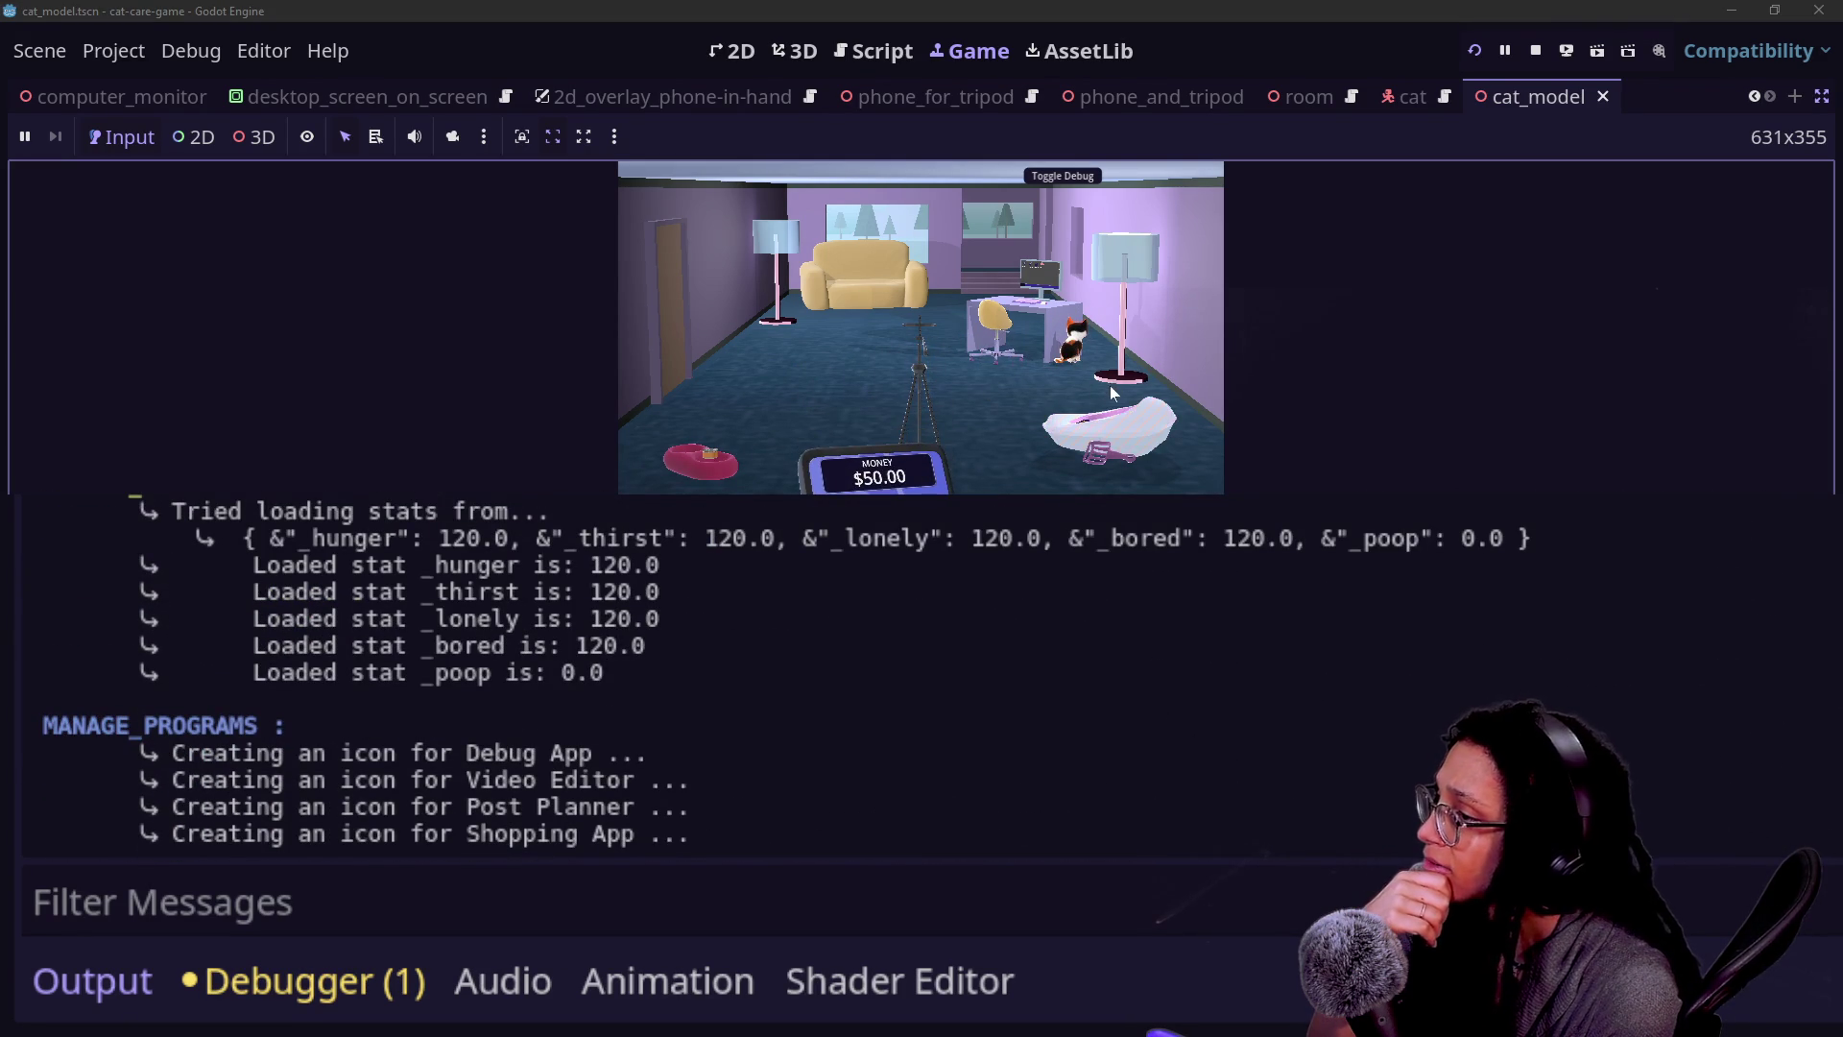
{"action": "left_click", "coordinate": [1091, 423]}
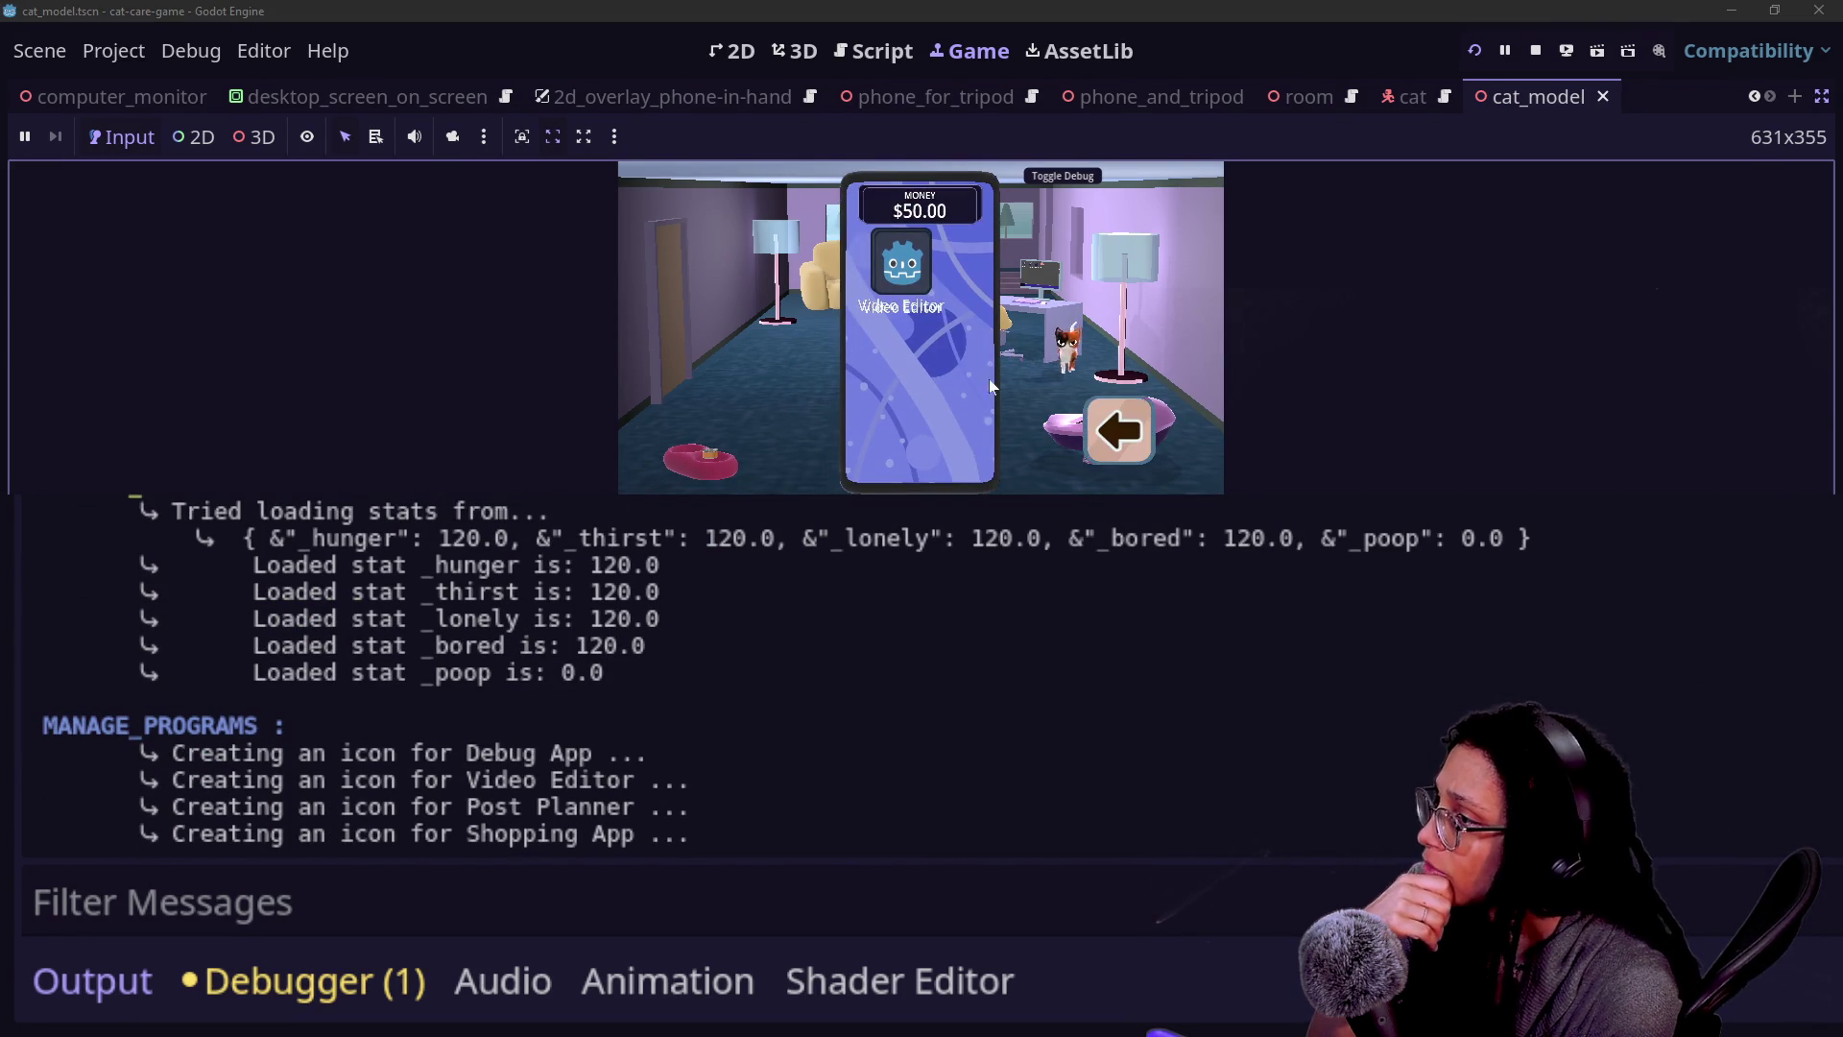
- Put the in-game phone away and zoom the camera onto the litter box reading Poopiness 0%
{"action": "left_click", "coordinate": [1148, 437]}
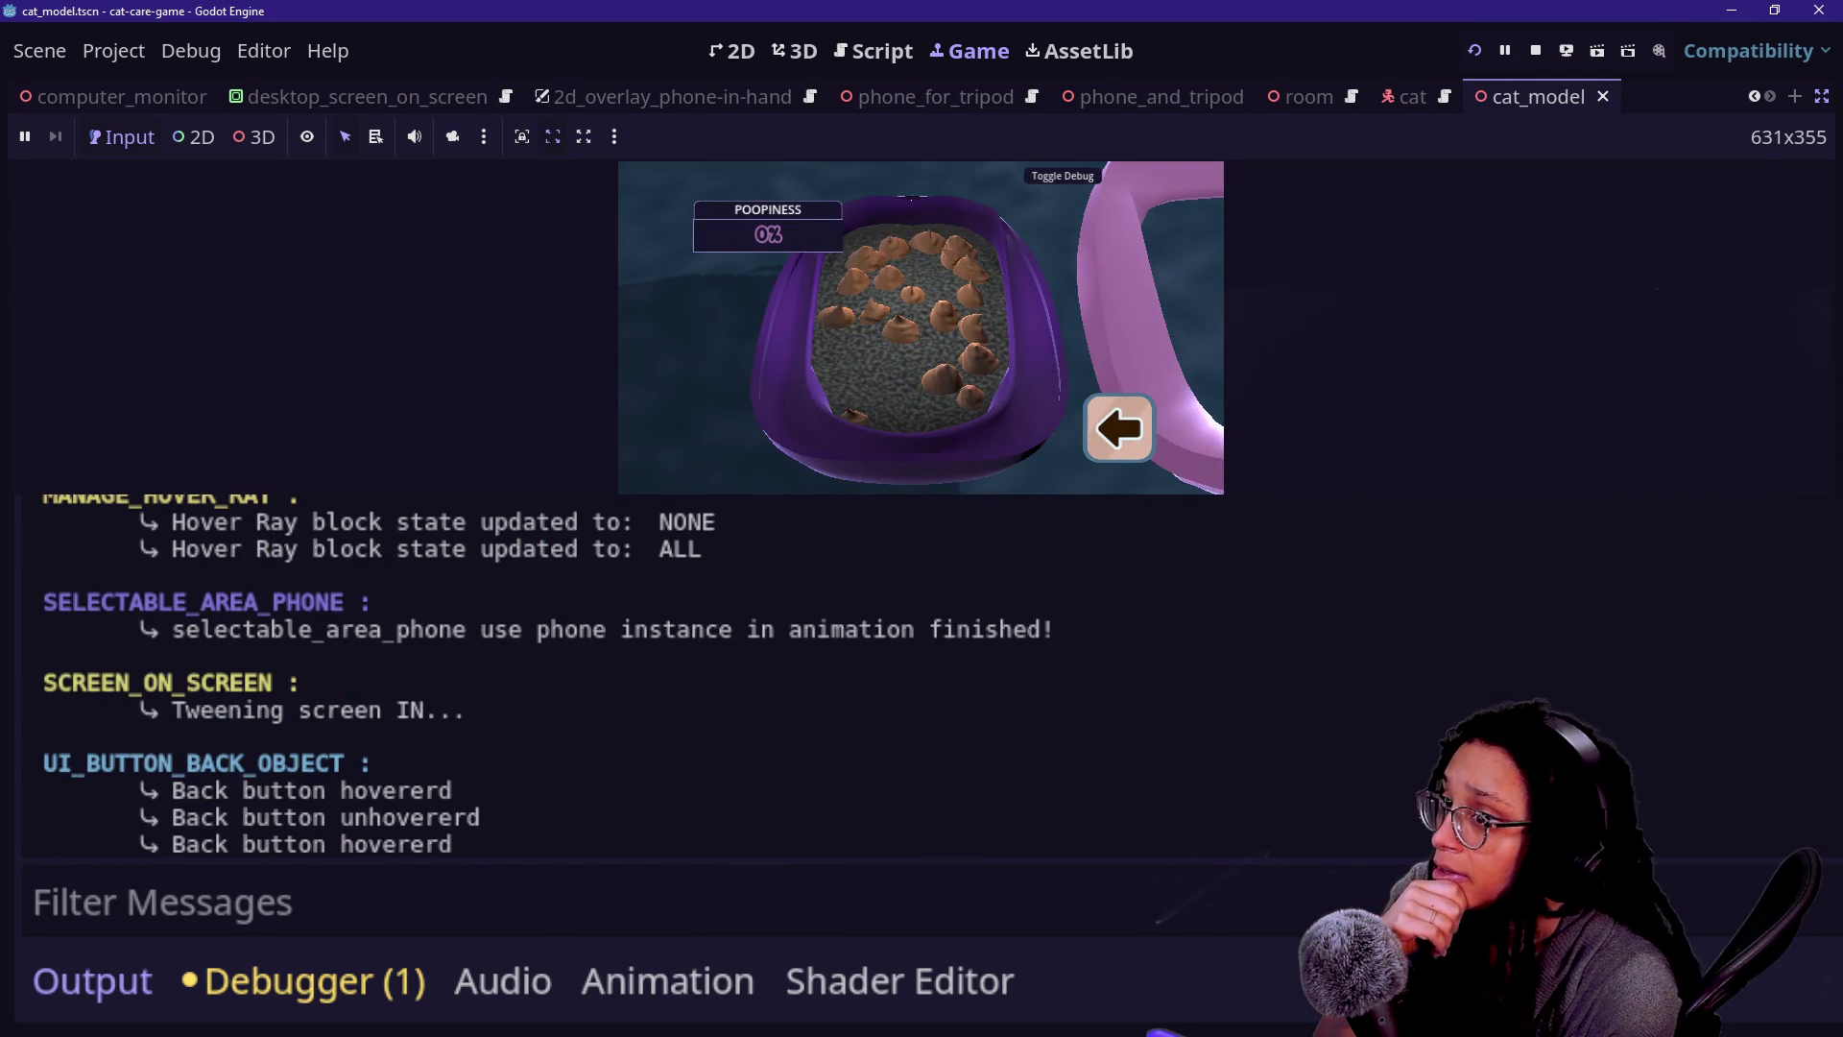
{"action": "scroll", "coordinate": [615, 672], "scroll_direction": "up", "scroll_amount": 4}
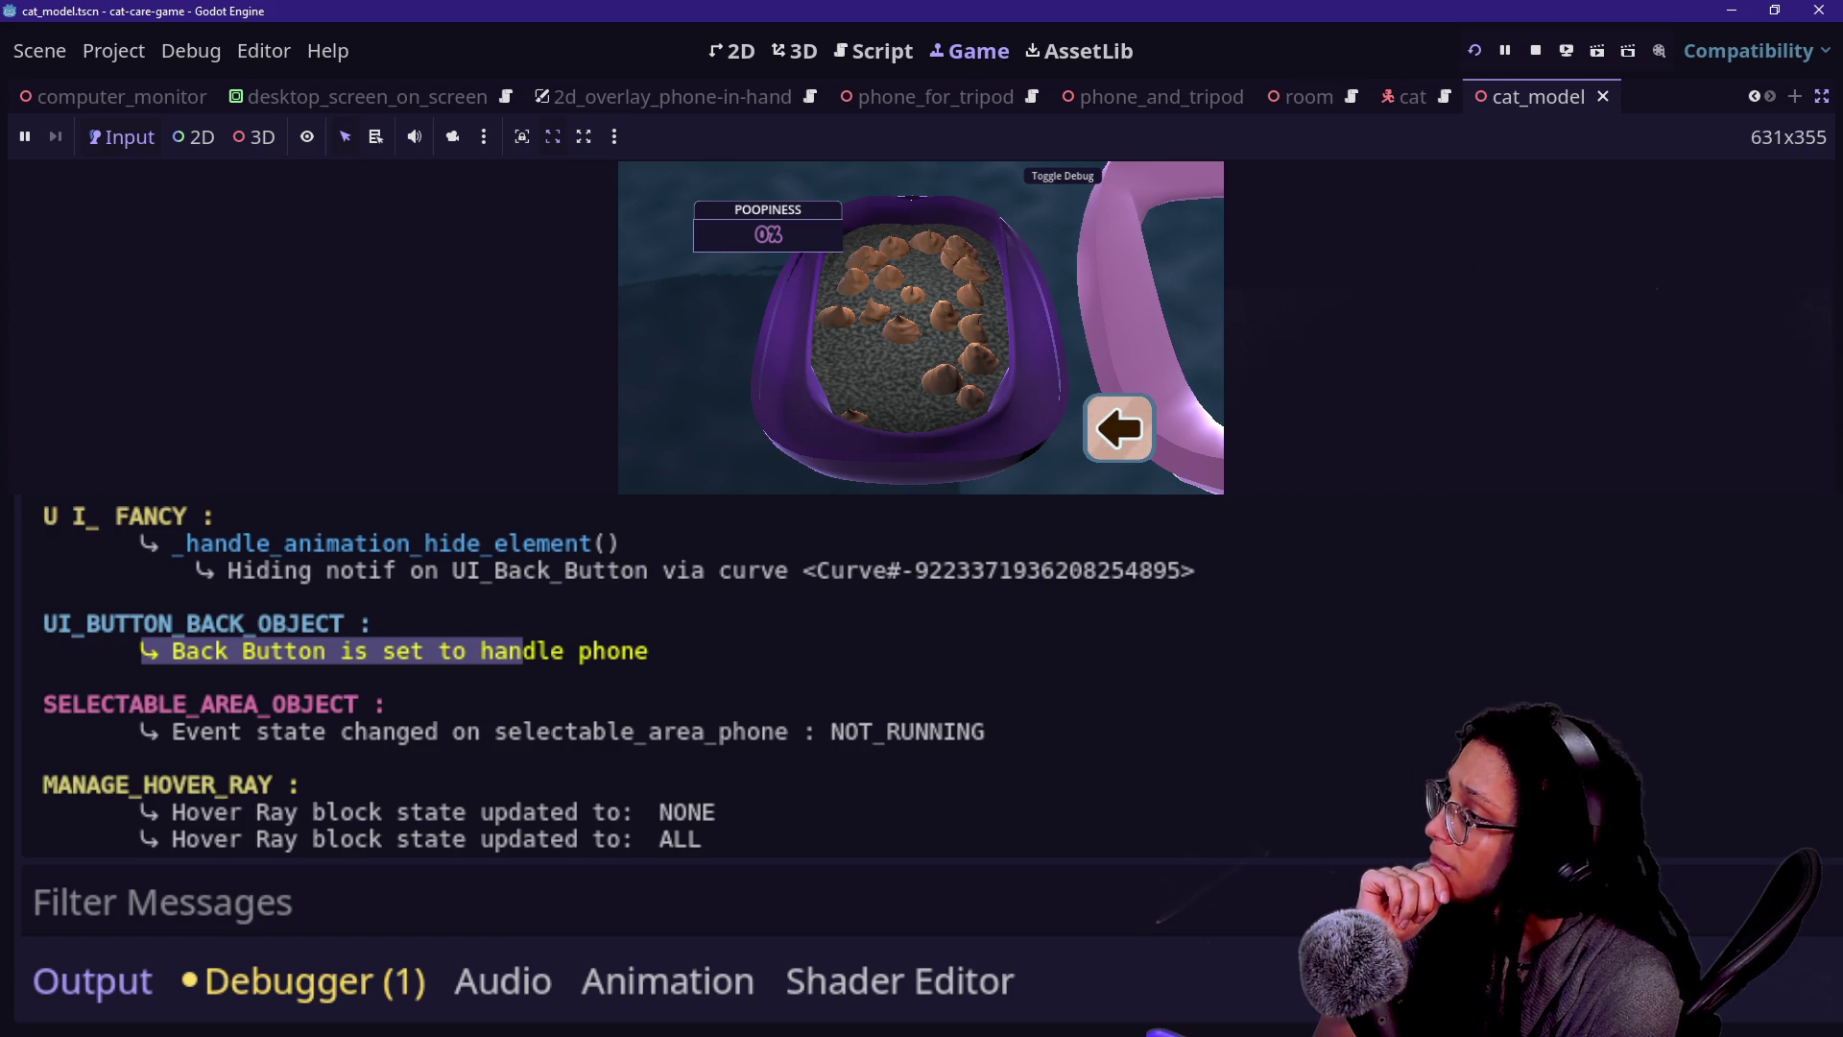
{"action": "left_click", "coordinate": [1010, 489]}
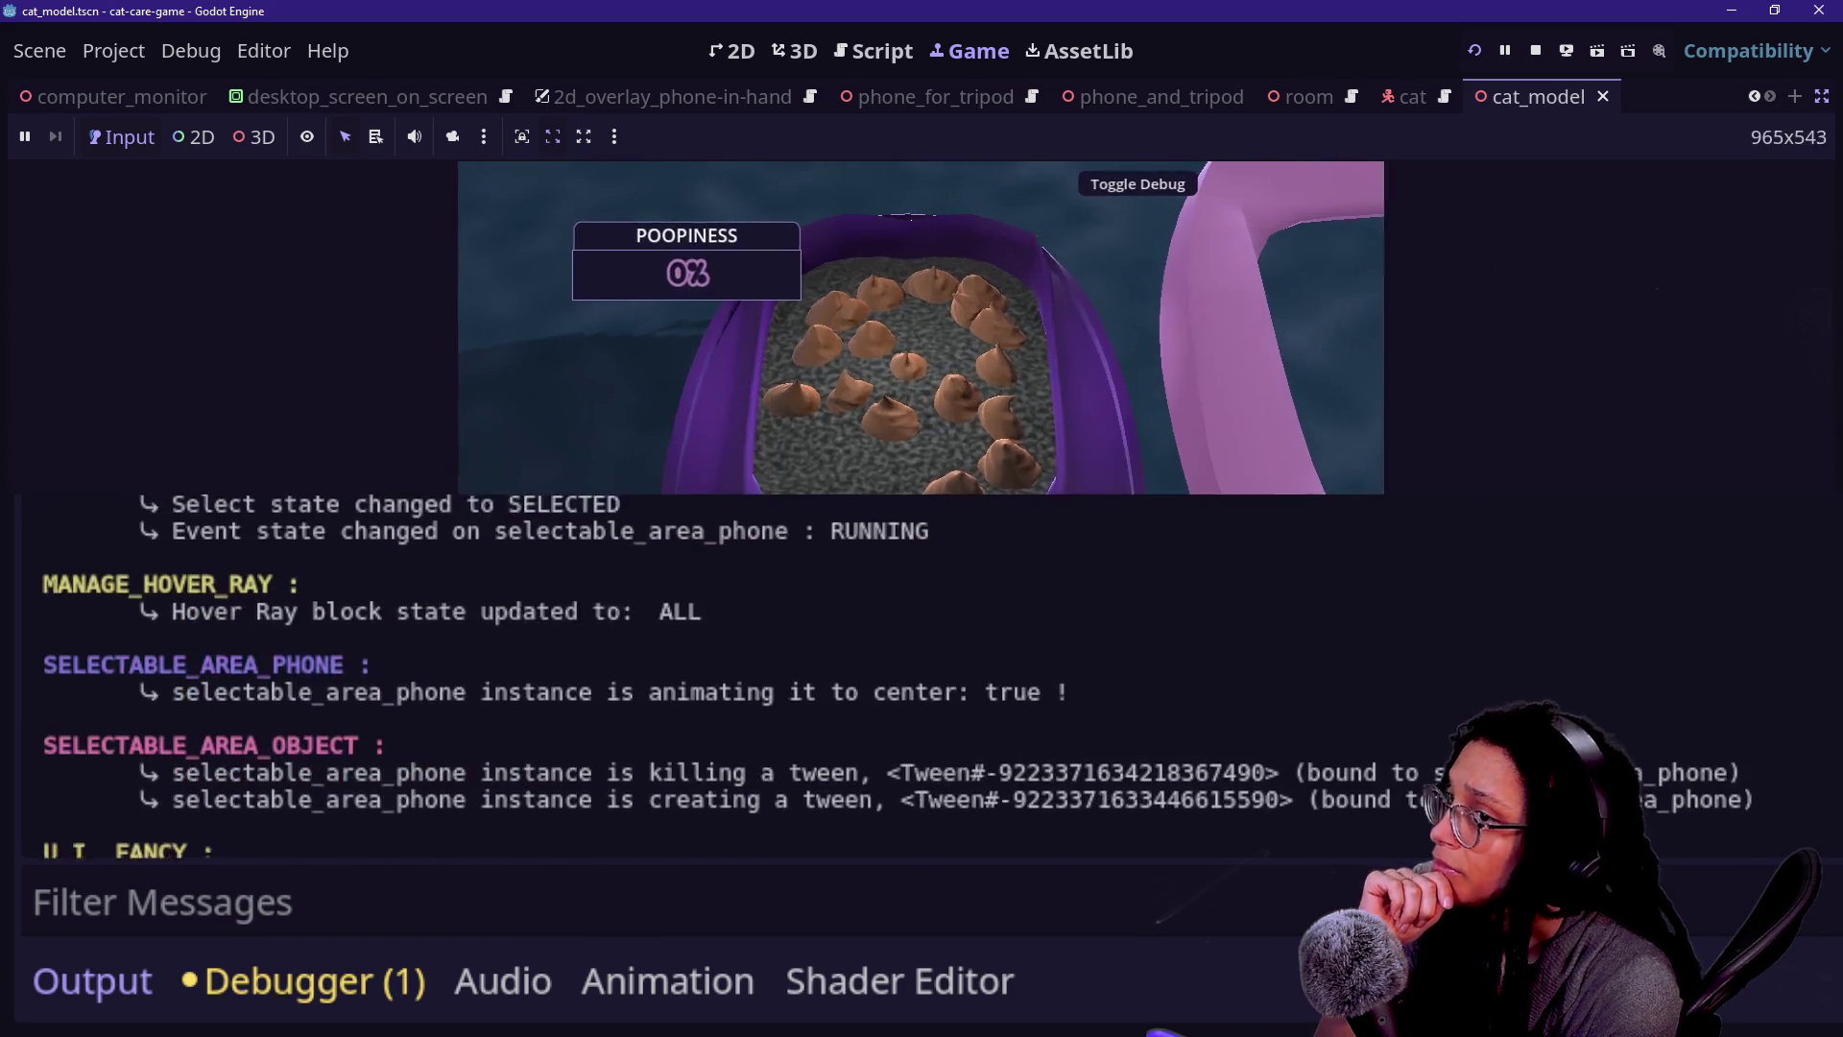
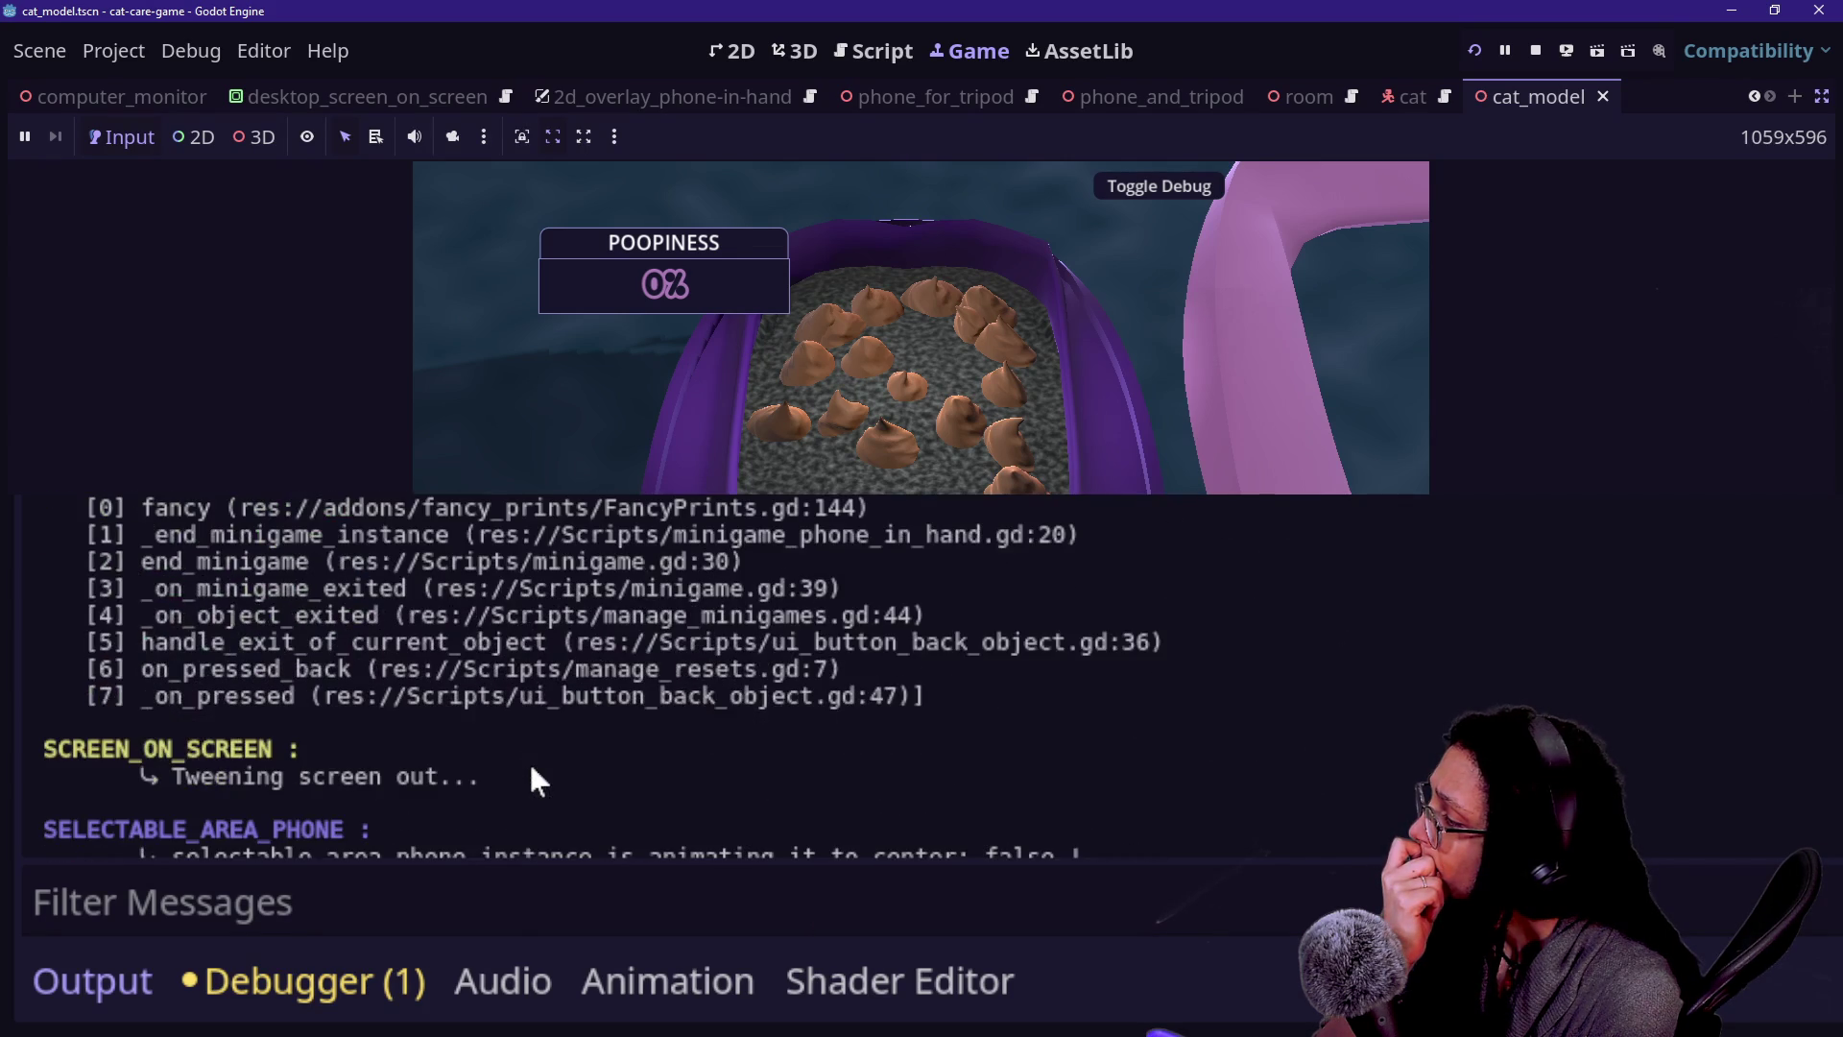
- Review the minigame-end backtrace in the Output log, from FancyPrints down to lines [6] and [7]
{"action": "scroll", "coordinate": [538, 780], "scroll_direction": "up", "scroll_amount": 5}
{"action": "scroll", "coordinate": [535, 779], "scroll_direction": "up", "scroll_amount": 1}
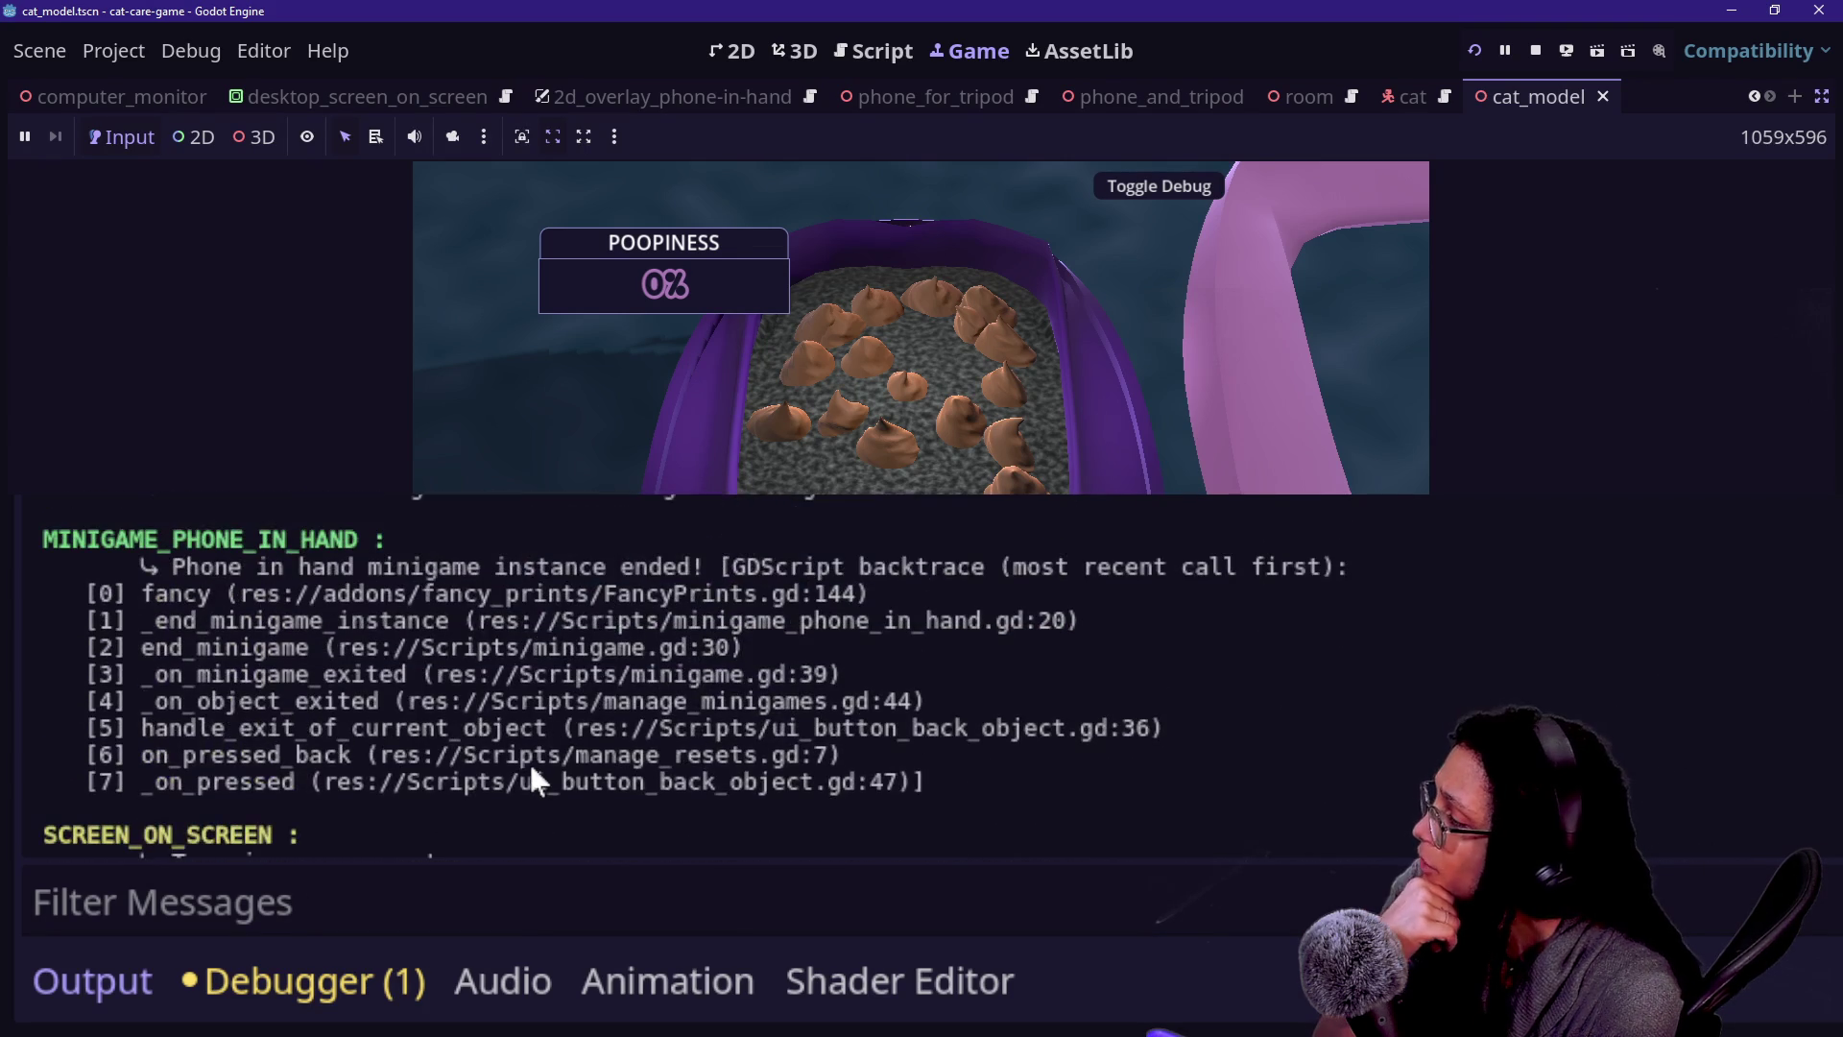
{"action": "left_click_drag", "start_coordinate": [147, 567], "coordinate": [566, 757]}
{"action": "left_click", "coordinate": [566, 757]}
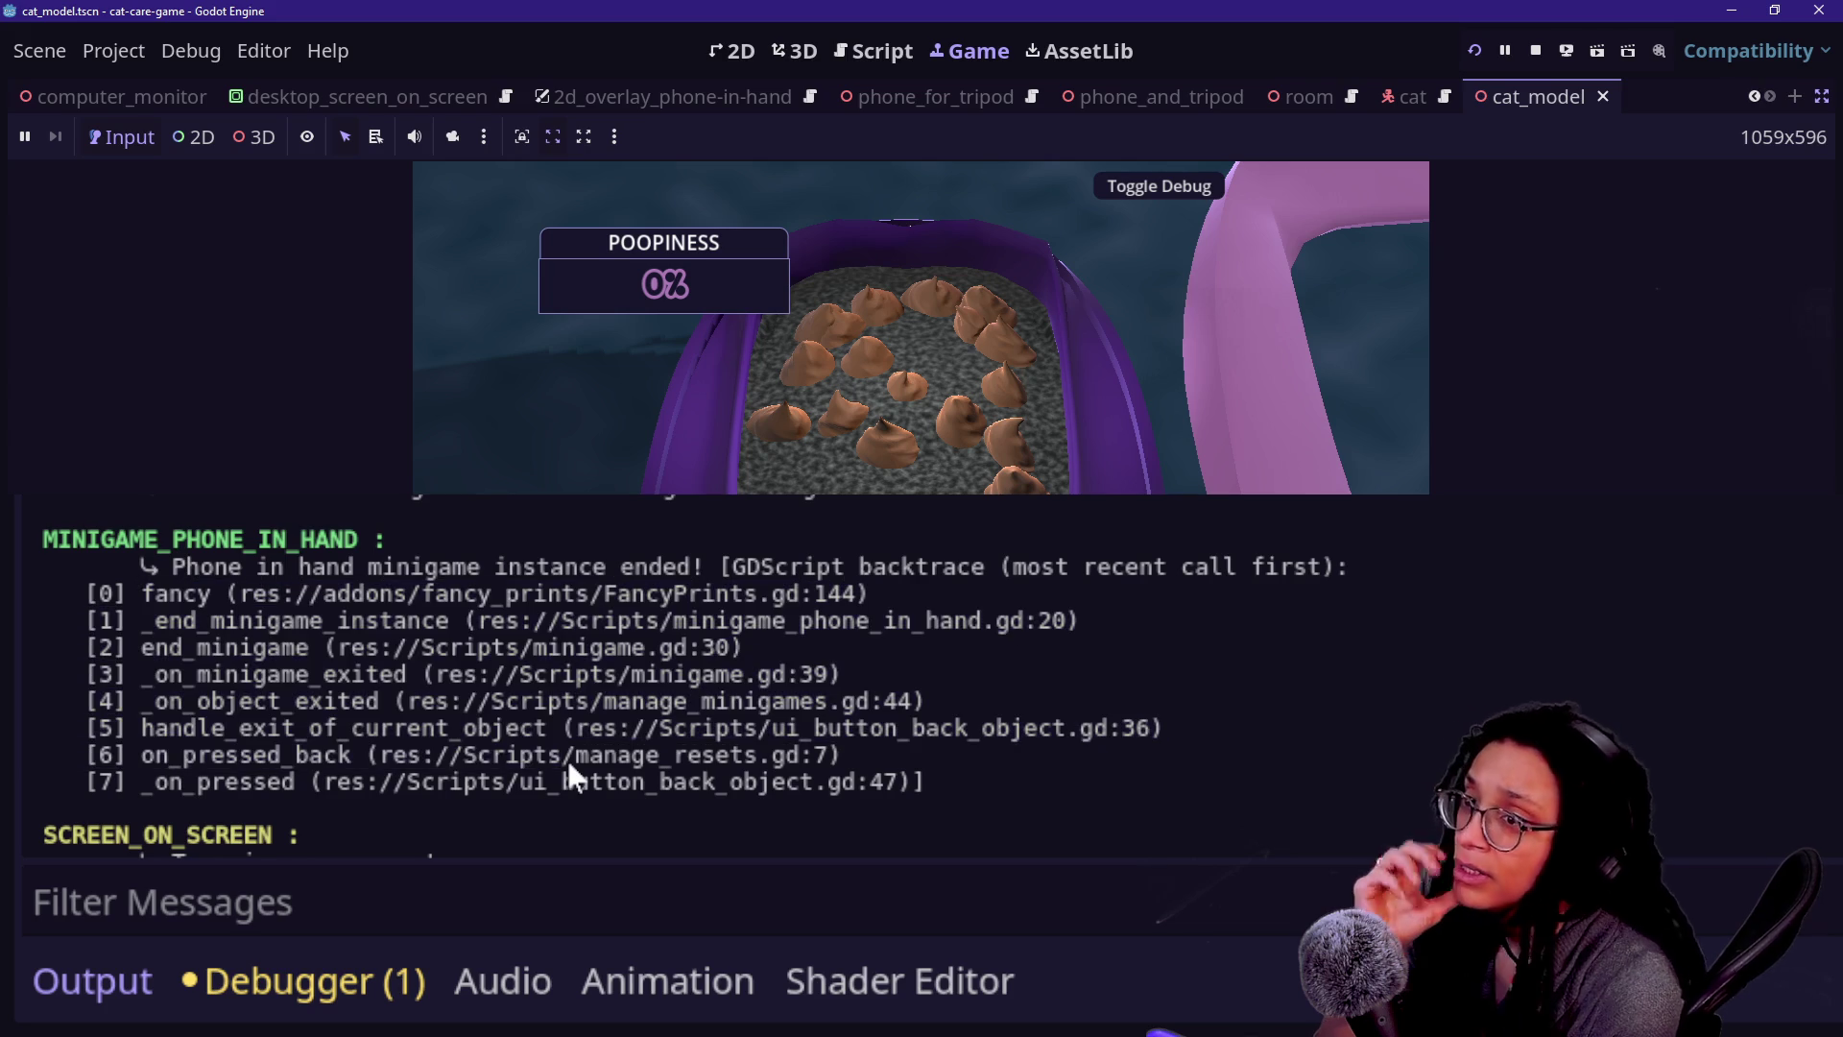
{"action": "left_click_drag", "start_coordinate": [409, 588], "coordinate": [924, 783]}
{"action": "left_click", "coordinate": [523, 802]}
{"action": "left_click_drag", "start_coordinate": [523, 803], "coordinate": [493, 724]}
{"action": "left_click", "coordinate": [463, 654]}
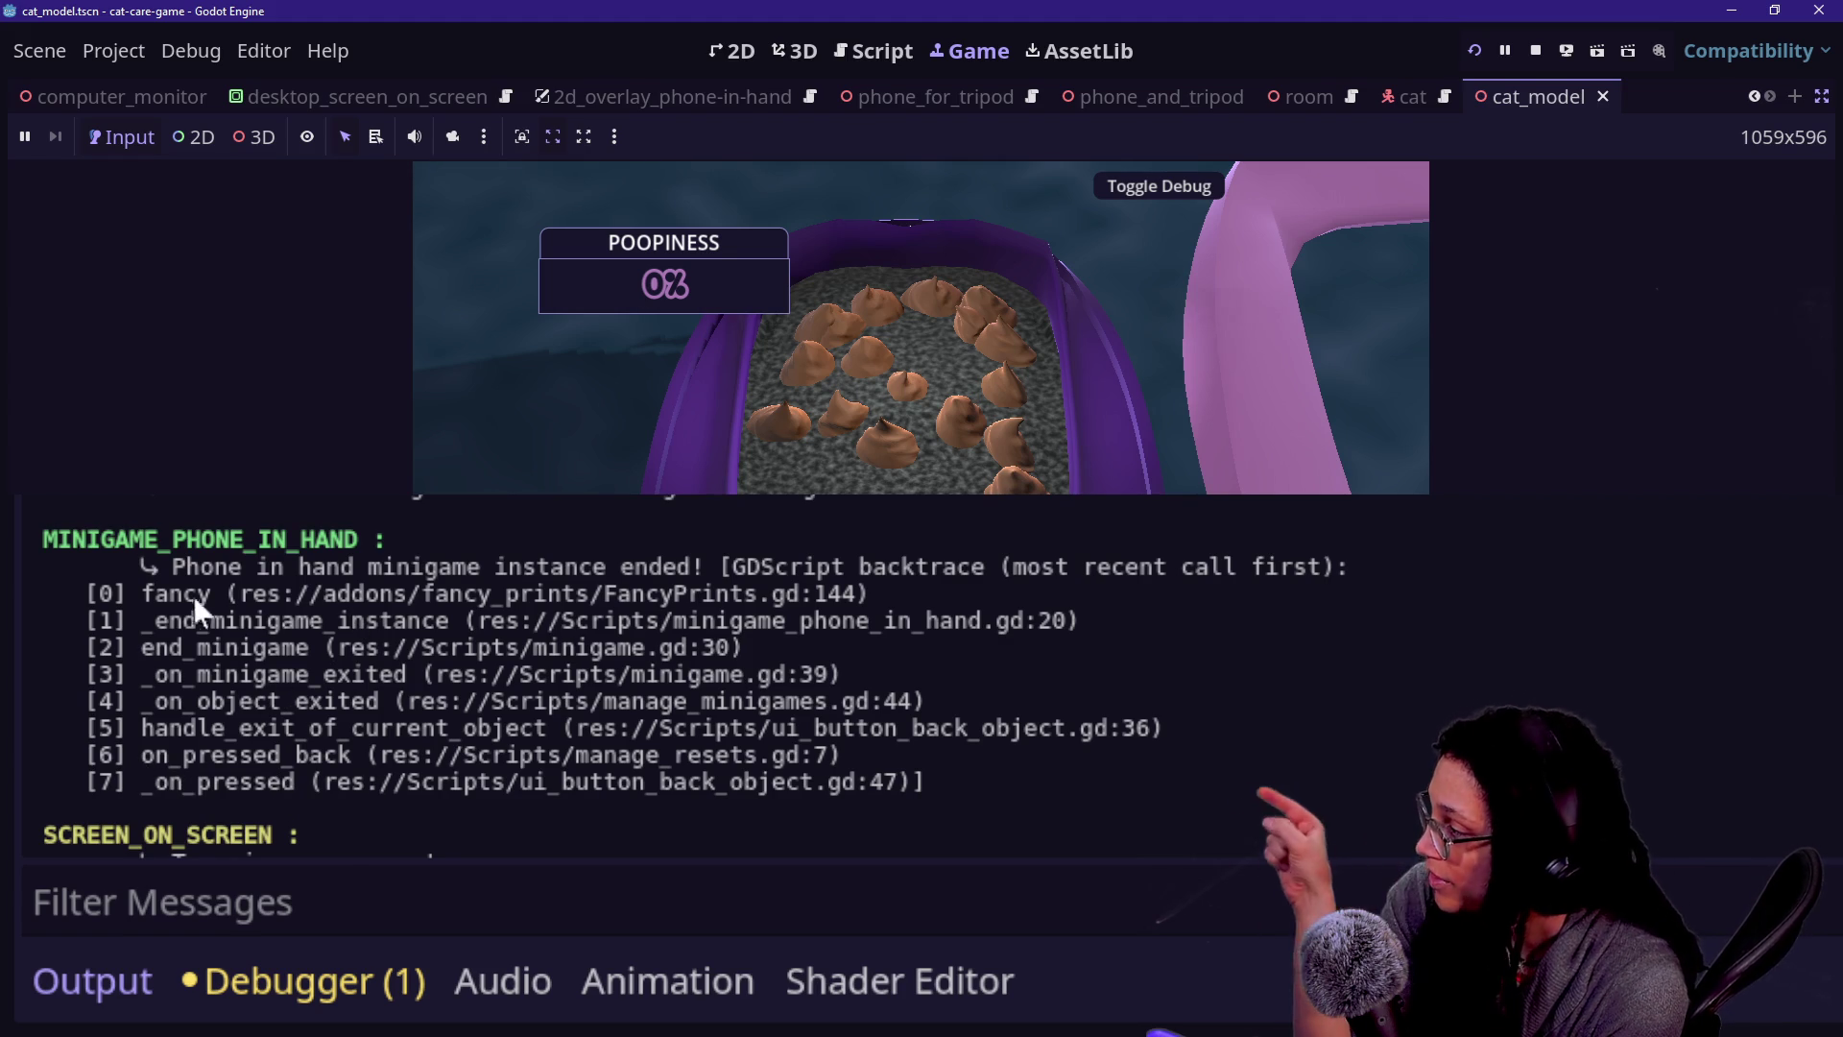
- Inspect the backtrace script paths and the camera tween log lines, then switch to the Script editor
{"action": "left_click_drag", "start_coordinate": [295, 593], "coordinate": [350, 593]}
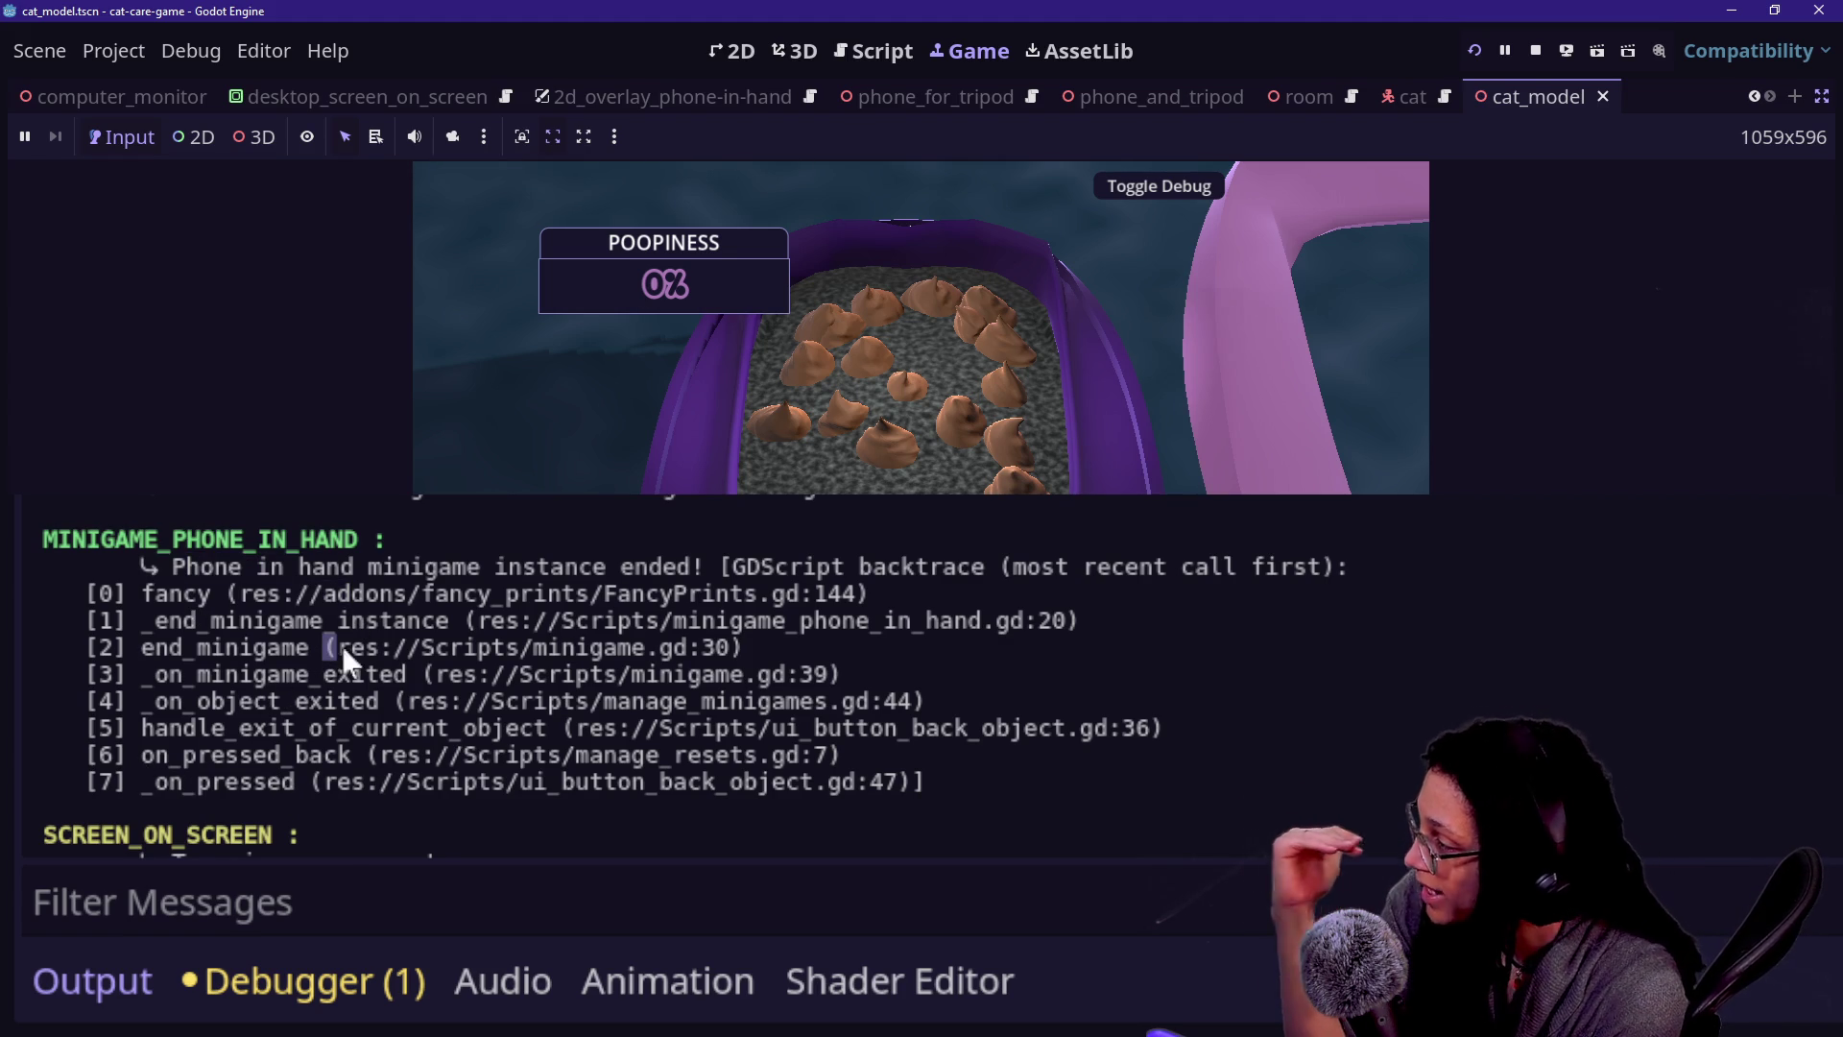
{"action": "left_click_drag", "start_coordinate": [320, 666], "coordinate": [352, 687]}
{"action": "left_click", "coordinate": [338, 711]}
{"action": "left_click_drag", "start_coordinate": [351, 755], "coordinate": [376, 755]}
{"action": "mouse_move", "coordinate": [506, 782]}
{"action": "left_mouse_down"}
{"action": "mouse_move", "coordinate": [412, 780]}
{"action": "mouse_move", "coordinate": [424, 672]}
{"action": "left_mouse_up"}
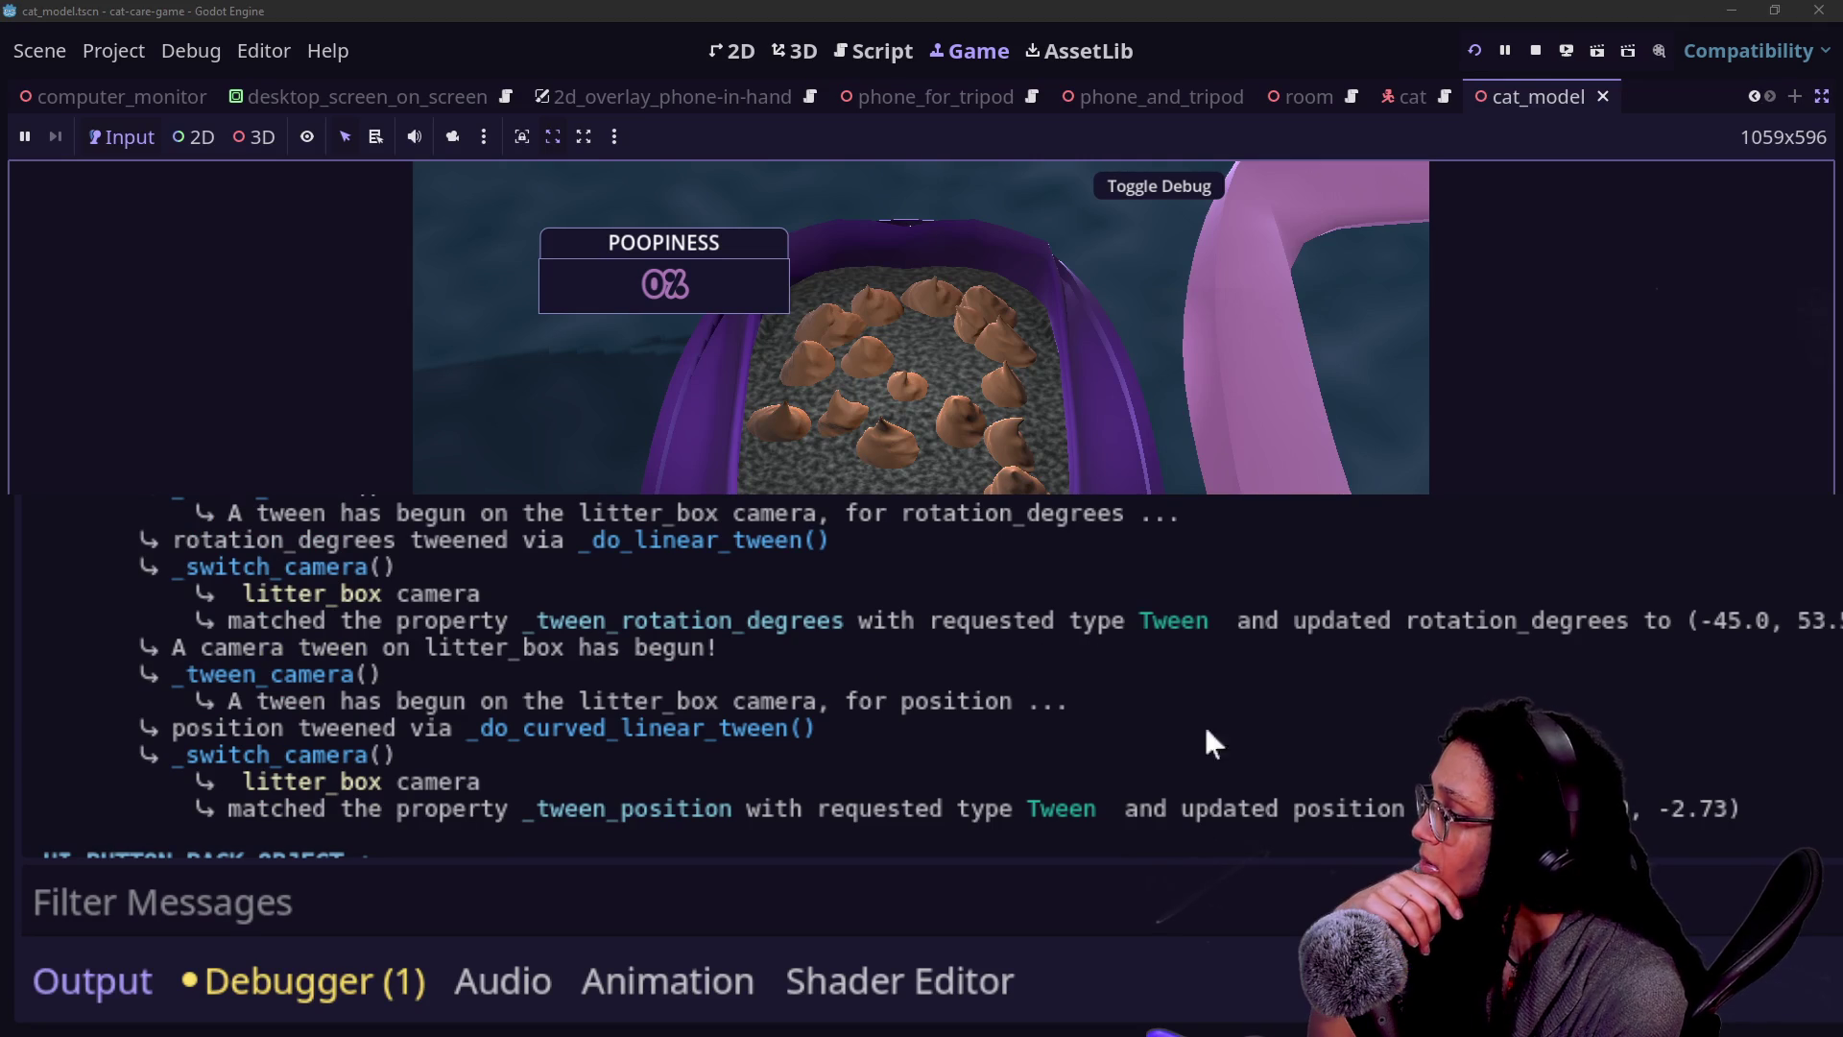
{"action": "left_click_drag", "start_coordinate": [29, 727], "coordinate": [396, 755]}
{"action": "left_click", "coordinate": [874, 51]}
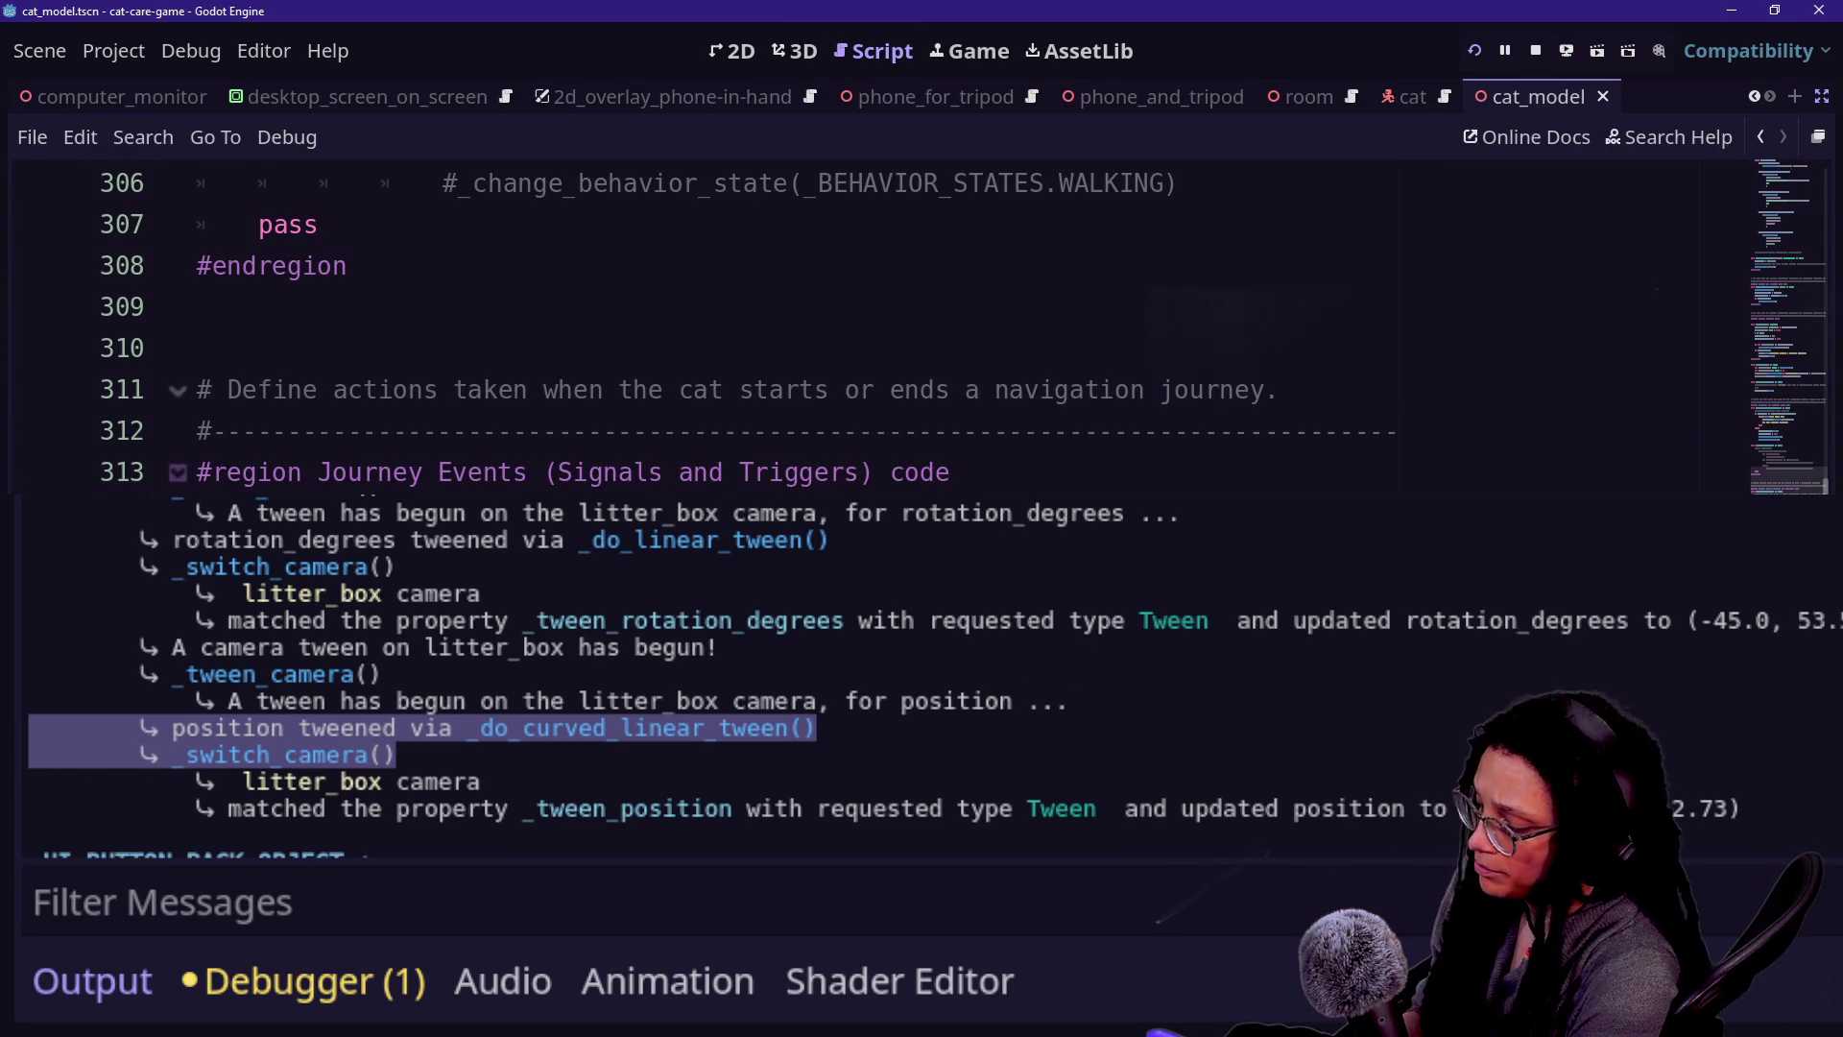
- Search the project for 'fancy' and open the target_assigner.gd match on line 26
{"action": "scroll", "coordinate": [920, 326], "scroll_direction": "down", "scroll_amount": 10}
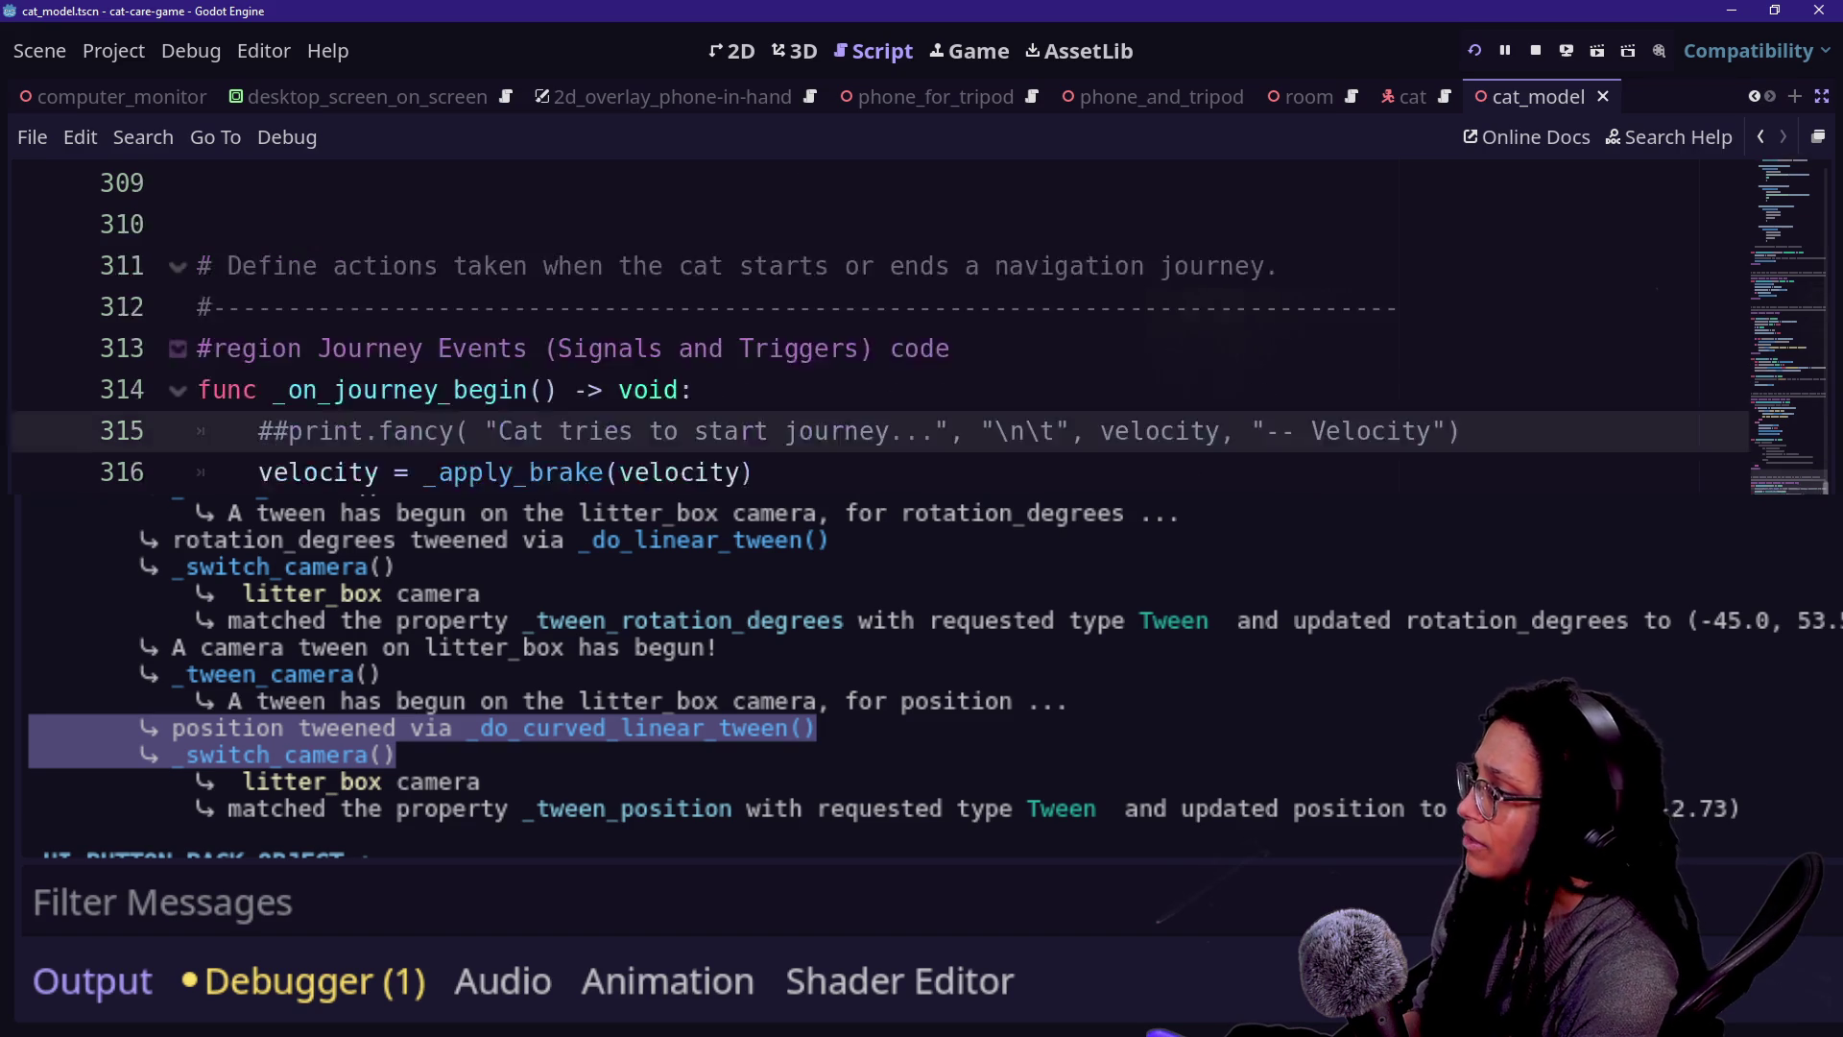
{"action": "scroll", "coordinate": [920, 325], "scroll_direction": "up", "scroll_amount": 8}
{"action": "double_click", "coordinate": [401, 389]}
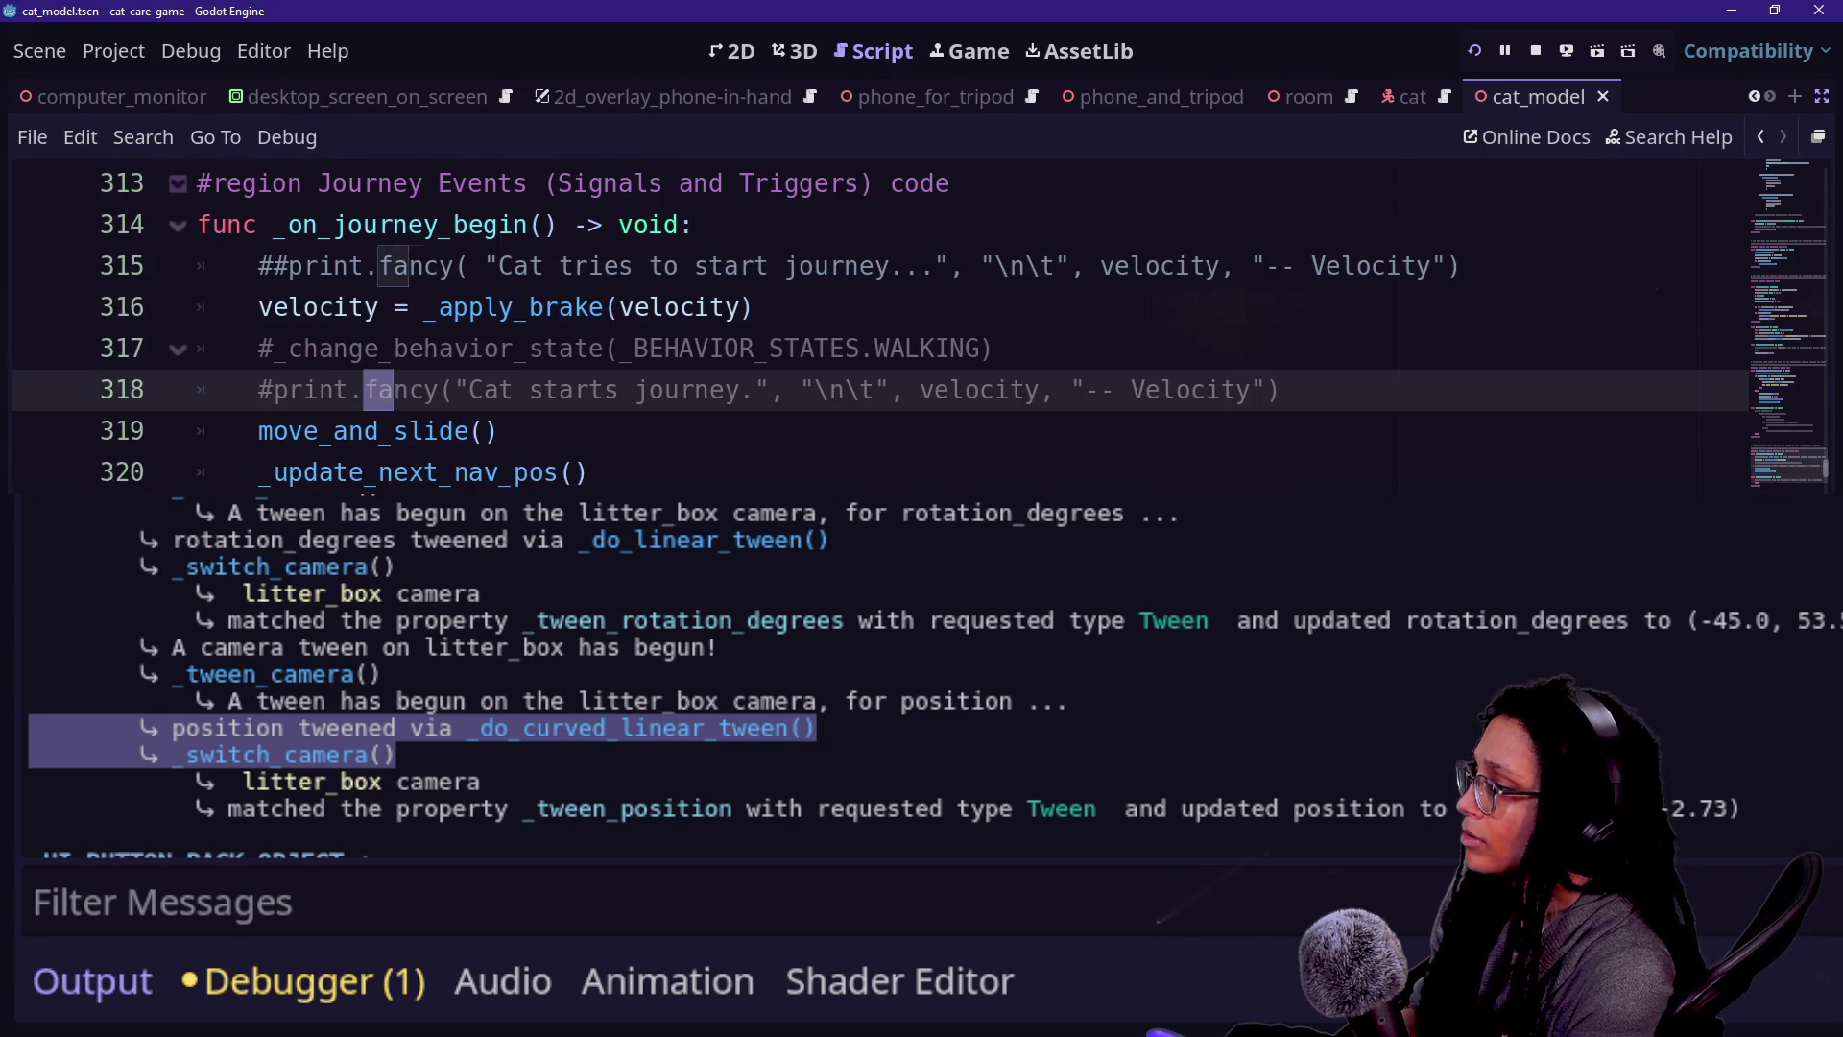
{"action": "key", "text": "ctrl+shift+f"}
{"action": "key", "text": "Caps_Lock"}
{"action": "key", "text": "Return"}
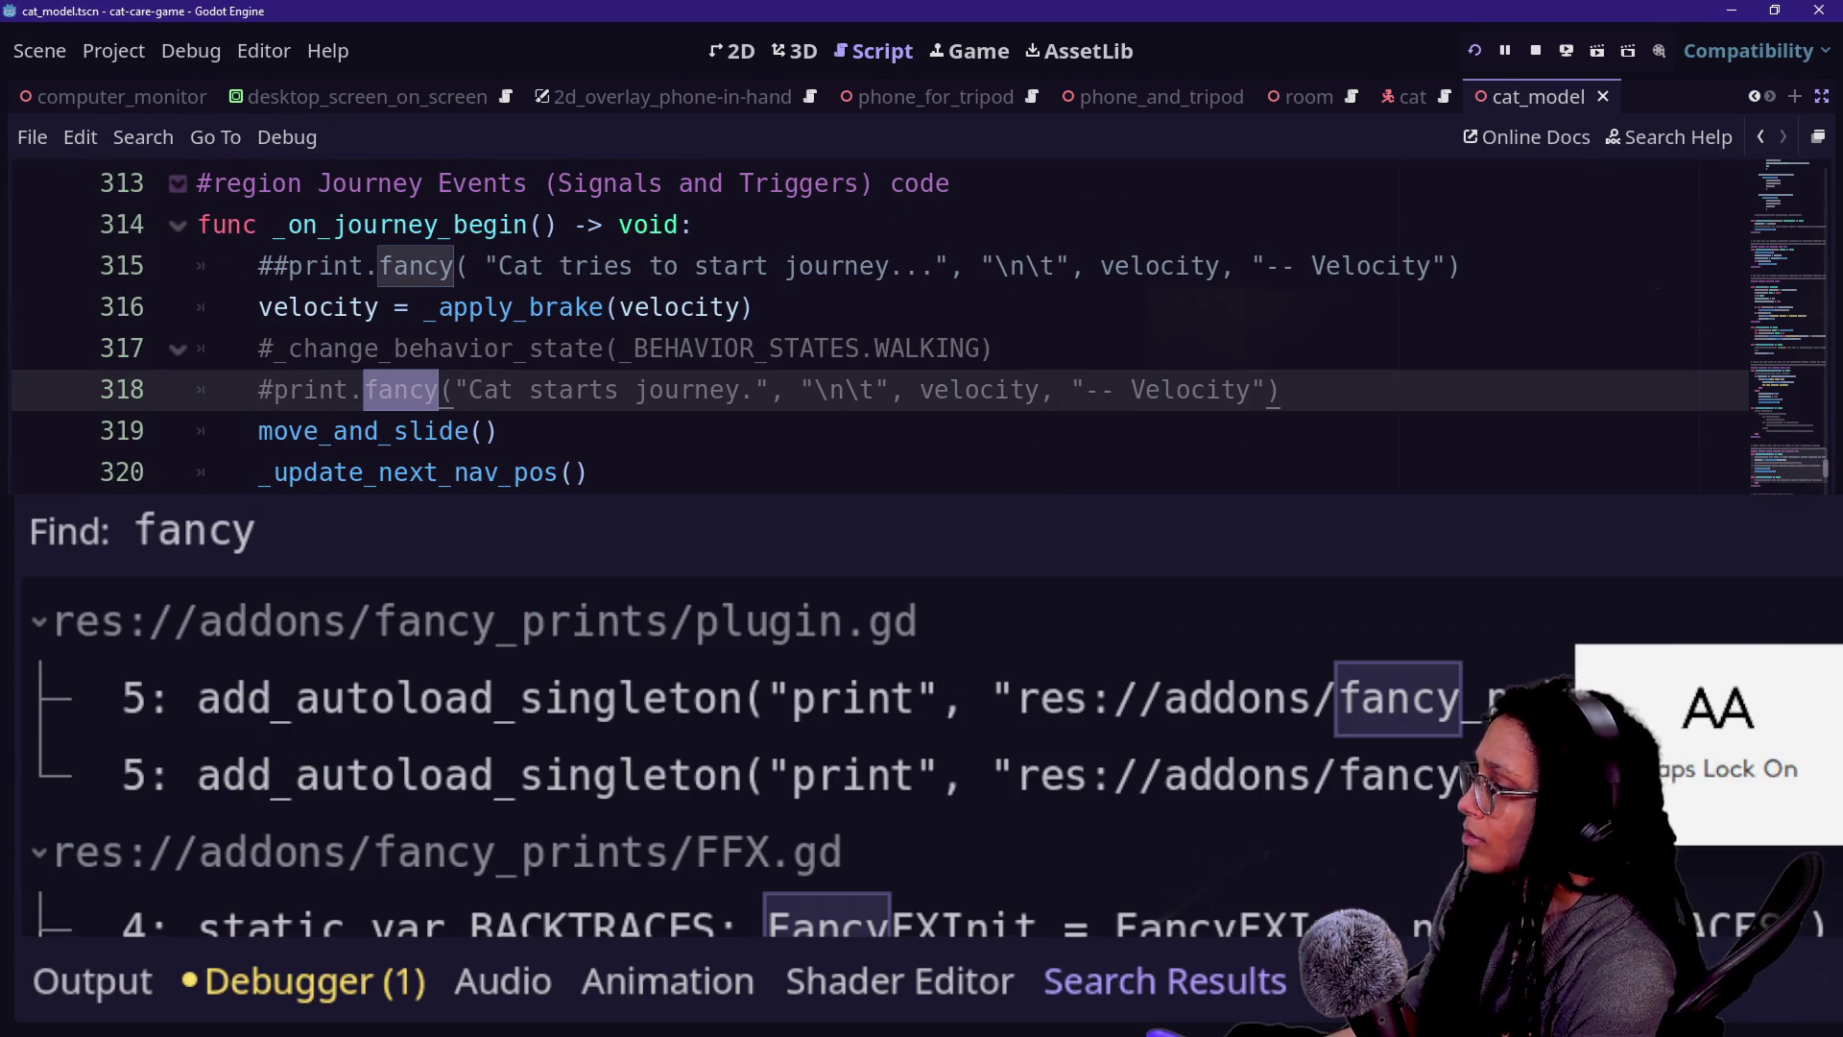
{"action": "scroll", "coordinate": [804, 705], "scroll_direction": "down", "scroll_amount": 2}
{"action": "scroll", "coordinate": [804, 702], "scroll_direction": "down", "scroll_amount": 10}
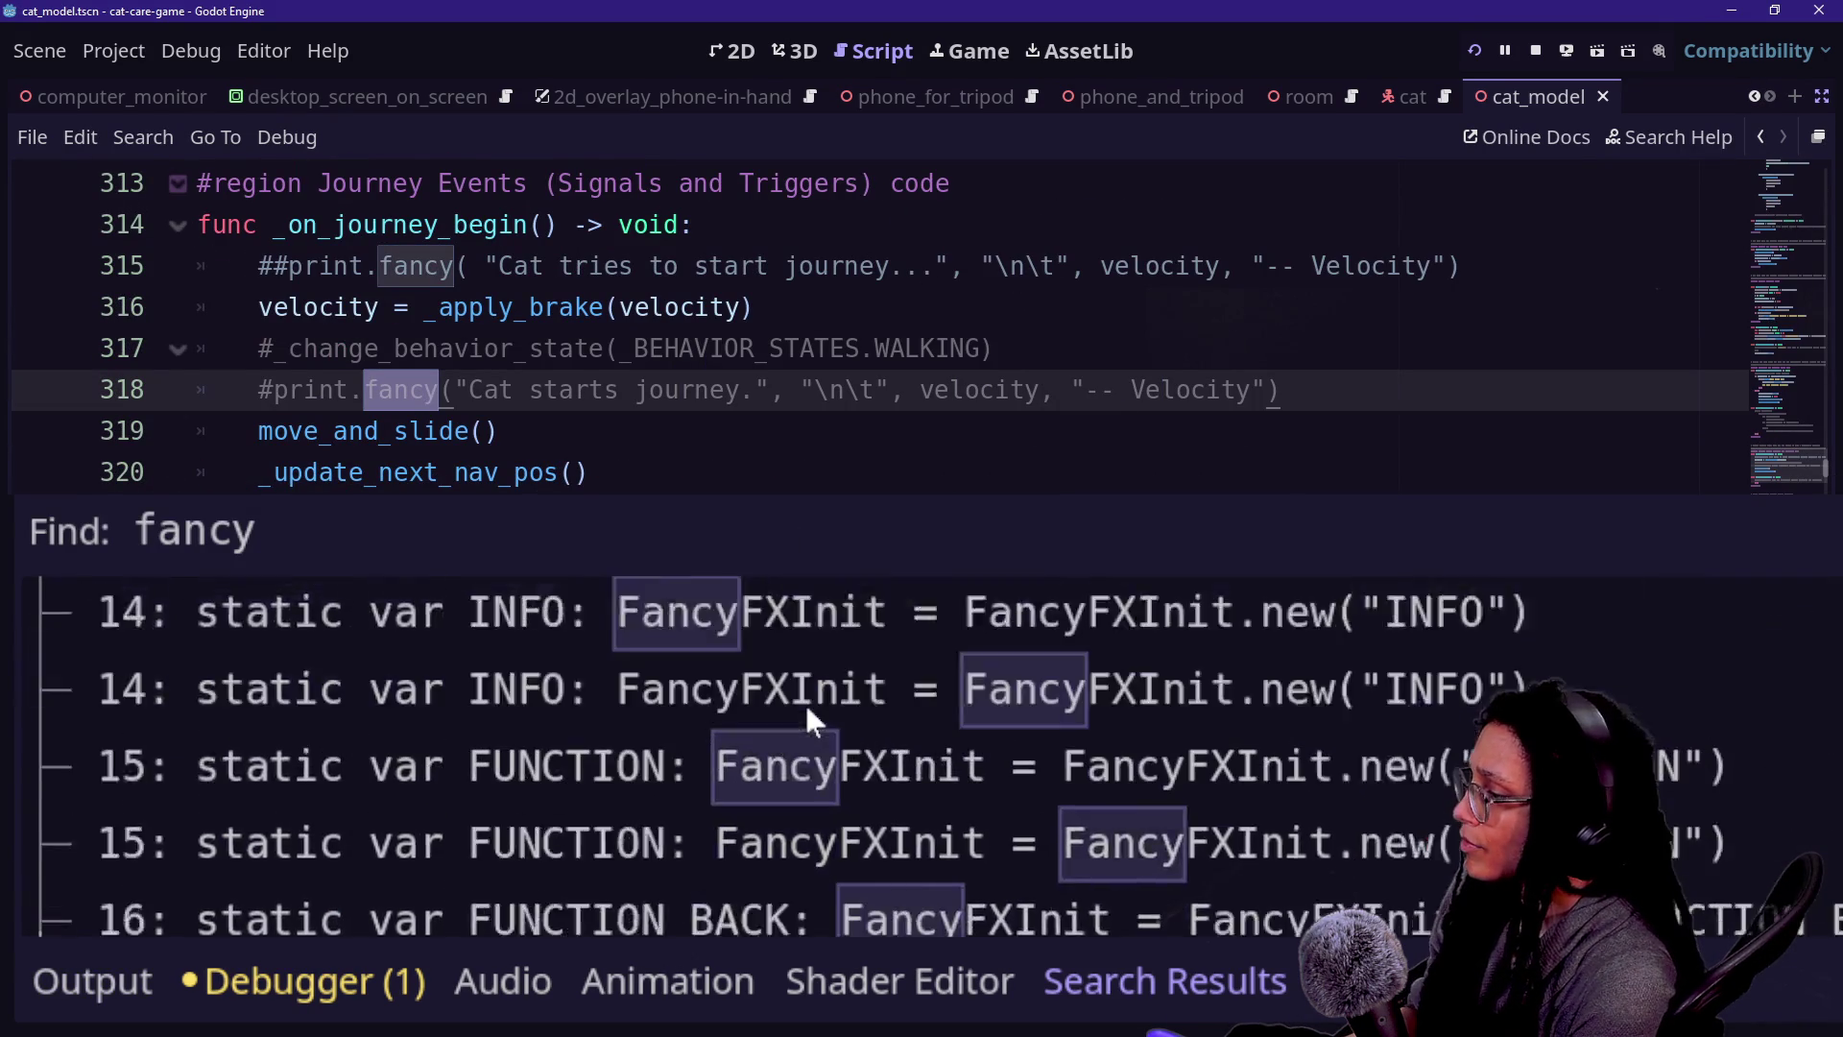
{"action": "scroll", "coordinate": [805, 701], "scroll_direction": "down", "scroll_amount": 5}
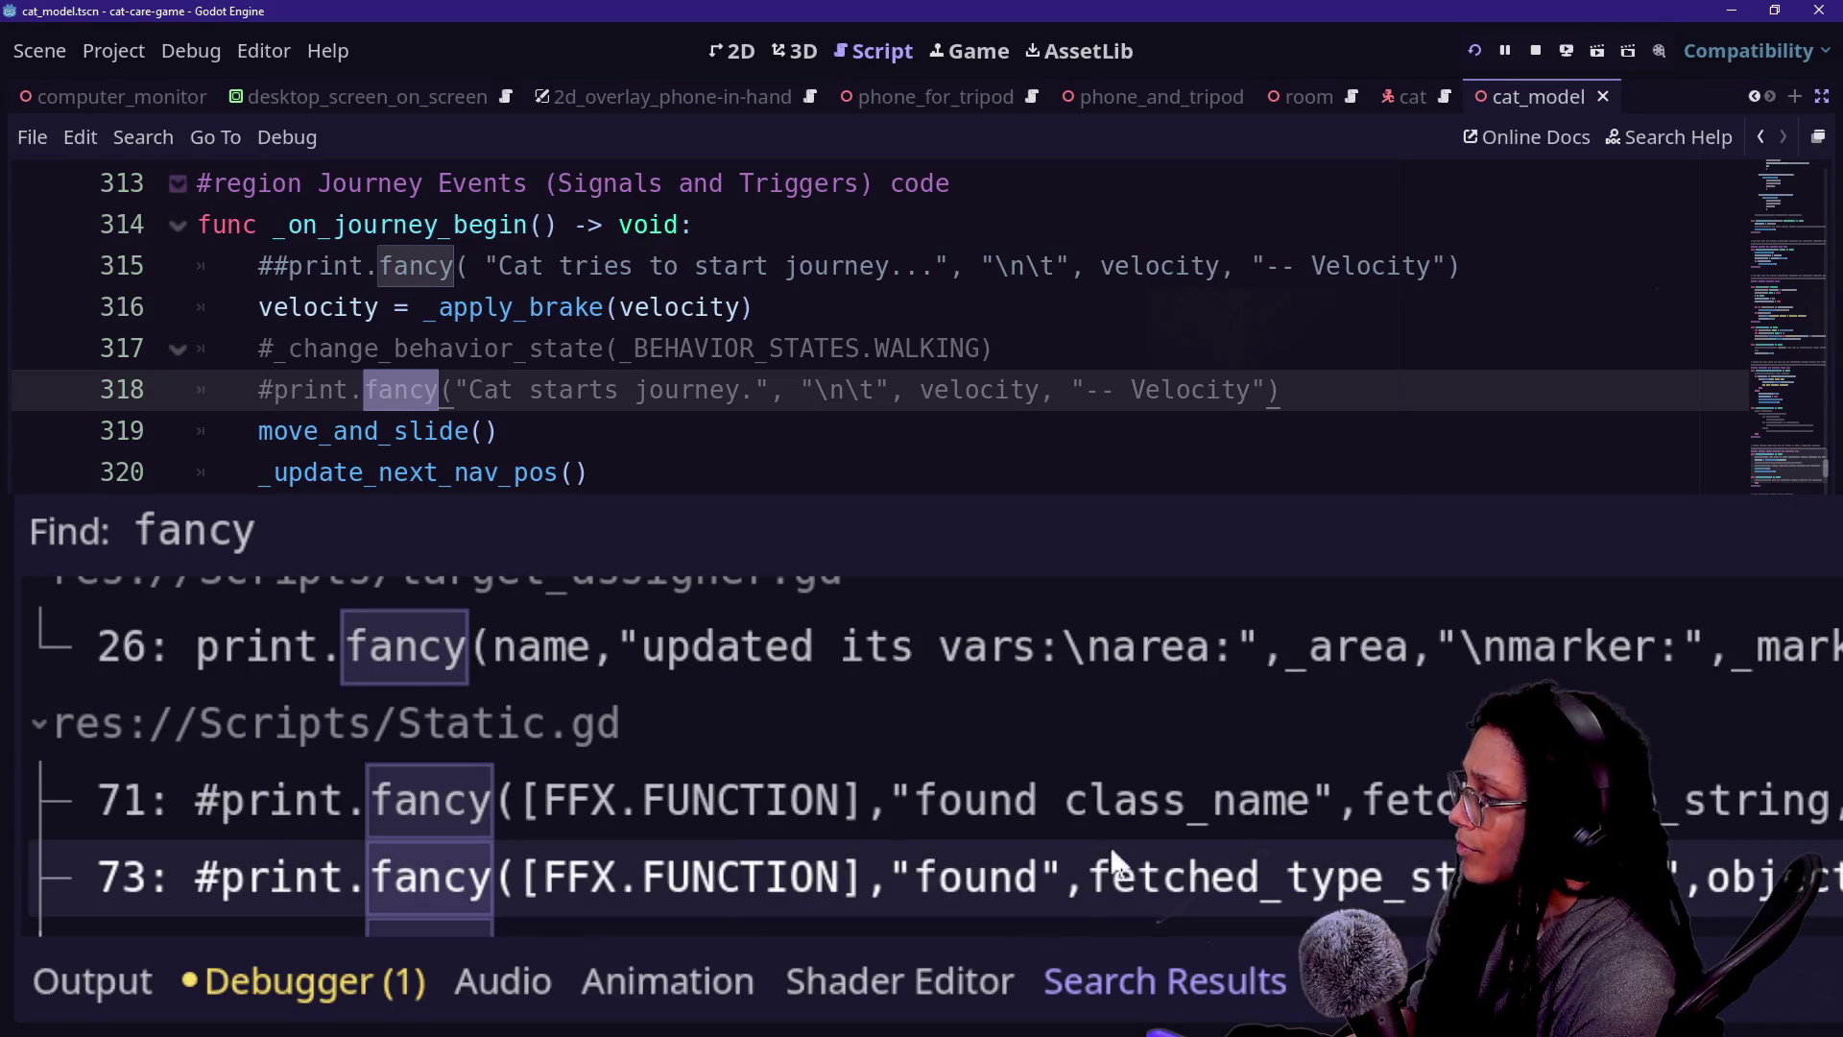
{"action": "left_click", "coordinate": [1103, 663]}
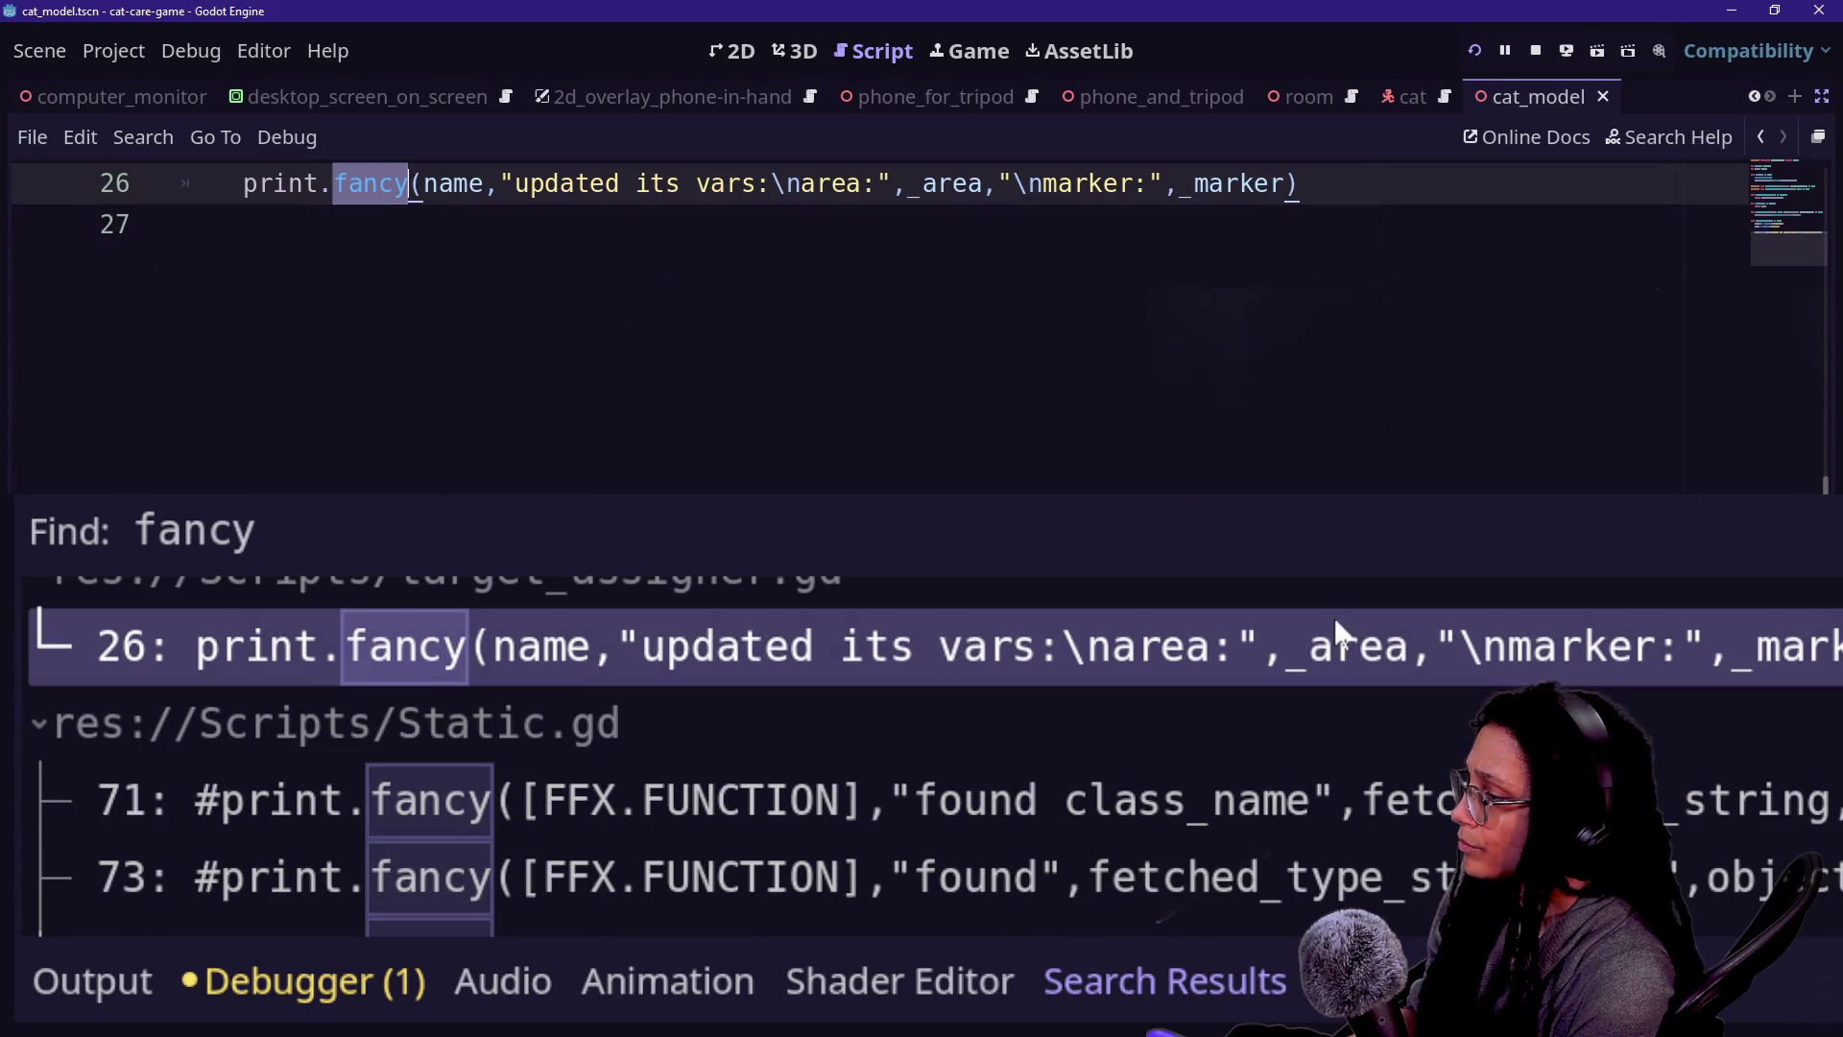
- Delete the spaces after 'area:' and 'marker:' in line 26's print string
{"action": "scroll", "coordinate": [960, 327], "scroll_direction": "up", "scroll_amount": 3}
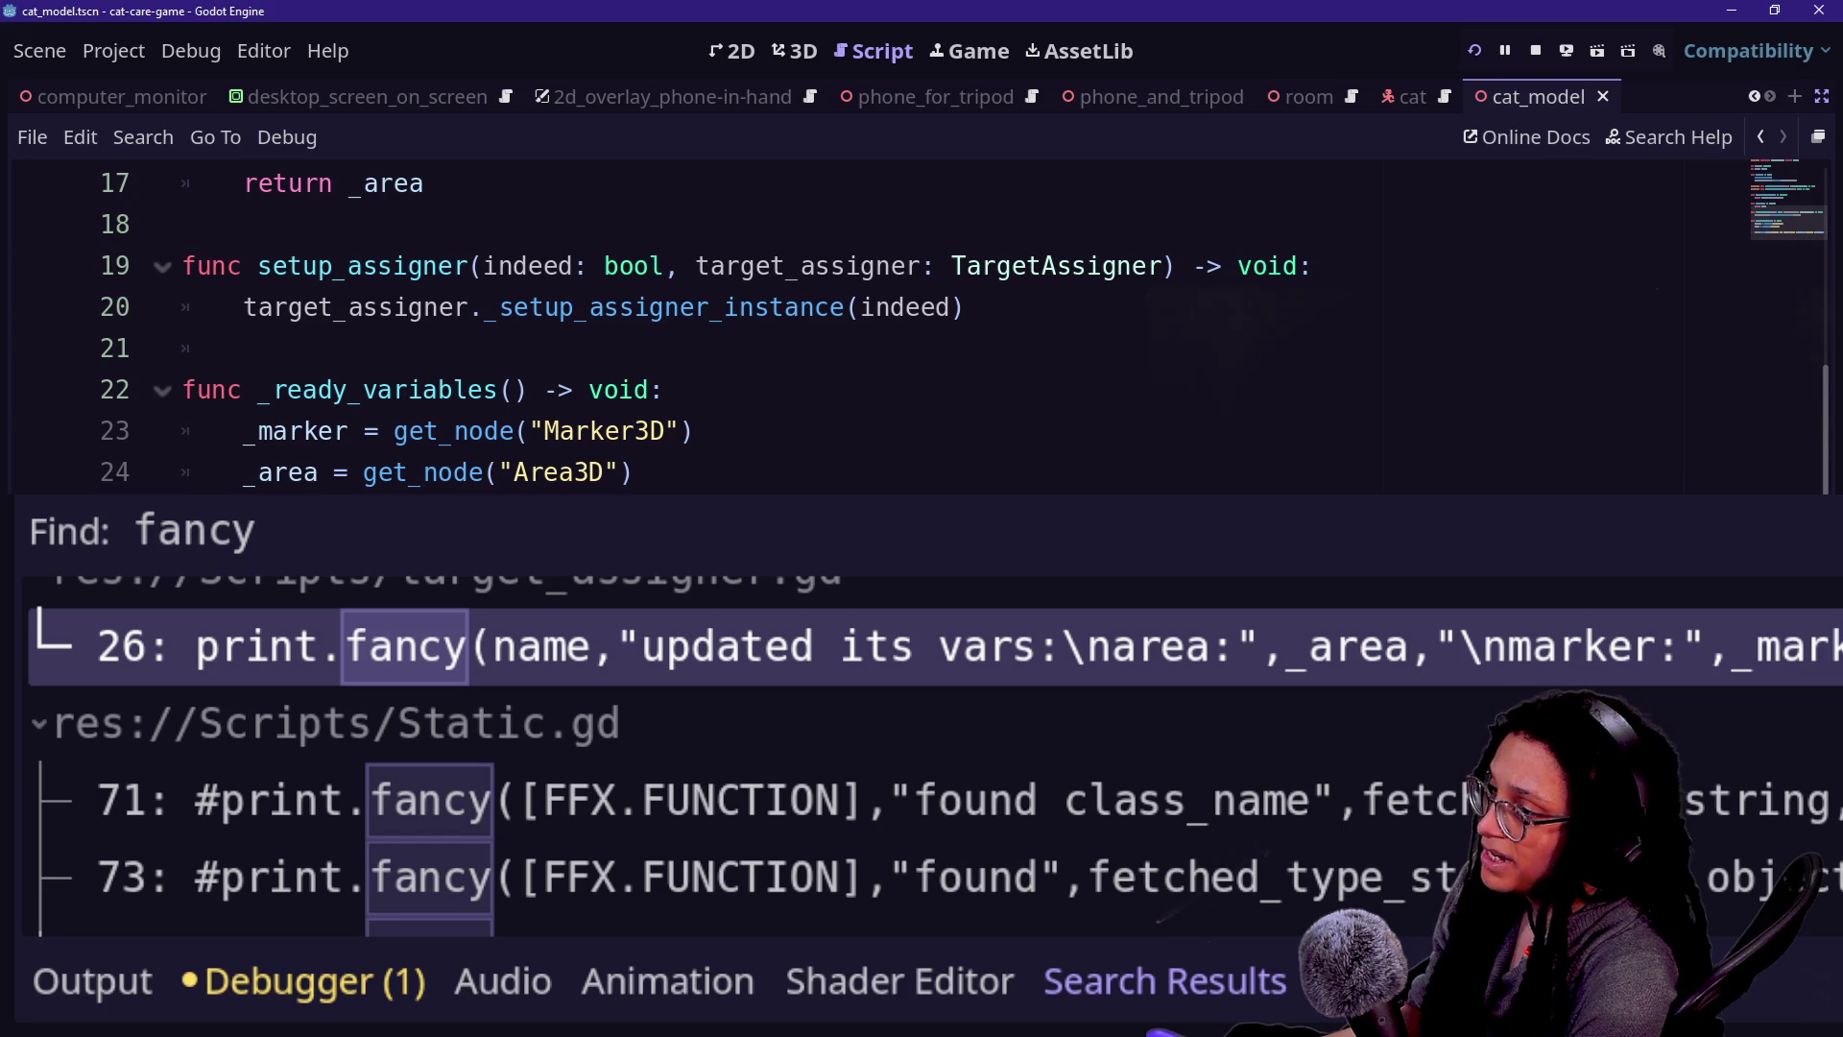
{"action": "scroll", "coordinate": [920, 333], "scroll_direction": "down", "scroll_amount": 2}
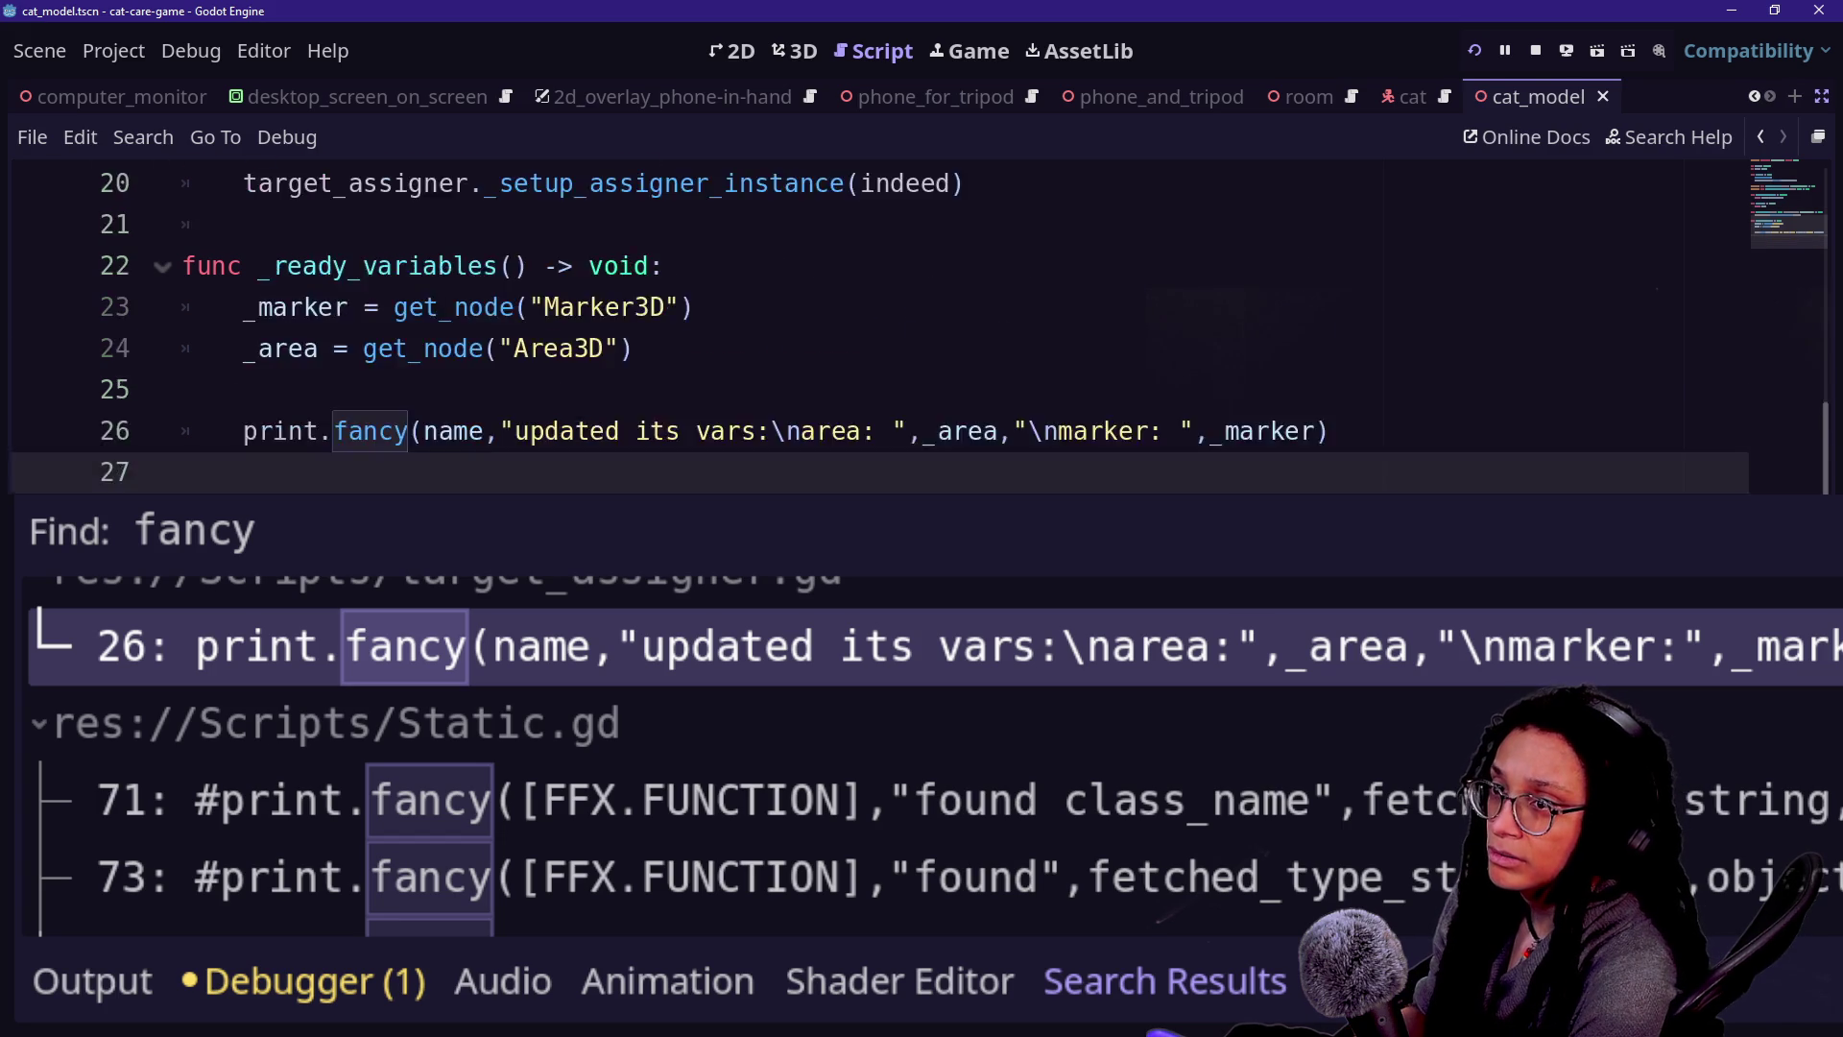
{"action": "key", "text": "Up"}
{"action": "key", "text": "Up"}
{"action": "key", "text": "Down"}
{"action": "left_click", "coordinate": [1177, 307]}
{"action": "key", "text": "BackSpace"}
{"action": "left_click", "coordinate": [890, 307]}
{"action": "key", "text": "BackSpace"}
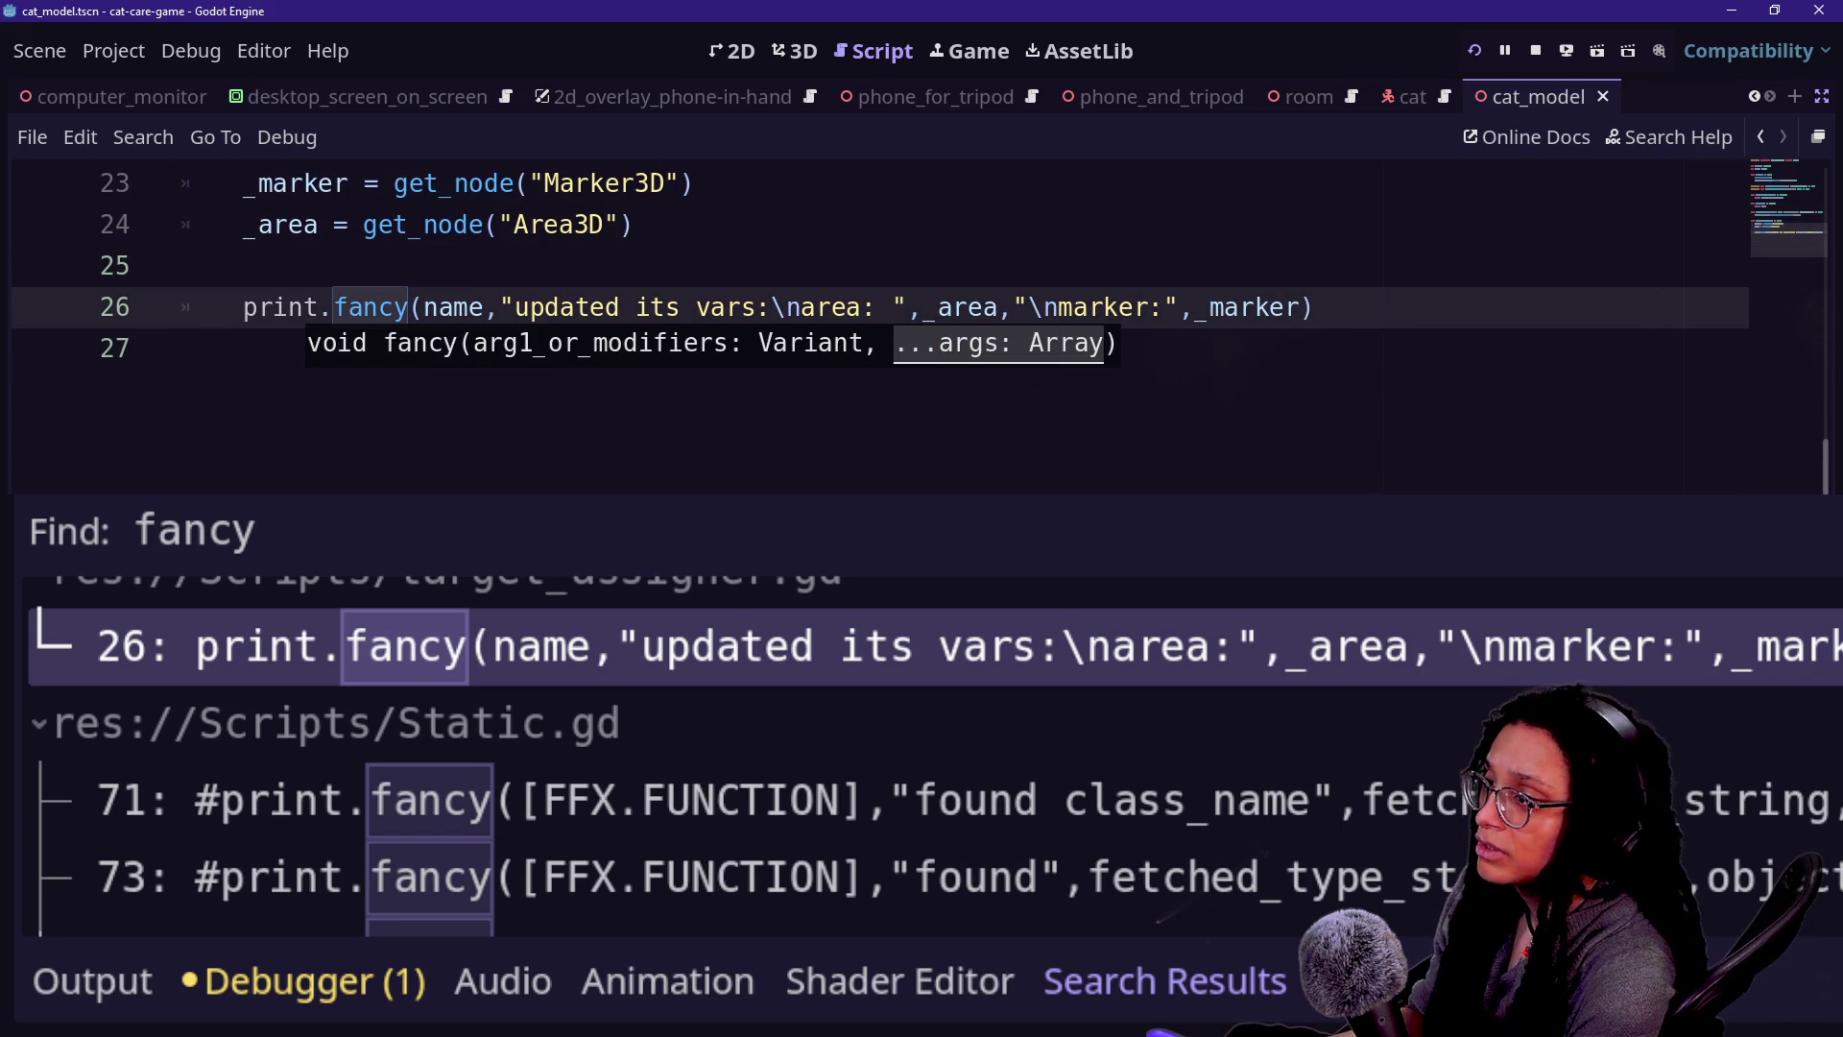
{"action": "key", "text": "BackSpace"}
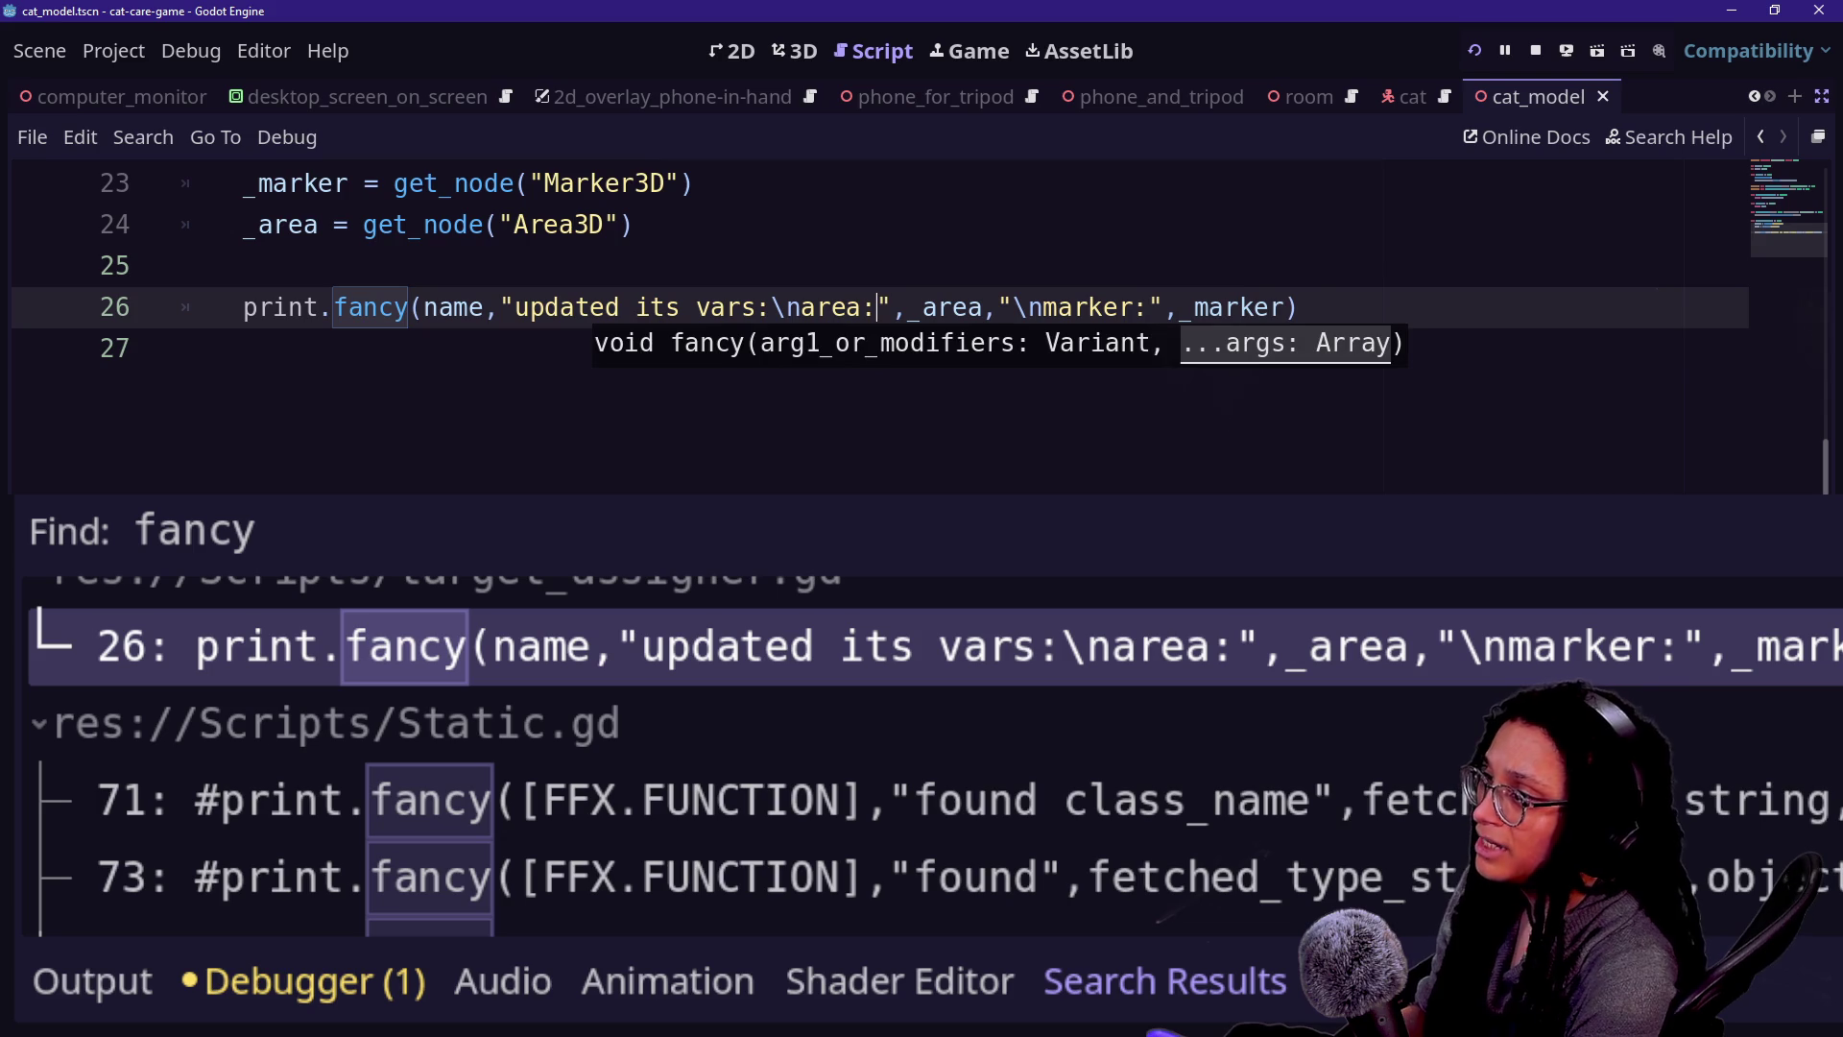
{"action": "left_click", "coordinate": [243, 266]}
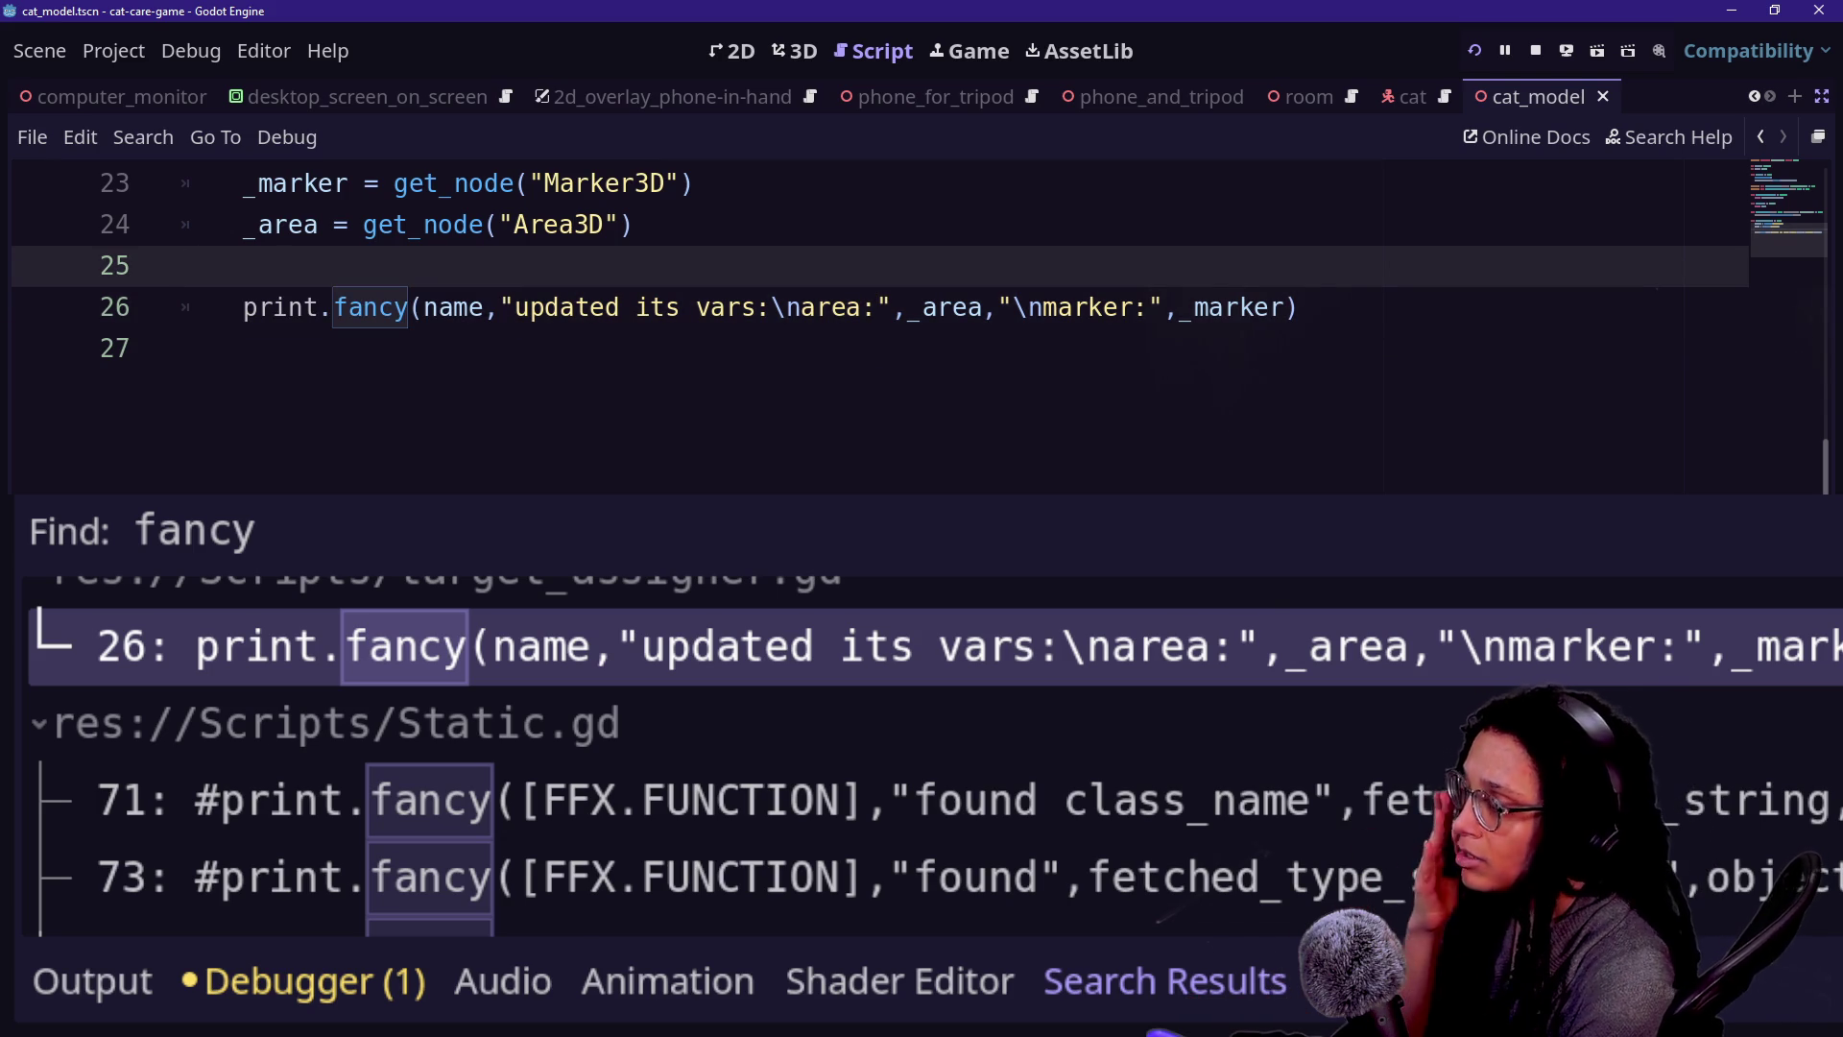
{"action": "left_click", "coordinate": [182, 349]}
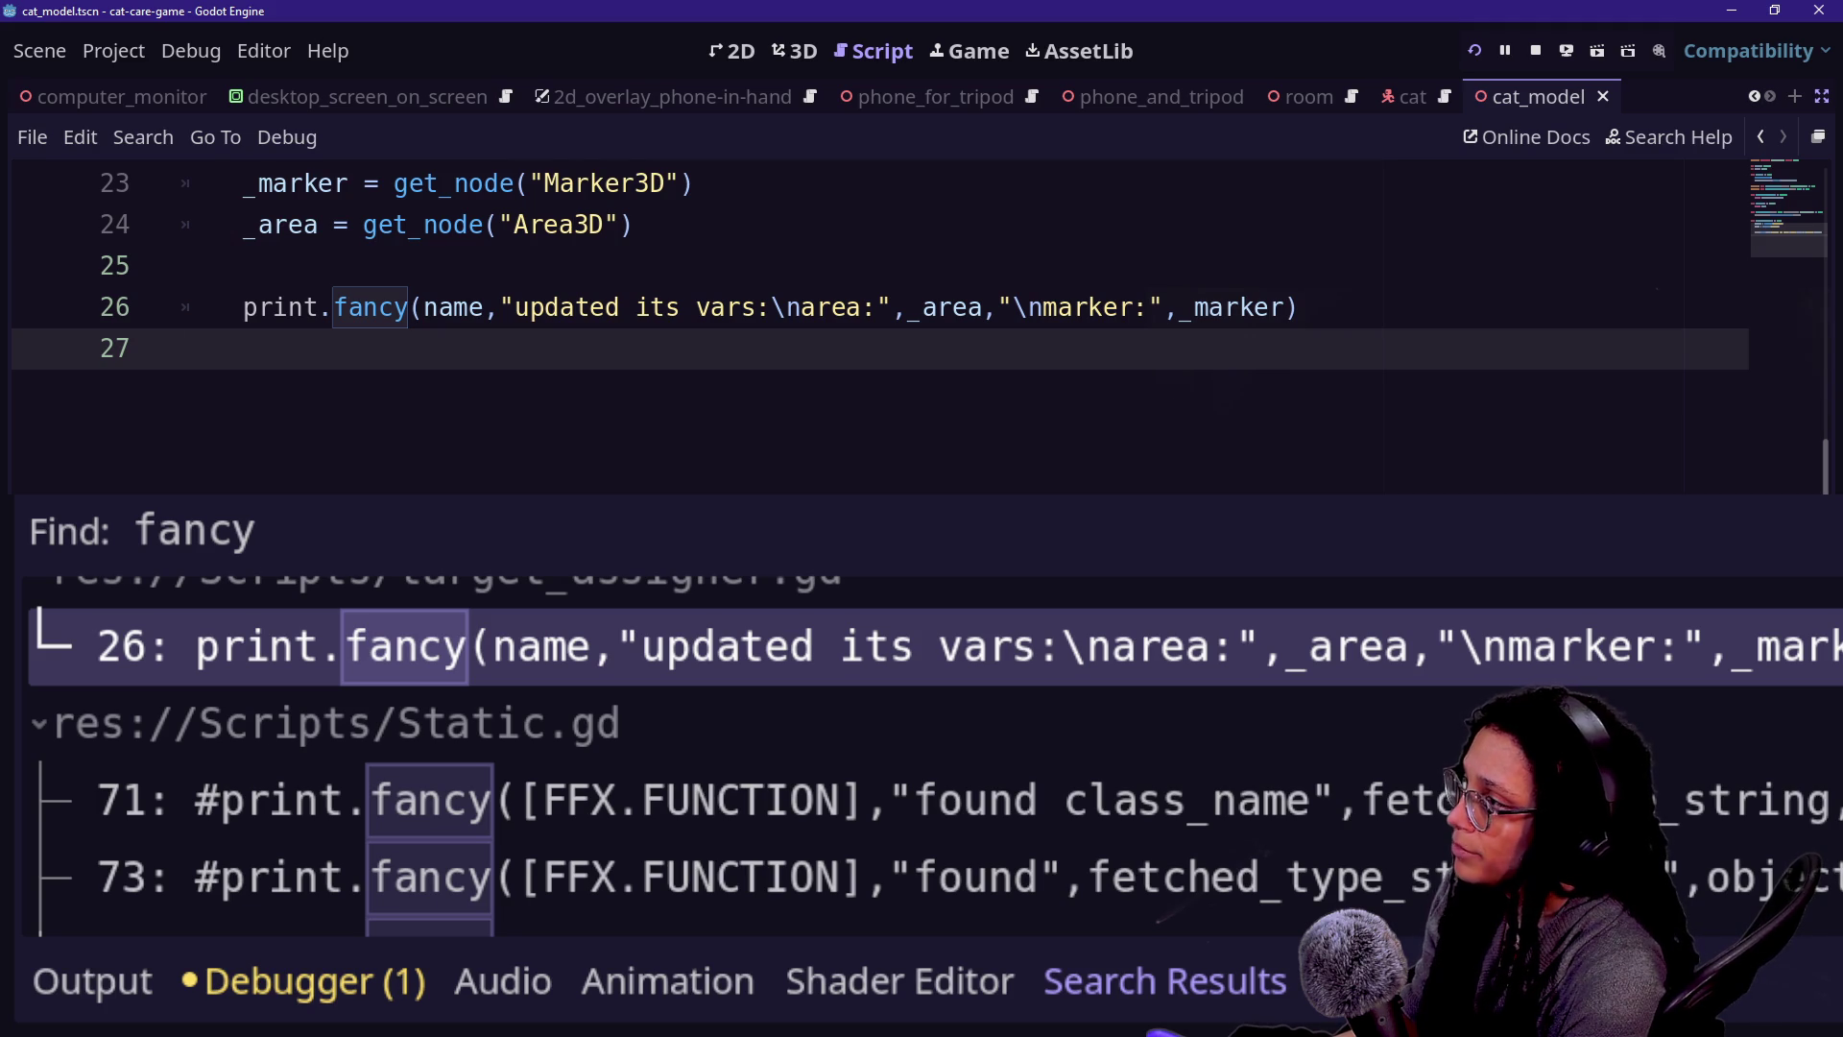
- Show the Output log and scroll through the TargetAssigner messages
{"action": "scroll", "coordinate": [920, 334], "scroll_direction": "up", "scroll_amount": 5}
{"action": "scroll", "coordinate": [919, 326], "scroll_direction": "down", "scroll_amount": 3}
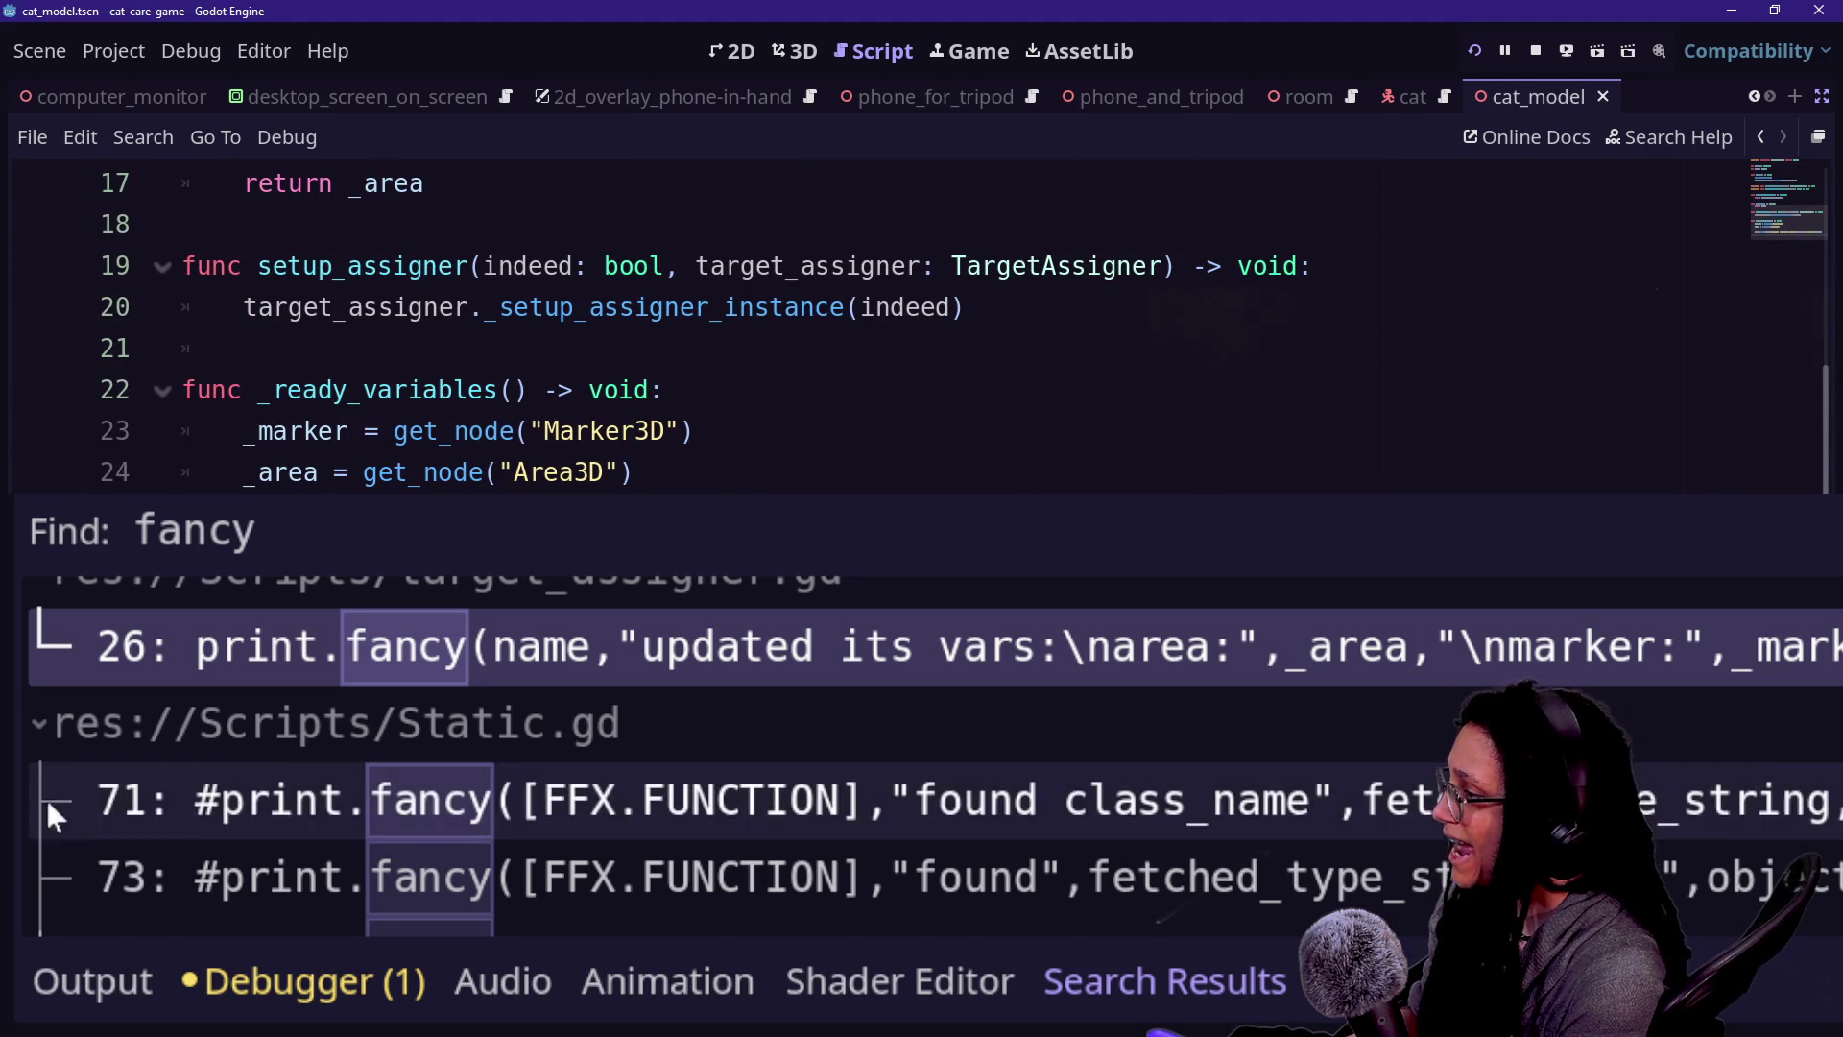
{"action": "left_click", "coordinate": [57, 989]}
{"action": "scroll", "coordinate": [495, 654], "scroll_direction": "up", "scroll_amount": 6}
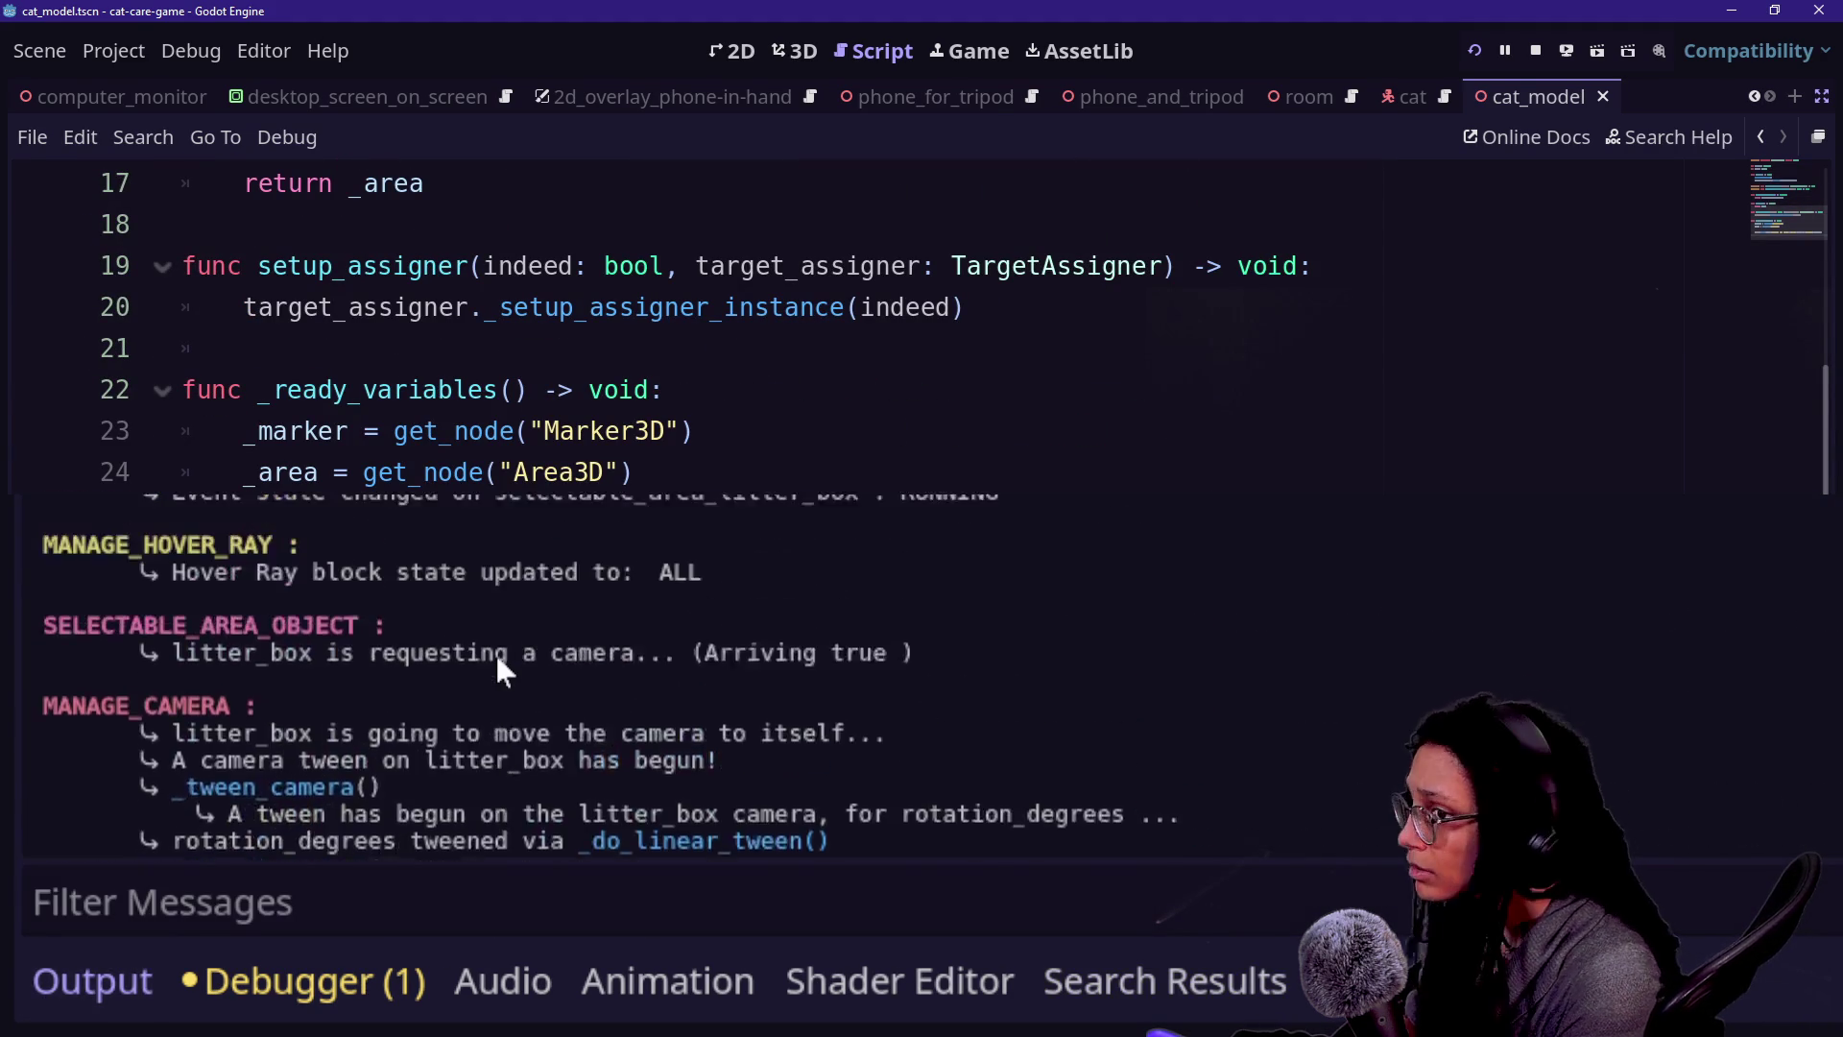
{"action": "scroll", "coordinate": [496, 655], "scroll_direction": "down", "scroll_amount": 9}
{"action": "scroll", "coordinate": [495, 655], "scroll_direction": "up", "scroll_amount": 15}
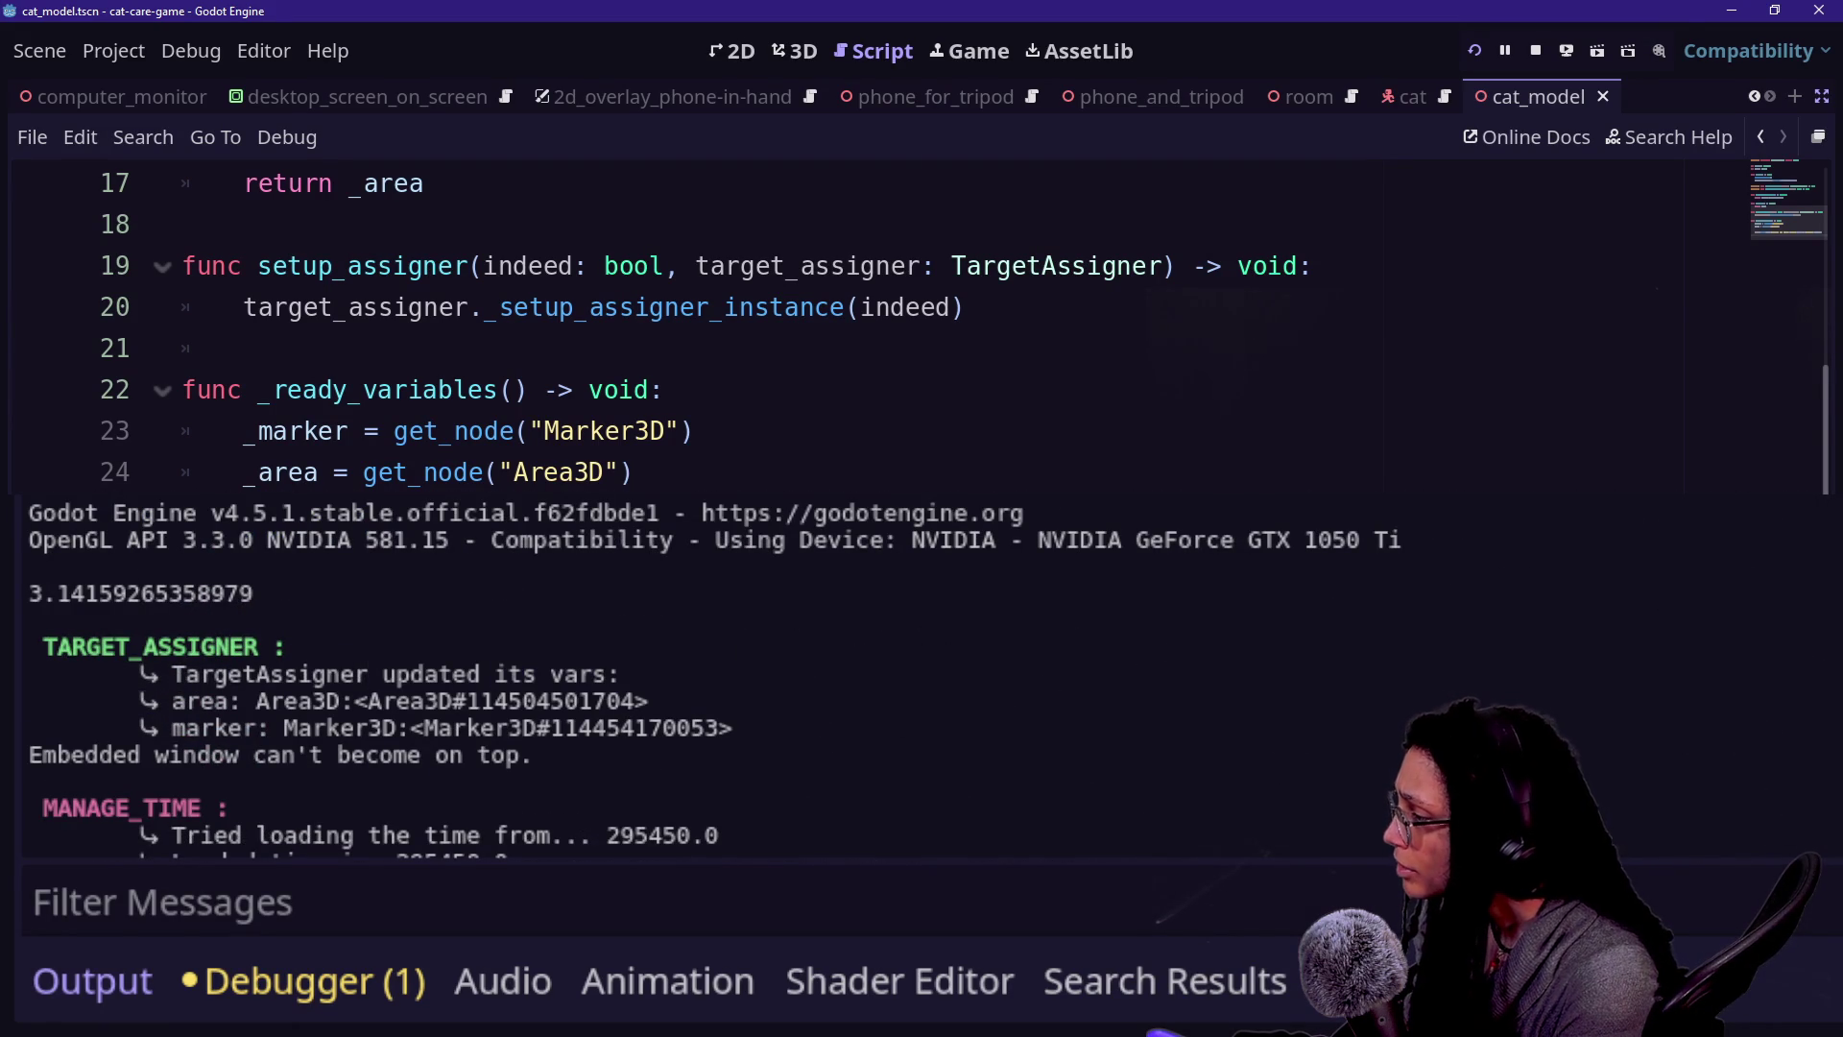
- Run a Find in Files search for 'updated its' across the project
{"action": "left_click", "coordinate": [759, 309]}
{"action": "key", "text": "ctrl+shift+f"}
{"action": "type", "text": "T"}
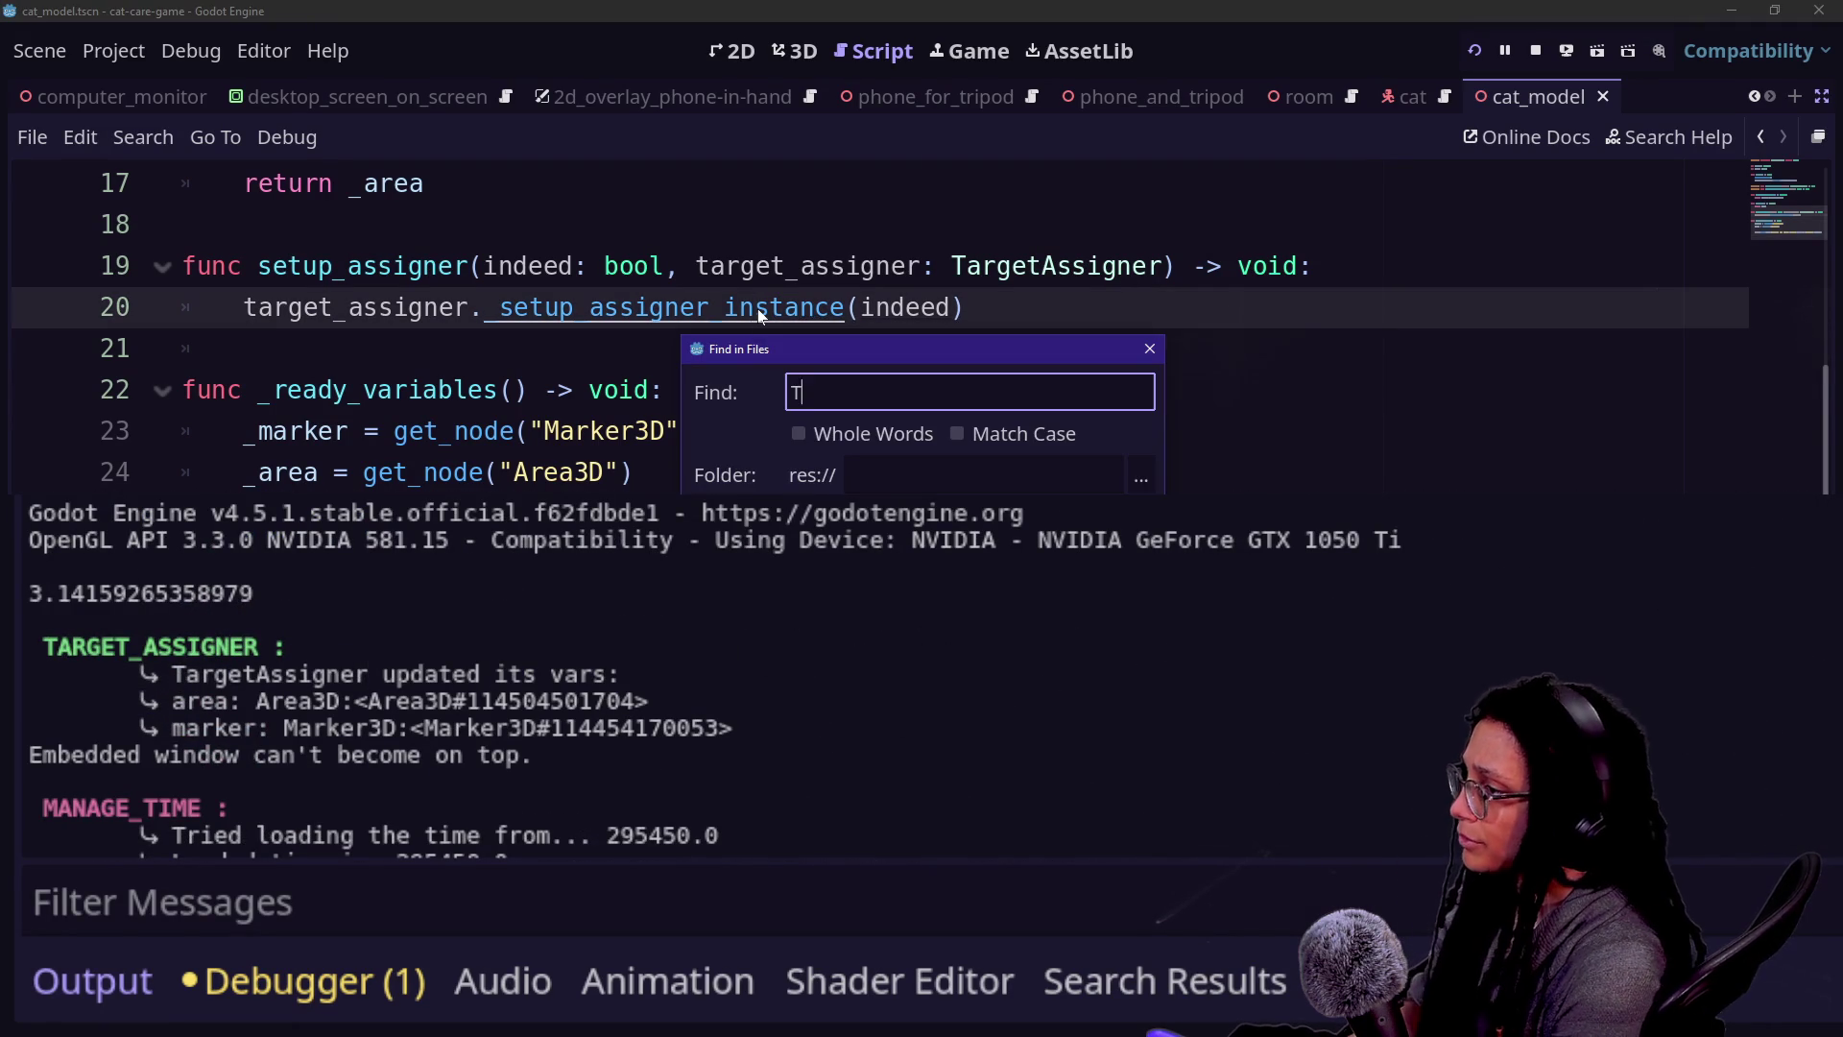
{"action": "key", "text": "Caps_Lock"}
{"action": "type", "text": "updated its"}
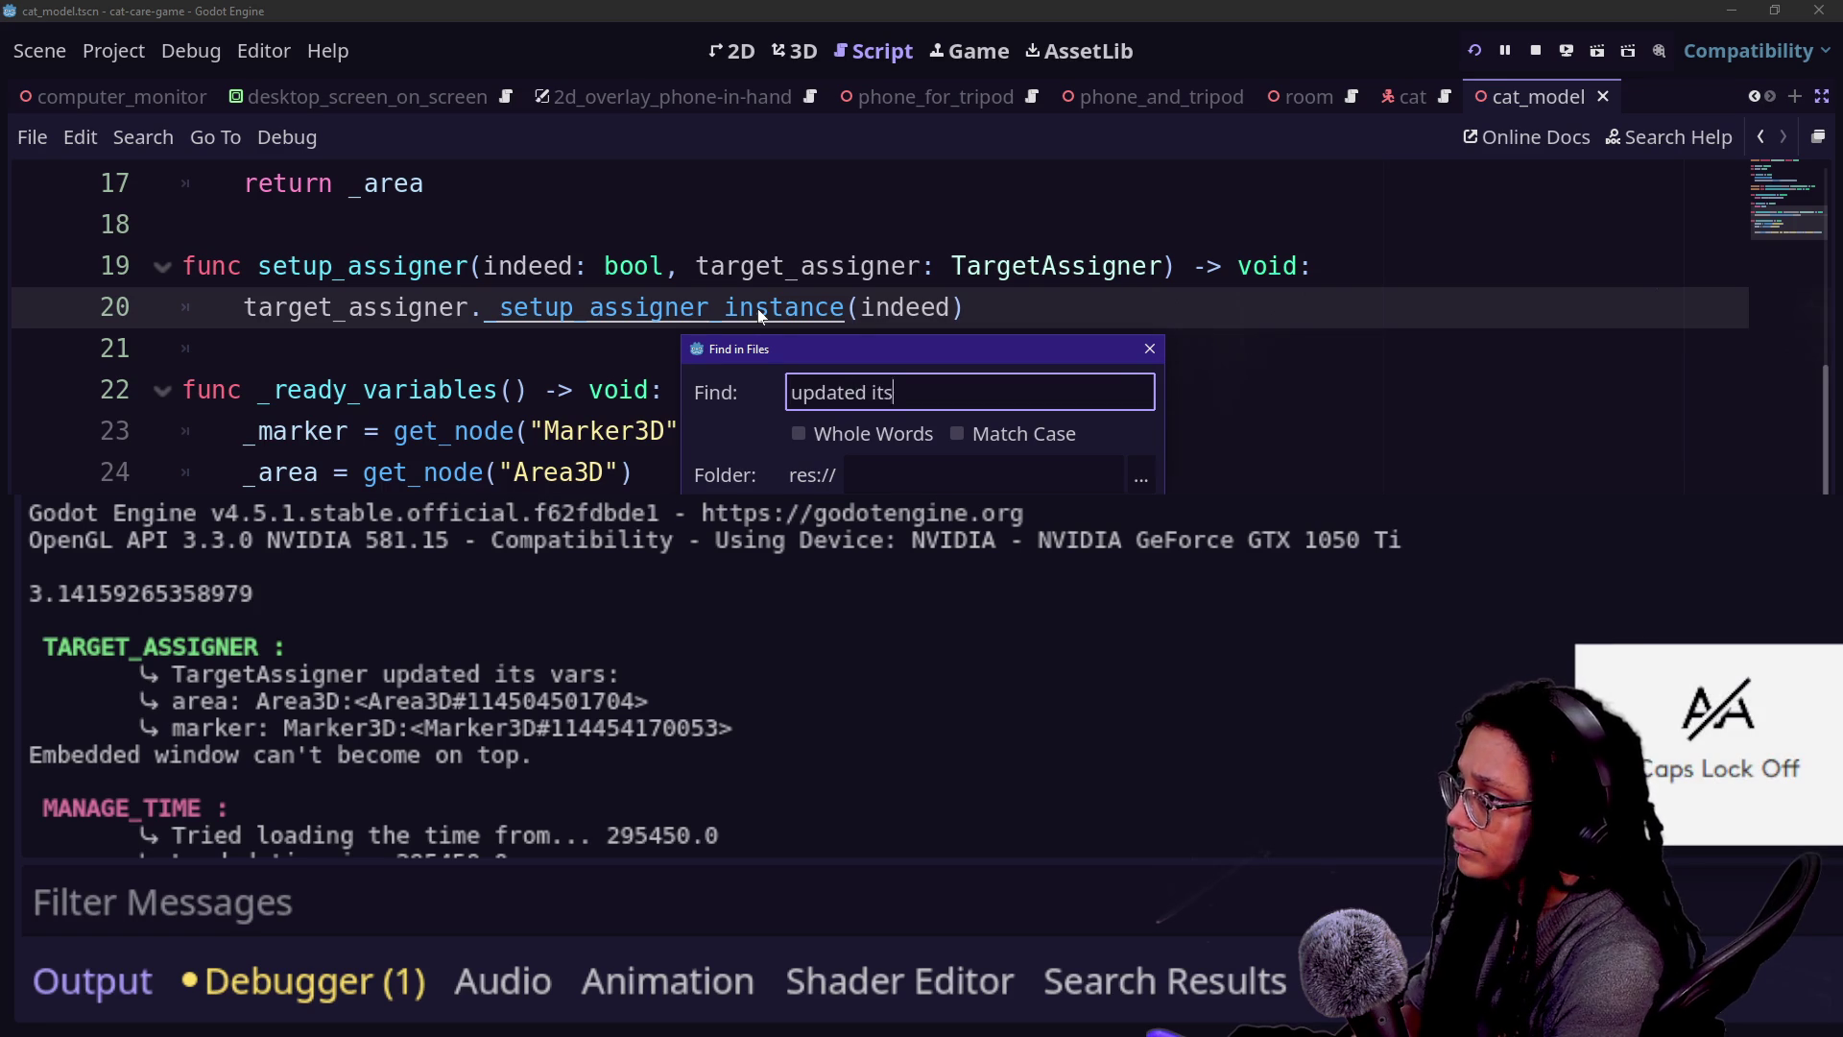
{"action": "key", "text": "Return"}
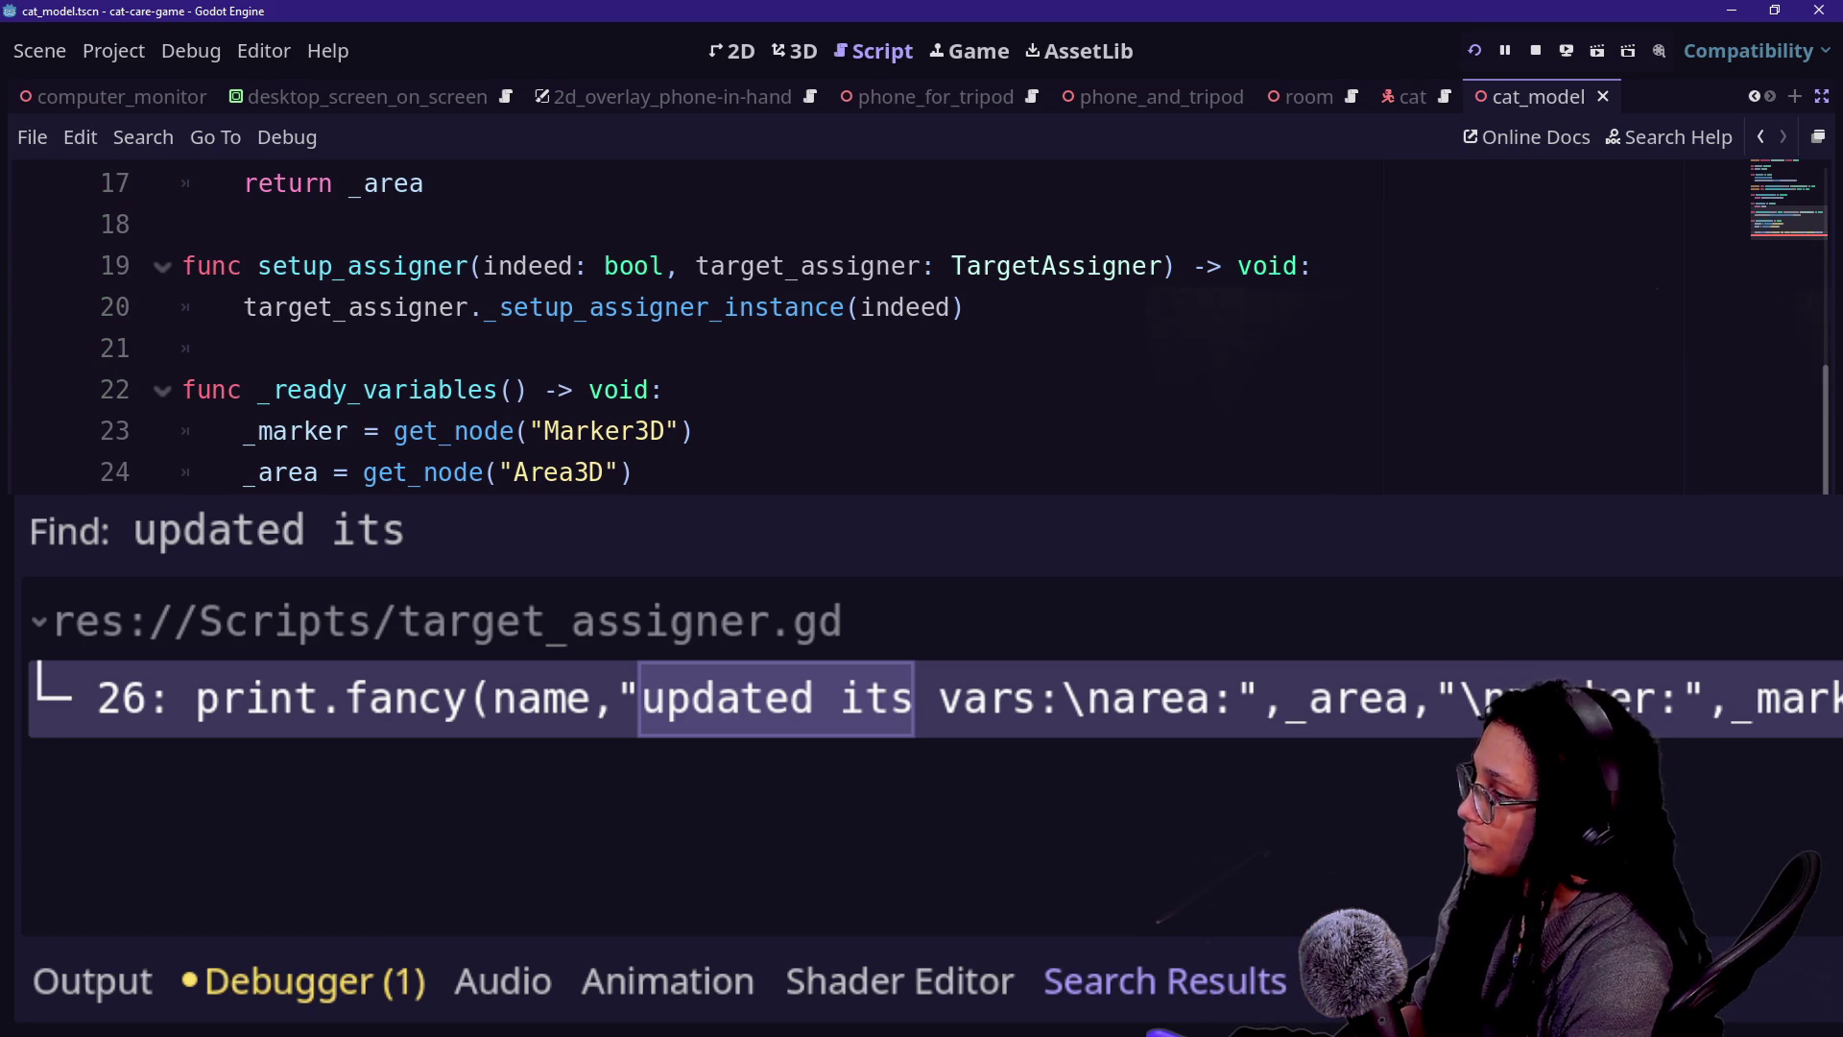
- Type FFX.highli in the editor and browse autocomplete to HIGHLIGHT_GREEN
{"action": "type", "text": "ffx"}
{"action": "key", "text": "Return"}
{"action": "type", "text": "."}
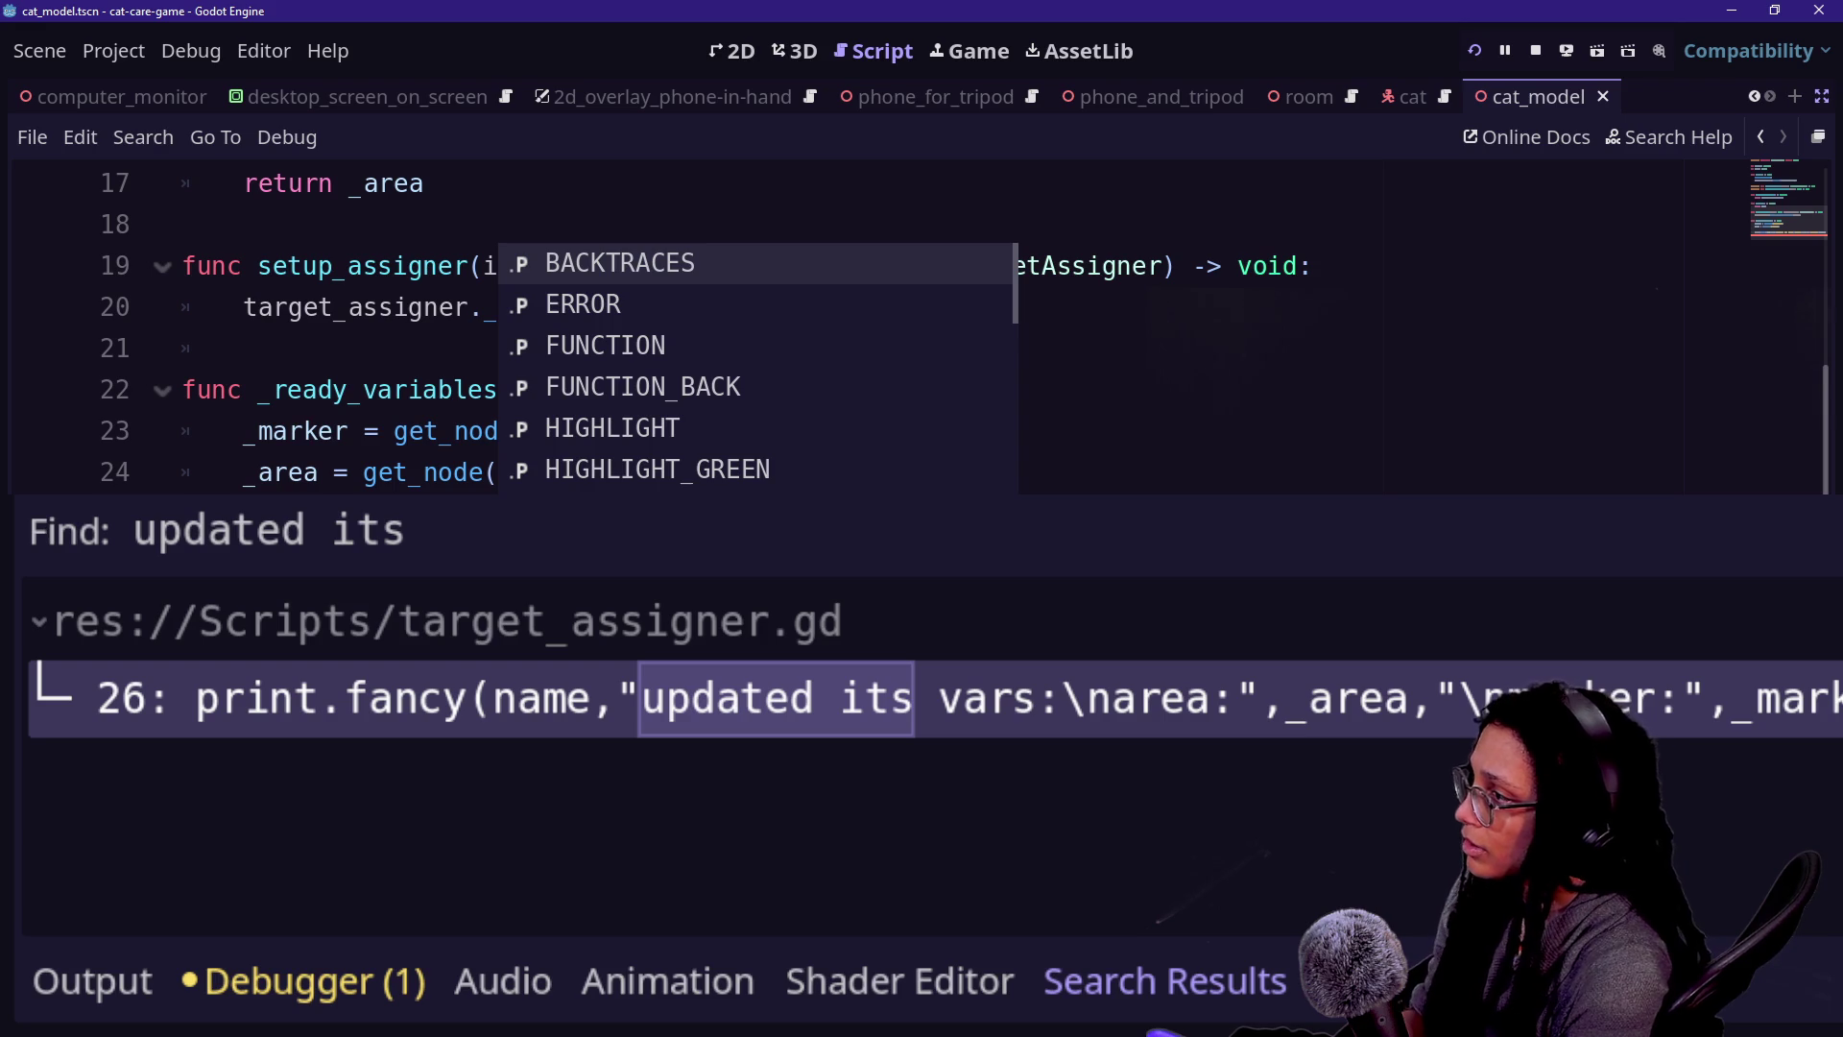
{"action": "type", "text": "highlig"}
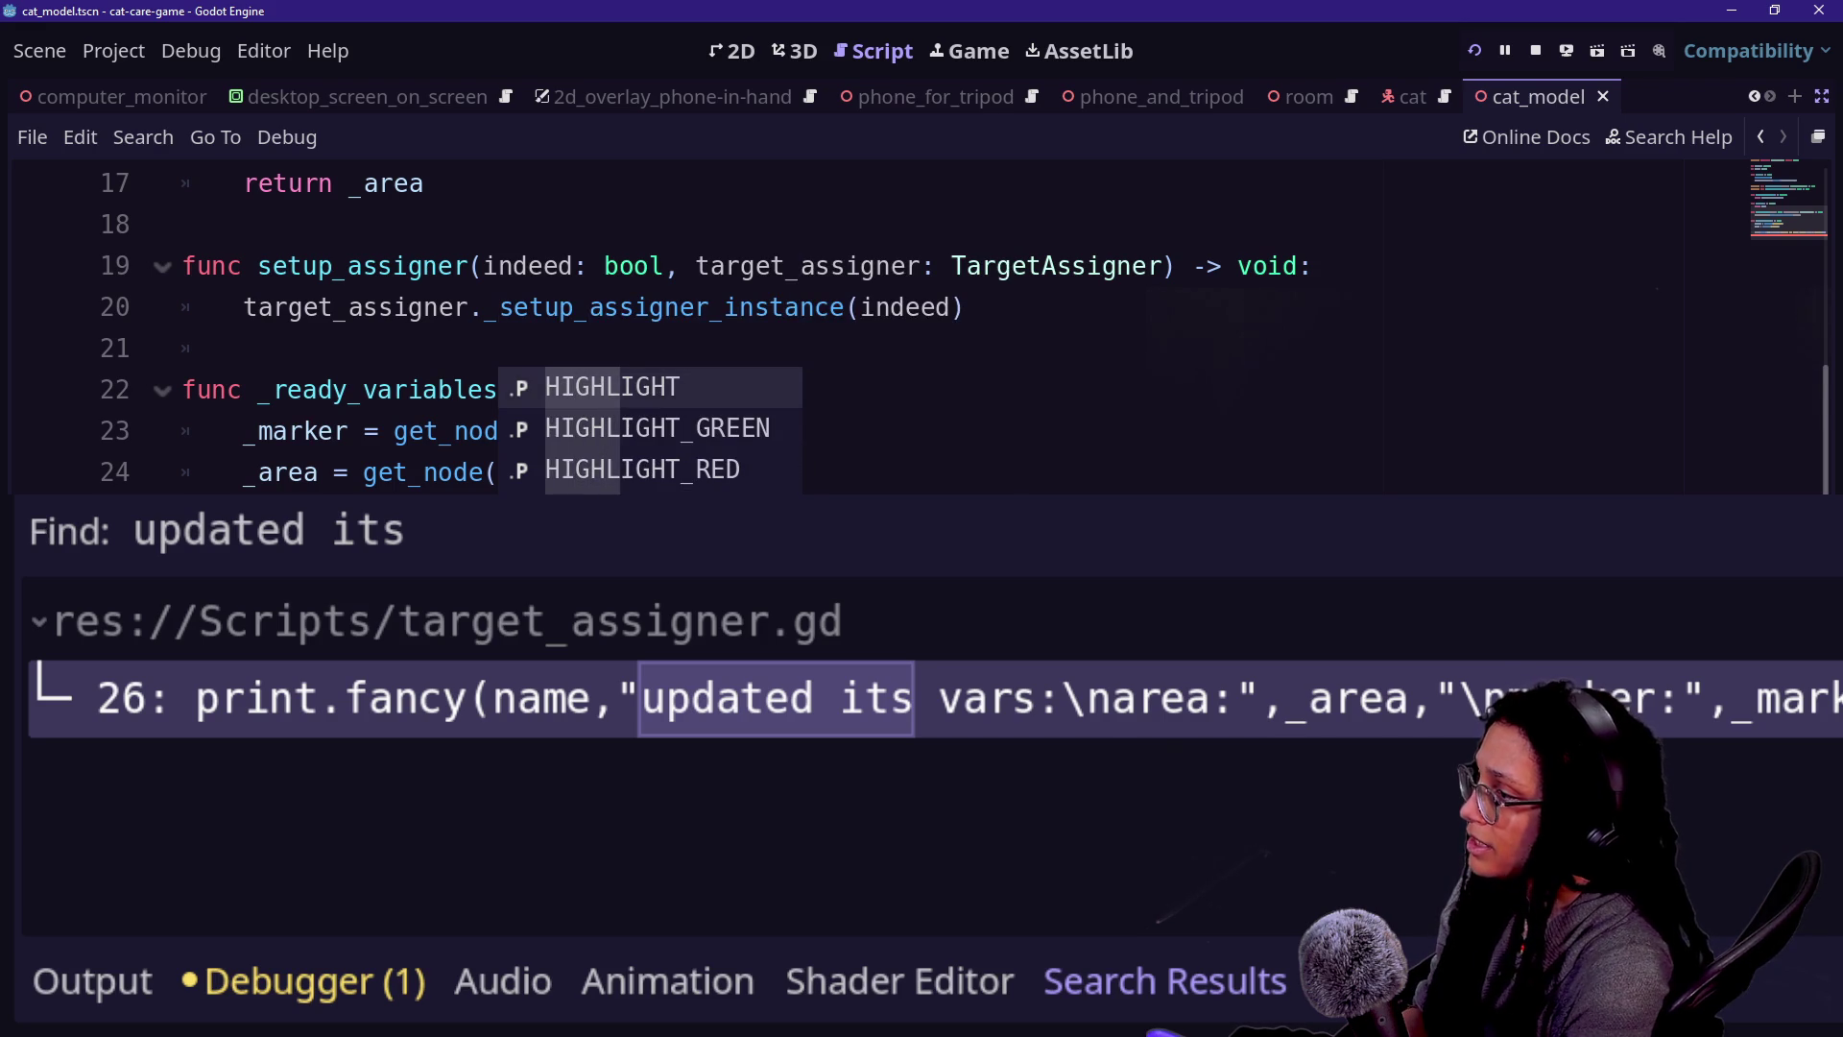
{"action": "key", "text": "Down"}
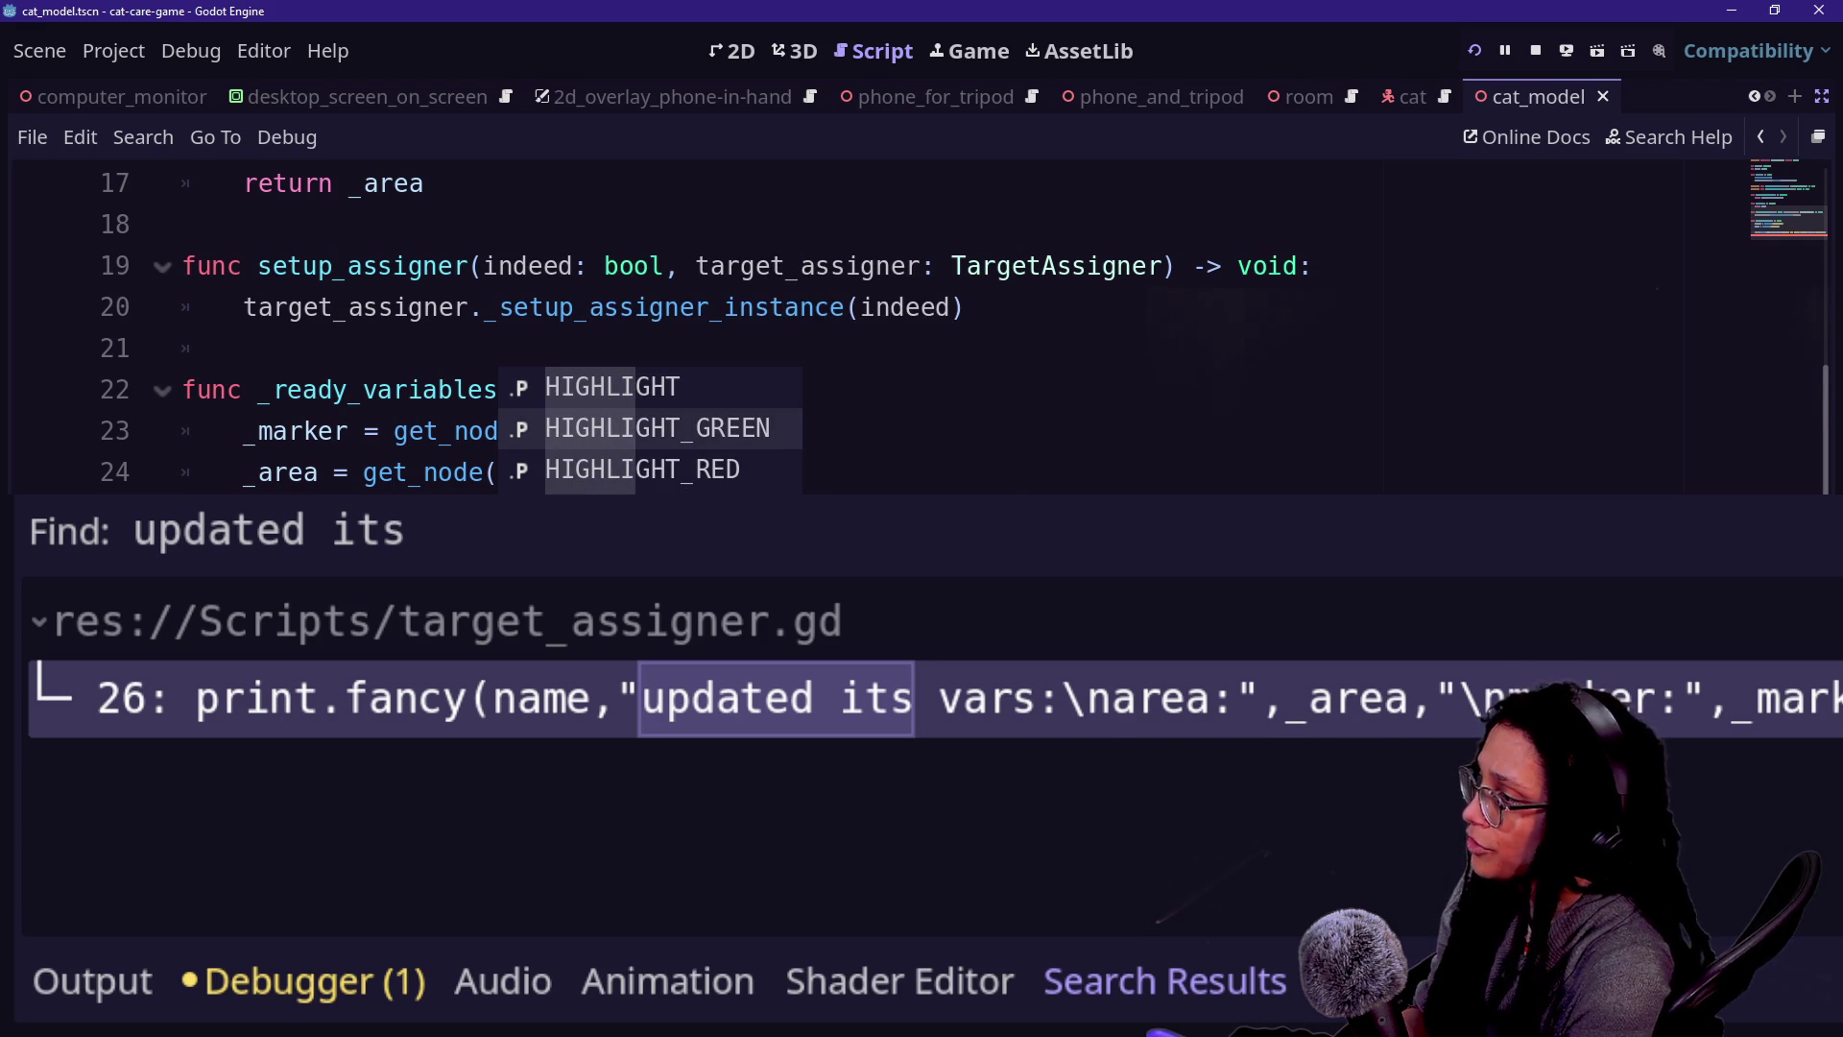
{"action": "key", "text": "BackSpace"}
{"action": "key", "text": "BackSpace"}
{"action": "key", "text": "BackSpace"}
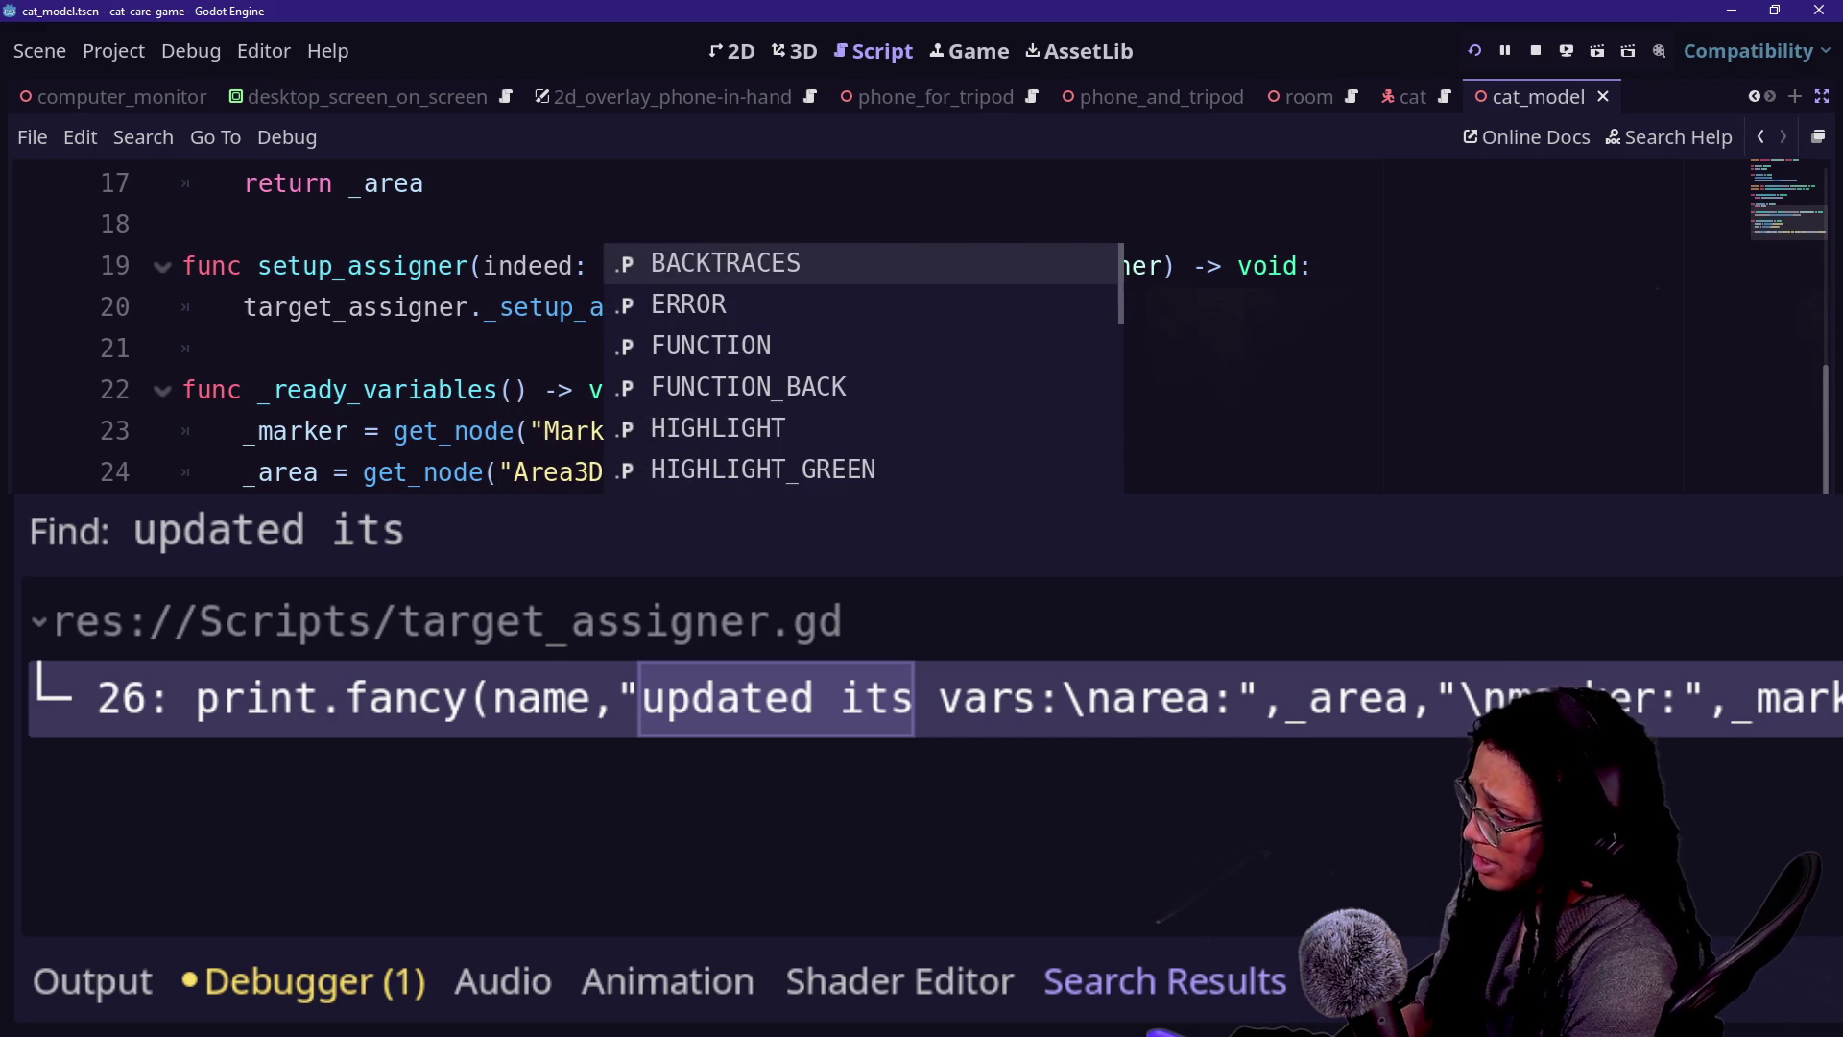
{"action": "type", "text": "highli"}
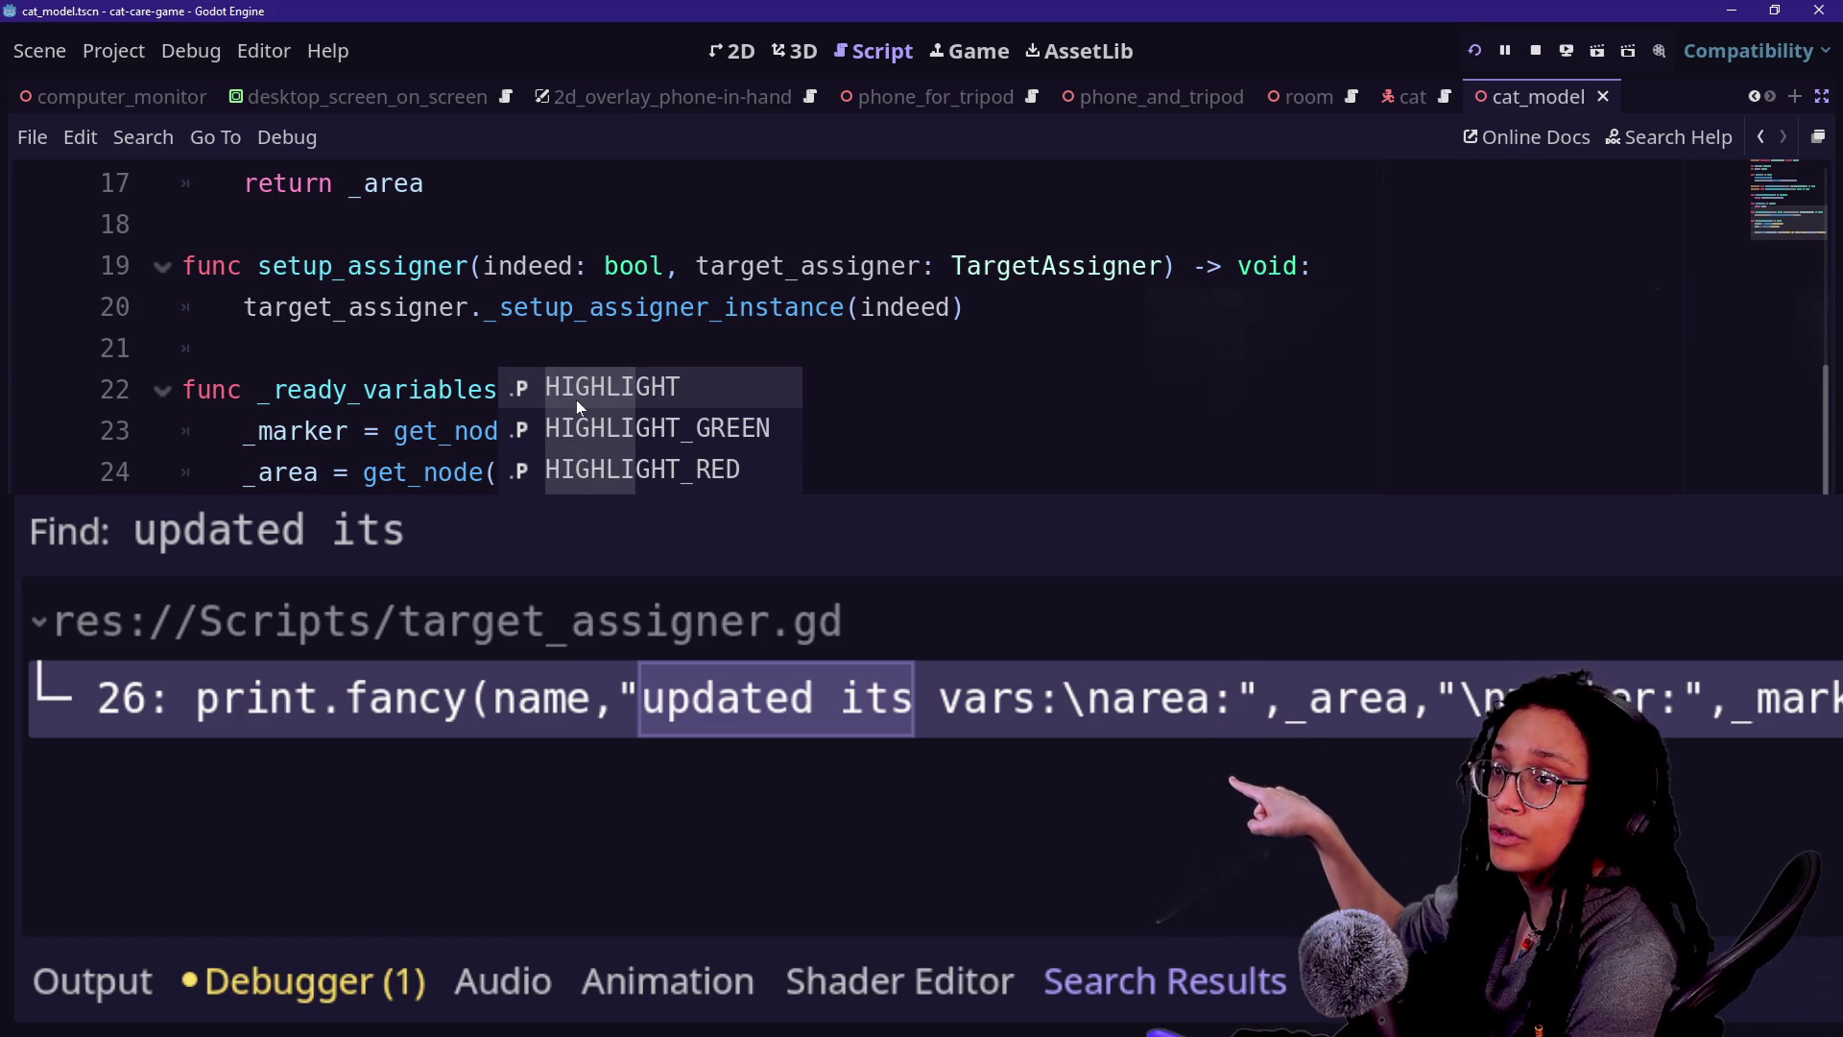
{"action": "key", "text": "Down"}
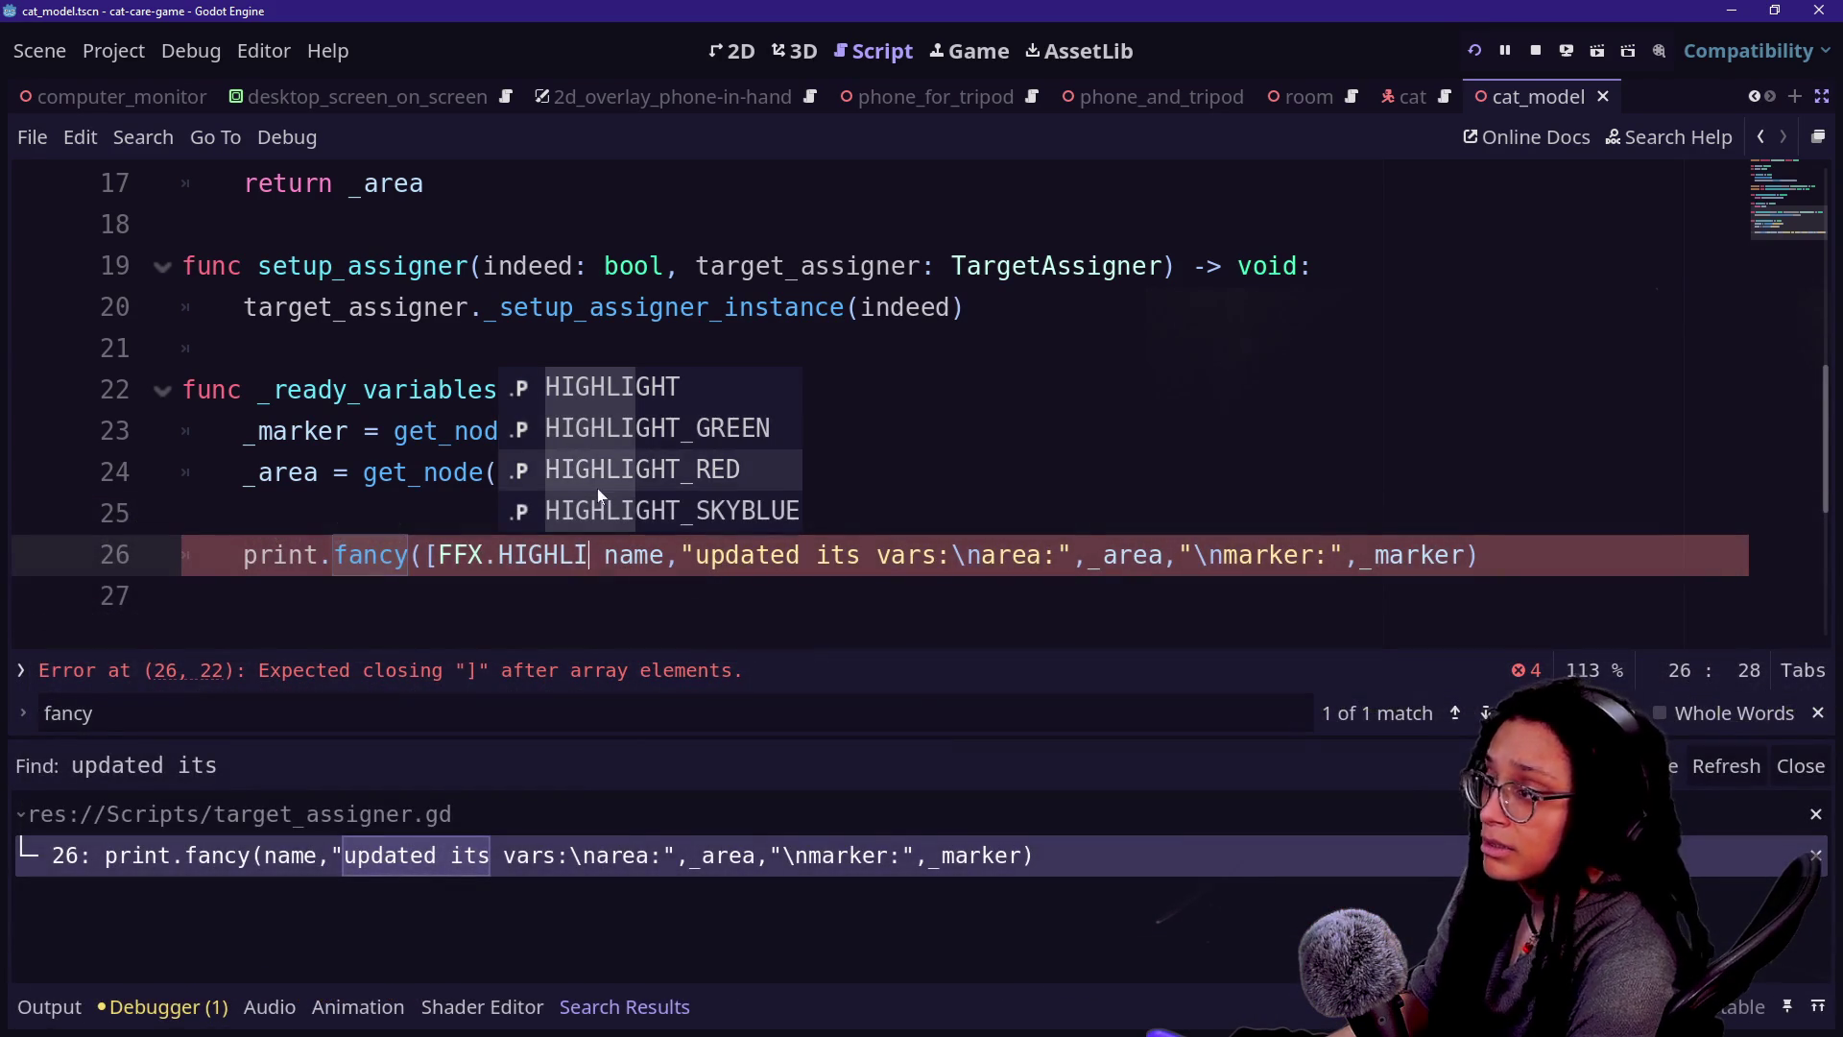
- Remove the partial constant and start a '[FFX.' modifier array inside print.fancy( on line 26
{"action": "key", "text": "Escape"}
{"action": "key", "text": "BackSpace"}
{"action": "key", "text": "BackSpace"}
{"action": "key", "text": "BackSpace"}
{"action": "key", "text": "BackSpace"}
{"action": "key", "text": "BackSpace"}
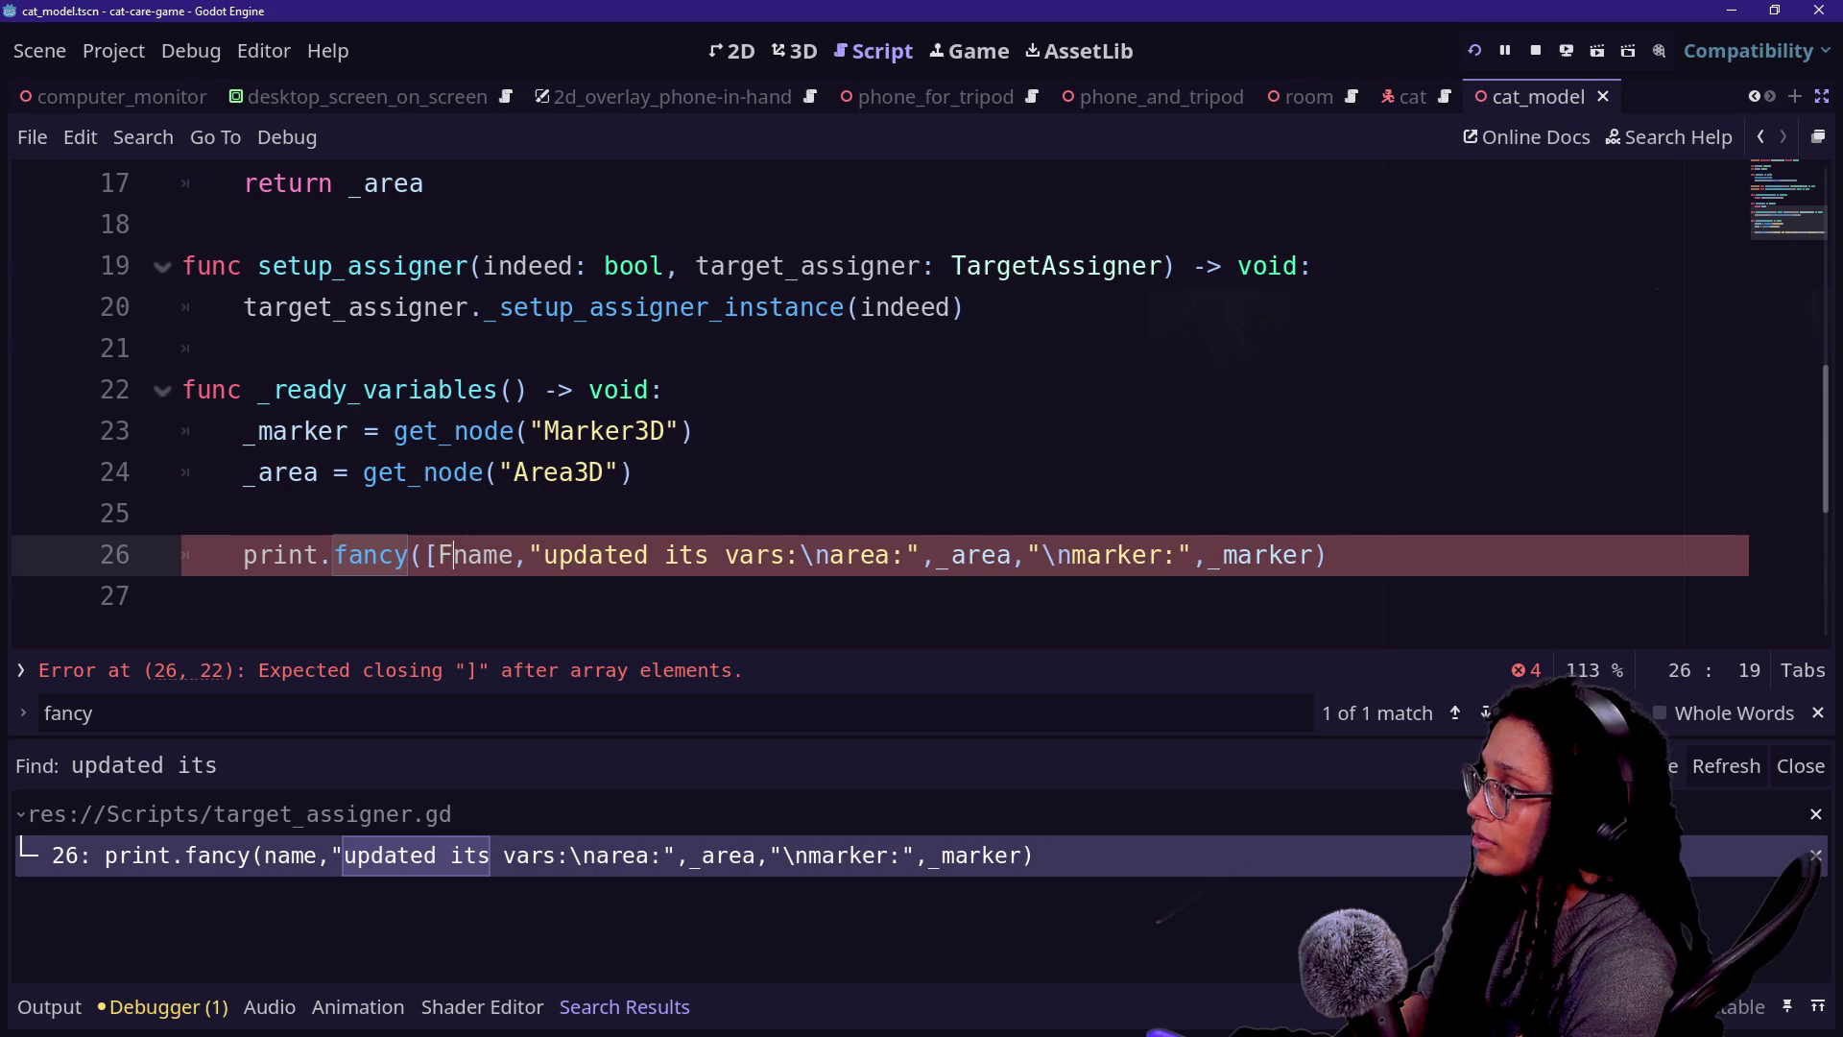
{"action": "type", "text": "[F"}
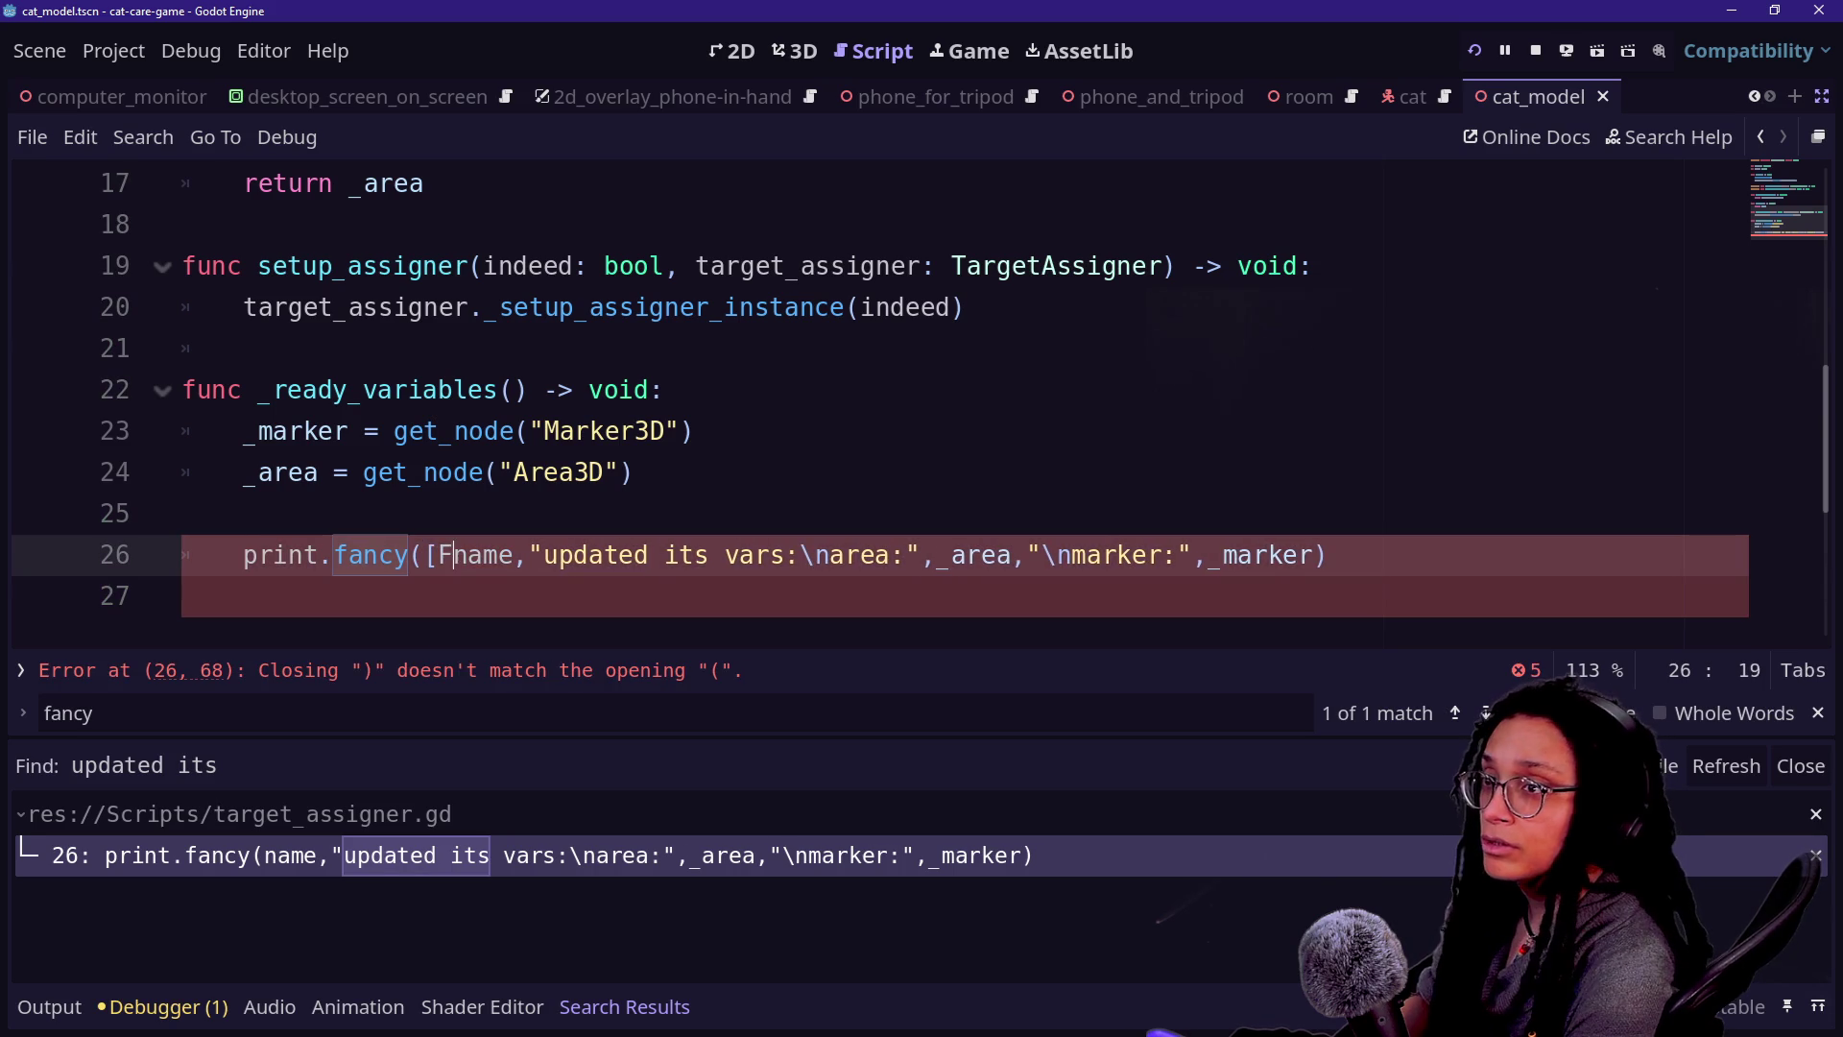
{"action": "key", "text": "BackSpace"}
{"action": "key", "text": "BackSpace"}
{"action": "type", "text": "["}
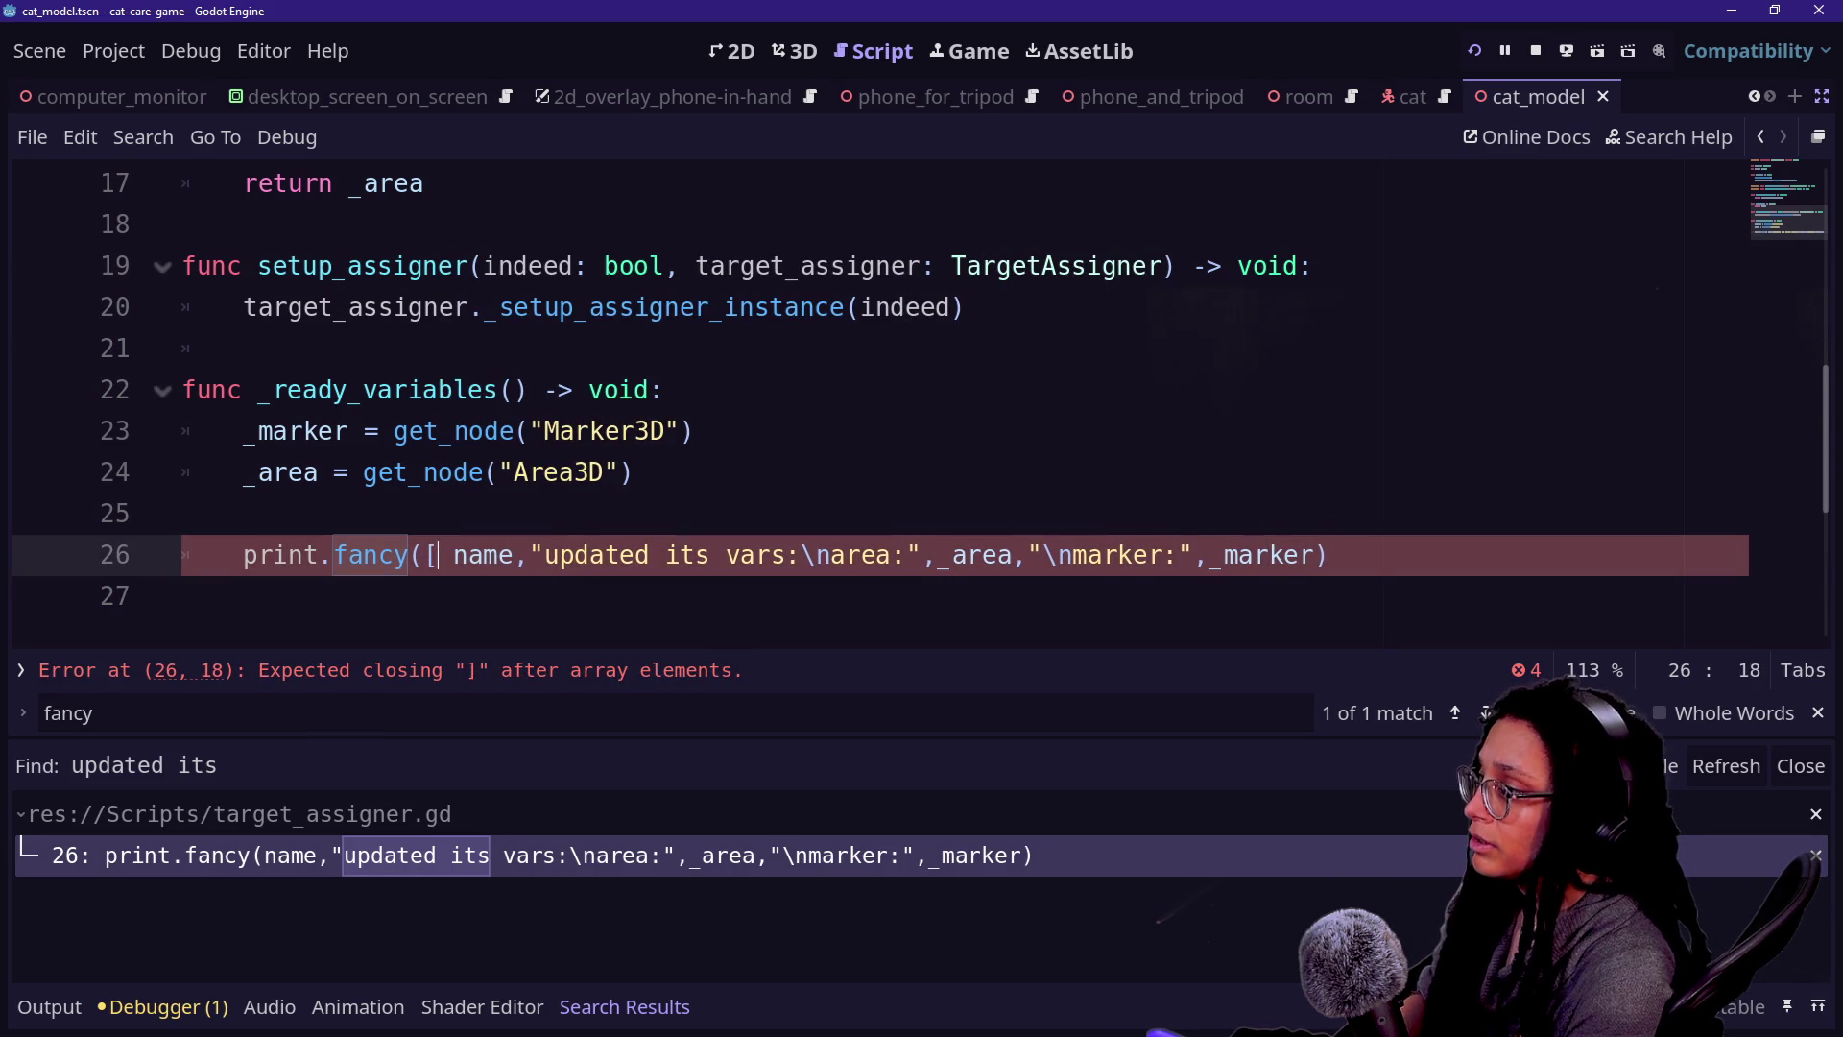
{"action": "type", "text": "FFX,"}
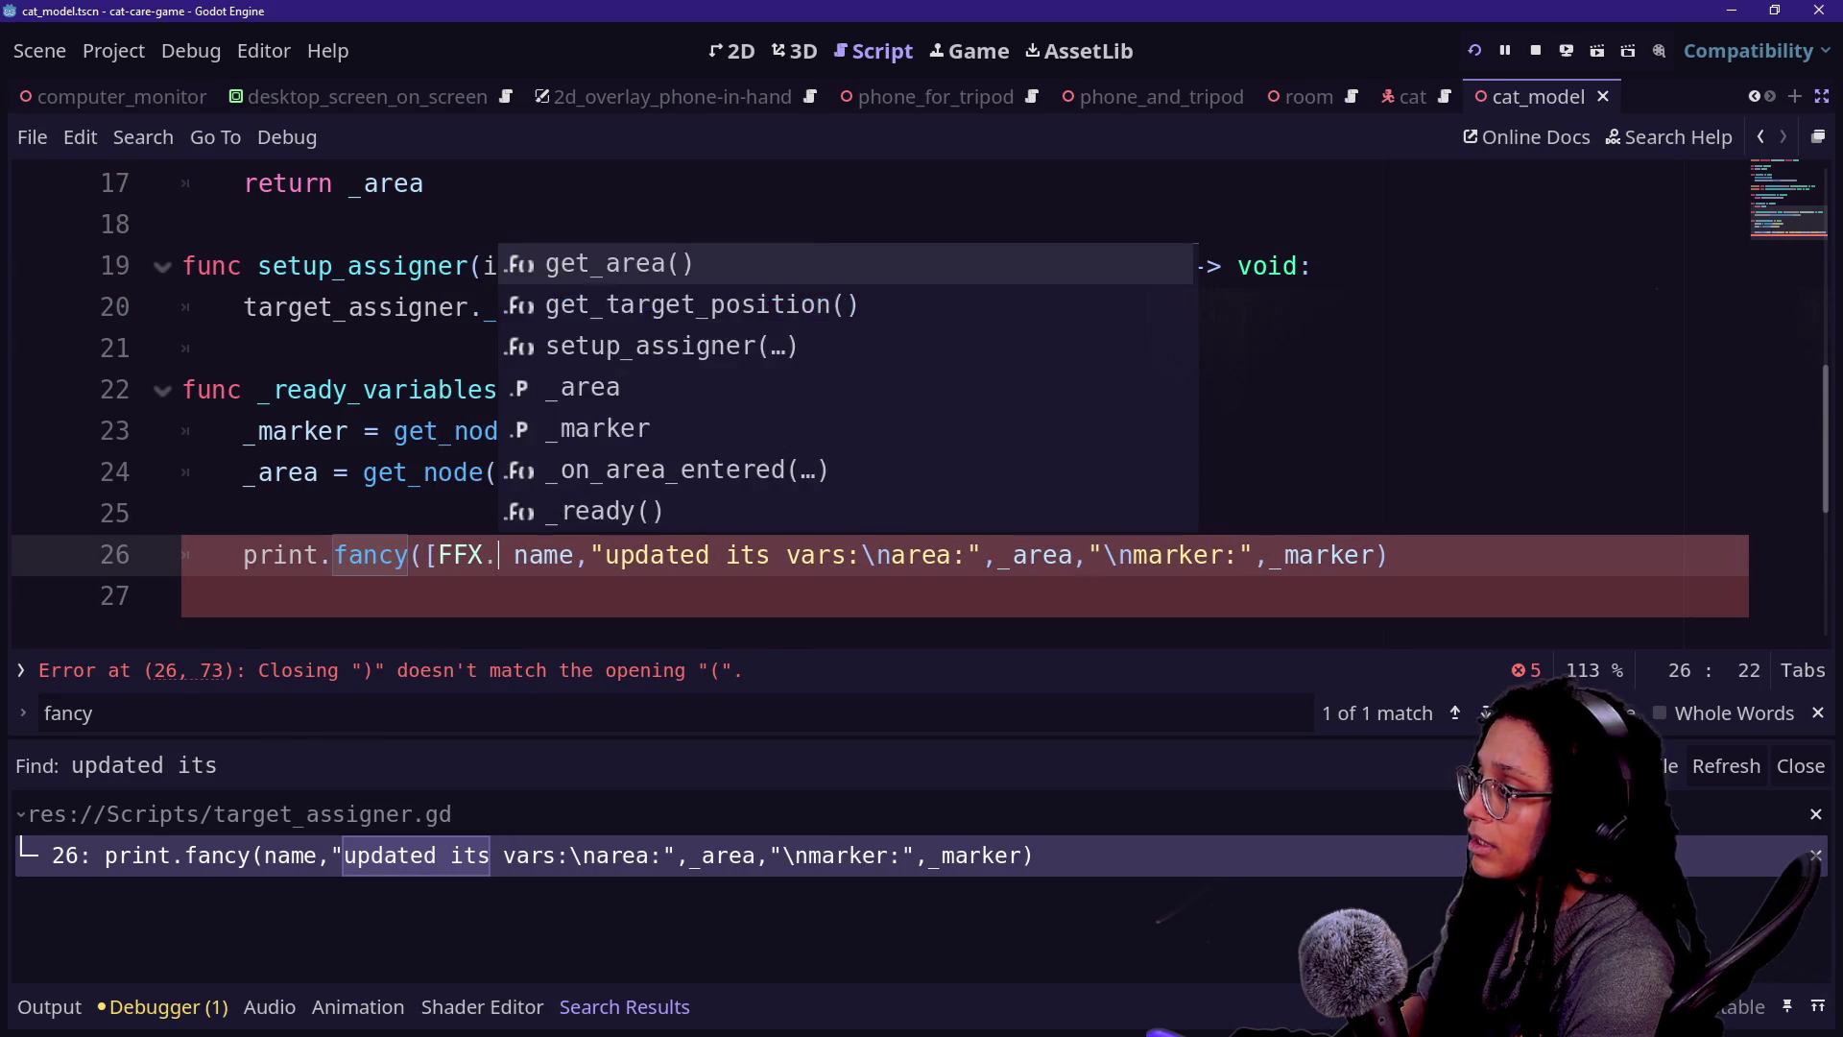
{"action": "key", "text": "BackSpace"}
{"action": "type", "text": "."}
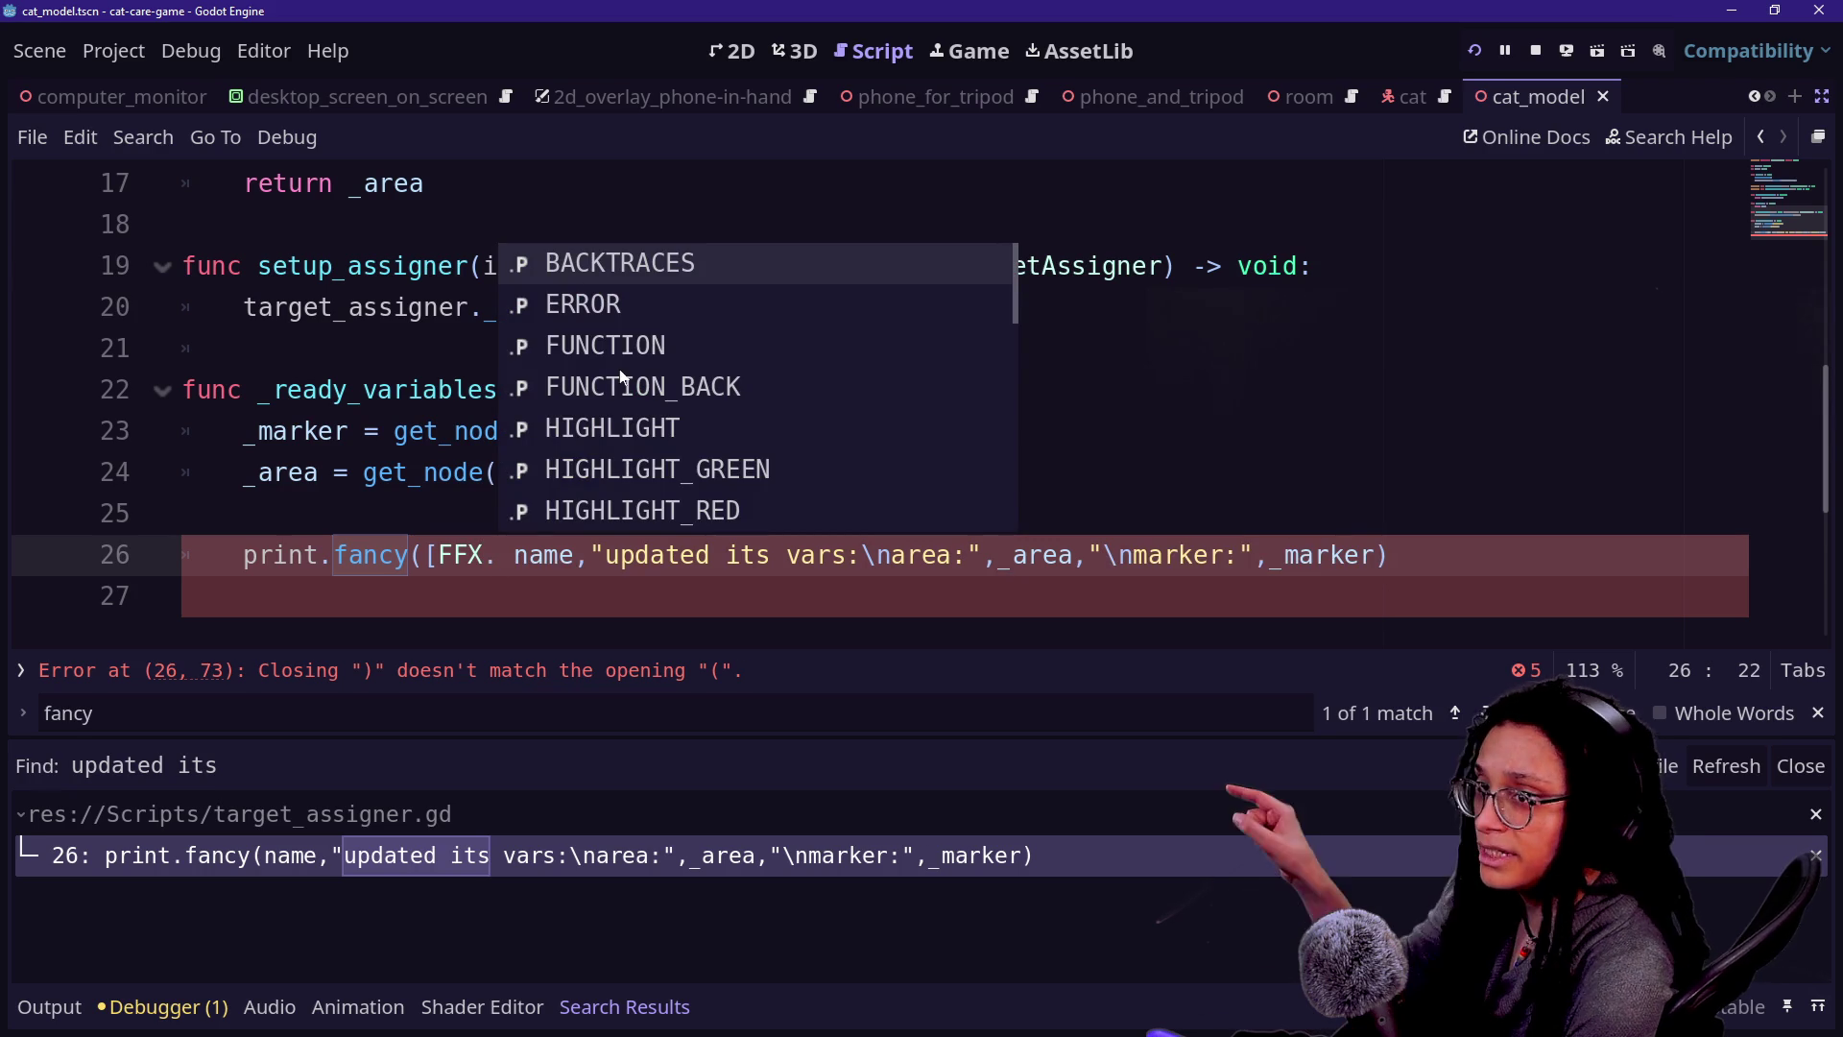
{"action": "scroll", "coordinate": [619, 393], "scroll_direction": "down", "scroll_amount": 10}
{"action": "scroll", "coordinate": [619, 376], "scroll_direction": "up", "scroll_amount": 10}
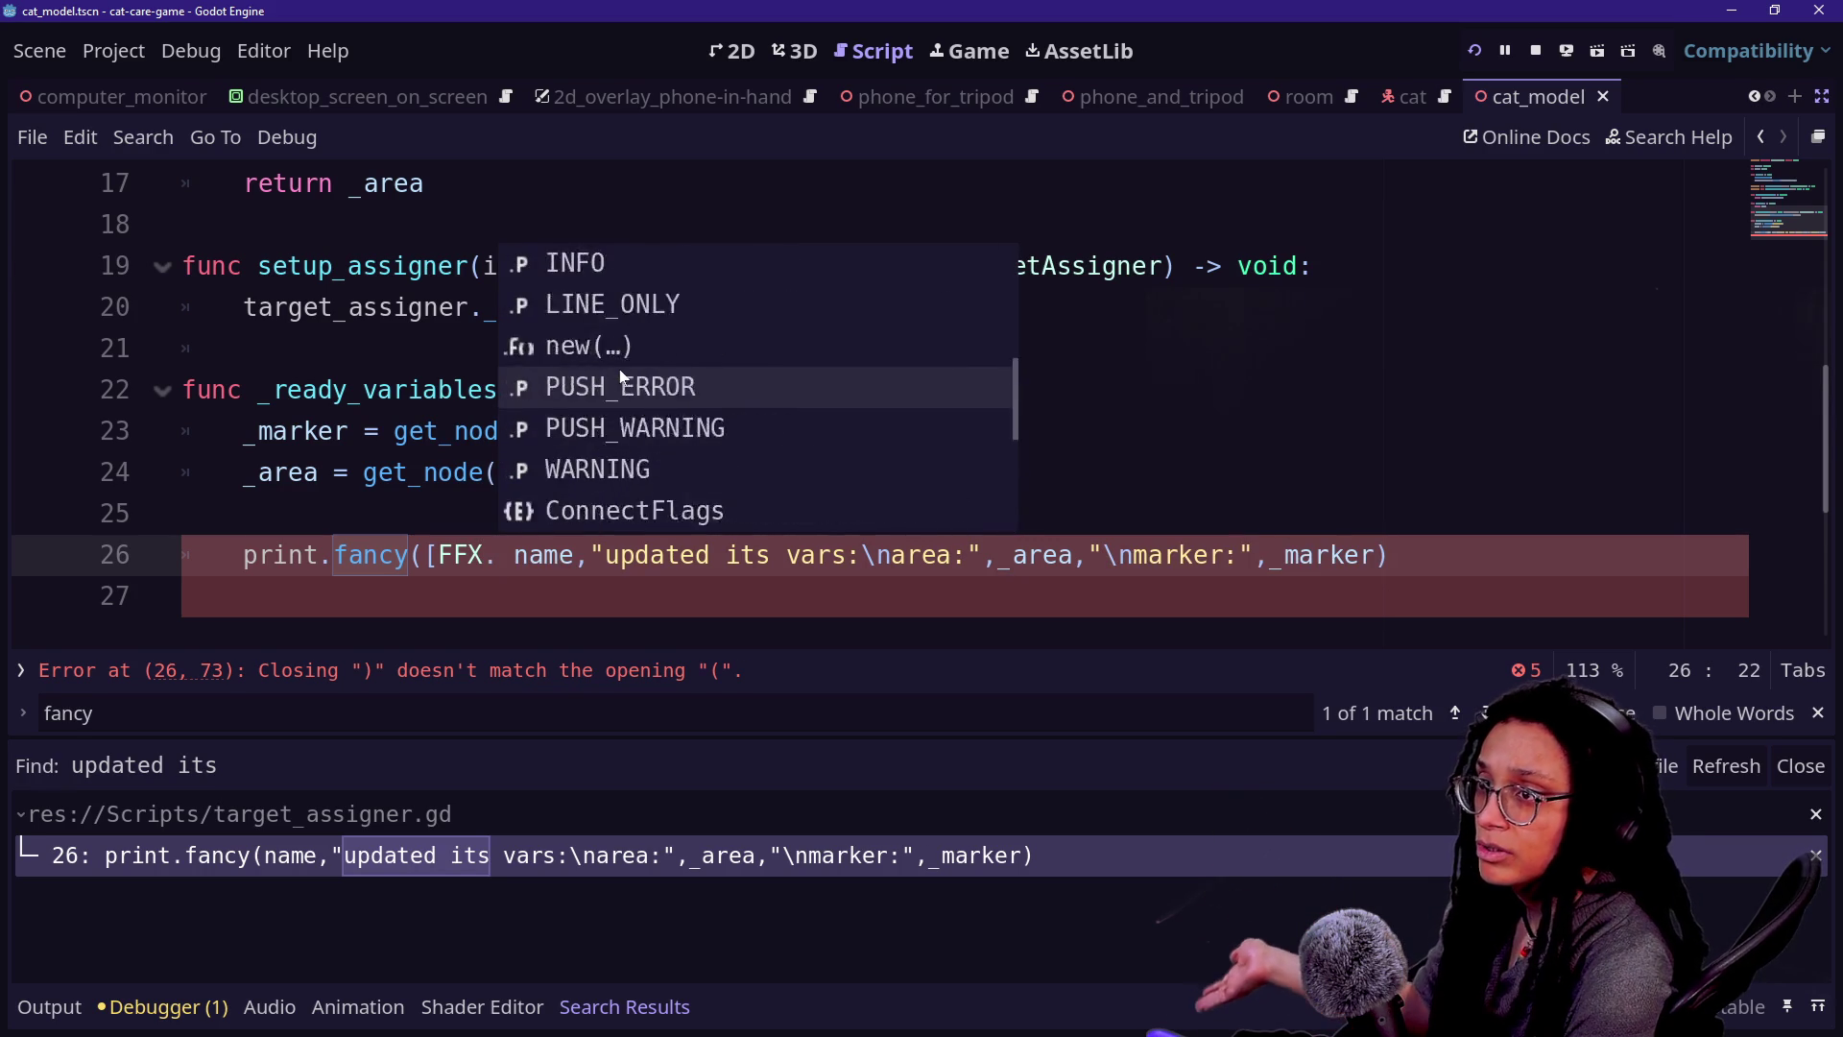
{"action": "scroll", "coordinate": [619, 377], "scroll_direction": "down", "scroll_amount": 3}
{"action": "scroll", "coordinate": [619, 376], "scroll_direction": "down", "scroll_amount": 4}
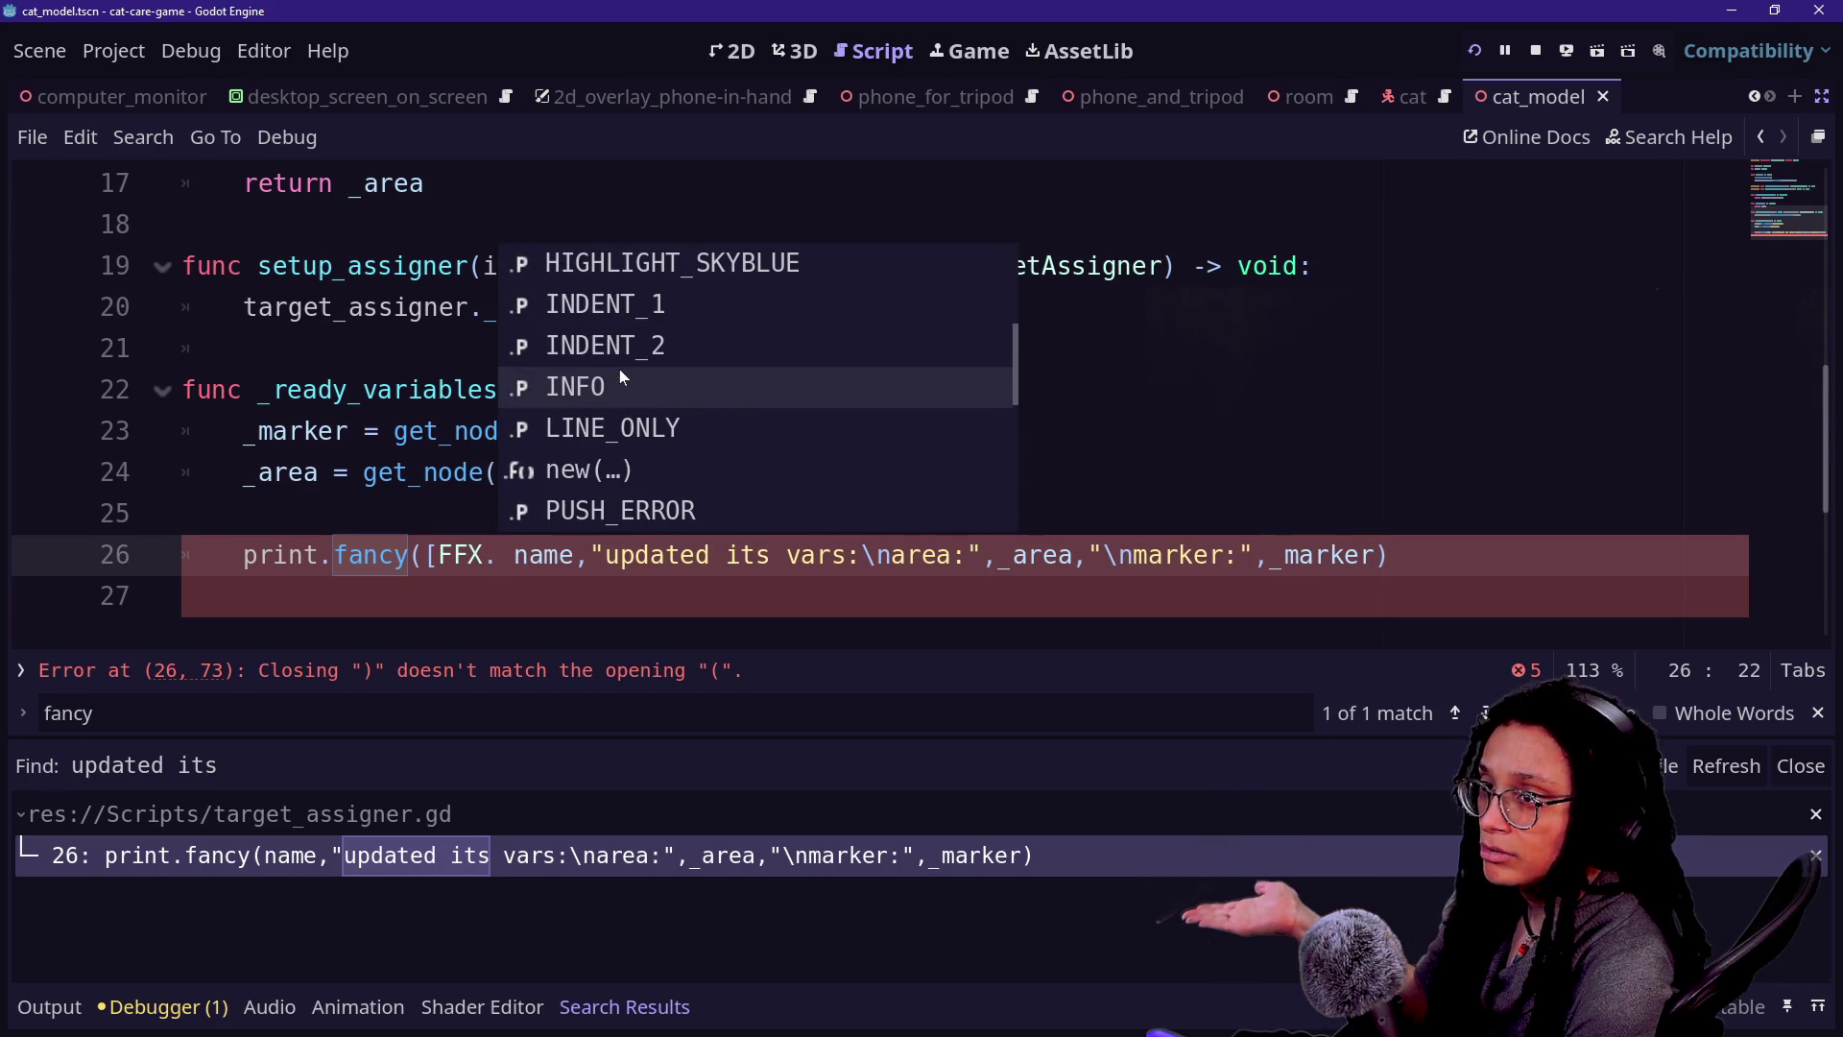
{"action": "scroll", "coordinate": [620, 376], "scroll_direction": "up", "scroll_amount": 2}
{"action": "scroll", "coordinate": [619, 377], "scroll_direction": "up", "scroll_amount": 5}
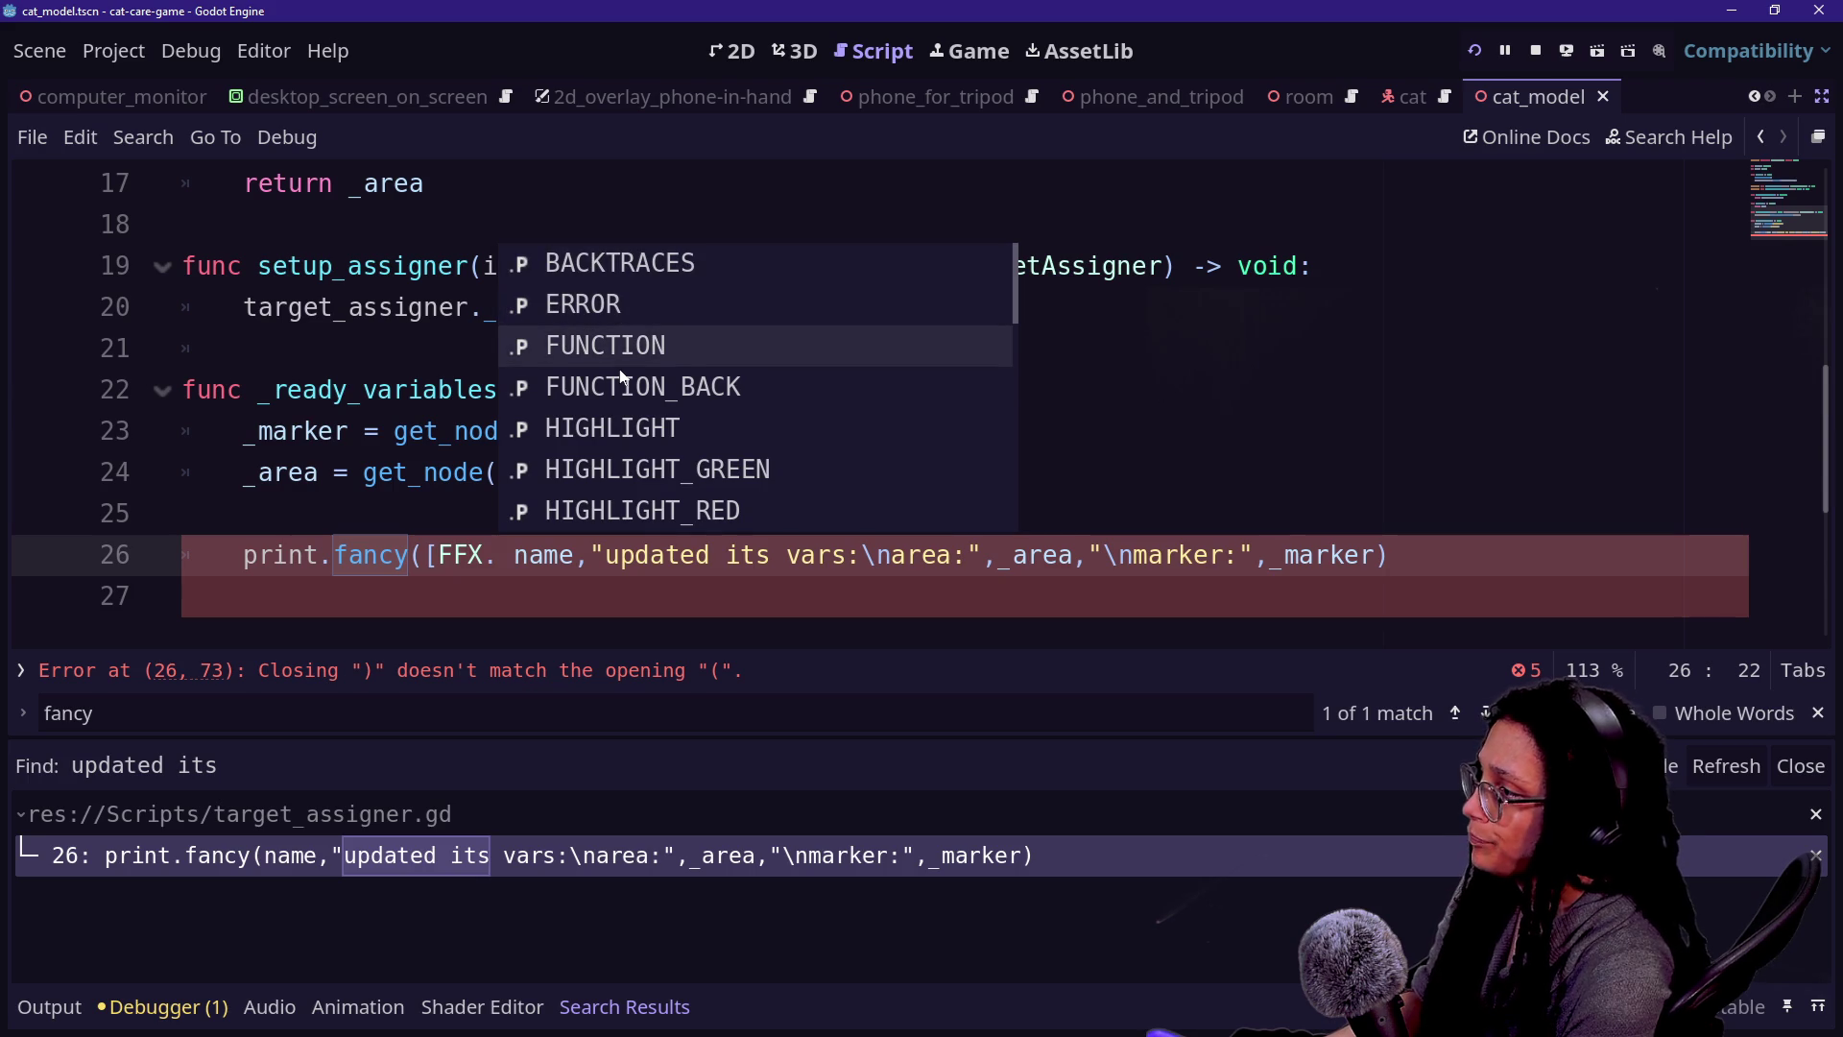
{"action": "scroll", "coordinate": [619, 376], "scroll_direction": "down", "scroll_amount": 2}
- Insert HIGHLIGHT_GREEN and close the array with '],' before the name argument
{"action": "left_click", "coordinate": [619, 376]}
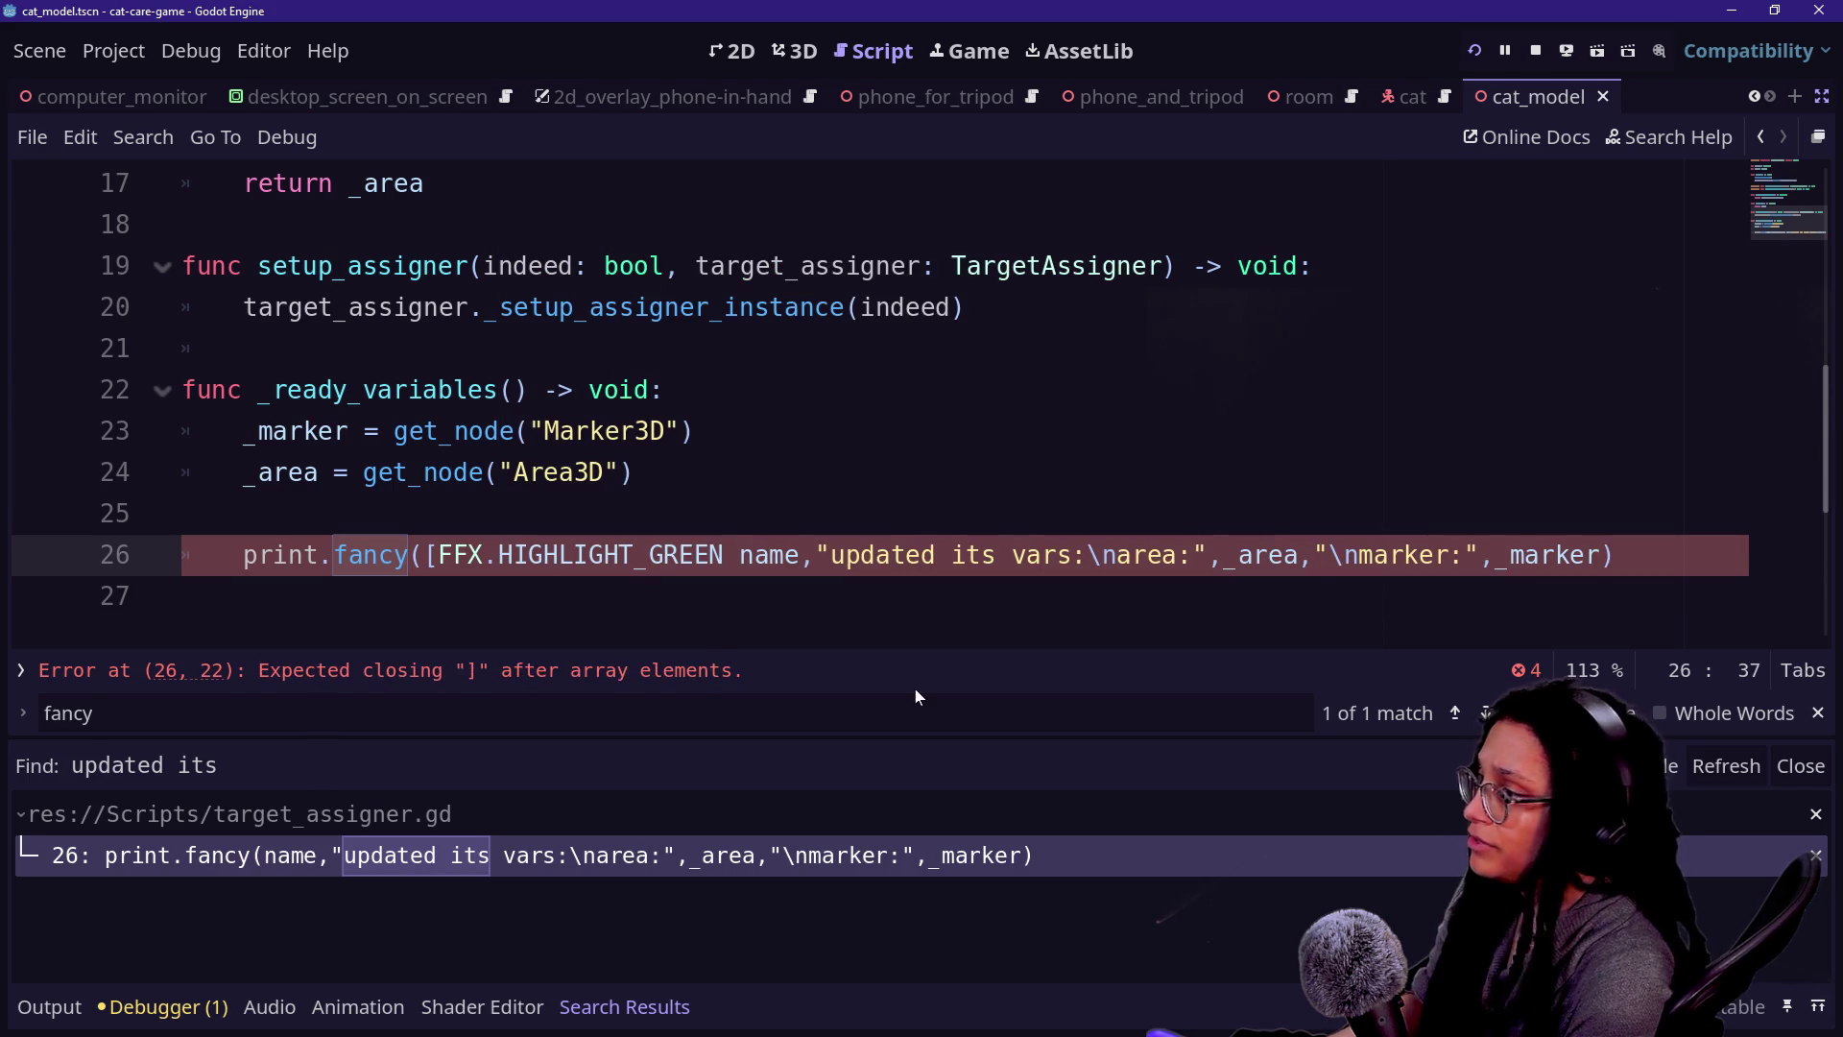
{"action": "type", "text": "]."}
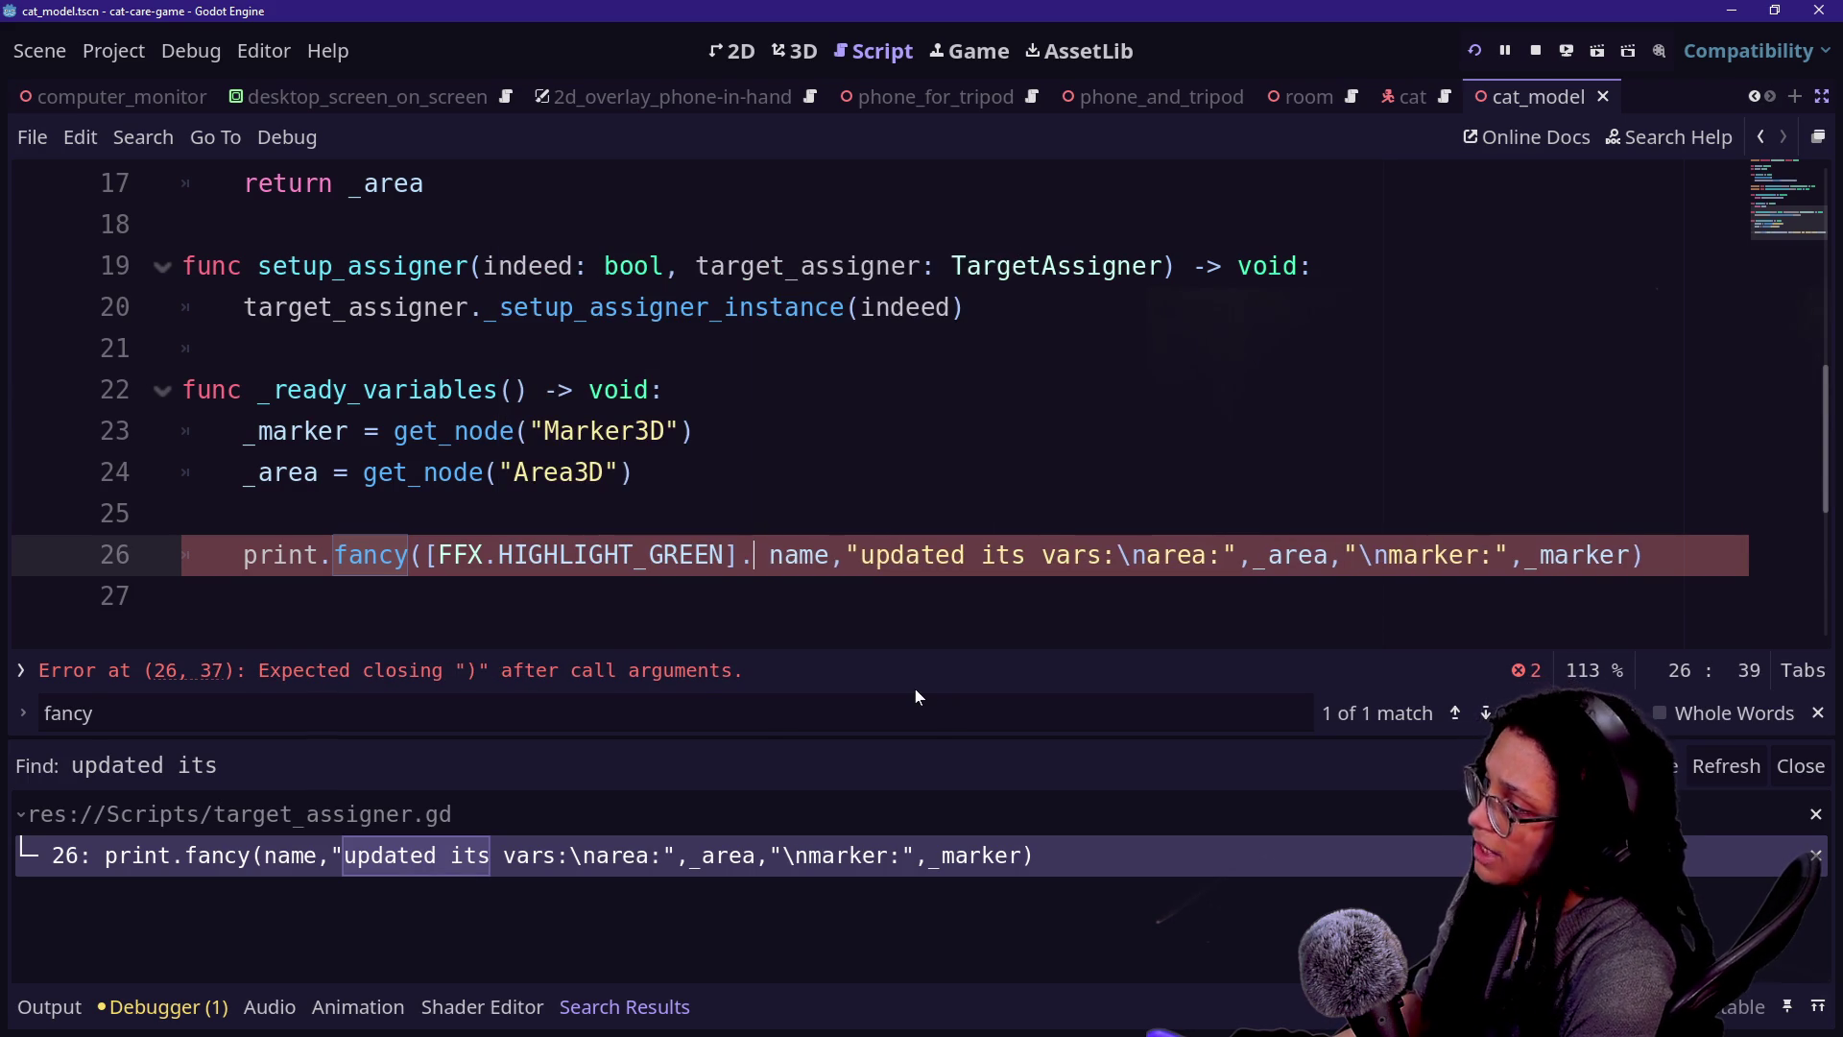
{"action": "key", "text": "BackSpace"}
{"action": "type", "text": ","}
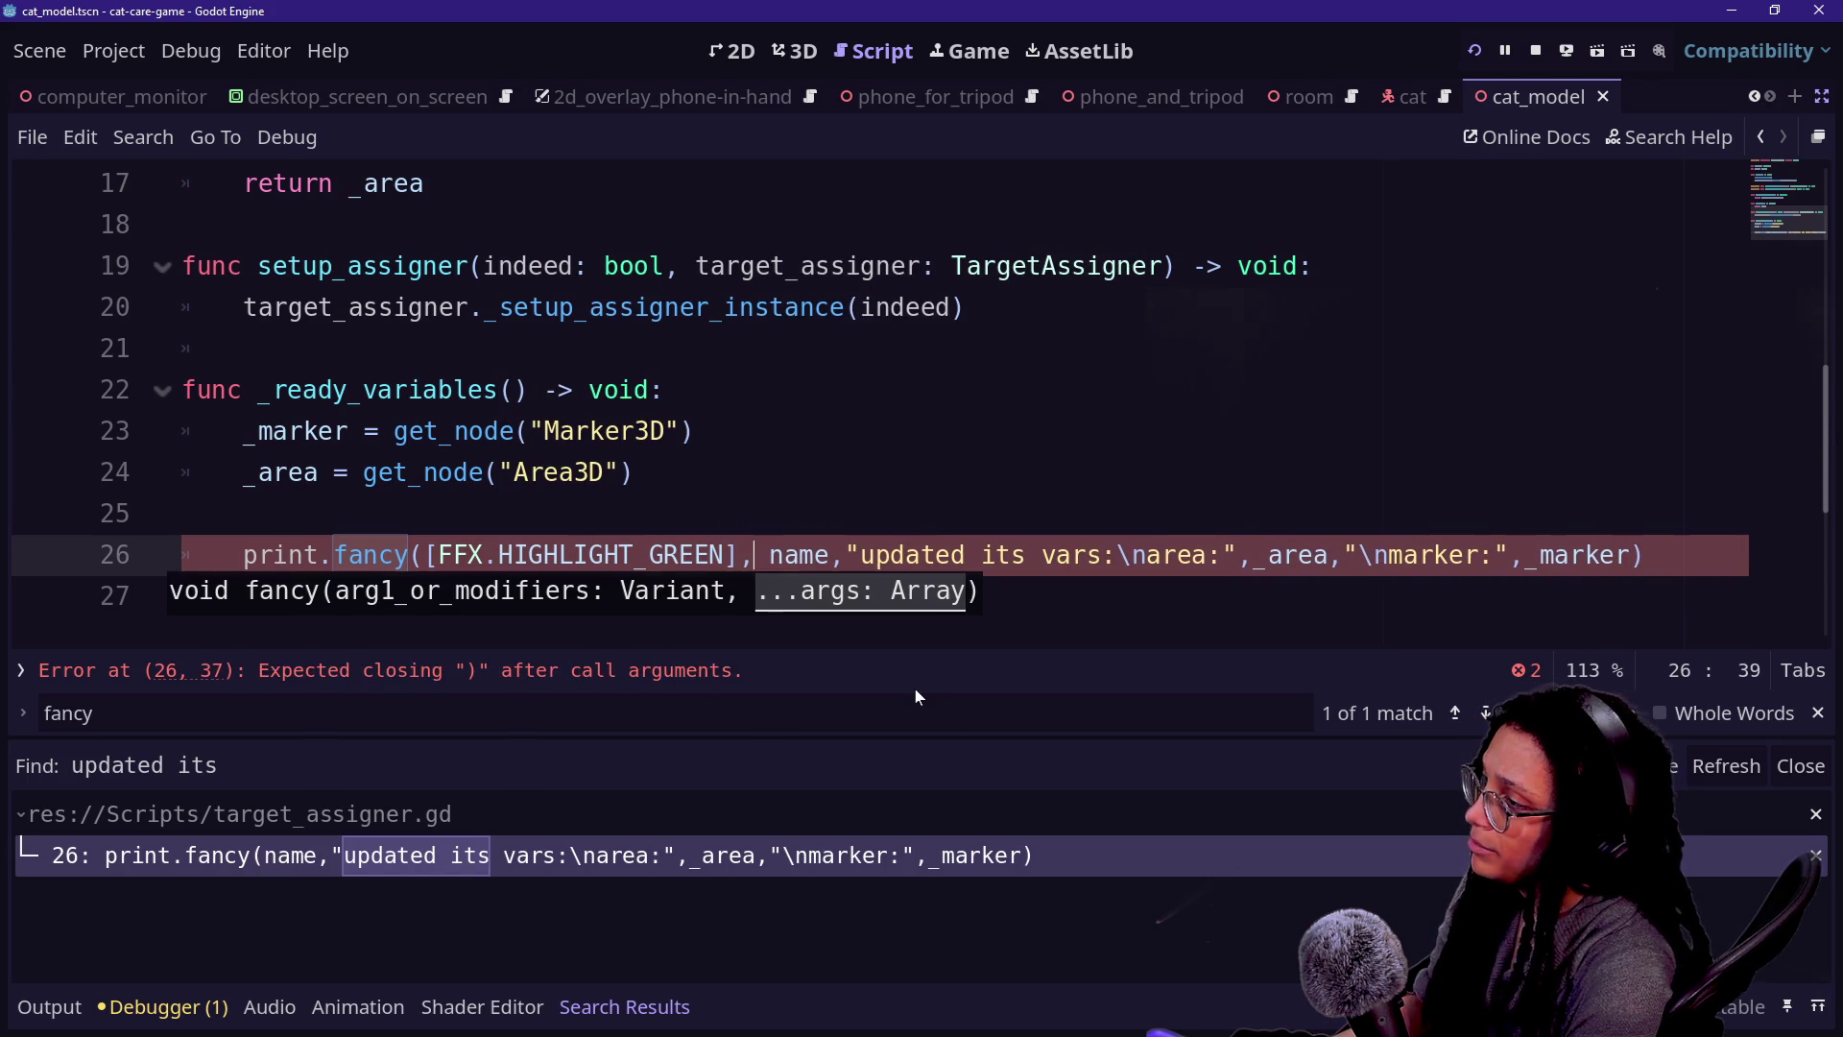
{"action": "left_click", "coordinate": [485, 471]}
{"action": "mouse_move", "coordinate": [425, 555]}
{"action": "left_mouse_down"}
{"action": "mouse_move", "coordinate": [786, 555]}
{"action": "mouse_move", "coordinate": [723, 555]}
{"action": "mouse_move", "coordinate": [740, 555]}
{"action": "left_mouse_up"}
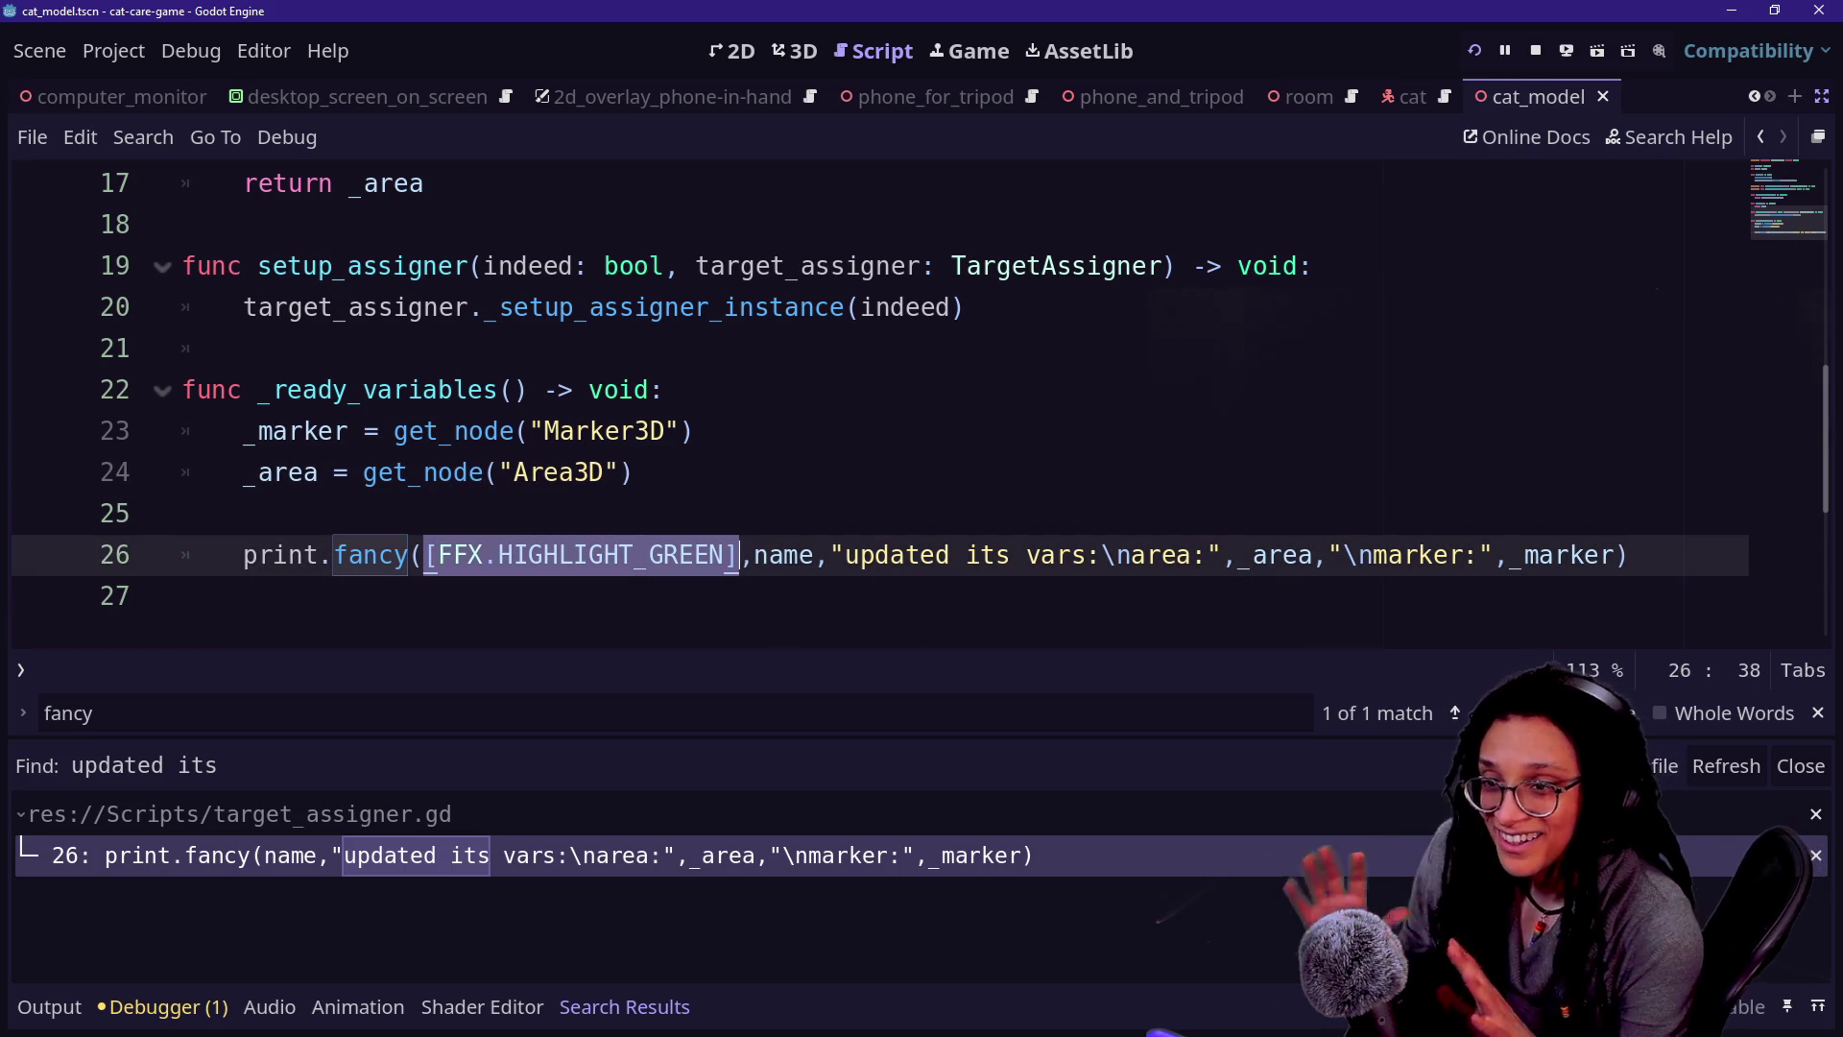
{"action": "left_click", "coordinate": [499, 472]}
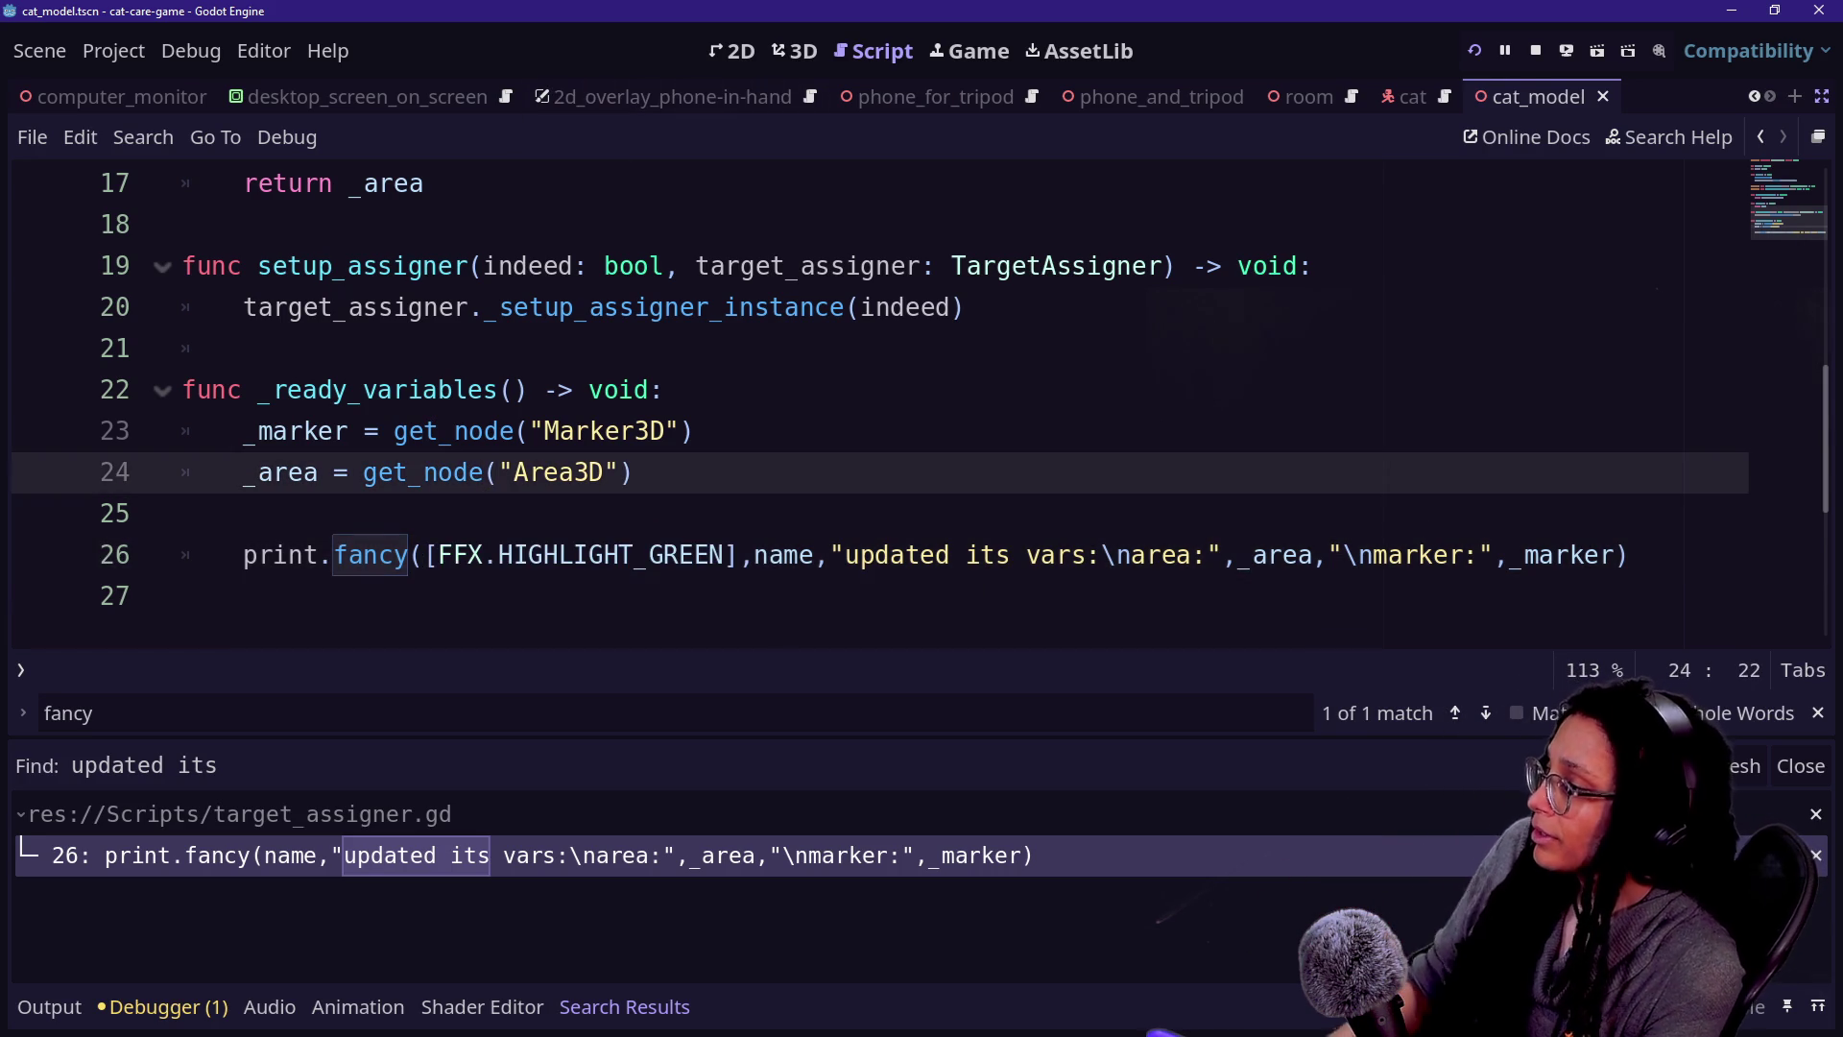
- Save and run the game, check the green TARGET_ASSIGNER message in Output, and return to the script
{"action": "left_click", "coordinate": [635, 555]}
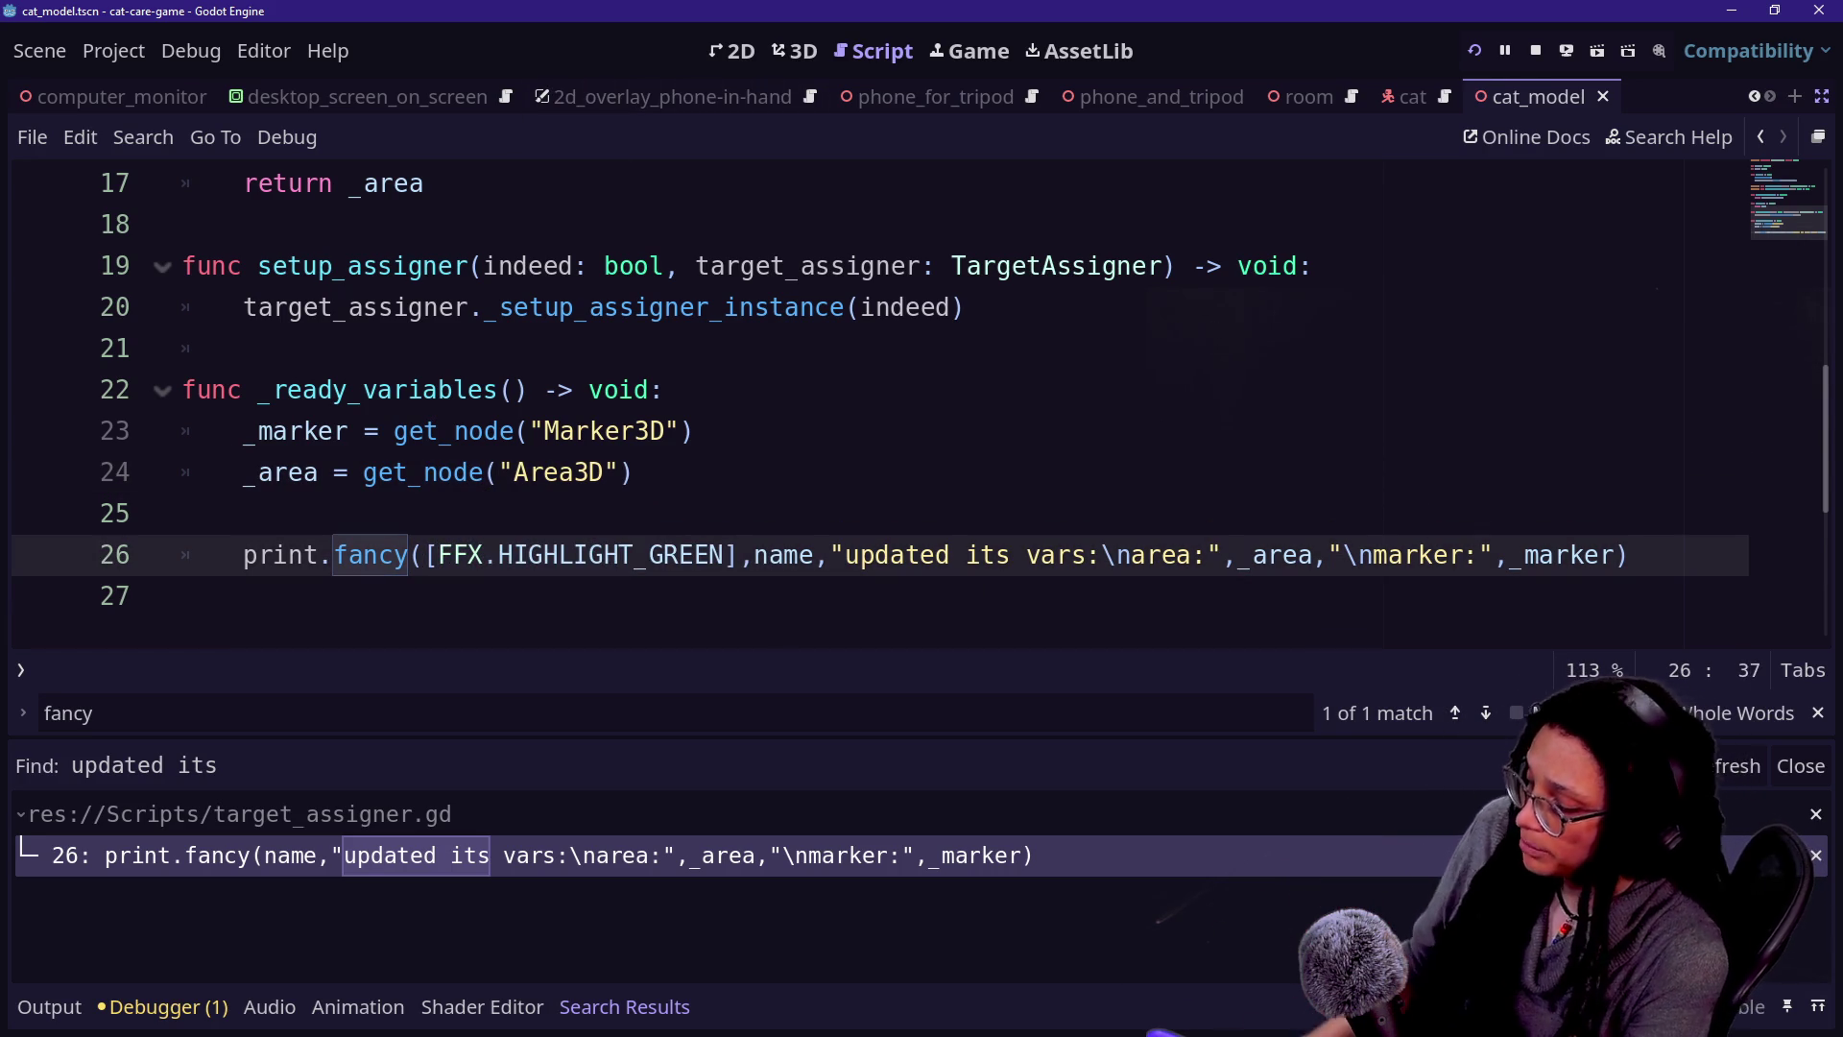
{"action": "key", "text": "ctrl+s"}
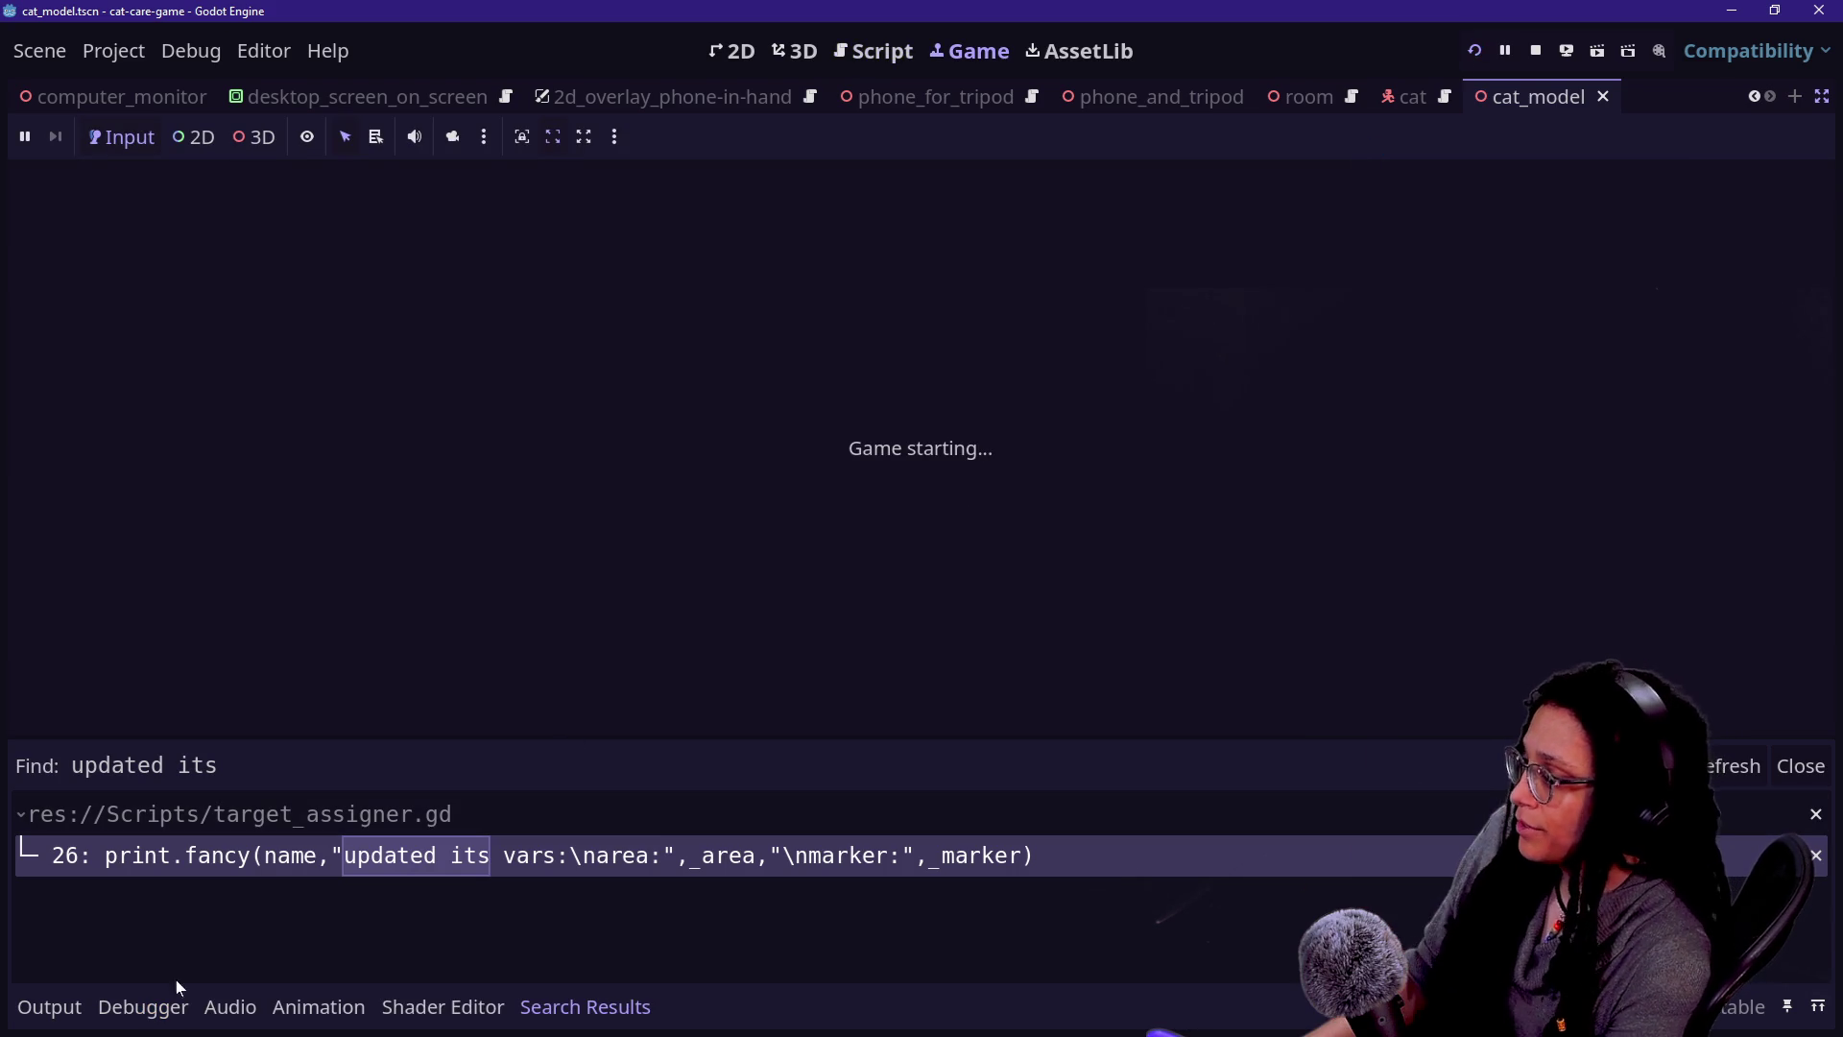
{"action": "left_click", "coordinate": [45, 1024]}
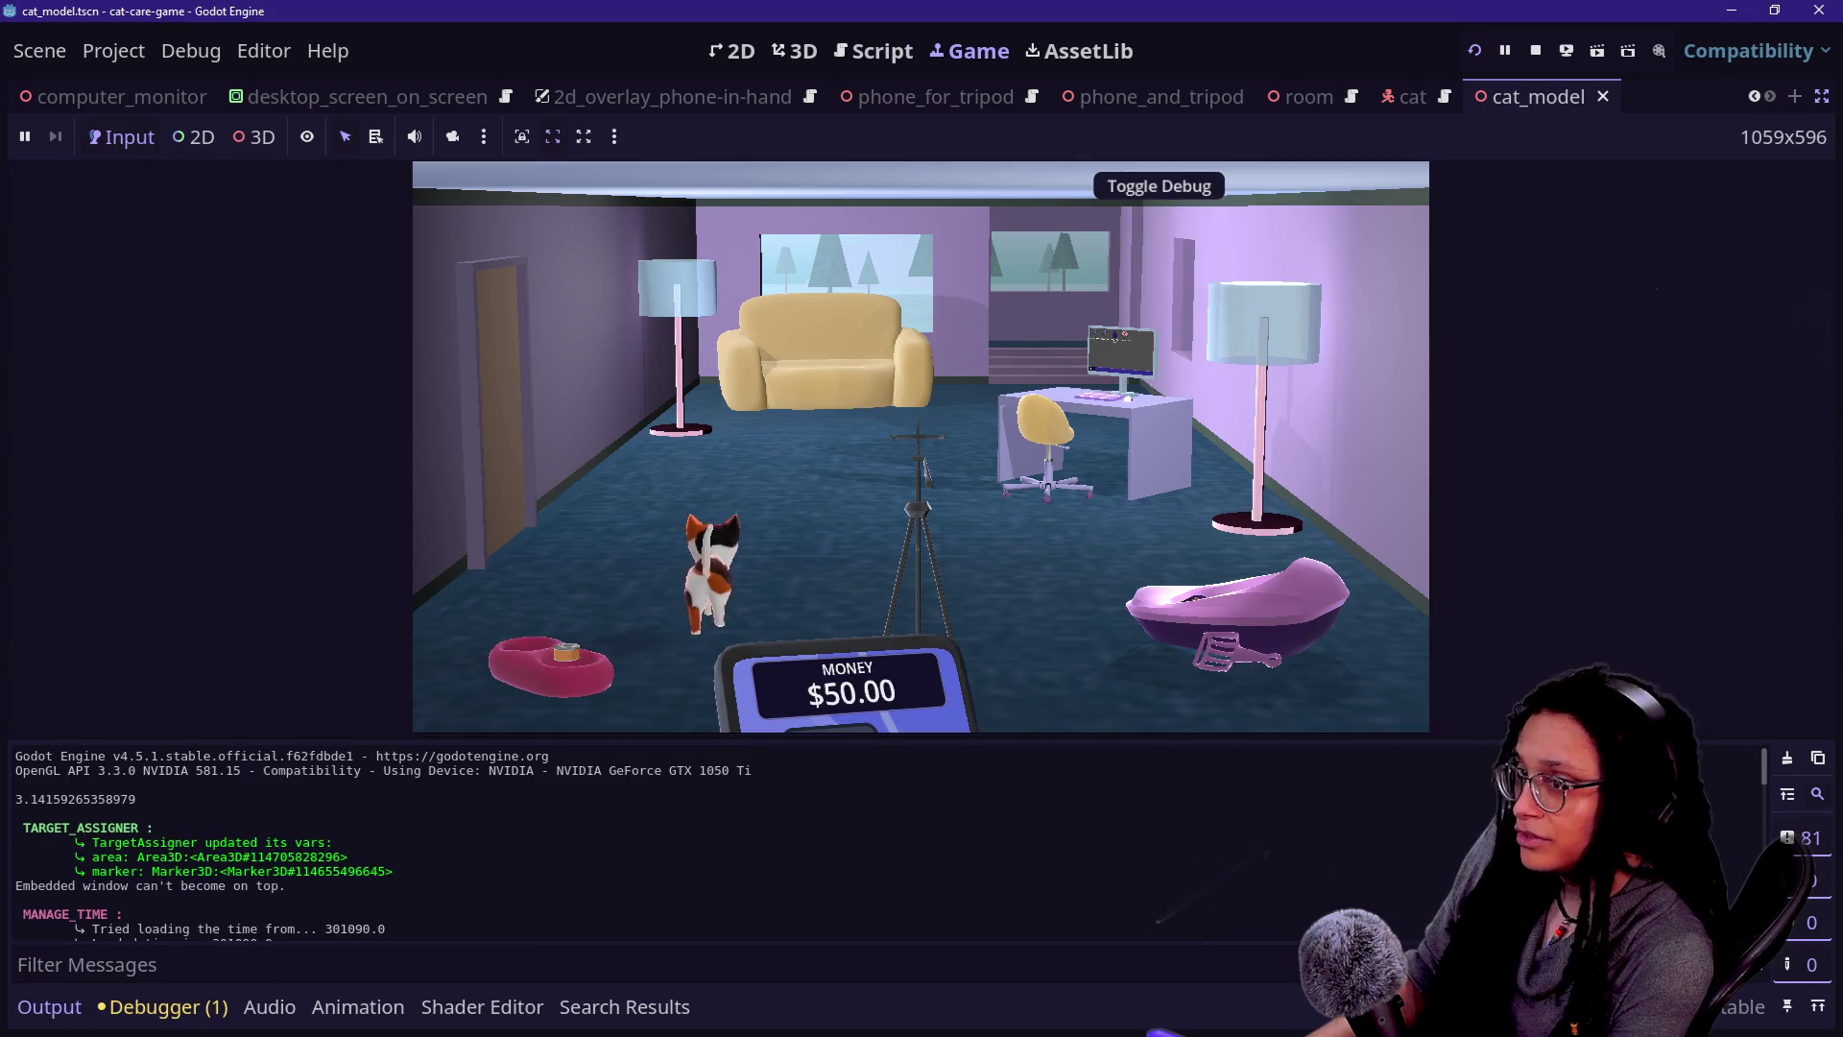
{"action": "left_click_drag", "start_coordinate": [516, 891], "coordinate": [19, 835]}
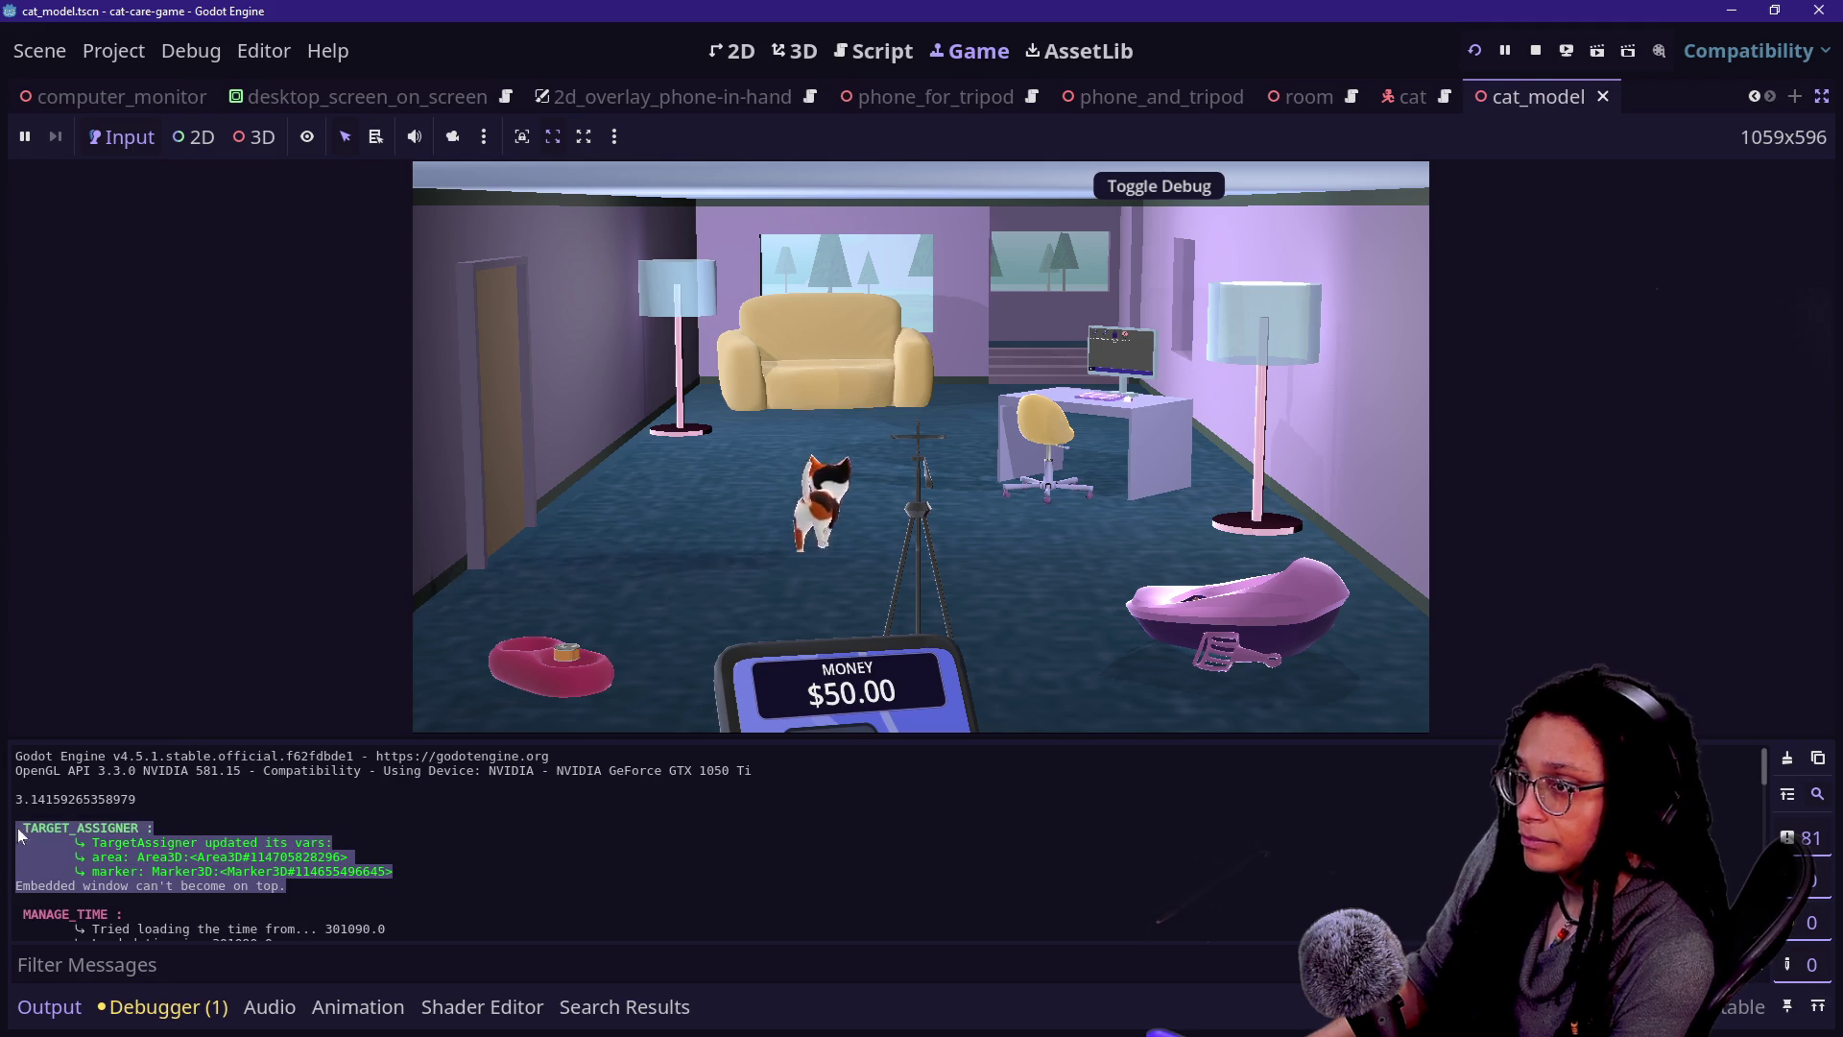
{"action": "left_click", "coordinate": [876, 51]}
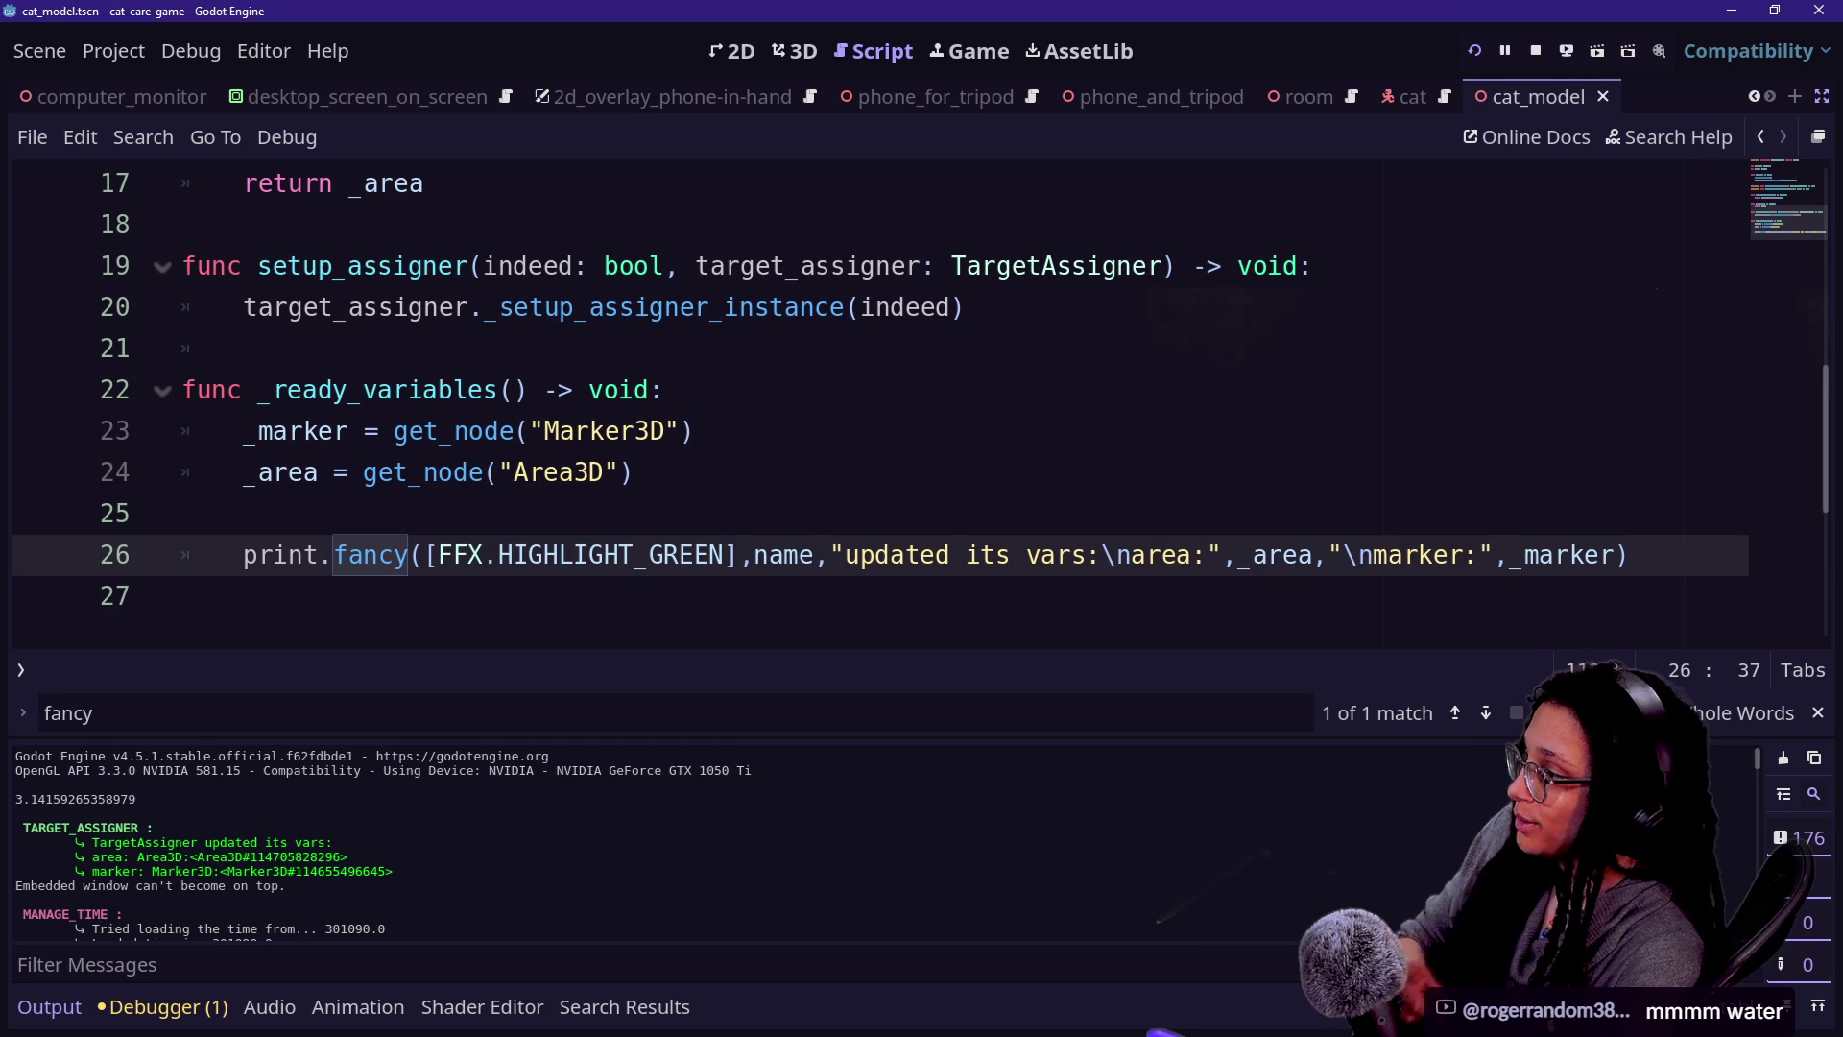
{"action": "left_click", "coordinate": [182, 595]}
- Append FFX.FUNCTION after HIGHLIGHT_GREEN in line 26's modifier array
{"action": "left_click", "coordinate": [726, 554]}
{"action": "type", "text": ",FFX"}
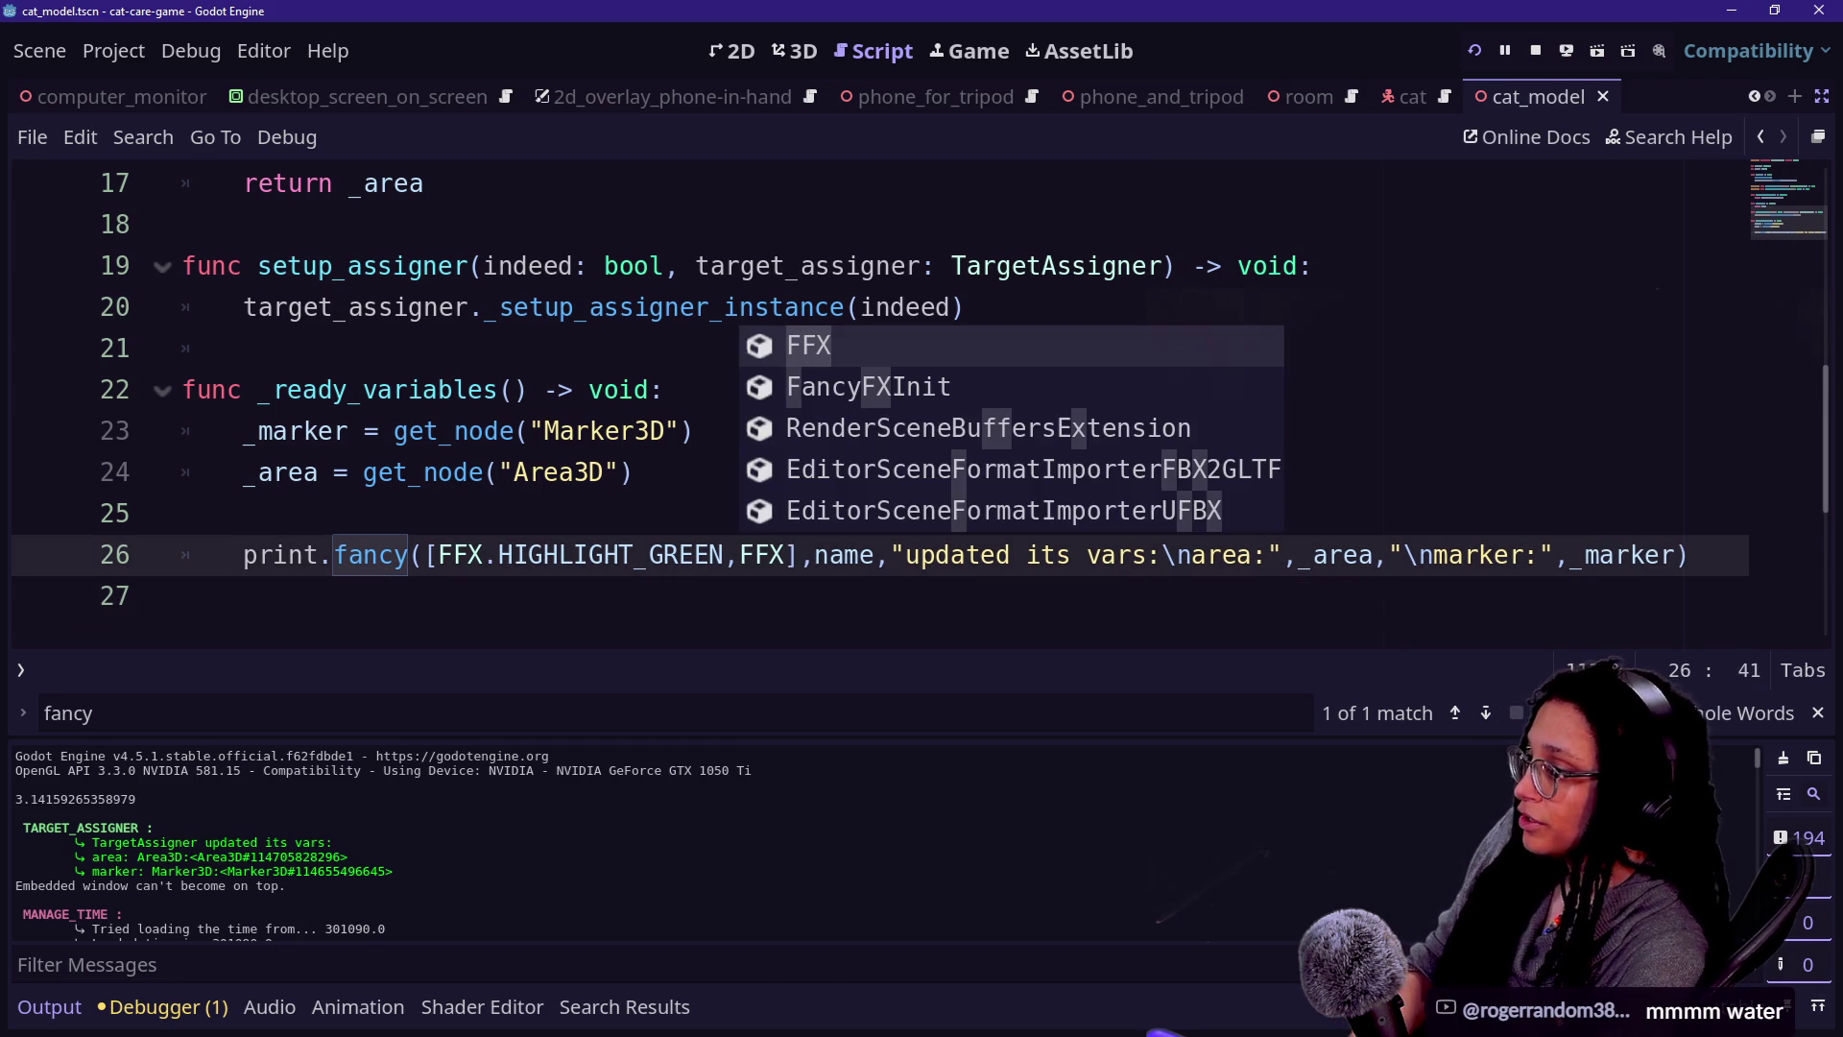
{"action": "type", "text": "."}
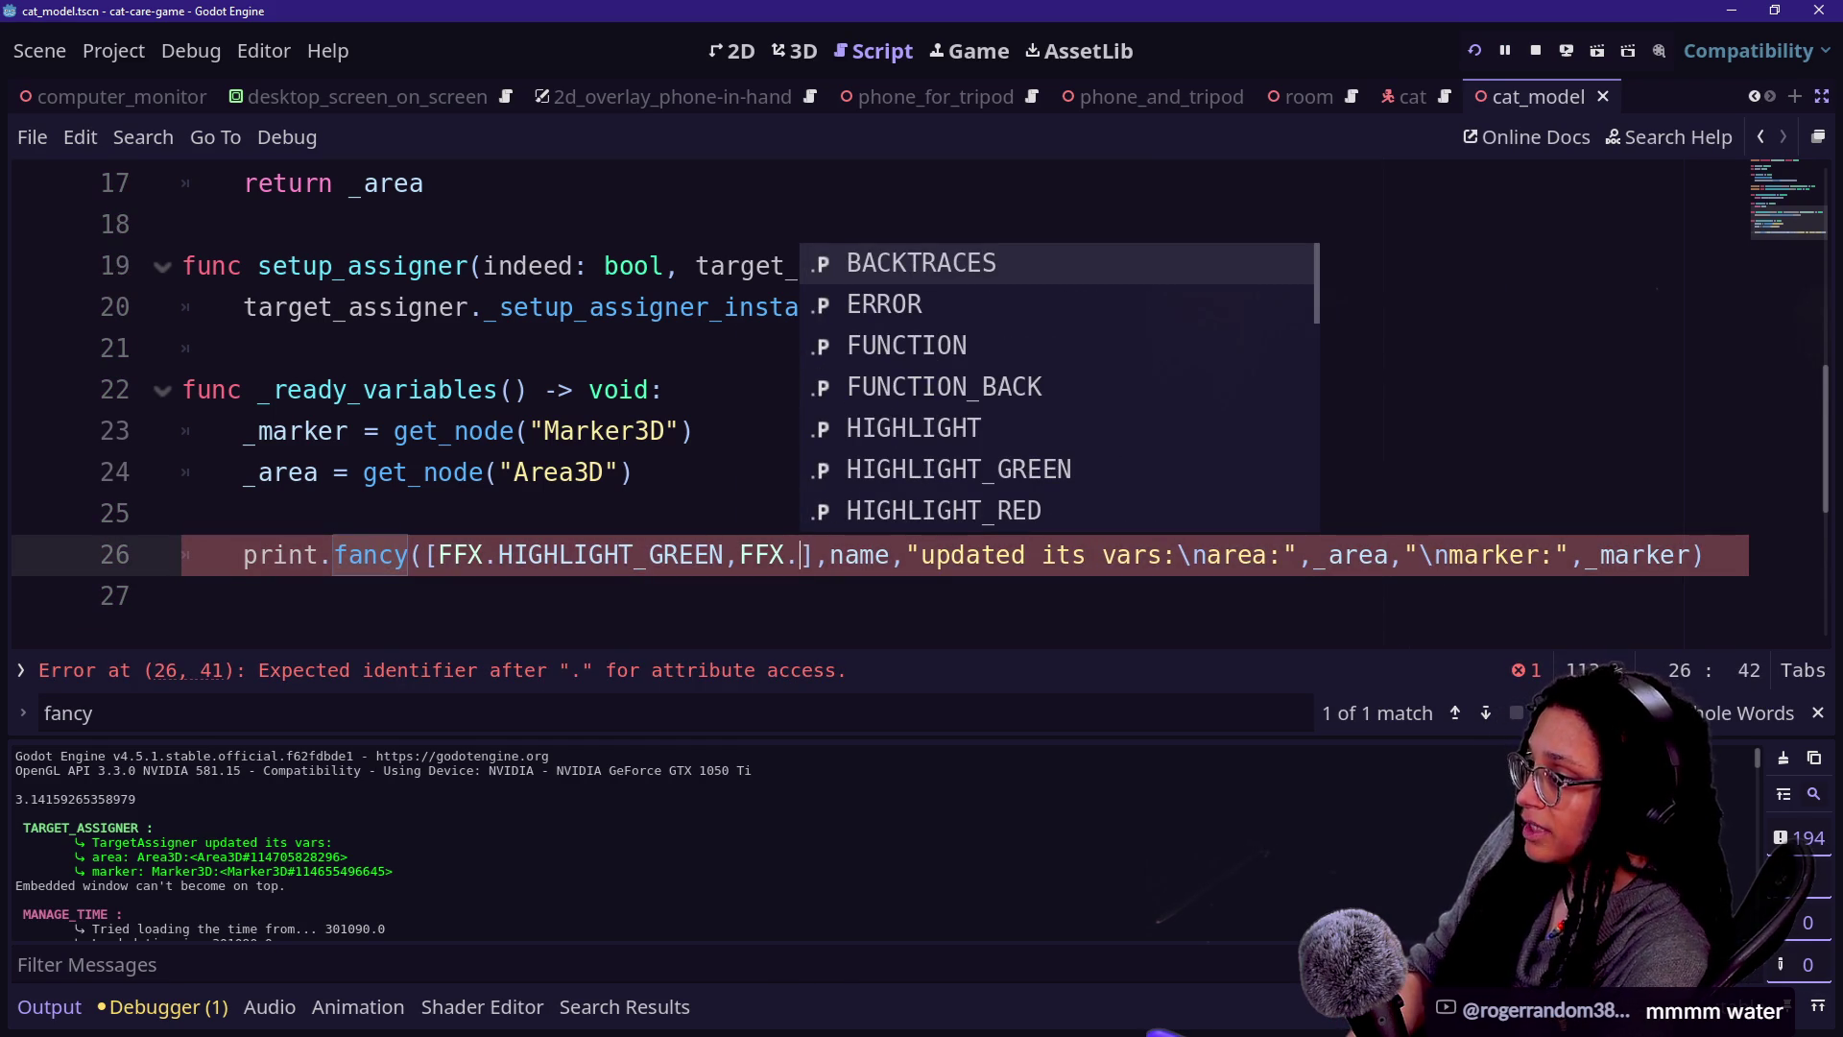
{"action": "key", "text": "Down"}
{"action": "key", "text": "Down"}
{"action": "key", "text": "Return"}
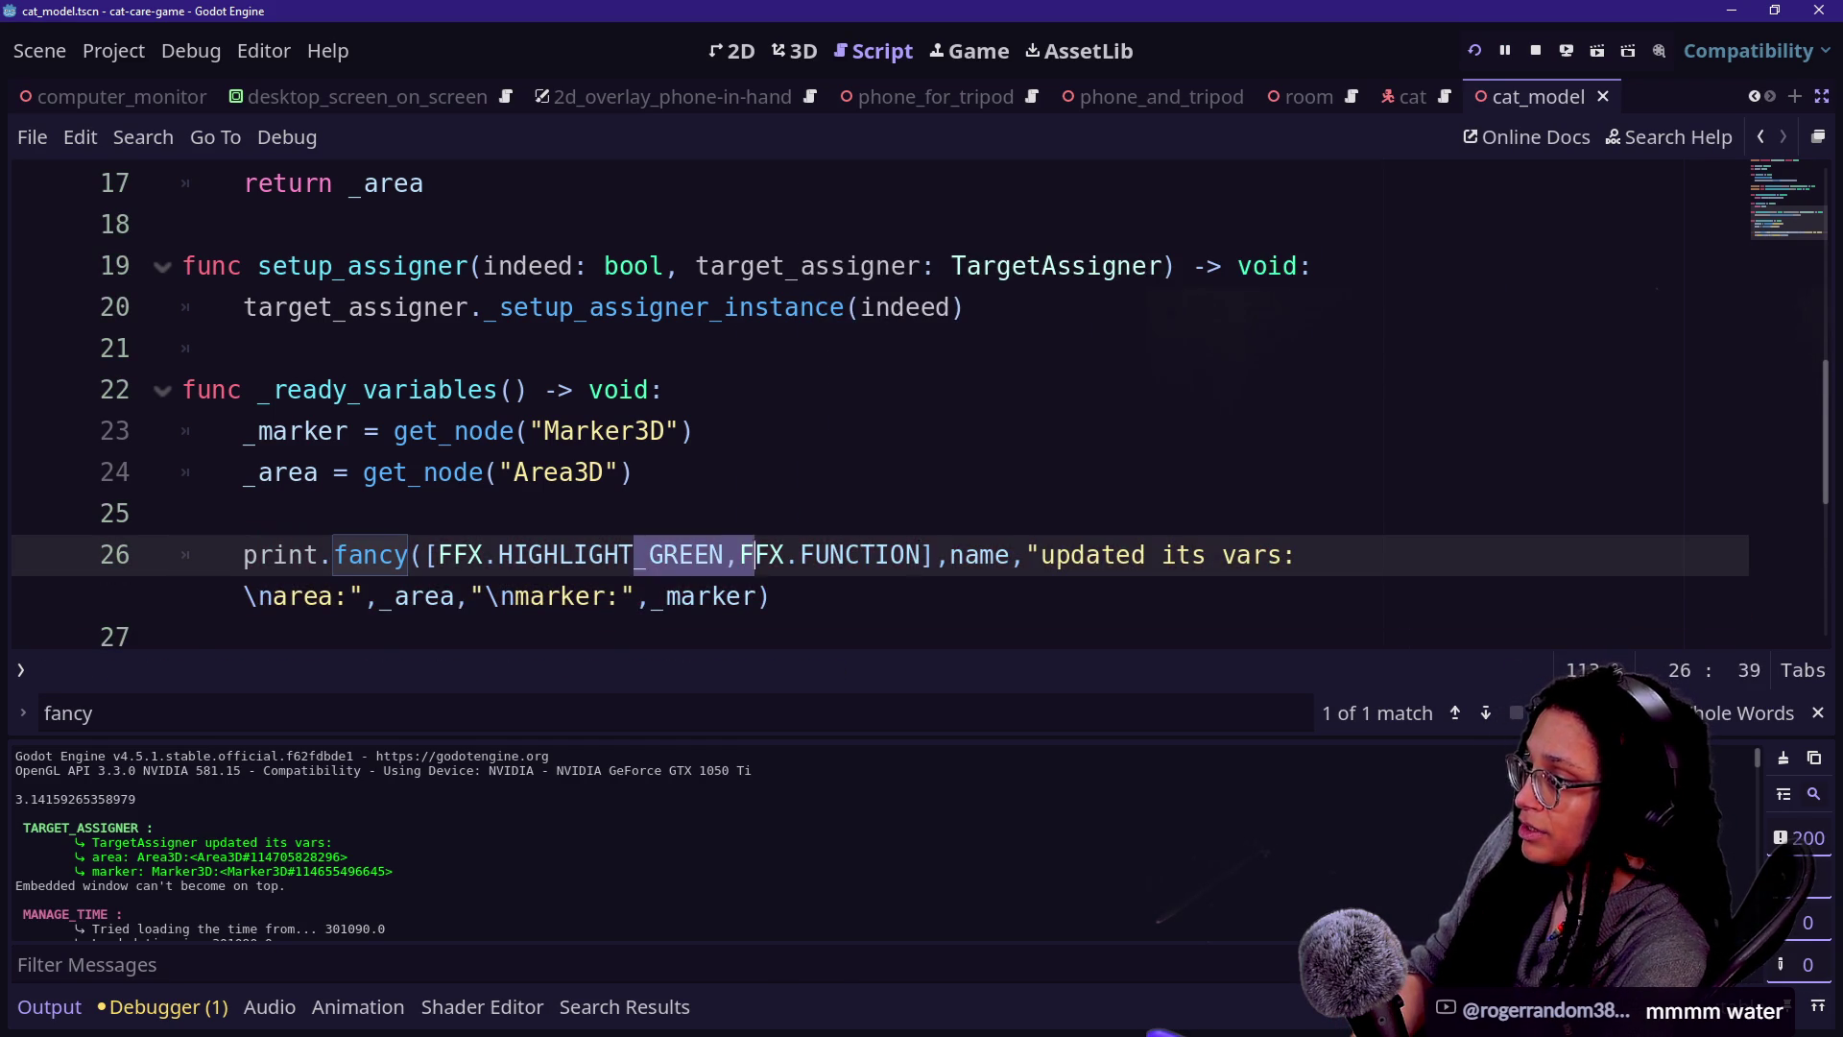
- Run the game again and read the green TargetAssigner update lines in the Output log
{"action": "key", "text": "F5"}
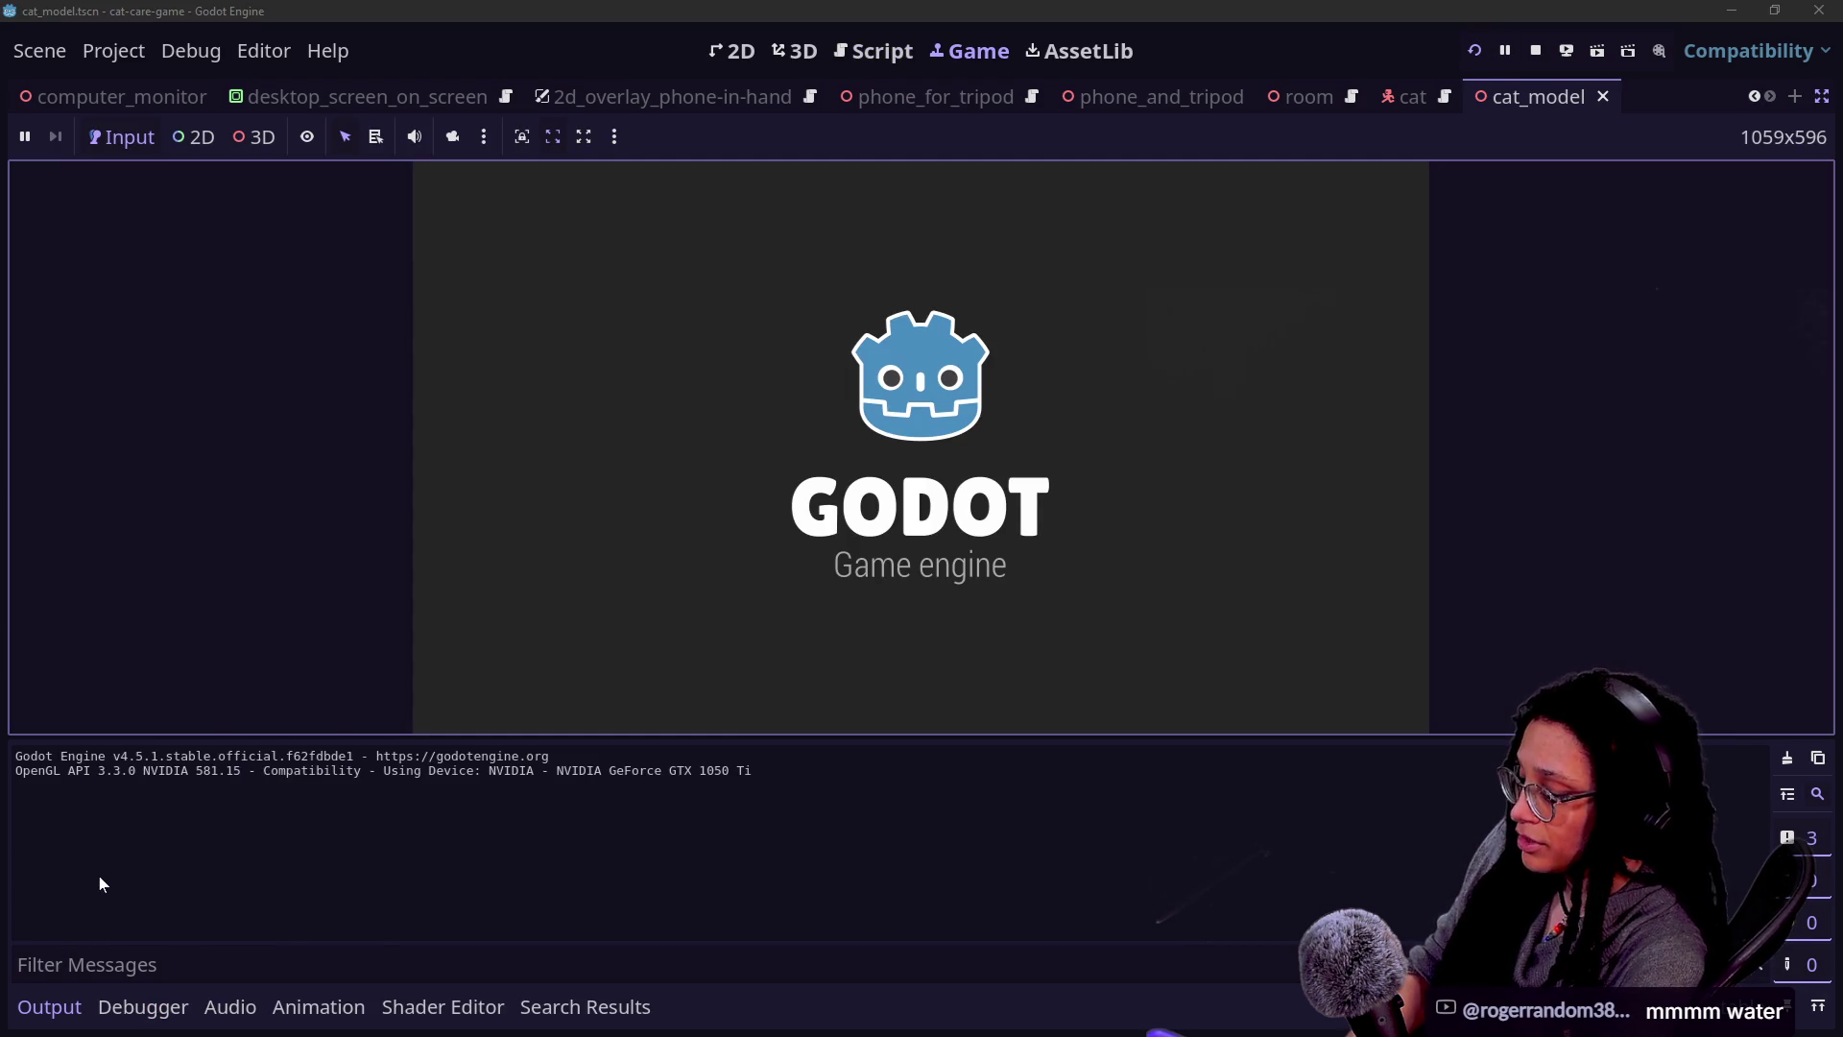
{"action": "scroll", "coordinate": [77, 846], "scroll_direction": "up", "scroll_amount": 15}
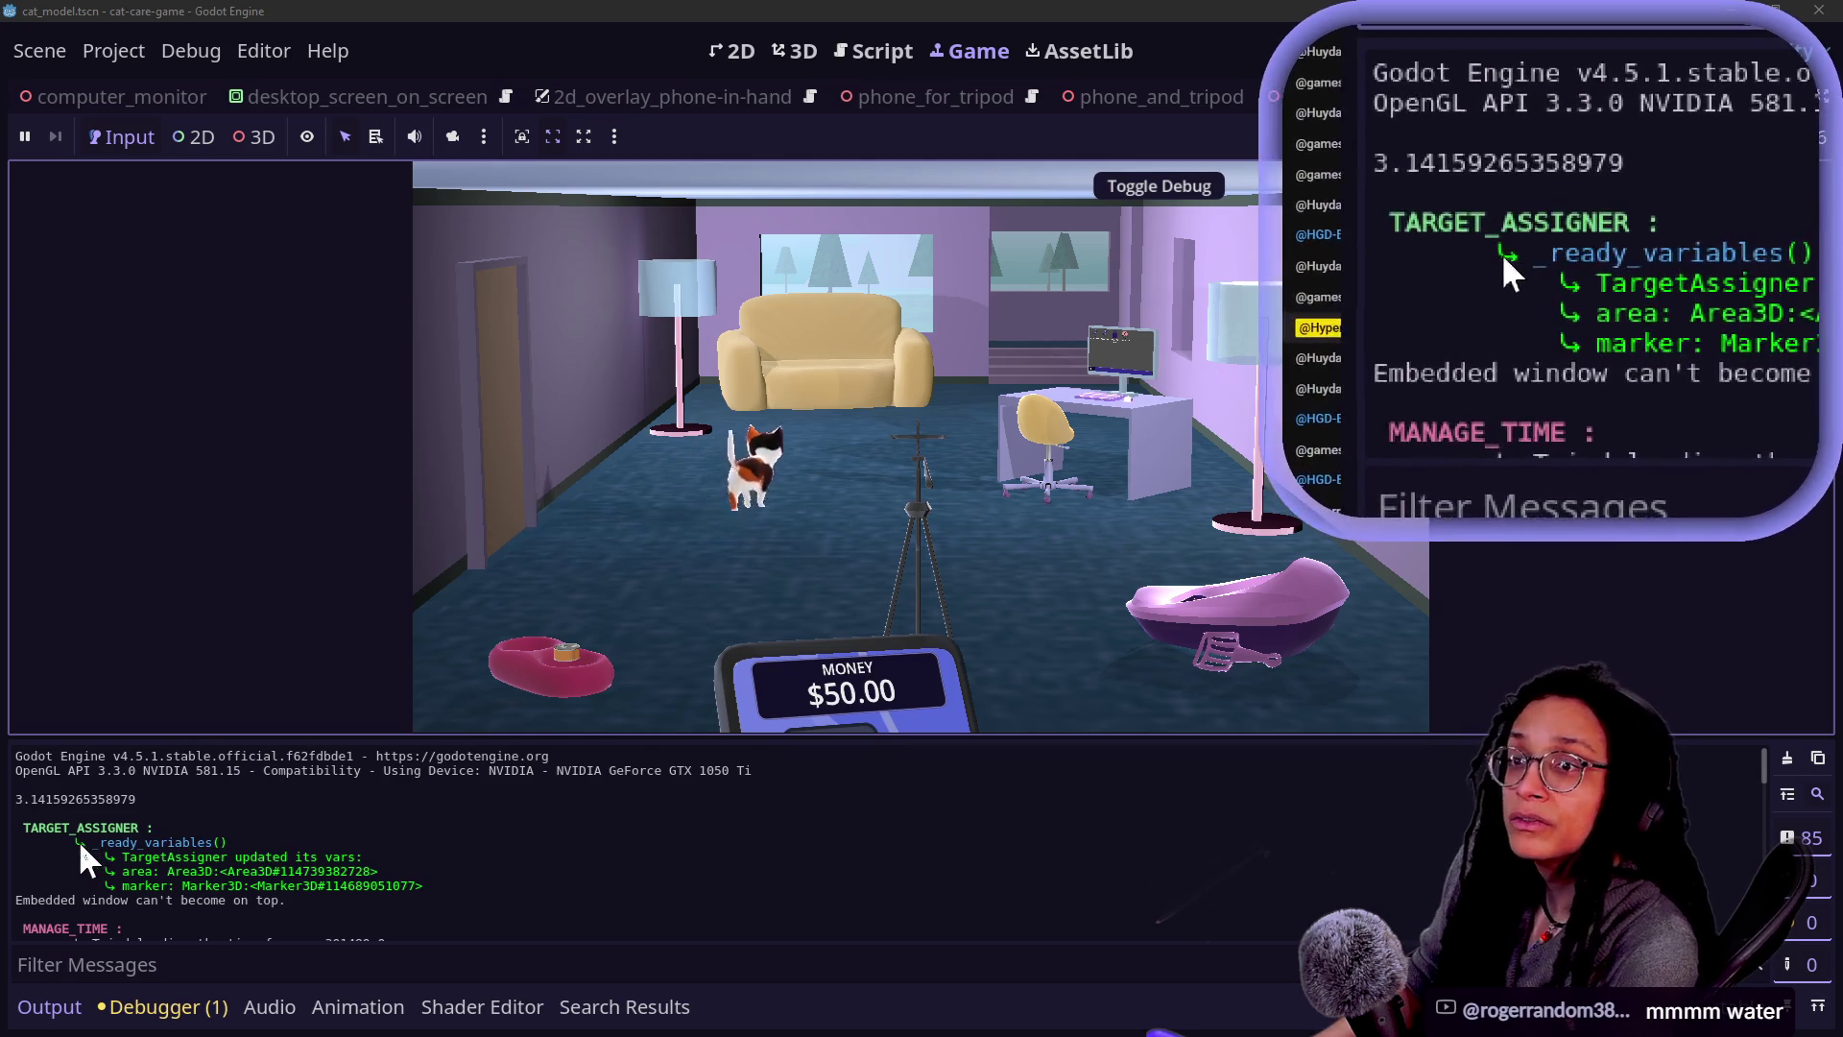
{"action": "mouse_move", "coordinate": [85, 860]}
{"action": "left_mouse_down"}
{"action": "mouse_move", "coordinate": [181, 845]}
{"action": "mouse_move", "coordinate": [135, 864]}
{"action": "mouse_move", "coordinate": [192, 850]}
{"action": "mouse_move", "coordinate": [240, 898]}
{"action": "mouse_move", "coordinate": [142, 854]}
{"action": "mouse_move", "coordinate": [251, 881]}
{"action": "left_mouse_up"}
{"action": "left_click", "coordinate": [106, 864]}
{"action": "left_click", "coordinate": [240, 876]}
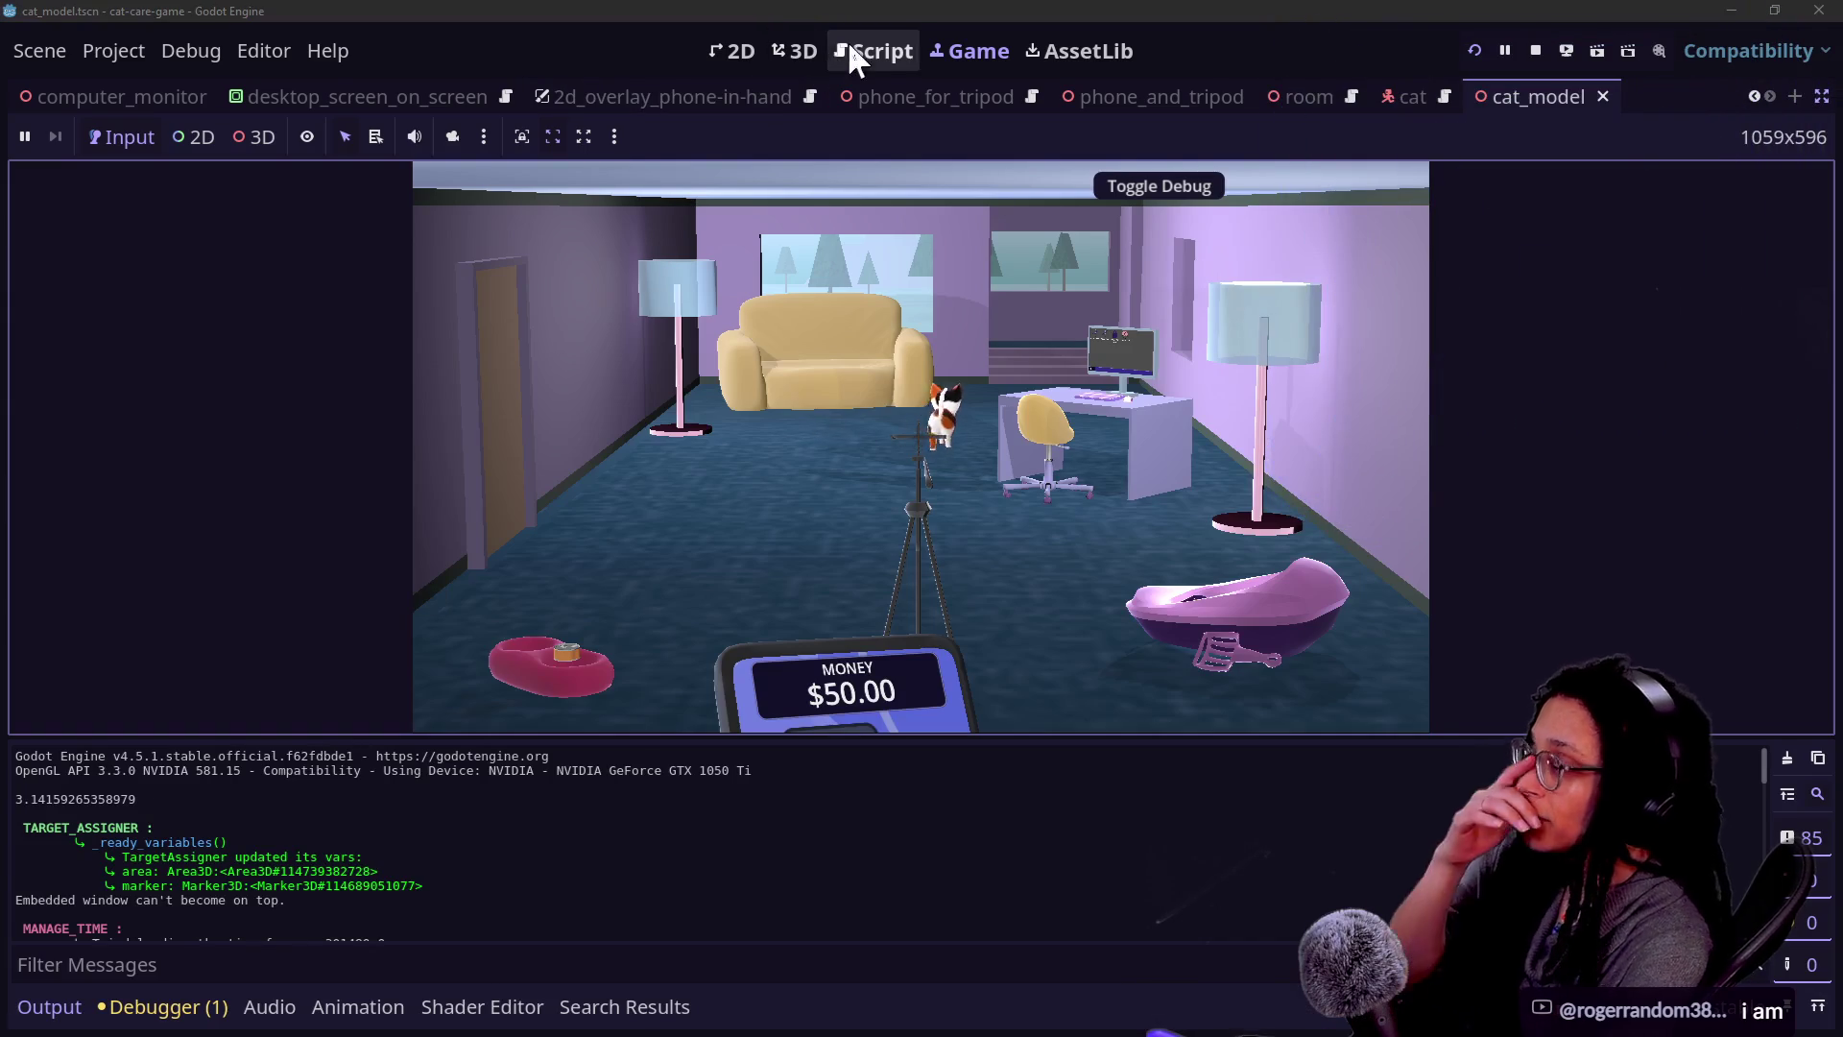
- Return to the script, then open the debugger's list of 8 Person_CharacterBody missing-parent errors
{"action": "left_click", "coordinate": [850, 52]}
{"action": "left_click_drag", "start_coordinate": [426, 555], "coordinate": [922, 555]}
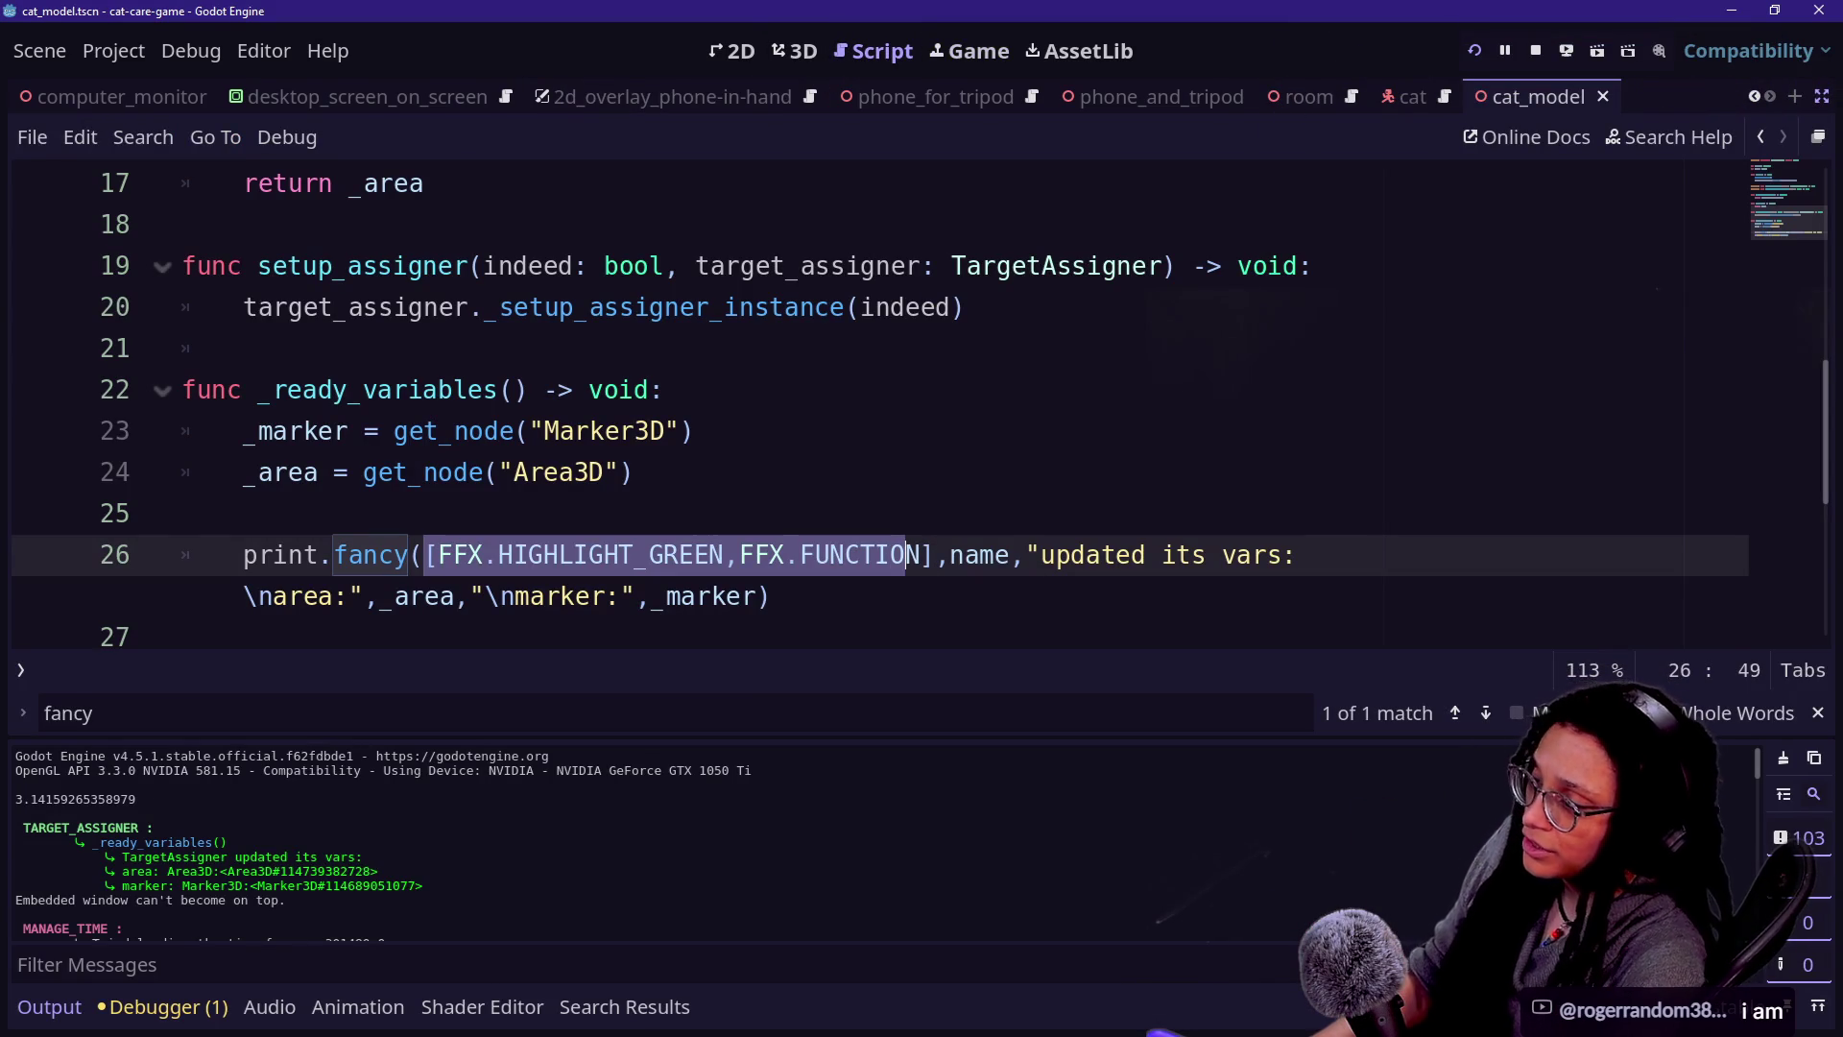
{"action": "left_click", "coordinate": [923, 555]}
{"action": "mouse_move", "coordinate": [926, 555]}
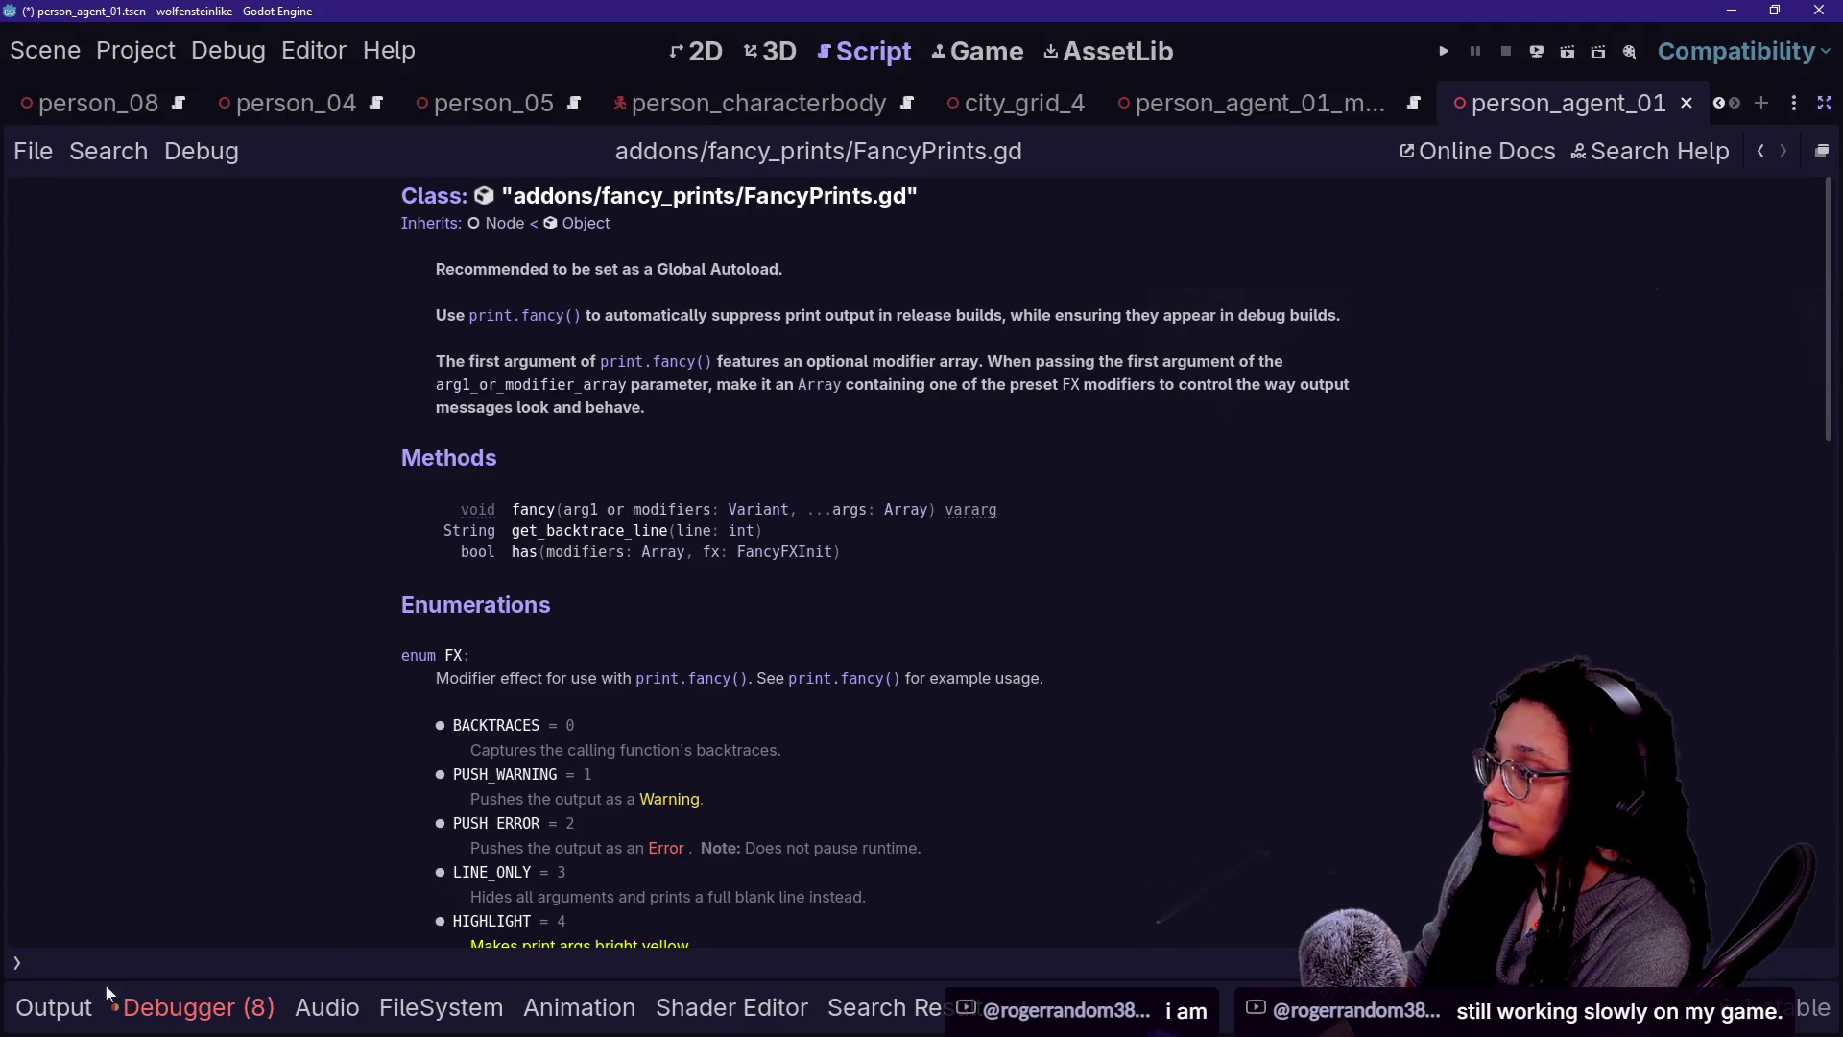
{"action": "left_click", "coordinate": [110, 1001]}
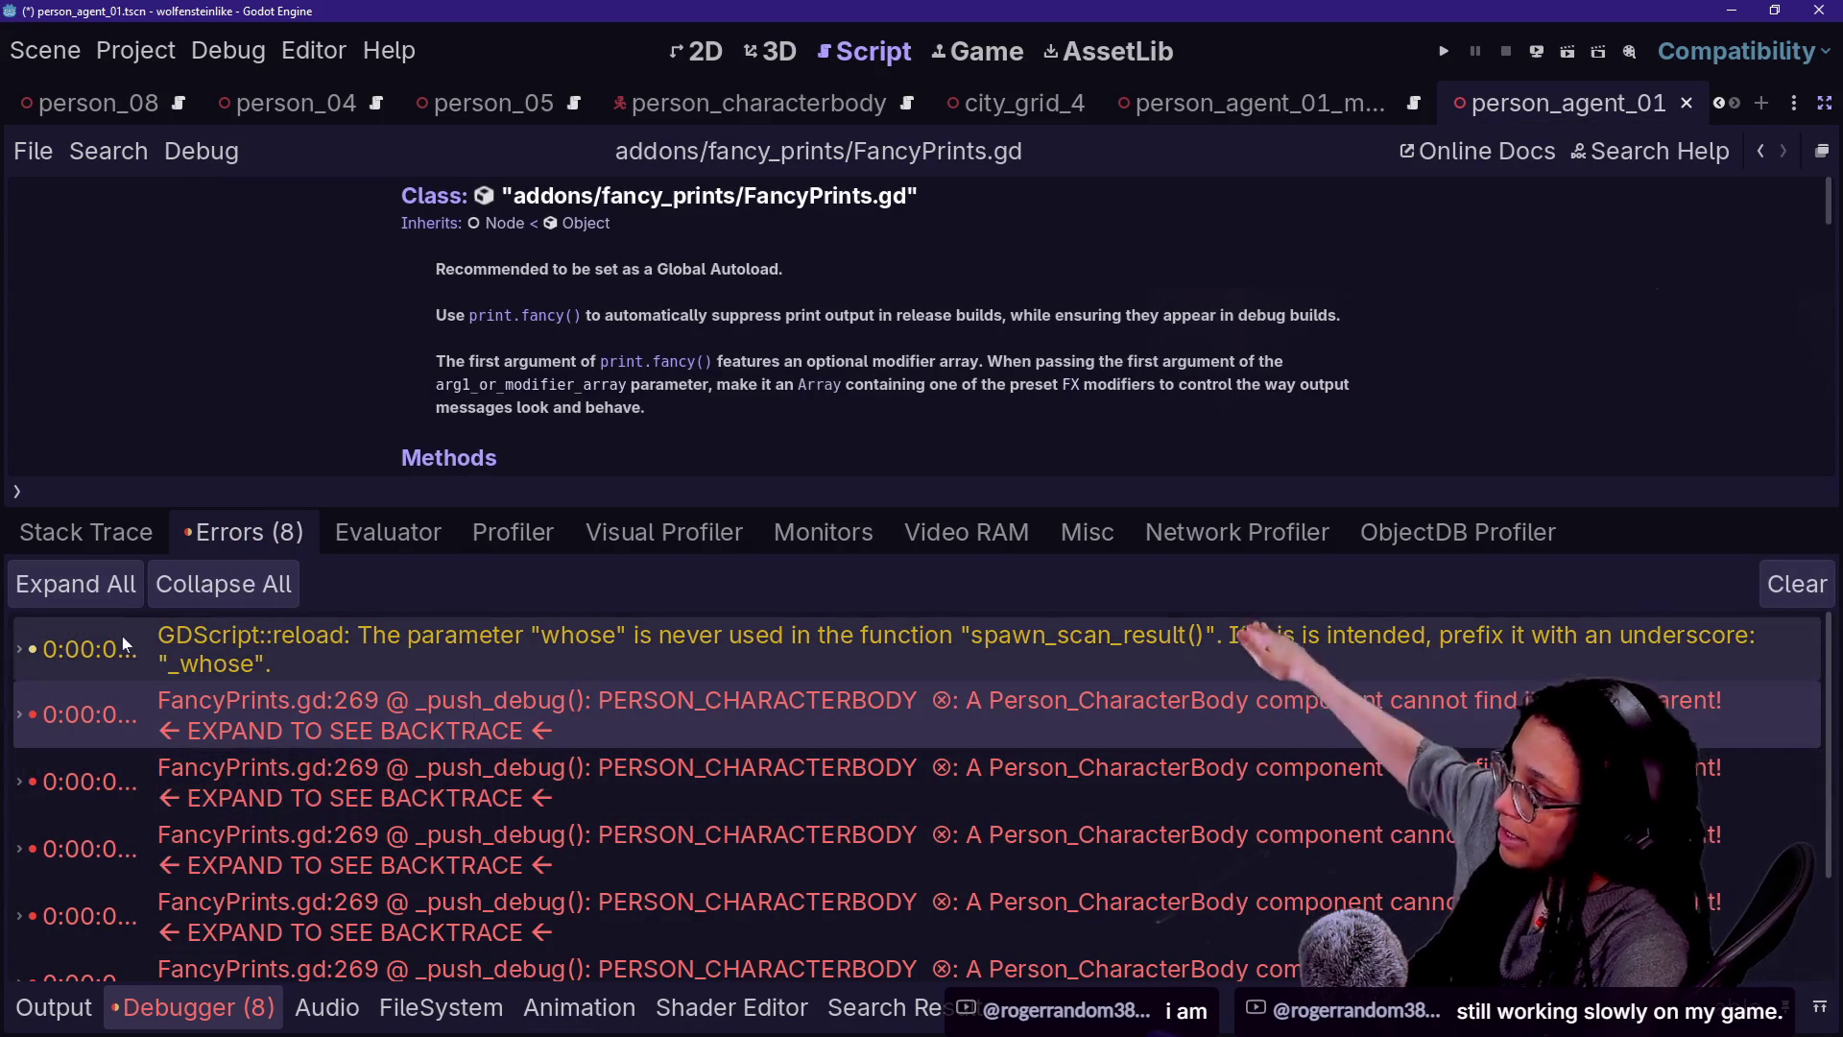
- Expand the Person_CharacterBody error backtraces and jump to FancyPrints.gd line 269
{"action": "left_click", "coordinate": [22, 718]}
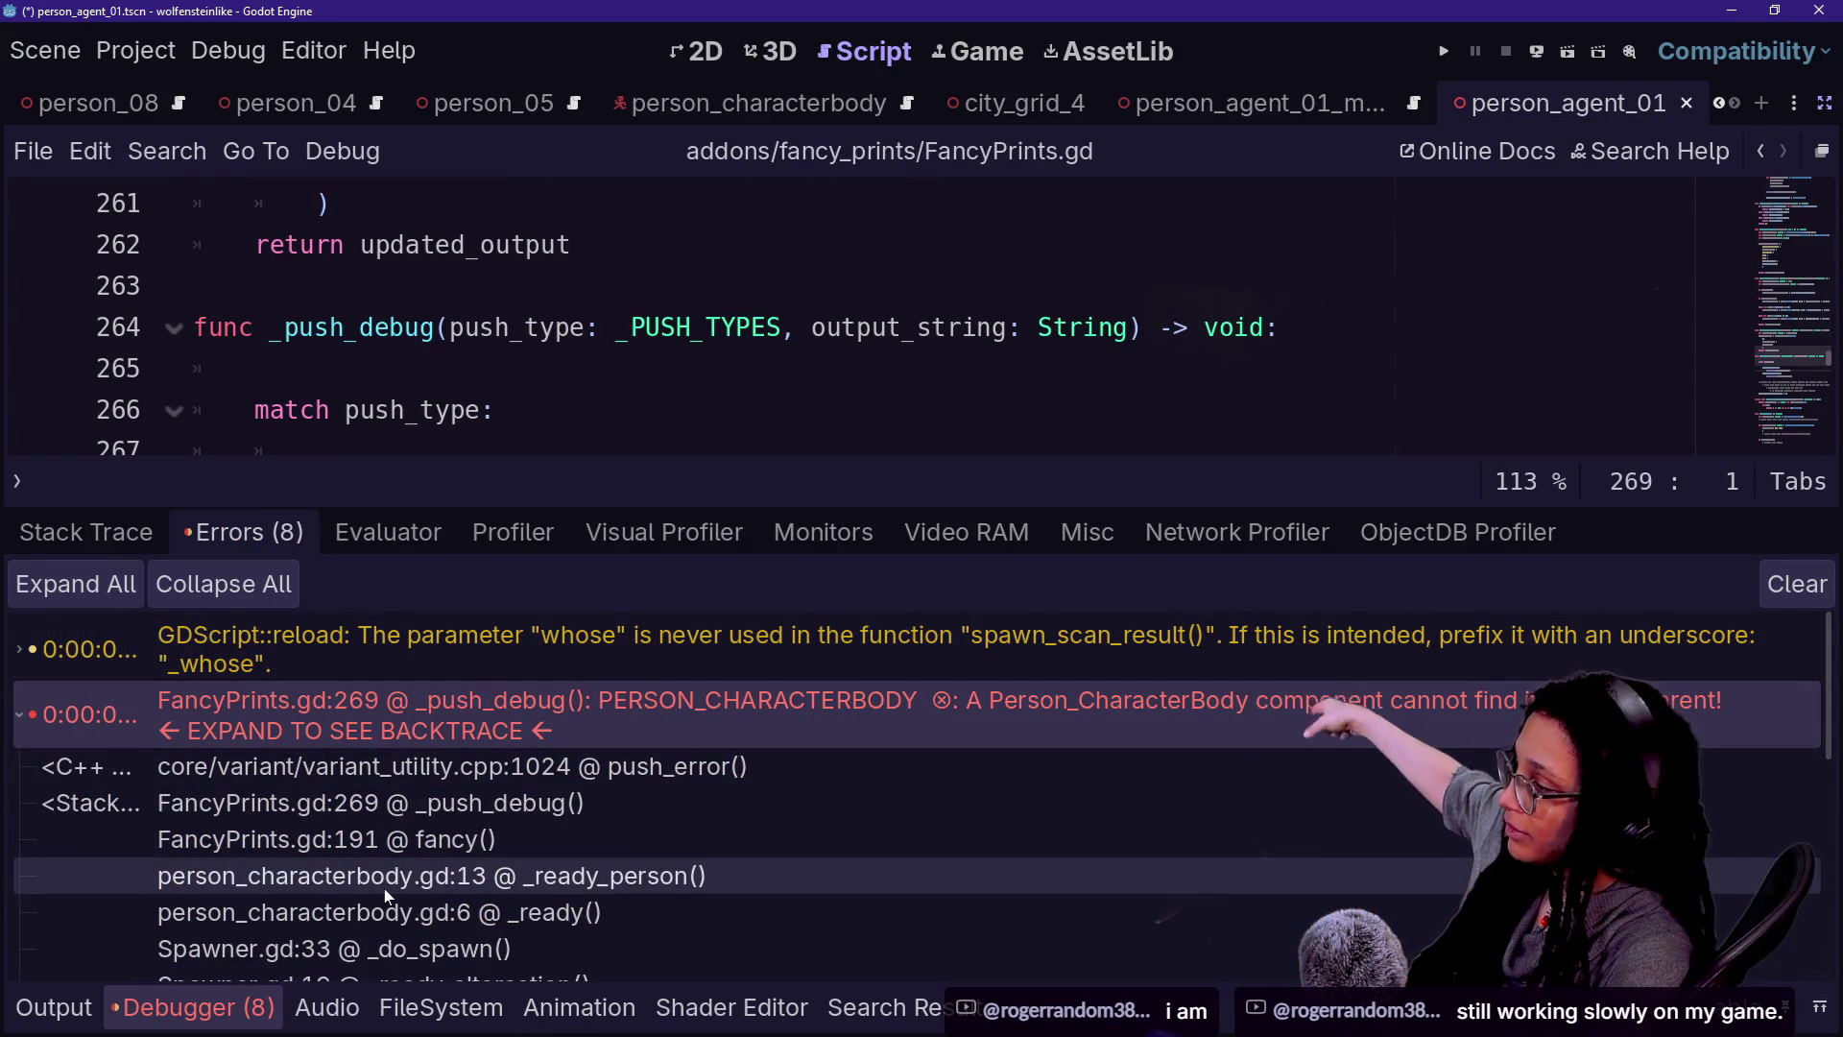
{"action": "scroll", "coordinate": [388, 897], "scroll_direction": "down", "scroll_amount": 4}
{"action": "left_click", "coordinate": [19, 952]}
{"action": "scroll", "coordinate": [57, 679], "scroll_direction": "down", "scroll_amount": 4}
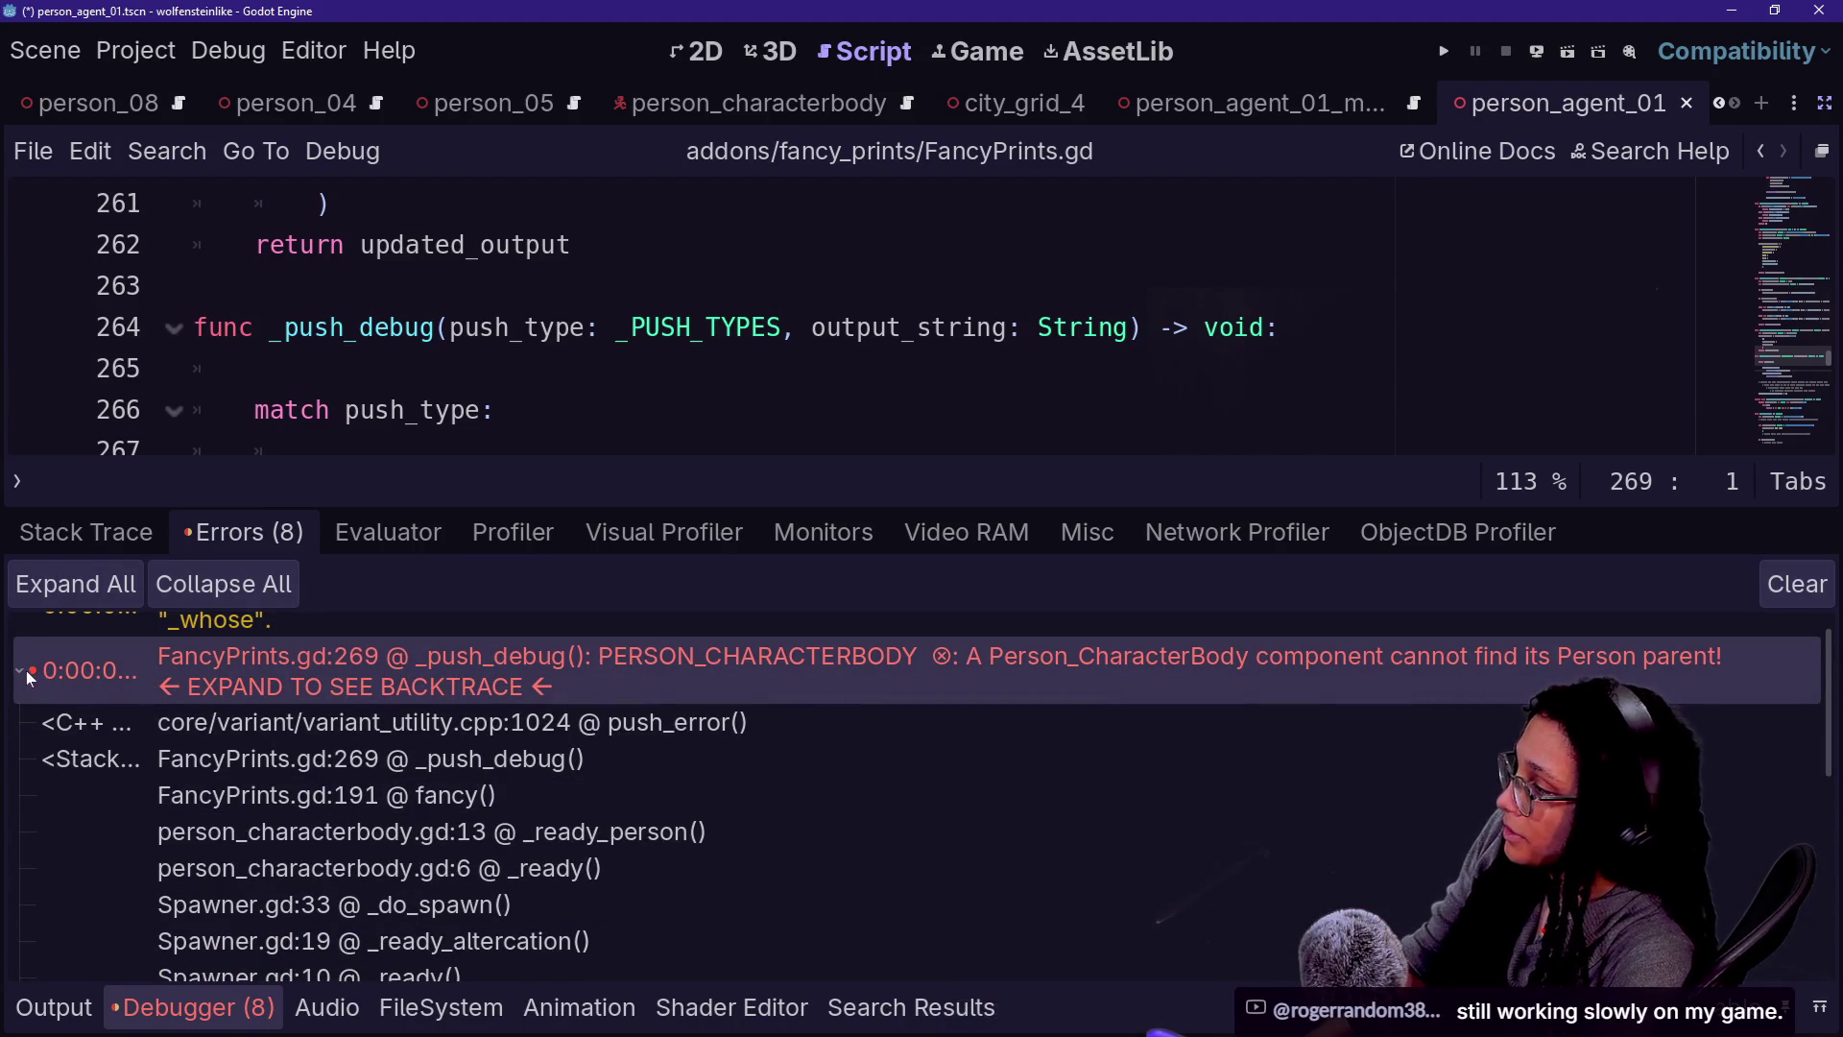
{"action": "left_click", "coordinate": [29, 678]}
{"action": "mouse_move", "coordinate": [503, 816]}
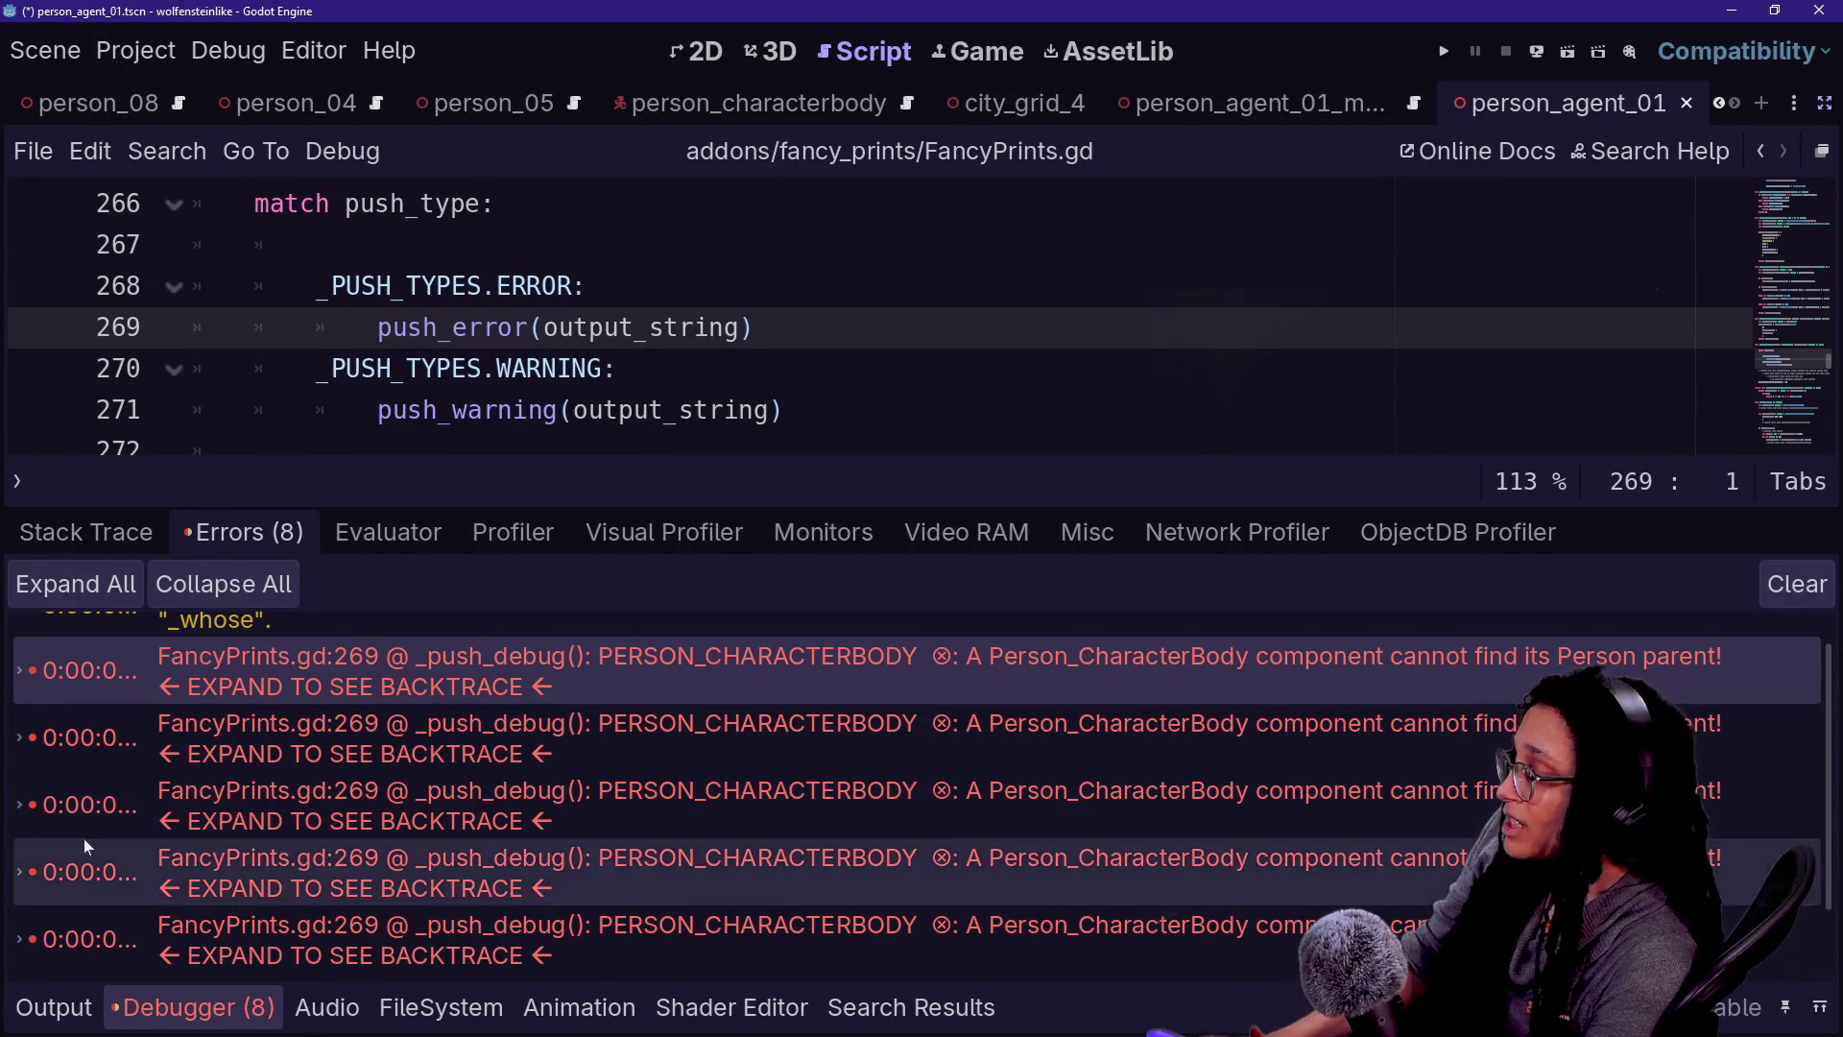
- Switch the bottom panel to Output, collapse it, and toggle distraction-free mode
{"action": "left_click", "coordinate": [494, 369]}
{"action": "left_click", "coordinate": [54, 1007]}
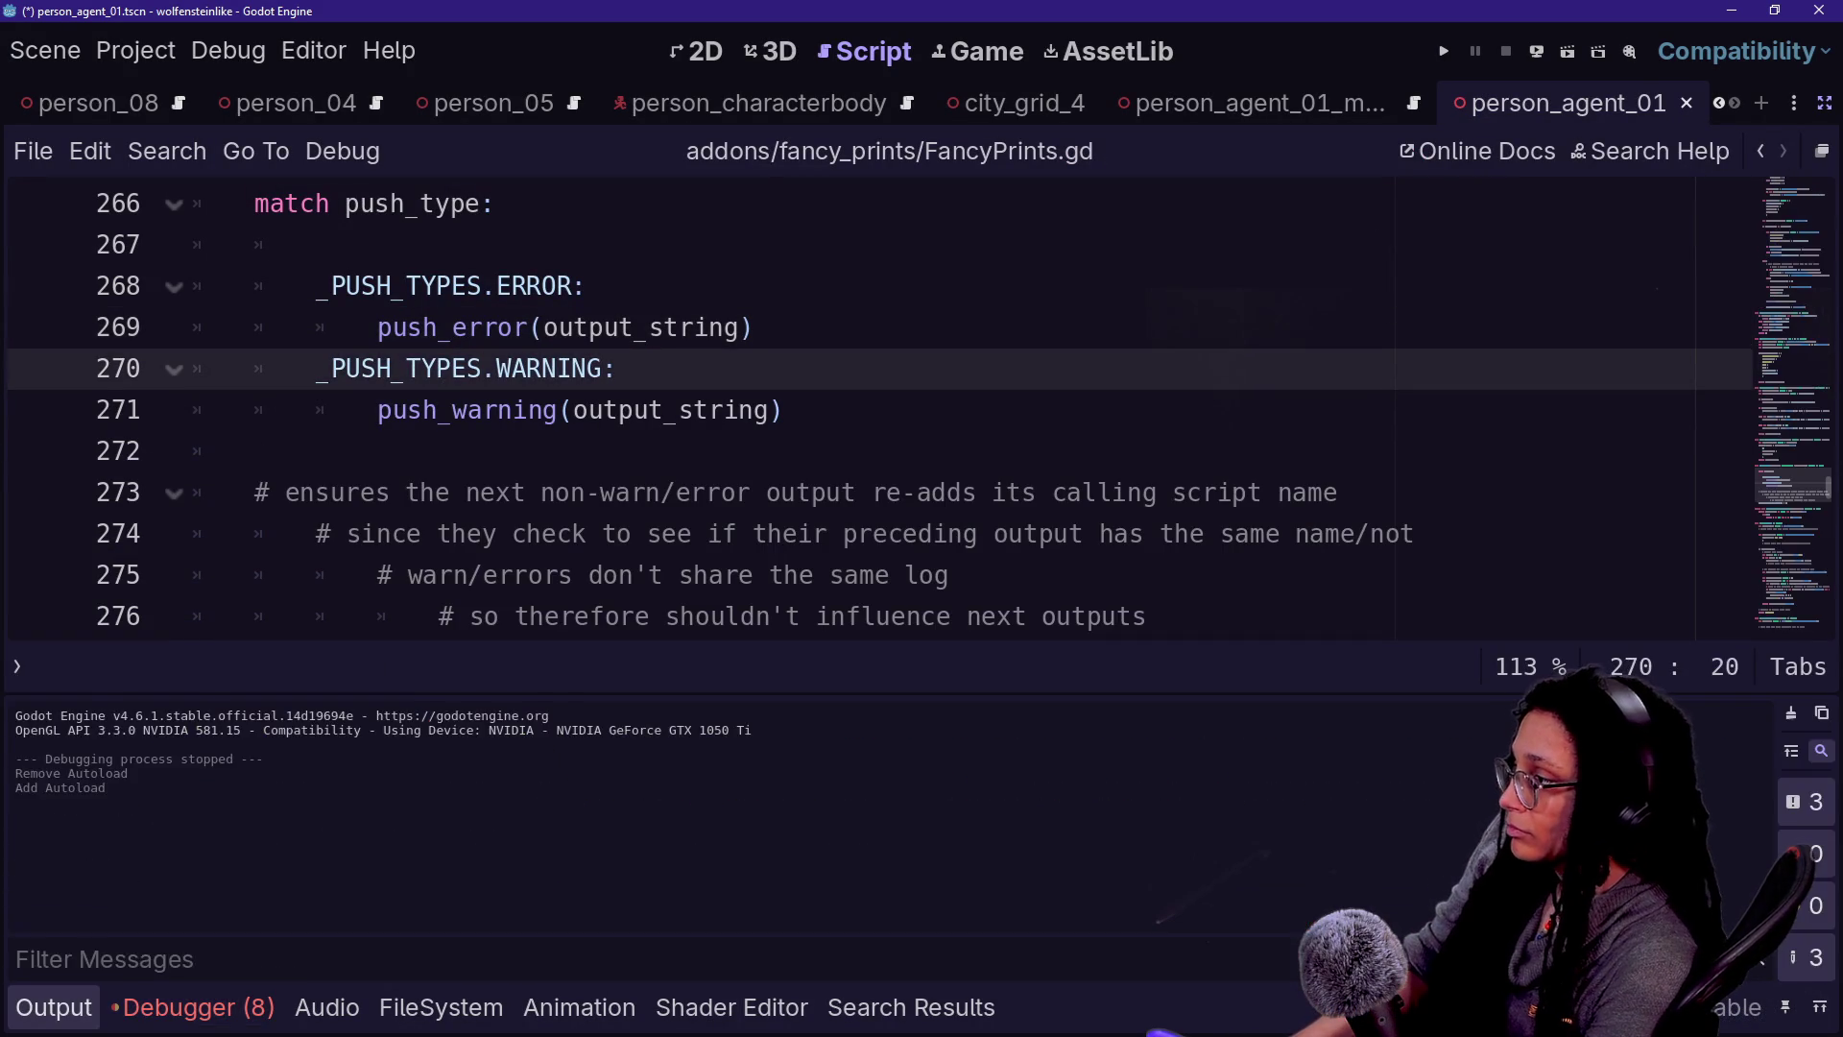
{"action": "left_click", "coordinate": [54, 1007]}
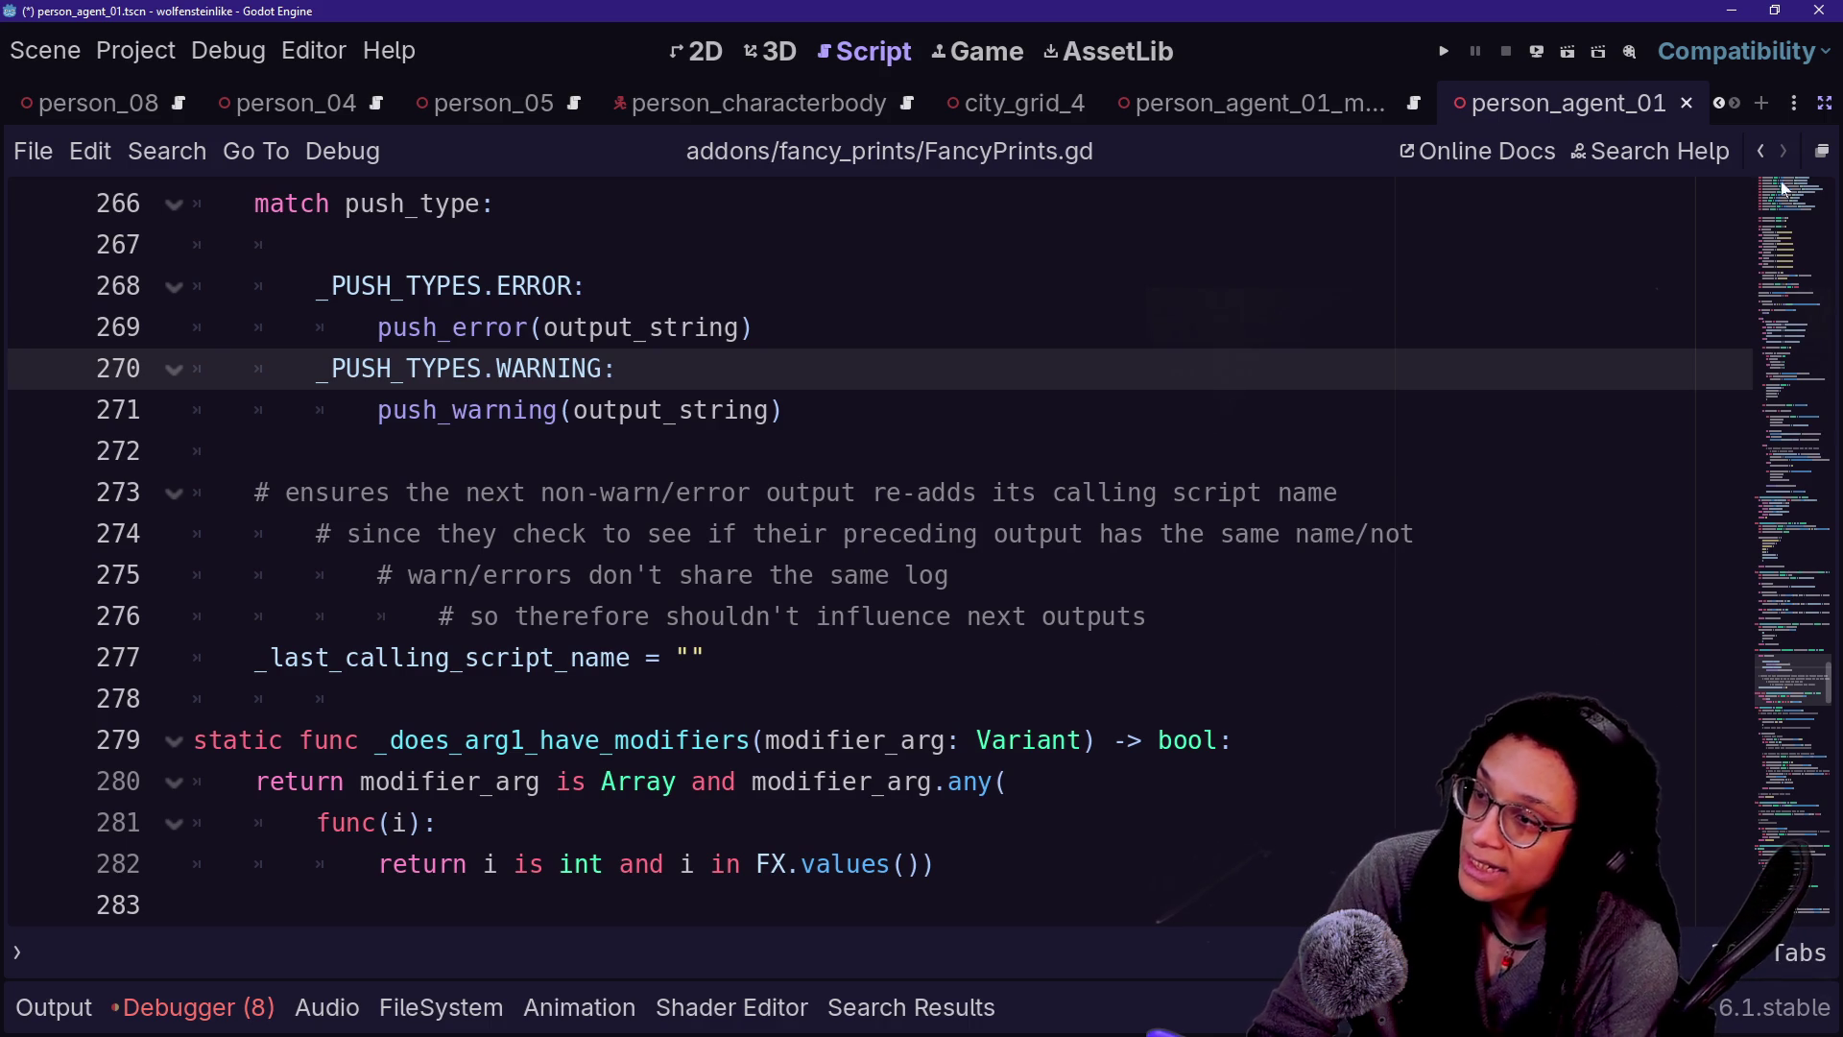
{"action": "left_click", "coordinate": [1822, 151]}
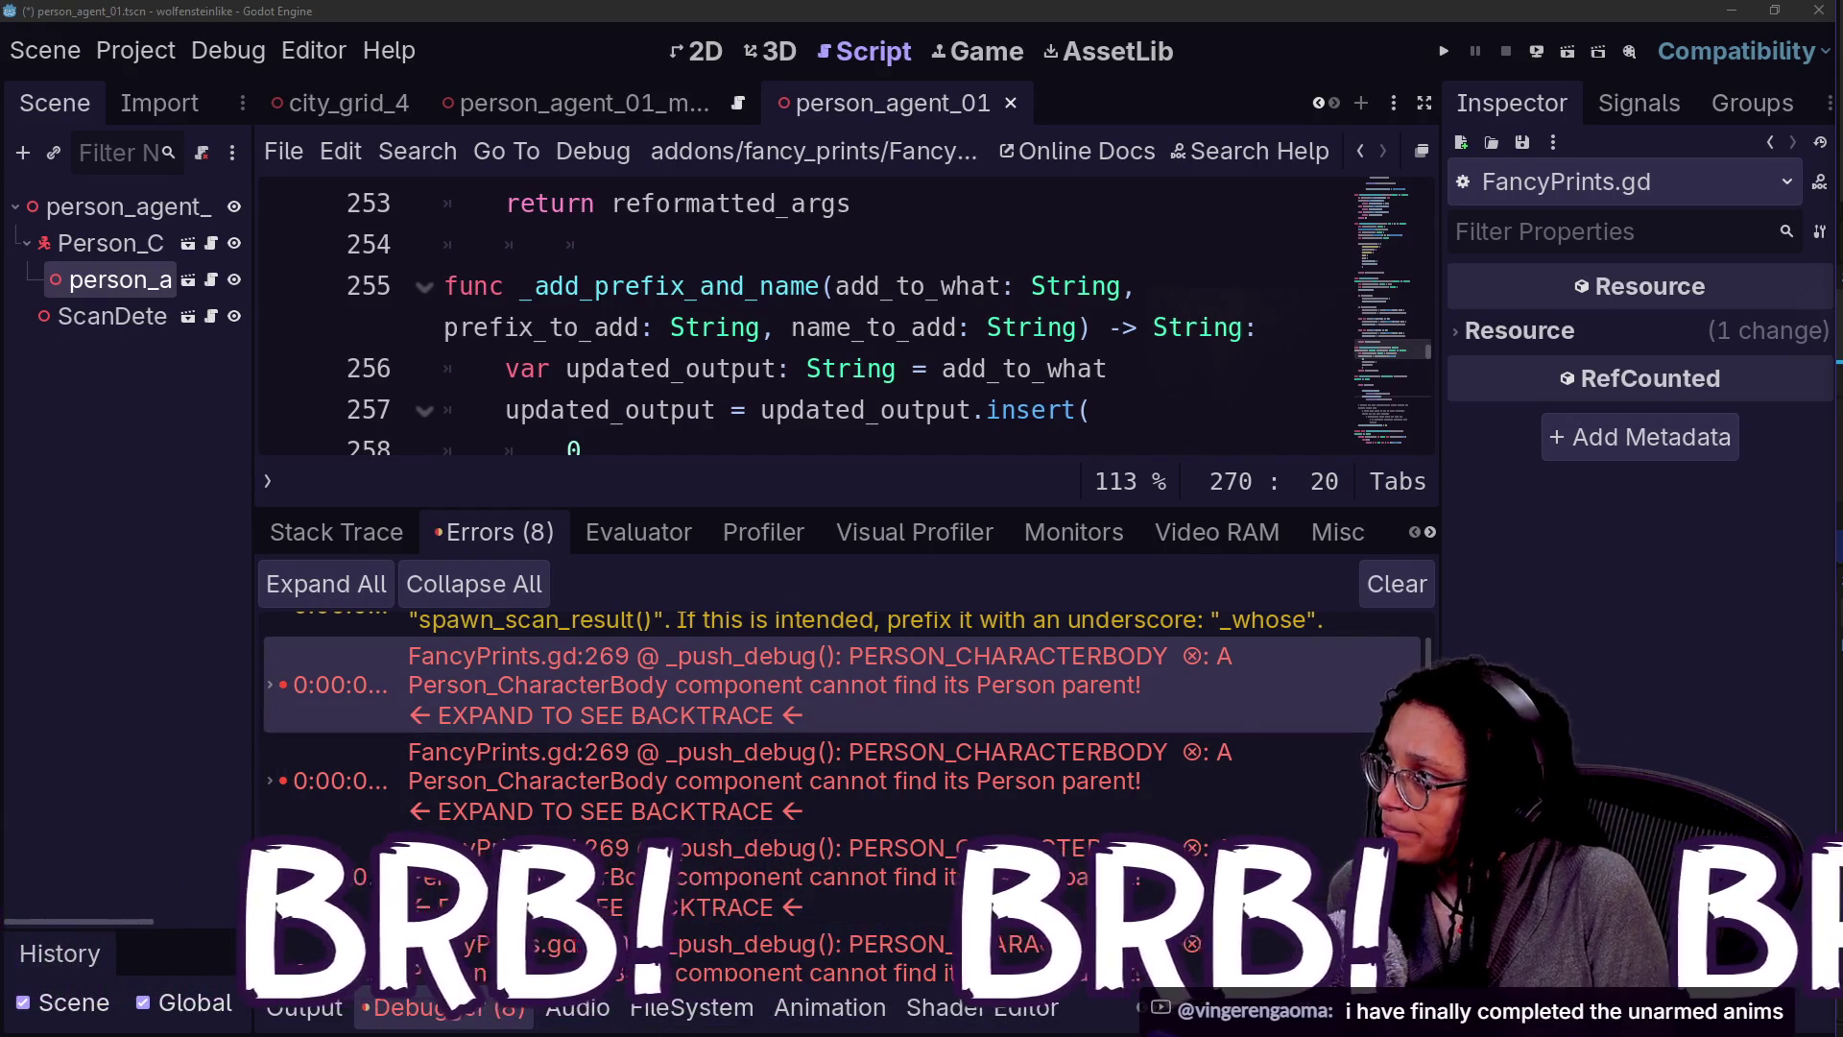
- Place the caret on line 256 of FancyPrints.gd
{"action": "left_click", "coordinate": [792, 369]}
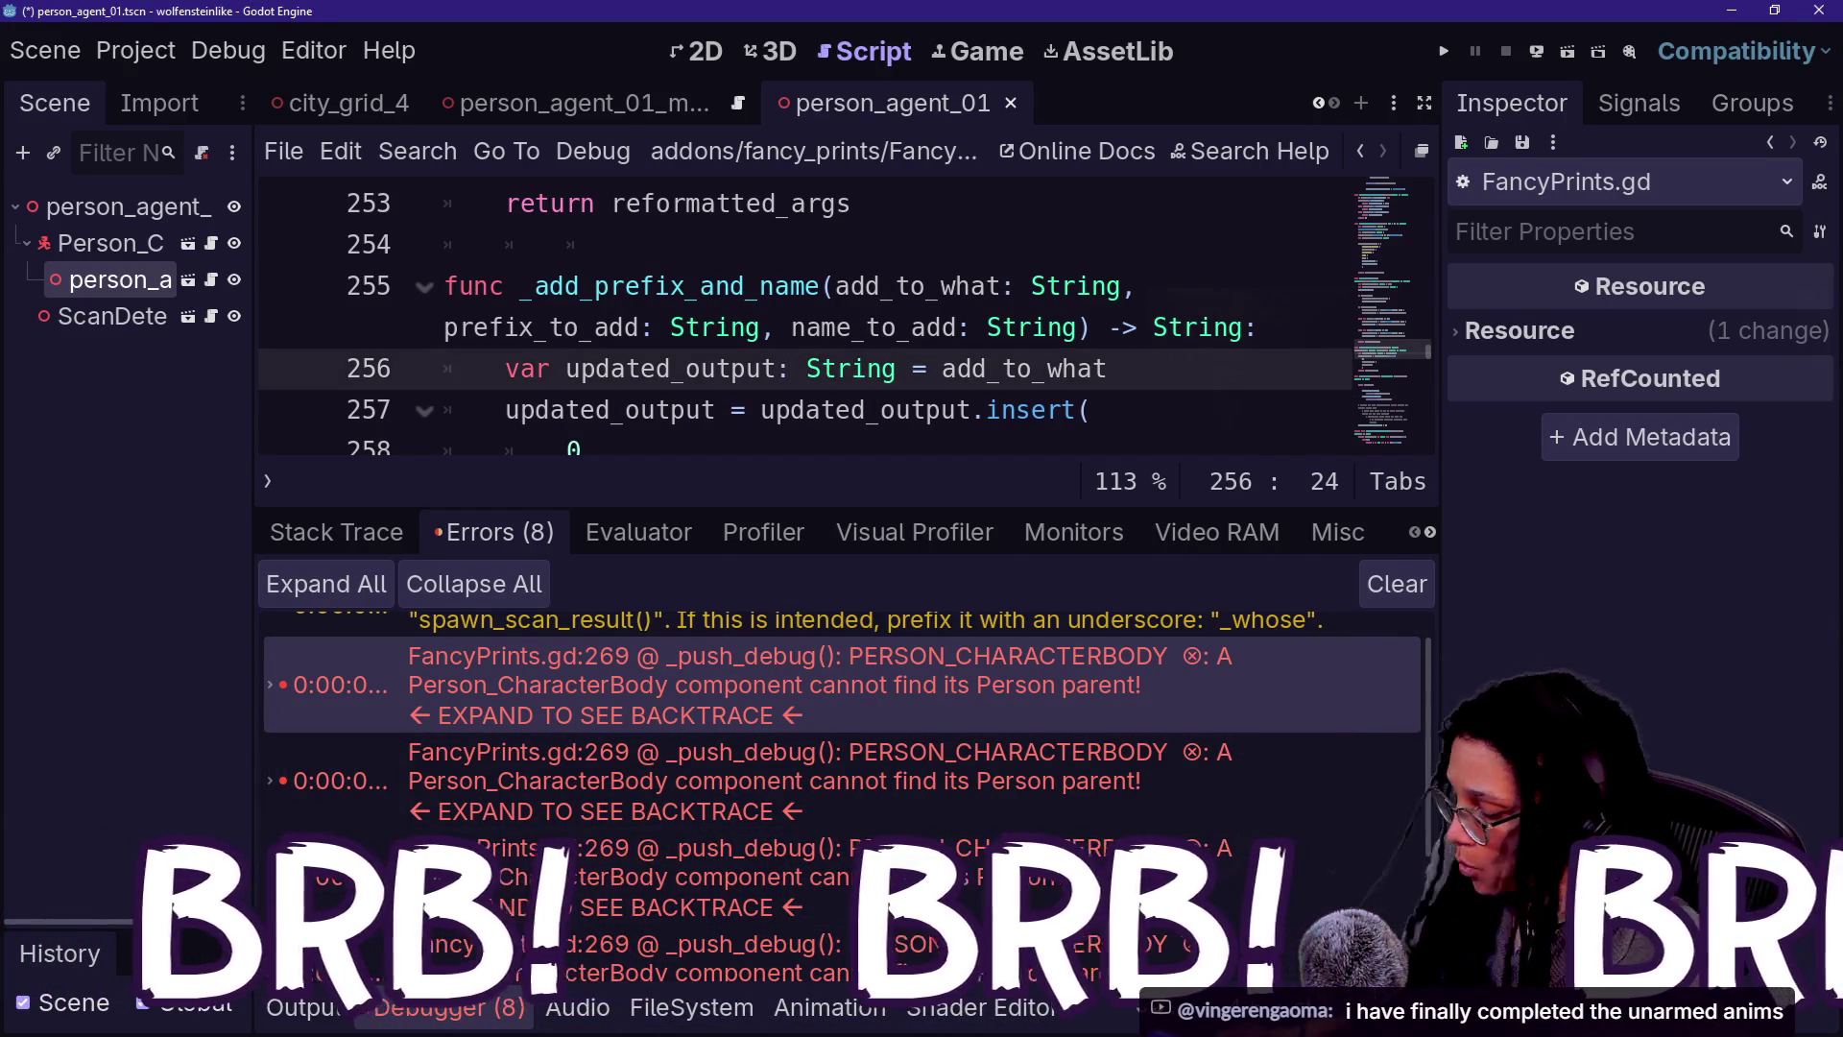
- Search the quick-open finder for 'fancyprint', then dismiss it and switch scripts
{"action": "key", "text": "alt+shift+o"}
{"action": "type", "text": "fancy"}
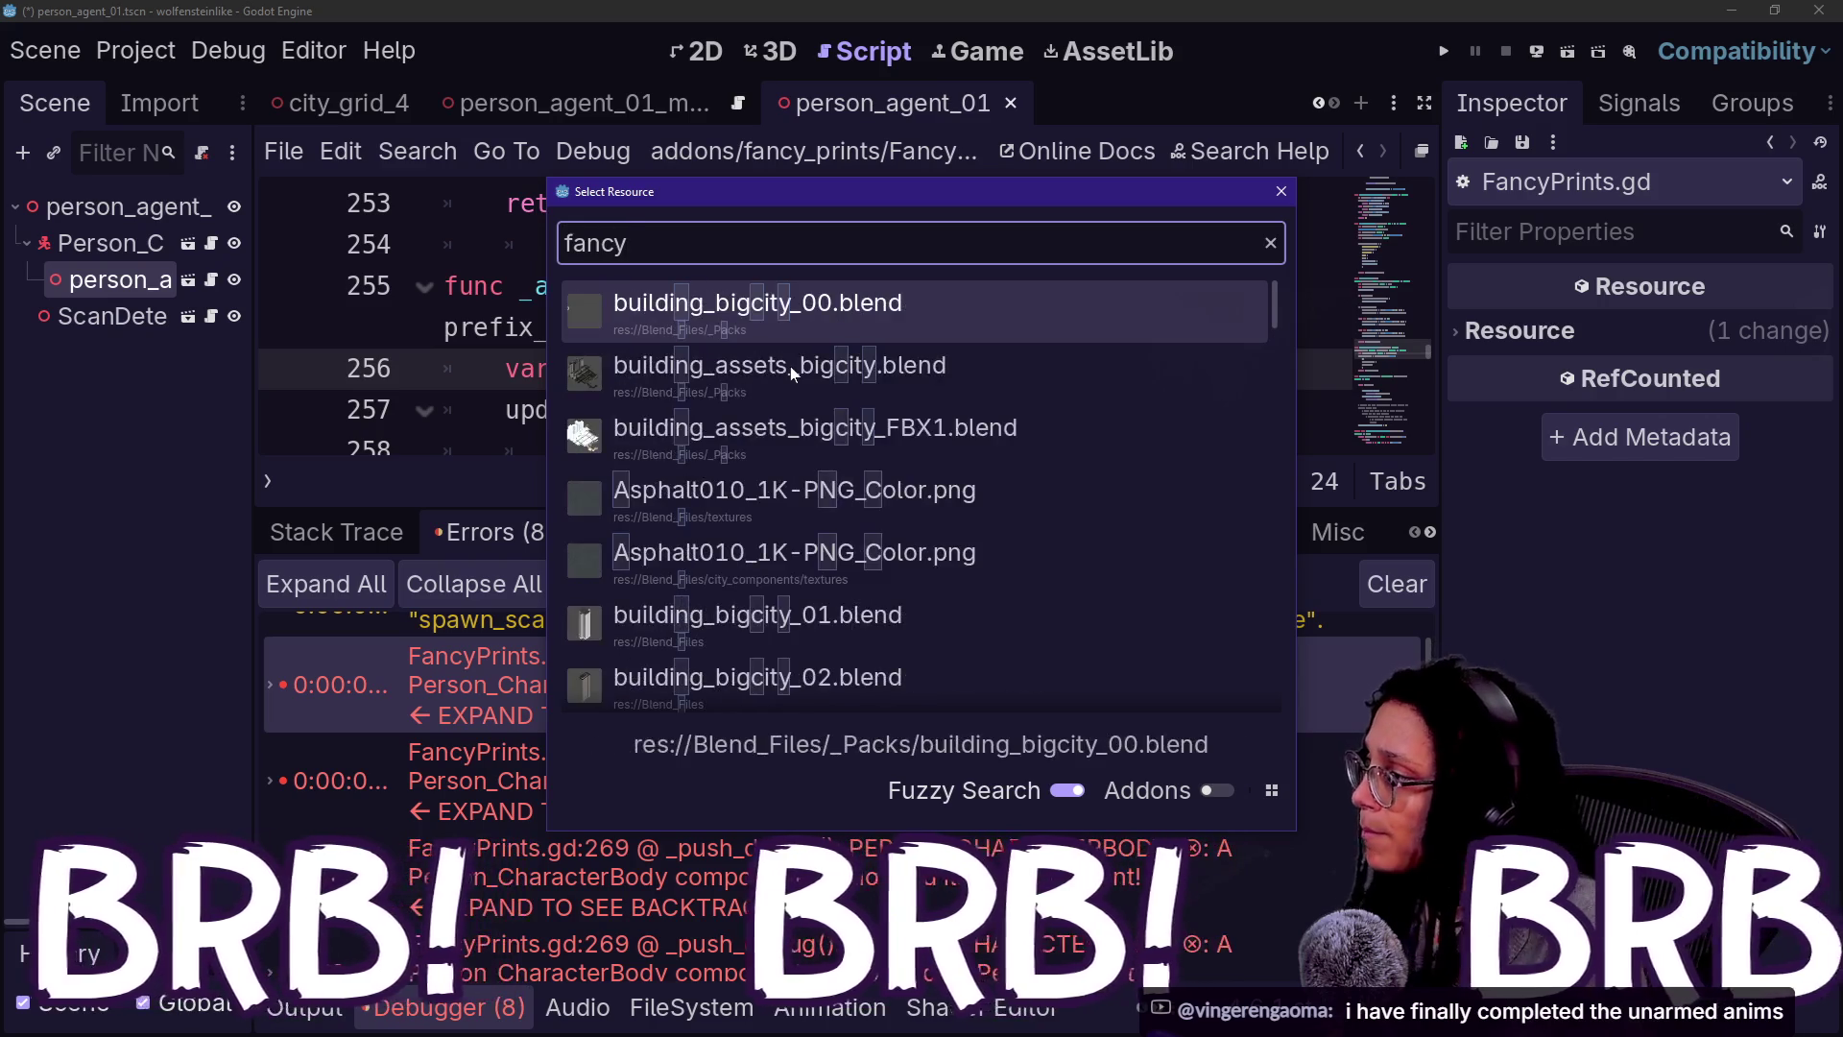
{"action": "type", "text": "print"}
{"action": "key", "text": "BackSpace"}
{"action": "key", "text": "BackSpace"}
{"action": "key", "text": "BackSpace"}
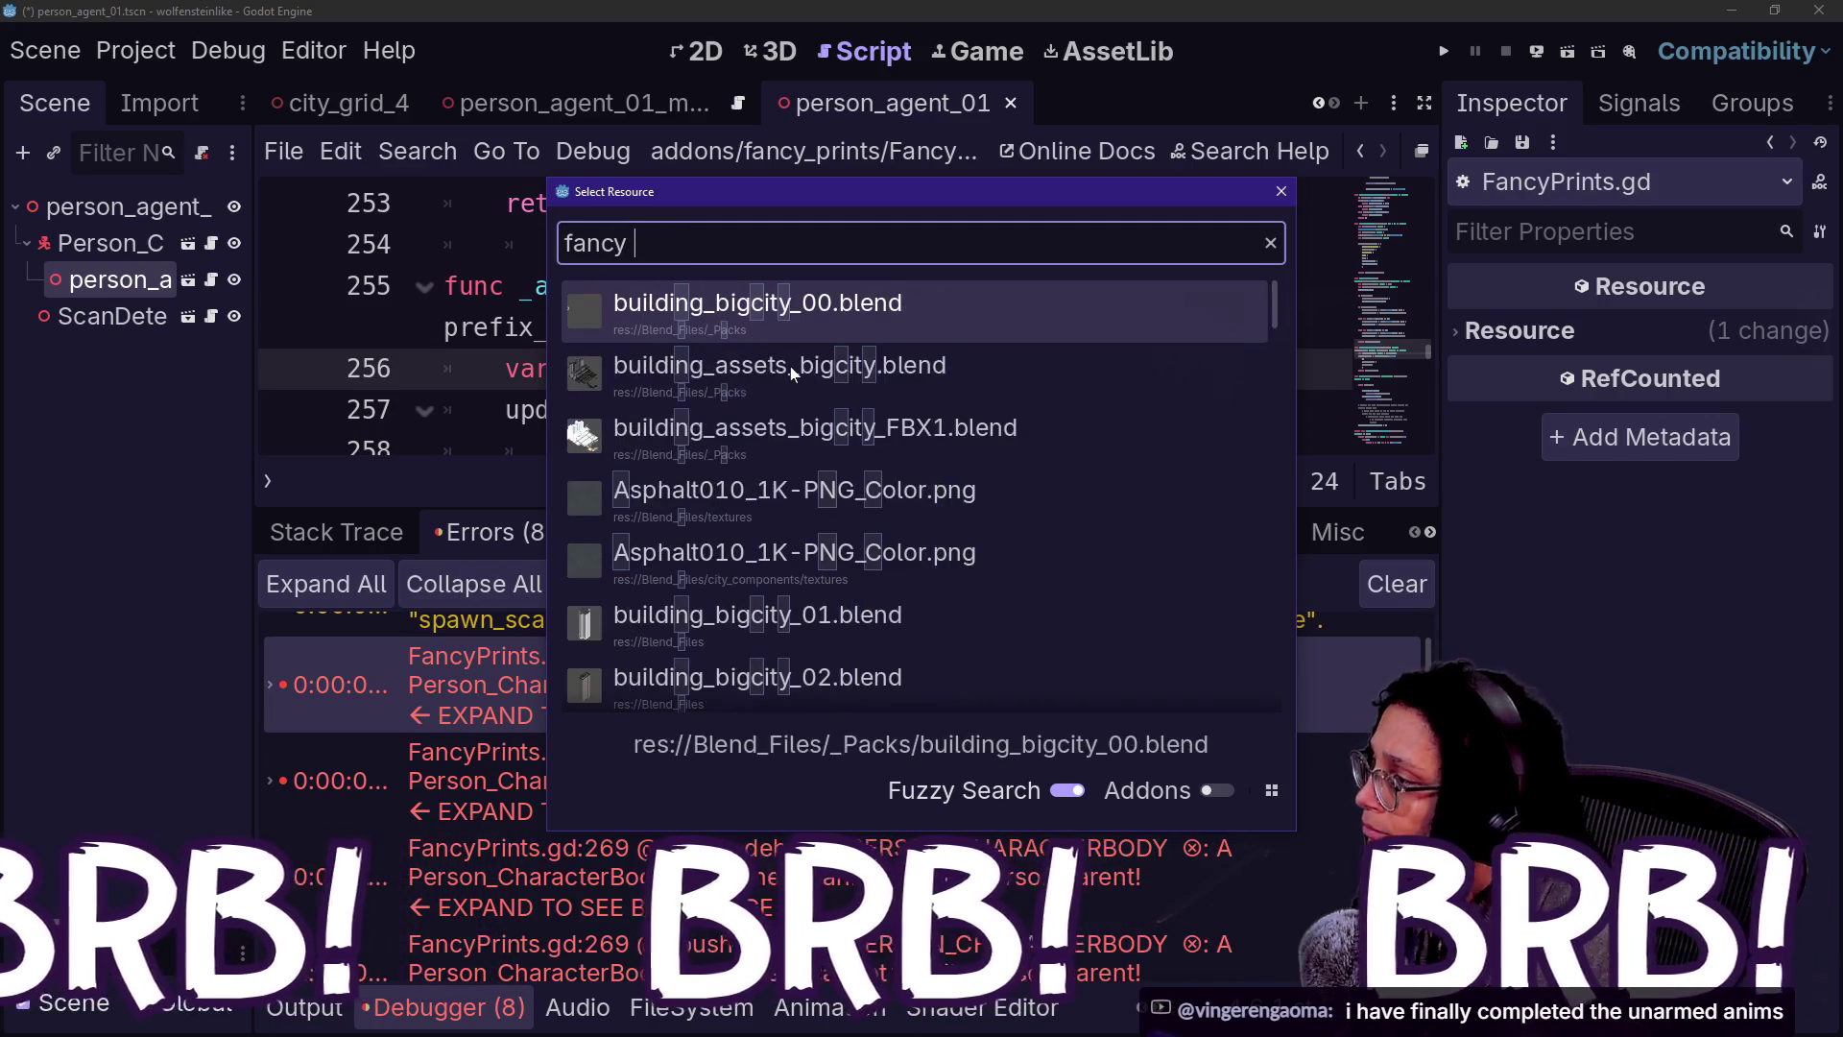
{"action": "type", "text": "pri"}
{"action": "key", "text": "Escape"}
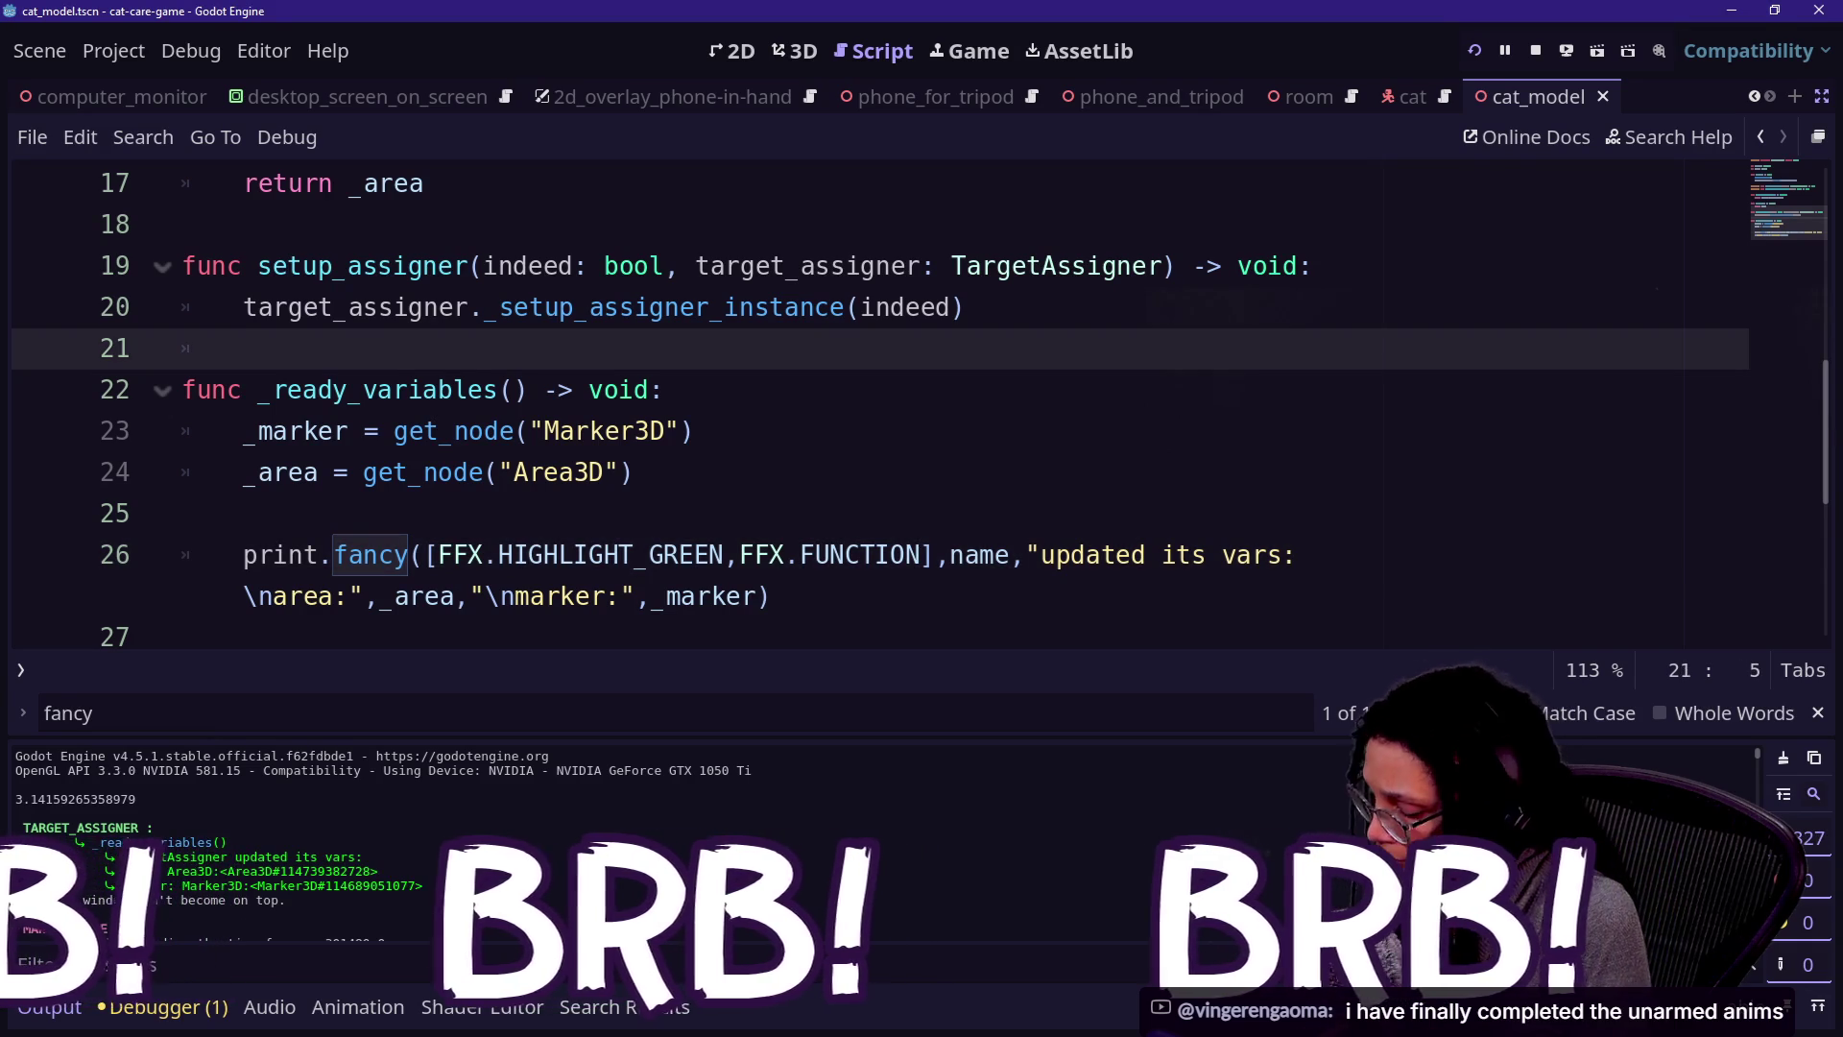
{"action": "key", "text": "ctrl+z"}
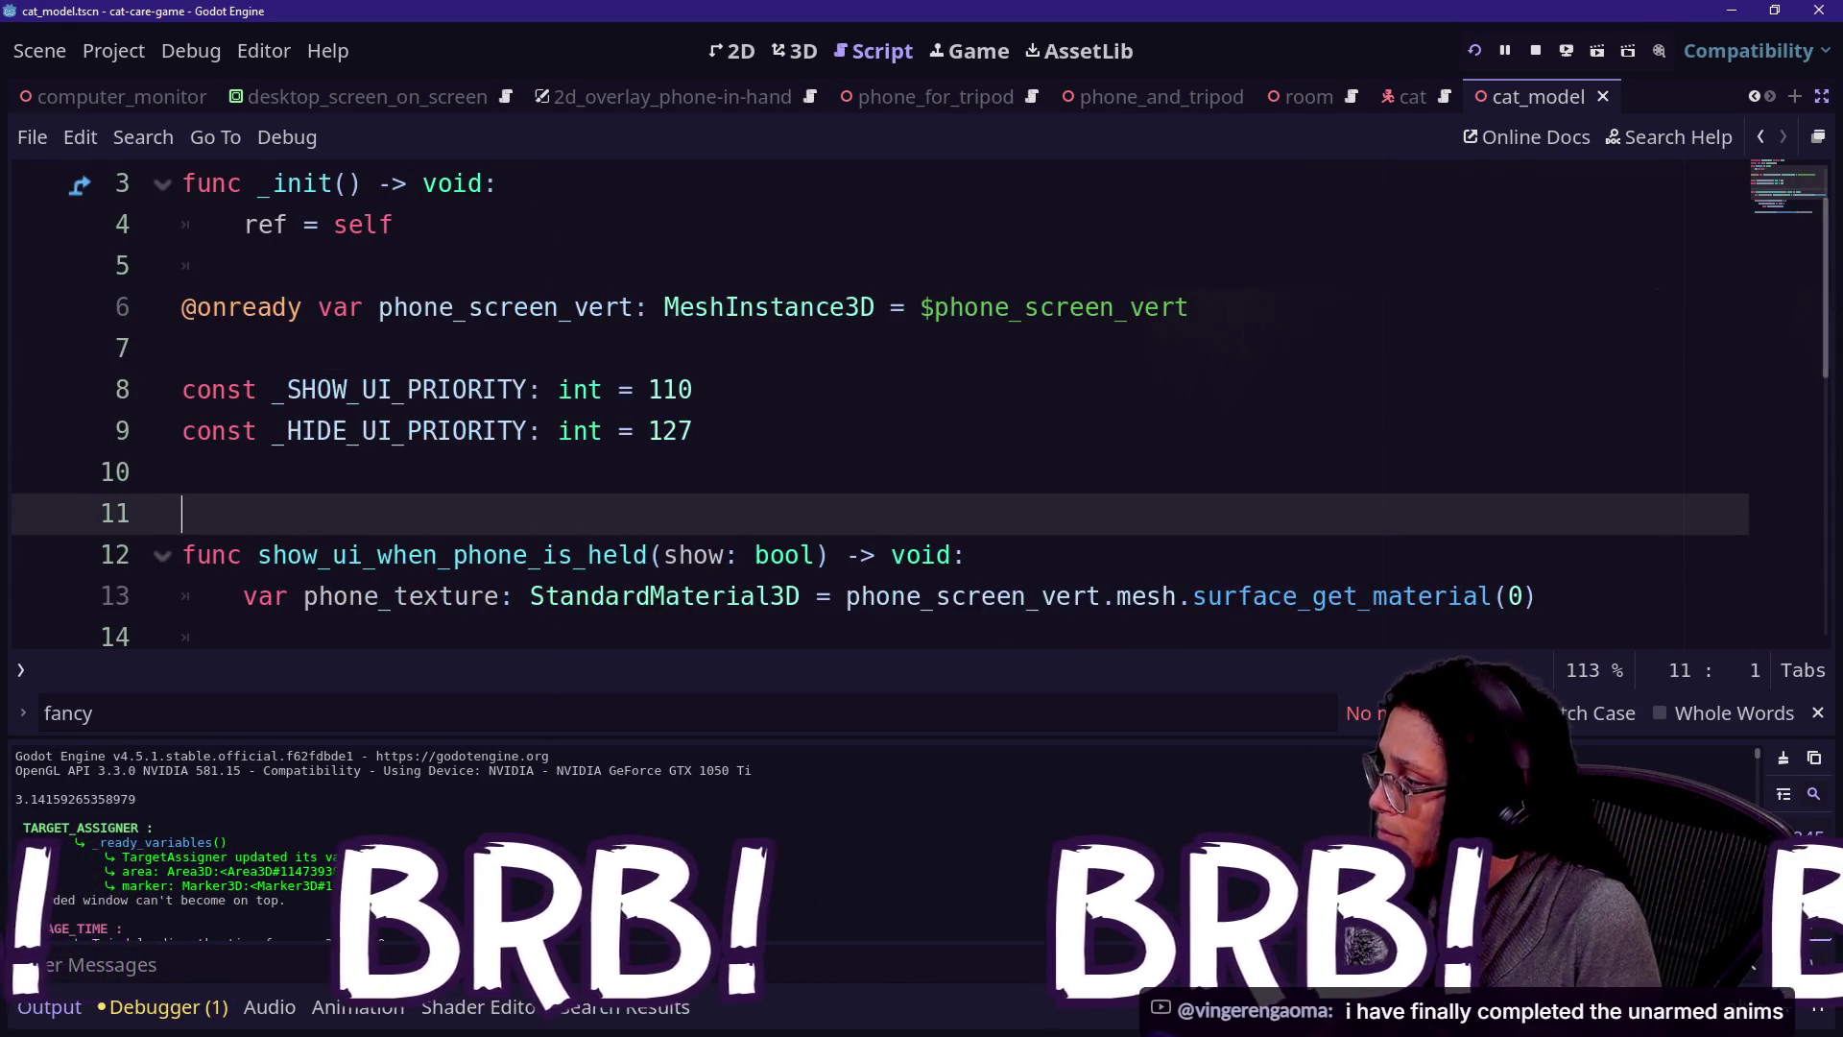
- Quick-open UI_Fancy.gd via 'fanc', view the UIFancy class header, and restore the side docks
{"action": "key", "text": "shift+alt+o"}
{"action": "type", "text": "fanc"}
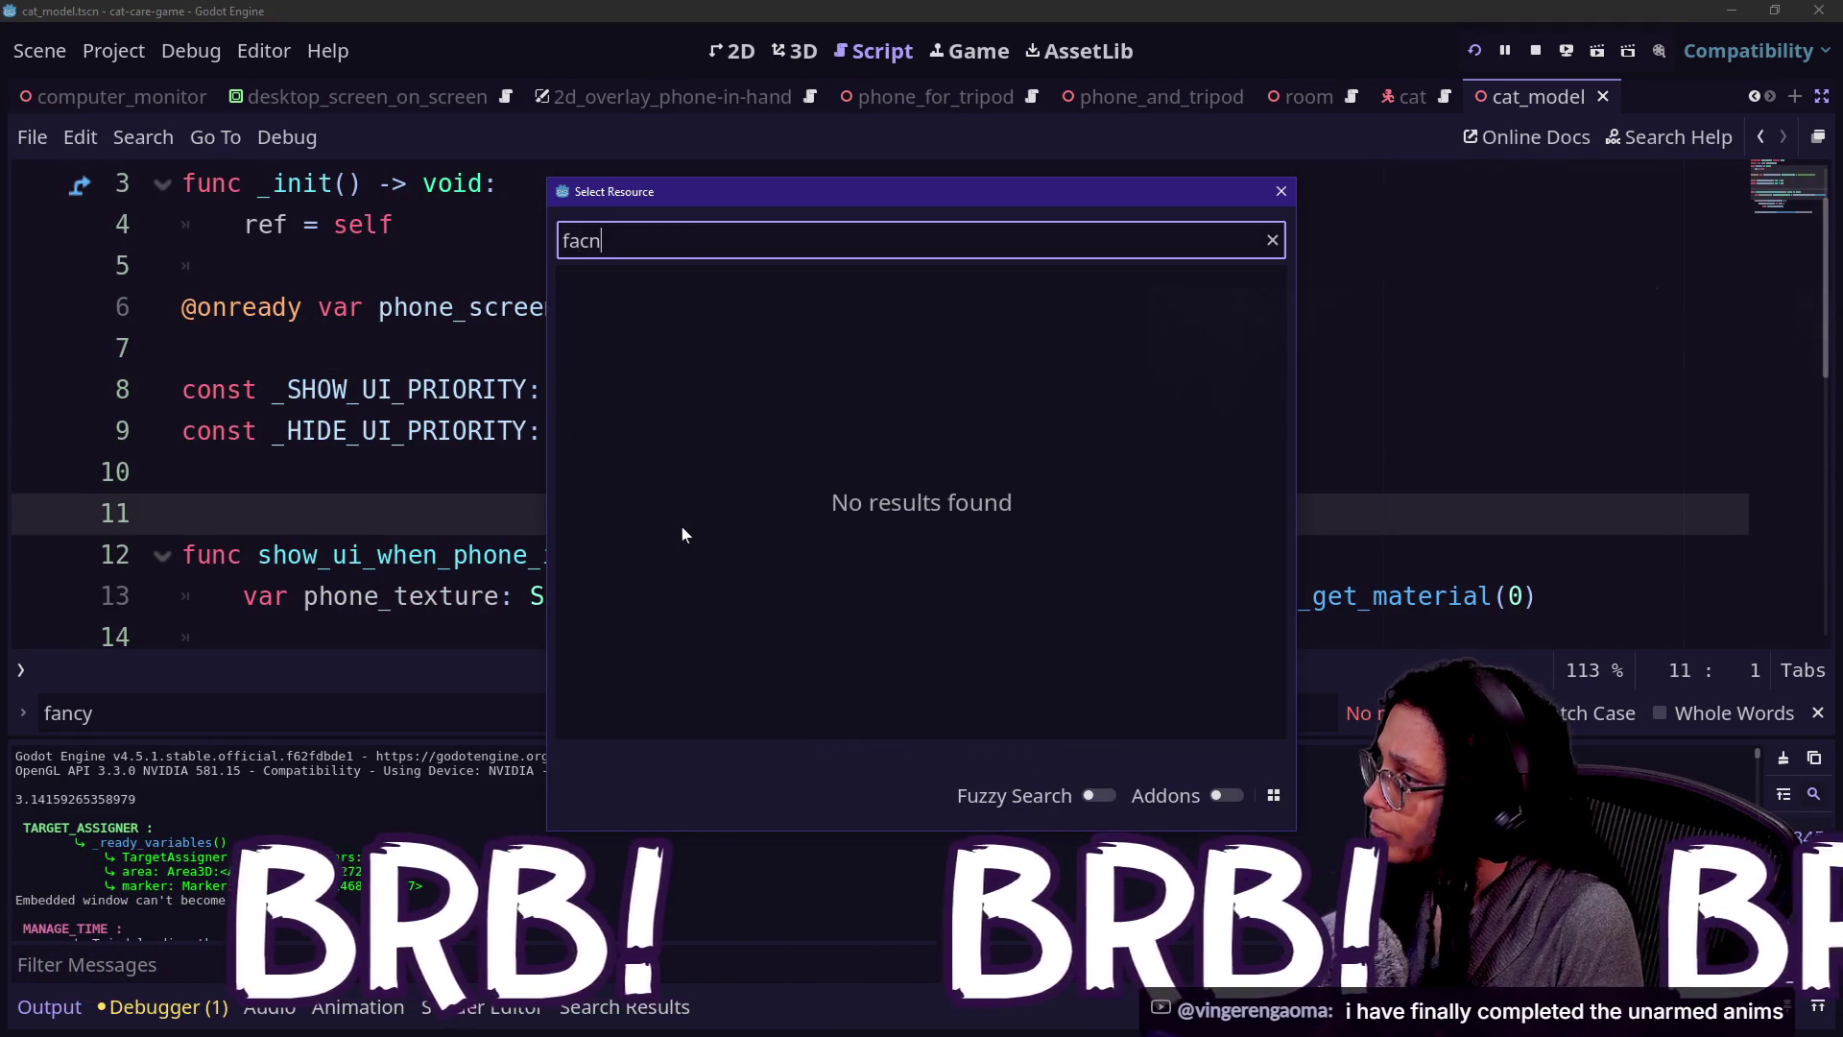
{"action": "key", "text": "BackSpace"}
{"action": "key", "text": "BackSpace"}
{"action": "key", "text": "Return"}
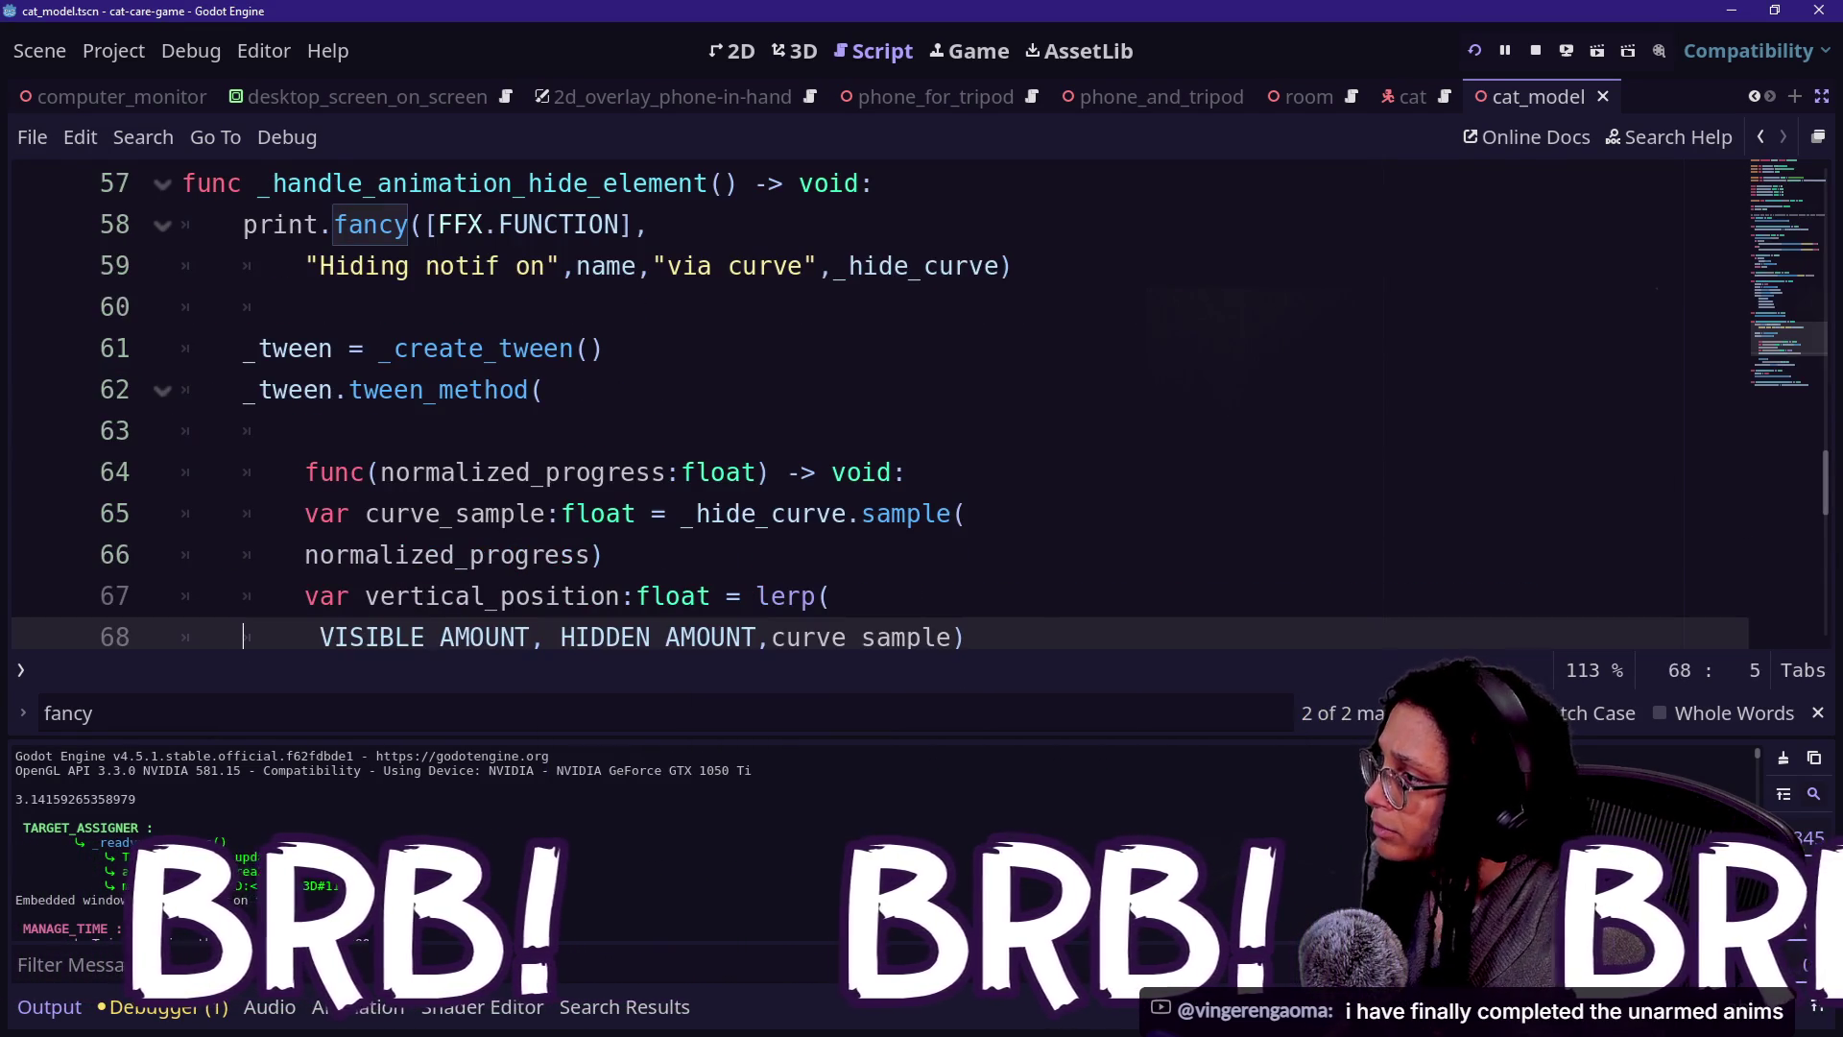
{"action": "scroll", "coordinate": [682, 526], "scroll_direction": "up", "scroll_amount": 4}
{"action": "scroll", "coordinate": [682, 403], "scroll_direction": "up", "scroll_amount": 15}
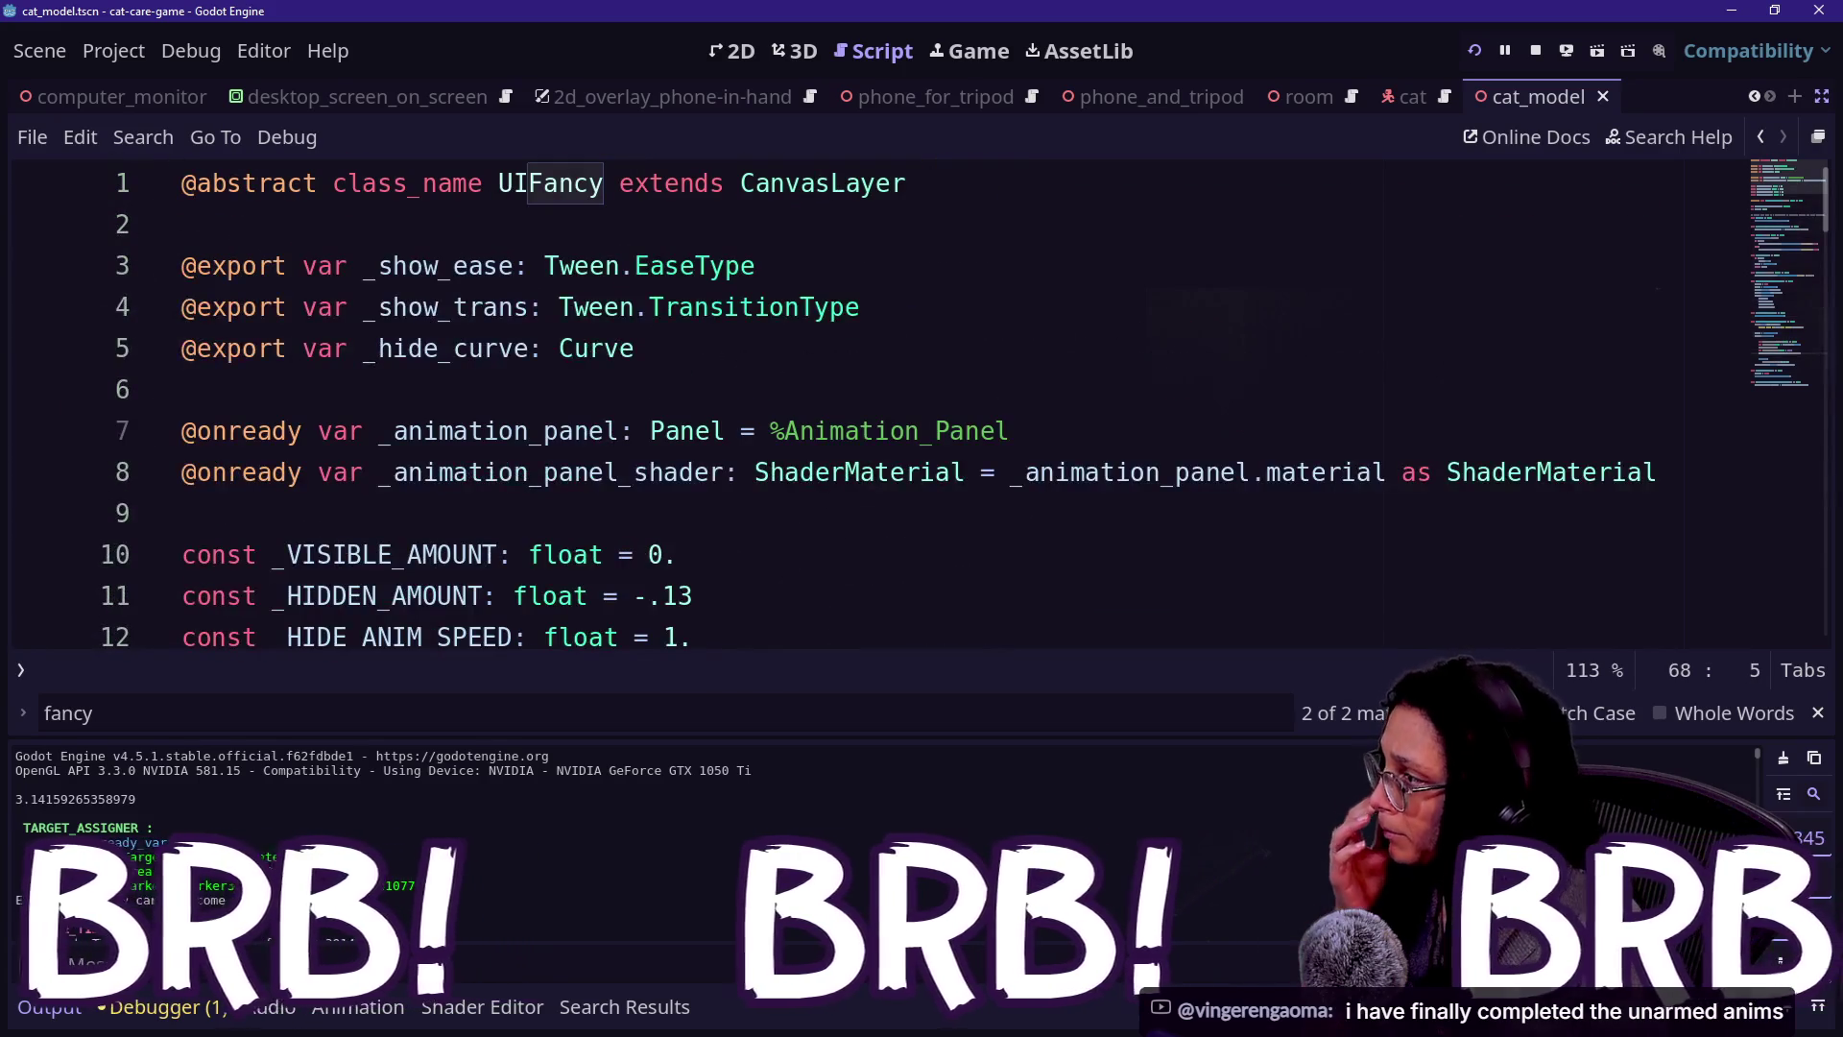
{"action": "left_click", "coordinate": [573, 183]}
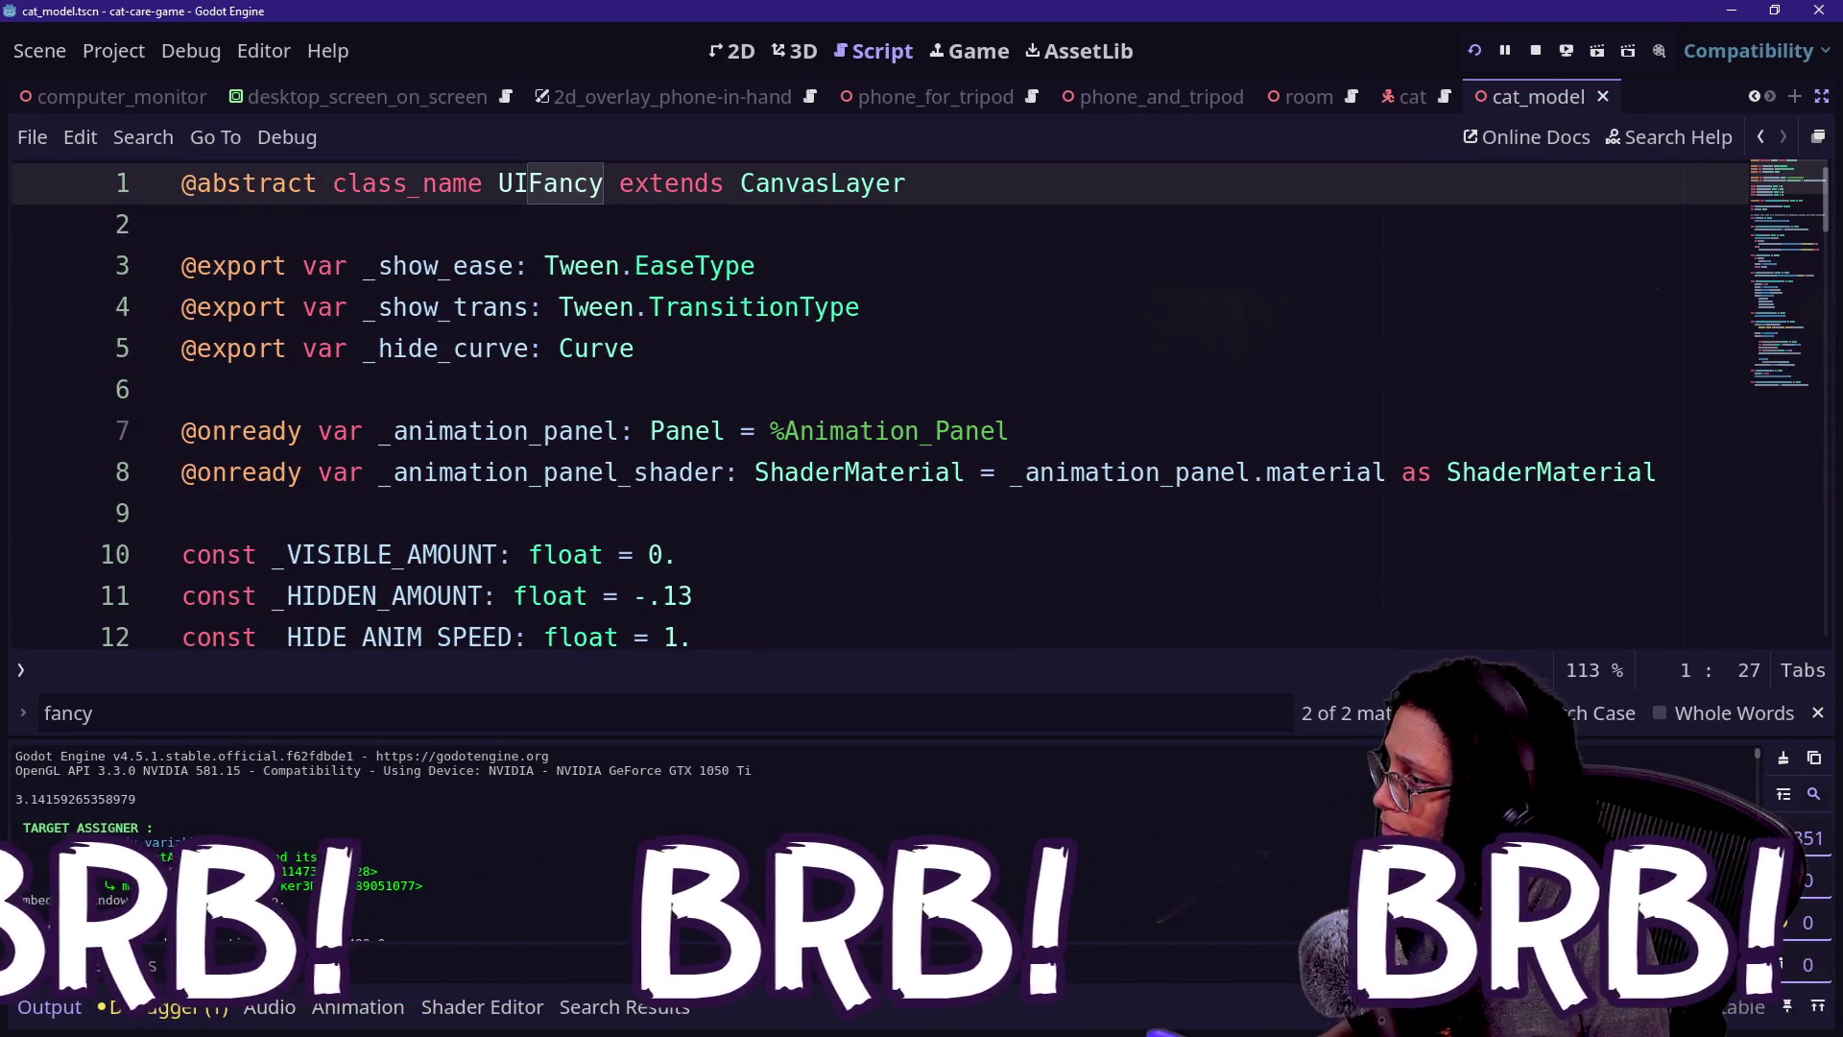
{"action": "key", "text": "ctrl+shift+F11"}
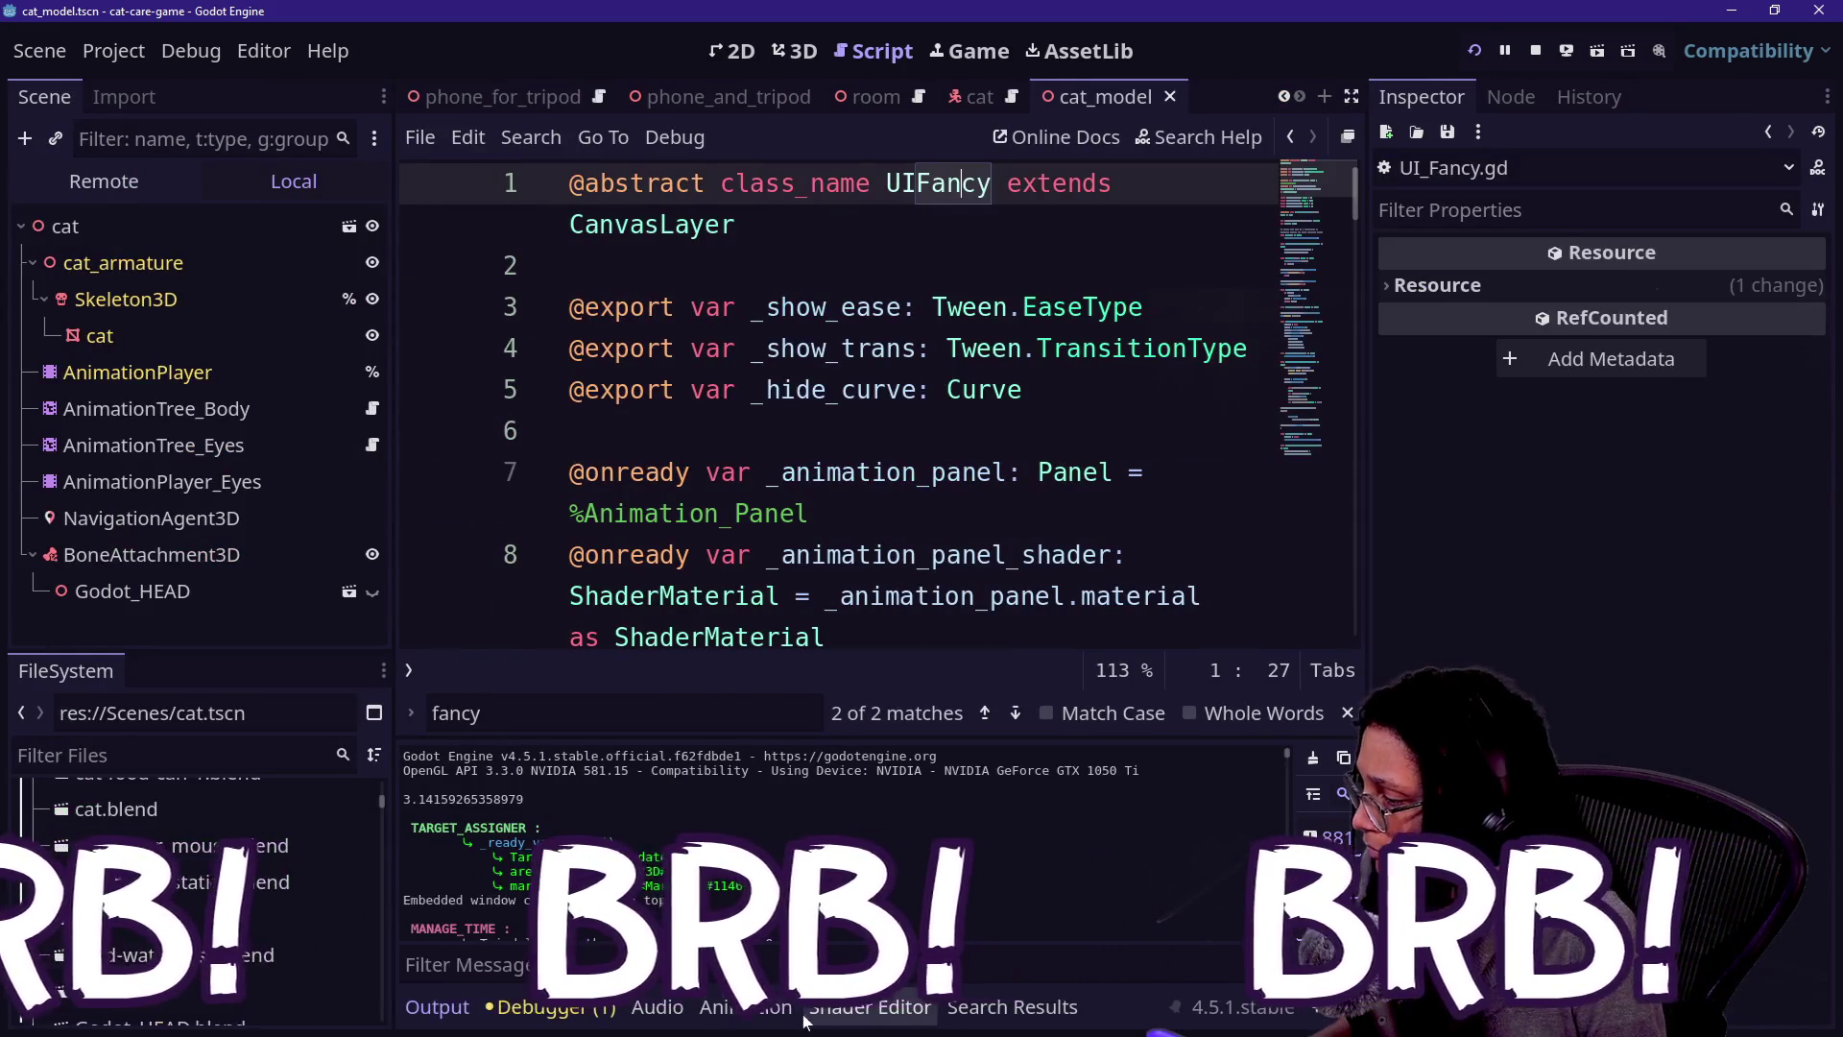
- Filter the FileSystem for 'addon' and open addons/fancy_prints/FancyFXInit.gd in the script editor
{"action": "left_click", "coordinate": [830, 1018]}
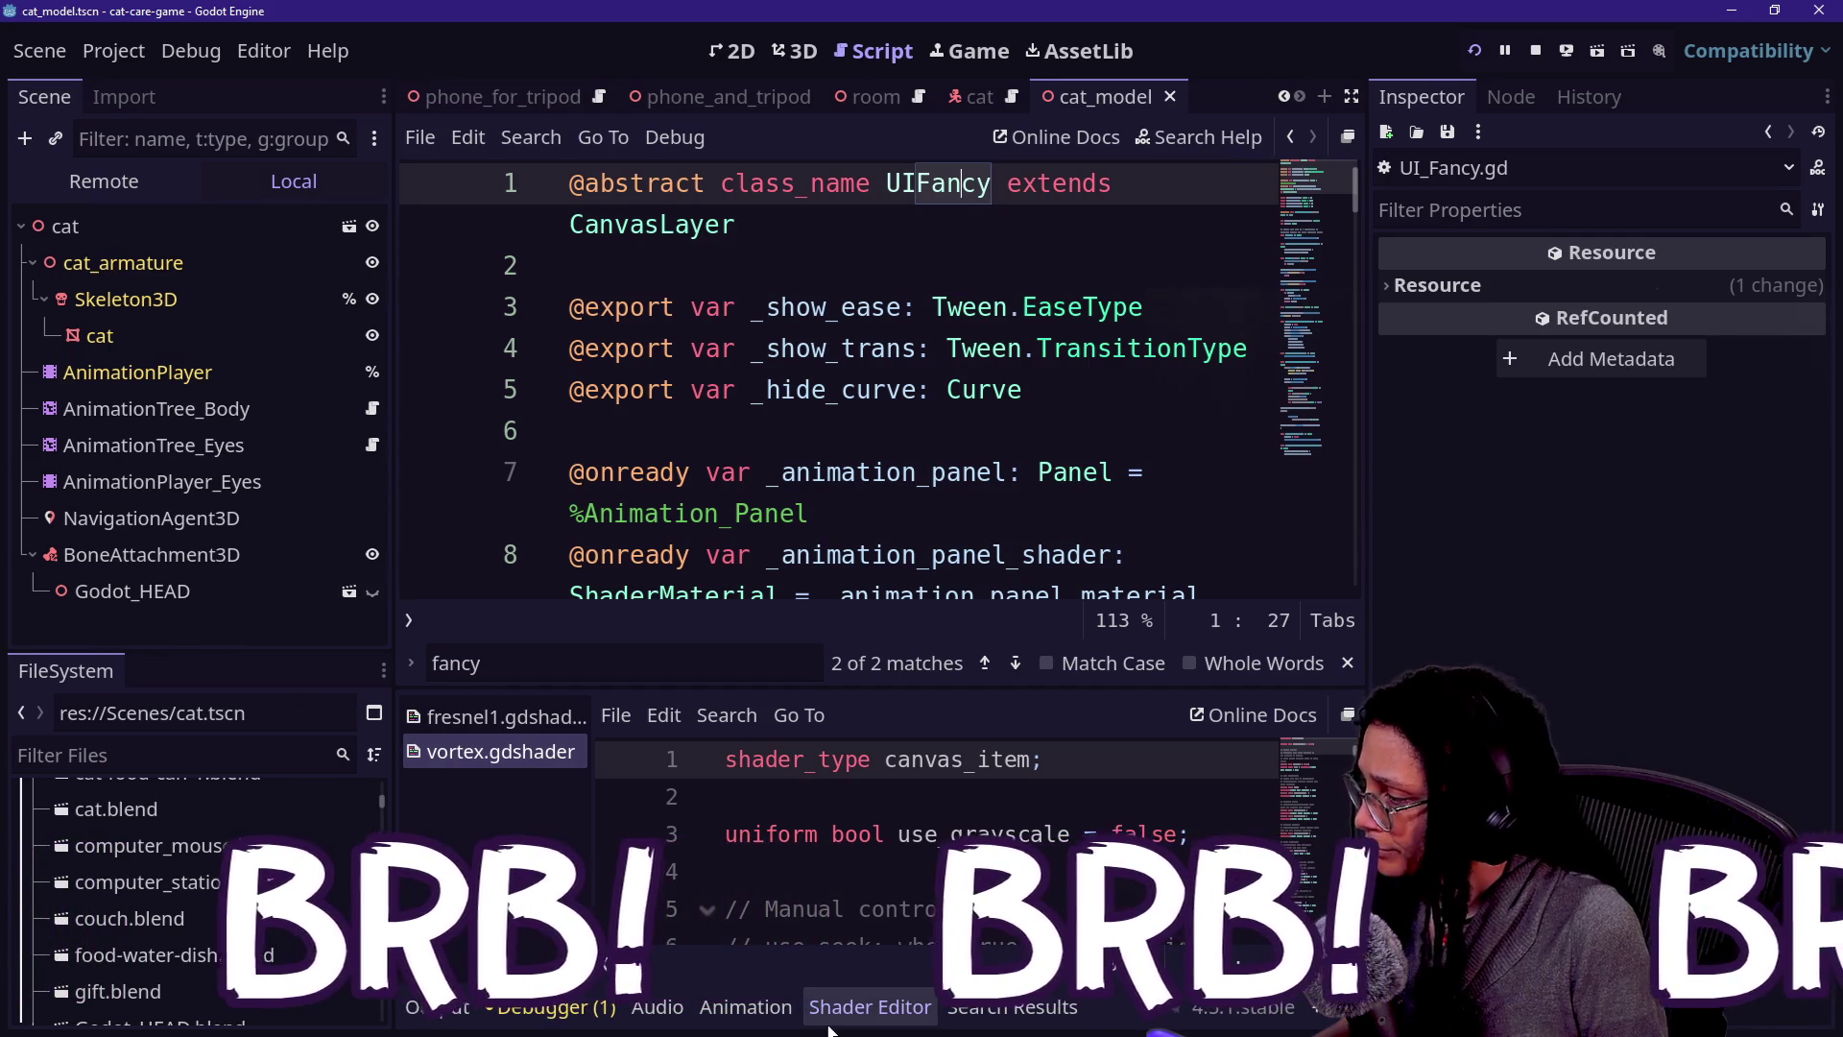
{"action": "left_click", "coordinate": [173, 756]}
{"action": "type", "text": "addon"}
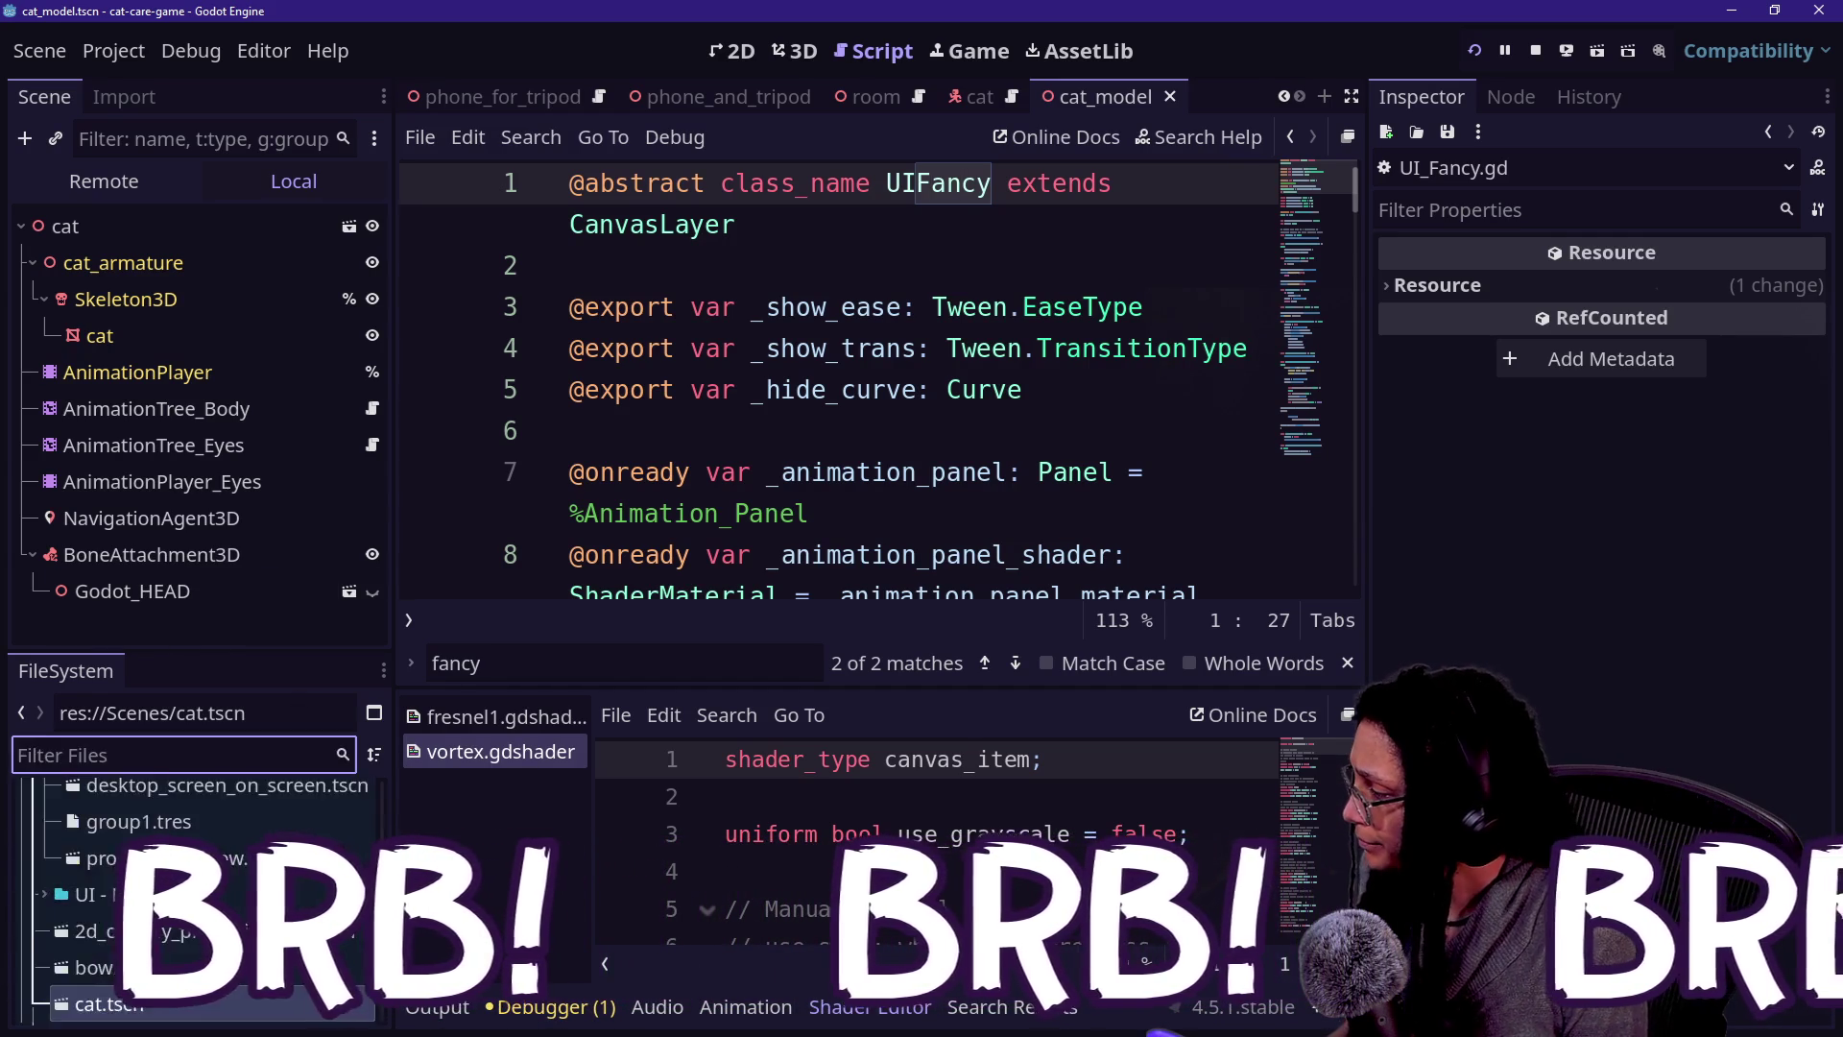
{"action": "key", "text": "Down"}
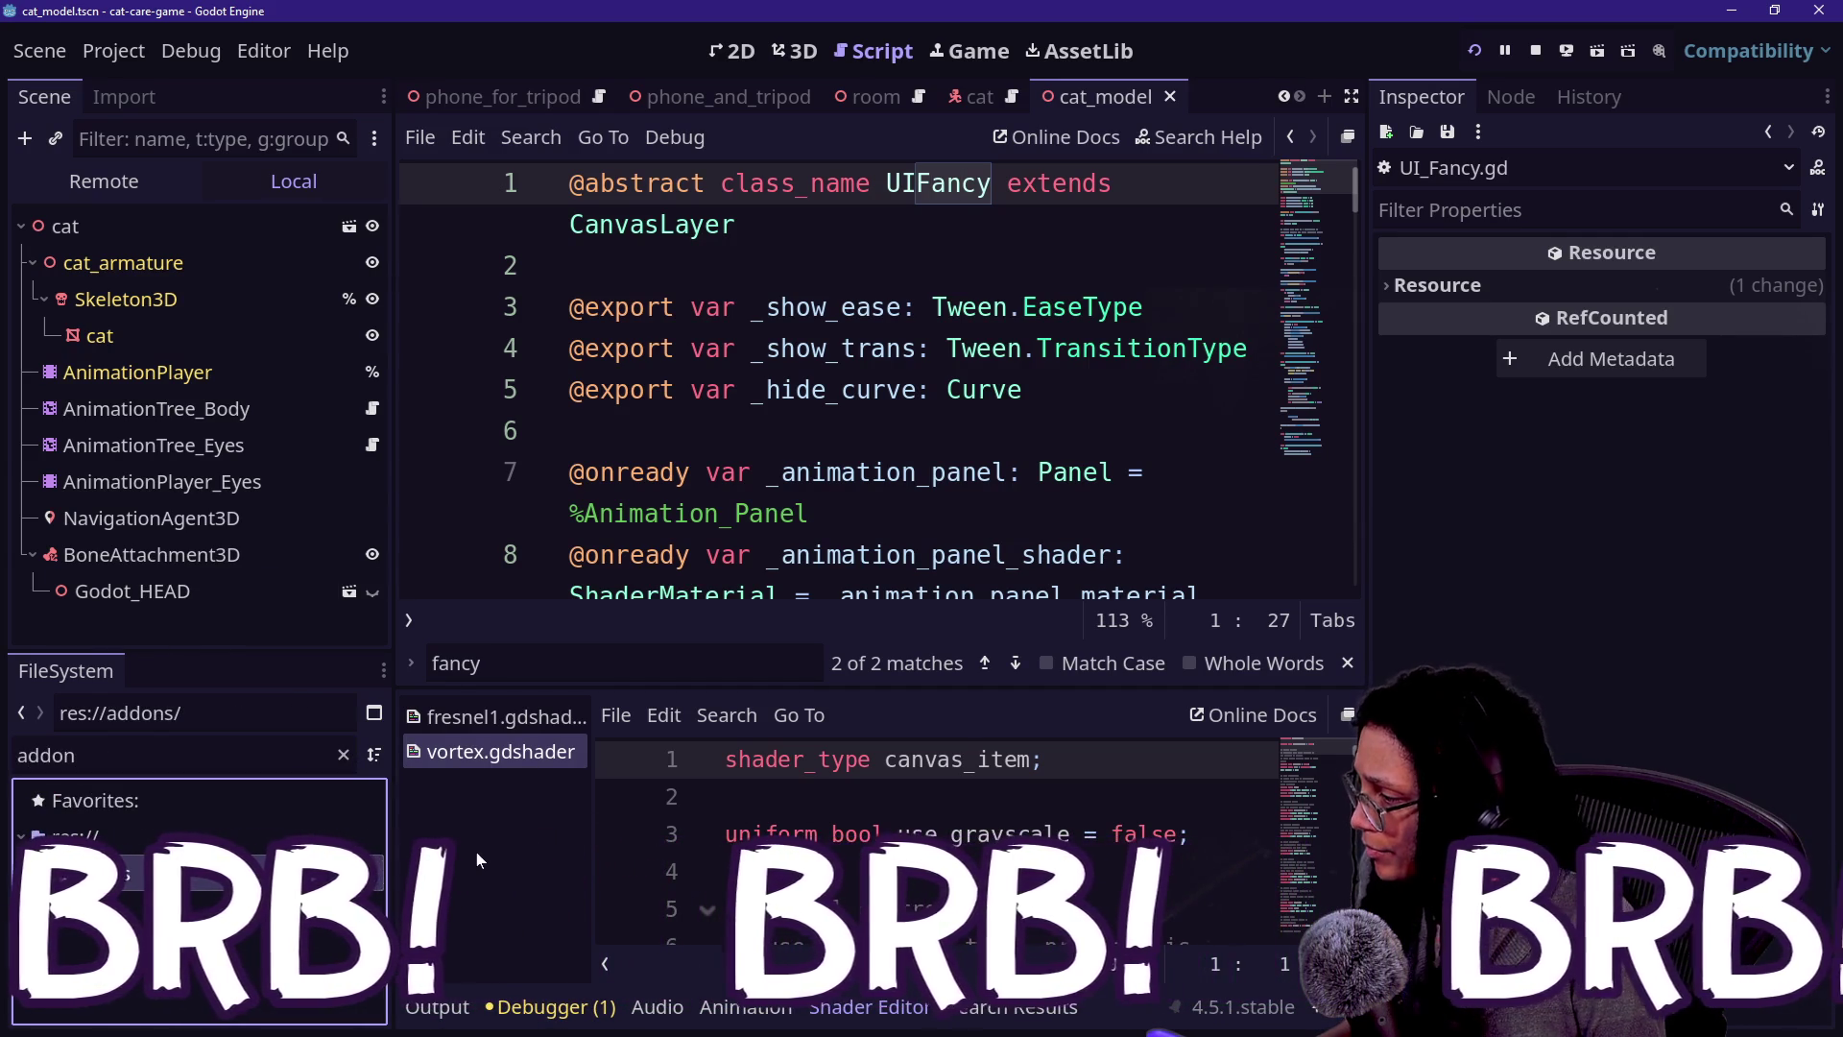
{"action": "key", "text": "Down"}
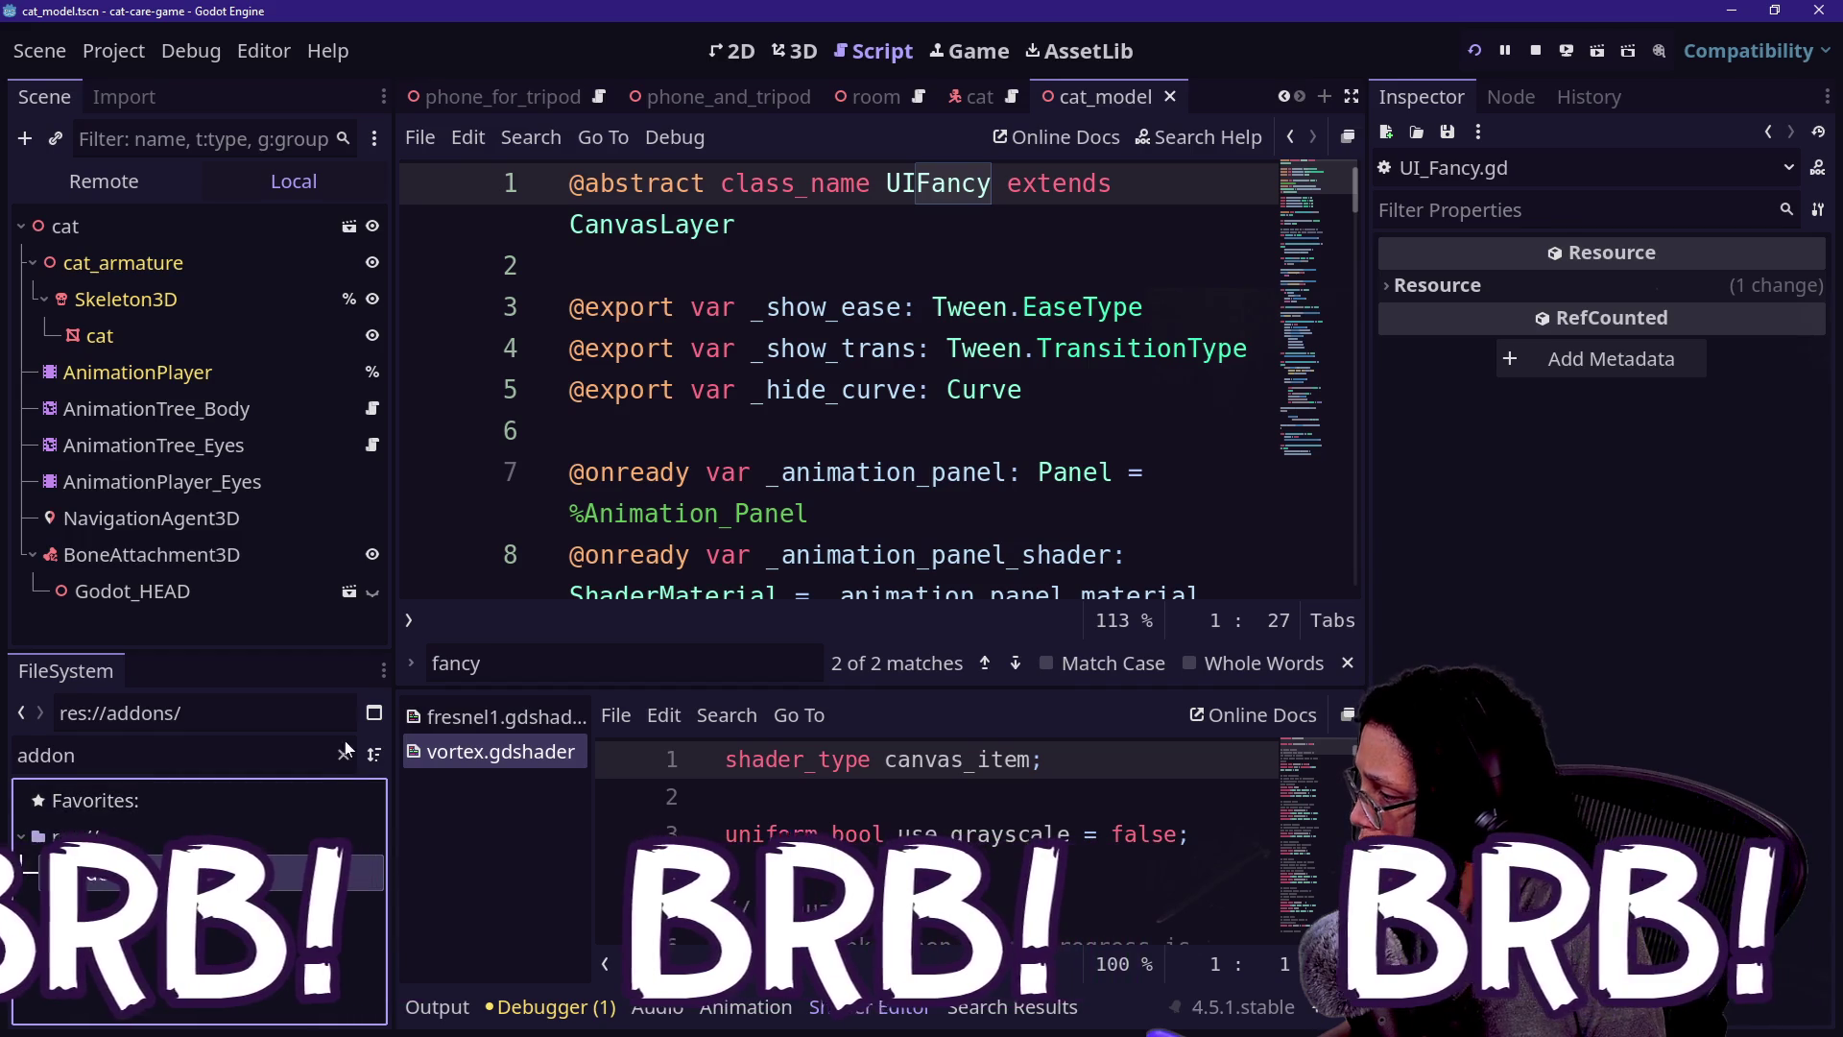
{"action": "left_click", "coordinate": [343, 756]}
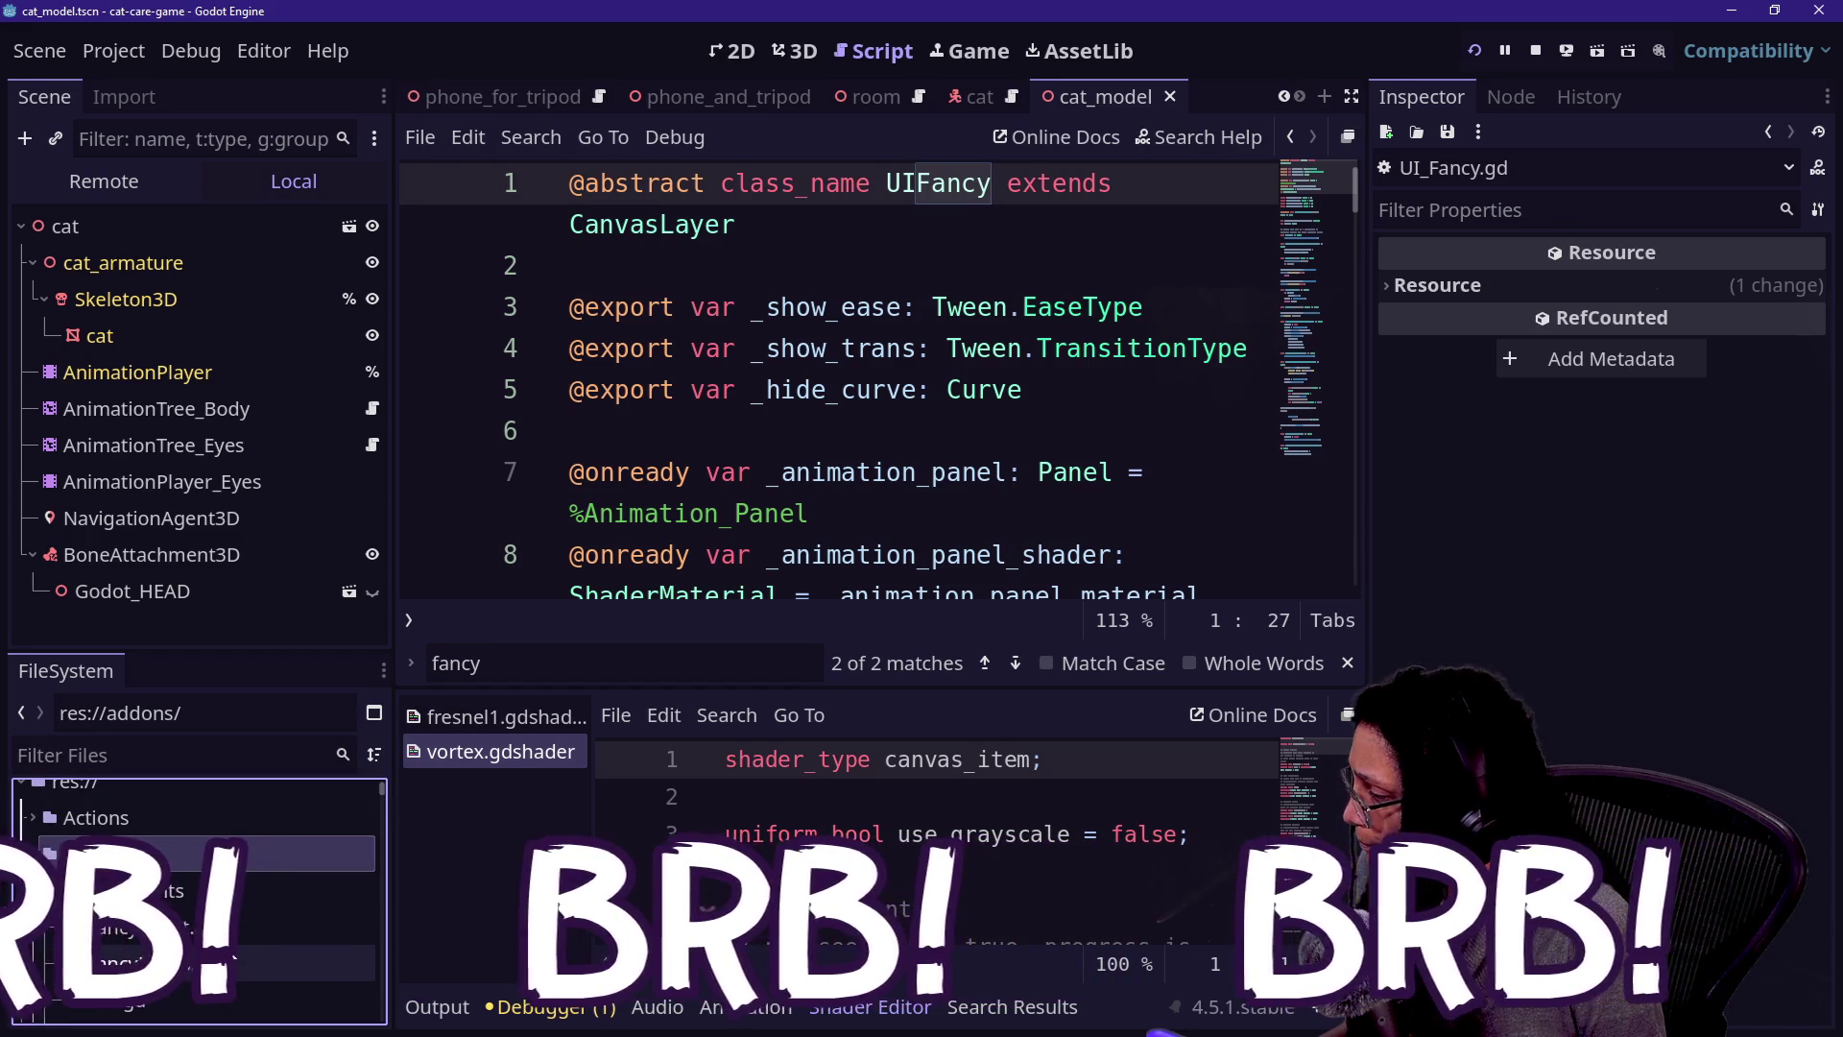
{"action": "key", "text": "Down"}
{"action": "key", "text": "Return"}
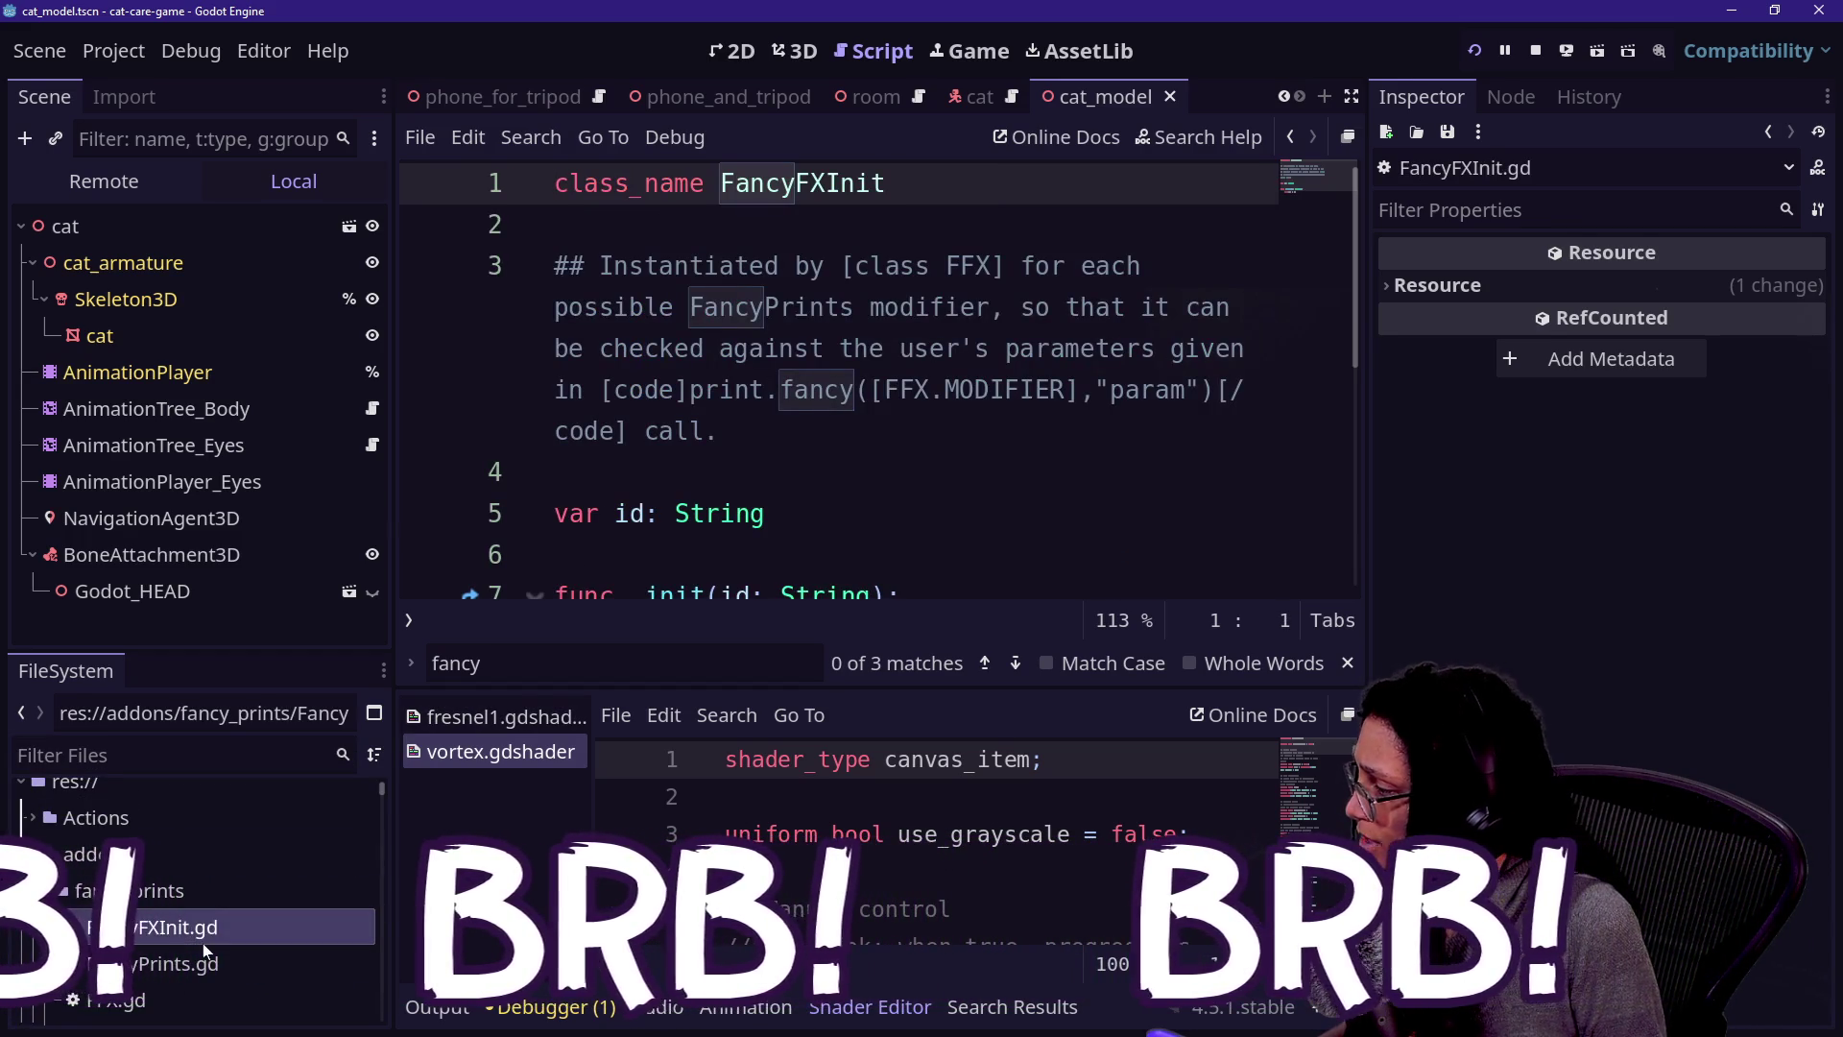
{"action": "key", "text": "Down"}
{"action": "key", "text": "Return"}
{"action": "scroll", "coordinate": [1135, 452], "scroll_direction": "up", "scroll_amount": 15}
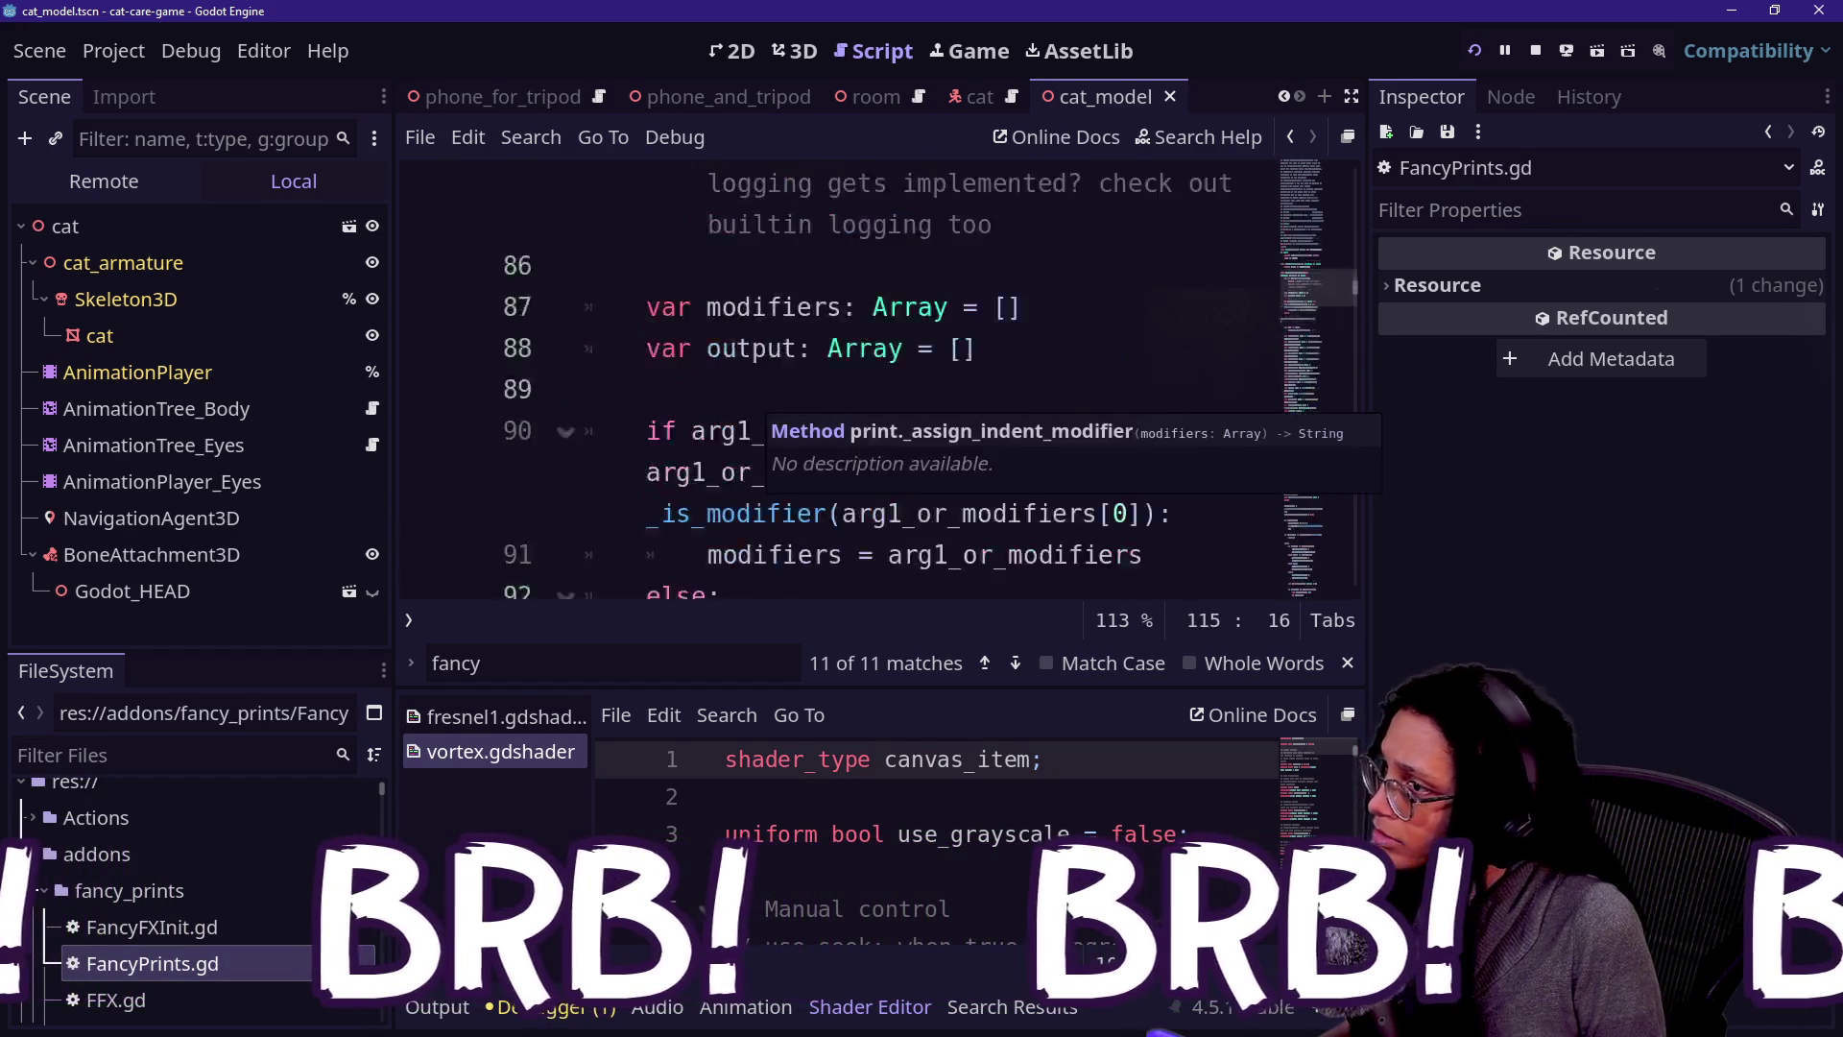
{"action": "scroll", "coordinate": [1135, 451], "scroll_direction": "up", "scroll_amount": 10}
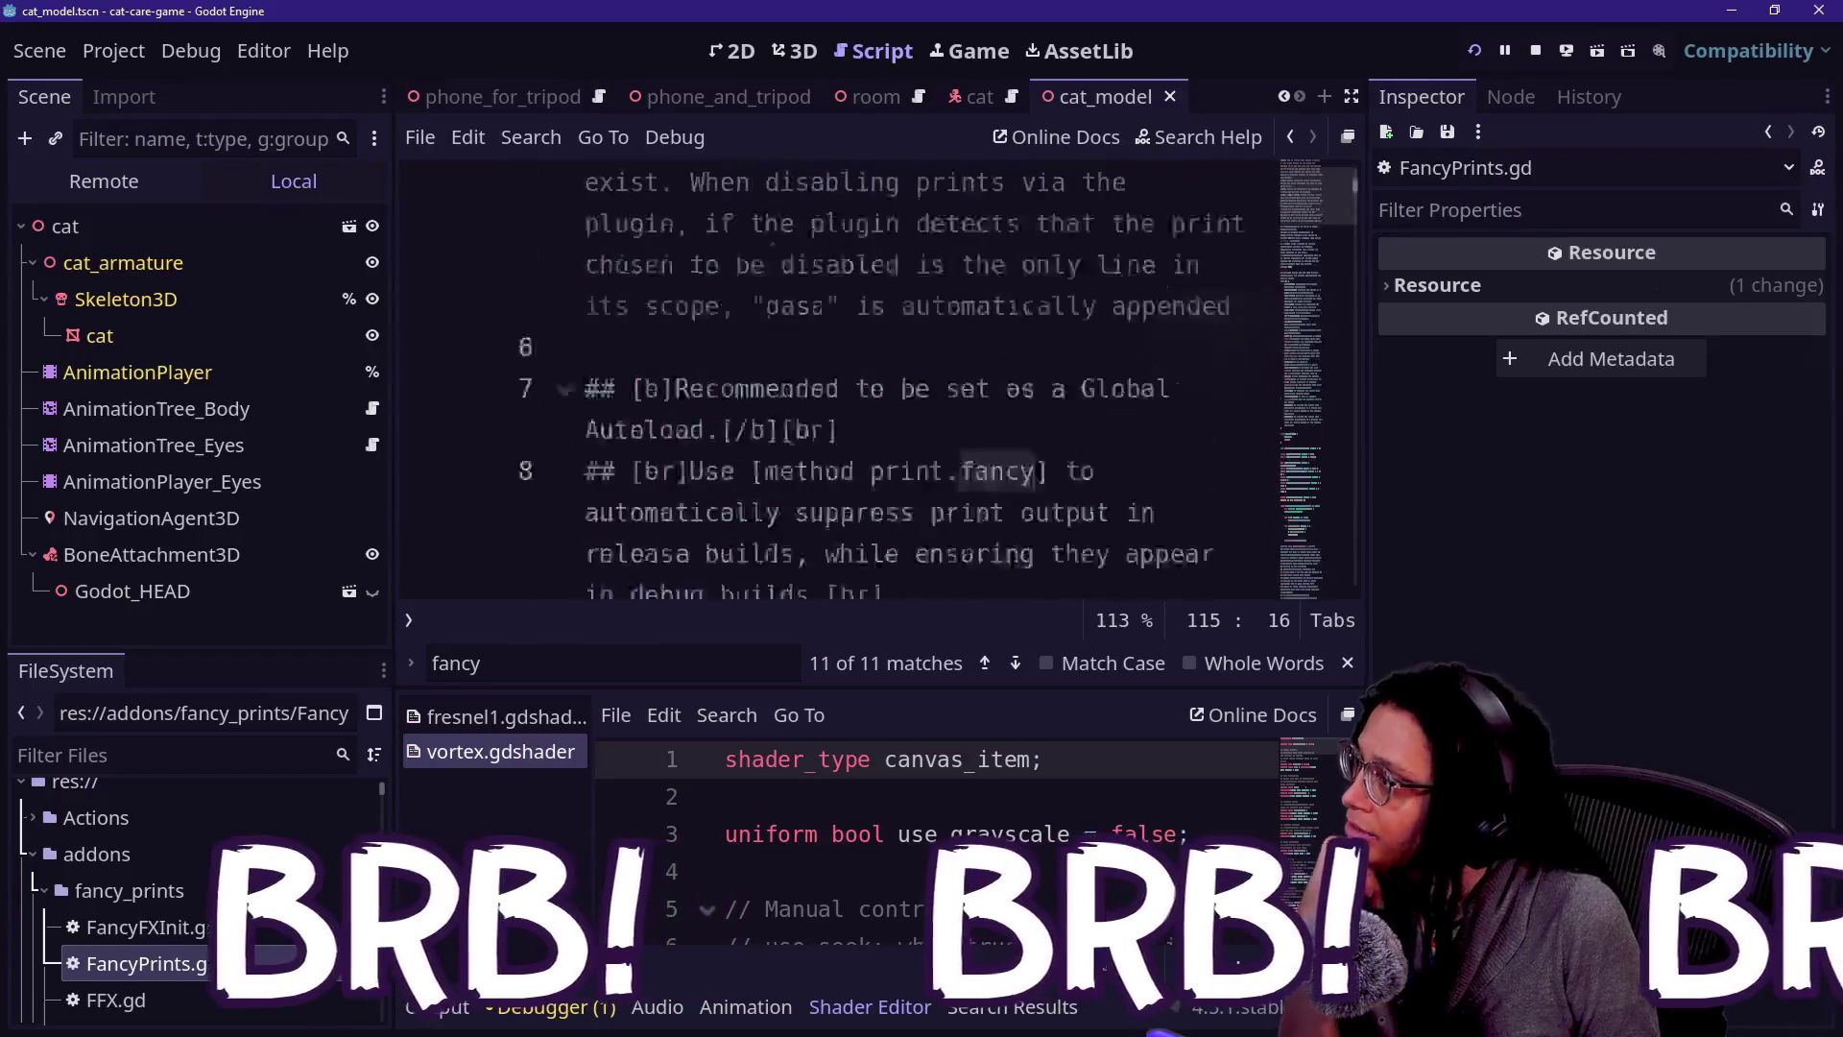
{"action": "left_click", "coordinate": [1202, 223]}
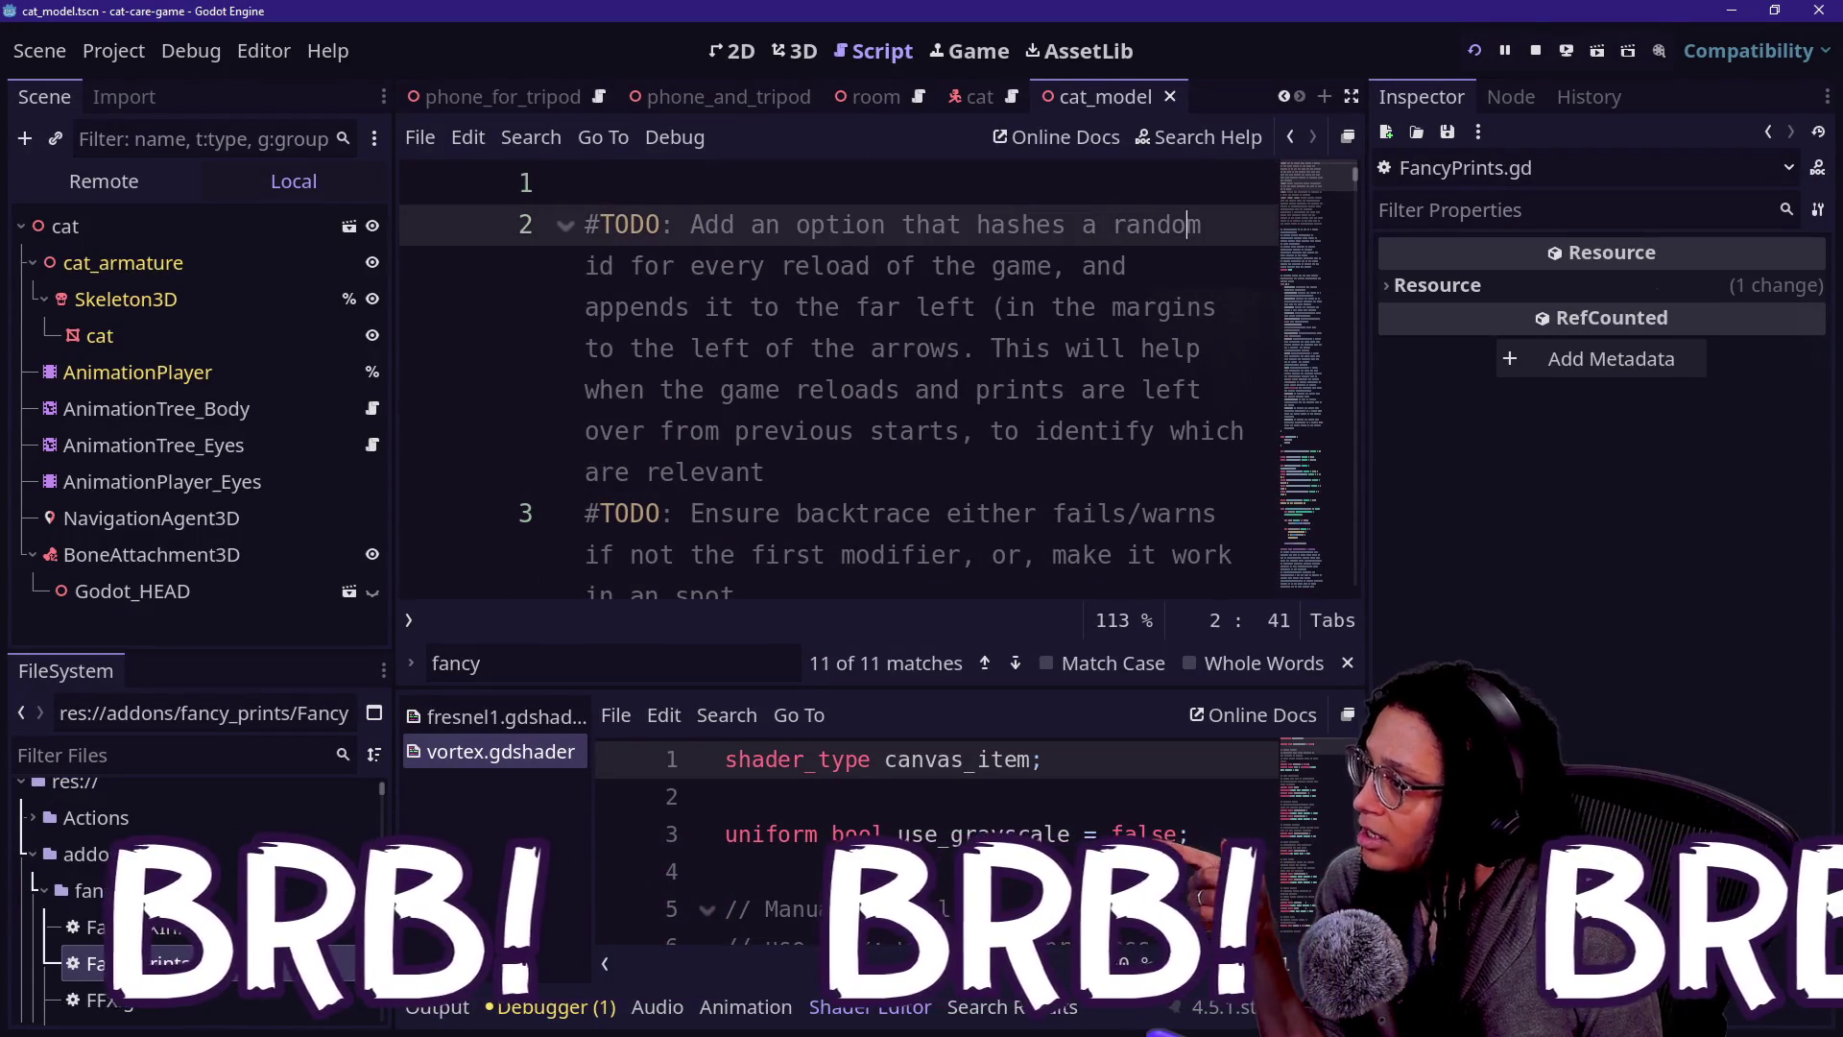
{"action": "key", "text": "Down"}
{"action": "key", "text": "Down"}
{"action": "key", "text": "Down"}
{"action": "key", "text": "Down"}
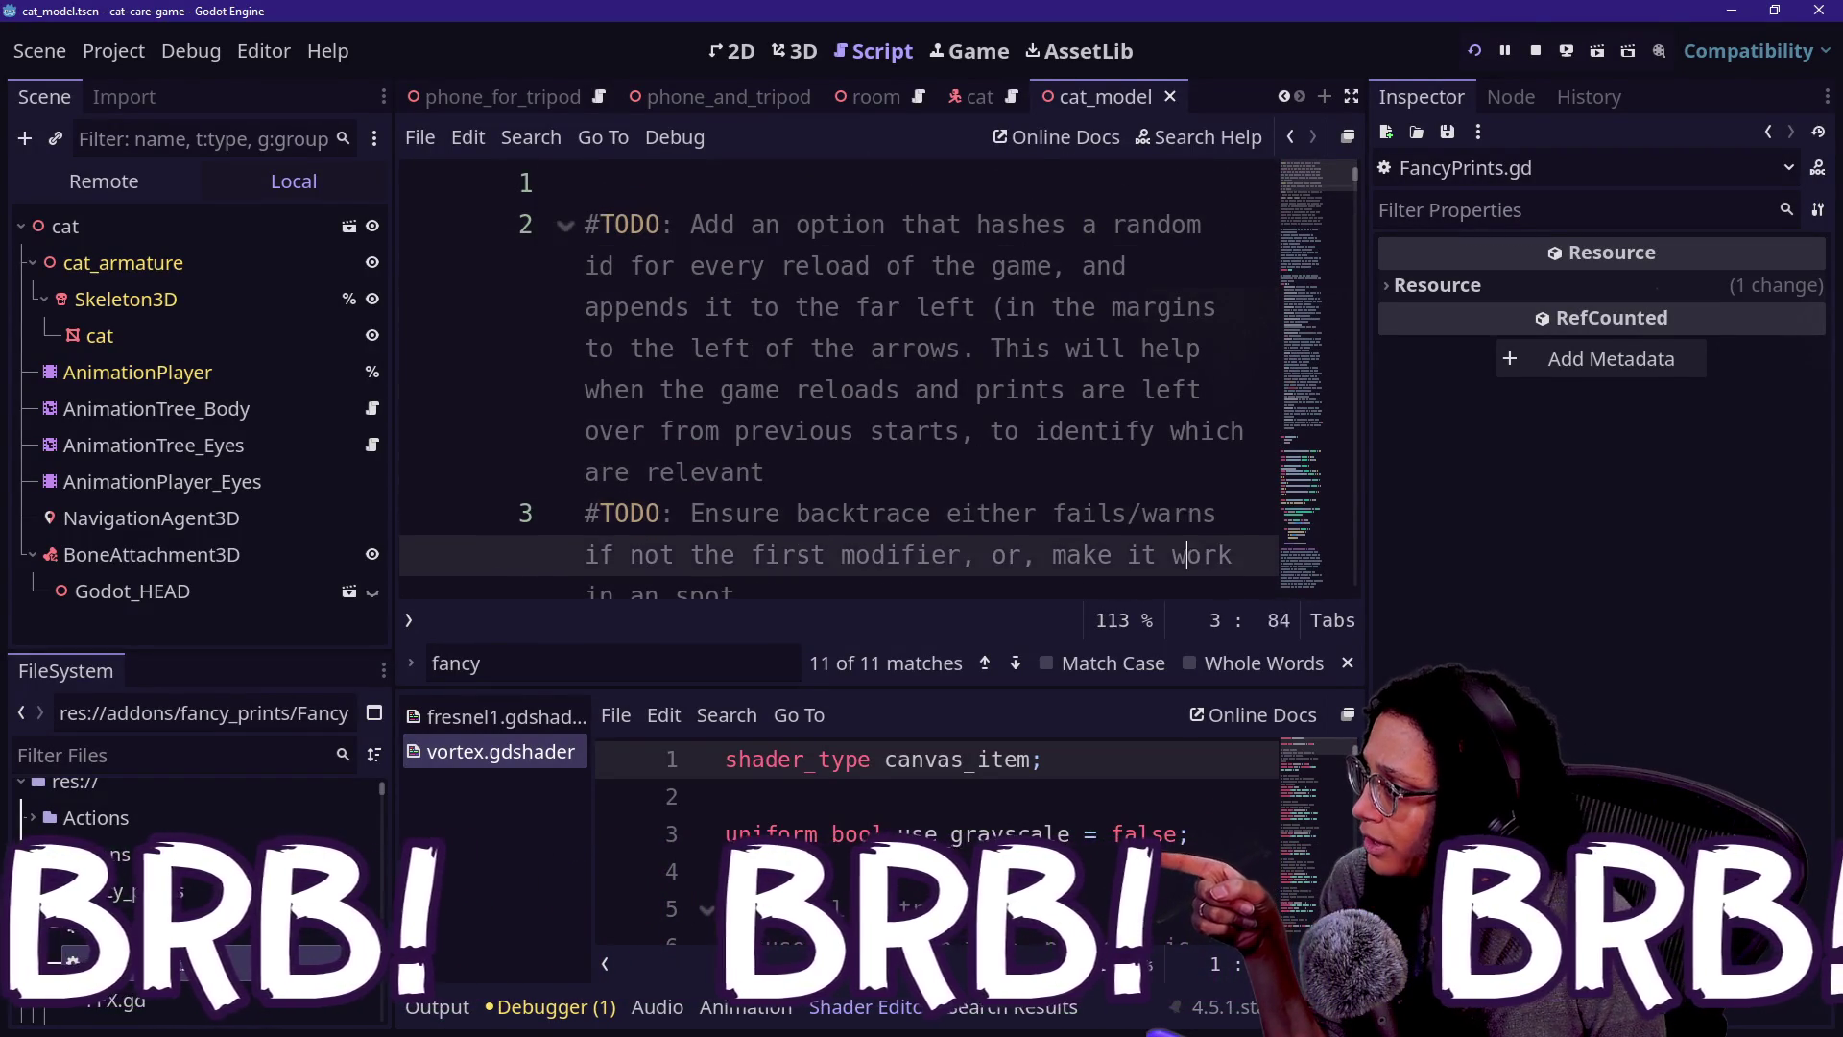
{"action": "key", "text": "Up"}
{"action": "key", "text": "Up"}
{"action": "key", "text": "Up"}
{"action": "key", "text": "Down"}
{"action": "key", "text": "Down"}
{"action": "key", "text": "Down"}
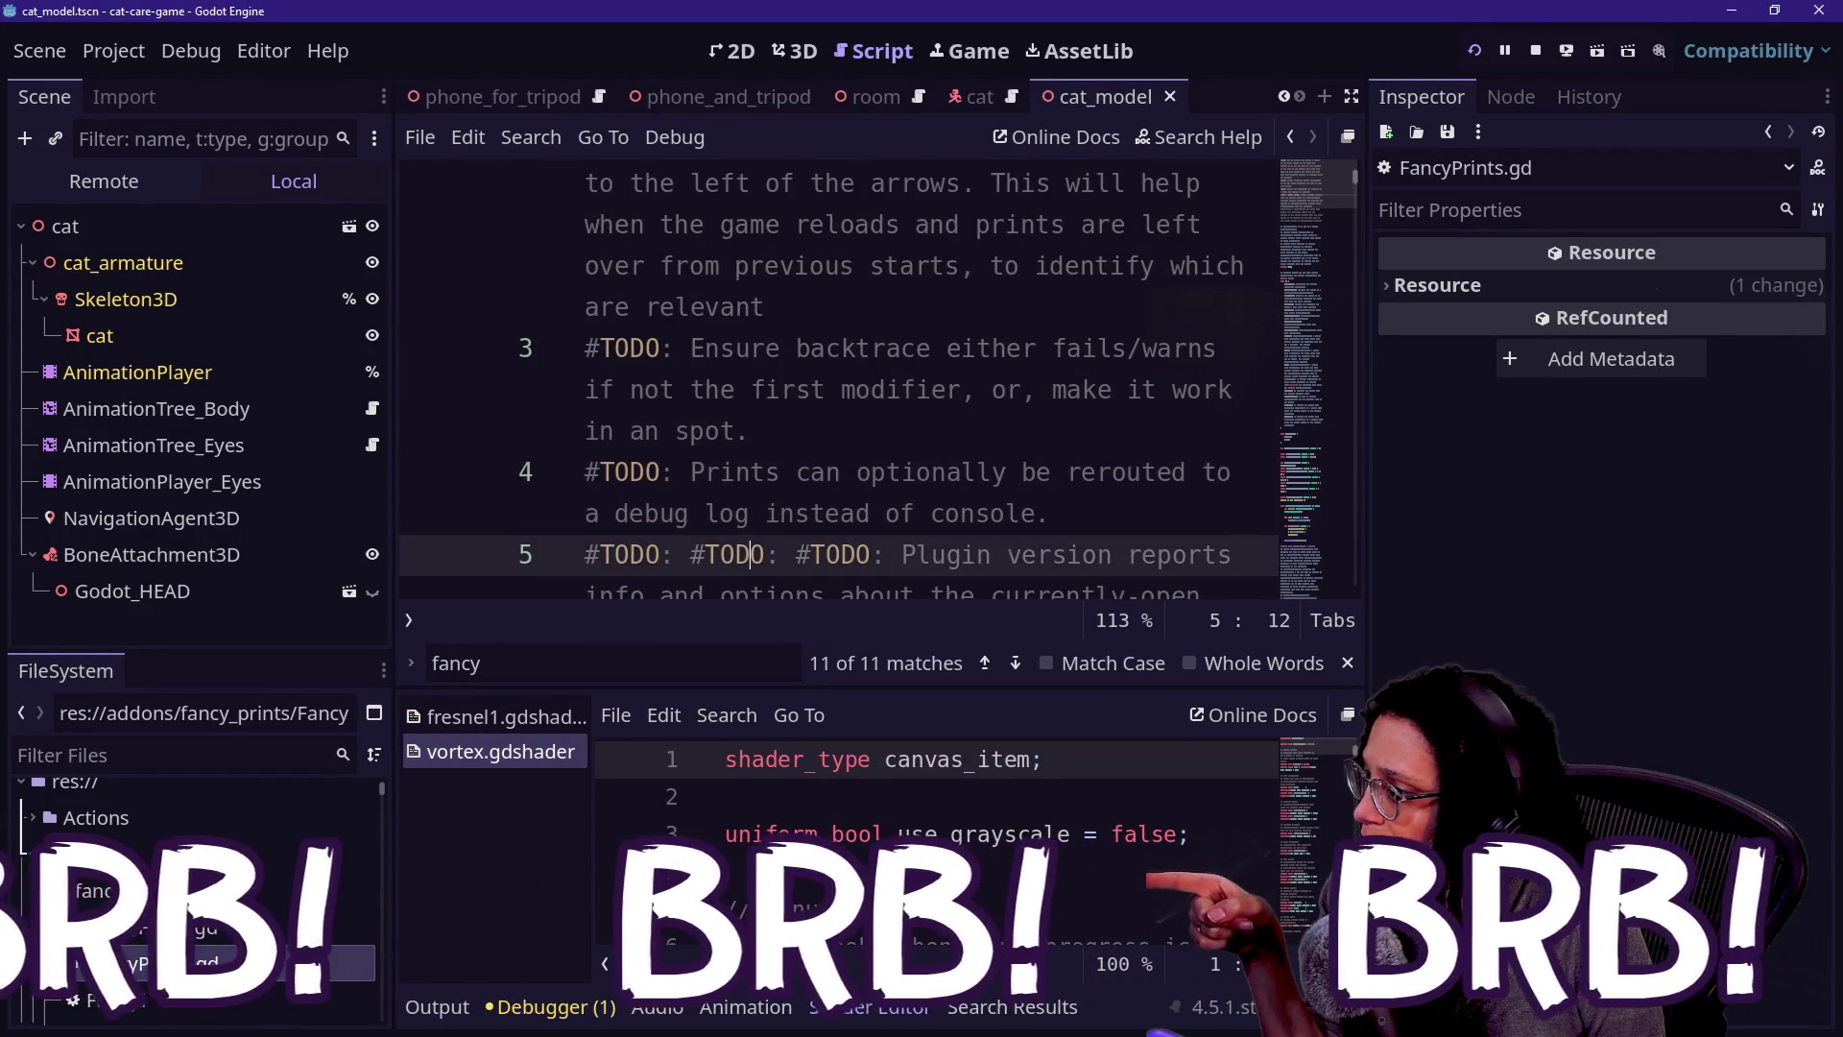
{"action": "key", "text": "Up"}
{"action": "key", "text": "Up"}
{"action": "key", "text": "Up"}
{"action": "key", "text": "shift+Down"}
{"action": "key", "text": "shift+ctrl+Left"}
{"action": "key", "text": "shift+ctrl+Left"}
{"action": "key", "text": "shift+ctrl+Left"}
{"action": "key", "text": "Right"}
{"action": "key", "text": "Down"}
{"action": "key", "text": "Down"}
{"action": "key", "text": "Down"}
{"action": "key", "text": "Down"}
{"action": "key", "text": "Down"}
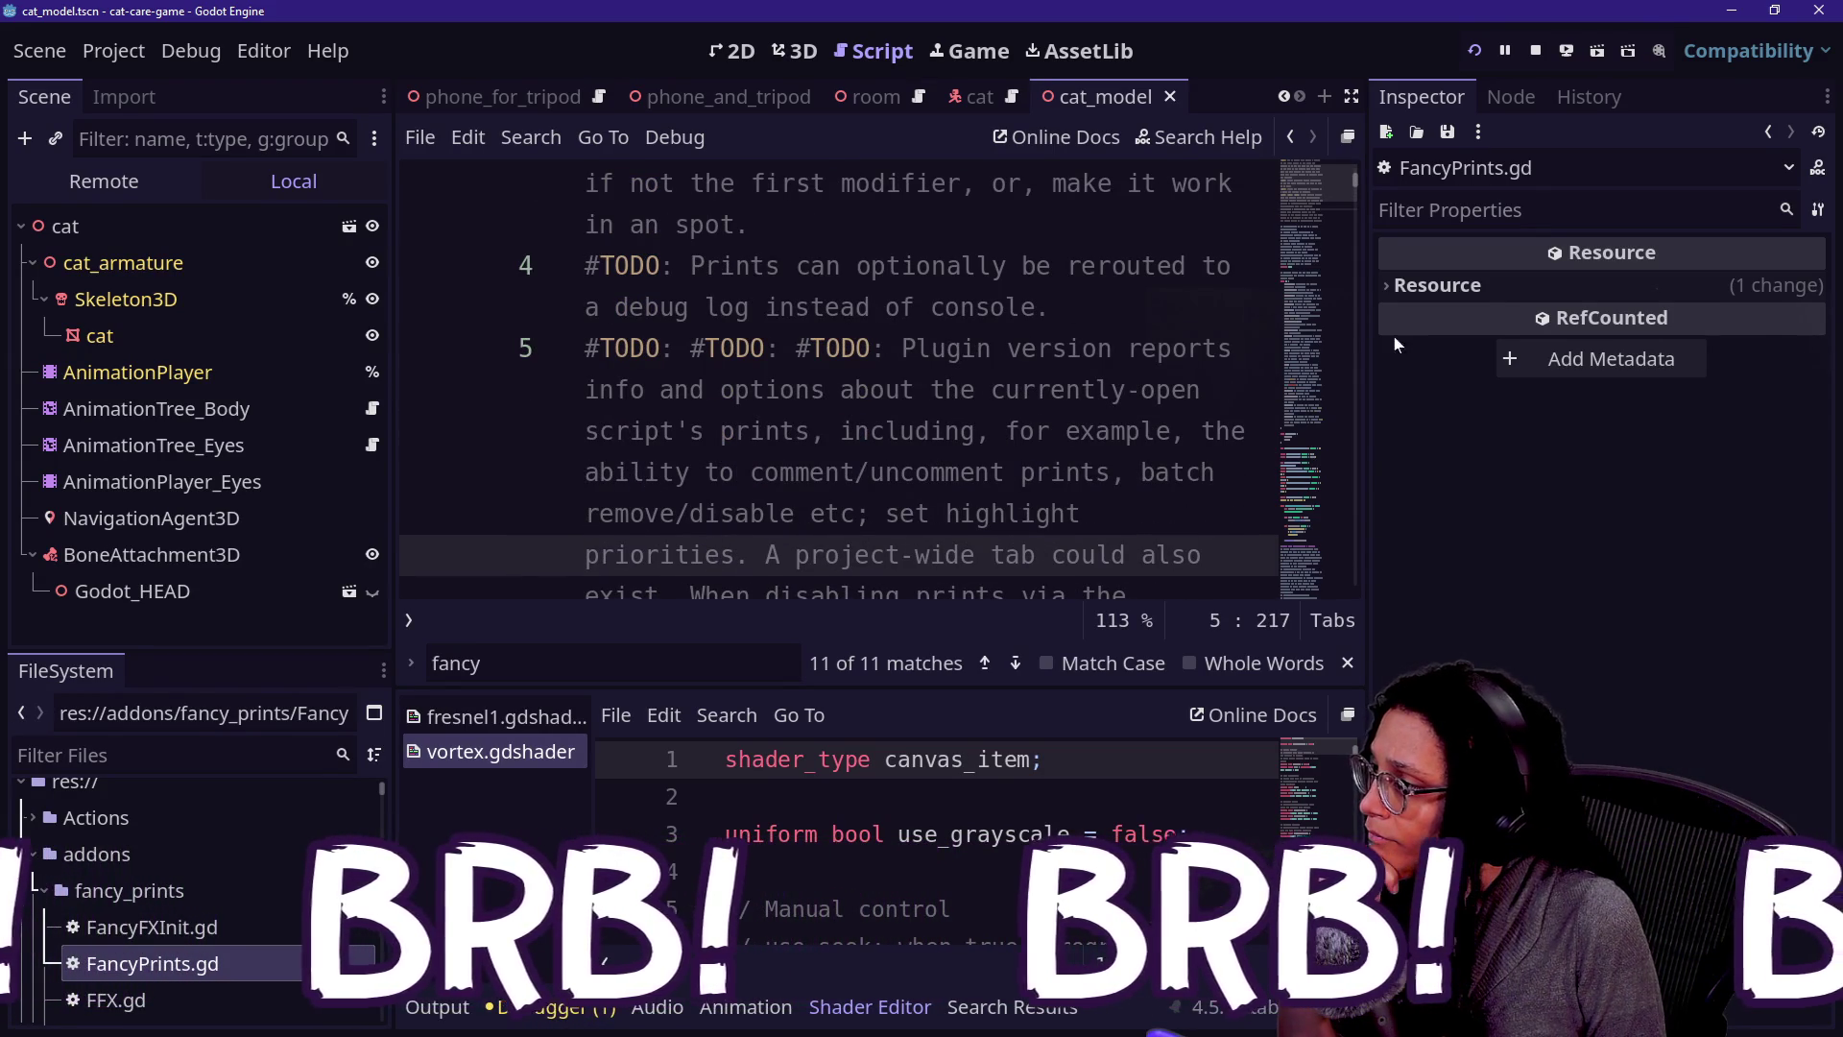
{"action": "key", "text": "Up"}
{"action": "key", "text": "Up"}
{"action": "key", "text": "Up"}
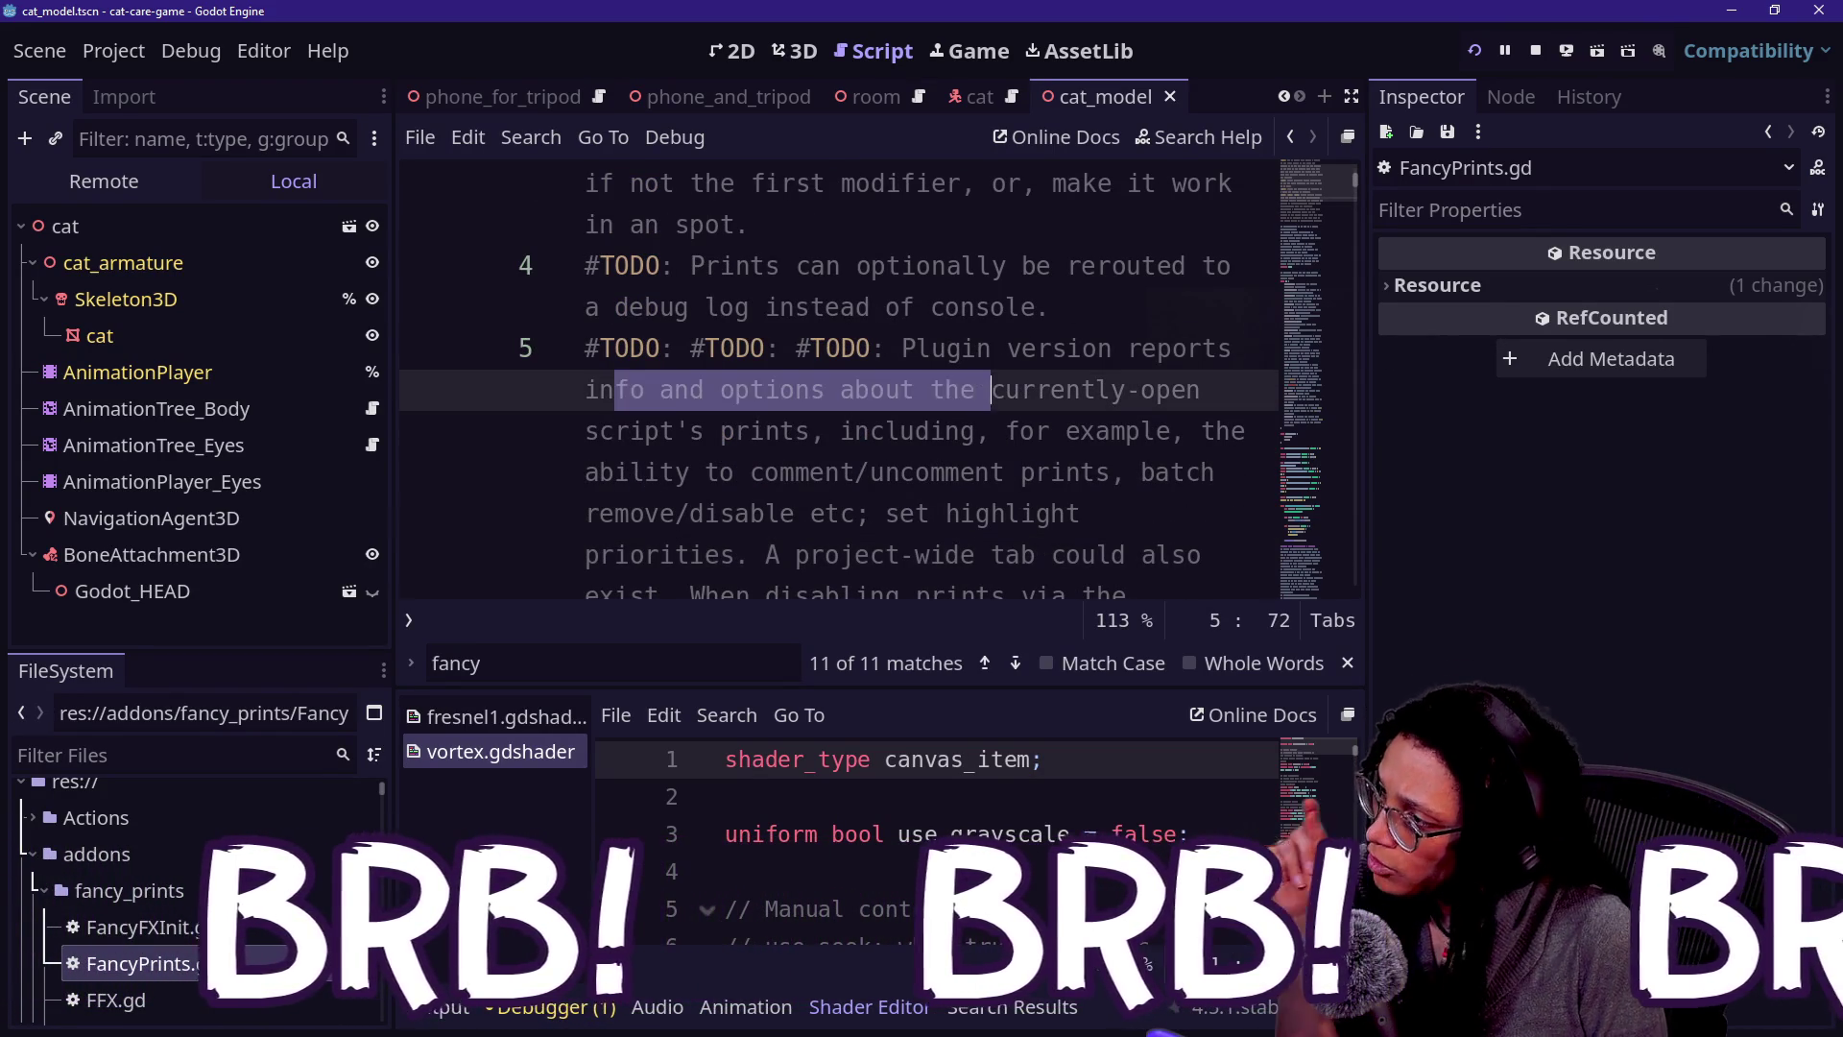
{"action": "key", "text": "Down"}
{"action": "key", "text": "Down"}
{"action": "key", "text": "Down"}
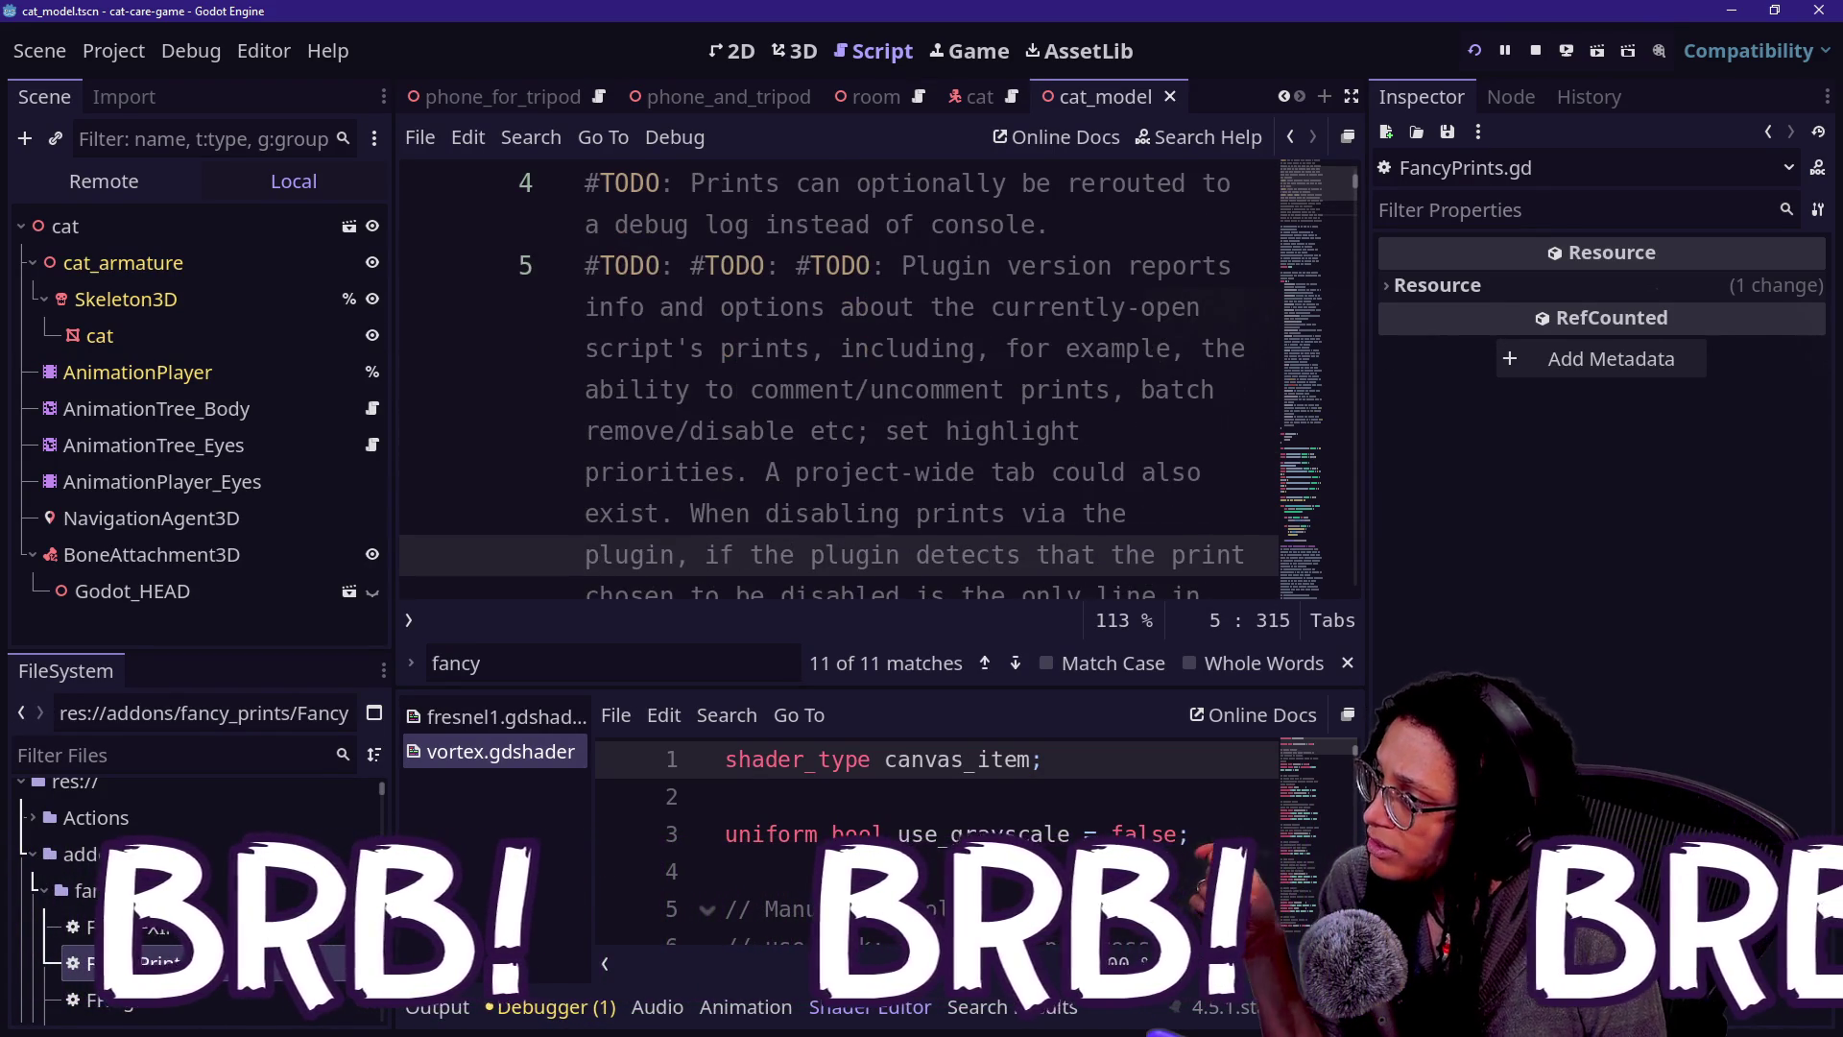
{"action": "key", "text": "Up"}
{"action": "key", "text": "Up"}
{"action": "key", "text": "Up"}
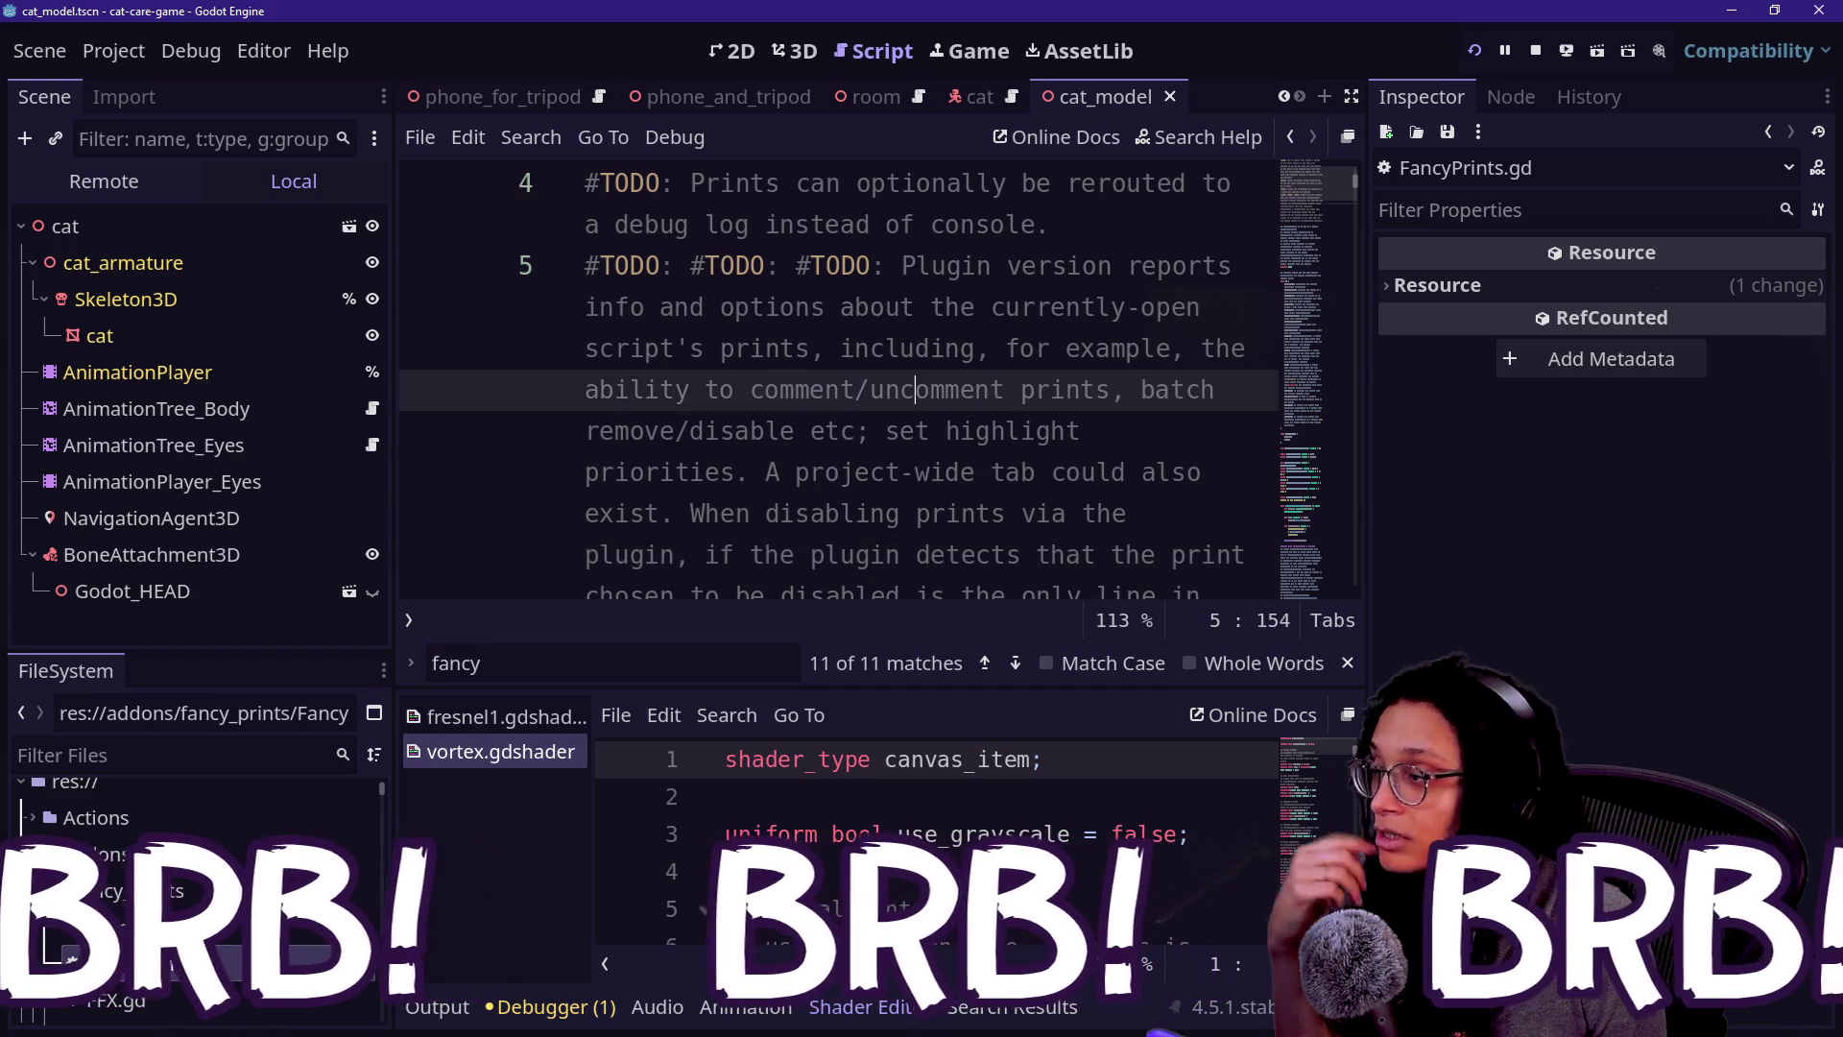
{"action": "key", "text": "Down"}
{"action": "key", "text": "Down"}
{"action": "key", "text": "Up"}
{"action": "key", "text": "Down"}
{"action": "key", "text": "Down"}
{"action": "key", "text": "Down"}
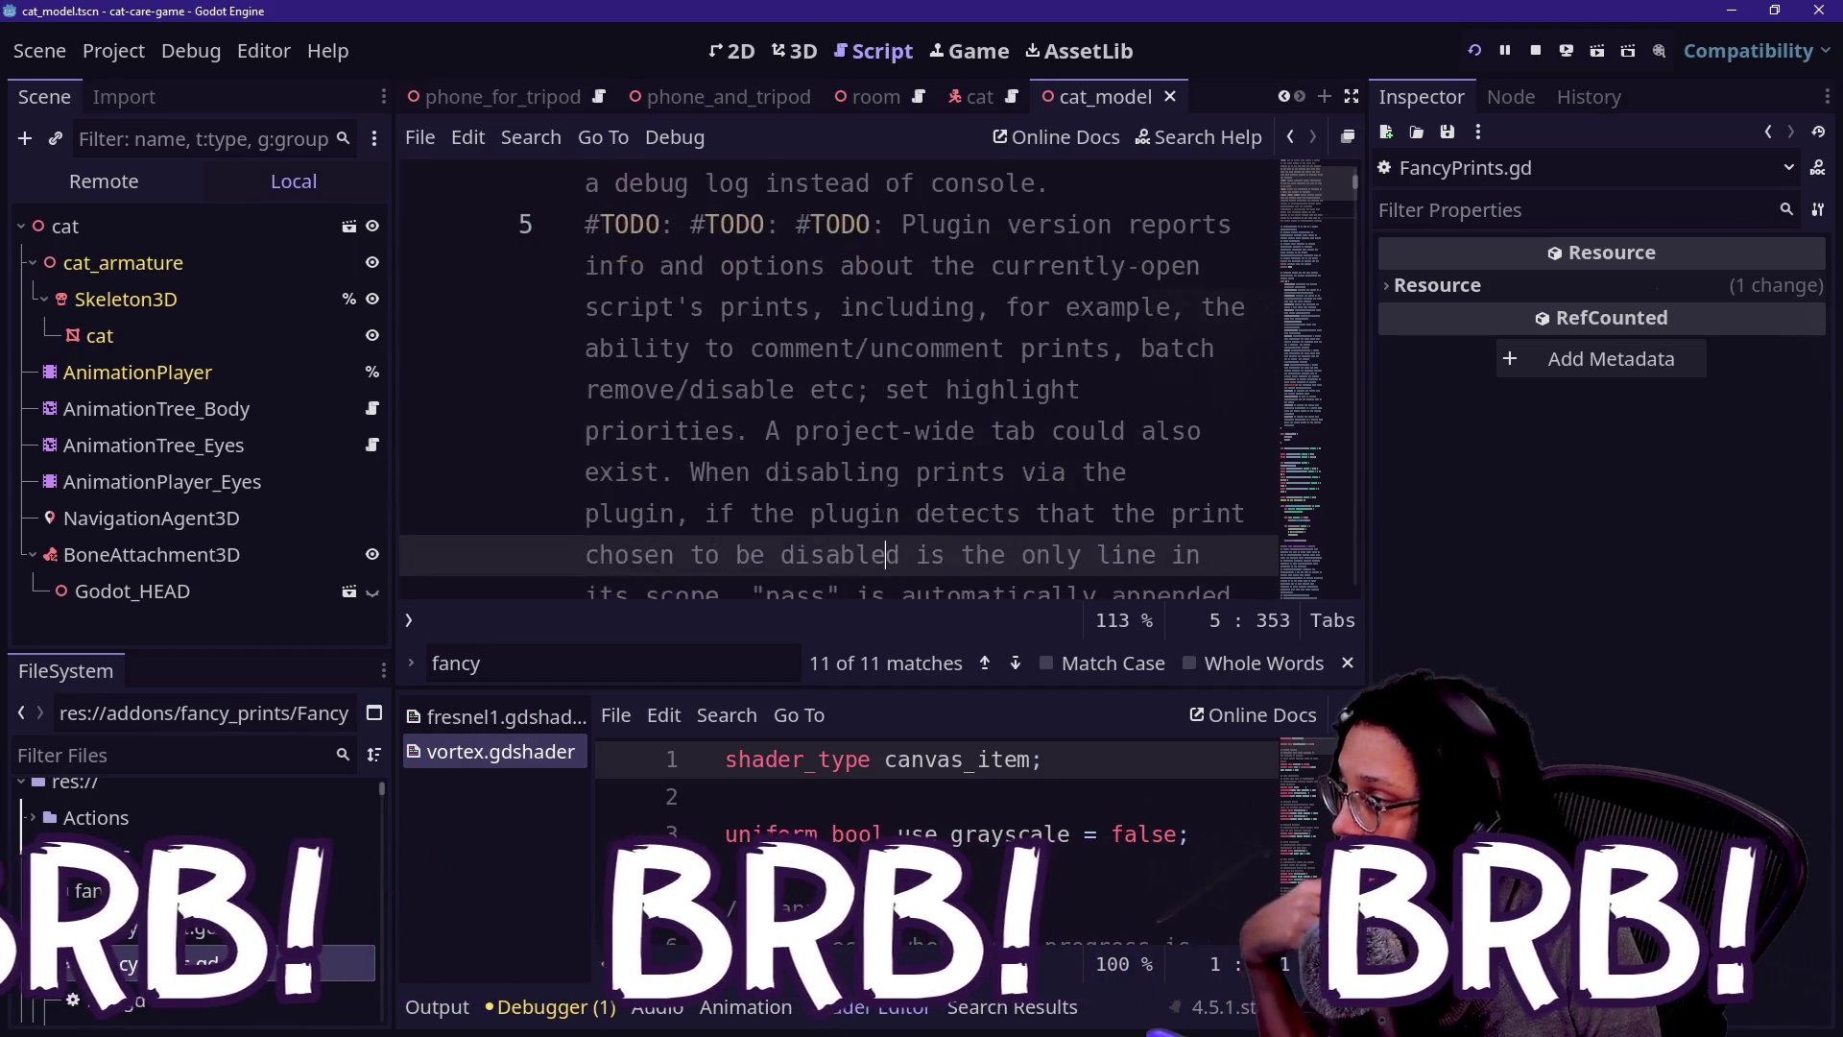
{"action": "key", "text": "Up"}
{"action": "key", "text": "Up"}
{"action": "key", "text": "Up"}
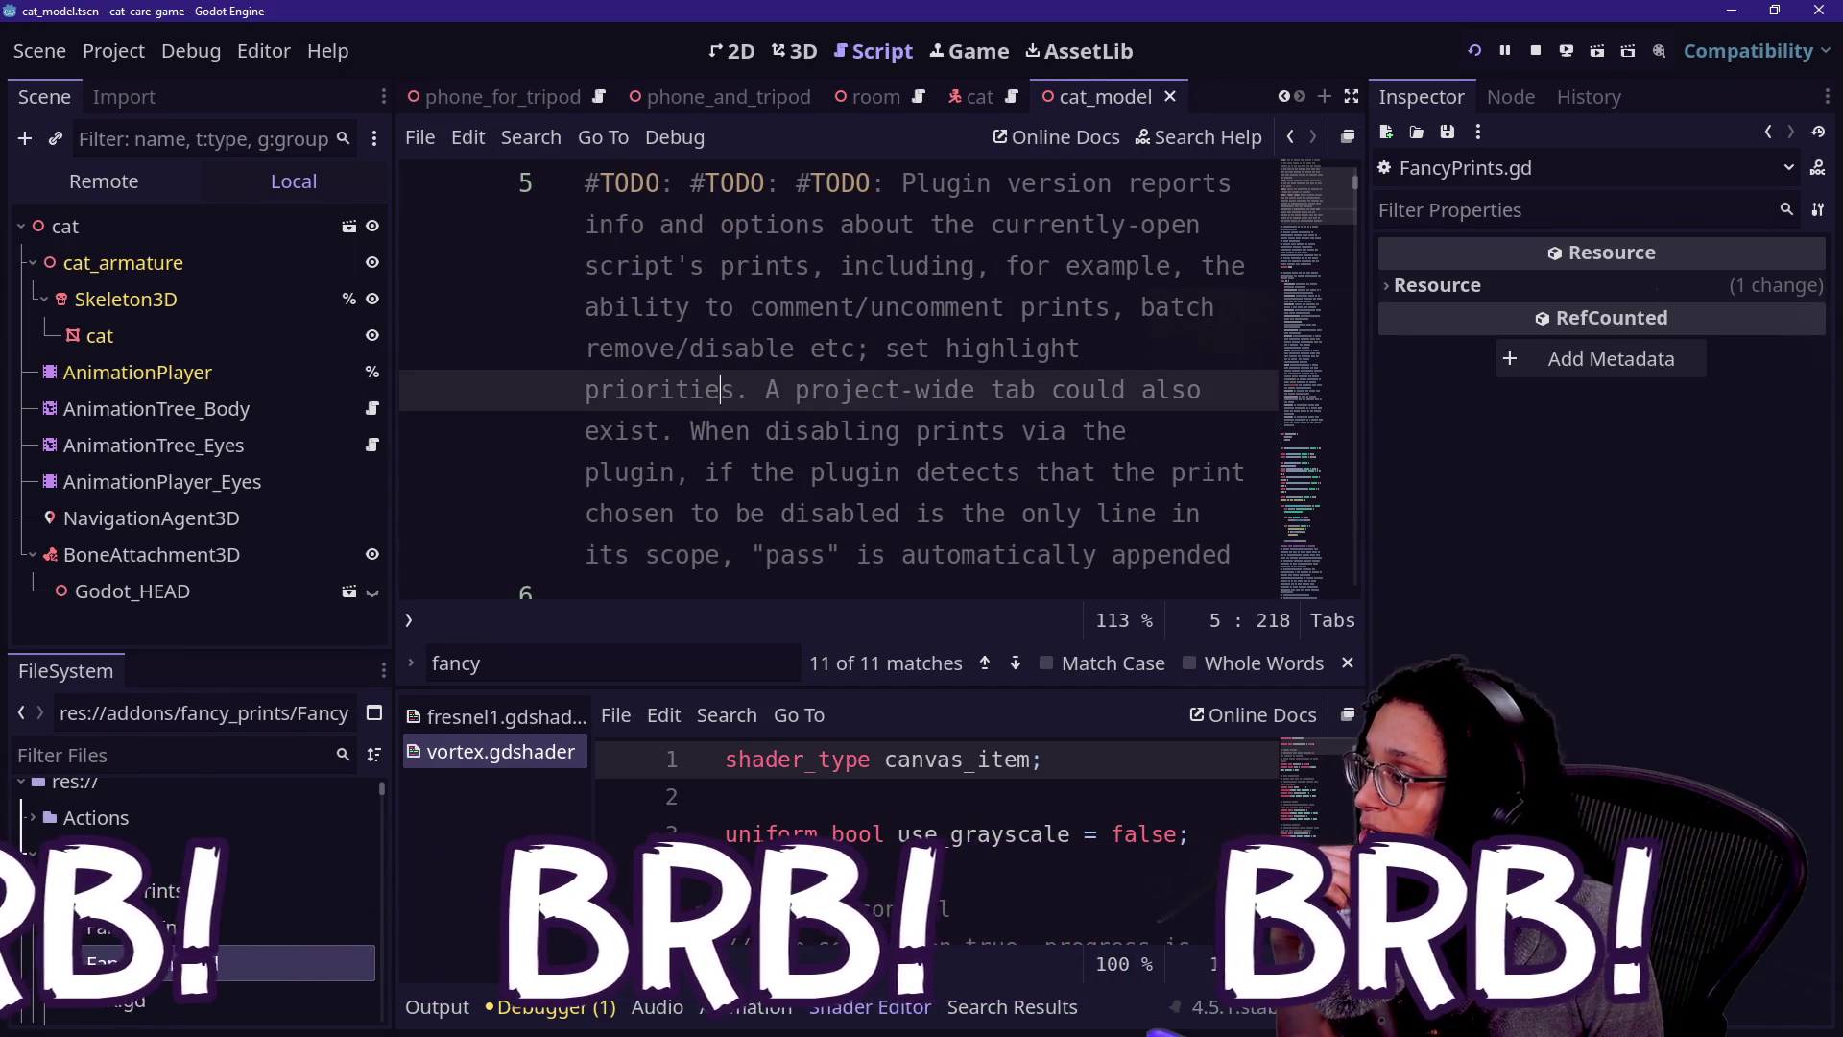
{"action": "key", "text": "Right"}
{"action": "key", "text": "Right"}
{"action": "key", "text": "Right"}
{"action": "key", "text": "ctrl+shift+Left"}
{"action": "key", "text": "ctrl+shift+Left"}
{"action": "key", "text": "ctrl+shift+Left"}
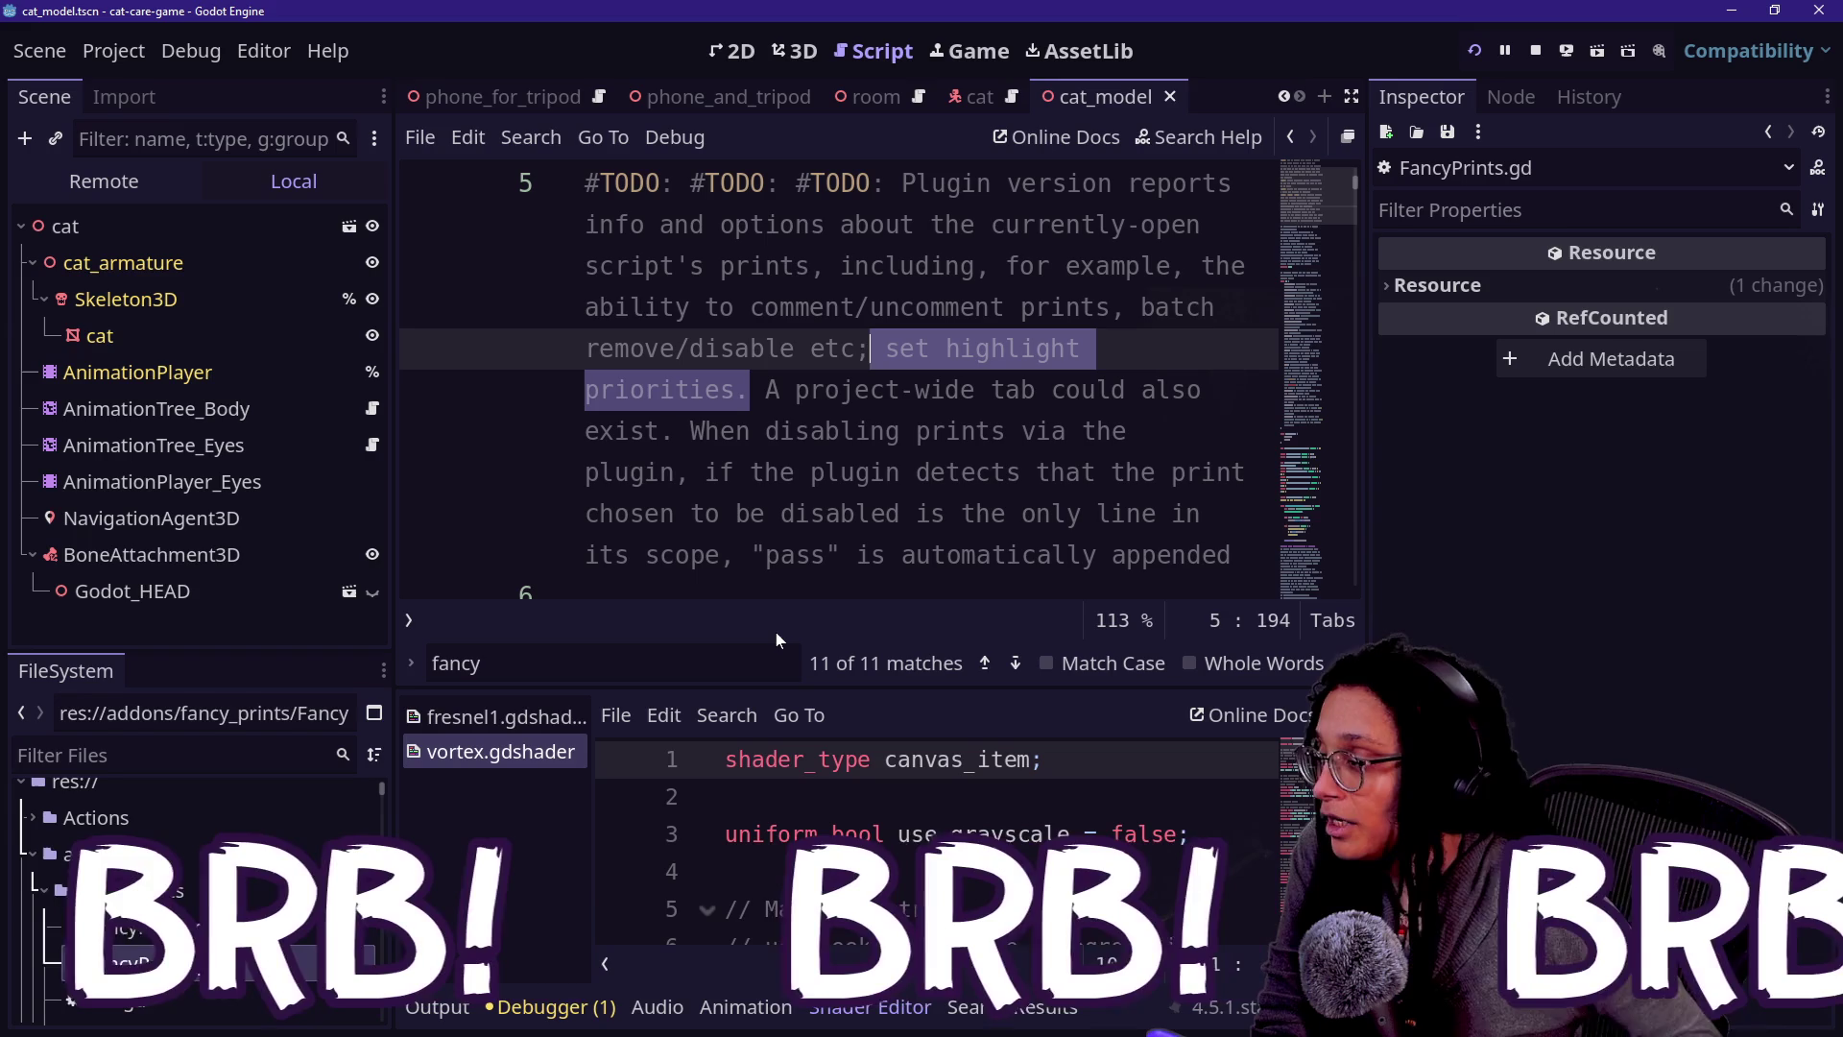
{"action": "left_click", "coordinate": [842, 431]}
{"action": "key", "text": "Down"}
{"action": "key", "text": "Down"}
{"action": "key", "text": "Down"}
{"action": "key", "text": "Down"}
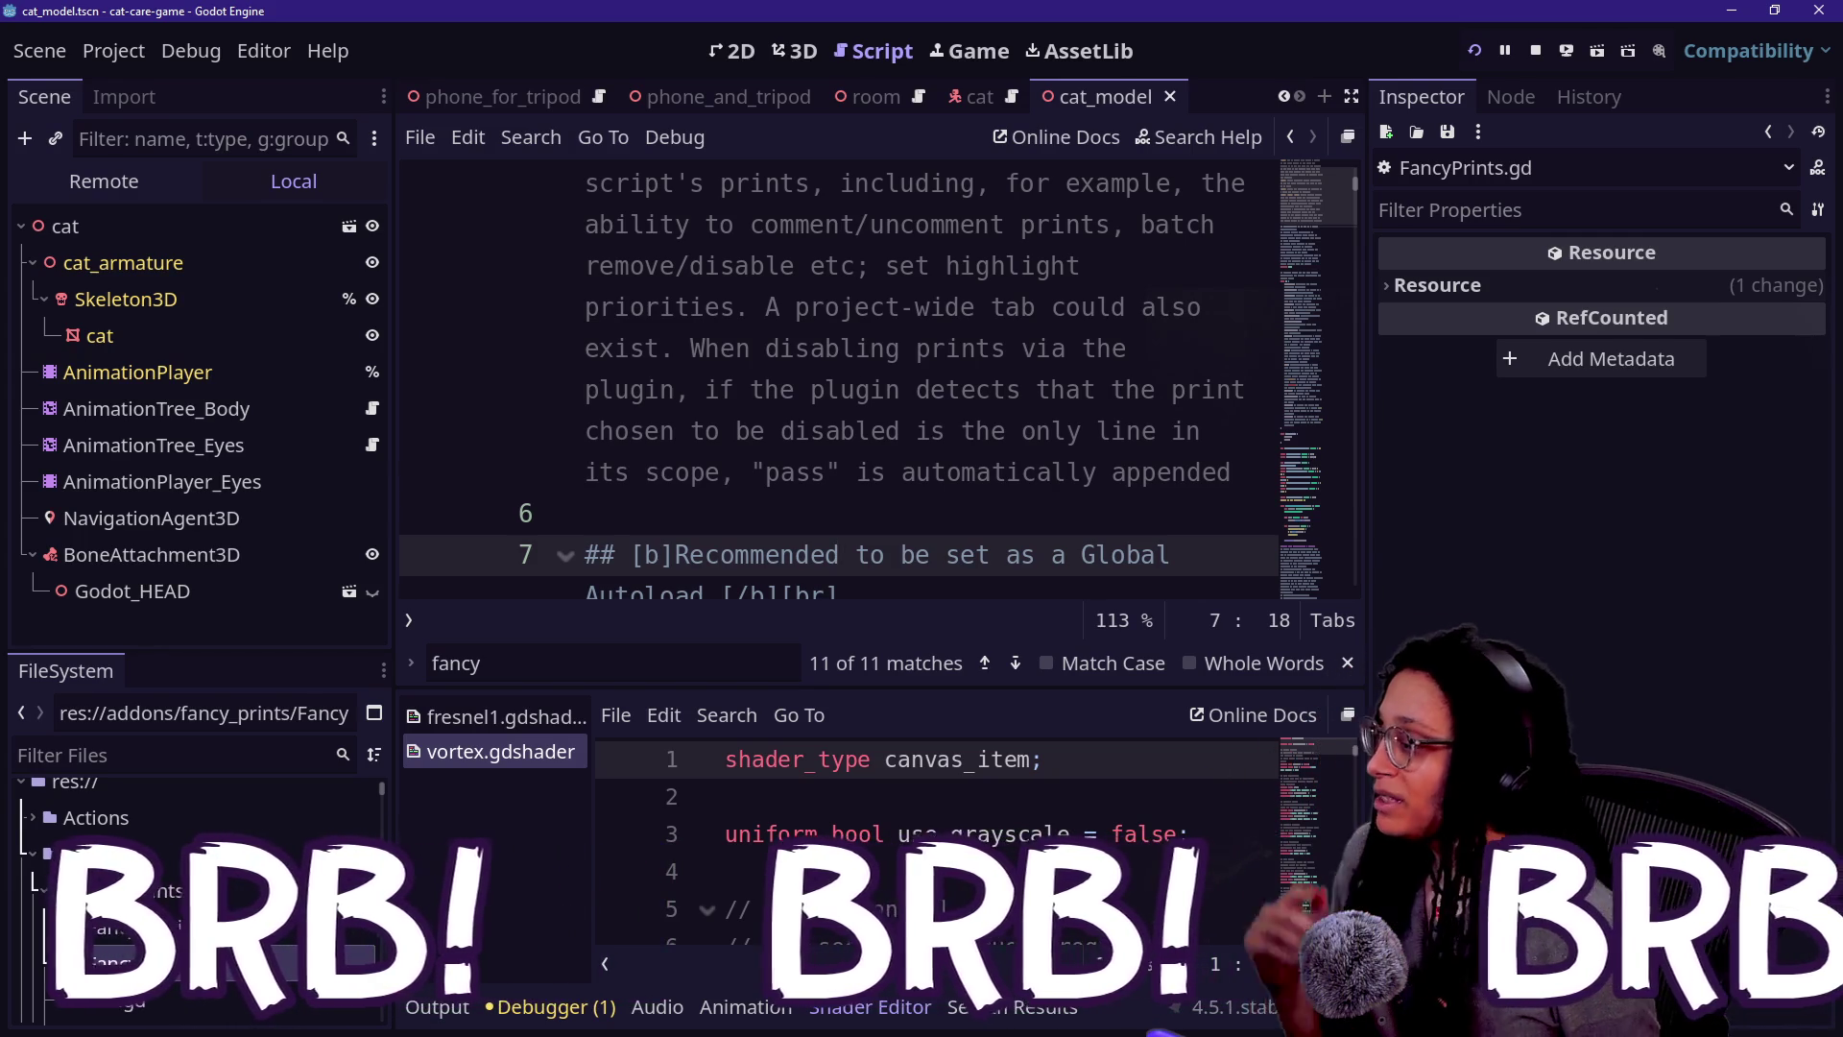
{"action": "scroll", "coordinate": [840, 379], "scroll_direction": "up", "scroll_amount": 5}
{"action": "left_click", "coordinate": [585, 182]}
{"action": "key", "text": "Return"}
{"action": "type", "text": "func _somethd"}
{"action": "key", "text": "BackSpace"}
{"action": "key", "text": "BackSpace"}
{"action": "type", "text": "hing() -> void:"}
{"action": "key", "text": "Return"}
{"action": "type", "text": "print.fancy("}
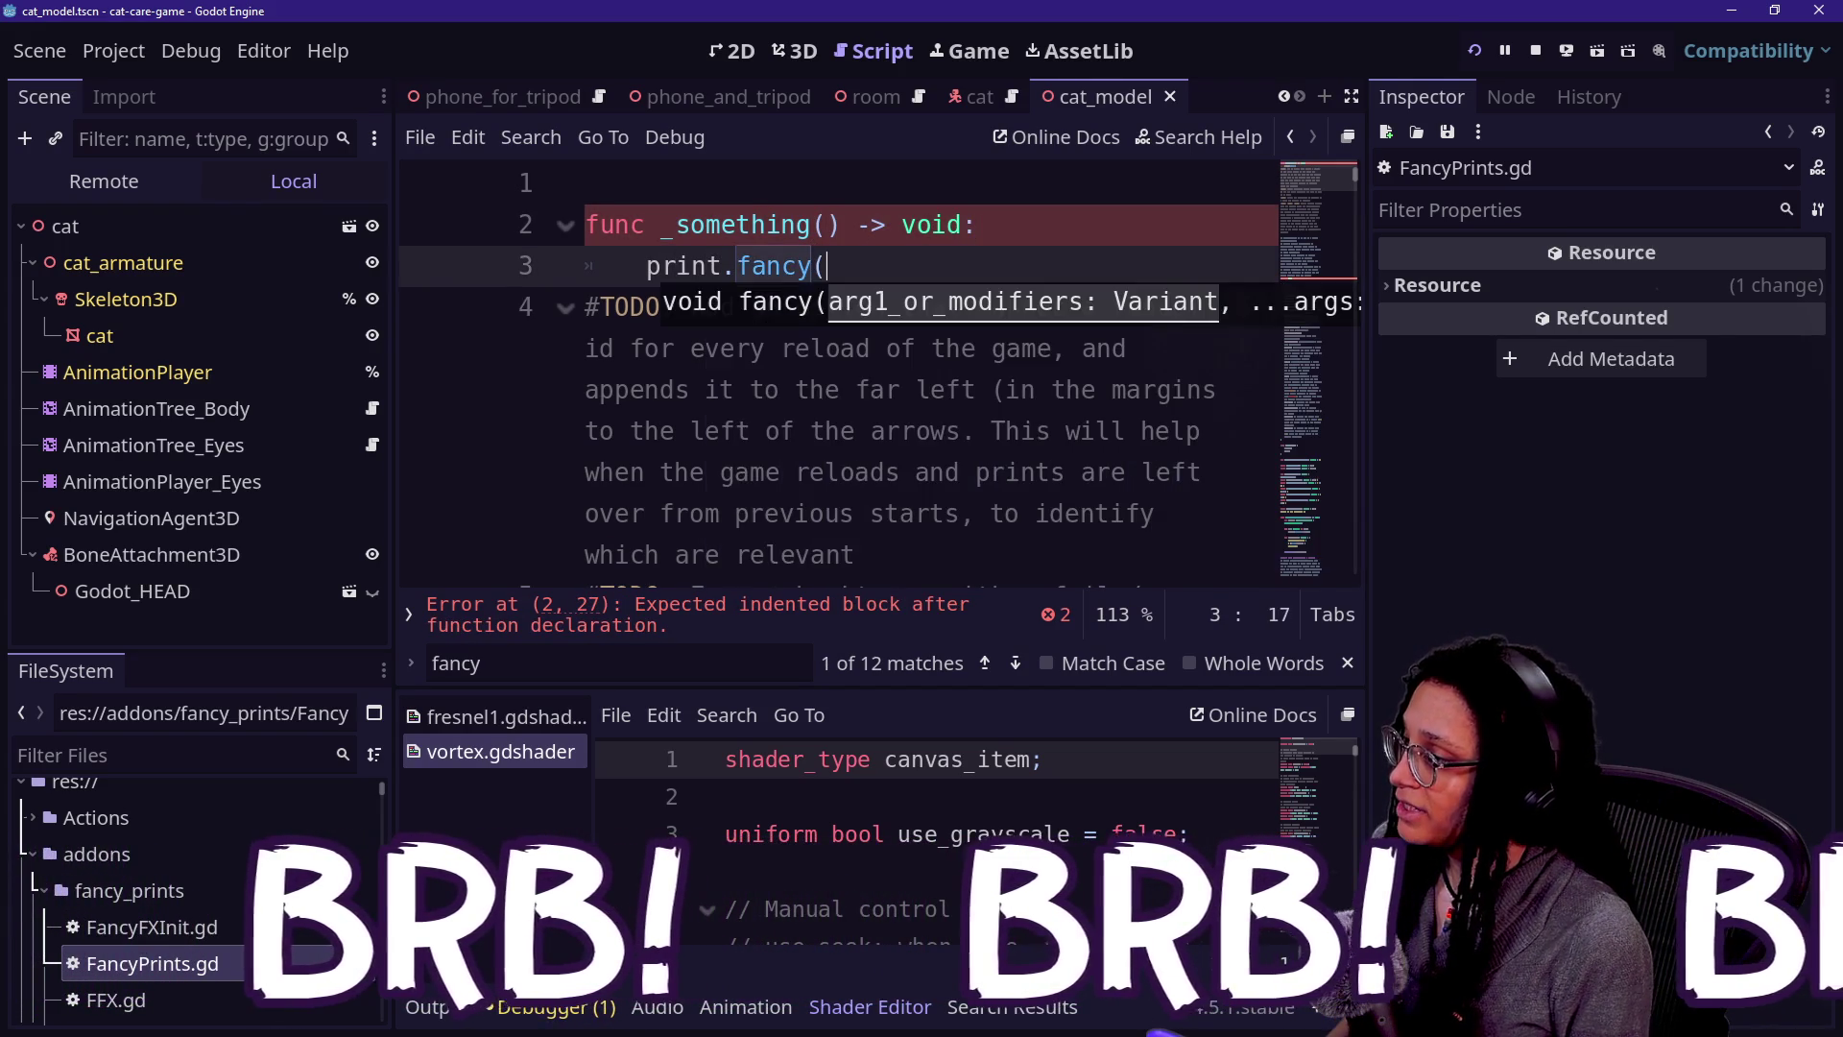
{"action": "type", "text": "\"sometrhin"}
{"action": "key", "text": "BackSpace"}
{"action": "key", "text": "BackSpace"}
{"action": "key", "text": "BackSpace"}
{"action": "type", "text": "hing\")"}
{"action": "key", "text": "Return"}
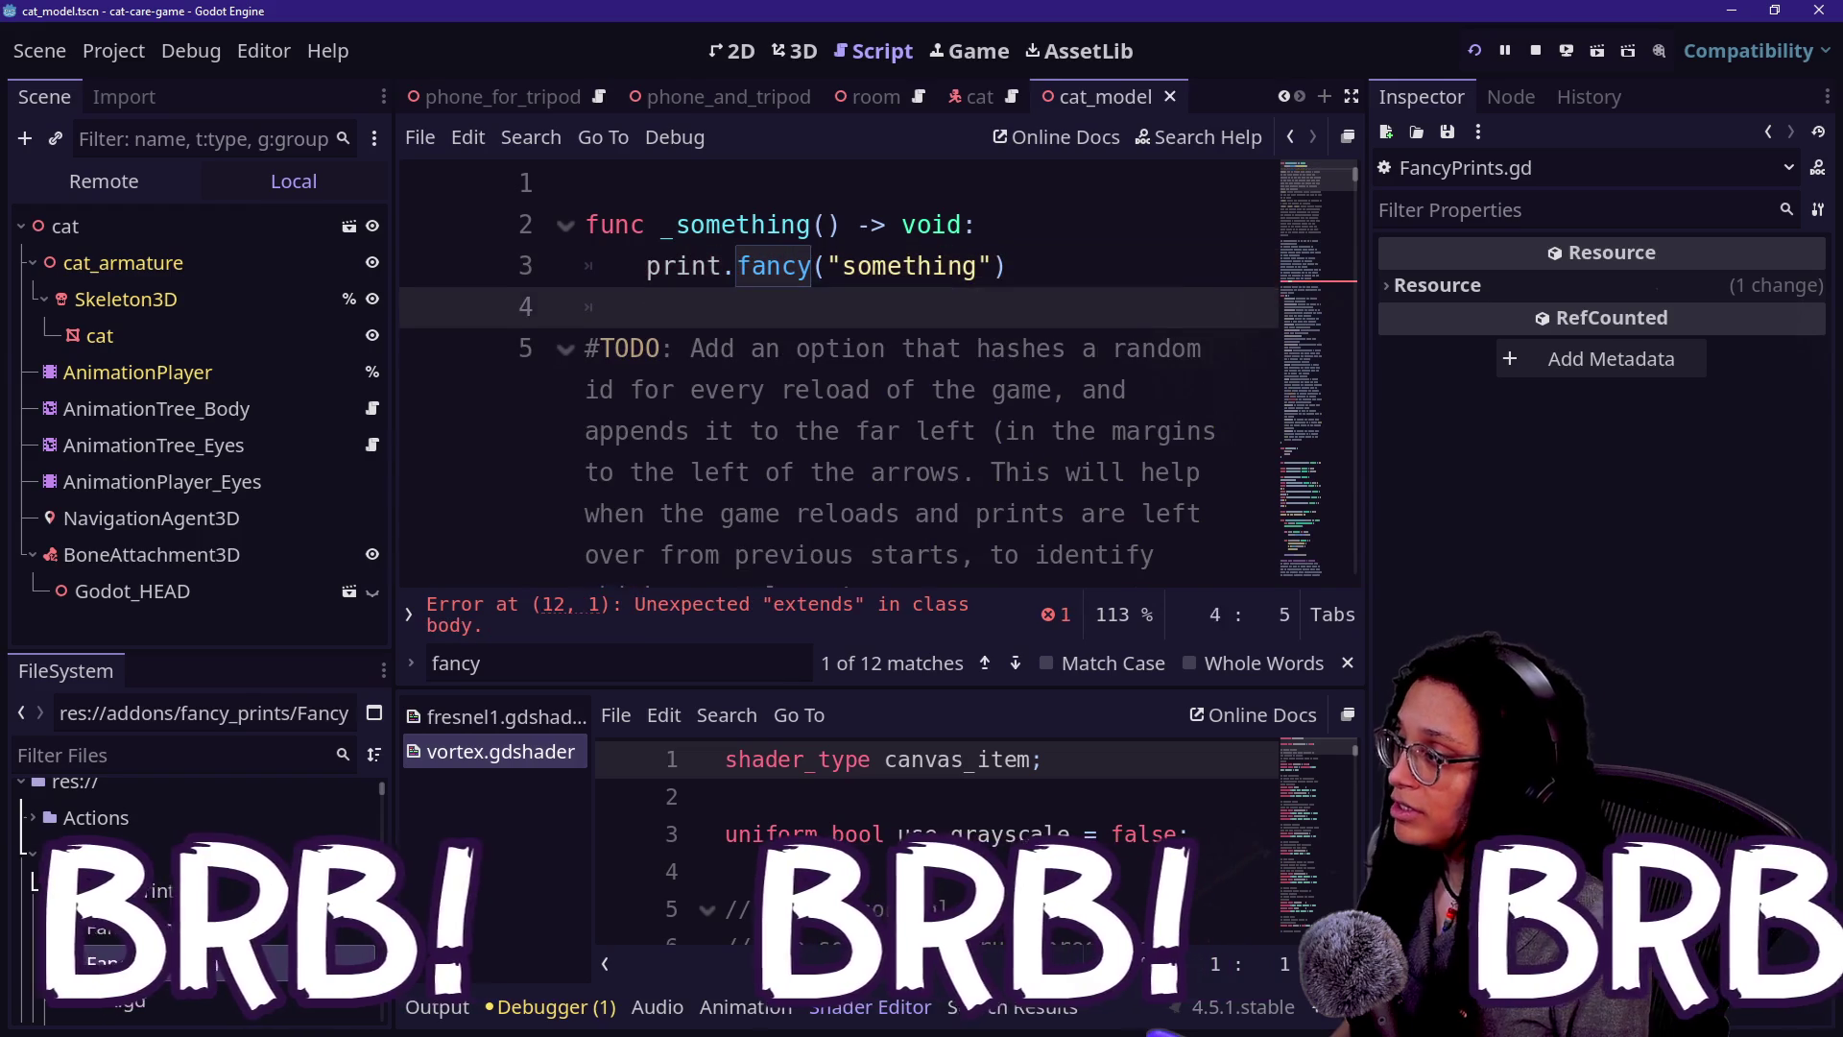
{"action": "key", "text": "Return"}
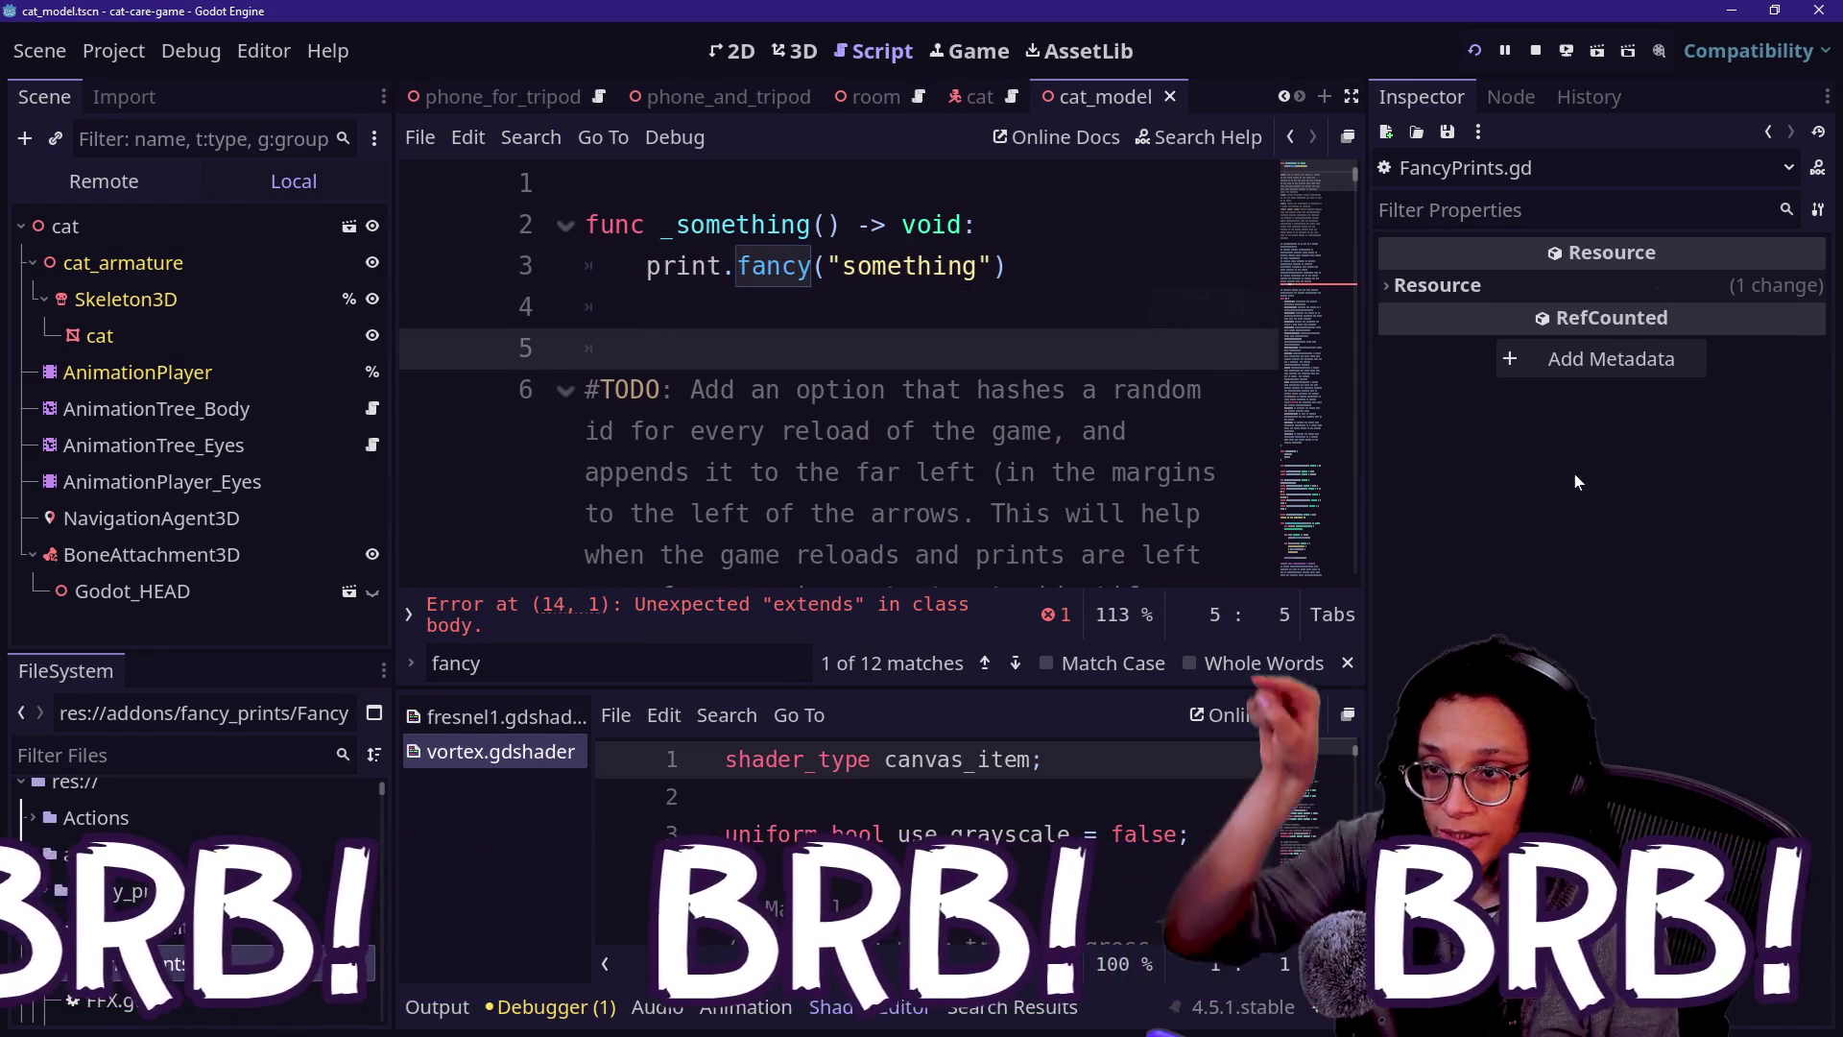
{"action": "left_click", "coordinate": [1470, 487]}
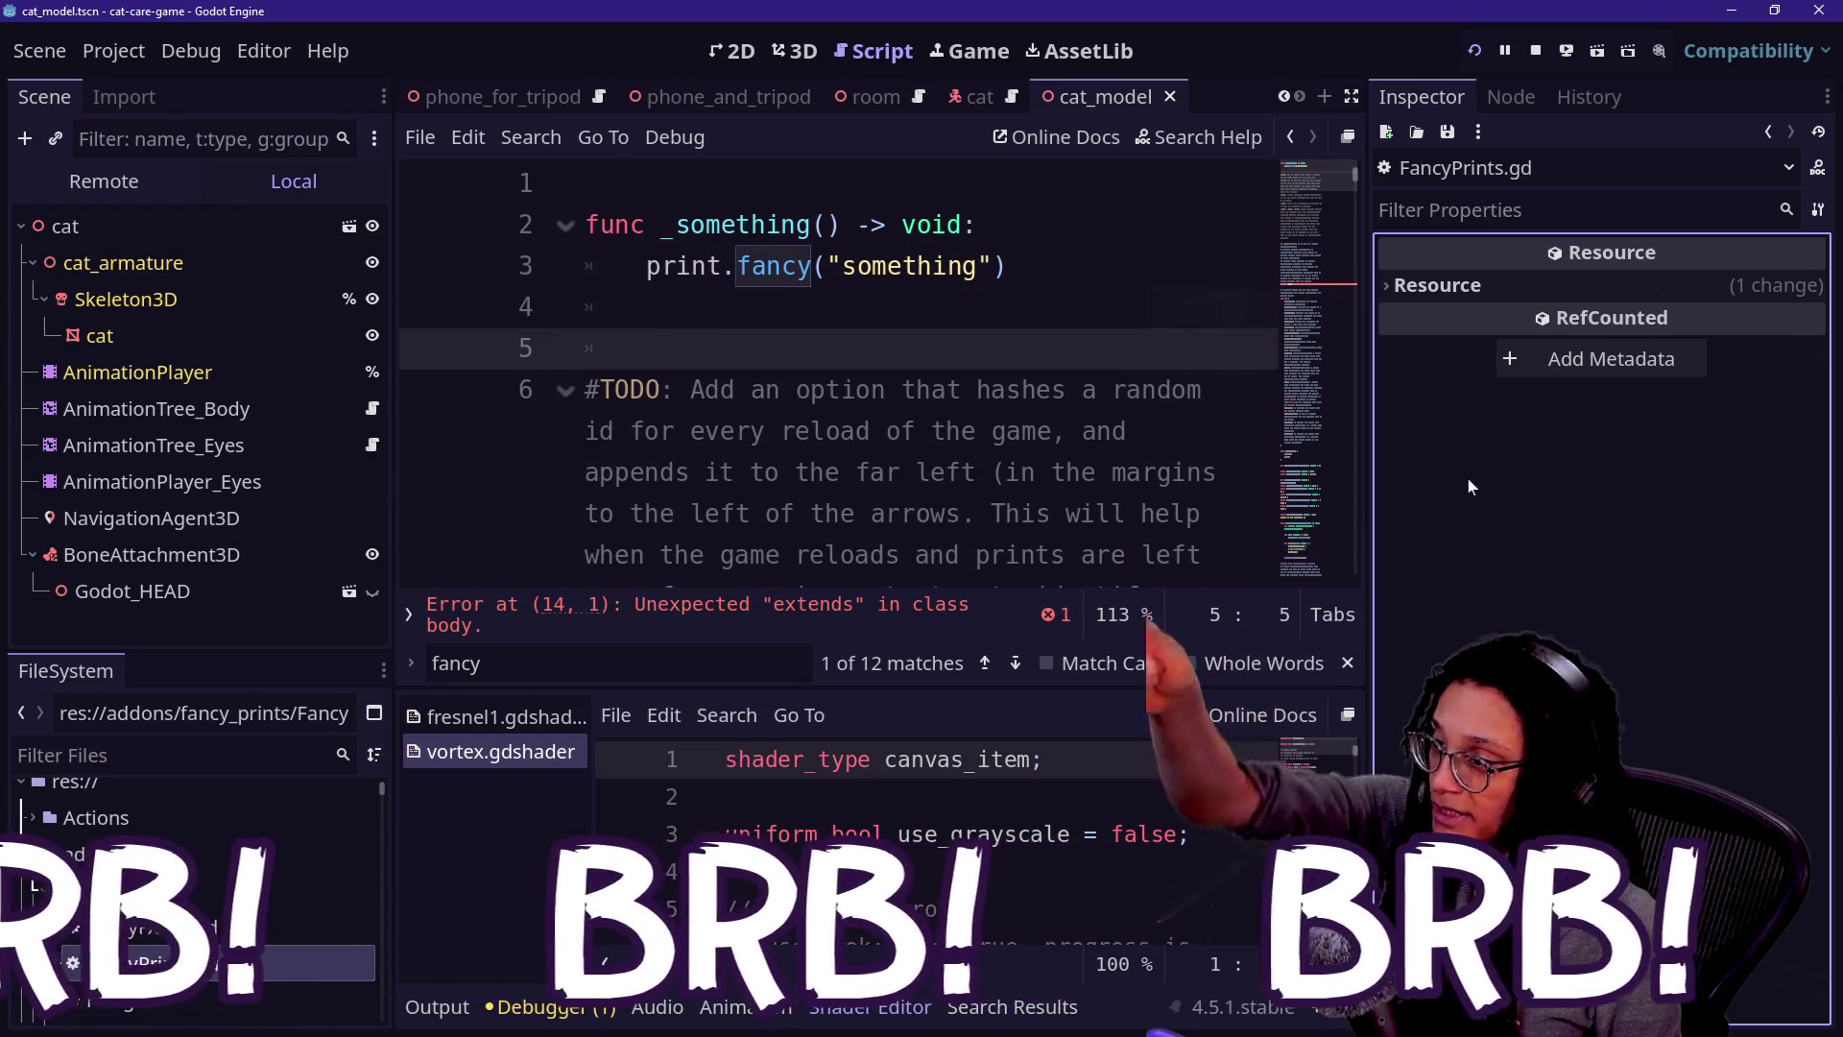
{"action": "left_click", "coordinate": [1016, 266]}
{"action": "key", "text": "ctrl+k"}
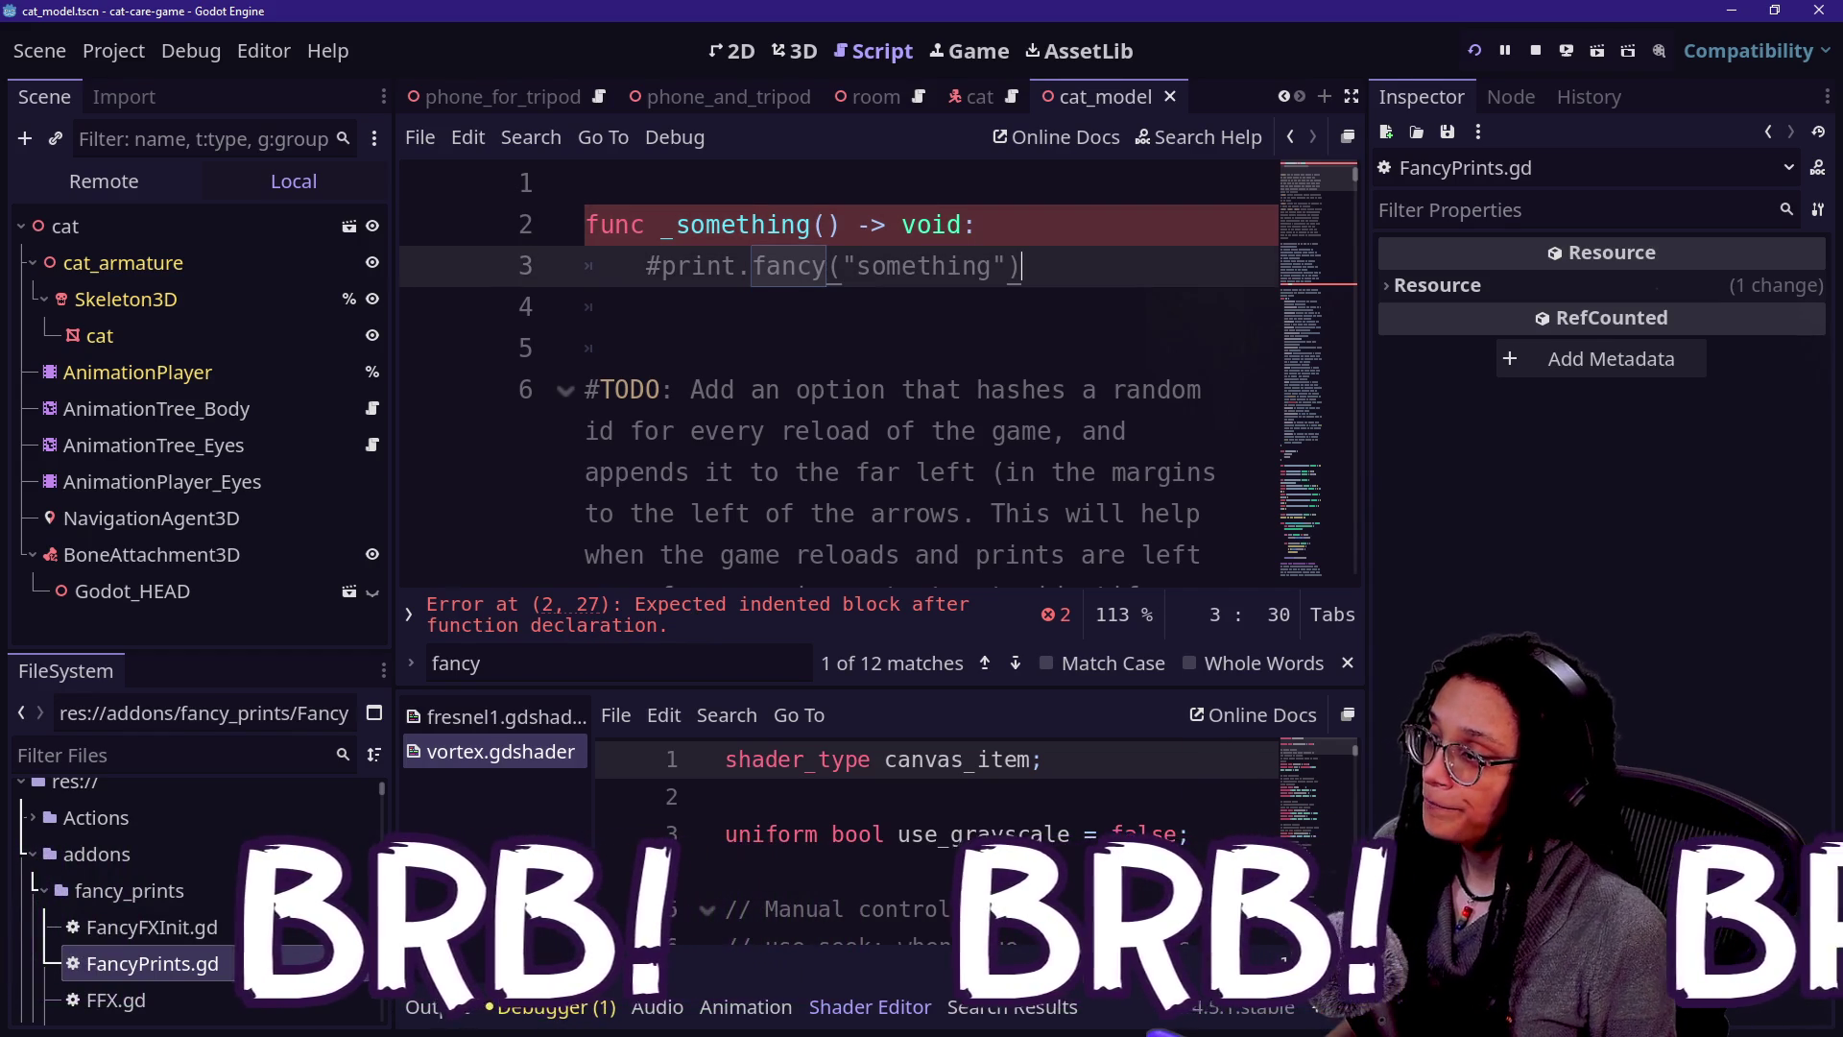
{"action": "key", "text": "Return"}
{"action": "type", "text": "pass"}
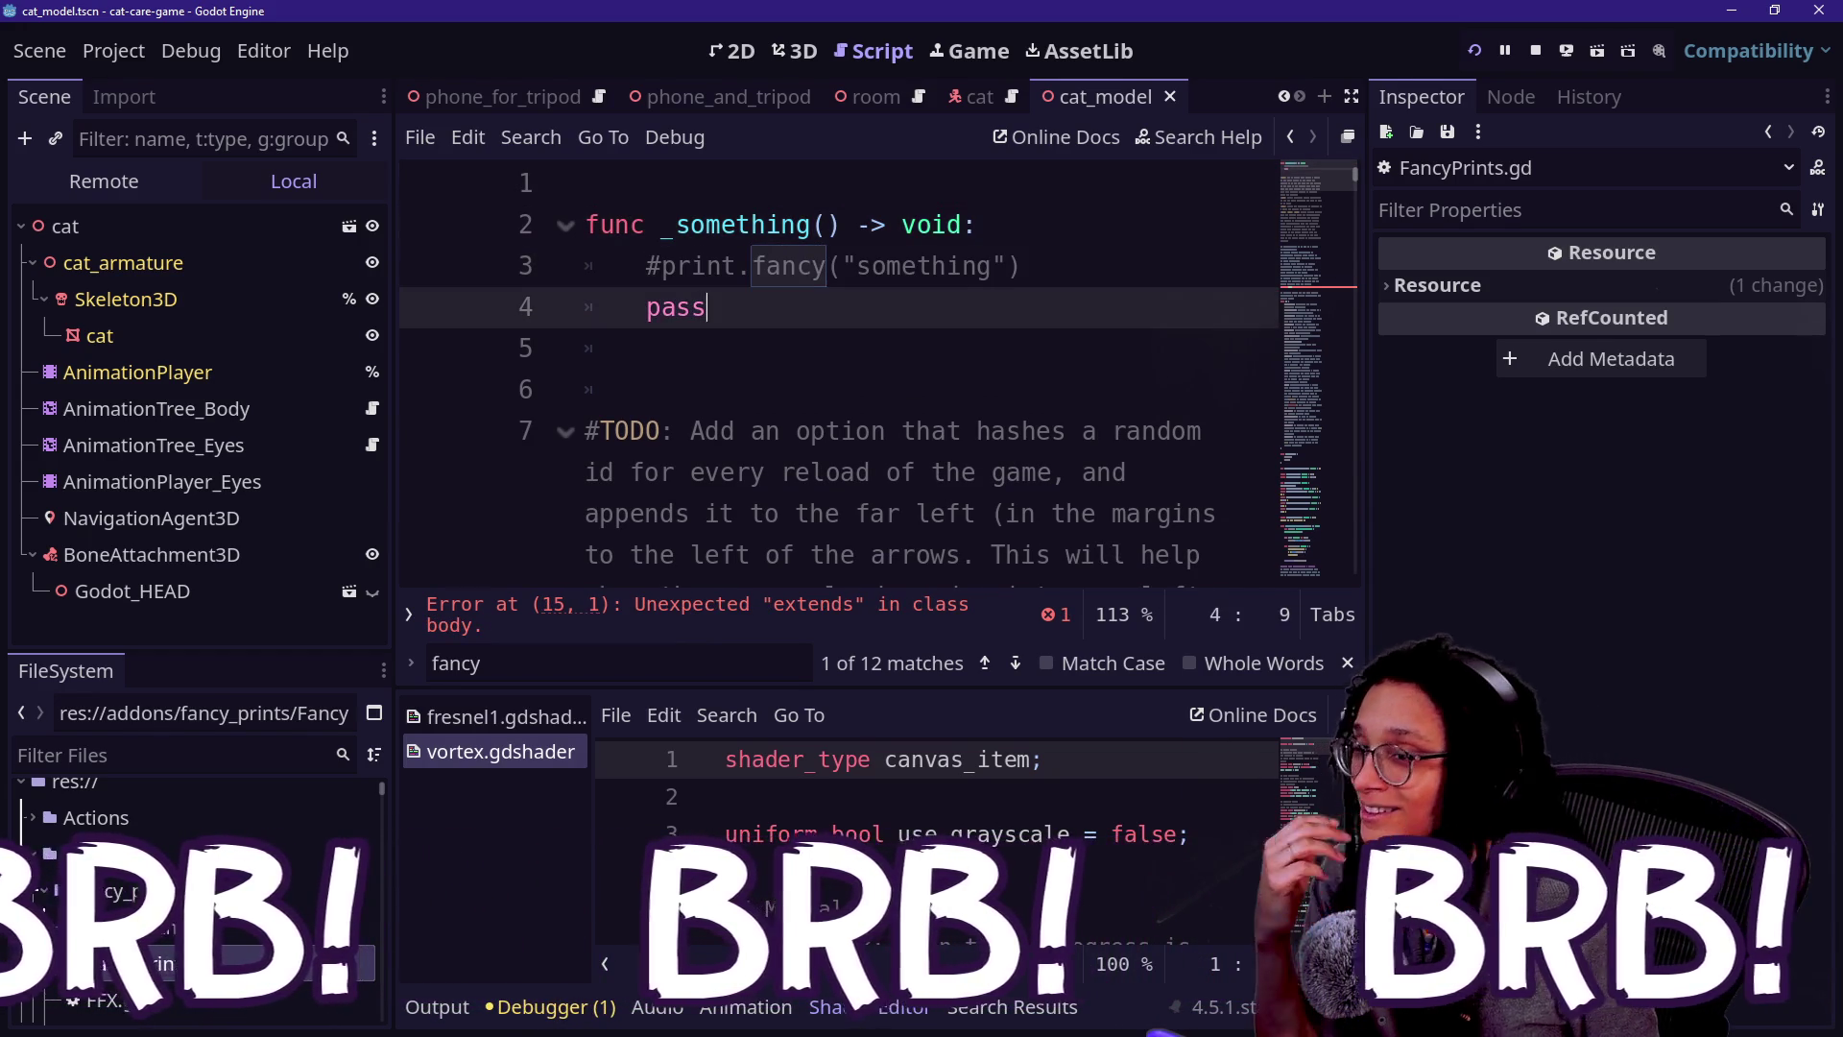
{"action": "left_click", "coordinate": [648, 348]}
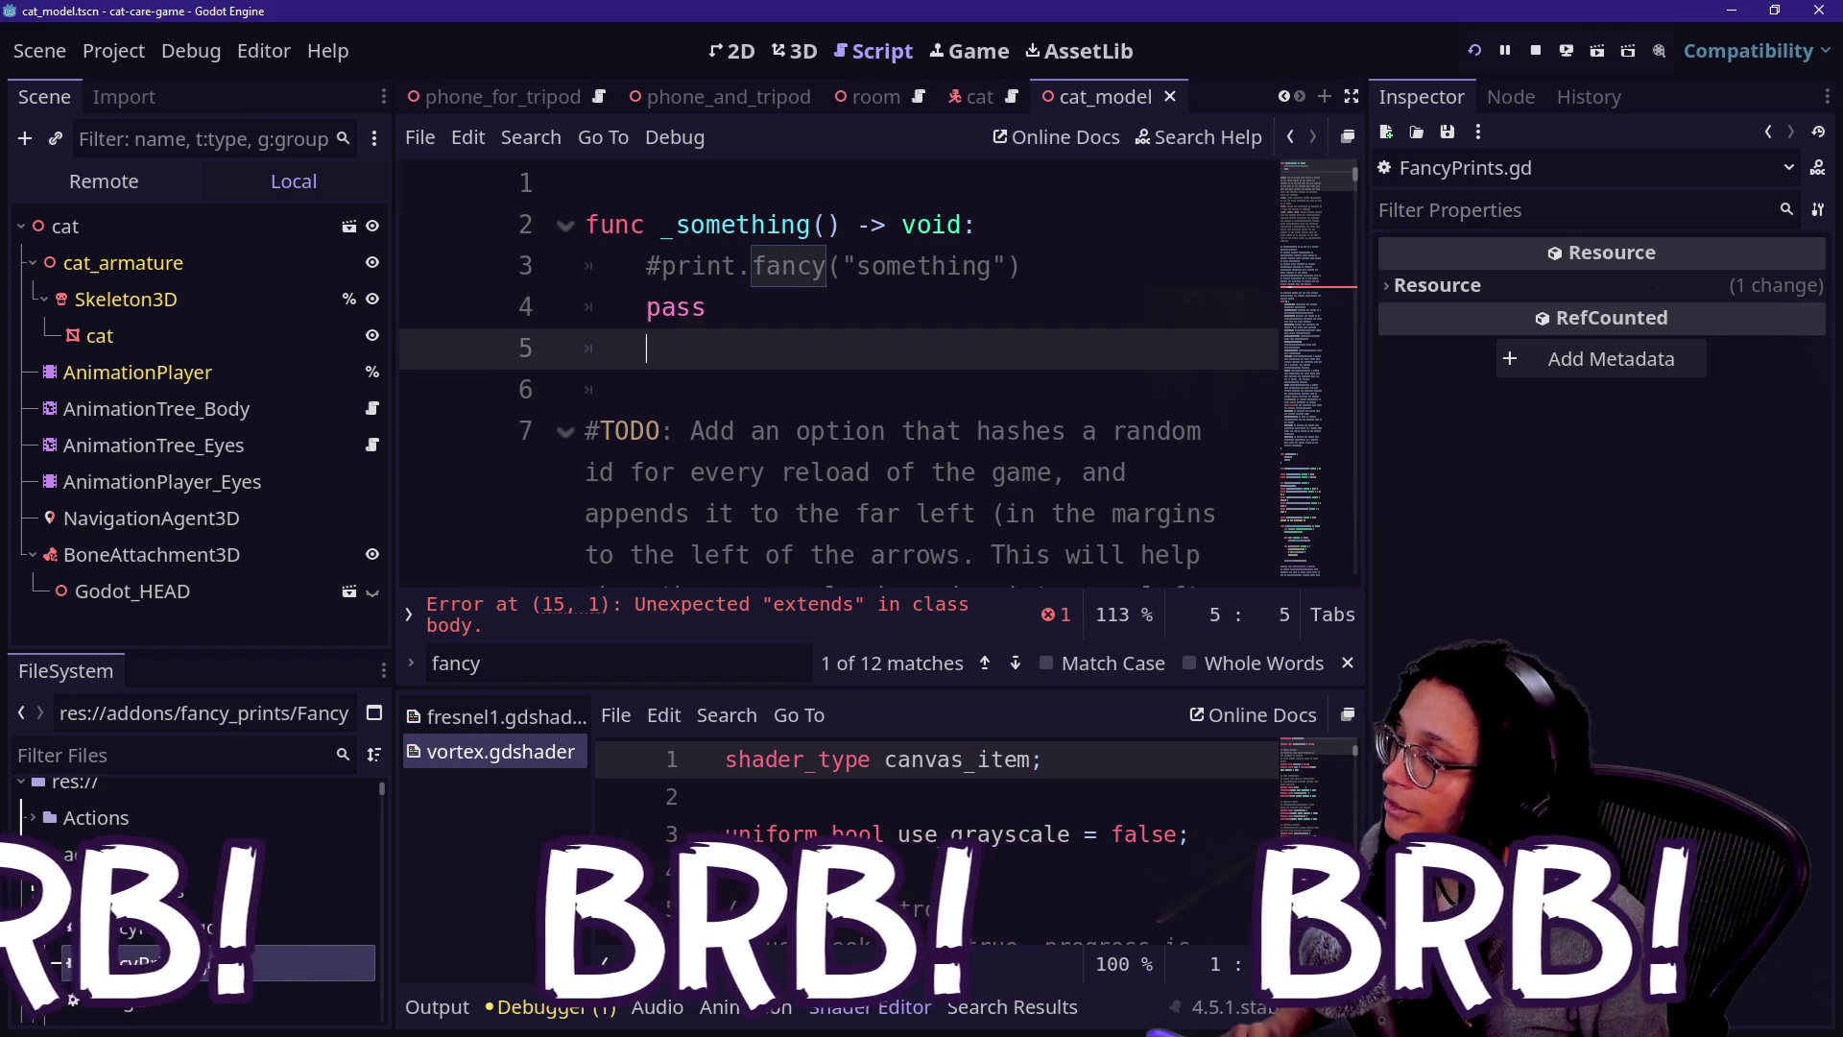
{"action": "key", "text": "ctrl+z"}
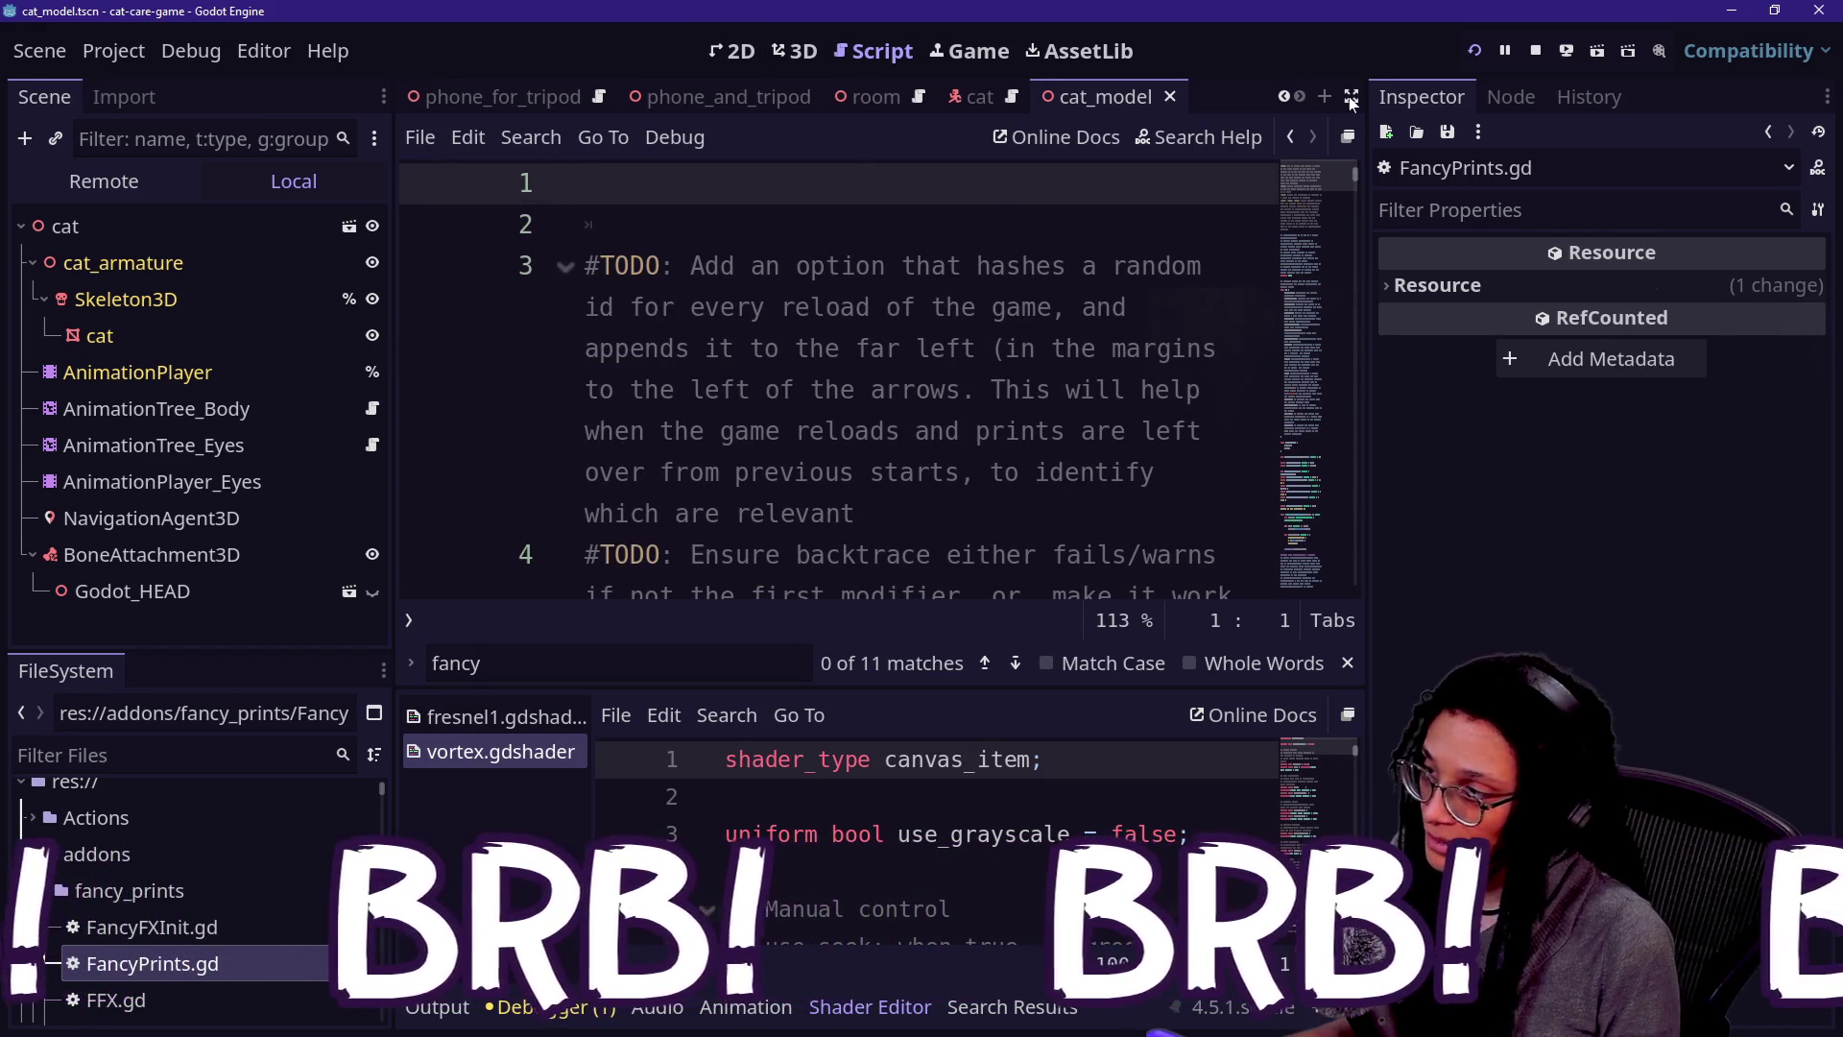
- Close the editor, stopping the running game and discarding the FancyPrints.gd changes
{"action": "left_click", "coordinate": [1820, 10]}
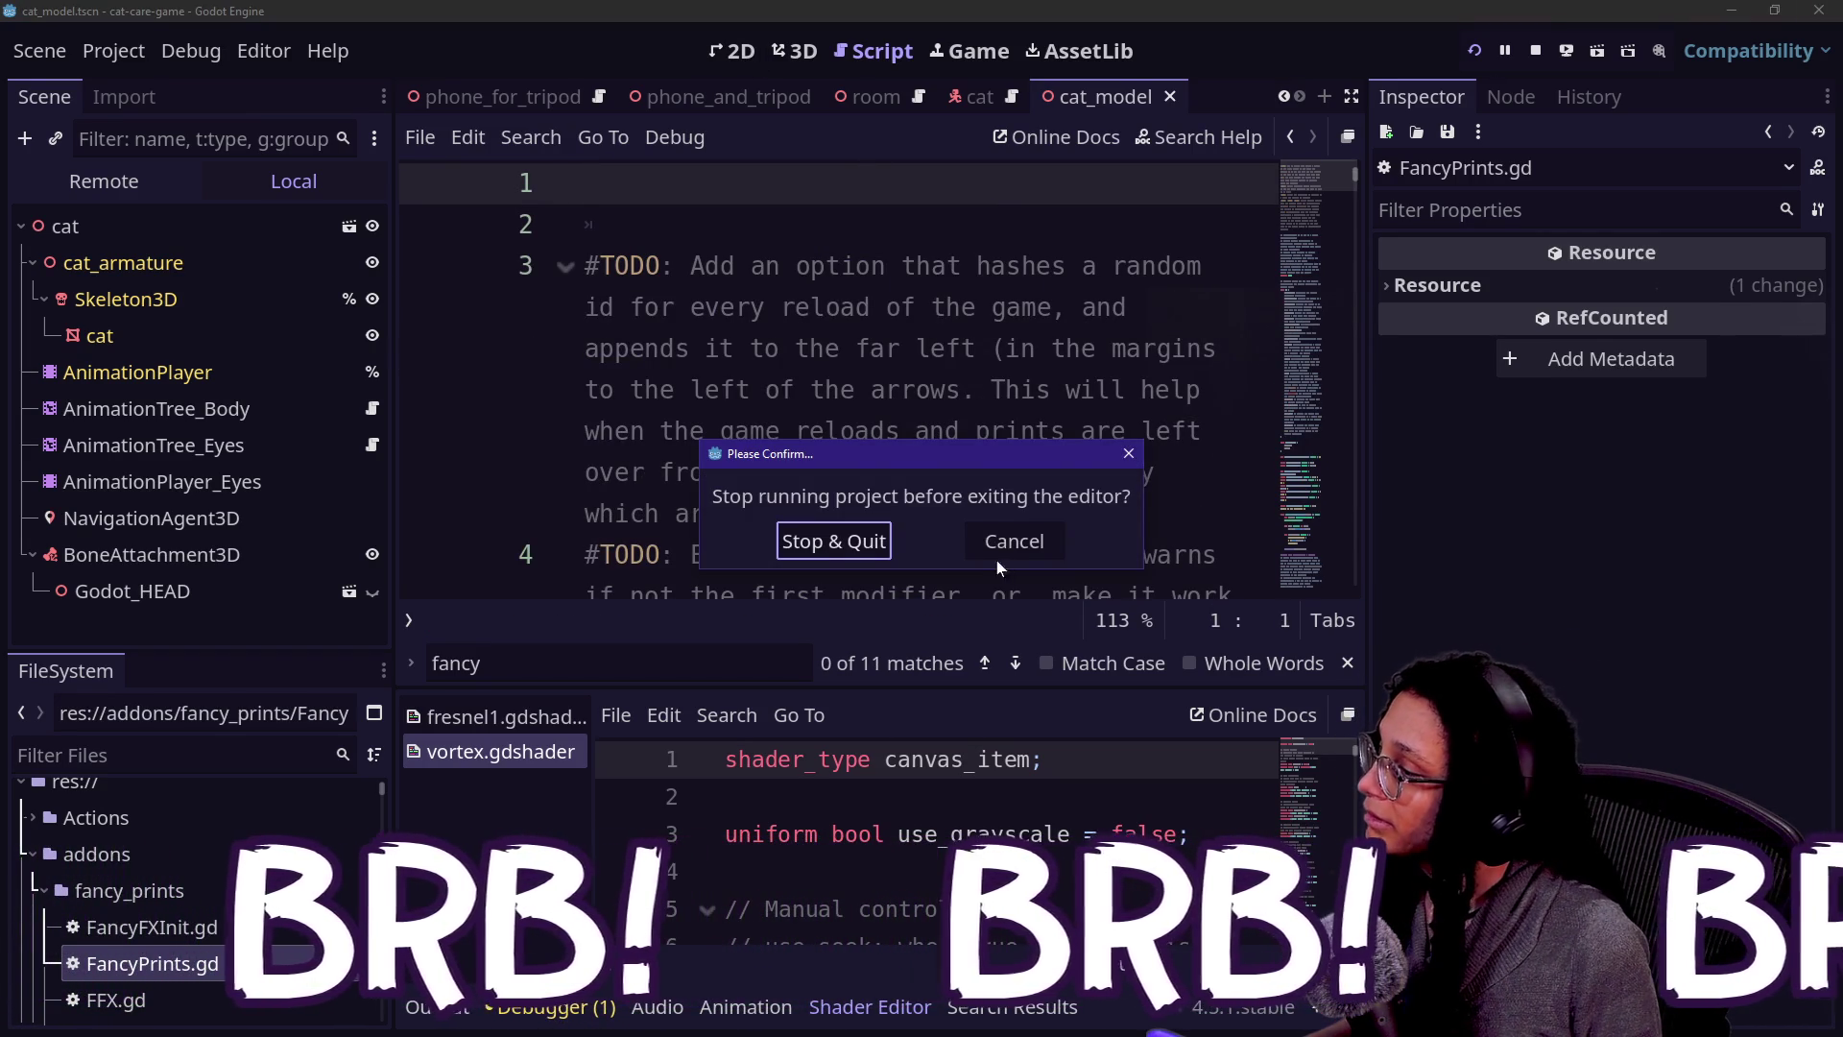
{"action": "left_click", "coordinate": [887, 530]}
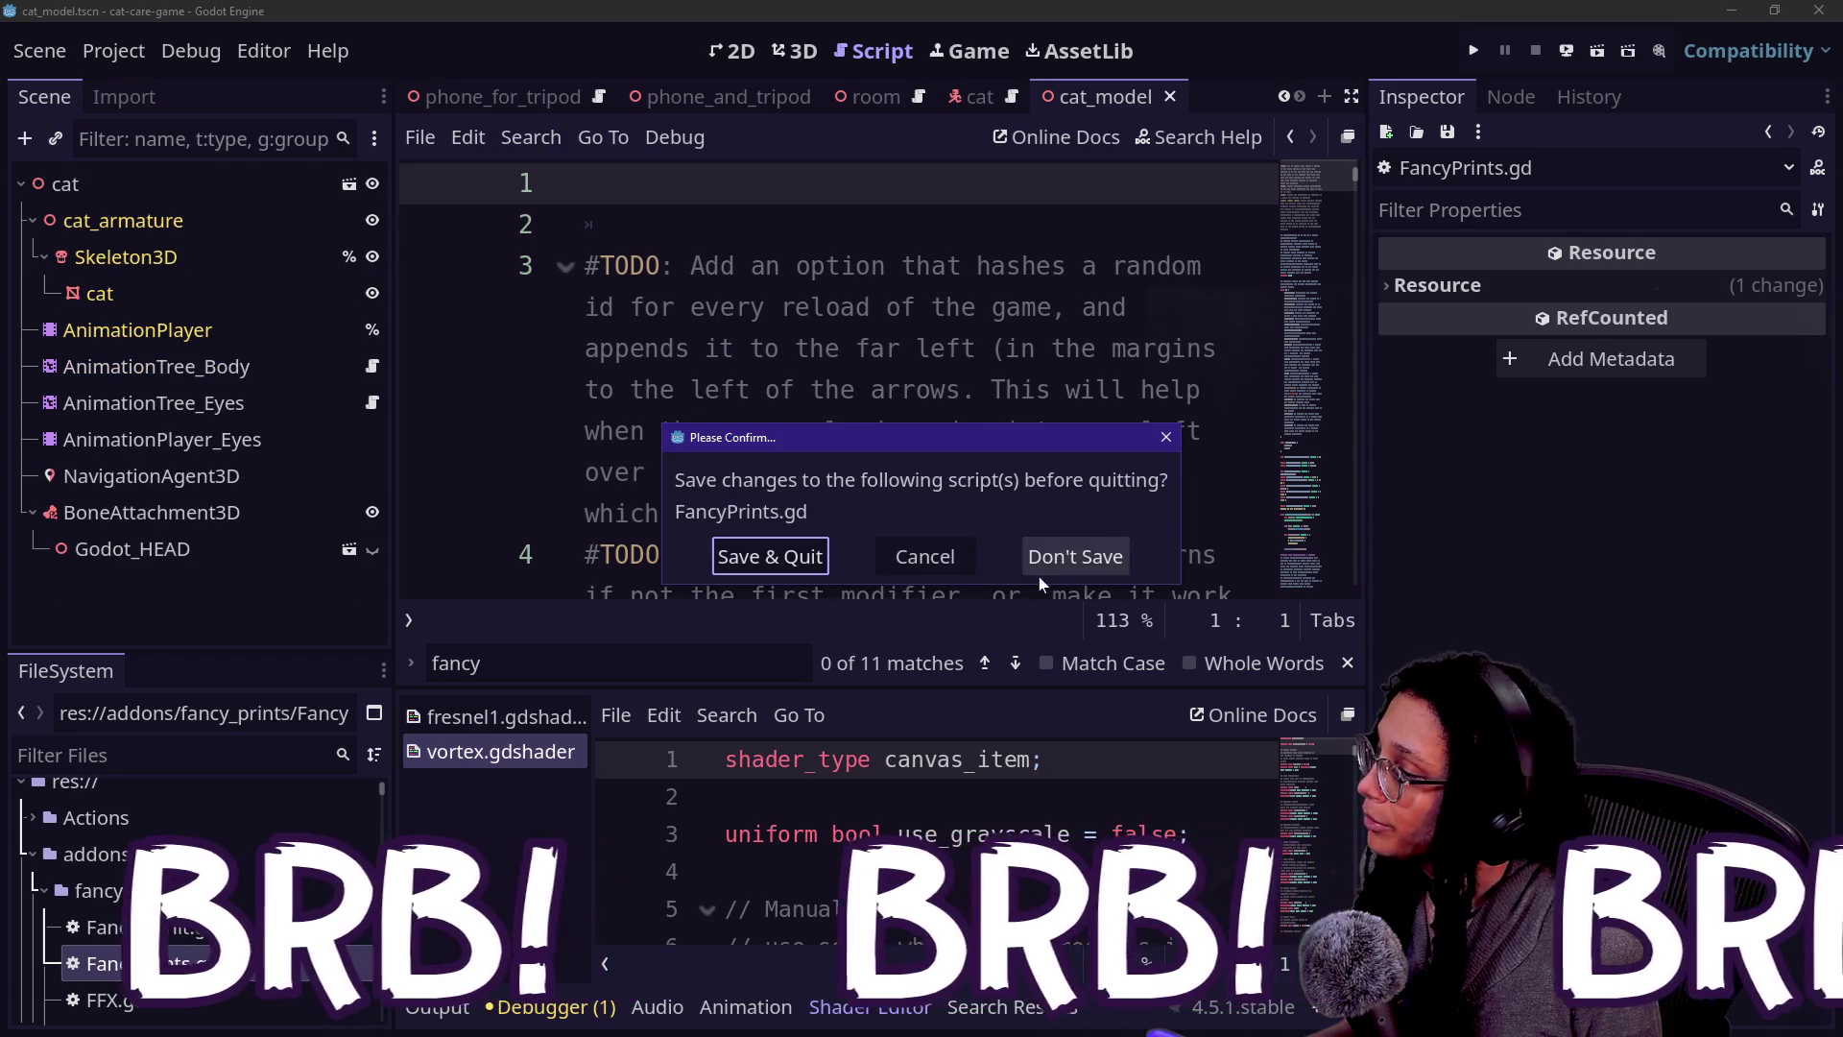
{"action": "left_click", "coordinate": [1052, 566]}
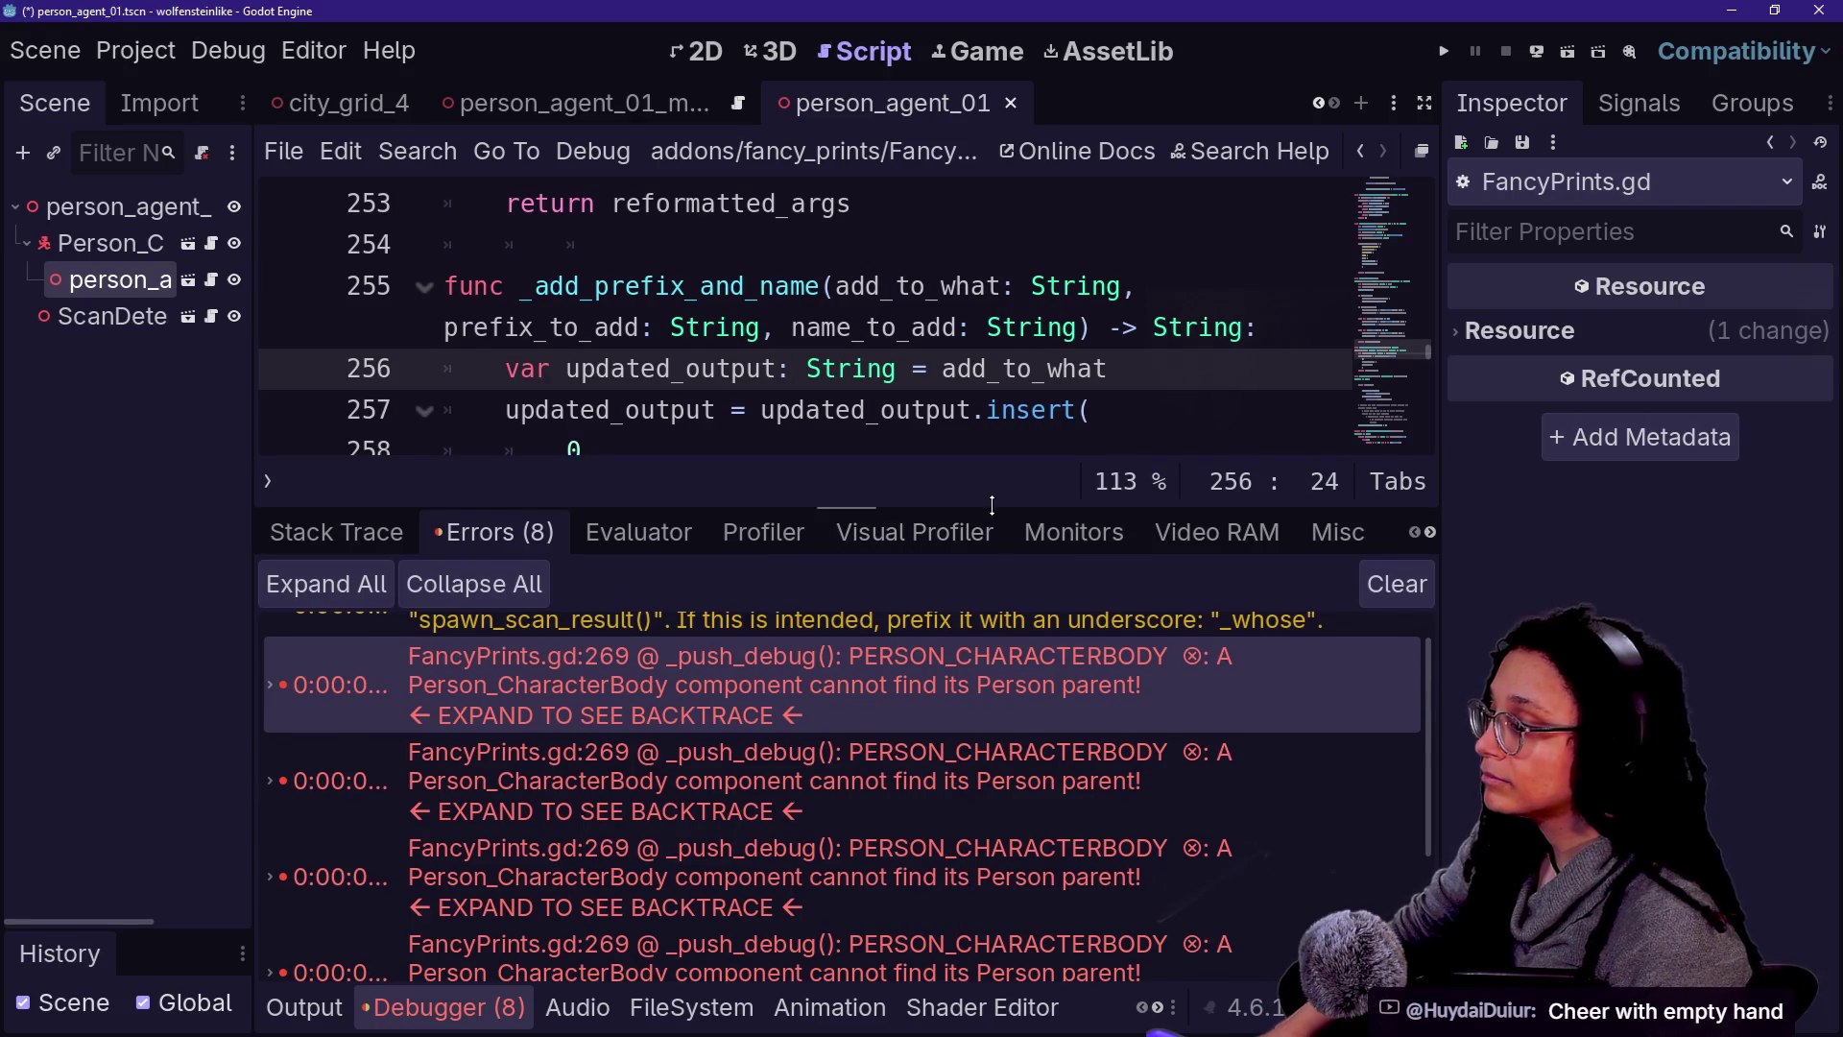
- Enlarge the code view over the error list and go to _add_prefix_and_name's return line
{"action": "left_click_drag", "start_coordinate": [992, 504], "coordinate": [1024, 871]}
{"action": "left_click", "coordinate": [825, 617]}
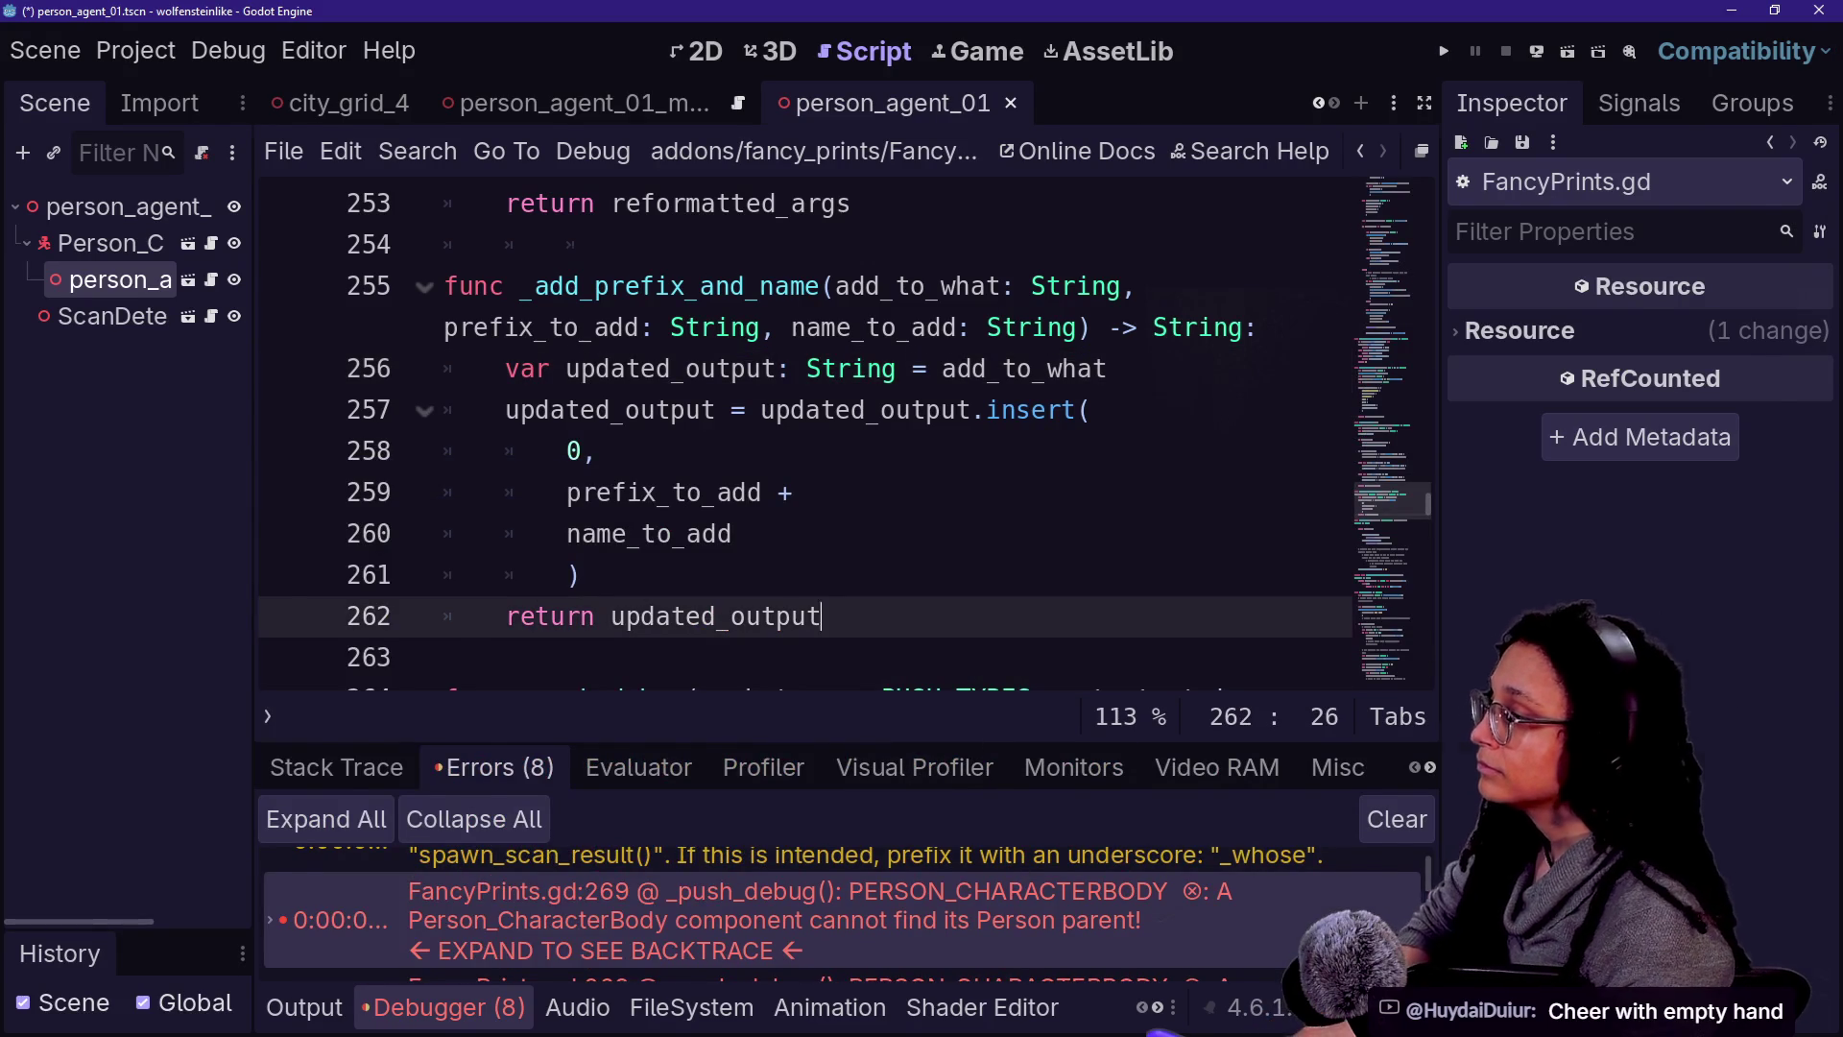
- Show the Output log and open person_characterbody.gd at _ready_person's else branch
{"action": "key", "text": "ctrl+shift+F11"}
{"action": "left_click", "coordinate": [331, 534]}
{"action": "key", "text": "alt+o"}
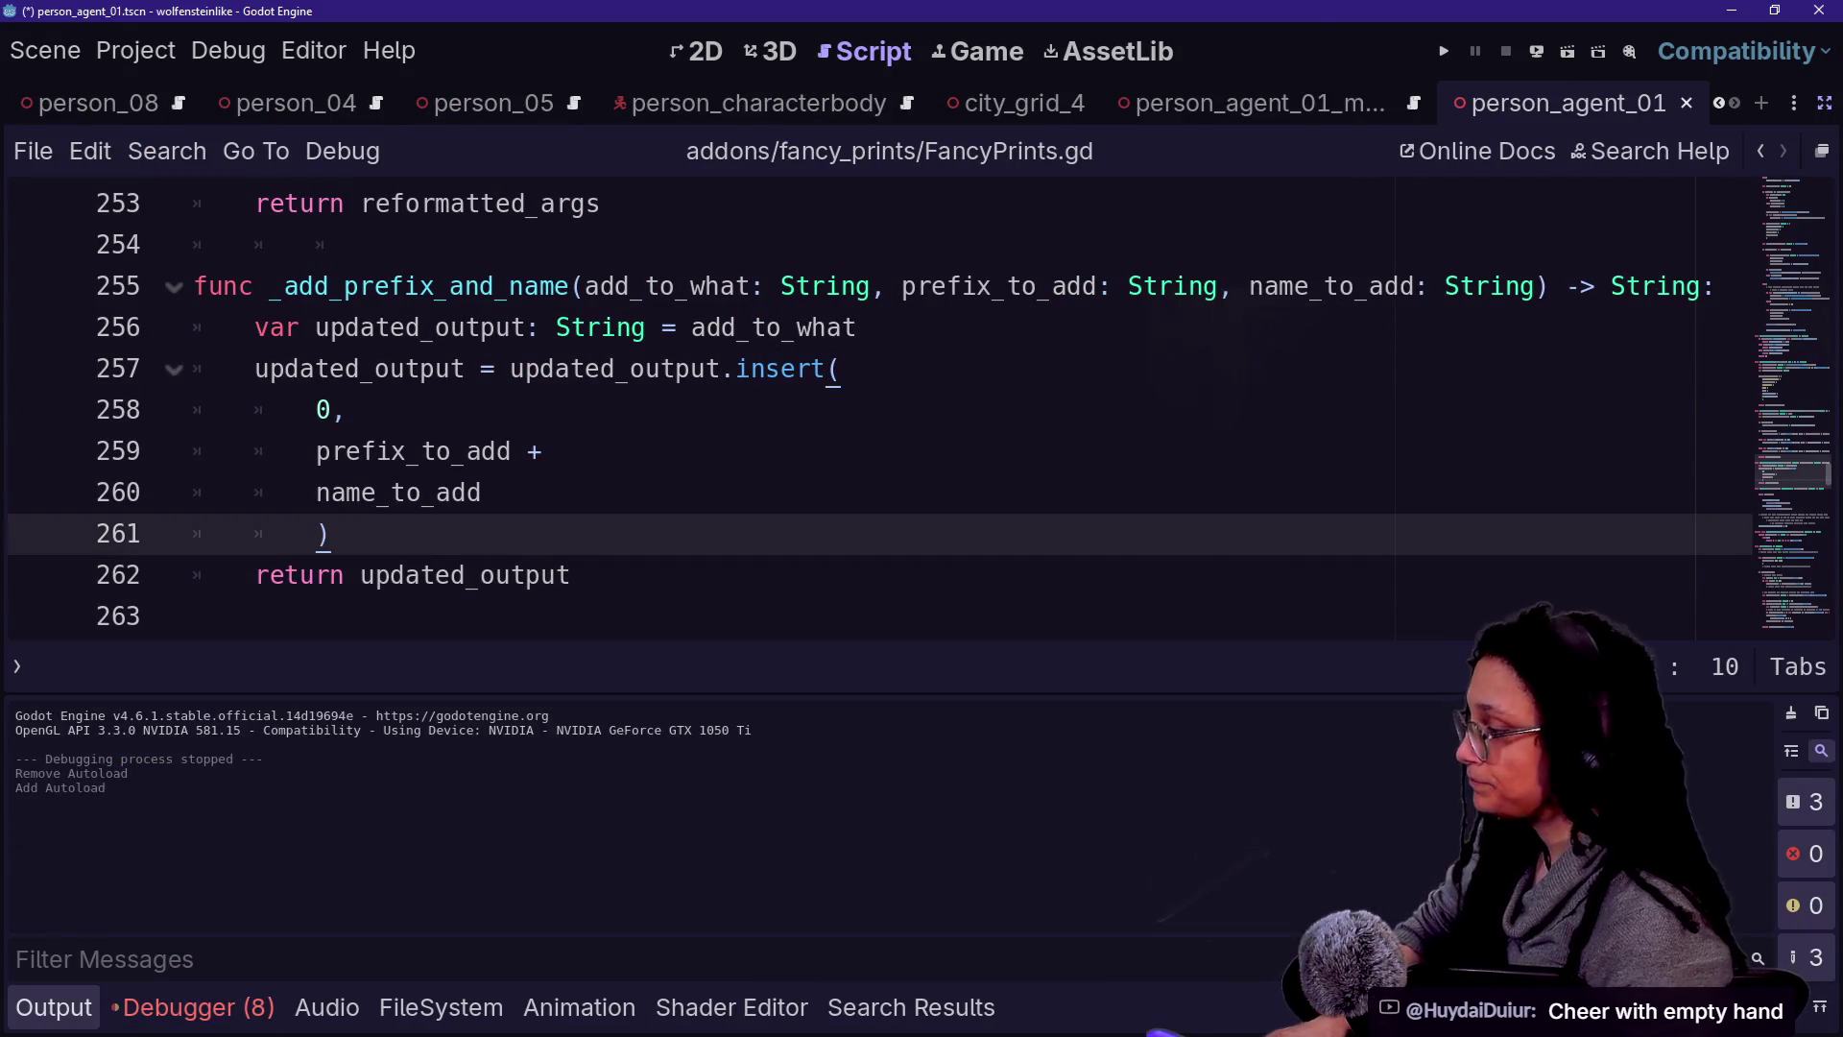
{"action": "left_click", "coordinate": [758, 102]}
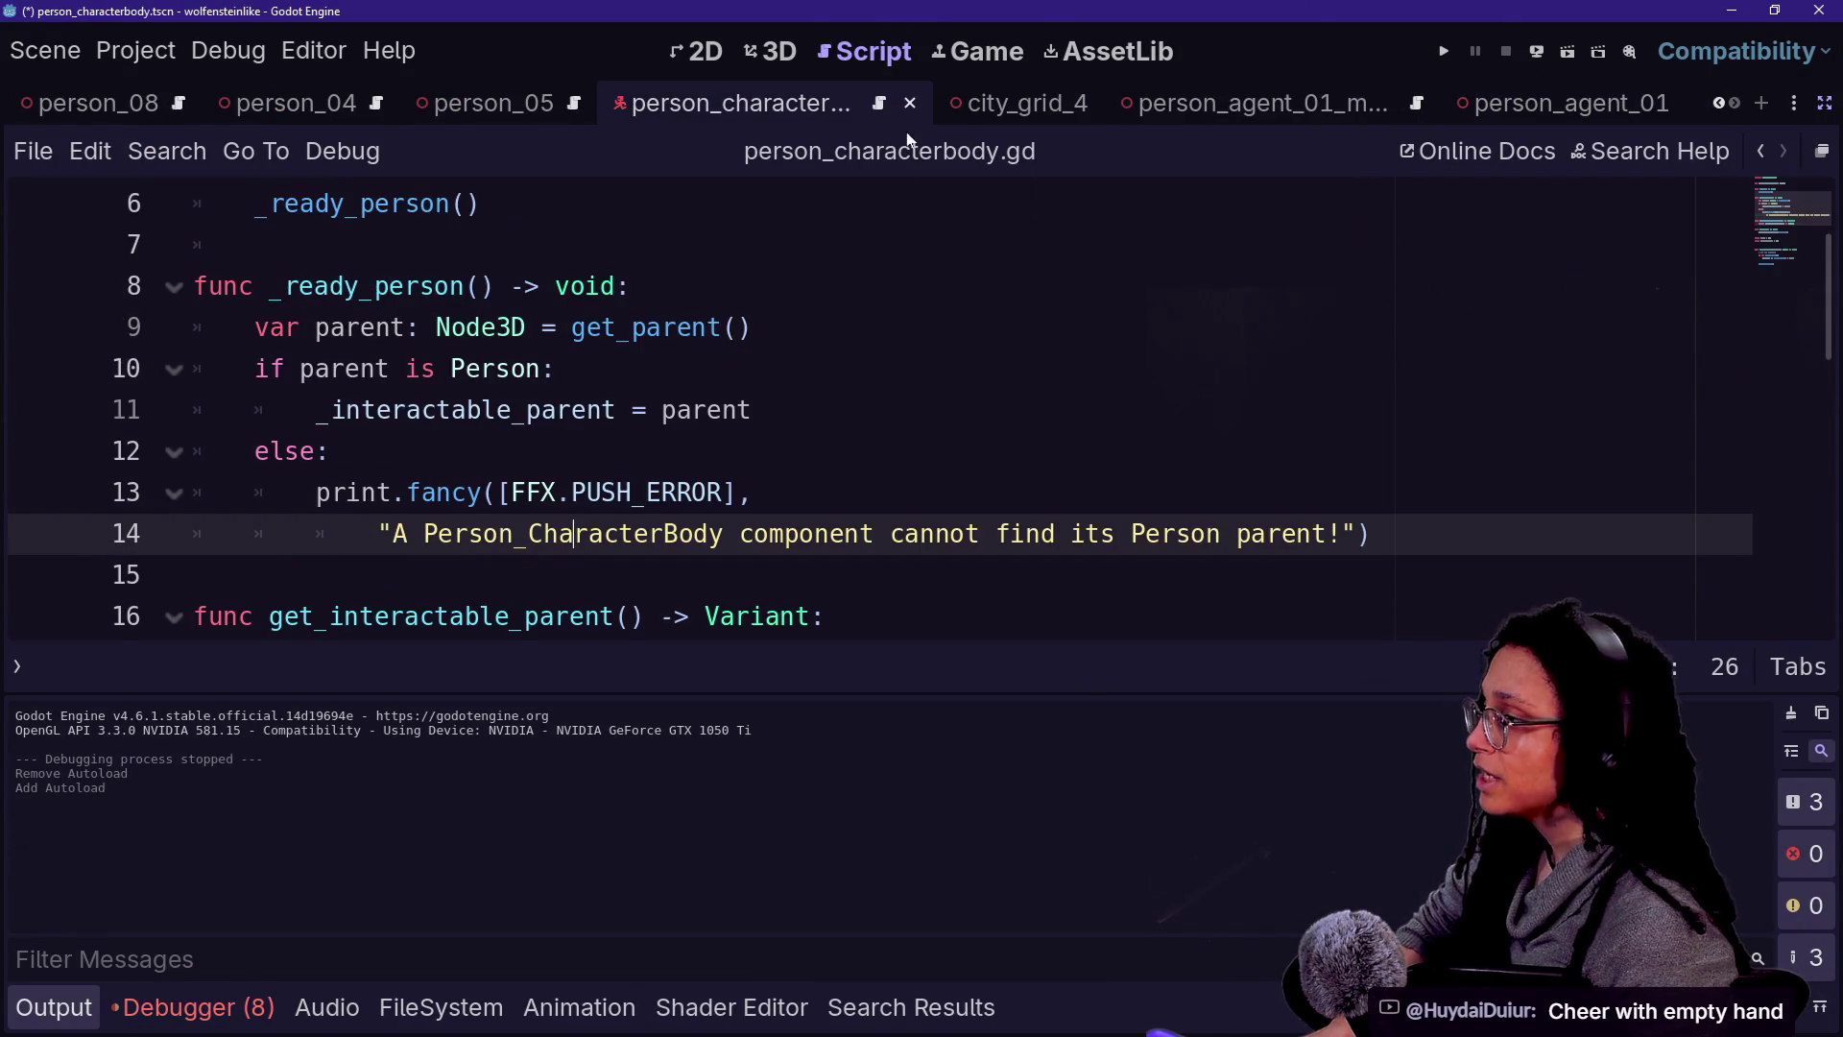
{"action": "left_click", "coordinate": [1825, 103]}
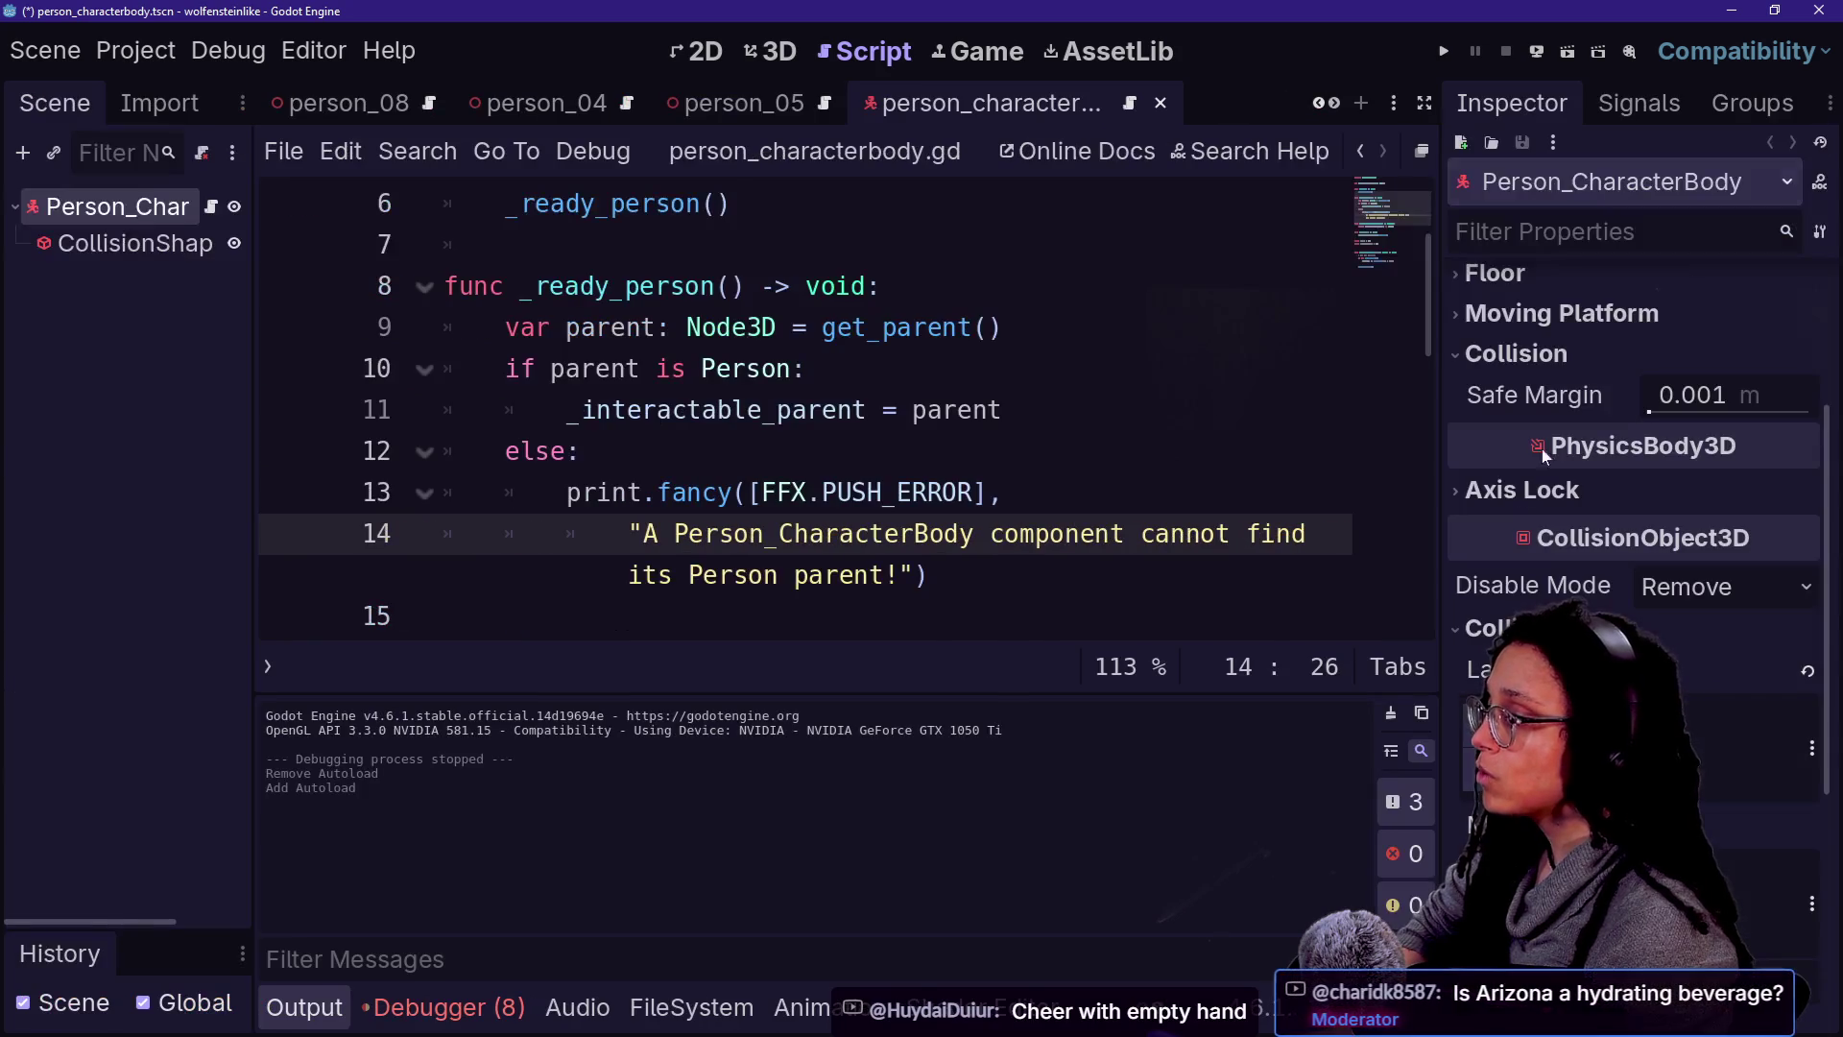
{"action": "left_click", "coordinate": [582, 451]}
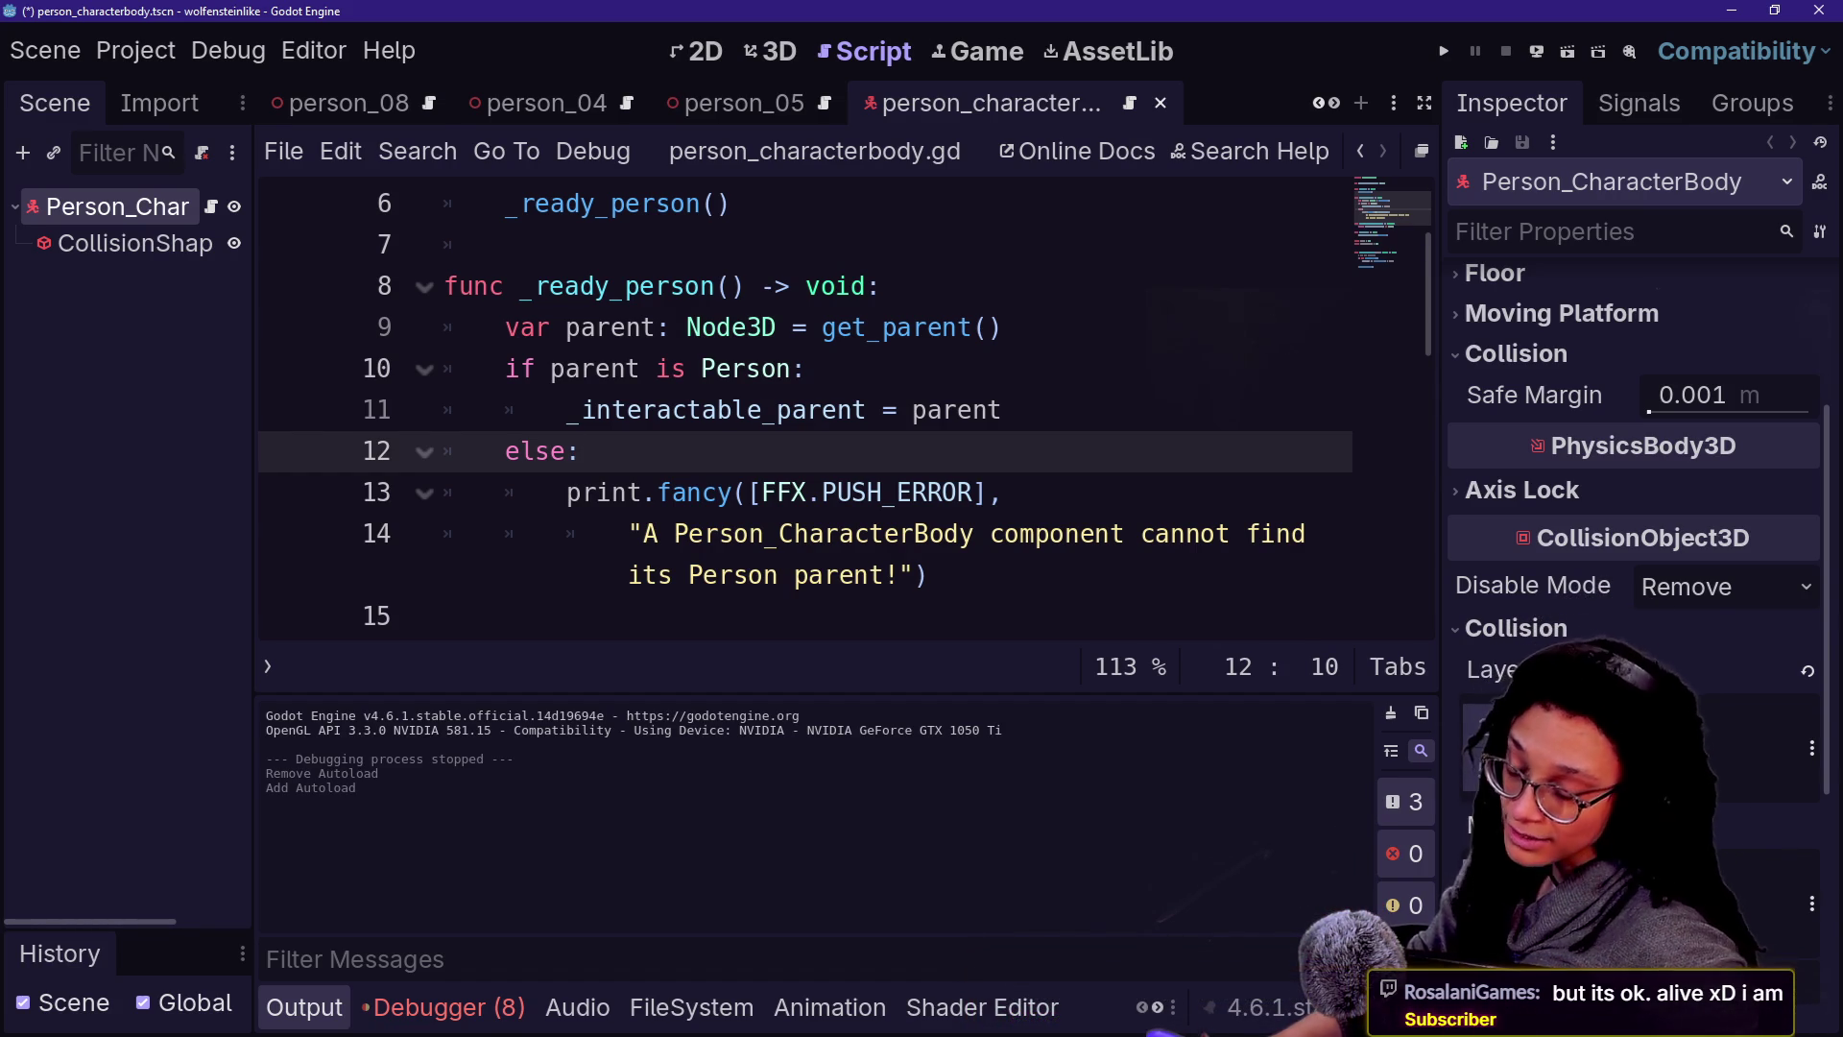
- Read person_characterbody.gd from the missing-parent error down to get_interactable_parent and interact()
{"action": "key", "text": "Down"}
{"action": "key", "text": "Down"}
{"action": "key", "text": "Down"}
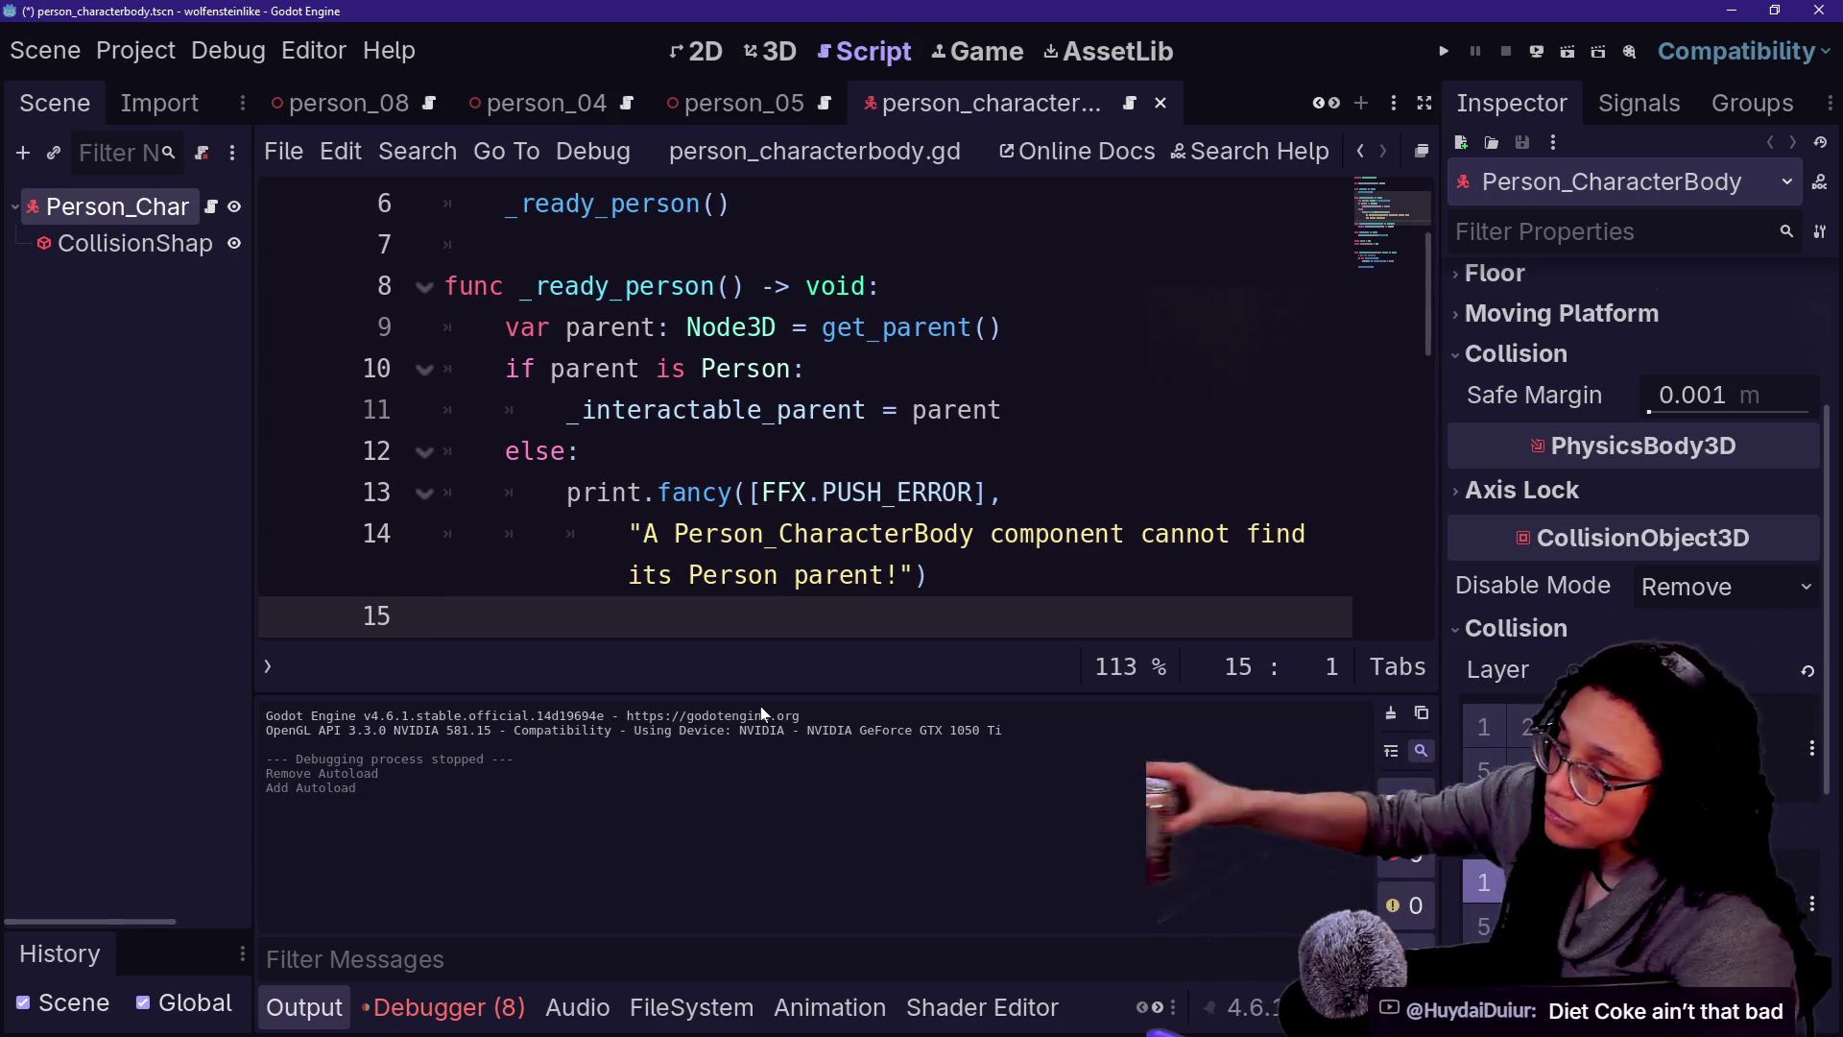
{"action": "left_click", "coordinate": [765, 534]}
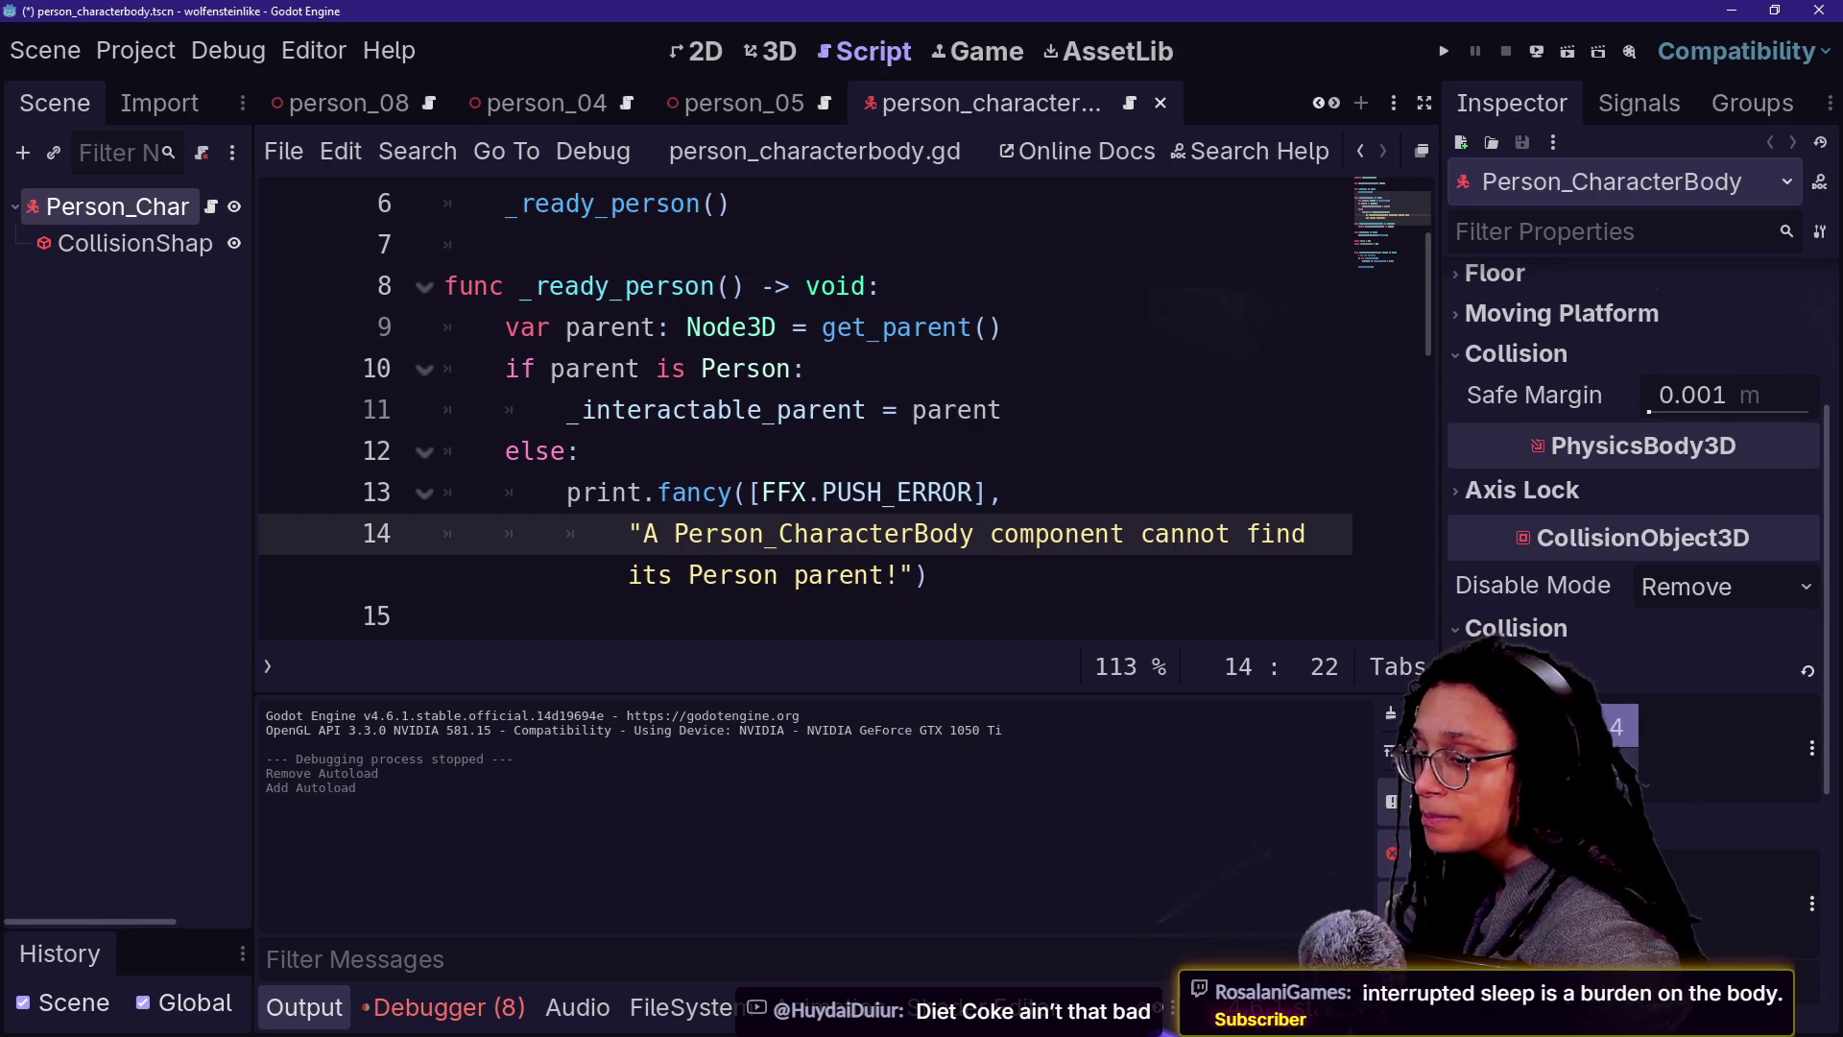
{"action": "key", "text": "Down"}
{"action": "key", "text": "Down"}
{"action": "key", "text": "Down"}
{"action": "key", "text": "Down"}
{"action": "key", "text": "Up"}
{"action": "key", "text": "Up"}
{"action": "key", "text": "Up"}
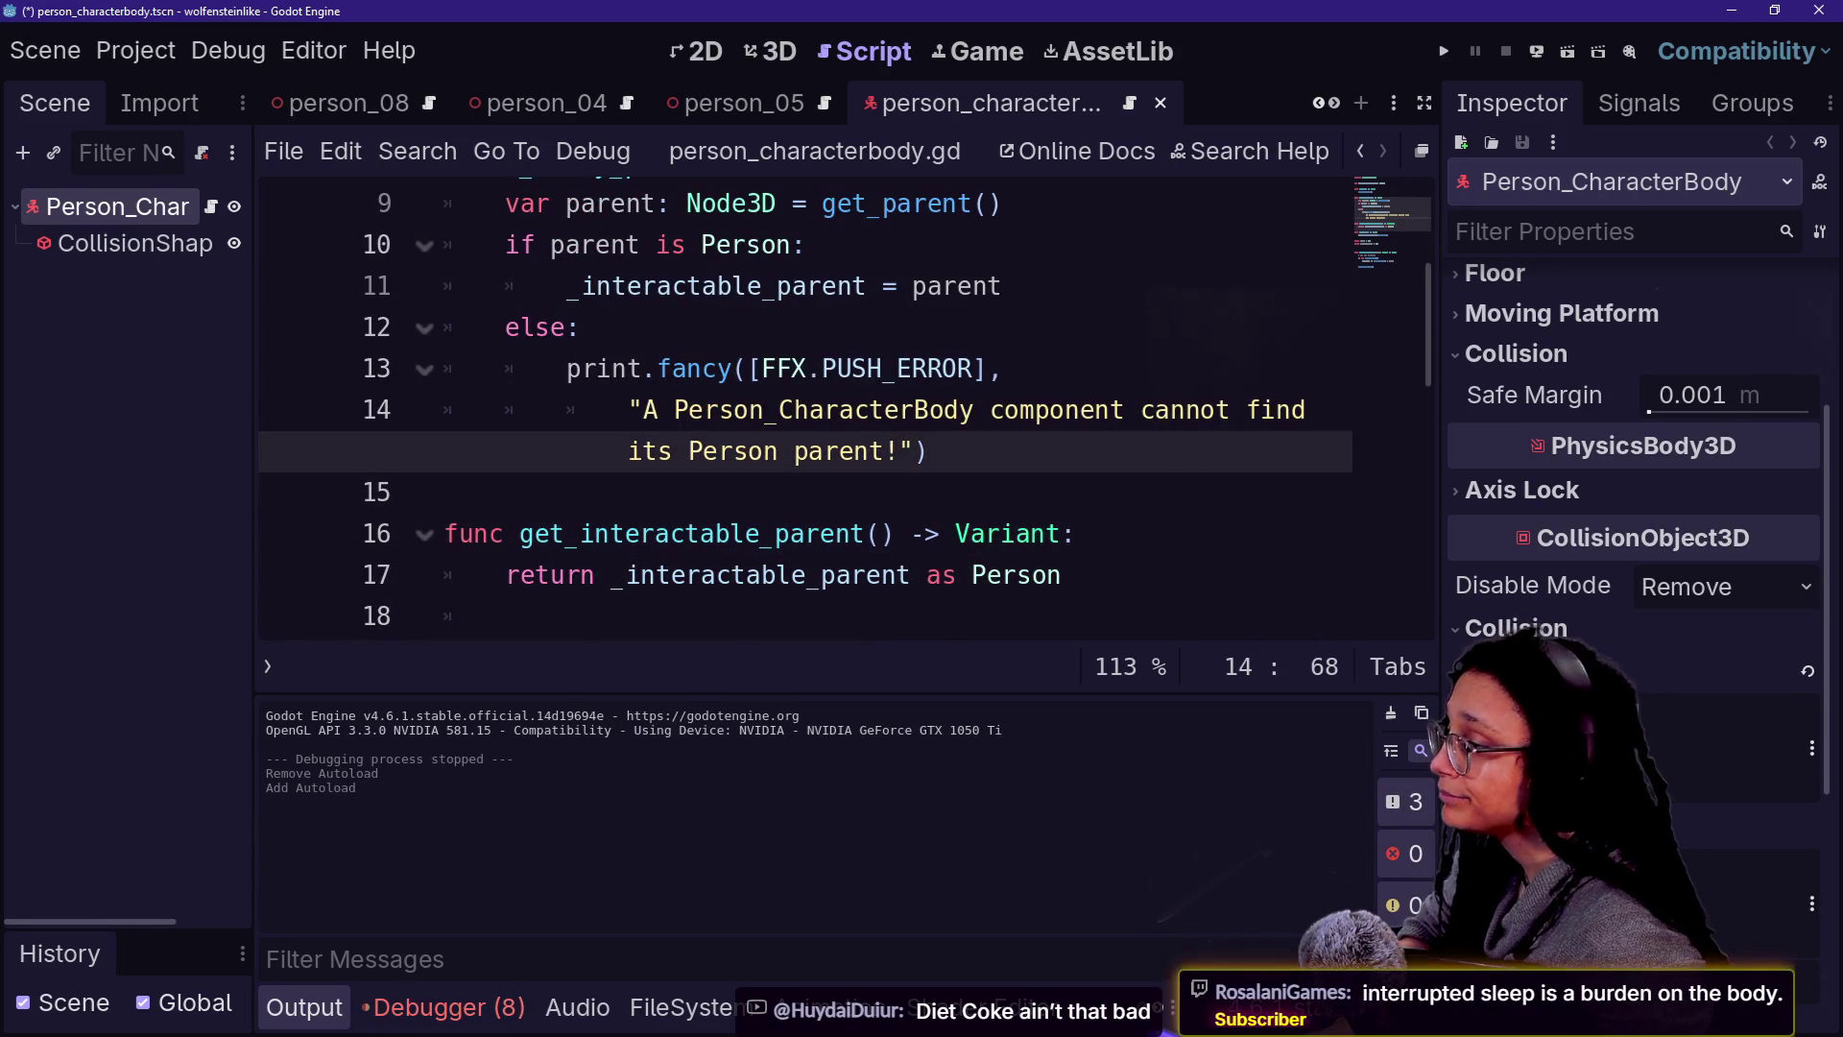
{"action": "scroll", "coordinate": [807, 403], "scroll_direction": "up", "scroll_amount": 1}
{"action": "scroll", "coordinate": [759, 614], "scroll_direction": "up", "scroll_amount": 1}
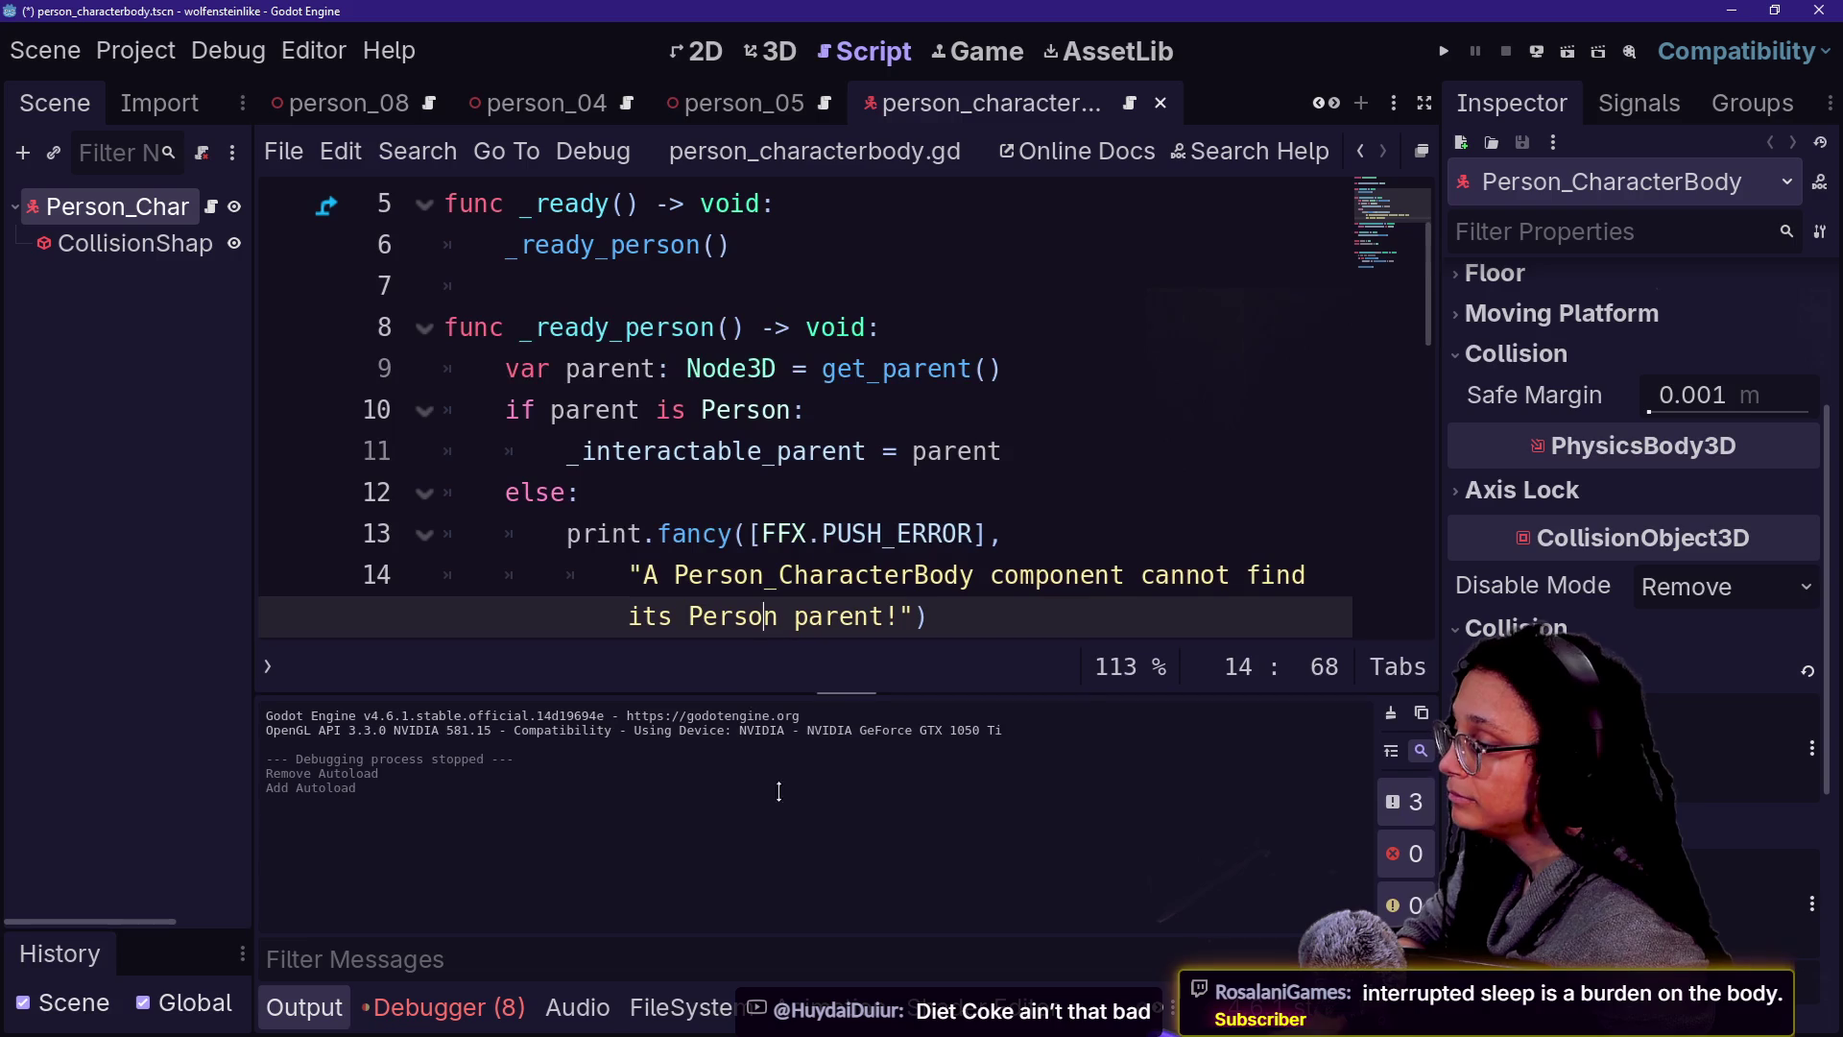
- Hide the bottom panel and switch to the 3D view of the scene
{"action": "left_click", "coordinate": [884, 616]}
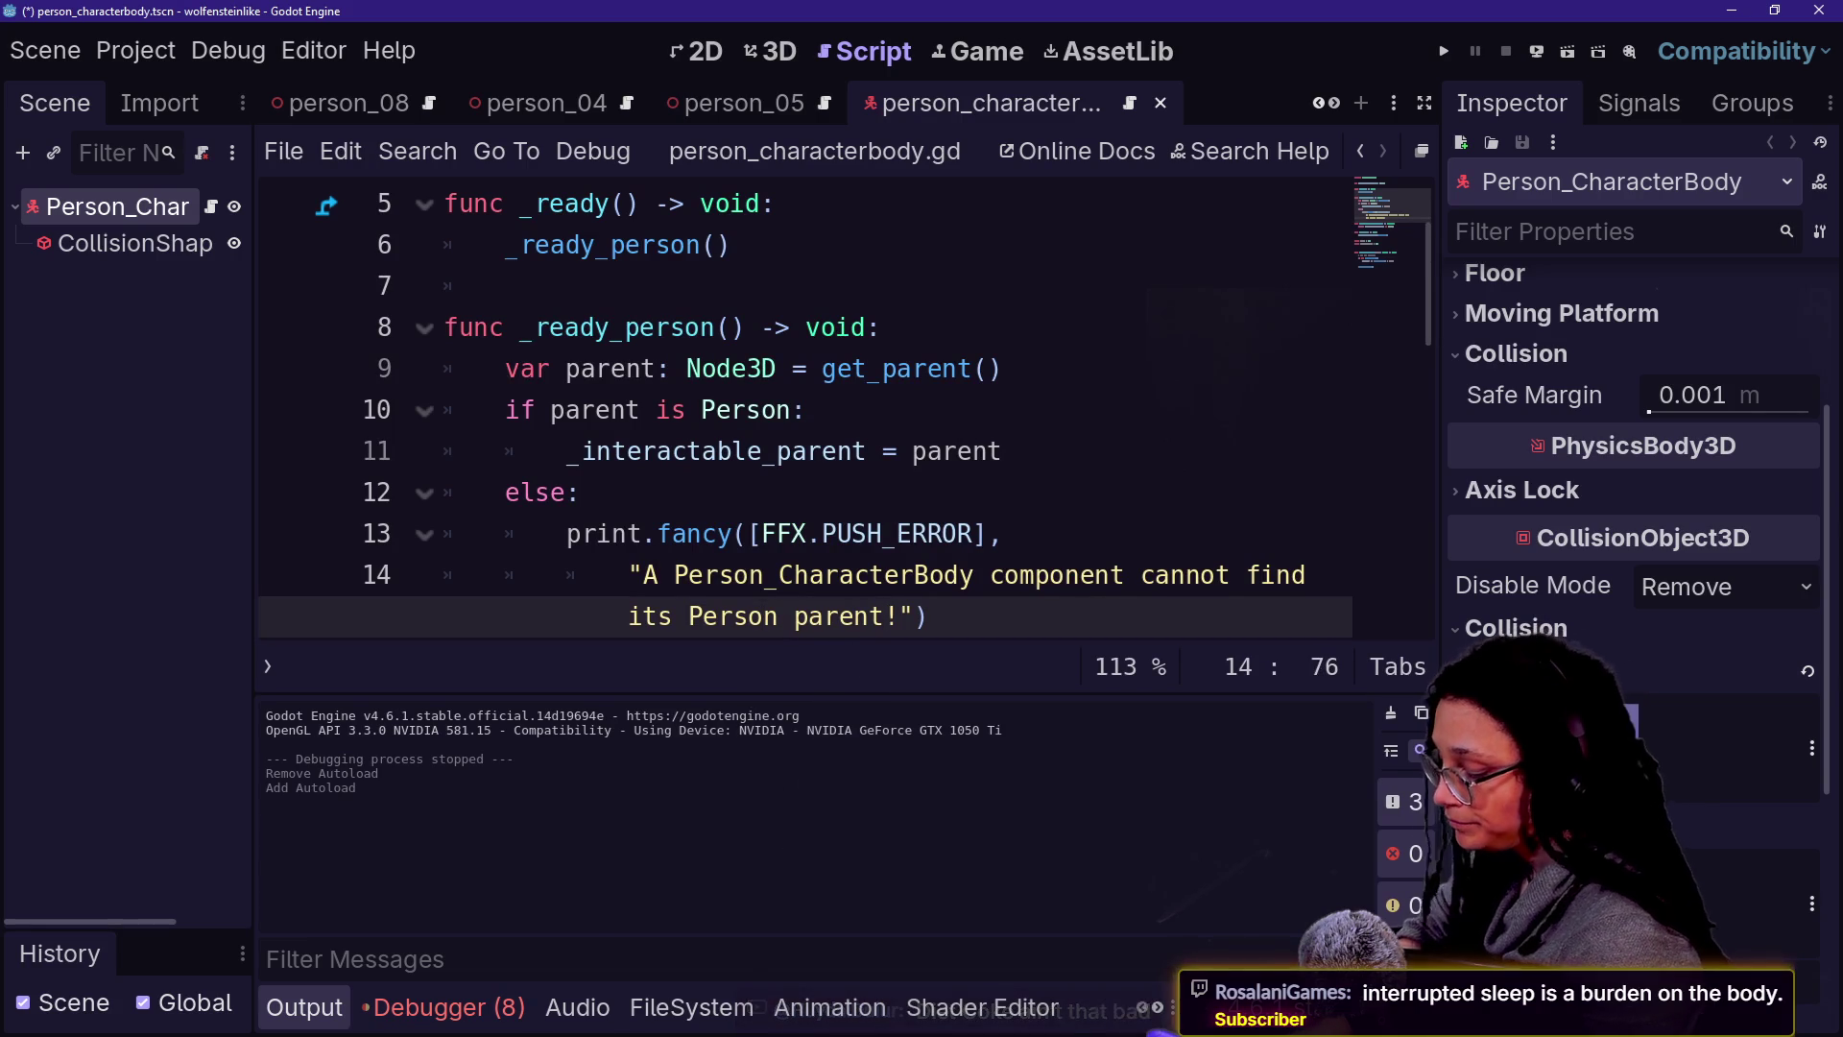
{"action": "key", "text": "ctrl+j"}
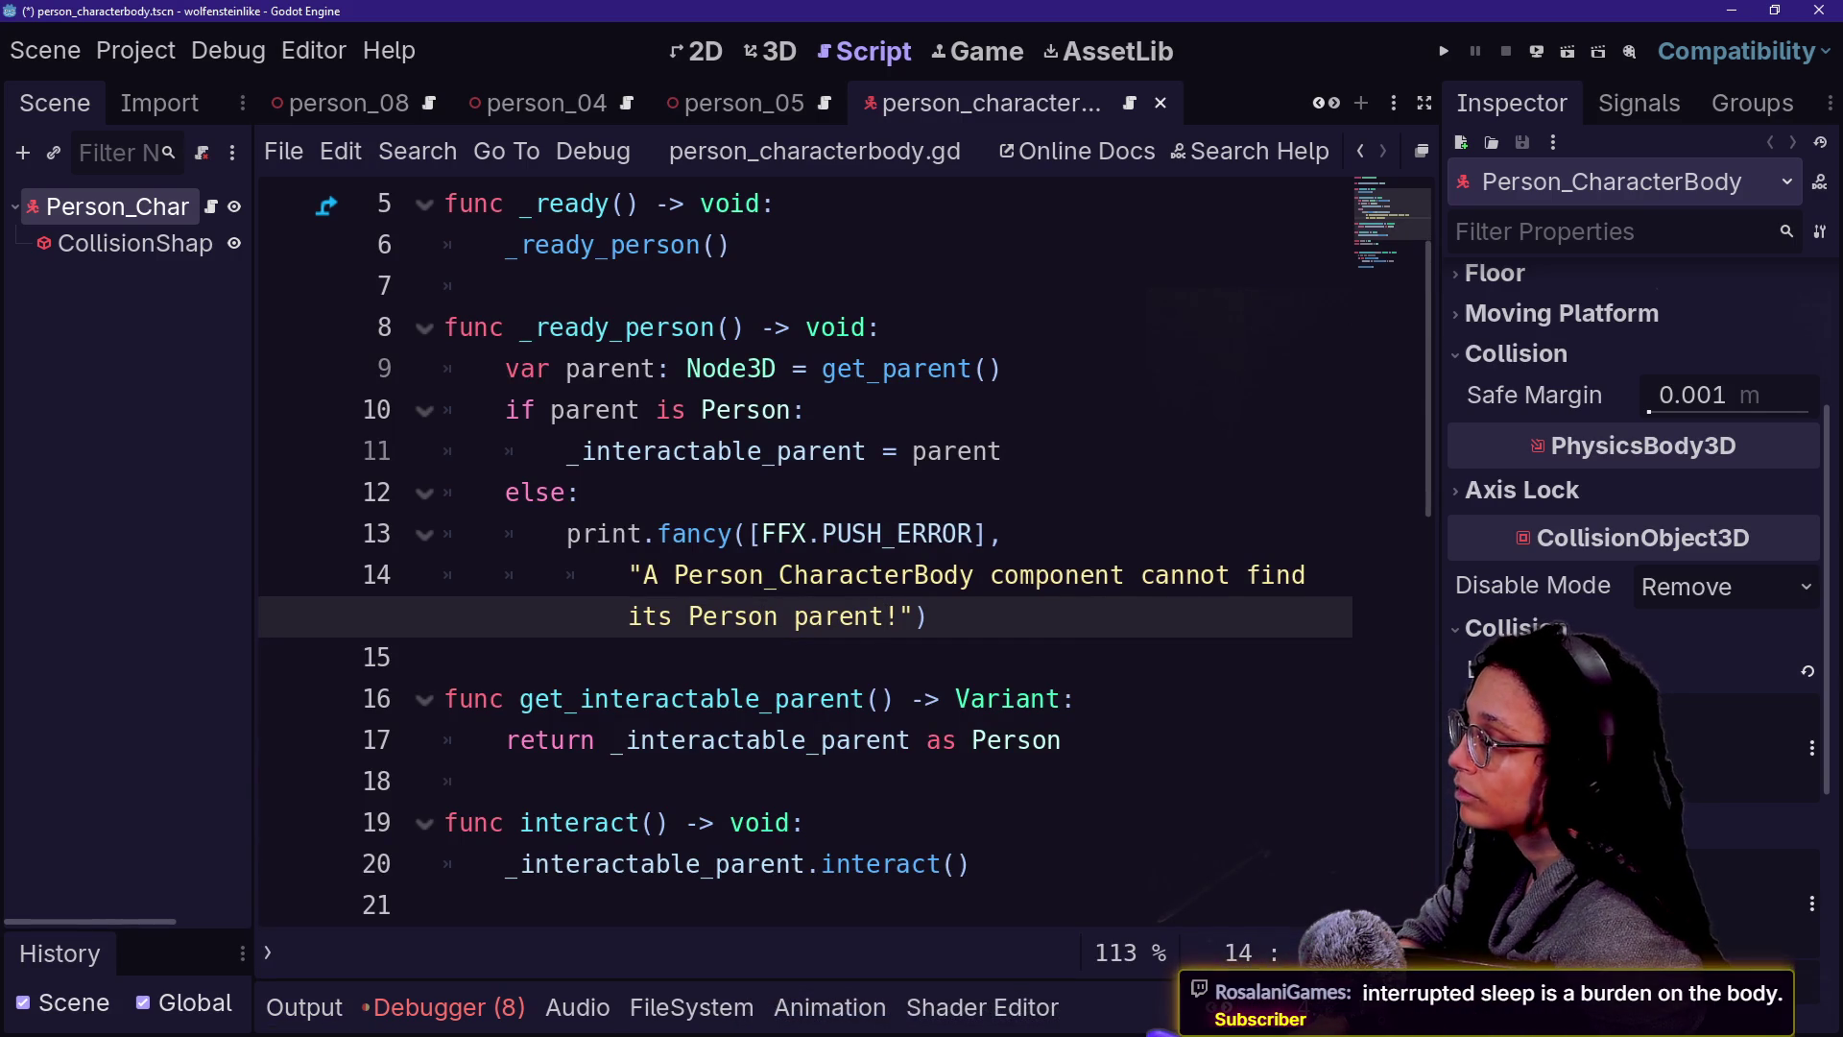
{"action": "key", "text": "ctrl+F2"}
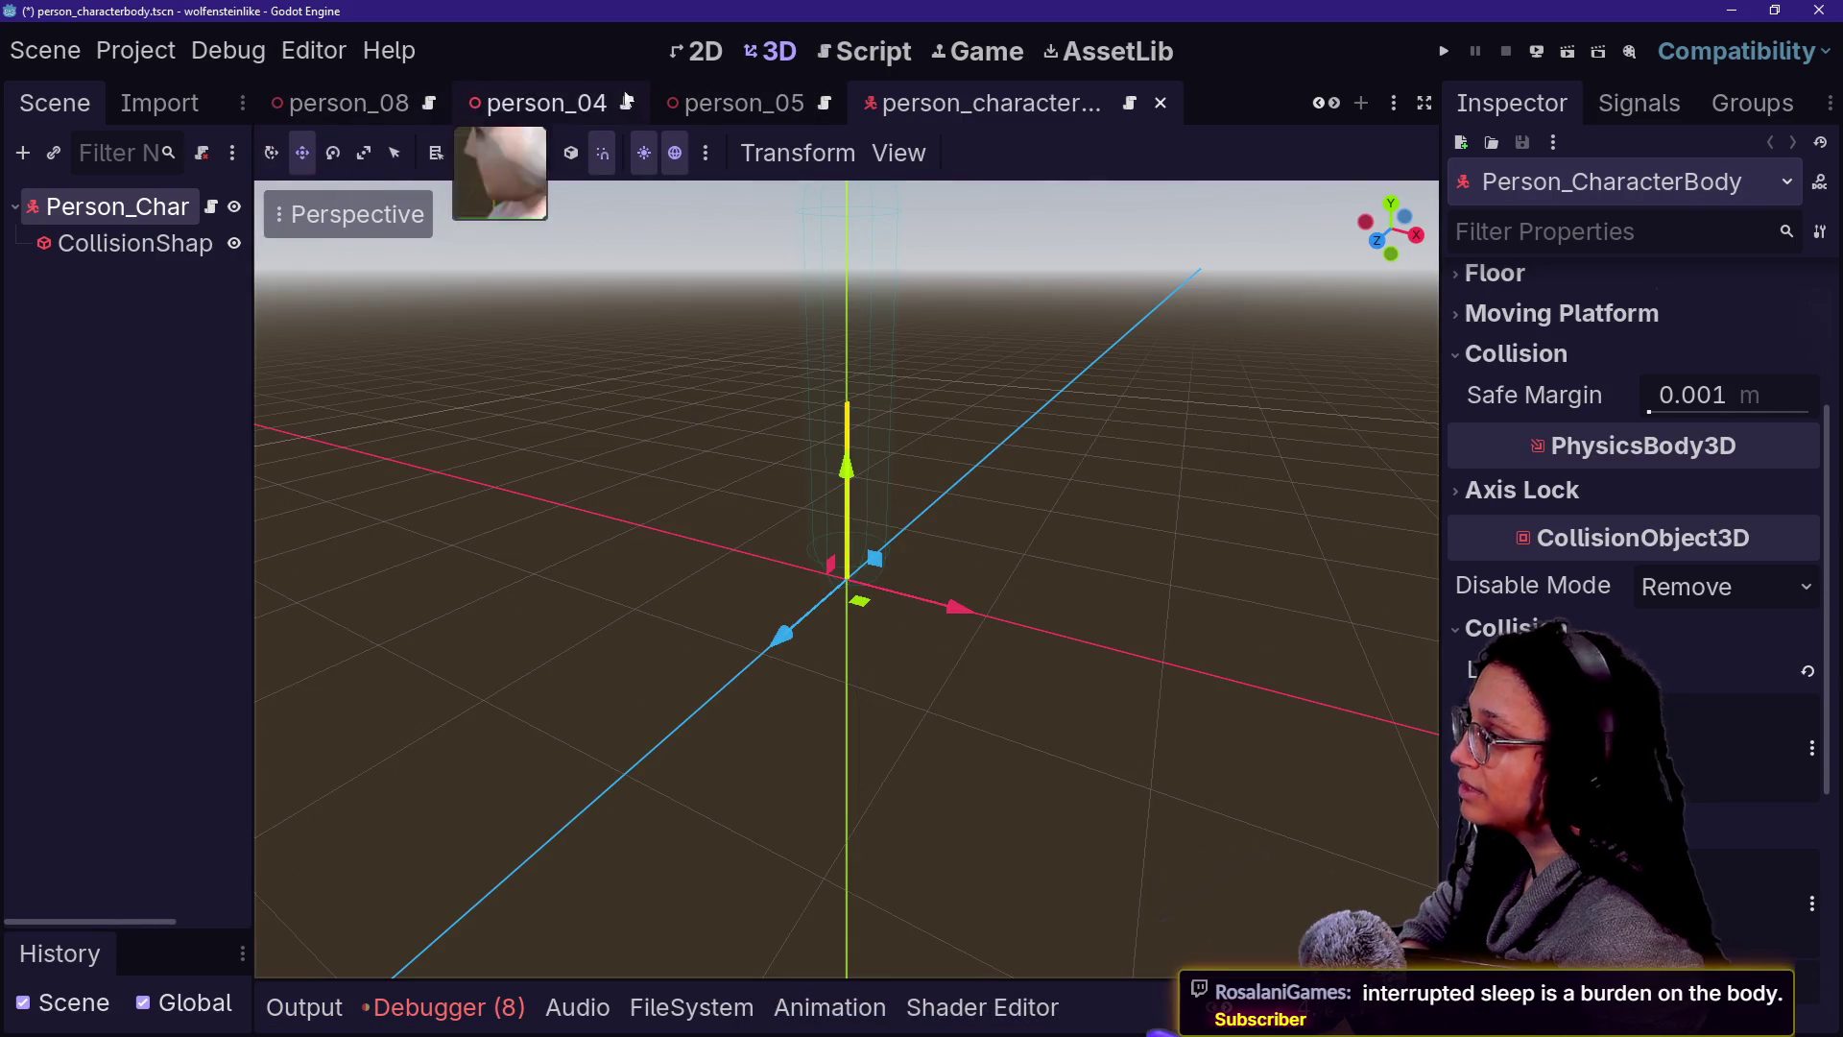
- Browse the person_05, person_characterbody and person_agent_00 scene tabs
{"action": "left_click", "coordinate": [696, 110]}
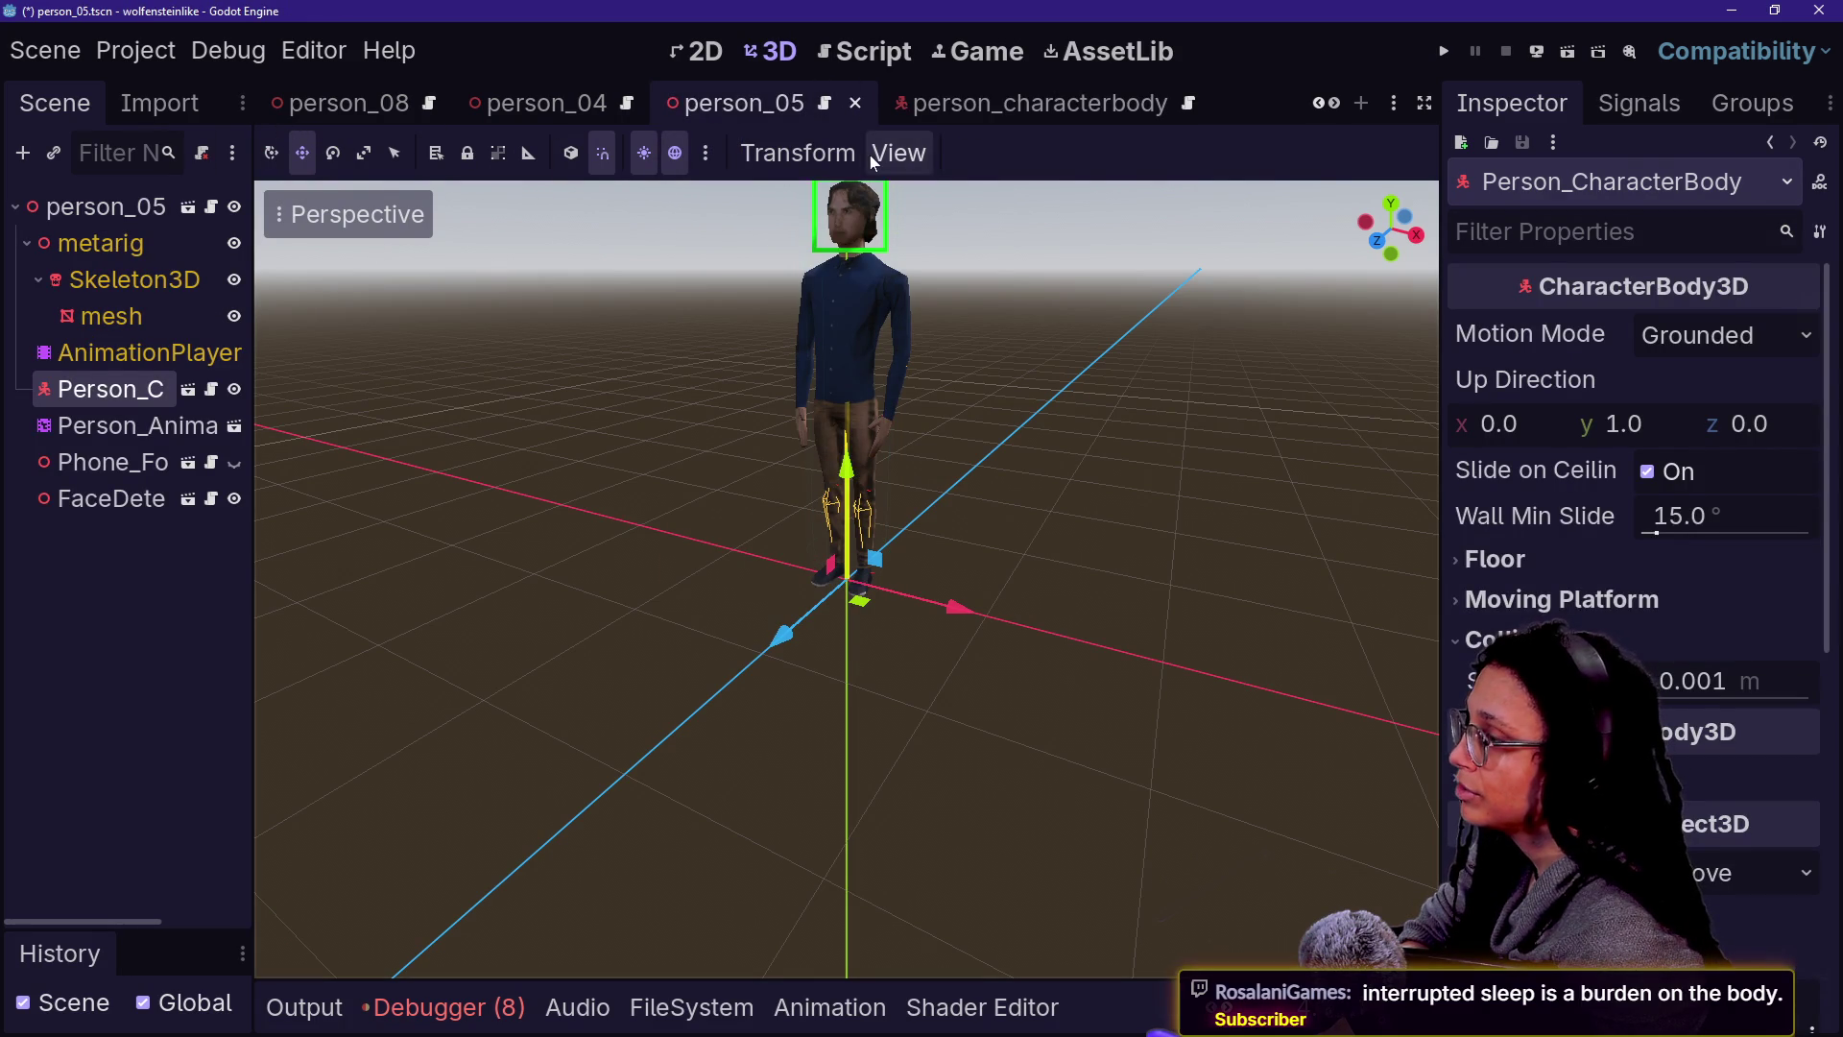
{"action": "left_click", "coordinate": [977, 115]}
{"action": "scroll", "coordinate": [975, 112], "scroll_direction": "up", "scroll_amount": 3}
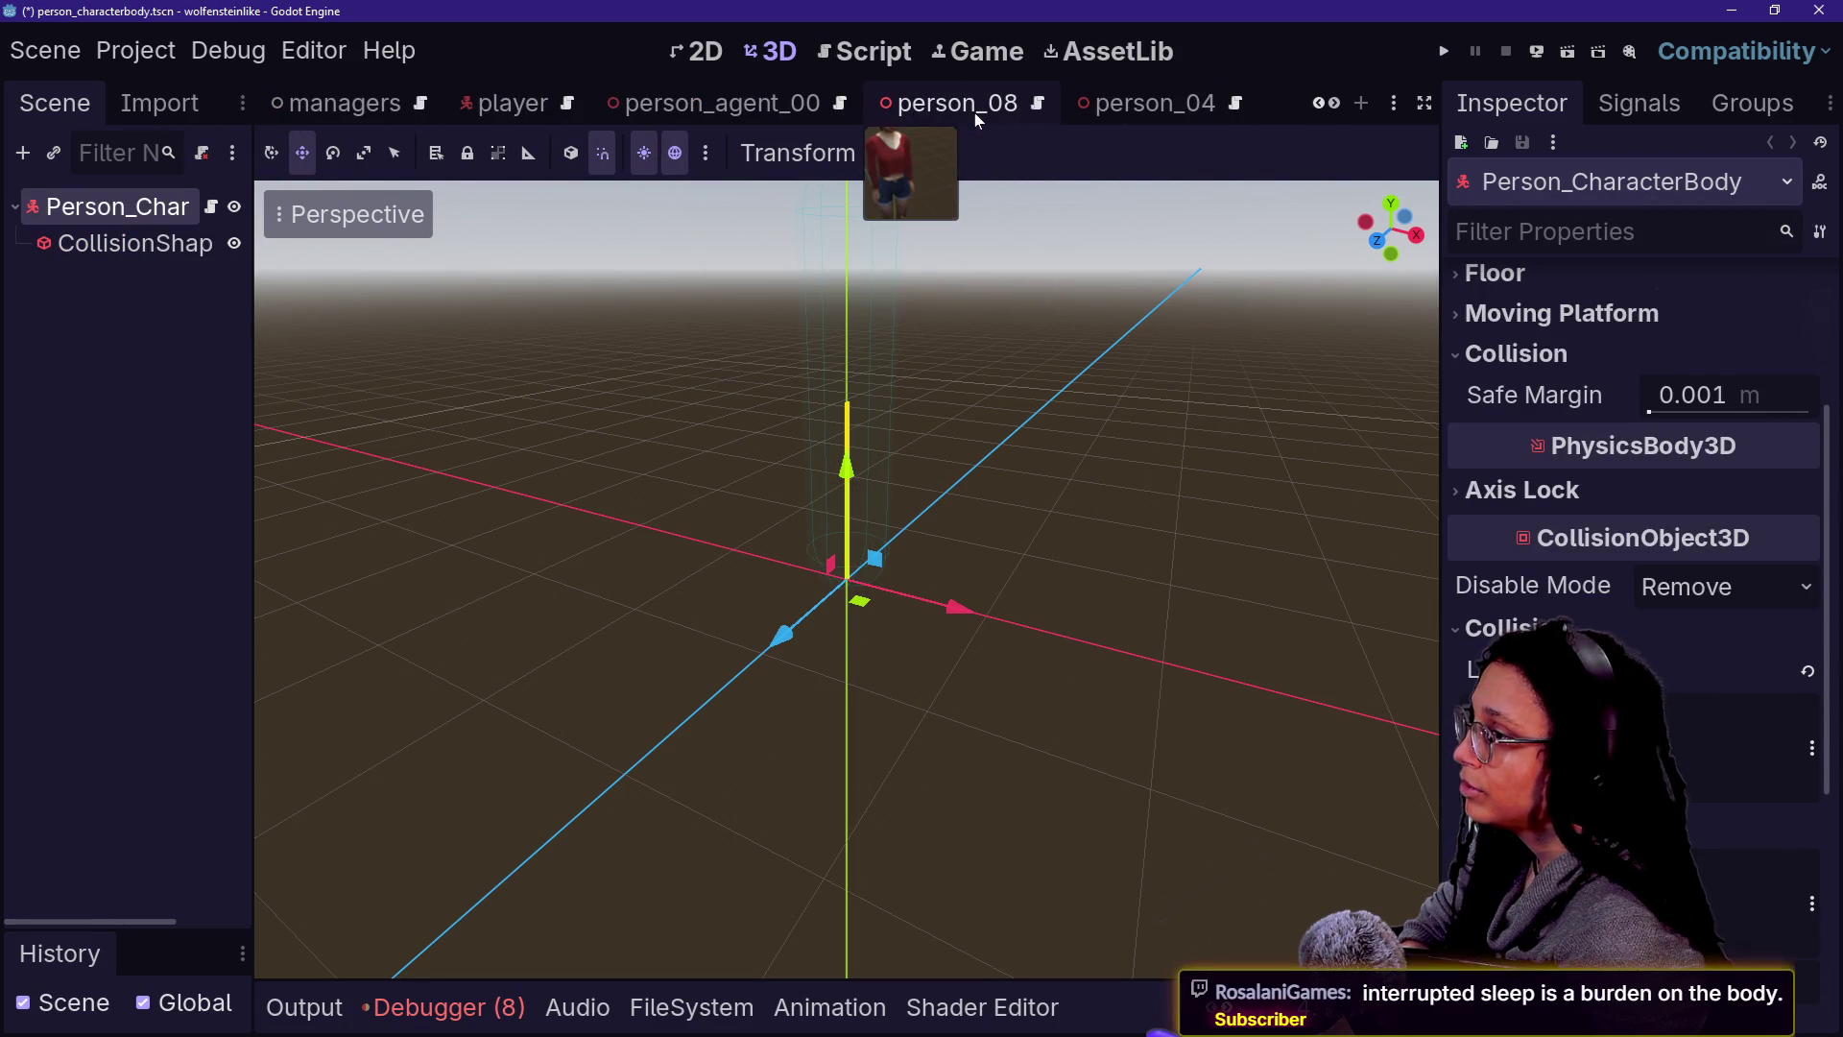
{"action": "left_click", "coordinate": [716, 107]}
{"action": "scroll", "coordinate": [804, 108], "scroll_direction": "up", "scroll_amount": 4}
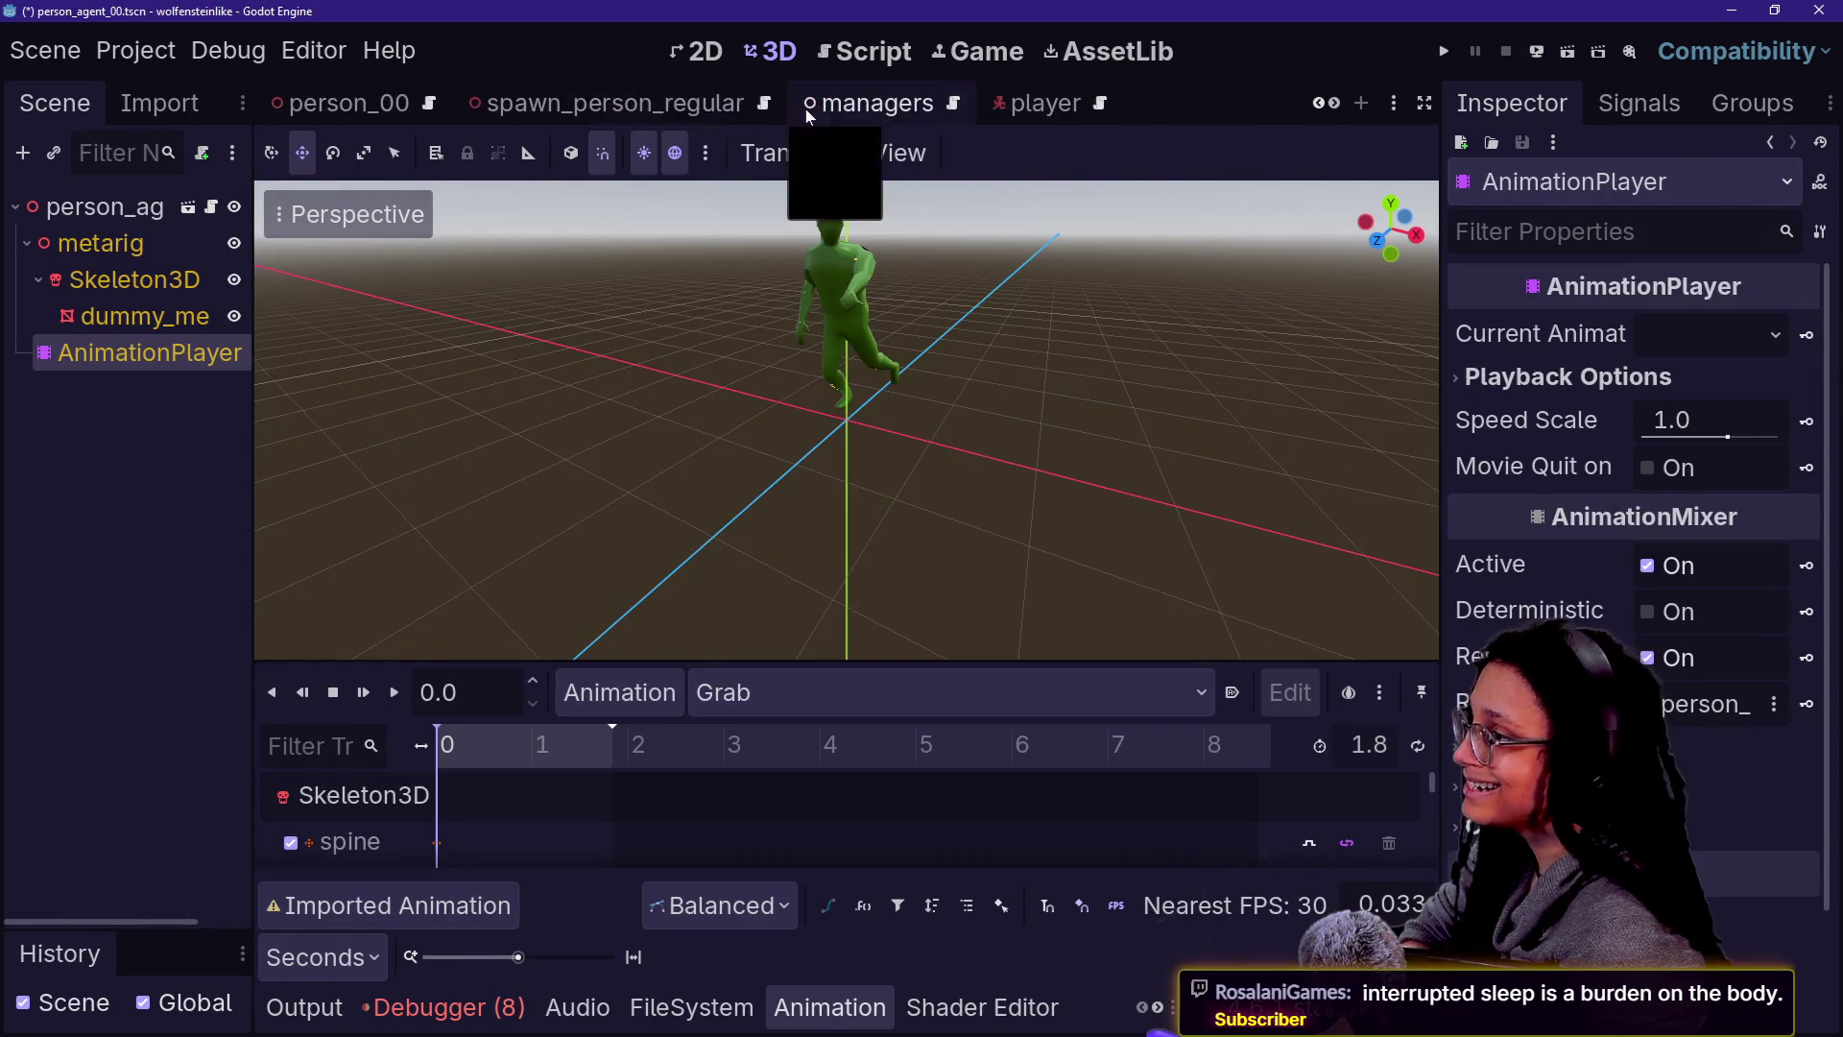
{"action": "scroll", "coordinate": [914, 100], "scroll_direction": "up", "scroll_amount": 3}
- Switch to the spawn_person_agent scene and bring up the quick-open file search
{"action": "left_click", "coordinate": [662, 115]}
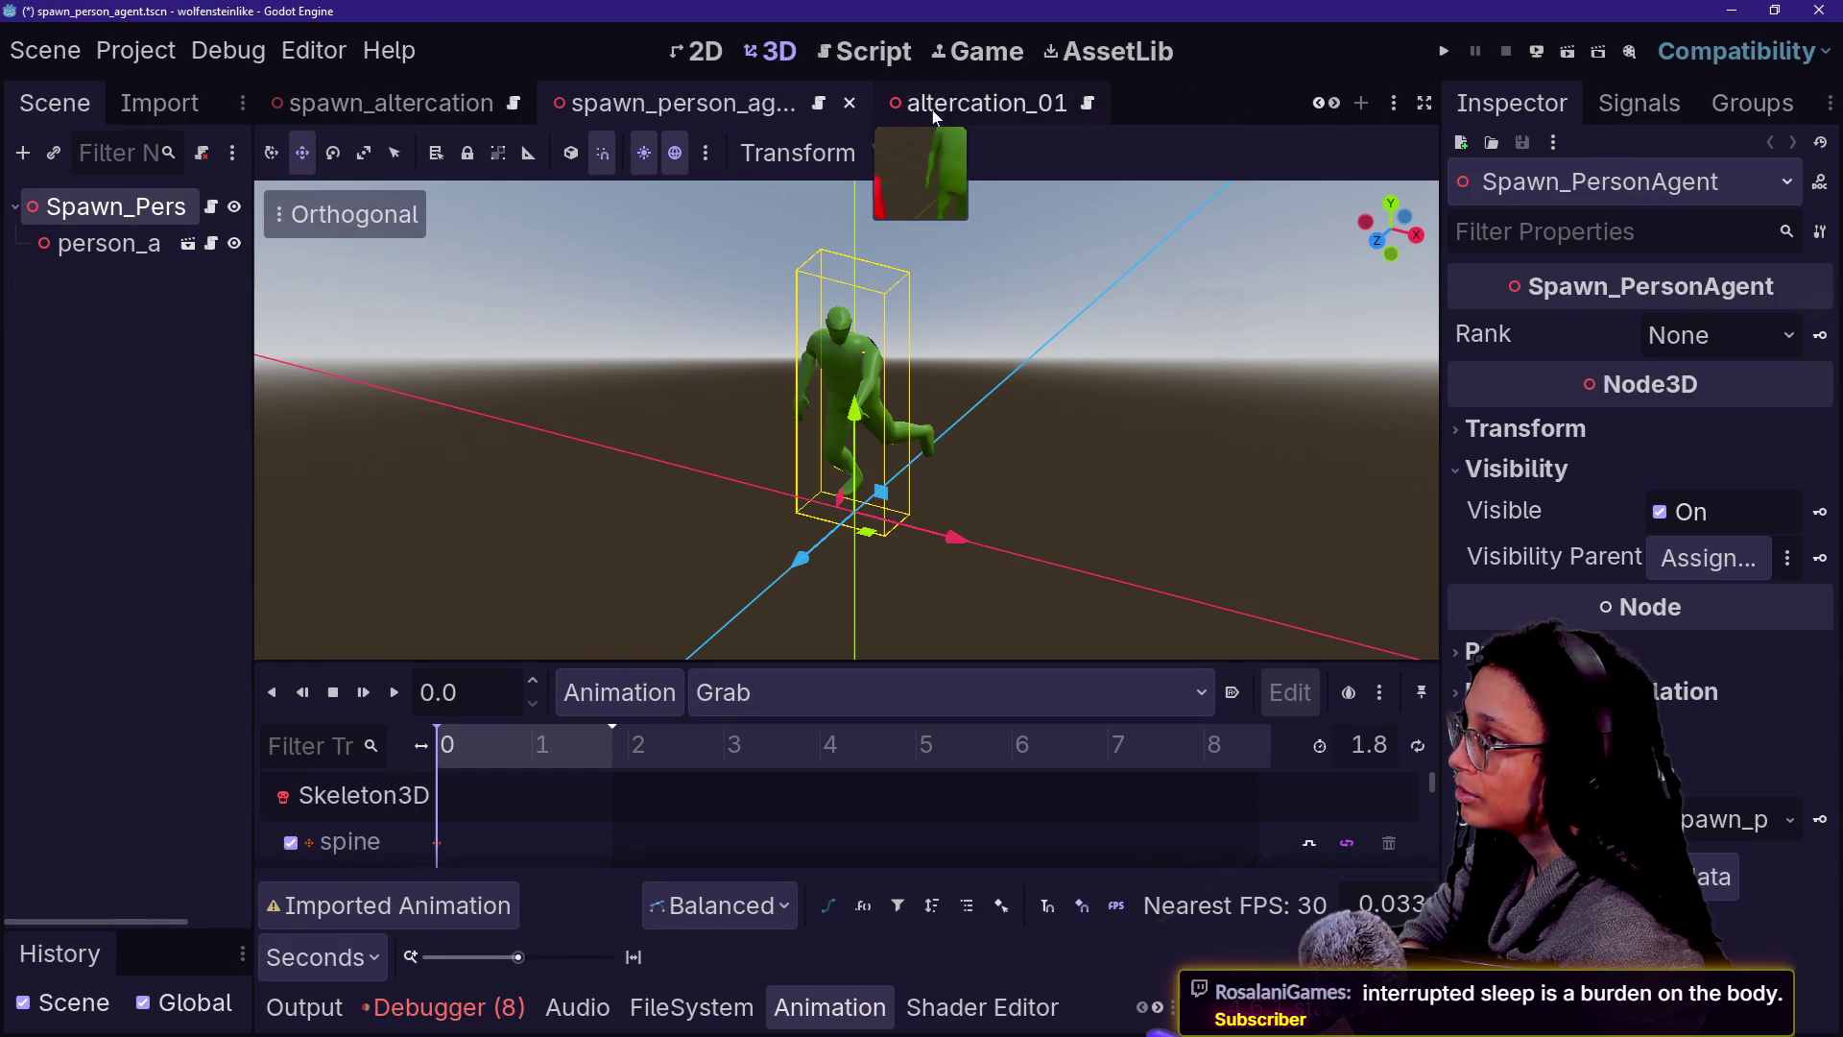
{"action": "scroll", "coordinate": [931, 109], "scroll_direction": "up", "scroll_amount": 2}
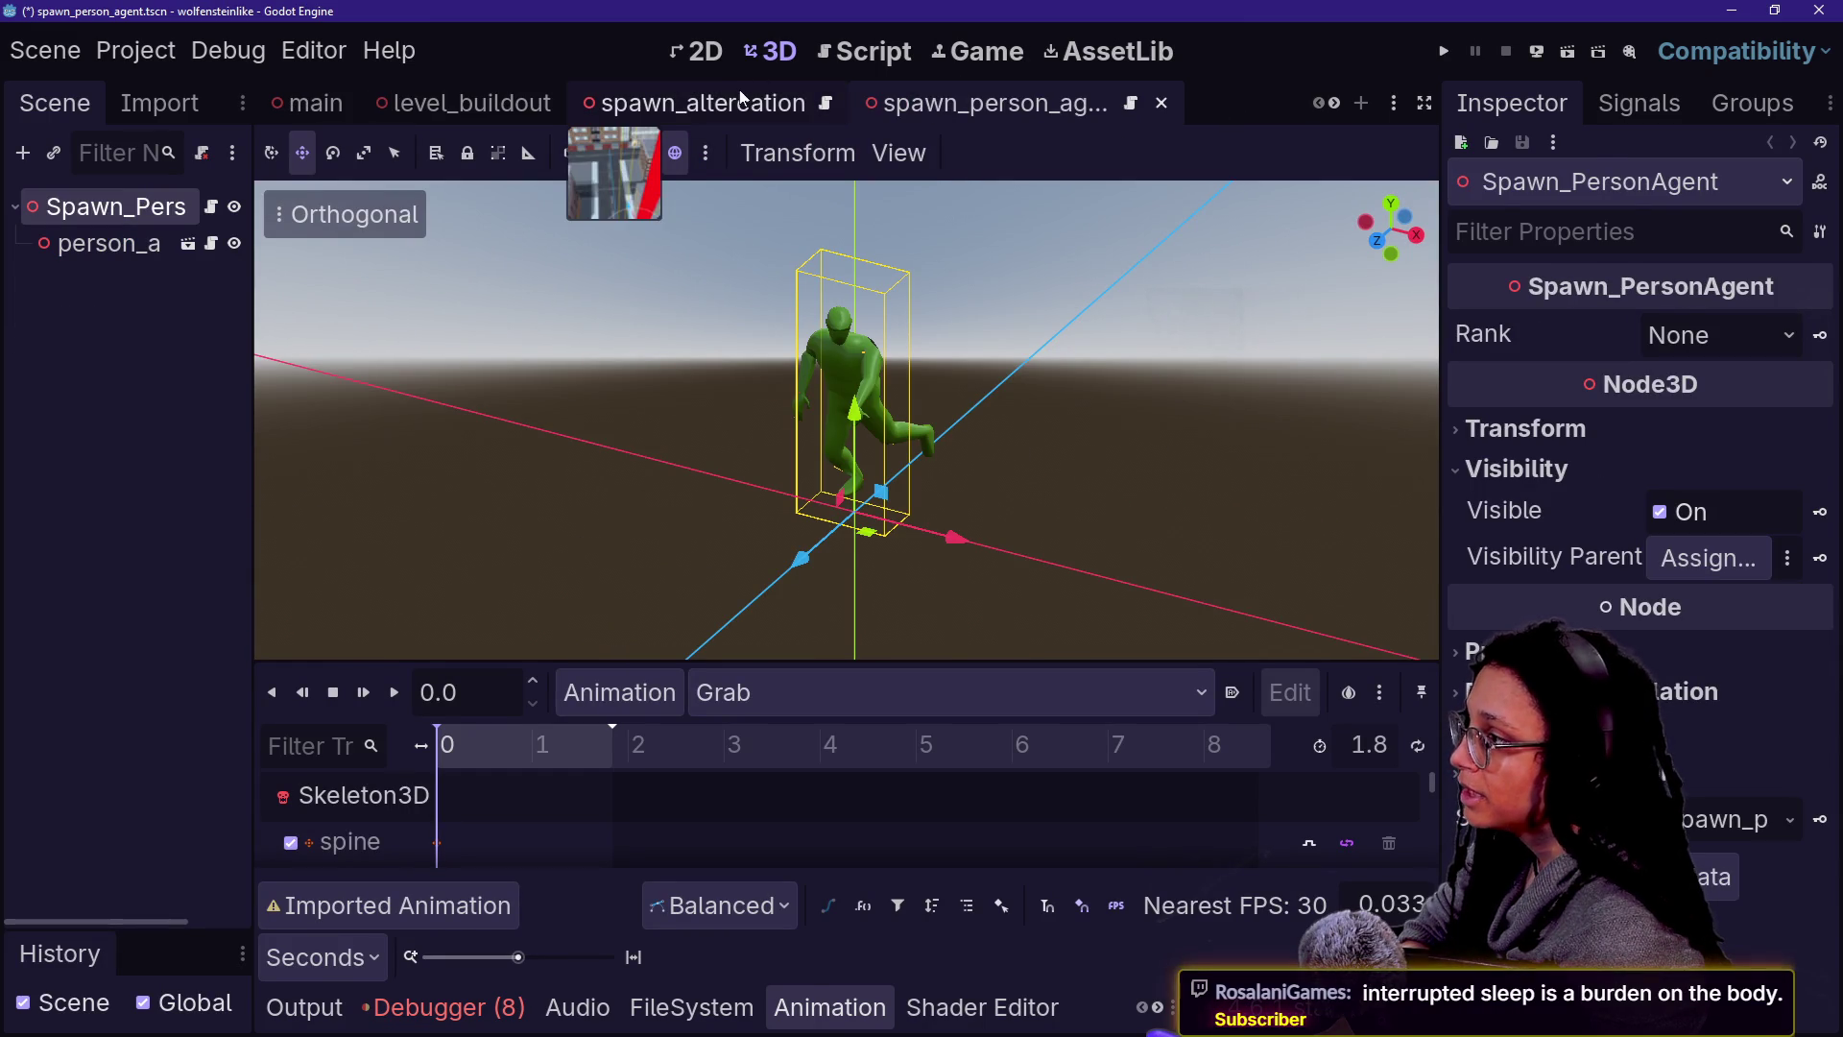
{"action": "key", "text": "alt+shift+o"}
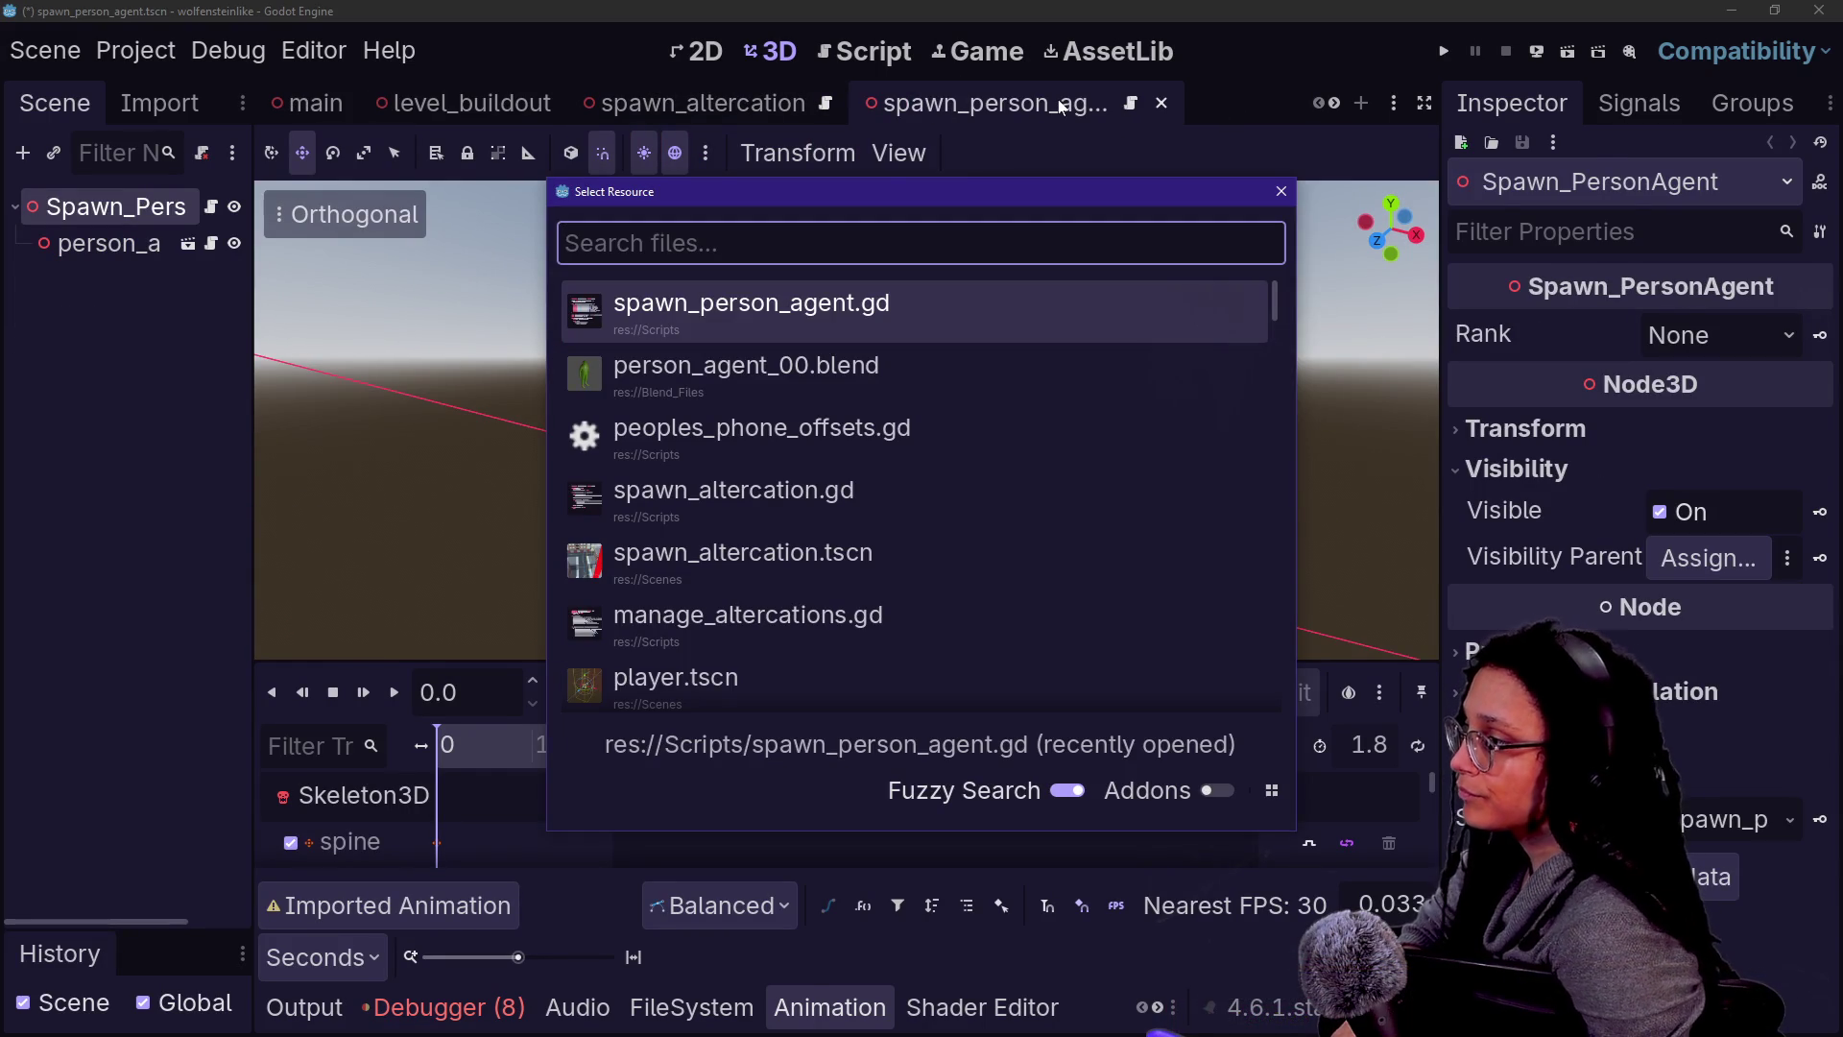
- Quick-open person_agent_01.tscn via 'agent_01', widen the Scene dock, and switch to person_agent_01_mesh
{"action": "key", "text": "Down"}
{"action": "key", "text": "Down"}
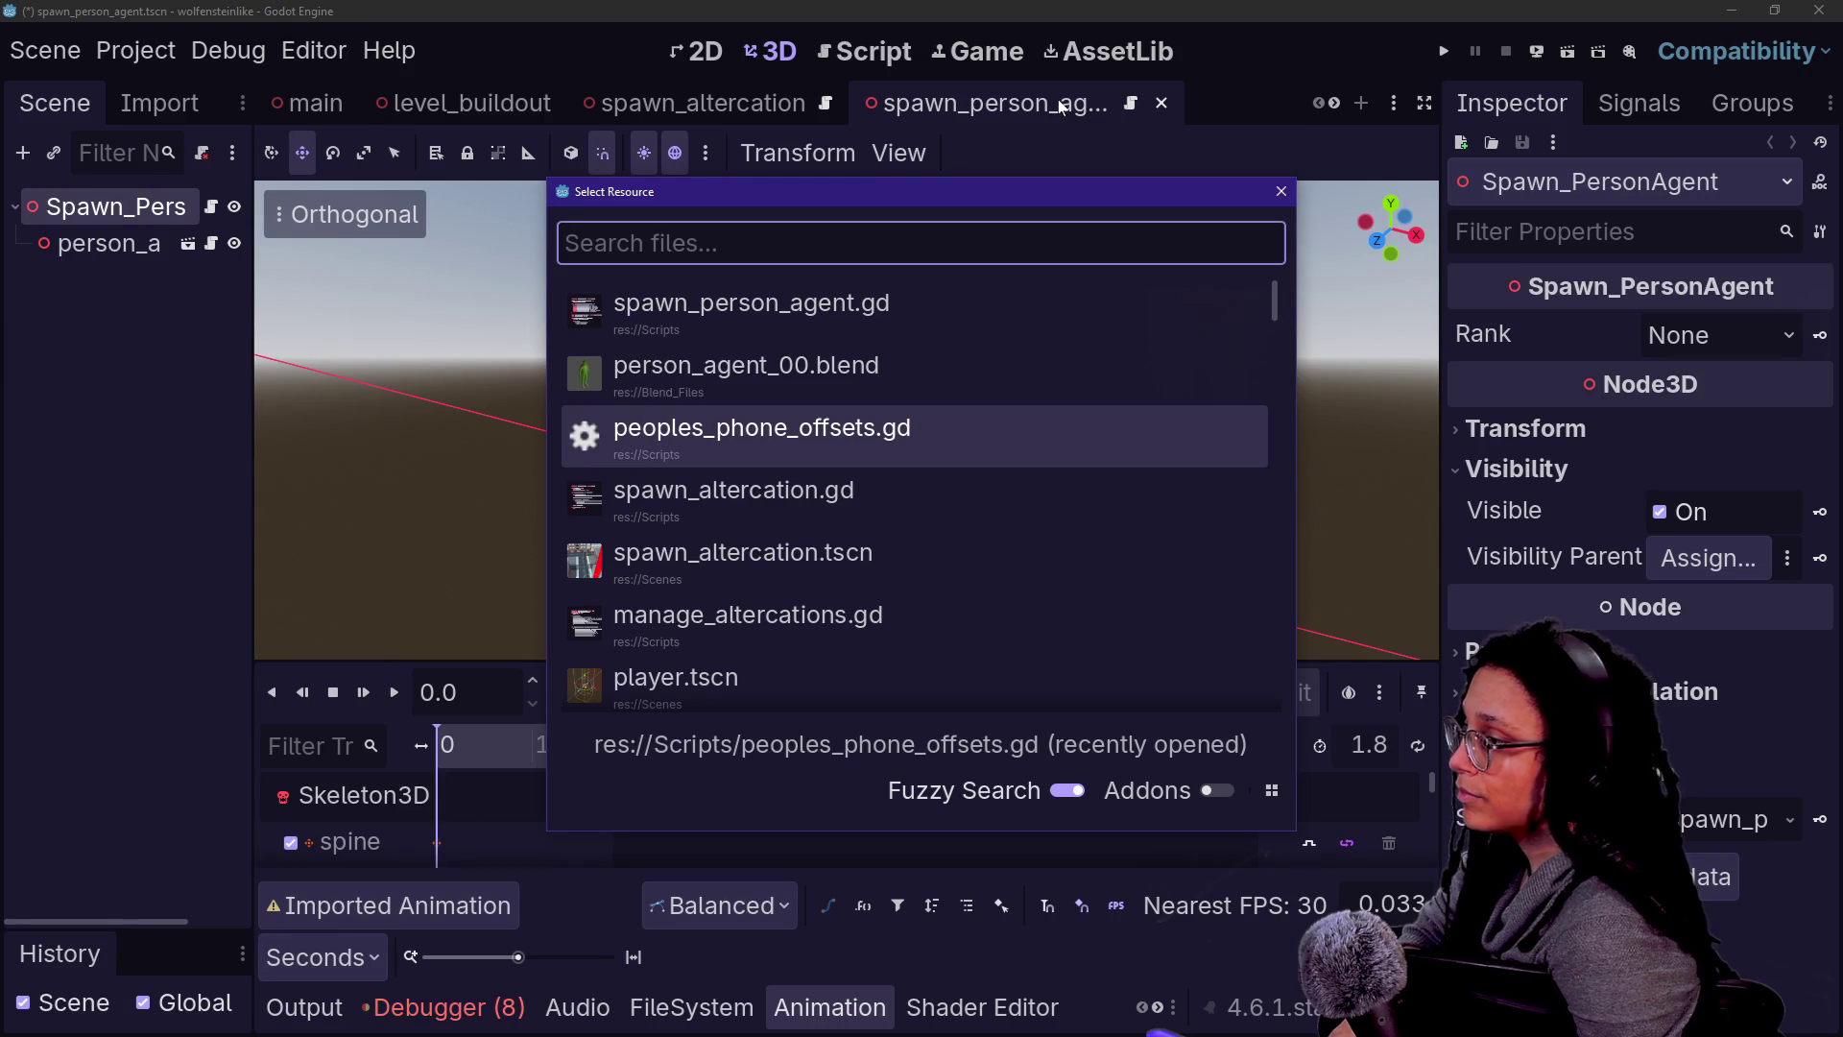
{"action": "type", "text": "agent_01"}
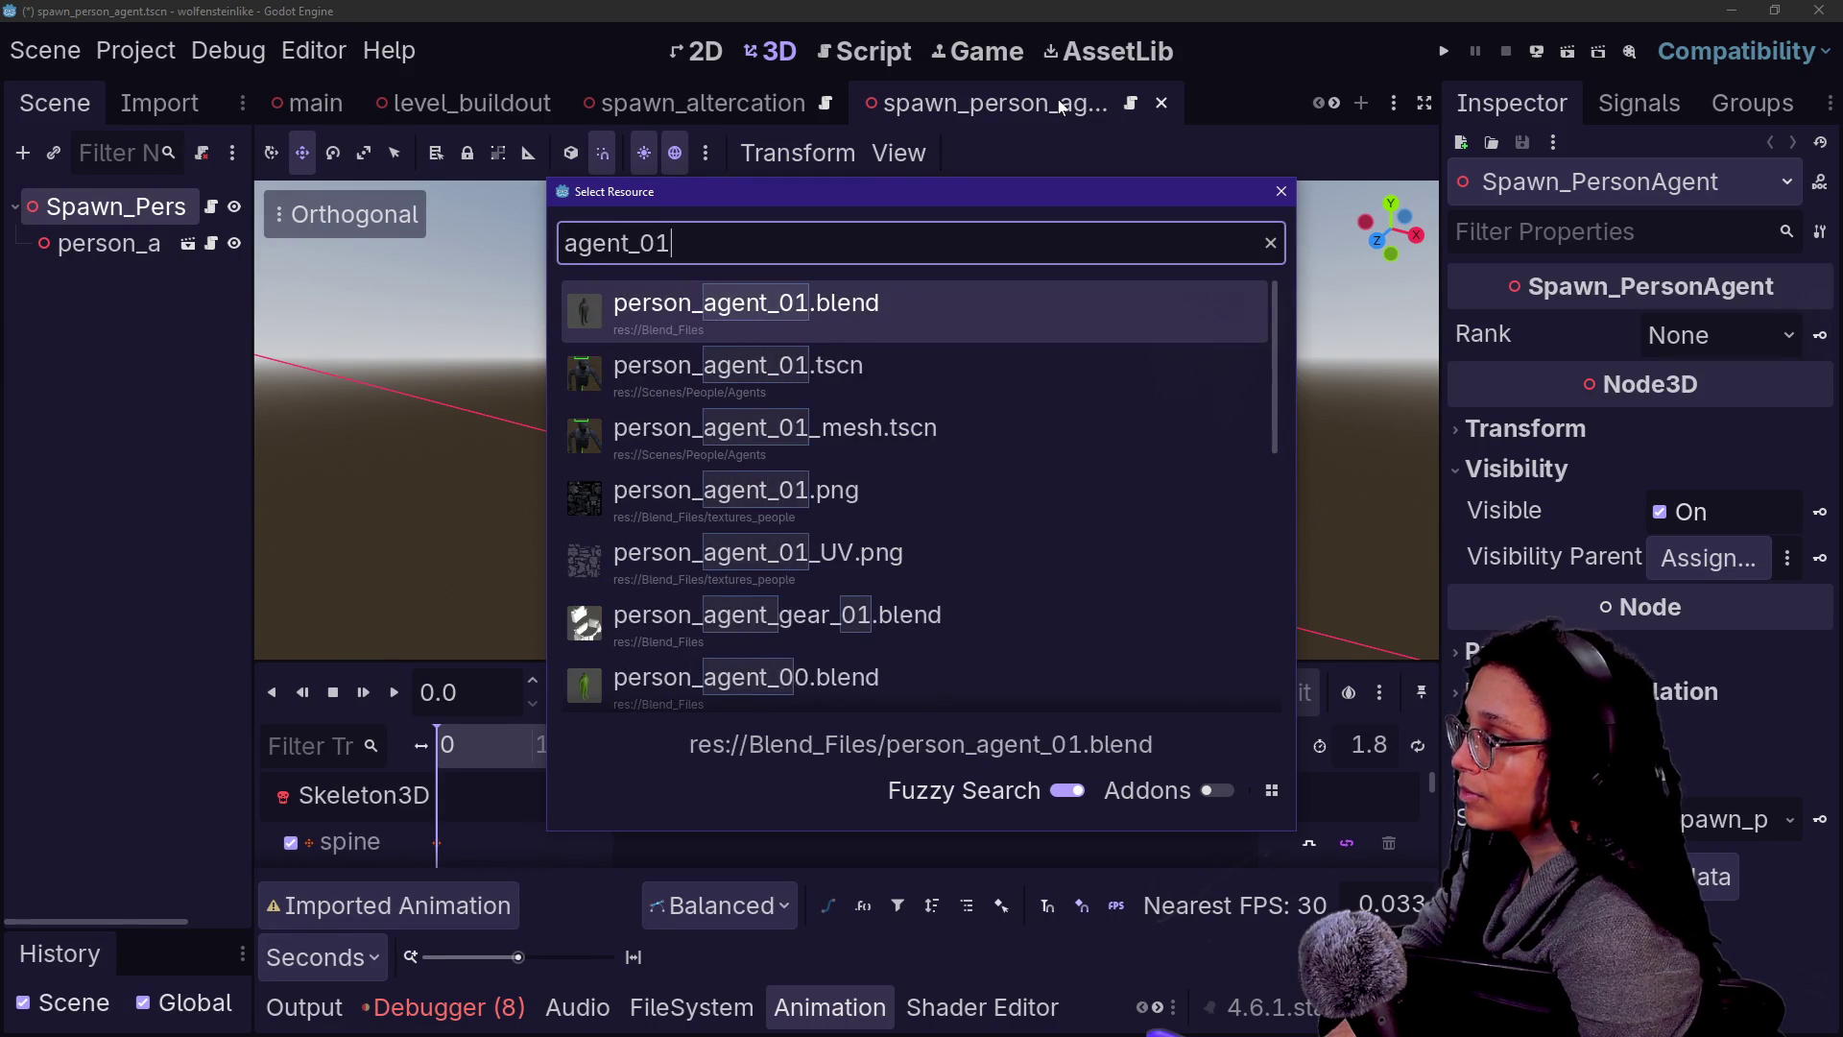
{"action": "key", "text": "Down"}
{"action": "key", "text": "Return"}
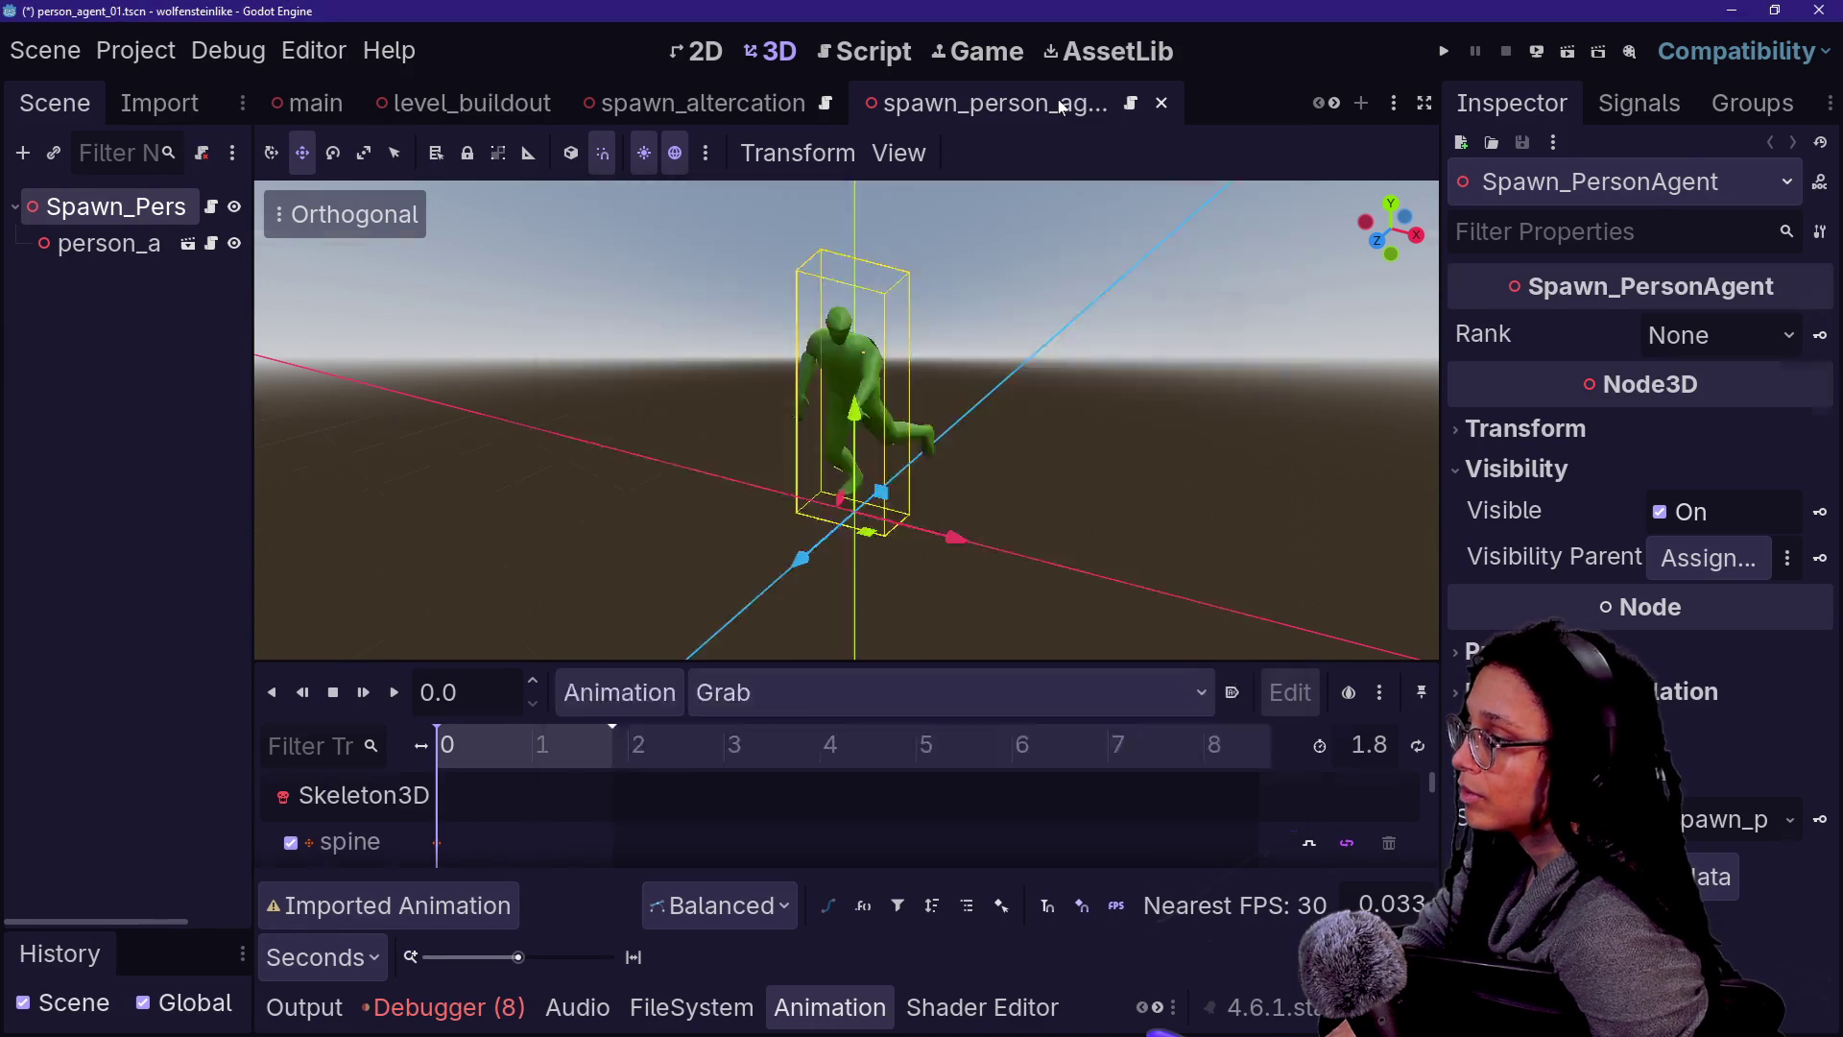
{"action": "left_click_drag", "start_coordinate": [255, 326], "coordinate": [429, 326]}
{"action": "left_click", "coordinate": [787, 90]}
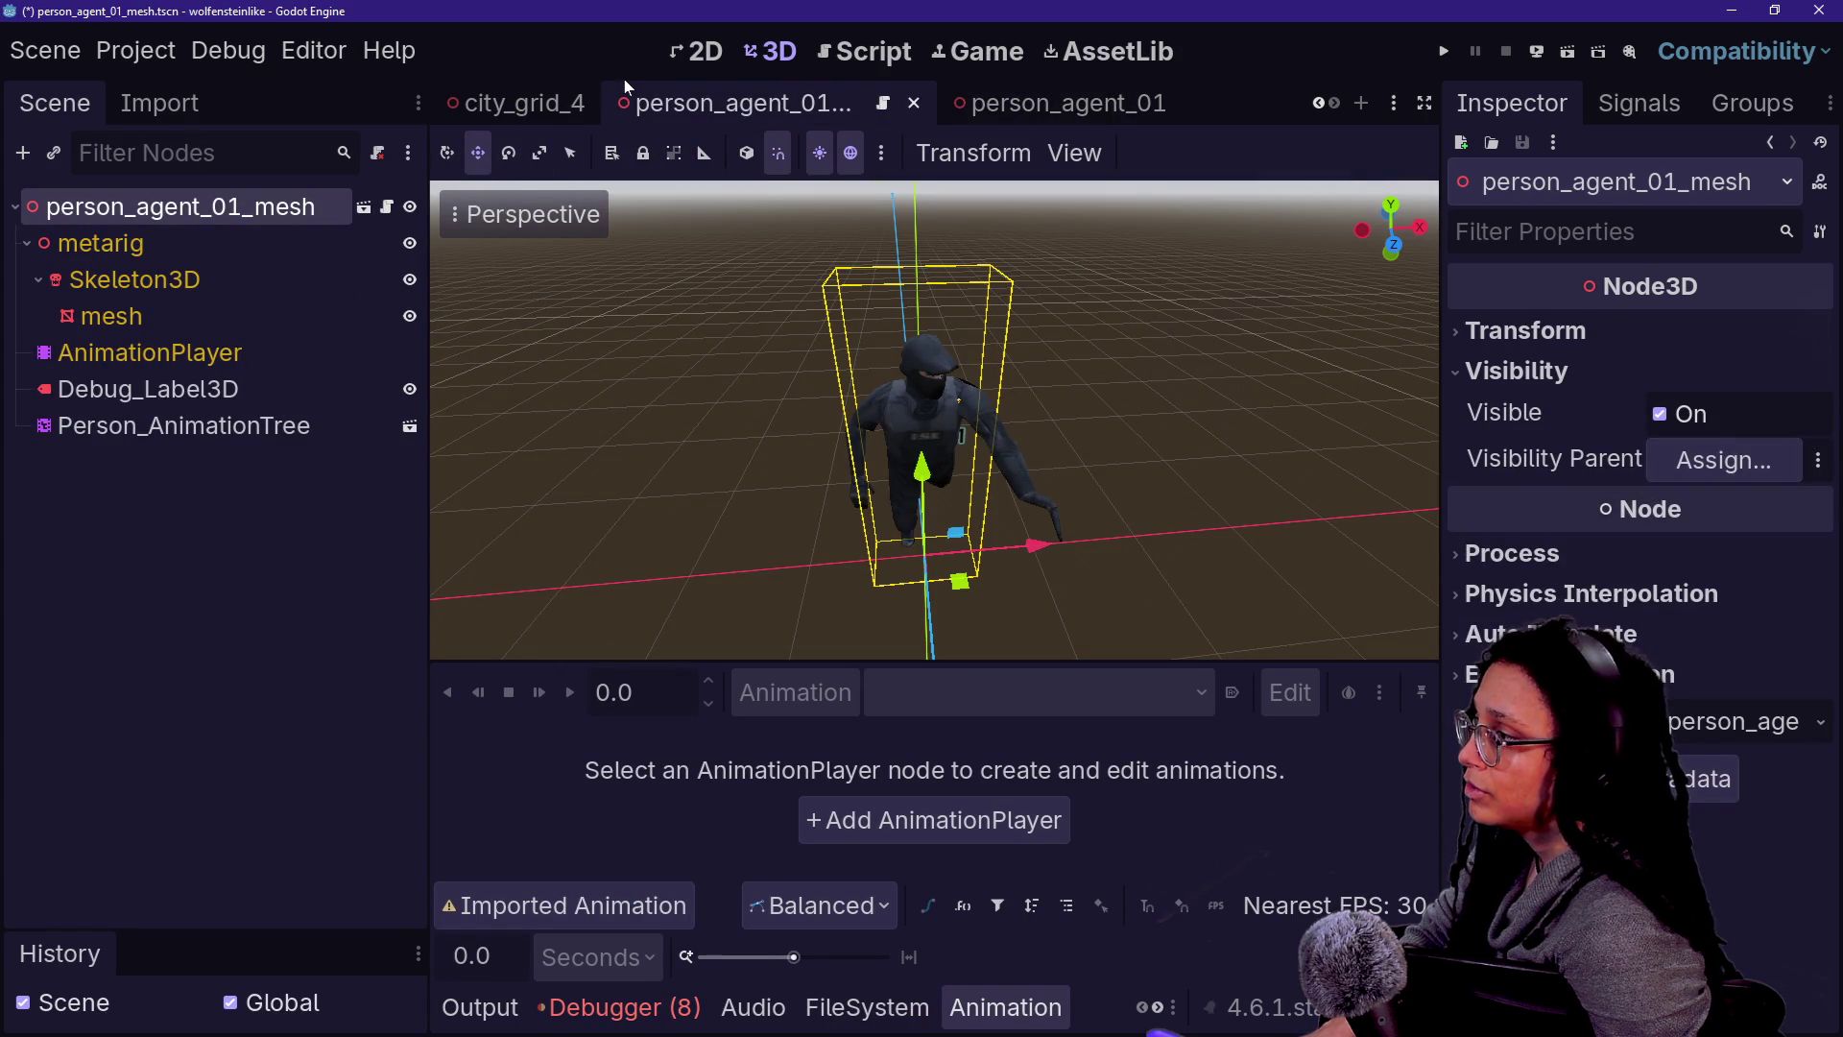
- Switch to person_05, select its Person_CharacterBody node, and enter the Script workspace
{"action": "scroll", "coordinate": [641, 103], "scroll_direction": "up", "scroll_amount": 1}
{"action": "scroll", "coordinate": [646, 104], "scroll_direction": "up", "scroll_amount": 1}
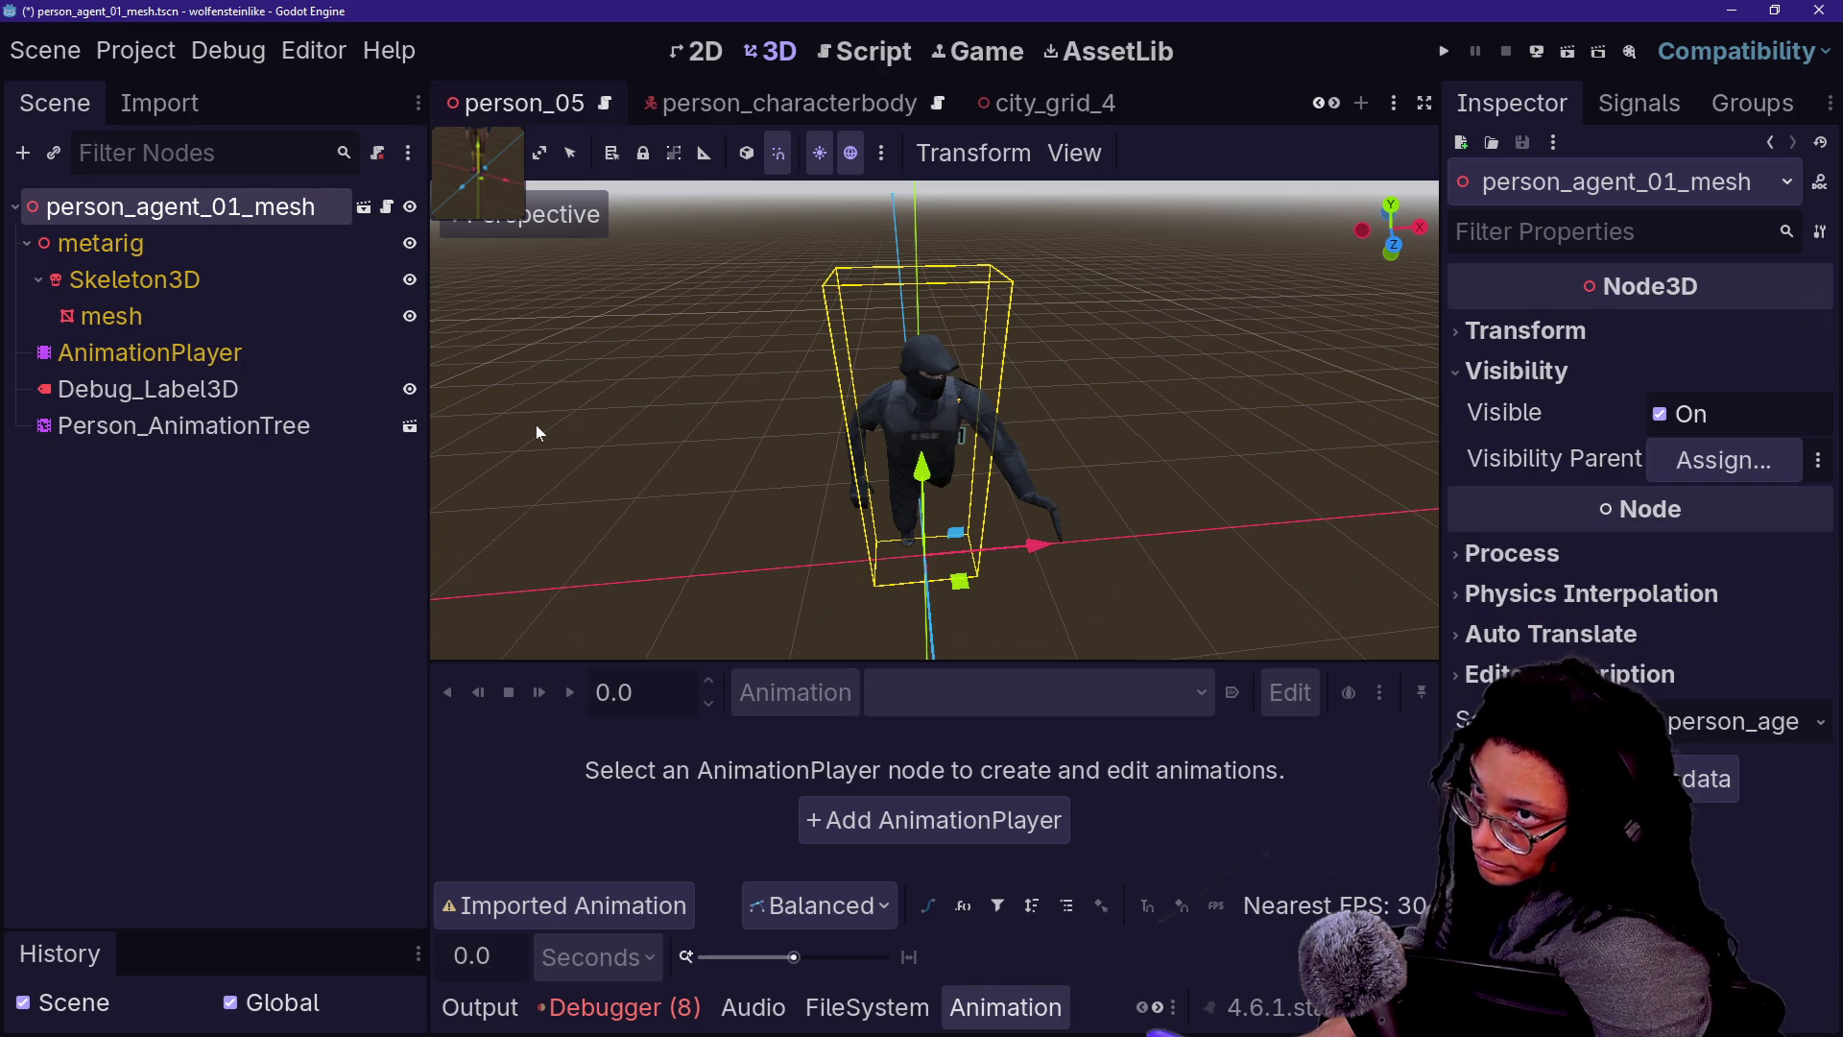
{"action": "key", "text": "ctrl+Tab"}
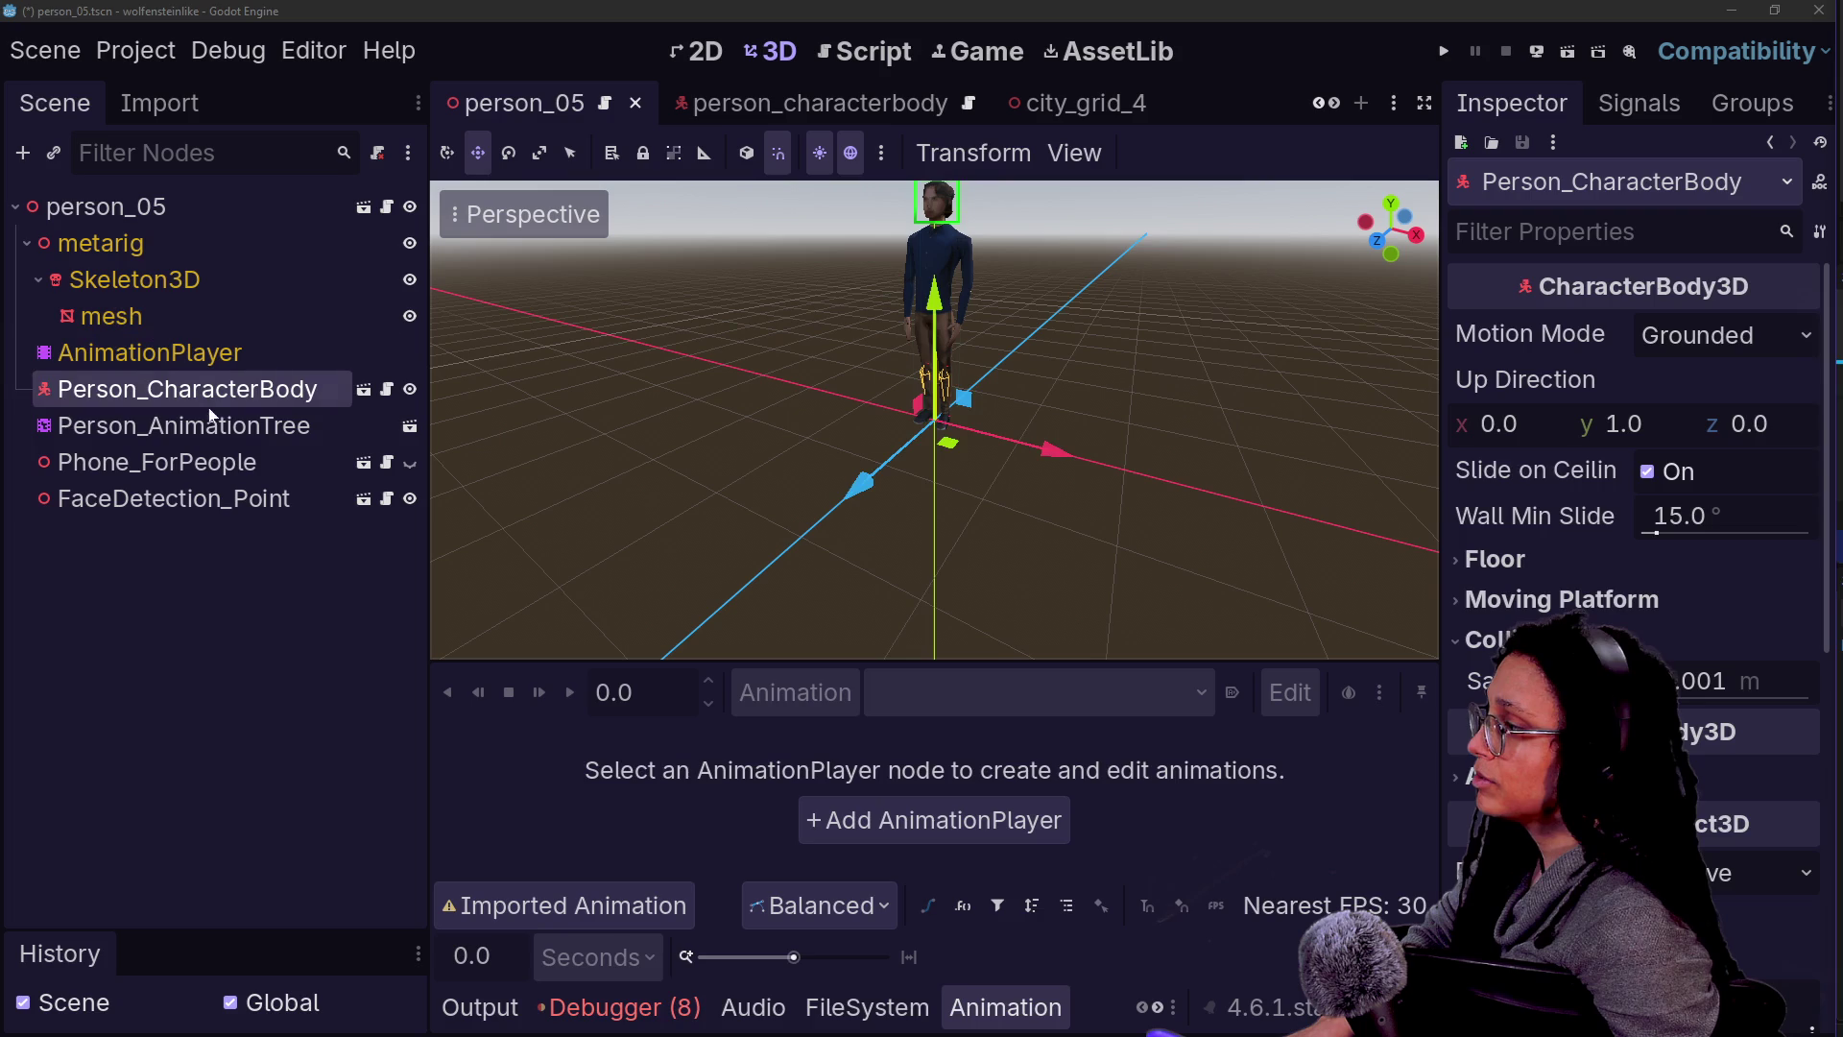
{"action": "key", "text": "Down"}
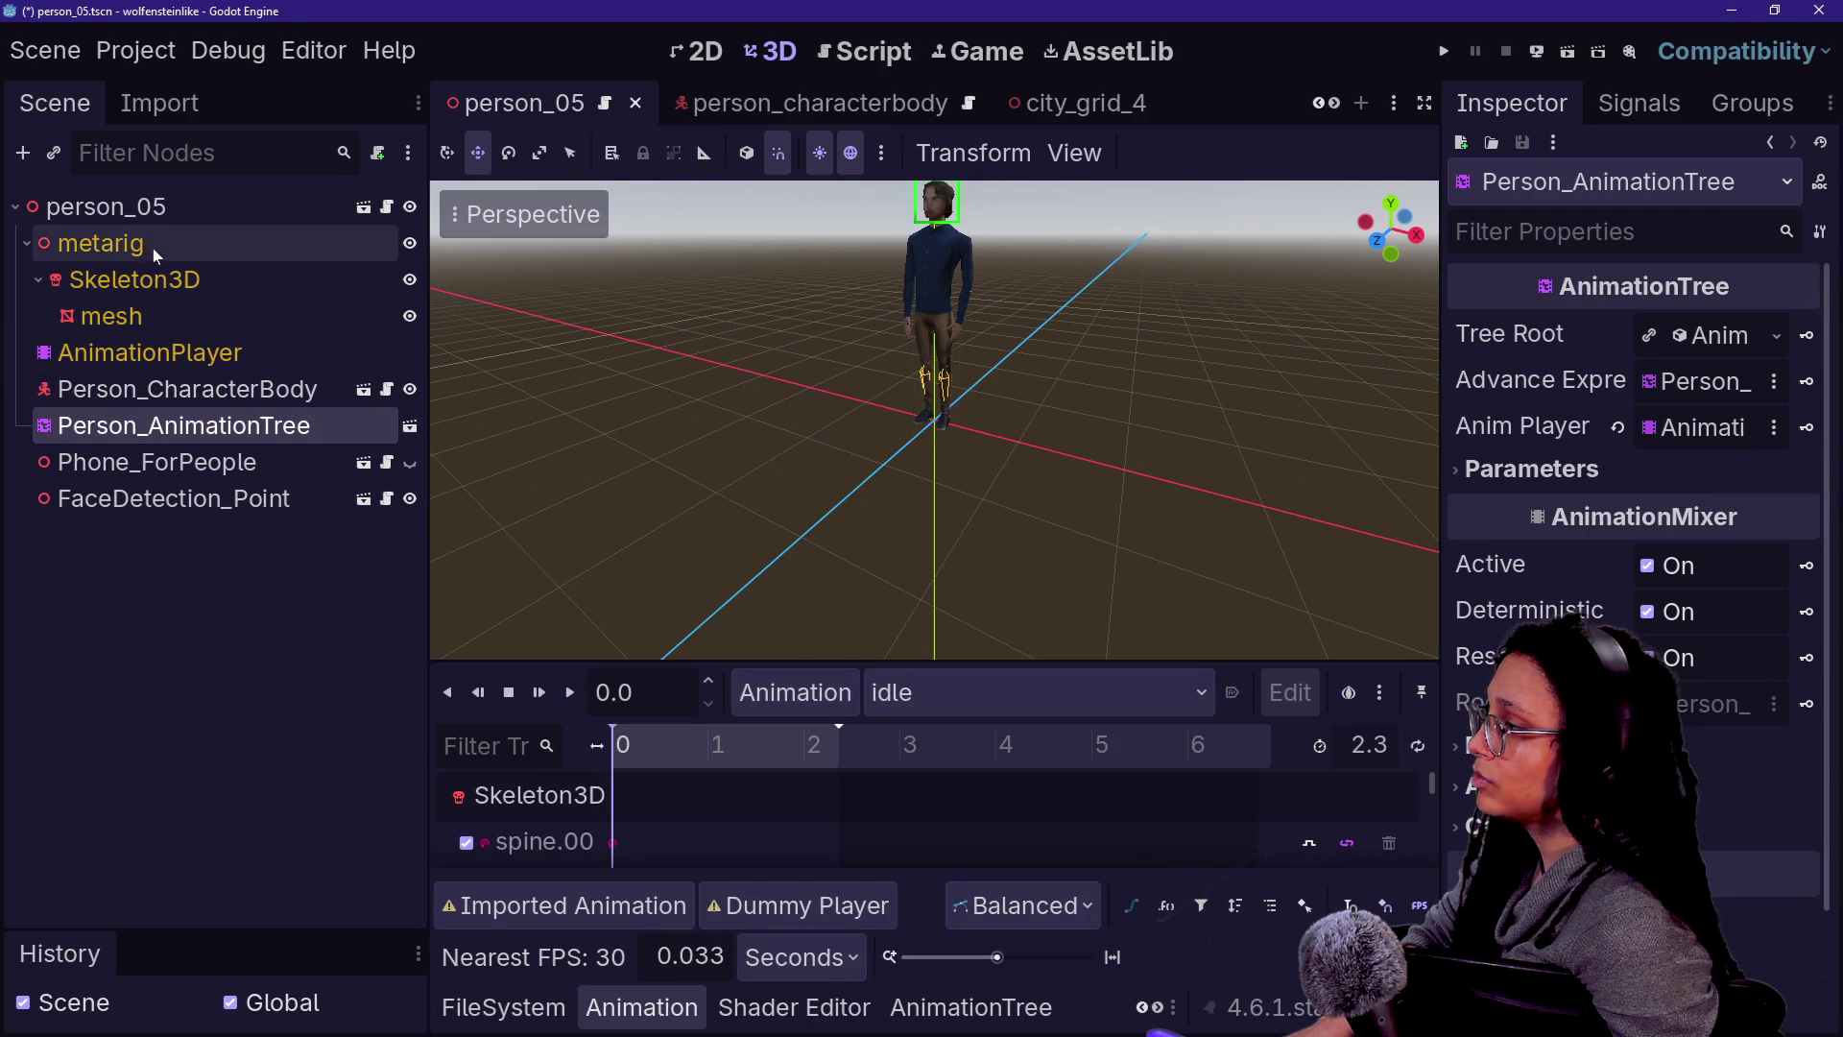
{"action": "left_click", "coordinate": [148, 396]}
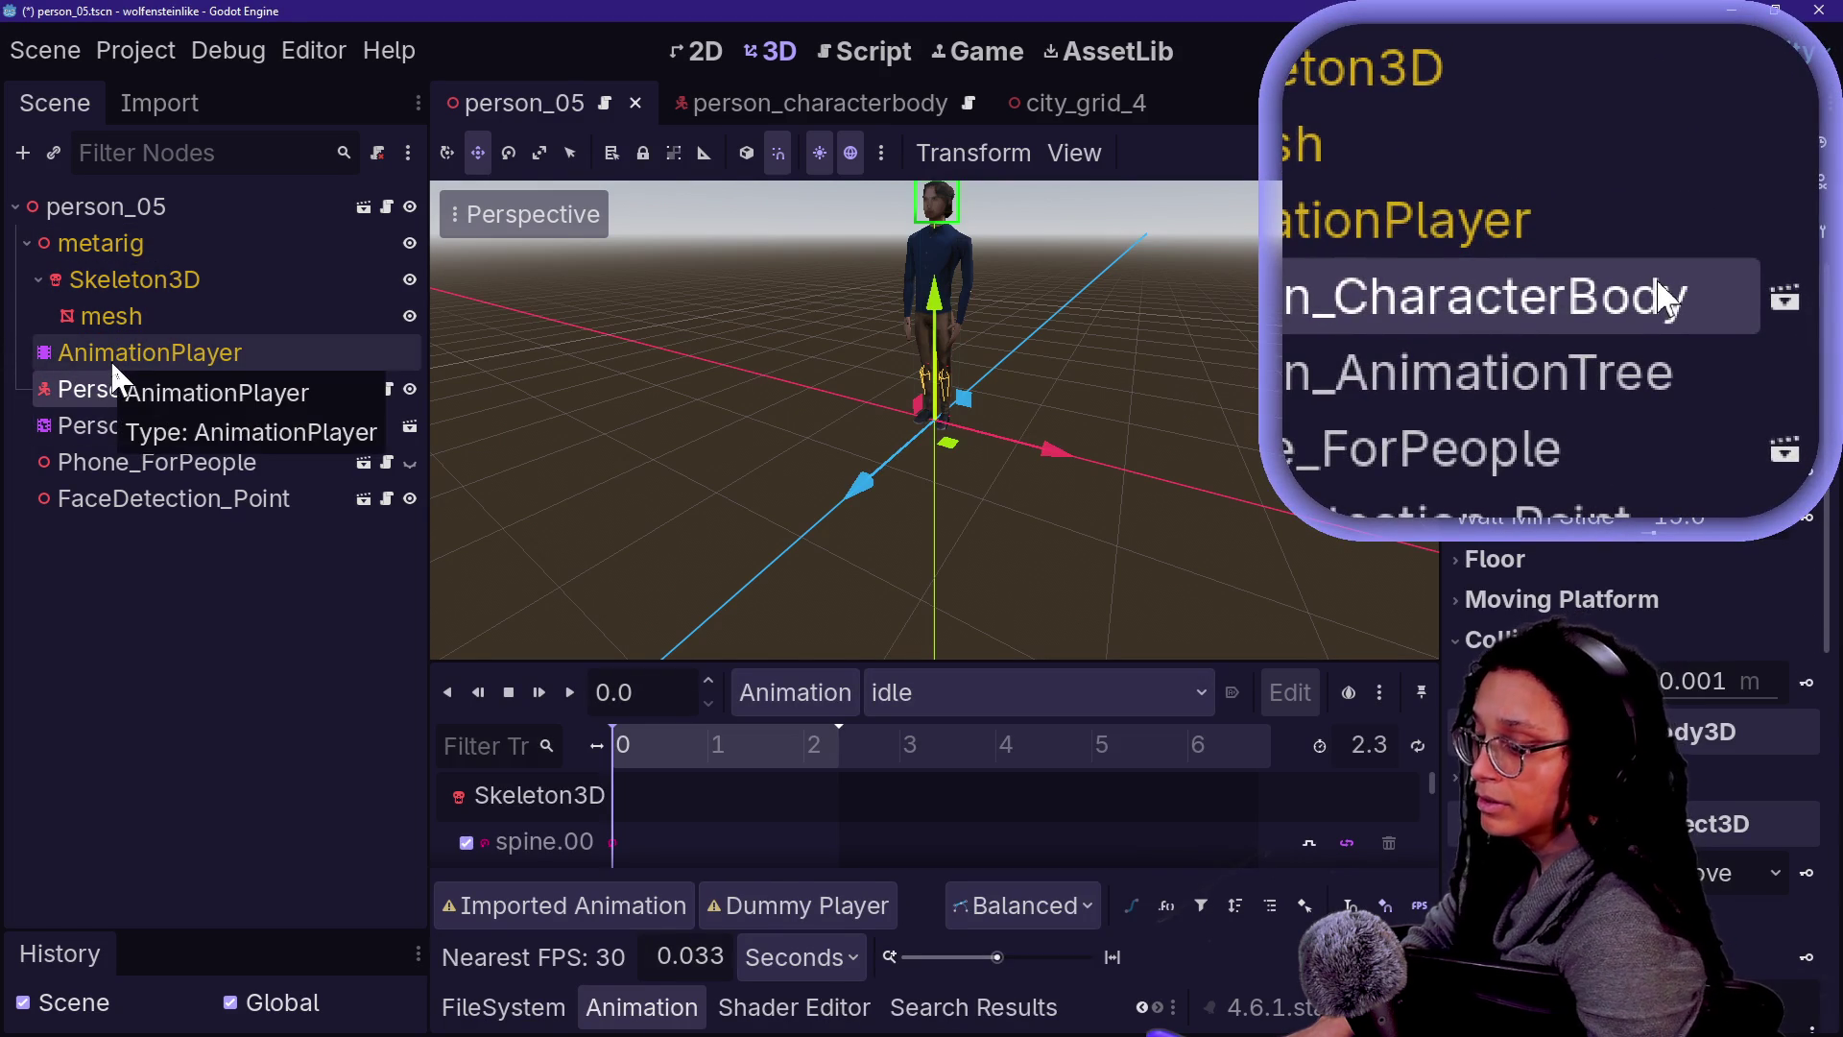
{"action": "left_click", "coordinate": [96, 324]}
{"action": "left_click", "coordinate": [183, 384]}
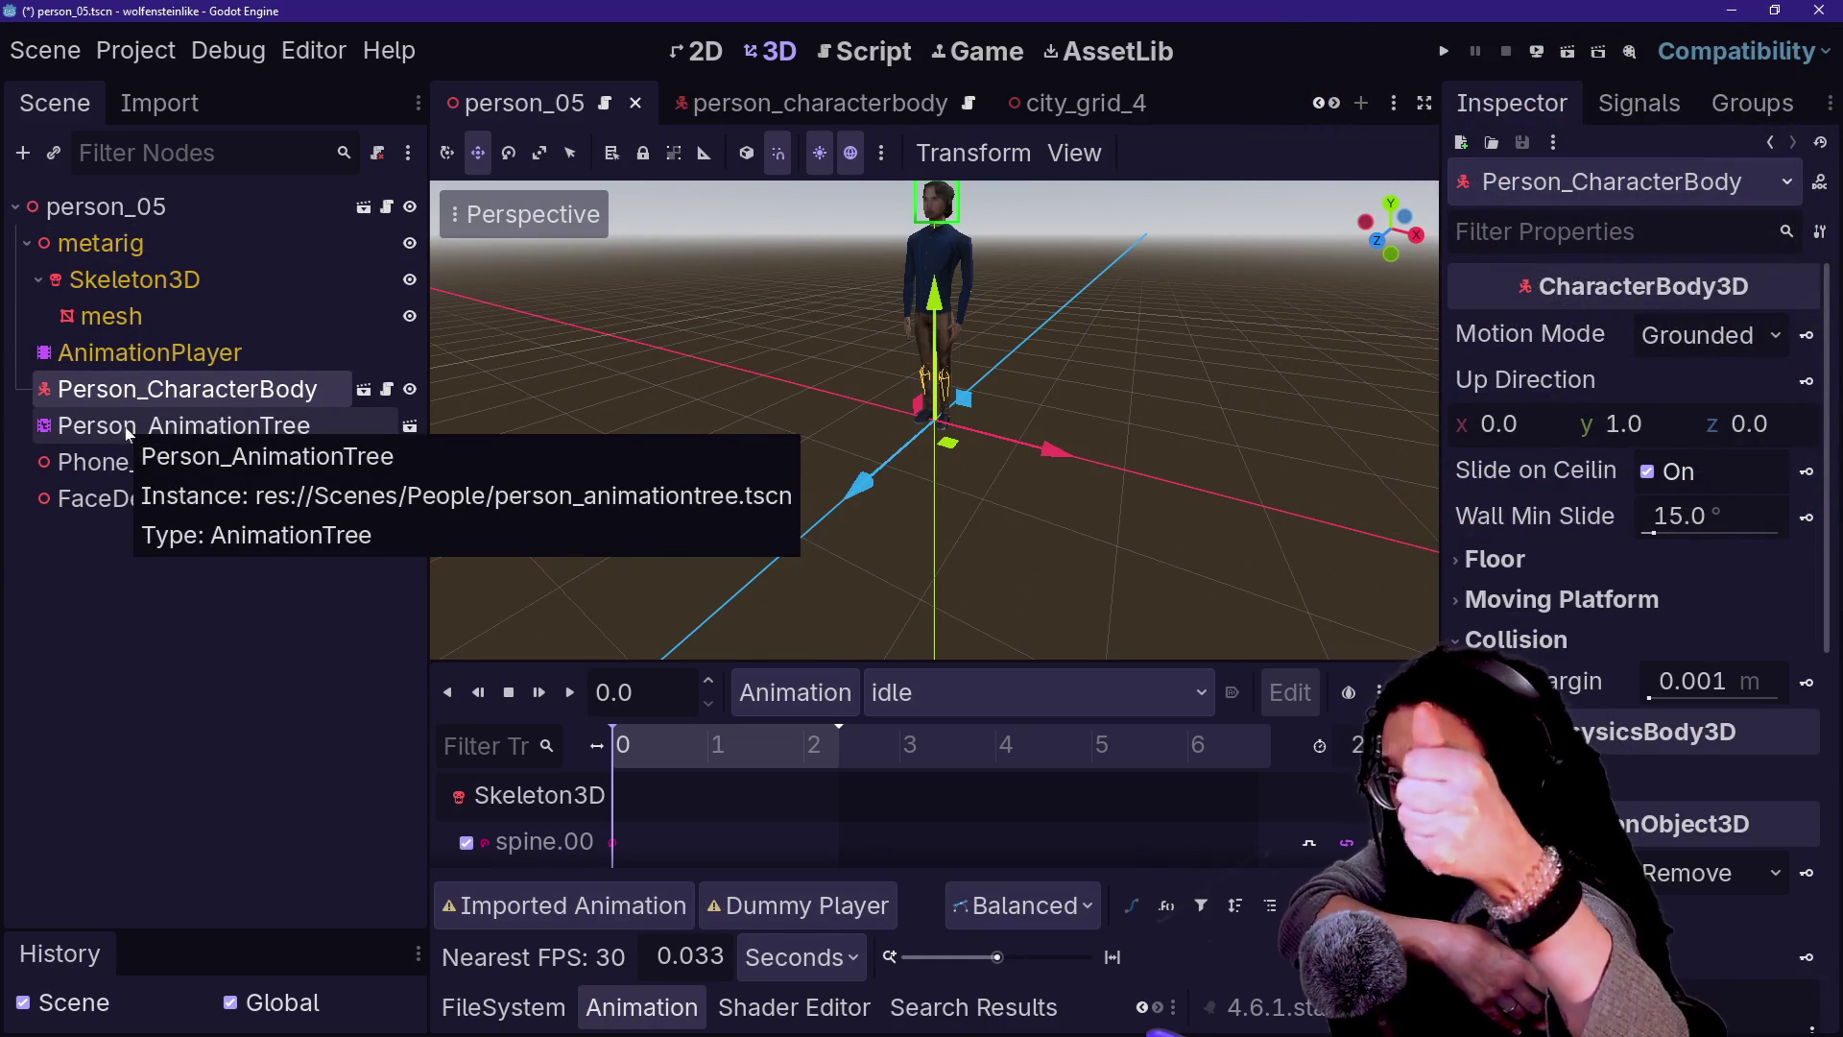
{"action": "left_click", "coordinate": [972, 53]}
{"action": "left_click", "coordinate": [893, 51]}
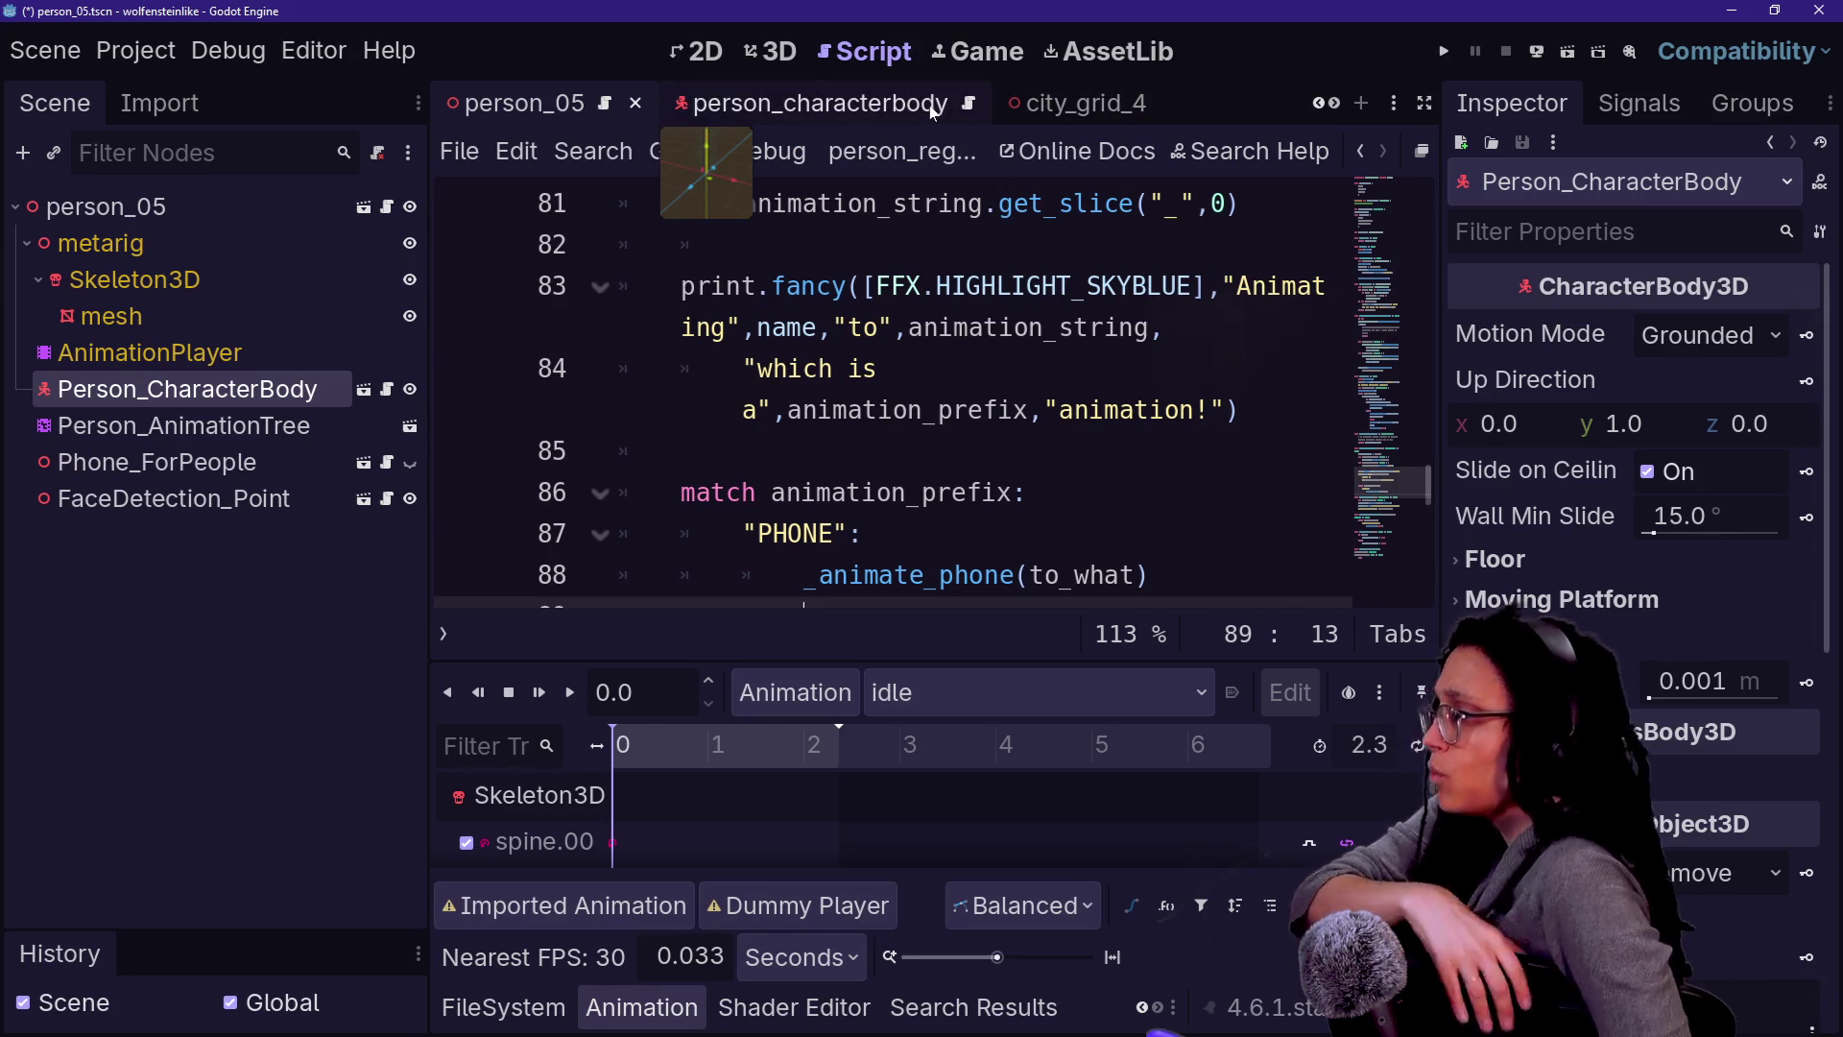
- Hide the output log, open Person_CharacterBody's script, and go distraction-free
{"action": "key", "text": "Up"}
{"action": "key", "text": "Up"}
{"action": "key", "text": "Up"}
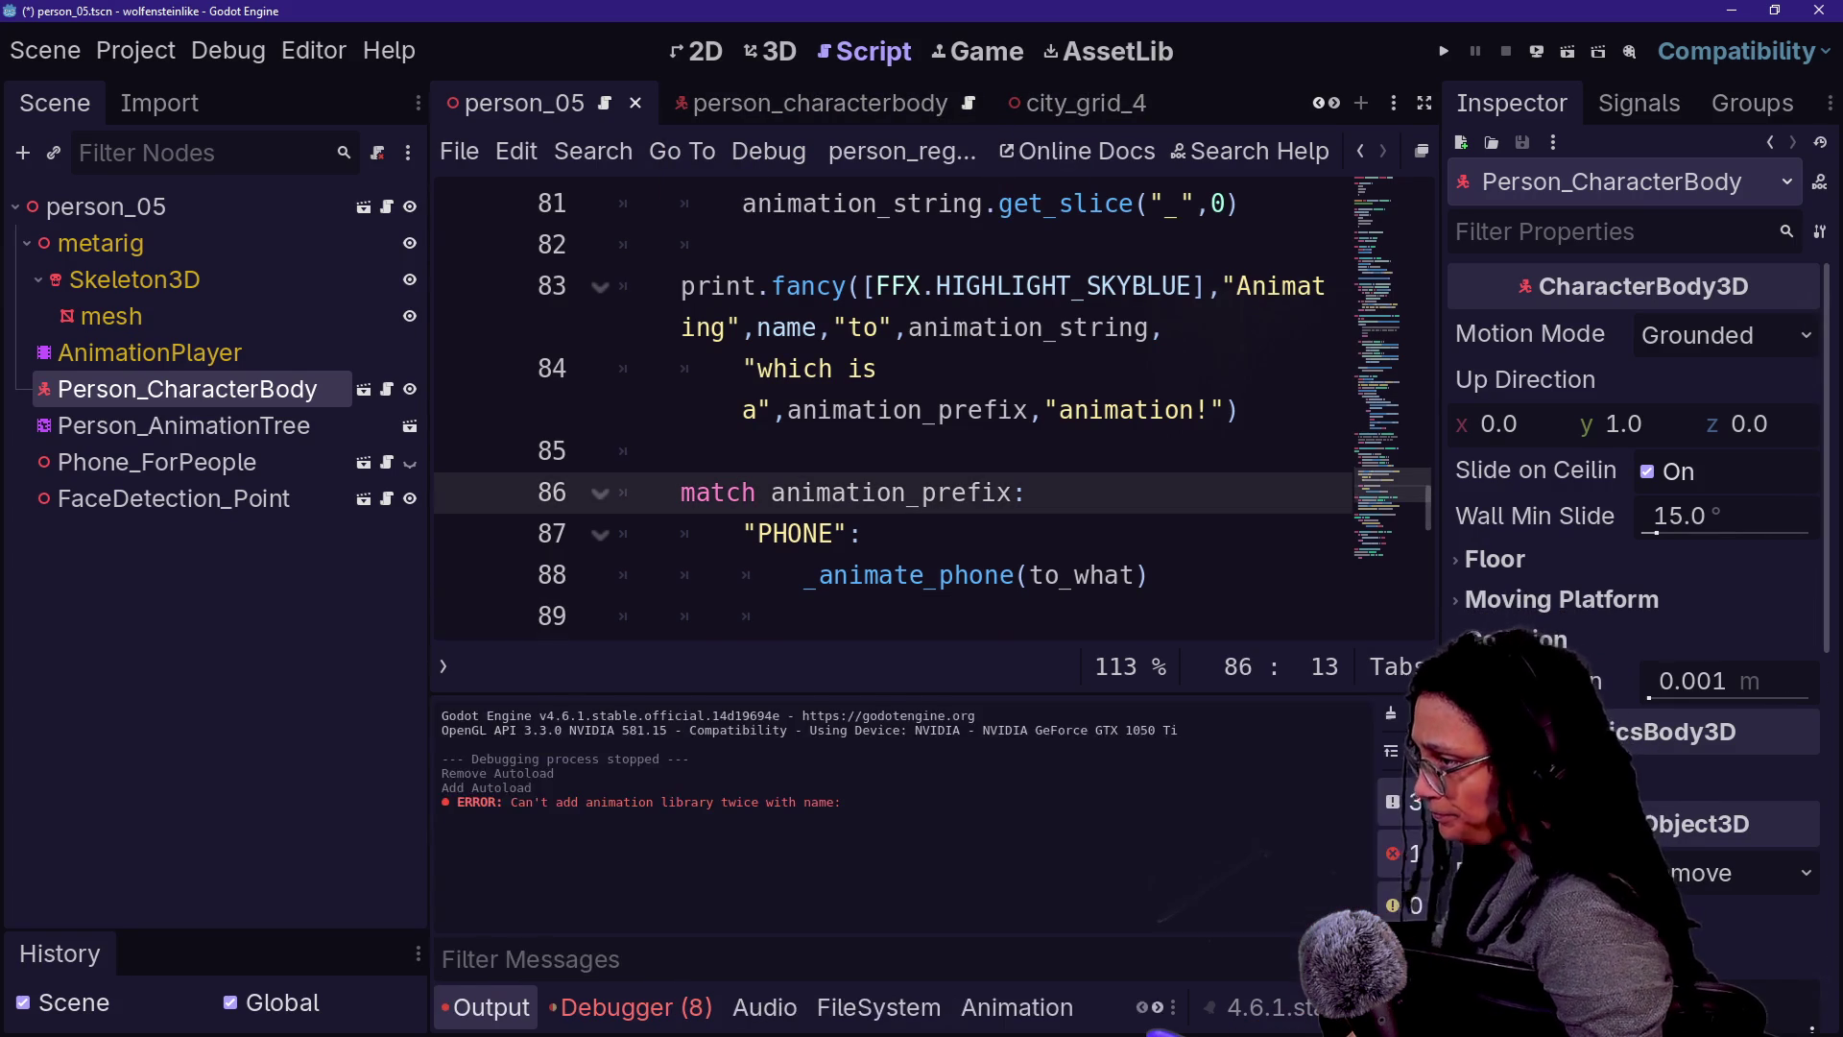
{"action": "left_click", "coordinate": [492, 1007]}
{"action": "left_click", "coordinate": [386, 390]}
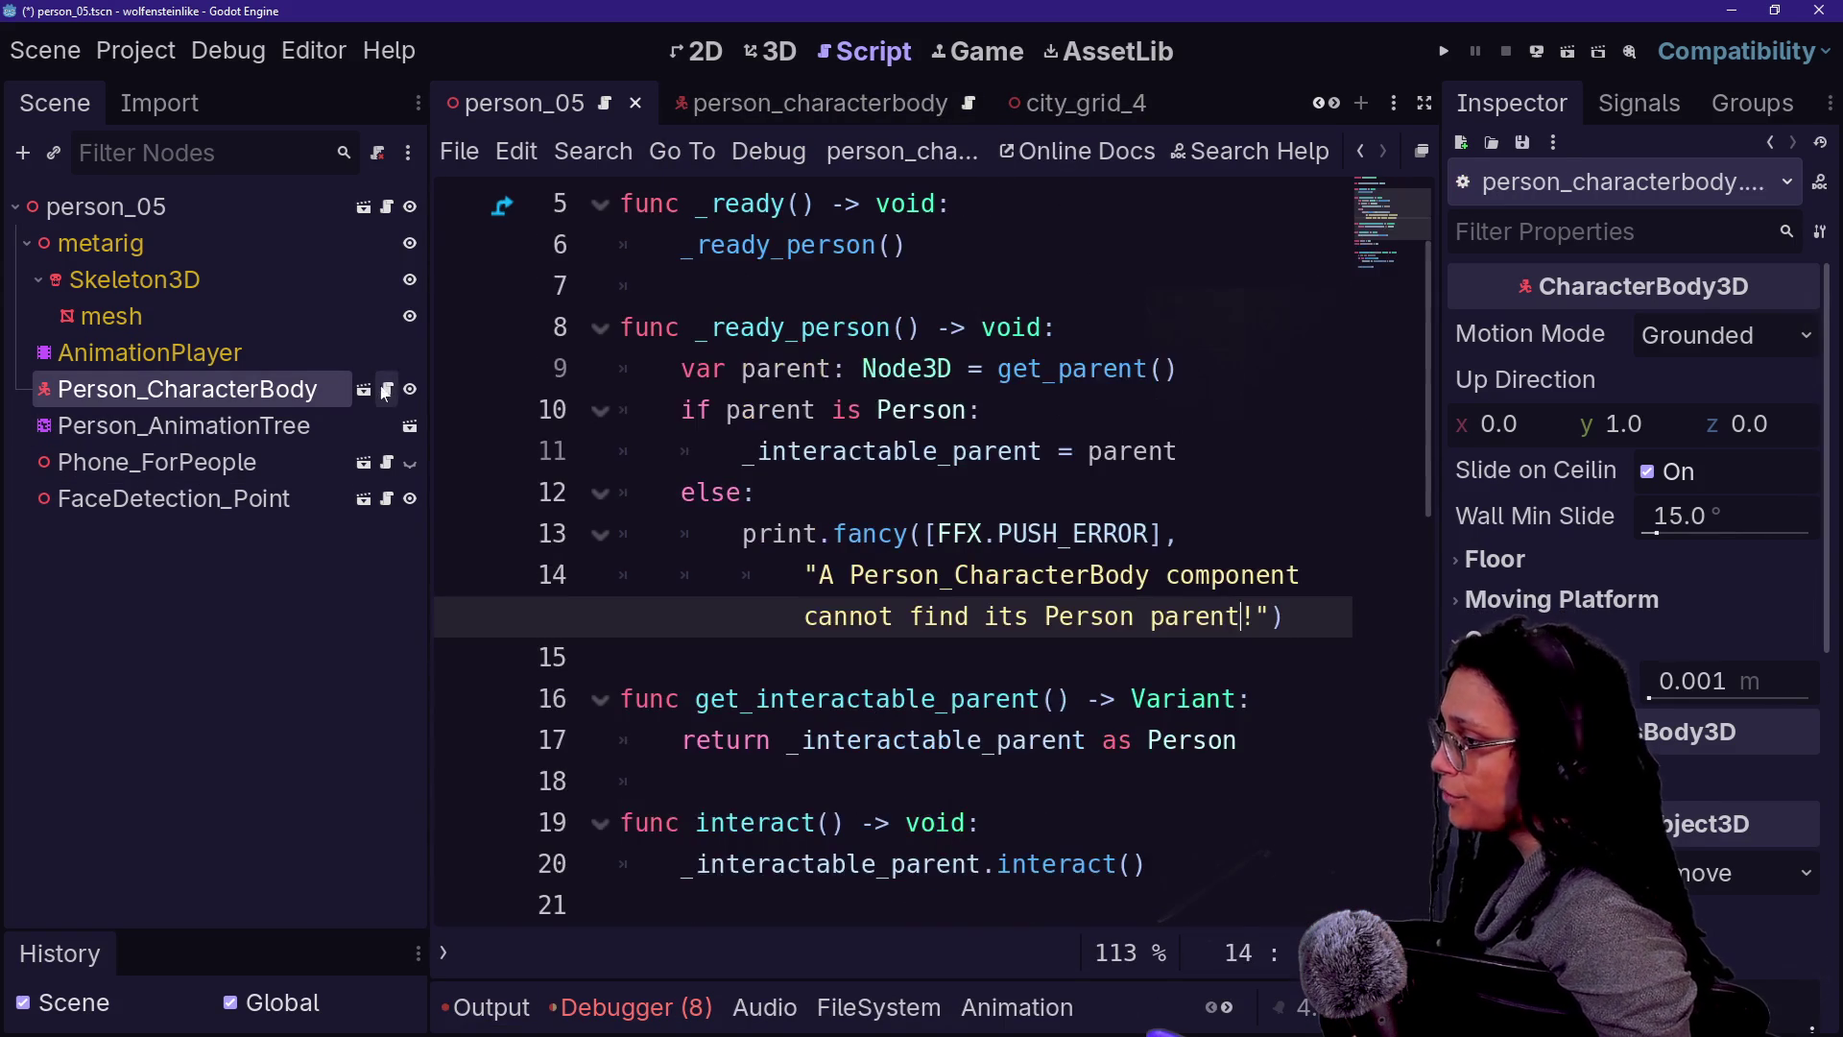
{"action": "key", "text": "Up"}
{"action": "key", "text": "Up"}
{"action": "key", "text": "Up"}
{"action": "key", "text": "ctrl+shift+F11"}
- Inspect lines 15–20 of person_characterbody.gd leading into _physics_process
{"action": "left_click", "coordinate": [193, 616]}
{"action": "key", "text": "Down"}
{"action": "key", "text": "Down"}
{"action": "key", "text": "Down"}
{"action": "left_click", "coordinate": [632, 902]}
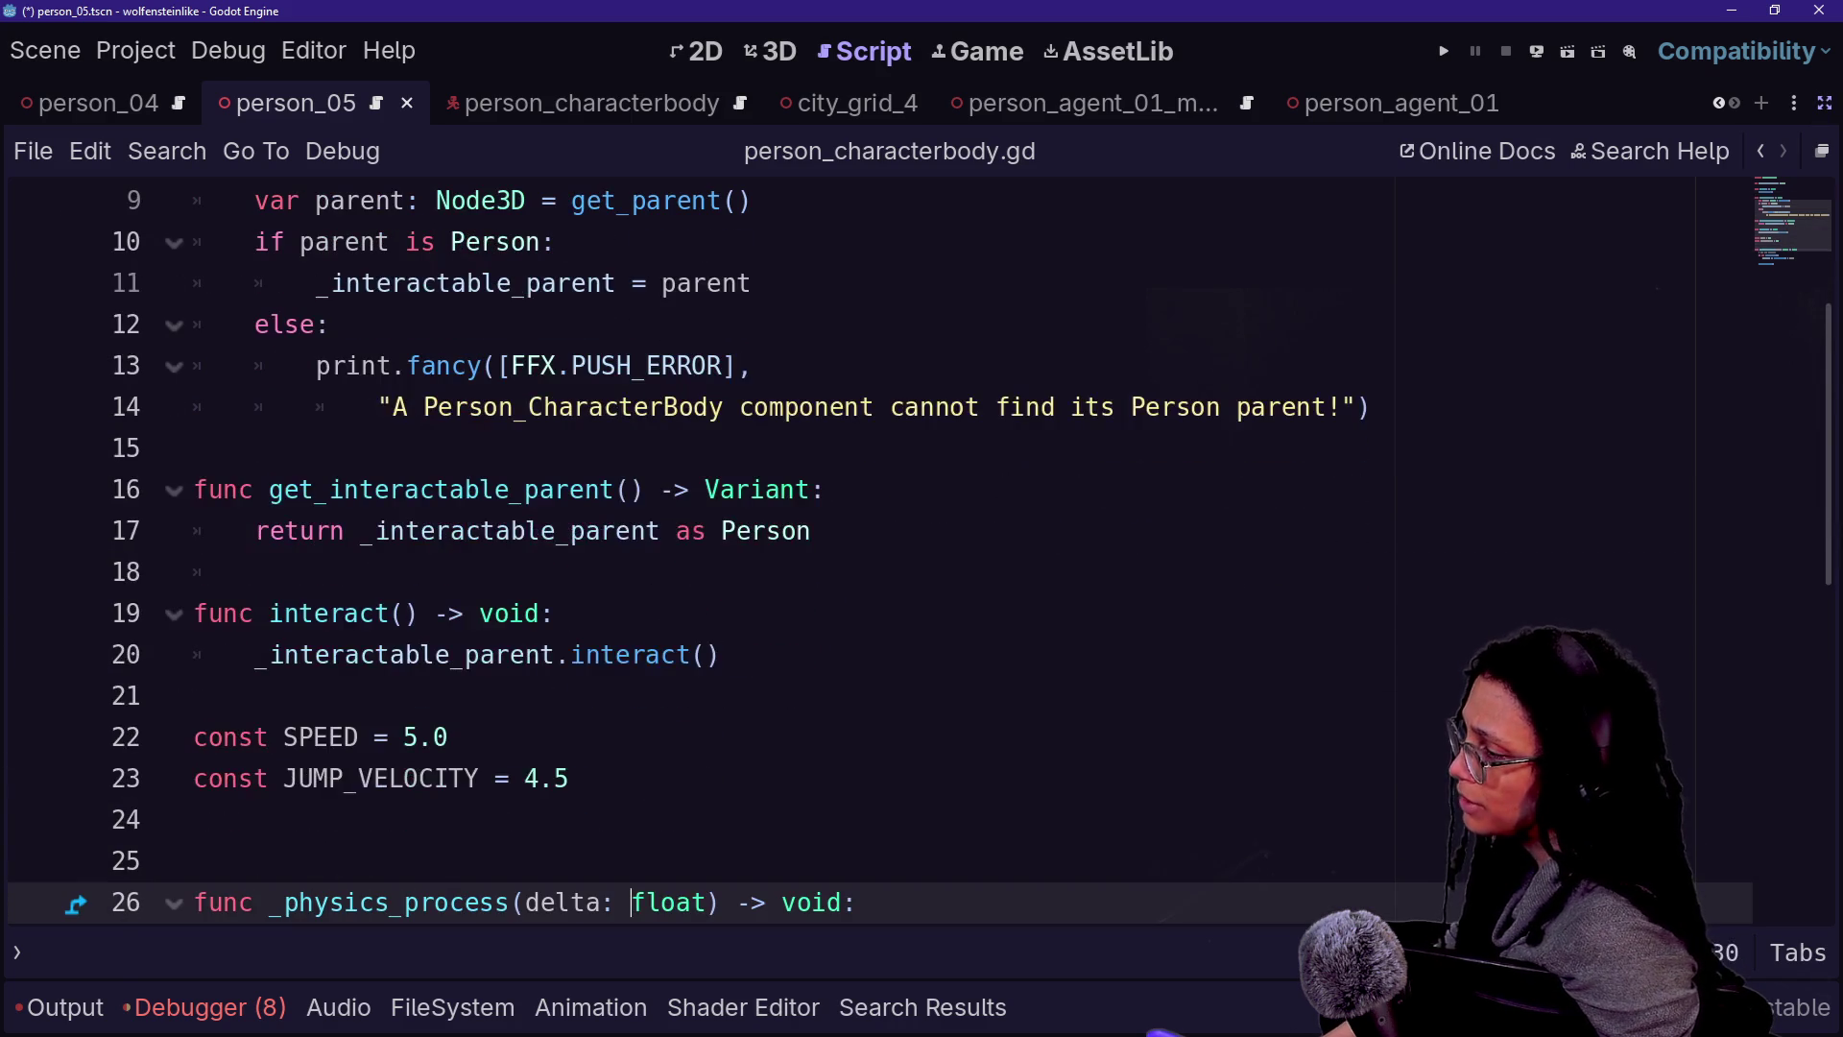
{"action": "left_click", "coordinate": [718, 655]}
{"action": "left_click", "coordinate": [193, 447], "text": "shift"}
{"action": "left_click", "coordinate": [193, 447]}
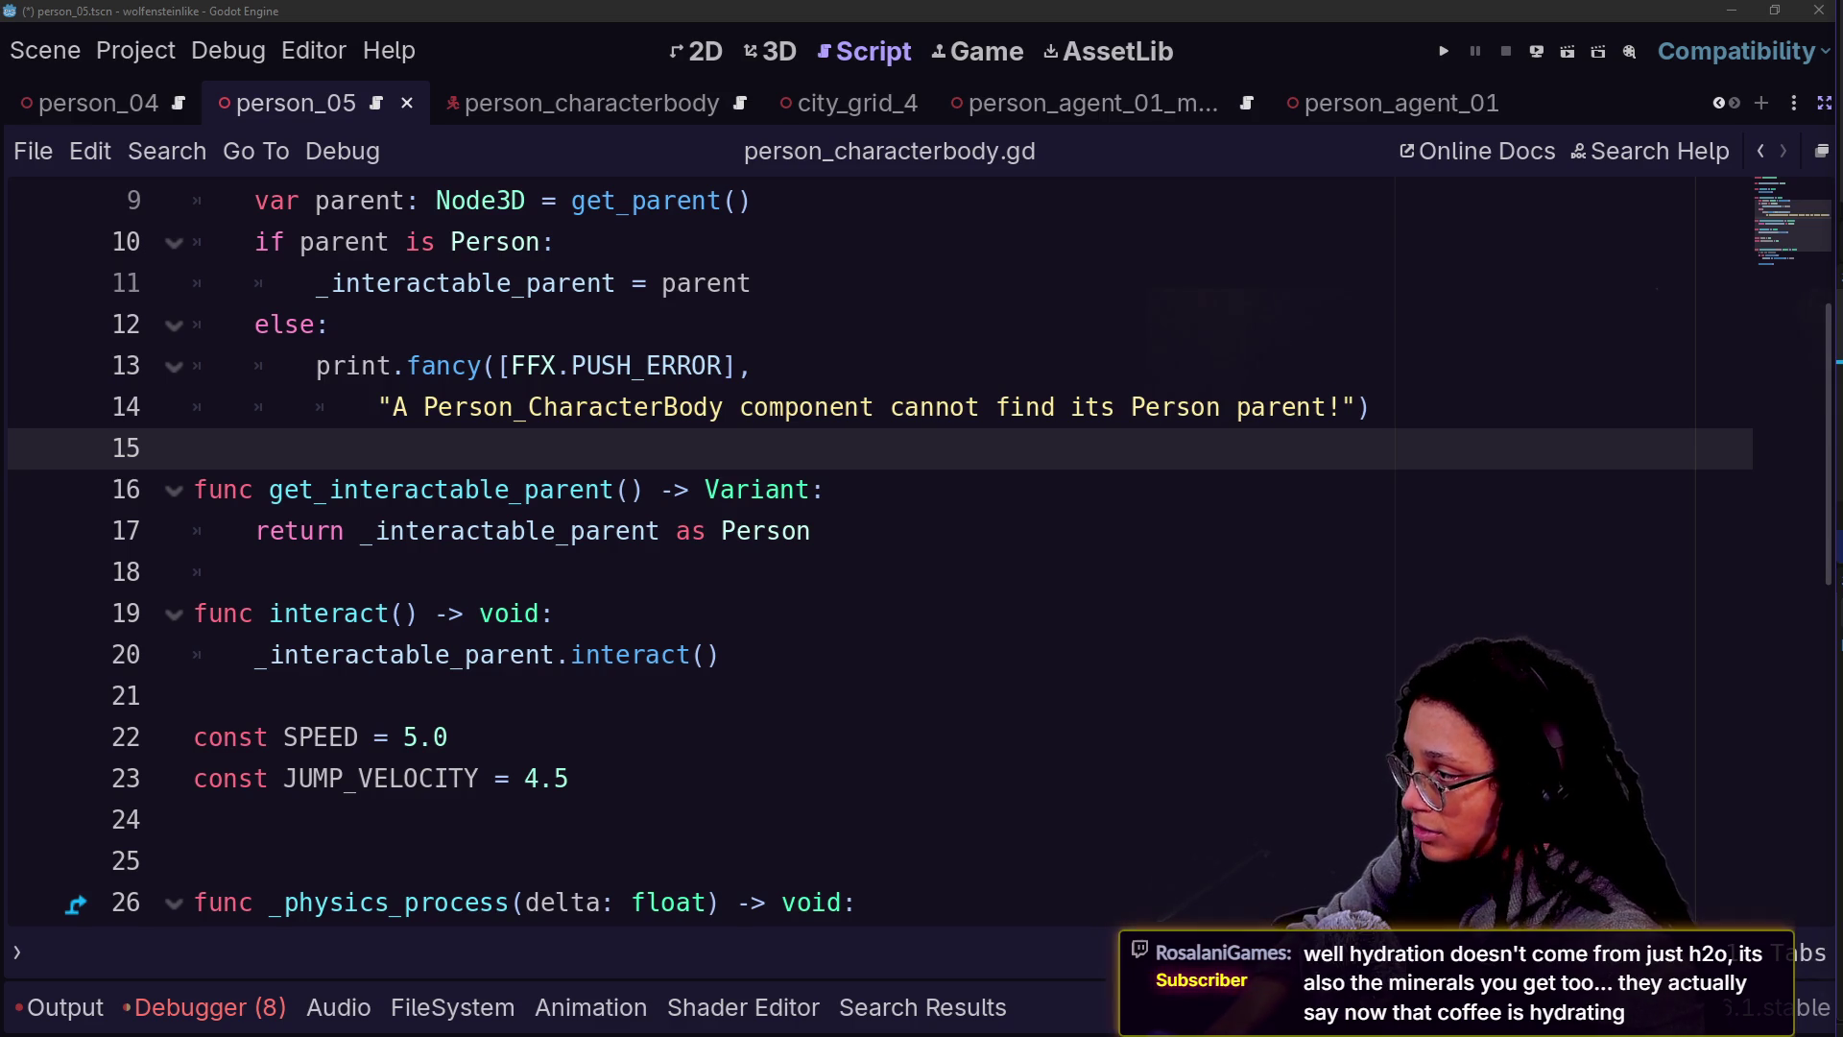
- Step through lines 7–15 of the script and restore the scene tree and inspector docks
{"action": "key", "text": "alt+Tab"}
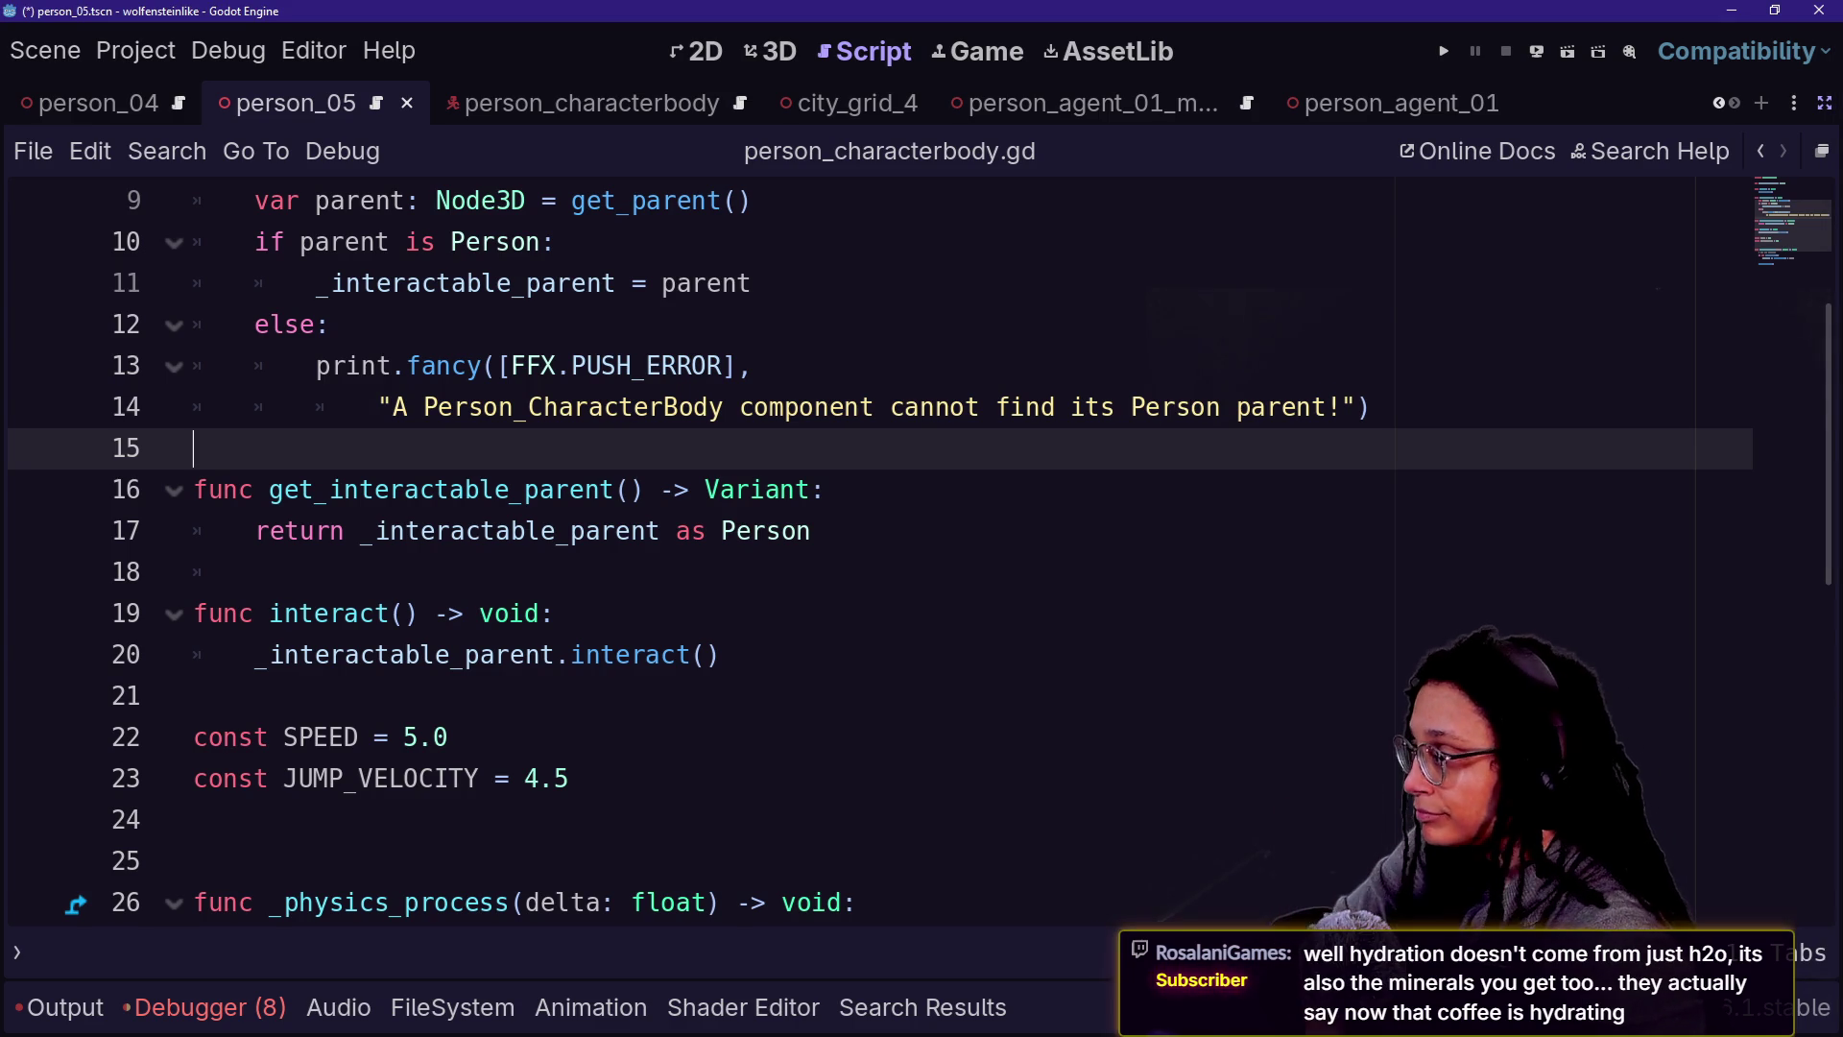
{"action": "key", "text": "Down"}
{"action": "key", "text": "Up"}
{"action": "key", "text": "Up"}
{"action": "key", "text": "Up"}
{"action": "key", "text": "Up"}
{"action": "key", "text": "Up"}
{"action": "key", "text": "Up"}
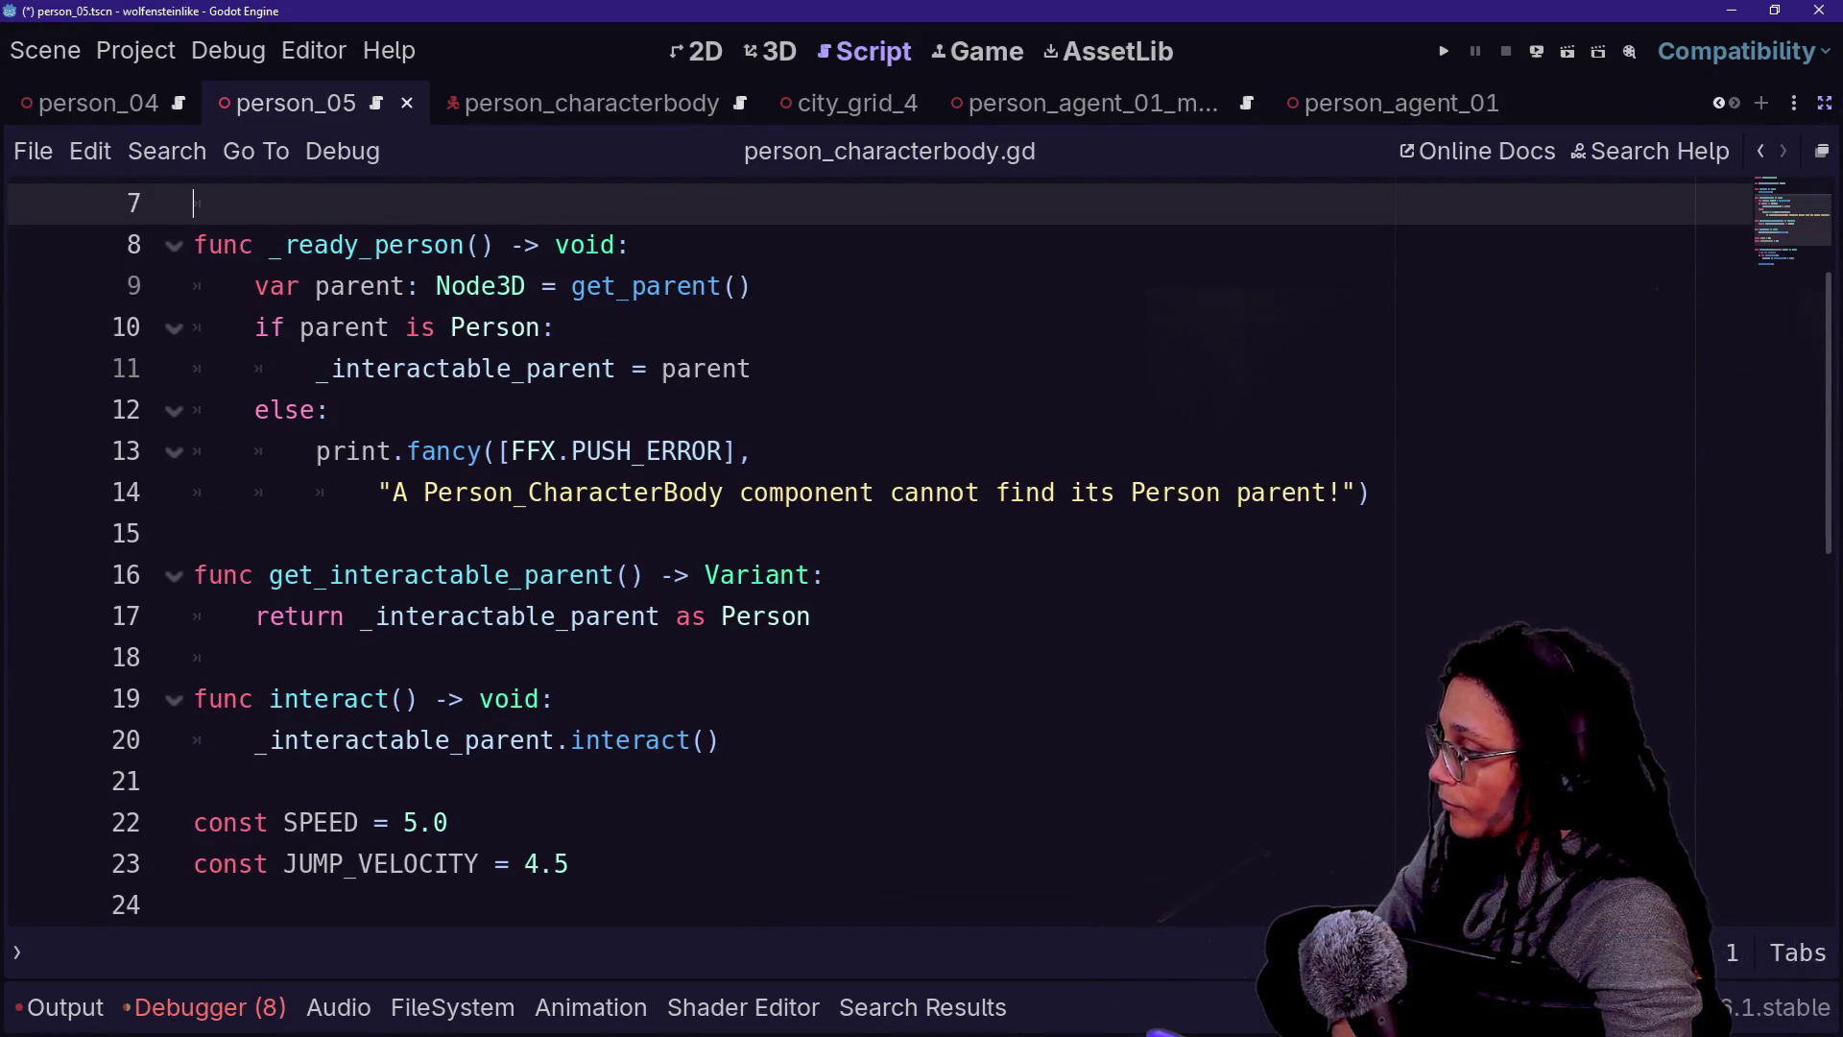
{"action": "key", "text": "Down"}
{"action": "key", "text": "Down"}
{"action": "key", "text": "Down"}
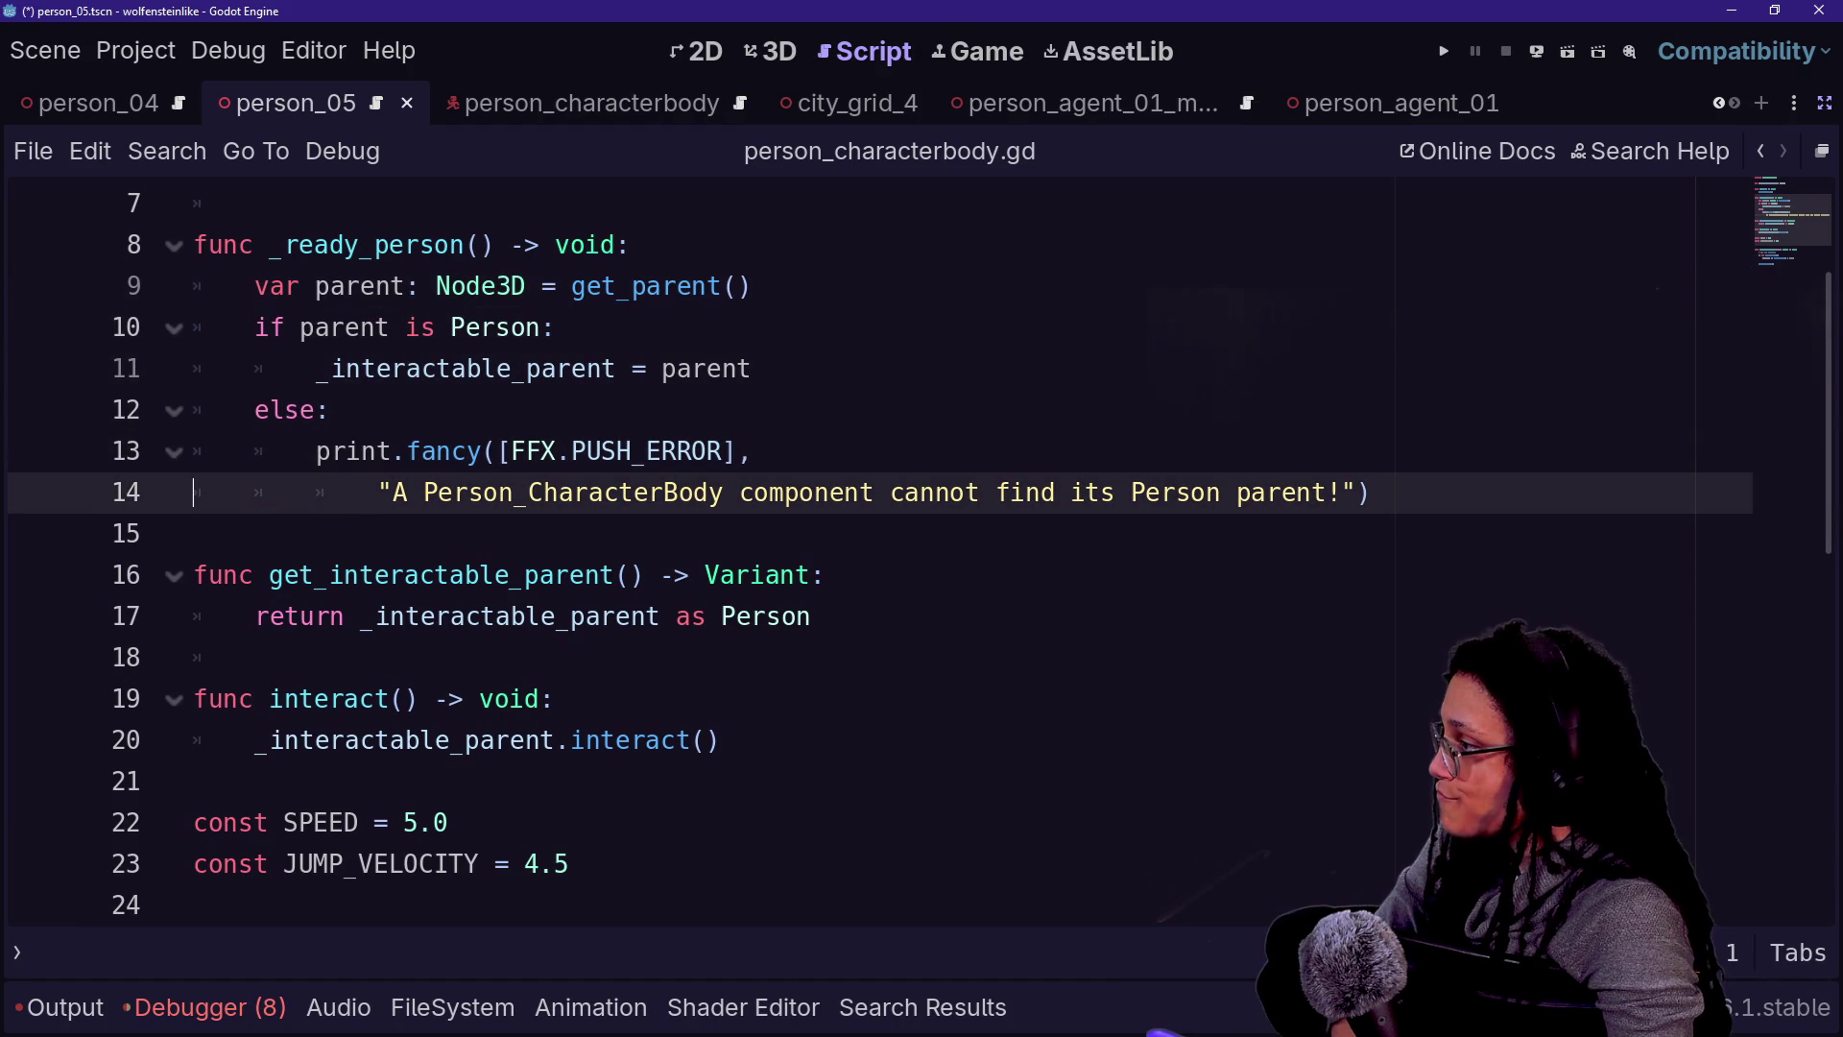
{"action": "key", "text": "Down"}
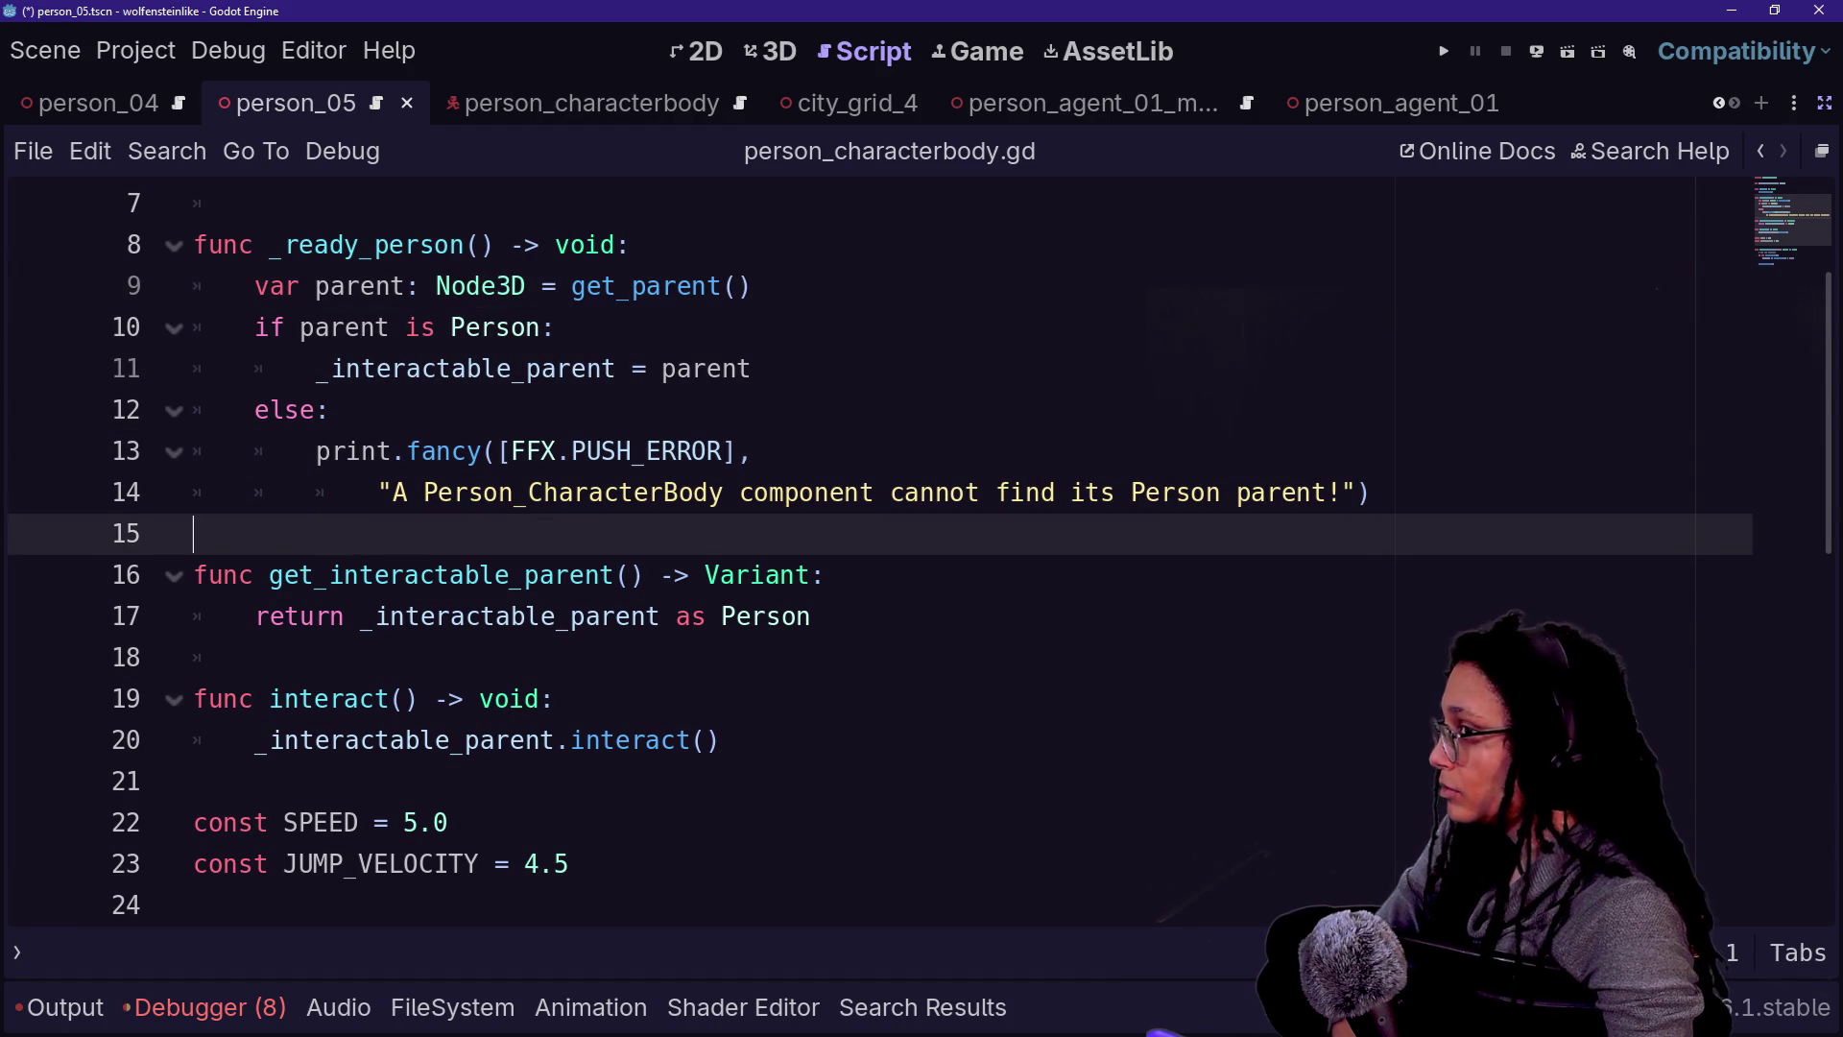
{"action": "left_click", "coordinate": [1823, 103]}
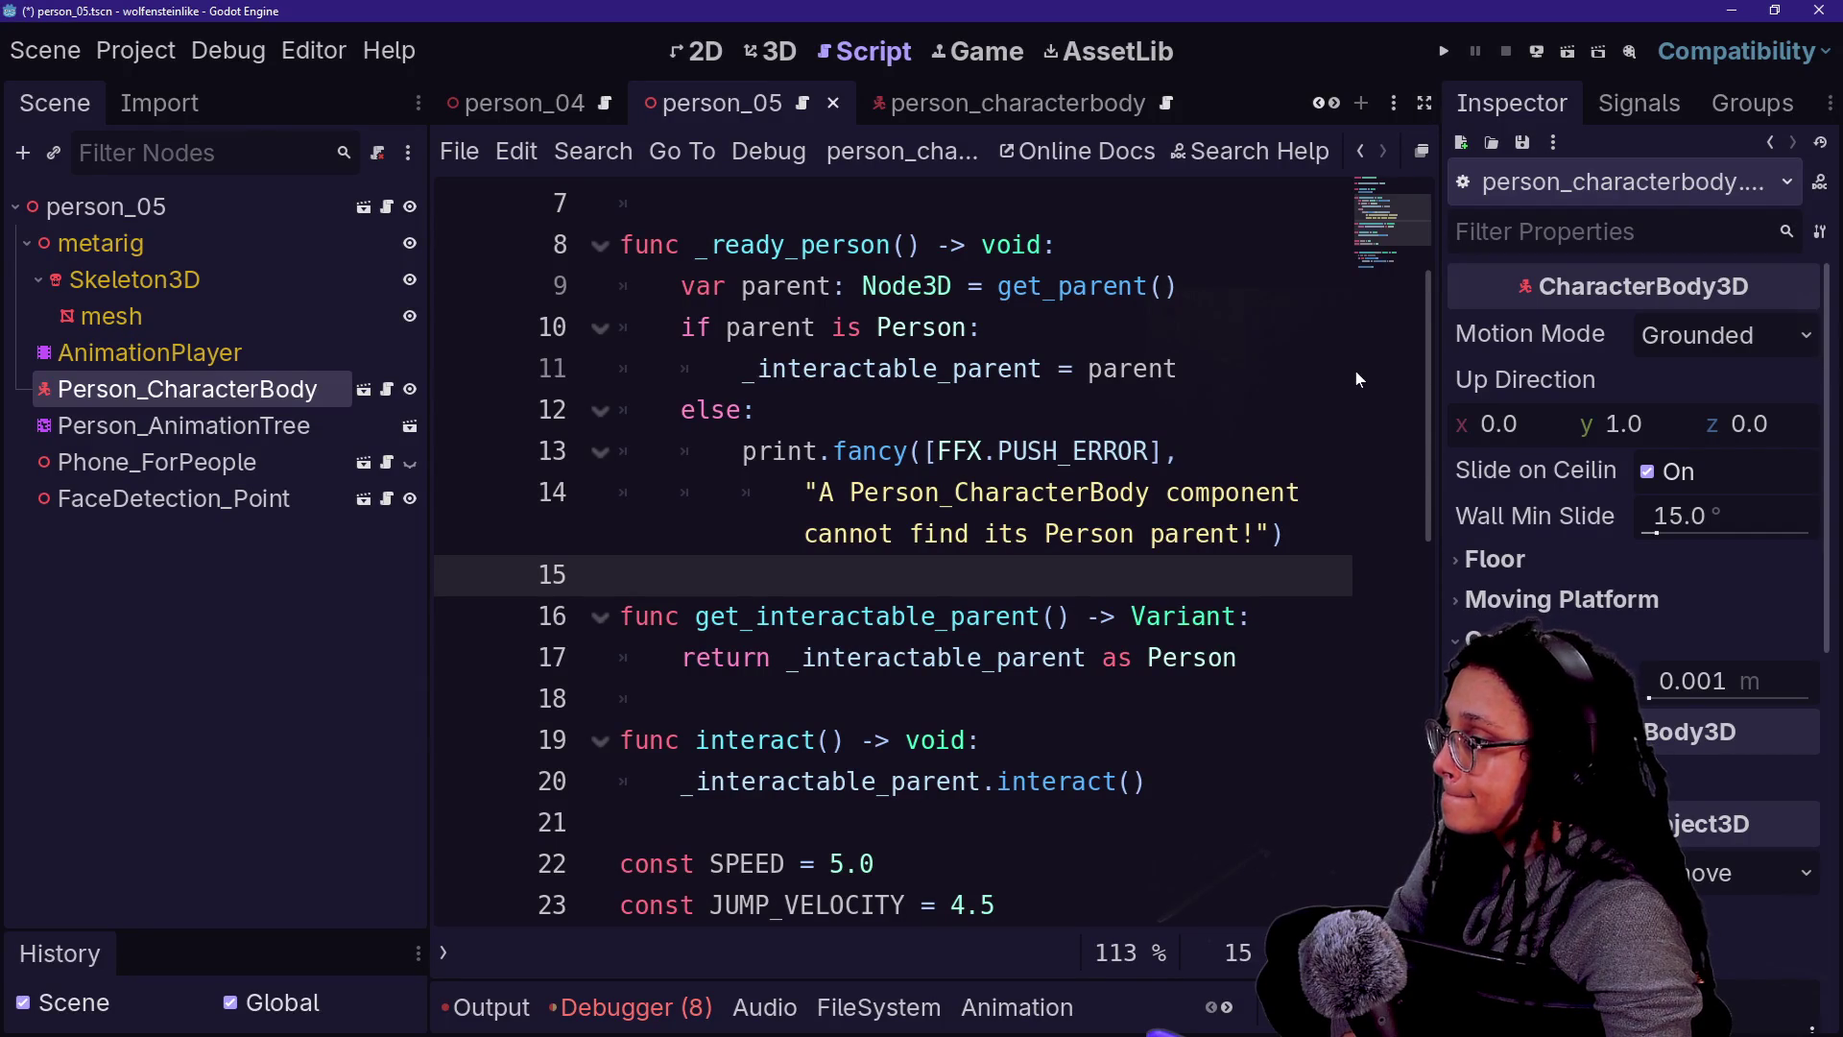
- Step through lines 11–19 of person_characterbody.gd to read interact()
{"action": "left_click", "coordinate": [1349, 365]}
{"action": "key", "text": "Down"}
{"action": "key", "text": "Down"}
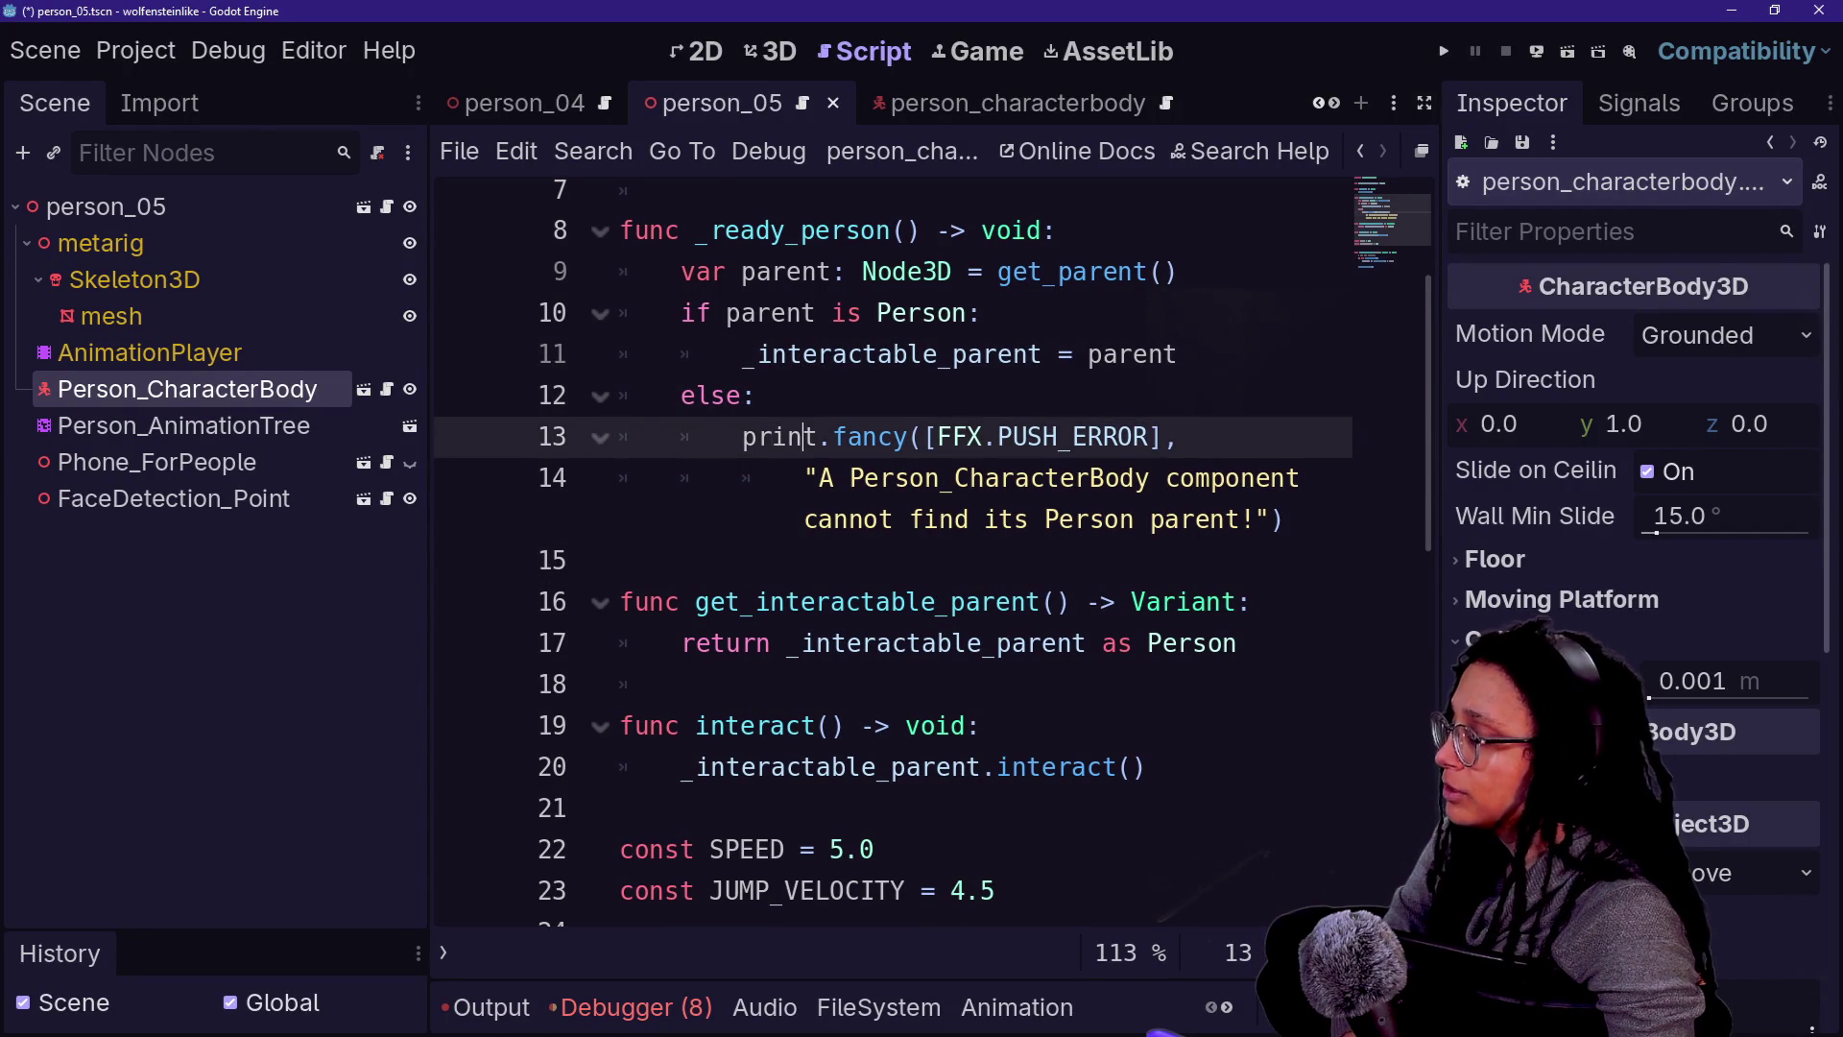
{"action": "key", "text": "Down"}
{"action": "key", "text": "Down"}
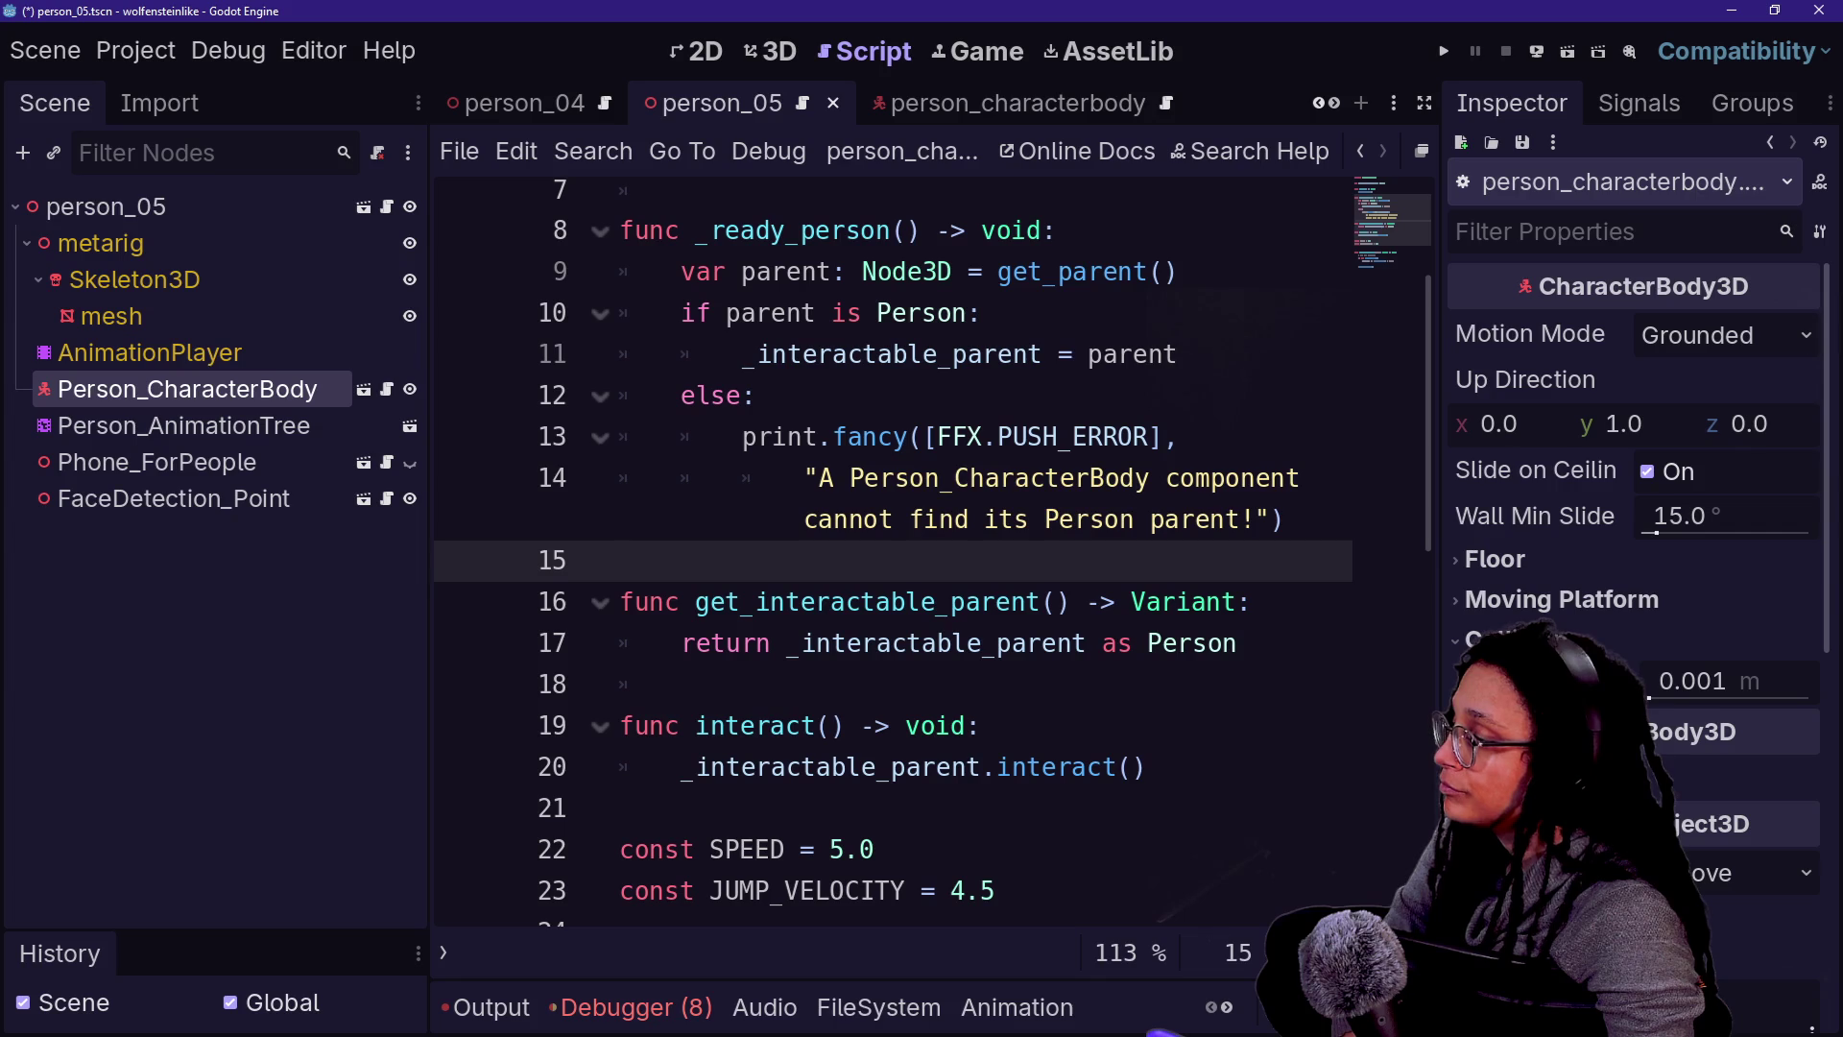
{"action": "key", "text": "Down"}
{"action": "key", "text": "Down"}
{"action": "key", "text": "Down"}
{"action": "key", "text": "Up"}
{"action": "key", "text": "Up"}
{"action": "key", "text": "Up"}
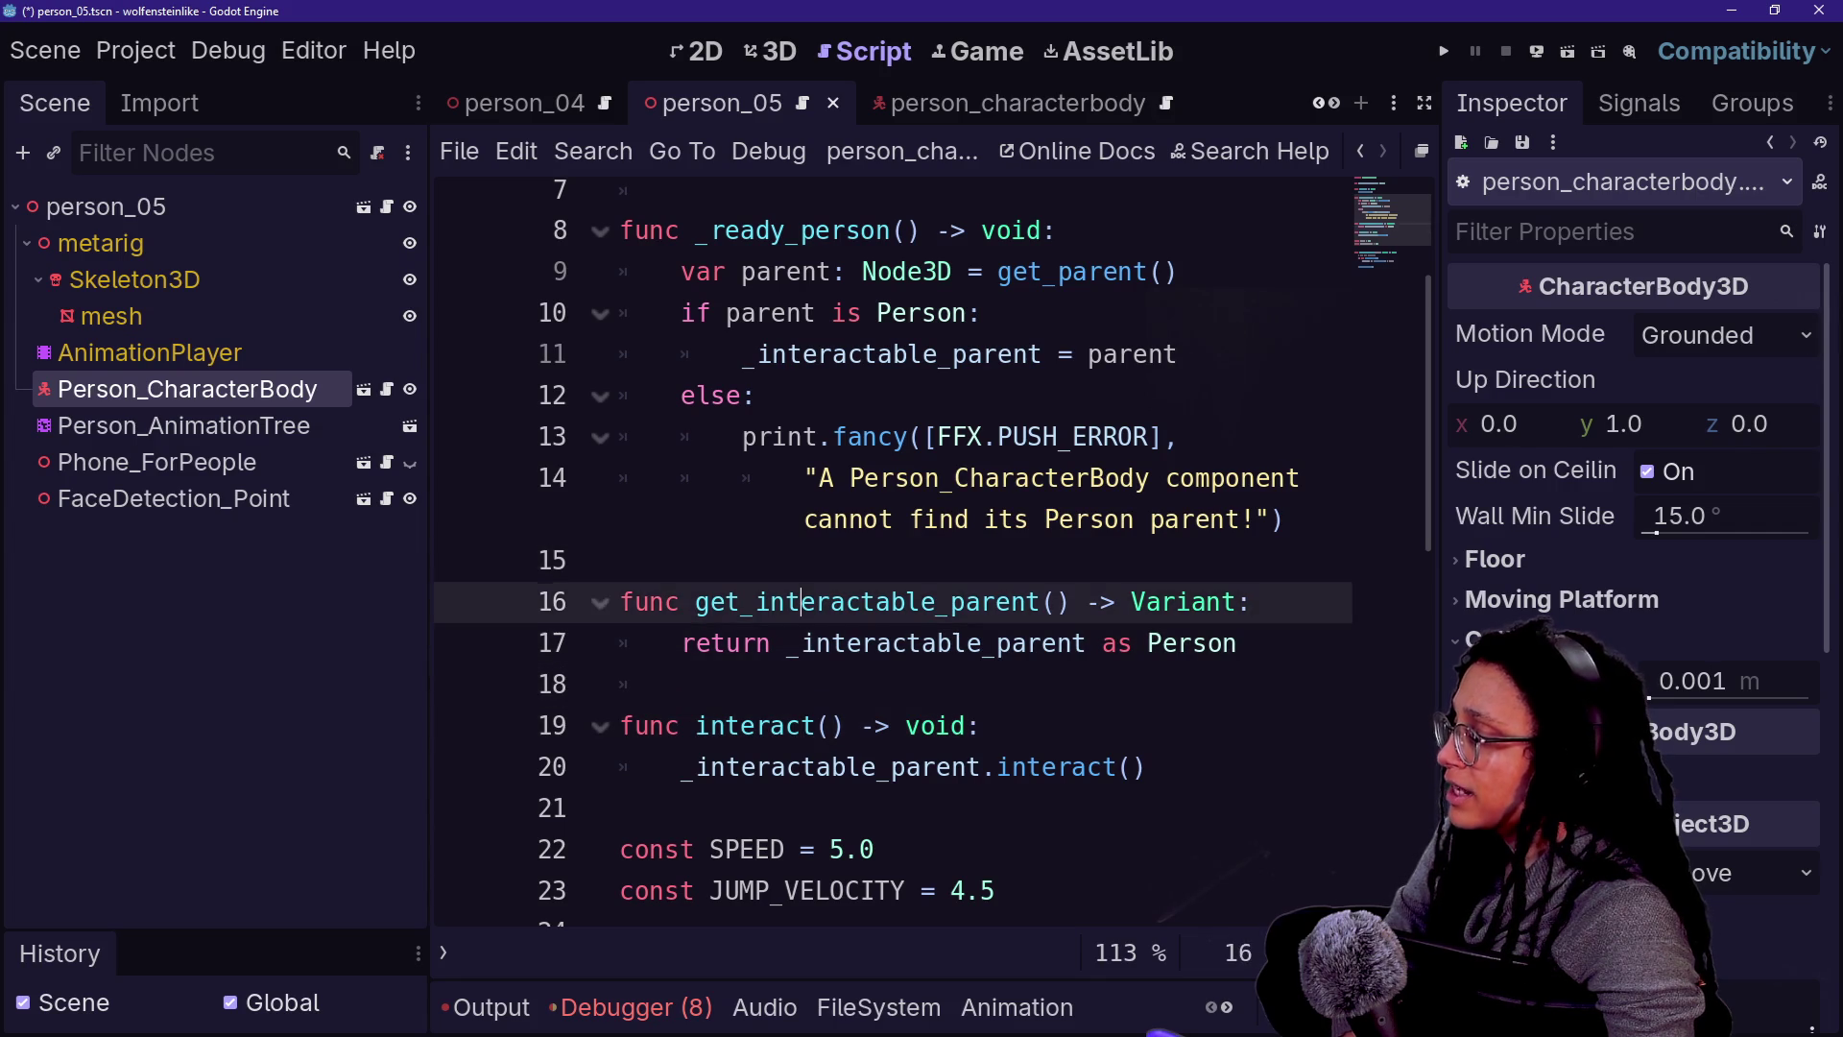
{"action": "key", "text": "Up"}
{"action": "key", "text": "Up"}
{"action": "key", "text": "Down"}
{"action": "key", "text": "Down"}
{"action": "key", "text": "Down"}
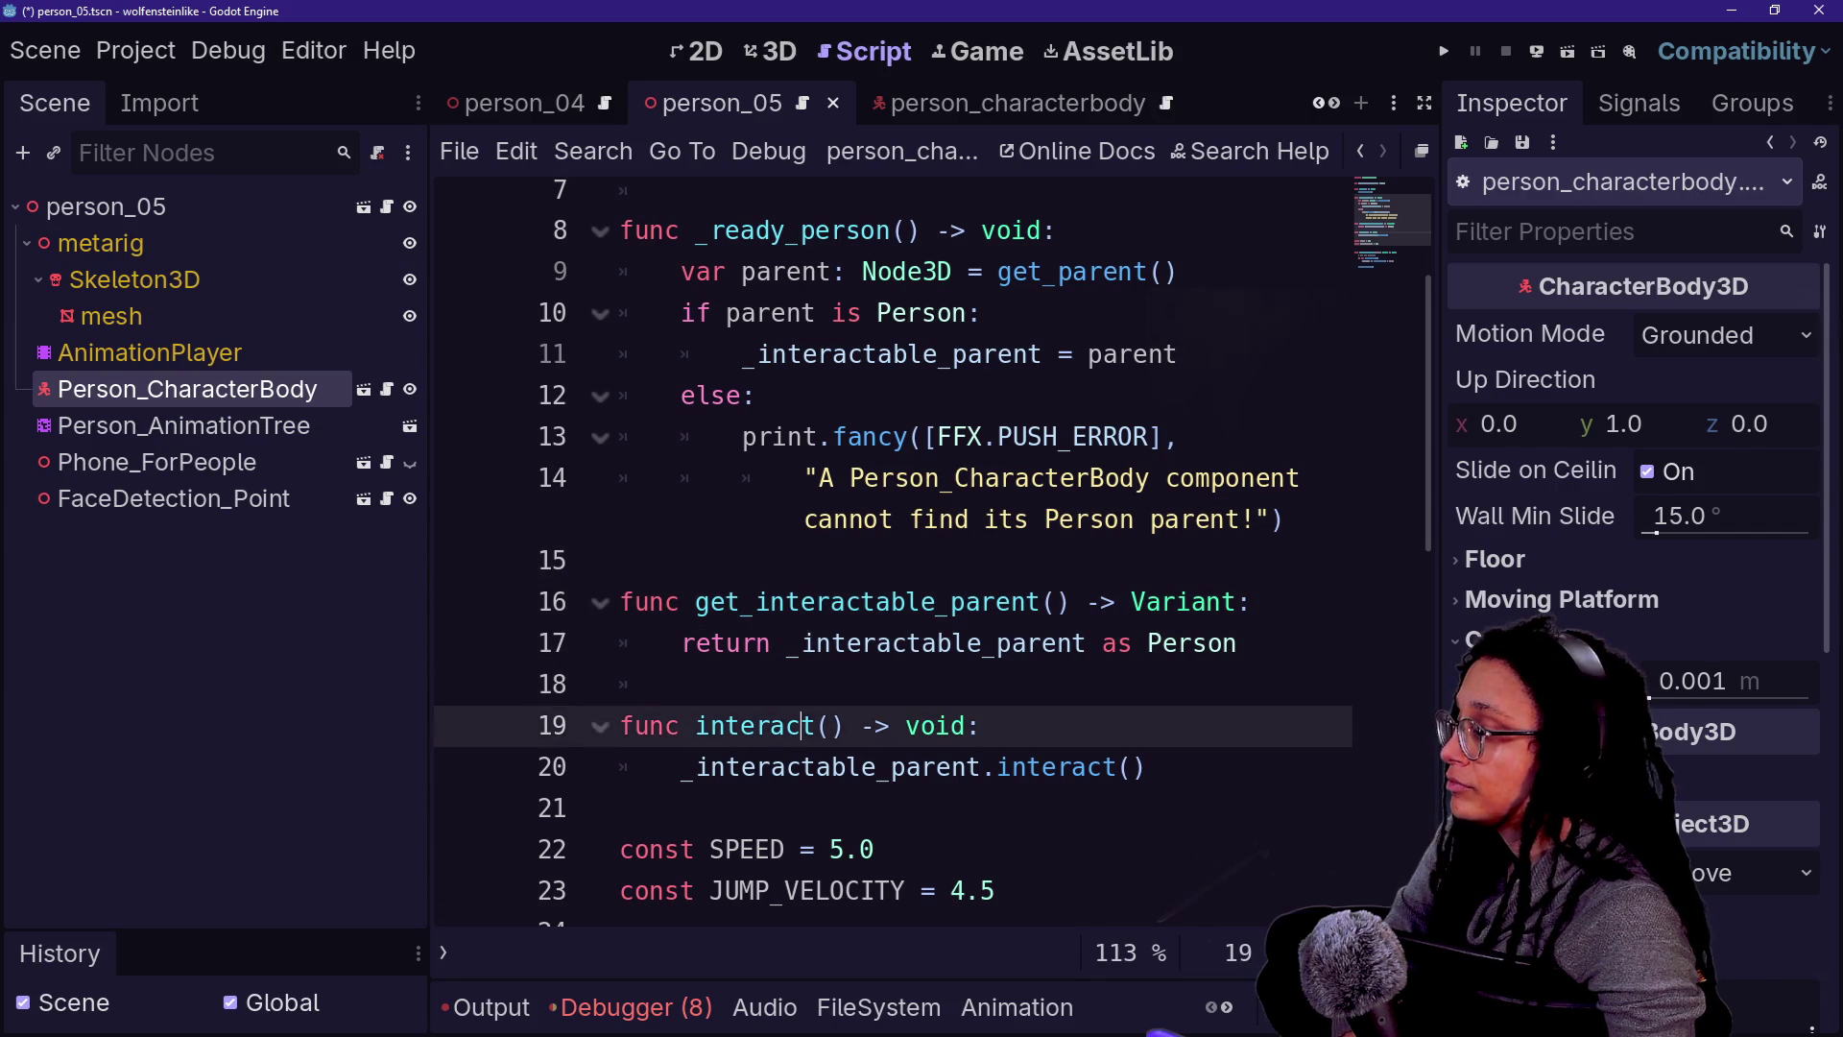
{"action": "key", "text": "Up"}
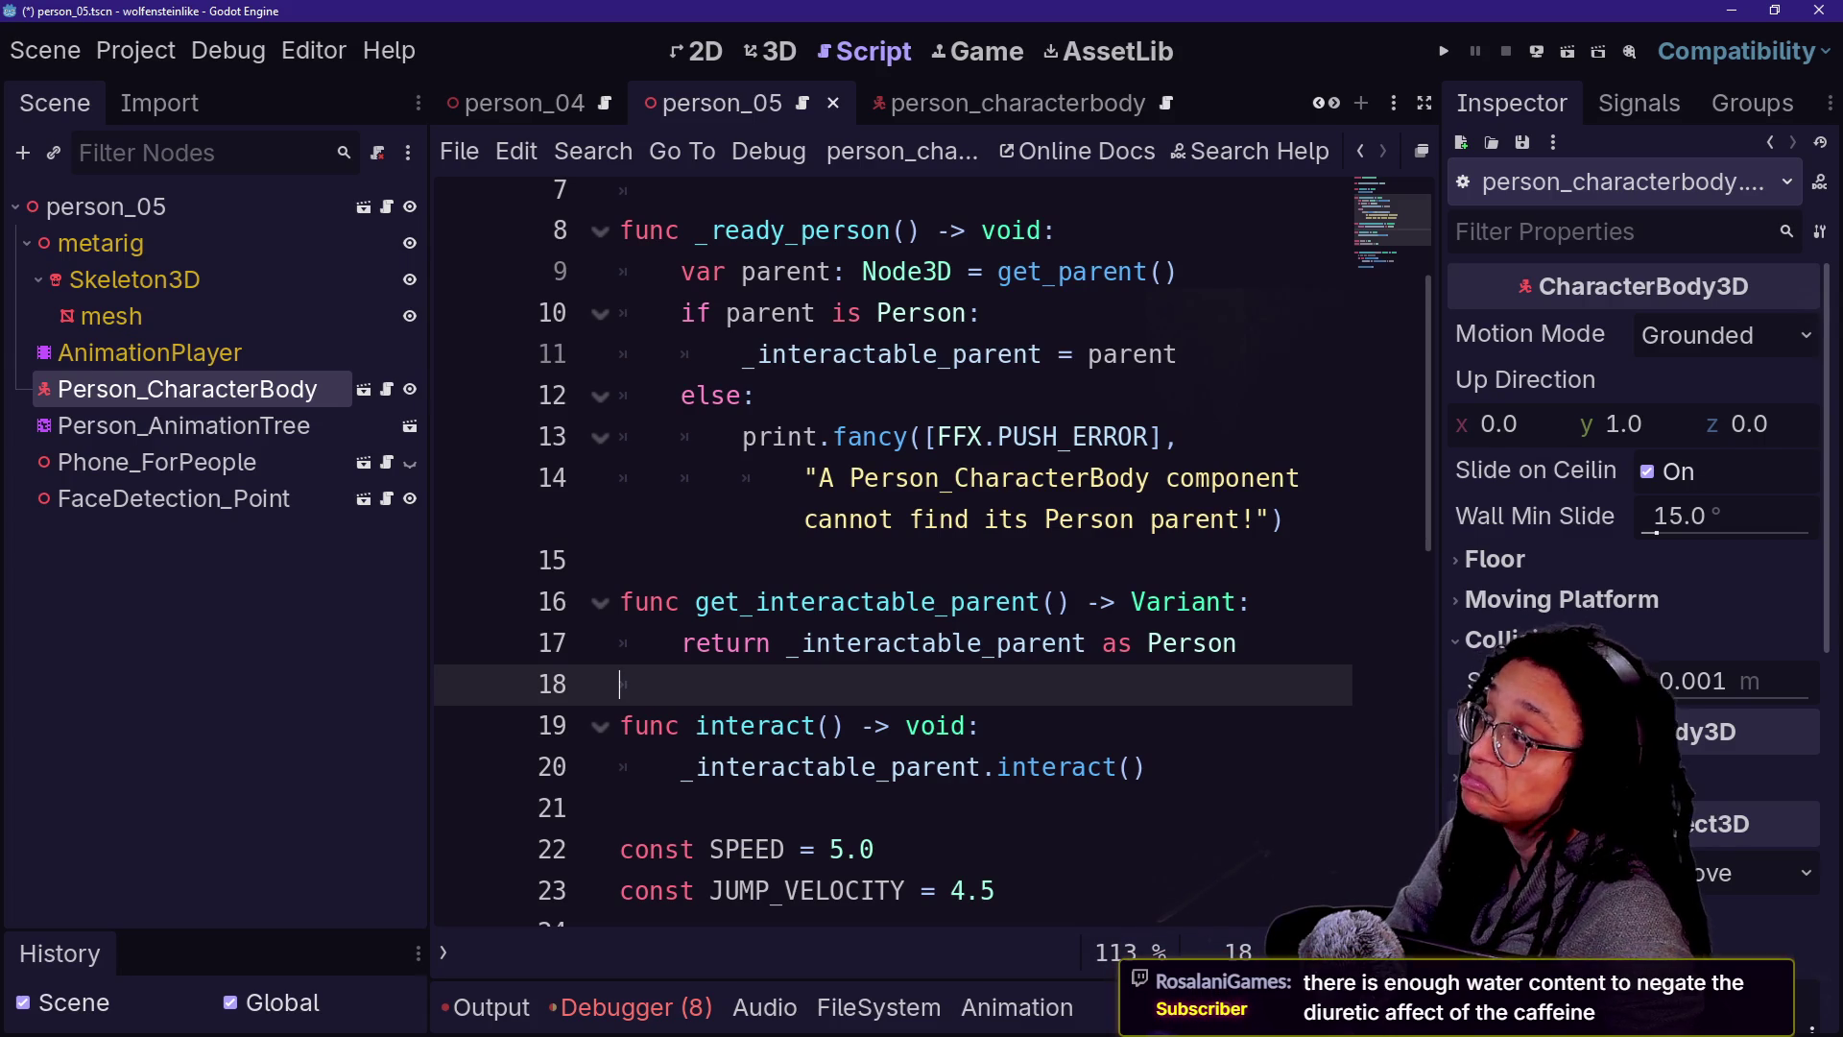
- Re-check lines 14–18 around interact(), then bring up the quick-open resource search
{"action": "key", "text": "Up"}
{"action": "key", "text": "Up"}
{"action": "key", "text": "Up"}
{"action": "key", "text": "Down"}
{"action": "key", "text": "Down"}
{"action": "key", "text": "Down"}
{"action": "key", "text": "Up"}
{"action": "key", "text": "Up"}
{"action": "key", "text": "Up"}
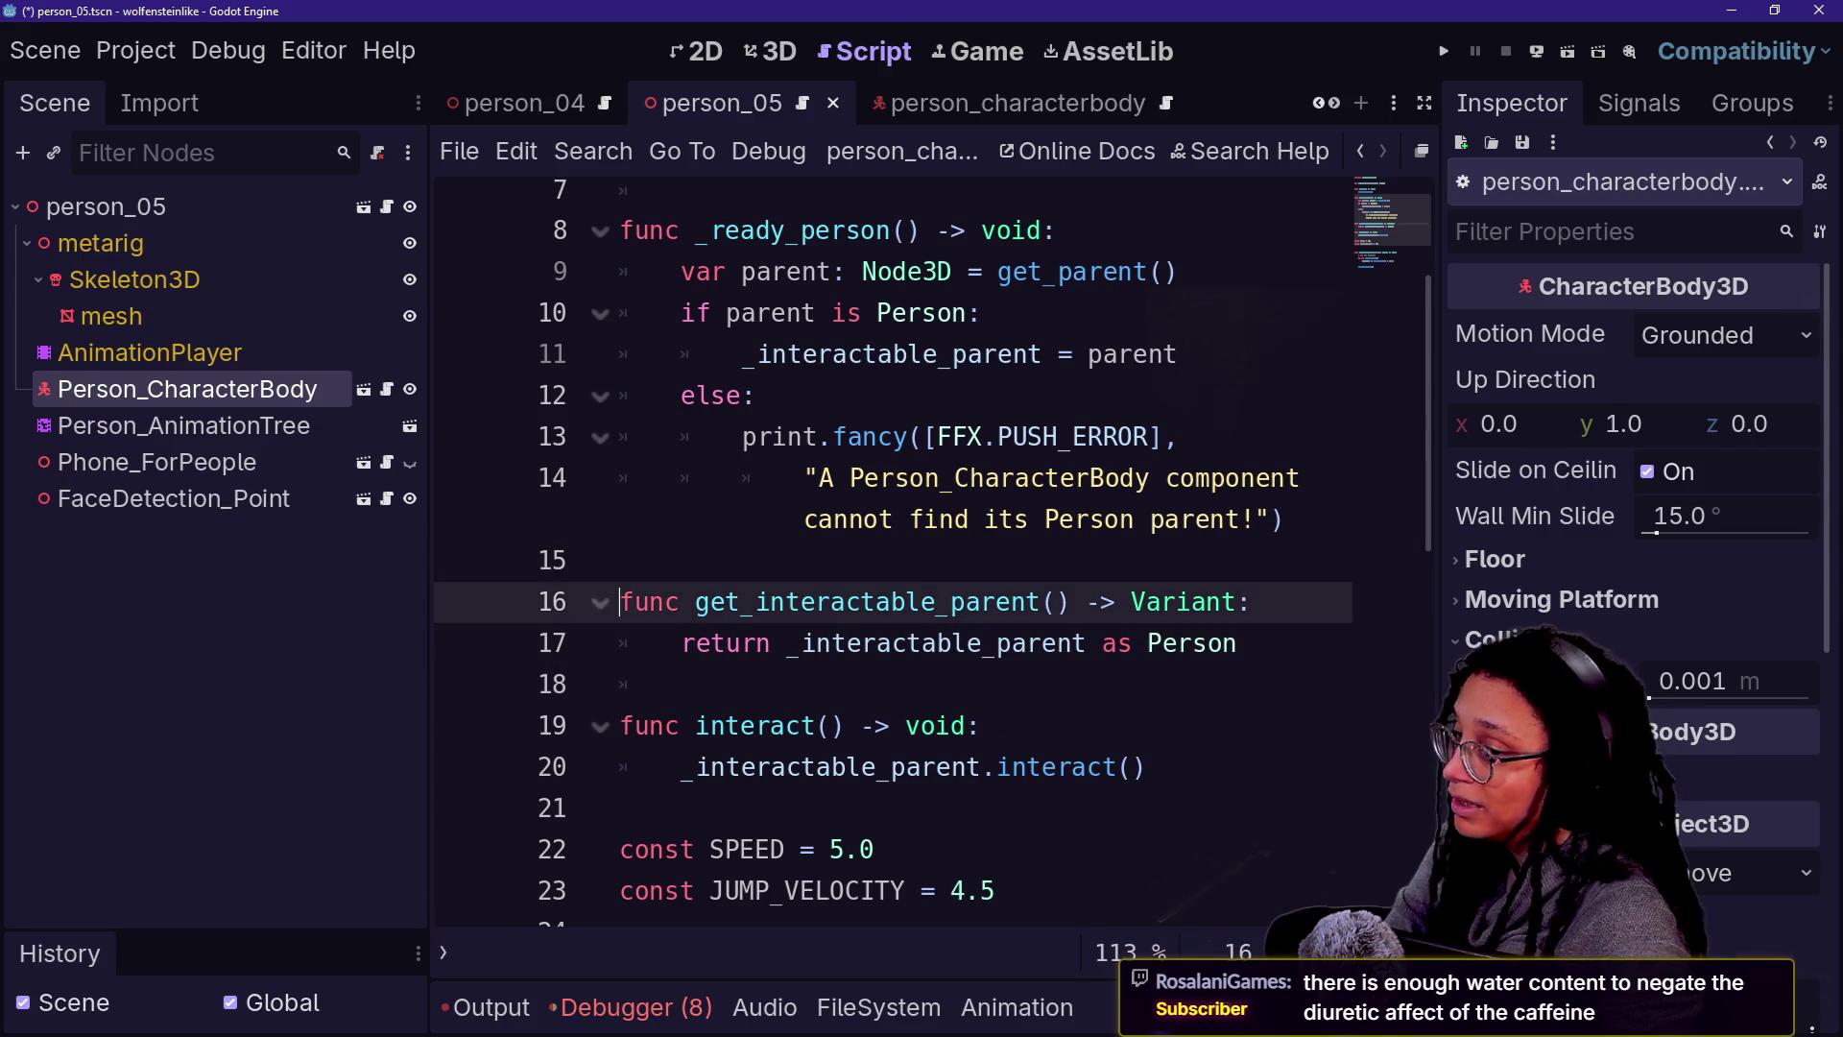
{"action": "key", "text": "Down"}
{"action": "key", "text": "Down"}
{"action": "key", "text": "Down"}
{"action": "key", "text": "Up"}
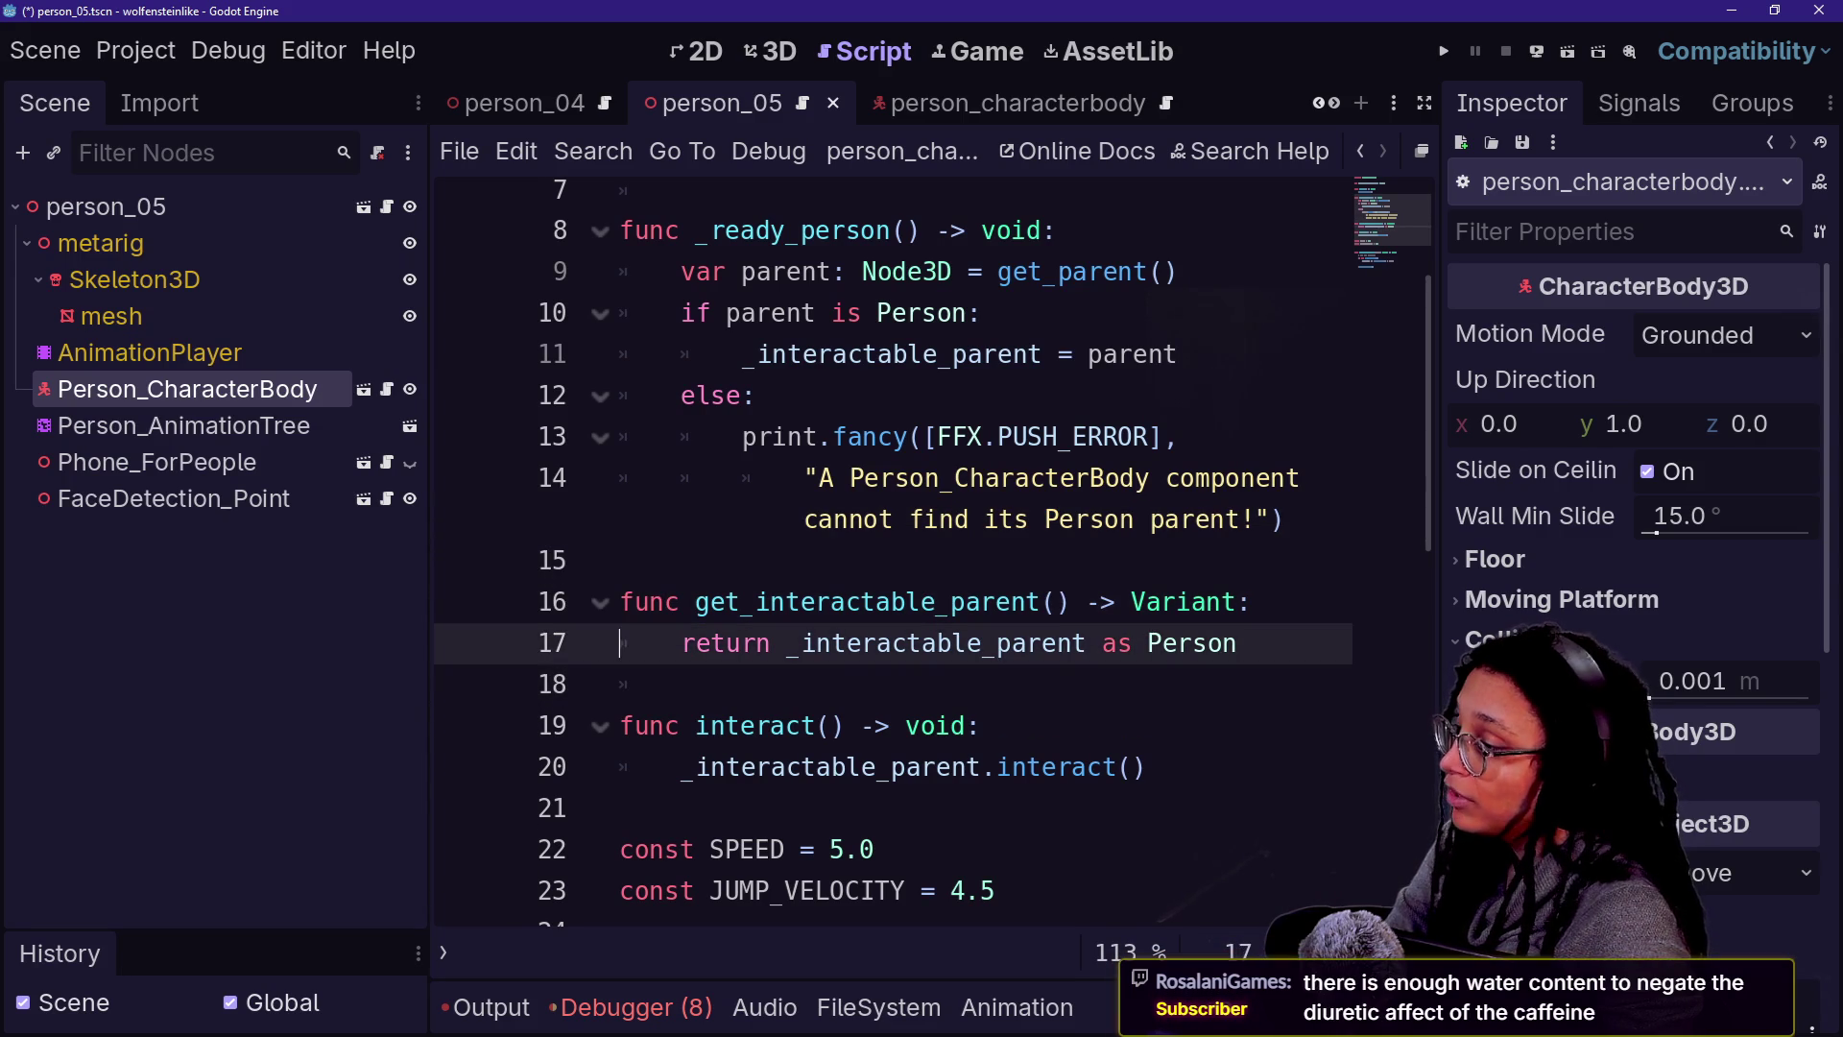
{"action": "key", "text": "Down"}
{"action": "key", "text": "Up"}
{"action": "key", "text": "Up"}
{"action": "key", "text": "Up"}
{"action": "key", "text": "Up"}
{"action": "key", "text": "Down"}
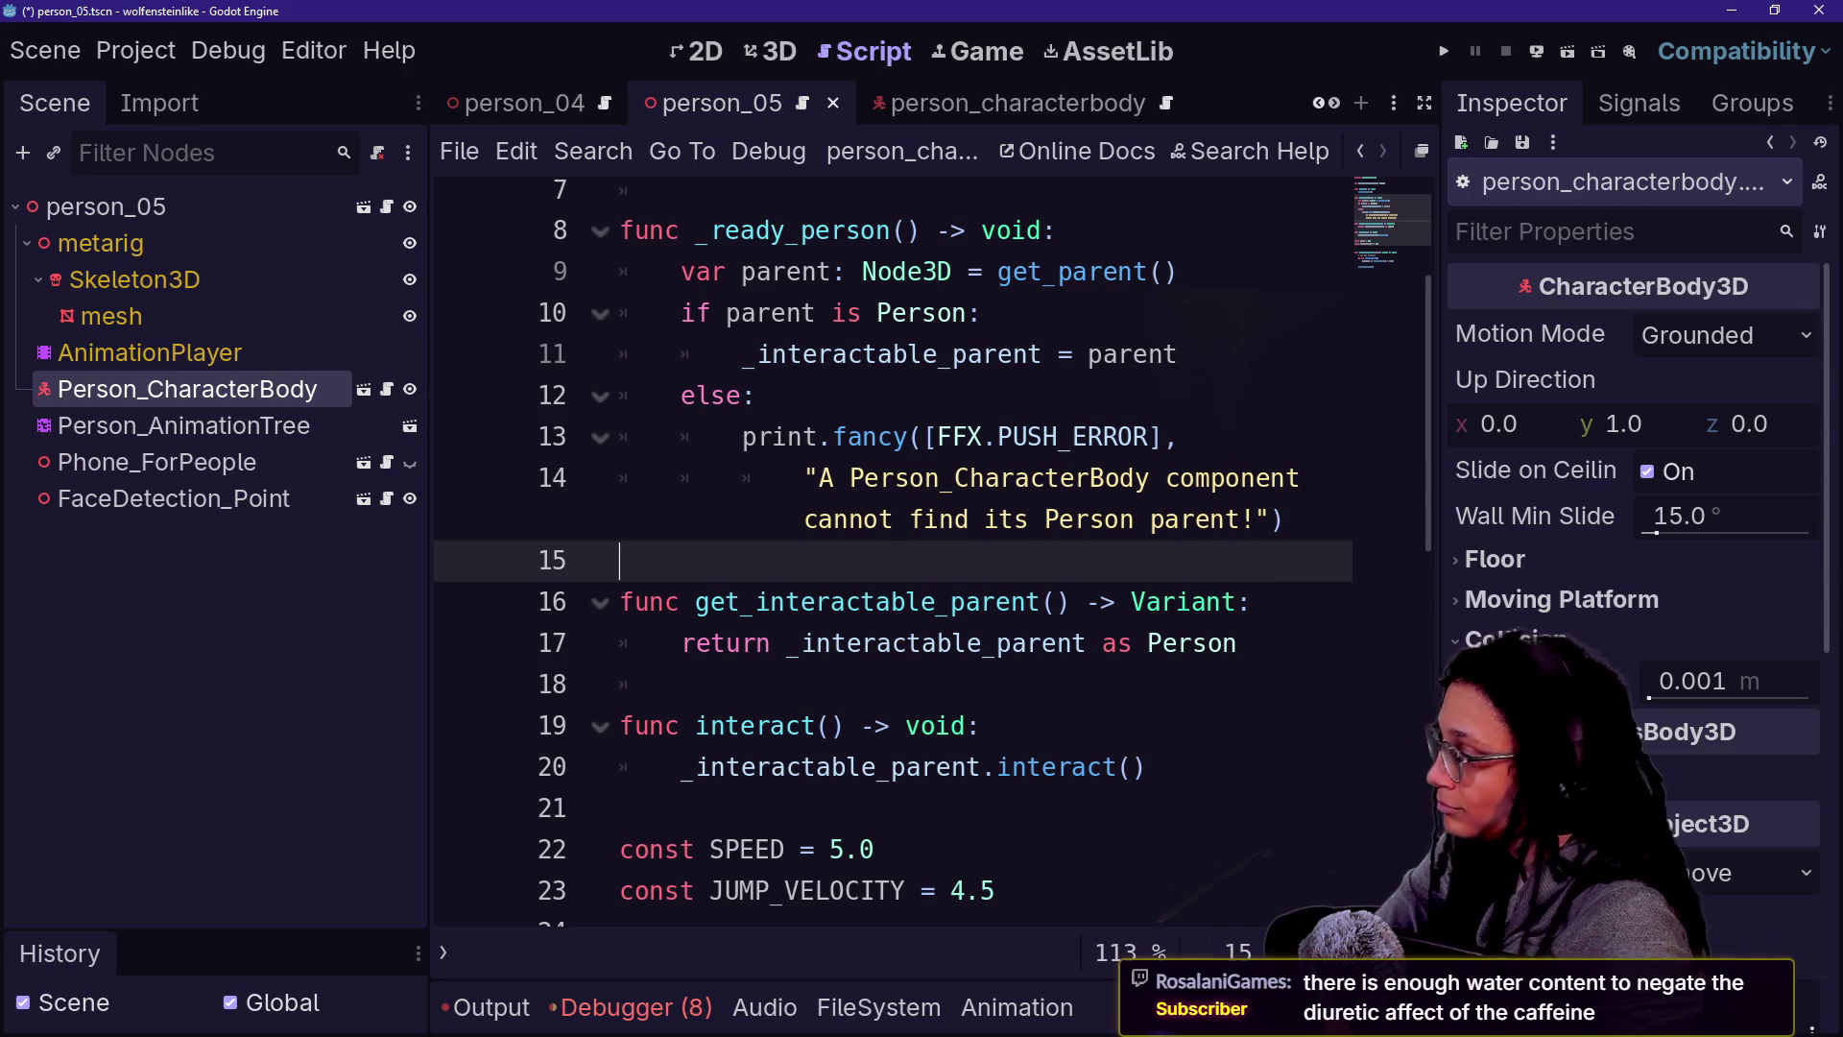
{"action": "key", "text": "Up"}
{"action": "key", "text": "Up"}
{"action": "key", "text": "Down"}
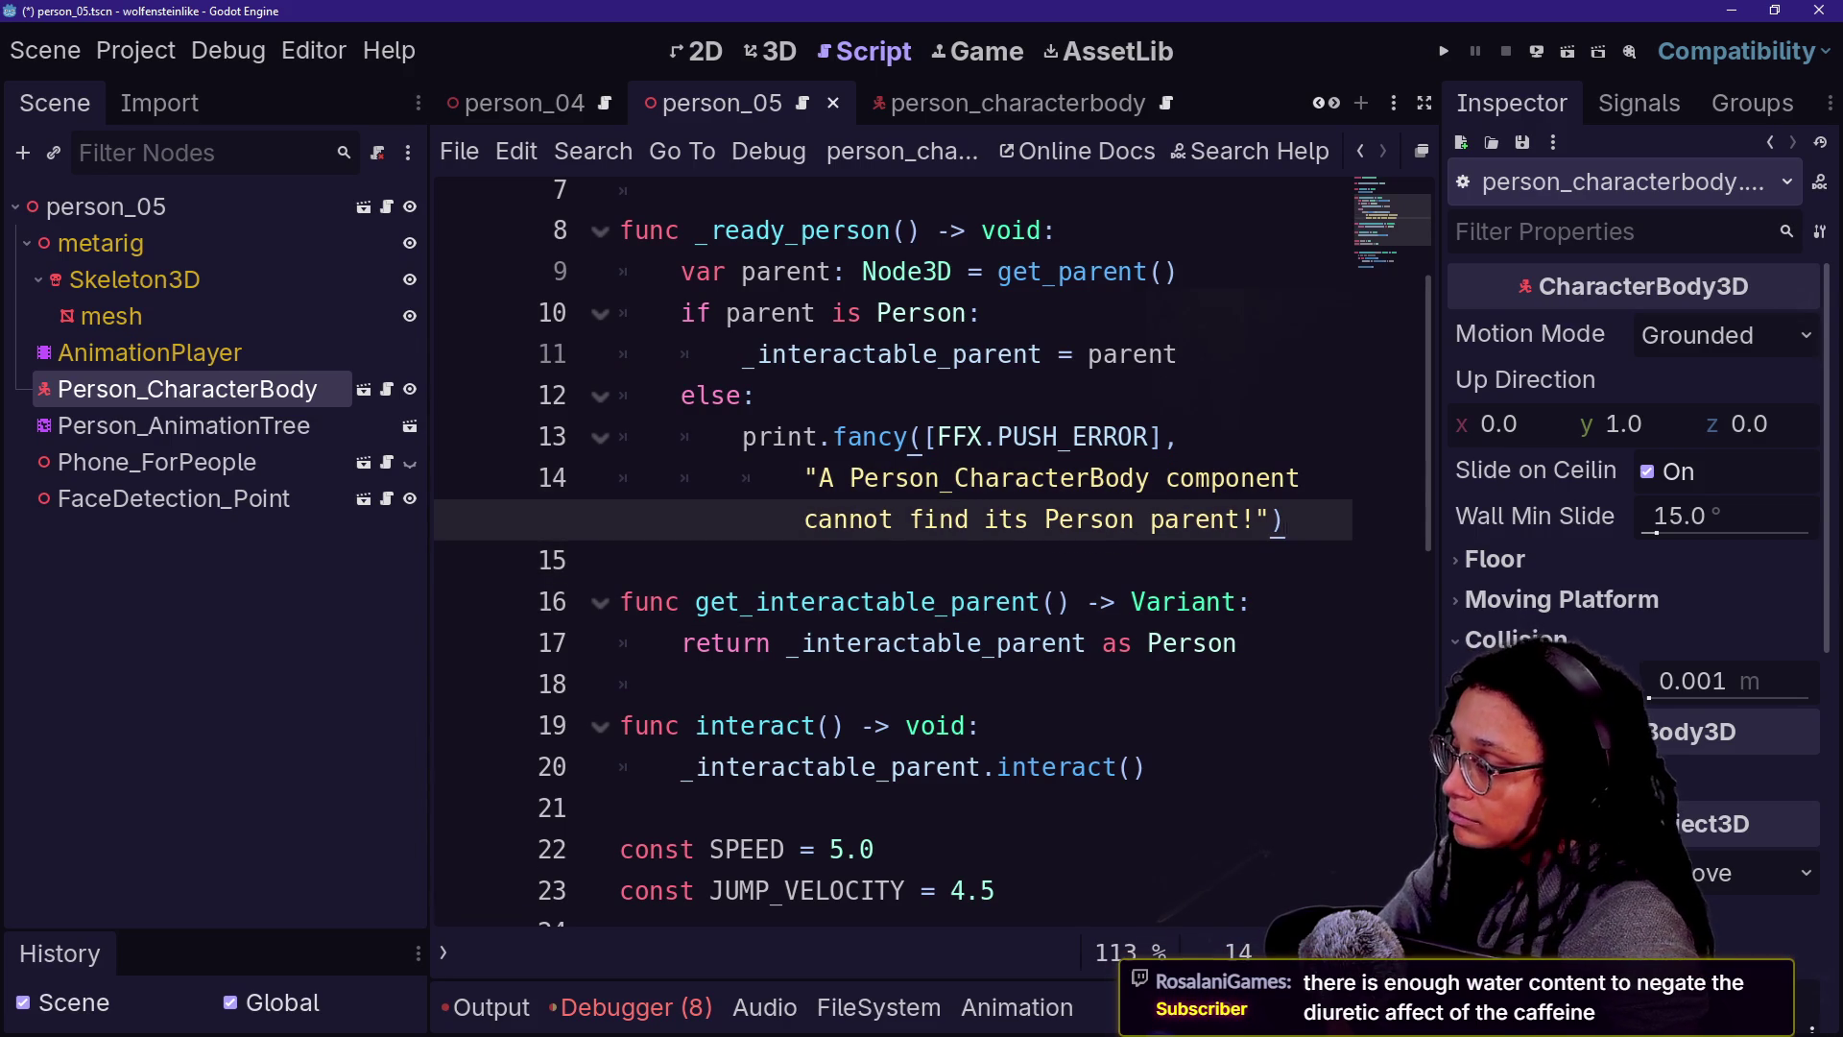
{"action": "left_click", "coordinate": [620, 561]}
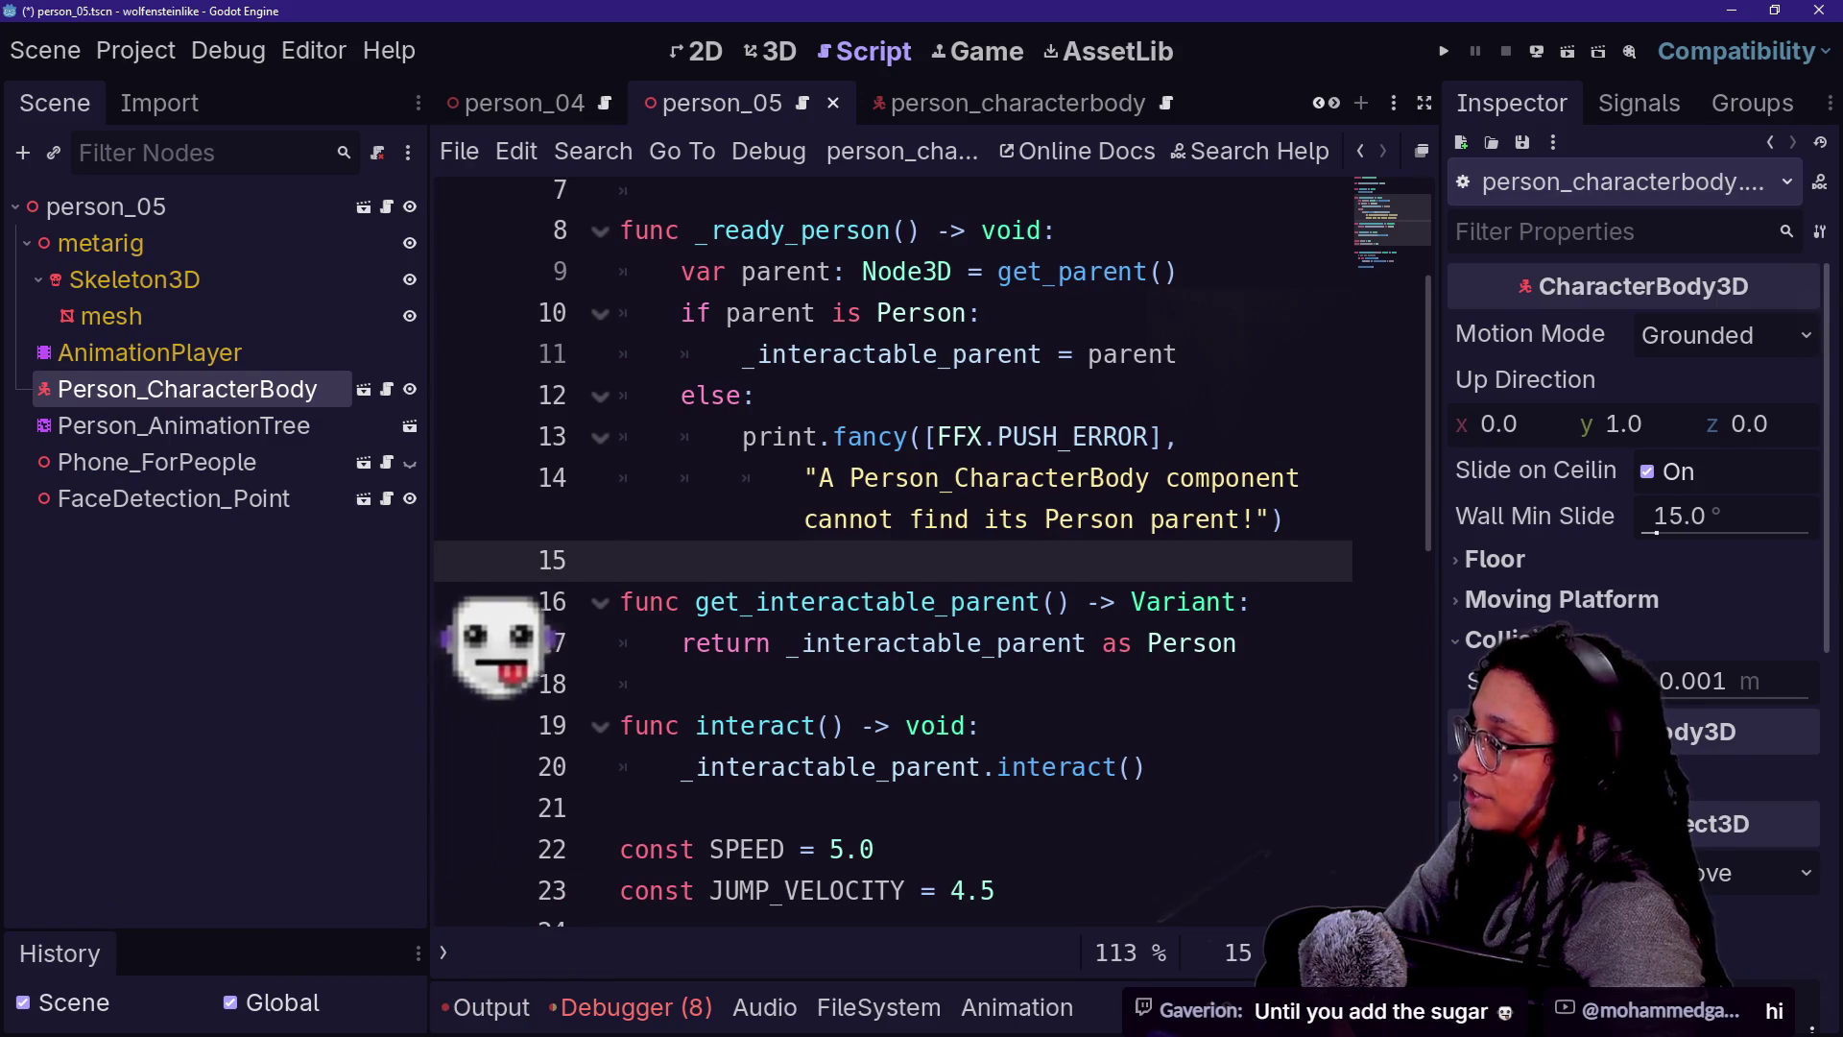
{"action": "key", "text": "shift+alt+o"}
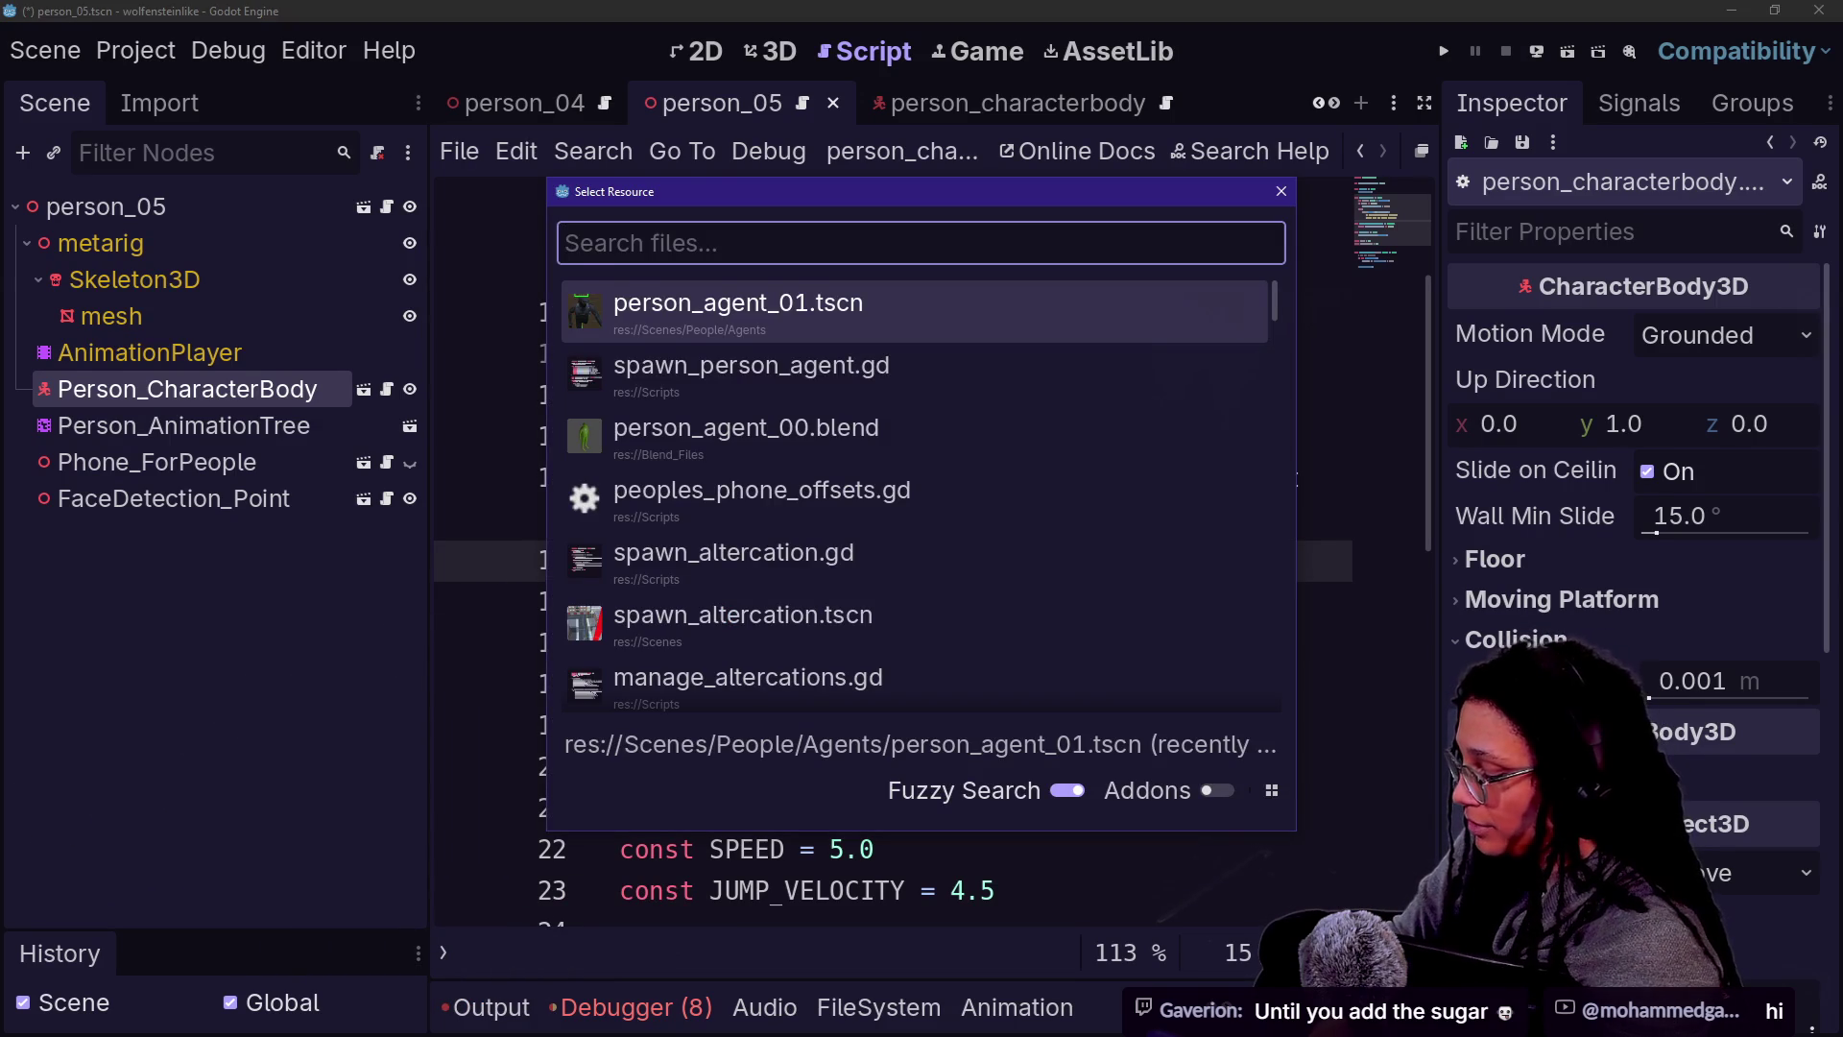
- Quick-open phone.gd and scroll through its code
{"action": "type", "text": "phone"}
{"action": "key", "text": "Return"}
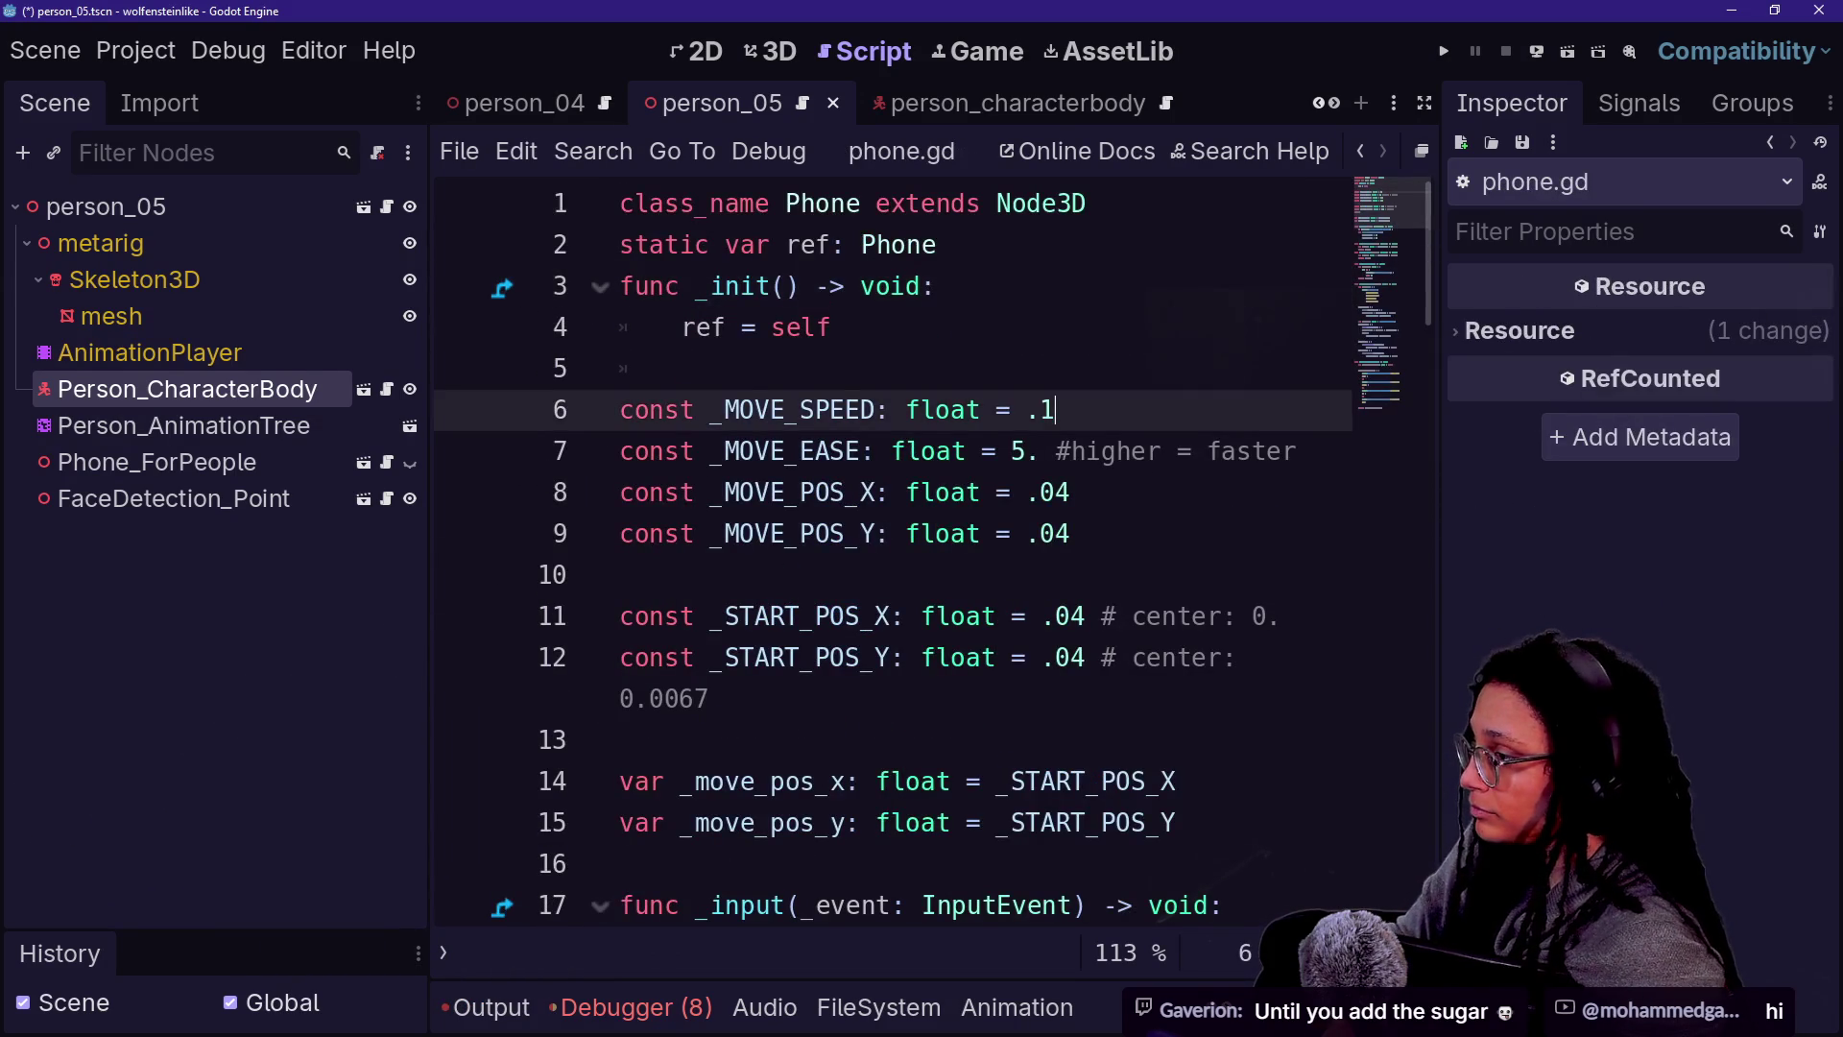
{"action": "scroll", "coordinate": [893, 552], "scroll_direction": "down", "scroll_amount": 10}
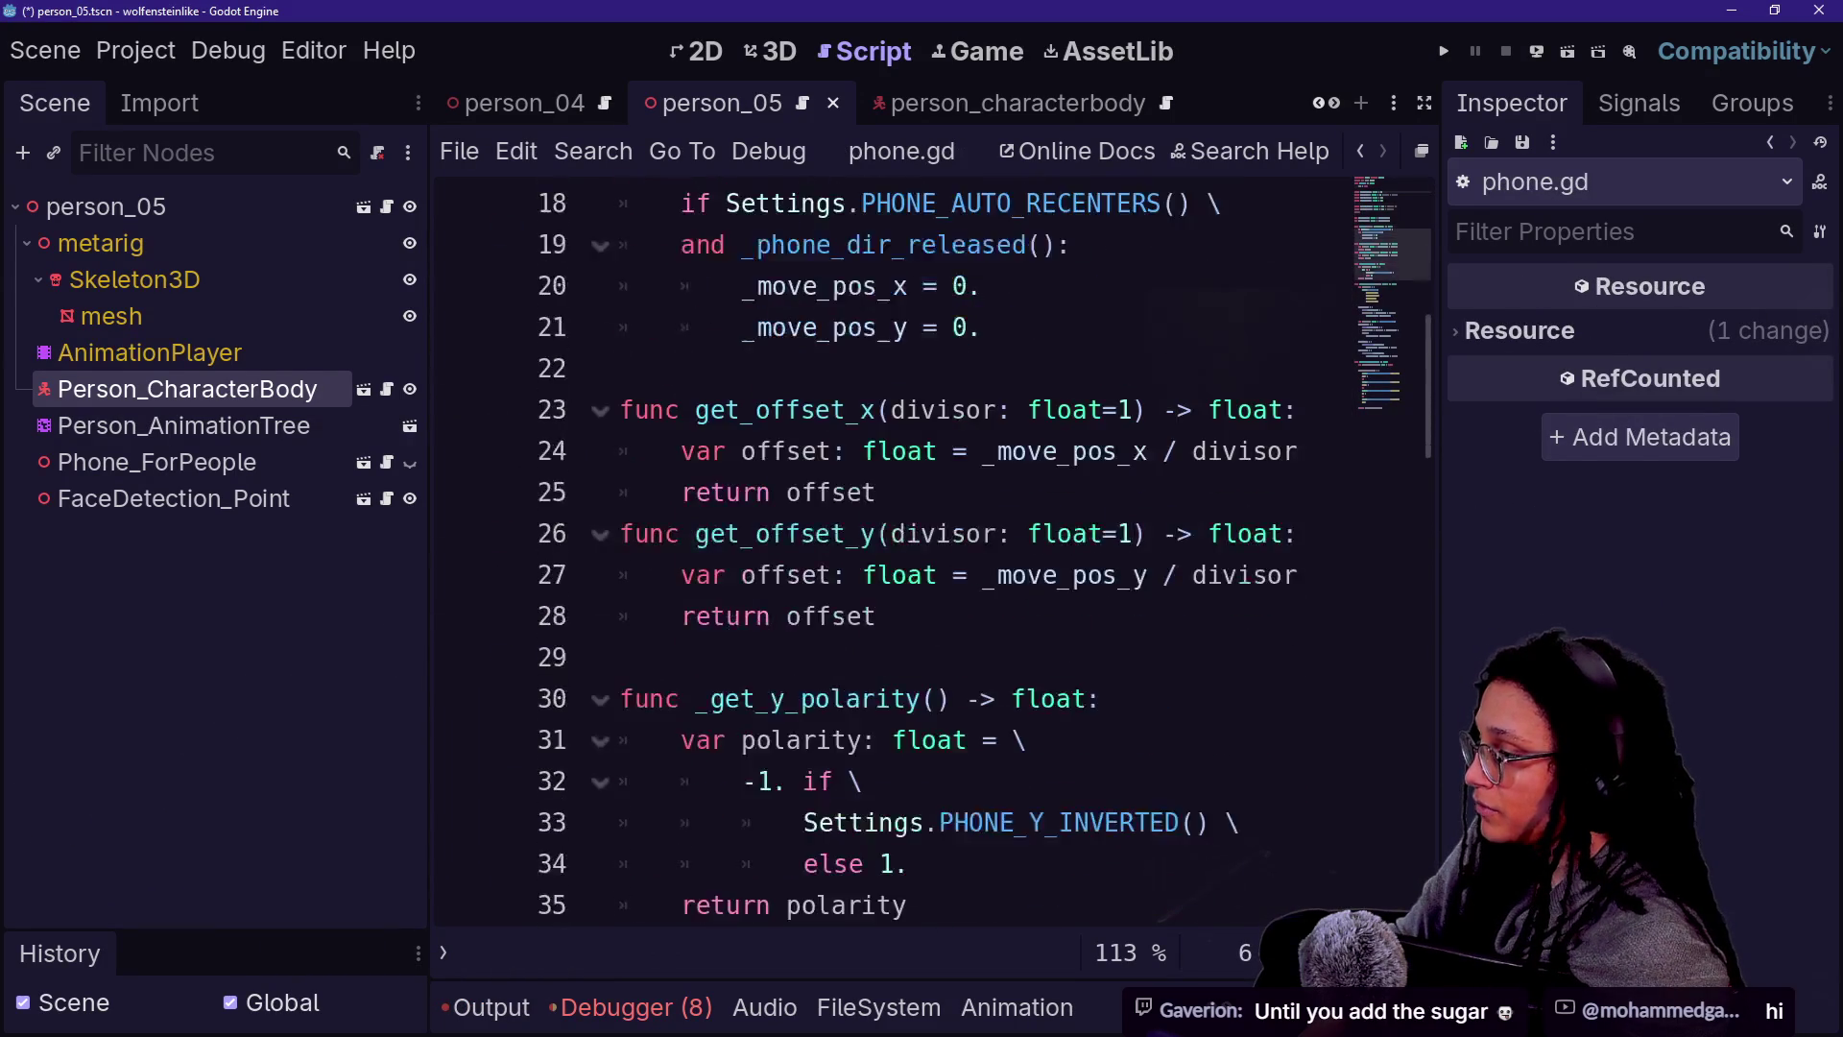
{"action": "scroll", "coordinate": [892, 552], "scroll_direction": "up", "scroll_amount": 8}
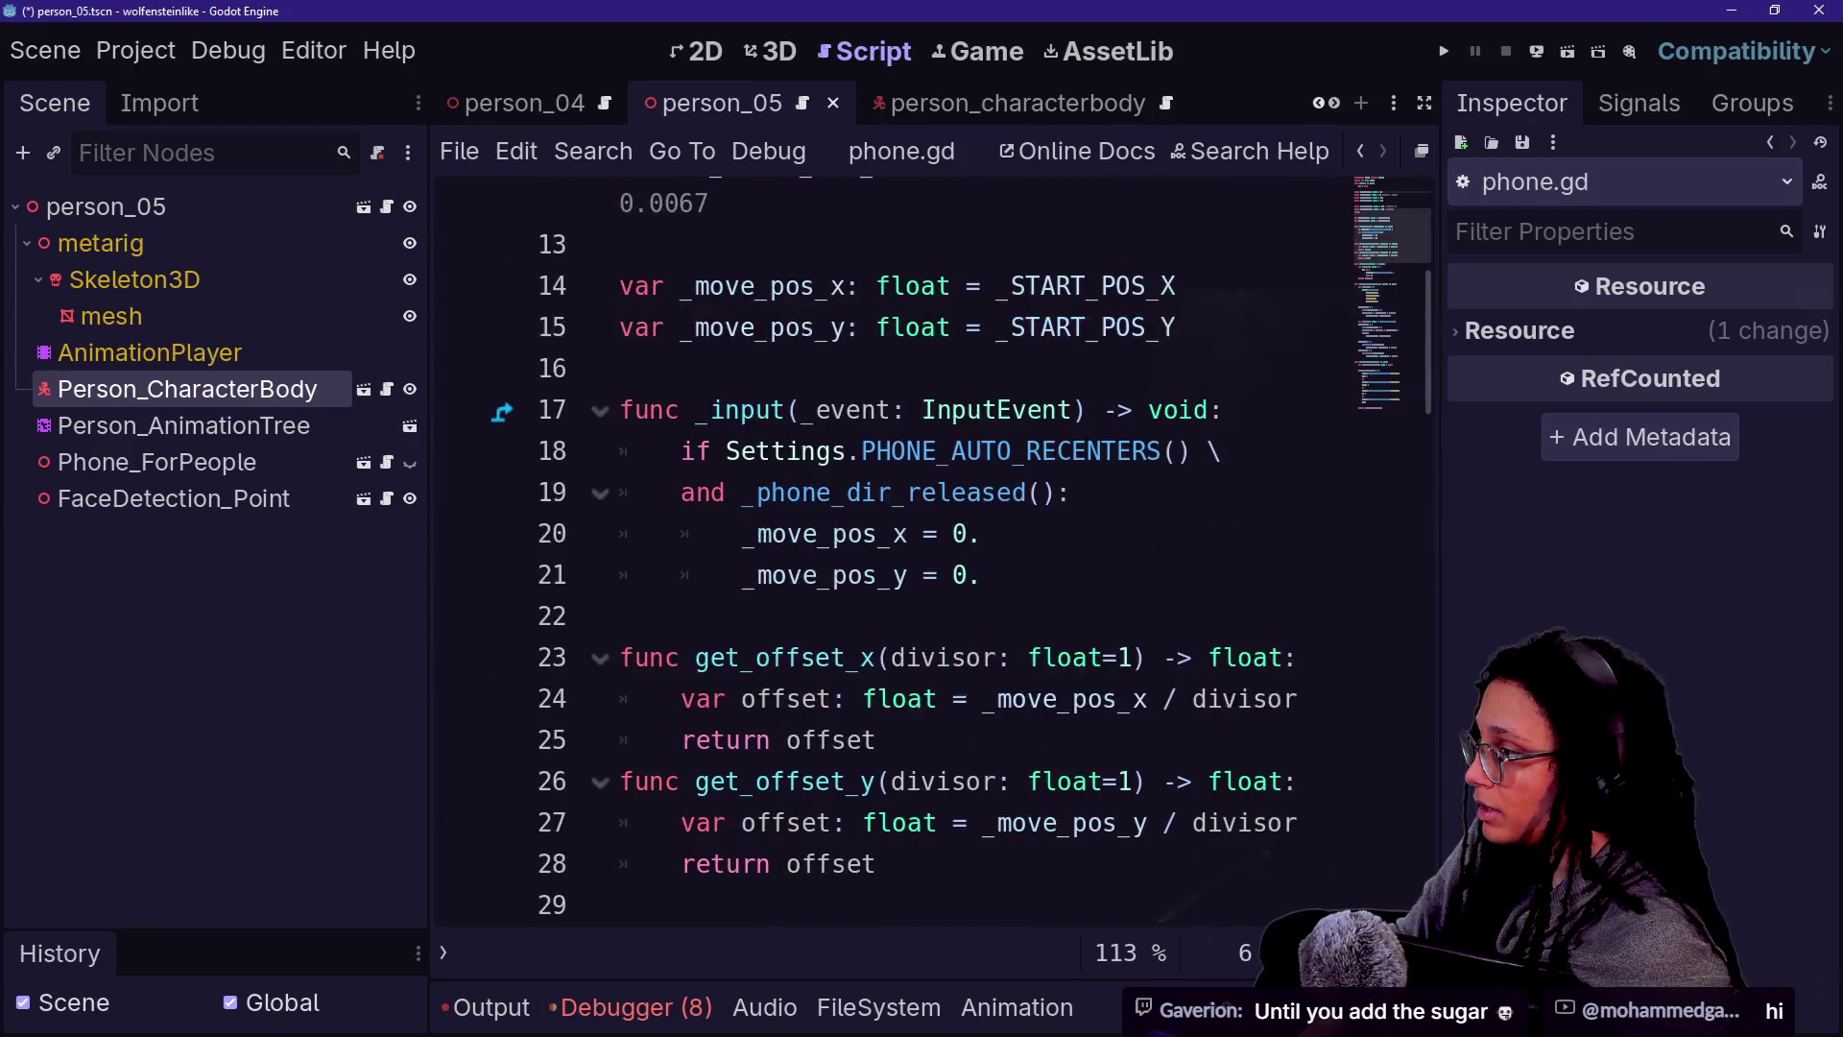
{"action": "scroll", "coordinate": [893, 552], "scroll_direction": "down", "scroll_amount": 1}
{"action": "scroll", "coordinate": [893, 552], "scroll_direction": "up", "scroll_amount": 4}
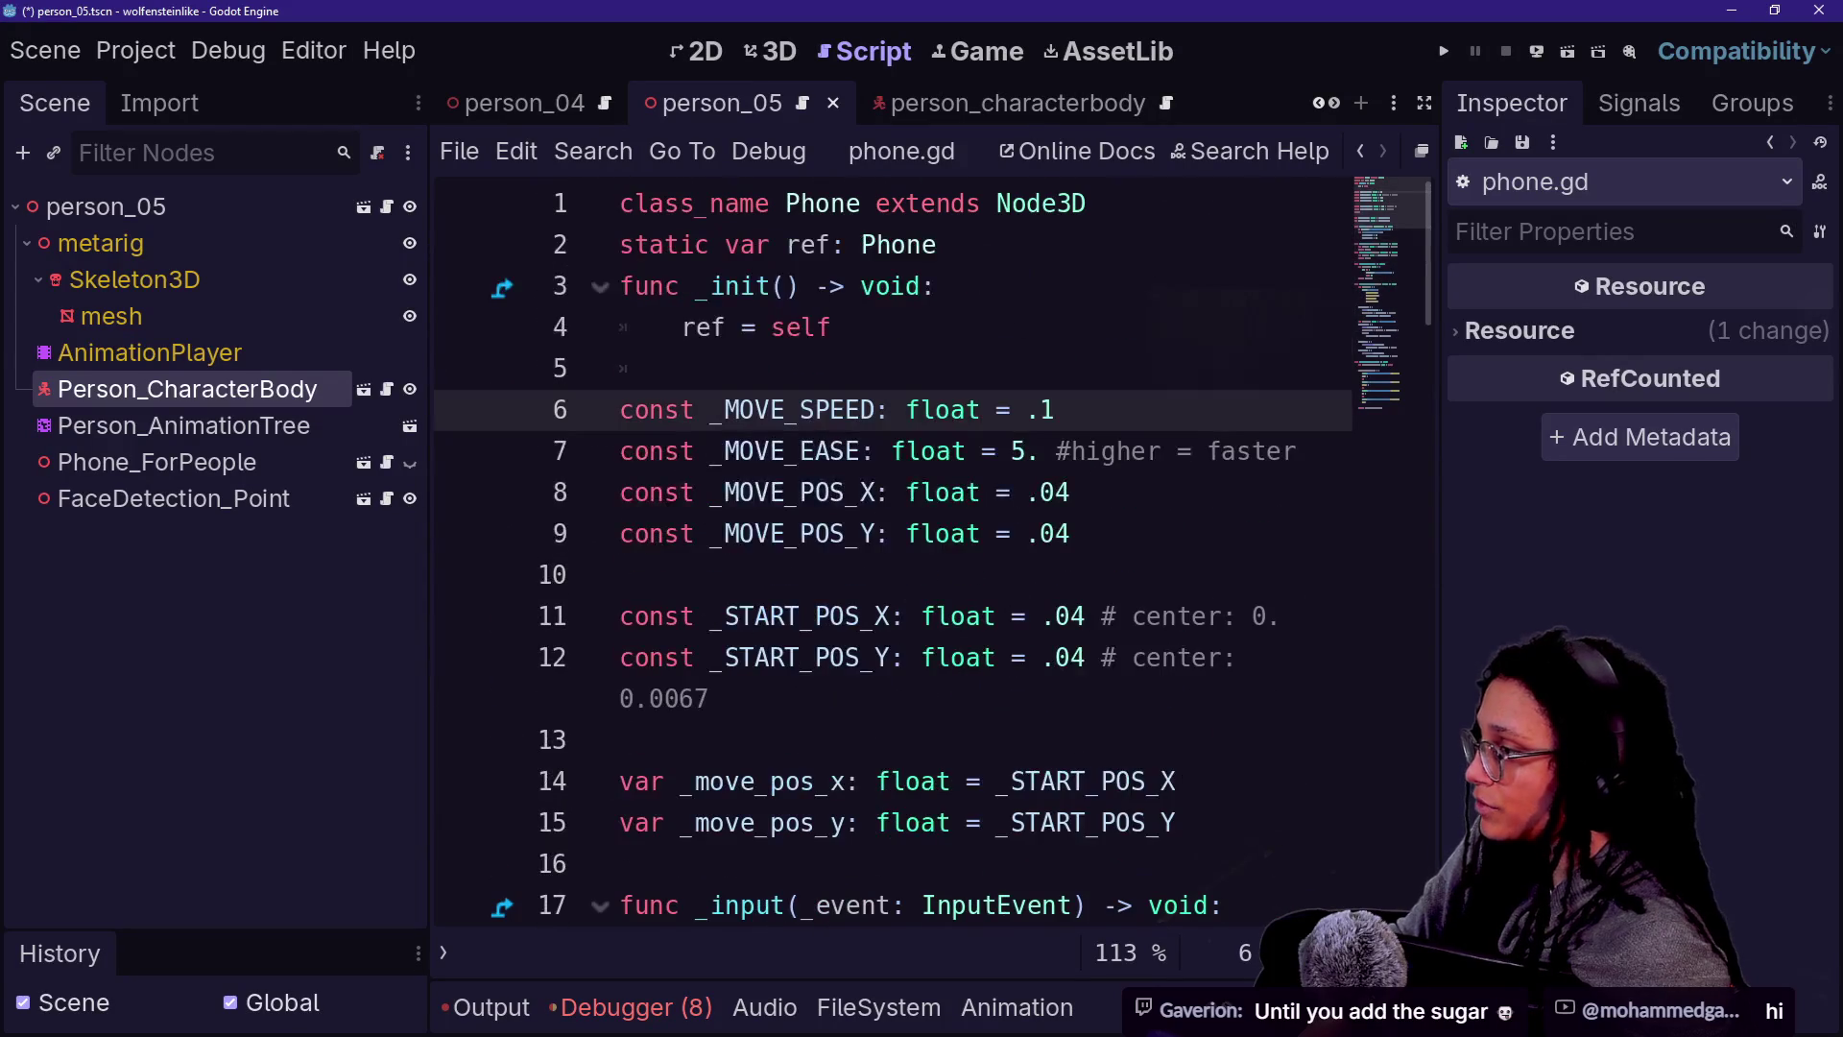
- Quick-open player.gd and show player.tscn in the 3D view
{"action": "key", "text": "shift+alt+o"}
{"action": "type", "text": "playe"}
{"action": "key", "text": "Return"}
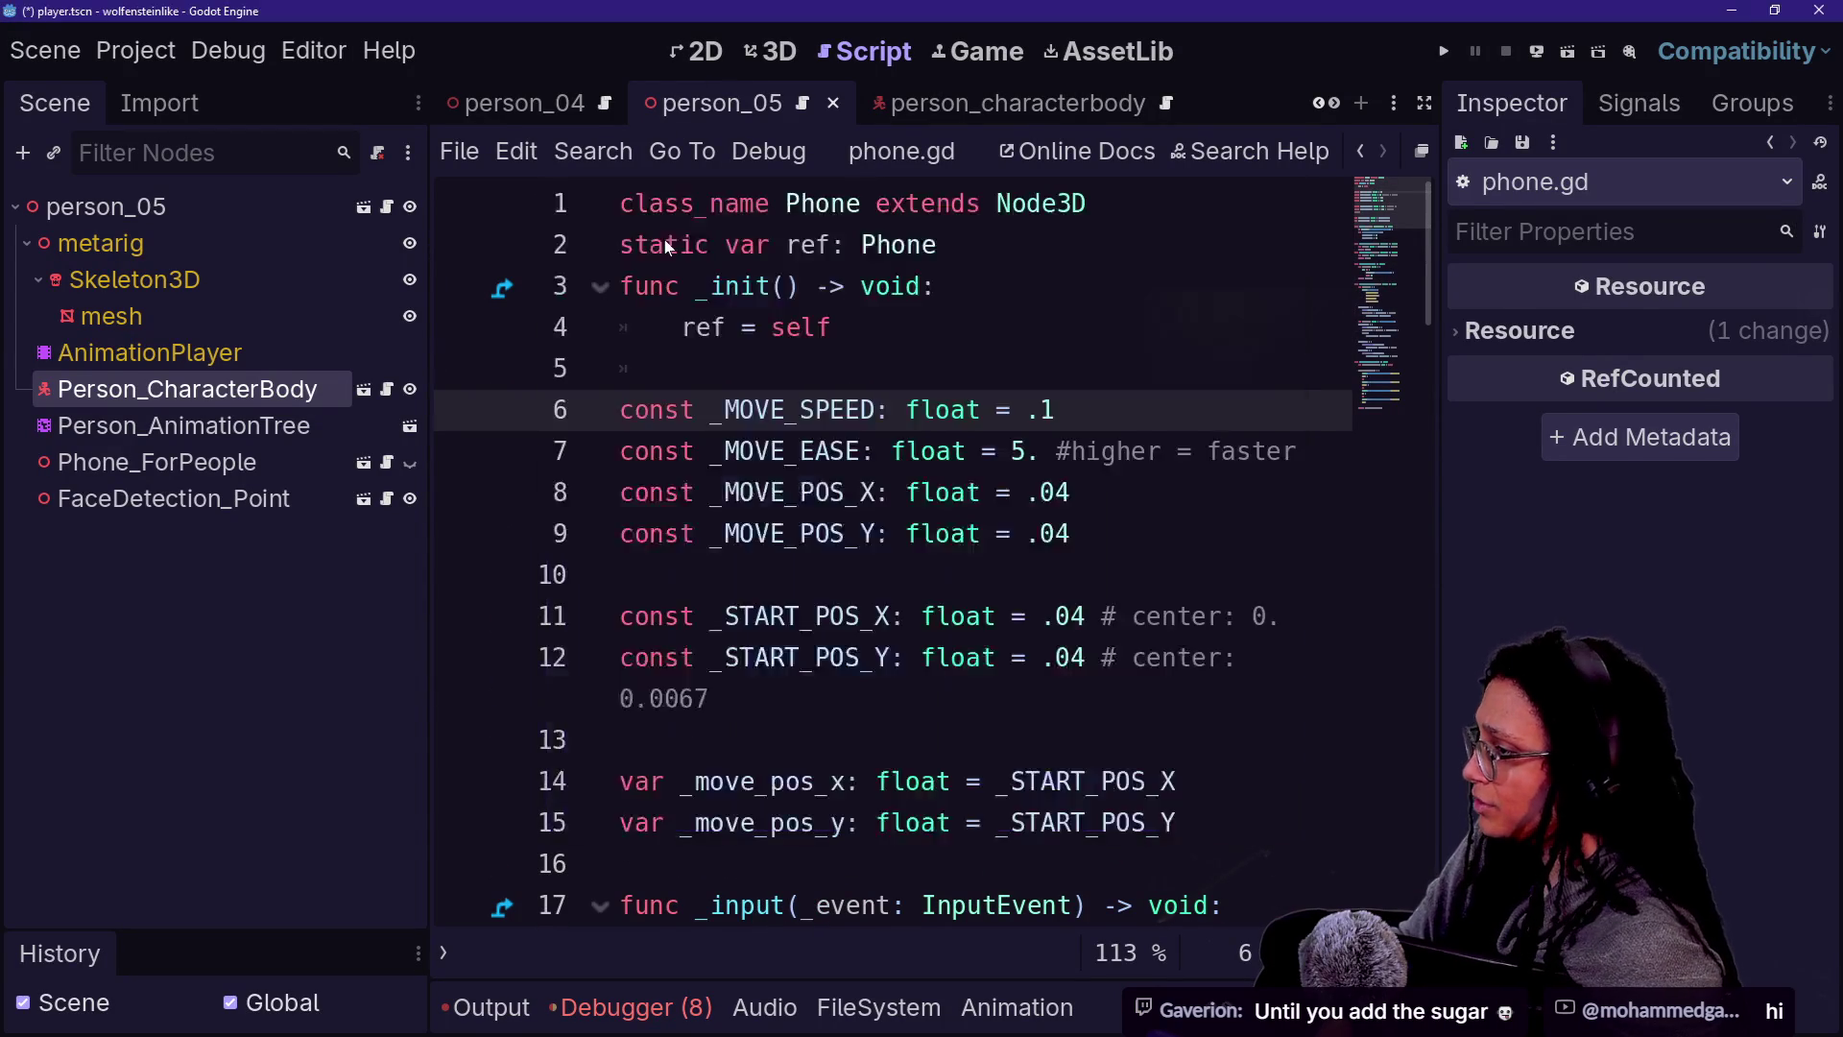
{"action": "left_click", "coordinate": [750, 58]}
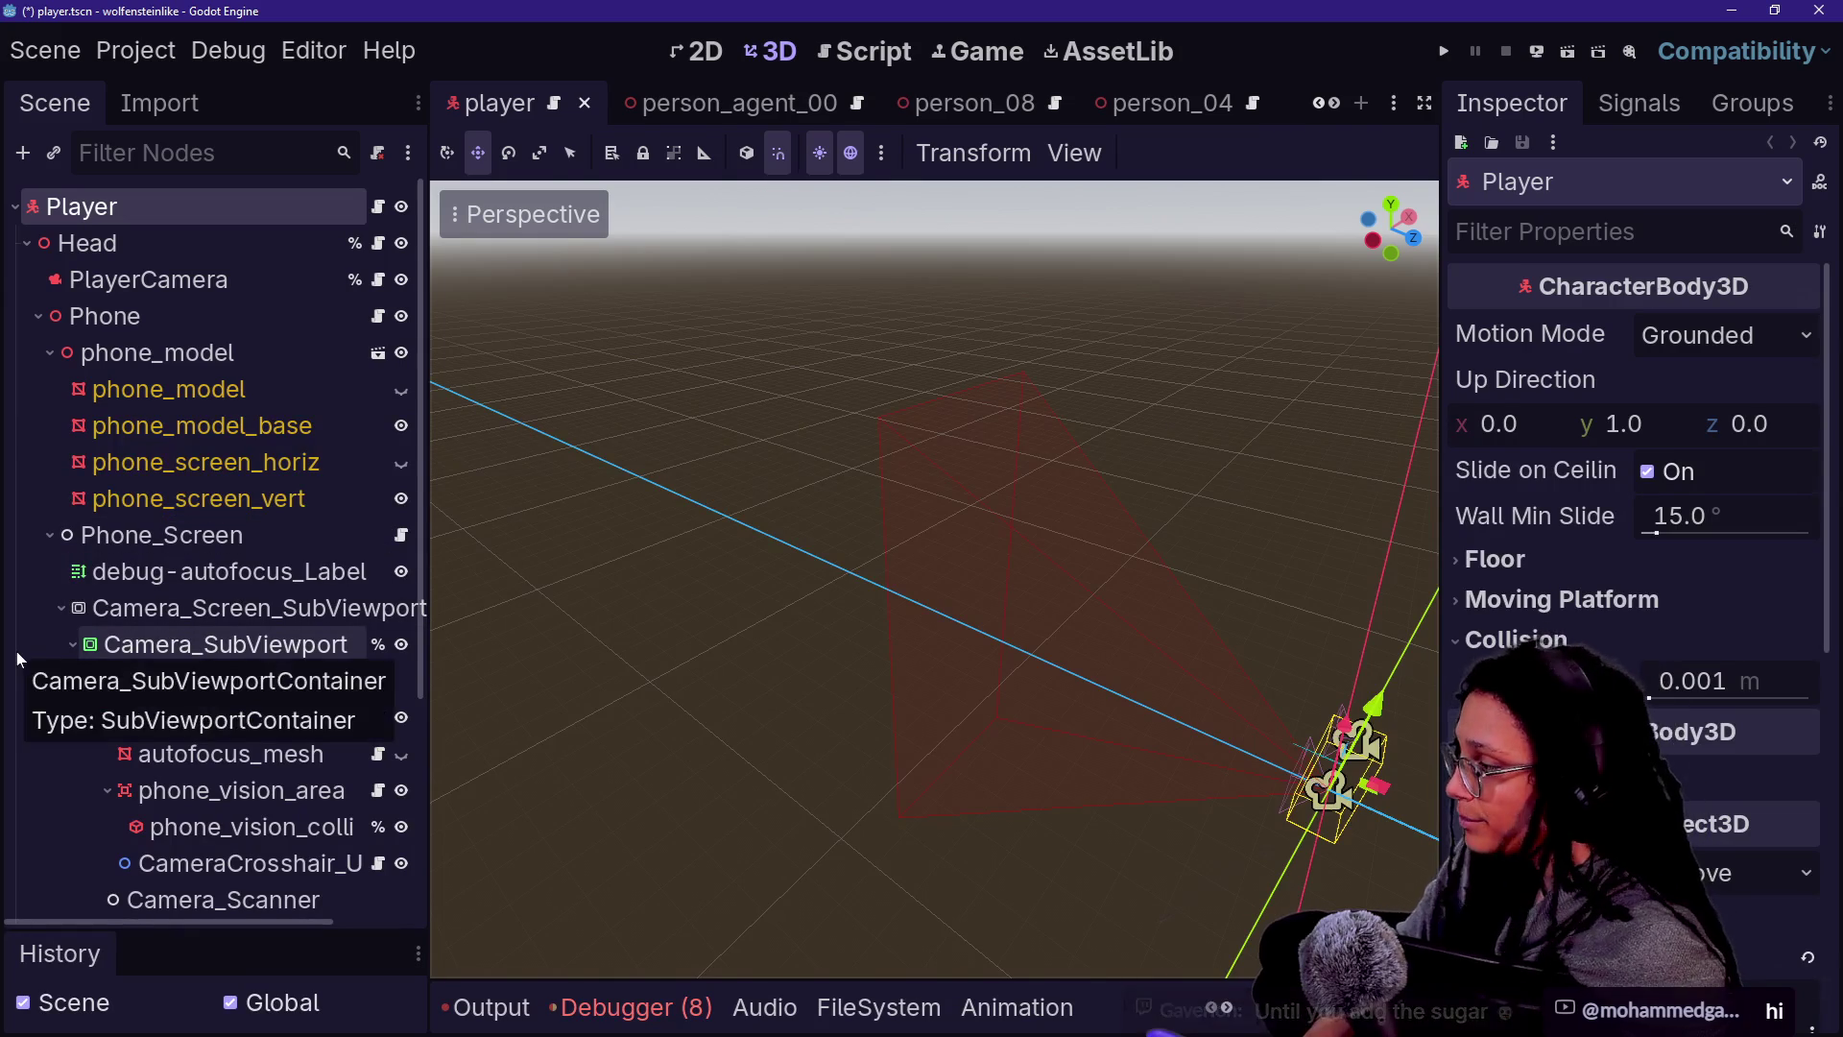
- Select phone_vision_collision and open the phone_vision_area.gd script
{"action": "scroll", "coordinate": [288, 633], "scroll_direction": "down", "scroll_amount": 4}
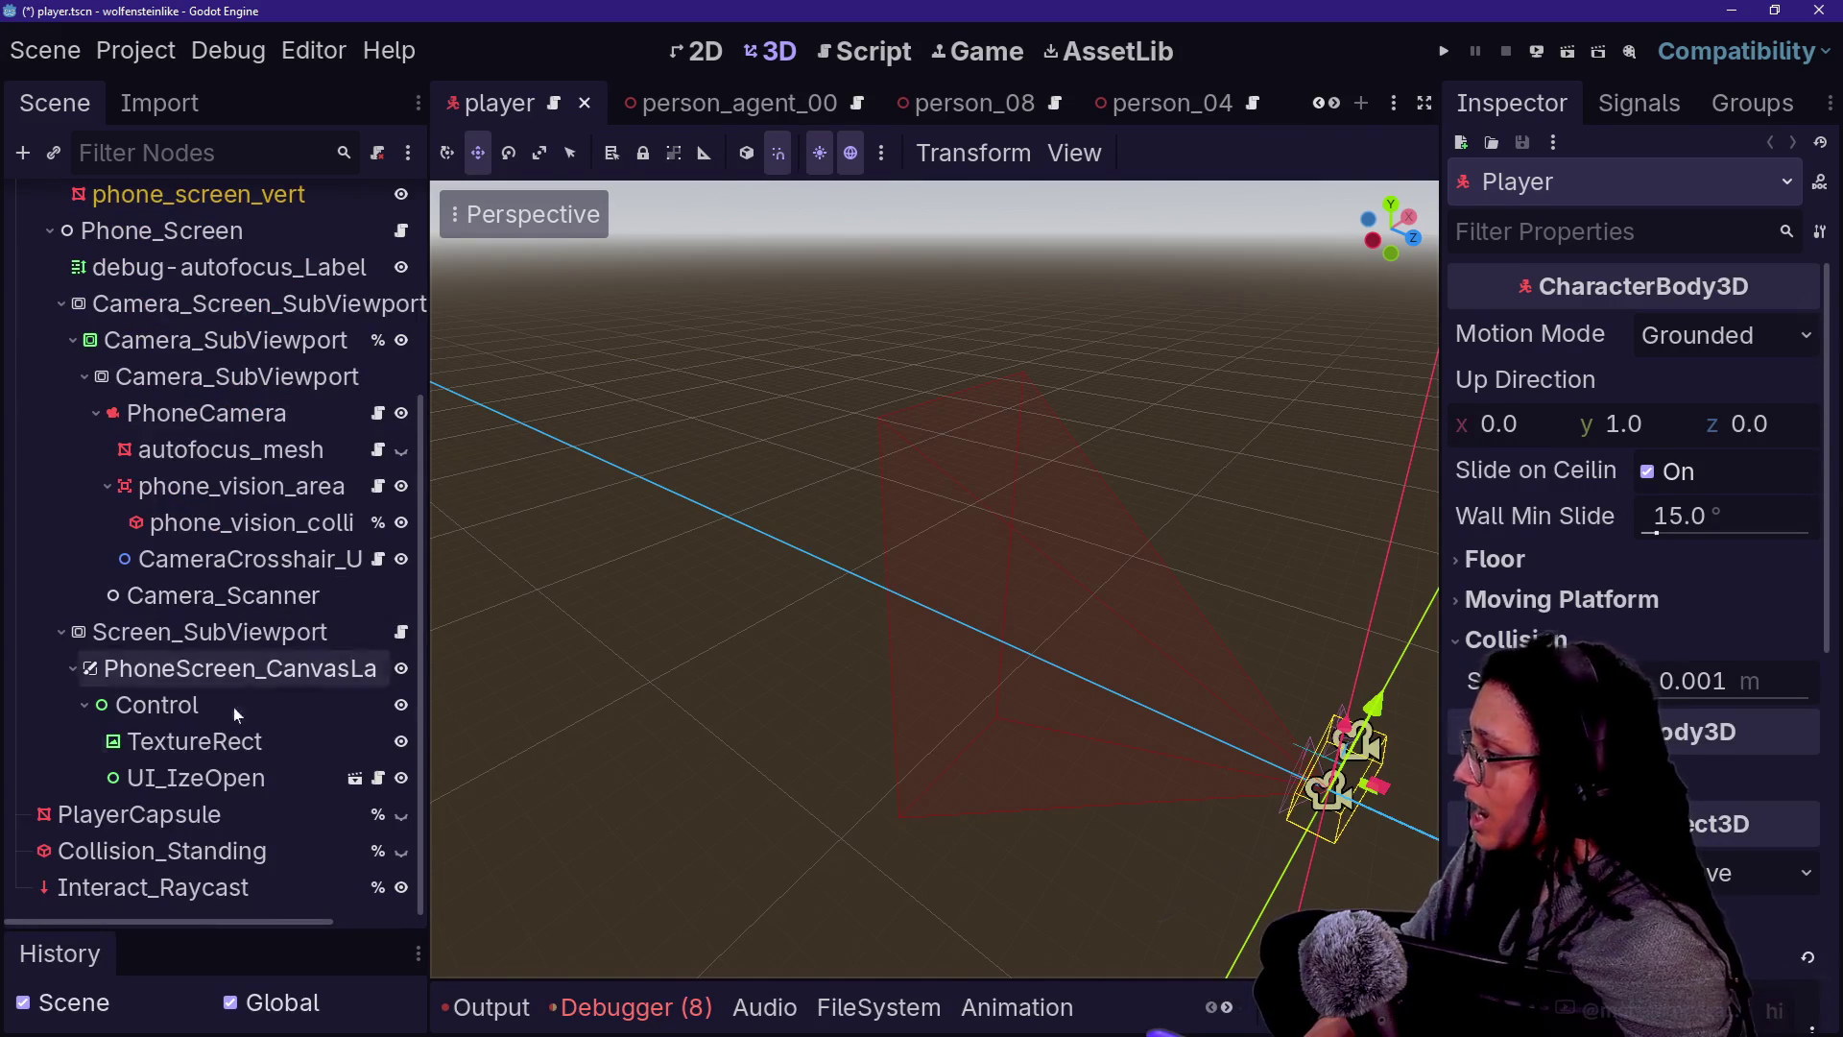
{"action": "left_click", "coordinate": [252, 523]}
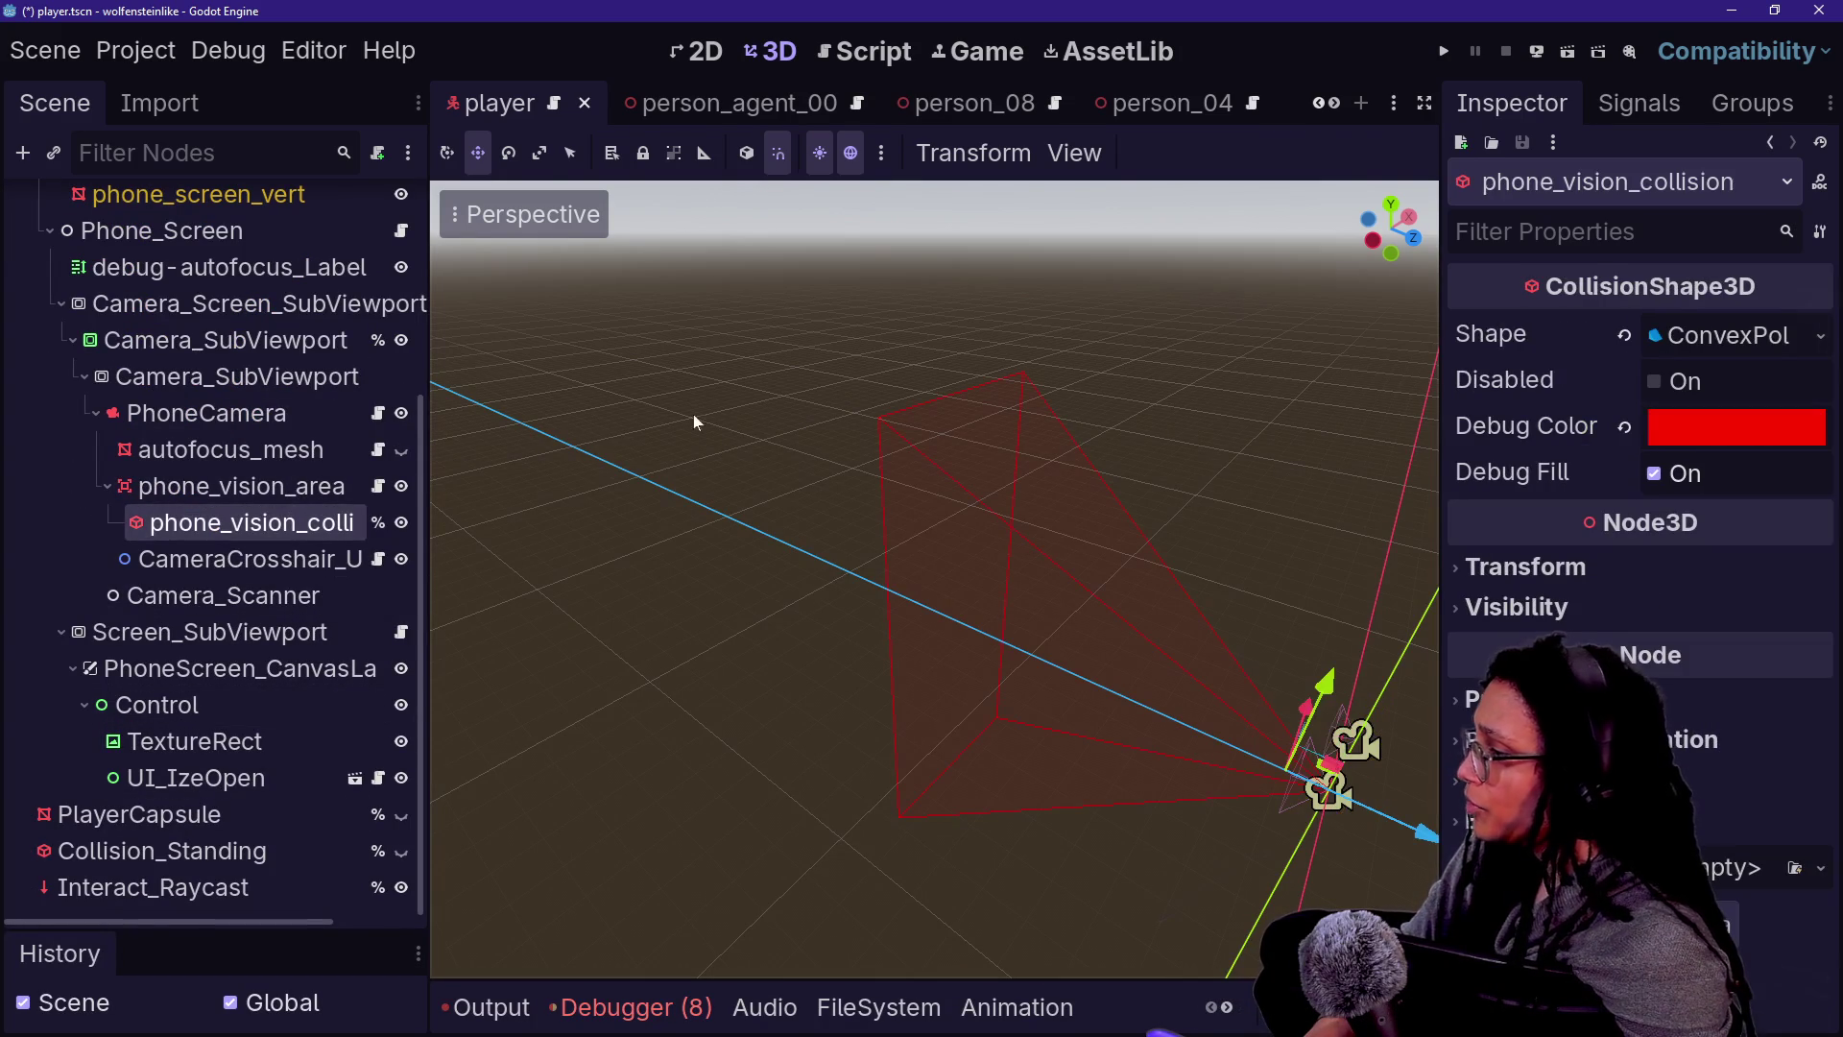
{"action": "left_click", "coordinate": [377, 486]}
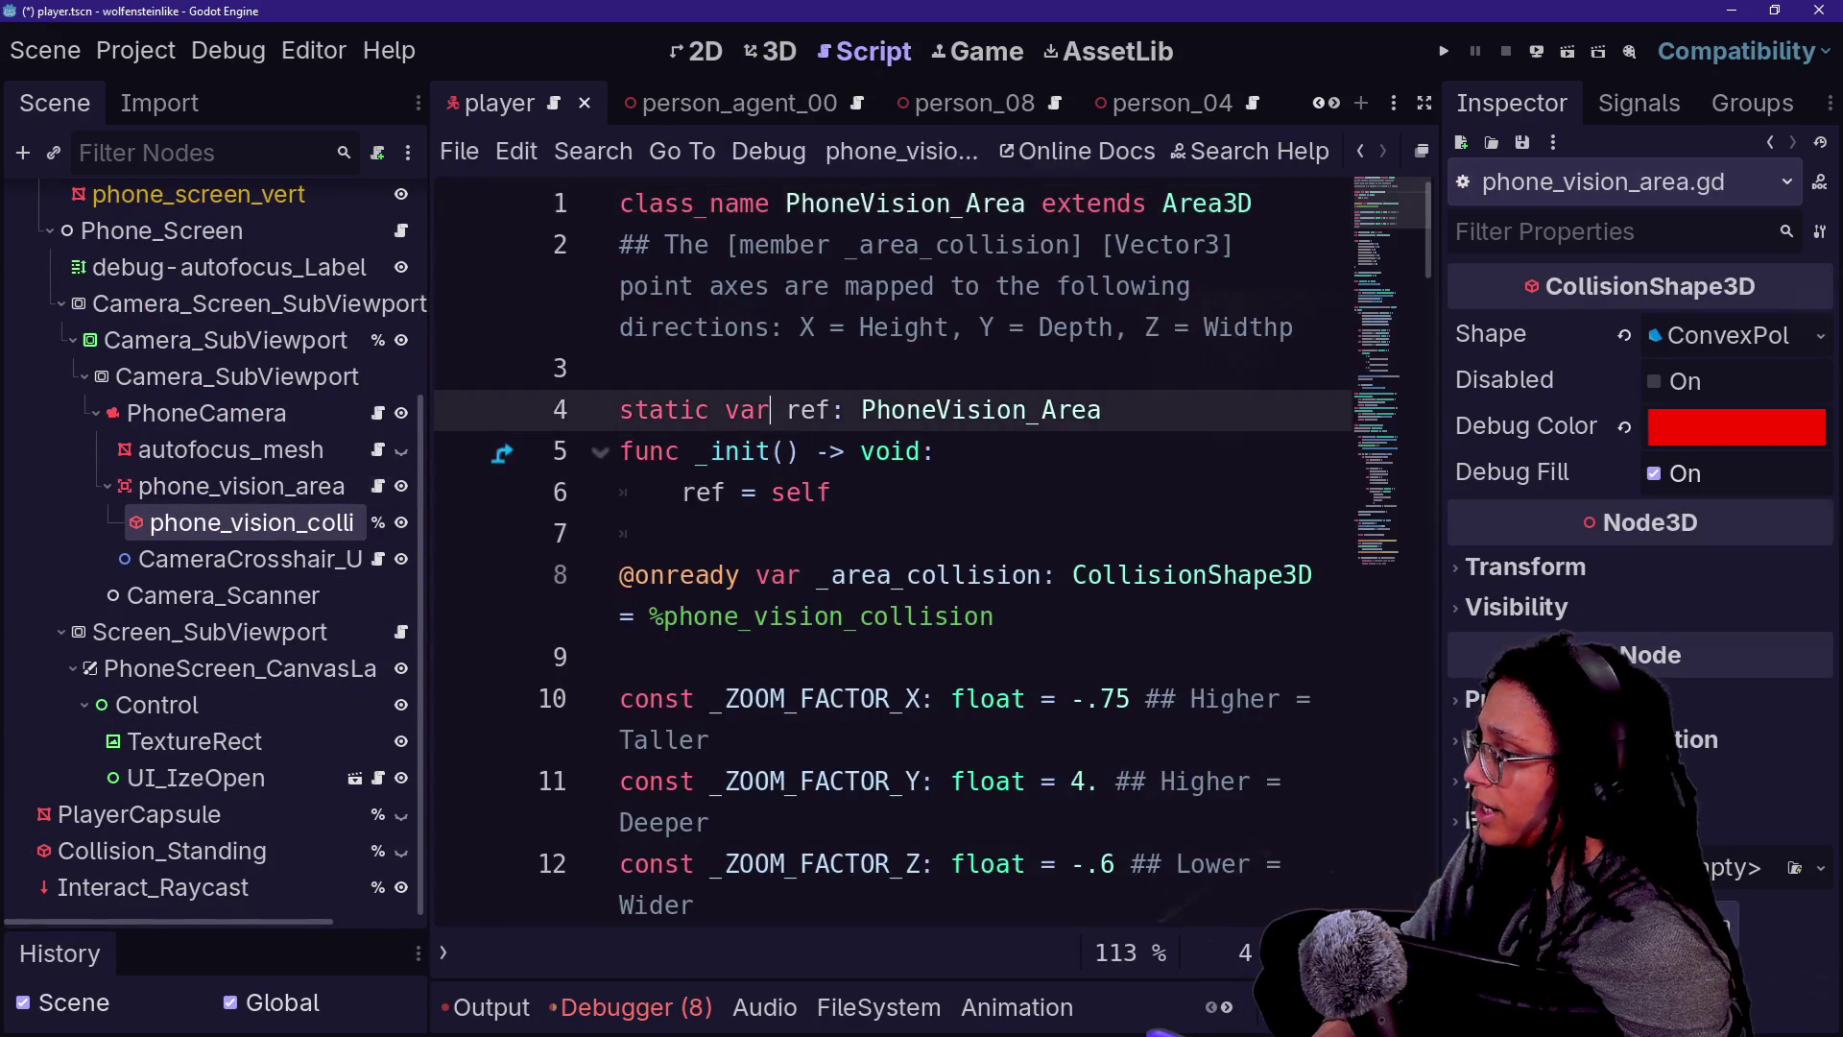
- Read through the collision-point code in phone_vision_area.gd
{"action": "left_click_drag", "start_coordinate": [392, 534], "coordinate": [864, 534]}
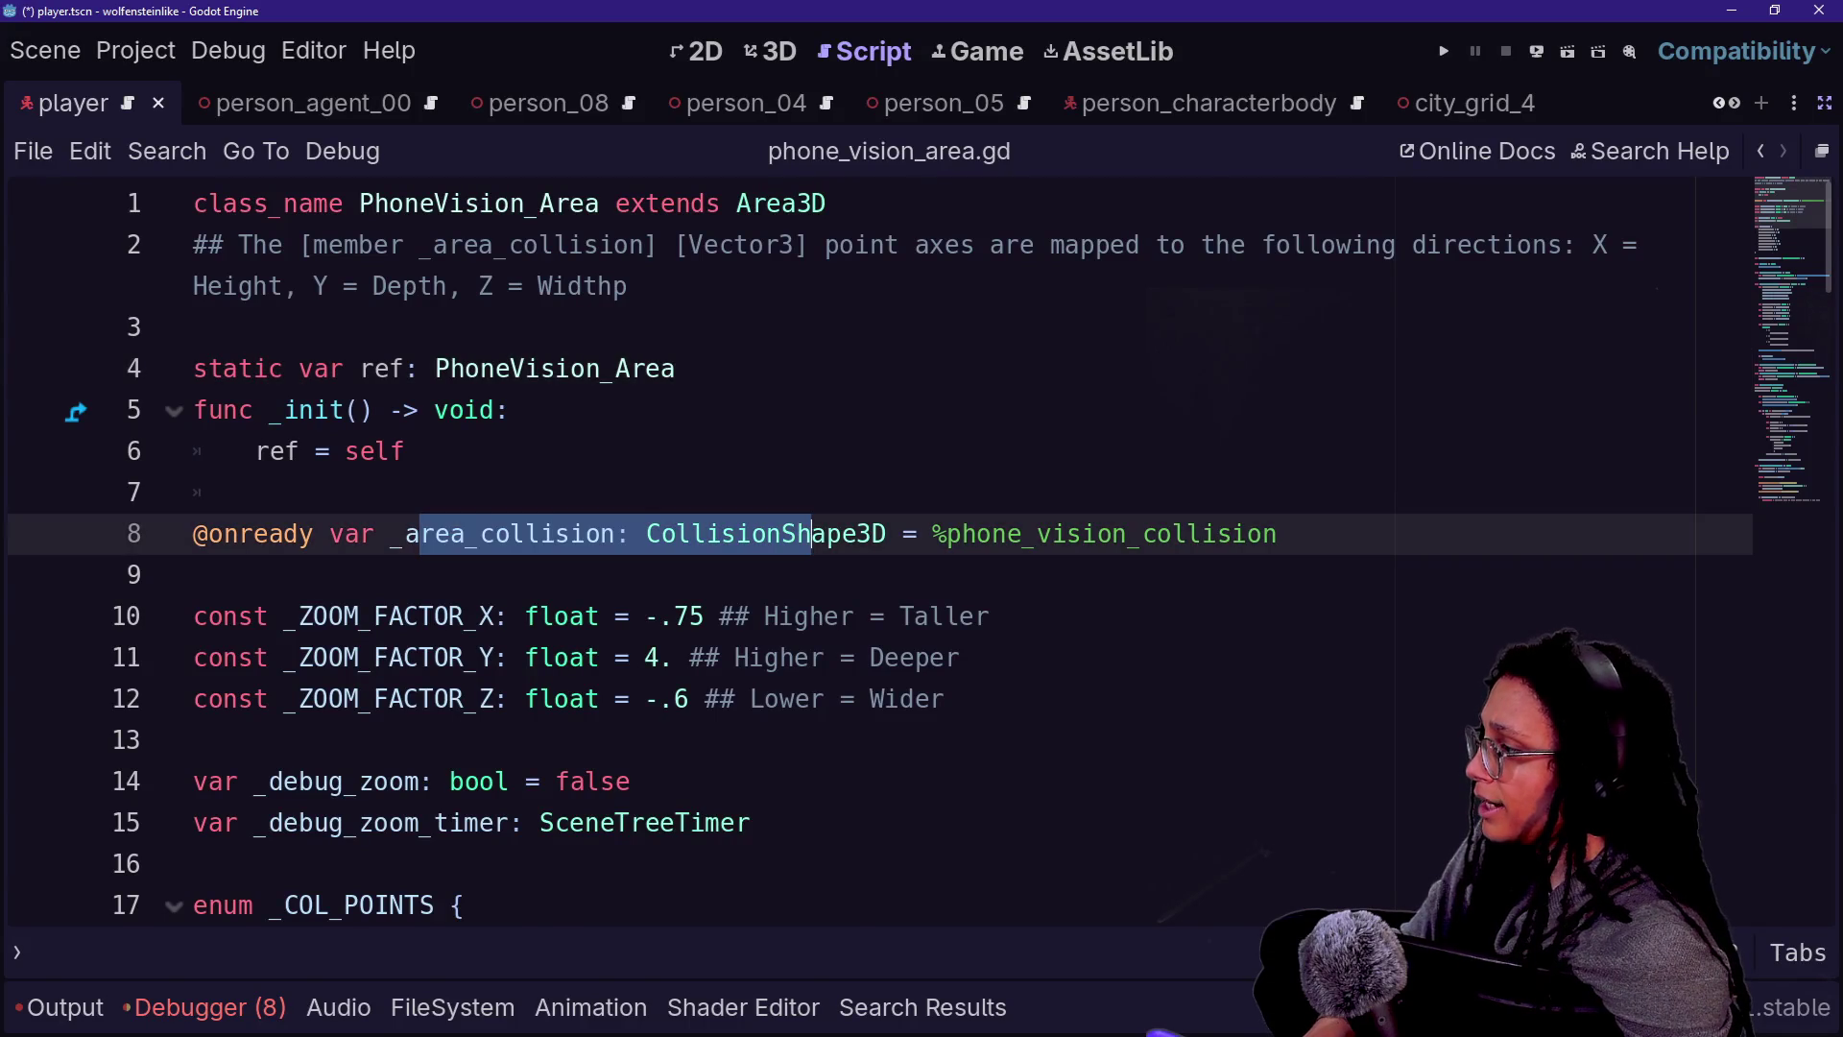
{"action": "scroll", "coordinate": [864, 534], "scroll_direction": "down", "scroll_amount": 3}
{"action": "scroll", "coordinate": [864, 547], "scroll_direction": "down", "scroll_amount": 4}
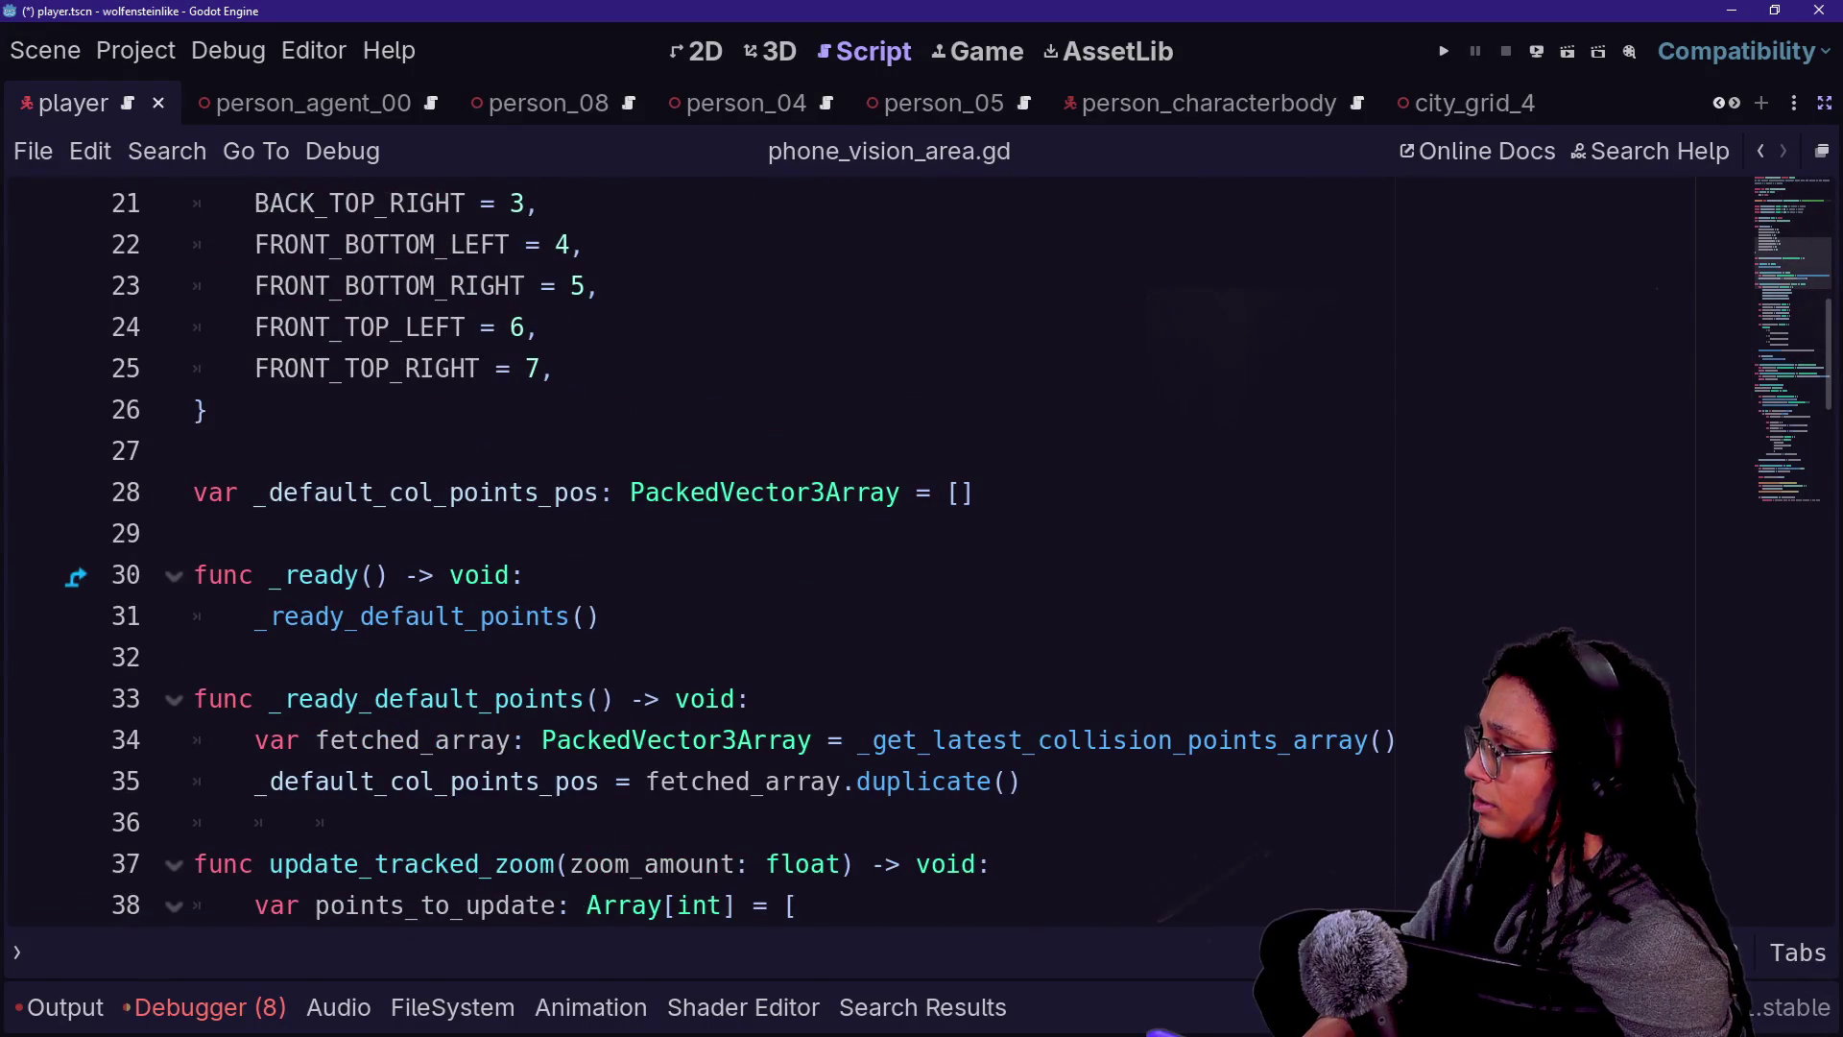
{"action": "scroll", "coordinate": [413, 624], "scroll_direction": "down", "scroll_amount": 12}
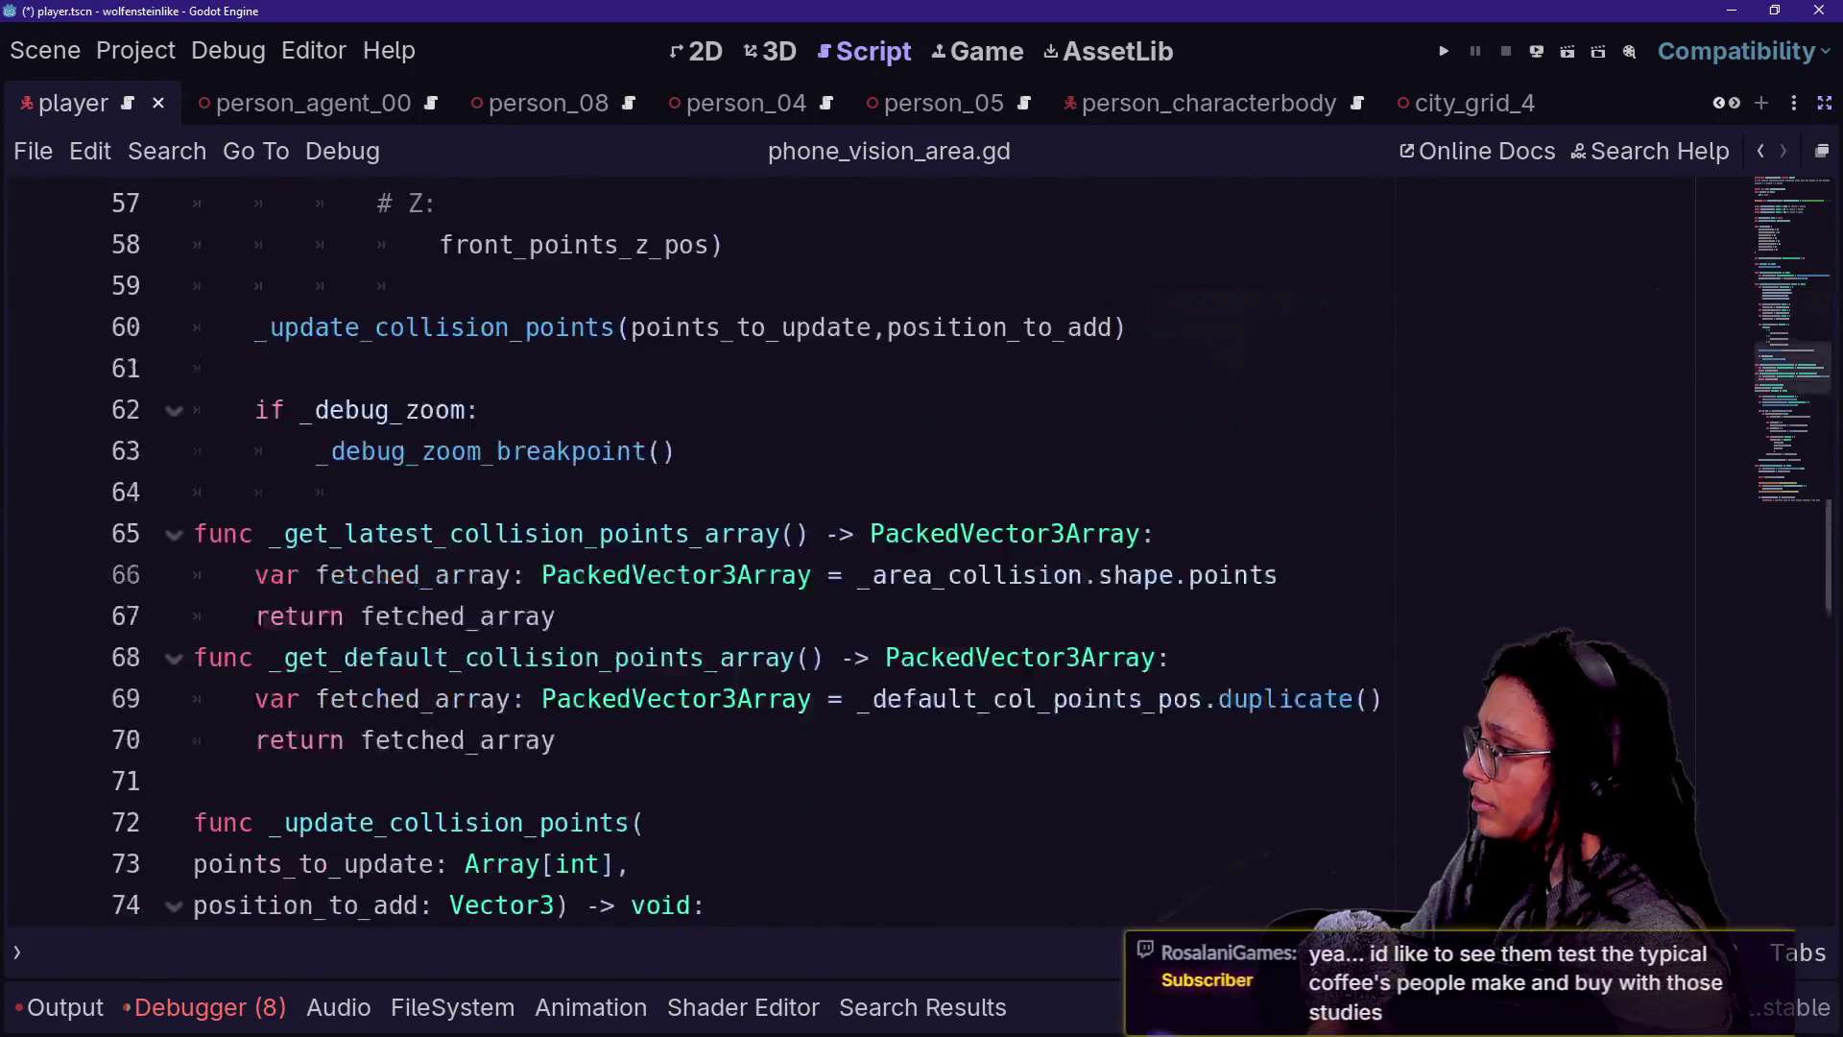
{"action": "scroll", "coordinate": [768, 547], "scroll_direction": "down", "scroll_amount": 11}
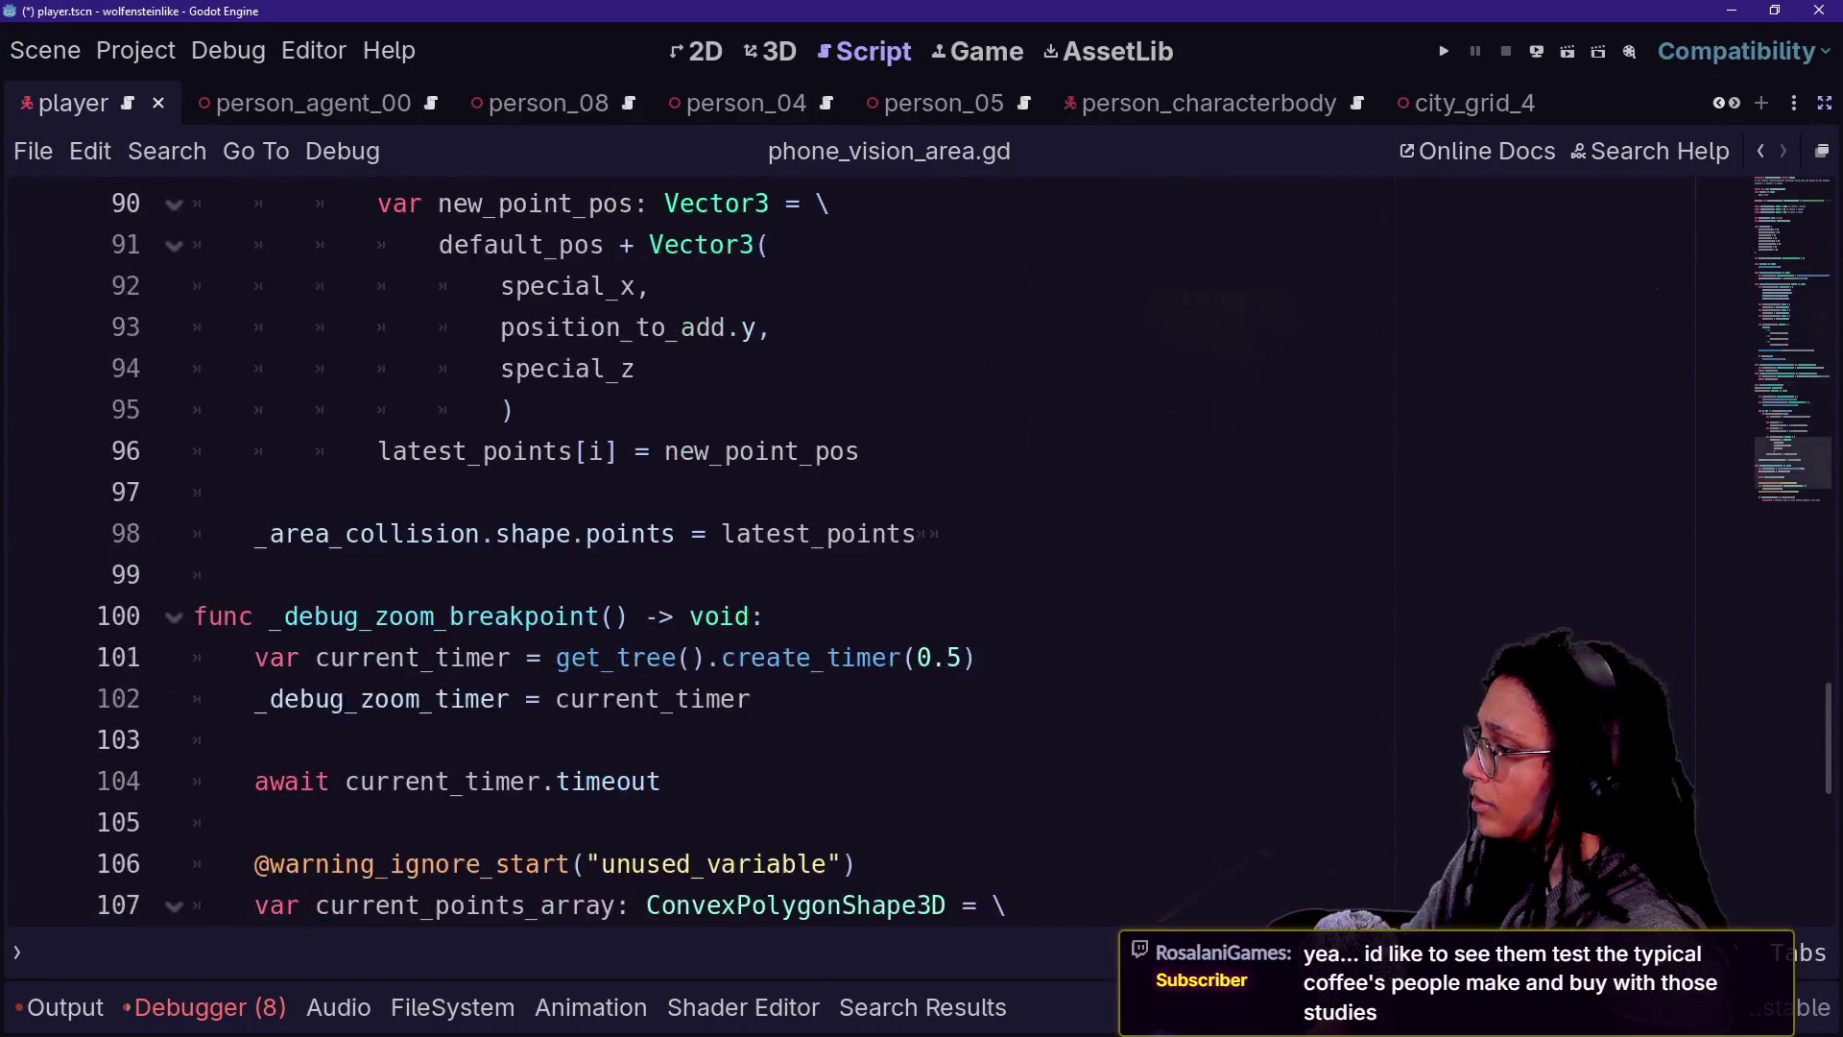
{"action": "scroll", "coordinate": [864, 547], "scroll_direction": "down", "scroll_amount": 5}
{"action": "scroll", "coordinate": [864, 547], "scroll_direction": "up", "scroll_amount": 5}
{"action": "scroll", "coordinate": [864, 548], "scroll_direction": "up", "scroll_amount": 13}
{"action": "scroll", "coordinate": [864, 548], "scroll_direction": "up", "scroll_amount": 17}
- Search all project files for 'interact'
{"action": "key", "text": "ctrl+shift+f"}
{"action": "type", "text": "interact"}
{"action": "key", "text": "Return"}
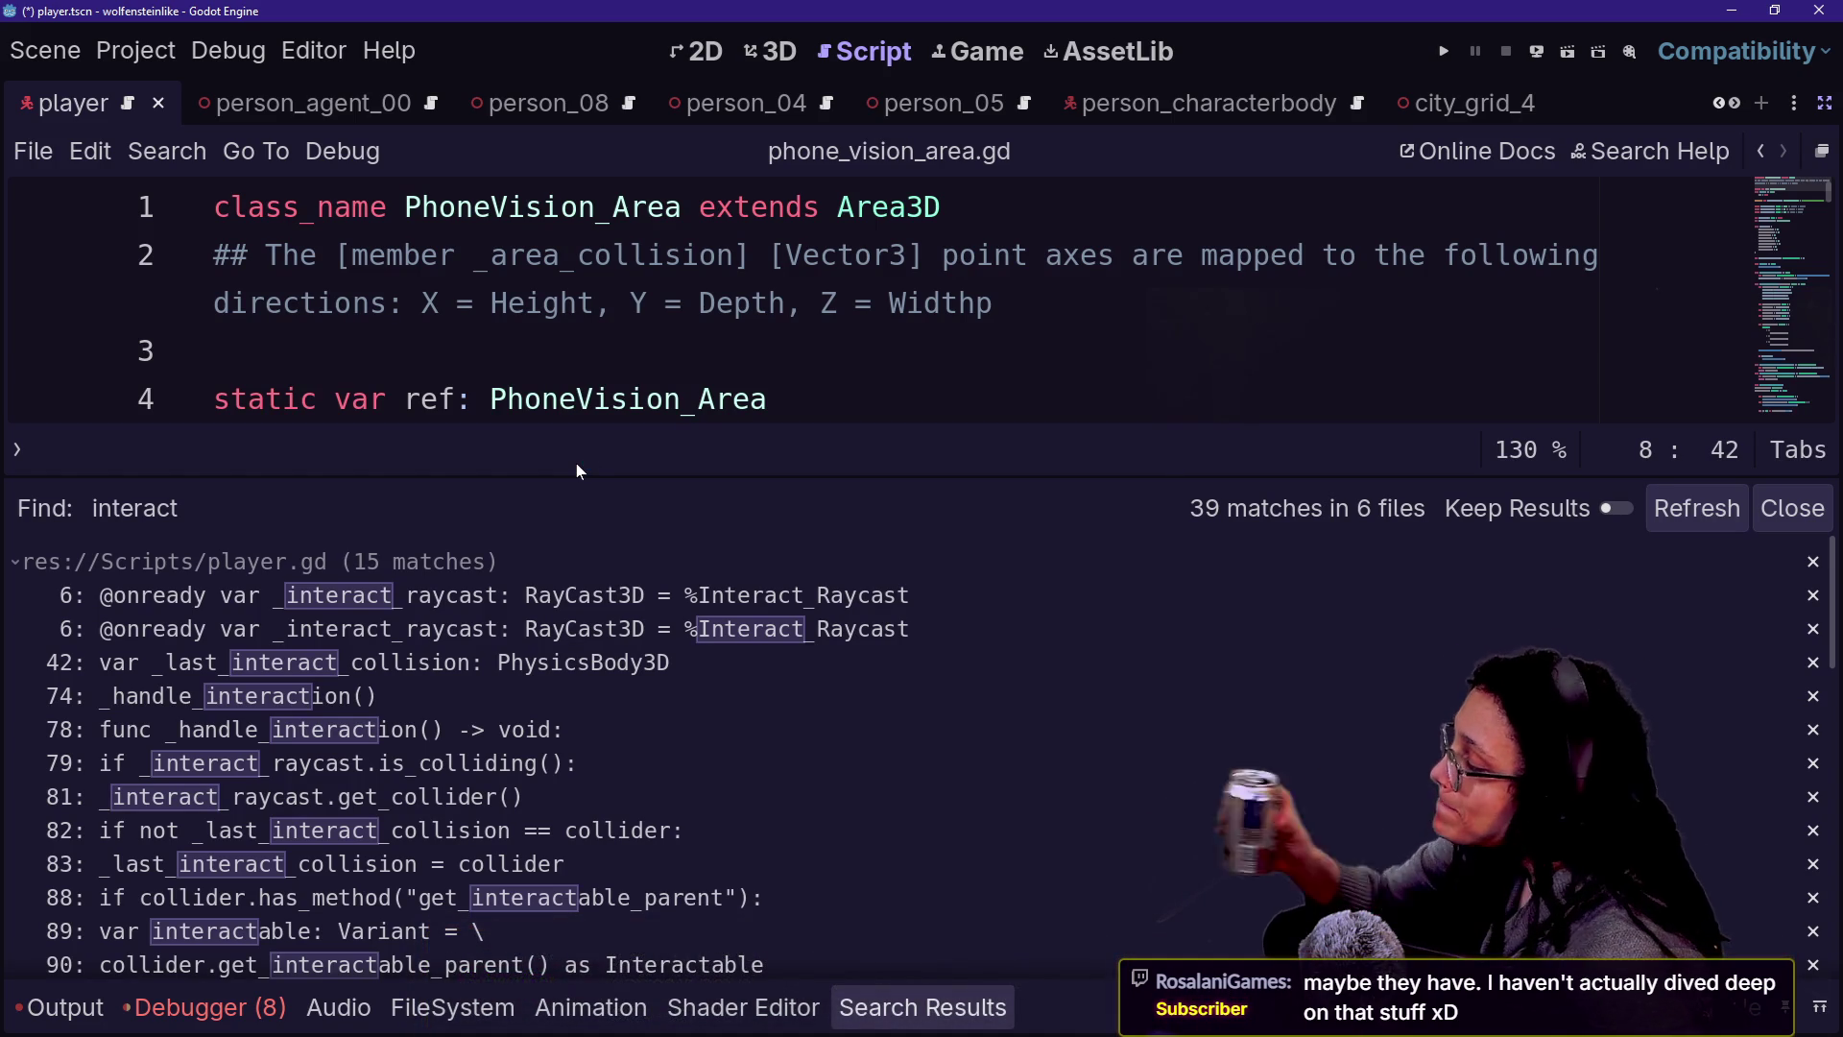
- Review the 39 'interact' matches and open player.gd at line 42's _last_interact_collision
{"action": "scroll", "coordinate": [774, 618], "scroll_direction": "down", "scroll_amount": 1}
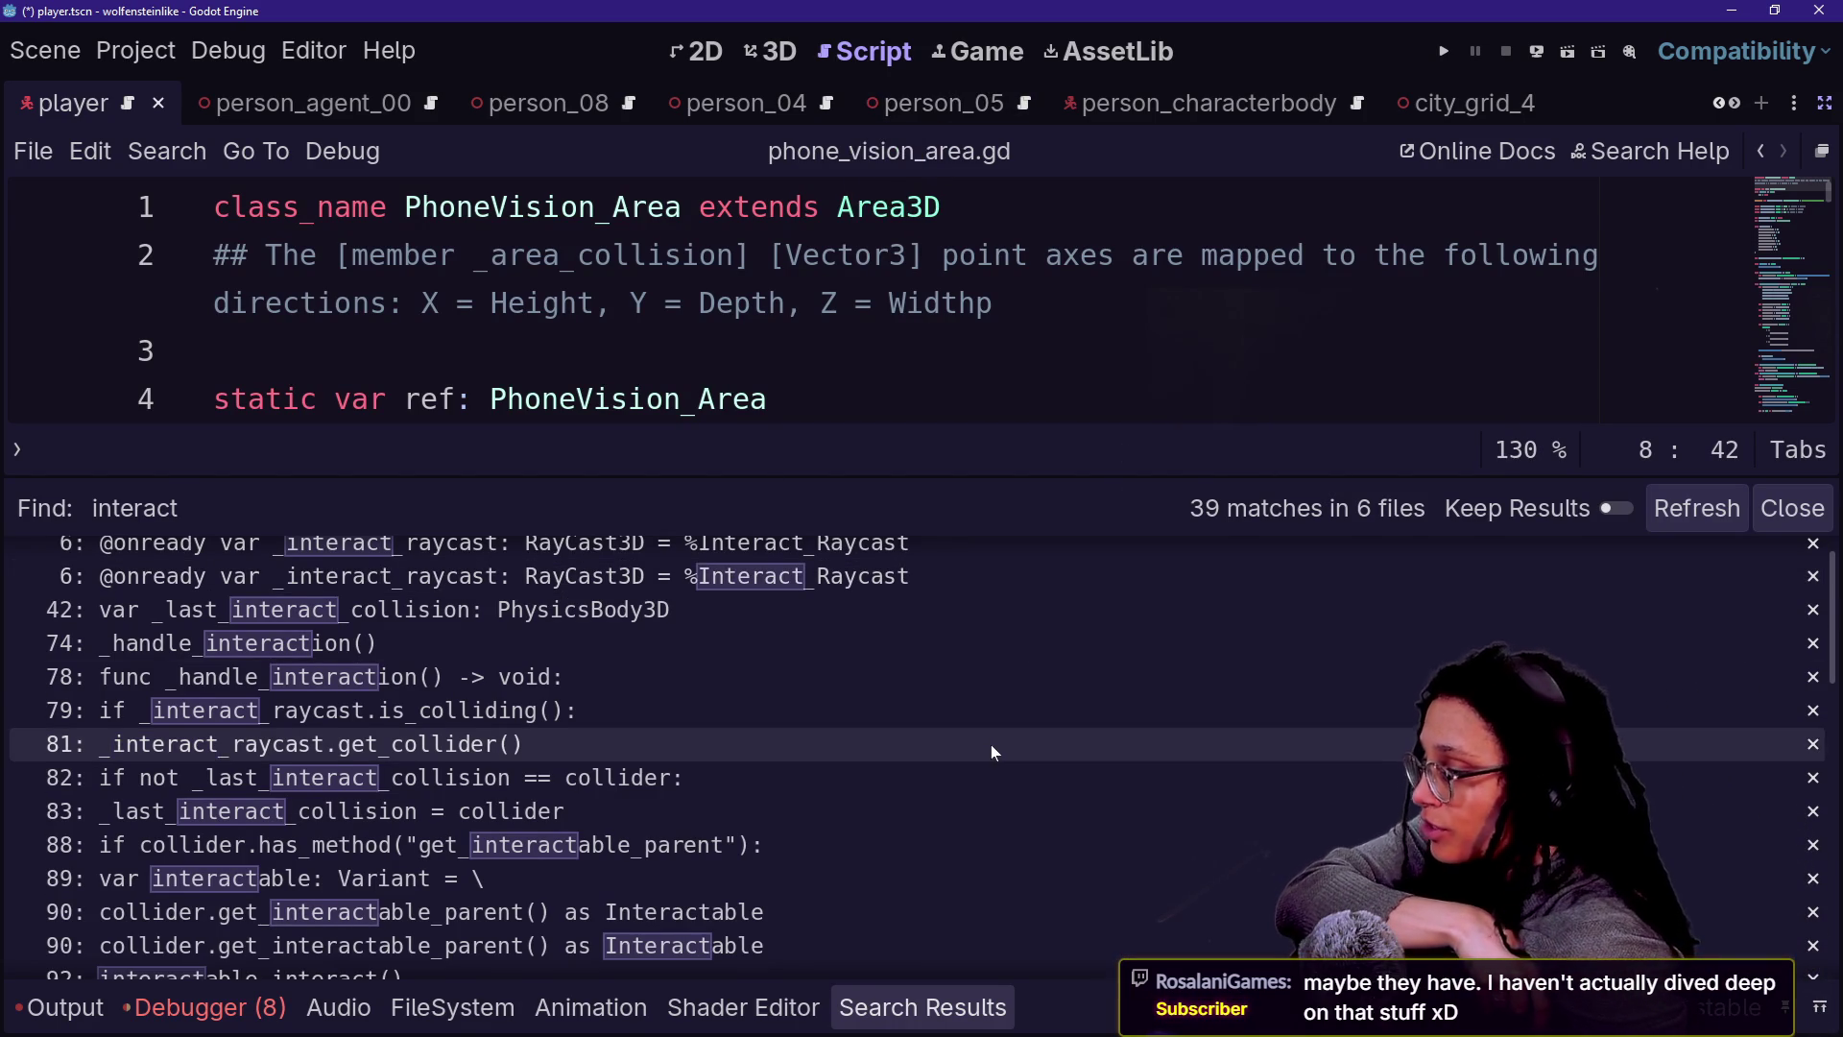
{"action": "scroll", "coordinate": [991, 749], "scroll_direction": "down", "scroll_amount": 3}
{"action": "scroll", "coordinate": [991, 745], "scroll_direction": "up", "scroll_amount": 3}
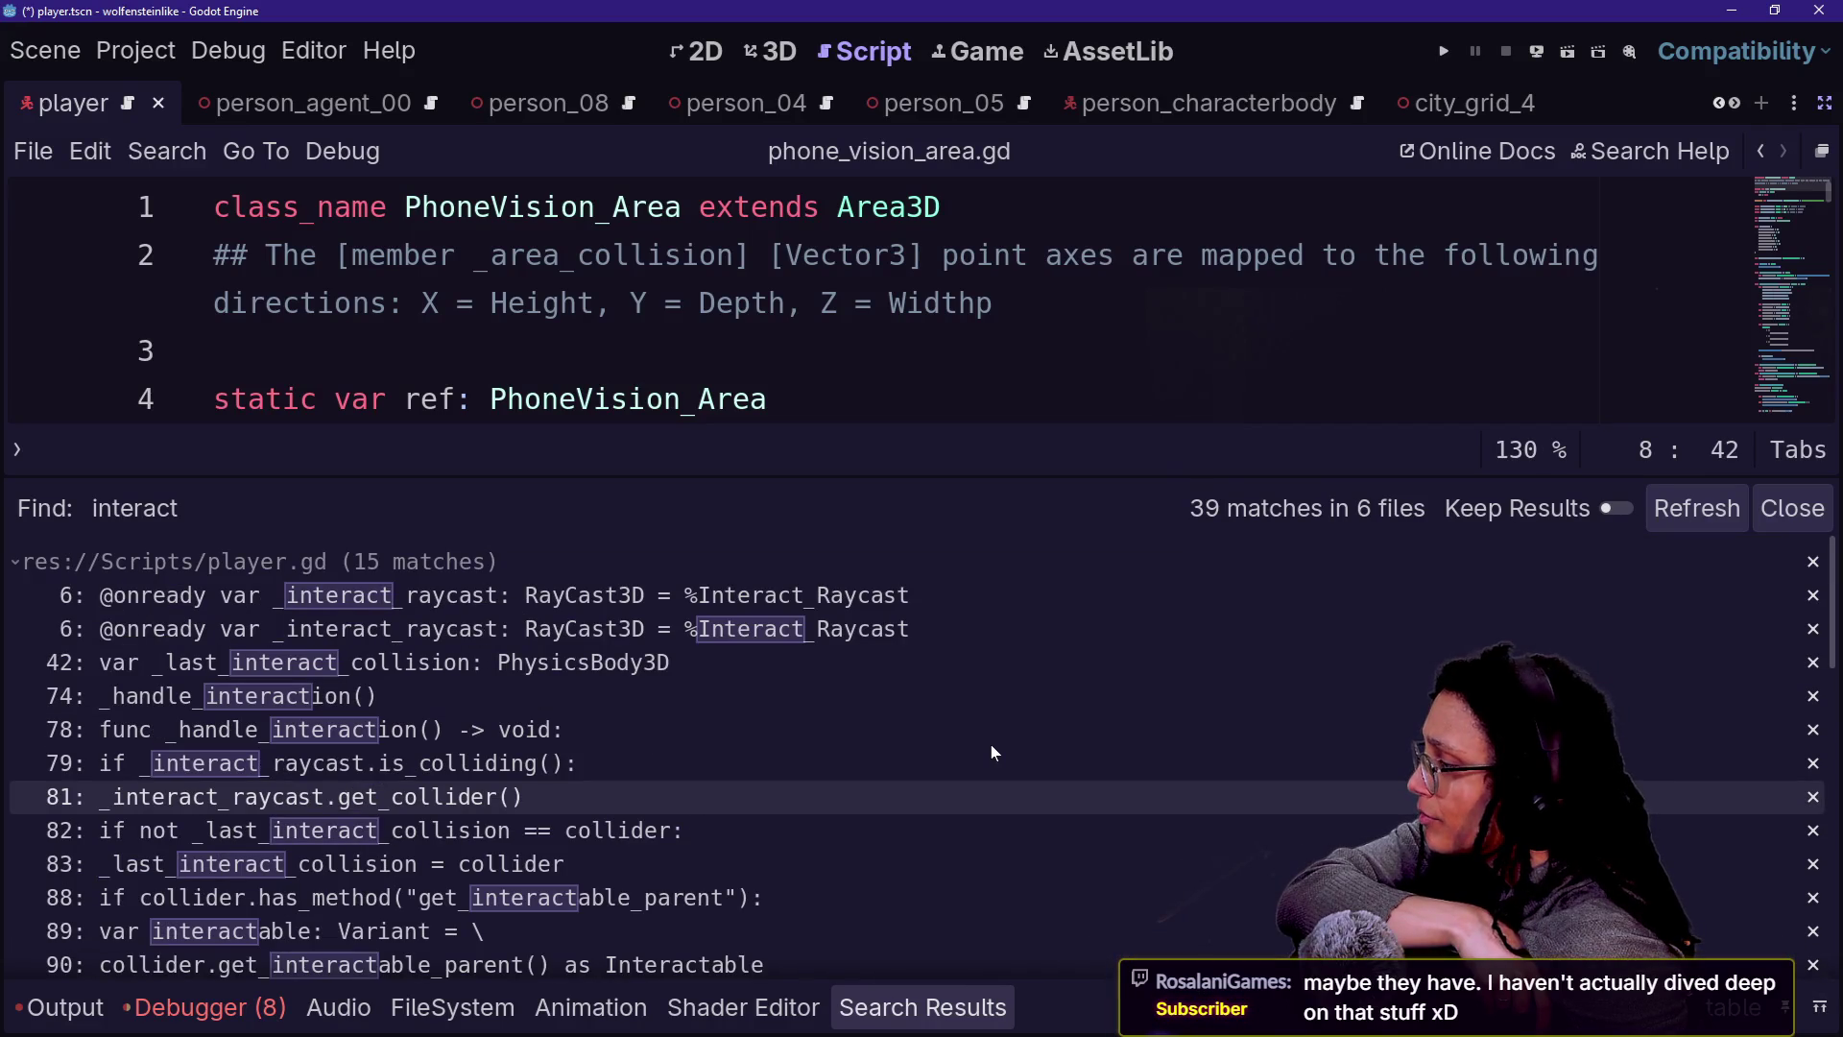
{"action": "scroll", "coordinate": [991, 745], "scroll_direction": "down", "scroll_amount": 3}
{"action": "scroll", "coordinate": [595, 761], "scroll_direction": "up", "scroll_amount": 3}
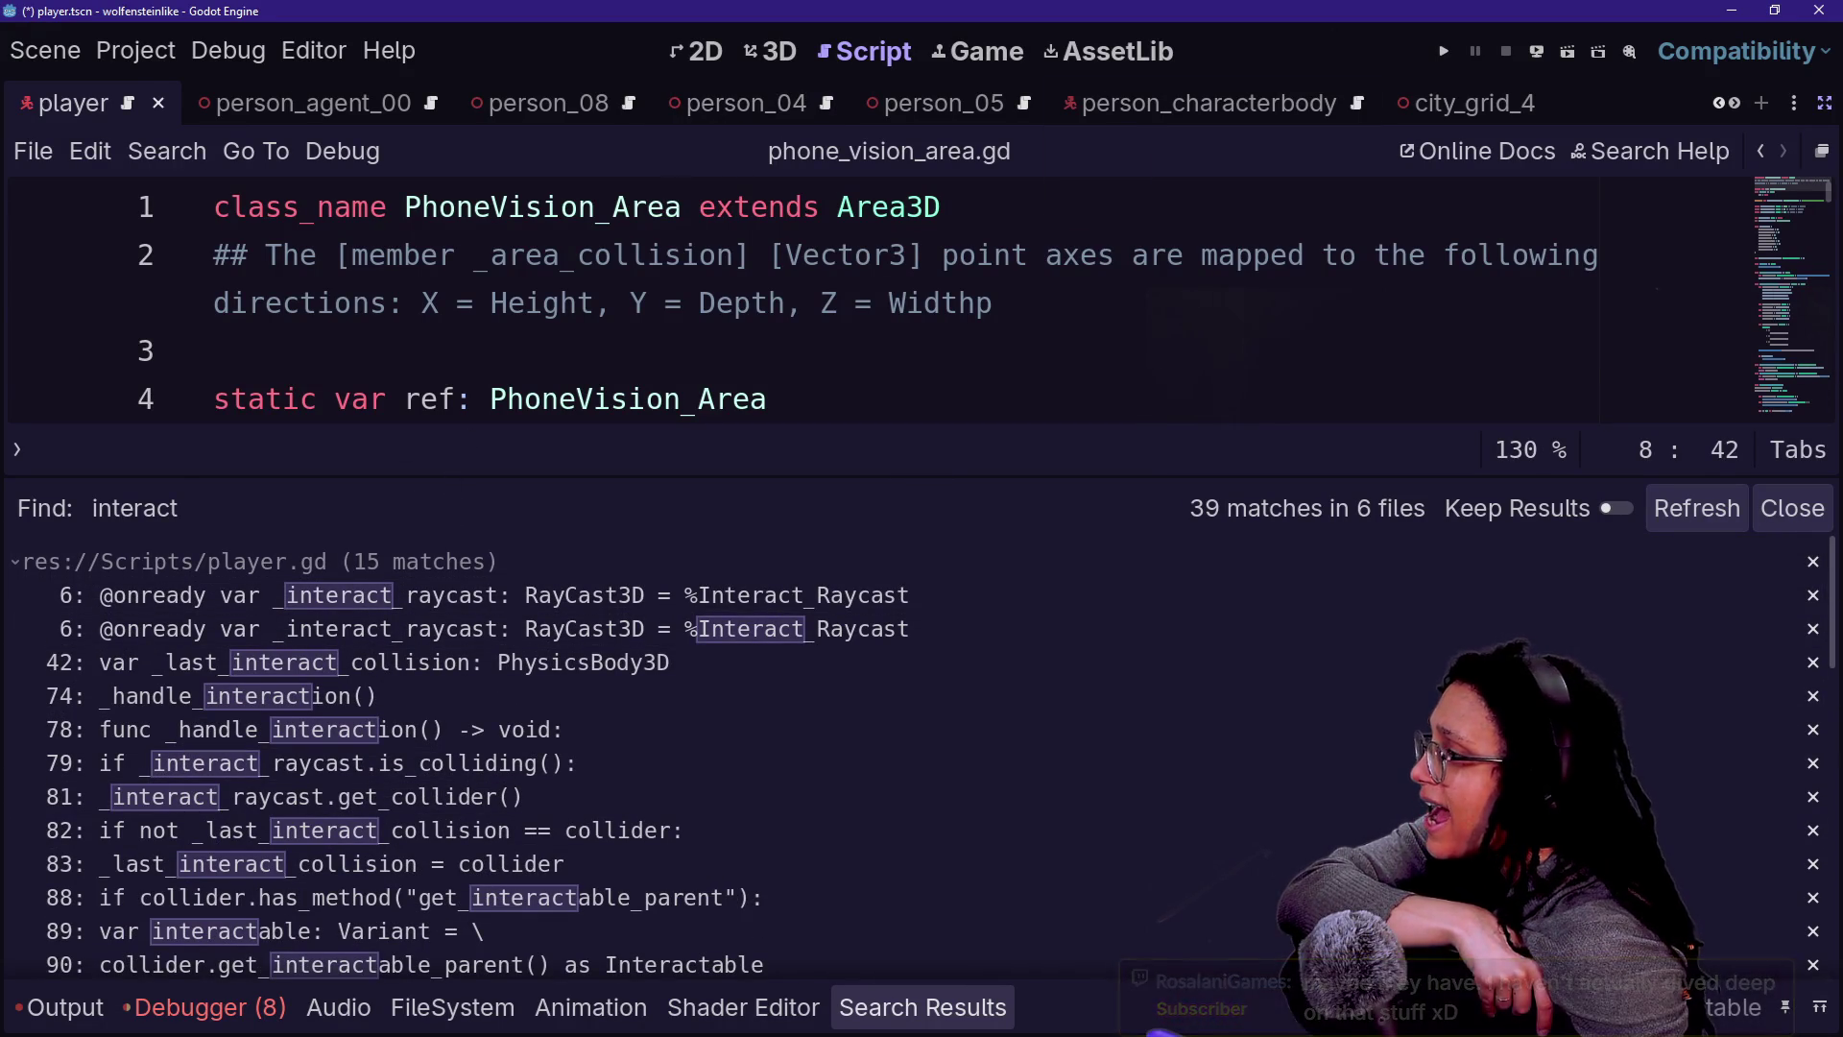
{"action": "left_click", "coordinate": [394, 672]}
{"action": "left_click", "coordinate": [655, 351]}
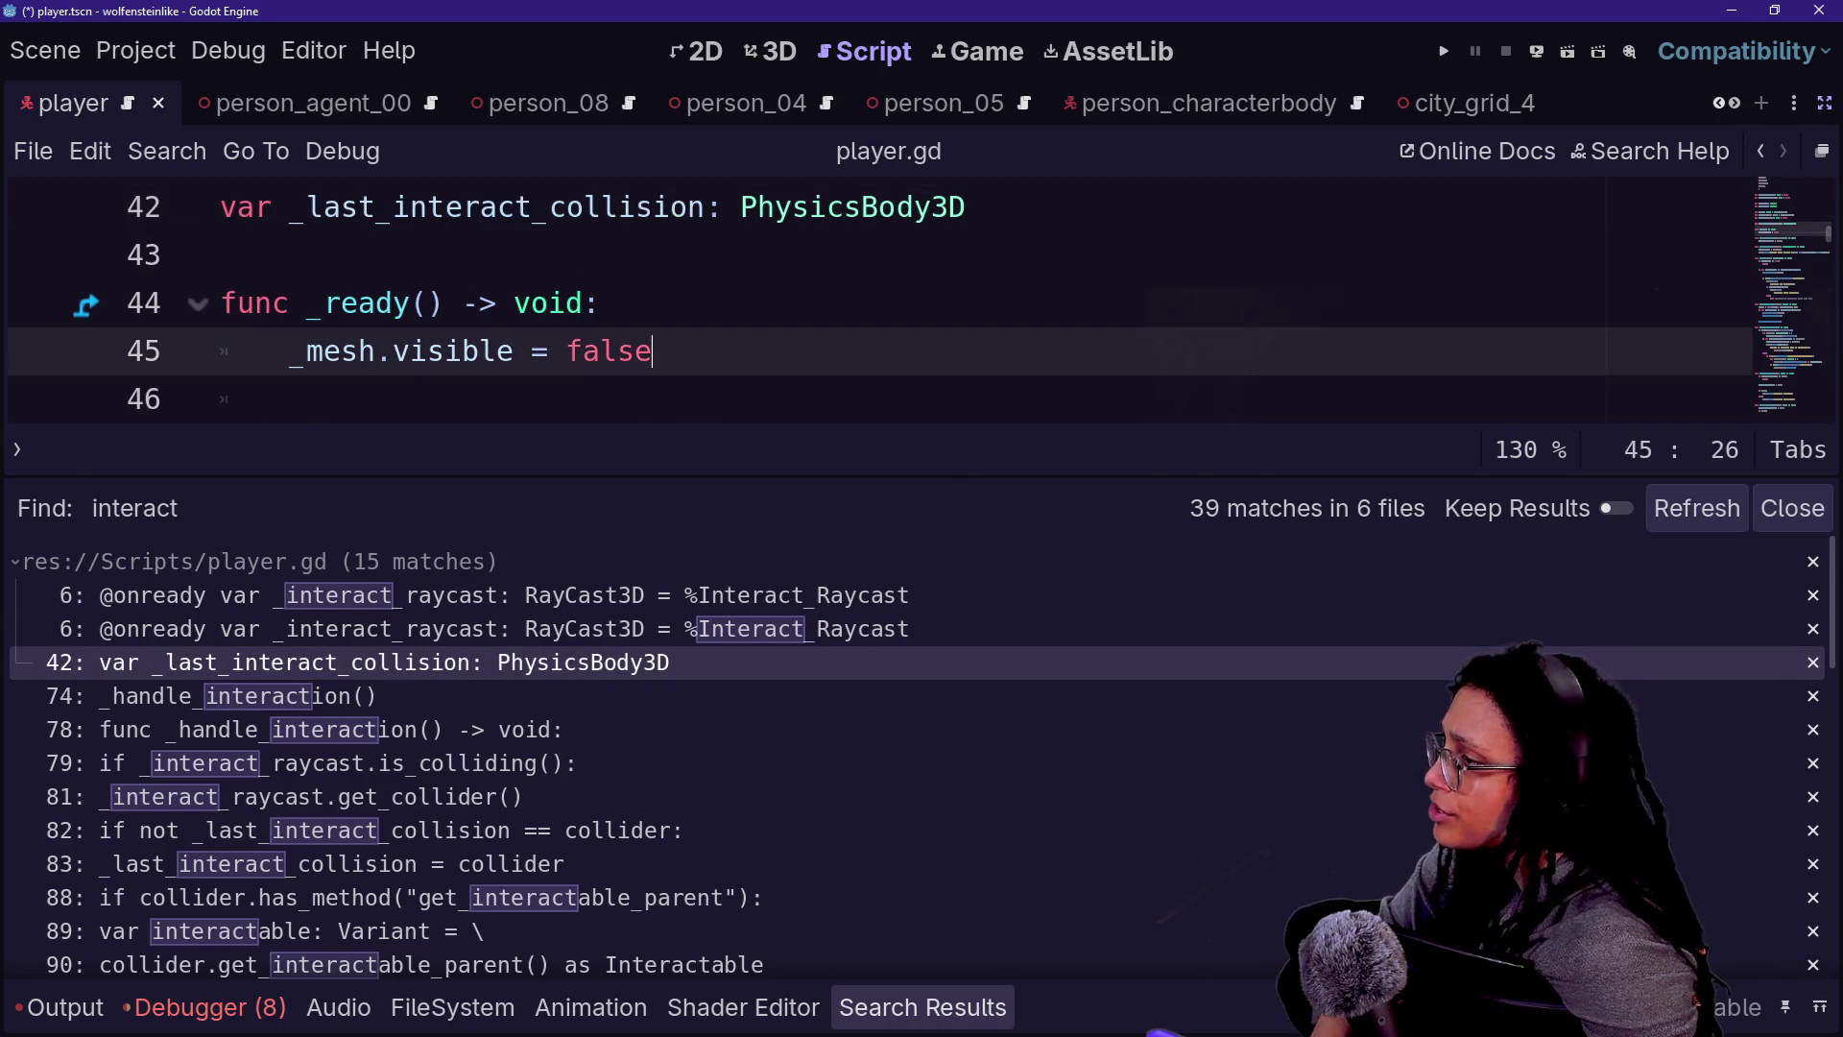
- Hide search results and return to the player scene's 3D view with docks restored
{"action": "key", "text": "ctrl+j"}
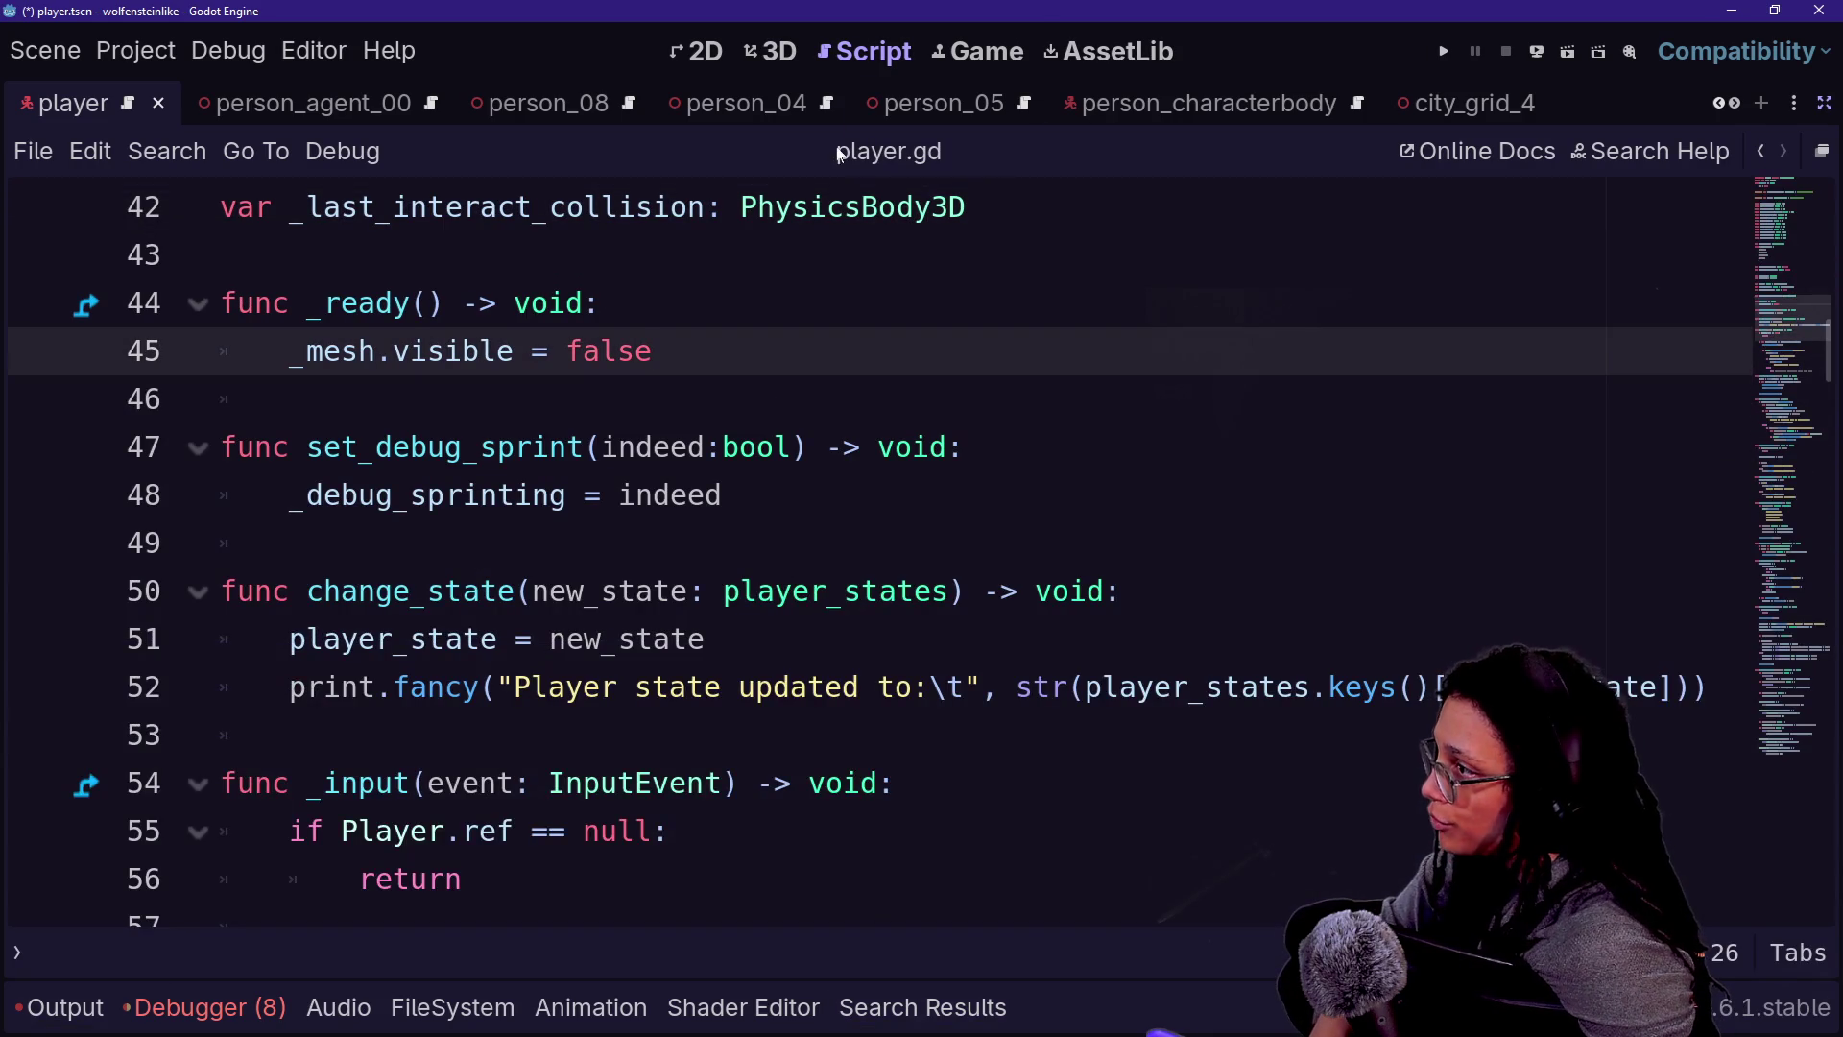
{"action": "left_click", "coordinate": [771, 51]}
{"action": "scroll", "coordinate": [922, 576], "scroll_direction": "up", "scroll_amount": 5}
{"action": "scroll", "coordinate": [1214, 618], "scroll_direction": "up", "scroll_amount": 3}
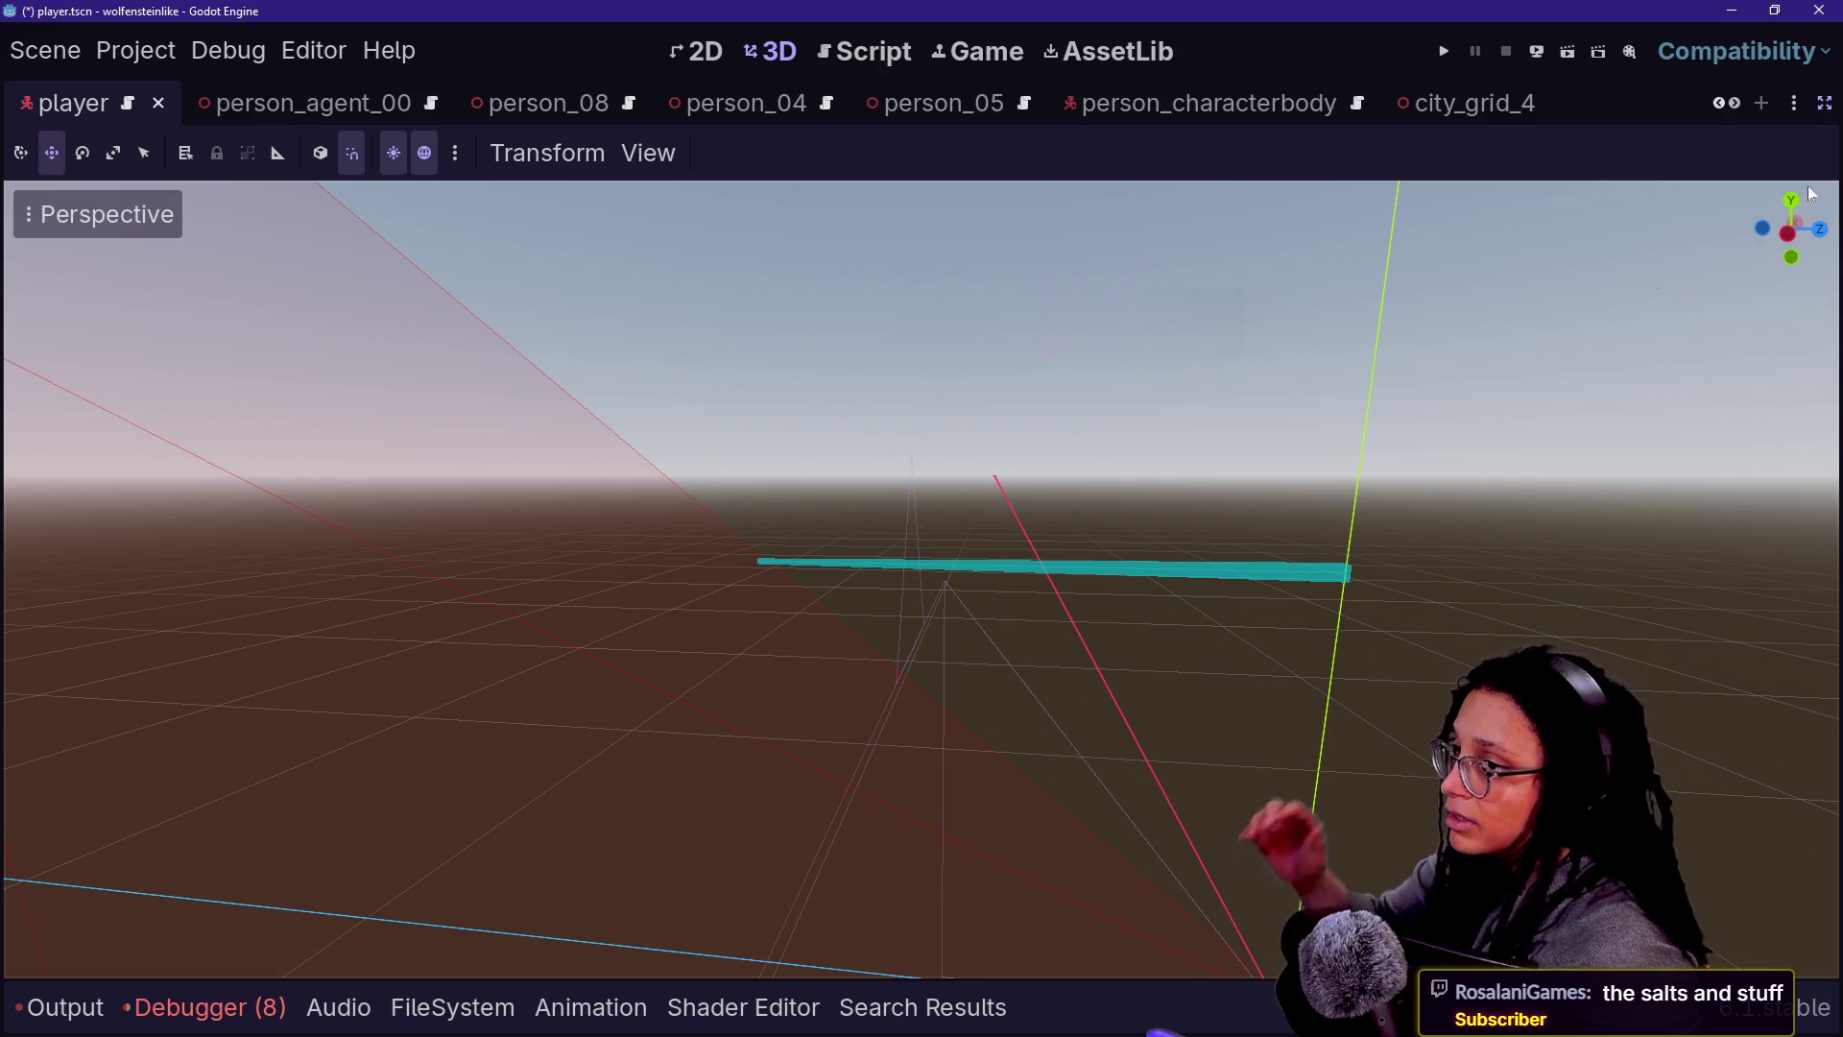
{"action": "left_click", "coordinate": [1824, 103]}
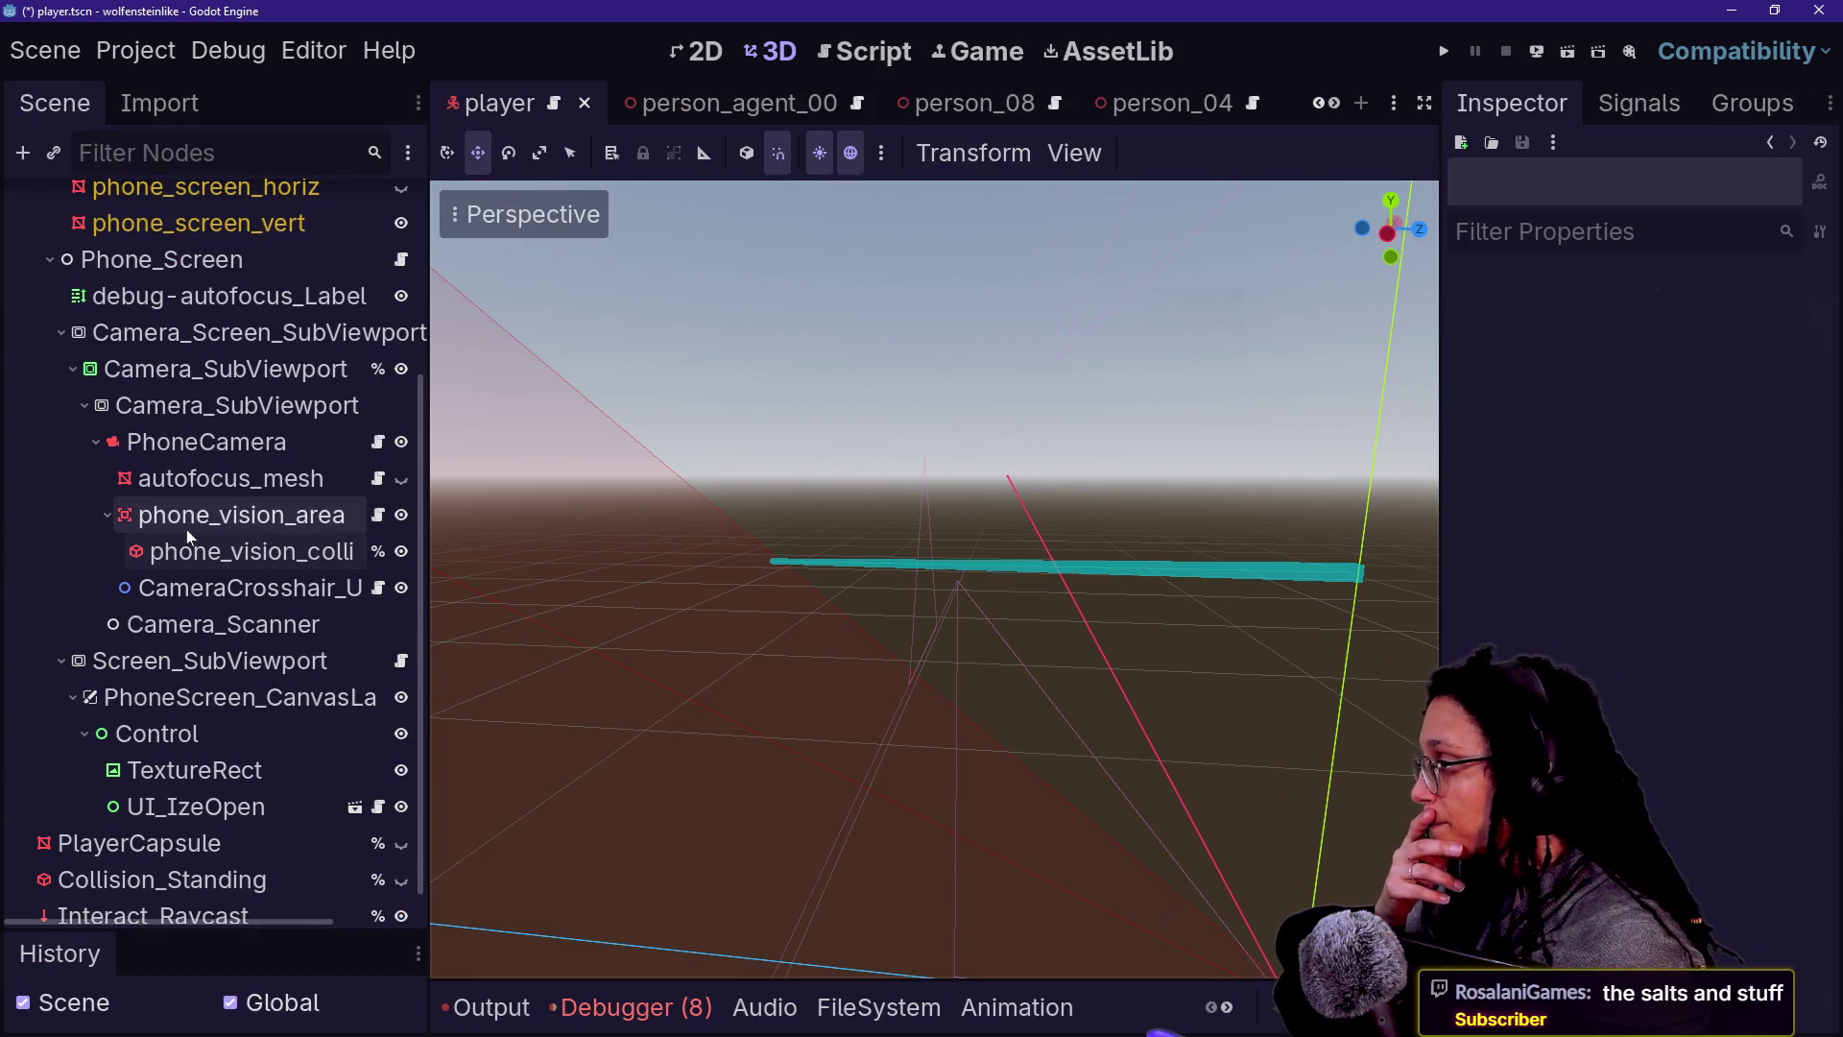
- Select Interact_Raycast and widen the Inspector to see its collision mask bits
{"action": "scroll", "coordinate": [342, 457], "scroll_direction": "up", "scroll_amount": 5}
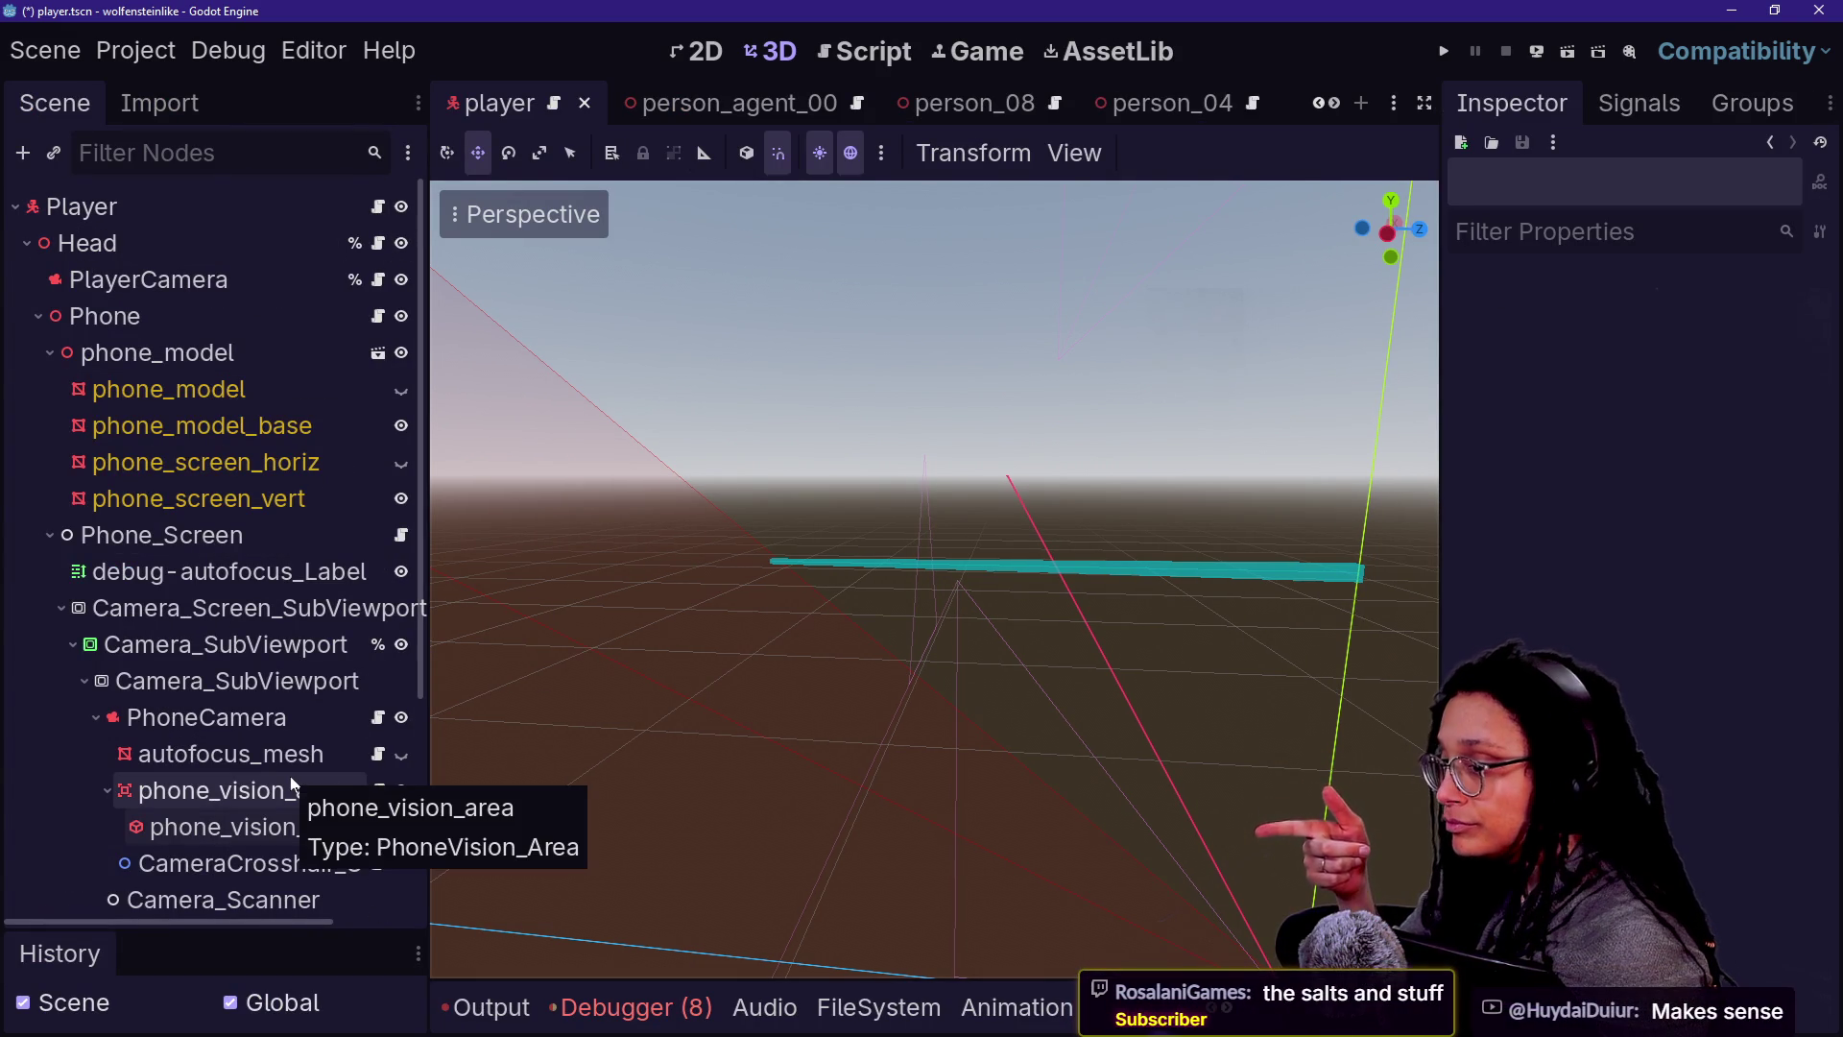
{"action": "scroll", "coordinate": [163, 847], "scroll_direction": "down", "scroll_amount": 3}
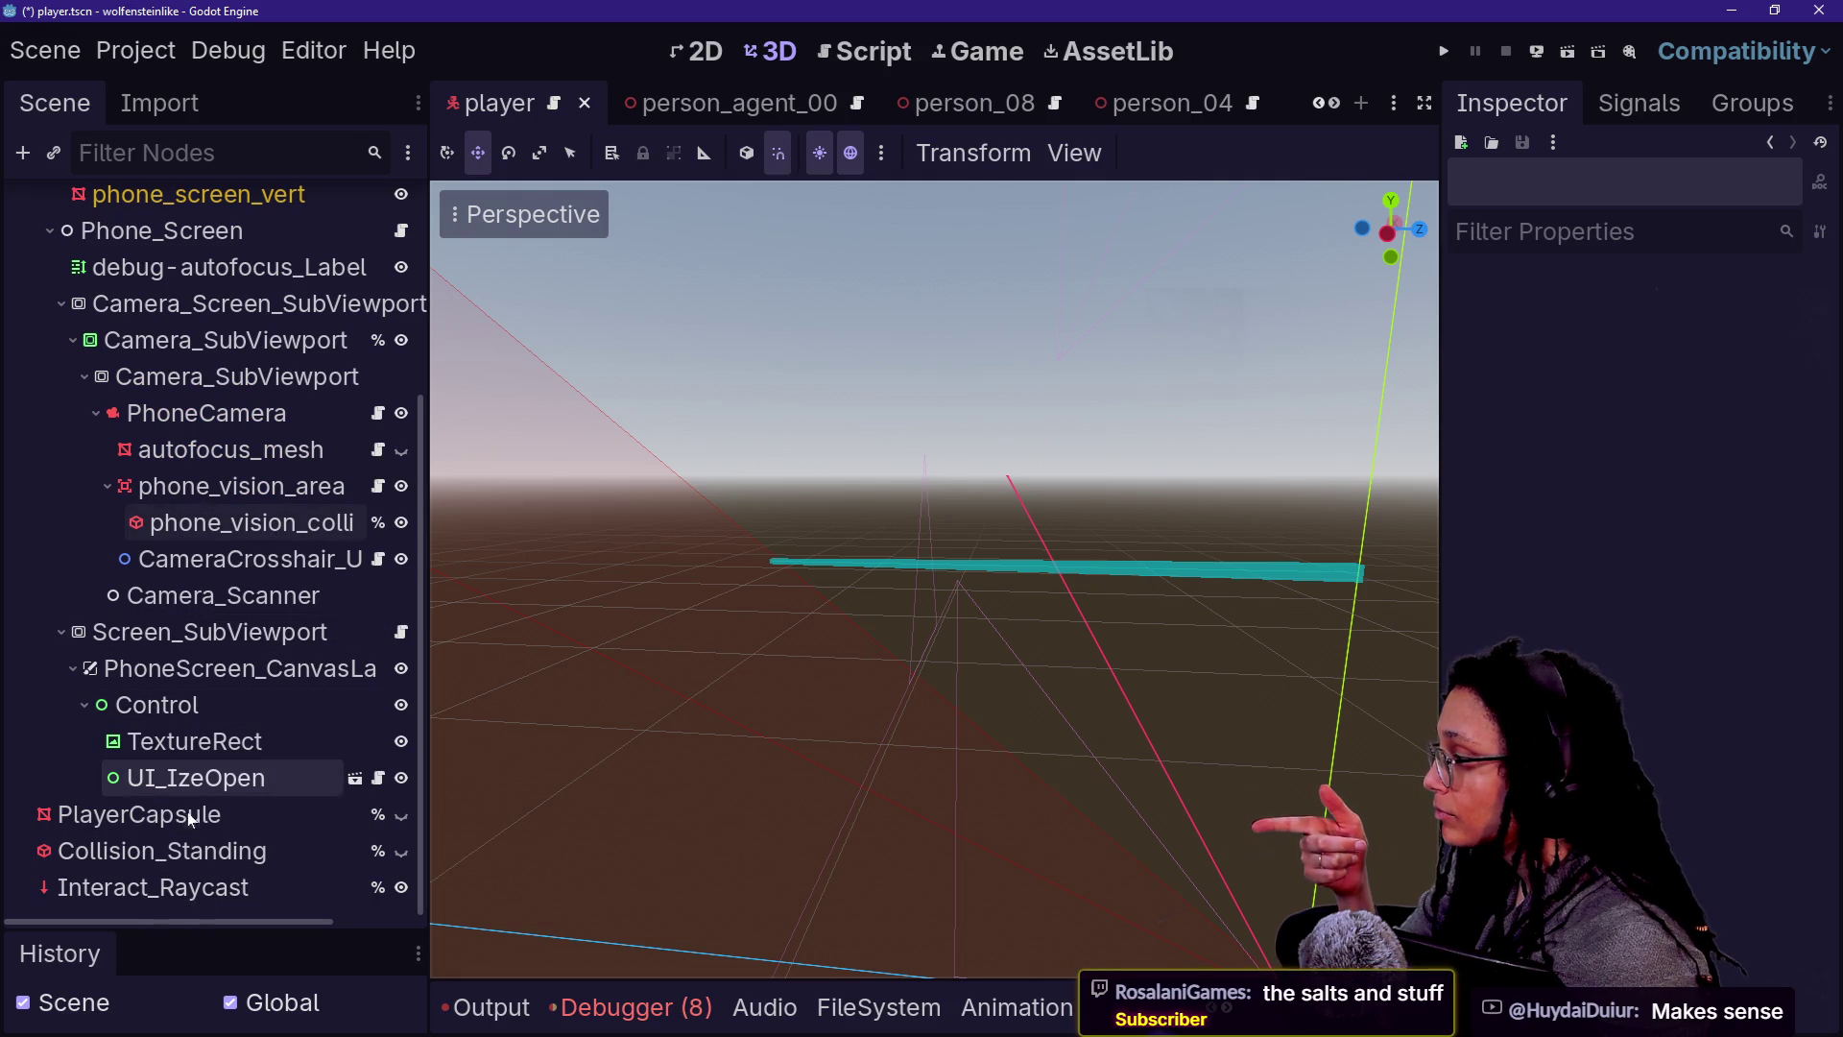
{"action": "left_click", "coordinate": [153, 887]}
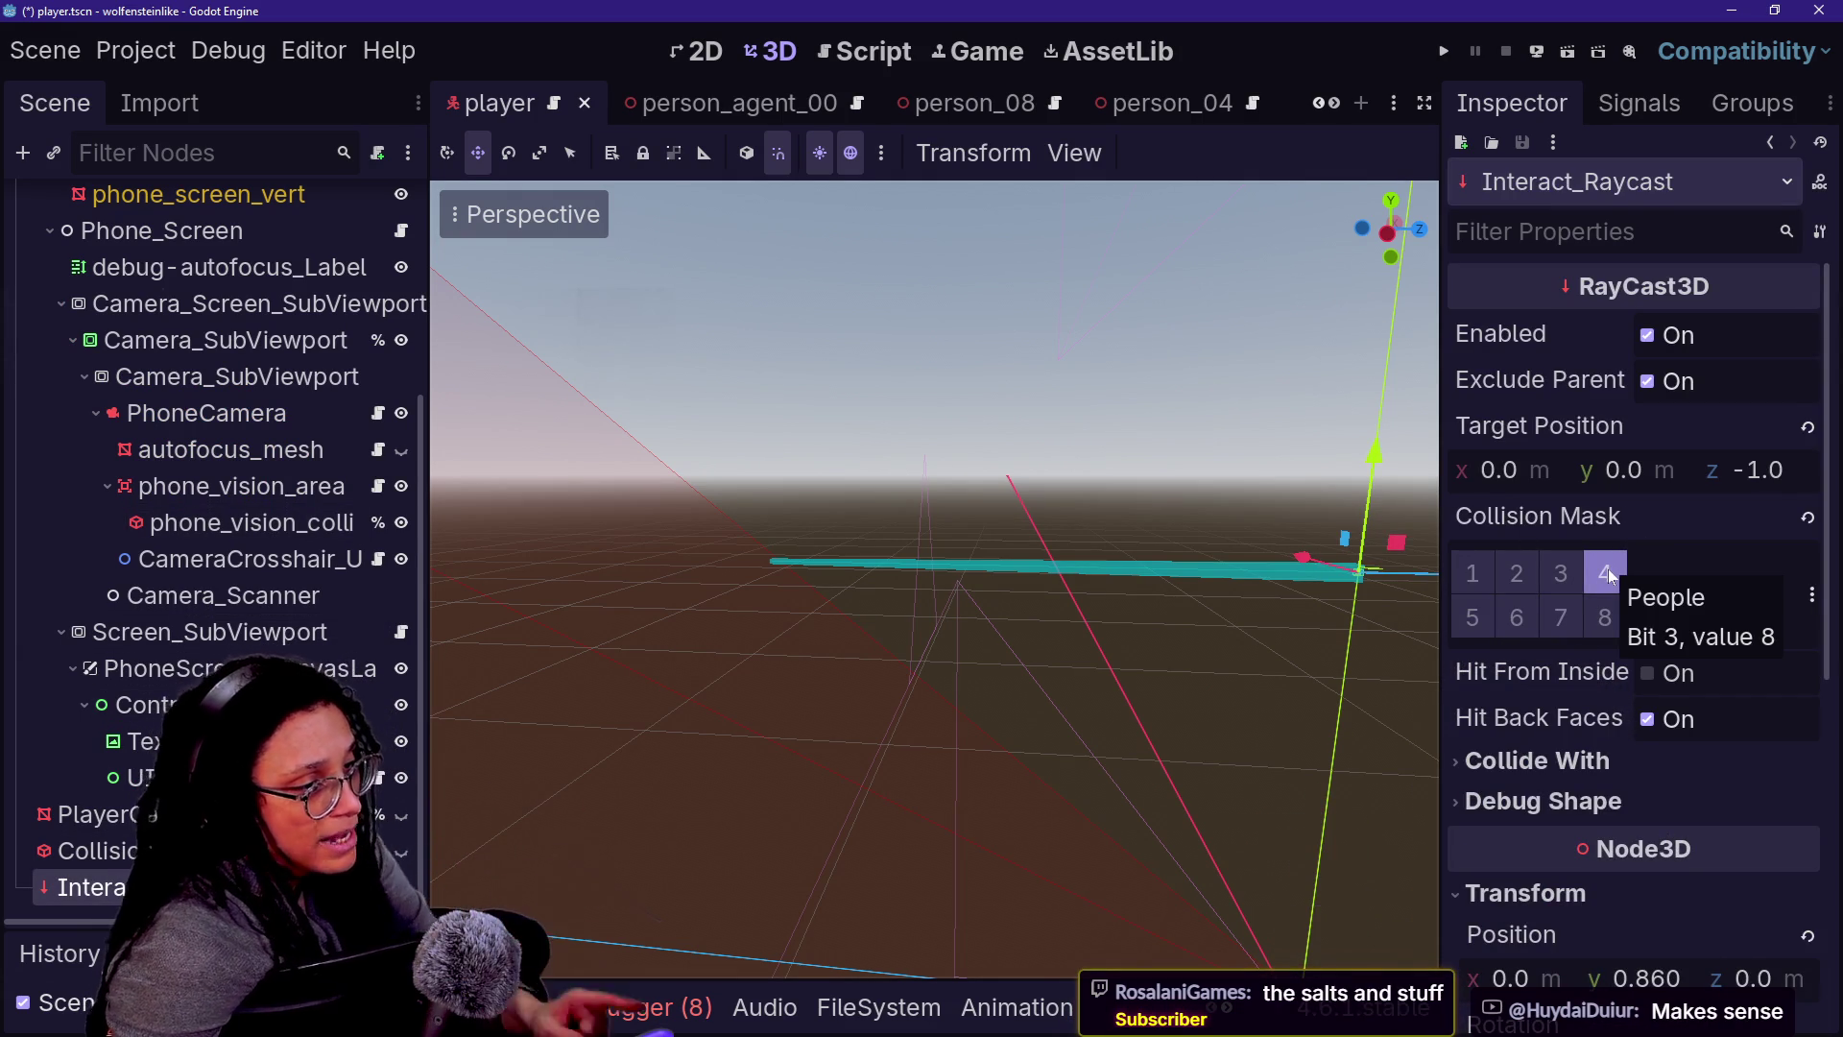
{"action": "left_click_drag", "start_coordinate": [1442, 565], "coordinate": [1243, 567]}
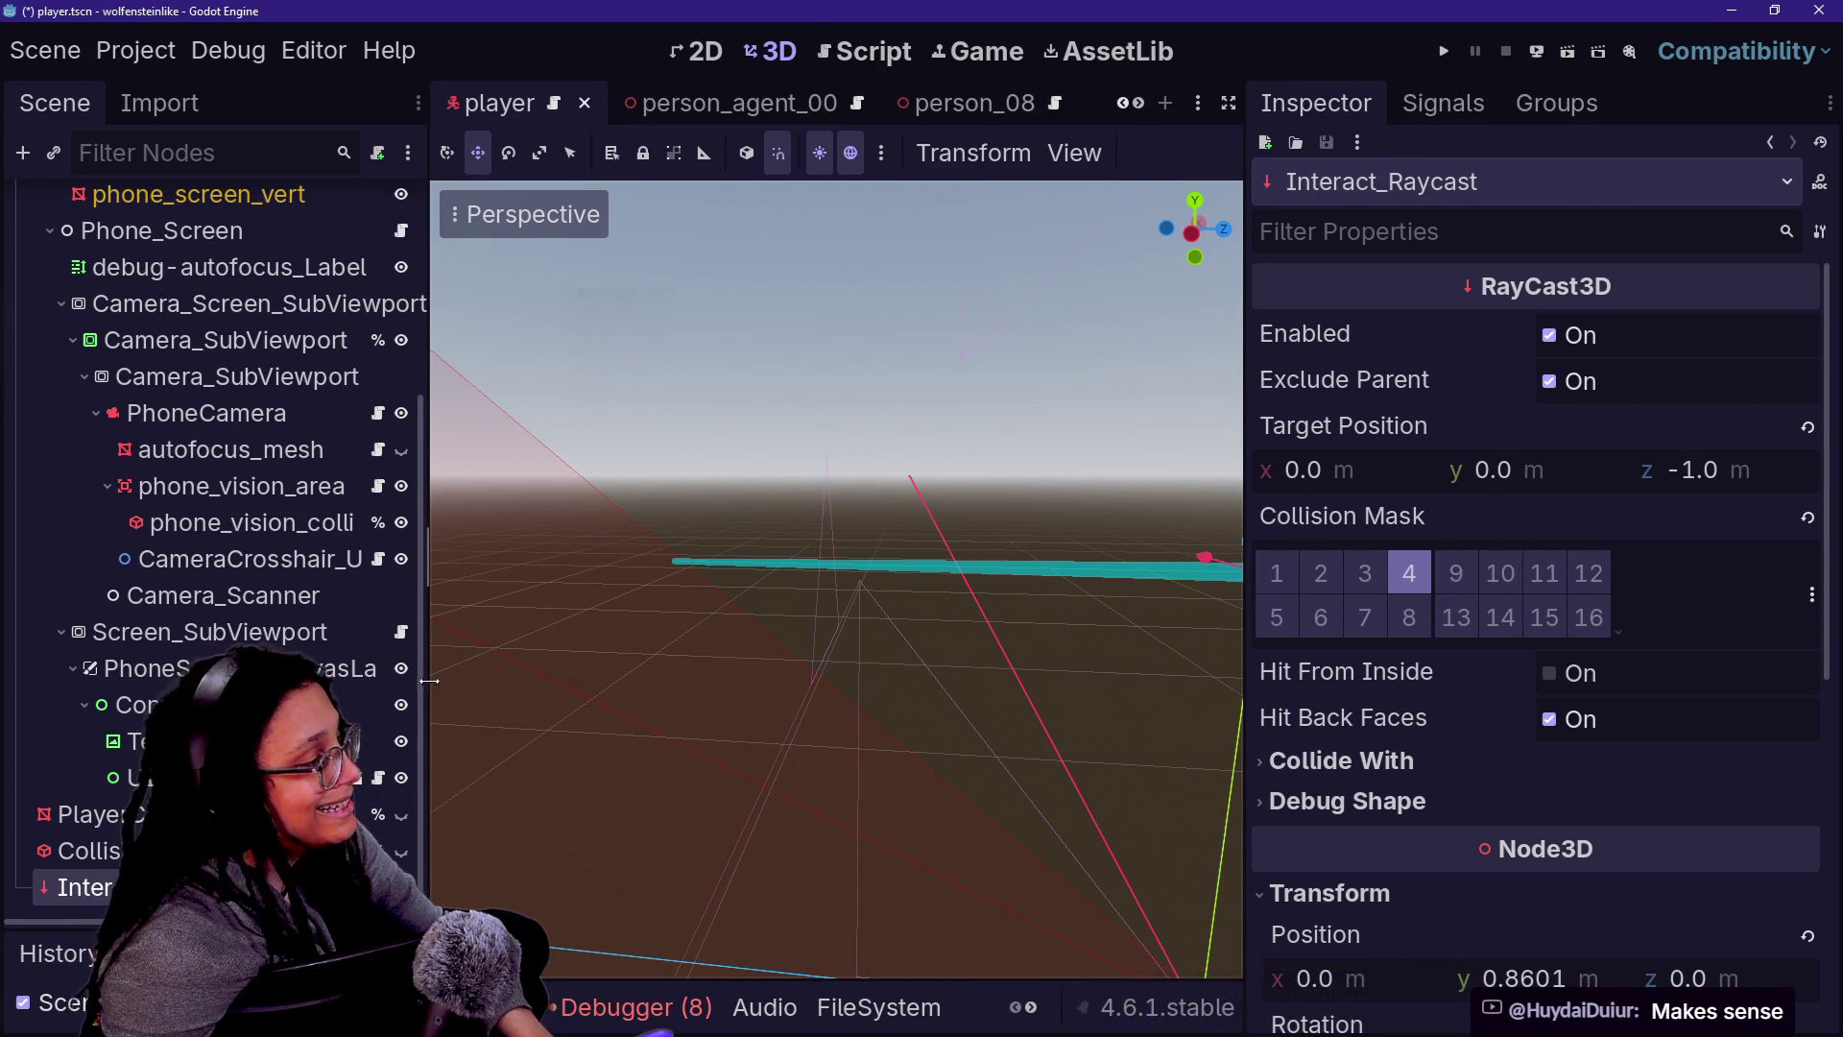
{"action": "scroll", "coordinate": [334, 607], "scroll_direction": "up", "scroll_amount": 5}
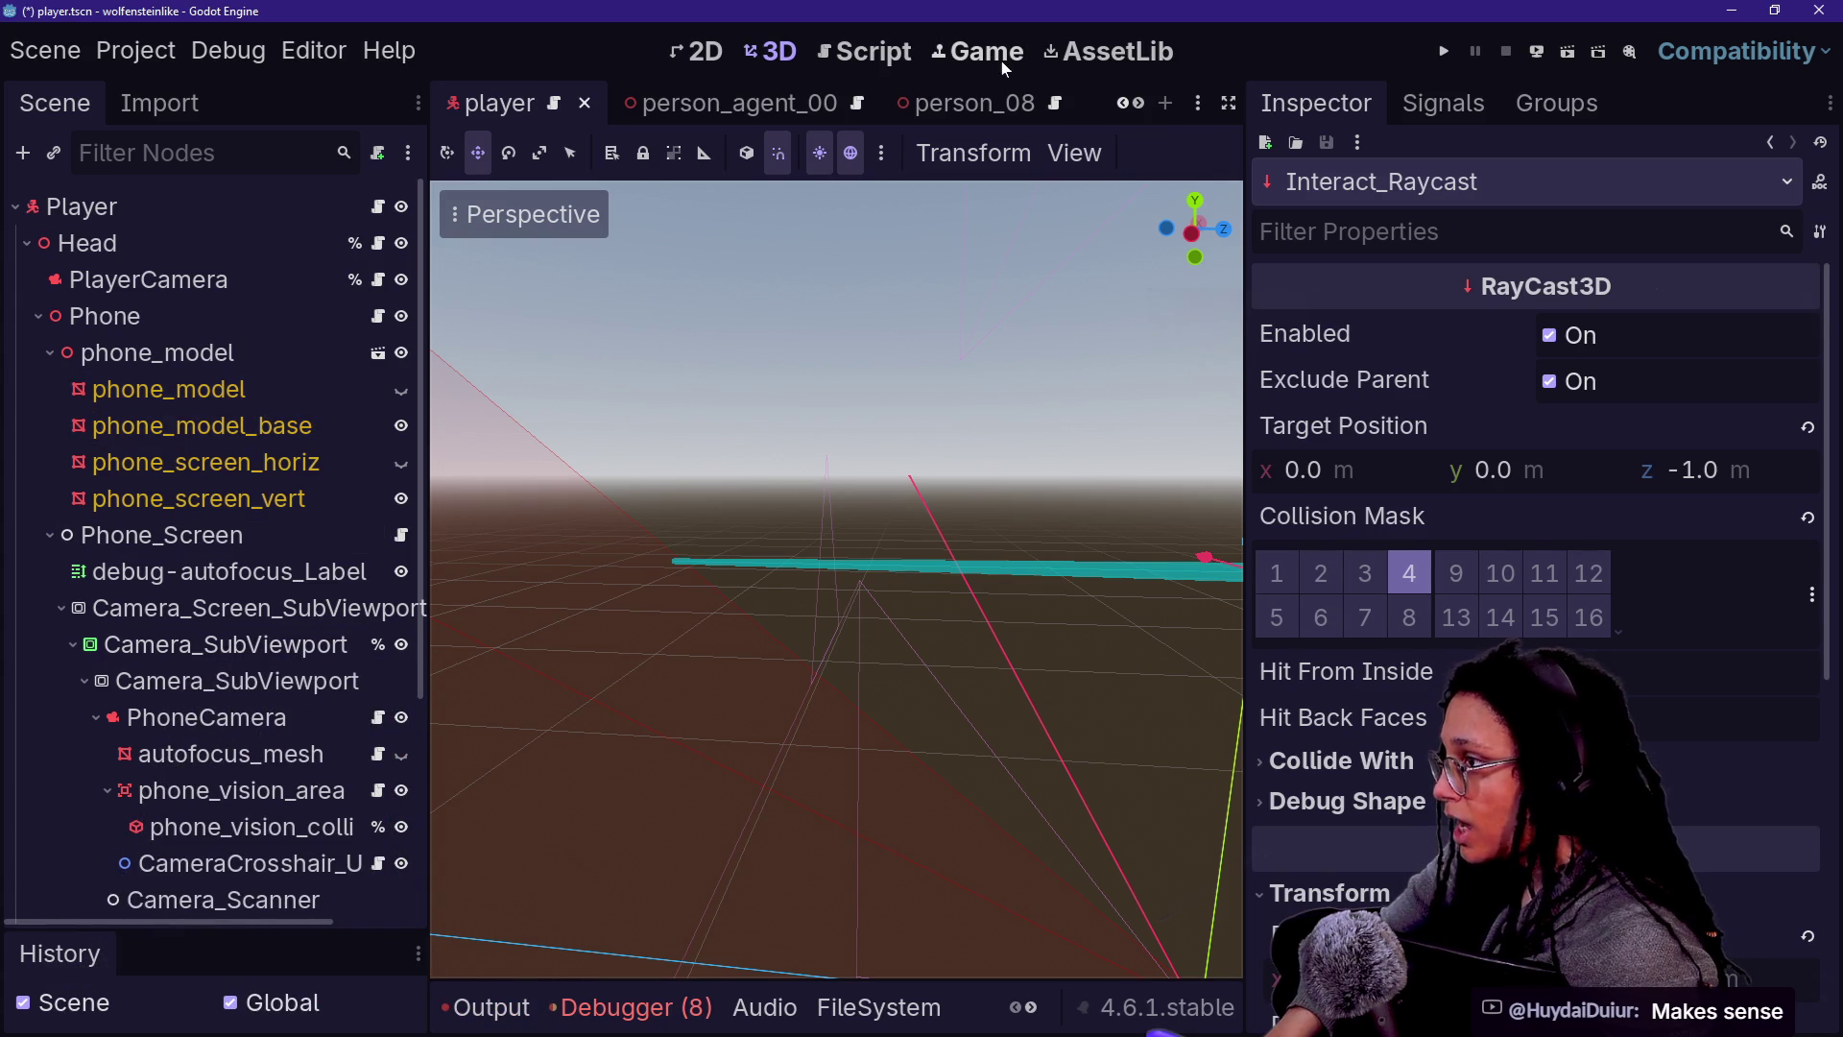
{"action": "scroll", "coordinate": [878, 100], "scroll_direction": "down", "scroll_amount": 4}
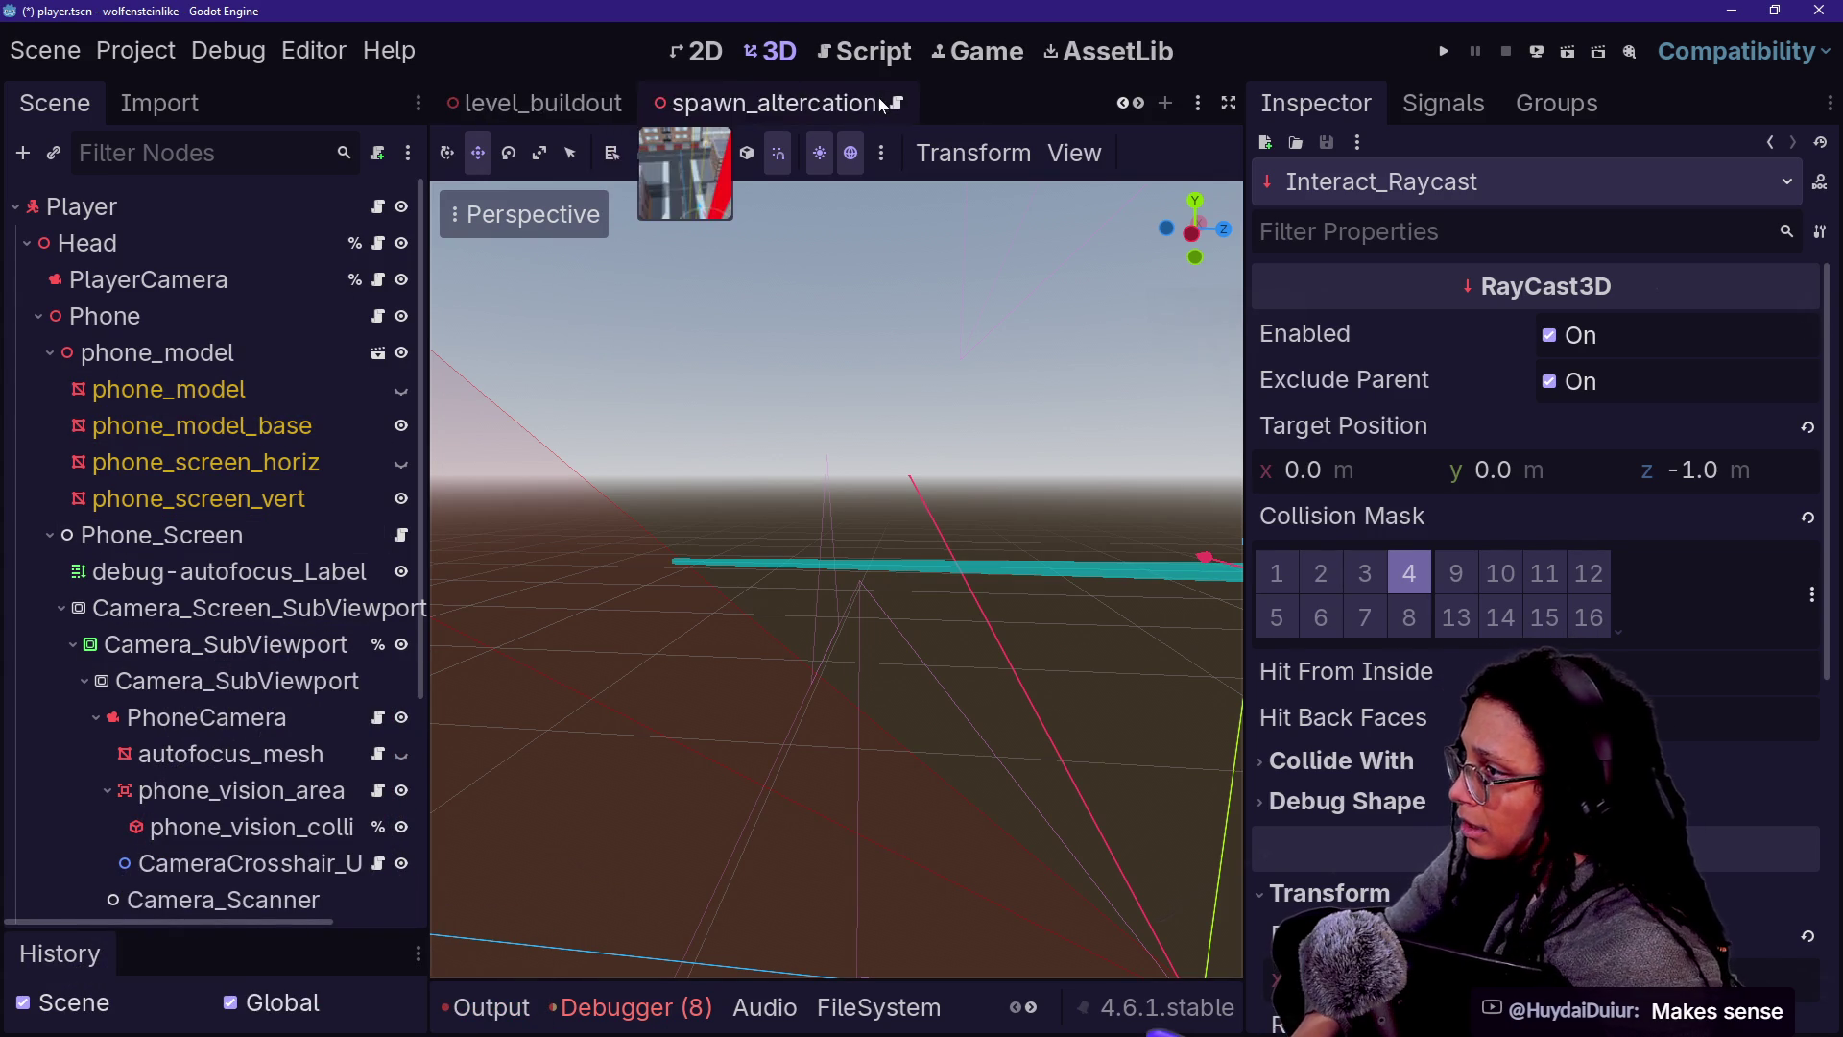
- Quick-open person_characterbody.gd
{"action": "scroll", "coordinate": [881, 104], "scroll_direction": "down", "scroll_amount": 2}
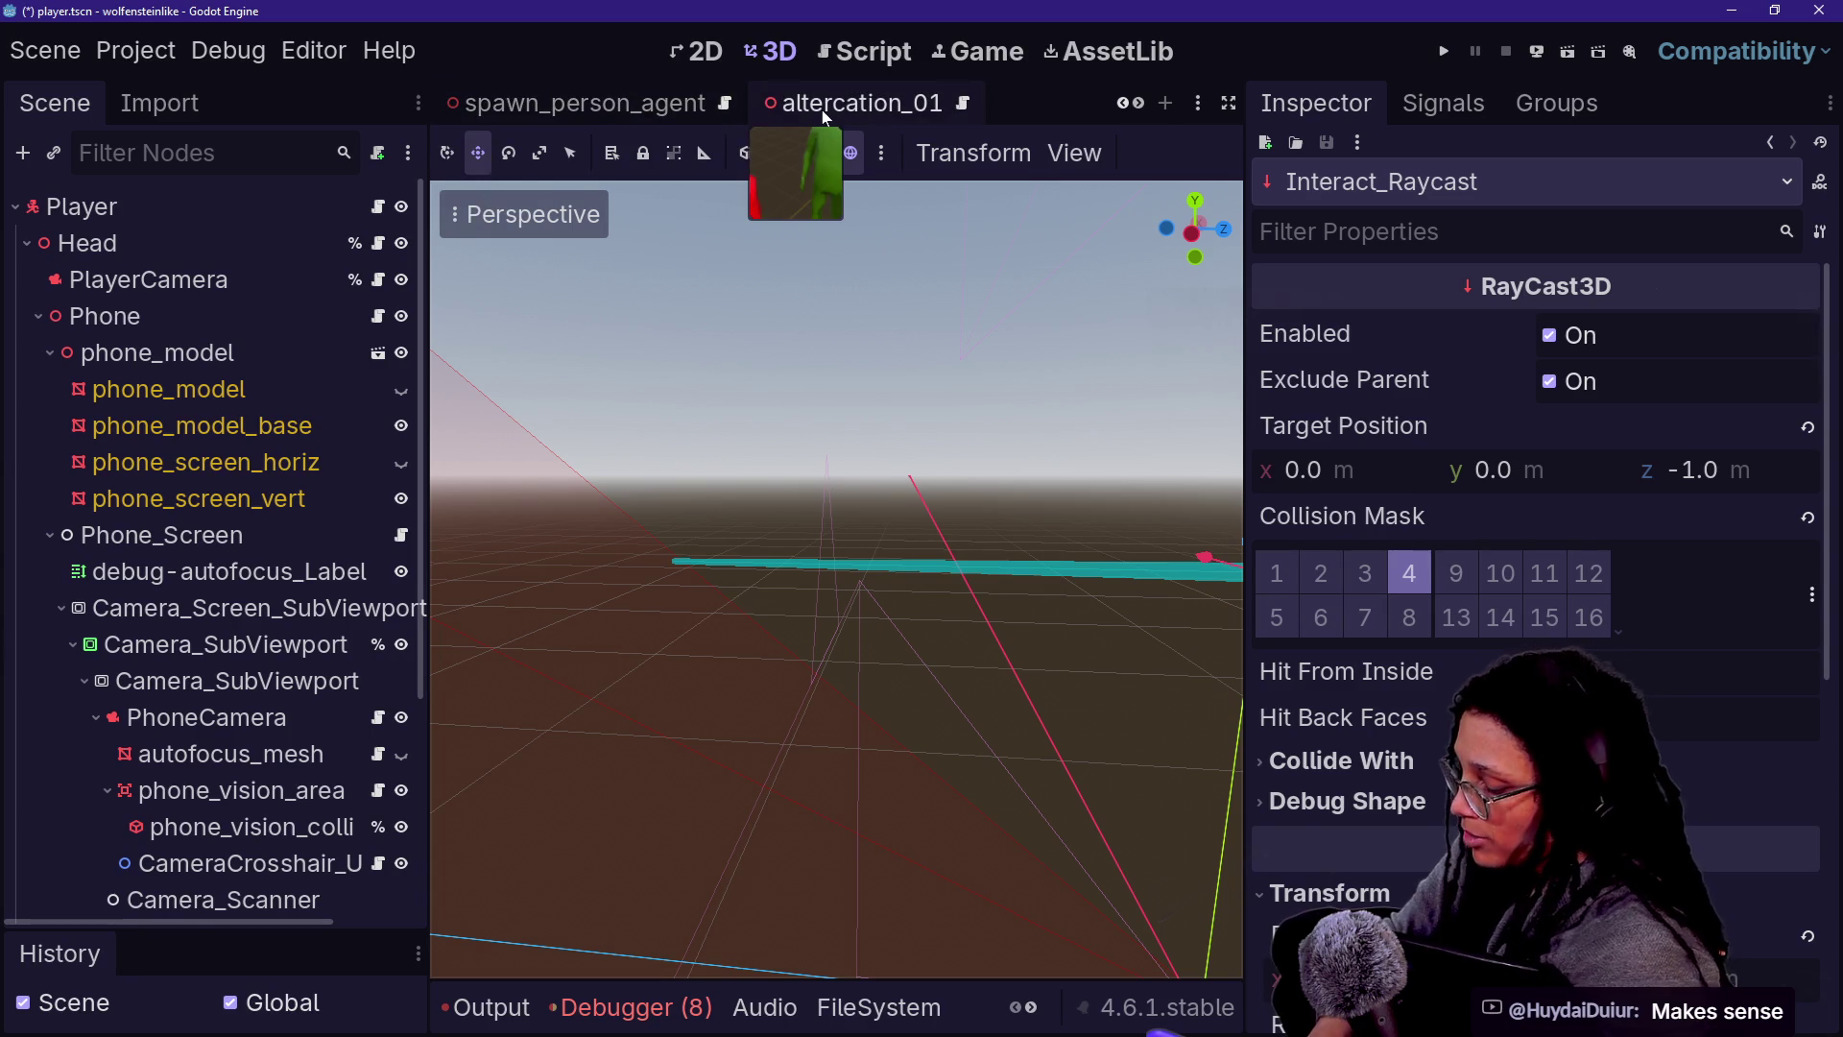
{"action": "key", "text": "alt+shift+o"}
{"action": "type", "text": "chara"}
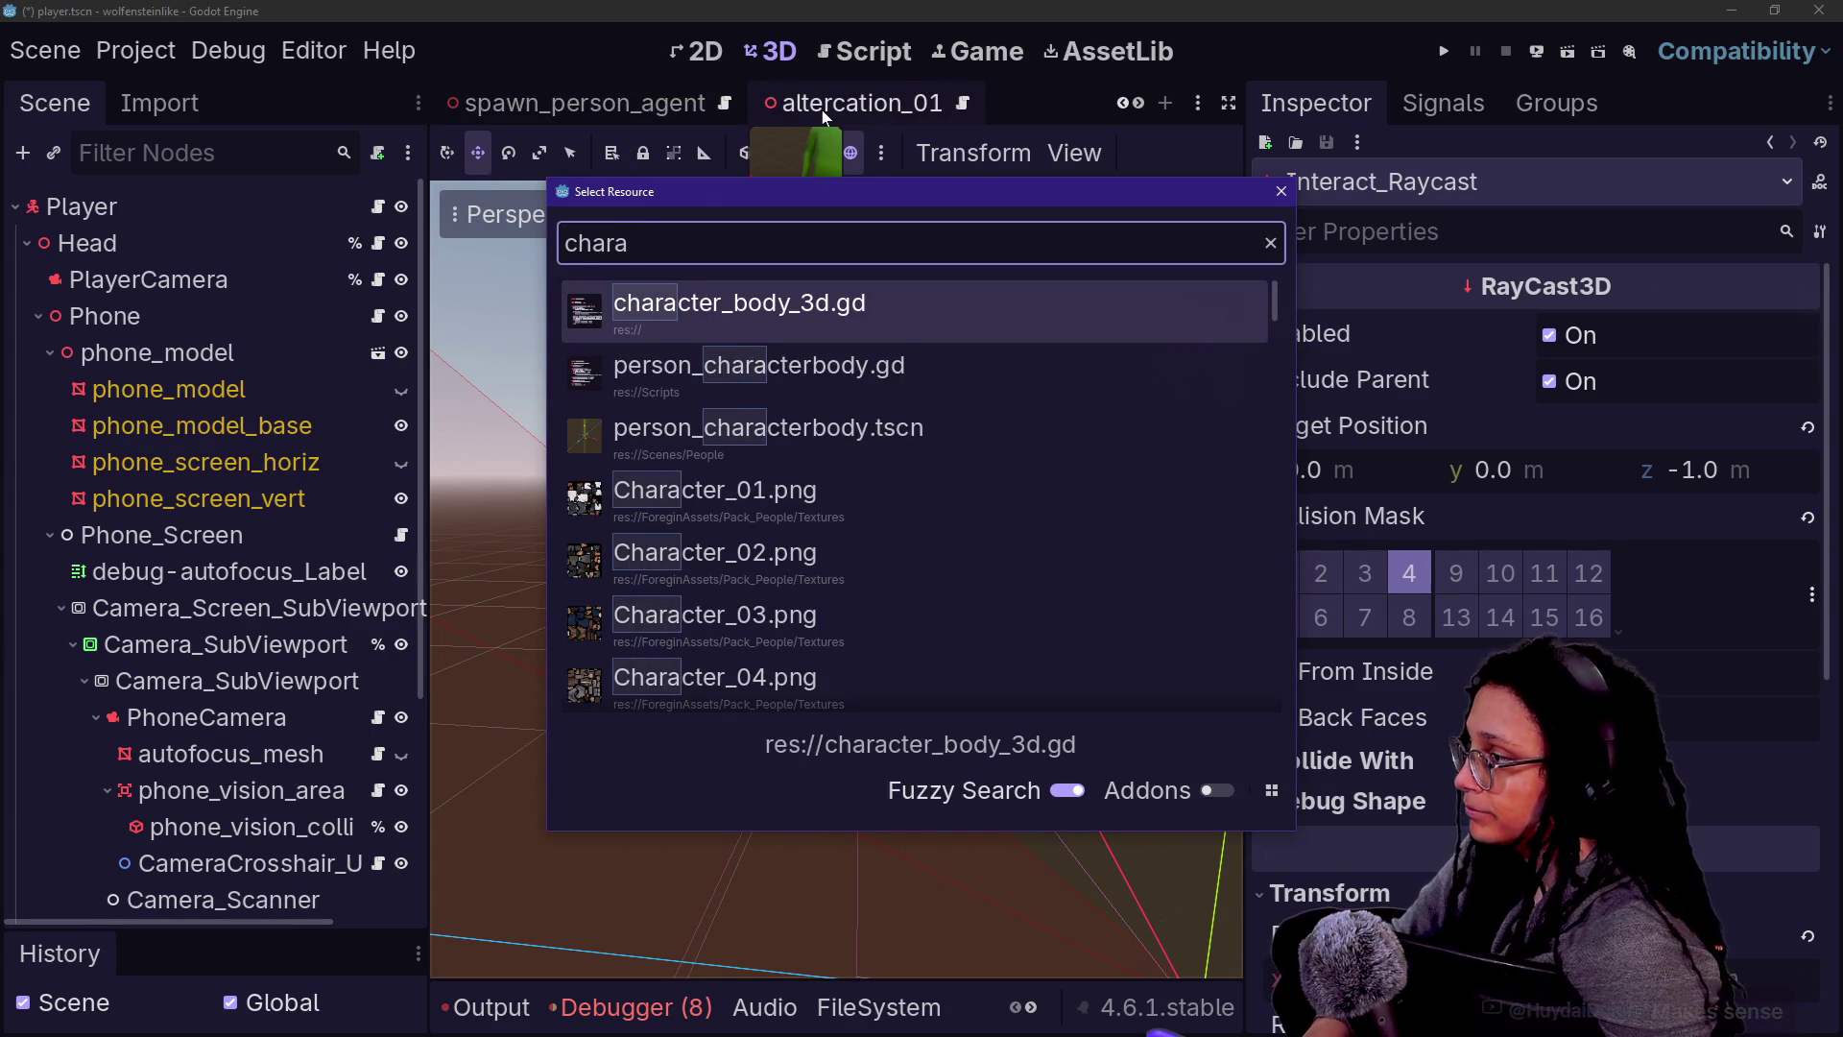
{"action": "key", "text": "Down"}
{"action": "key", "text": "Return"}
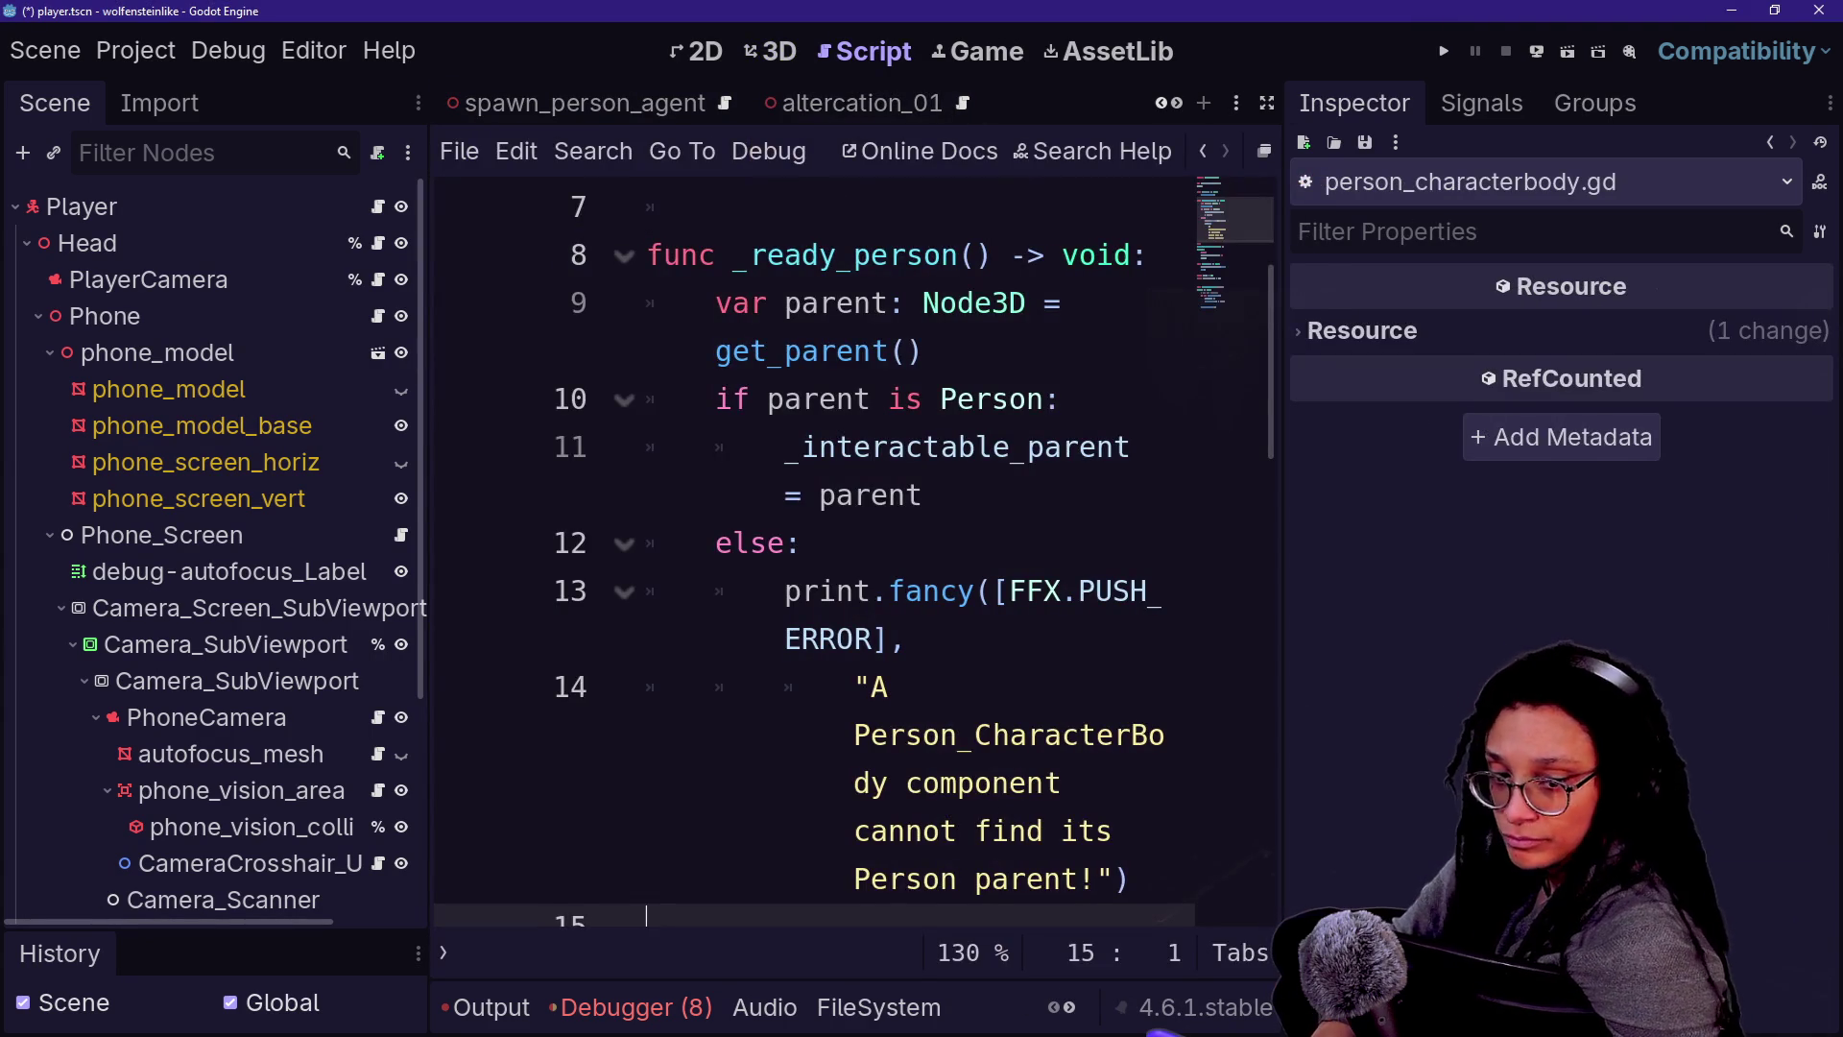
- Expand the editor full-width and highlight get_interactable_parent and the interact function on lines 19–20
{"action": "left_click", "coordinate": [1059, 398]}
{"action": "key", "text": "ctrl+shift+F11"}
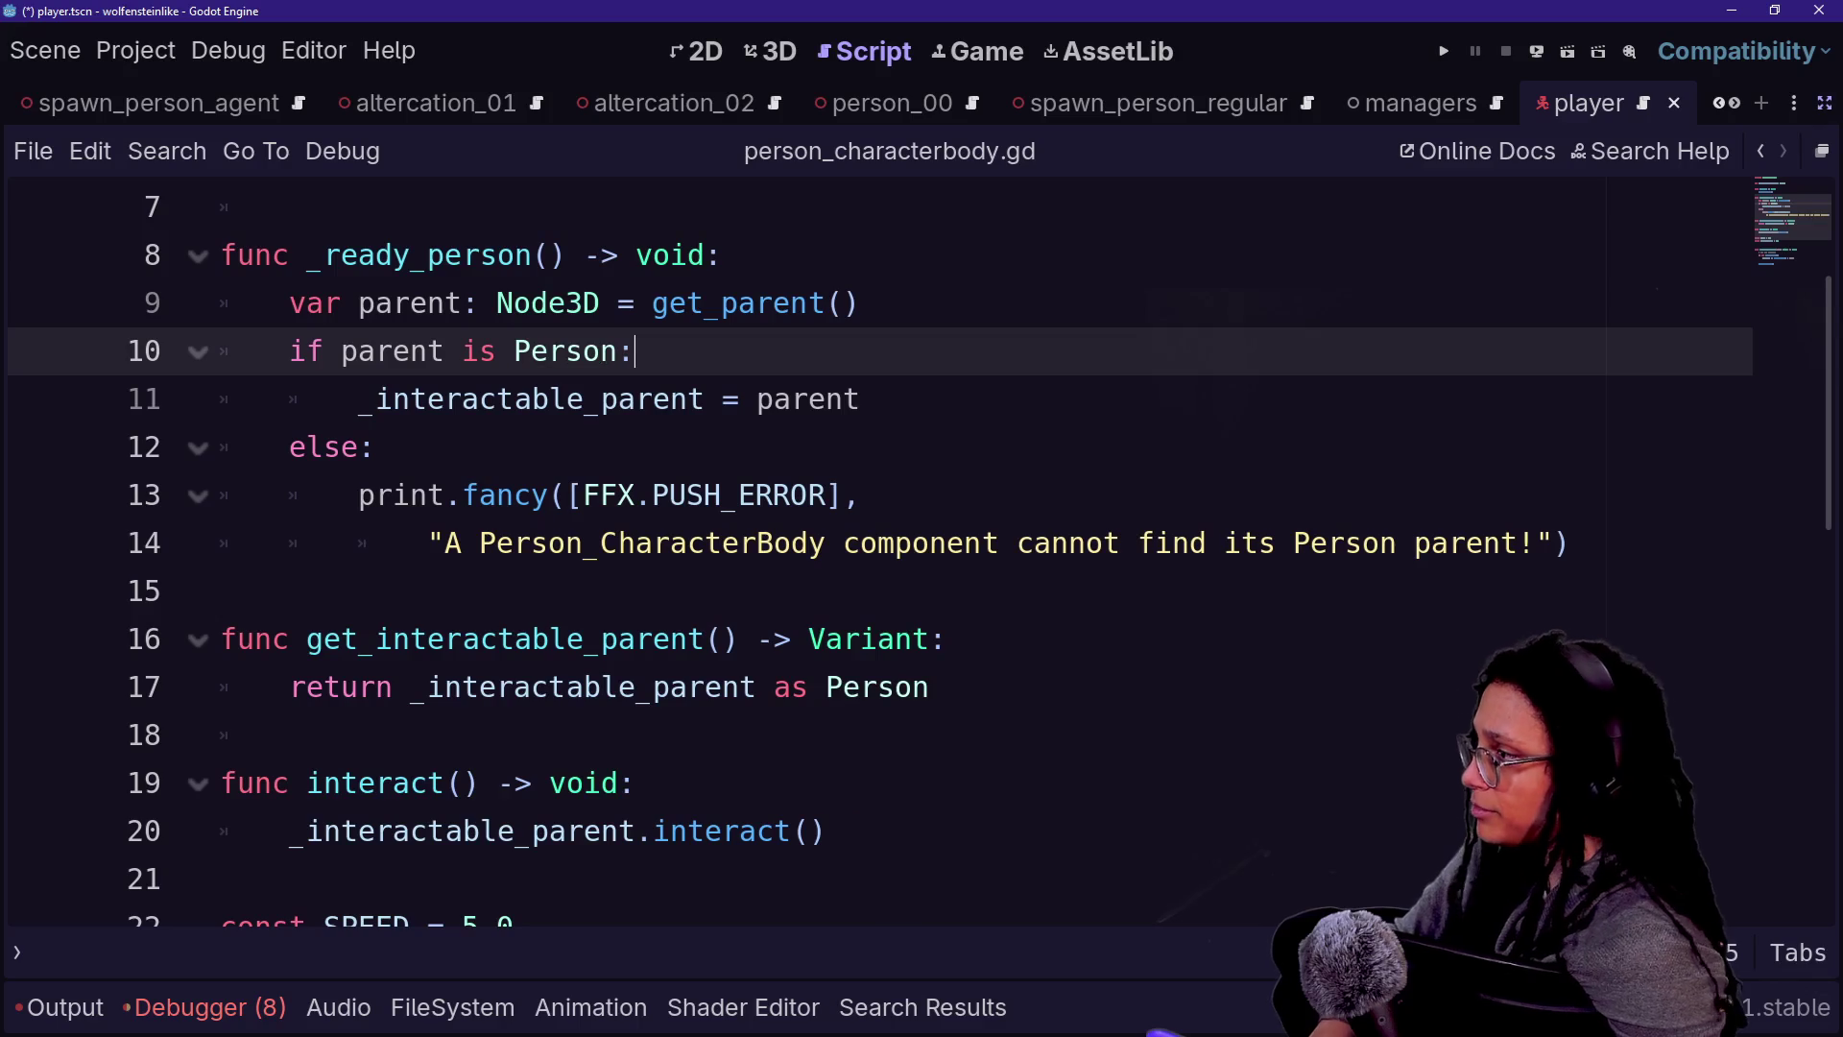
{"action": "scroll", "coordinate": [864, 537], "scroll_direction": "down", "scroll_amount": 2}
{"action": "left_click_drag", "start_coordinate": [292, 350], "coordinate": [930, 399]}
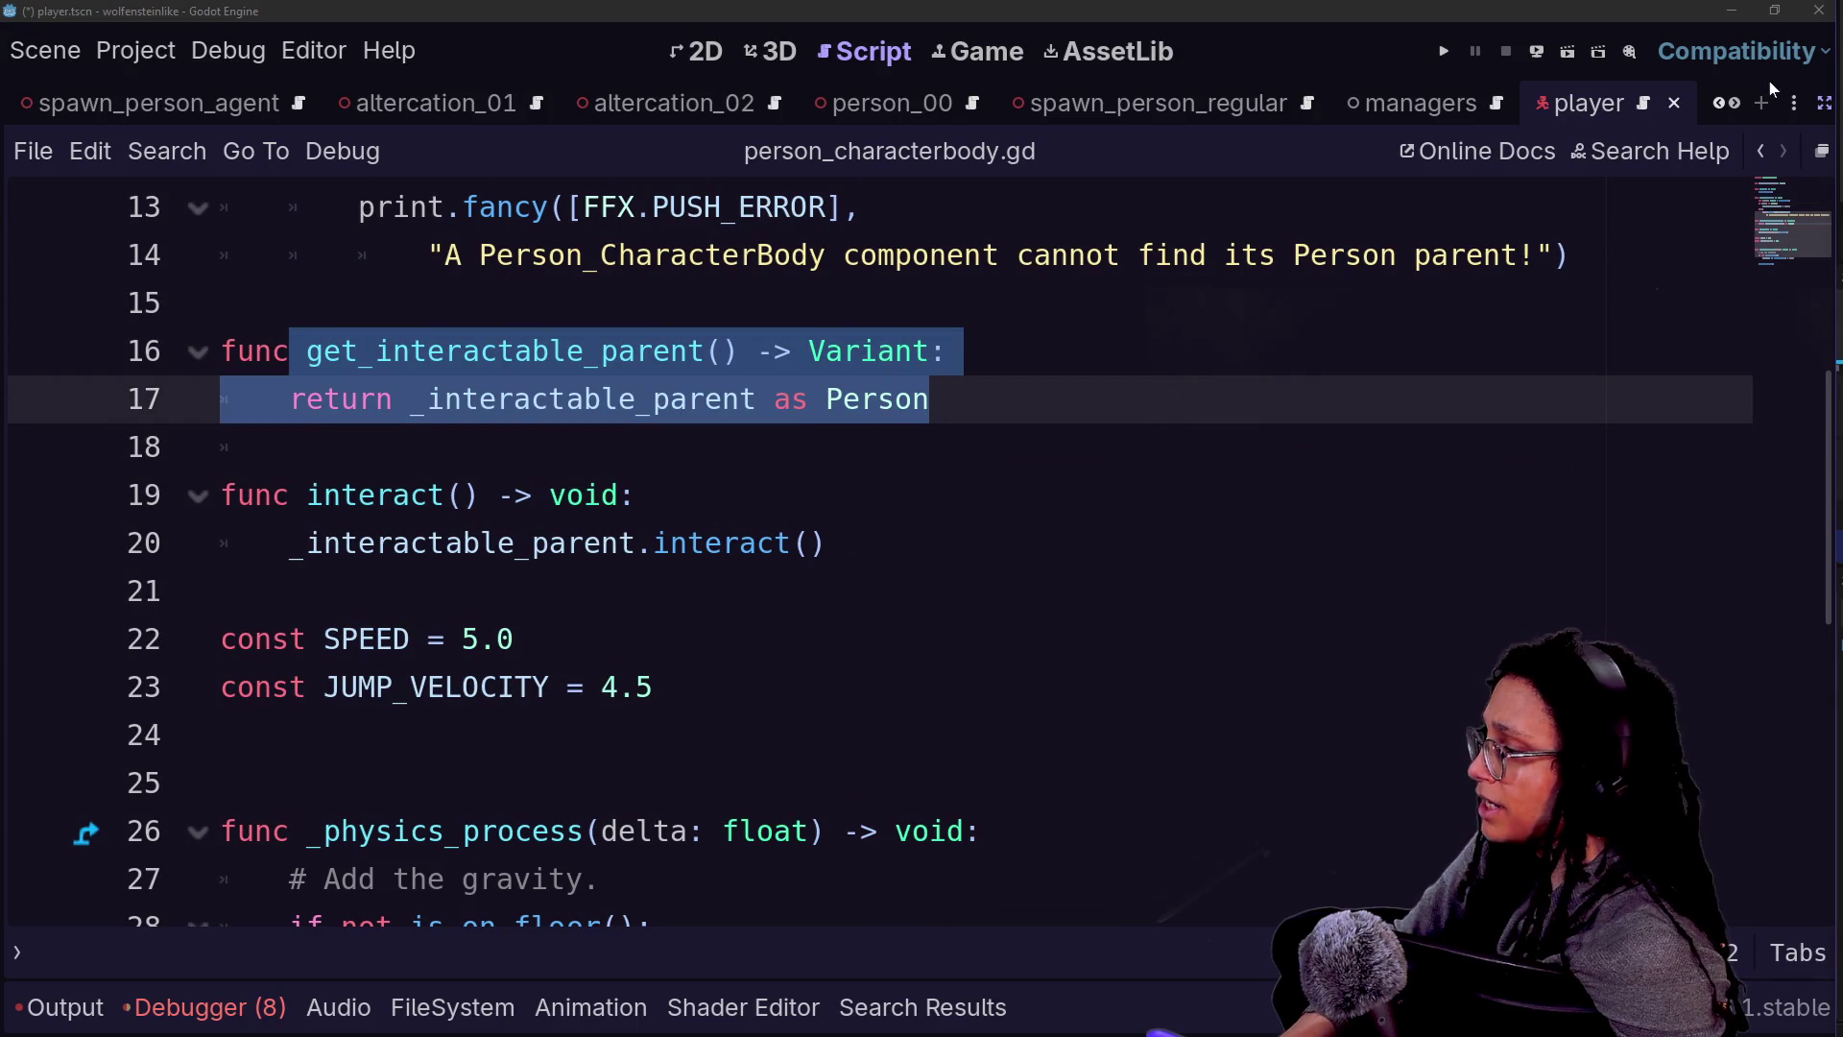
{"action": "left_click", "coordinate": [307, 494]}
{"action": "left_click_drag", "start_coordinate": [307, 494], "coordinate": [220, 591]}
{"action": "left_click", "coordinate": [221, 590]}
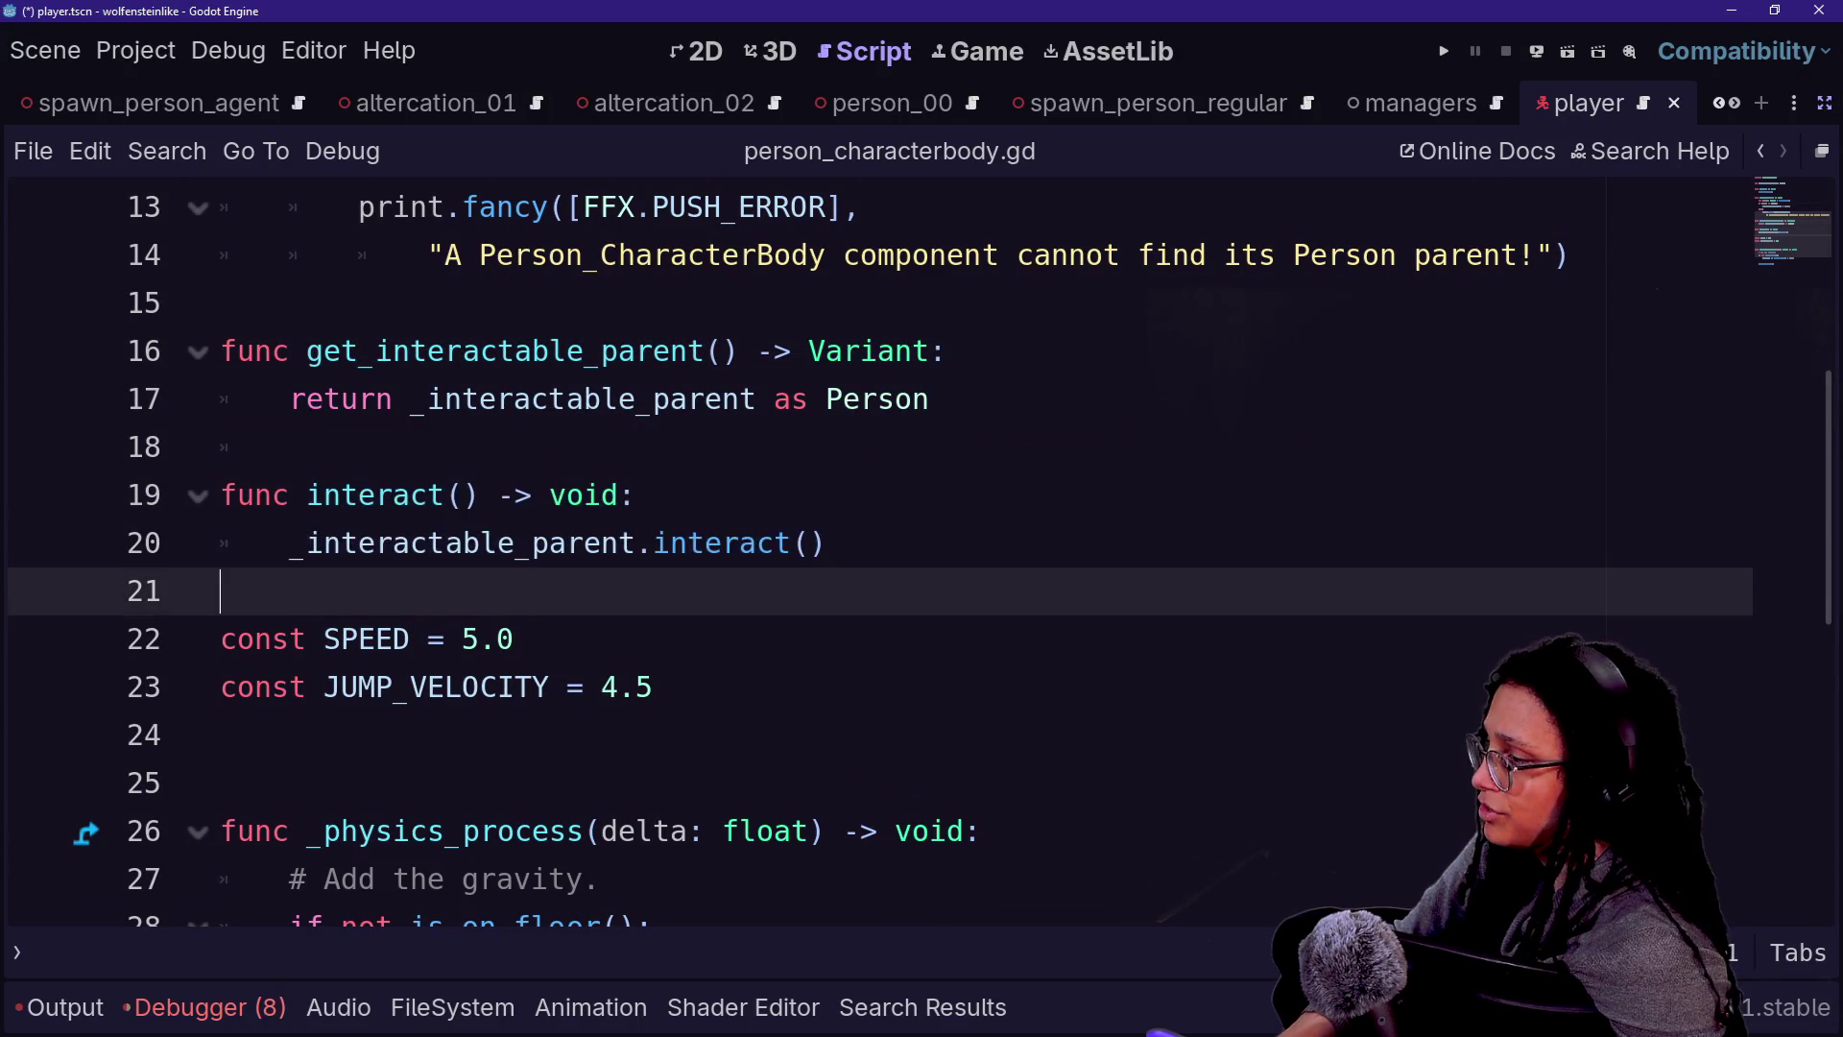
{"action": "left_click_drag", "start_coordinate": [221, 494], "coordinate": [827, 542]}
{"action": "left_click", "coordinate": [221, 495]}
{"action": "left_click_drag", "start_coordinate": [221, 495], "coordinate": [827, 542]}
{"action": "left_click", "coordinate": [827, 543]}
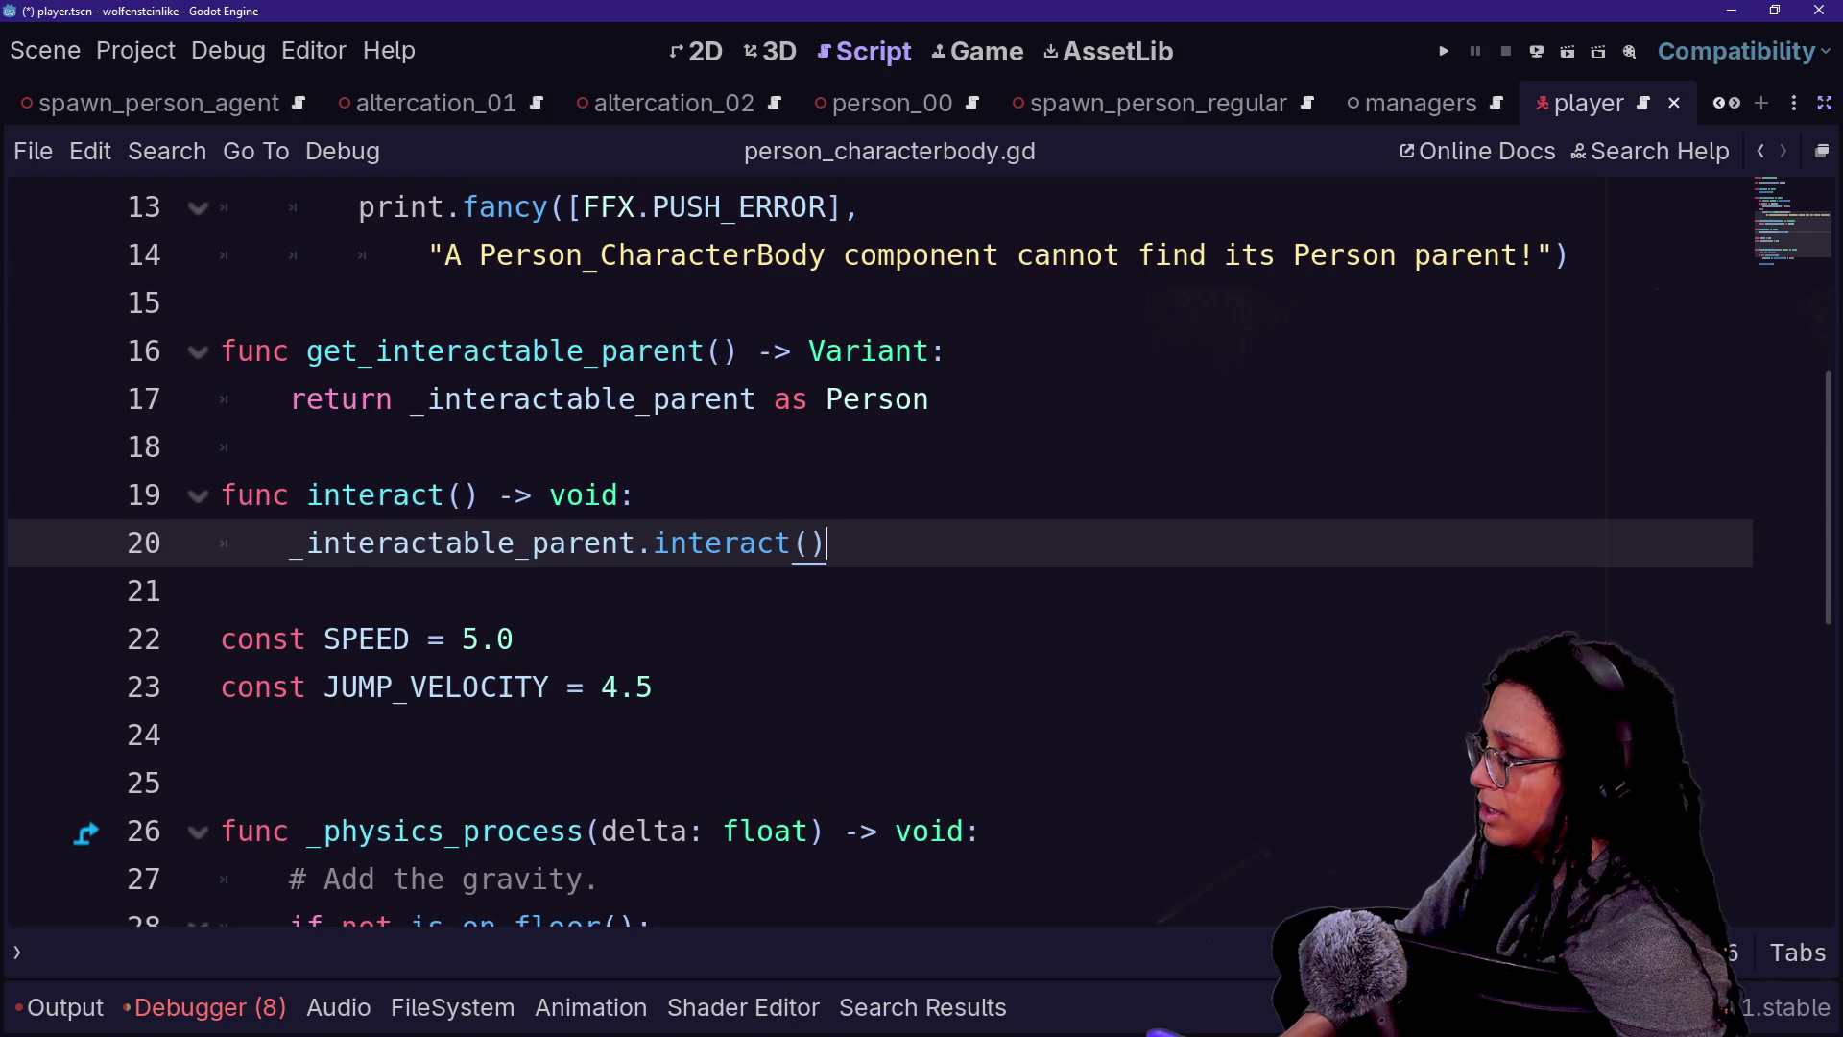
- Re-highlight get_interactable_parent, func interact(), and the interact() call on line 20
{"action": "mouse_move", "coordinate": [307, 351]}
{"action": "left_mouse_down"}
{"action": "mouse_move", "coordinate": [223, 446]}
{"action": "mouse_move", "coordinate": [945, 350]}
{"action": "mouse_move", "coordinate": [931, 398]}
{"action": "left_mouse_up"}
{"action": "left_click", "coordinate": [931, 398]}
{"action": "left_click_drag", "start_coordinate": [230, 446], "coordinate": [478, 494]}
{"action": "left_click", "coordinate": [654, 542]}
{"action": "left_click_drag", "start_coordinate": [653, 542], "coordinate": [827, 542]}
{"action": "left_click", "coordinate": [654, 542]}
- Follow interact() to interactable.gd, then return to person_characterbody.gd with docks restored
{"action": "left_click", "coordinate": [720, 543], "text": "ctrl"}
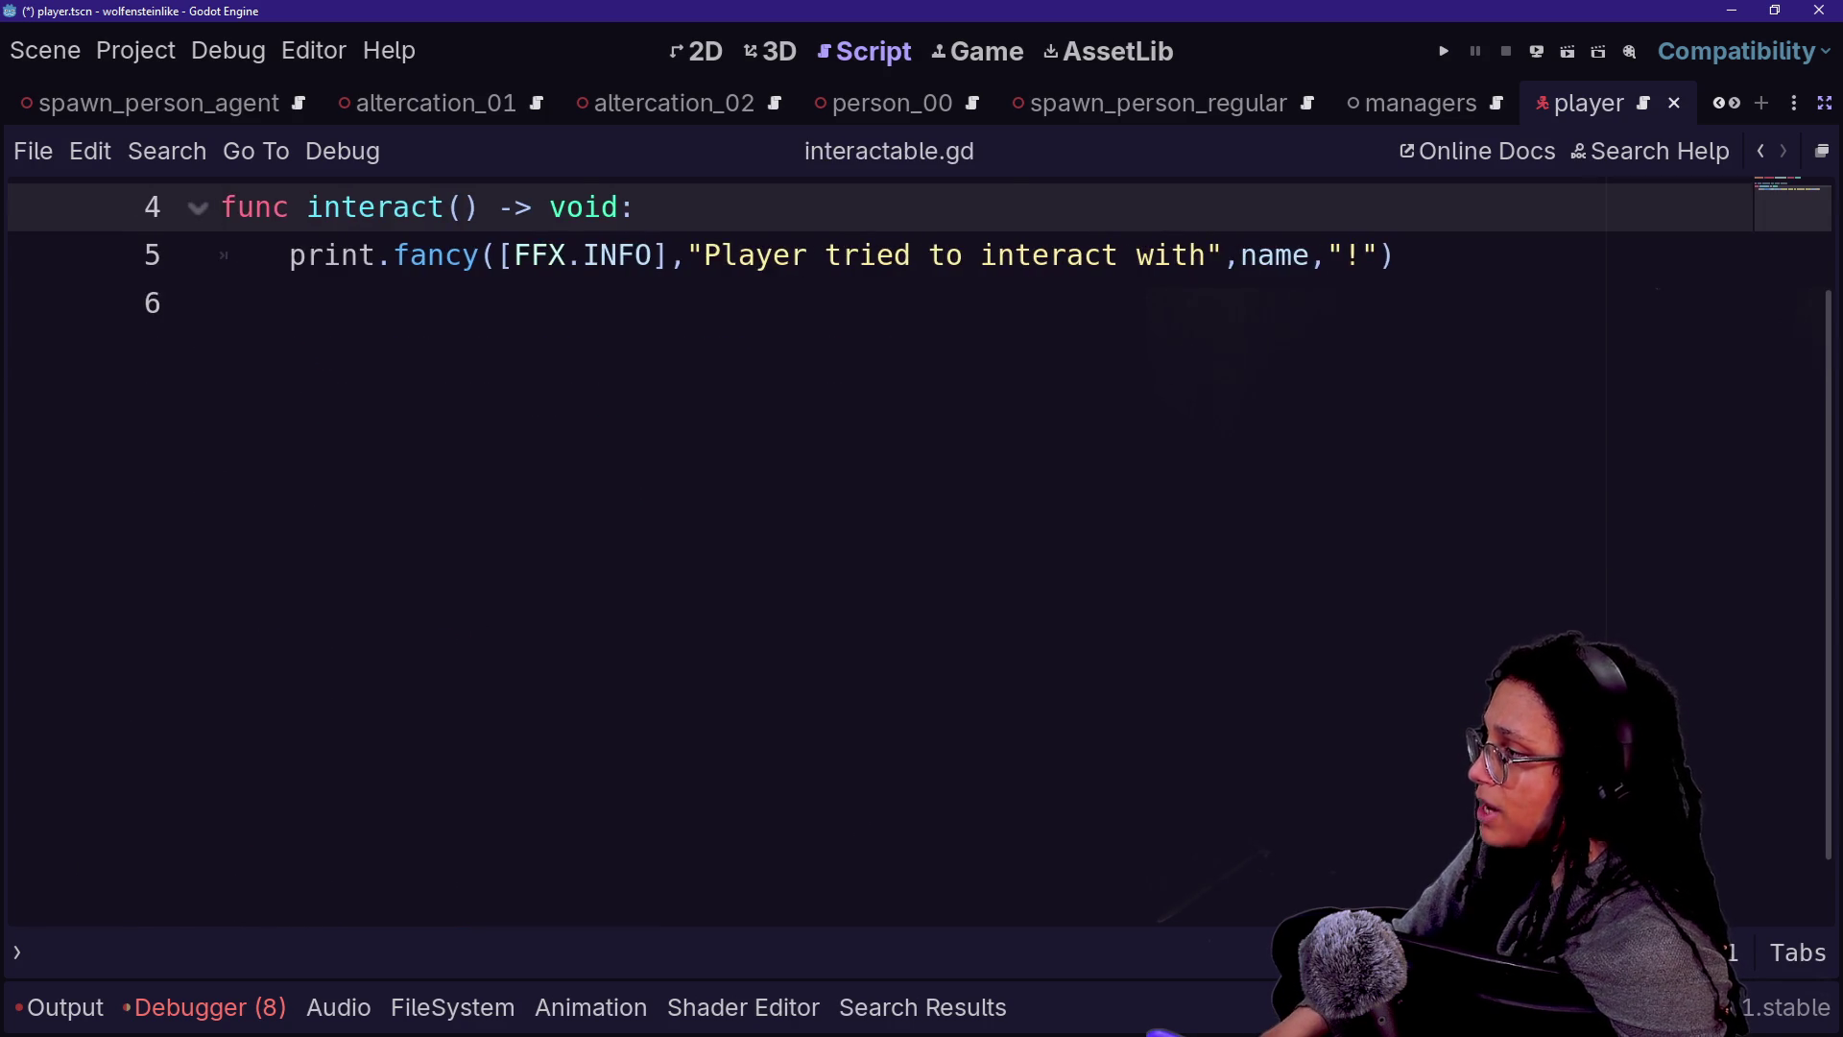
{"action": "key", "text": "End"}
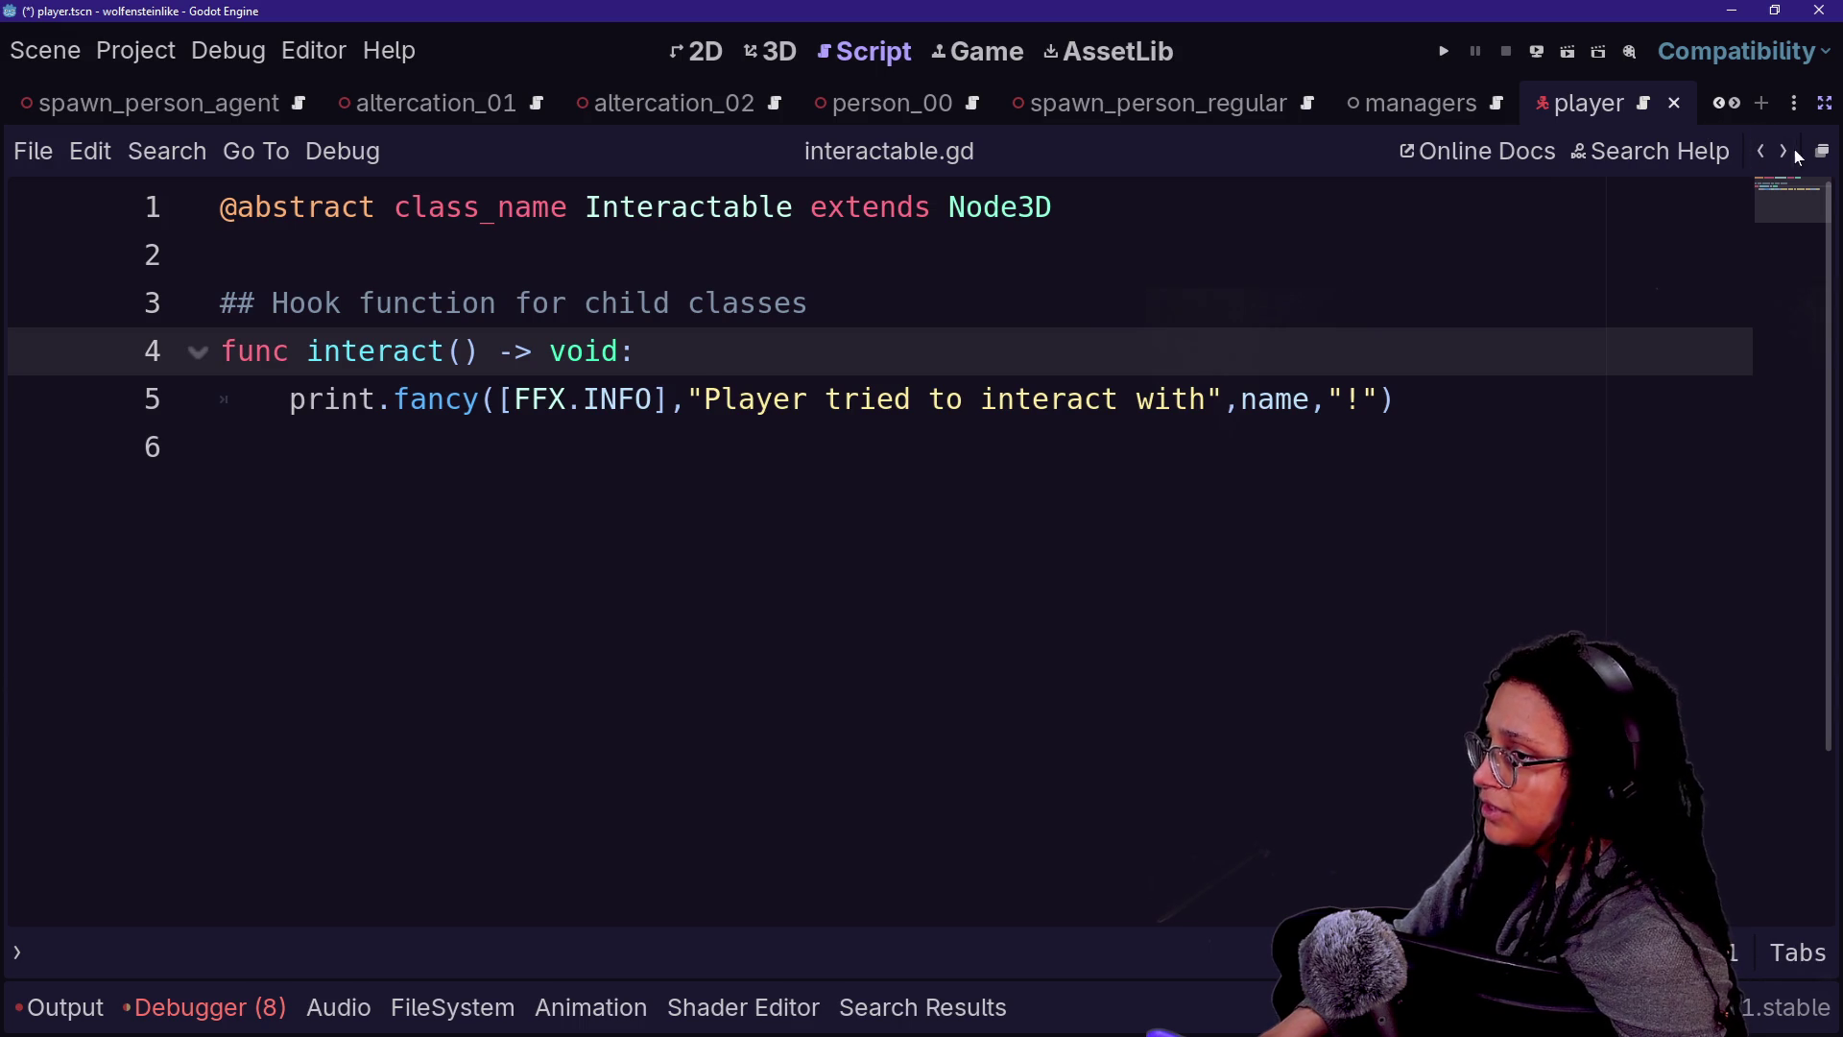
{"action": "left_click", "coordinate": [1764, 154]}
{"action": "key", "text": "ctrl+shift+F11"}
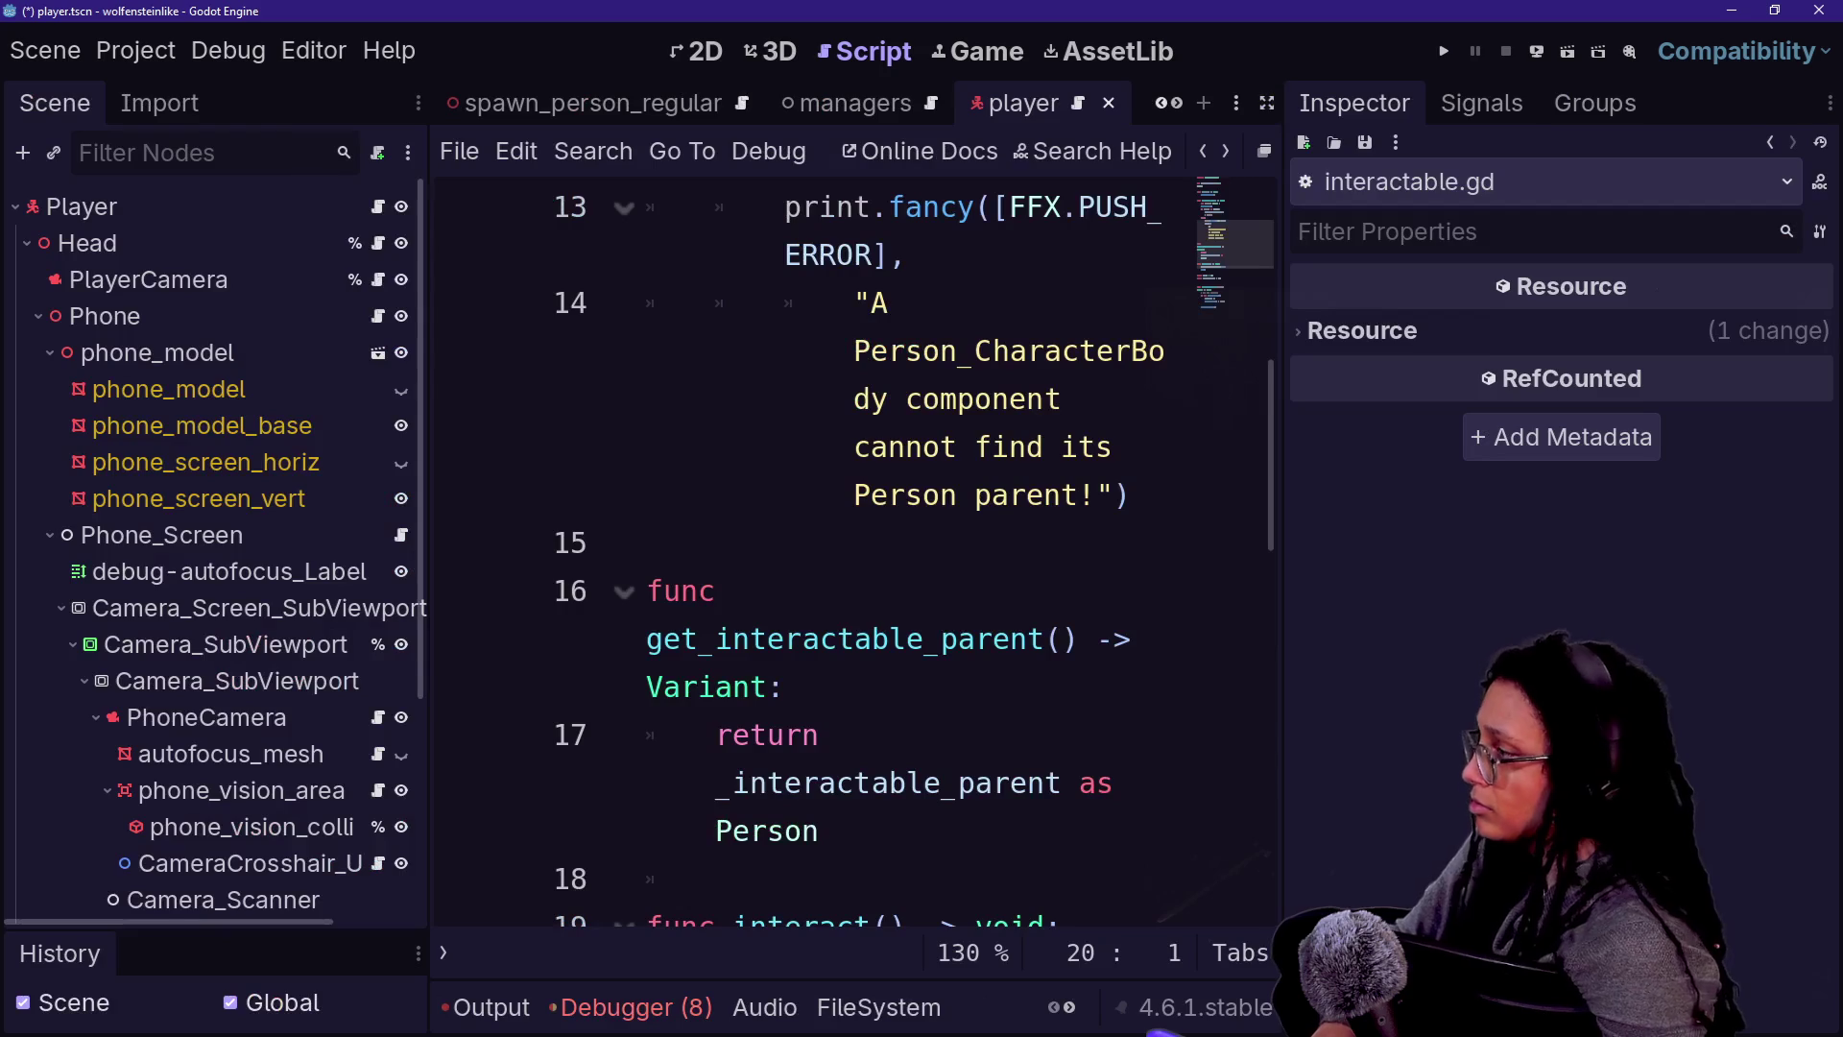
- Search Quick Open for 'person' without opening, then narrow the Inspector to widen the code editor
{"action": "key", "text": "shift+alt+o"}
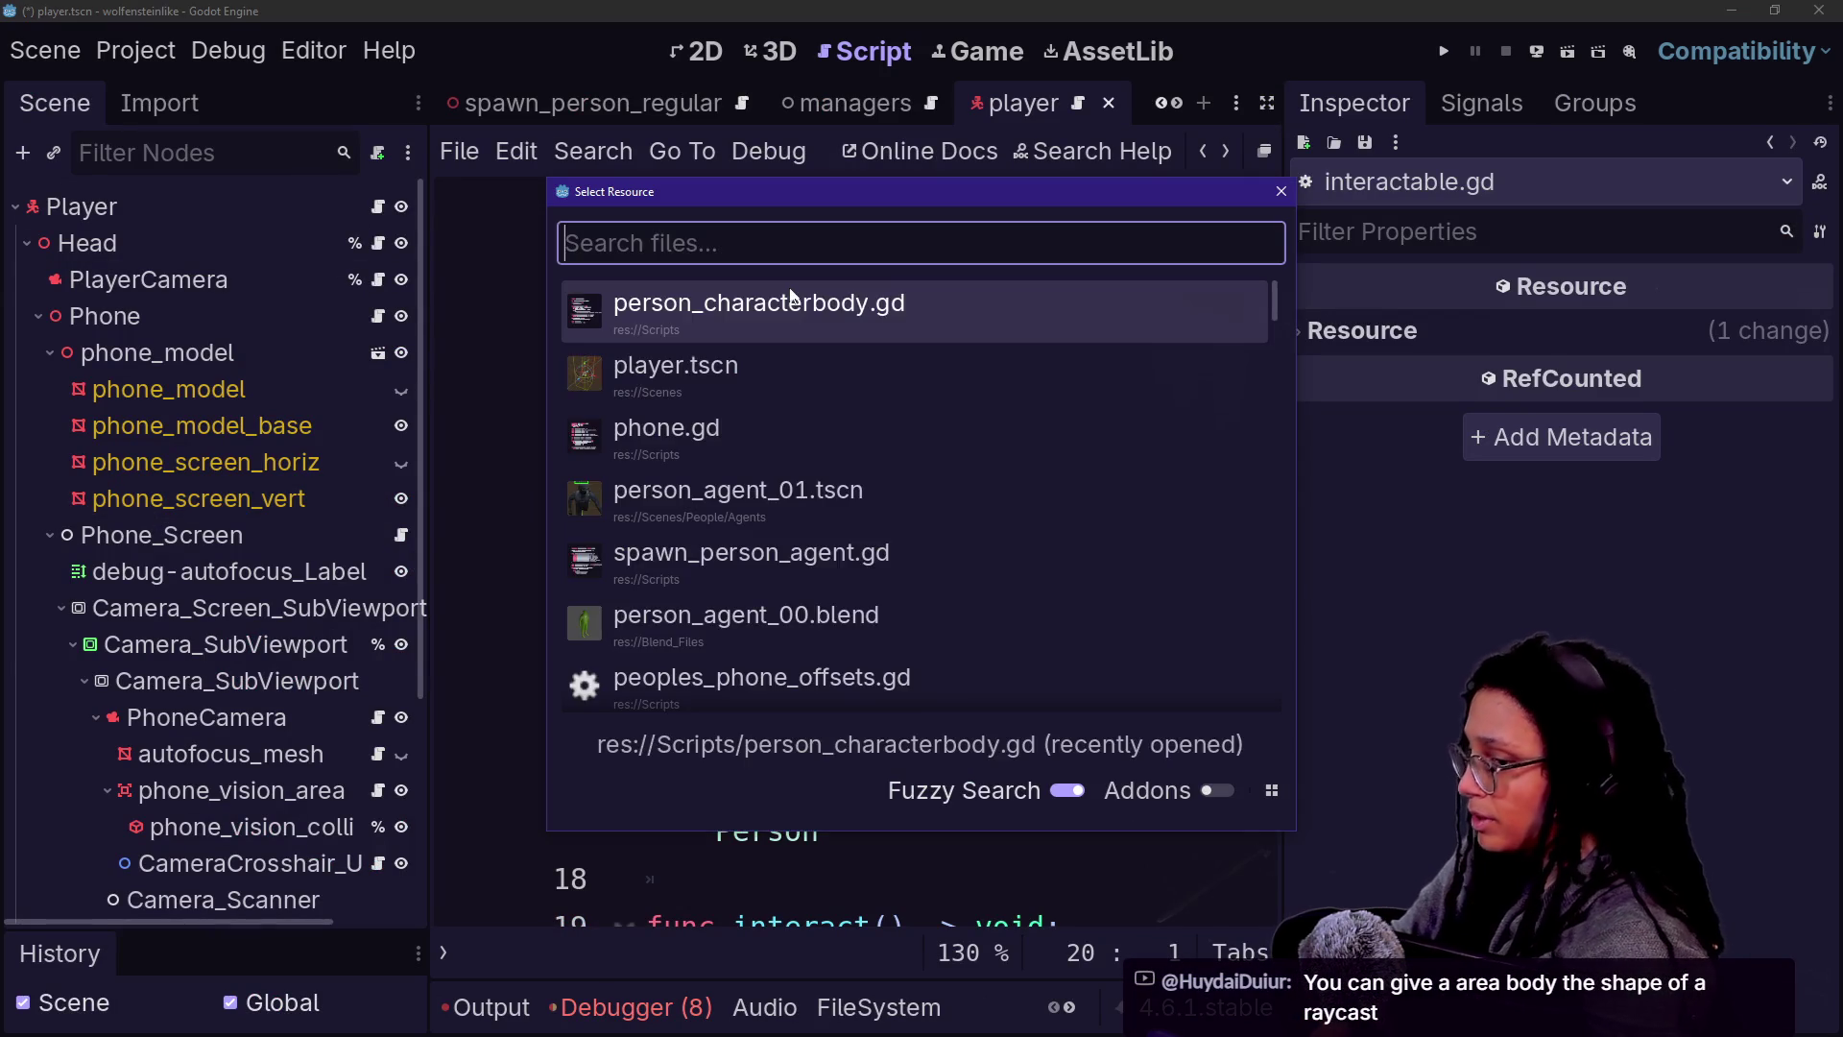
{"action": "type", "text": "person"}
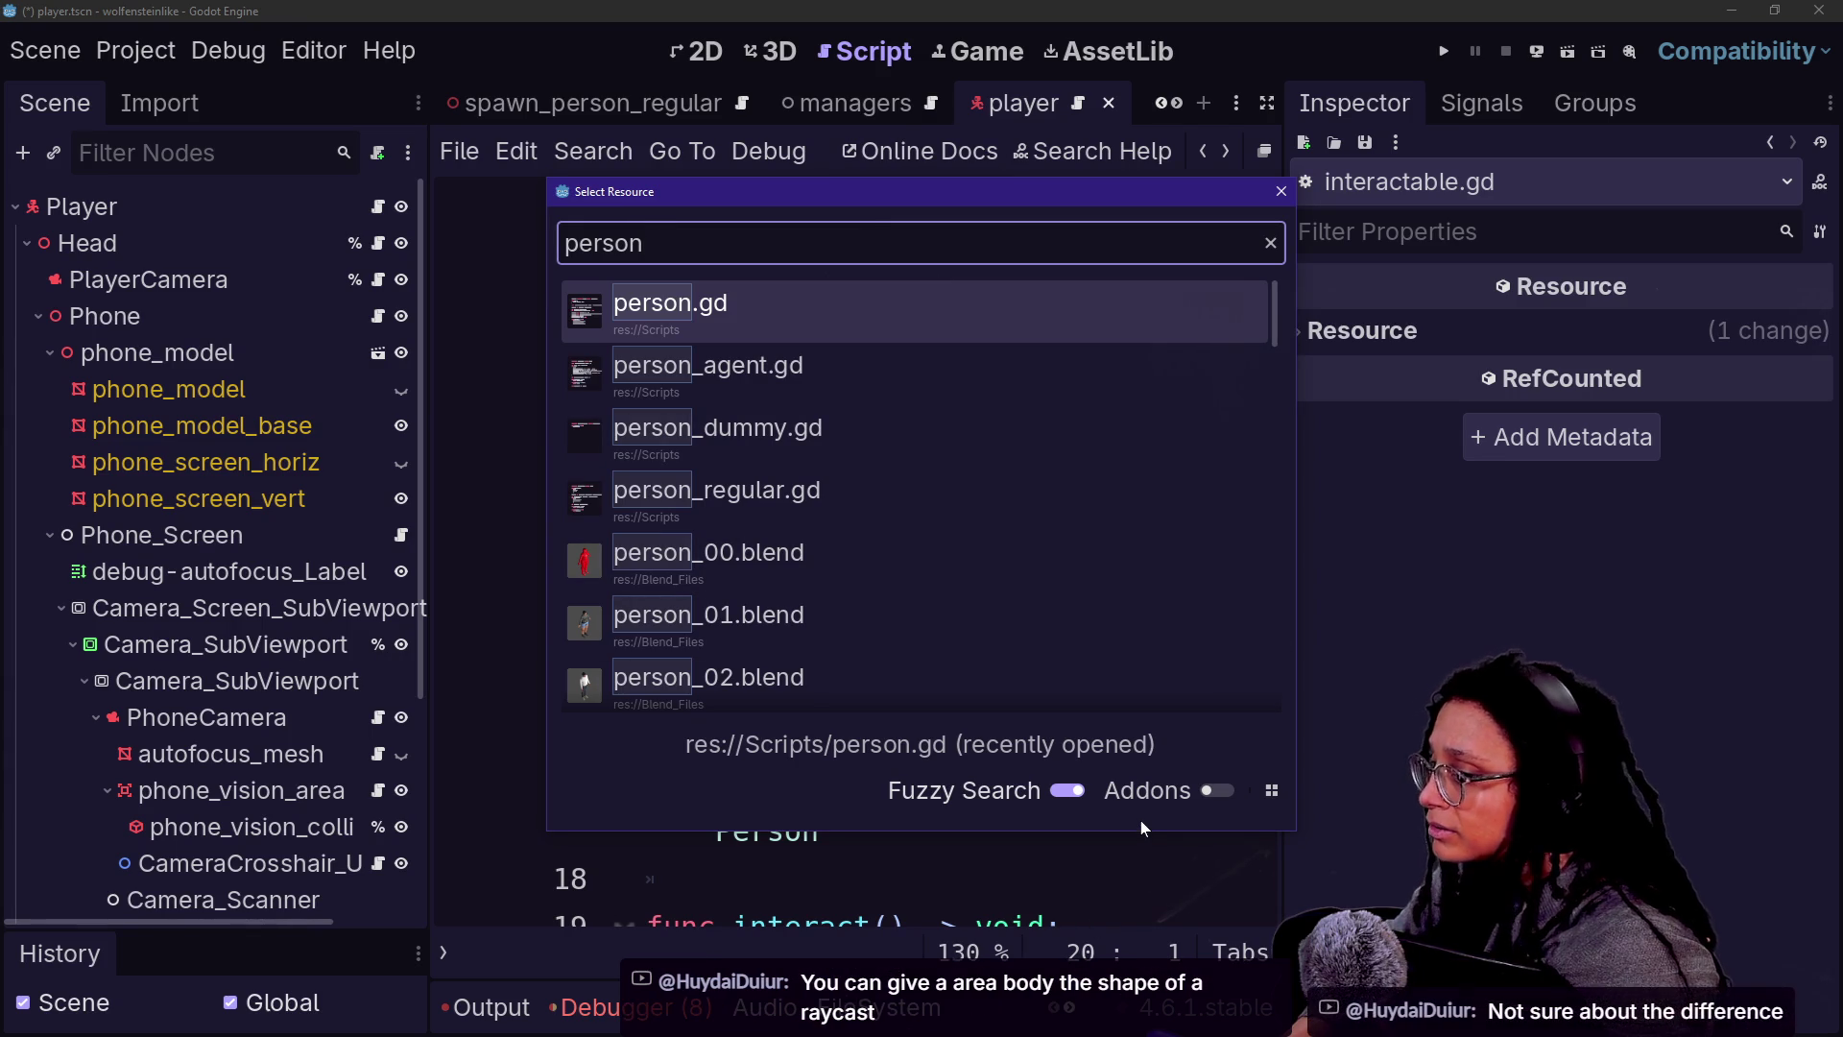
{"action": "left_click", "coordinate": [1283, 191]}
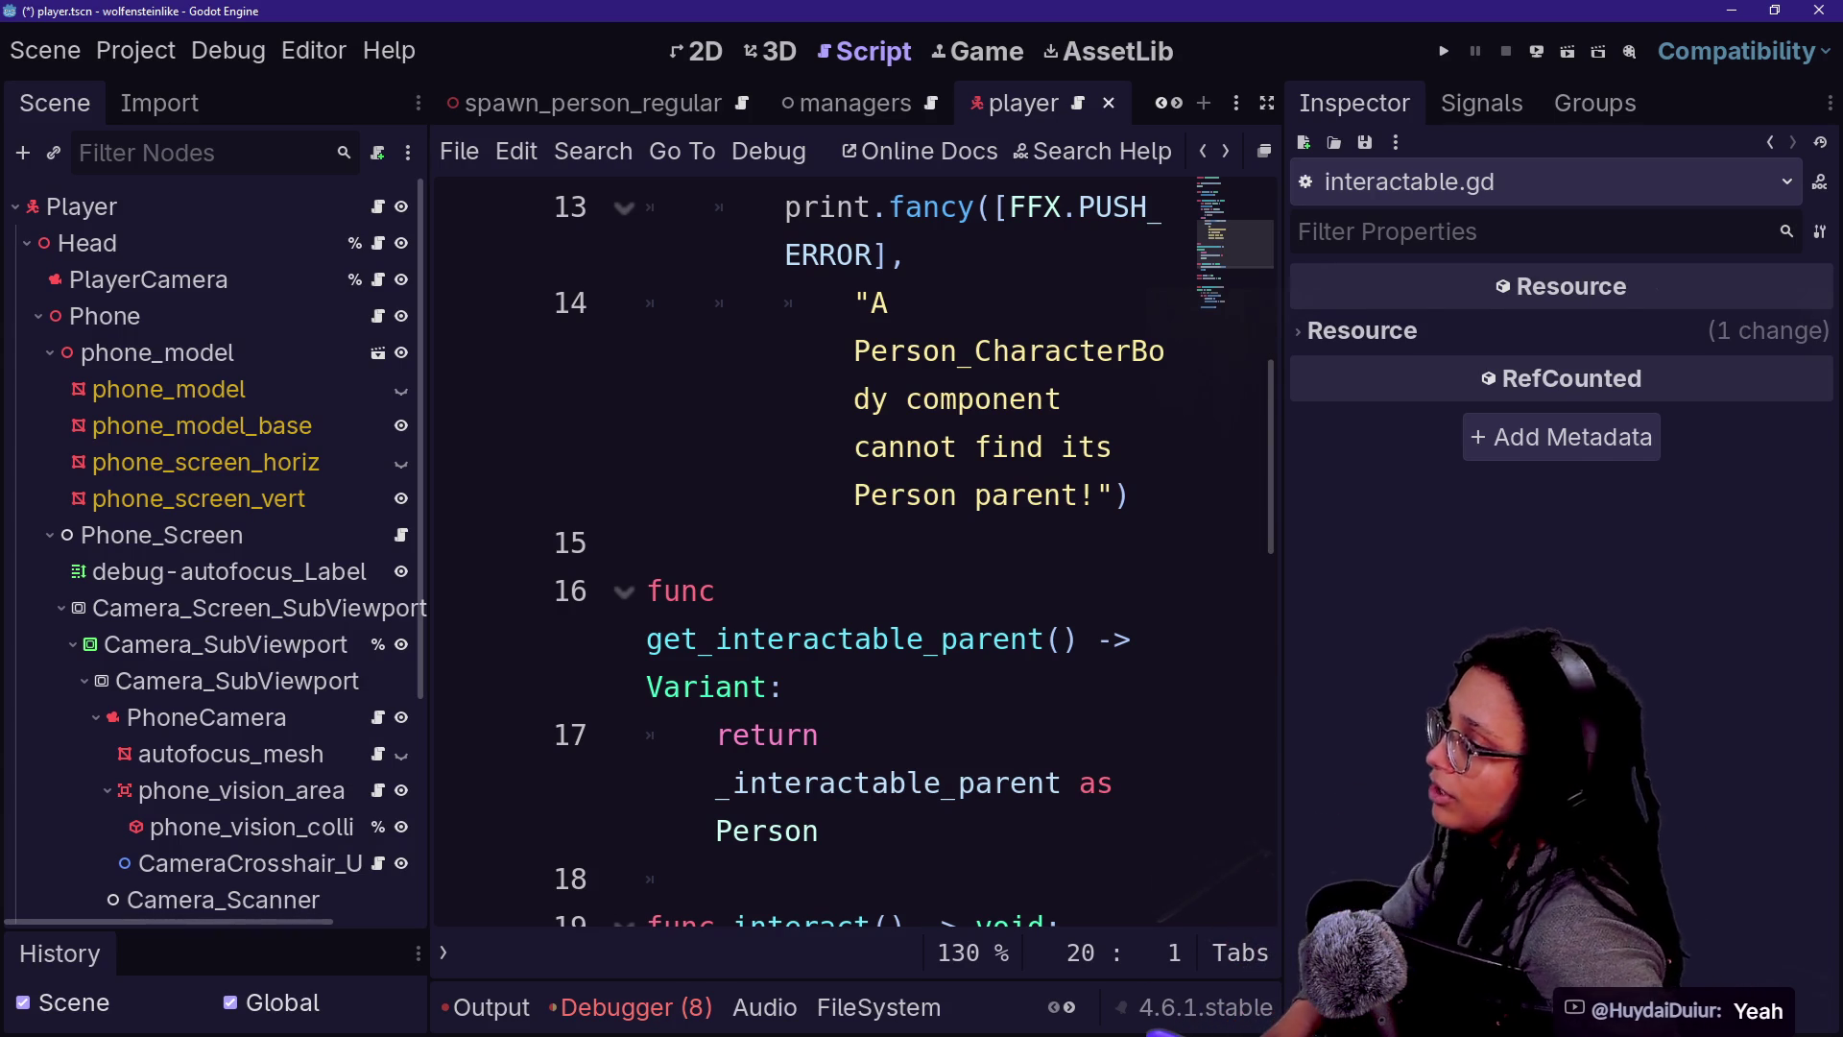
{"action": "left_click_drag", "start_coordinate": [1280, 290], "coordinate": [1404, 290]}
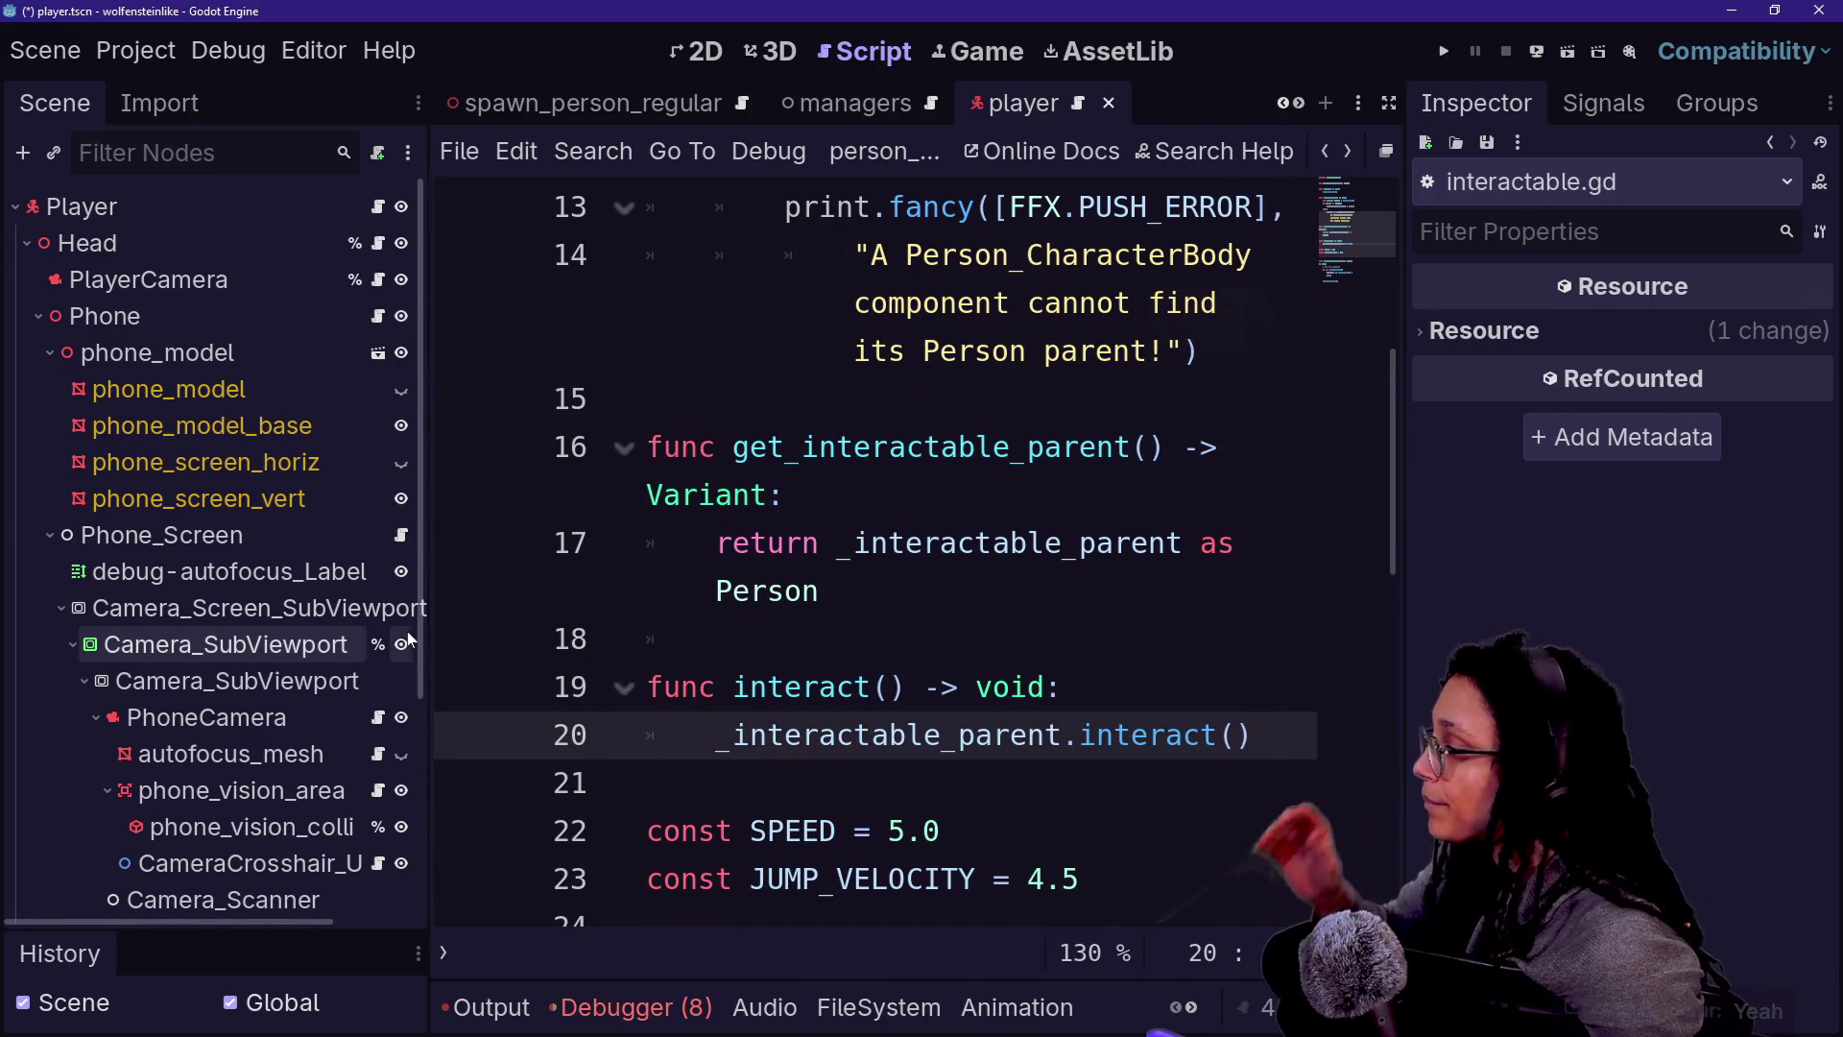
- Open player.gd from the Player node, go full-width with smaller font, and find its interact() call
{"action": "left_click", "coordinate": [247, 192]}
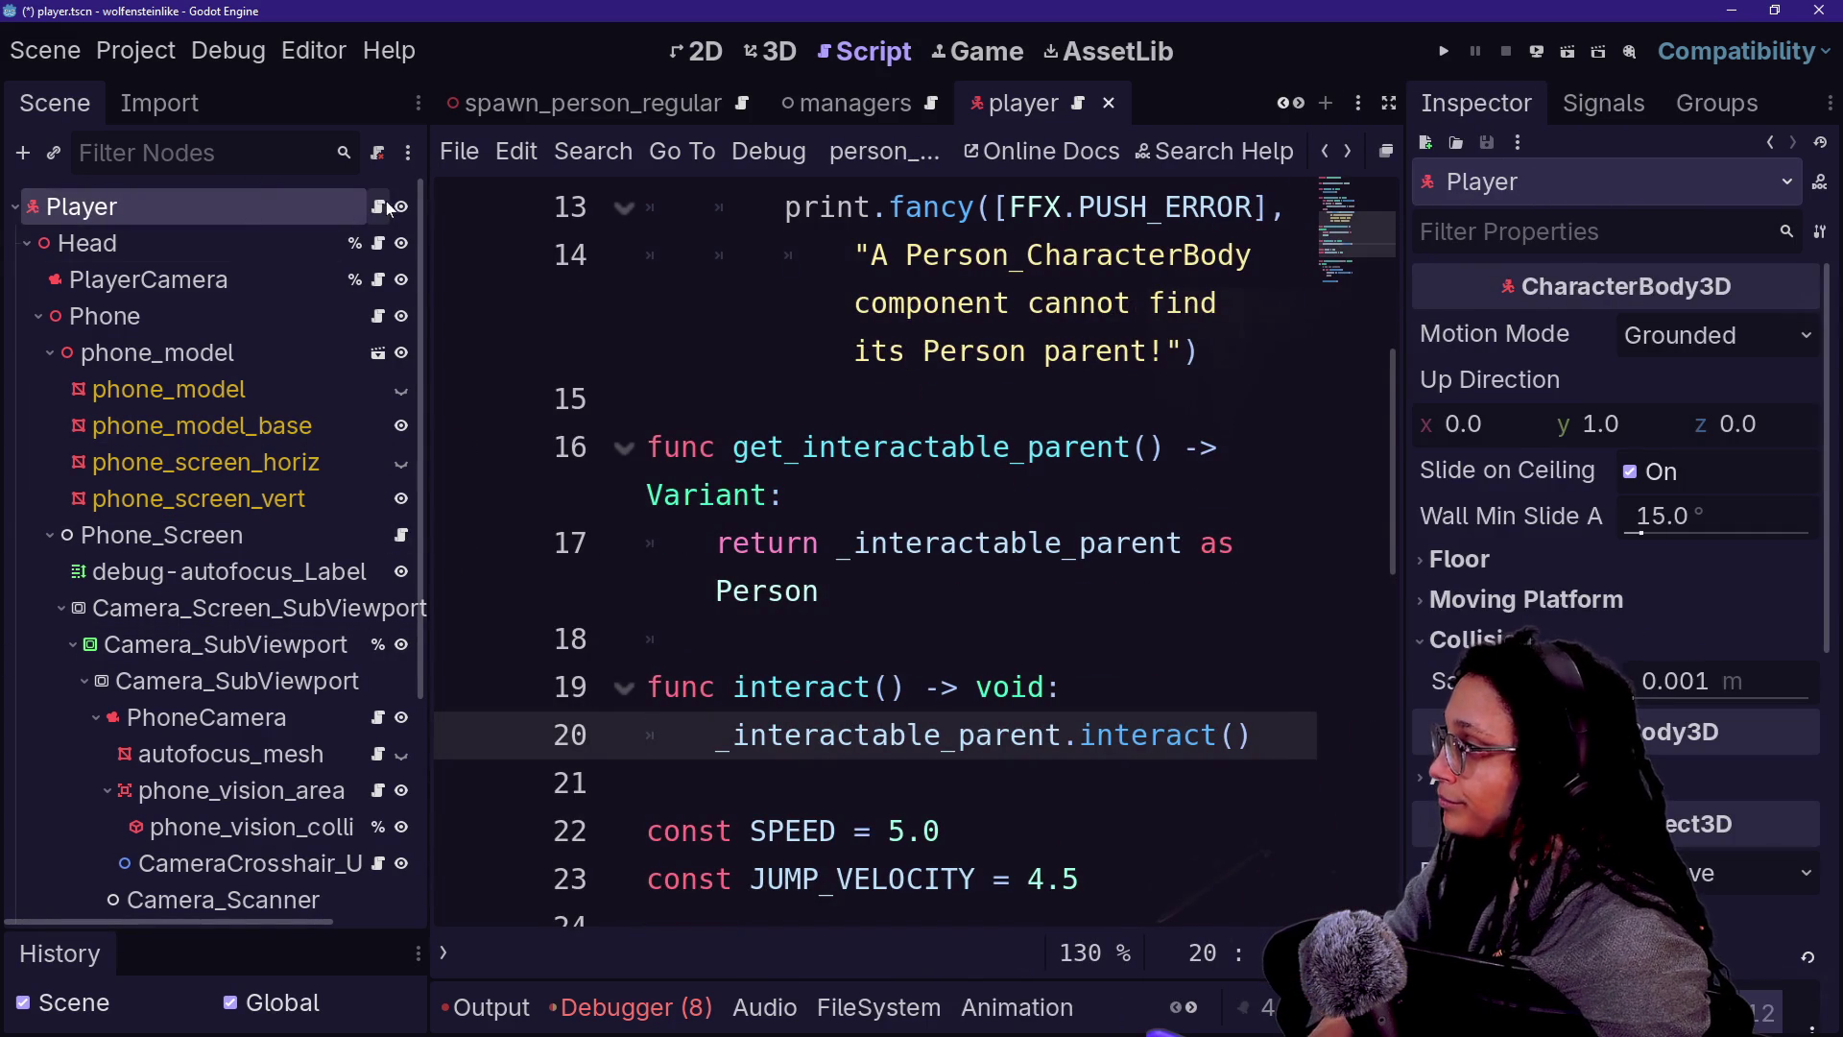
{"action": "left_click", "coordinate": [379, 205]}
{"action": "key", "text": "Return"}
{"action": "key", "text": "ctrl+shift+F11"}
{"action": "key", "text": "ctrl+minus"}
{"action": "key", "text": "ctrl+minus"}
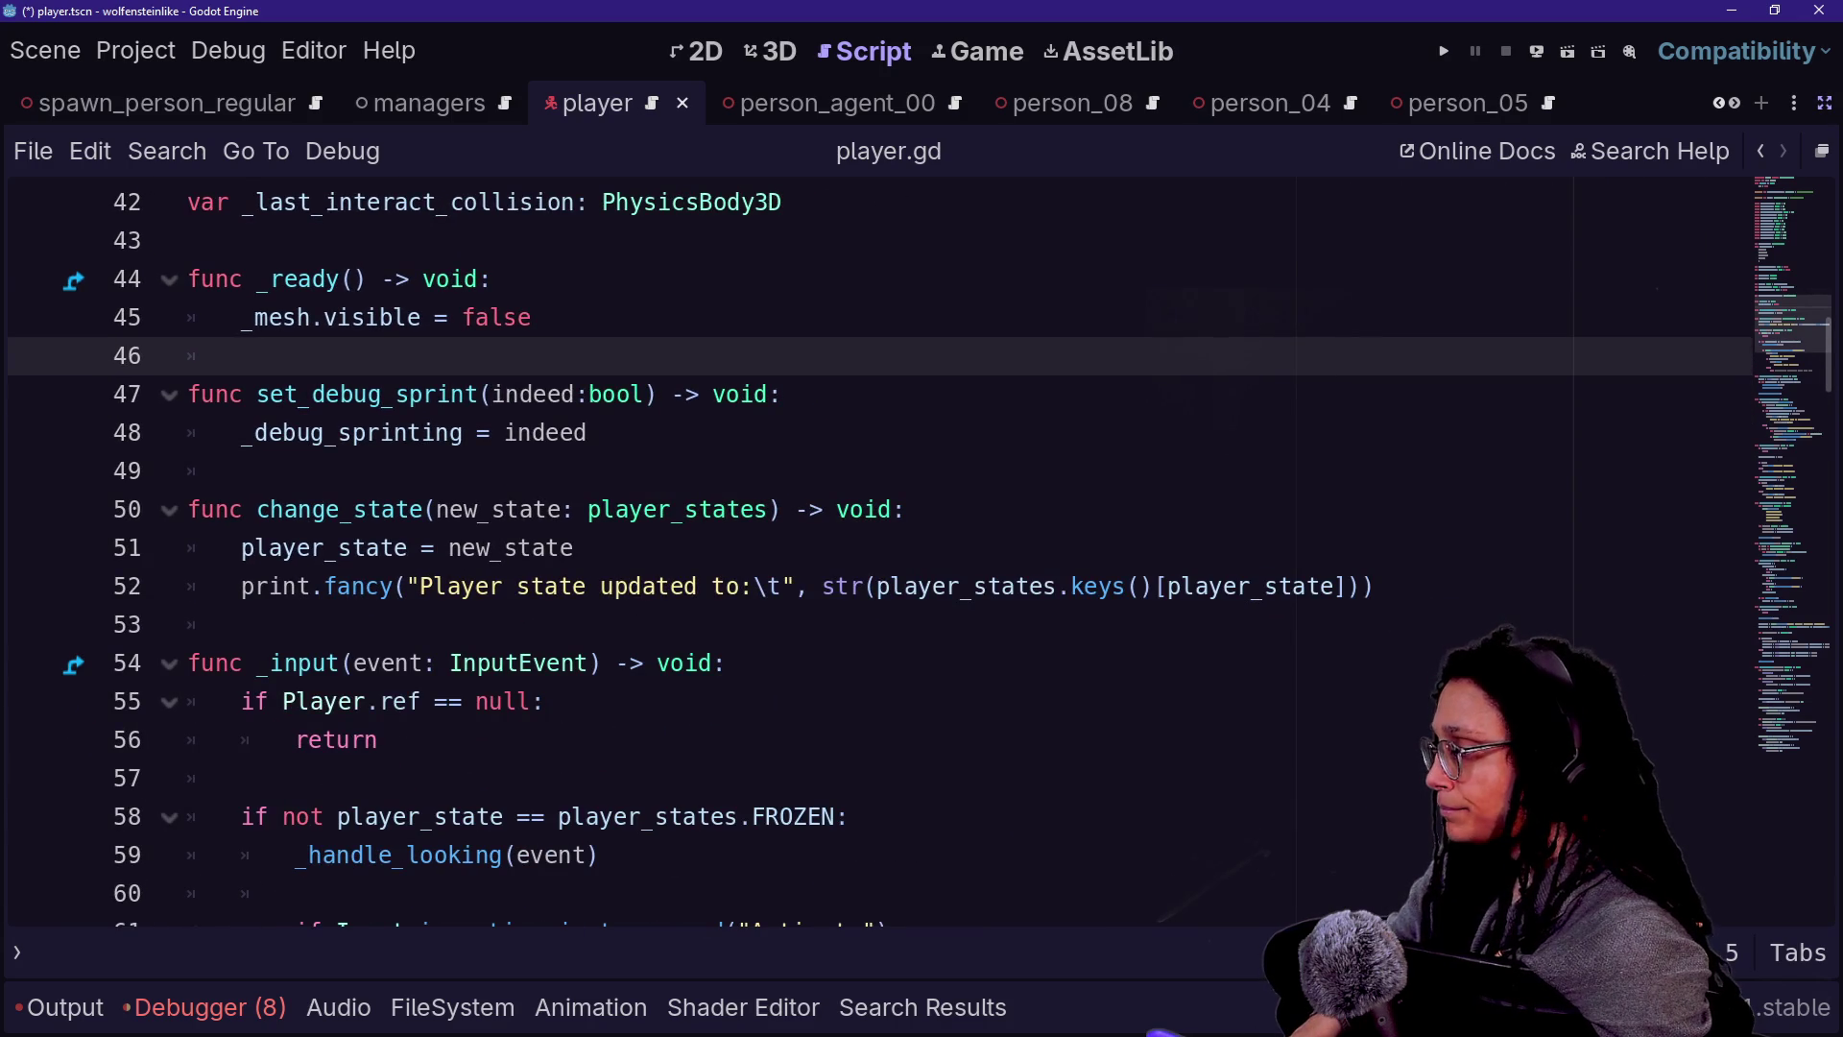
{"action": "scroll", "coordinate": [864, 548], "scroll_direction": "down", "scroll_amount": 3}
{"action": "scroll", "coordinate": [864, 547], "scroll_direction": "down", "scroll_amount": 7}
{"action": "scroll", "coordinate": [864, 547], "scroll_direction": "up", "scroll_amount": 3}
{"action": "scroll", "coordinate": [864, 547], "scroll_direction": "down", "scroll_amount": 7}
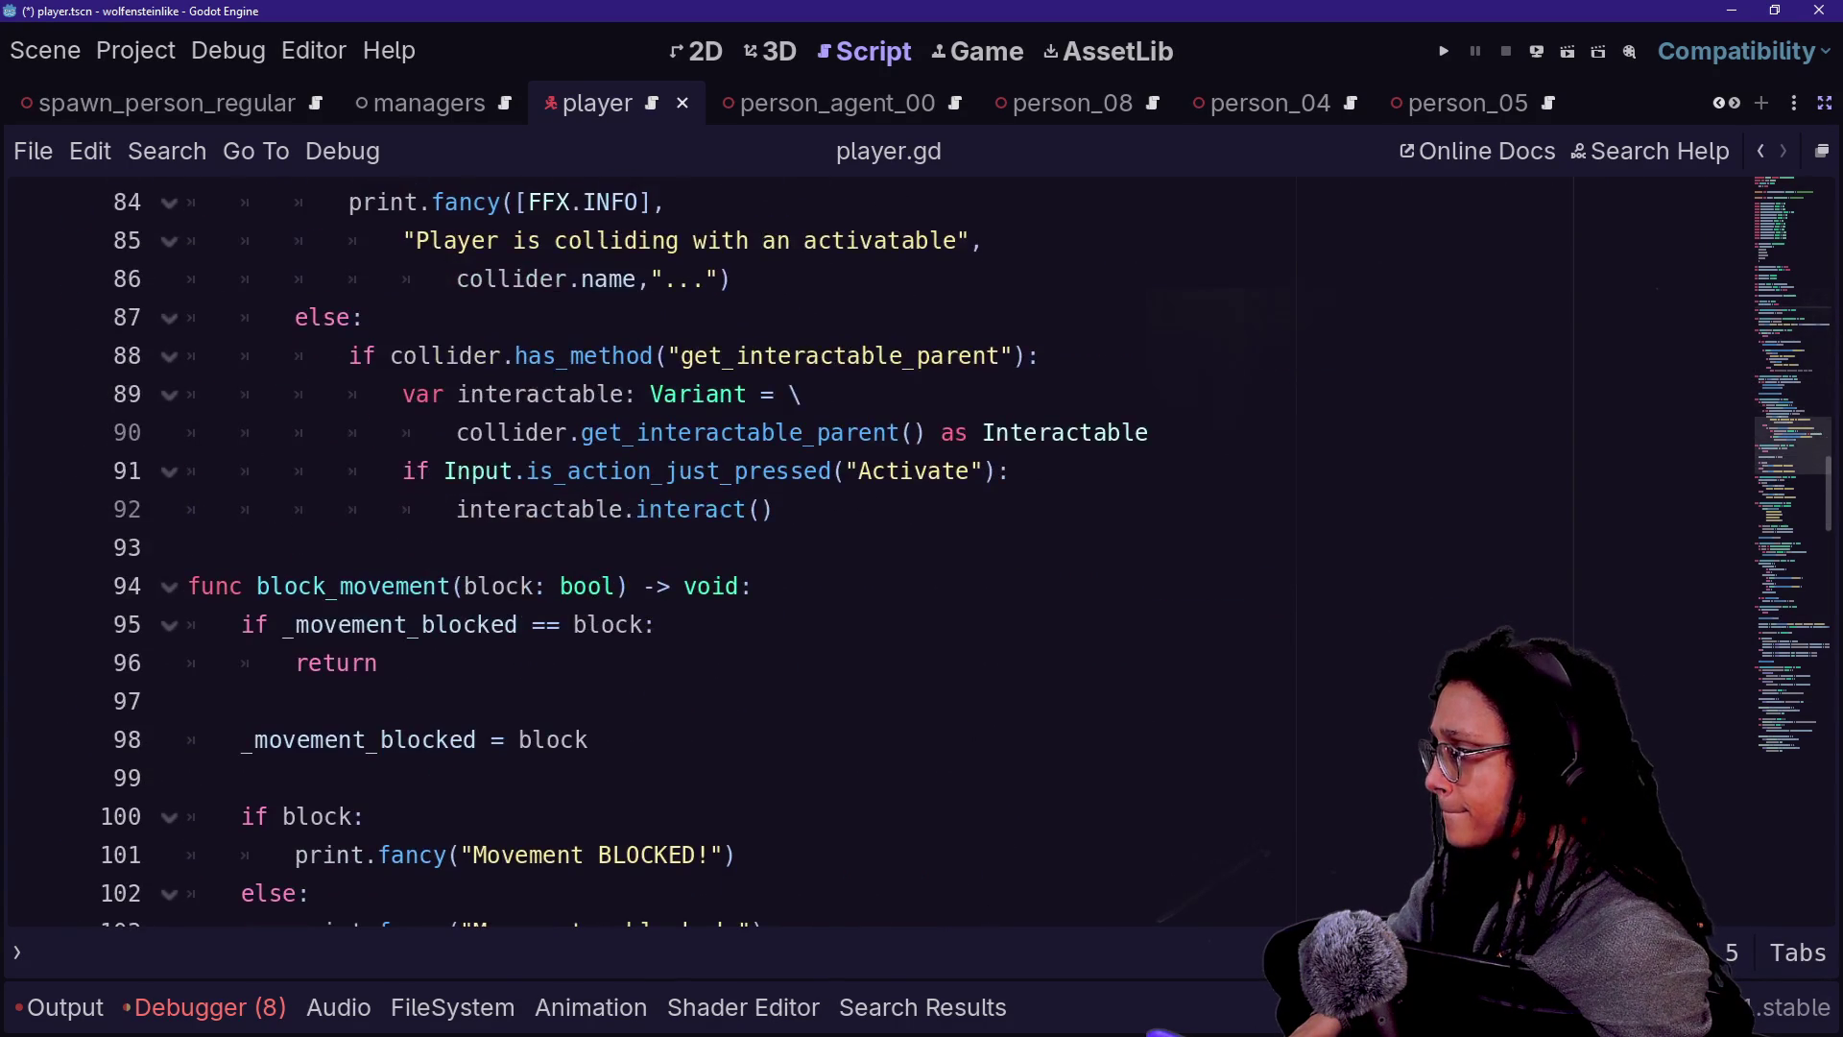
{"action": "scroll", "coordinate": [864, 547], "scroll_direction": "up", "scroll_amount": 17}
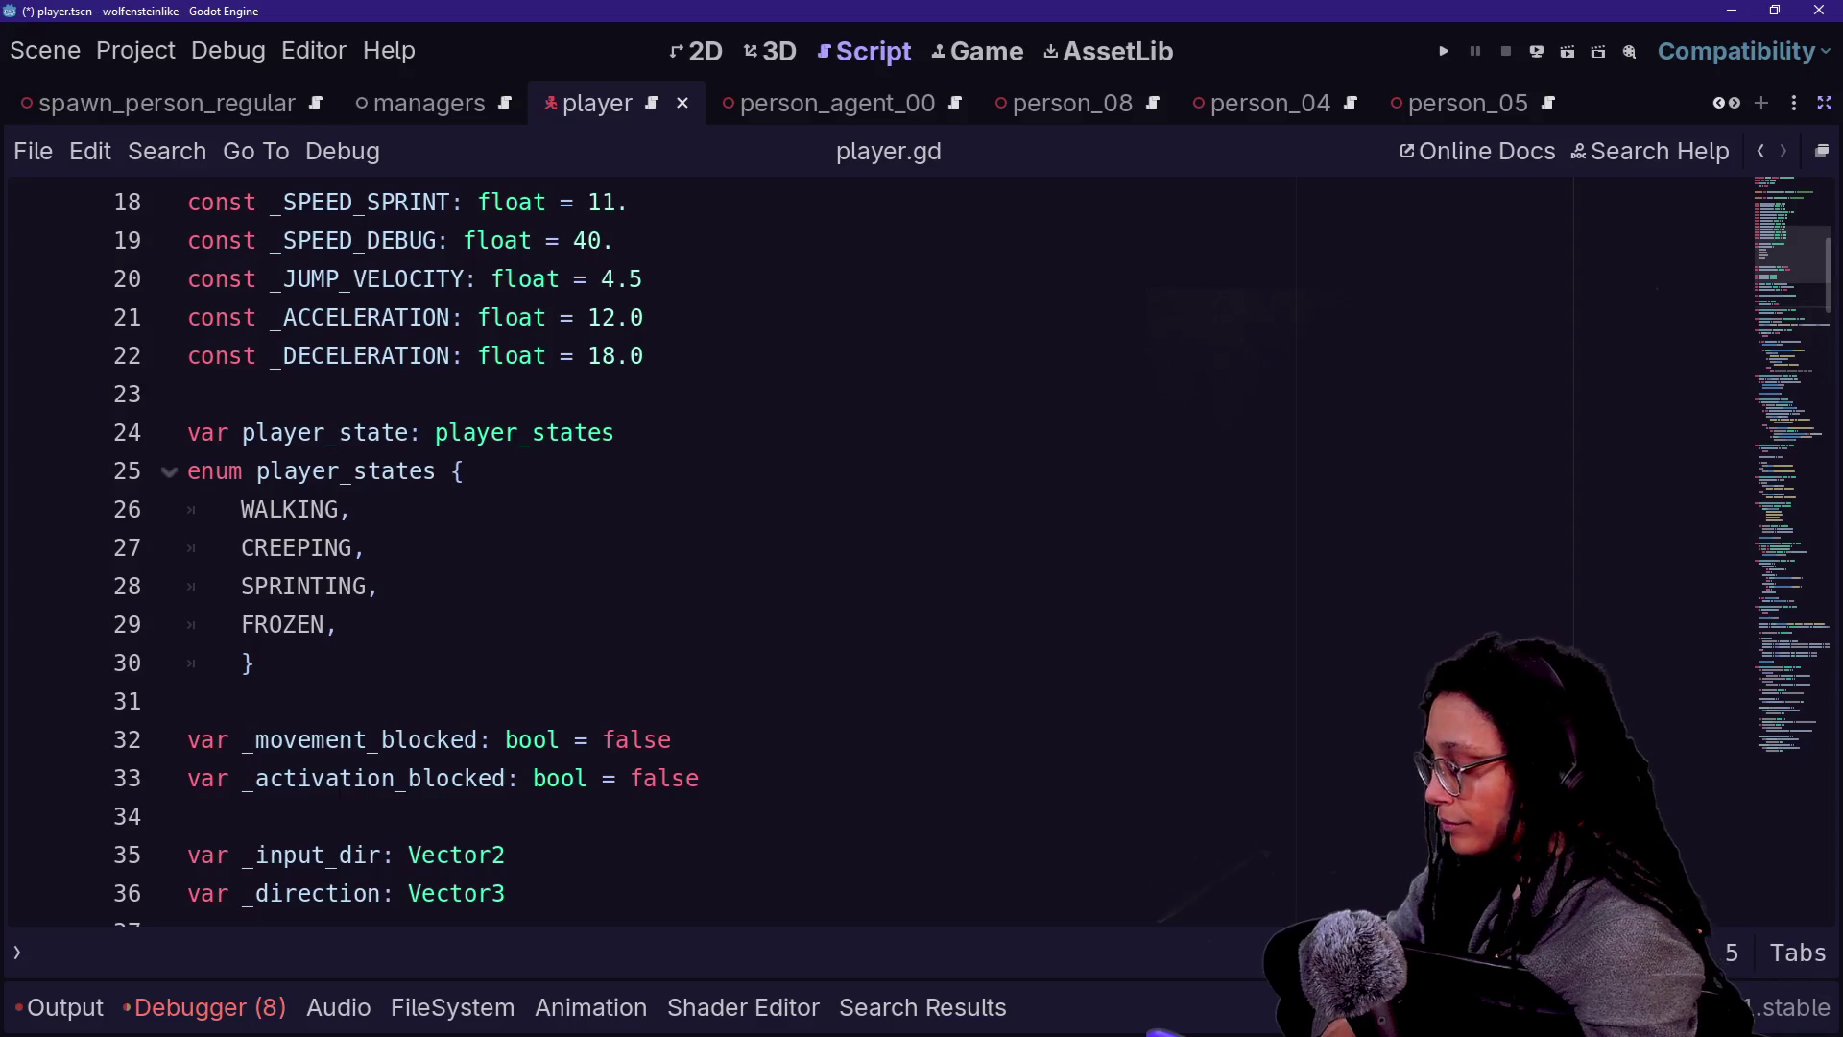
- Quick-open person_characterbody.gd and scroll to its top
{"action": "key", "text": "shift+alt+o"}
{"action": "type", "text": "charact"}
{"action": "key", "text": "Down"}
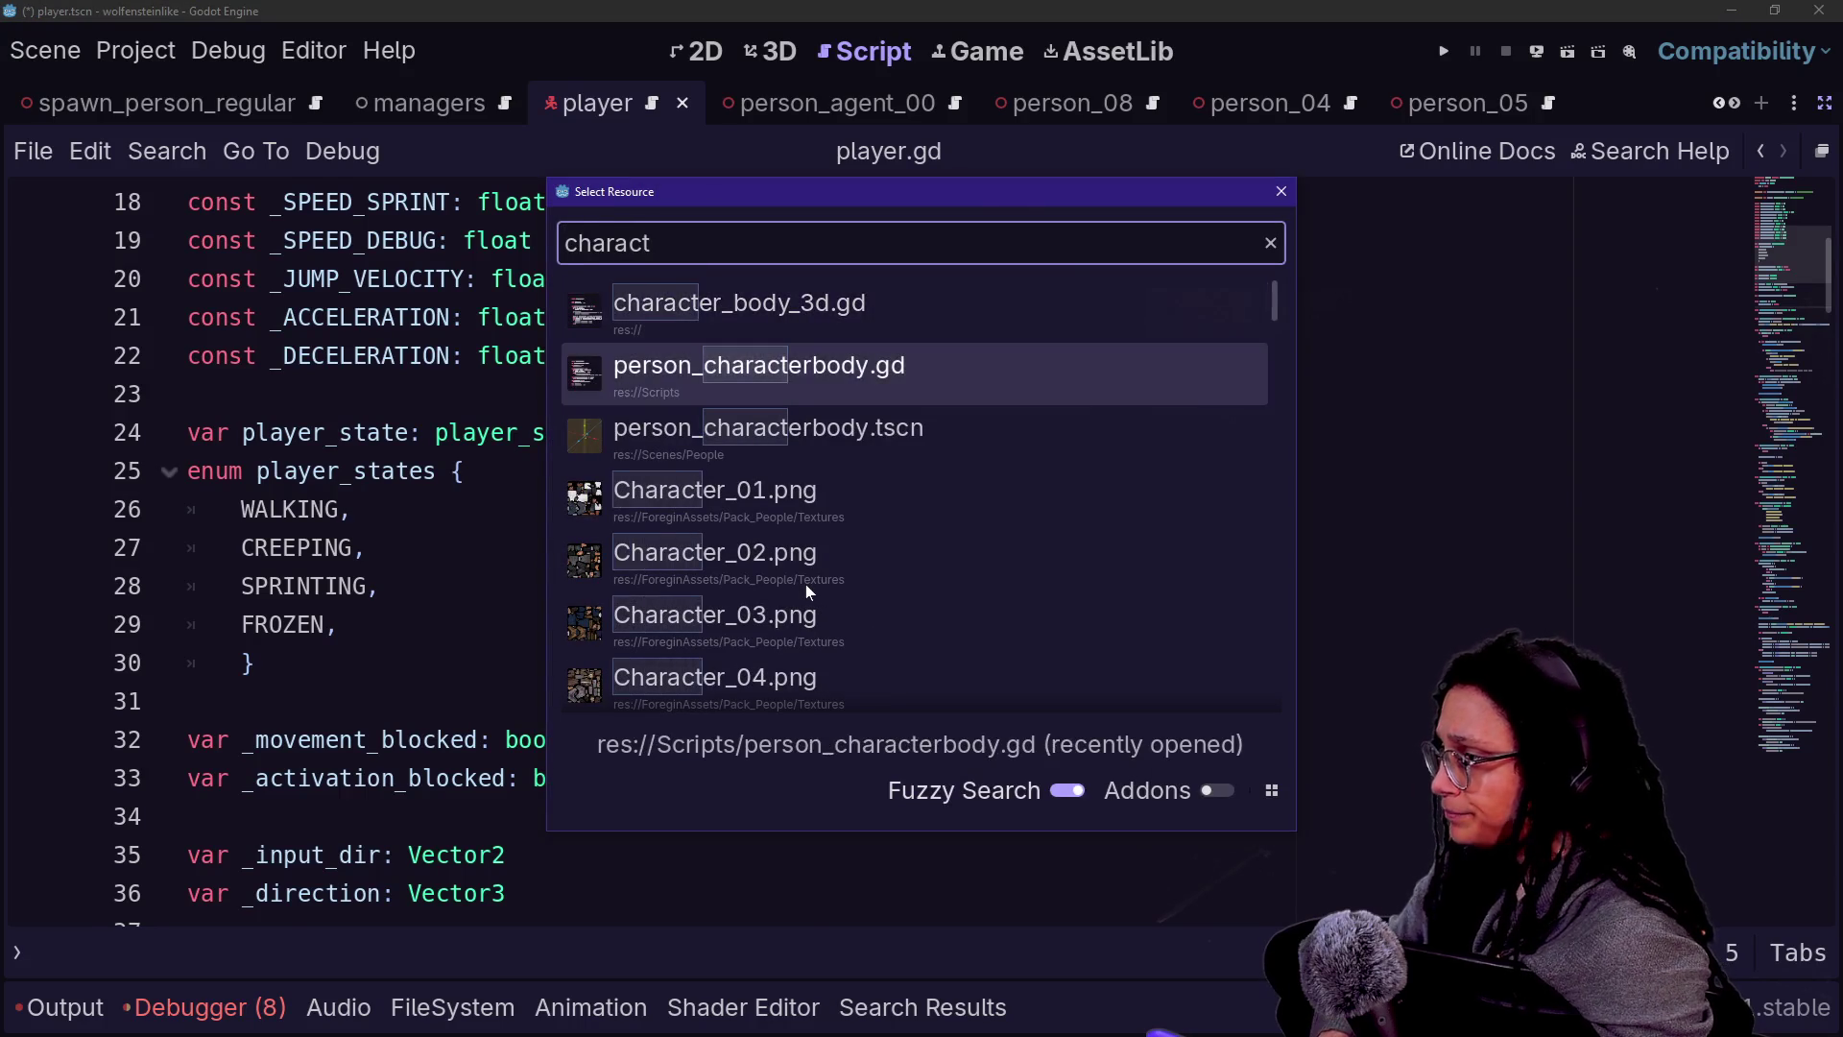
{"action": "key", "text": "Return"}
{"action": "scroll", "coordinate": [864, 552], "scroll_direction": "up", "scroll_amount": 2}
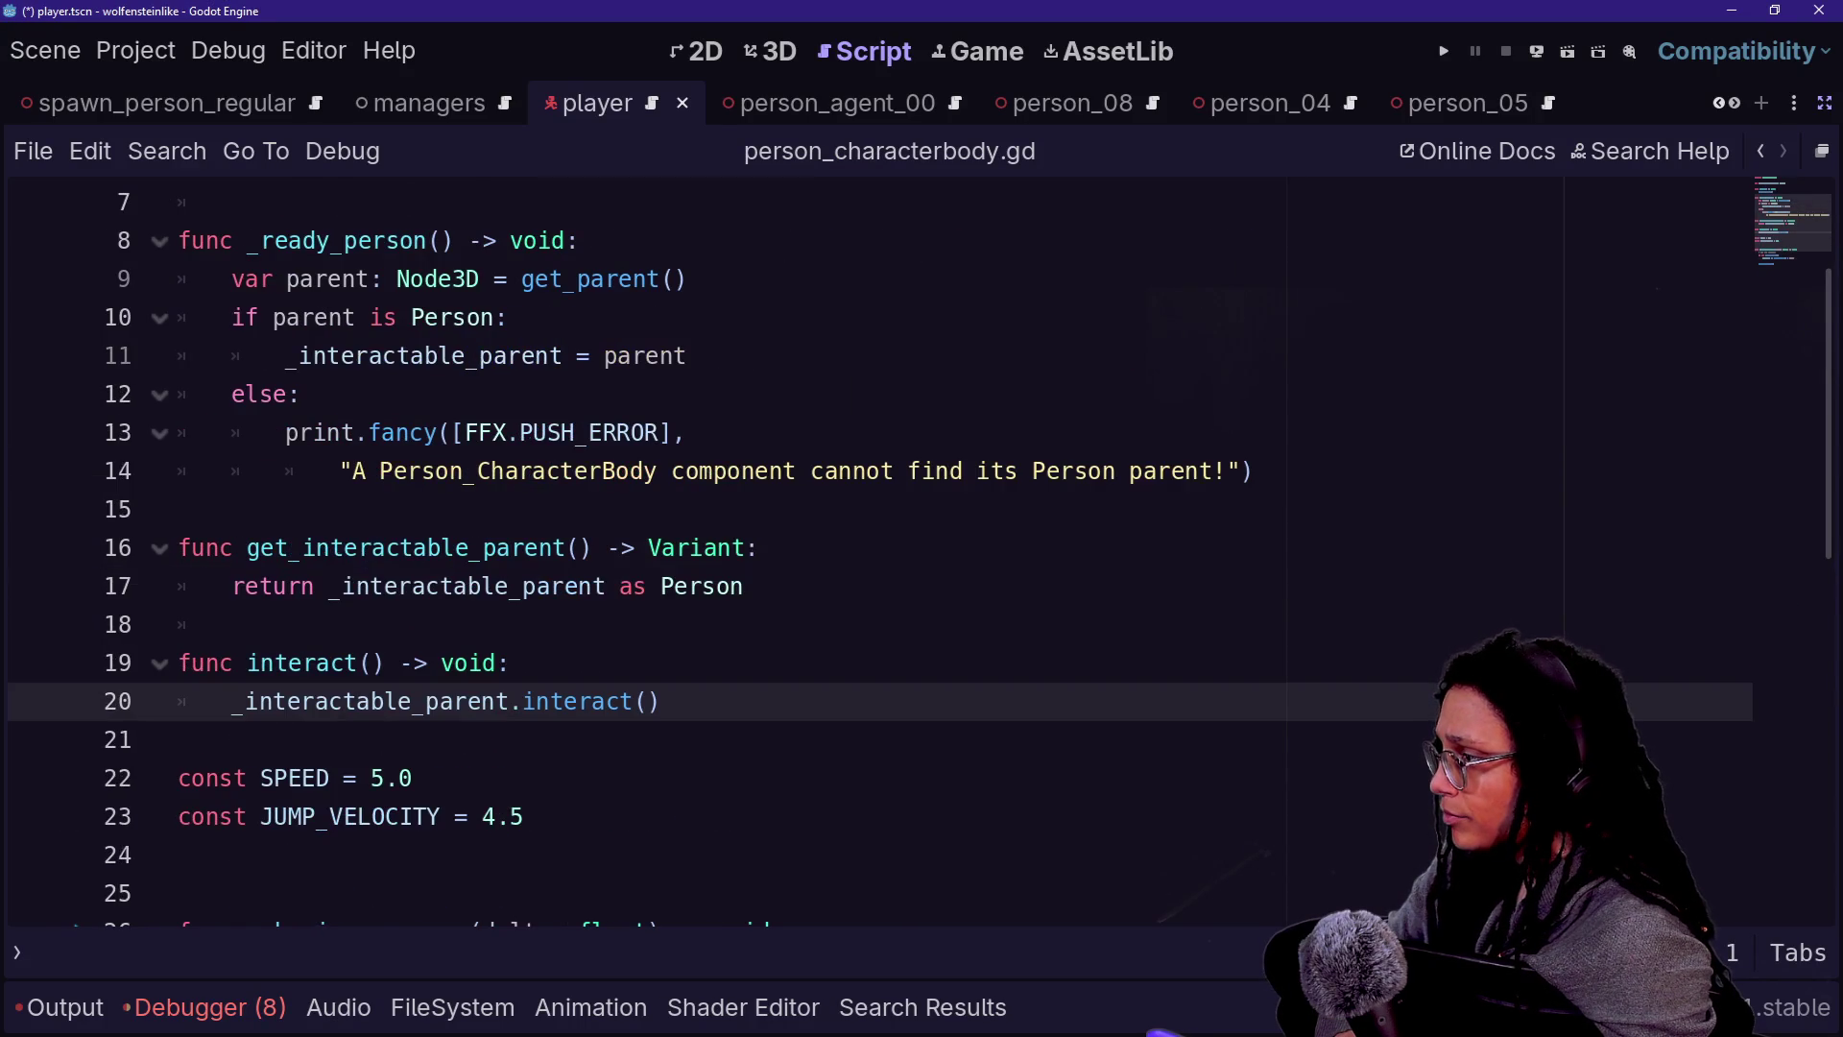
{"action": "scroll", "coordinate": [864, 552], "scroll_direction": "up", "scroll_amount": 2}
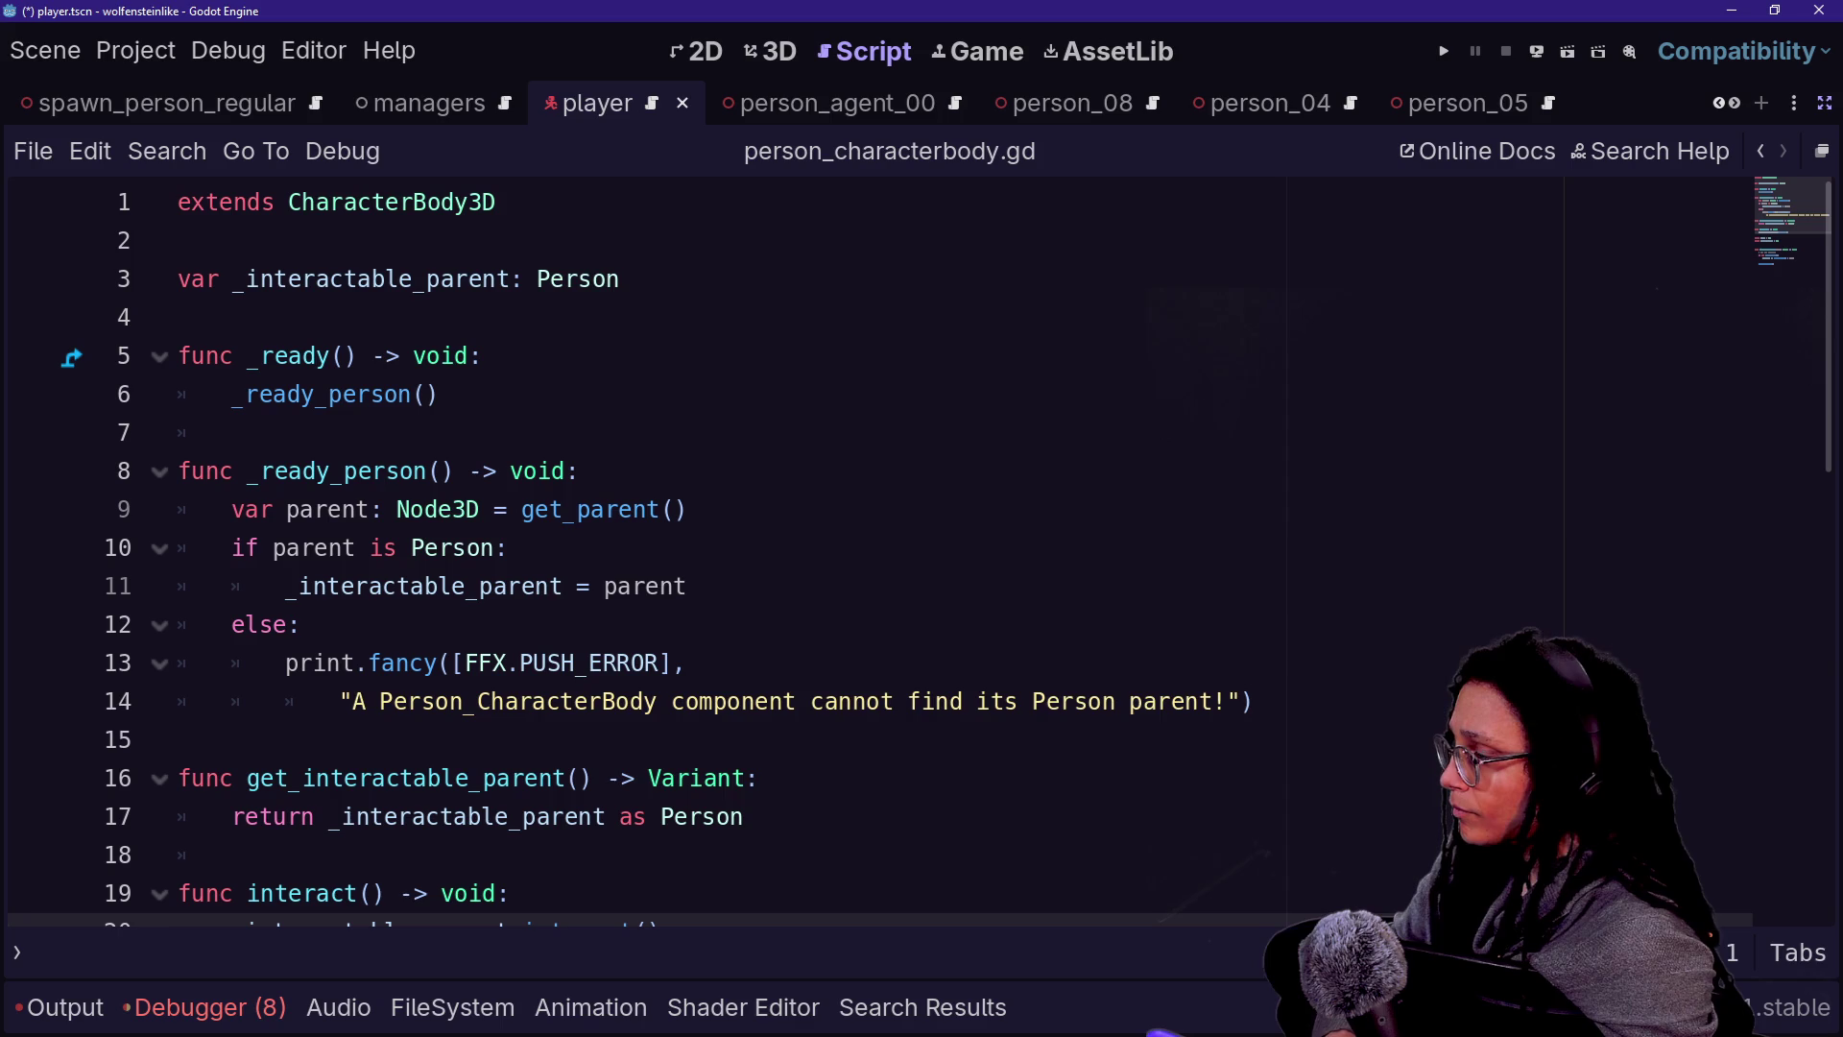
- Jump from the Person reference to the Person class definition in person.gd
{"action": "key", "text": "shift+alt+o"}
{"action": "key", "text": "Escape"}
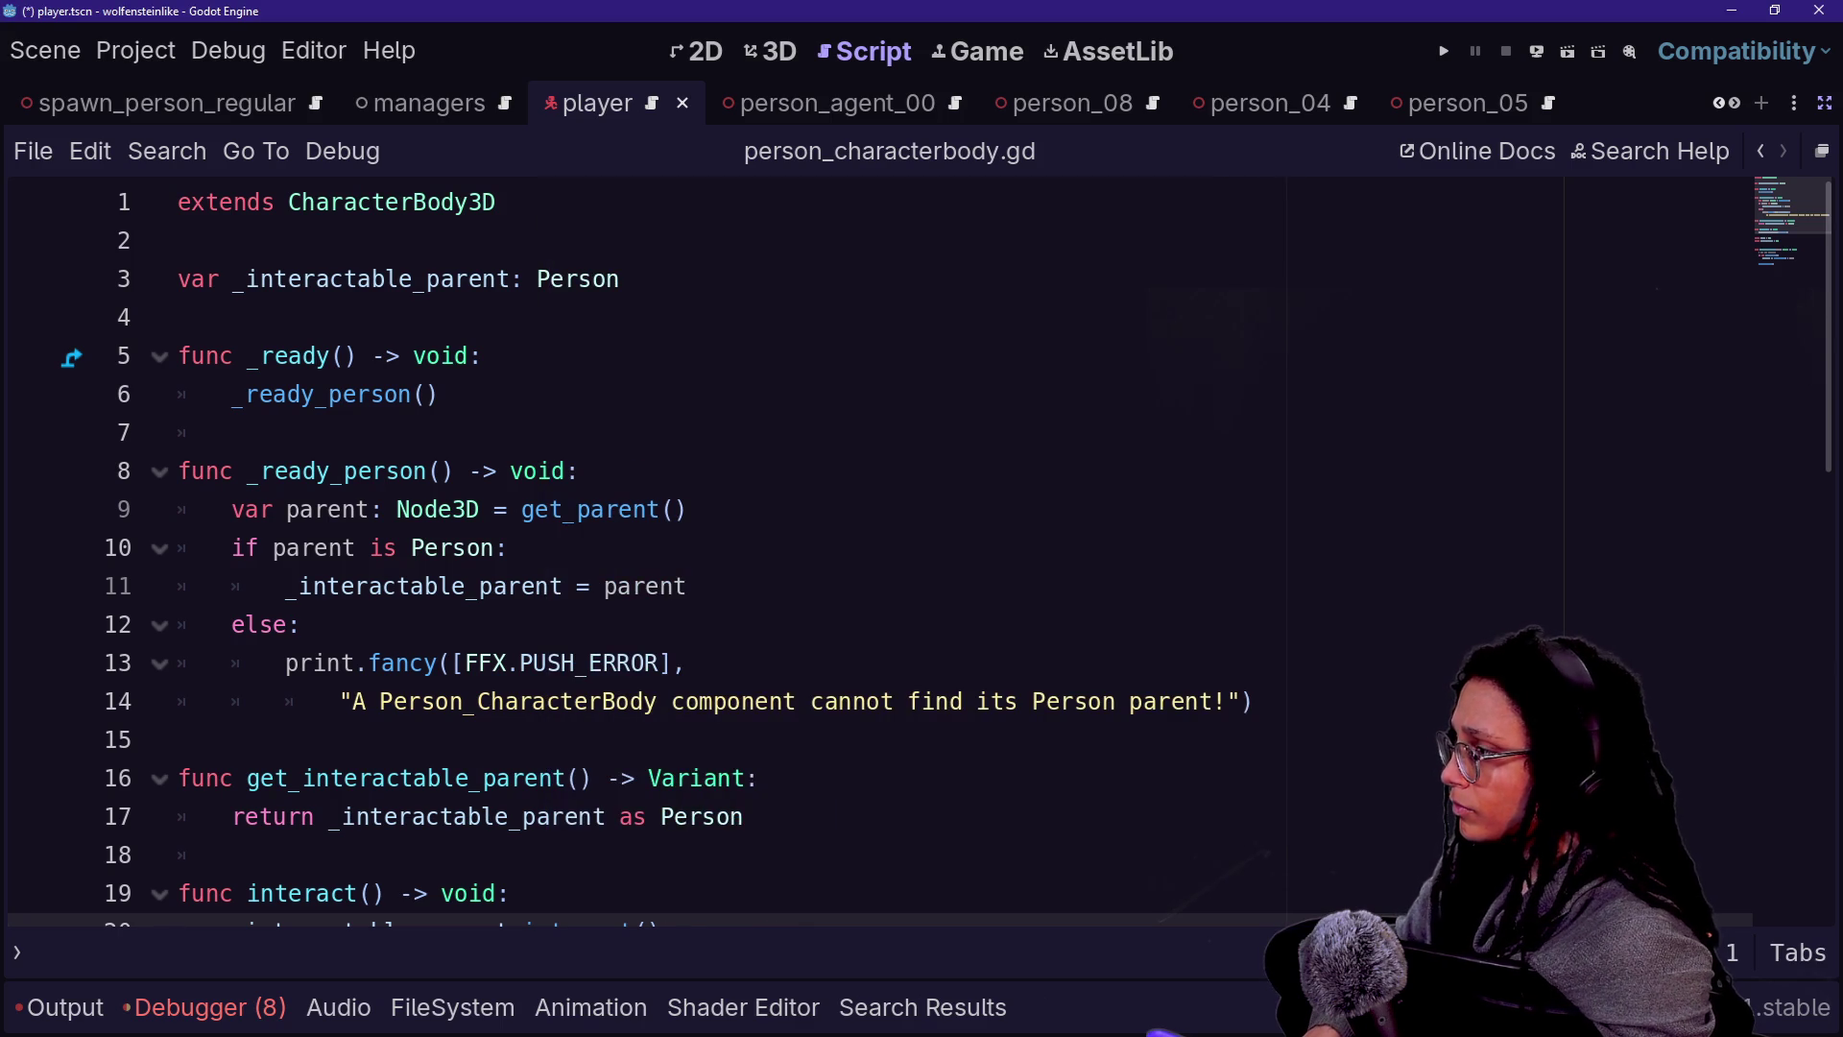
{"action": "key", "text": "shift+alt+o"}
{"action": "key", "text": "Escape"}
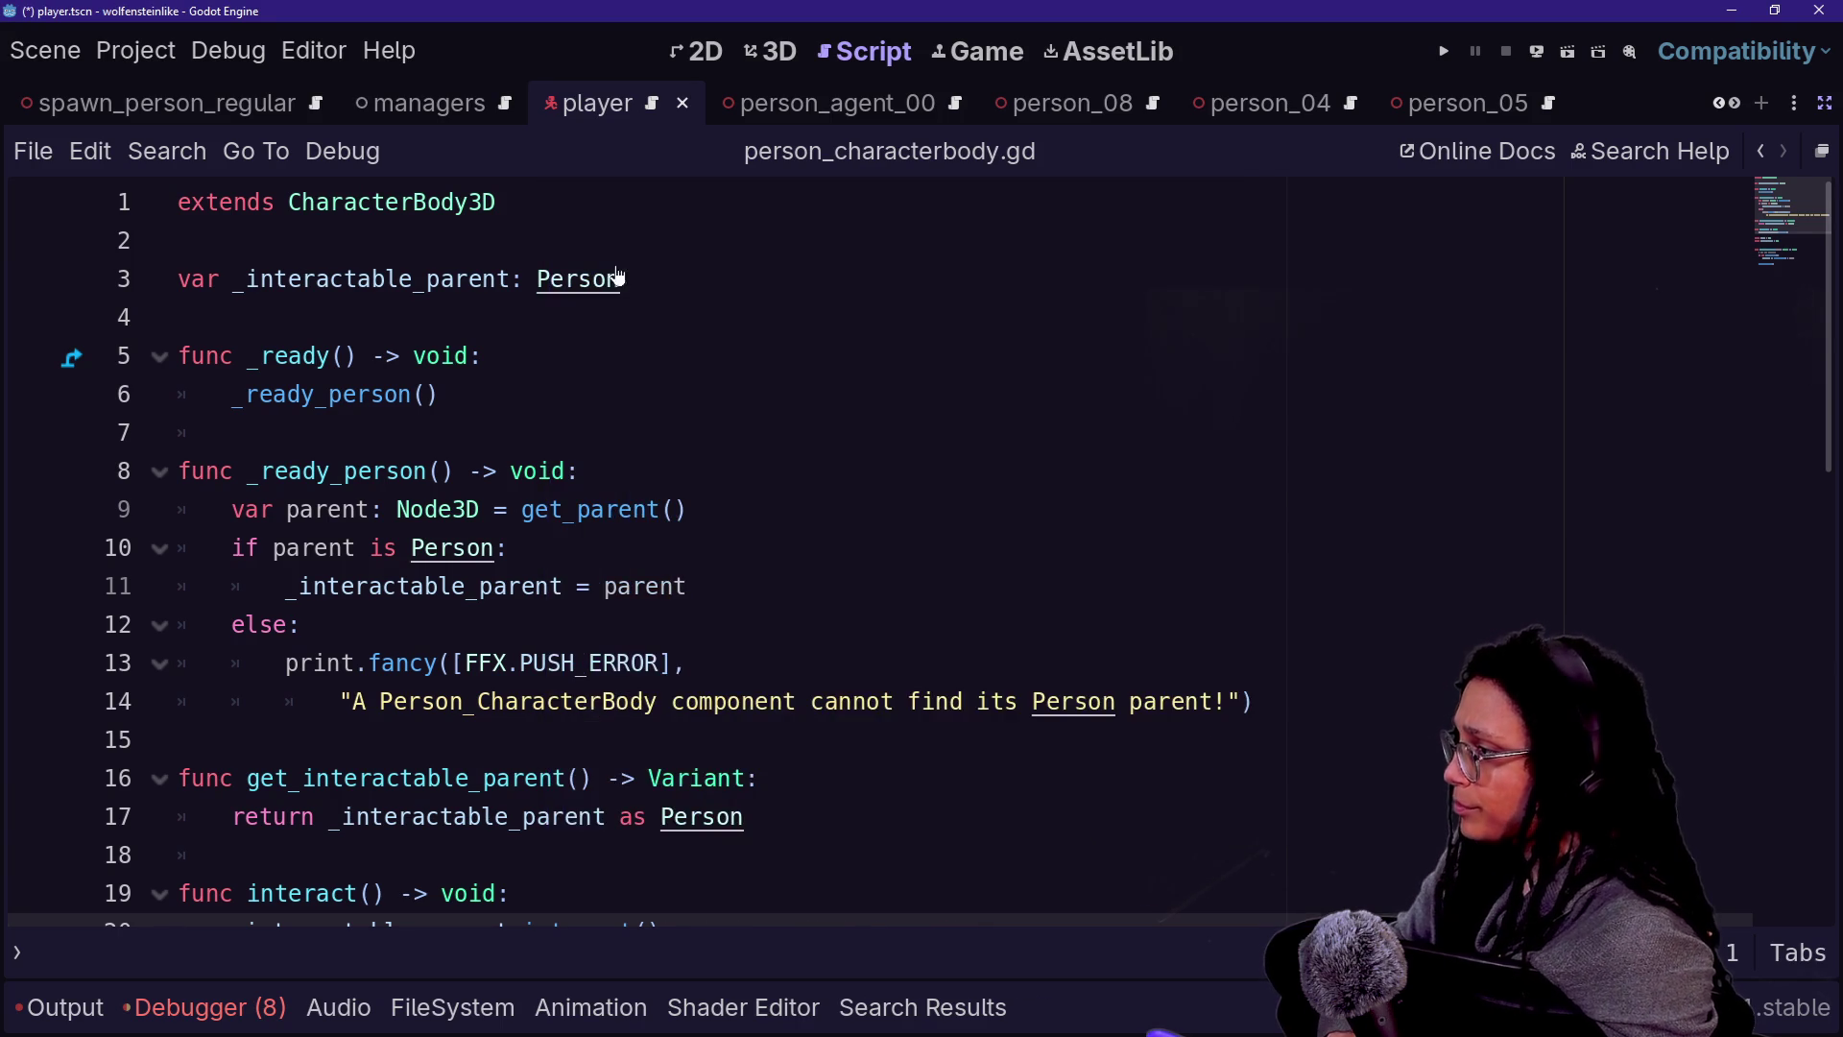
{"action": "left_click", "coordinate": [576, 279], "text": "ctrl"}
{"action": "scroll", "coordinate": [864, 552], "scroll_direction": "up", "scroll_amount": 8}
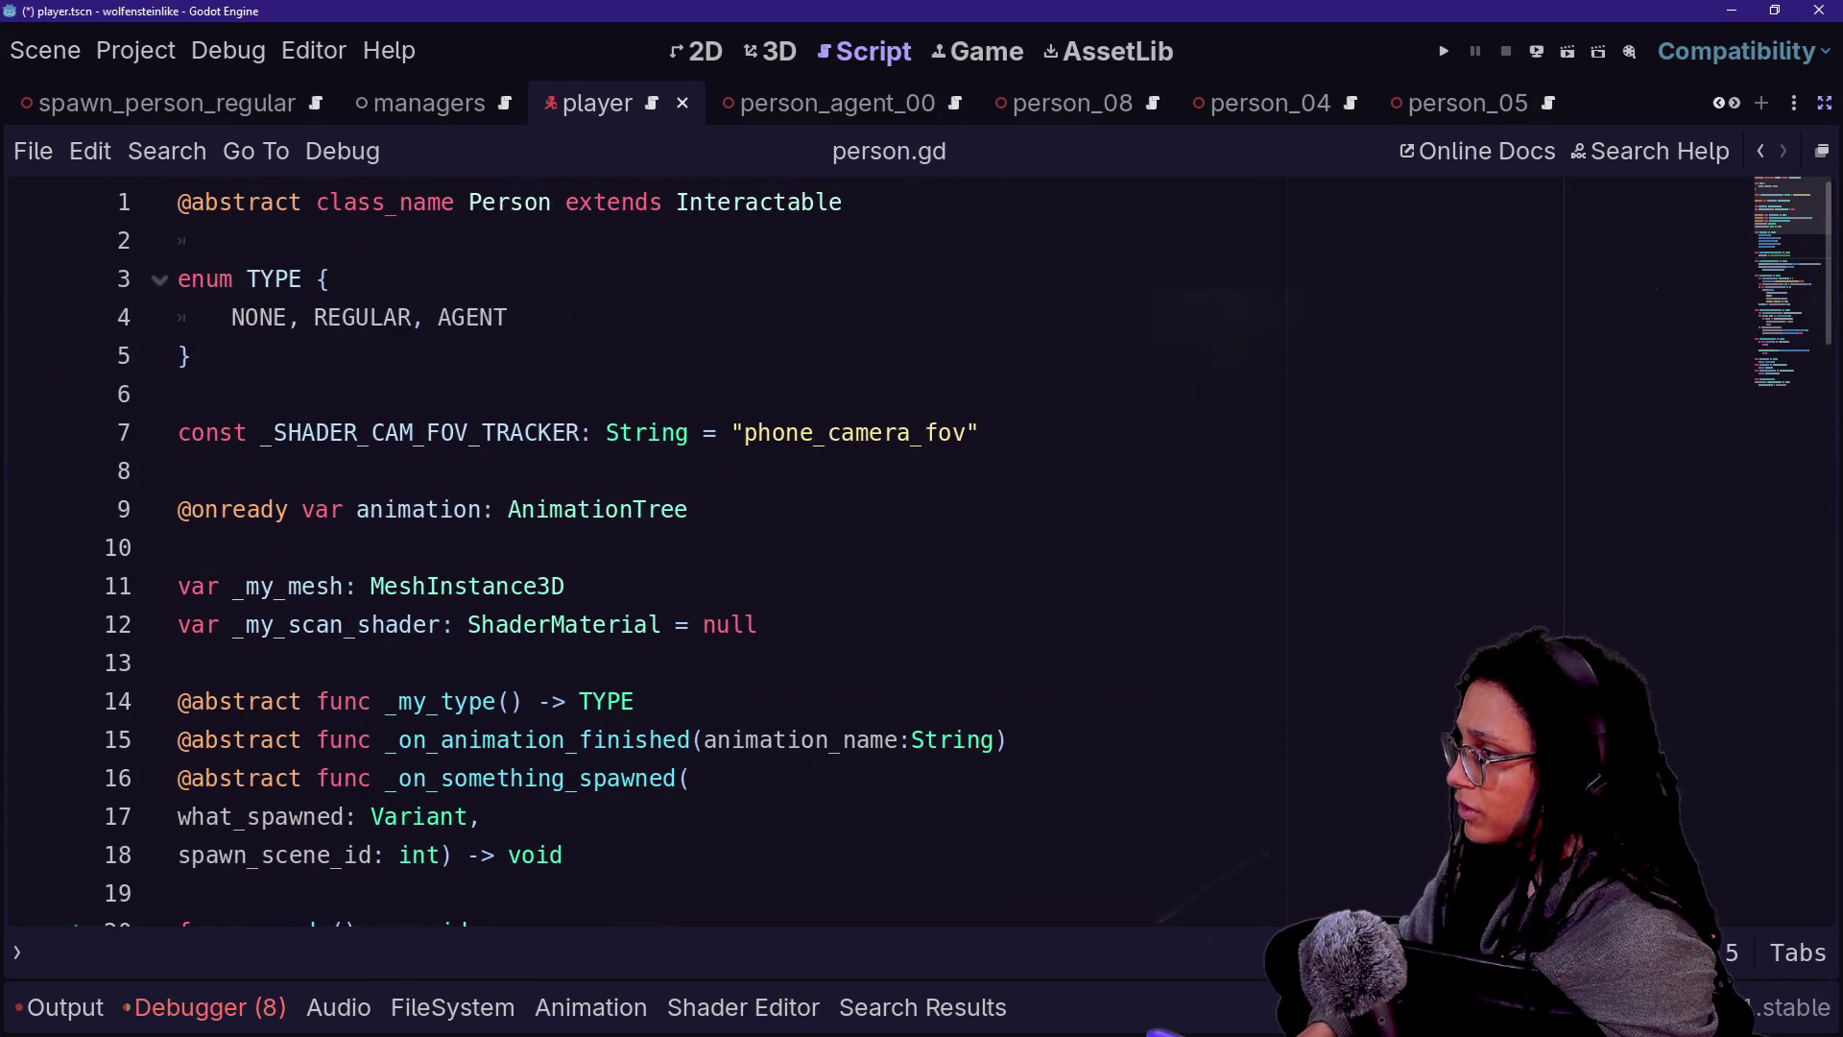
- Select Interactable on line 1 and search person.gd for 'interact', then clear the search
{"action": "double_click", "coordinate": [759, 201]}
{"action": "left_click", "coordinate": [836, 202]}
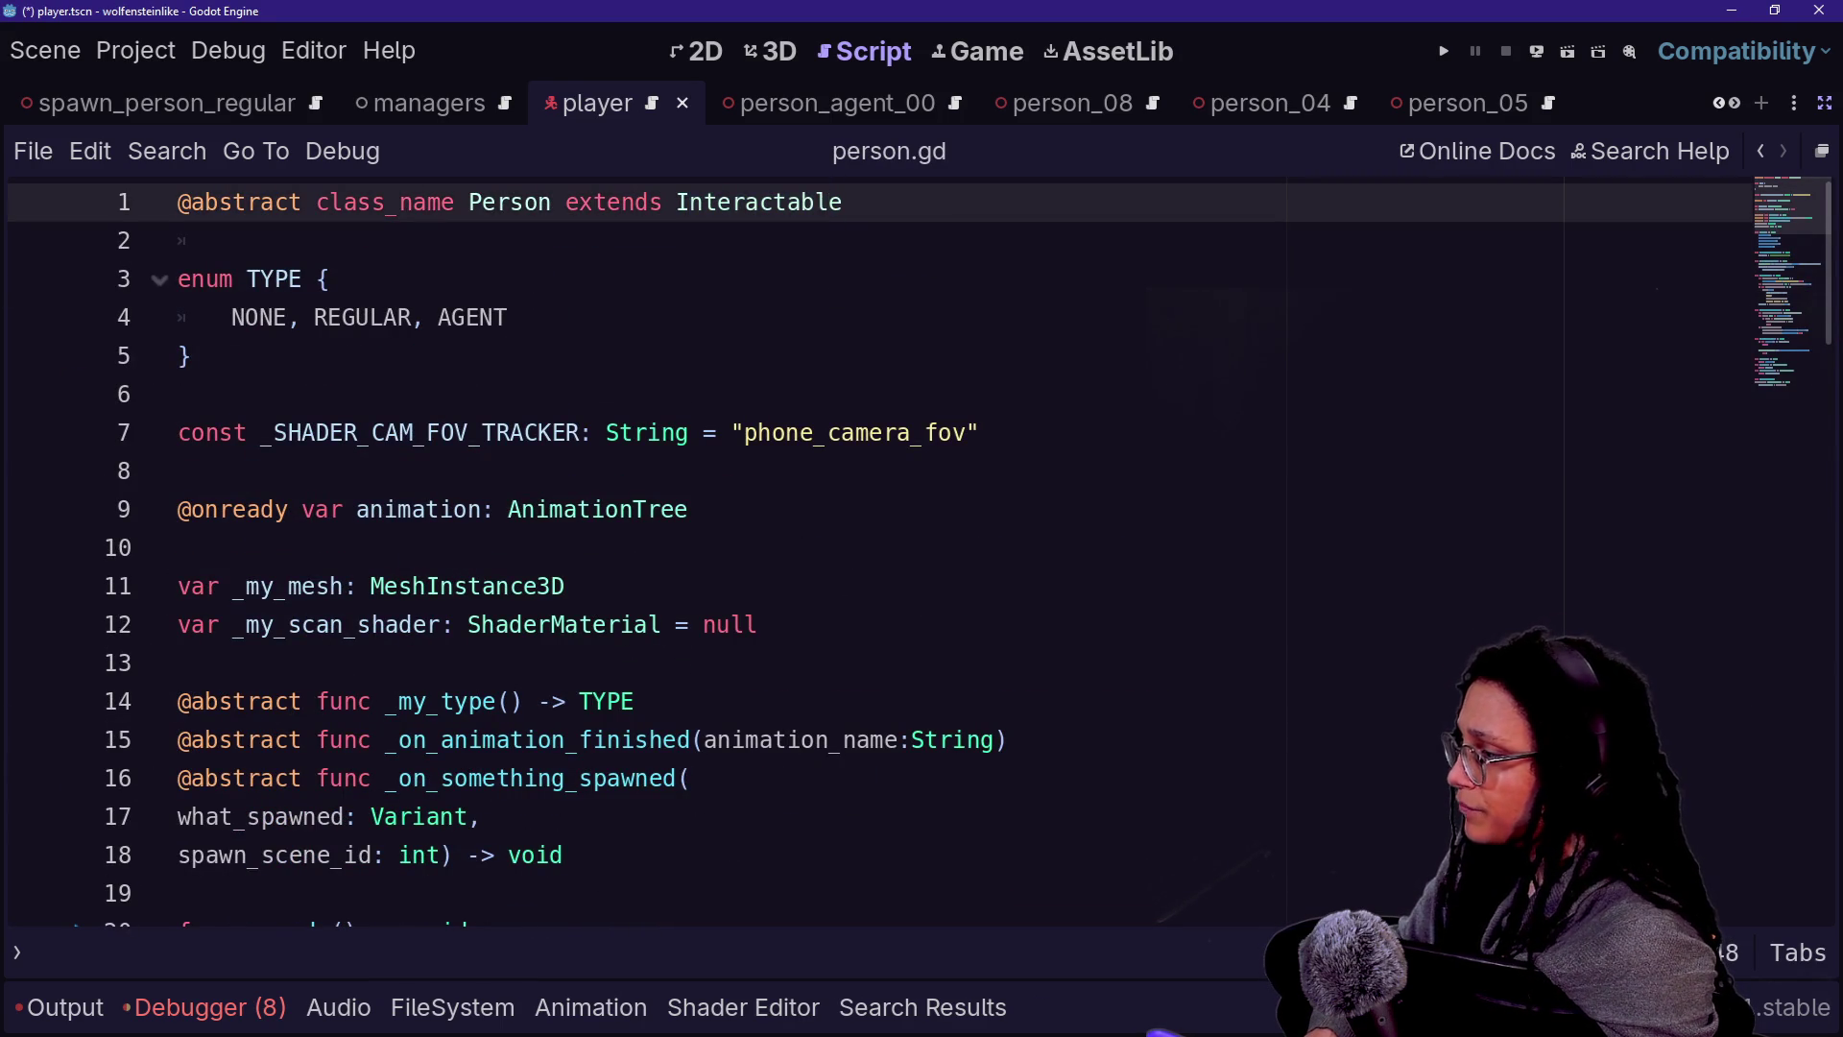
{"action": "scroll", "coordinate": [864, 552], "scroll_direction": "down", "scroll_amount": 11}
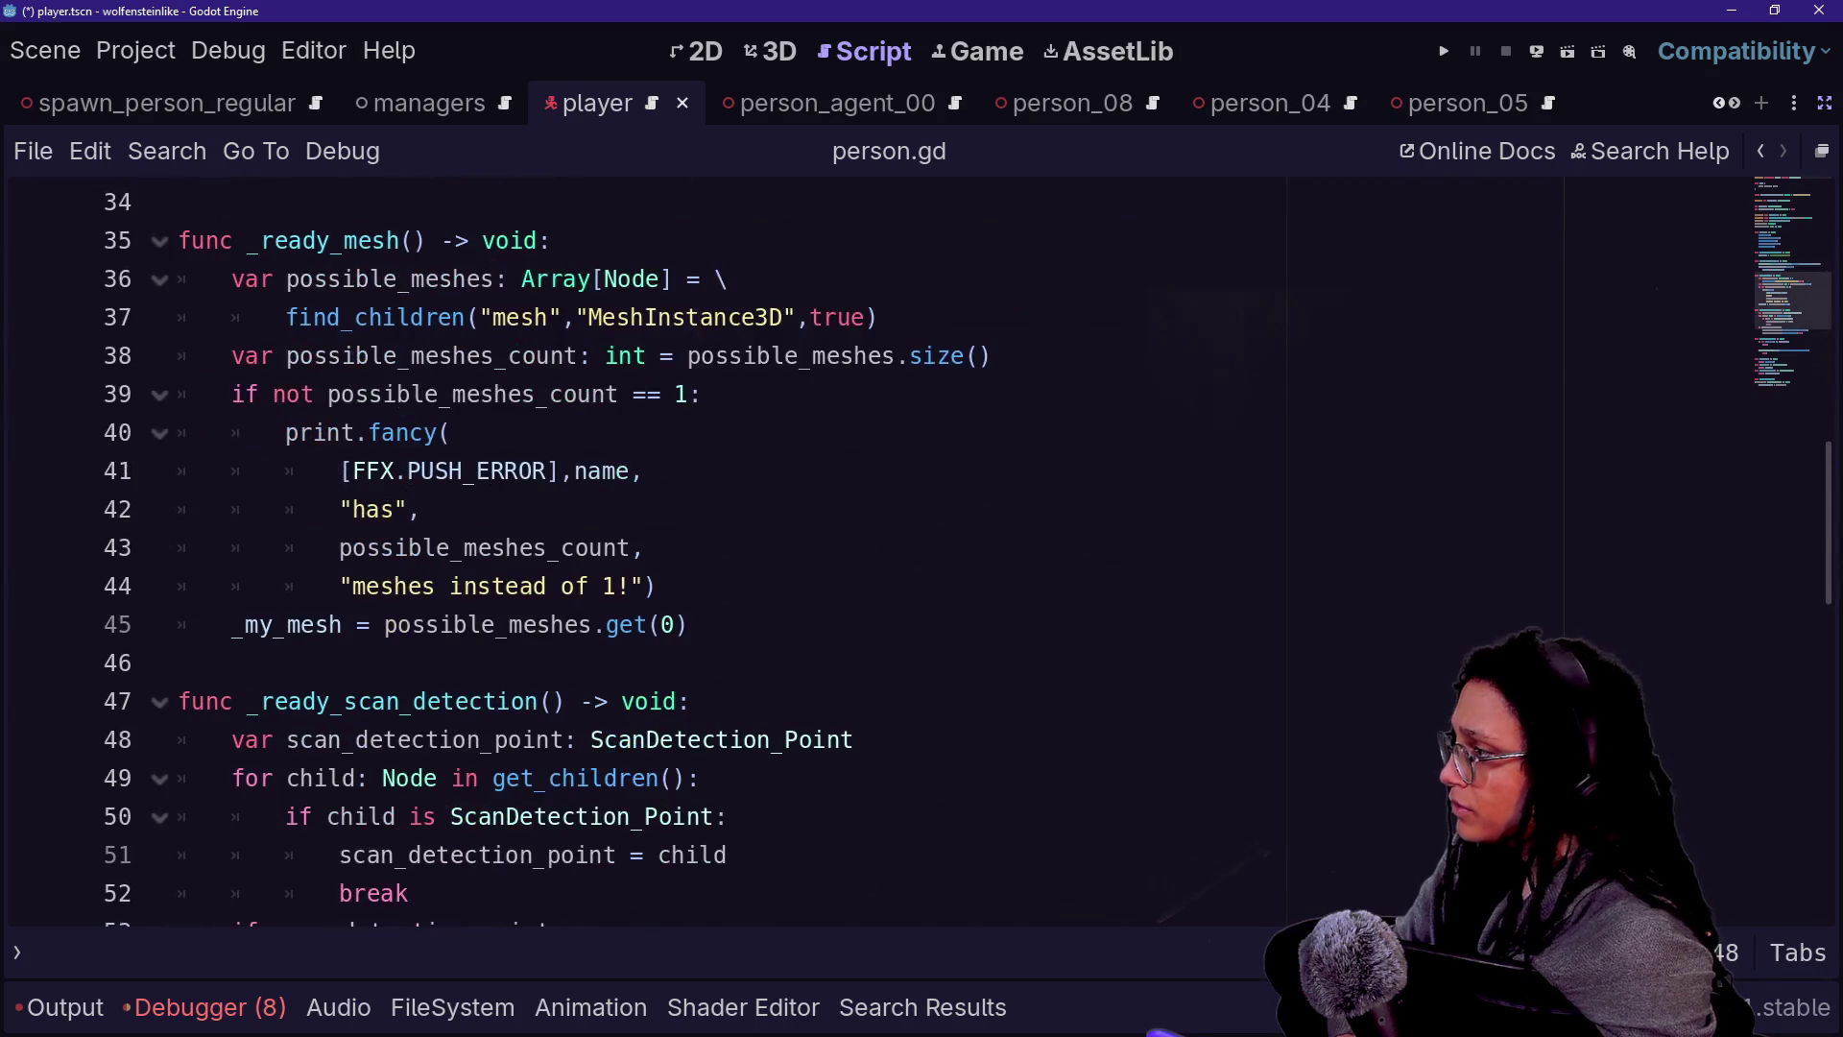
{"action": "key", "text": "ctrl+f"}
{"action": "type", "text": "ubteract"}
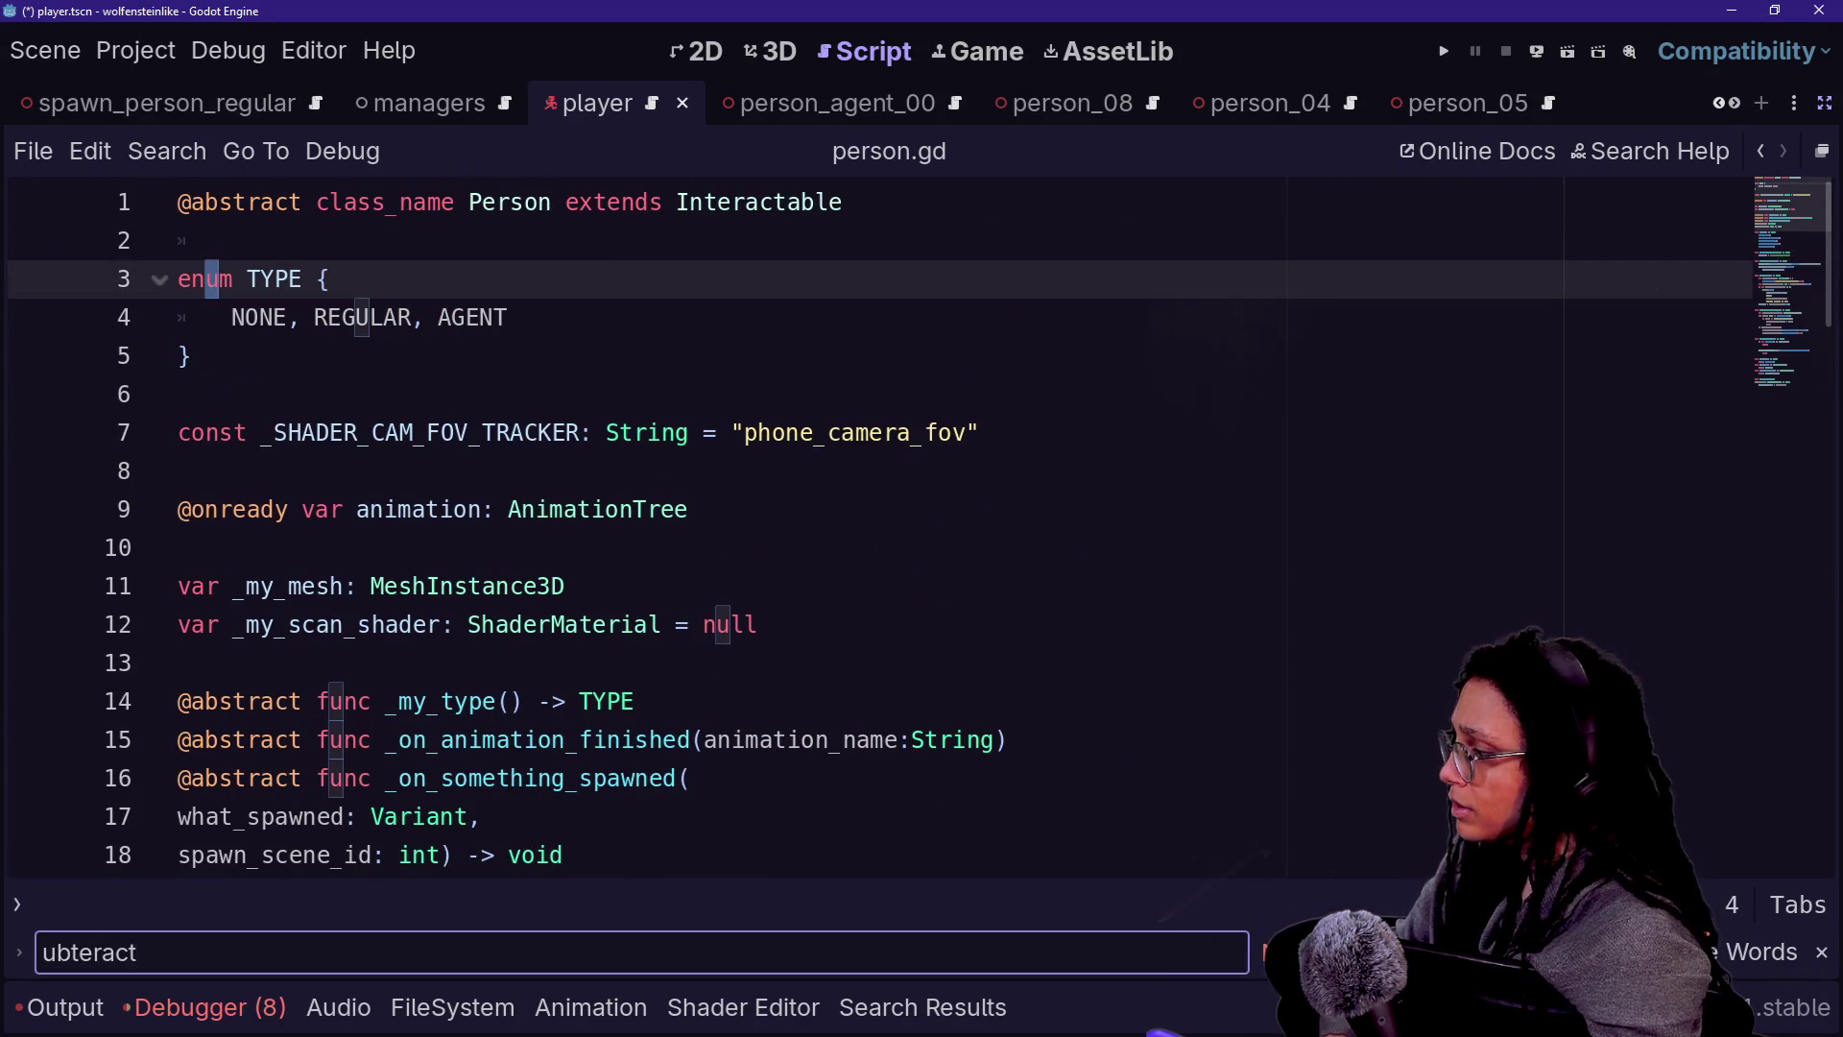
{"action": "key", "text": "ctrl+a"}
{"action": "type", "text": "interact"}
{"action": "key", "text": "ctrl+a"}
{"action": "key", "text": "BackSpace"}
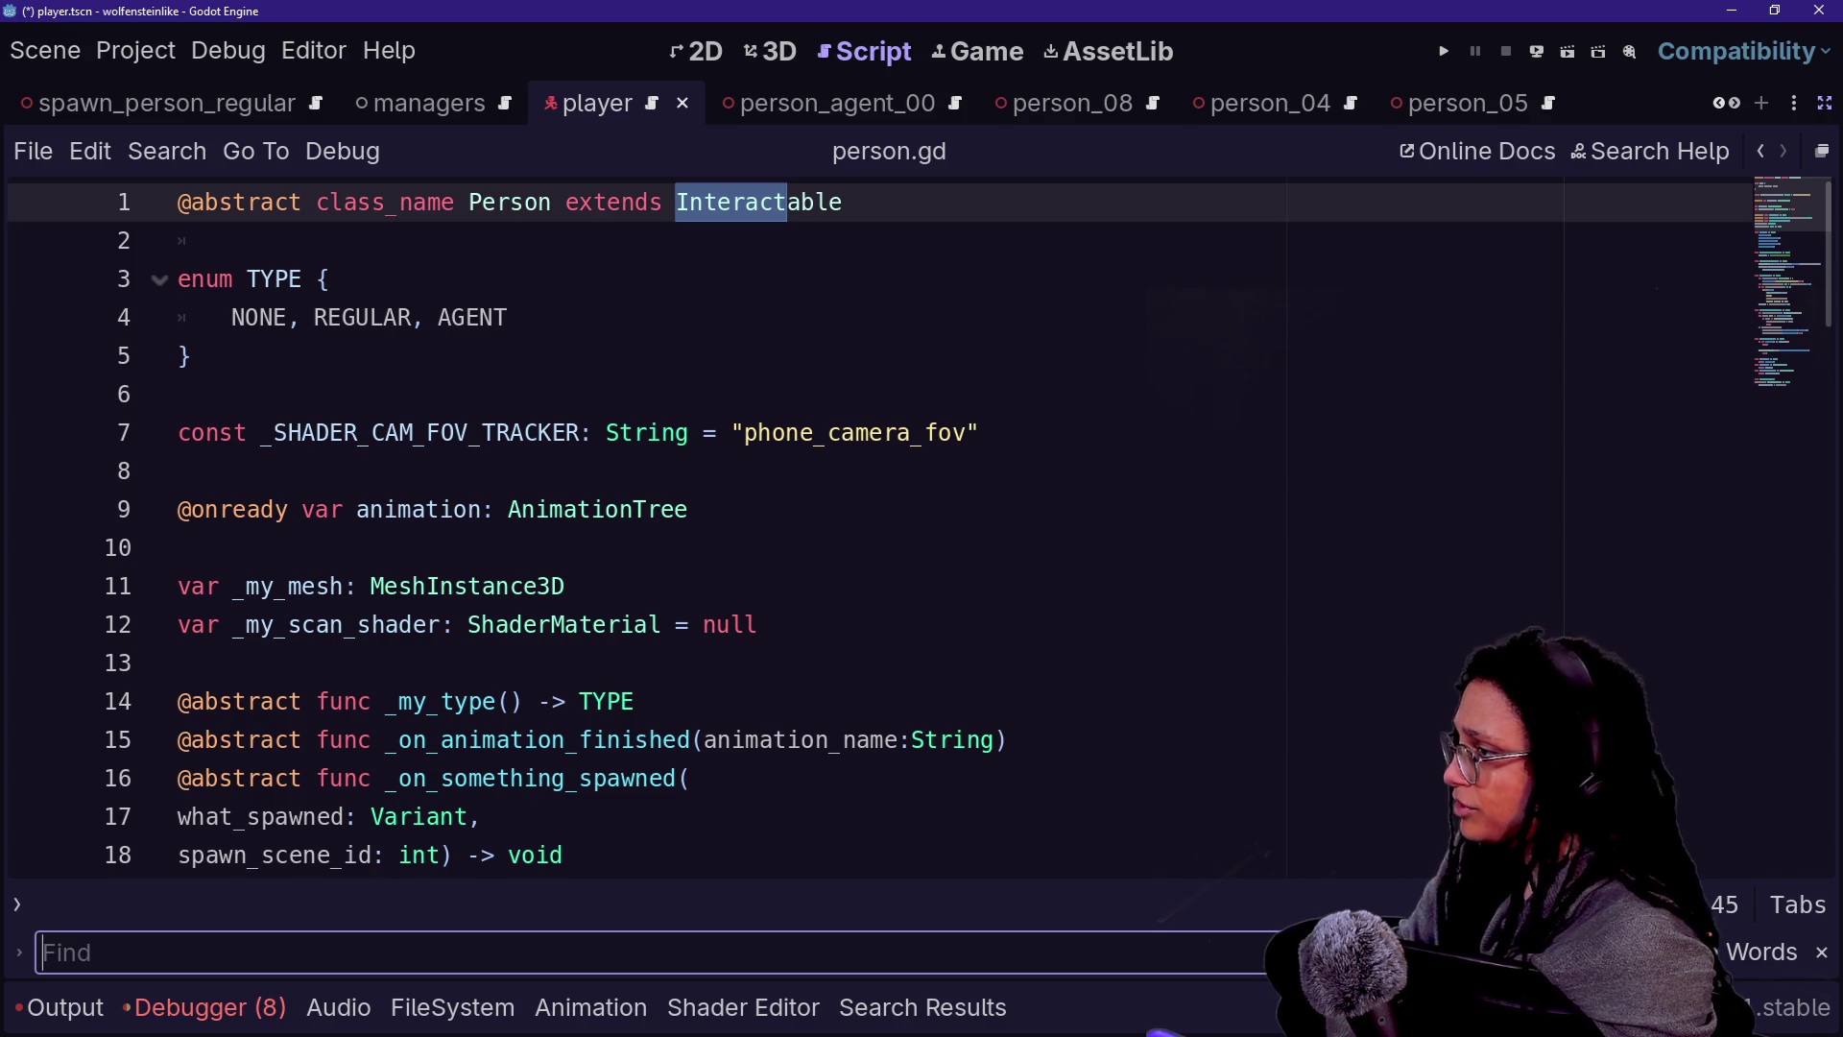
- Open interactable.gd from Interactable and inspect the base interact()'s print.fancy call
{"action": "left_click", "coordinate": [740, 203], "text": "ctrl"}
{"action": "right_click", "coordinate": [662, 502]}
{"action": "key", "text": "Escape"}
{"action": "key", "text": "shift+Up"}
{"action": "key", "text": "shift+Down"}
{"action": "key", "text": "shift+Up"}
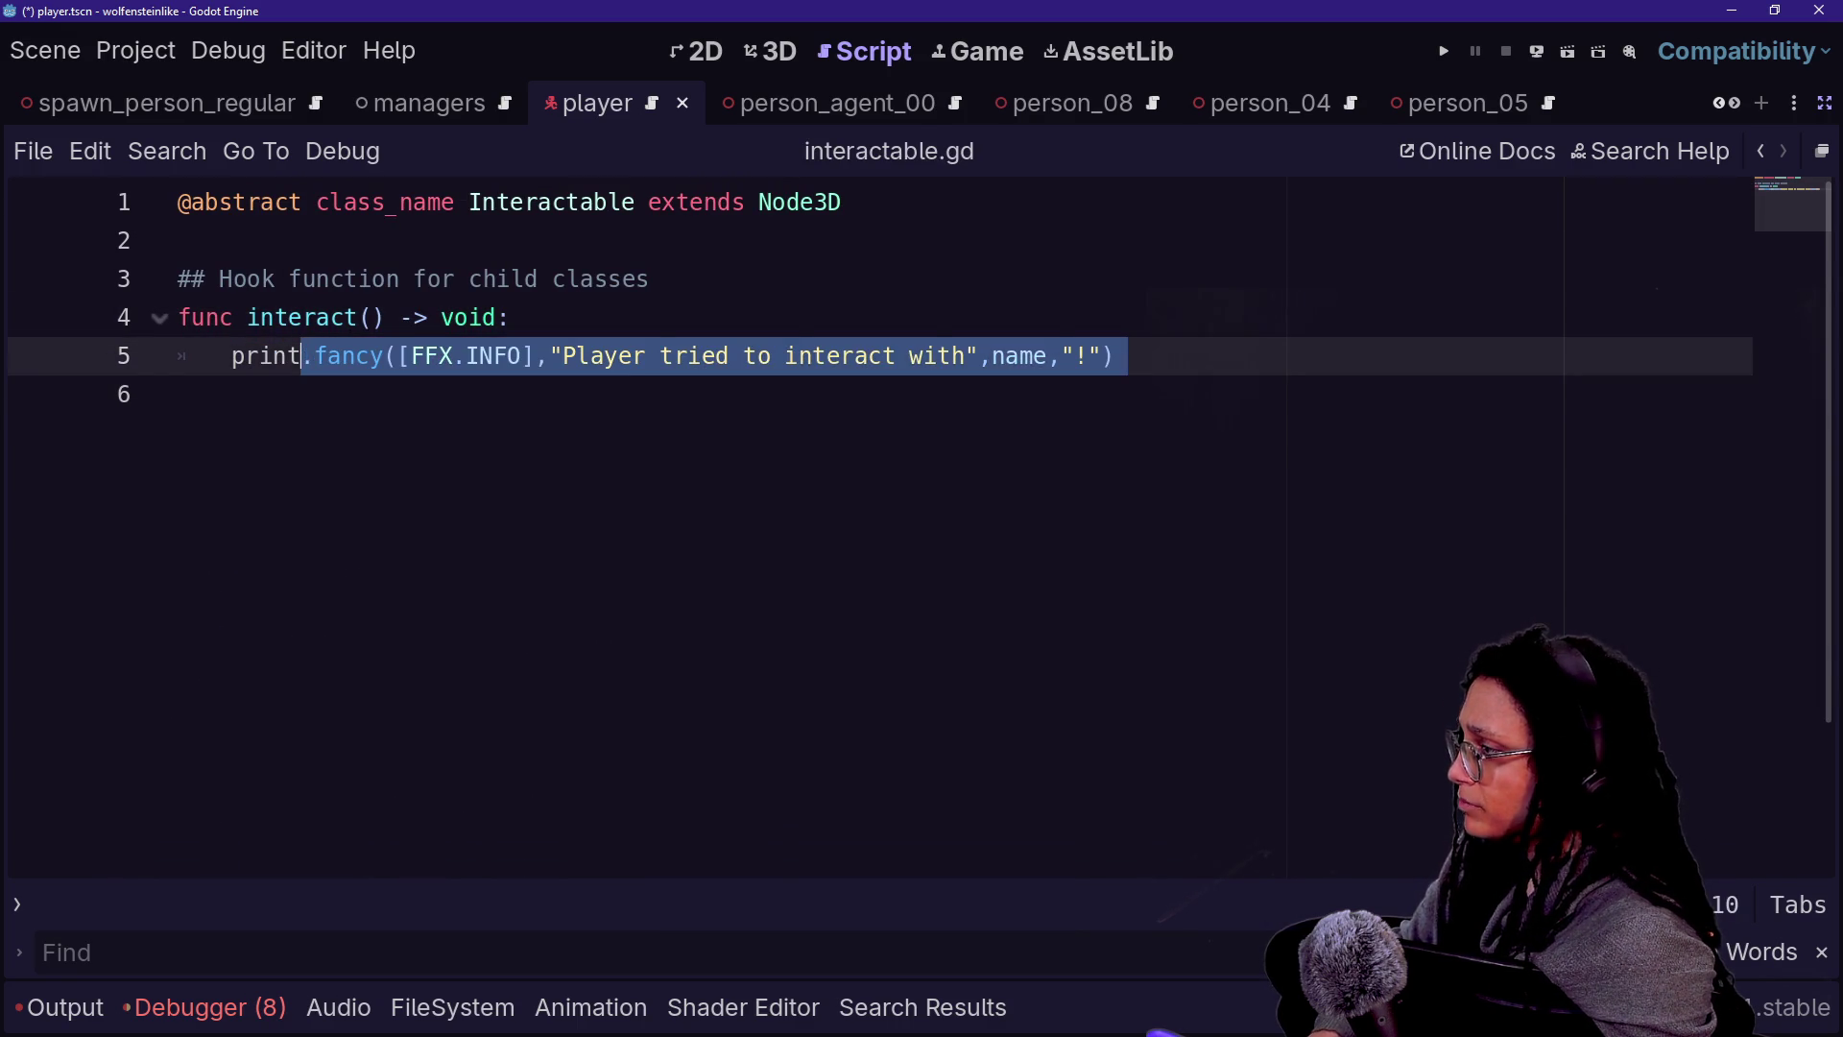
{"action": "key", "text": "Left"}
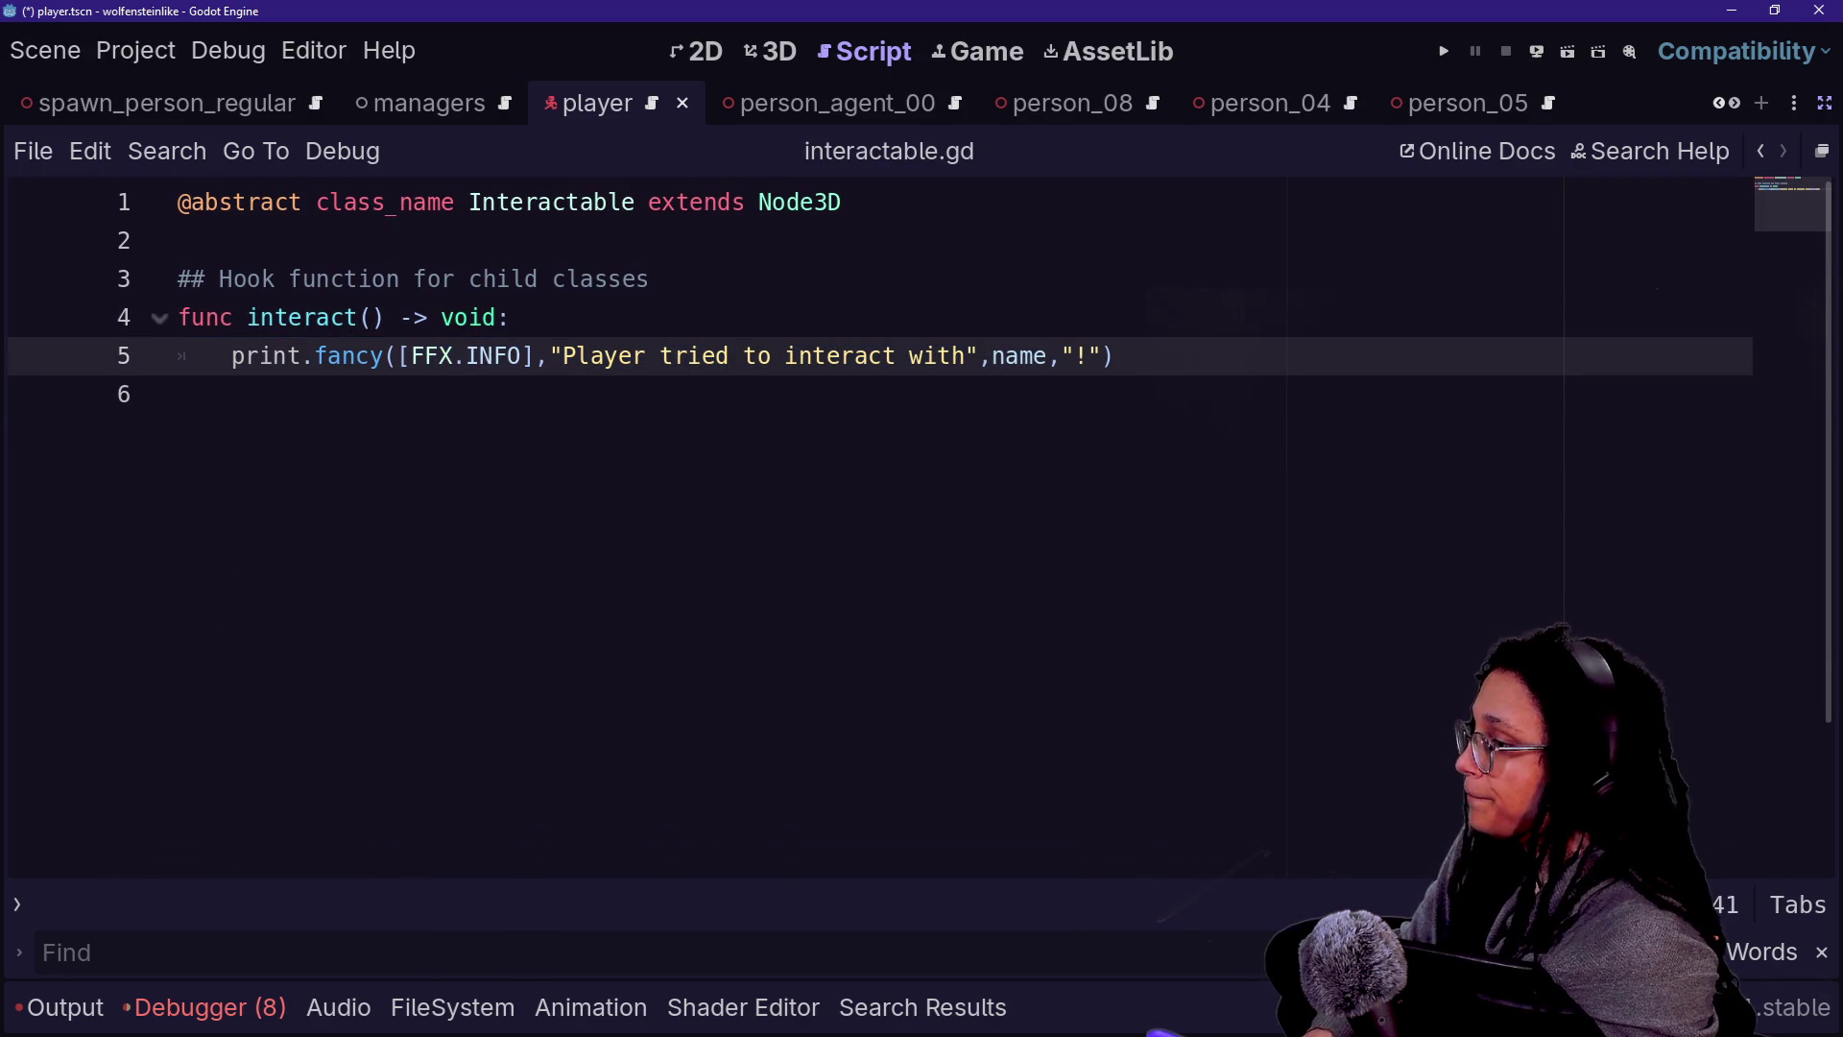
{"action": "left_click", "coordinate": [273, 356]}
{"action": "left_click", "coordinate": [509, 317]}
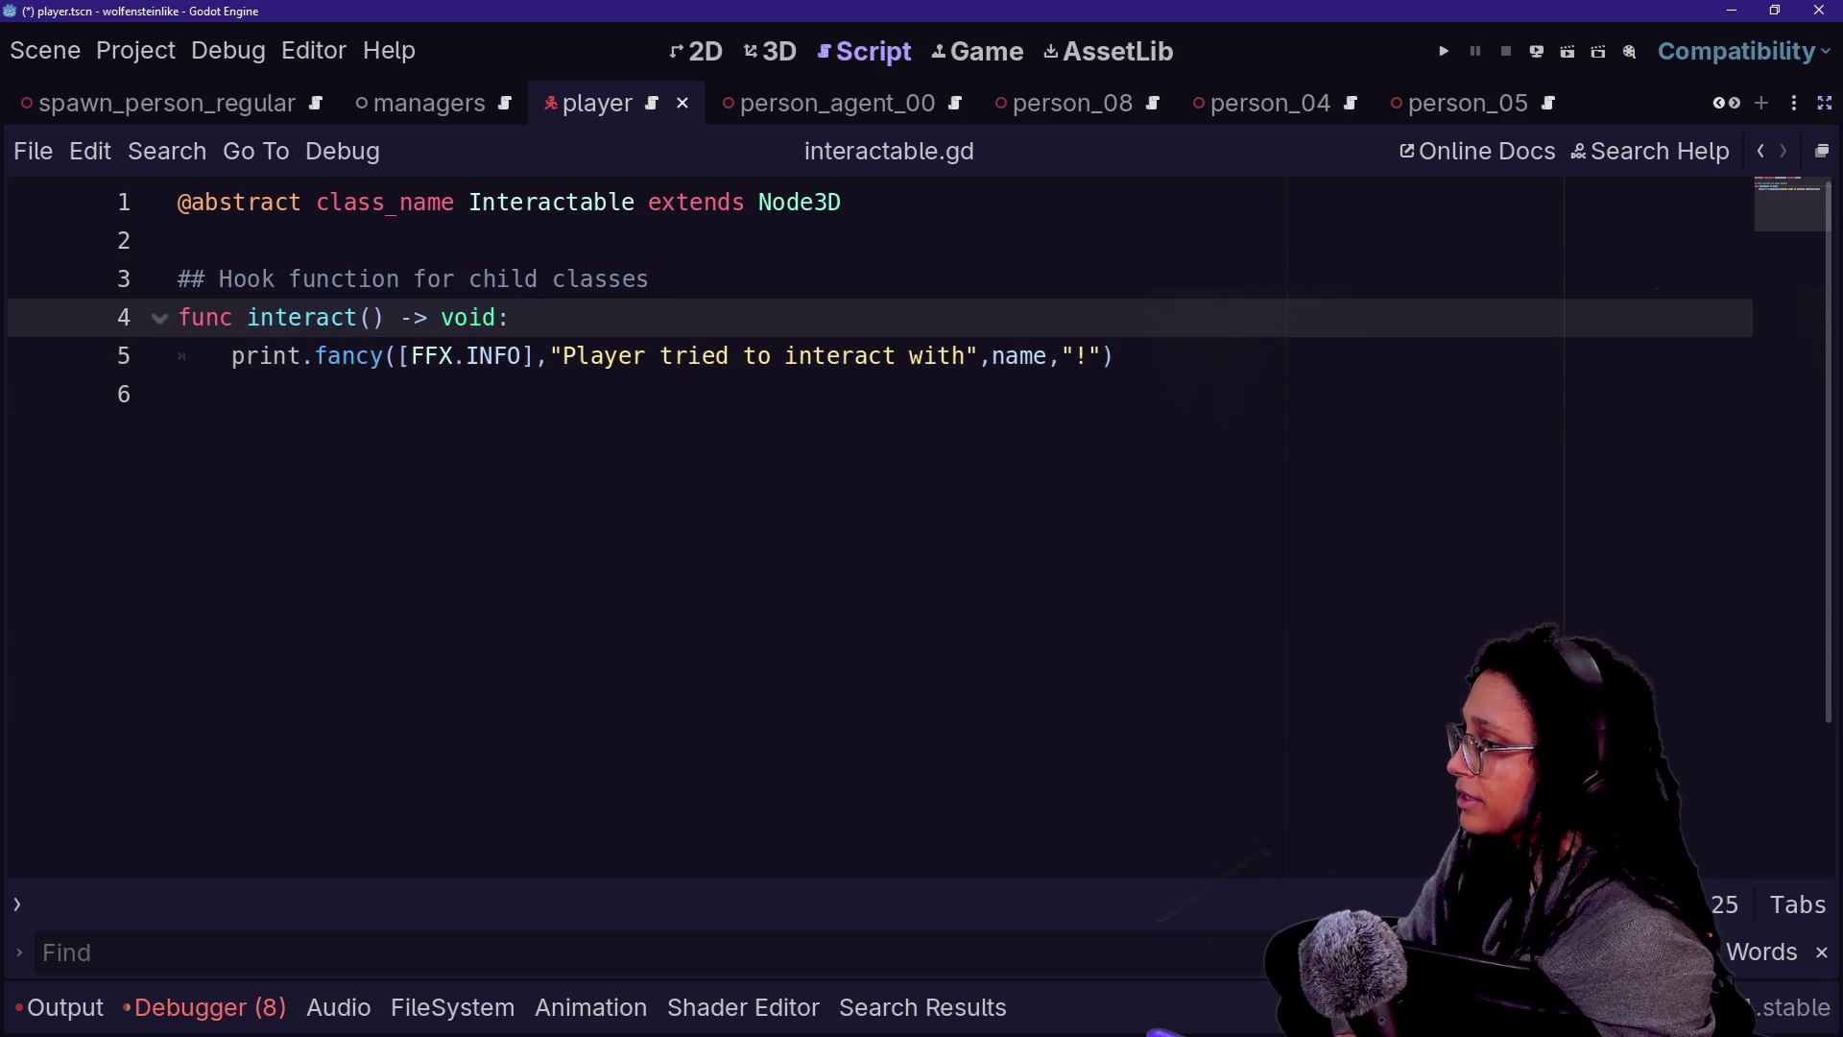
{"action": "key", "text": "ctrl+shift+f"}
- Search project files for 'interact(' and open person_regular.gd at its interact() function
{"action": "type", "text": "interact("}
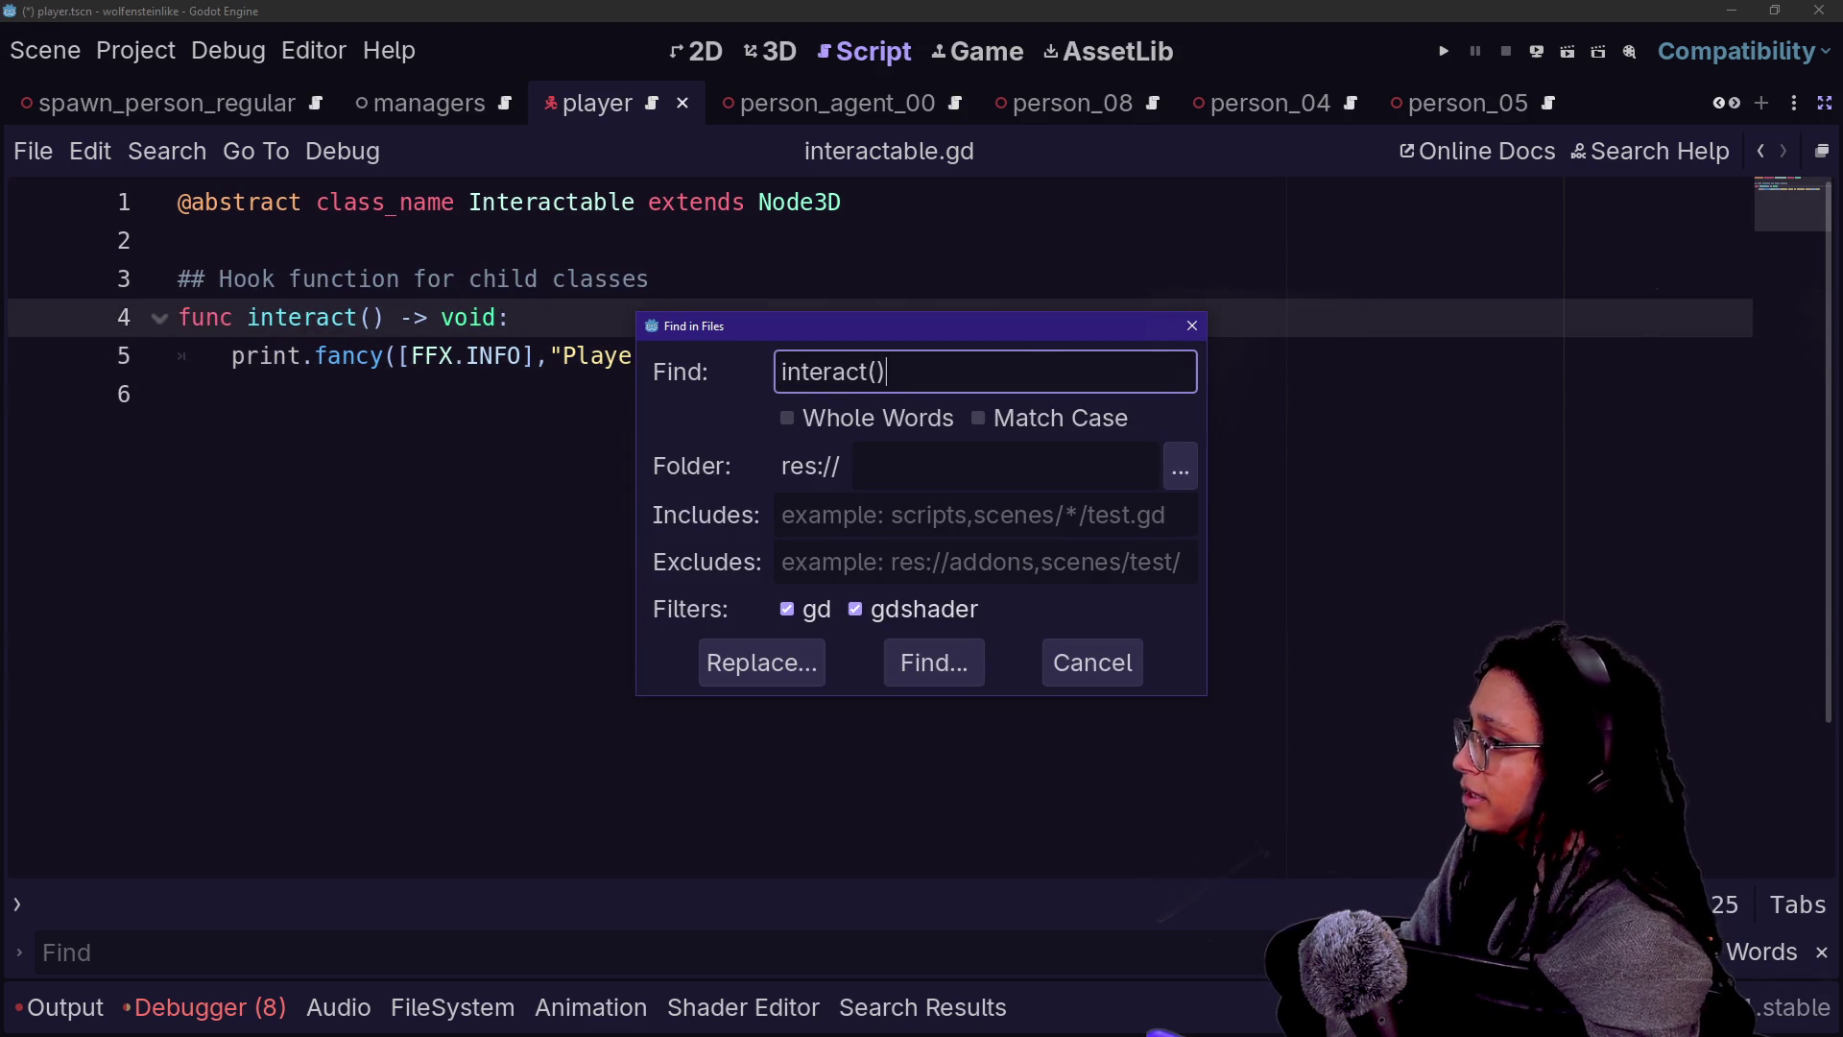
{"action": "key", "text": "Return"}
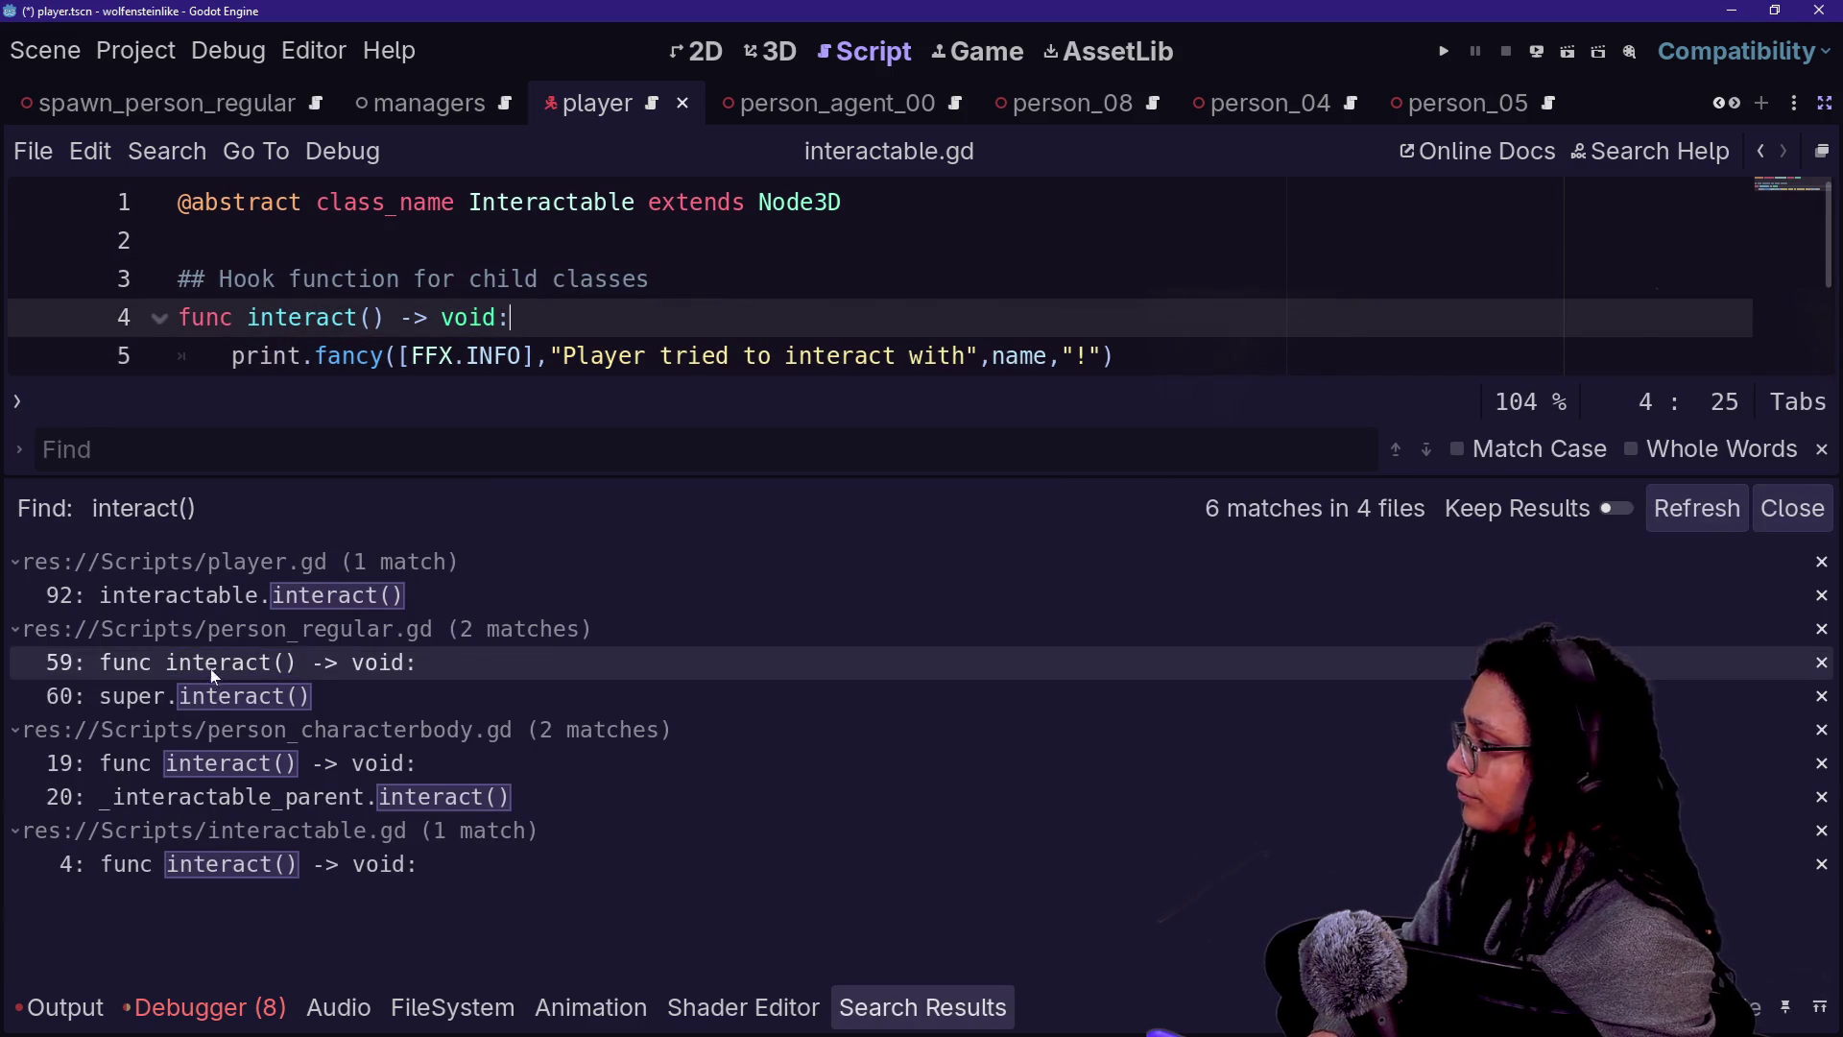
{"action": "left_click", "coordinate": [301, 670]}
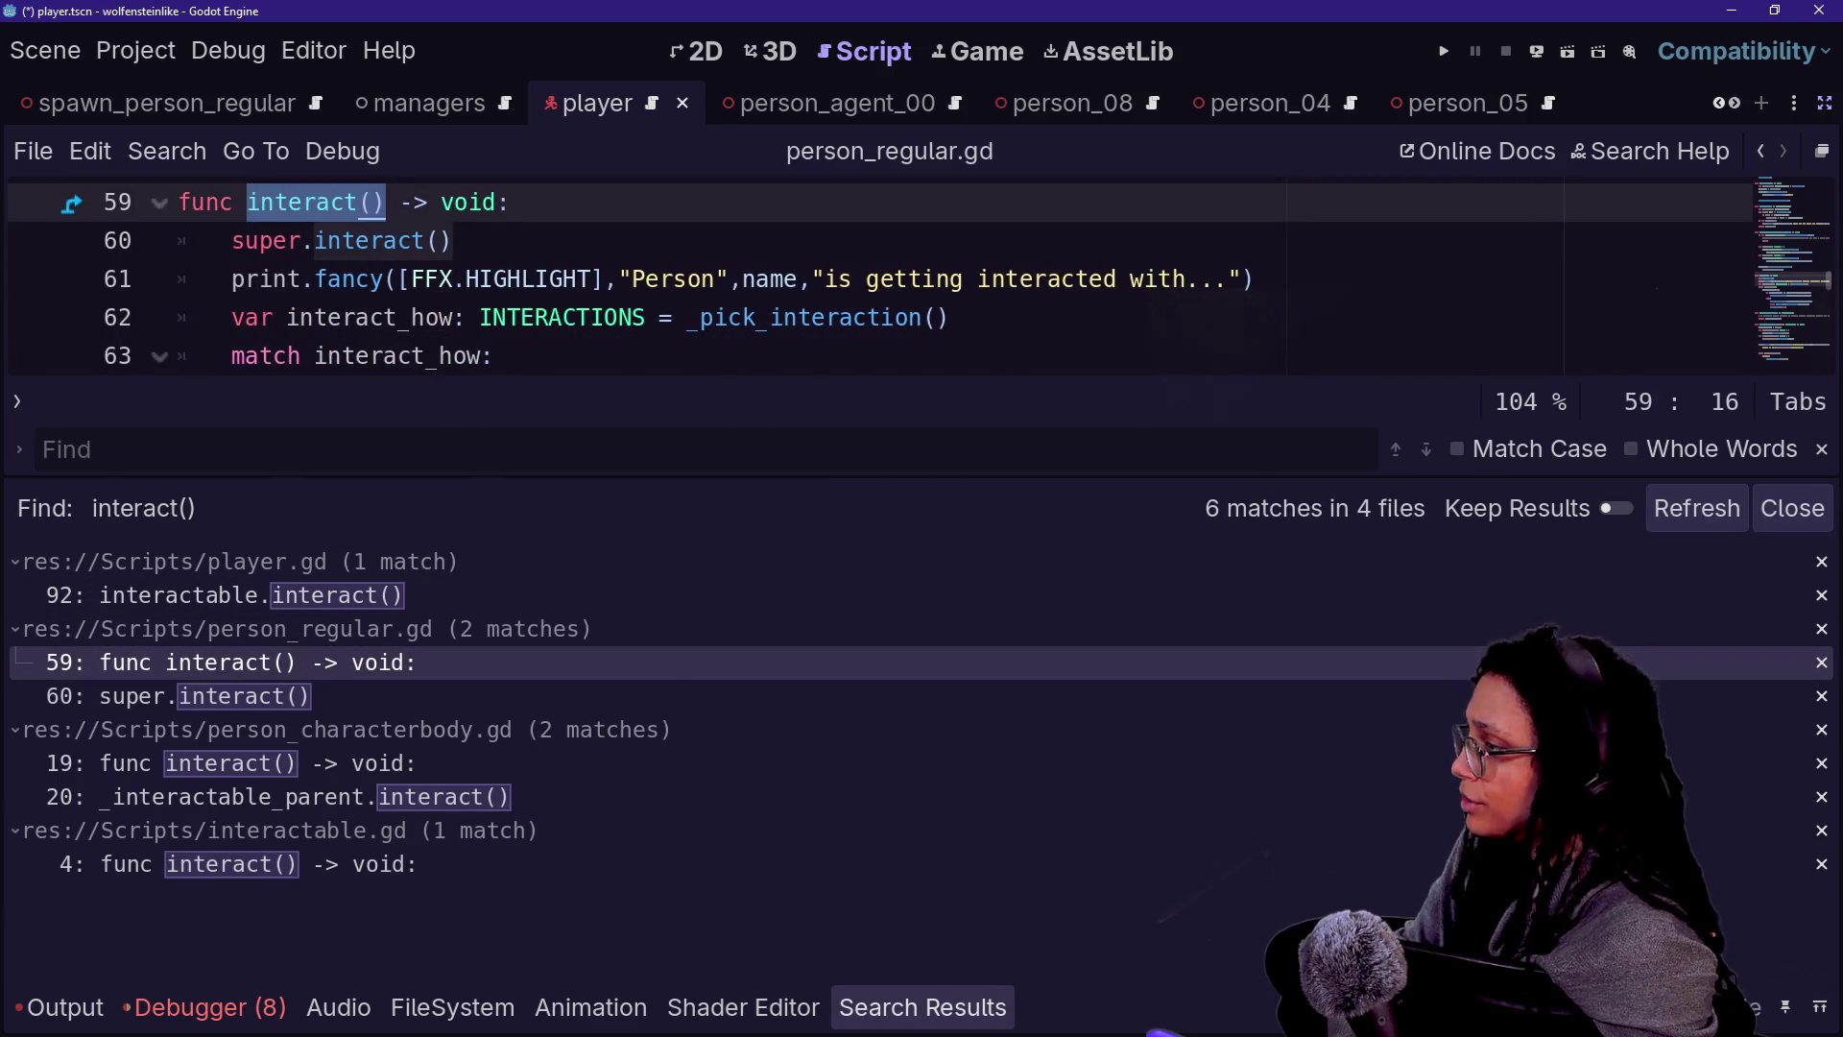
{"action": "left_click", "coordinate": [495, 355]}
{"action": "key", "text": "F5"}
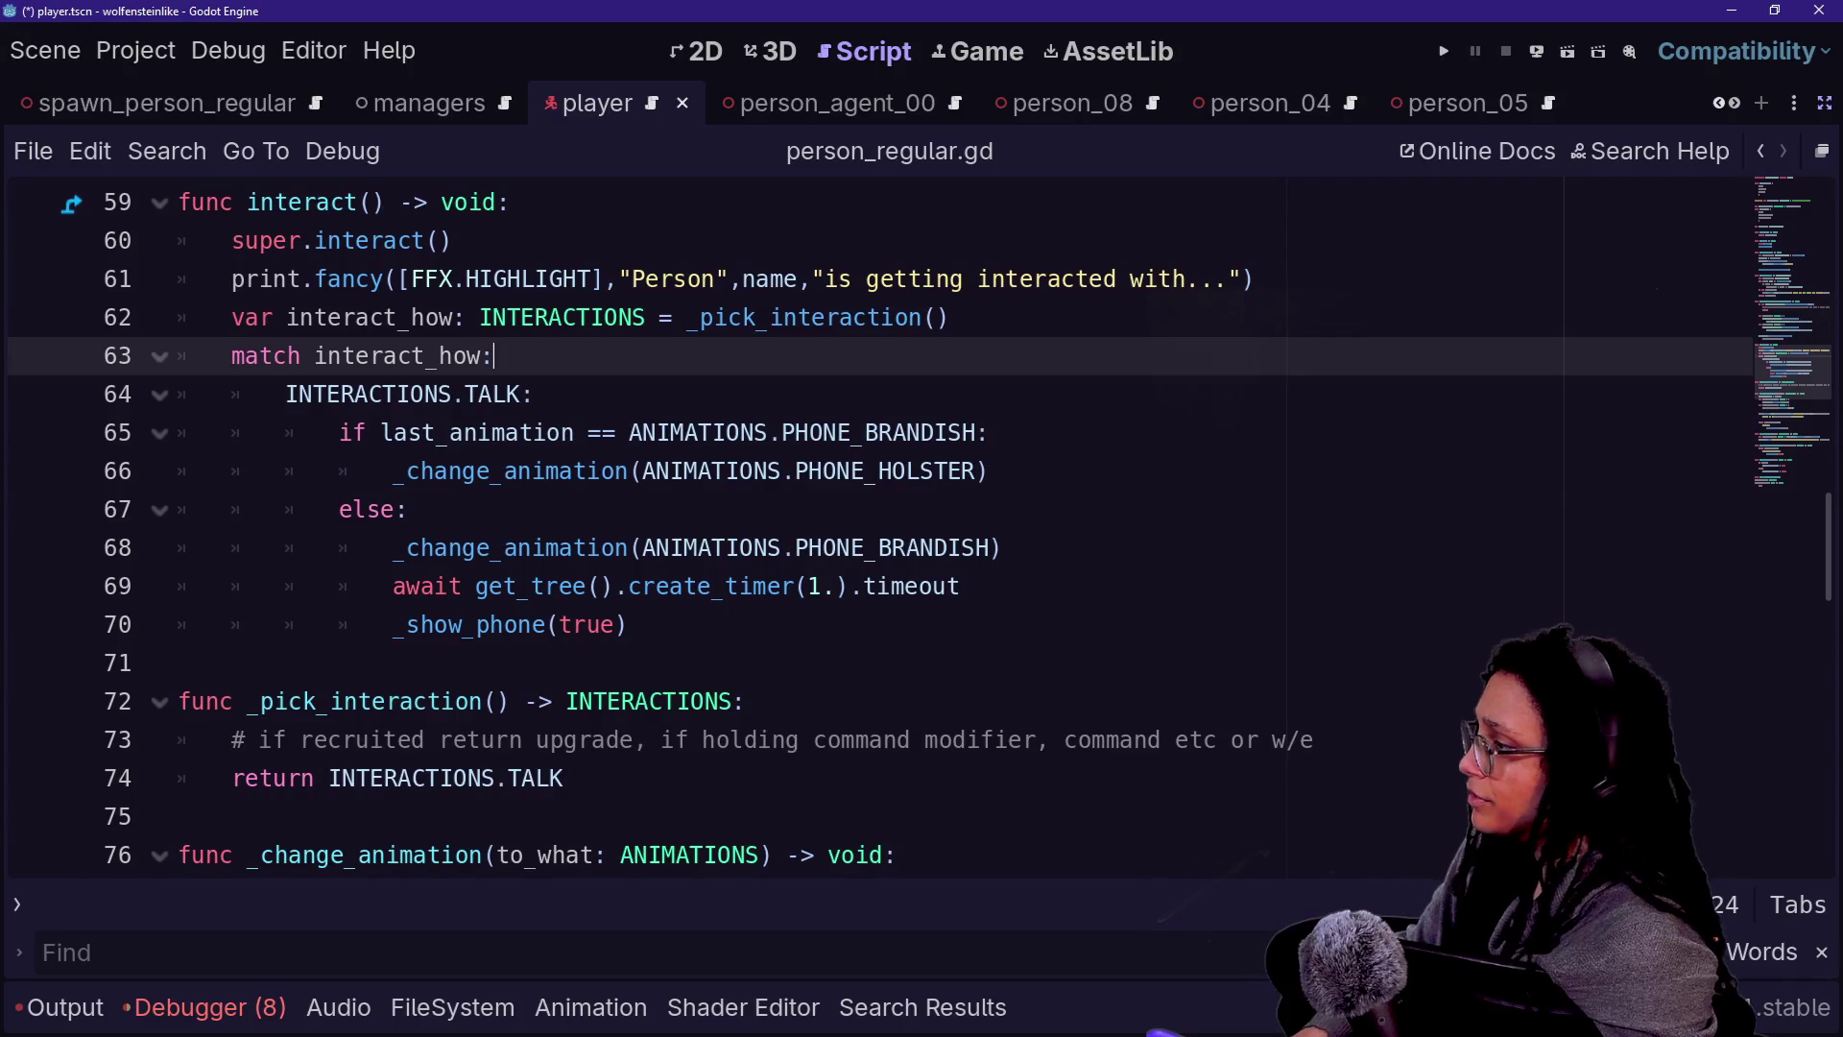
- Highlight the PHONE_BRANDISH check and the await/_show_phone lines of interact()
{"action": "mouse_move", "coordinate": [351, 432]}
{"action": "left_mouse_down"}
{"action": "mouse_move", "coordinate": [824, 432]}
{"action": "mouse_move", "coordinate": [920, 471]}
{"action": "left_mouse_up"}
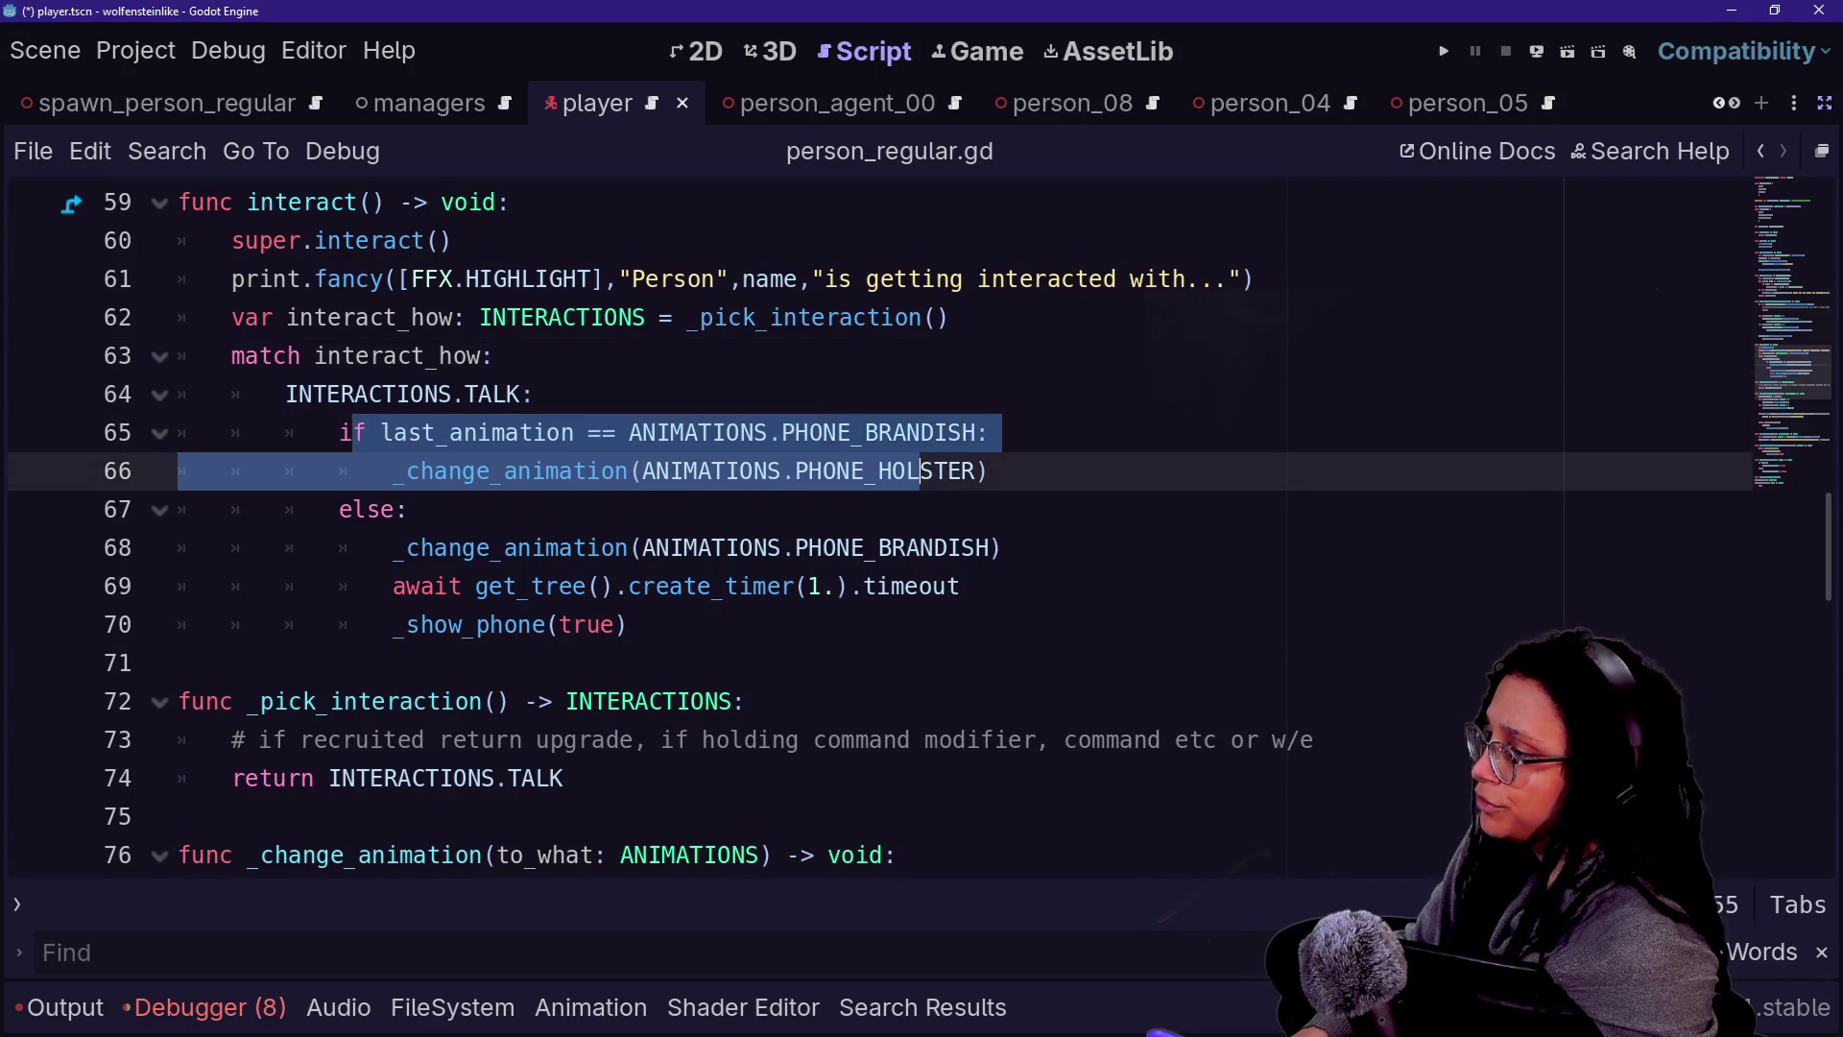
{"action": "mouse_move", "coordinate": [339, 432]}
{"action": "left_mouse_down"}
{"action": "mouse_move", "coordinate": [342, 469]}
{"action": "mouse_move", "coordinate": [989, 471]}
{"action": "left_mouse_up"}
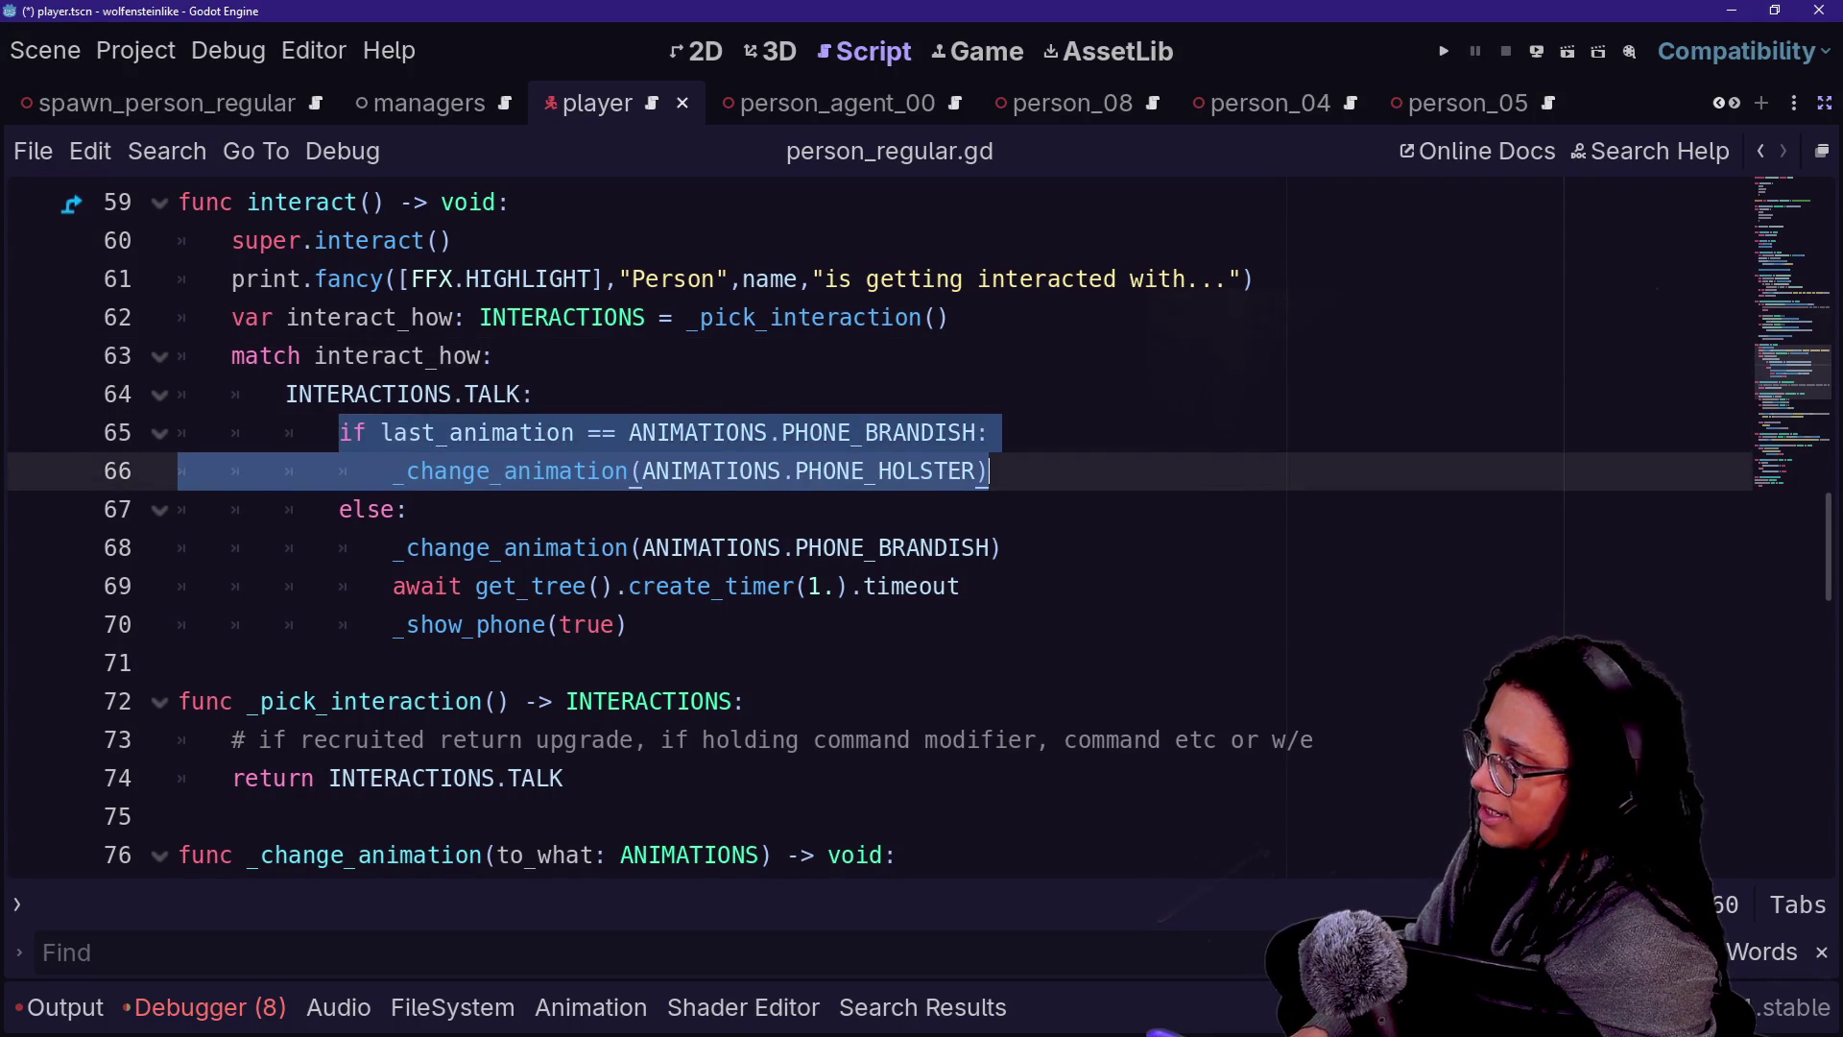
{"action": "left_click", "coordinate": [989, 471]}
{"action": "mouse_move", "coordinate": [461, 547]}
{"action": "left_mouse_down"}
{"action": "mouse_move", "coordinate": [842, 586]}
{"action": "mouse_move", "coordinate": [789, 585]}
{"action": "left_mouse_up"}
{"action": "left_click_drag", "start_coordinate": [641, 624], "coordinate": [435, 586]}
{"action": "left_click", "coordinate": [435, 585]}
{"action": "left_click_drag", "start_coordinate": [641, 624], "coordinate": [232, 317]}
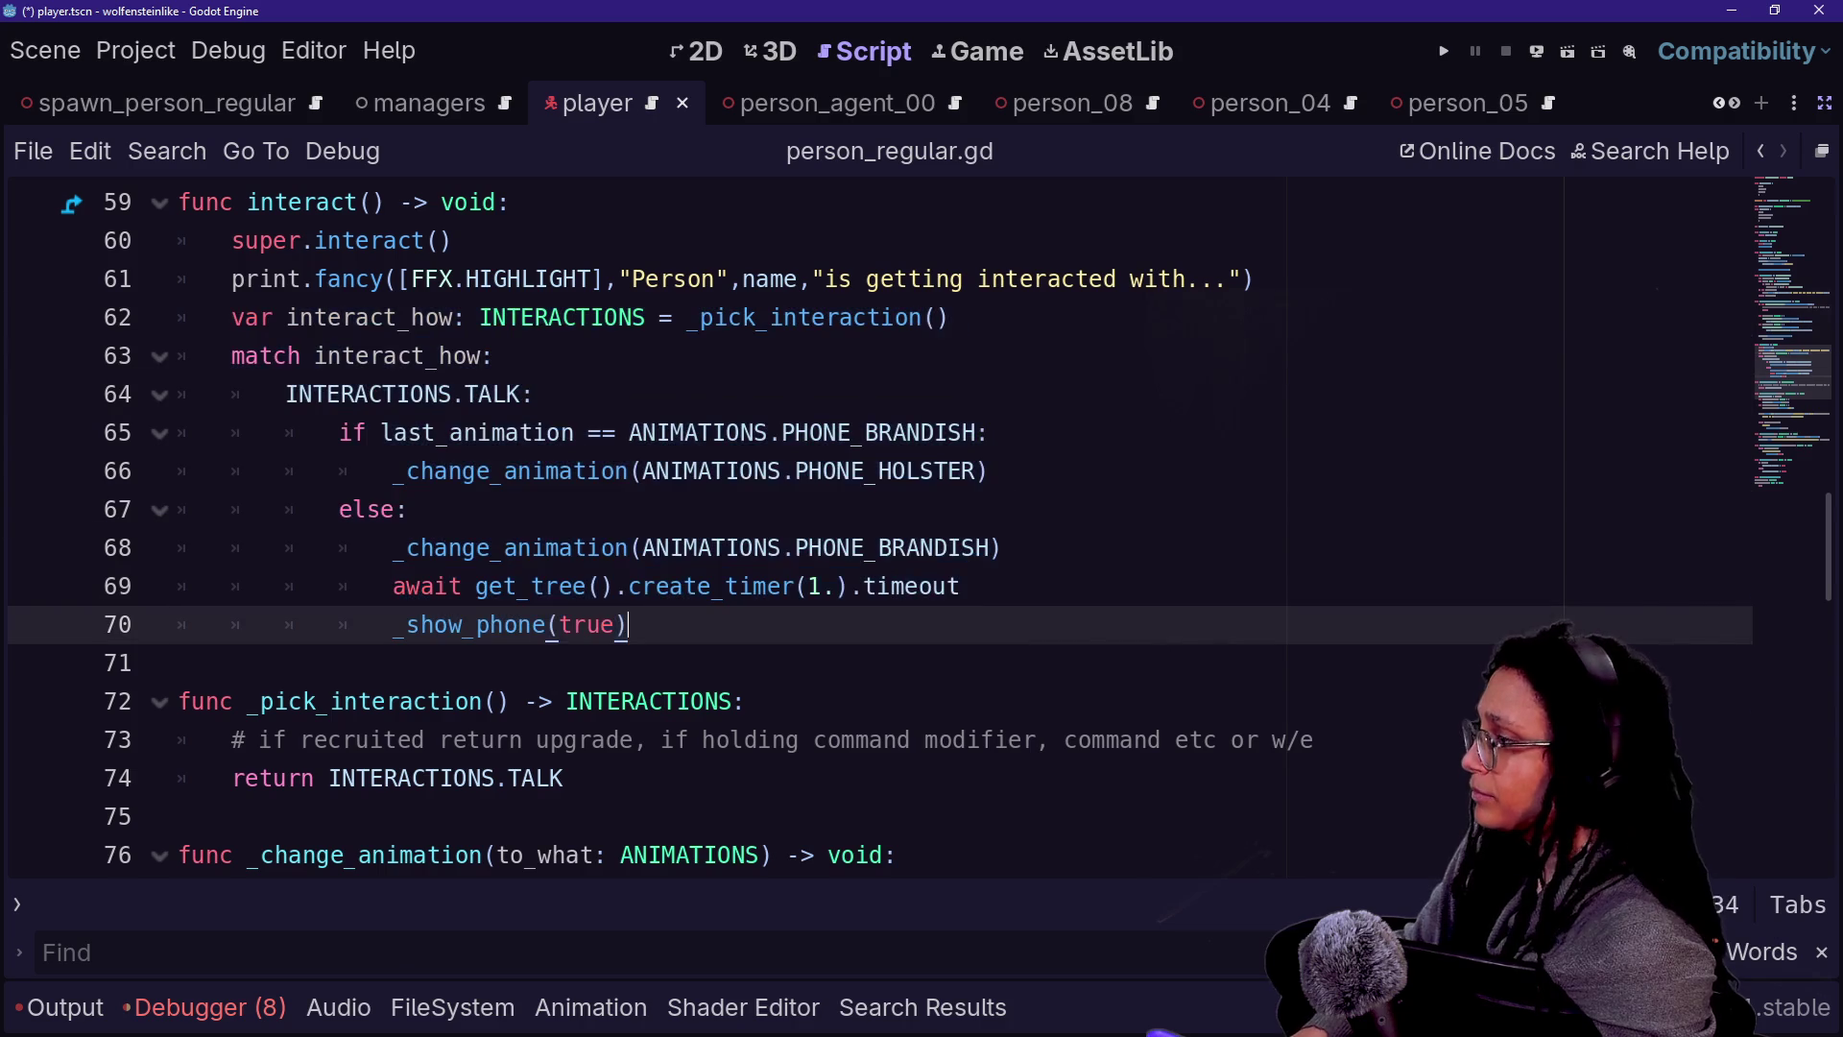
{"action": "left_click", "coordinate": [629, 624]}
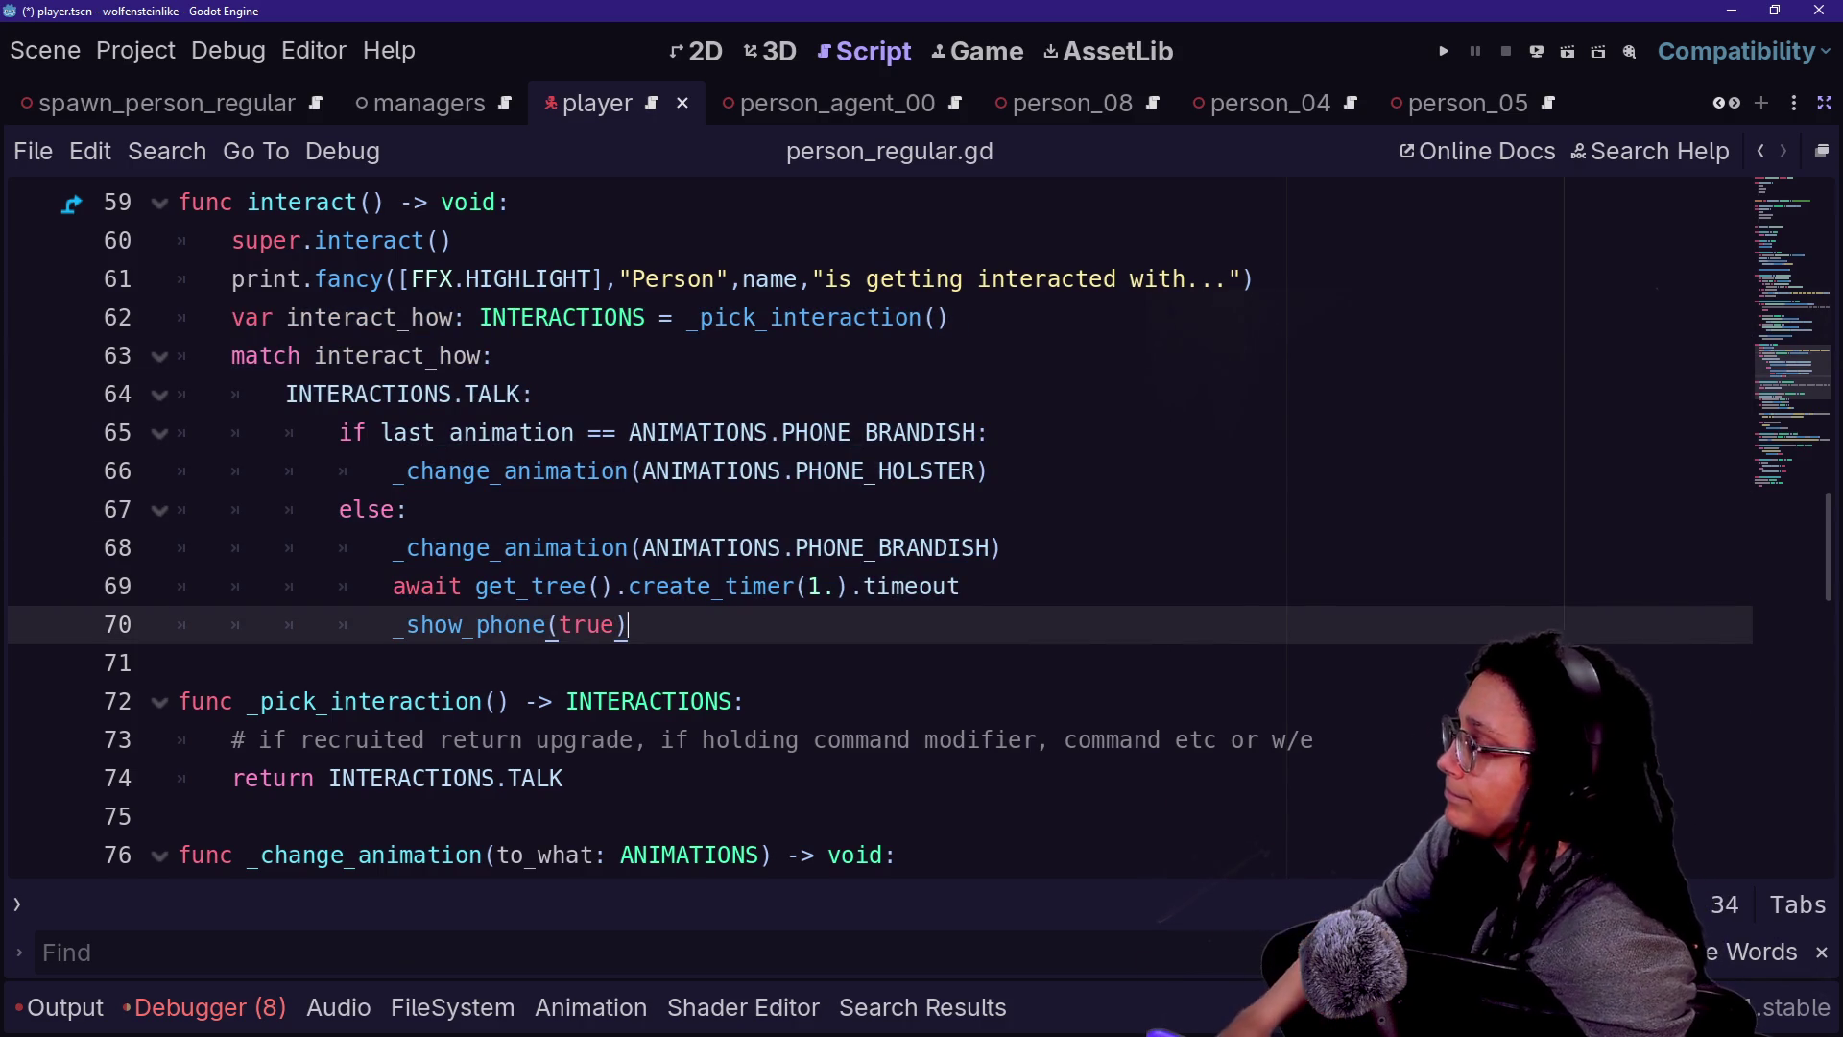
{"action": "left_click_drag", "start_coordinate": [534, 432], "coordinate": [534, 278]}
{"action": "left_click", "coordinate": [535, 432]}
- Scroll up from the Person reference on line 62 and bring up the quick-open file list
{"action": "left_click", "coordinate": [535, 317]}
{"action": "scroll", "coordinate": [535, 317], "scroll_direction": "up", "scroll_amount": 1}
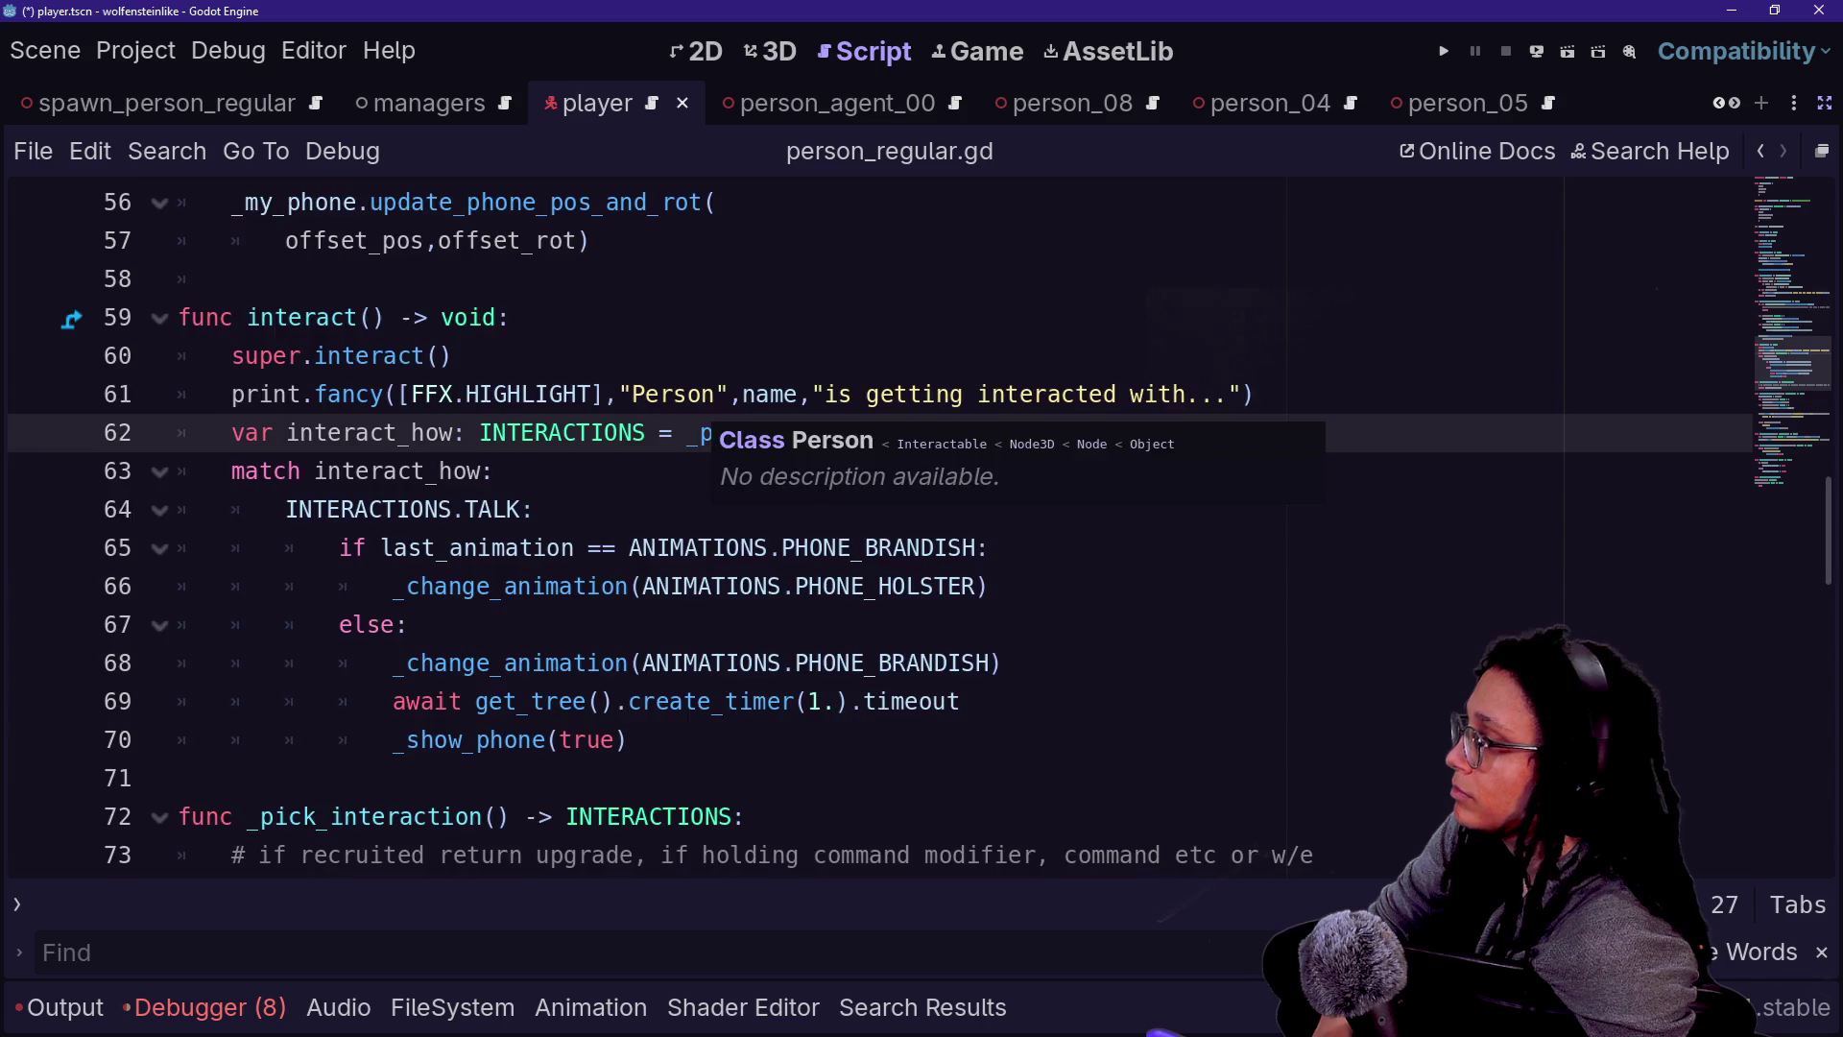
{"action": "scroll", "coordinate": [706, 422], "scroll_direction": "up", "scroll_amount": 8}
{"action": "key", "text": "shift+alt+o"}
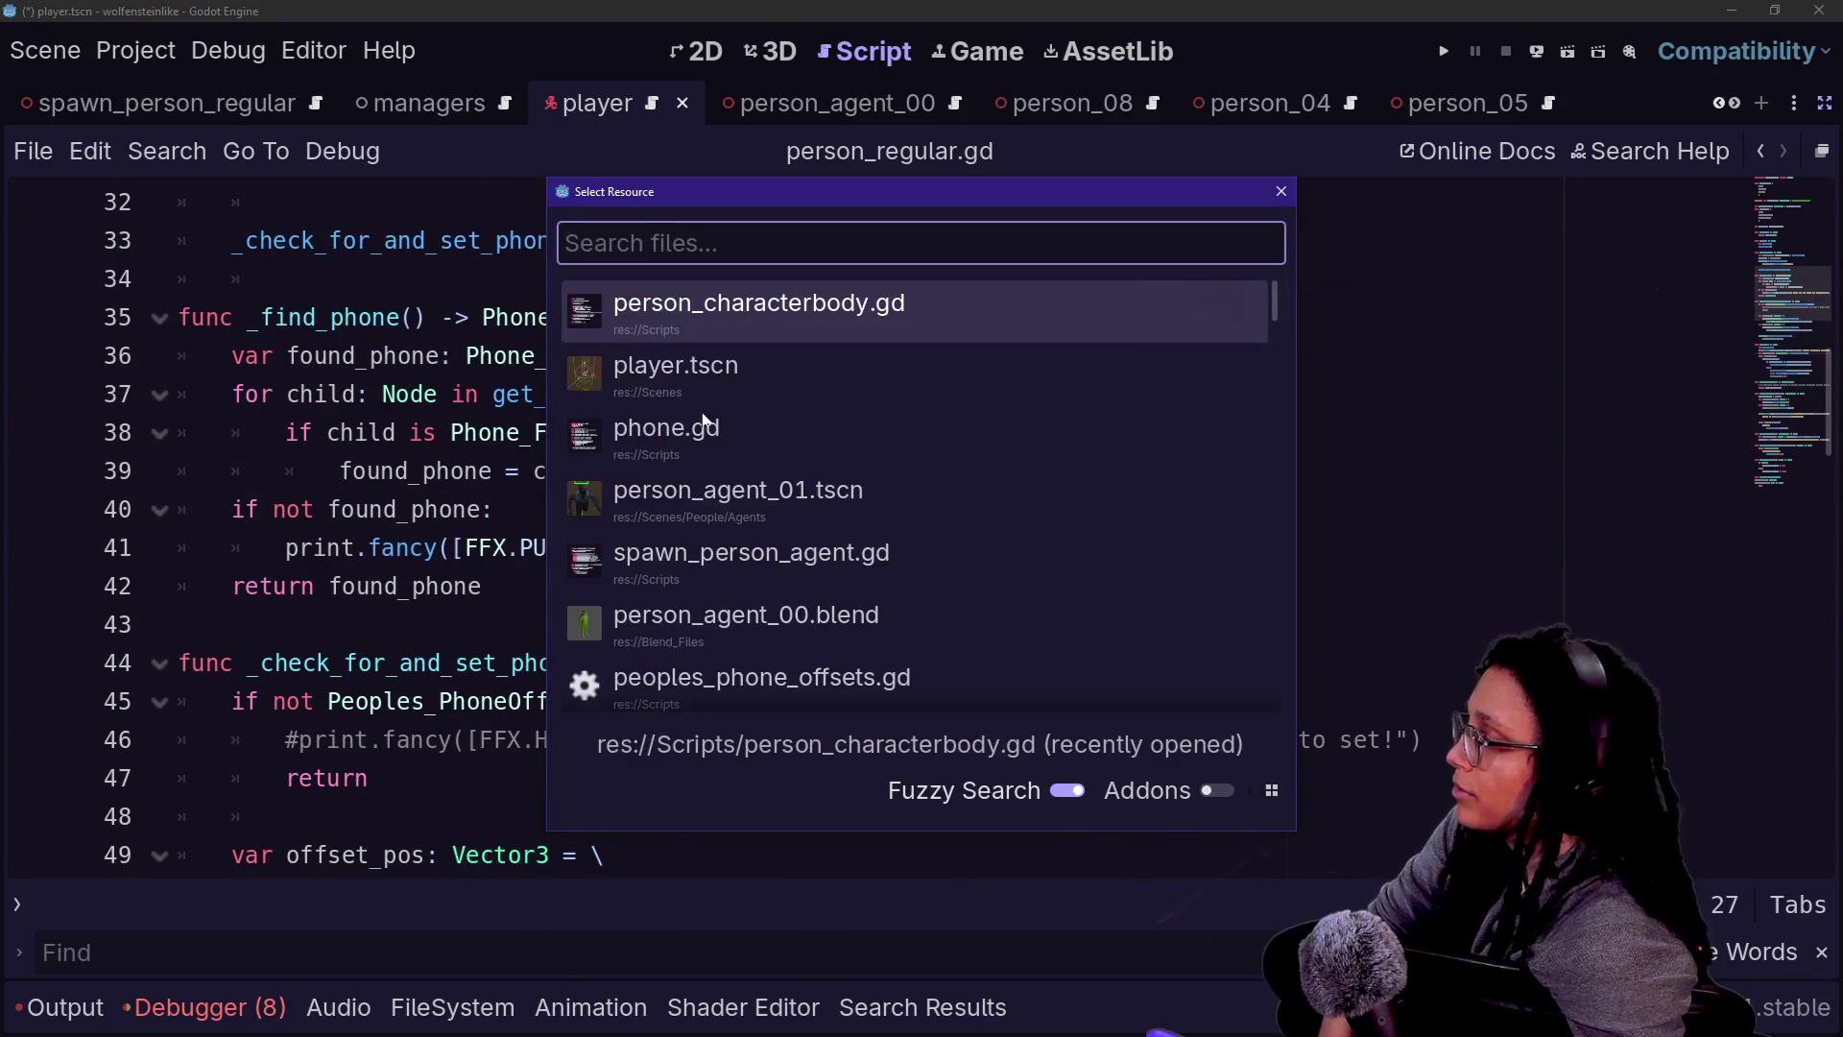
- Open person_characterbody.gd and review how it forwards interact()
{"action": "key", "text": "Return"}
{"action": "scroll", "coordinate": [864, 528], "scroll_direction": "down", "scroll_amount": 1}
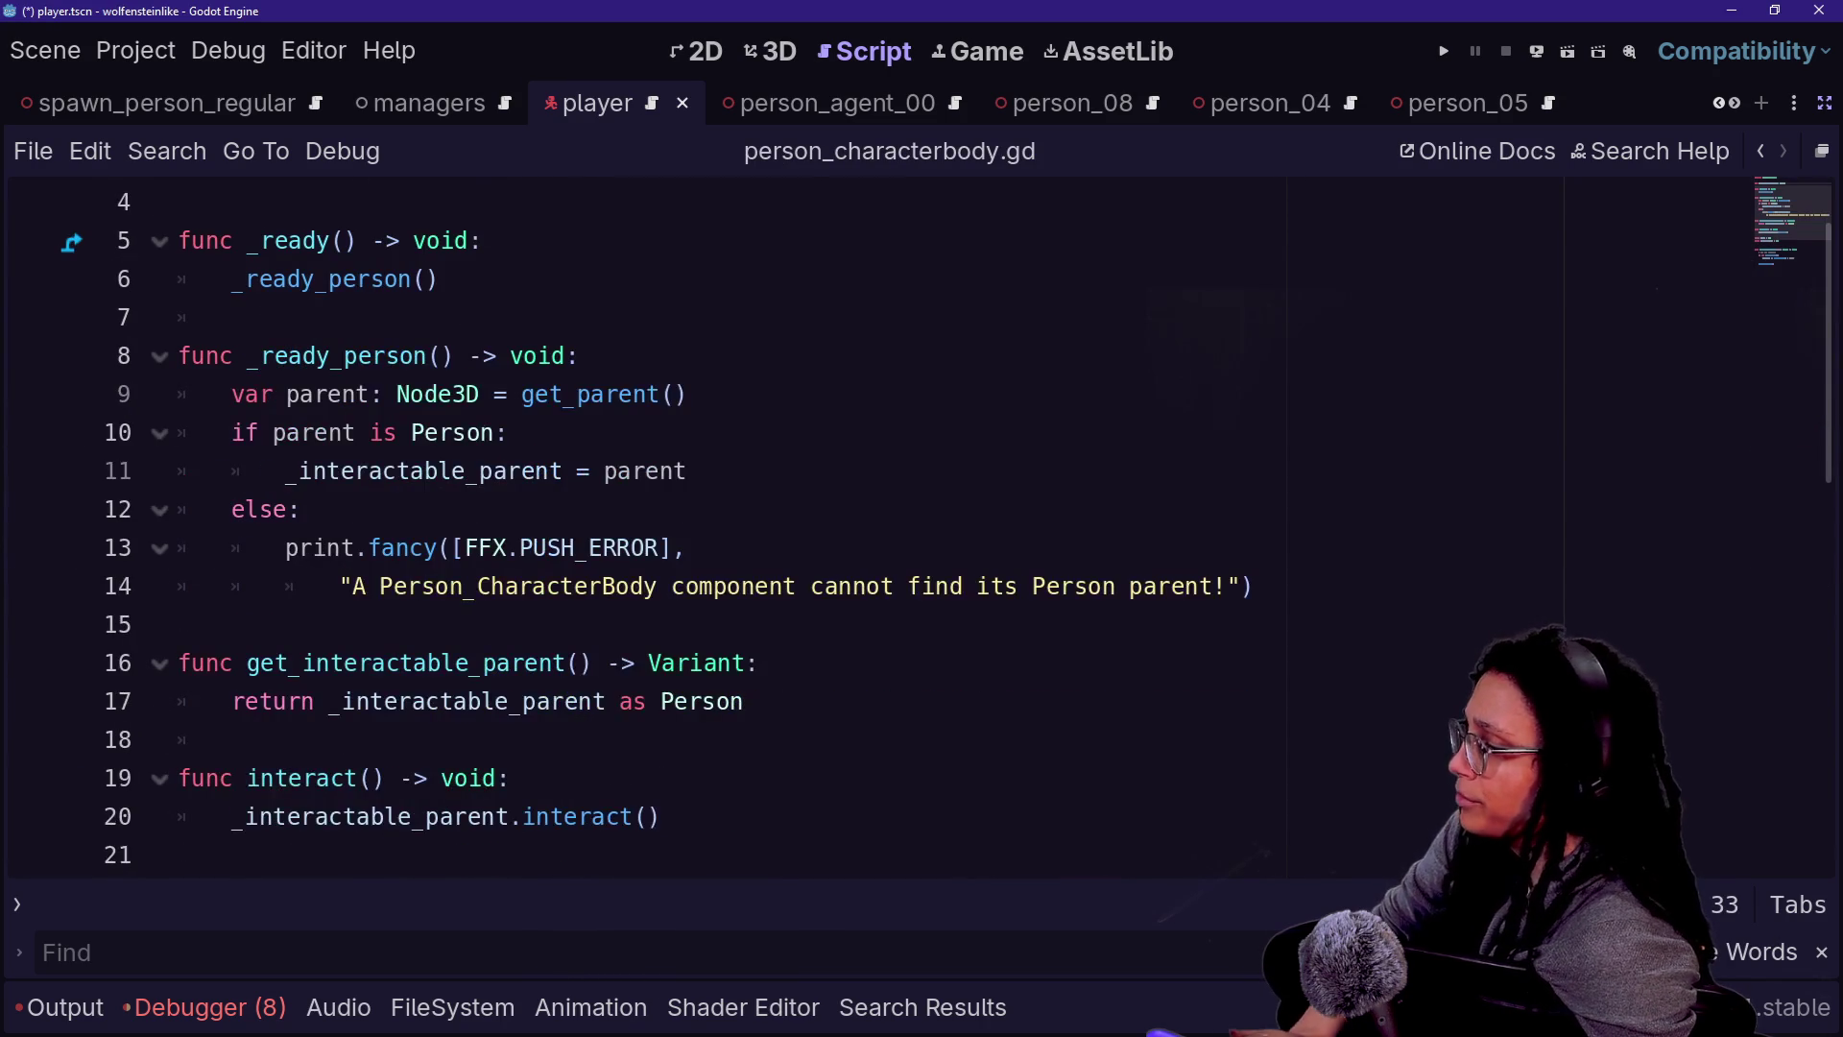
{"action": "left_click", "coordinate": [658, 624]}
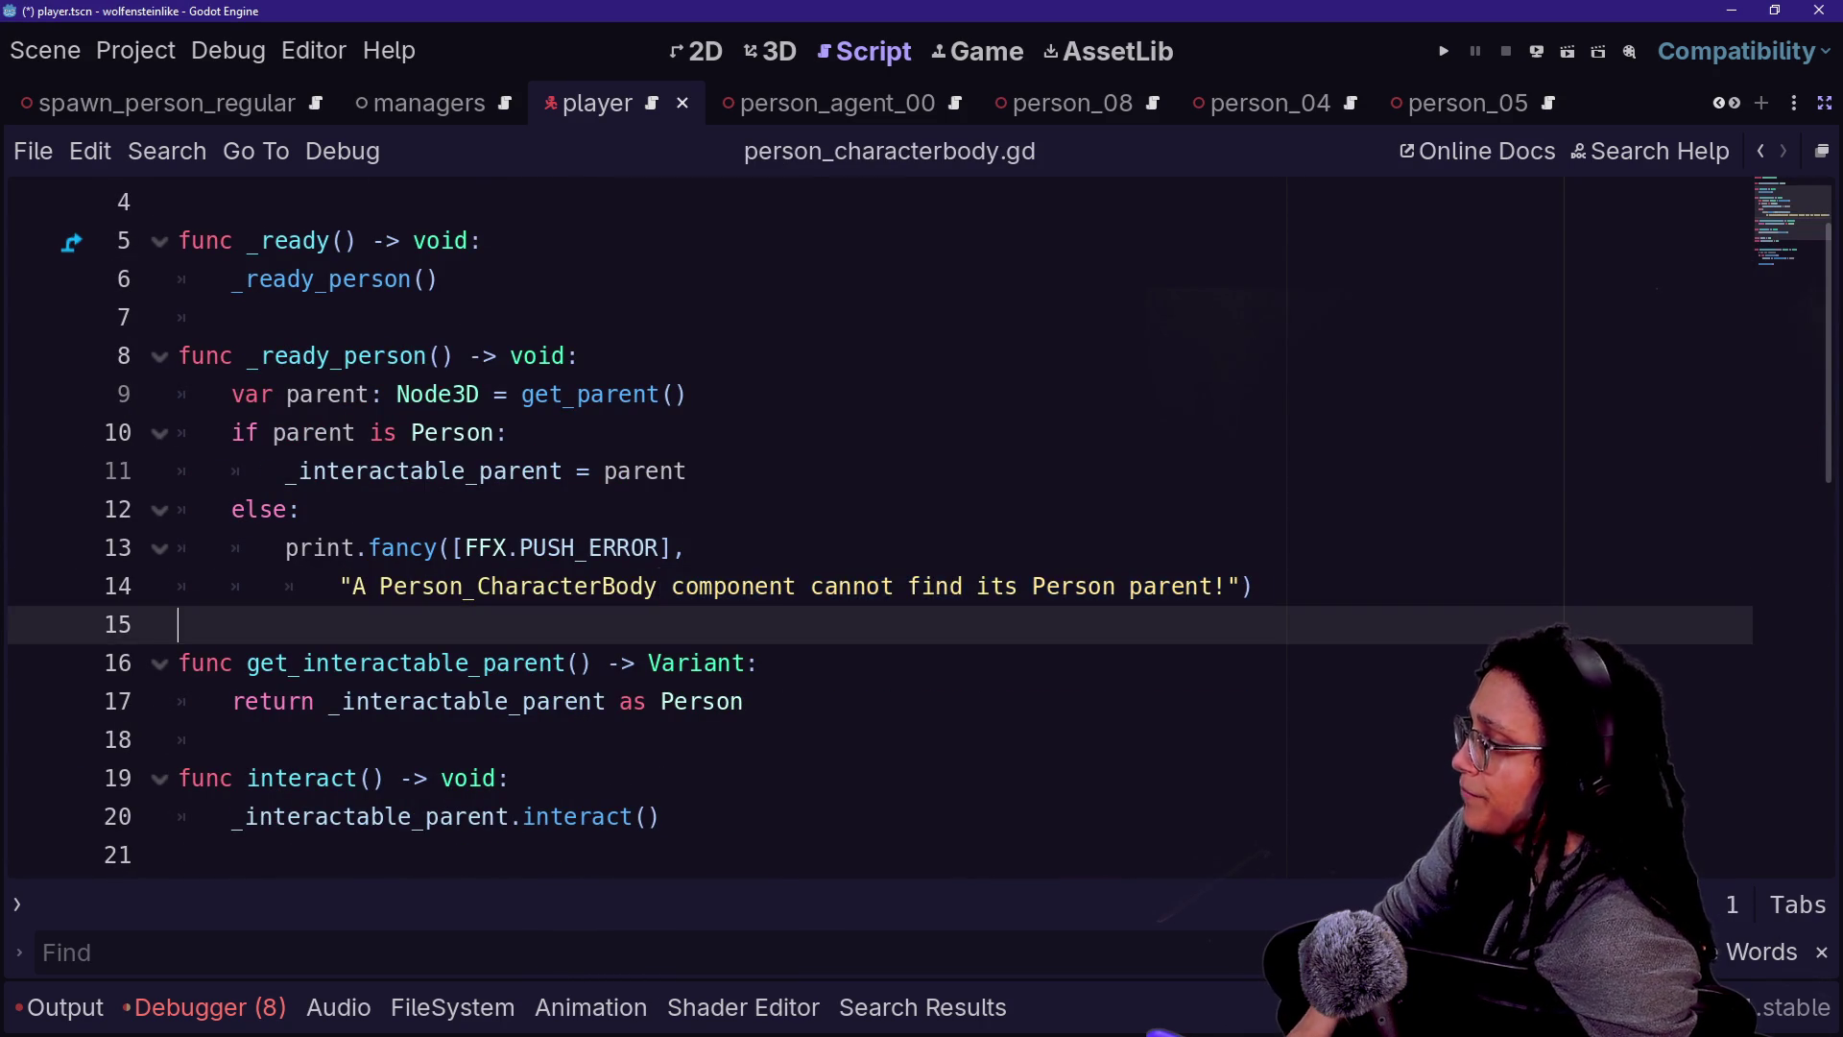
- Open the player.tscn scene from the Quick Open list
{"action": "key", "text": "alt+shift+o"}
{"action": "key", "text": "Down"}
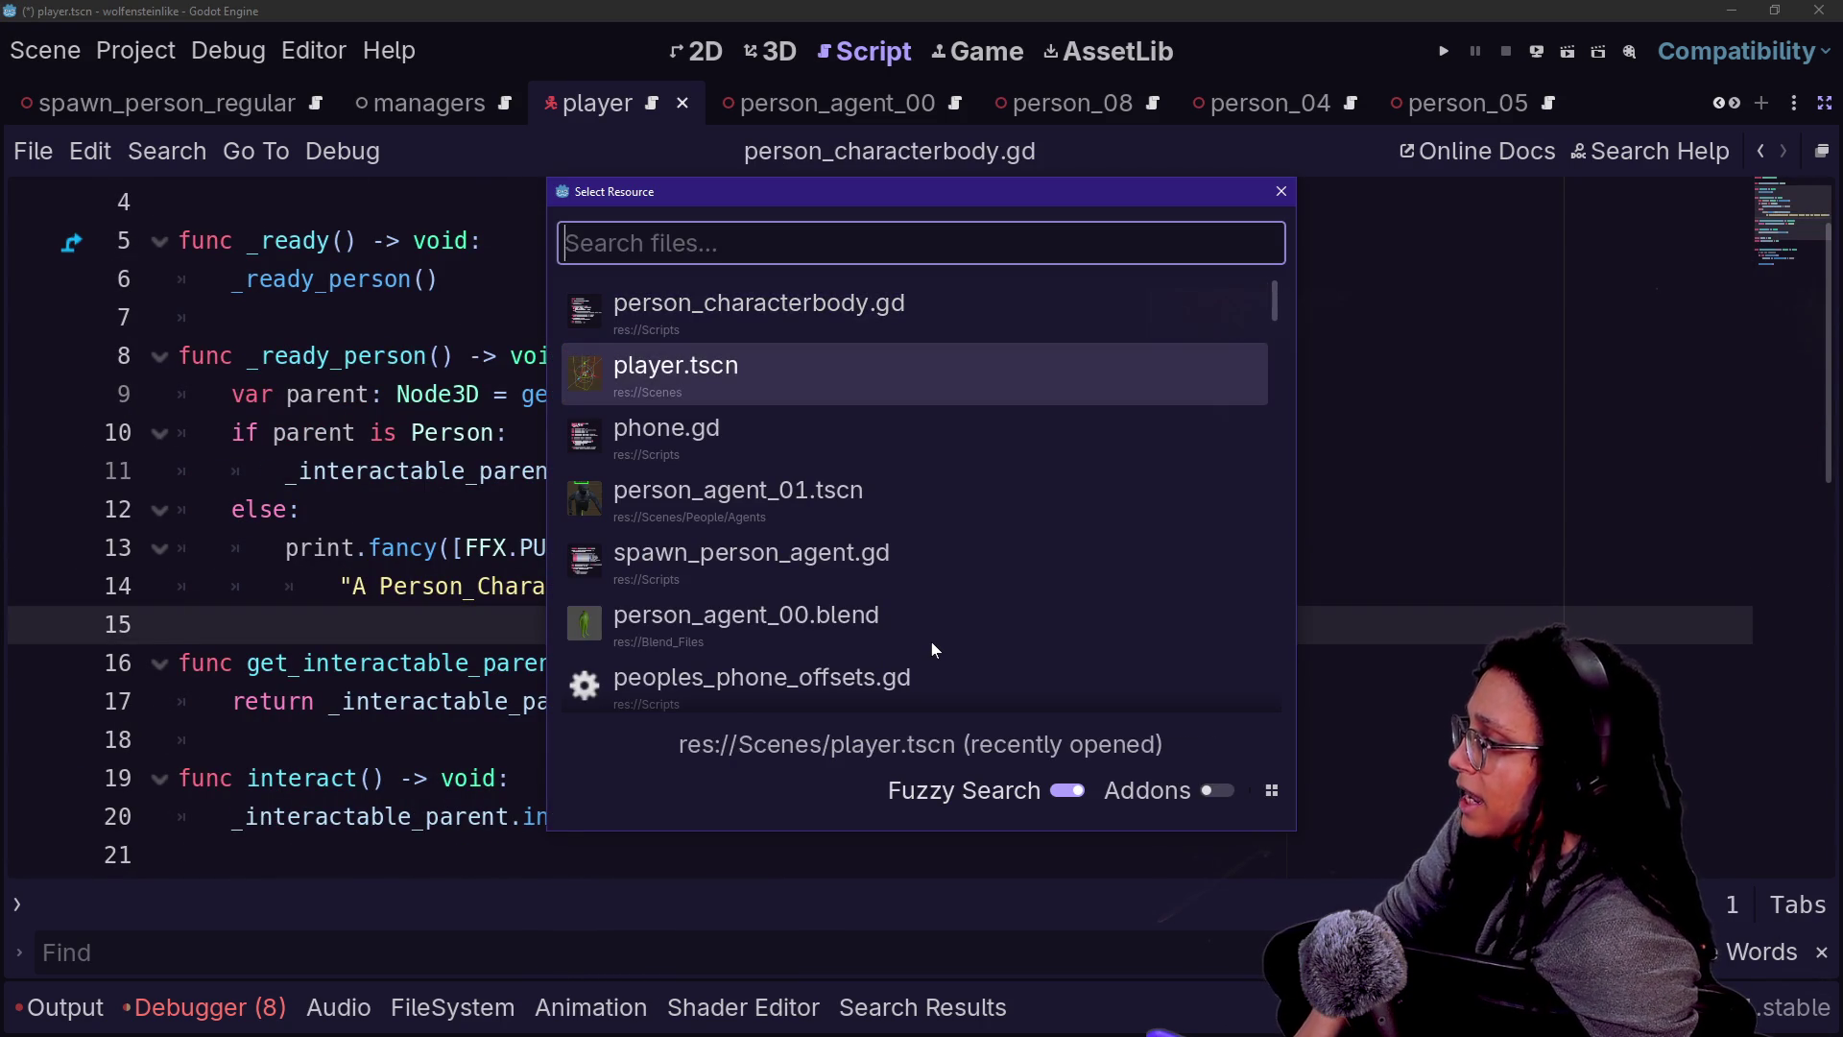
{"action": "key", "text": "Down"}
{"action": "key", "text": "Up"}
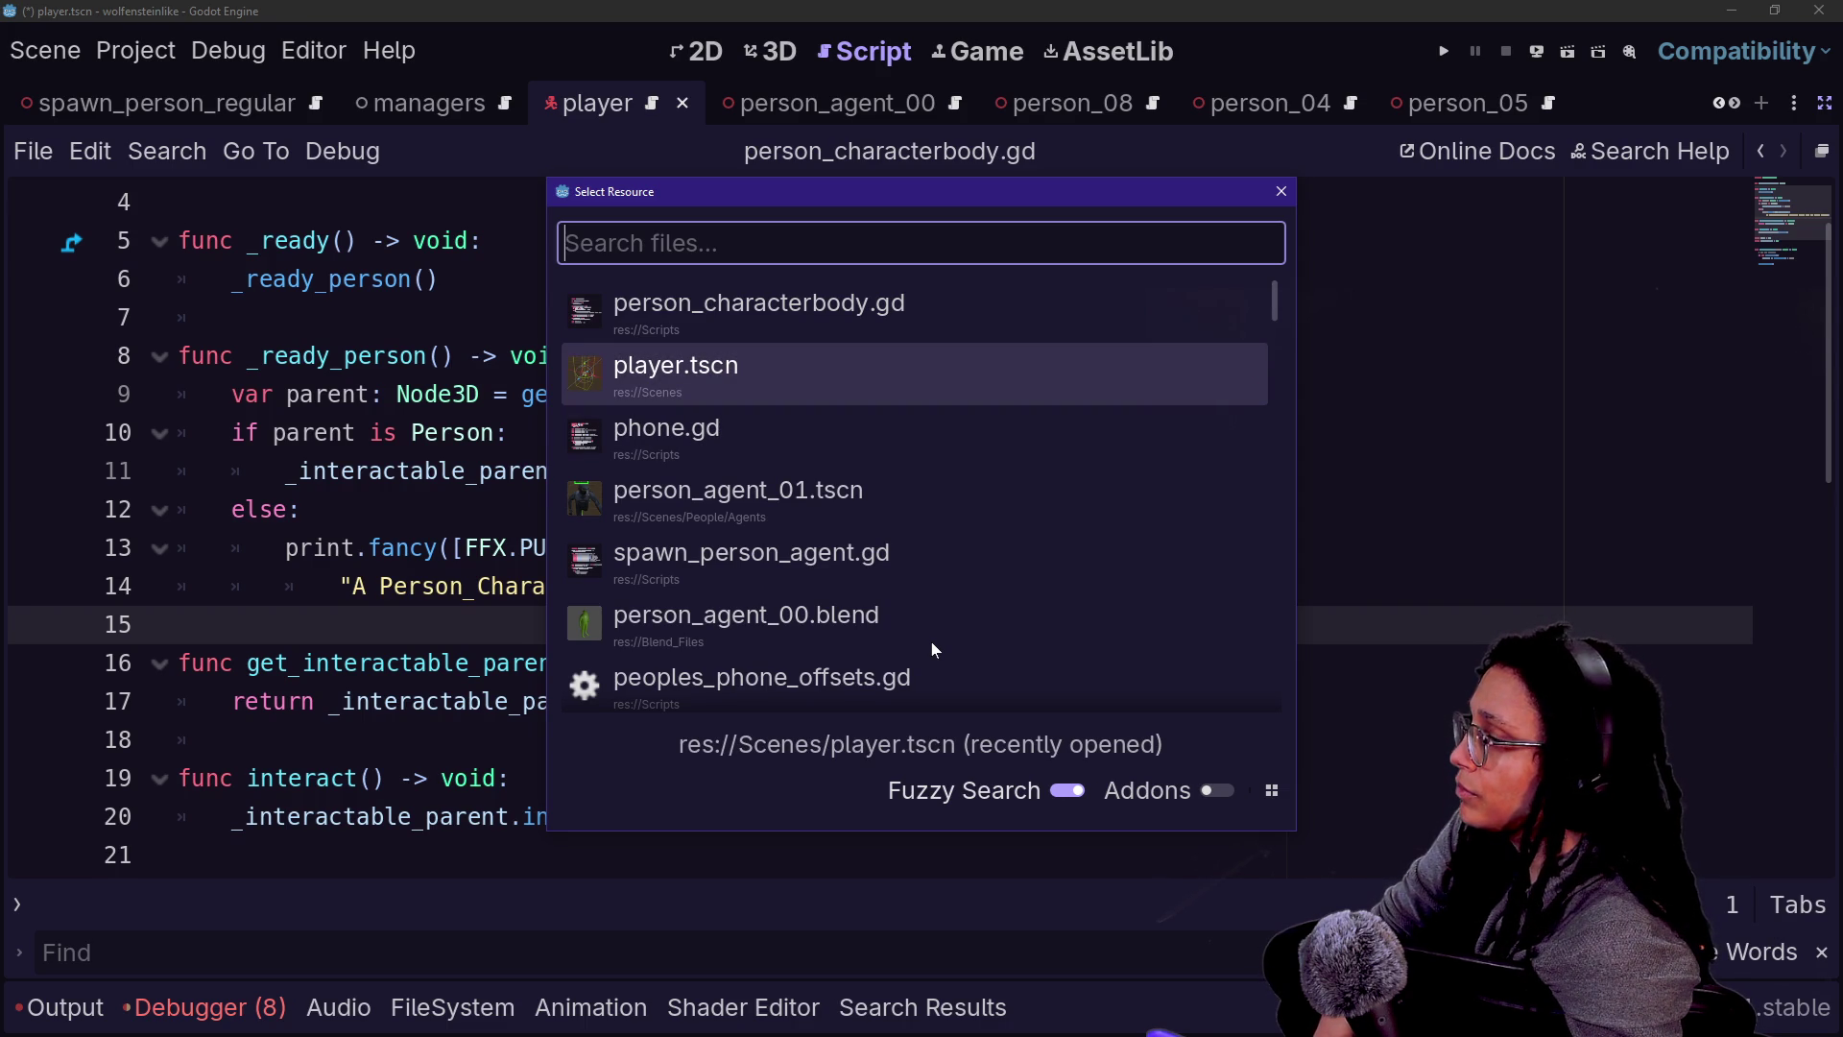
{"action": "key", "text": "Return"}
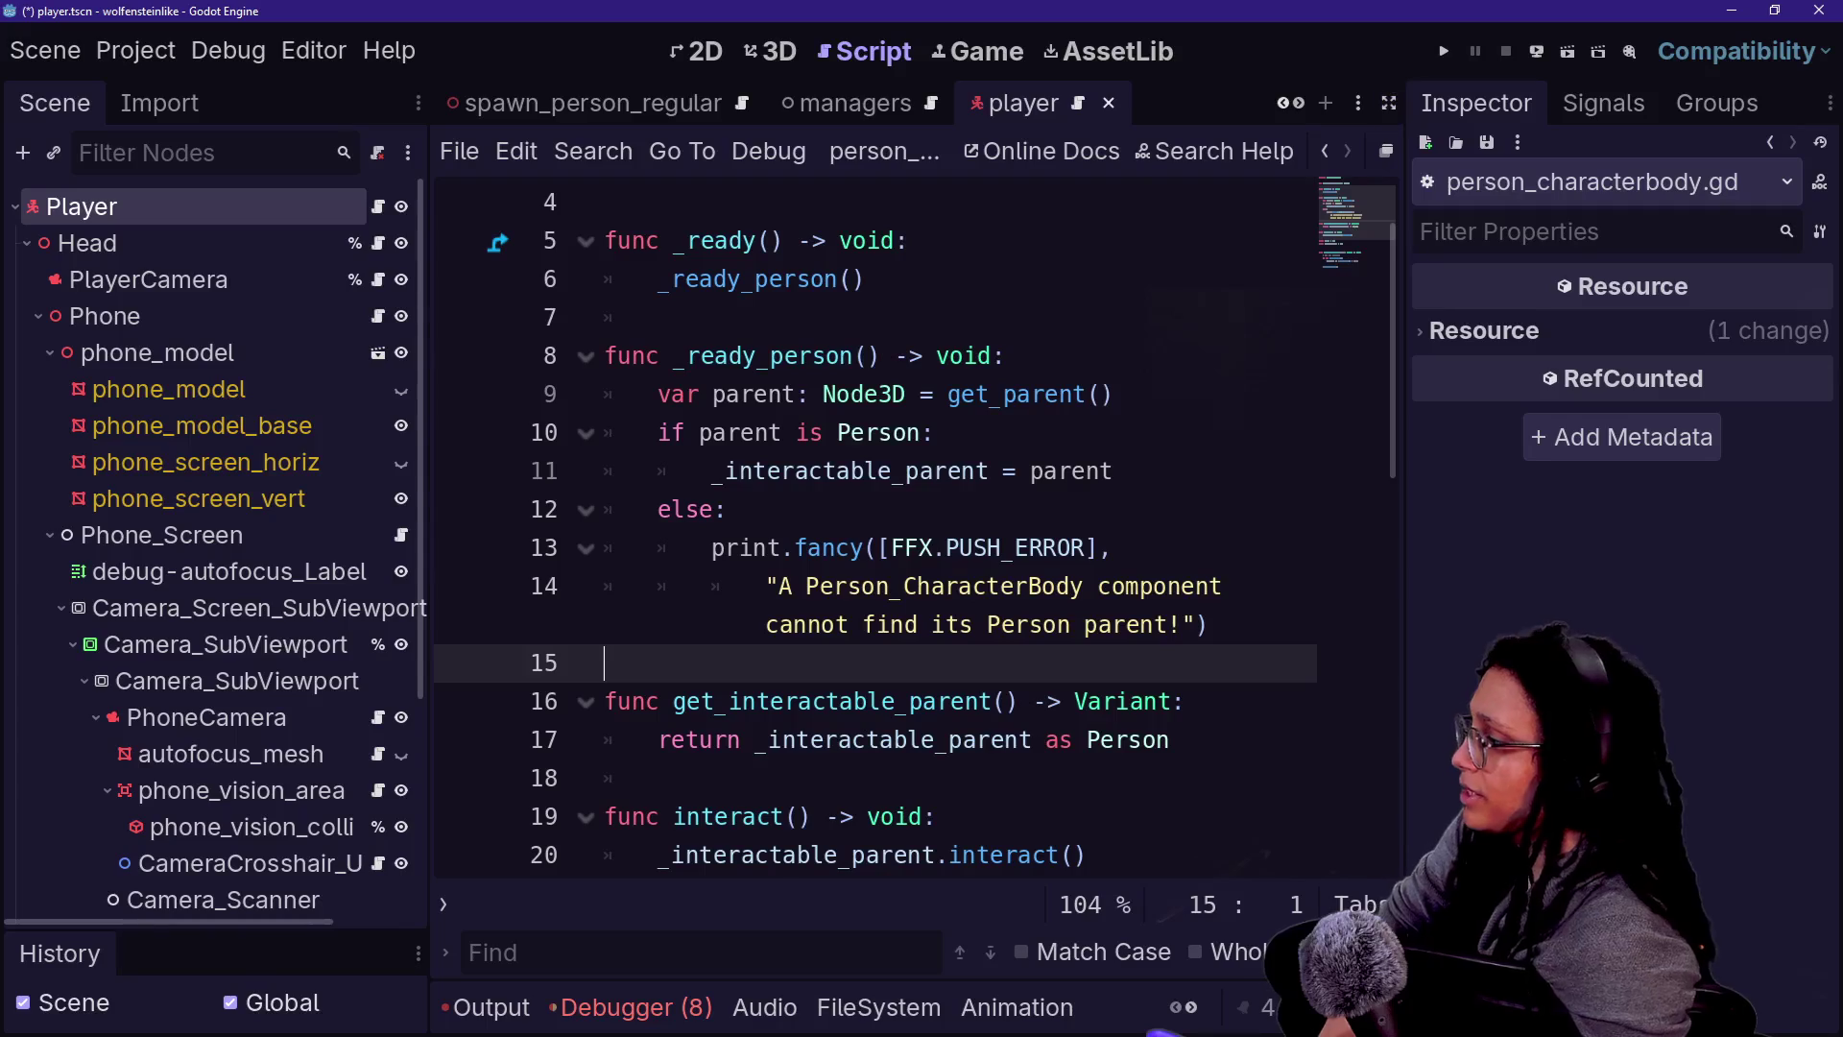
- Inspect the Interact_Raycast node, then open the Player node's player.gd script
{"action": "scroll", "coordinate": [265, 746], "scroll_direction": "down", "scroll_amount": 3}
{"action": "left_click", "coordinate": [297, 883]}
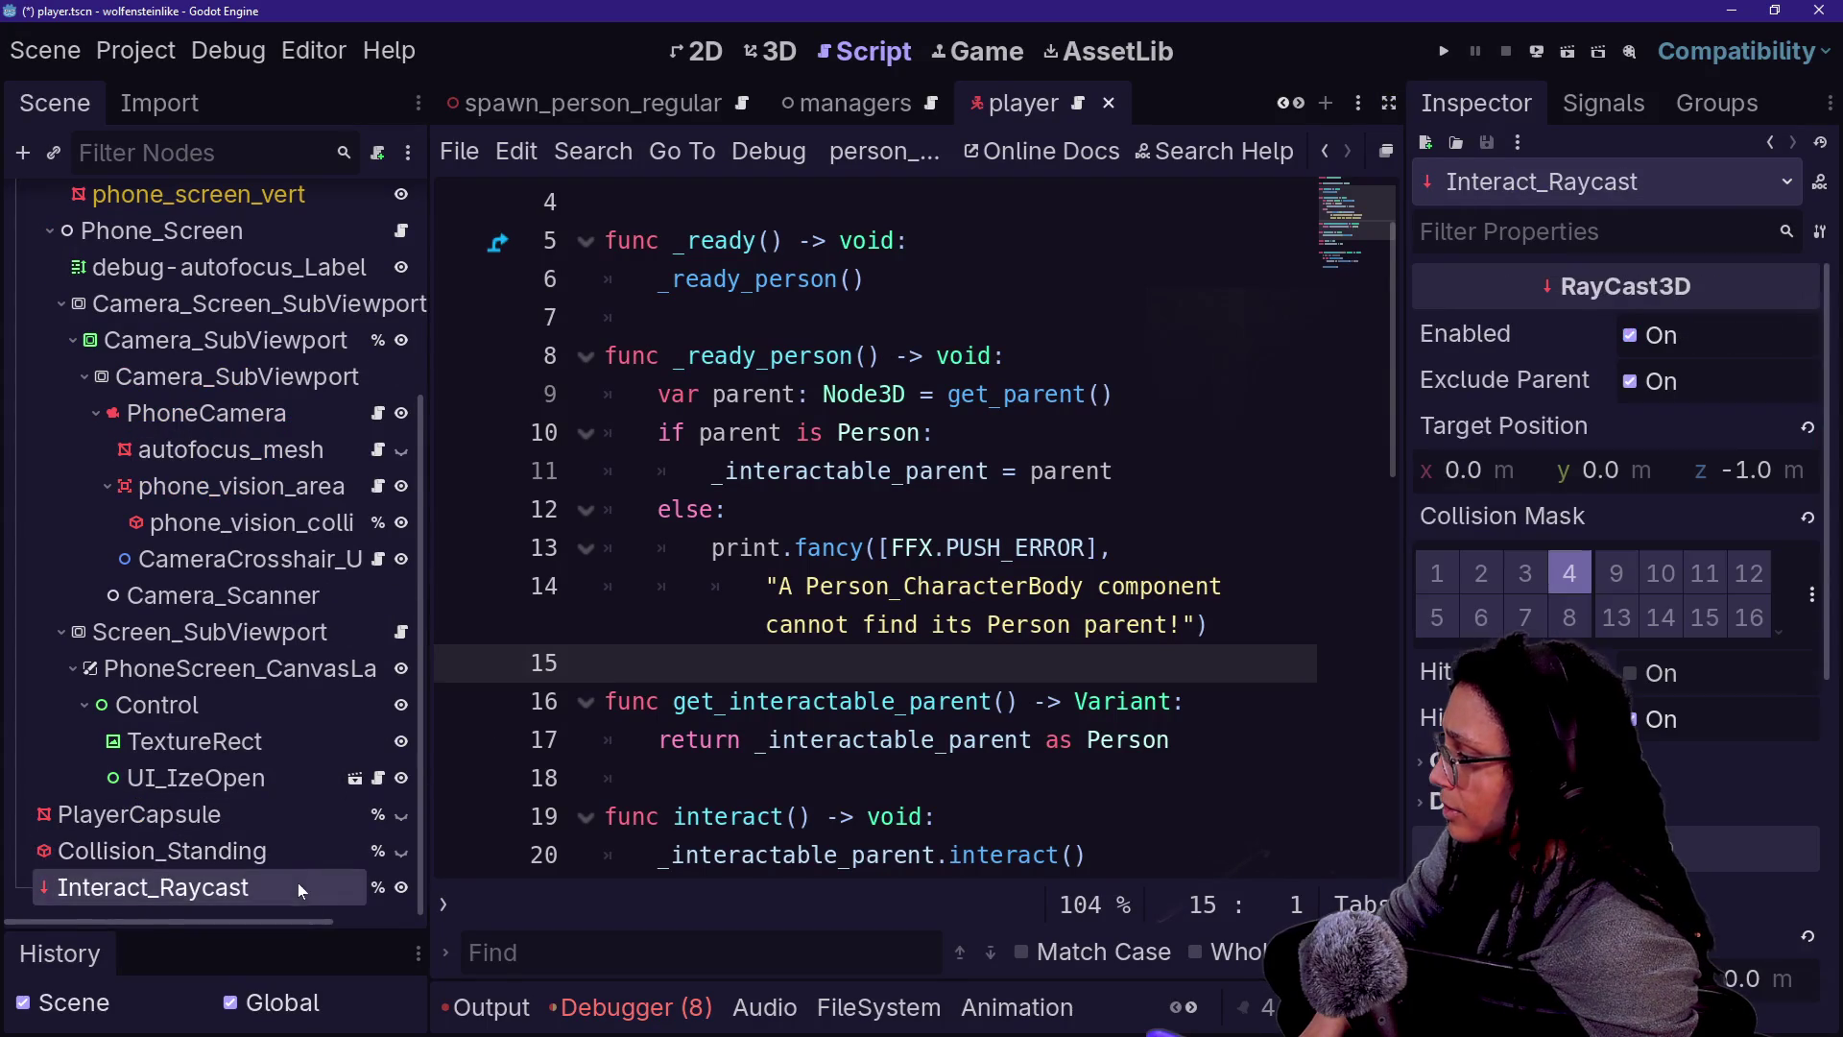
{"action": "scroll", "coordinate": [371, 544], "scroll_direction": "up", "scroll_amount": 3}
{"action": "left_click", "coordinate": [377, 207]}
{"action": "key", "text": "ctrl+f"}
- Search player.gd for 'raycas' and enlarge the code font
{"action": "type", "text": "ray"}
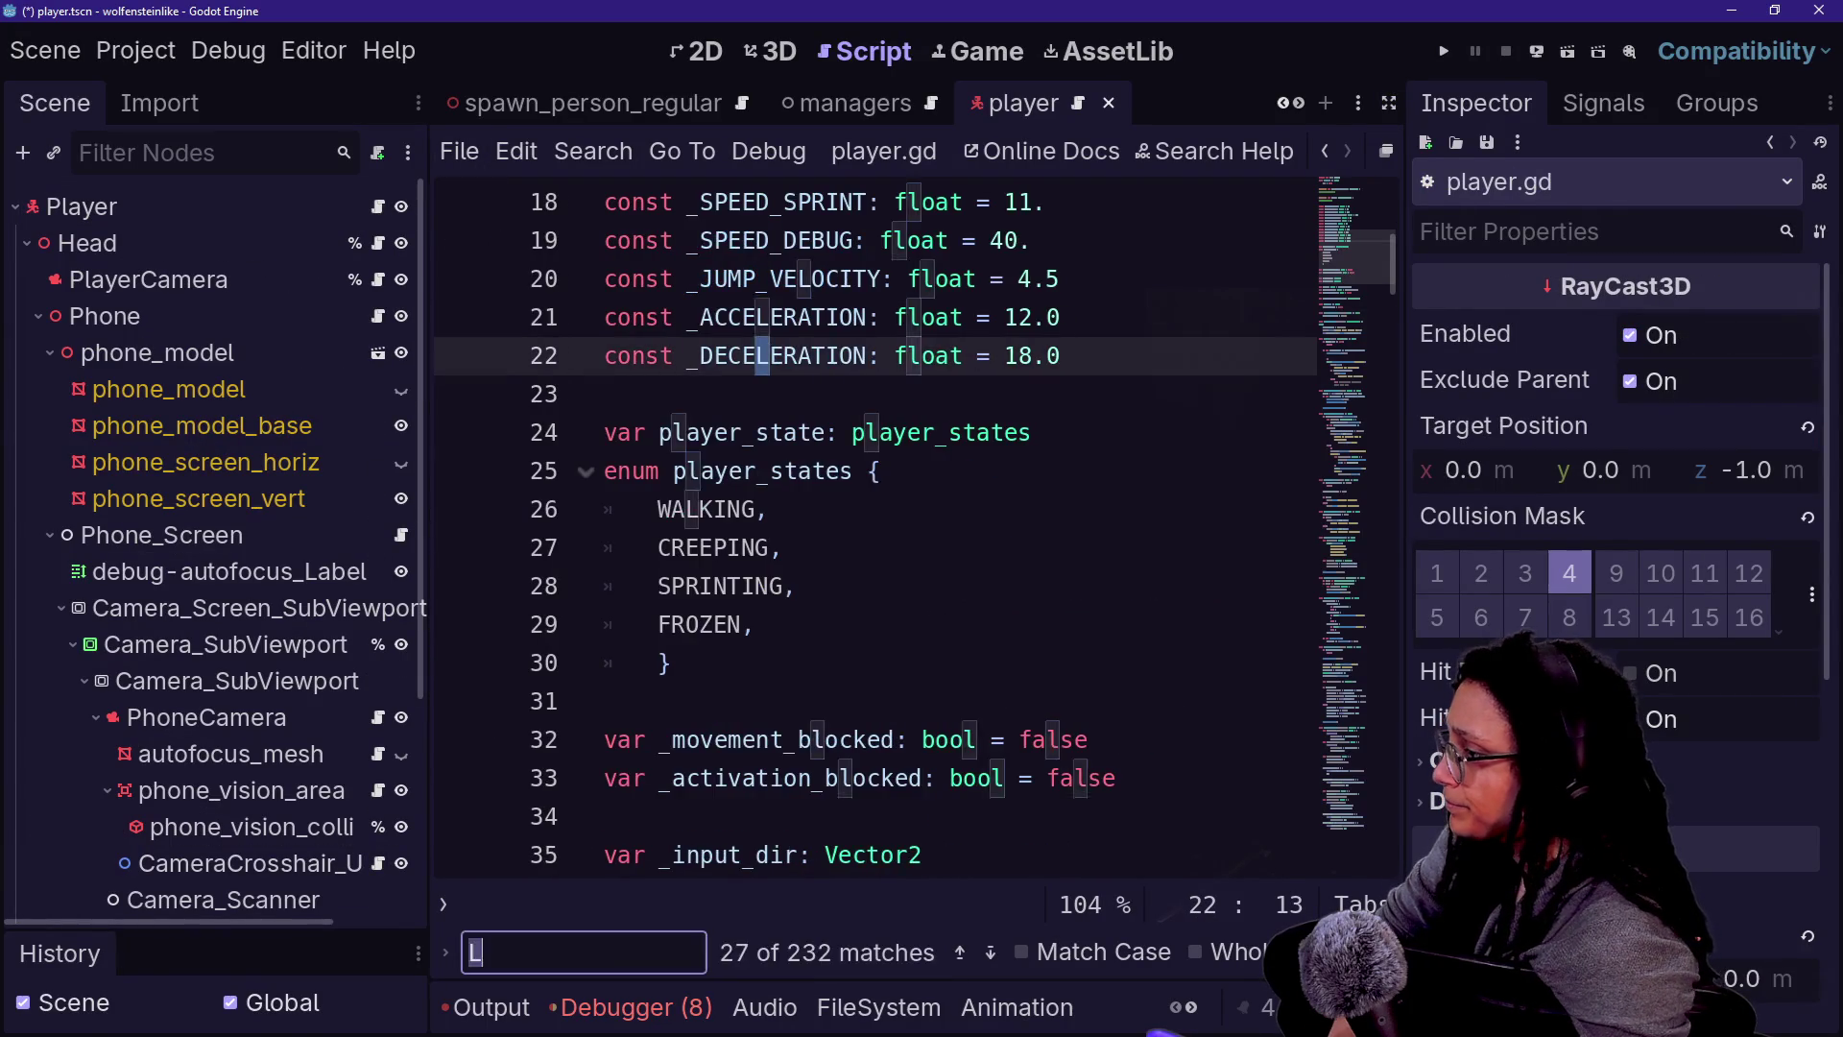
{"action": "type", "text": "cas"}
{"action": "key", "text": "ctrl+shift+F11"}
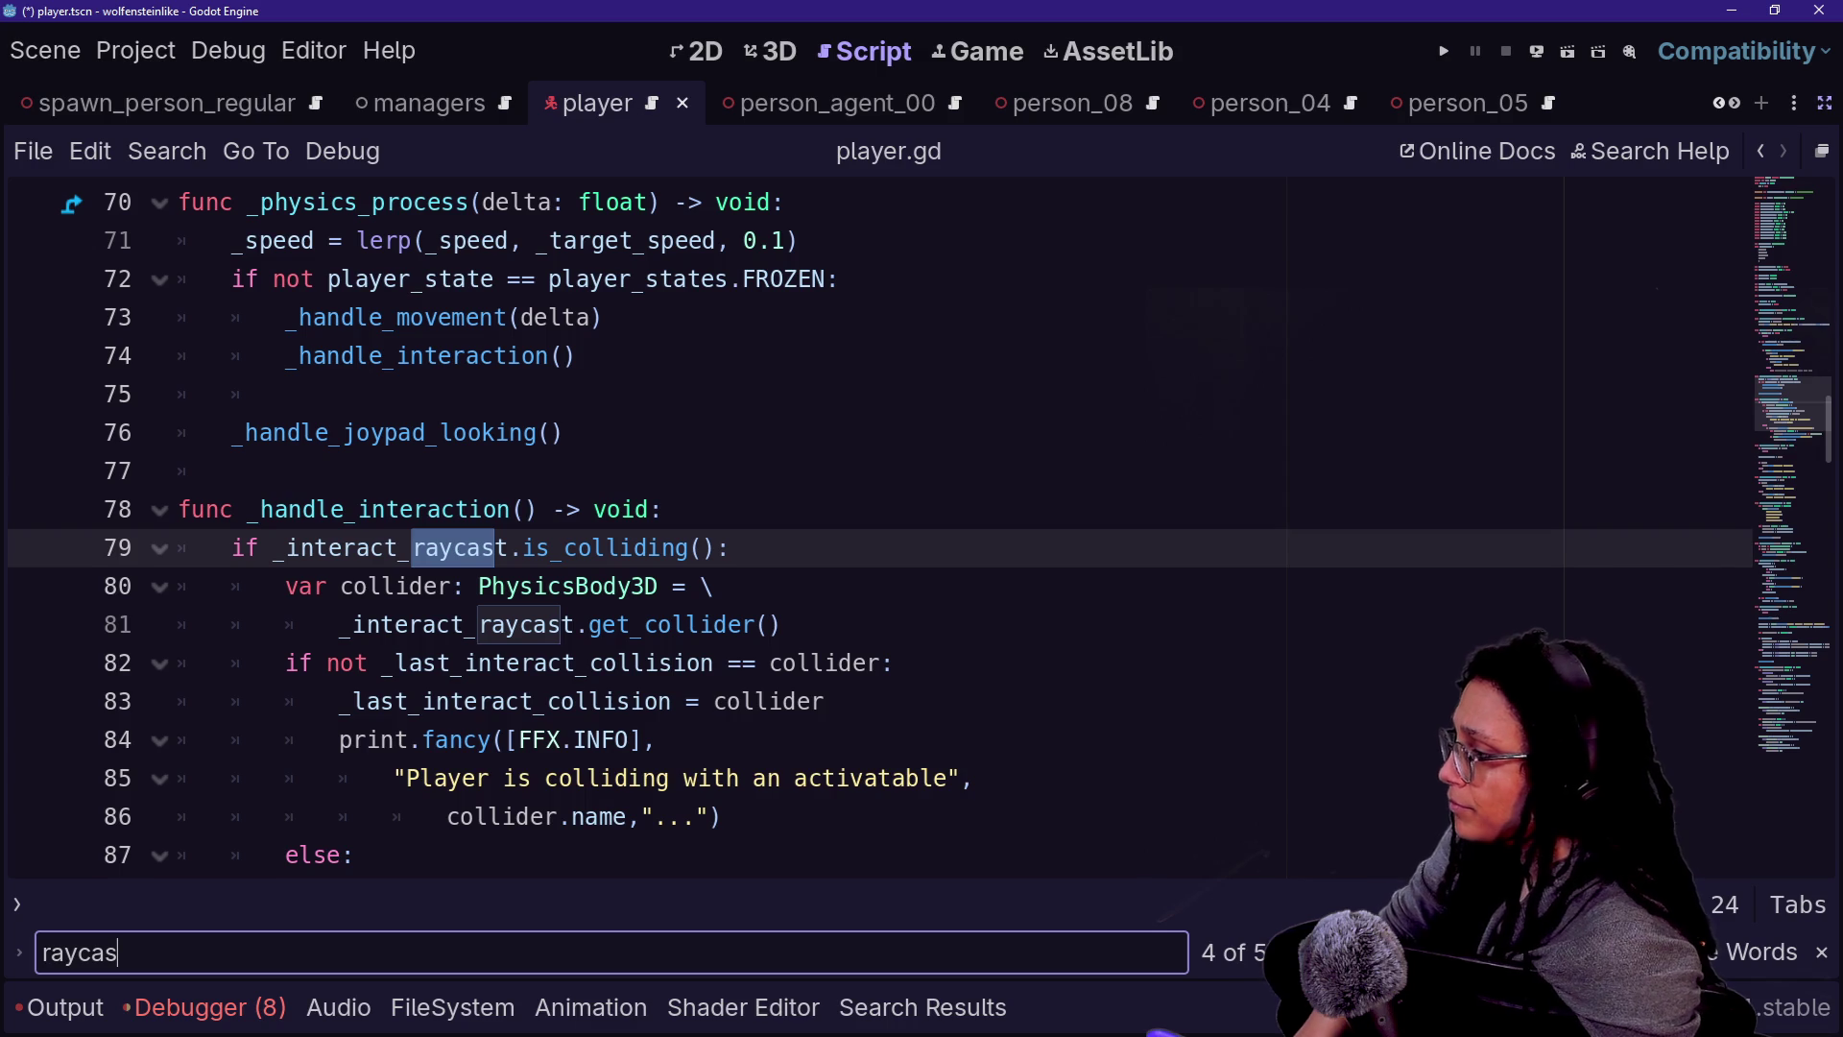
{"action": "key", "text": "Down"}
{"action": "key", "text": "ctrl+equal"}
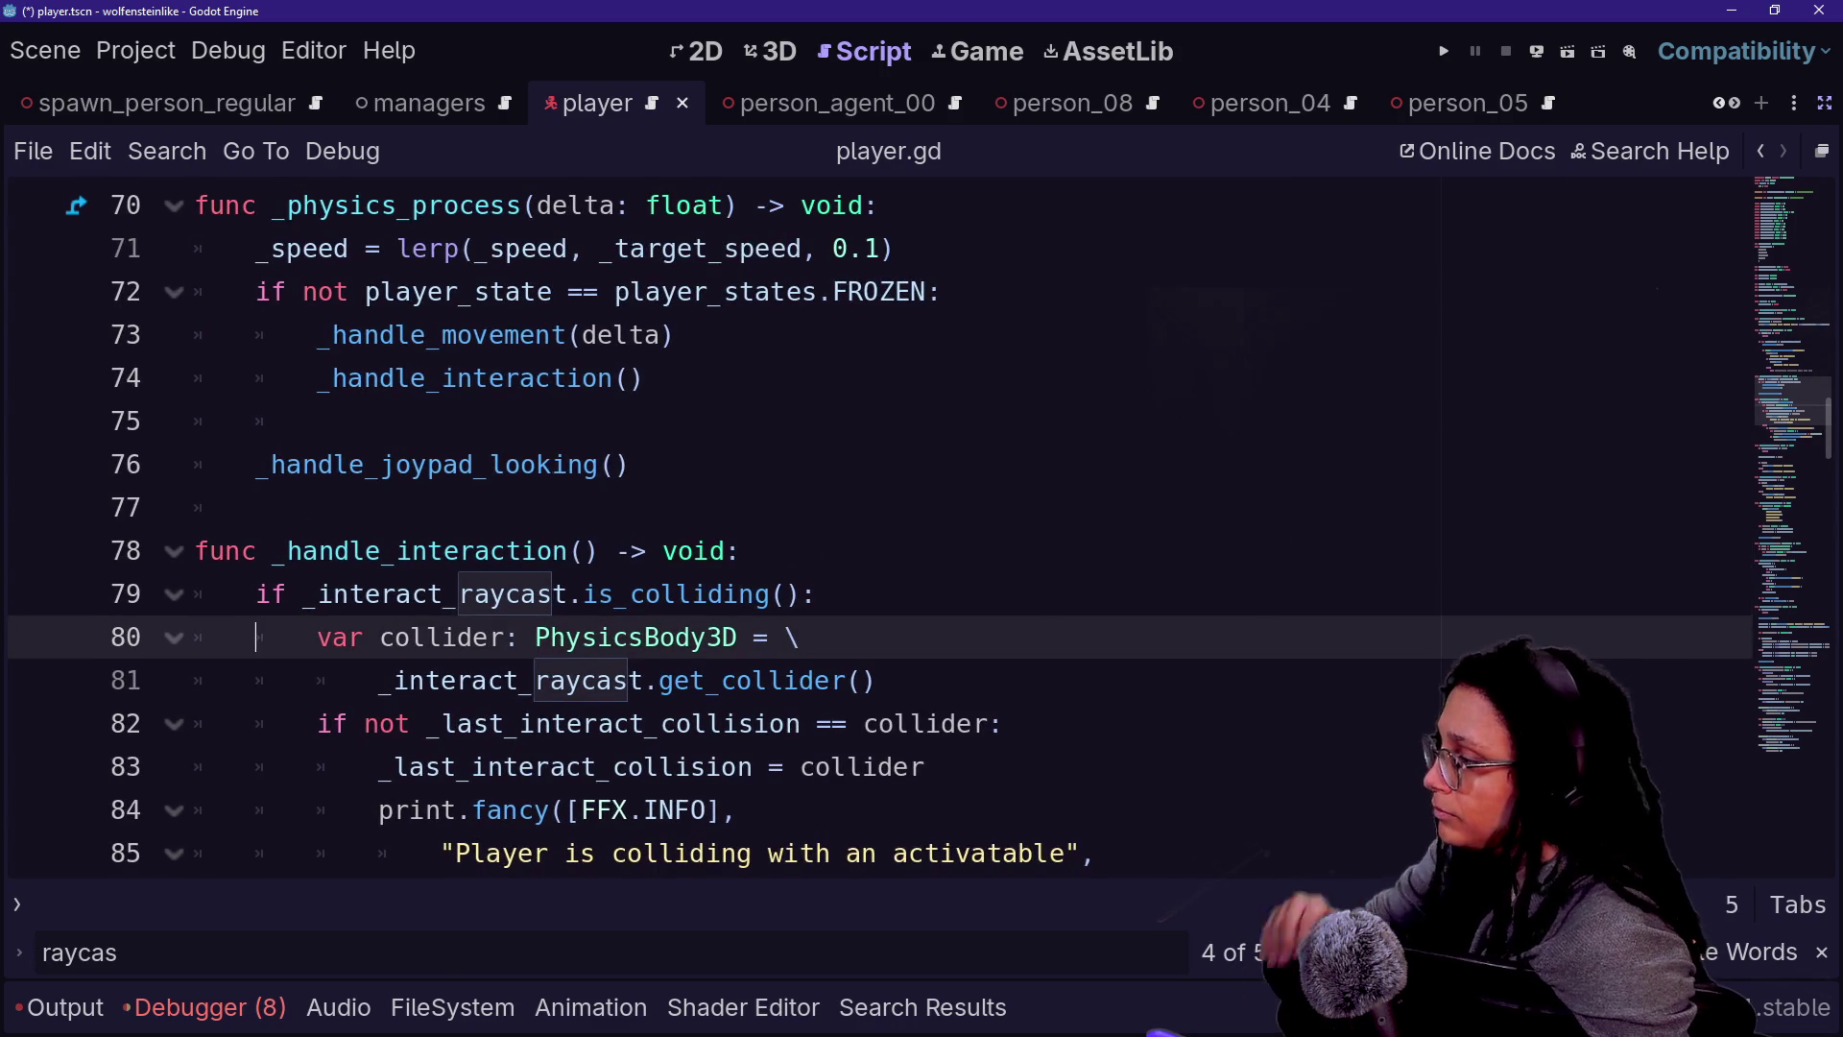
- Step through _handle_interaction's is_colliding check, collider line and activatable print
{"action": "key", "text": "ctrl+Right"}
{"action": "key", "text": "ctrl+Right"}
{"action": "key", "text": "Down"}
{"action": "key", "text": "Down"}
{"action": "key", "text": "Down"}
{"action": "key", "text": "Up"}
{"action": "key", "text": "Up"}
{"action": "key", "text": "Up"}
{"action": "key", "text": "Down"}
{"action": "key", "text": "End"}
{"action": "key", "text": "Up"}
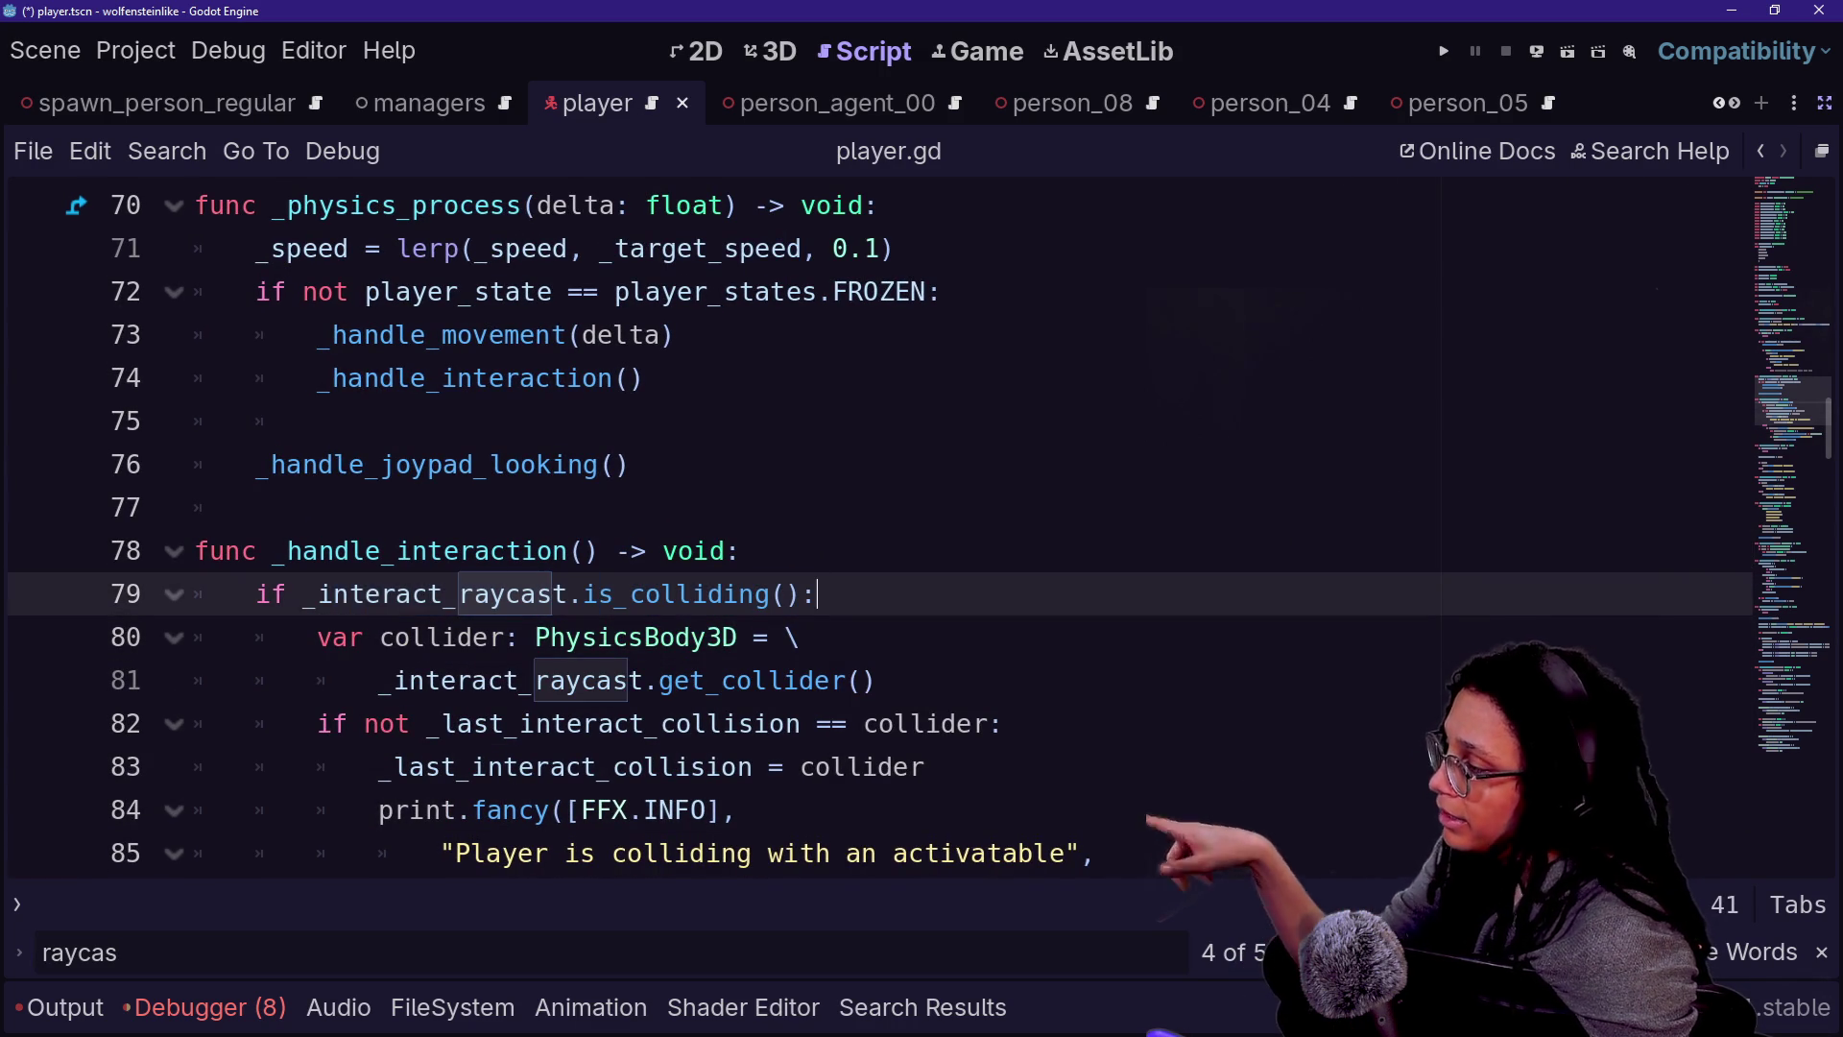
{"action": "key", "text": "Down"}
{"action": "key", "text": "shift+Up"}
{"action": "key", "text": "shift+Up"}
{"action": "key", "text": "Left"}
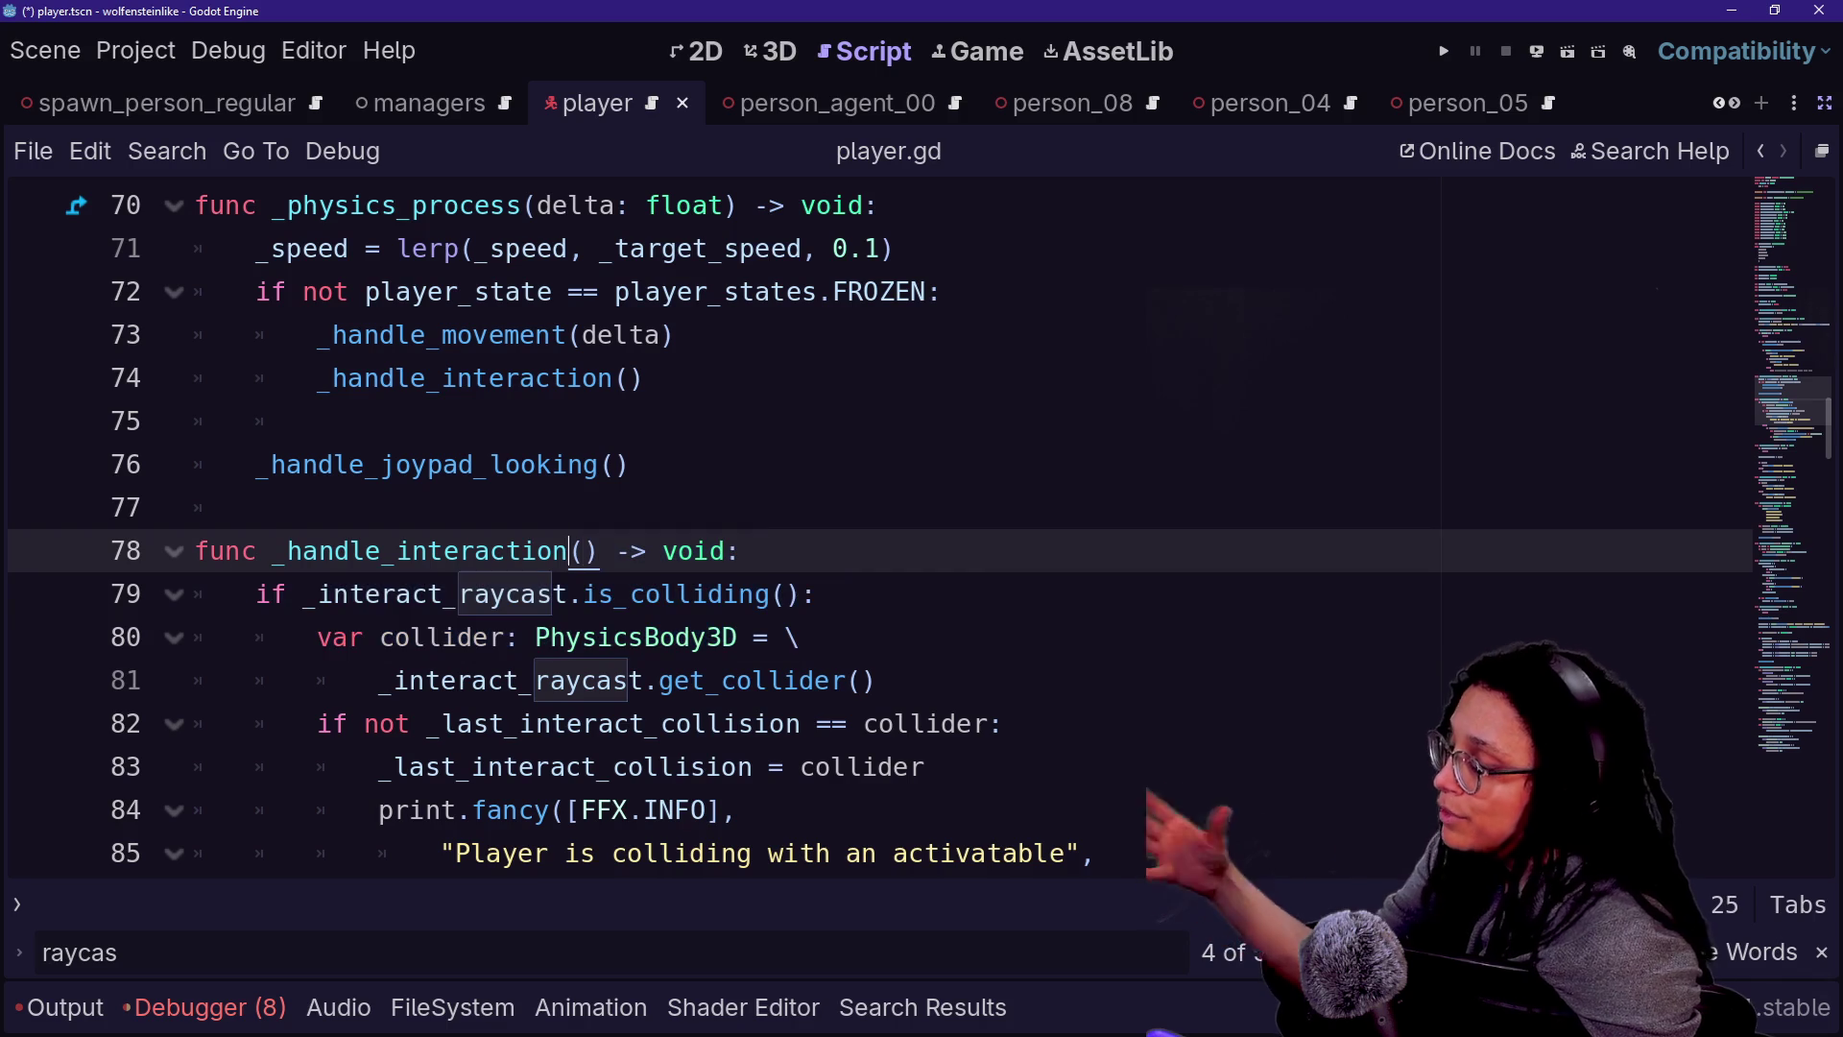
{"action": "left_click", "coordinate": [816, 594]}
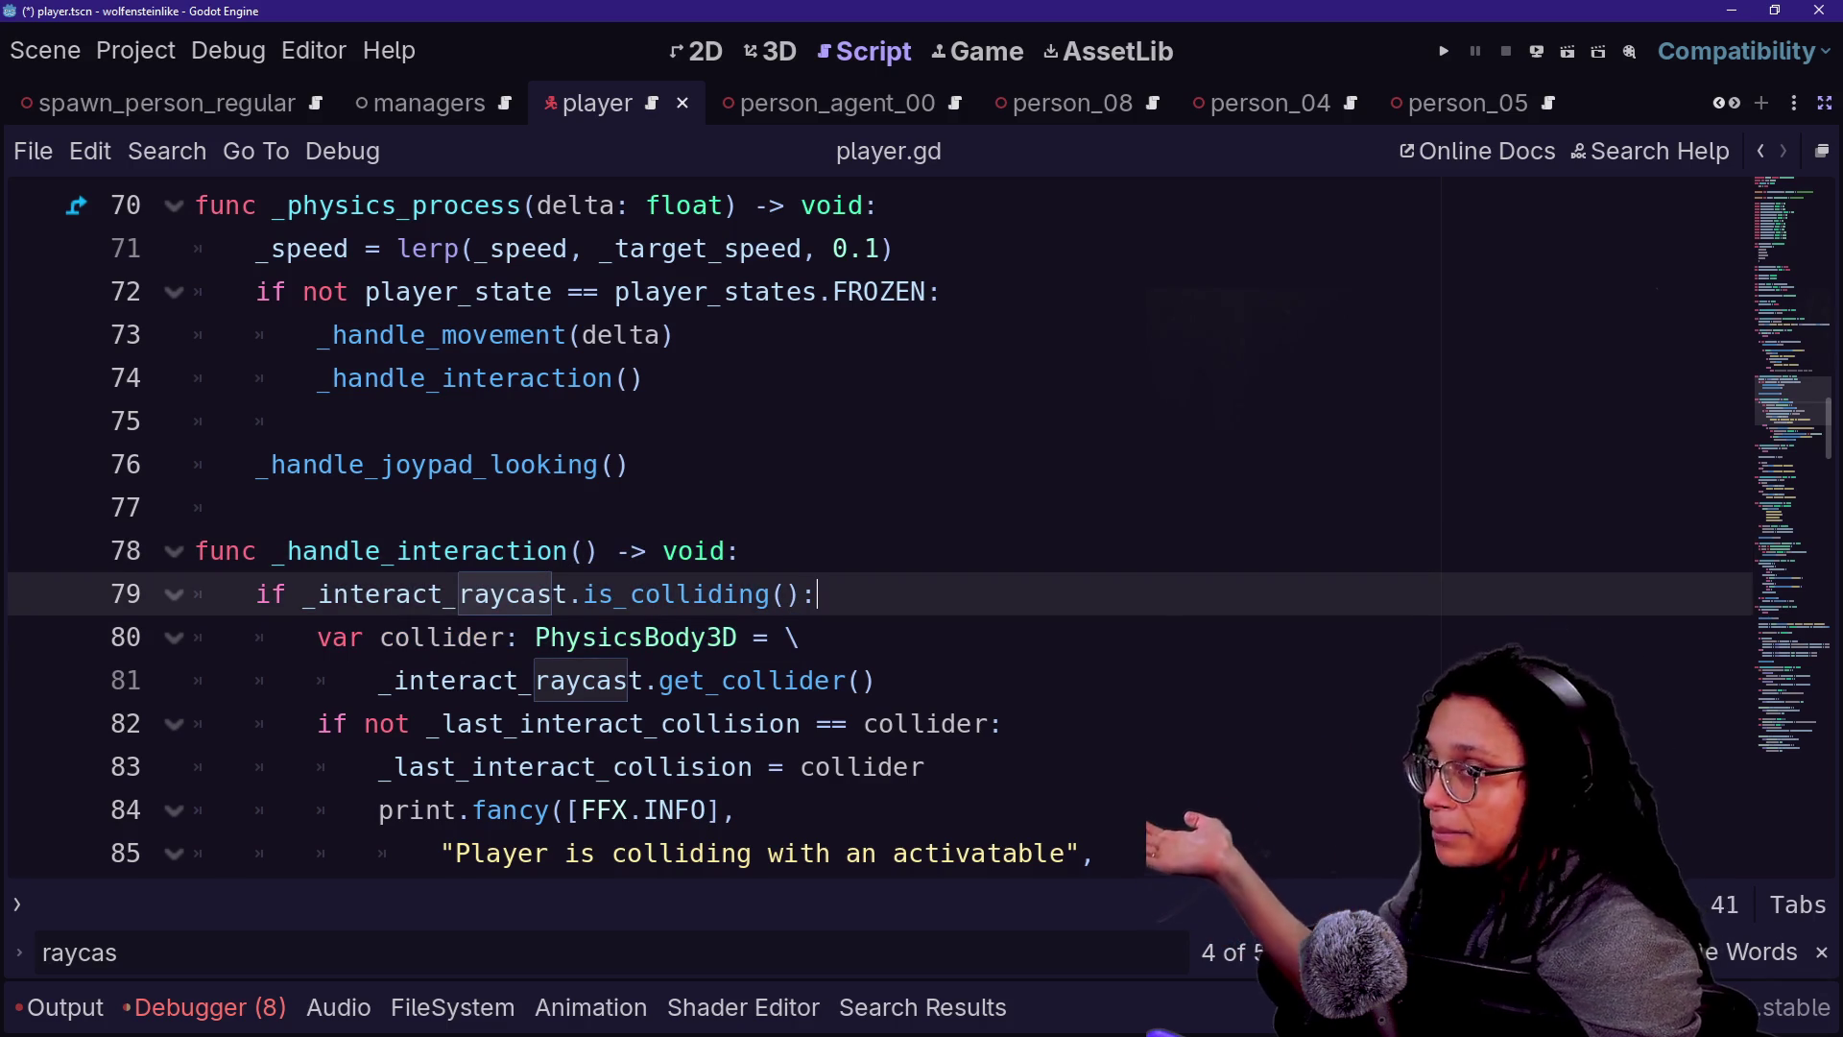
{"action": "key", "text": "Down"}
{"action": "key", "text": "Down"}
{"action": "key", "text": "Down"}
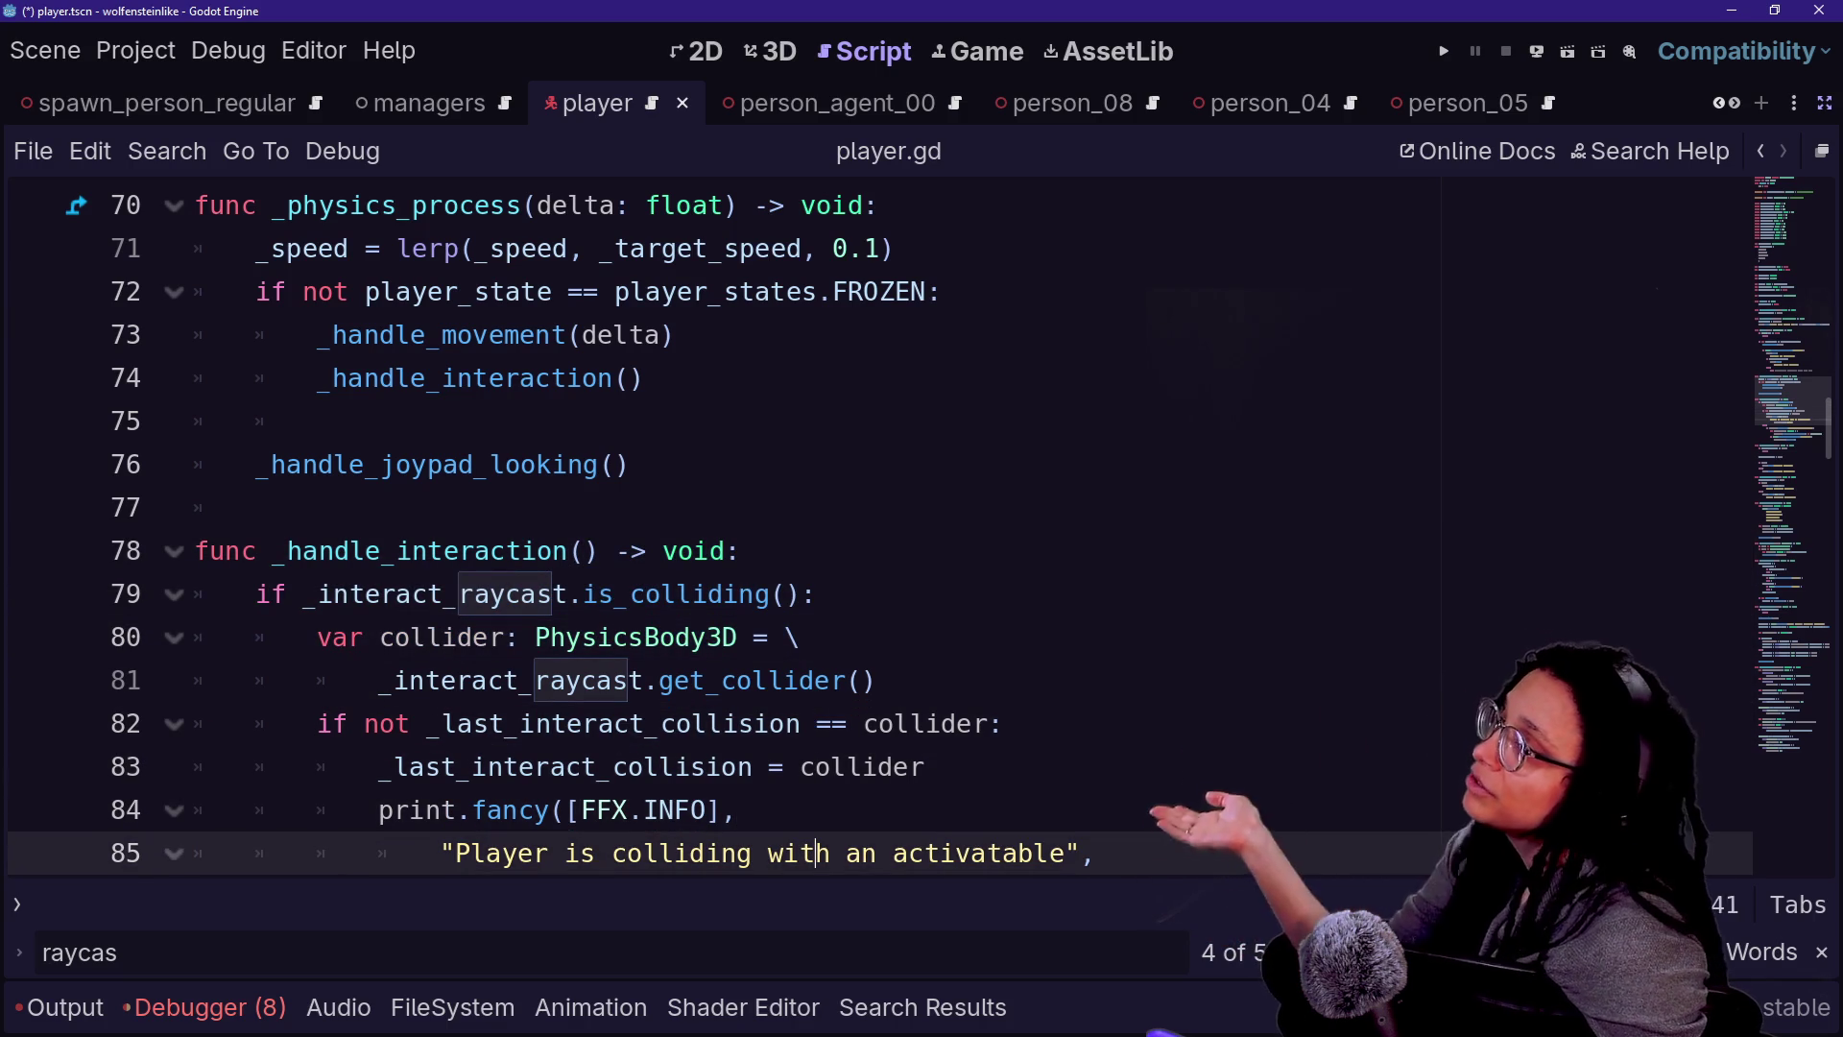
- Search the built-in help for 'overlapp' after dismissing Find in Files
{"action": "key", "text": "ctrl+shift+f"}
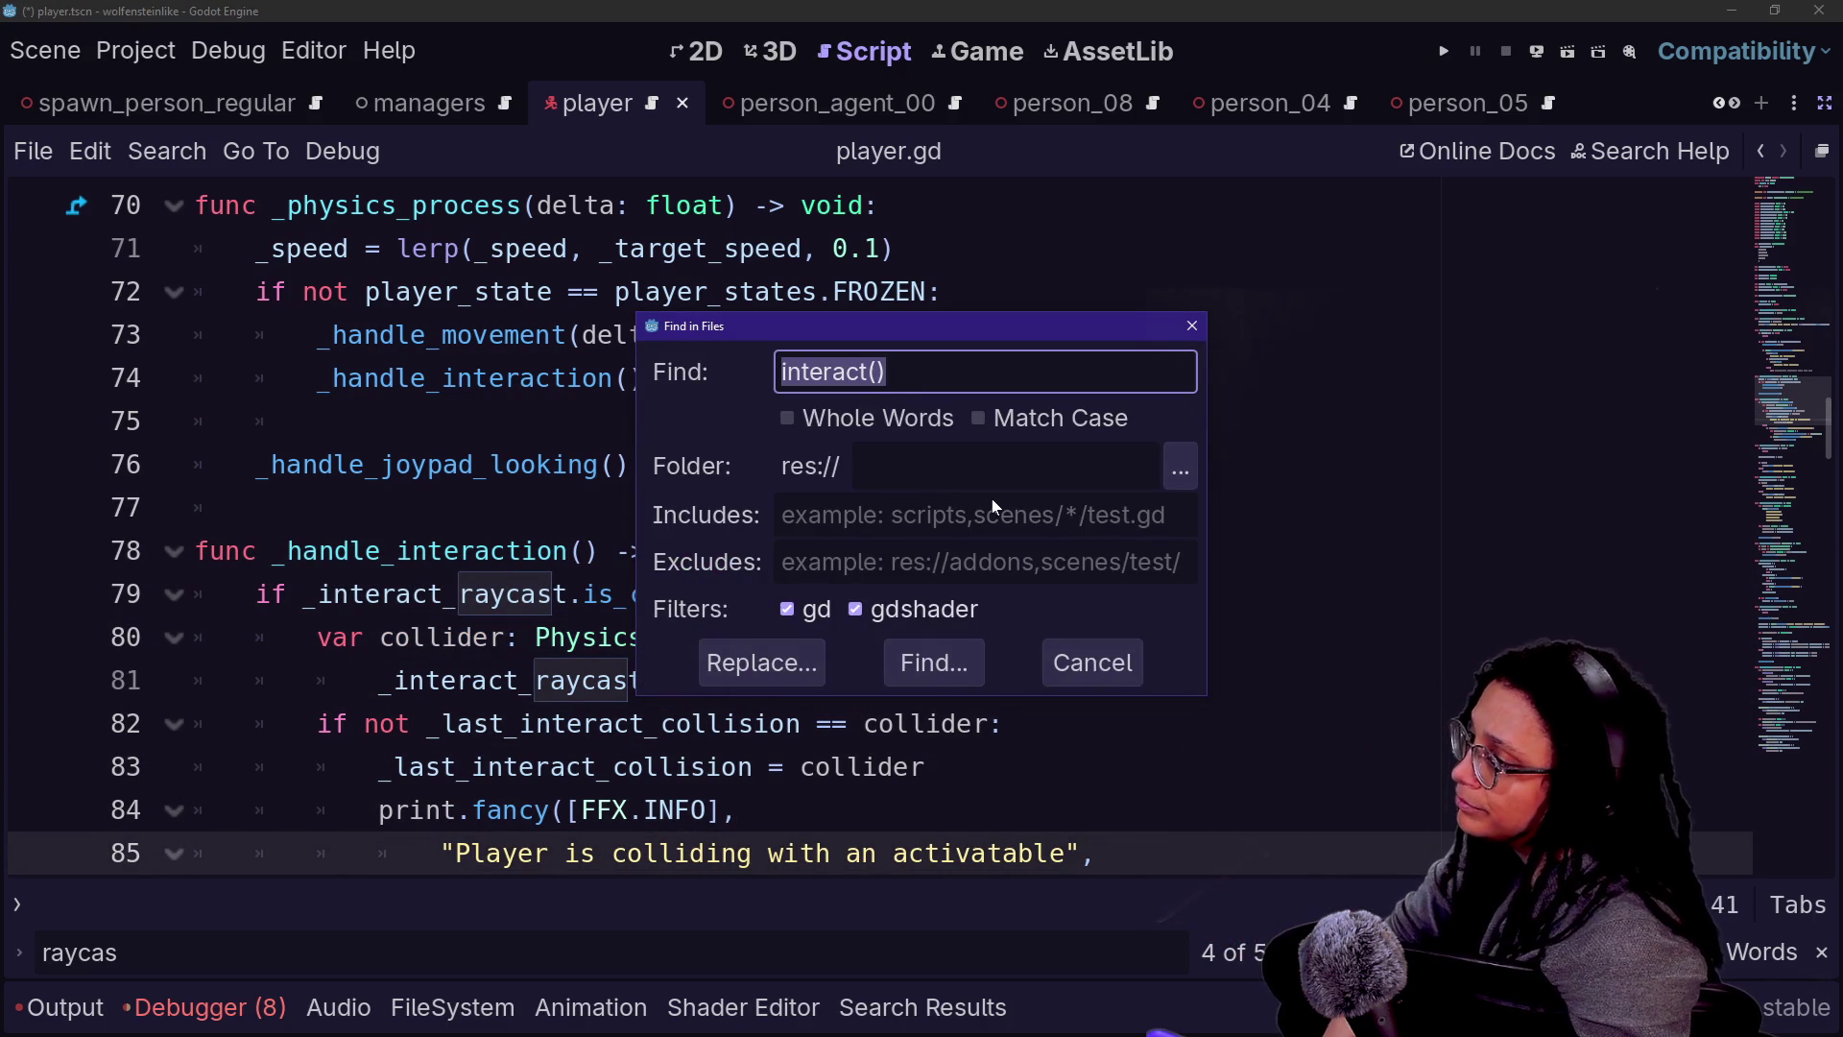
{"action": "key", "text": "Escape"}
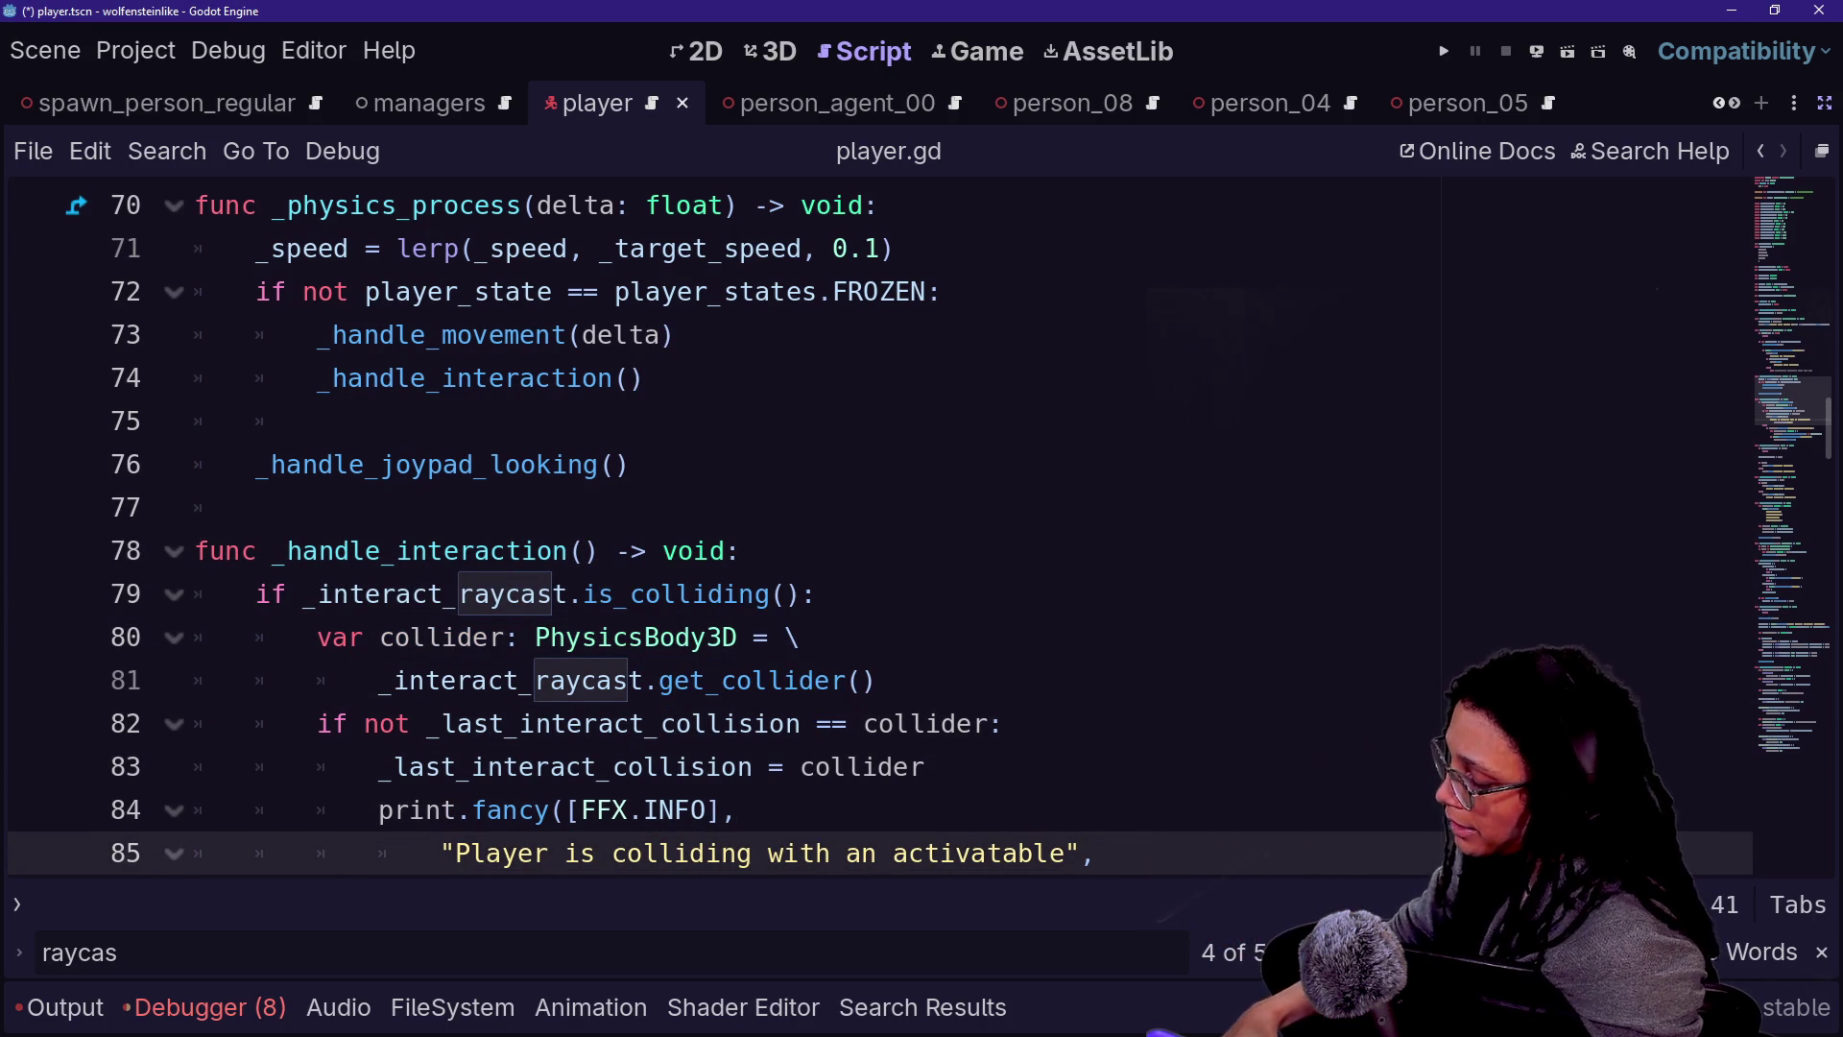
{"action": "key", "text": "F1"}
{"action": "type", "text": "overlapp"}
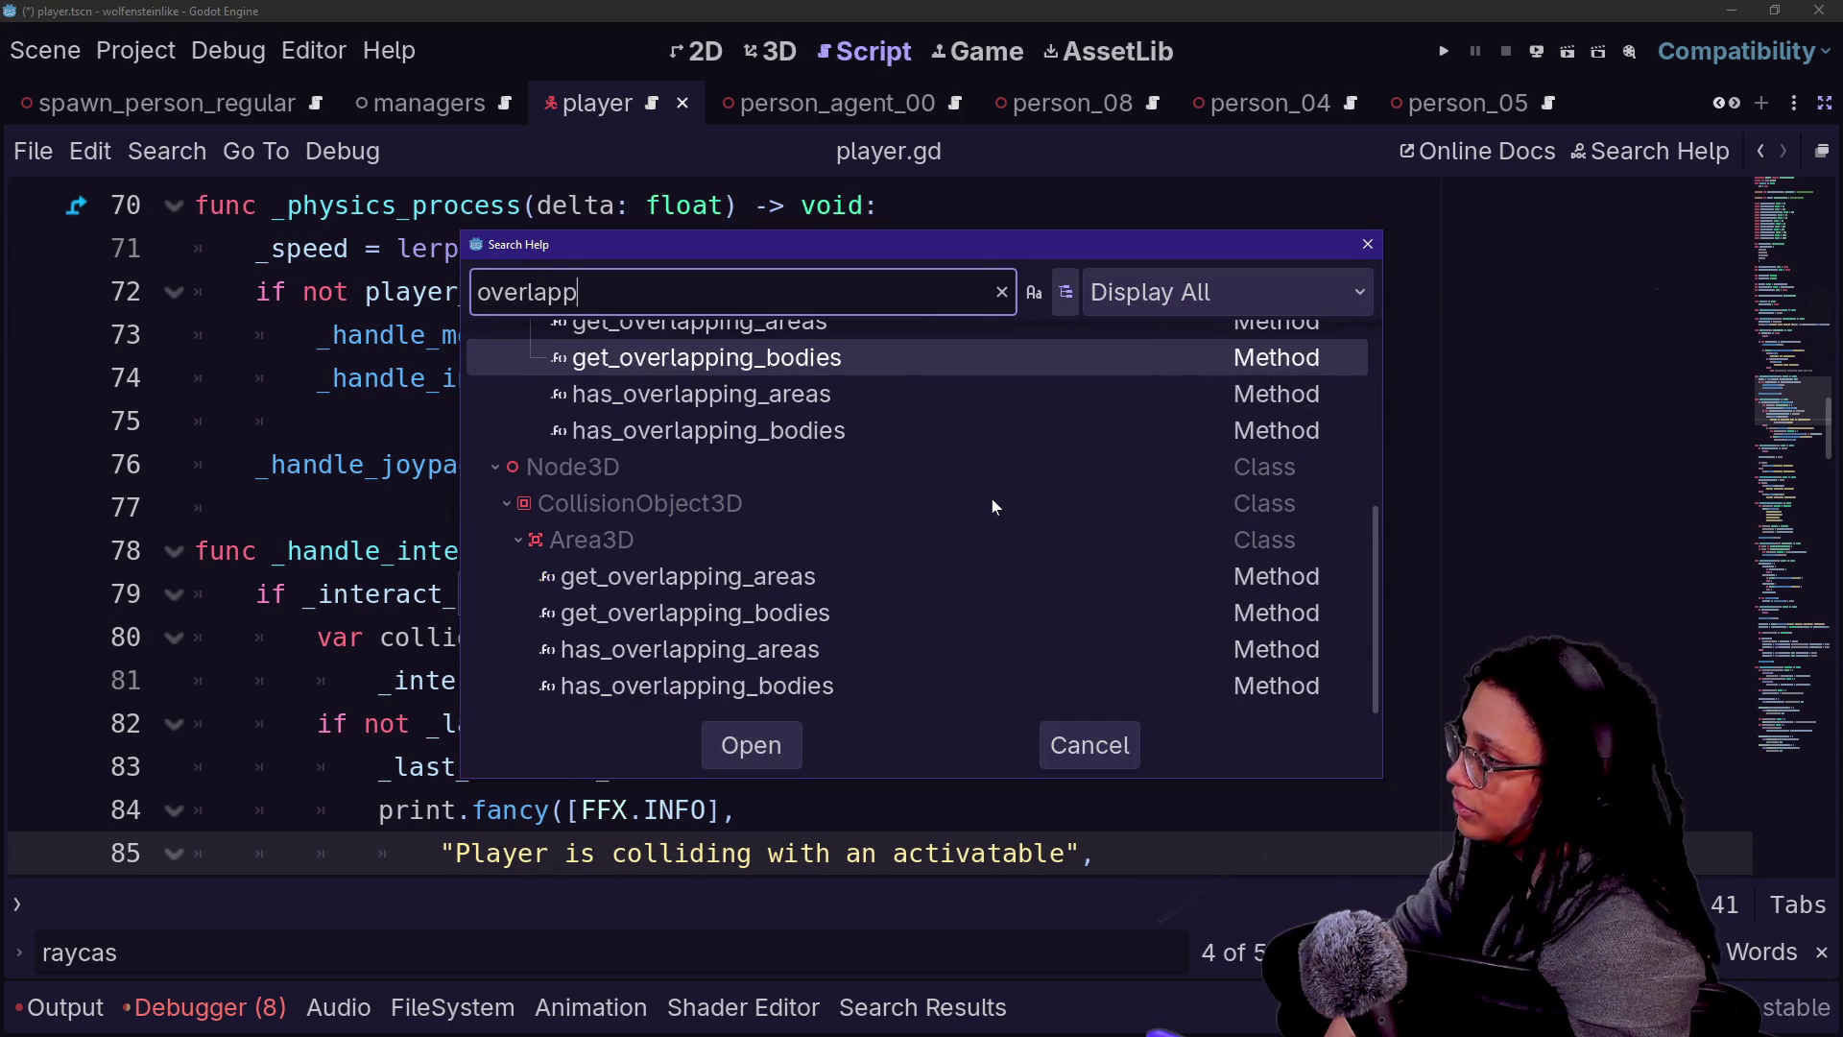
- Open the Area3D get_overlapping_areas entry from the help search results
{"action": "scroll", "coordinate": [741, 488], "scroll_direction": "up", "scroll_amount": 2}
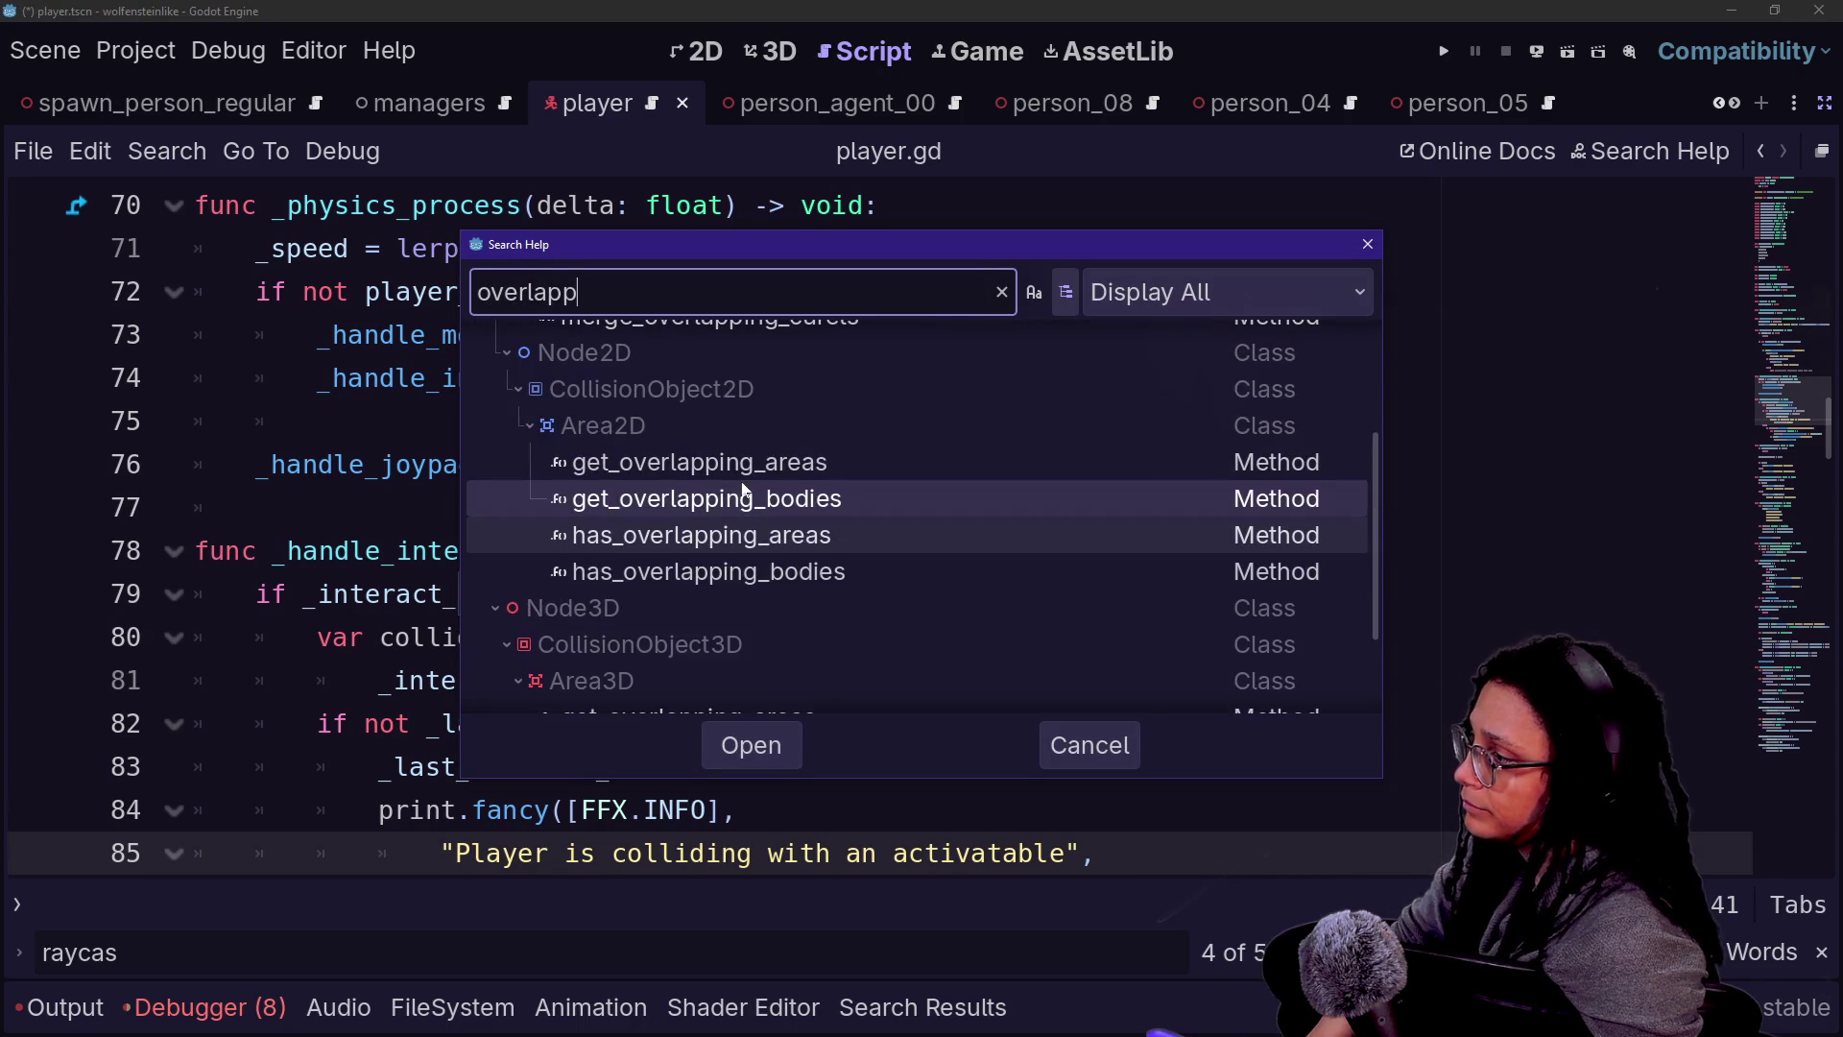
{"action": "scroll", "coordinate": [729, 509], "scroll_direction": "down", "scroll_amount": 3}
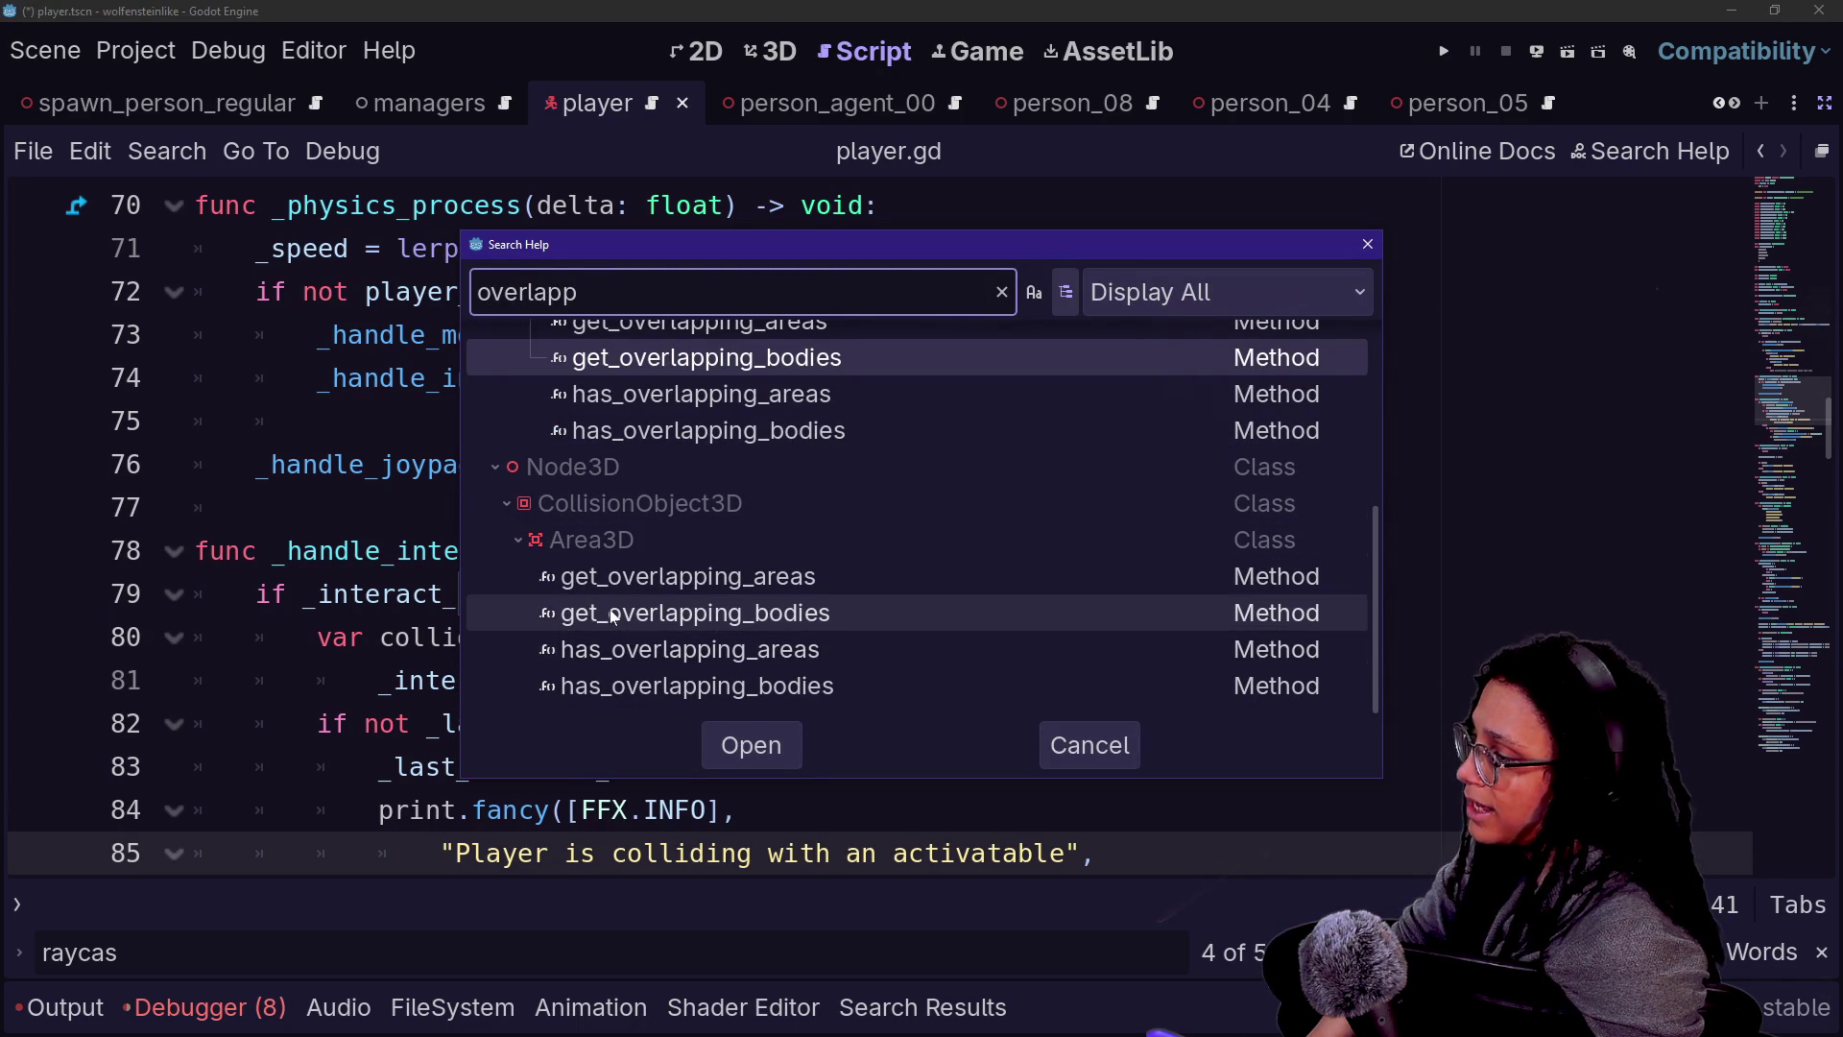
{"action": "left_click", "coordinate": [637, 584]}
{"action": "key", "text": "Return"}
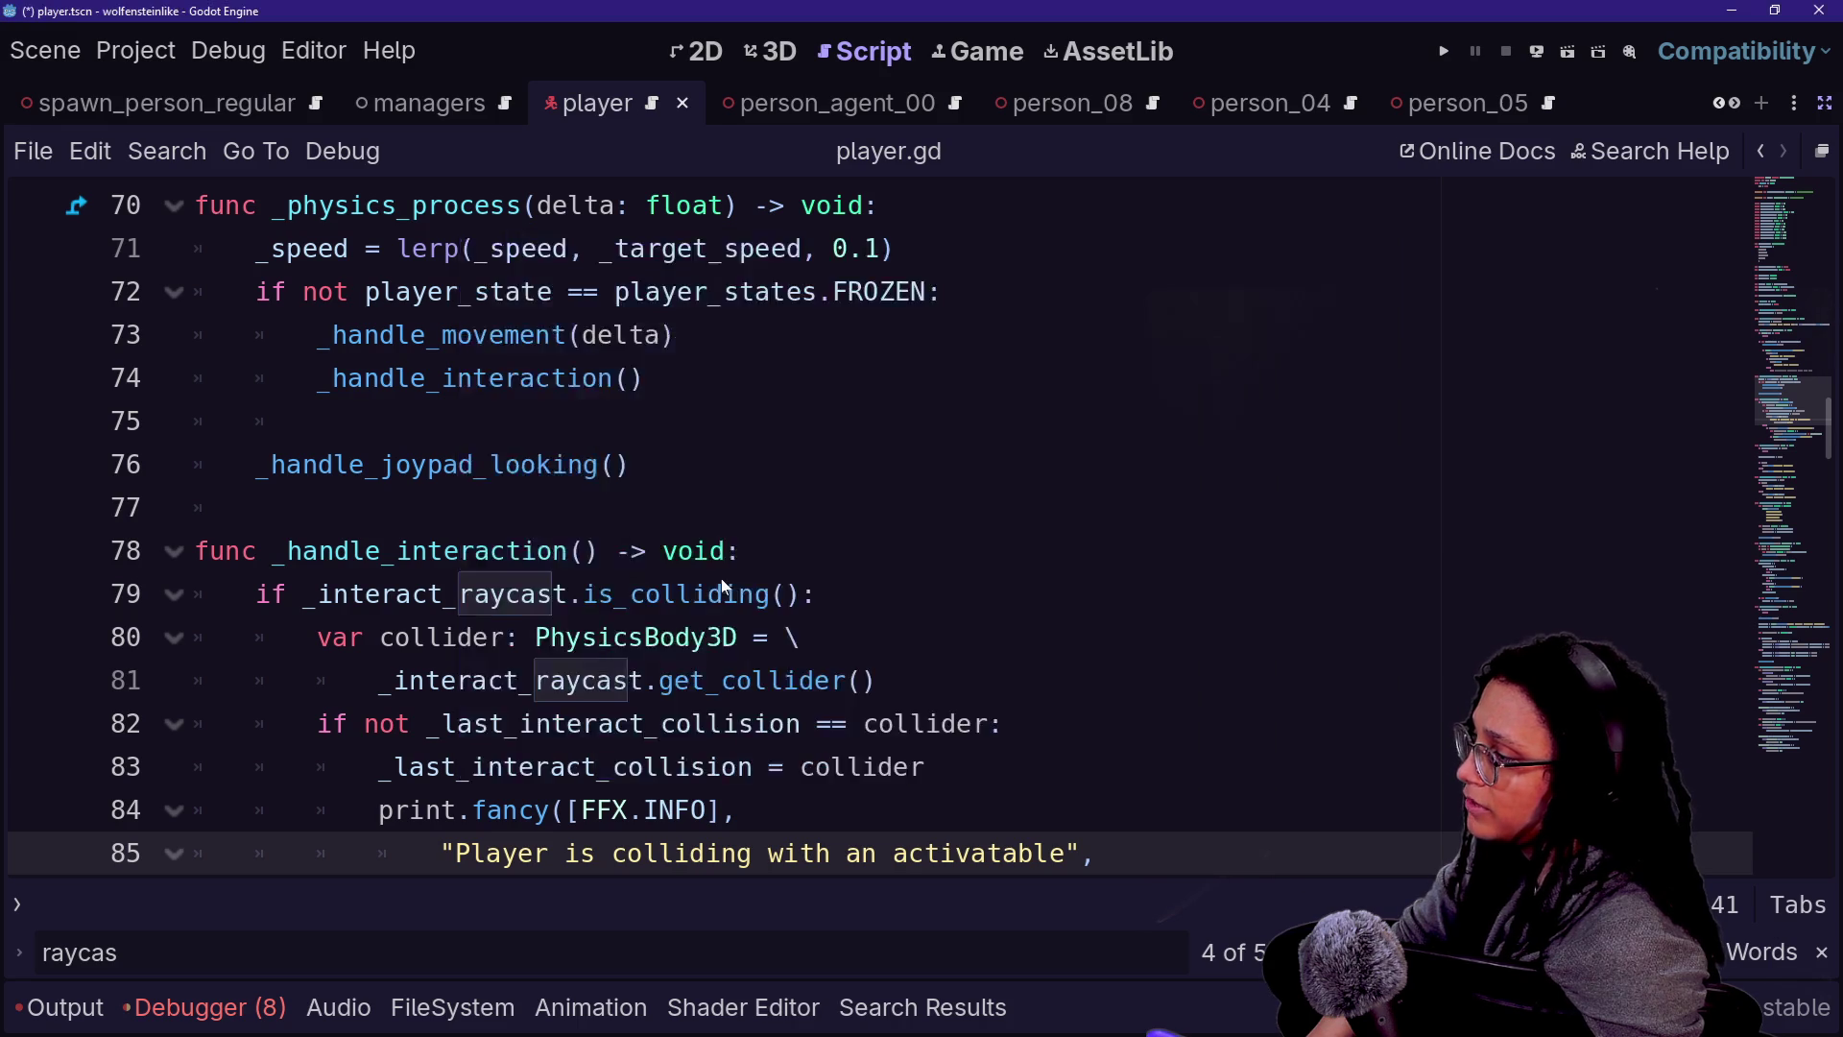
- Read through the Area3D class reference, then go back to player.gd
{"action": "scroll", "coordinate": [1061, 486], "scroll_direction": "up", "scroll_amount": 2}
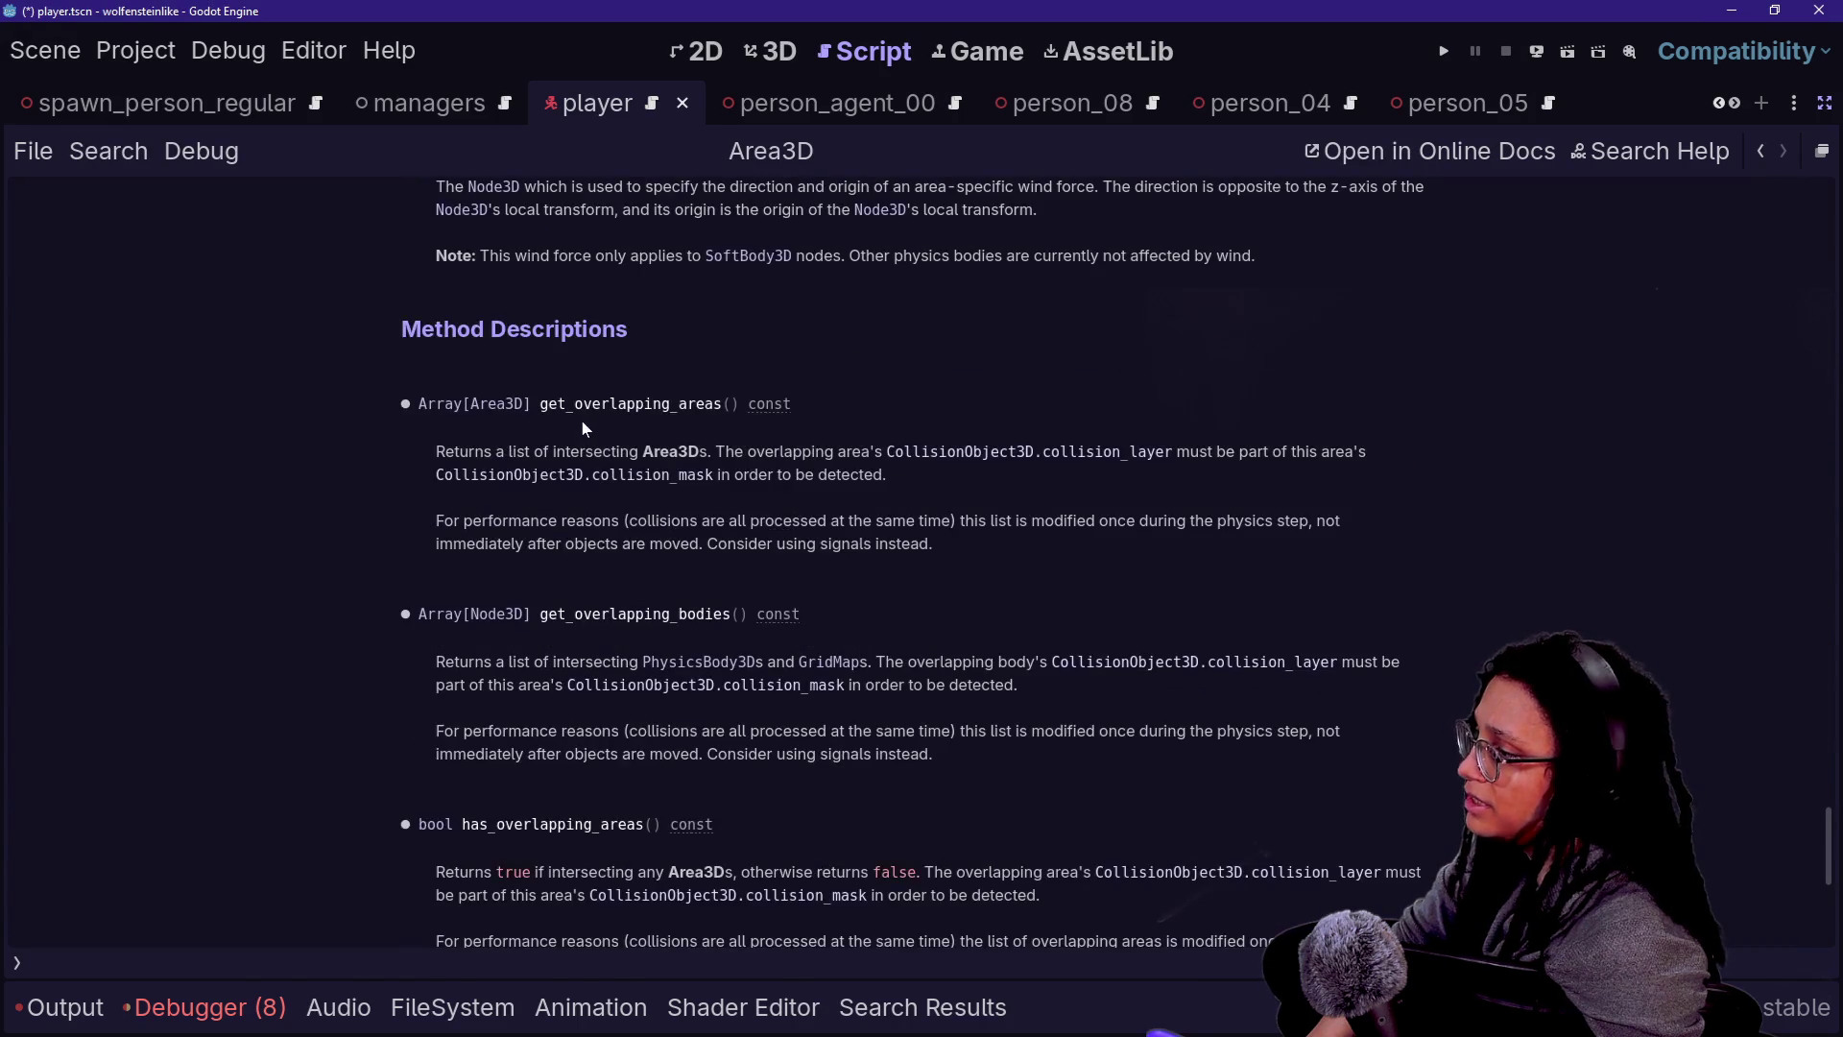
{"action": "scroll", "coordinate": [940, 416], "scroll_direction": "up", "scroll_amount": 5}
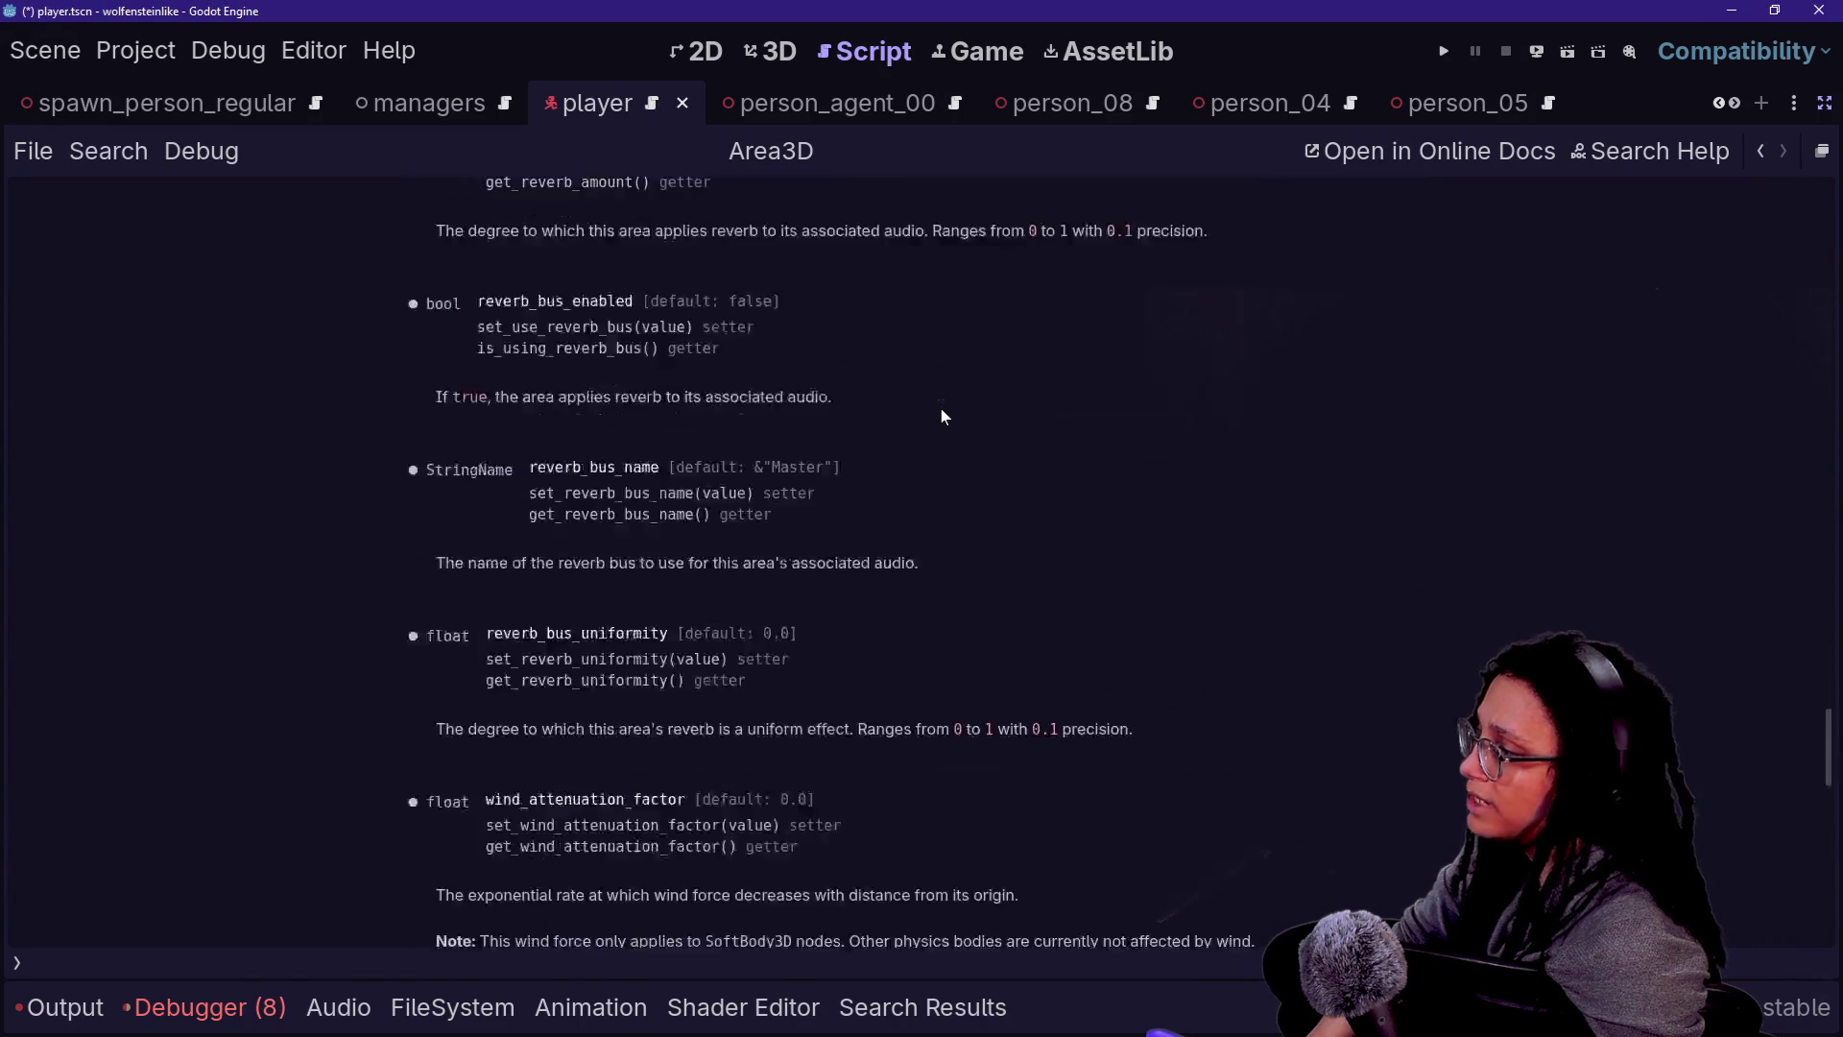
{"action": "scroll", "coordinate": [941, 416], "scroll_direction": "up", "scroll_amount": 20}
{"action": "scroll", "coordinate": [940, 415], "scroll_direction": "down", "scroll_amount": 4}
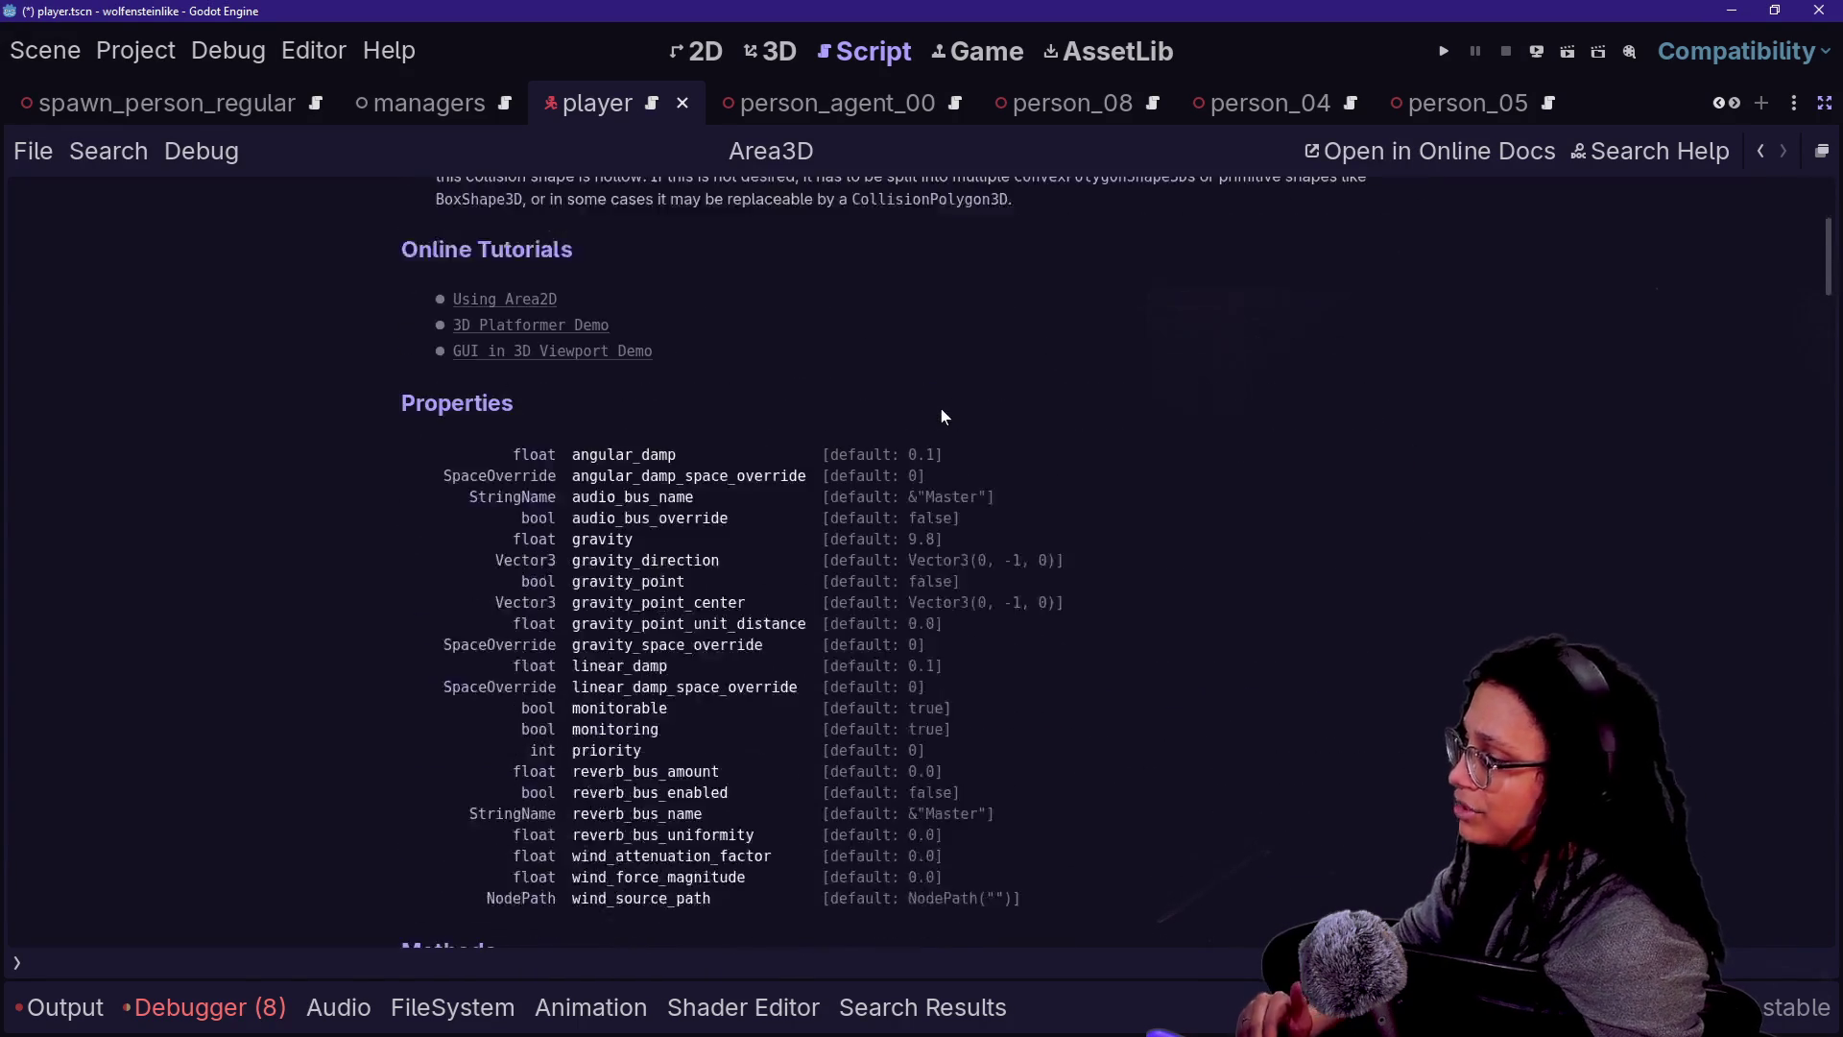
{"action": "scroll", "coordinate": [941, 412], "scroll_direction": "down", "scroll_amount": 1}
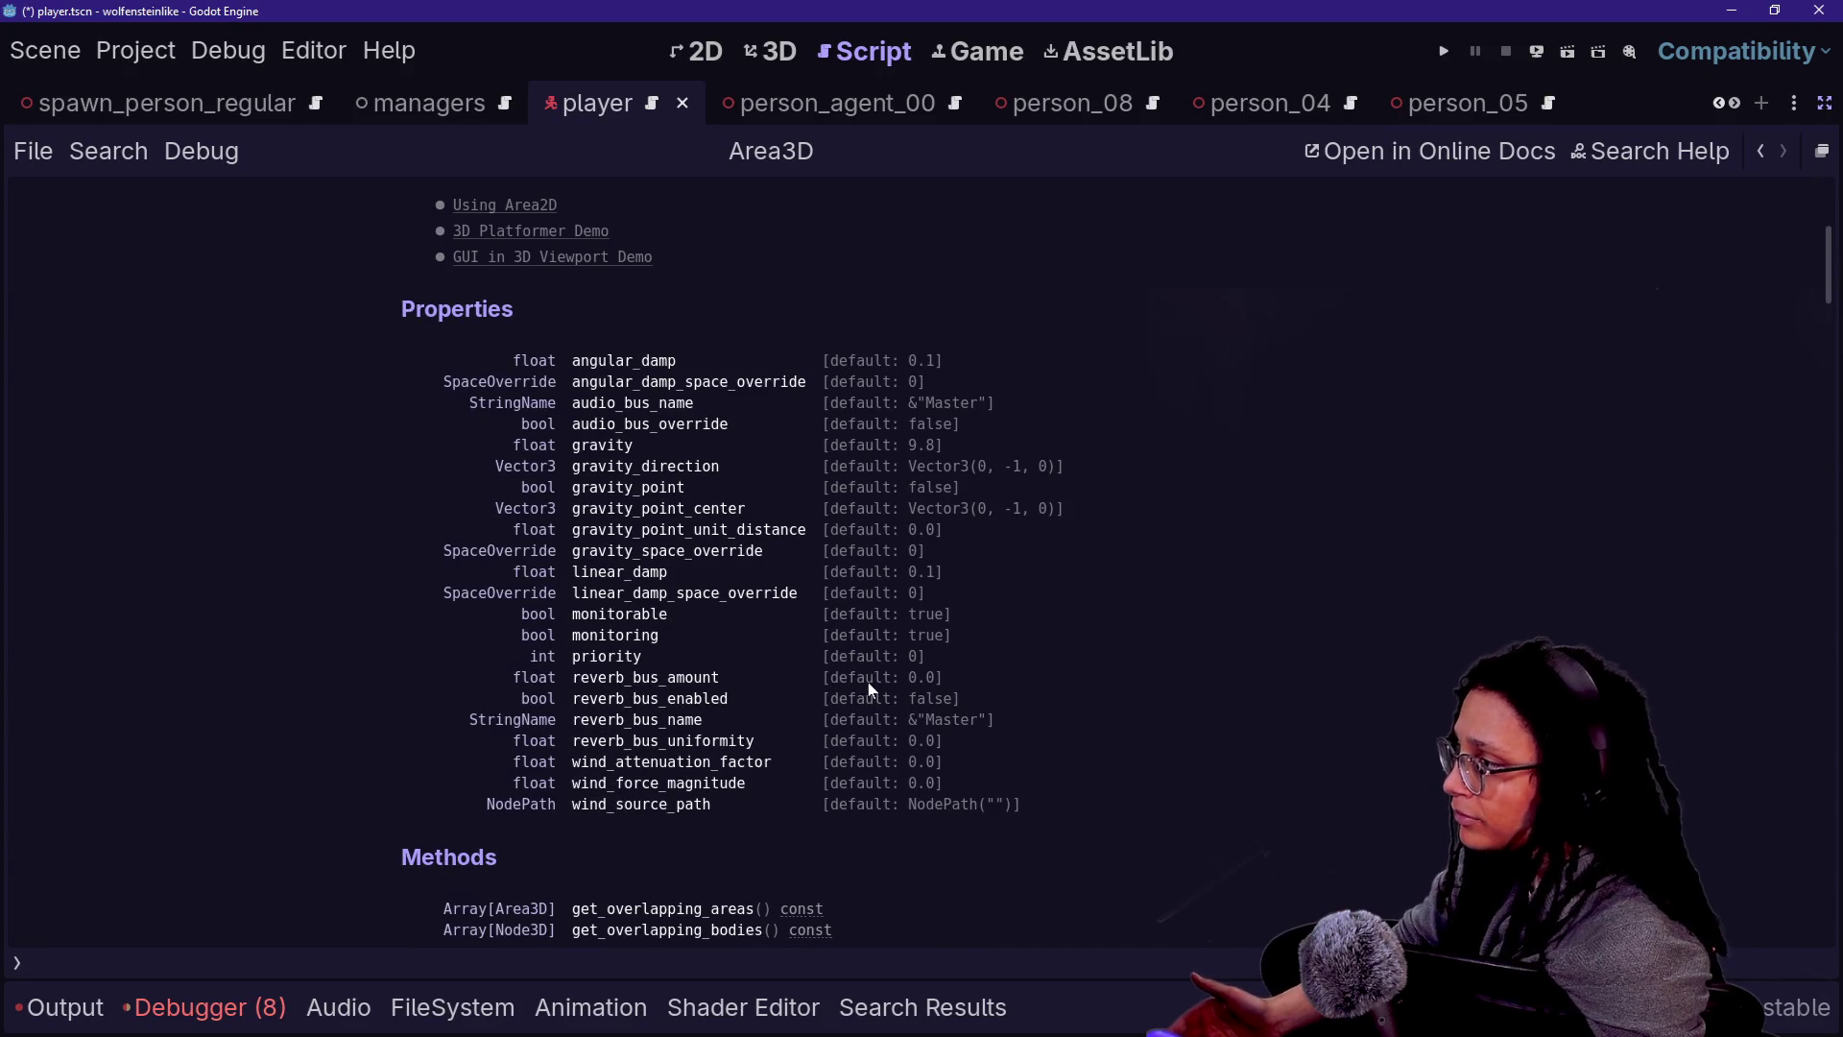
{"action": "scroll", "coordinate": [722, 618], "scroll_direction": "down", "scroll_amount": 1}
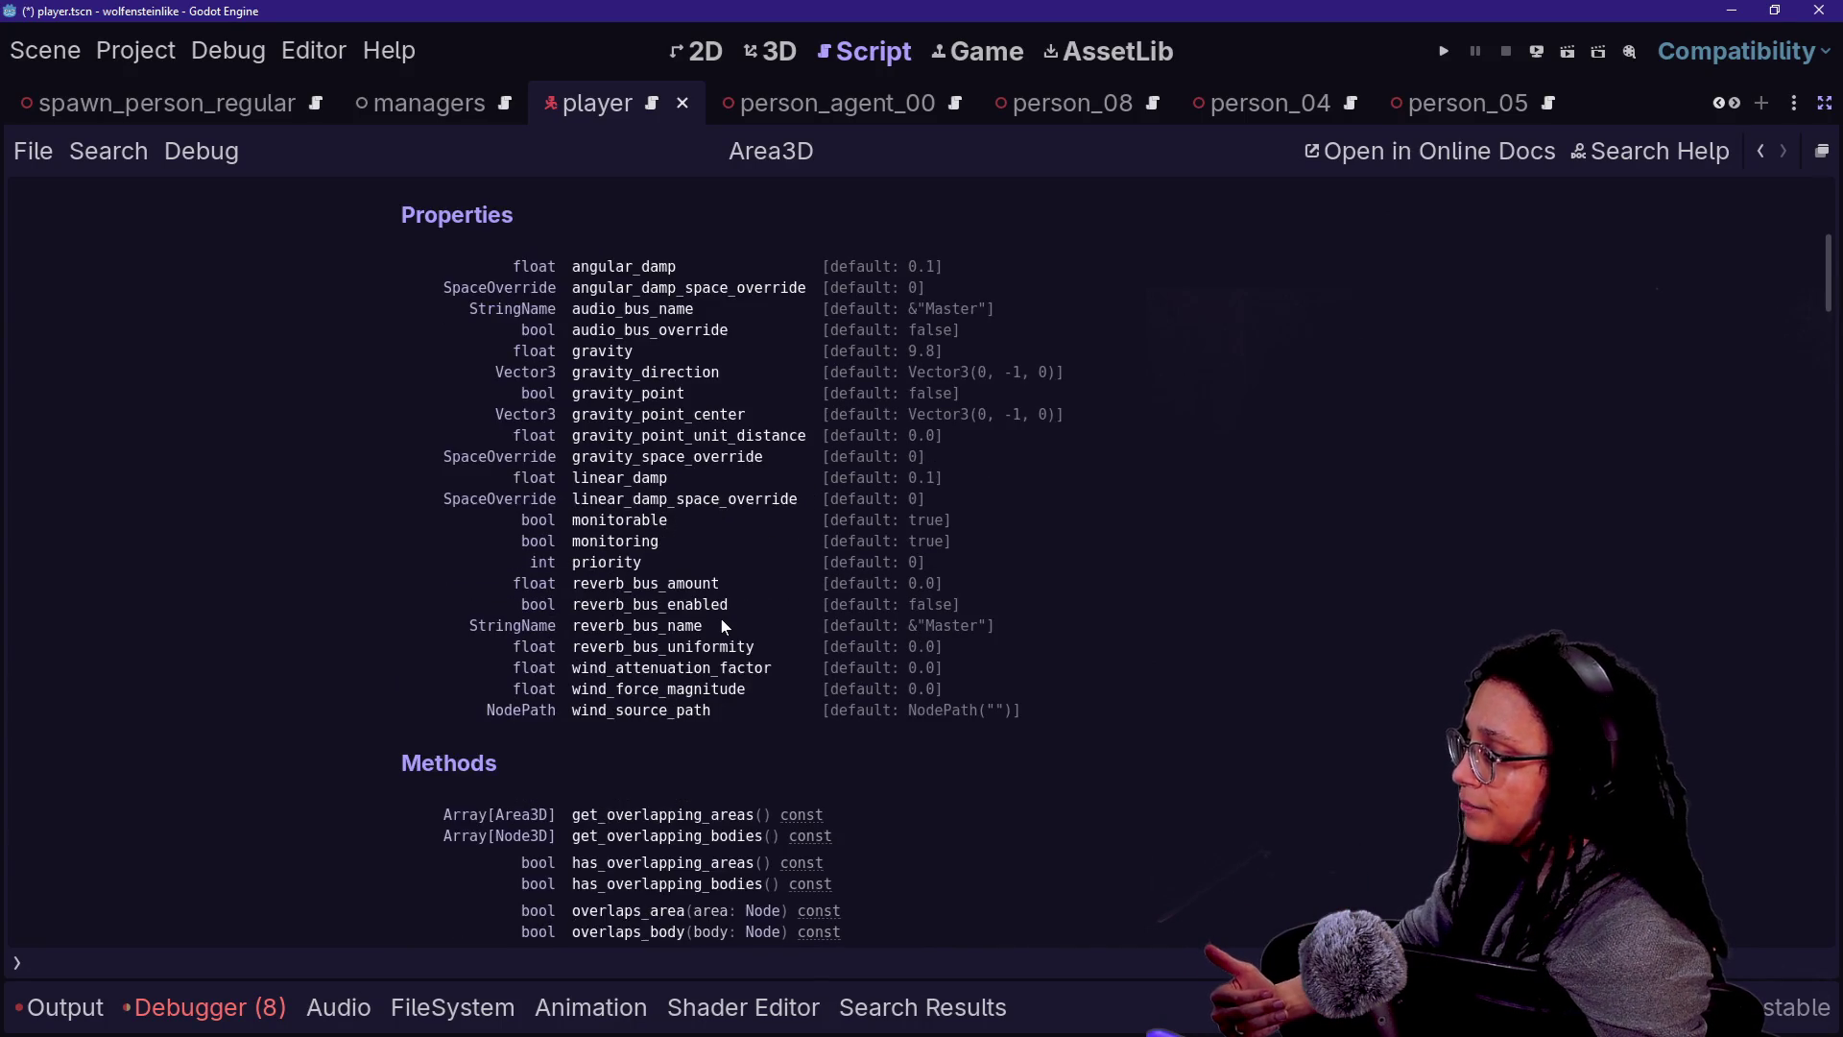
{"action": "scroll", "coordinate": [722, 619], "scroll_direction": "down", "scroll_amount": 2}
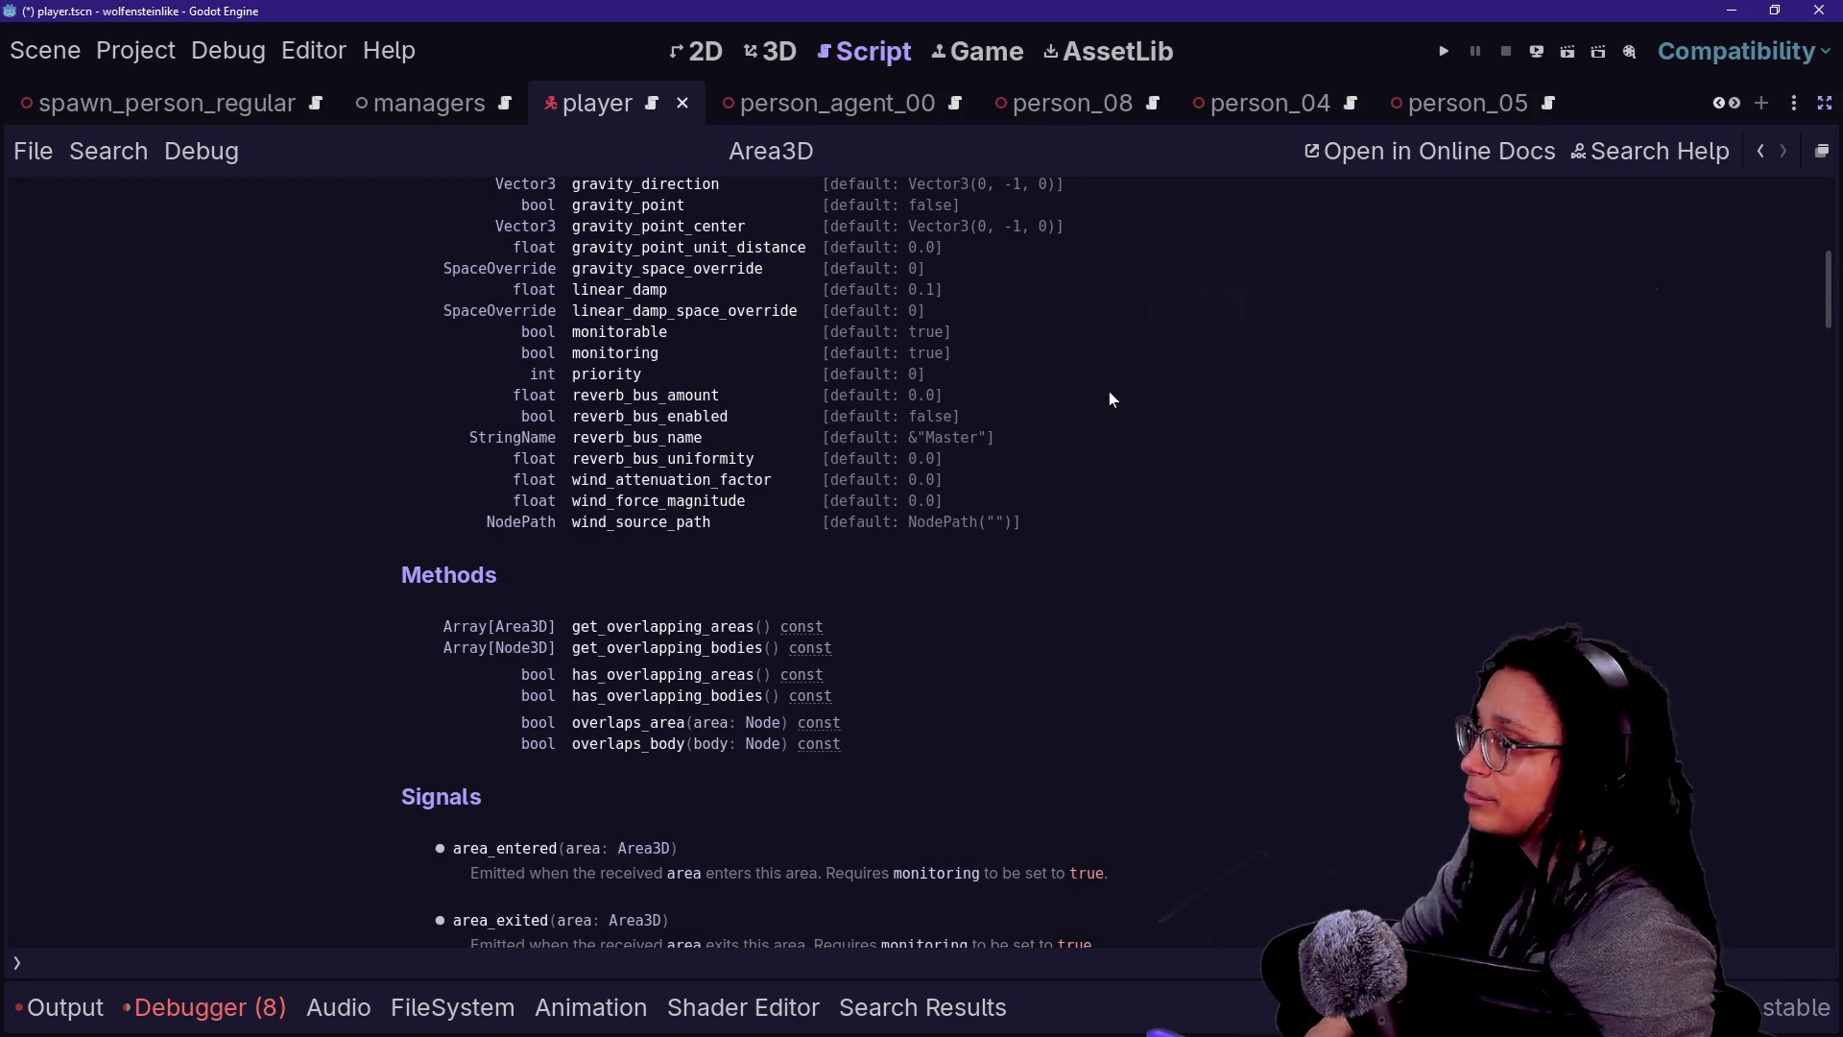
{"action": "left_click", "coordinate": [1761, 144]}
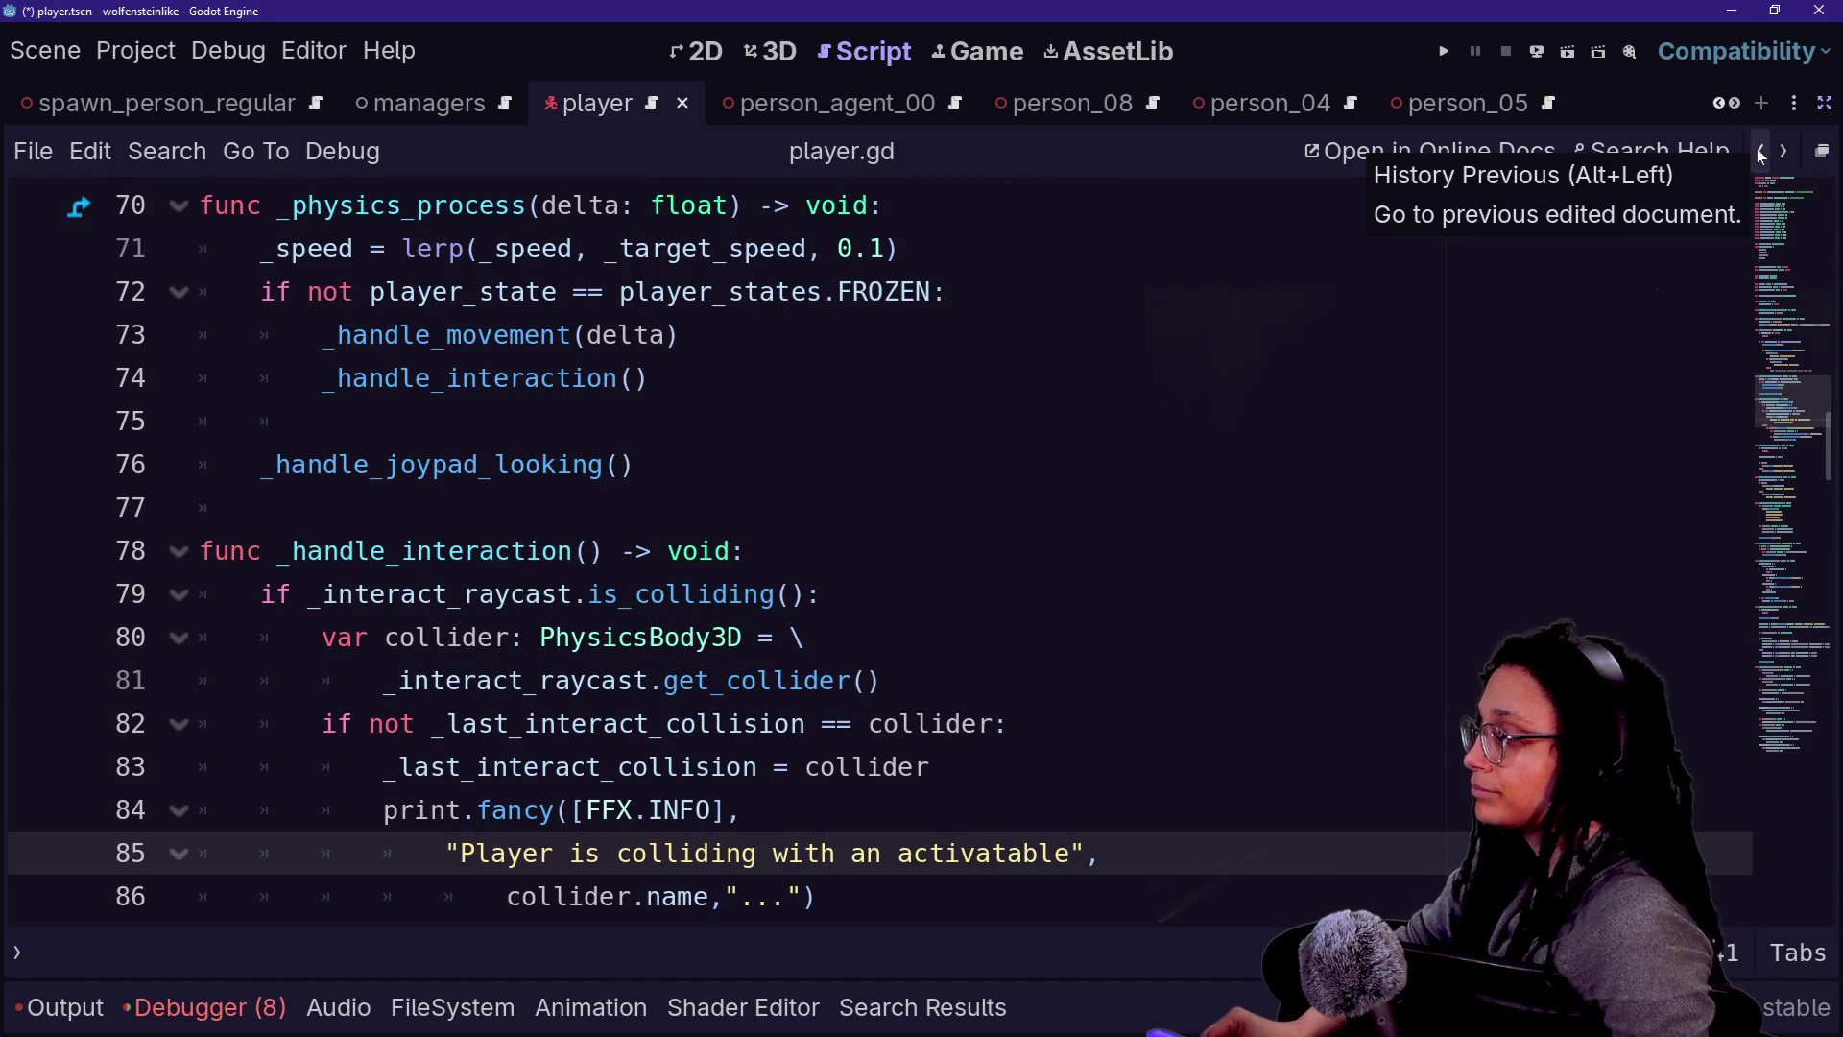
{"action": "left_click", "coordinate": [379, 509]}
{"action": "key", "text": "Down"}
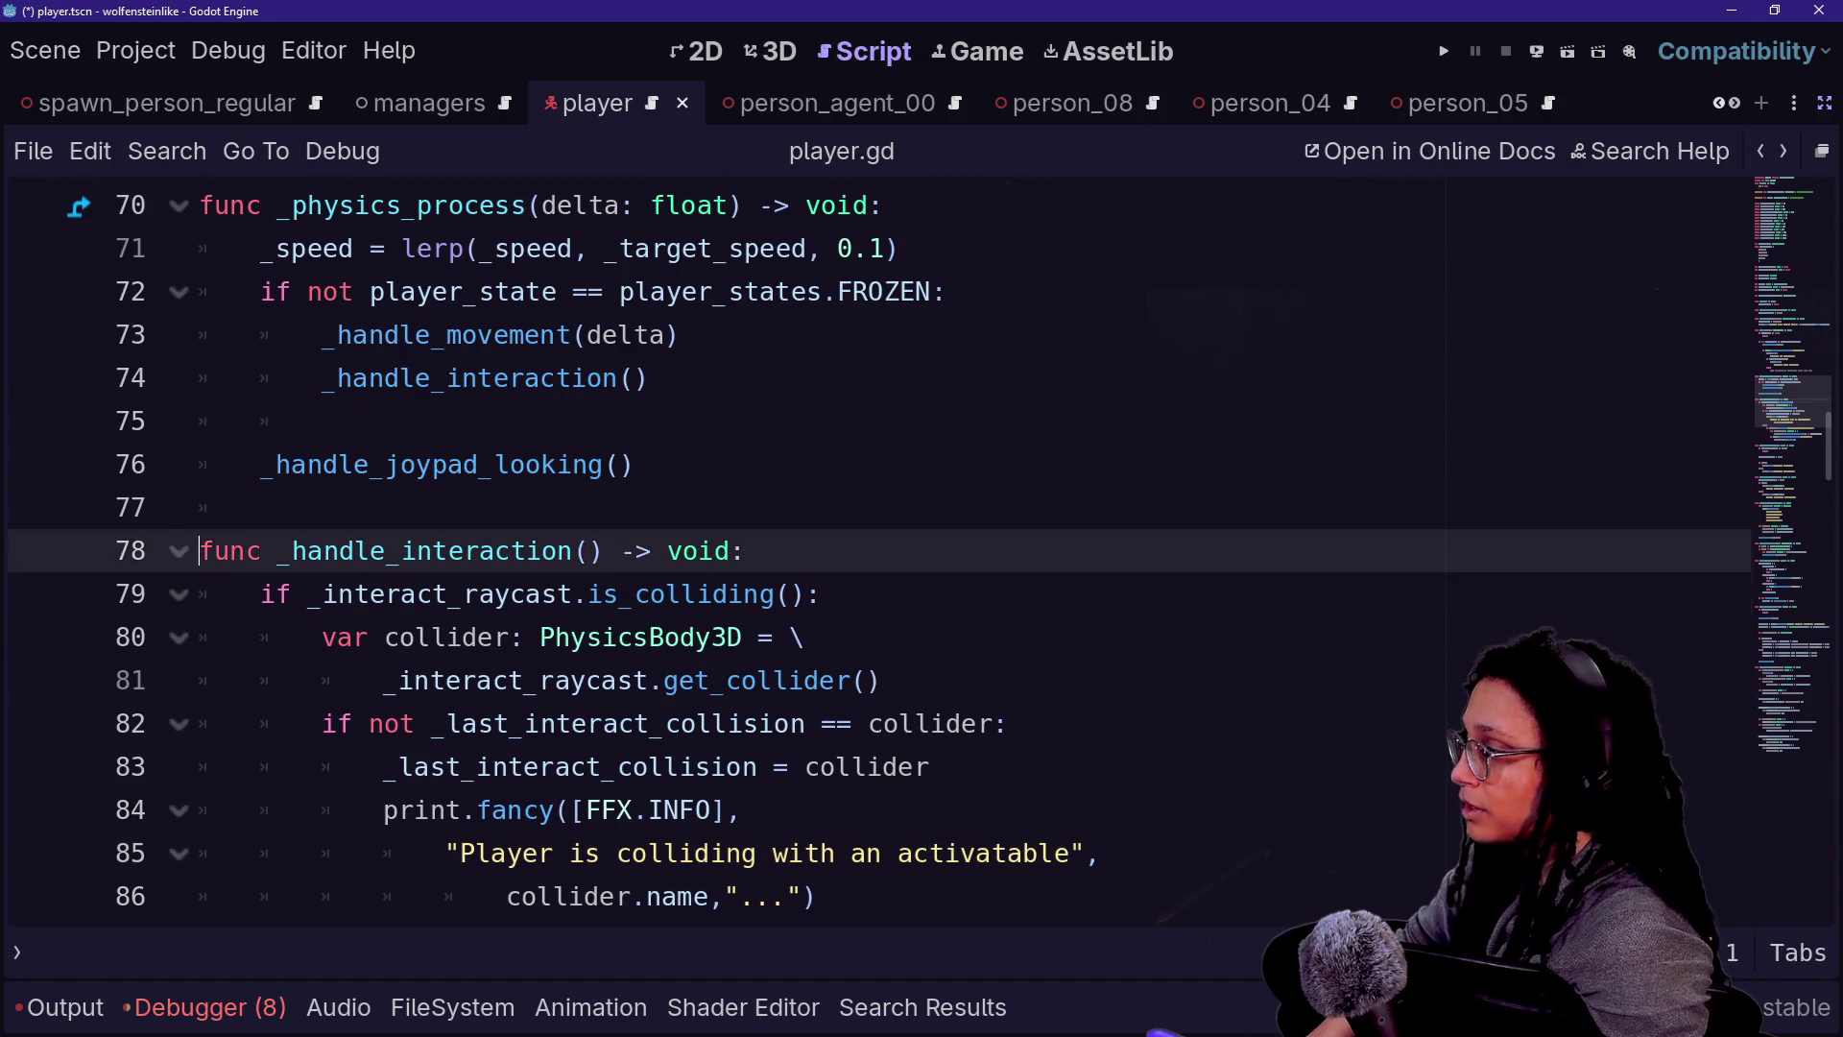
{"action": "key", "text": "Down"}
{"action": "key", "text": "ctrl+equal"}
{"action": "key", "text": "ctrl+equal"}
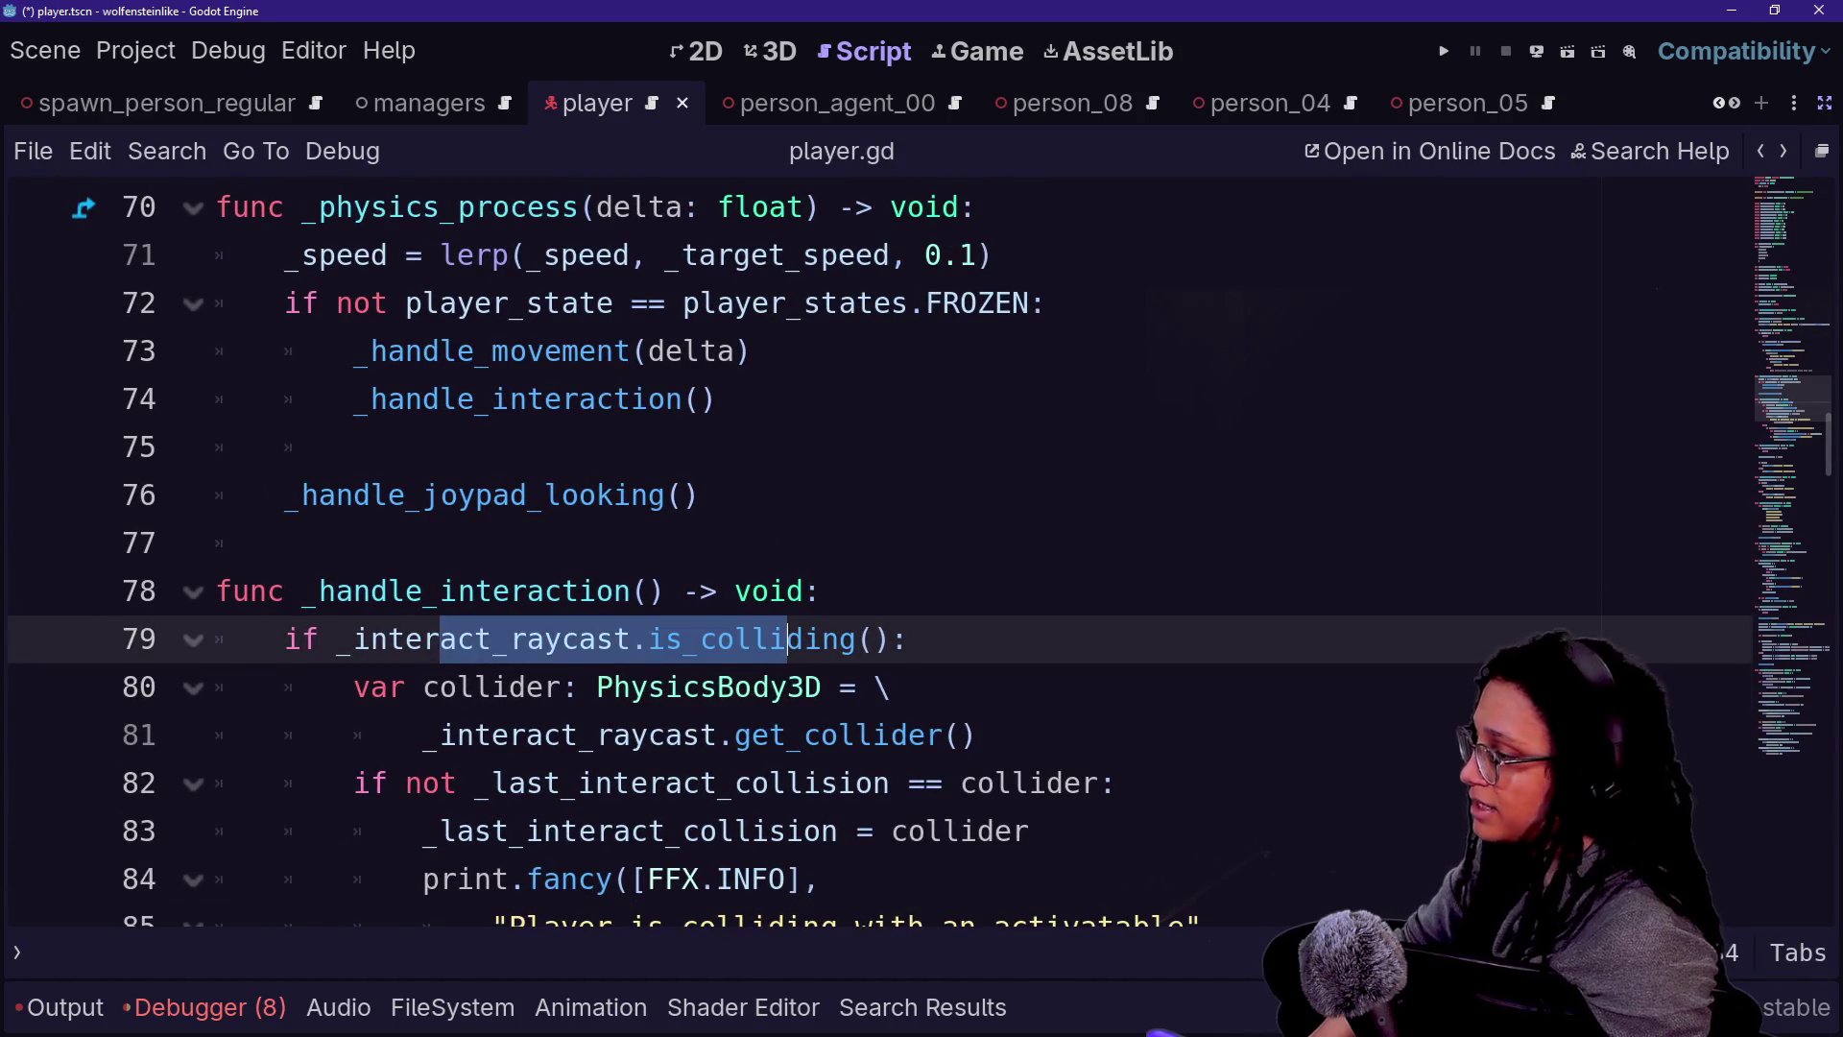
{"action": "key", "text": "Down"}
{"action": "key", "text": "Down"}
{"action": "key", "text": "Down"}
{"action": "scroll", "coordinate": [864, 547], "scroll_direction": "down", "scroll_amount": 1}
{"action": "mouse_move", "coordinate": [423, 611]}
{"action": "left_mouse_down"}
{"action": "mouse_move", "coordinate": [965, 659]}
{"action": "mouse_move", "coordinate": [977, 611]}
{"action": "left_mouse_up"}
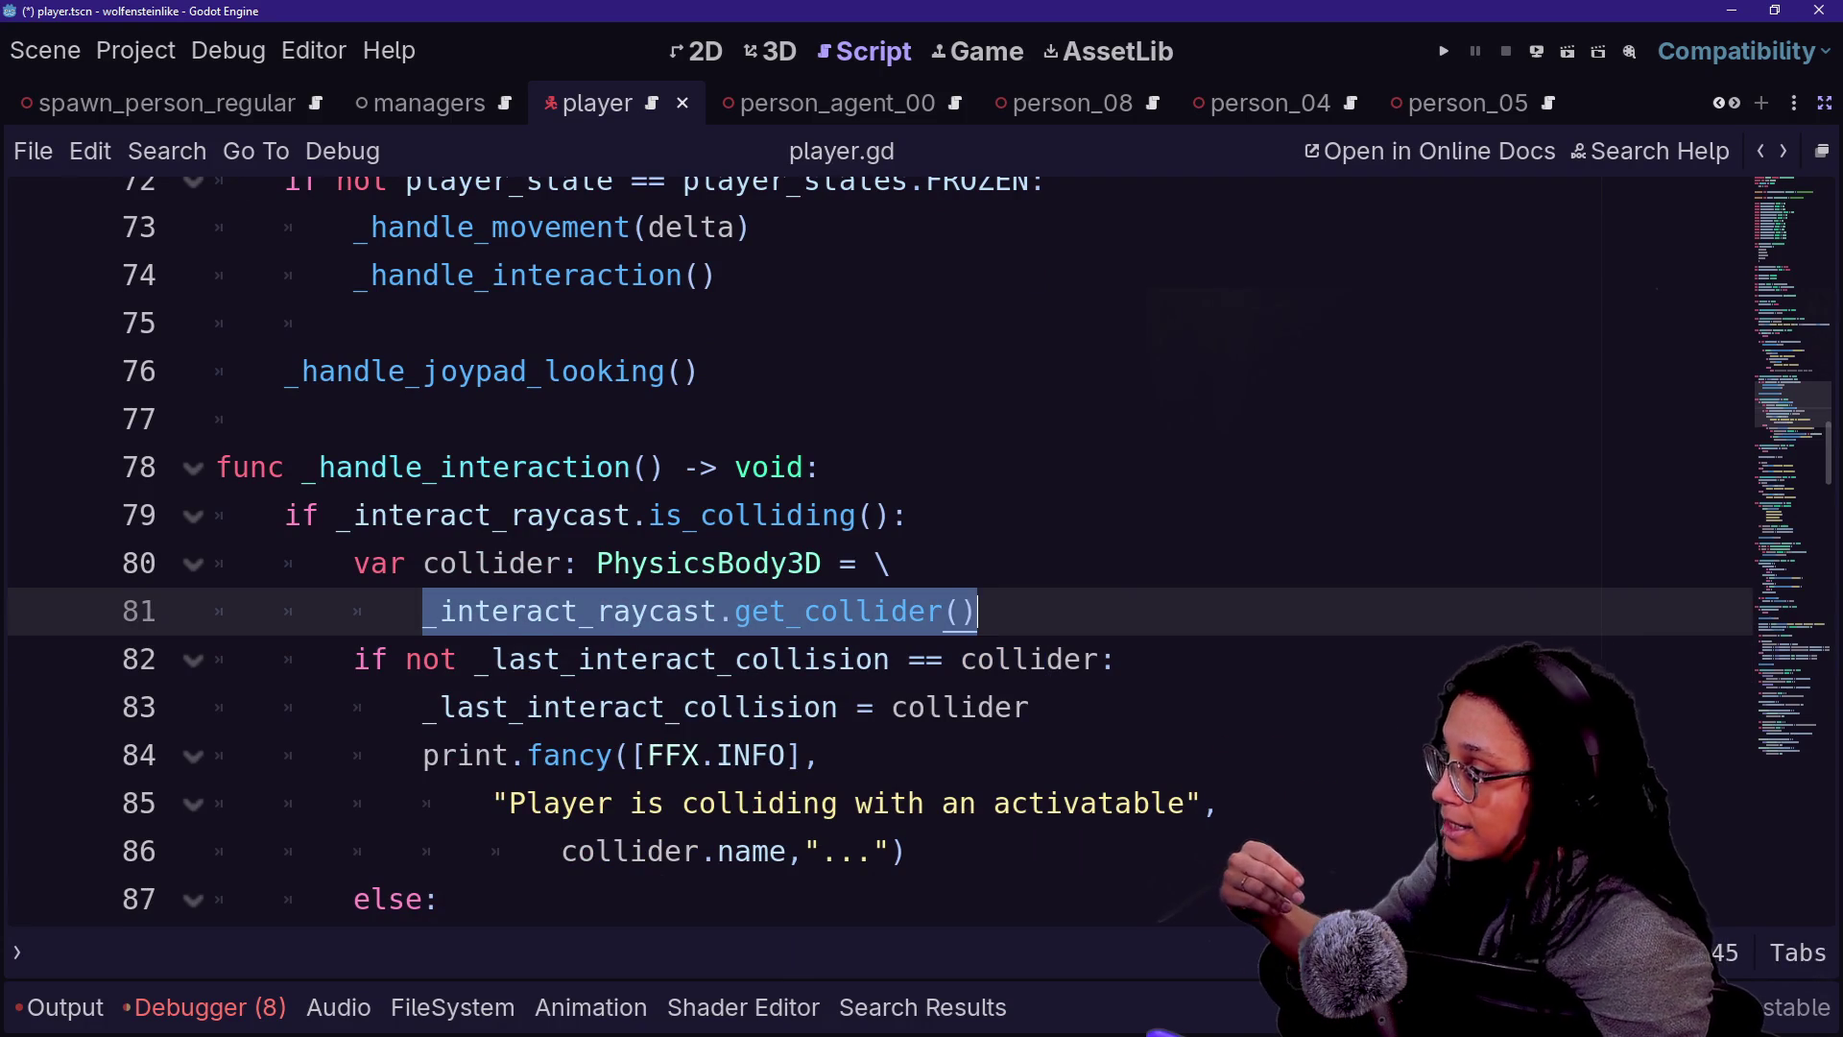
{"action": "key", "text": "Down"}
{"action": "key", "text": "Down"}
{"action": "left_click", "coordinate": [717, 755]}
{"action": "key", "text": "Down"}
{"action": "key", "text": "Down"}
{"action": "key", "text": "Down"}
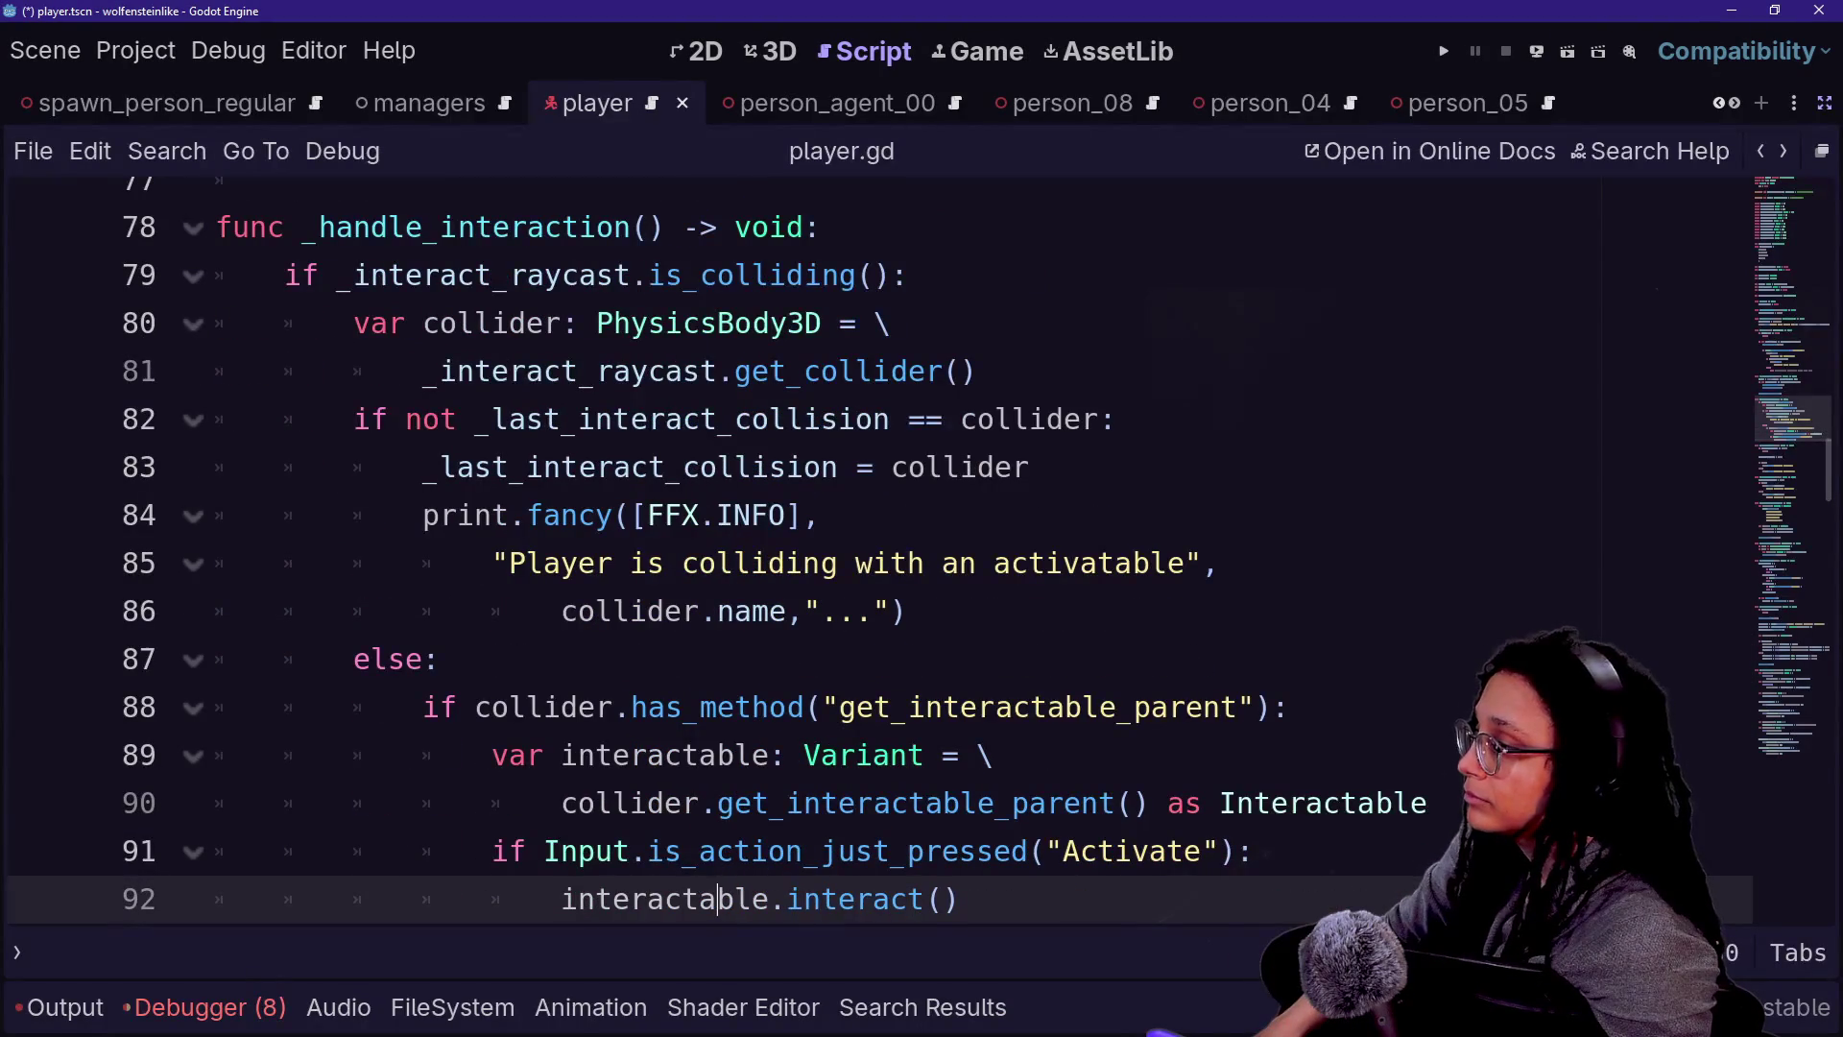
{"action": "scroll", "coordinate": [864, 547], "scroll_direction": "down", "scroll_amount": 2}
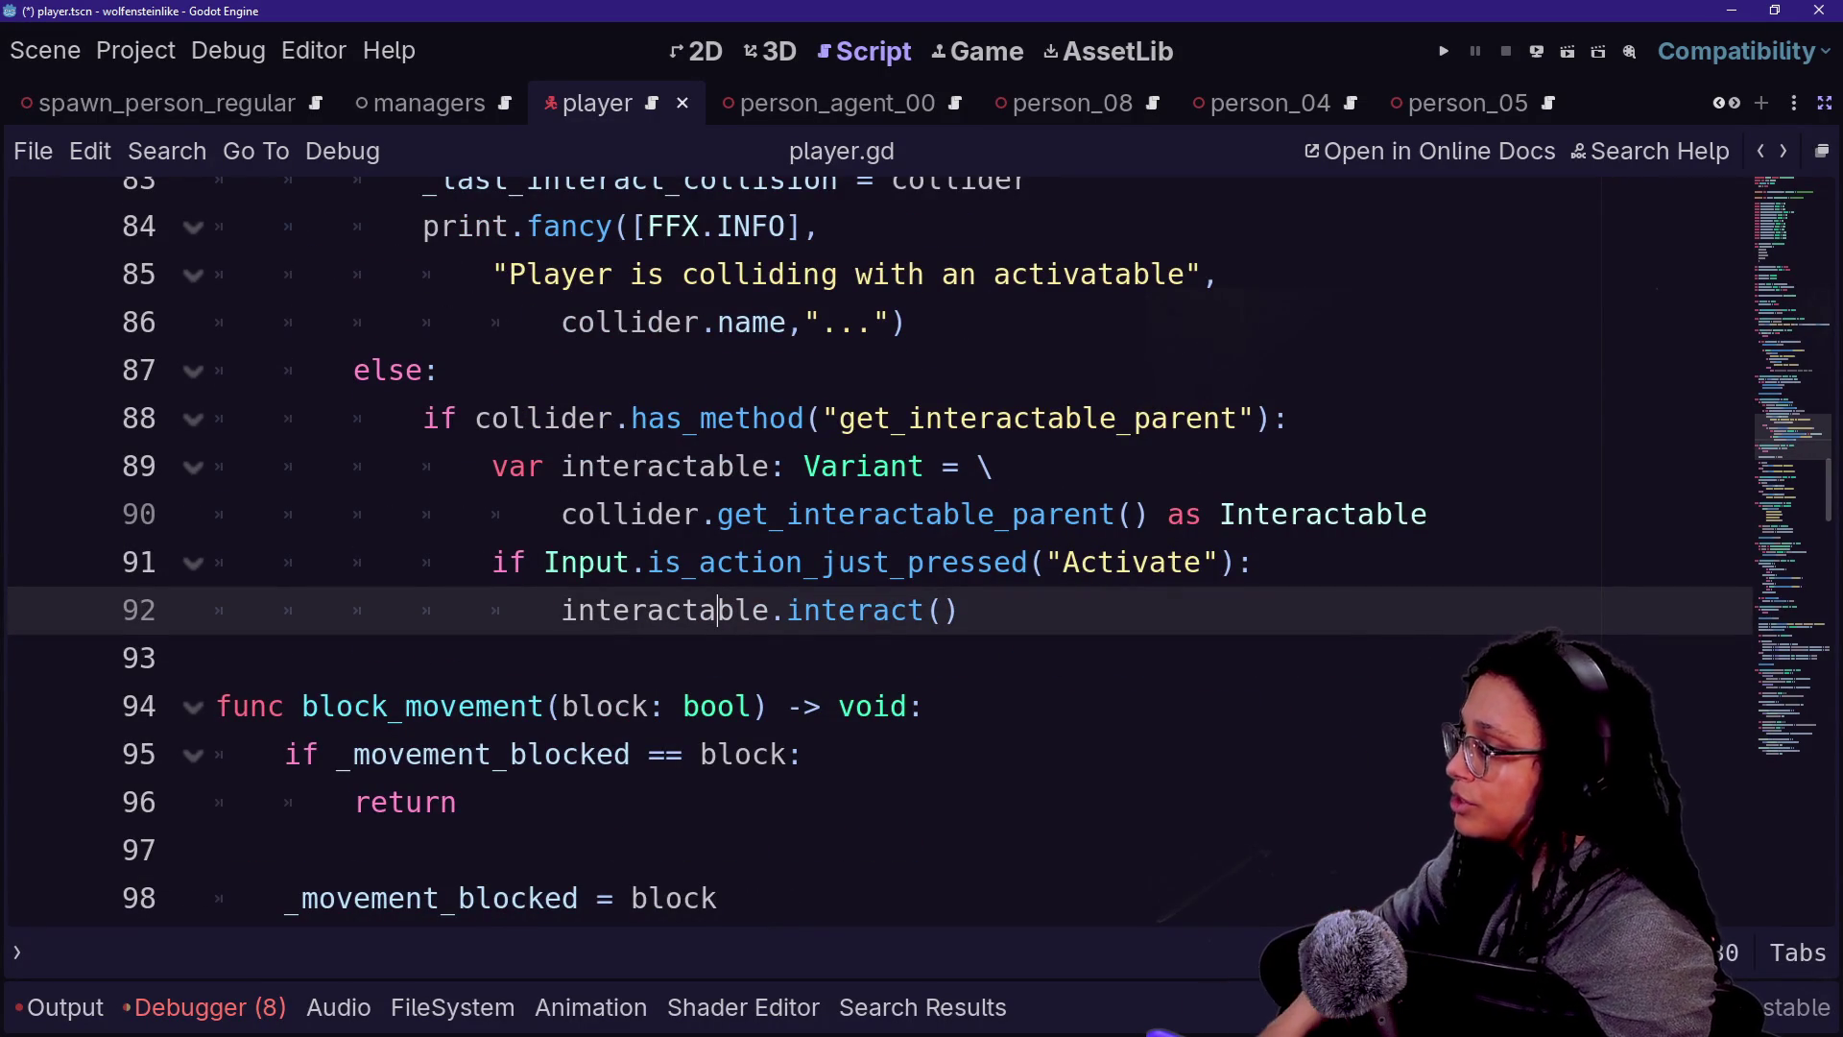
{"action": "left_click", "coordinate": [995, 466]}
{"action": "key", "text": "Up"}
{"action": "key", "text": "Up"}
{"action": "key", "text": "Up"}
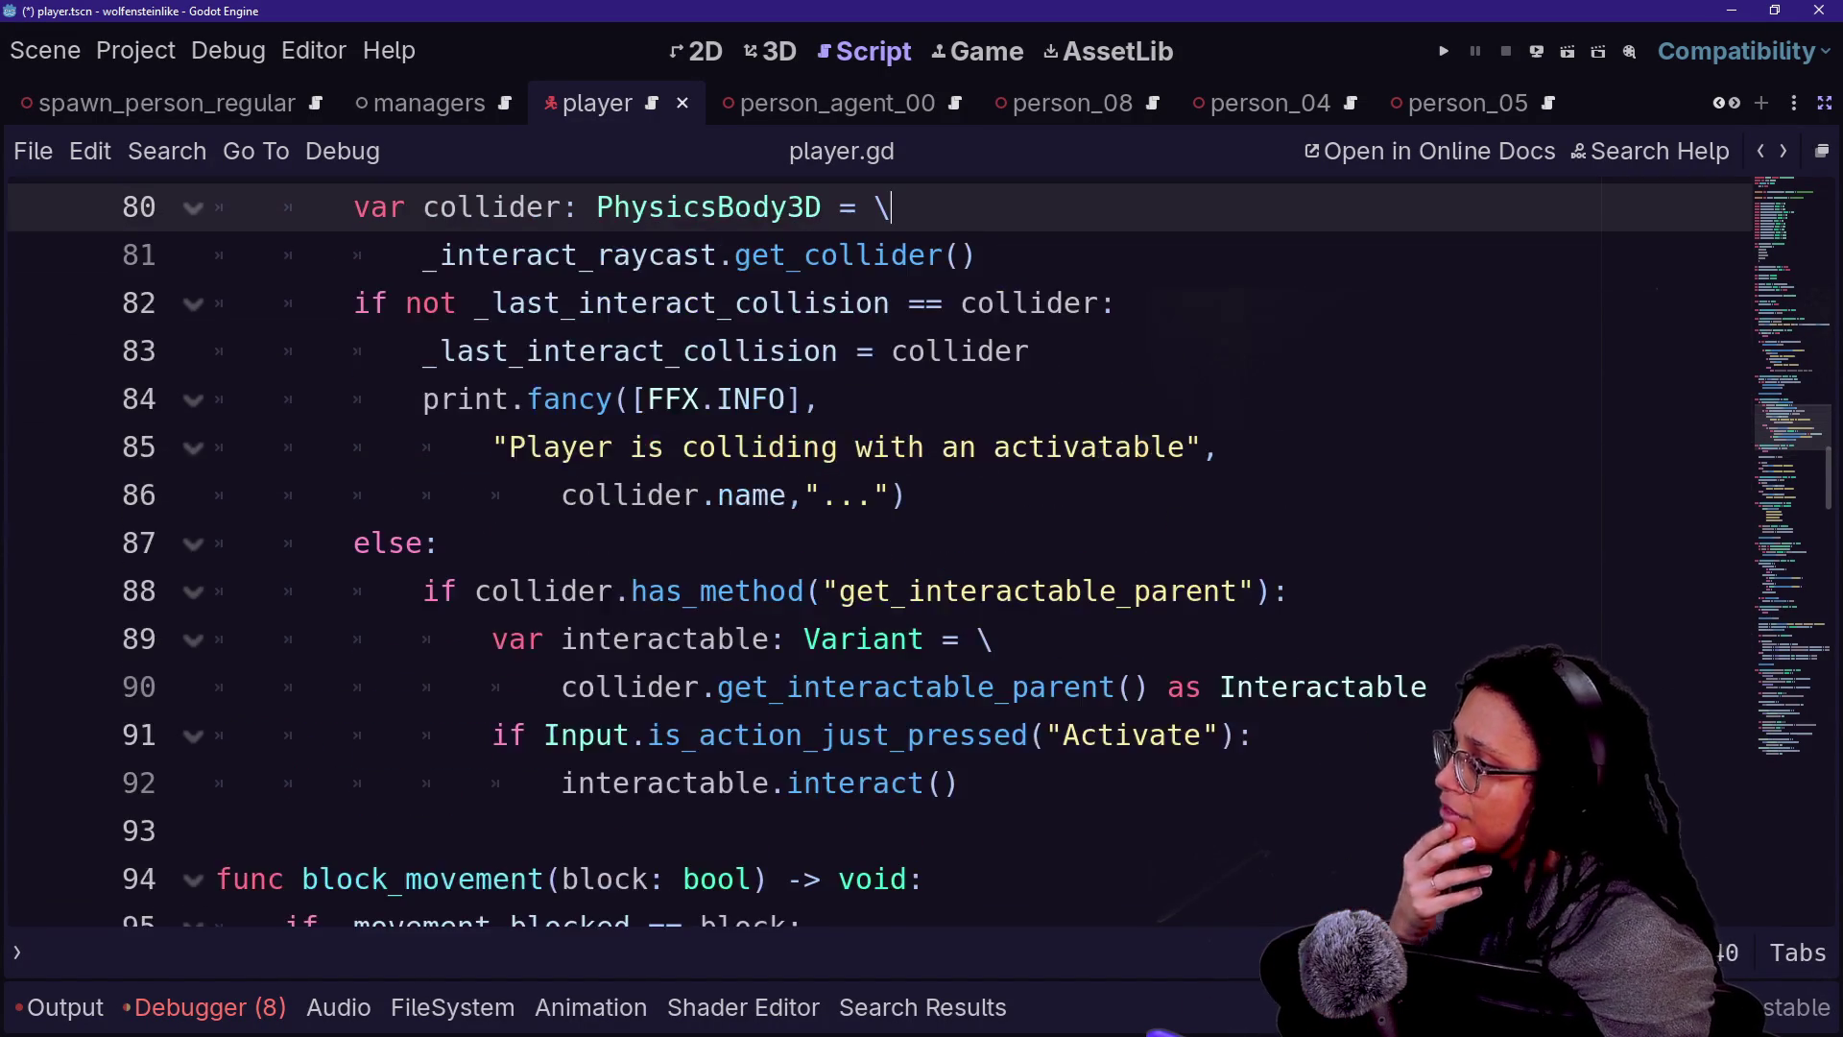
{"action": "key", "text": "Down"}
{"action": "key", "text": "Down"}
{"action": "key", "text": "Down"}
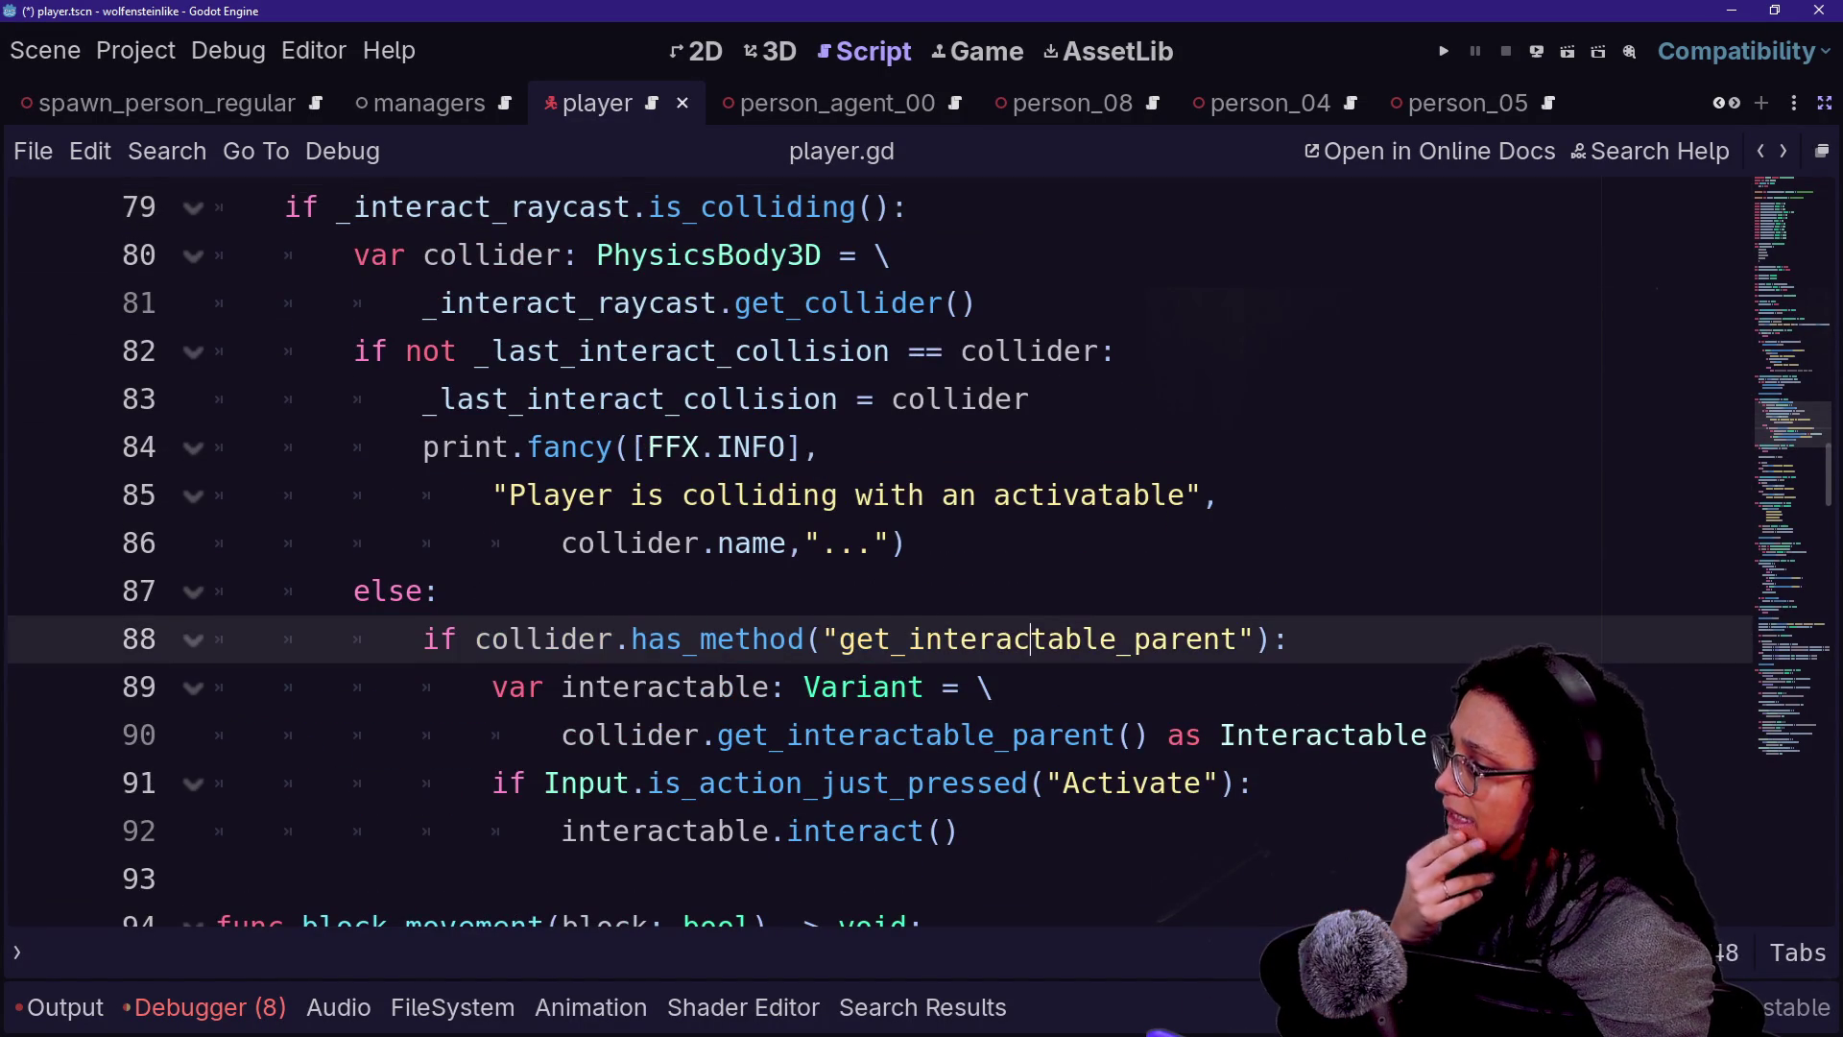
{"action": "key", "text": "Down"}
{"action": "key", "text": "Down"}
{"action": "key", "text": "Down"}
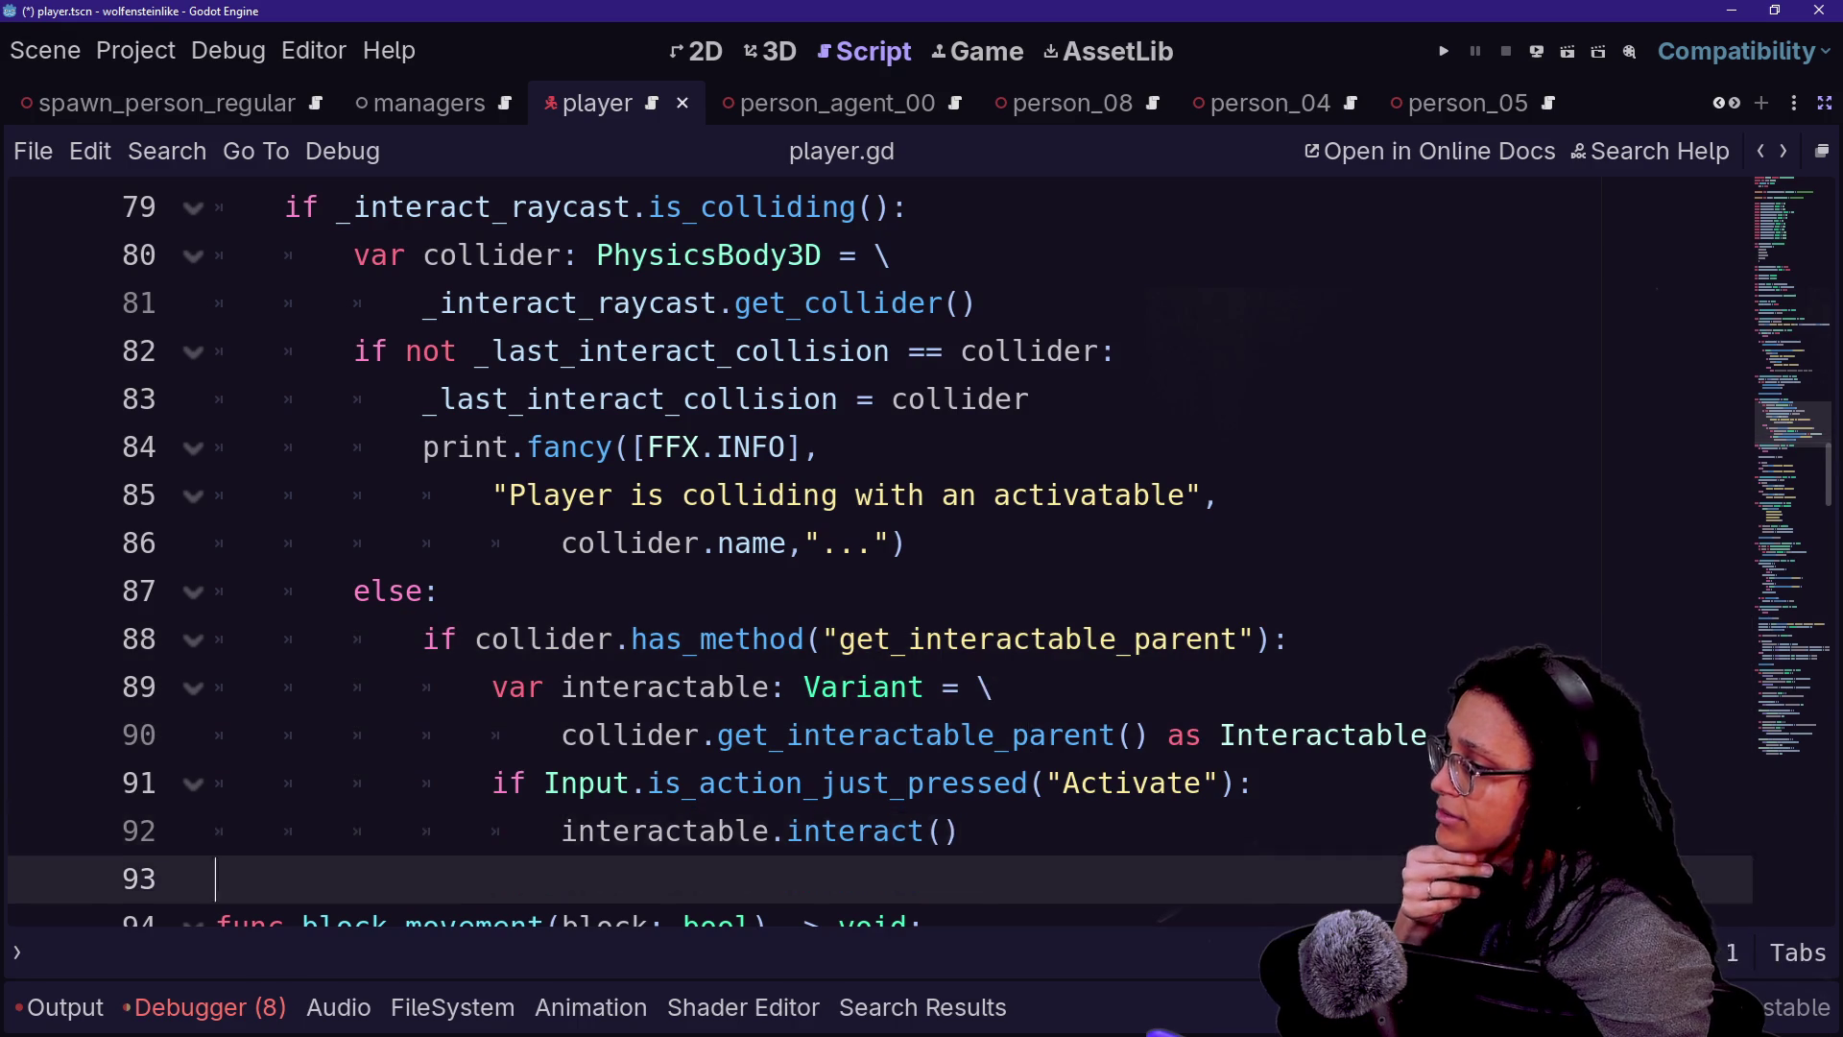
{"action": "key", "text": "Down"}
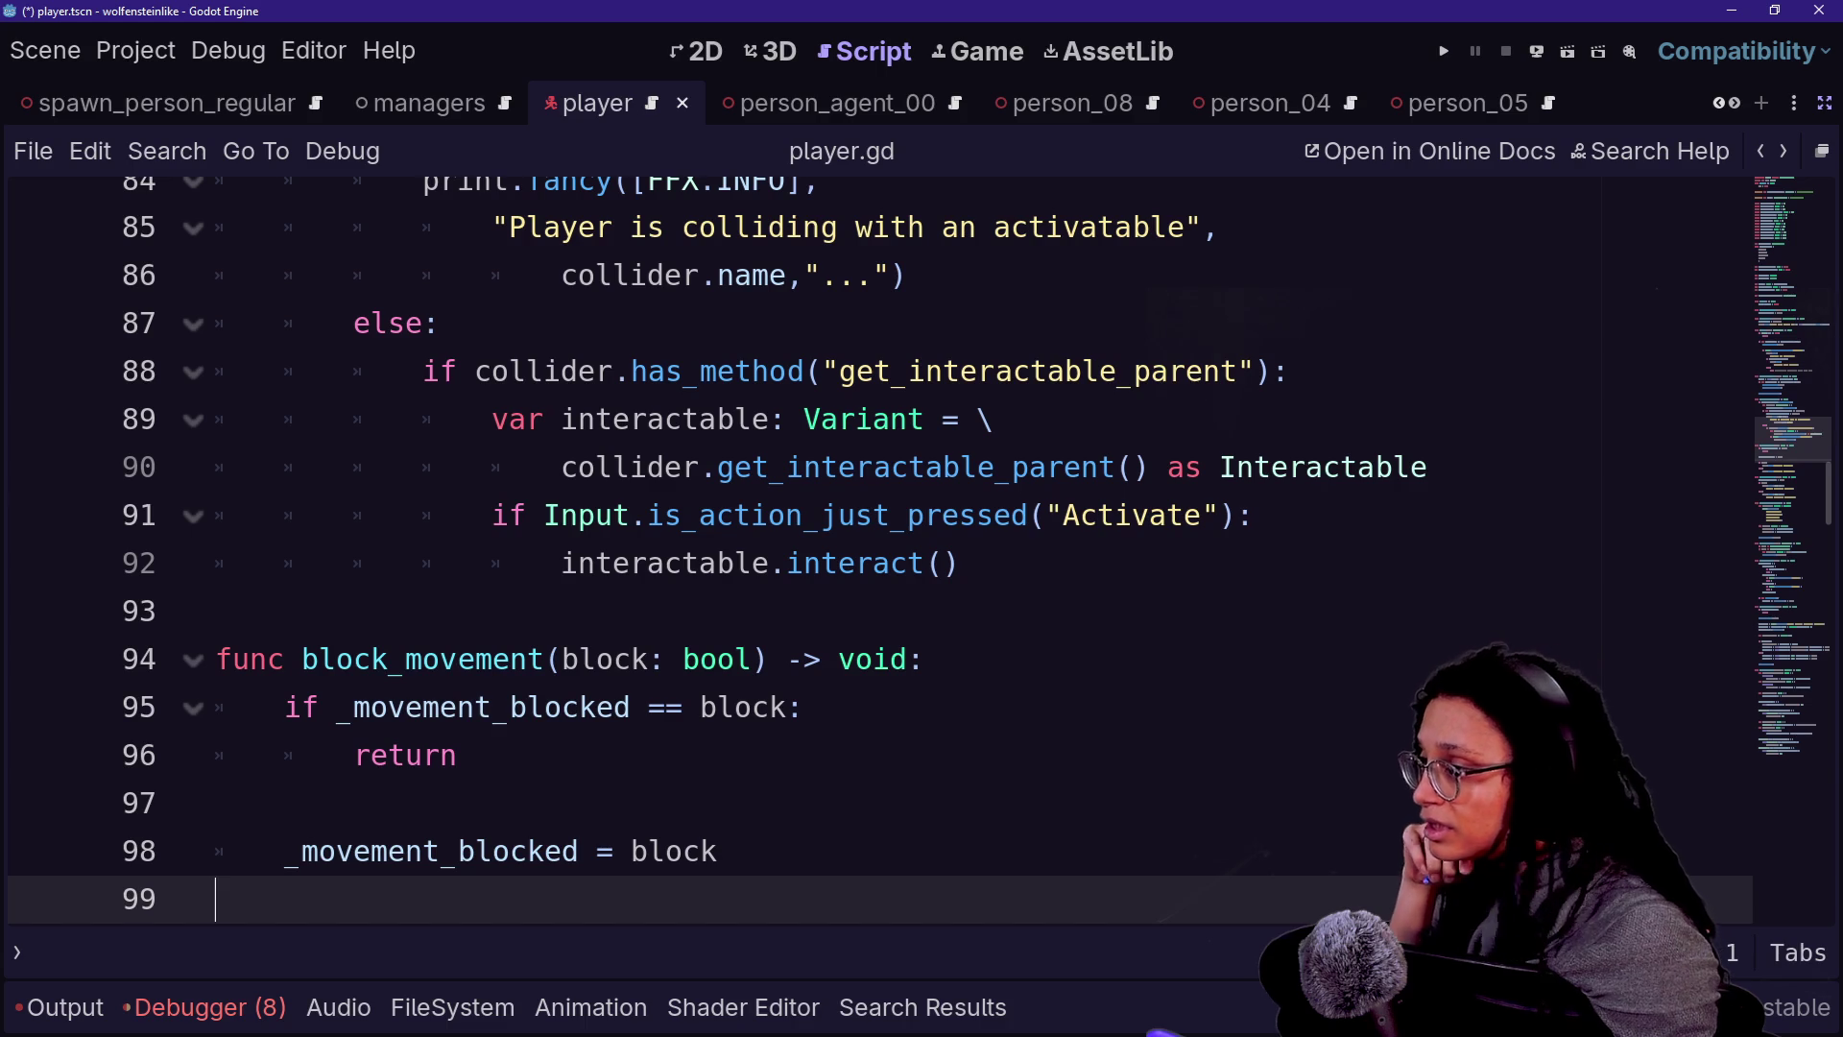
{"action": "left_click", "coordinate": [1164, 468]}
{"action": "left_click_drag", "start_coordinate": [838, 372], "coordinate": [1132, 372]}
{"action": "left_click", "coordinate": [769, 516]}
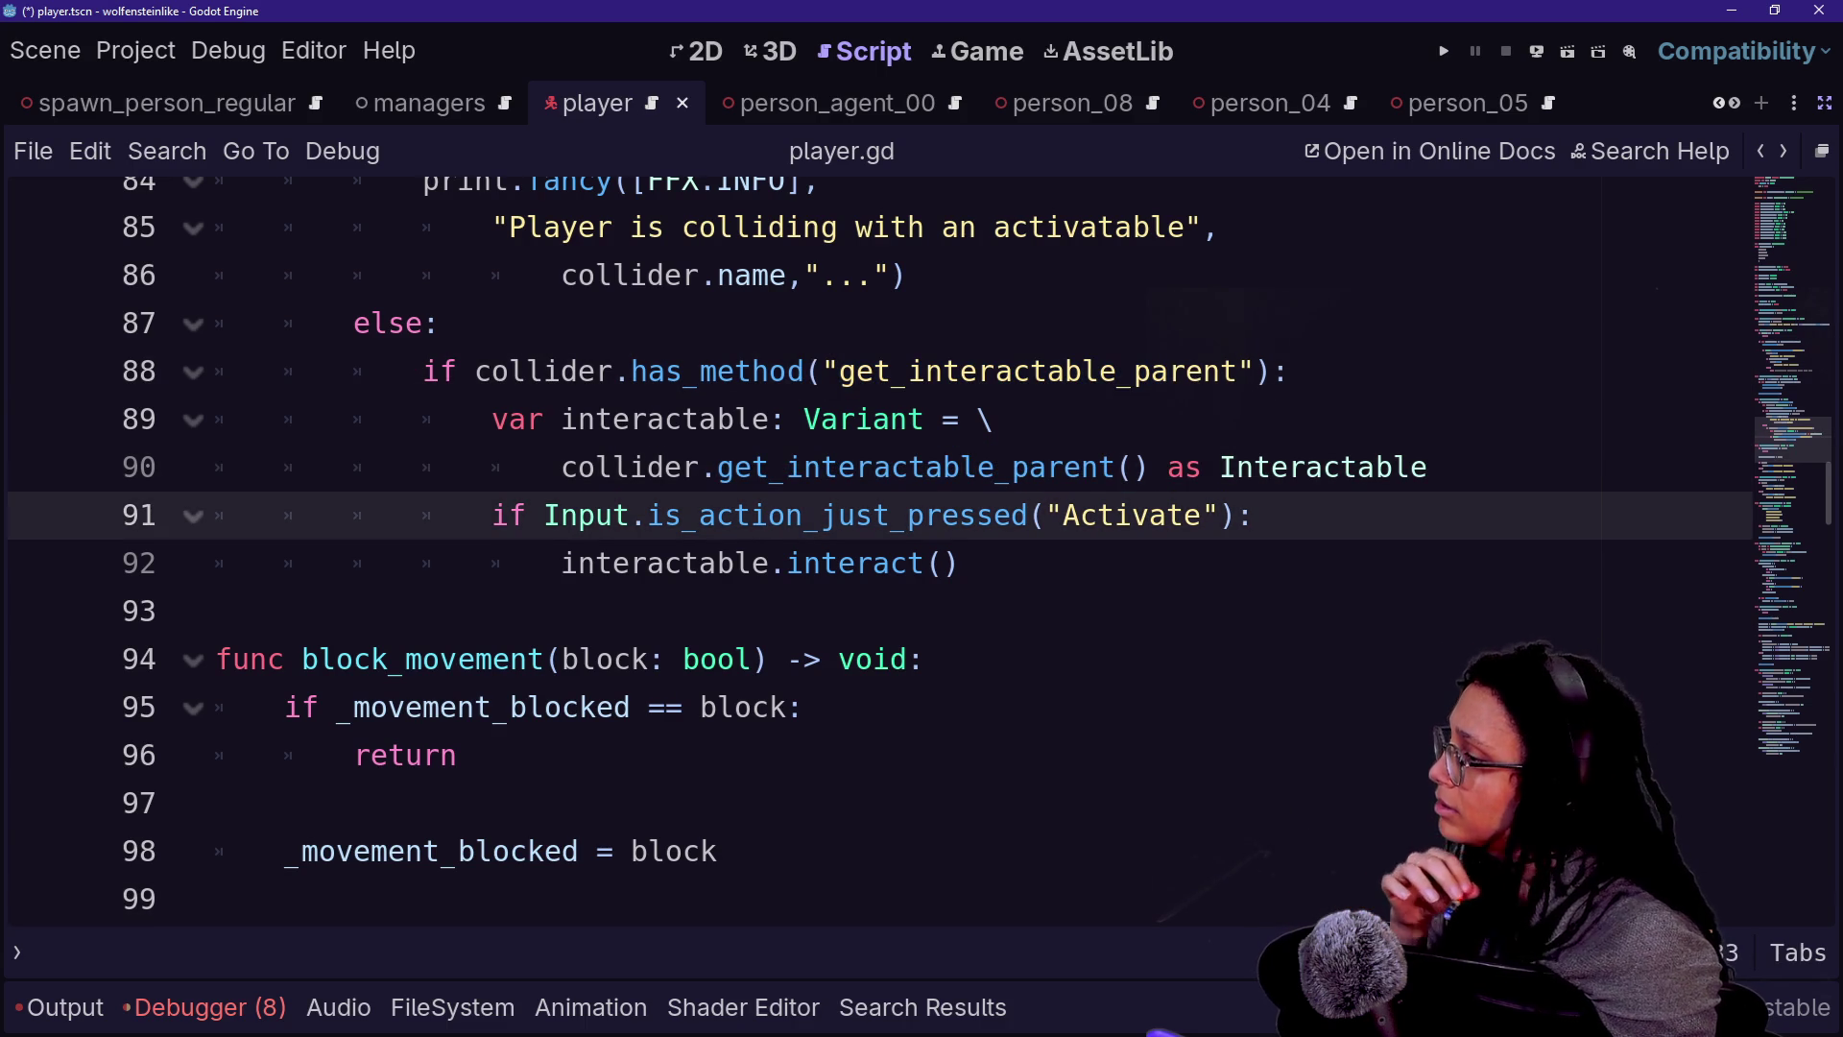
{"action": "left_click", "coordinate": [960, 468]}
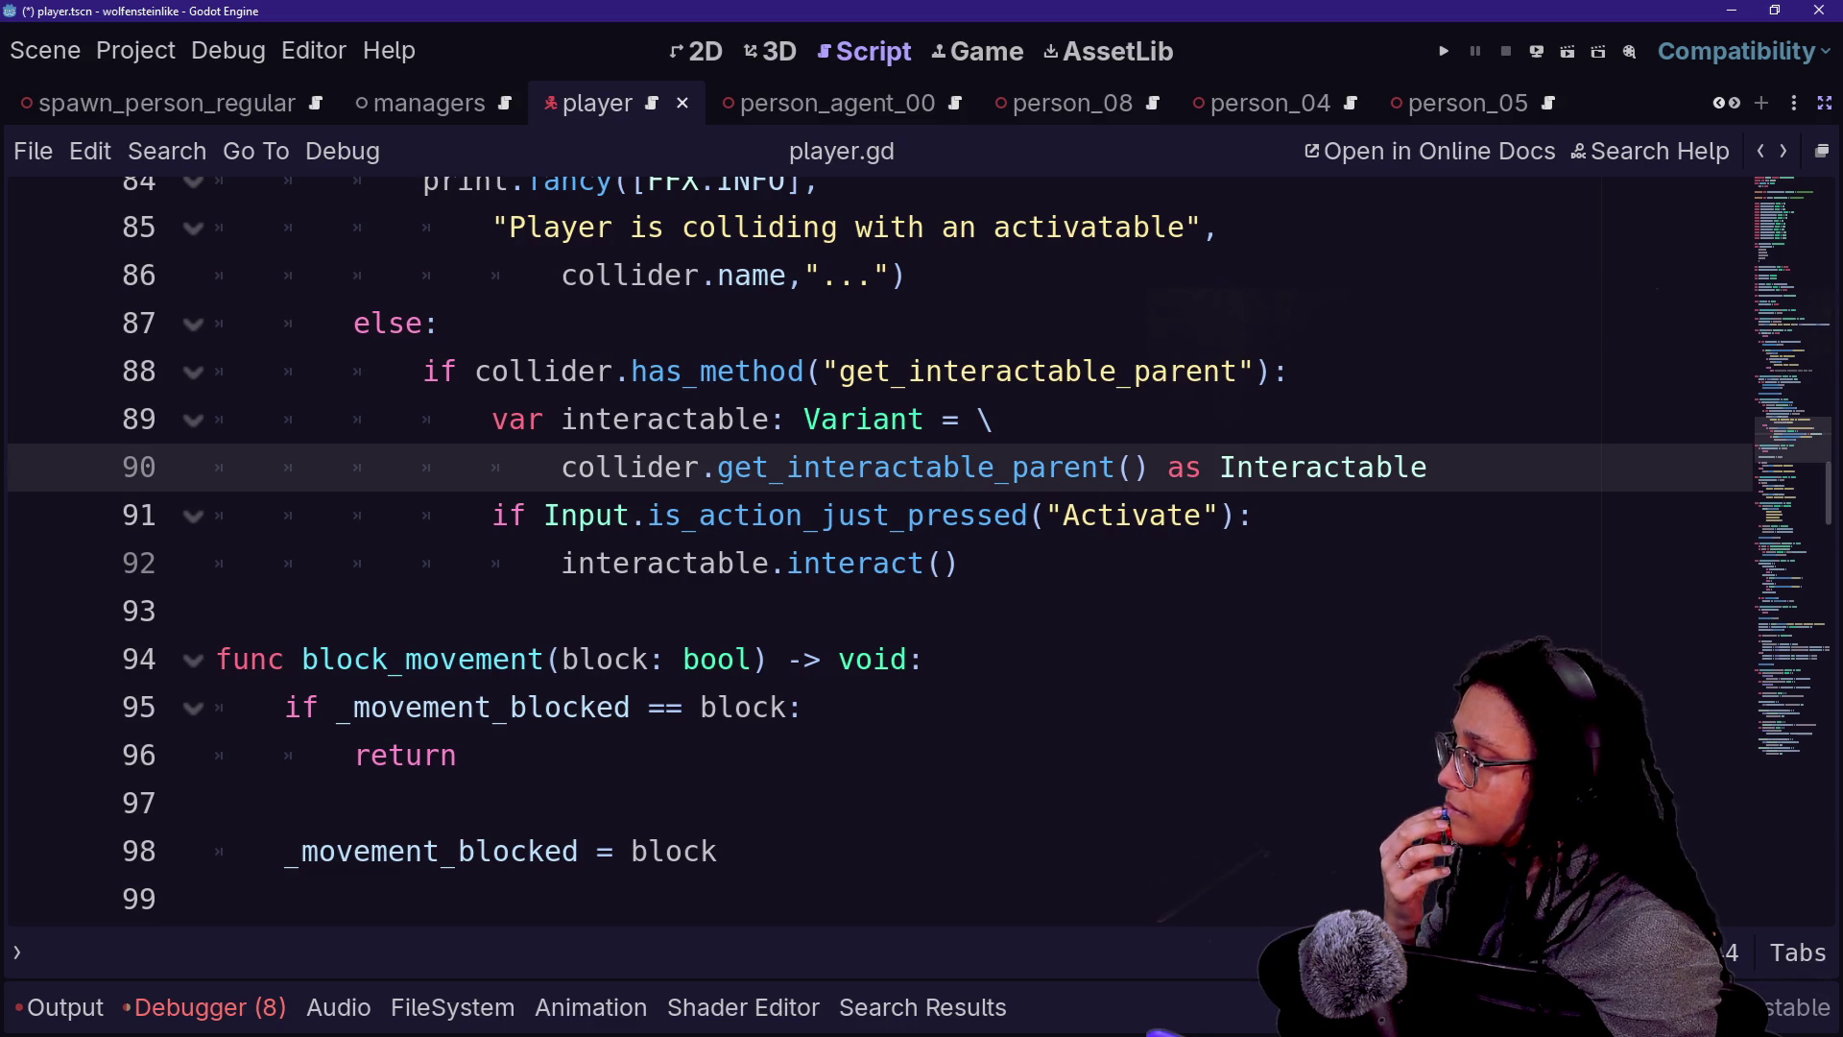
{"action": "mouse_move", "coordinate": [816, 516]}
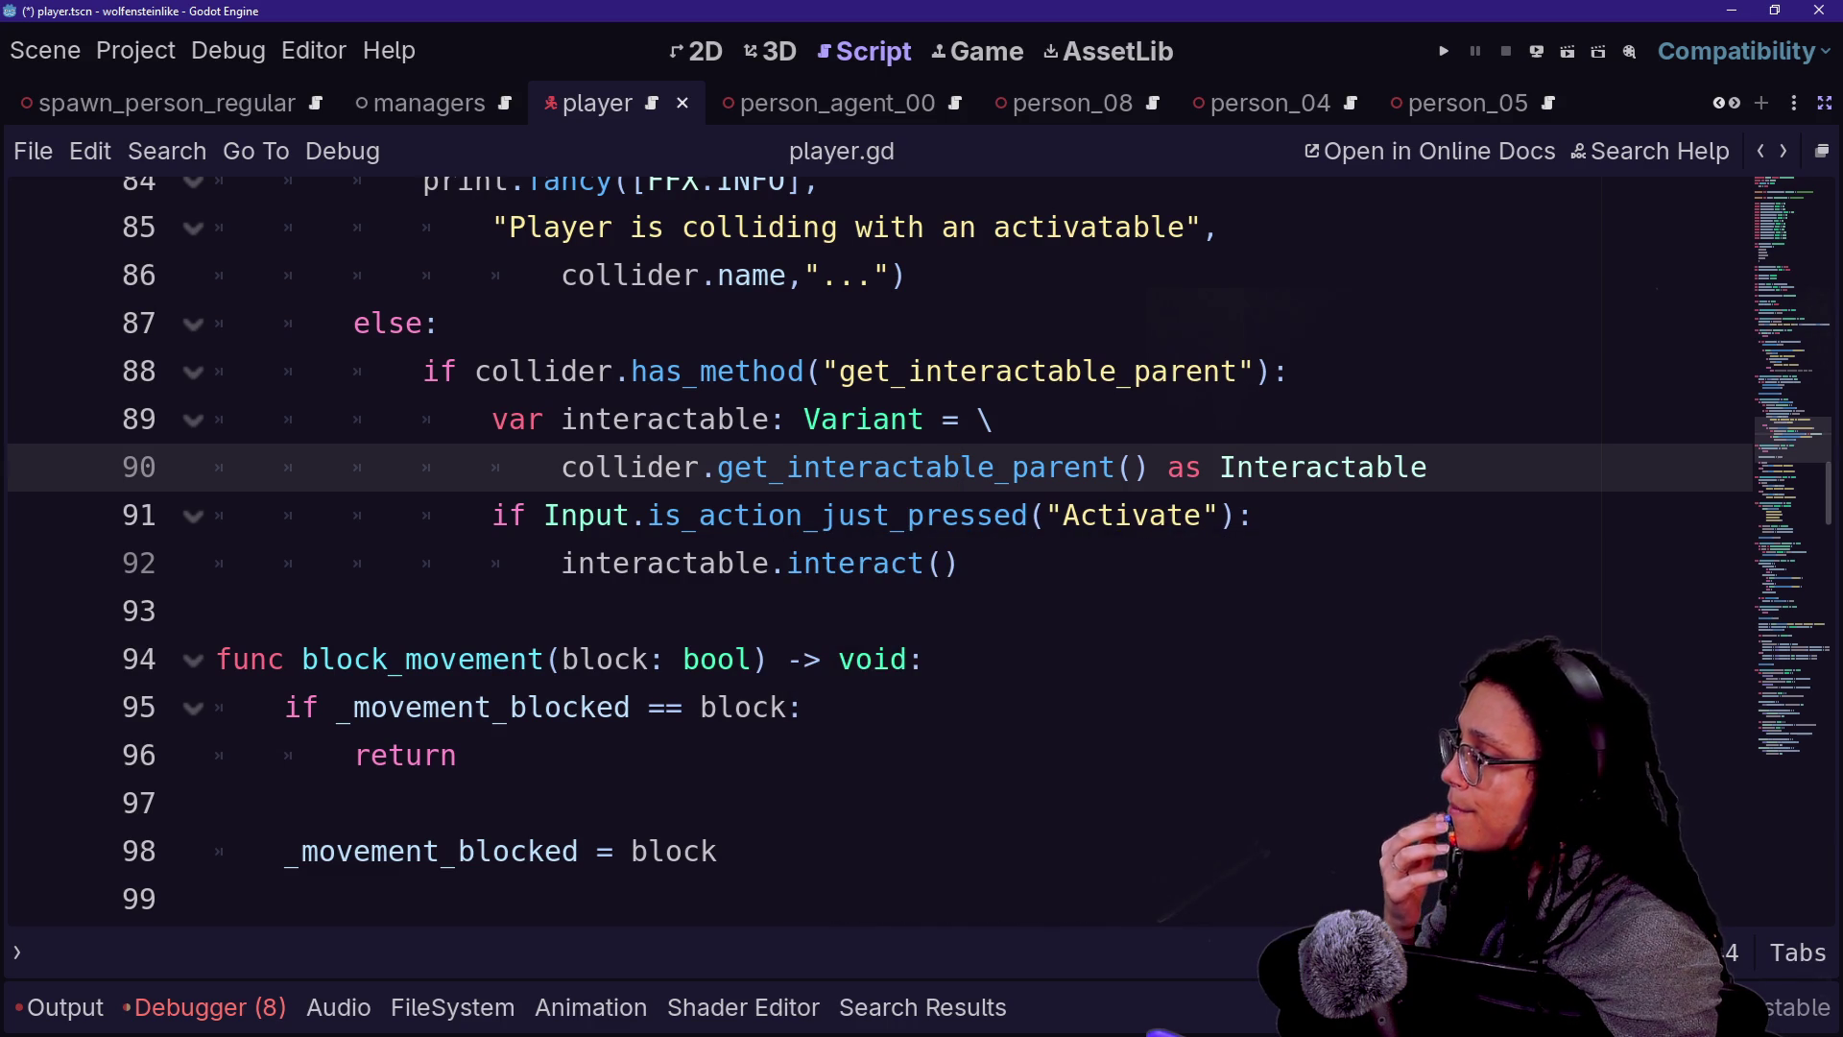
{"action": "left_click_drag", "start_coordinate": [960, 564], "coordinate": [562, 564]}
{"action": "left_click", "coordinate": [960, 563]}
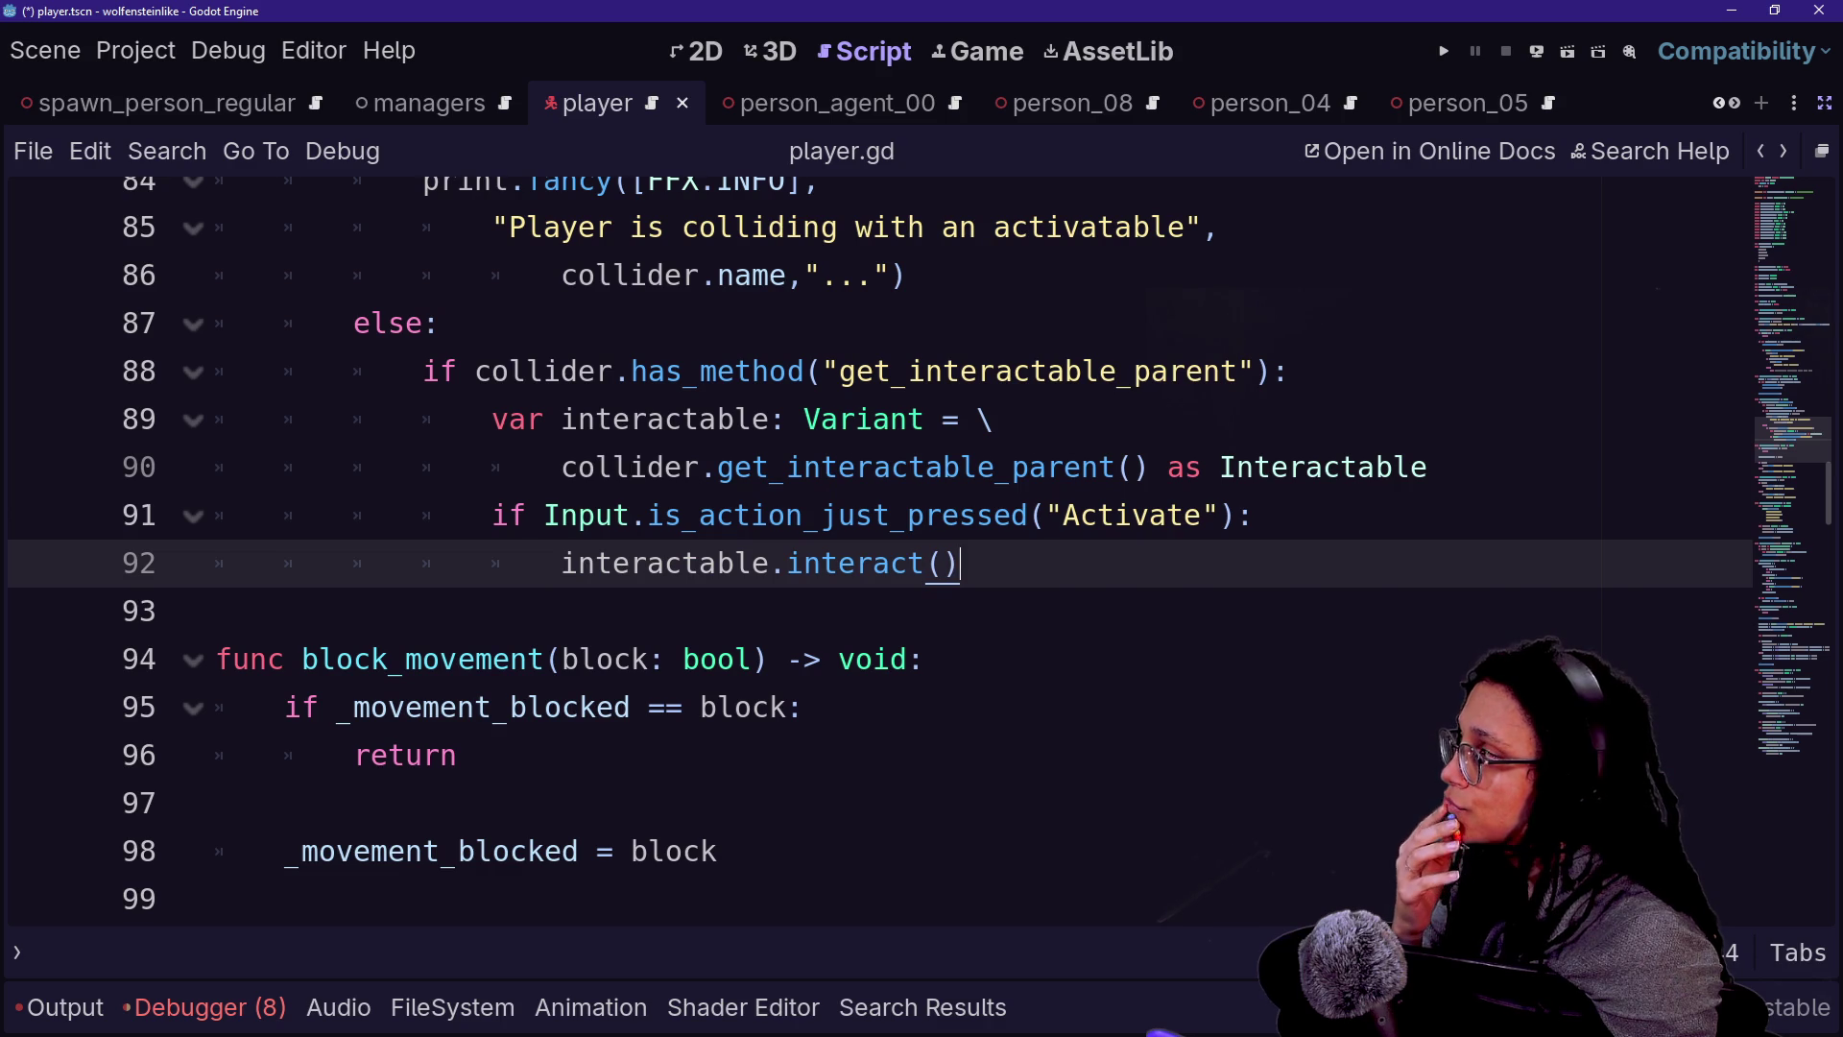
- Quick Open interactable.gd by searching 'interact'
{"action": "mouse_move", "coordinate": [1016, 519]}
{"action": "key", "text": "Up"}
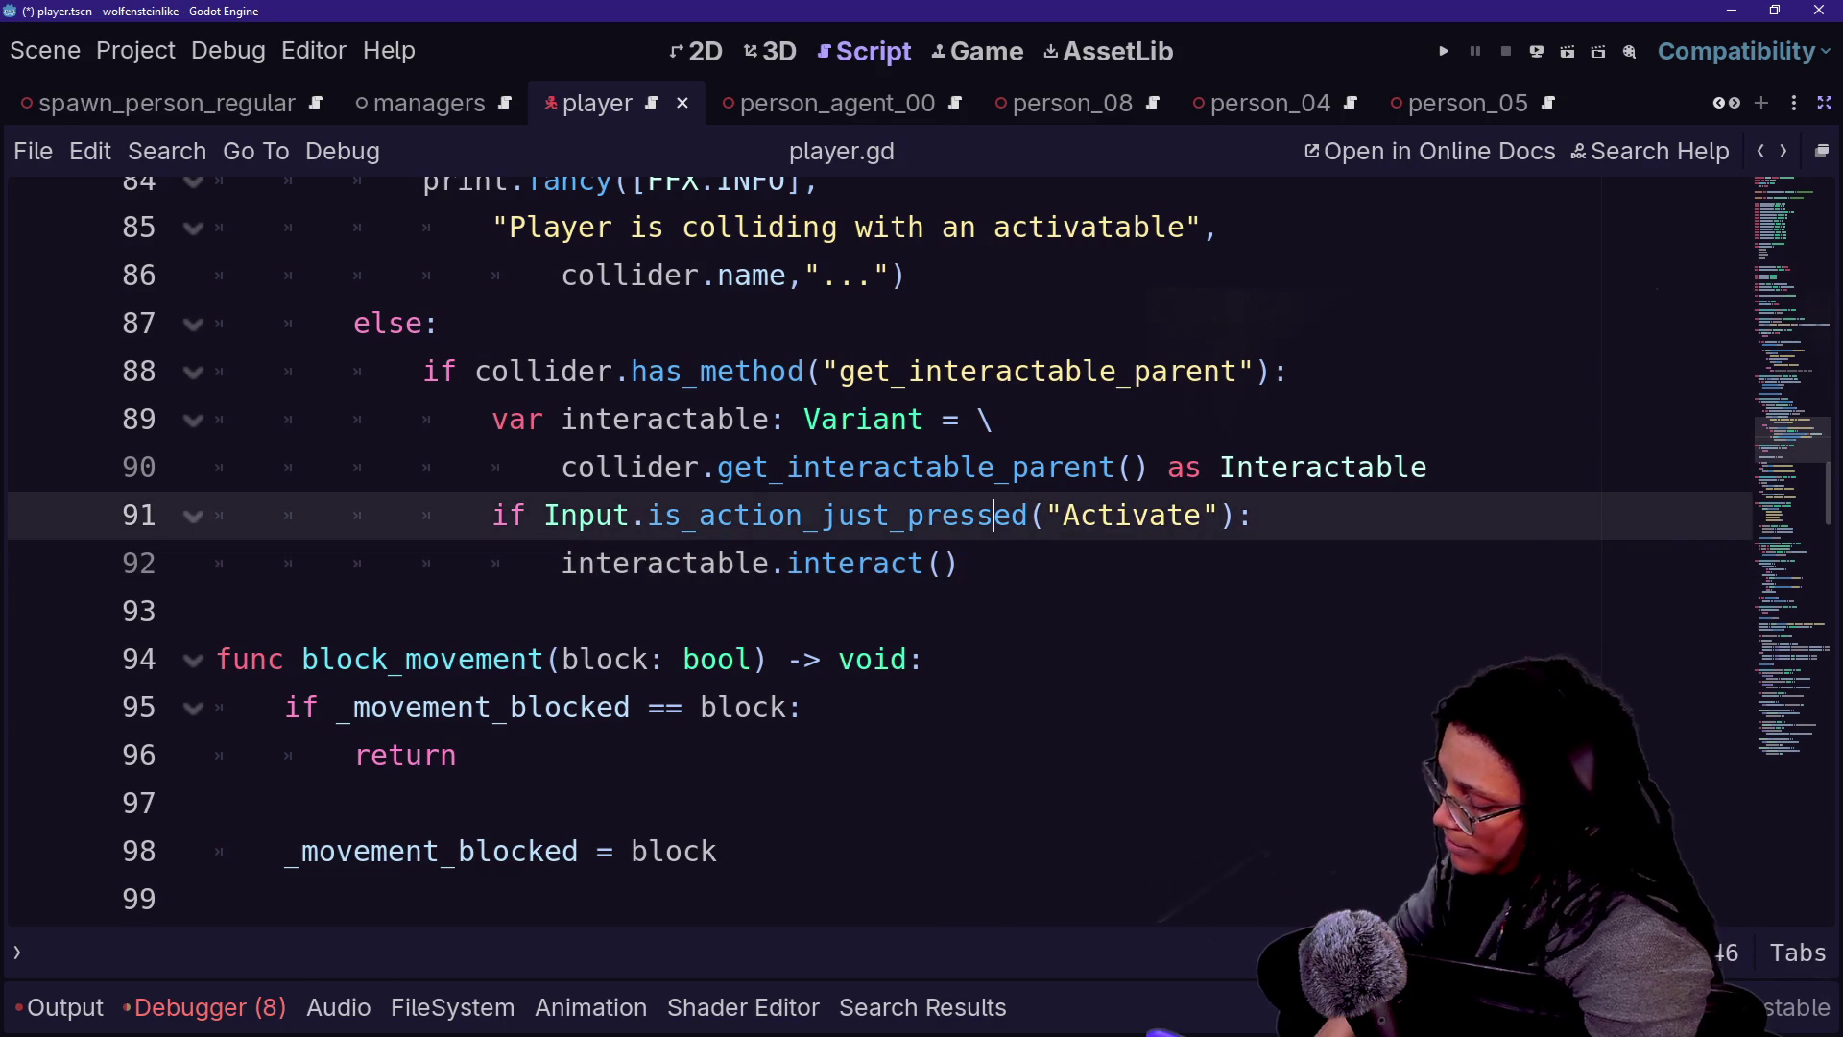
{"action": "key", "text": "shift+alt+o"}
{"action": "type", "text": "interact"}
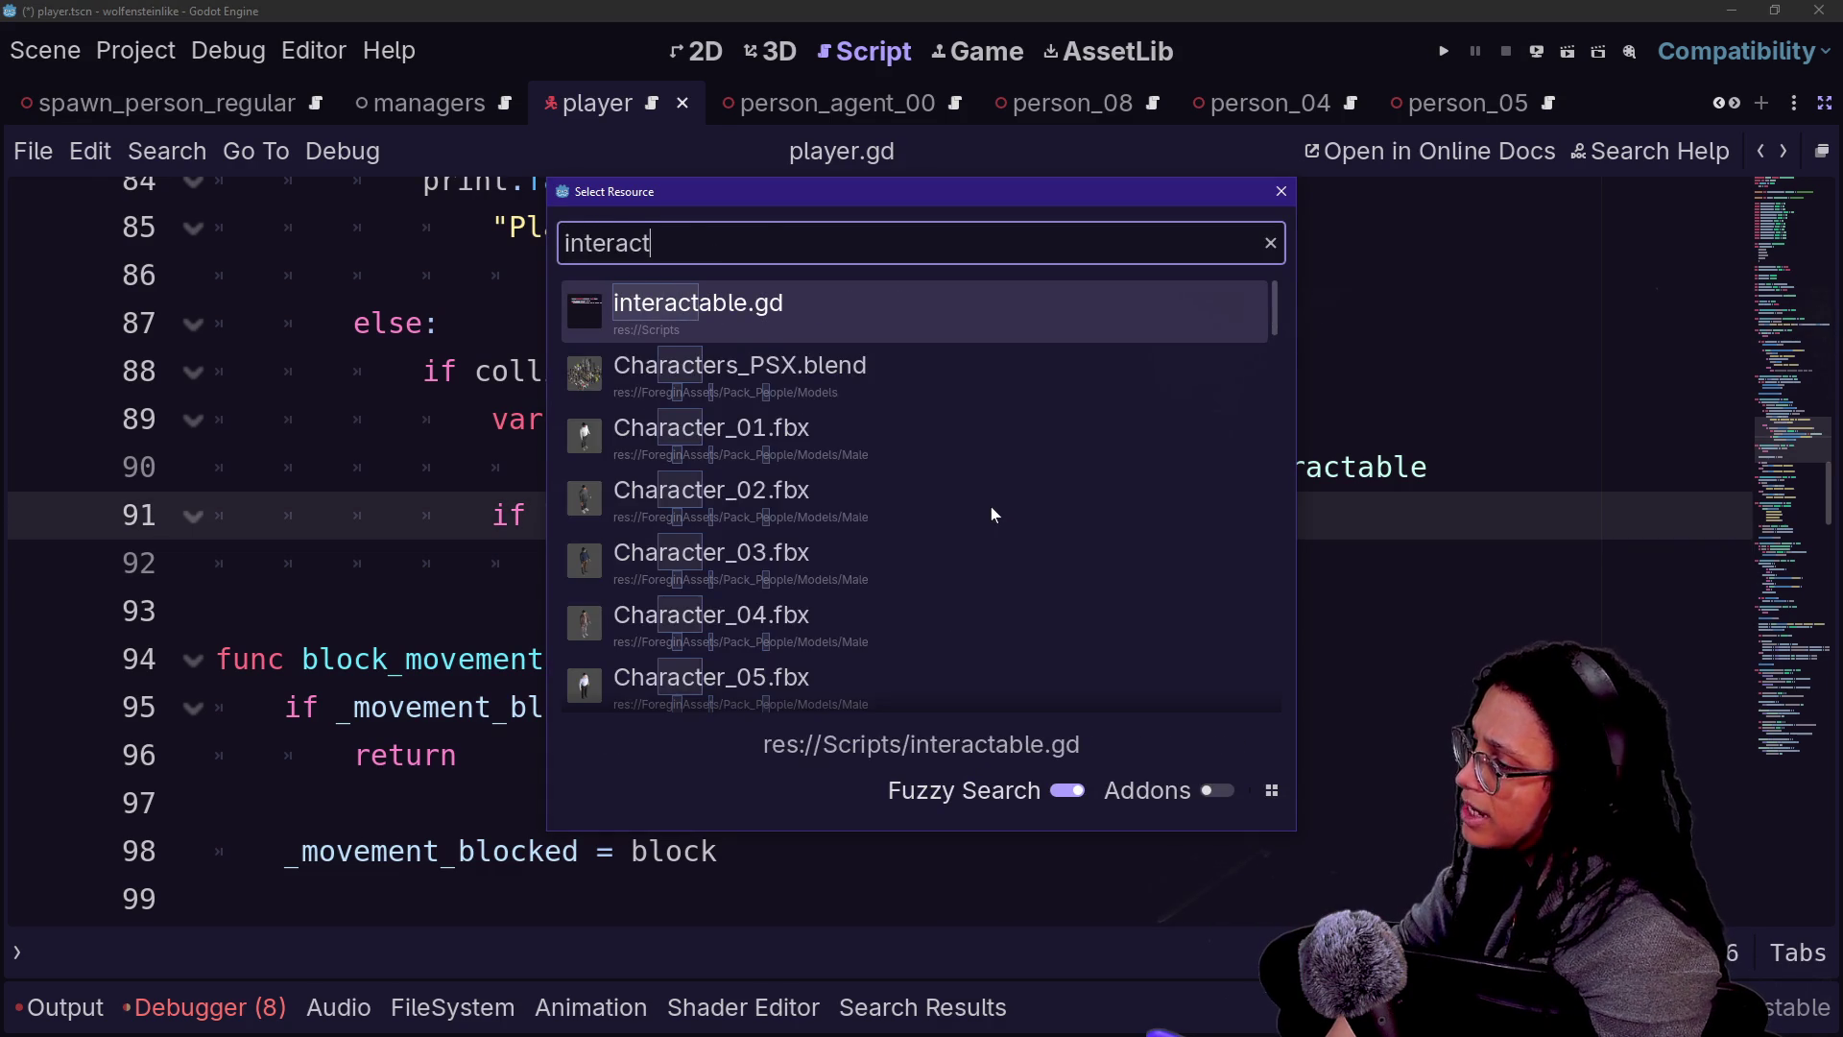
{"action": "key", "text": "Return"}
- Inspect the Interactable class and its interact() hook, then restore the scene and inspector panels
{"action": "left_click_drag", "start_coordinate": [671, 207], "coordinate": [220, 255]}
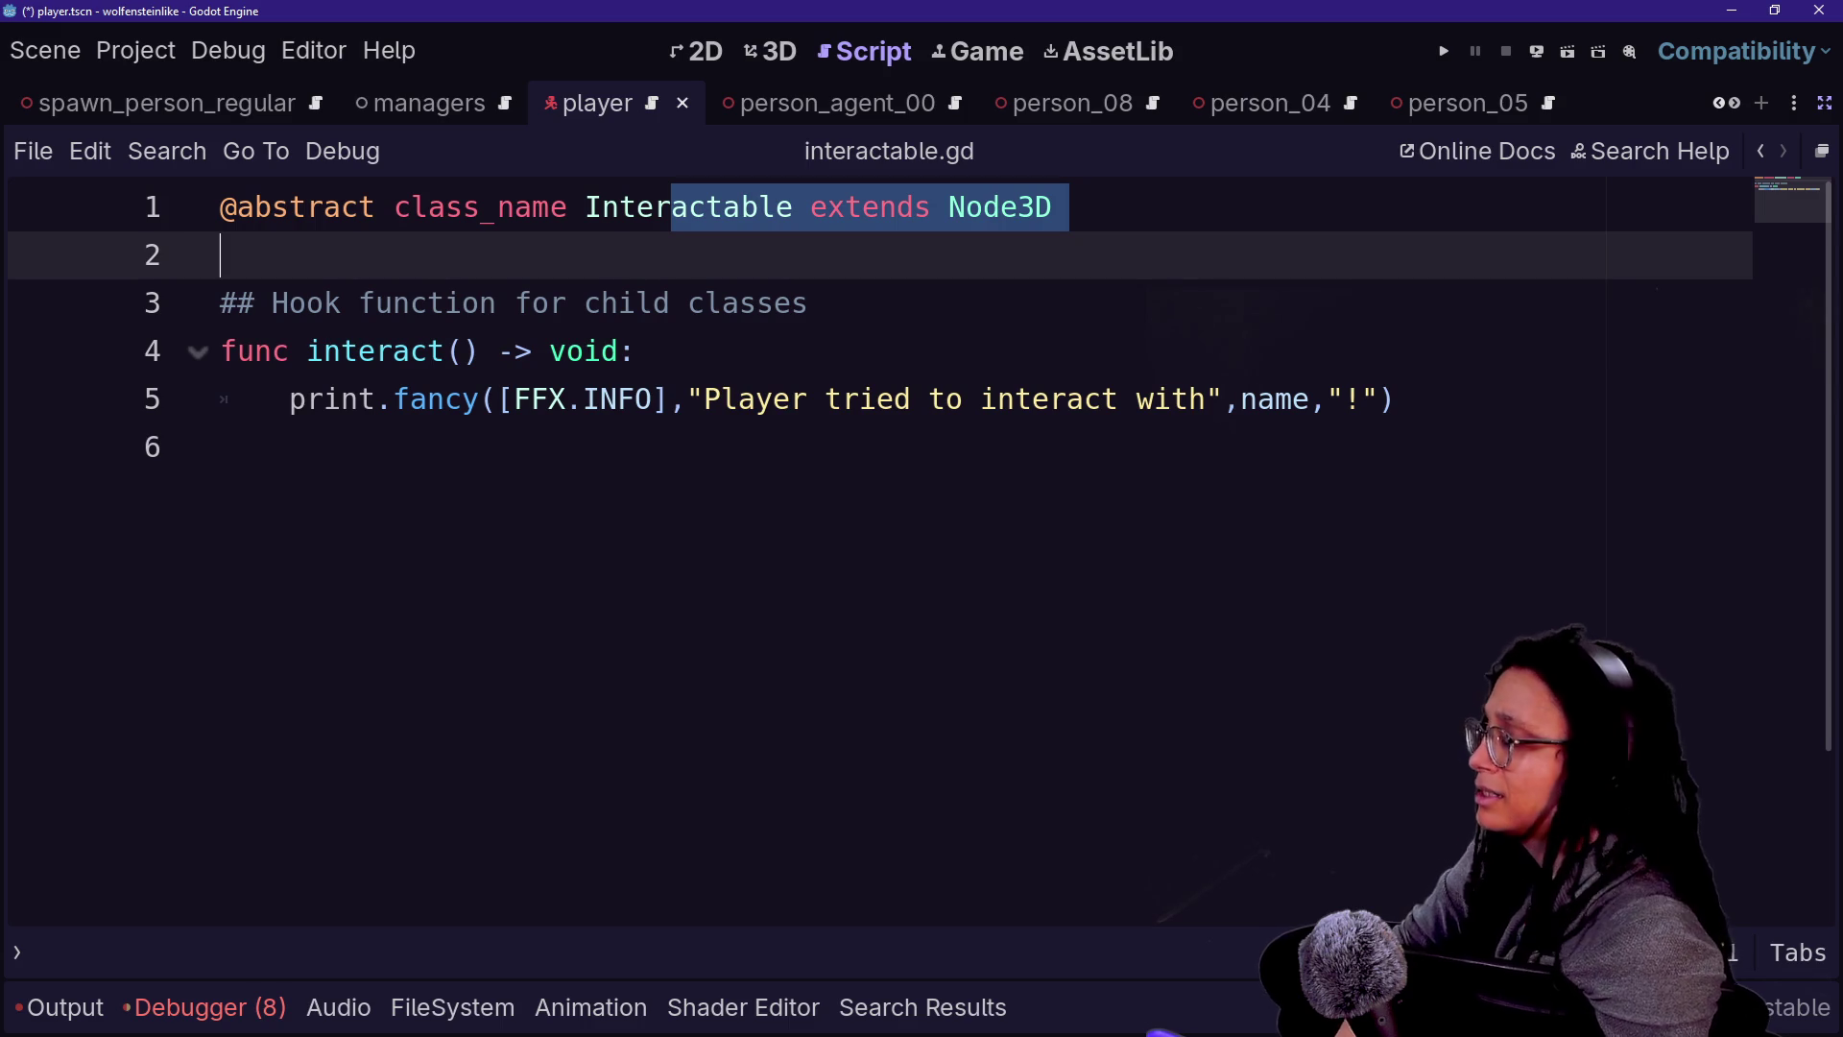
{"action": "left_click", "coordinate": [773, 303]}
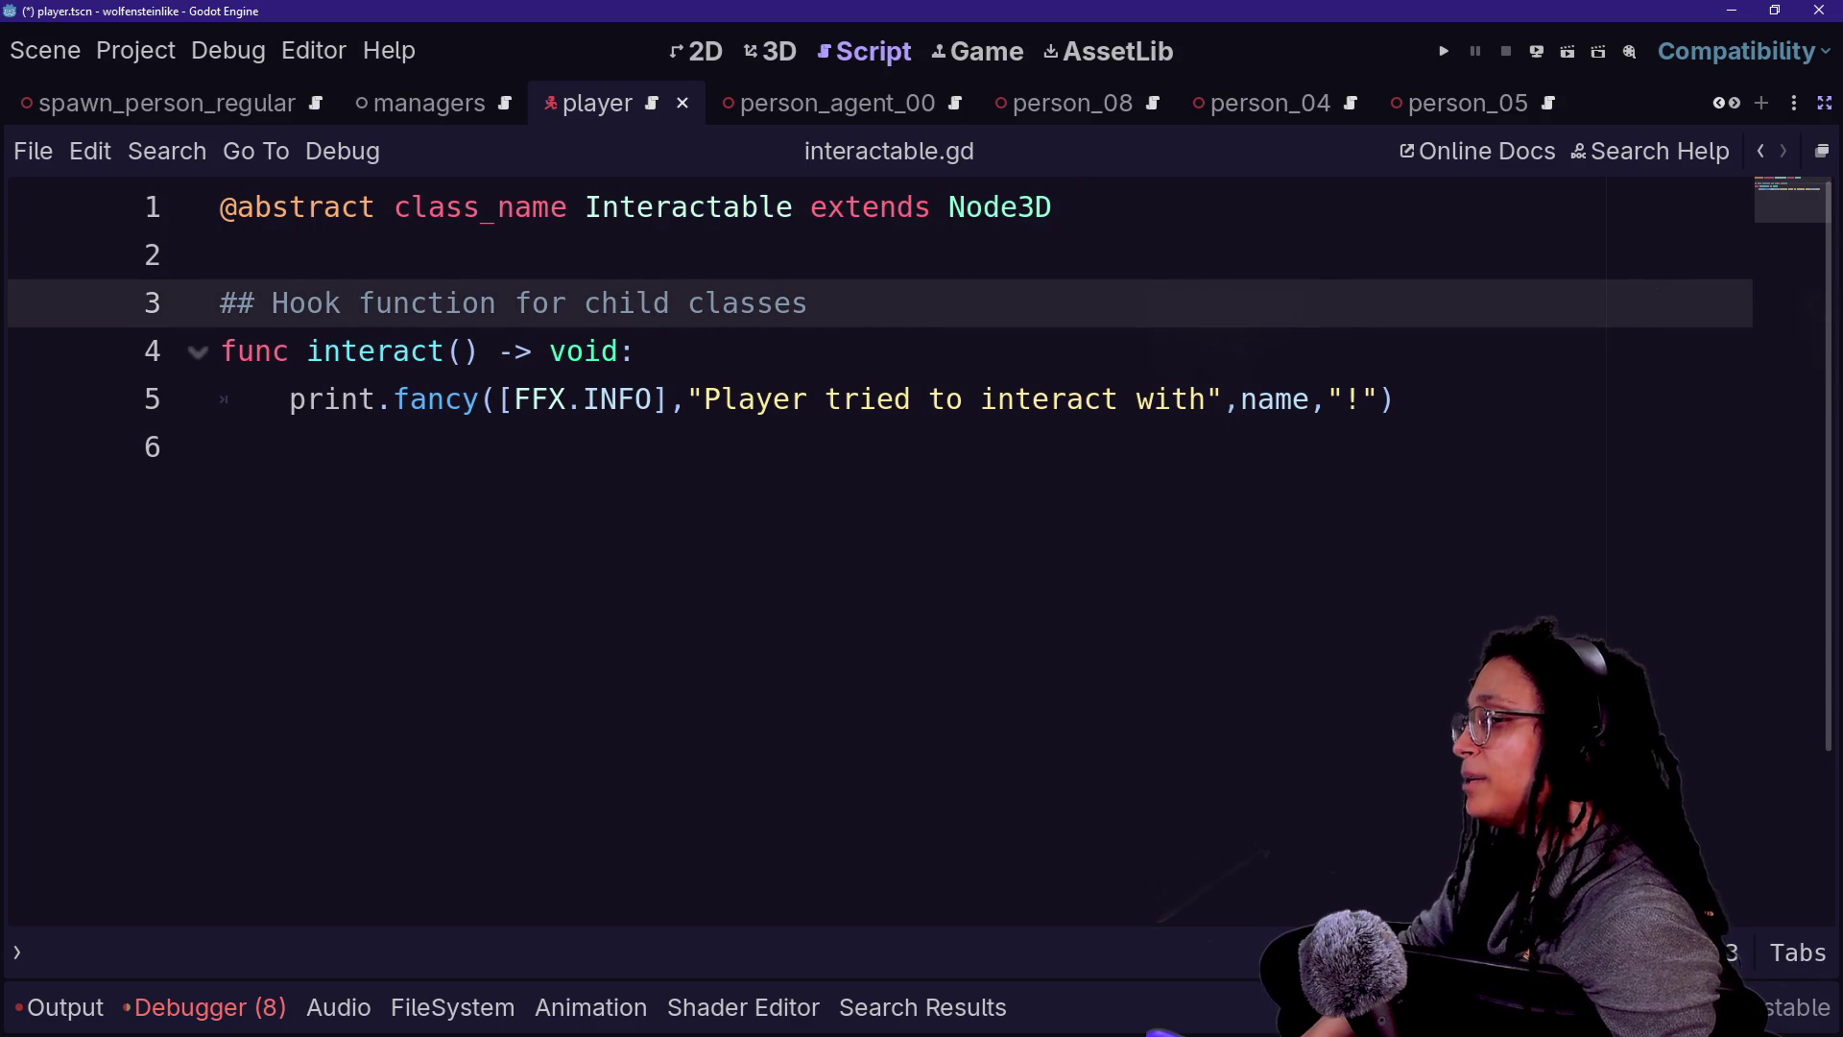
{"action": "key", "text": "ctrl+shift+F11"}
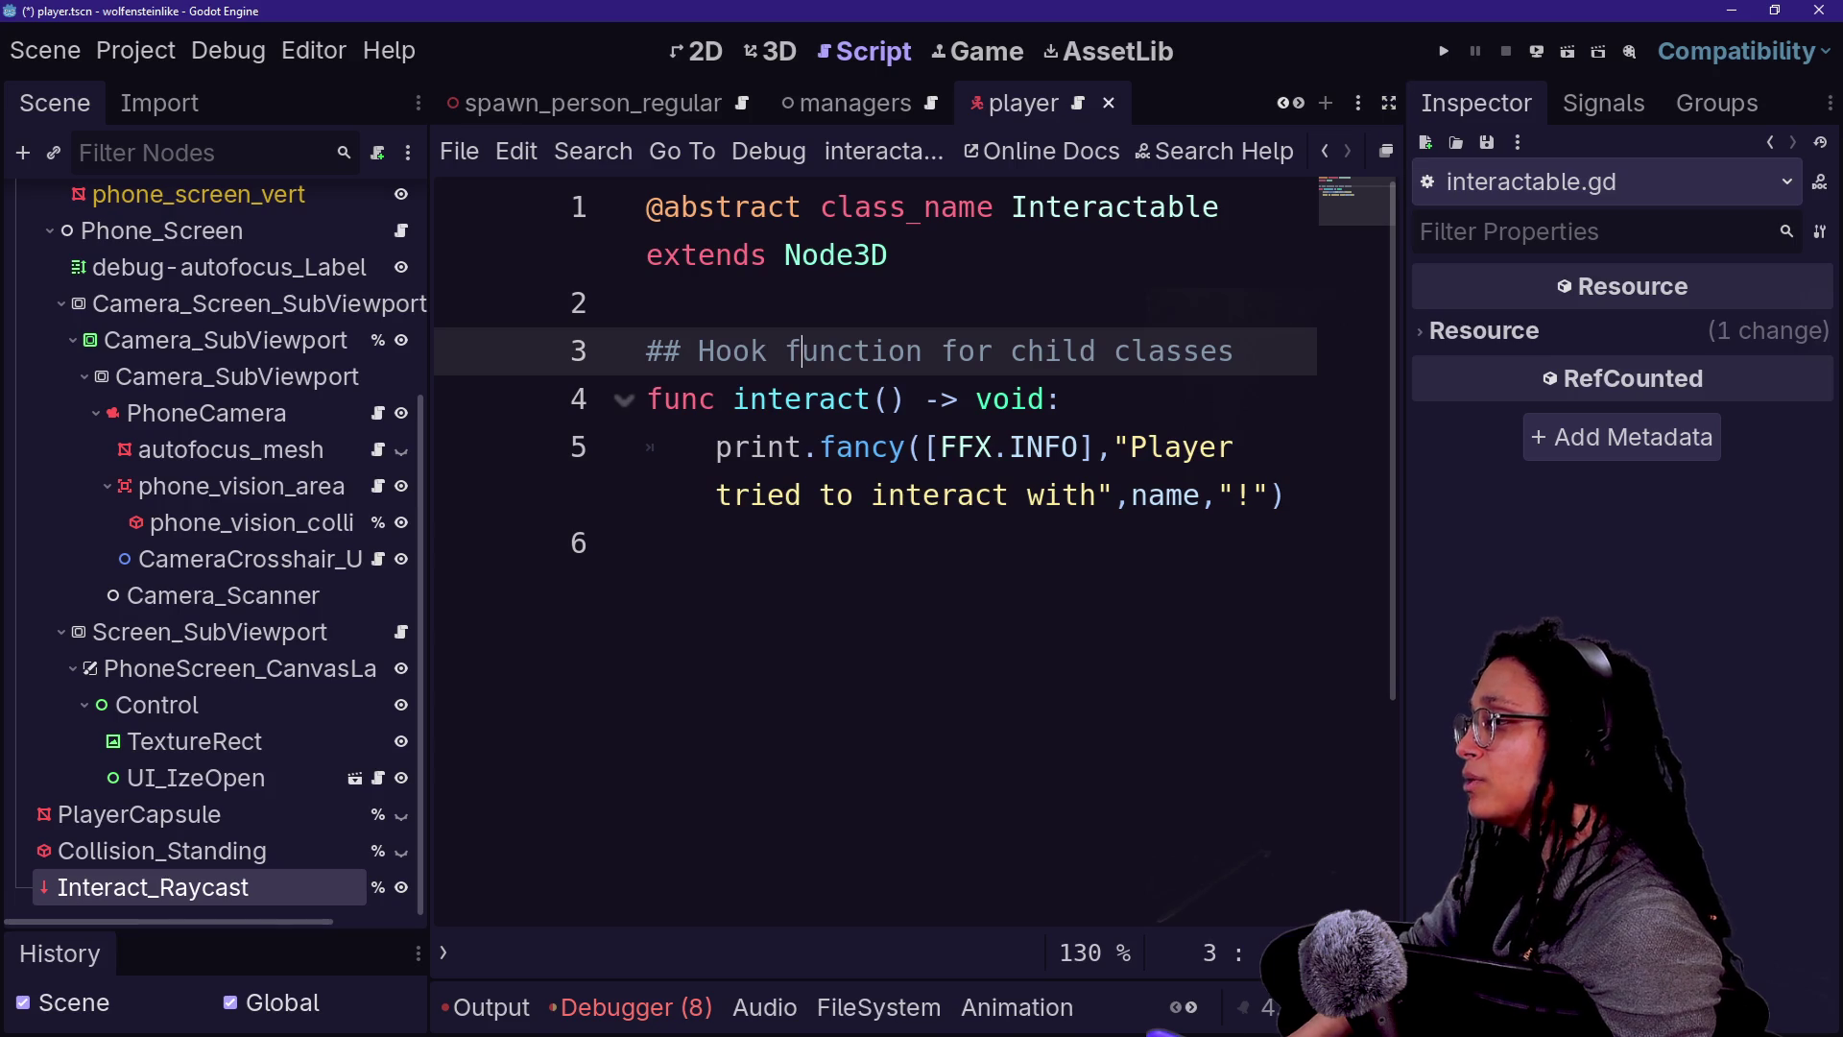
- Switch to the spawn_person_agent scene in 3D and open the person_agent_01_mesh scene
{"action": "scroll", "coordinate": [257, 361], "scroll_direction": "up", "scroll_amount": 4}
{"action": "left_click", "coordinate": [925, 399]}
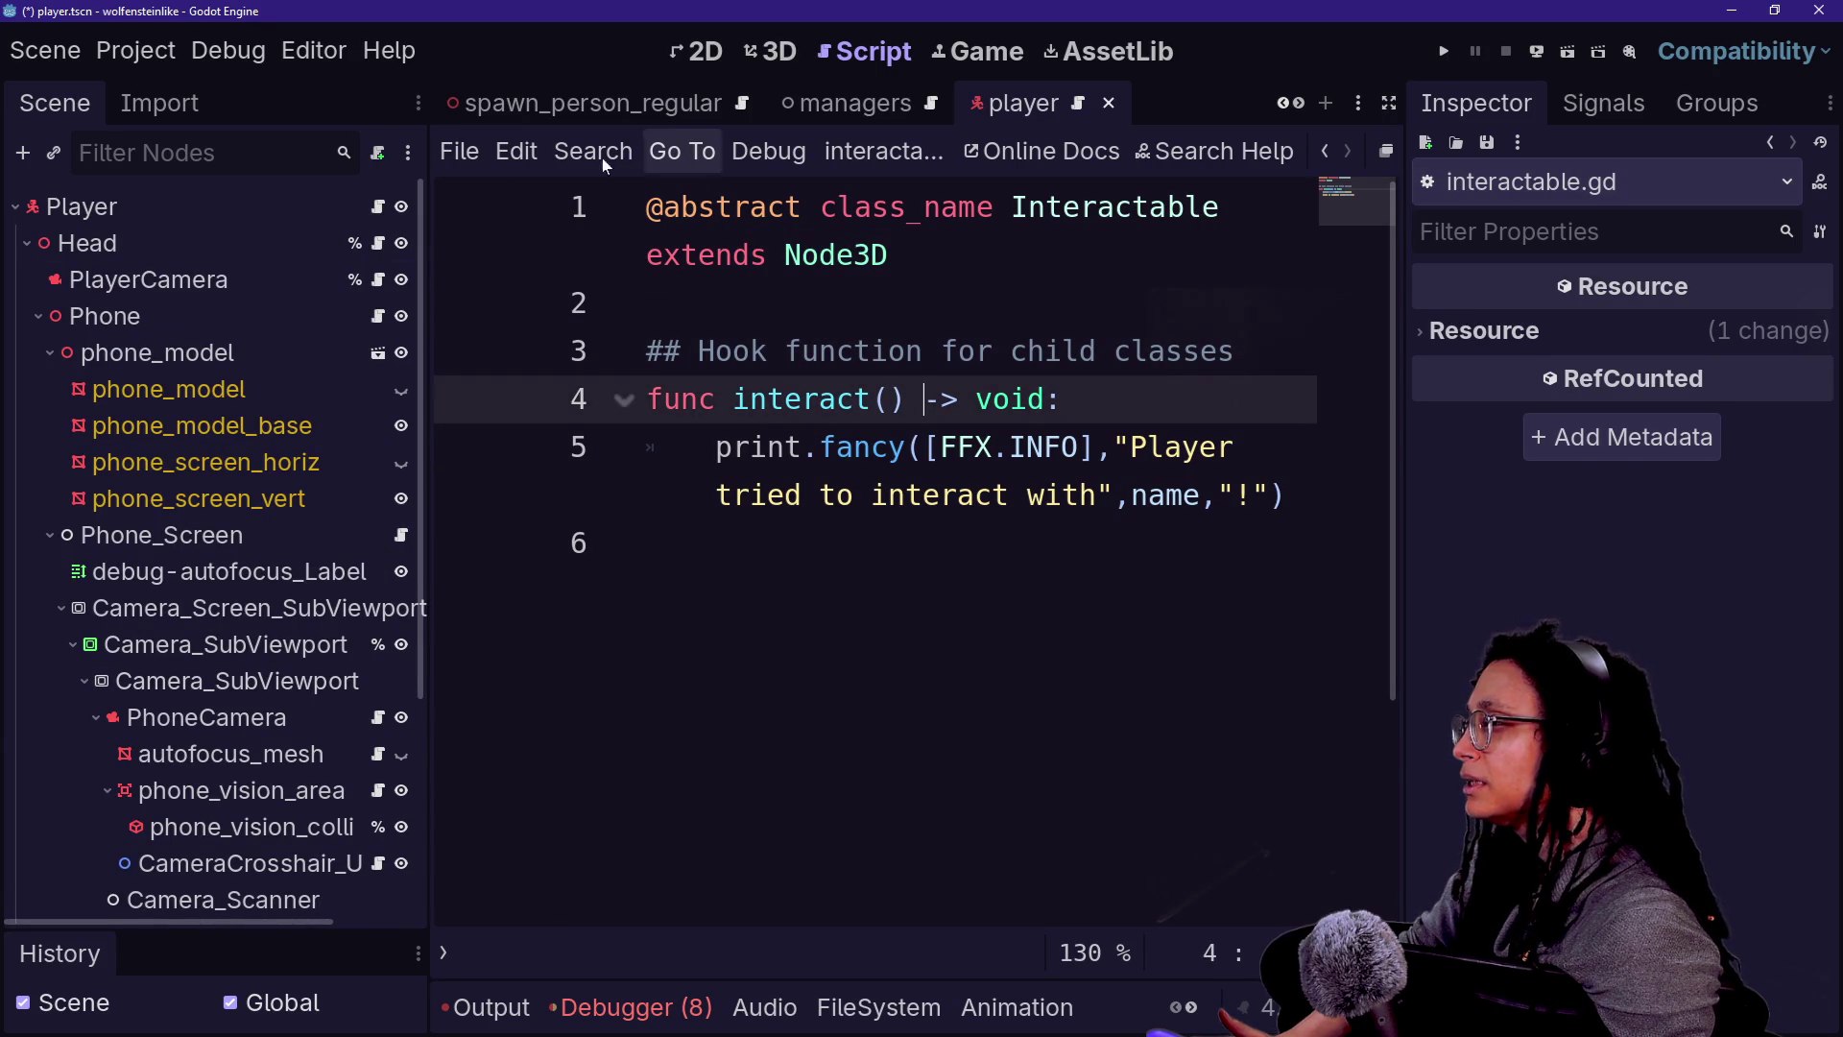
{"action": "scroll", "coordinate": [730, 99], "scroll_direction": "up", "scroll_amount": 8}
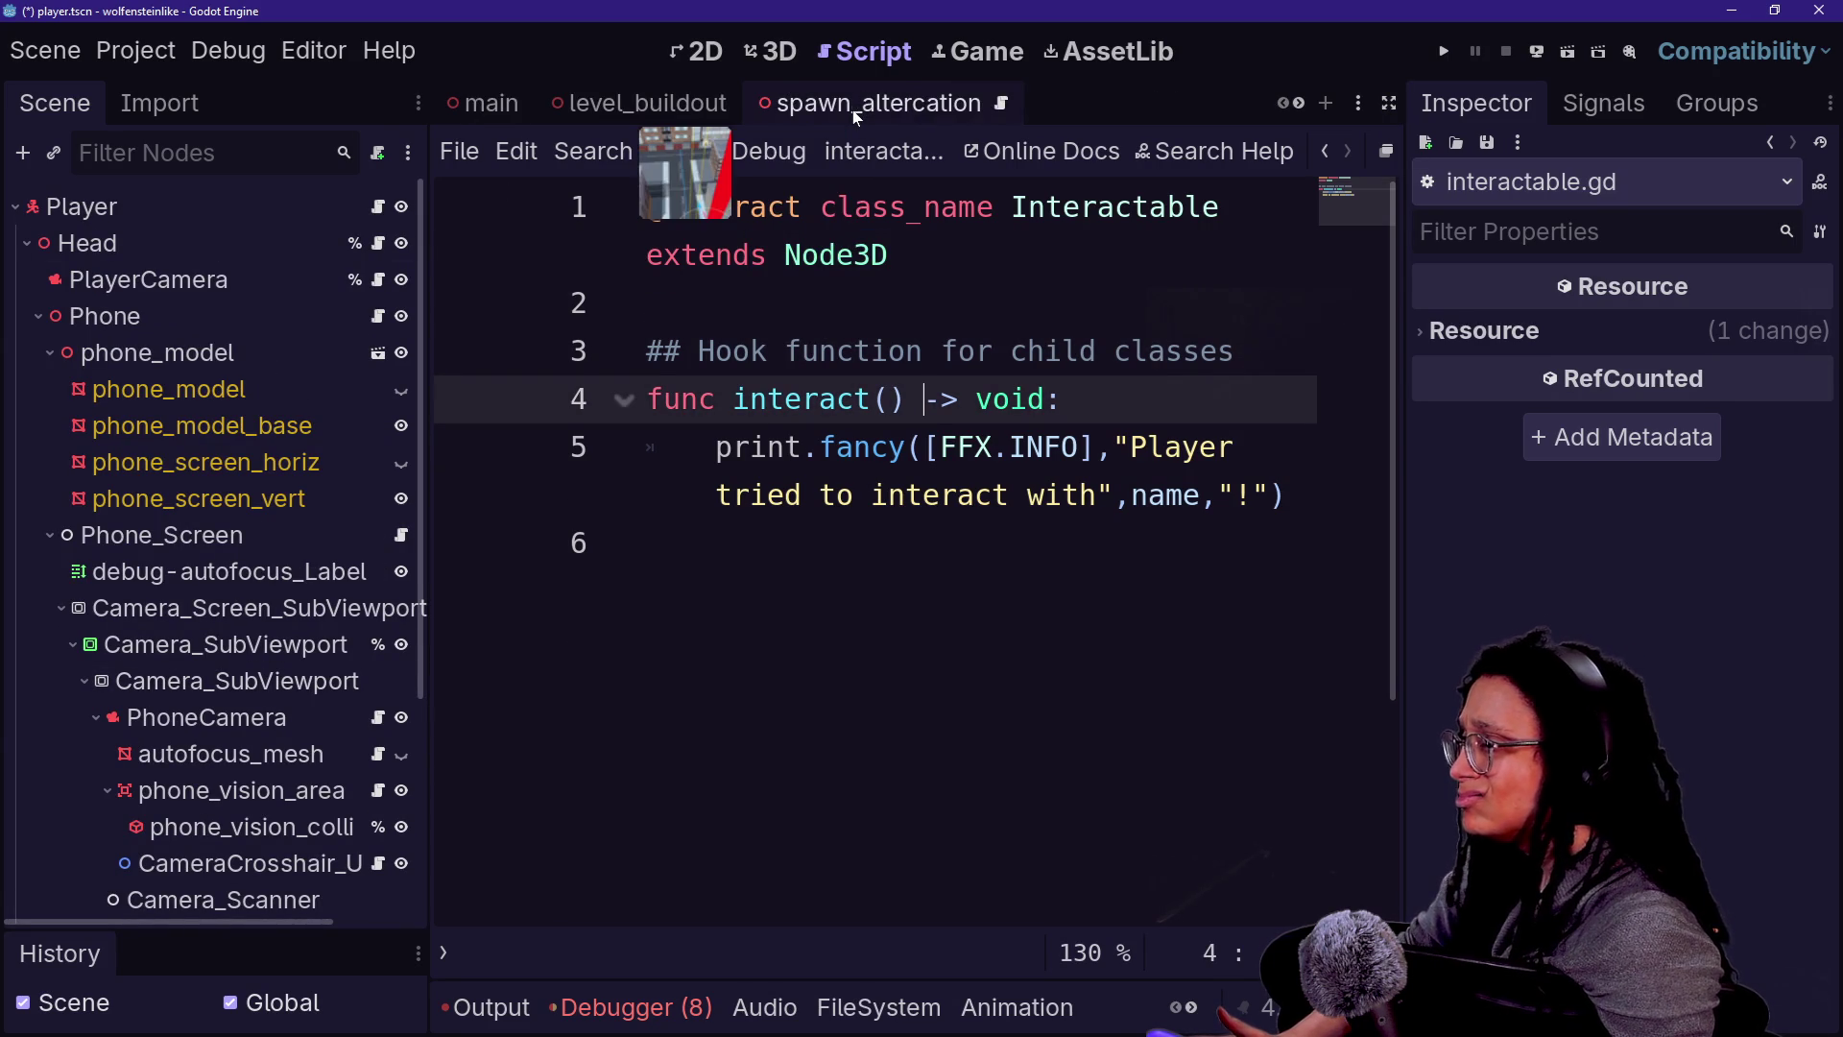
{"action": "scroll", "coordinate": [730, 100], "scroll_direction": "down", "scroll_amount": 3}
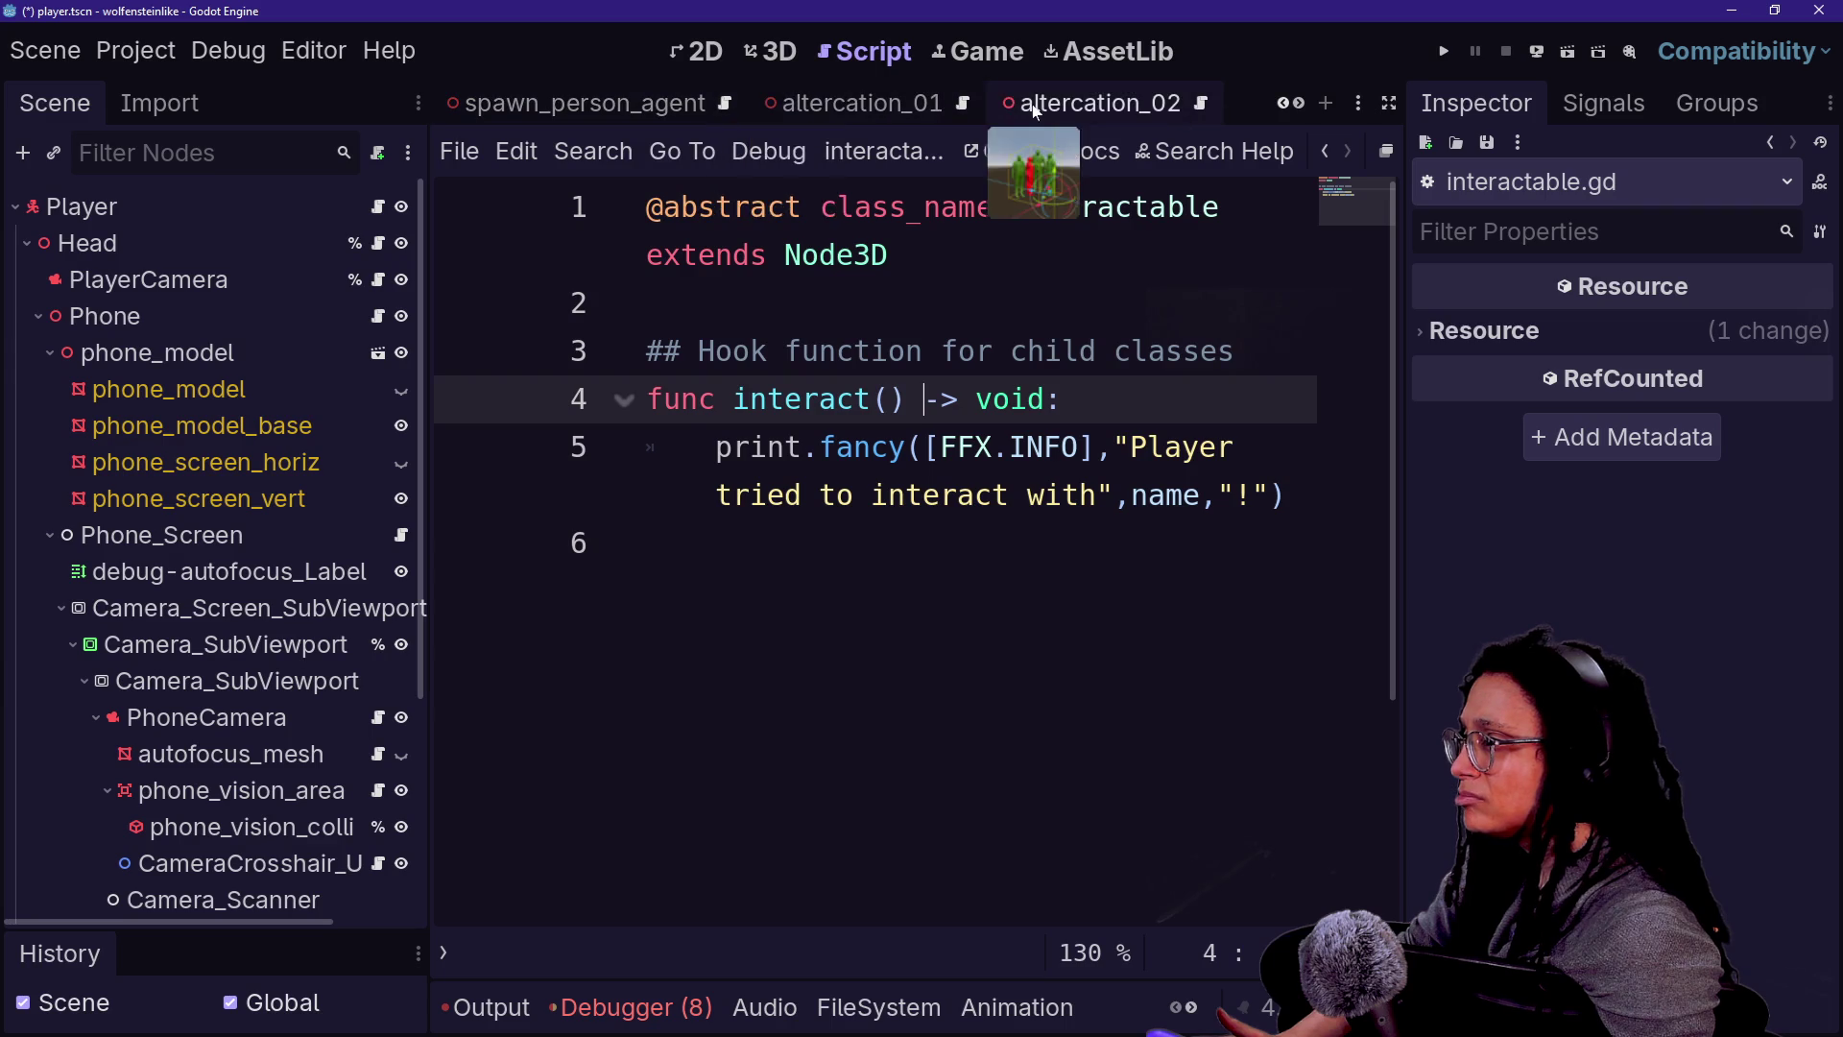
{"action": "left_click", "coordinate": [630, 90]}
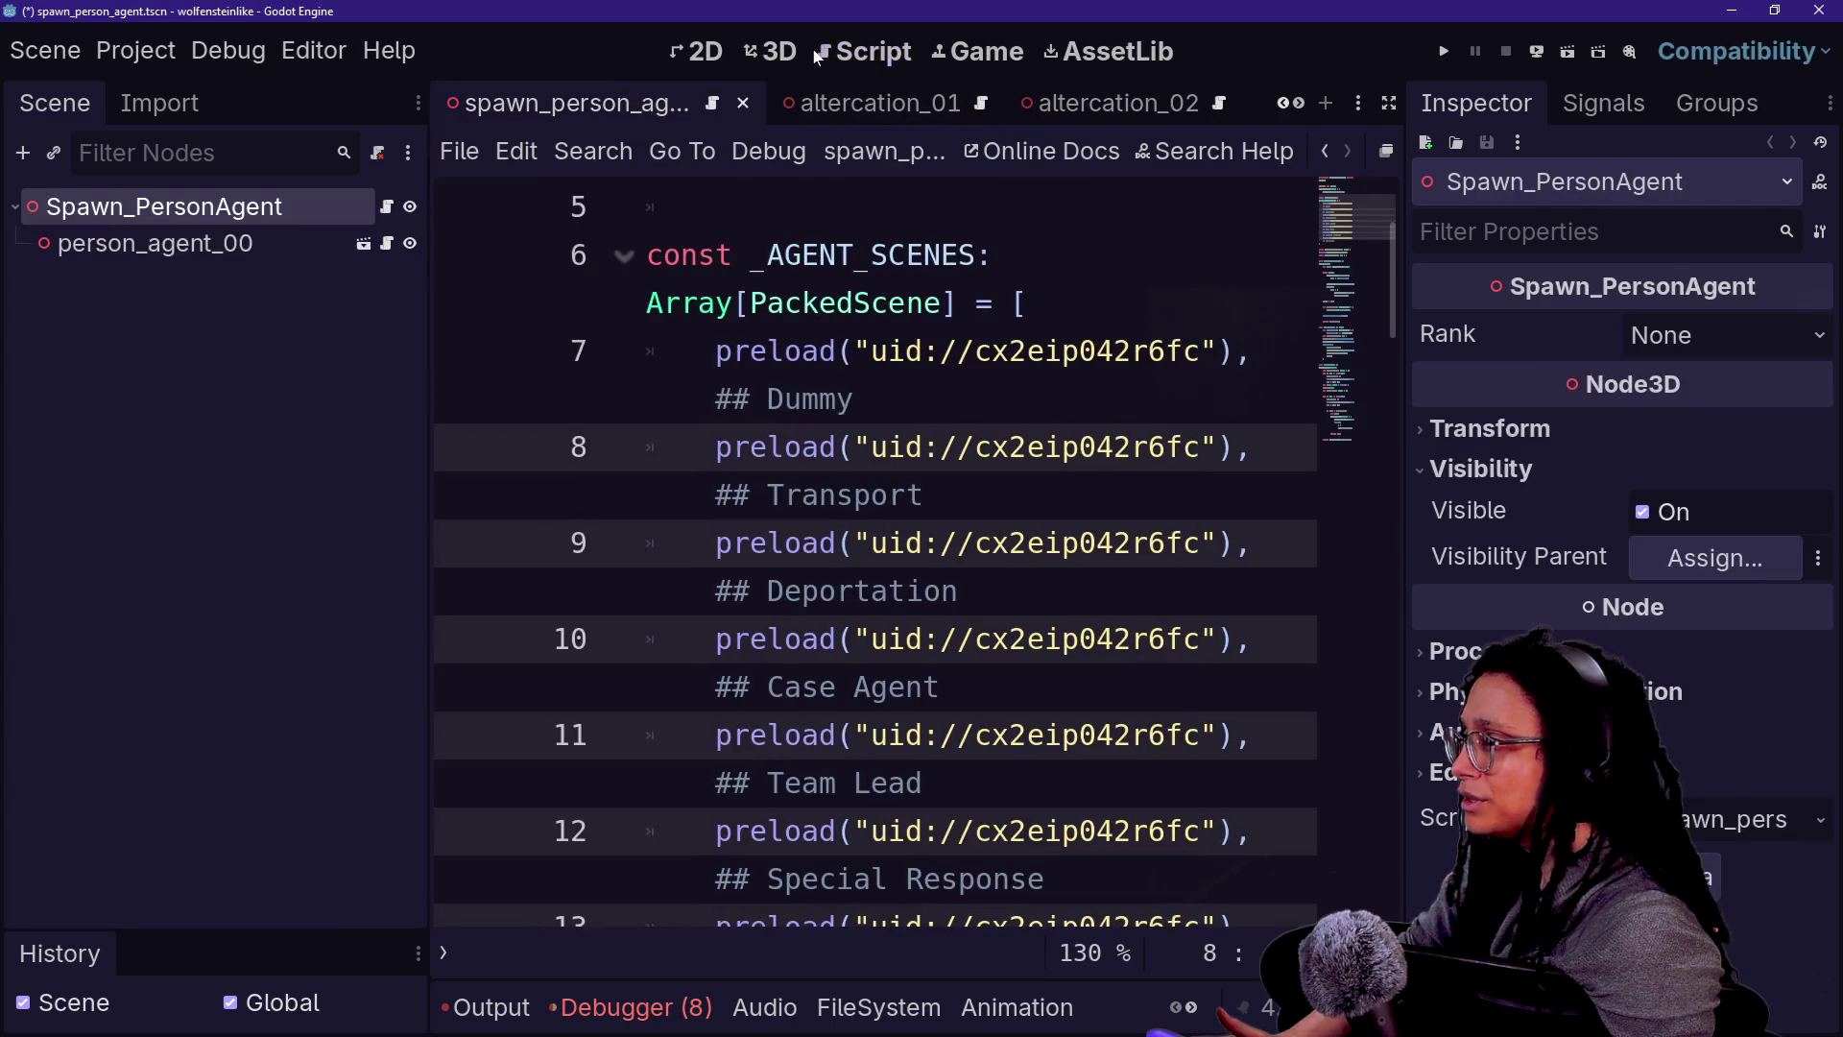
{"action": "left_click", "coordinate": [771, 51]}
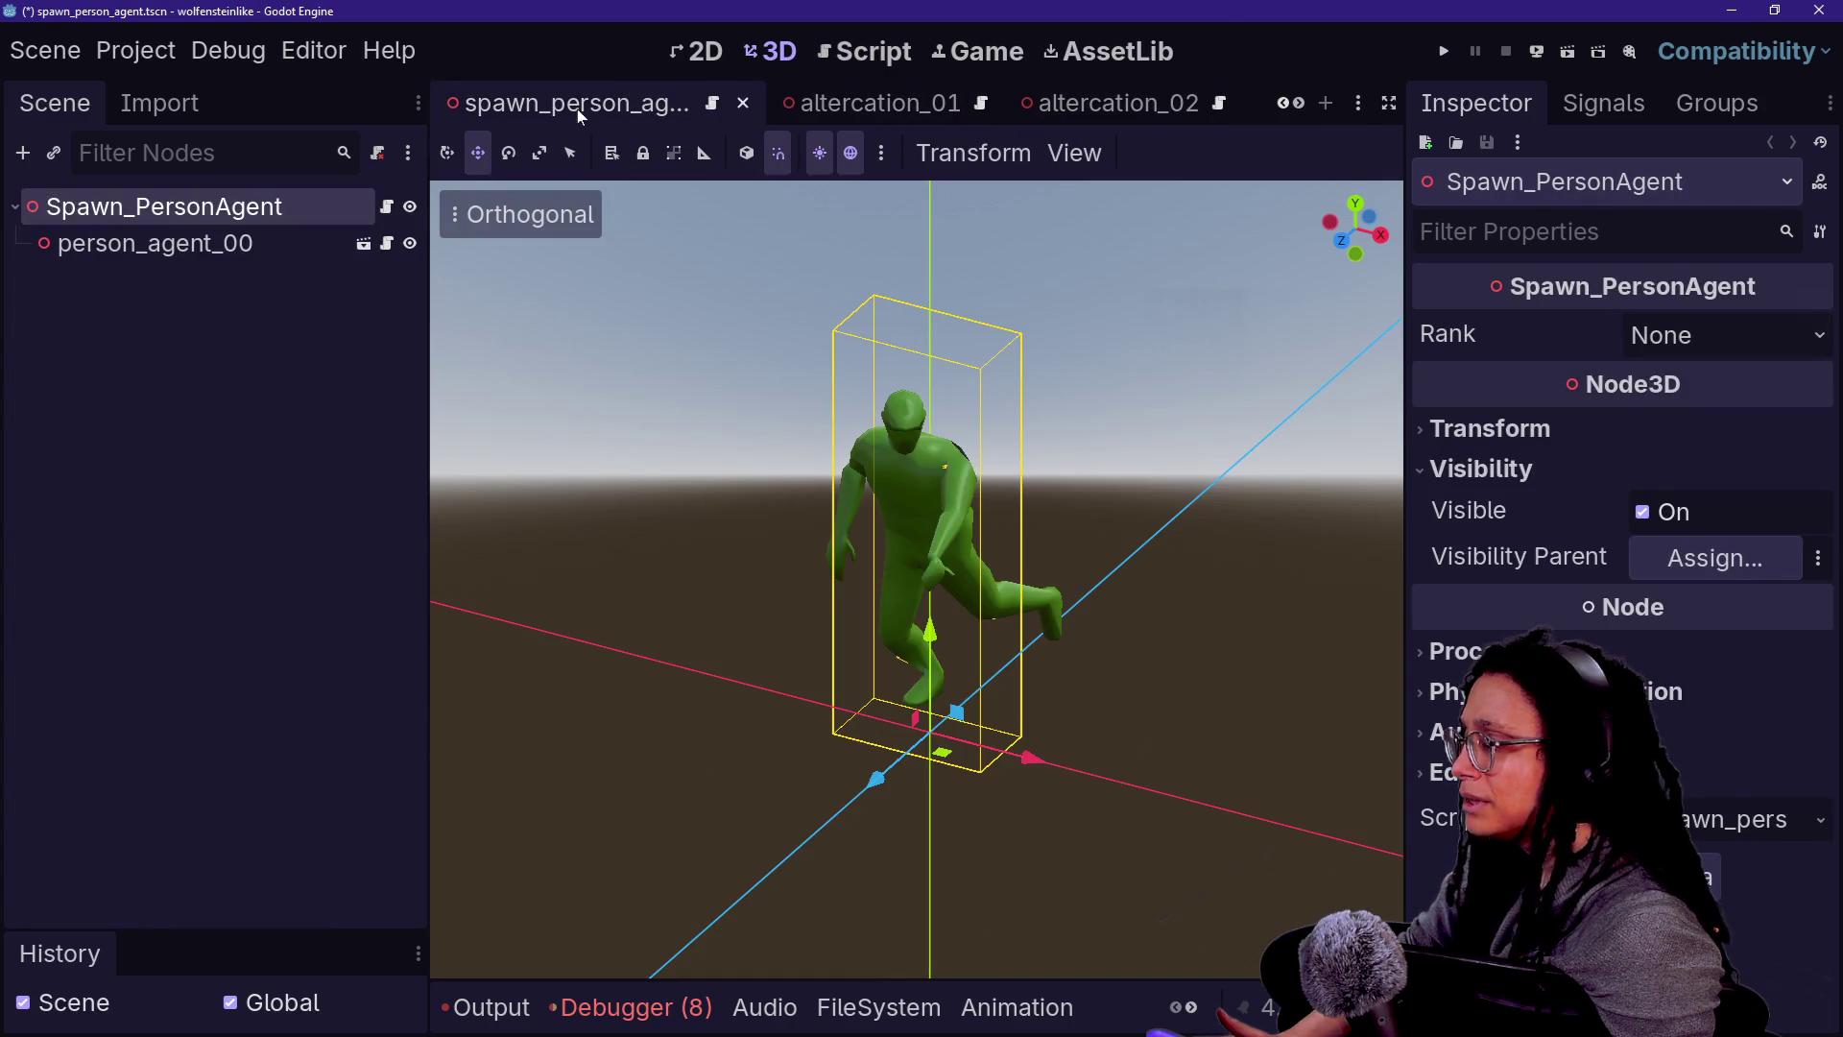
{"action": "scroll", "coordinate": [816, 103], "scroll_direction": "down", "scroll_amount": 3}
{"action": "left_click", "coordinate": [849, 117]}
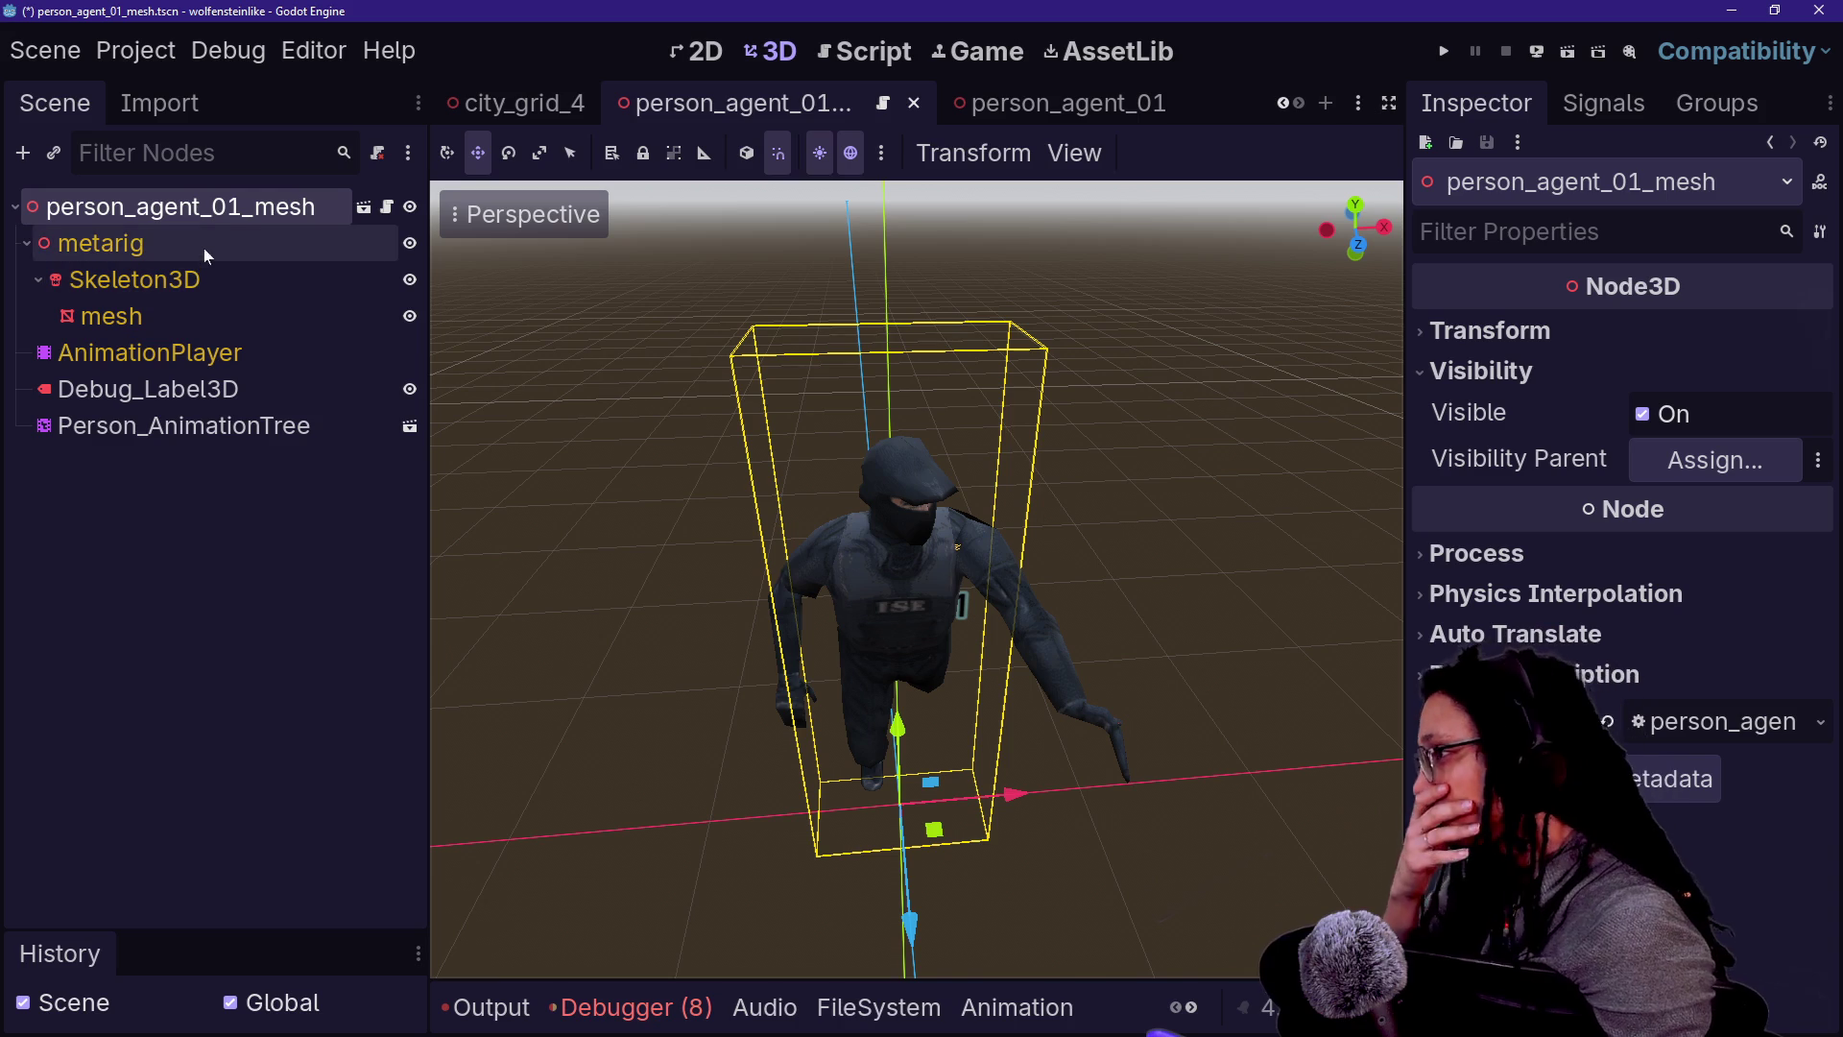
- In person_agent_01, inspect the root and Person_CharacterBody nodes, then open Person_CharacterBody's script
{"action": "left_click", "coordinate": [1056, 105]}
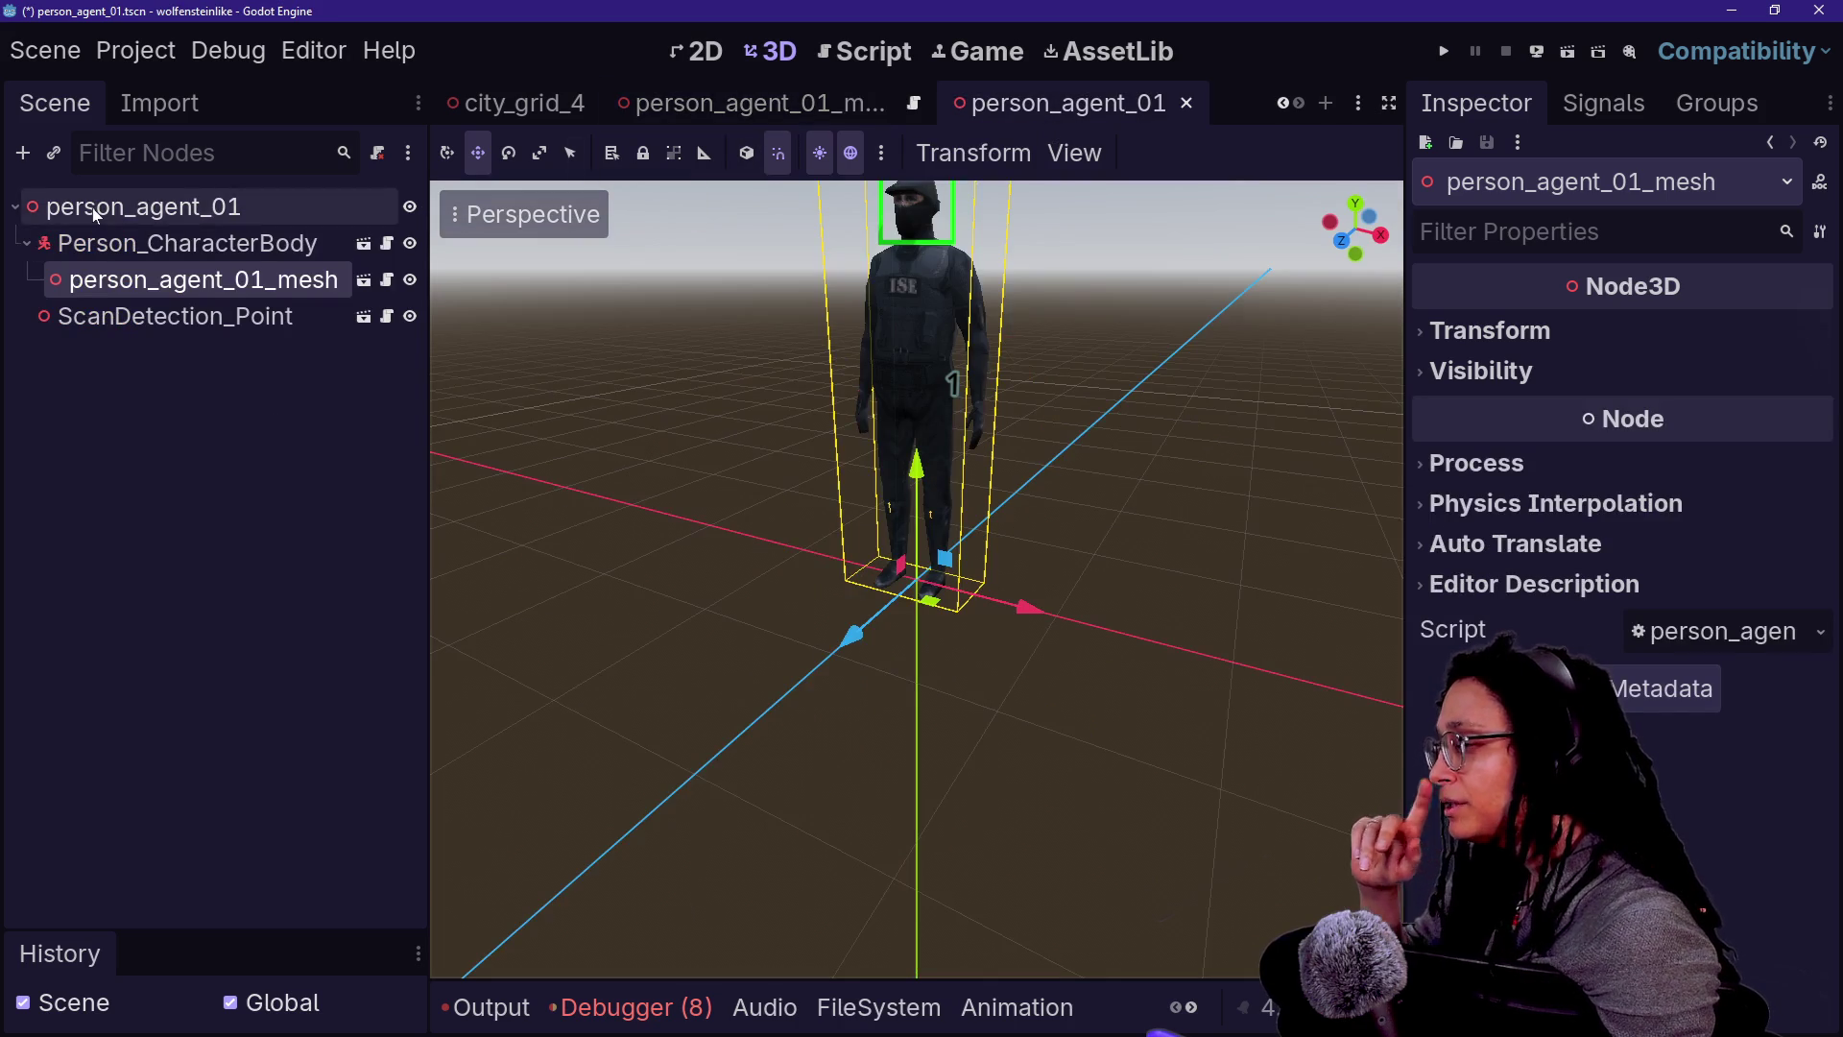
{"action": "left_click", "coordinate": [144, 208]}
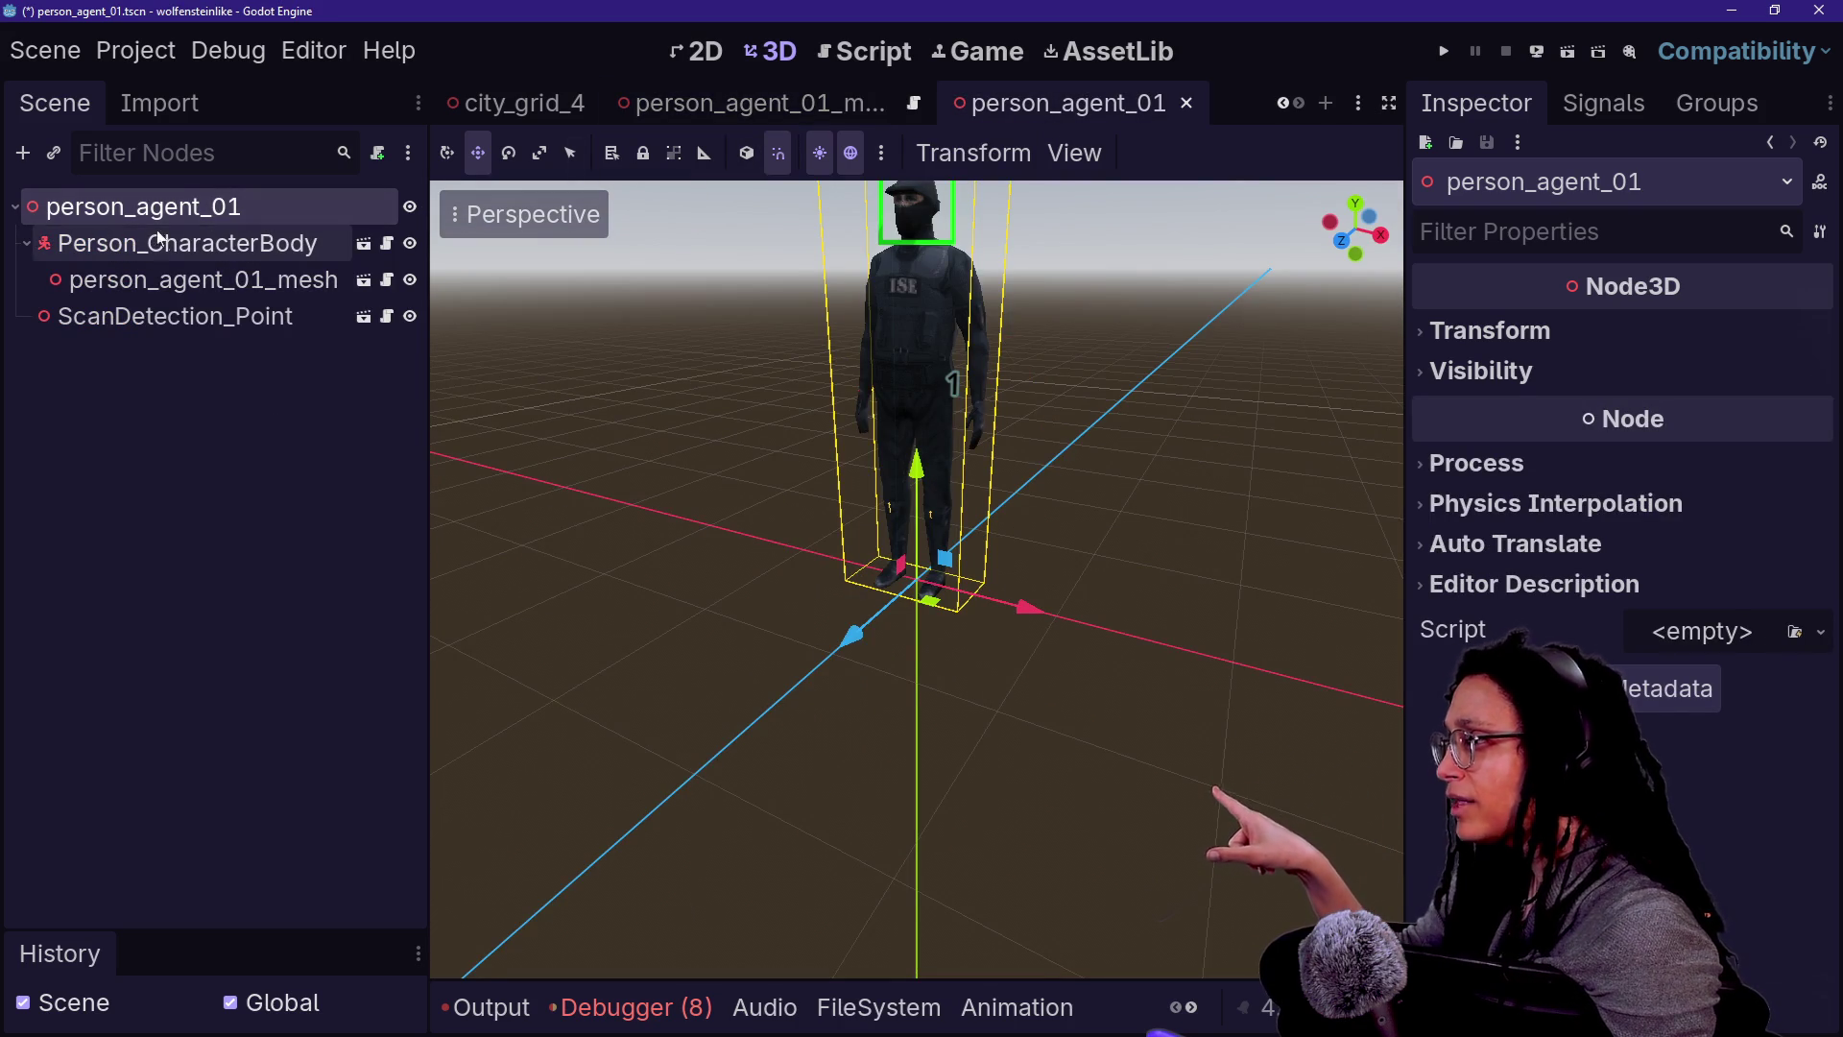
{"action": "left_click", "coordinate": [177, 248]}
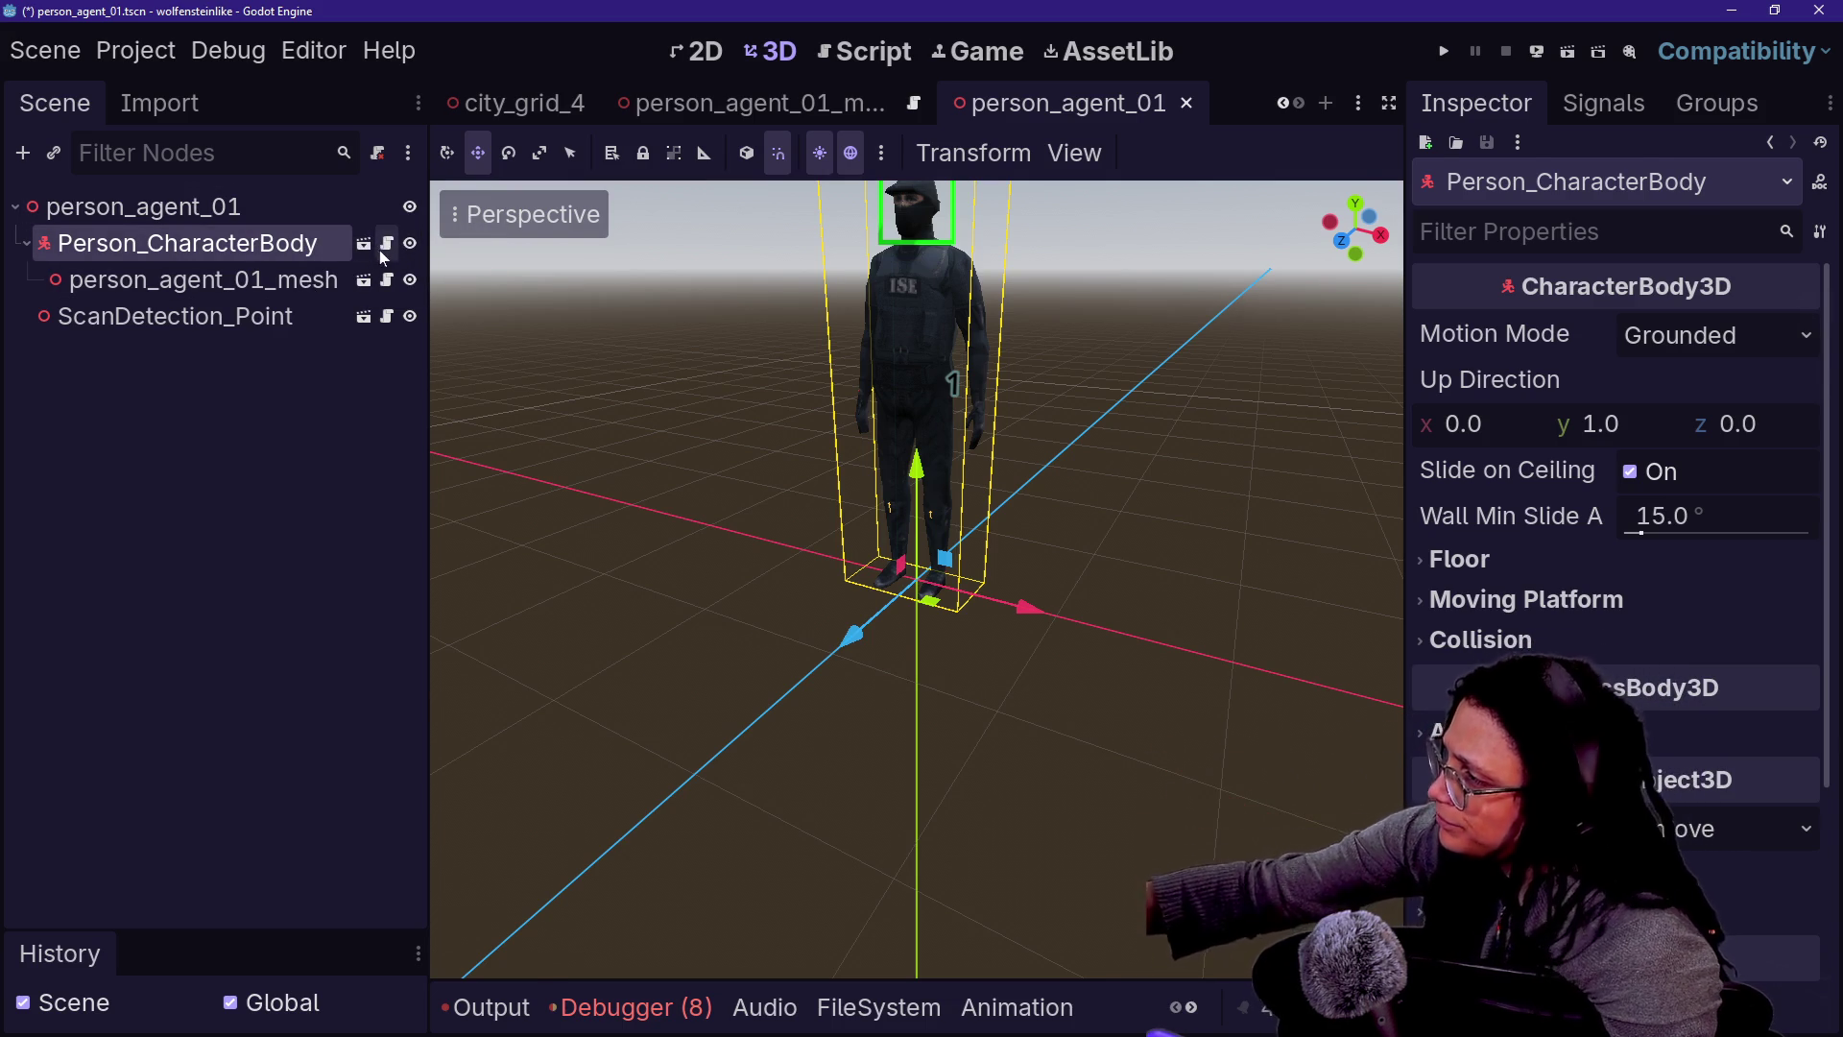
{"action": "left_click", "coordinate": [384, 245]}
{"action": "scroll", "coordinate": [960, 547], "scroll_direction": "down", "scroll_amount": 2}
{"action": "scroll", "coordinate": [874, 548], "scroll_direction": "down", "scroll_amount": 4}
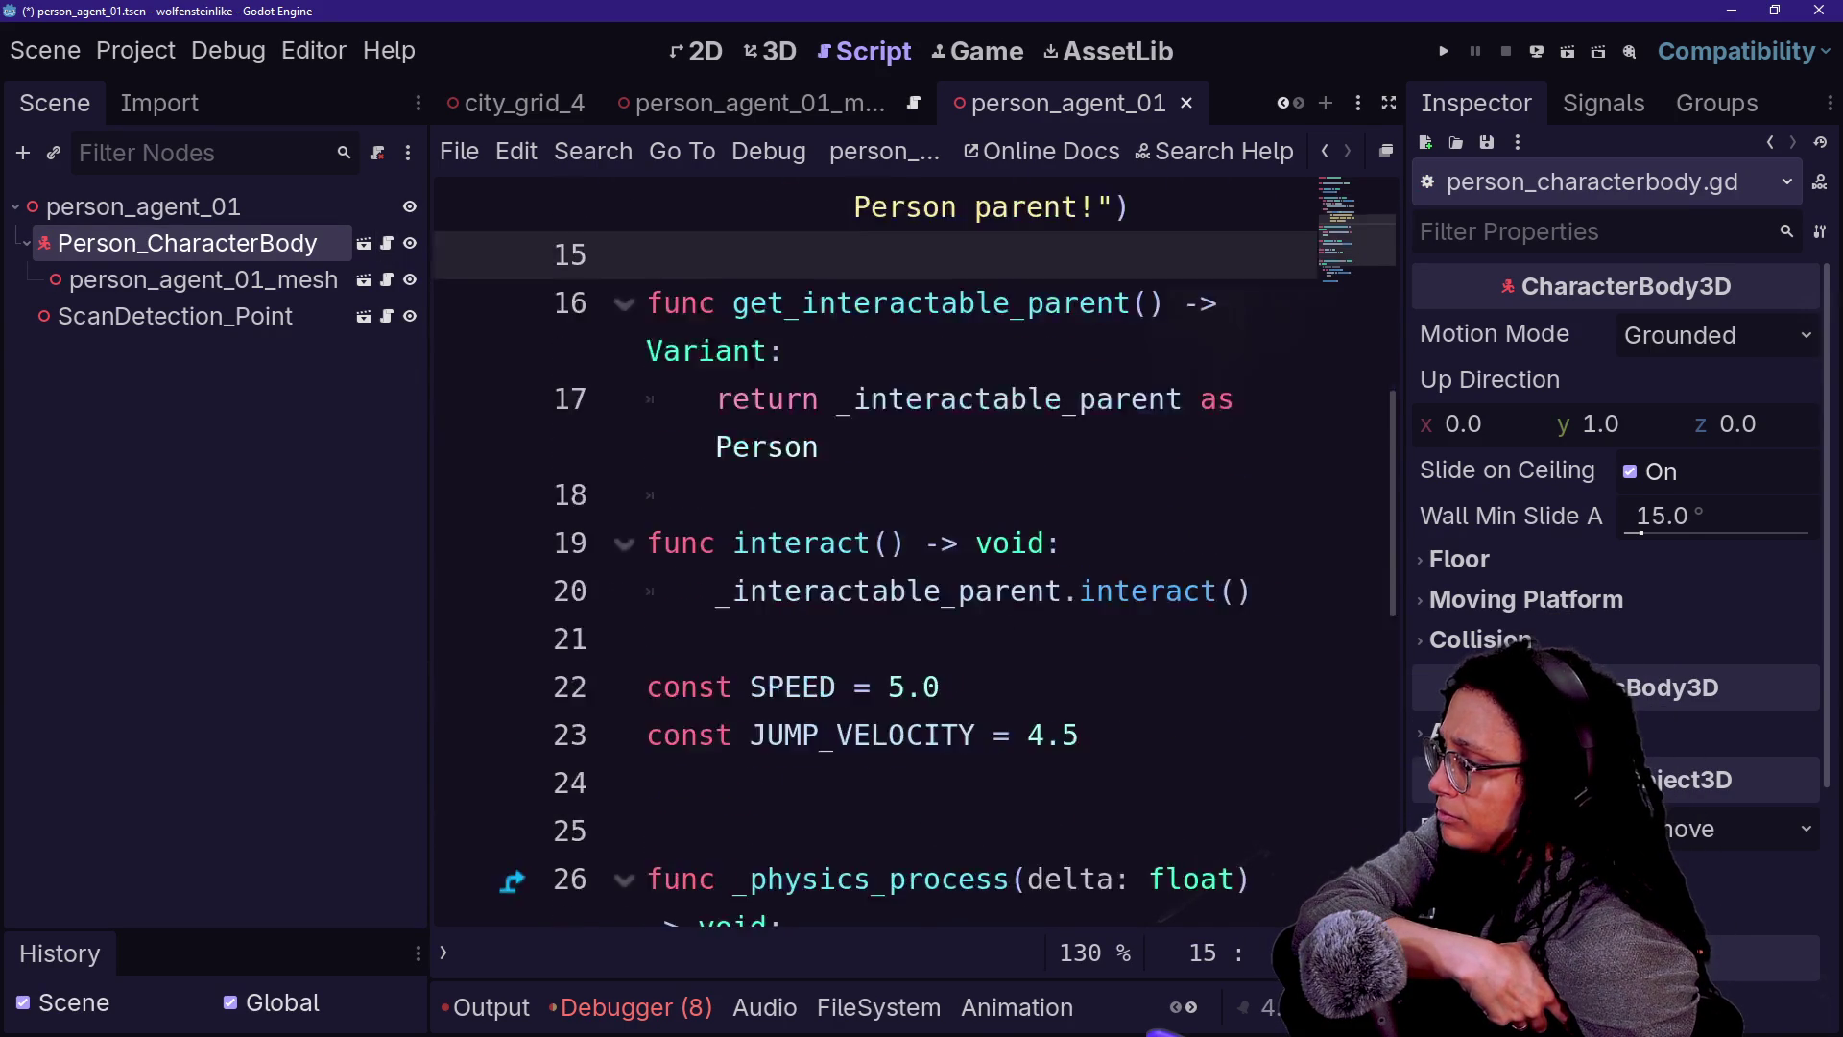
{"action": "scroll", "coordinate": [874, 547], "scroll_direction": "up", "scroll_amount": 6}
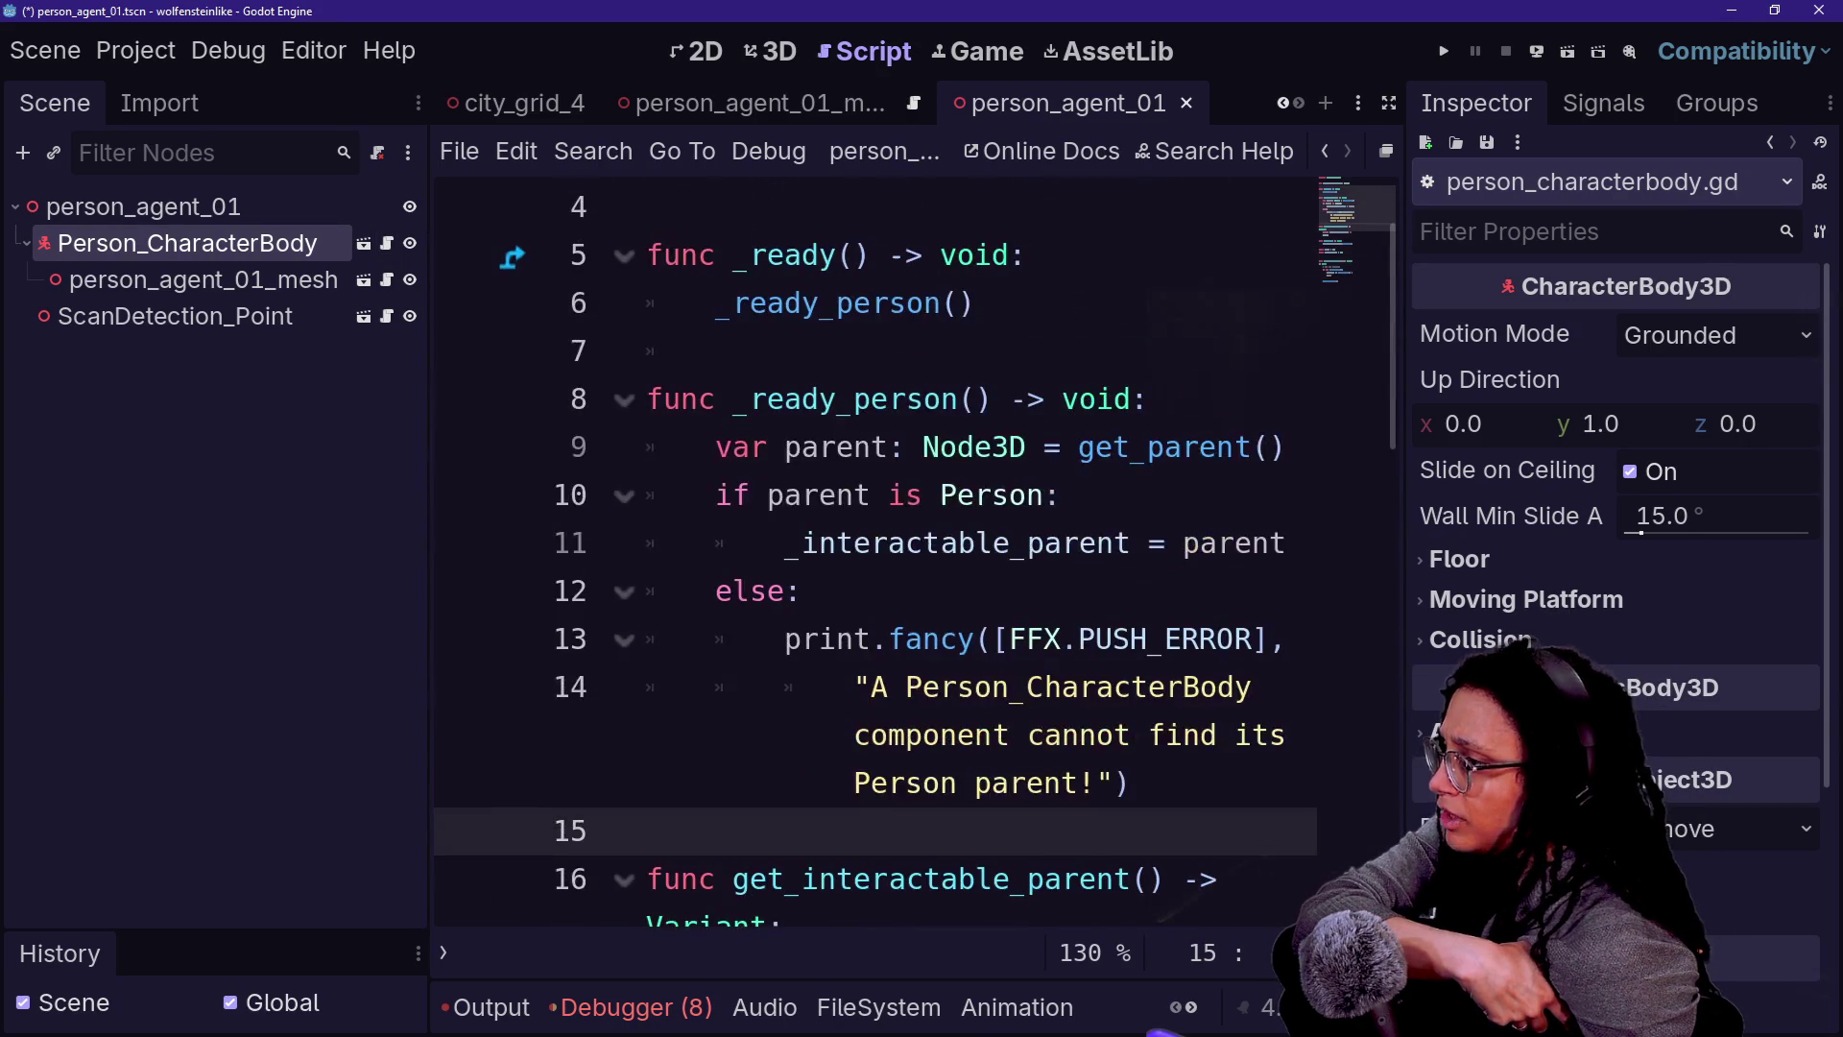
{"action": "scroll", "coordinate": [874, 548], "scroll_direction": "up", "scroll_amount": 1}
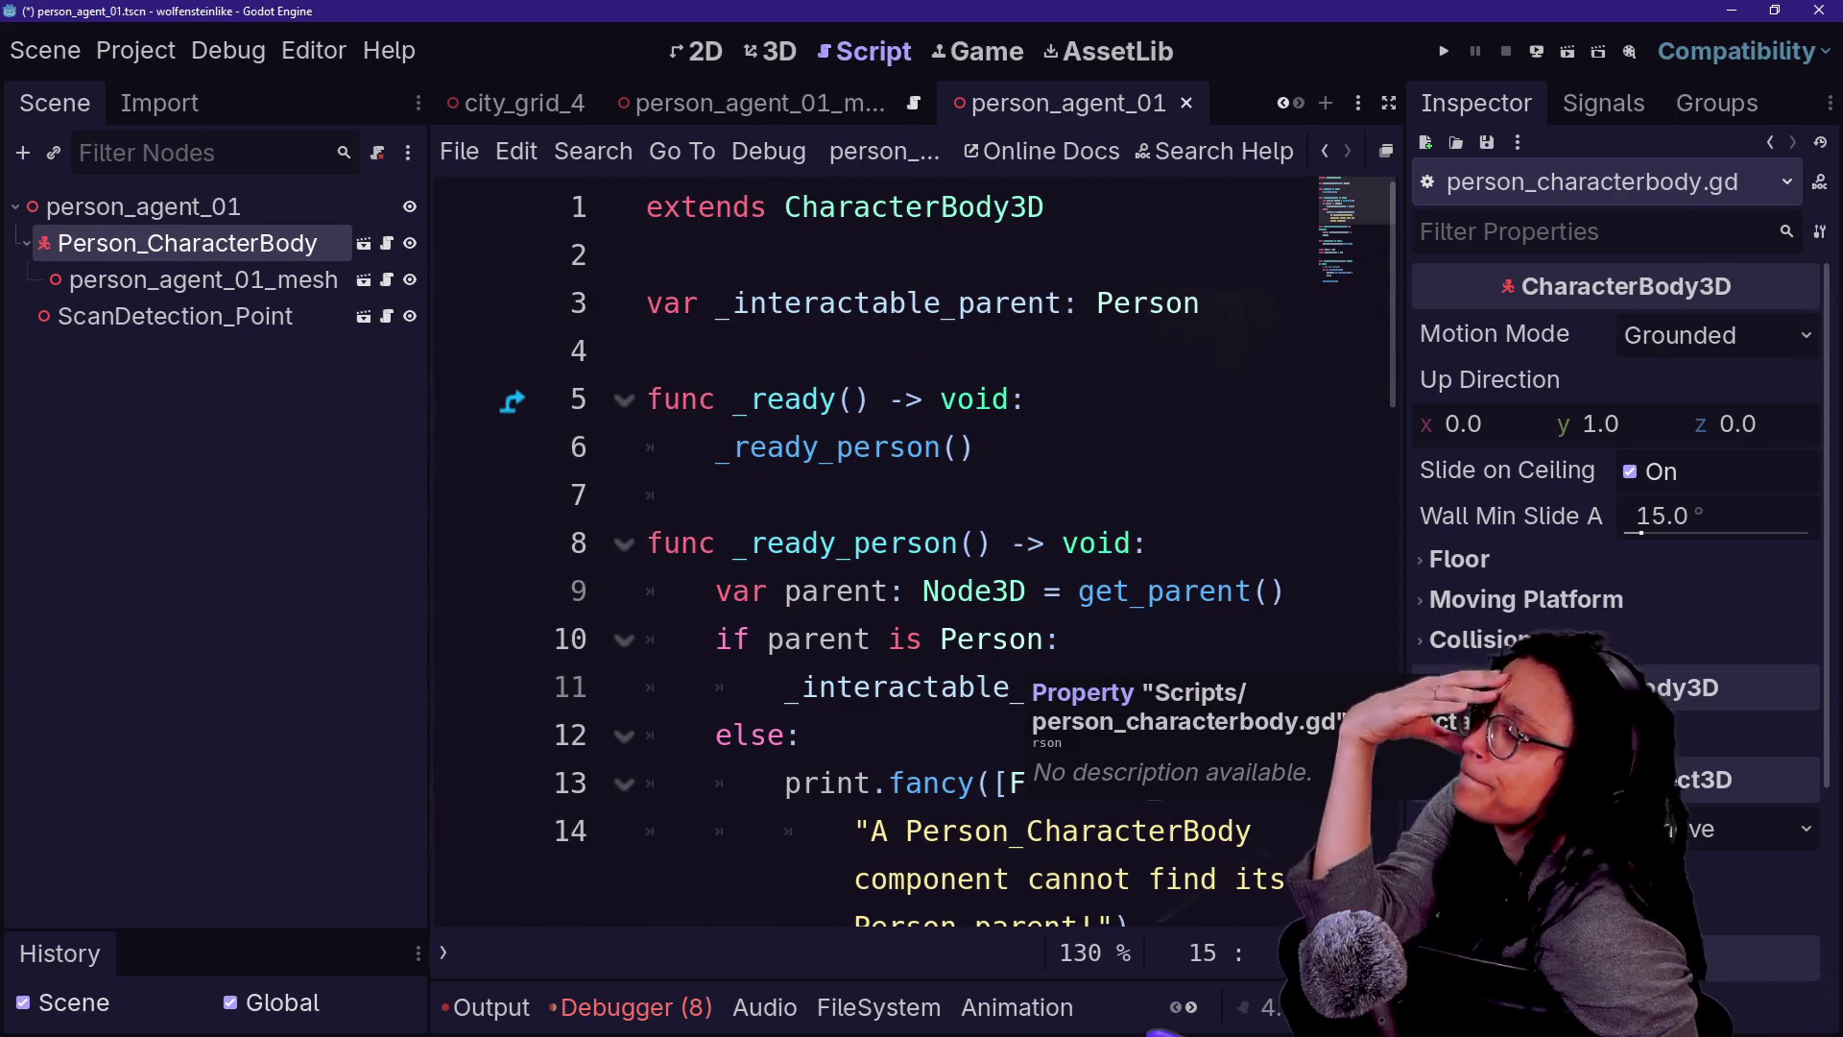
{"action": "left_click_drag", "start_coordinate": [729, 494], "coordinate": [802, 735]}
{"action": "left_click", "coordinate": [802, 735]}
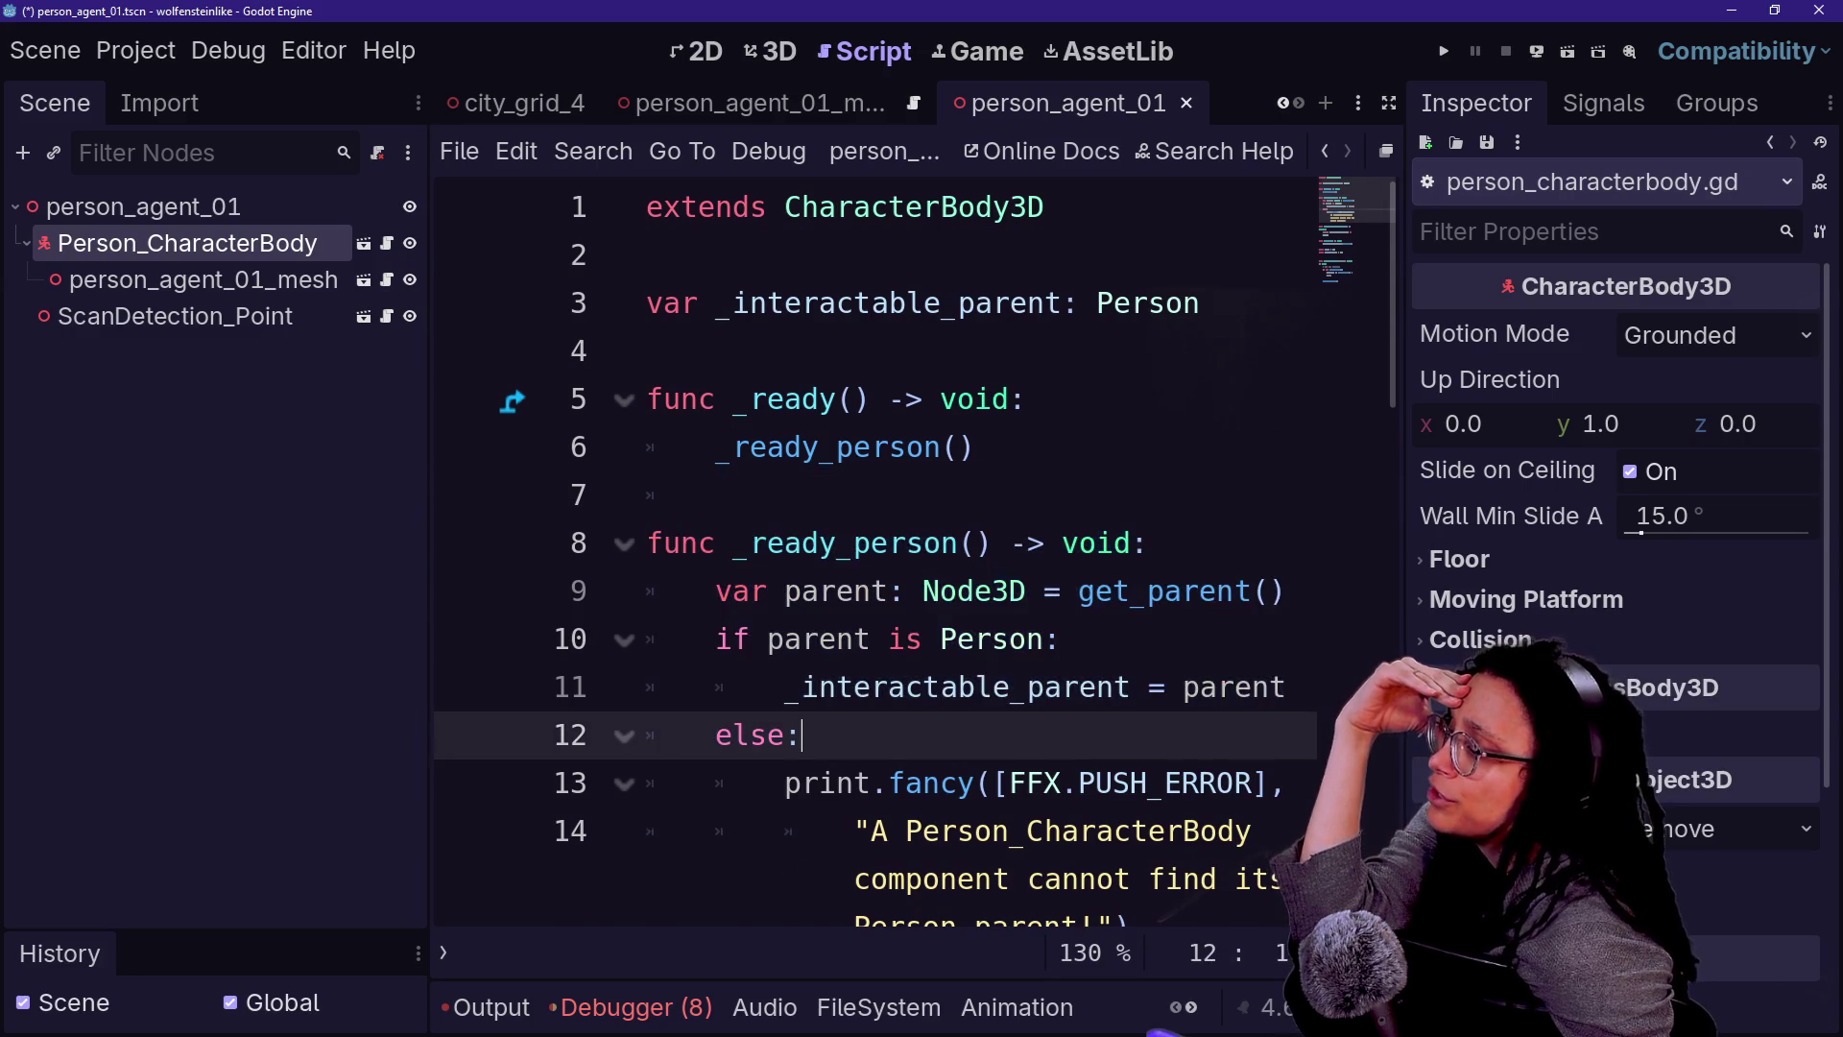
{"action": "scroll", "coordinate": [616, 434], "scroll_direction": "down", "scroll_amount": 4}
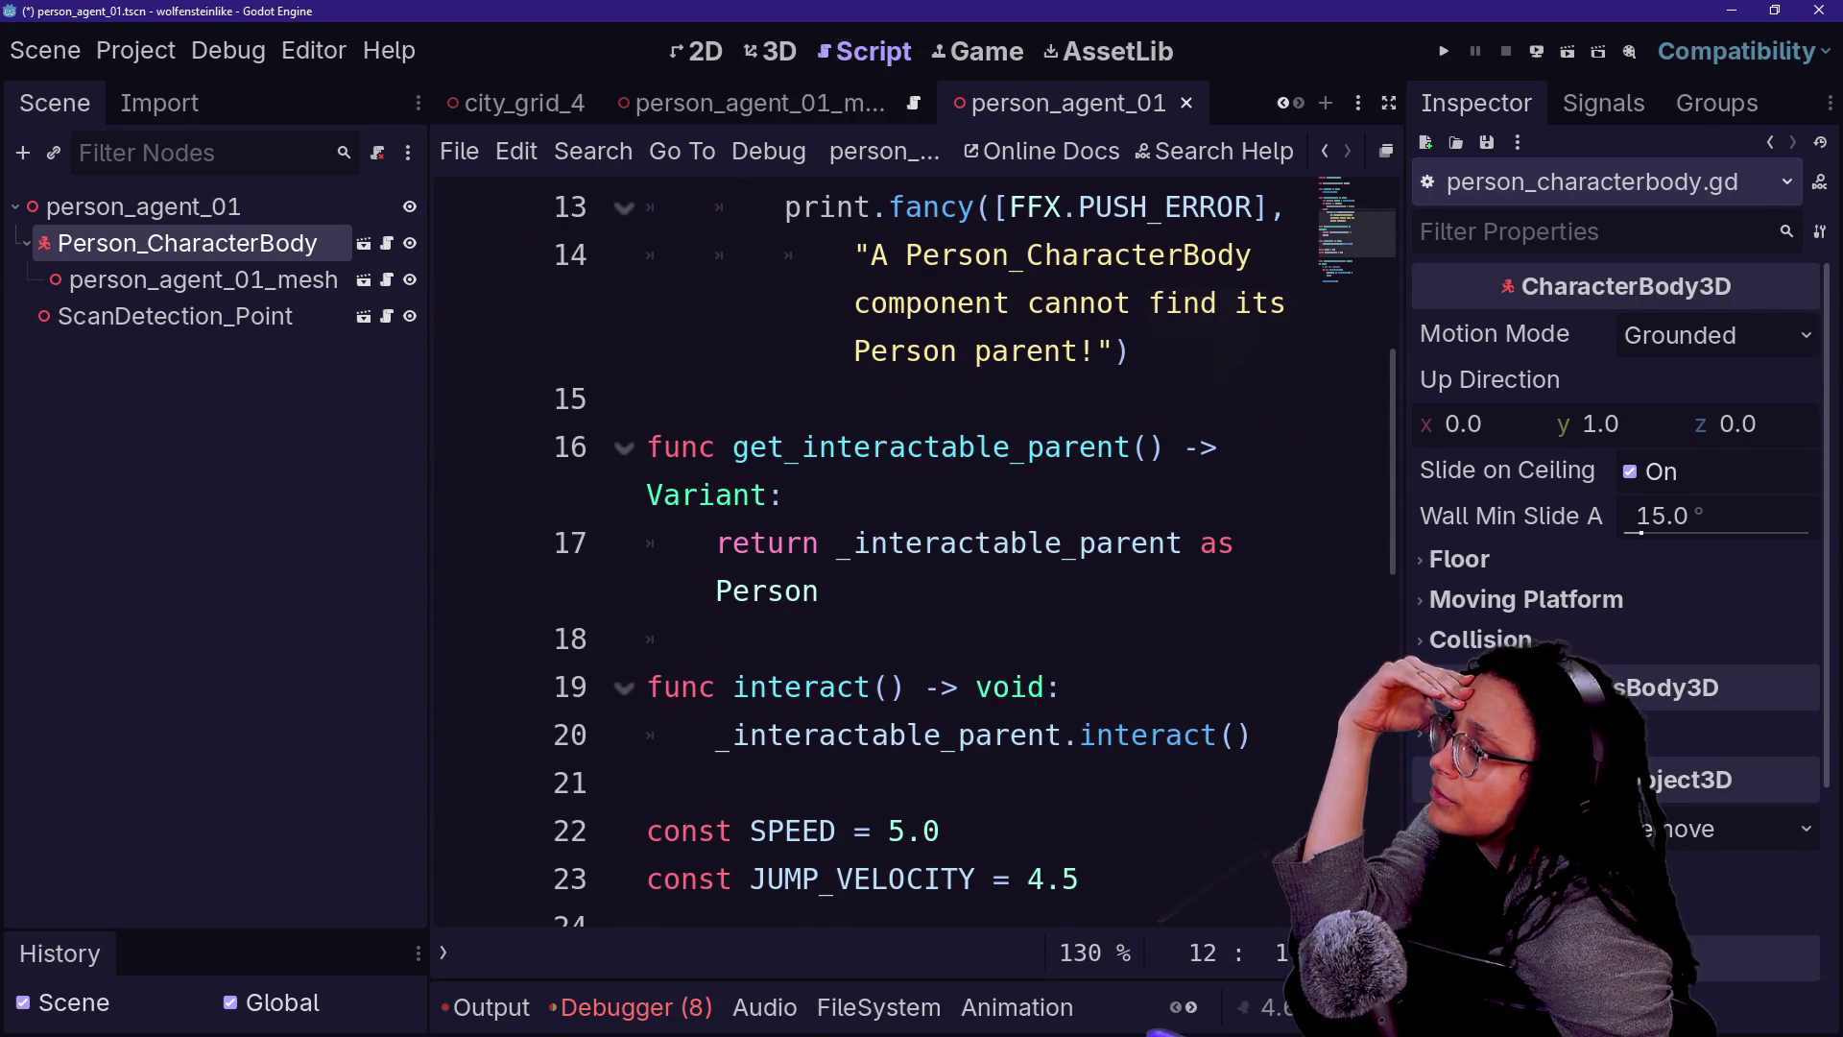
{"action": "scroll", "coordinate": [864, 556], "scroll_direction": "up", "scroll_amount": 4}
{"action": "scroll", "coordinate": [864, 557], "scroll_direction": "down", "scroll_amount": 1}
{"action": "scroll", "coordinate": [864, 557], "scroll_direction": "down", "scroll_amount": 2}
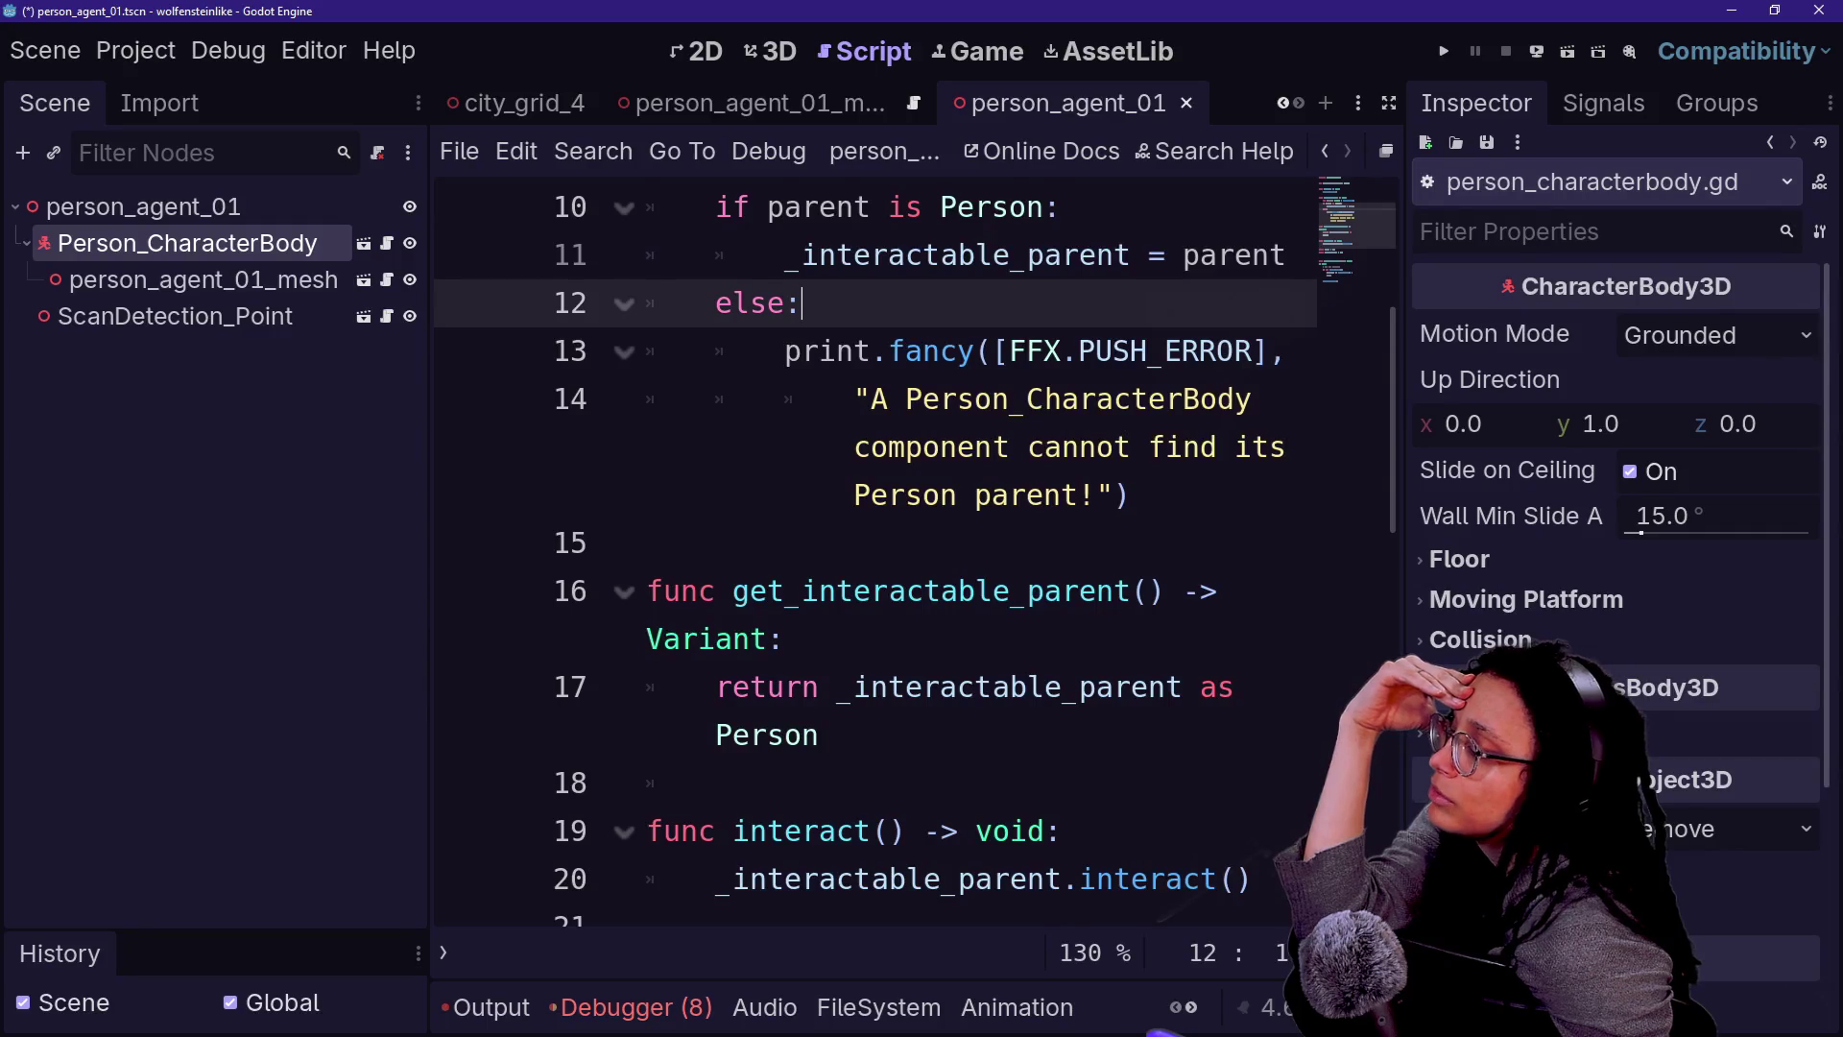
{"action": "scroll", "coordinate": [864, 557], "scroll_direction": "up", "scroll_amount": 3}
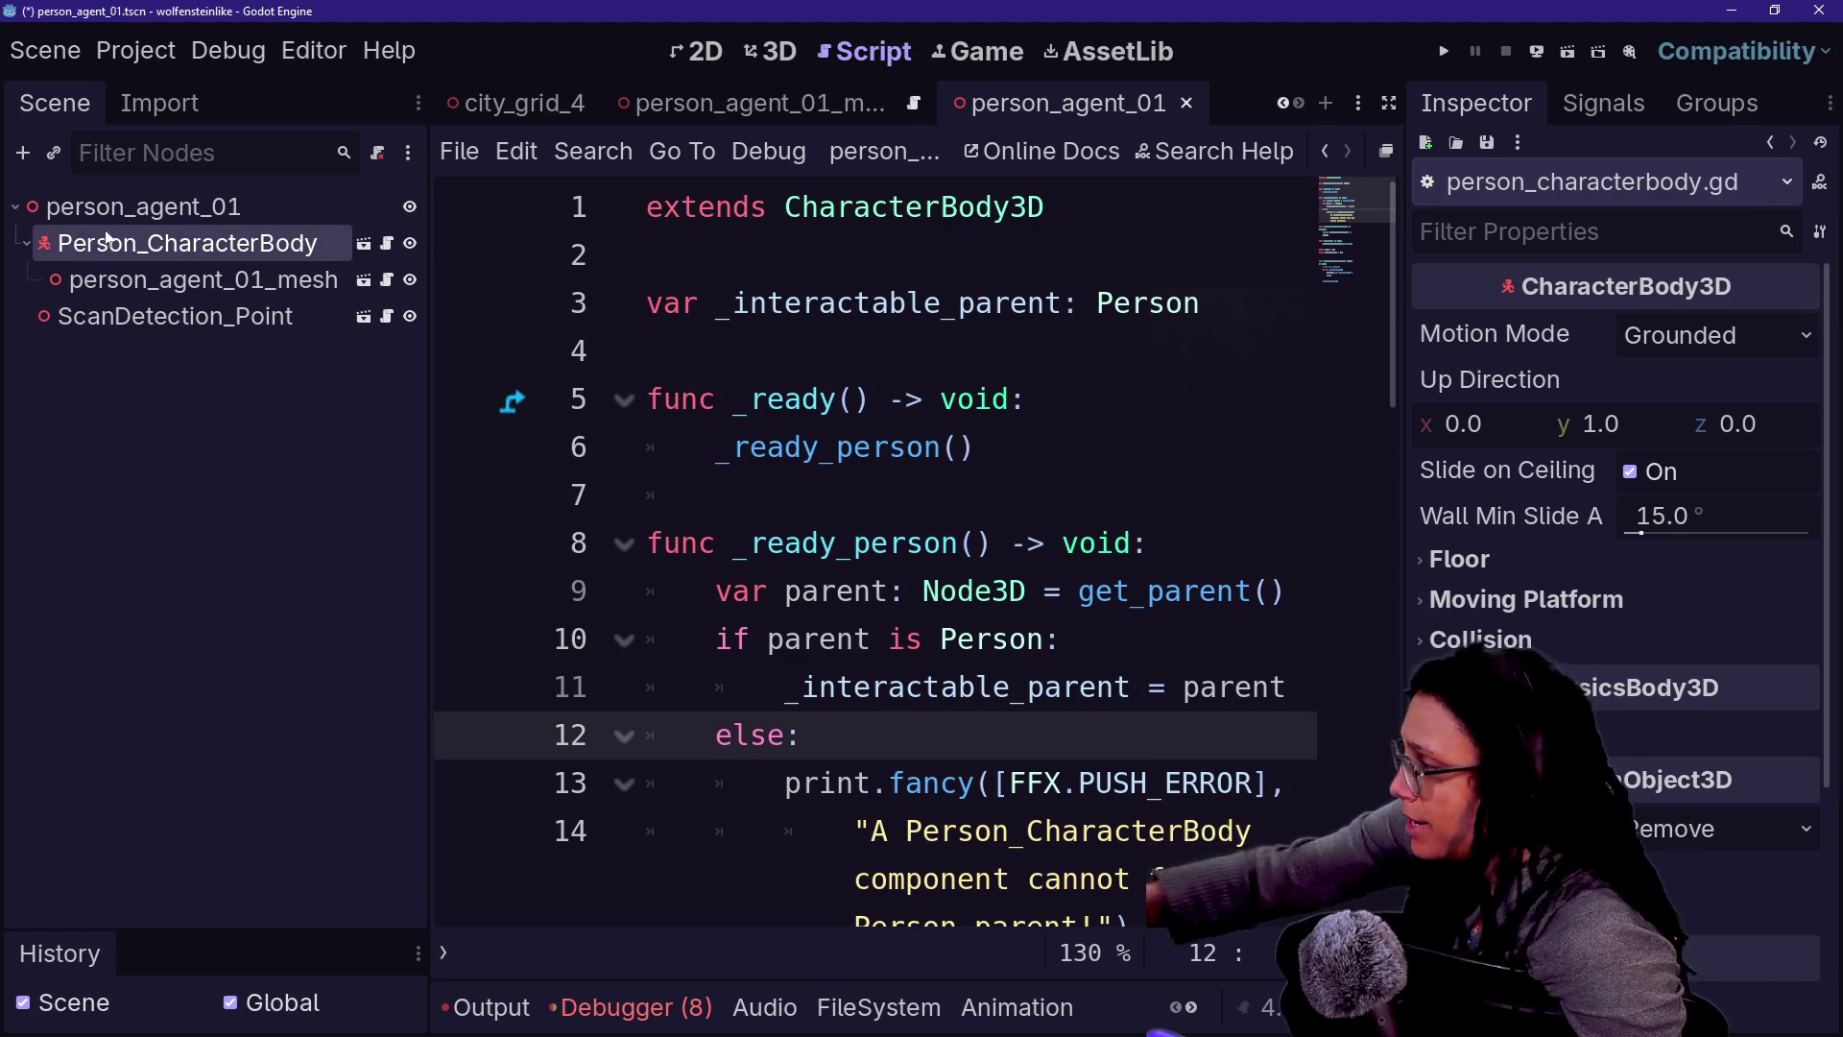
- Change the person_agent_01 root's type from Node3D to CharacterBody3D, searching 'chara'
{"action": "left_click", "coordinate": [134, 206]}
{"action": "left_click", "coordinate": [125, 242]}
{"action": "left_click", "coordinate": [135, 204]}
{"action": "right_click", "coordinate": [135, 205]}
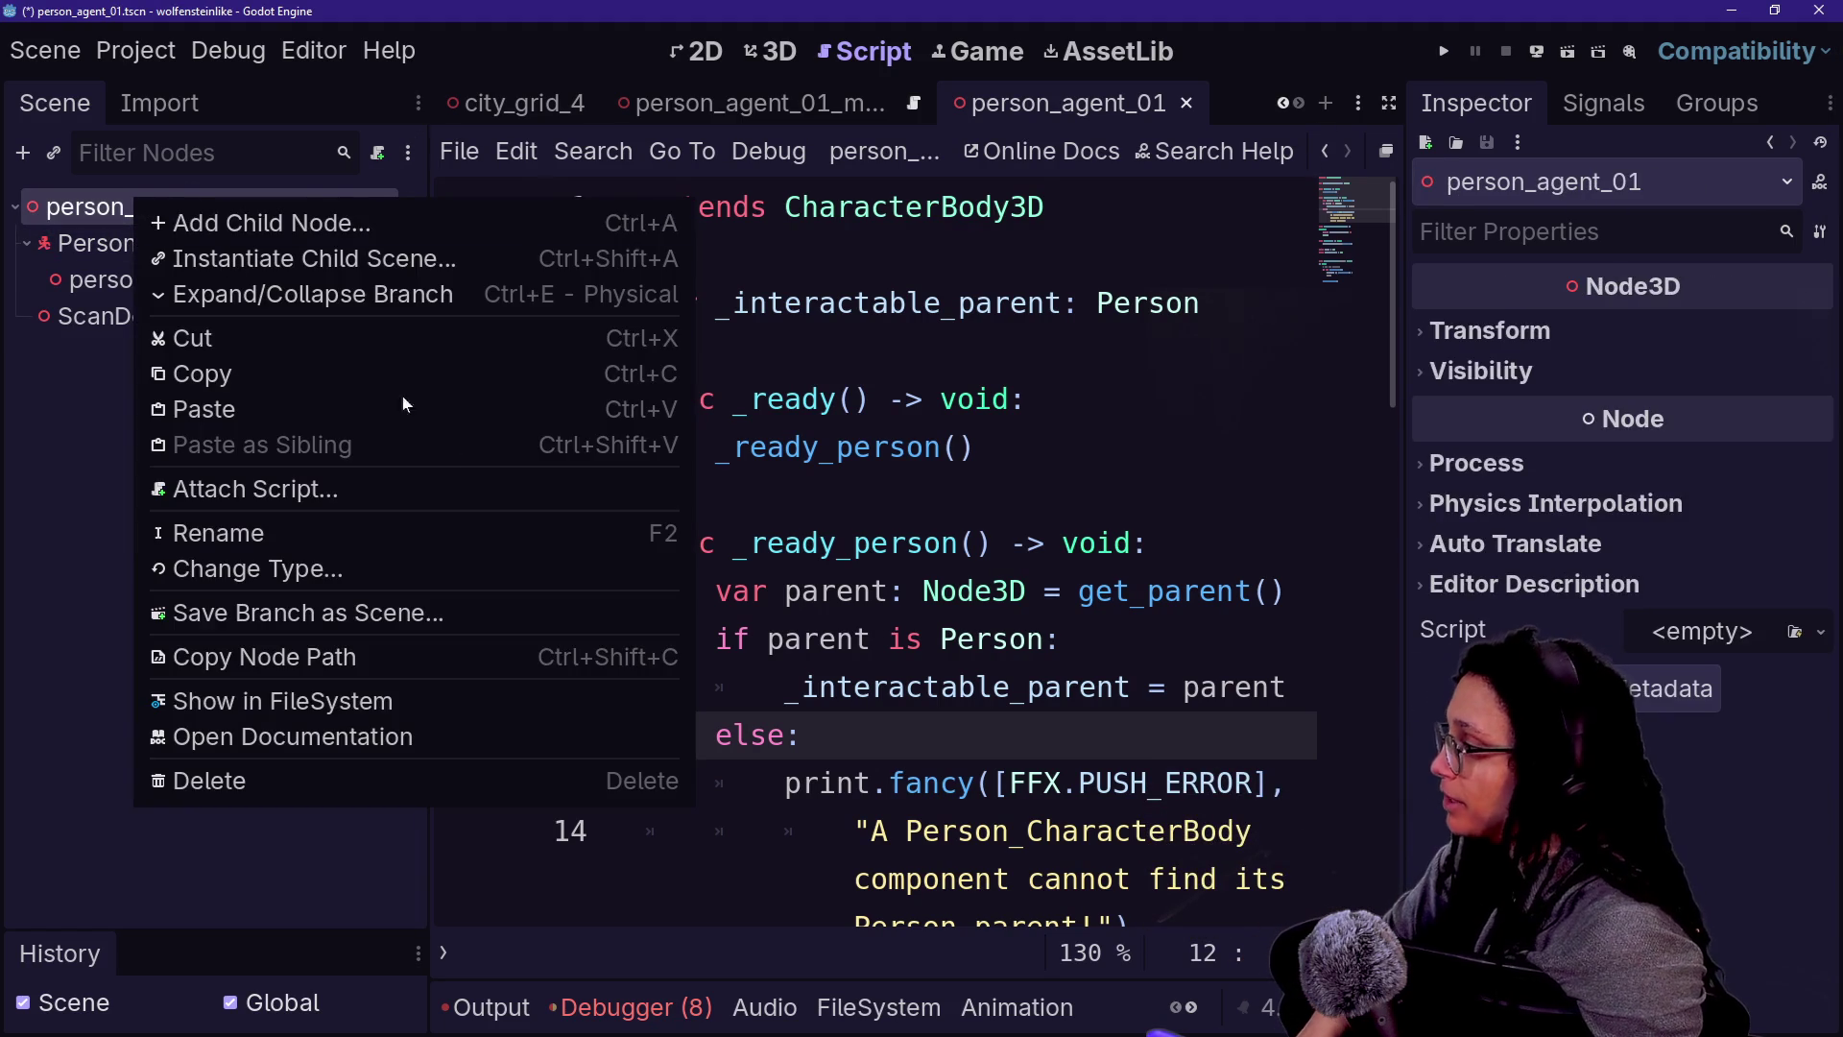
{"action": "left_click", "coordinate": [332, 567]}
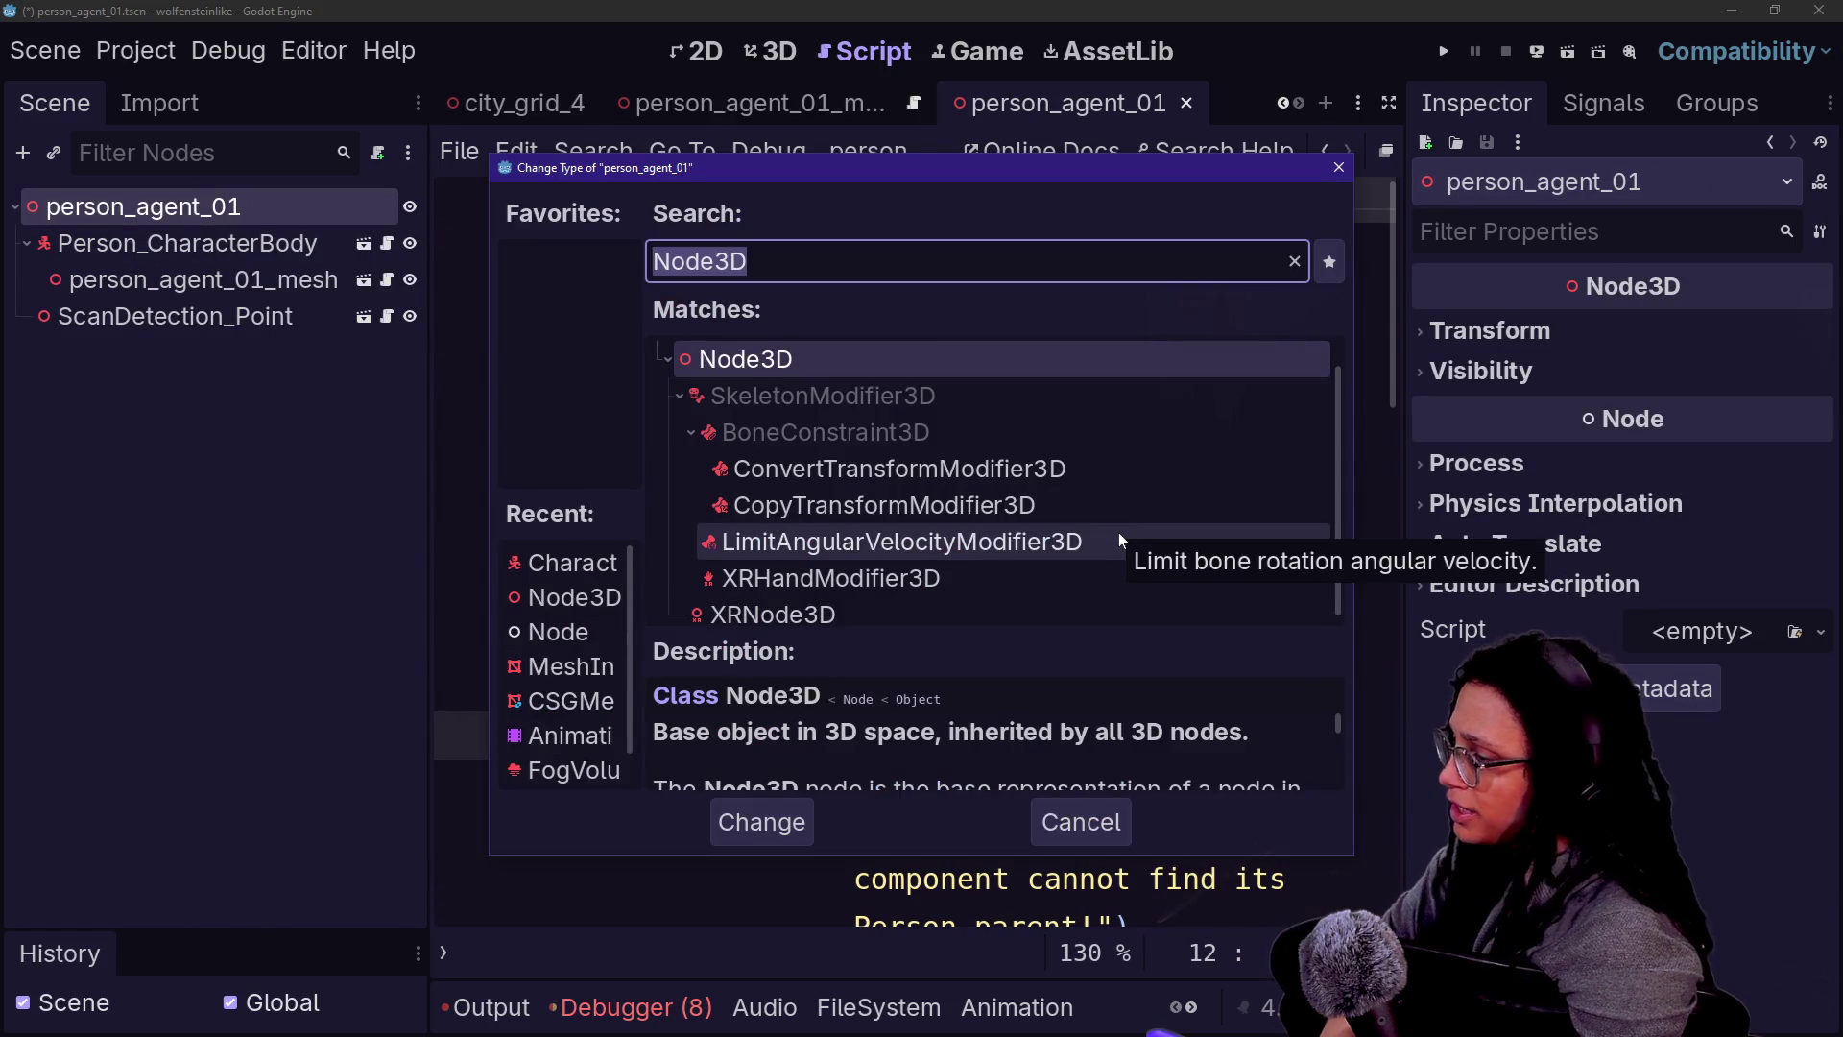
{"action": "type", "text": "chara"}
{"action": "key", "text": "Return"}
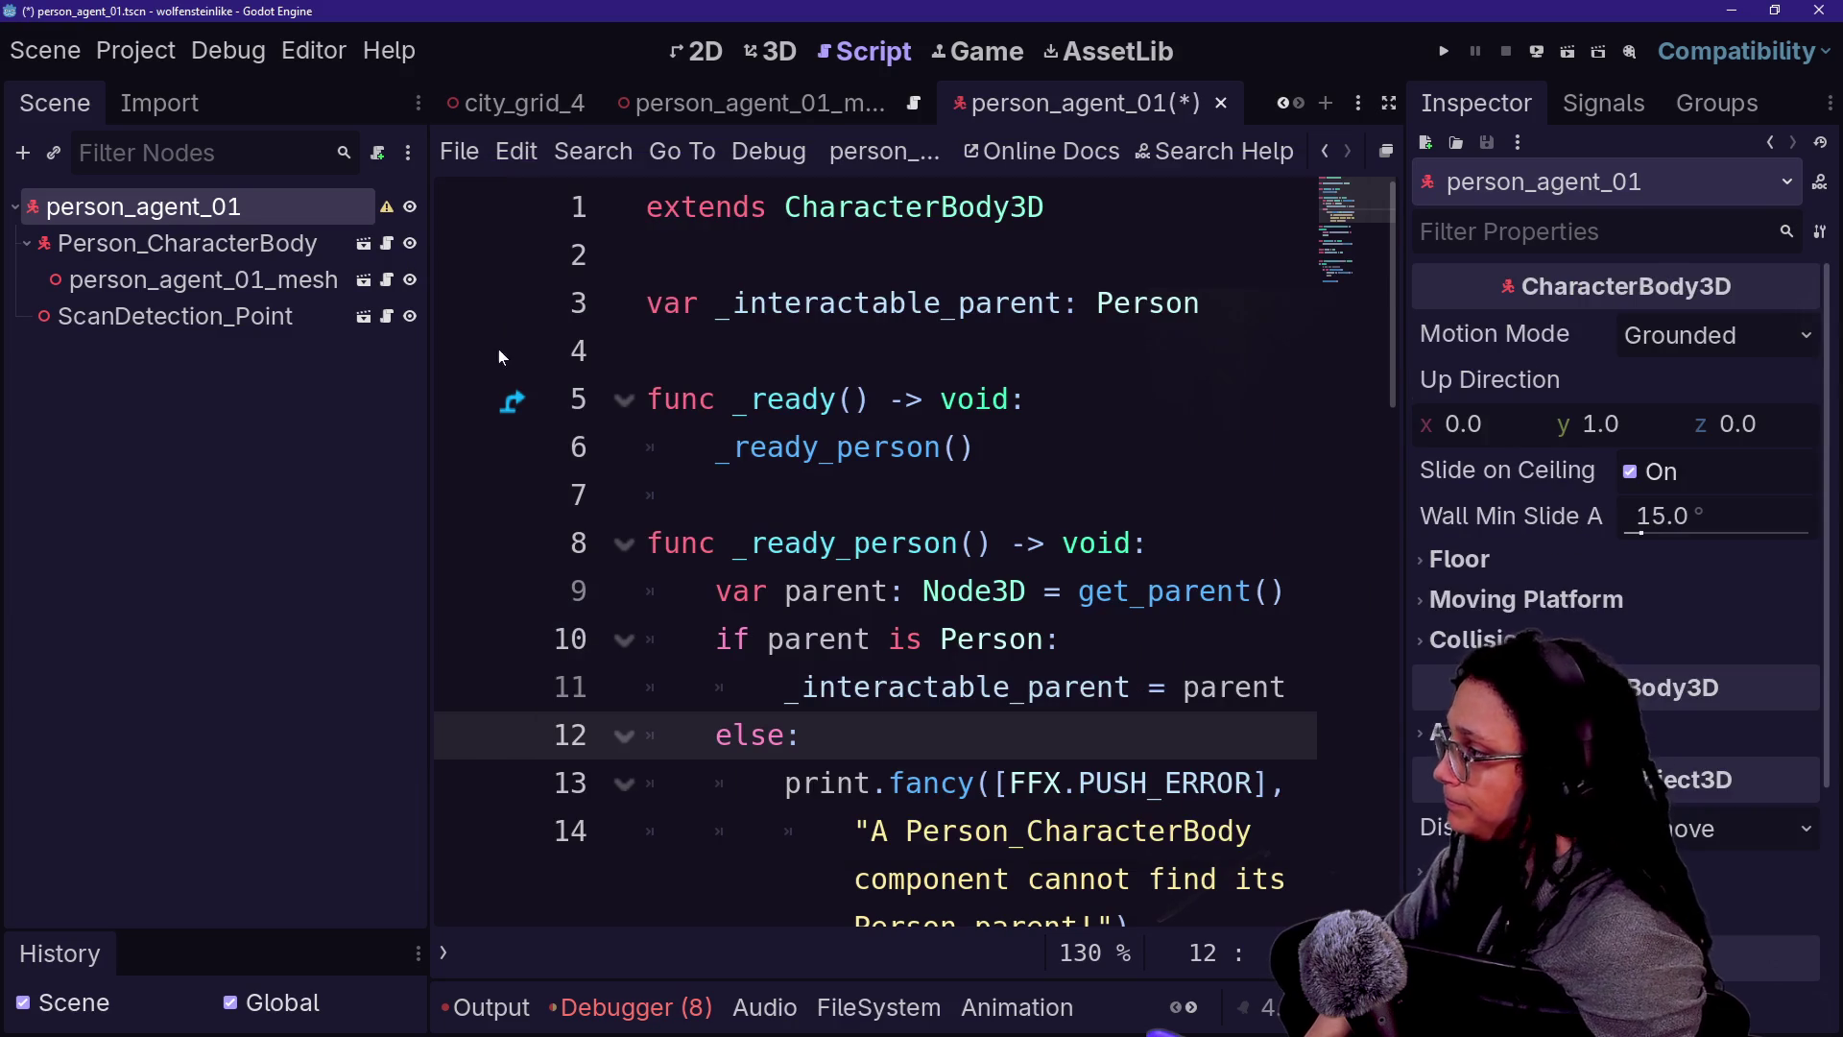
{"action": "left_click", "coordinate": [293, 284]}
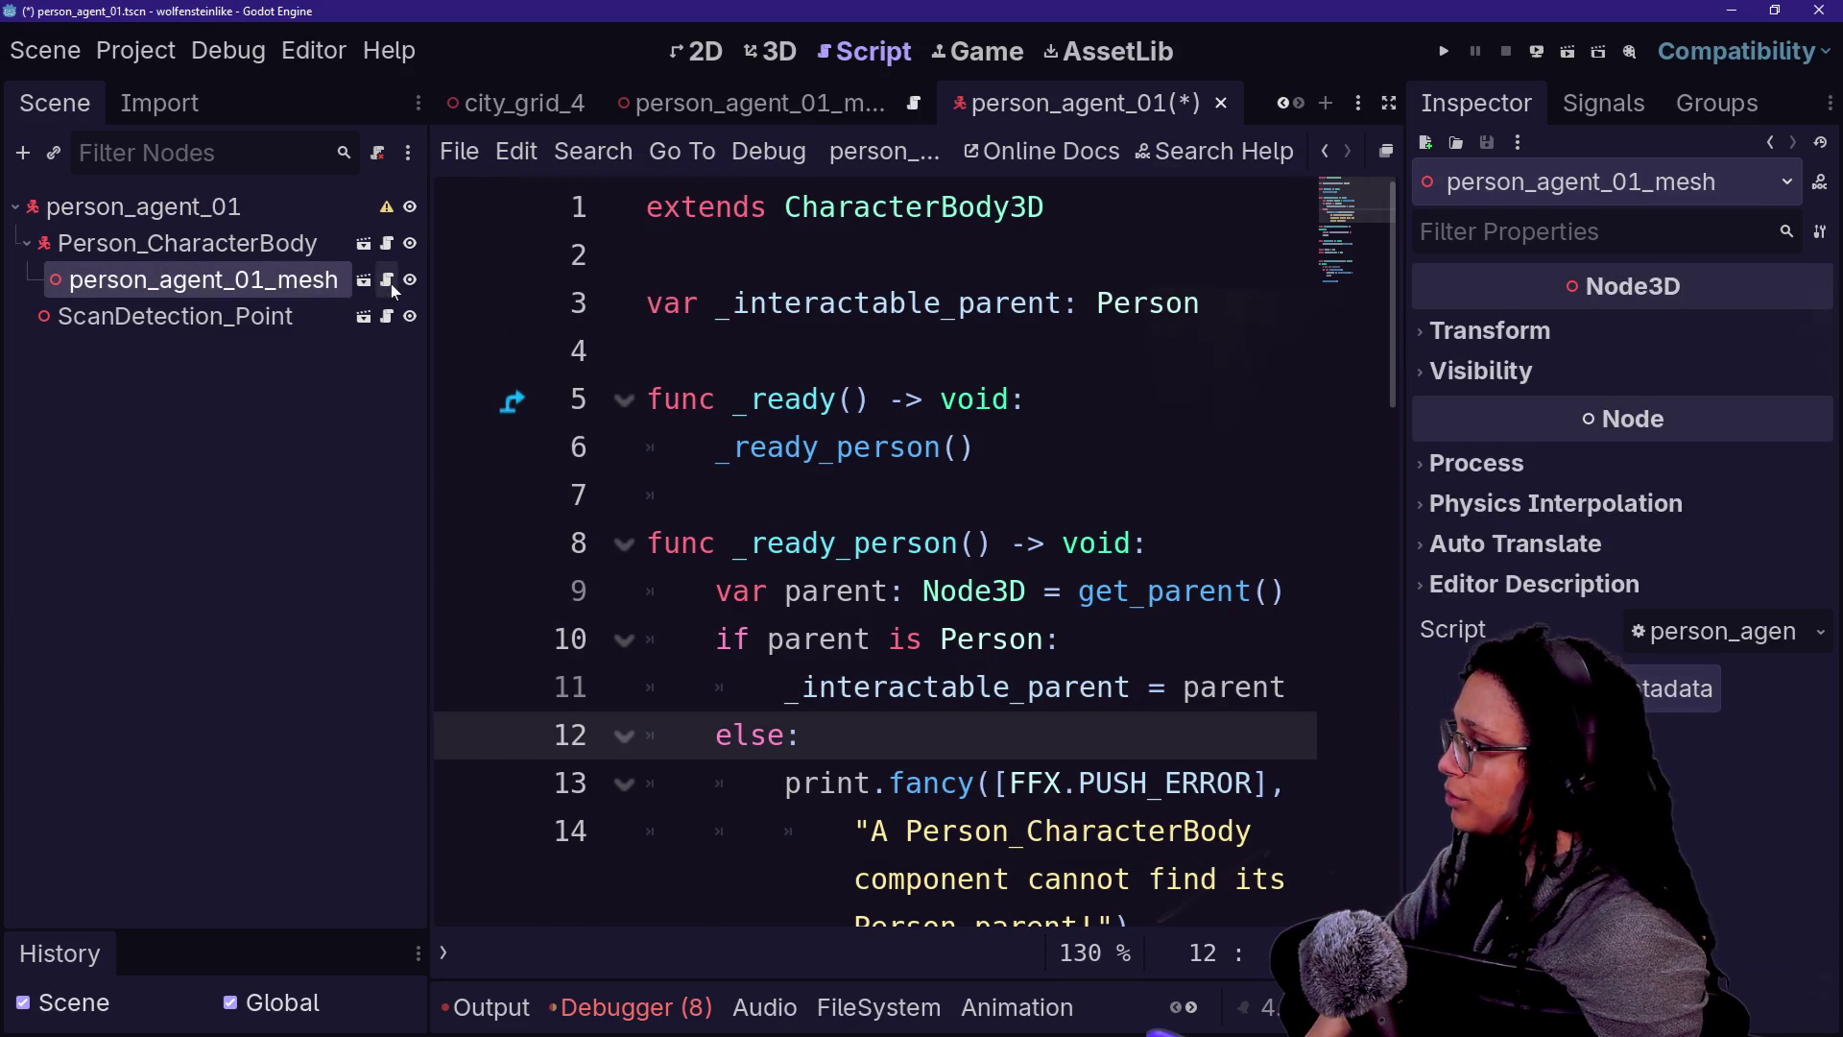
{"action": "left_click", "coordinate": [387, 279]}
{"action": "scroll", "coordinate": [527, 241], "scroll_direction": "up", "scroll_amount": 5}
{"action": "key", "text": "ctrl+shift+F11"}
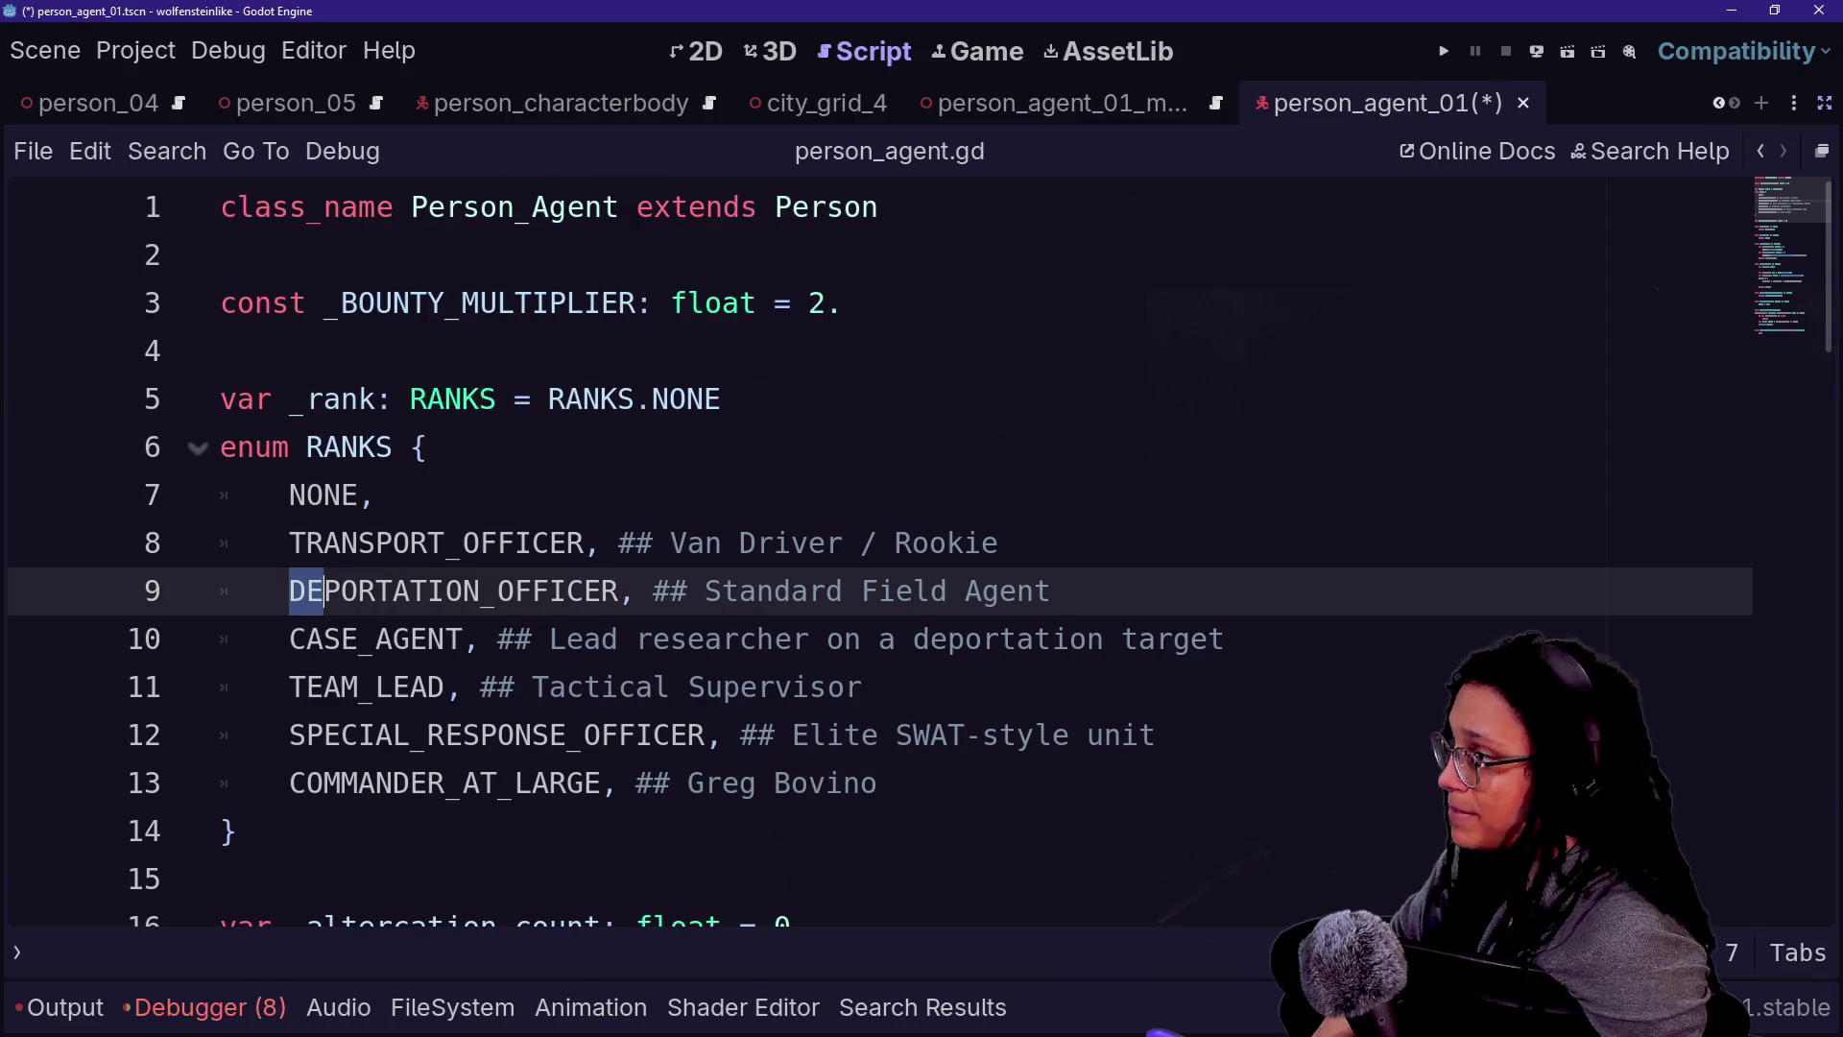
{"action": "left_click", "coordinate": [825, 208], "text": "ctrl"}
{"action": "left_click", "coordinate": [924, 208], "text": "ctrl"}
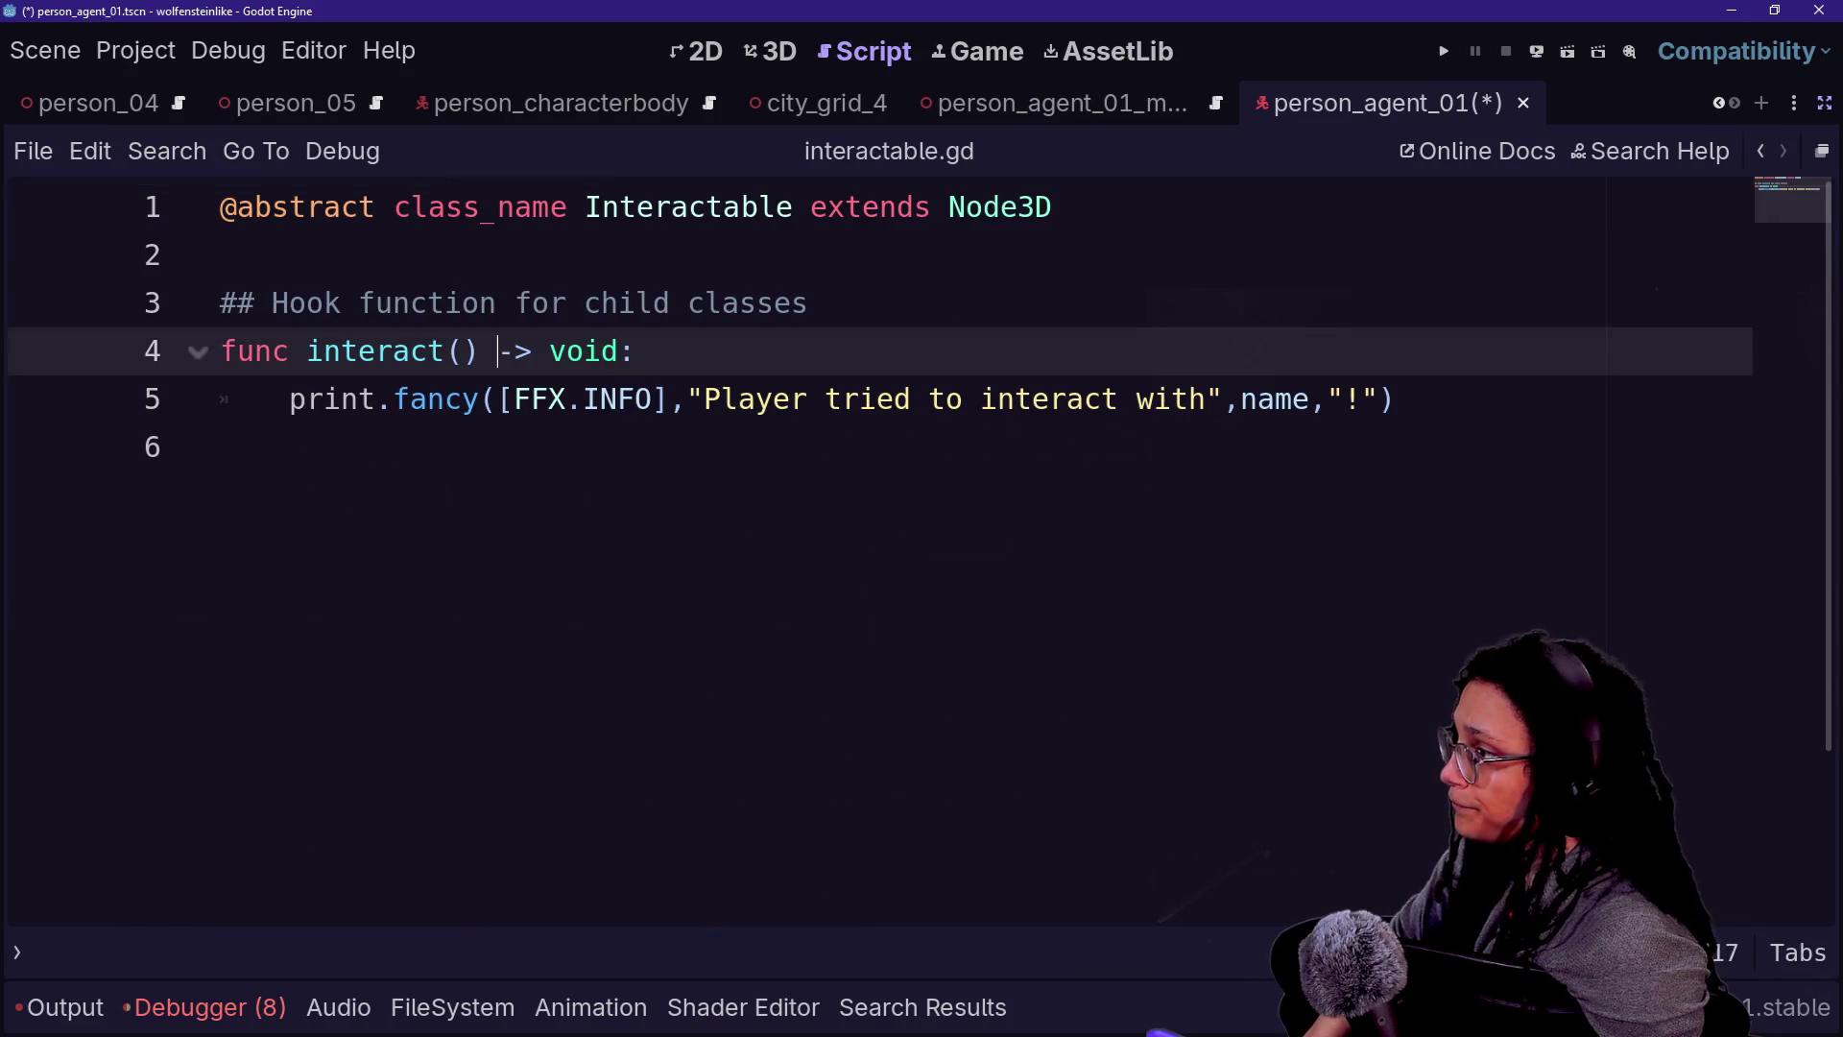
{"action": "left_click", "coordinate": [1761, 151]}
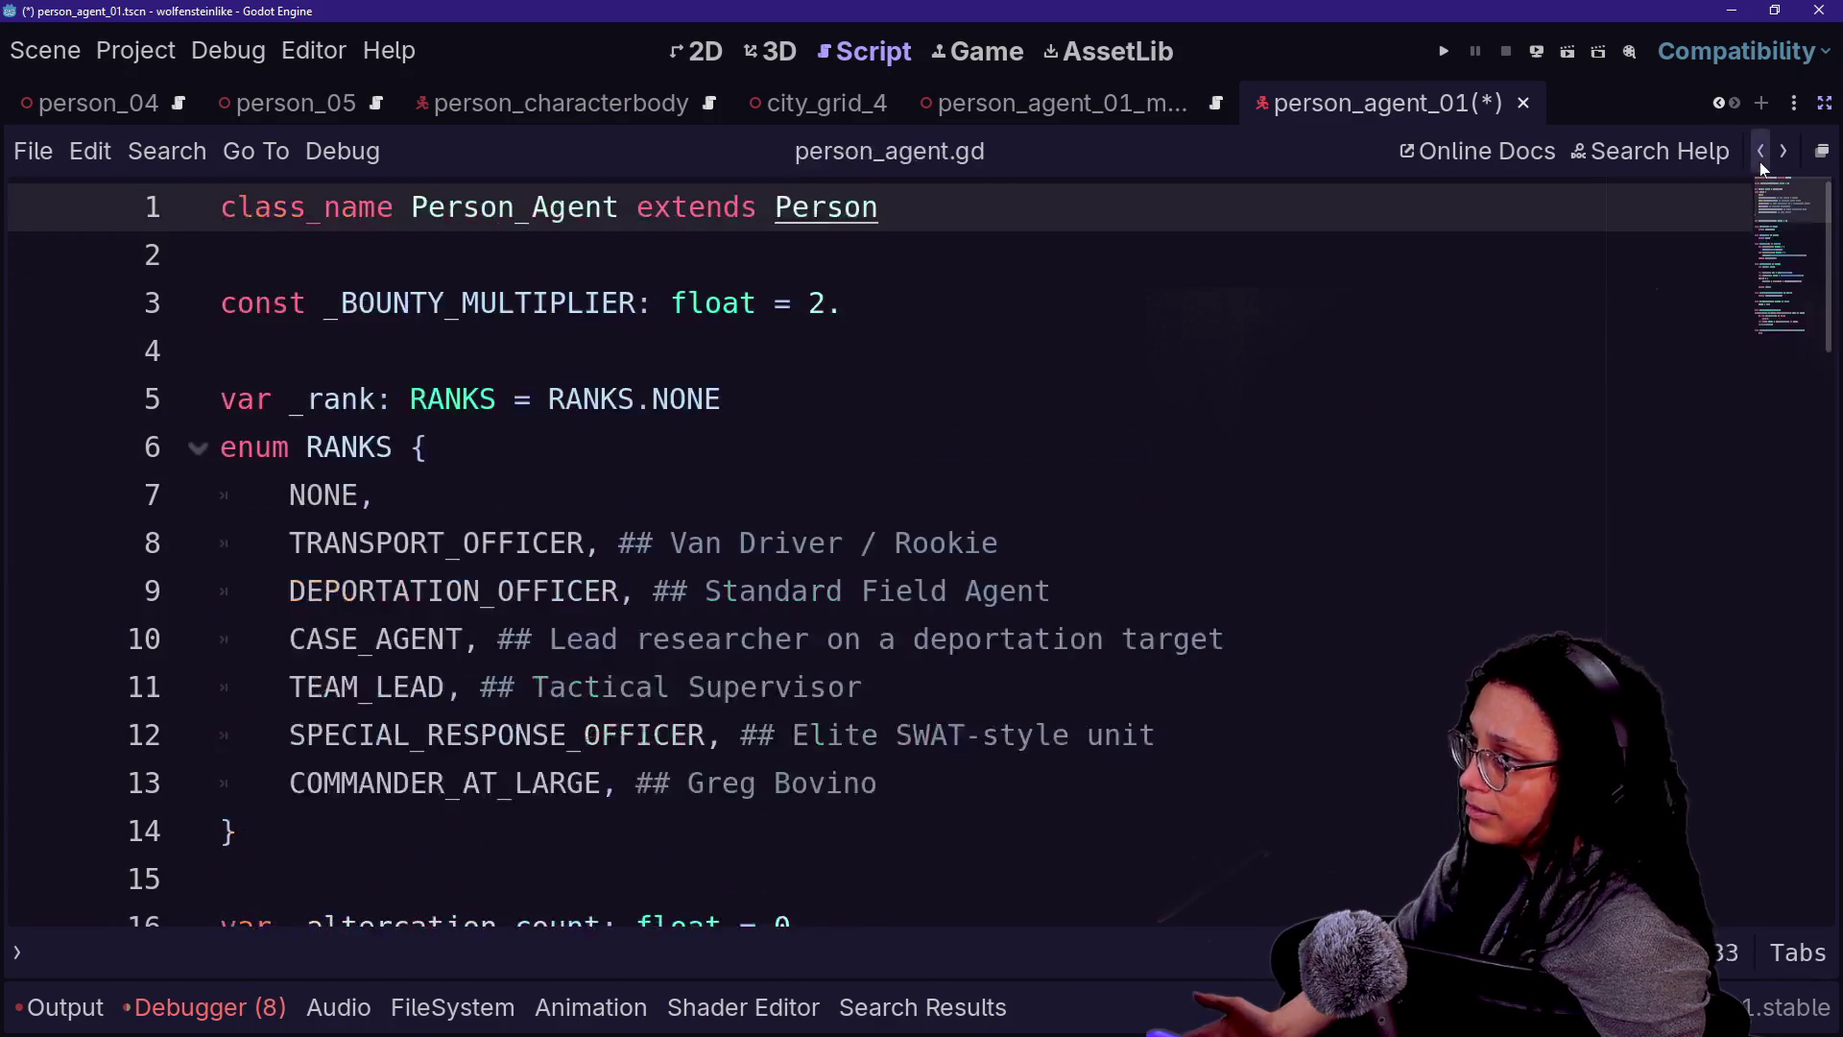
{"action": "left_click", "coordinate": [1760, 151]}
{"action": "left_click", "coordinate": [1821, 150]}
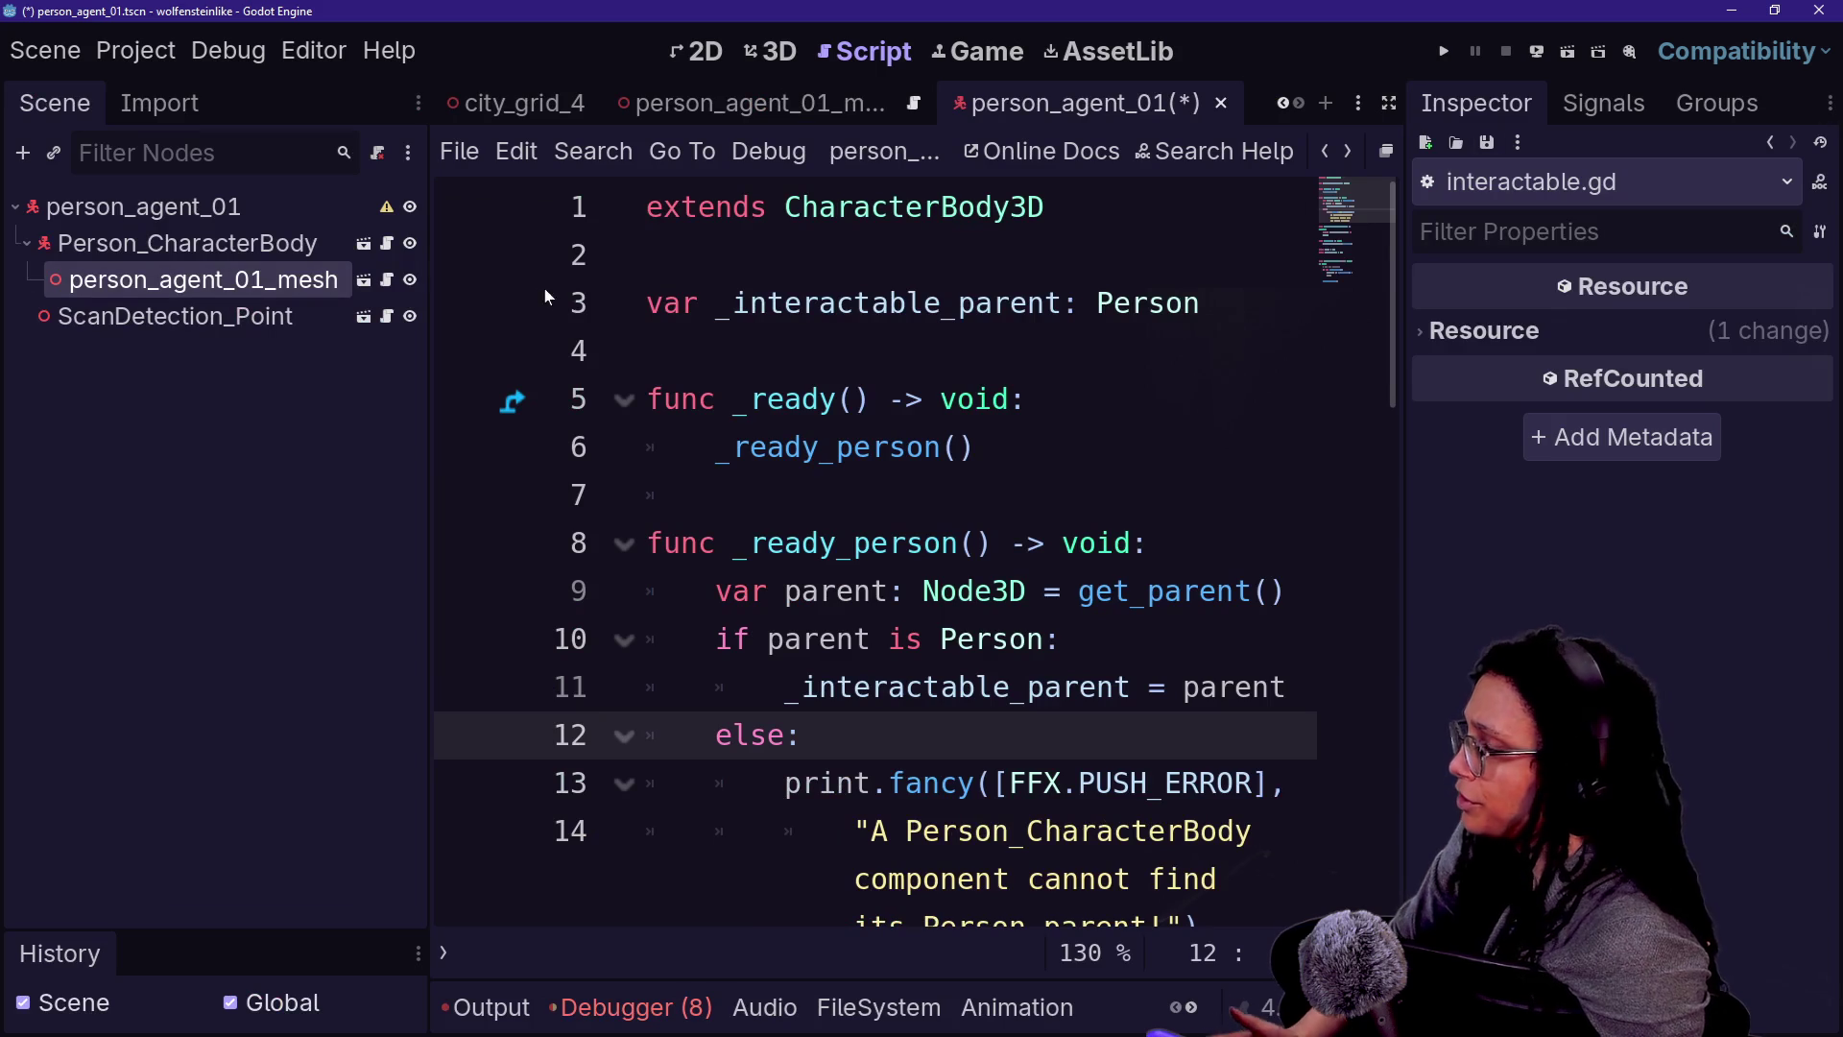
{"action": "right_click", "coordinate": [290, 279]}
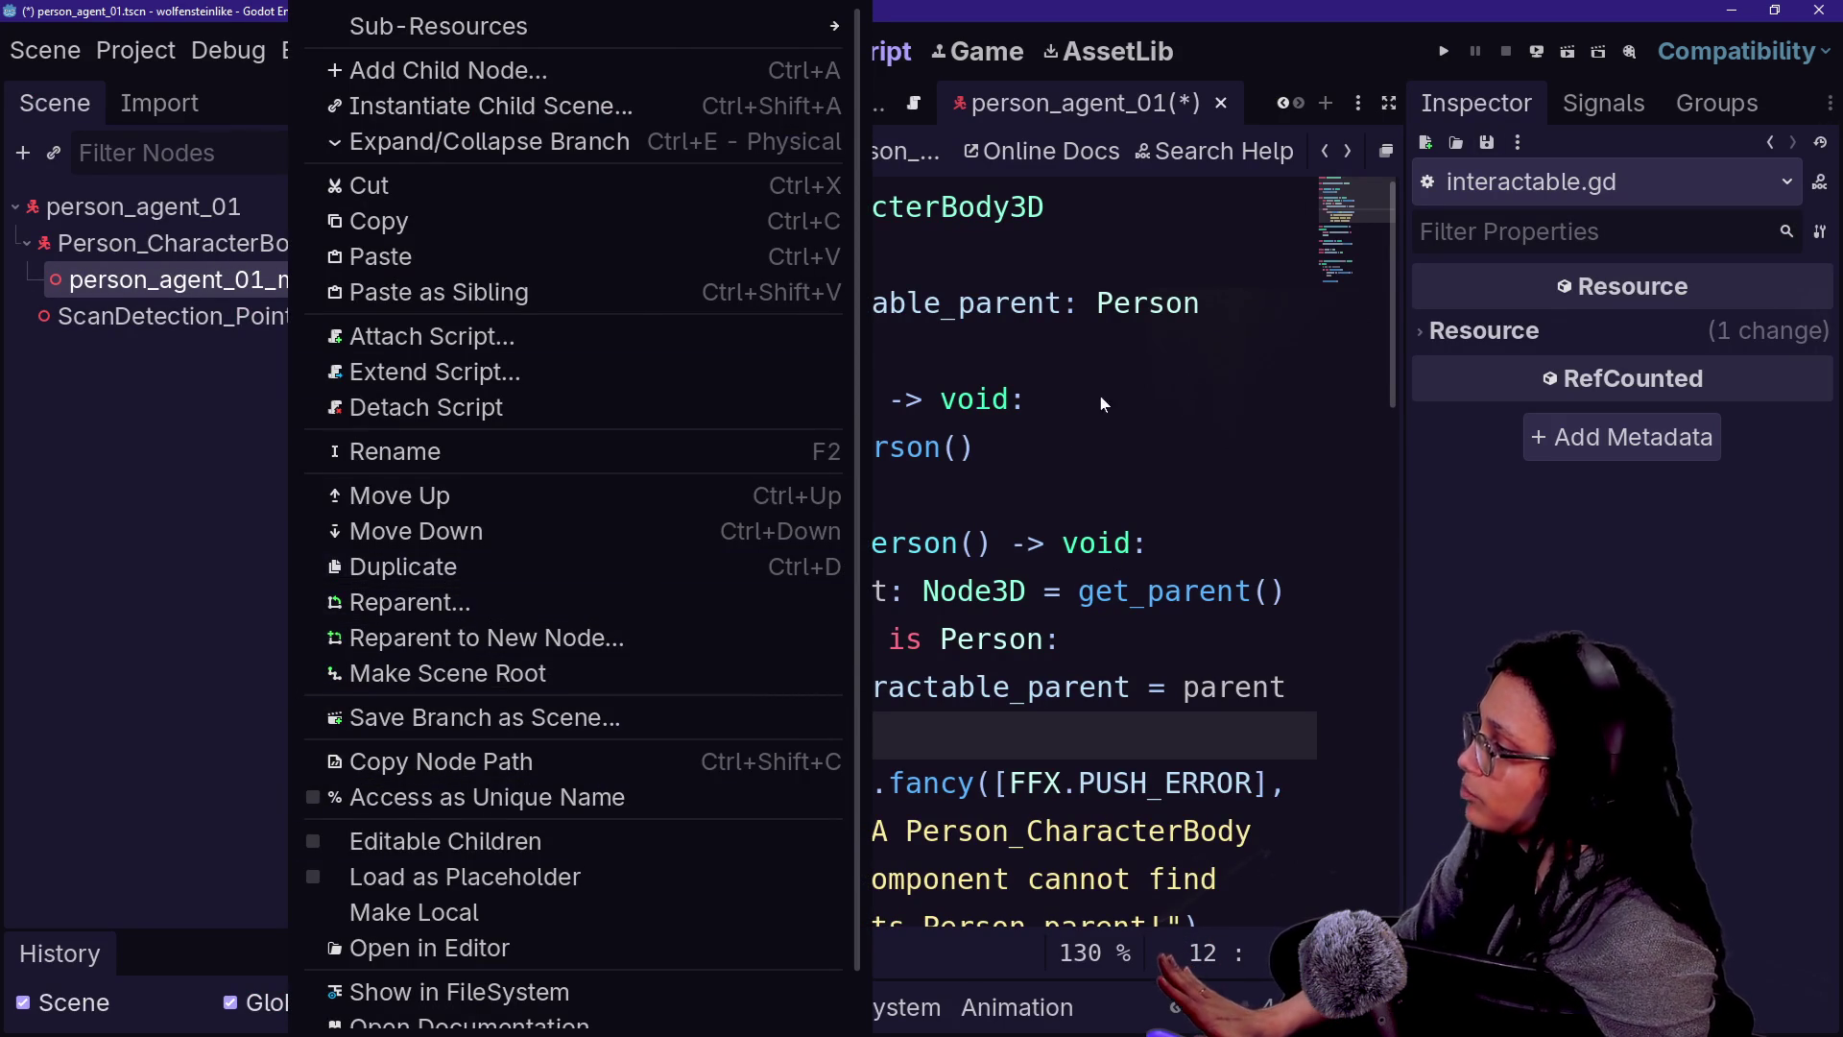
{"action": "key", "text": "Escape"}
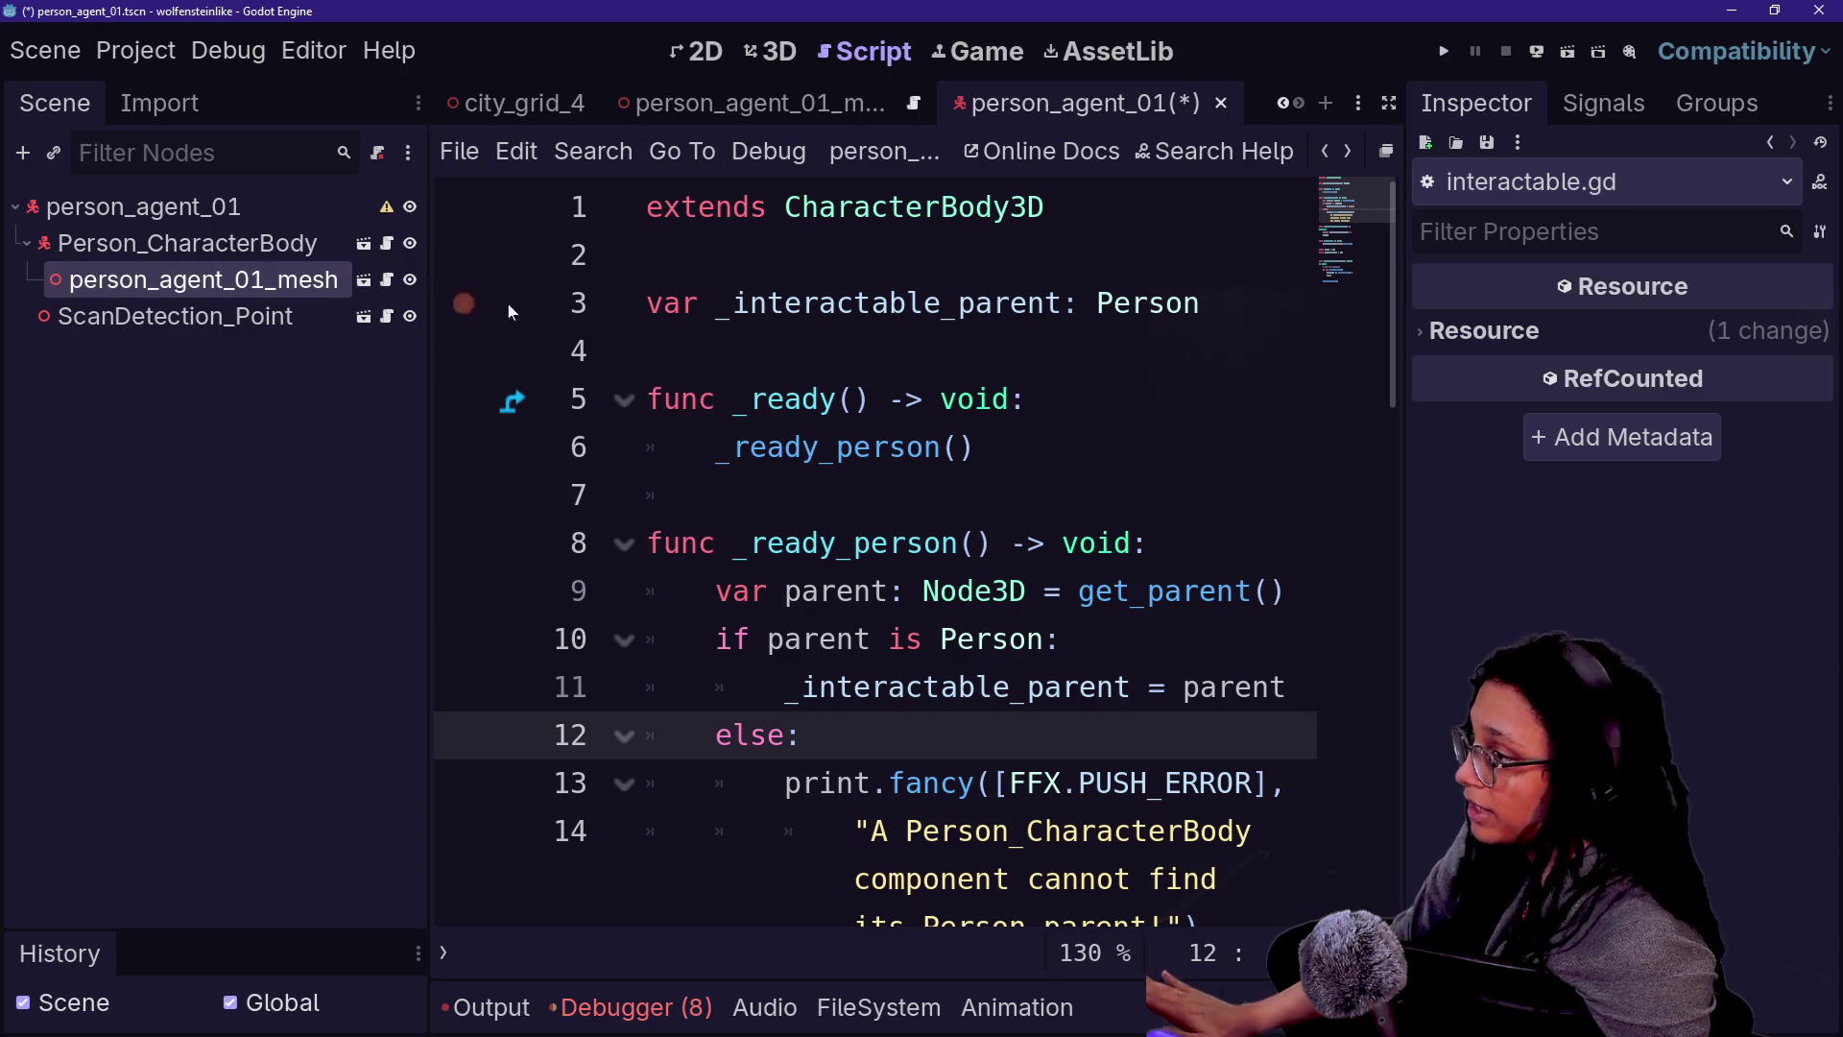
{"action": "left_click", "coordinate": [1009, 398]}
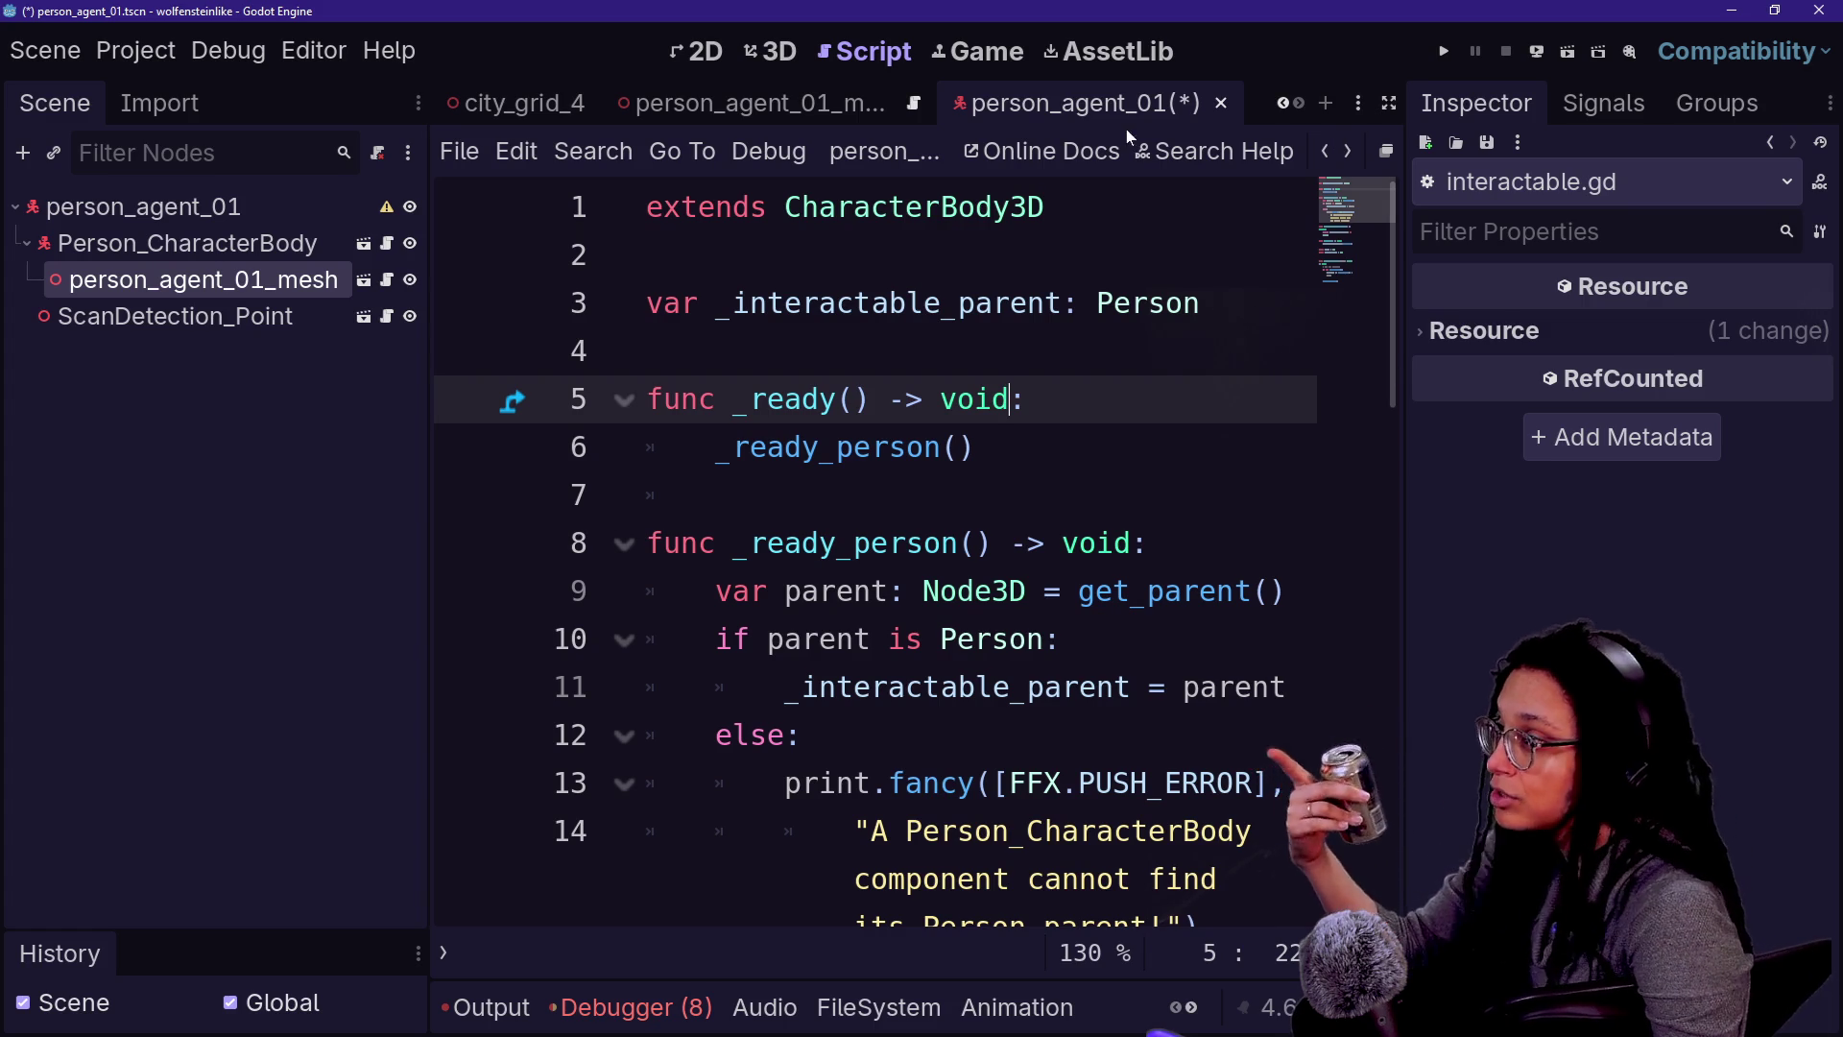
- Open person_05 in 3D and select Person_CharacterBody through FaceDetection_Point
{"action": "scroll", "coordinate": [781, 105], "scroll_direction": "up", "scroll_amount": 1}
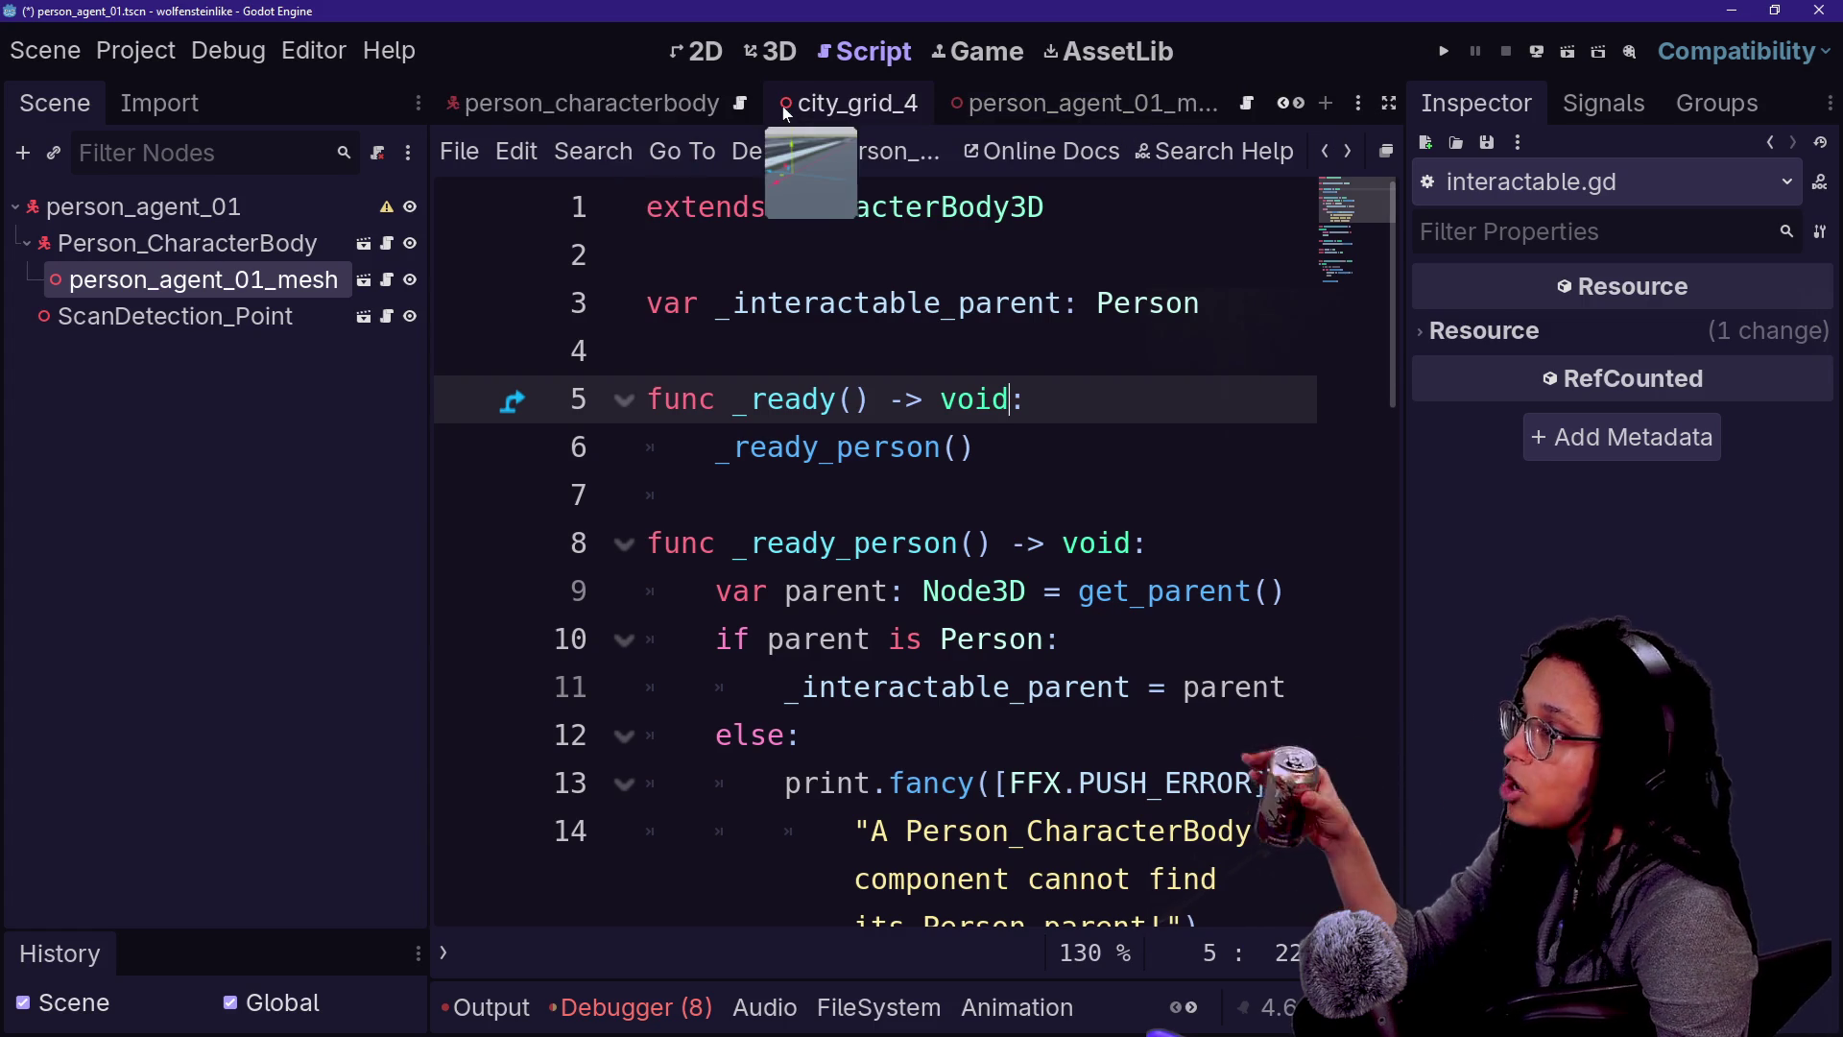
{"action": "scroll", "coordinate": [759, 113], "scroll_direction": "up", "scroll_amount": 2}
{"action": "left_click", "coordinate": [762, 113]}
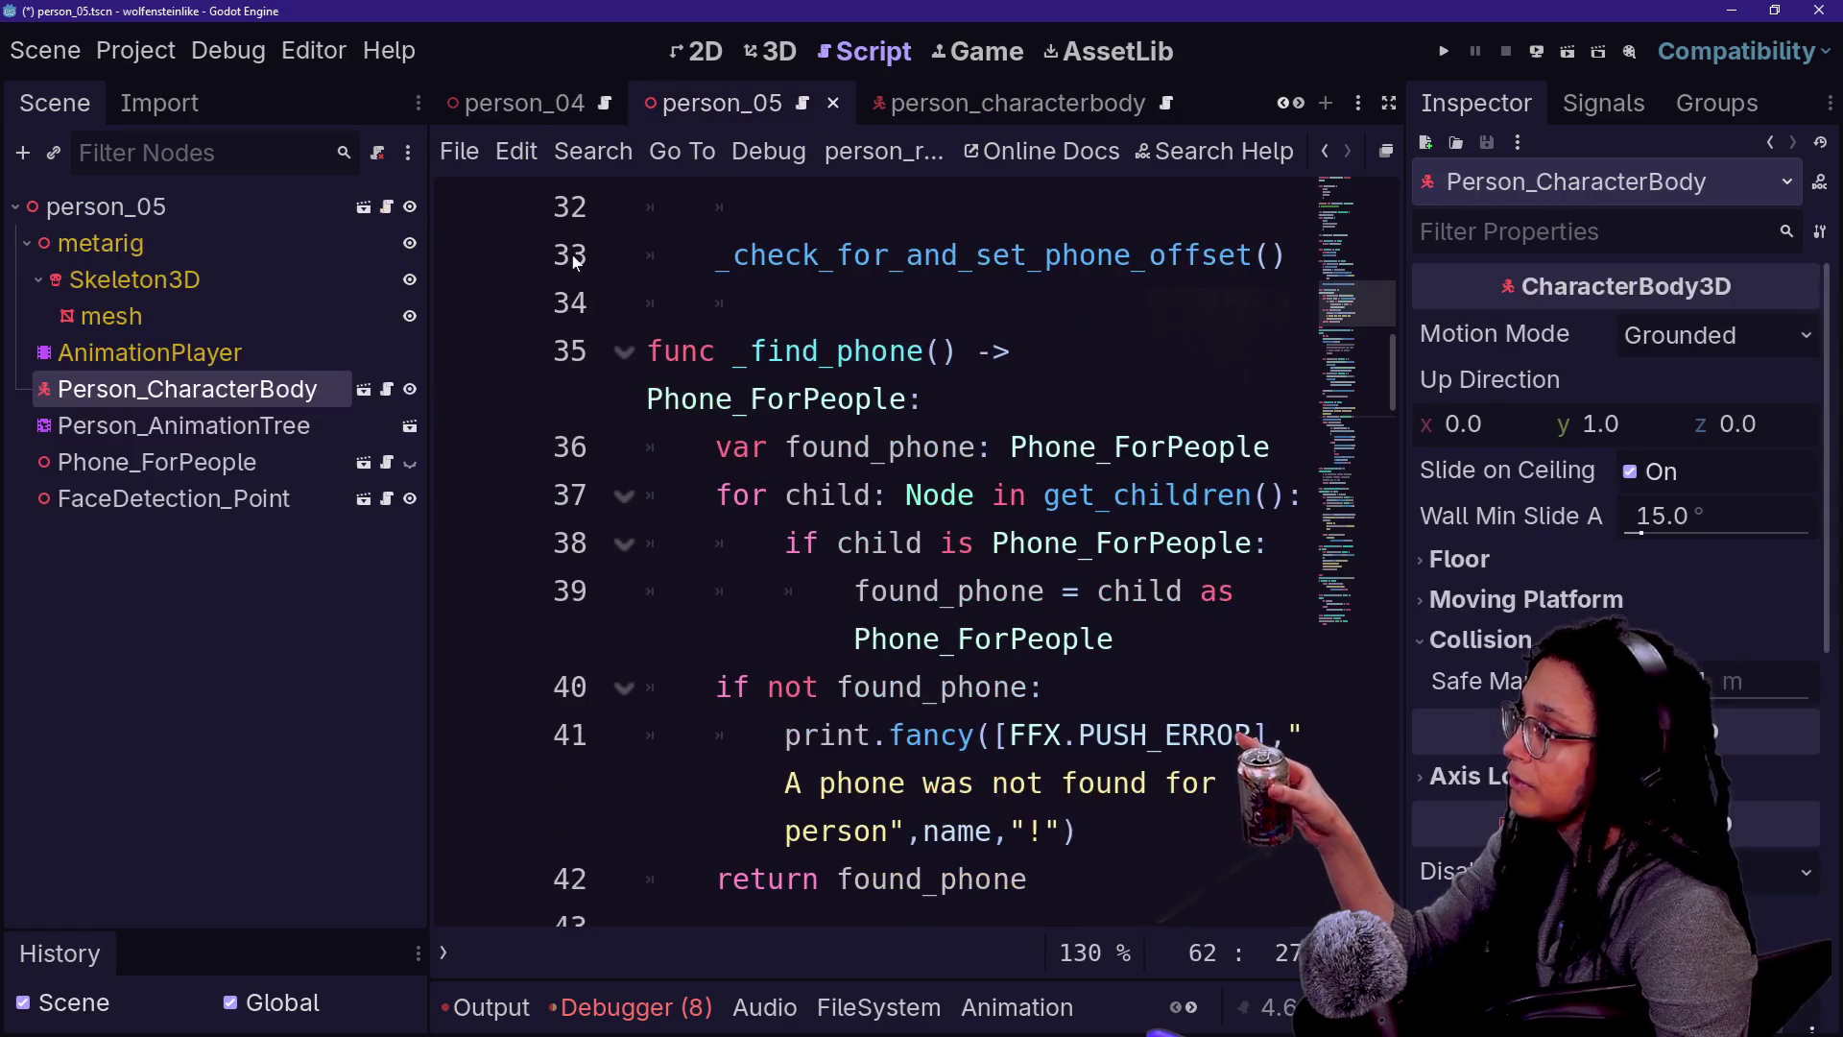
{"action": "left_click", "coordinate": [773, 51]}
{"action": "left_click", "coordinate": [224, 537]}
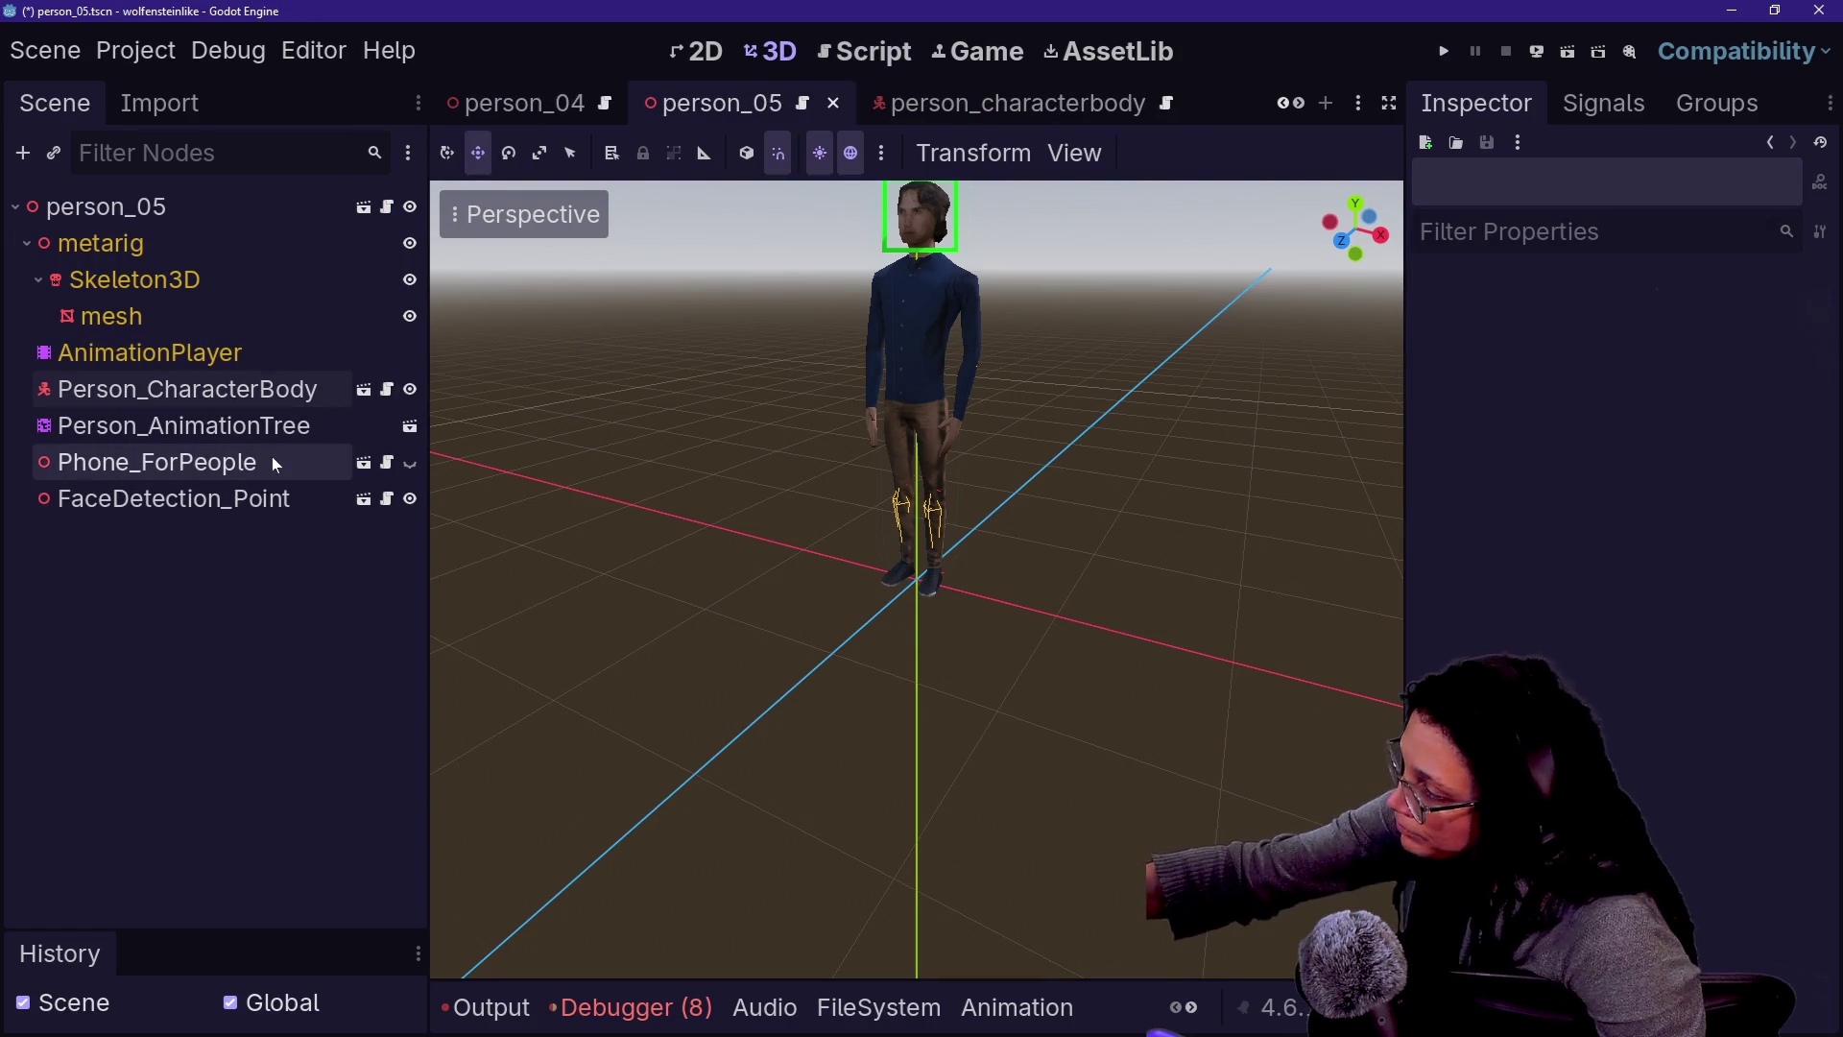
{"action": "left_click", "coordinate": [261, 498]}
{"action": "left_click", "coordinate": [269, 425], "text": "shift"}
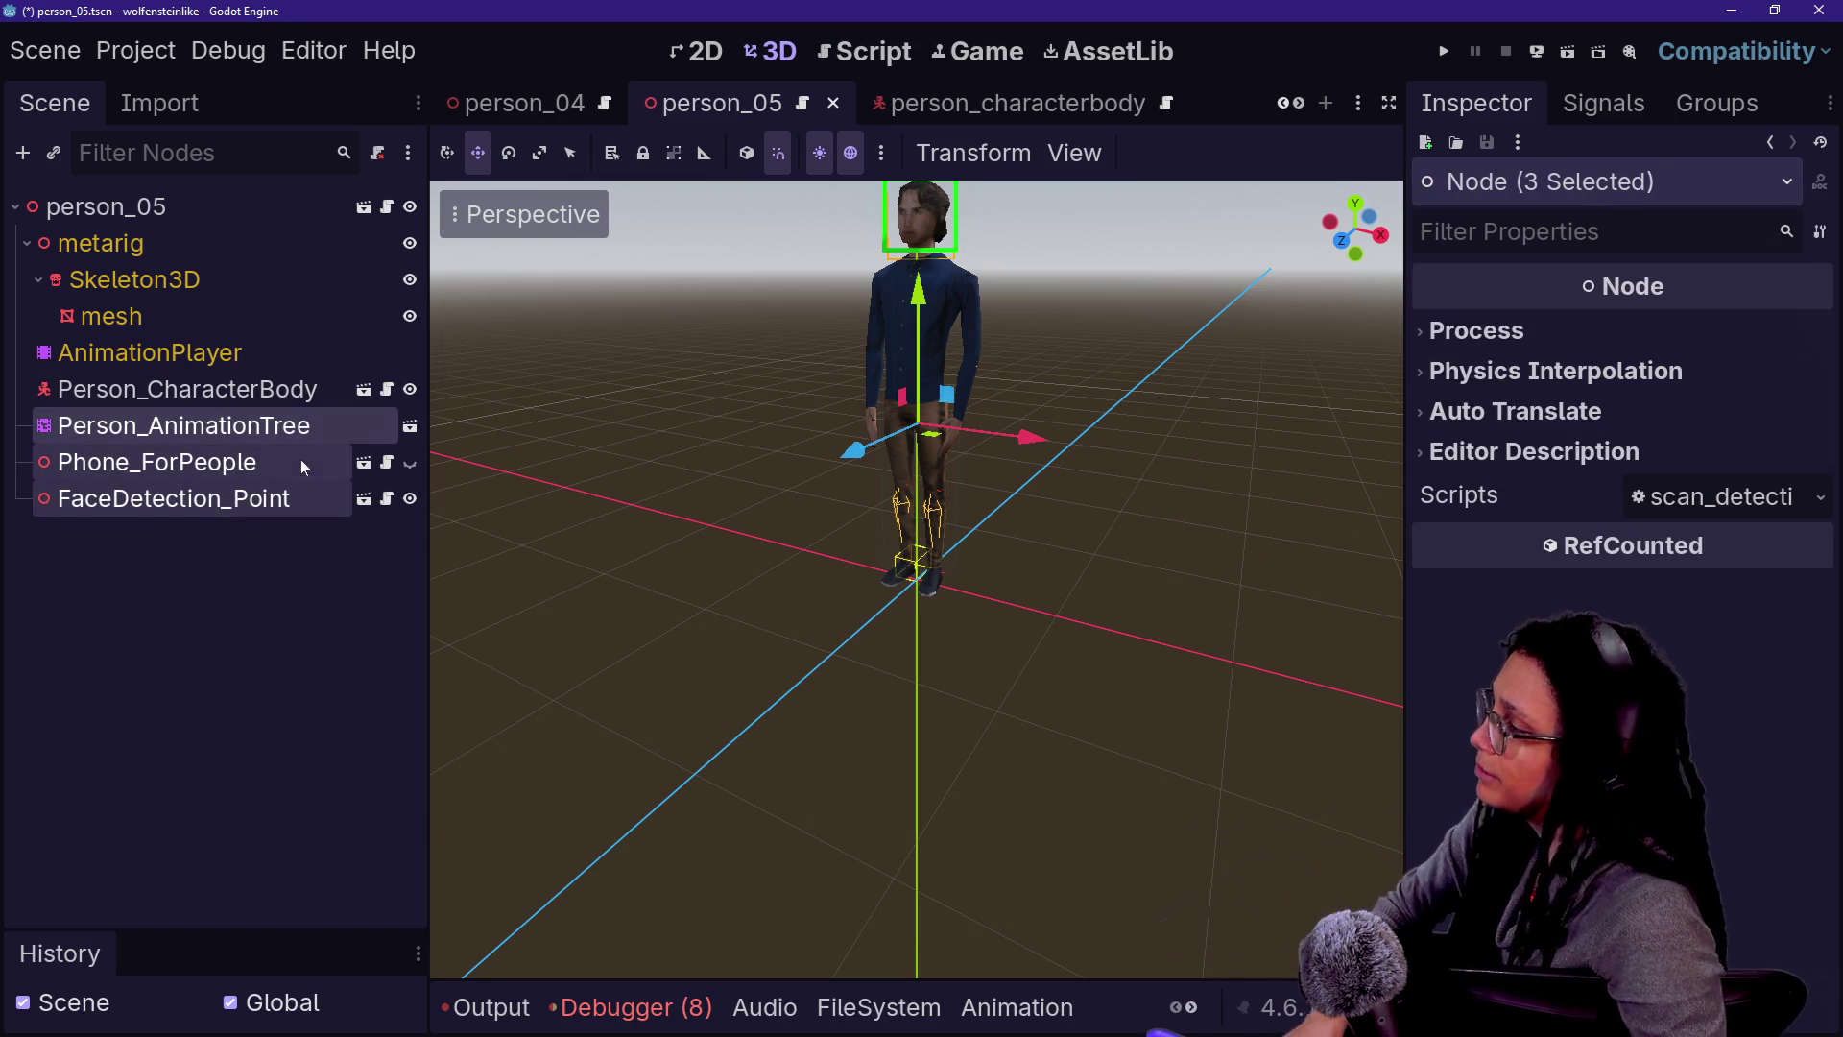
{"action": "left_click", "coordinate": [240, 391], "text": "shift"}
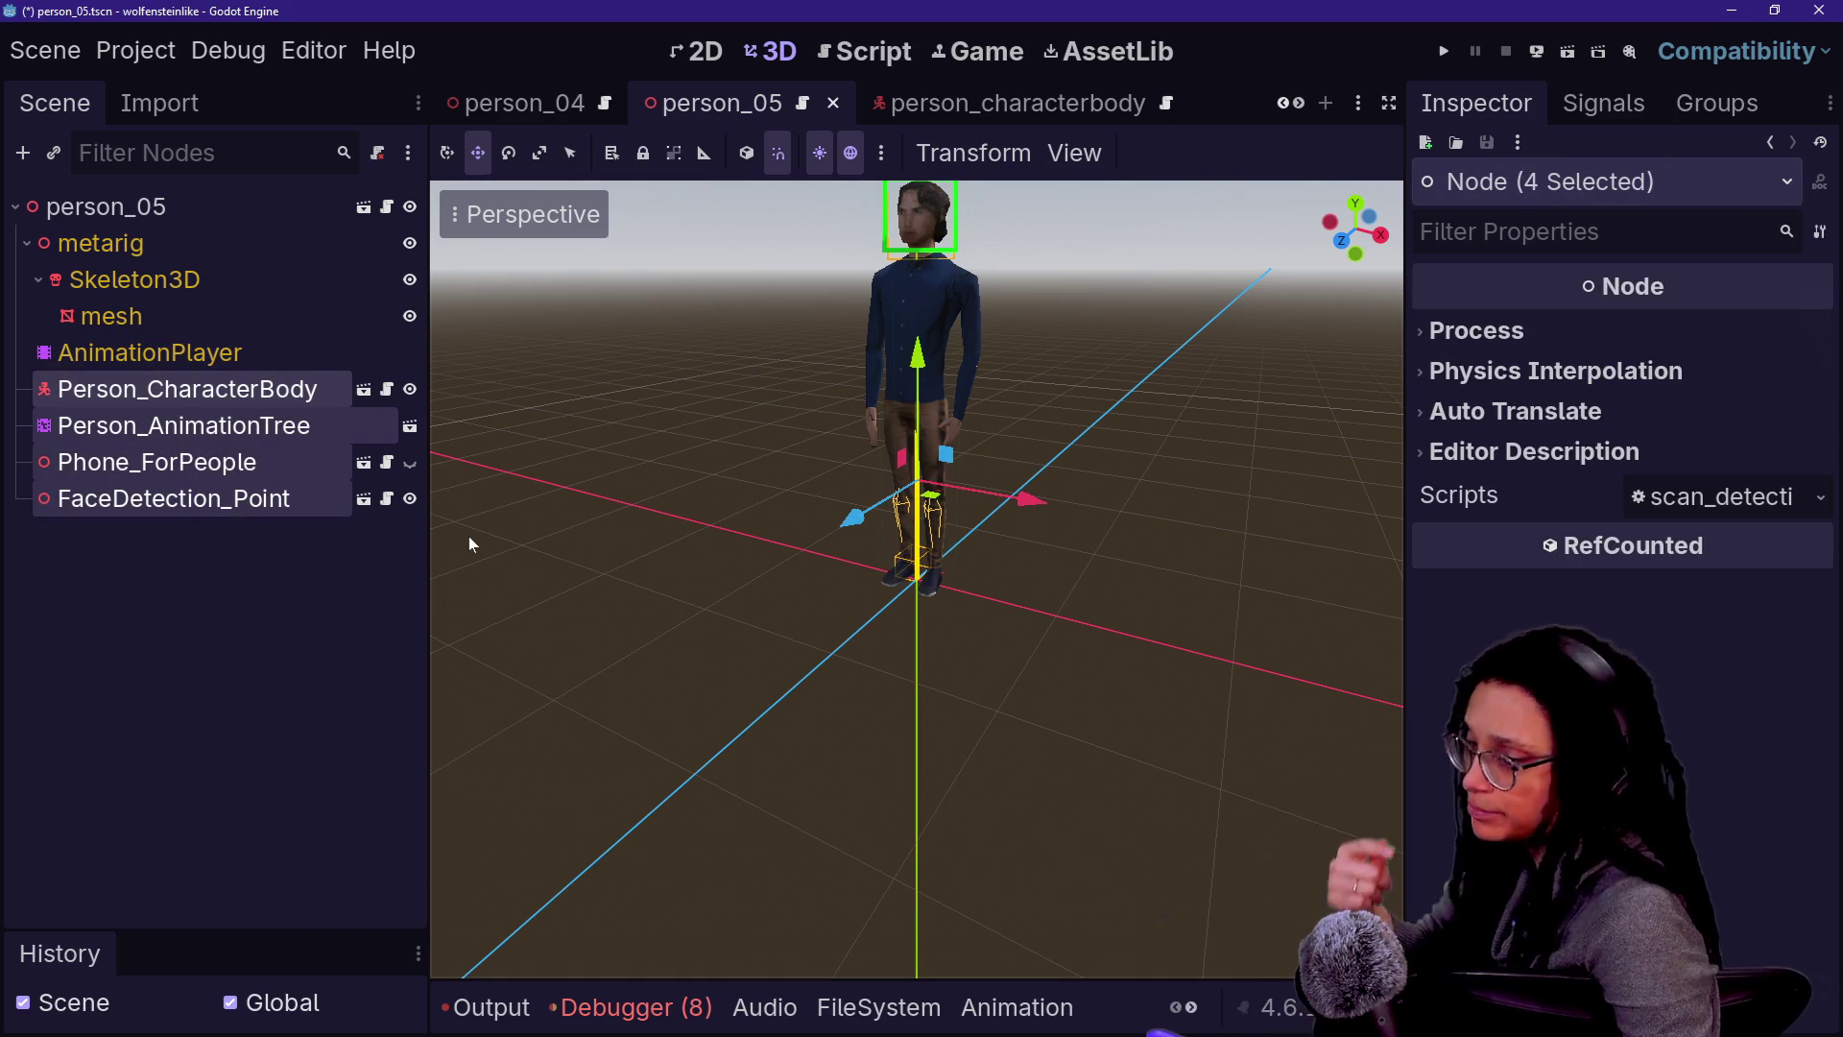
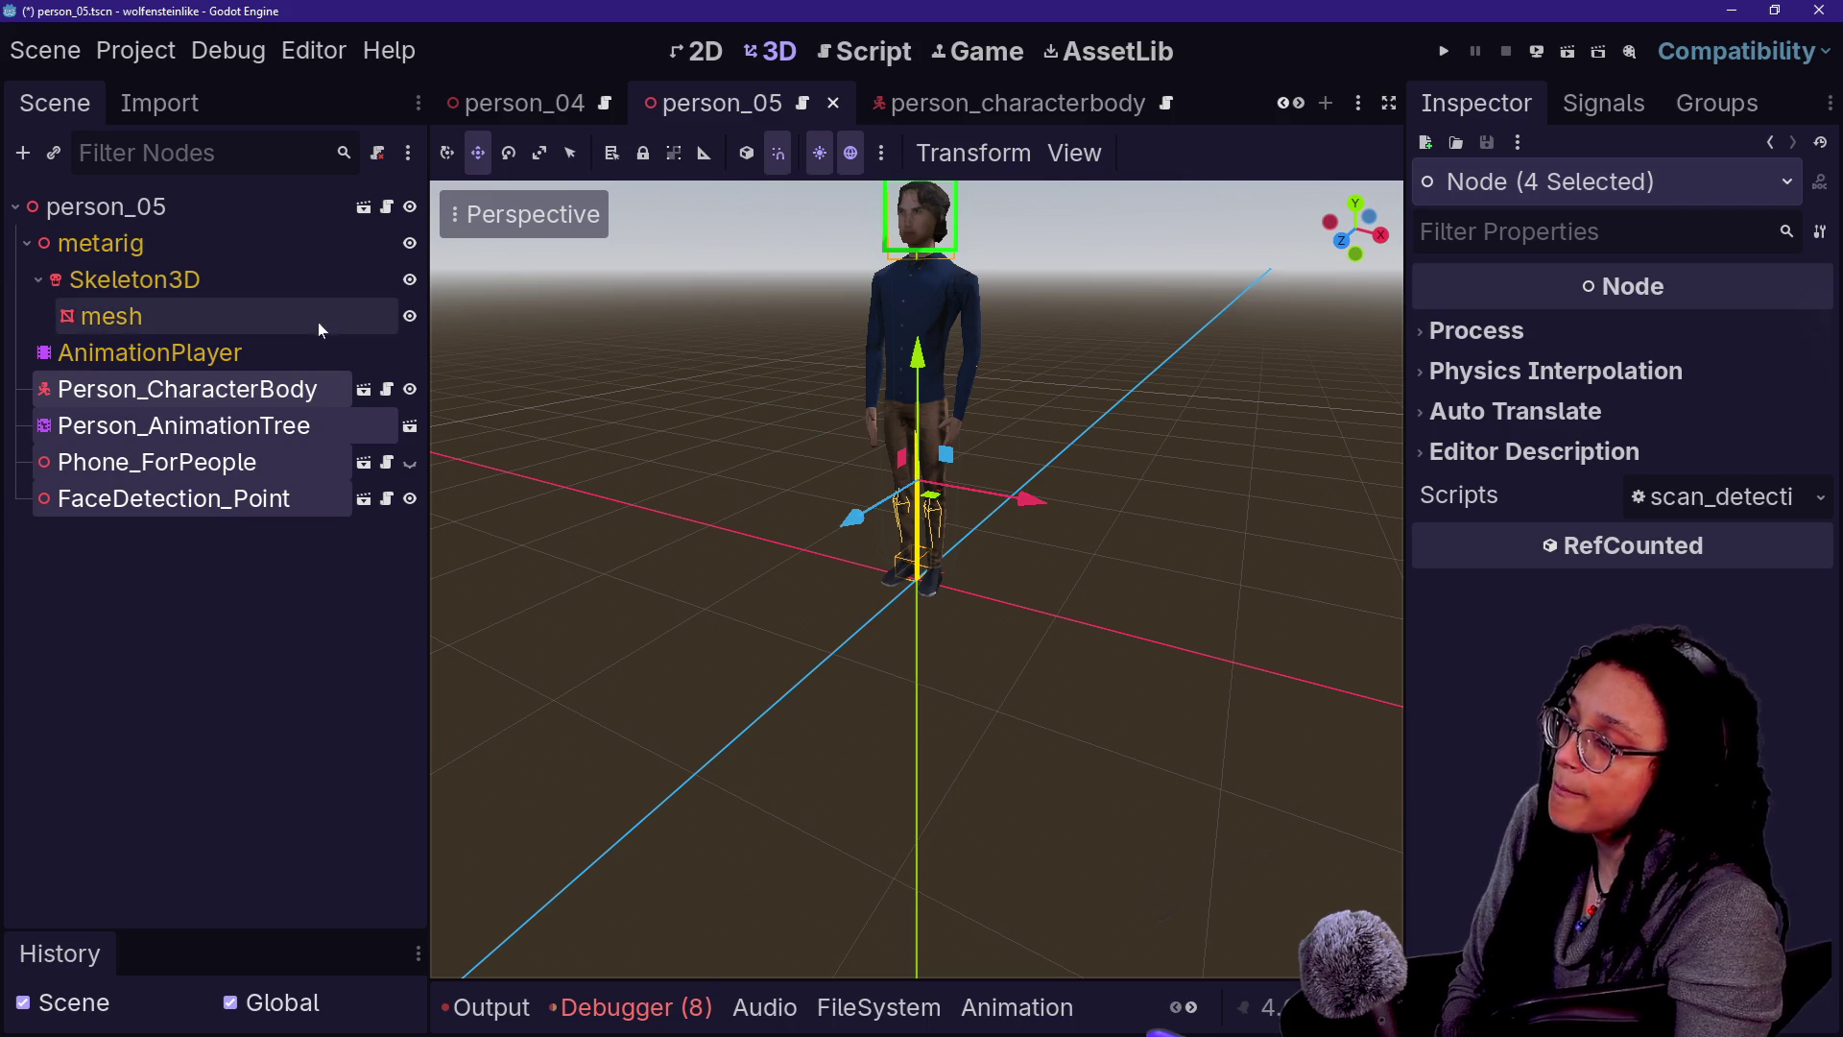
- Select Person_AnimationTree and widen the Inspector so its full property values are readable
{"action": "left_click", "coordinate": [171, 465]}
{"action": "left_click", "coordinate": [171, 425]}
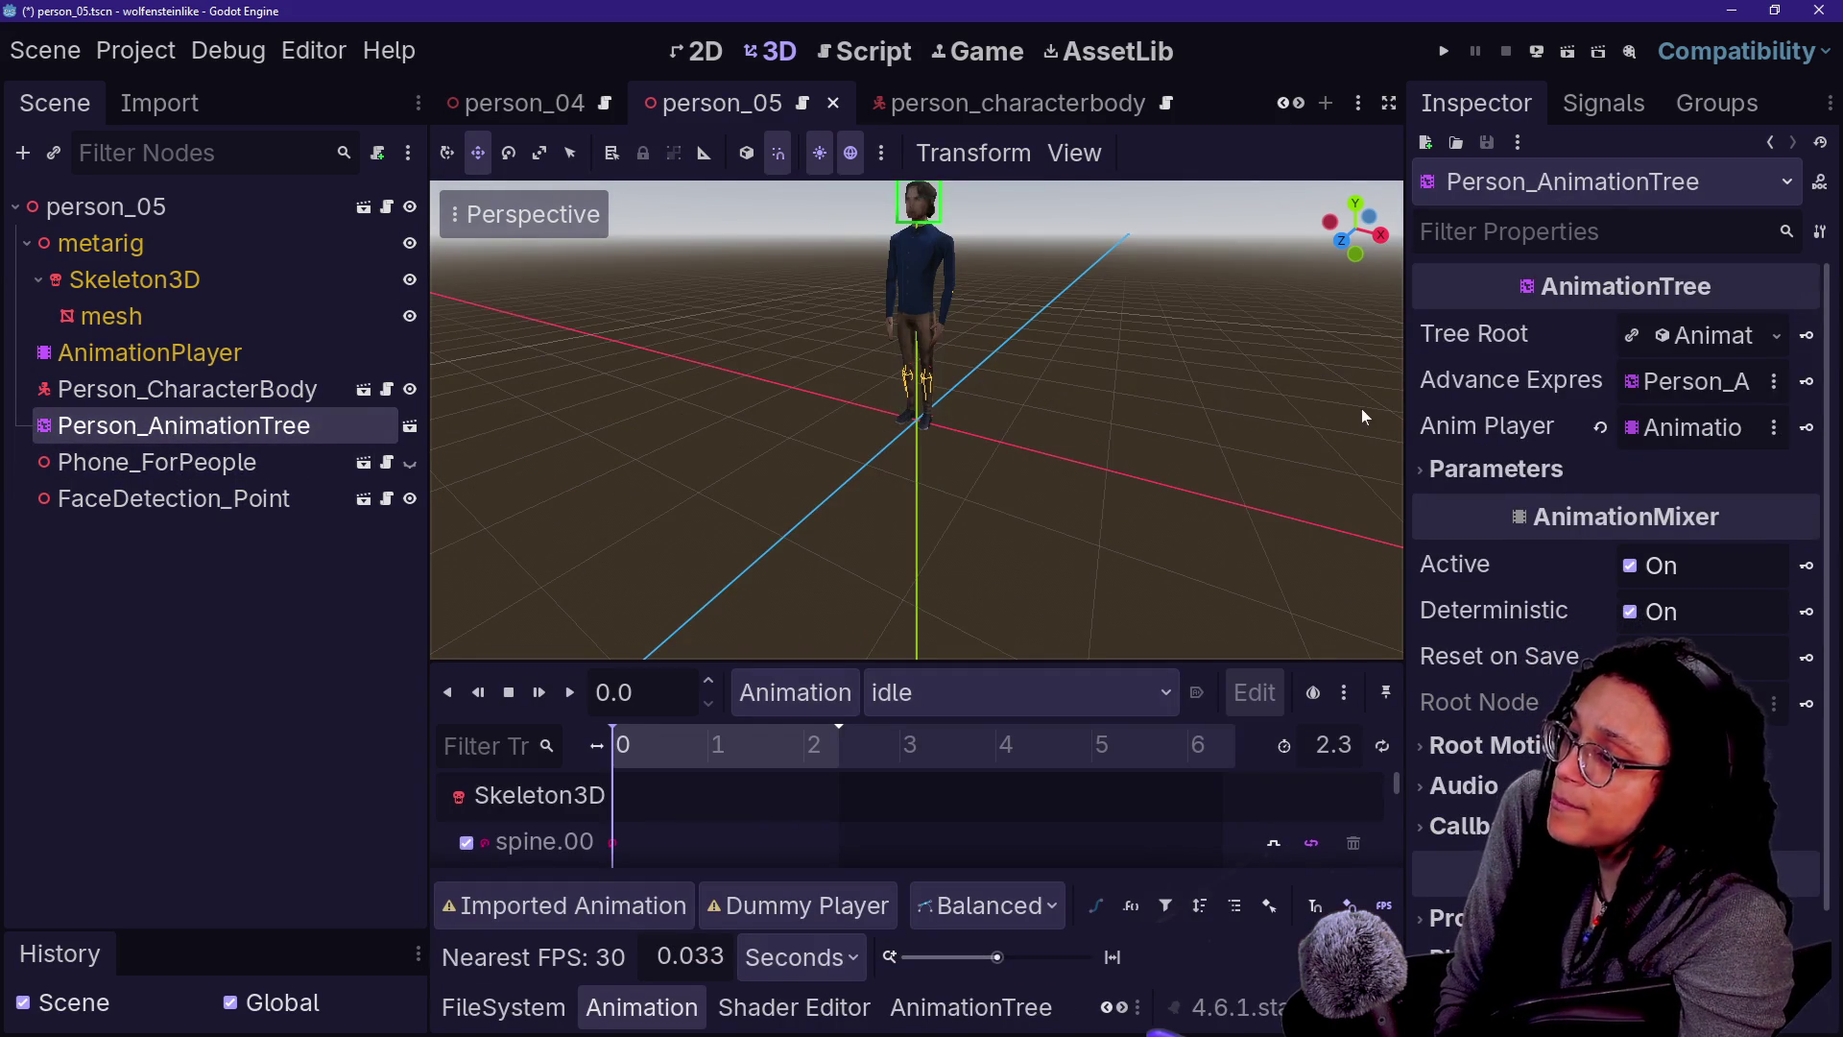
{"action": "left_click_drag", "start_coordinate": [1405, 422], "coordinate": [1154, 423]}
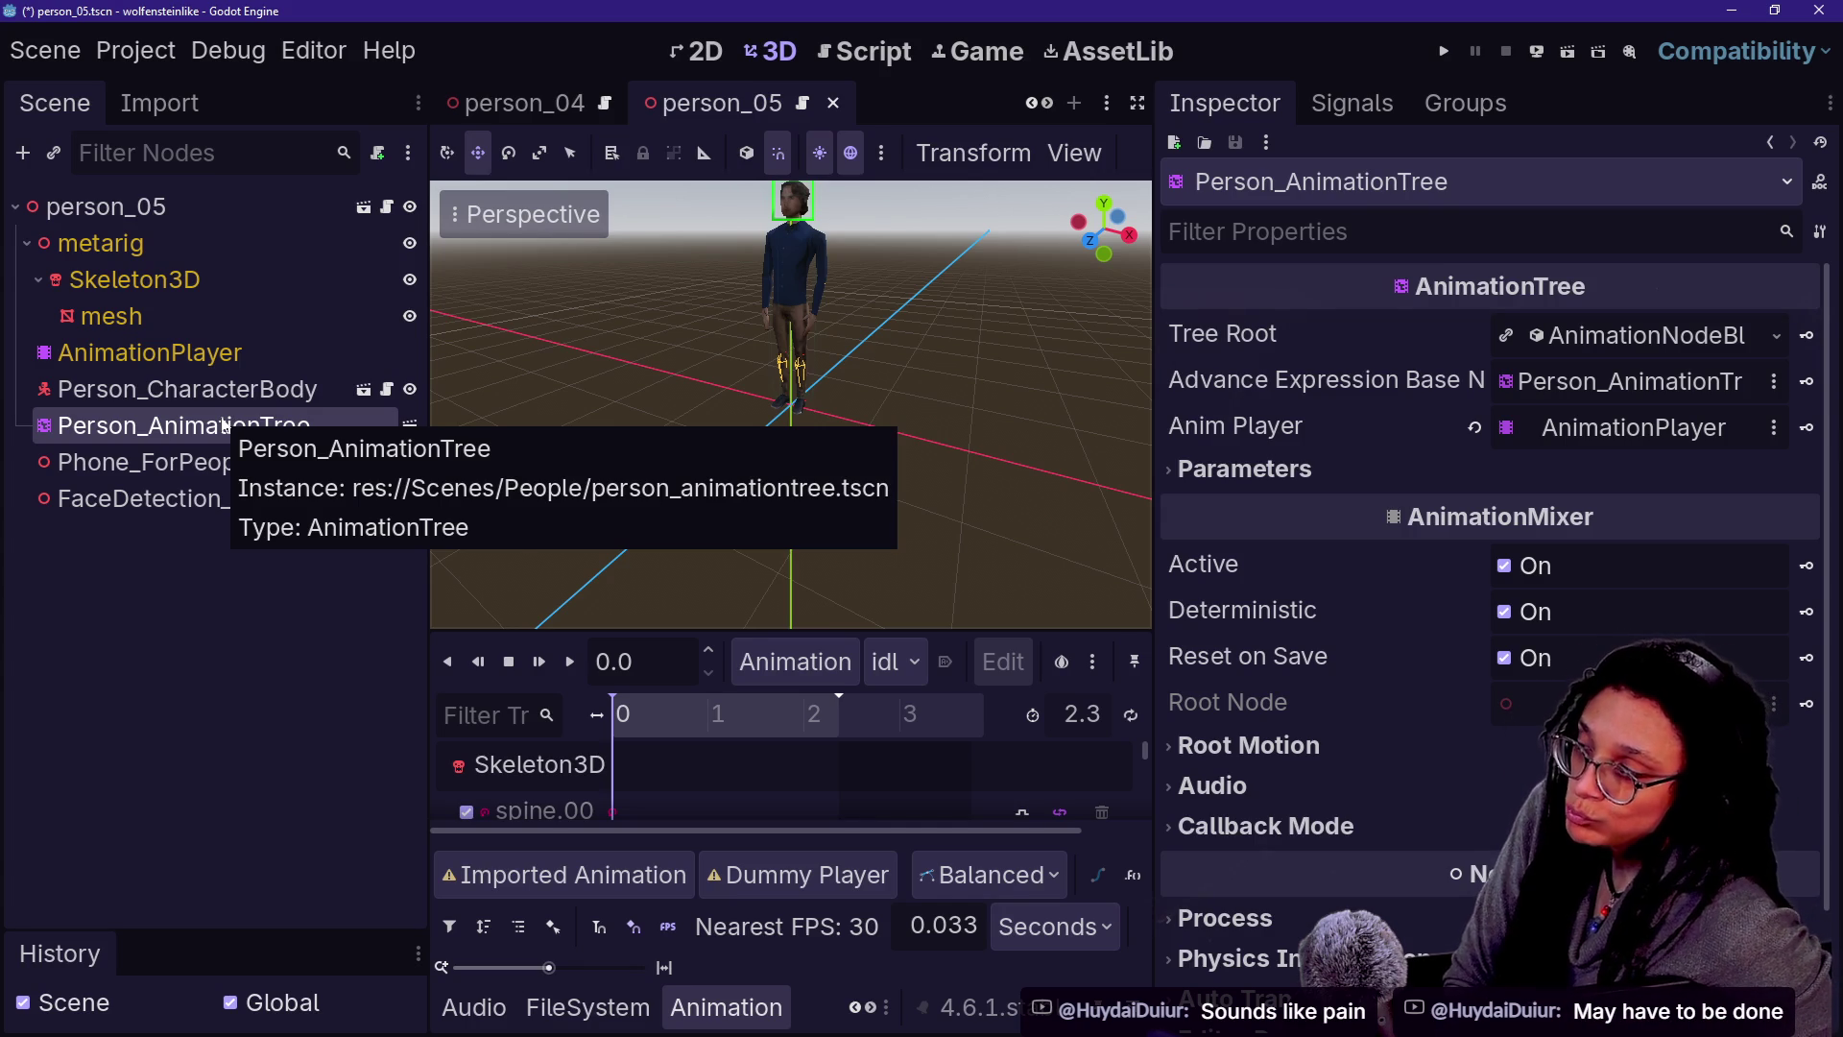
- Check Phone_ForPeople's transform (position 0,0,0, y rotation -180°), then FaceDetection_Point's position
{"action": "left_click", "coordinate": [159, 470]}
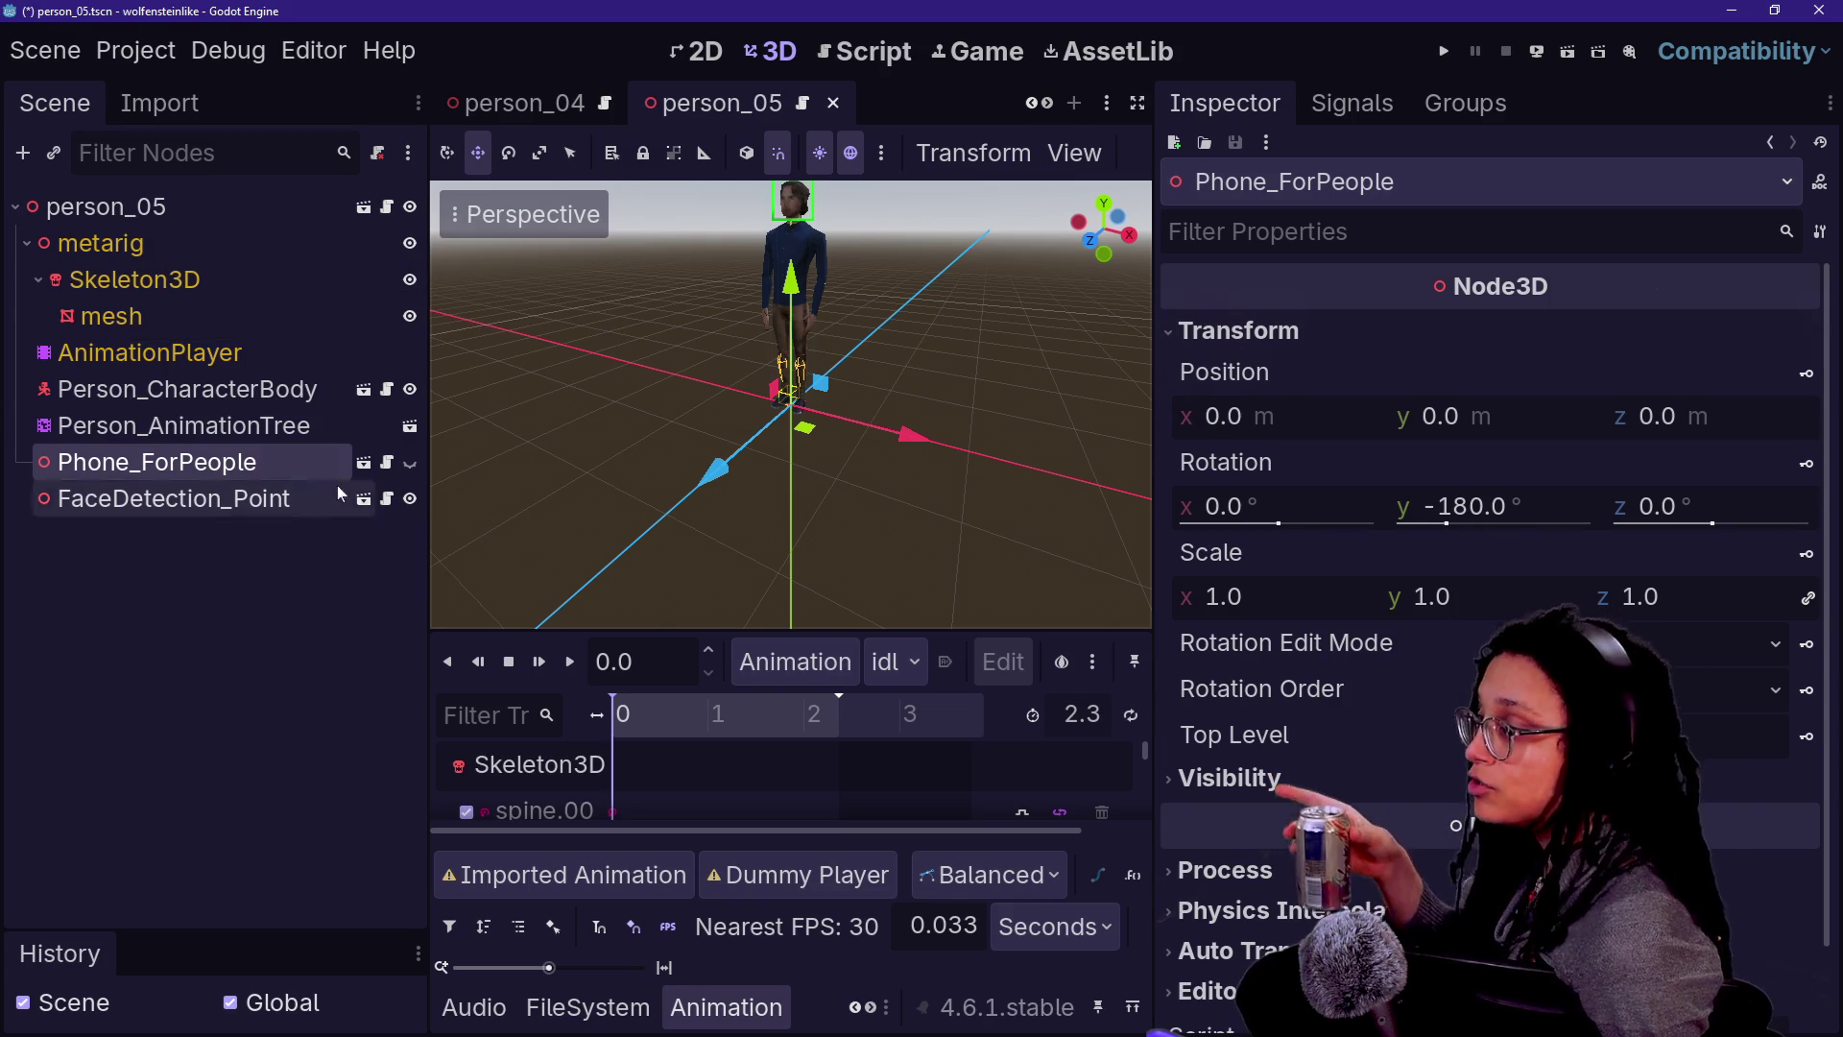
{"action": "left_click", "coordinate": [240, 499]}
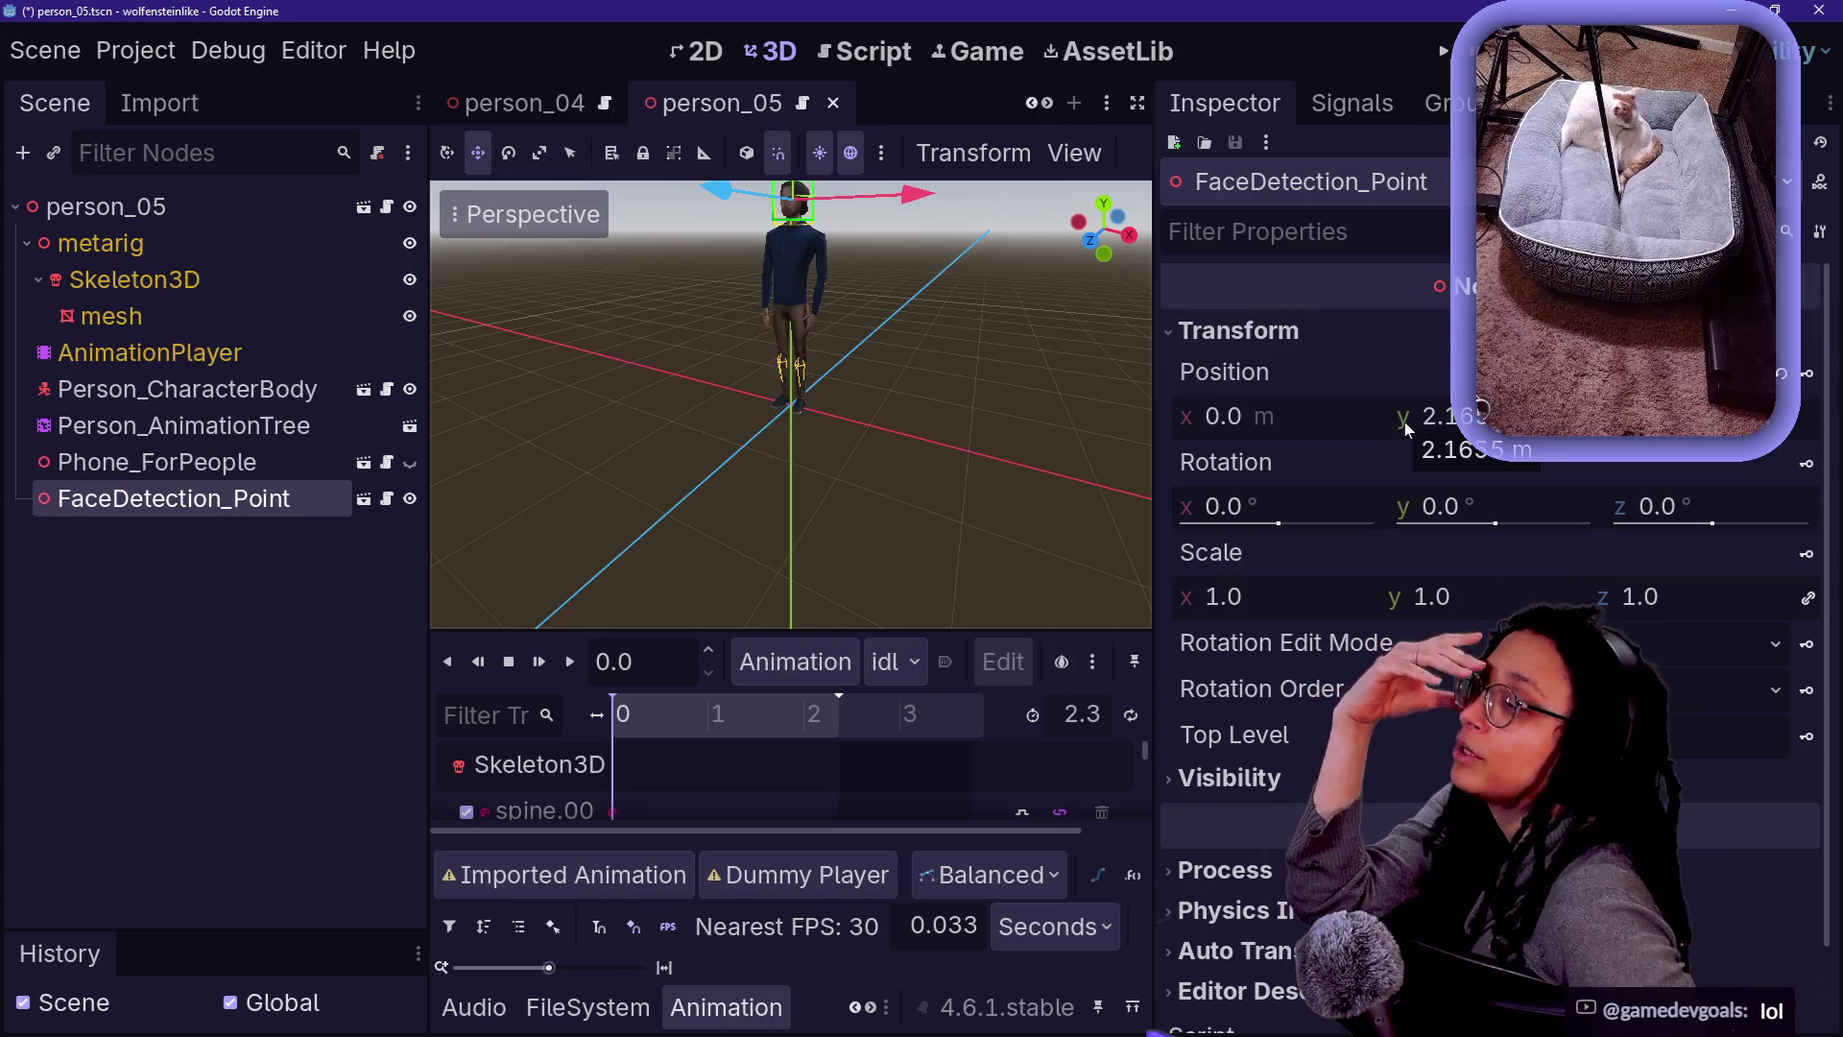
- Glance at the Script and Game views, scrolling down through the panel
{"action": "left_click", "coordinate": [910, 54]}
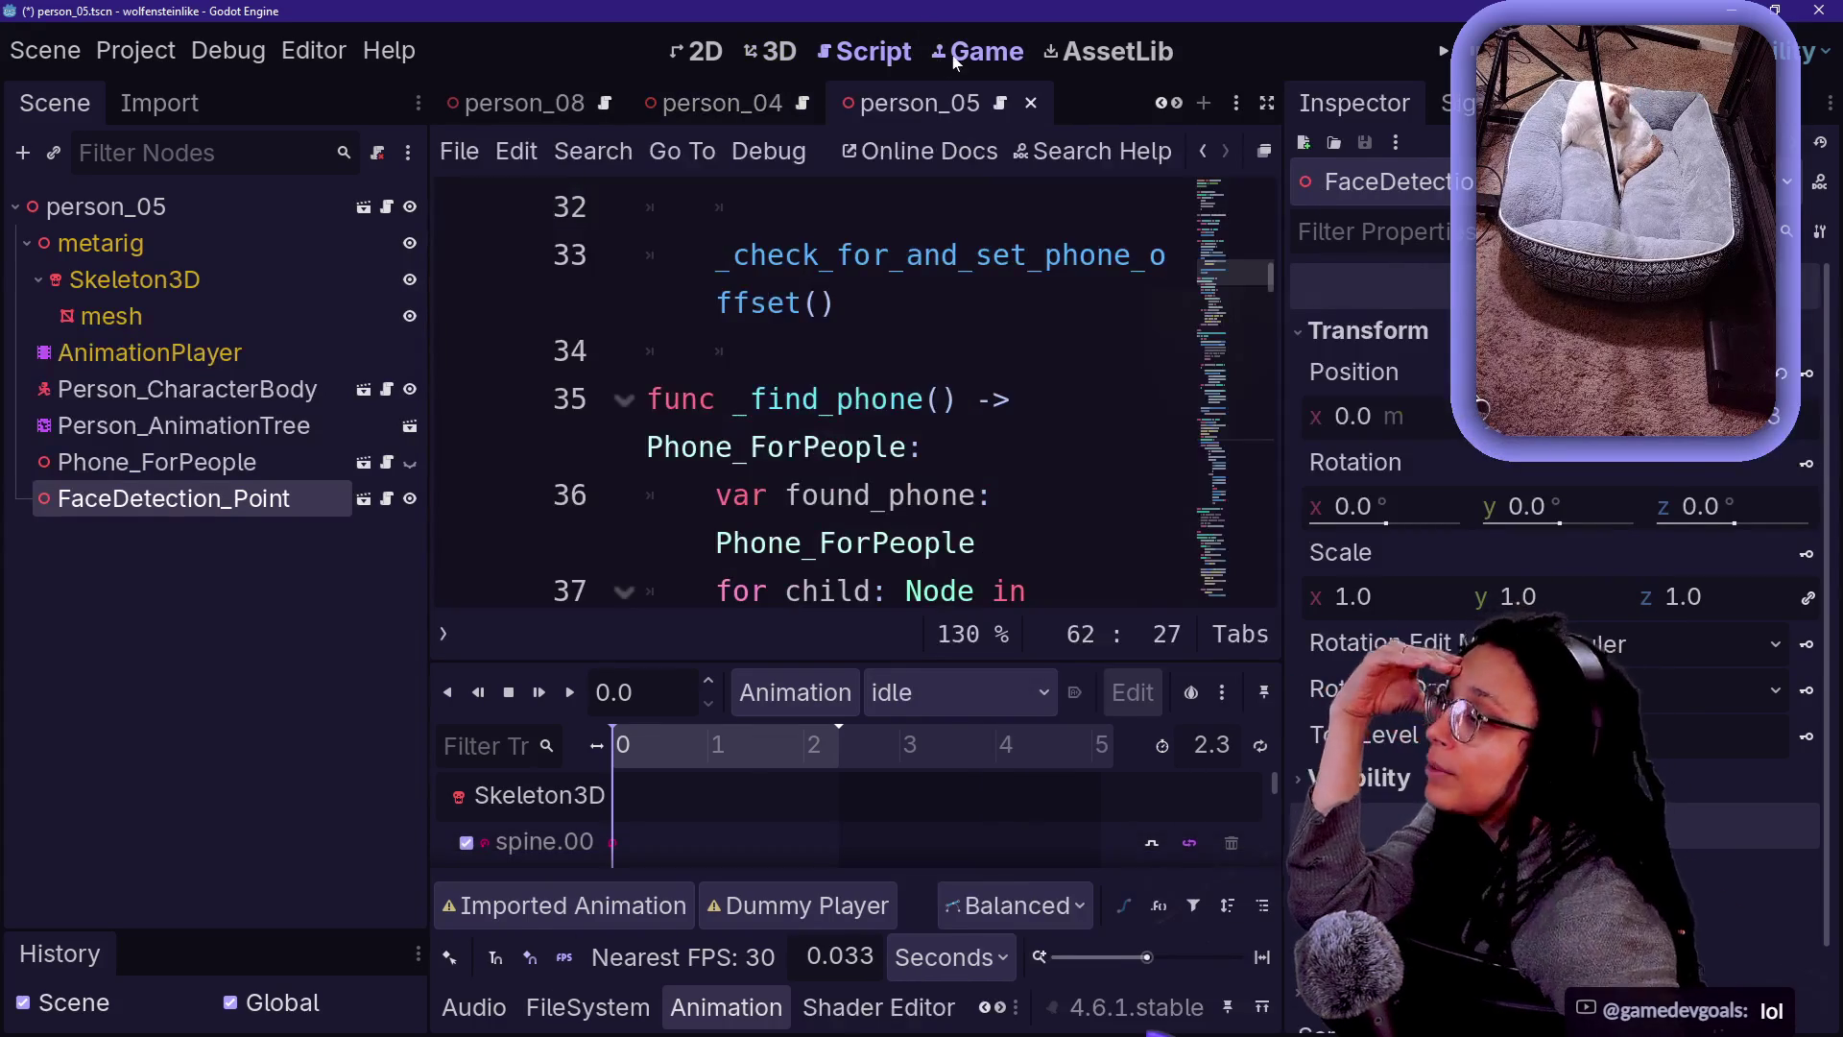
{"action": "left_click", "coordinate": [979, 52]}
{"action": "scroll", "coordinate": [795, 109], "scroll_direction": "down", "scroll_amount": 1}
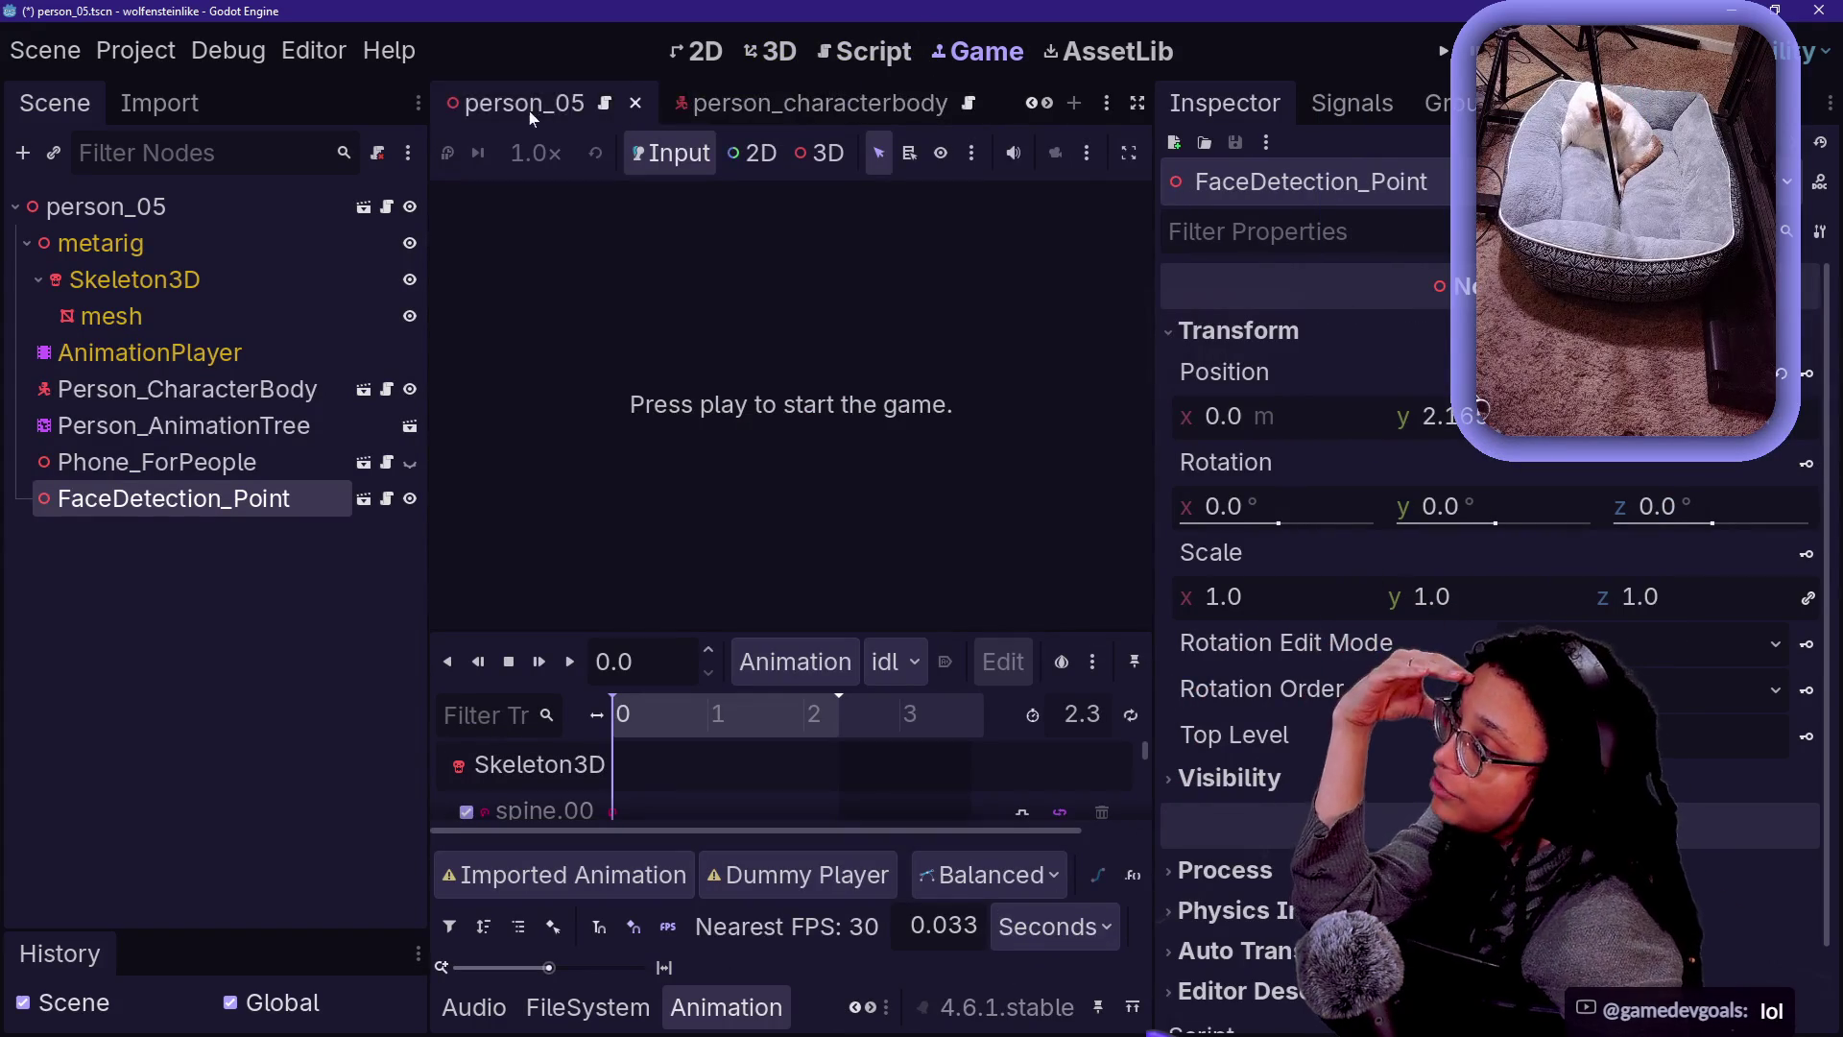
{"action": "scroll", "coordinate": [794, 108], "scroll_direction": "down", "scroll_amount": 2}
- In the person_agent_01 scene, select Person_CharacterBody and open its attached script
{"action": "left_click", "coordinate": [665, 107]}
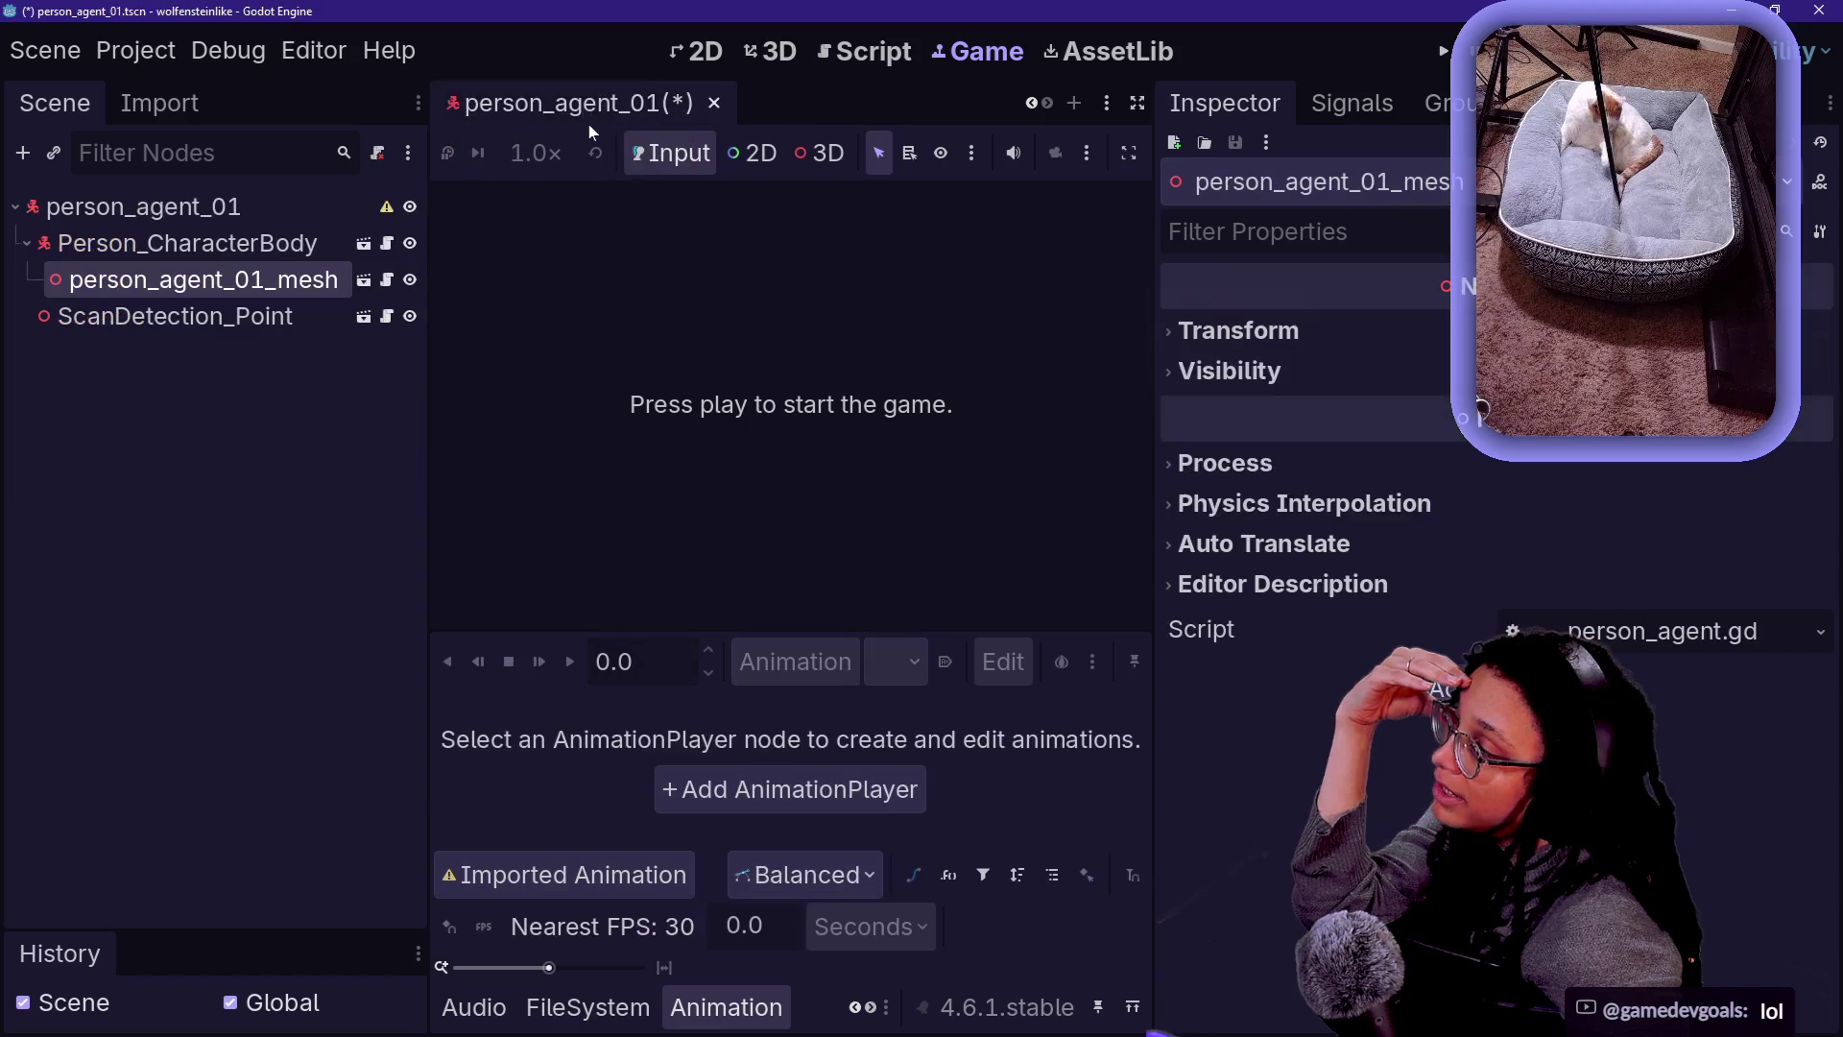
{"action": "left_click", "coordinate": [144, 206]}
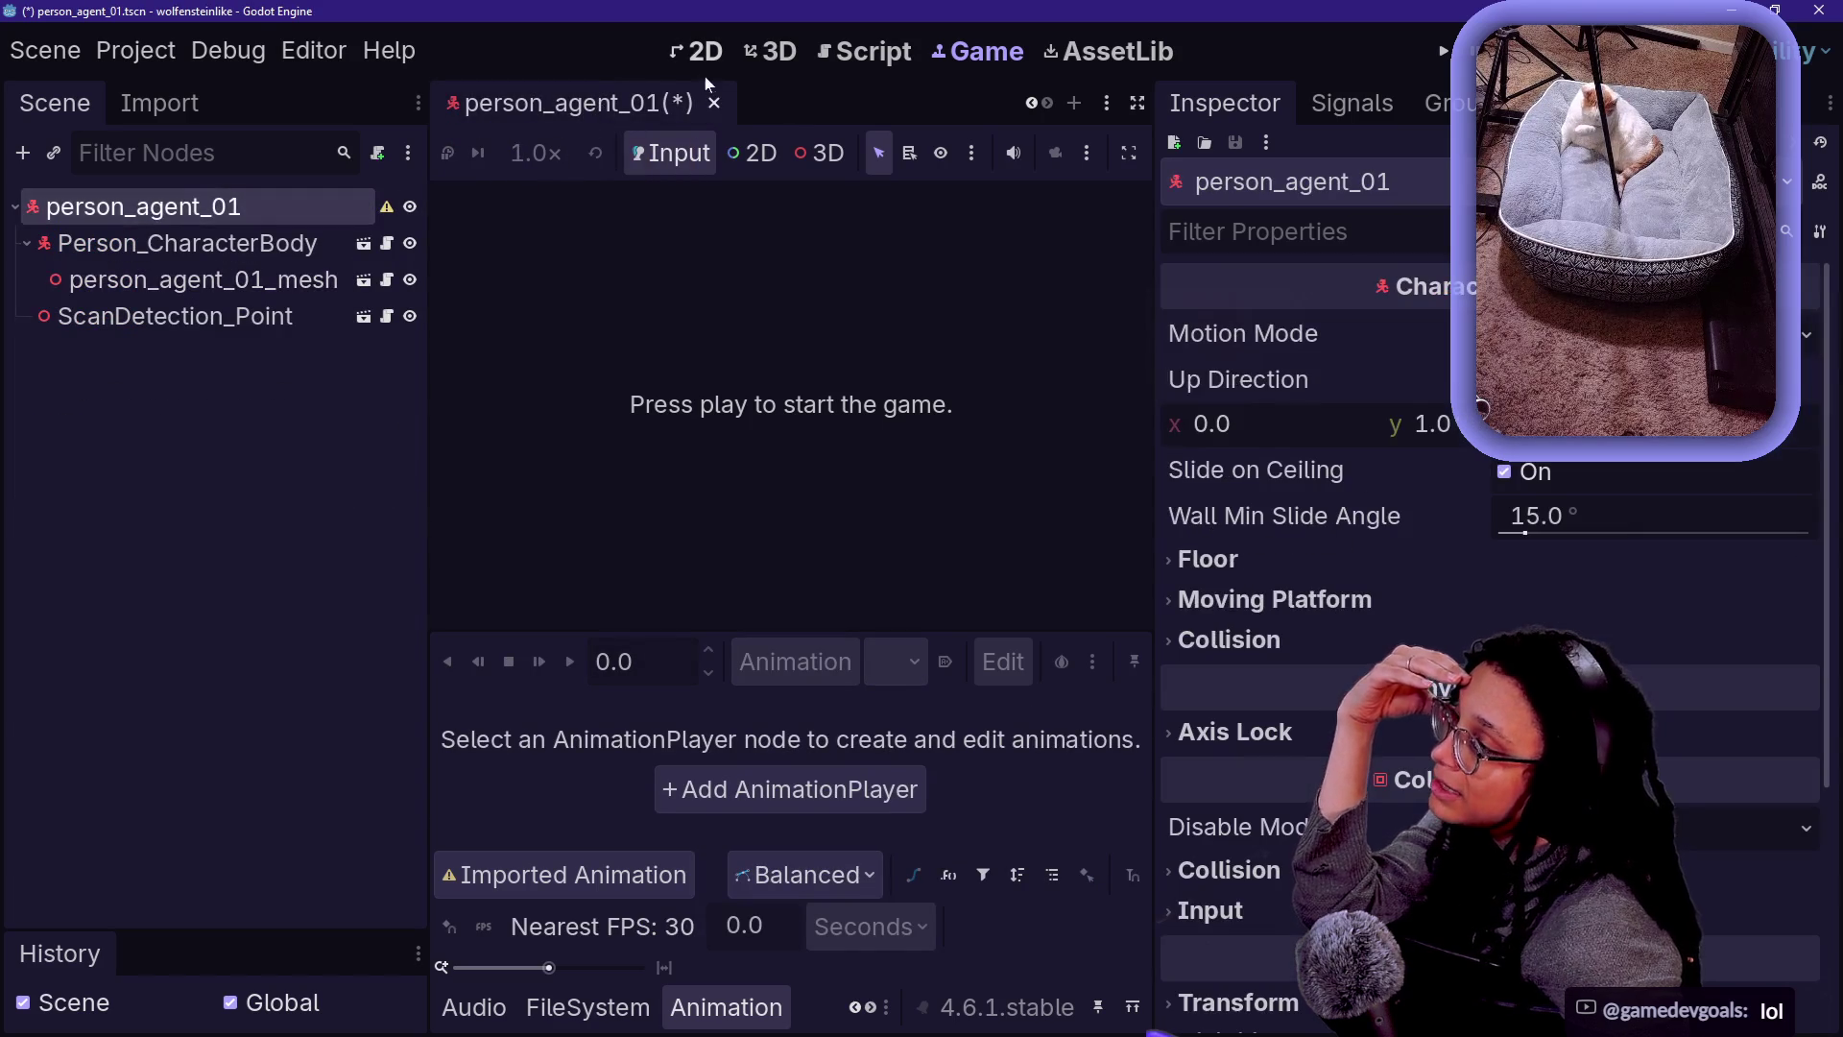
{"action": "left_click", "coordinate": [776, 53]}
{"action": "left_click", "coordinate": [312, 242]}
{"action": "left_click", "coordinate": [306, 207]}
{"action": "left_click", "coordinate": [305, 243]}
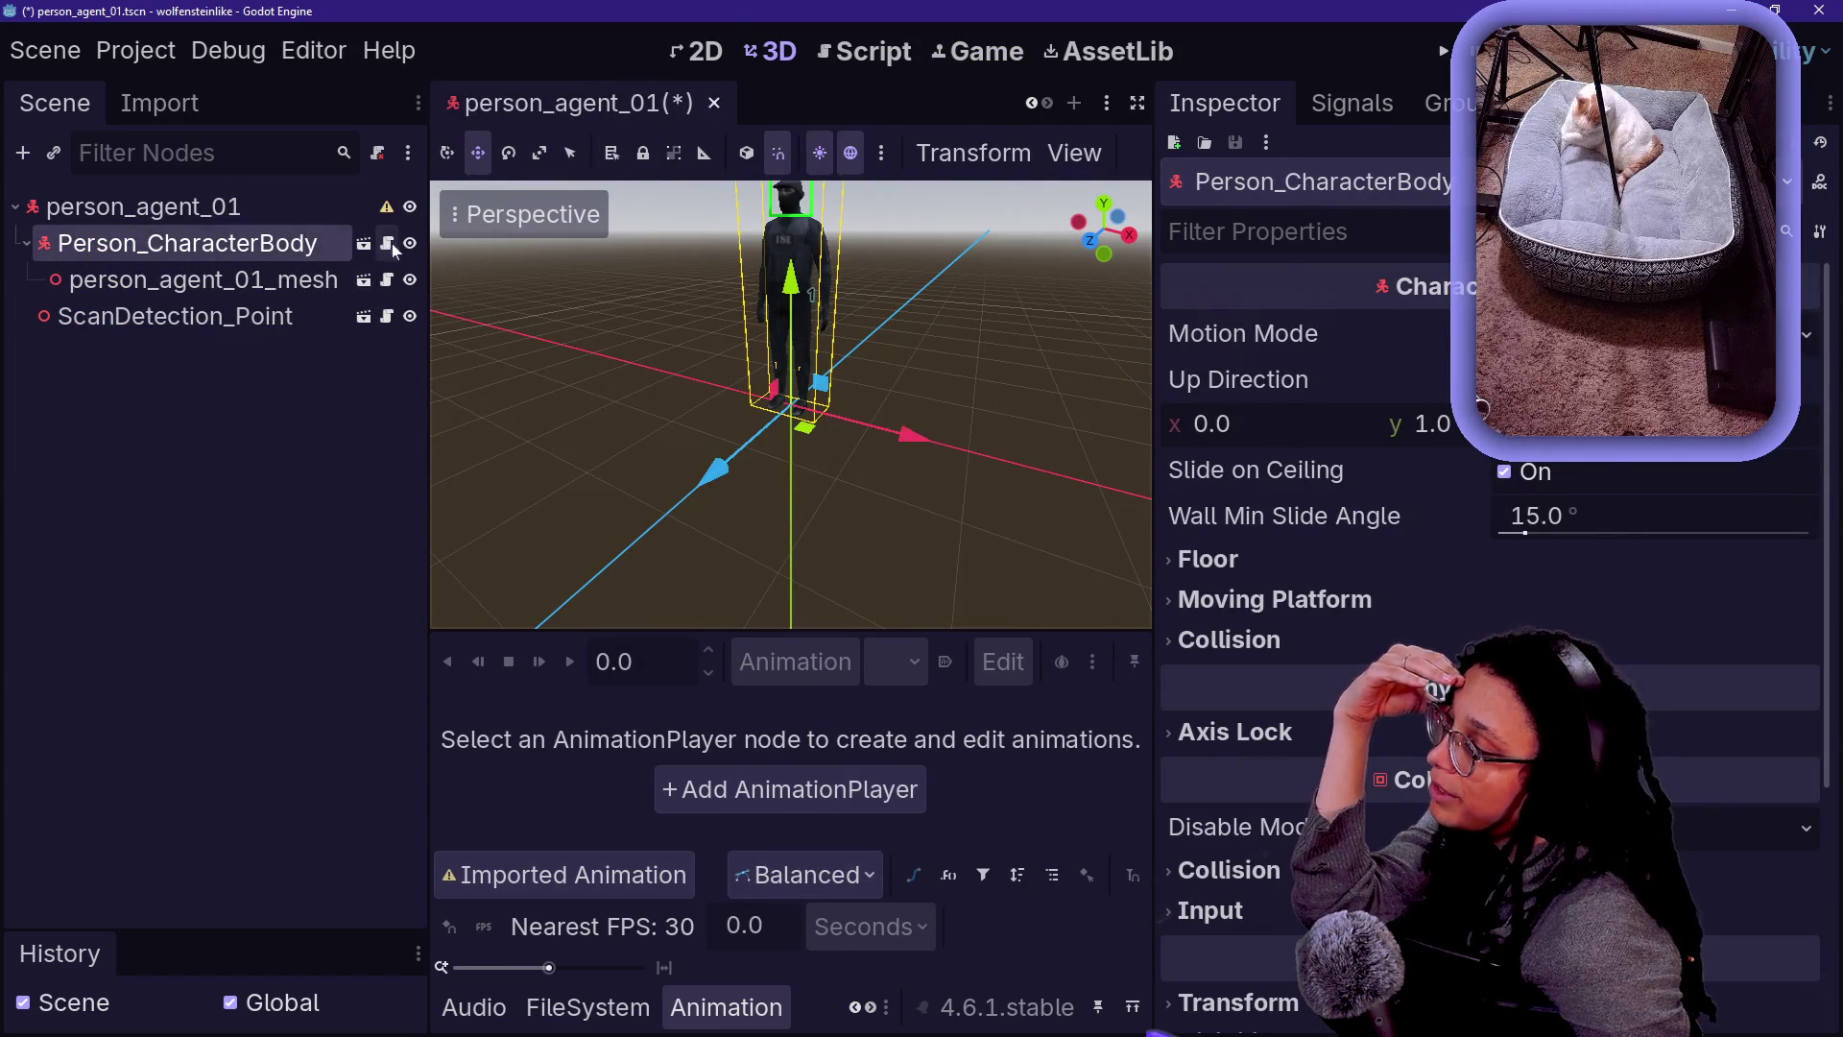
{"action": "left_click", "coordinate": [387, 243]}
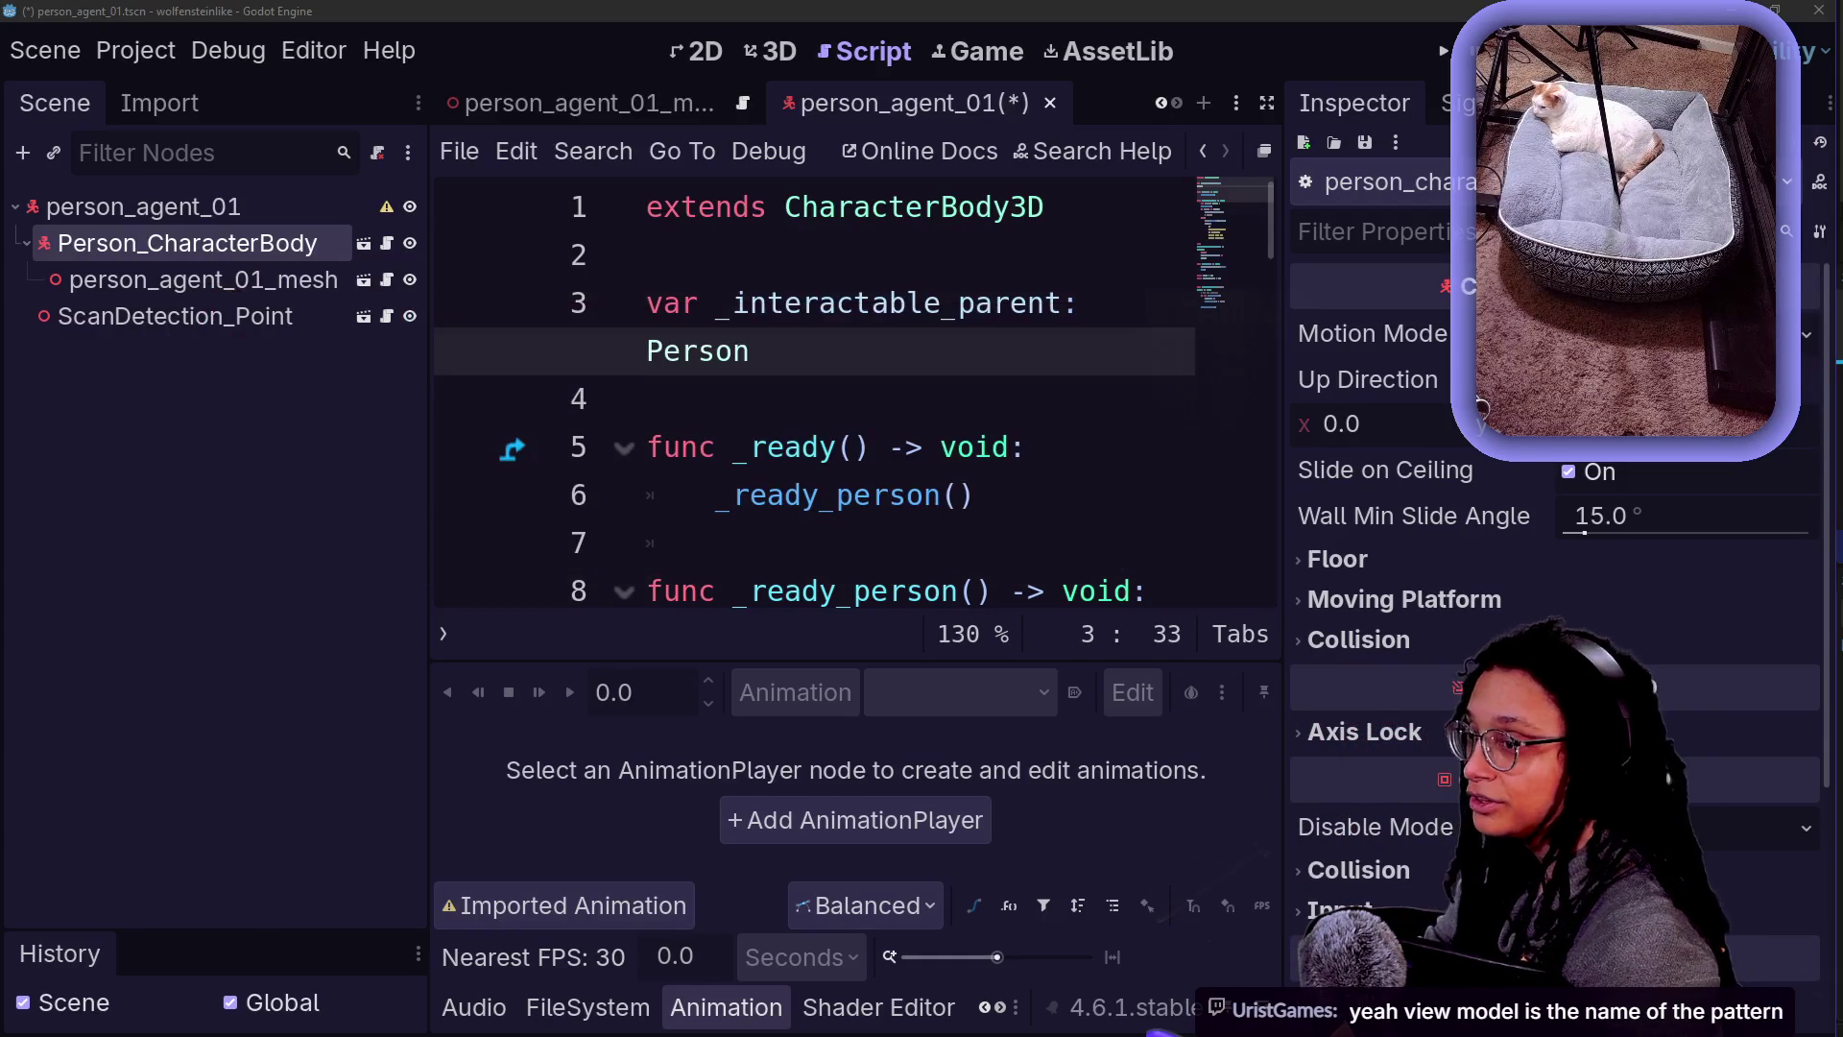
{"action": "key", "text": "alt+Tab"}
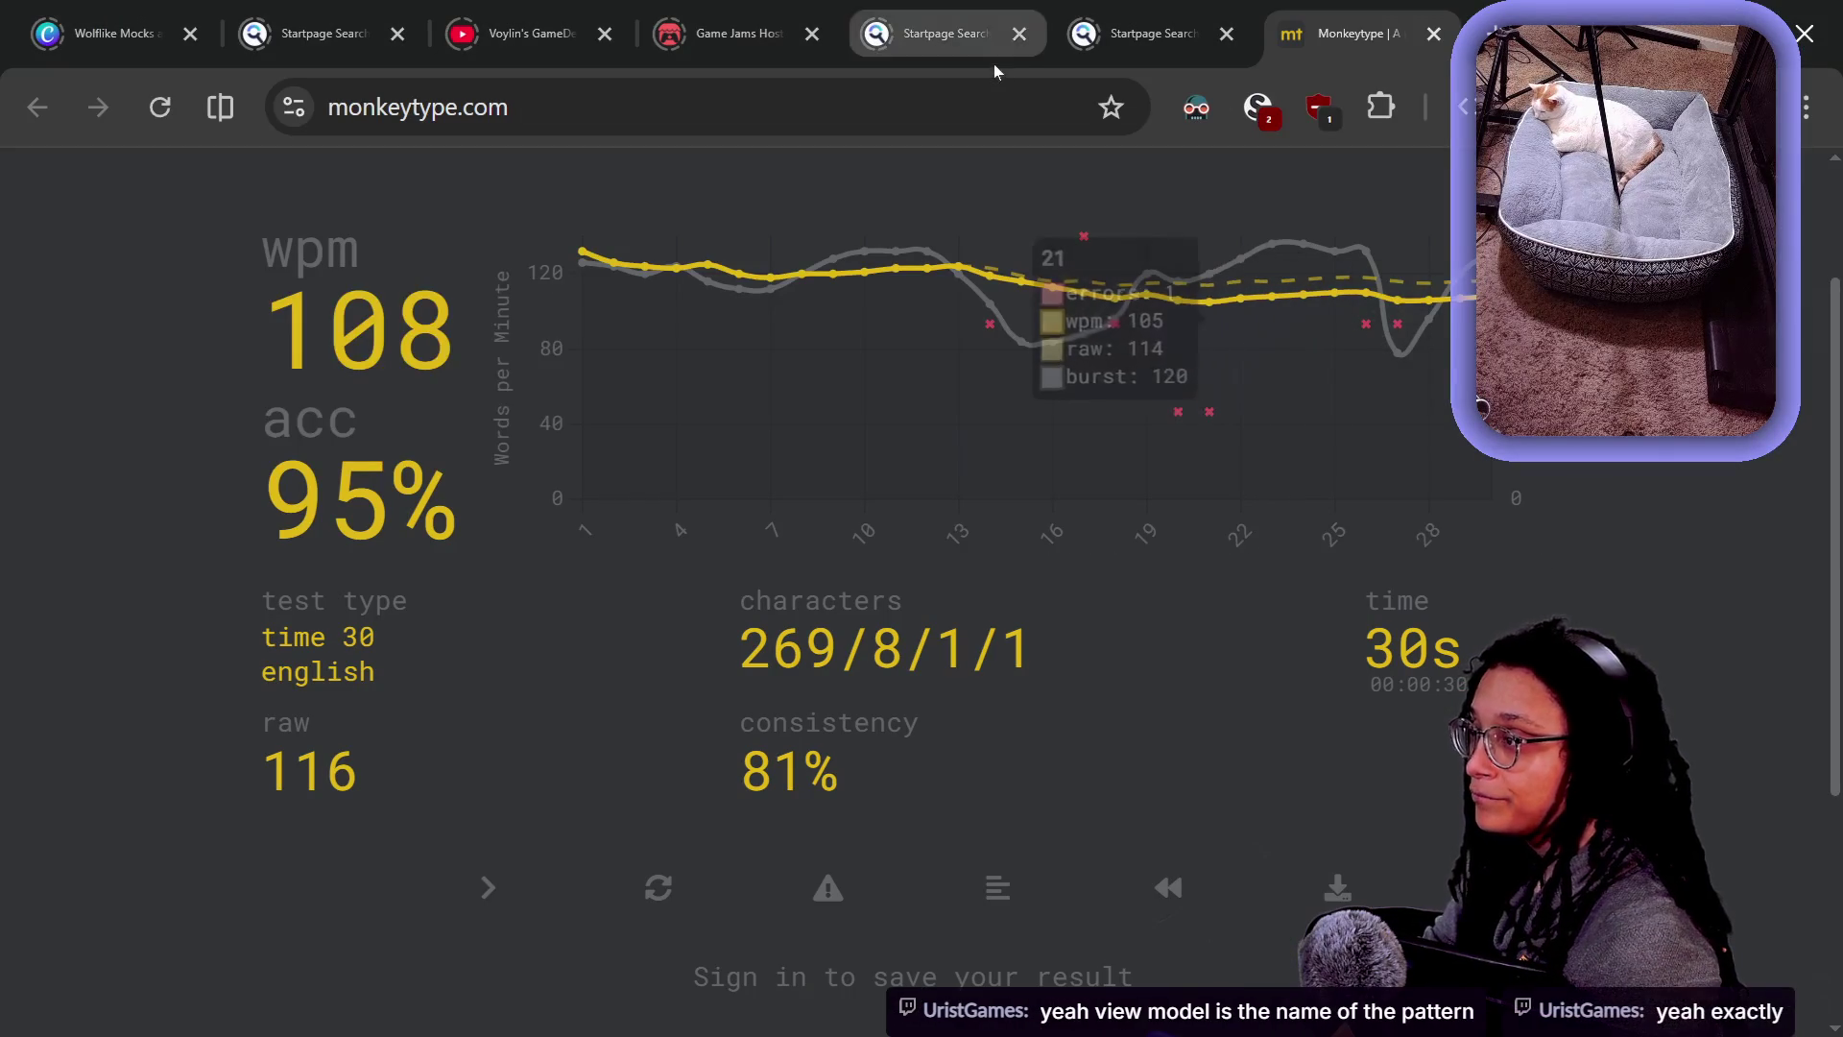
- Reload the externally changed person_agent_01 scene from disk and select its root node
{"action": "key", "text": "alt+Tab"}
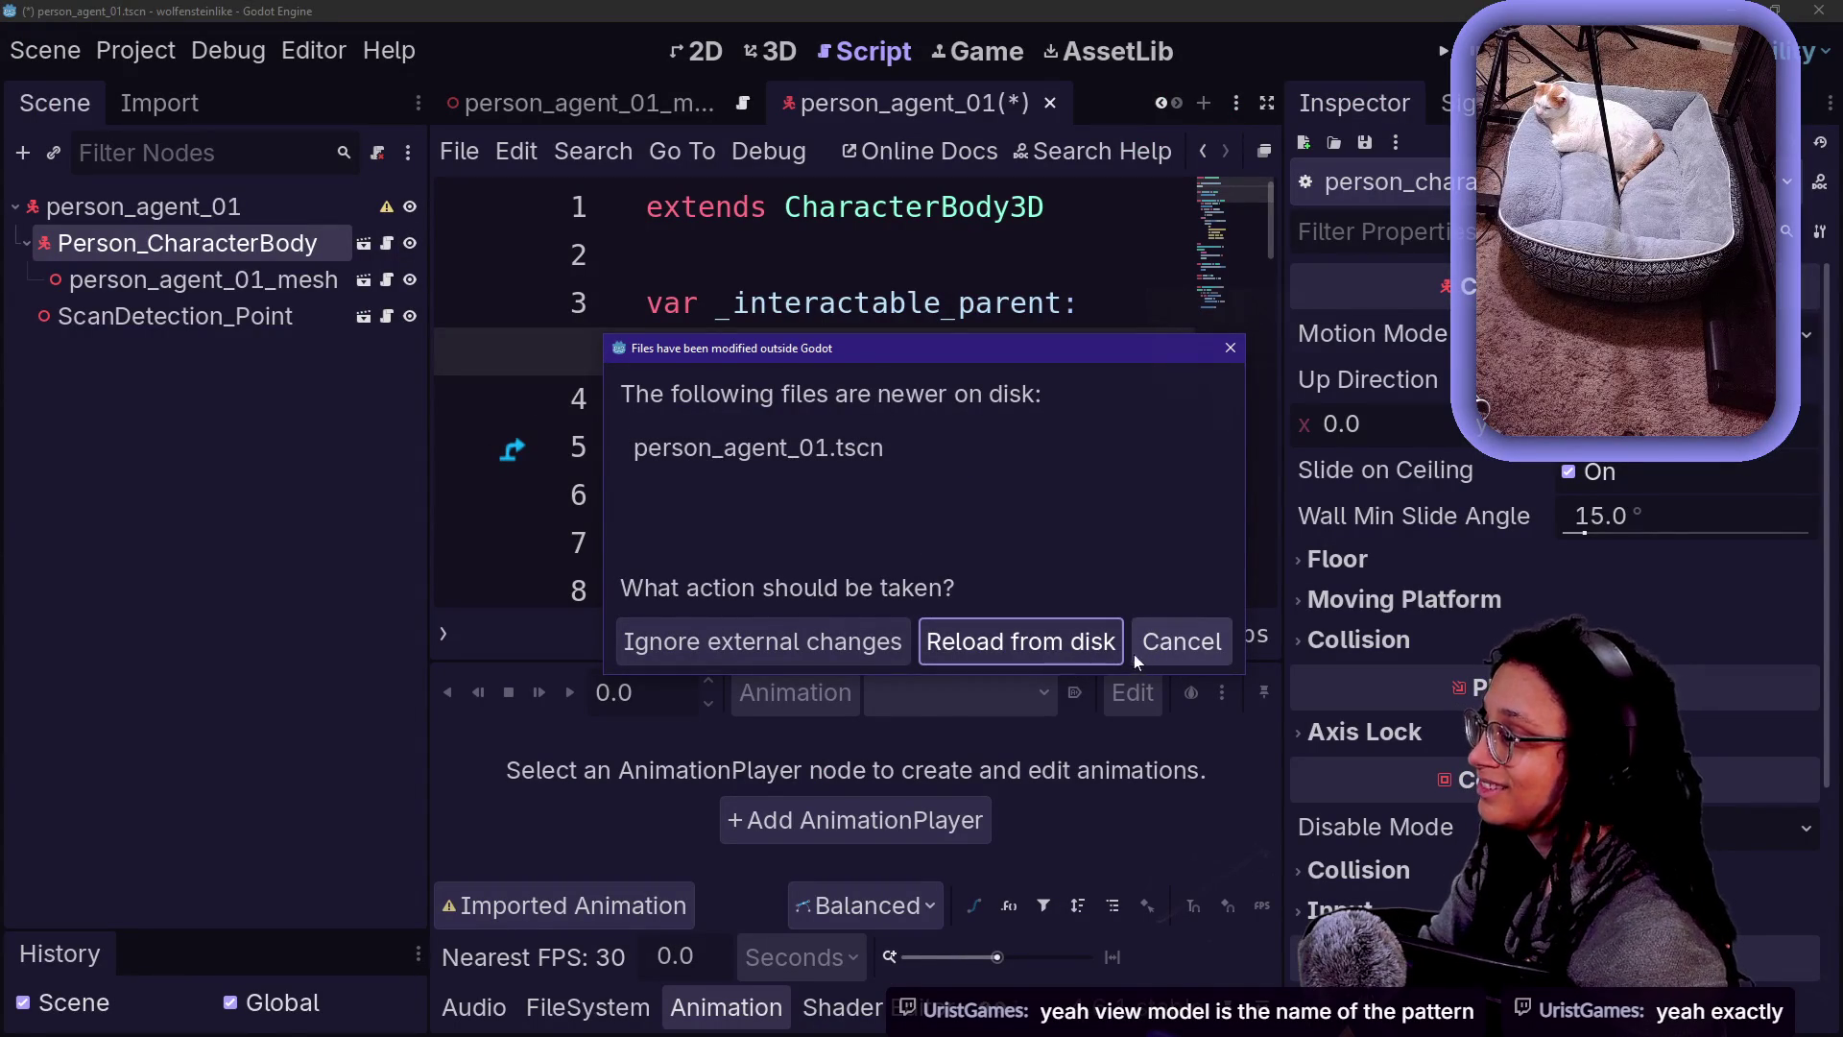
{"action": "left_click", "coordinate": [1037, 641]}
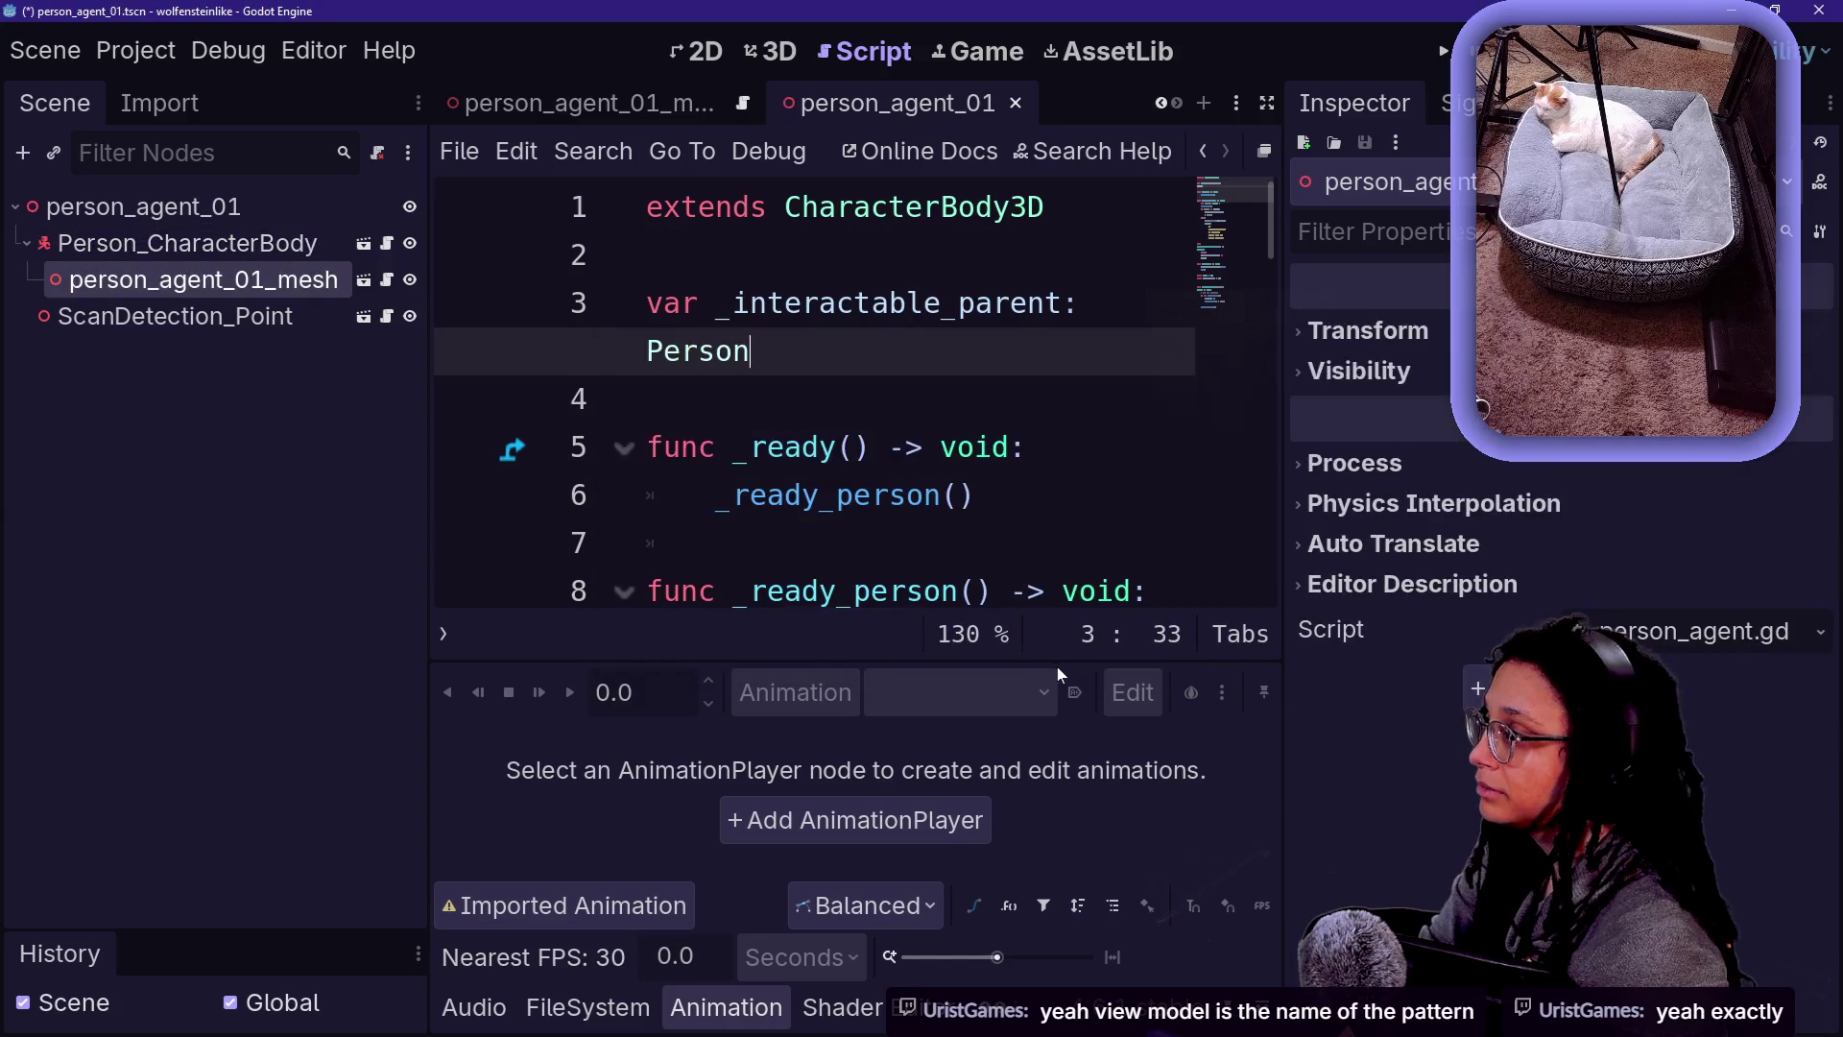
{"action": "left_click", "coordinate": [197, 218]}
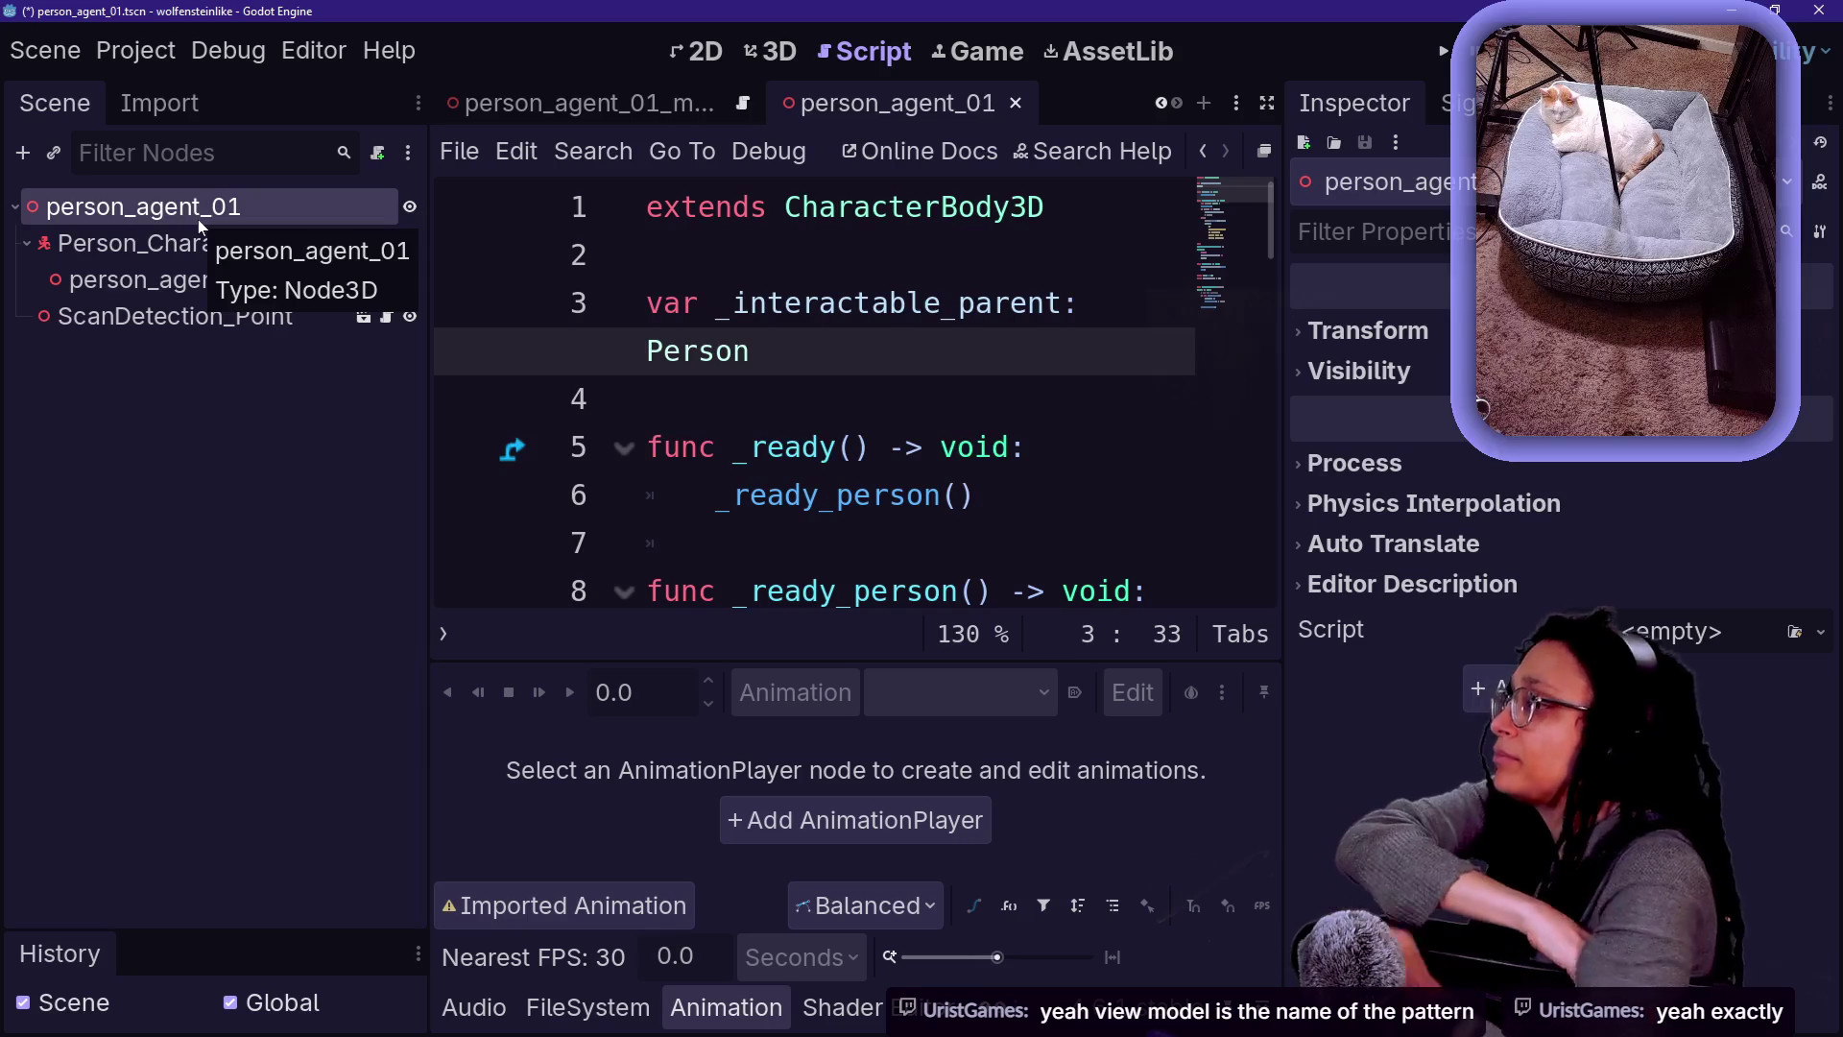
- Look over the person_agent_01_mesh script beside its scene nodes, then move to Firefox
{"action": "left_click", "coordinate": [582, 104]}
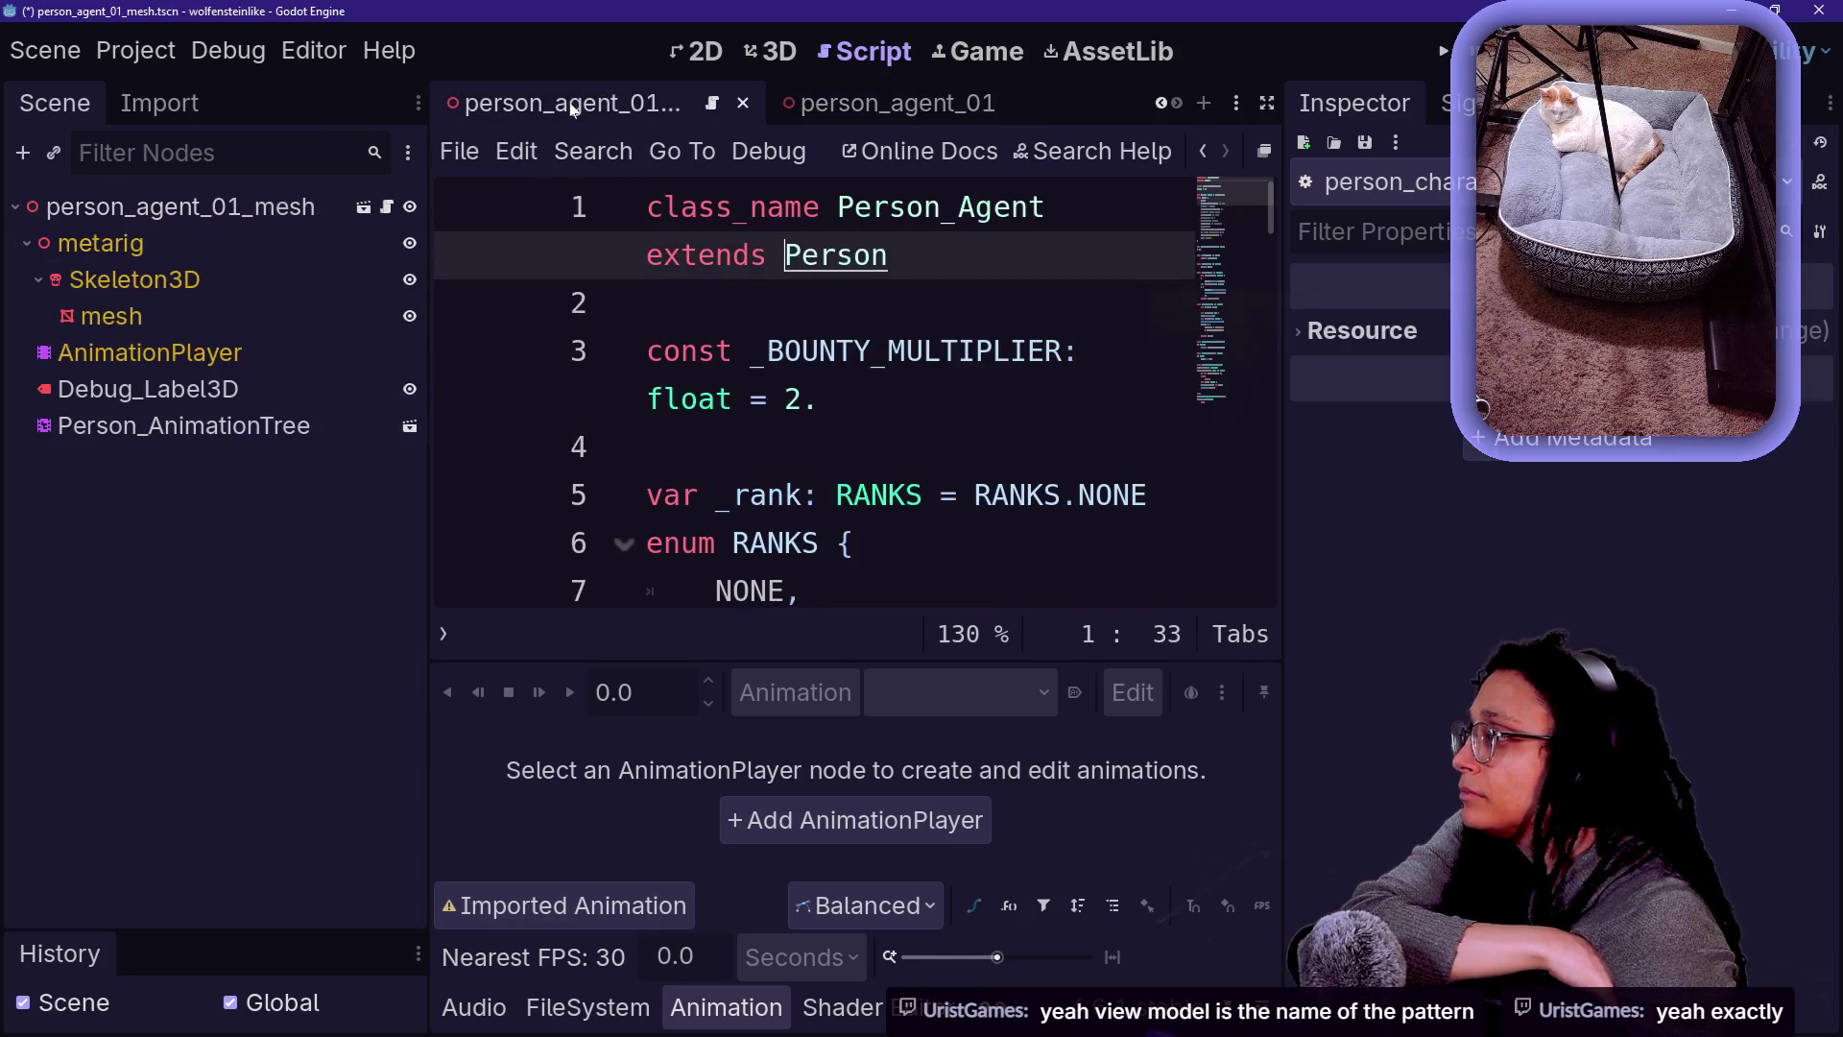
{"action": "left_click", "coordinate": [261, 215]}
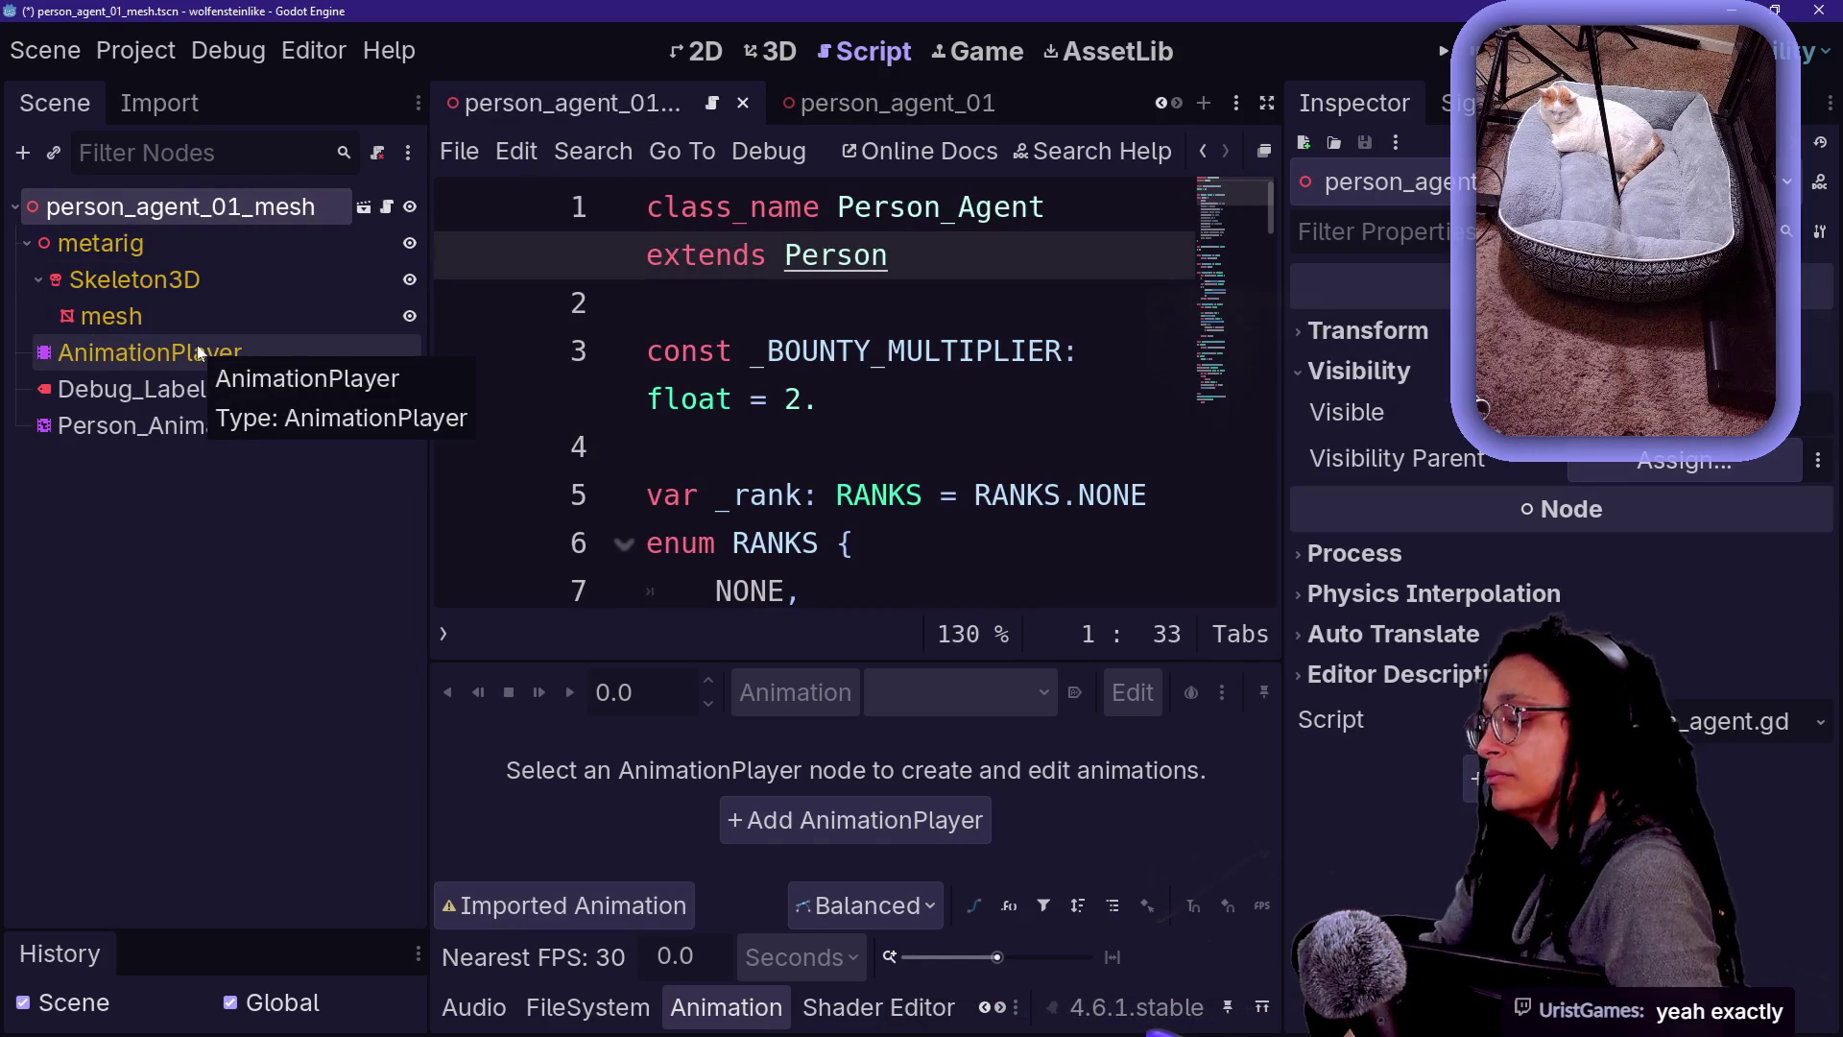
{"action": "key", "text": "alt+Tab"}
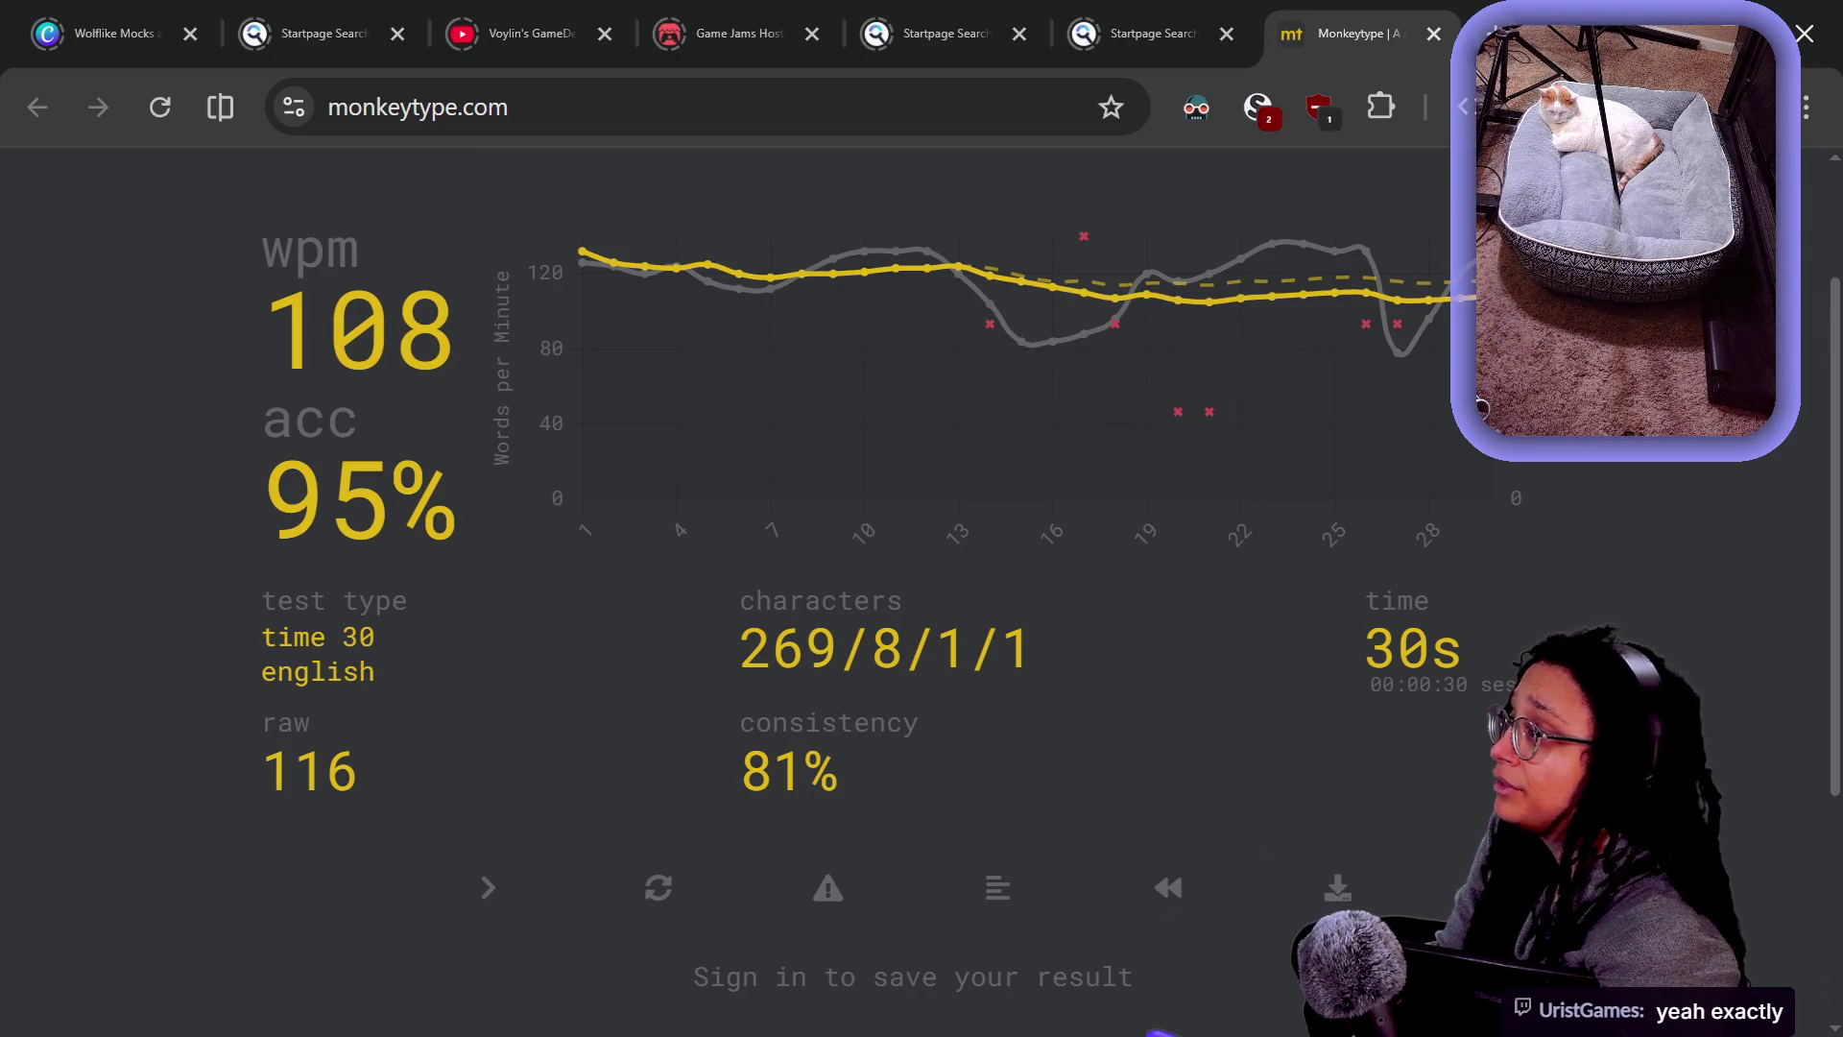
{"action": "key", "text": "alt+Tab"}
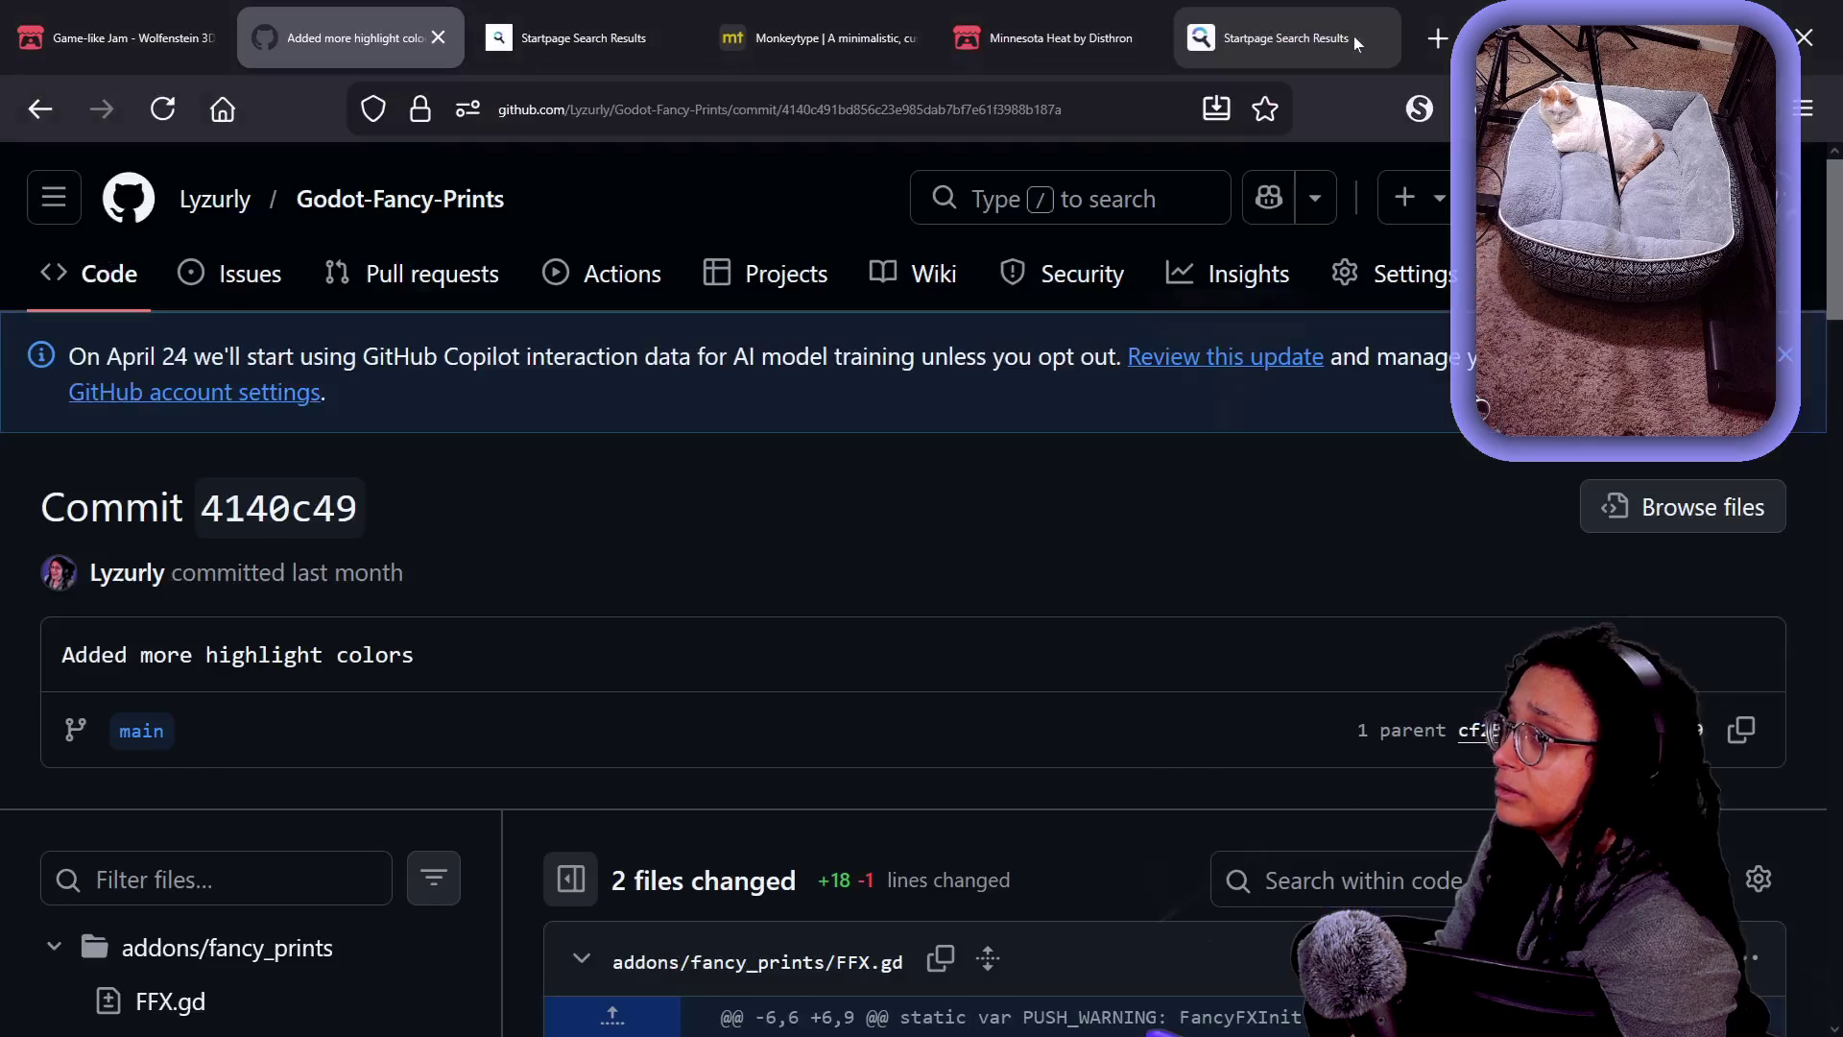
- Search Startpage for 'view model pattern', then refine it to 'view model pattern programming gamedev'
{"action": "left_click", "coordinate": [1287, 39]}
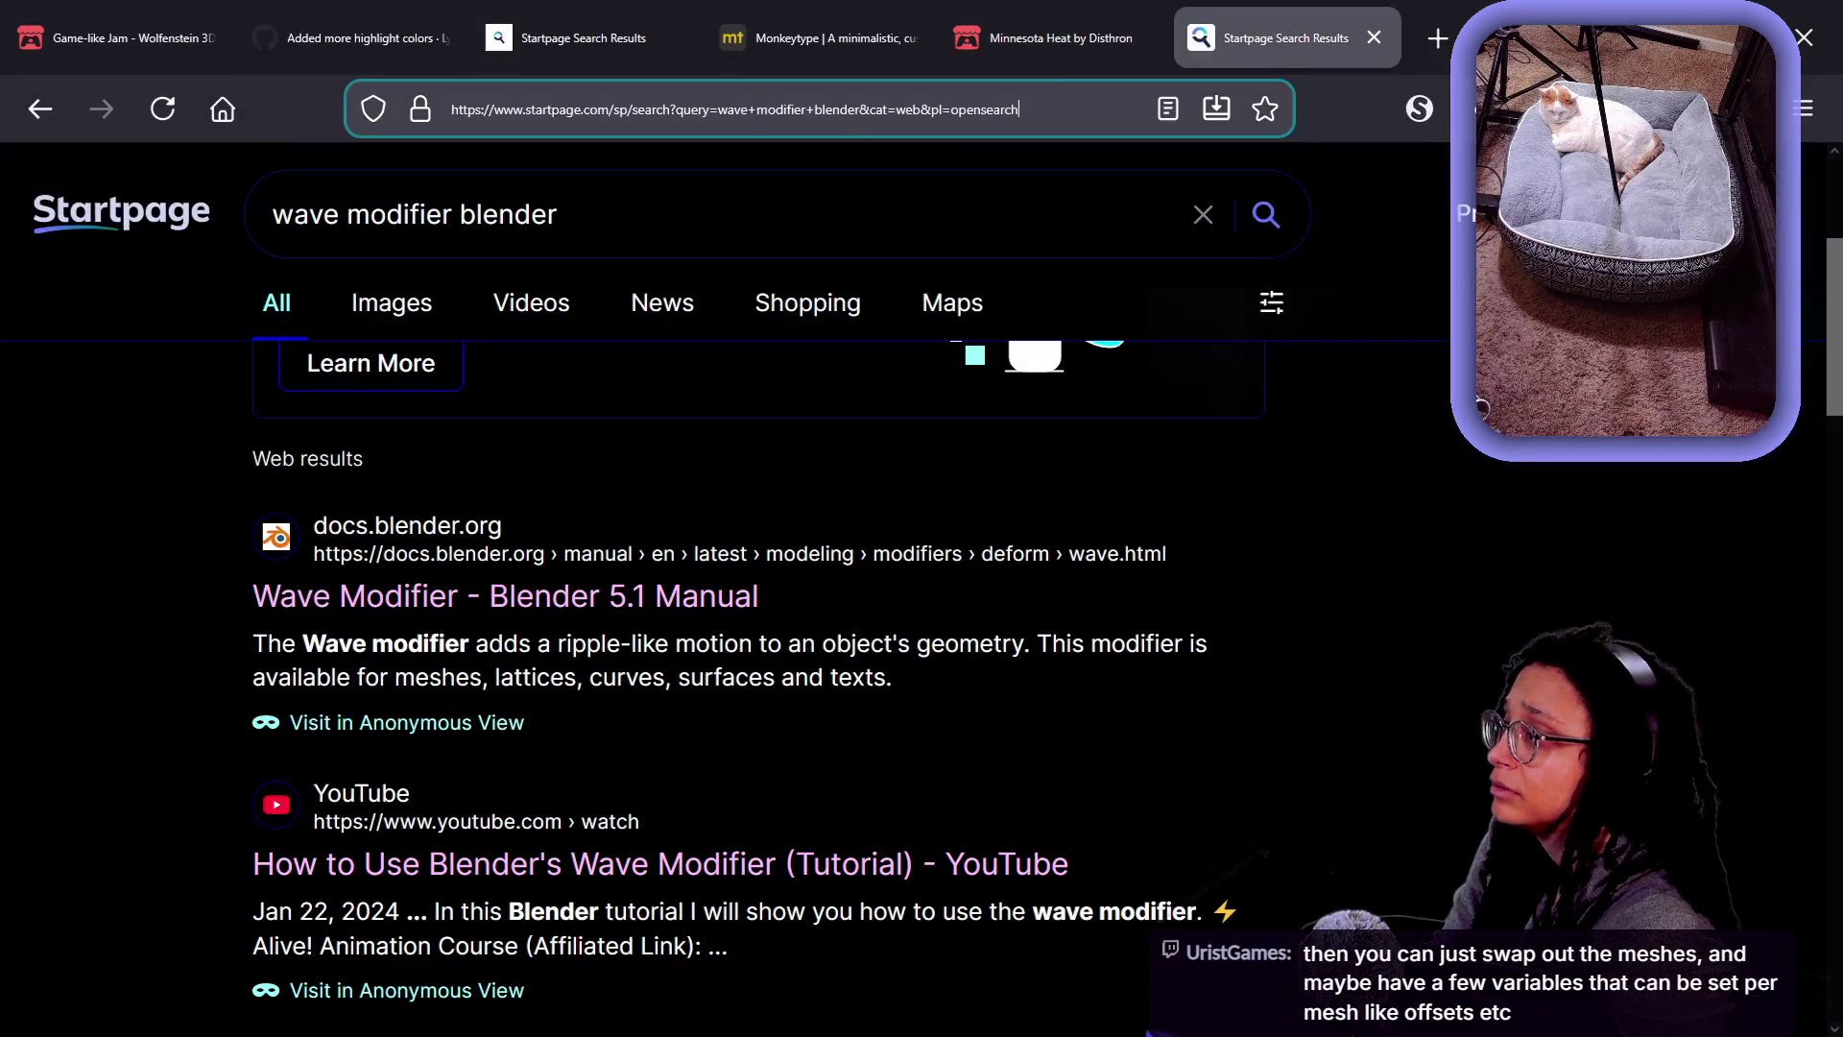
{"action": "key", "text": "ctrl+l"}
{"action": "type", "text": "view model pattern"}
{"action": "key", "text": "Return"}
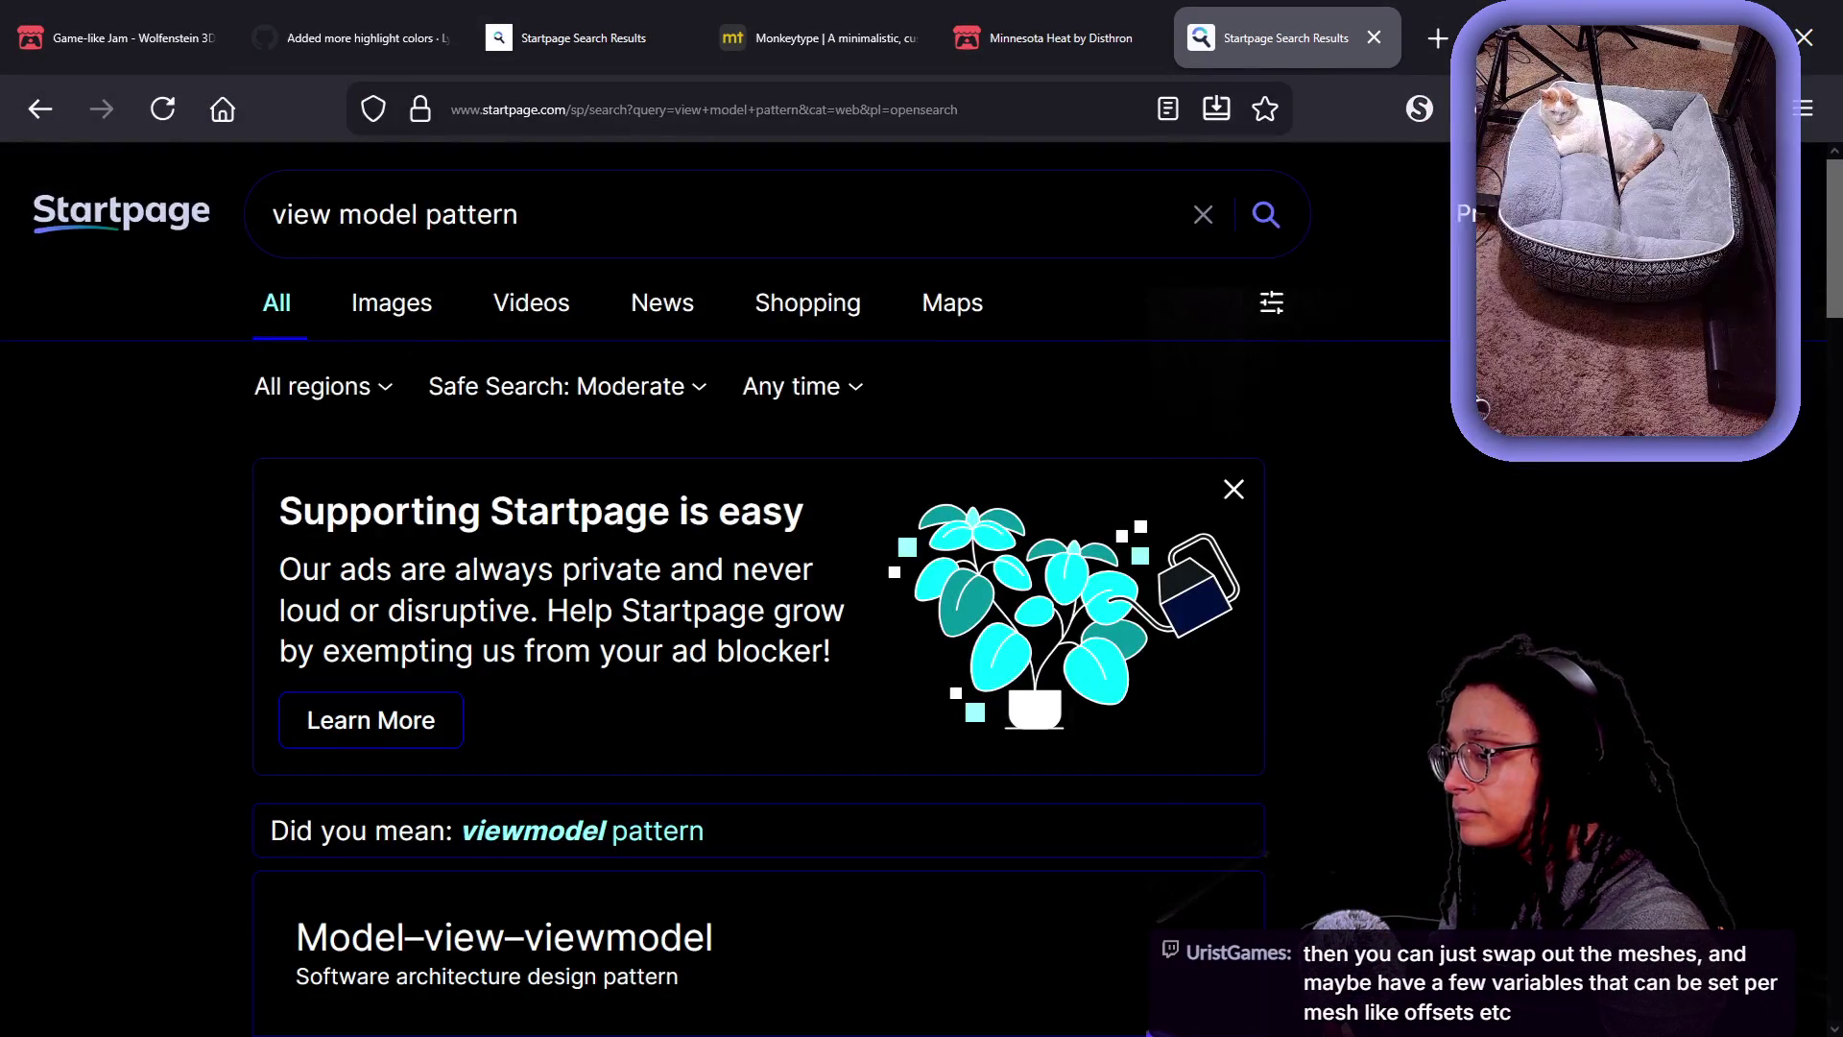
{"action": "scroll", "coordinate": [496, 567], "scroll_direction": "down", "scroll_amount": 7}
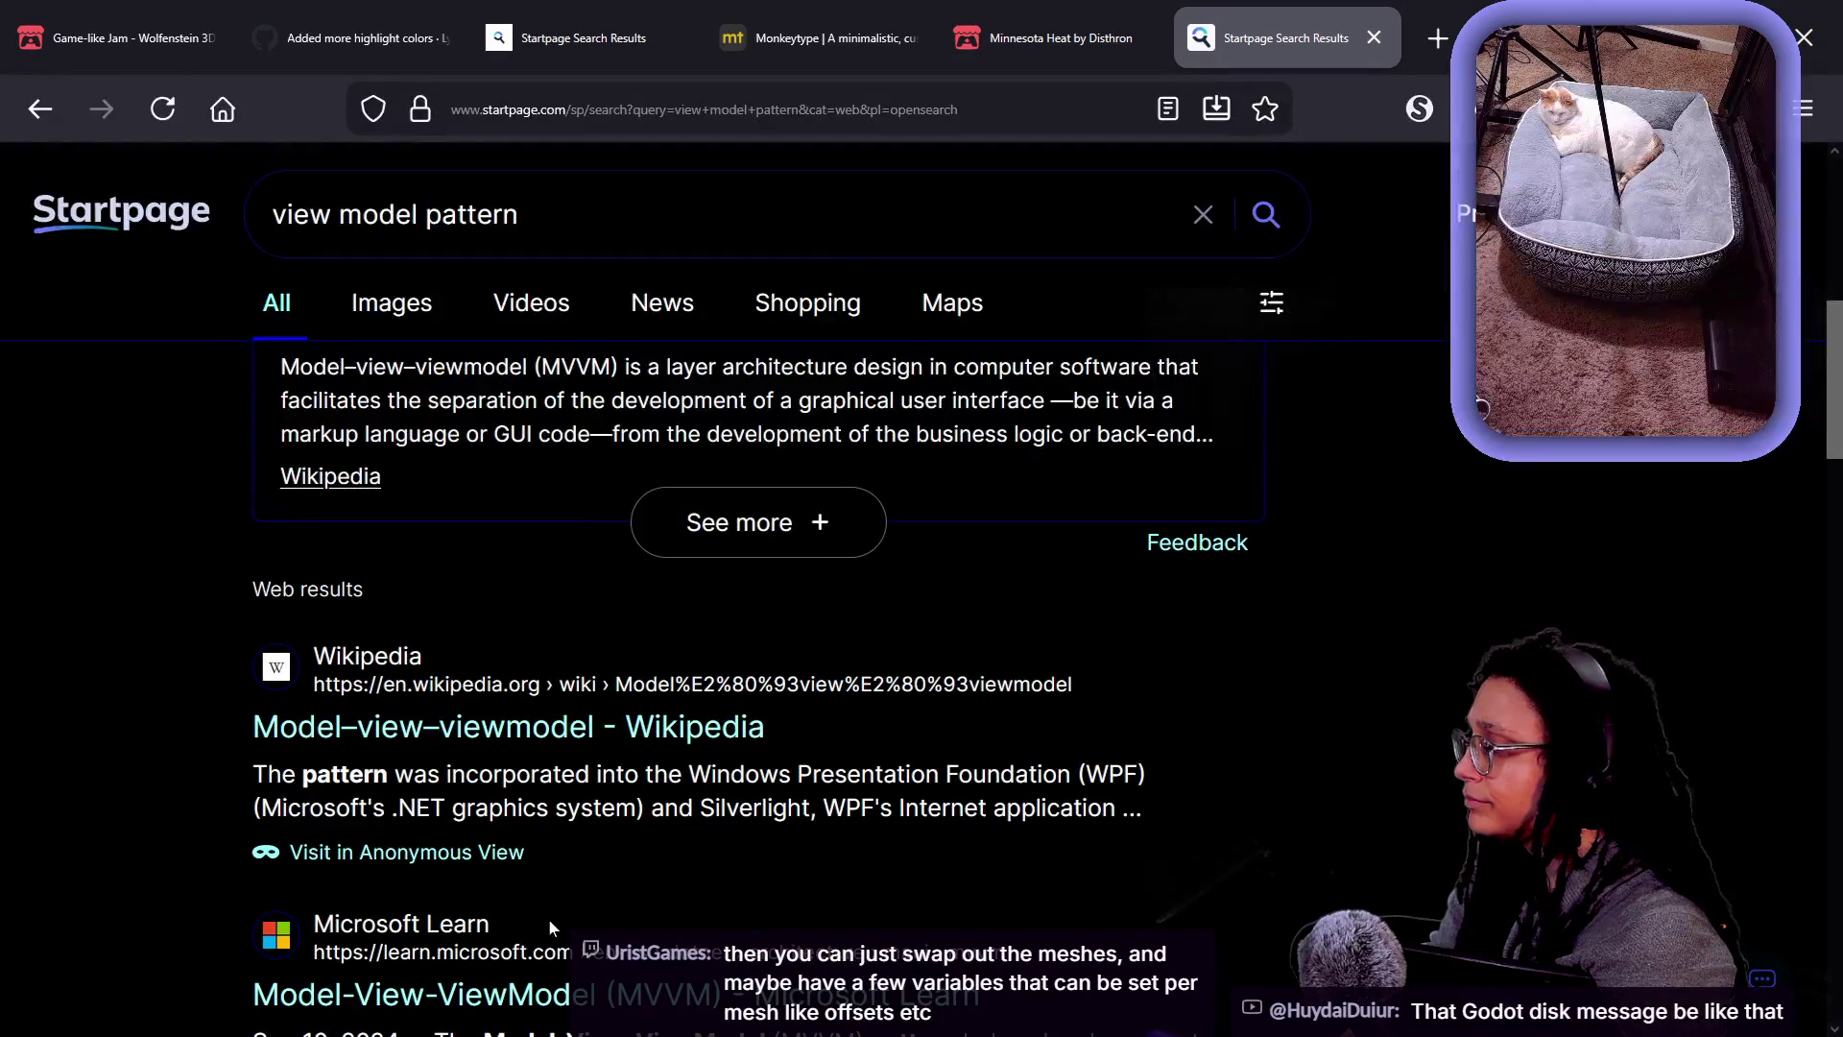
{"action": "scroll", "coordinate": [1020, 346], "scroll_direction": "up", "scroll_amount": 7}
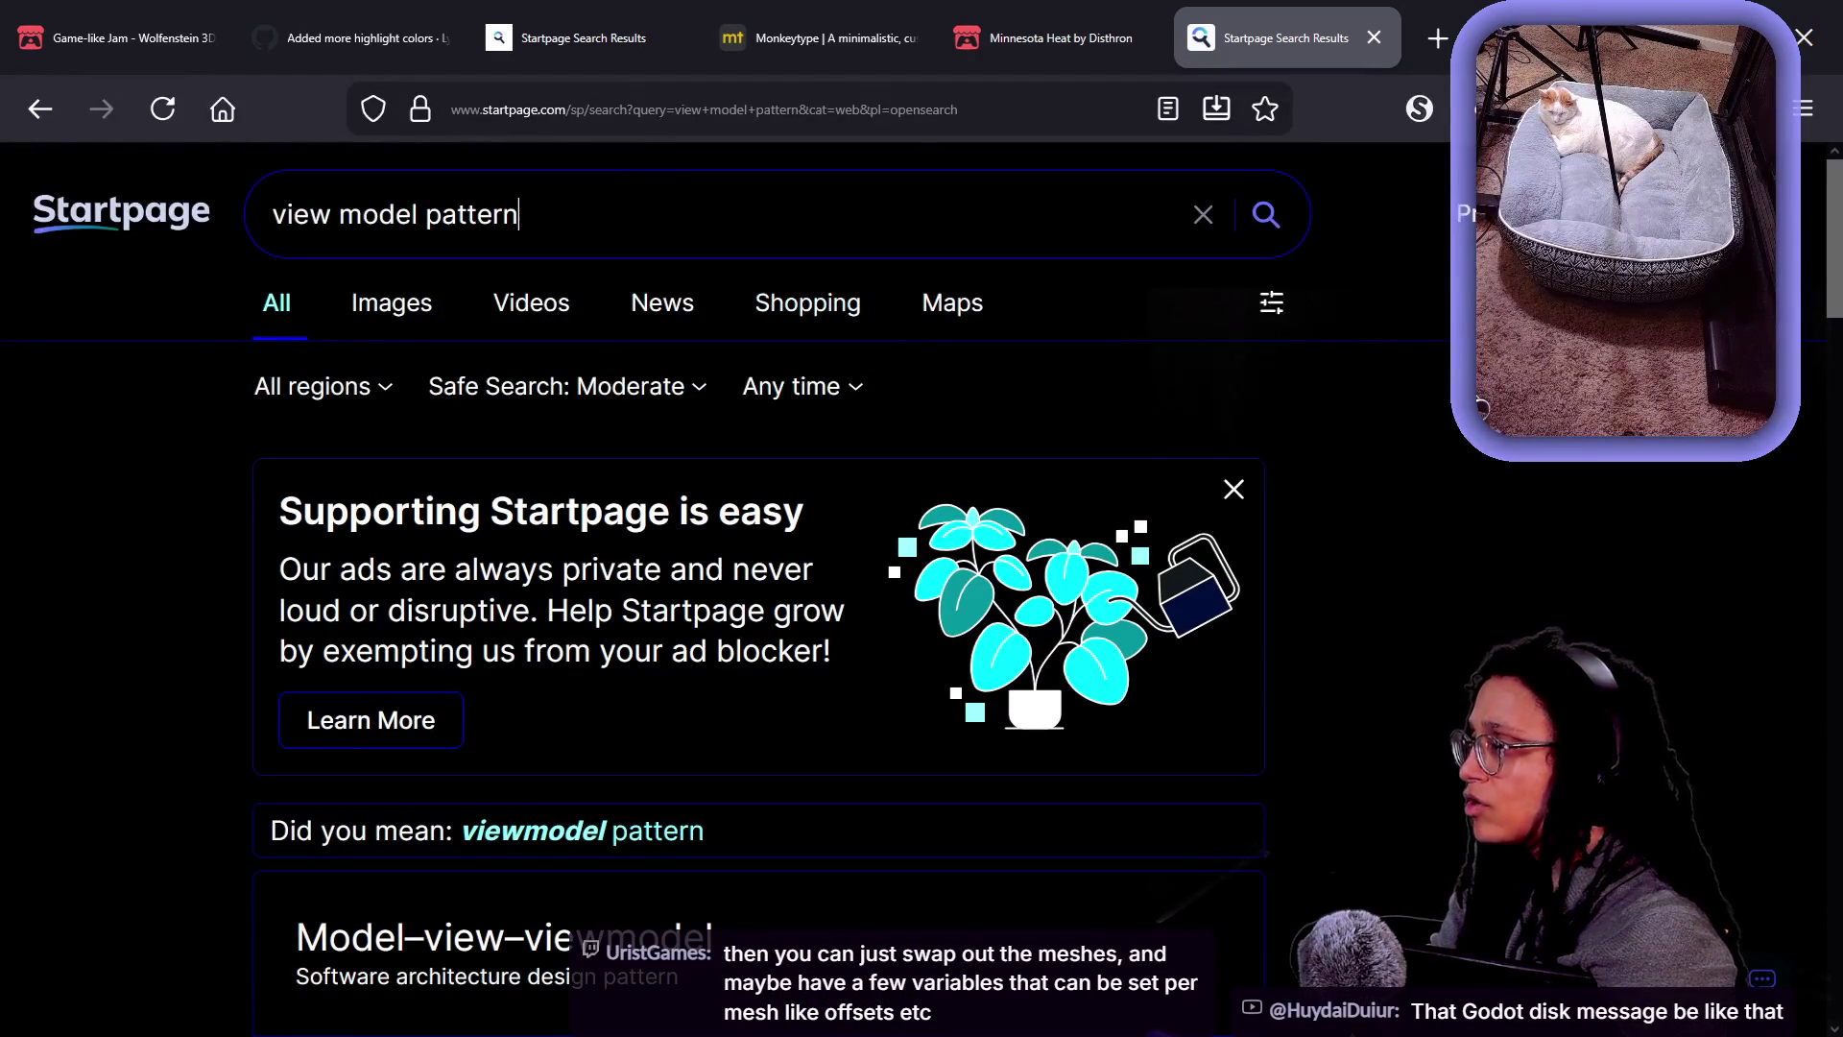
{"action": "type", "text": "programmin"}
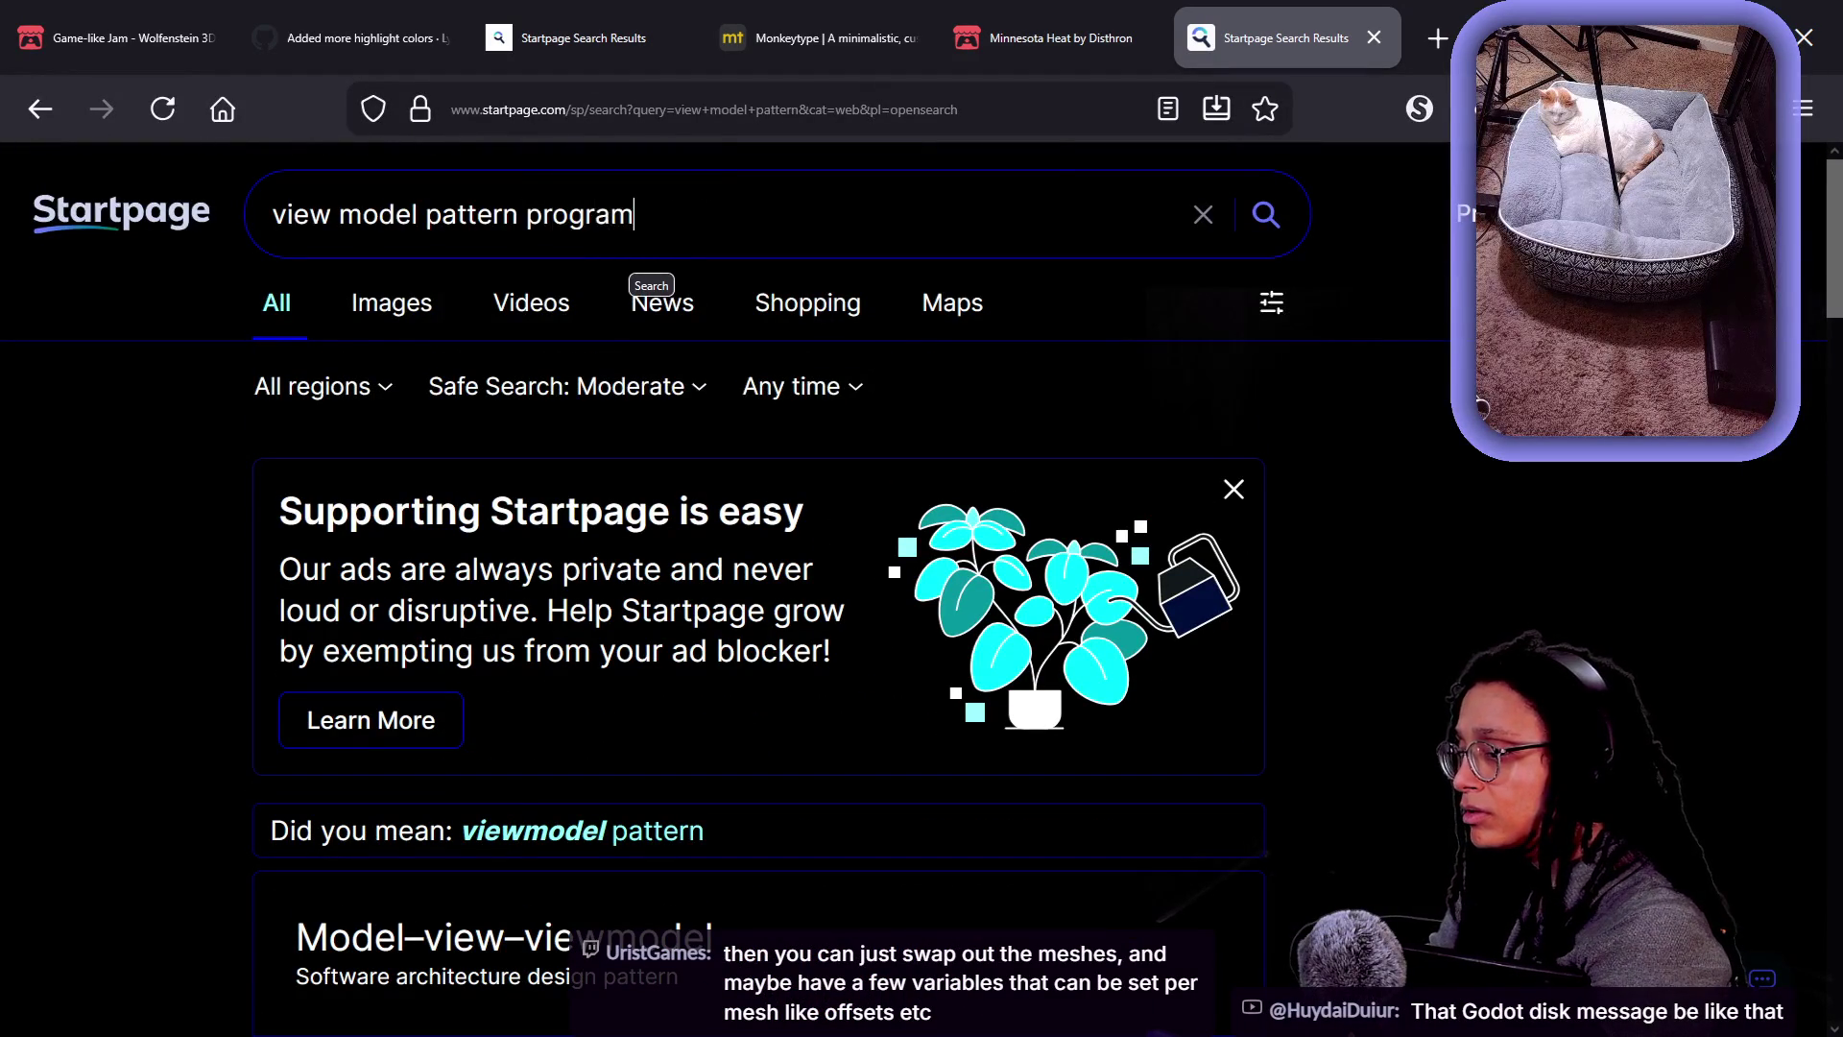
{"action": "type", "text": "g gamedev"}
{"action": "key", "text": "Return"}
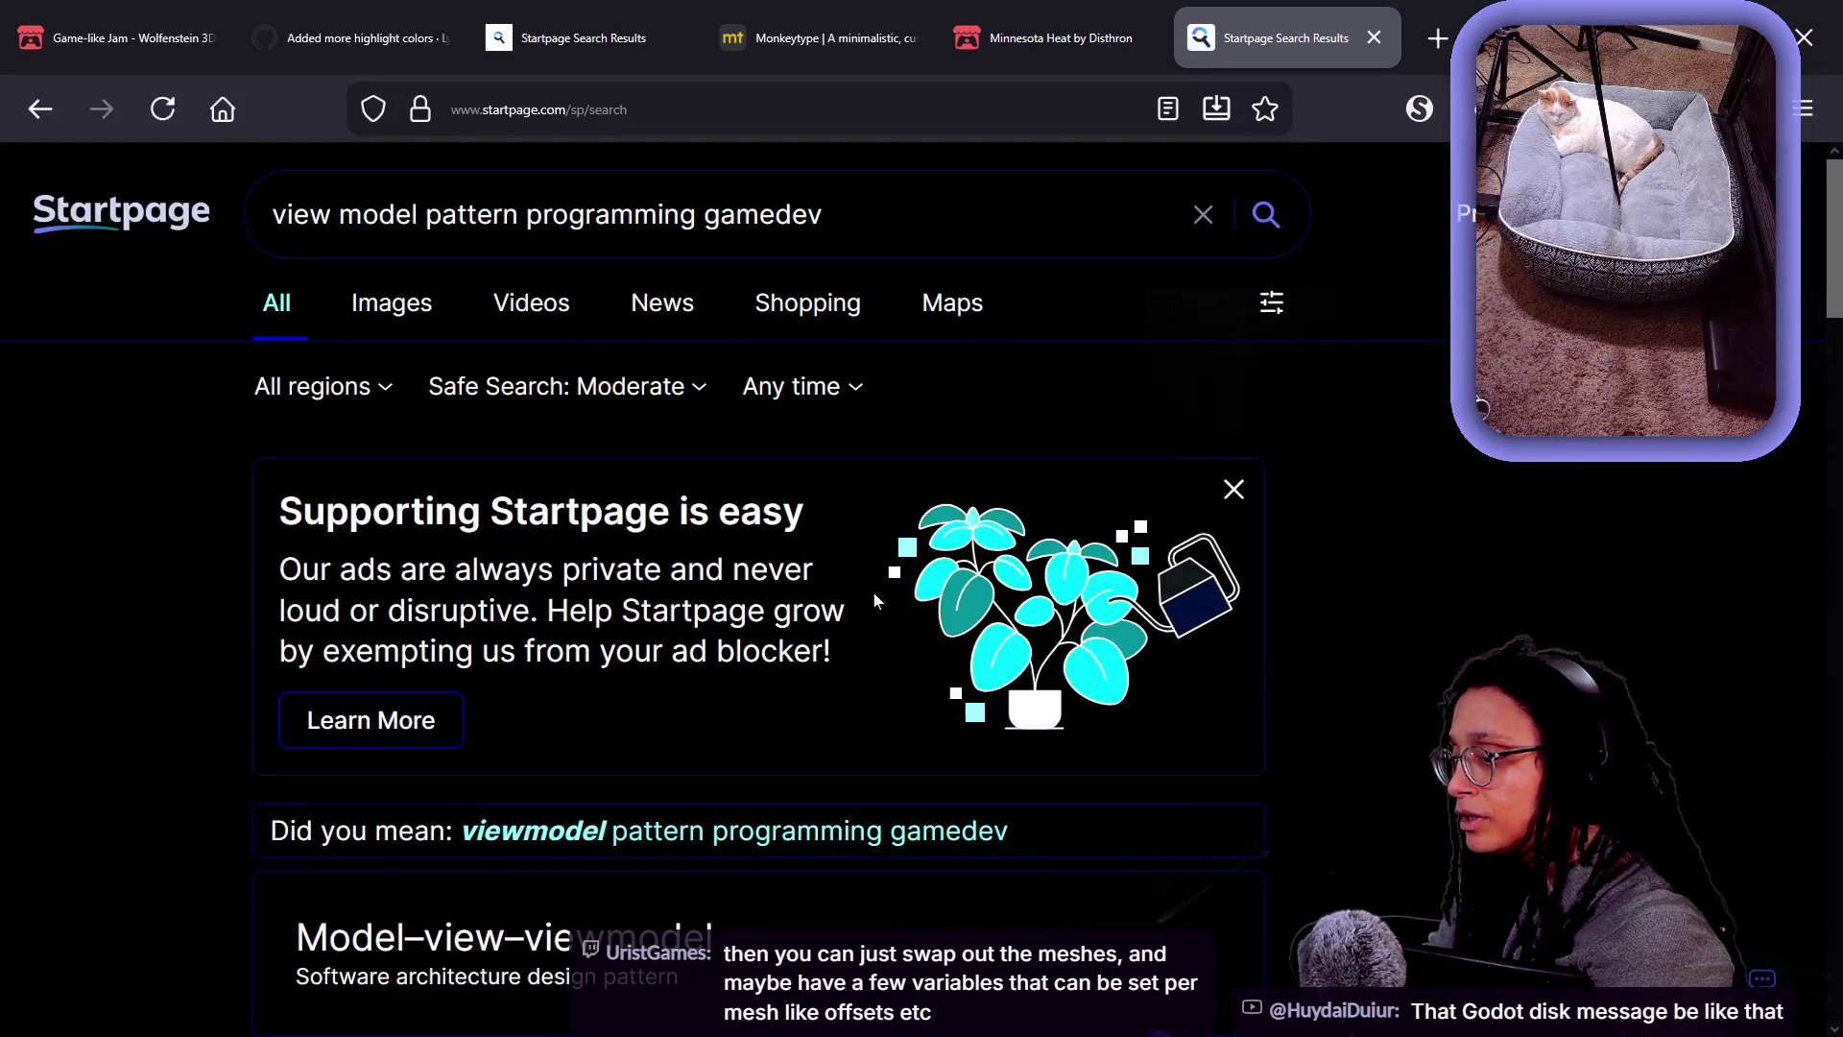
- Skim the results, highlight 'Model-View-Controller pattern' in a Reddit snippet, and open Unity Learn's MVVM tutorial
{"action": "scroll", "coordinate": [875, 599], "scroll_direction": "down", "scroll_amount": 3}
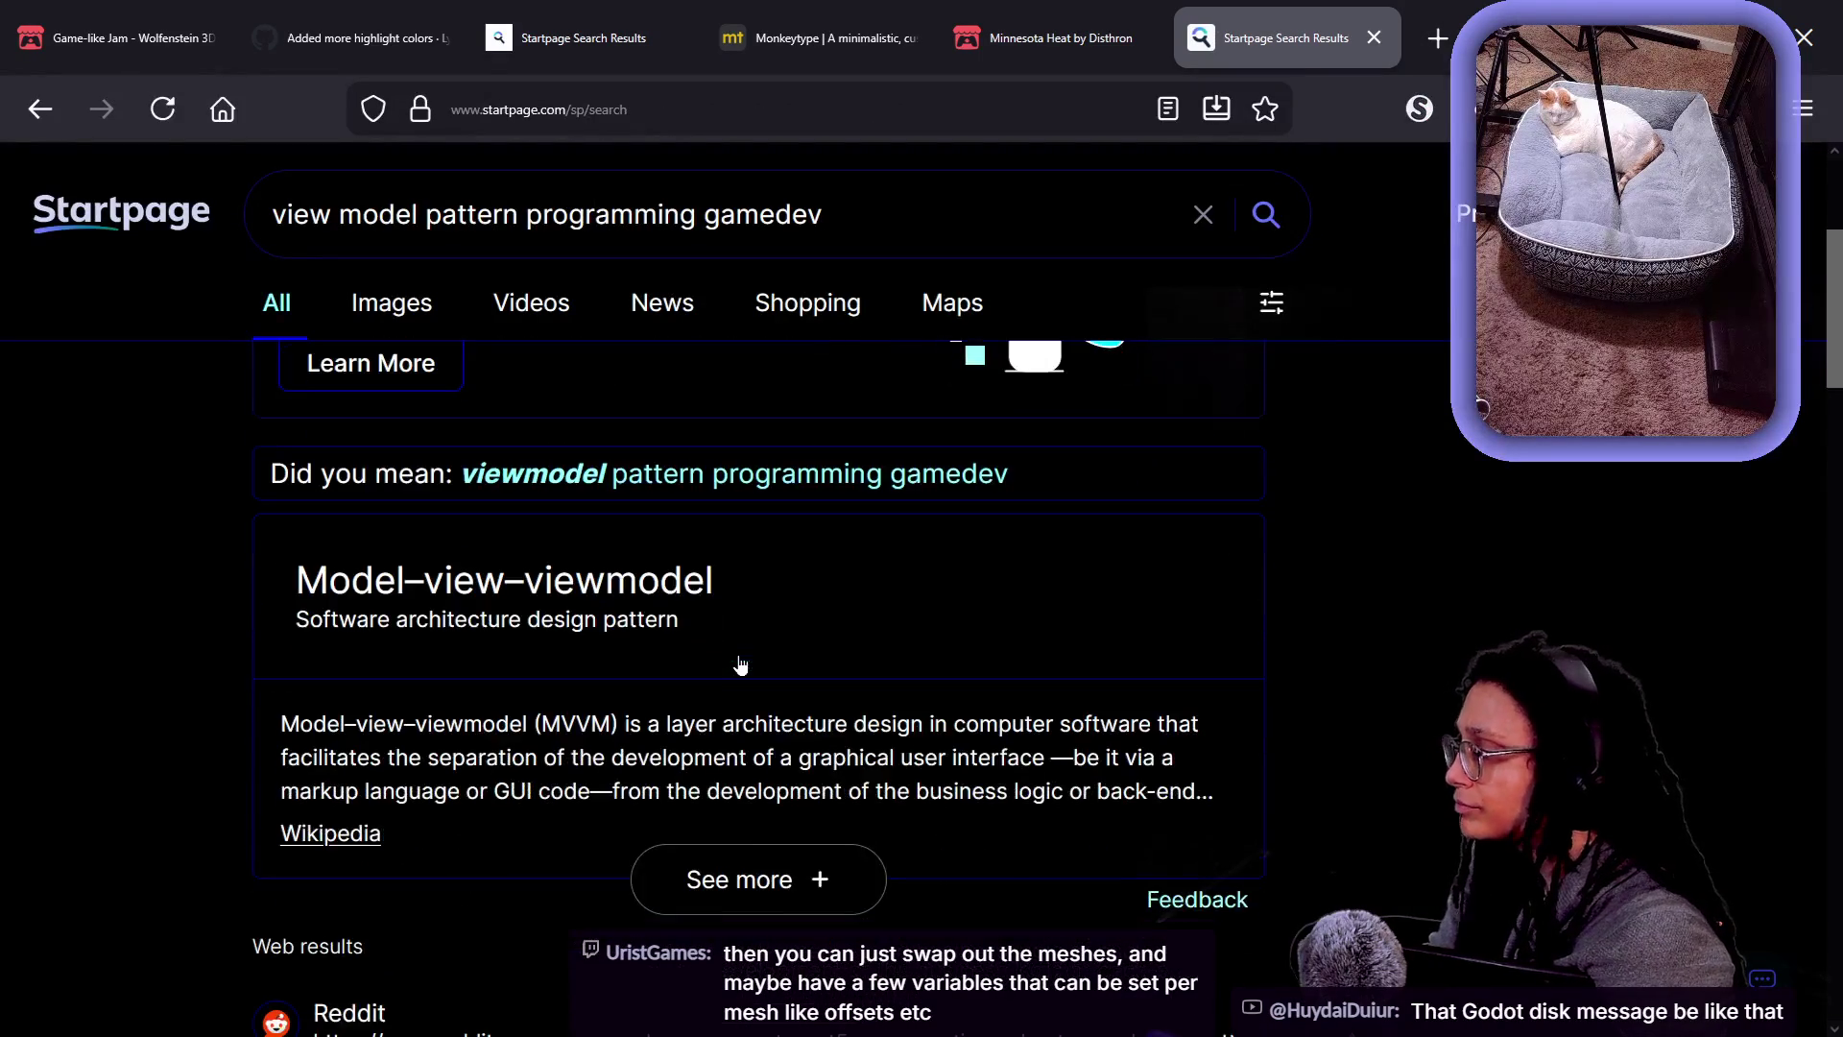
{"action": "scroll", "coordinate": [724, 670], "scroll_direction": "down", "scroll_amount": 3}
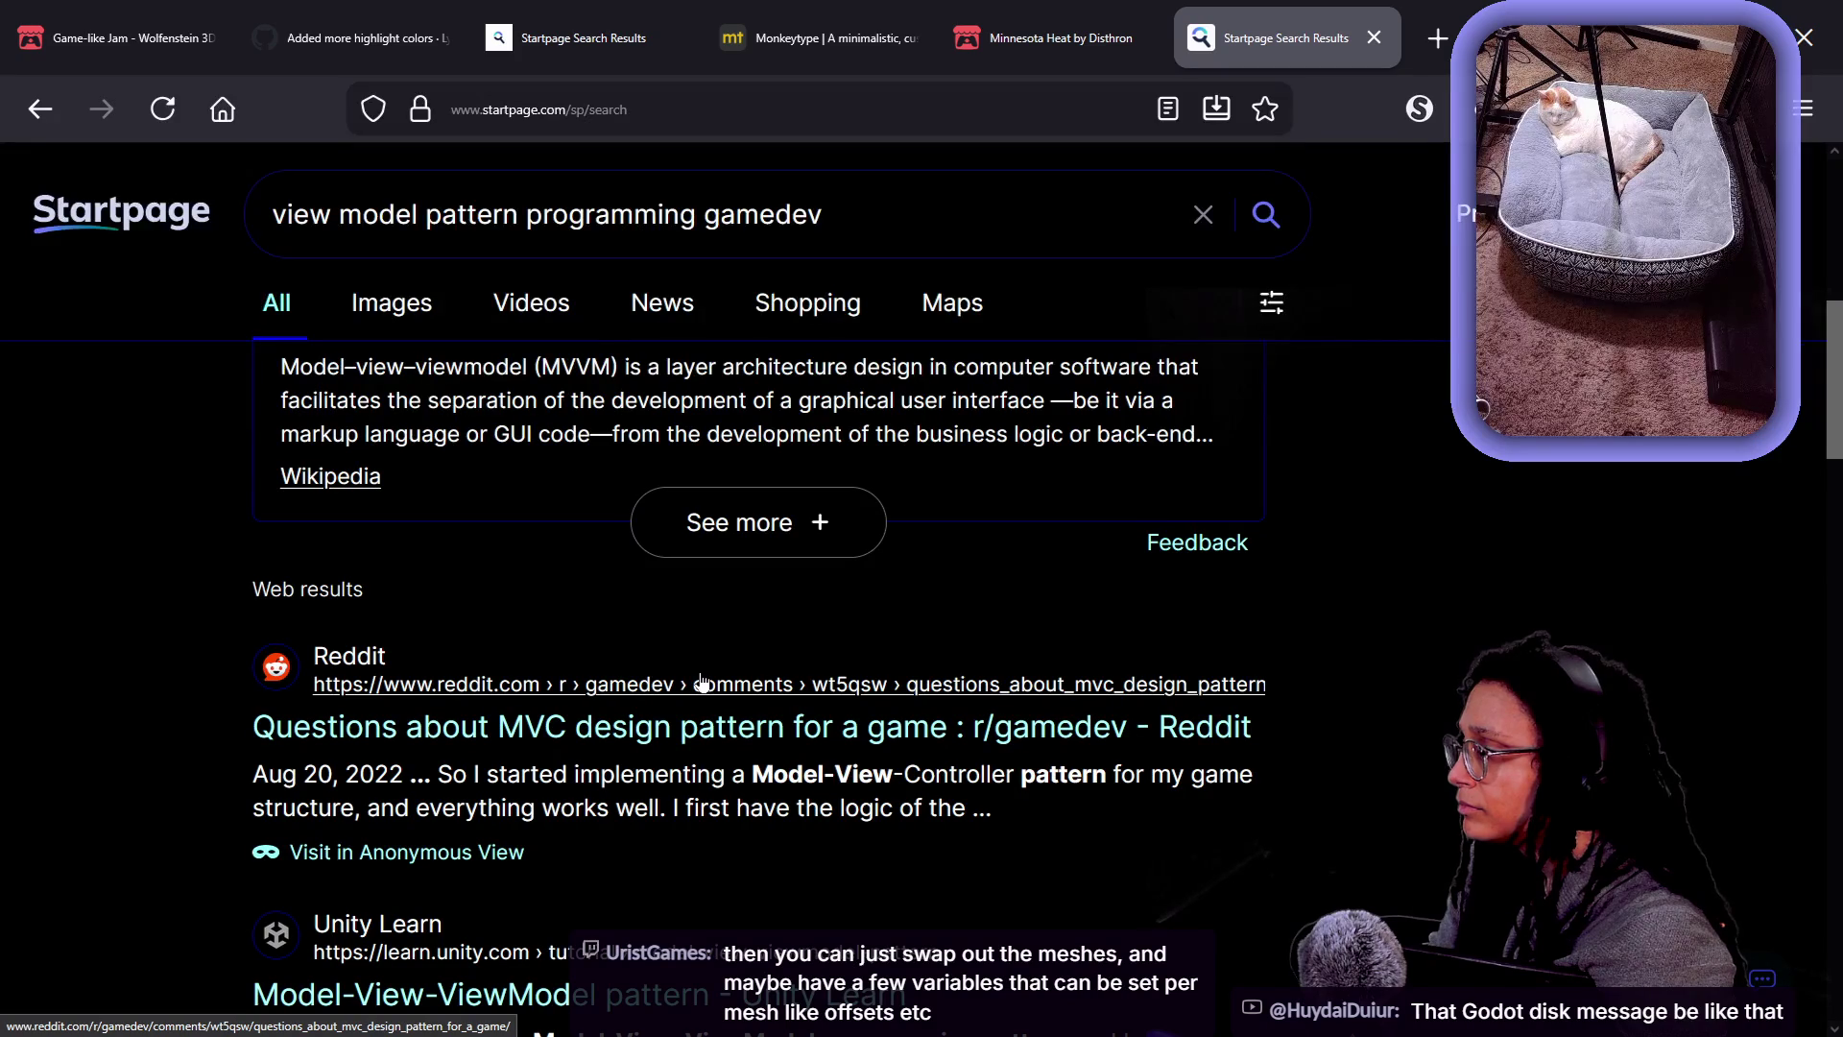
{"action": "scroll", "coordinate": [701, 683], "scroll_direction": "down", "scroll_amount": 2}
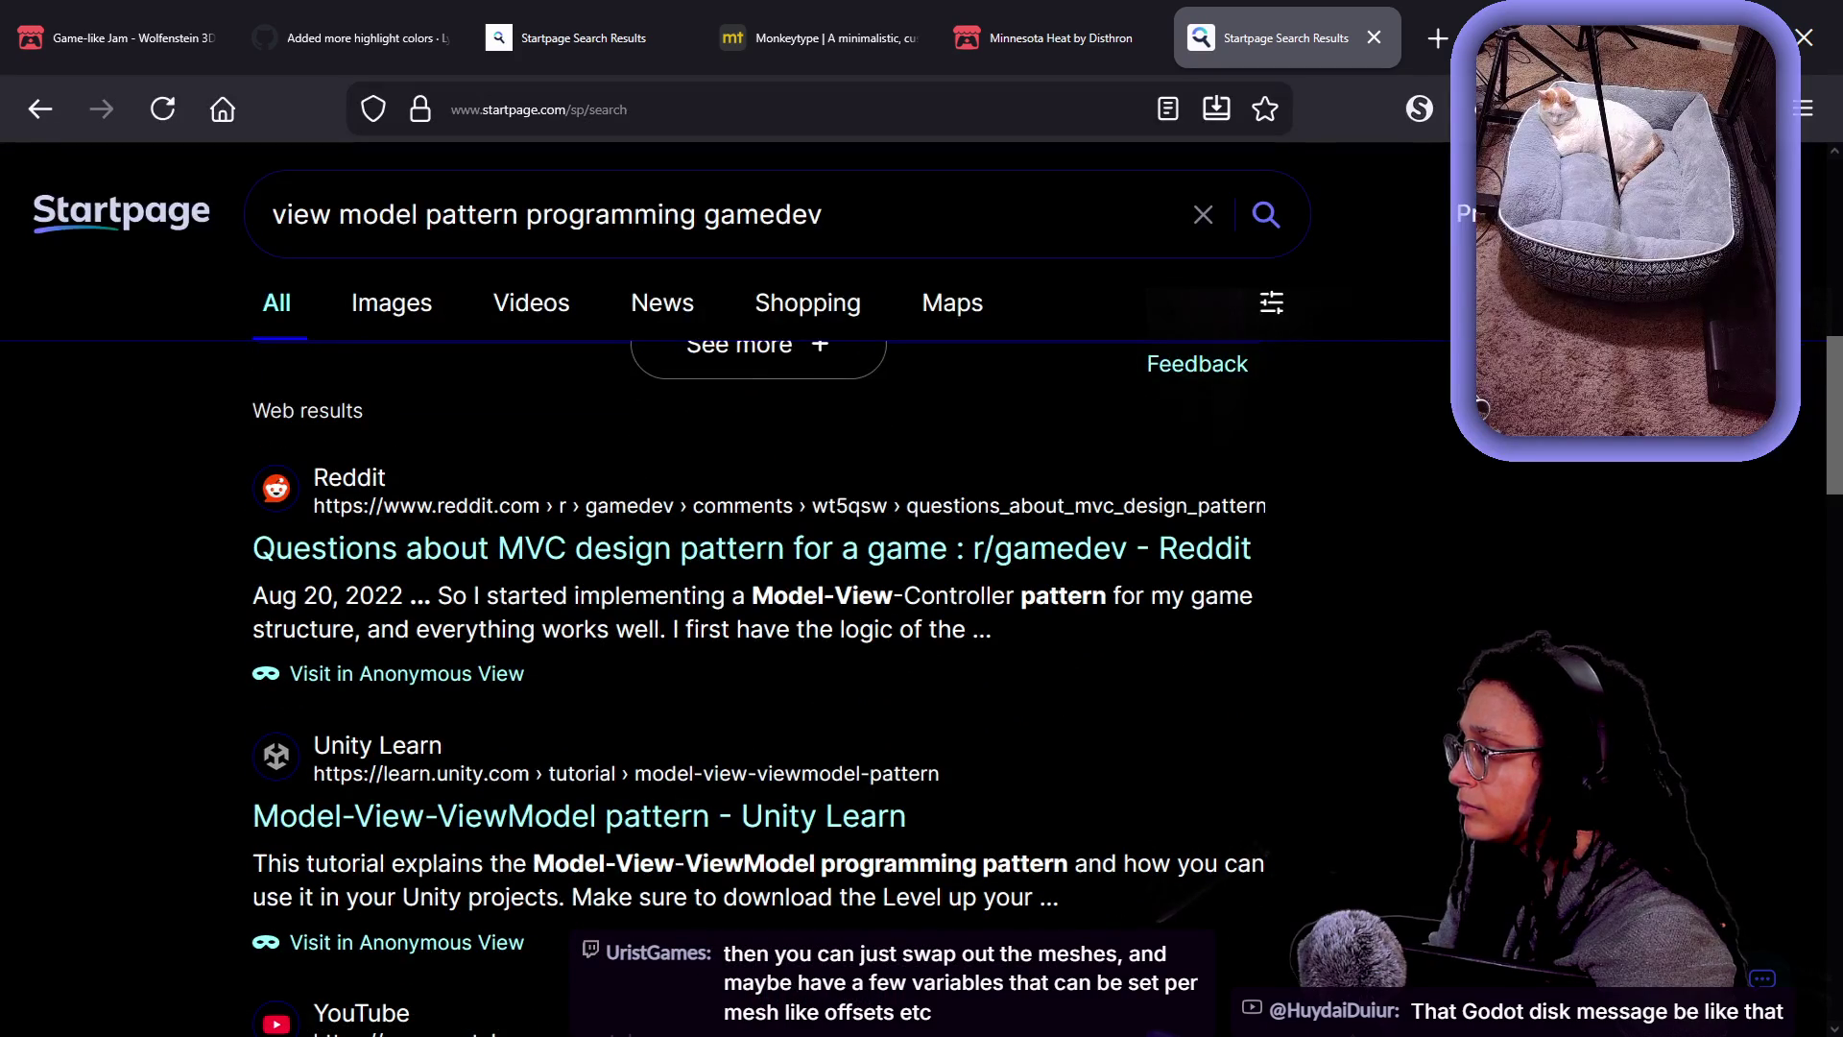
{"action": "left_click_drag", "start_coordinate": [745, 595], "coordinate": [1106, 596]}
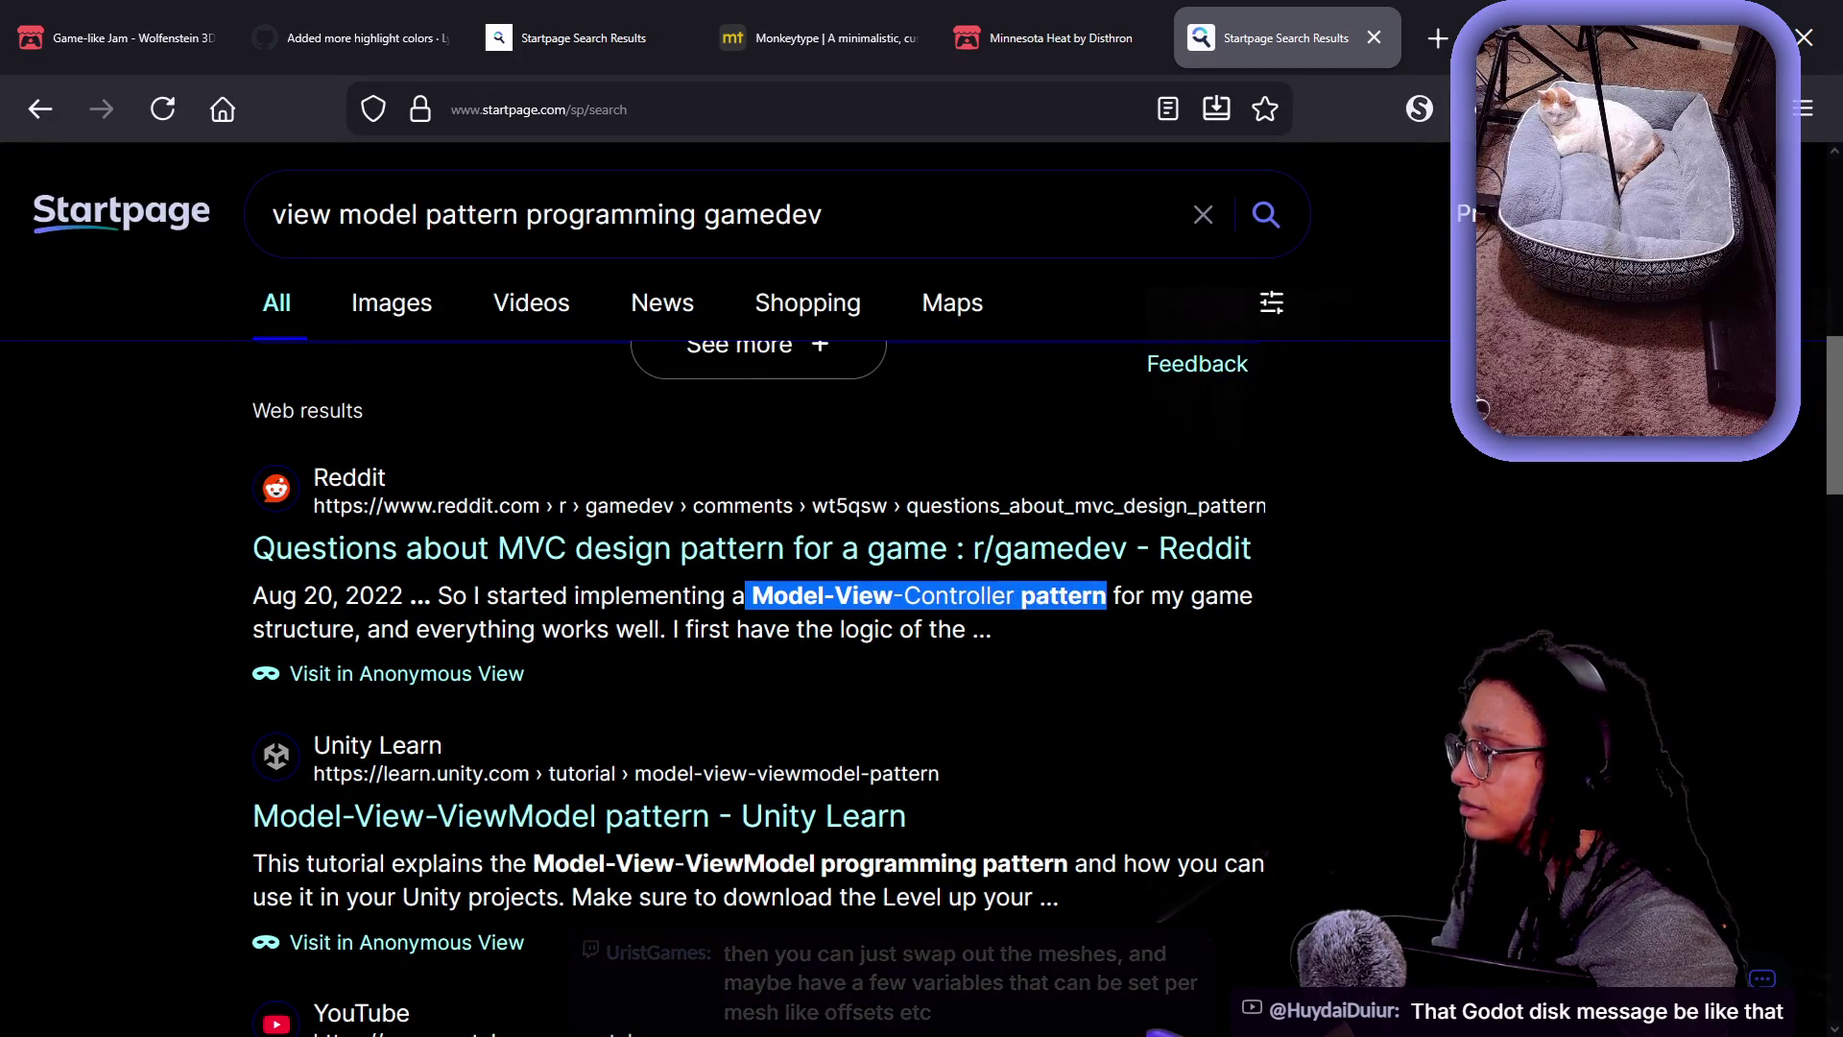
{"action": "left_click", "coordinate": [569, 827]}
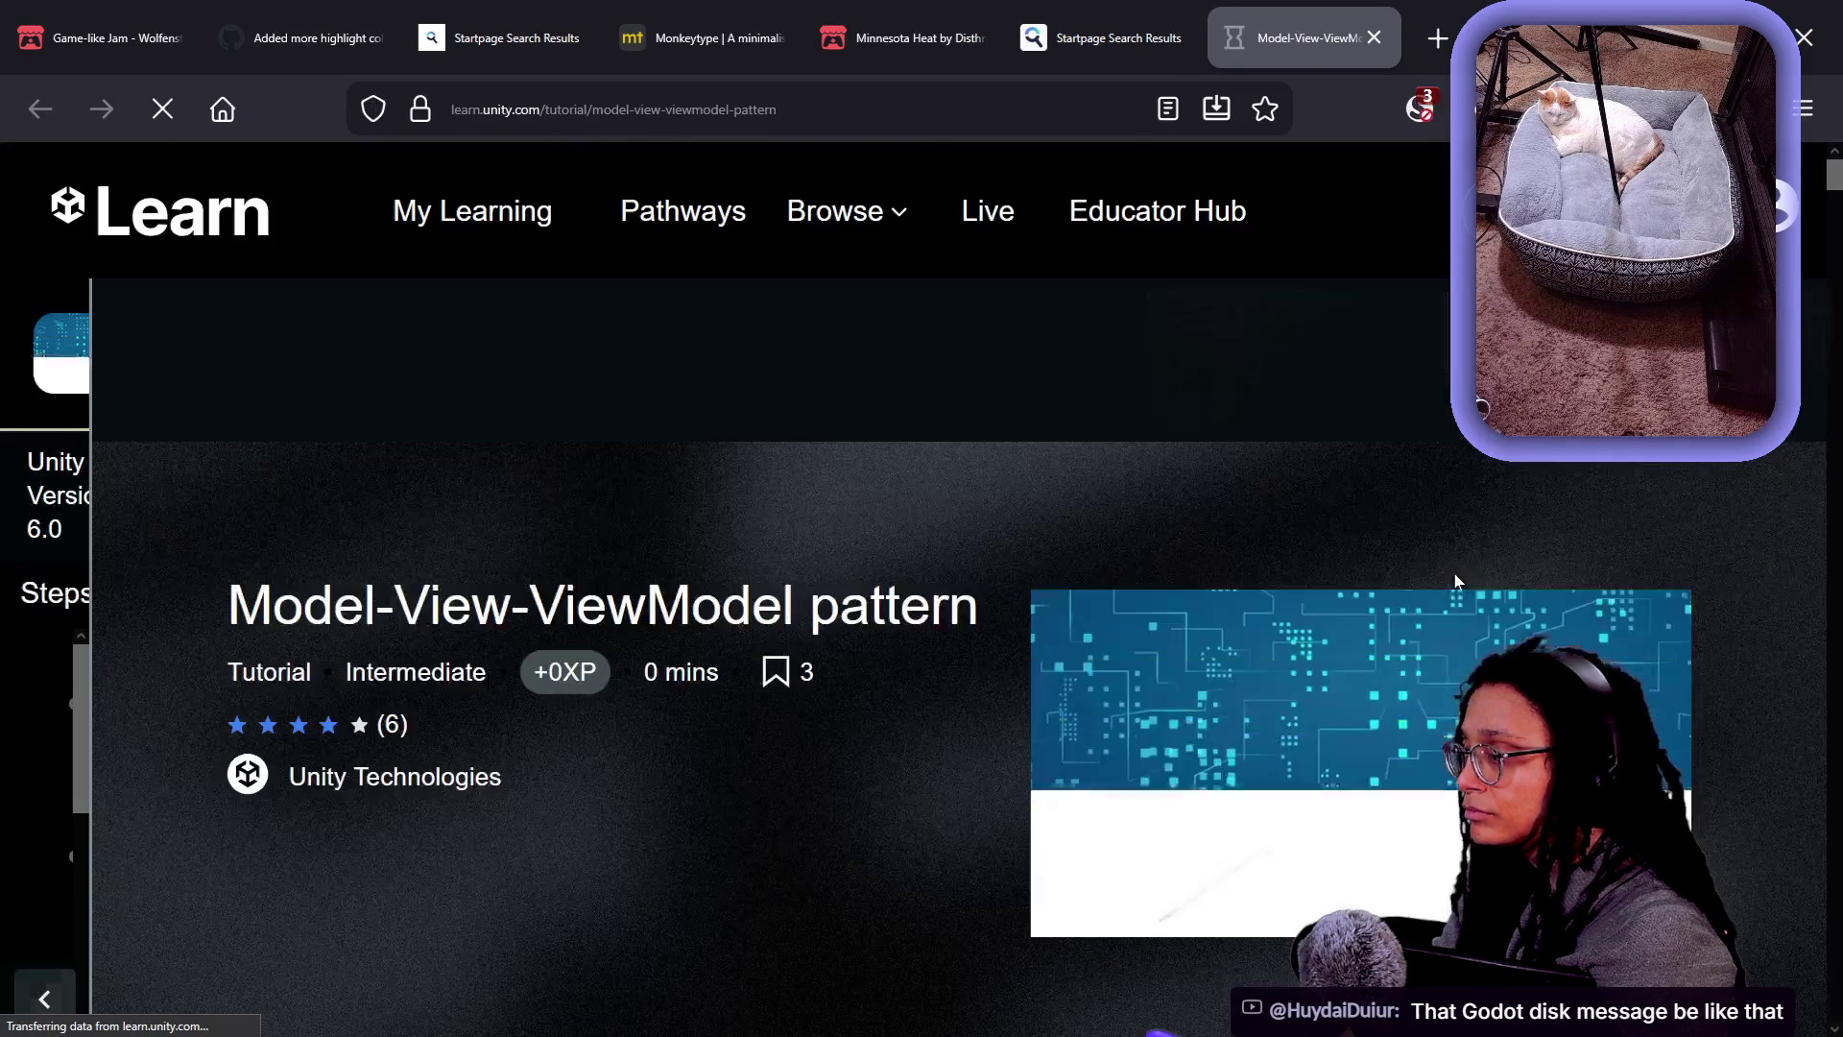
- Read down through the Unity Learn Model-View-ViewModel tutorial
{"action": "scroll", "coordinate": [1454, 574], "scroll_direction": "down", "scroll_amount": 5}
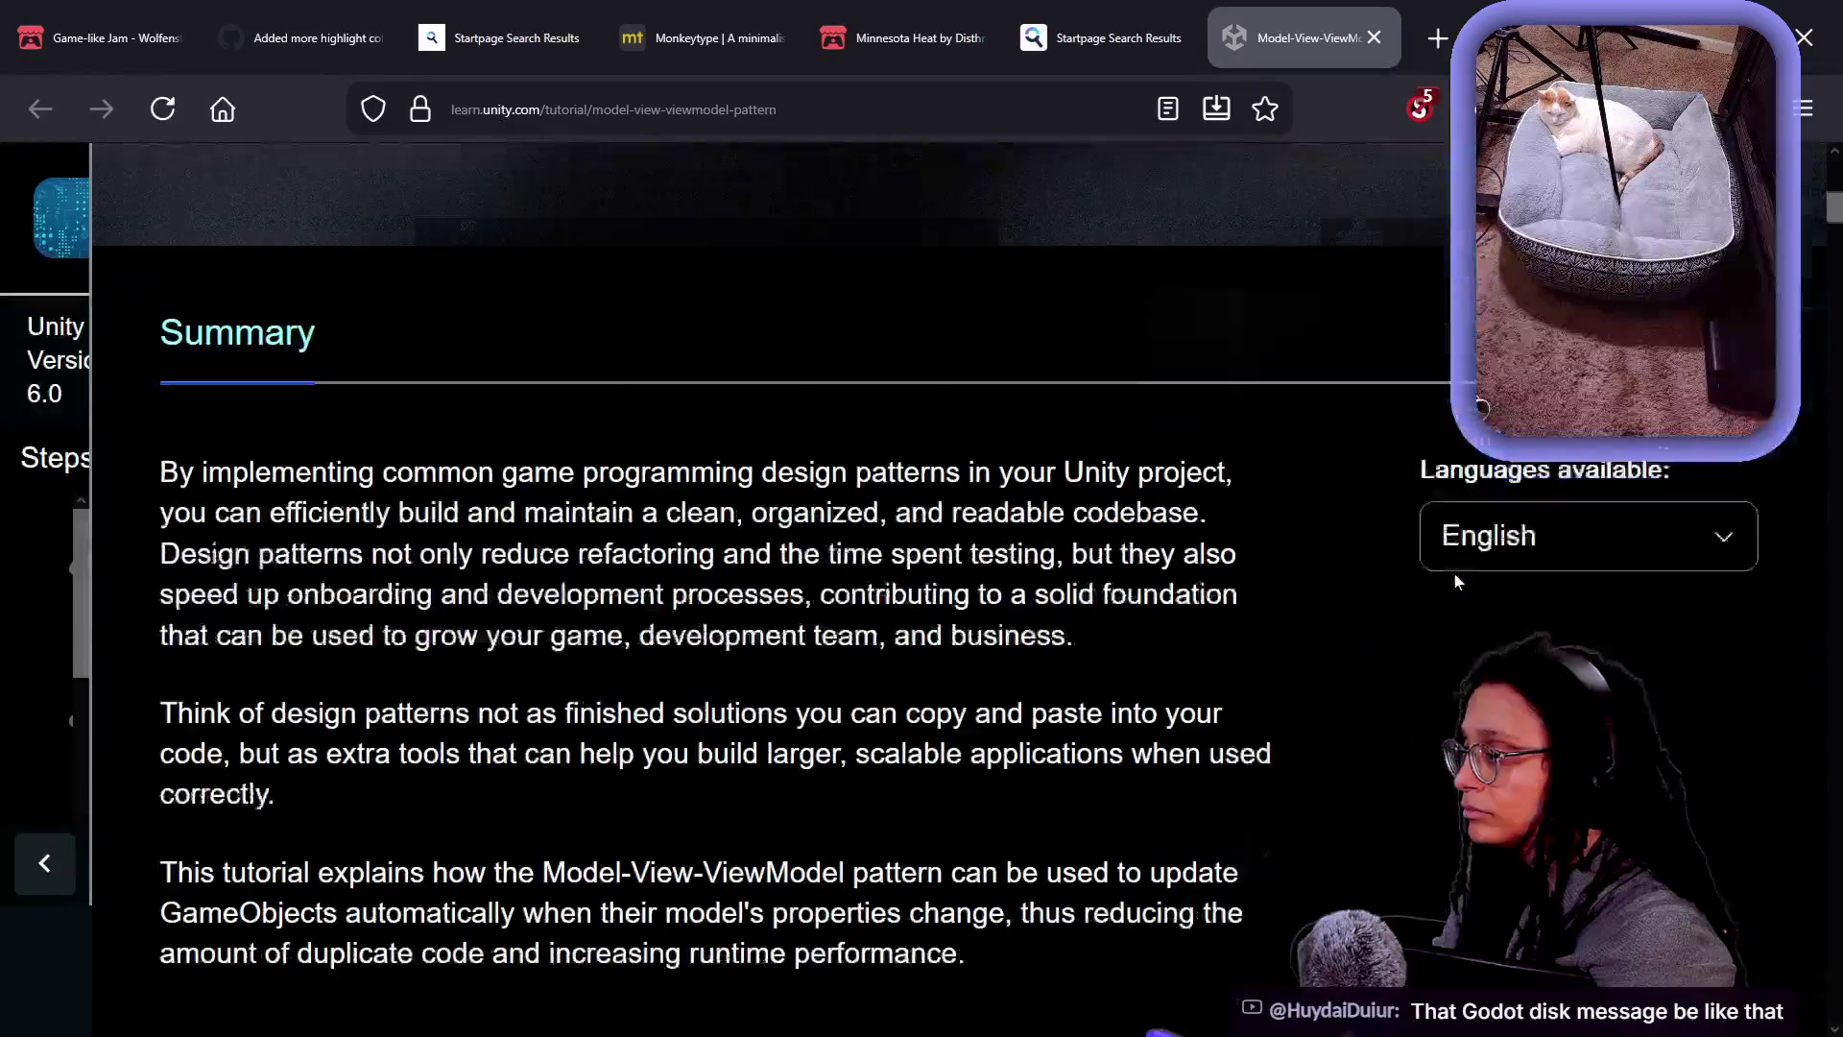
{"action": "scroll", "coordinate": [1455, 581], "scroll_direction": "down", "scroll_amount": 6}
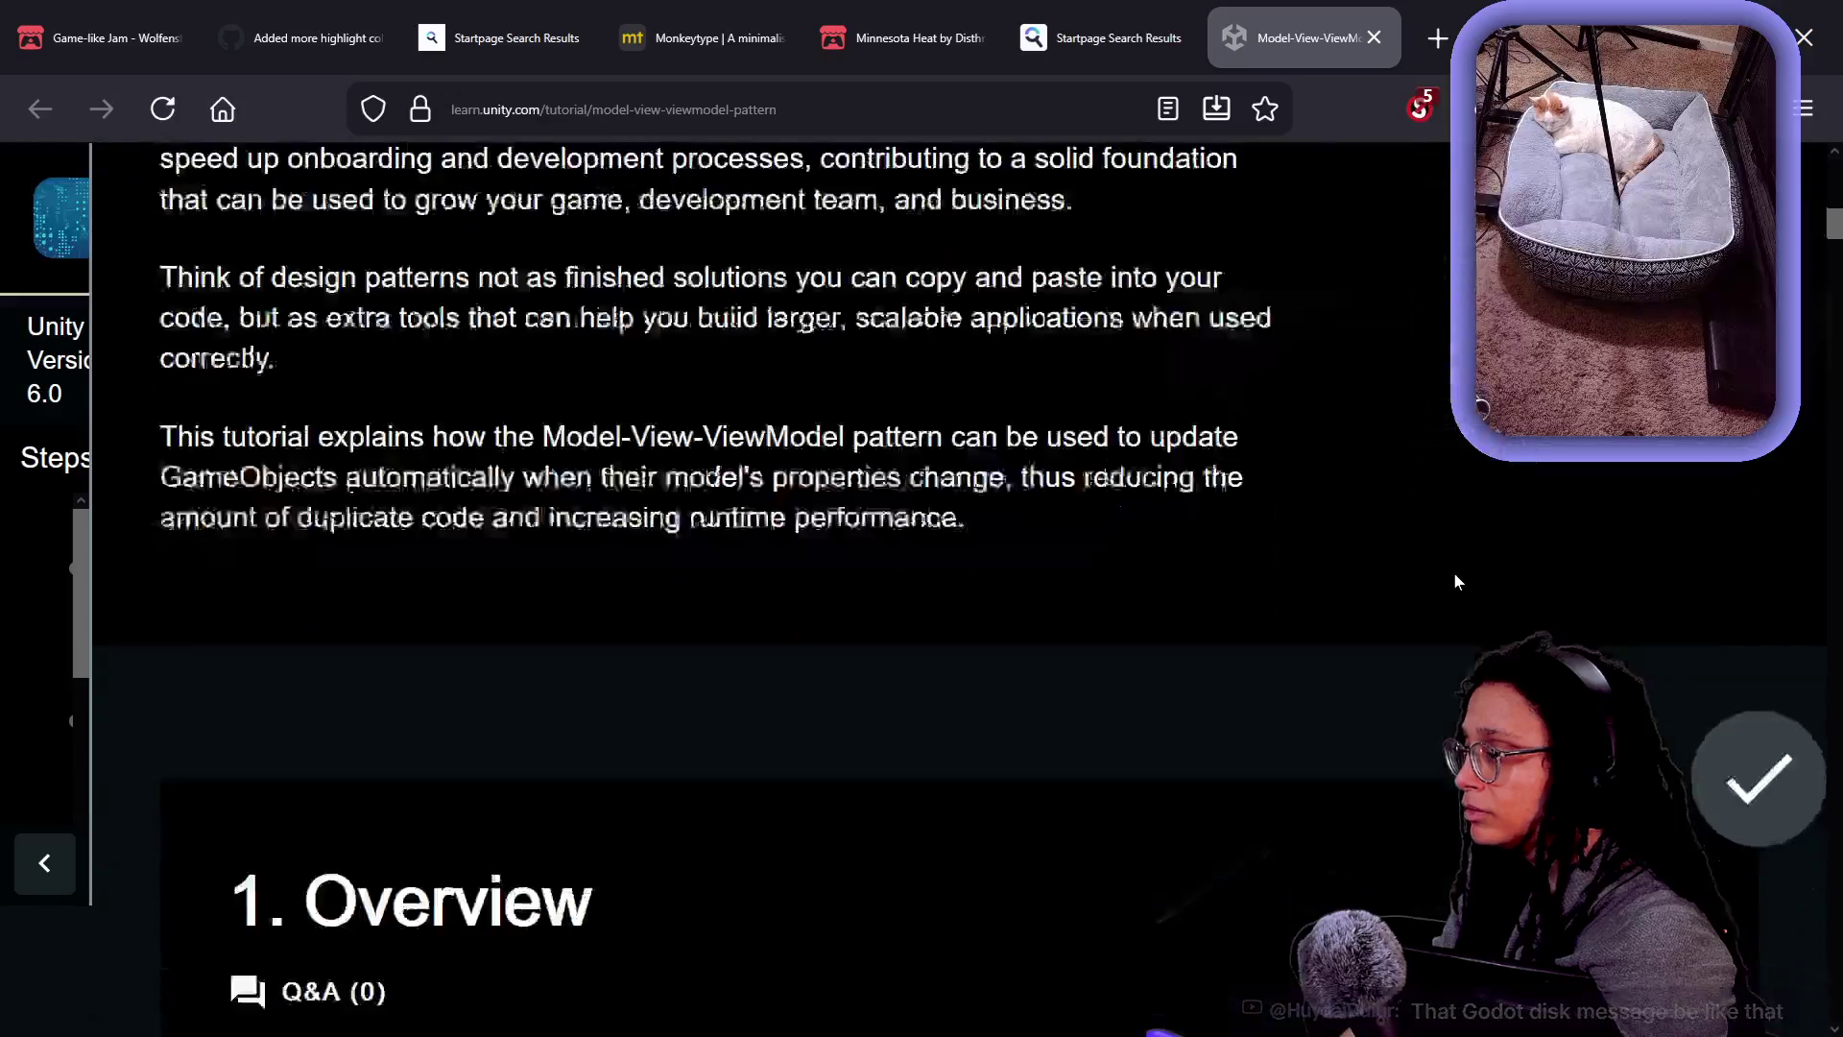
{"action": "scroll", "coordinate": [1455, 580], "scroll_direction": "down", "scroll_amount": 8}
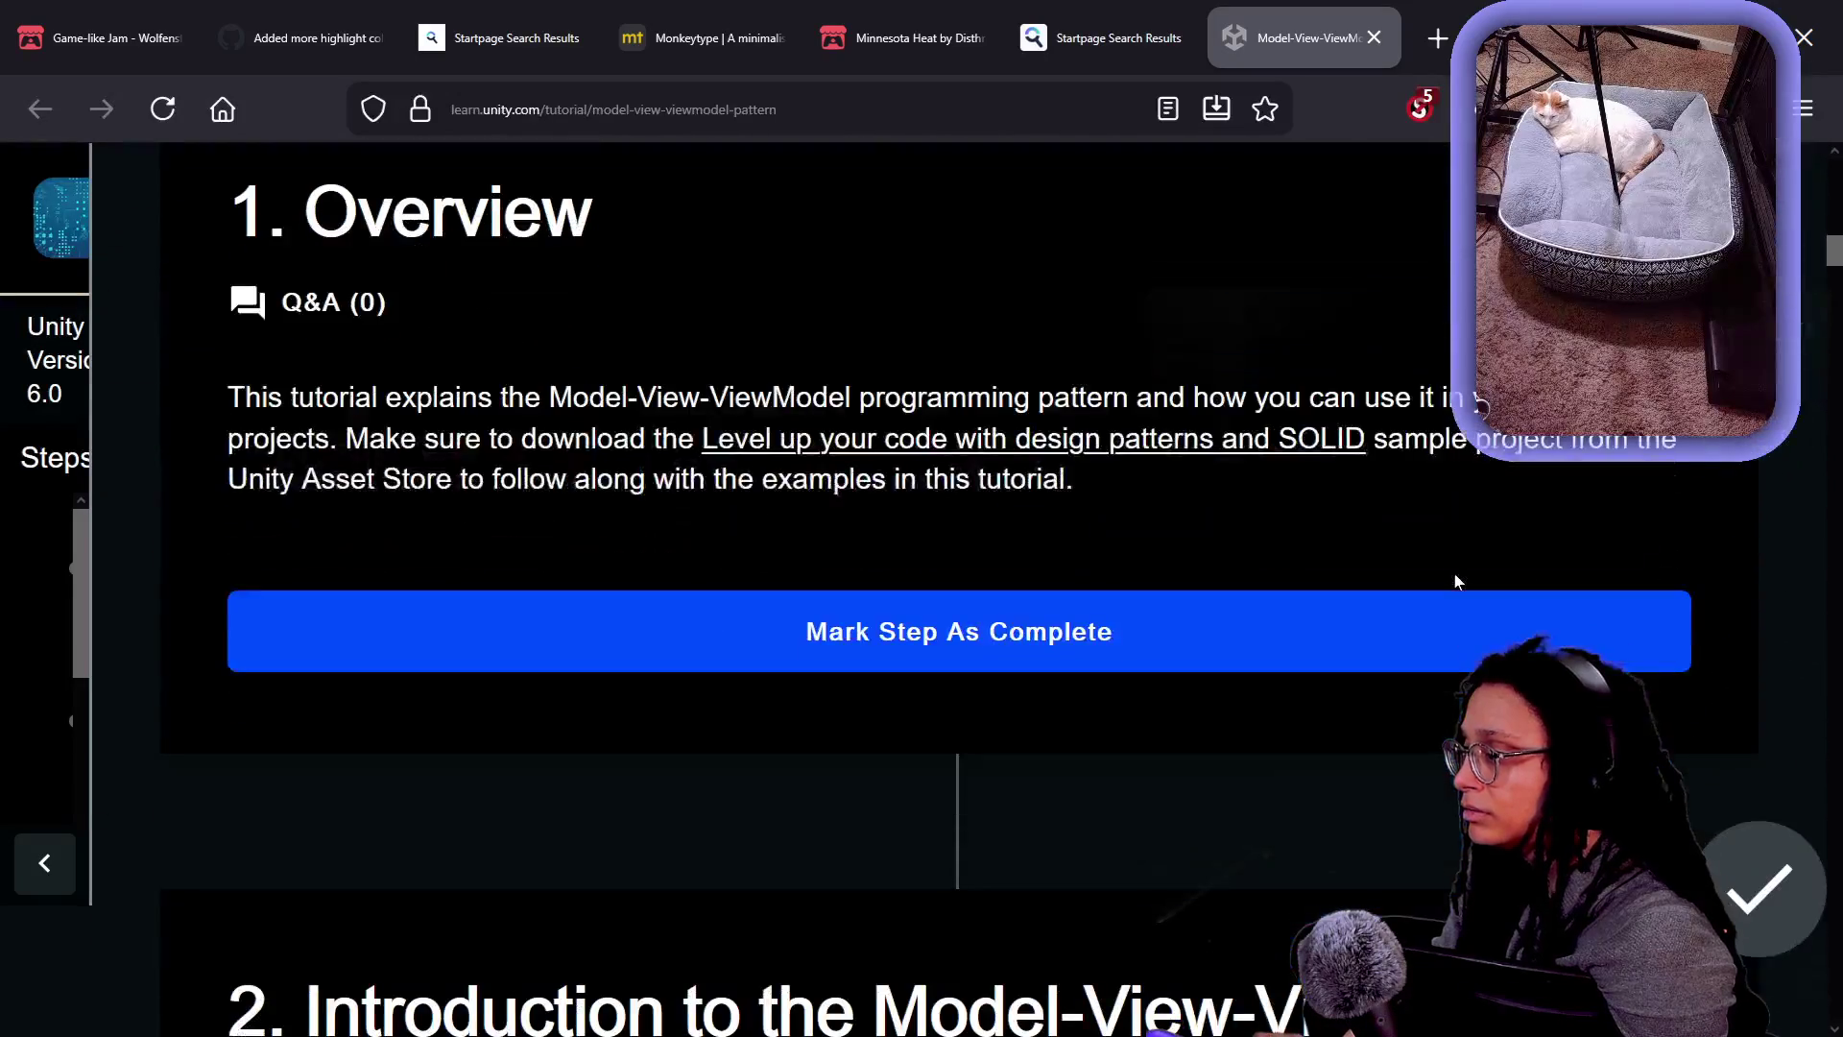
{"action": "scroll", "coordinate": [1456, 581], "scroll_direction": "down", "scroll_amount": 5}
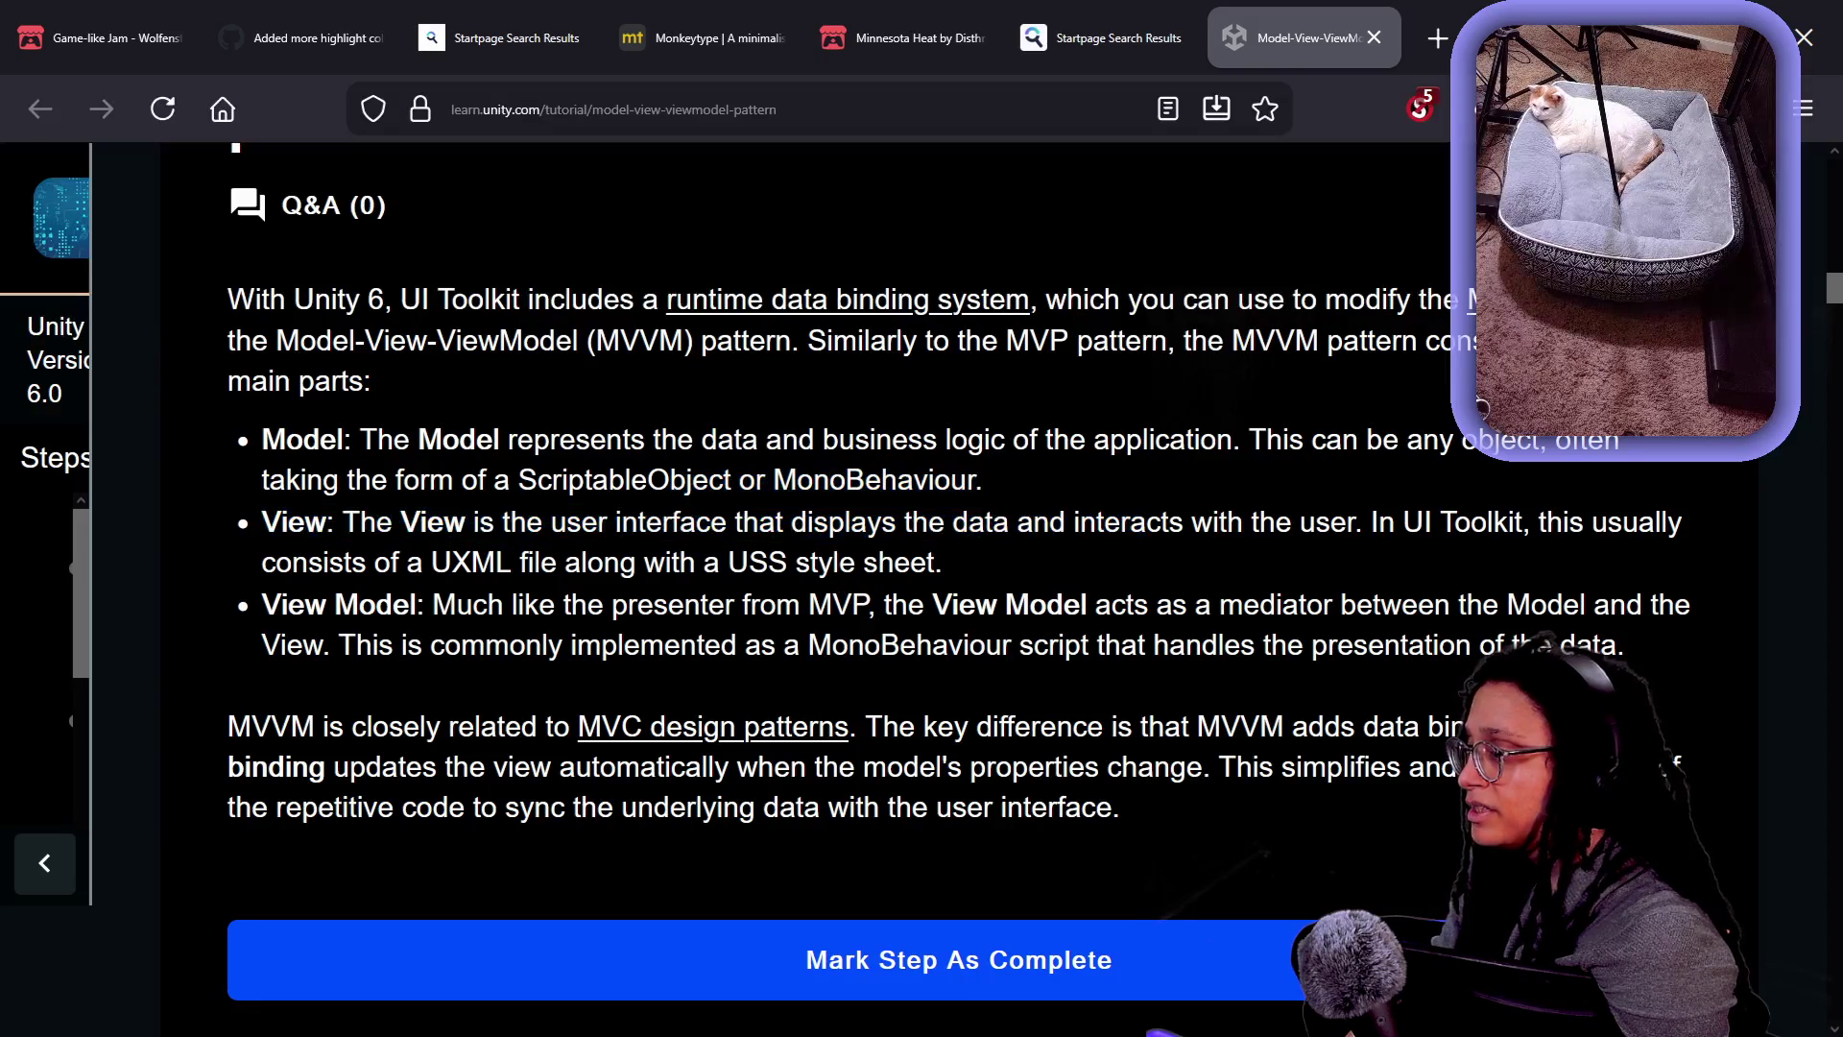
{"action": "scroll", "coordinate": [1322, 550], "scroll_direction": "down", "scroll_amount": 1}
{"action": "left_click_drag", "start_coordinate": [731, 432], "coordinate": [864, 473]}
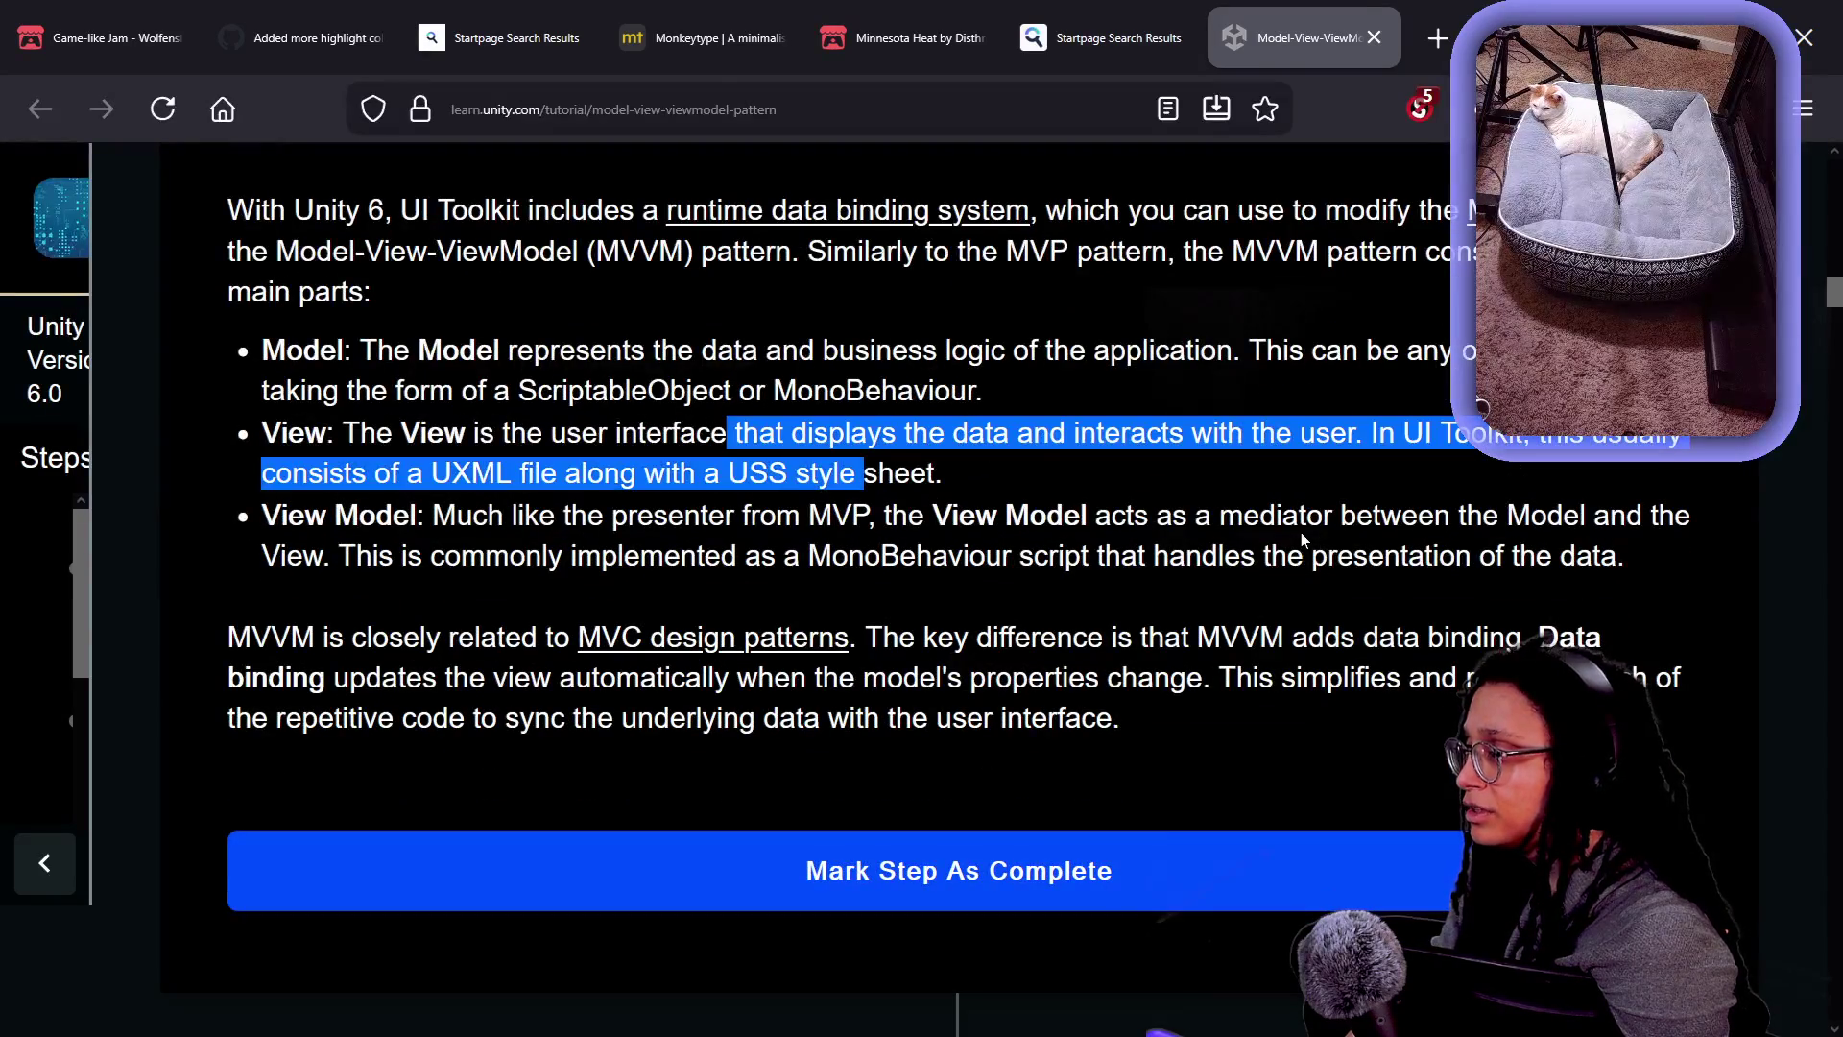
{"action": "scroll", "coordinate": [864, 472], "scroll_direction": "down", "scroll_amount": 1}
{"action": "scroll", "coordinate": [681, 458], "scroll_direction": "down", "scroll_amount": 7}
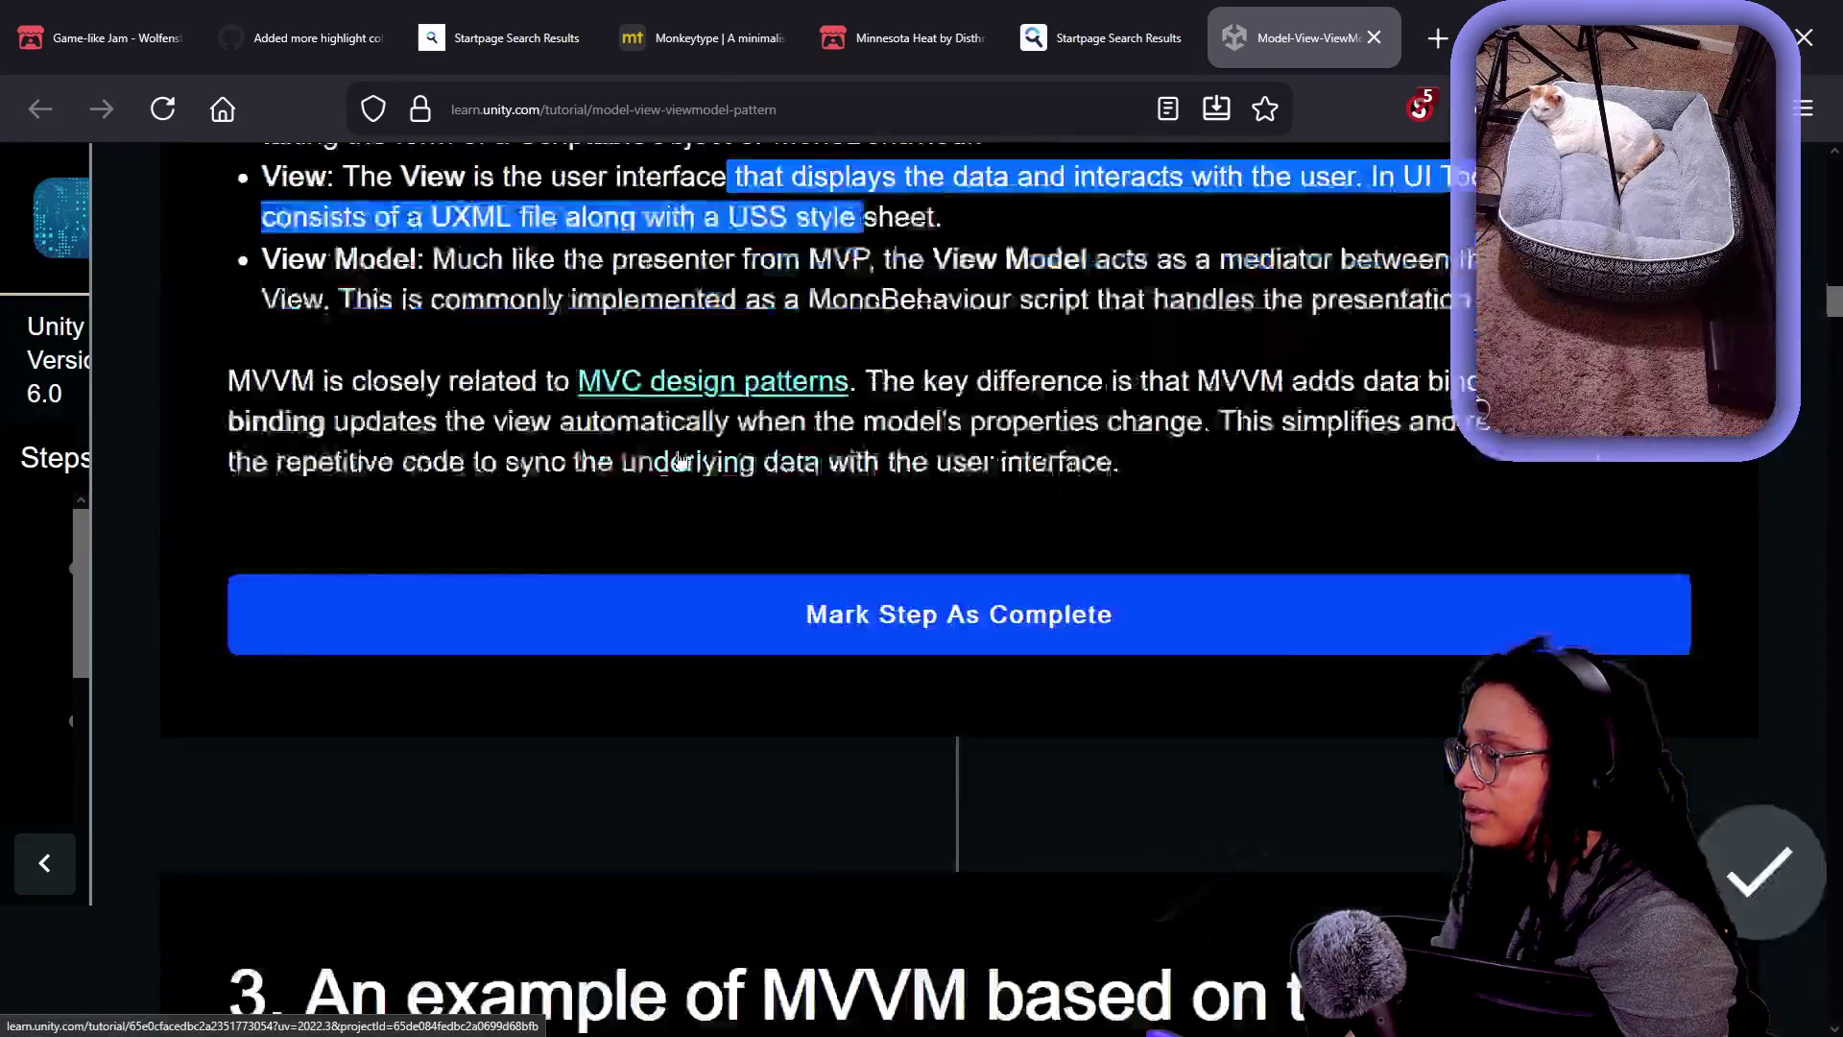
{"action": "scroll", "coordinate": [680, 458], "scroll_direction": "down", "scroll_amount": 5}
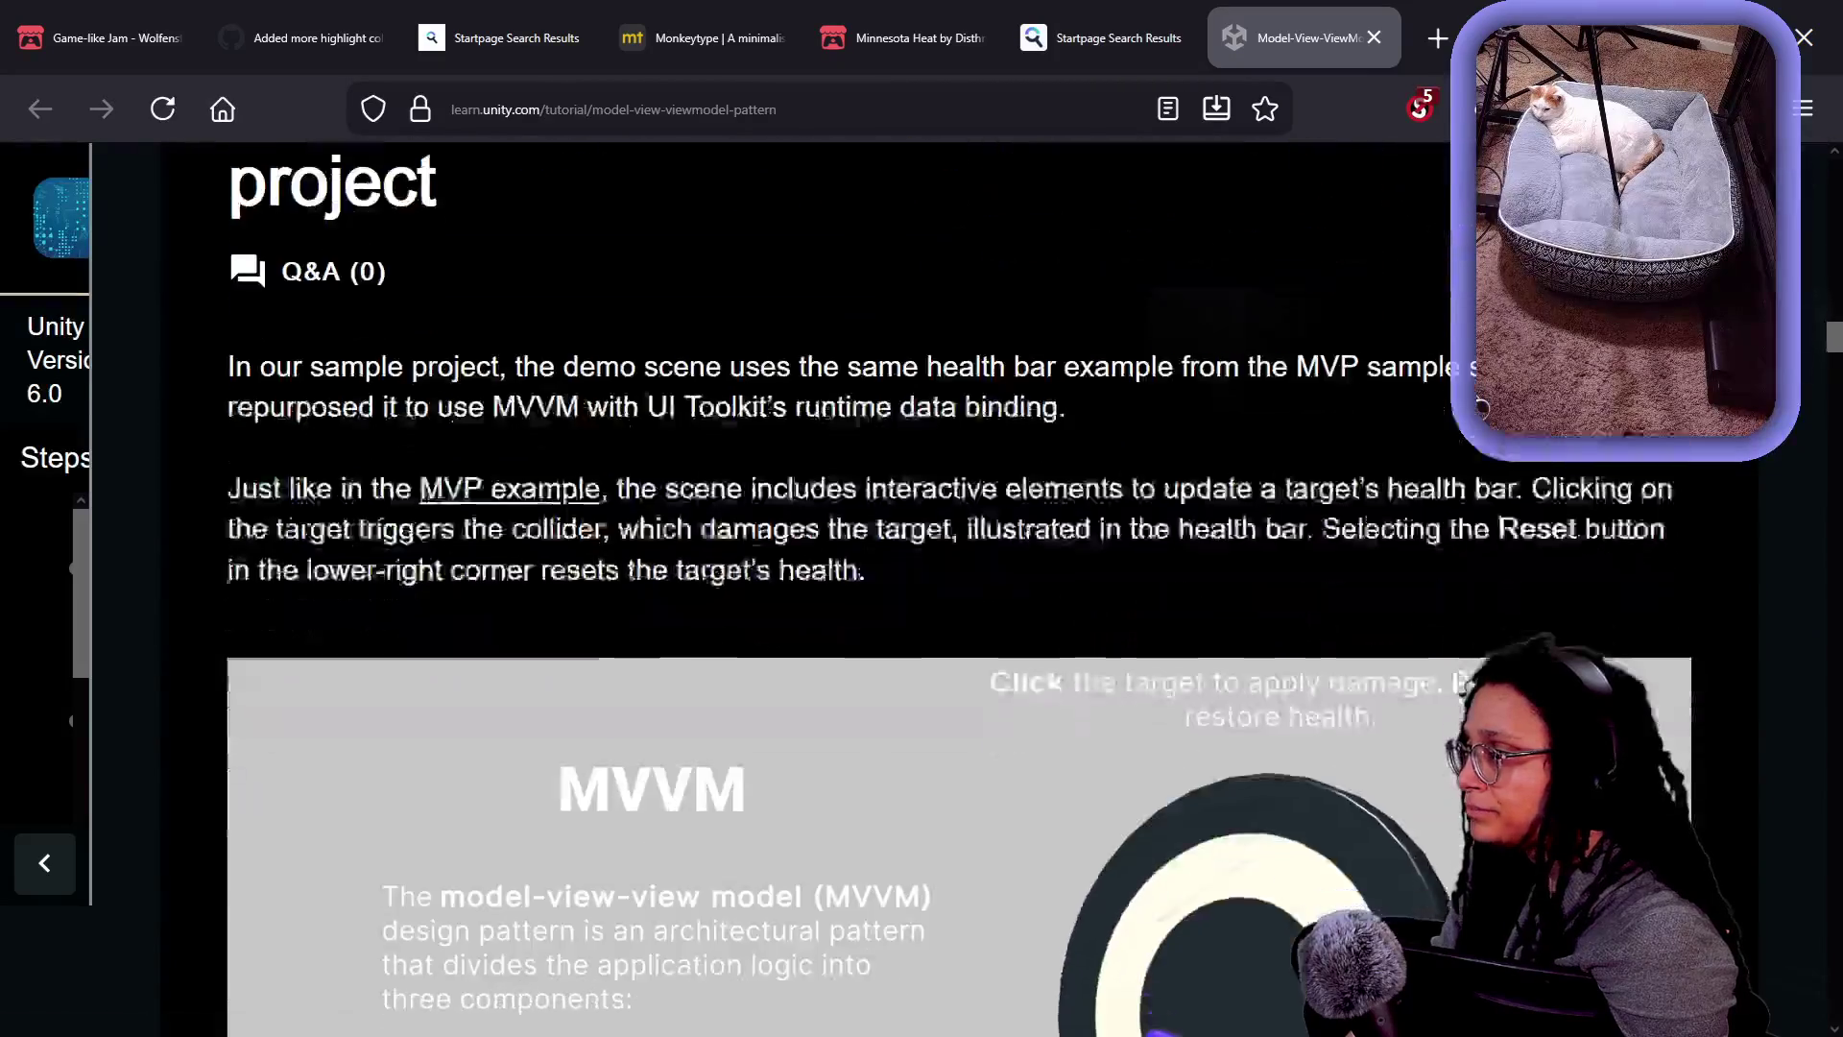
{"action": "scroll", "coordinate": [680, 451], "scroll_direction": "down", "scroll_amount": 3}
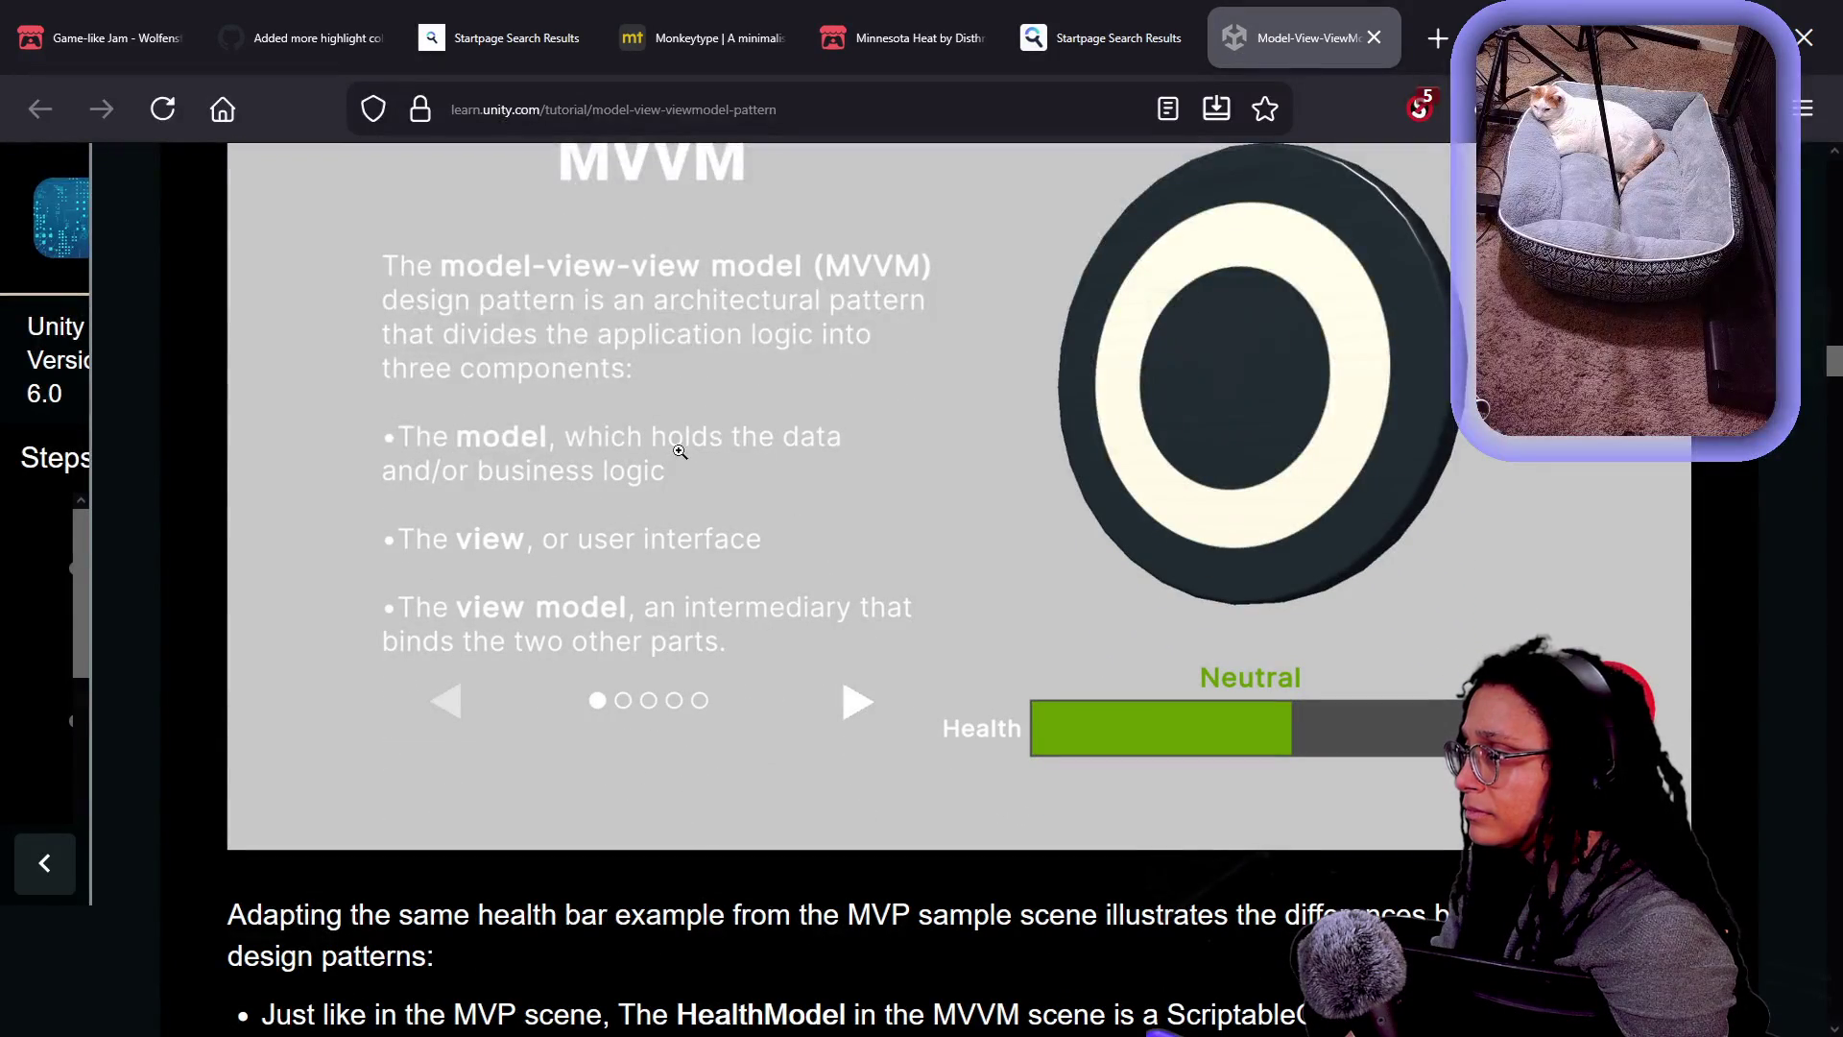
{"action": "scroll", "coordinate": [679, 452], "scroll_direction": "down", "scroll_amount": 1}
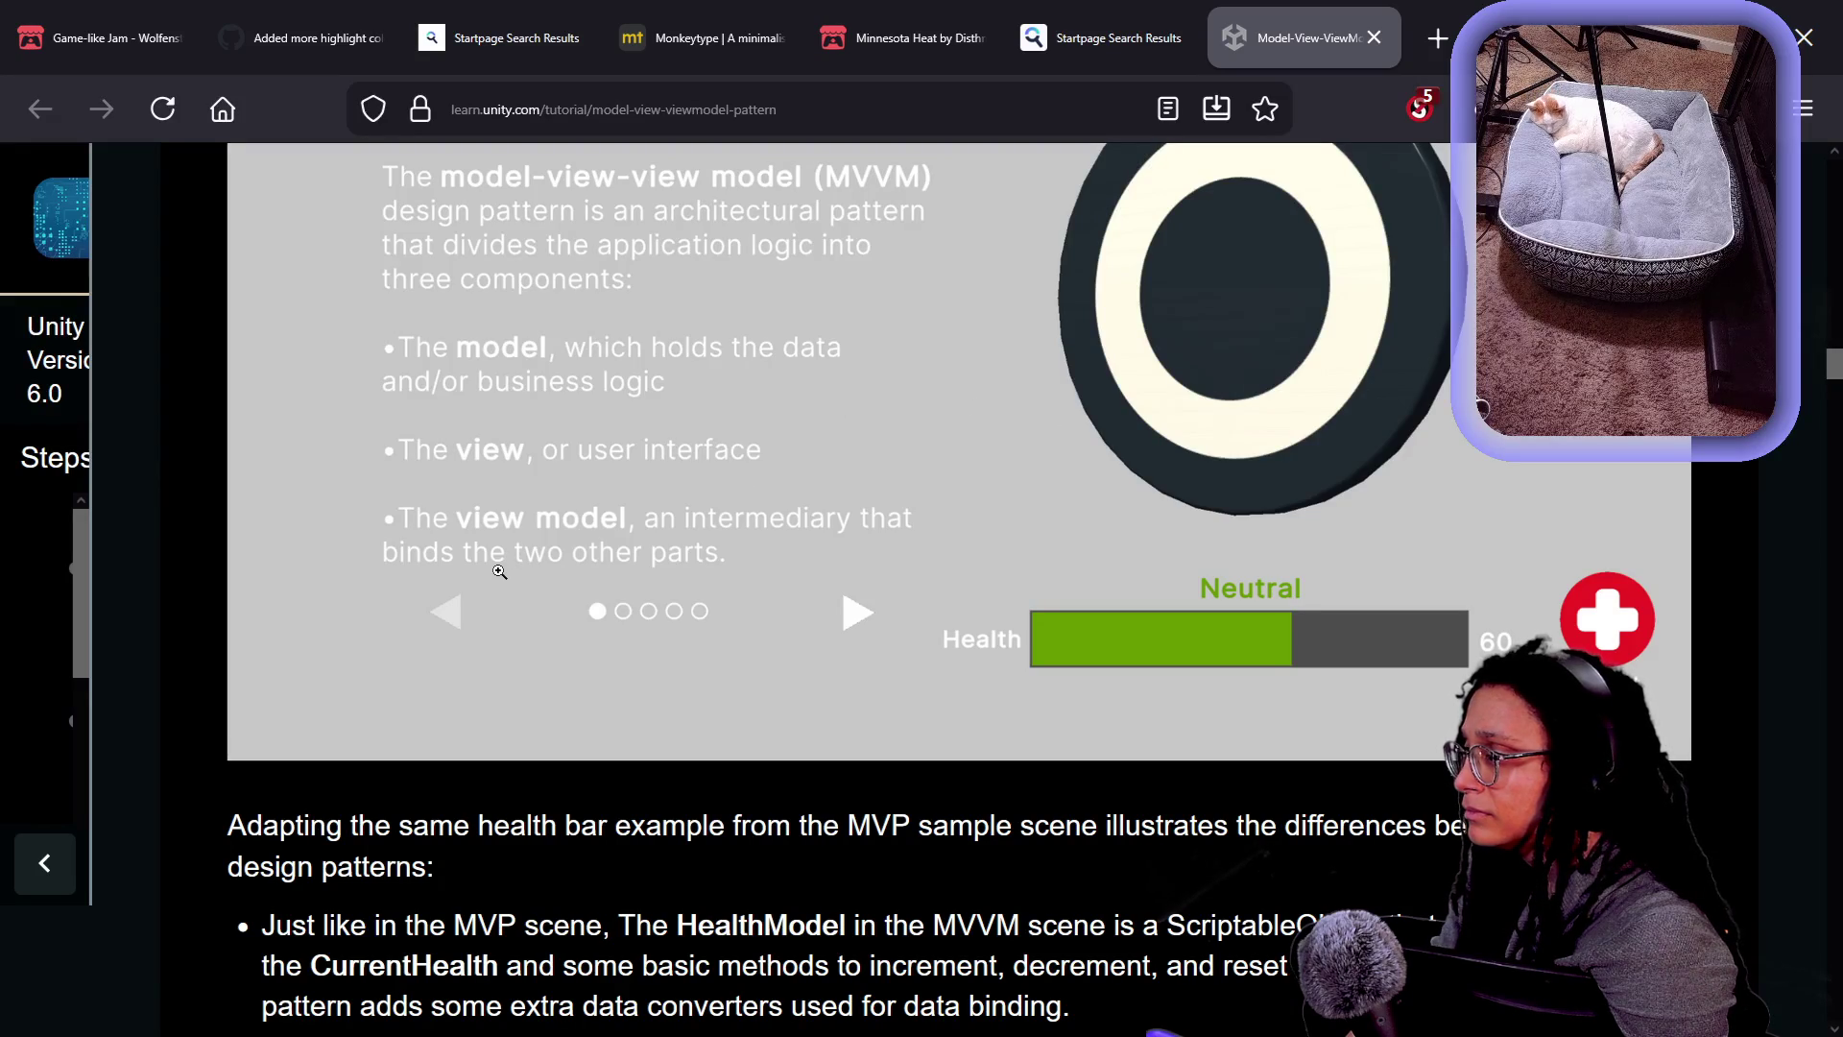
{"action": "scroll", "coordinate": [865, 622], "scroll_direction": "down", "scroll_amount": 5}
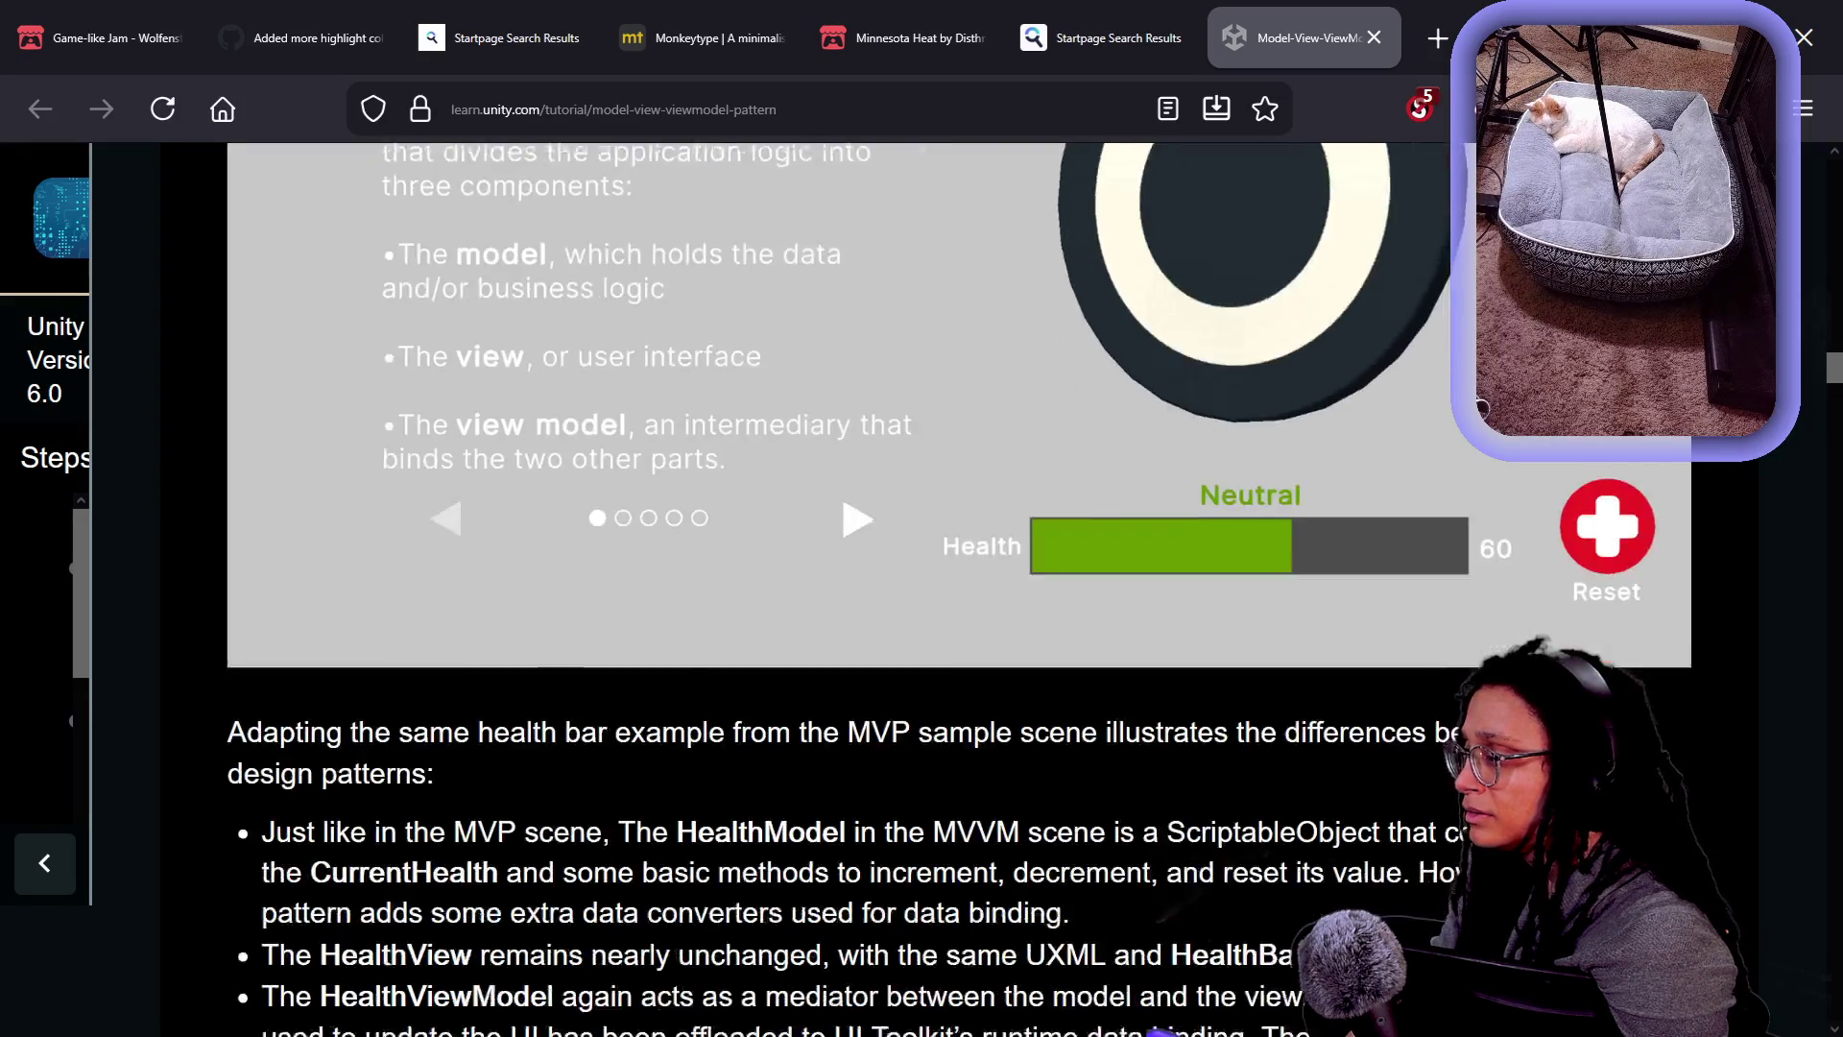
{"action": "scroll", "coordinate": [442, 845], "scroll_direction": "down", "scroll_amount": 8}
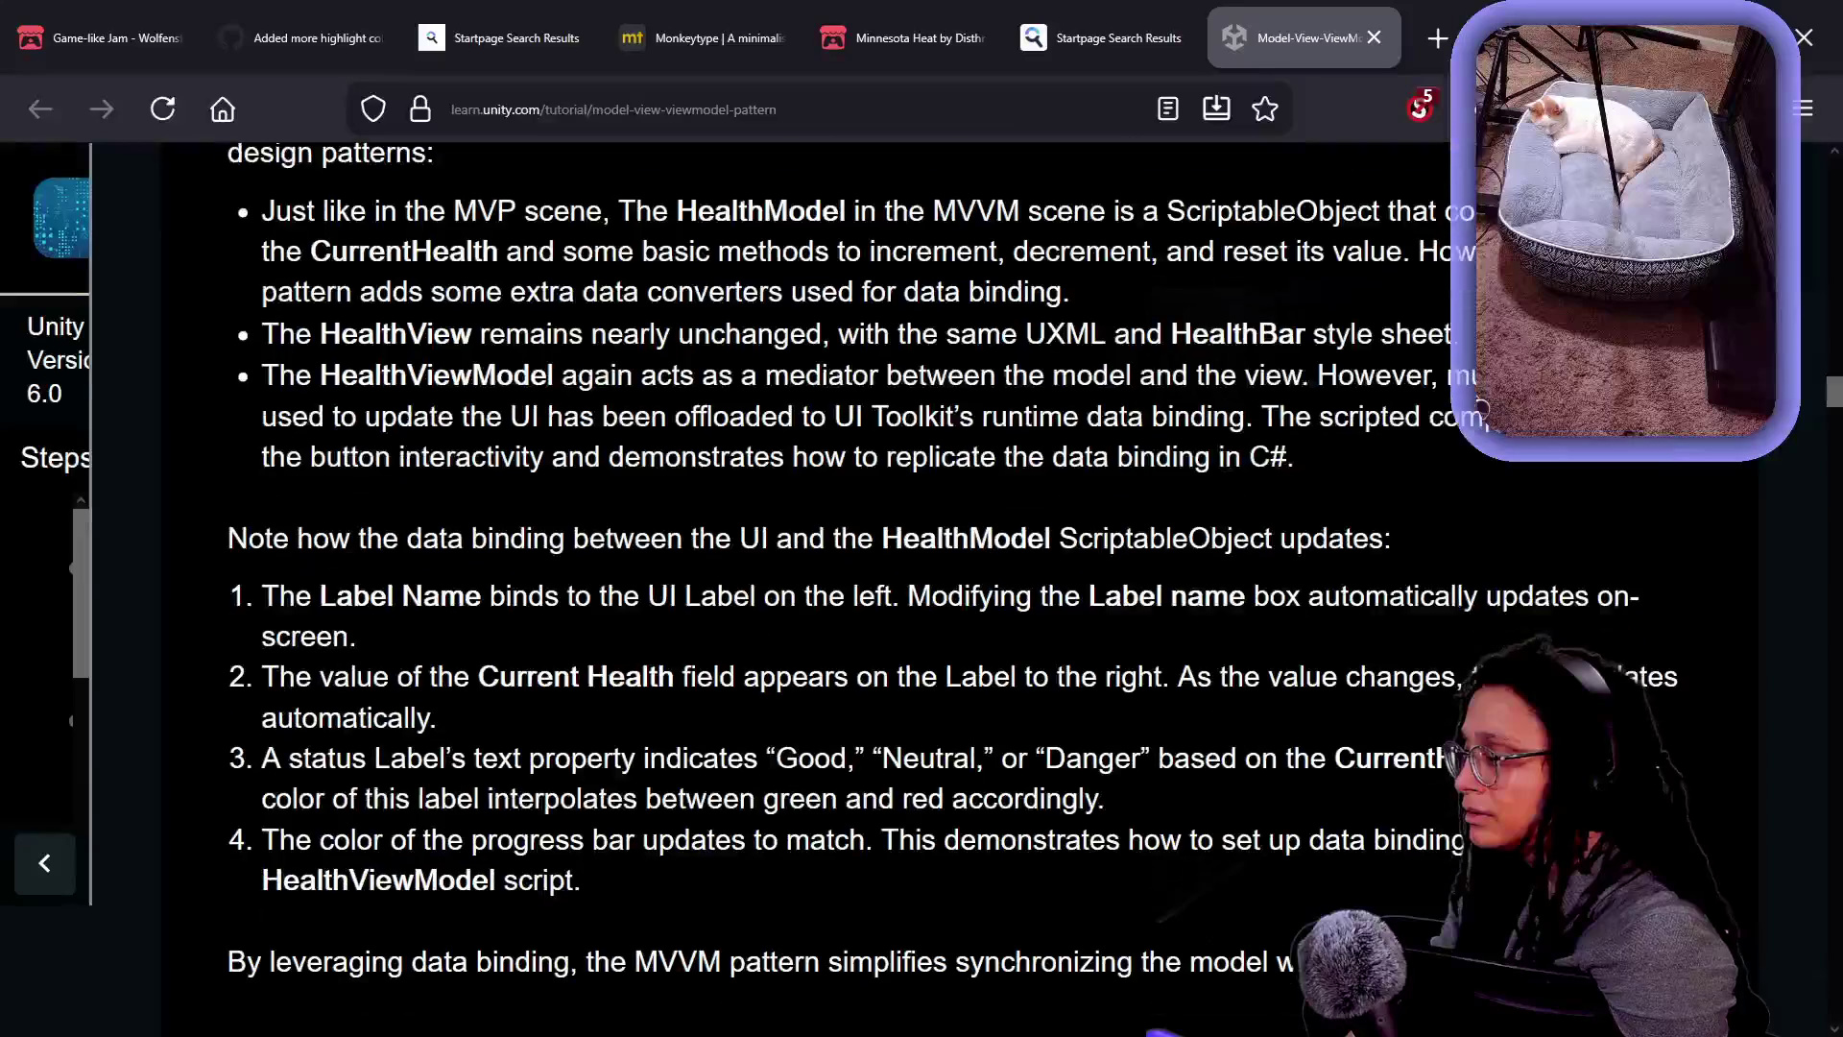
- Enlarge the ScriptableObject data binding diagram and continue to the RegisterConverters code
{"action": "left_click", "coordinate": [442, 840]}
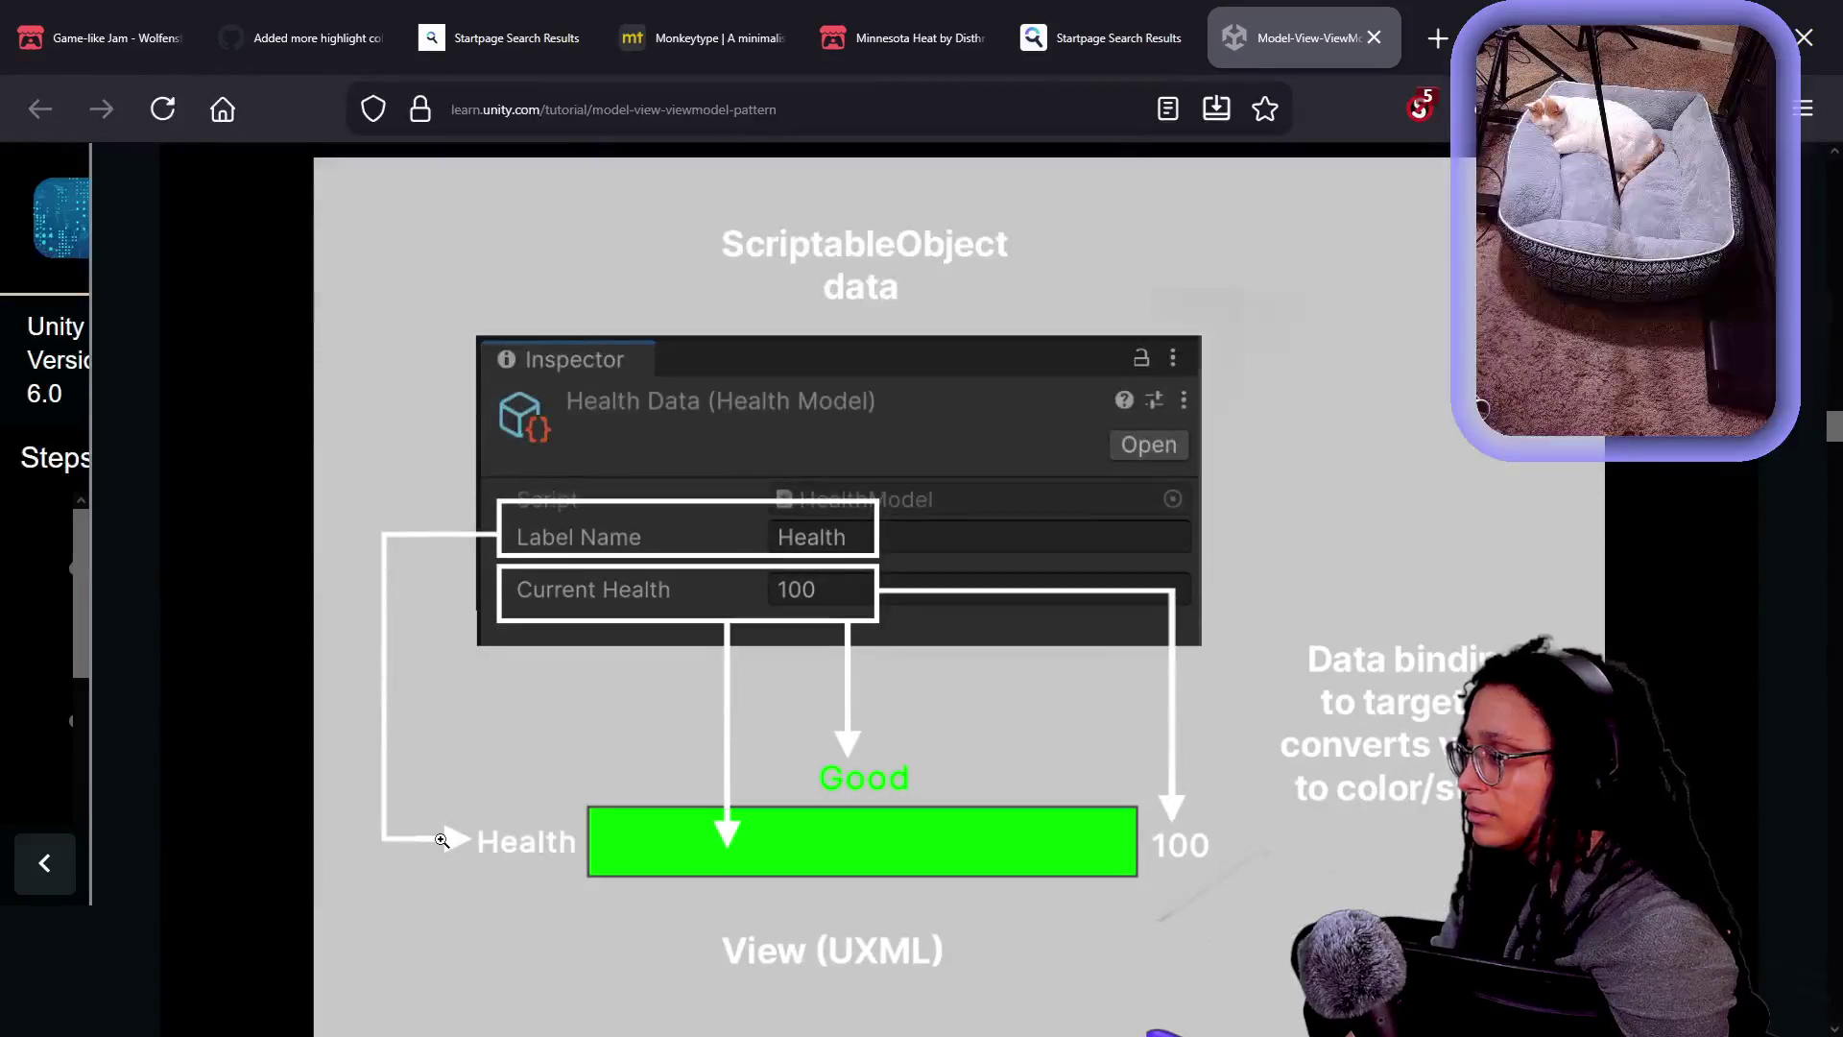
{"action": "scroll", "coordinate": [442, 840], "scroll_direction": "down", "scroll_amount": 2}
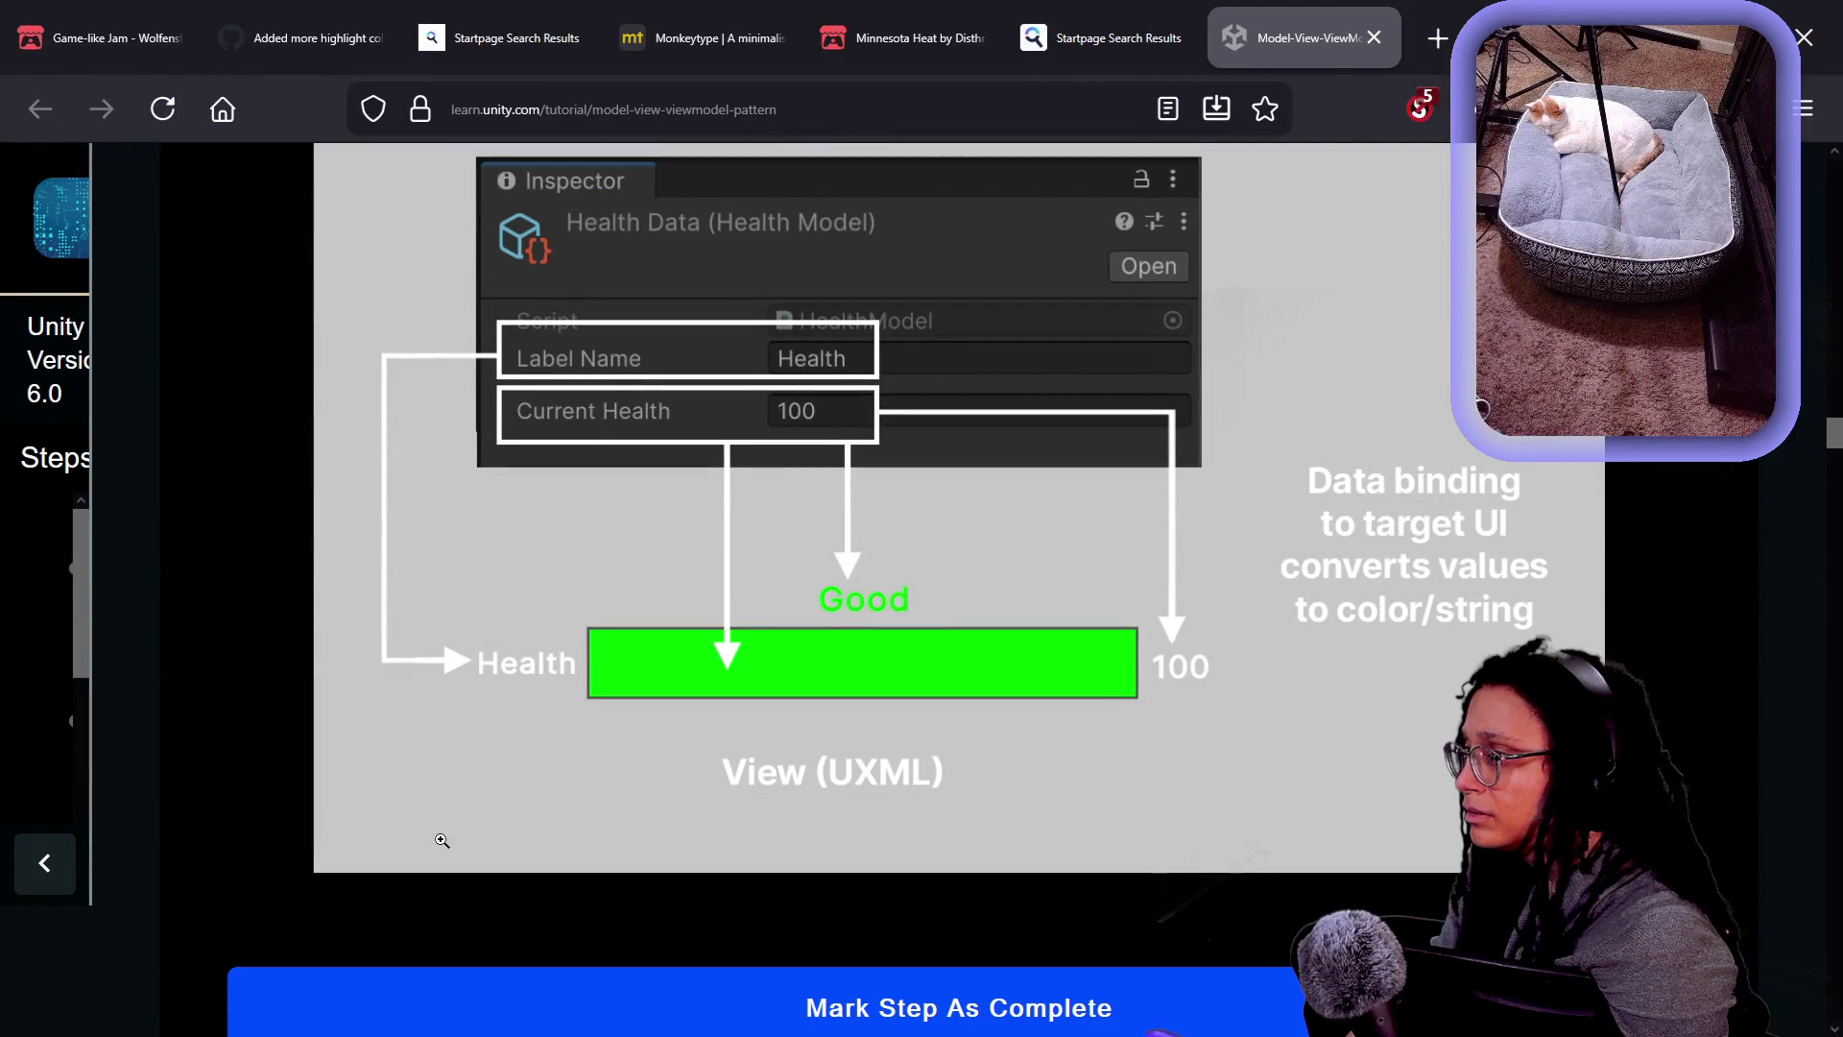
{"action": "scroll", "coordinate": [442, 840], "scroll_direction": "down", "scroll_amount": 8}
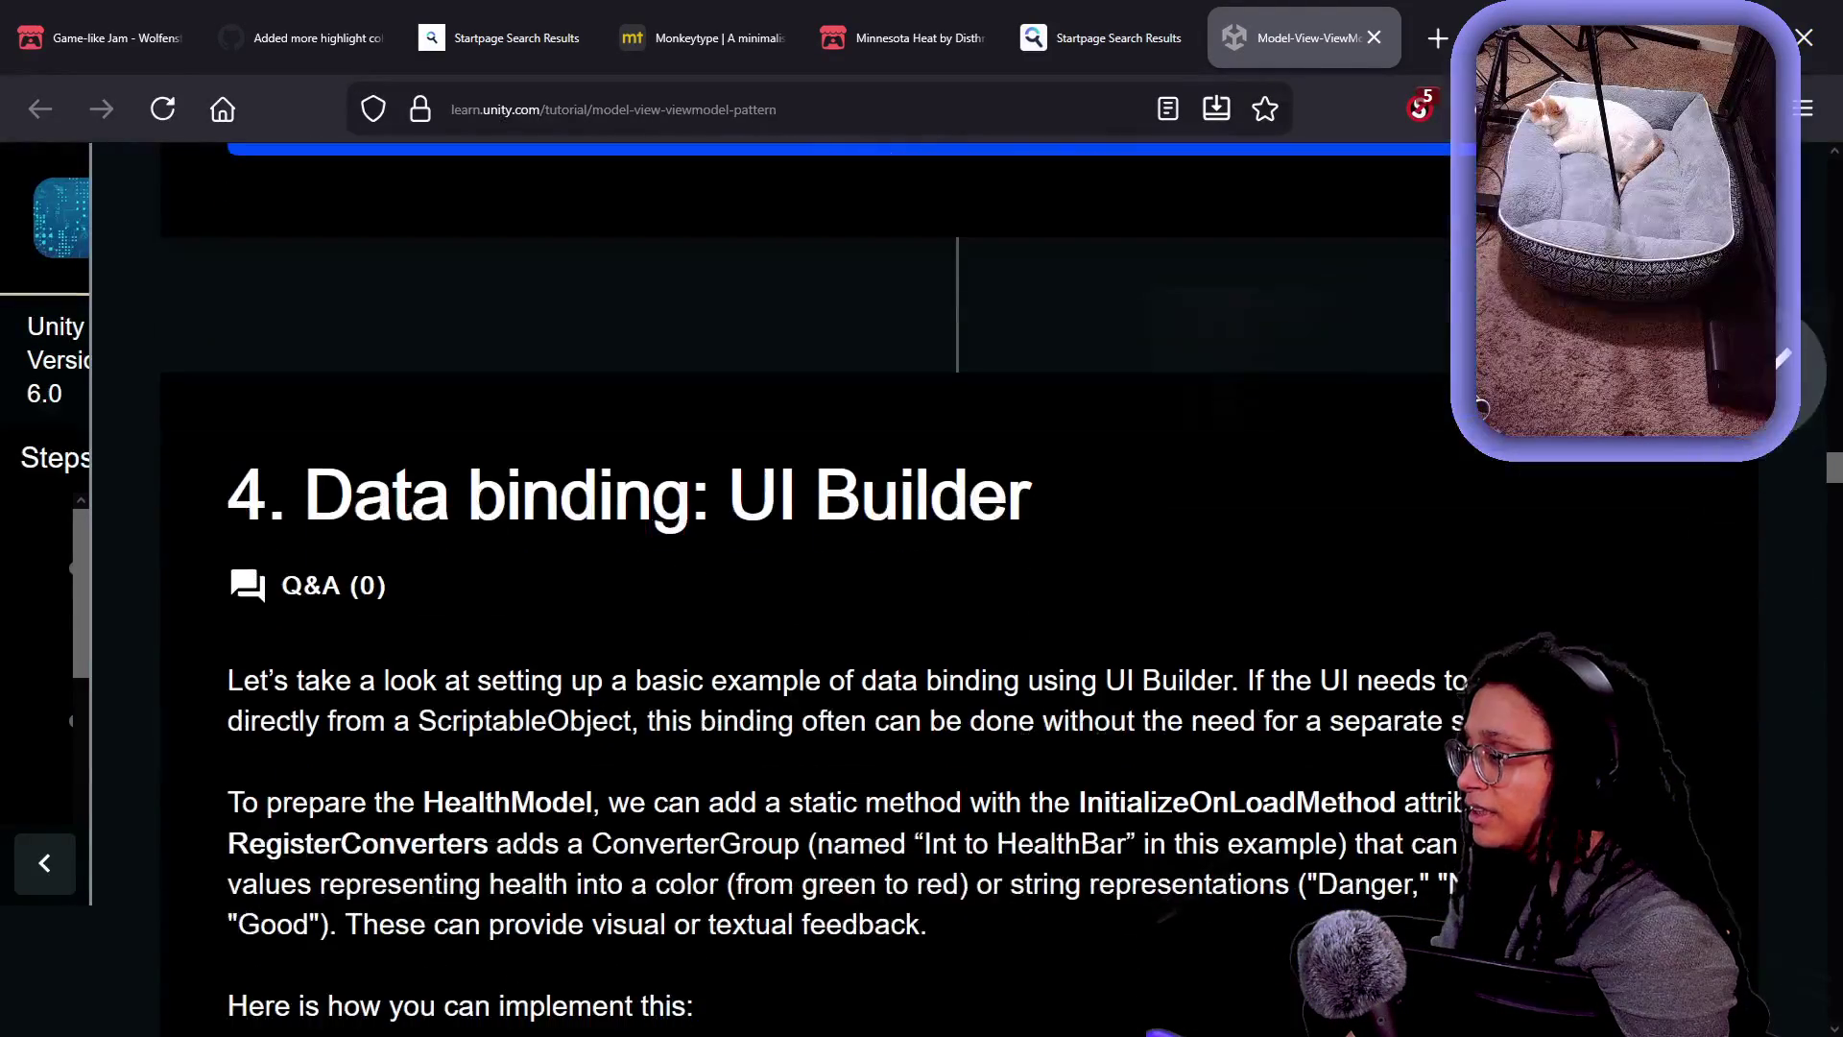
{"action": "scroll", "coordinate": [442, 840], "scroll_direction": "down", "scroll_amount": 5}
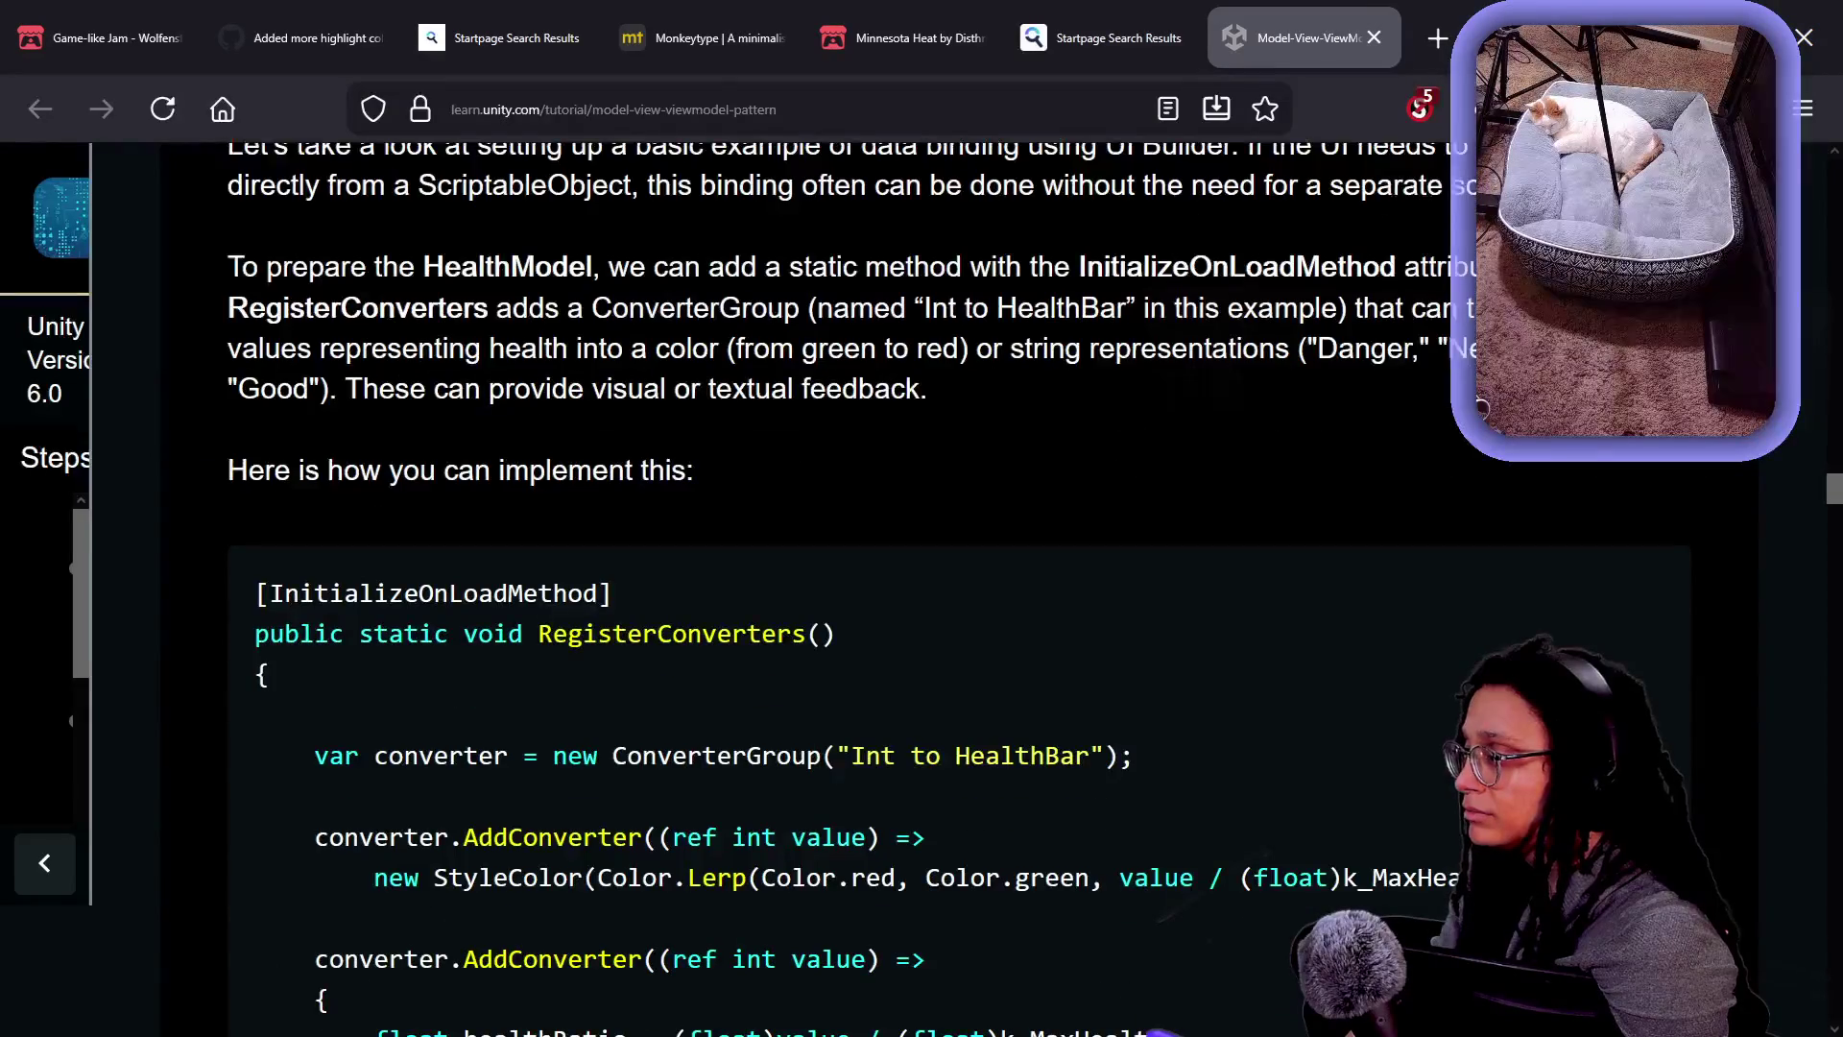
{"action": "scroll", "coordinate": [446, 849], "scroll_direction": "down", "scroll_amount": 2}
- From the Startpage results, open 'Applying the Model-View-Controller Pattern - Game Developer'
{"action": "left_click", "coordinate": [1104, 38]}
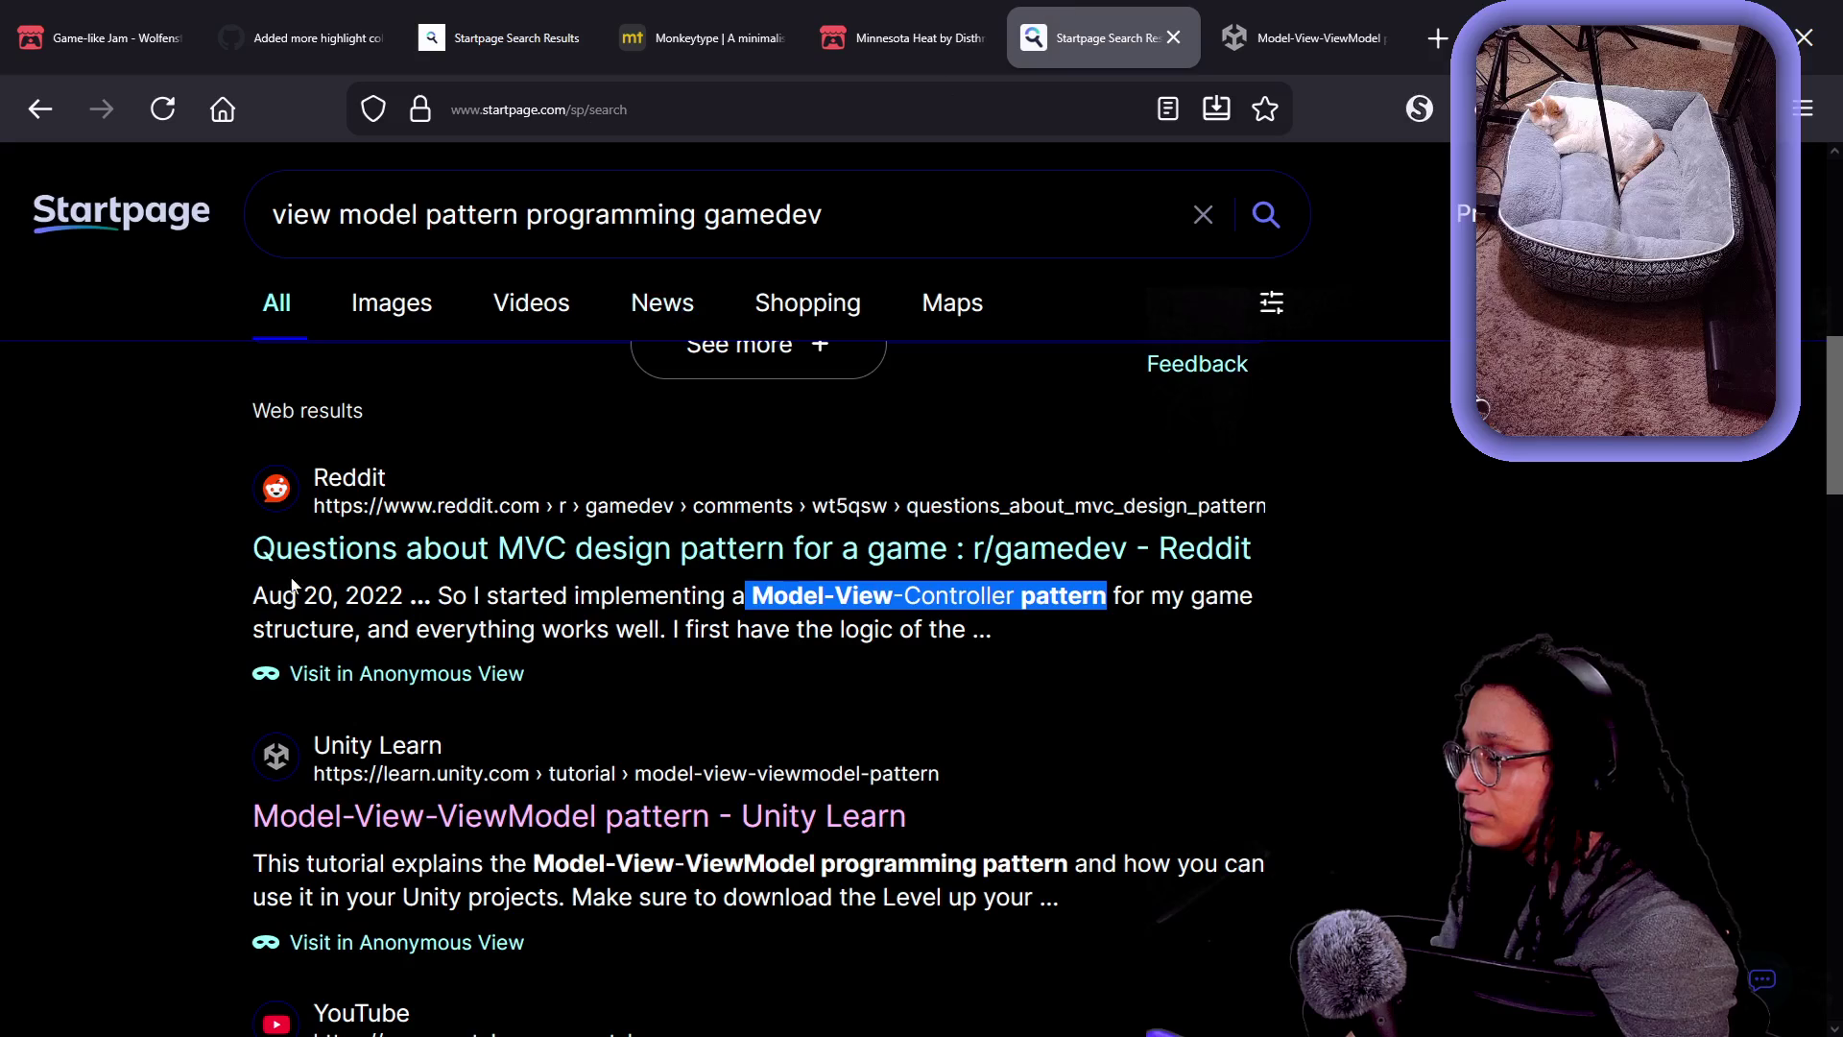
{"action": "scroll", "coordinate": [293, 585], "scroll_direction": "down", "scroll_amount": 3}
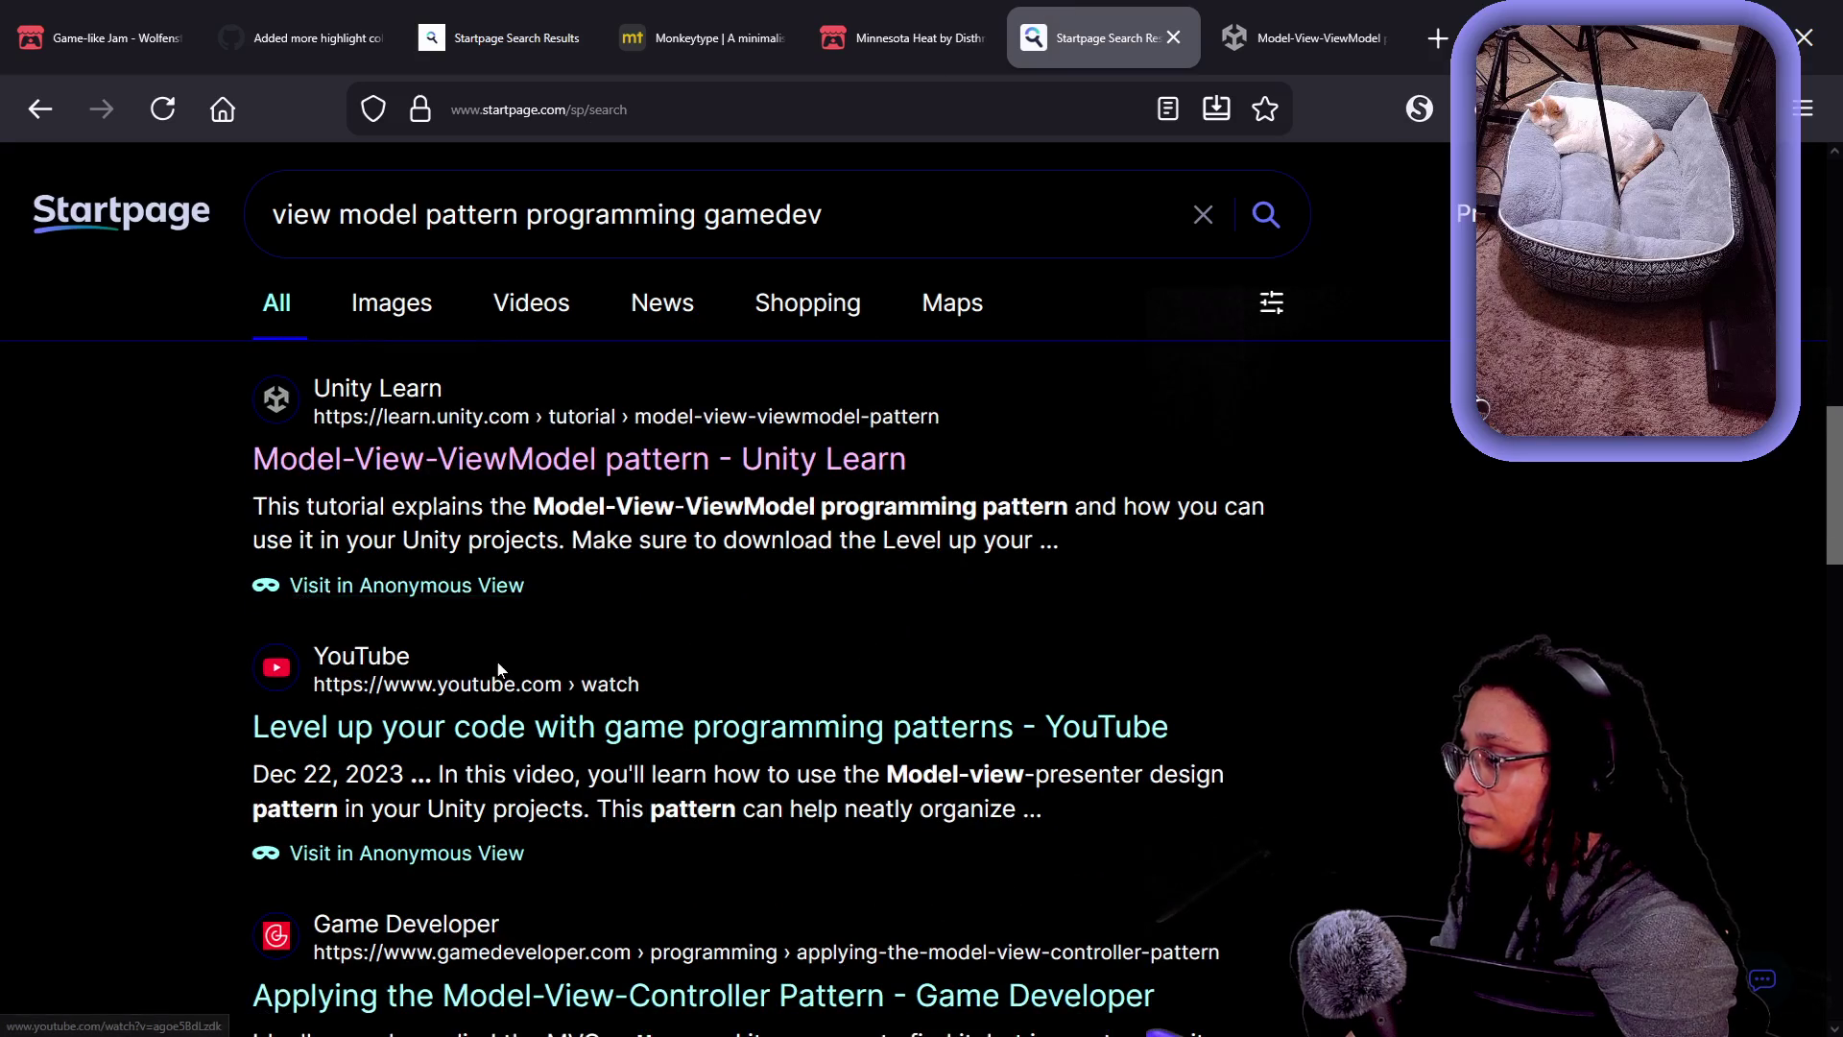
{"action": "scroll", "coordinate": [519, 668], "scroll_direction": "down", "scroll_amount": 2}
{"action": "mouse_move", "coordinate": [791, 596]}
{"action": "left_mouse_down"}
{"action": "mouse_move", "coordinate": [1194, 625]}
{"action": "mouse_move", "coordinate": [776, 716]}
{"action": "left_mouse_up"}
{"action": "scroll", "coordinate": [775, 716], "scroll_direction": "down", "scroll_amount": 2}
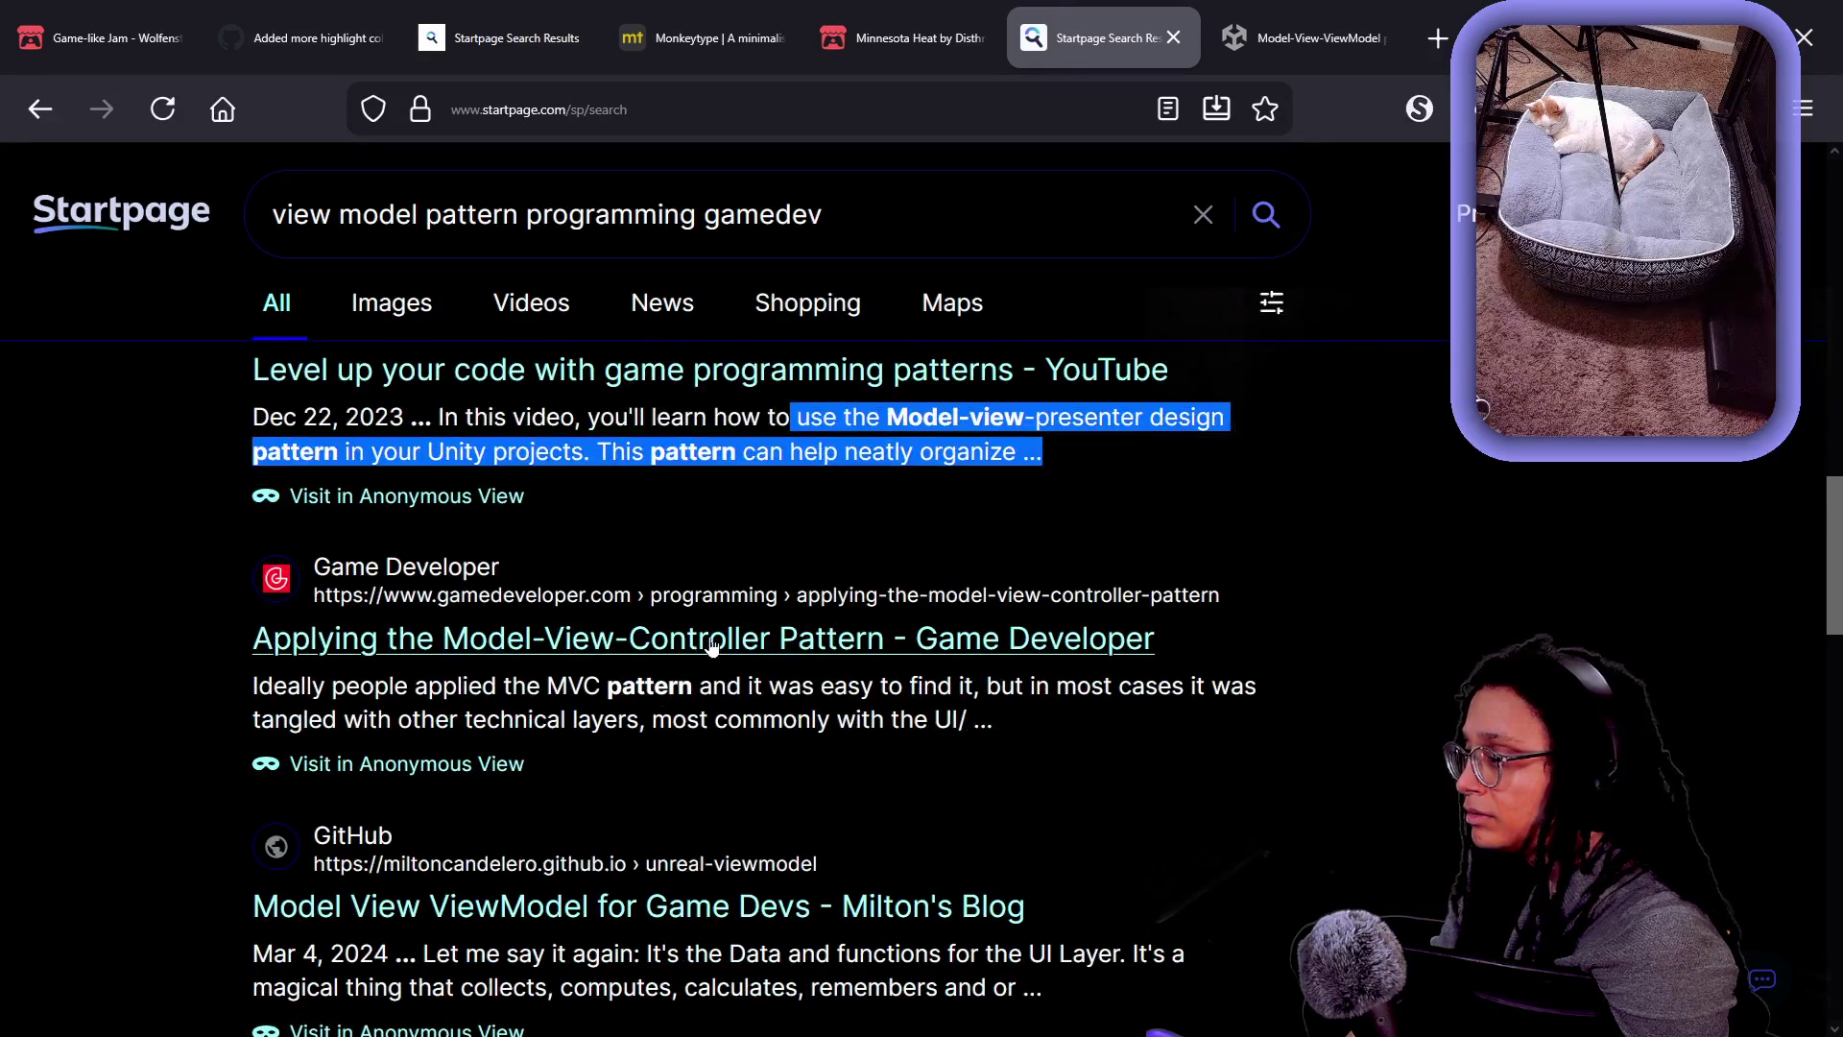
{"action": "left_click", "coordinate": [693, 641]}
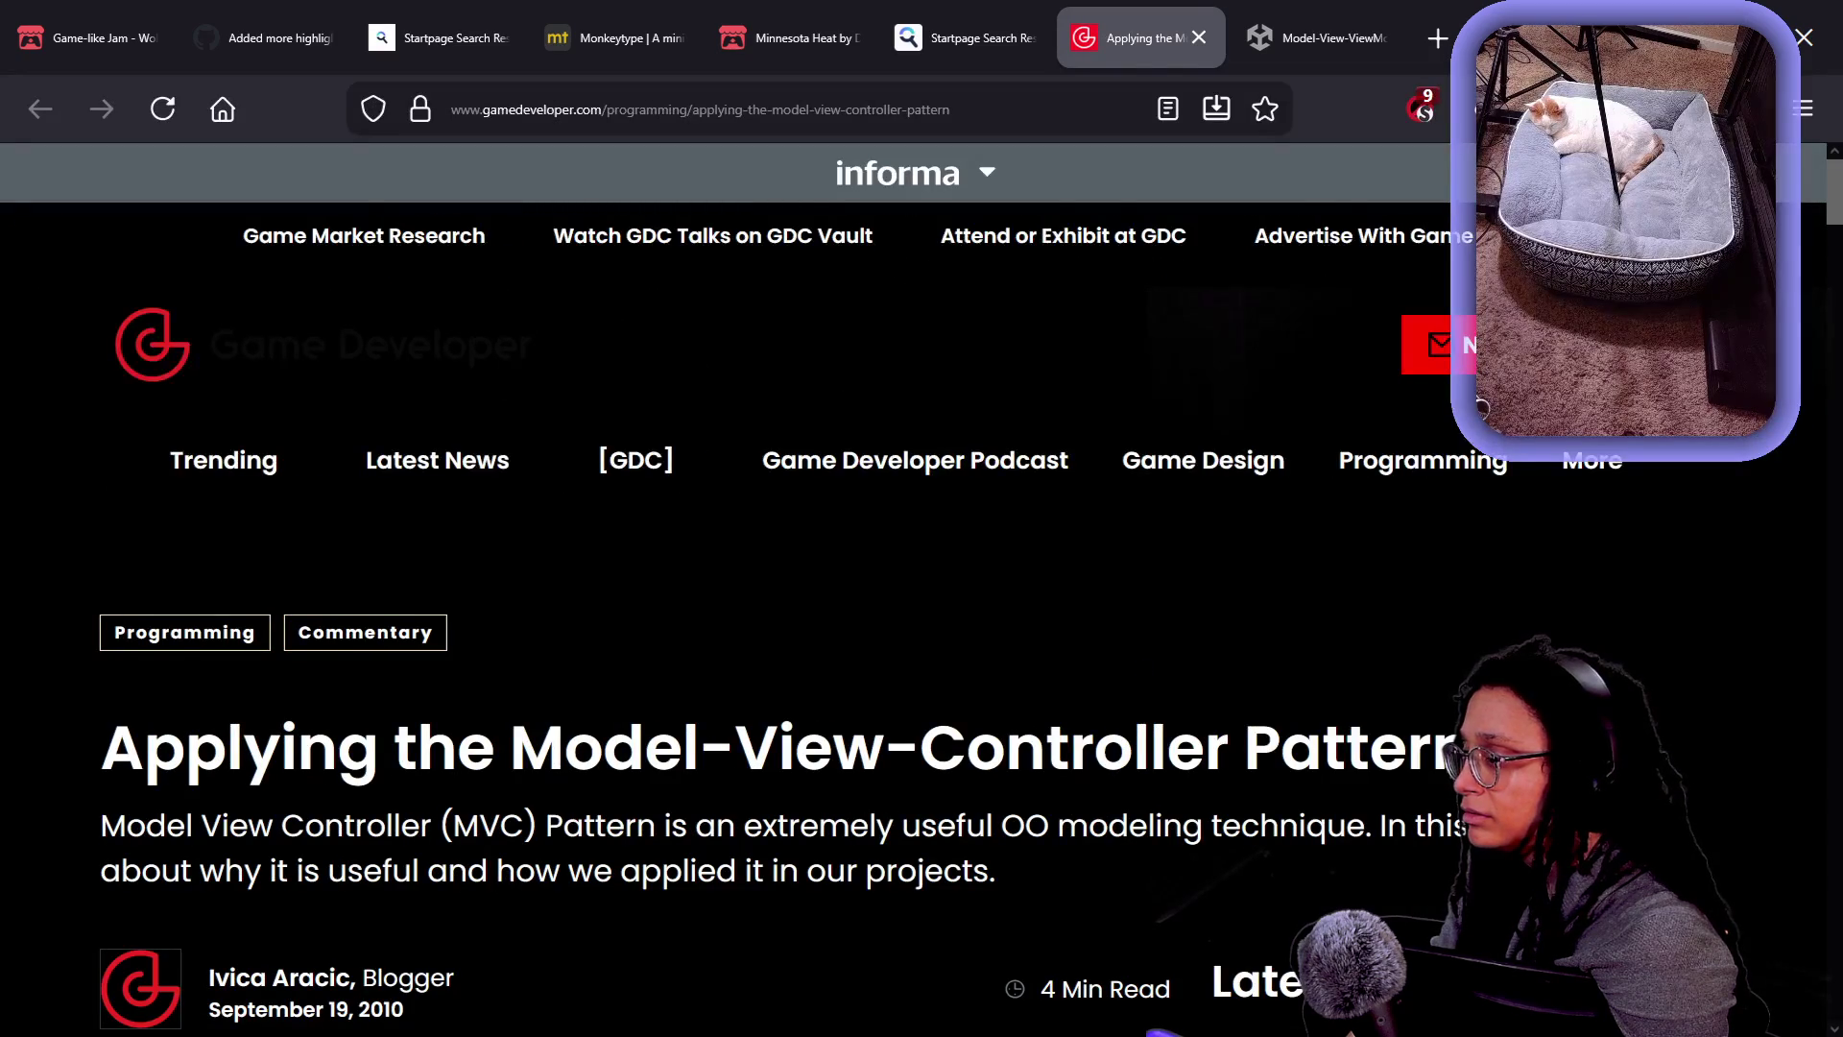
- Scroll through the Game Developer MVC article down to 'How do we apply it?'
{"action": "scroll", "coordinate": [1022, 720], "scroll_direction": "down", "scroll_amount": 6}
{"action": "scroll", "coordinate": [1022, 726], "scroll_direction": "down", "scroll_amount": 8}
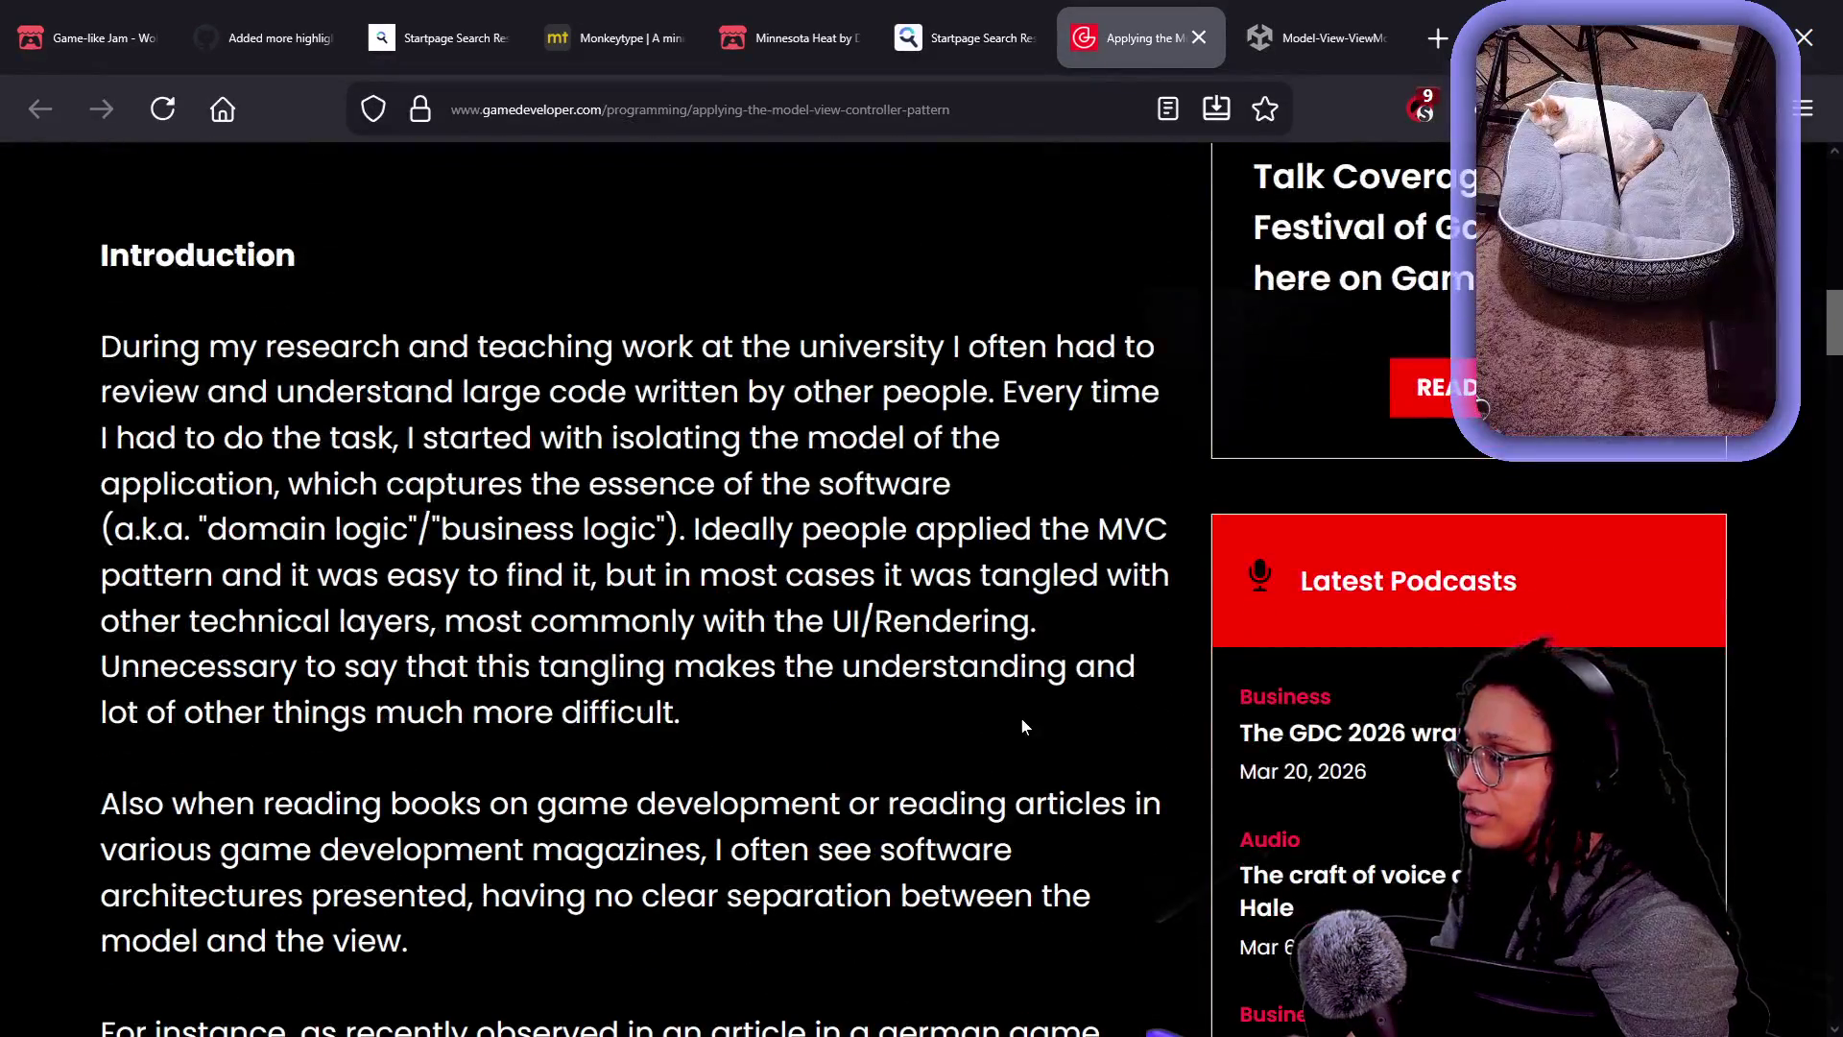
{"action": "scroll", "coordinate": [1021, 727], "scroll_direction": "down", "scroll_amount": 5}
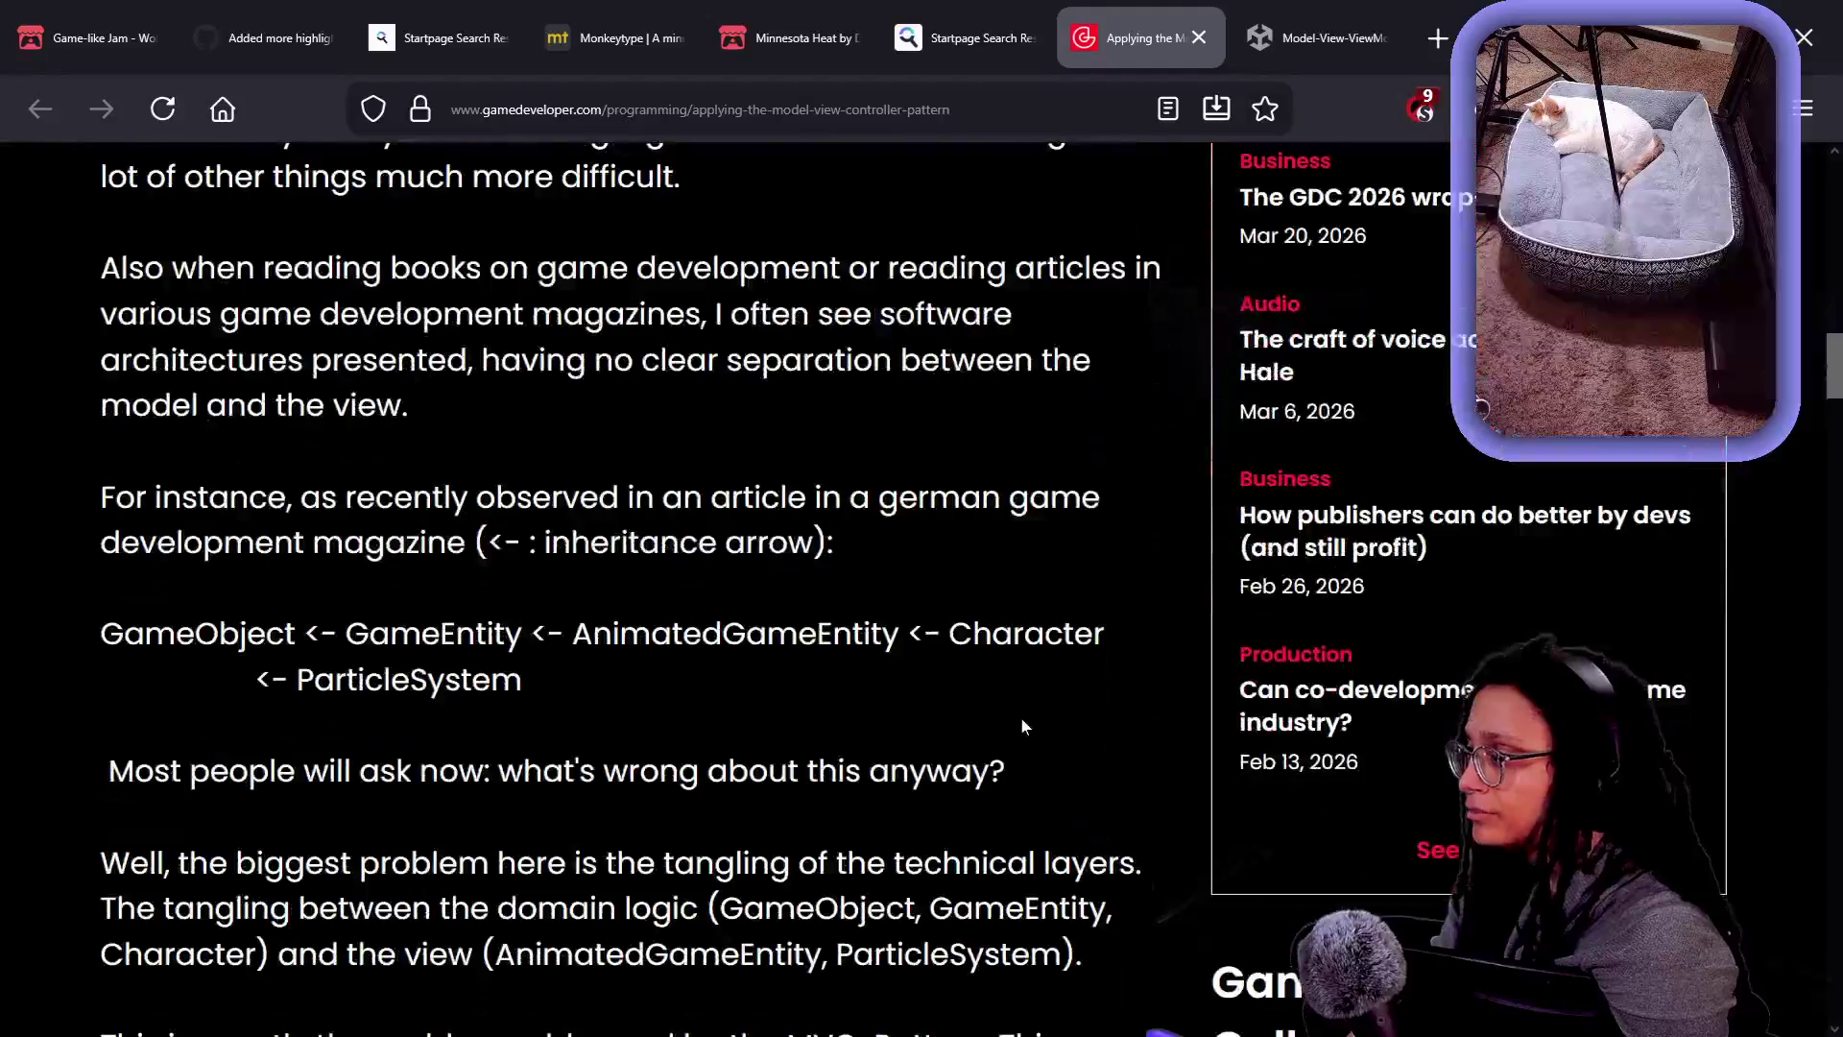
{"action": "scroll", "coordinate": [1021, 727], "scroll_direction": "down", "scroll_amount": 2}
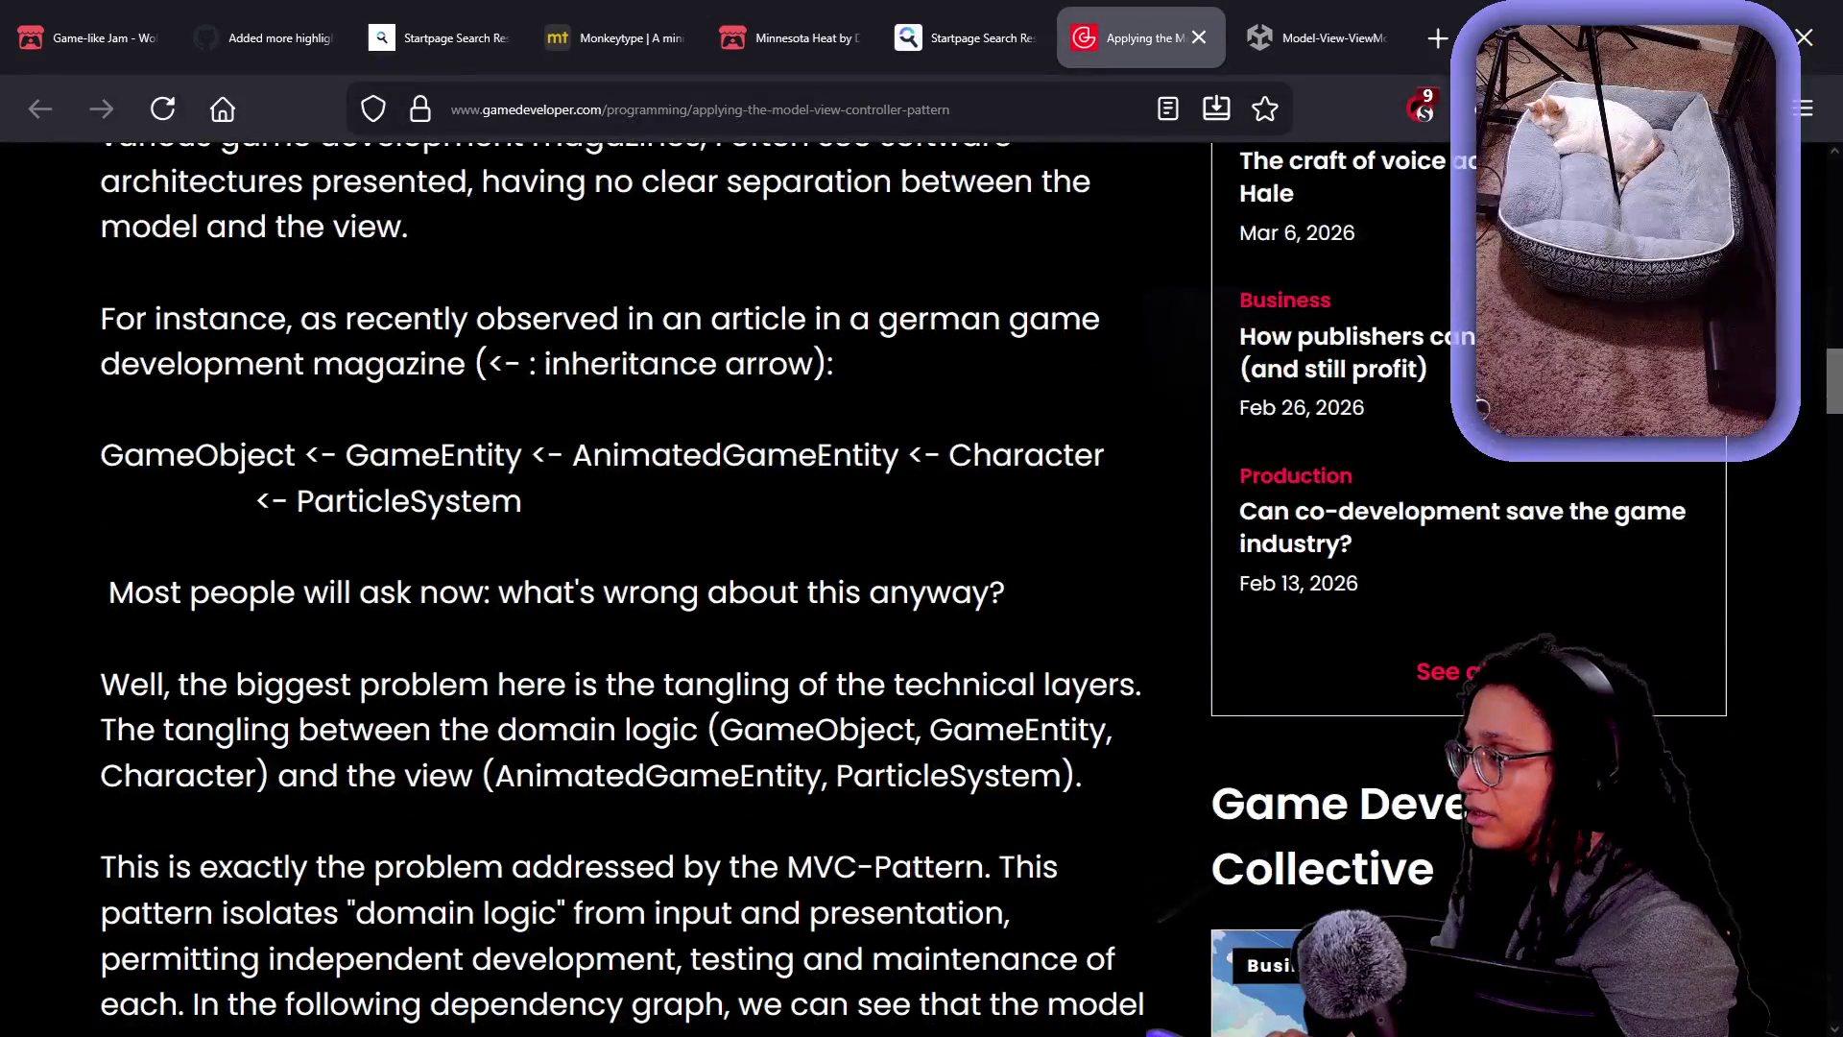
{"action": "scroll", "coordinate": [1023, 727], "scroll_direction": "down", "scroll_amount": 2}
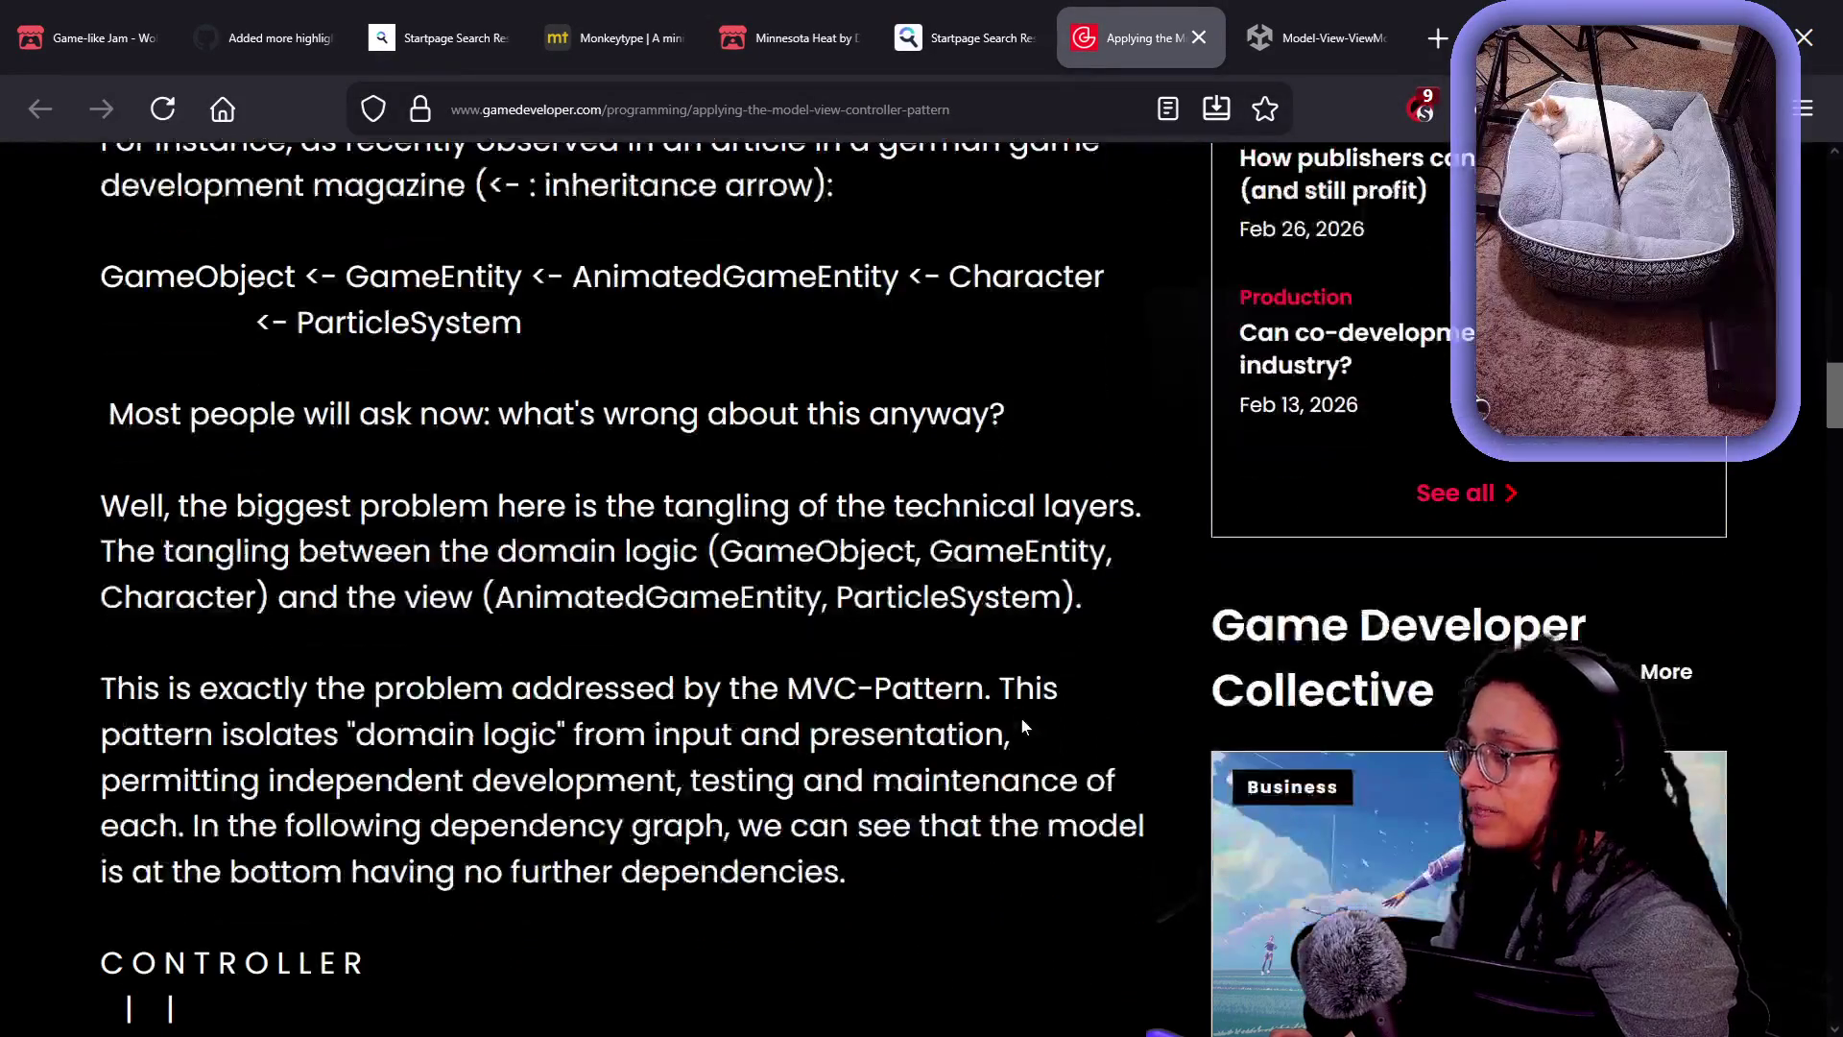
{"action": "scroll", "coordinate": [1021, 717], "scroll_direction": "down", "scroll_amount": 3}
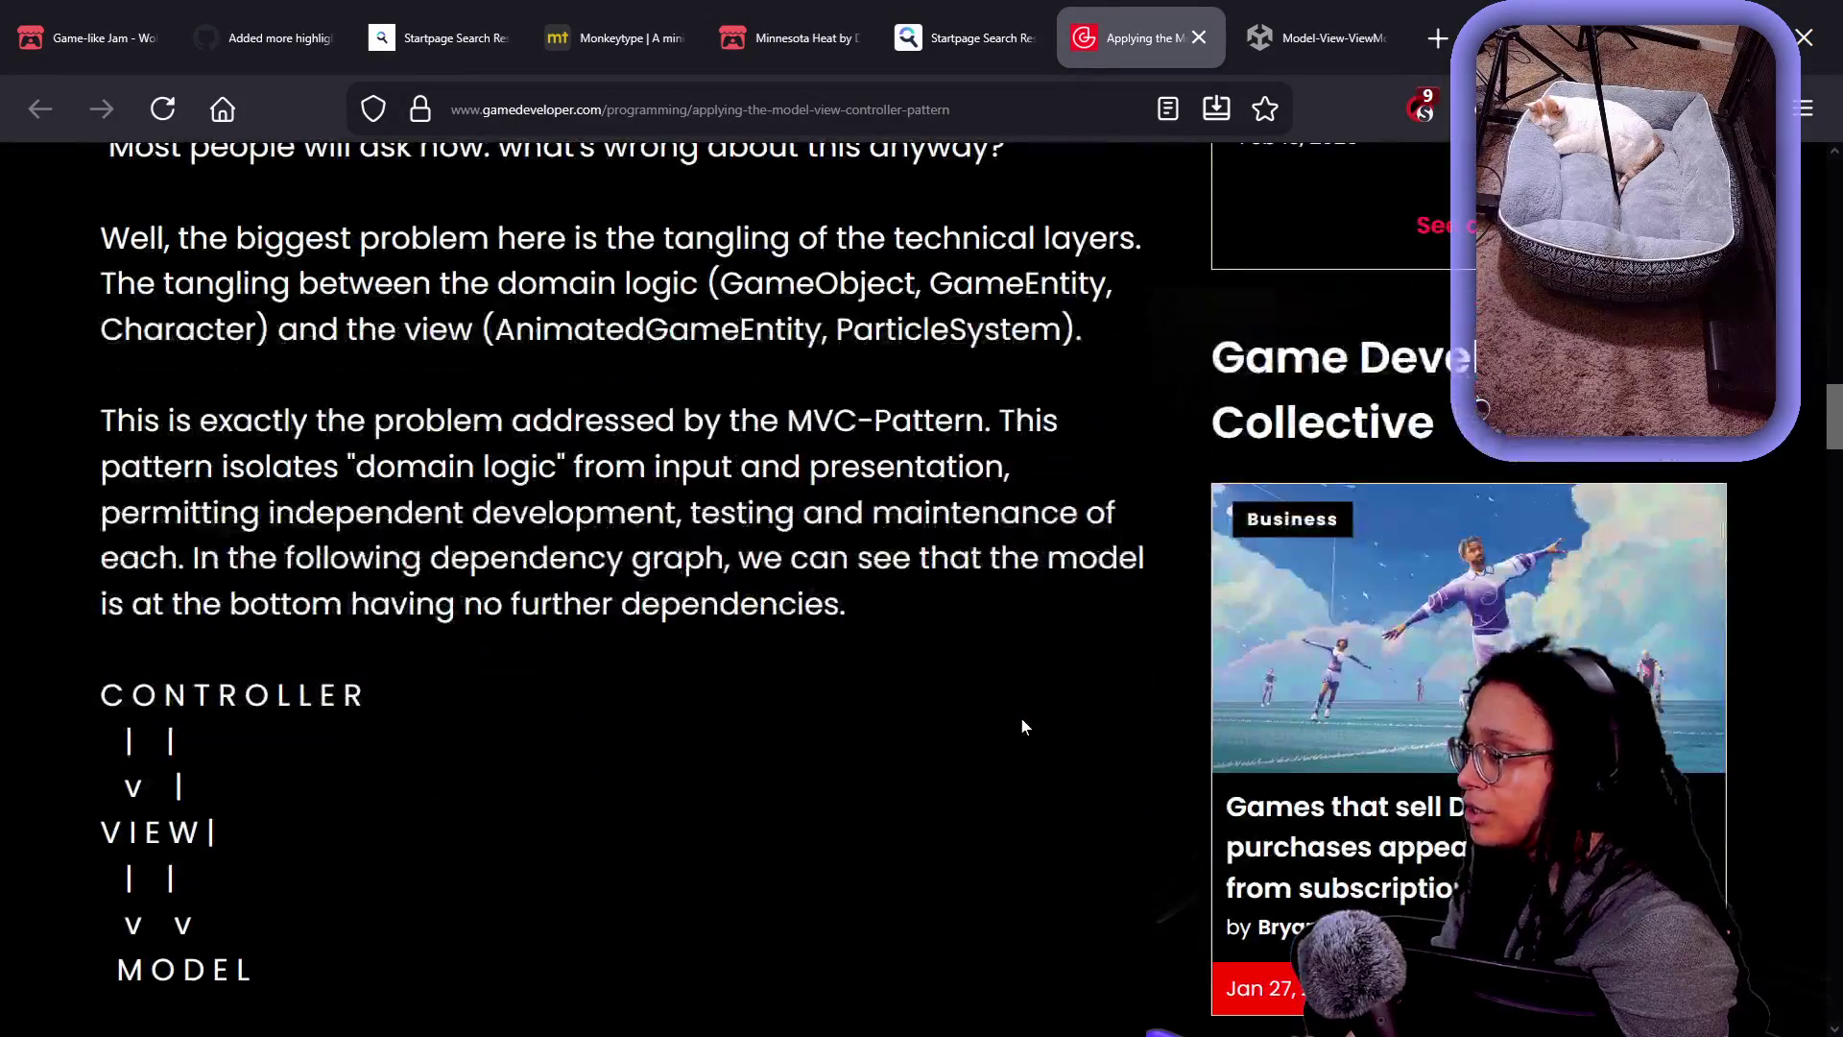
{"action": "scroll", "coordinate": [1021, 717], "scroll_direction": "down", "scroll_amount": 2}
{"action": "scroll", "coordinate": [1021, 727], "scroll_direction": "down", "scroll_amount": 5}
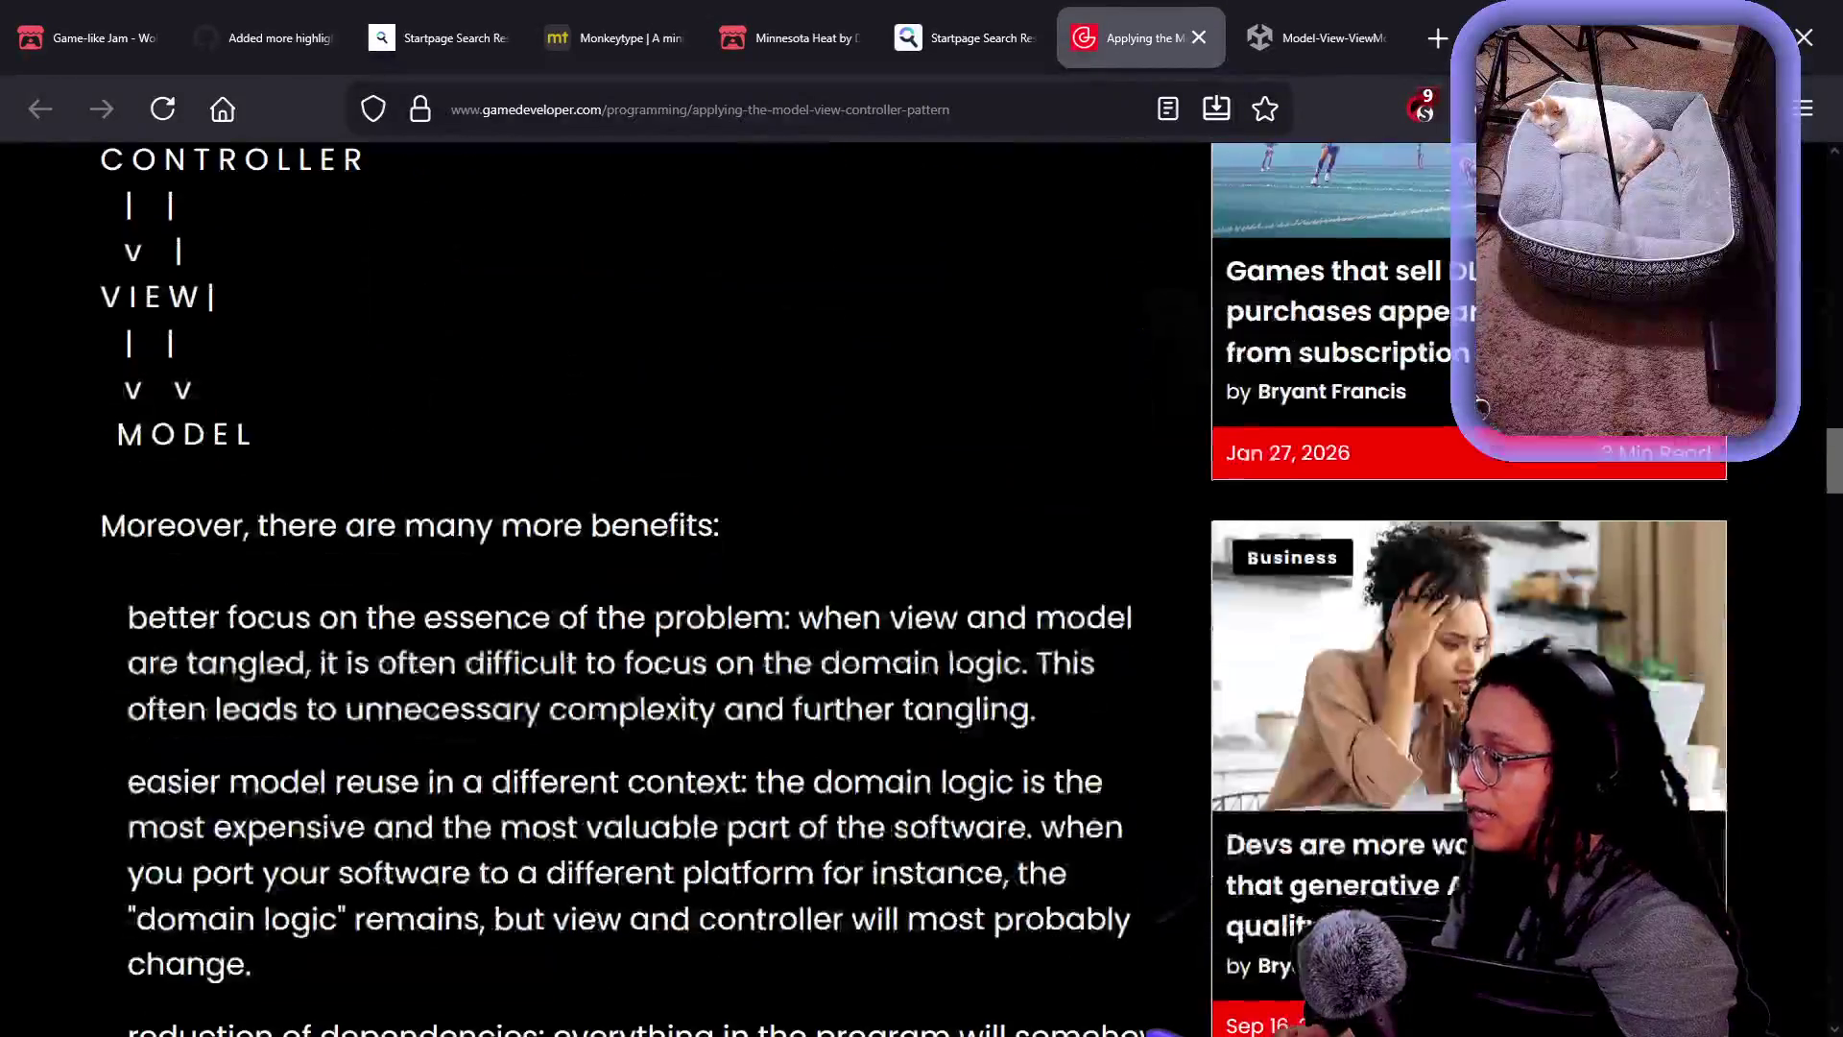
{"action": "scroll", "coordinate": [1022, 727], "scroll_direction": "down", "scroll_amount": 5}
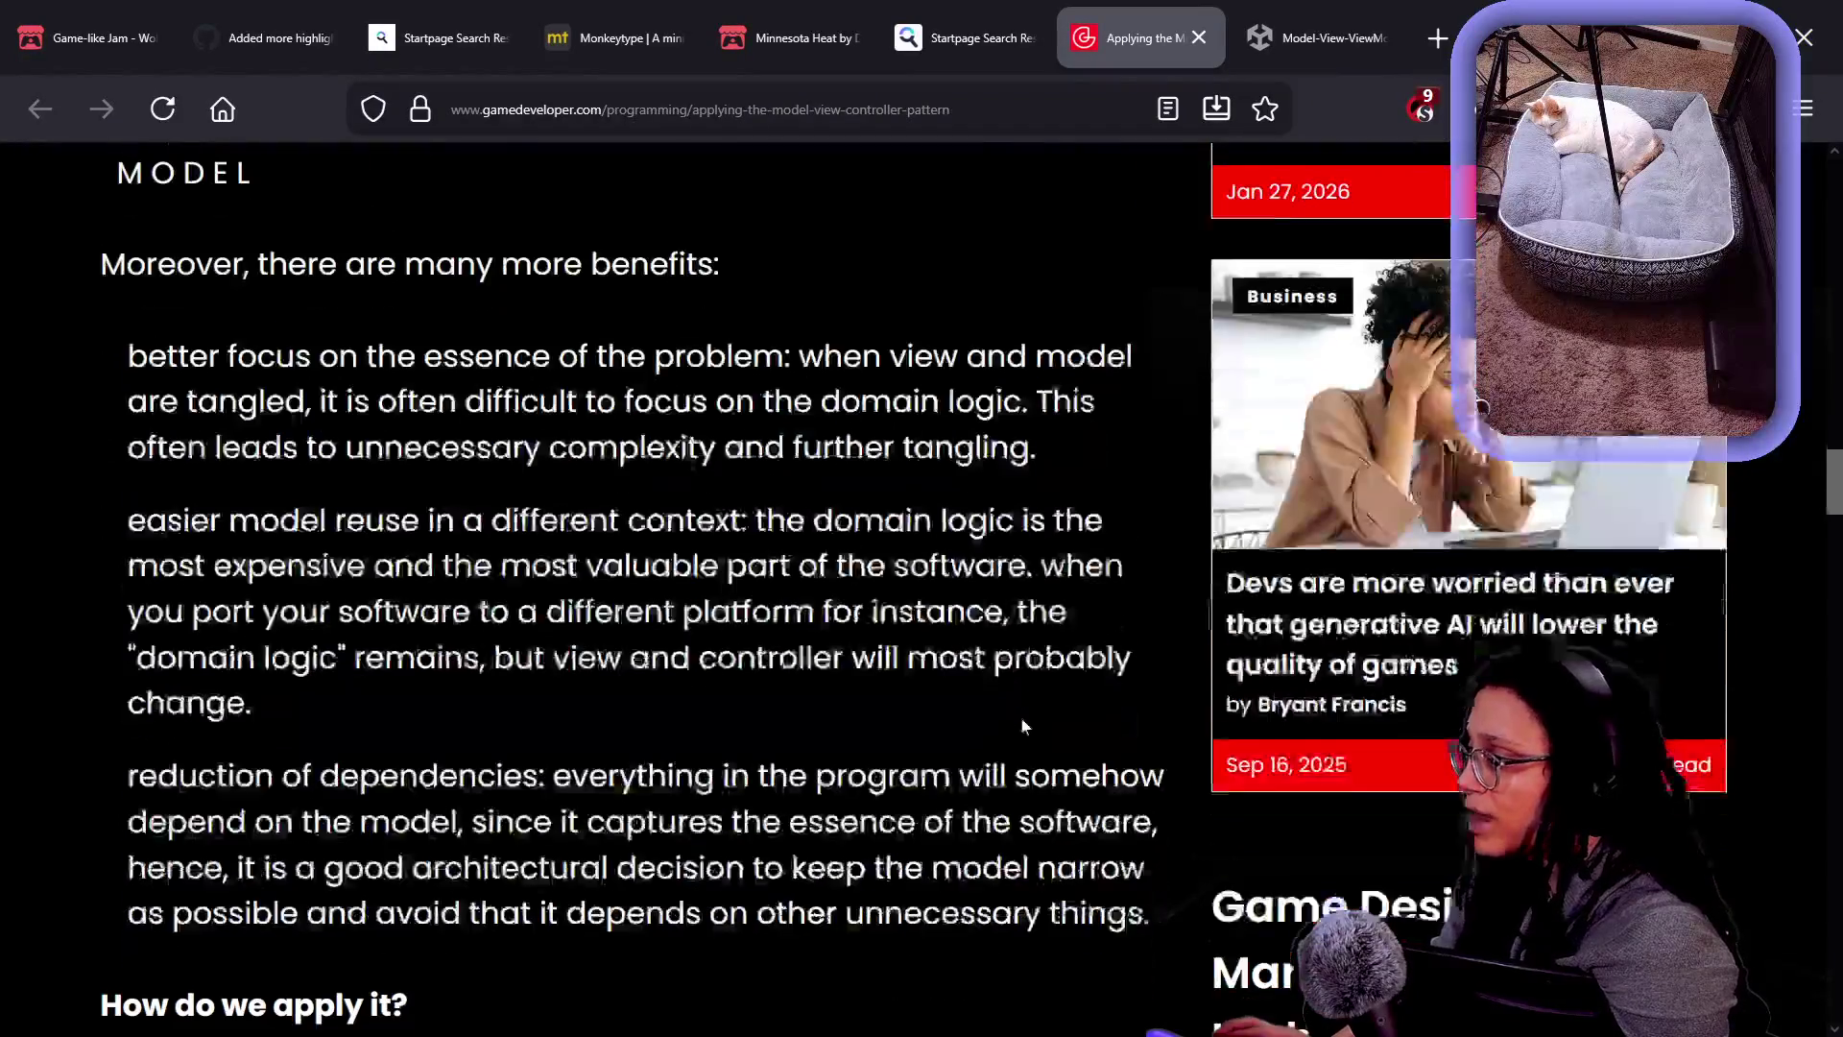
{"action": "scroll", "coordinate": [1022, 727], "scroll_direction": "down", "scroll_amount": 2}
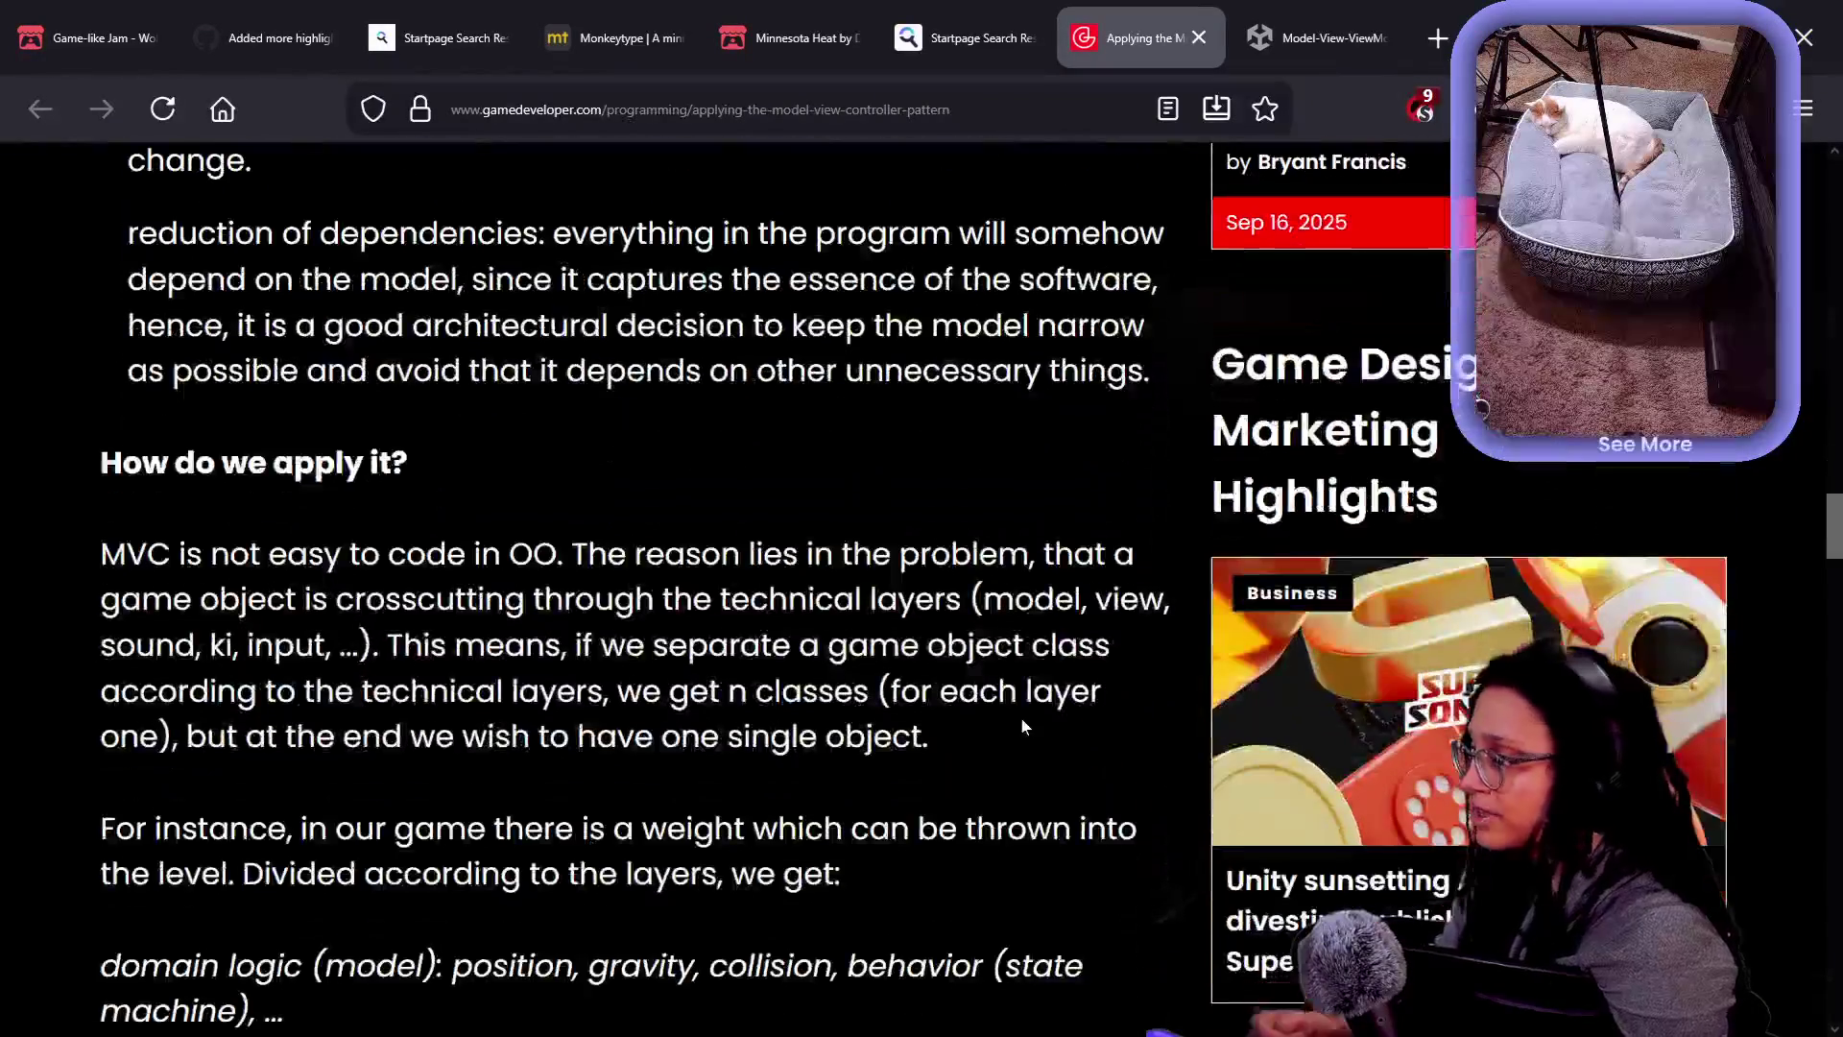
{"action": "scroll", "coordinate": [1021, 717], "scroll_direction": "down", "scroll_amount": 3}
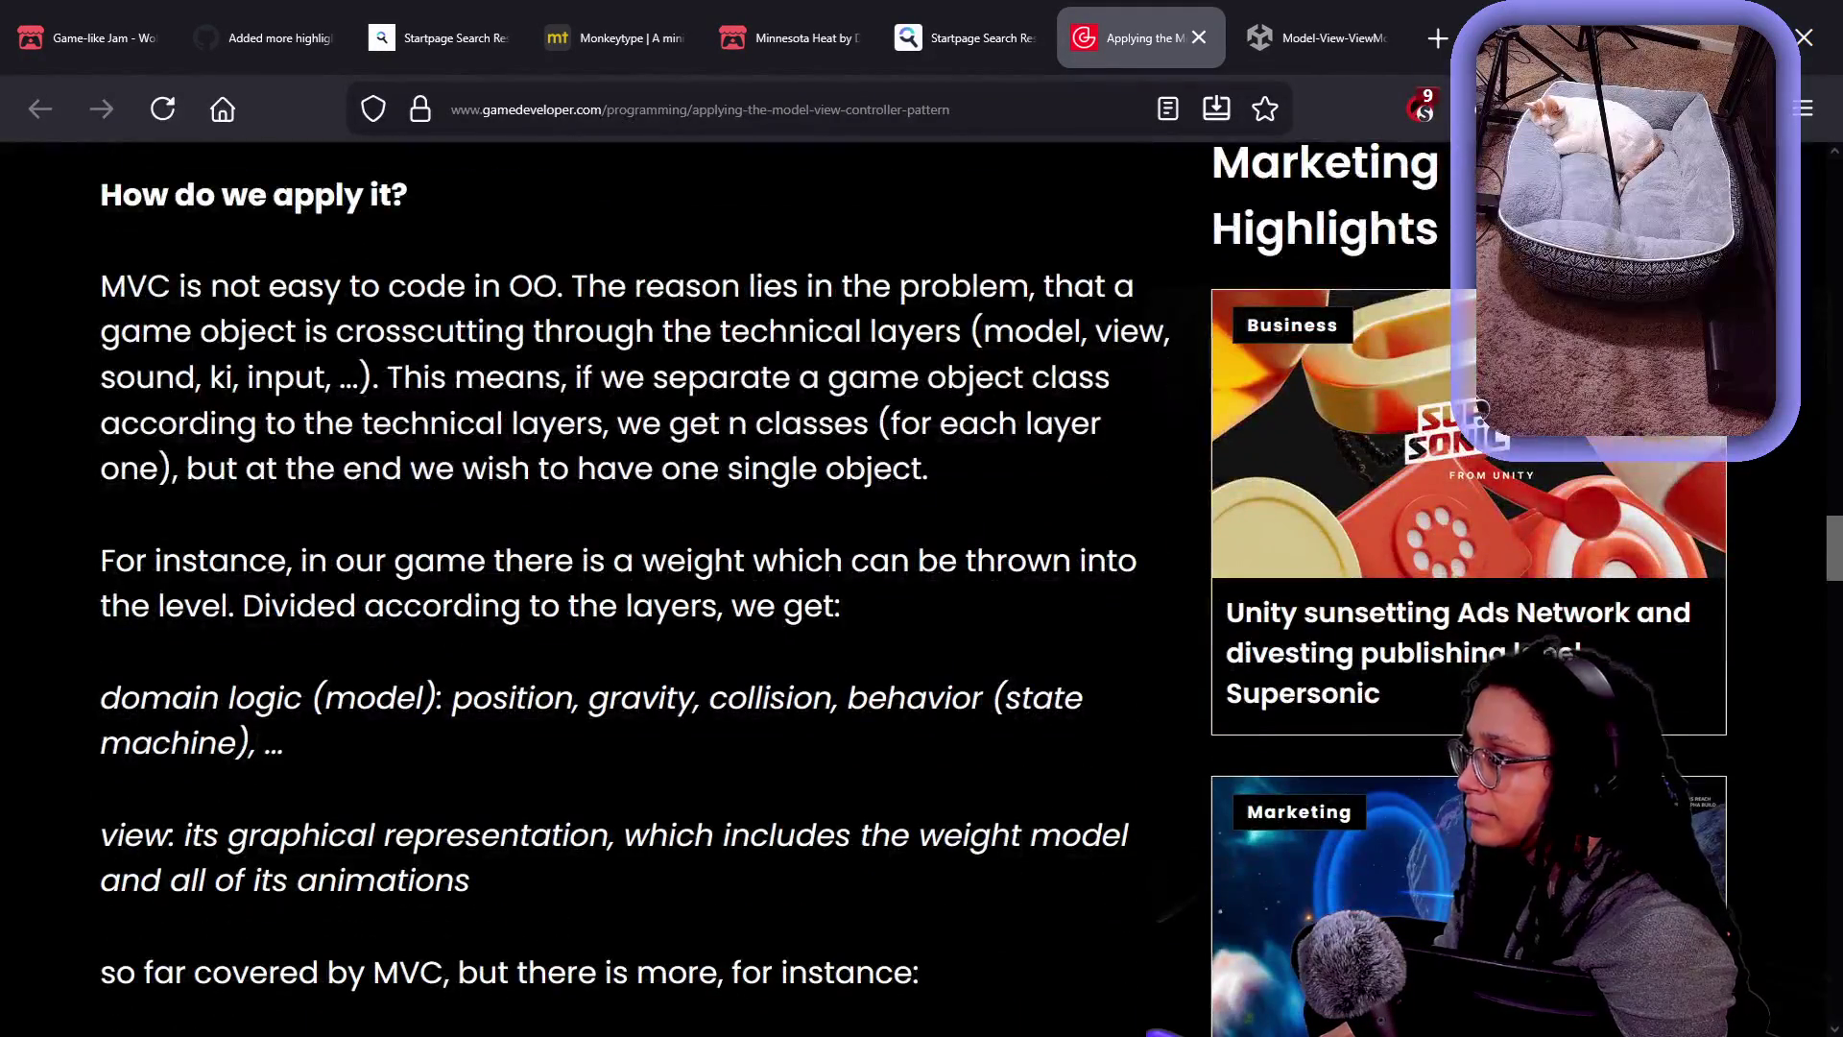
- Mark the abbreviation 'OO' in the paragraph, then return to the Godot editor
{"action": "scroll", "coordinate": [971, 588], "scroll_direction": "up", "scroll_amount": 2}
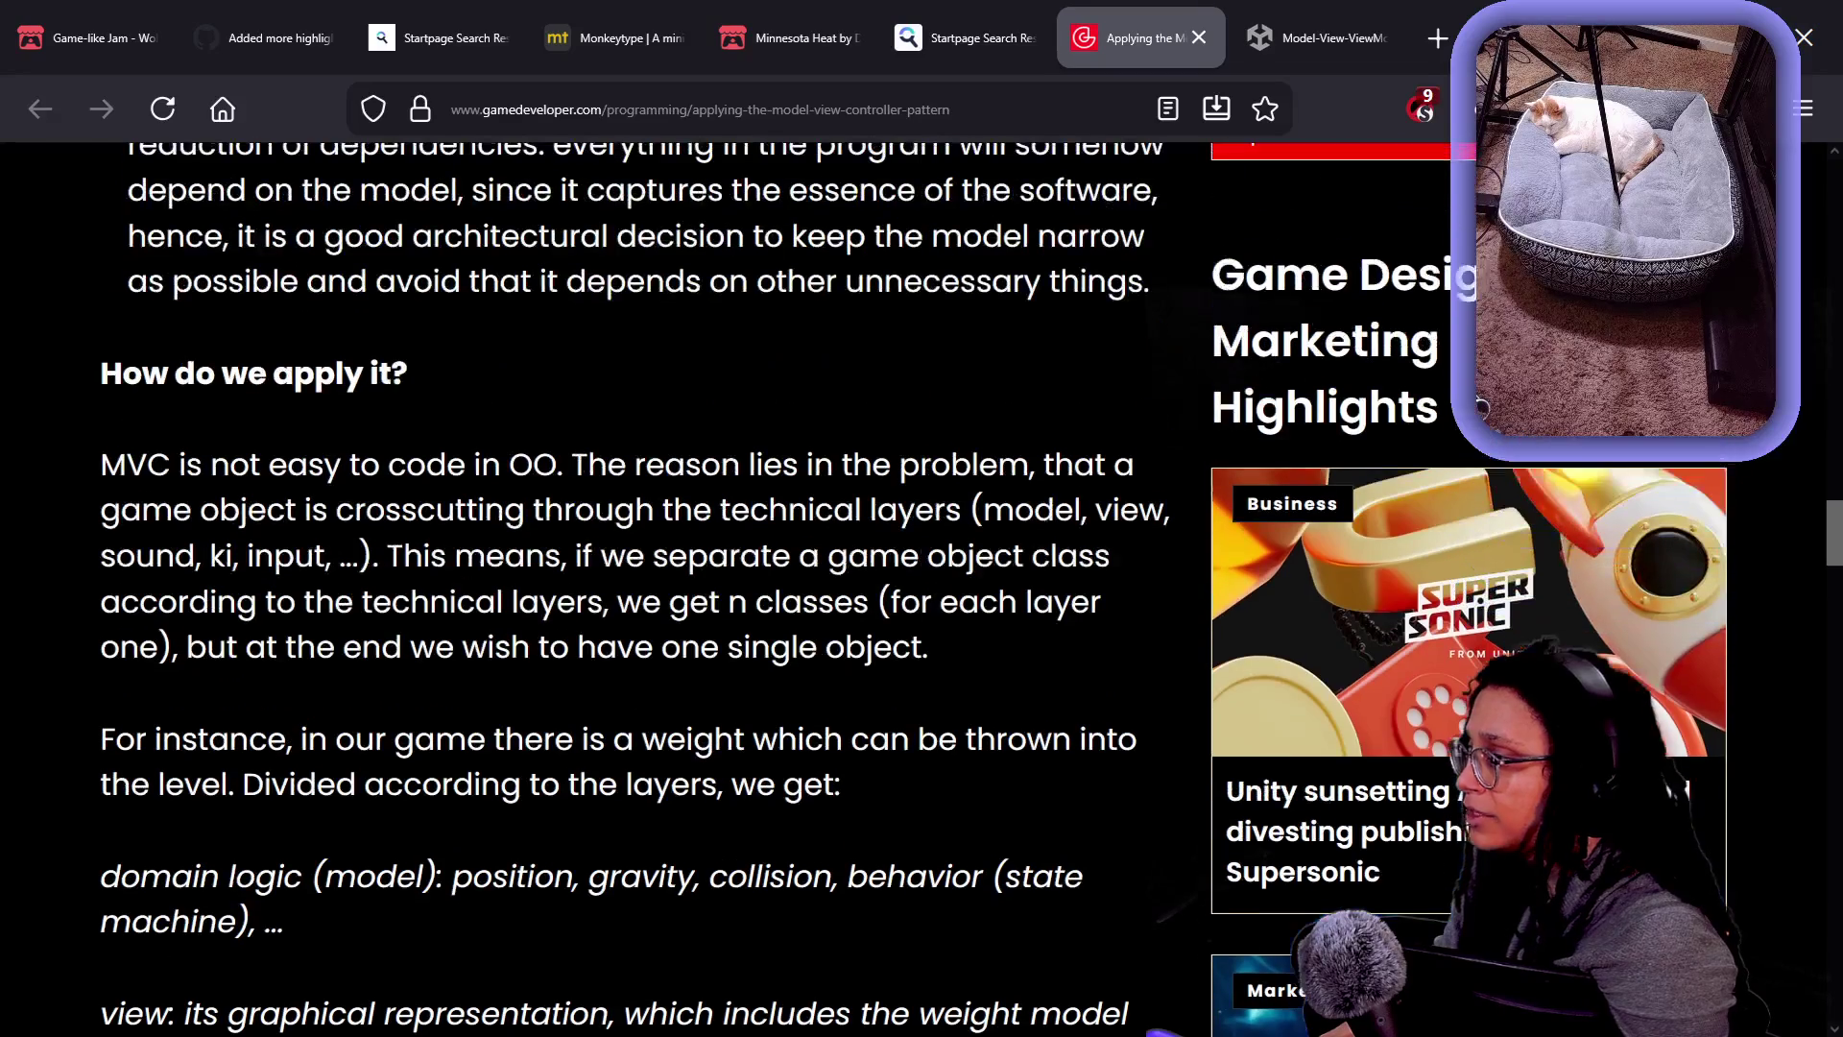
{"action": "double_click", "coordinate": [535, 465]}
{"action": "scroll", "coordinate": [536, 464], "scroll_direction": "up", "scroll_amount": 1}
{"action": "key", "text": "alt+Tab"}
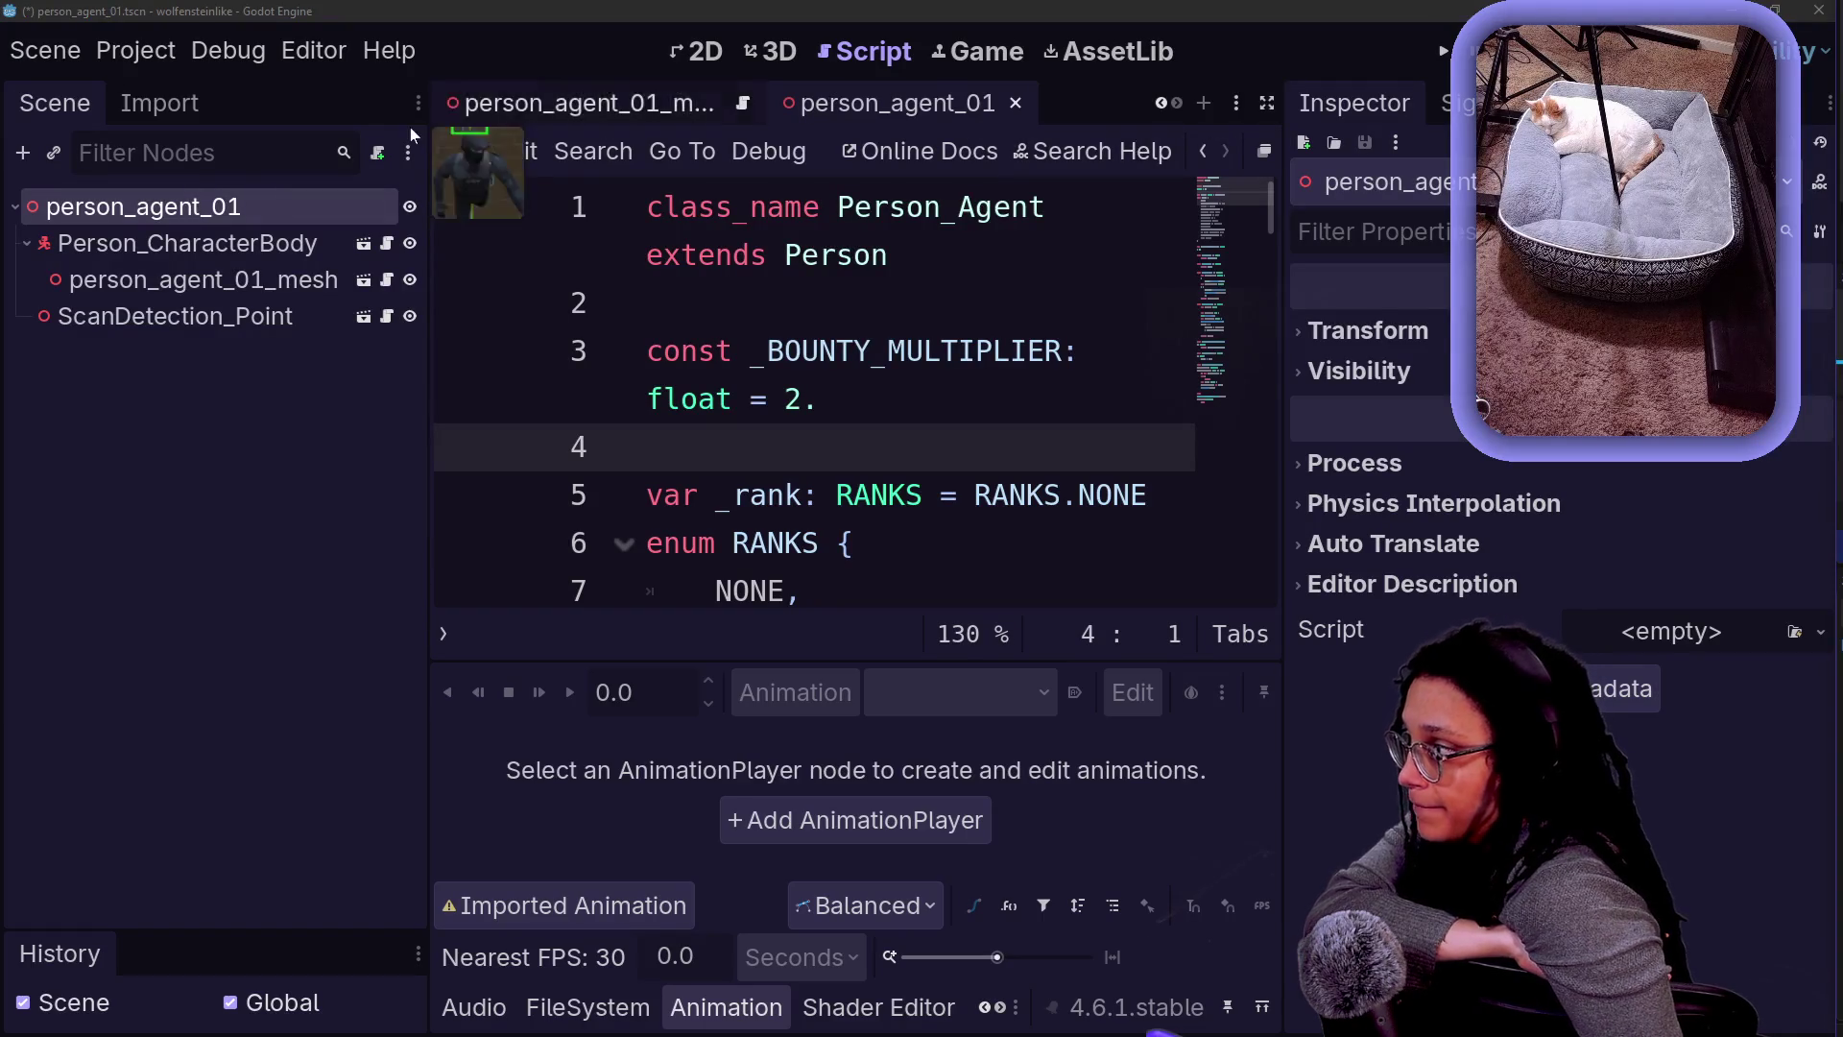
- In person_agent_01, select Person_CharacterBody and compare it with the root node
{"action": "left_click", "coordinate": [149, 242]}
{"action": "left_click", "coordinate": [149, 223]}
{"action": "left_click", "coordinate": [151, 240]}
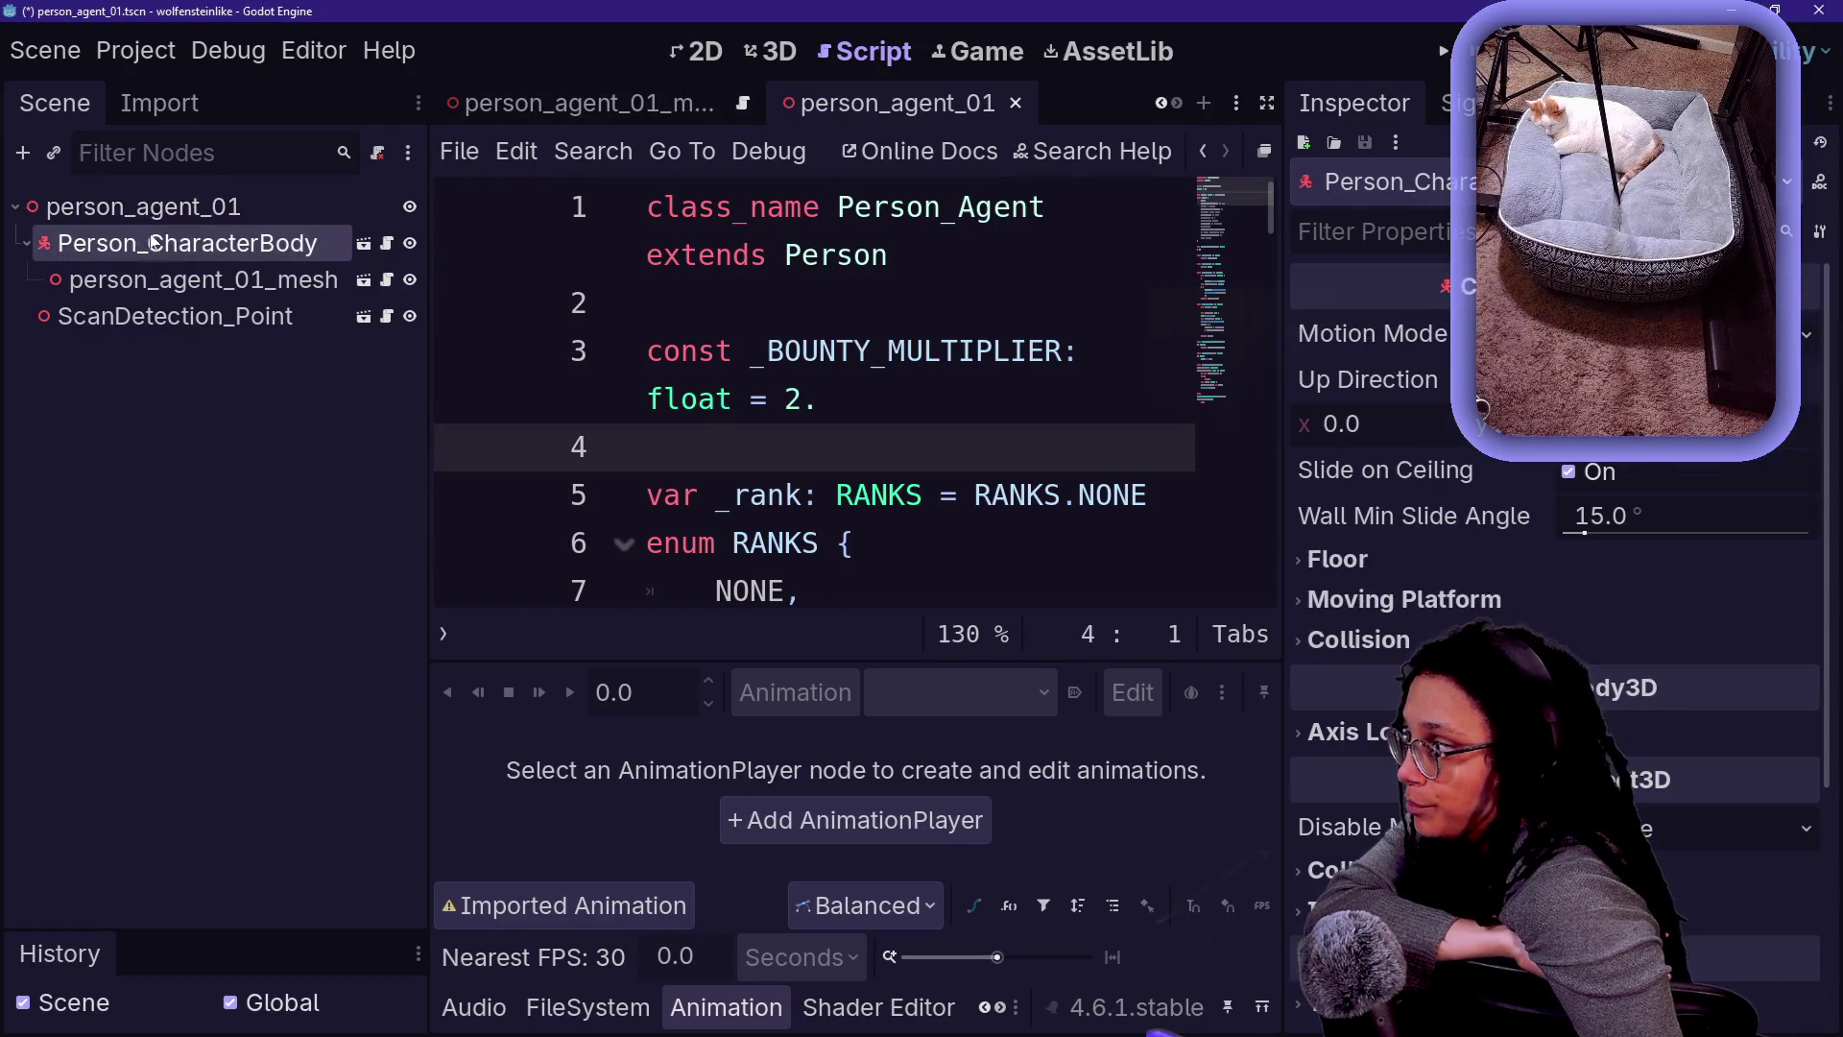
{"action": "left_click", "coordinate": [42, 202]}
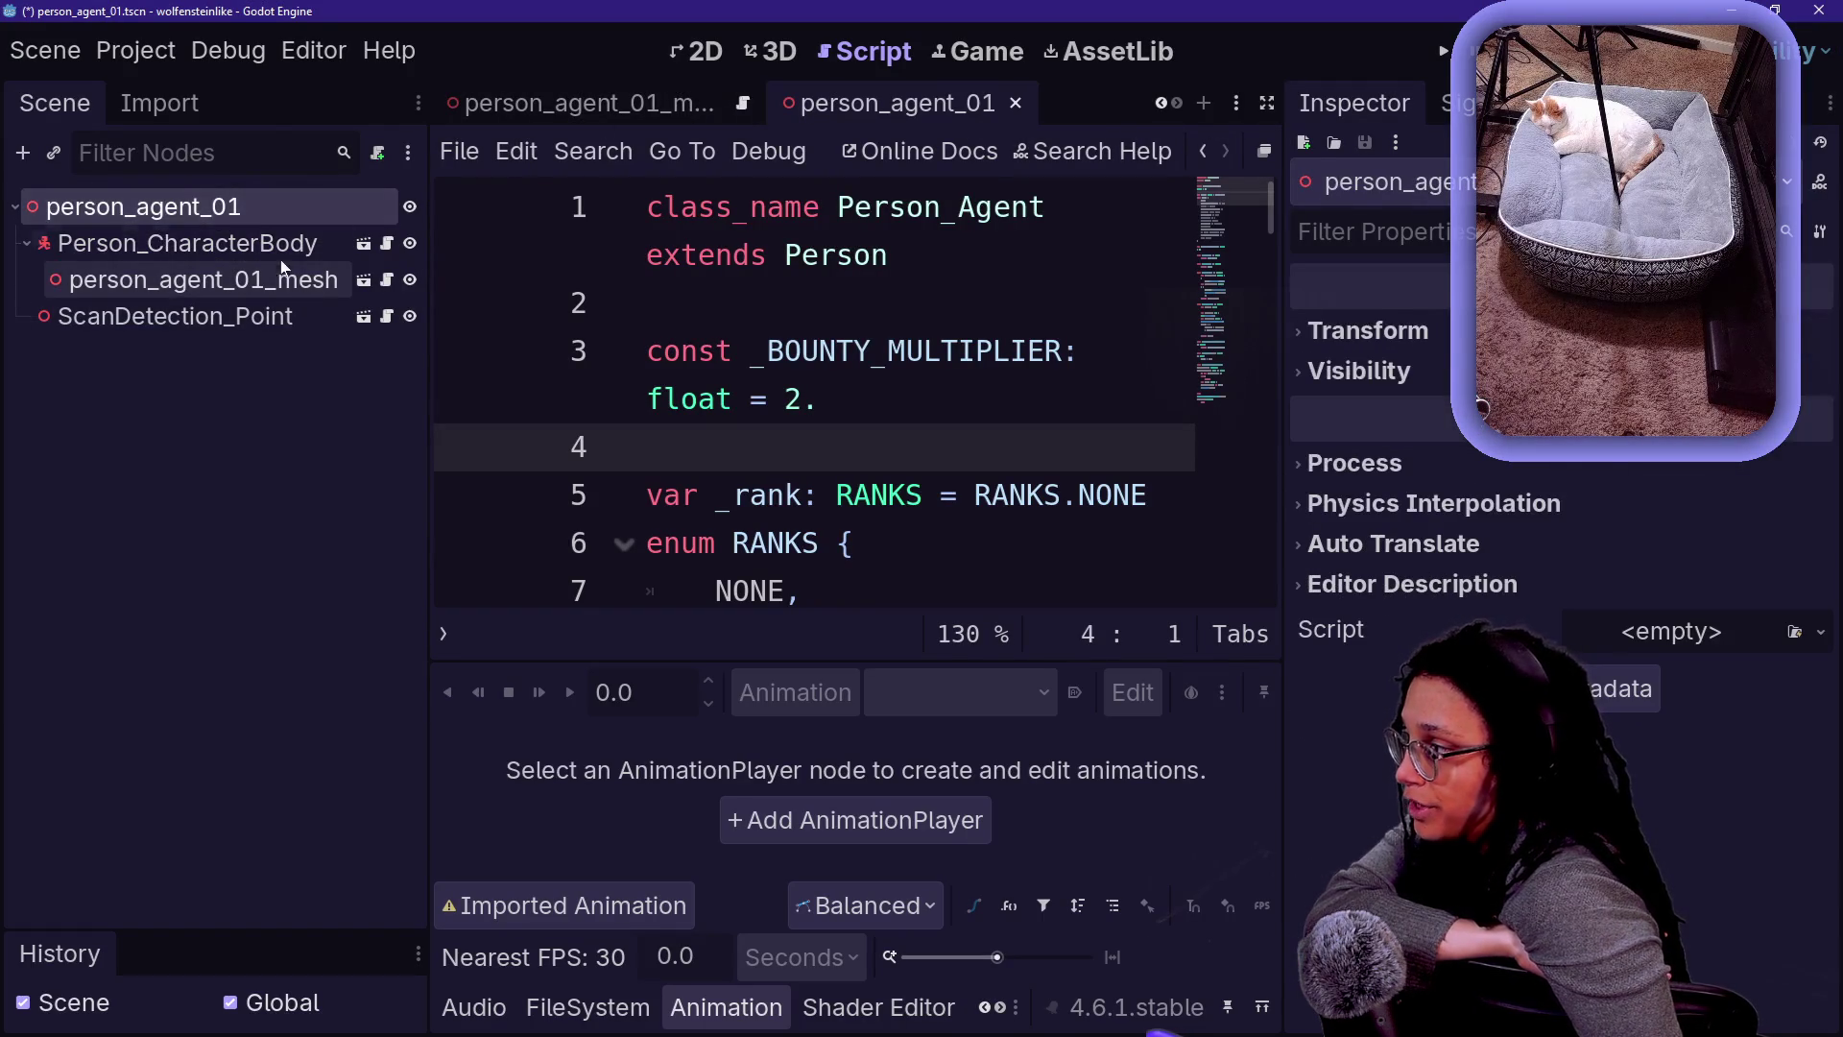
{"action": "key", "text": "Down"}
- Open the Person_Agent script and review it in distraction-free mode, selecting through _BOUNTY_MULTIPLIER
{"action": "left_click", "coordinate": [390, 285]}
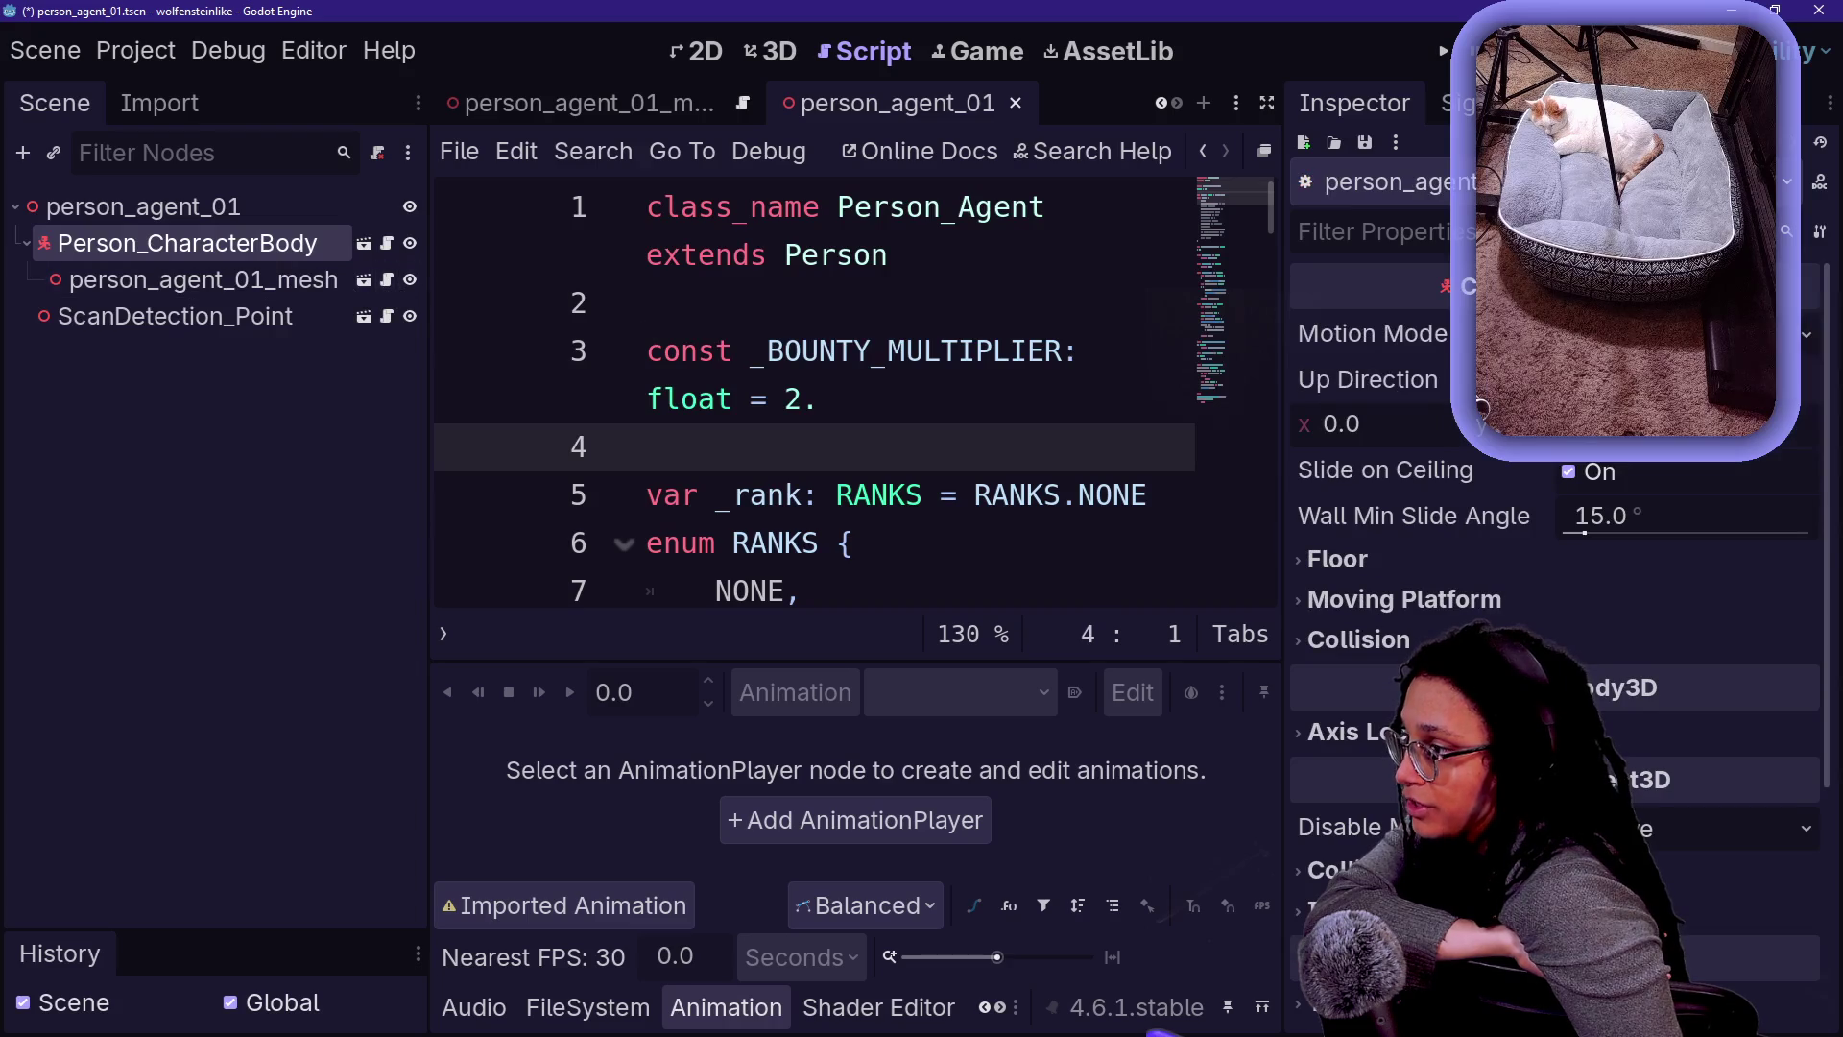
{"action": "left_click", "coordinate": [649, 304]}
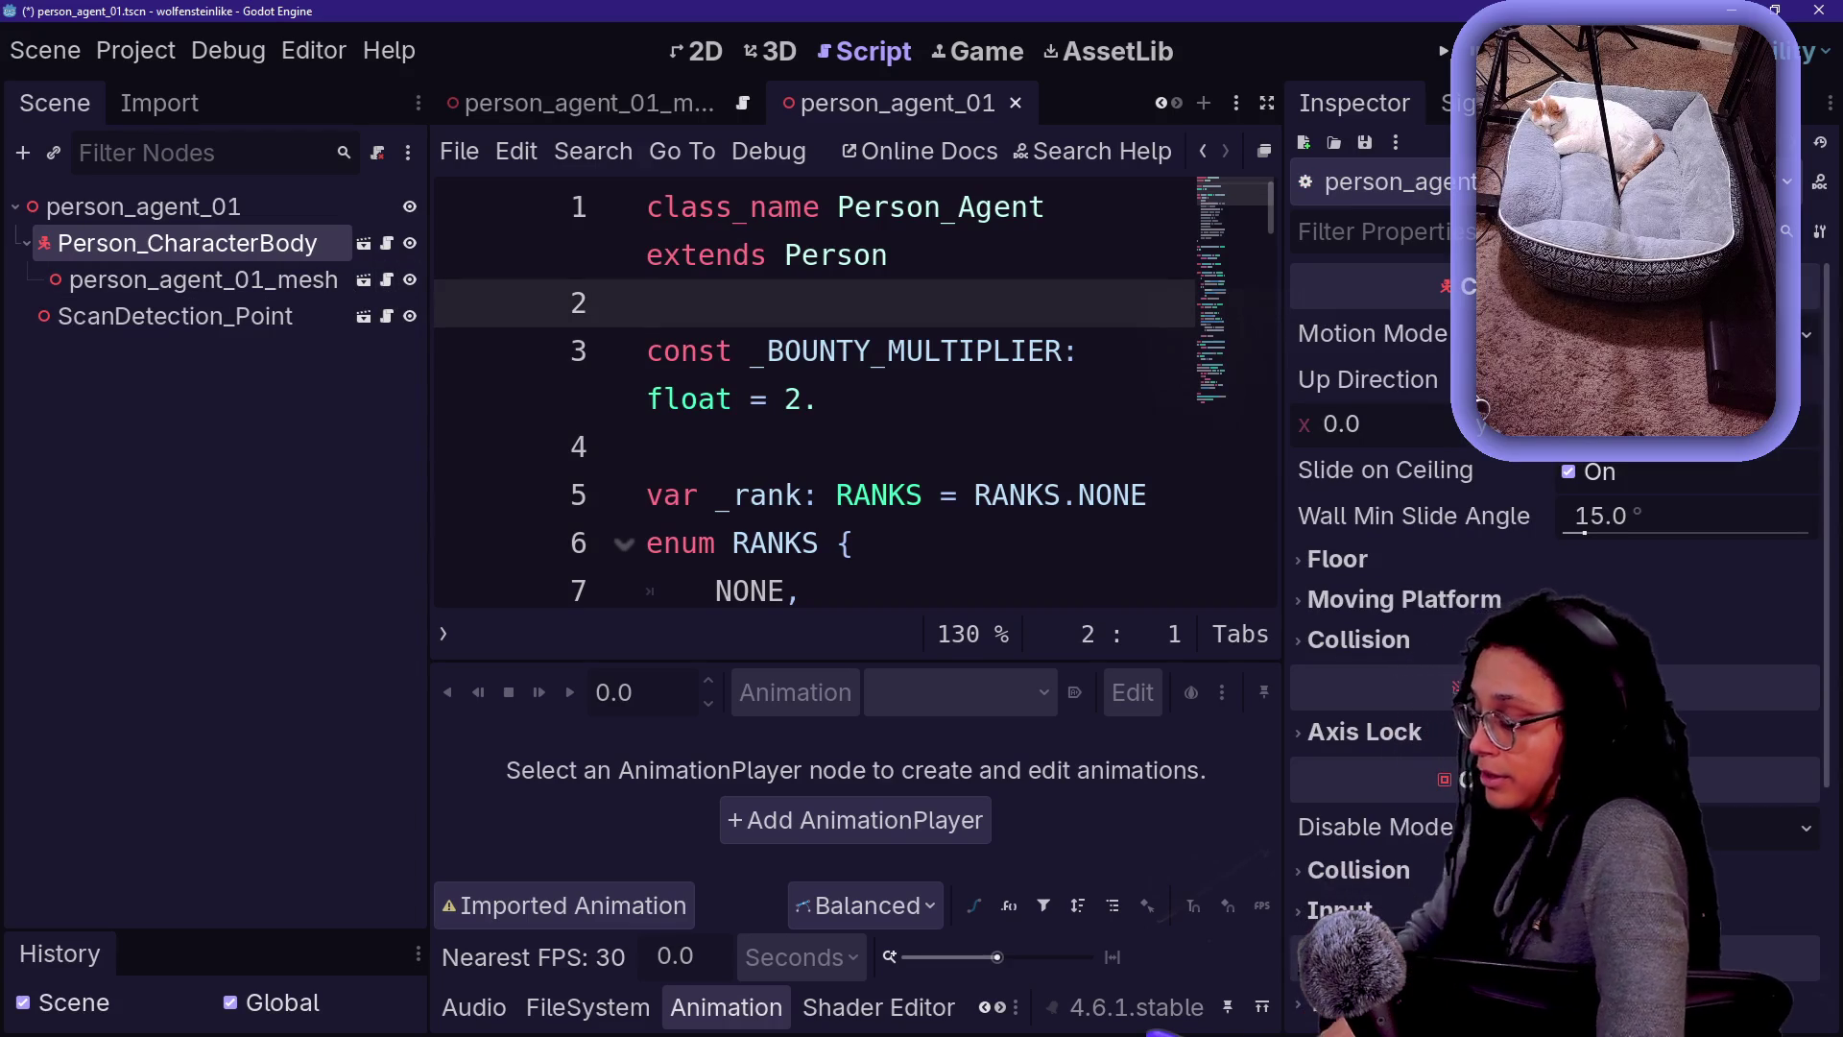
{"action": "key", "text": "ctrl+shift+F11"}
{"action": "left_click_drag", "start_coordinate": [649, 303], "coordinate": [221, 254]}
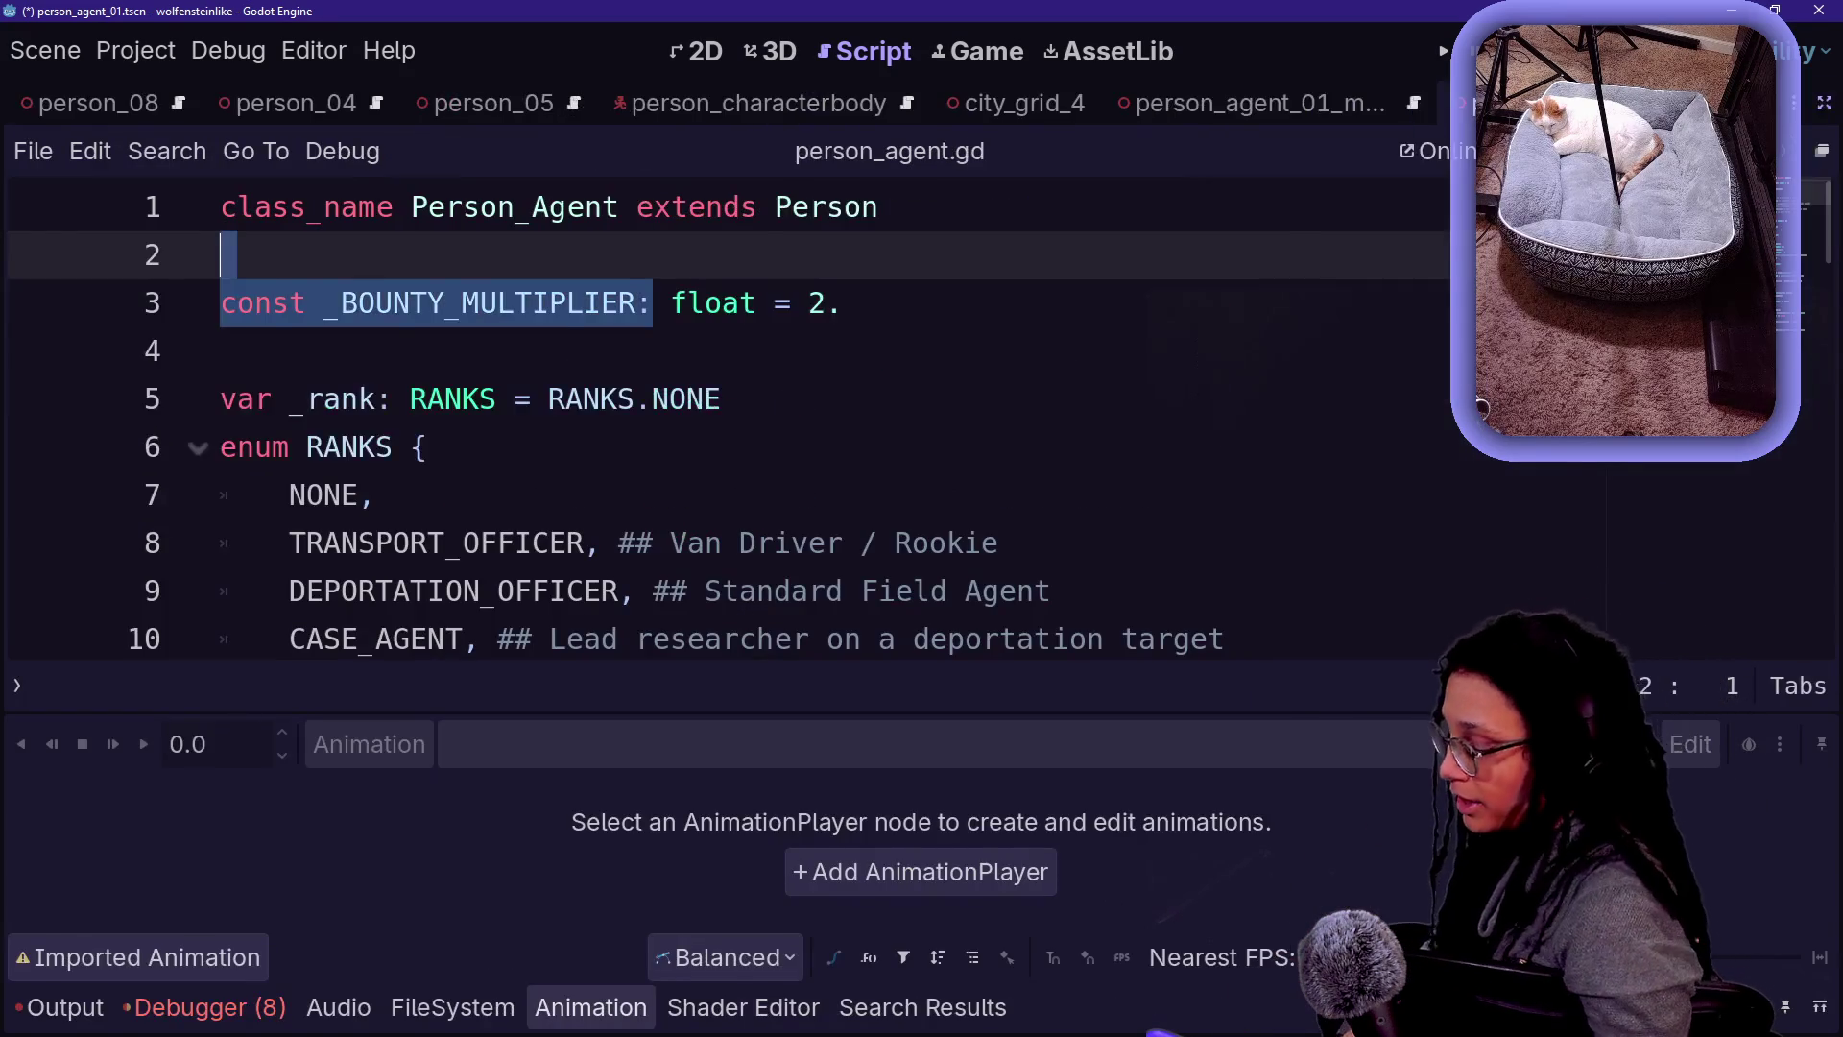
{"action": "key", "text": "ctrl+shift+F11"}
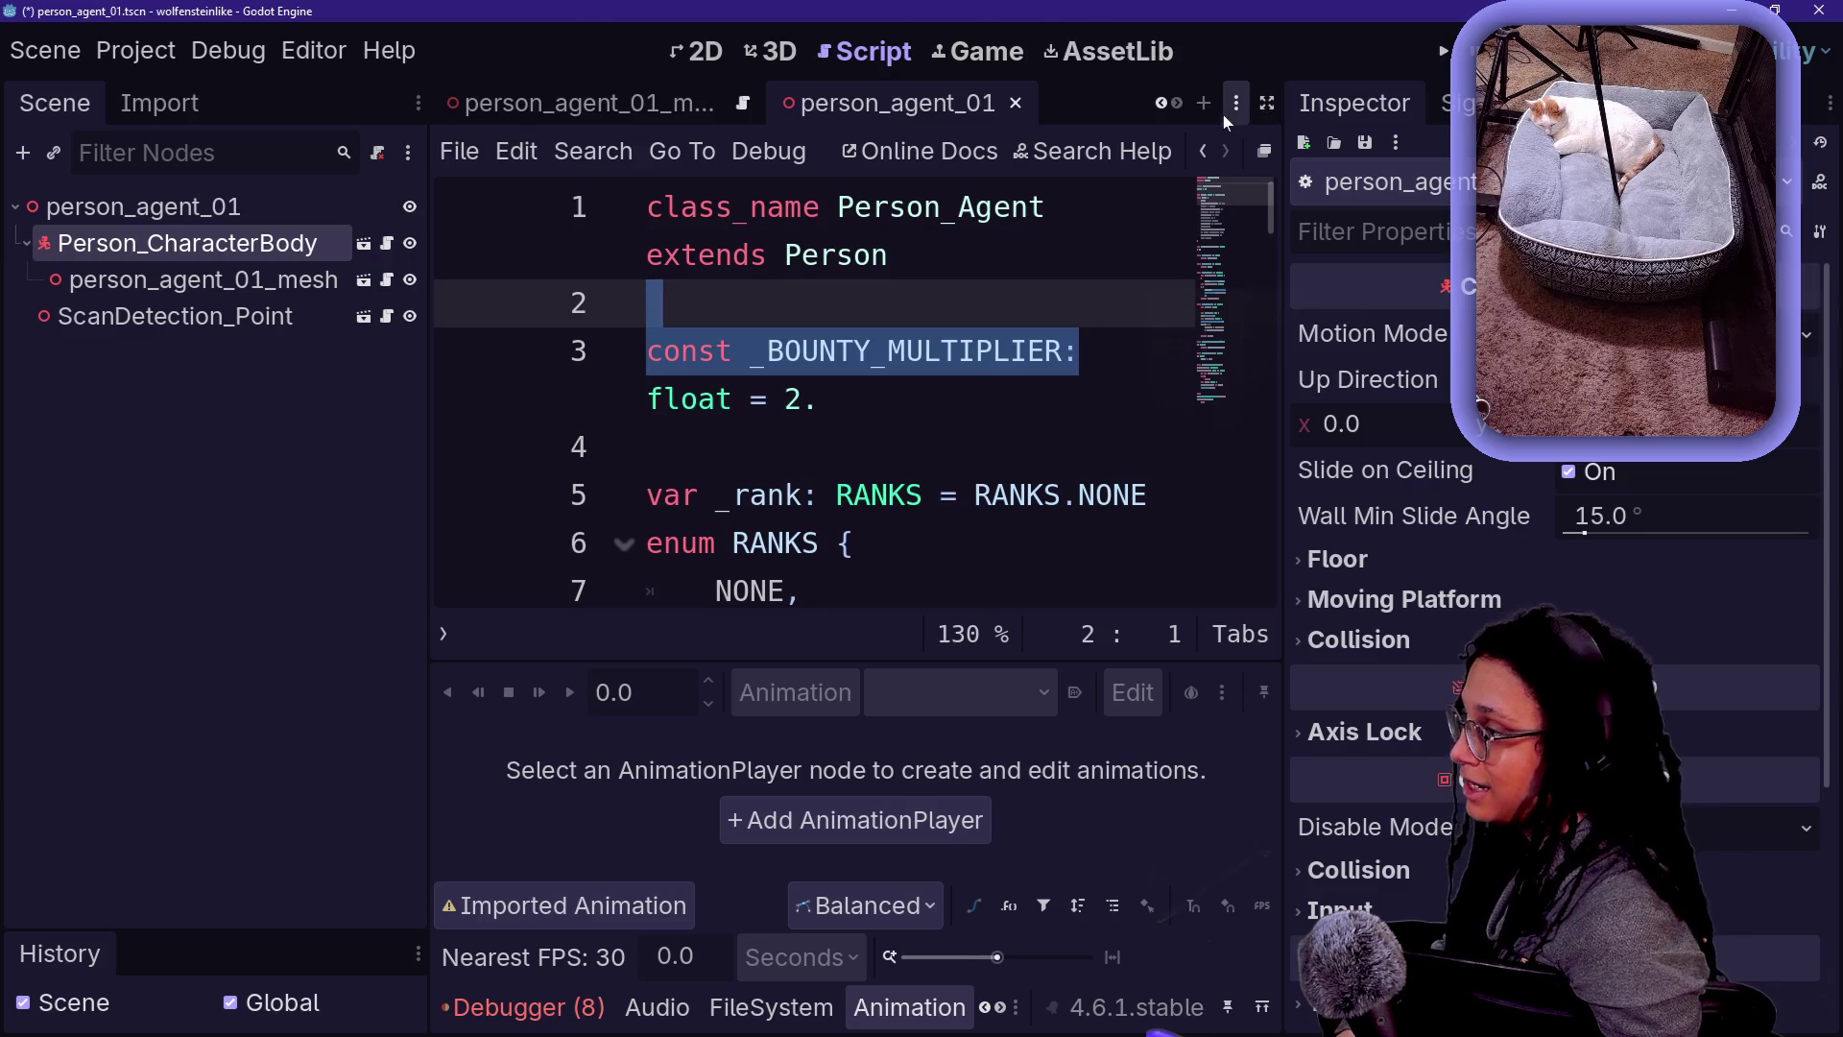
- Start a new scene with a 3D Scene root and save it as res://Scenes/debug_level.tscn
{"action": "left_click", "coordinate": [1212, 105]}
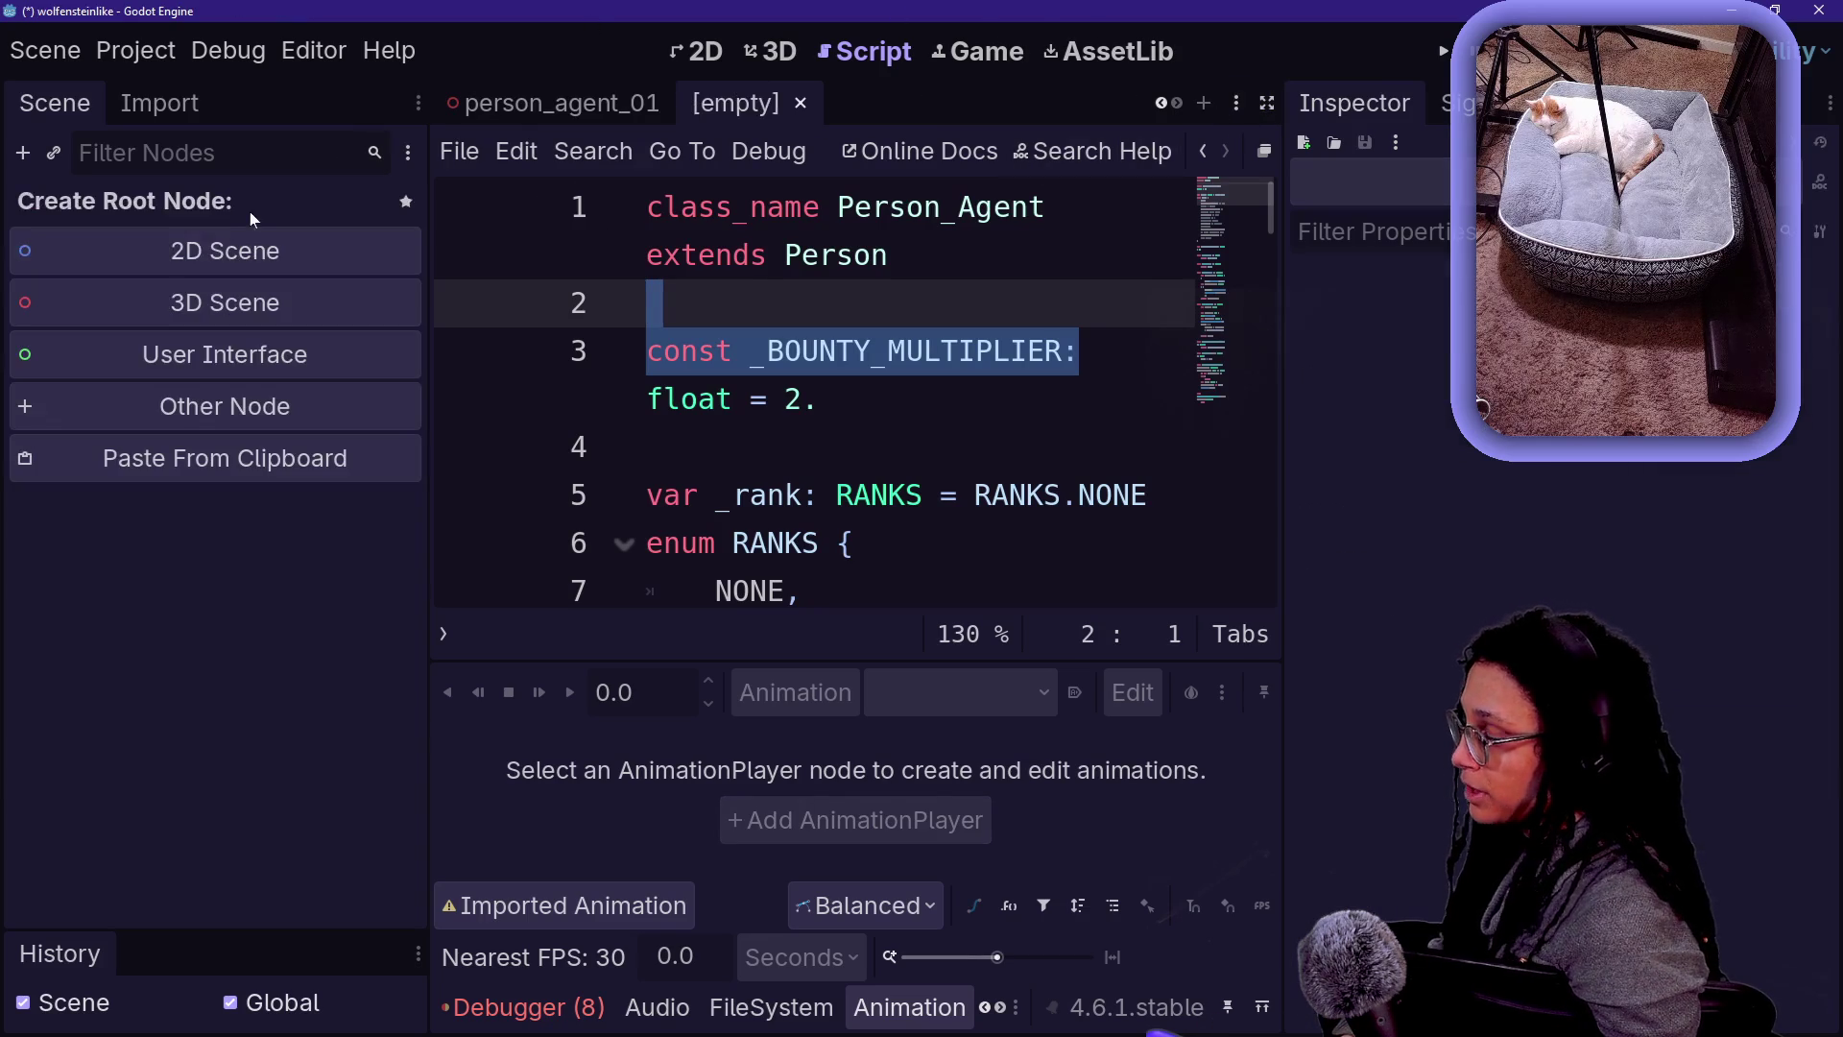
{"action": "left_click", "coordinate": [284, 290]}
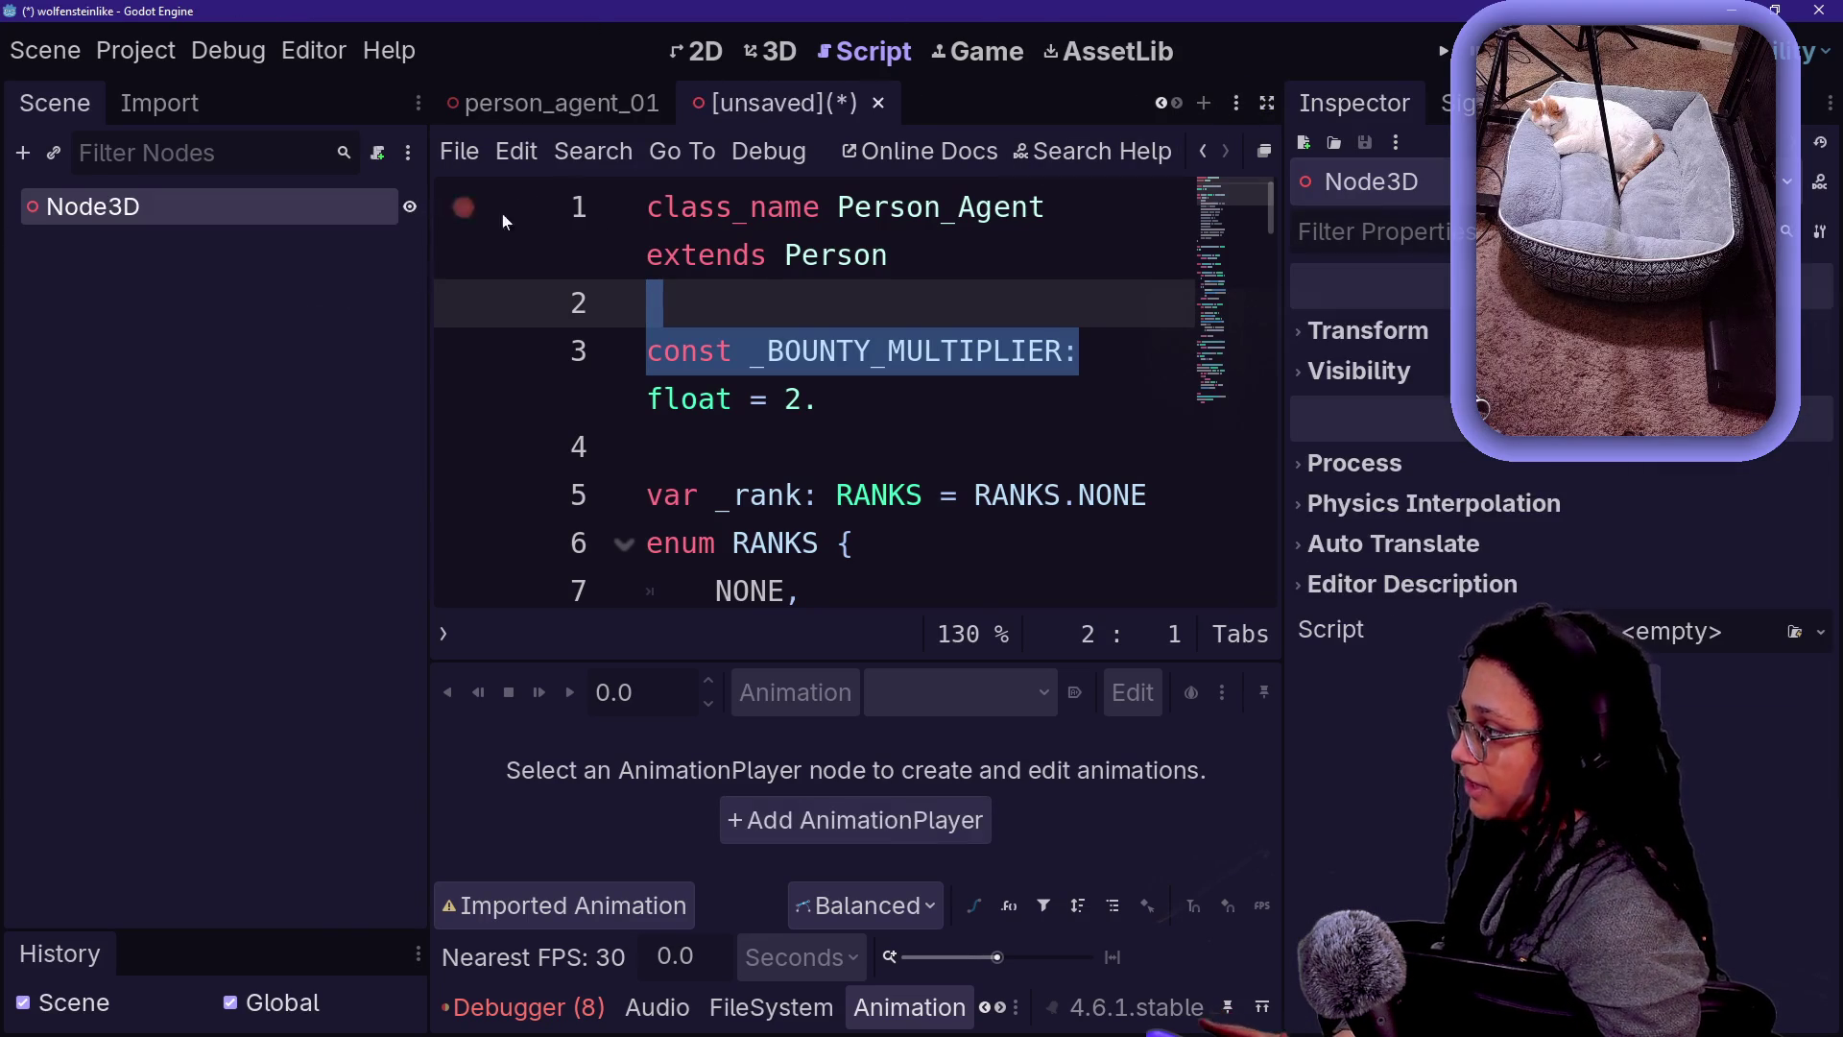
{"action": "key", "text": "ctrl+s"}
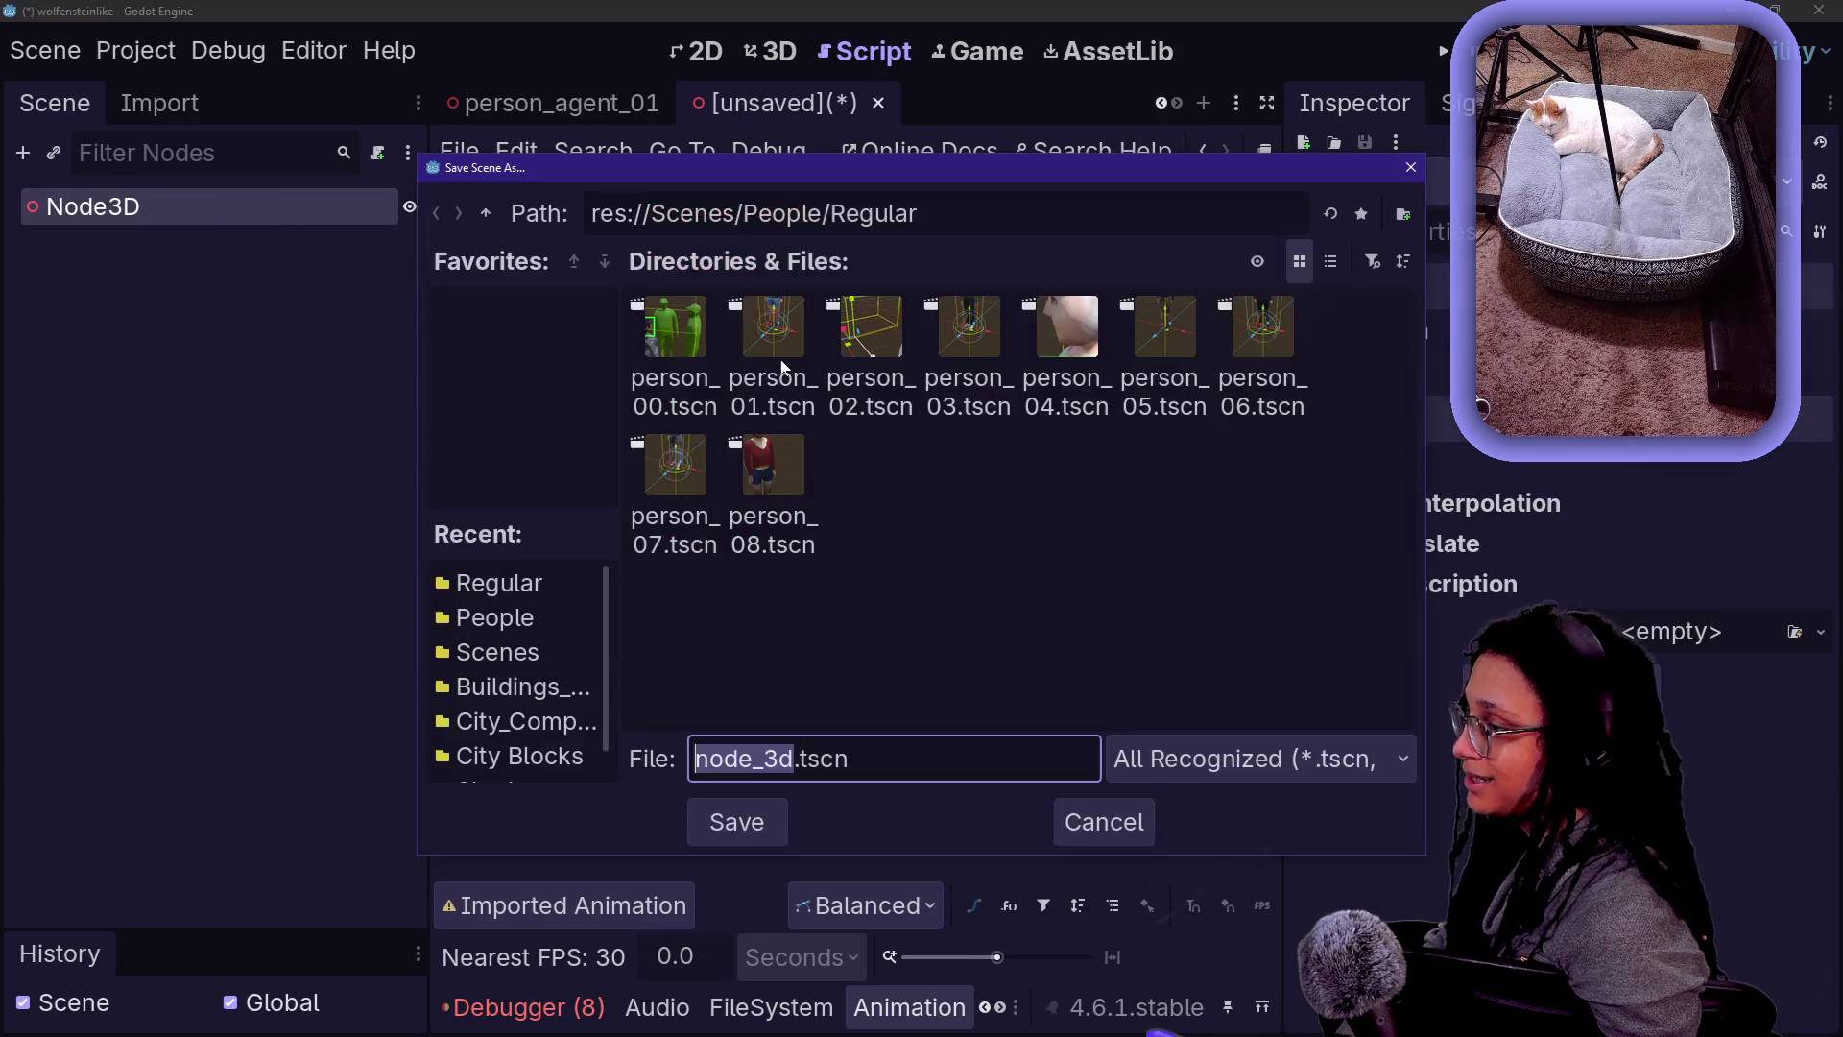
{"action": "left_click", "coordinate": [491, 209]}
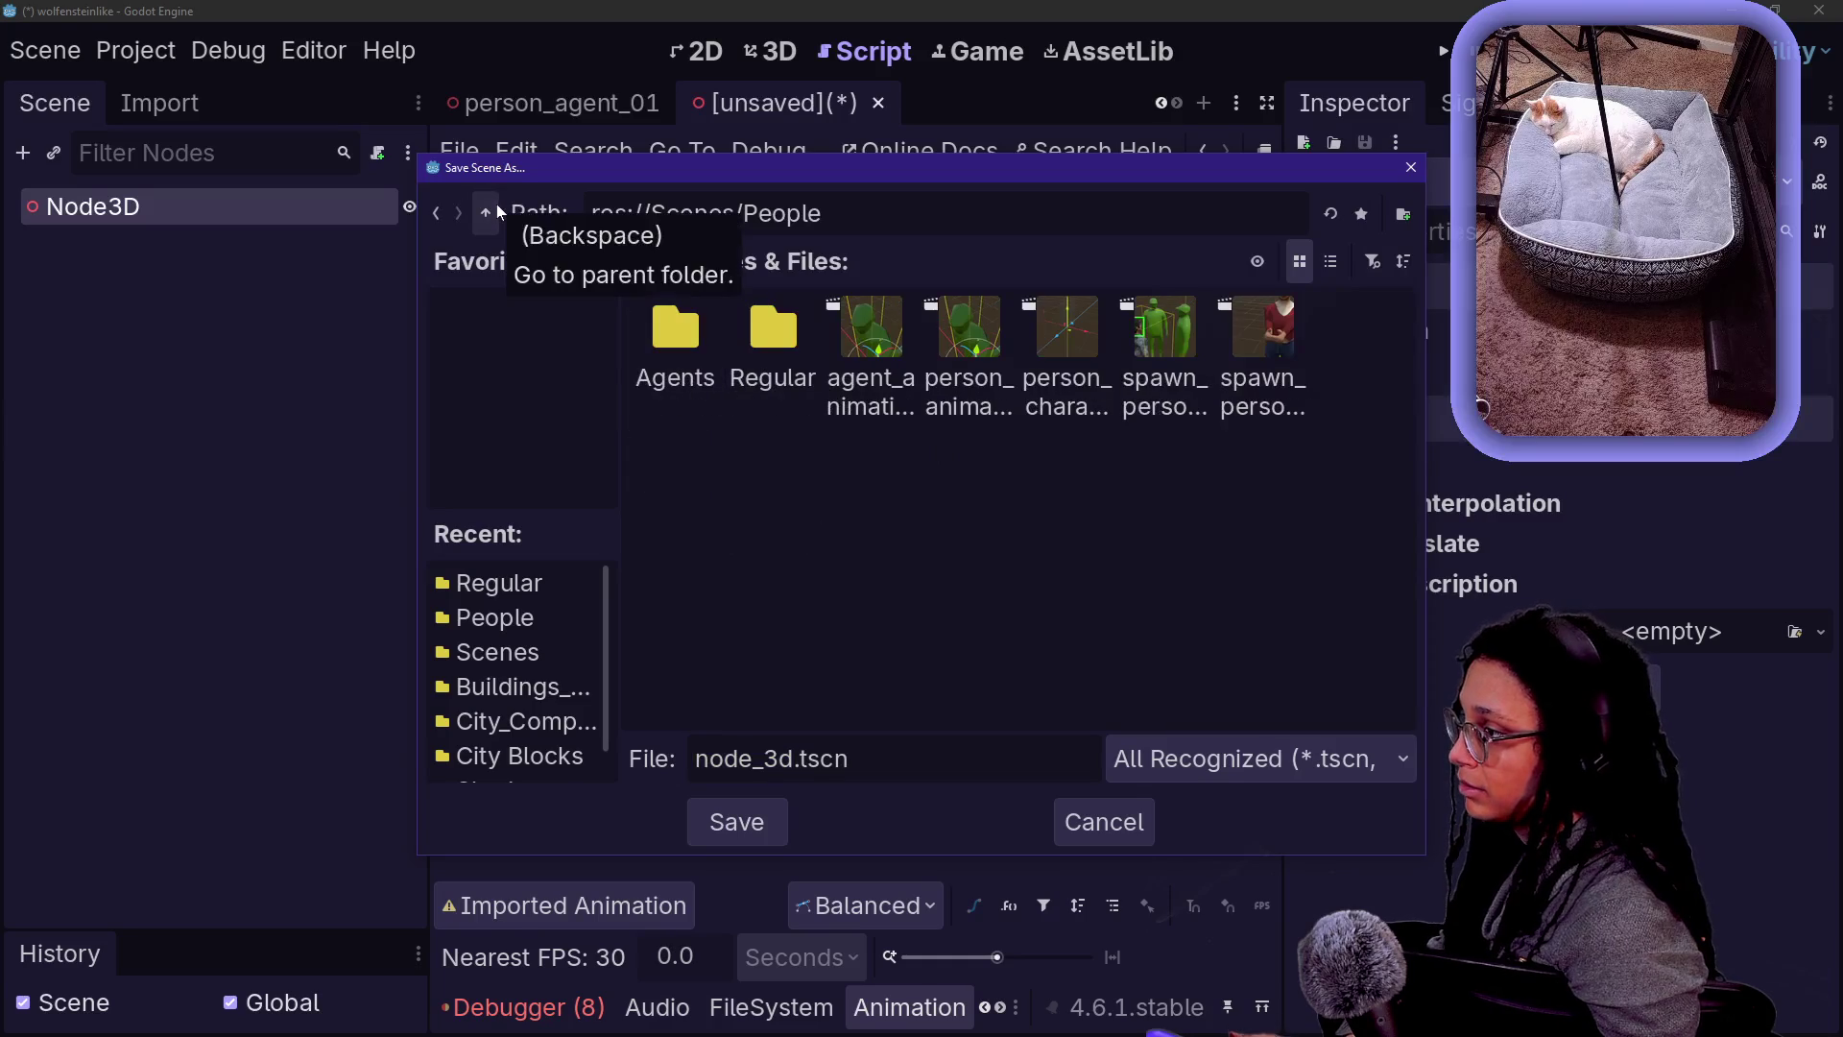
{"action": "left_click", "coordinate": [492, 209]}
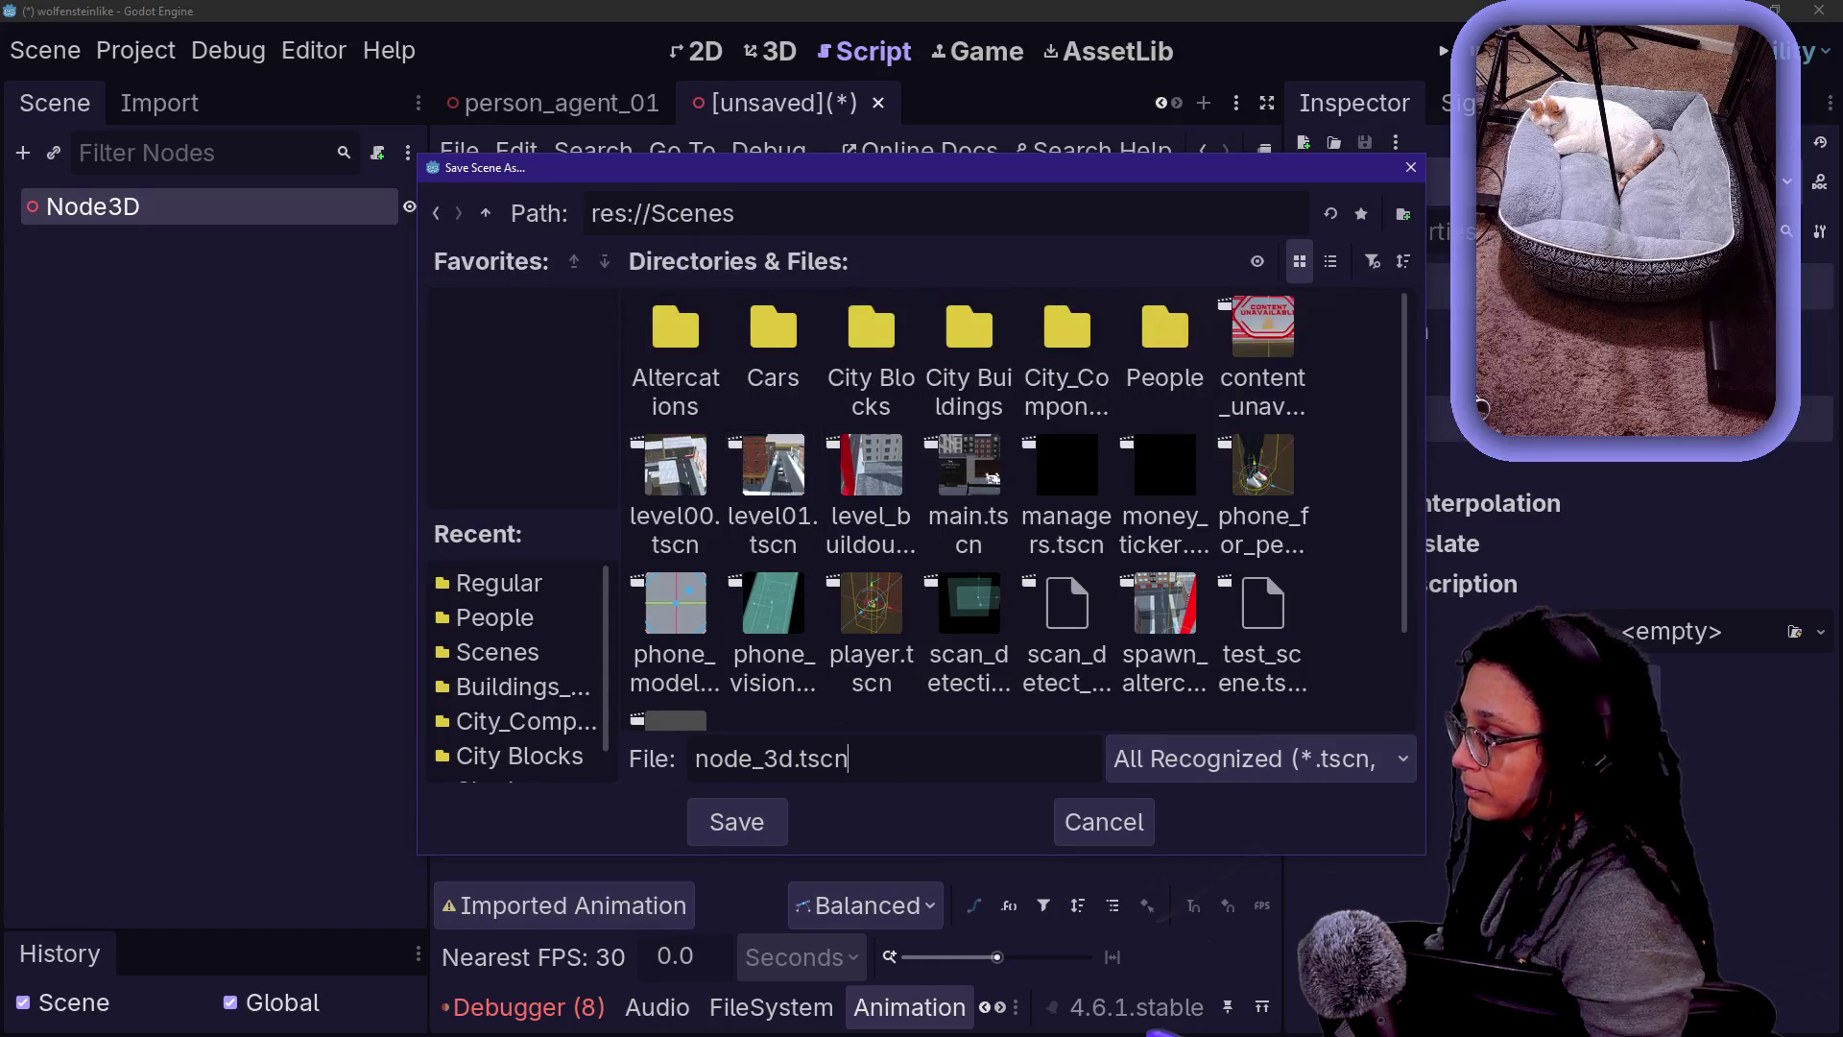
{"action": "key", "text": "ctrl+a"}
{"action": "type", "text": "de"}
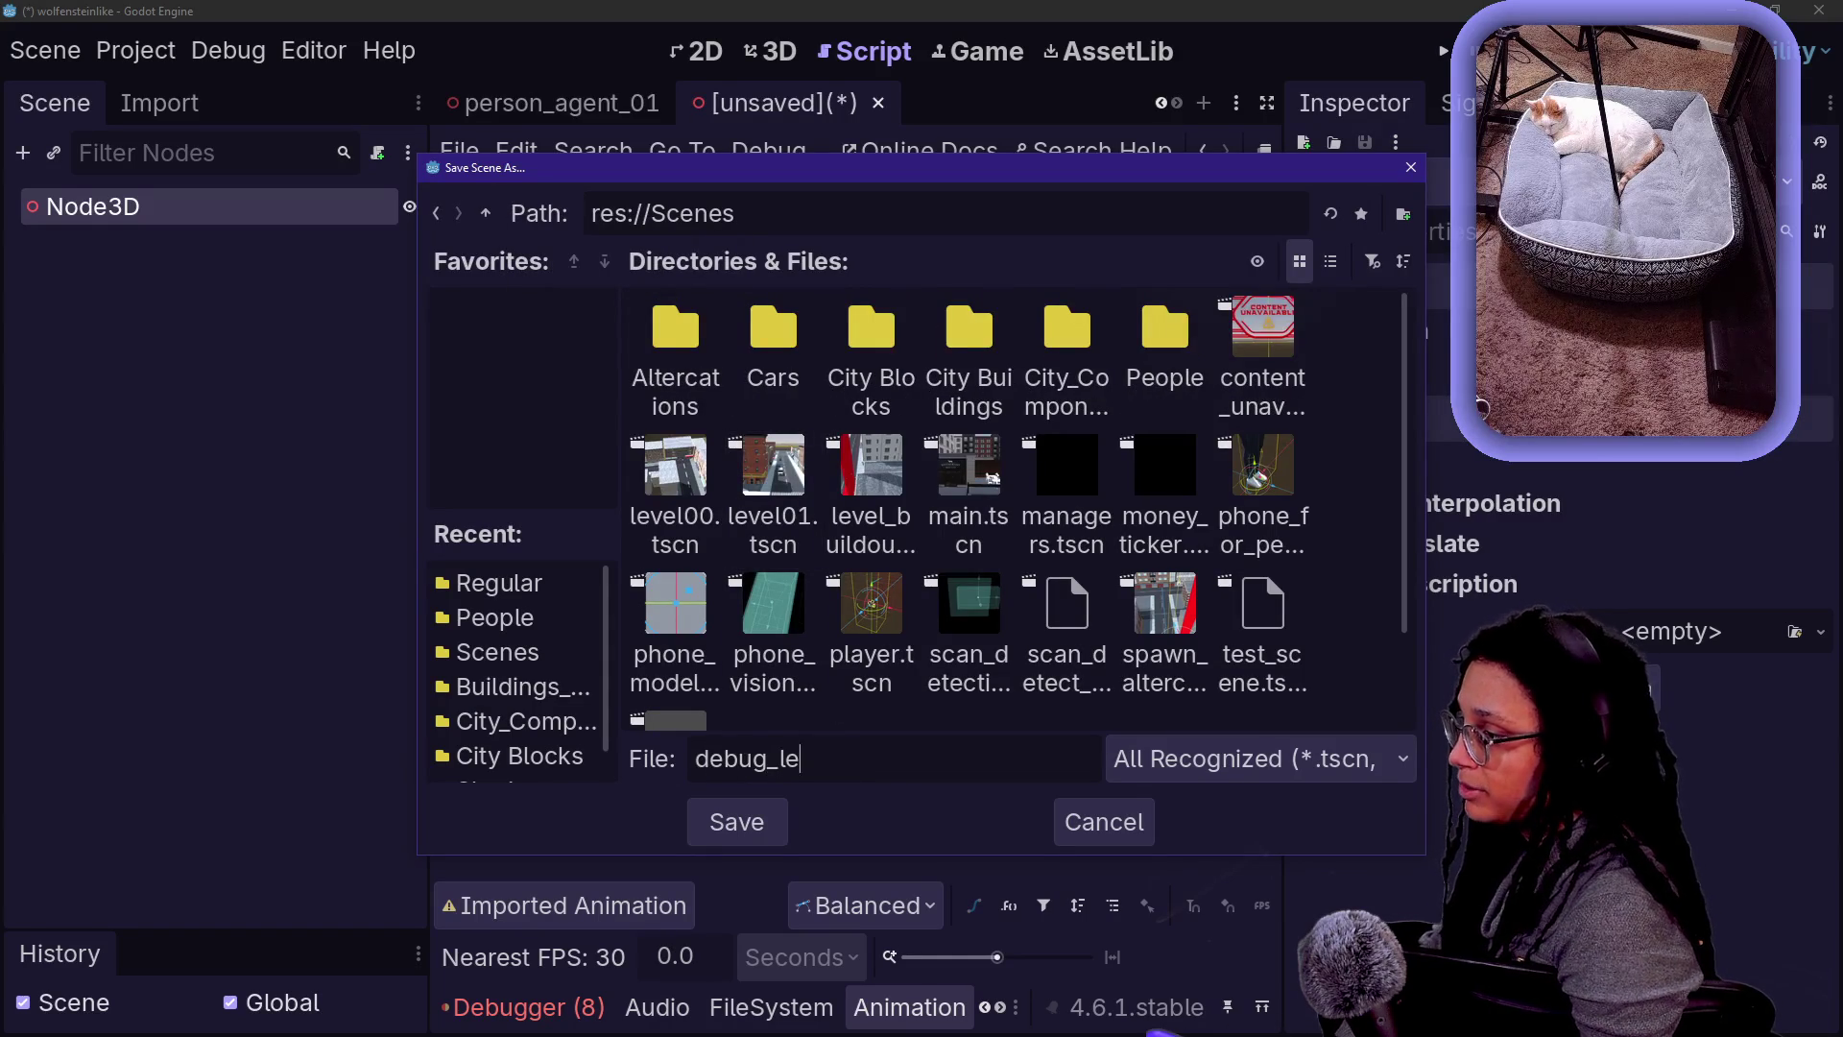
{"action": "key", "text": "Return"}
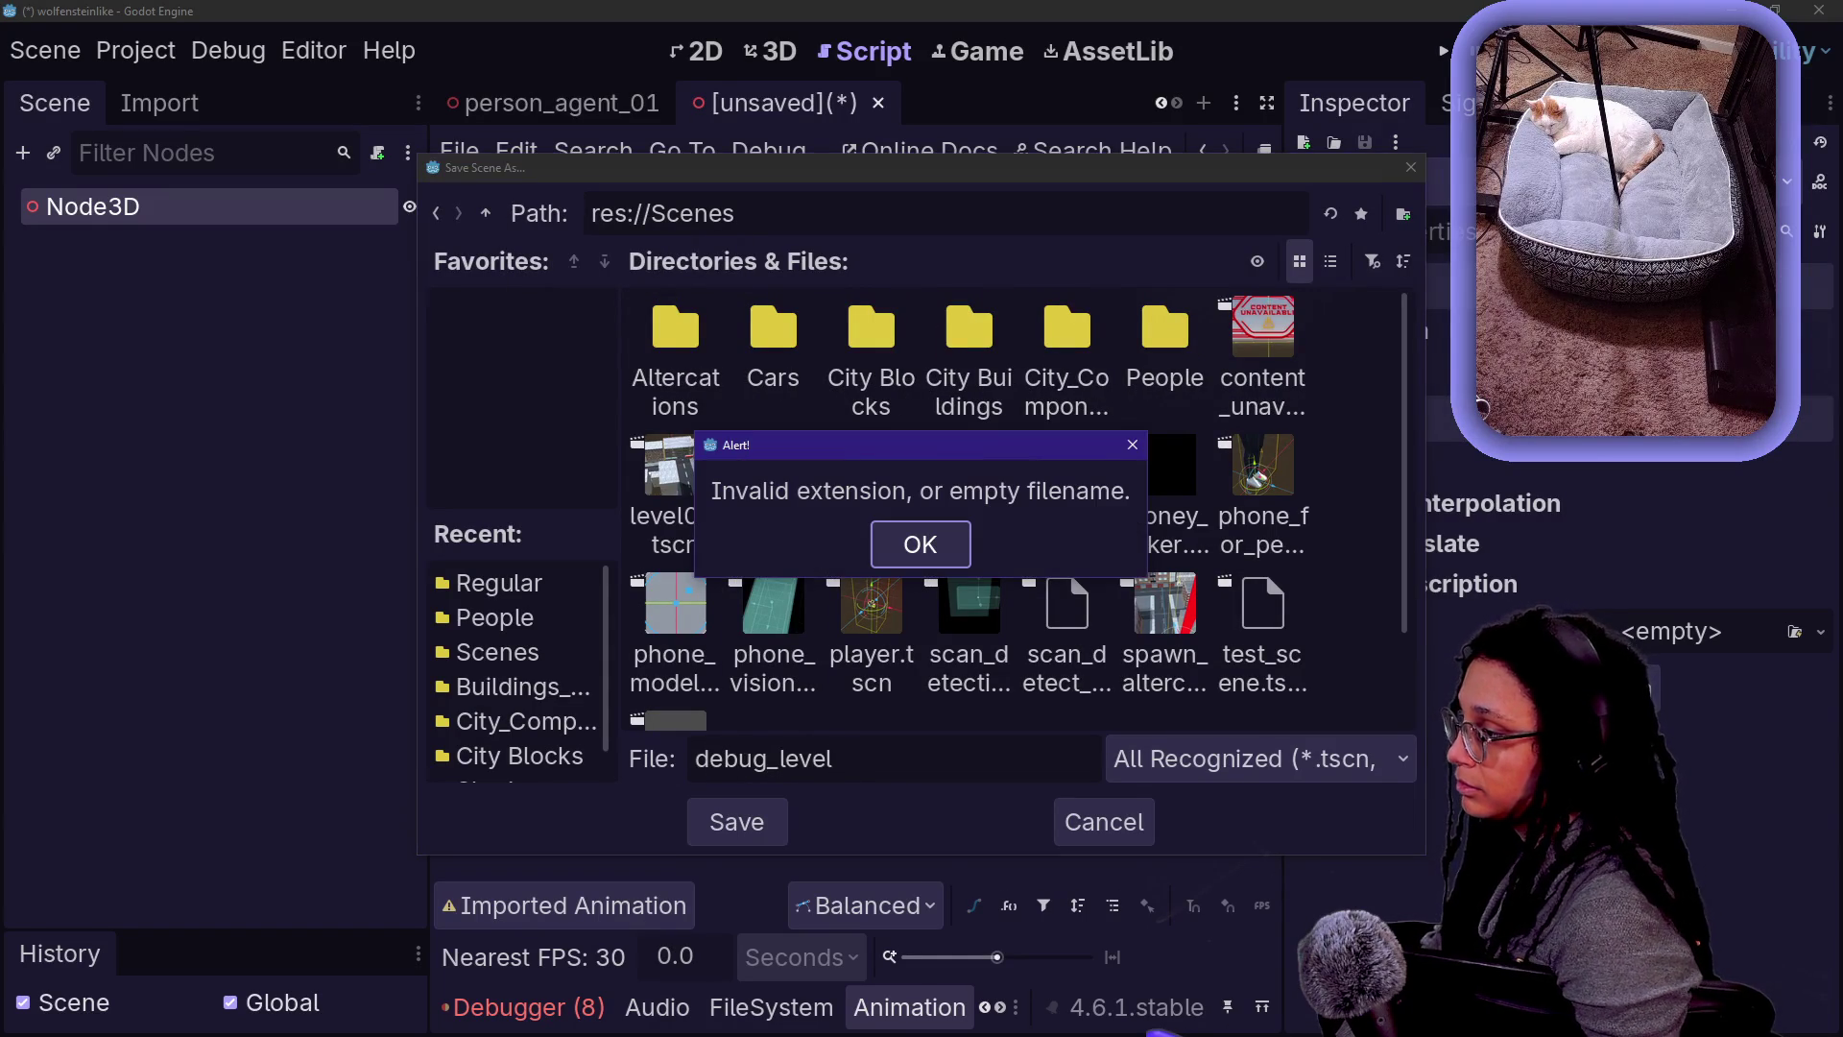
{"action": "key", "text": "Return"}
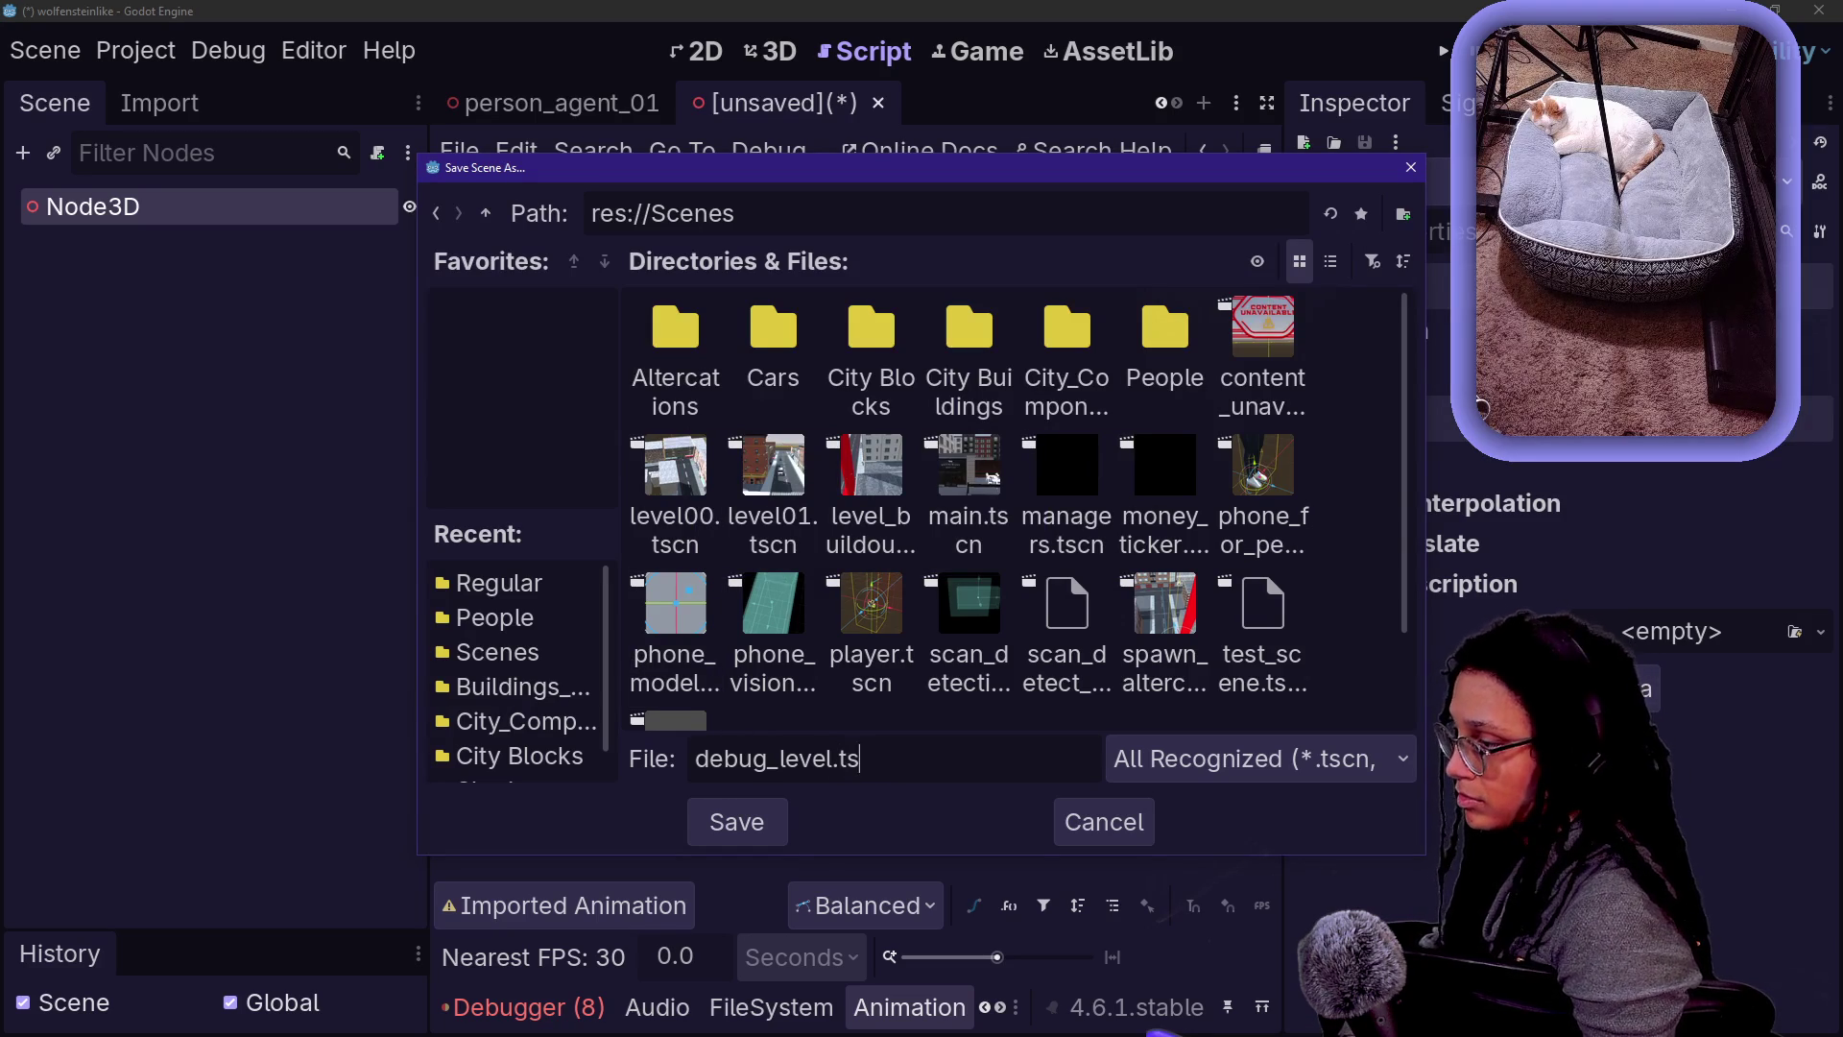
{"action": "key", "text": "Return"}
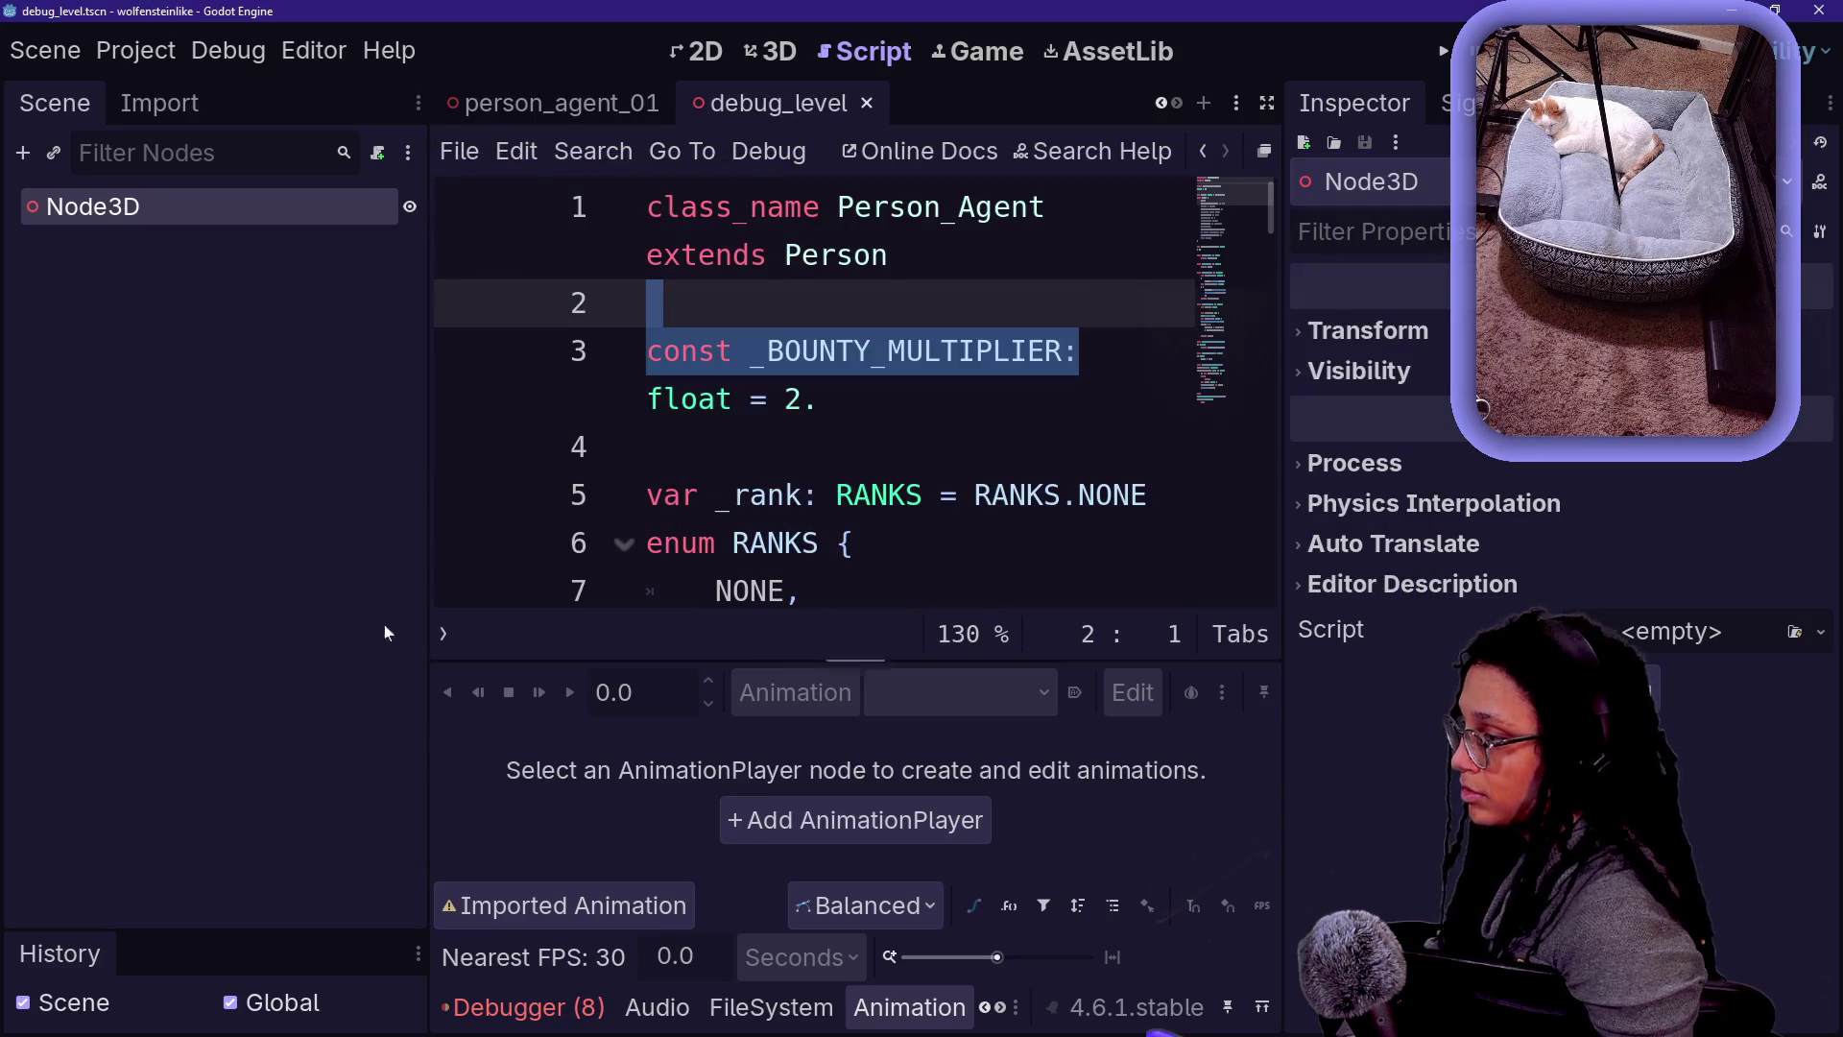
{"action": "right_click", "coordinate": [74, 199]}
- Add a StaticBody3D child under the root Node3D
{"action": "left_click", "coordinate": [153, 223]}
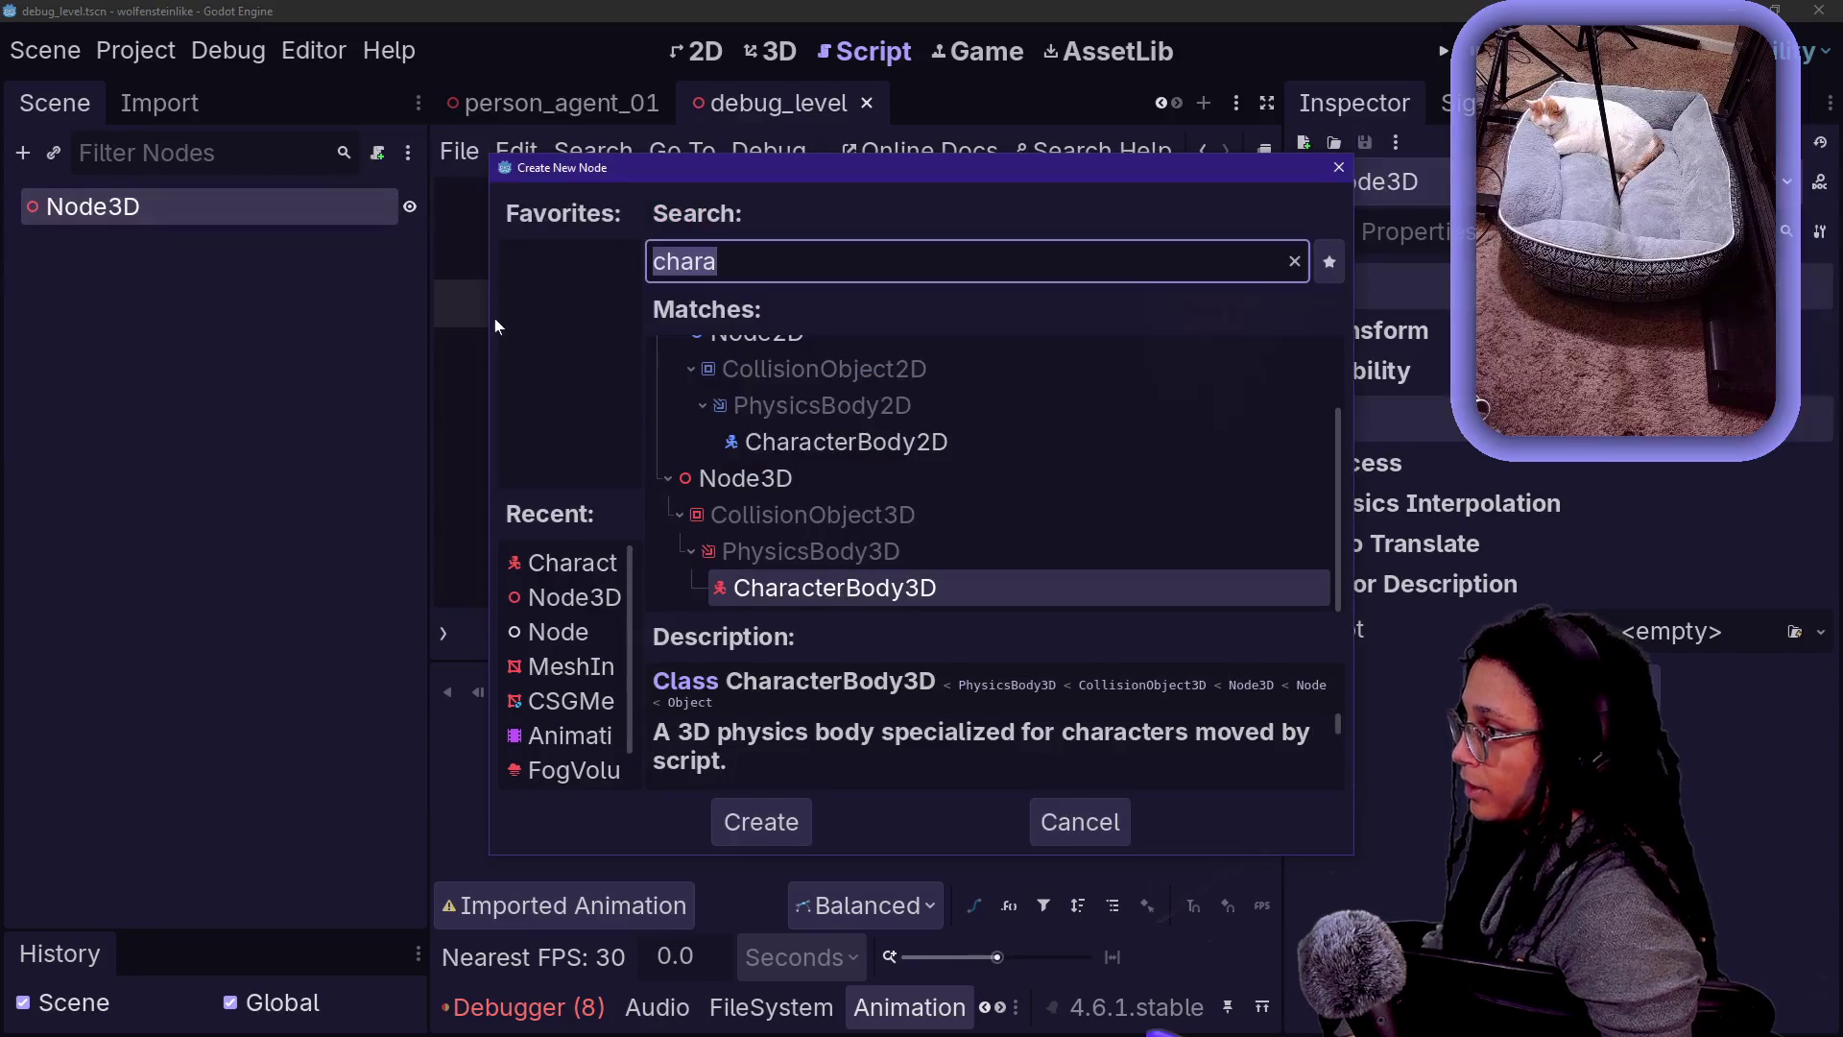
{"action": "type", "text": "static"}
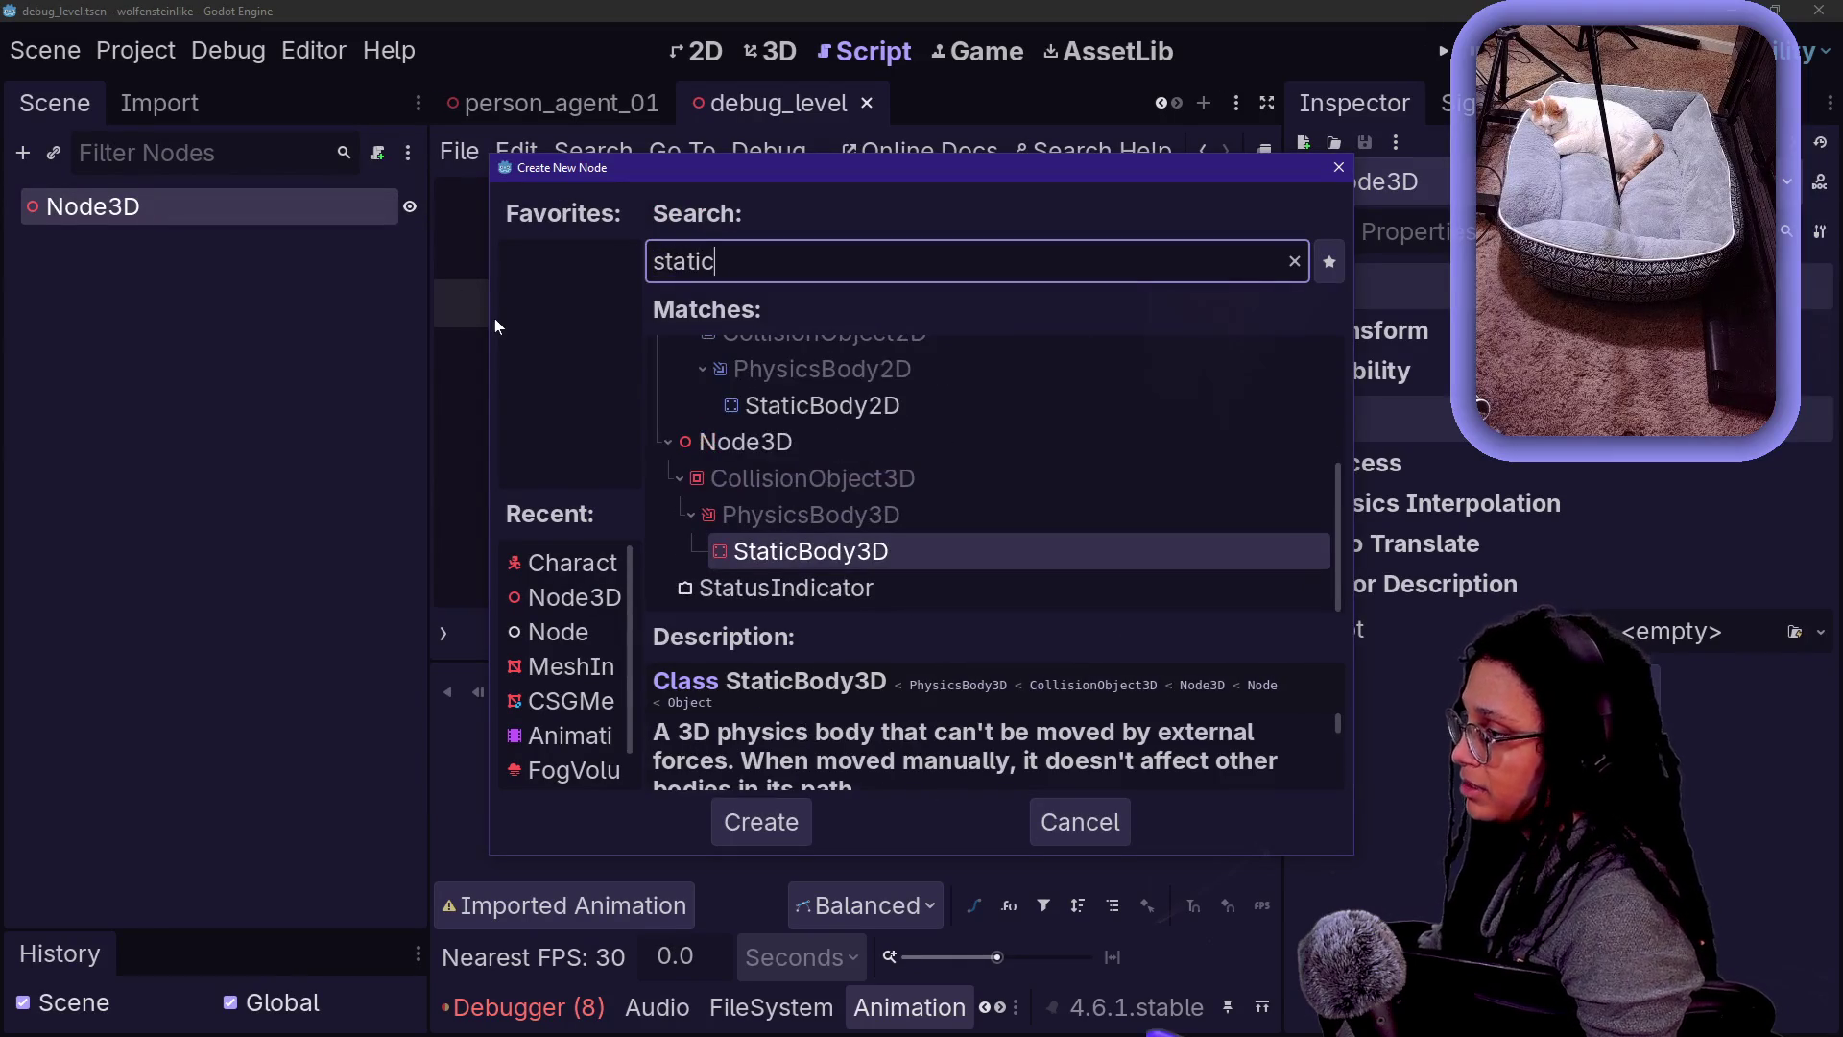
{"action": "key", "text": "Return"}
{"action": "left_click", "coordinate": [772, 56]}
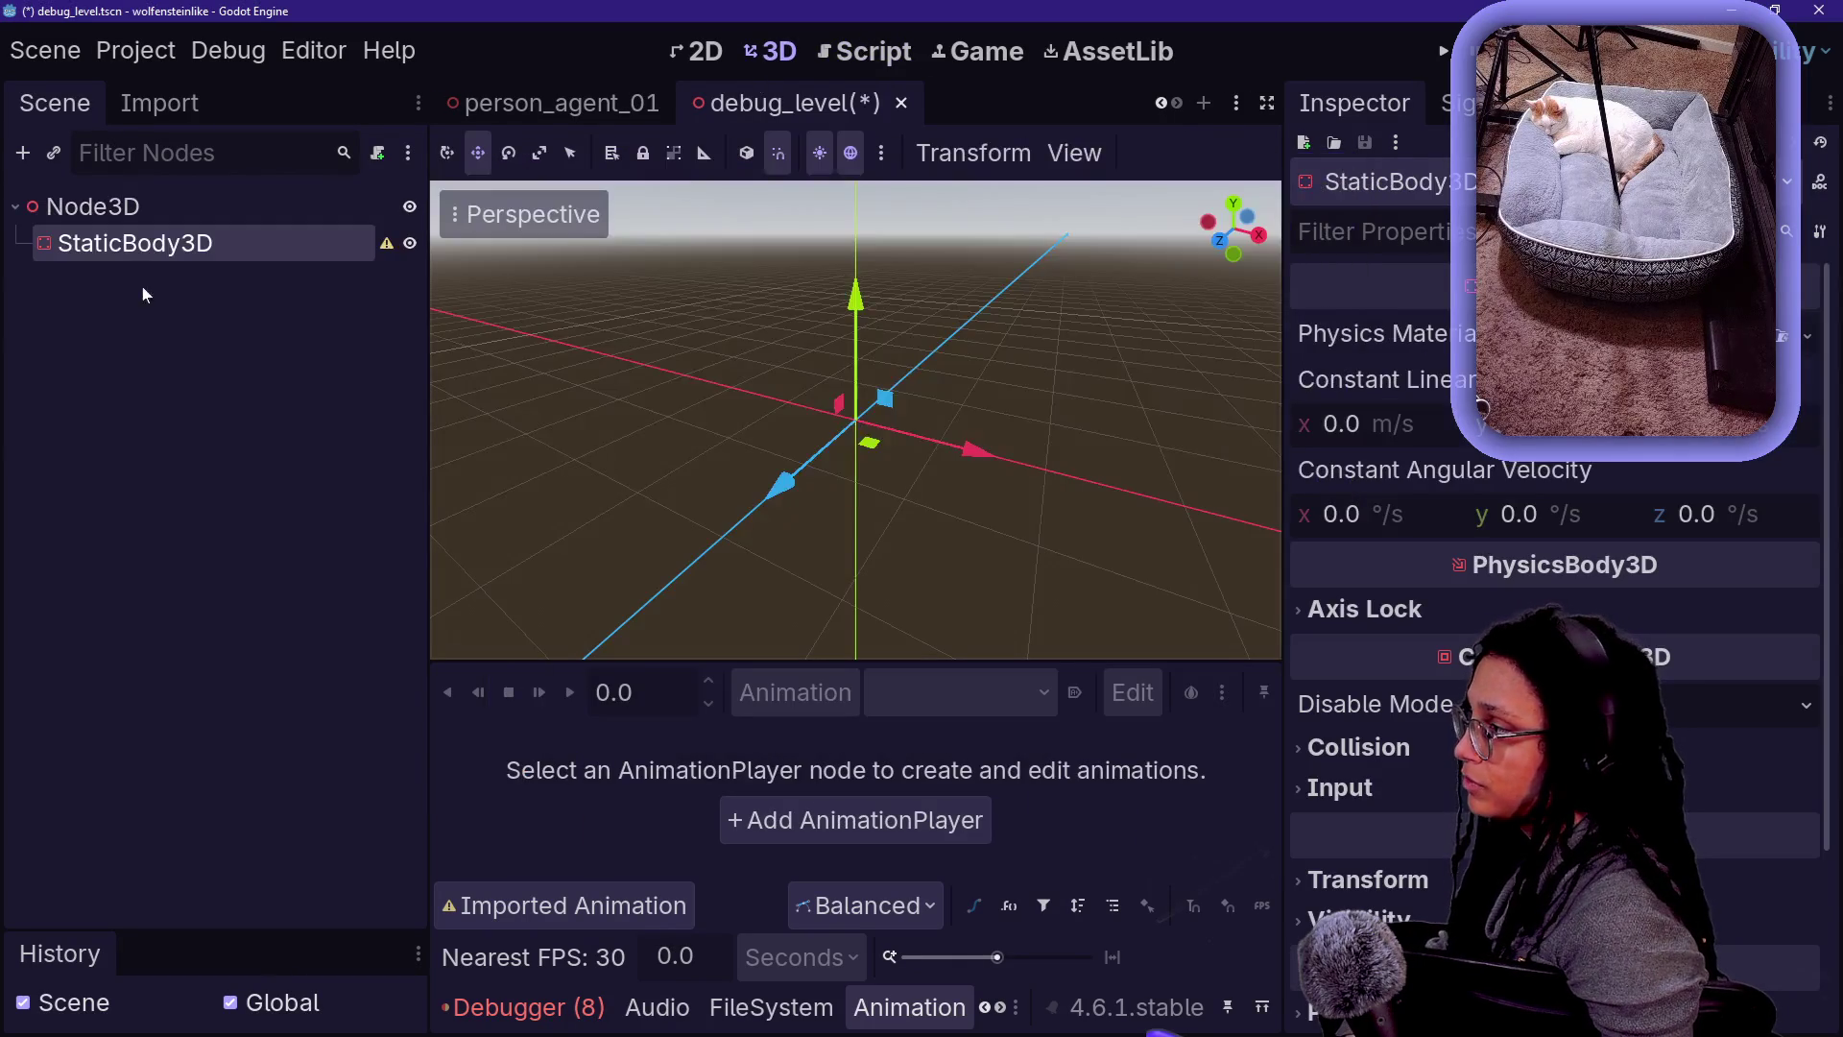
- Give the StaticBody3D a CollisionShape3D child with a WorldBoundaryShape3D shape
{"action": "right_click", "coordinate": [170, 248]}
{"action": "left_click", "coordinate": [238, 230]}
{"action": "type", "text": "g"}
{"action": "key", "text": "BackSpace"}
{"action": "type", "text": "coll"}
{"action": "key", "text": "Return"}
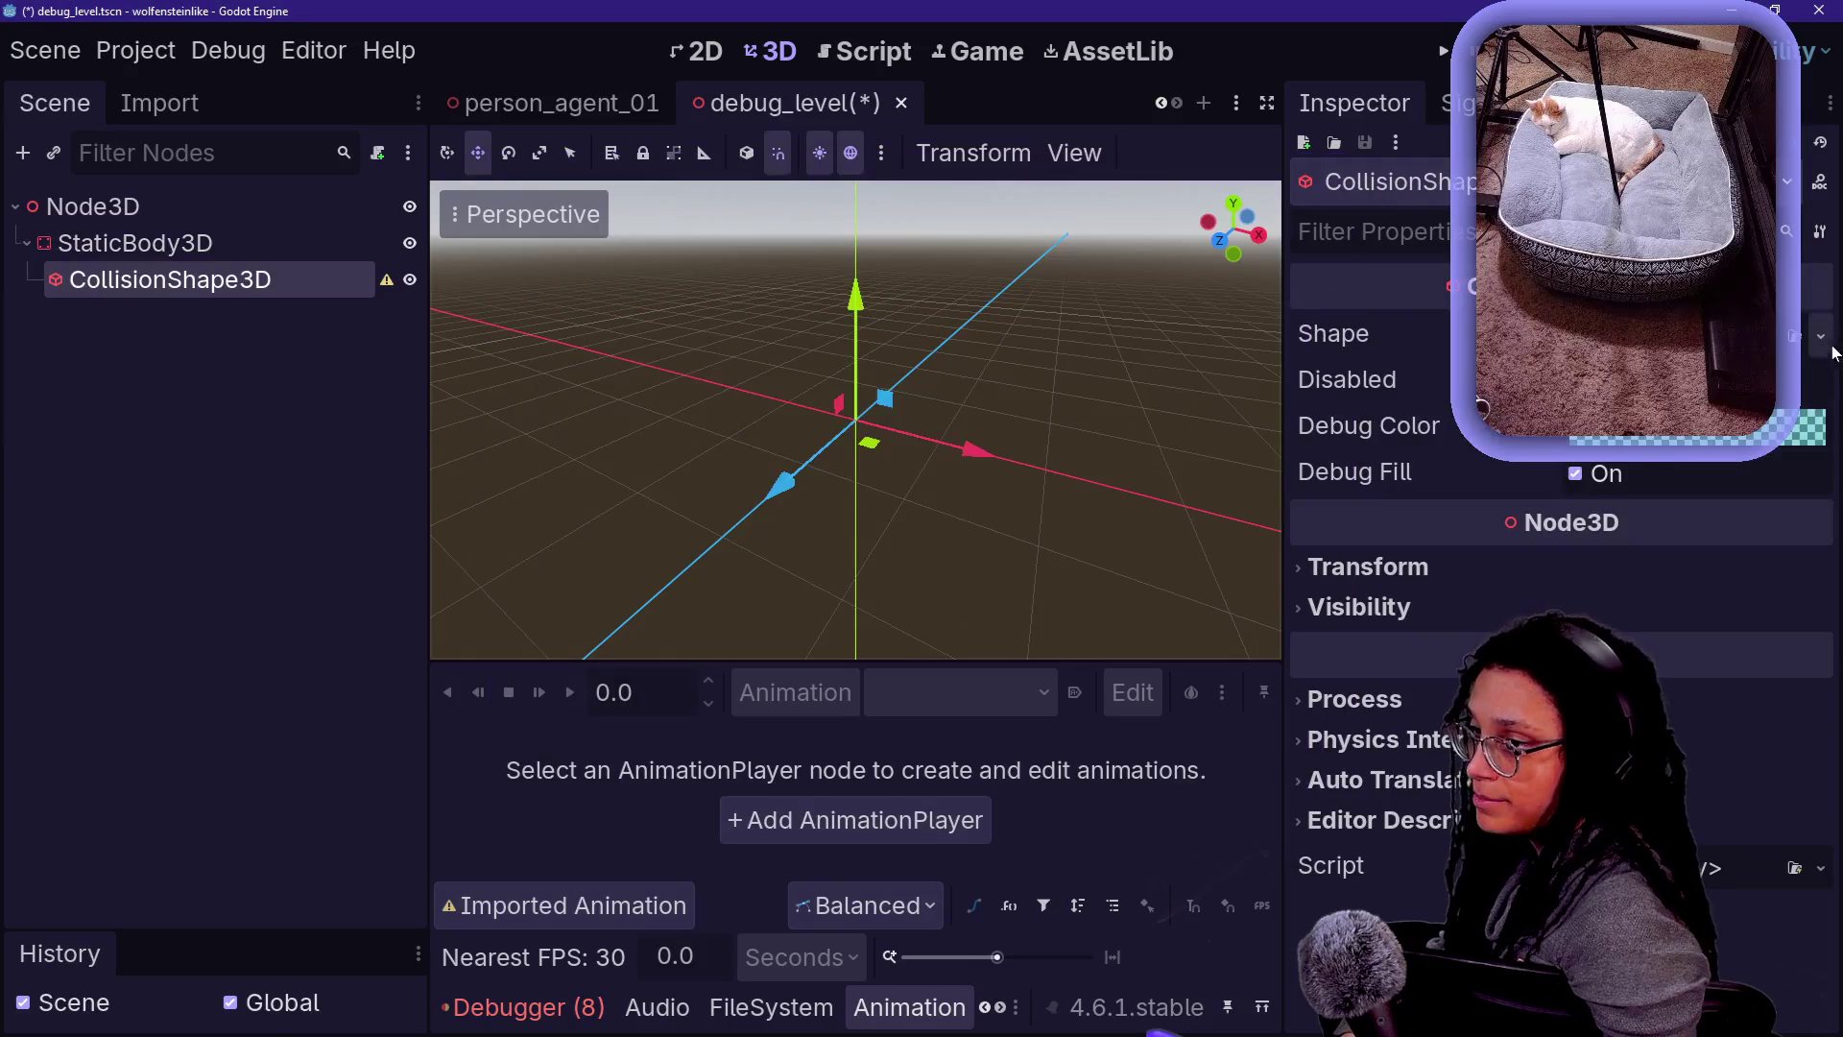
{"action": "left_click", "coordinate": [1821, 337]}
{"action": "left_click", "coordinate": [1651, 631]}
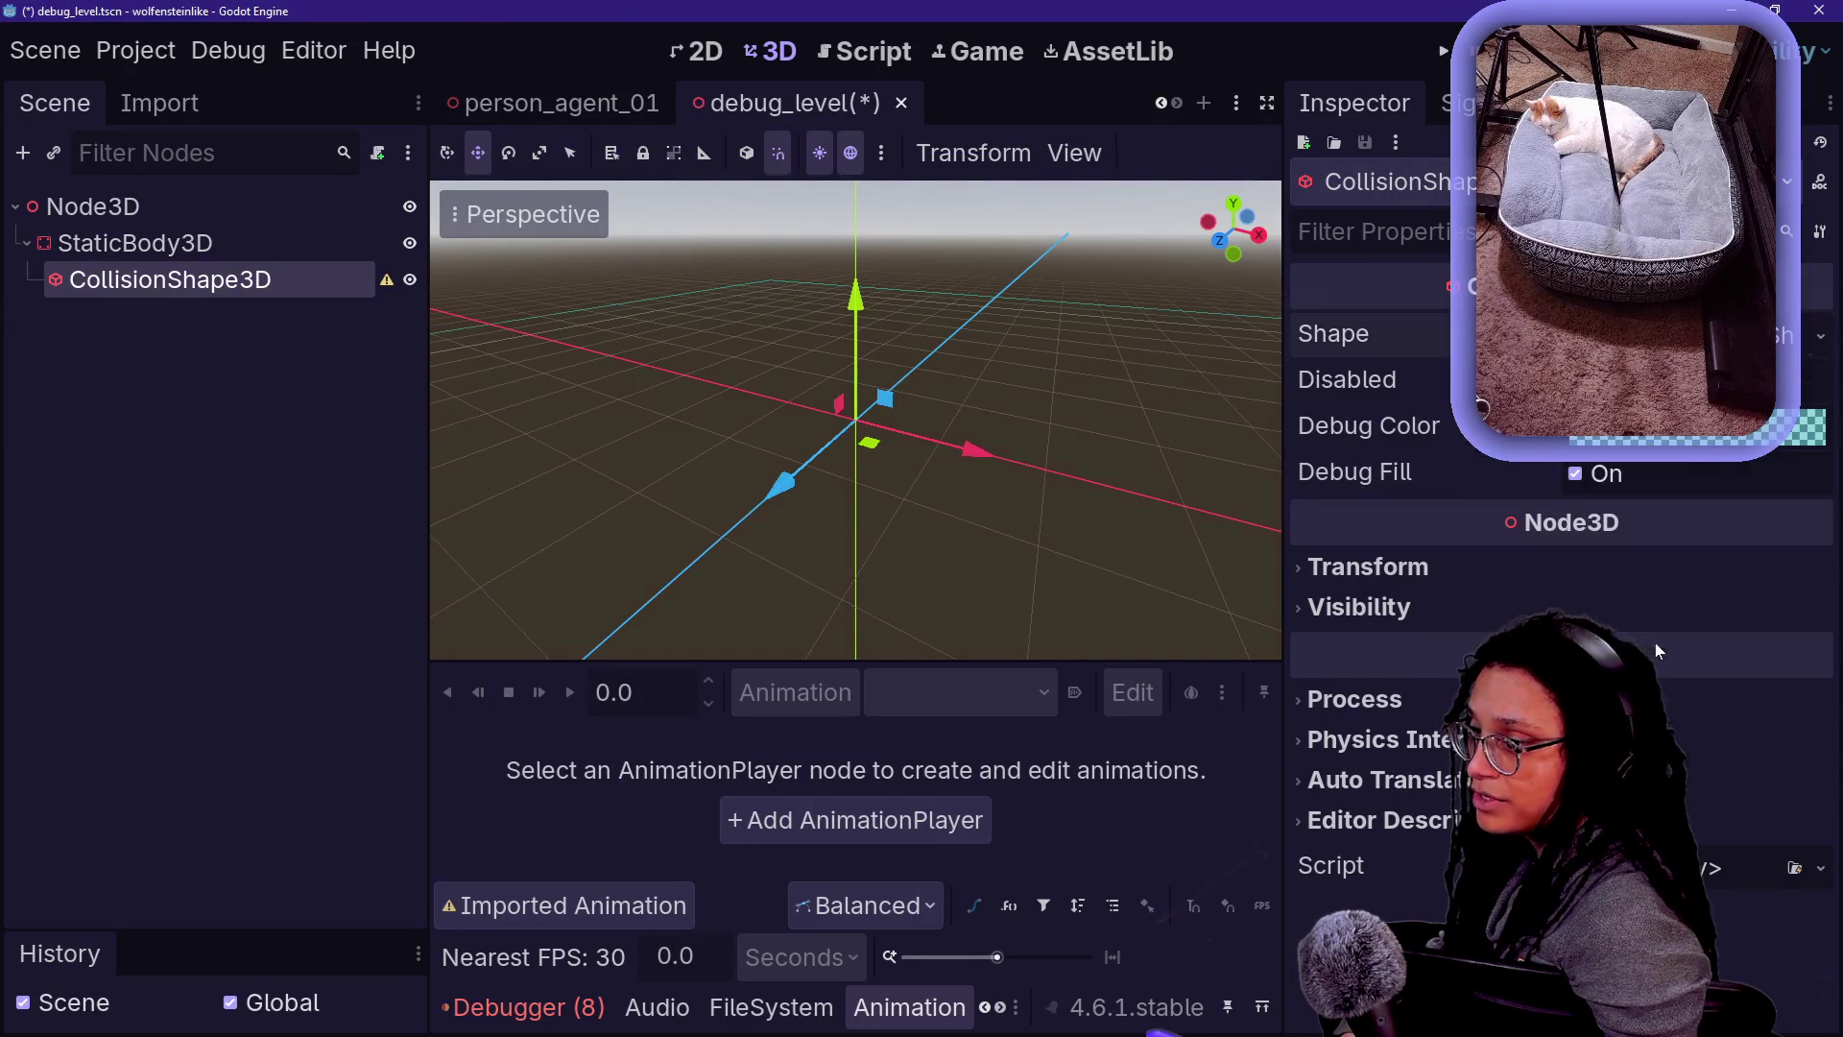
- Add a Player node under the root Node3D
{"action": "left_click", "coordinate": [217, 211]}
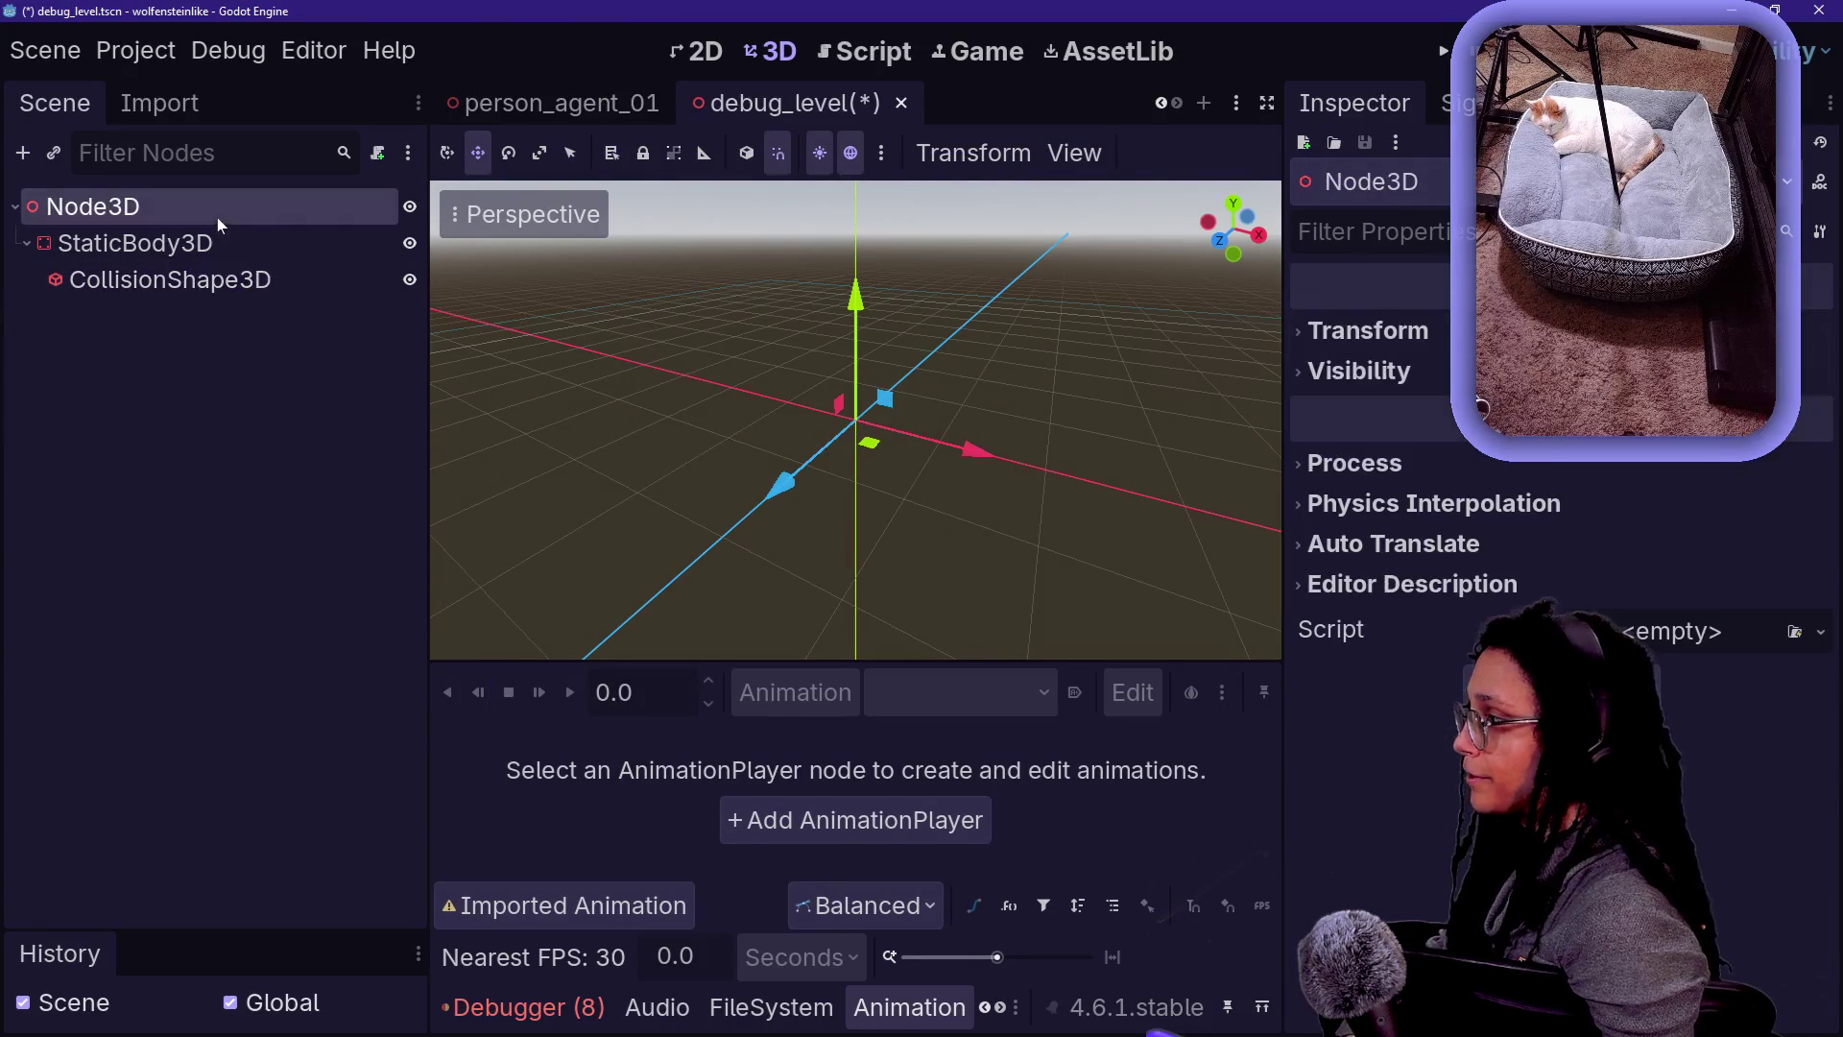
{"action": "right_click", "coordinate": [253, 219]}
{"action": "left_click", "coordinate": [263, 242]}
{"action": "type", "text": "play"}
{"action": "key", "text": "Return"}
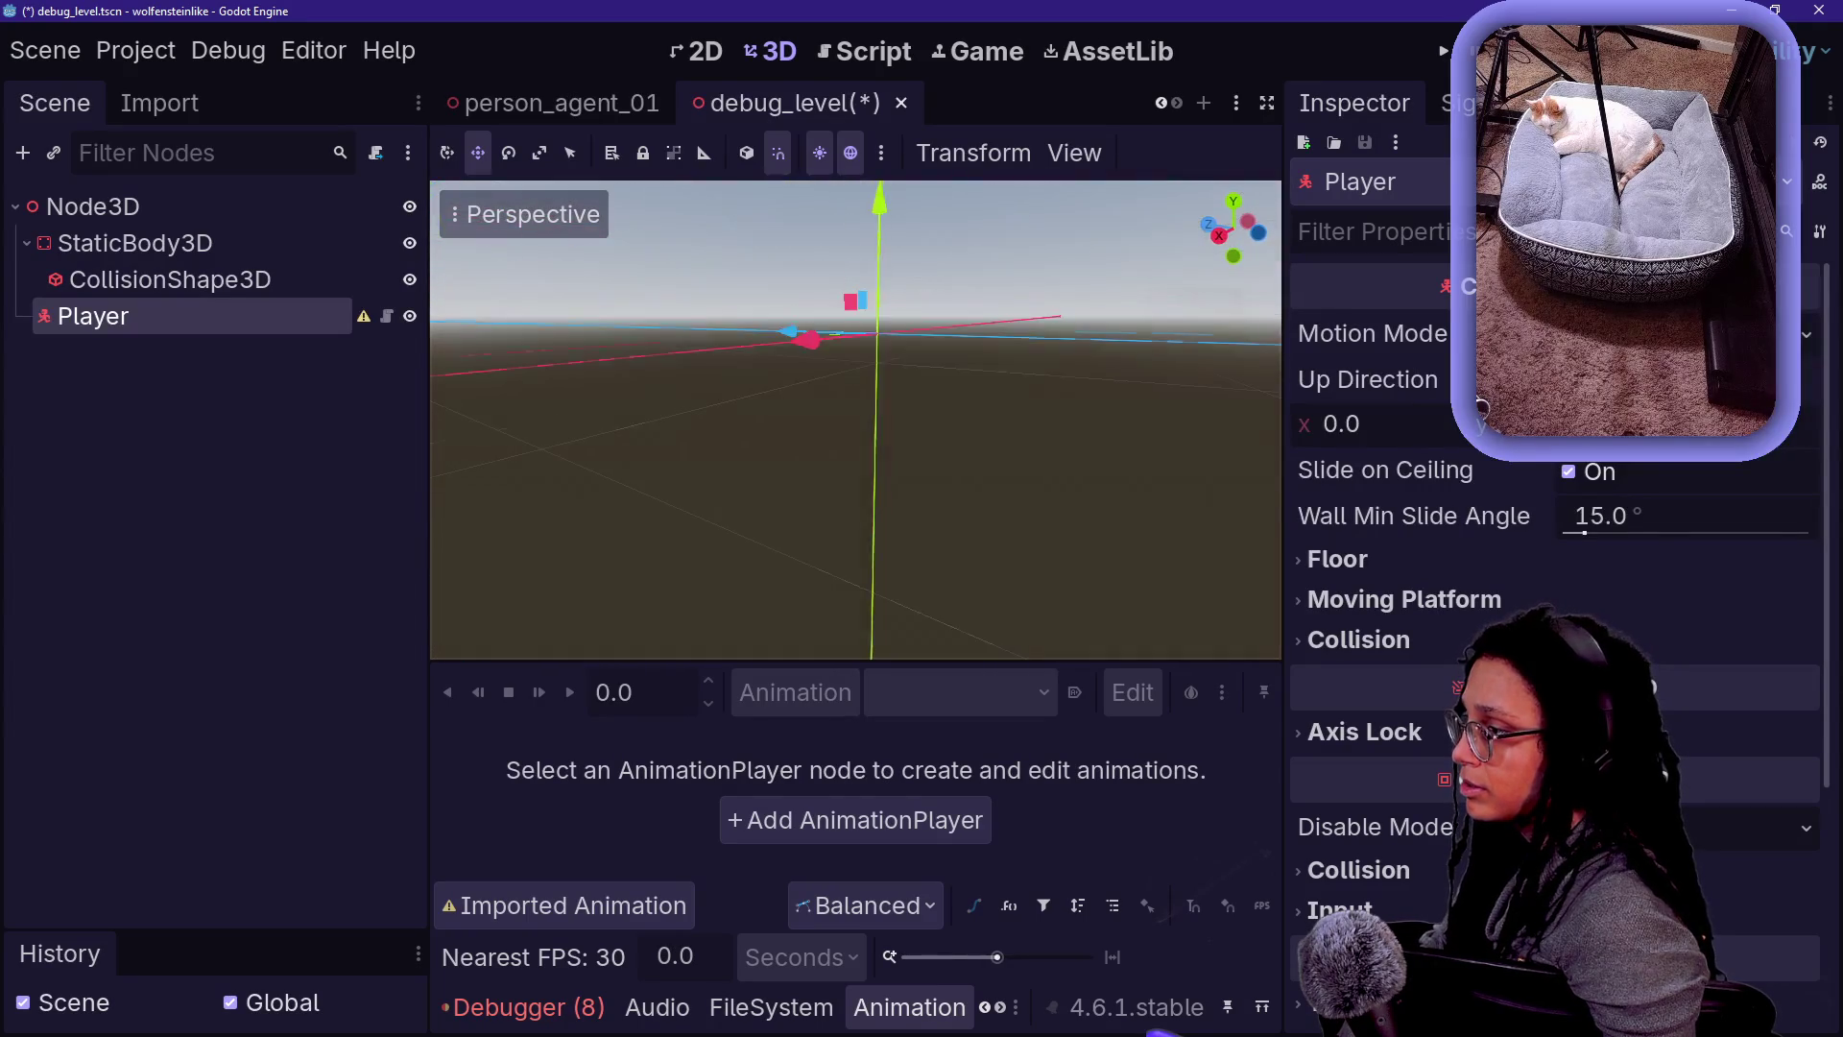
- Look across the grid, then delete the shapeless Player node again
{"action": "scroll", "coordinate": [855, 419], "scroll_direction": "up", "scroll_amount": 2}
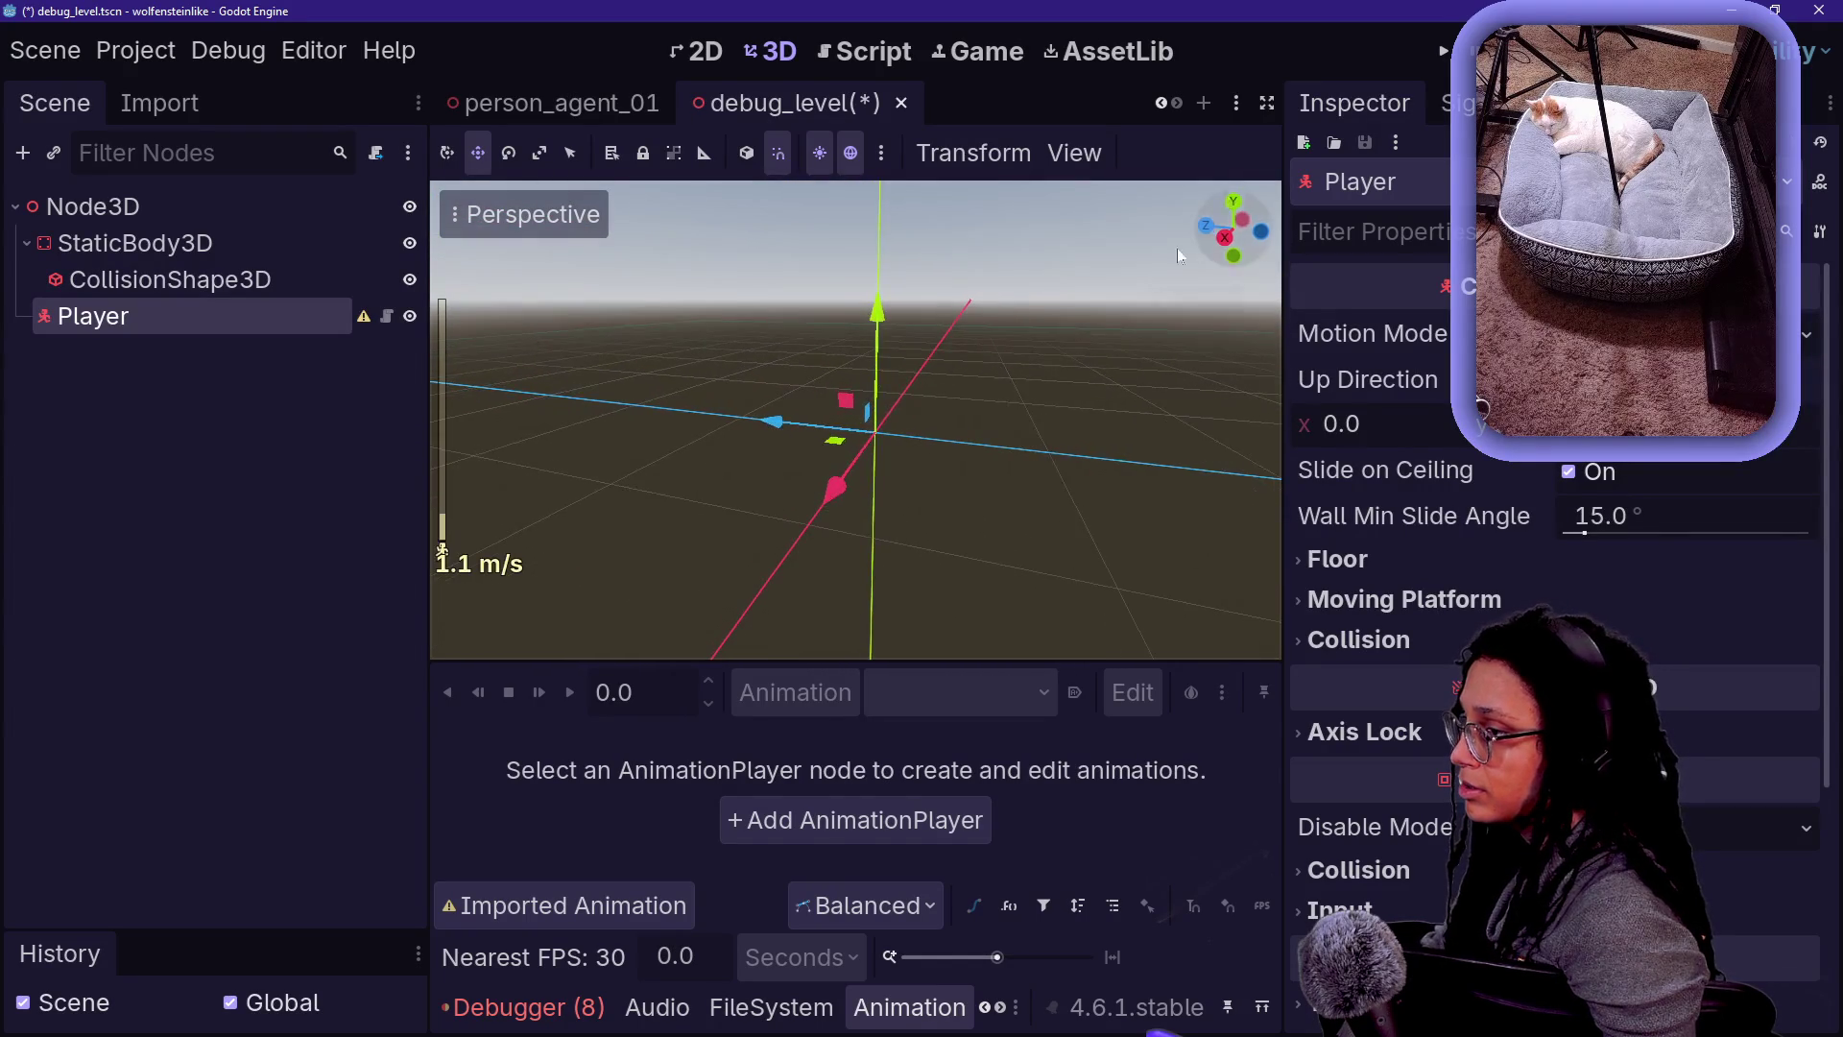
{"action": "left_click_drag", "start_coordinate": [1232, 204], "coordinate": [803, 336]}
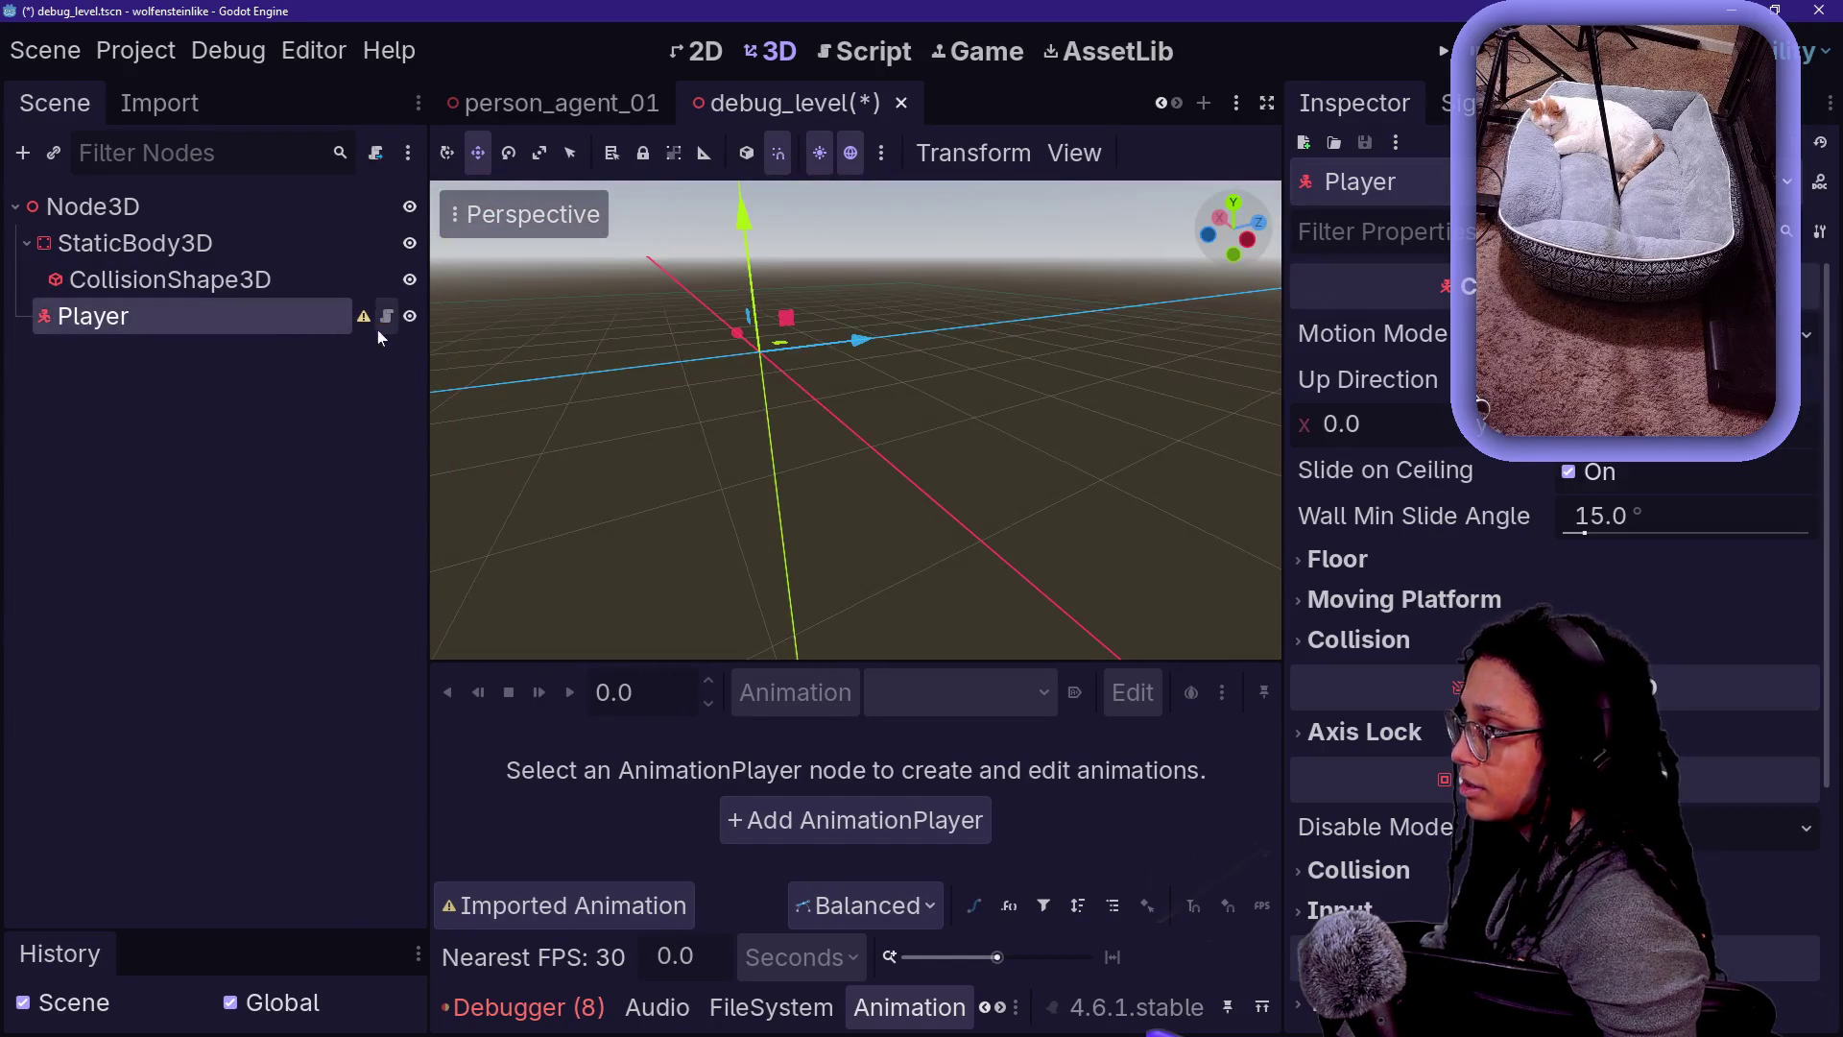
{"action": "mouse_move", "coordinate": [372, 321]}
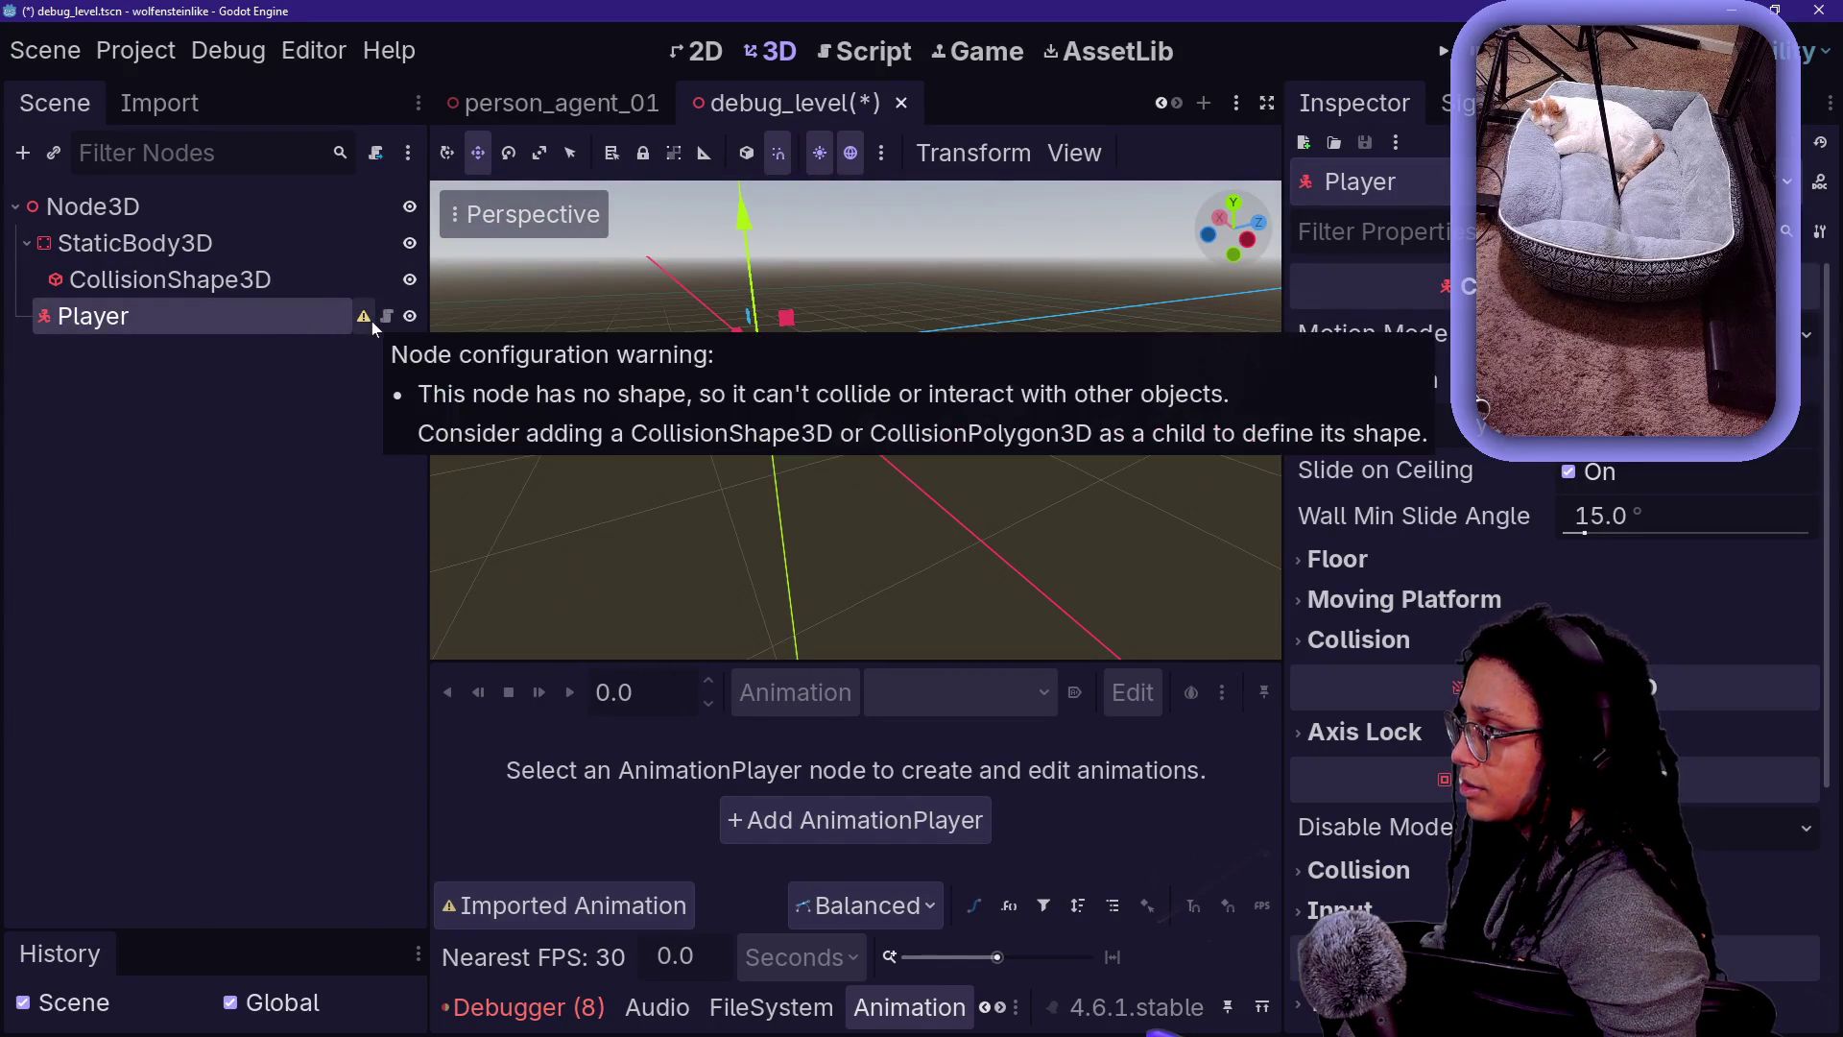
{"action": "left_click", "coordinate": [240, 307]}
{"action": "key", "text": "Delete"}
{"action": "key", "text": "Return"}
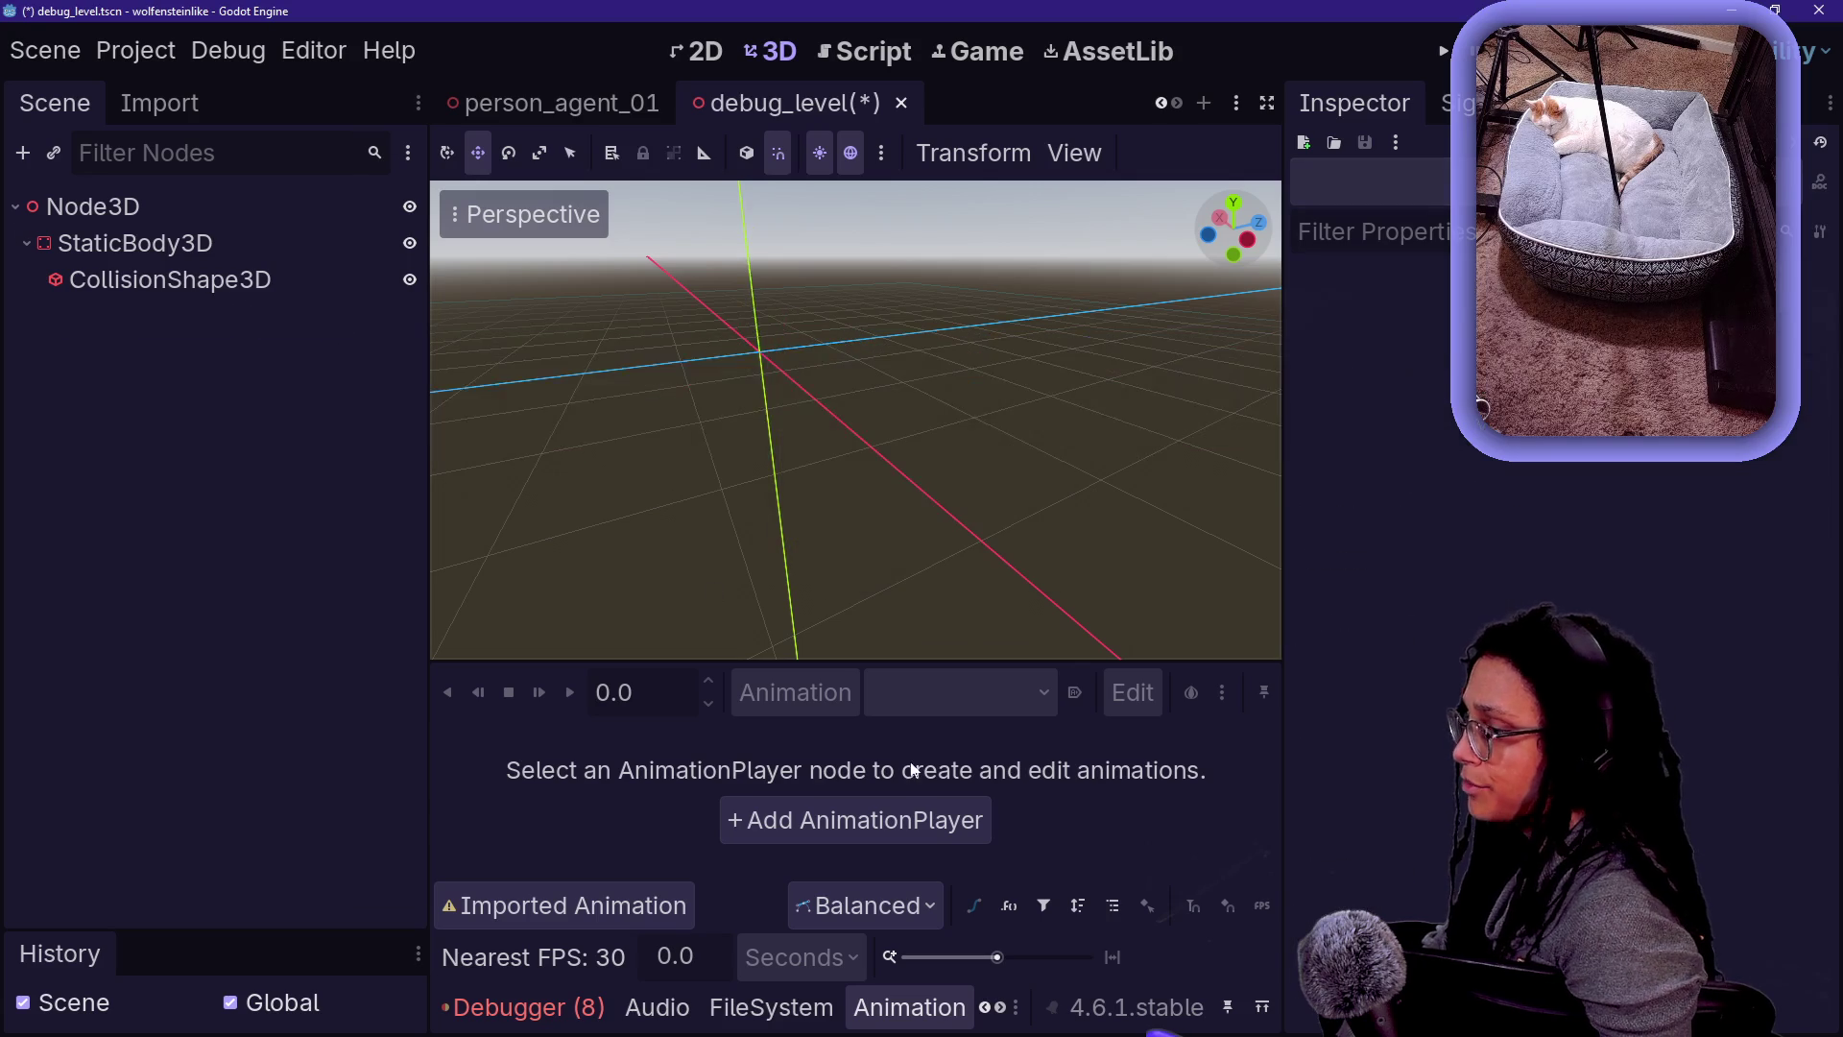
- Instance player.tscn under debug_level's root Node3D
{"action": "left_click", "coordinate": [771, 1007]}
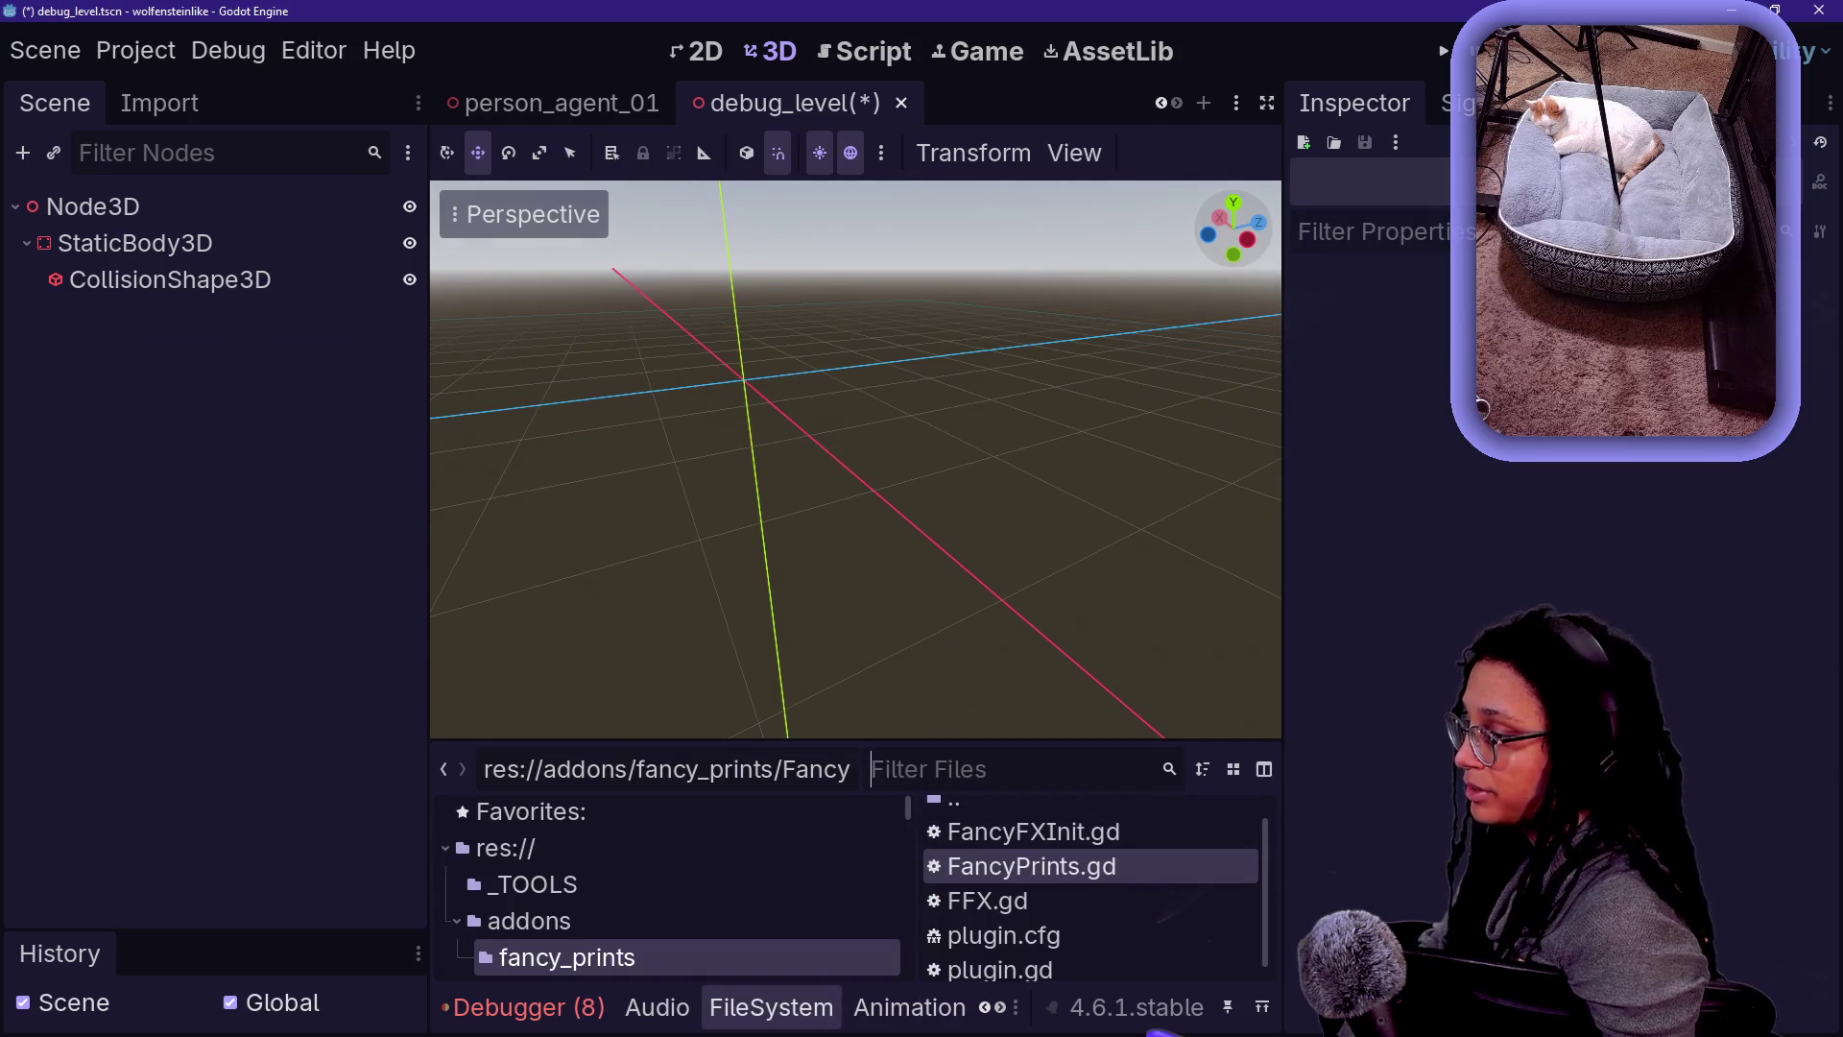
{"action": "type", "text": "player"}
{"action": "mouse_move", "coordinate": [1010, 852]}
{"action": "left_mouse_down"}
{"action": "mouse_move", "coordinate": [144, 148]}
{"action": "mouse_move", "coordinate": [154, 209]}
{"action": "left_mouse_up"}
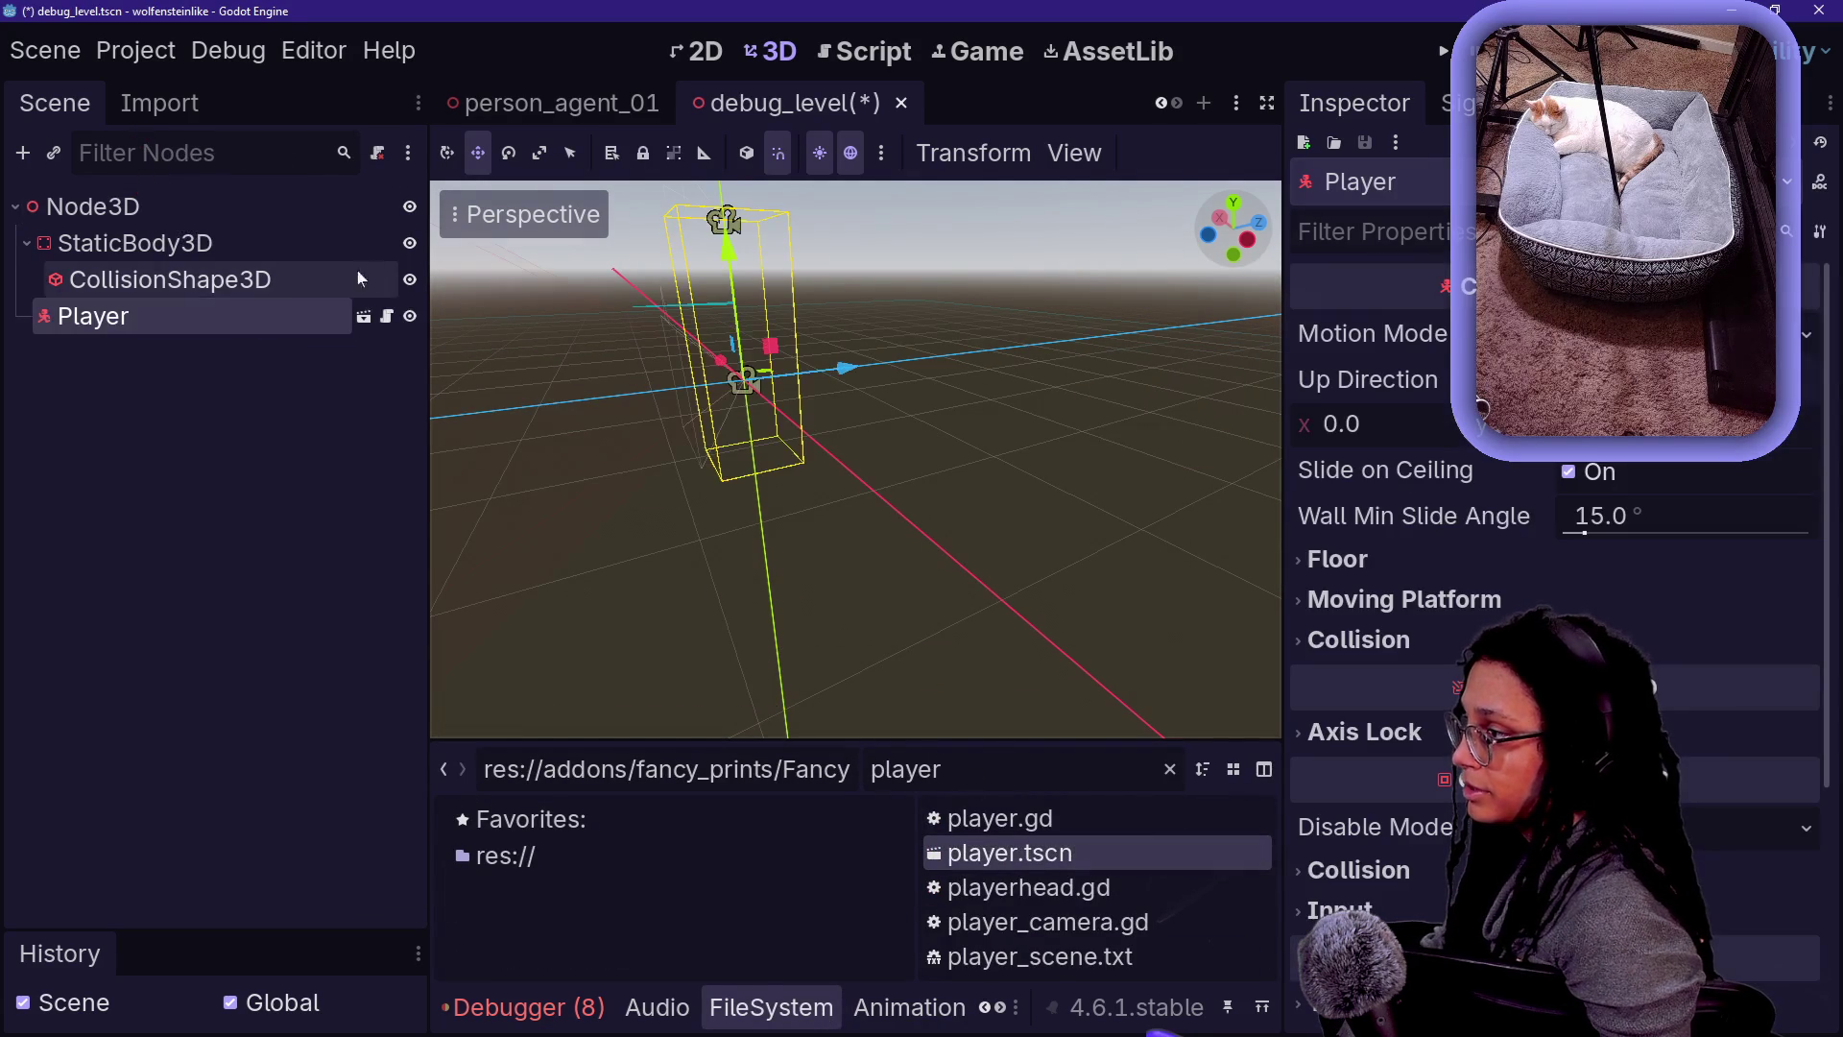
- Lift the Player one unit above the floor and save the scene
{"action": "left_click", "coordinate": [643, 322]}
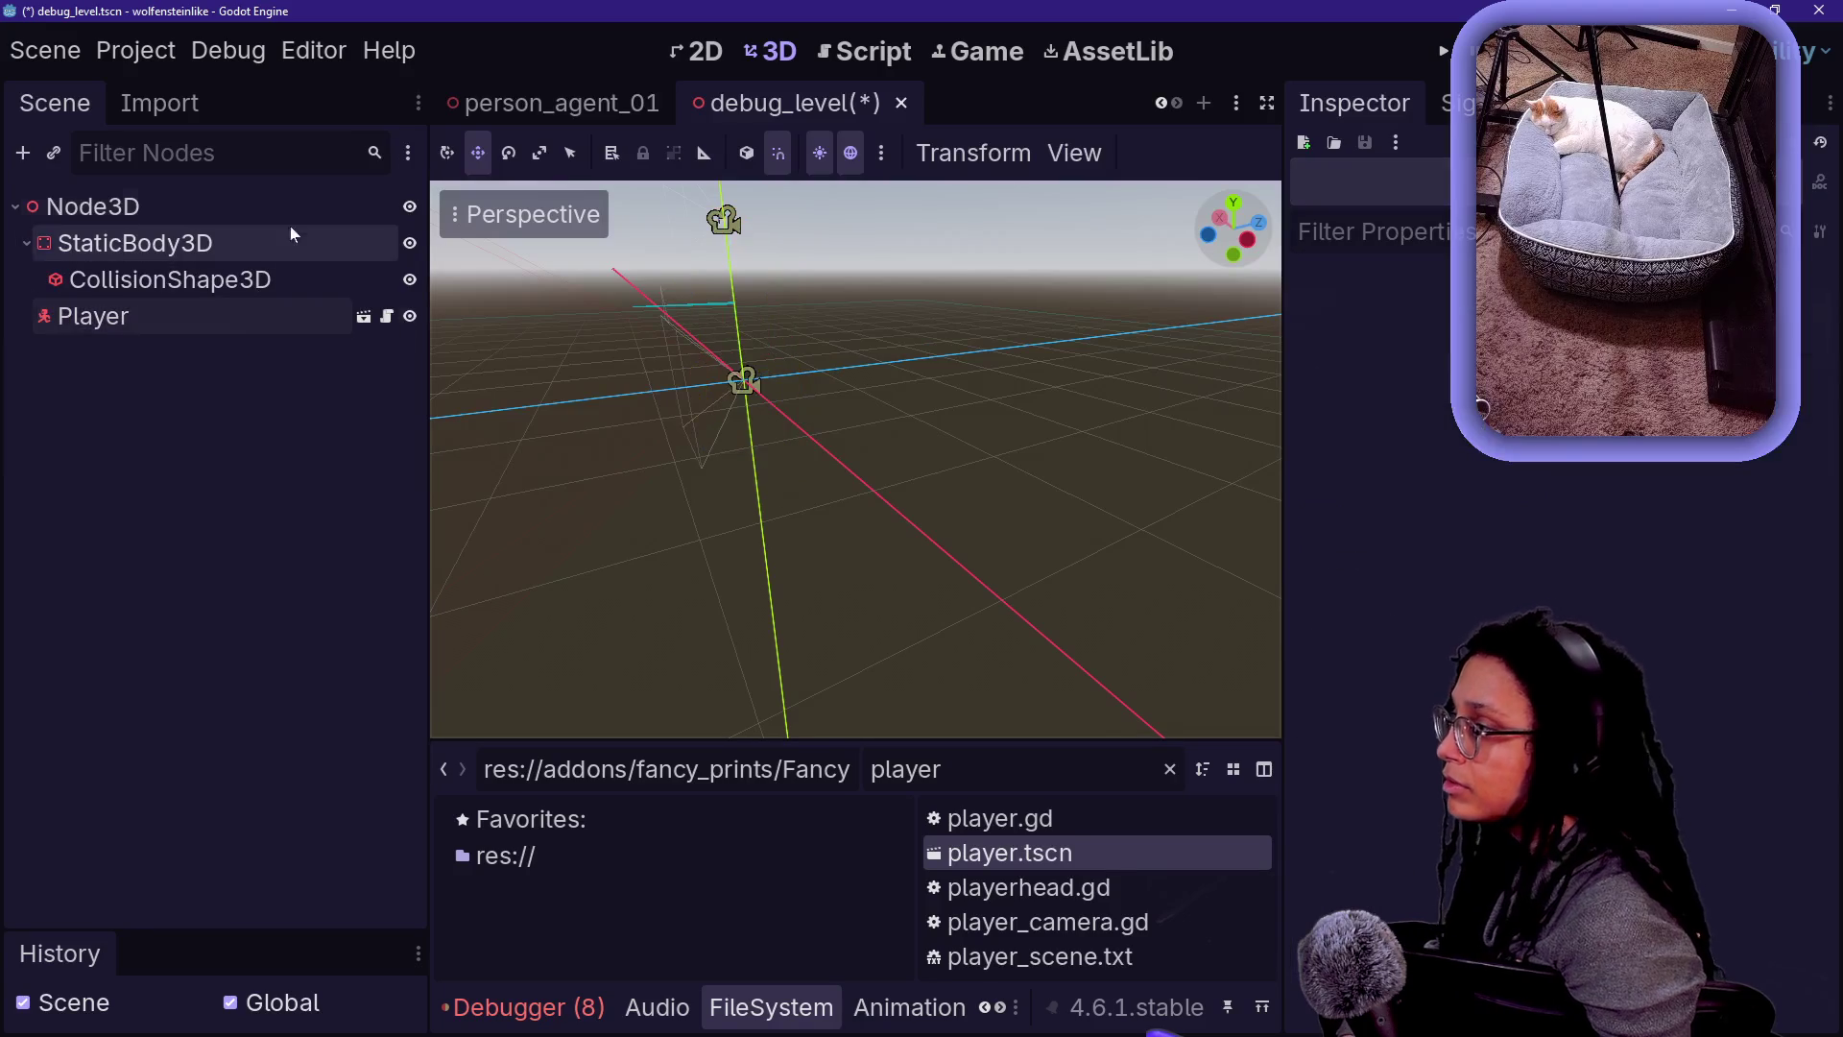
{"action": "left_click", "coordinate": [286, 318]}
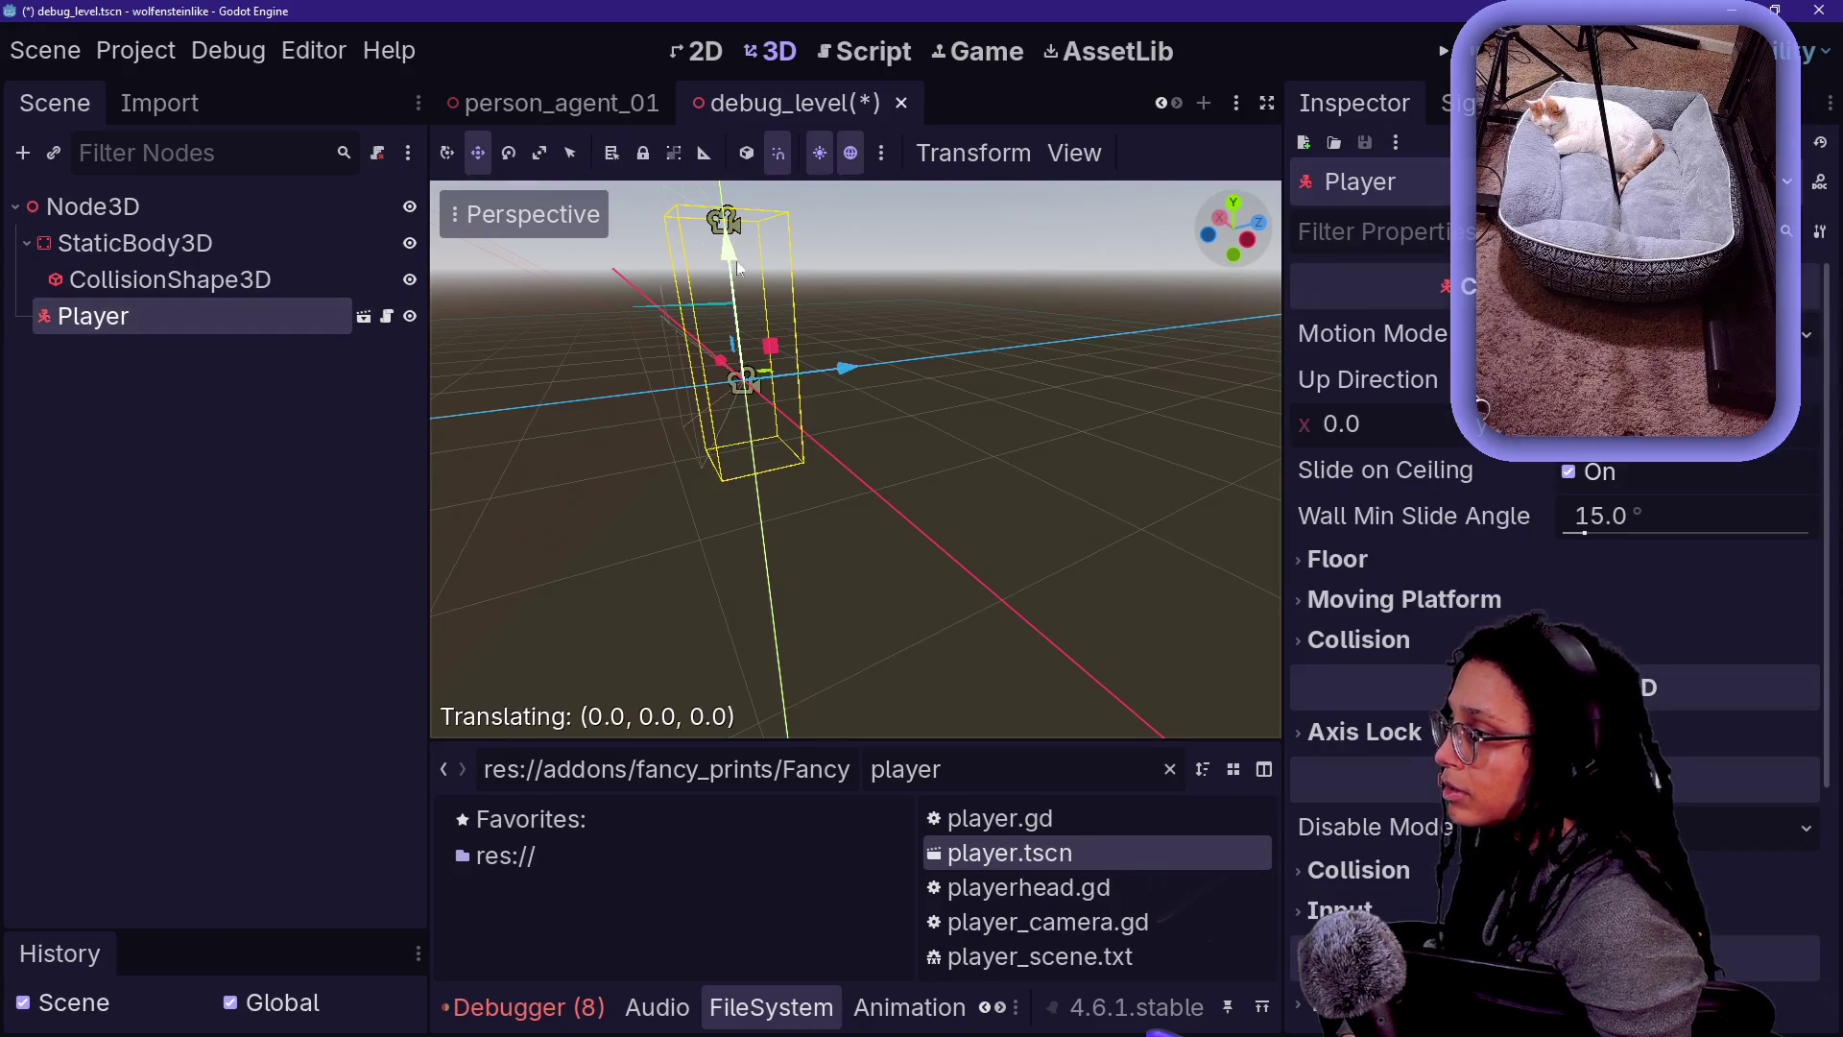
{"action": "left_click_drag", "start_coordinate": [739, 226], "coordinate": [745, 117]}
{"action": "key", "text": "ctrl+s"}
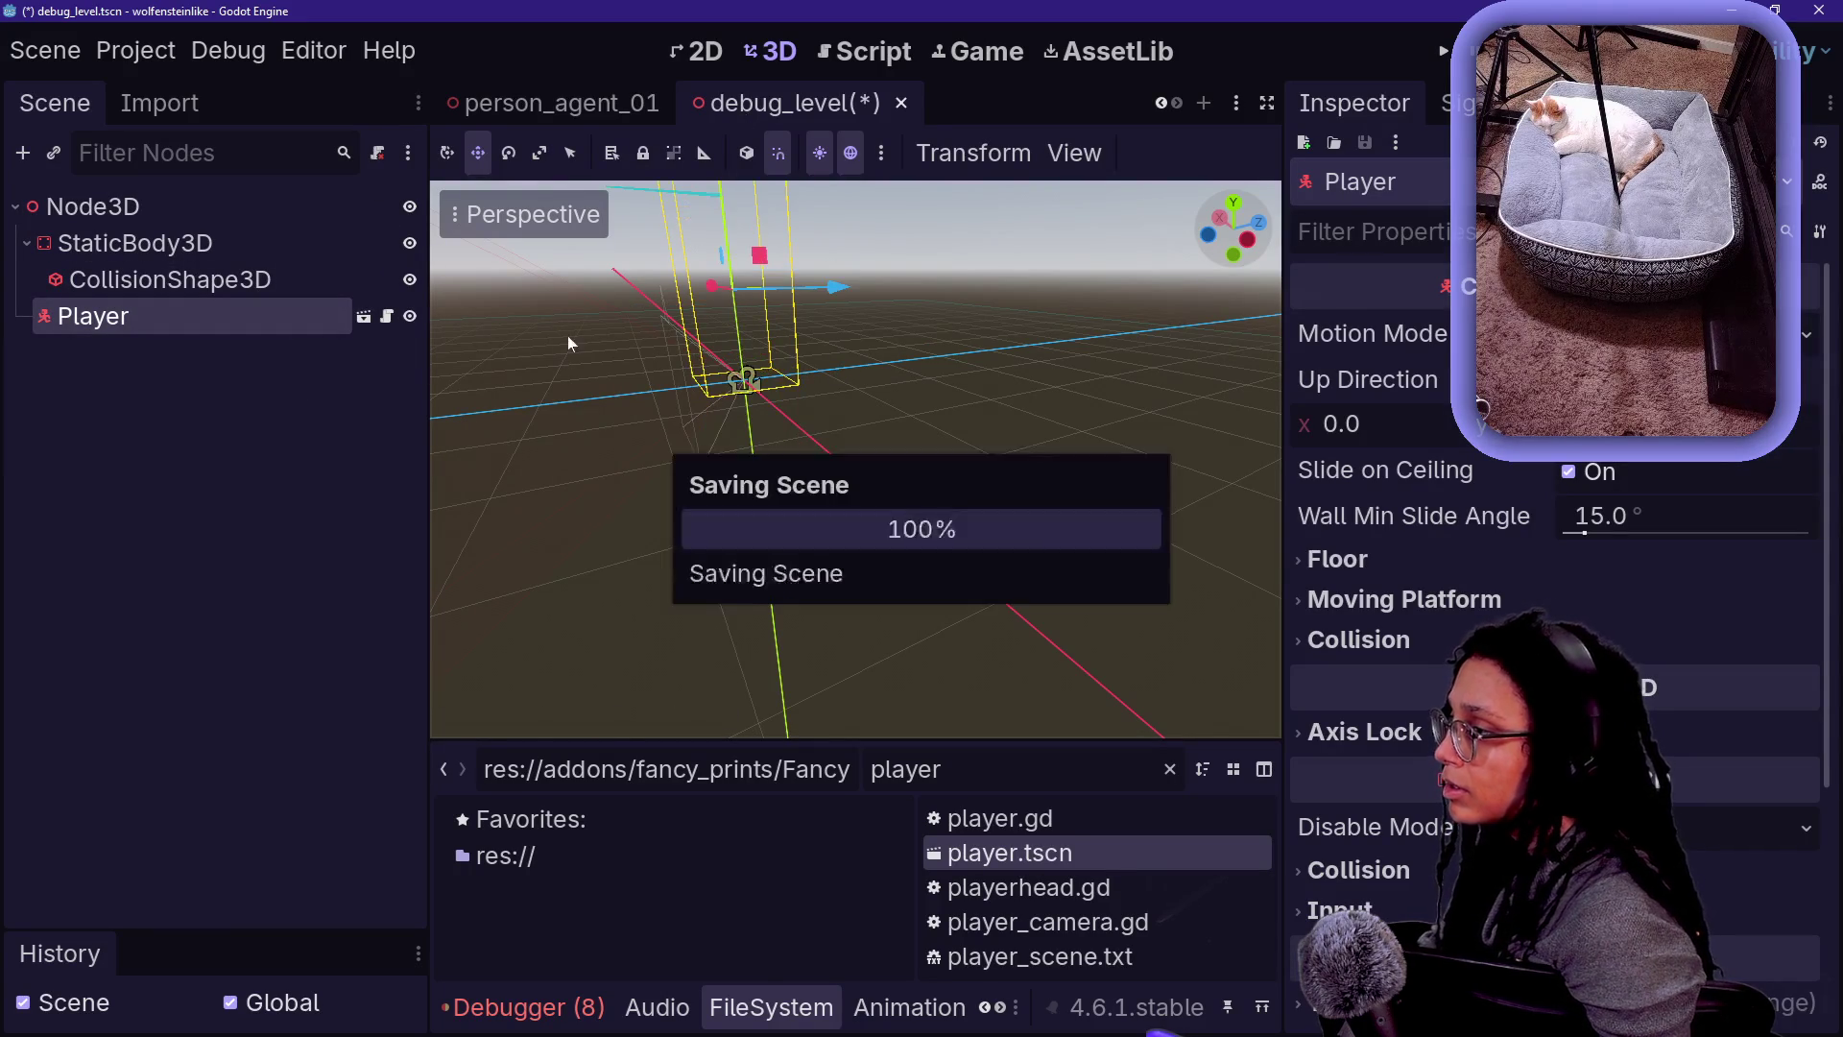
- Start adding a child node under Node3D, then cancel the dialog
{"action": "right_click", "coordinate": [159, 205]}
{"action": "left_click", "coordinate": [231, 224]}
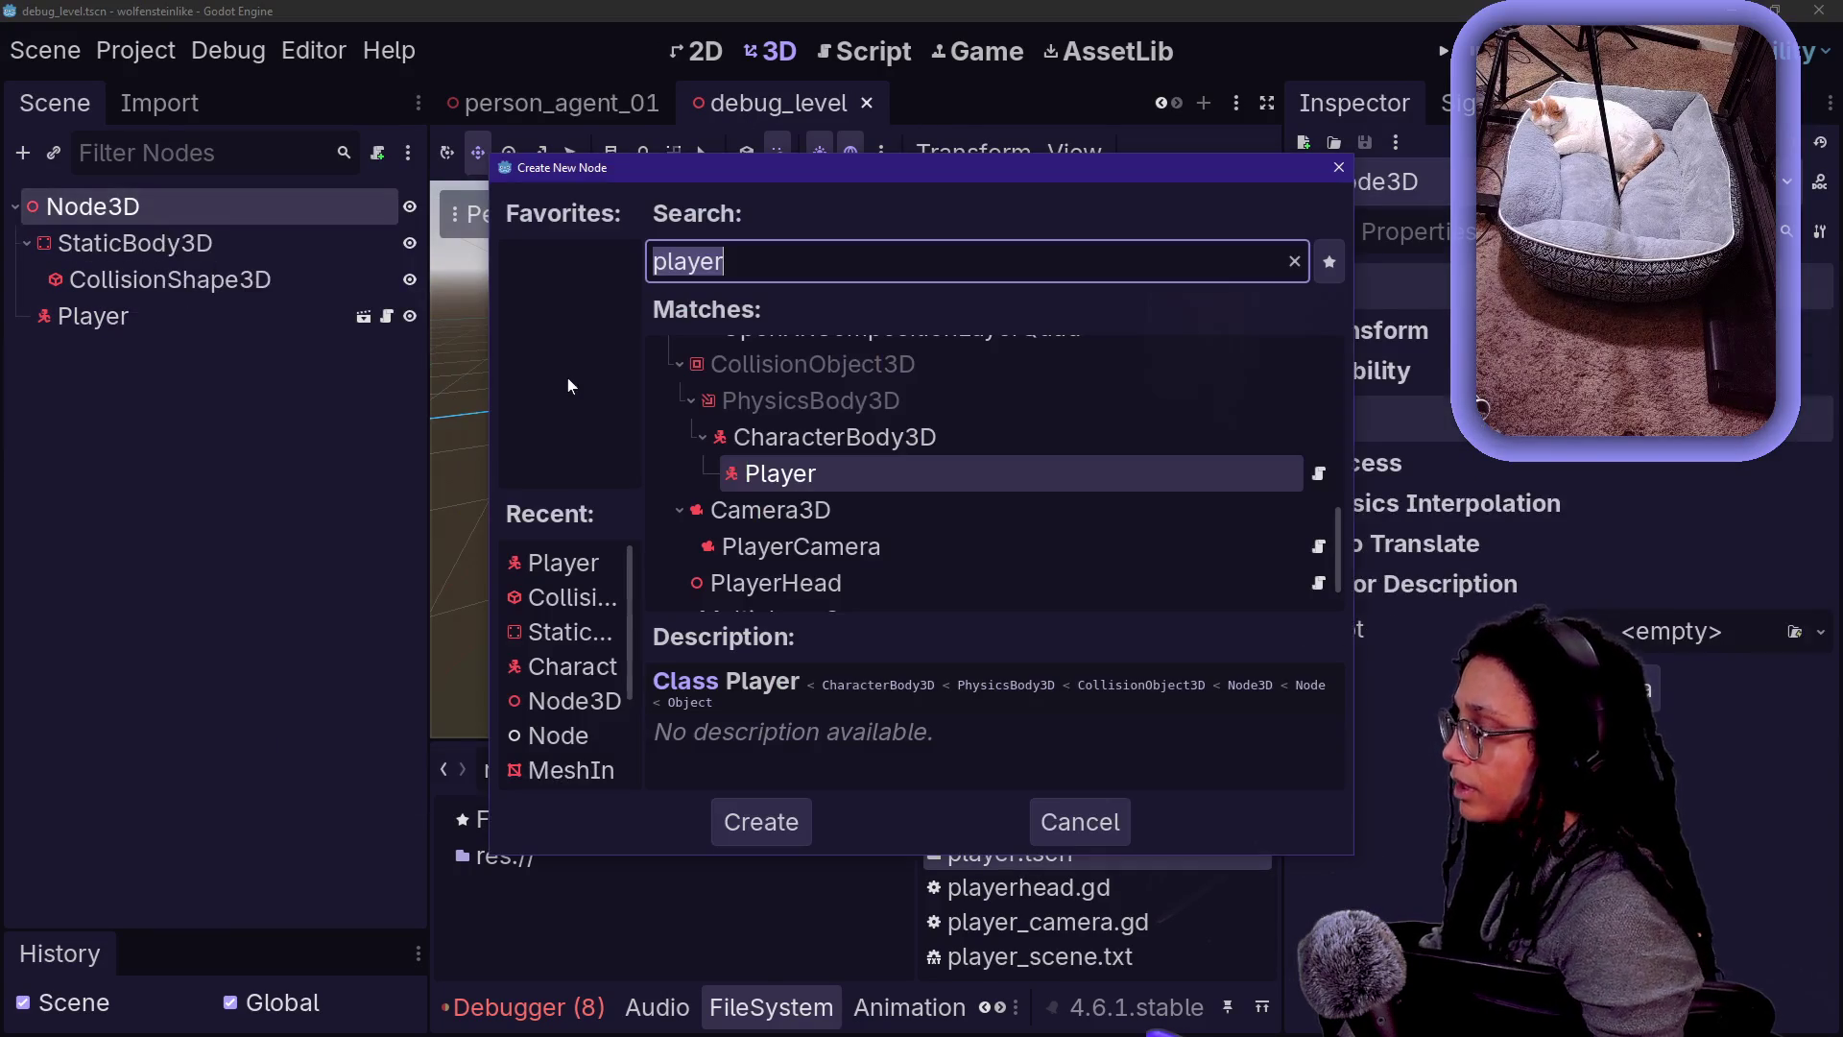
{"action": "key", "text": "Escape"}
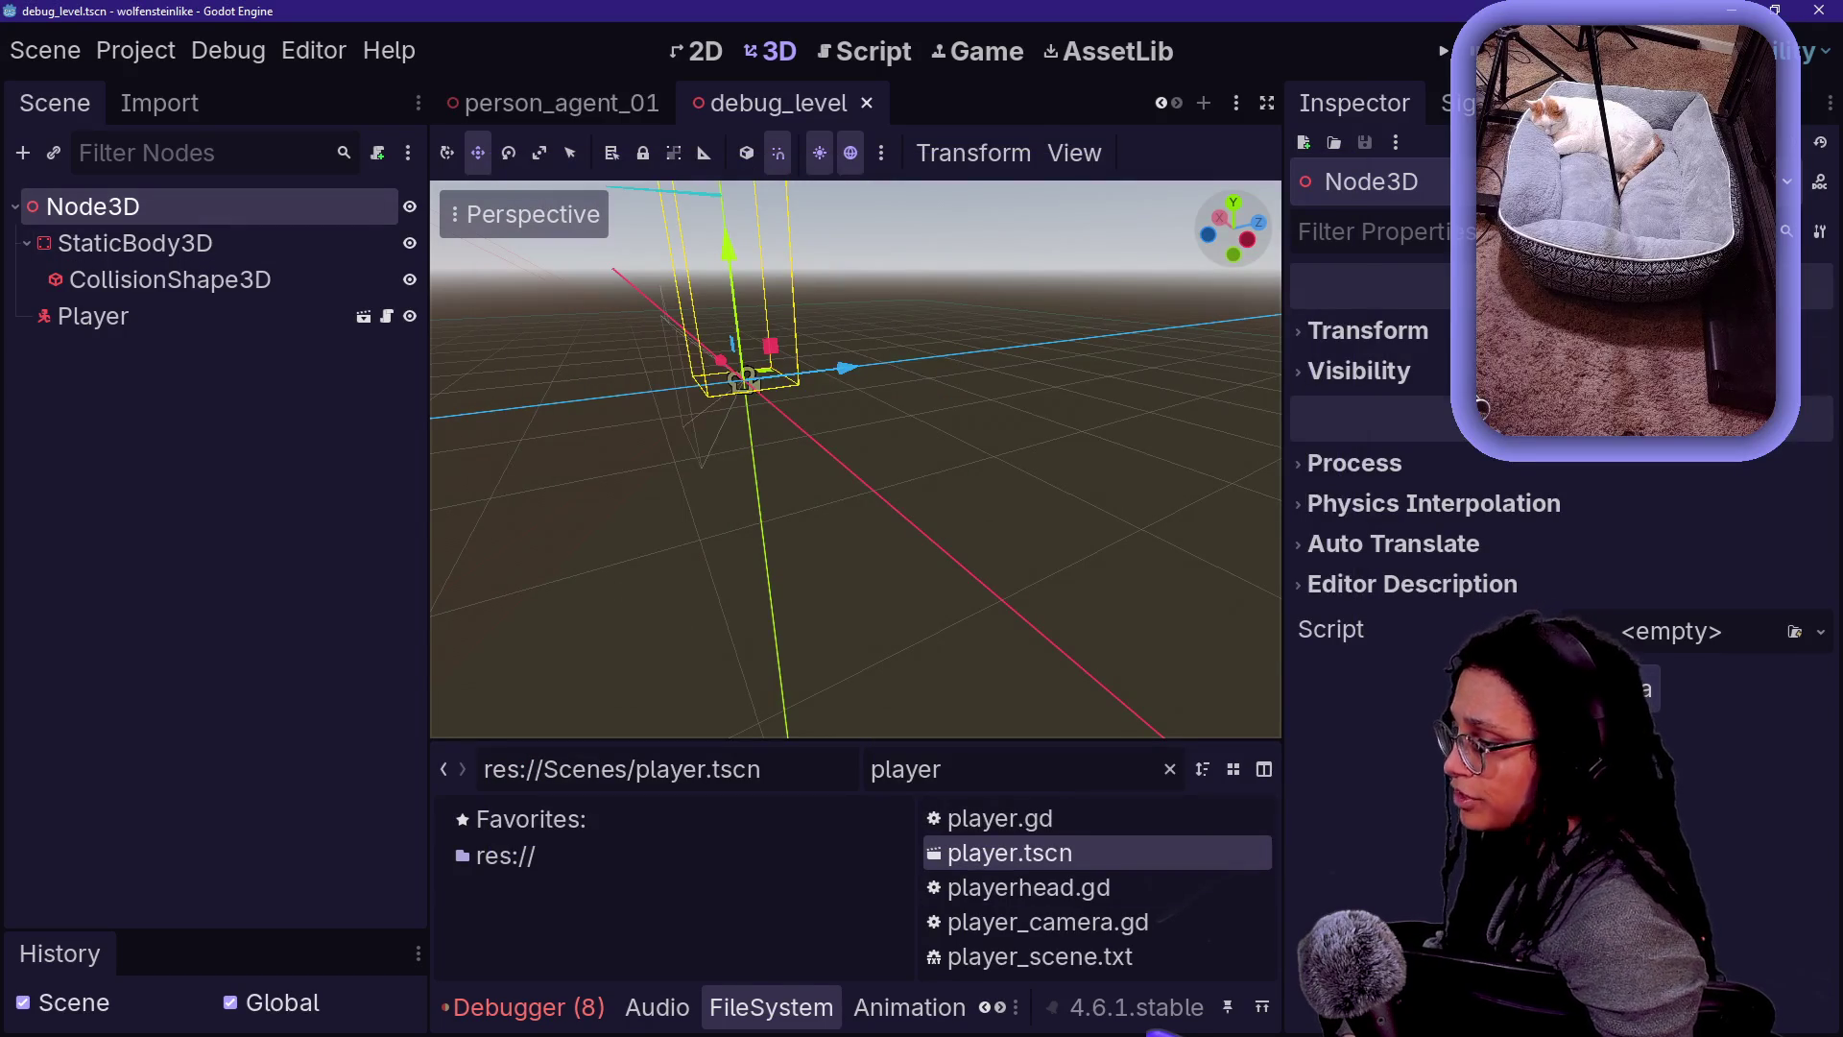
- Filter the files for city_grid and instance city_grid_4.tscn under the root Node3D
{"action": "double_click", "coordinate": [906, 769]}
{"action": "type", "text": "city"}
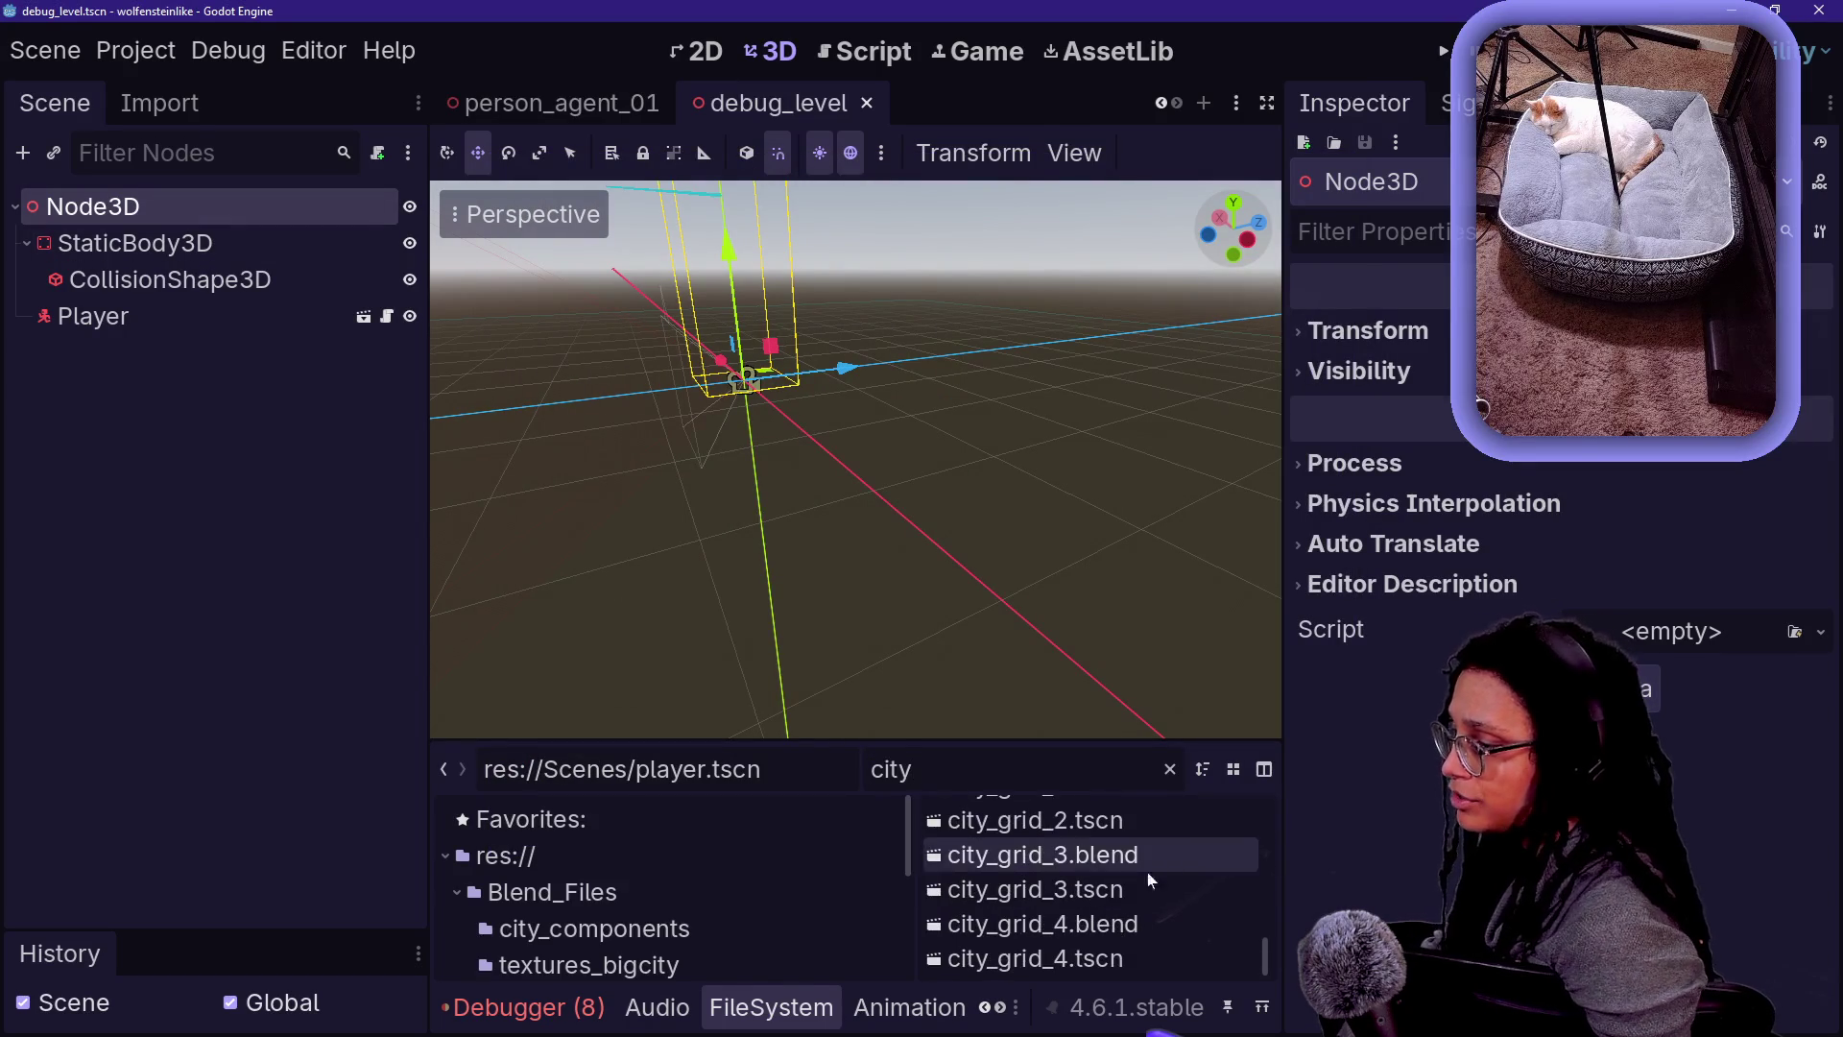
{"action": "scroll", "coordinate": [1064, 936], "scroll_direction": "up", "scroll_amount": 10}
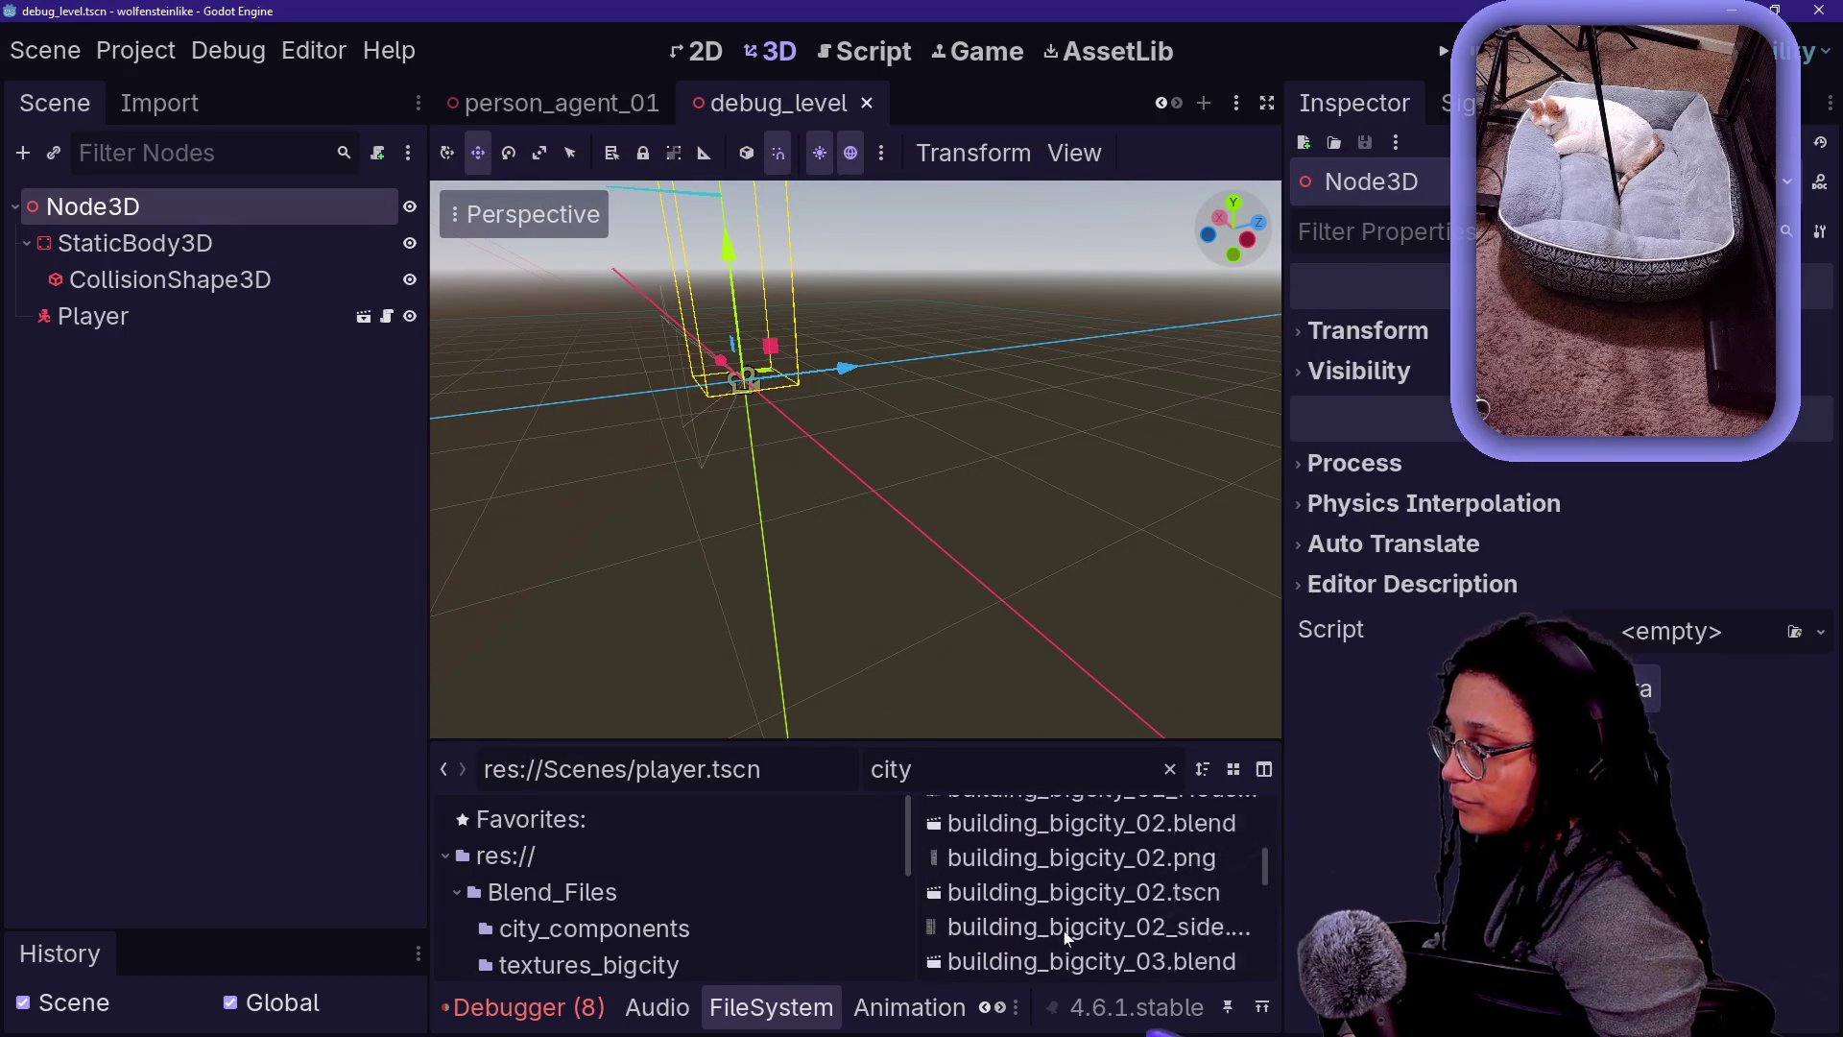
{"action": "type", "text": "_grid"}
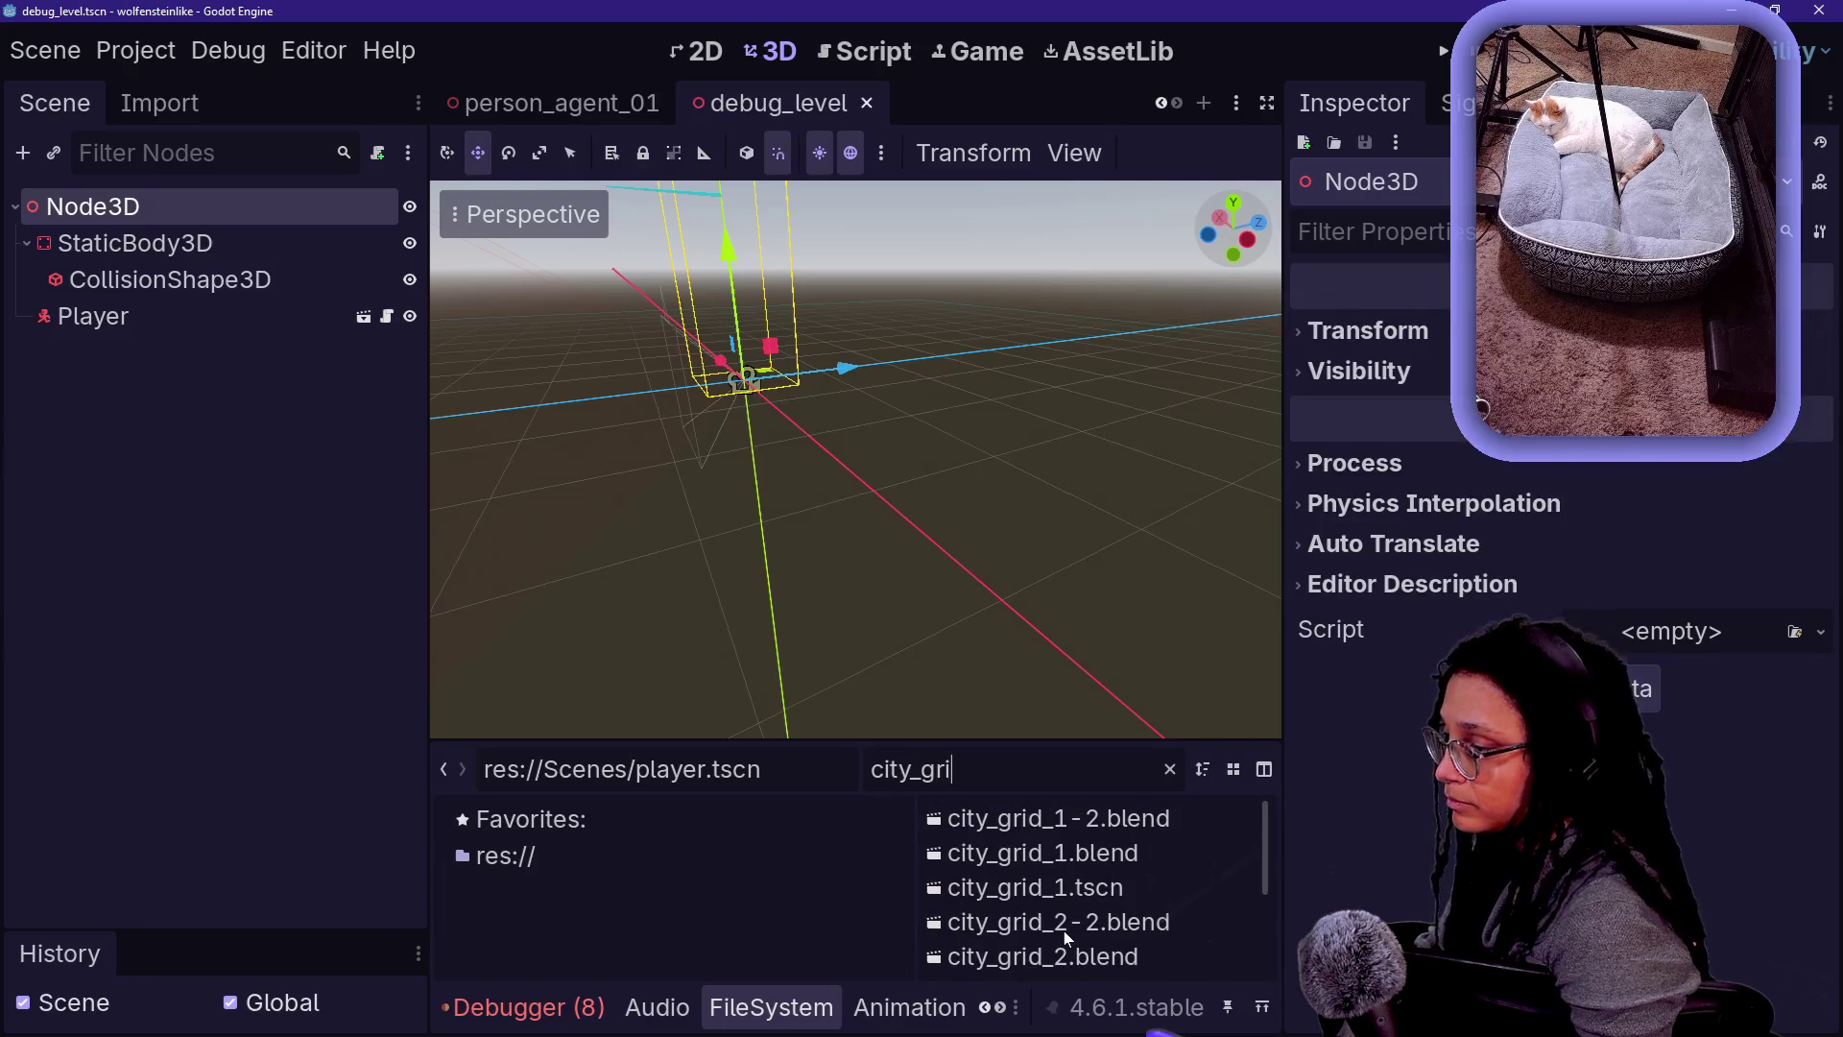
{"action": "scroll", "coordinate": [1113, 912], "scroll_direction": "down", "scroll_amount": 2}
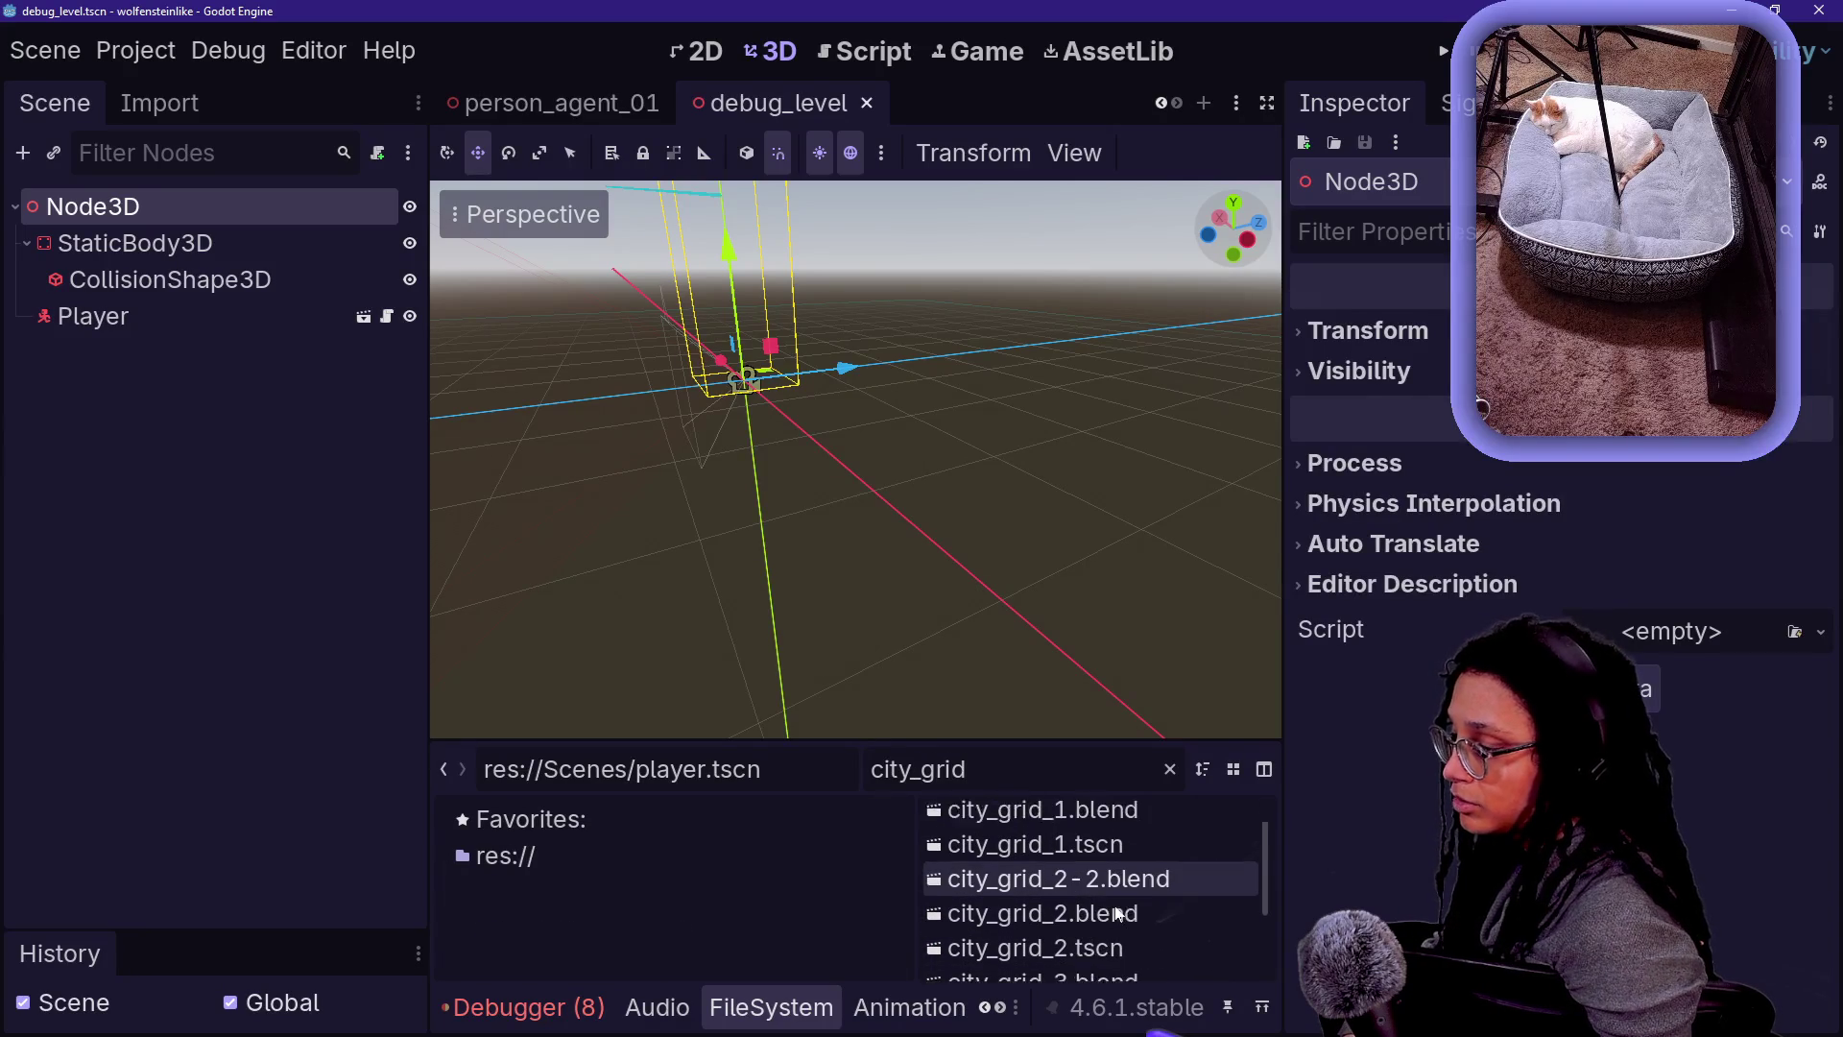
{"action": "scroll", "coordinate": [1116, 912], "scroll_direction": "down", "scroll_amount": 3}
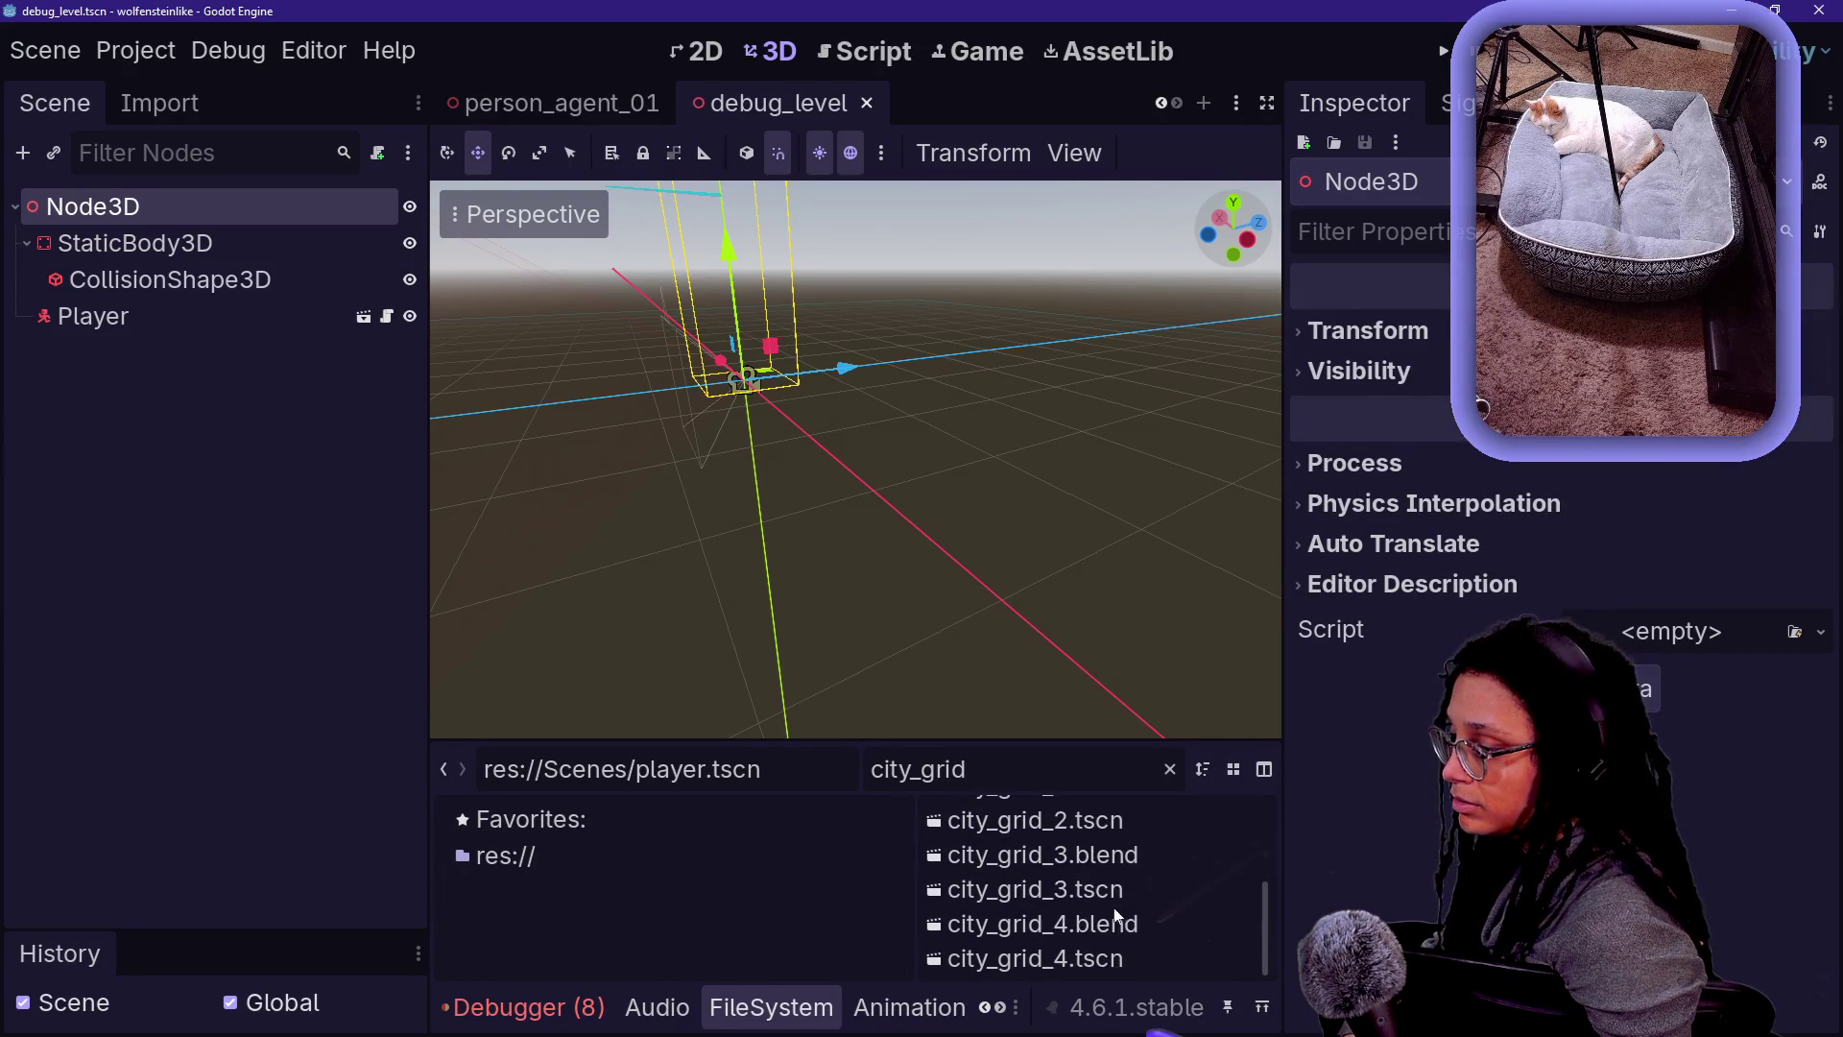
{"action": "mouse_move", "coordinate": [1158, 949]}
{"action": "left_mouse_down"}
{"action": "mouse_move", "coordinate": [425, 444]}
{"action": "mouse_move", "coordinate": [140, 205]}
{"action": "left_mouse_up"}
- Orbit the view down the road, select the Player and save debug_level
{"action": "left_click_drag", "start_coordinate": [949, 335], "coordinate": [844, 379]}
{"action": "left_click", "coordinate": [120, 283]}
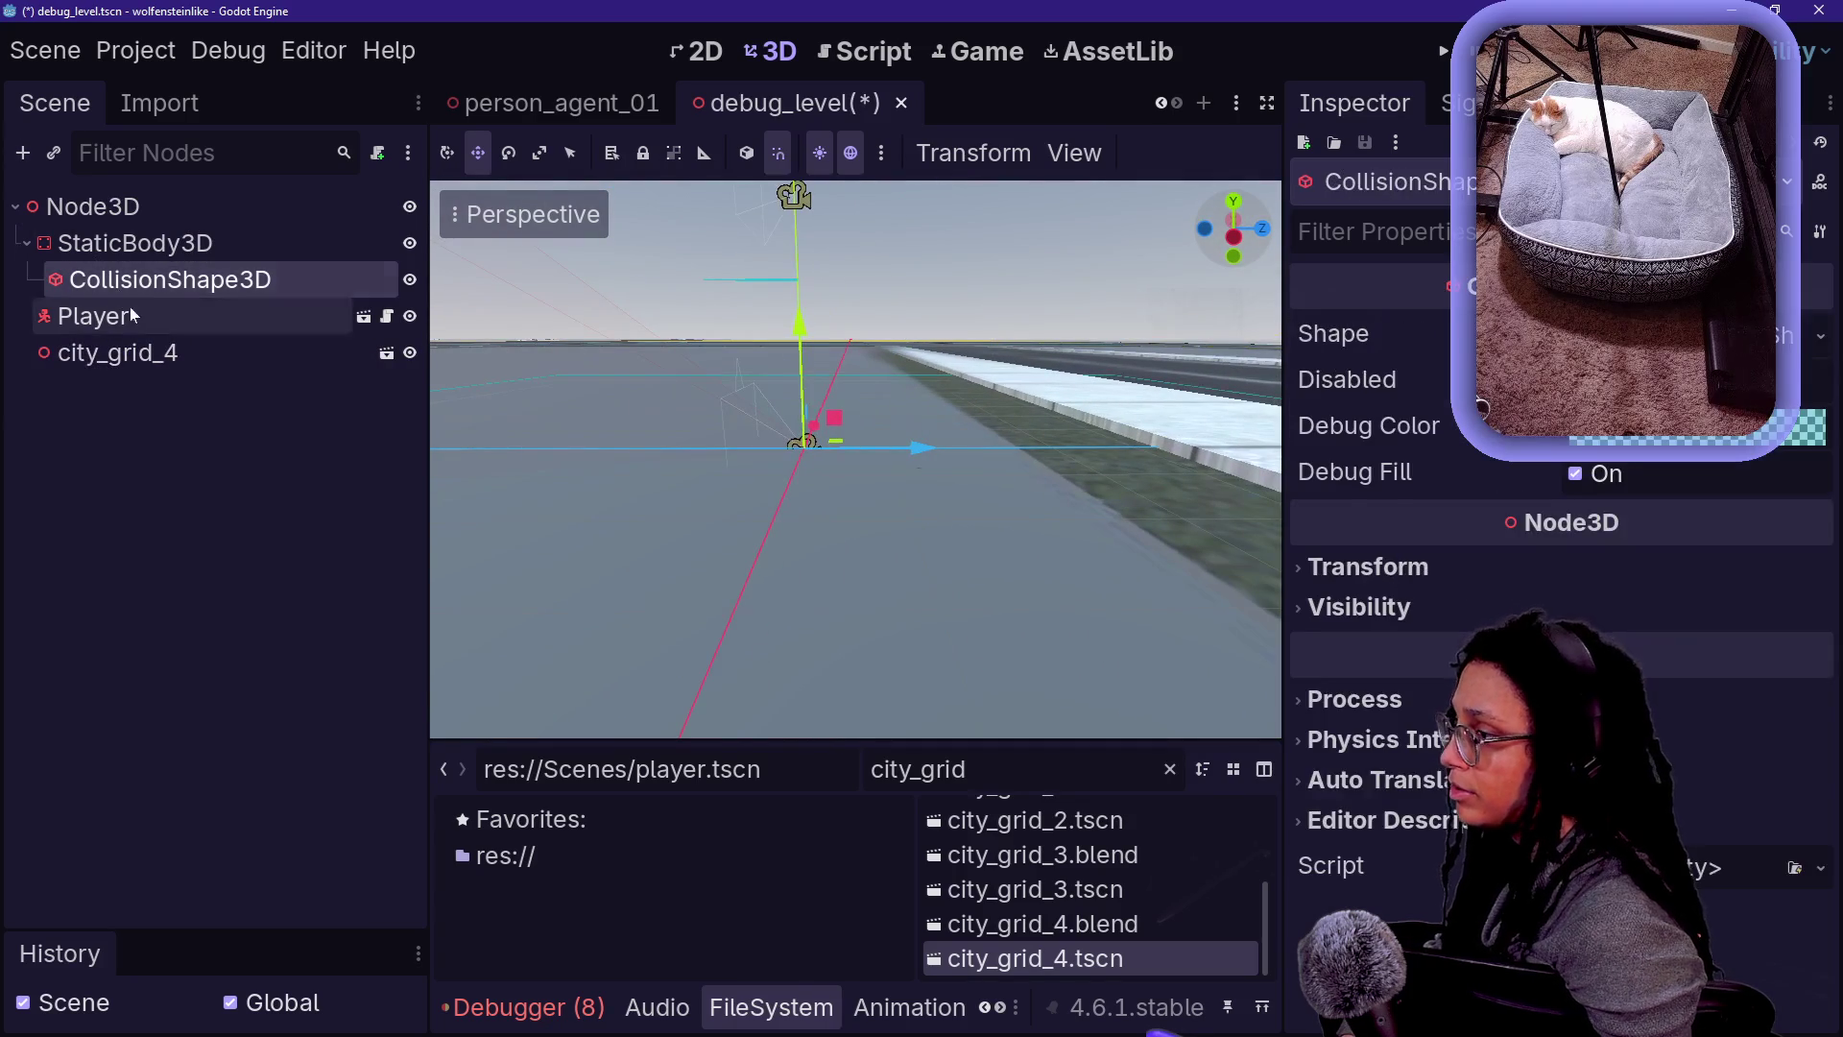
{"action": "left_click", "coordinate": [96, 317]}
{"action": "key", "text": "ctrl+s"}
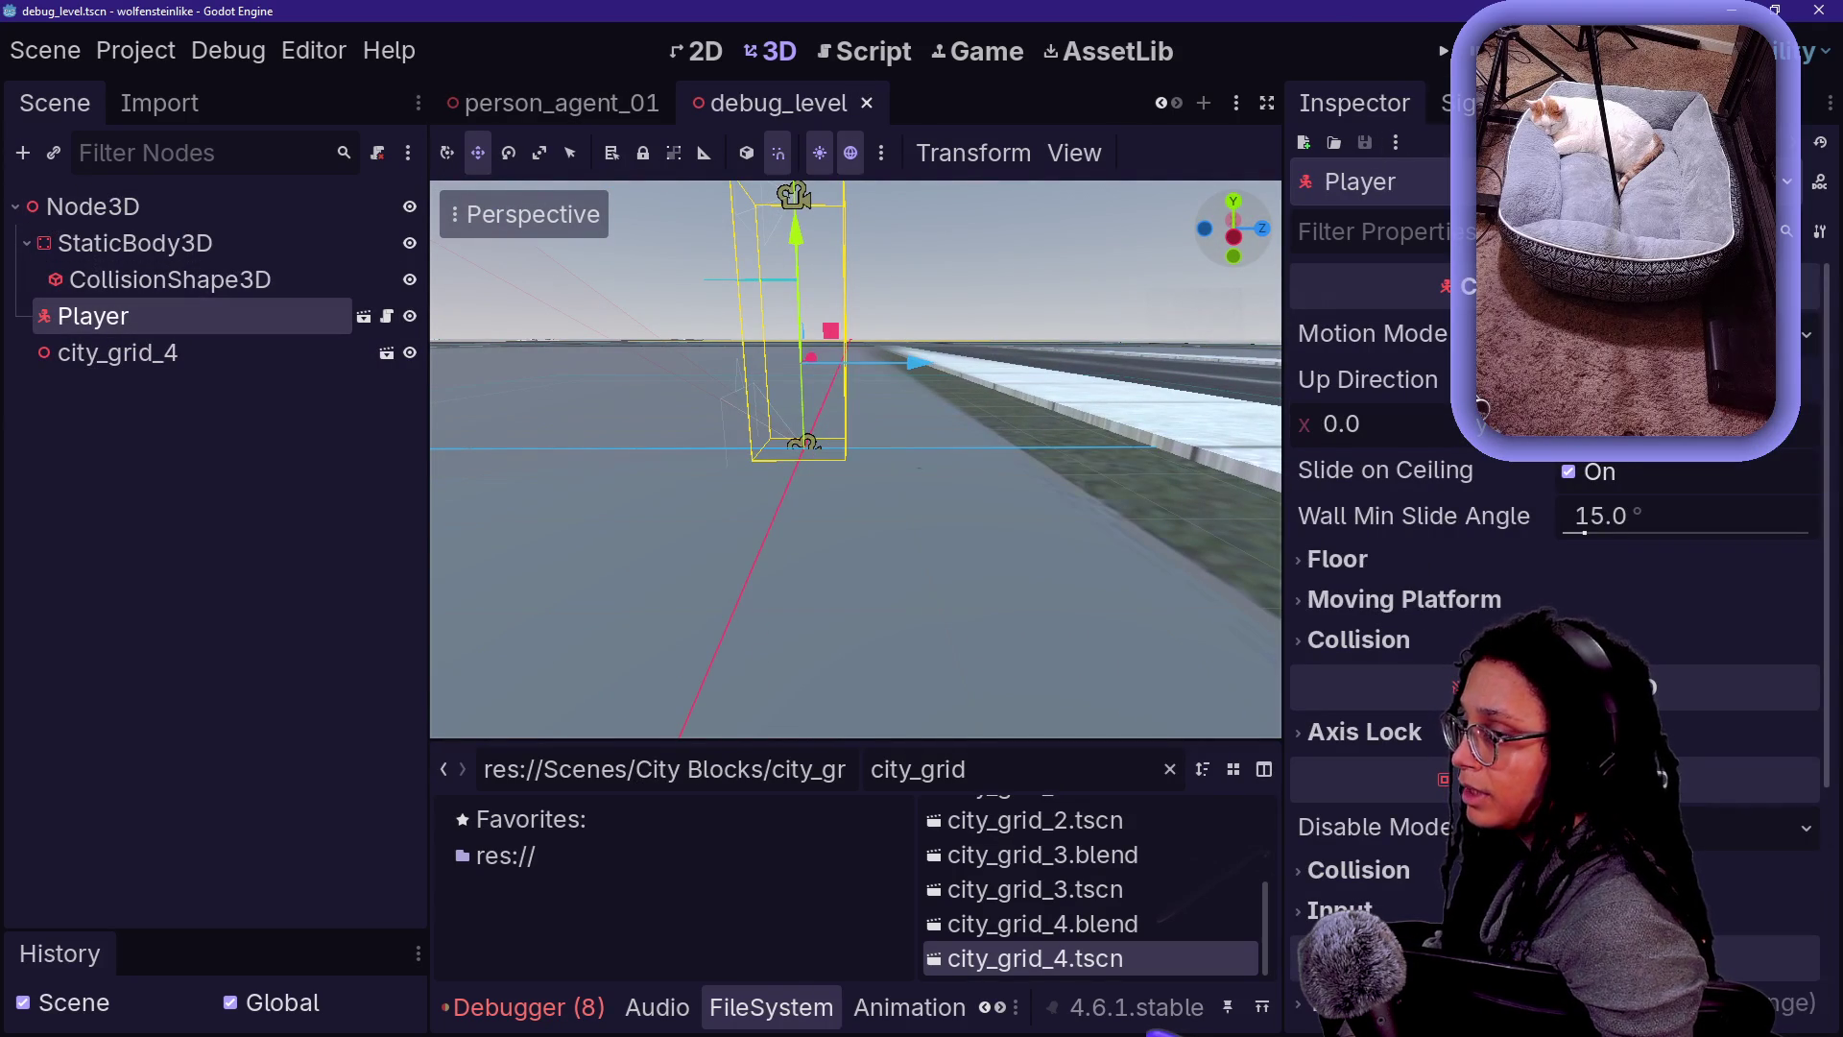
{"action": "scroll", "coordinate": [543, 113], "scroll_direction": "up", "scroll_amount": 5}
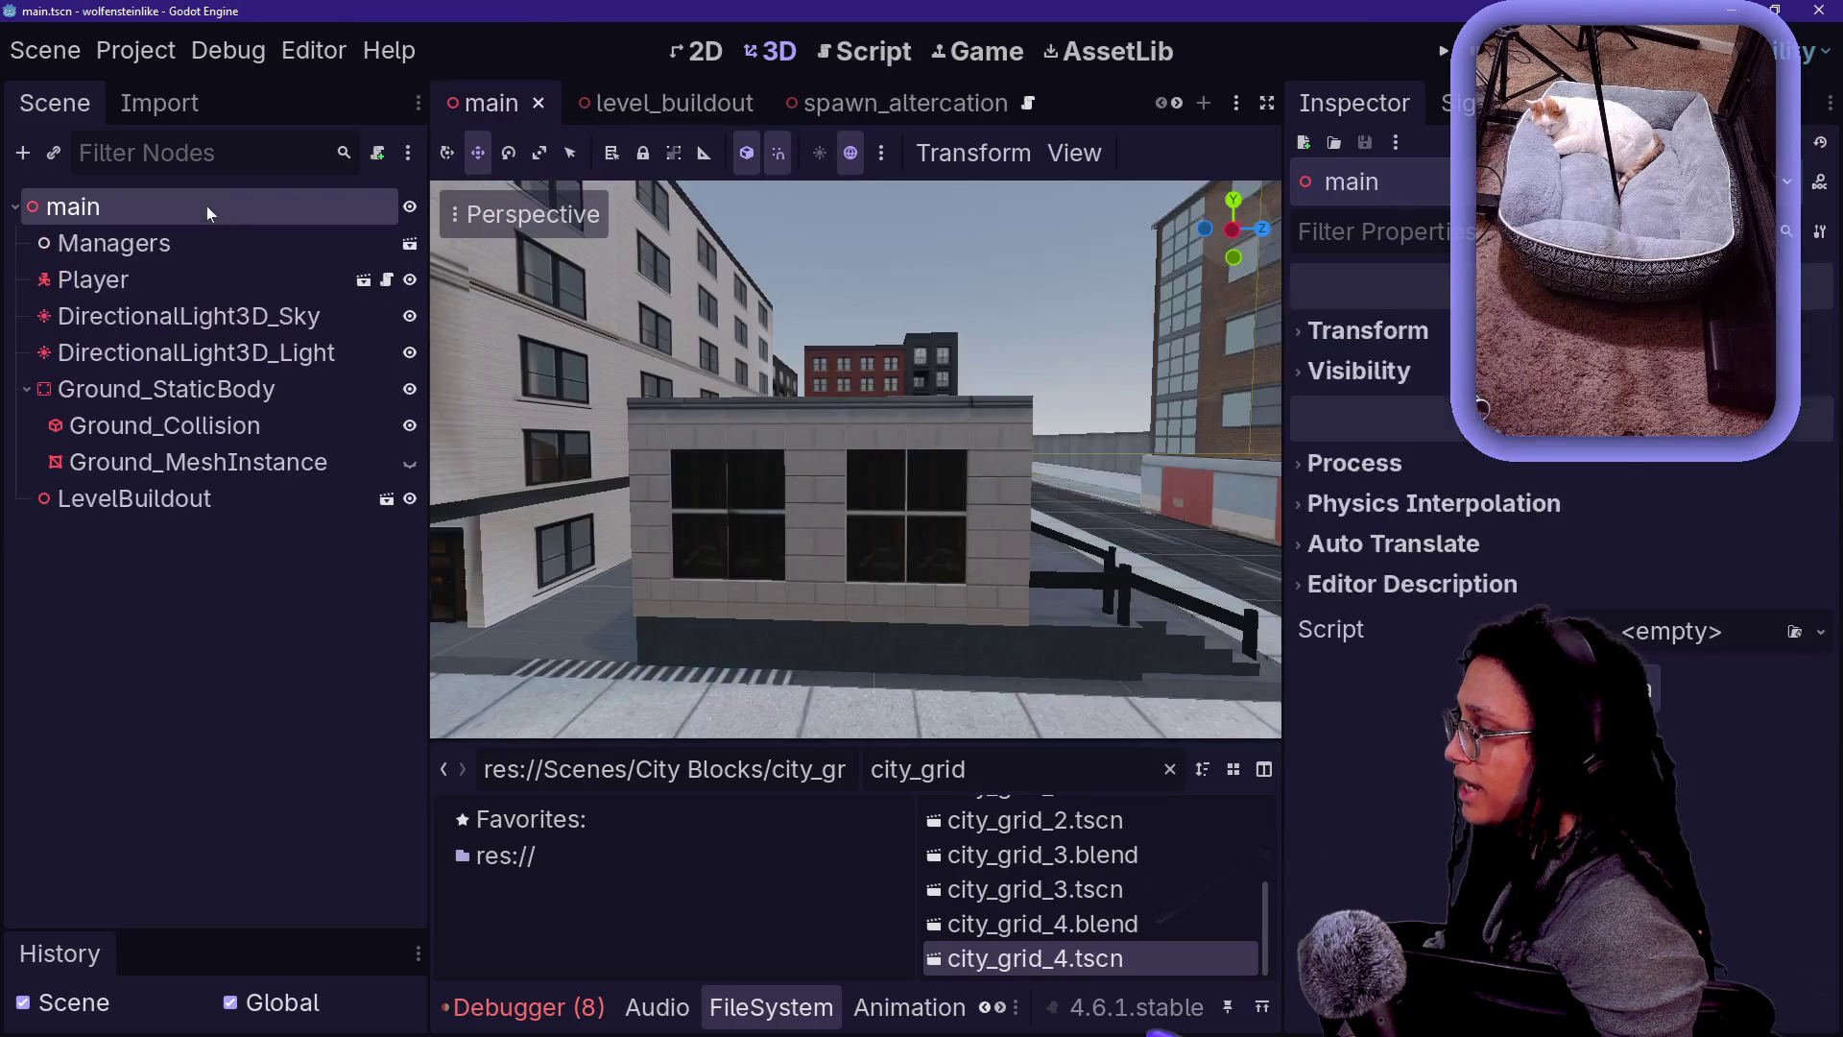
{"action": "left_click", "coordinate": [93, 279]}
- Select DirectionalLight3D_Sky and Managers in the main scene for copying
{"action": "left_click", "coordinate": [182, 316]}
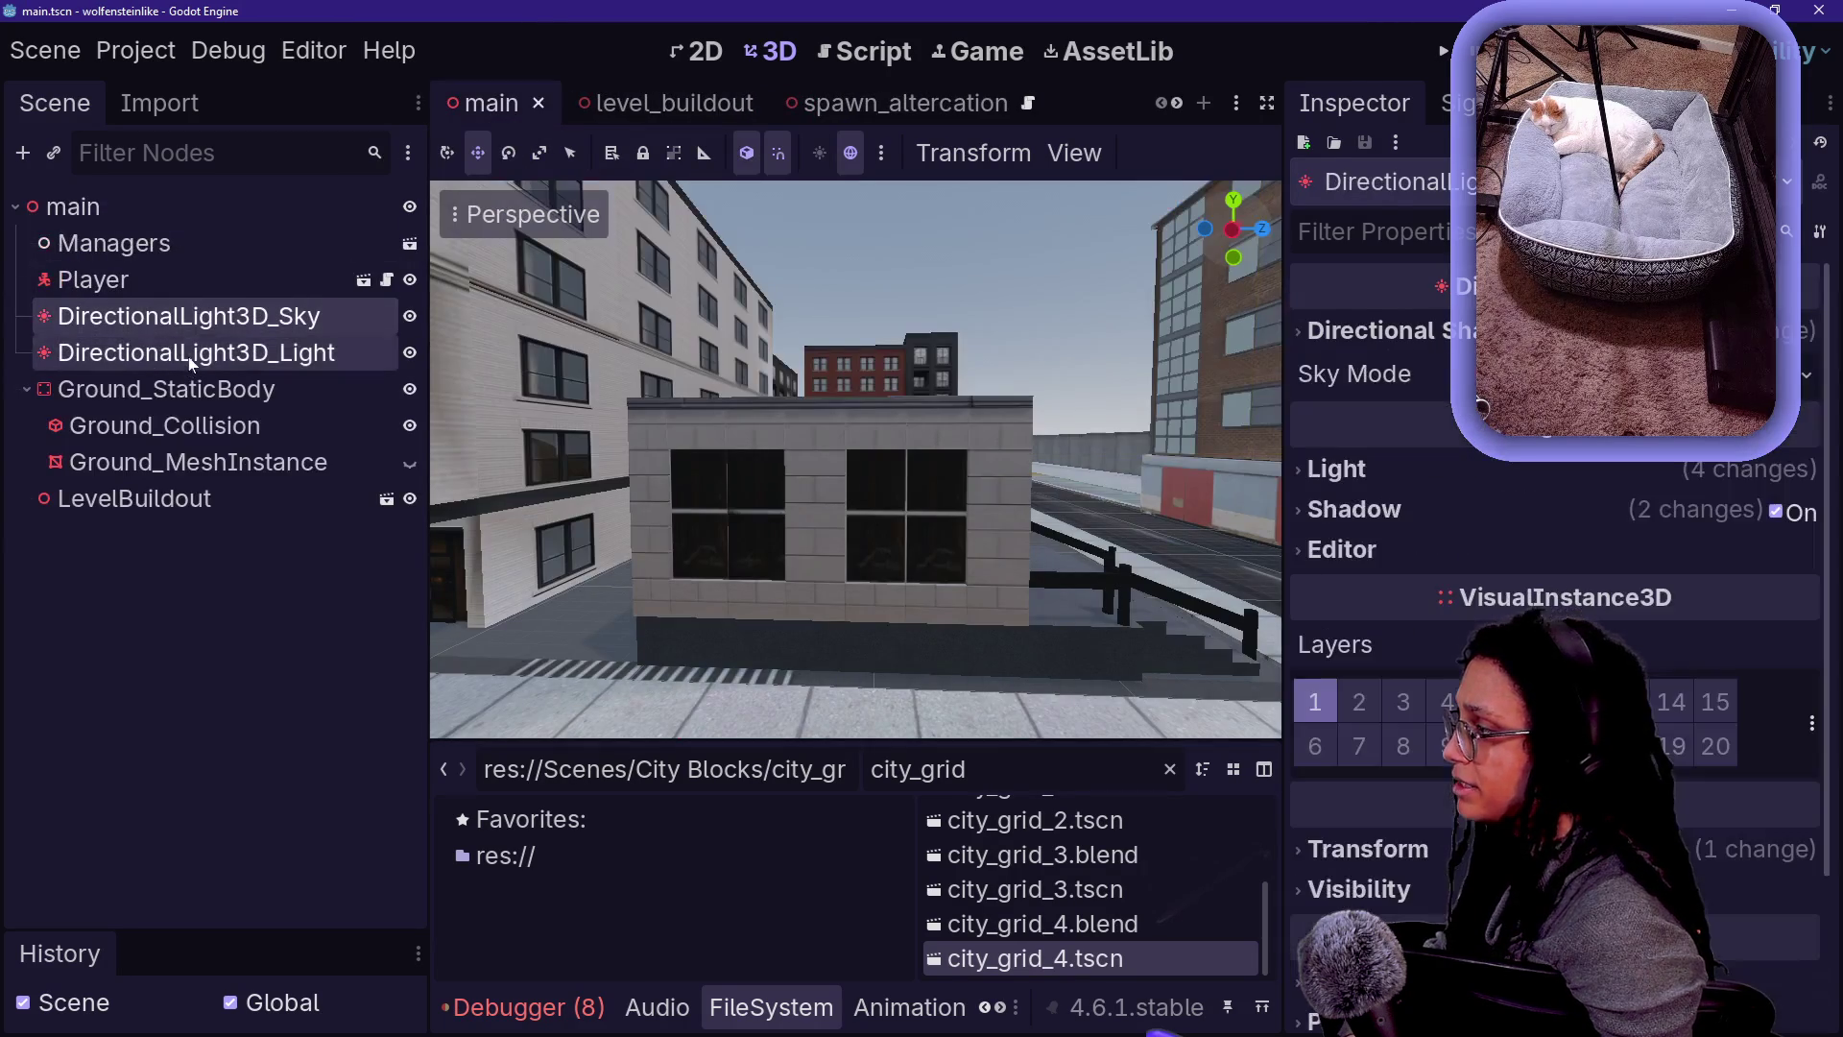
{"action": "left_click", "coordinate": [110, 244], "text": "ctrl"}
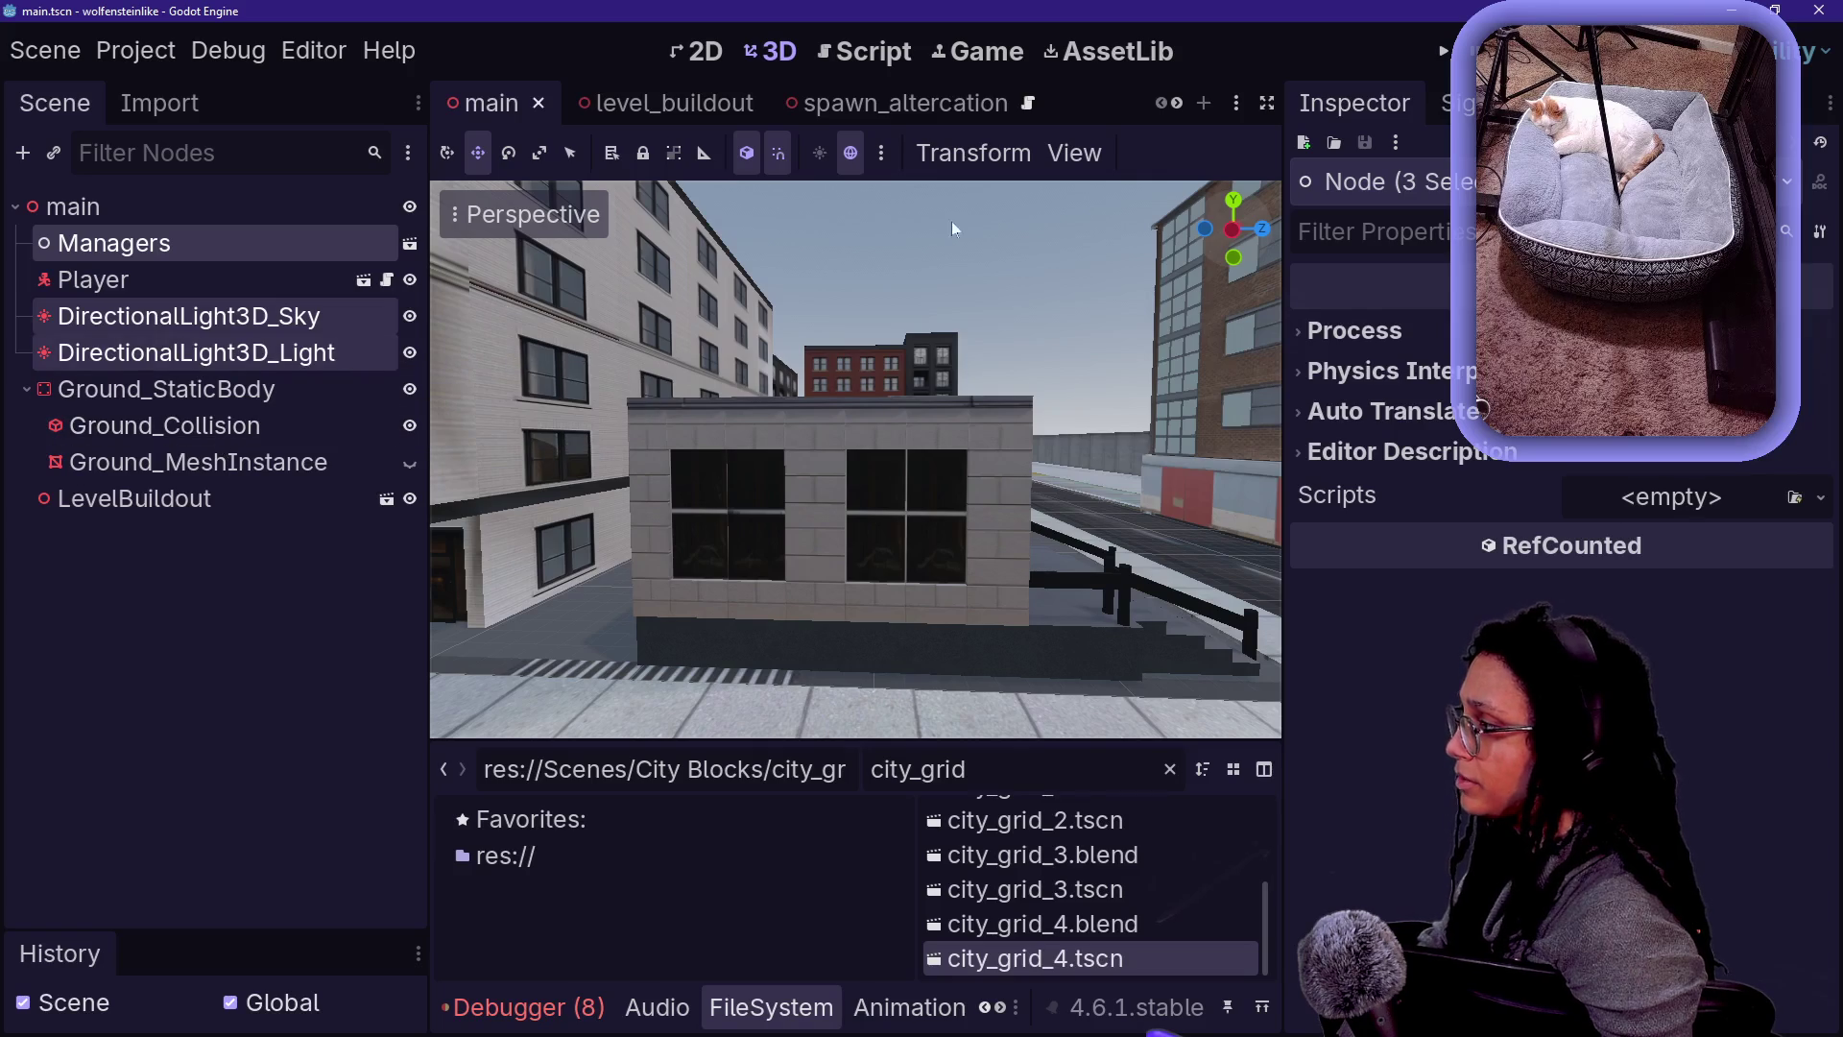
{"action": "mouse_move", "coordinate": [1029, 110]}
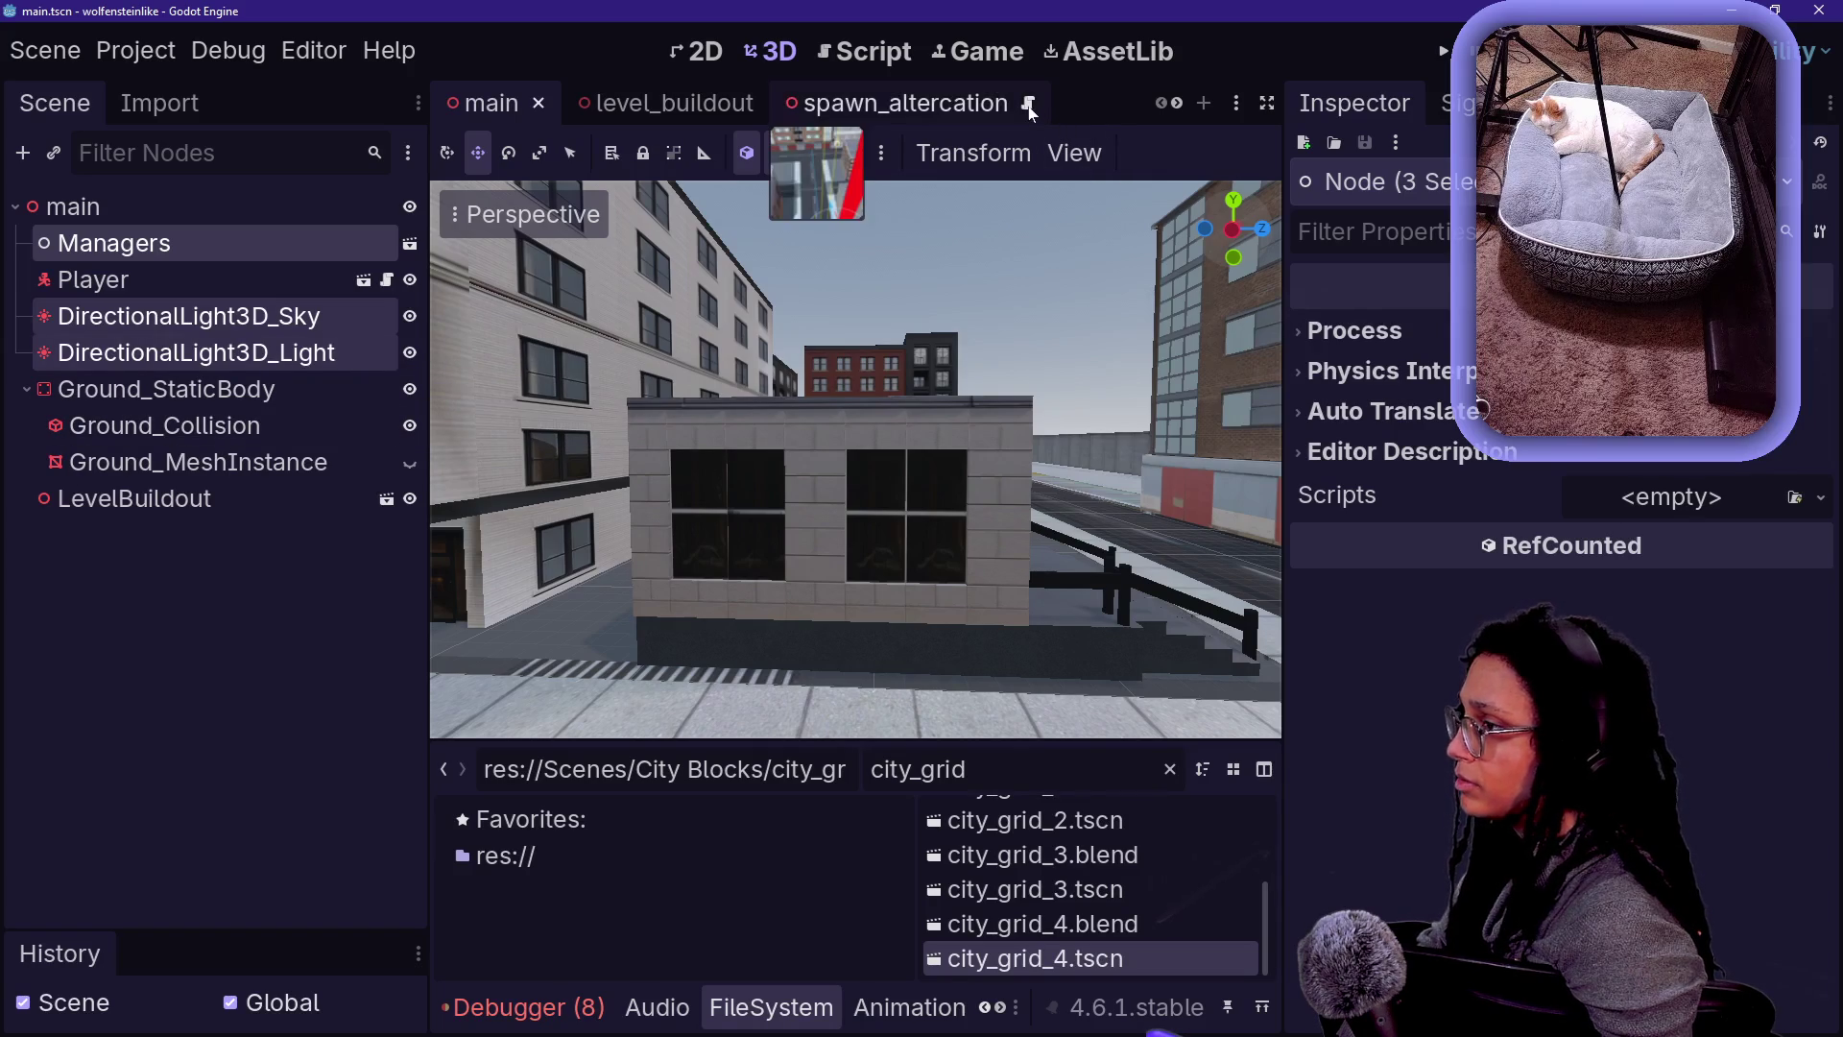
{"action": "scroll", "coordinate": [1030, 110], "scroll_direction": "down", "scroll_amount": 5}
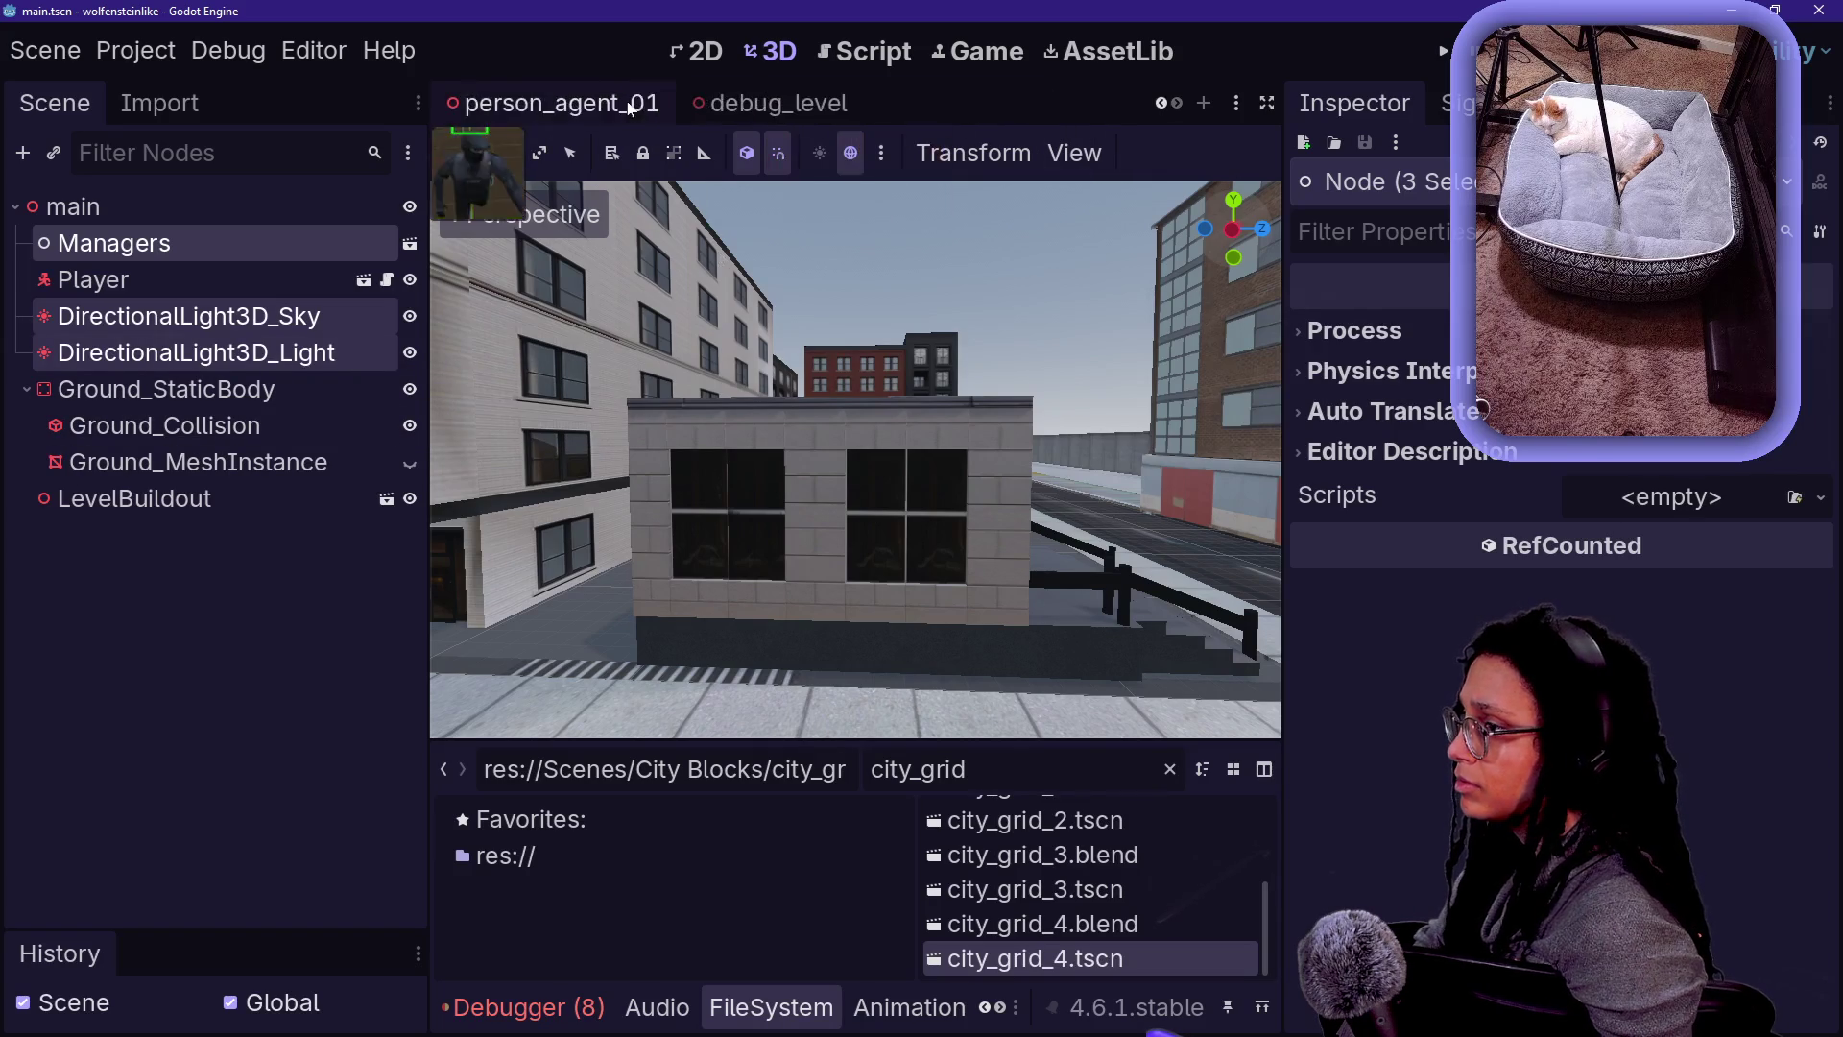
- Paste the copied nodes under debug_level's root Node3D, save, and run the game
{"action": "left_click", "coordinate": [773, 103]}
{"action": "left_click", "coordinate": [310, 220]}
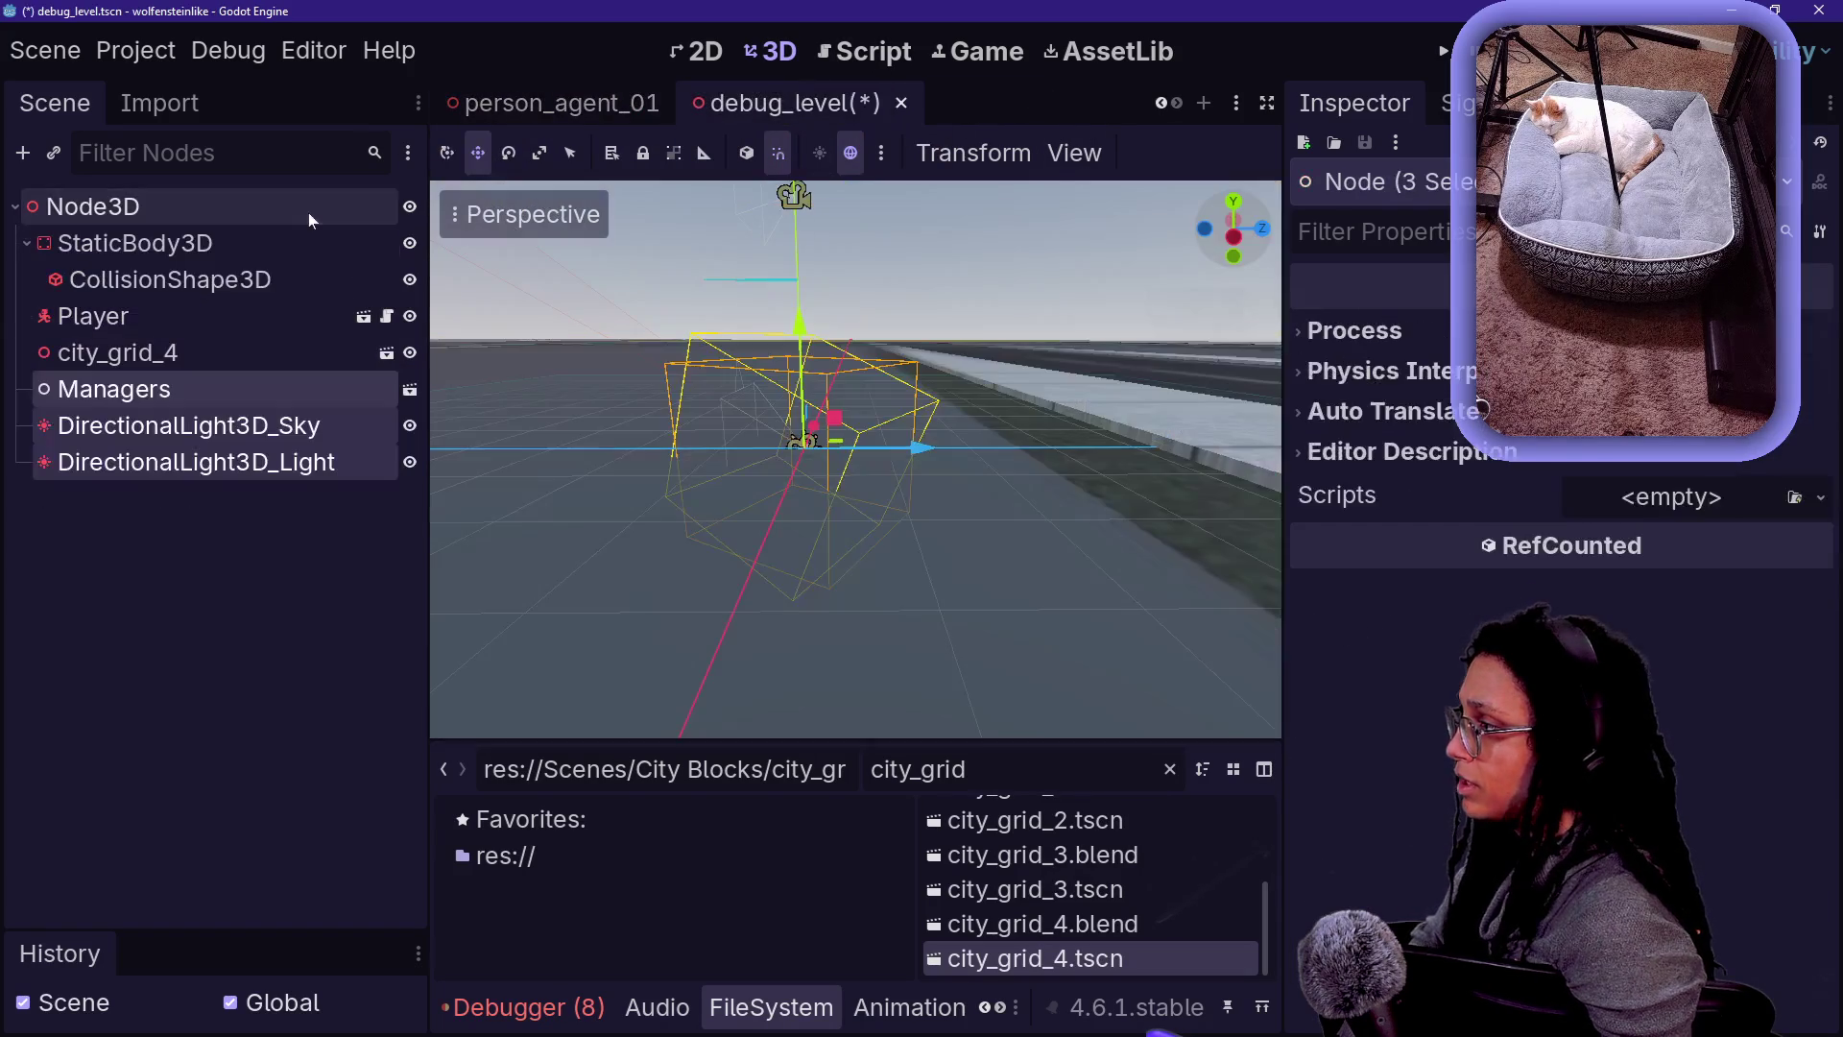
{"action": "left_click", "coordinate": [756, 349]}
{"action": "key", "text": "ctrl+s"}
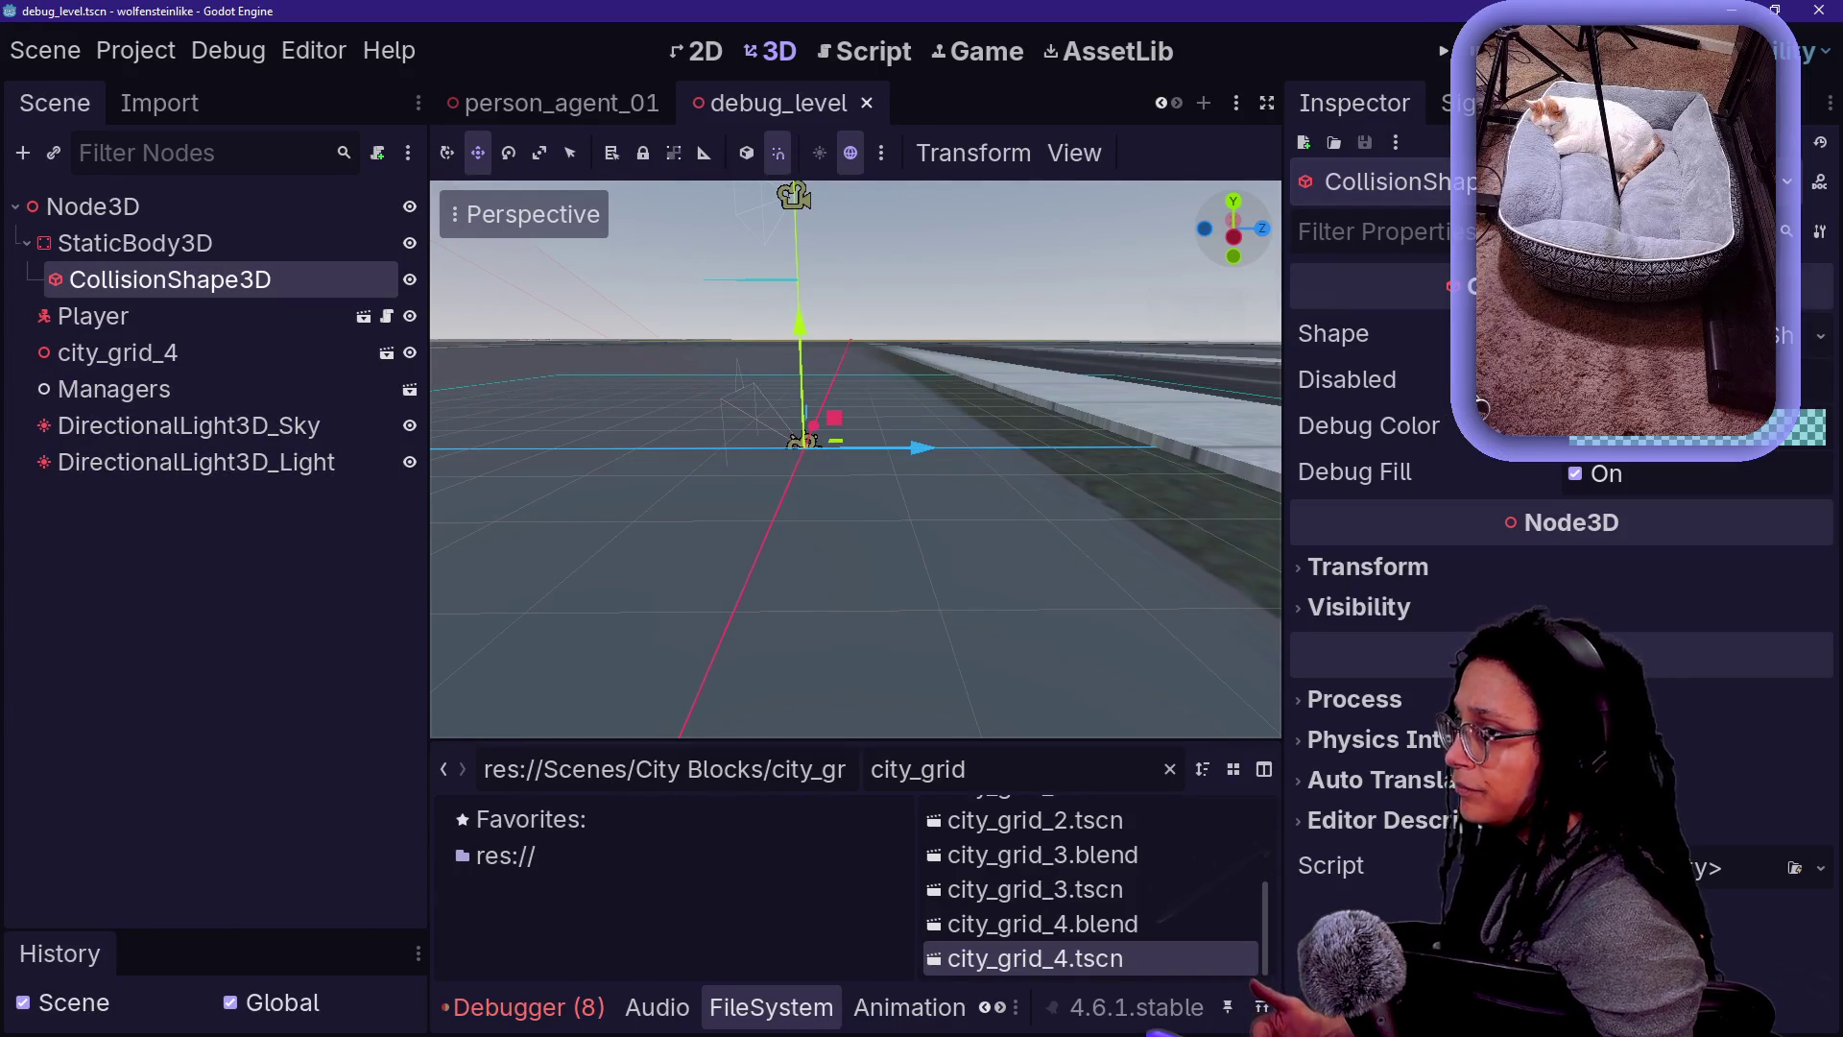
{"action": "key", "text": "F5"}
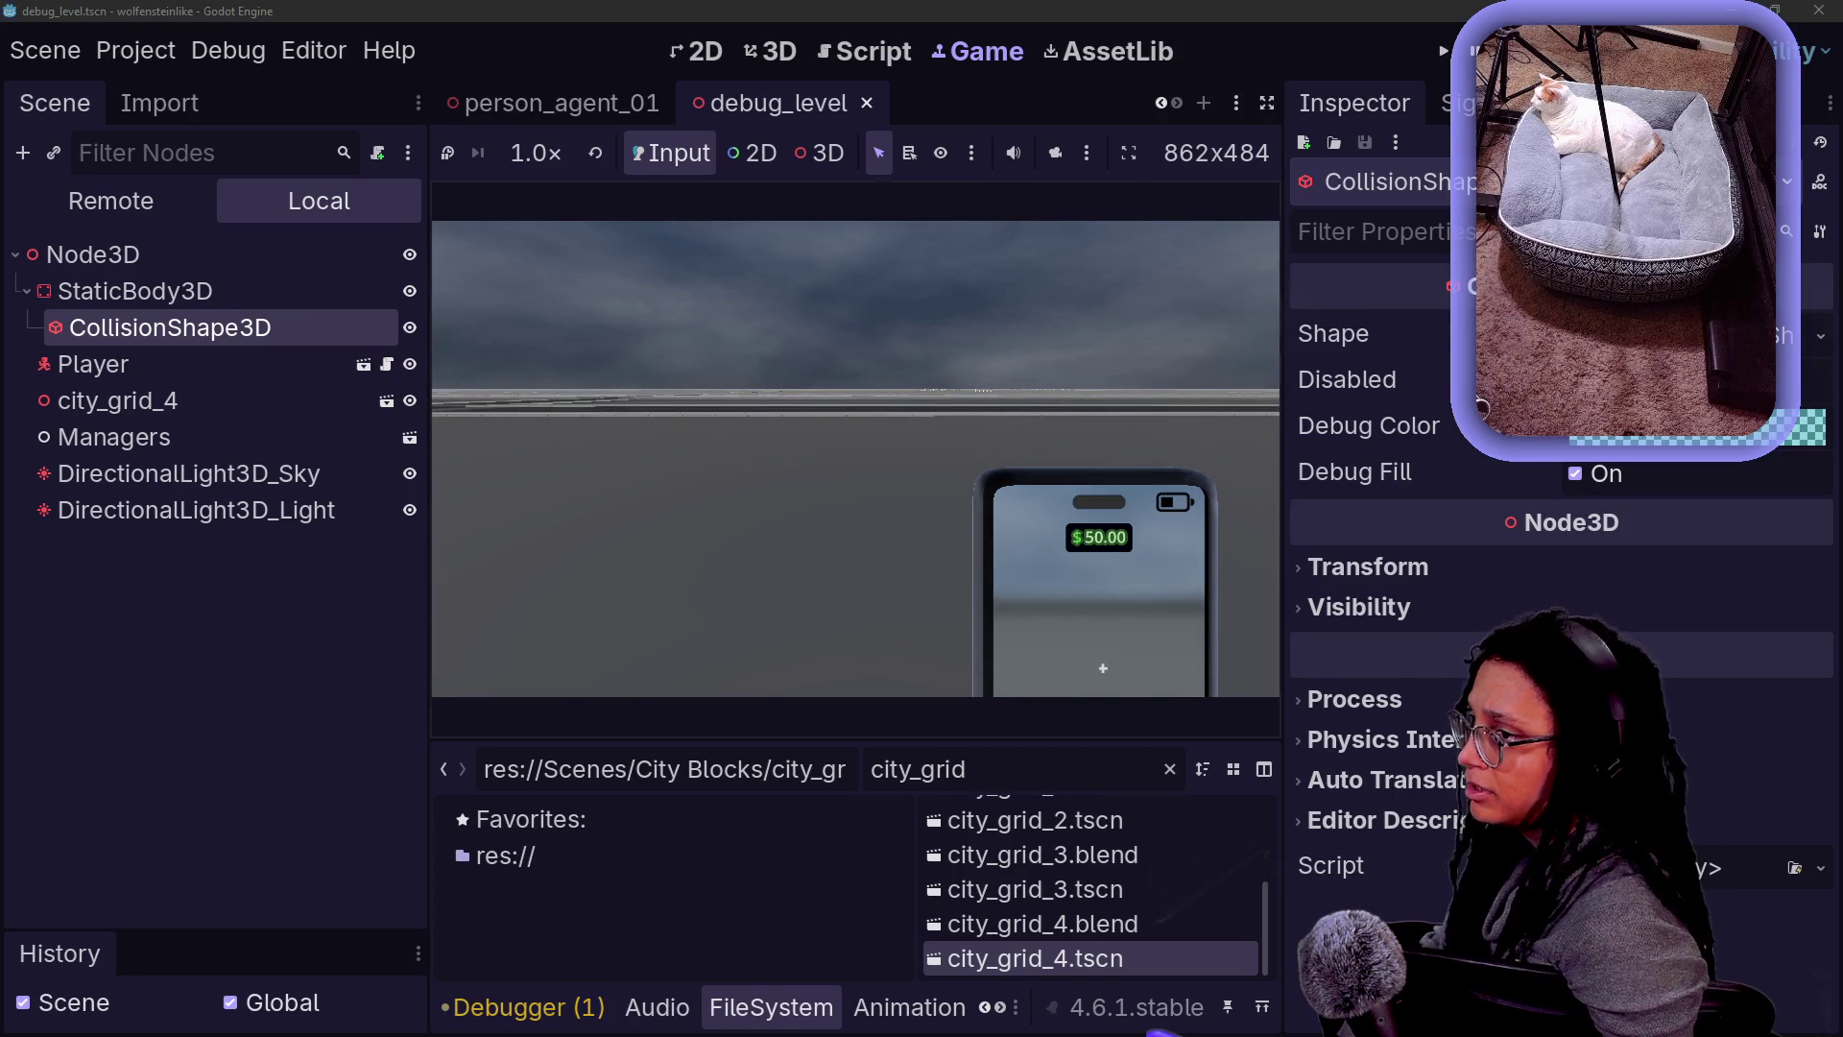
- Stop the game and try moving the collision shape and scaling city_grid_4, undoing the change
{"action": "key", "text": "F8"}
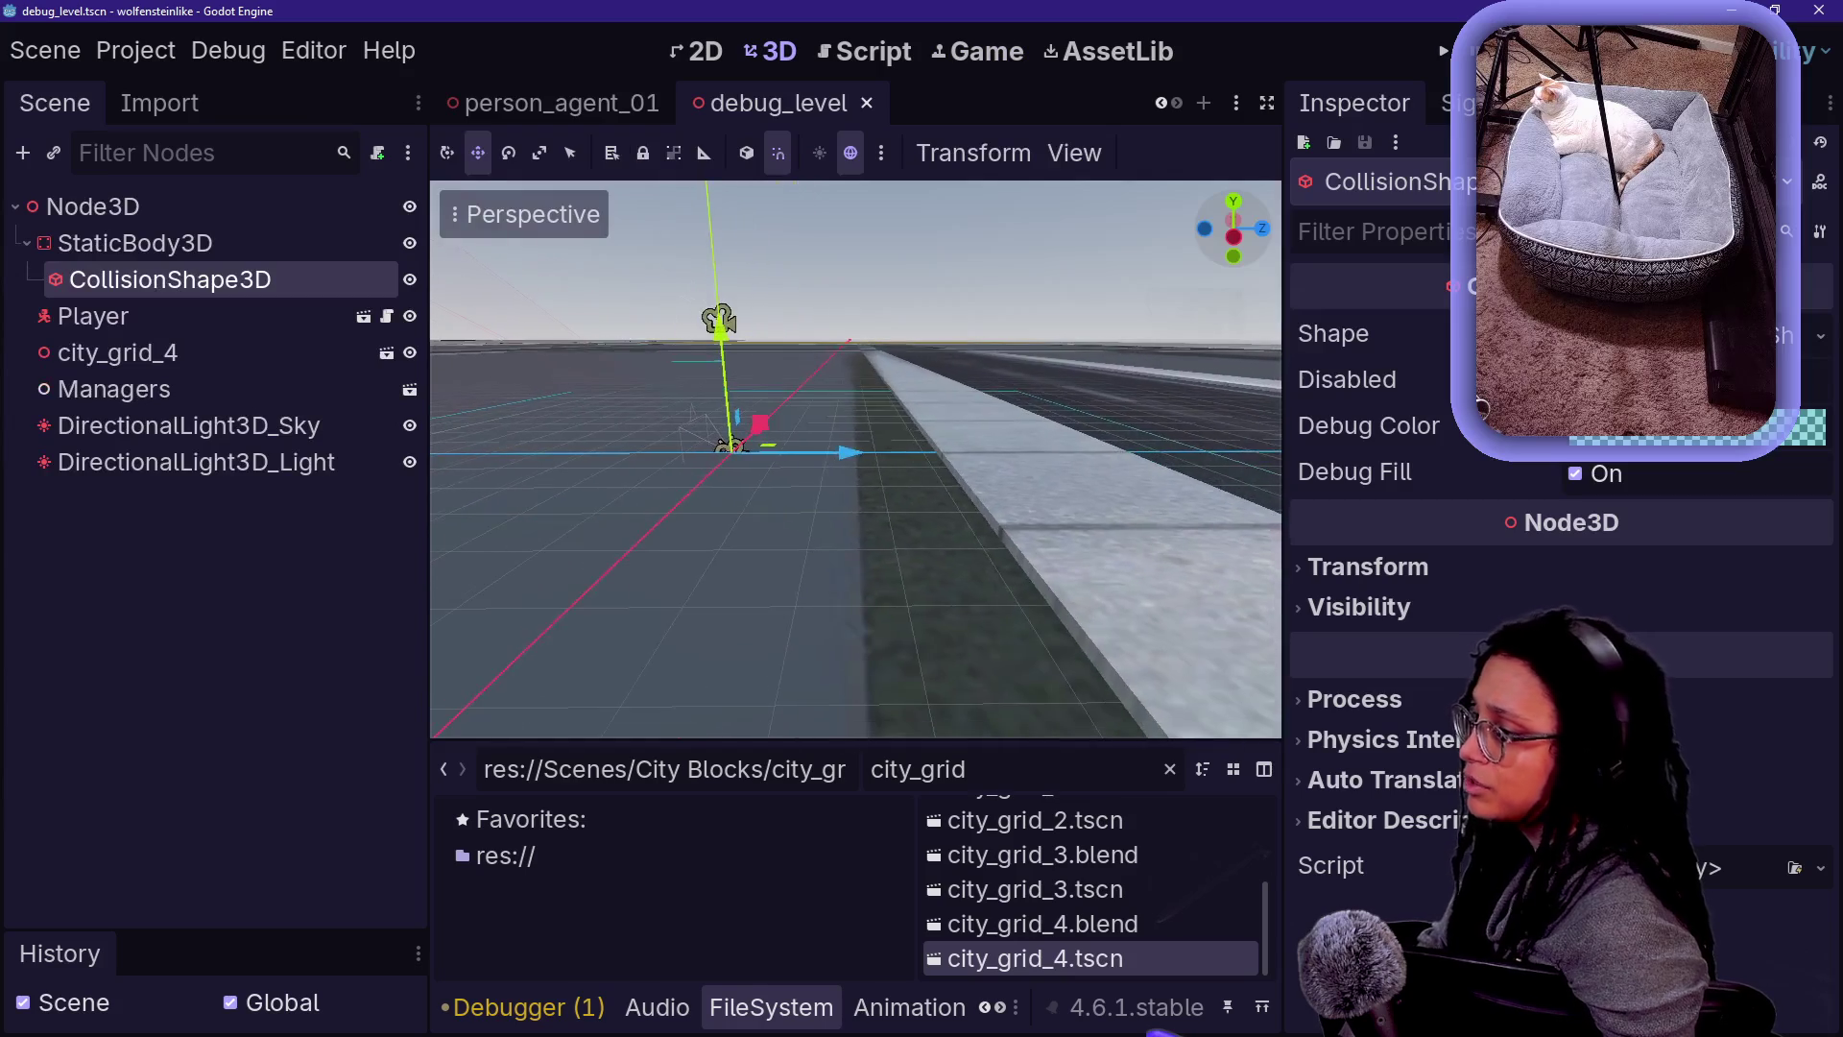
{"action": "left_click_drag", "start_coordinate": [781, 441], "coordinate": [1072, 444]}
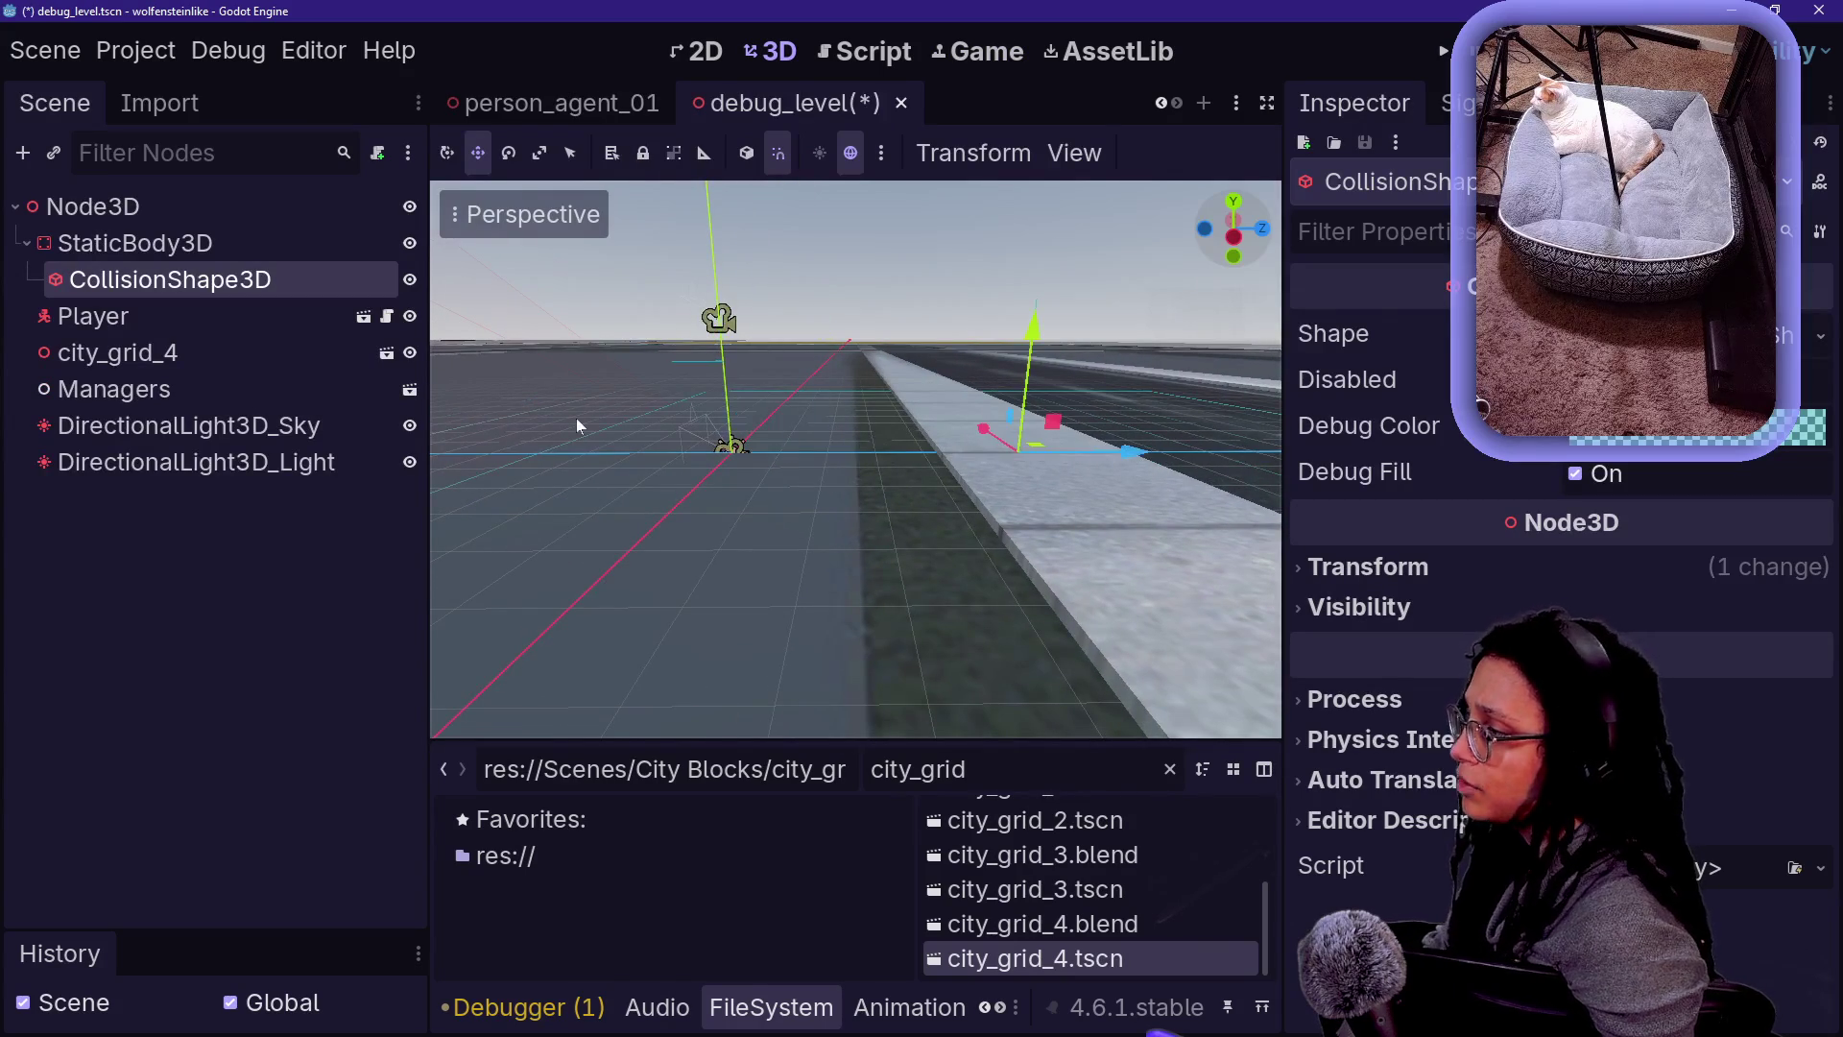
{"action": "left_click", "coordinate": [118, 352]}
{"action": "key", "text": "ctrl+s"}
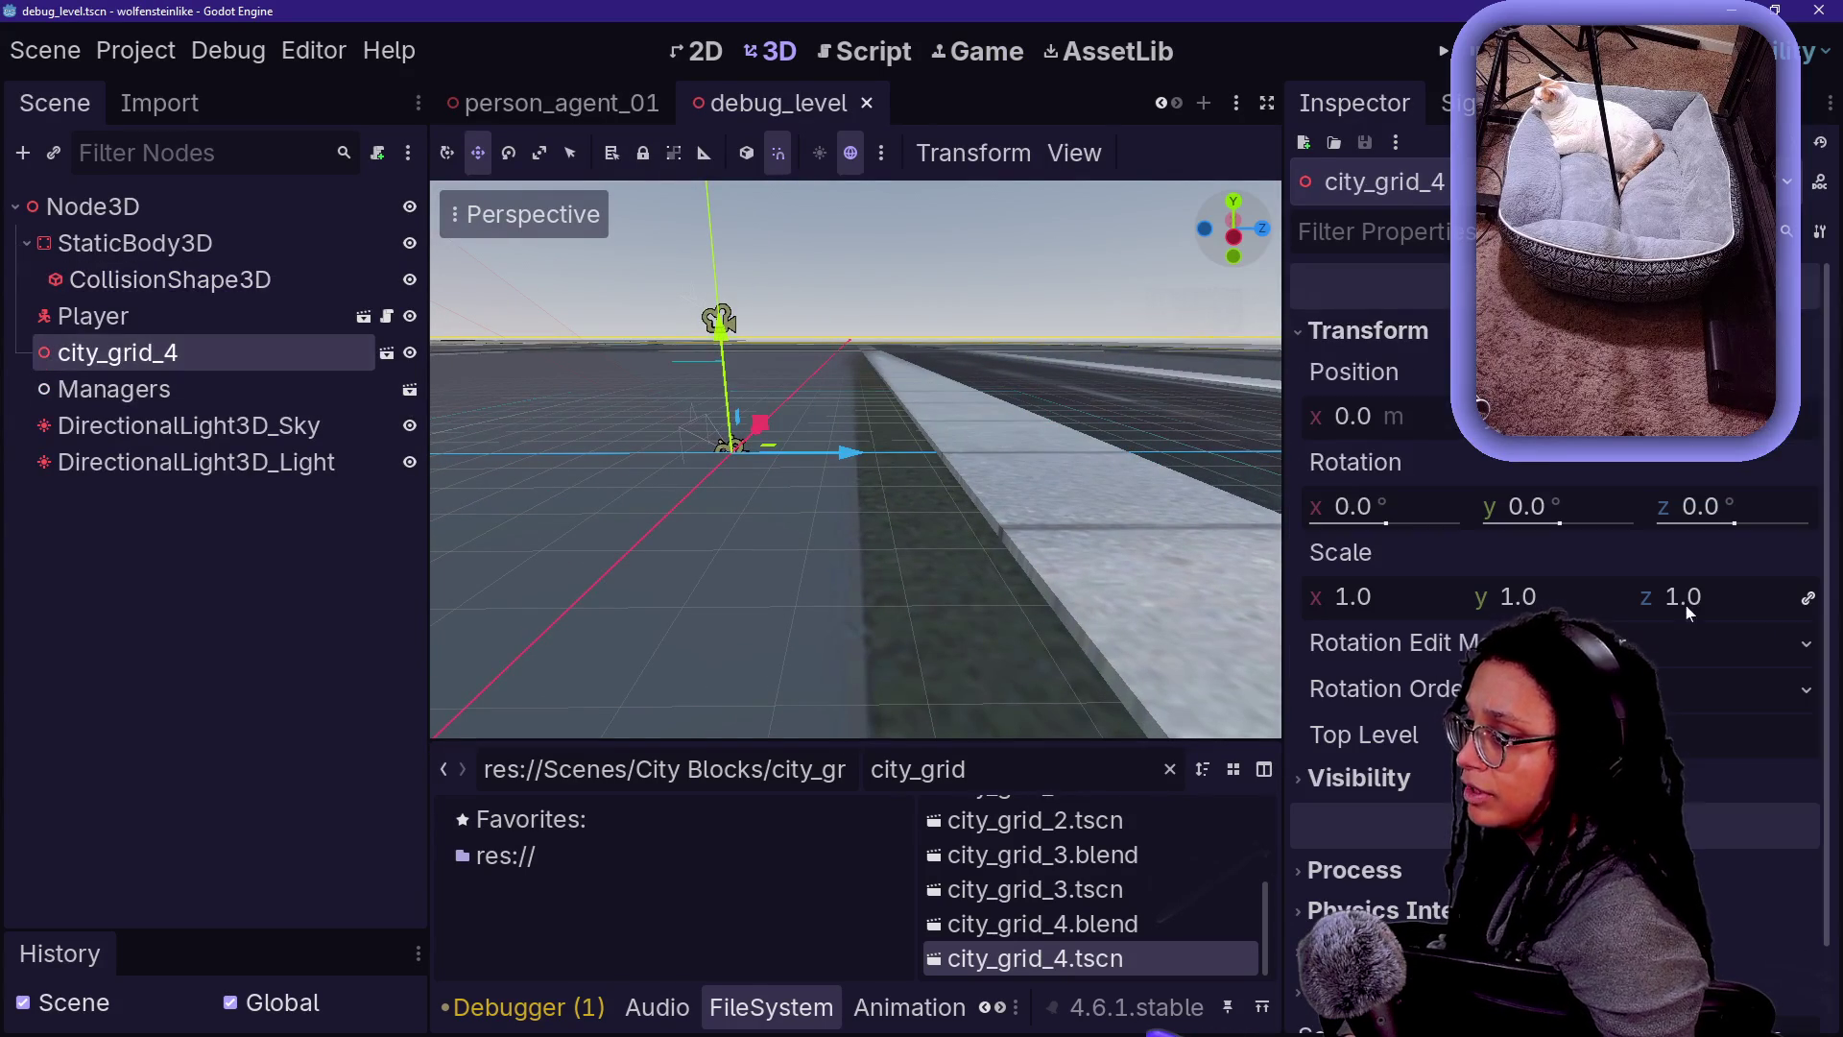
{"action": "left_click_drag", "start_coordinate": [1413, 597], "coordinate": [1264, 601]}
{"action": "key", "text": "ctrl+z"}
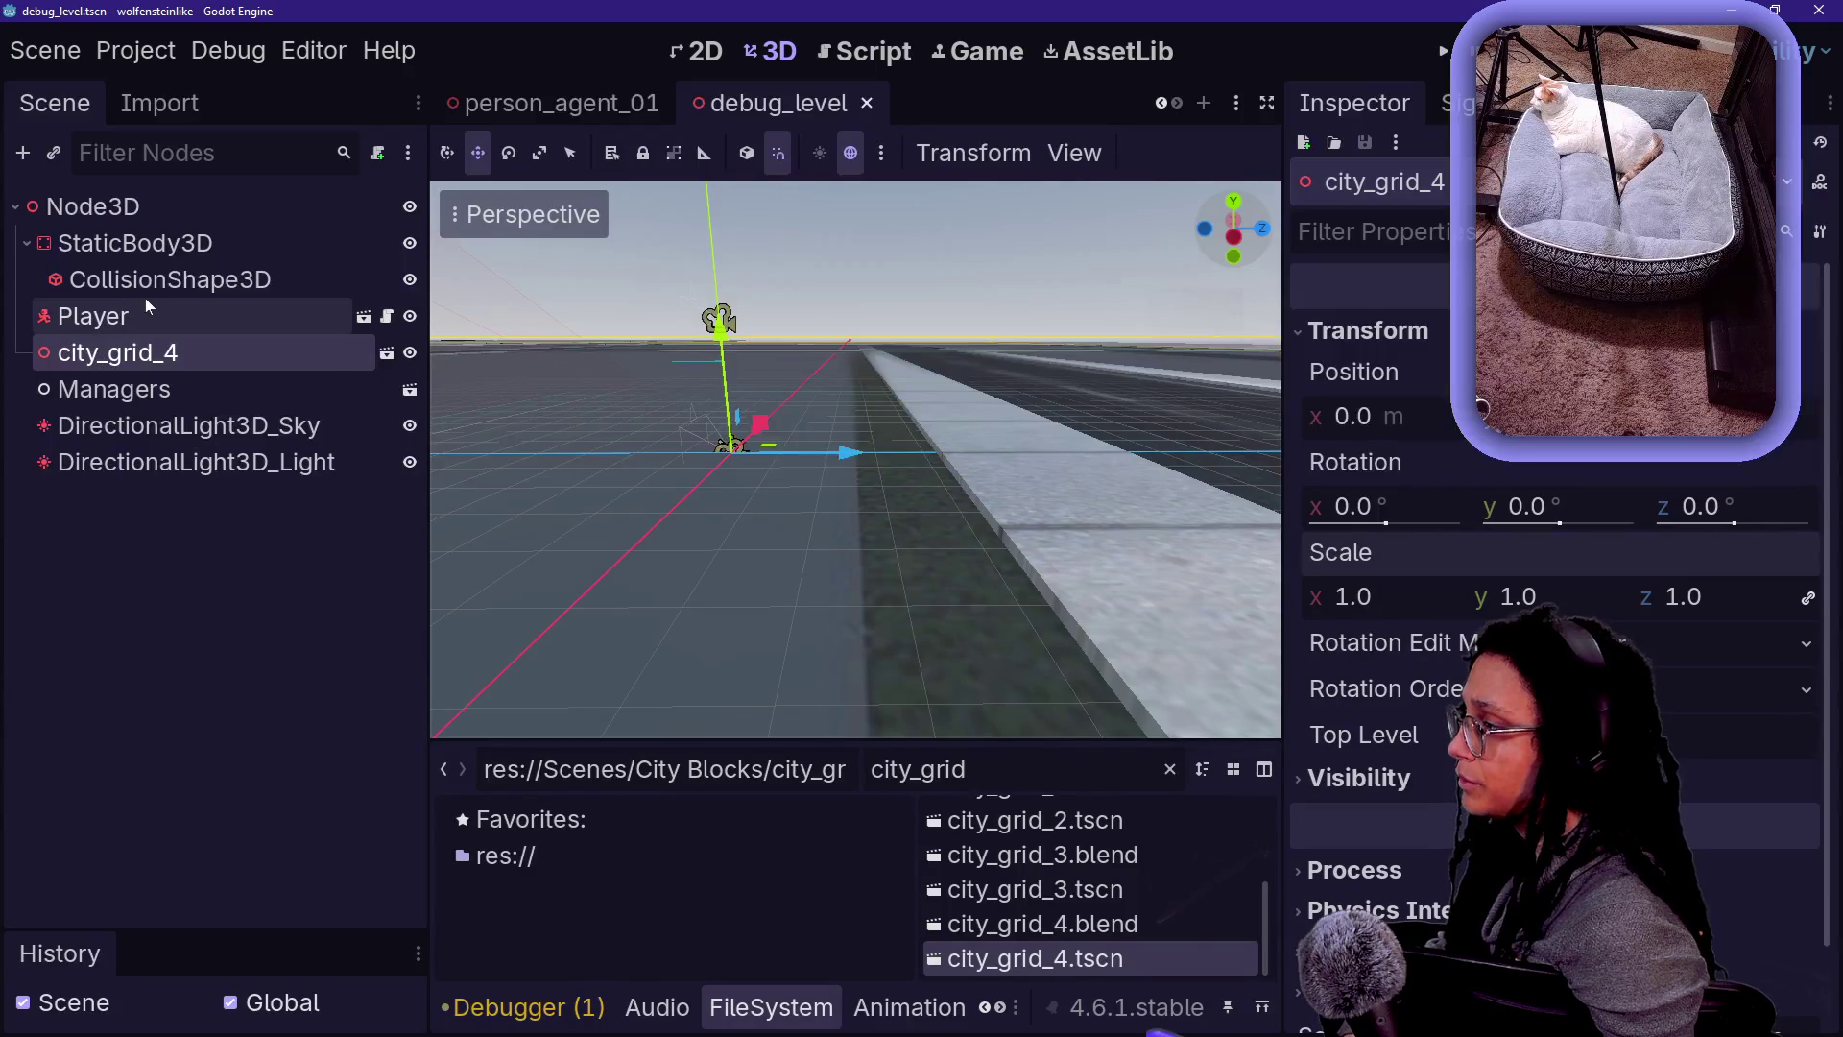
- Move the Player along Z onto the sidewalk, then save and test-run the level
{"action": "left_click", "coordinate": [144, 311]}
{"action": "mouse_move", "coordinate": [844, 428]}
{"action": "left_mouse_down"}
{"action": "mouse_move", "coordinate": [1220, 468]}
{"action": "mouse_move", "coordinate": [1063, 469]}
{"action": "mouse_move", "coordinate": [1161, 475]}
{"action": "mouse_move", "coordinate": [1093, 464]}
{"action": "left_mouse_up"}
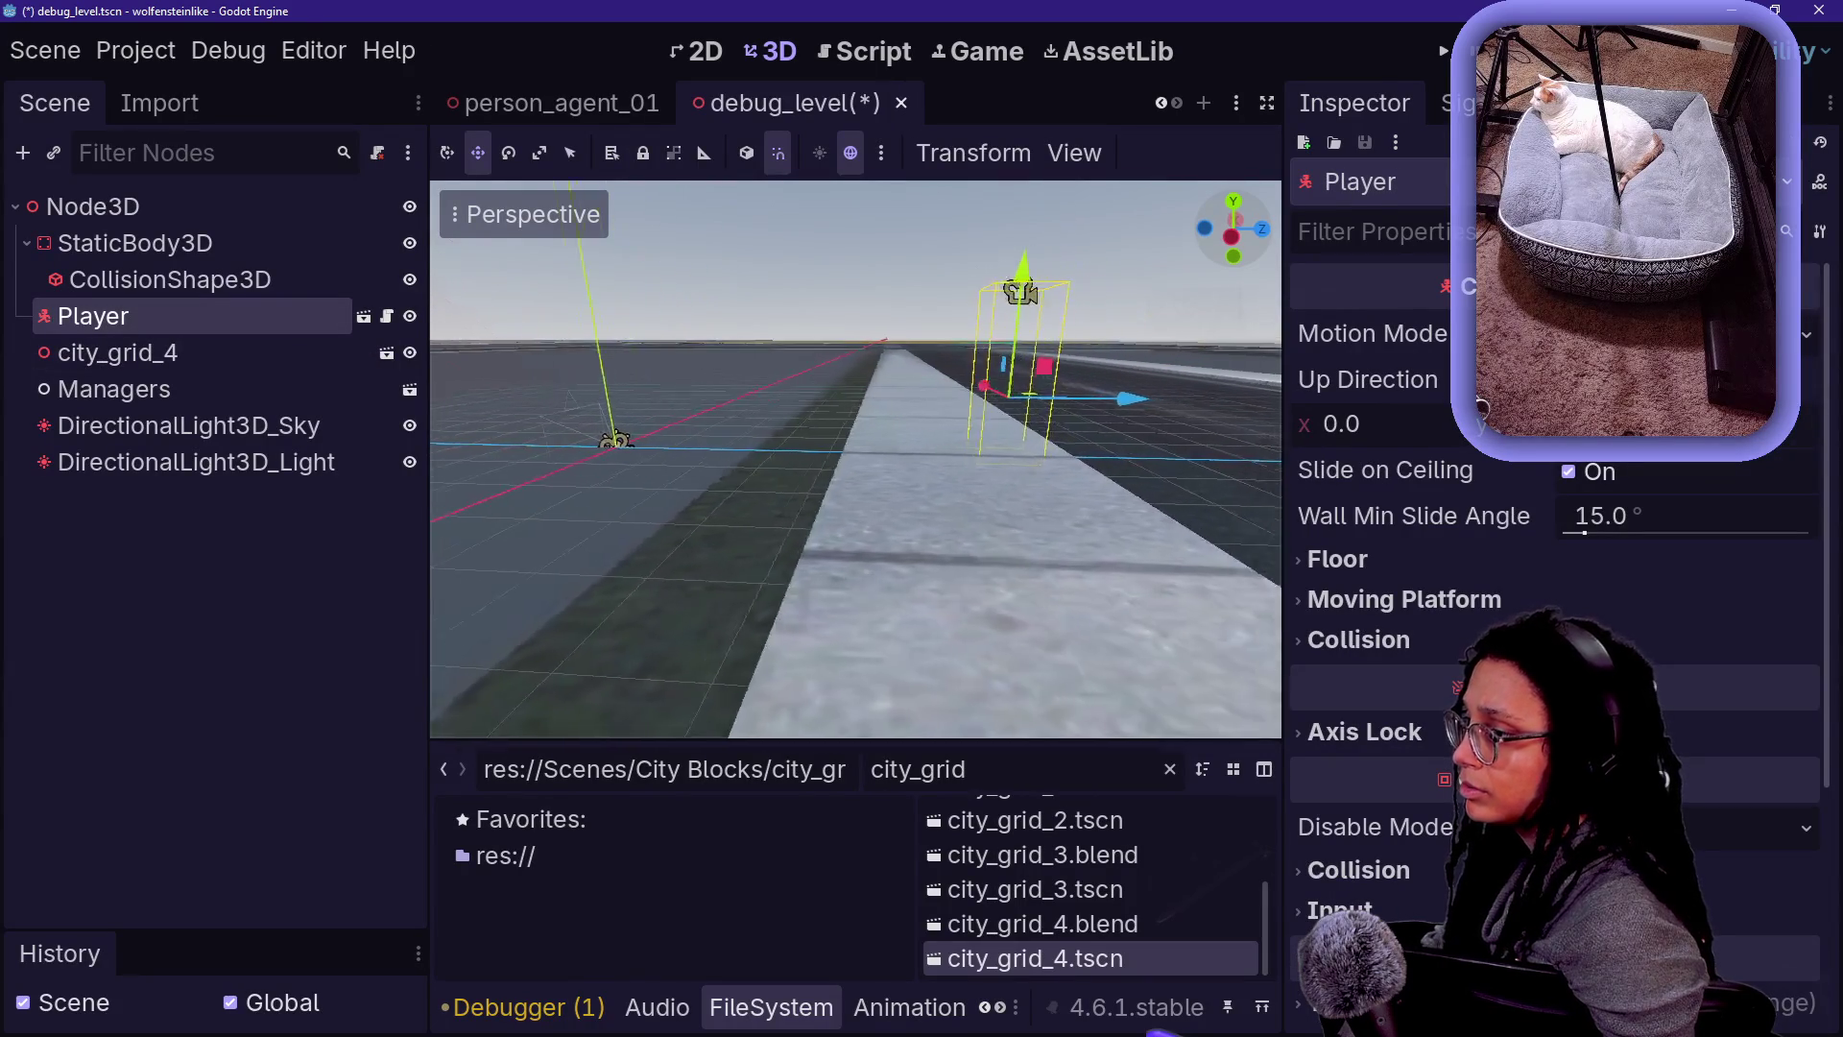
{"action": "mouse_move", "coordinate": [981, 441]}
{"action": "left_mouse_down"}
{"action": "mouse_move", "coordinate": [1058, 465]}
{"action": "mouse_move", "coordinate": [1021, 463]}
{"action": "left_mouse_up"}
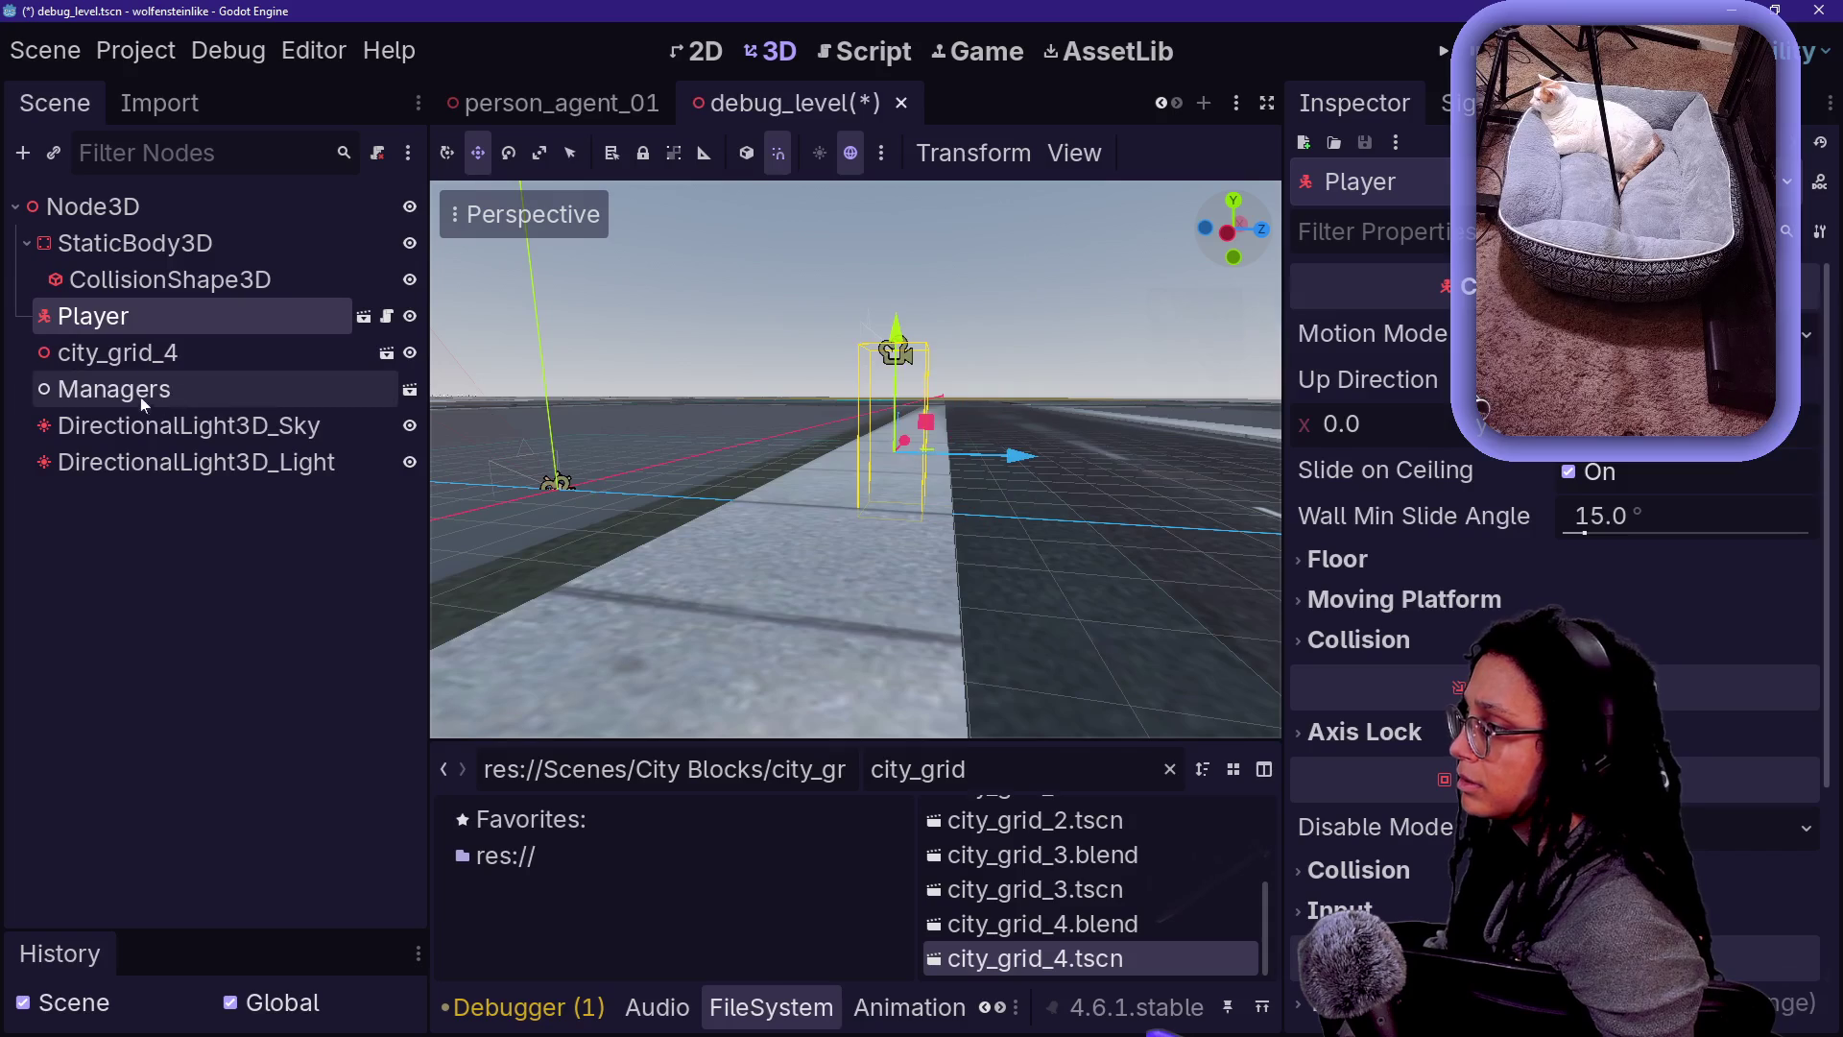
{"action": "key", "text": "F6"}
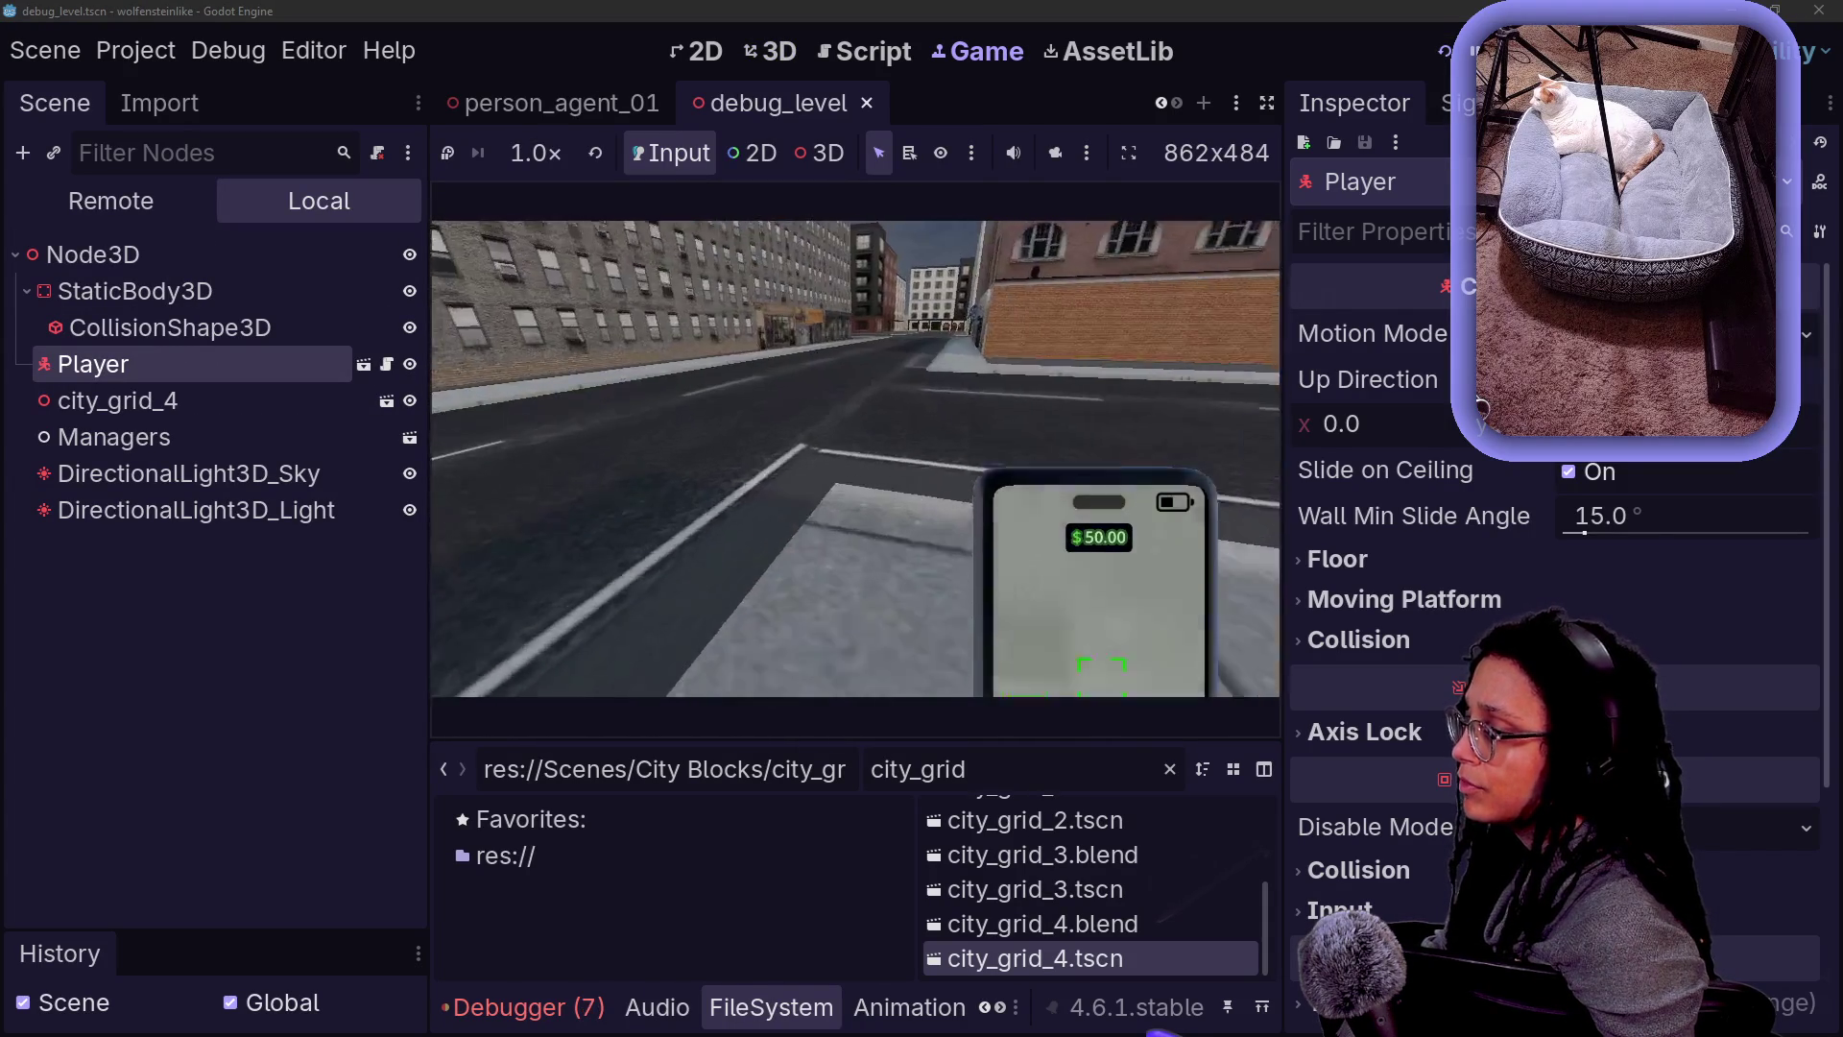
{"action": "left_click", "coordinate": [1443, 53]}
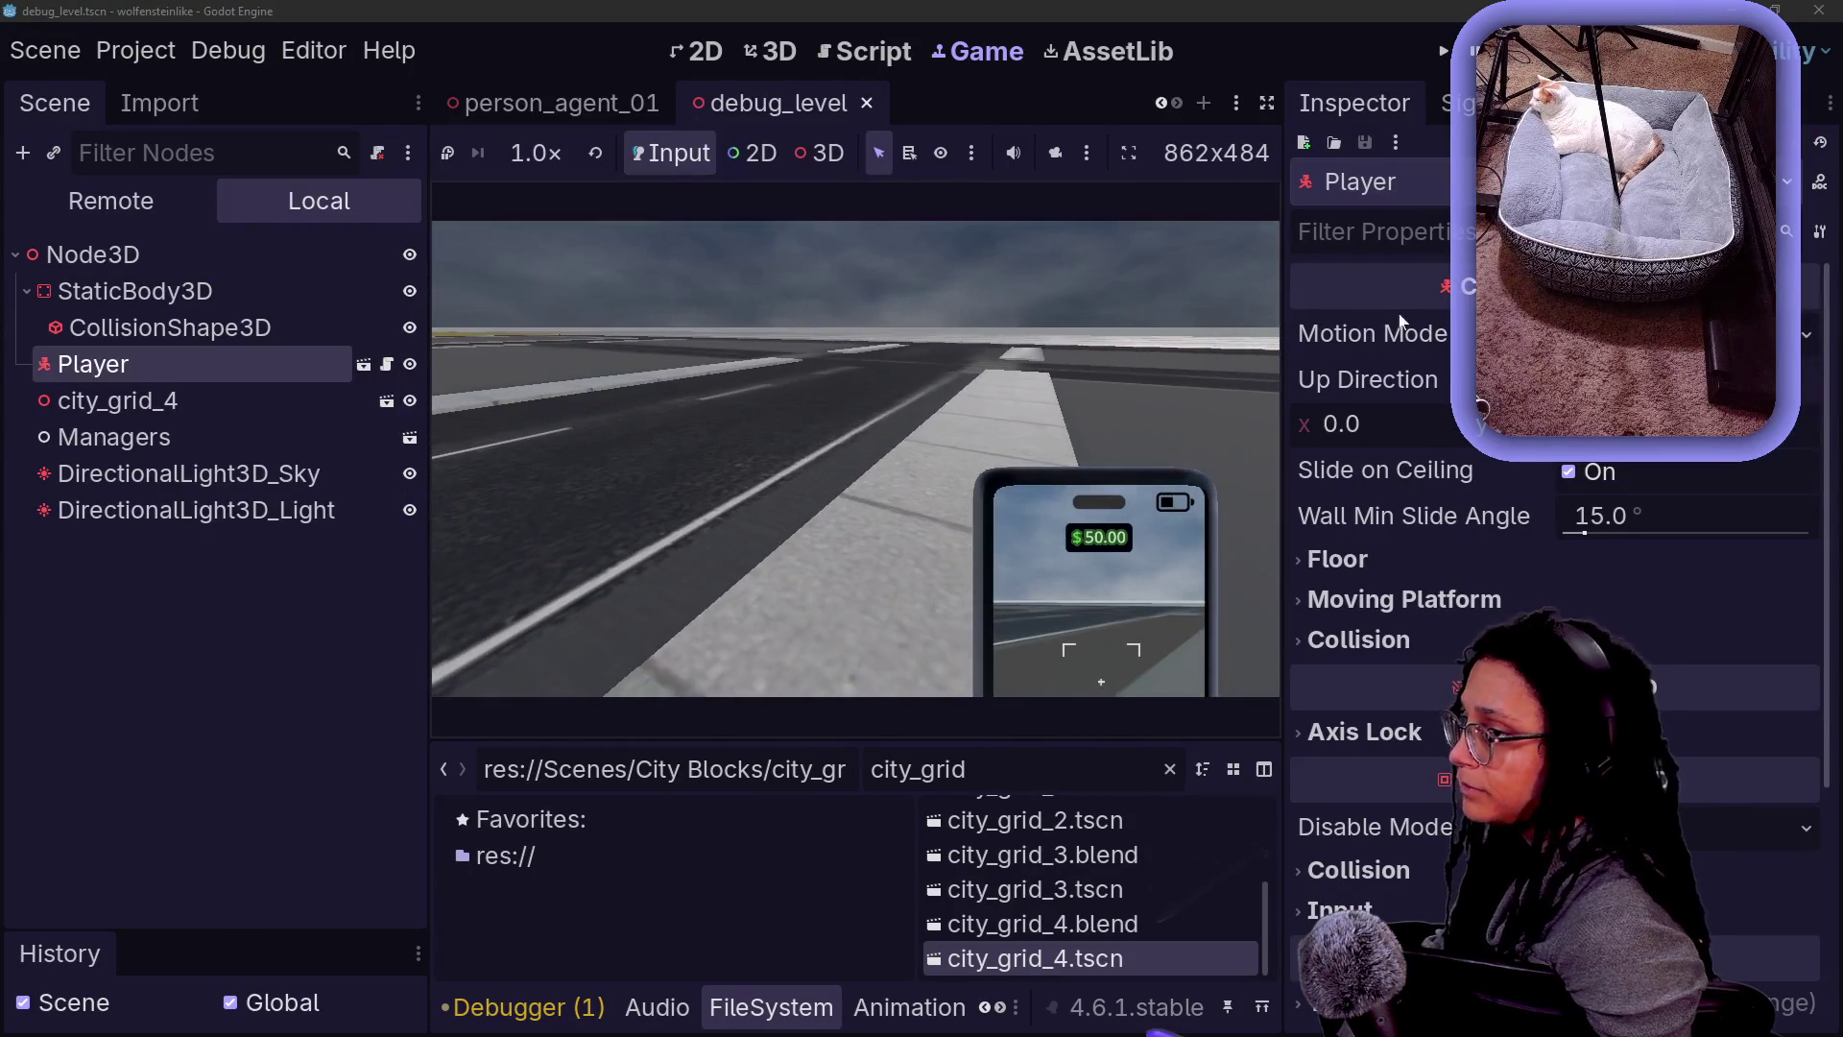
{"action": "key", "text": "F8"}
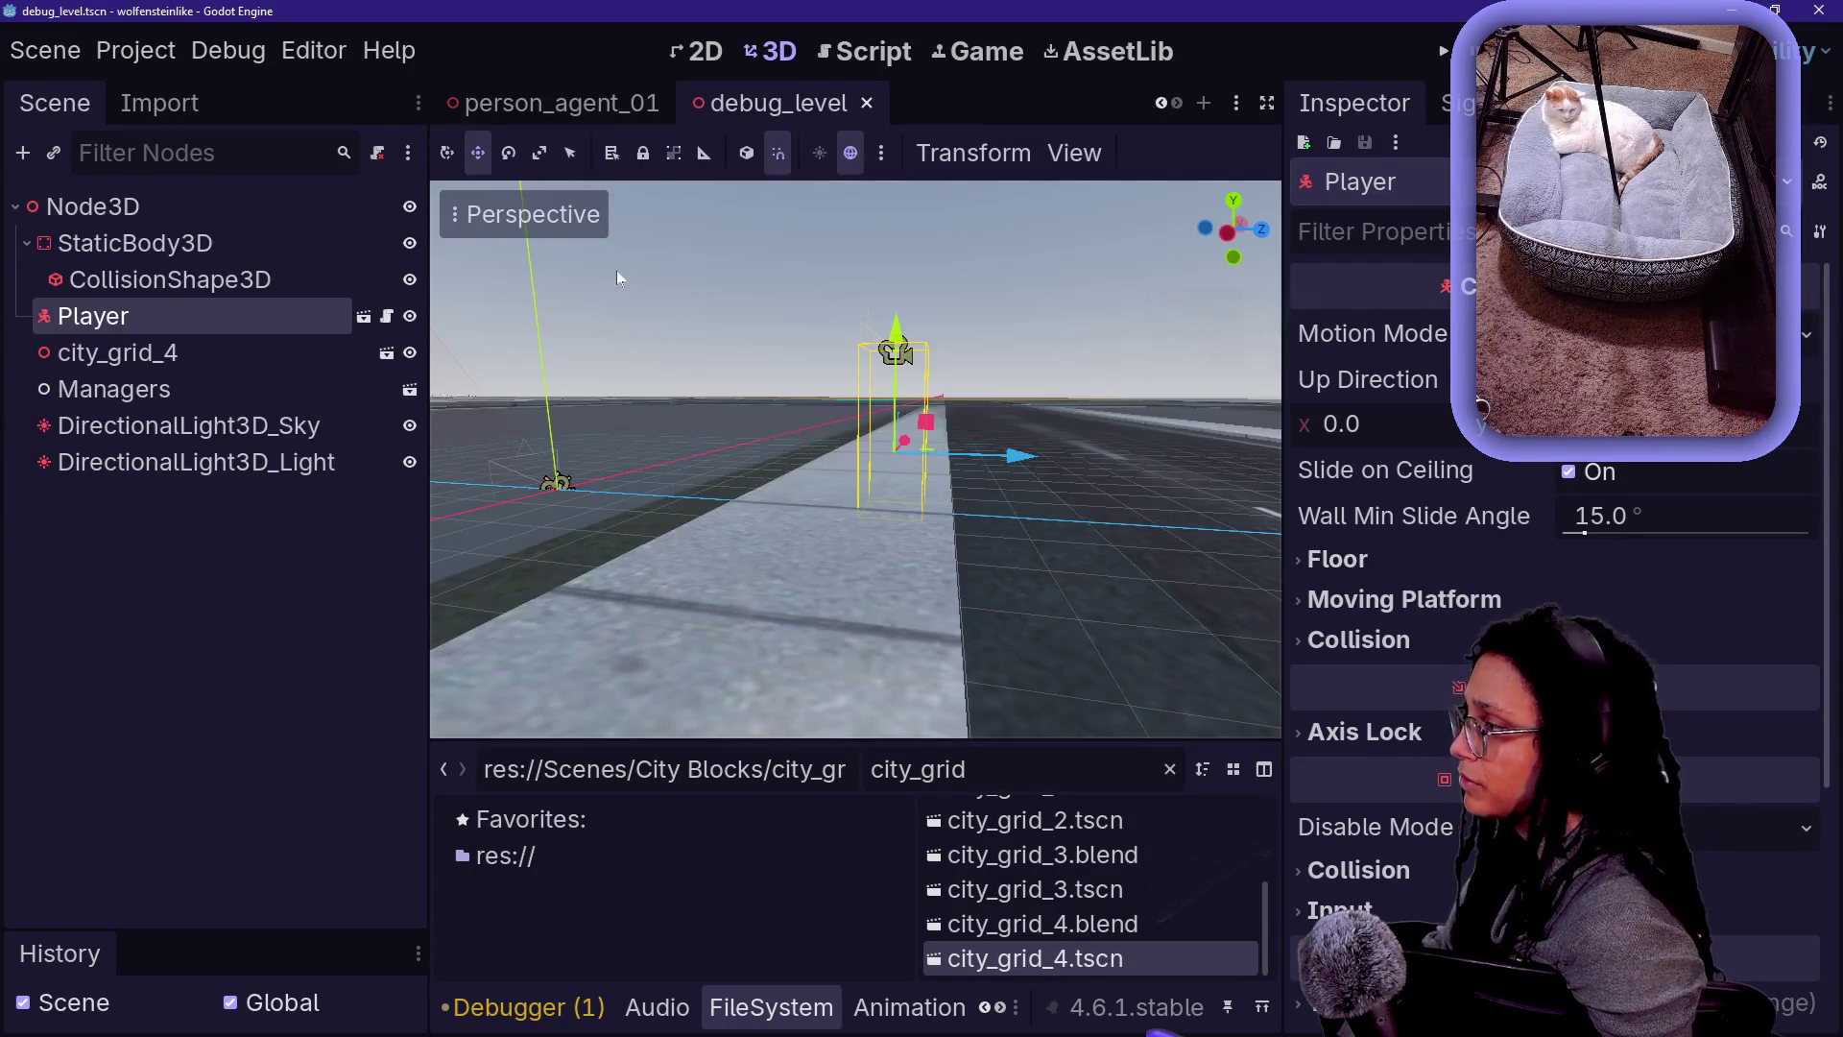
{"action": "double_click", "coordinate": [918, 769]}
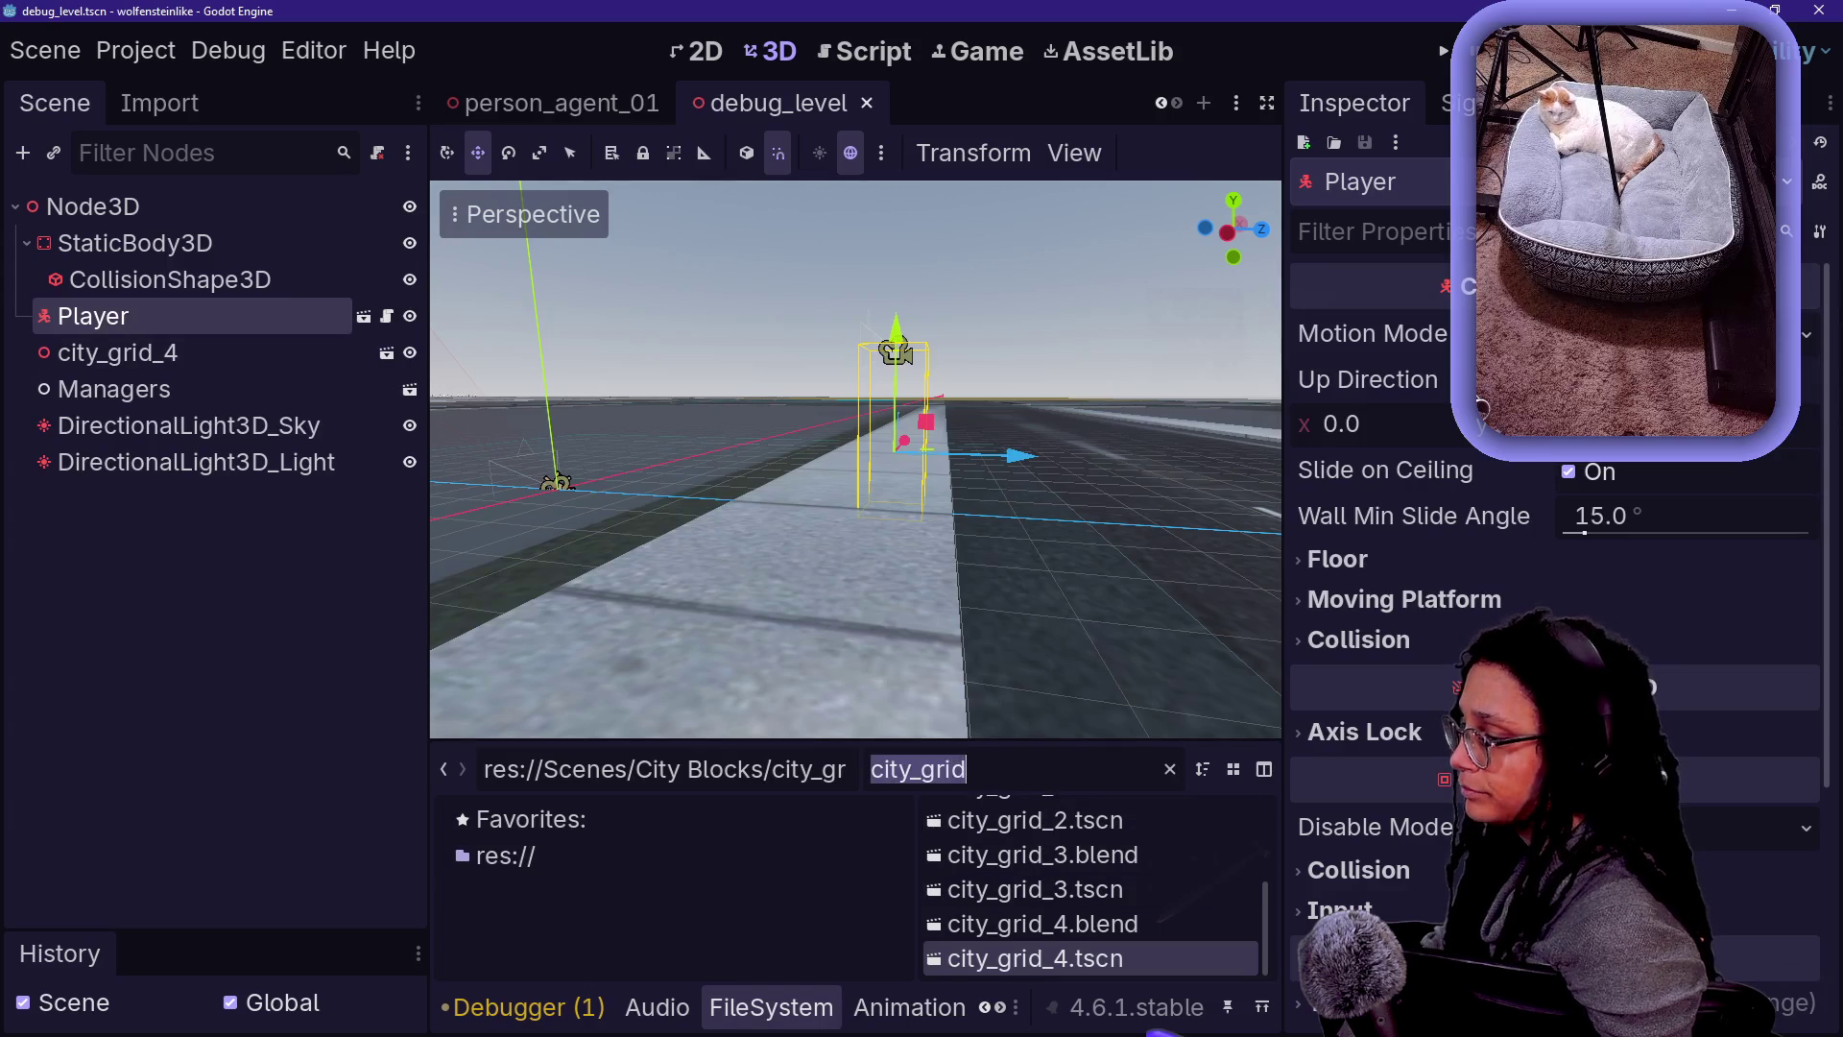
- Drop a person_02.tscn character into the level, then save, test-run and stop the game
{"action": "type", "text": "person"}
{"action": "scroll", "coordinate": [1020, 898], "scroll_direction": "down", "scroll_amount": 1}
{"action": "mouse_move", "coordinate": [1019, 892]}
{"action": "left_mouse_down"}
{"action": "mouse_move", "coordinate": [960, 845]}
{"action": "mouse_move", "coordinate": [434, 615]}
{"action": "mouse_move", "coordinate": [968, 628]}
{"action": "mouse_move", "coordinate": [1025, 510]}
{"action": "mouse_move", "coordinate": [1018, 533]}
{"action": "left_mouse_up"}
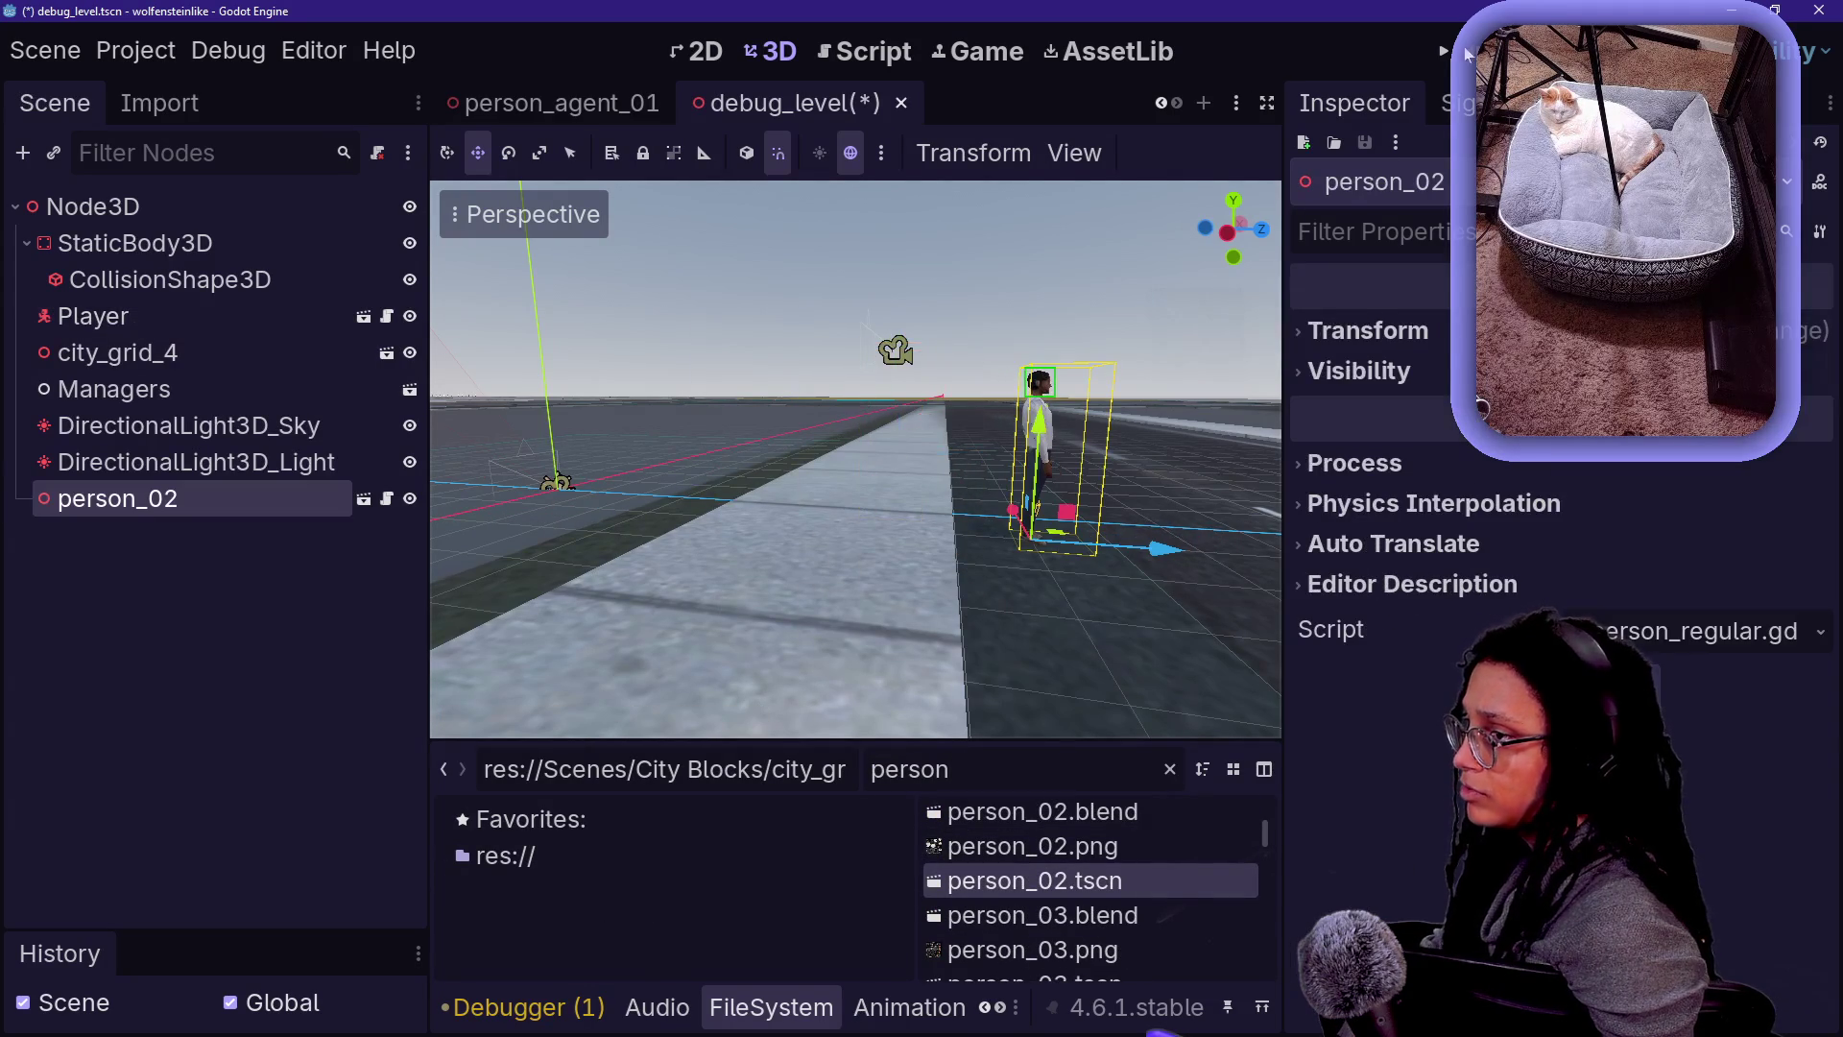
{"action": "key", "text": "F6"}
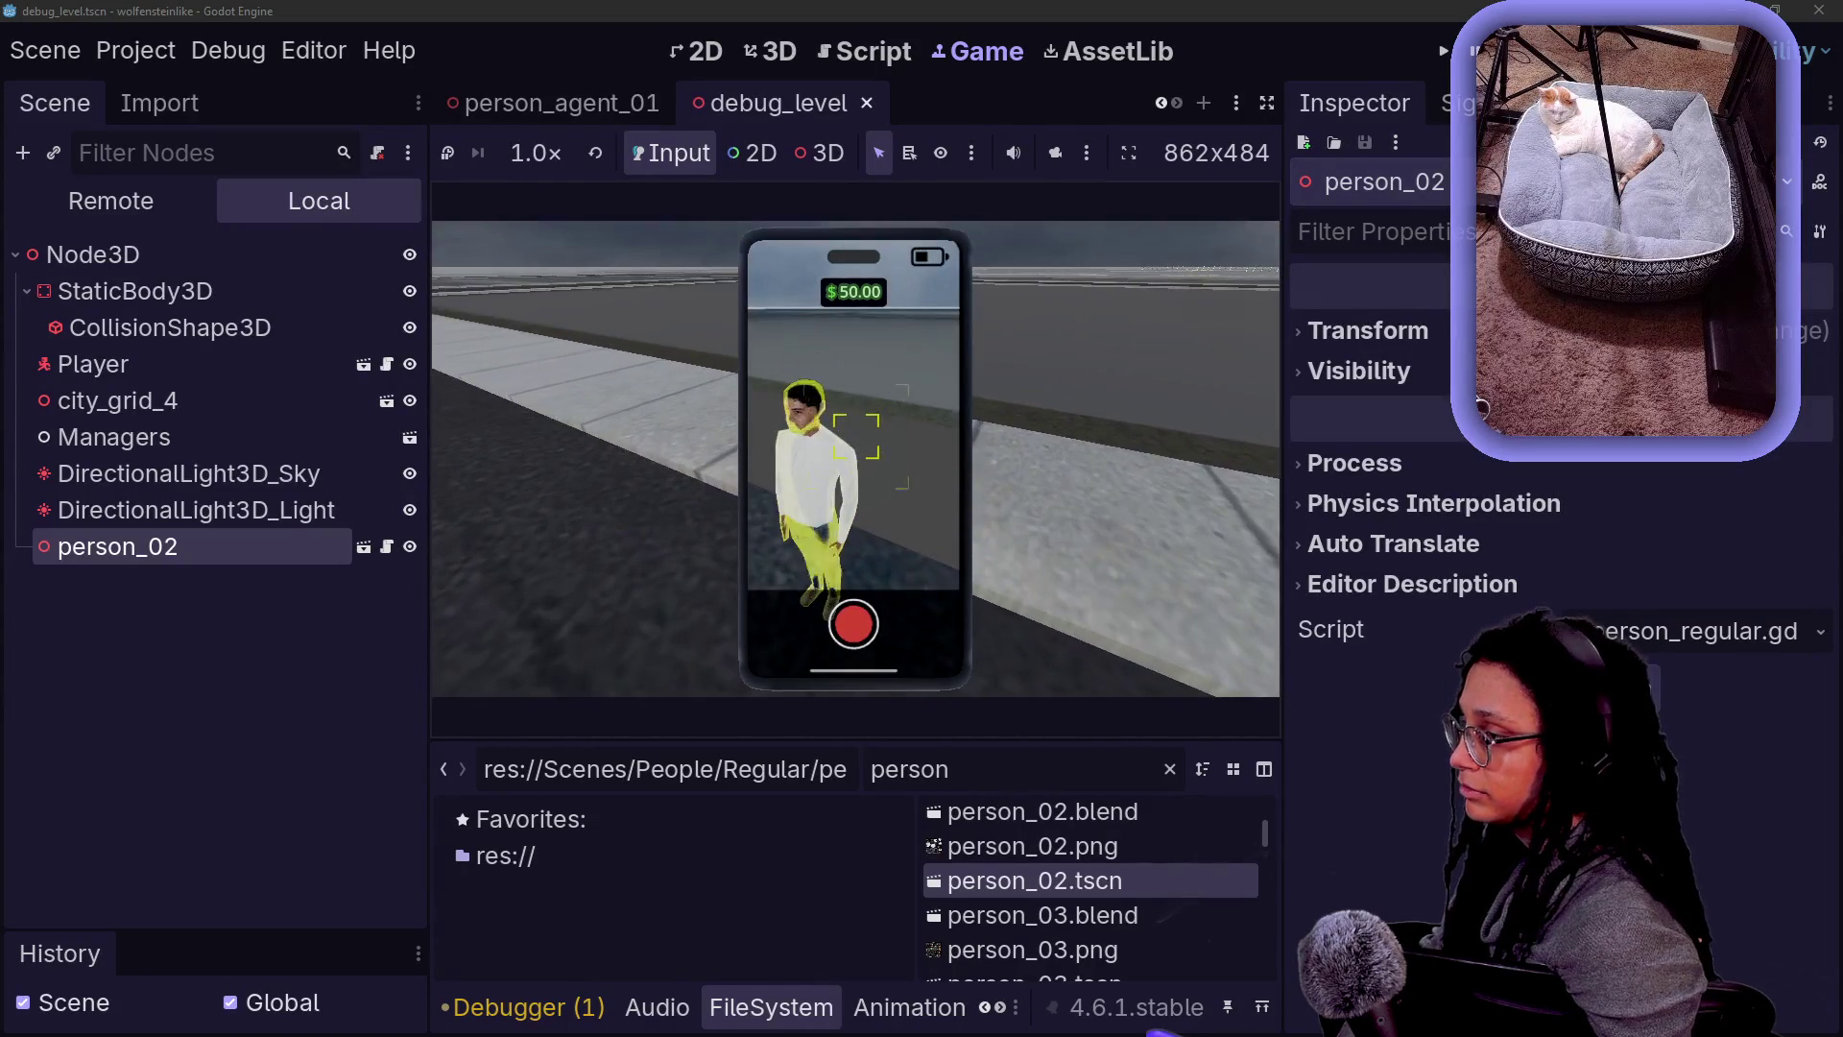
{"action": "key", "text": "F8"}
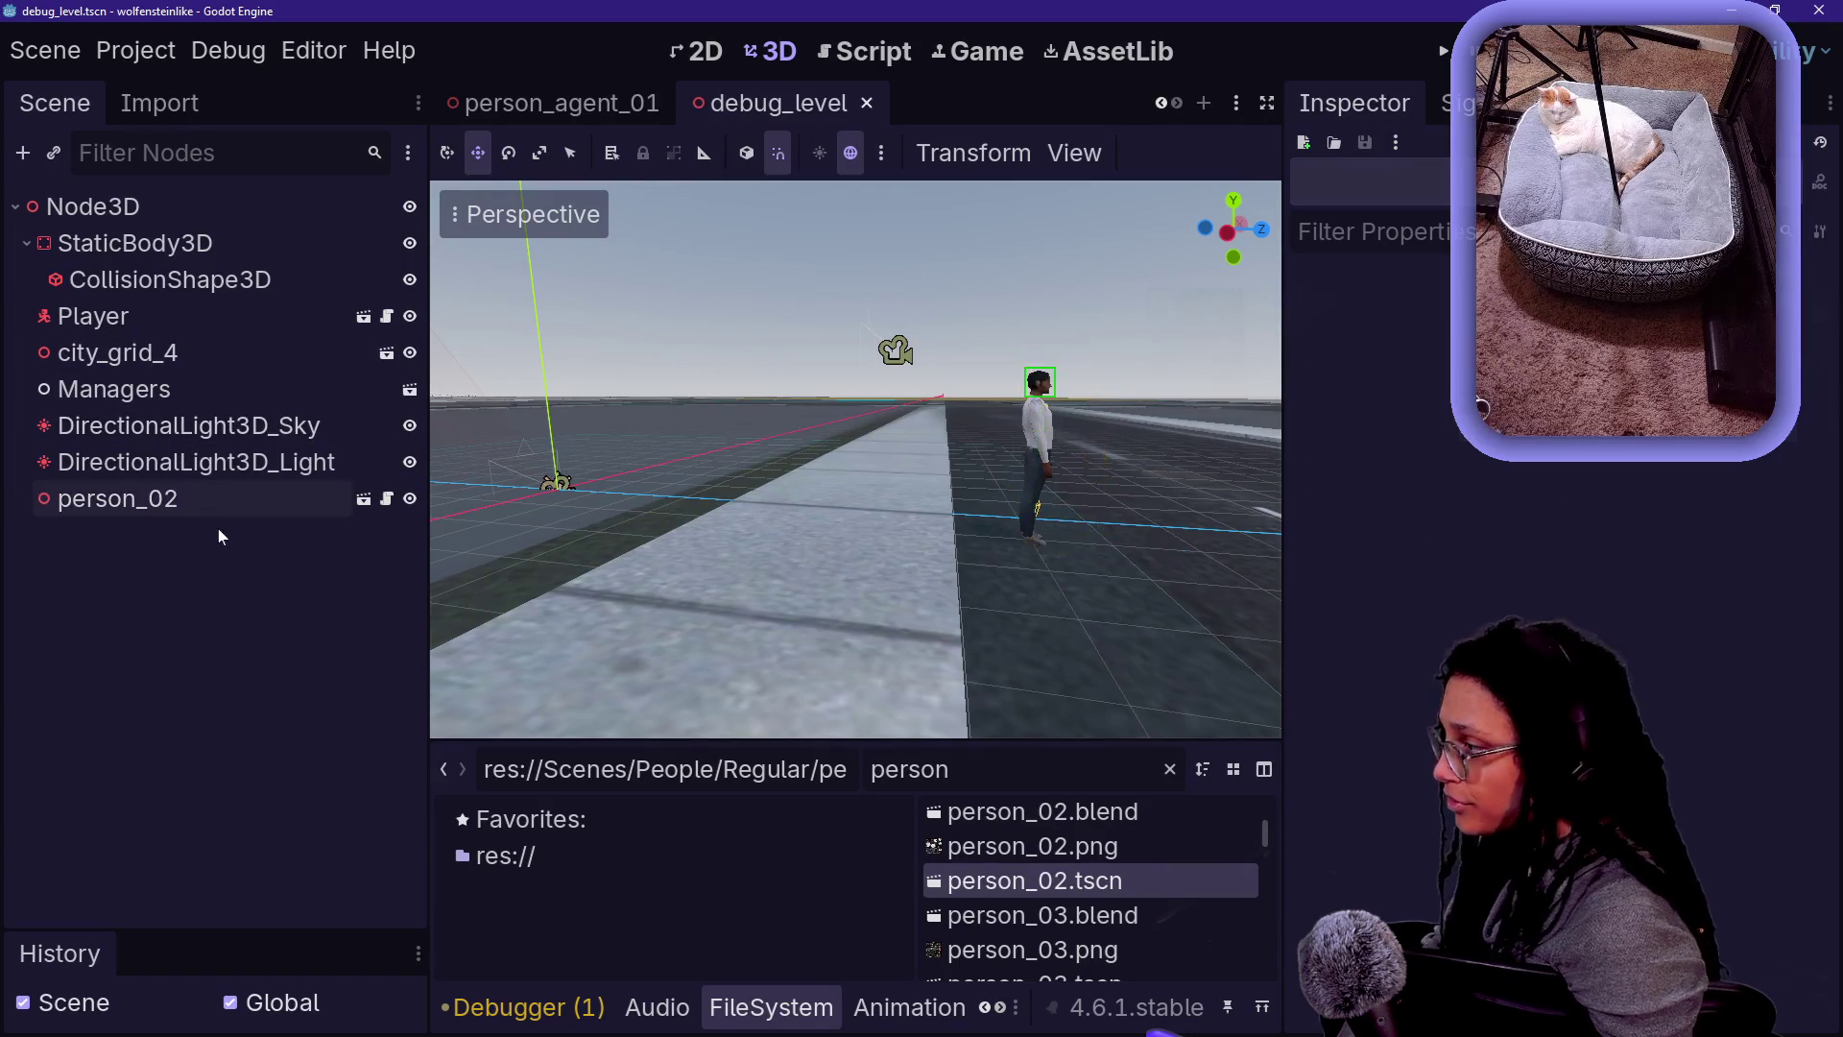
- Delete person_02 and place a person_agent_01.tscn instance in the level
{"action": "key", "text": "Delete"}
{"action": "key", "text": "Return"}
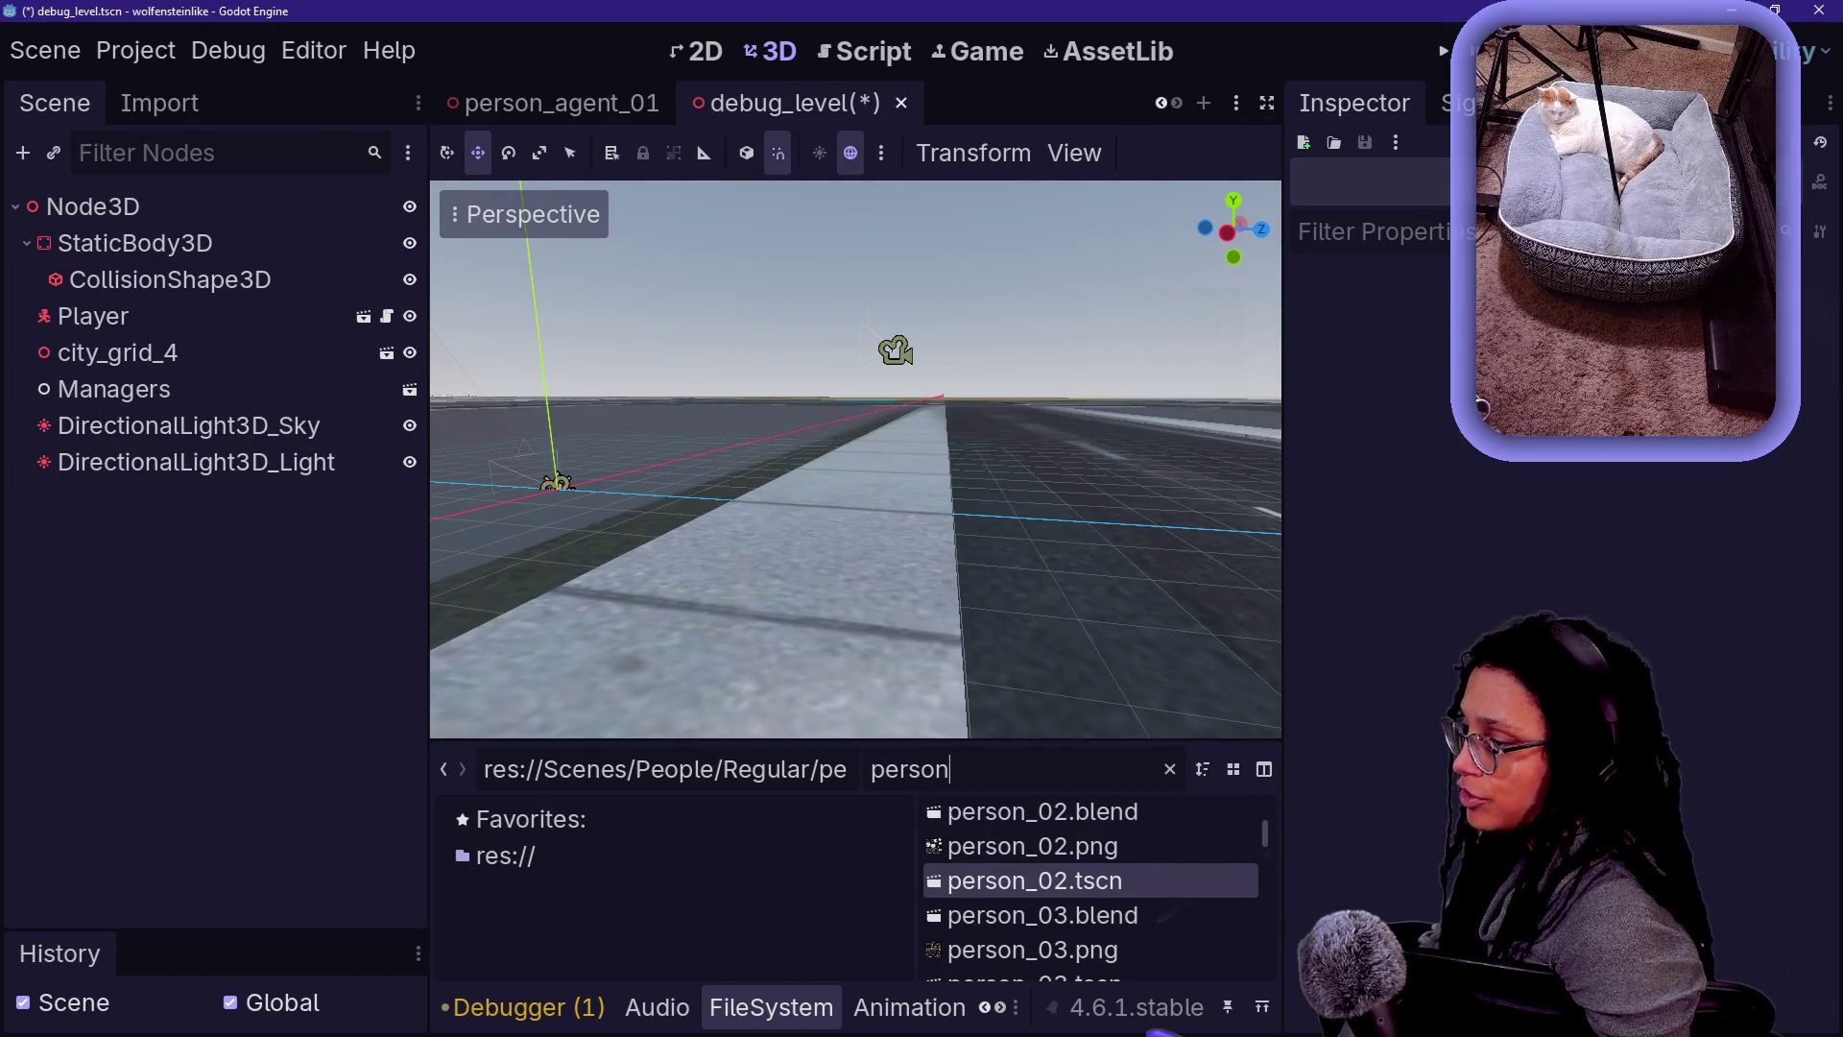
{"action": "type", "text": "agent_01"}
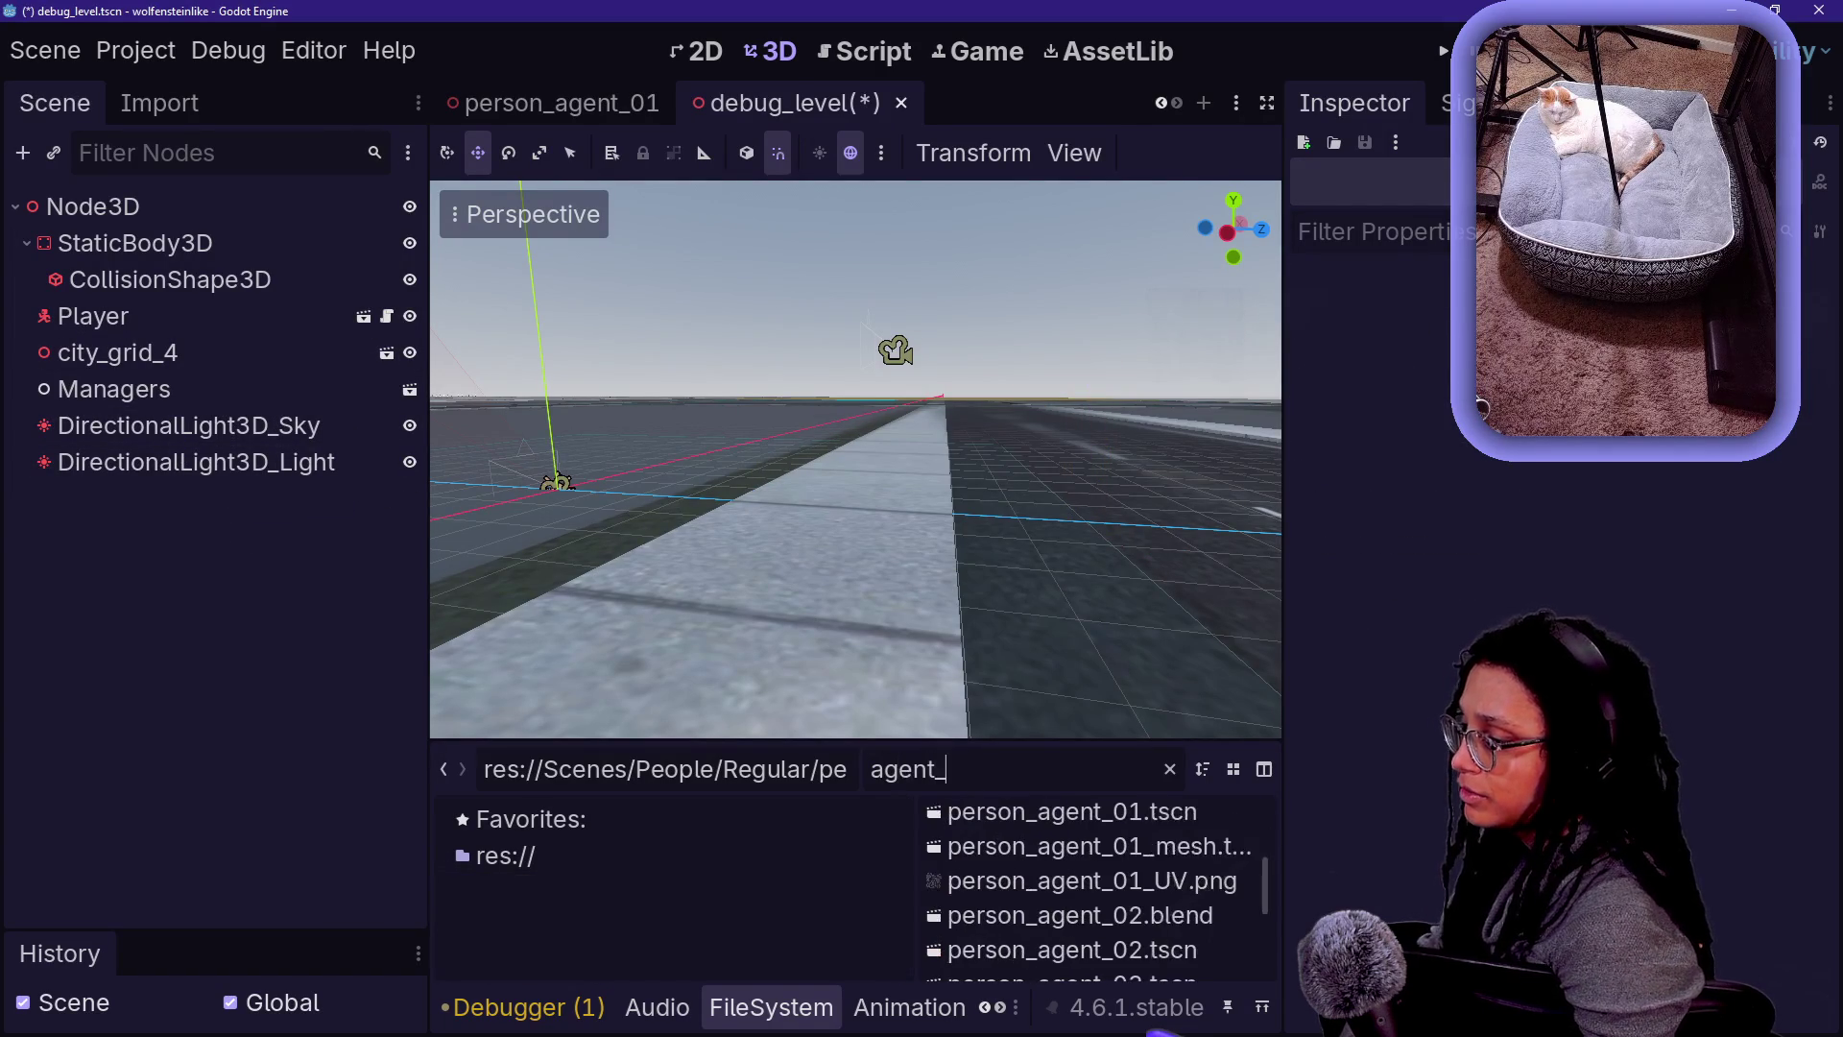
{"action": "mouse_move", "coordinate": [1163, 892]}
{"action": "left_mouse_down"}
{"action": "mouse_move", "coordinate": [523, 581]}
{"action": "mouse_move", "coordinate": [156, 234]}
{"action": "mouse_move", "coordinate": [866, 433]}
{"action": "mouse_move", "coordinate": [1045, 568]}
{"action": "mouse_move", "coordinate": [876, 509]}
{"action": "mouse_move", "coordinate": [1078, 538]}
{"action": "left_mouse_up"}
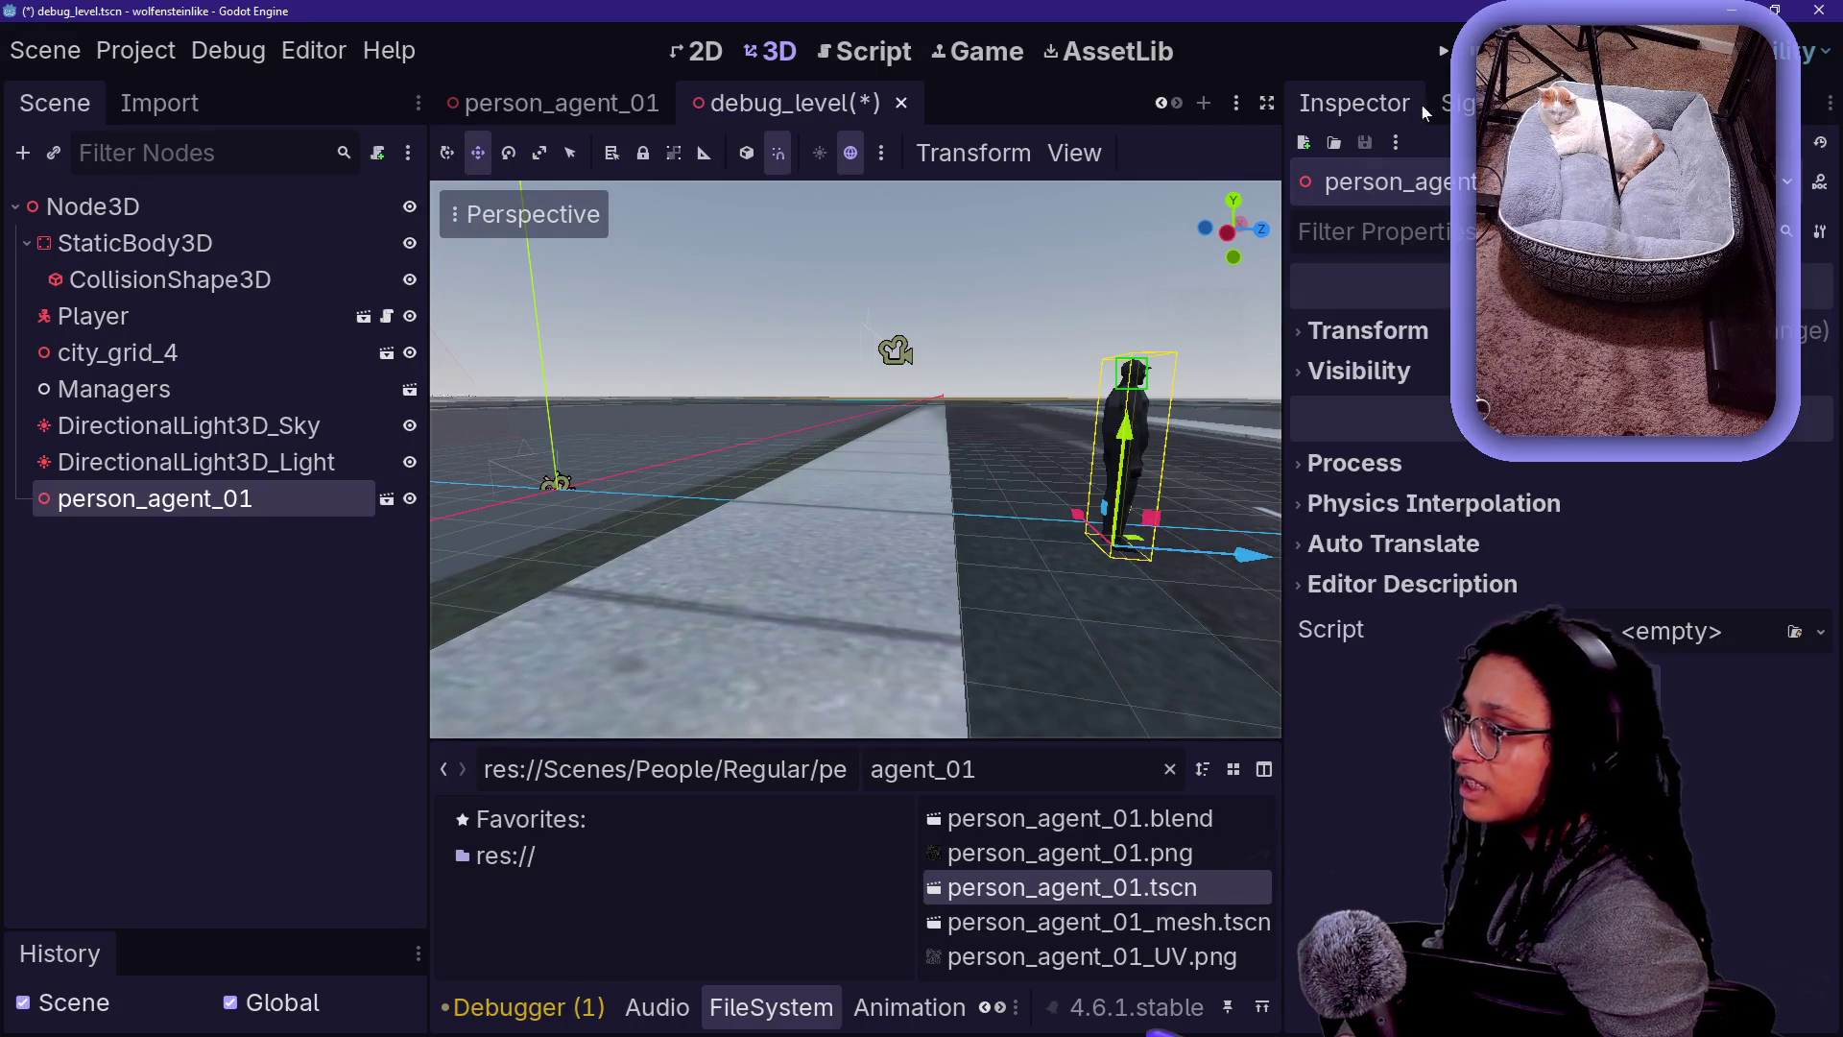
- Run and restart the level, stopping at the line 77 get_scan_shader error
{"action": "key", "text": "F5"}
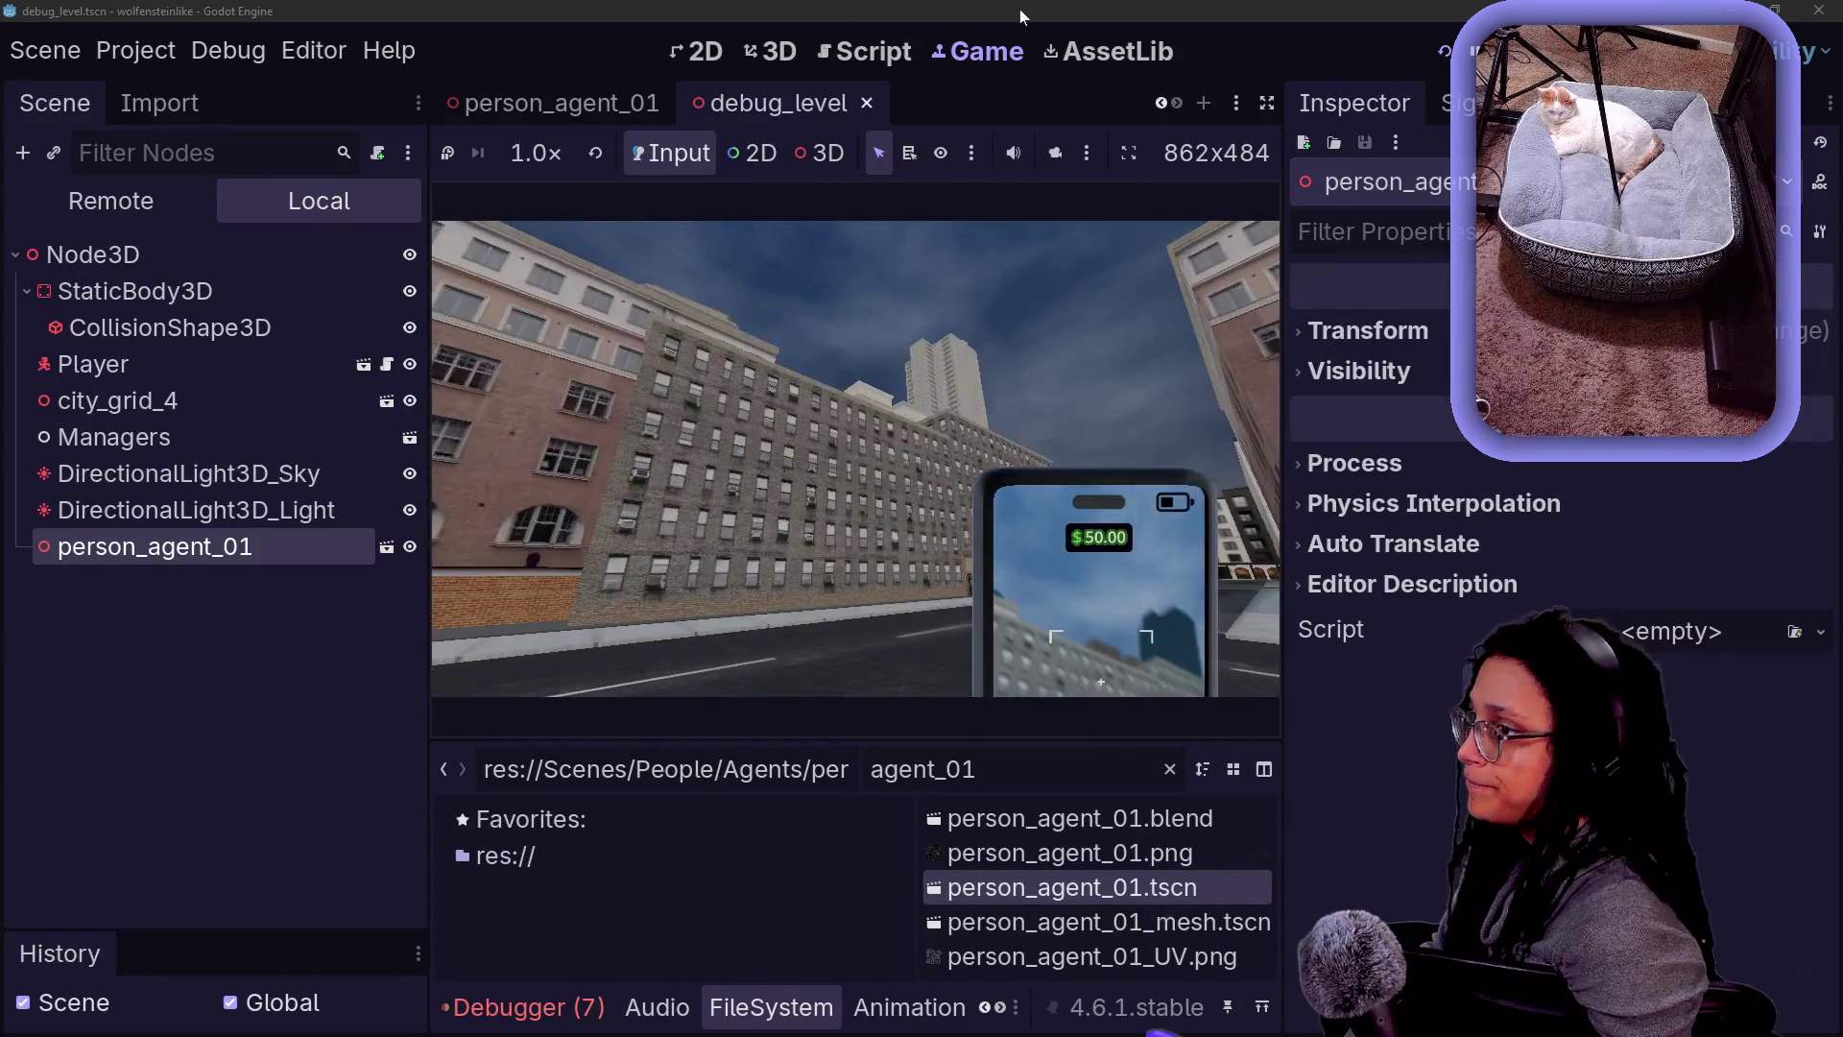
{"action": "key", "text": "F5"}
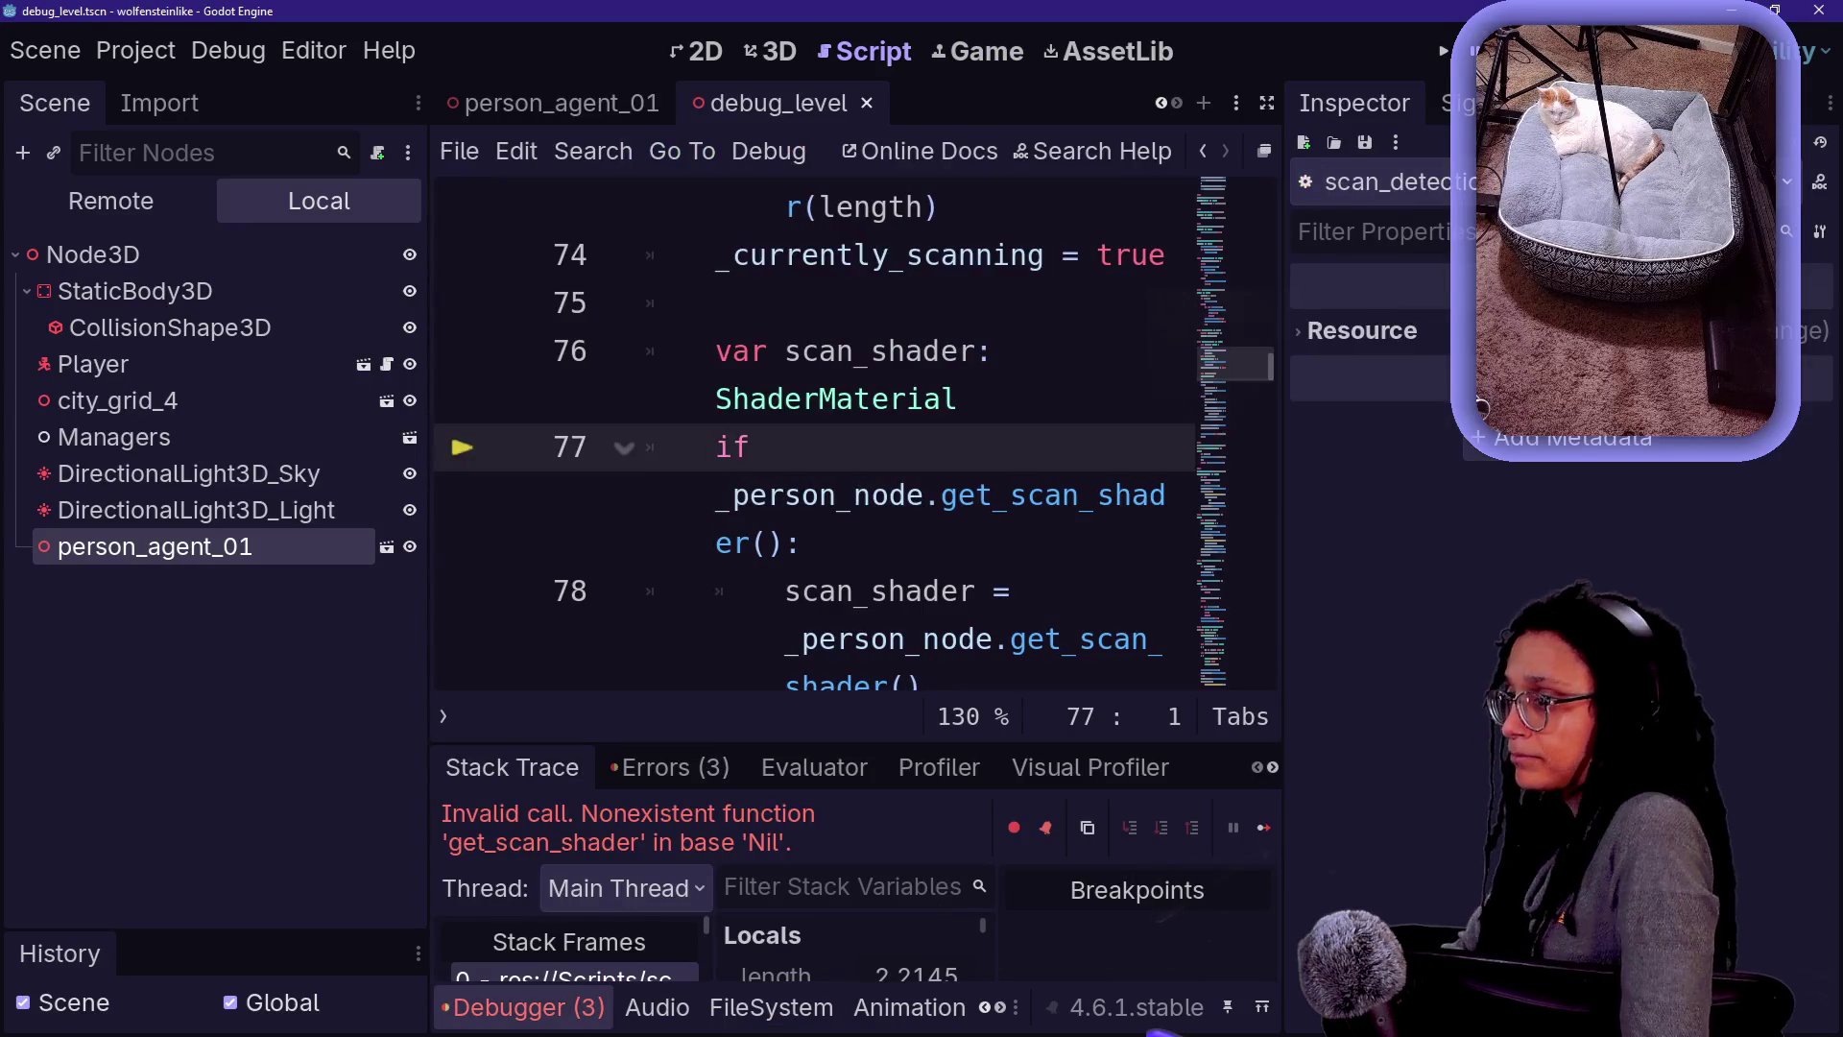
{"action": "key", "text": "F8"}
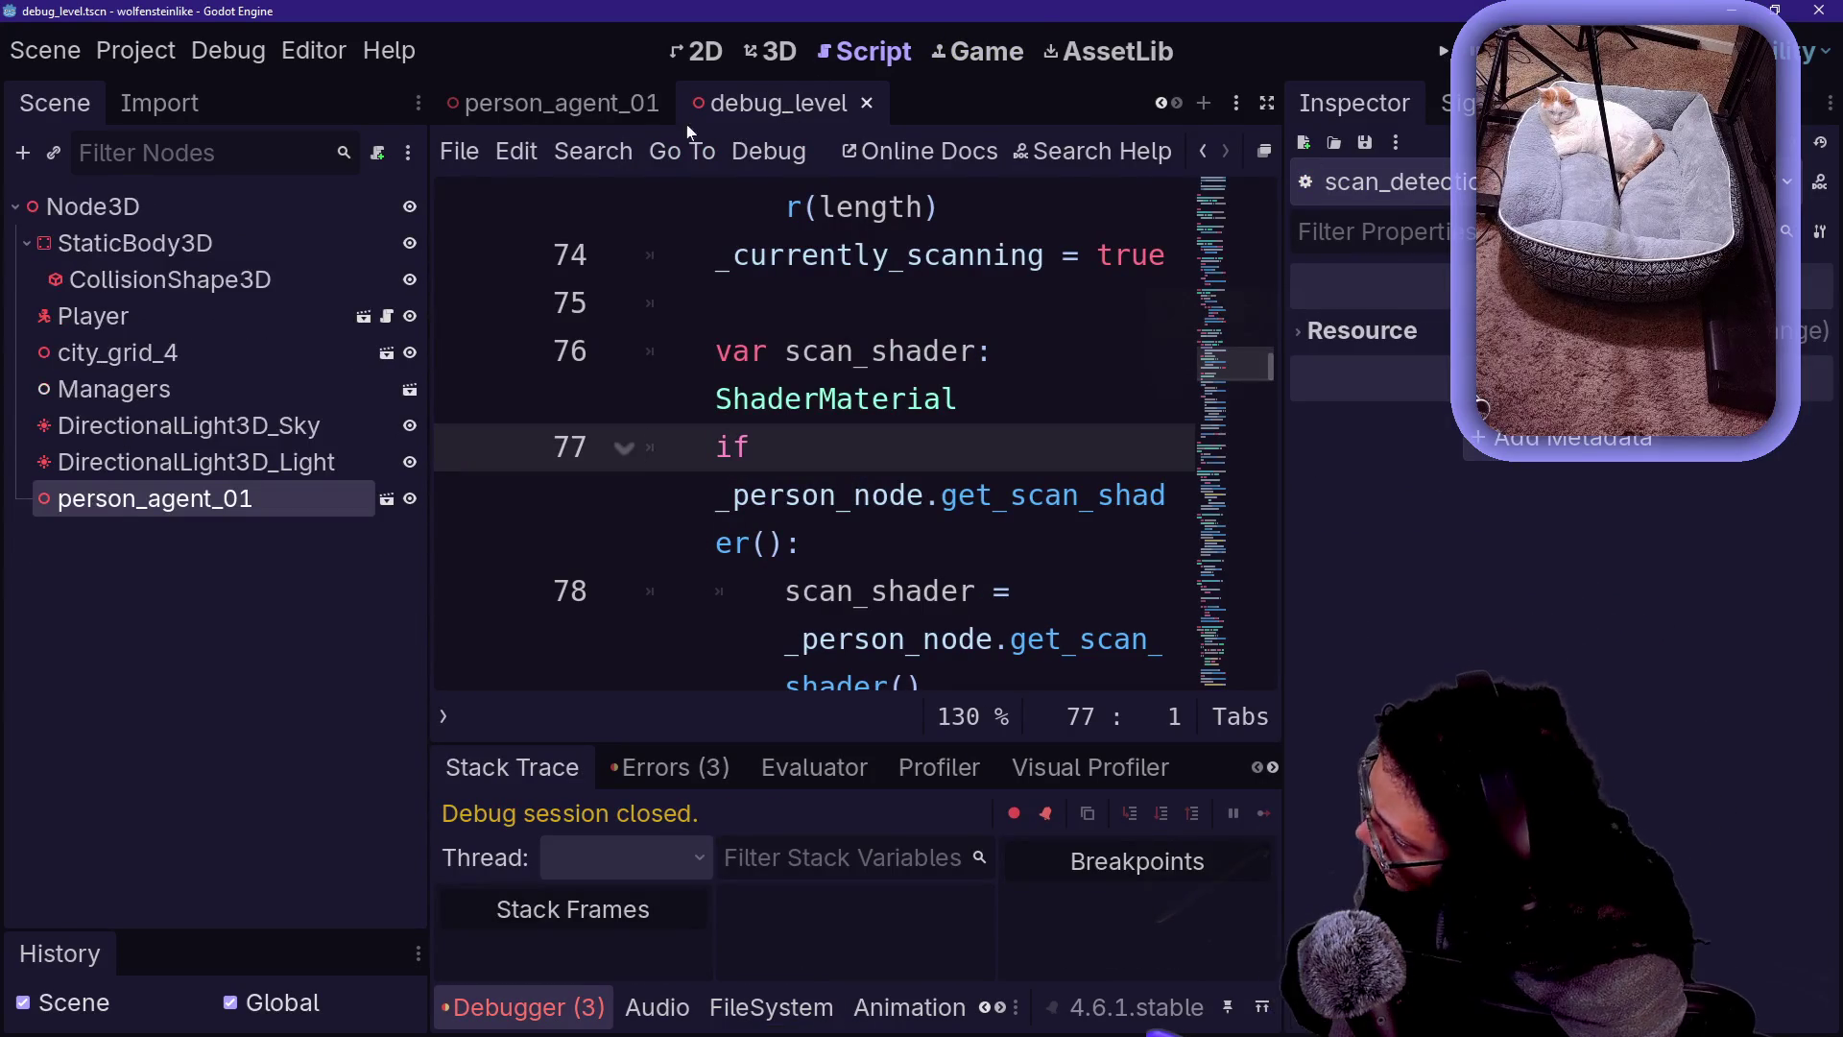
- Open the person_agent_01 scene in 3D and change its root node type to CharacterBody3D
{"action": "left_click", "coordinate": [619, 106]}
{"action": "left_click", "coordinate": [775, 52]}
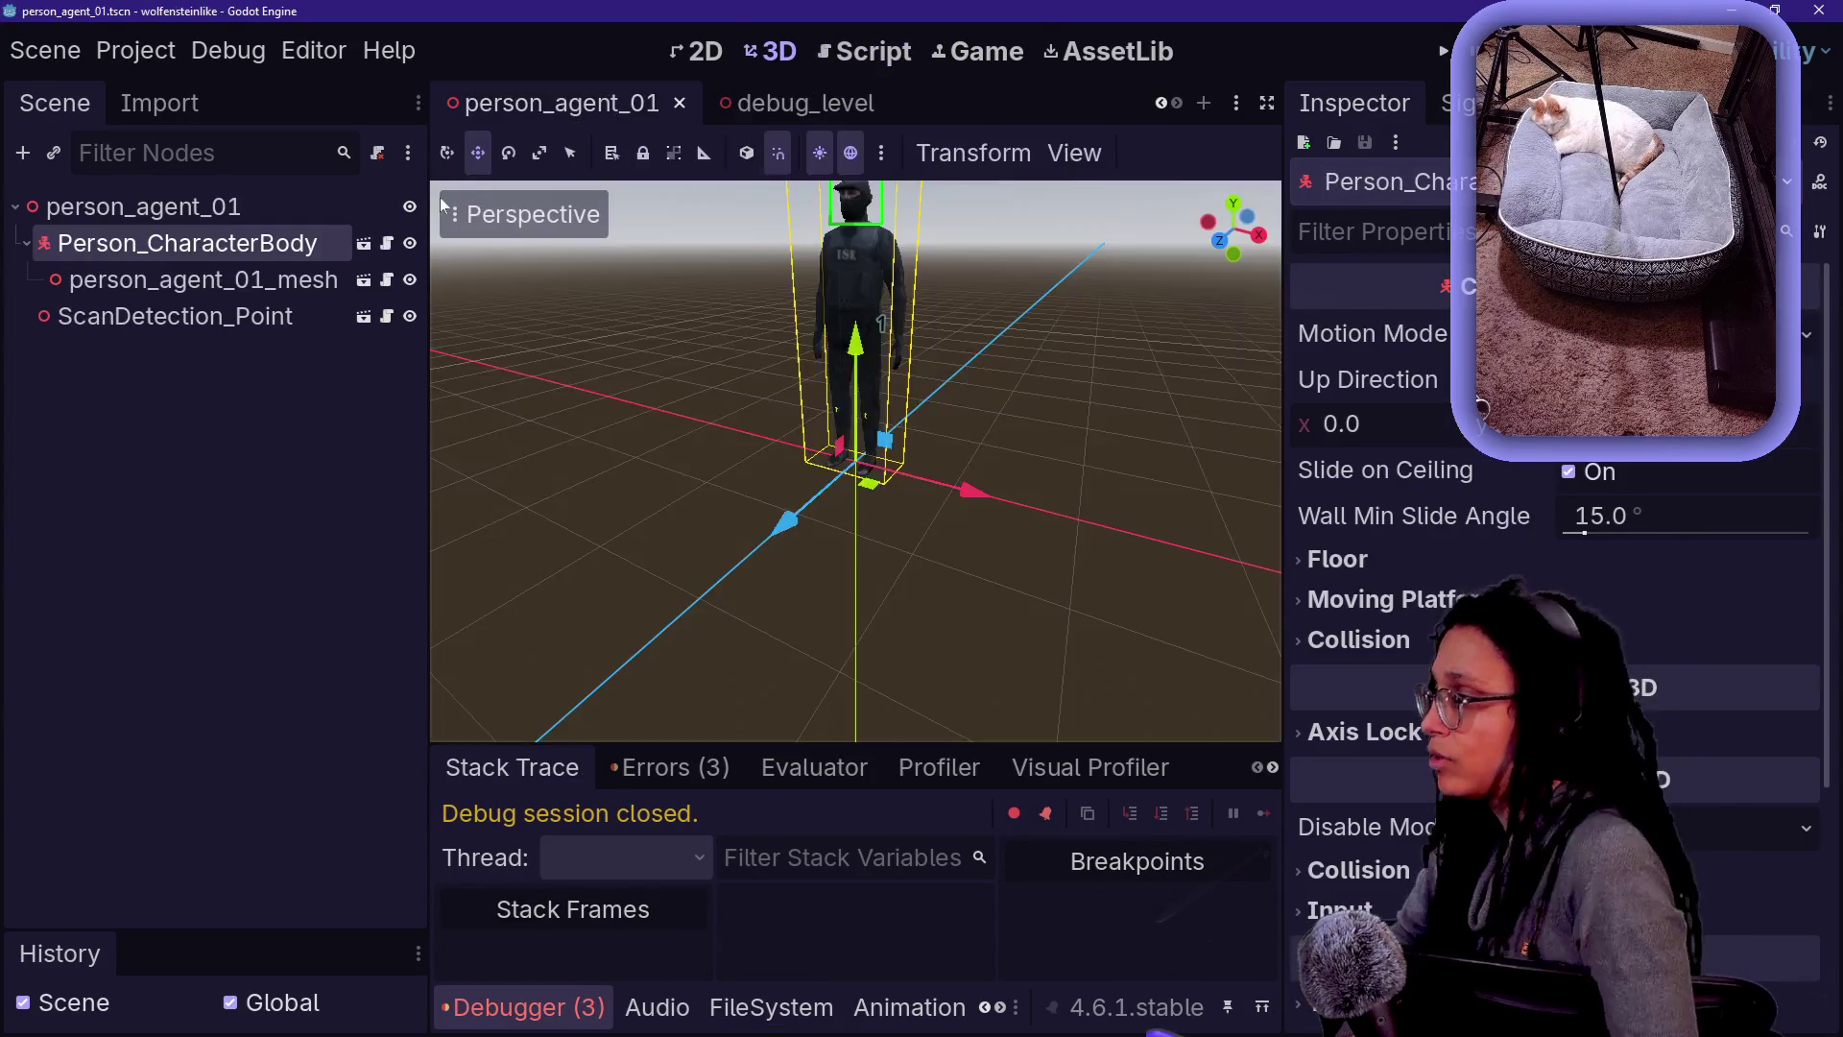
{"action": "scroll", "coordinate": [713, 393], "scroll_direction": "down", "scroll_amount": 3}
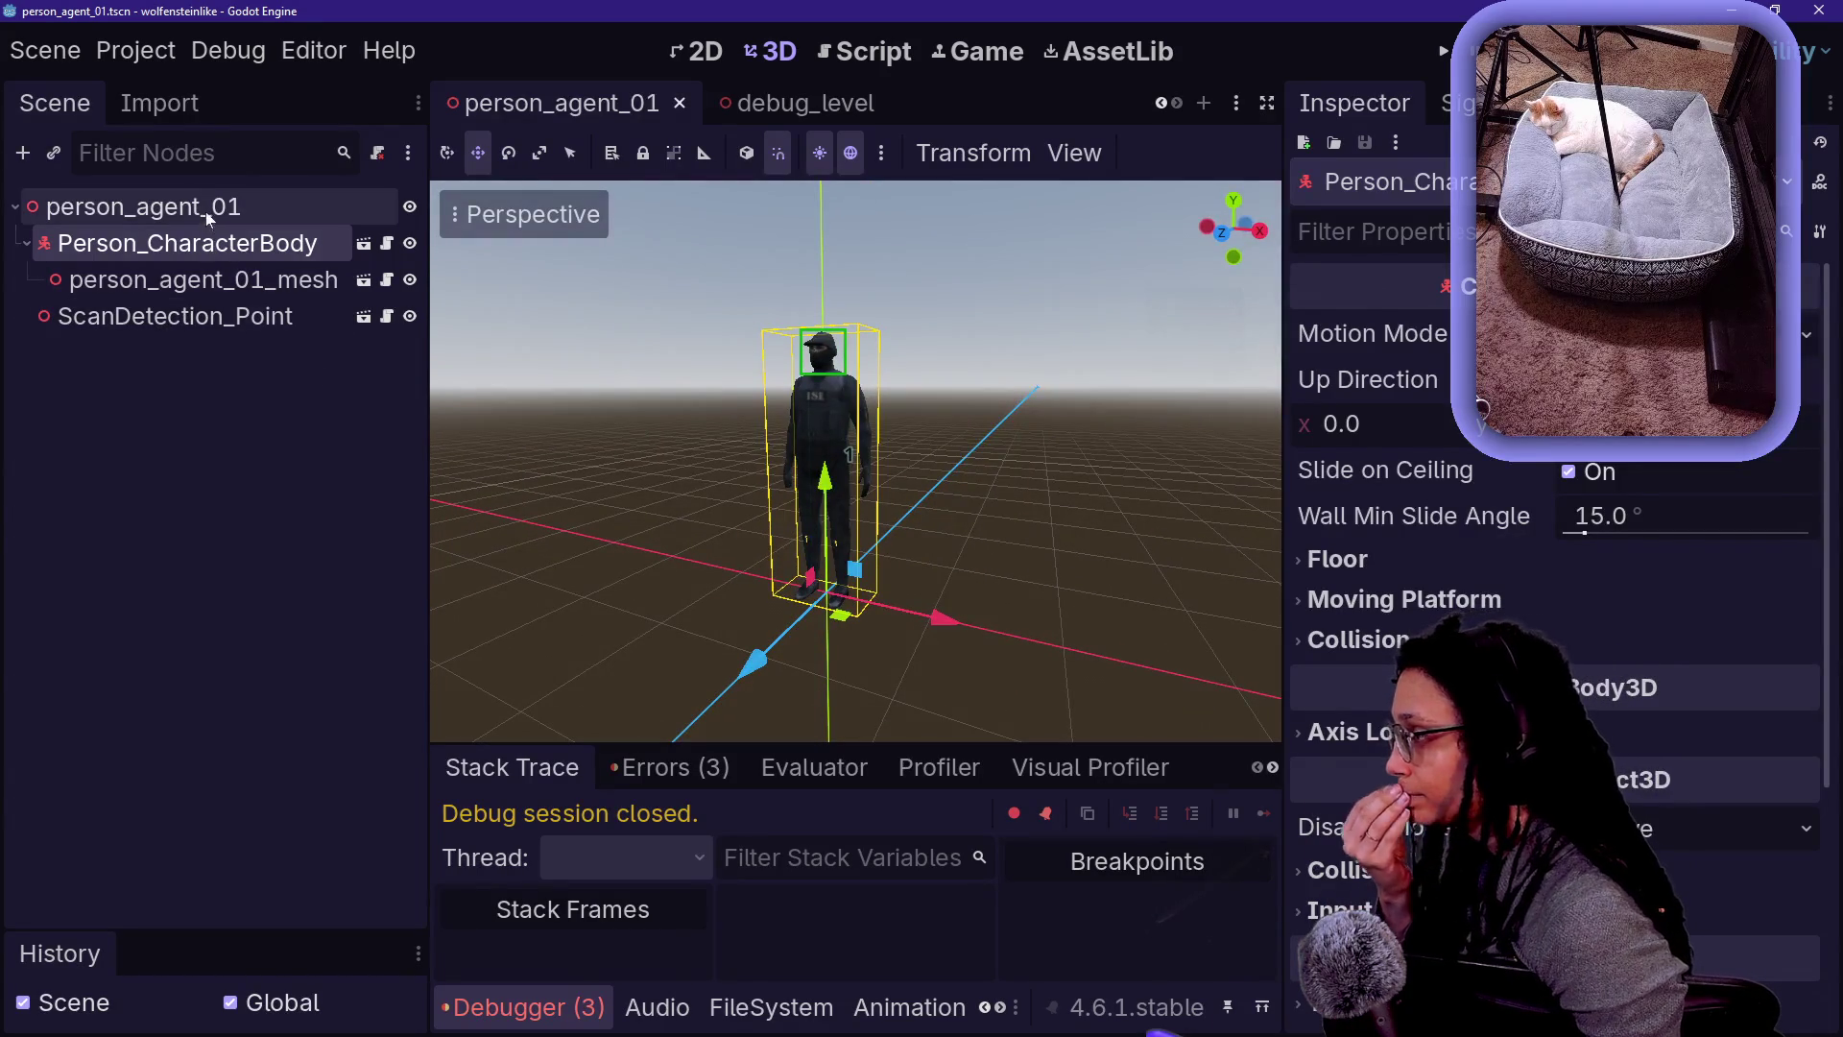
{"action": "left_click", "coordinate": [158, 207]}
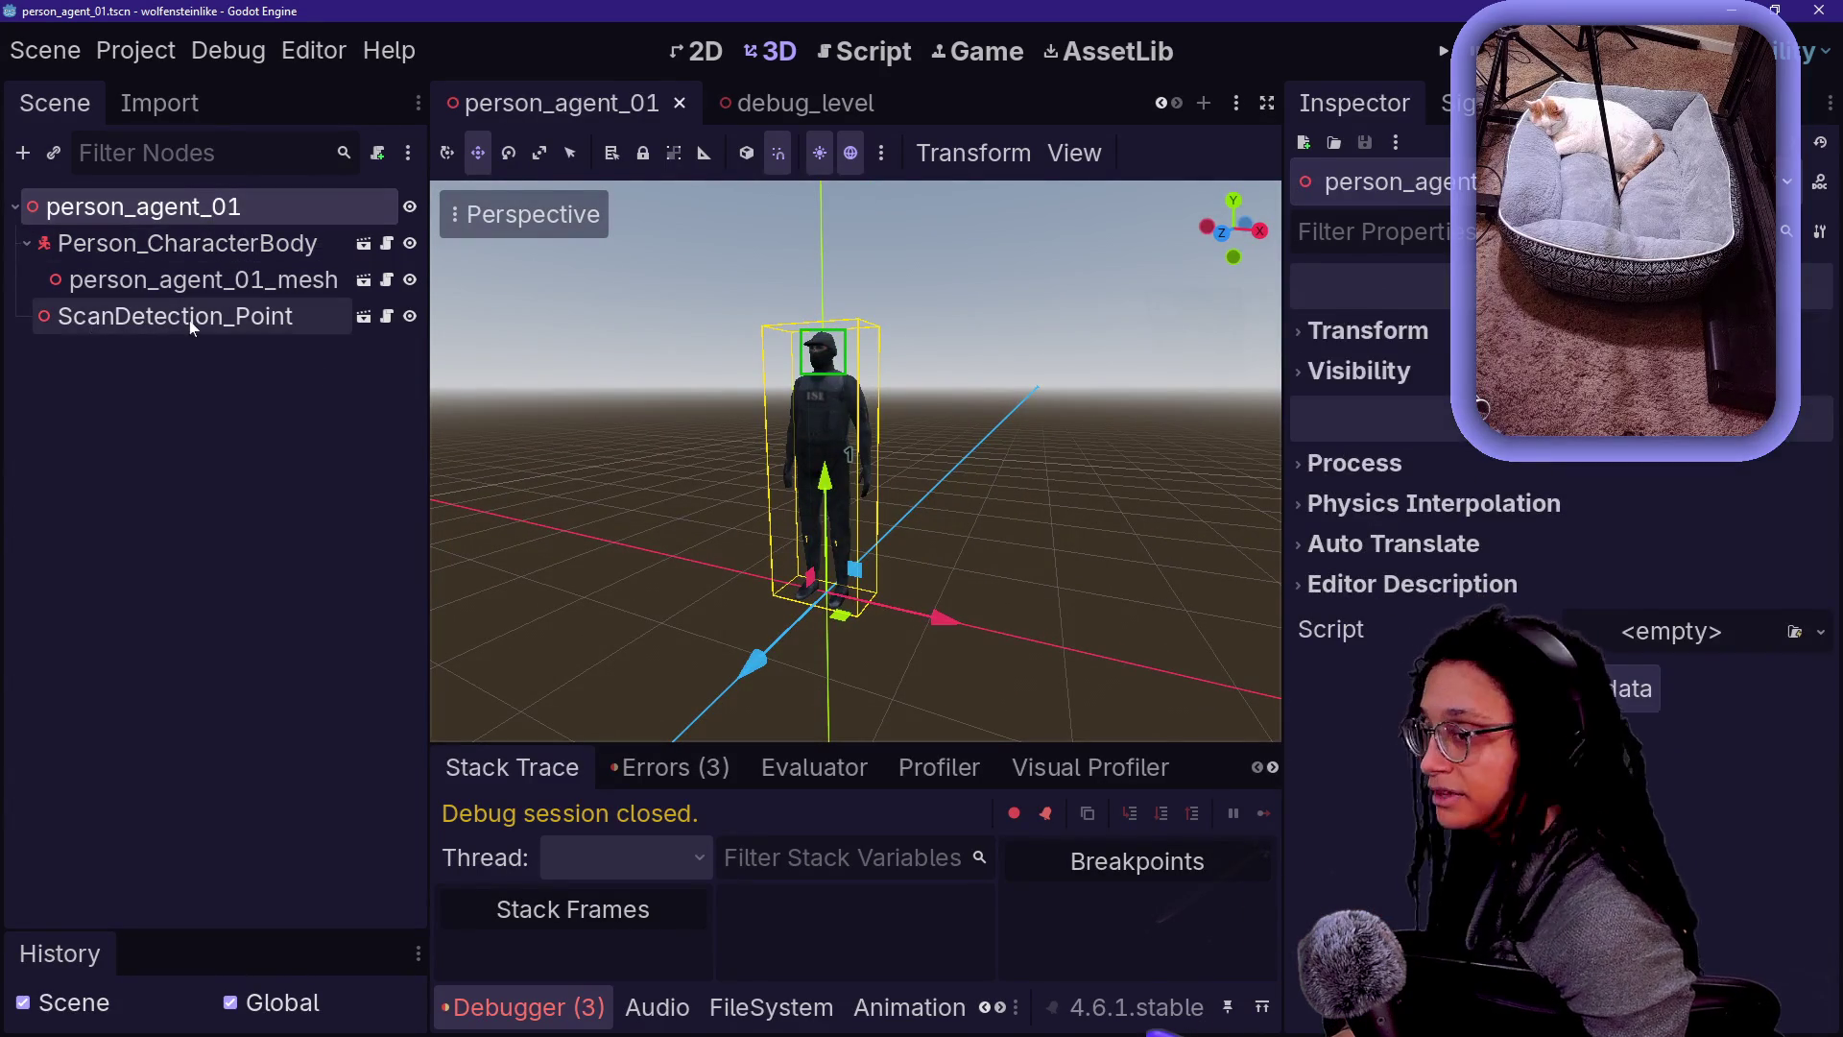
{"action": "left_click", "coordinate": [156, 278]}
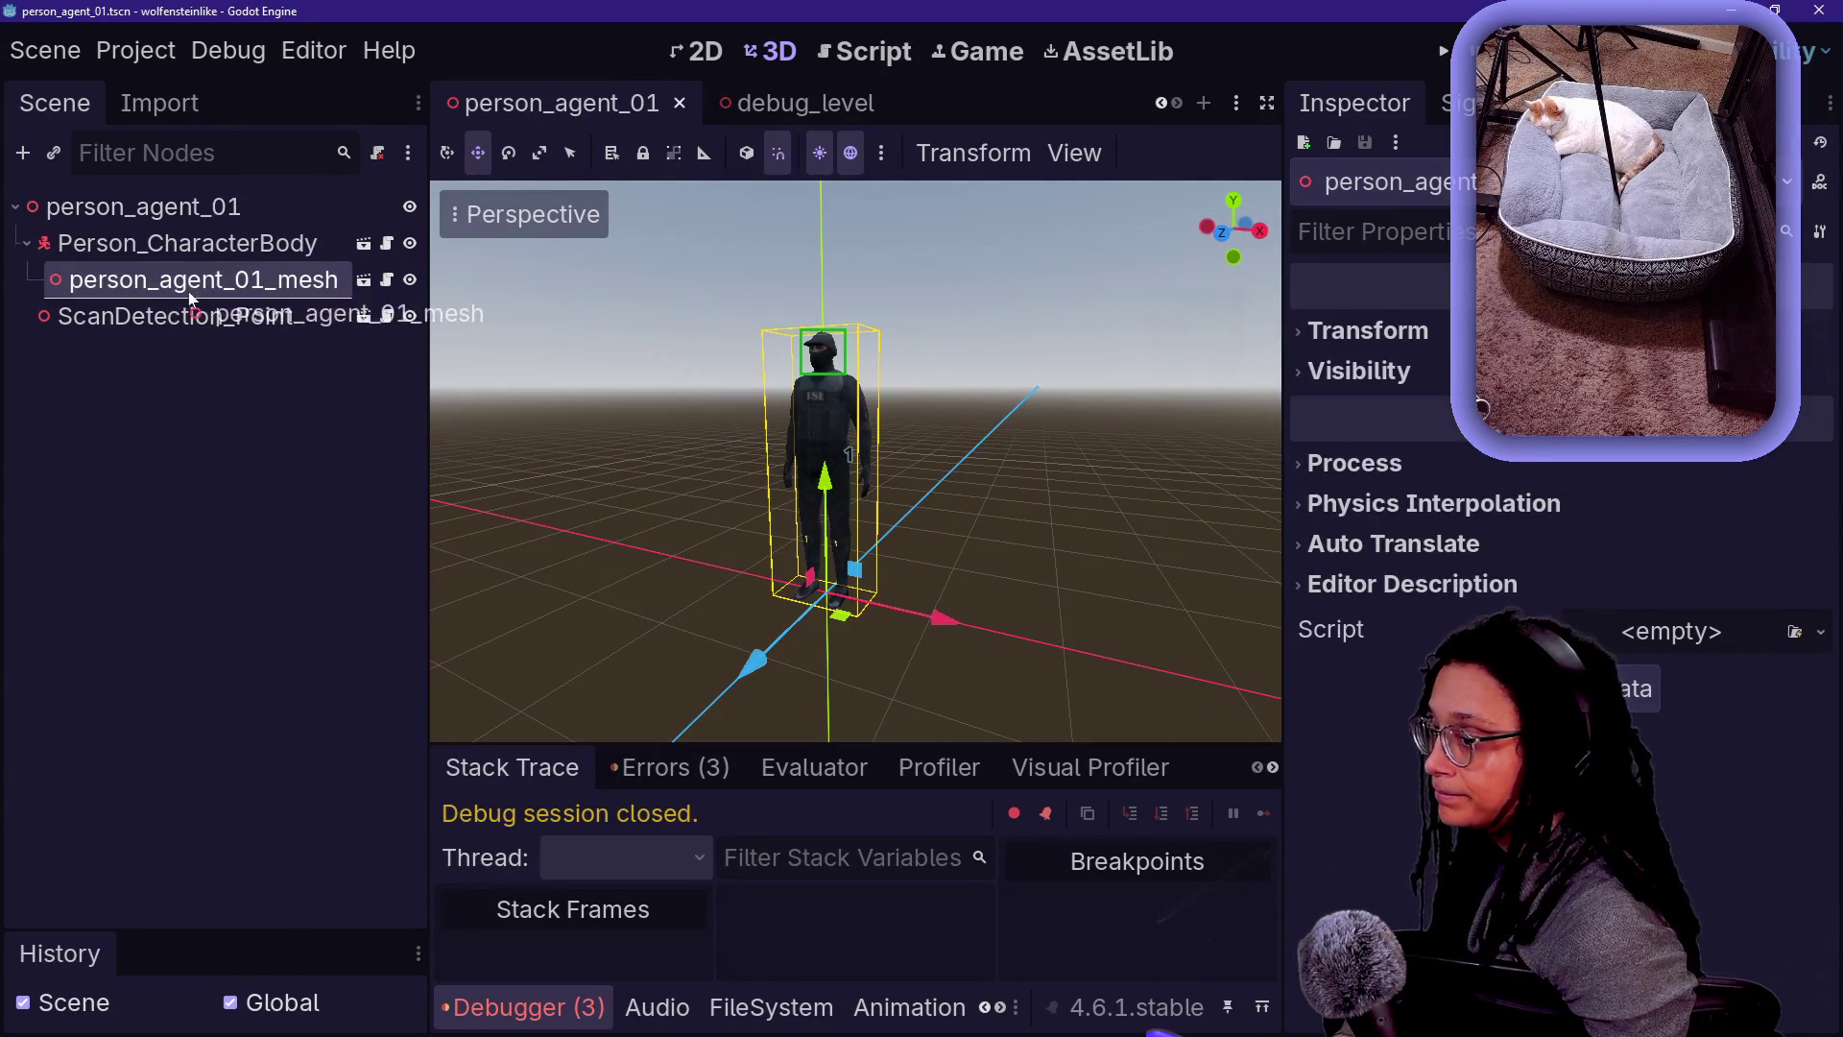
{"action": "left_click", "coordinate": [144, 251]}
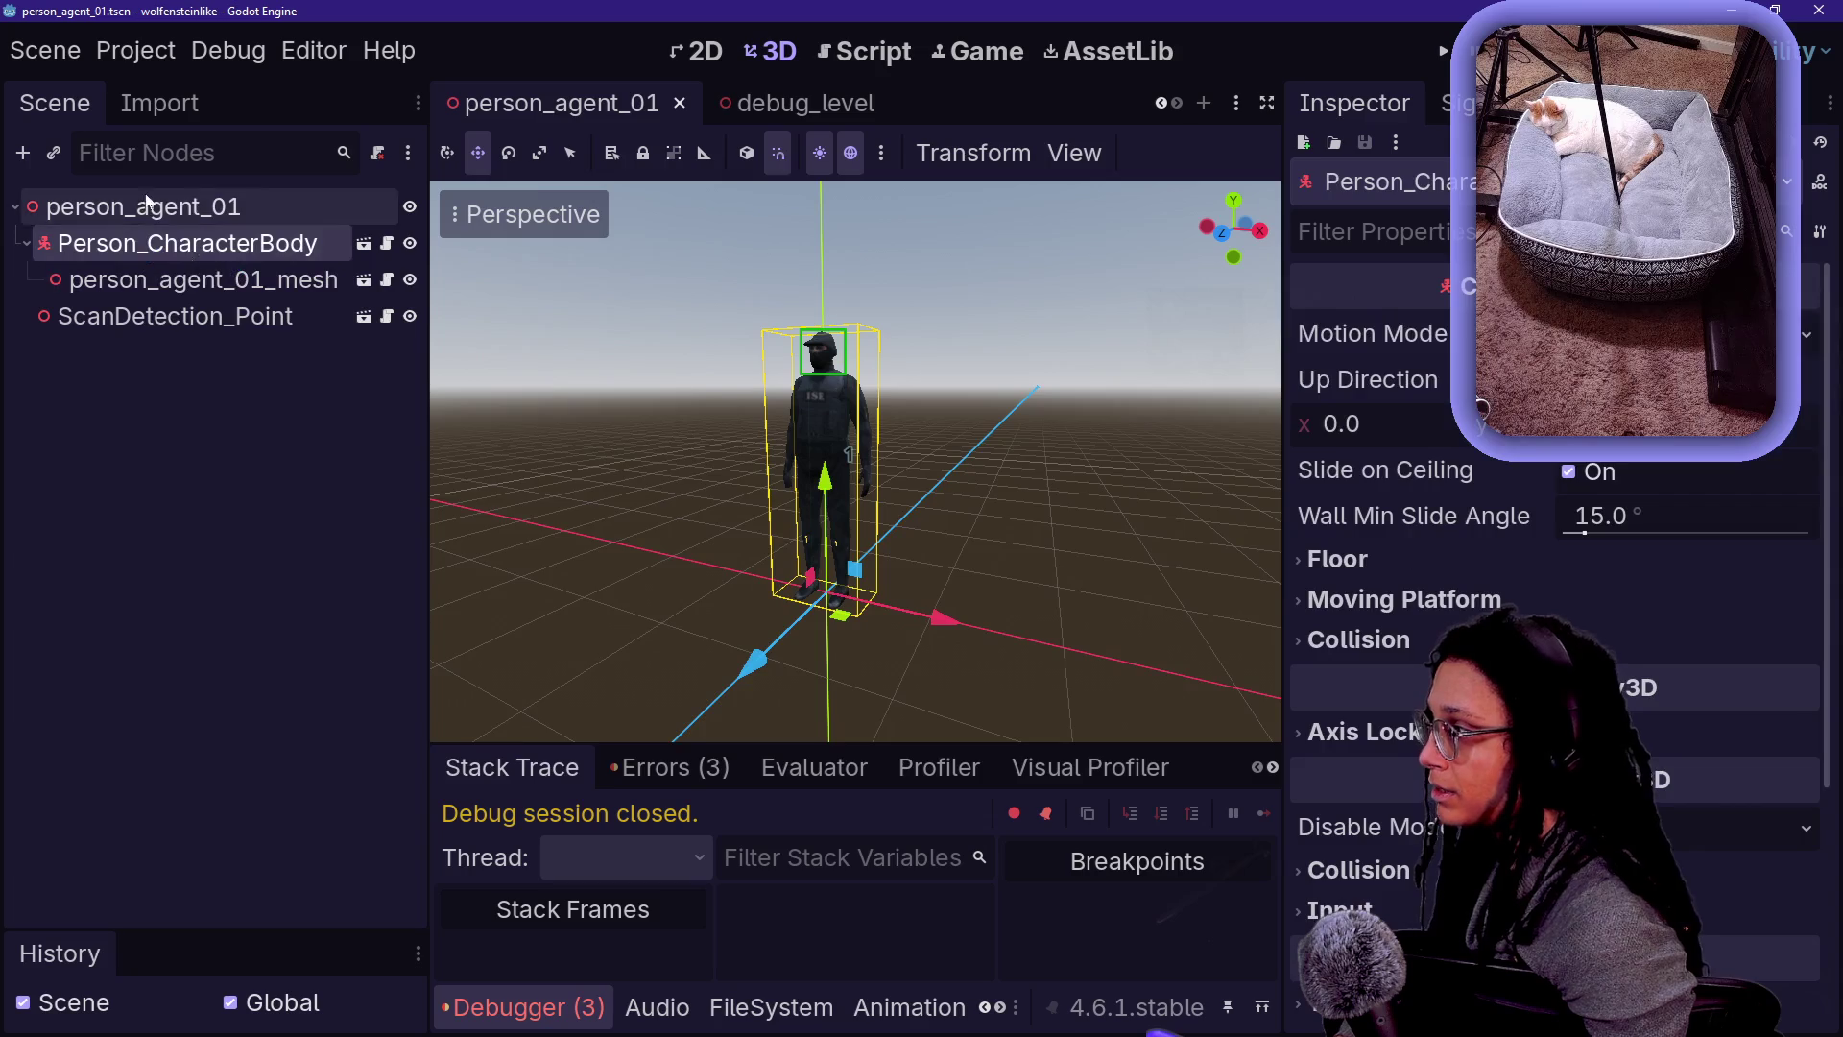
{"action": "right_click", "coordinate": [146, 203]}
{"action": "left_click", "coordinate": [297, 568]}
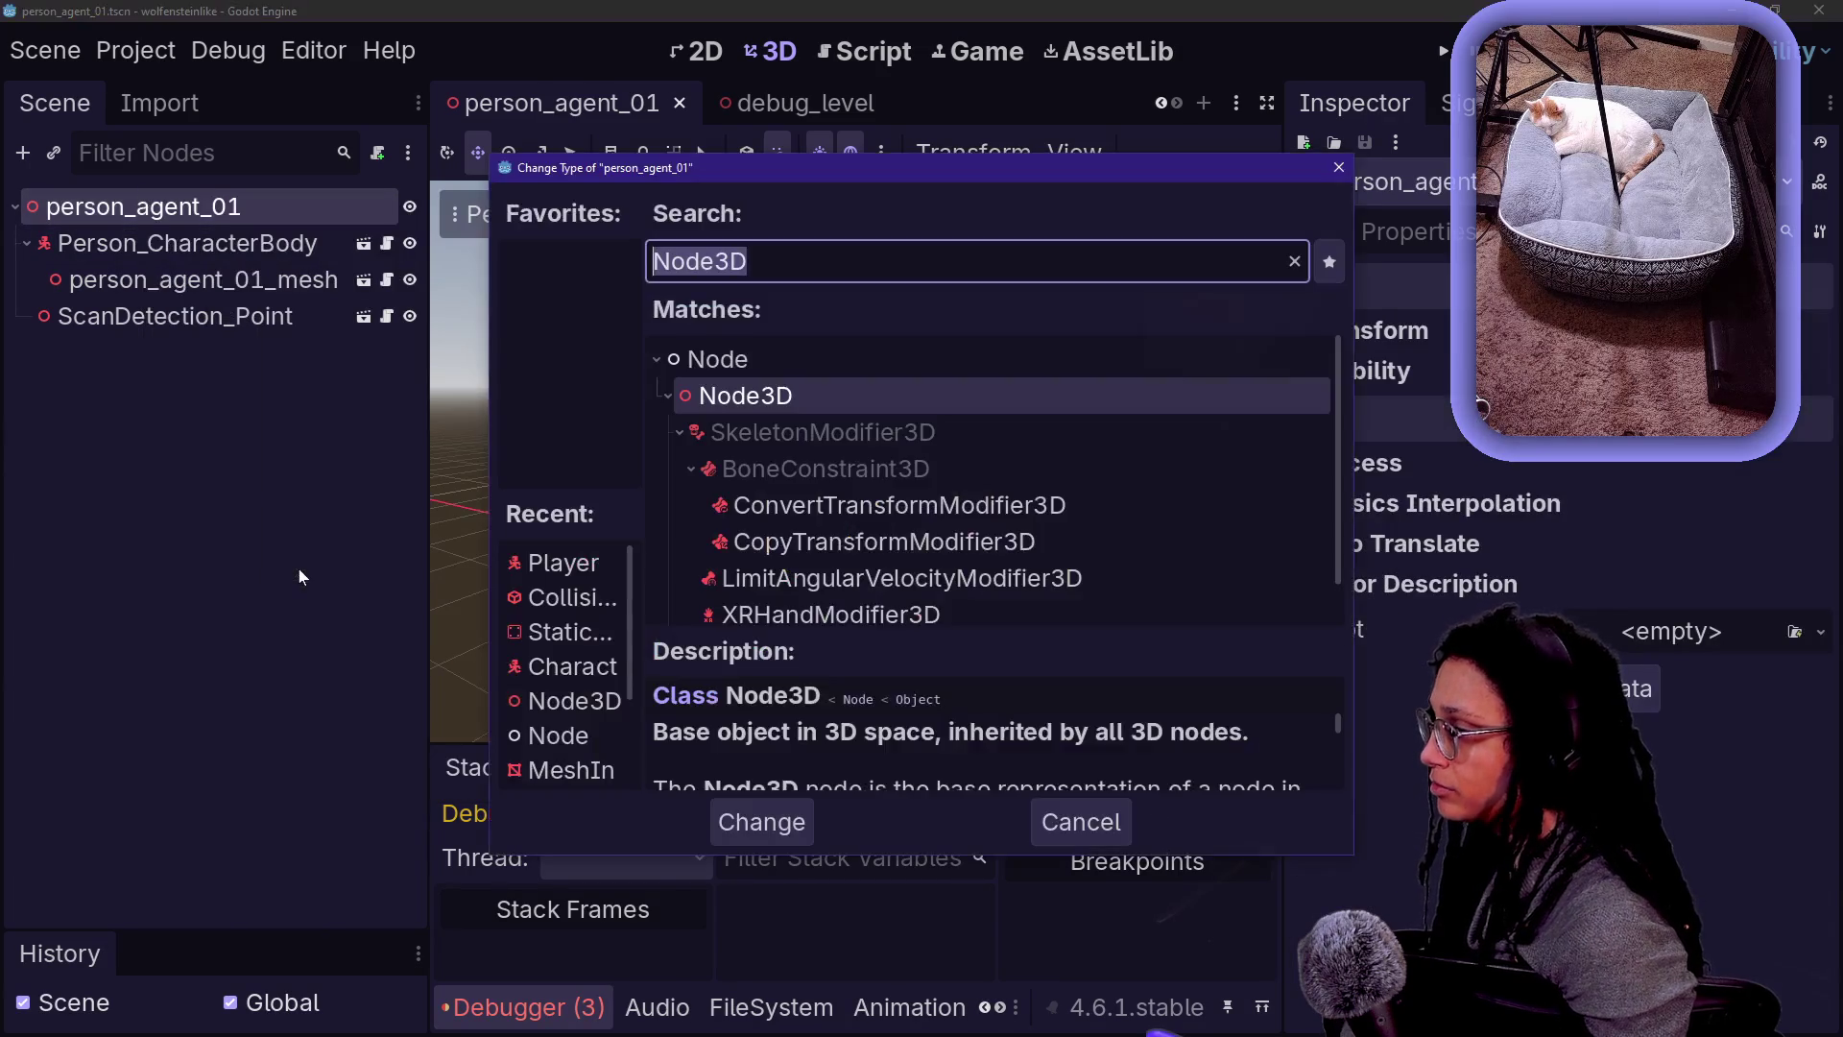
{"action": "type", "text": "chara"}
{"action": "key", "text": "Return"}
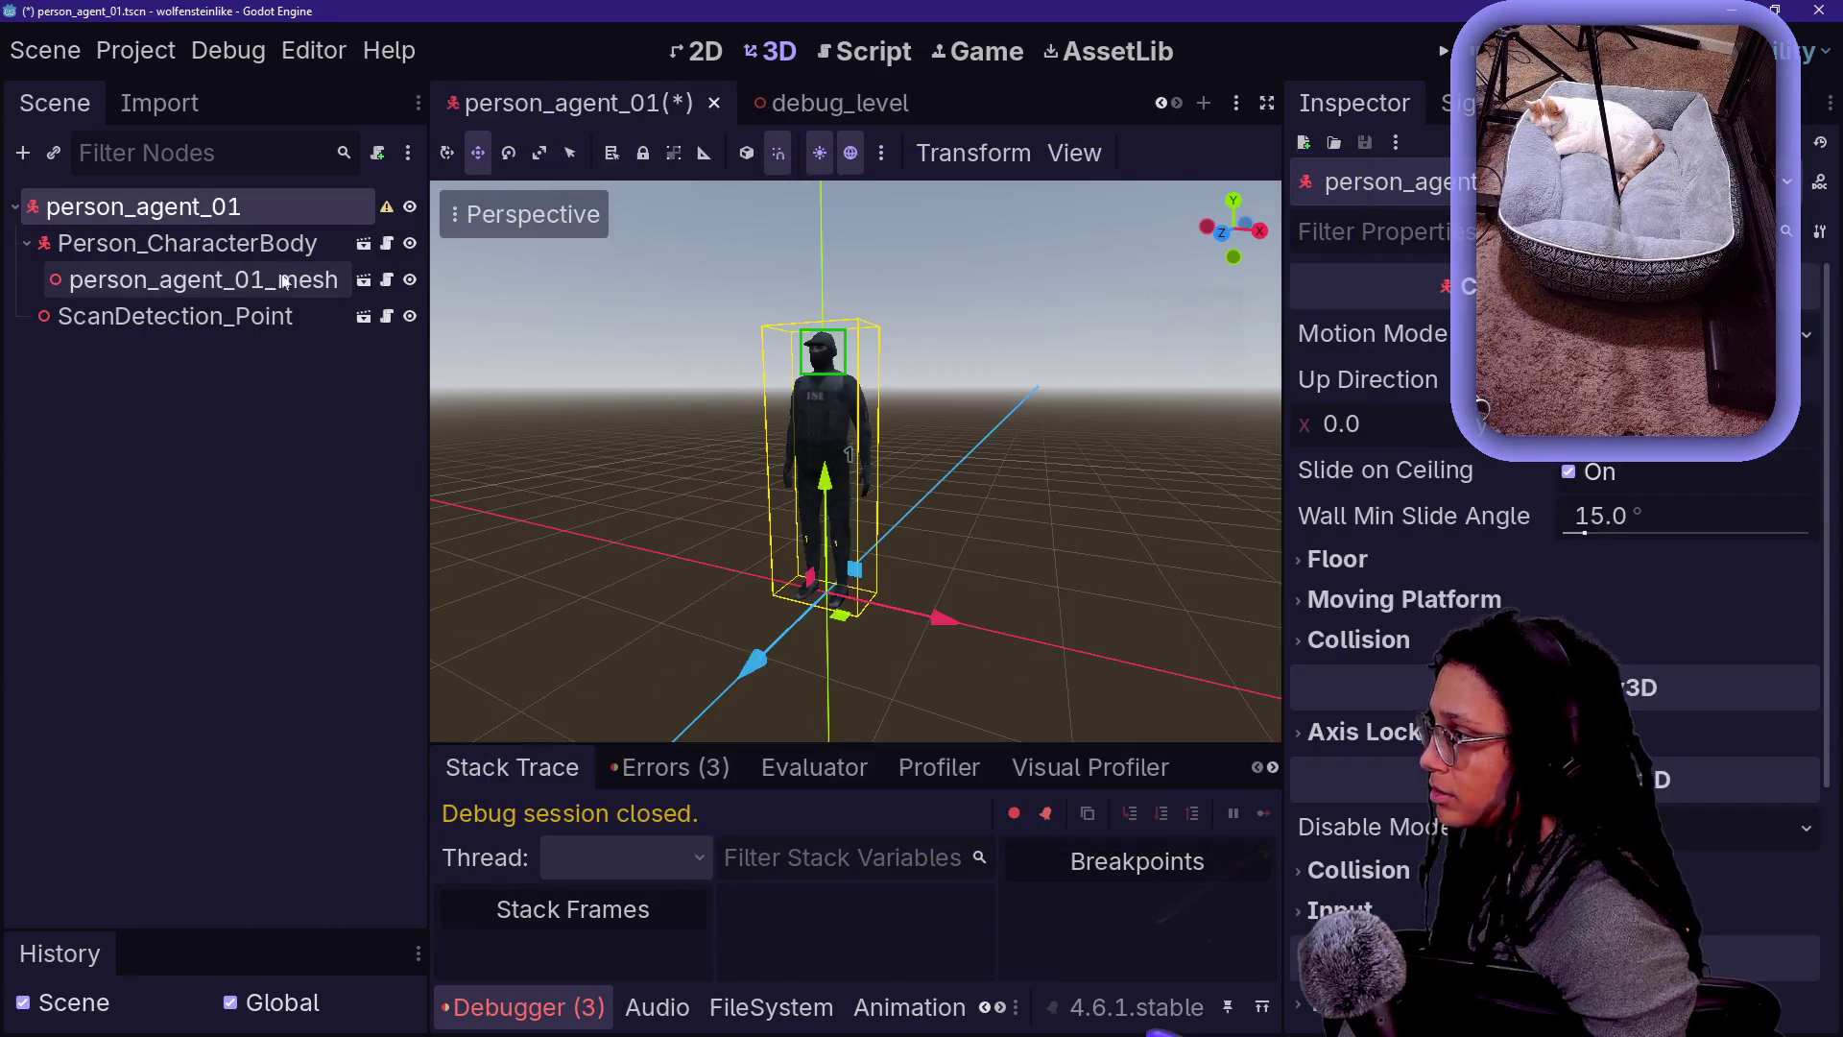
- Detach the script from the person_agent_01_mesh node
{"action": "left_click", "coordinate": [283, 246]}
{"action": "left_click", "coordinate": [326, 279]}
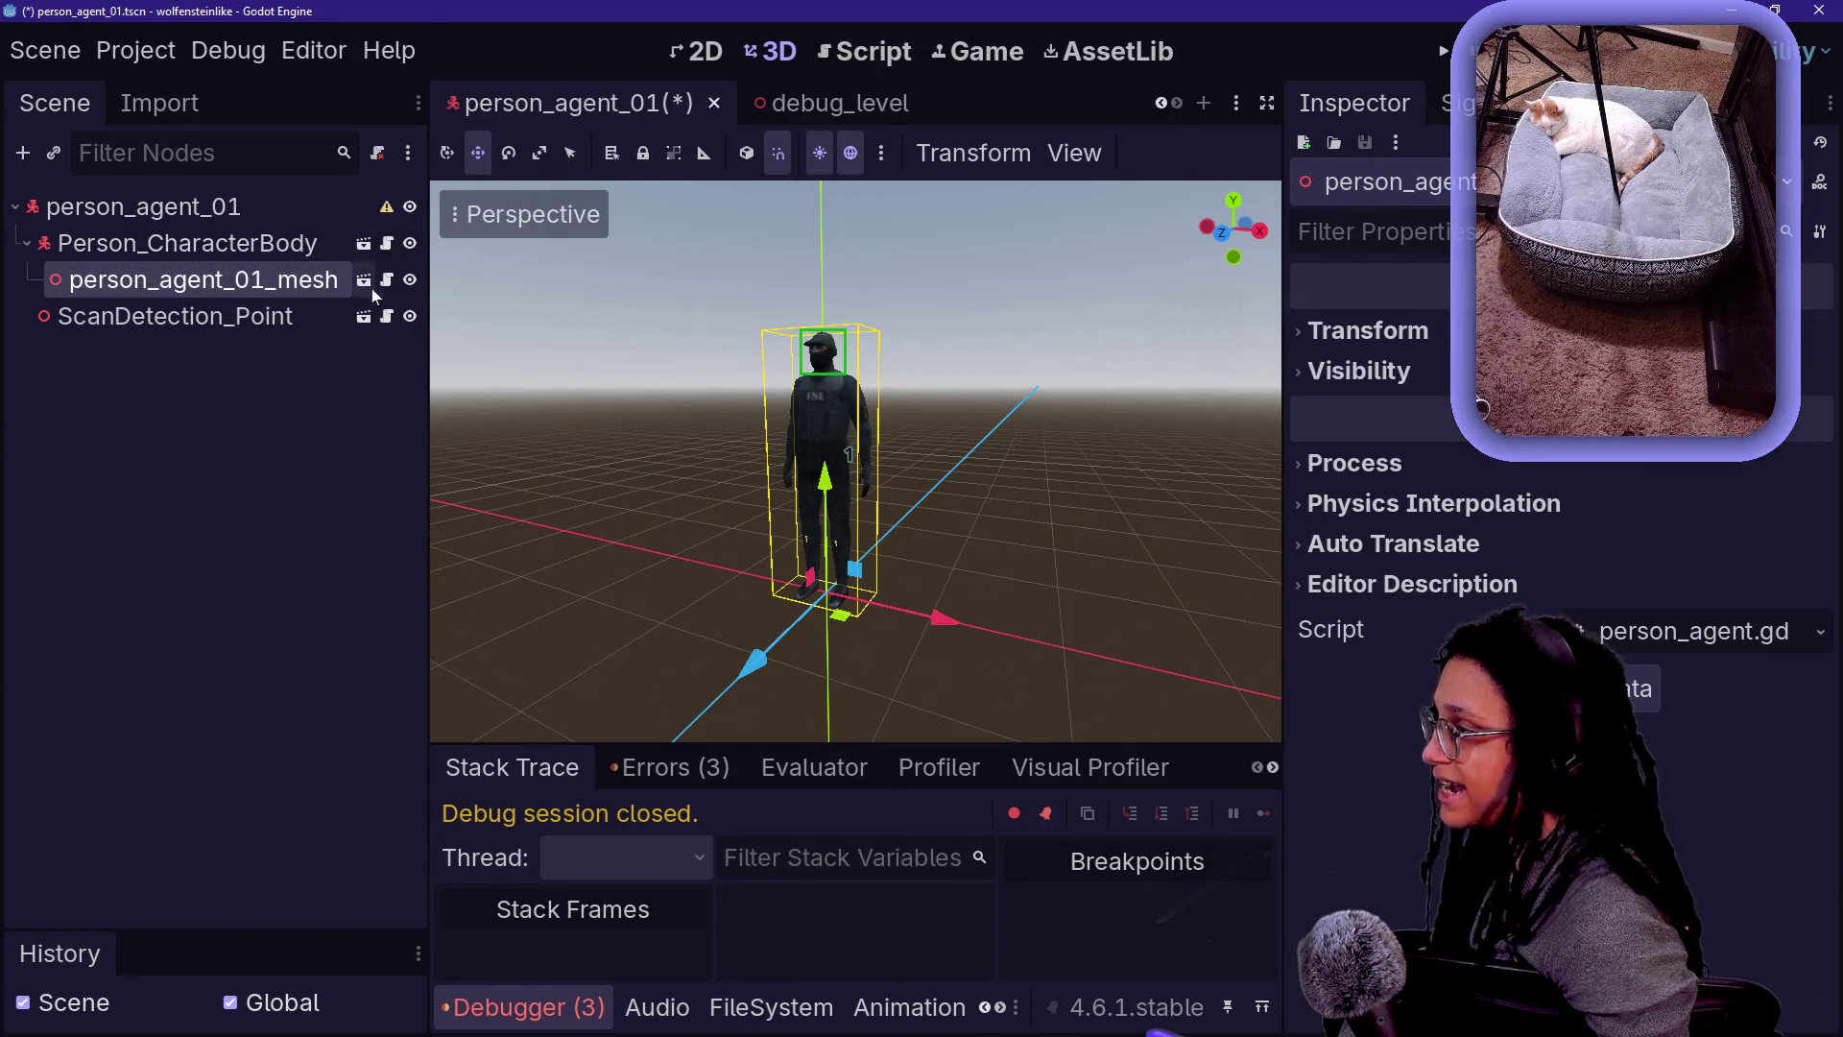
{"action": "right_click", "coordinate": [312, 280]}
{"action": "left_click", "coordinate": [424, 407]}
{"action": "left_click", "coordinate": [288, 207]}
{"action": "right_click", "coordinate": [283, 216]}
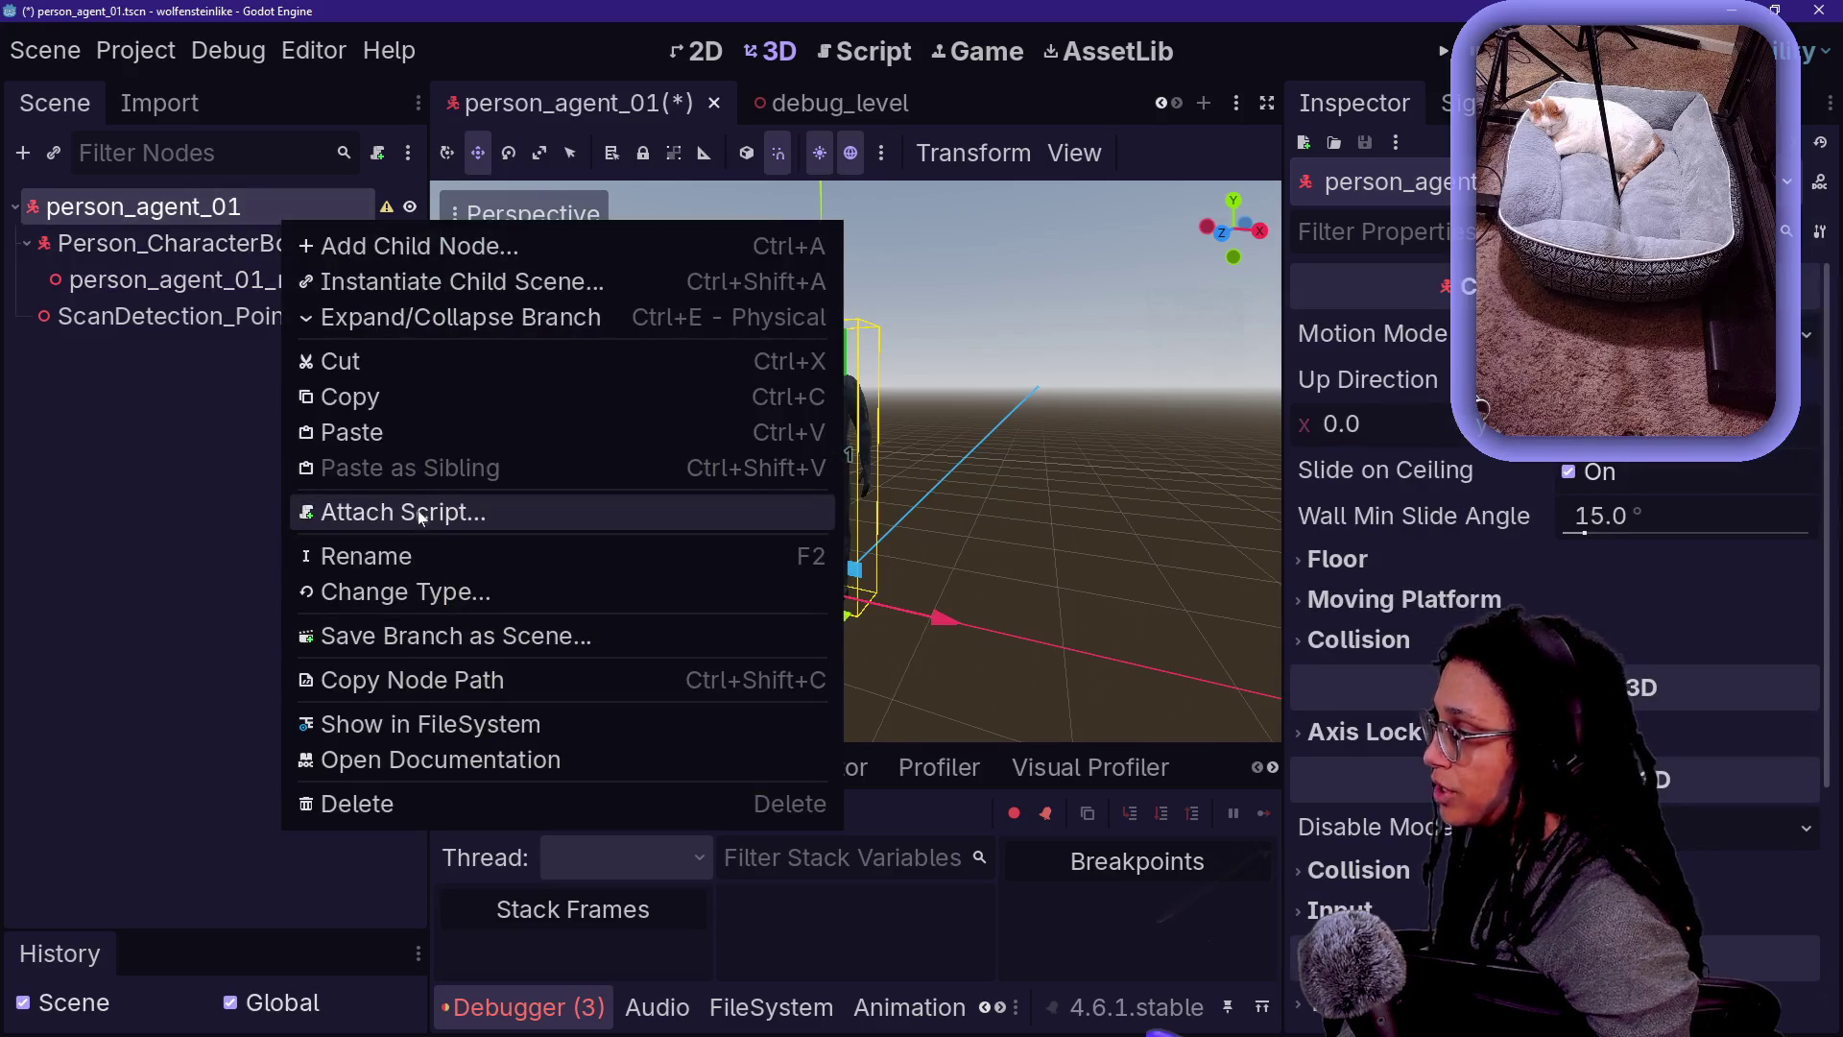
{"action": "left_click", "coordinate": [821, 1021]}
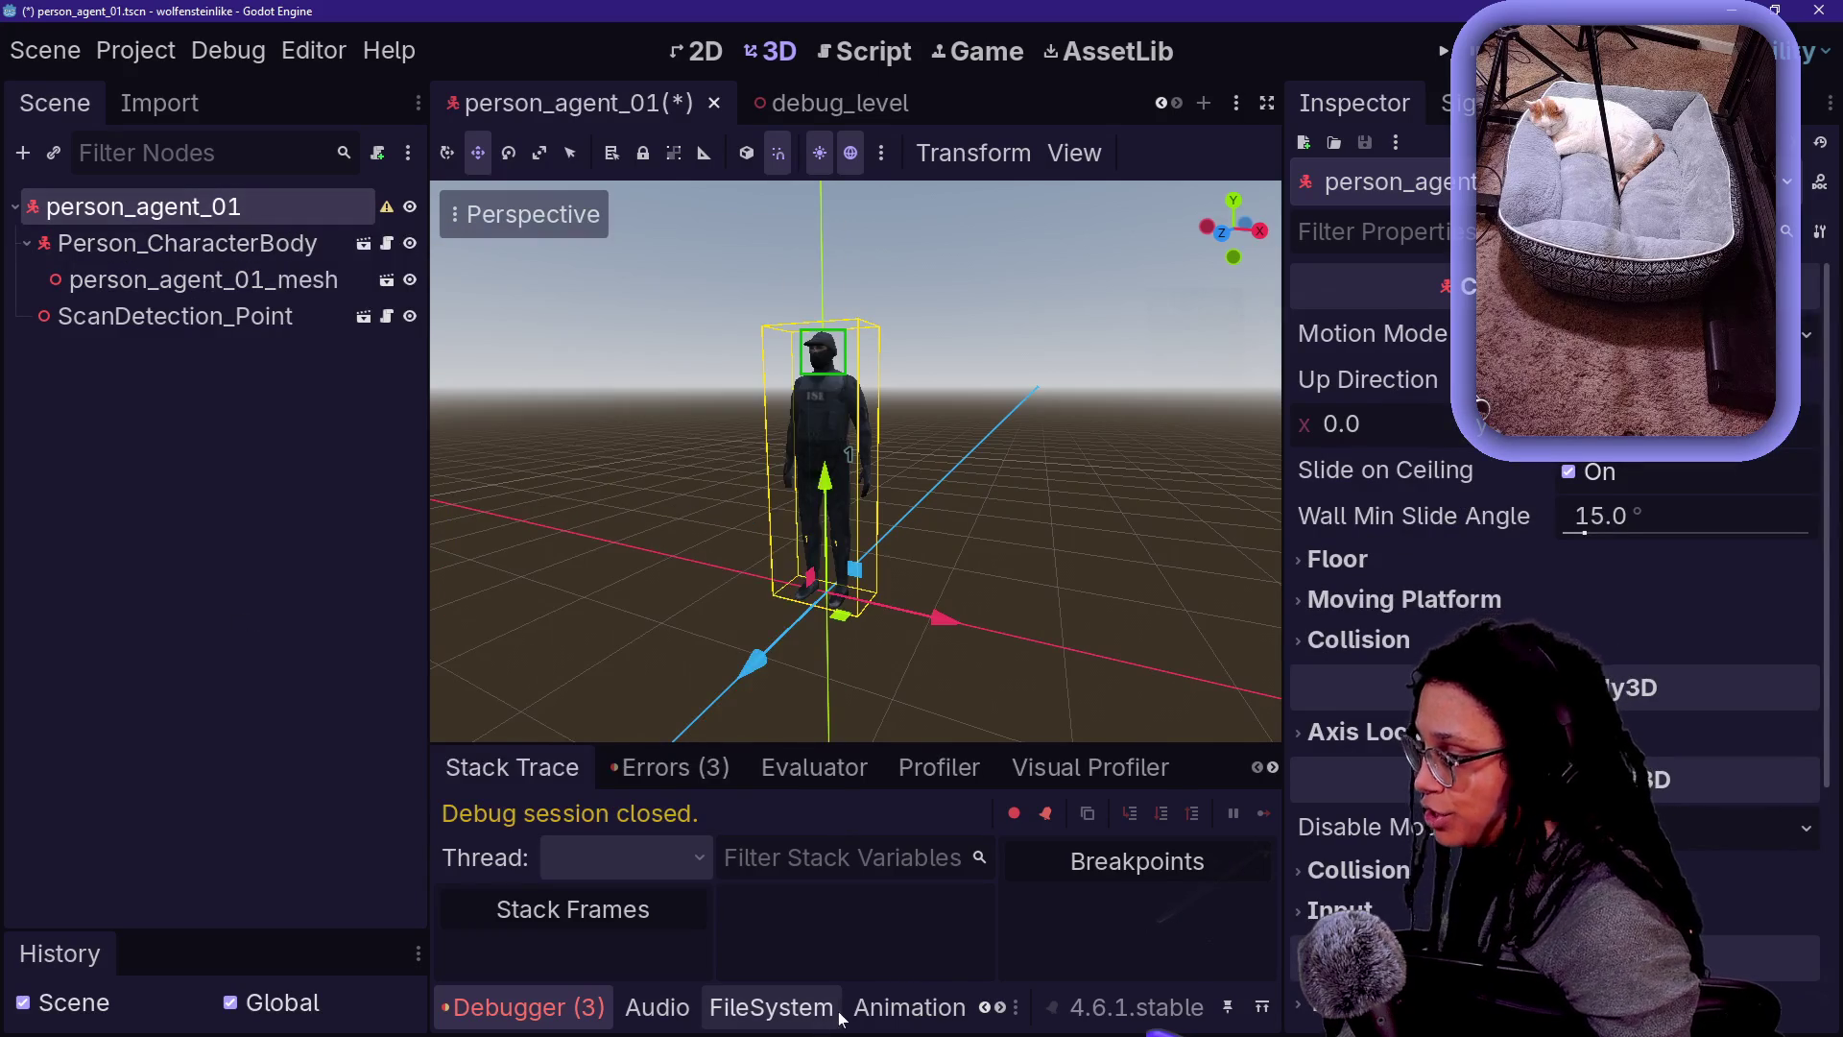
- Filter the files for person_agent.gd and attach it to the person_agent_01 root node
{"action": "left_click", "coordinate": [835, 1015]}
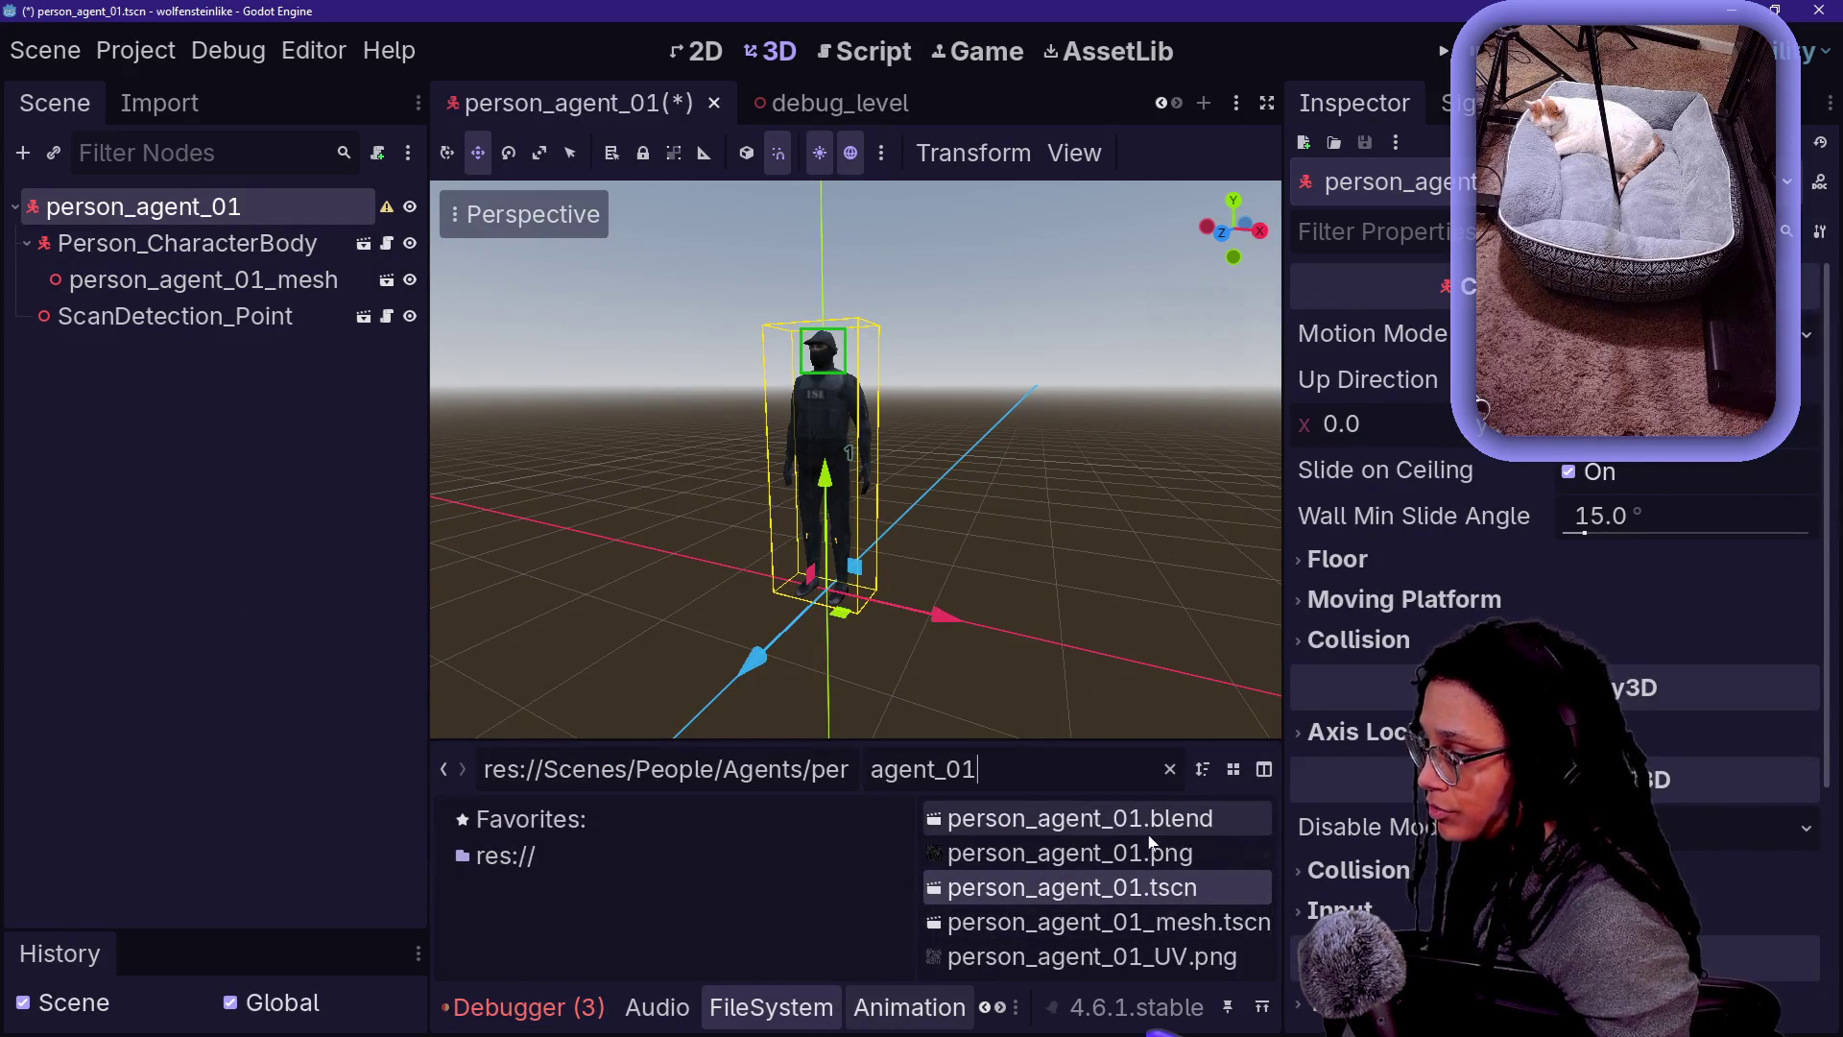
{"action": "key", "text": "ctrl+f"}
{"action": "type", "text": "pers"}
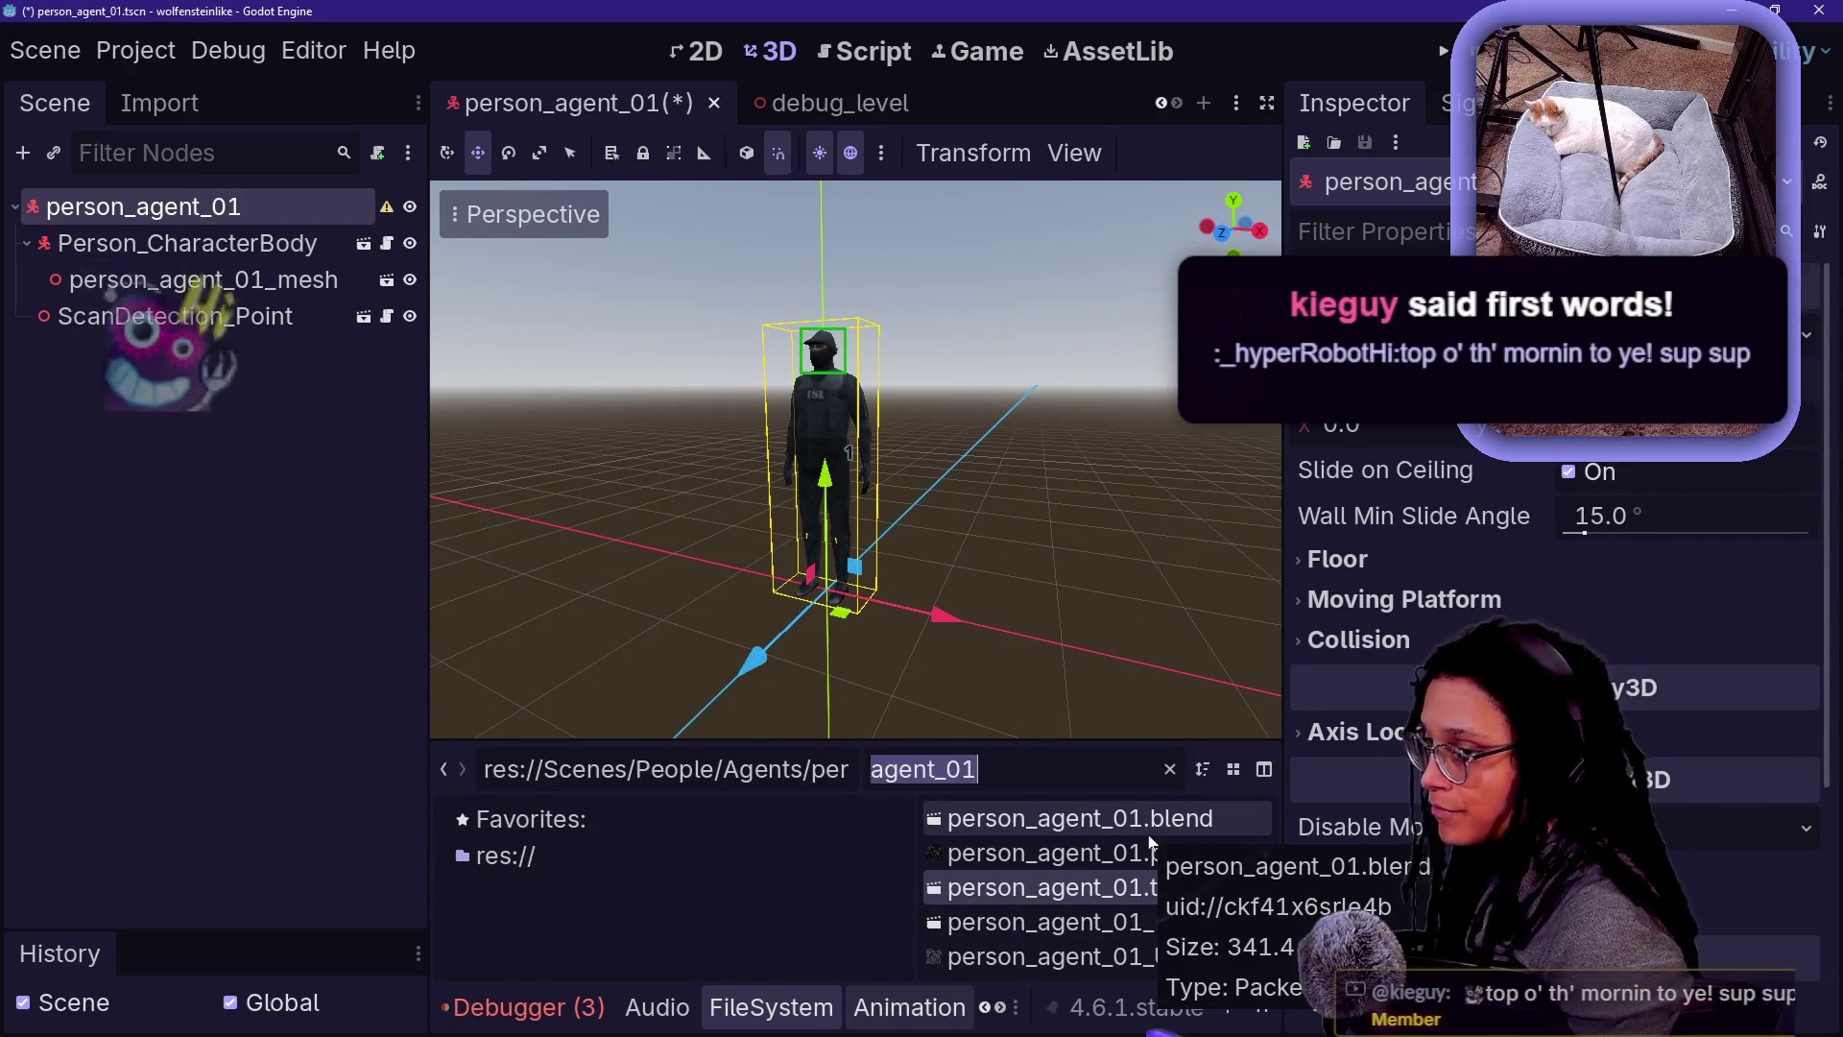
{"action": "type", "text": "on"}
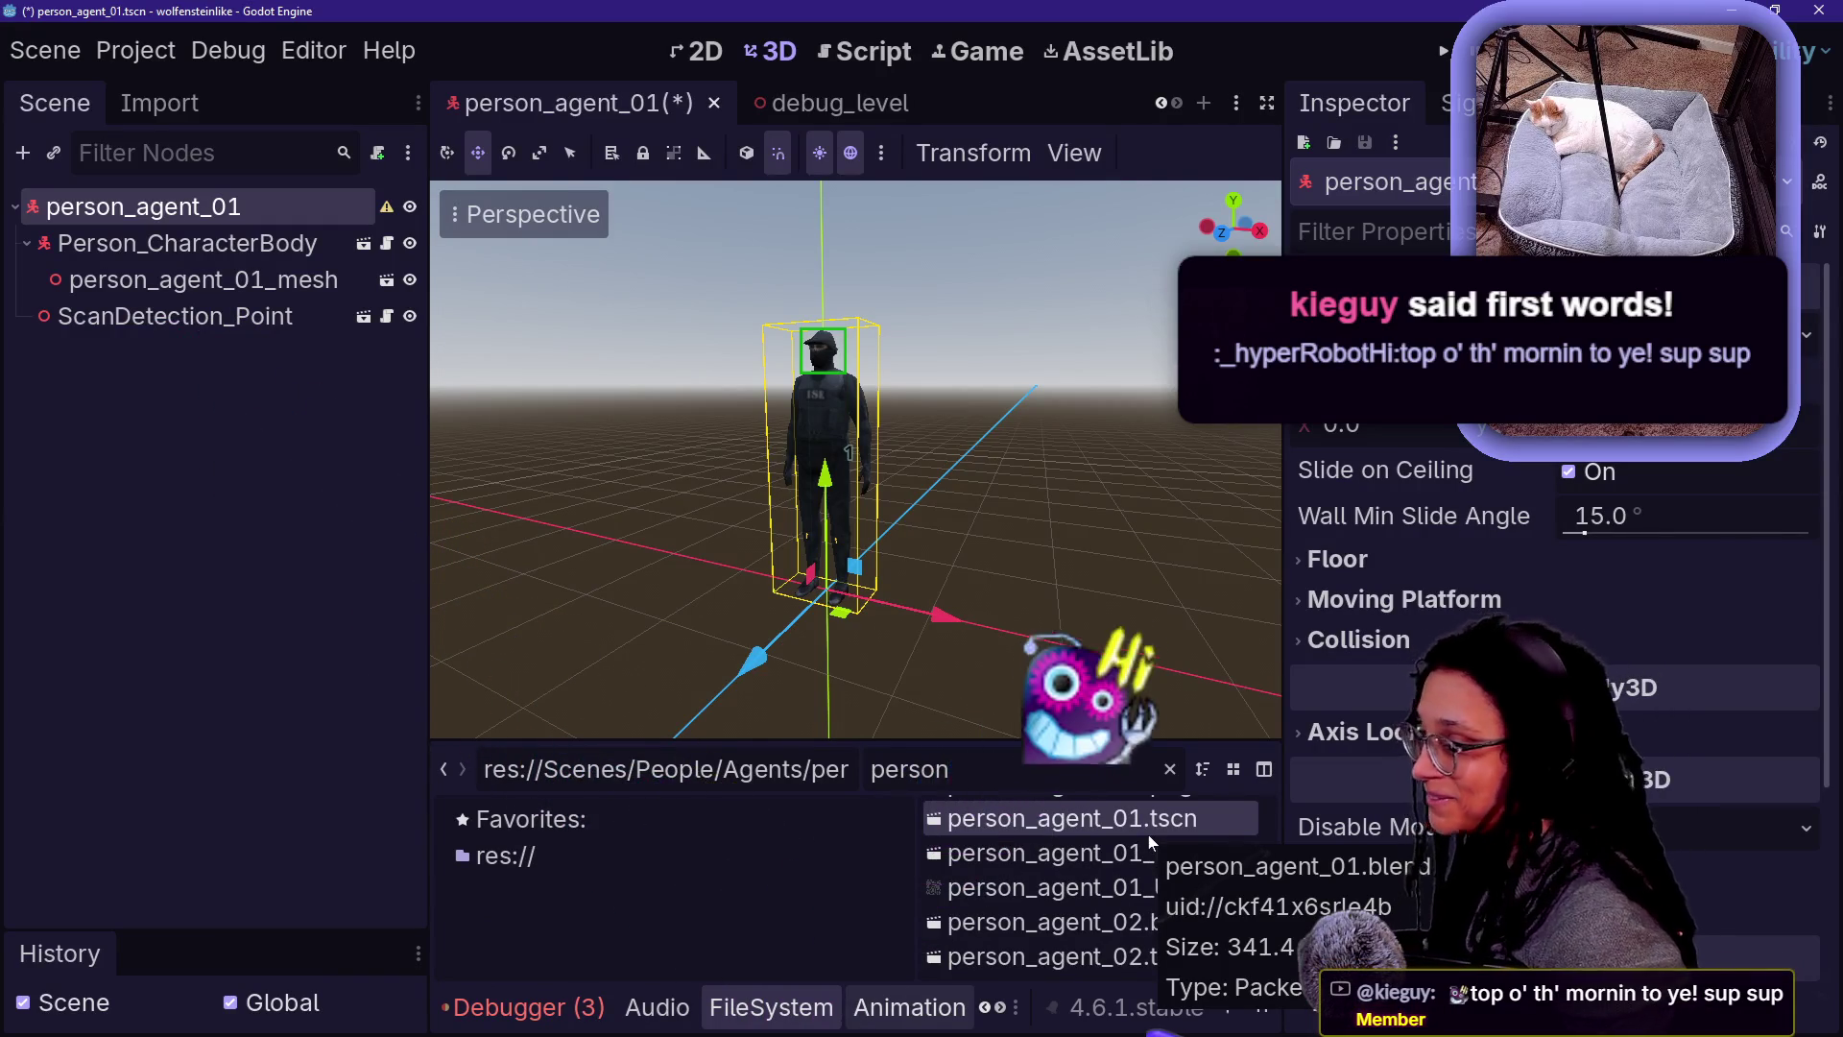
{"action": "type", "text": "_agent_01."}
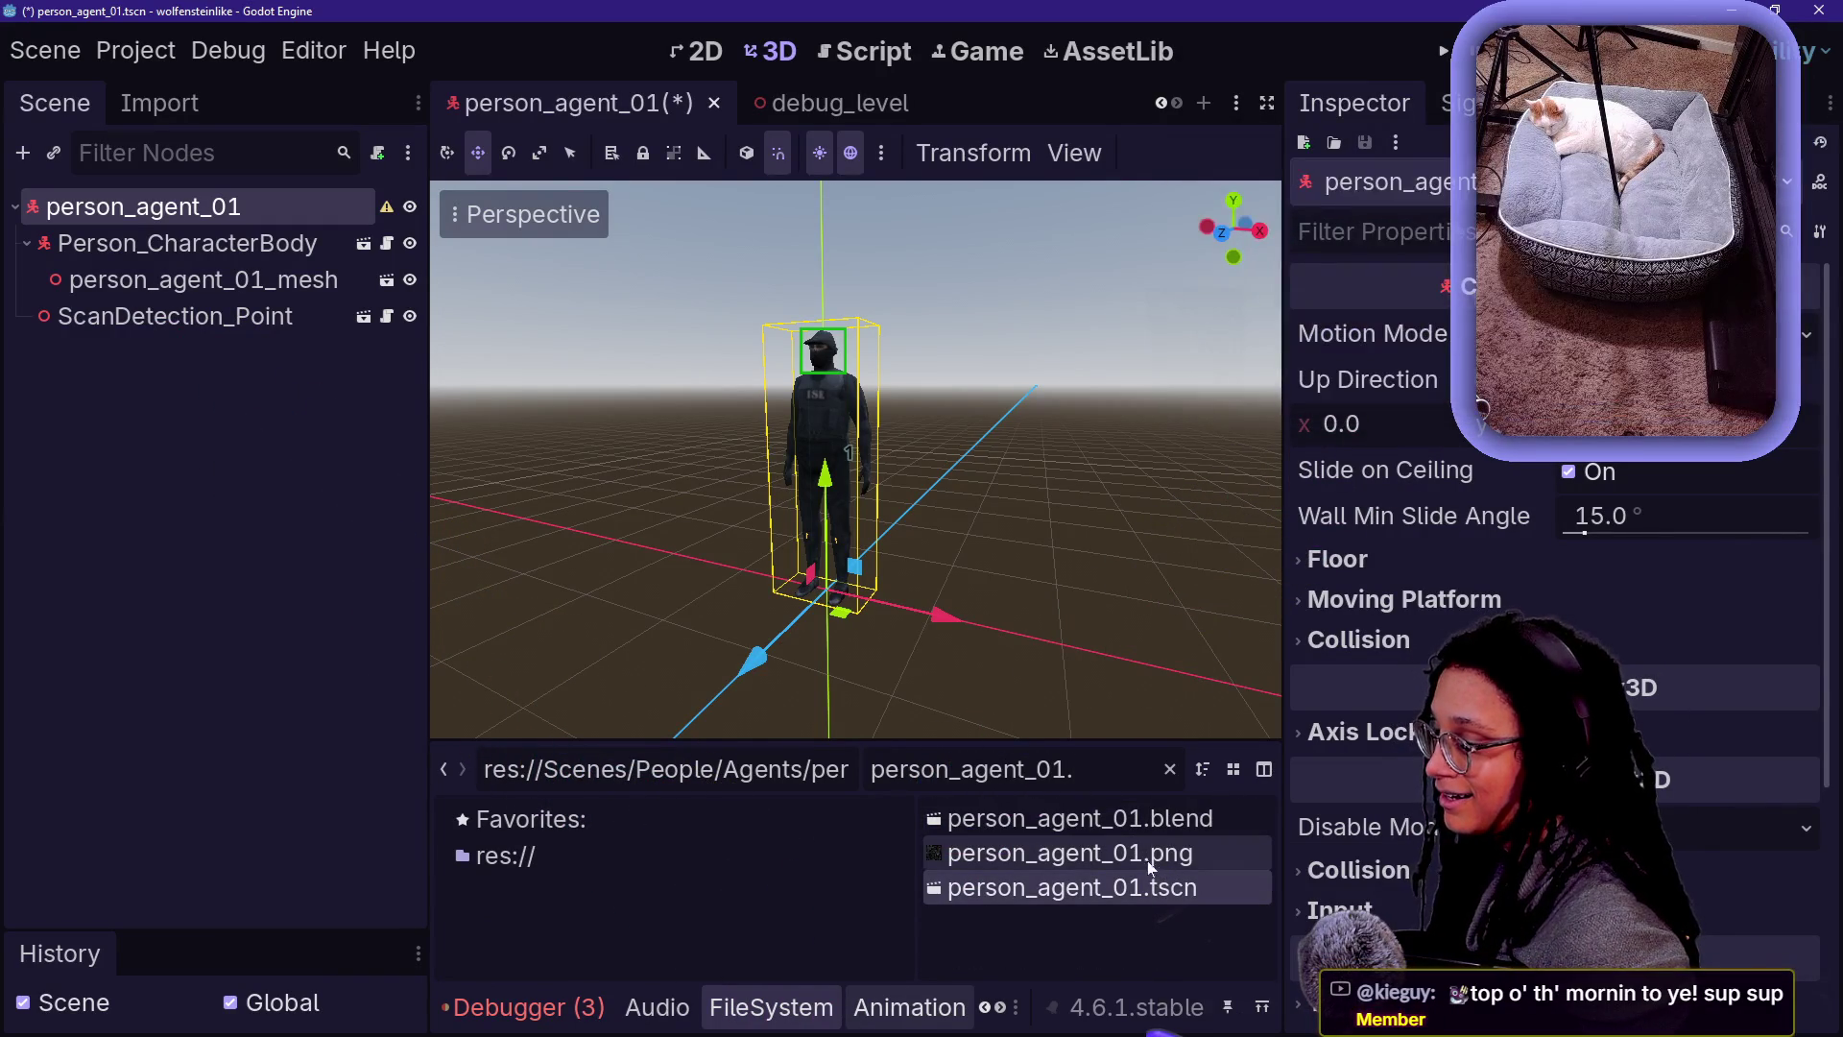
{"action": "key", "text": "BackSpace"}
{"action": "key", "text": "BackSpace"}
{"action": "key", "text": "BackSpace"}
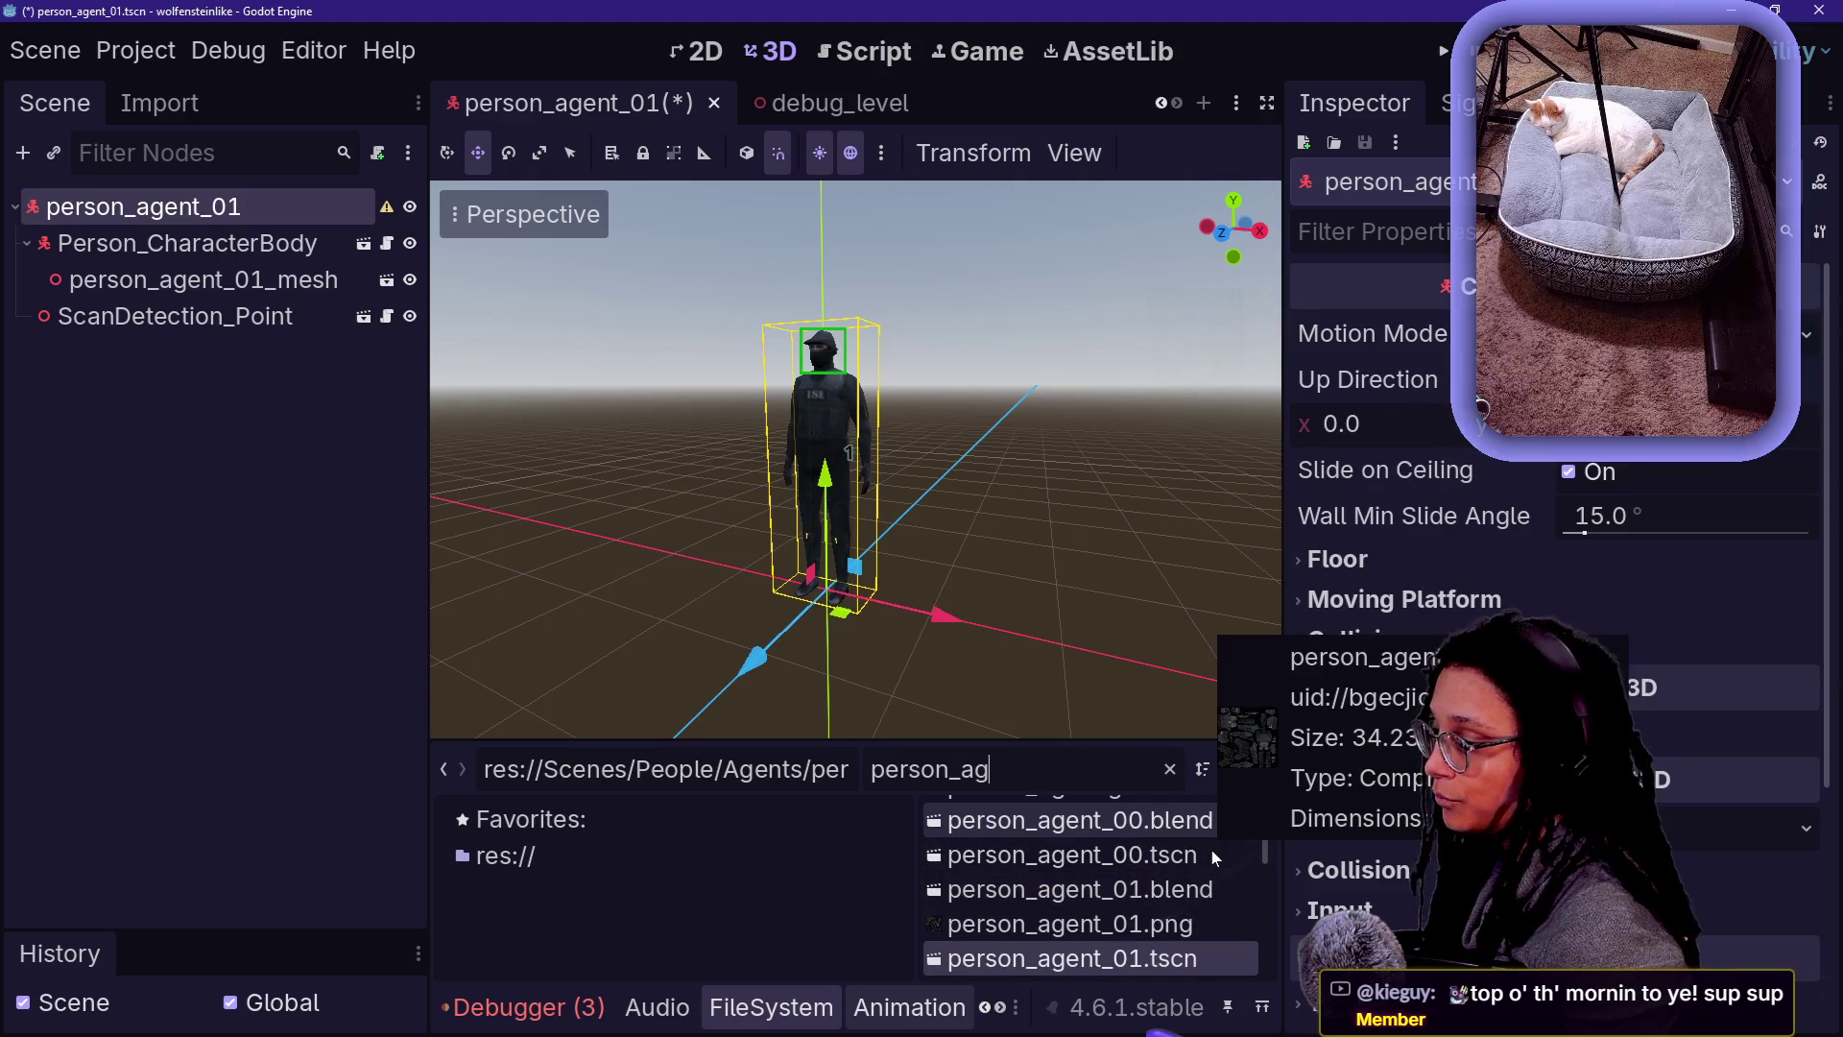
{"action": "key", "text": "BackSpace"}
{"action": "key", "text": "BackSpace"}
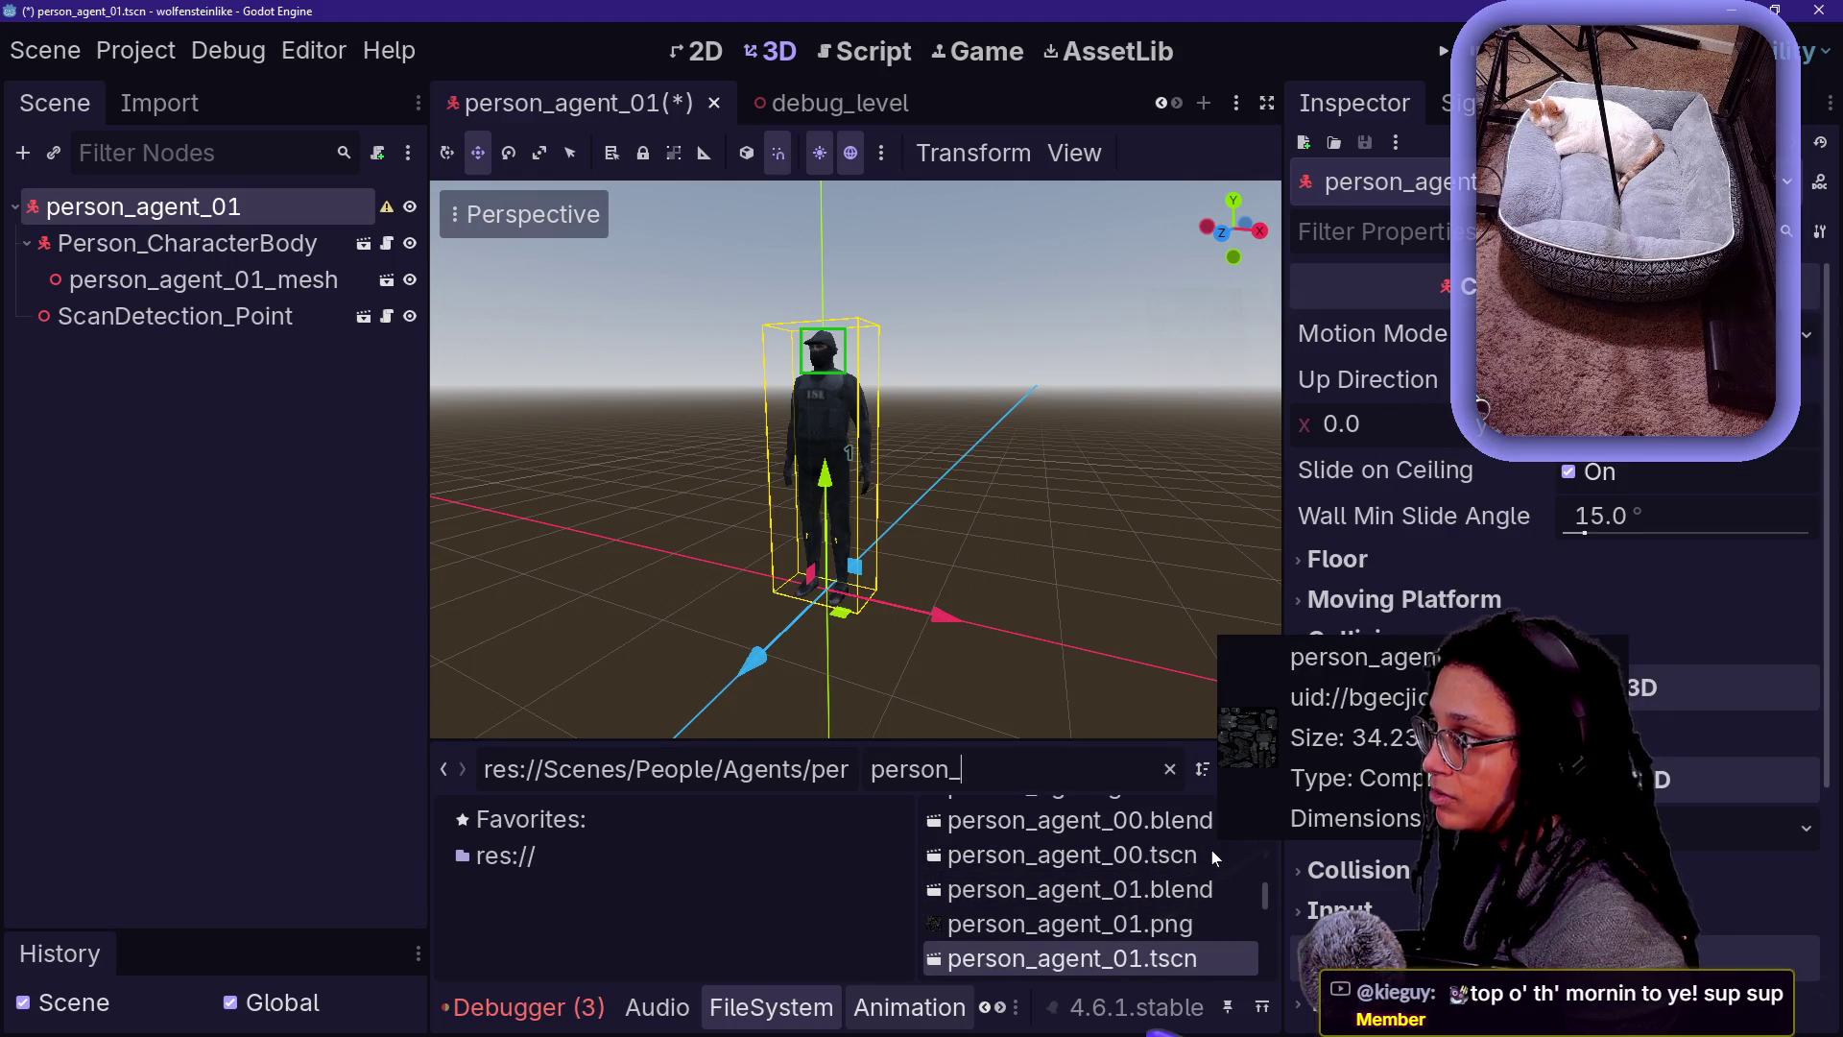
{"action": "left_click", "coordinate": [245, 499]}
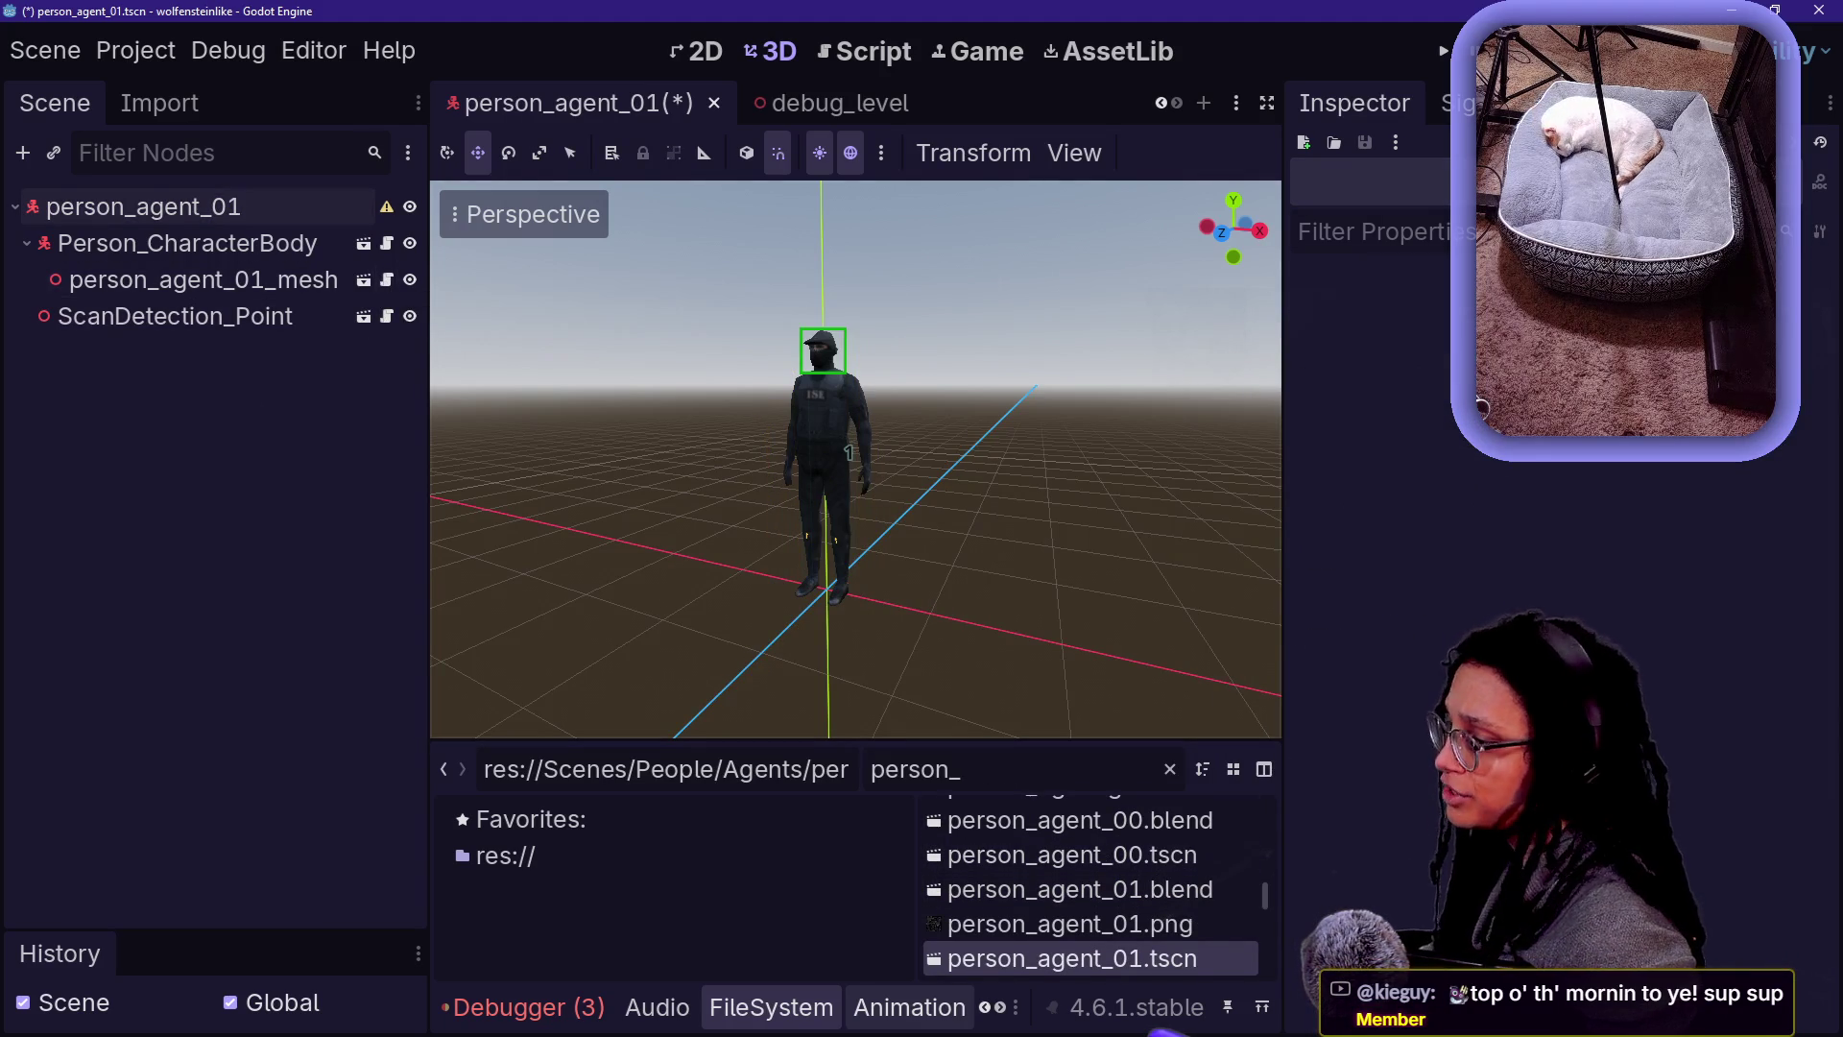
{"action": "type", "text": "agent.gd"}
{"action": "mouse_move", "coordinate": [1041, 818]}
{"action": "left_mouse_down"}
{"action": "mouse_move", "coordinate": [284, 339]}
{"action": "mouse_move", "coordinate": [303, 267]}
{"action": "mouse_move", "coordinate": [250, 207]}
{"action": "left_mouse_up"}
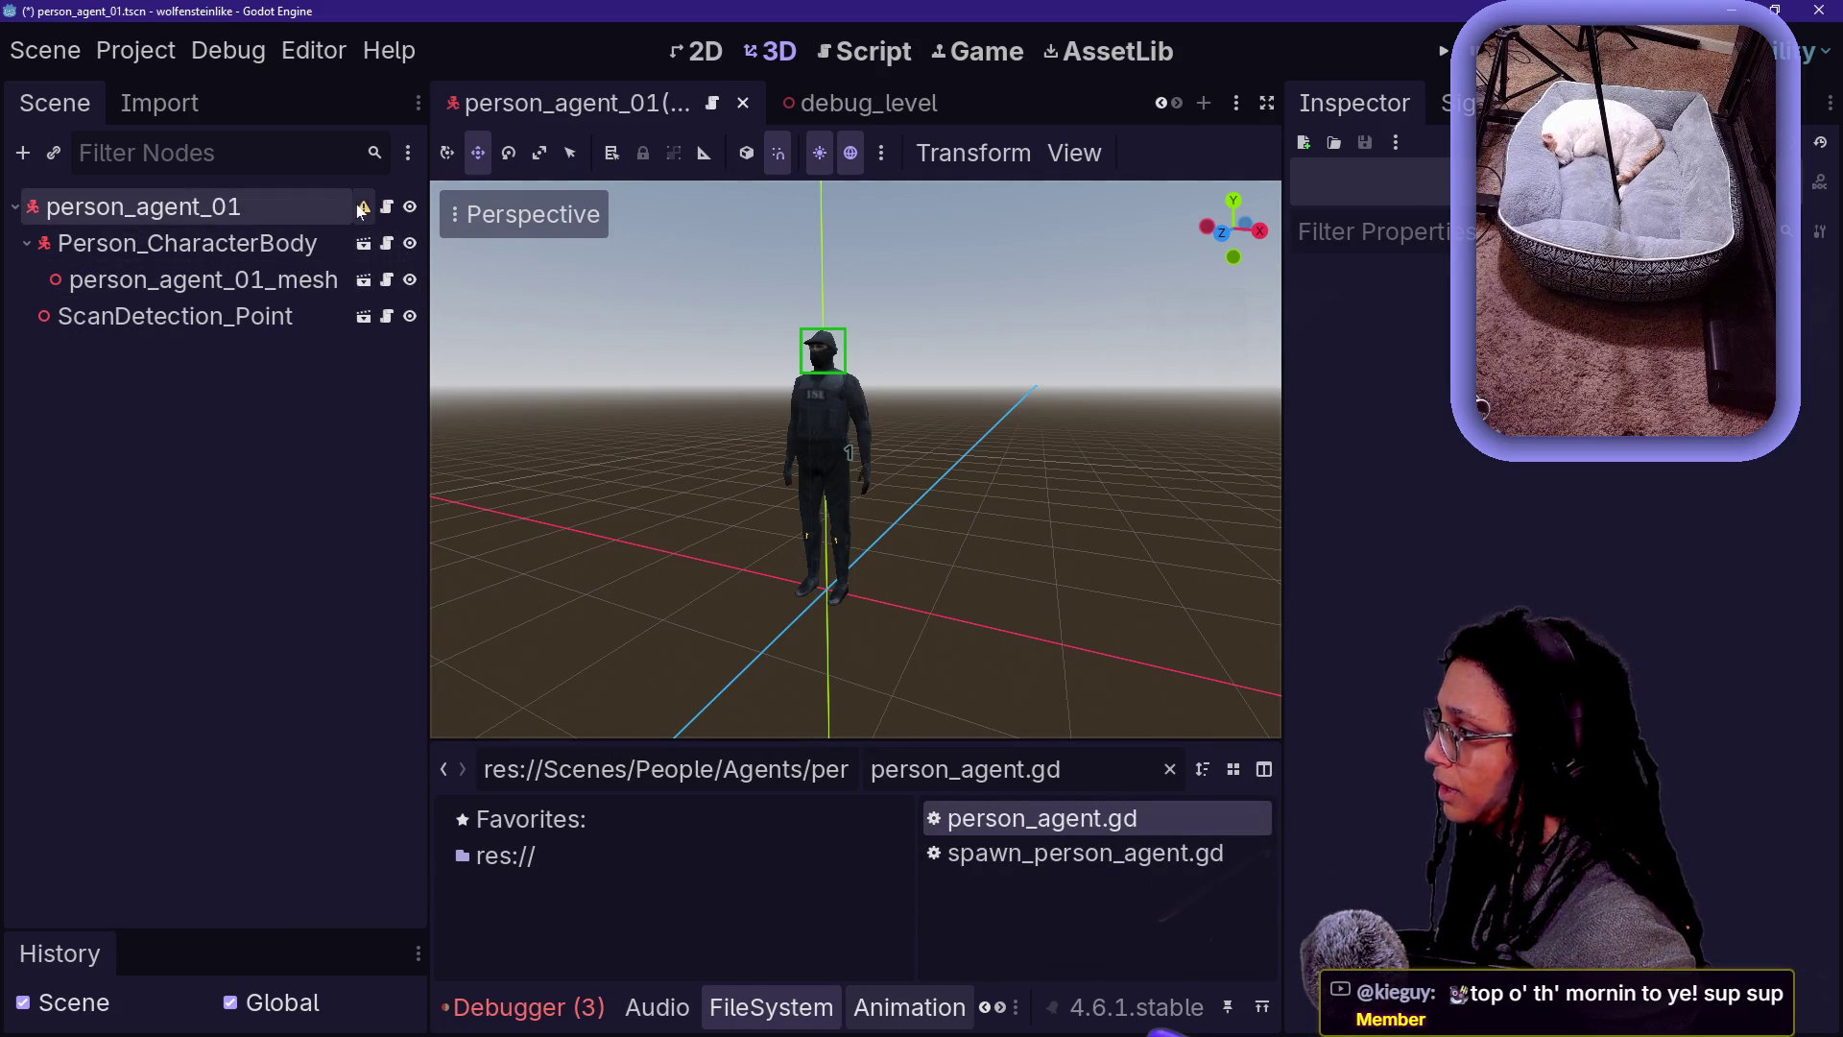
- Make Person_CharacterBody's children editable and select its CollisionShape3D
{"action": "mouse_move", "coordinate": [361, 210]}
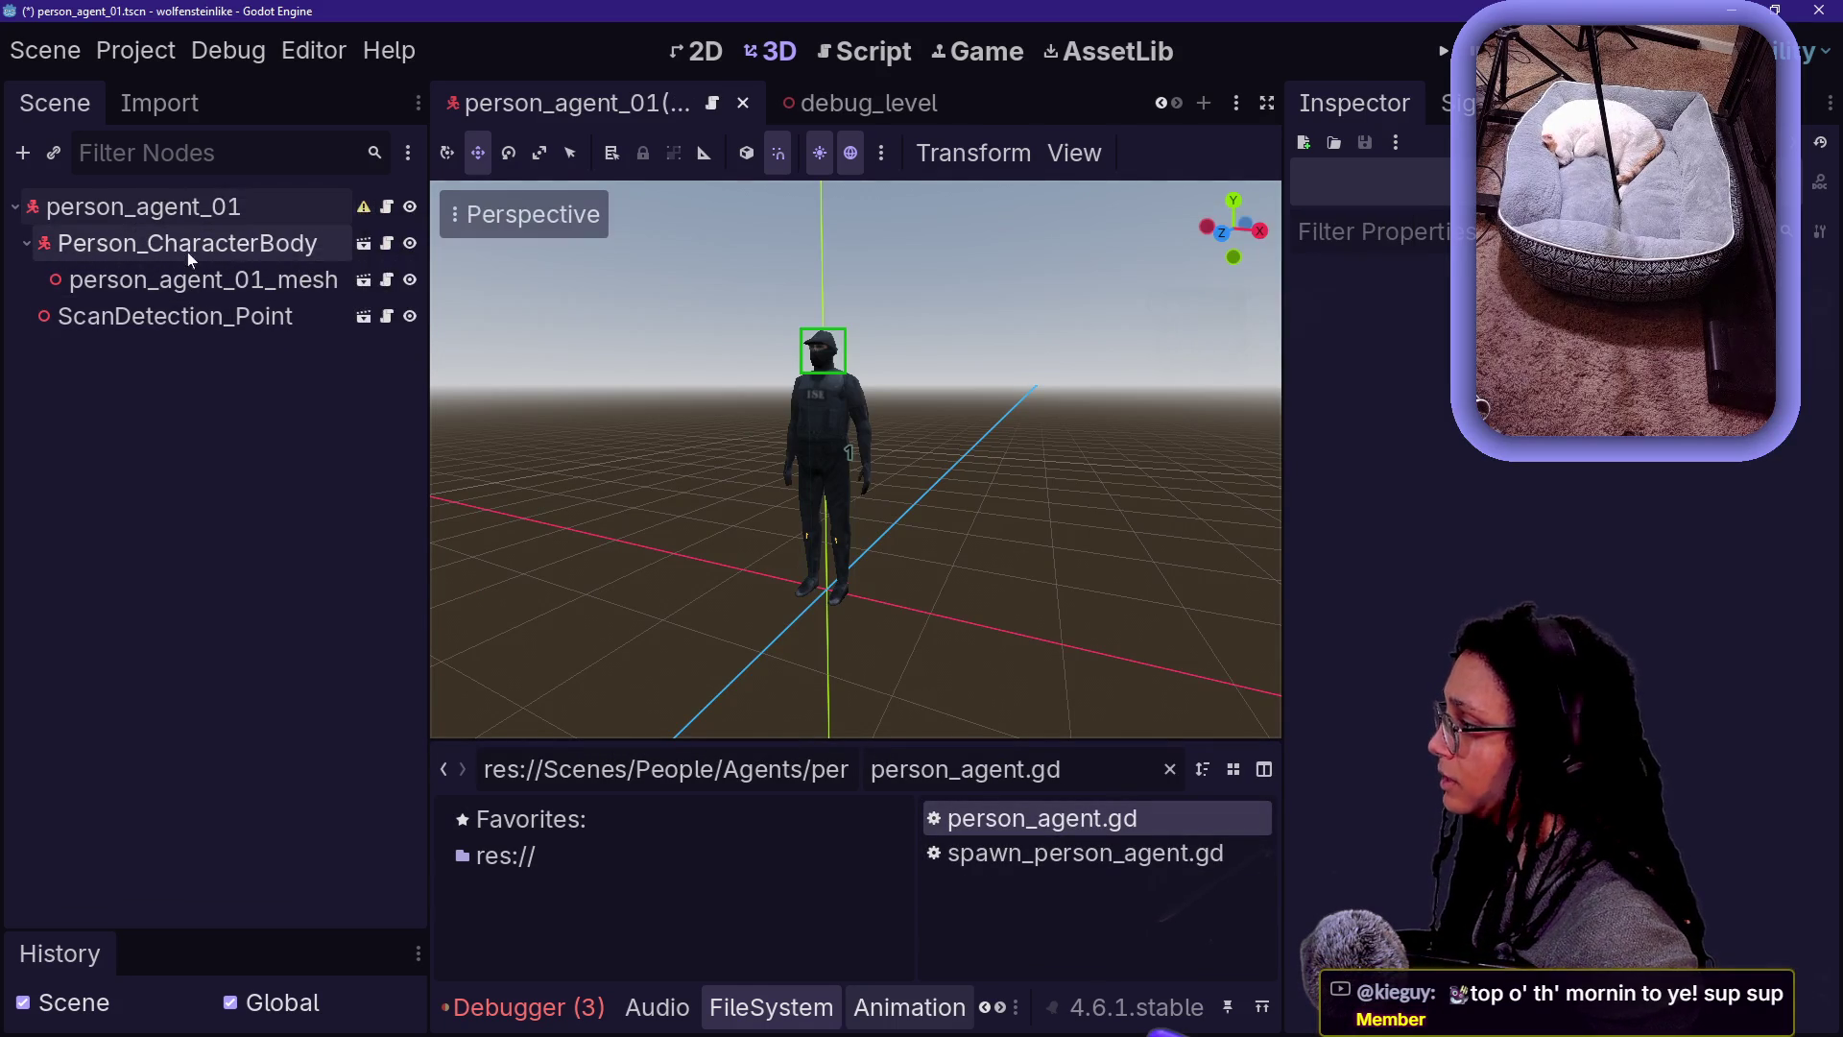
{"action": "left_click", "coordinate": [204, 248]}
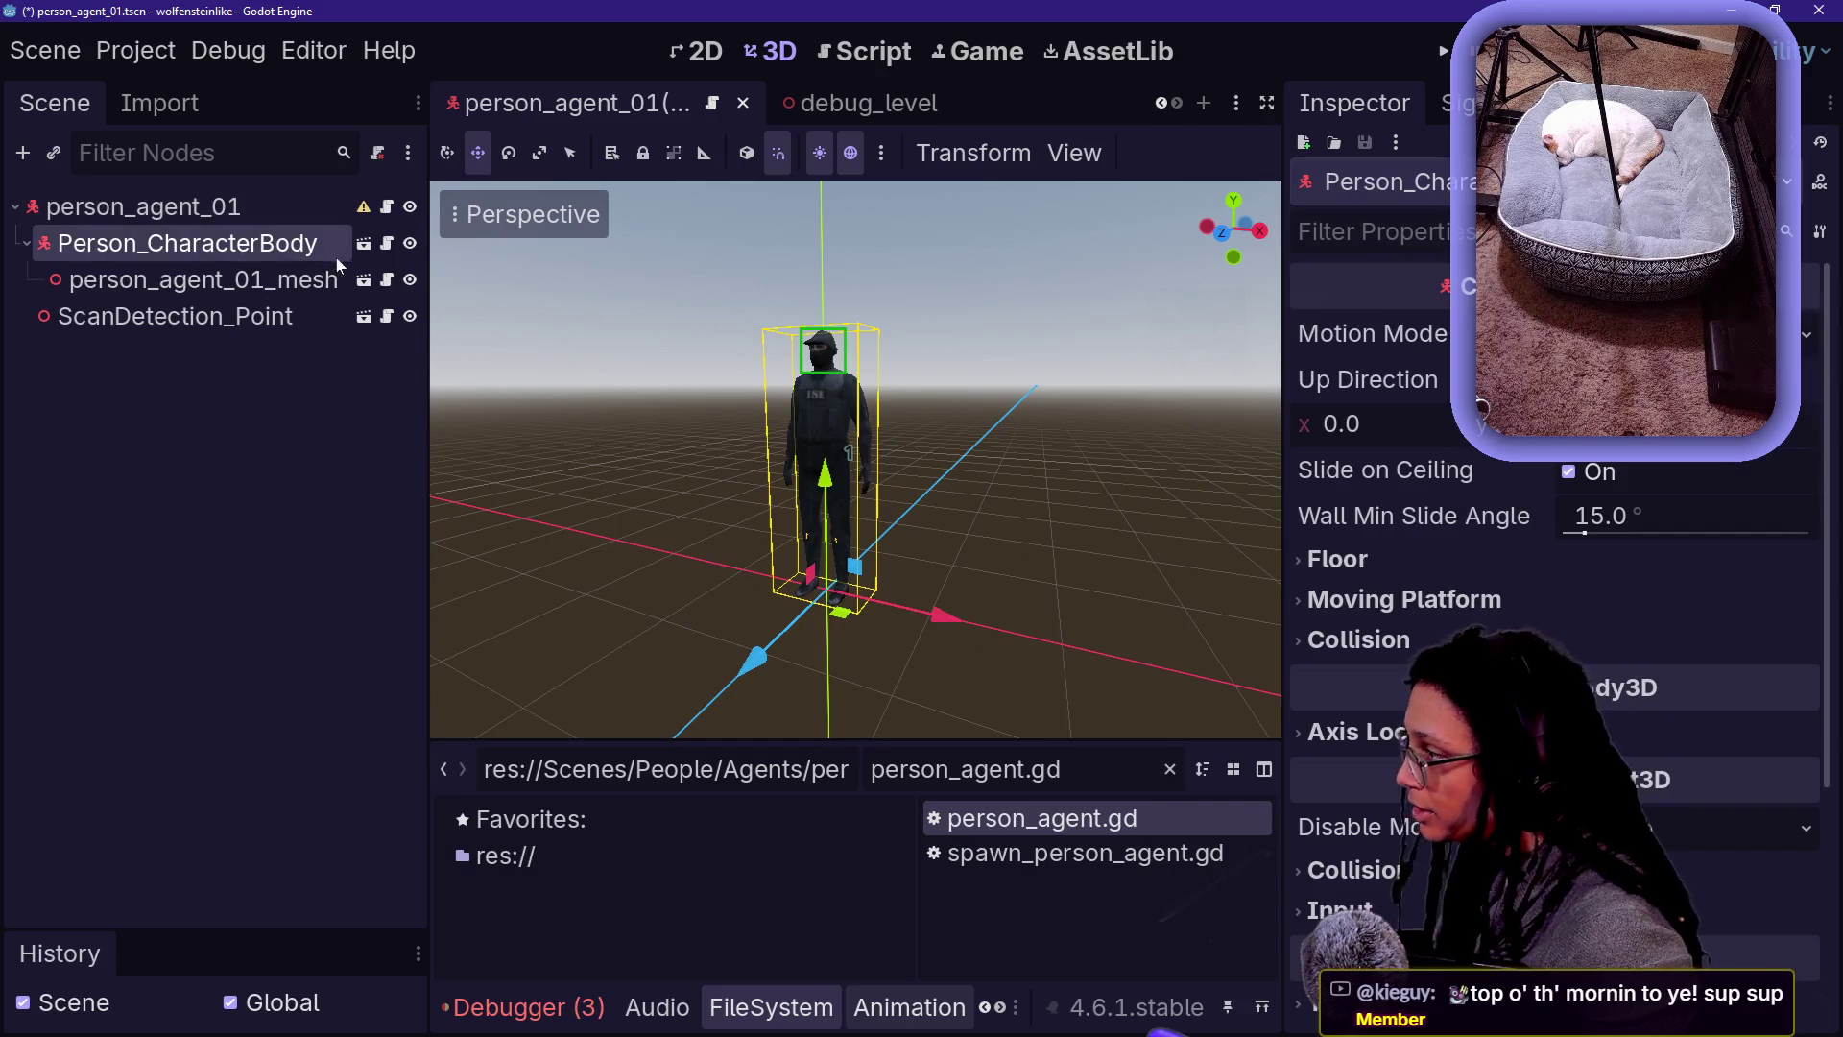
{"action": "right_click", "coordinate": [281, 250]}
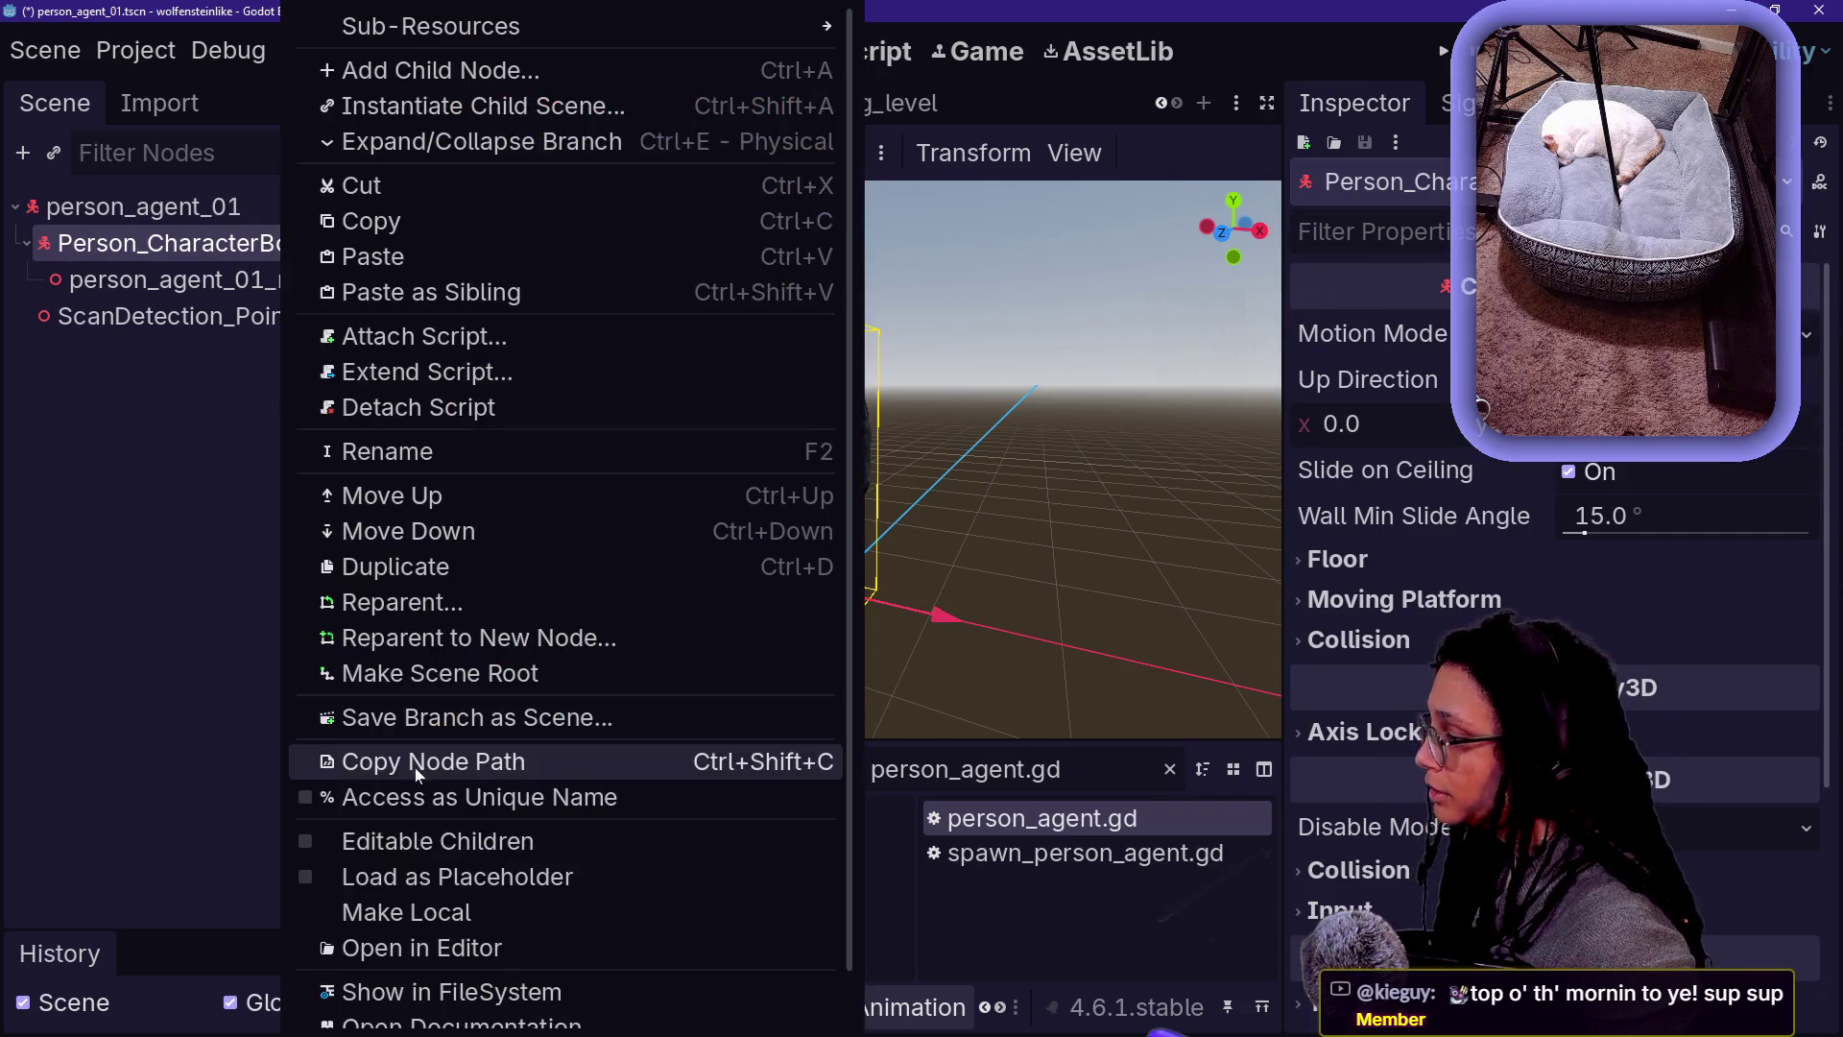
{"action": "left_click", "coordinate": [401, 842]}
{"action": "left_click", "coordinate": [231, 281]}
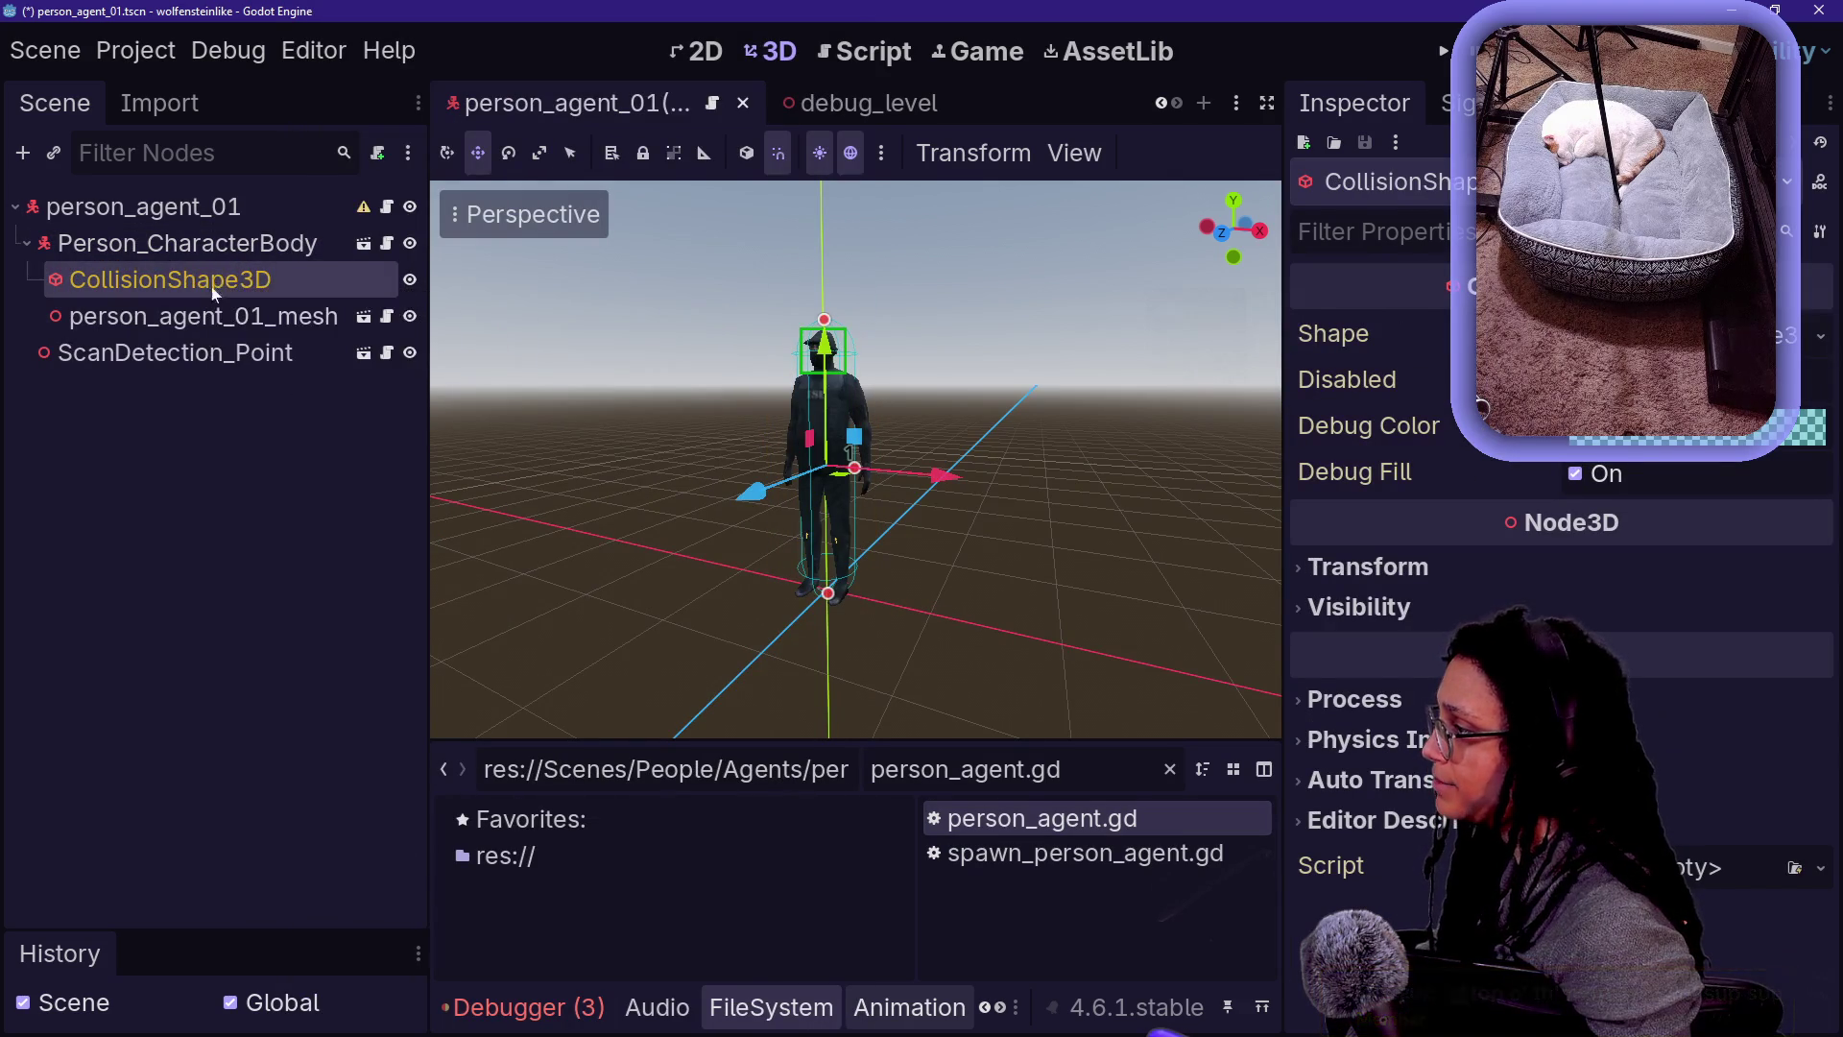
- Copy the CollisionShape3D and paste it as the root's first child
{"action": "key", "text": "ctrl+c"}
{"action": "key", "text": "Up"}
{"action": "key", "text": "Up"}
{"action": "key", "text": "ctrl+v"}
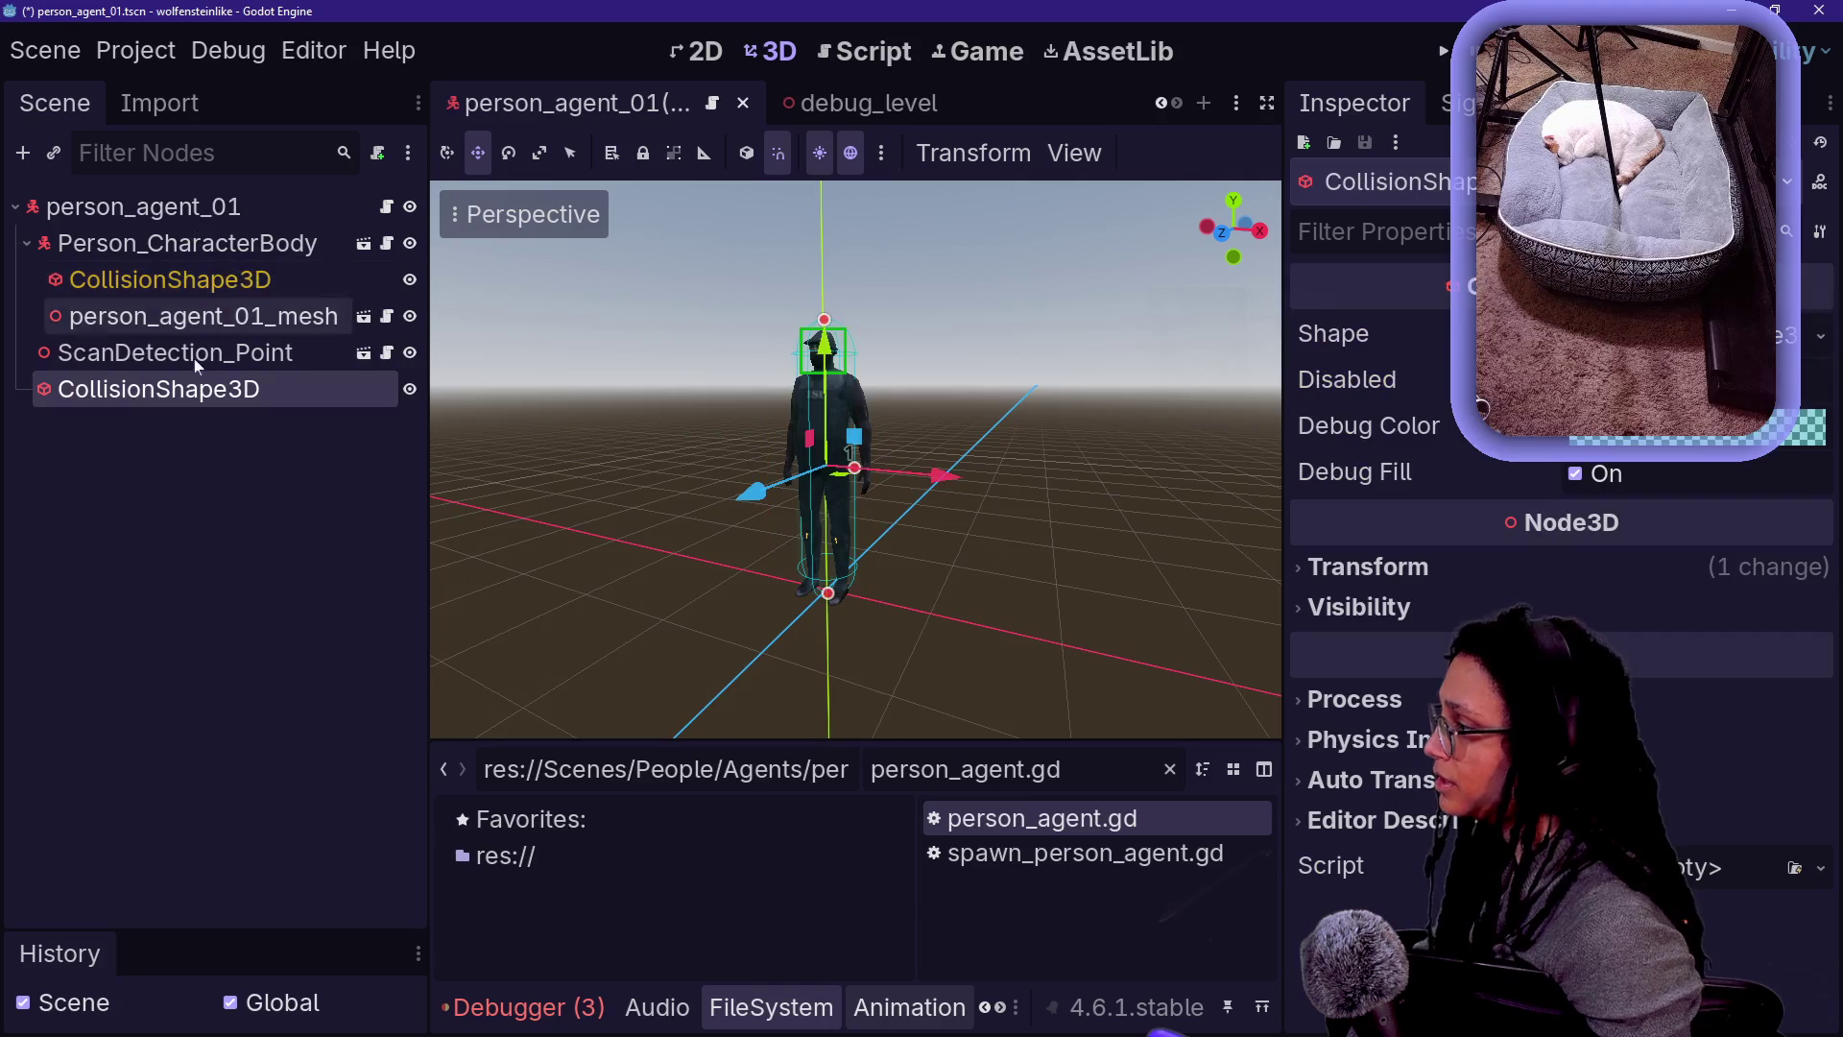
{"action": "mouse_move", "coordinate": [202, 396]}
{"action": "left_mouse_down"}
{"action": "mouse_move", "coordinate": [211, 226]}
{"action": "mouse_move", "coordinate": [182, 240]}
{"action": "left_mouse_up"}
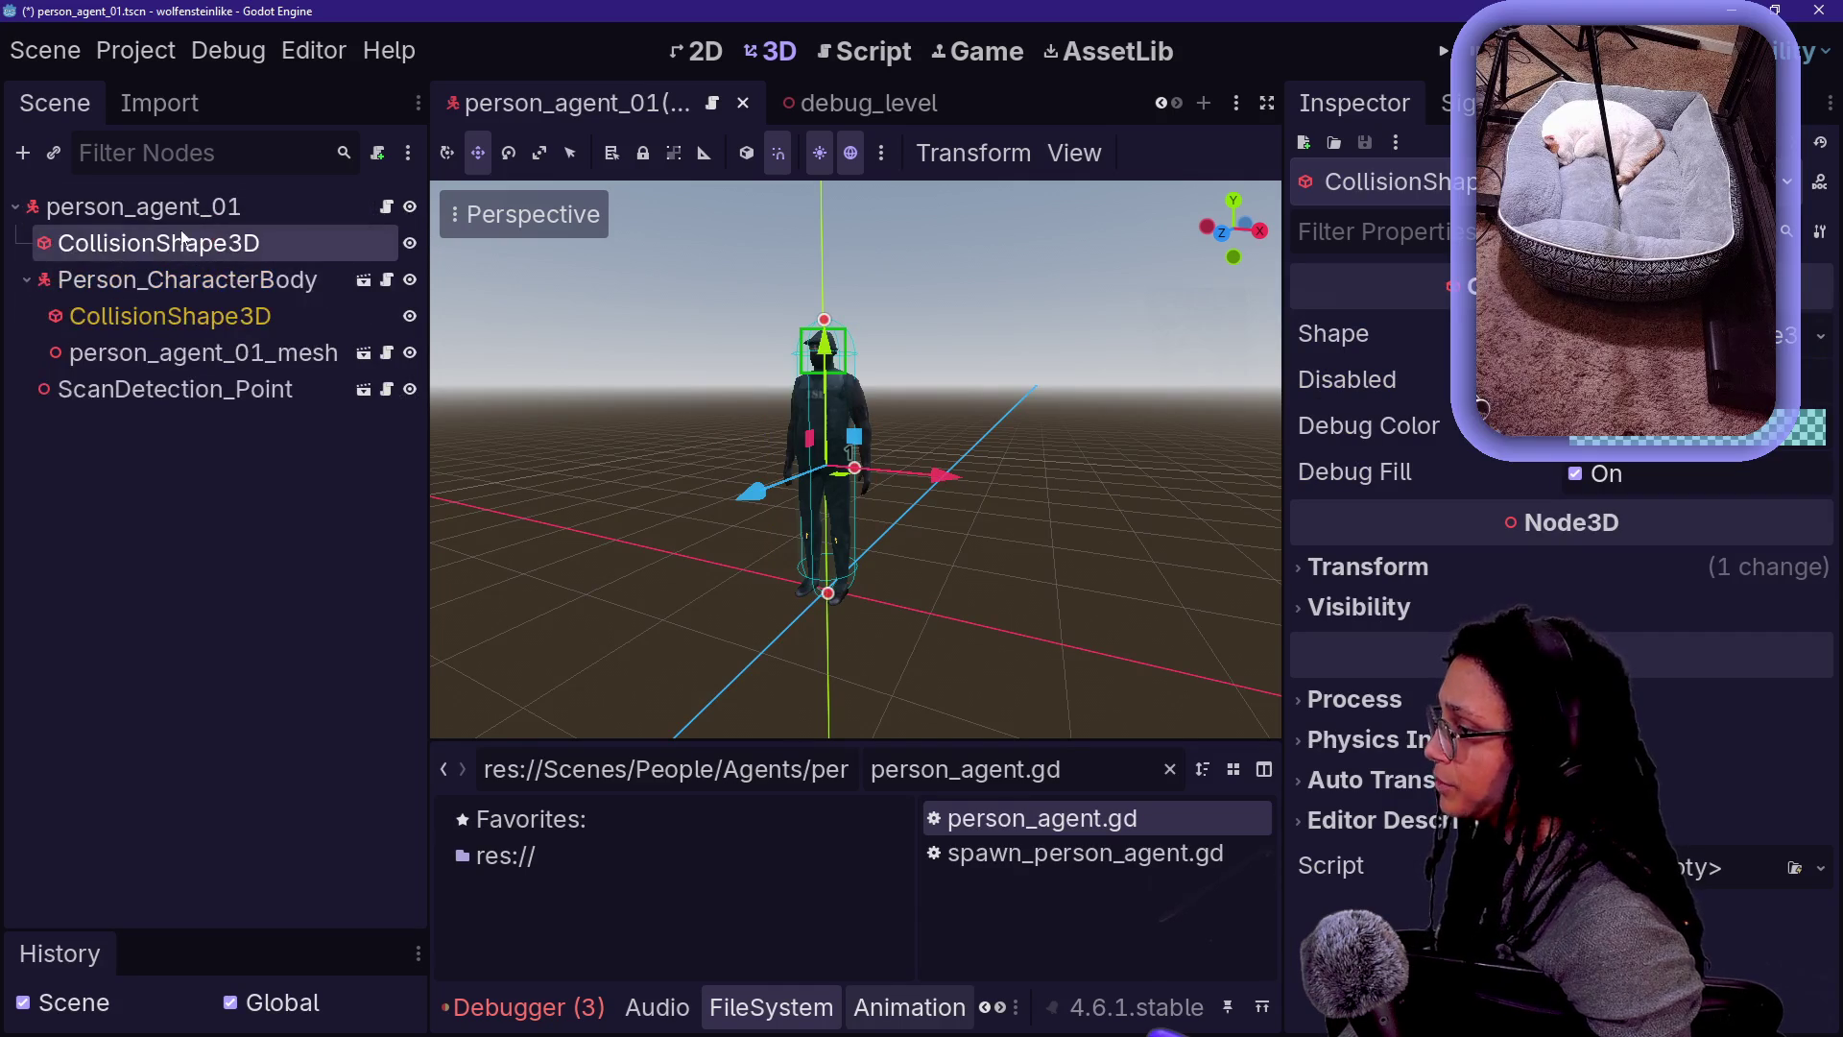
- Open Person_CharacterBody's script person_characterbody.gd and expand the editor to full width
{"action": "left_click", "coordinate": [153, 286]}
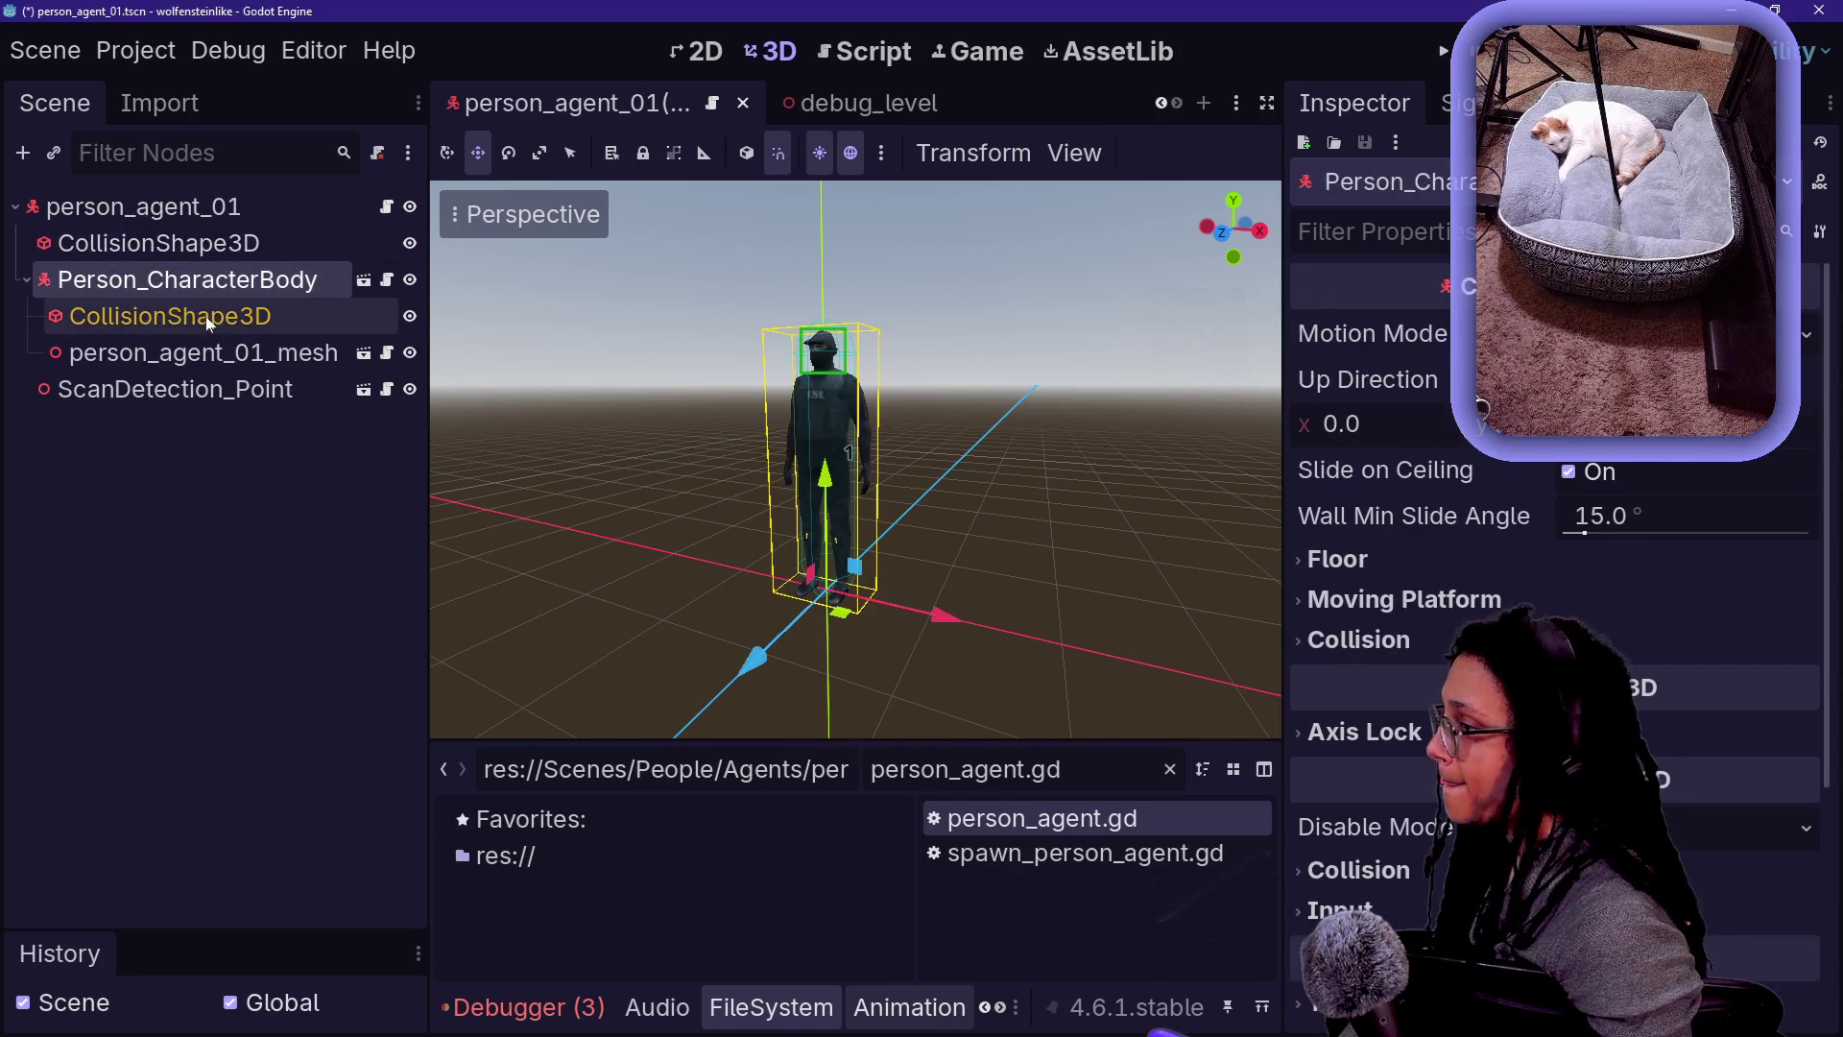
{"action": "left_click", "coordinate": [208, 321]}
{"action": "left_click", "coordinate": [358, 285]}
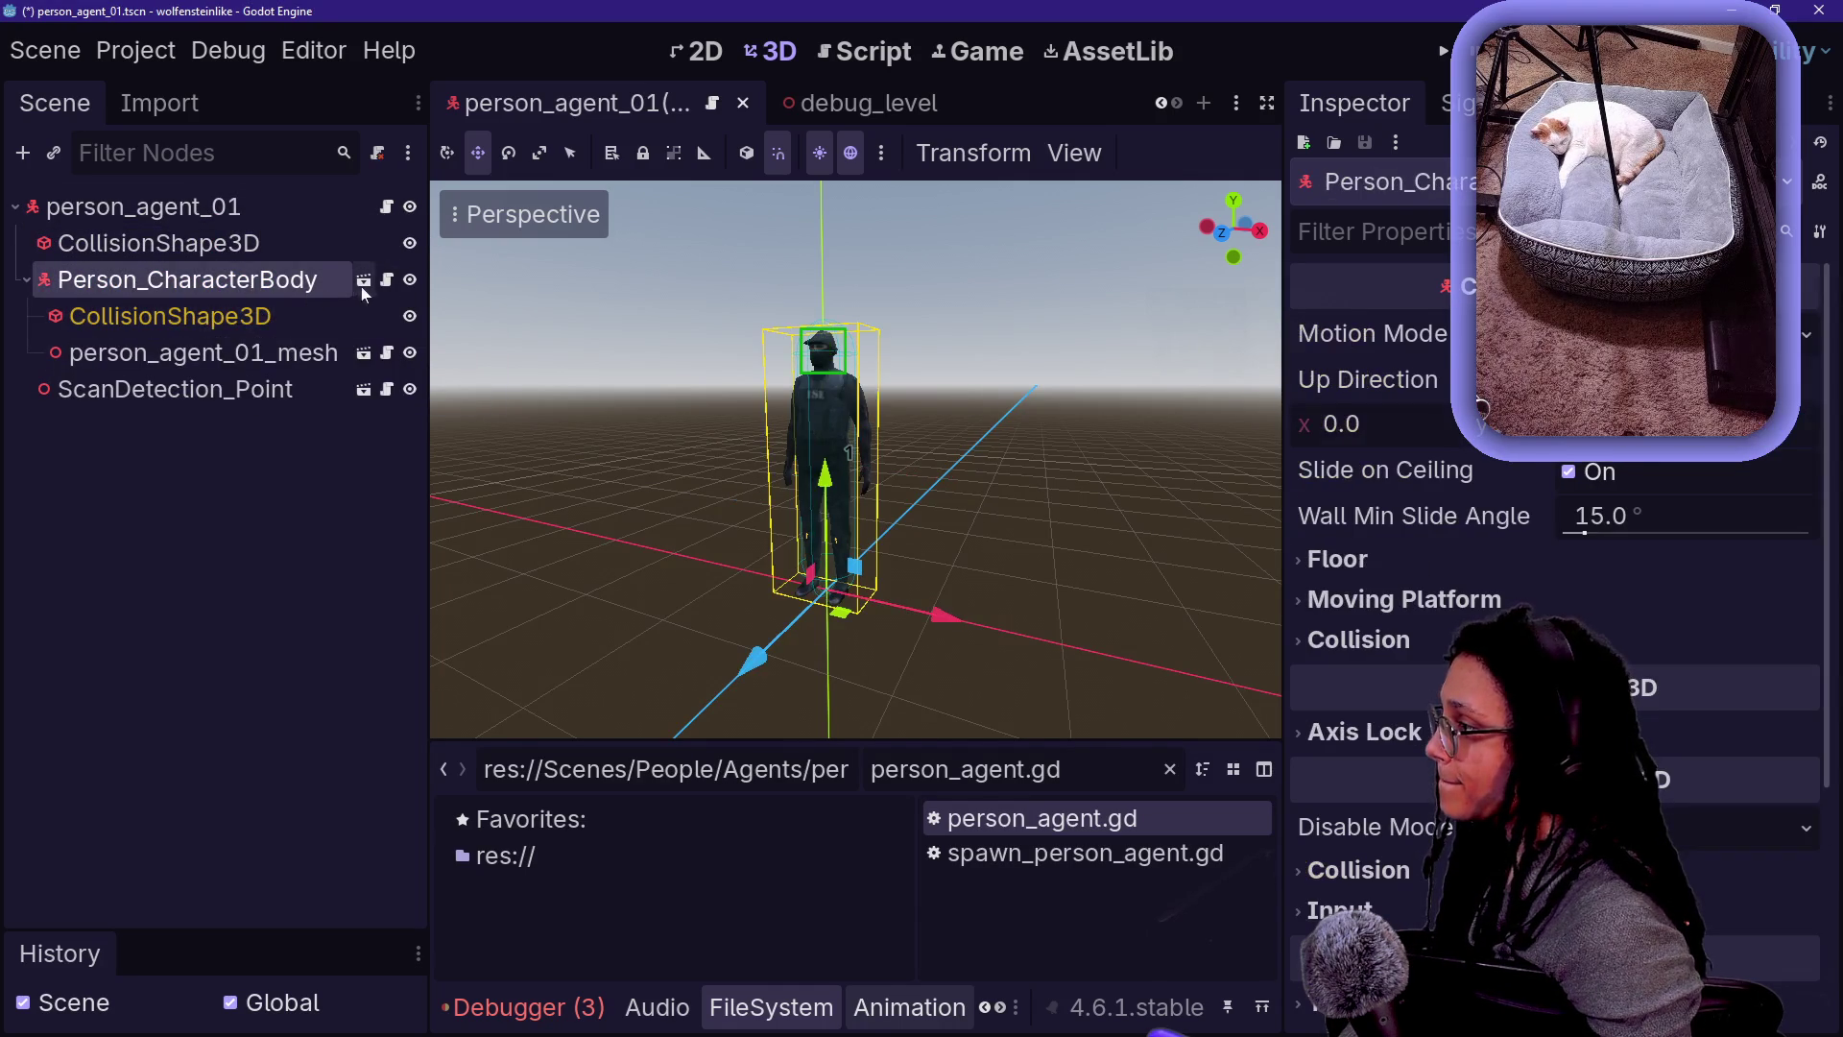
{"action": "left_click", "coordinate": [385, 285]}
{"action": "left_click", "coordinate": [648, 398]}
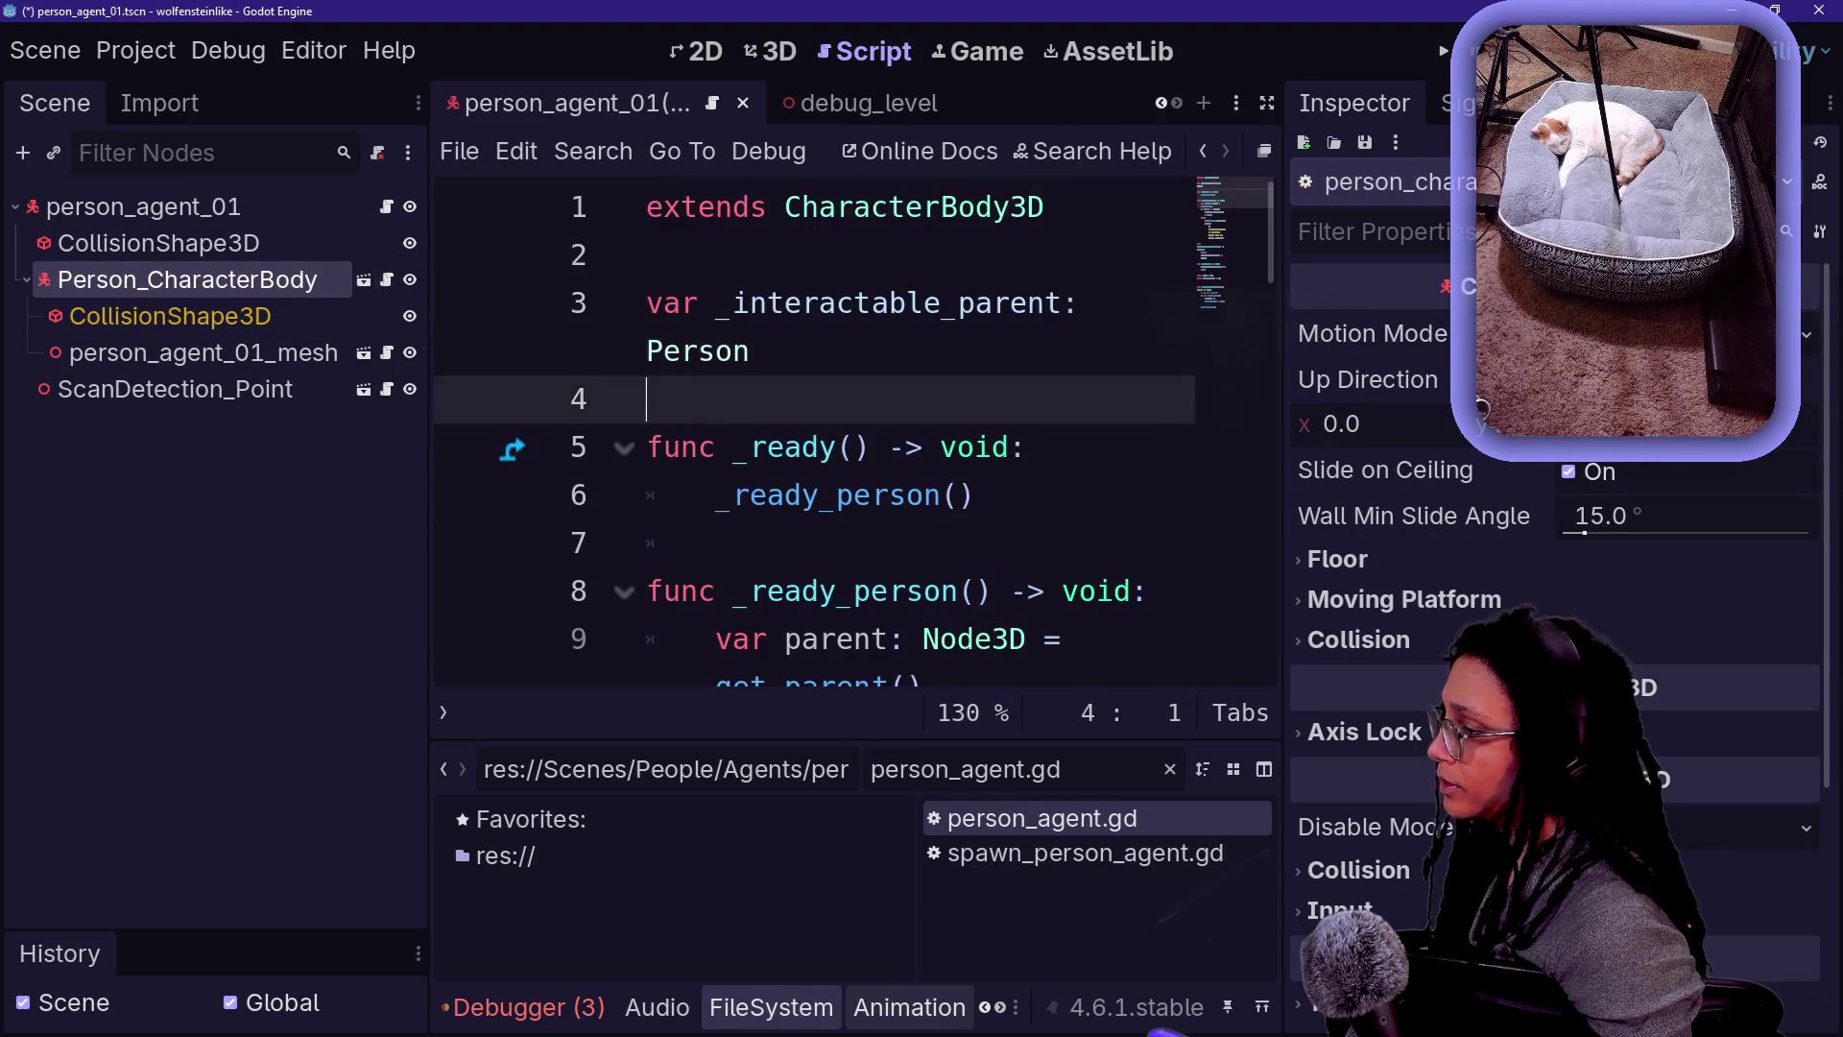
{"action": "key", "text": "ctrl+shift+F11"}
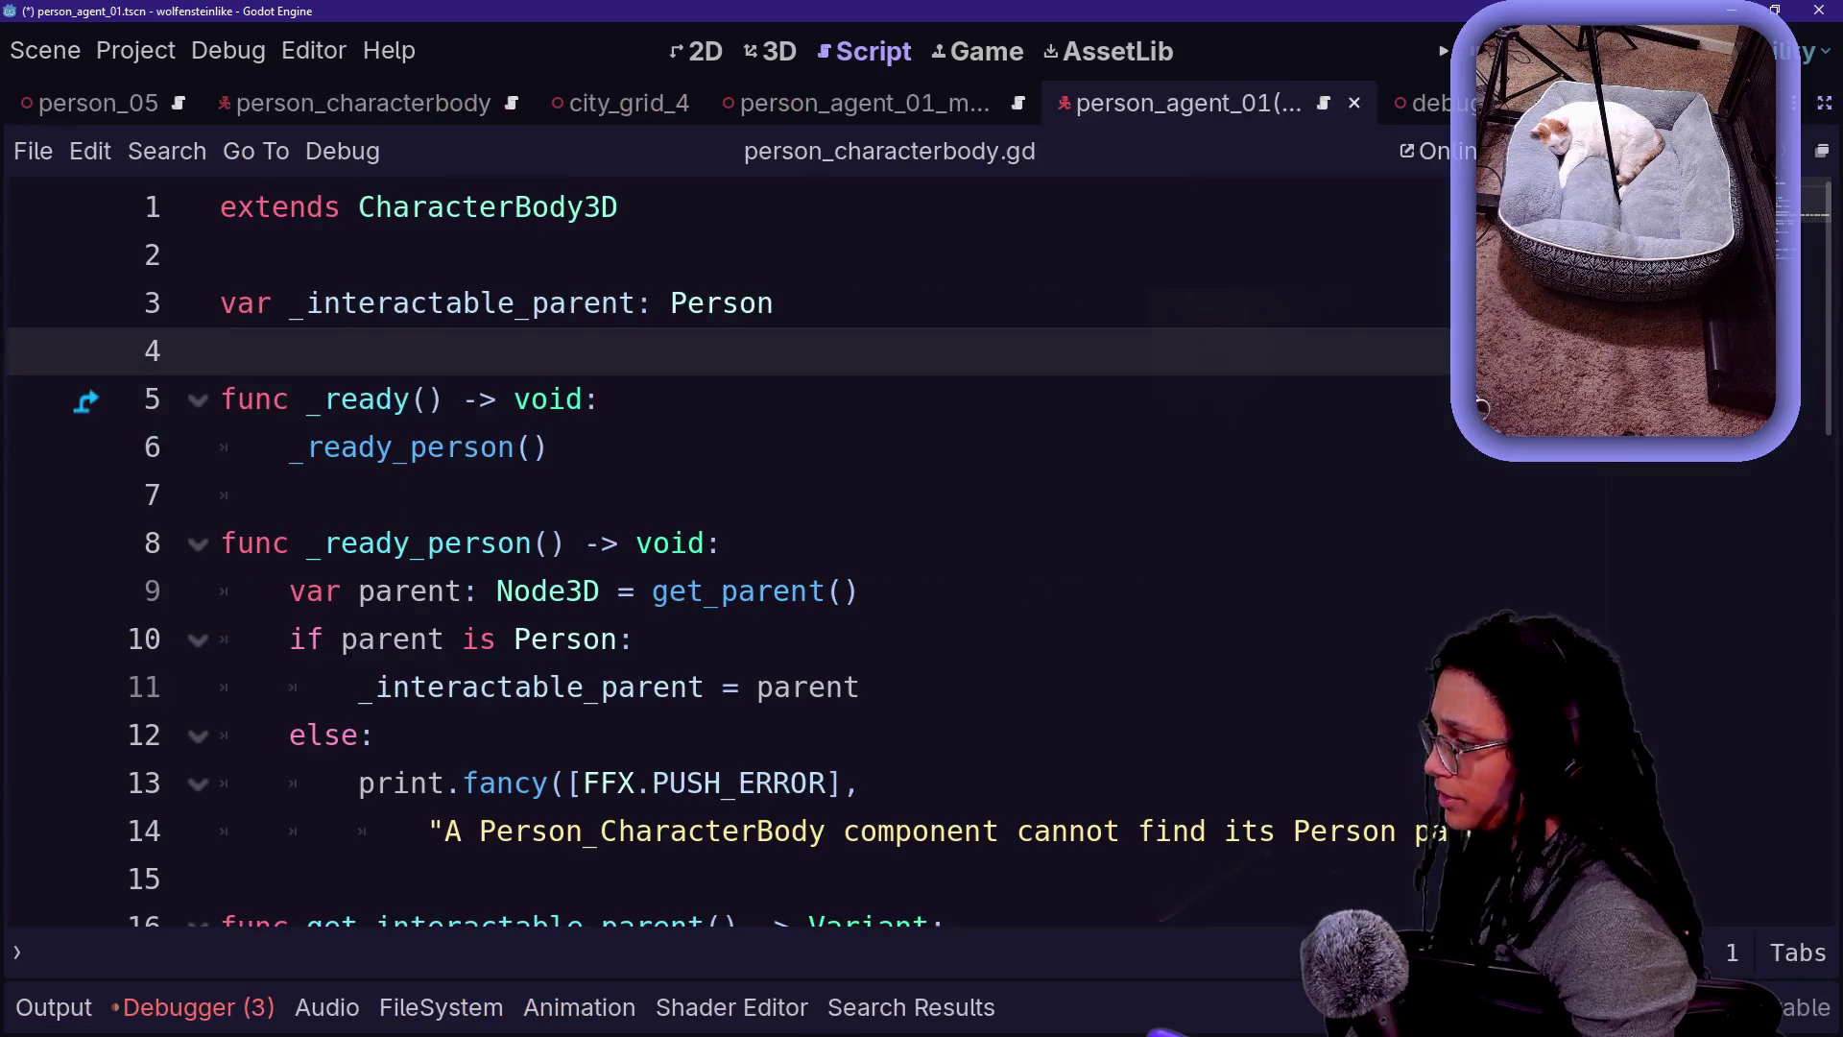
{"action": "scroll", "coordinate": [729, 552], "scroll_direction": "down", "scroll_amount": 6}
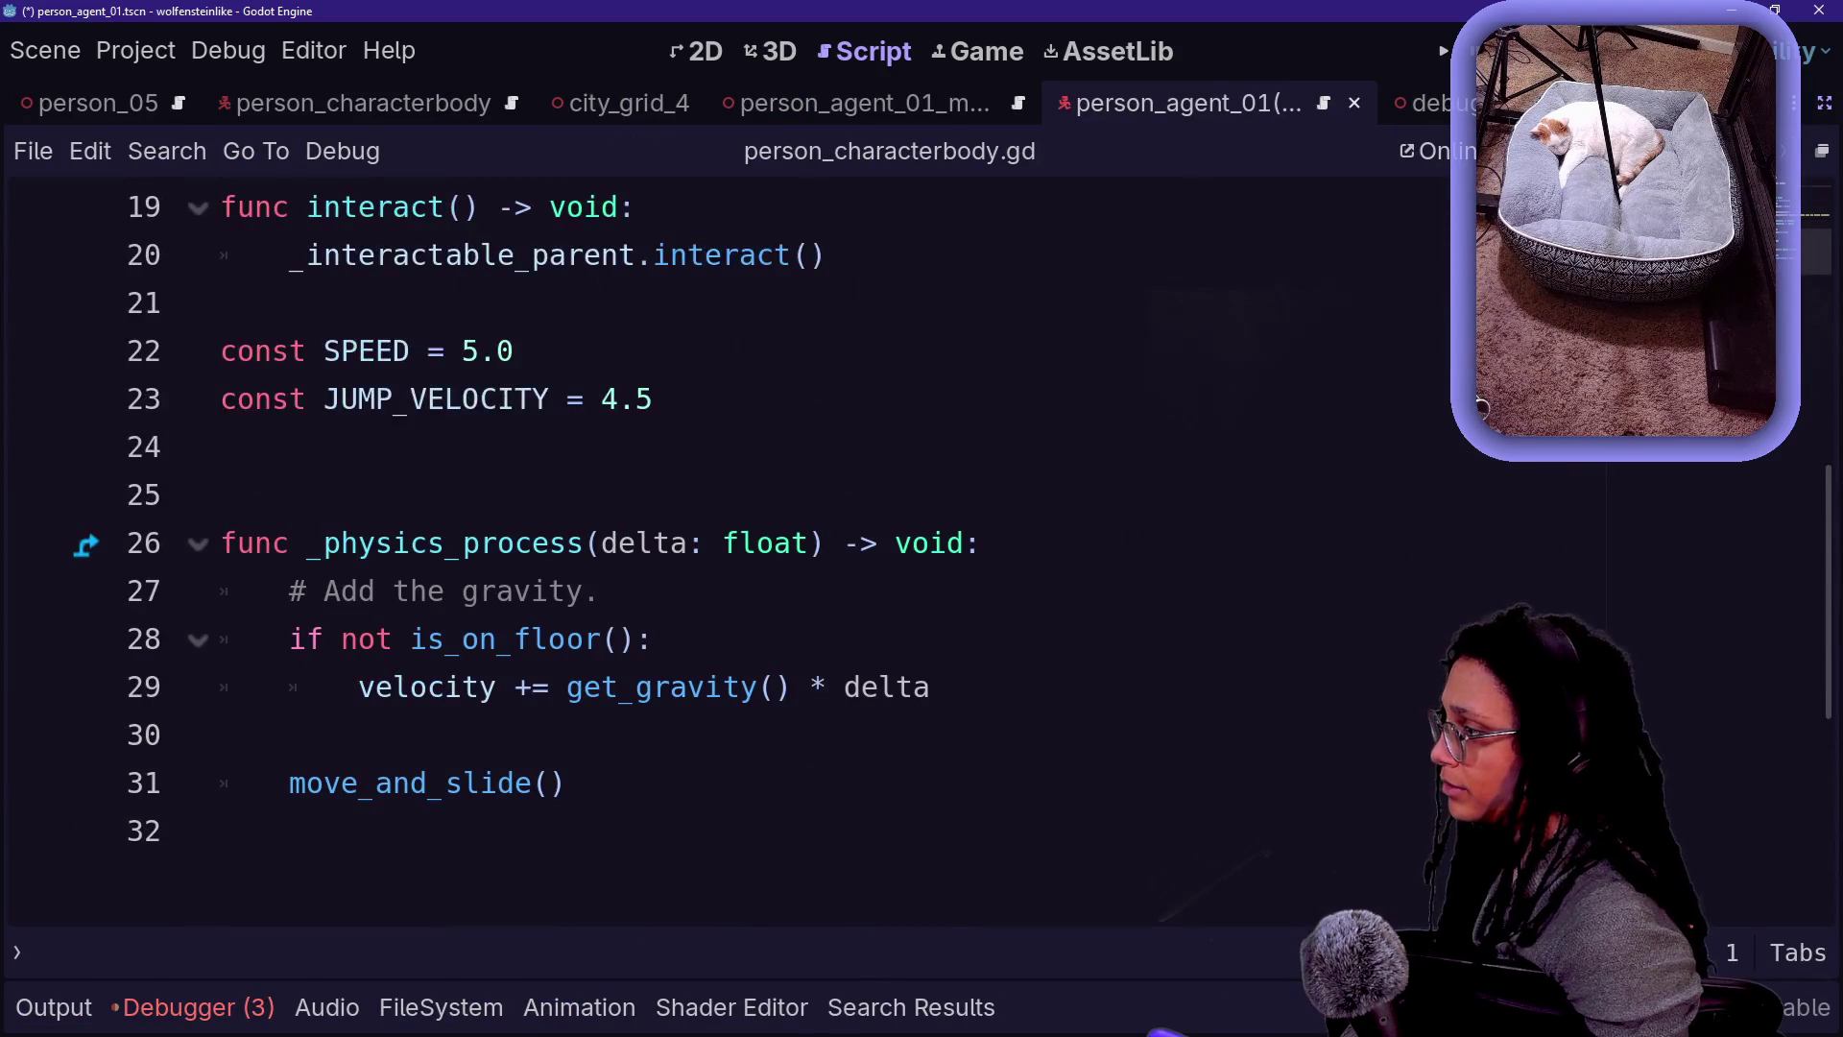
{"action": "left_click_drag", "start_coordinate": [566, 783], "coordinate": [823, 542]}
{"action": "scroll", "coordinate": [730, 552], "scroll_direction": "up", "scroll_amount": 6}
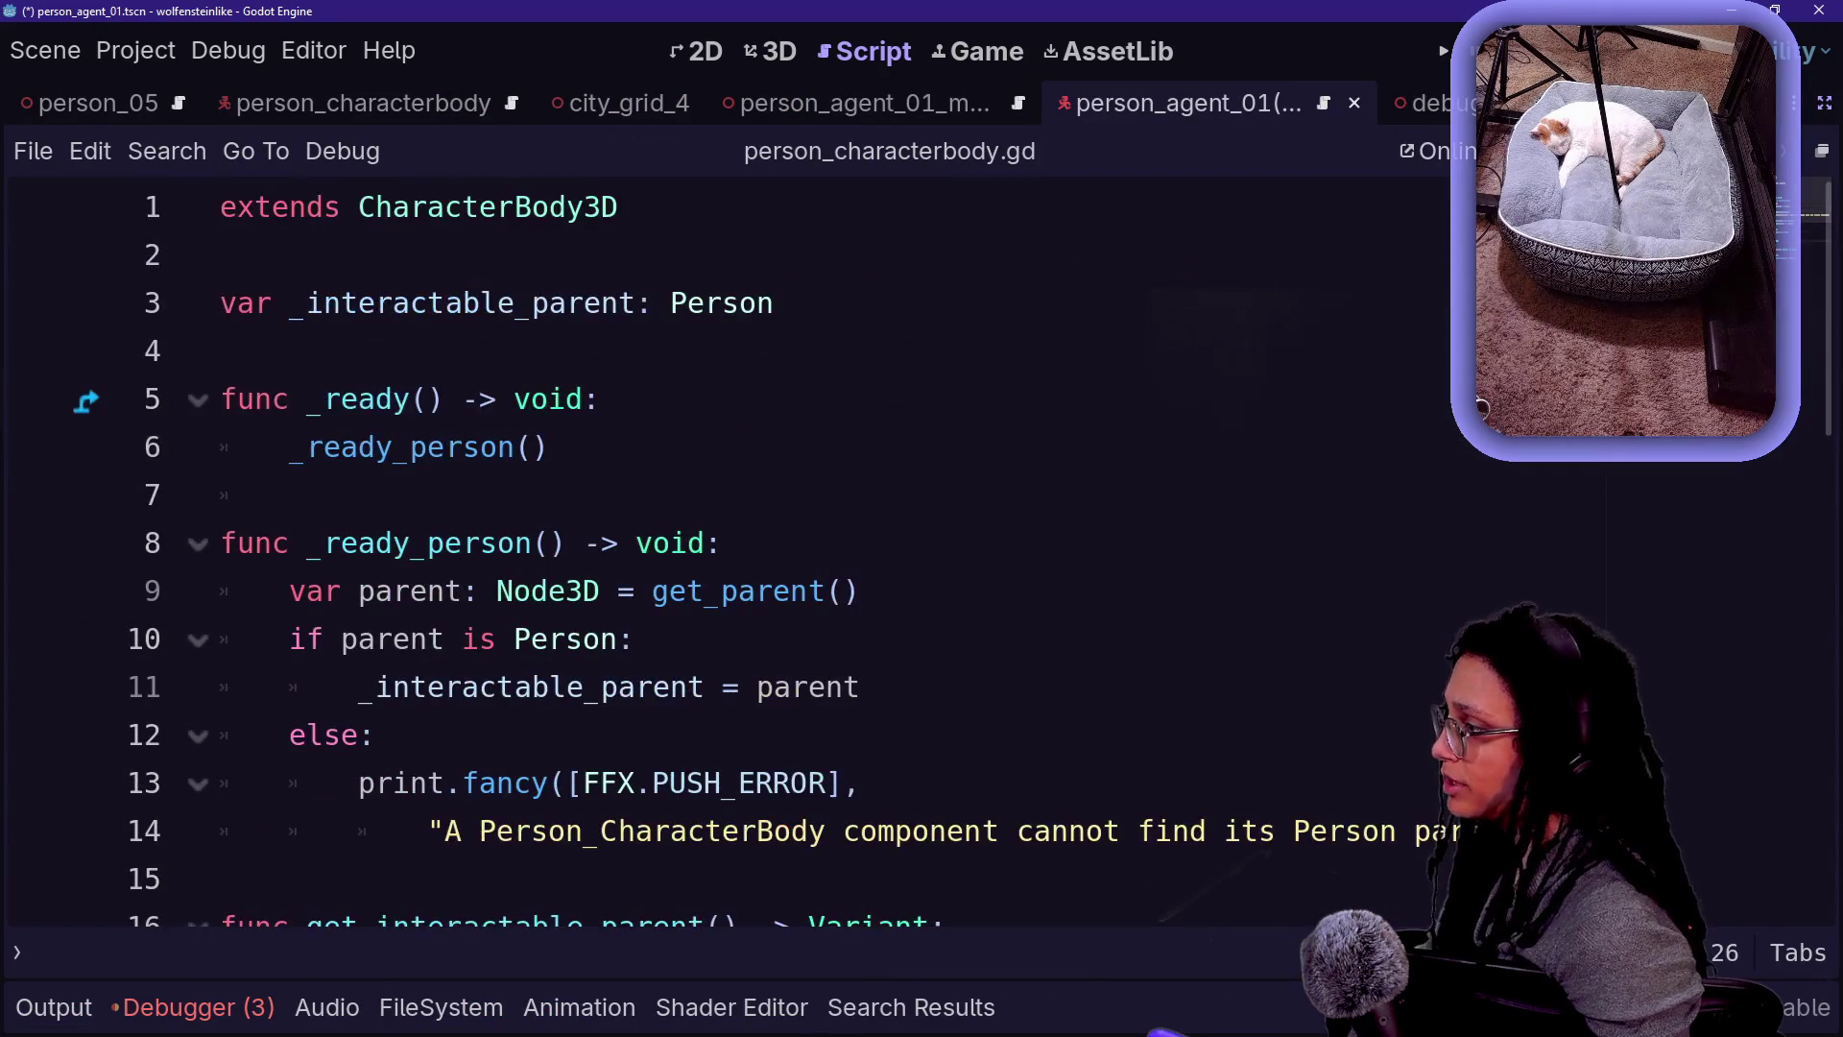
- Cut the _ready_person, _ready and get_interactable_parent functions from the script
{"action": "left_click", "coordinate": [222, 350], "text": "shift"}
{"action": "left_click", "coordinate": [223, 254], "text": "shift"}
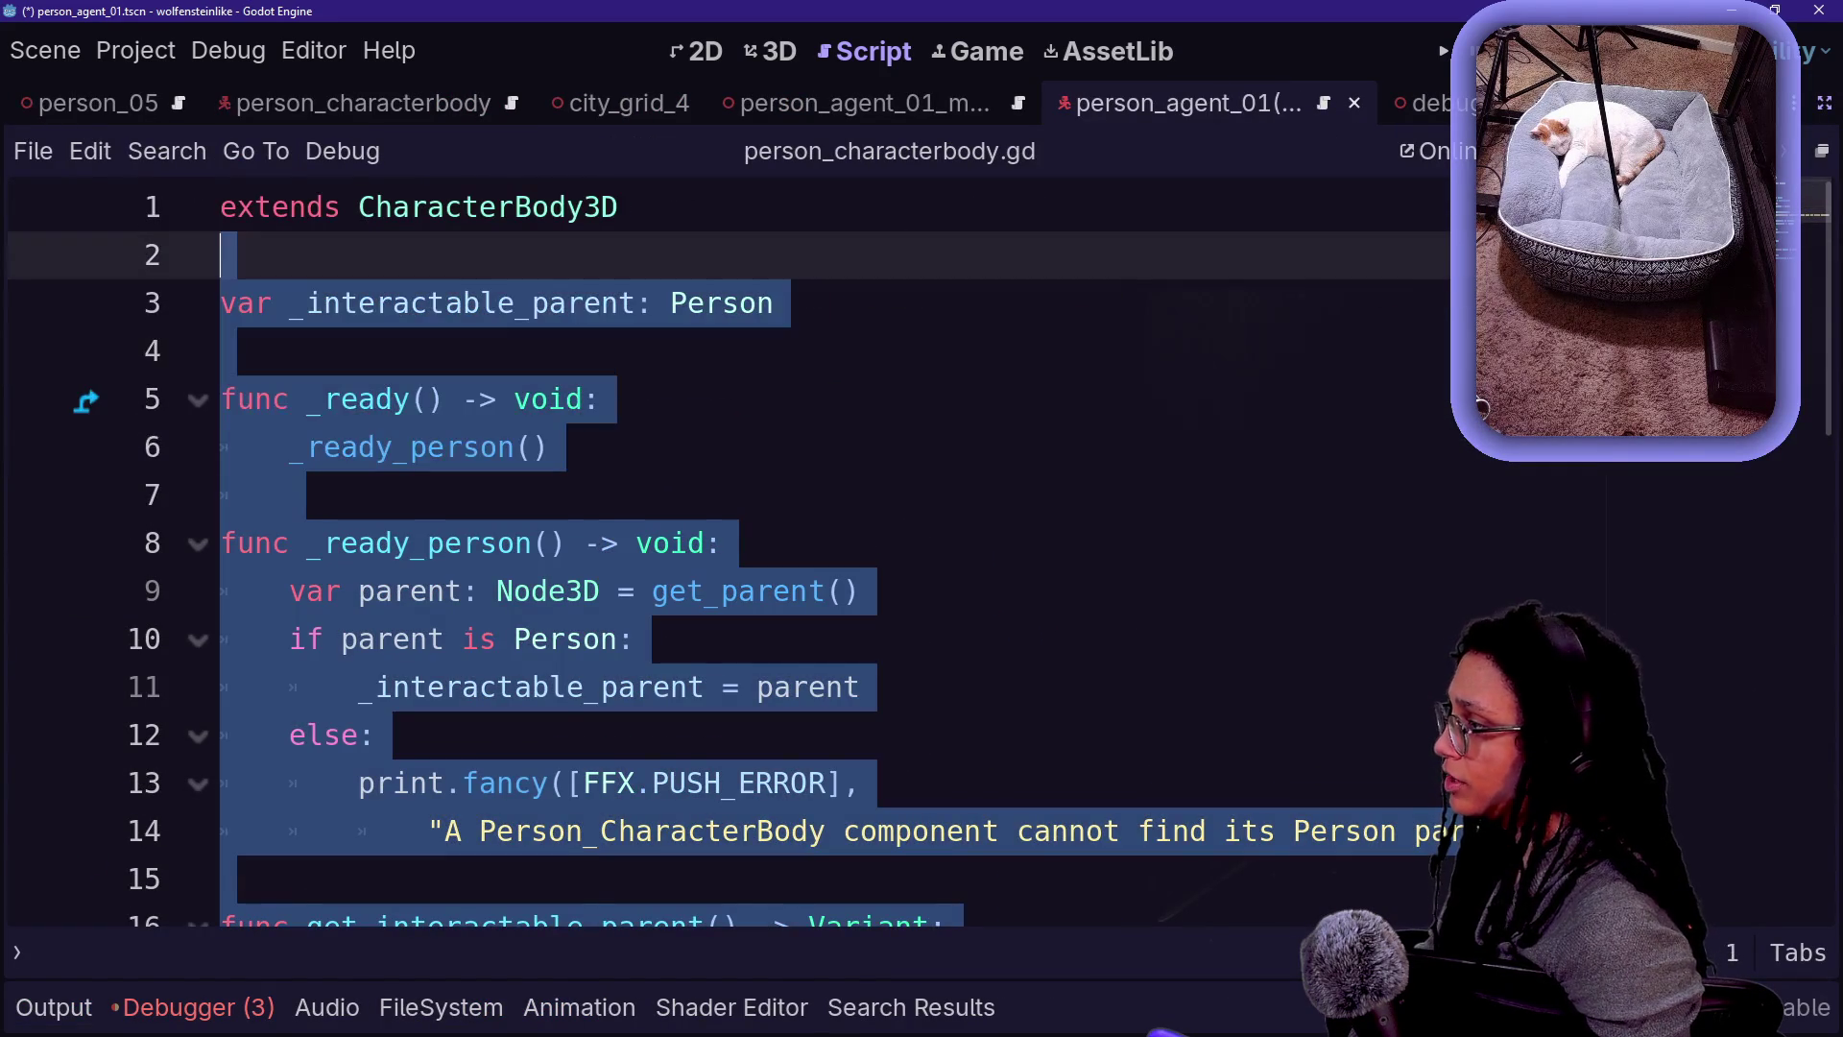
{"action": "left_click", "coordinate": [605, 591]}
{"action": "mouse_move", "coordinate": [305, 495]}
{"action": "left_mouse_down"}
{"action": "mouse_move", "coordinate": [861, 590]}
{"action": "mouse_move", "coordinate": [862, 687]}
{"action": "left_mouse_up"}
{"action": "scroll", "coordinate": [861, 686], "scroll_direction": "down", "scroll_amount": 2}
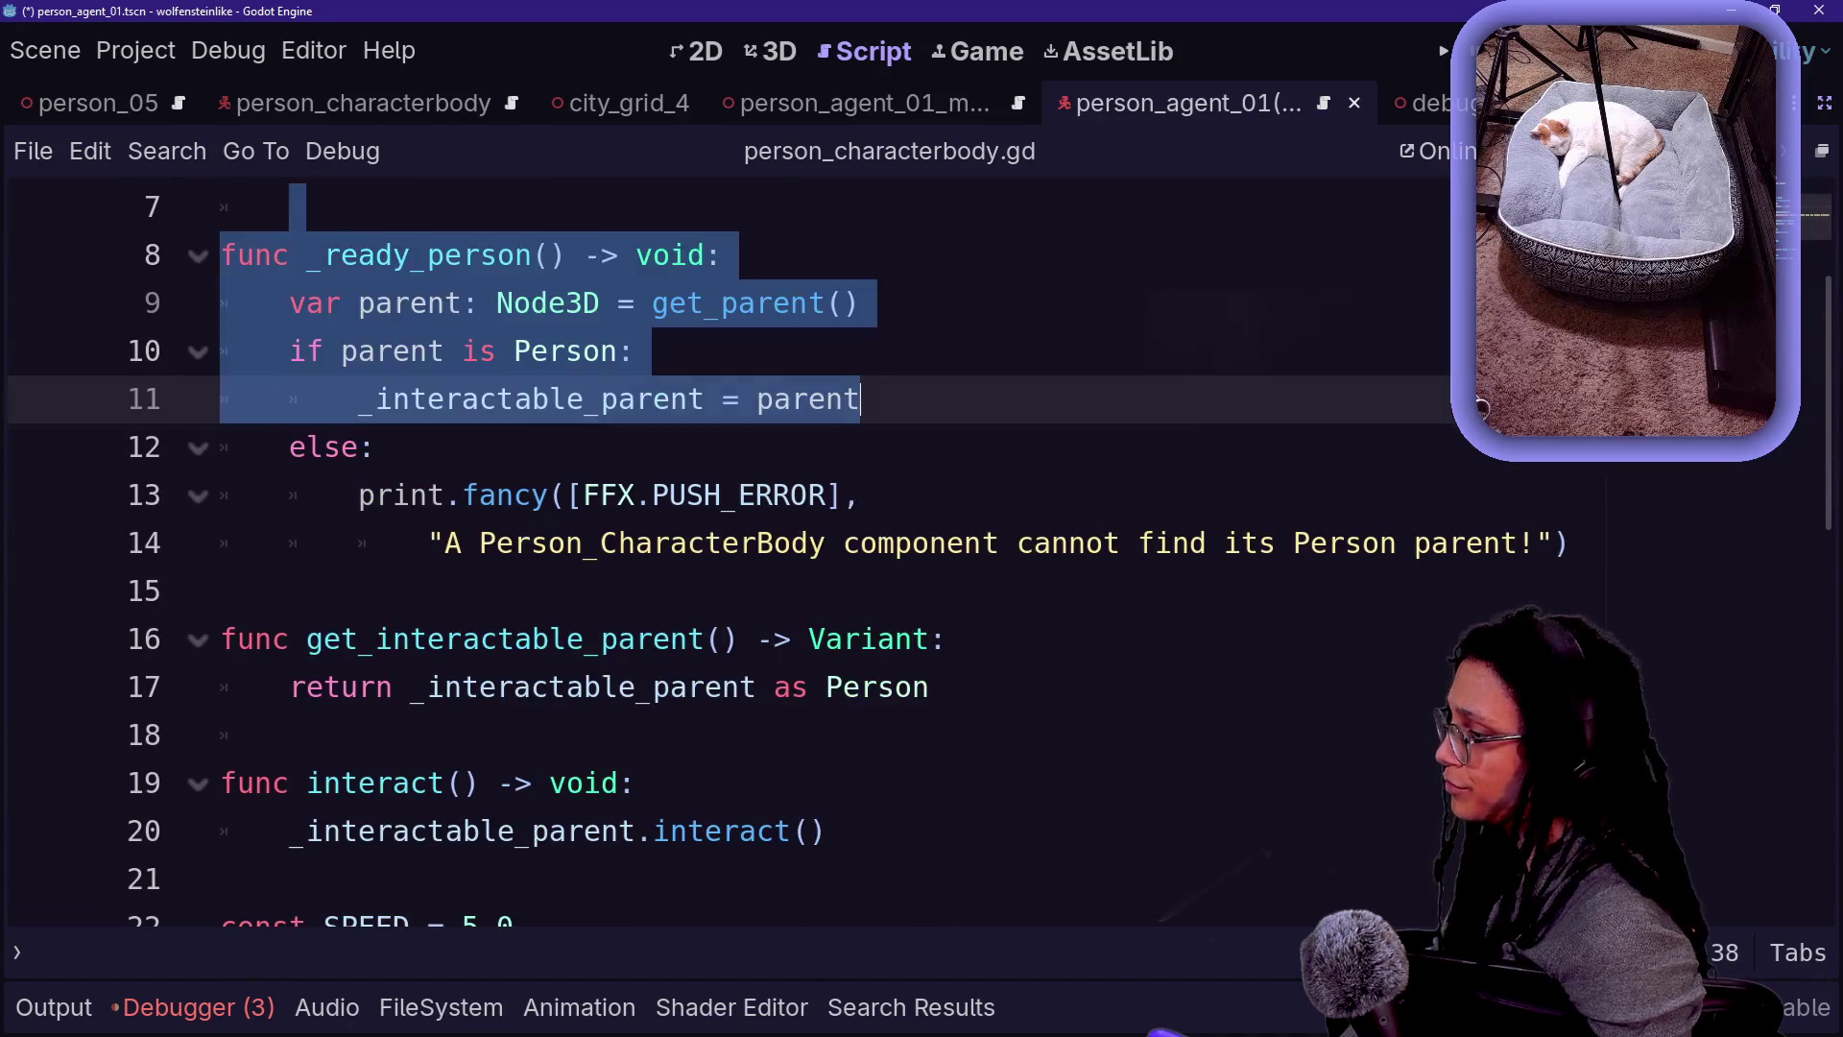
{"action": "key", "text": "shift+Down"}
{"action": "key", "text": "shift+Down"}
{"action": "key", "text": "shift+Down"}
{"action": "key", "text": "ctrl+x"}
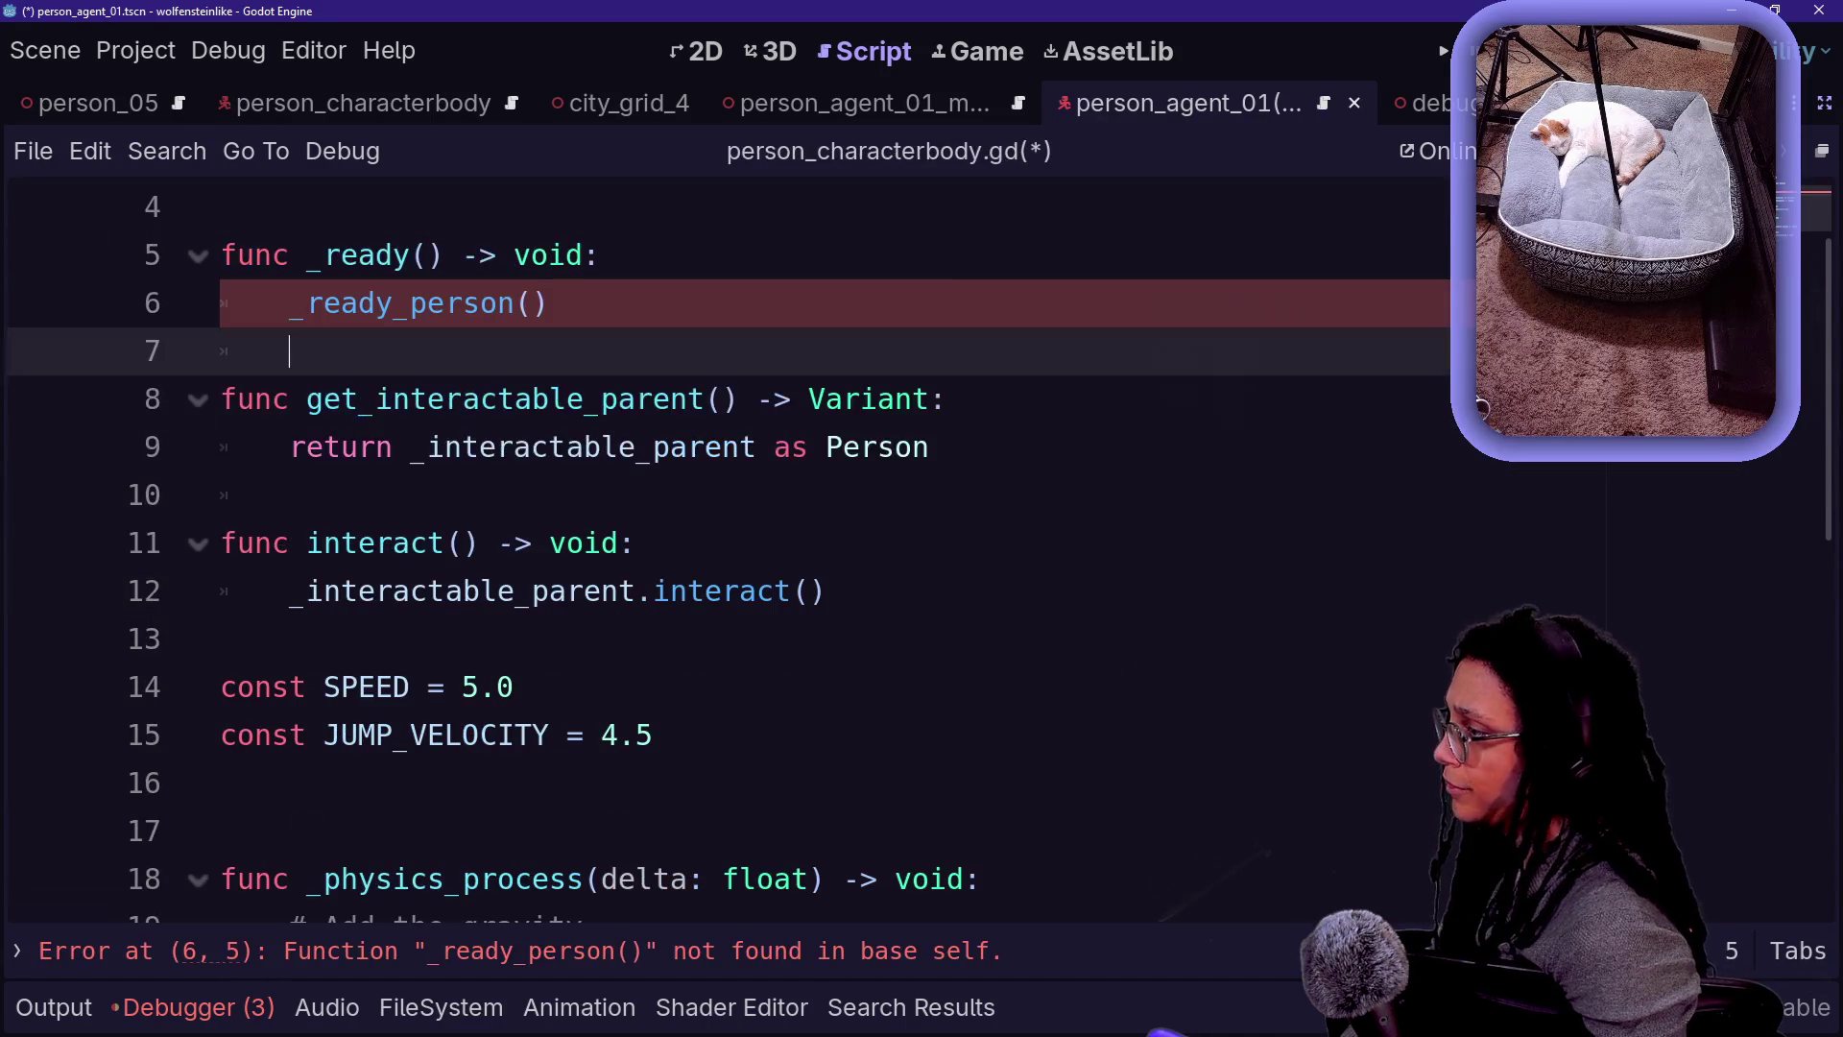
{"action": "key", "text": "shift+Up"}
{"action": "key", "text": "shift+Up"}
{"action": "key", "text": "shift+Up"}
{"action": "key", "text": "ctrl+x"}
{"action": "scroll", "coordinate": [730, 542], "scroll_direction": "up", "scroll_amount": 1}
{"action": "key", "text": "shift+Down"}
{"action": "key", "text": "shift+Down"}
{"action": "key", "text": "shift+Down"}
{"action": "key", "text": "ctrl+x"}
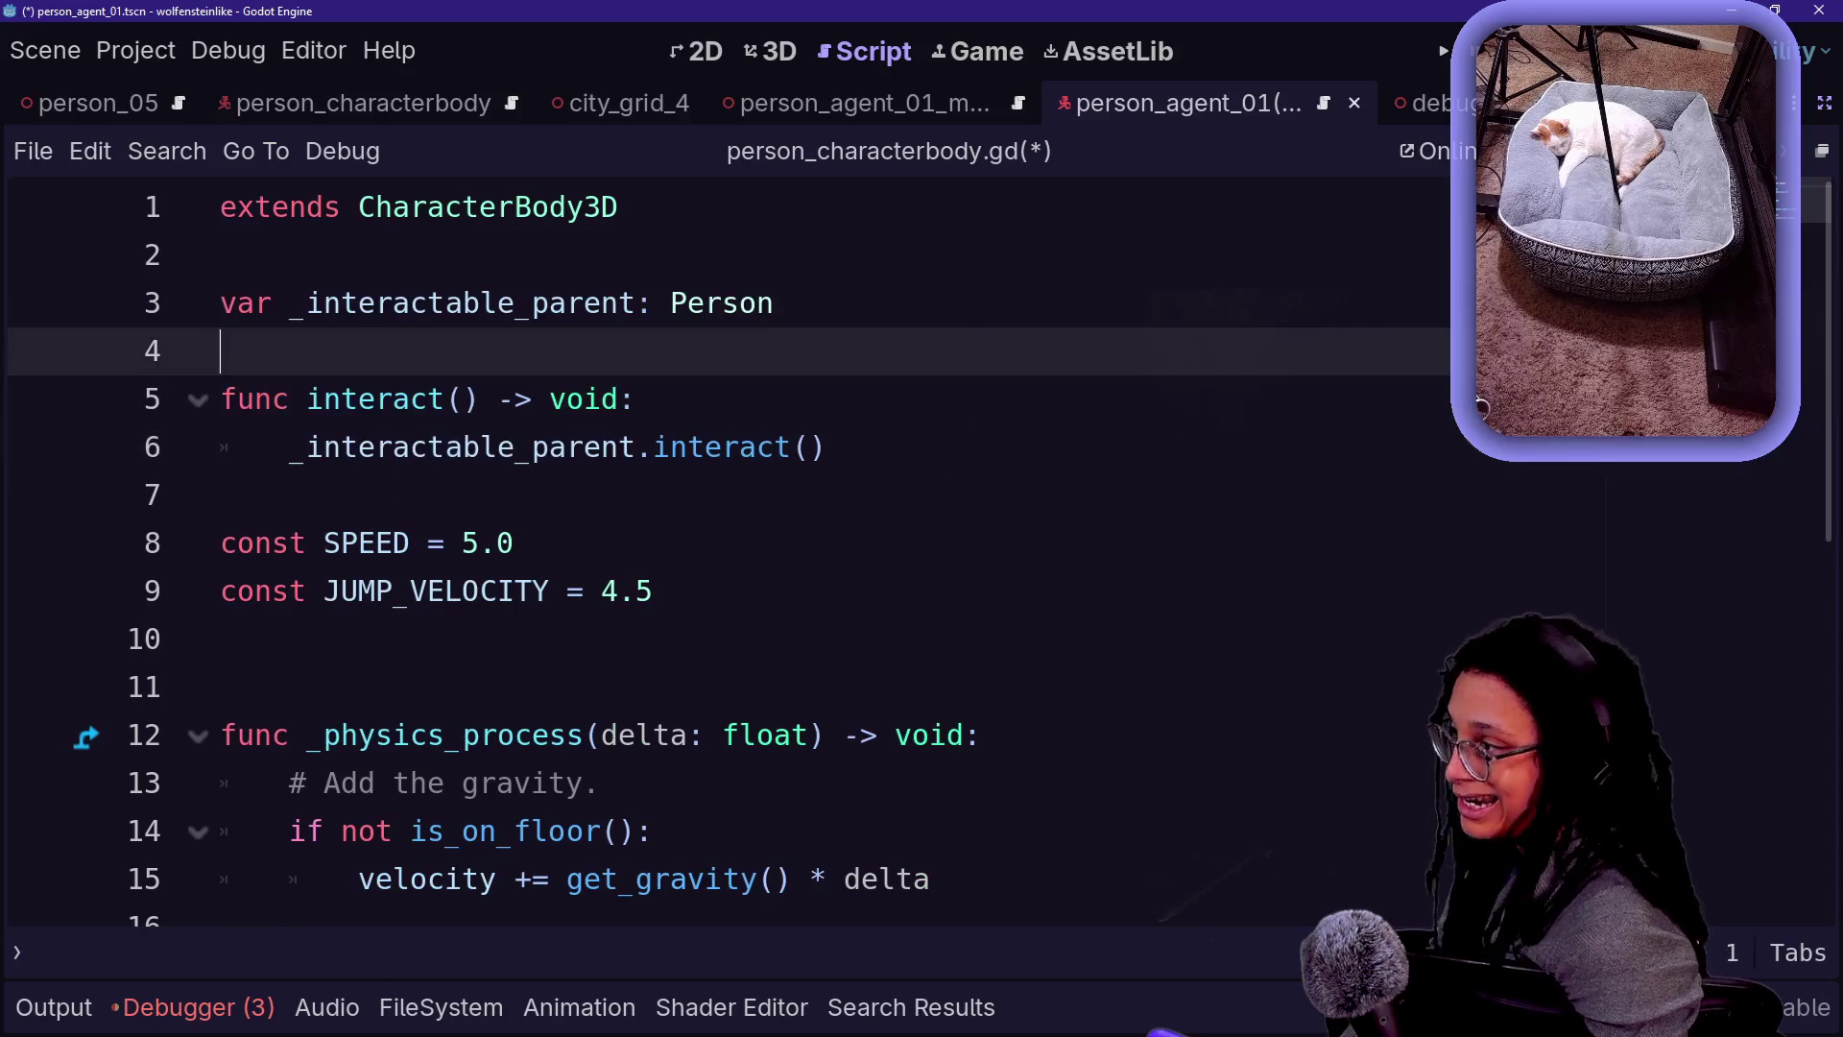
- Delete the interact function and the _interactable_parent variable line
{"action": "key", "text": "shift+Down"}
{"action": "key", "text": "shift+Down"}
{"action": "key", "text": "shift+Down"}
{"action": "key", "text": "shift+Up"}
{"action": "key", "text": "shift+Up"}
{"action": "key", "text": "shift+Up"}
{"action": "key", "text": "shift+Down"}
{"action": "key", "text": "shift+Down"}
{"action": "key", "text": "shift+Down"}
{"action": "key", "text": "shift+End"}
{"action": "key", "text": "Left"}
{"action": "key", "text": "Down"}
{"action": "key", "text": "Down"}
{"action": "key", "text": "Down"}
{"action": "key", "text": "shift+Up"}
{"action": "key", "text": "shift+Up"}
{"action": "key", "text": "shift+Up"}
{"action": "key", "text": "shift+Down"}
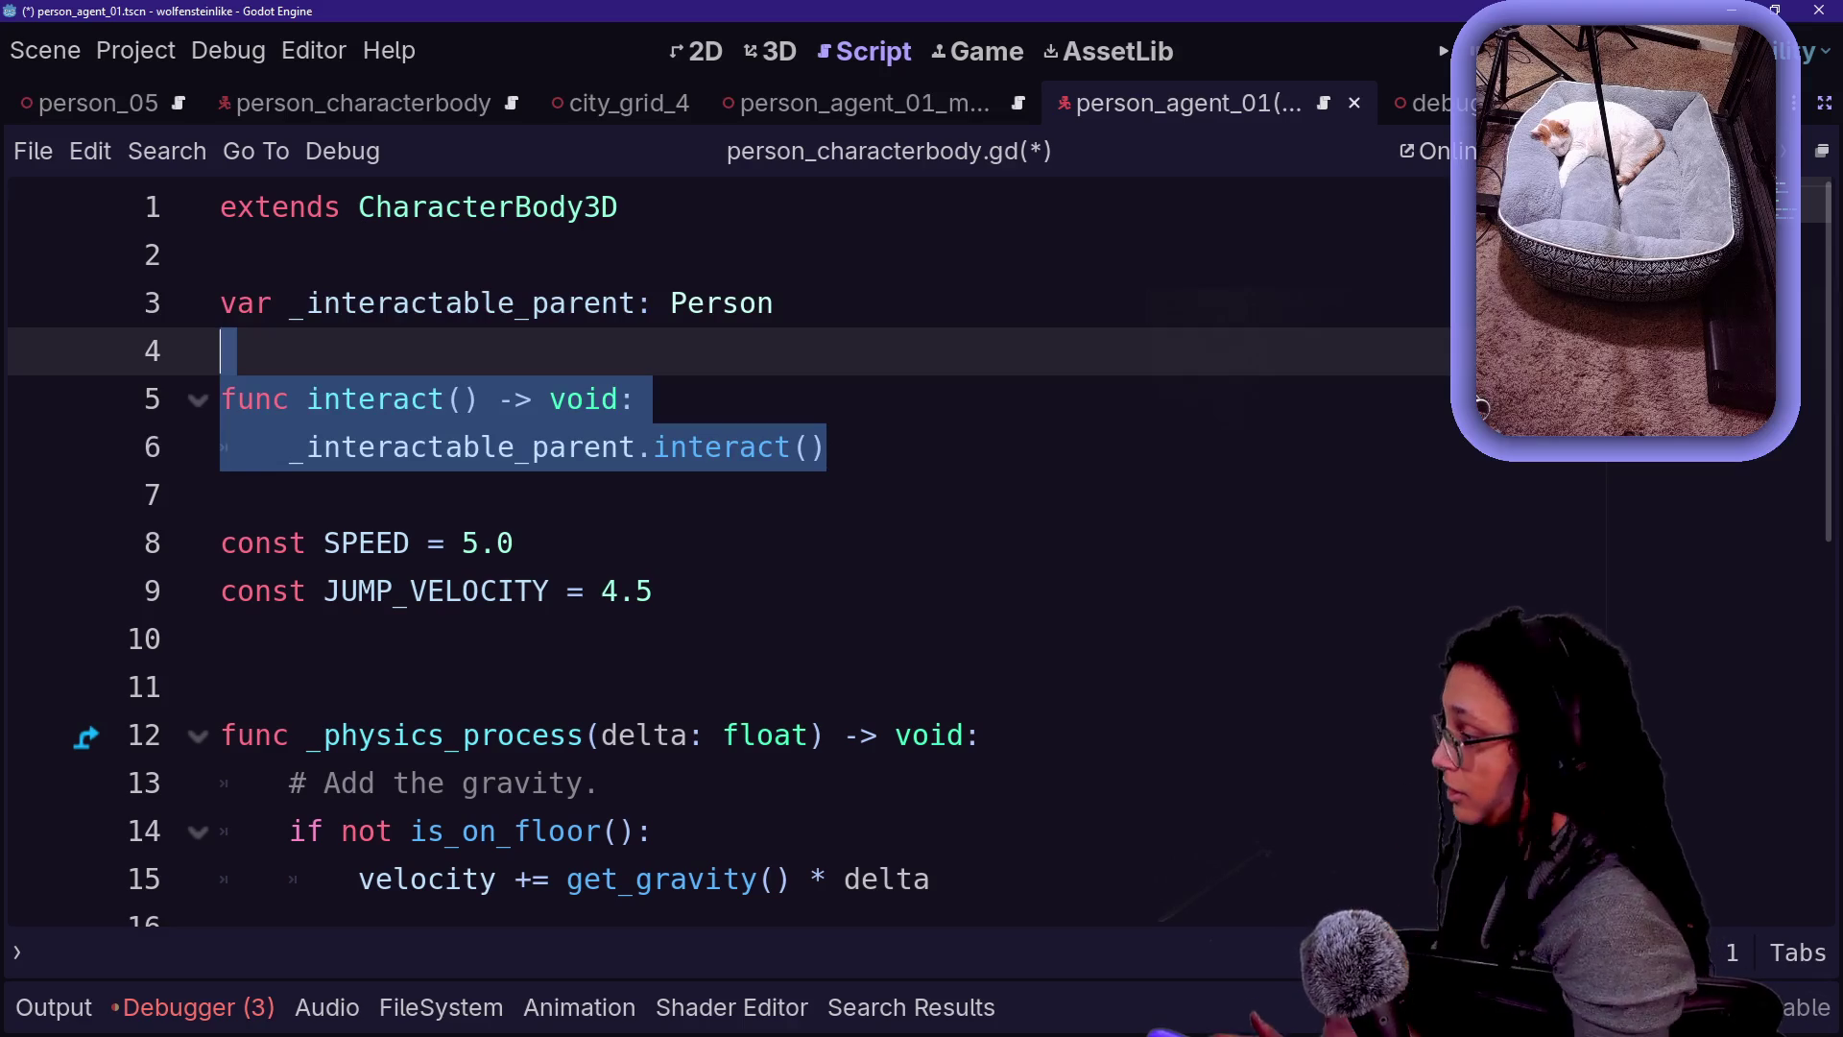
{"action": "key", "text": "BackSpace"}
{"action": "key", "text": "BackSpace"}
{"action": "key", "text": "shift+Up"}
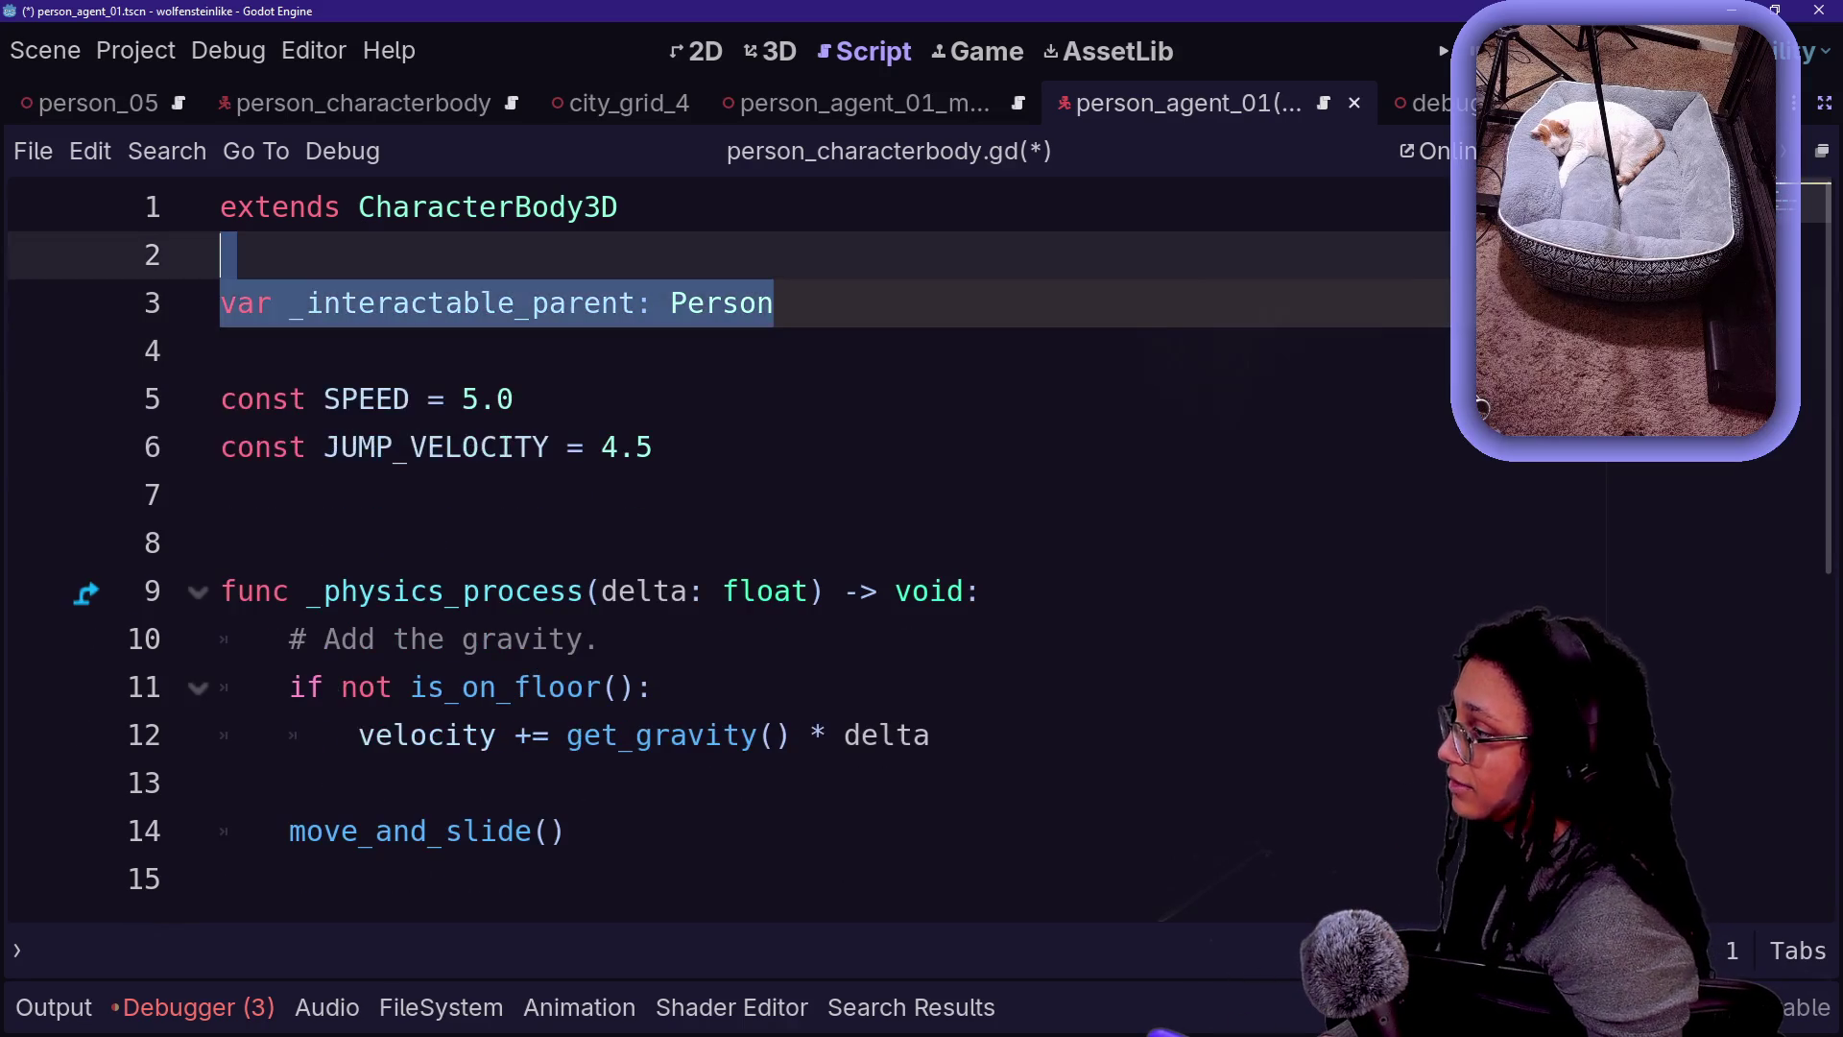
{"action": "key", "text": "BackSpace"}
- Delete the remaining constants and physics code, leaving only 'extends CharacterBody3D'
{"action": "mouse_move", "coordinate": [384, 834]}
{"action": "left_mouse_down"}
{"action": "mouse_move", "coordinate": [527, 639]}
{"action": "mouse_move", "coordinate": [219, 350]}
{"action": "left_mouse_up"}
{"action": "key", "text": "BackSpace"}
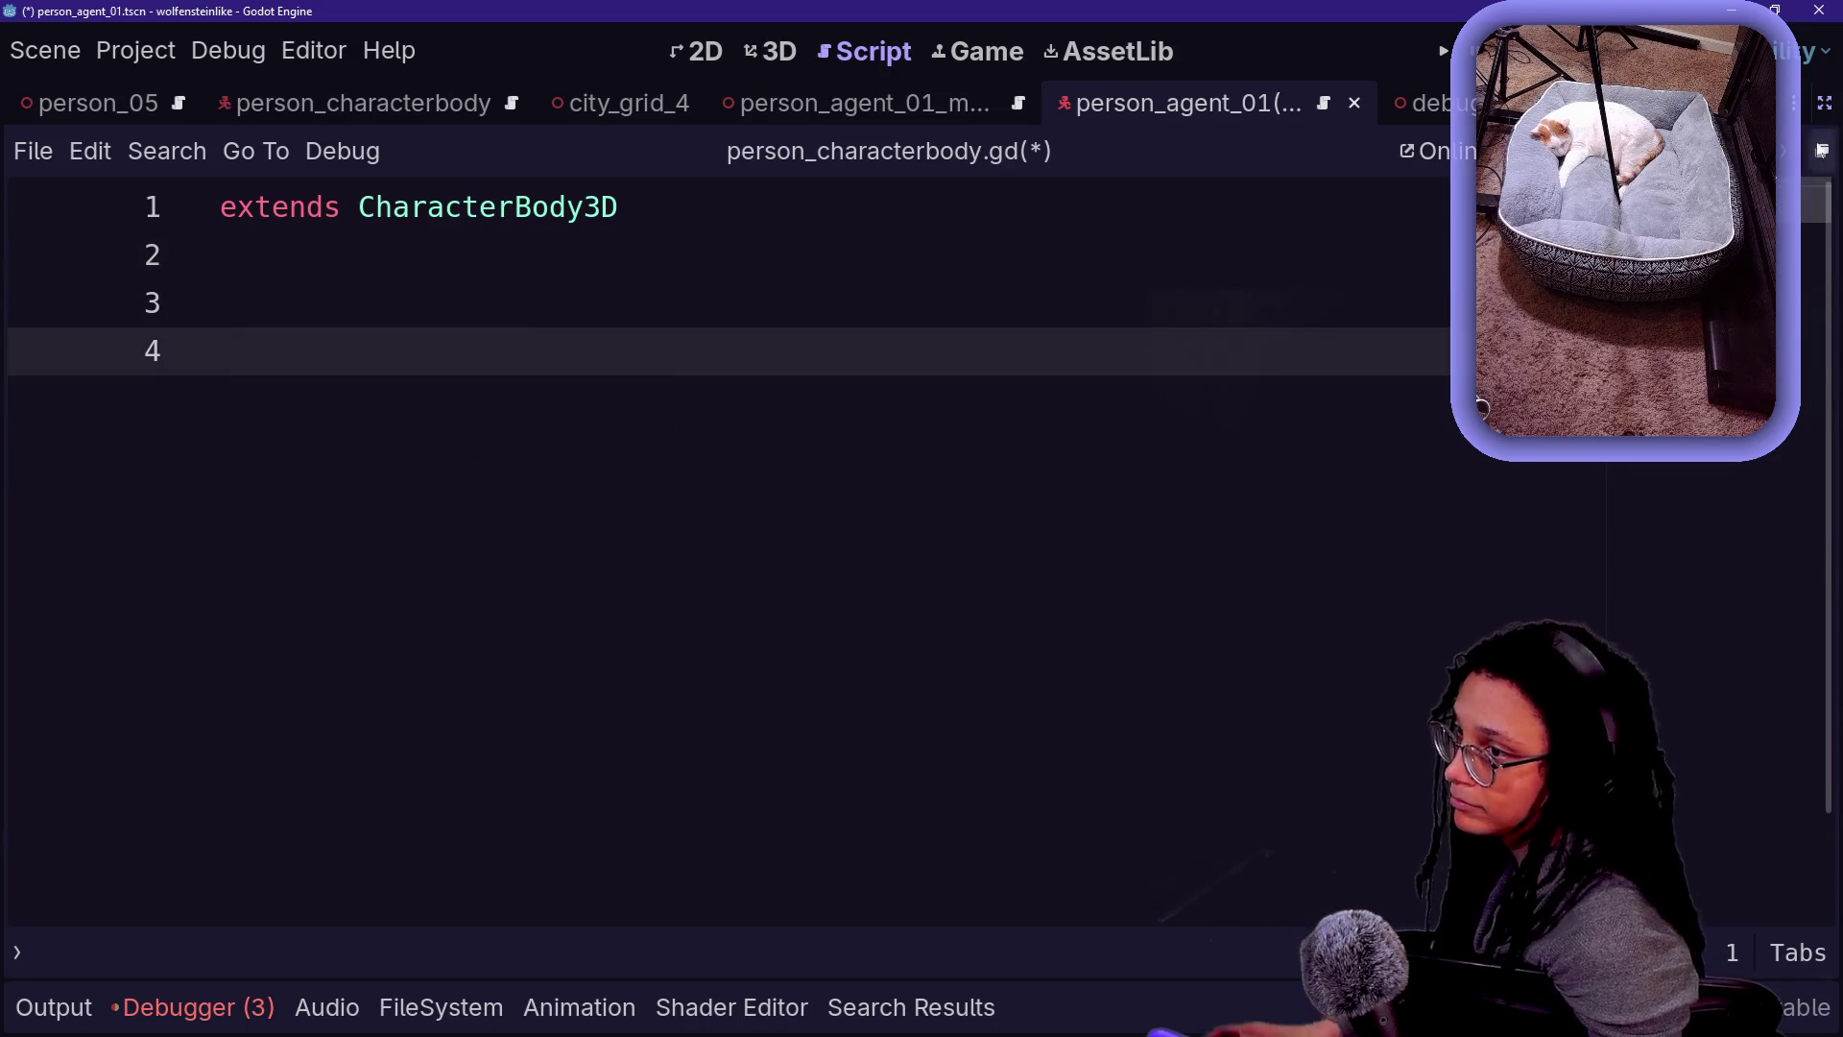
{"action": "left_click", "coordinate": [1814, 158]}
{"action": "left_click", "coordinate": [192, 245]}
- Delete the Person_CharacterBody node from the person_agent_01 scene
{"action": "left_click", "coordinate": [228, 278]}
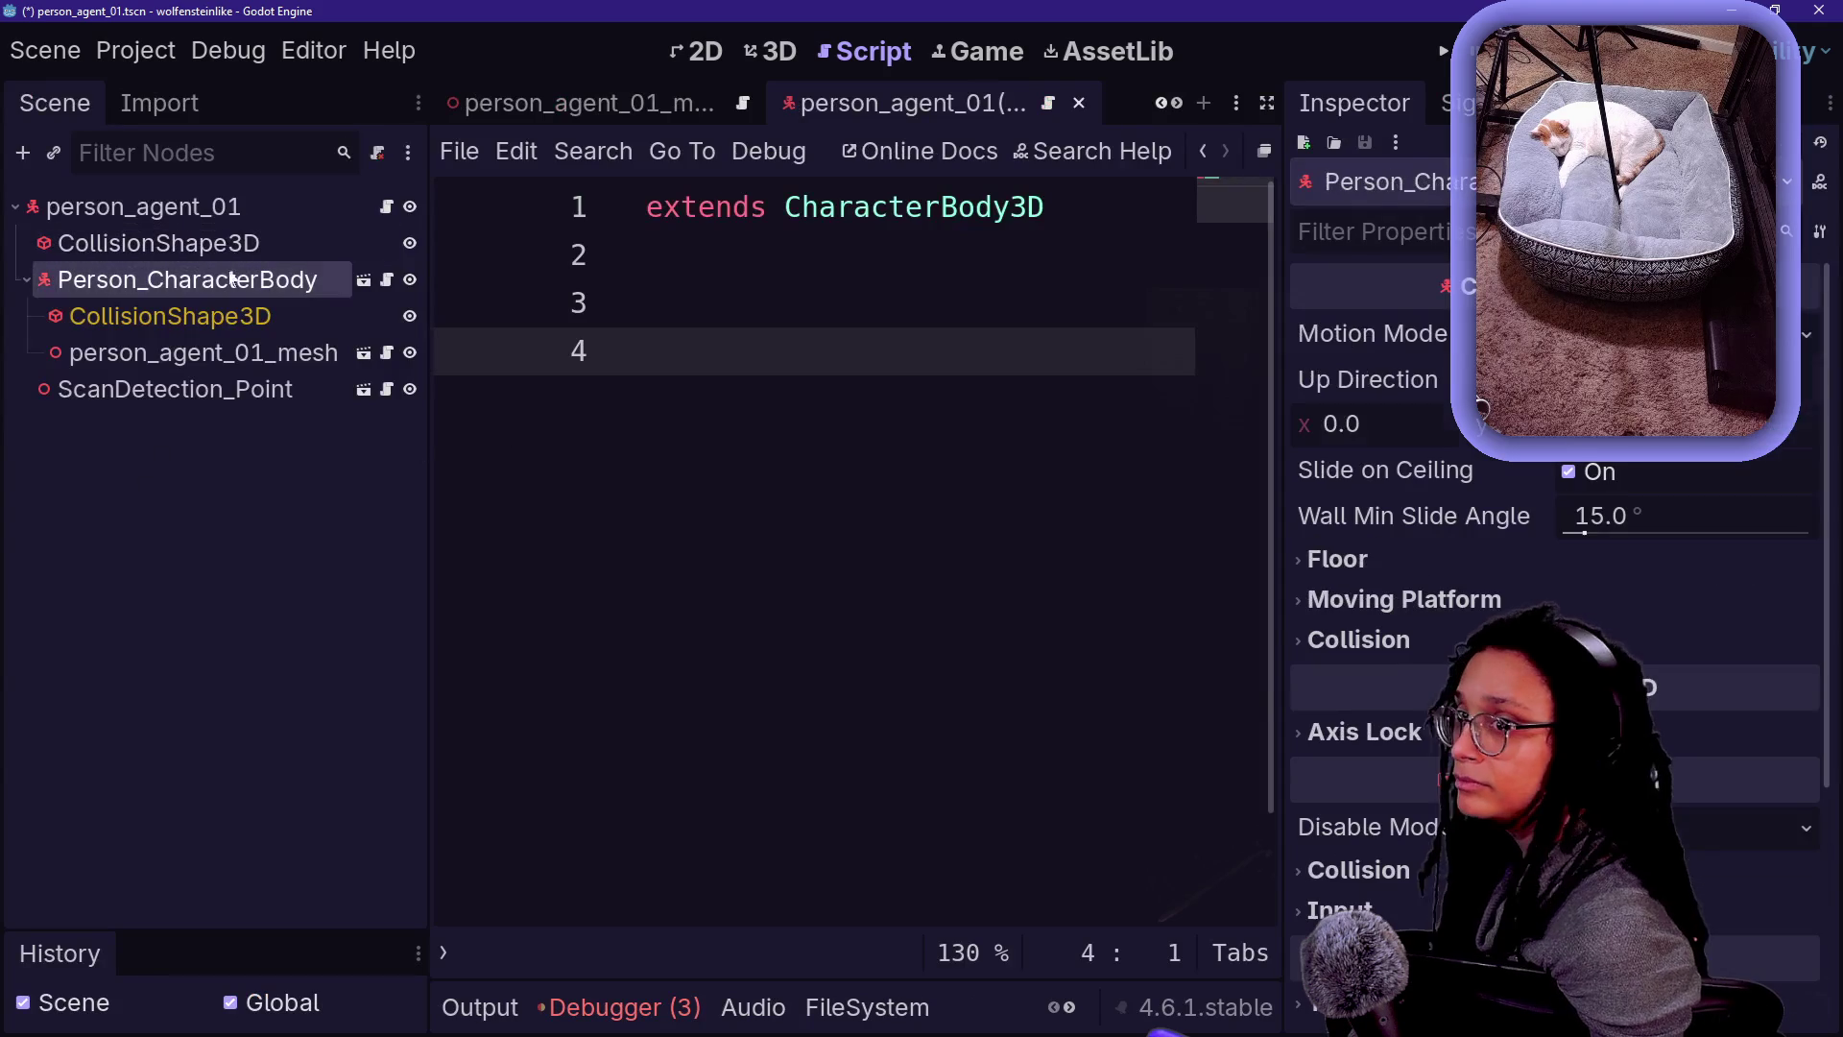
{"action": "left_click", "coordinate": [266, 392]}
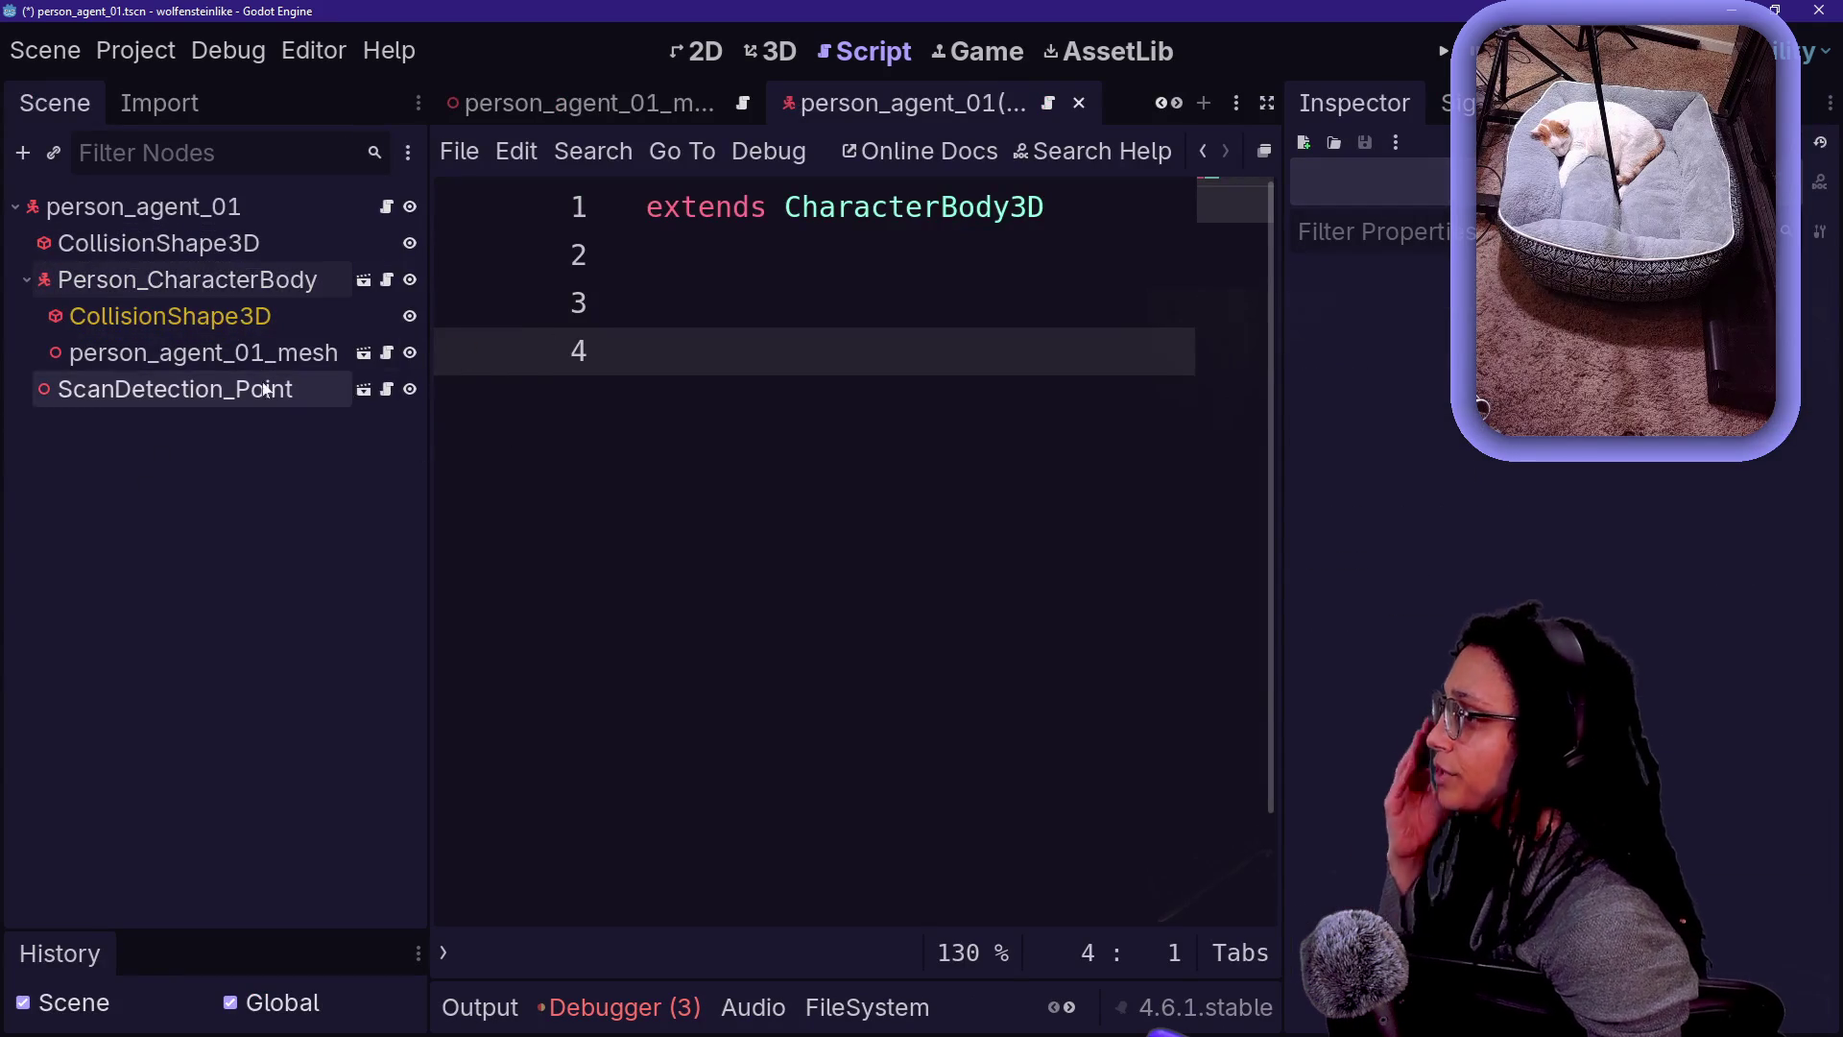
{"action": "left_click", "coordinate": [298, 312]}
{"action": "left_click", "coordinate": [288, 279]}
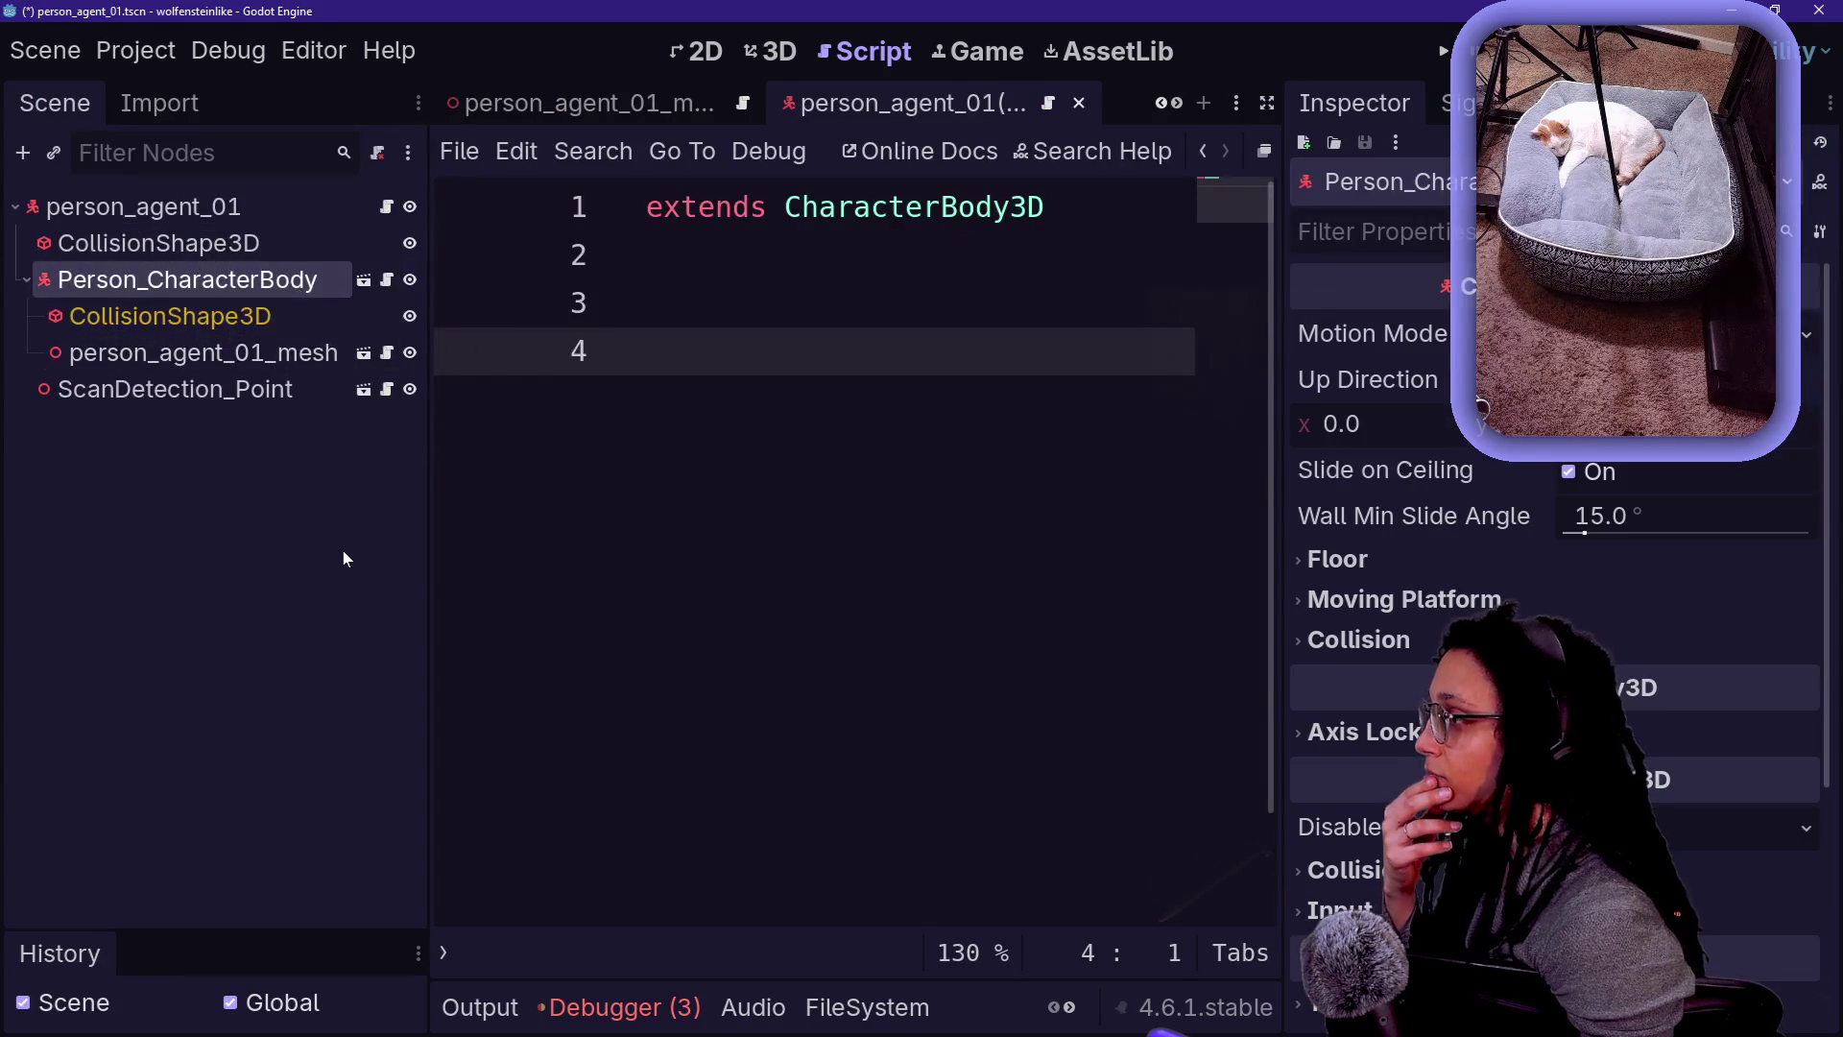
{"action": "key", "text": "Delete"}
{"action": "key", "text": "Return"}
- Paste the SPEED, JUMP_VELOCITY and _physics_process code into person_agent.gd after return bounty
{"action": "left_click", "coordinate": [377, 215]}
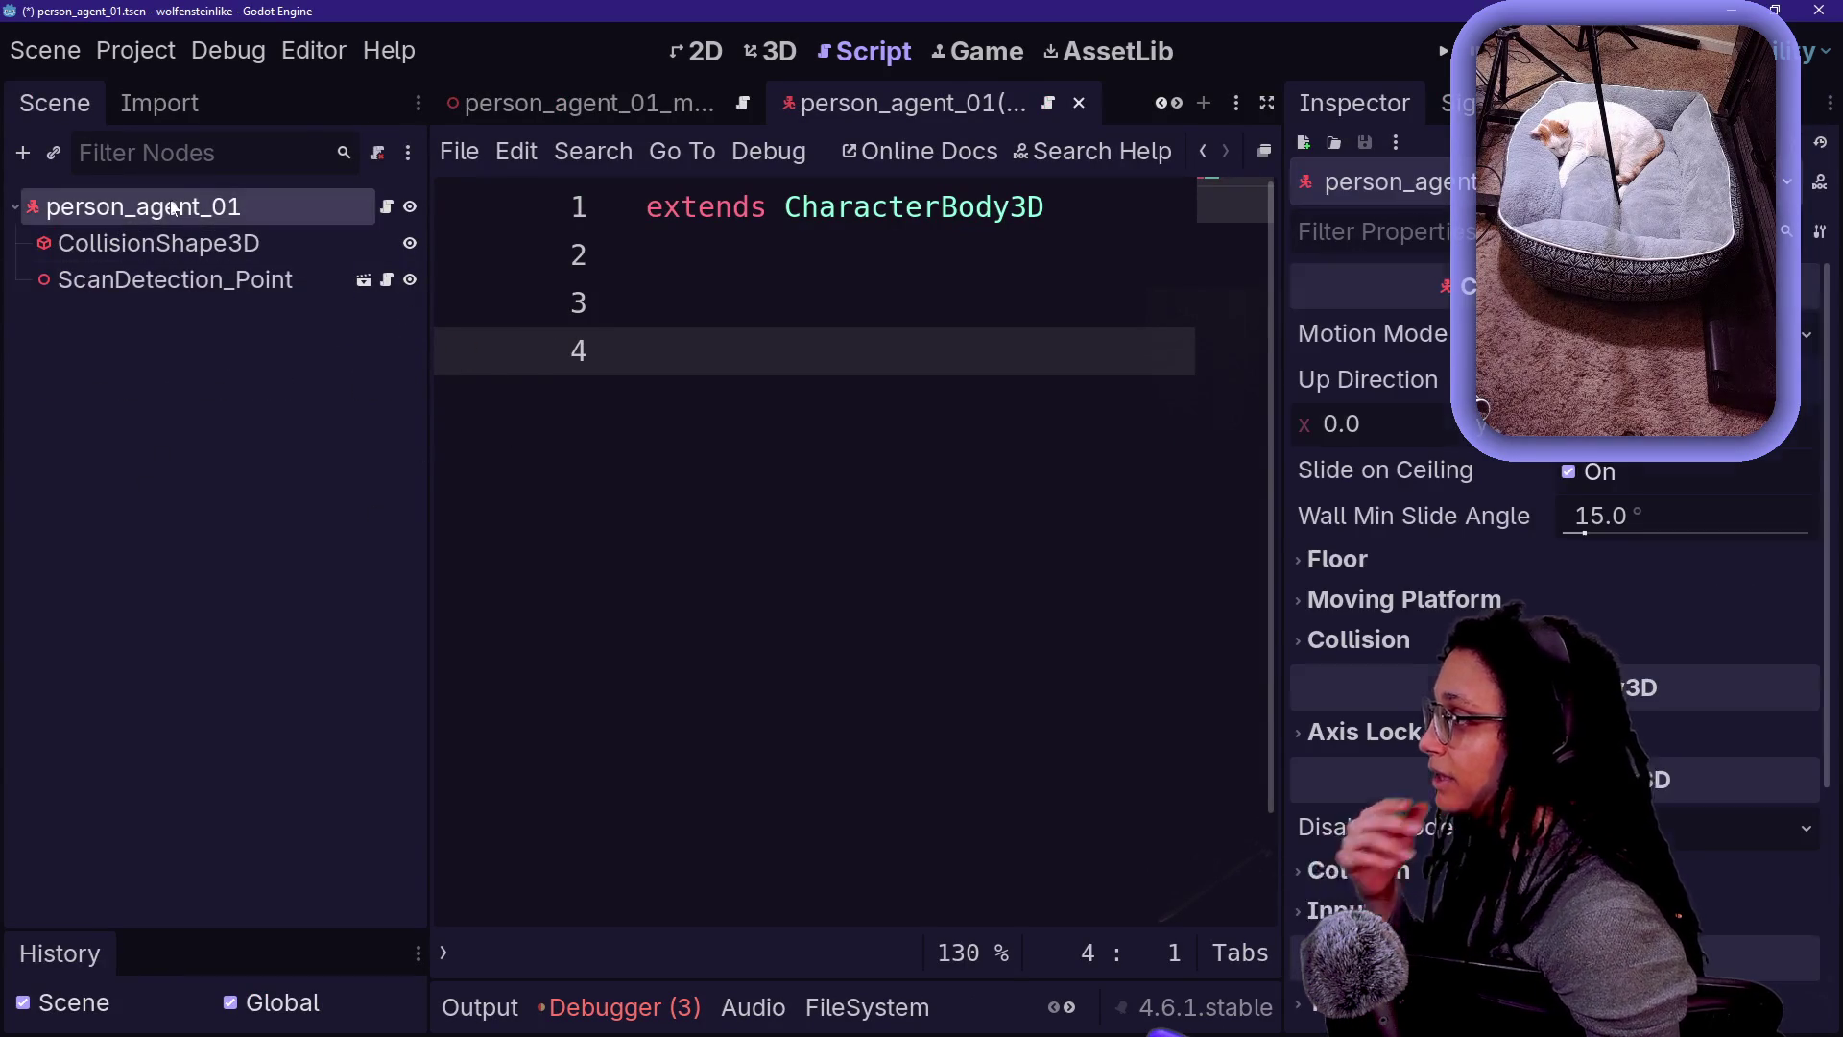
{"action": "left_click", "coordinate": [385, 208]}
{"action": "left_click", "coordinate": [831, 493]}
{"action": "key", "text": "ctrl+shift+F11"}
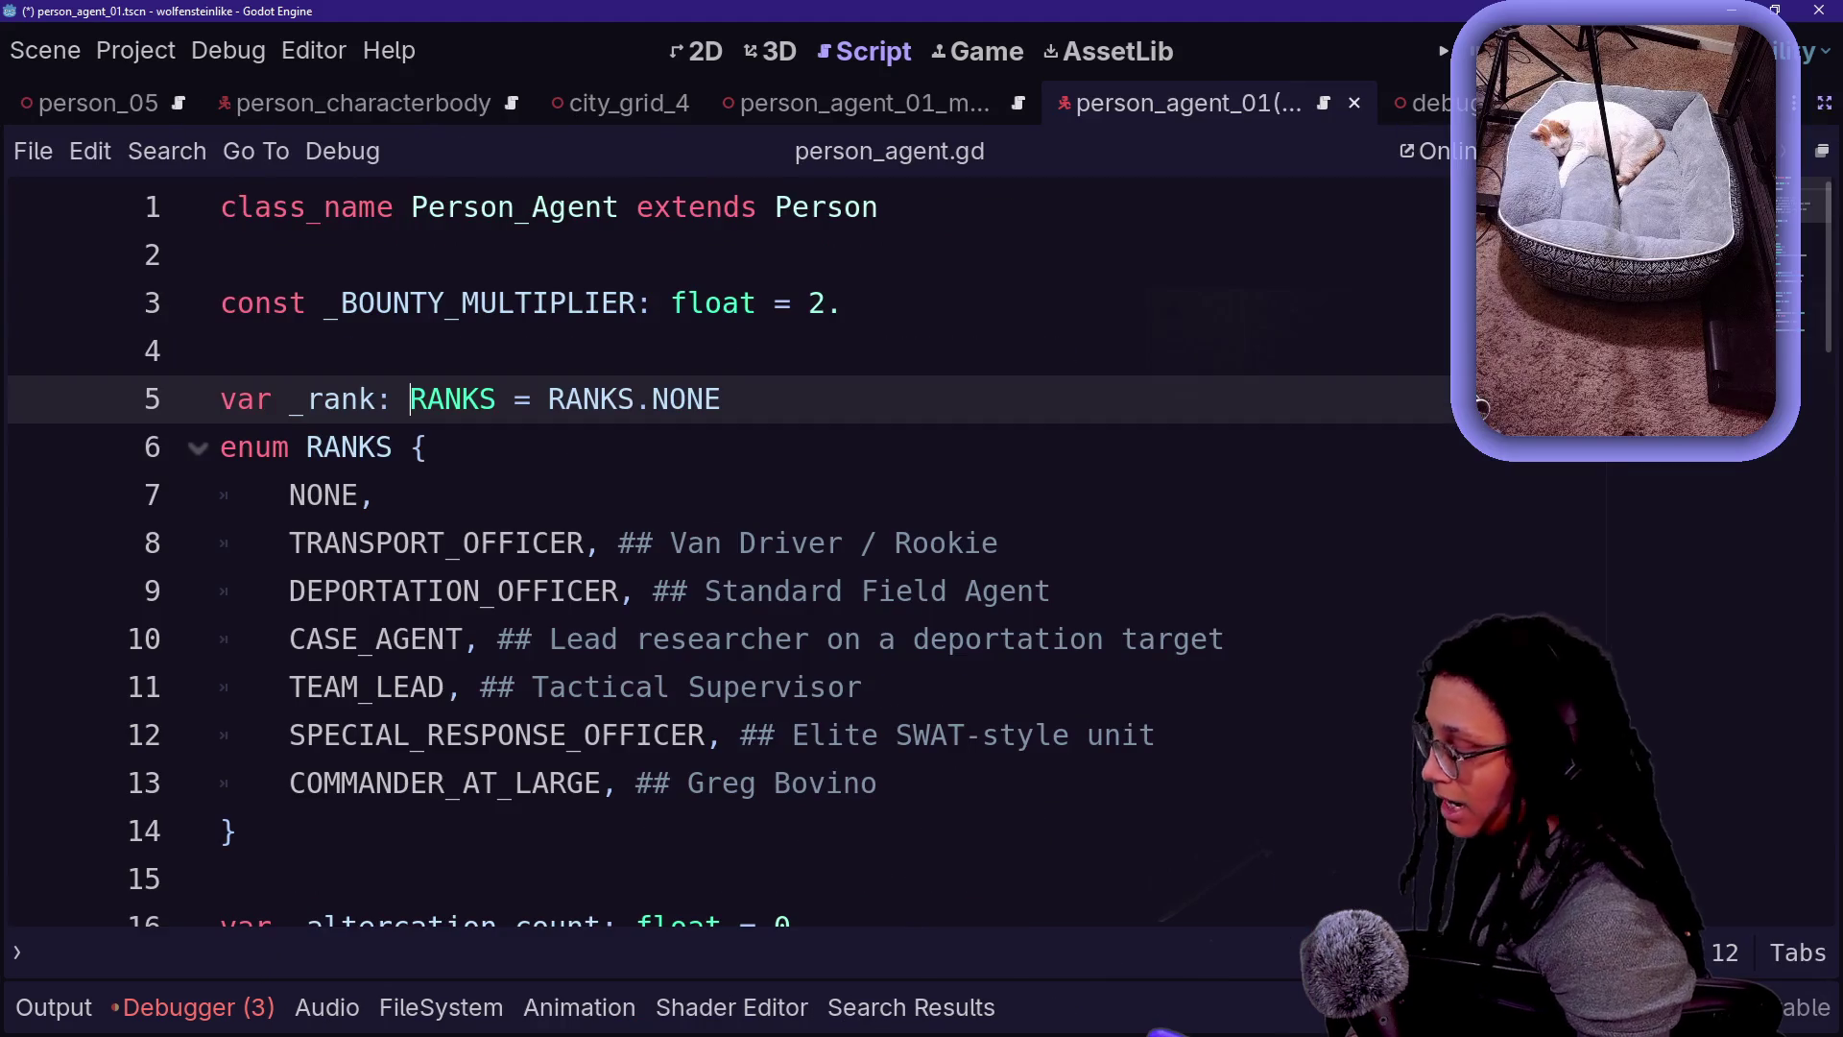
{"action": "scroll", "coordinate": [729, 552], "scroll_direction": "down", "scroll_amount": 5}
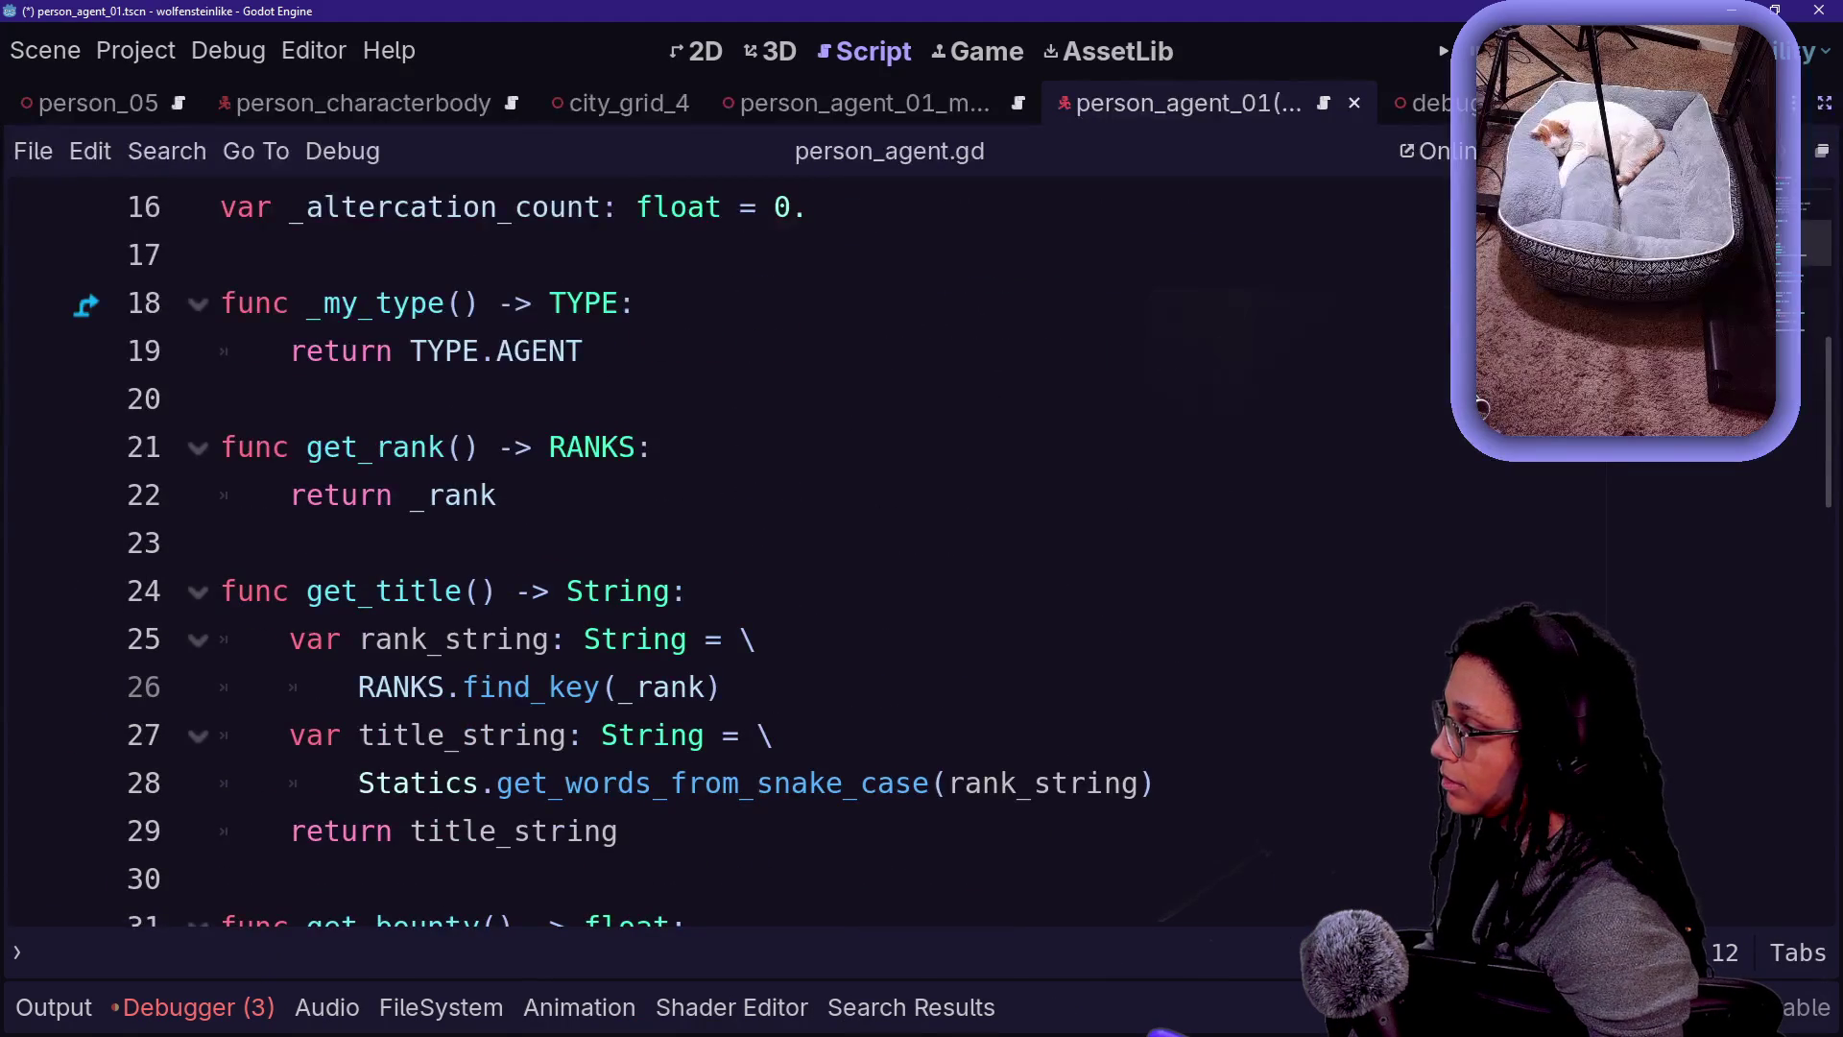
{"action": "scroll", "coordinate": [729, 552], "scroll_direction": "down", "scroll_amount": 1}
{"action": "scroll", "coordinate": [730, 552], "scroll_direction": "up", "scroll_amount": 2}
{"action": "left_click", "coordinate": [809, 351]}
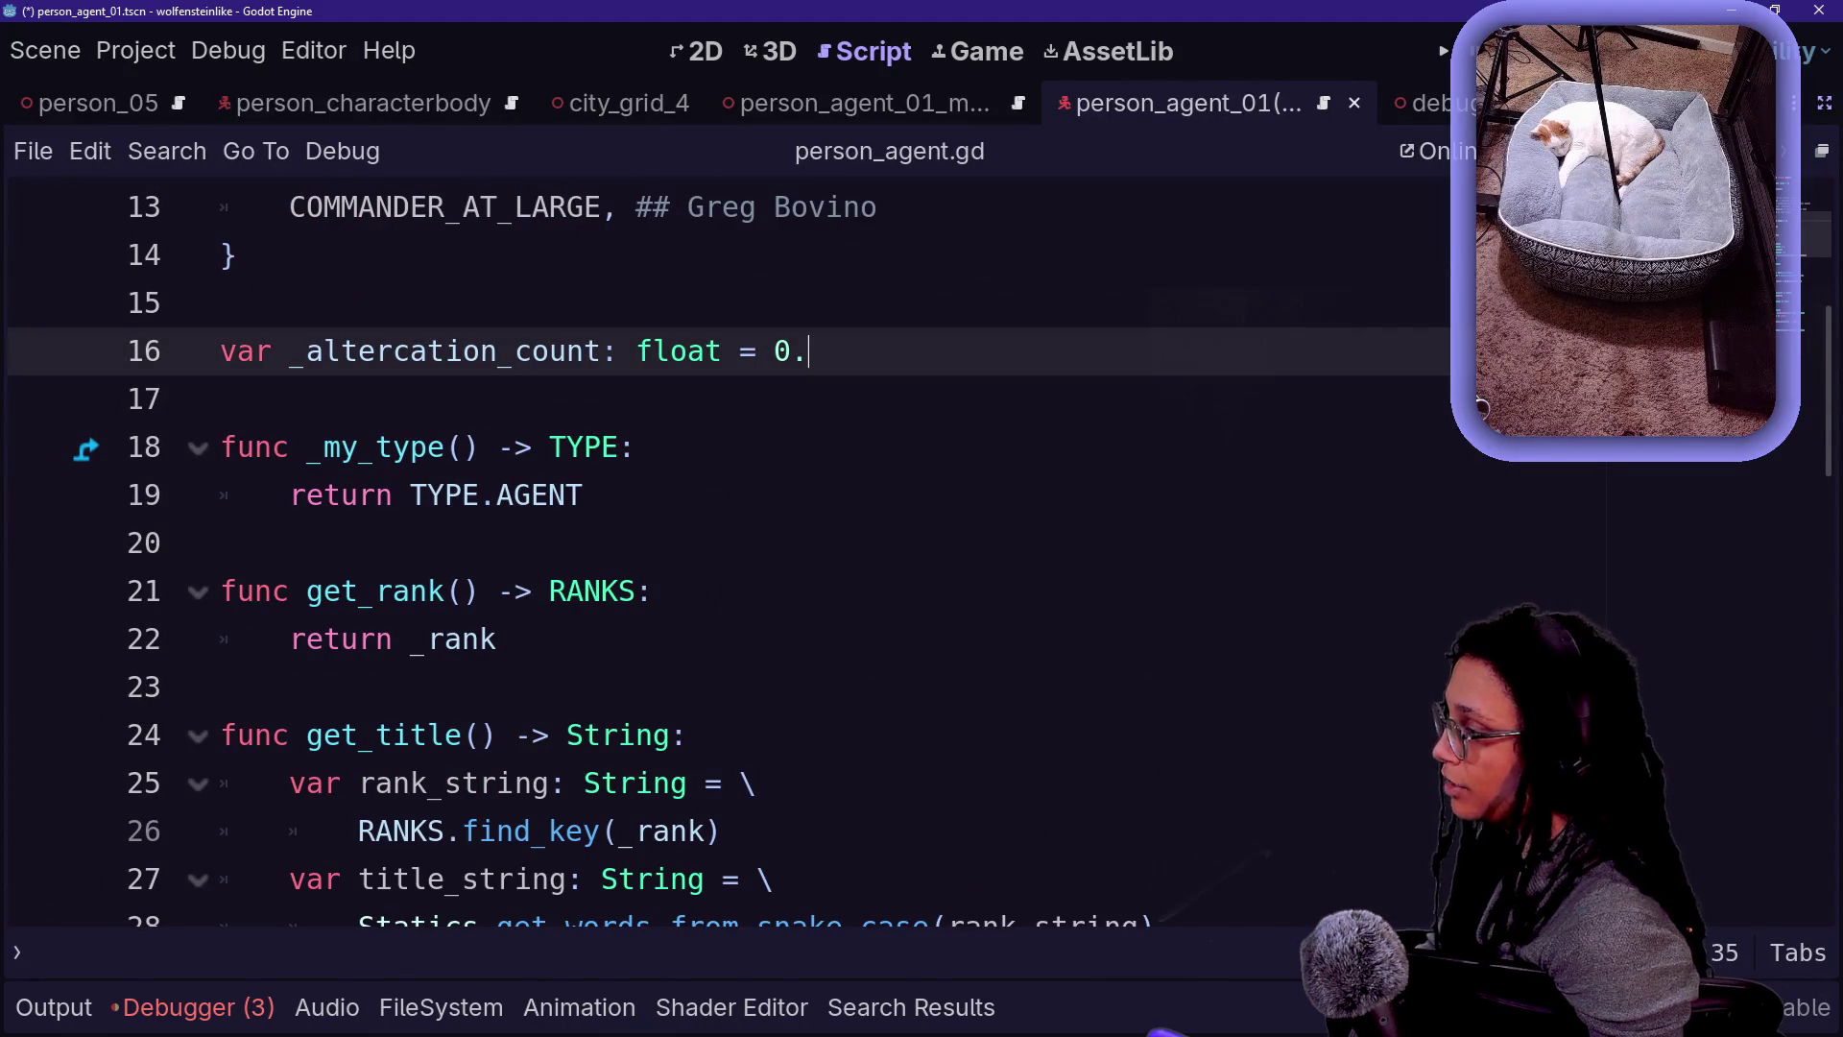
{"action": "scroll", "coordinate": [730, 552], "scroll_direction": "down", "scroll_amount": 3}
{"action": "scroll", "coordinate": [729, 552], "scroll_direction": "up", "scroll_amount": 2}
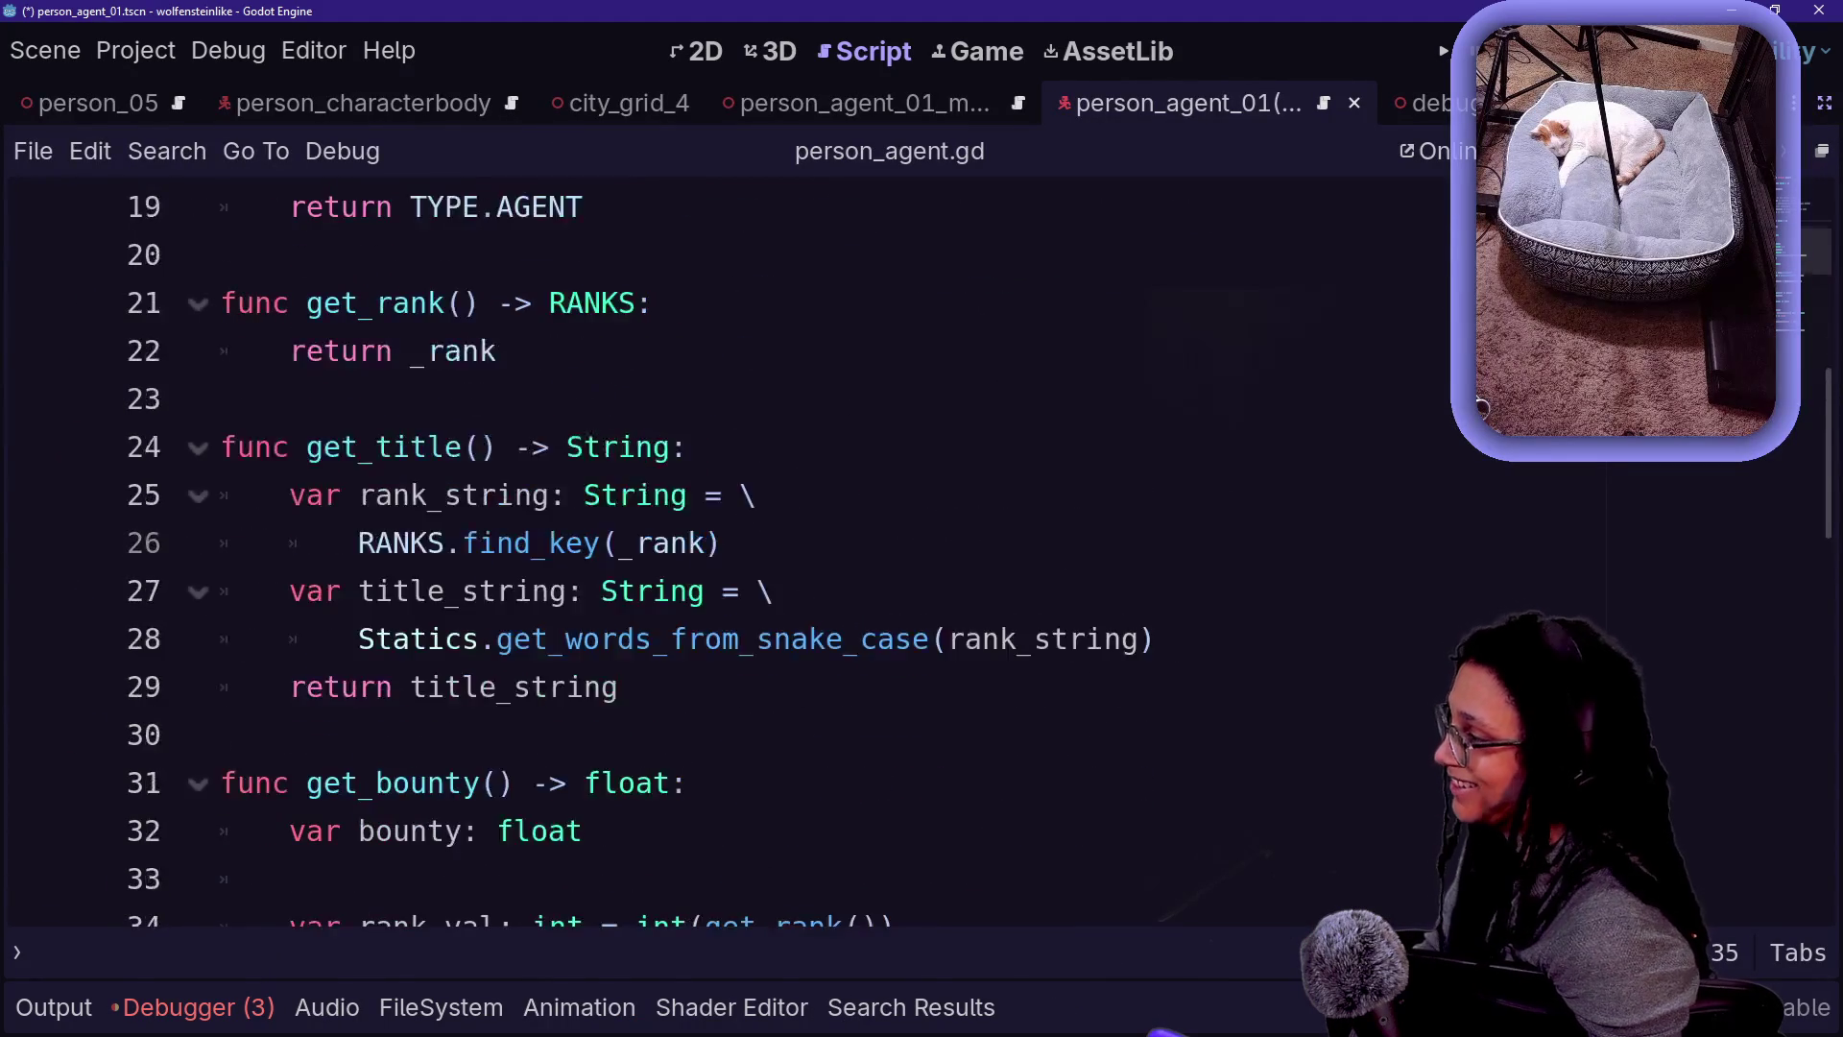
{"action": "scroll", "coordinate": [730, 552], "scroll_direction": "down", "scroll_amount": 7}
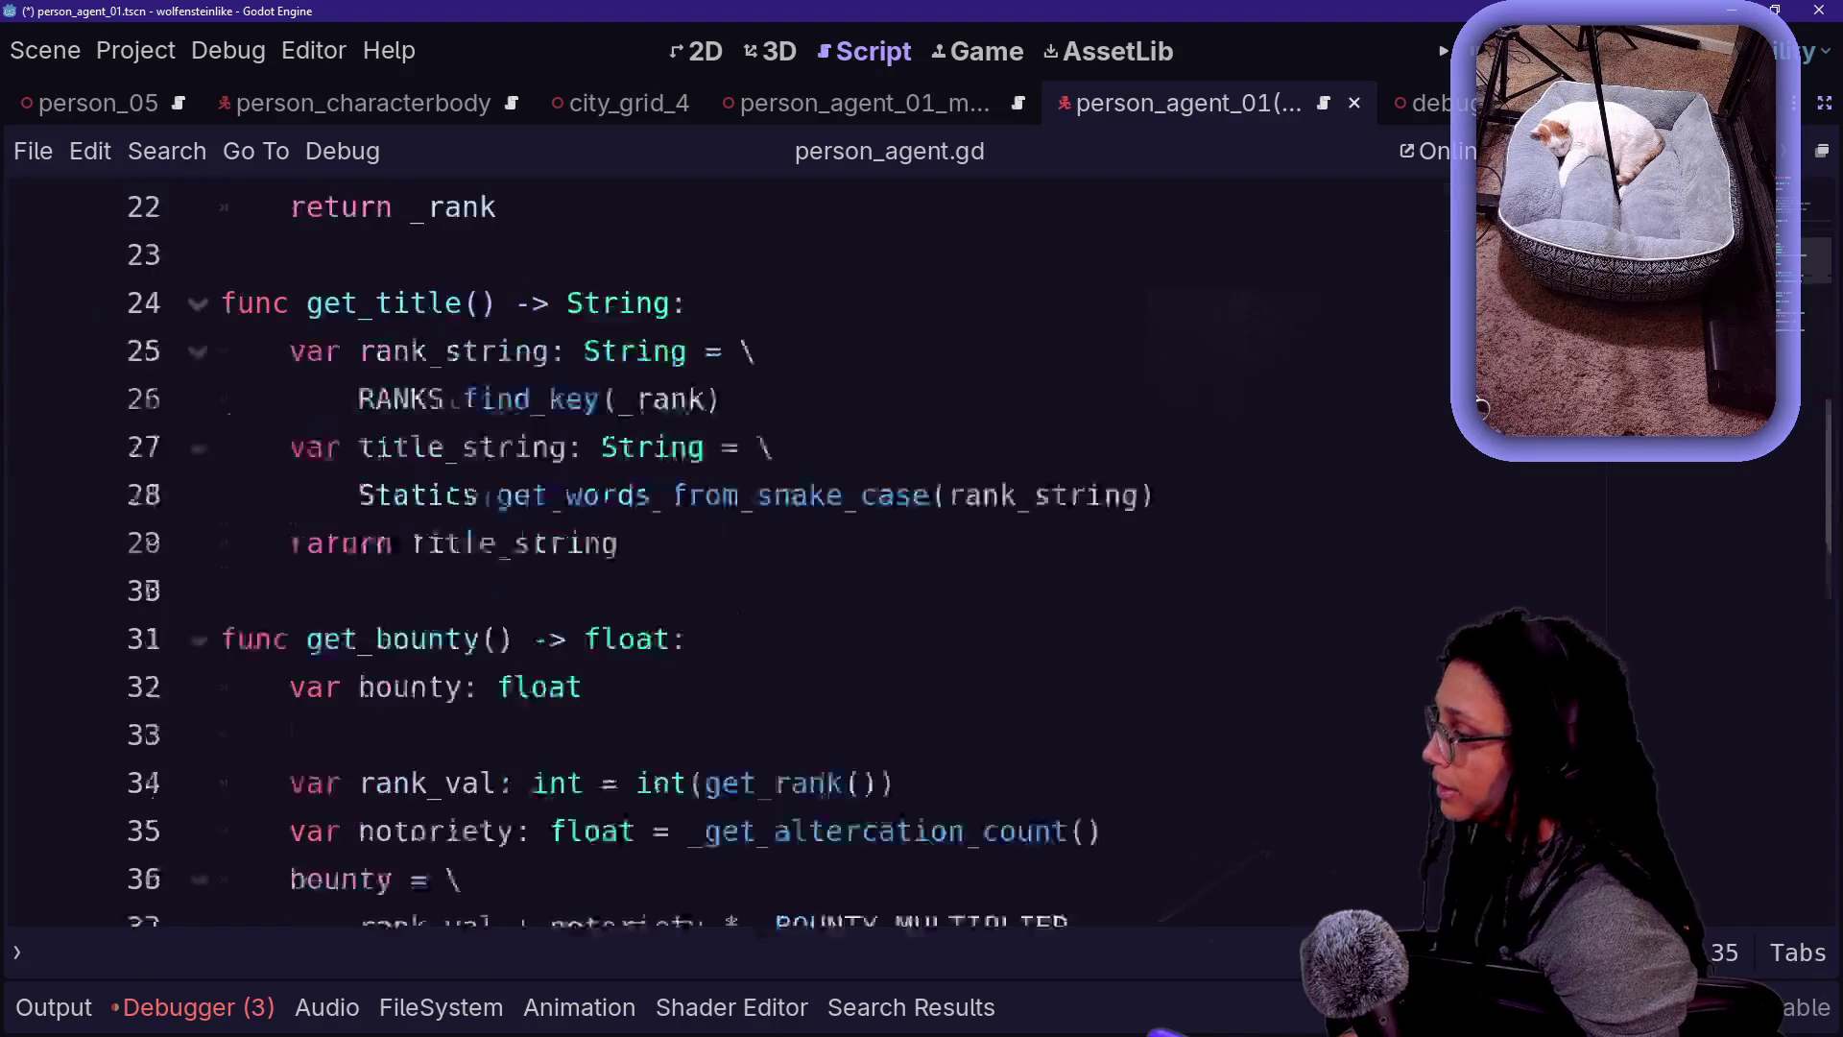
{"action": "scroll", "coordinate": [730, 552], "scroll_direction": "down", "scroll_amount": 1}
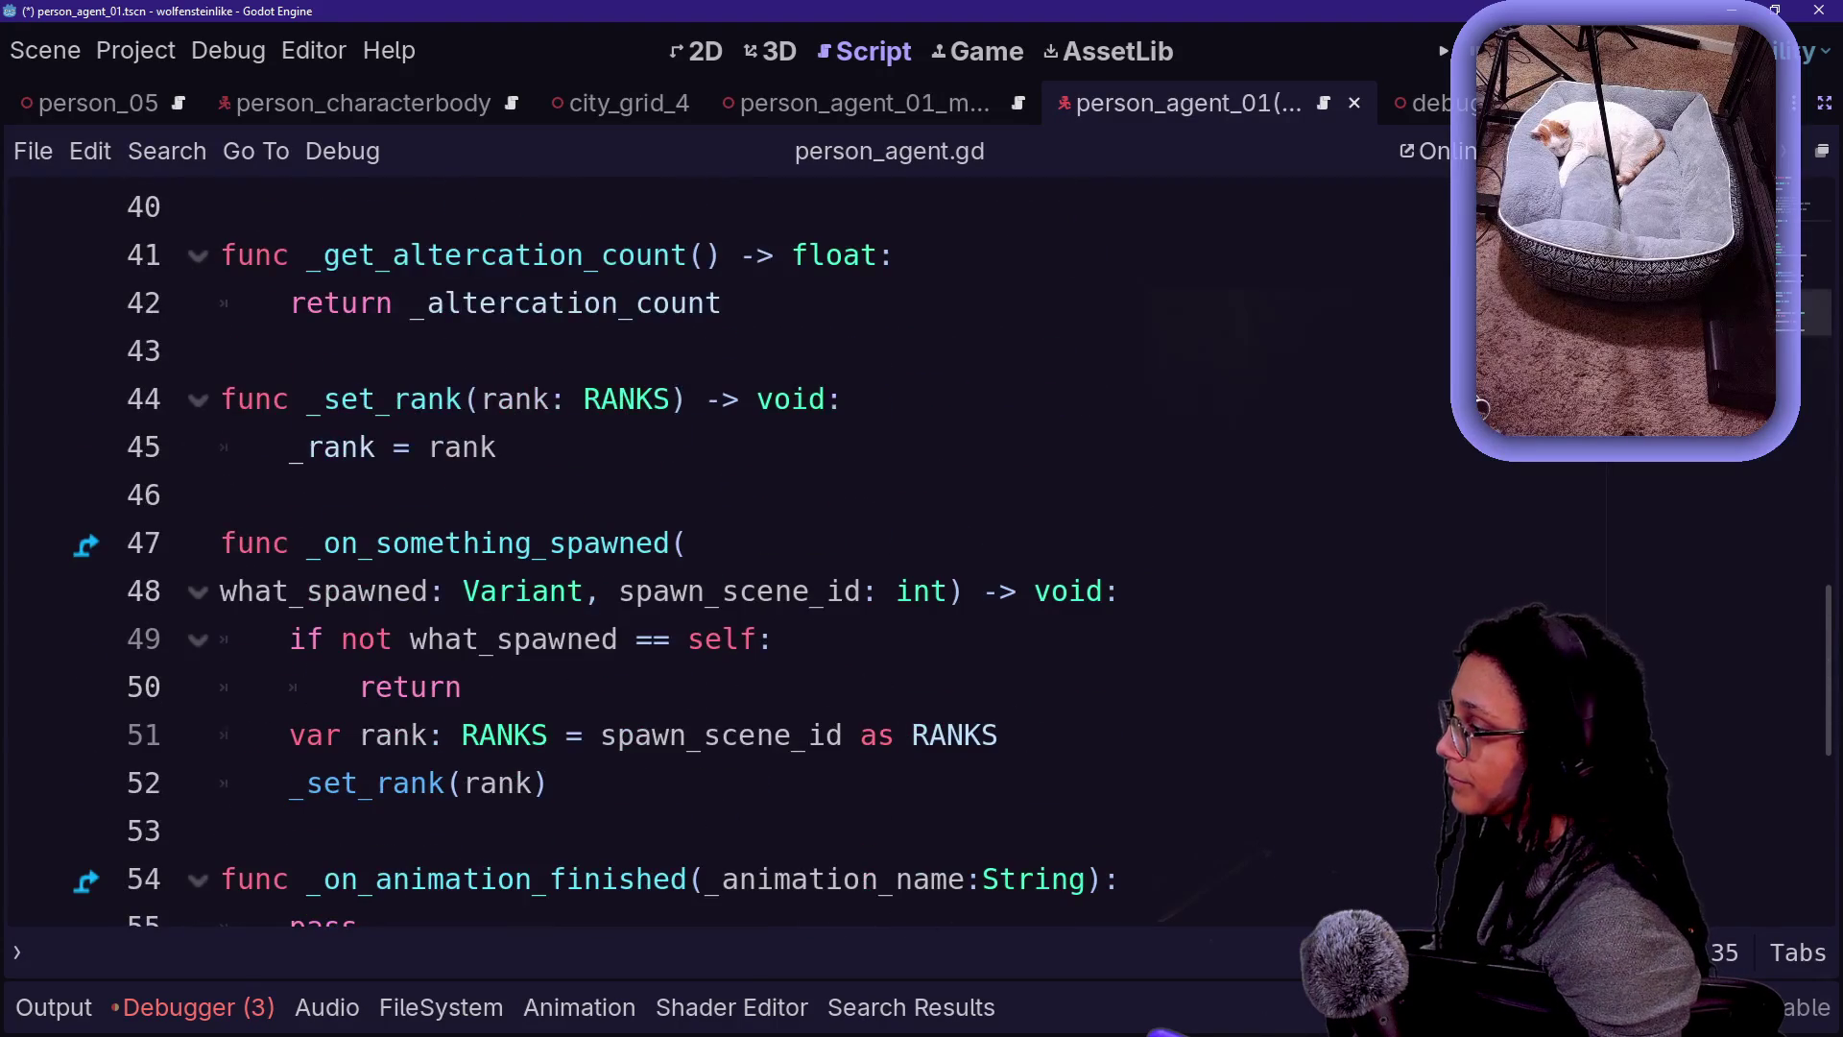
{"action": "scroll", "coordinate": [730, 552], "scroll_direction": "down", "scroll_amount": 1}
{"action": "scroll", "coordinate": [730, 552], "scroll_direction": "up", "scroll_amount": 2}
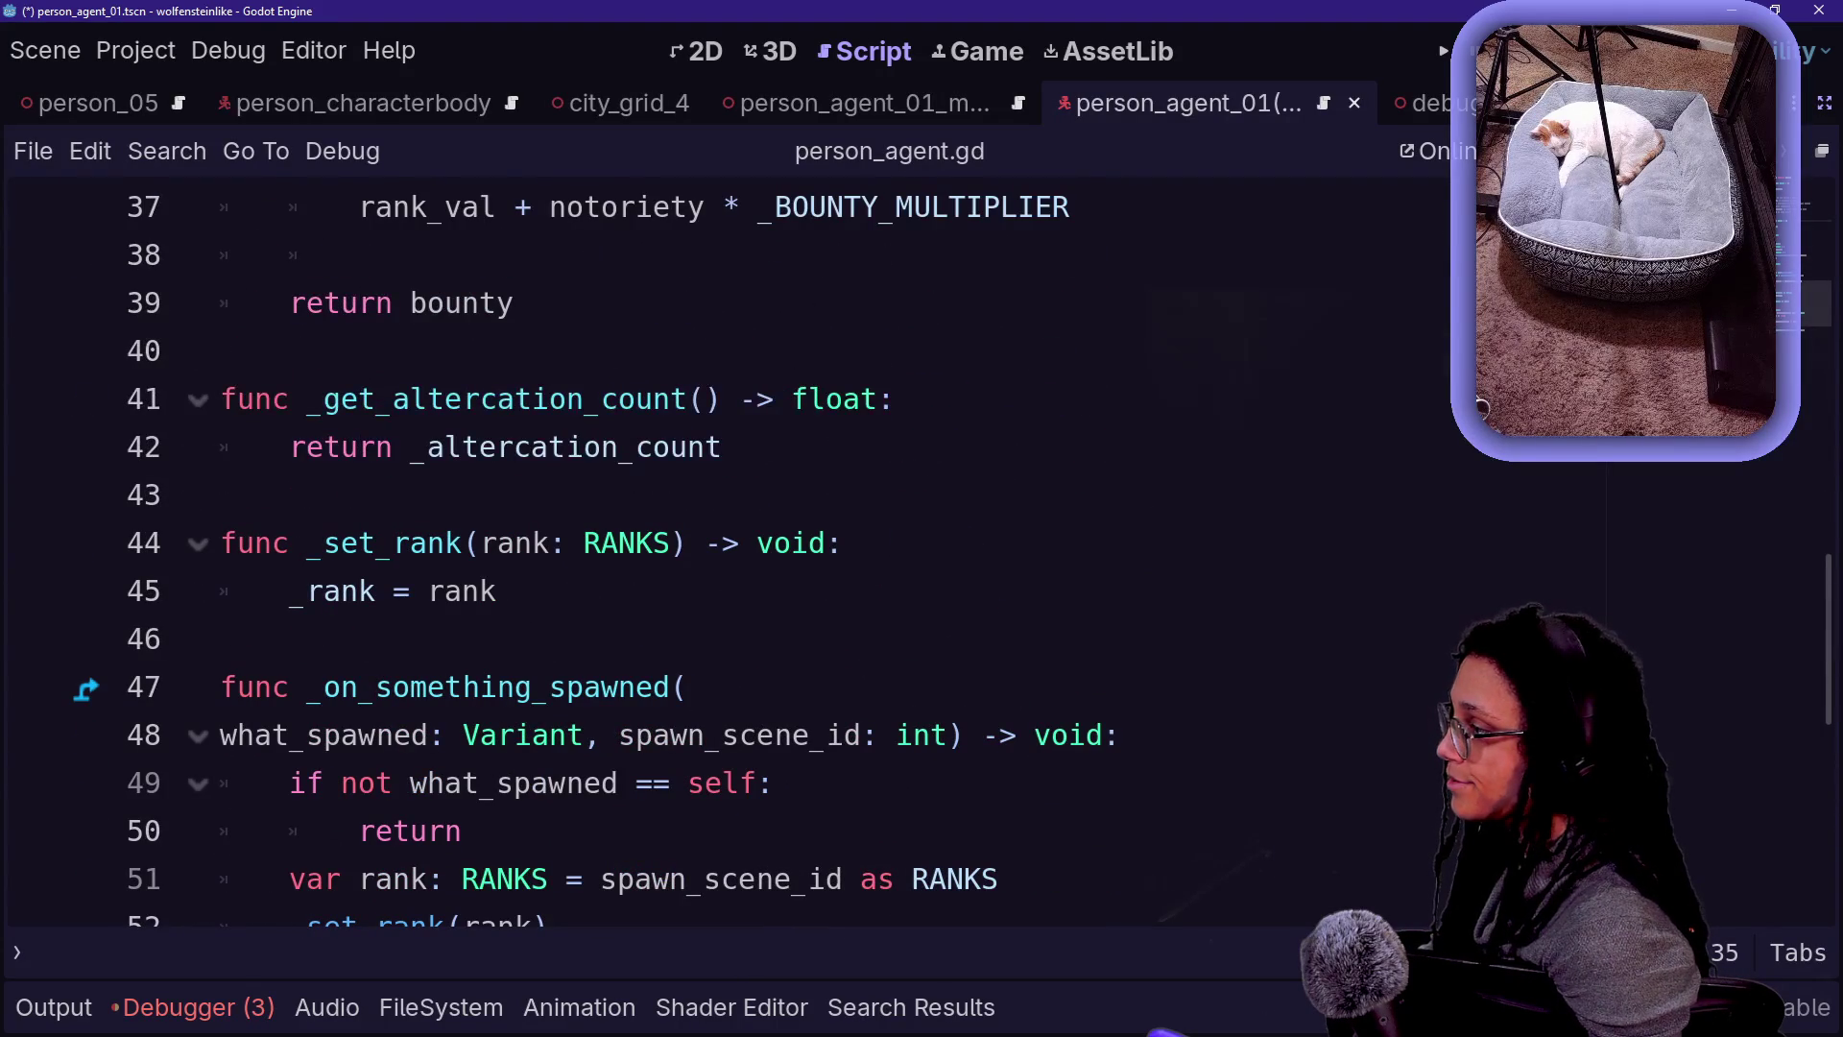
{"action": "left_click", "coordinate": [519, 302]}
{"action": "scroll", "coordinate": [729, 552], "scroll_direction": "up", "scroll_amount": 2}
{"action": "key", "text": "Return"}
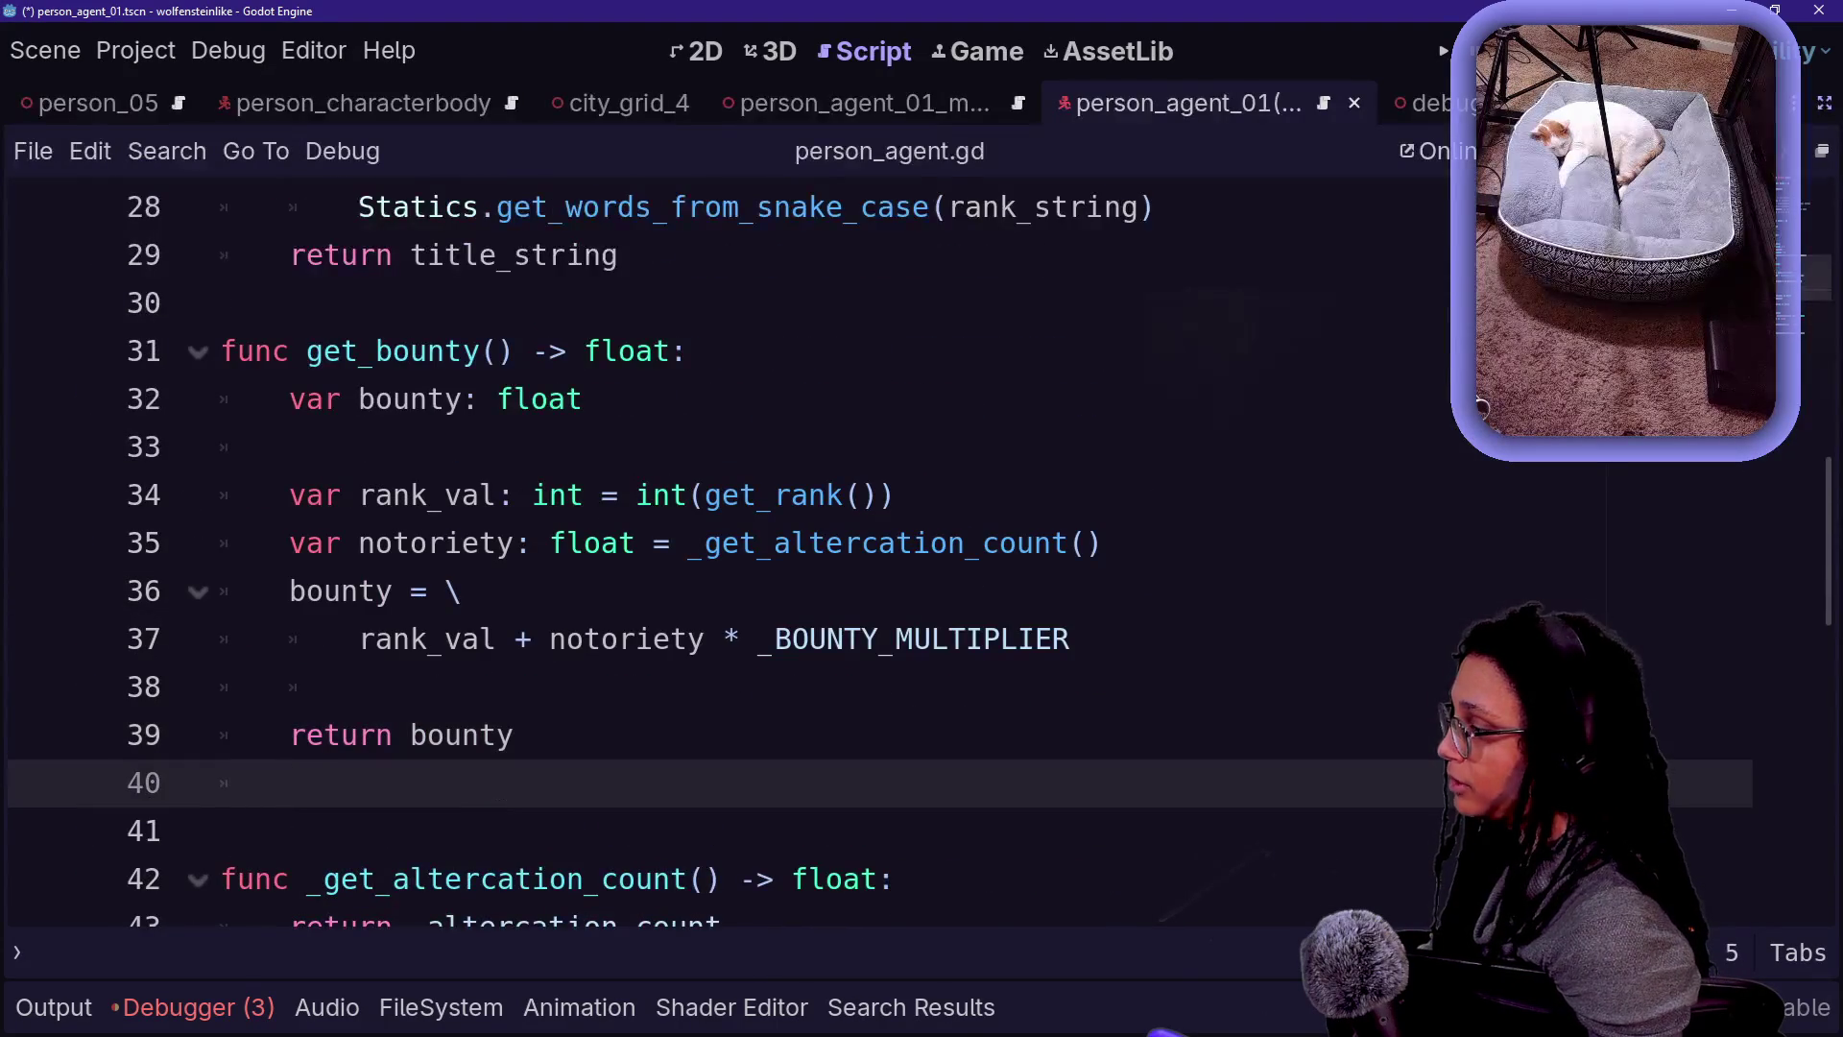
{"action": "type", "text": "const SPEED = 5.0 const JUMP_VELOCITY = 4.5   func _physics_process(delta: float) -> void: \t# Add the gravity. \tif not is_on_floor(): \t\tvelocity += get_gravity() * delta  \tmove_and_slide()"}
- Check the pasted physics code and remove the extra blank line after move_and_slide
{"action": "scroll", "coordinate": [730, 552], "scroll_direction": "down", "scroll_amount": 1}
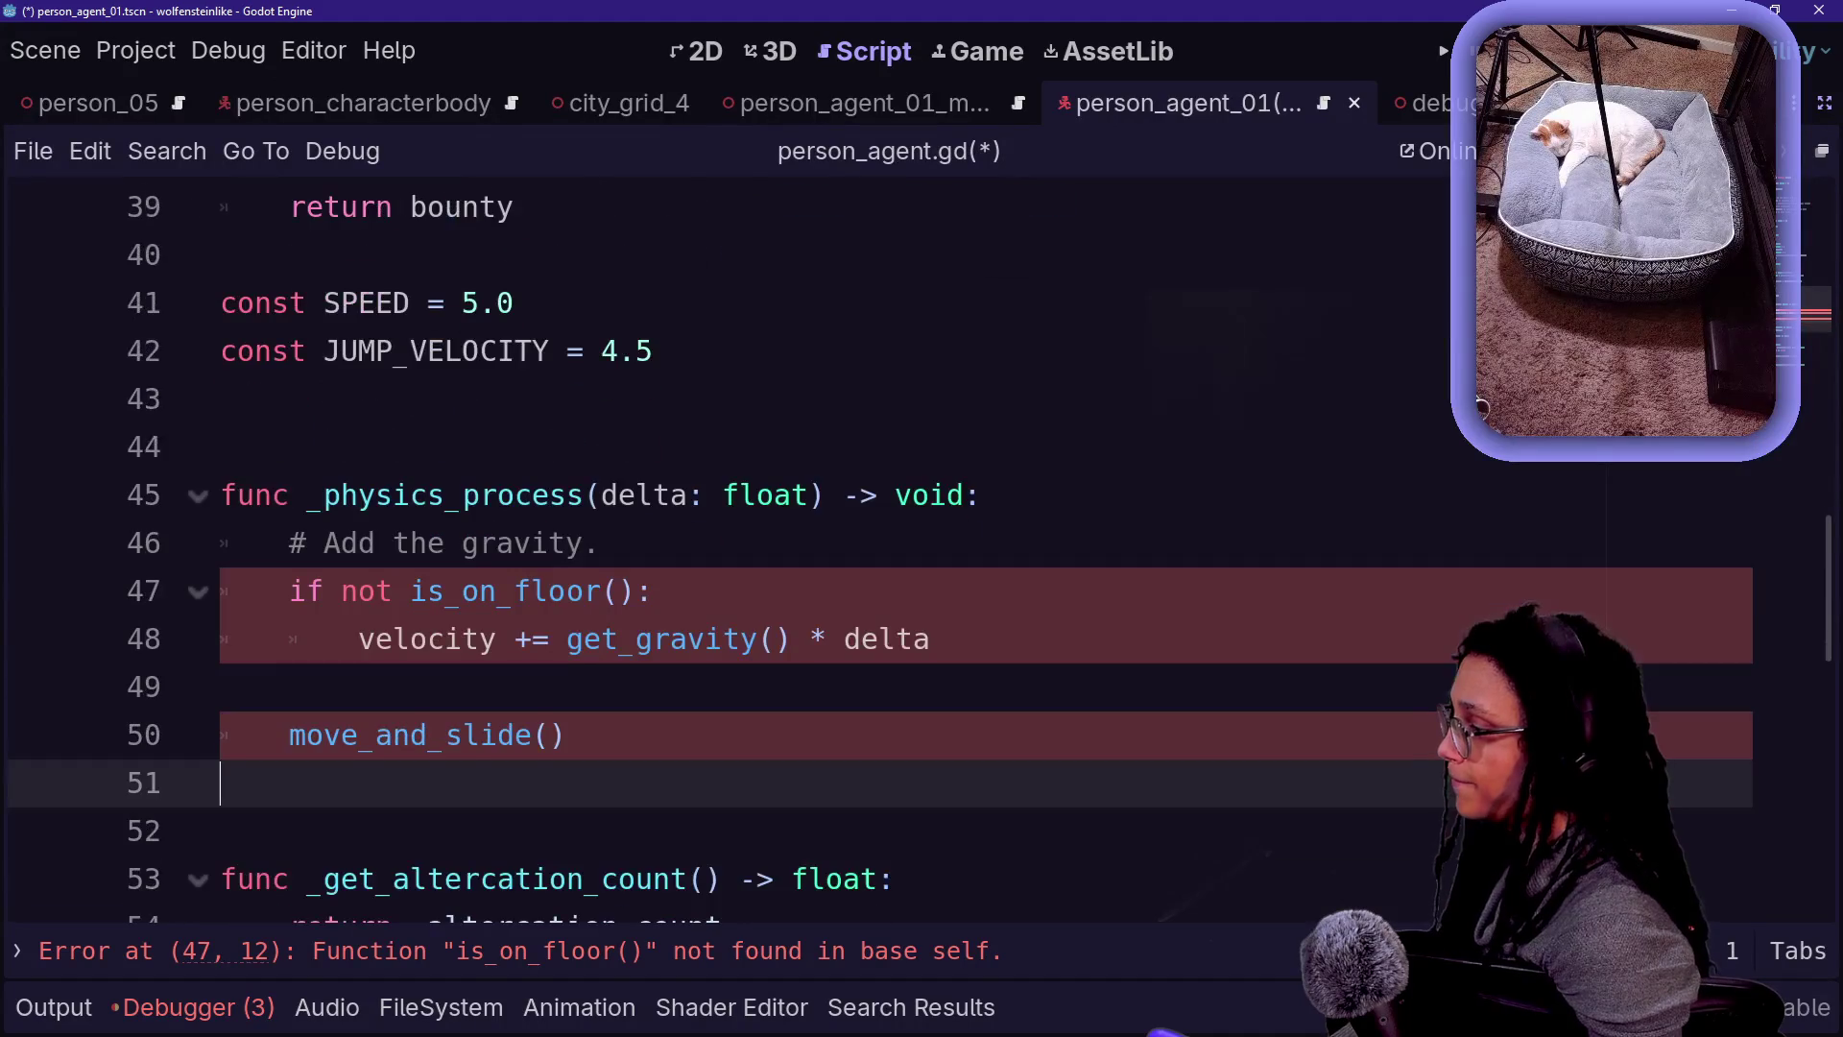
{"action": "key", "text": "shift+Up"}
{"action": "key", "text": "shift+Up"}
{"action": "key", "text": "shift+Up"}
{"action": "left_click", "coordinate": [652, 591]}
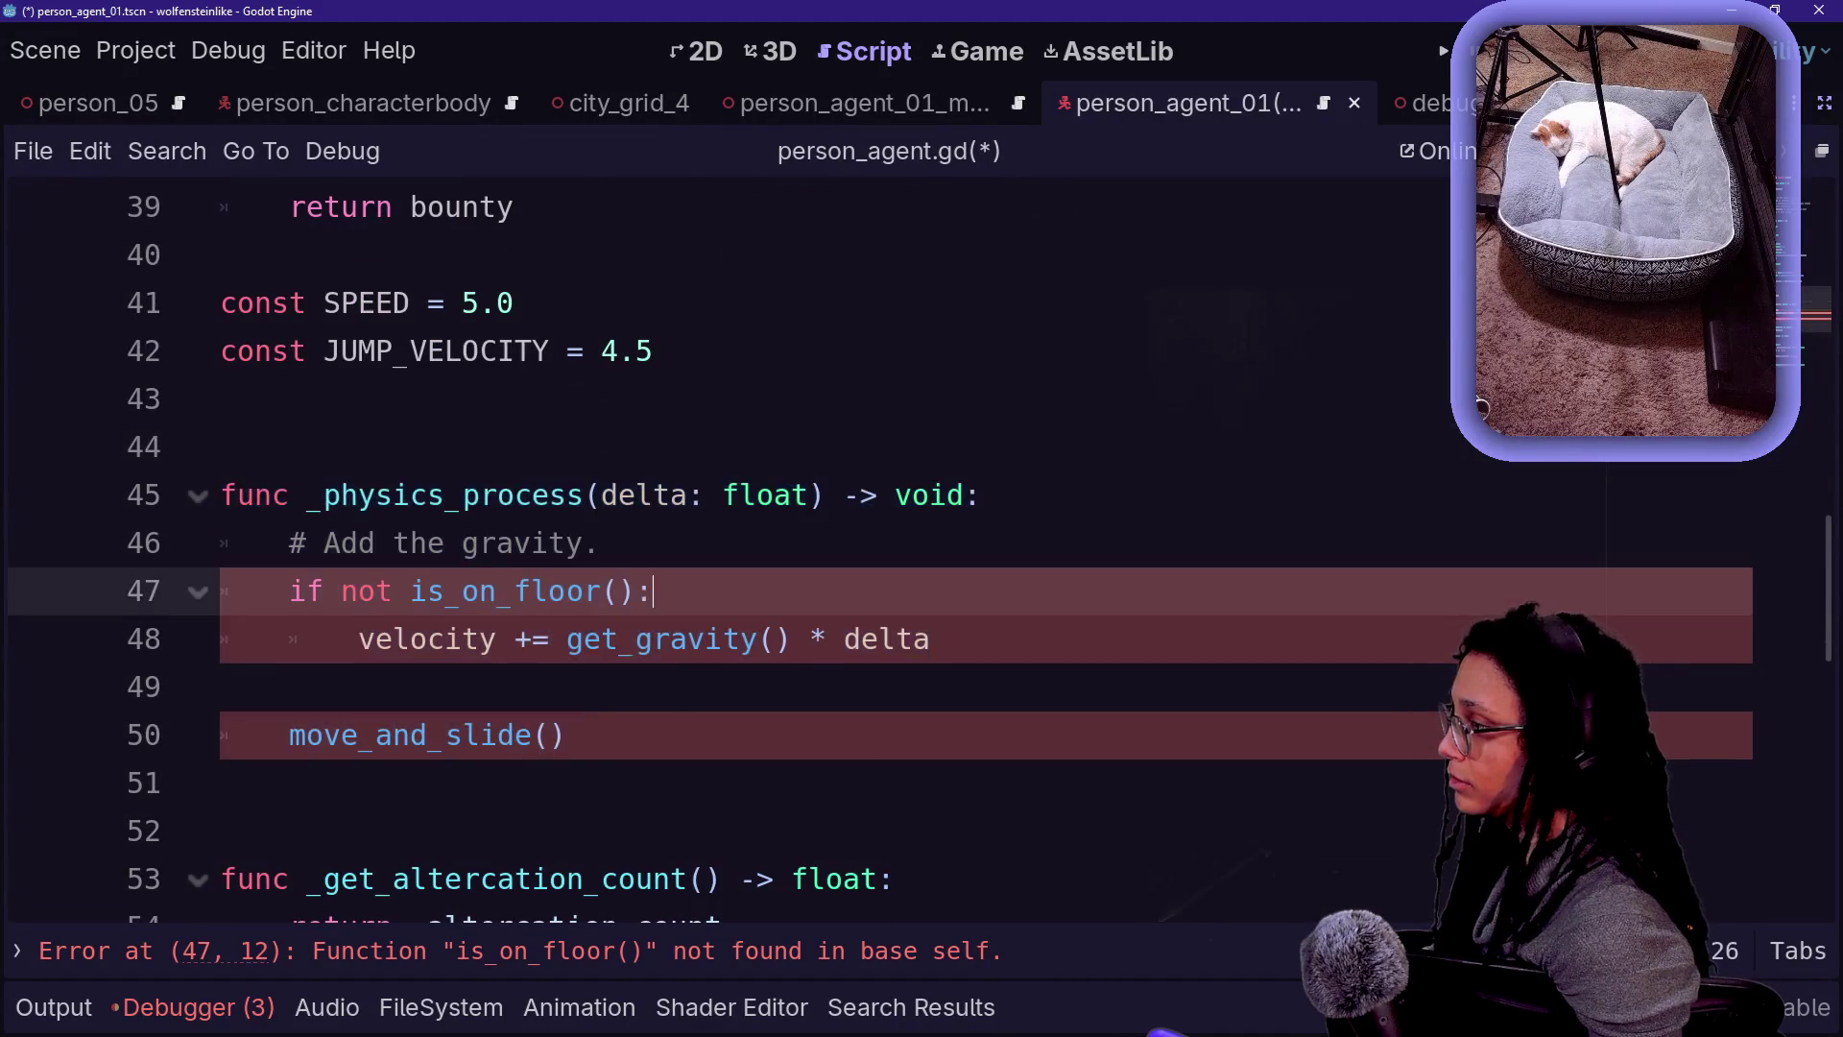
{"action": "scroll", "coordinate": [729, 552], "scroll_direction": "down", "scroll_amount": 1}
{"action": "left_click", "coordinate": [223, 638]}
{"action": "key", "text": "Delete"}
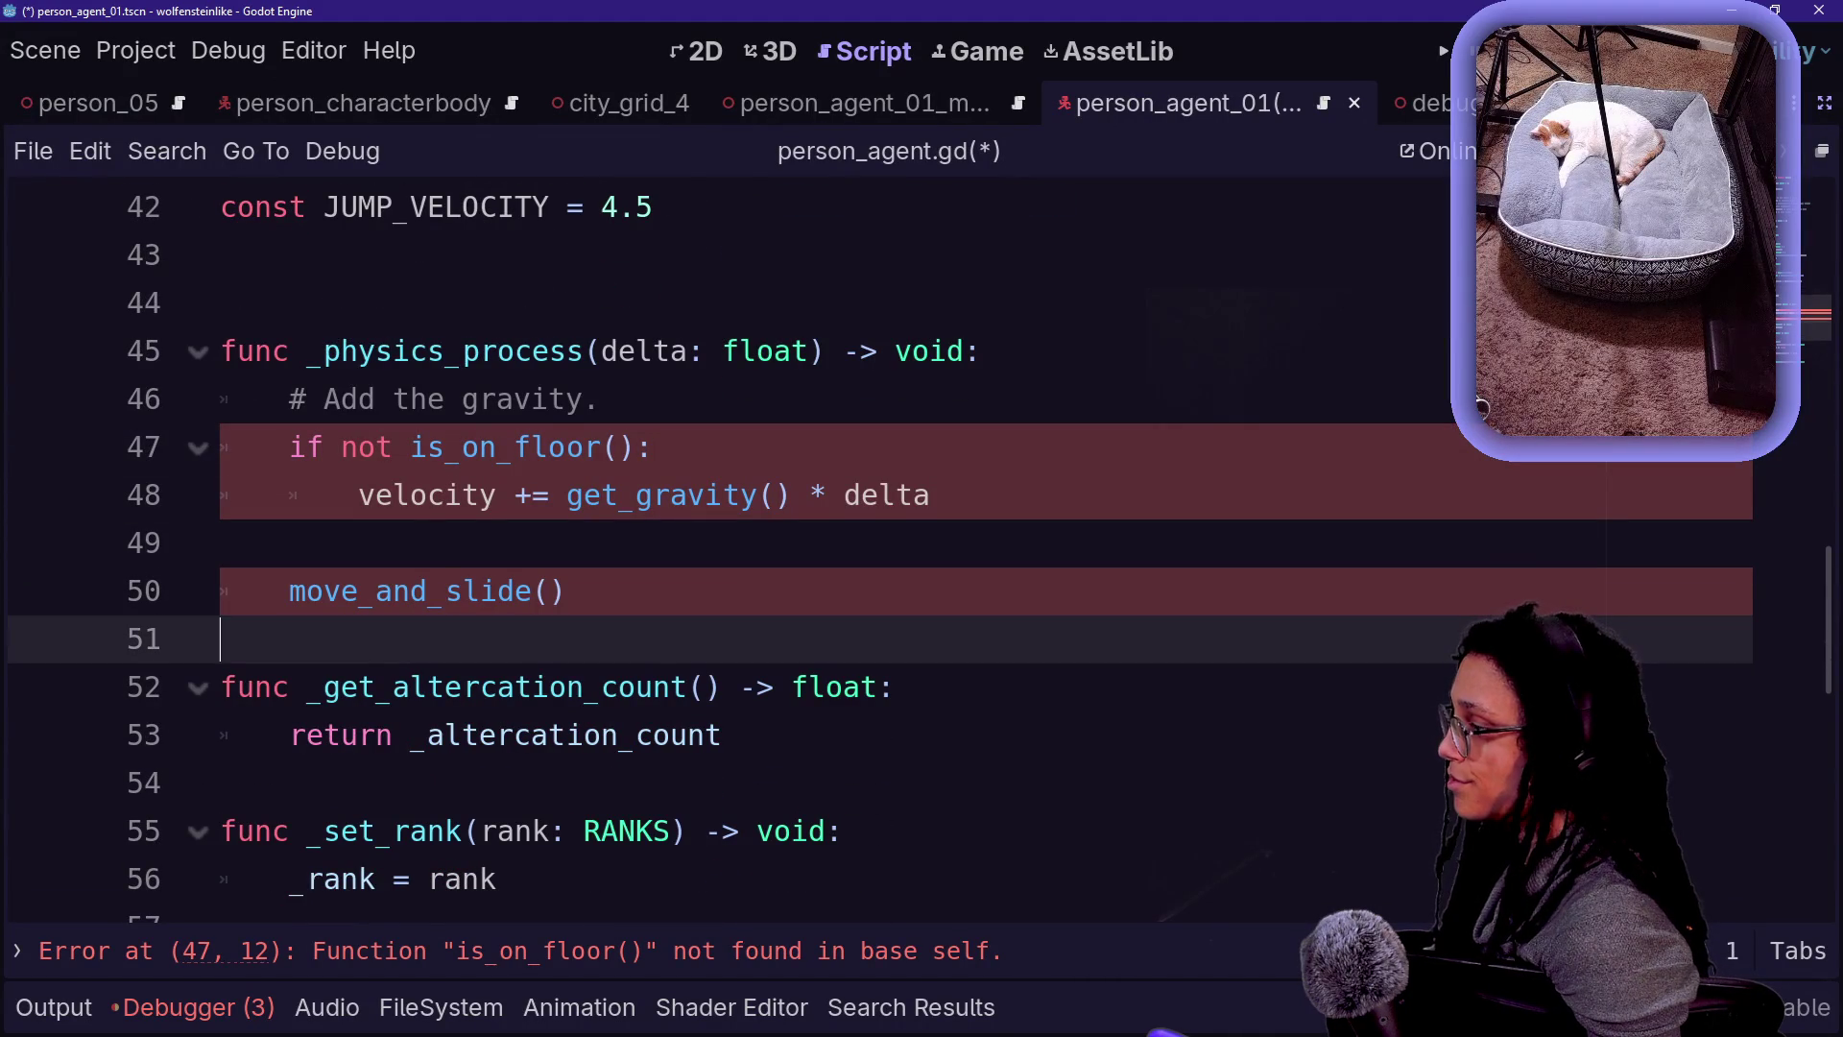
{"action": "scroll", "coordinate": [864, 384], "scroll_direction": "up", "scroll_amount": 15}
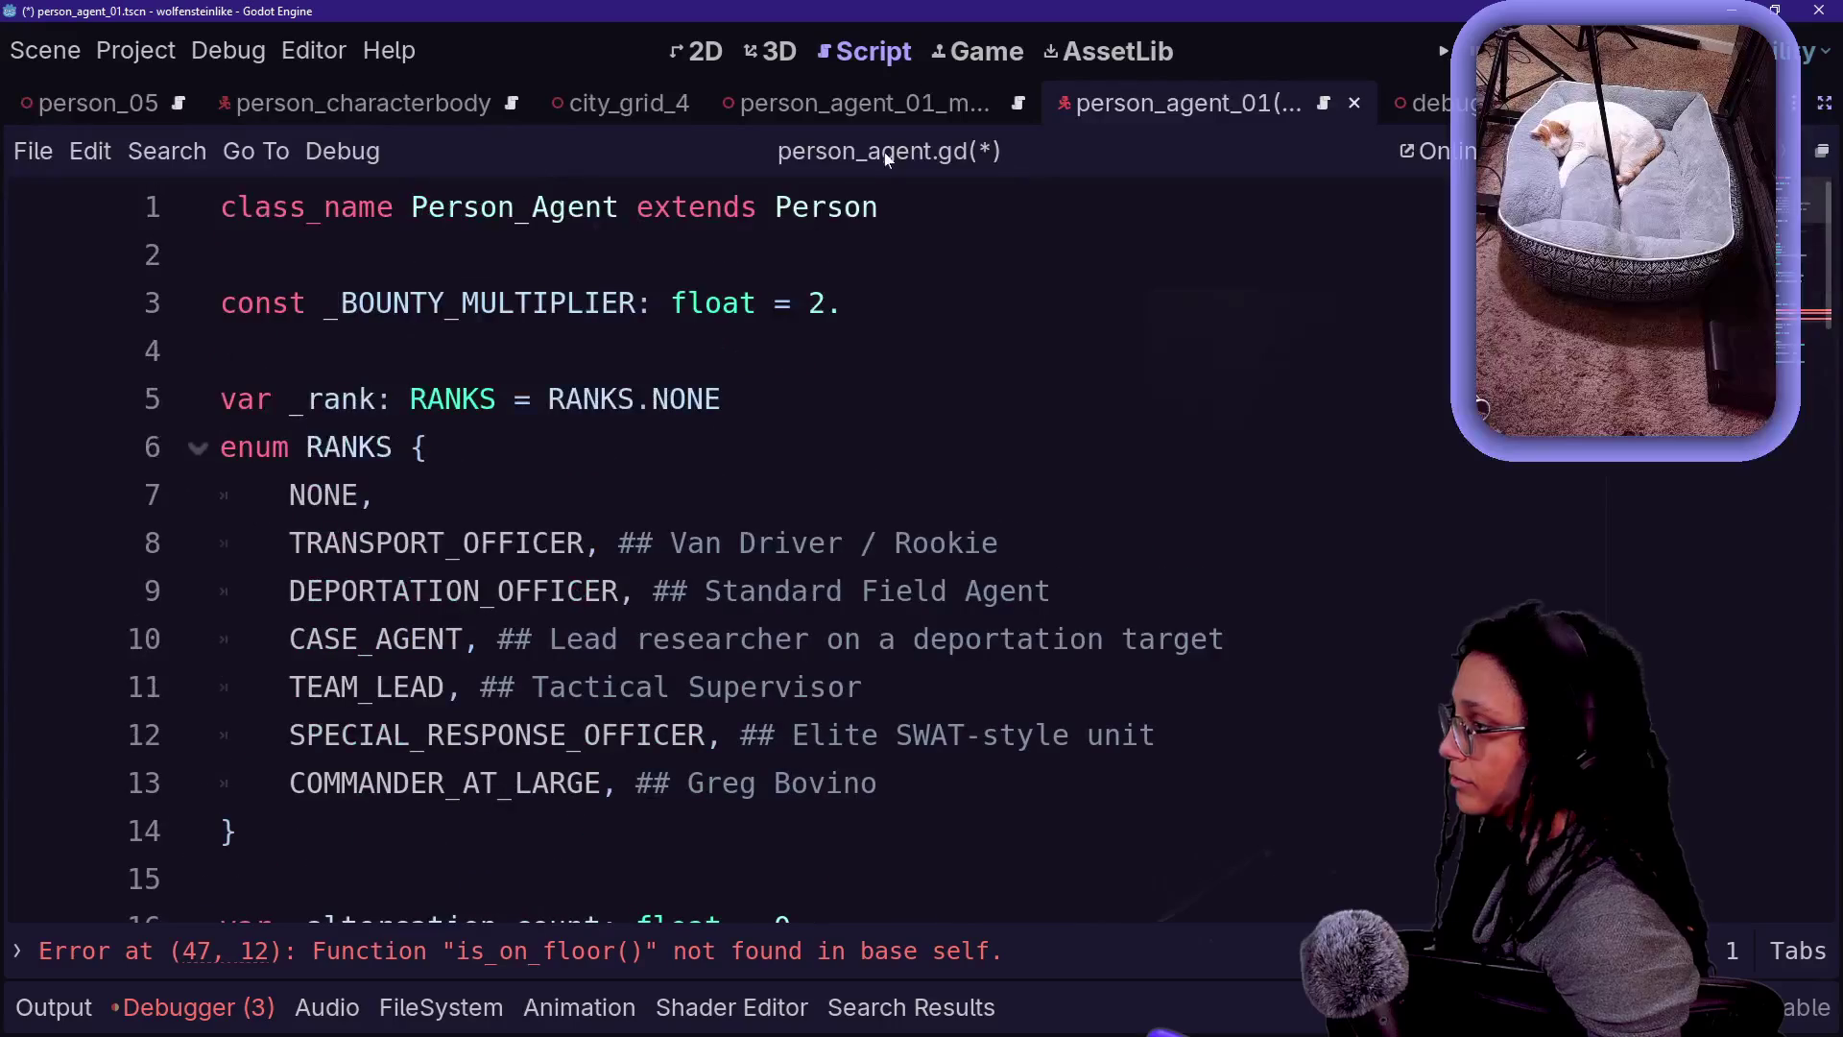
{"action": "left_click", "coordinate": [810, 232], "text": "ctrl"}
- Change the Interactable script's base class from Node3D to CharacterBody3D and save it
{"action": "left_click", "coordinate": [895, 220], "text": "ctrl"}
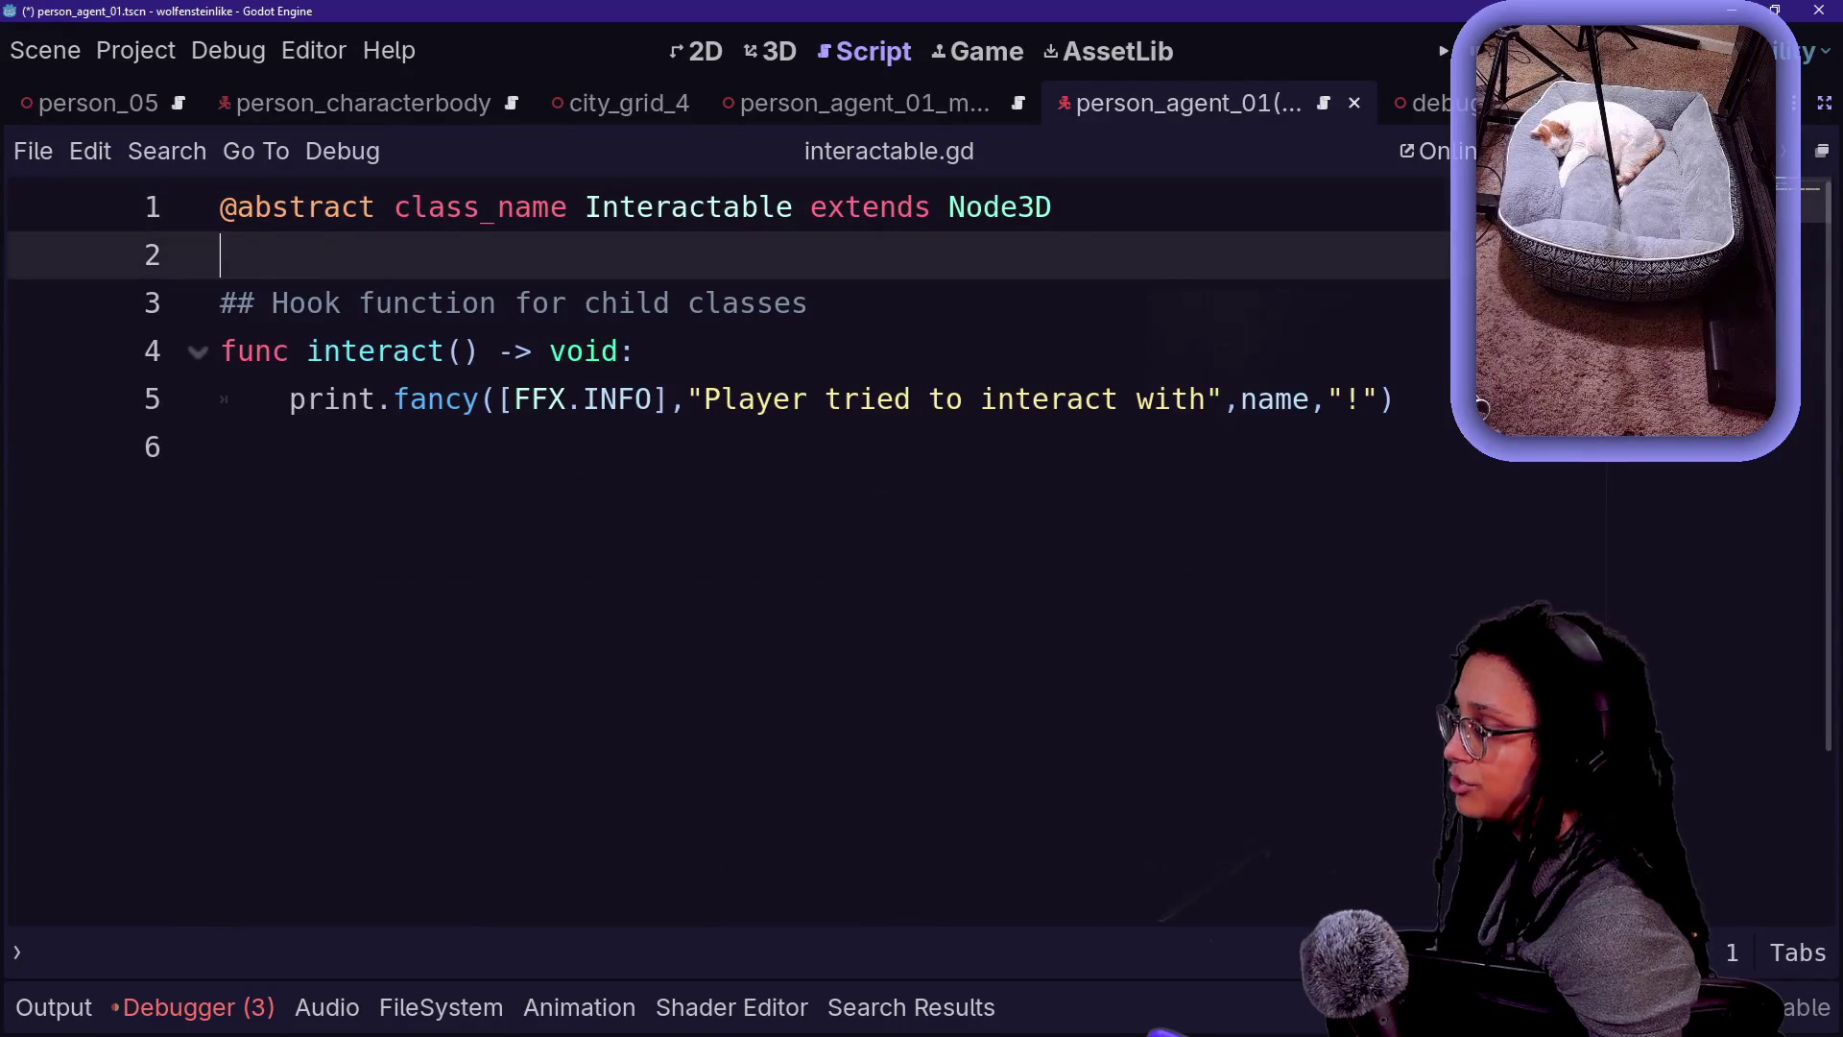
{"action": "double_click", "coordinate": [966, 206]}
{"action": "type", "text": "Charact"}
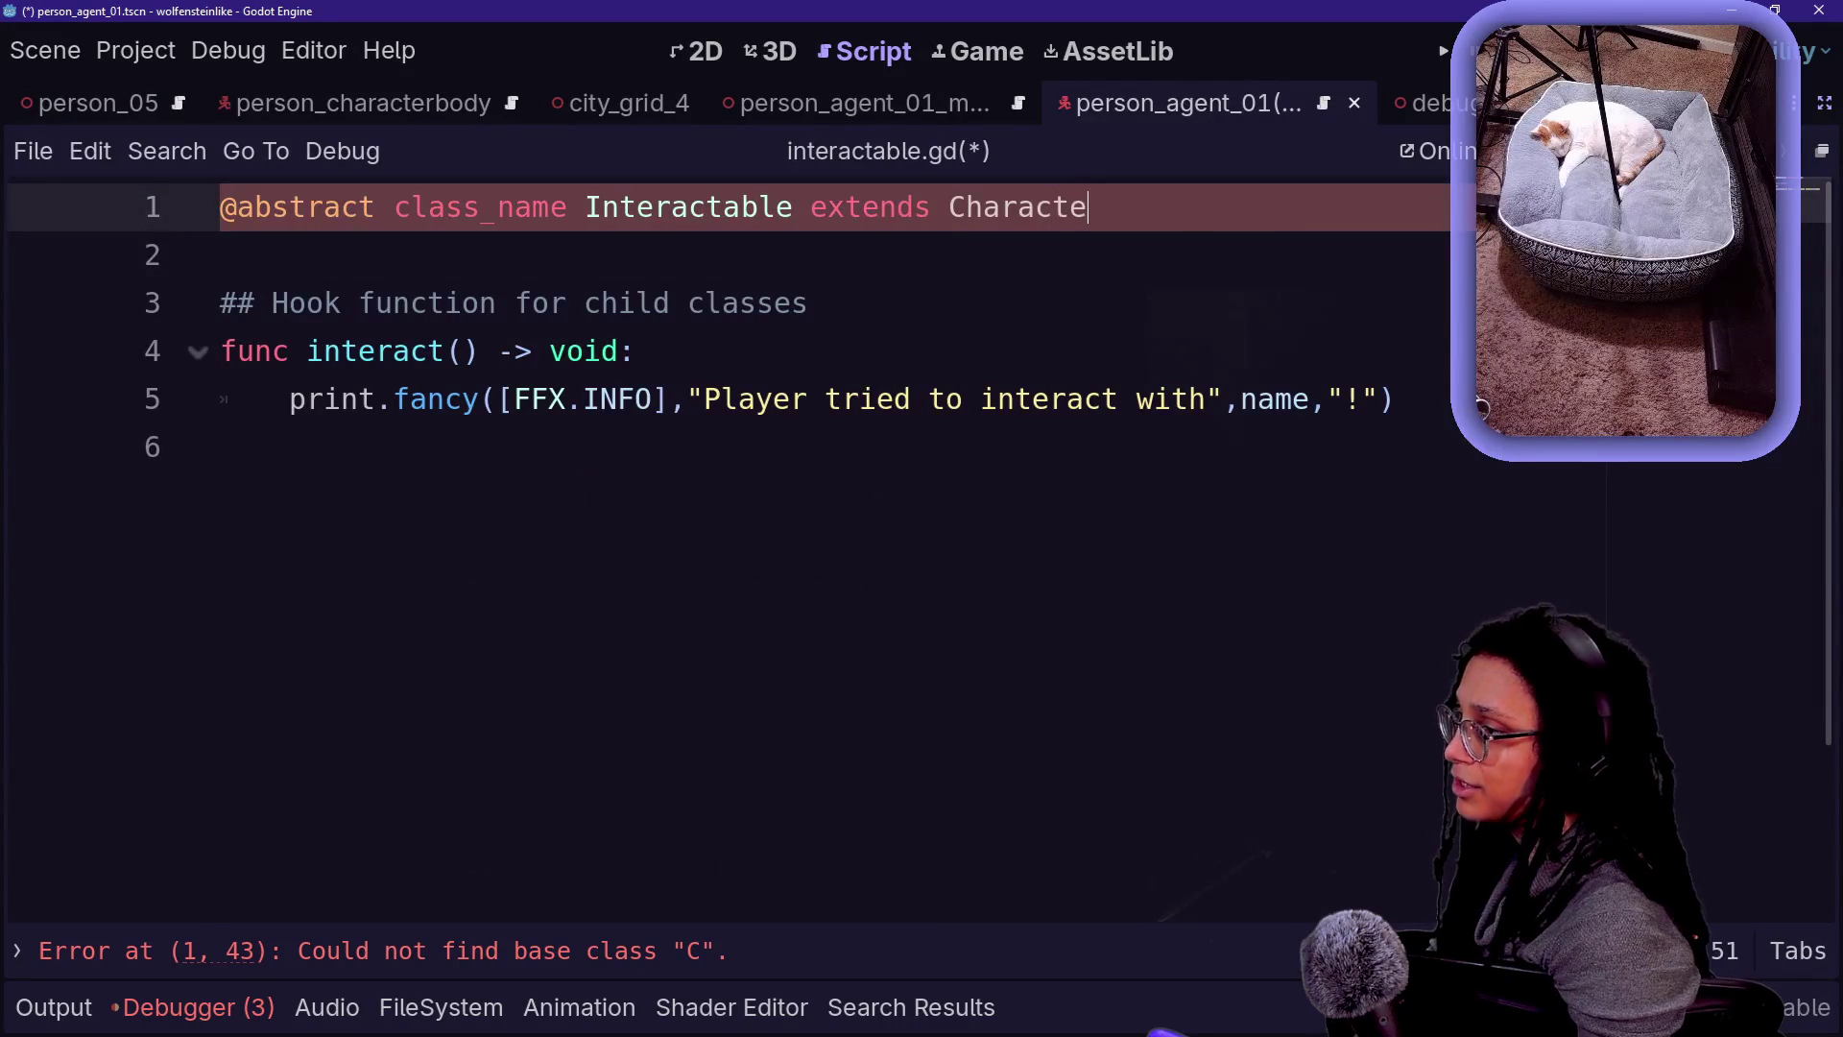
{"action": "key", "text": "BackSpace"}
{"action": "type", "text": "y3D"}
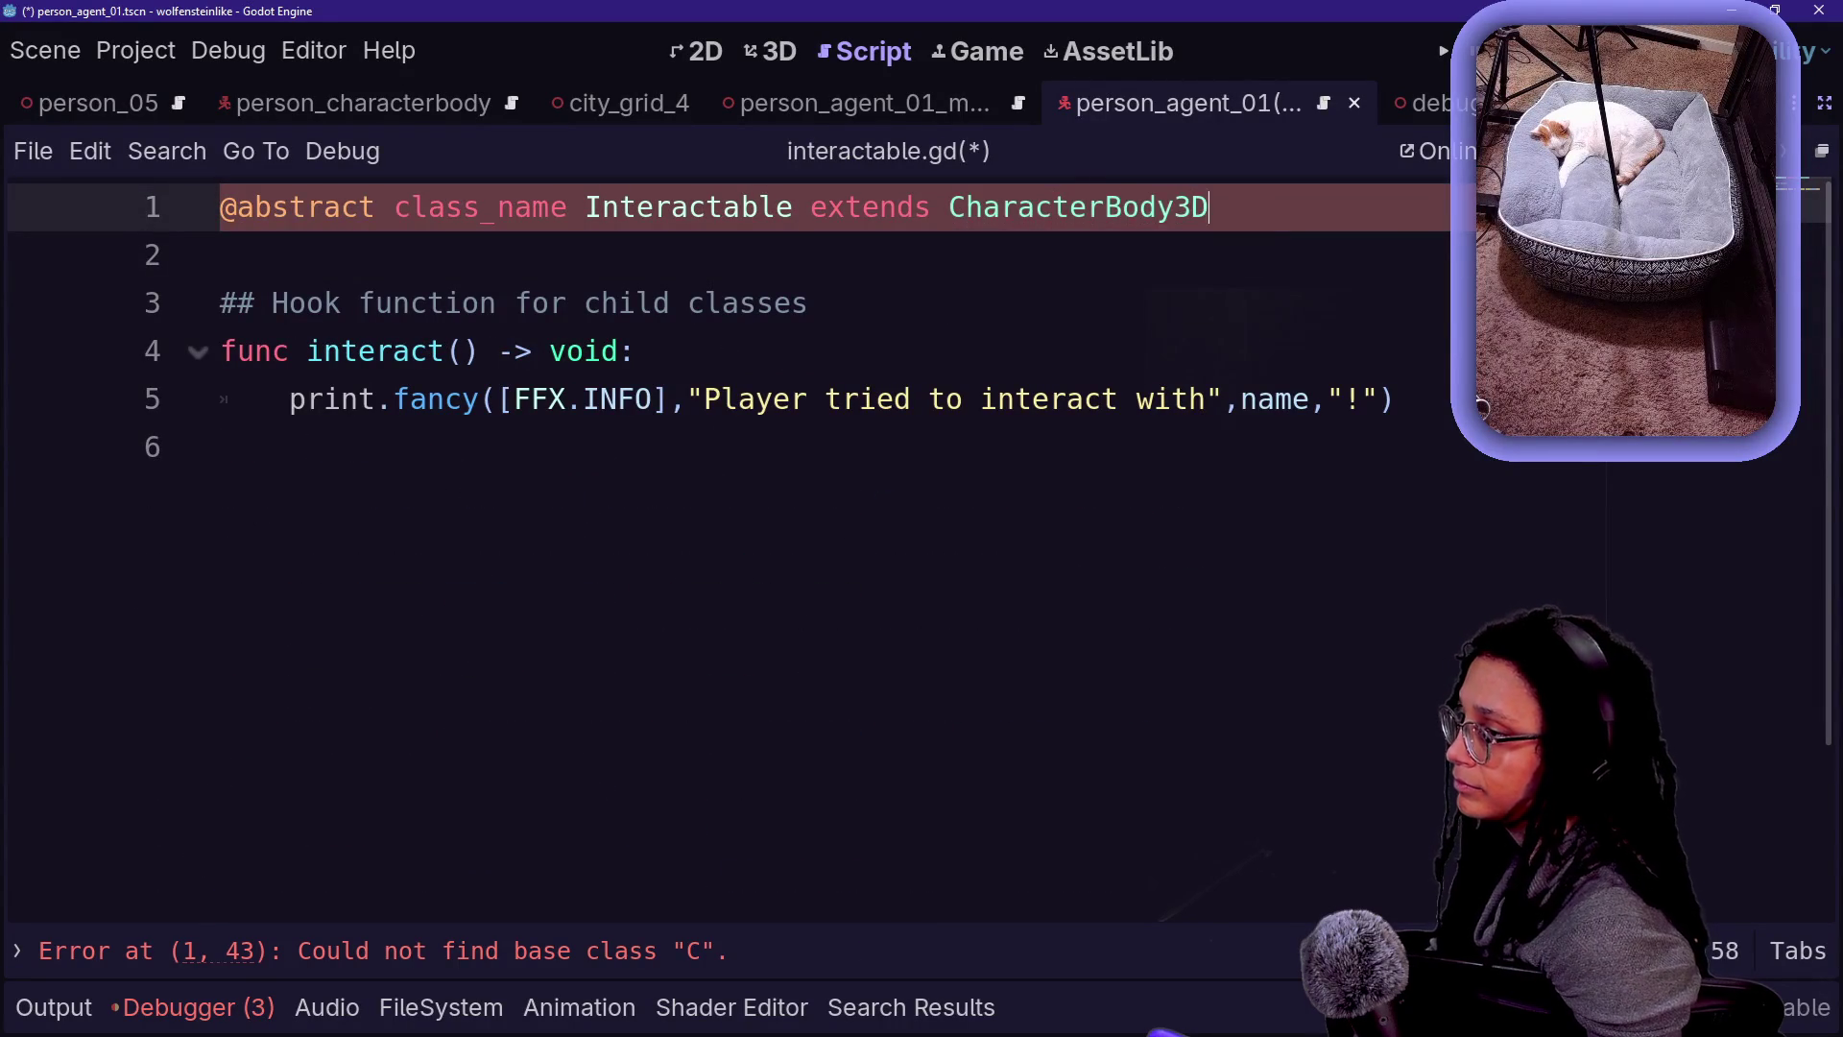
{"action": "left_click", "coordinate": [838, 398]}
{"action": "key", "text": "ctrl+s"}
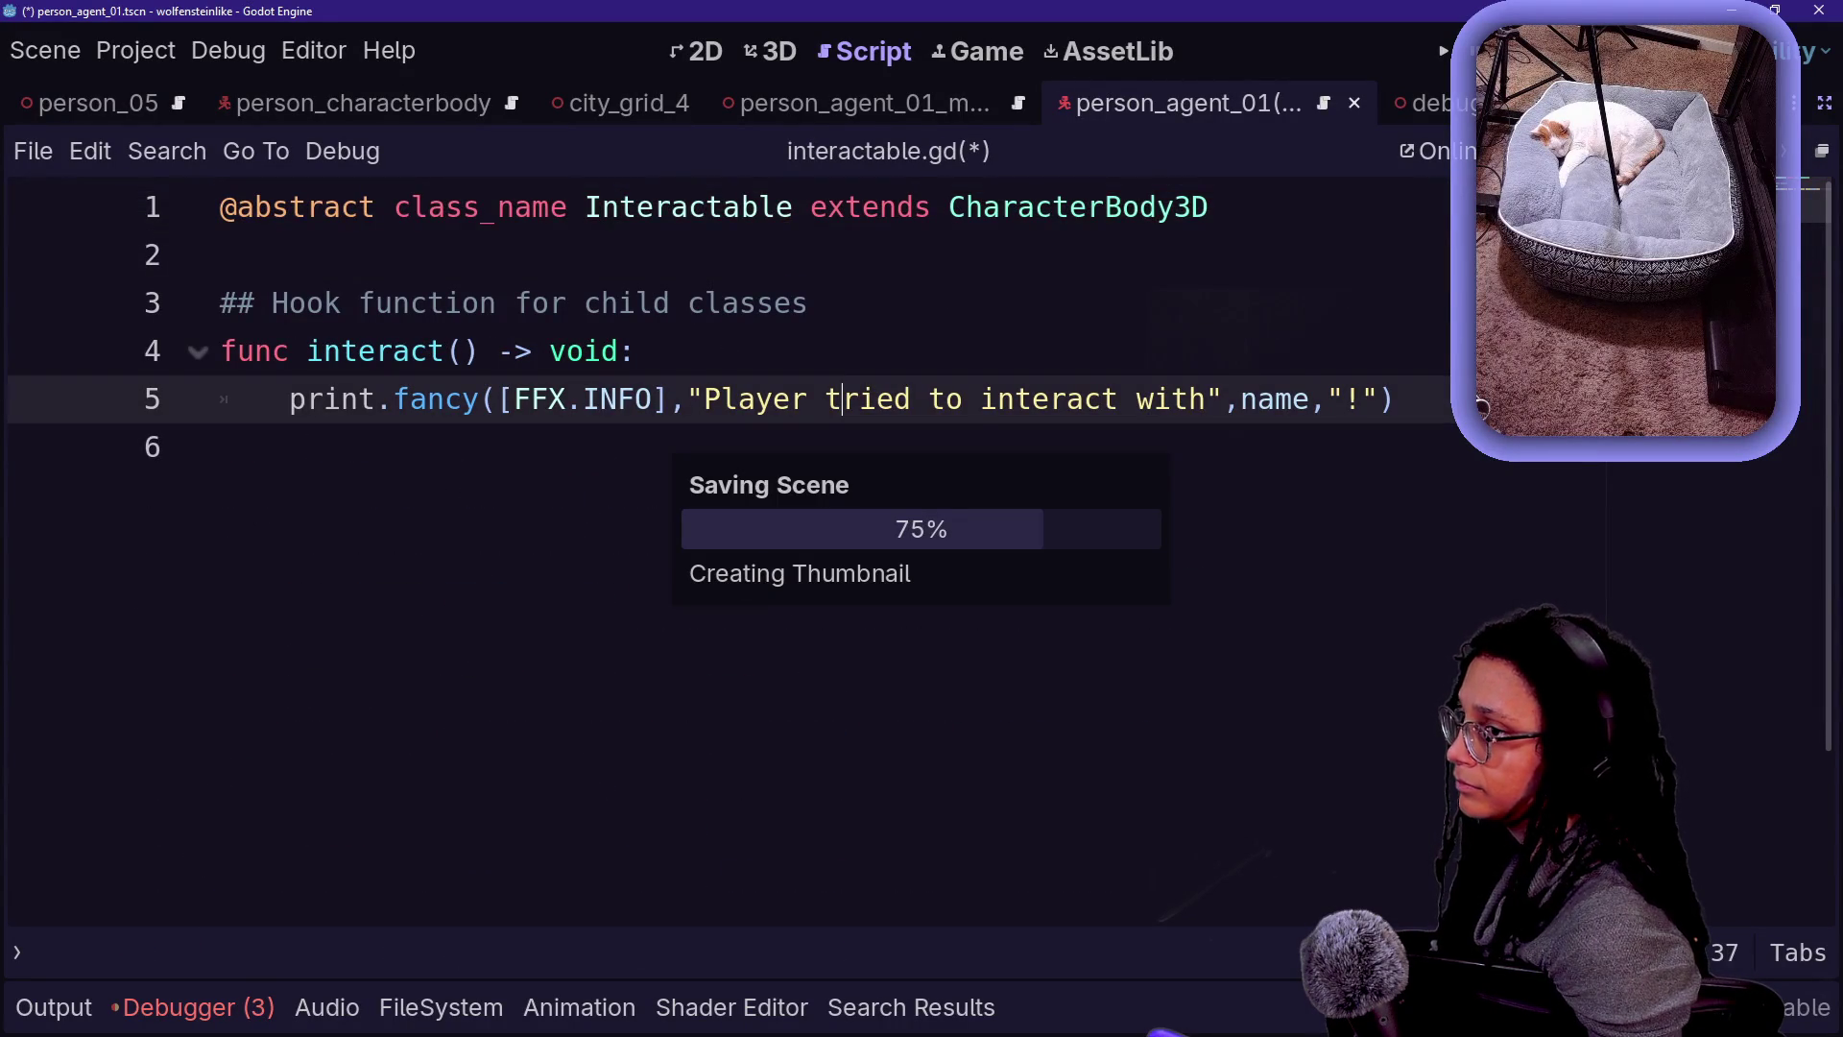
{"action": "left_click", "coordinate": [1014, 331]}
- Open person.gd with Quick Open, review it, and run the project to test the change
{"action": "key", "text": "alt+shift+o"}
{"action": "type", "text": "person"}
{"action": "key", "text": "Return"}
{"action": "scroll", "coordinate": [729, 538], "scroll_direction": "down", "scroll_amount": 10}
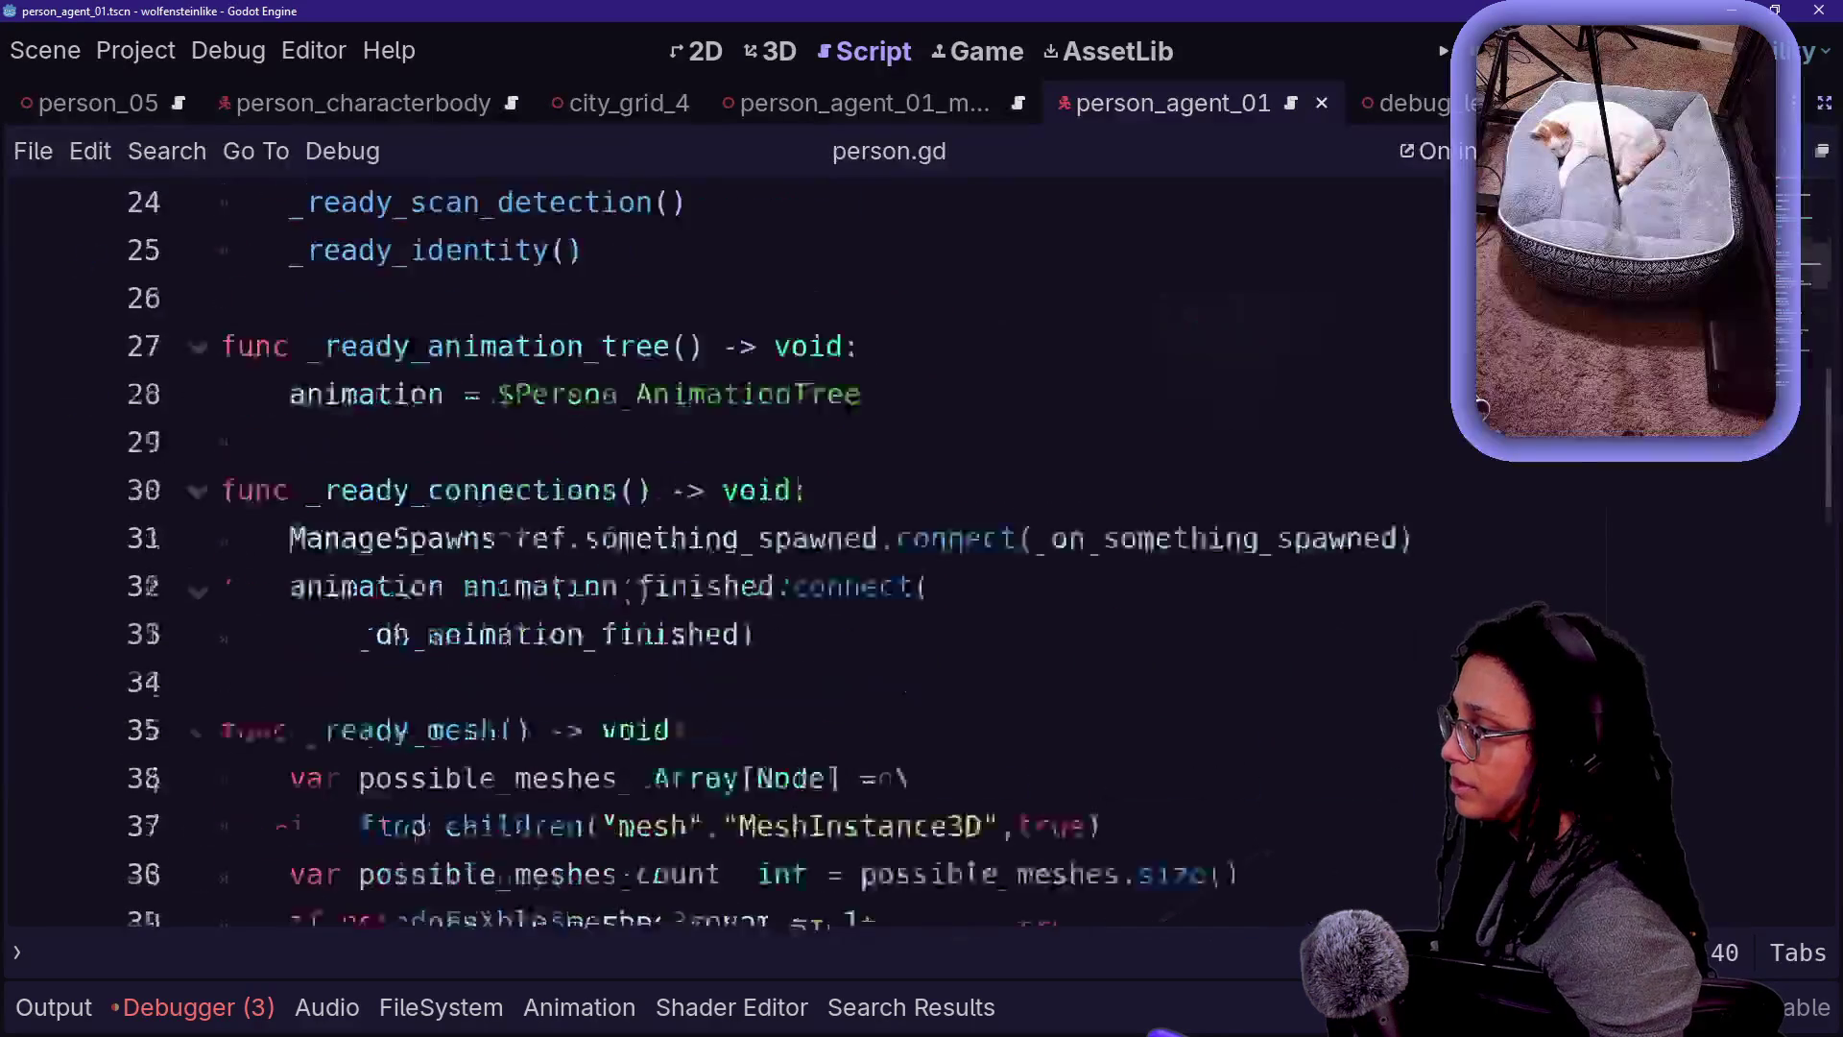
{"action": "scroll", "coordinate": [730, 538], "scroll_direction": "down", "scroll_amount": 6}
{"action": "scroll", "coordinate": [730, 538], "scroll_direction": "up", "scroll_amount": 10}
{"action": "scroll", "coordinate": [729, 538], "scroll_direction": "up", "scroll_amount": 6}
{"action": "key", "text": "ctrl+shift+F11"}
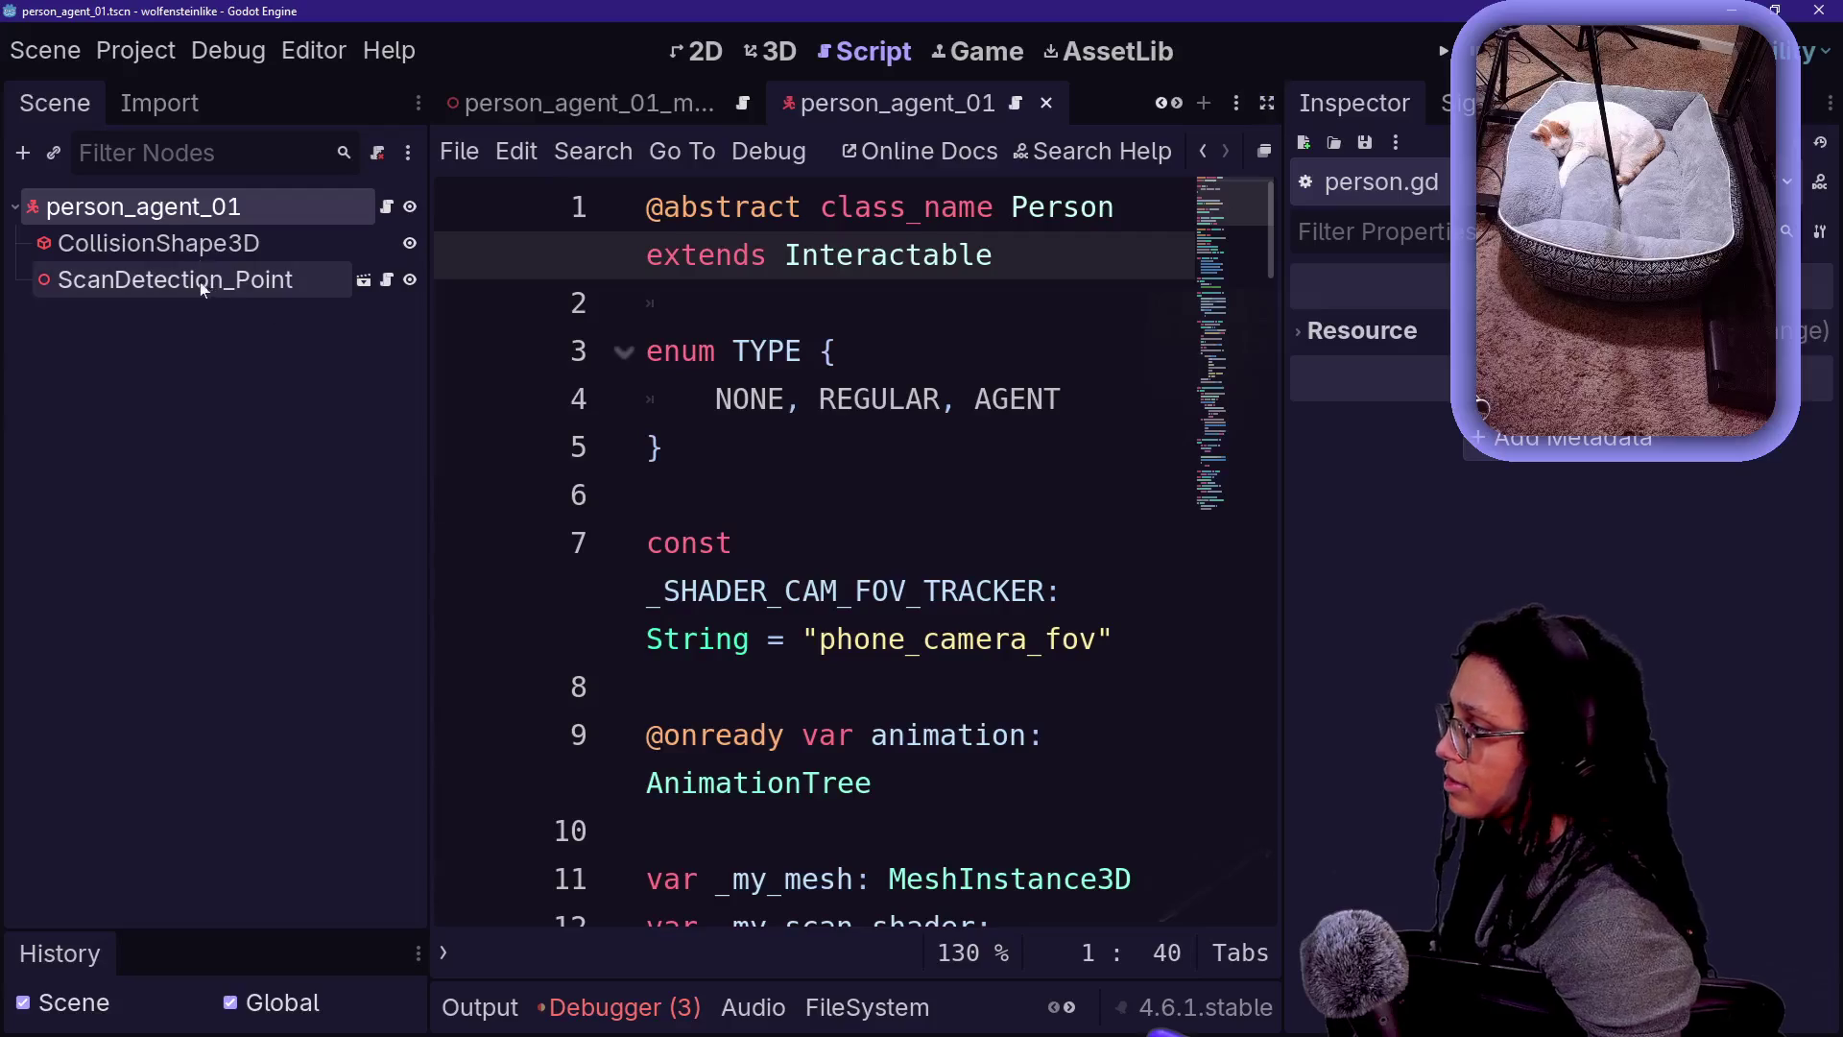
{"action": "left_click", "coordinate": [158, 243]}
{"action": "left_click", "coordinate": [664, 448]}
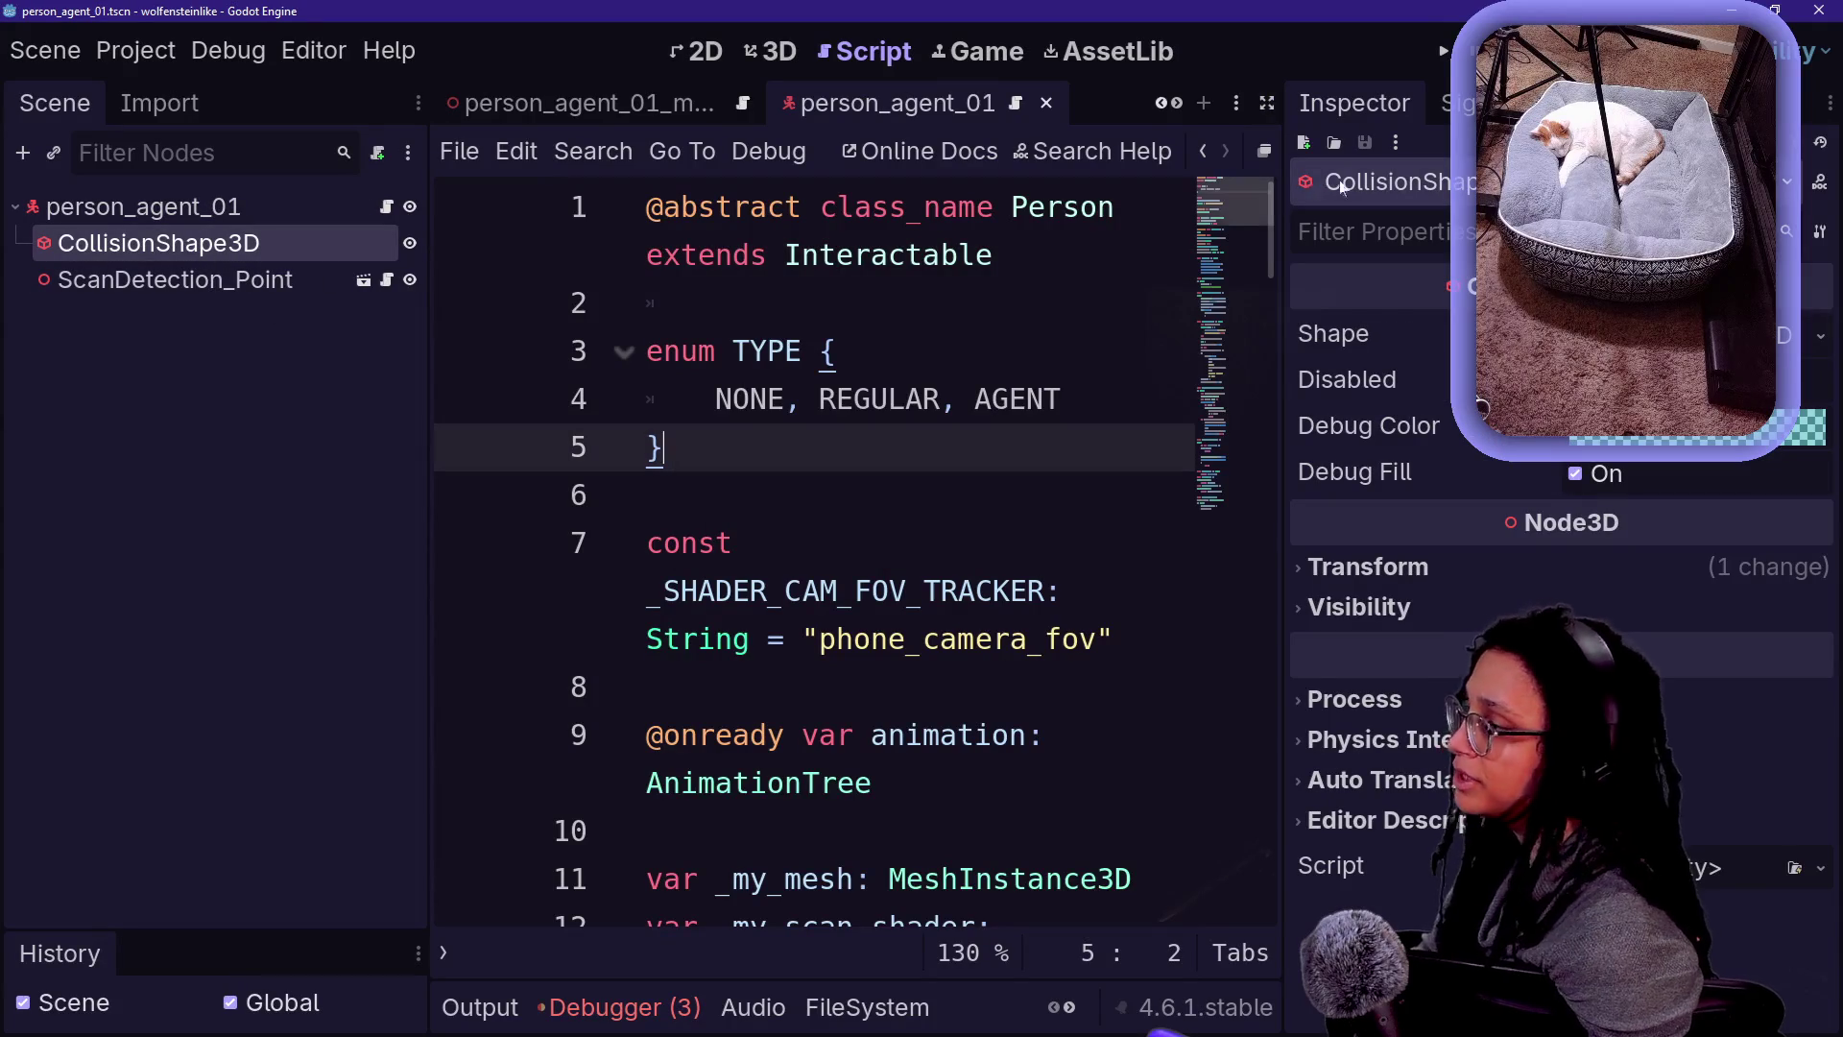
{"action": "left_click", "coordinate": [1442, 57]}
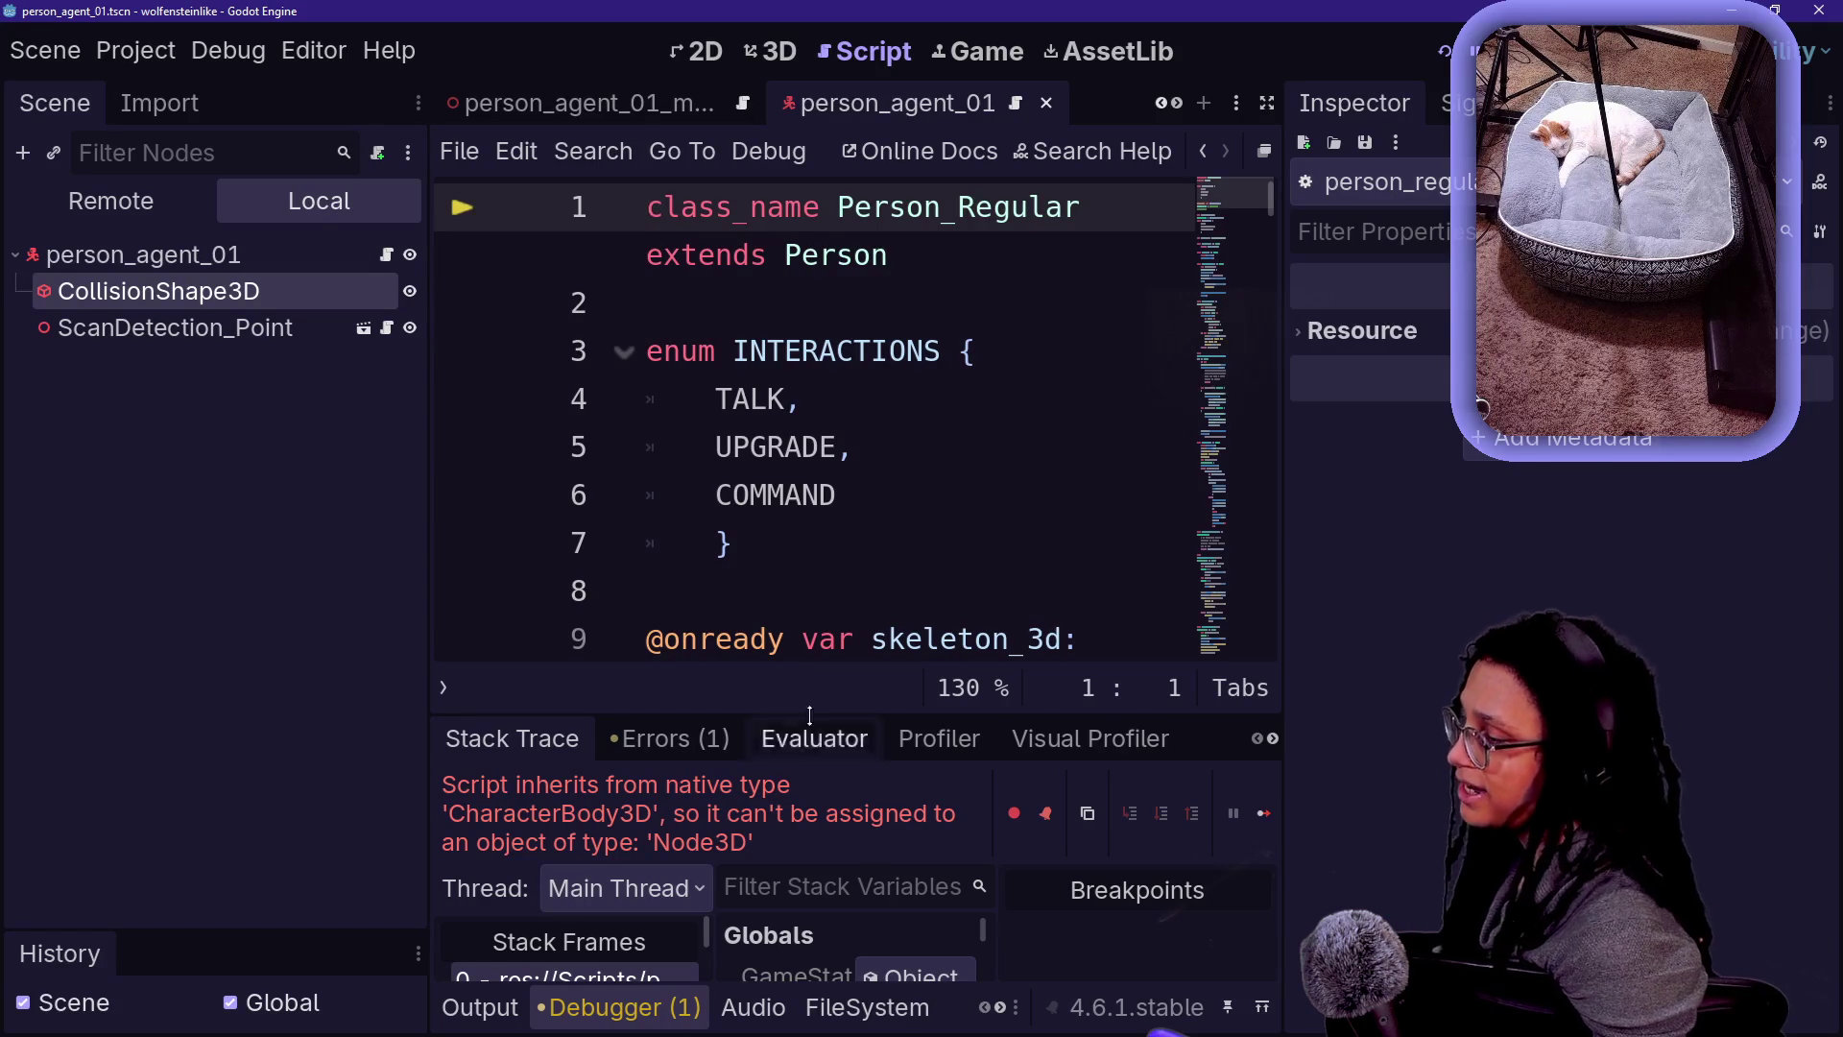
- Enlarge the debugger panel and inspect the failing stack frame
{"action": "key", "text": "ctrl+shift+F11"}
{"action": "scroll", "coordinate": [730, 423], "scroll_direction": "down", "scroll_amount": 2}
{"action": "scroll", "coordinate": [730, 422], "scroll_direction": "up", "scroll_amount": 2}
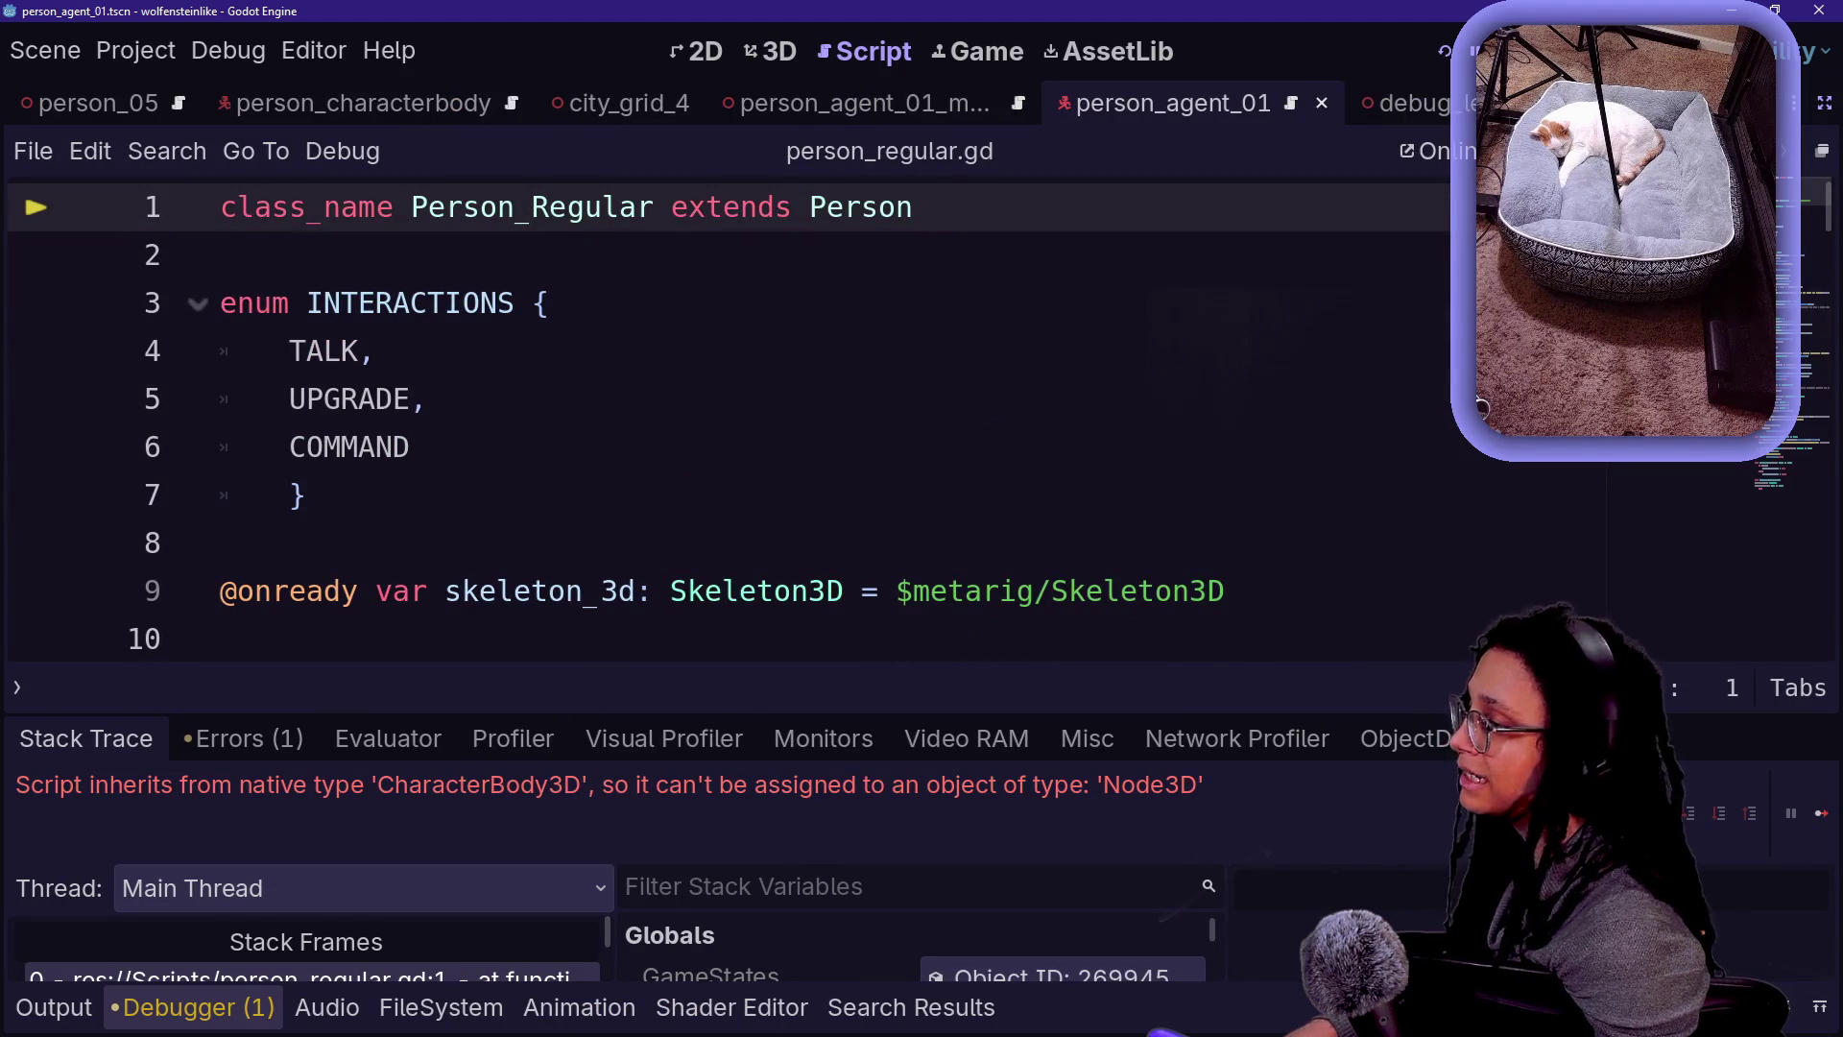
{"action": "left_click", "coordinate": [549, 303]}
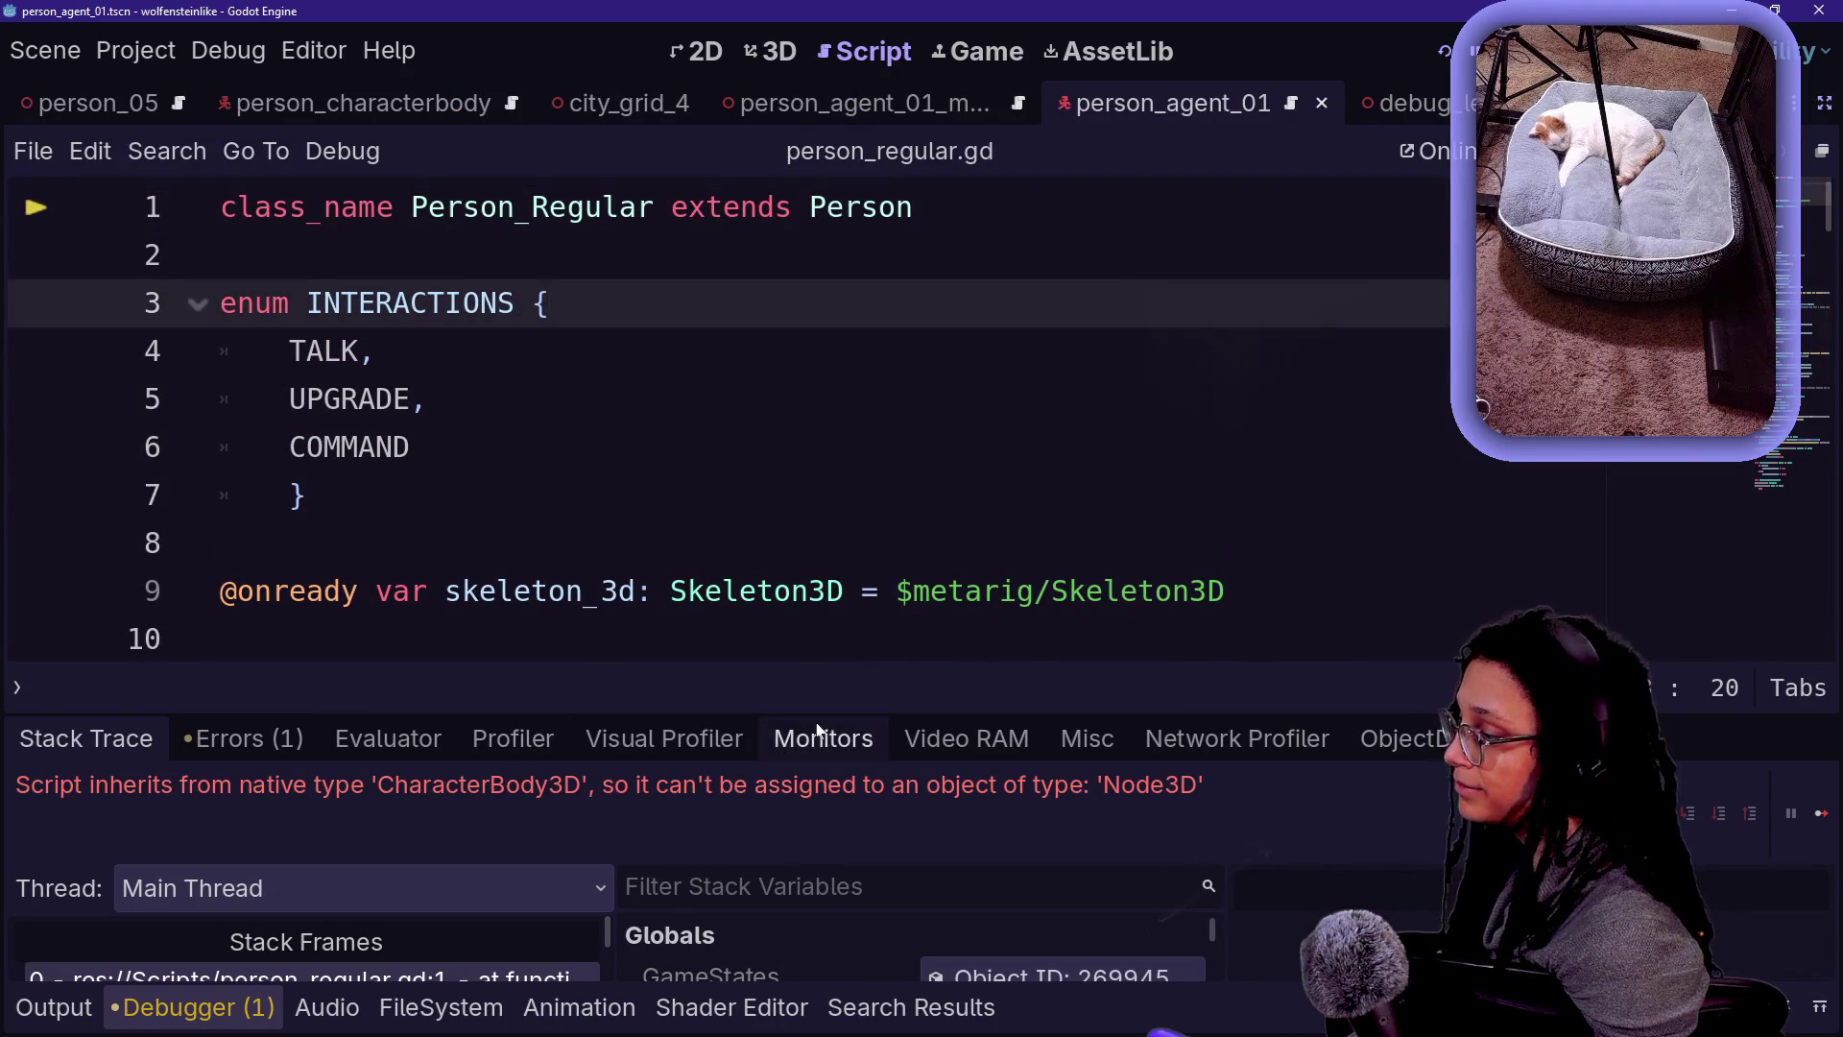
{"action": "left_click_drag", "start_coordinate": [485, 712], "coordinate": [486, 402]}
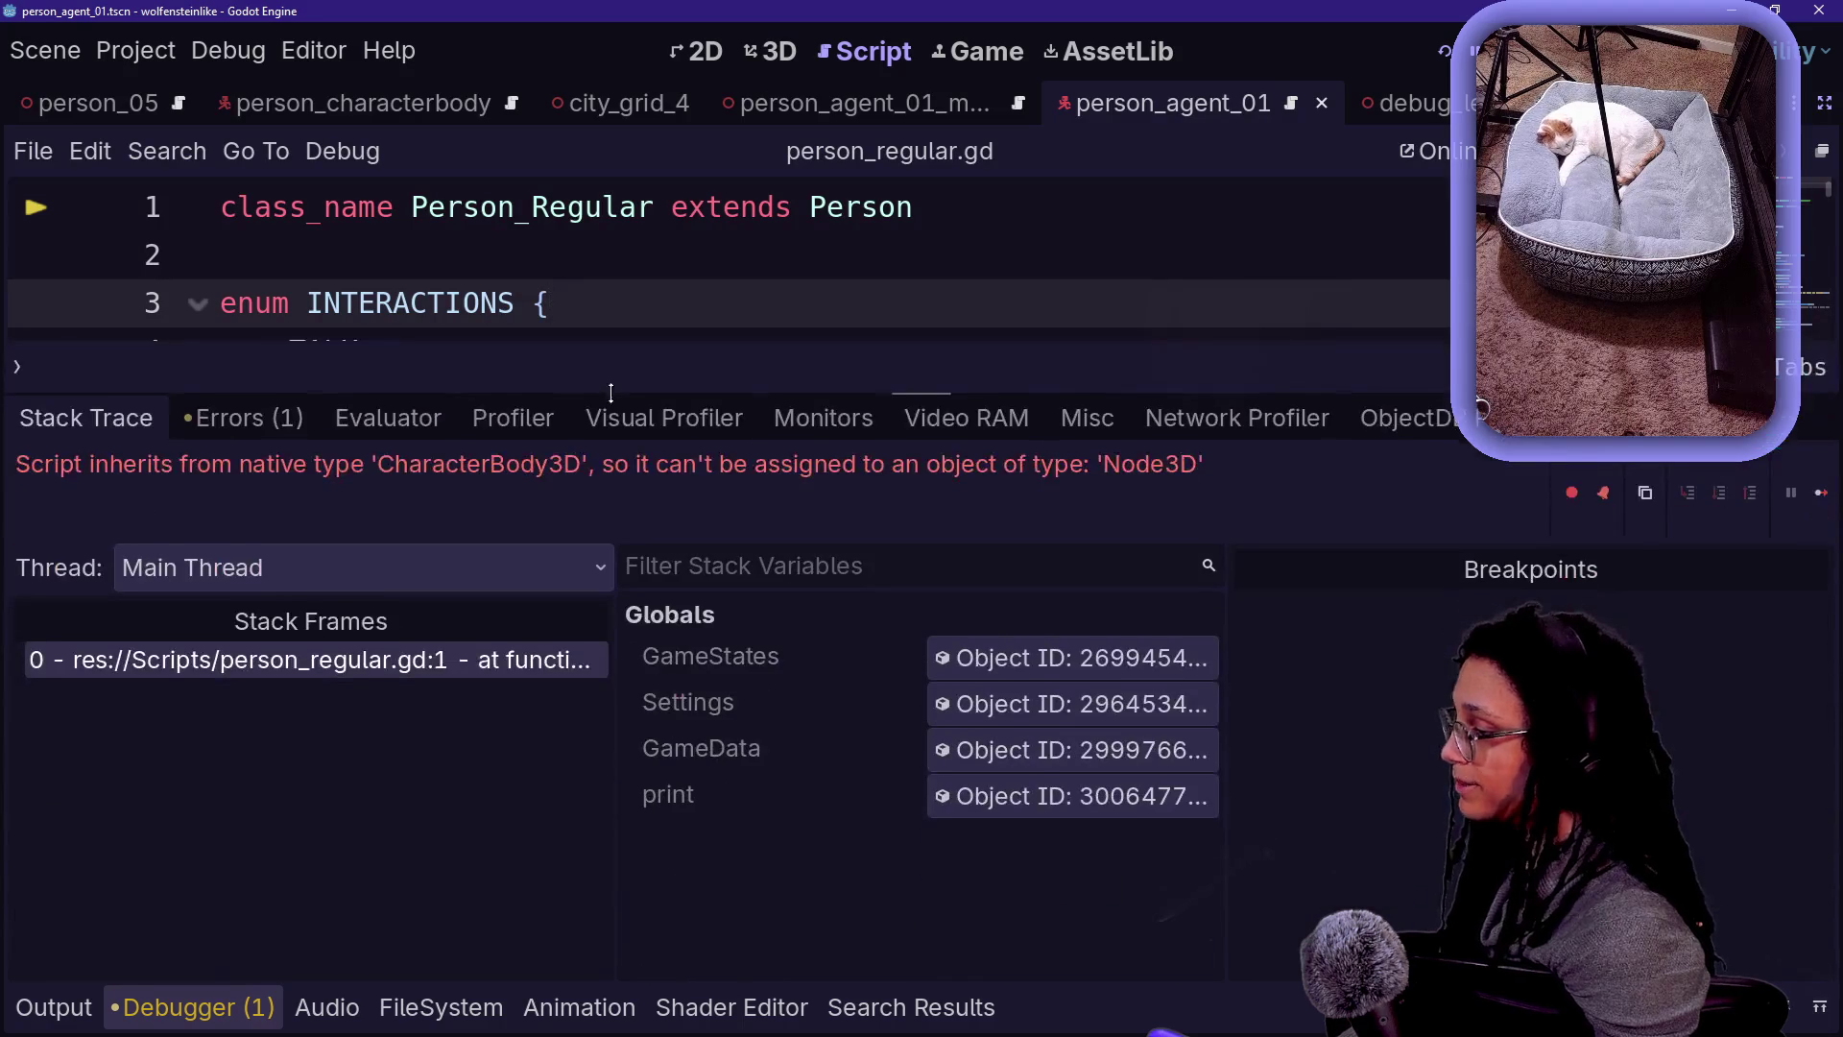
{"action": "left_click", "coordinate": [451, 670]}
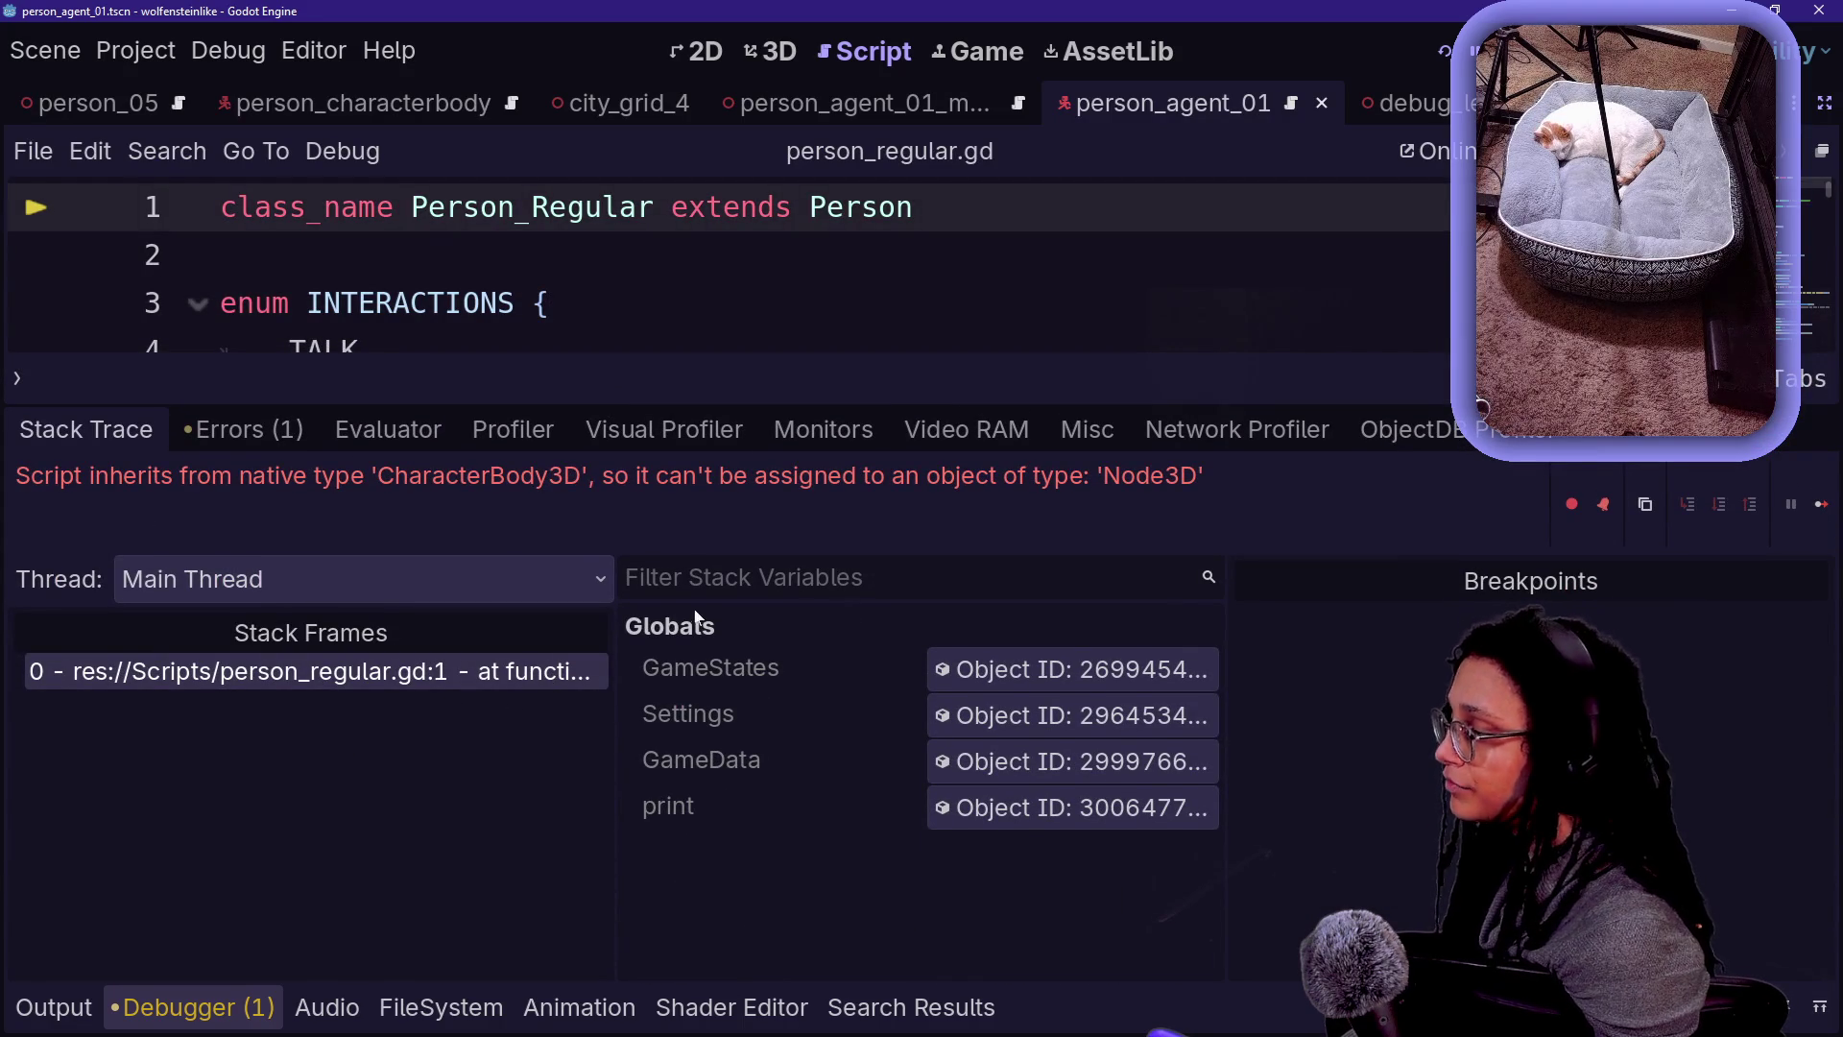
{"action": "mouse_move", "coordinate": [617, 624]}
{"action": "left_mouse_down"}
{"action": "mouse_move", "coordinate": [835, 624]}
{"action": "mouse_move", "coordinate": [795, 624]}
{"action": "left_mouse_up"}
{"action": "left_click", "coordinate": [221, 254]}
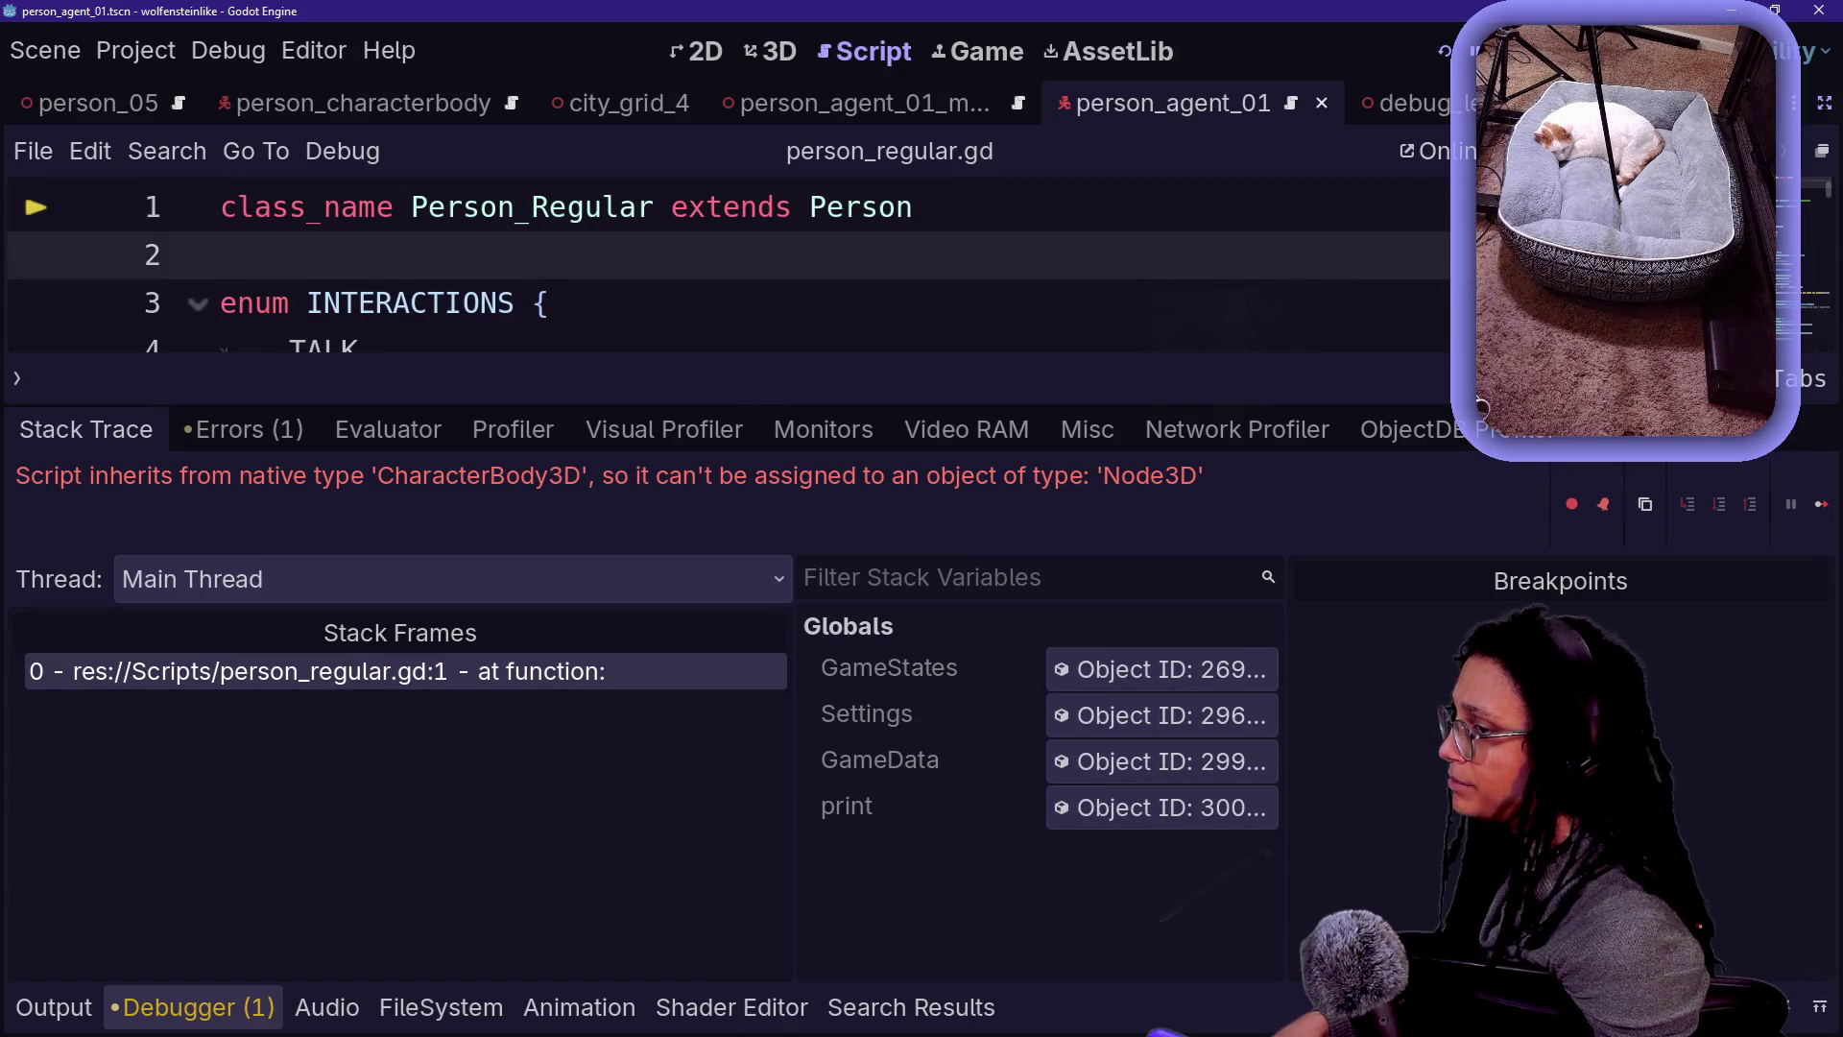
- Relaunch the game, inspect the break at person.gd line 31, then stop the debug session
{"action": "key", "text": "F8"}
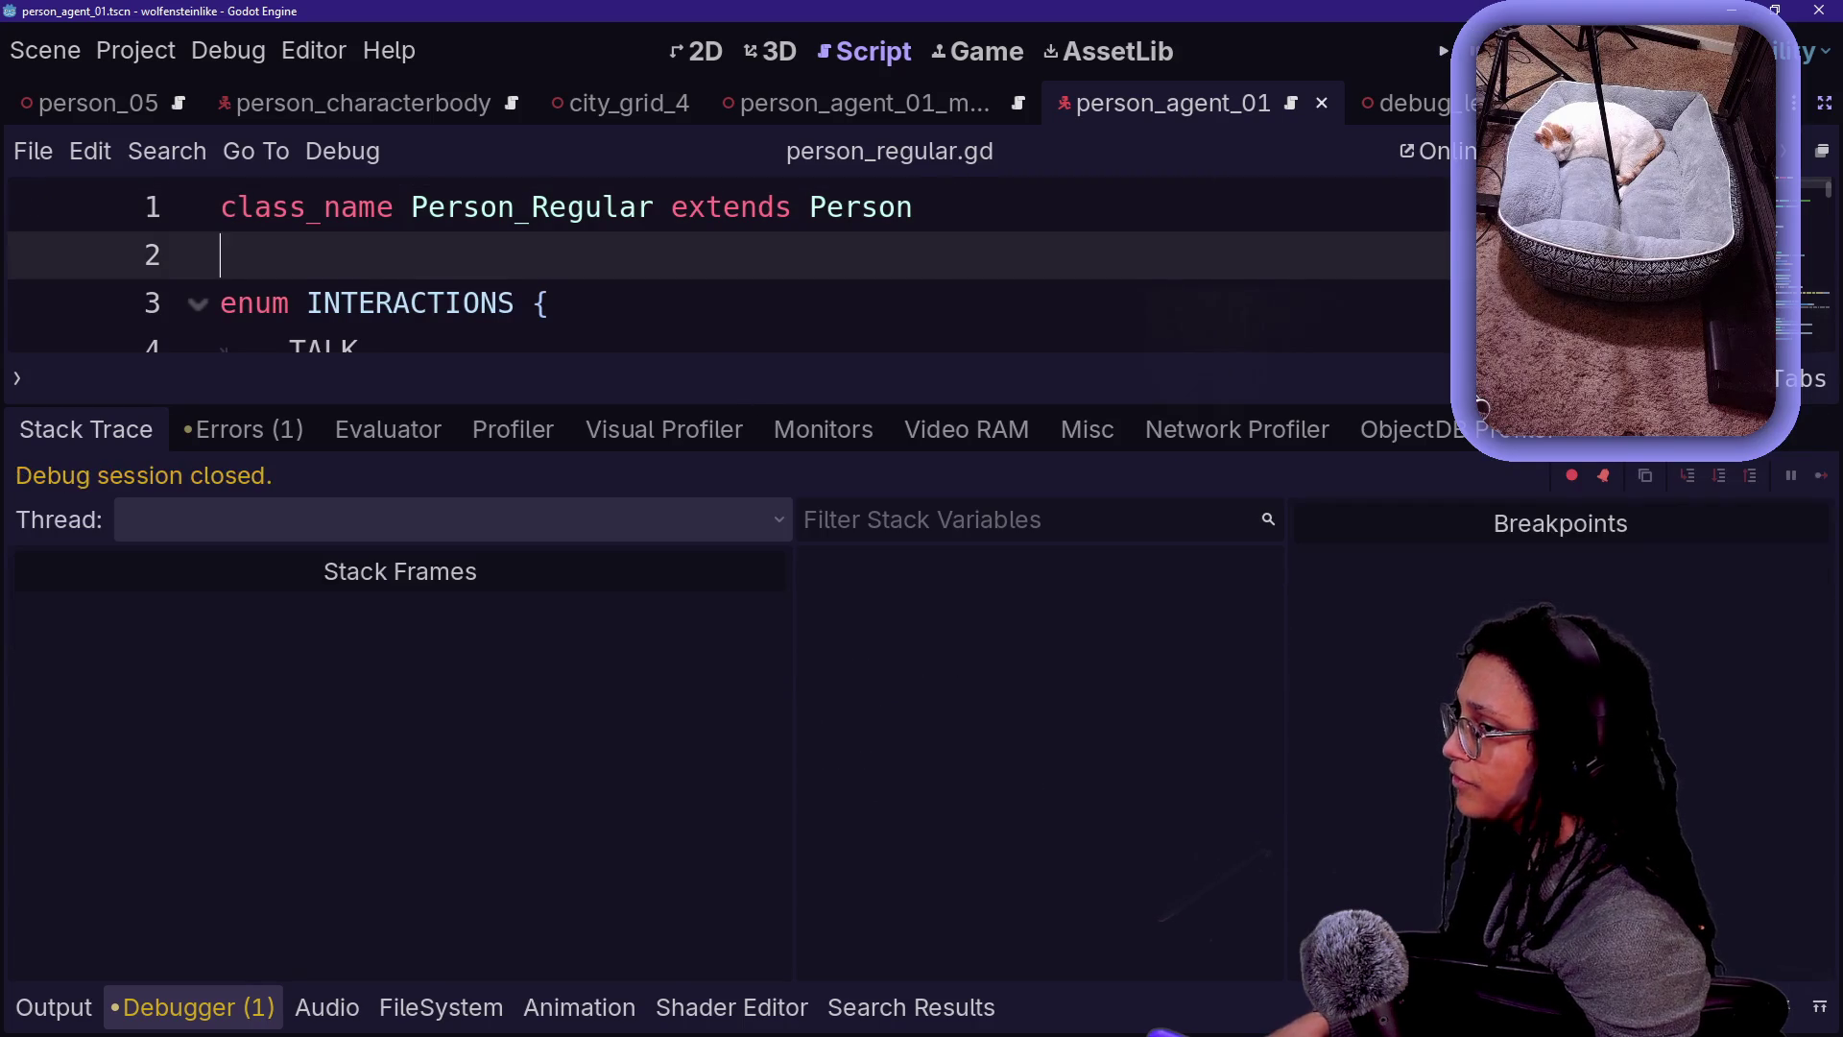
{"action": "key", "text": "F5"}
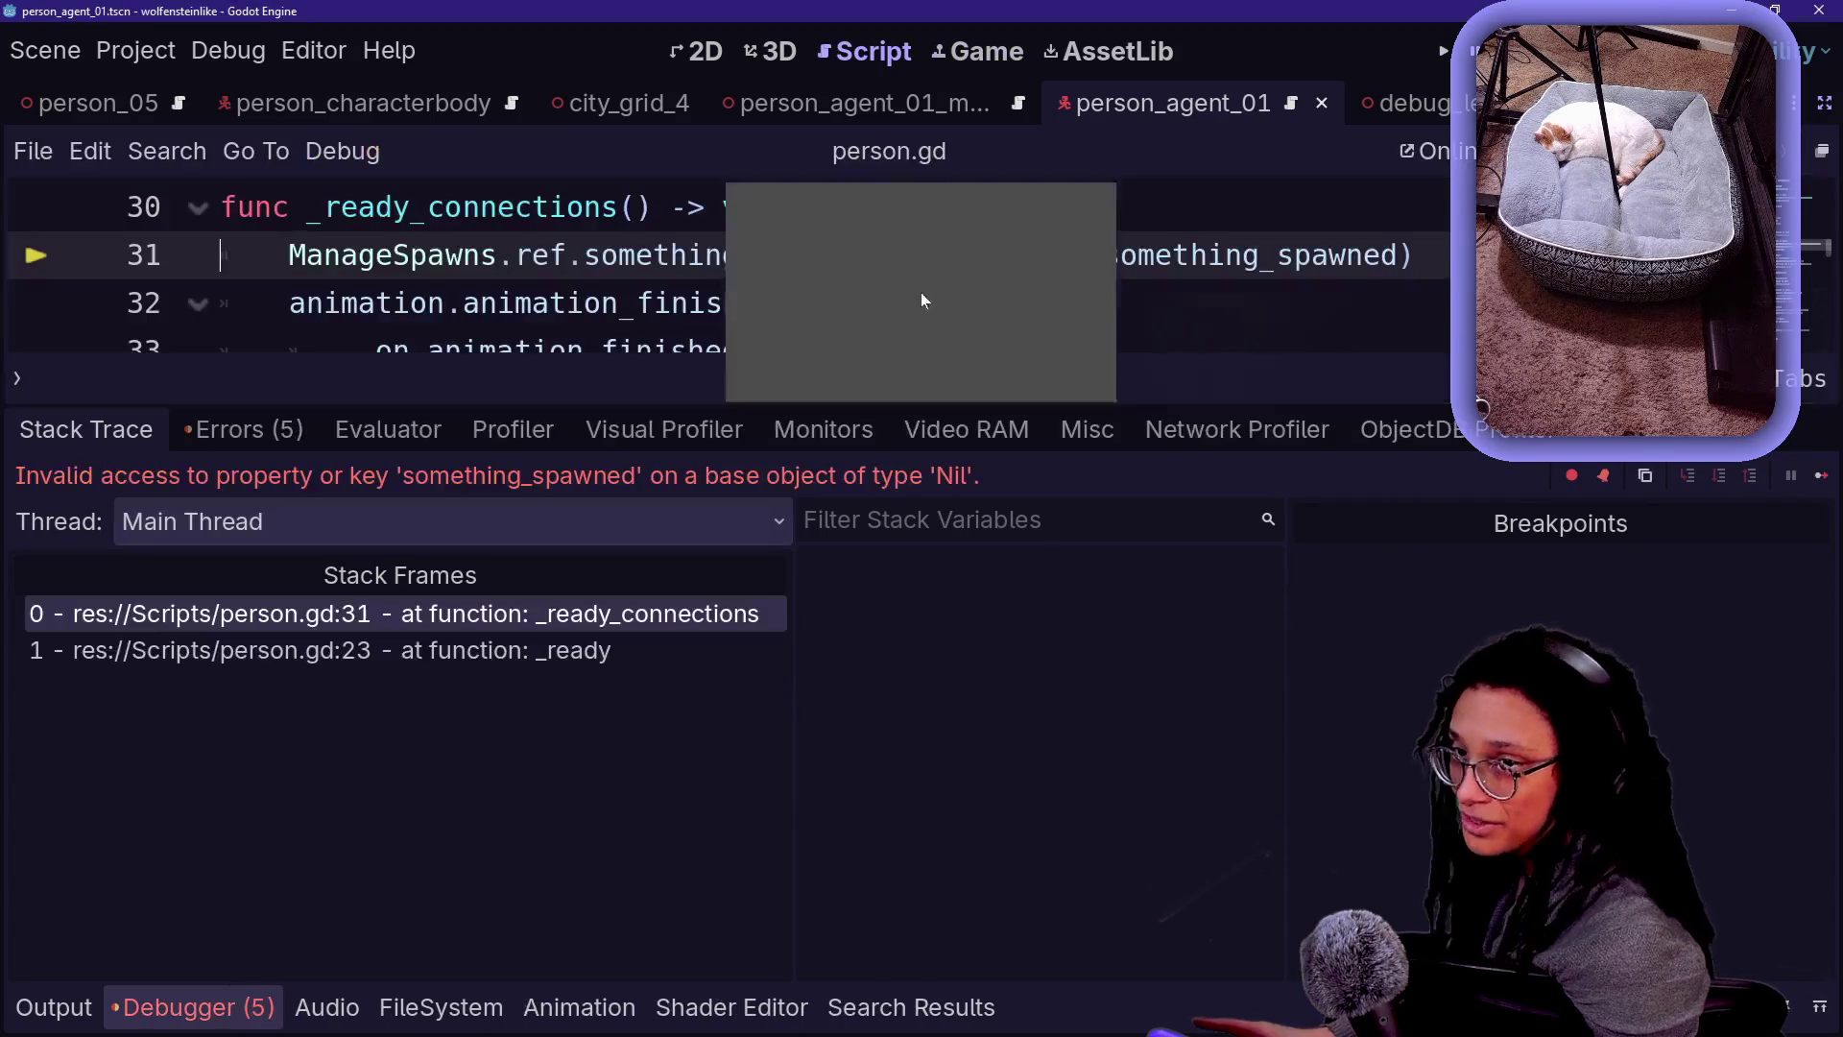
{"action": "left_click_drag", "start_coordinate": [682, 408], "coordinate": [653, 495]}
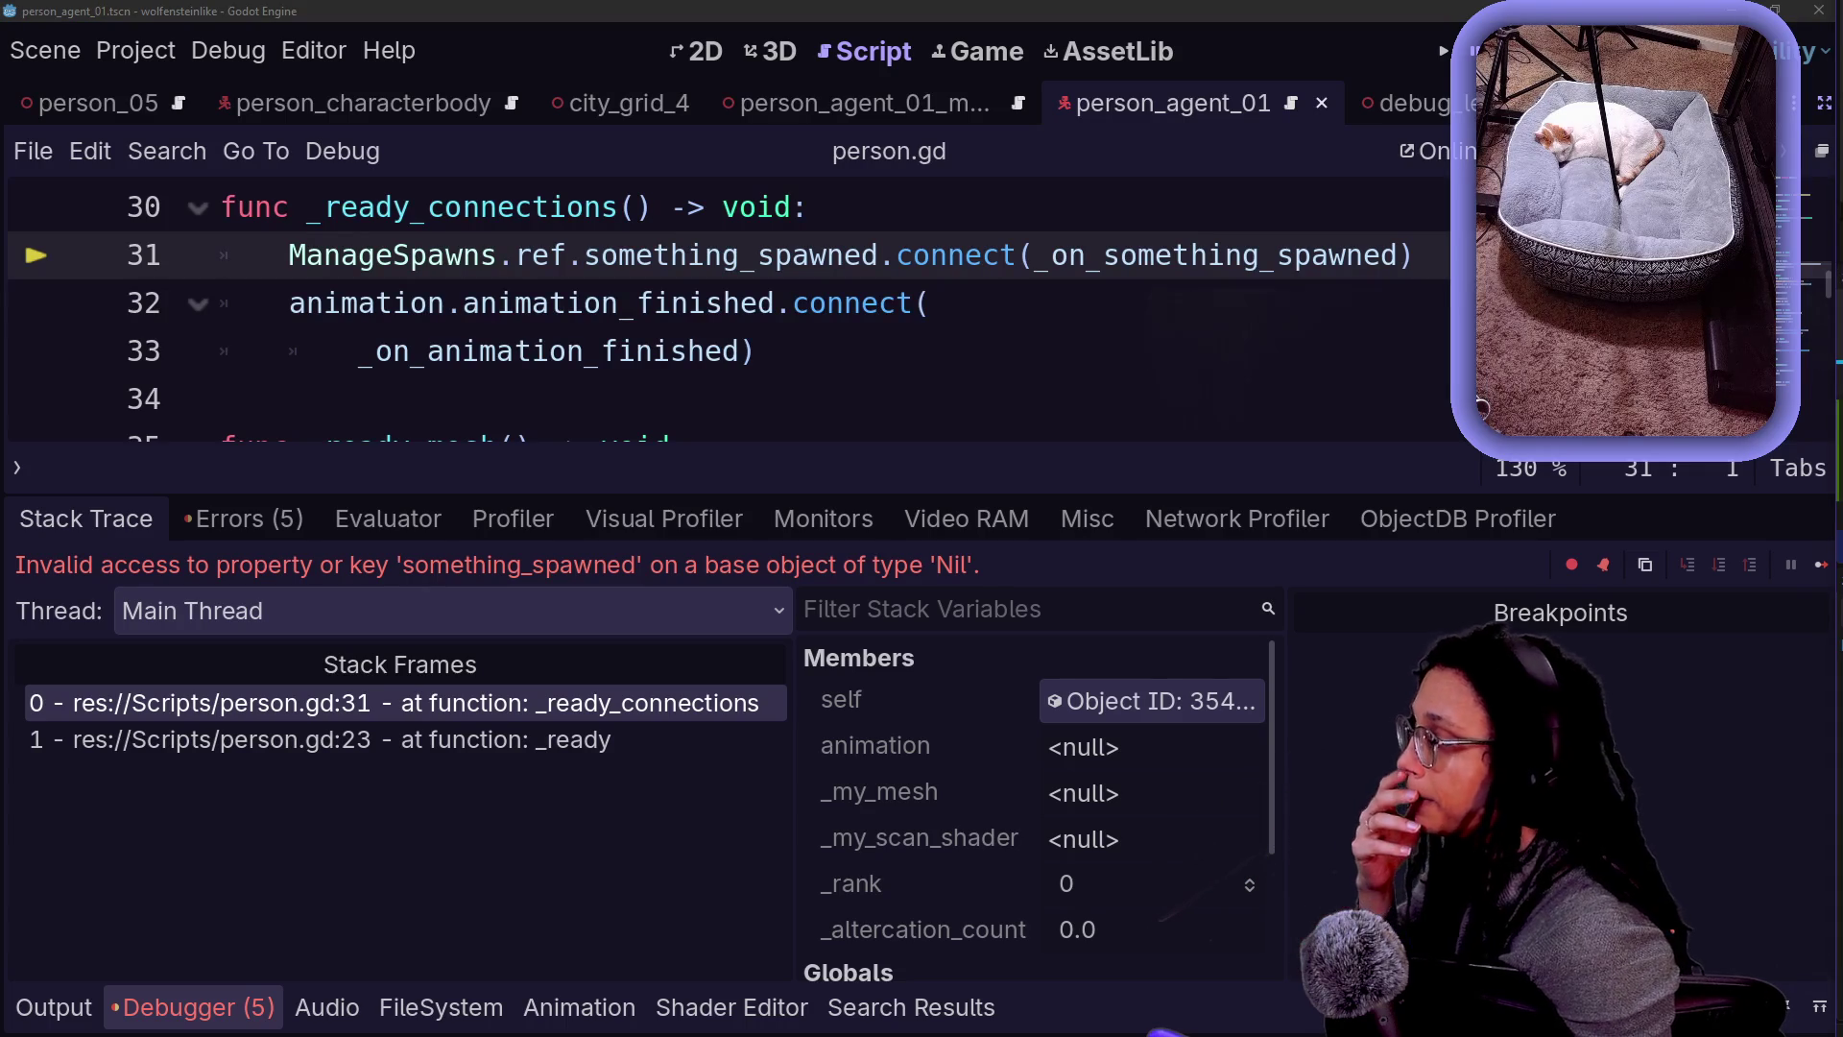
{"action": "left_click", "coordinate": [759, 351]}
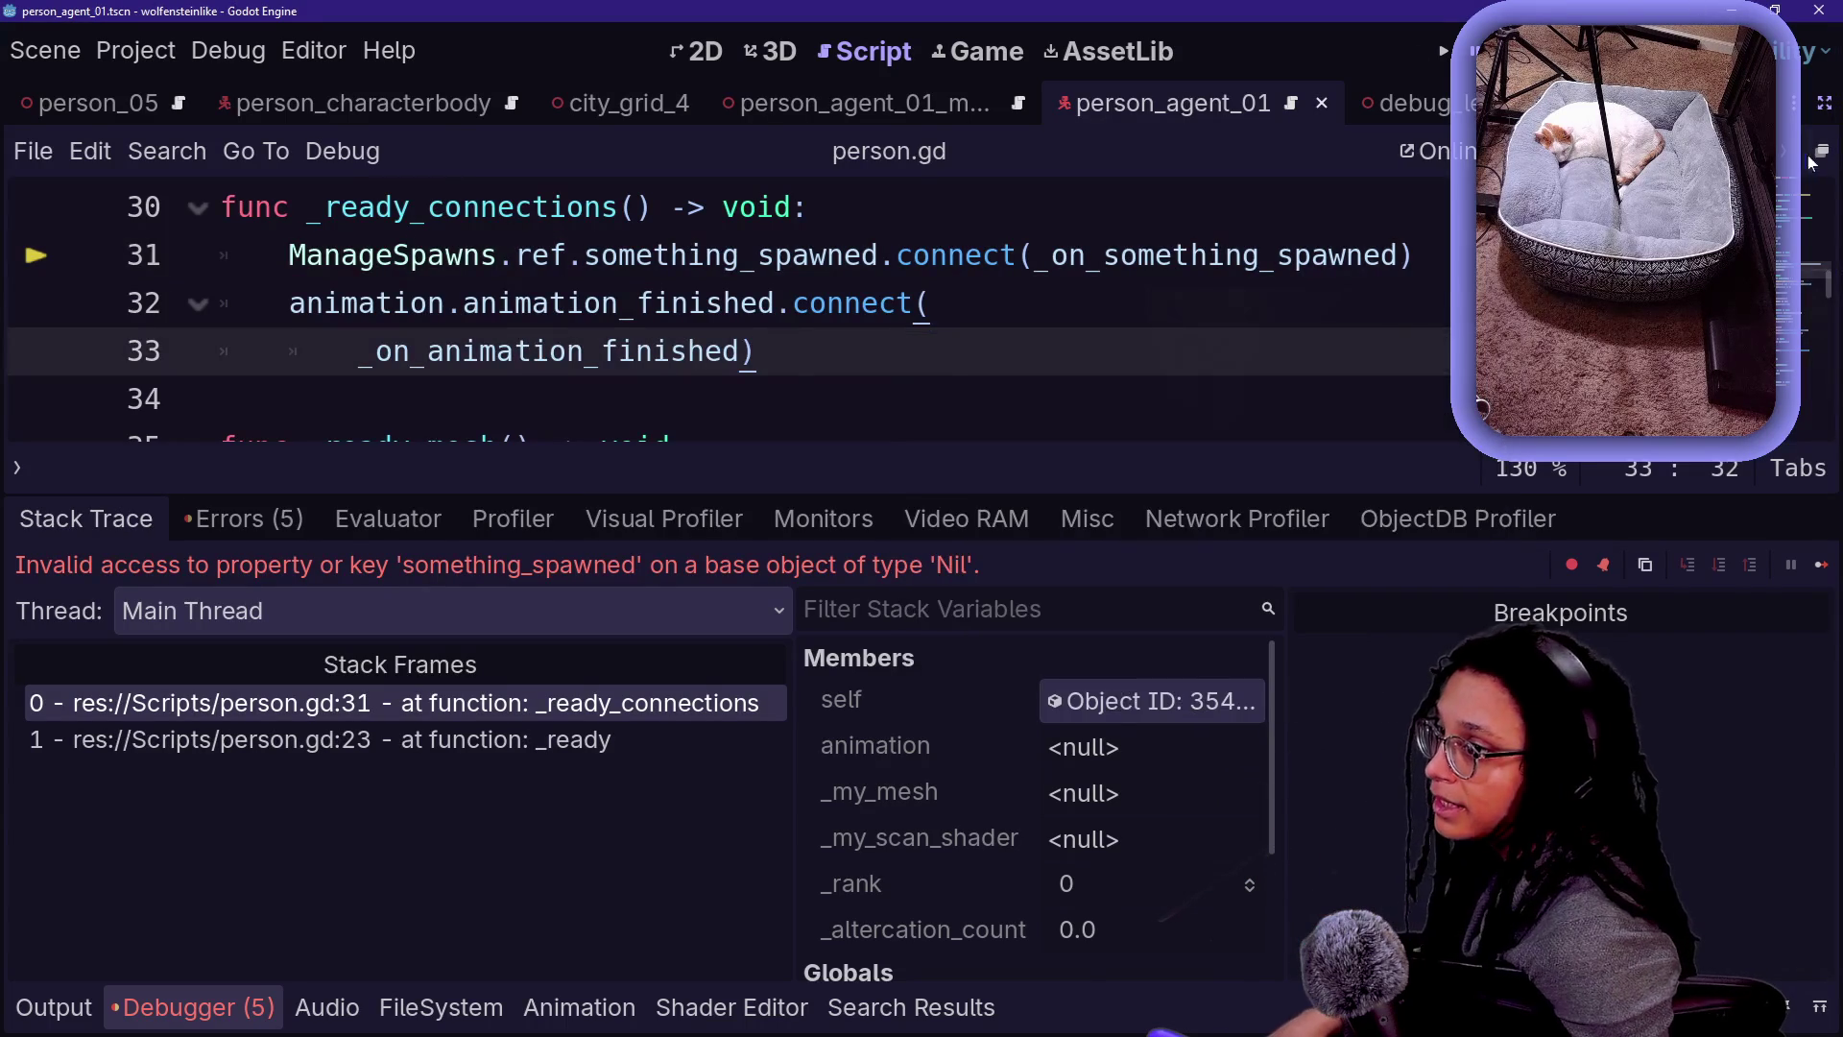
{"action": "left_click", "coordinate": [1824, 103]}
{"action": "left_click", "coordinate": [734, 255]}
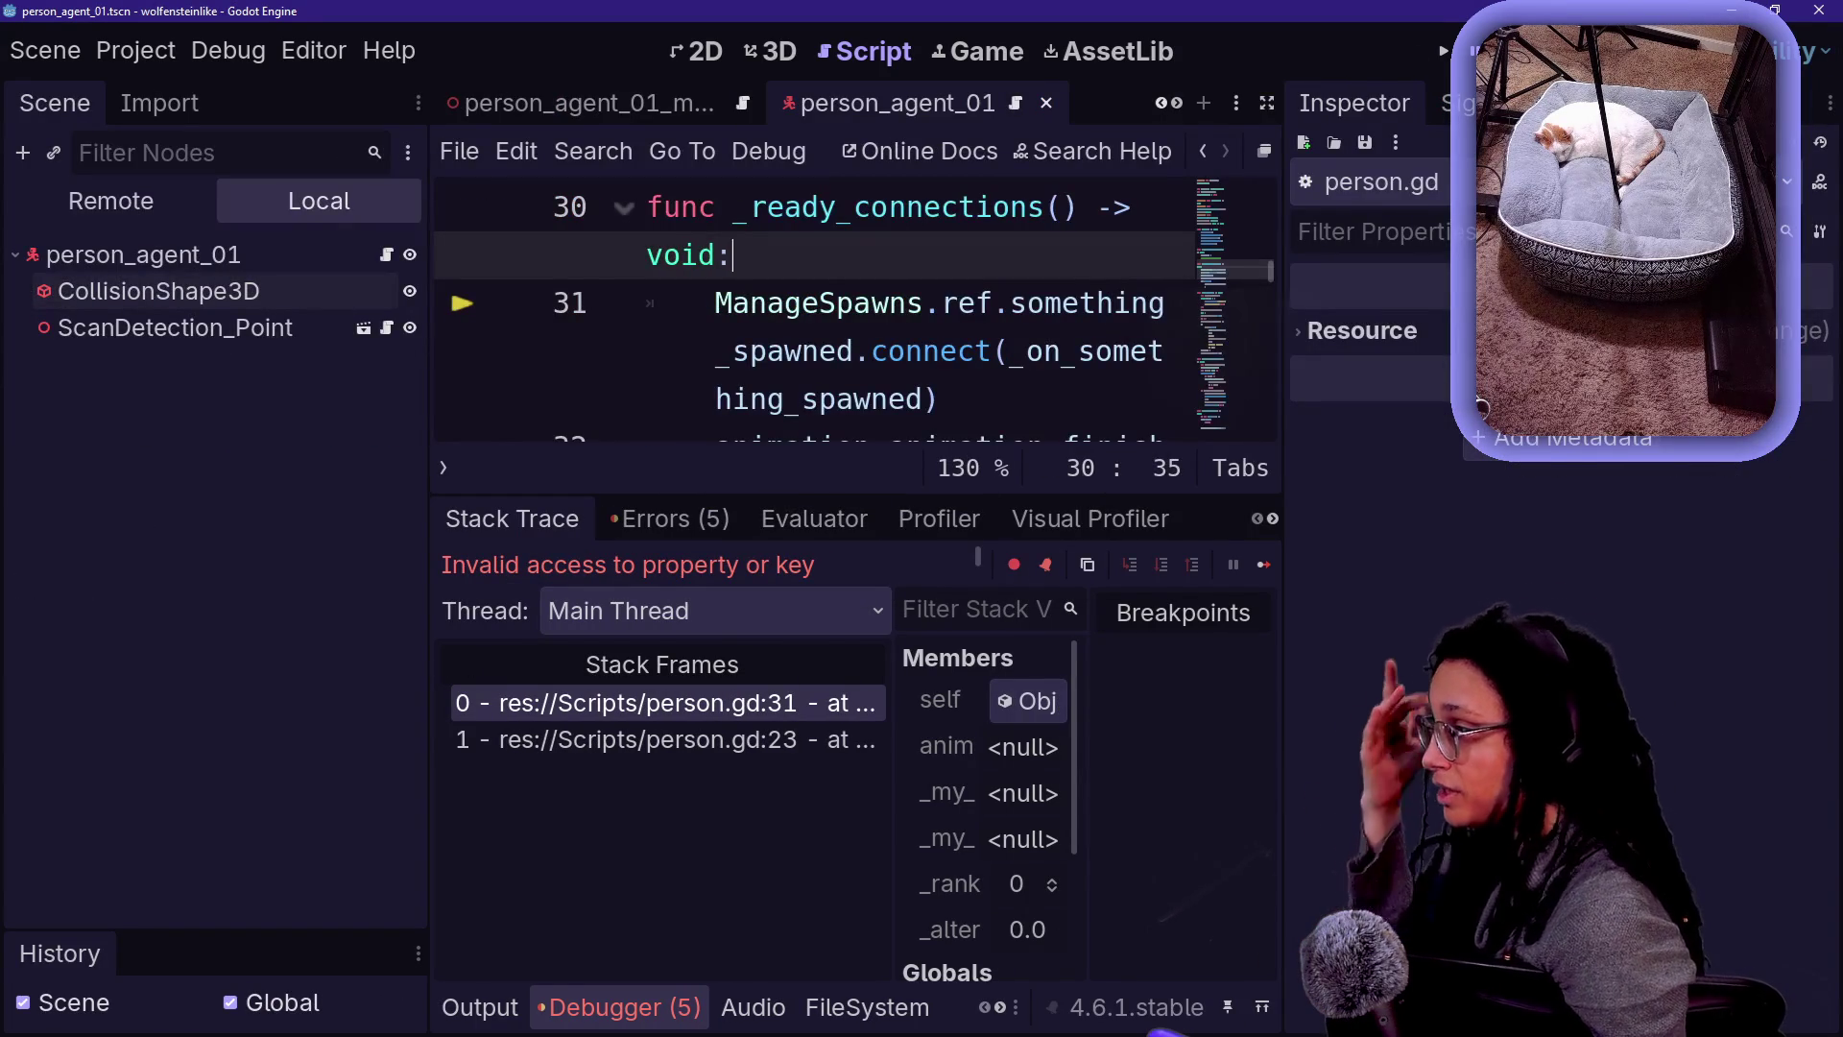
{"action": "left_click", "coordinate": [779, 50]}
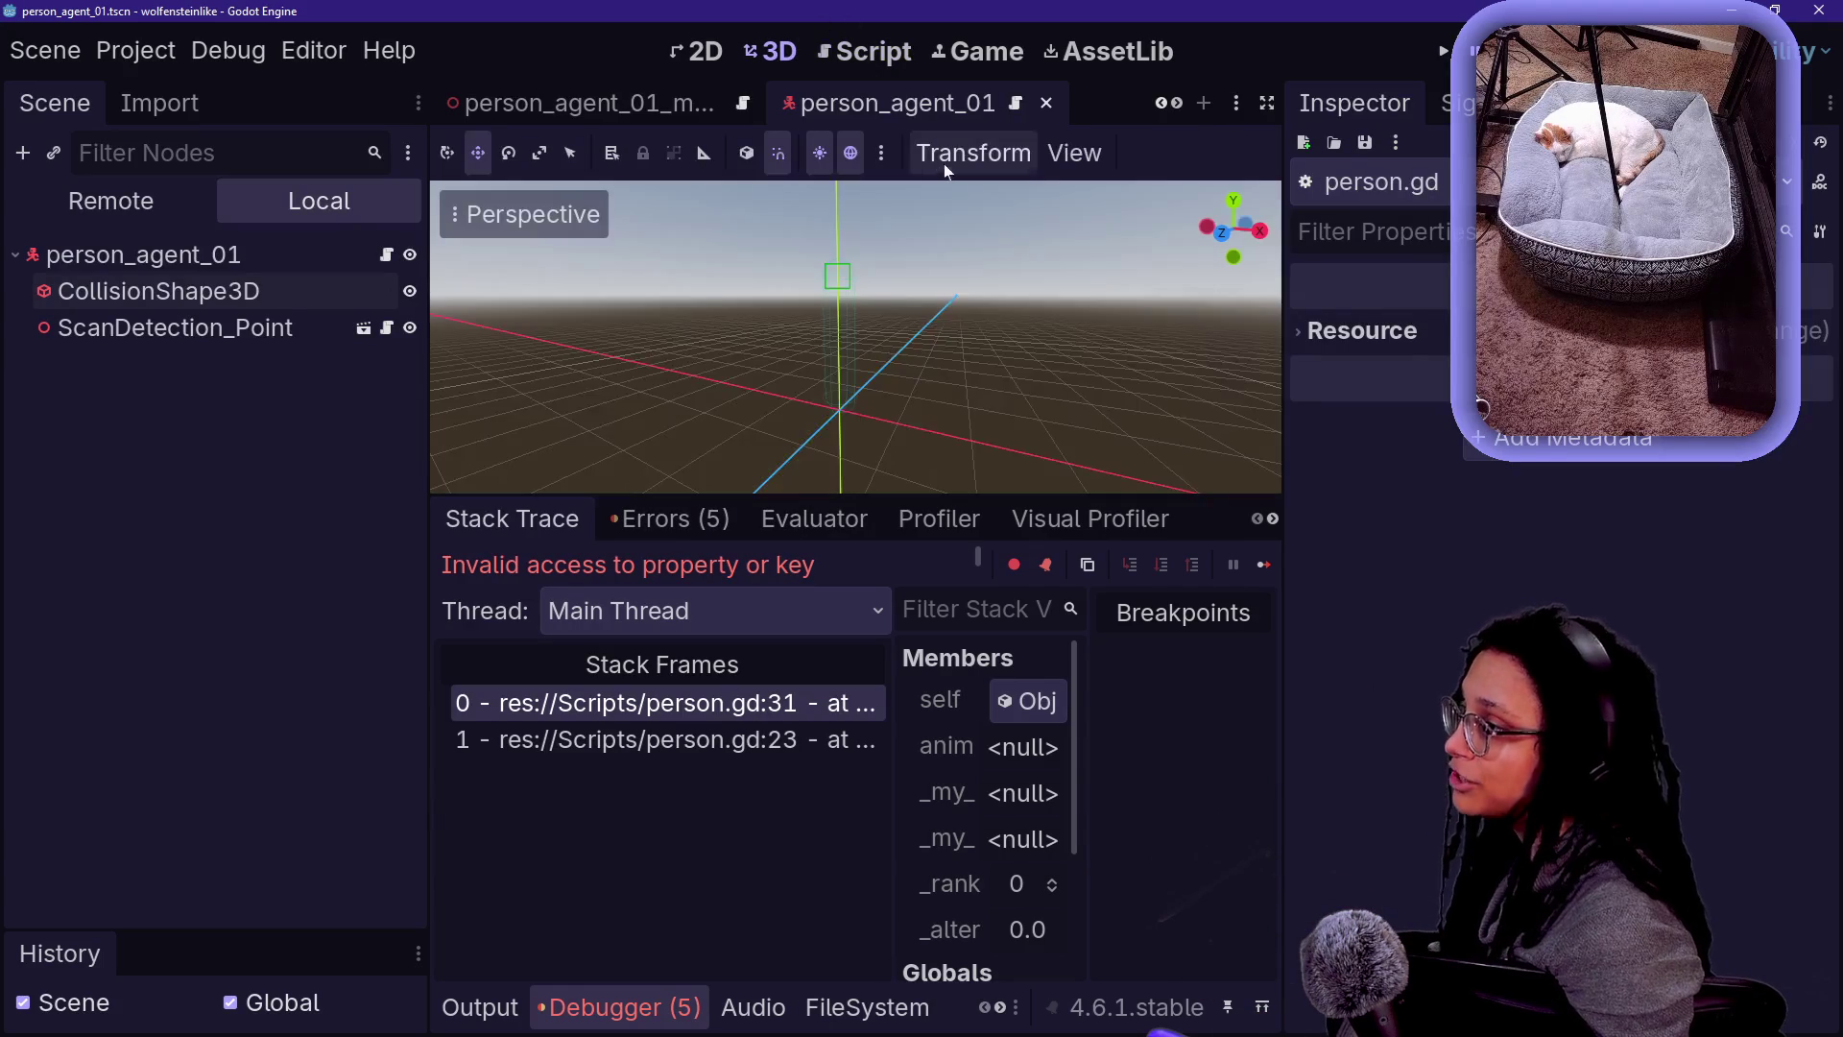
{"action": "left_click", "coordinate": [988, 52]}
{"action": "key", "text": "F8"}
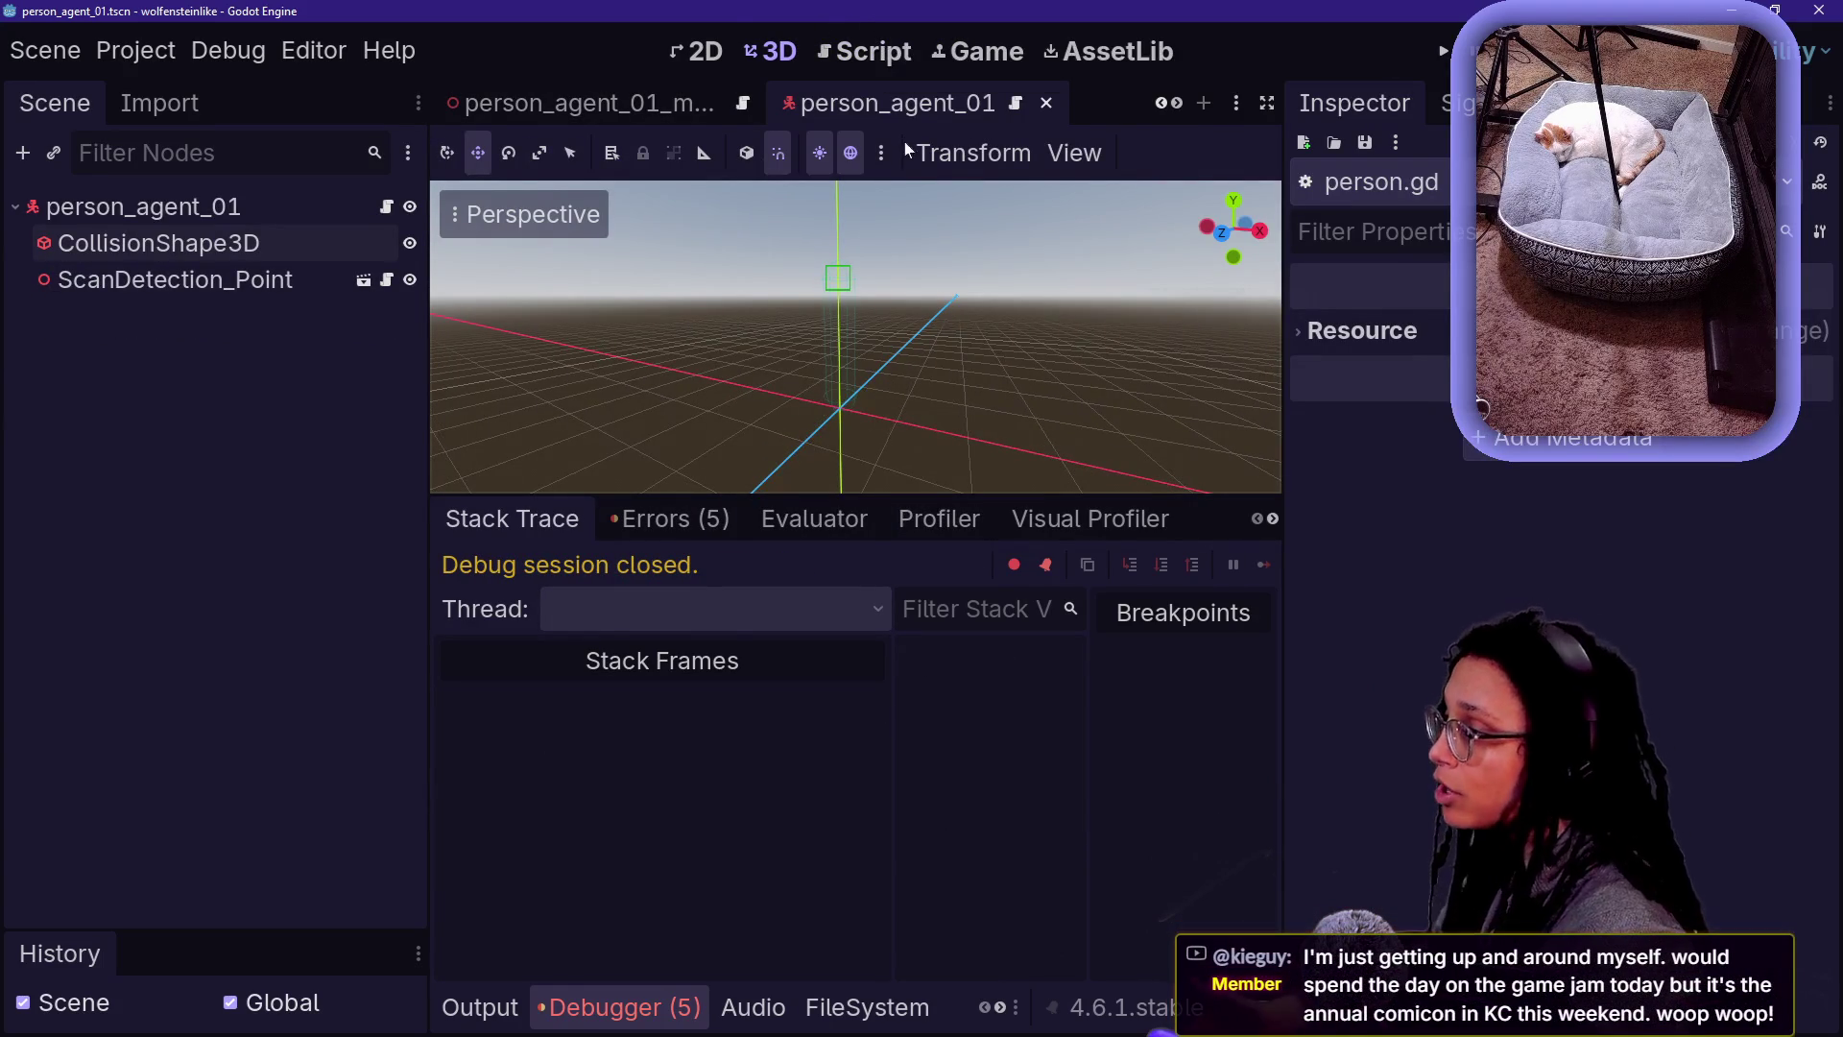
{"action": "scroll", "coordinate": [647, 111], "scroll_direction": "down", "scroll_amount": 3}
{"action": "scroll", "coordinate": [768, 114], "scroll_direction": "up", "scroll_amount": 1}
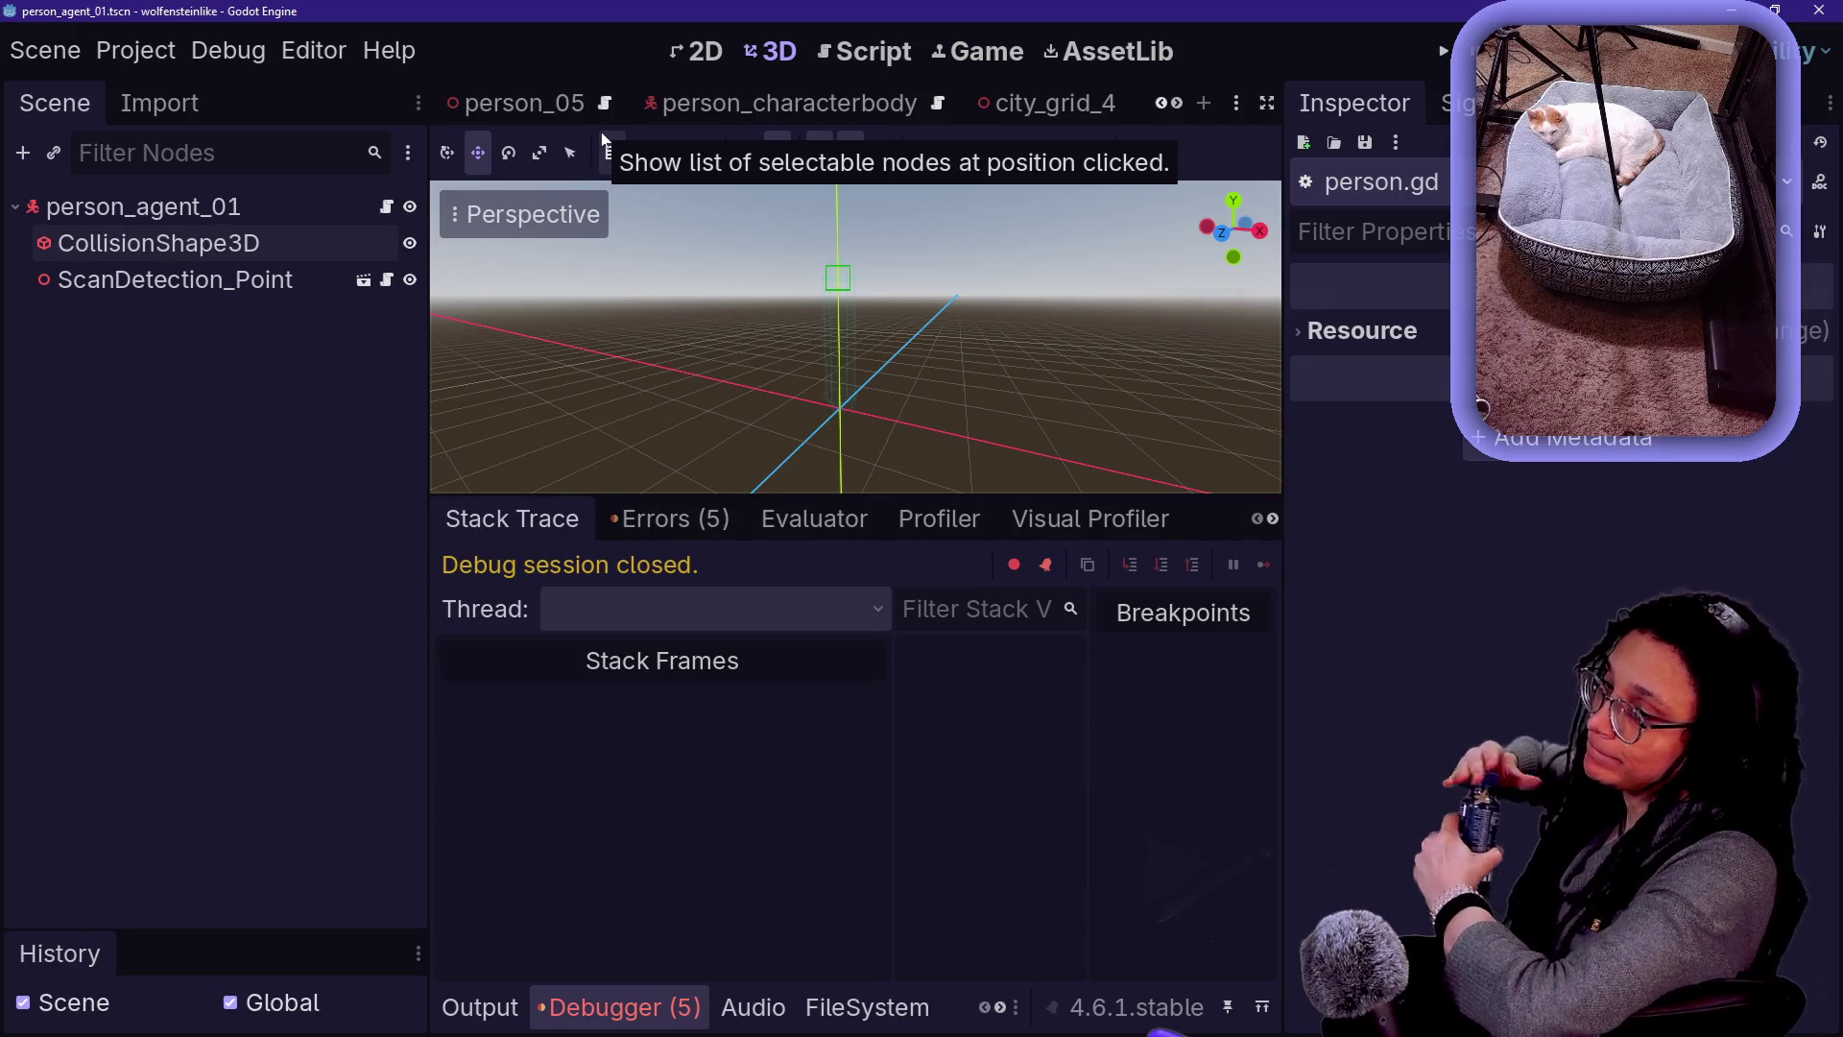
- Review the five logged errors in the Debugger's Errors list
{"action": "left_click", "coordinate": [211, 284]}
{"action": "left_click", "coordinate": [227, 246]}
{"action": "left_click", "coordinate": [221, 279]}
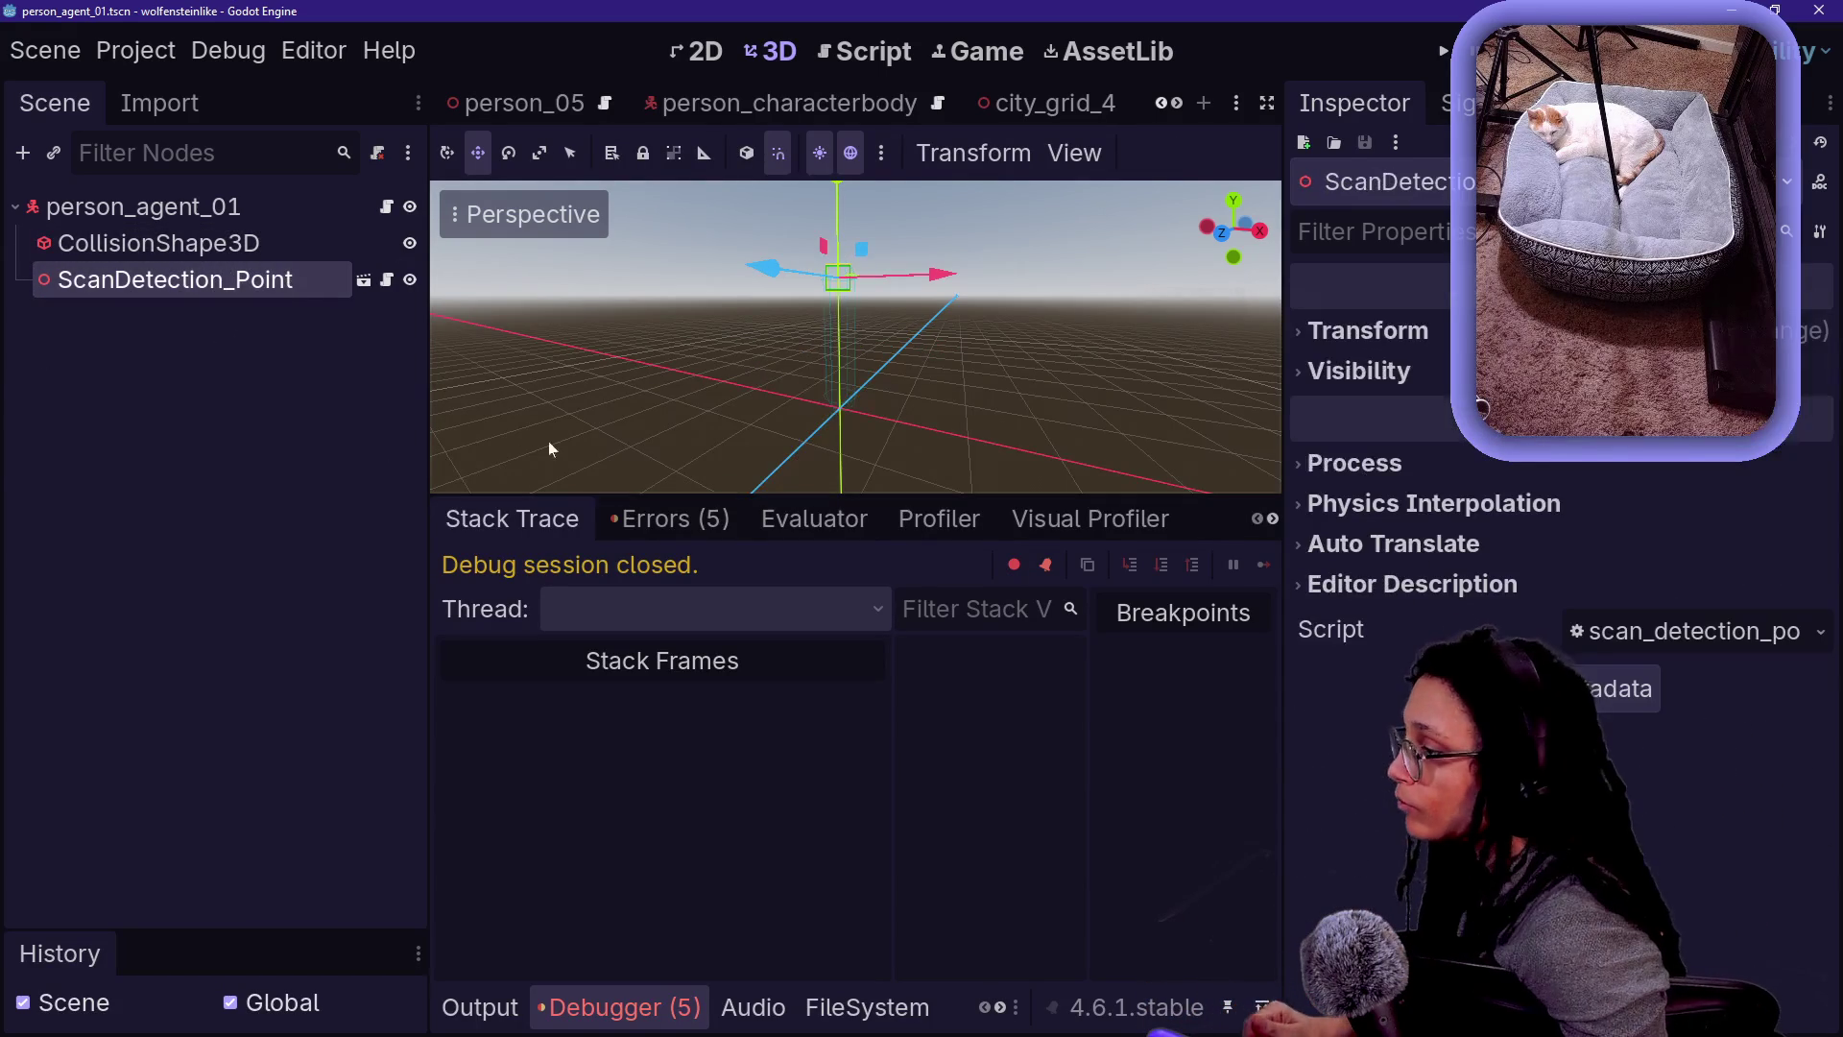
{"action": "left_click", "coordinate": [704, 526]}
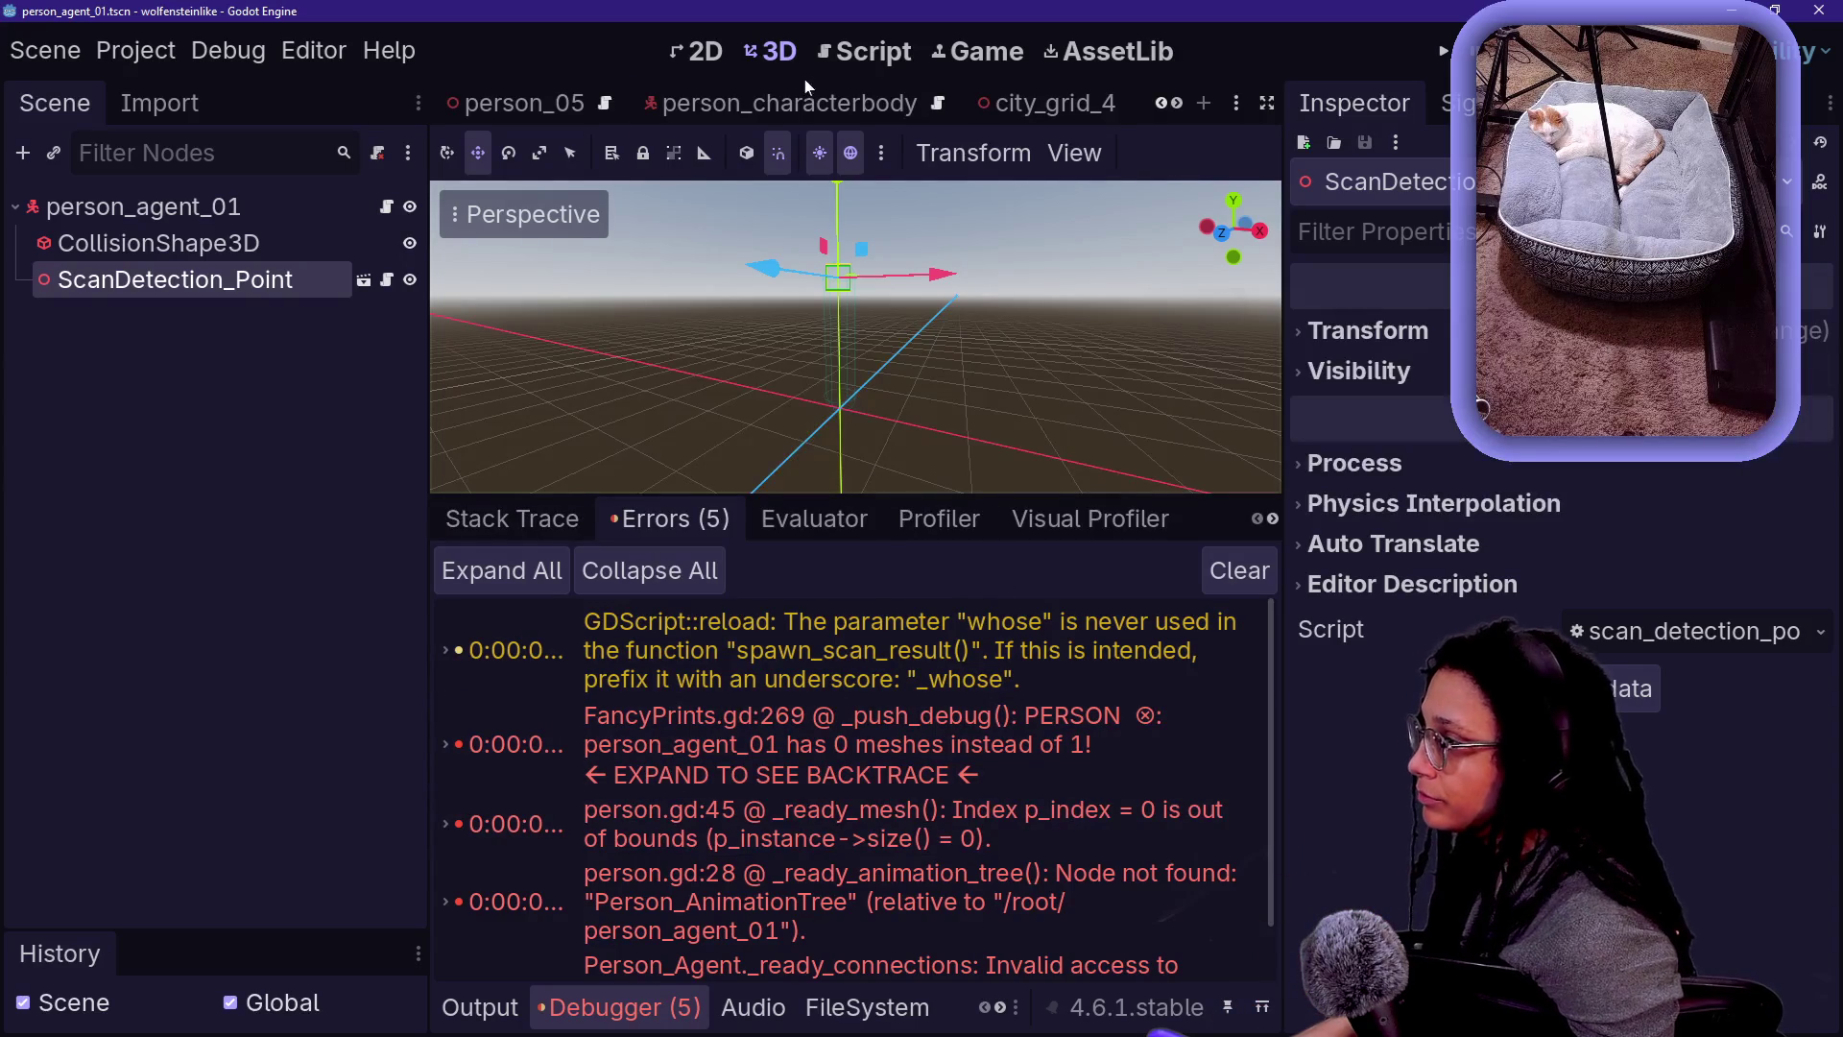
{"action": "key", "text": "Up"}
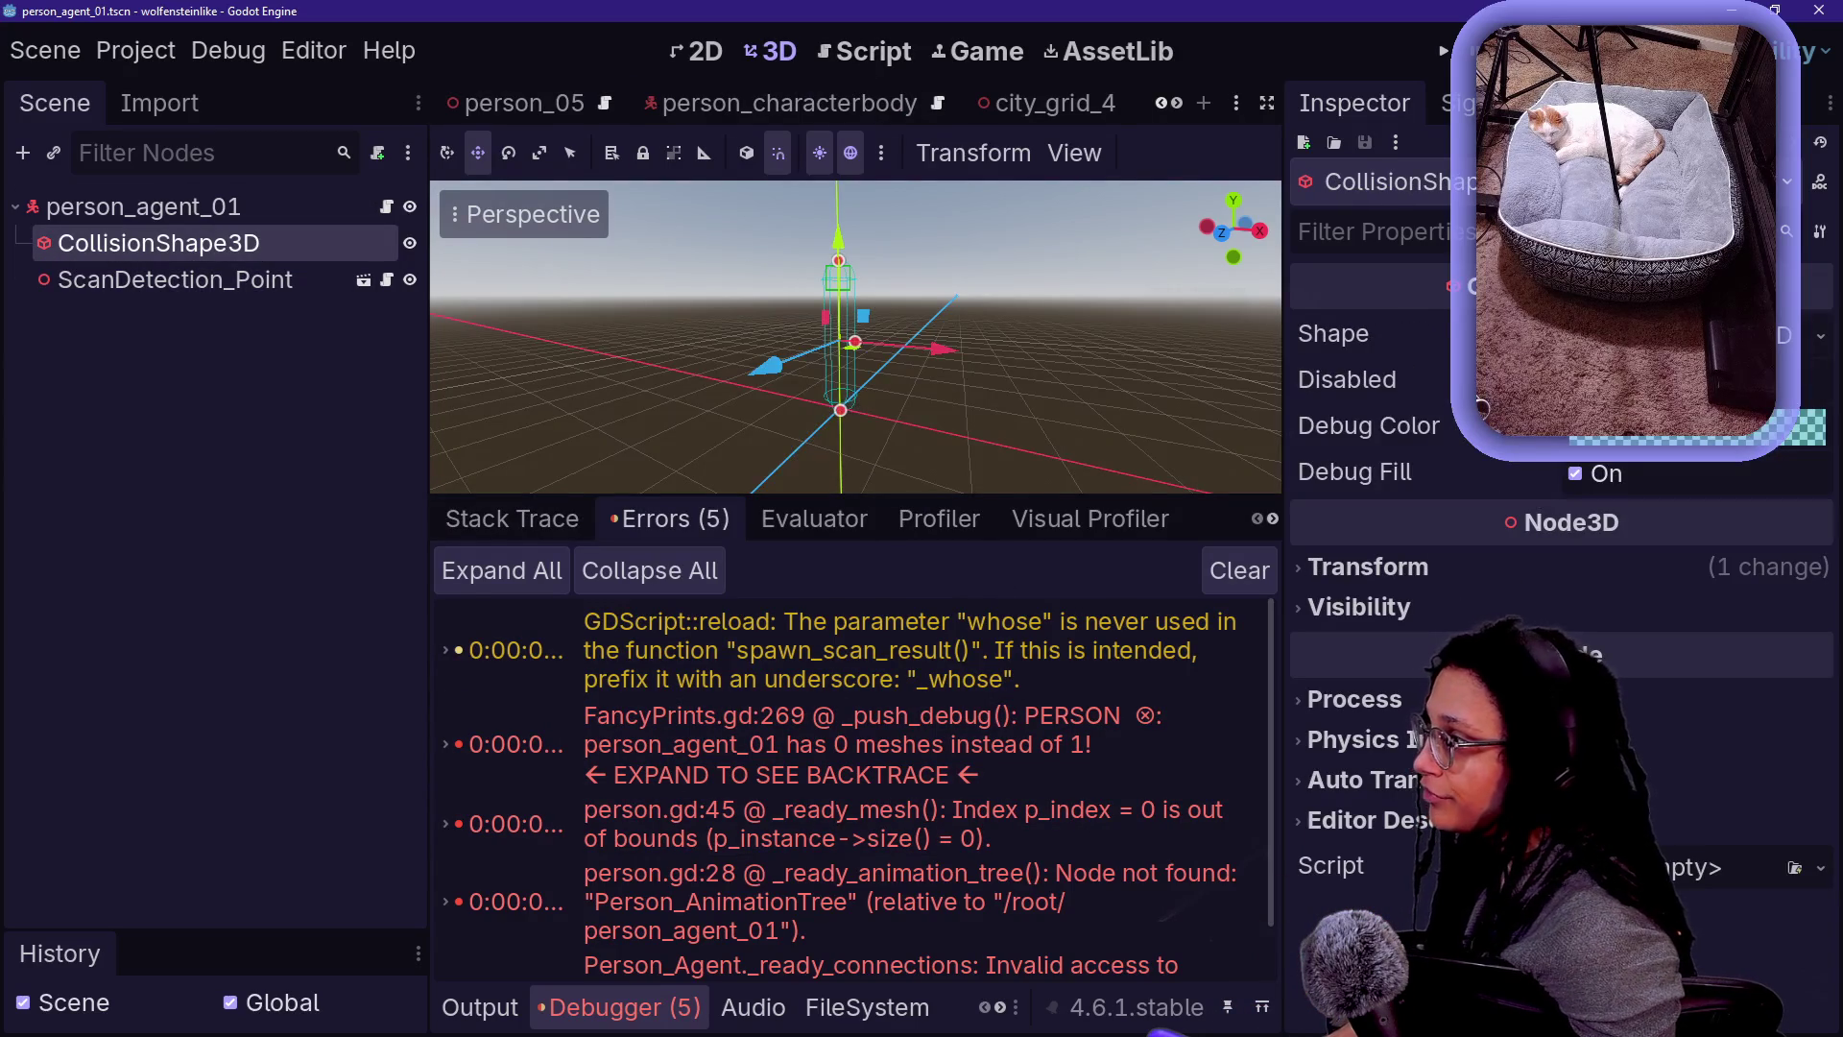
- Widen the script editor and run the game again
{"action": "left_click", "coordinate": [906, 64]}
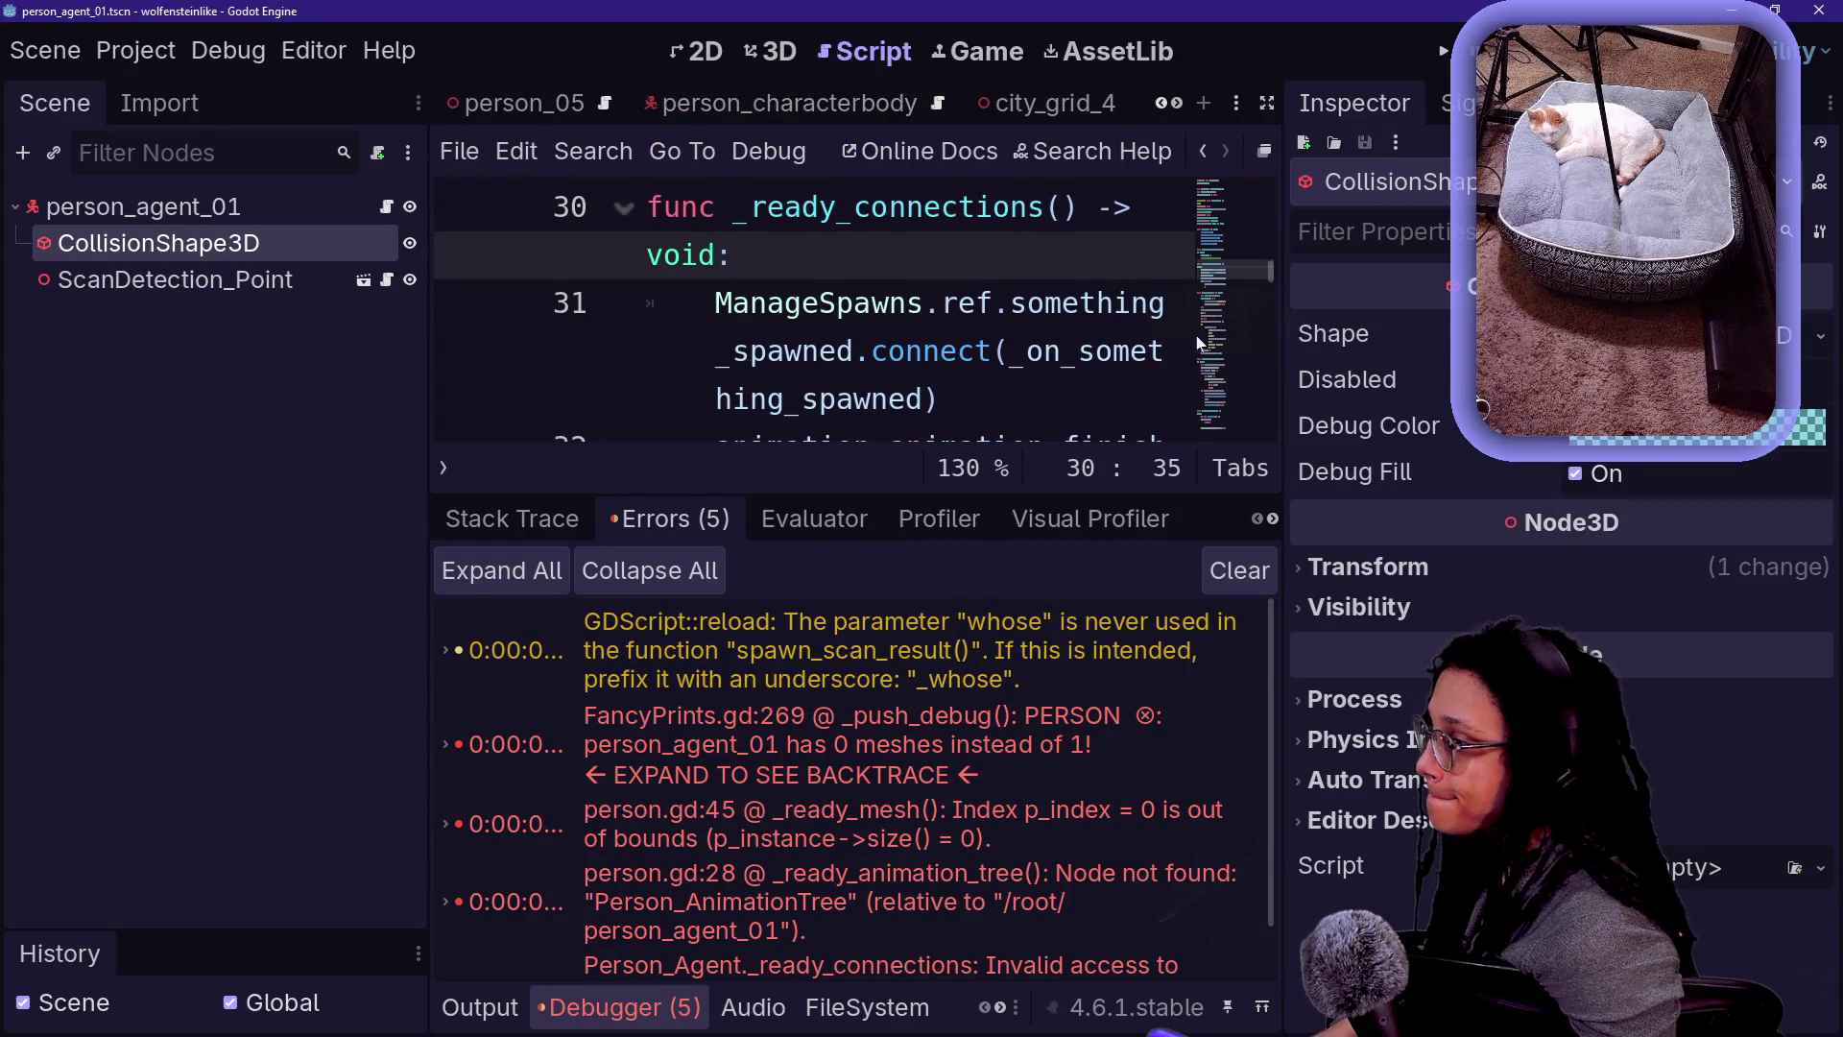
{"action": "left_click_drag", "start_coordinate": [1293, 275], "coordinate": [1484, 275]}
{"action": "left_click_drag", "start_coordinate": [434, 304], "coordinate": [355, 303]}
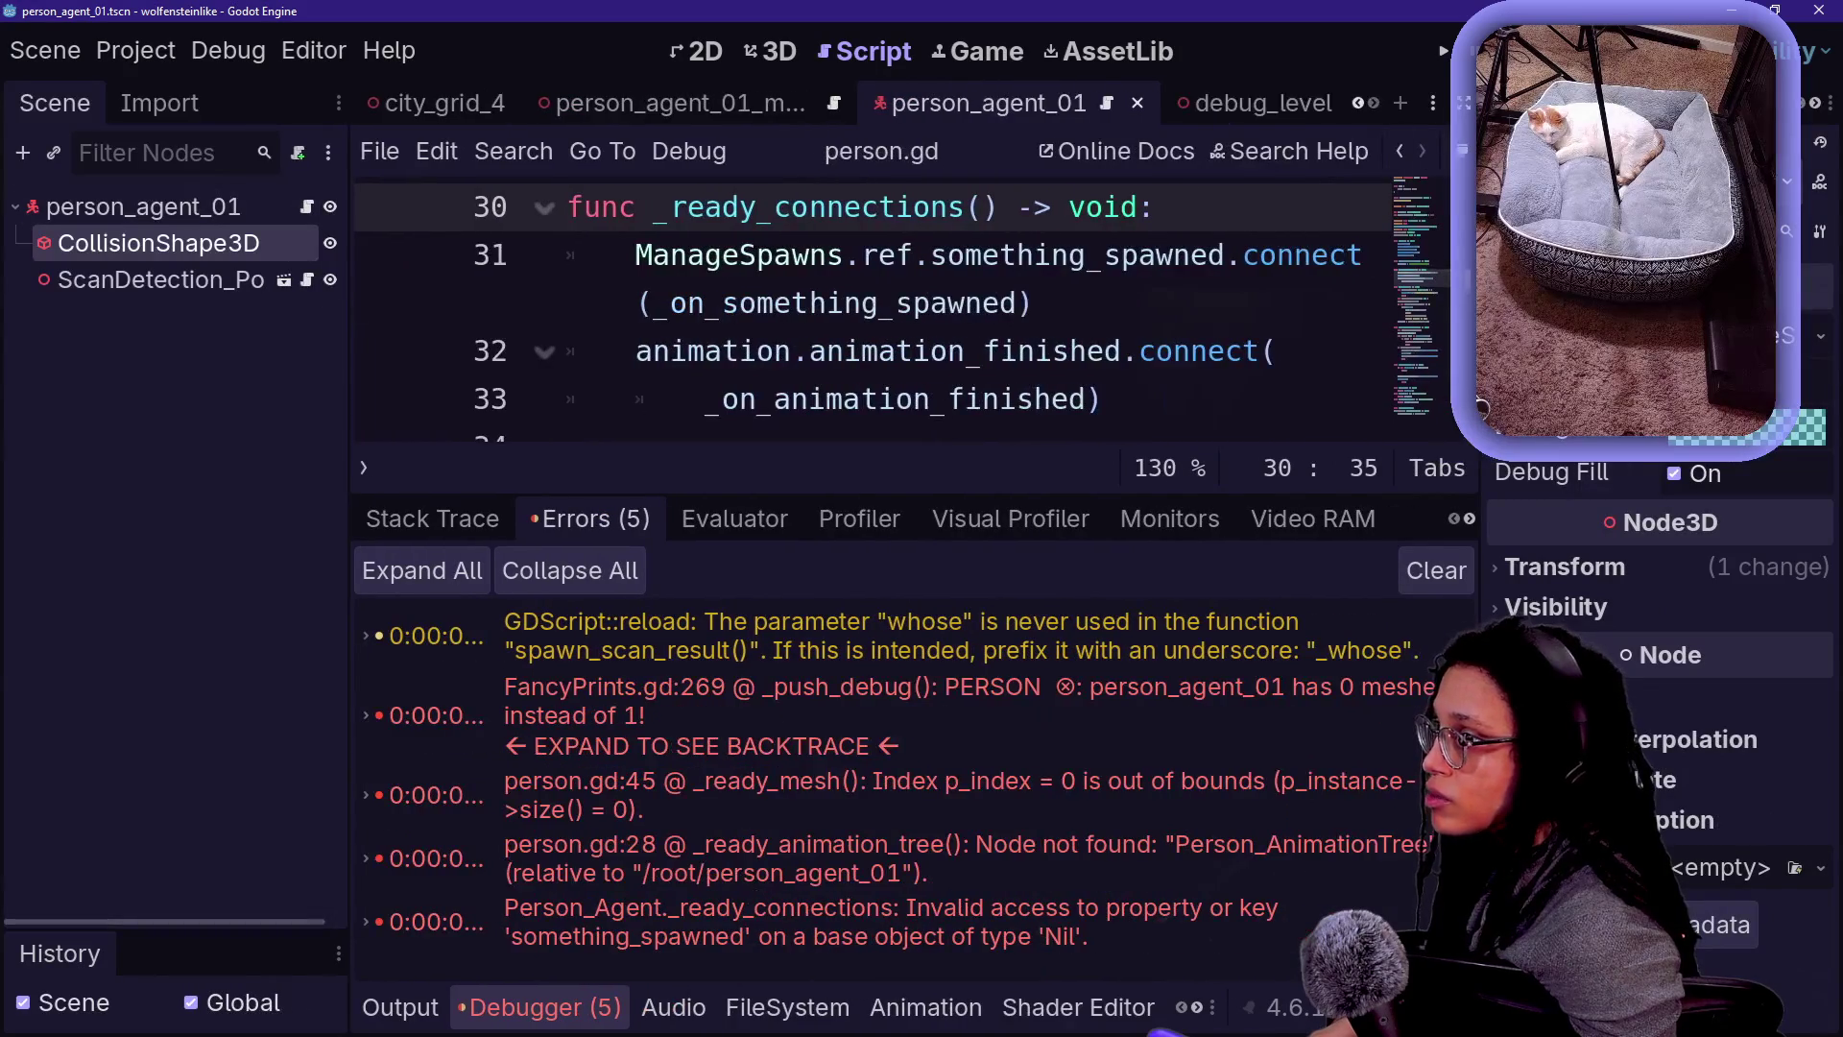
{"action": "key", "text": "F6"}
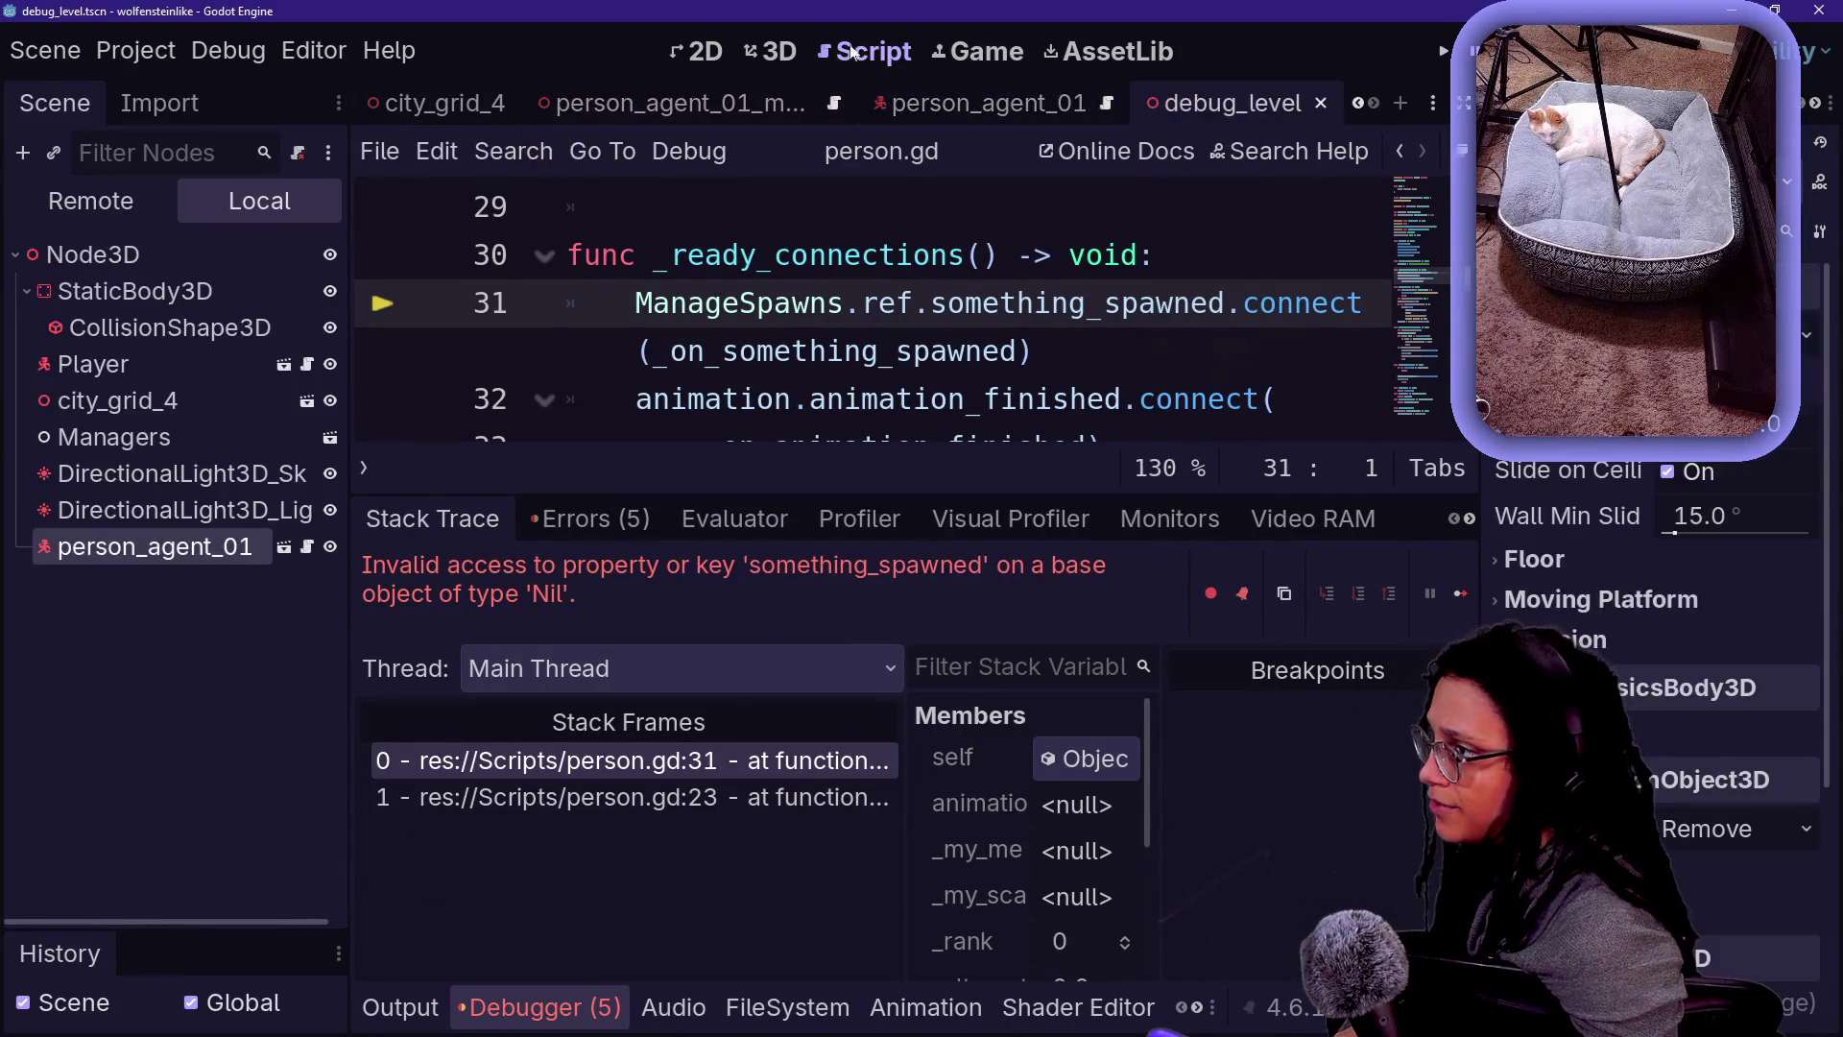
- Delete the person_agent_01 node from the debug_level scene
{"action": "left_click", "coordinate": [1248, 103]}
{"action": "left_click", "coordinate": [776, 56]}
{"action": "left_click", "coordinate": [177, 549]}
{"action": "key", "text": "Delete"}
{"action": "key", "text": "Return"}
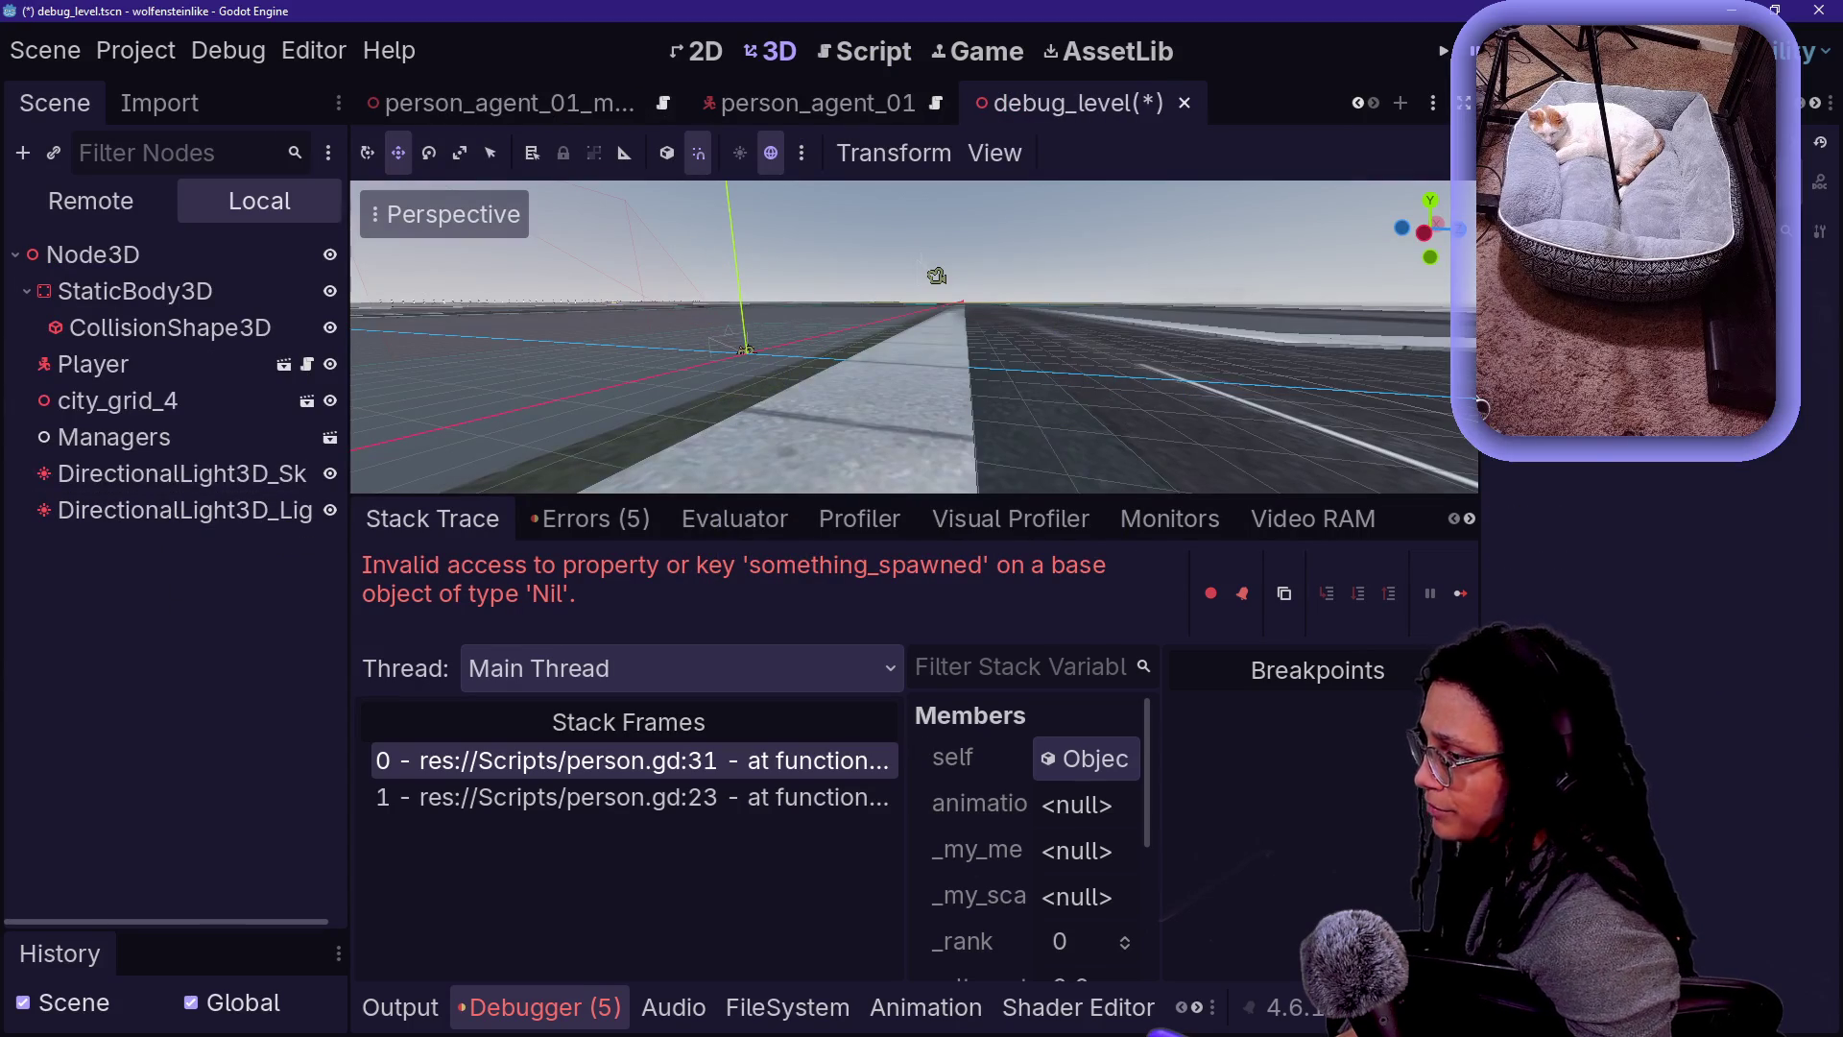
- Add a spawn_person_agent.tscn instance to debug_level, save, and open that scene
{"action": "left_click", "coordinate": [759, 1007]}
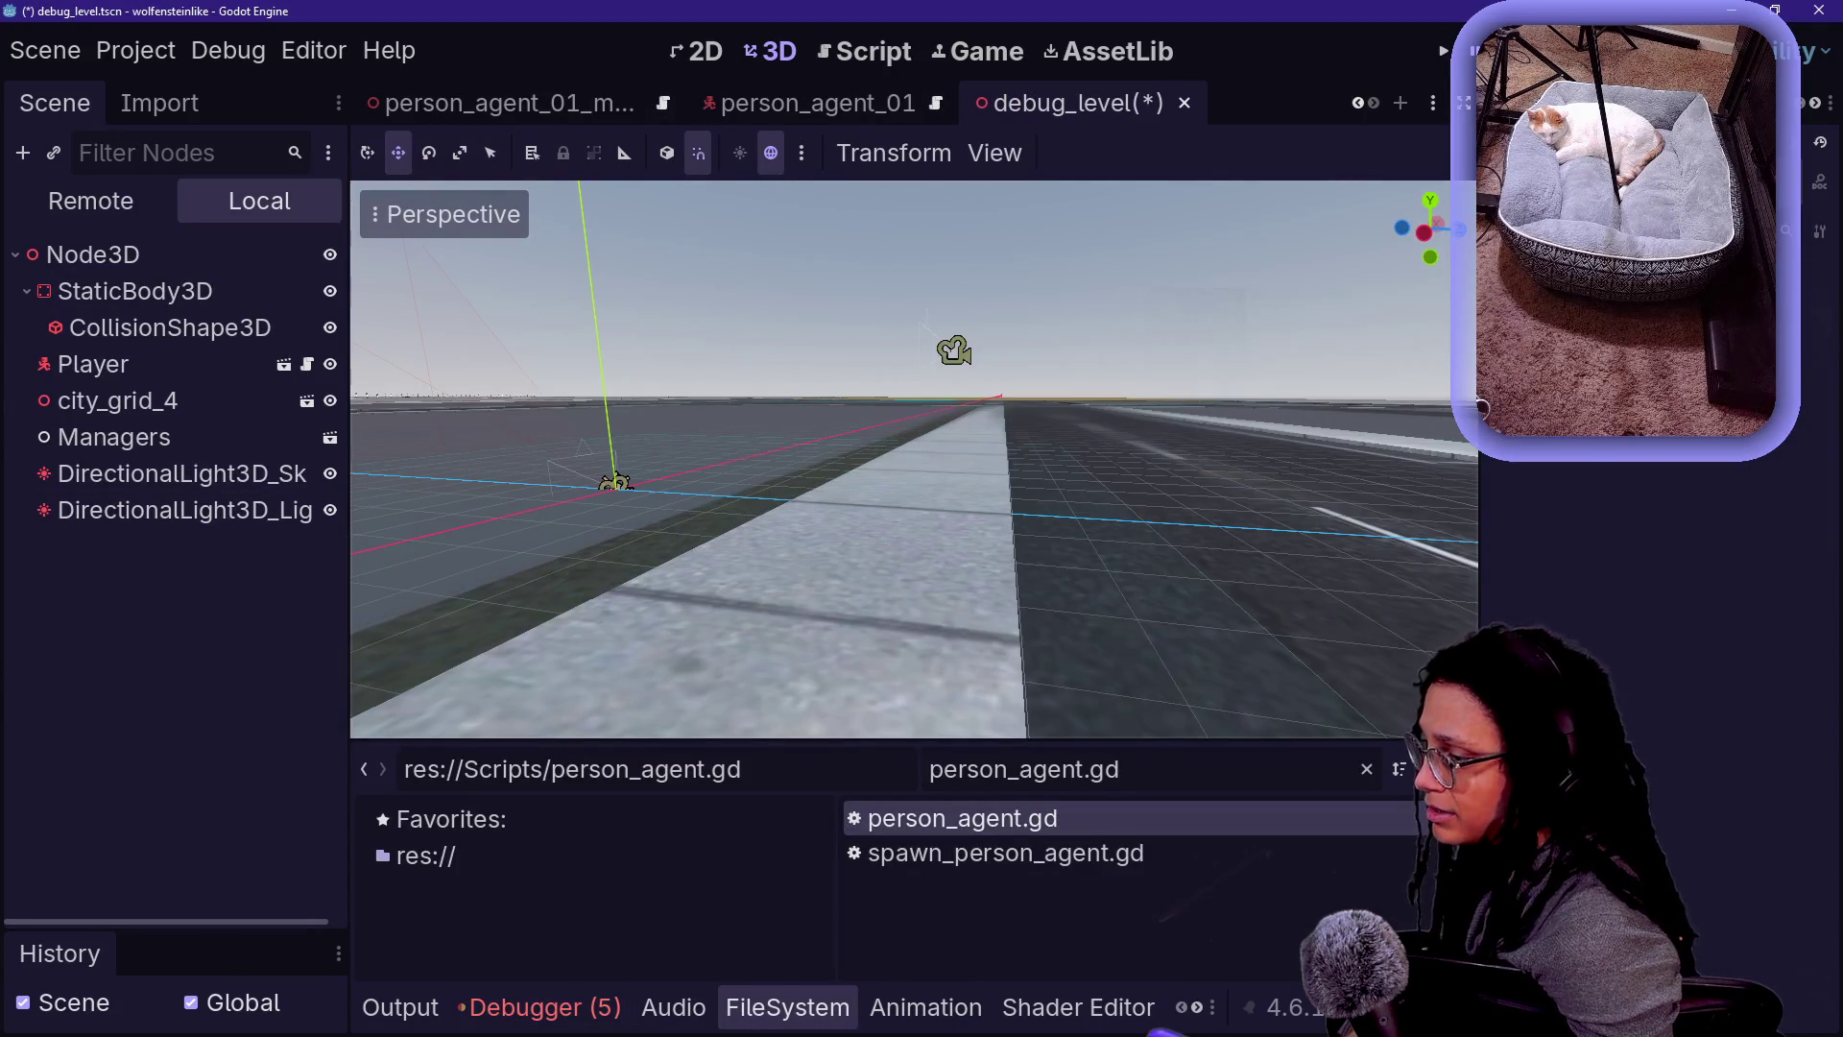
{"action": "left_click", "coordinate": [1133, 852]}
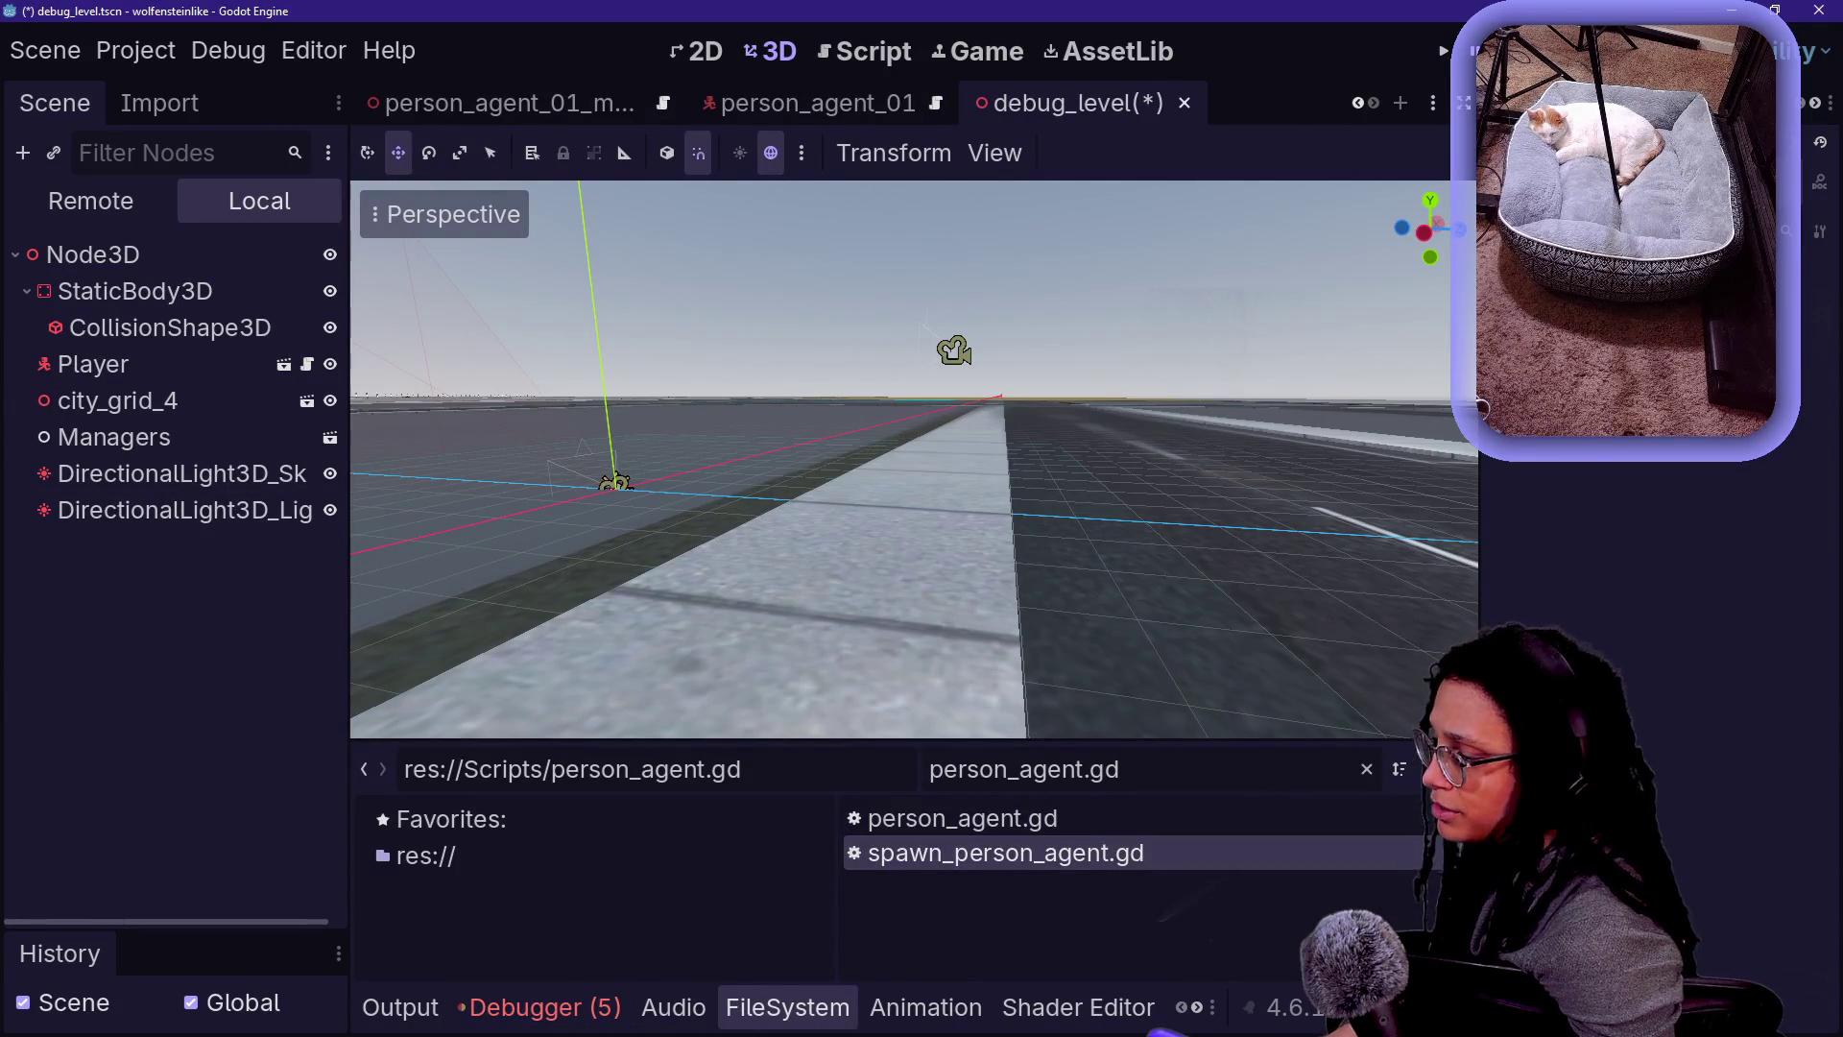
{"action": "key", "text": "ctrl+f"}
{"action": "type", "text": "spawn"}
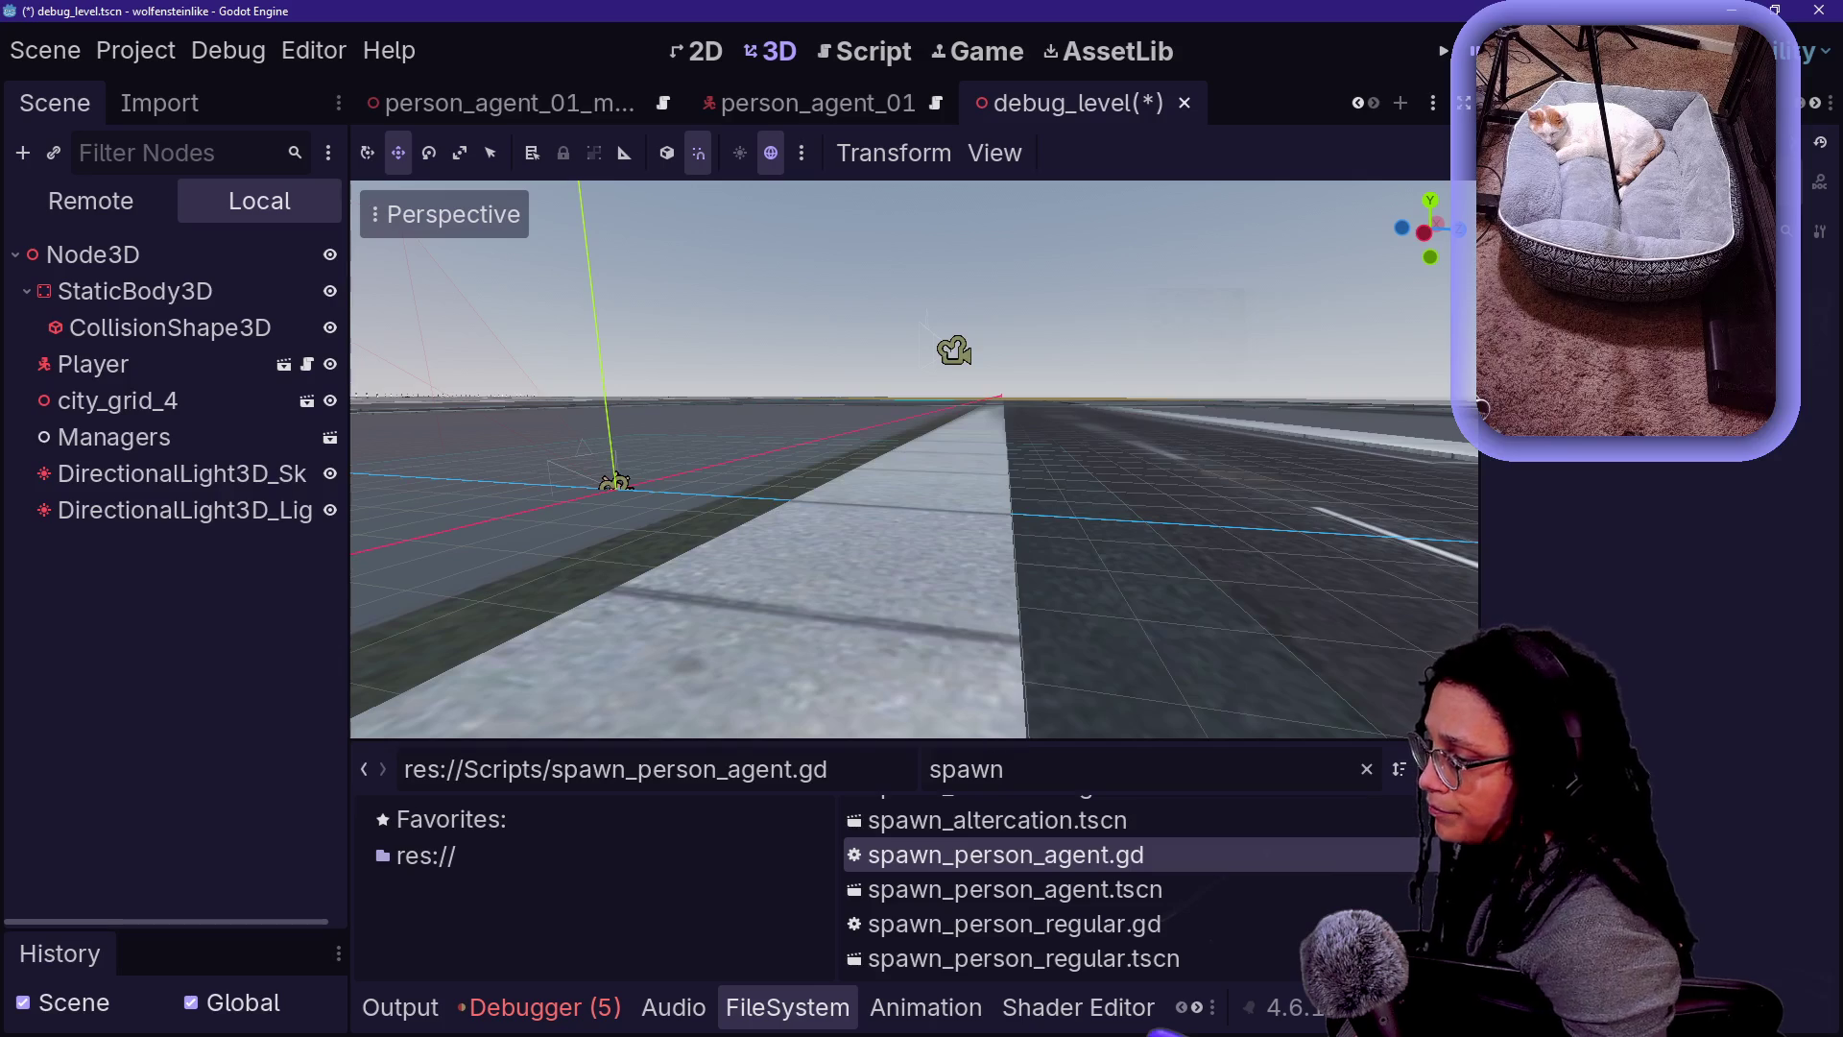
{"action": "left_click", "coordinate": [1198, 889]}
{"action": "mouse_move", "coordinate": [1198, 889]}
{"action": "left_mouse_down"}
{"action": "mouse_move", "coordinate": [293, 697]}
{"action": "mouse_move", "coordinate": [180, 247]}
{"action": "mouse_move", "coordinate": [192, 523]}
{"action": "mouse_move", "coordinate": [1029, 509]}
{"action": "mouse_move", "coordinate": [1063, 528]}
{"action": "left_mouse_up"}
{"action": "key", "text": "ctrl+s"}
{"action": "left_click", "coordinate": [284, 547]}
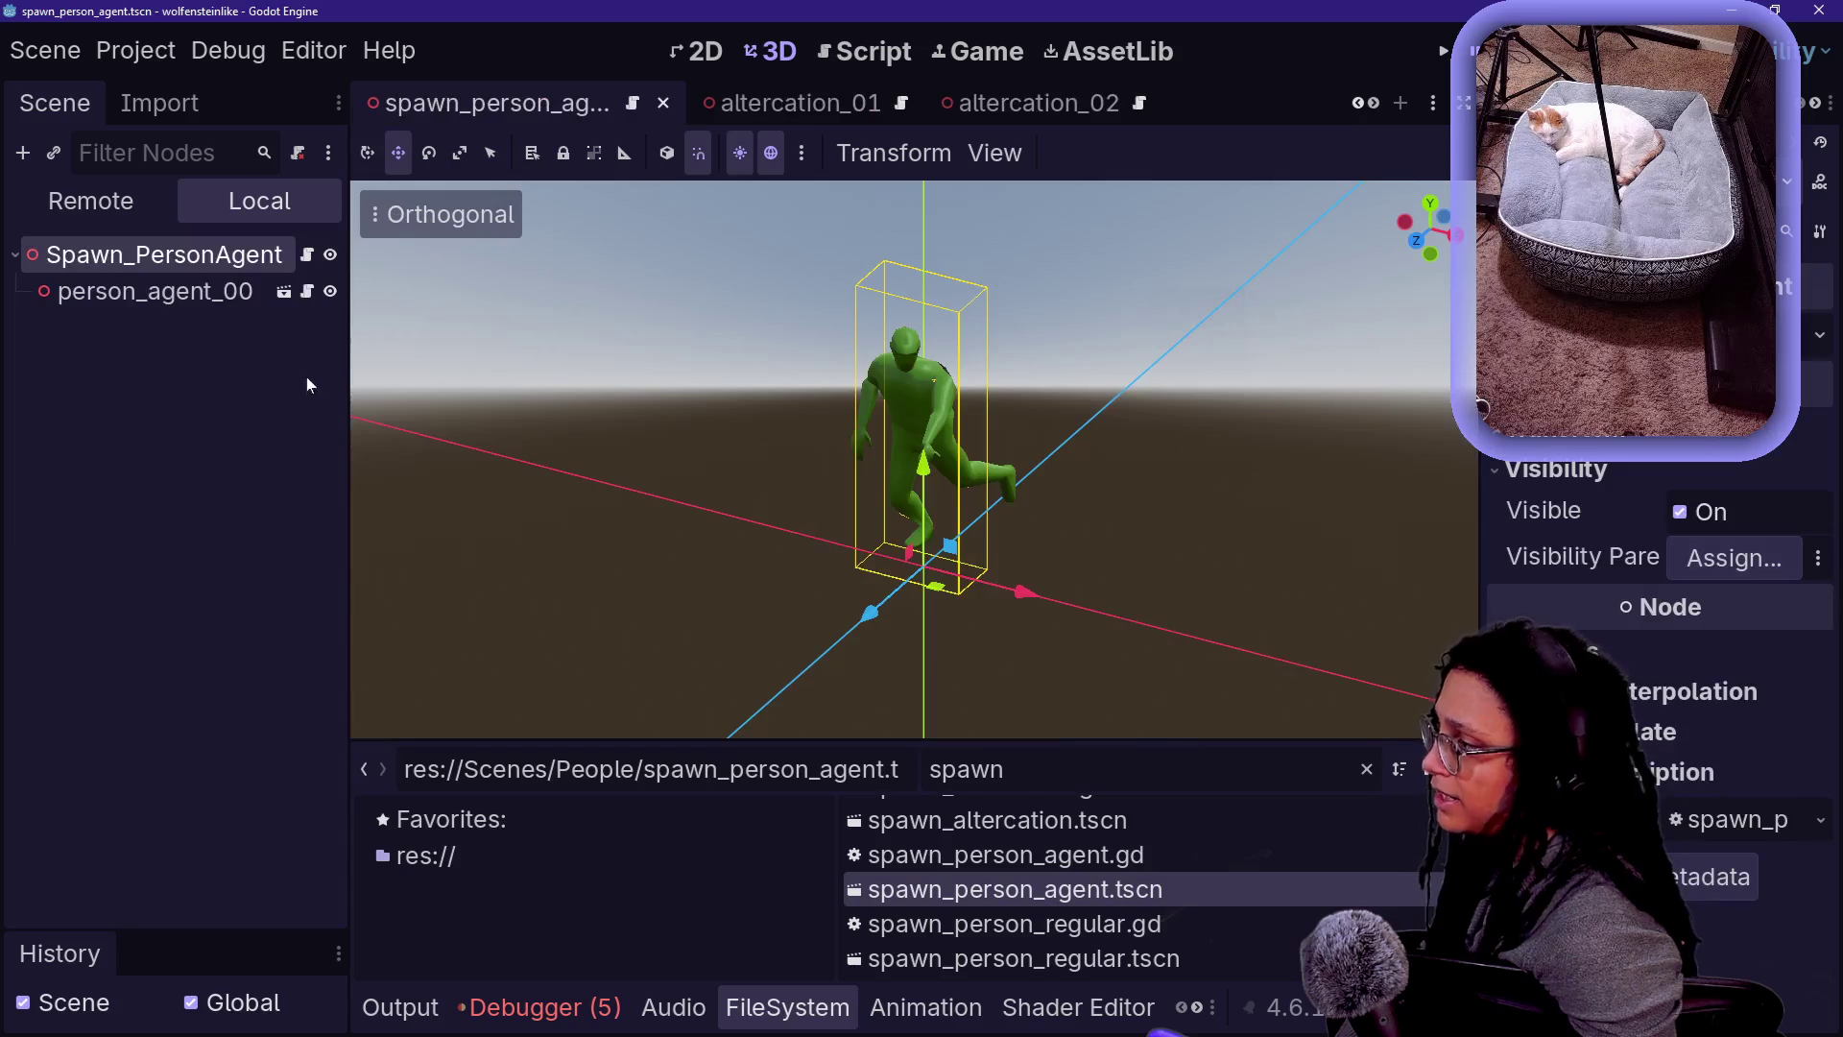
- Review spawn_person_agent.gd, including the _rank export, then rerun the game to reproduce the error
{"action": "left_click", "coordinate": [307, 255]}
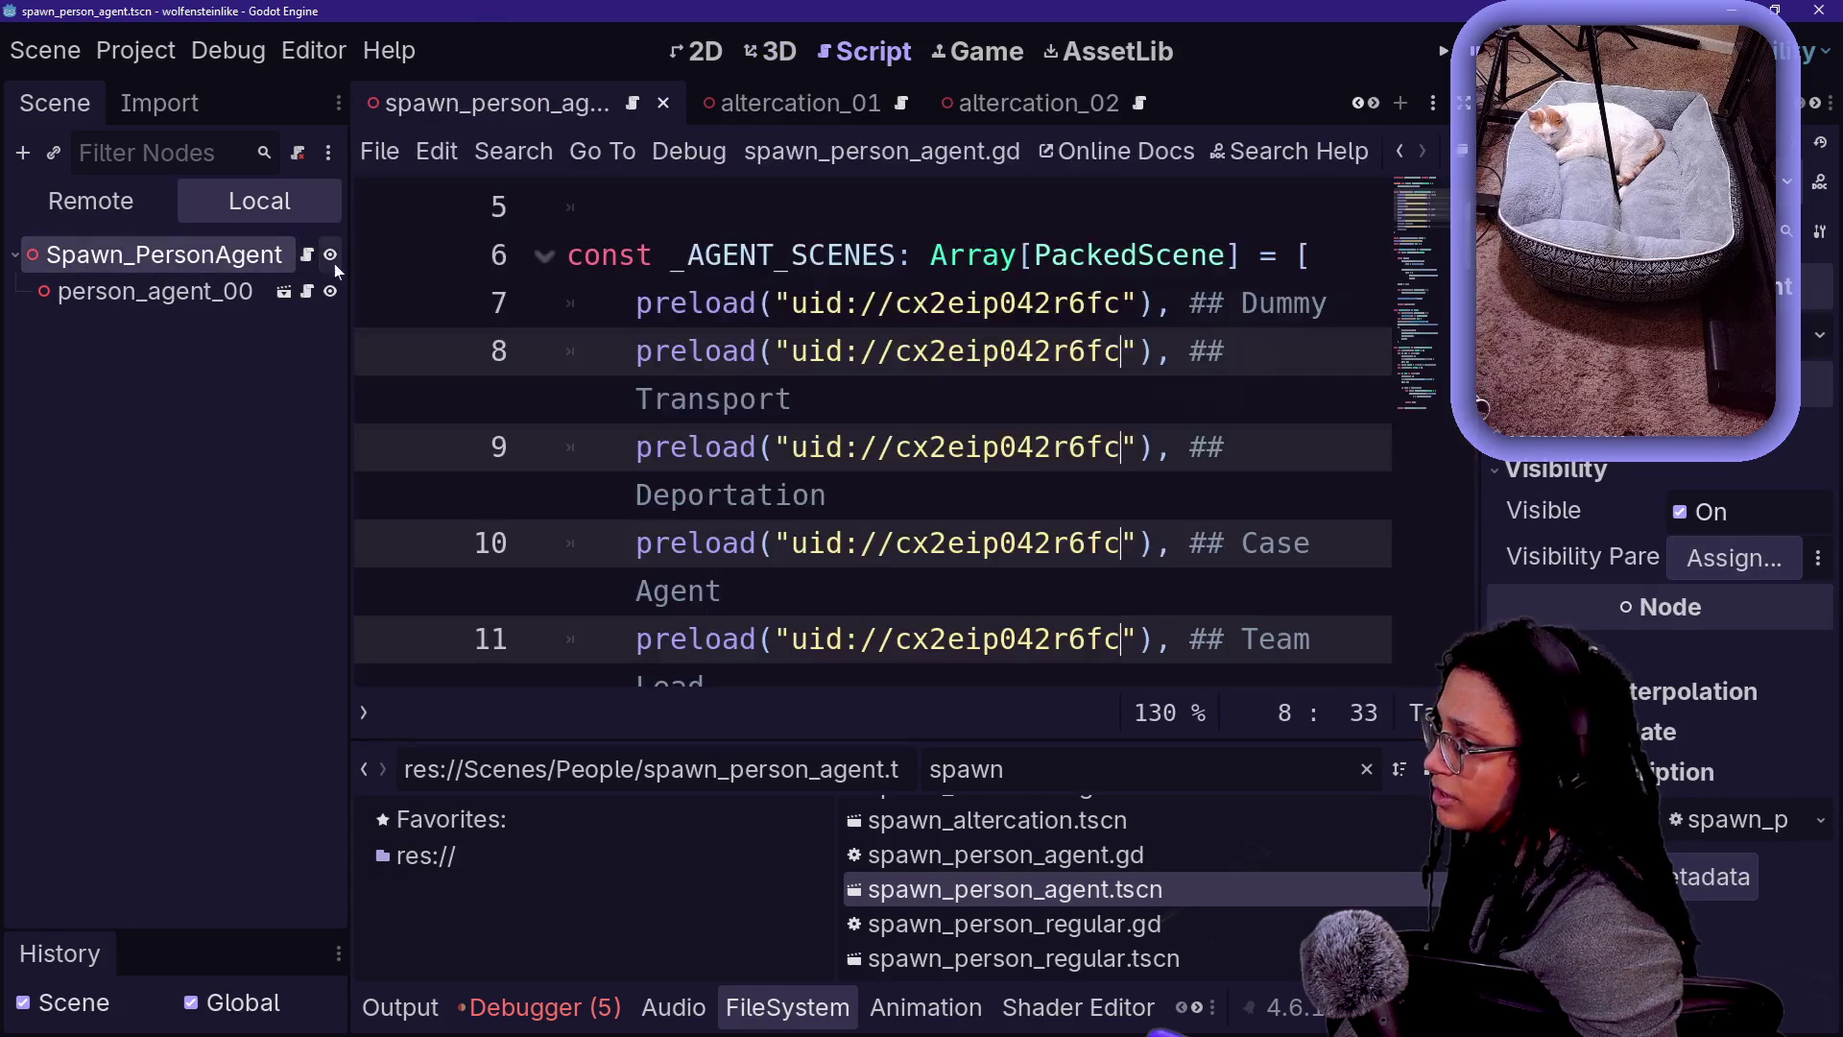
{"action": "scroll", "coordinate": [874, 432], "scroll_direction": "up", "scroll_amount": 1}
{"action": "left_click", "coordinate": [1017, 351]}
{"action": "scroll", "coordinate": [874, 432], "scroll_direction": "down", "scroll_amount": 4}
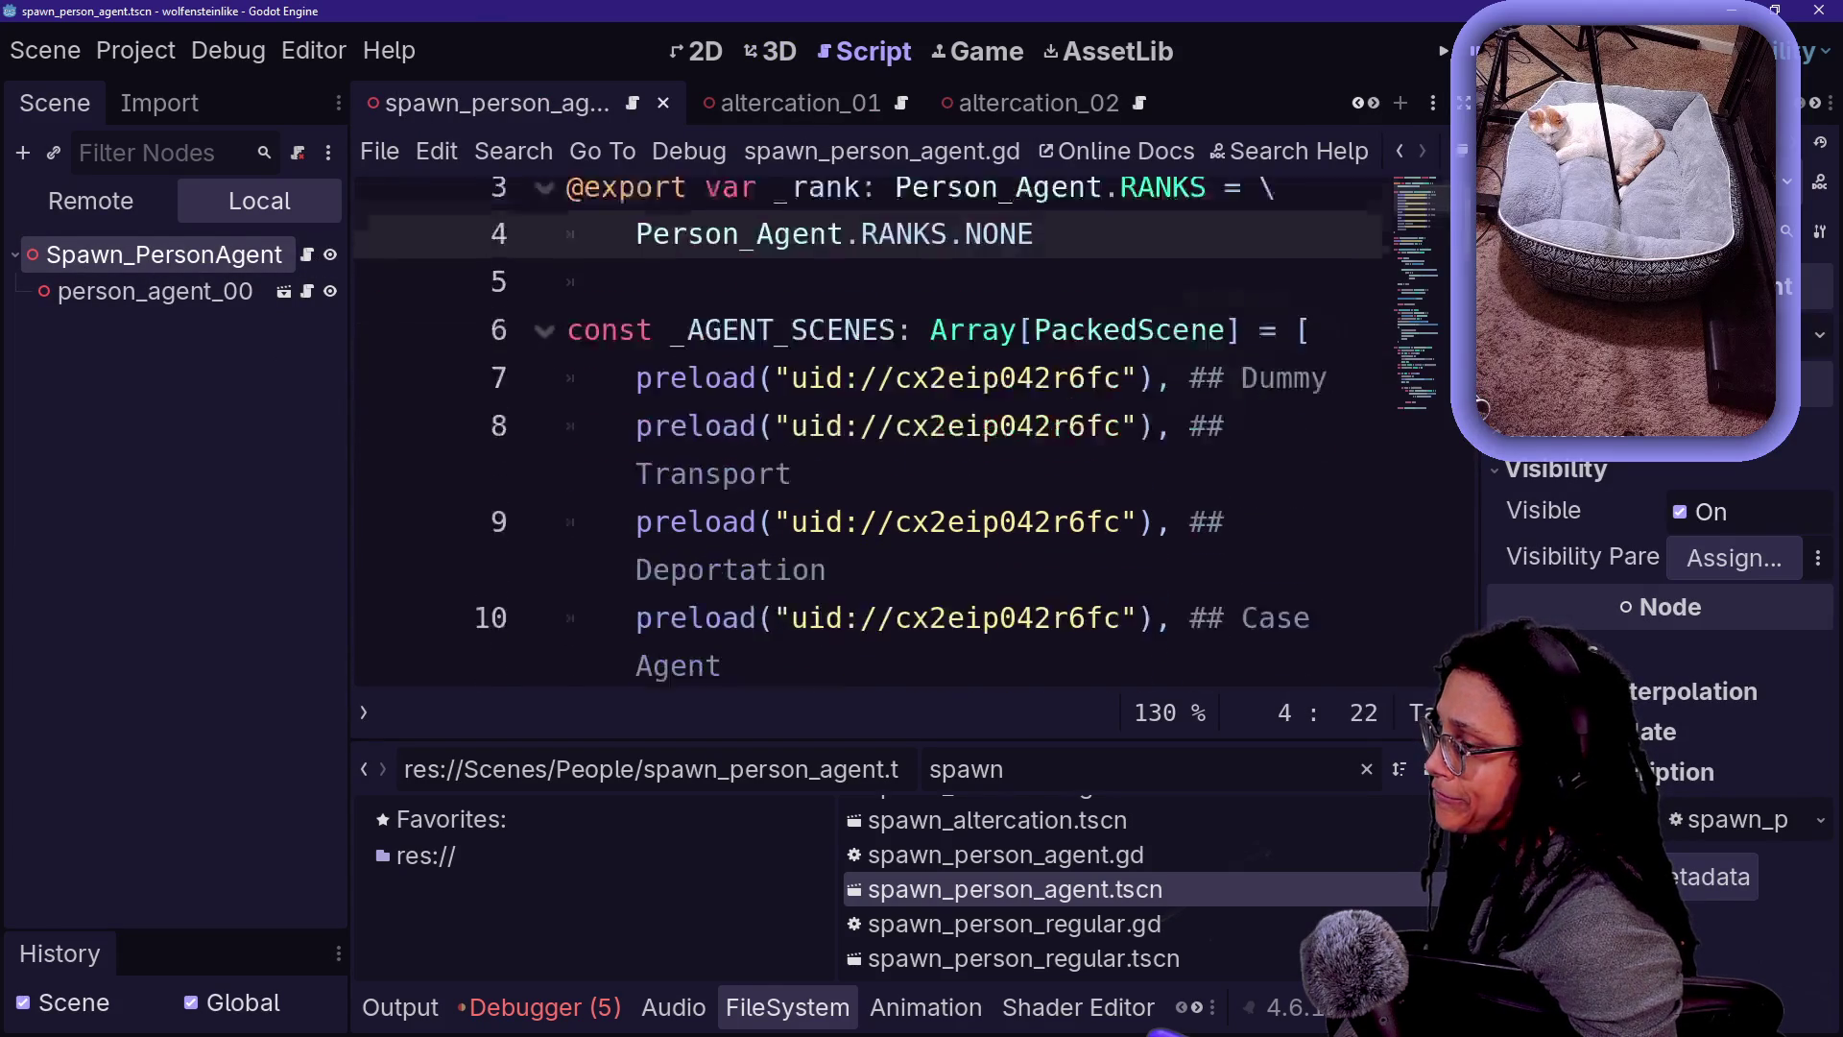
{"action": "scroll", "coordinate": [874, 432], "scroll_direction": "down", "scroll_amount": 5}
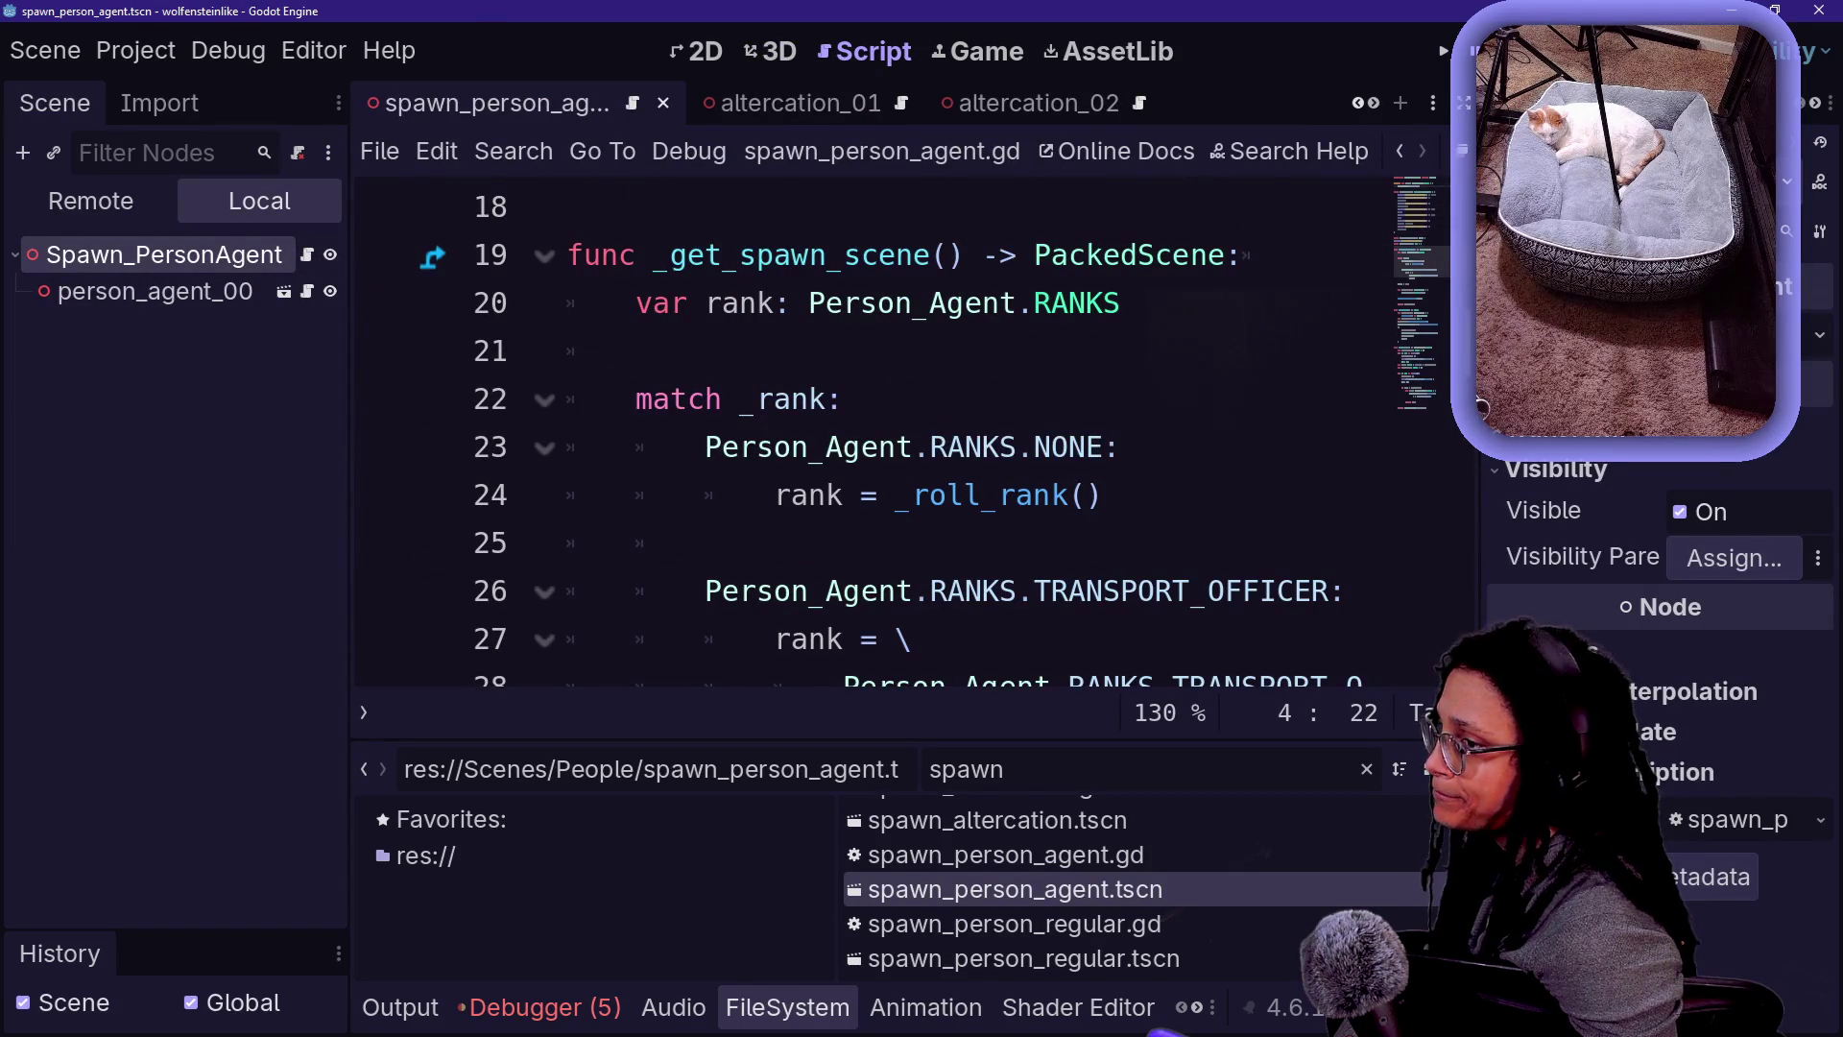
{"action": "key", "text": "F6"}
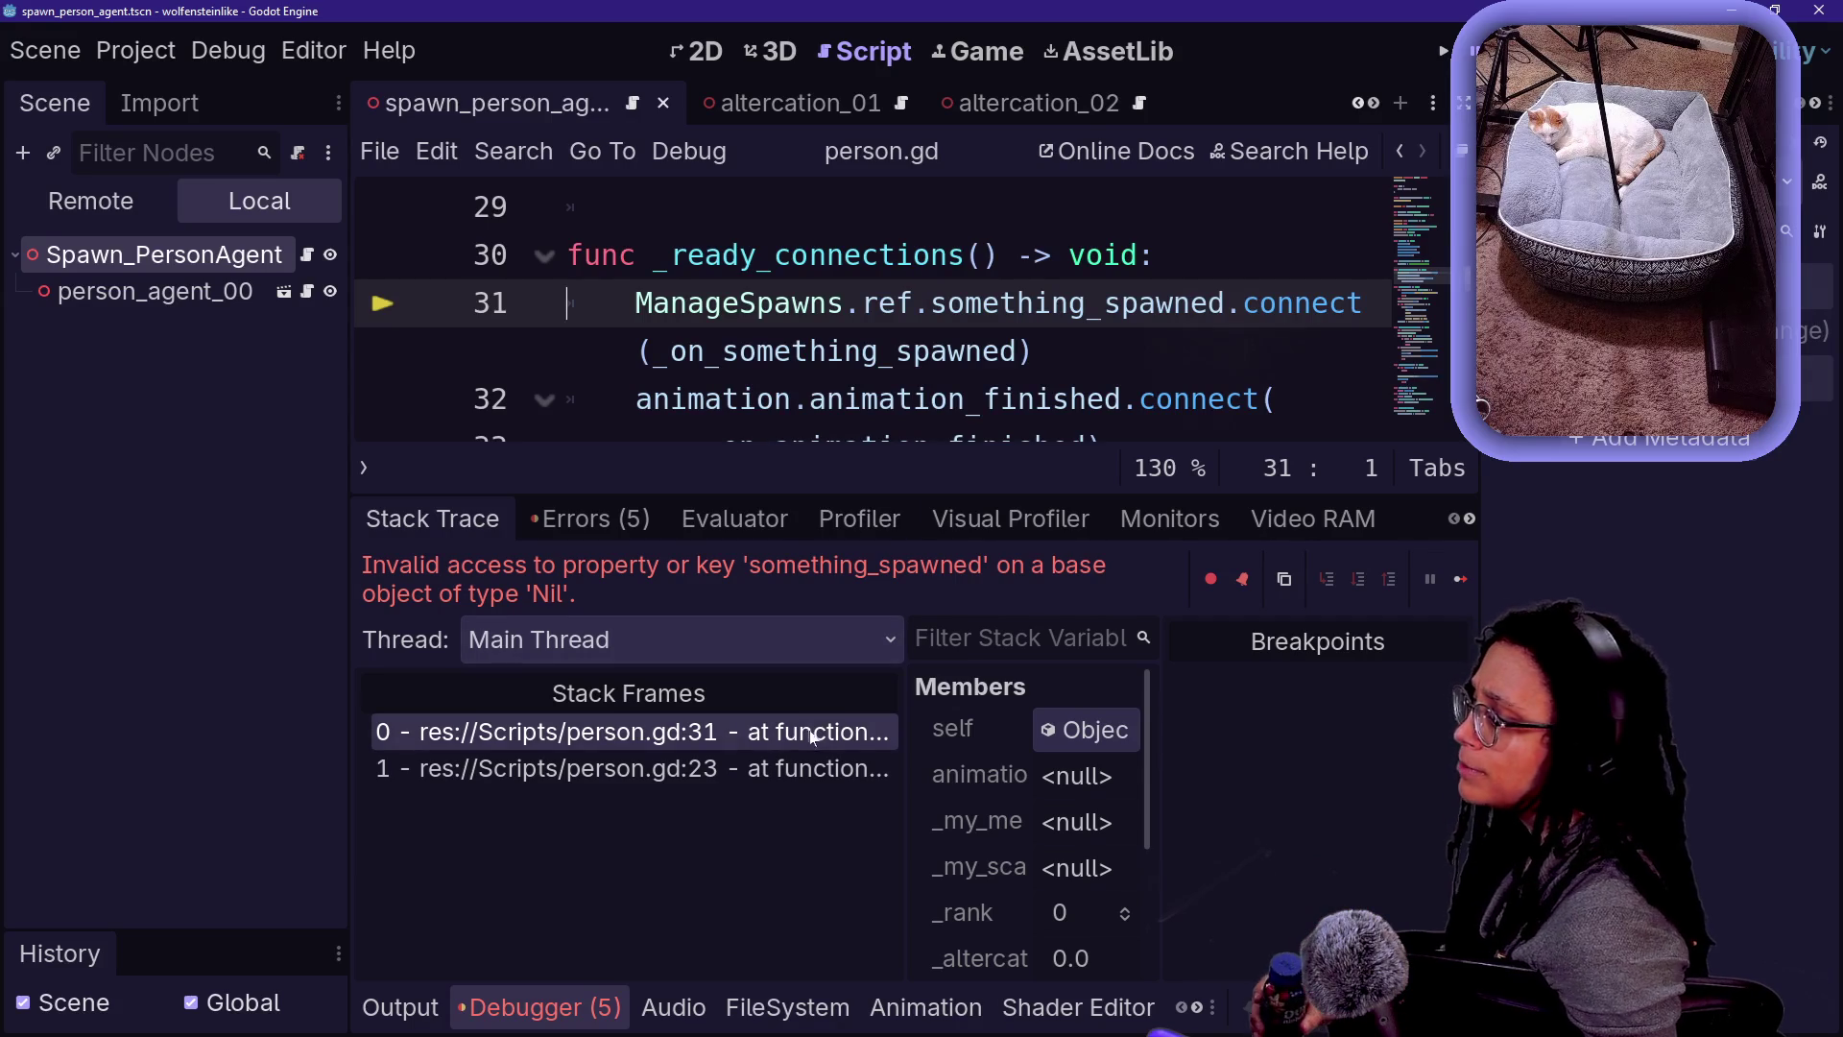
- Inspect the calling frame at person.gd:23 and the _ready_connections definition
{"action": "left_click", "coordinate": [634, 768]}
{"action": "left_click", "coordinate": [854, 306], "text": "ctrl"}
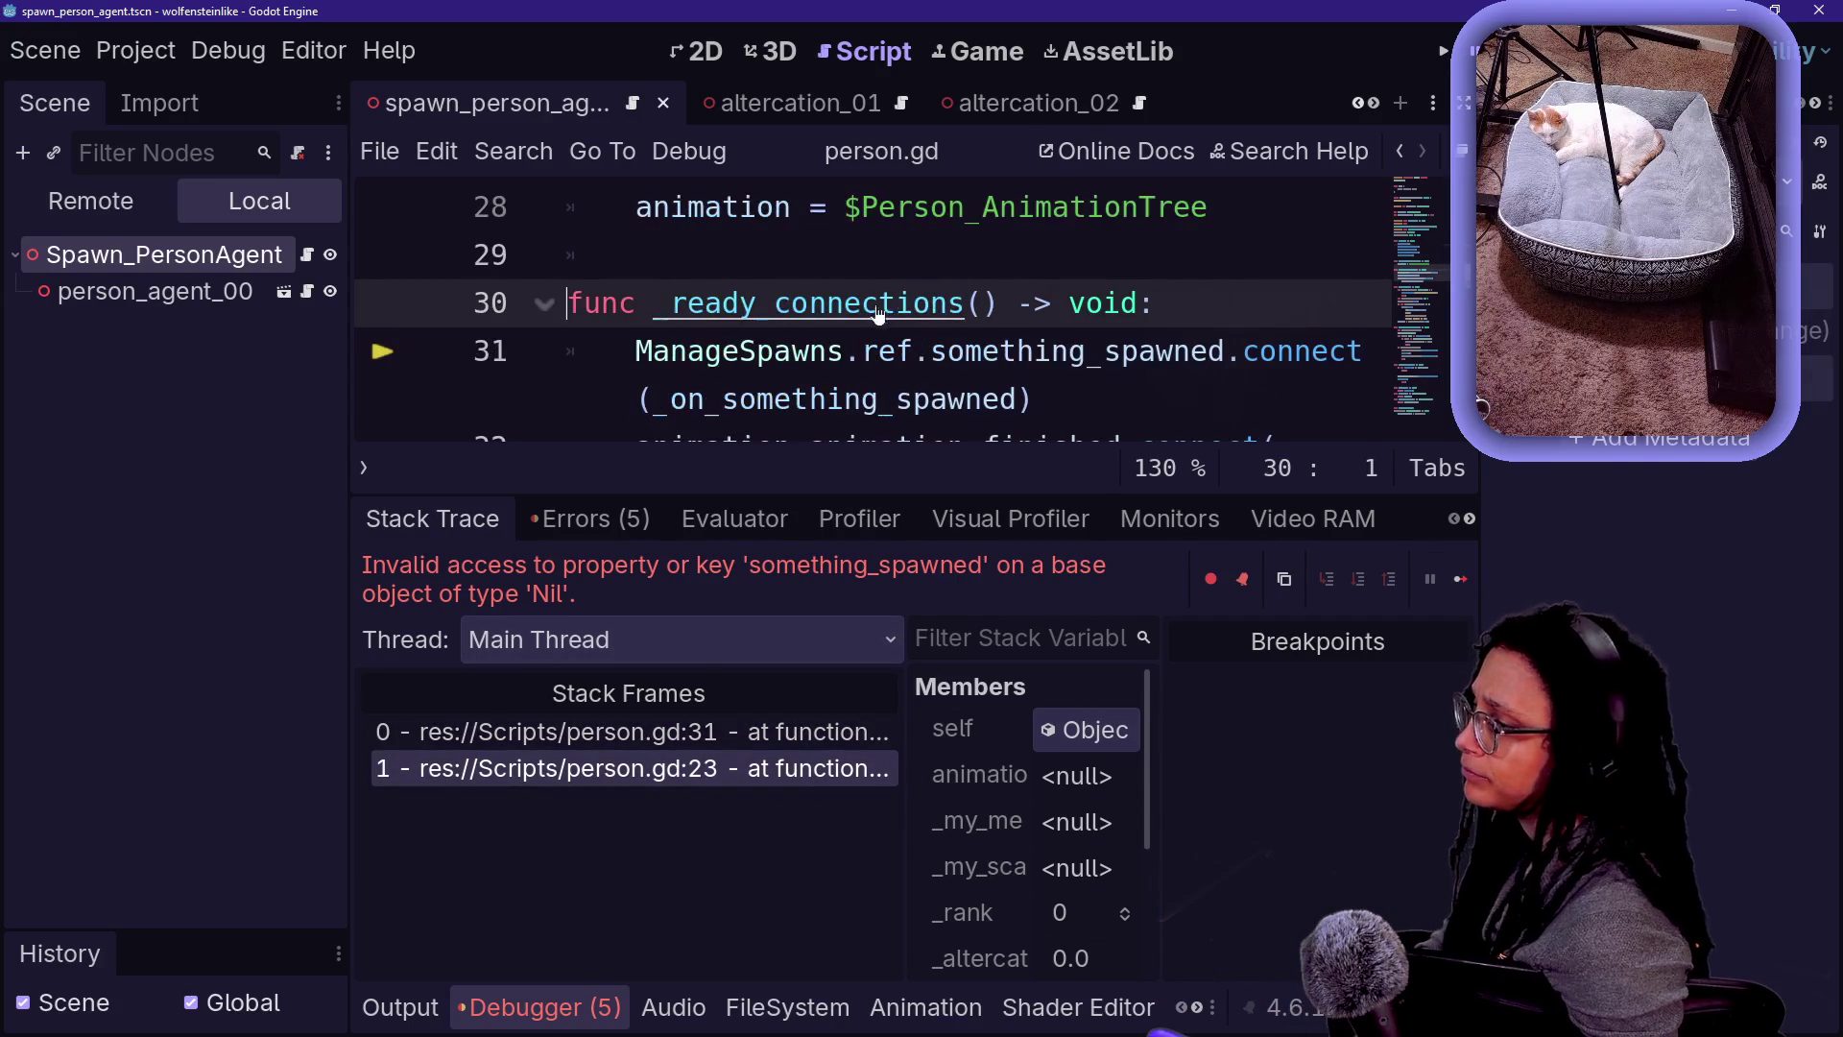
{"action": "scroll", "coordinate": [1065, 341], "scroll_direction": "down", "scroll_amount": 2}
{"action": "scroll", "coordinate": [1066, 341], "scroll_direction": "down", "scroll_amount": 1}
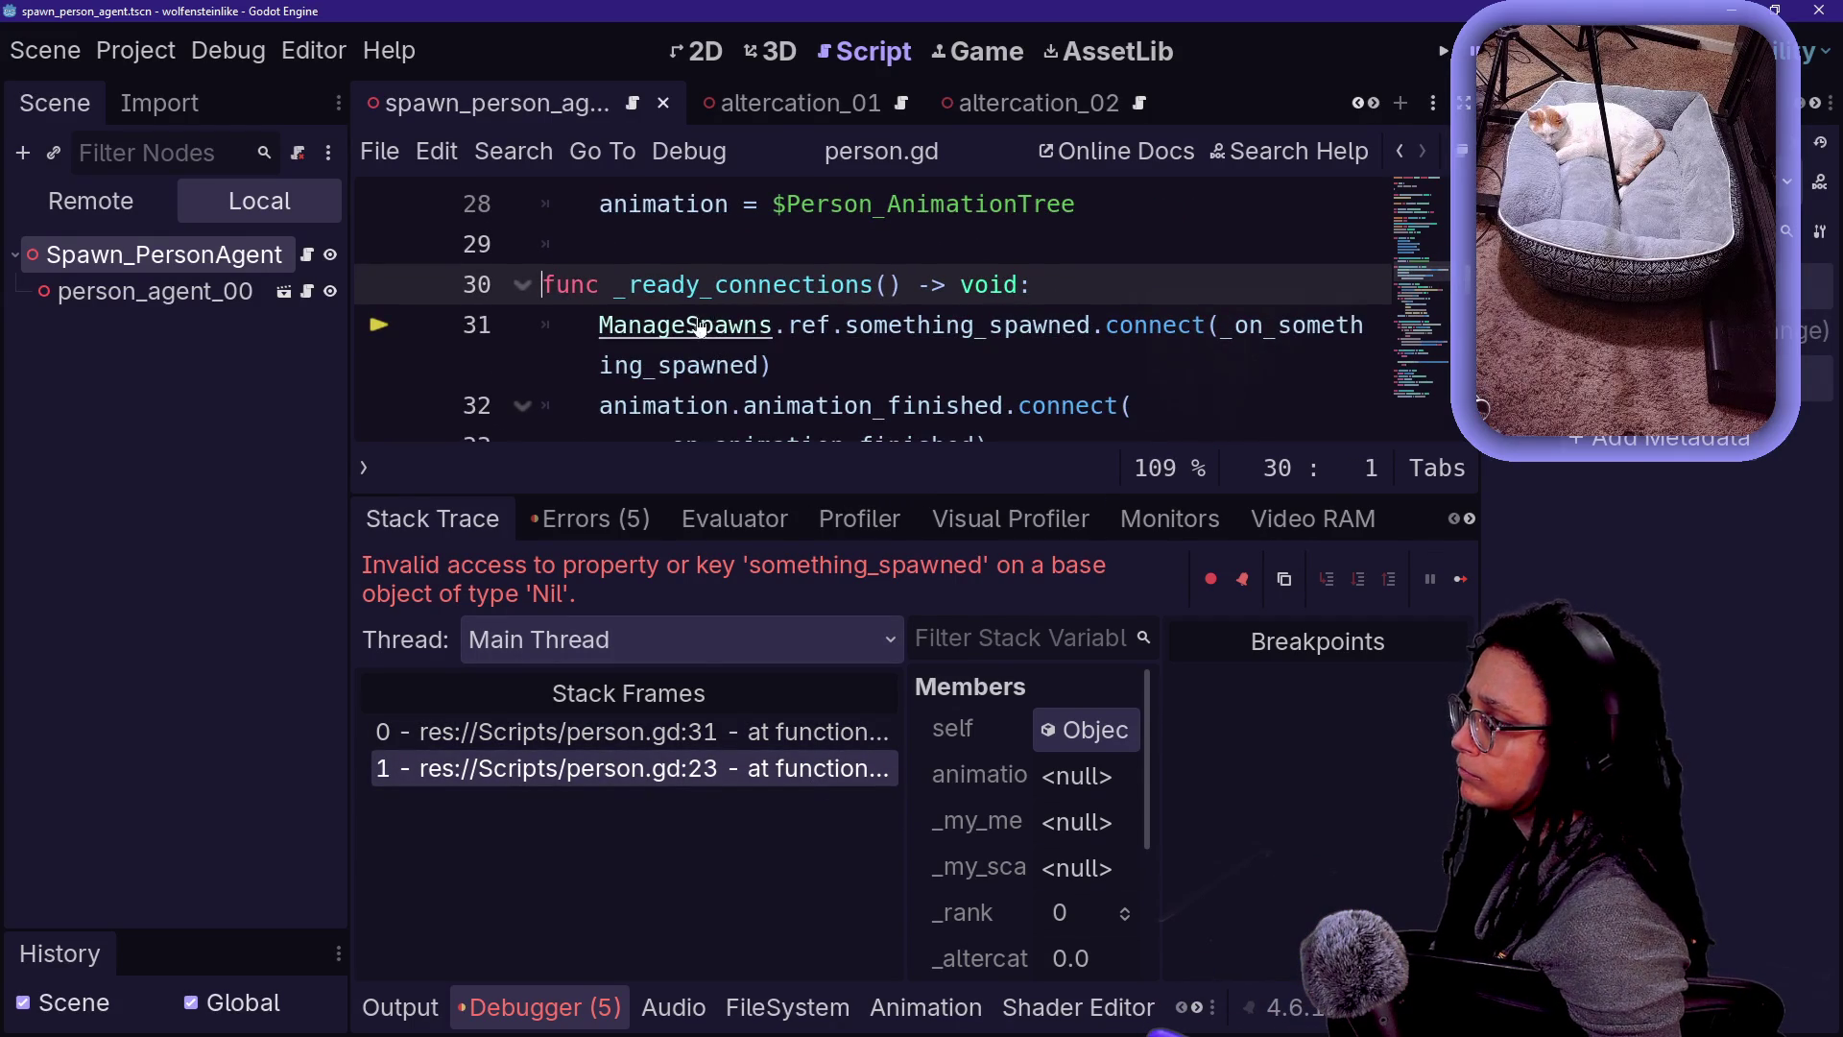
{"action": "scroll", "coordinate": [996, 114], "scroll_direction": "down", "scroll_amount": 3}
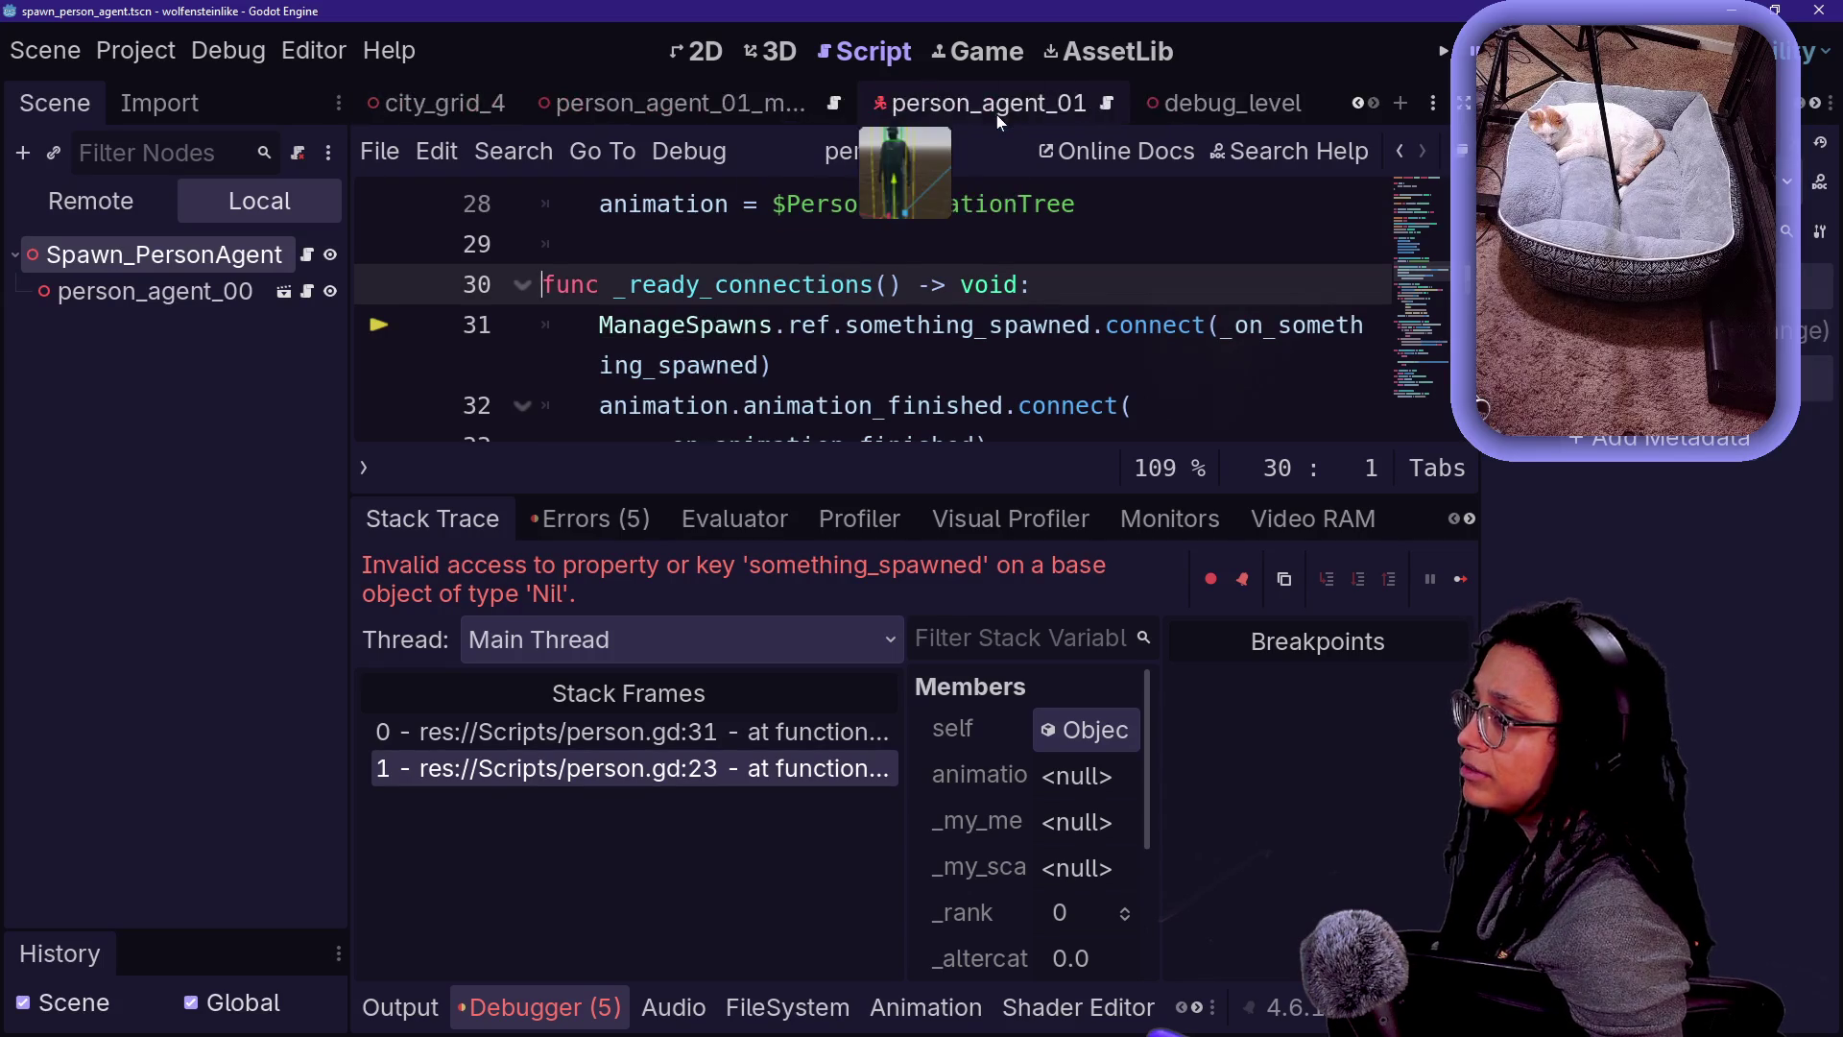
{"action": "scroll", "coordinate": [997, 113], "scroll_direction": "up", "scroll_amount": 5}
{"action": "scroll", "coordinate": [996, 113], "scroll_direction": "down", "scroll_amount": 5}
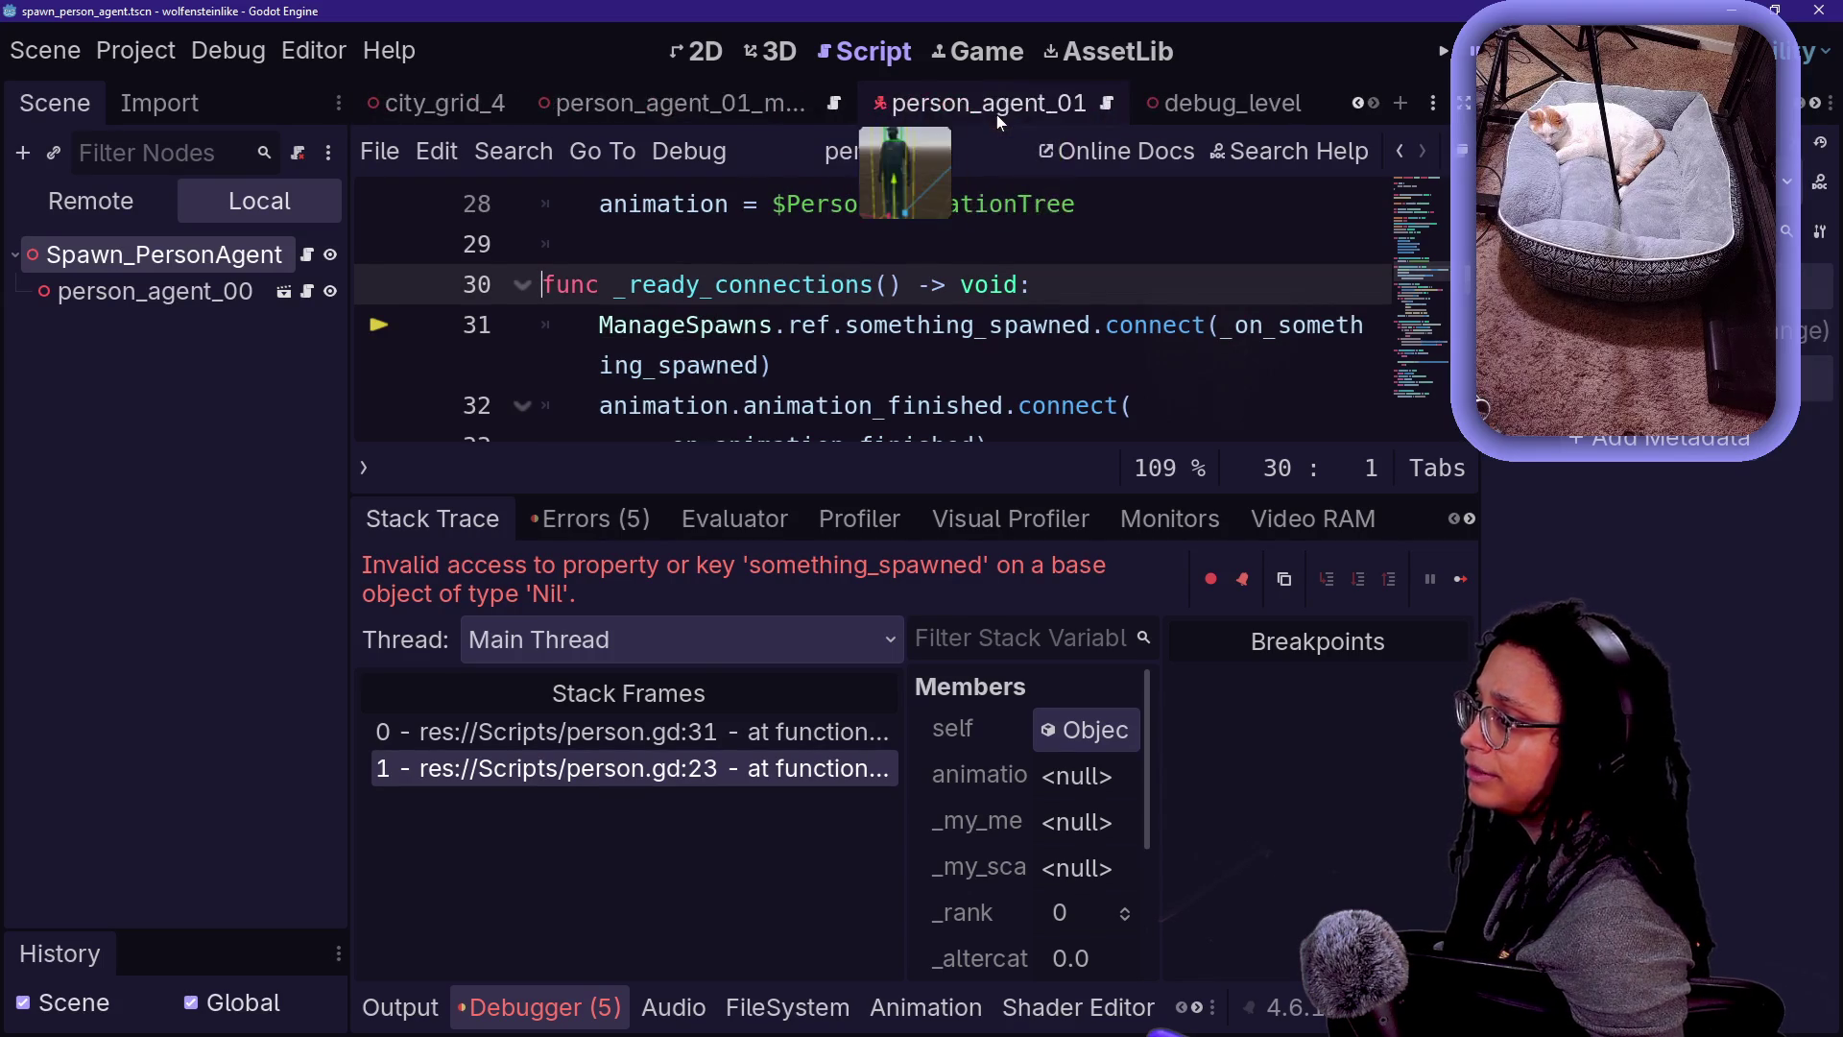
- In debug_level, drag the Managers node above StaticBody3D, directly under Node3D
{"action": "left_click", "coordinate": [1190, 104]}
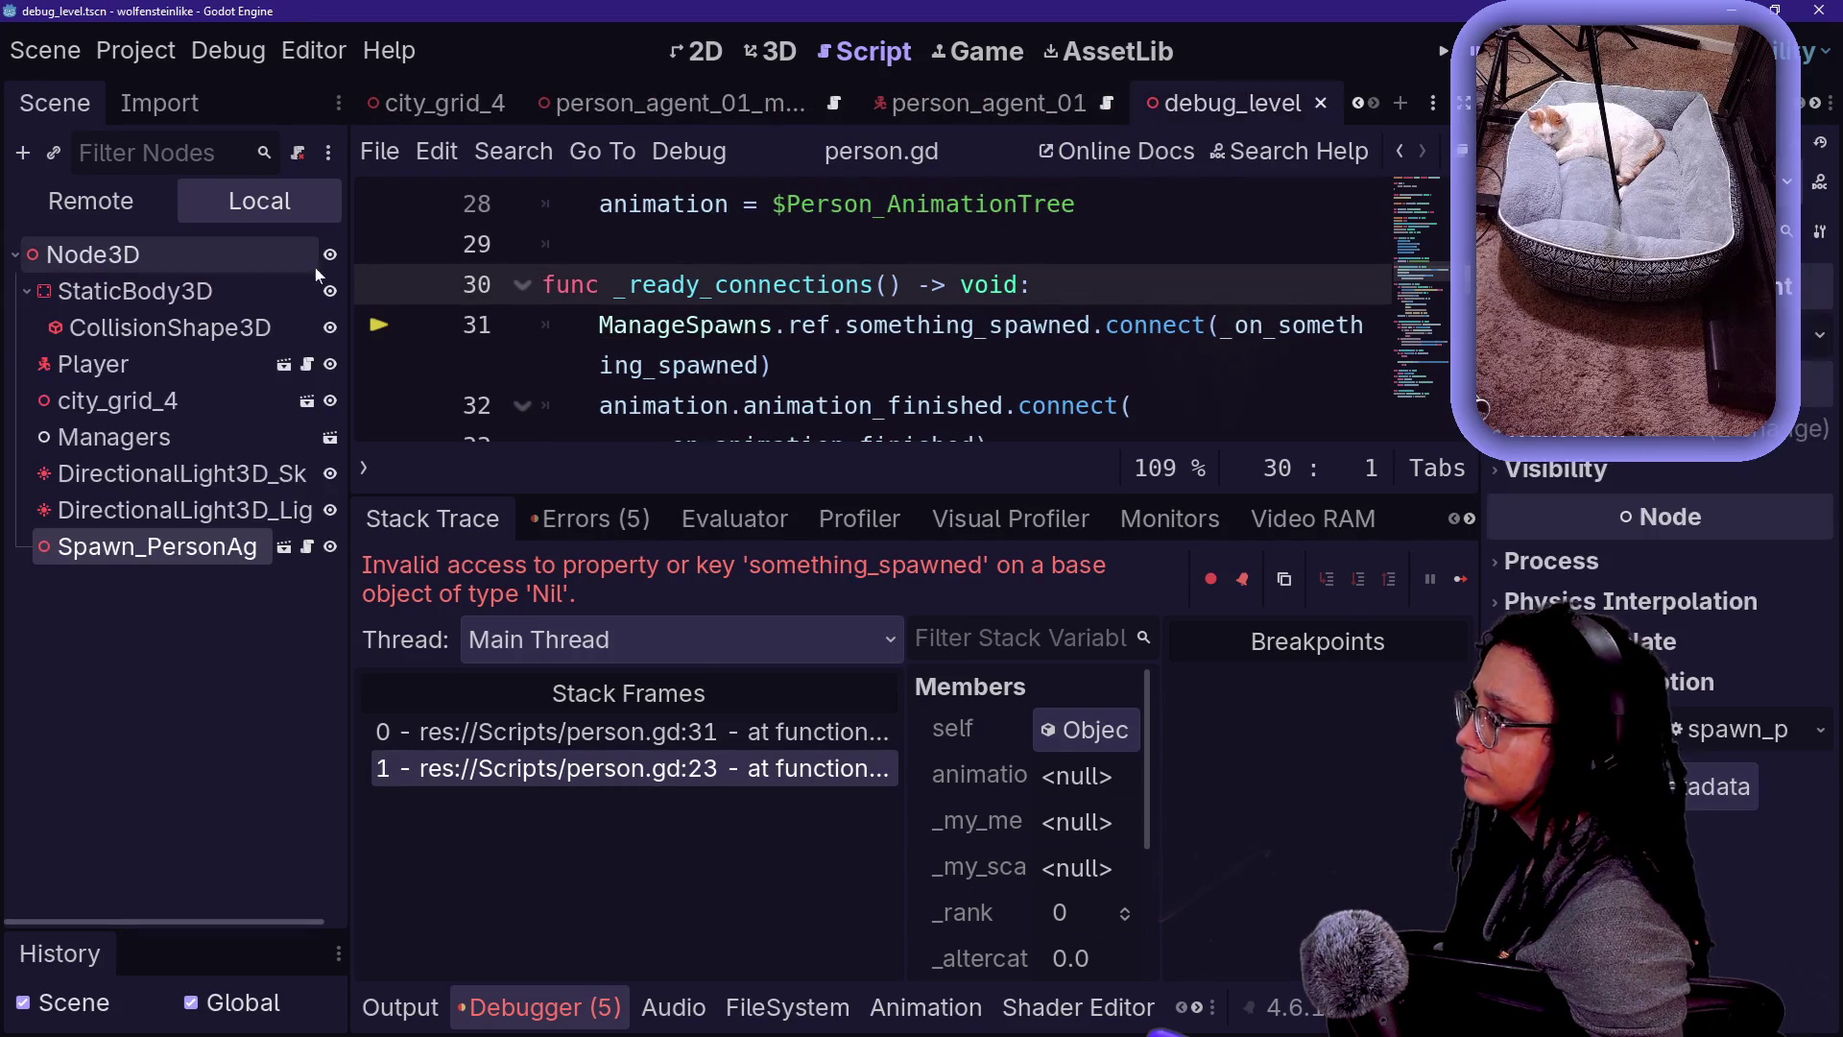
{"action": "left_click", "coordinate": [141, 446]}
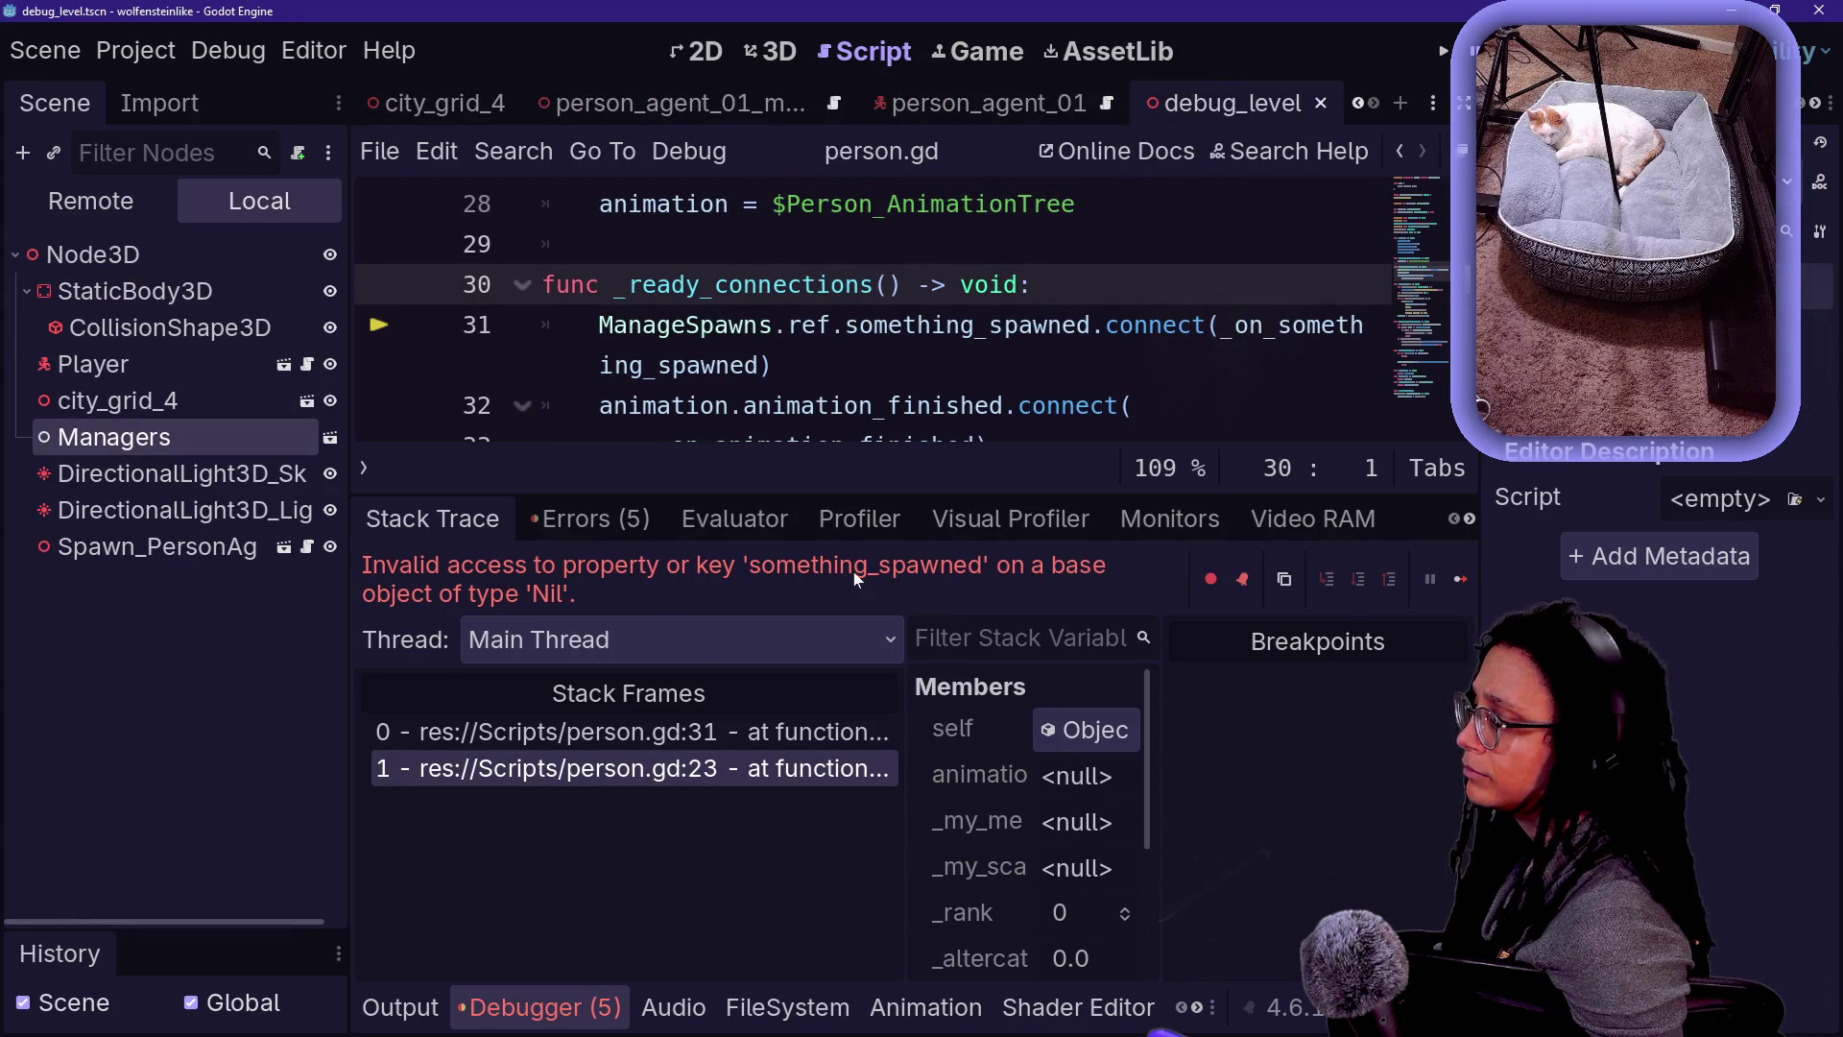
{"action": "left_click_drag", "start_coordinate": [1161, 729], "coordinate": [1375, 730]}
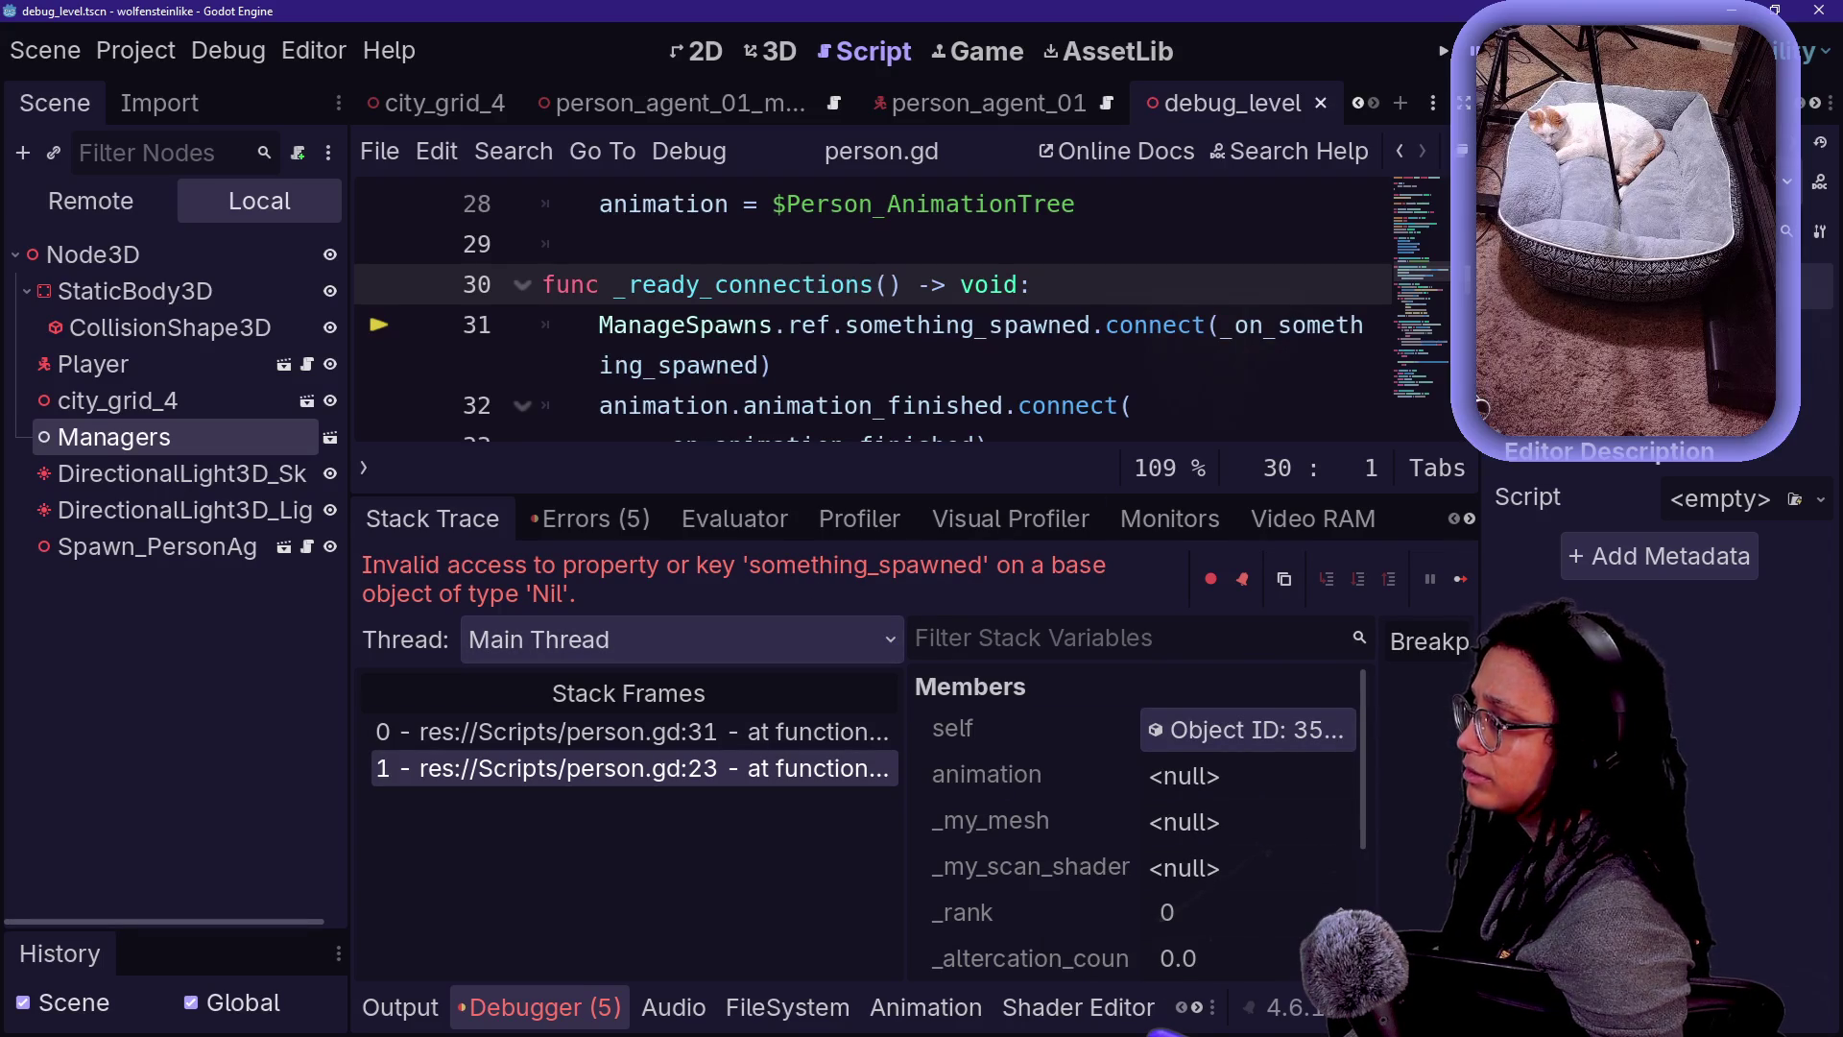
{"action": "mouse_move", "coordinate": [156, 440]}
{"action": "left_mouse_down"}
{"action": "mouse_move", "coordinate": [196, 221]}
{"action": "mouse_move", "coordinate": [180, 268]}
{"action": "left_mouse_up"}
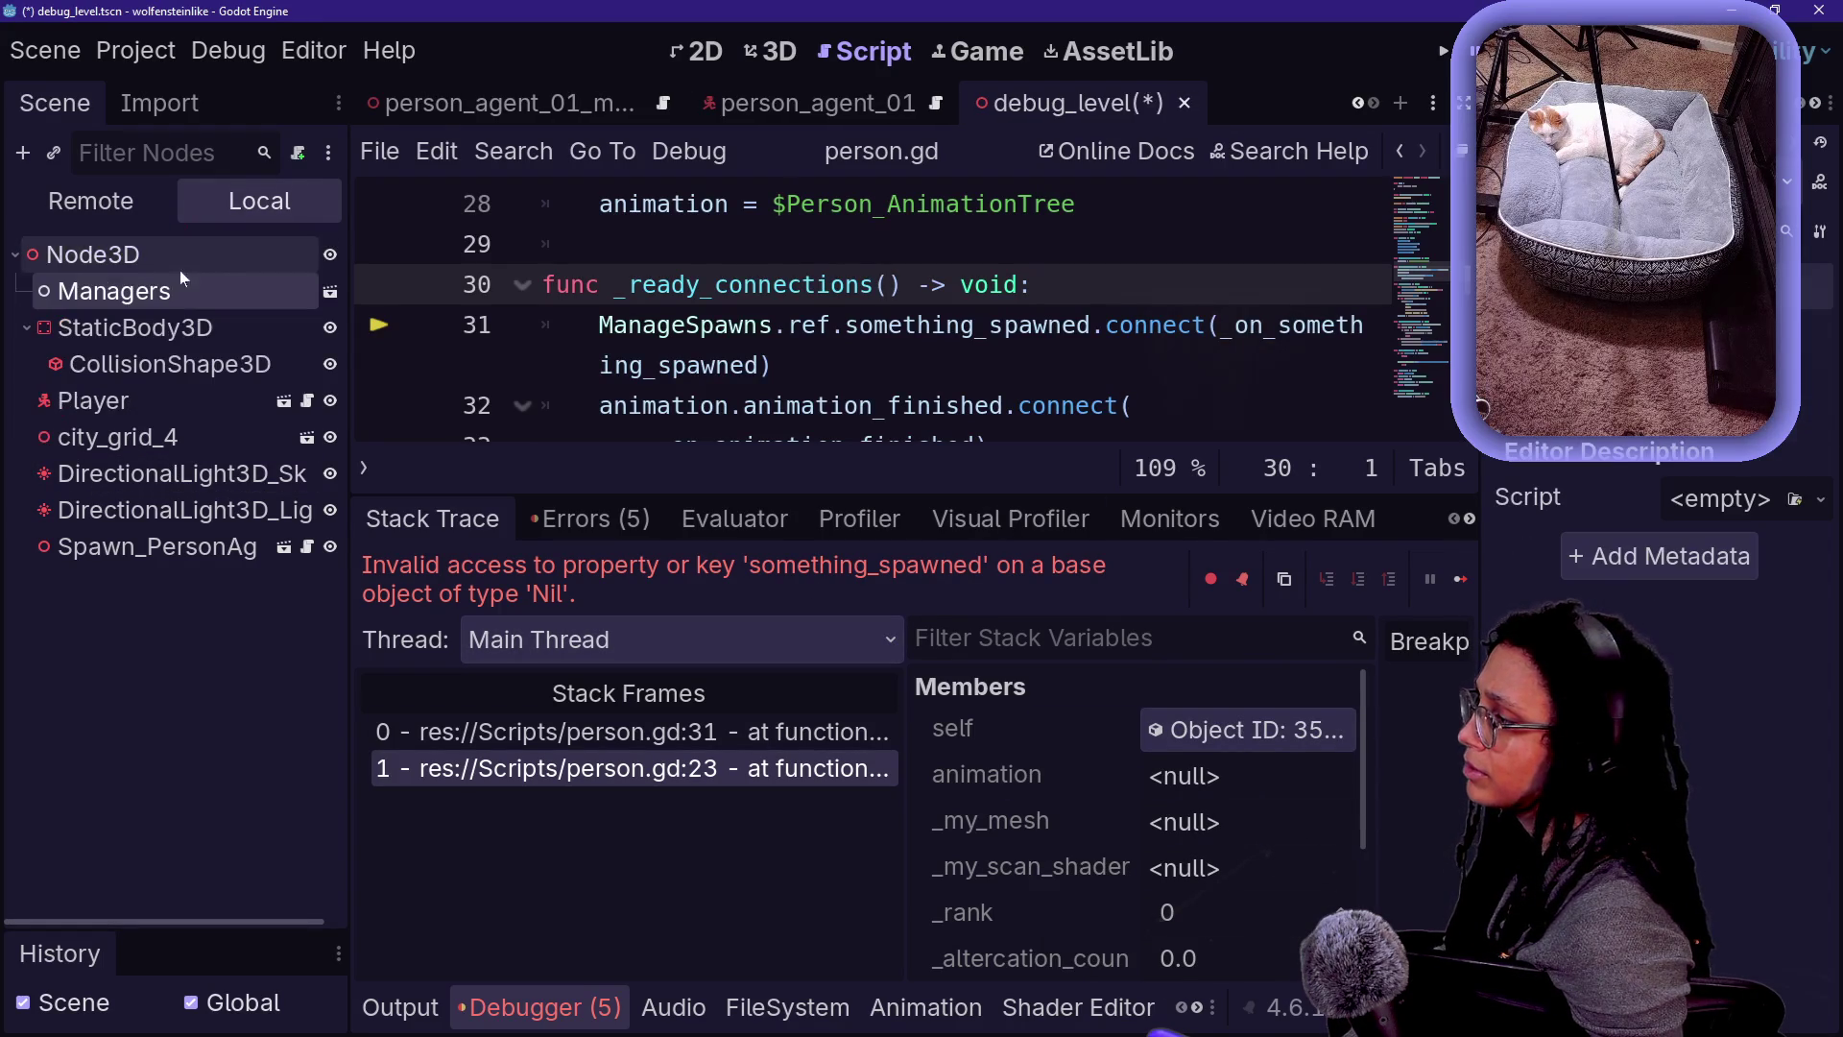
- Save and rerun debug_level, compare node order with the main scene, then narrow the Scene dock
{"action": "key", "text": "F6"}
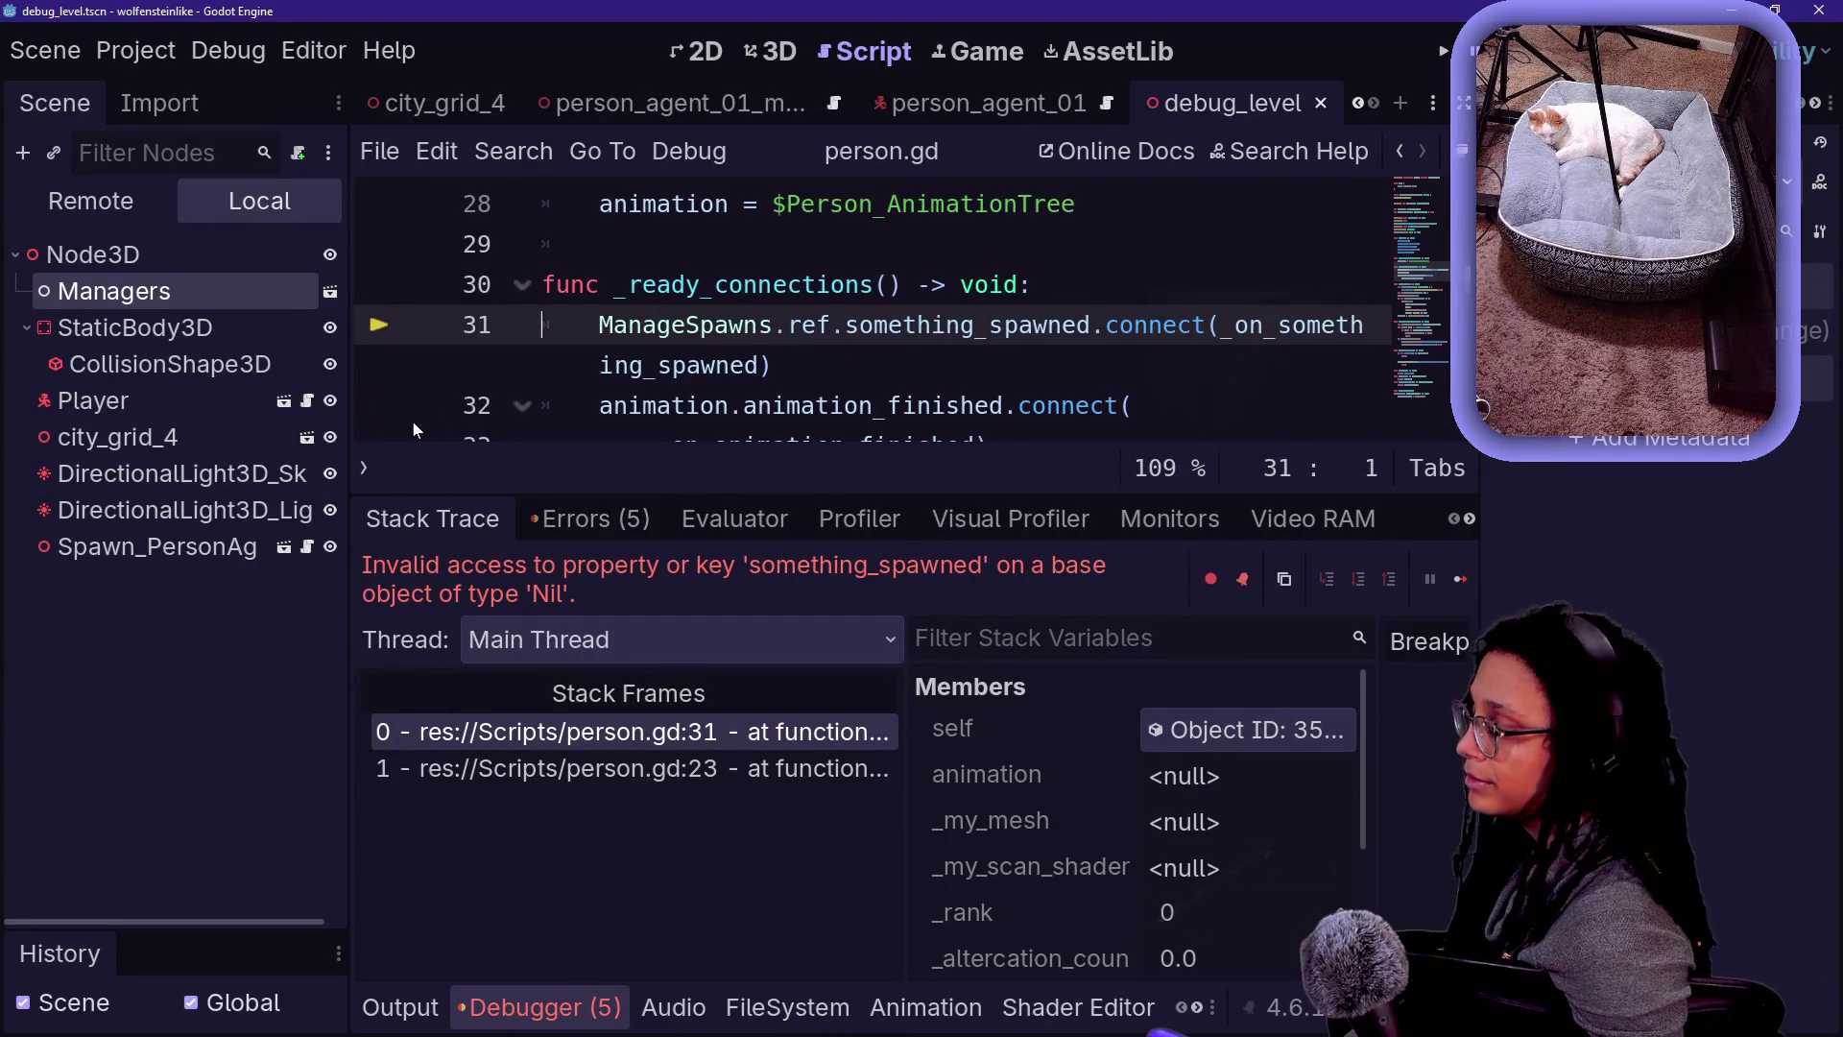
{"action": "scroll", "coordinate": [457, 96], "scroll_direction": "up", "scroll_amount": 4}
{"action": "left_click", "coordinate": [415, 110]}
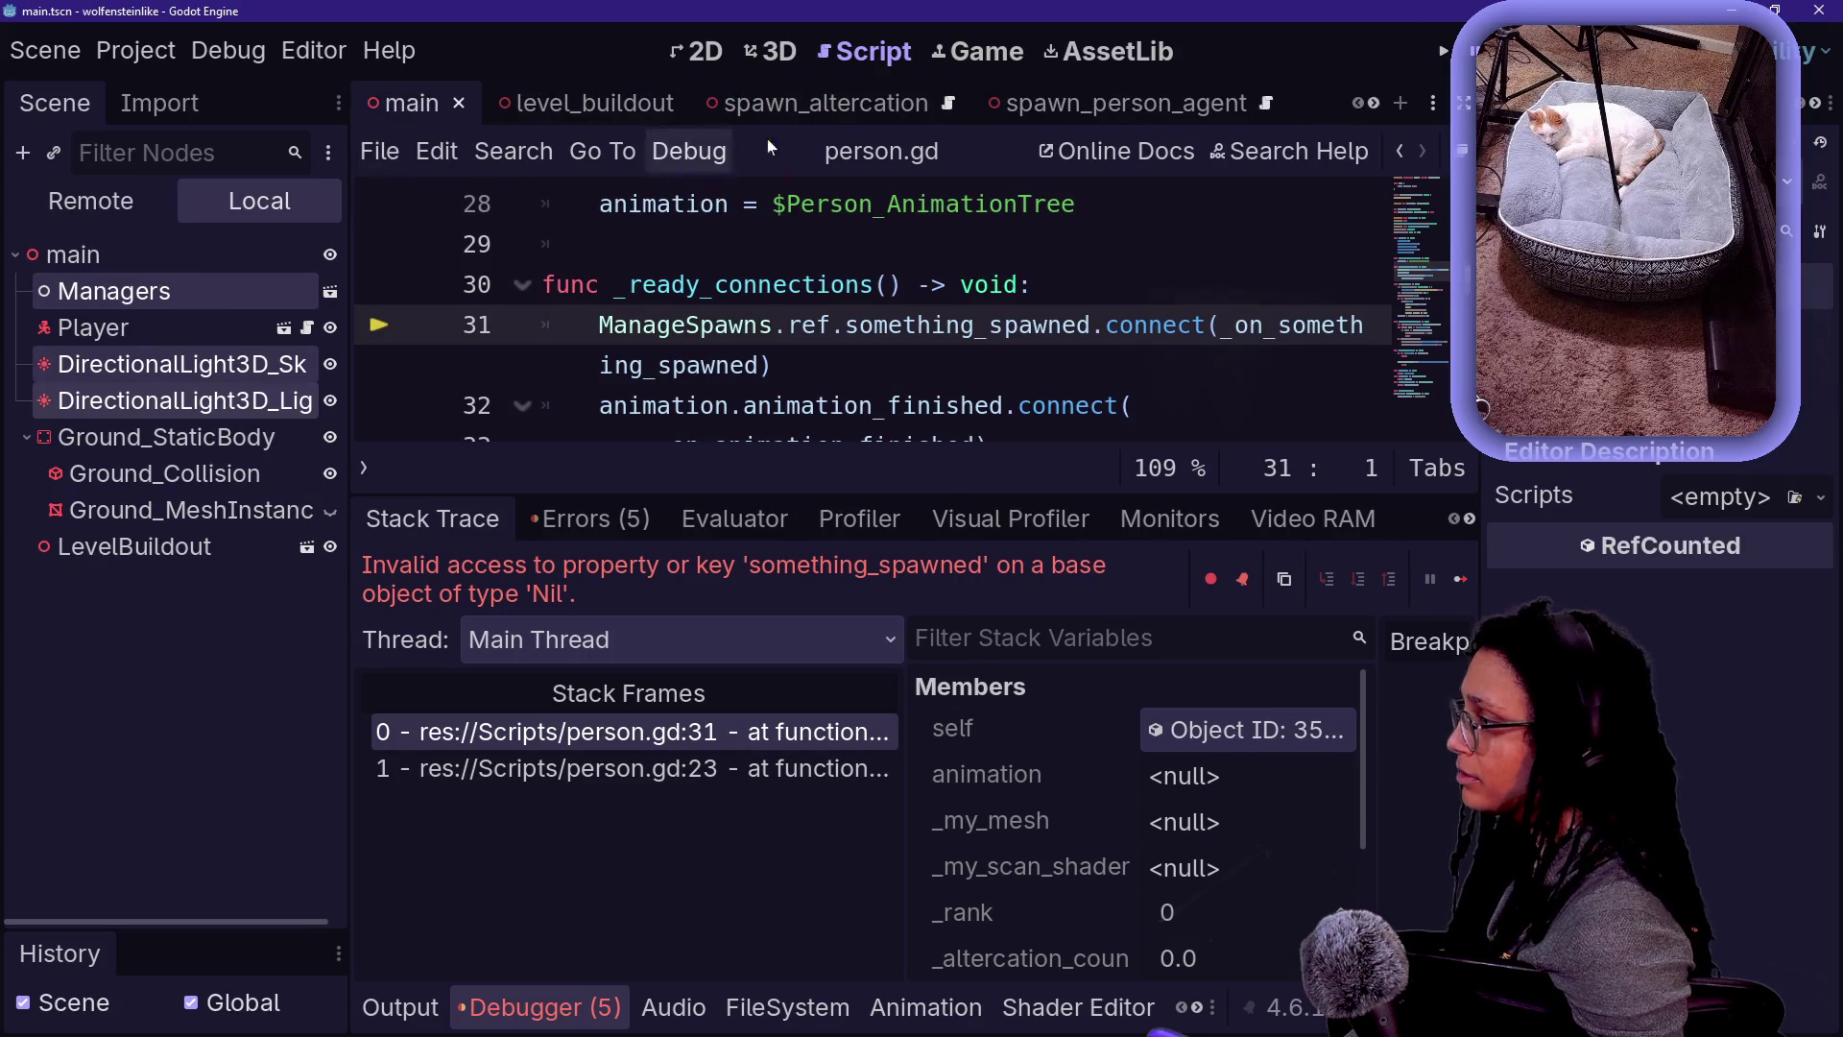
{"action": "scroll", "coordinate": [1200, 107], "scroll_direction": "down", "scroll_amount": 6}
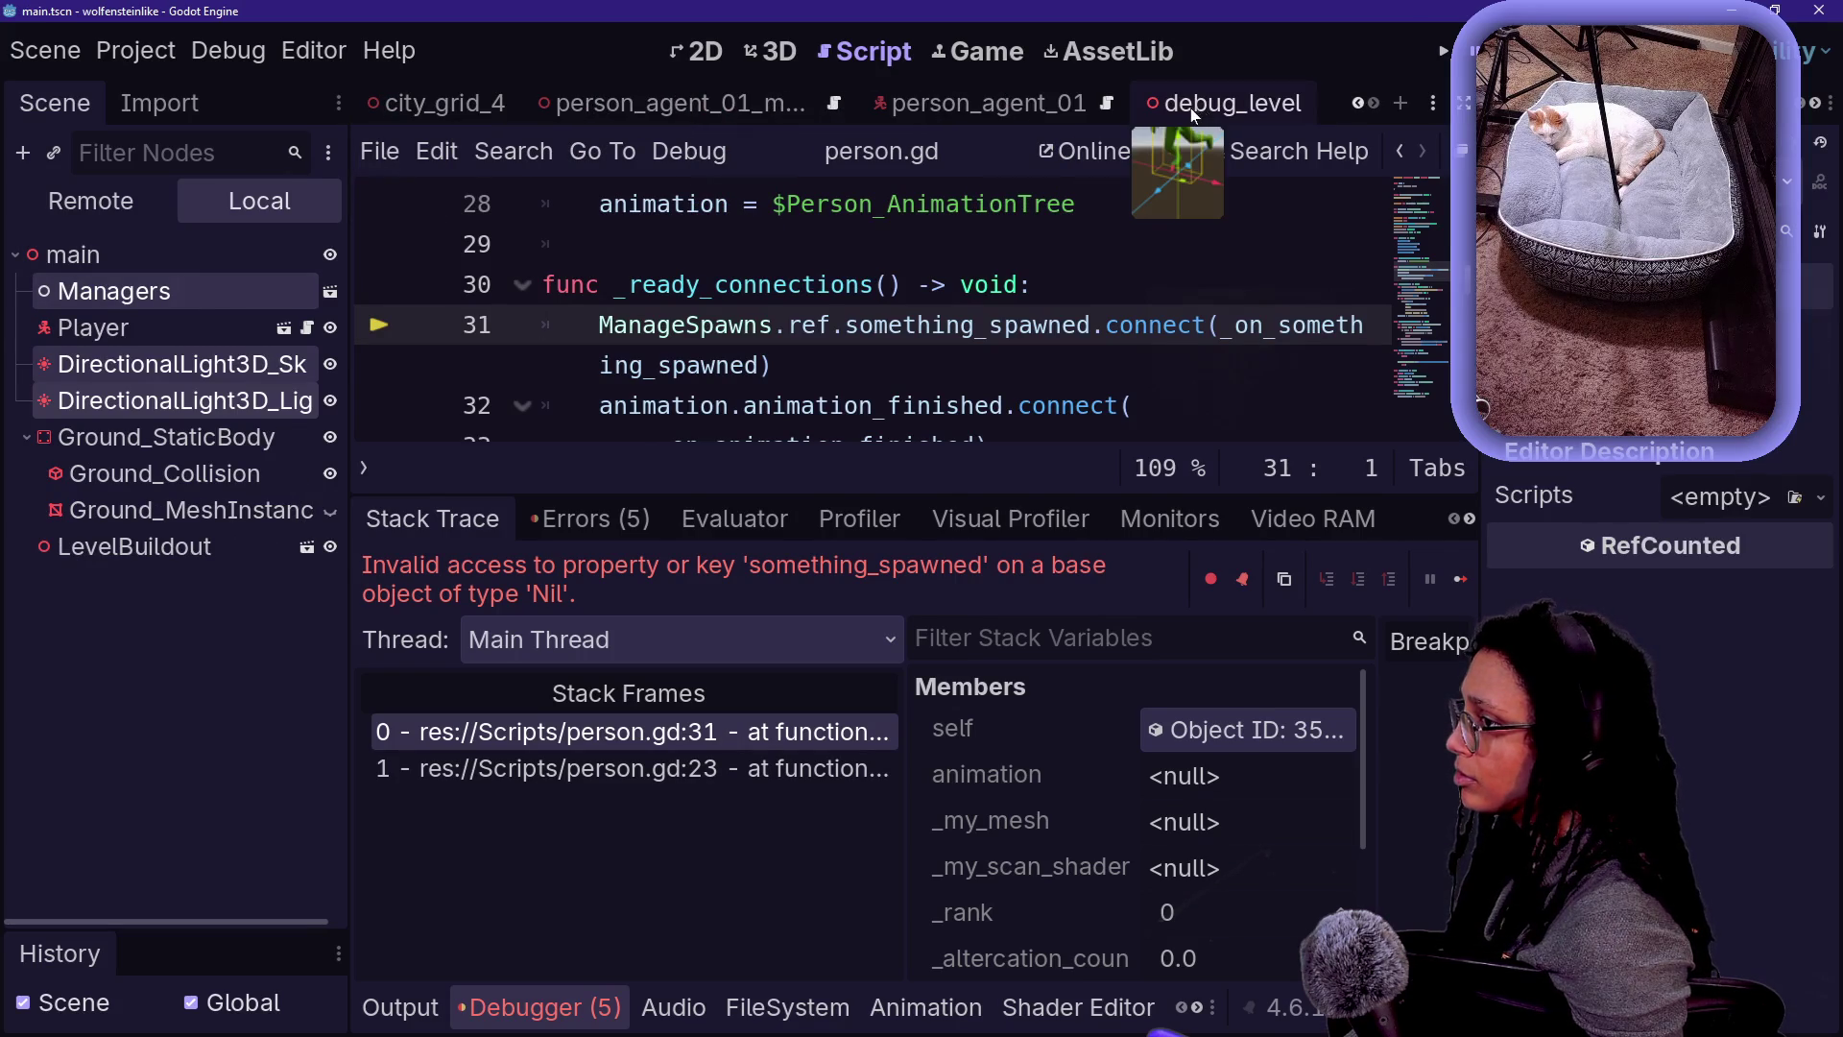
{"action": "left_click", "coordinate": [1195, 106]}
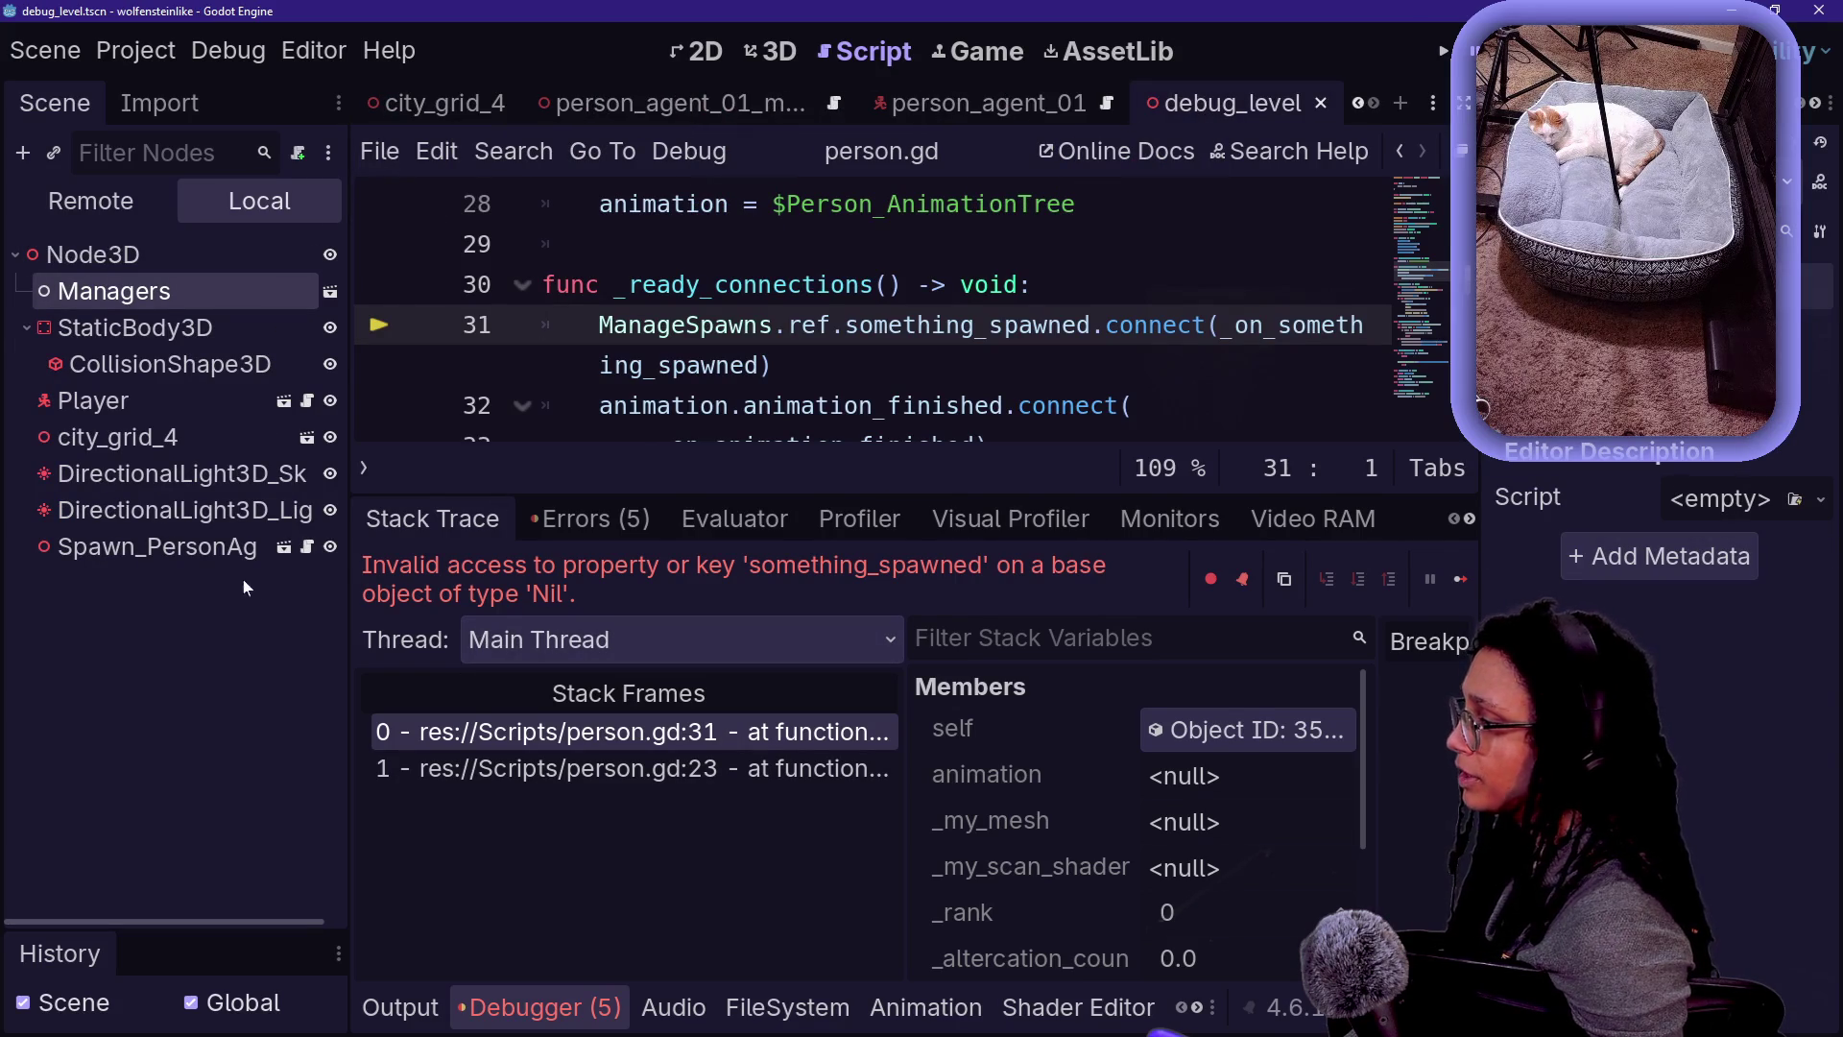
{"action": "left_click_drag", "start_coordinate": [343, 591], "coordinate": [246, 592]}
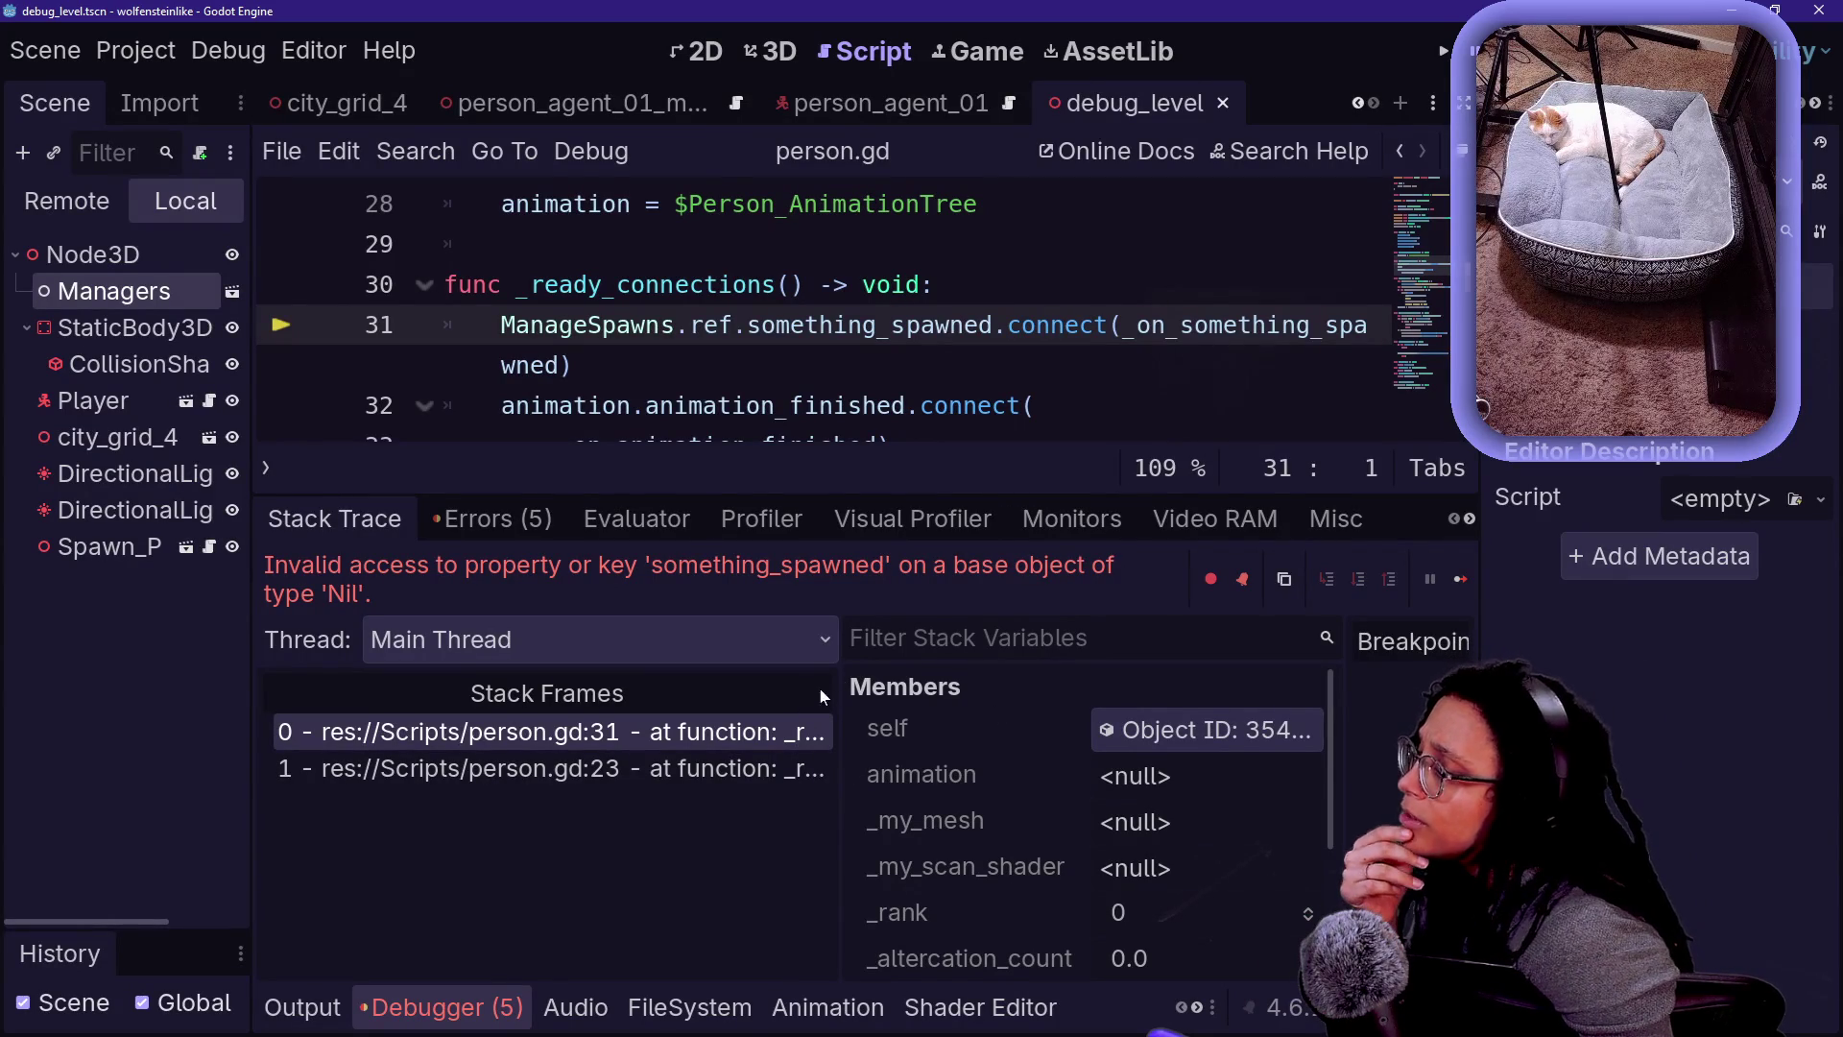
- Widen the Members list, scroll to Globals, and inspect the ManageSpawns call on line 31
{"action": "left_click_drag", "start_coordinate": [842, 691], "coordinate": [722, 671]}
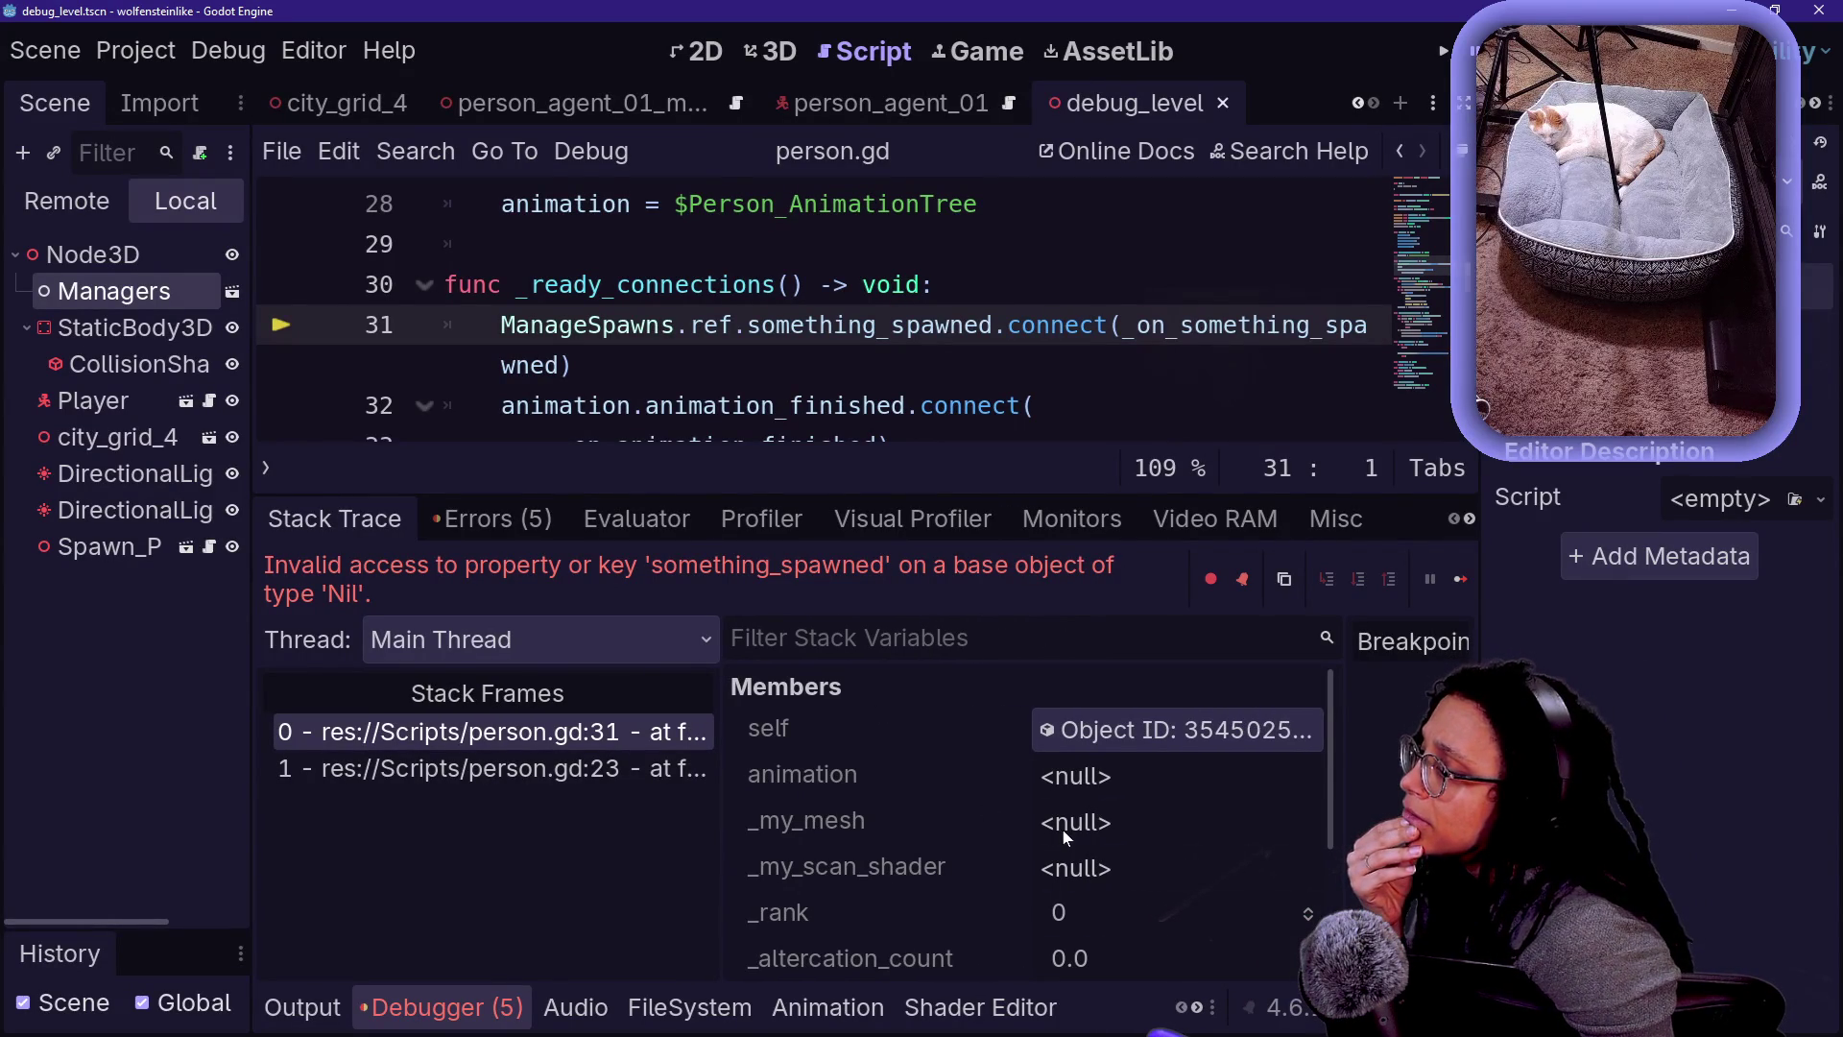
{"action": "scroll", "coordinate": [1063, 830], "scroll_direction": "down", "scroll_amount": 1}
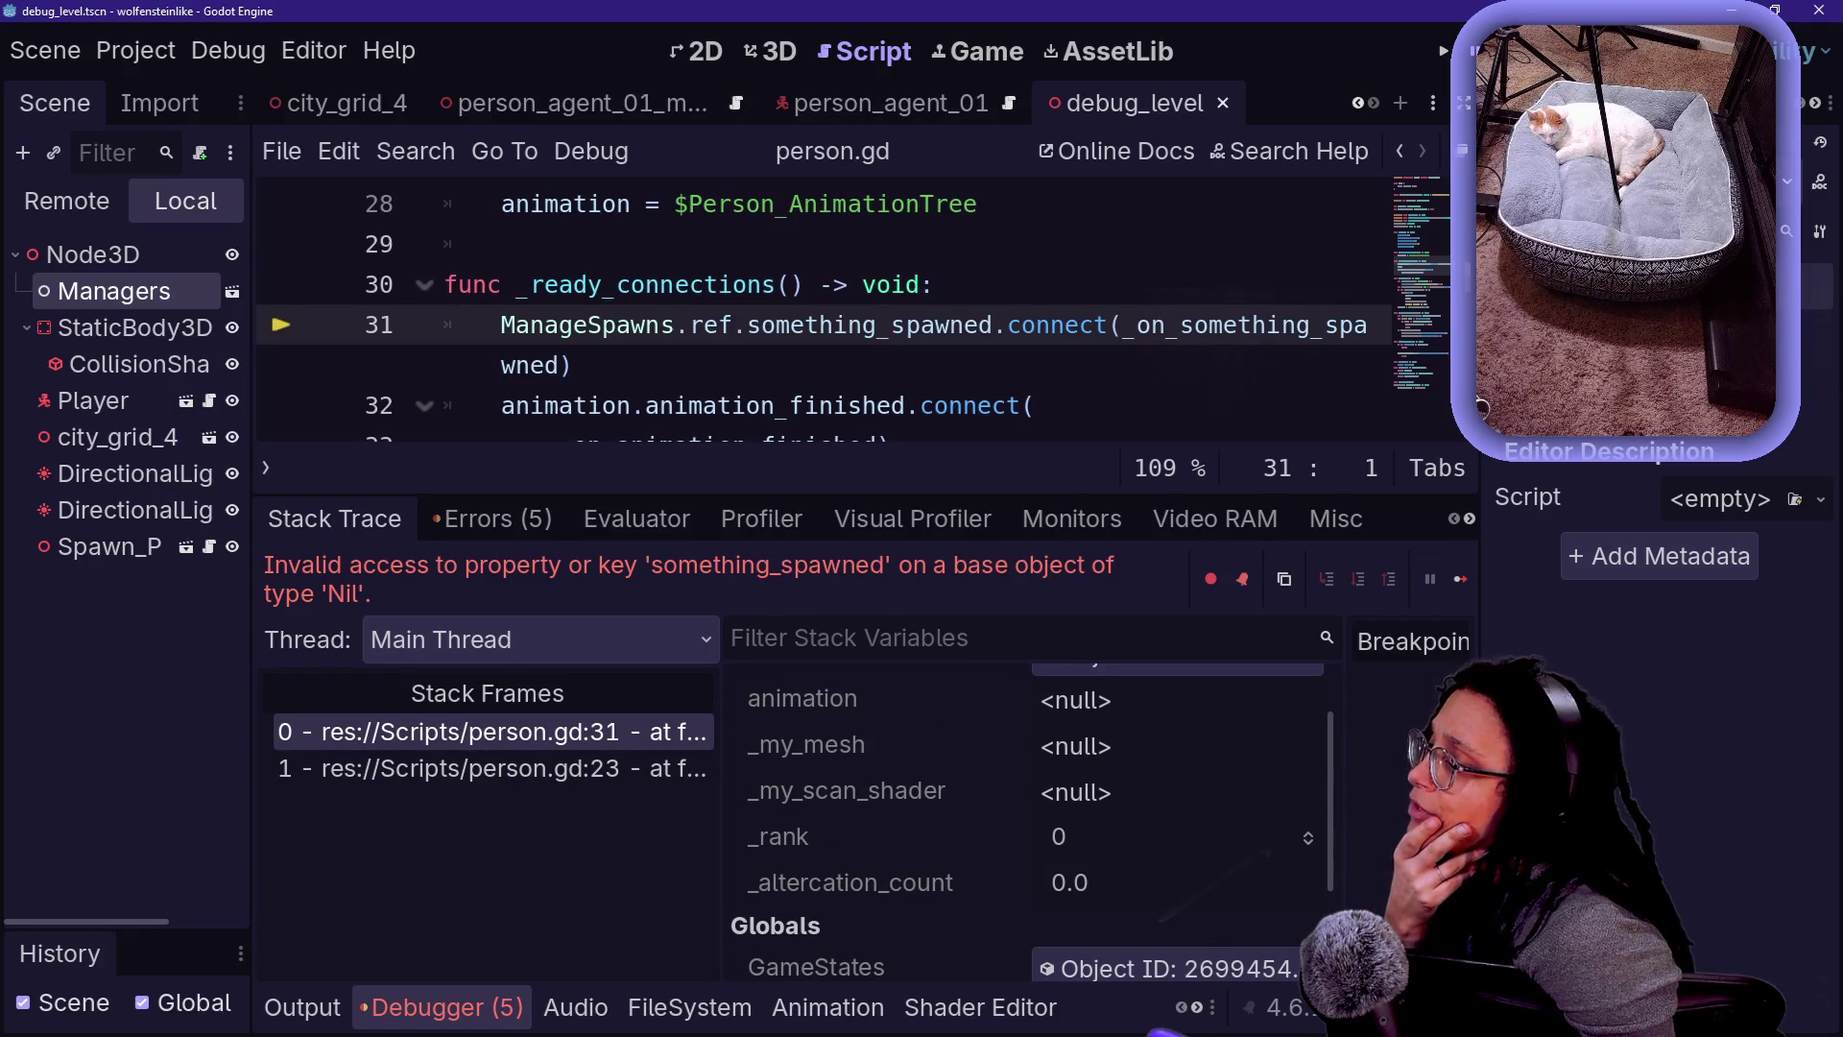
{"action": "mouse_move", "coordinate": [773, 331]}
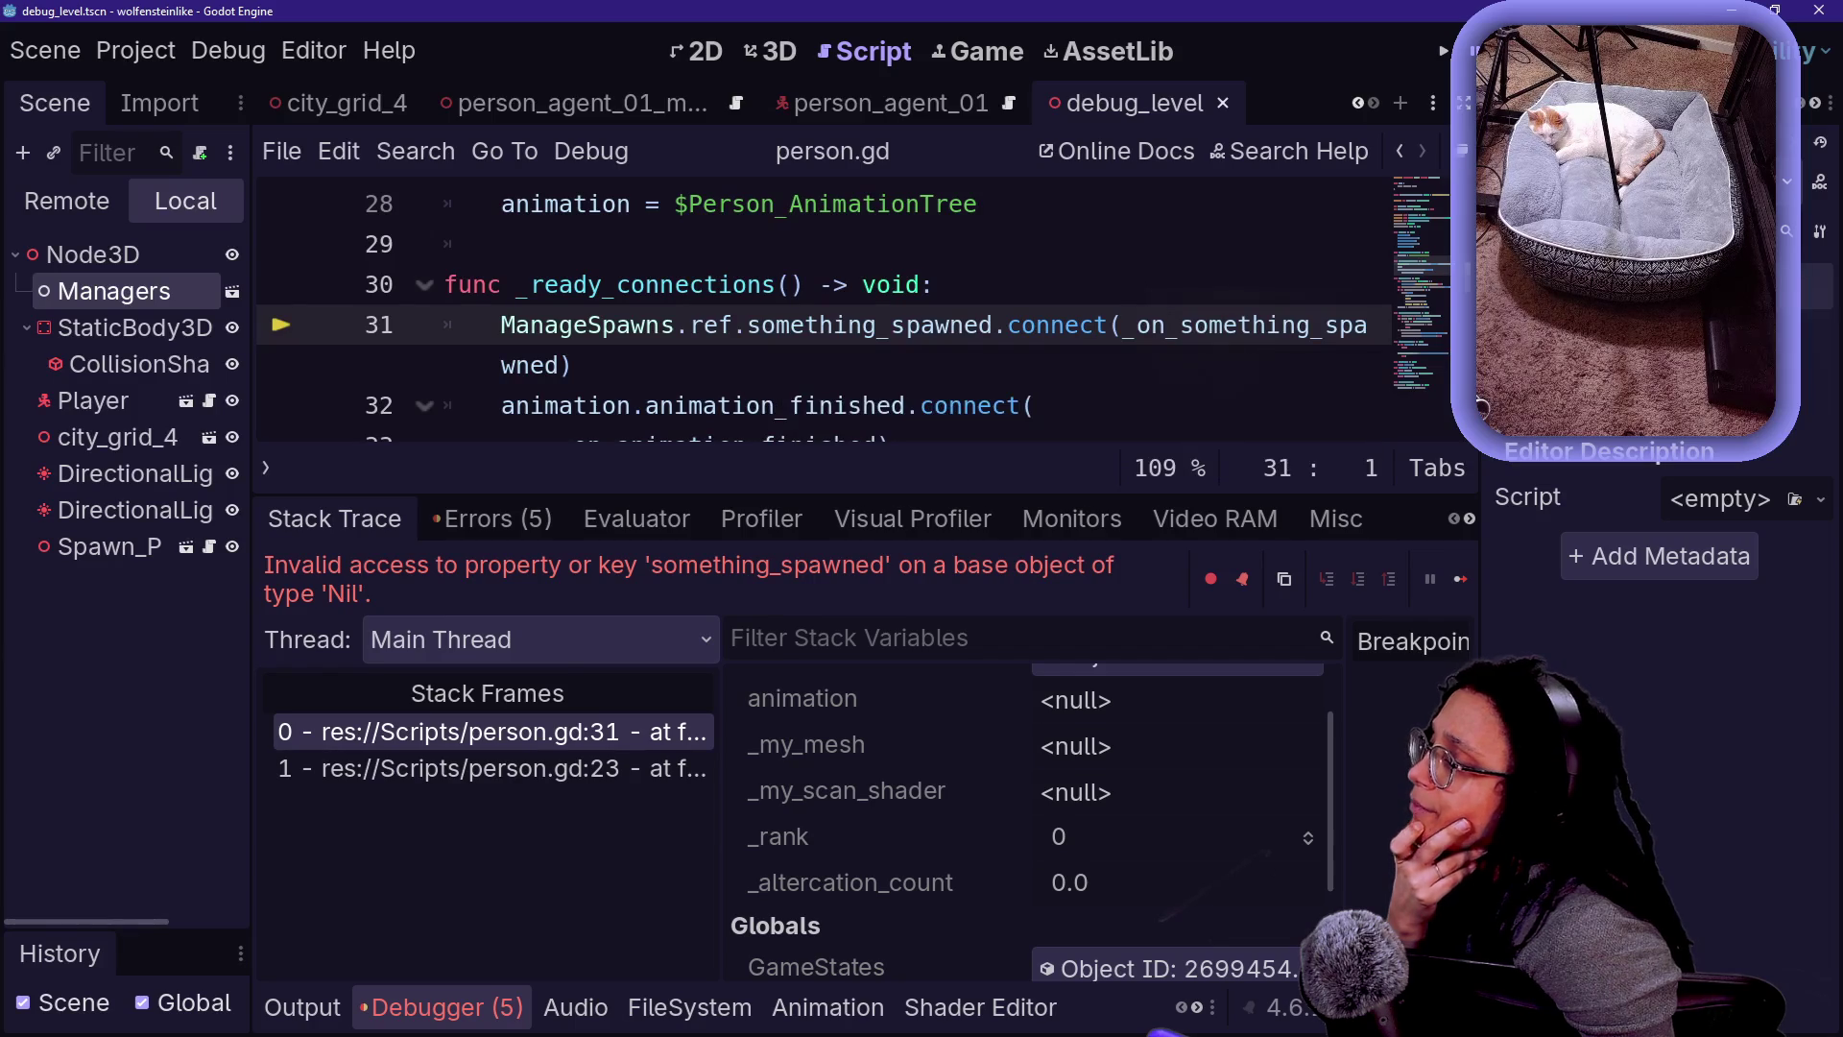
{"action": "left_click", "coordinate": [615, 324]}
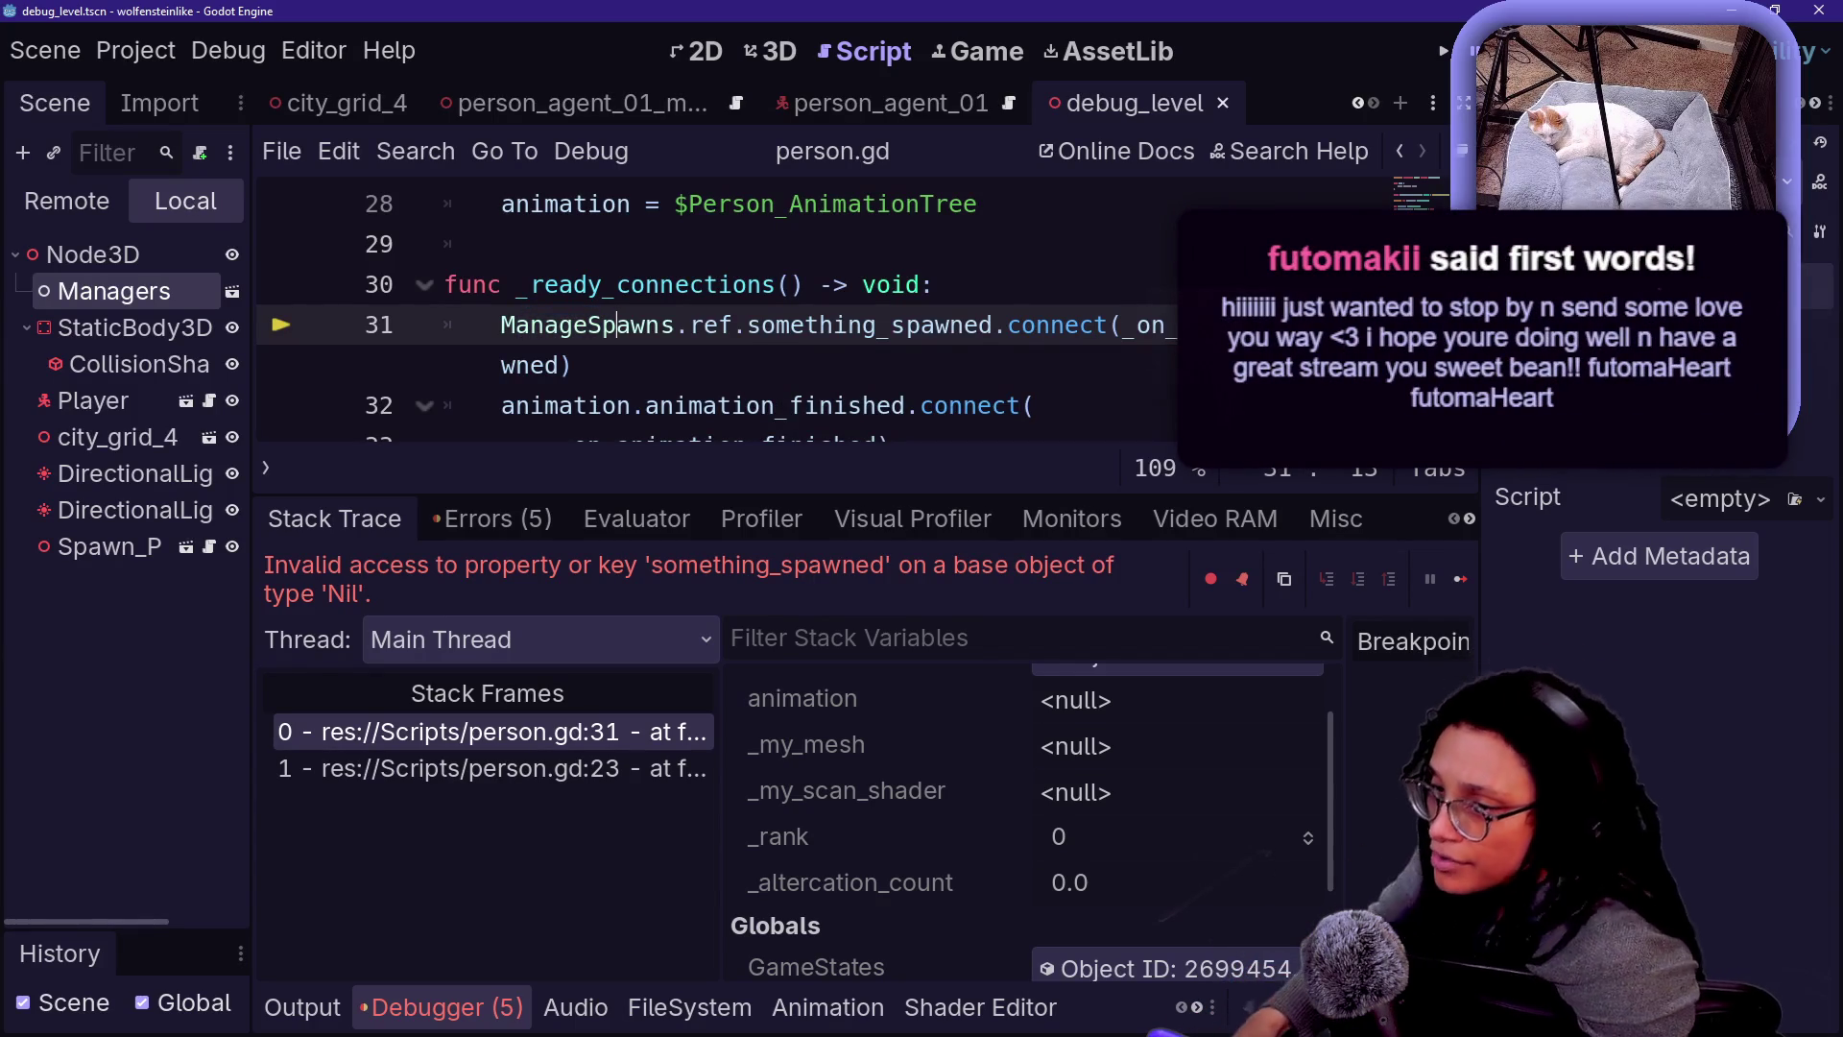
{"action": "mouse_move", "coordinate": [616, 324]}
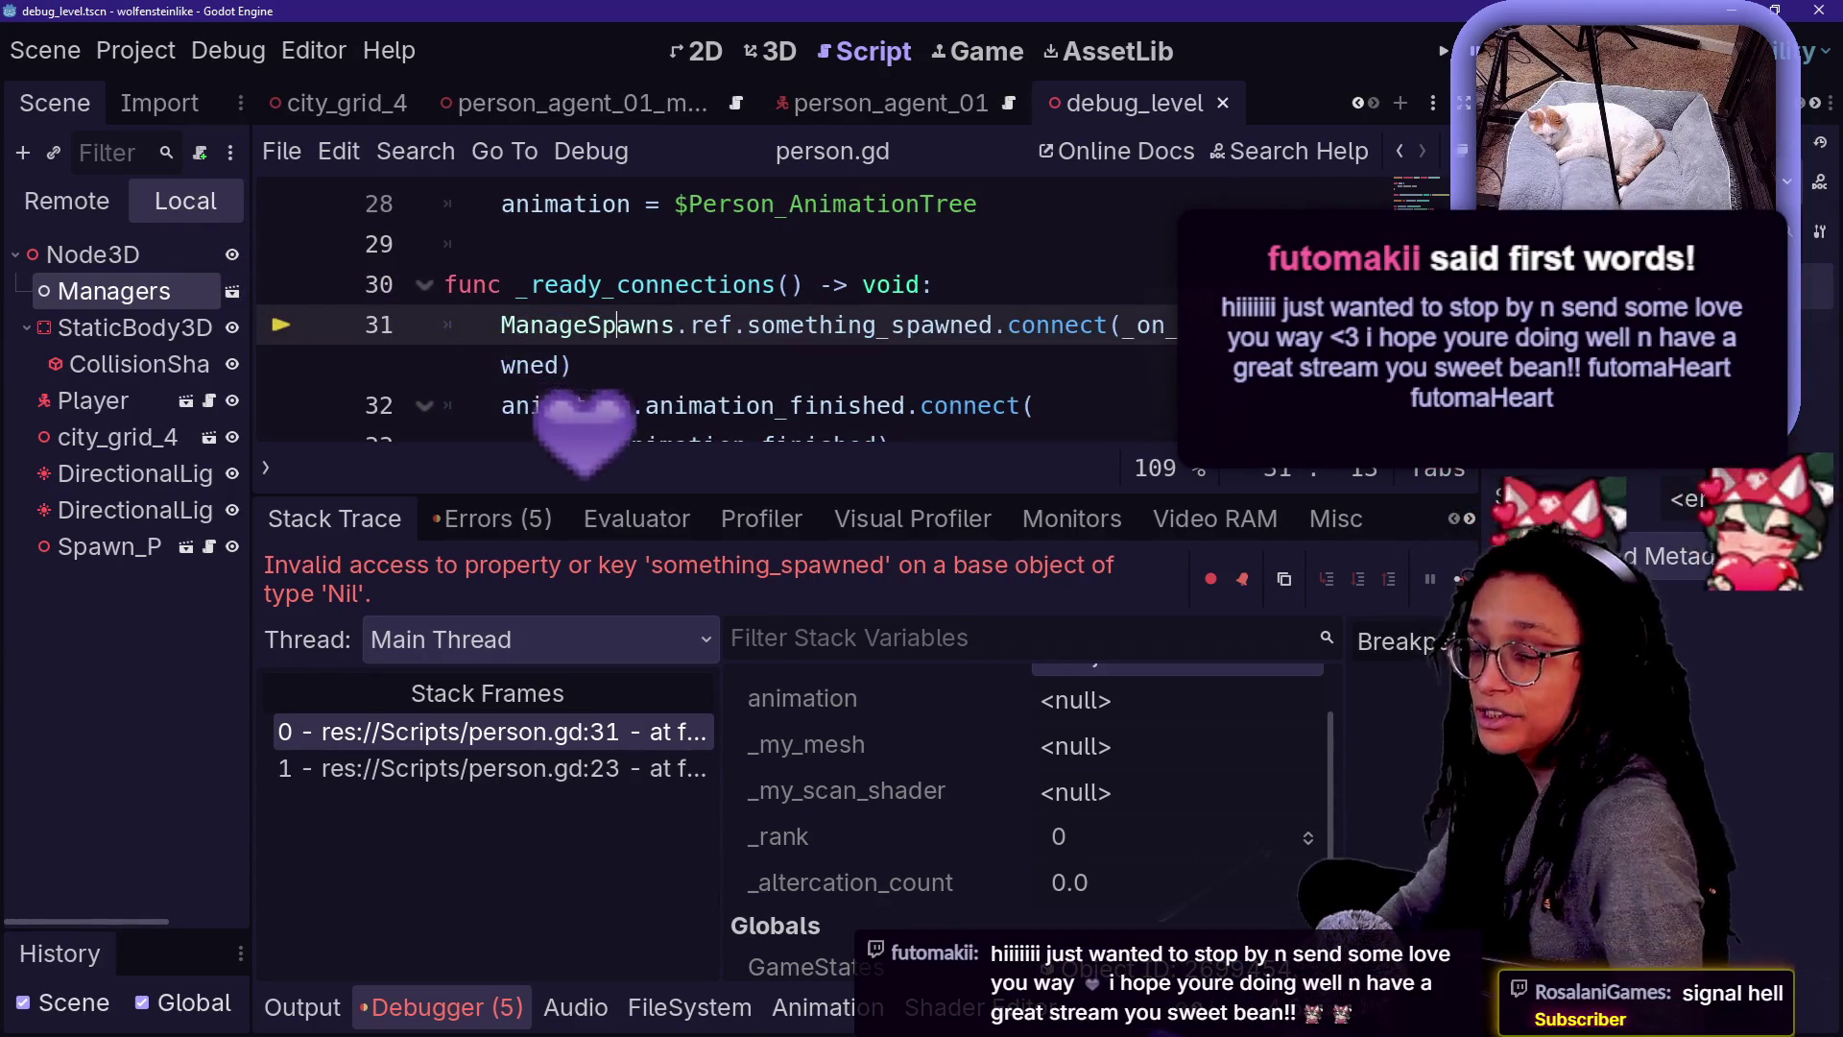
{"action": "mouse_move", "coordinate": [715, 325]}
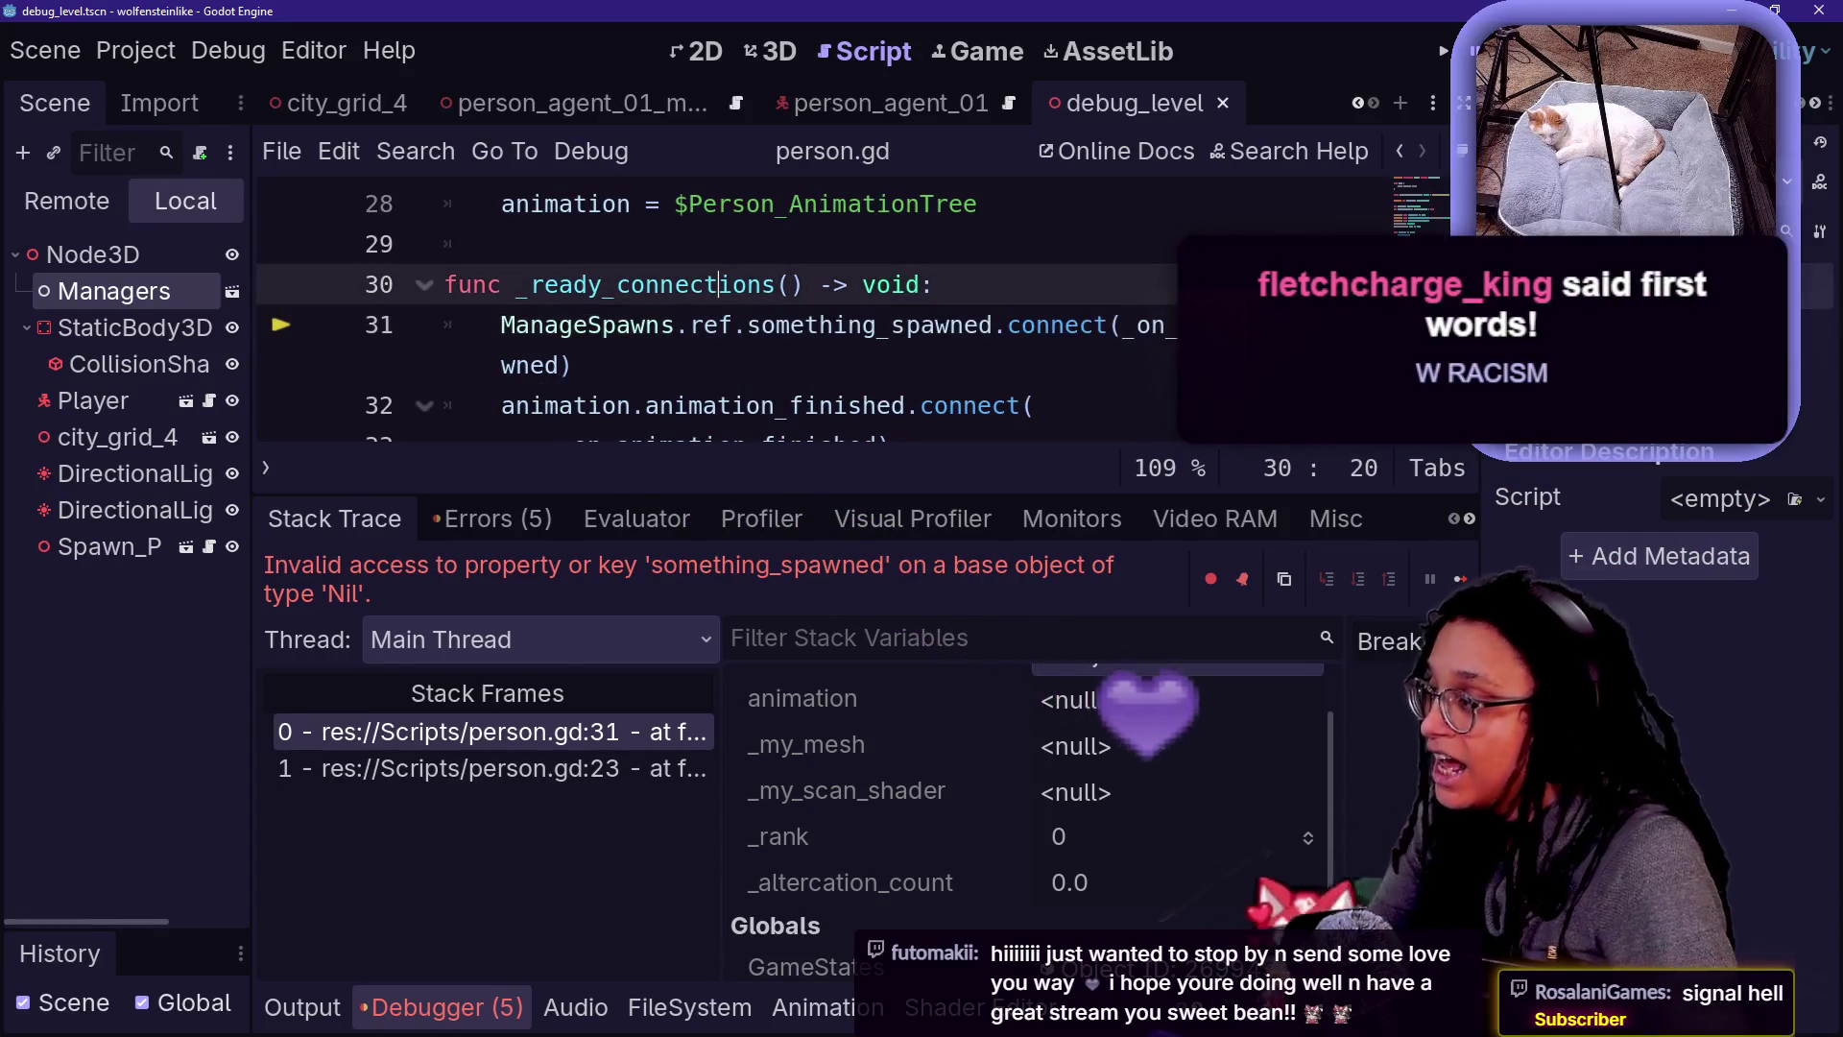
{"action": "left_click", "coordinate": [573, 365]}
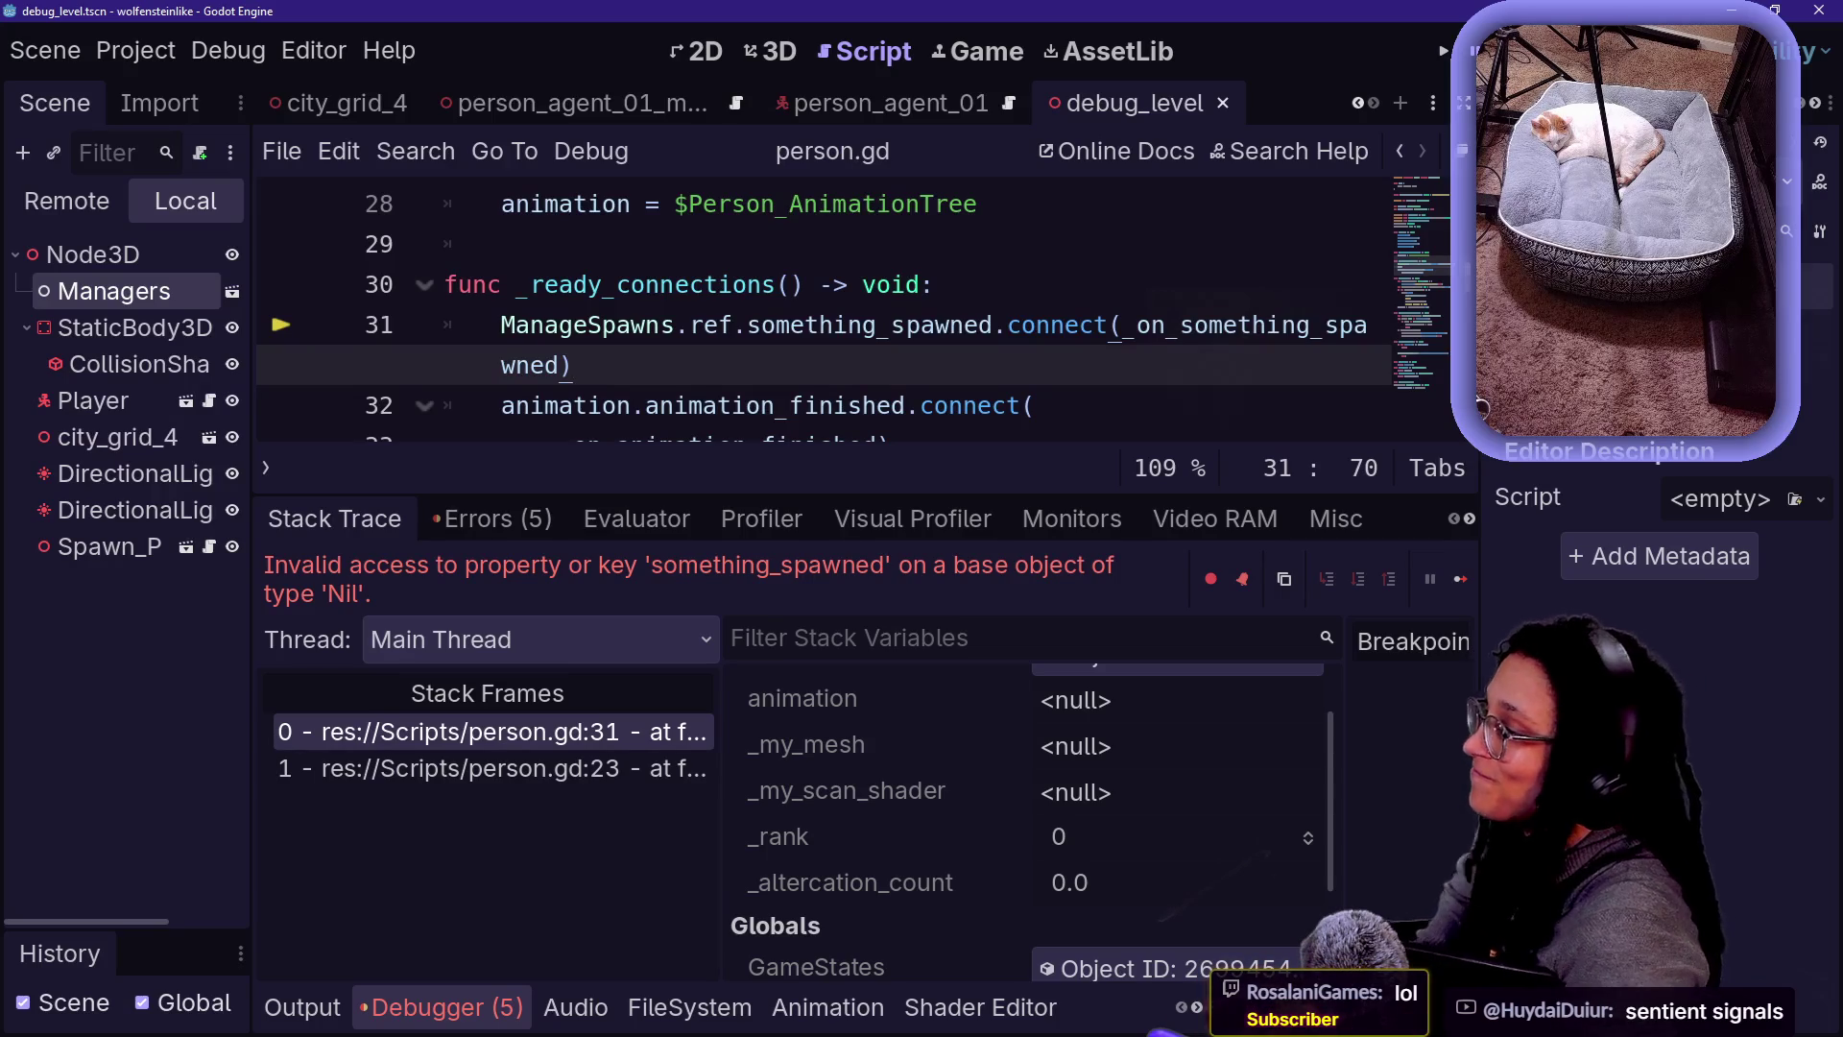
{"action": "key", "text": "Home"}
{"action": "key", "text": "shift+End"}
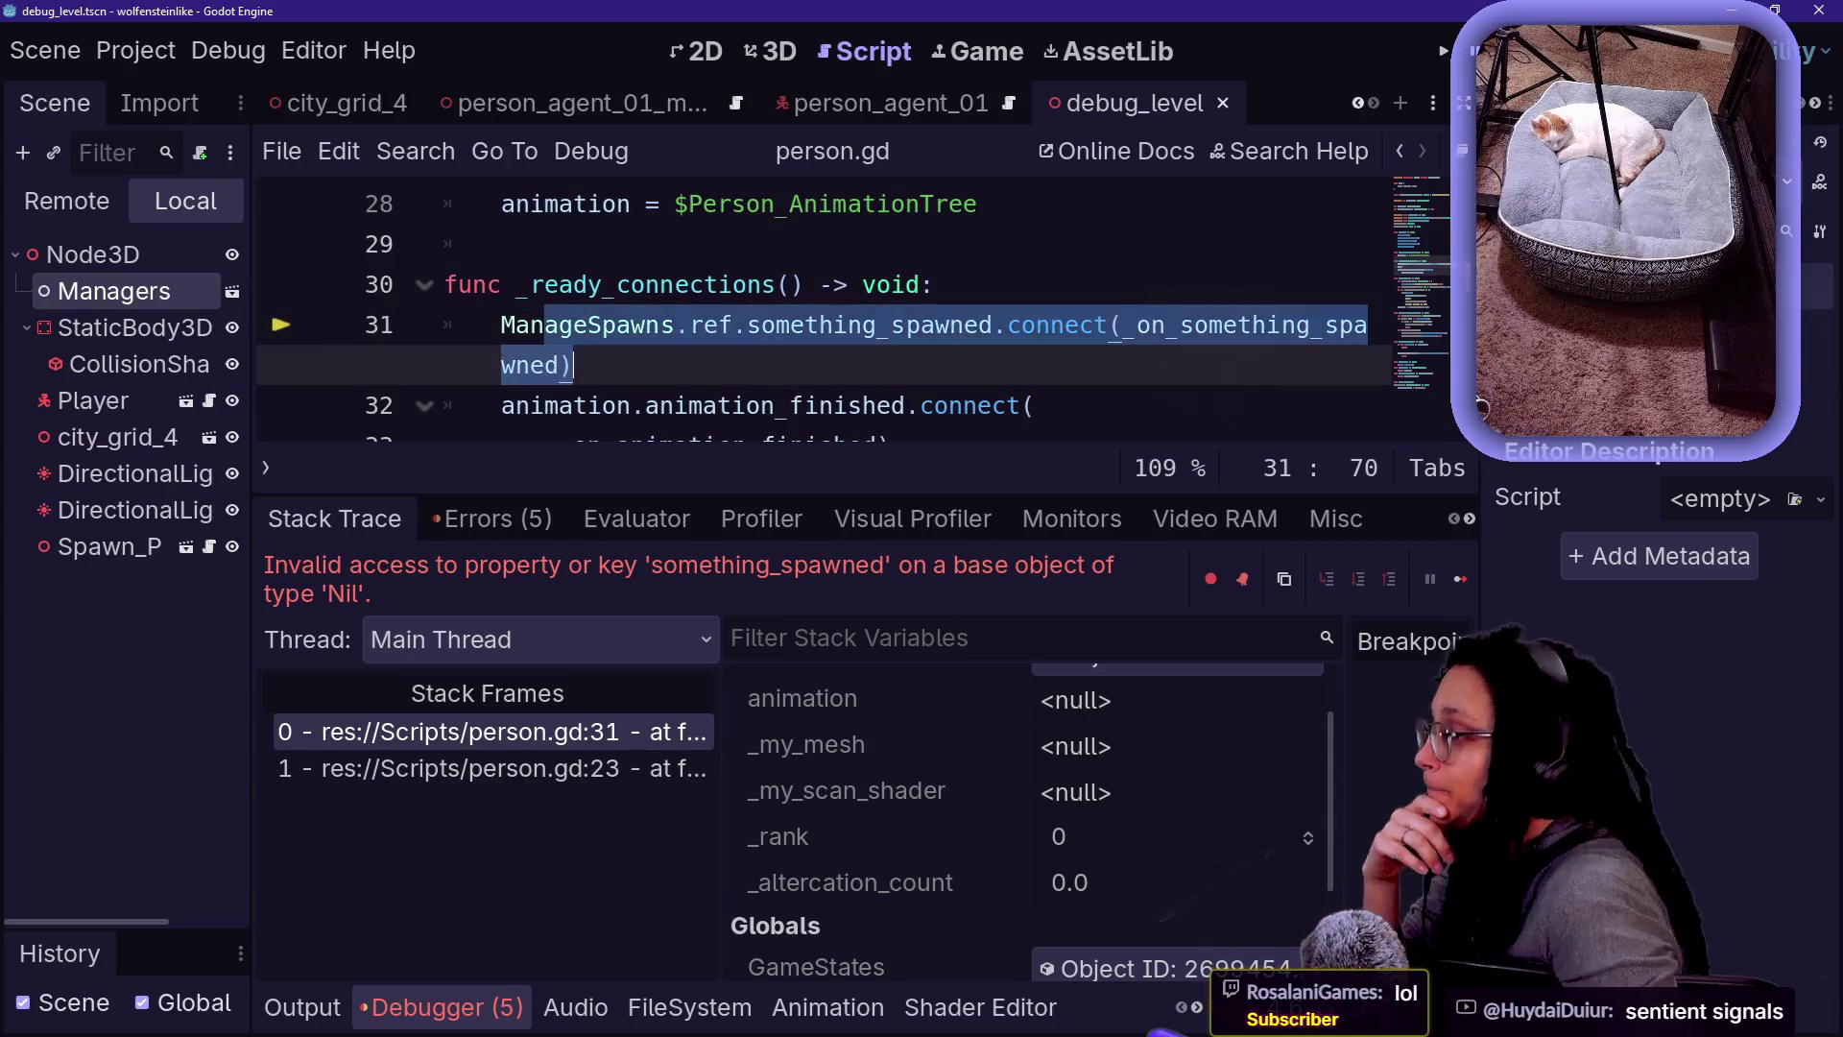
{"action": "key", "text": "End"}
{"action": "left_click", "coordinate": [546, 325]}
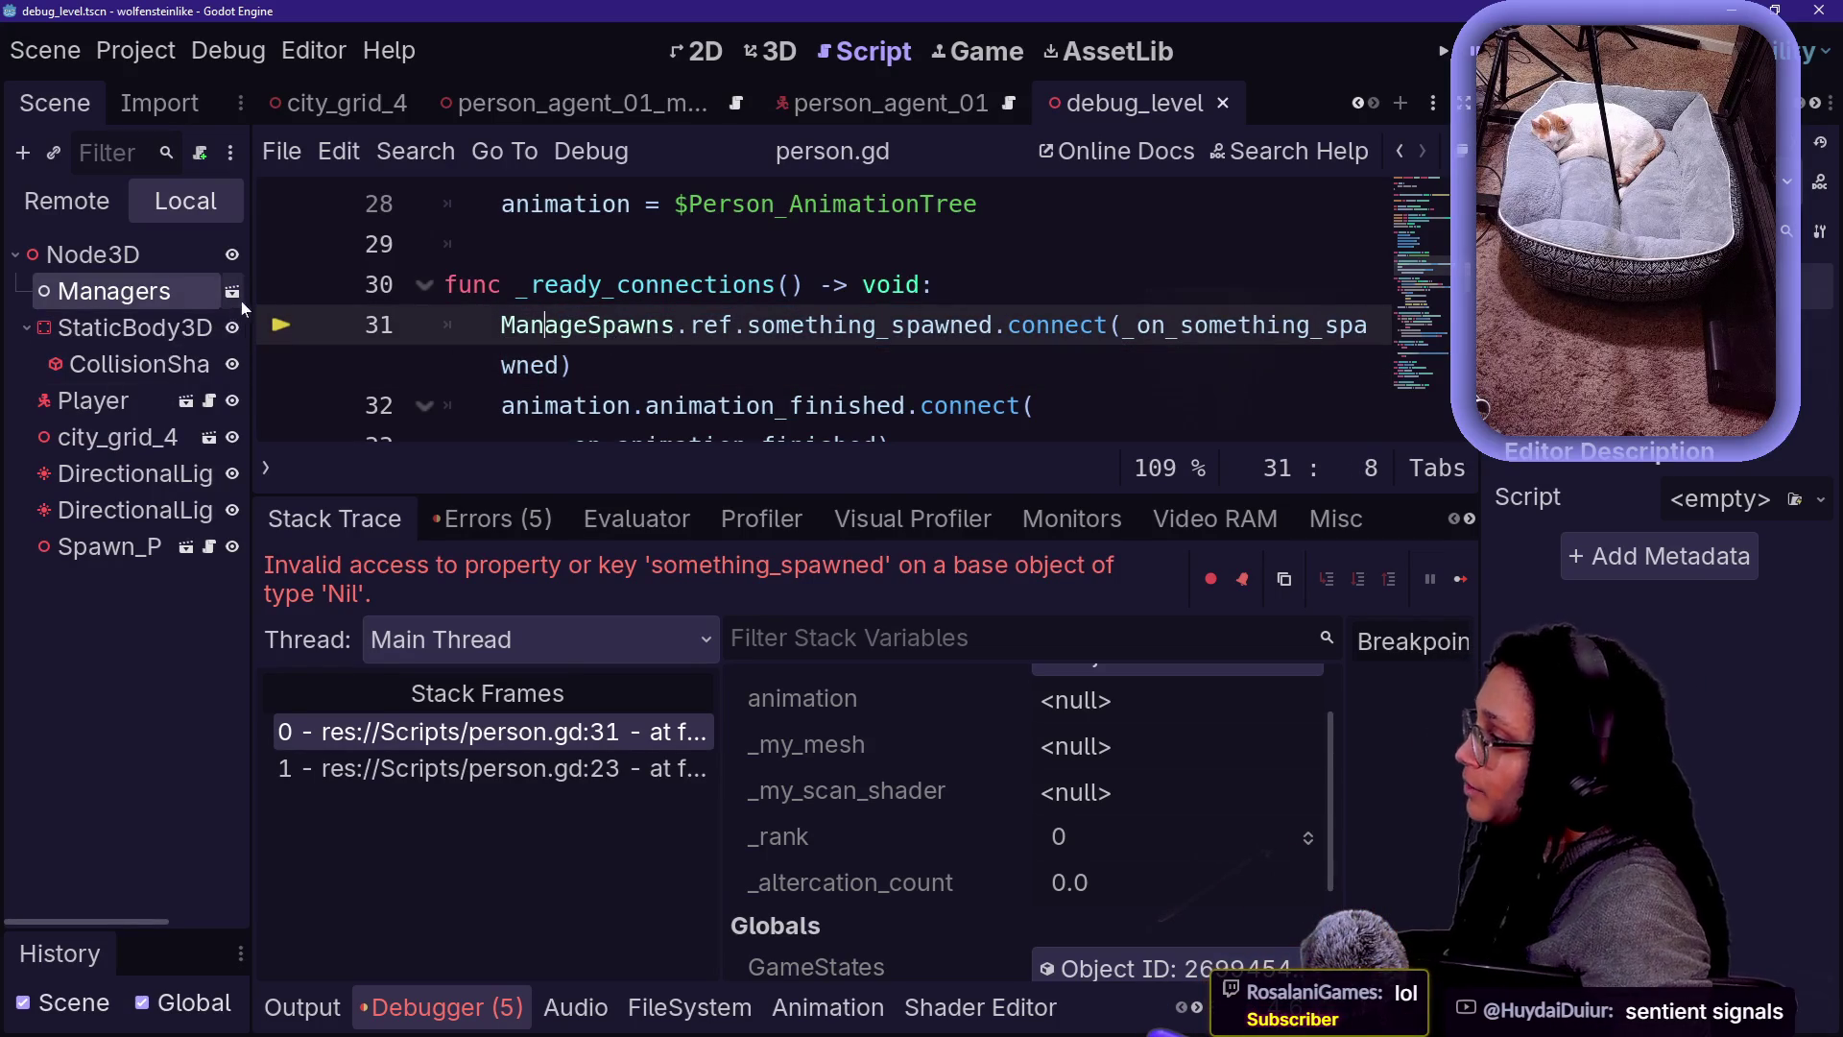
{"action": "left_click_drag", "start_coordinate": [249, 300], "coordinate": [357, 300]}
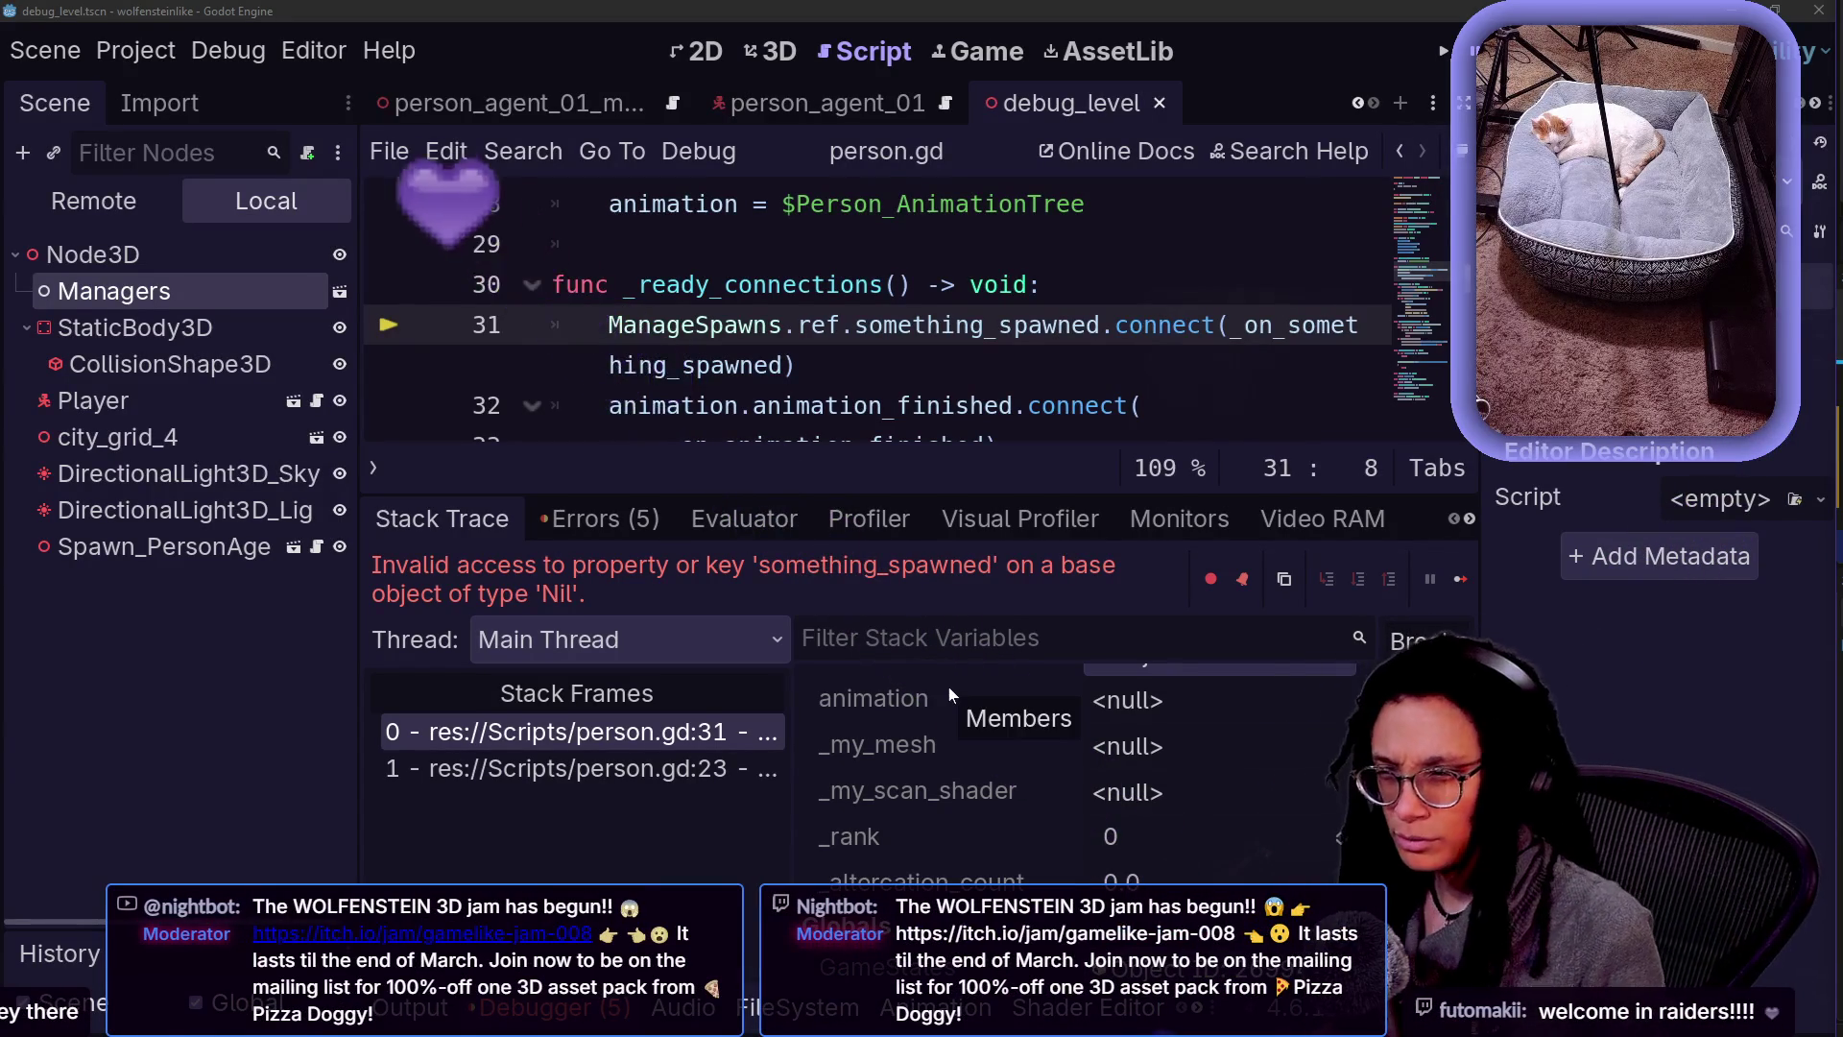
- Switch to the web browser showing the monkeytype.com result: 108 wpm, 95% accuracy
{"action": "key", "text": "alt+Tab"}
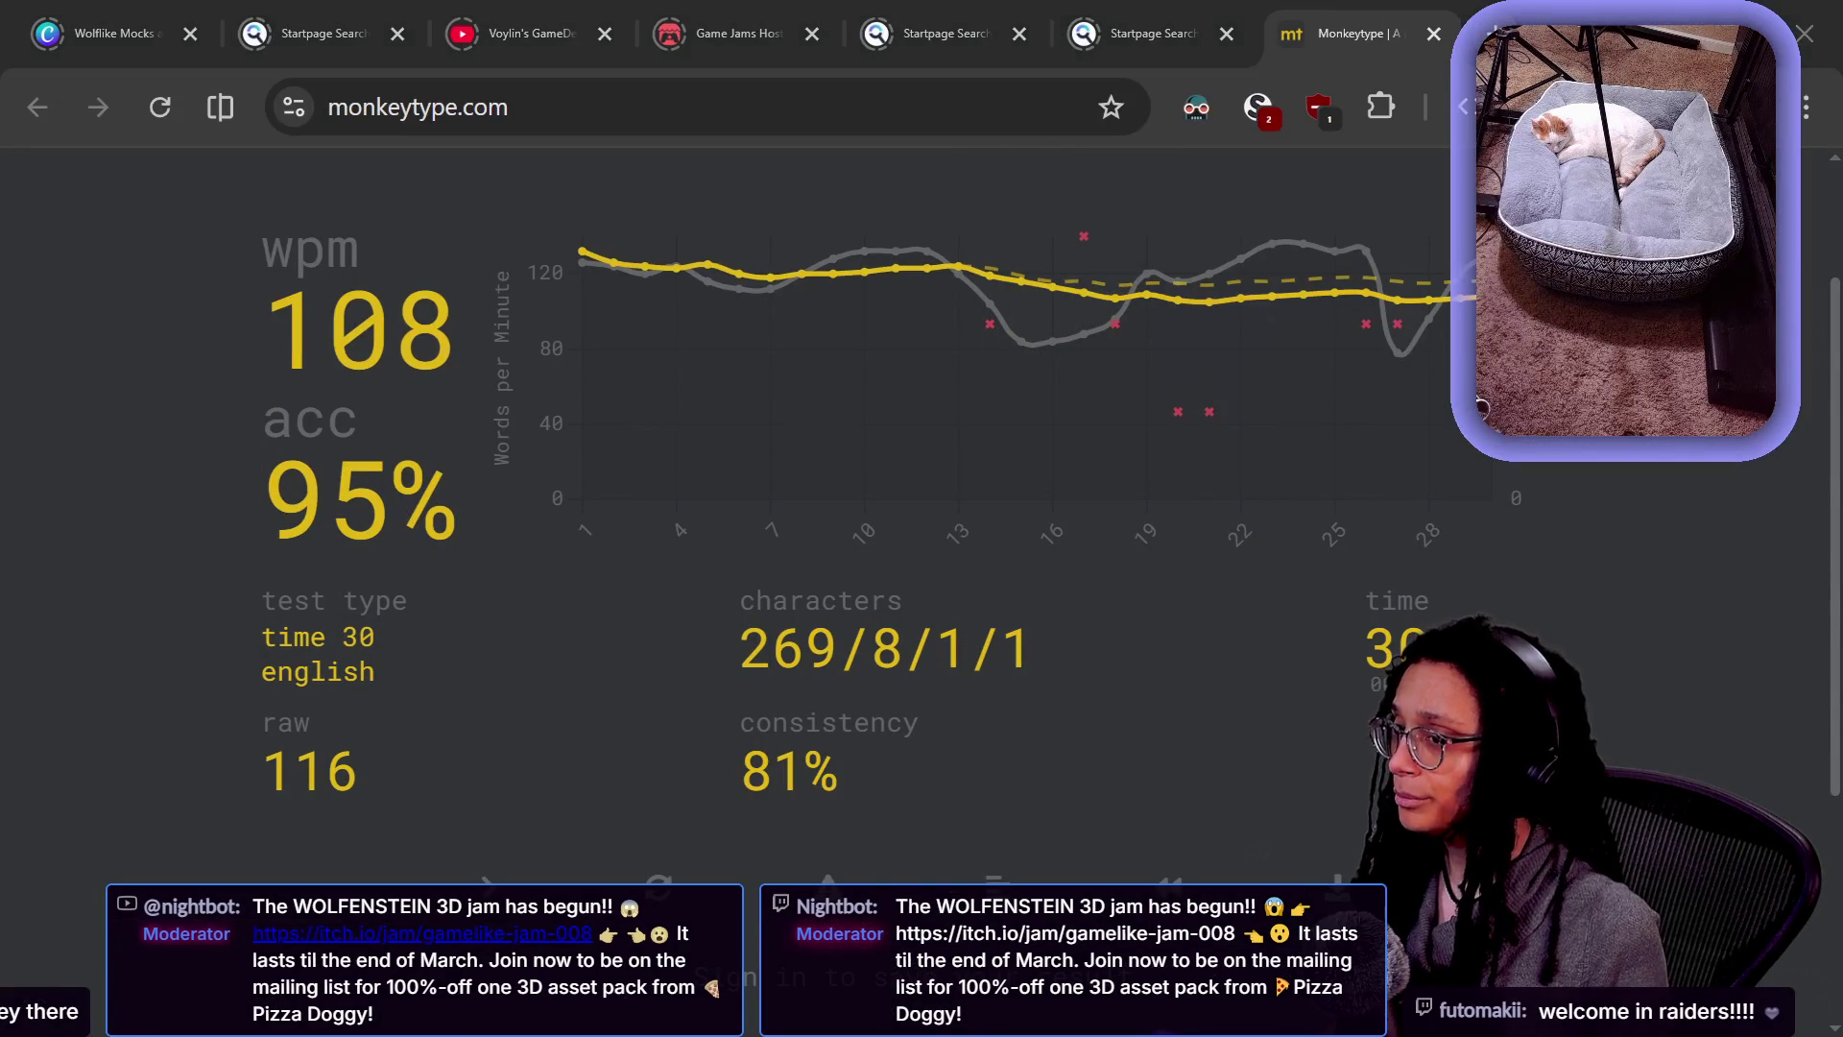
- In Firefox, load the HyperonsLive Twitch channel at twitch.tv/hyperonslive
{"action": "key", "text": "alt+Tab"}
{"action": "key", "text": "ctrl+l"}
{"action": "type", "text": "g"}
{"action": "key", "text": "BackSpace"}
{"action": "type", "text": "twitch.tv/h"}
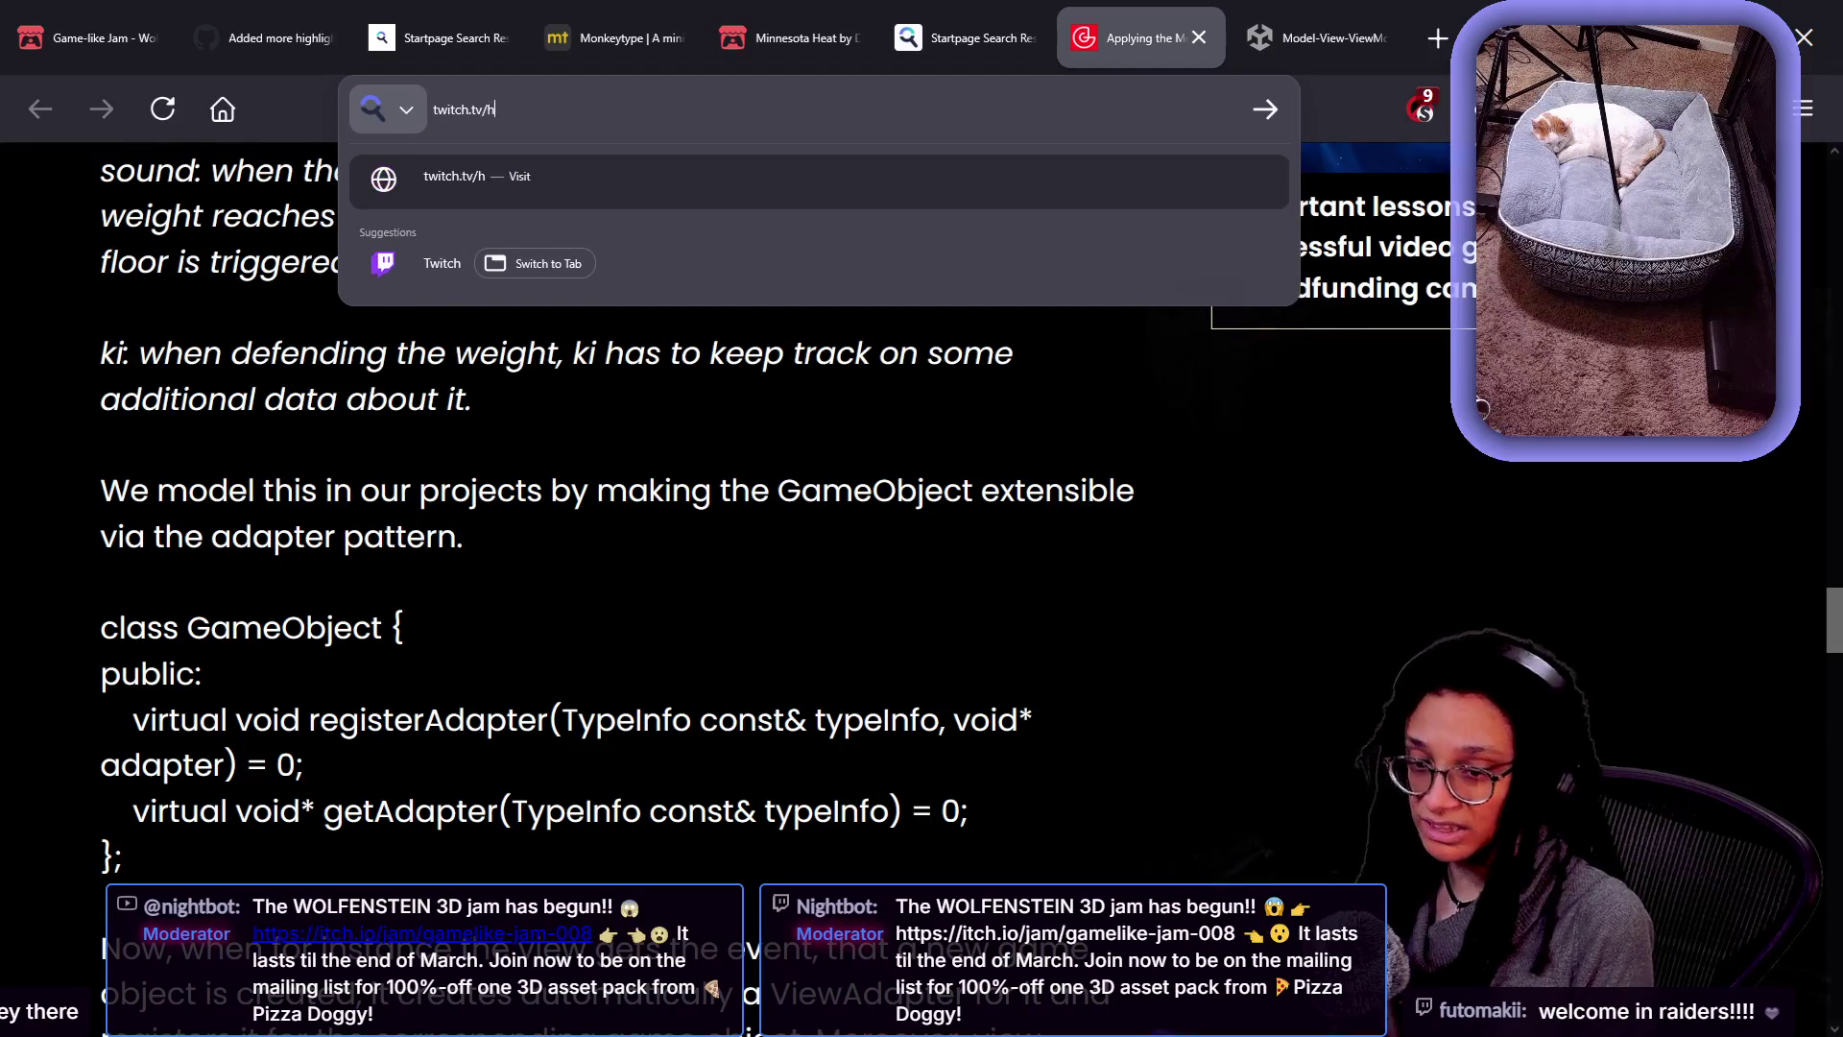
{"action": "type", "text": "yperonslive"}
{"action": "key", "text": "Return"}
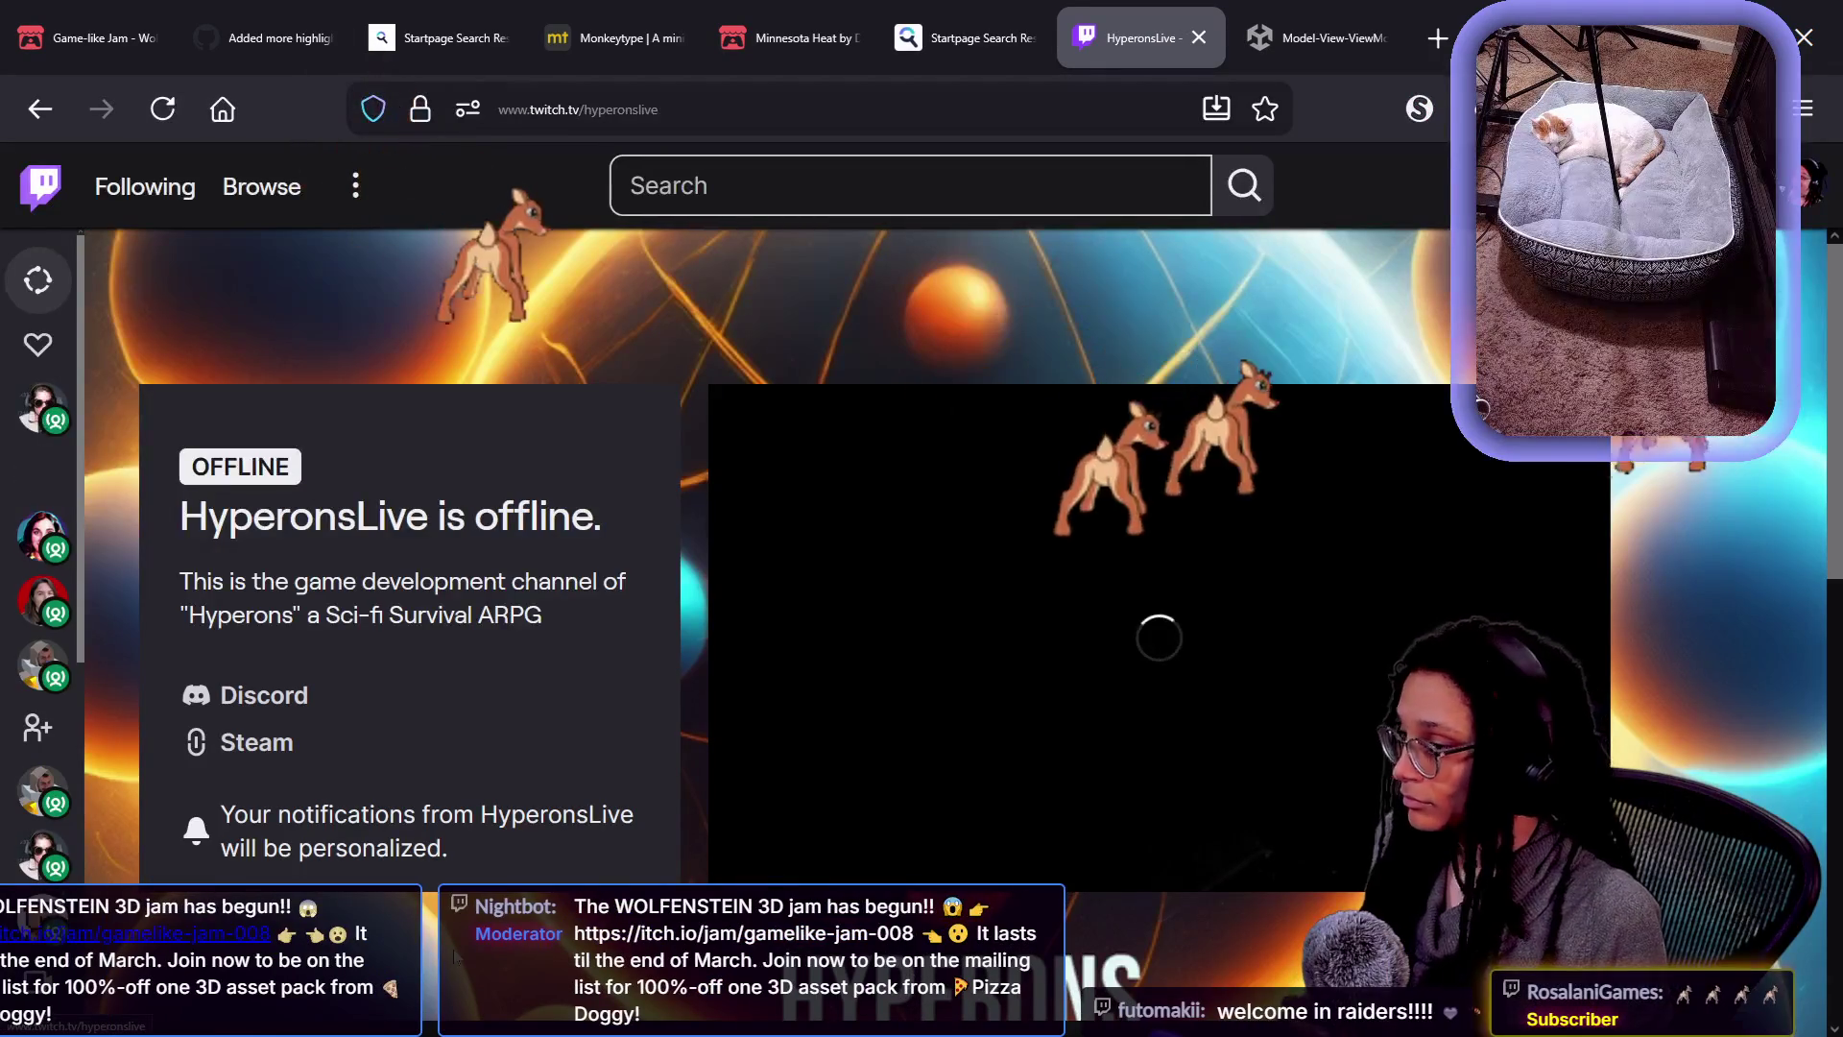
- Open the channel's About page and follow its YouTube link
{"action": "scroll", "coordinate": [845, 816], "scroll_direction": "down", "scroll_amount": 2}
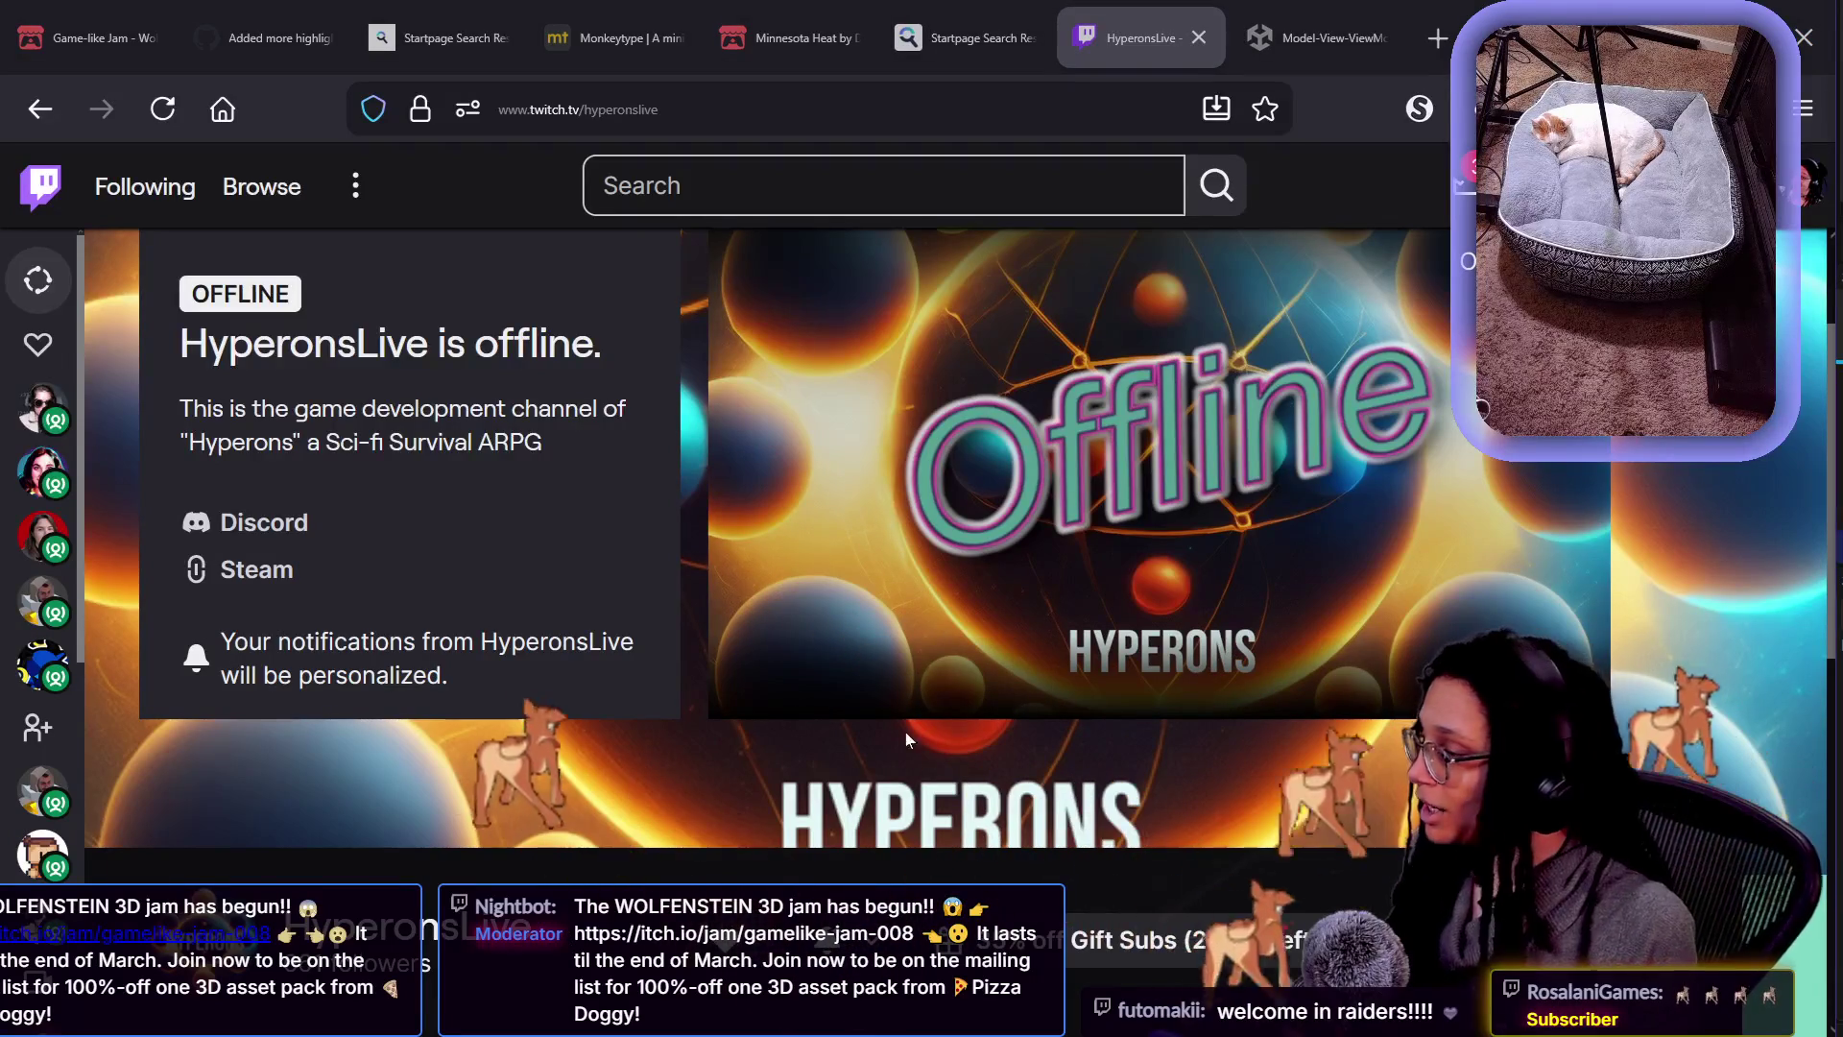
{"action": "scroll", "coordinate": [819, 831], "scroll_direction": "down", "scroll_amount": 4}
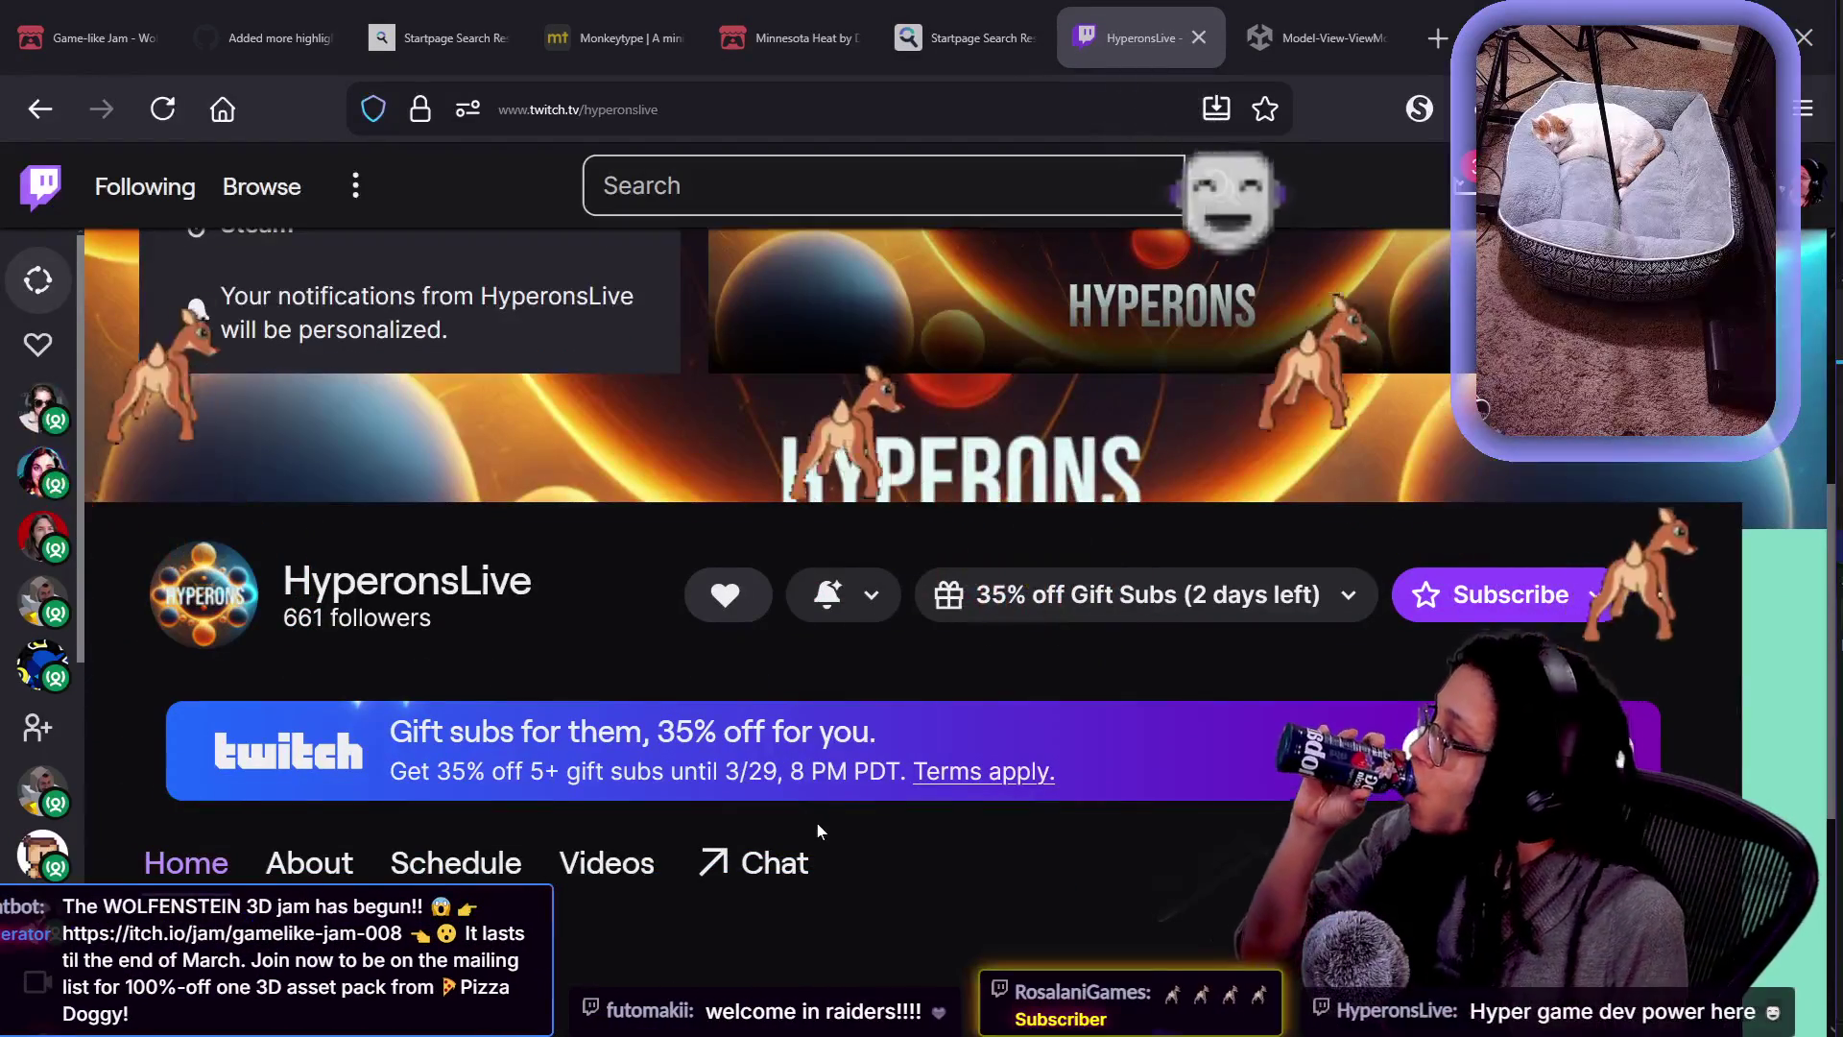
{"action": "left_click", "coordinate": [268, 866]}
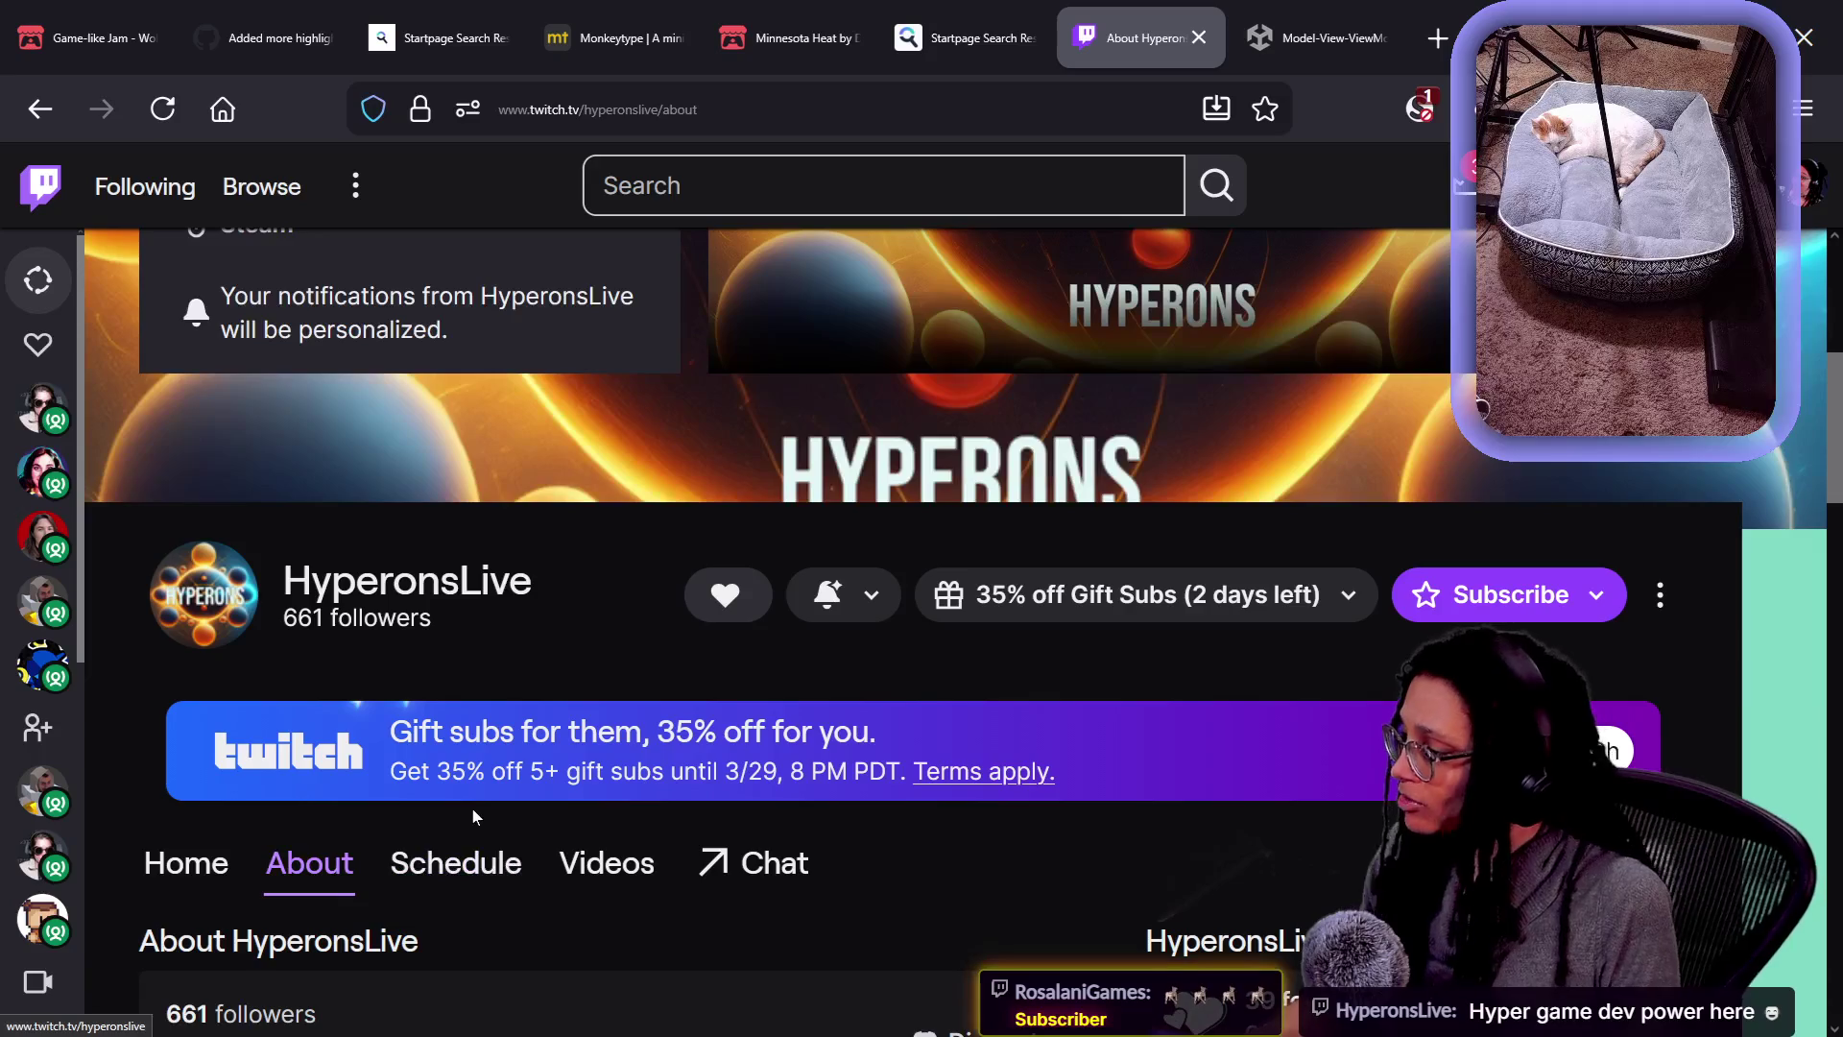
{"action": "scroll", "coordinate": [474, 817], "scroll_direction": "down", "scroll_amount": 3}
{"action": "left_click", "coordinate": [930, 783]}
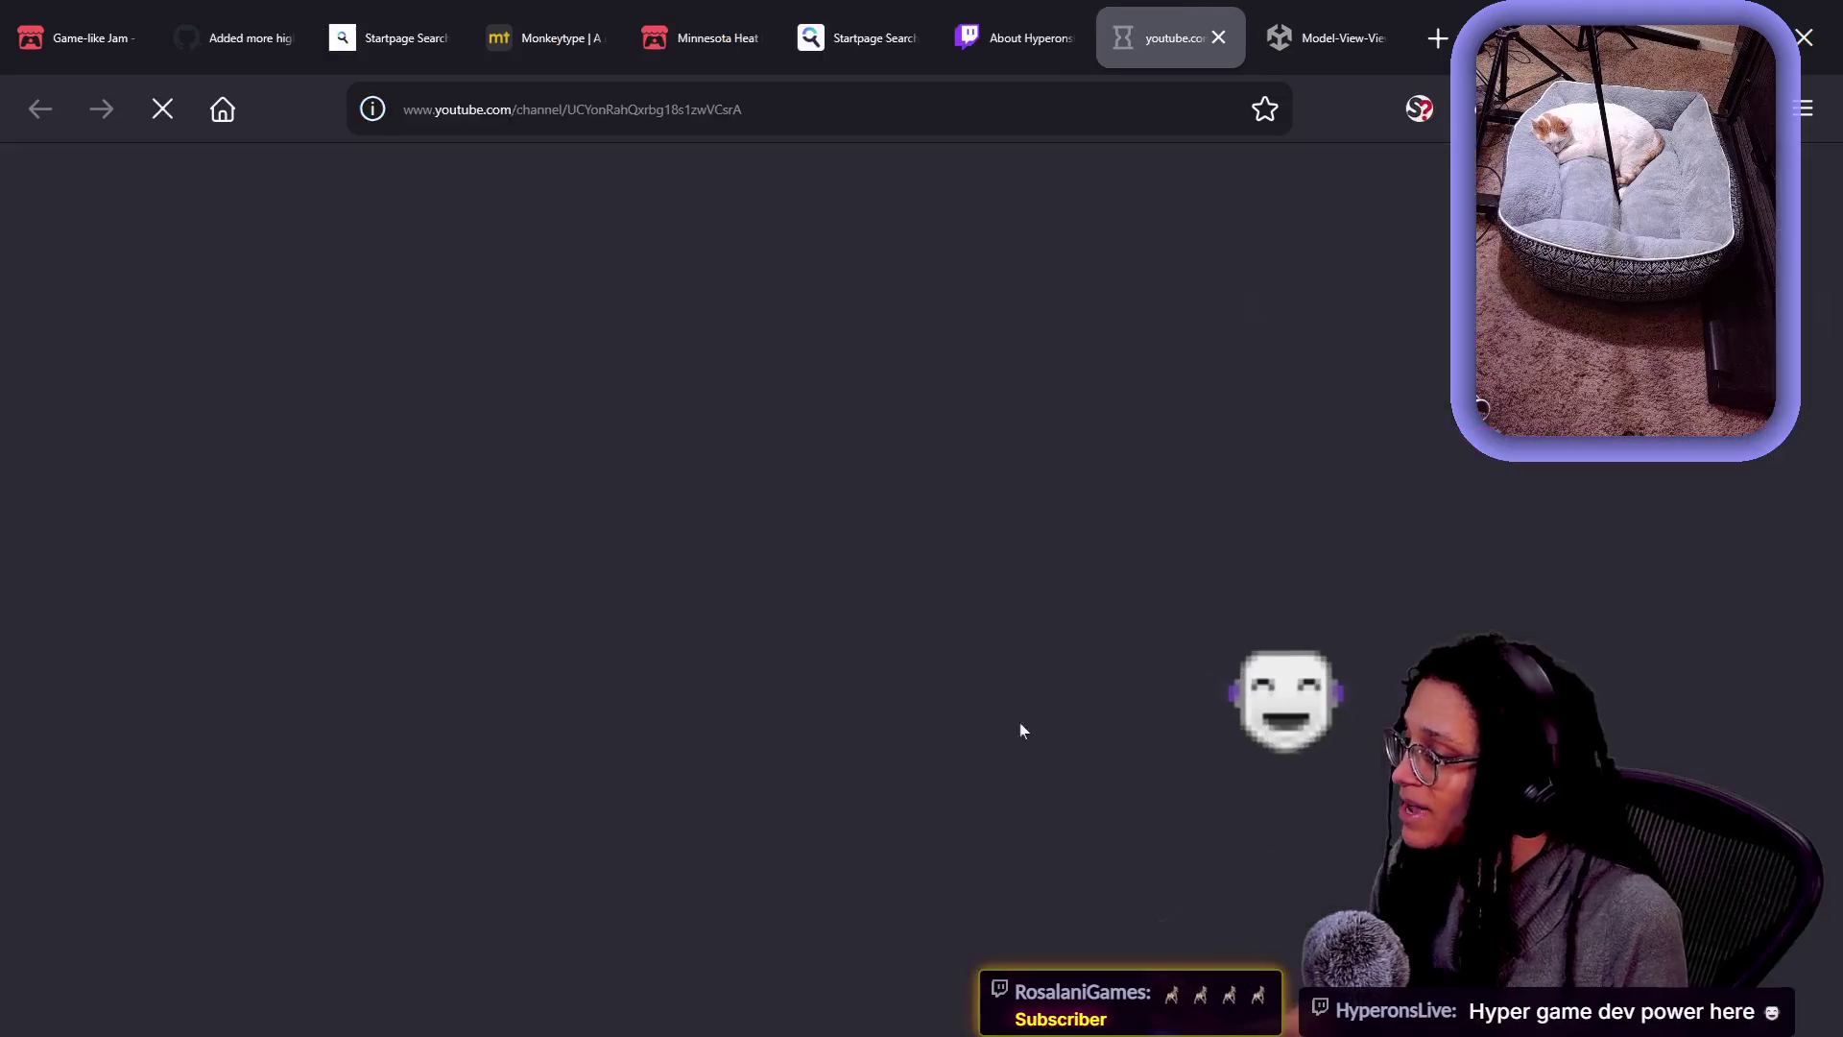
- Select the Hyperons YouTube channel's address and briefly check the stream chat
{"action": "left_click", "coordinate": [750, 109]}
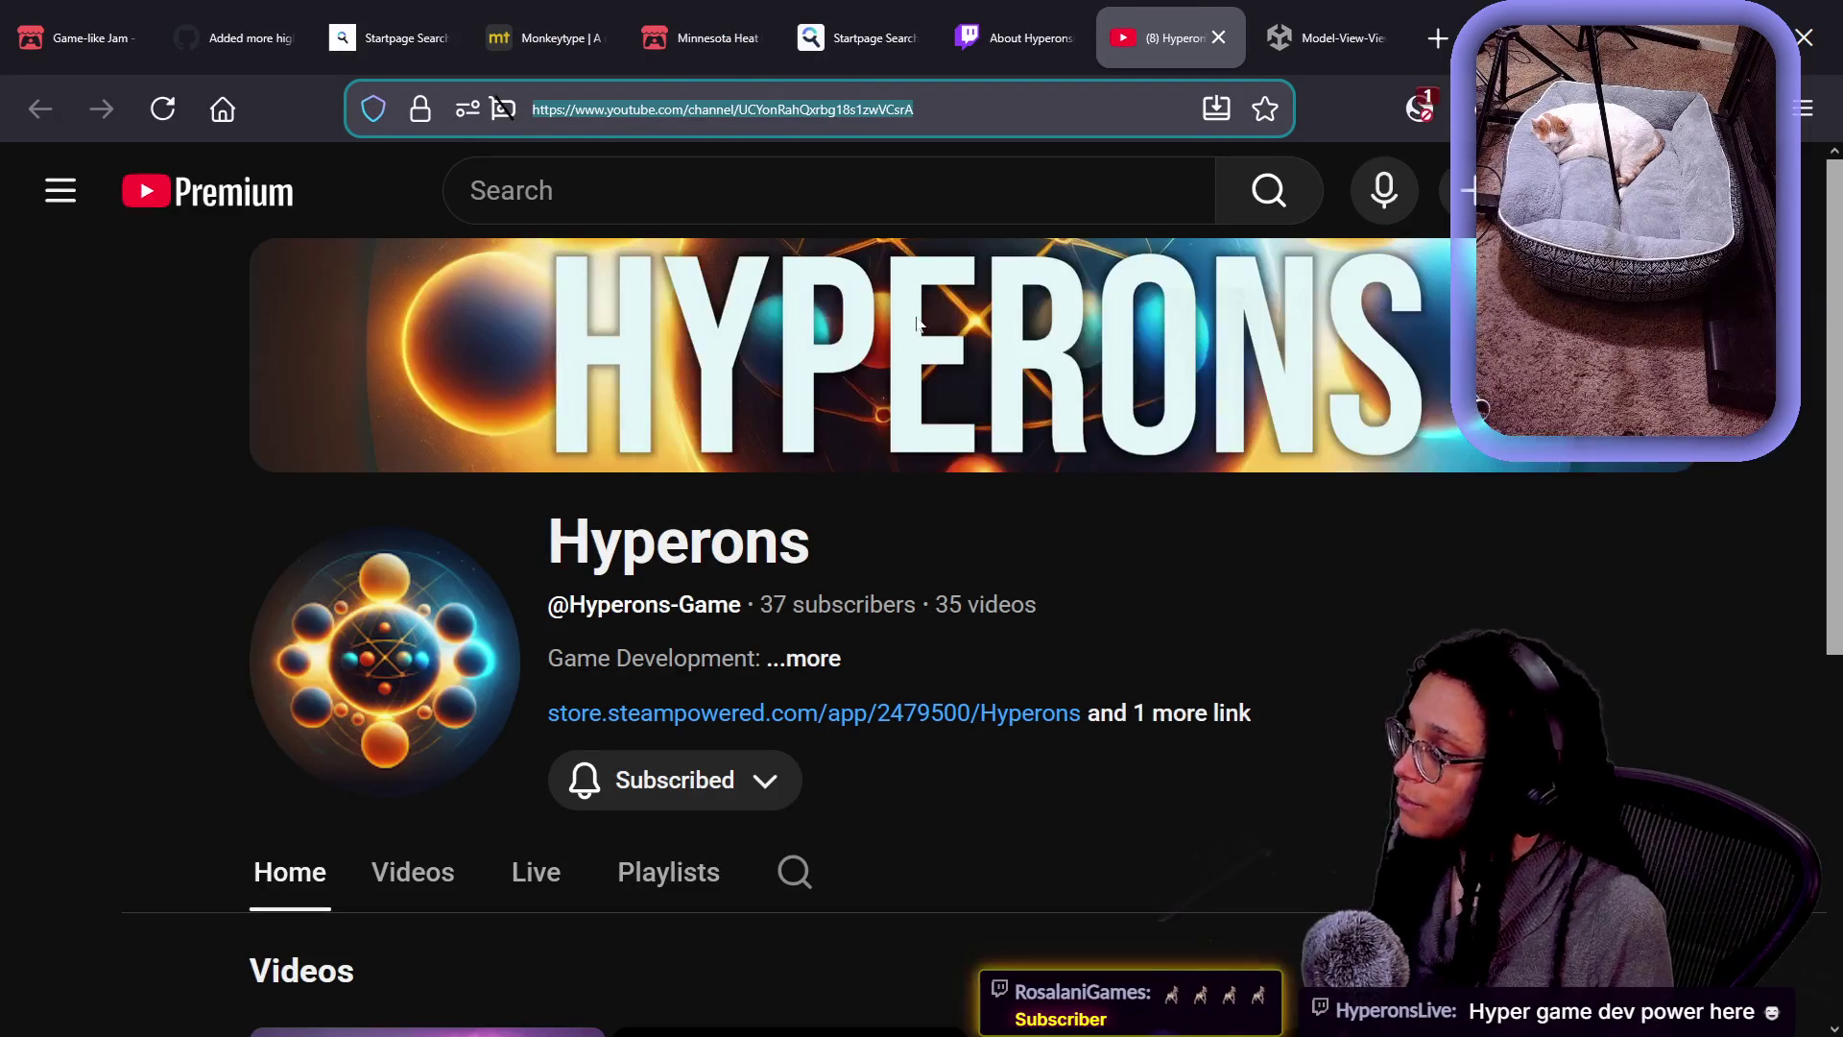
{"action": "key", "text": "alt+Tab"}
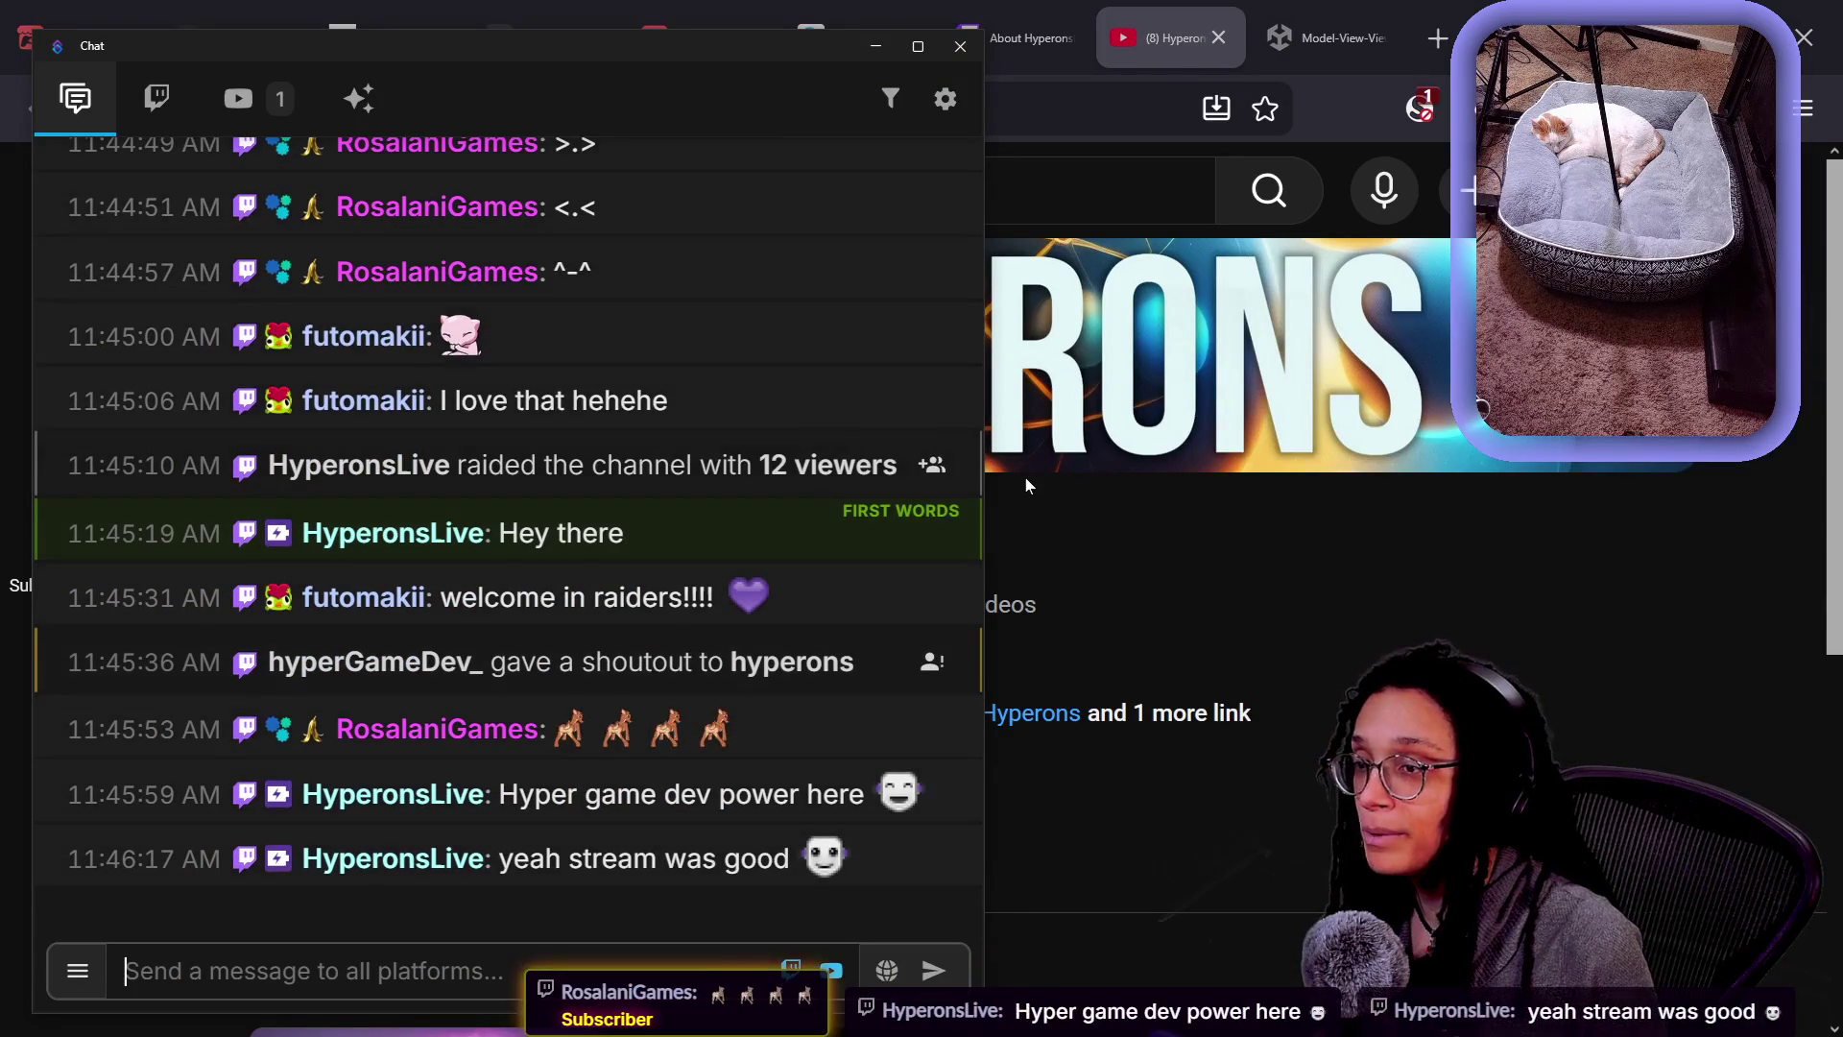
{"action": "key", "text": "alt+Tab"}
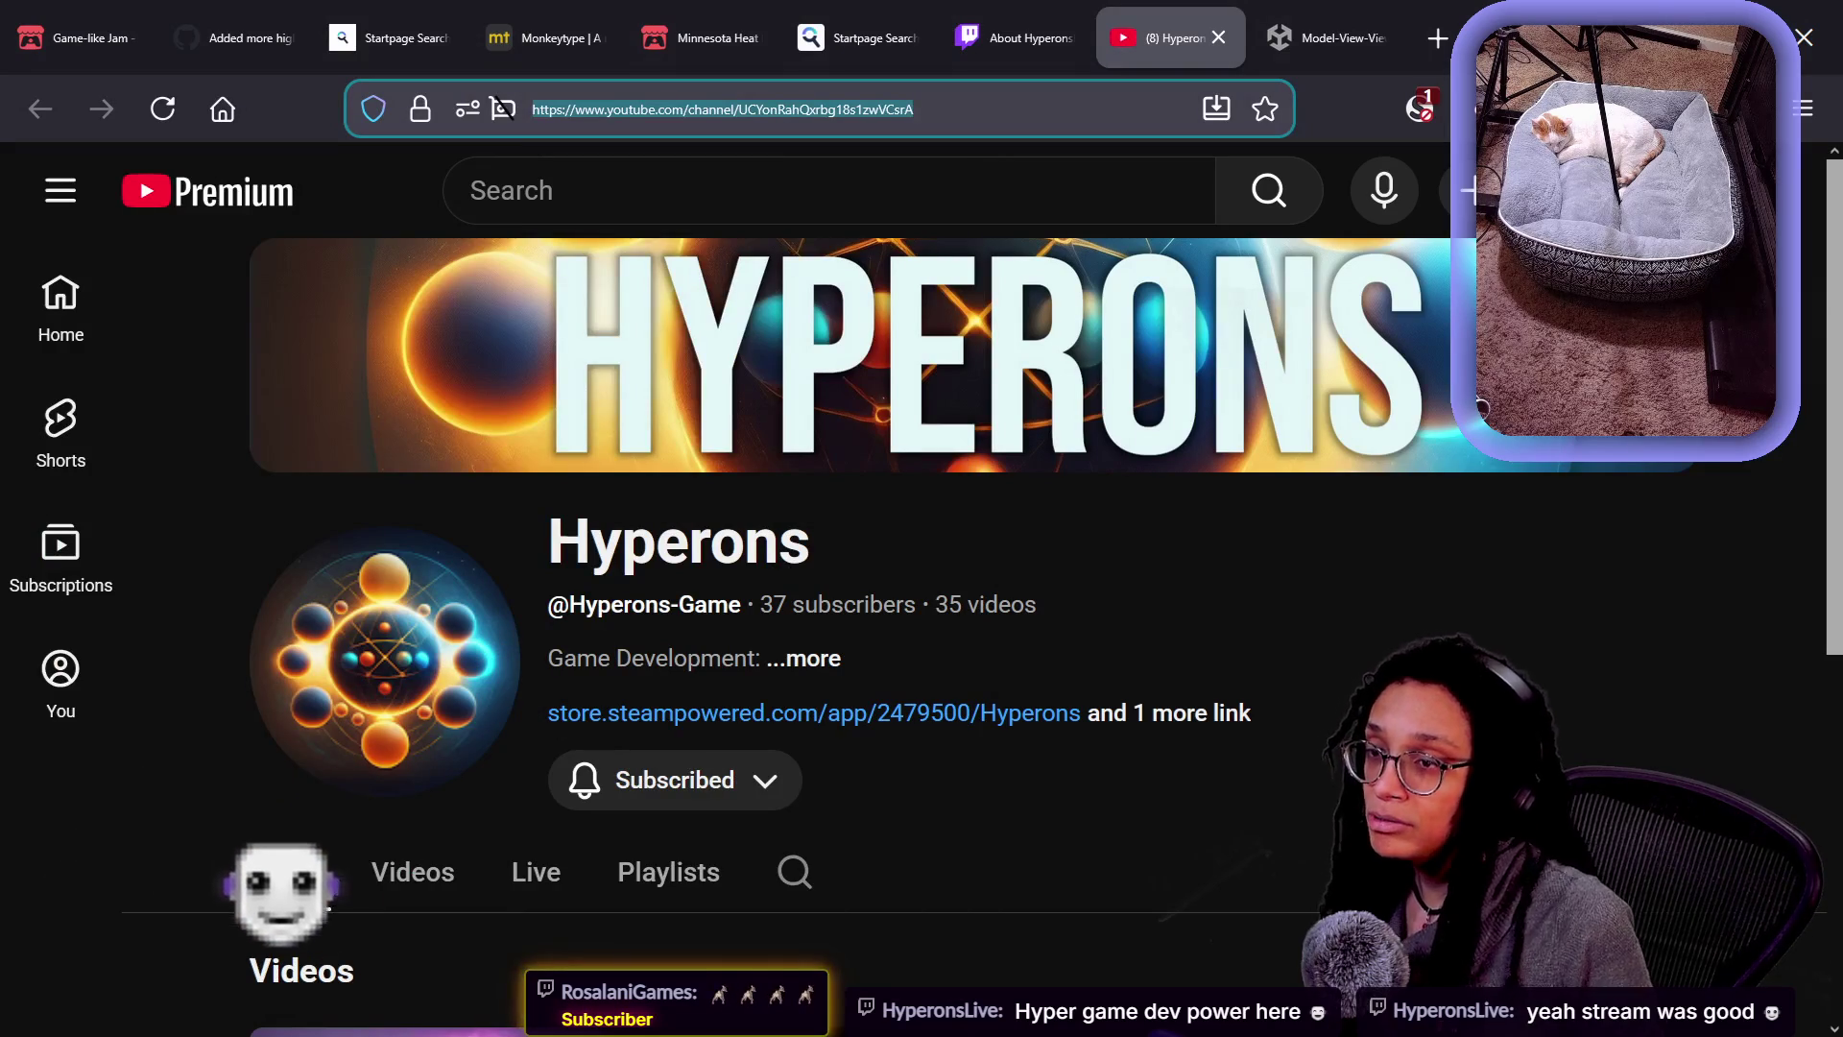
- Return to the HyperonsLive 'About Hyperons' Twitch tab in Firefox
{"action": "key", "text": "alt+Tab"}
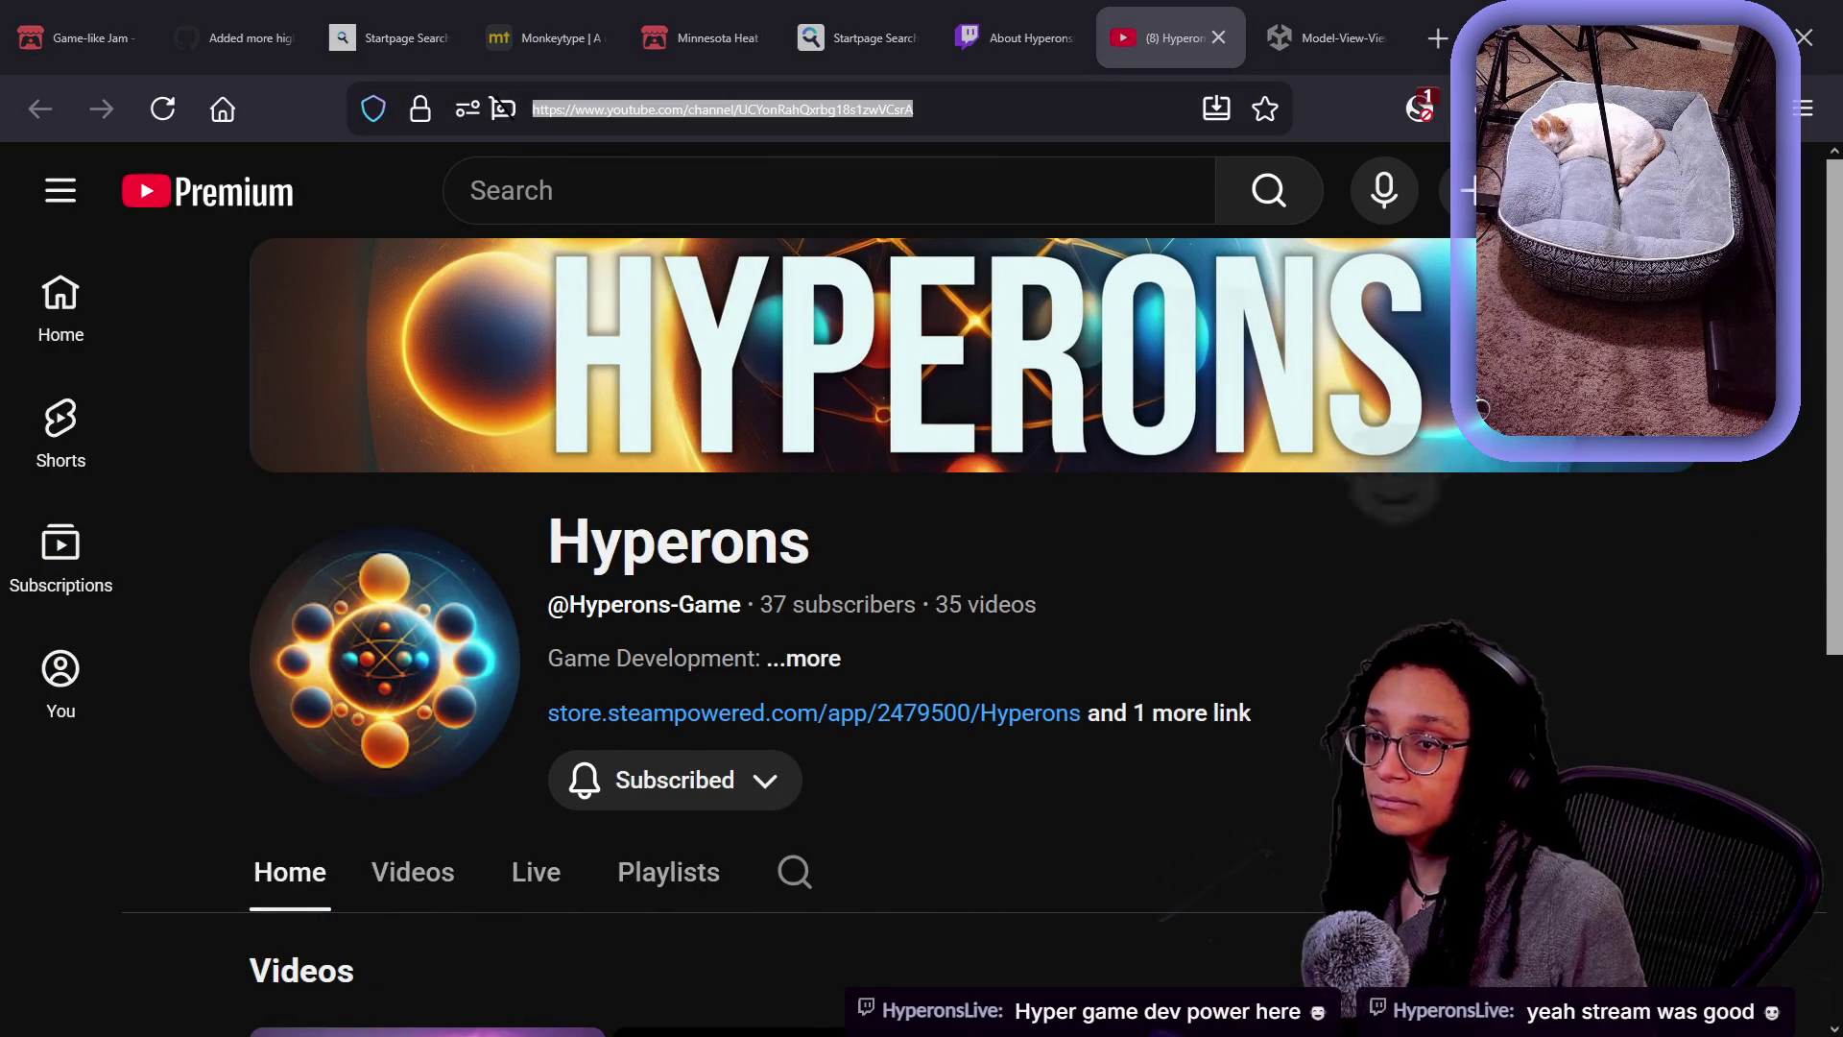
{"action": "left_click", "coordinate": [1091, 1001]}
{"action": "left_click", "coordinate": [983, 21]}
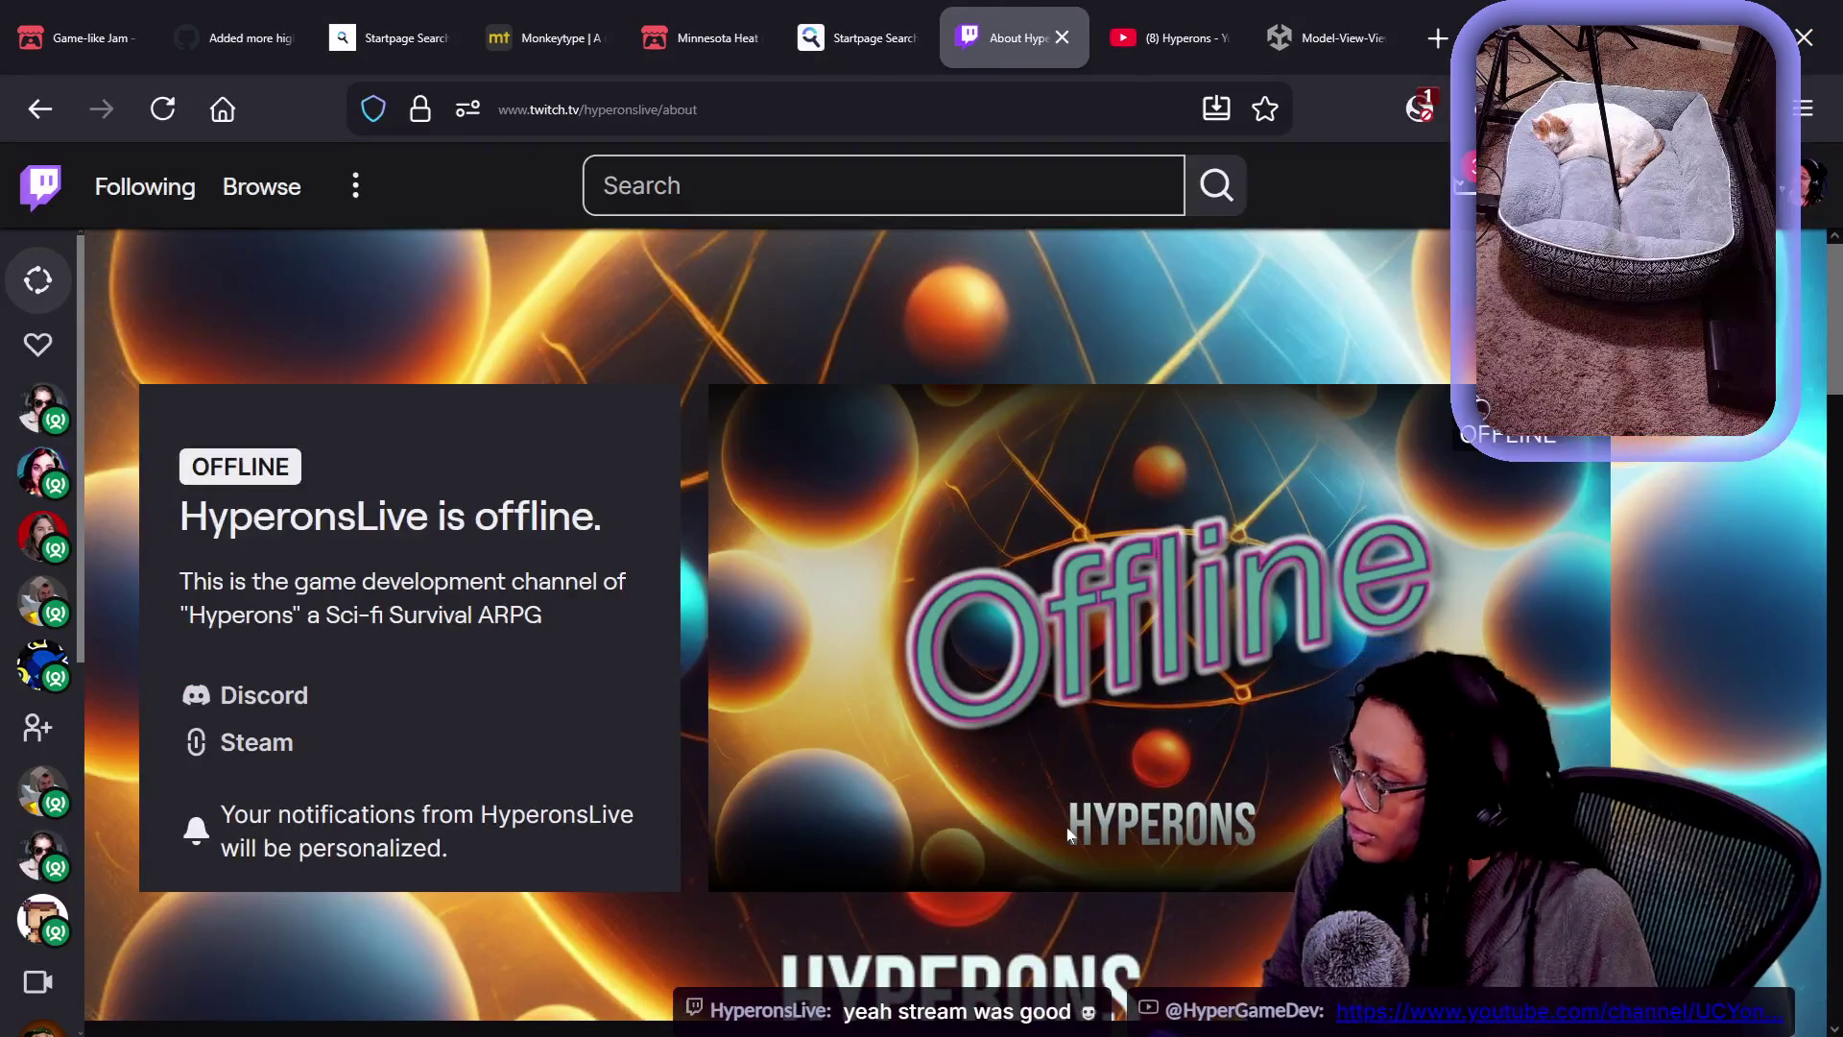
- Check HyperonsLive's Videos tab, find no videos, then return to Godot
{"action": "scroll", "coordinate": [1067, 833], "scroll_direction": "down", "scroll_amount": 5}
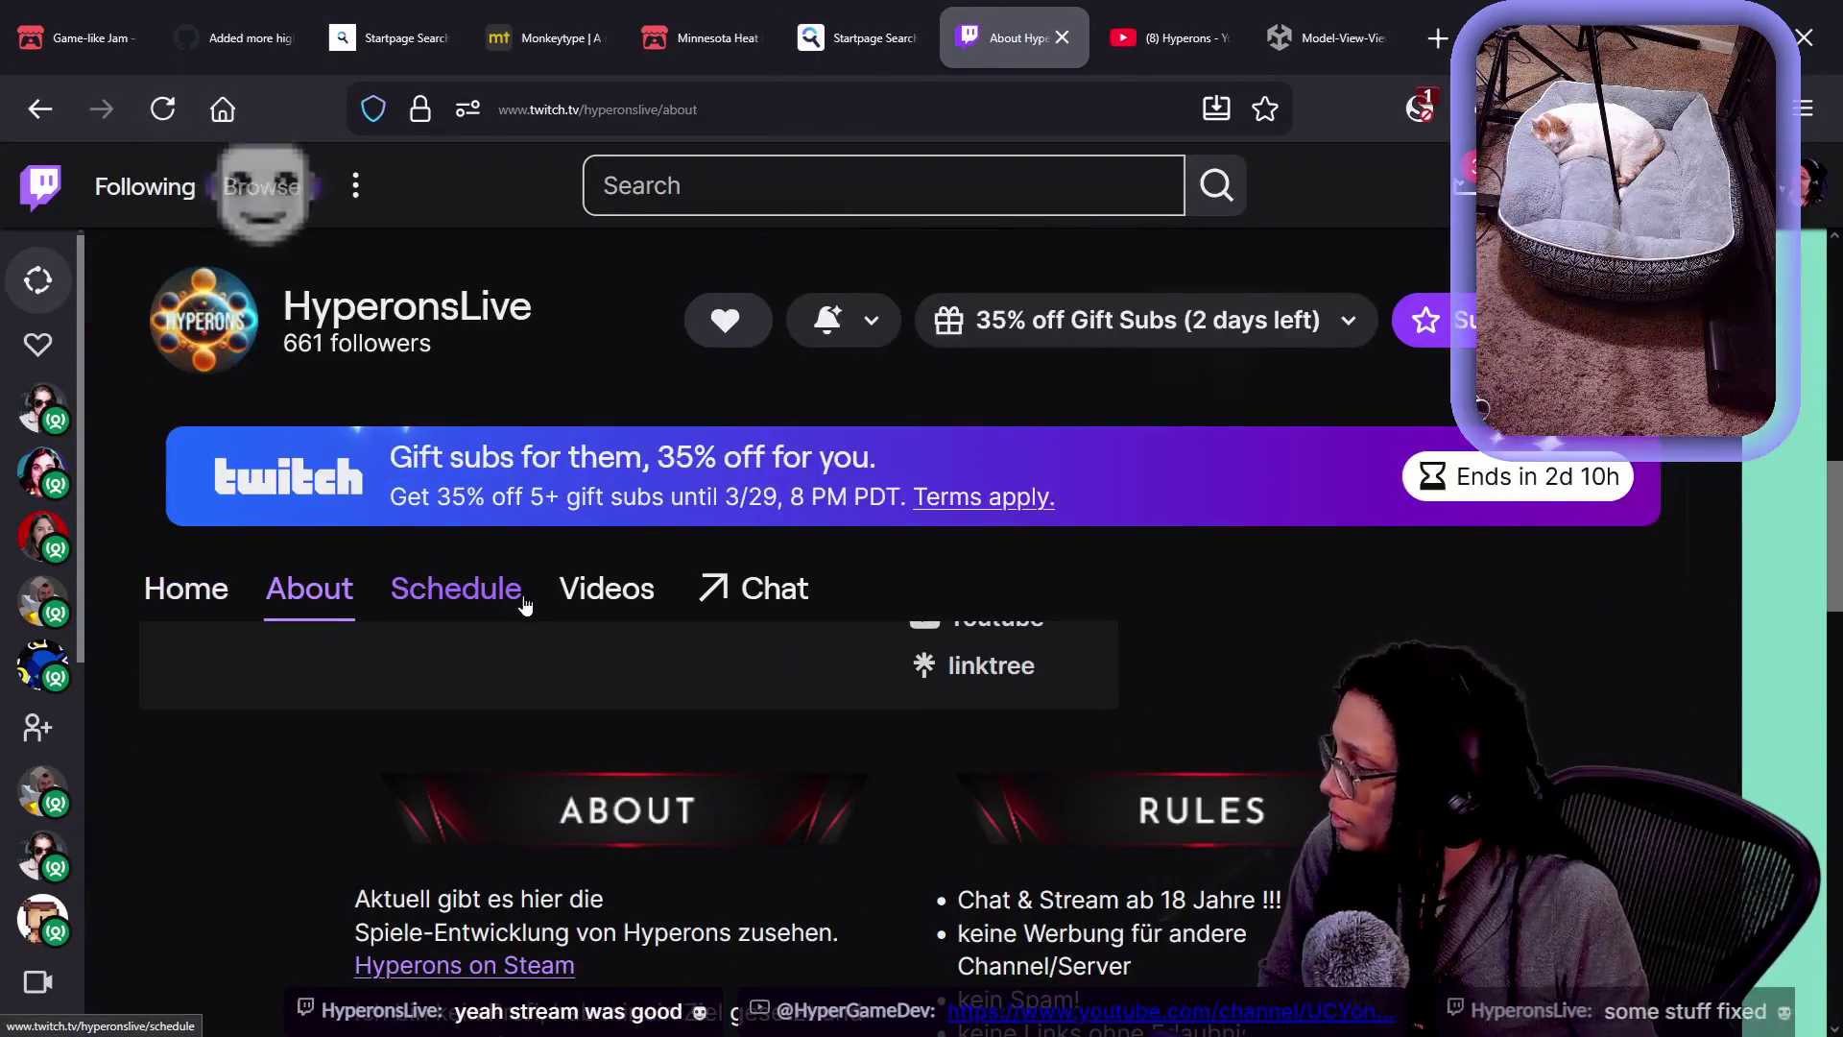
{"action": "left_click", "coordinate": [607, 588]}
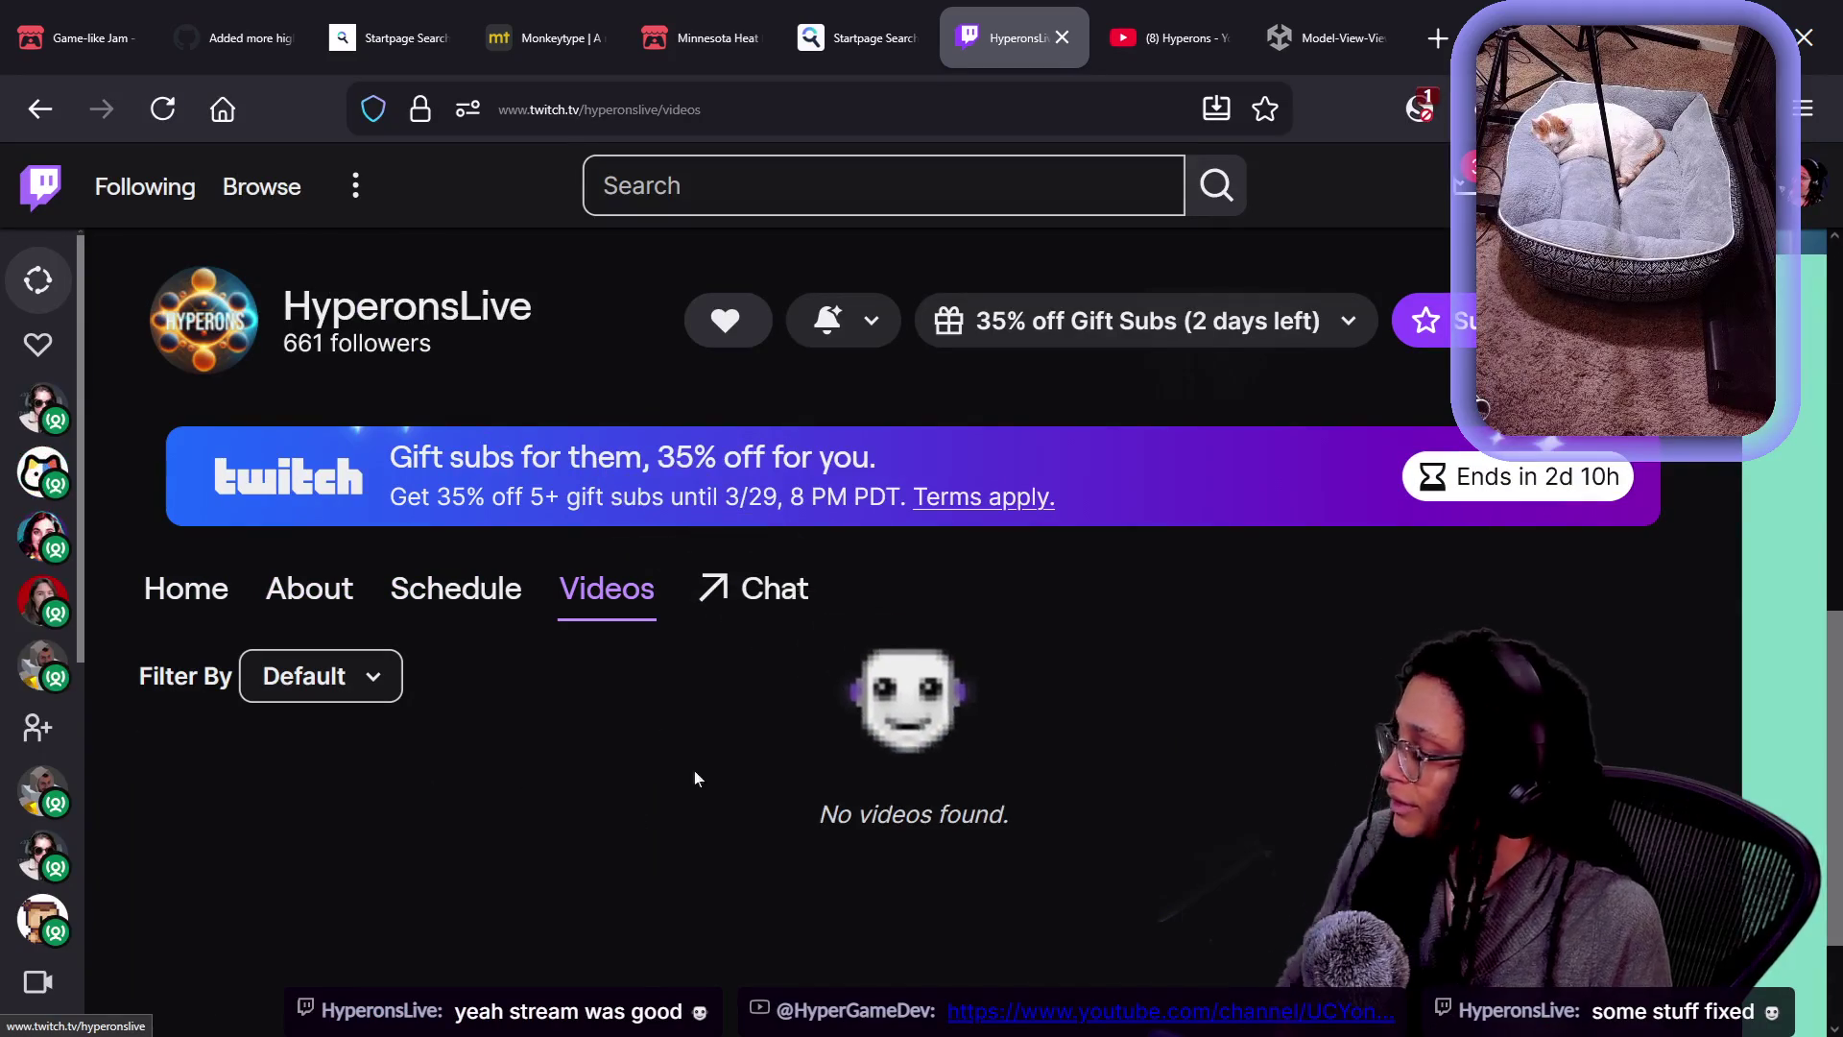
{"action": "scroll", "coordinate": [1067, 555], "scroll_direction": "up", "scroll_amount": 3}
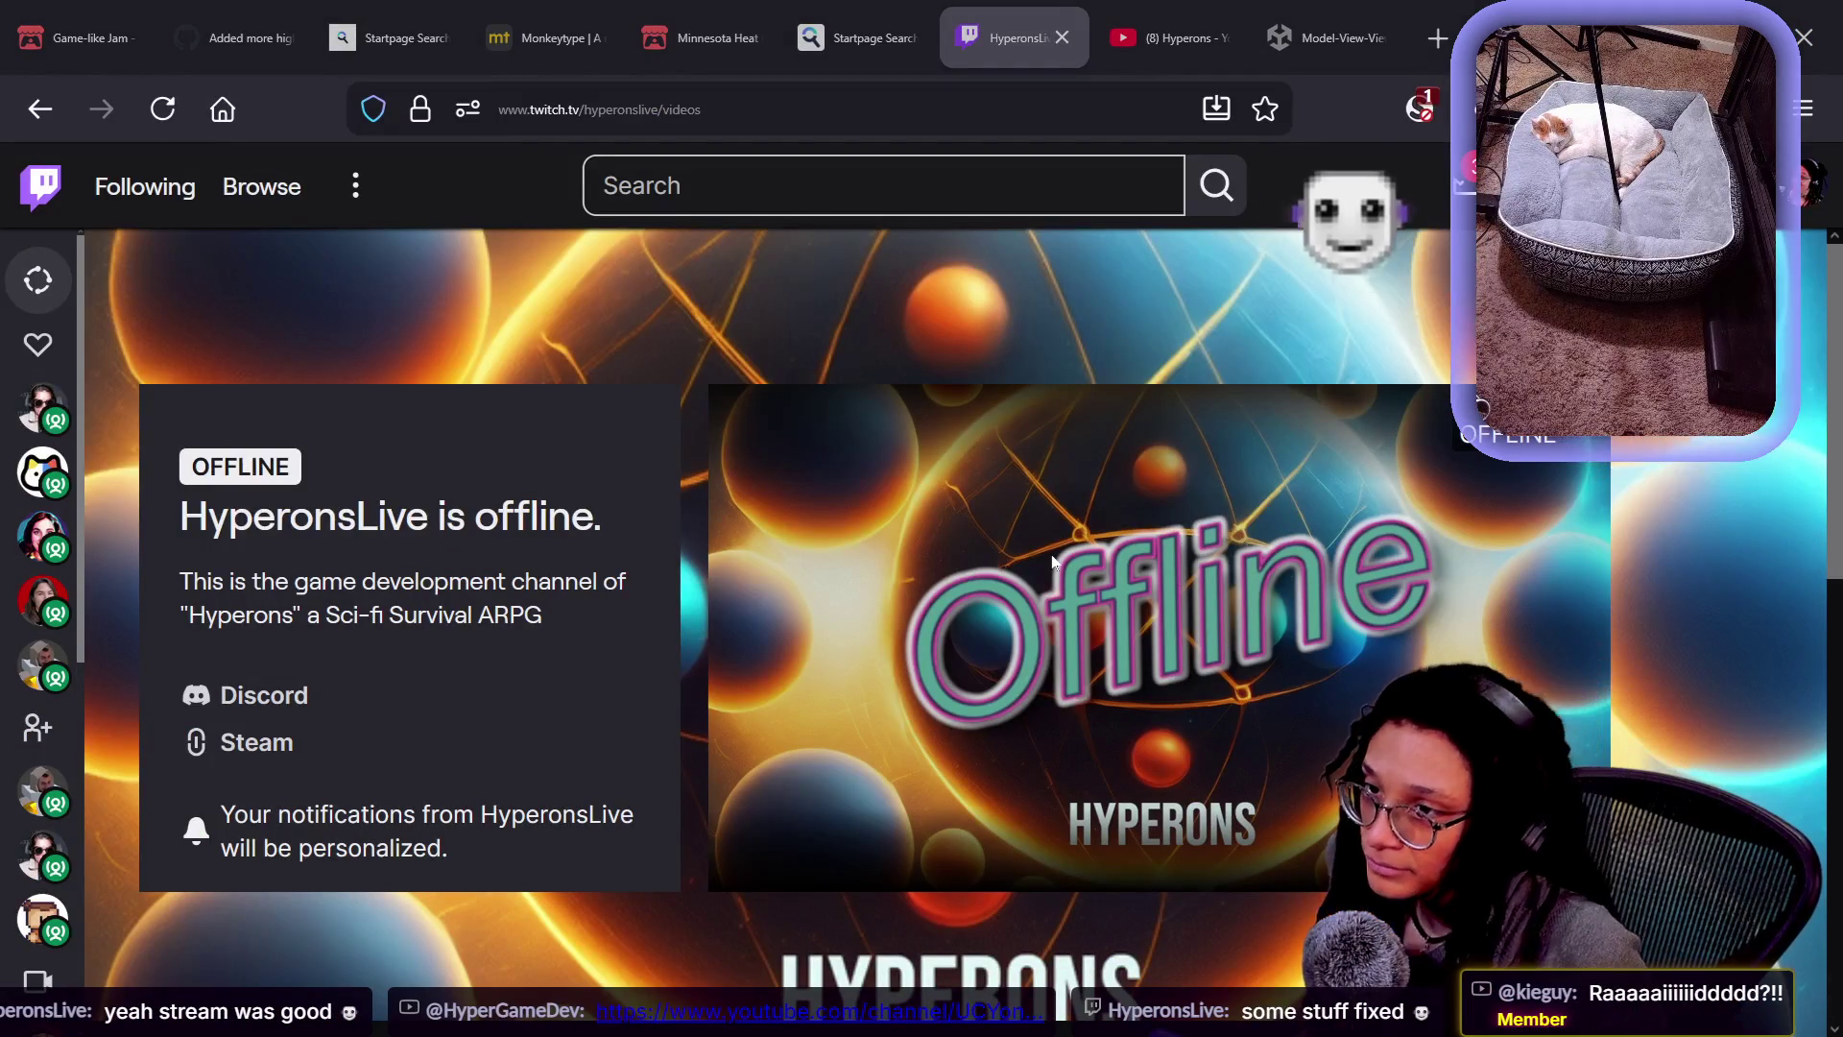
{"action": "key", "text": "alt+Tab"}
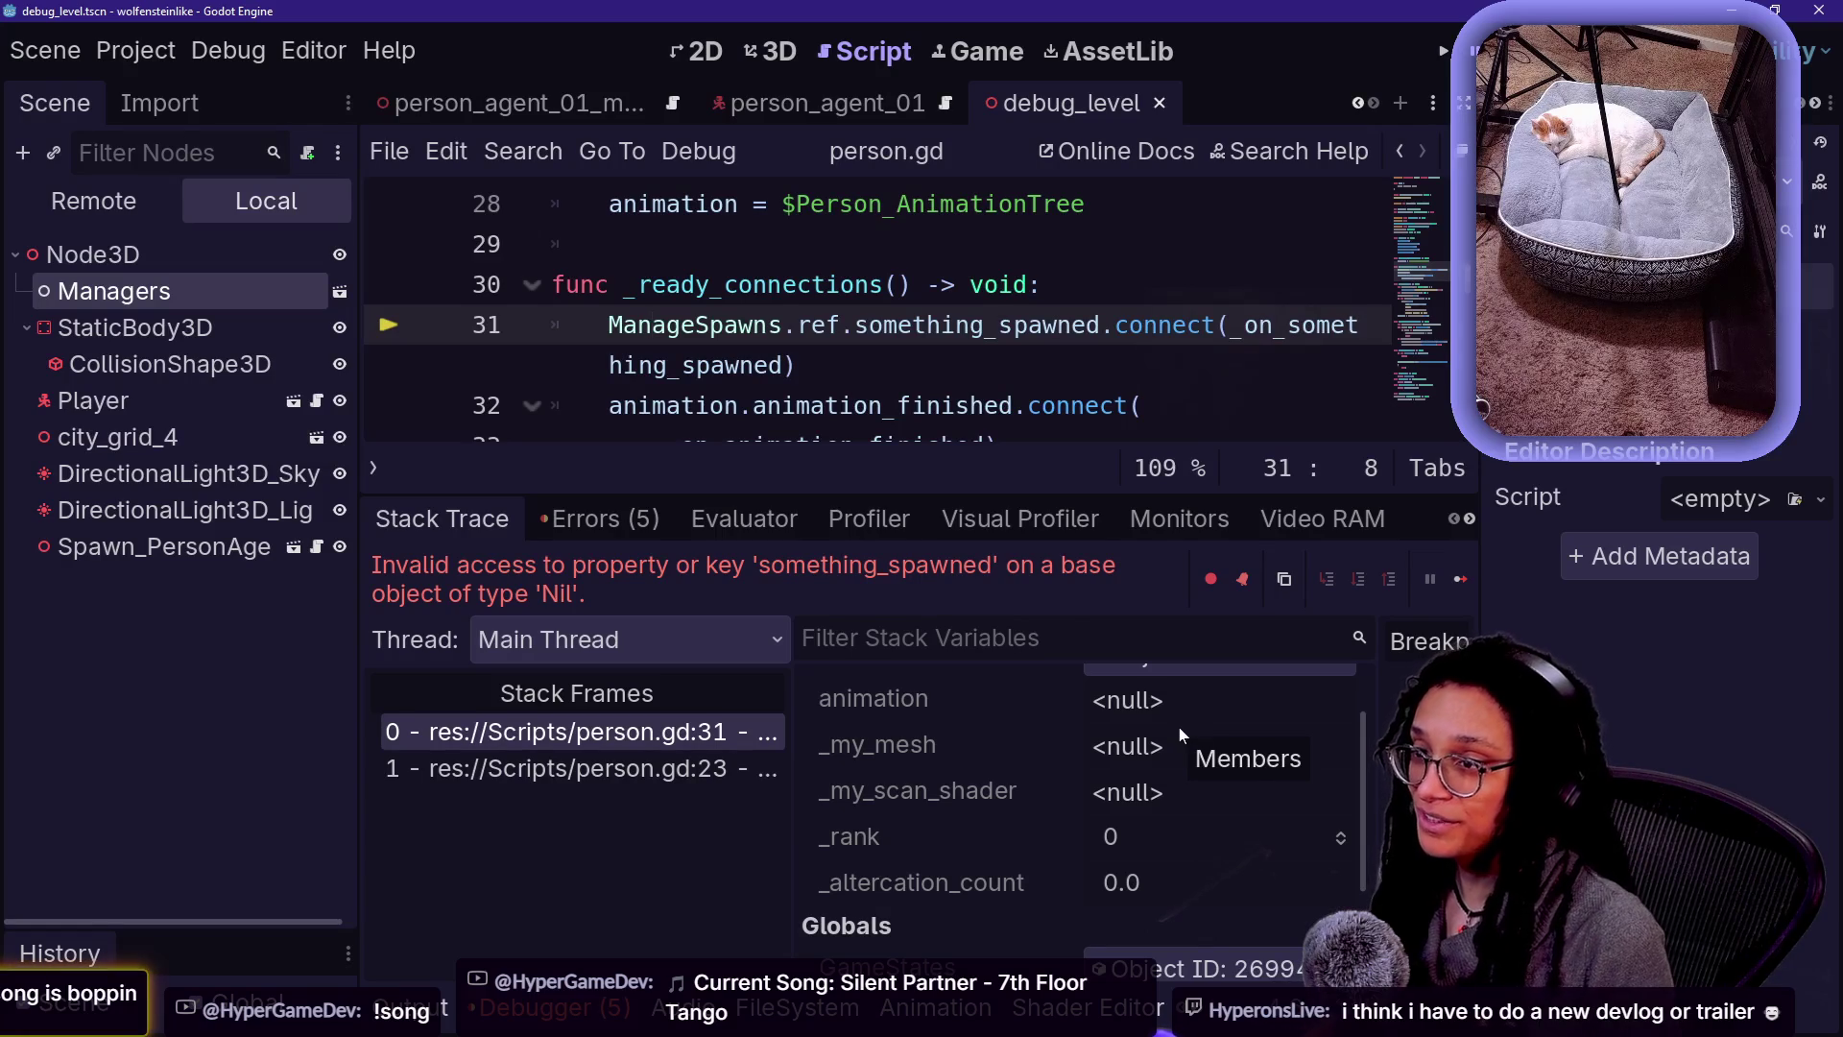
- Go back to the Hyperons YouTube channel tab in Firefox
{"action": "key", "text": "alt+Tab"}
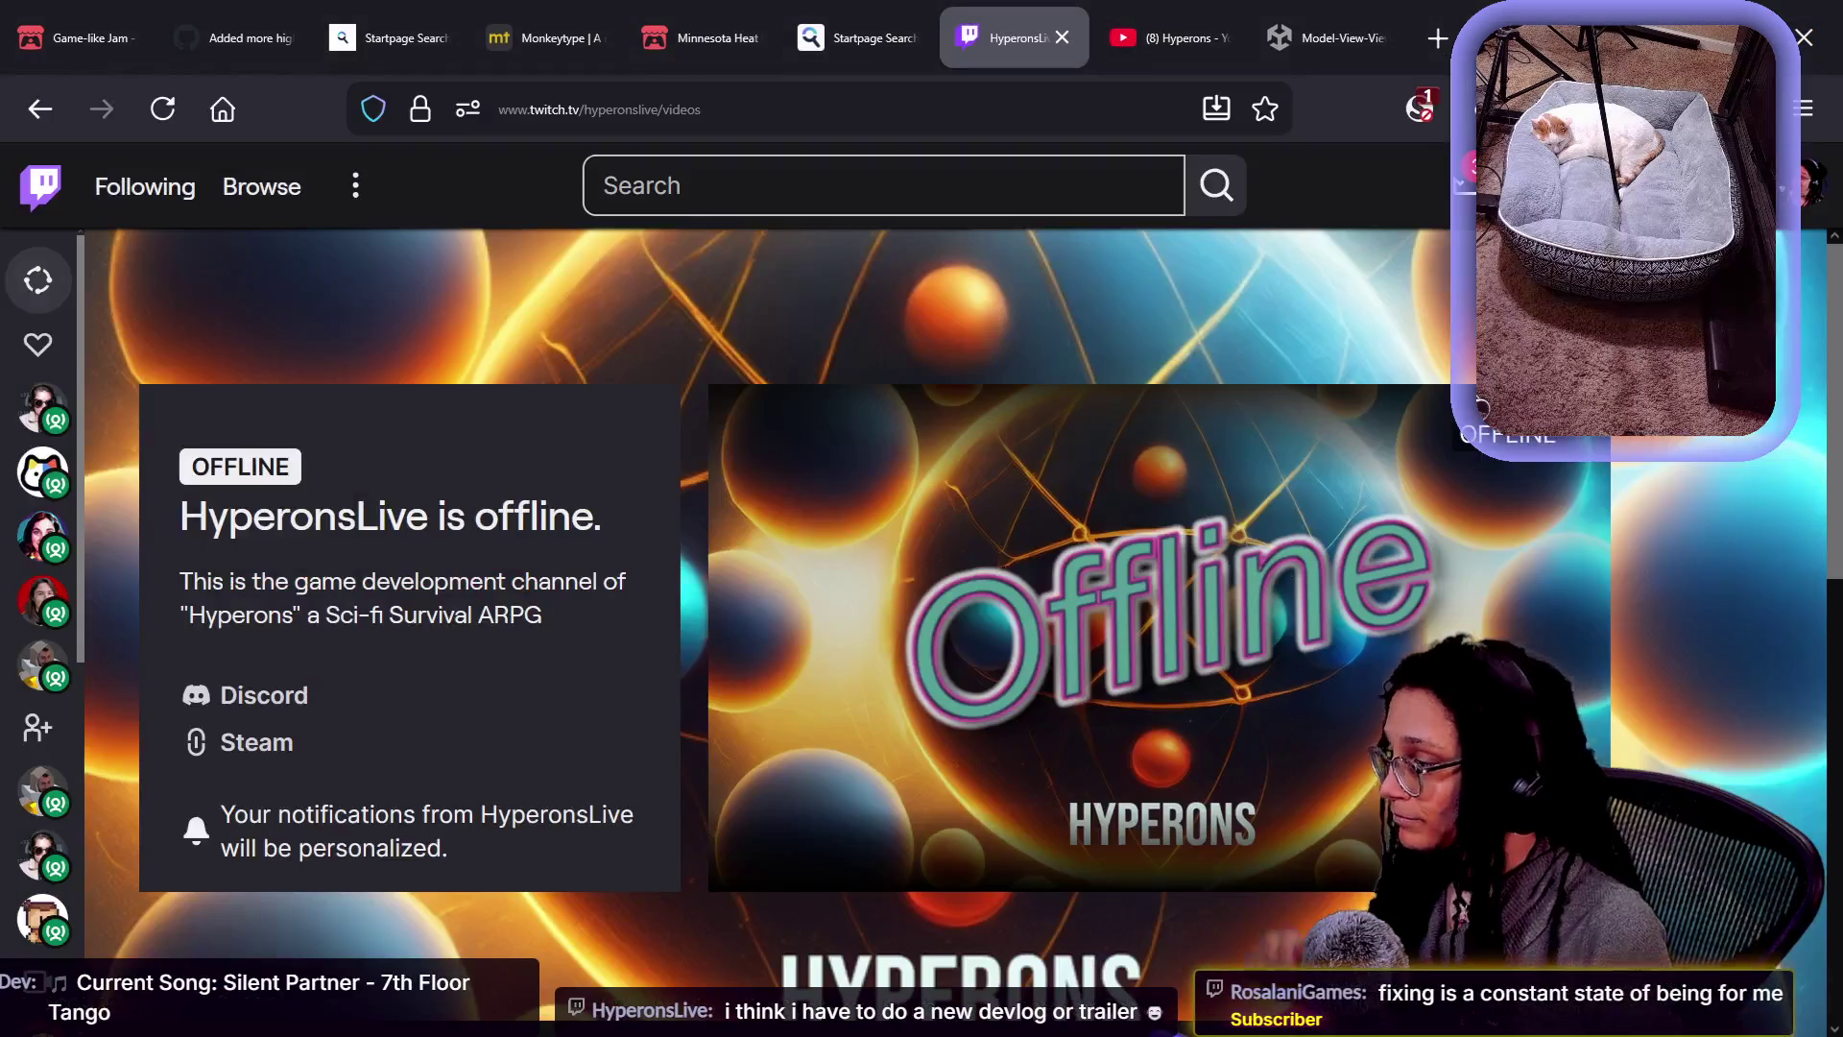
{"action": "scroll", "coordinate": [867, 355], "scroll_direction": "down", "scroll_amount": 3}
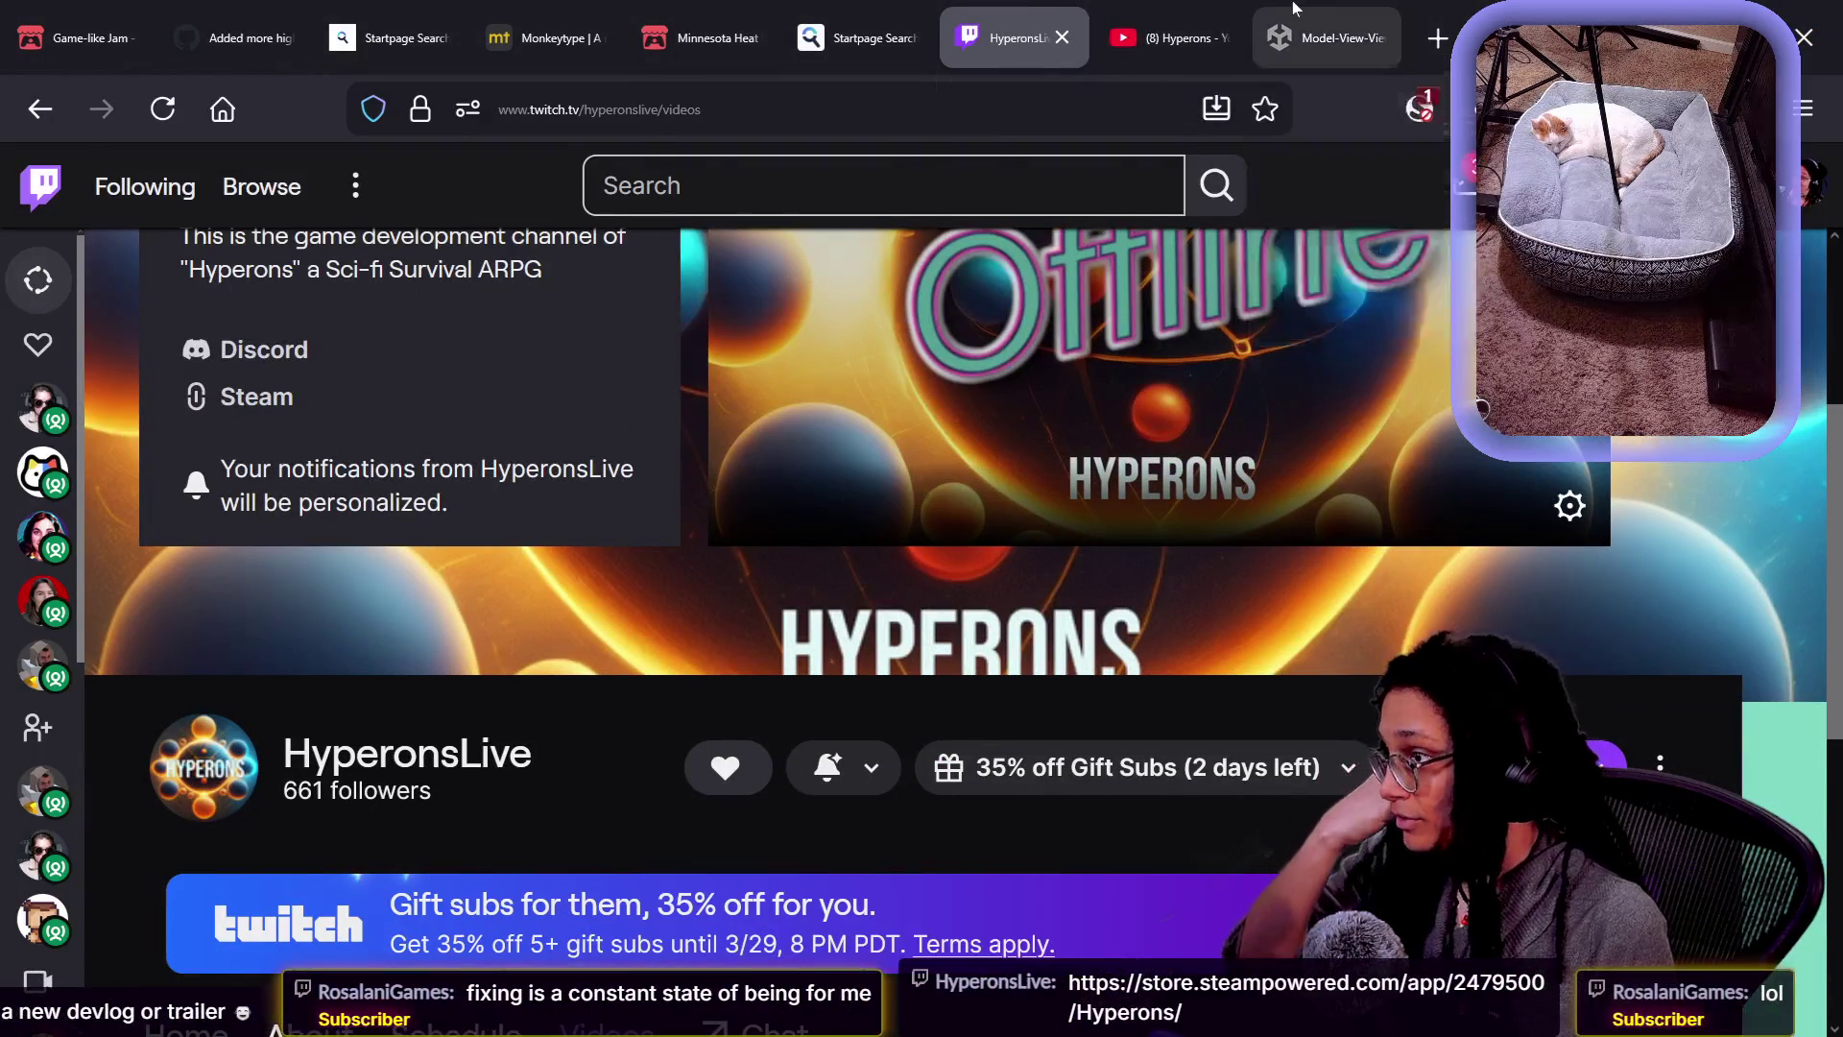
{"action": "left_click", "coordinate": [1162, 10]}
- Play 'Hyperons - Trailer June 2025', skipping ahead to about 0:19
{"action": "scroll", "coordinate": [1104, 633], "scroll_direction": "down", "scroll_amount": 5}
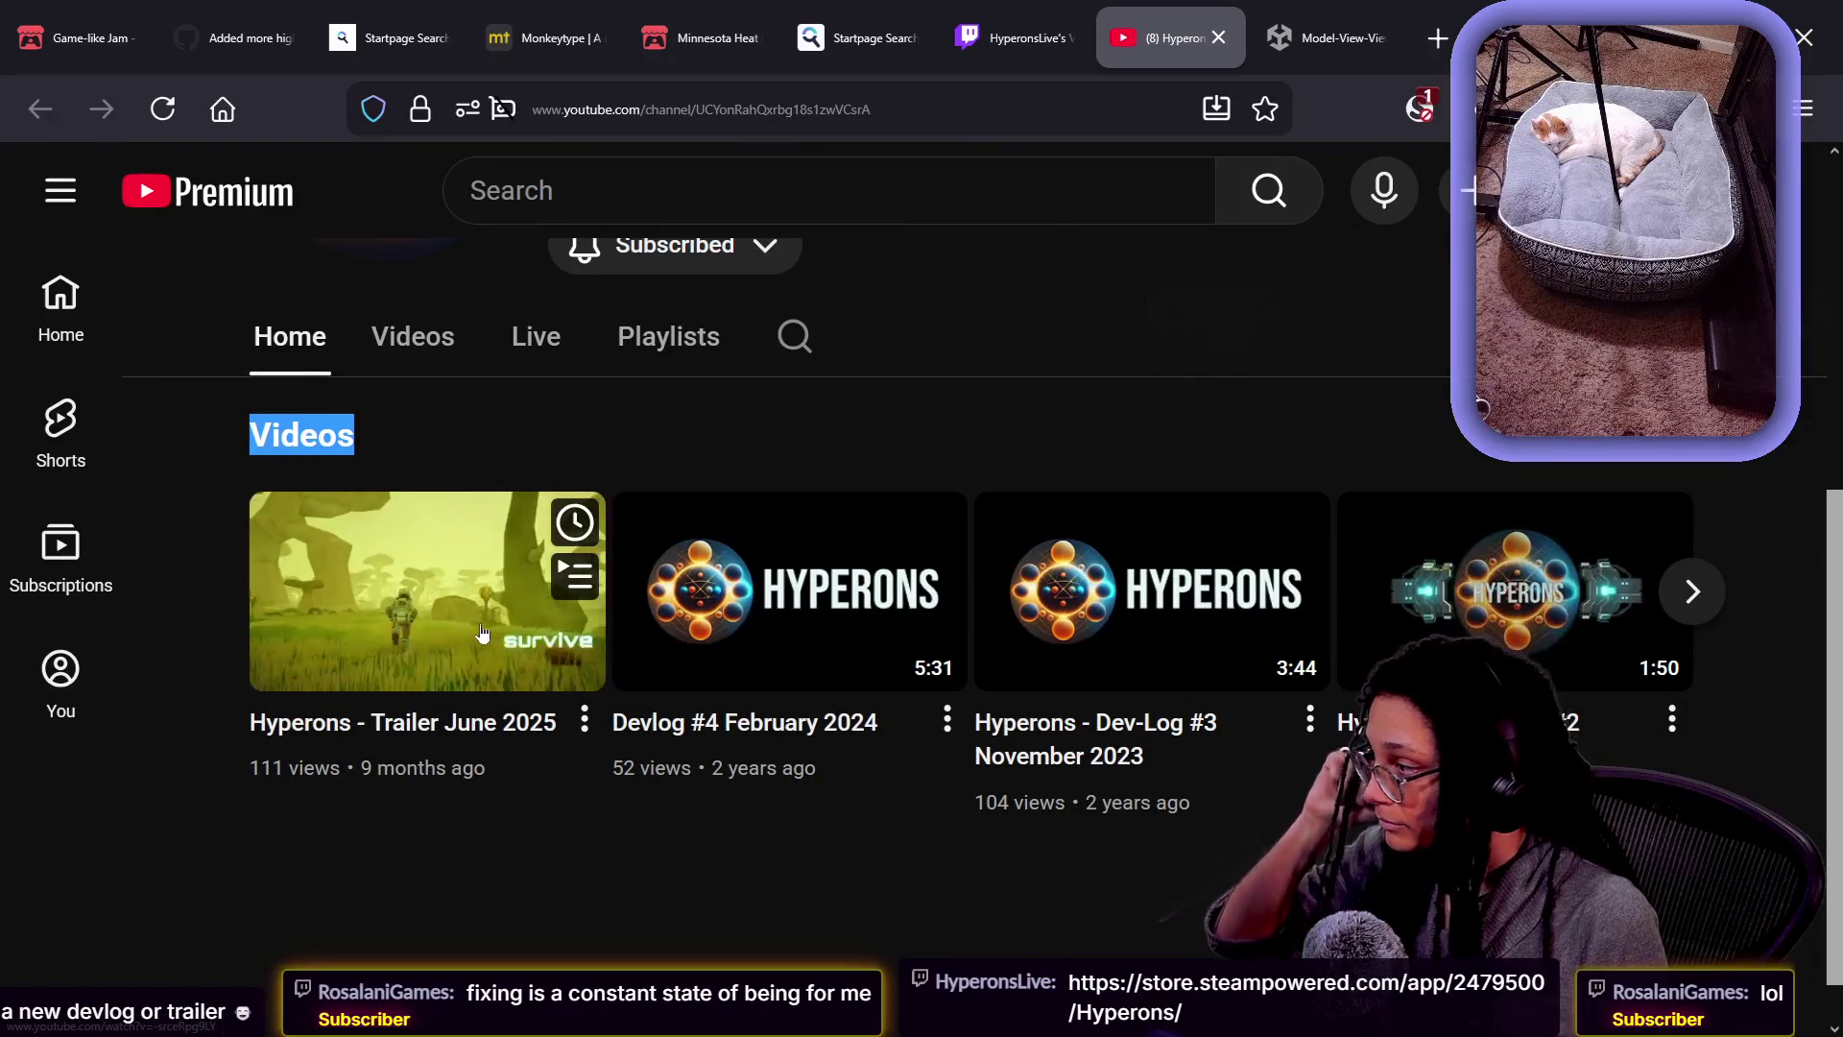
{"action": "left_click", "coordinate": [576, 696]}
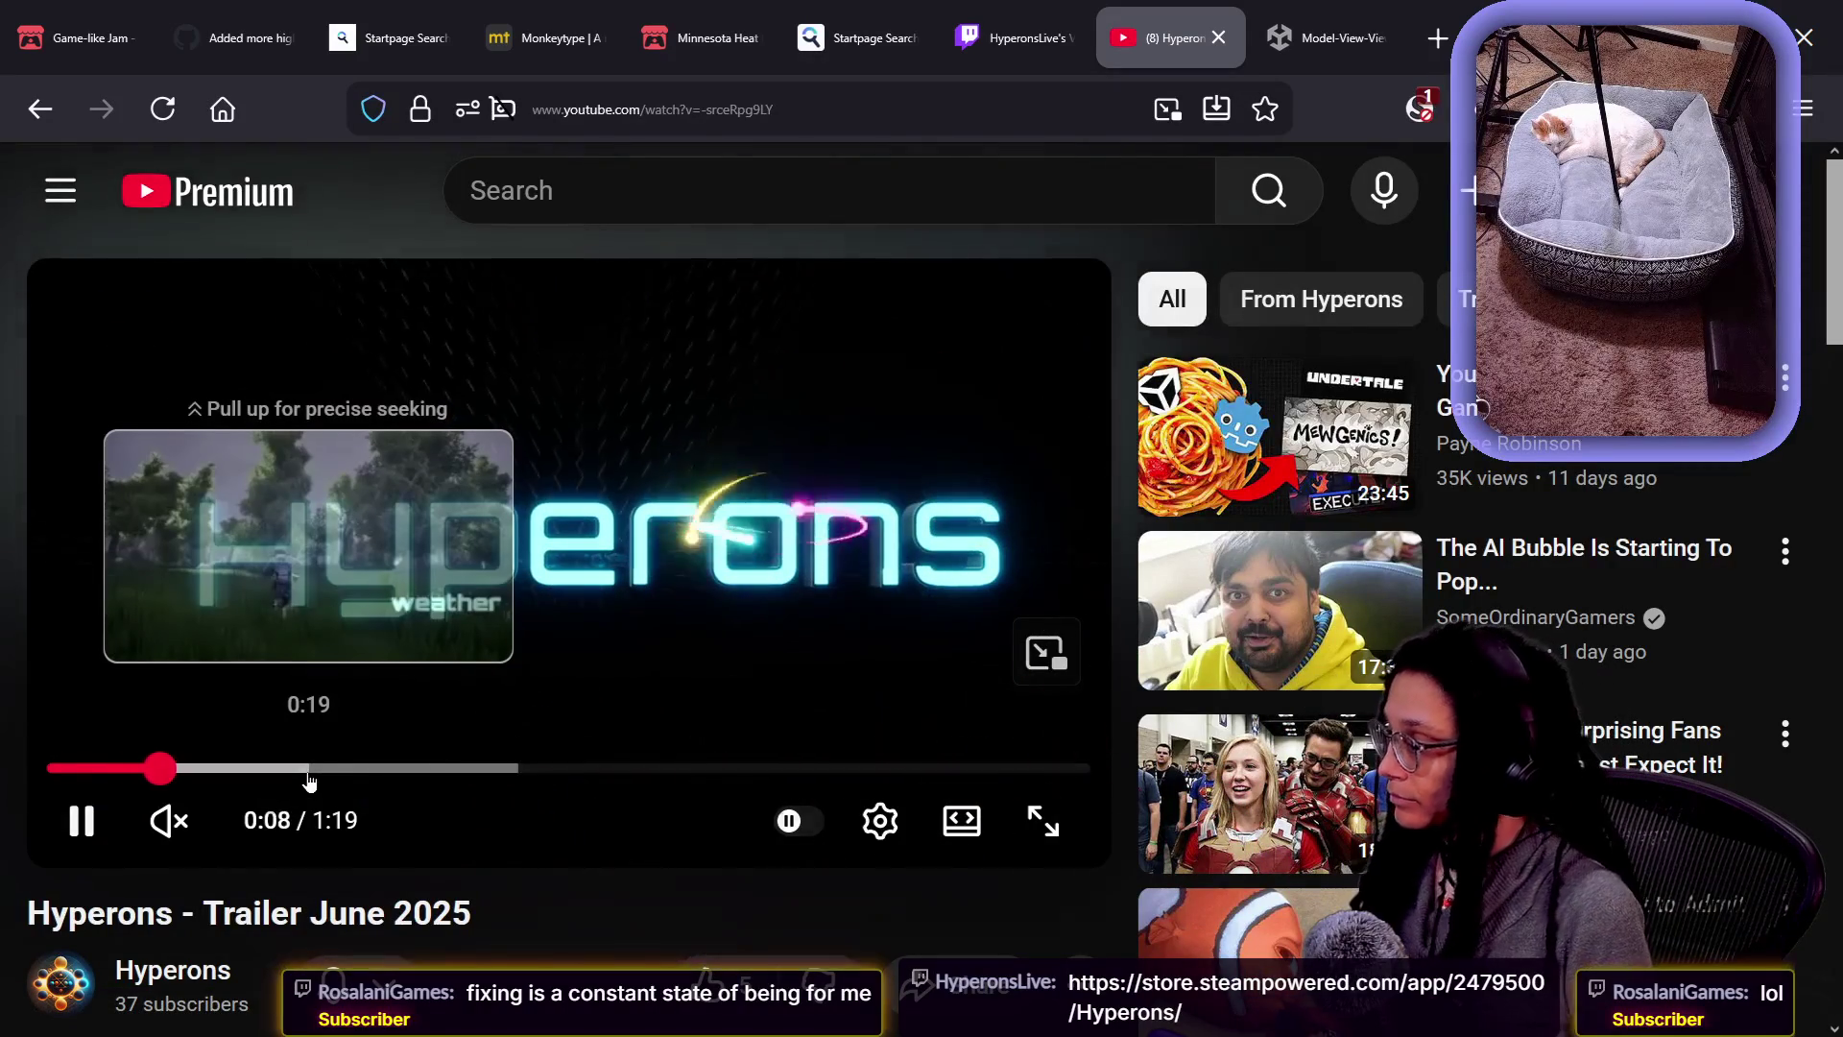
{"action": "left_click", "coordinate": [309, 779]}
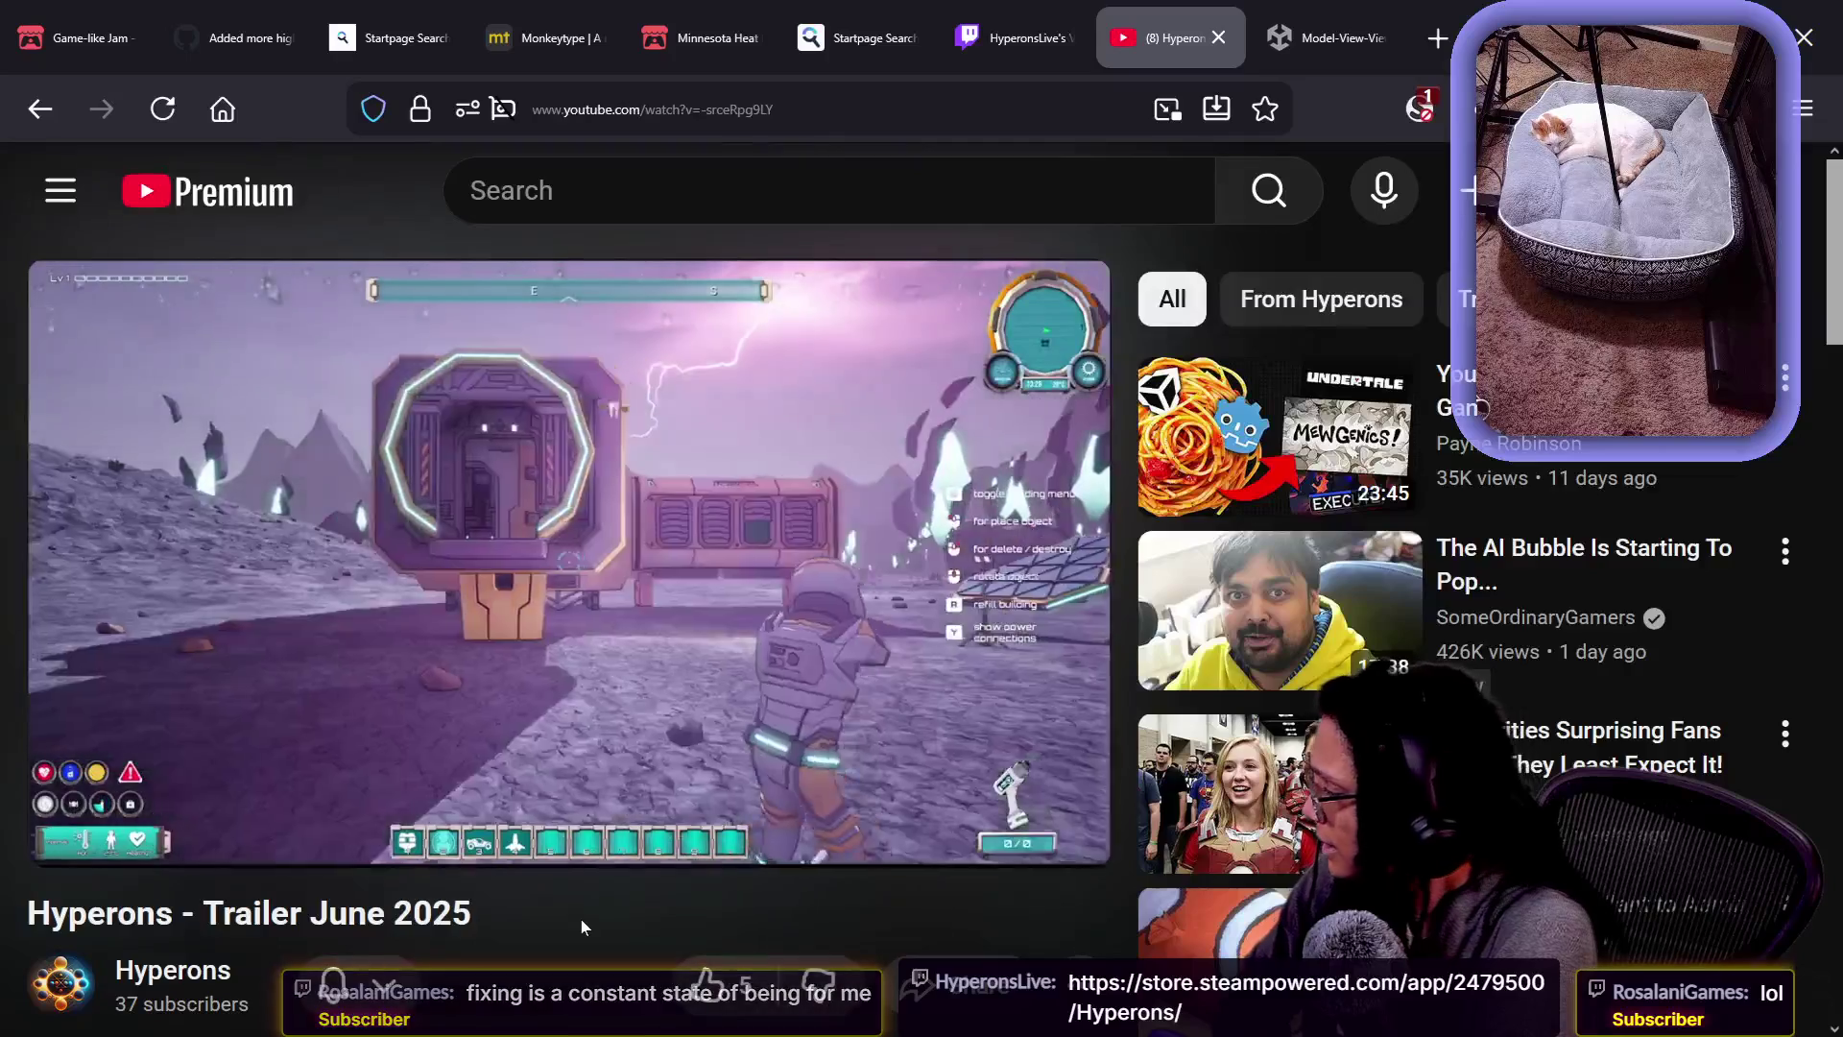
{"action": "scroll", "coordinate": [581, 928], "scroll_direction": "down", "scroll_amount": 2}
{"action": "scroll", "coordinate": [618, 768], "scroll_direction": "up", "scroll_amount": 2}
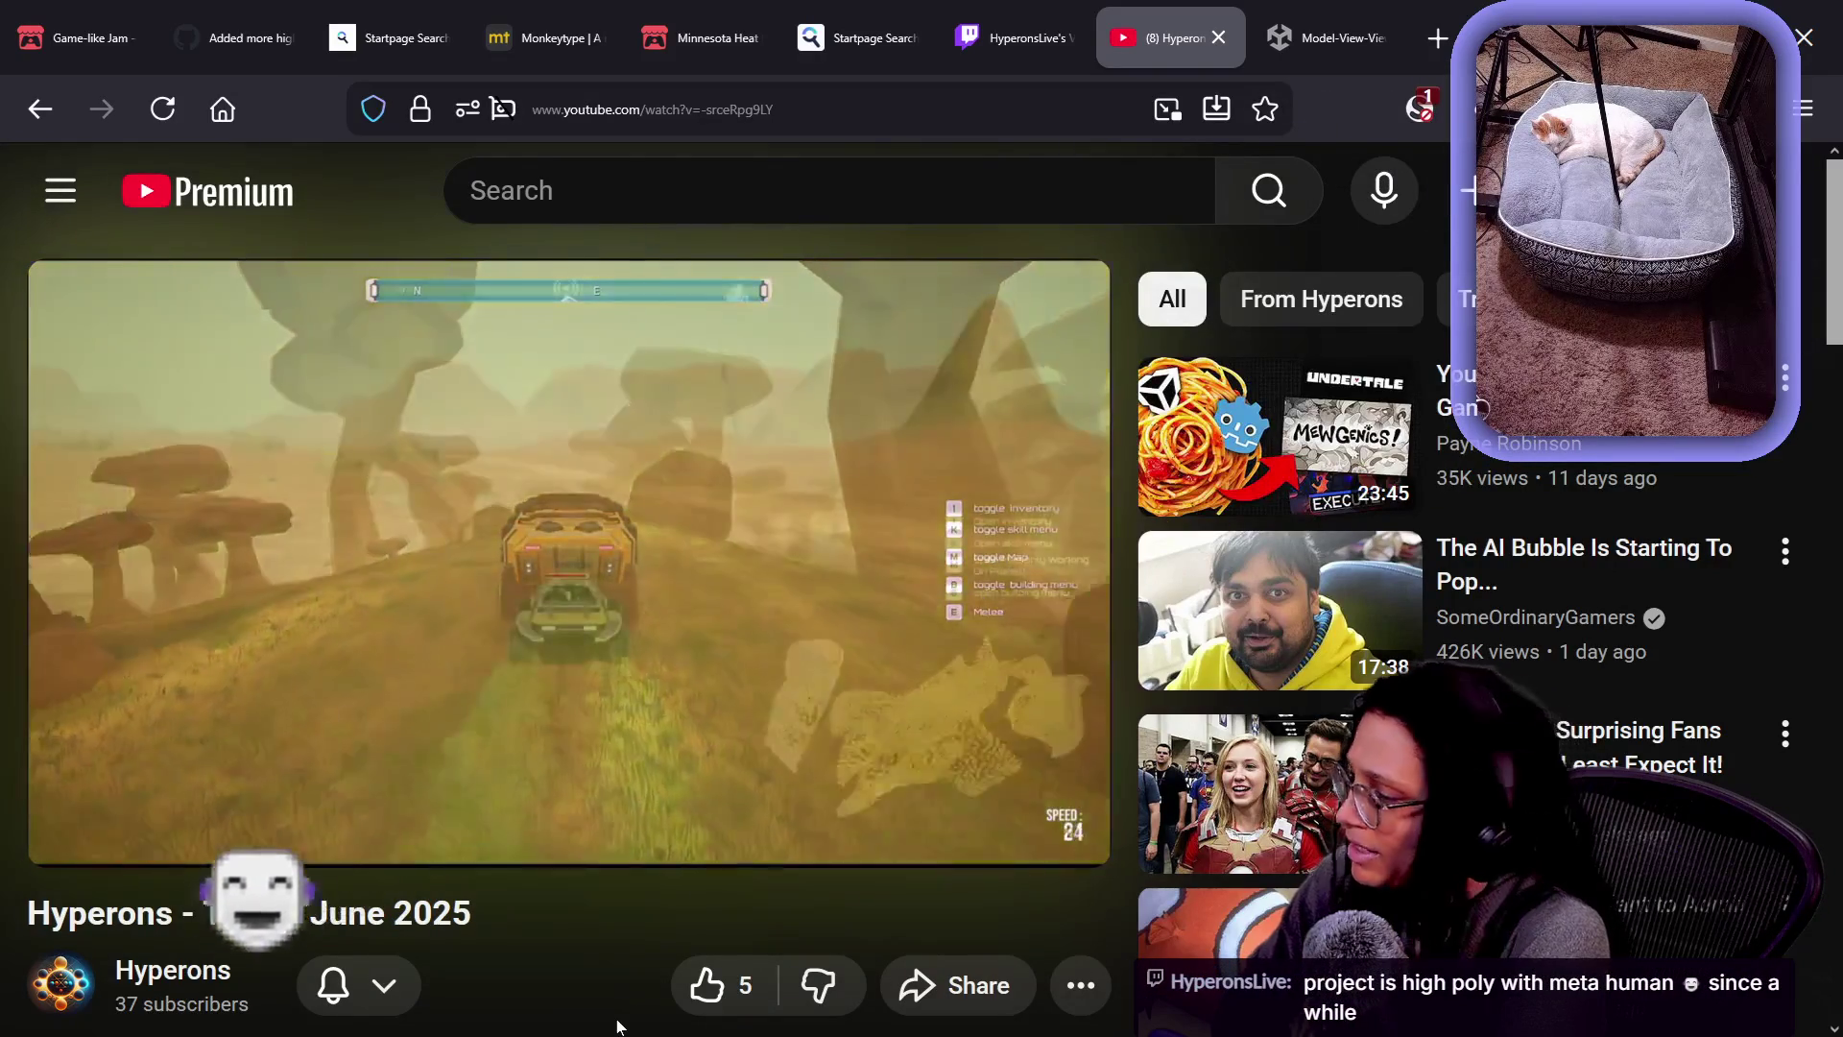
- Read the trailer's full description and comments, then return to the page top
{"action": "scroll", "coordinate": [572, 956], "scroll_direction": "down", "scroll_amount": 3}
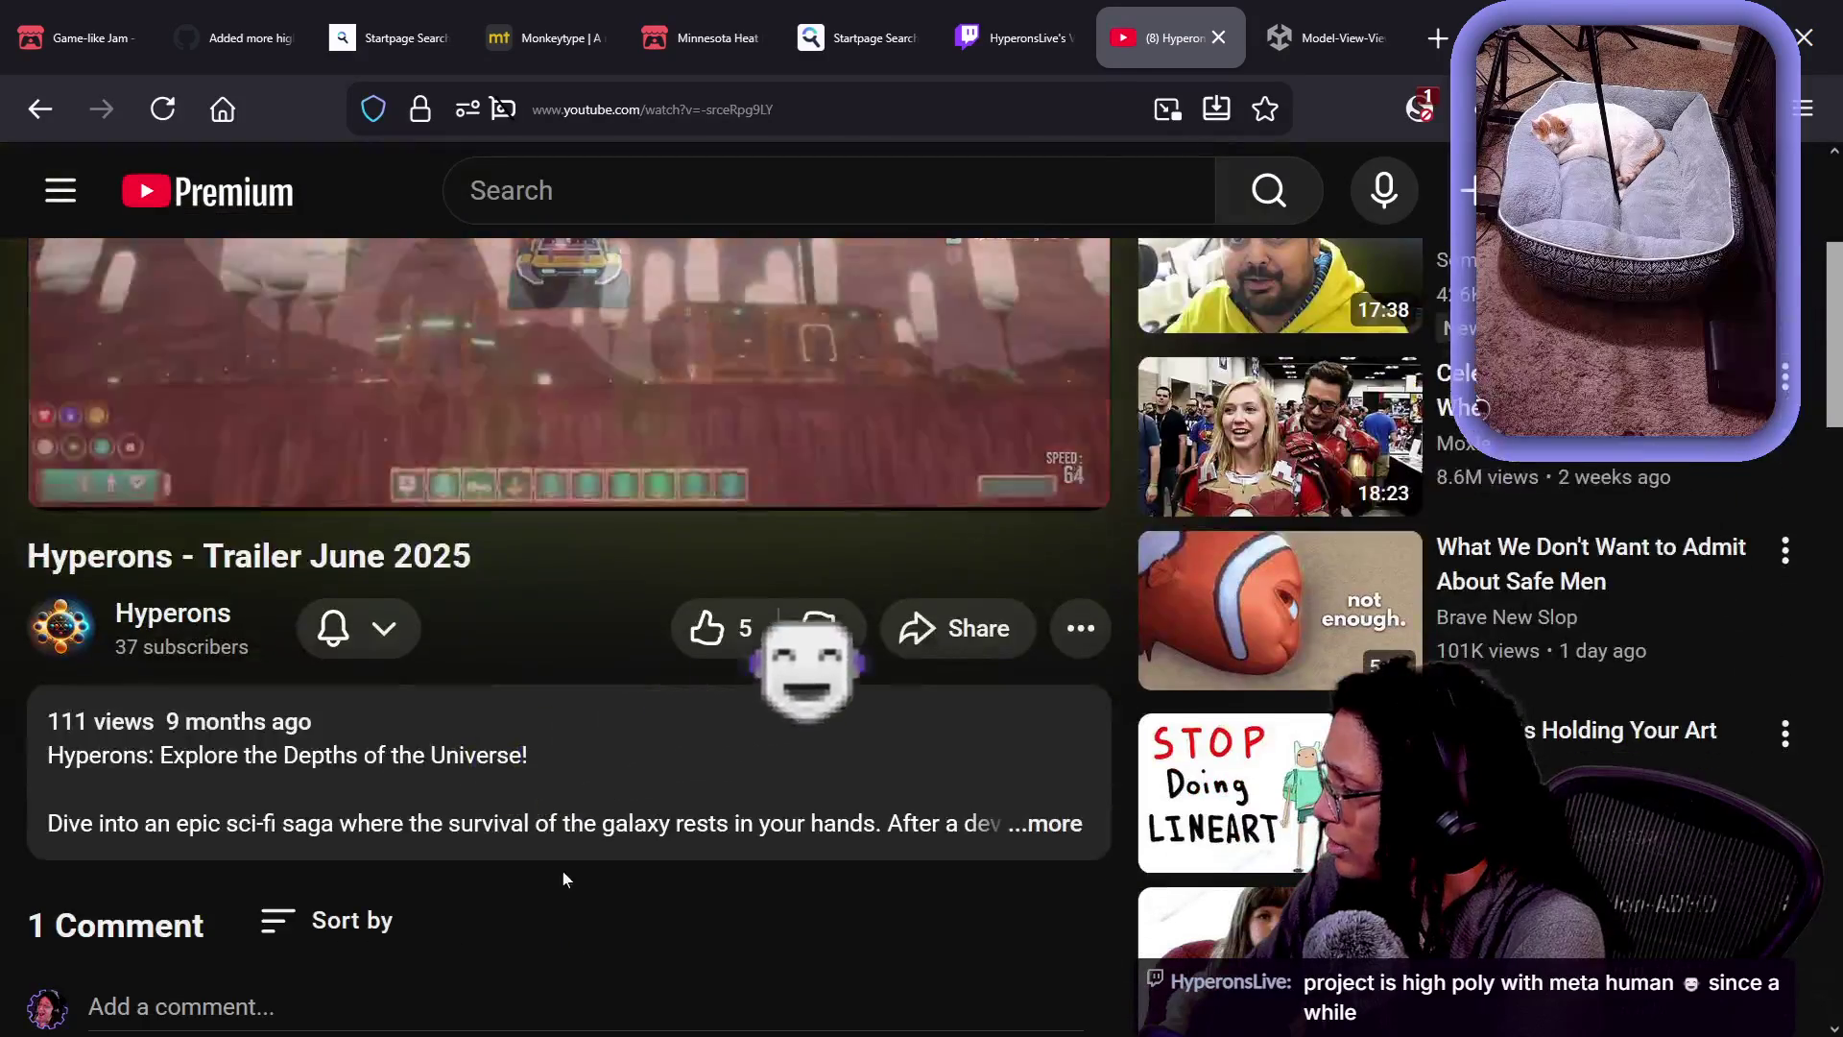
{"action": "left_click", "coordinate": [574, 827]}
{"action": "scroll", "coordinate": [599, 850], "scroll_direction": "down", "scroll_amount": 3}
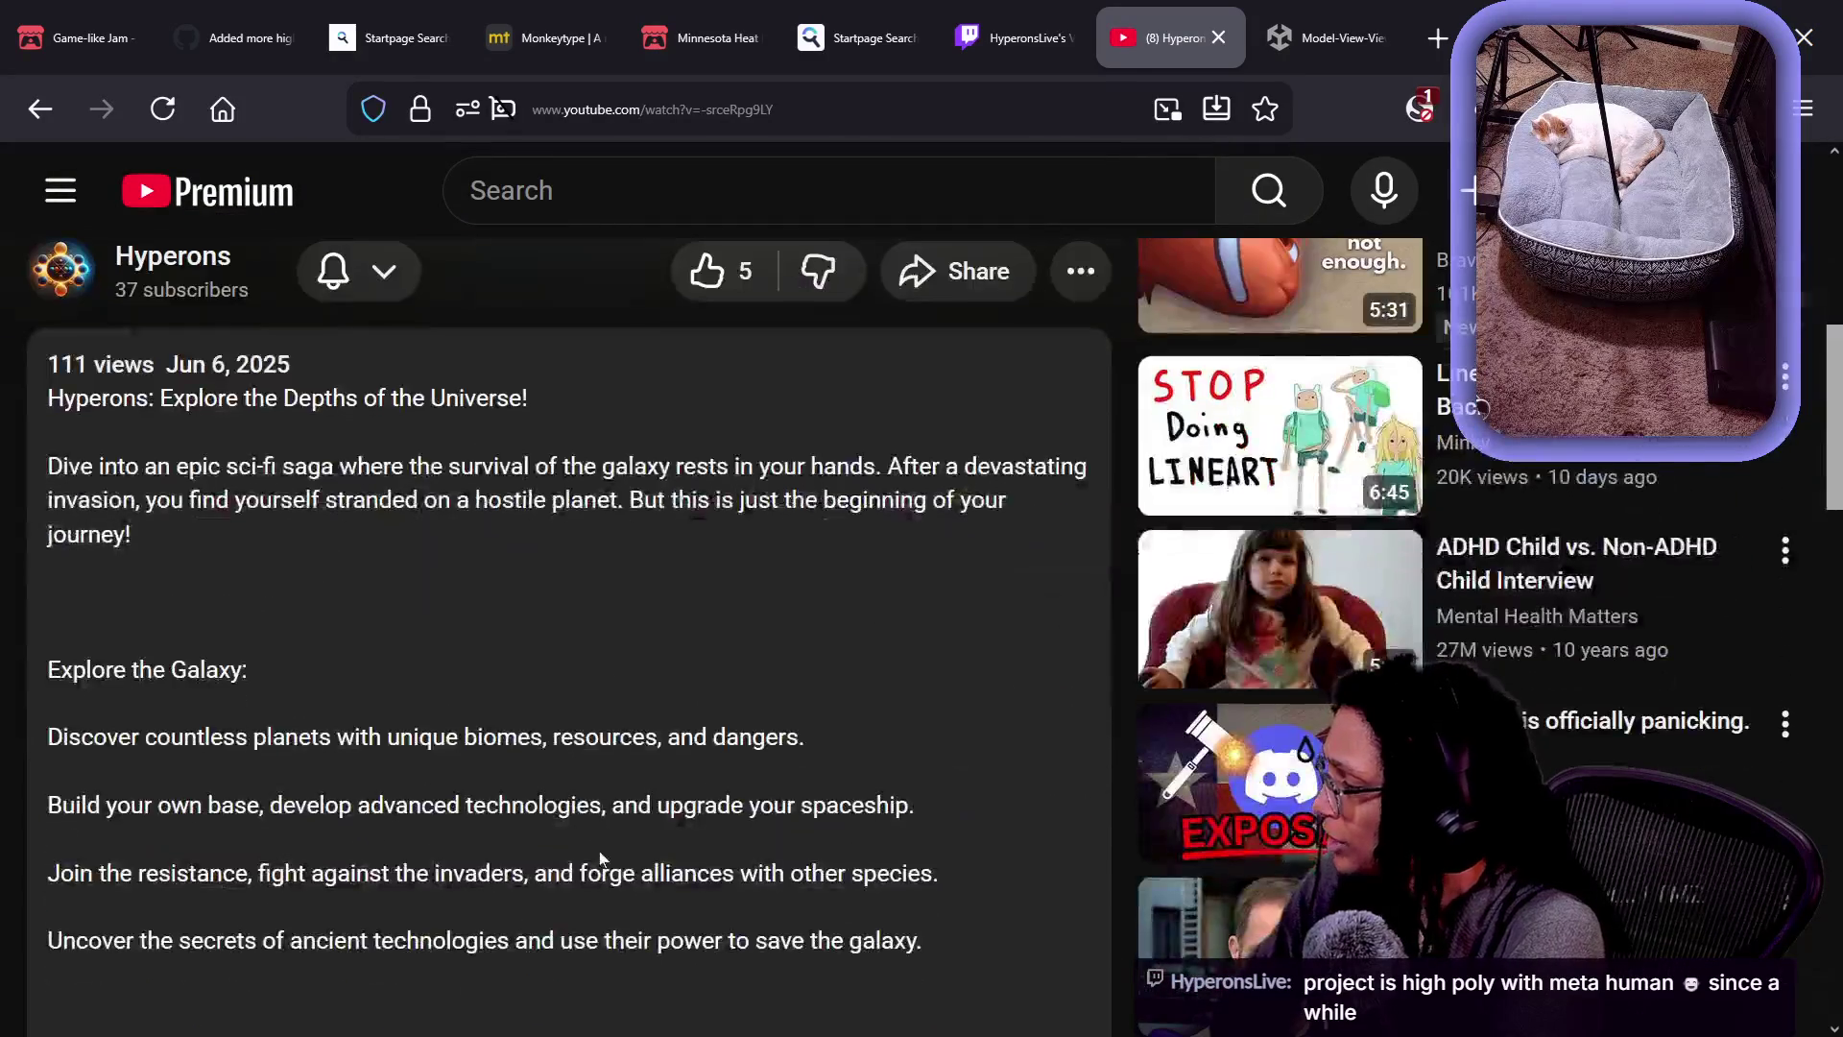
{"action": "scroll", "coordinate": [599, 850], "scroll_direction": "down", "scroll_amount": 3}
{"action": "scroll", "coordinate": [599, 850], "scroll_direction": "down", "scroll_amount": 3}
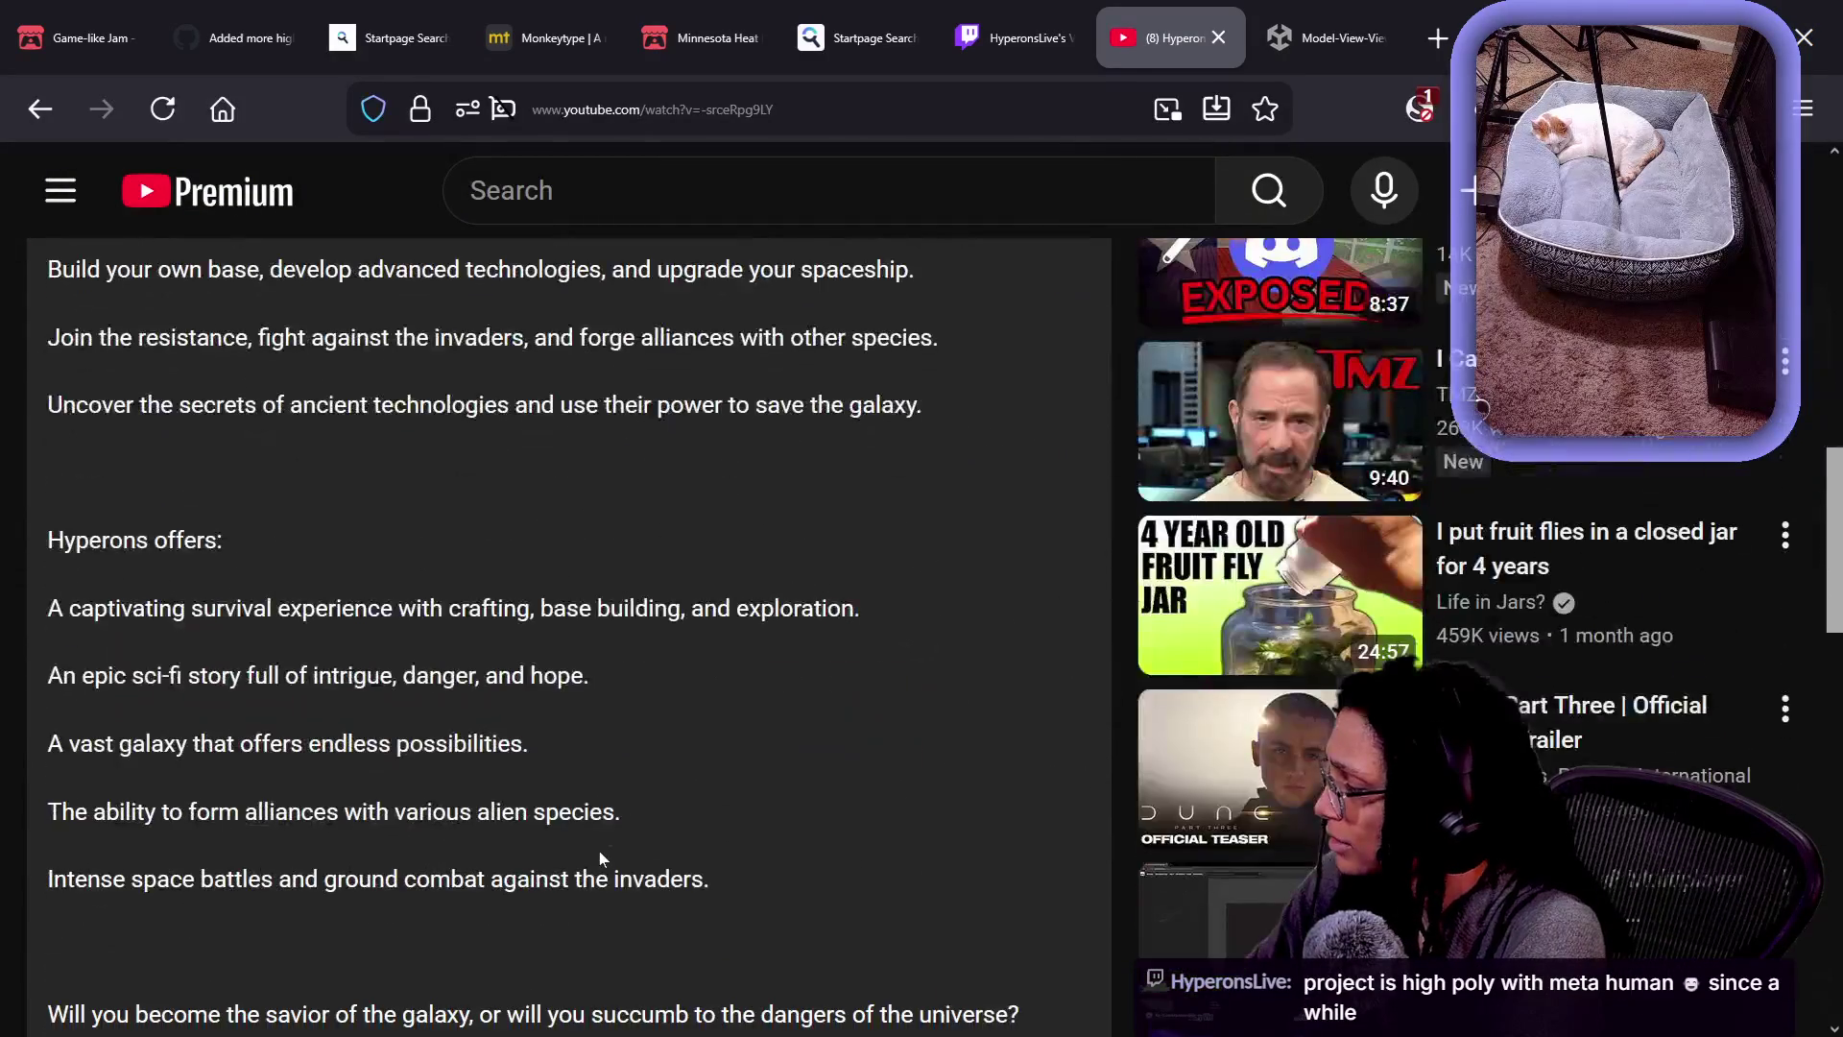
{"action": "scroll", "coordinate": [599, 850], "scroll_direction": "down", "scroll_amount": 3}
{"action": "scroll", "coordinate": [599, 850], "scroll_direction": "down", "scroll_amount": 5}
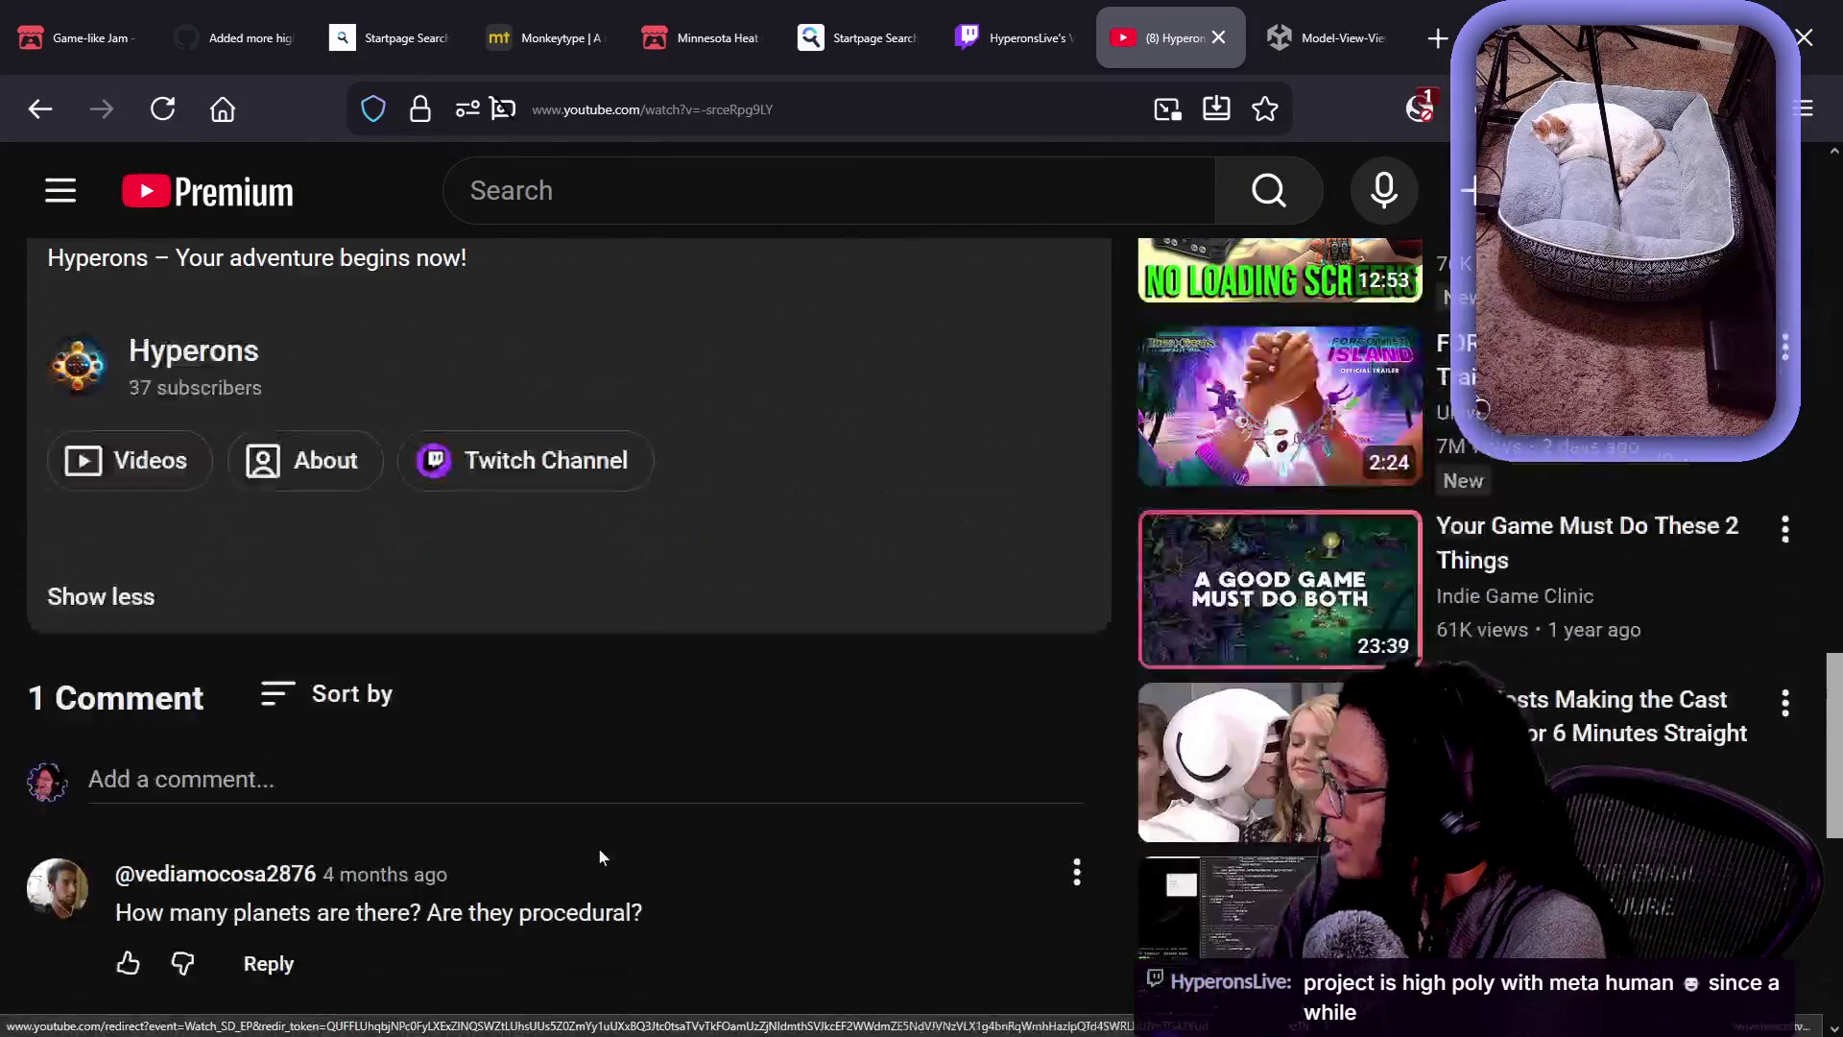
{"action": "key", "text": "Home"}
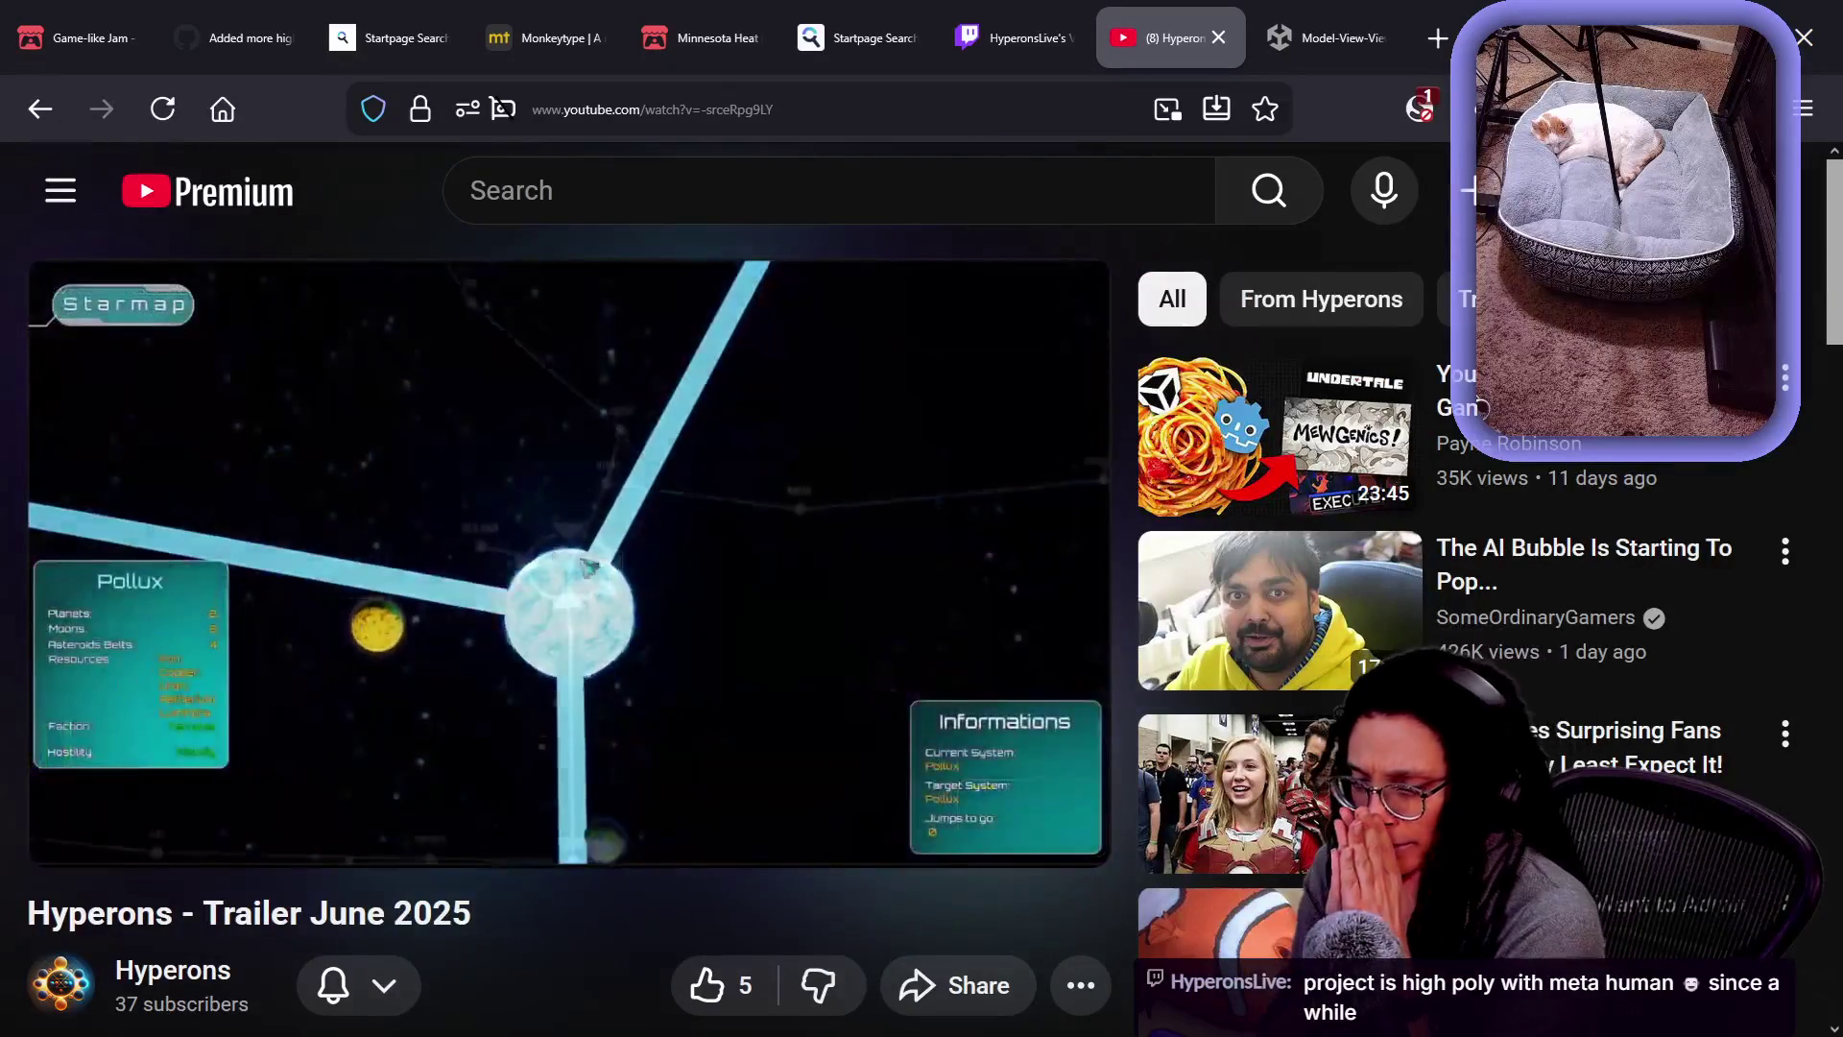
- Let the Hyperons trailer finish, then restart it from 0:00
{"action": "mouse_move", "coordinate": [668, 840]}
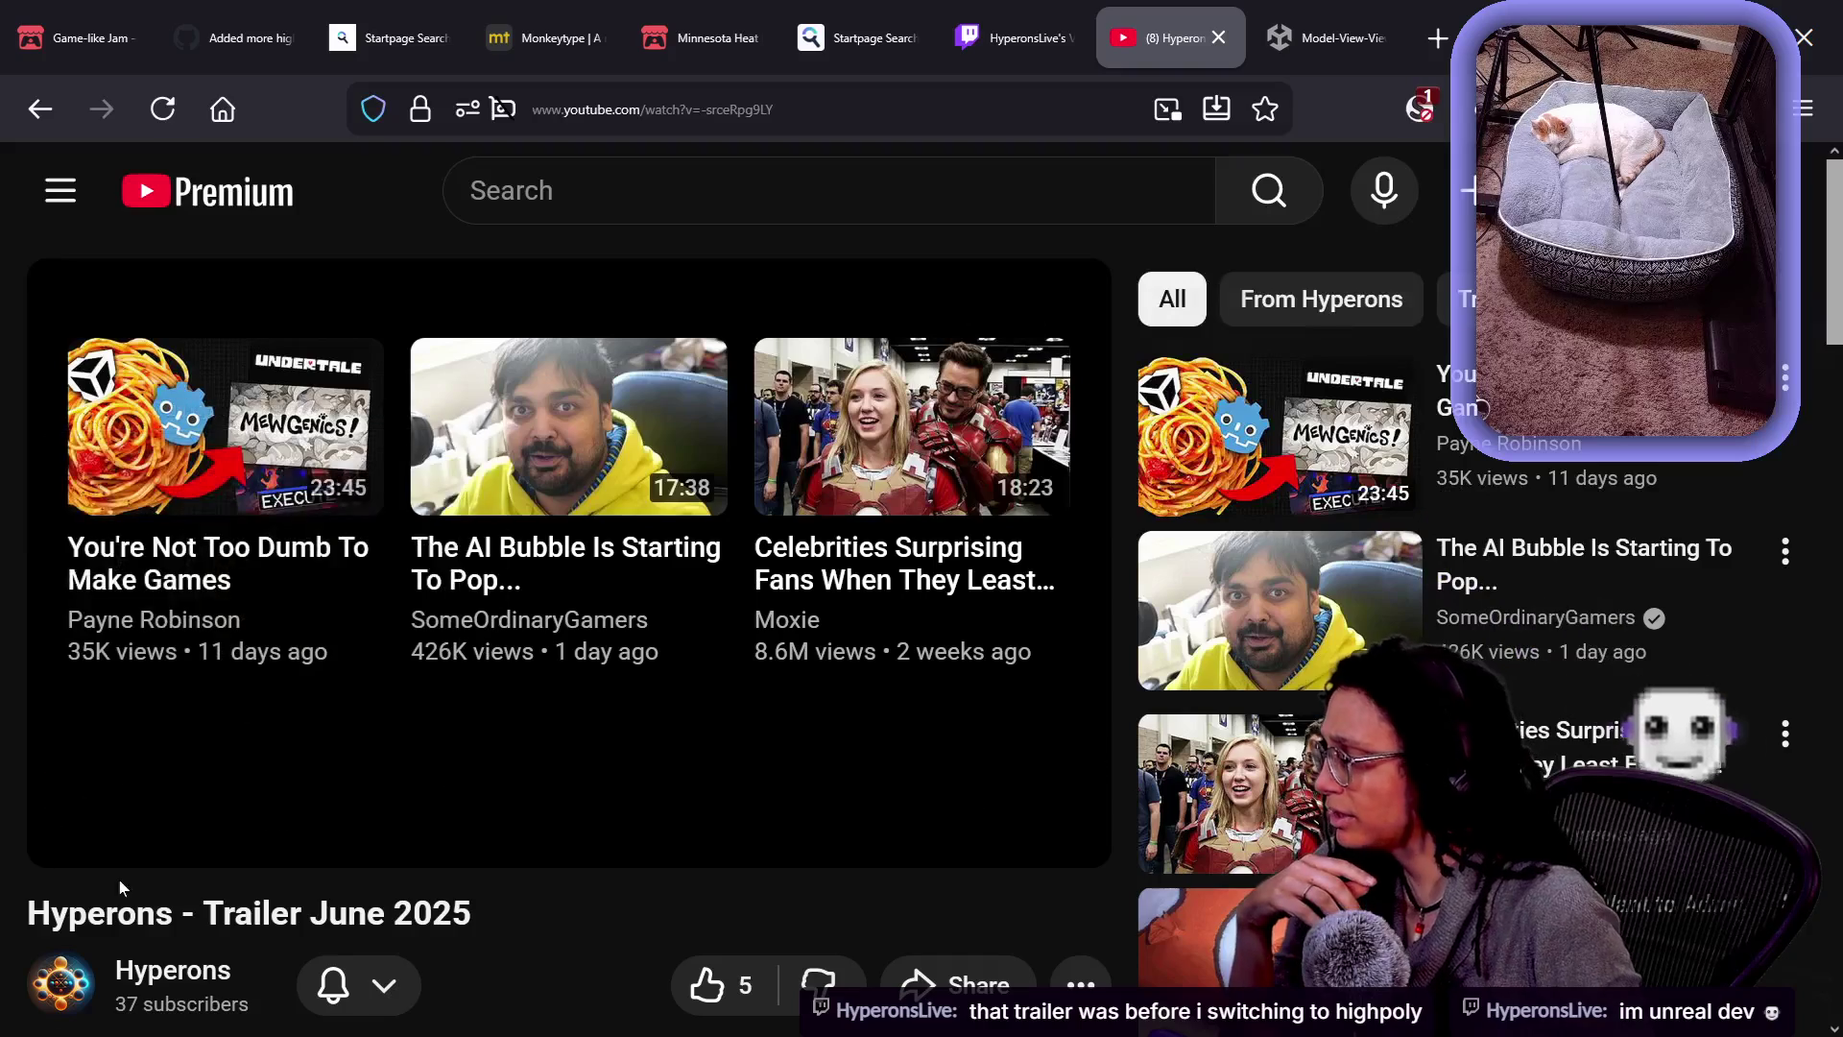
{"action": "left_click", "coordinate": [83, 819]}
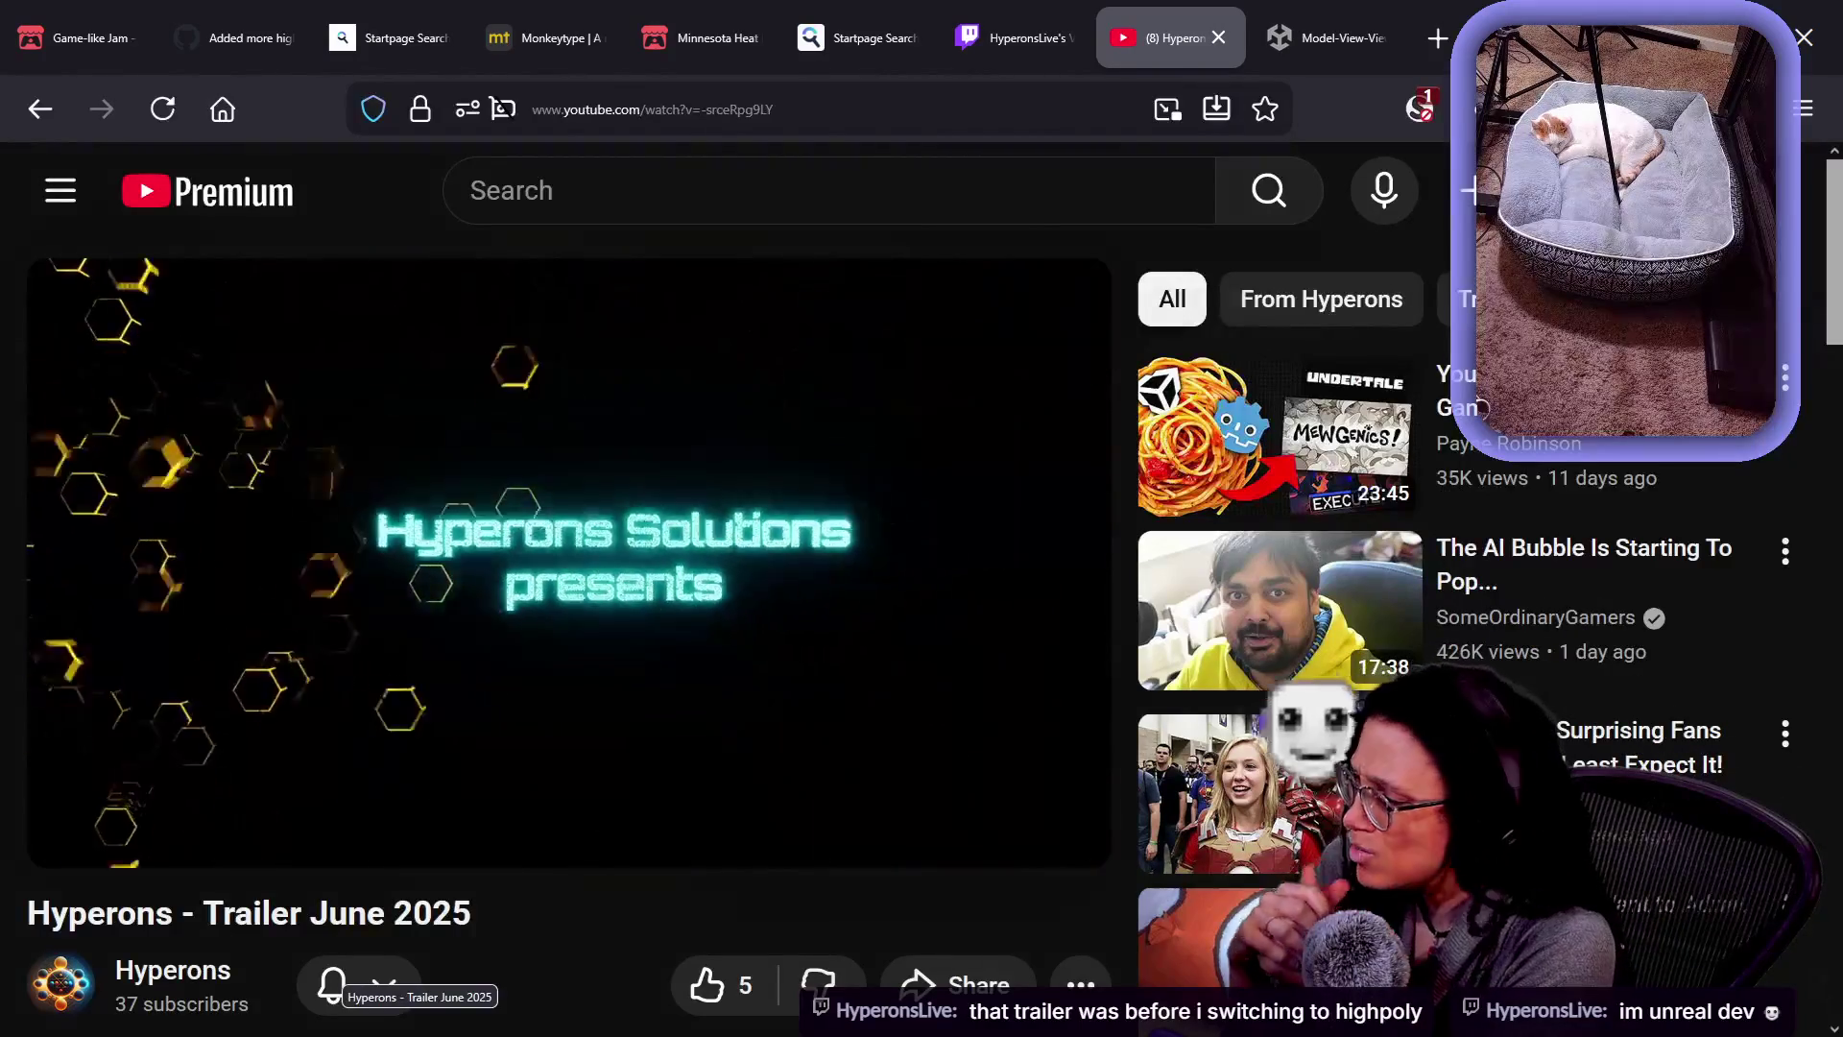